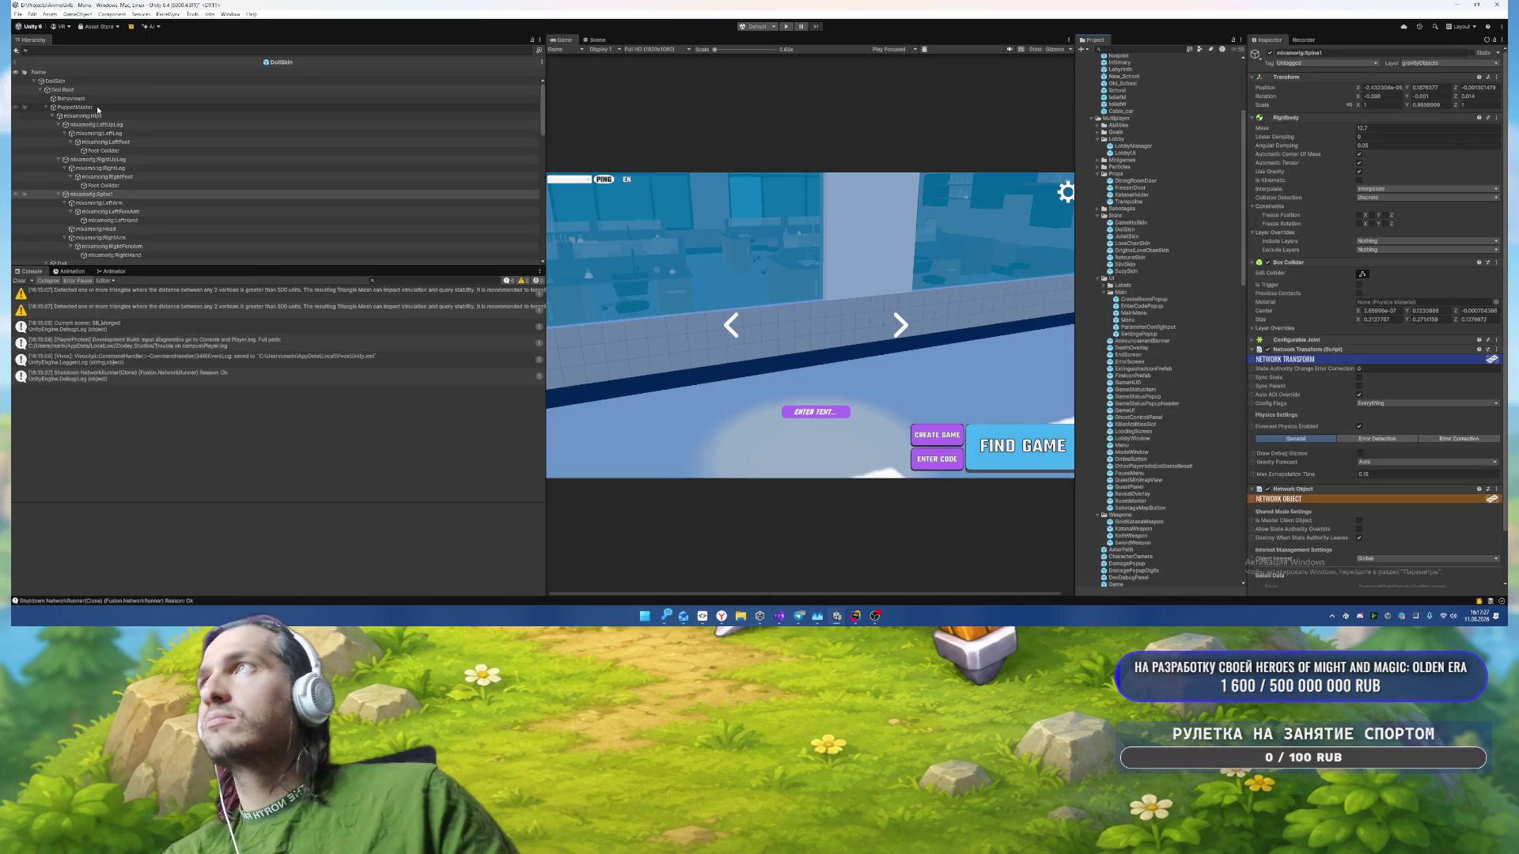
Step: Set PuppetMaster and its children to Ragdoll Trigger in the open prefab, saving it when switching to JulietSkin
{"action": "left_click", "coordinate": [75, 106]}
{"action": "left_click", "coordinate": [1432, 64]}
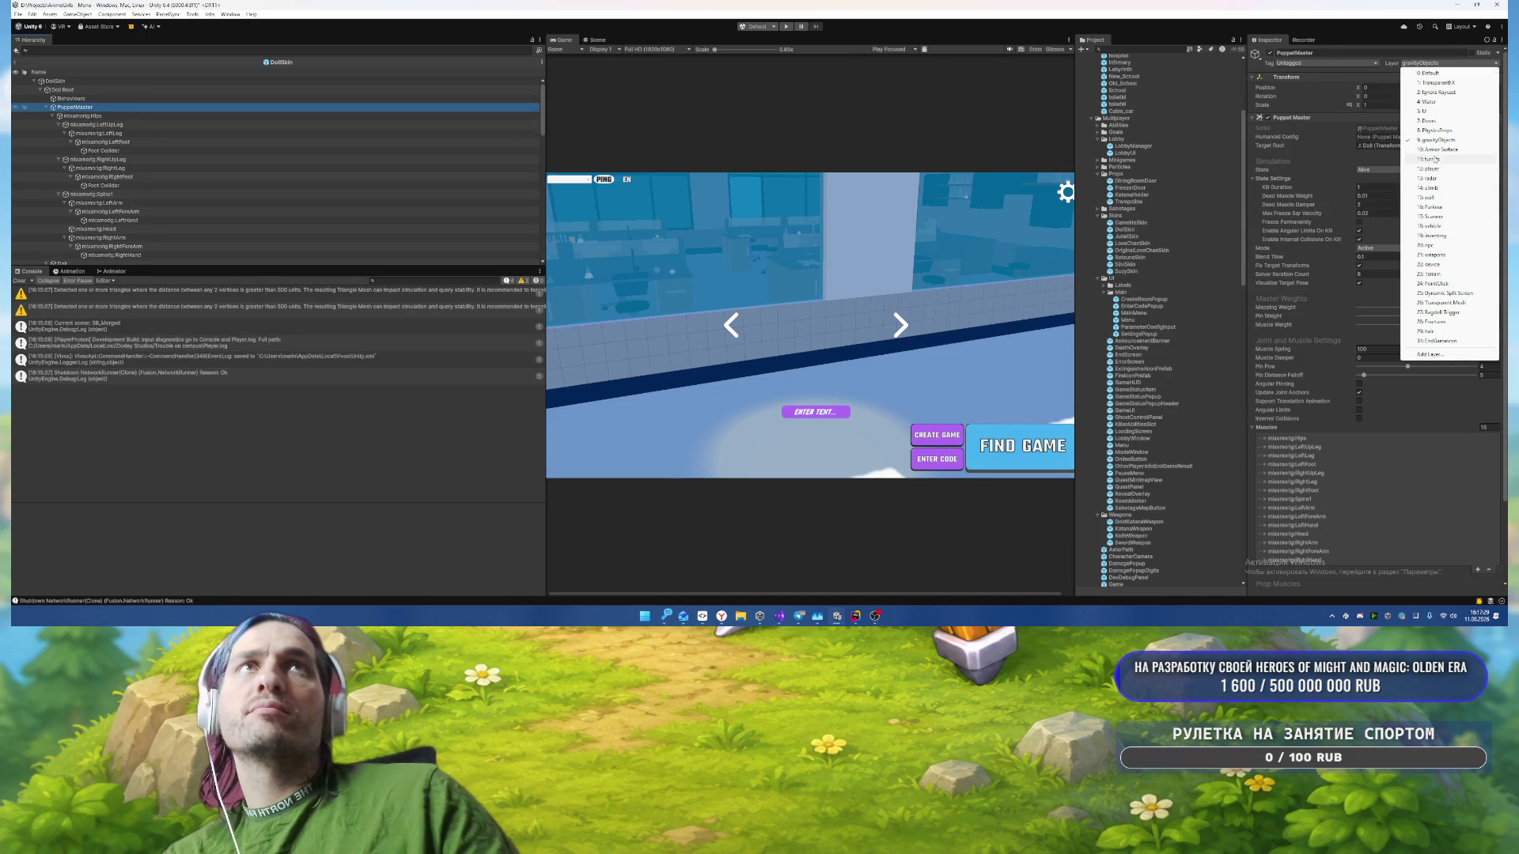
{"action": "left_click", "coordinate": [1442, 312]}
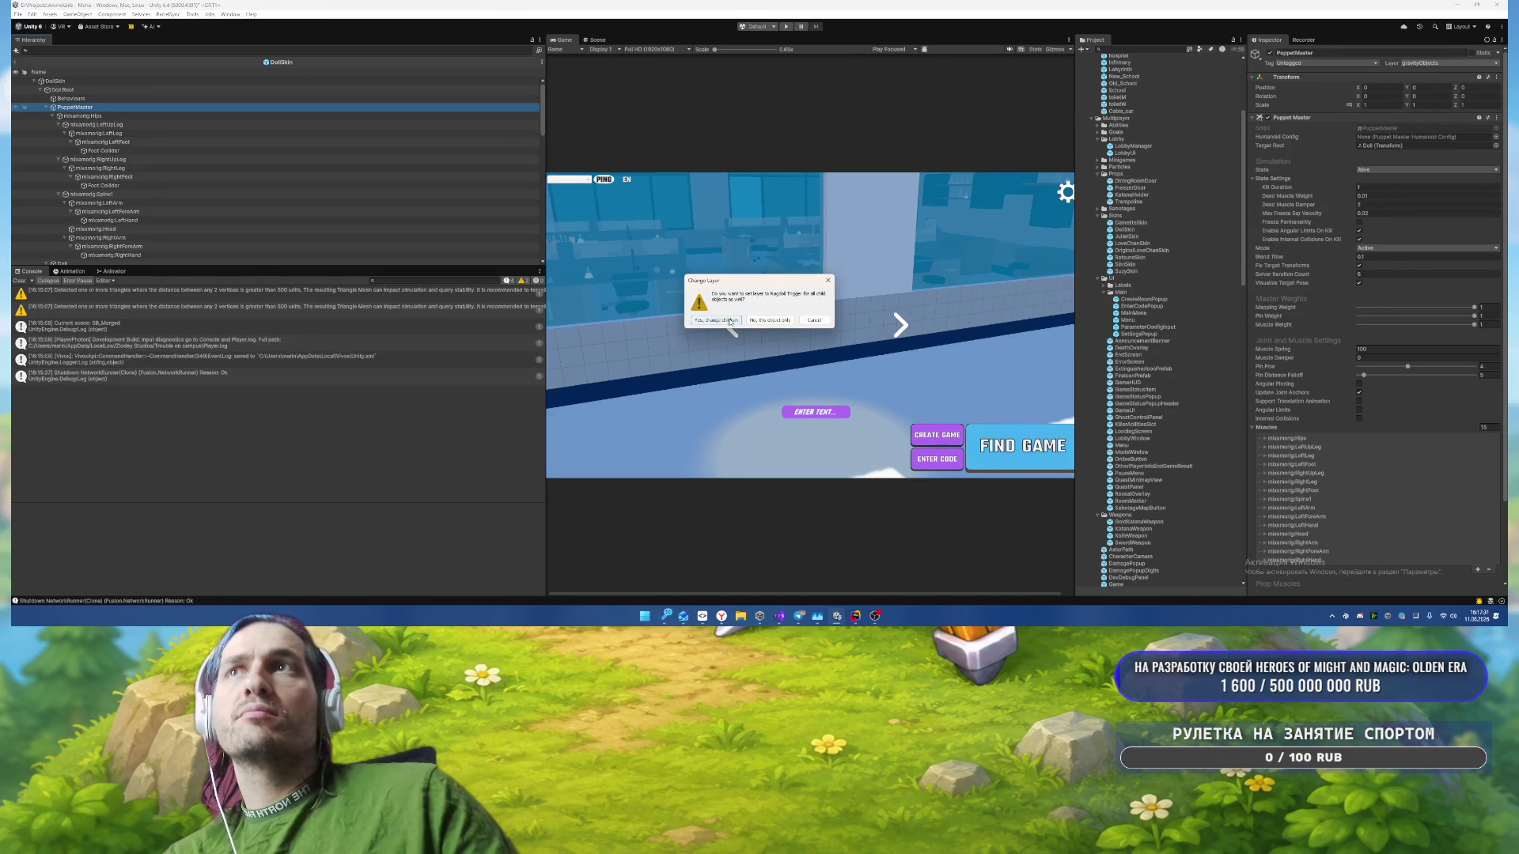
{"action": "left_click", "coordinate": [769, 320]}
{"action": "double_click", "coordinate": [1126, 236]}
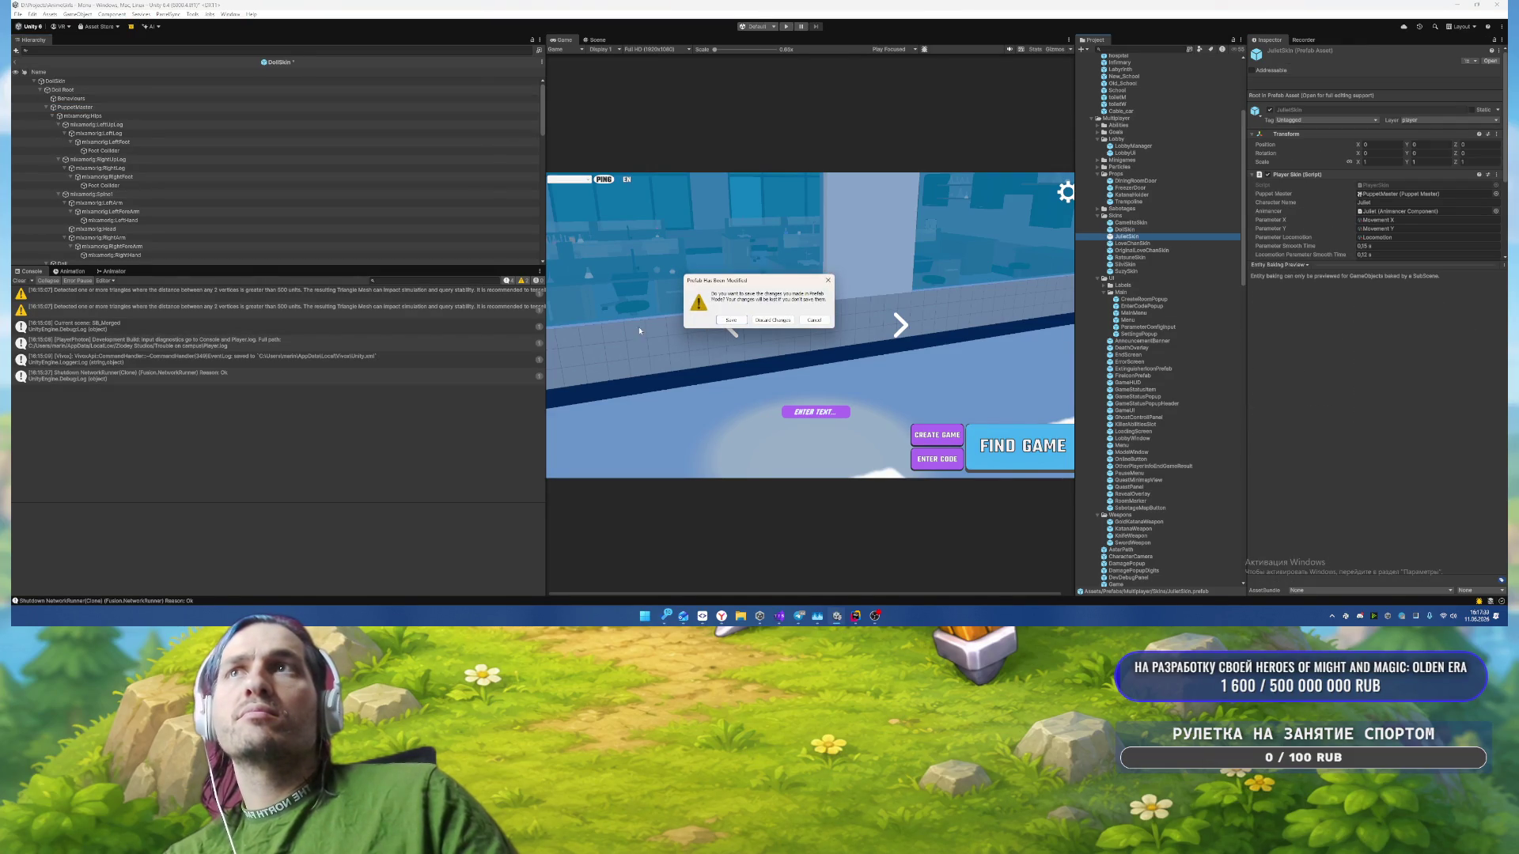
{"action": "left_click", "coordinate": [731, 320]}
Step: In JulietSkin, move PuppetMaster and all children to layer 27: Ragdoll Trigger and save the prefab
{"action": "left_click", "coordinate": [1432, 65]}
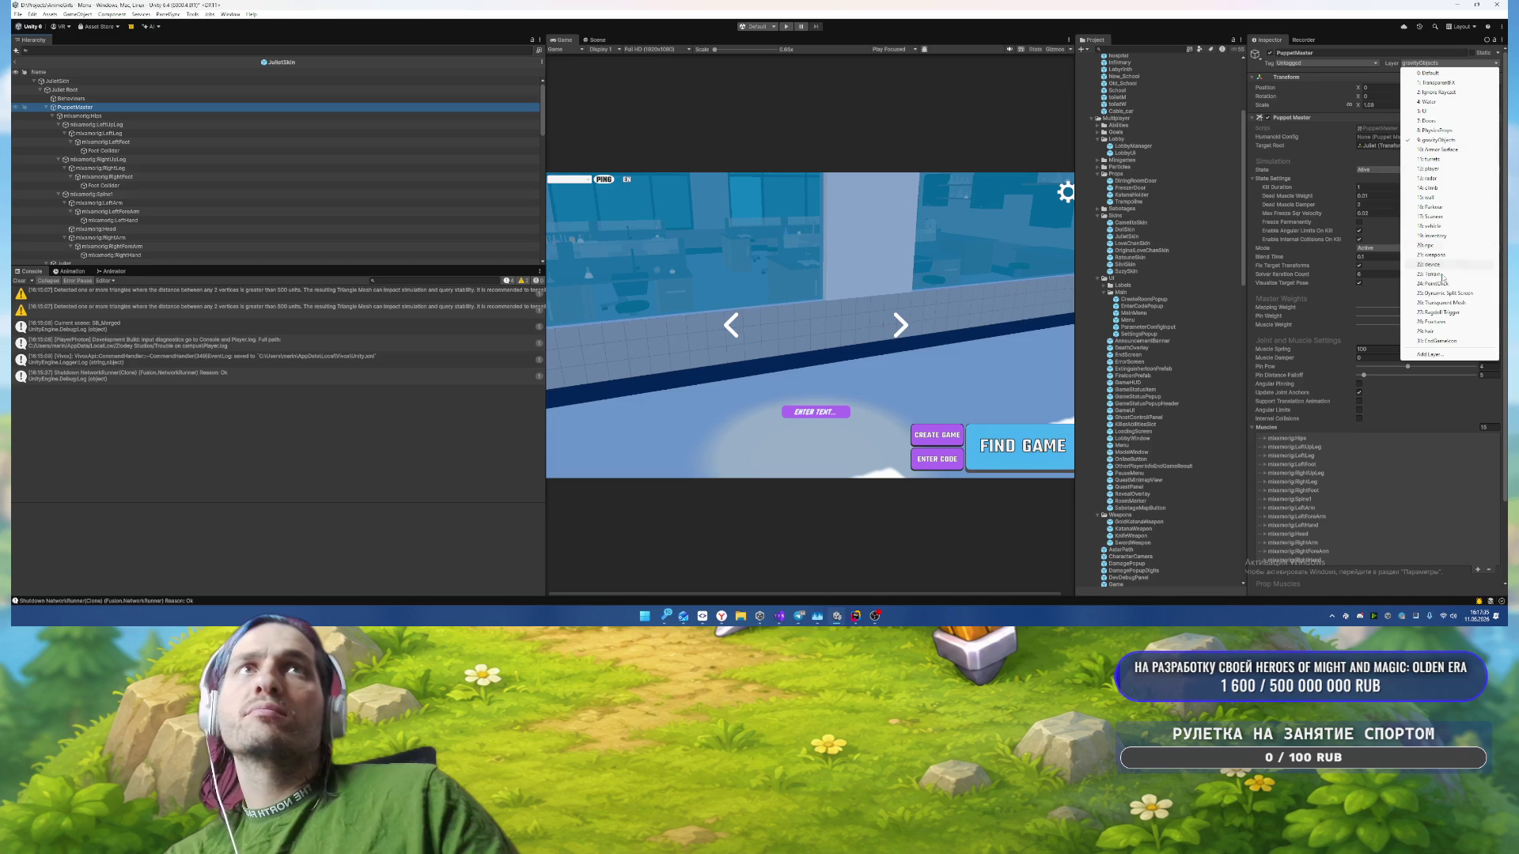
{"action": "left_click", "coordinate": [1436, 313]}
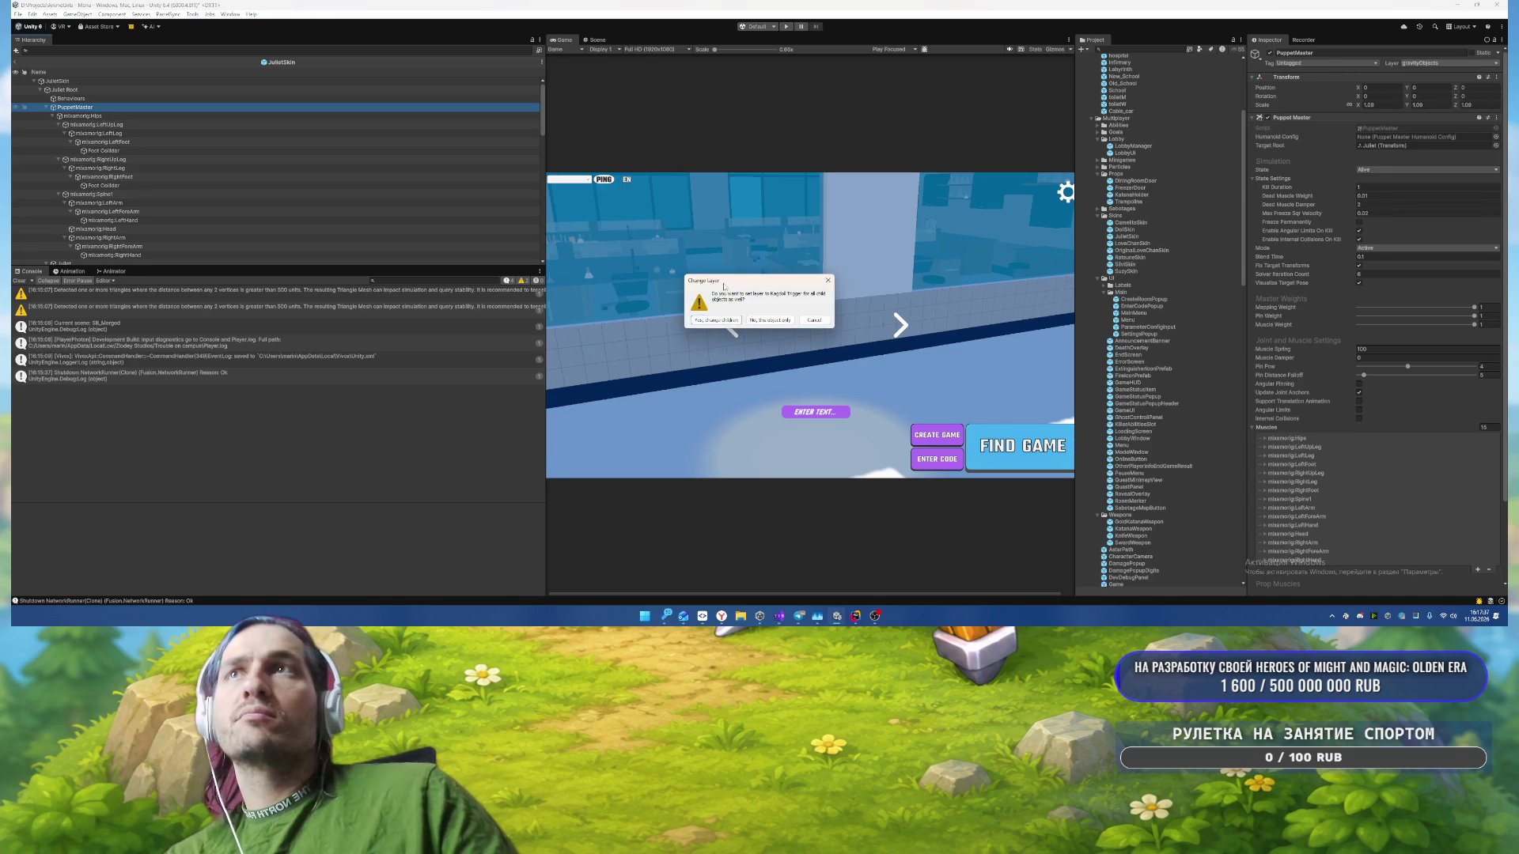
{"action": "left_click", "coordinate": [713, 320]}
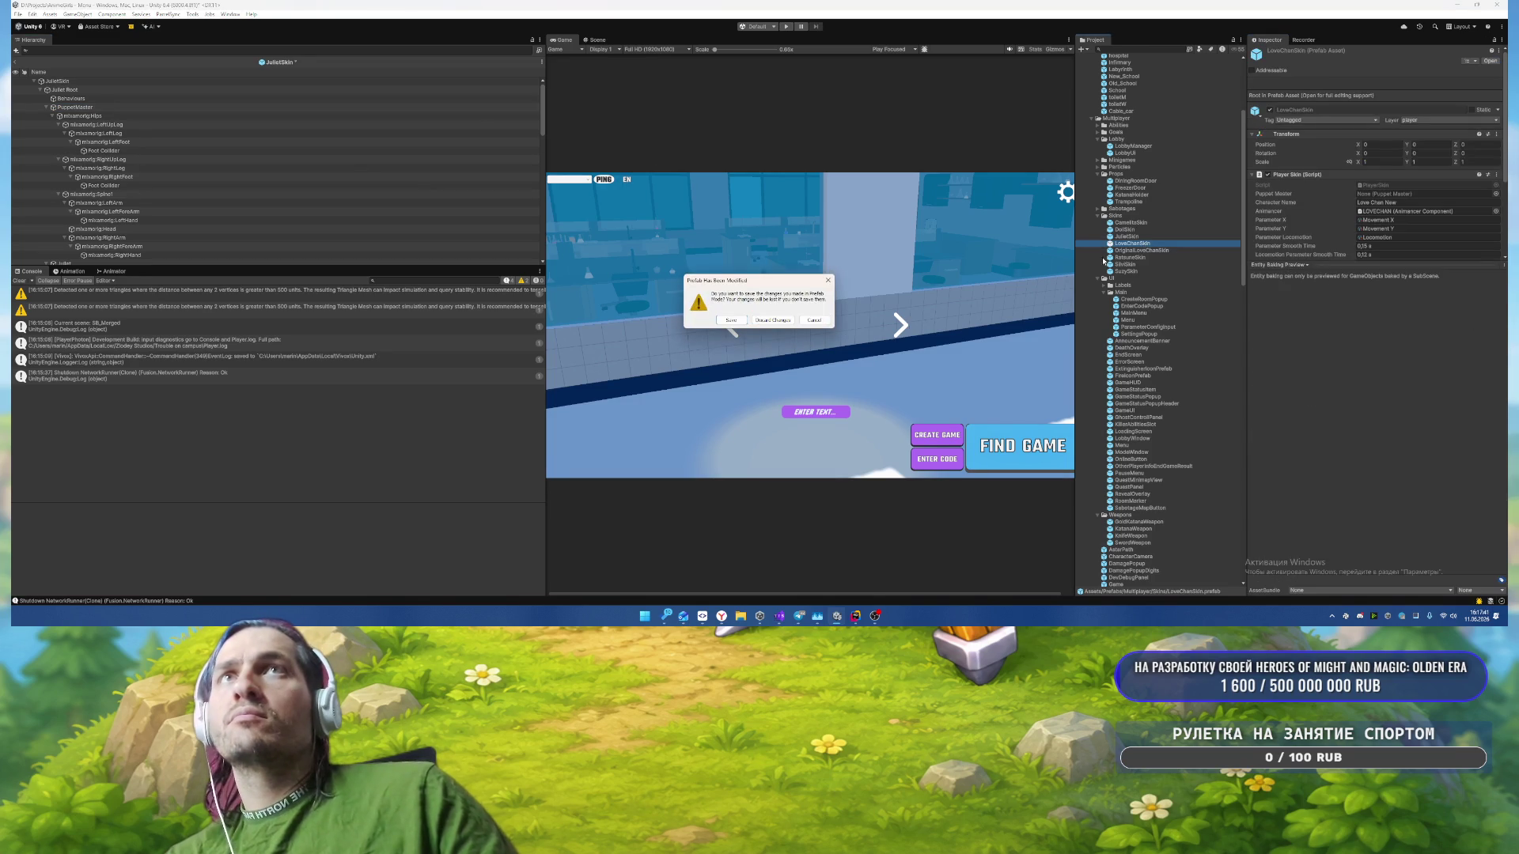
{"action": "left_click", "coordinate": [736, 328]}
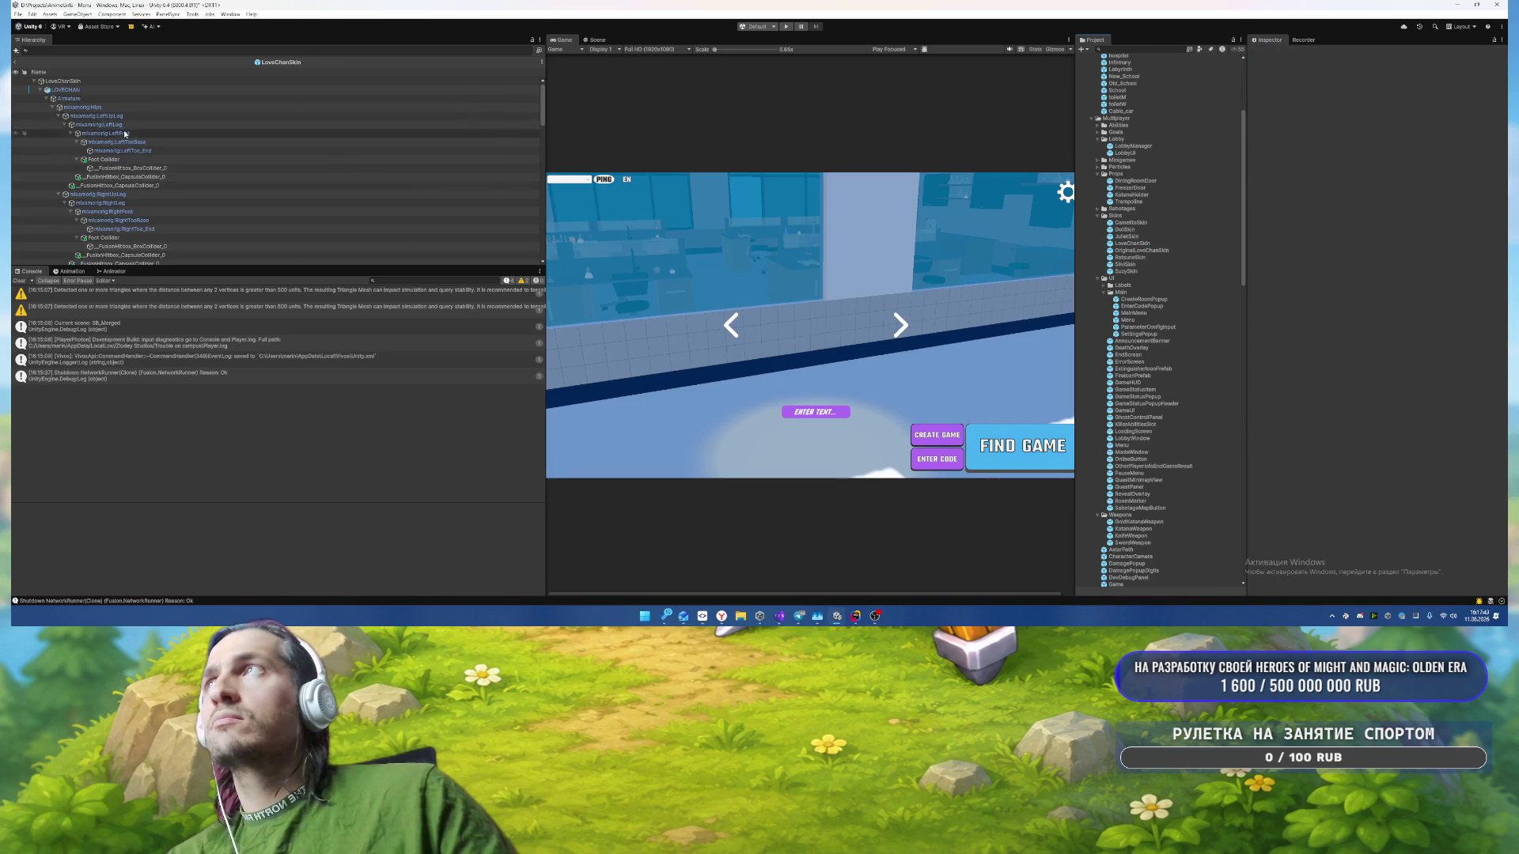
Step: Expand _Configs and inspect the Npc Config, Spawn Config and settings popup localization config assets
{"action": "left_click", "coordinate": [109, 97]}
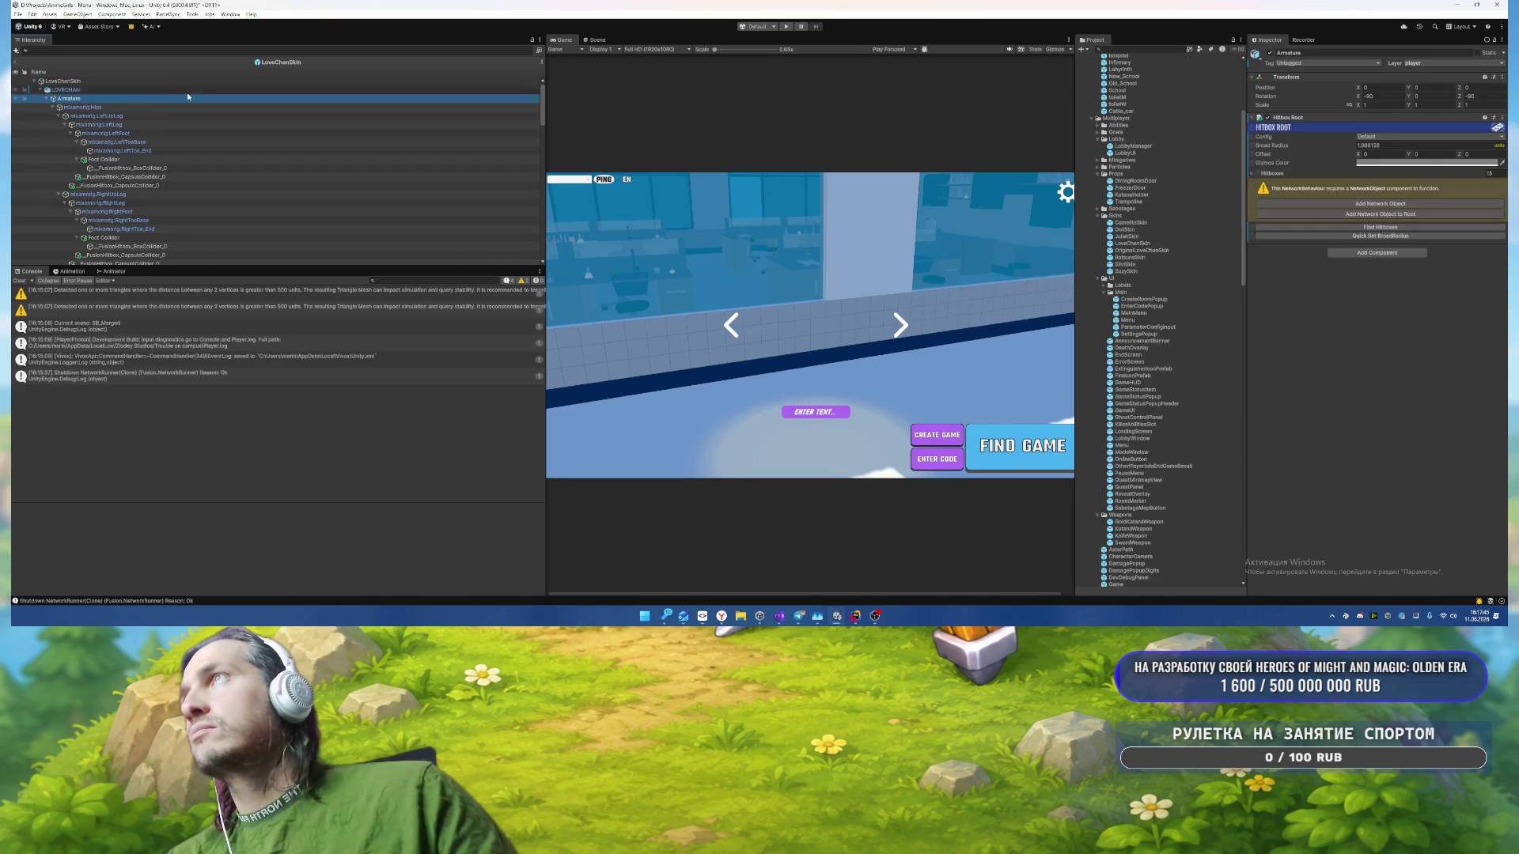
{"action": "scroll", "coordinate": [212, 99], "scroll_direction": "down", "scroll_amount": 4}
{"action": "scroll", "coordinate": [1187, 224], "scroll_direction": "up", "scroll_amount": 5}
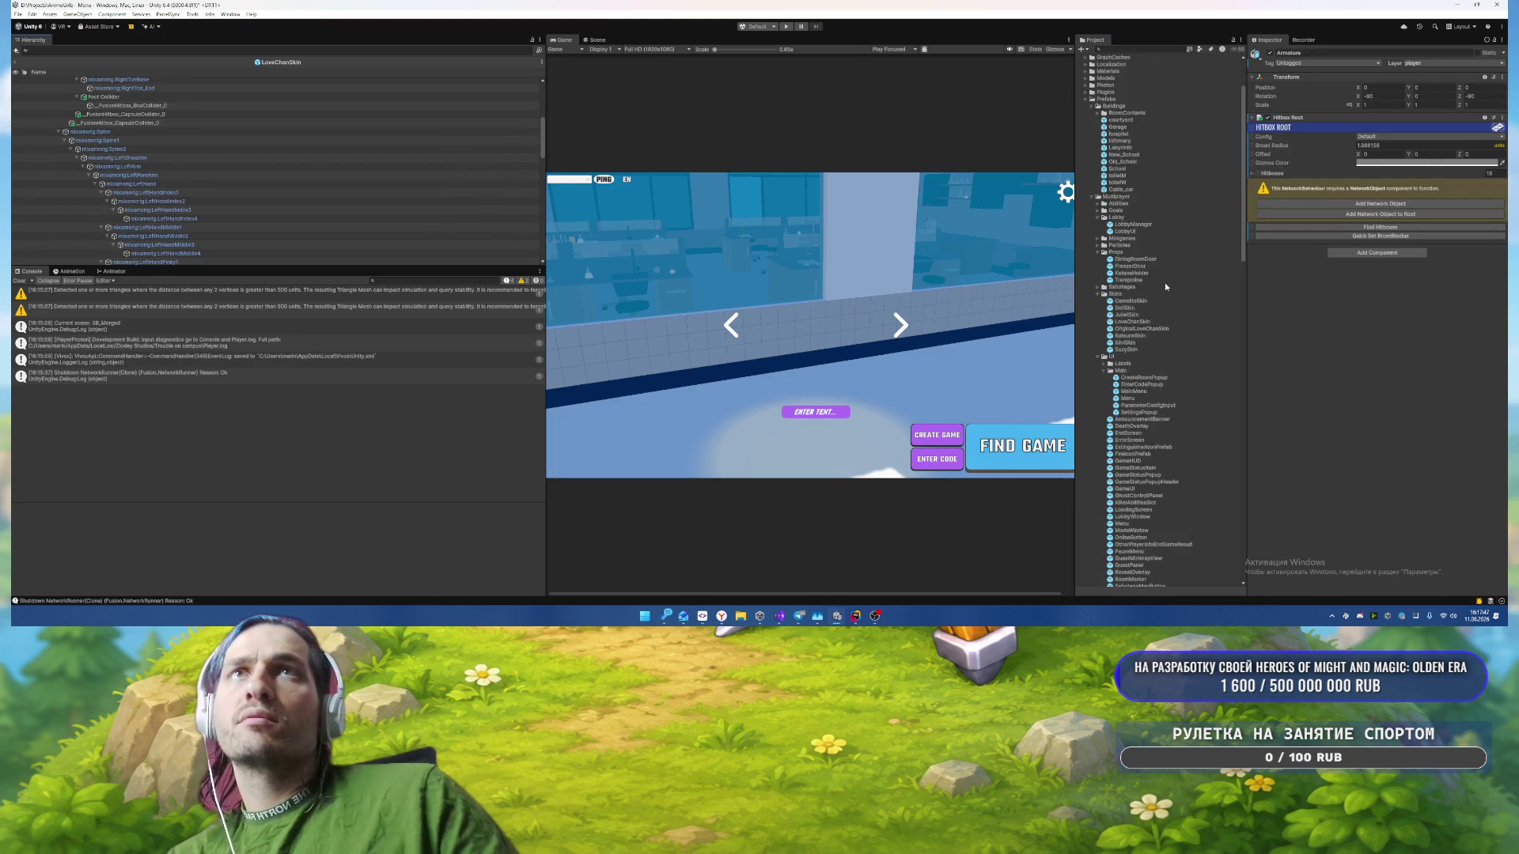
{"action": "scroll", "coordinate": [464, 164], "scroll_direction": "up", "scroll_amount": 2}
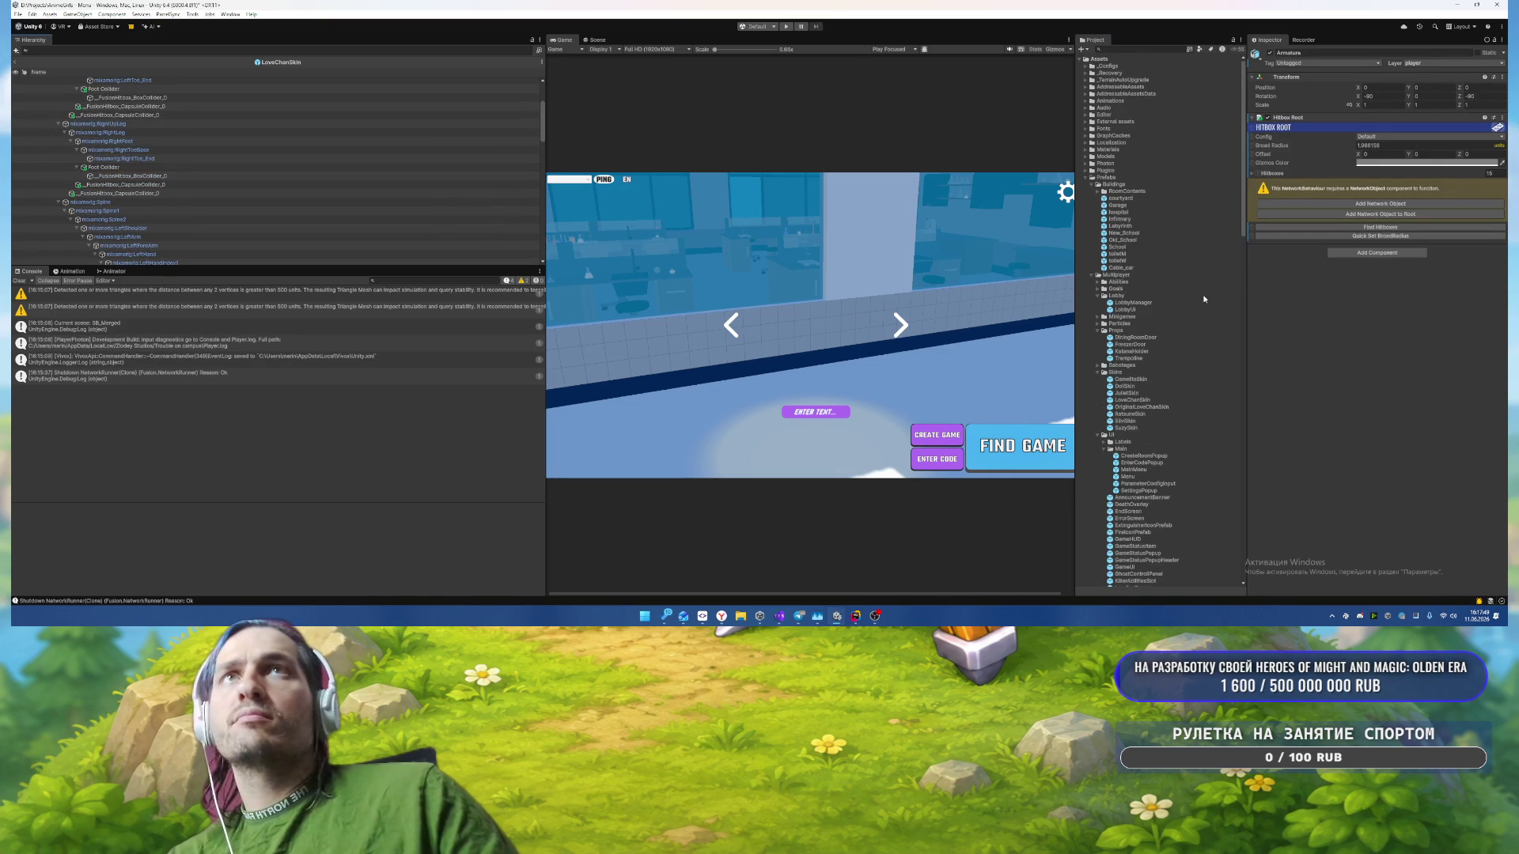
{"action": "left_click", "coordinate": [1085, 67]}
{"action": "left_click", "coordinate": [1123, 443]}
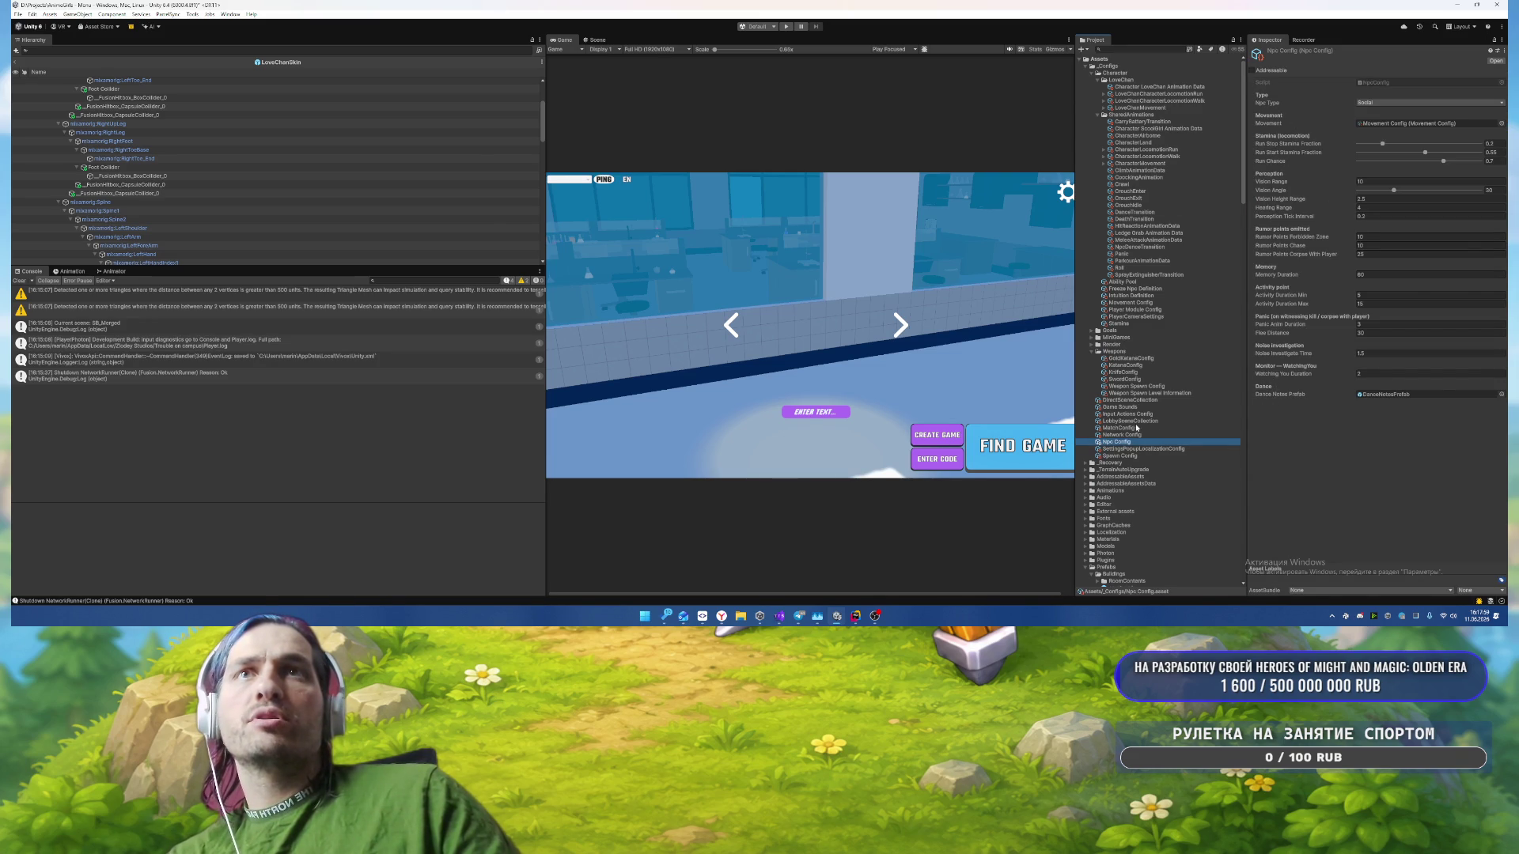
{"action": "left_click", "coordinate": [1129, 456]}
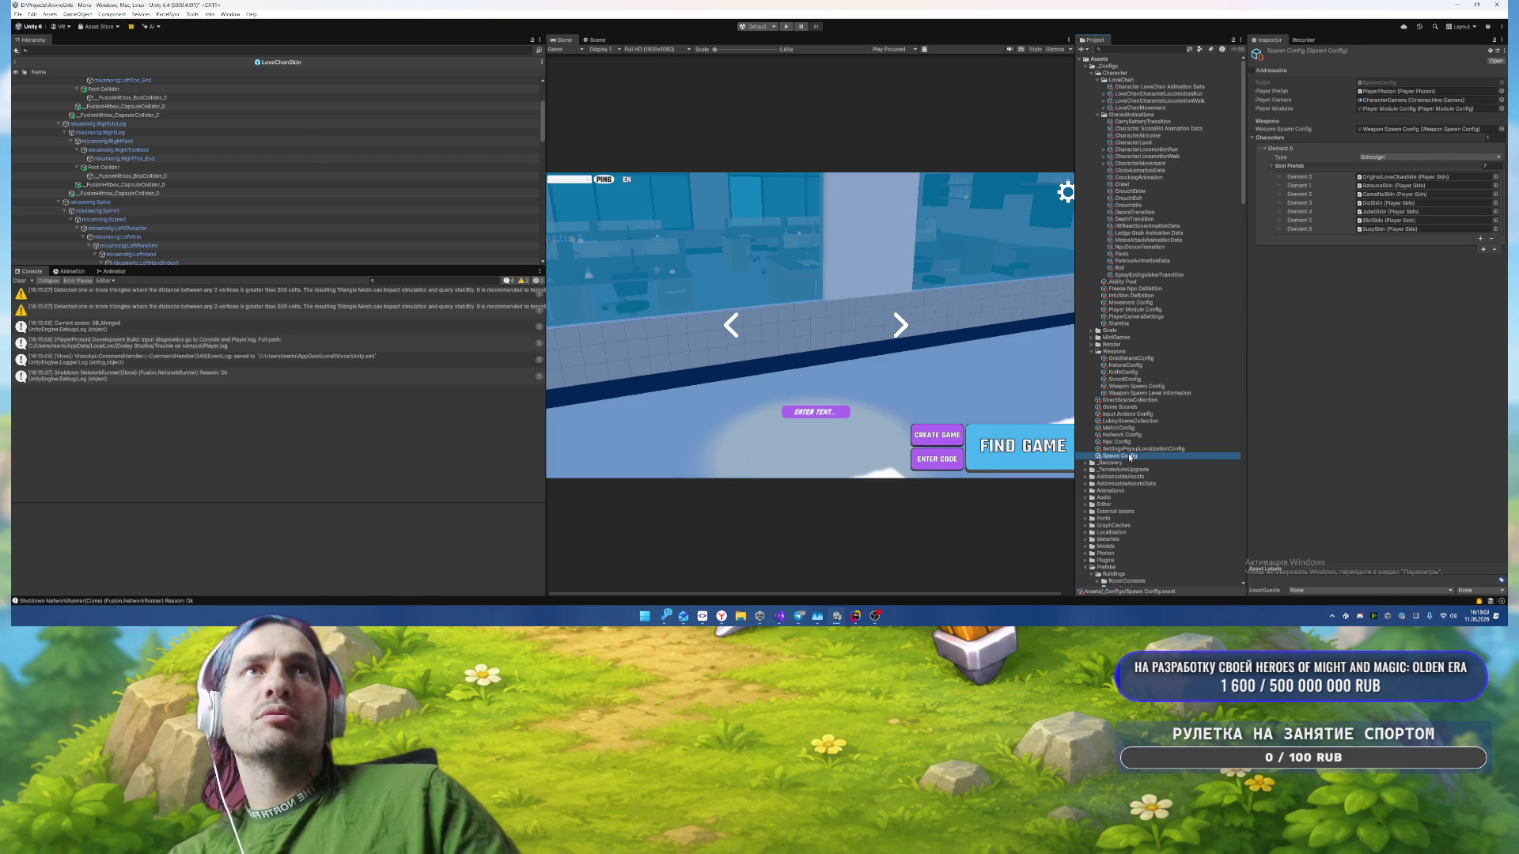
{"action": "left_click", "coordinate": [1163, 442]}
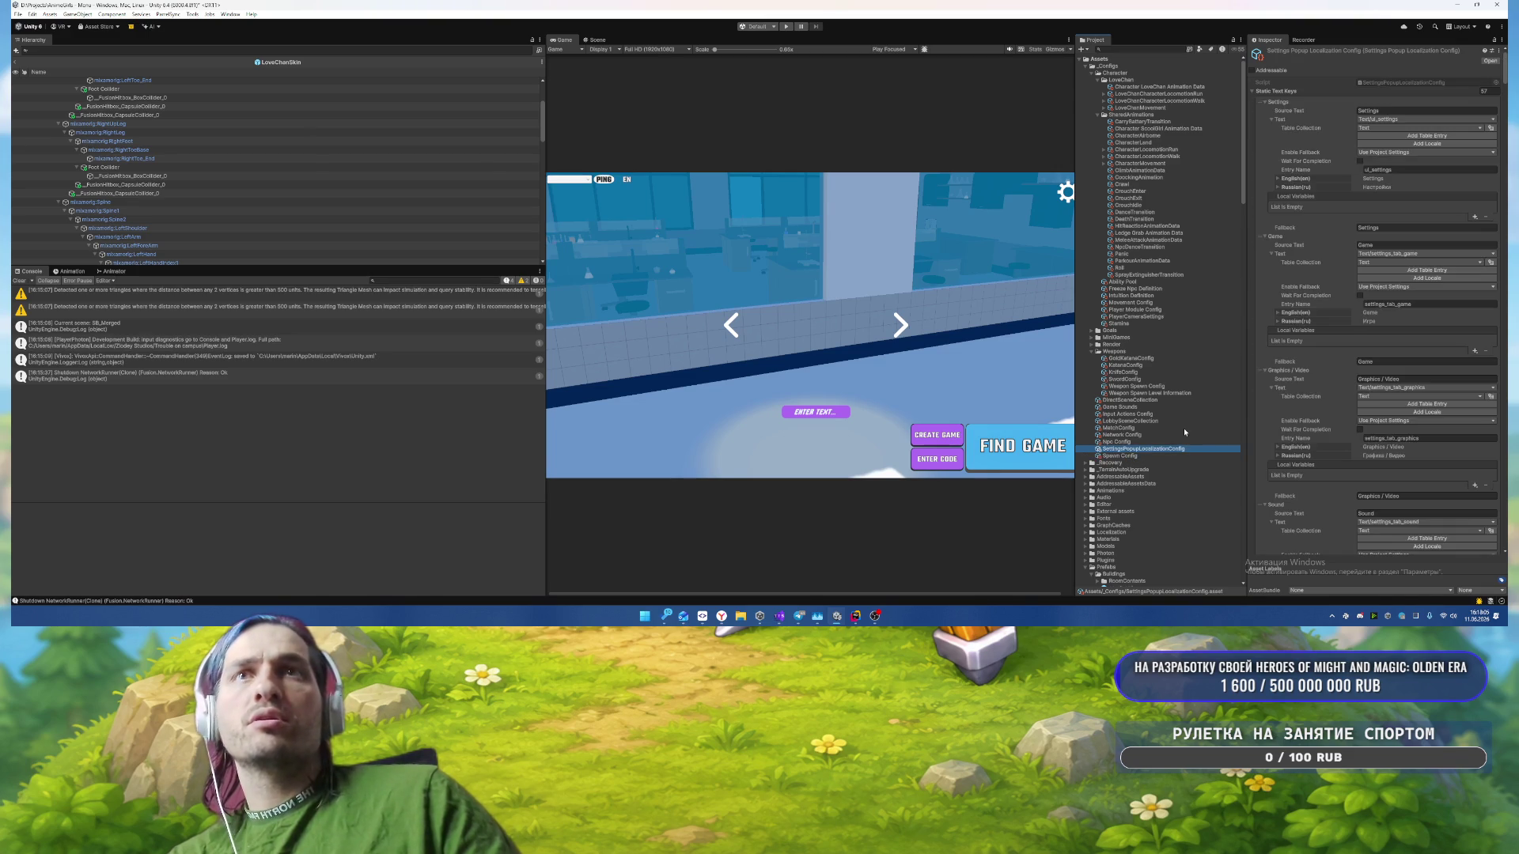
Step: Step past the Network, Match and Input Actions configs to Game Sounds and ping its Fantasy Click 5 clip
{"action": "key", "text": "Up"}
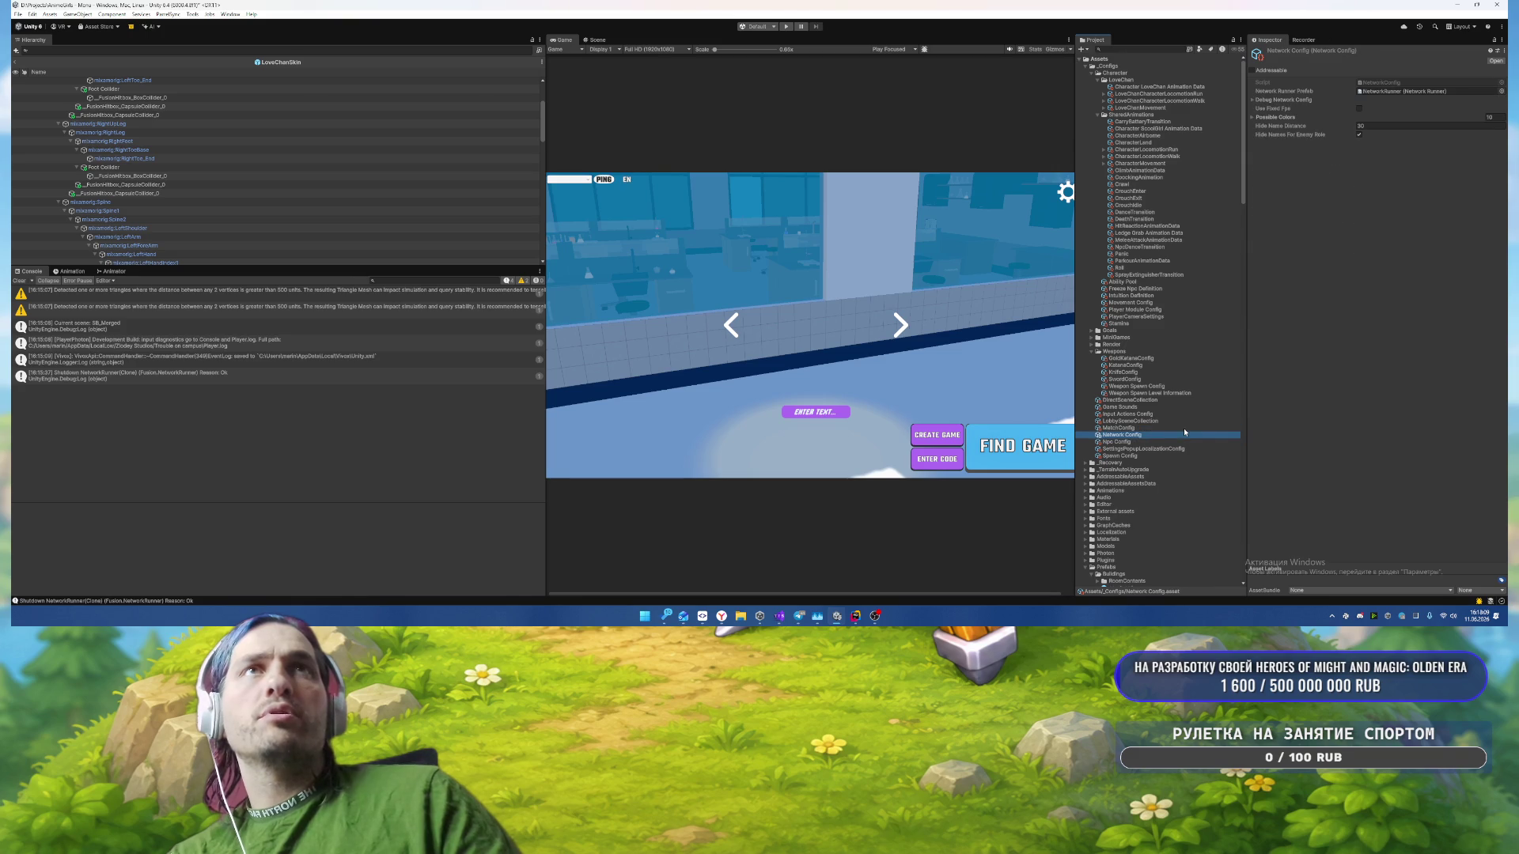
{"action": "key", "text": "Up"}
{"action": "key", "text": "Up"}
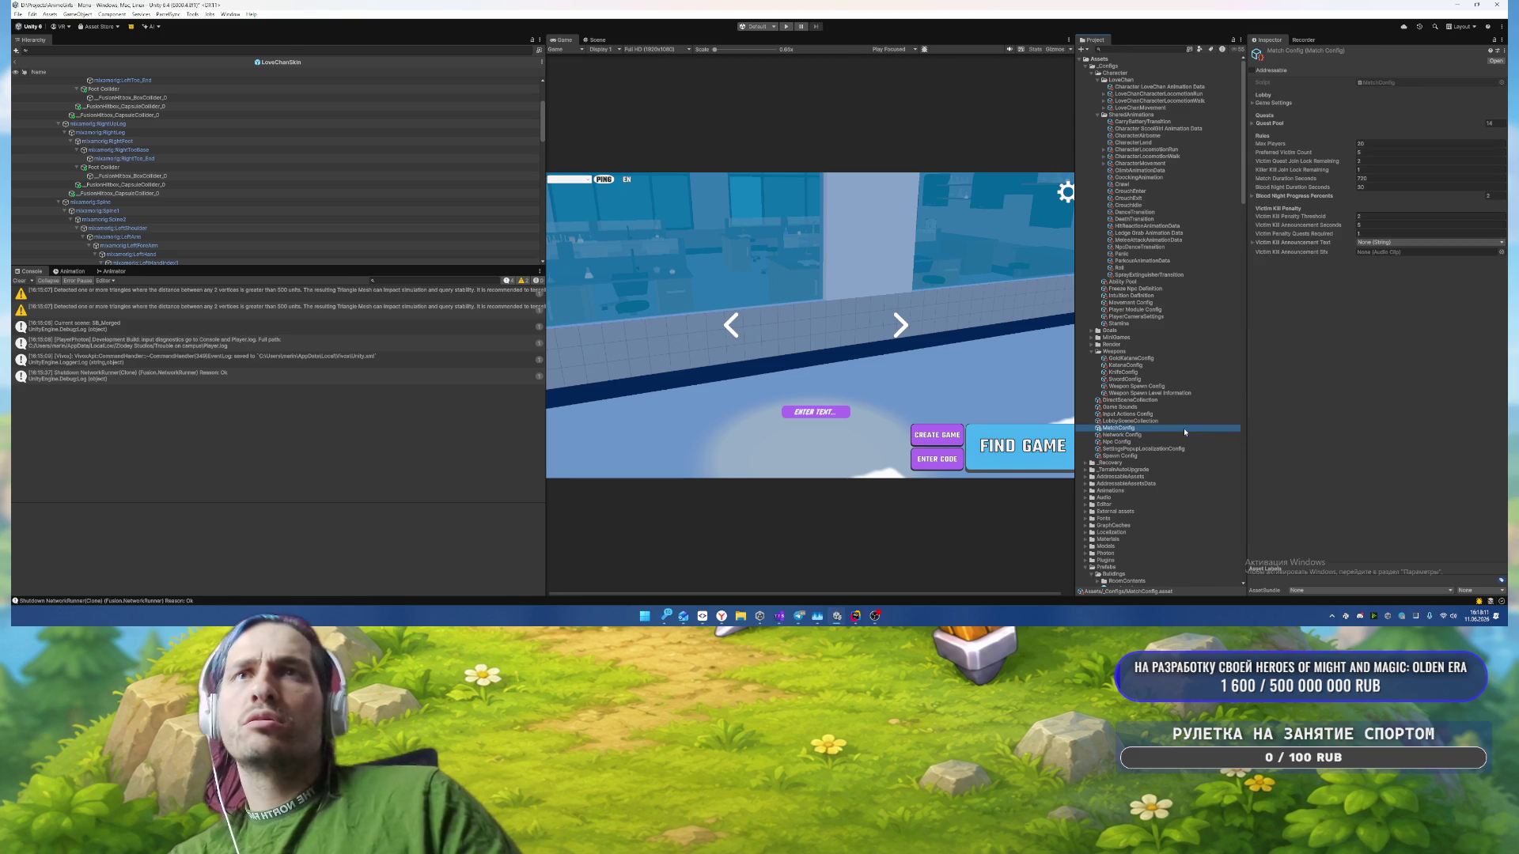
{"action": "key", "text": "Up"}
{"action": "key", "text": "Up"}
{"action": "key", "text": "Up"}
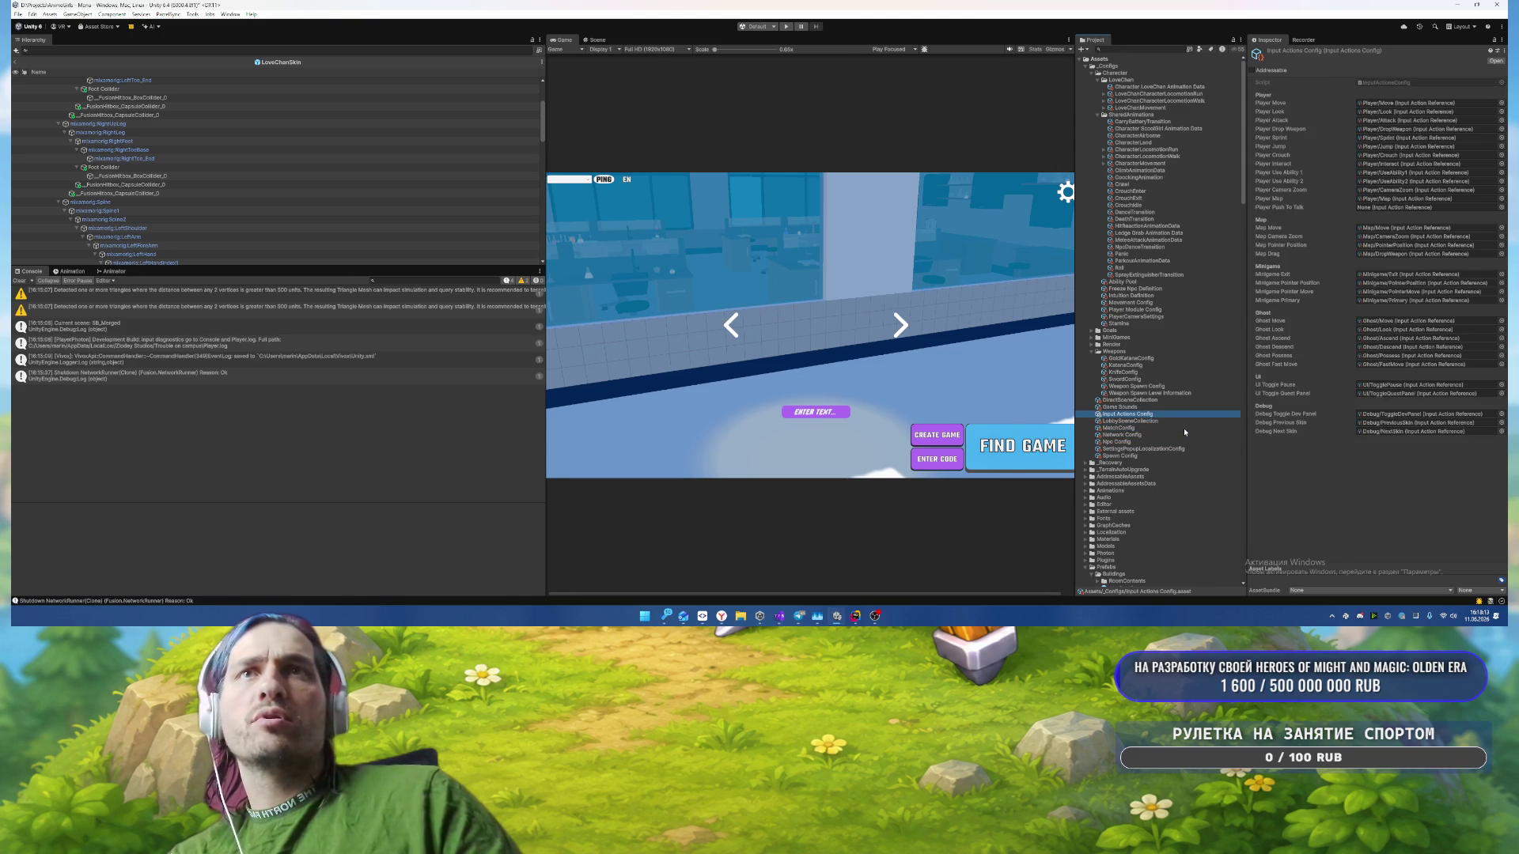
{"action": "key", "text": "Down"}
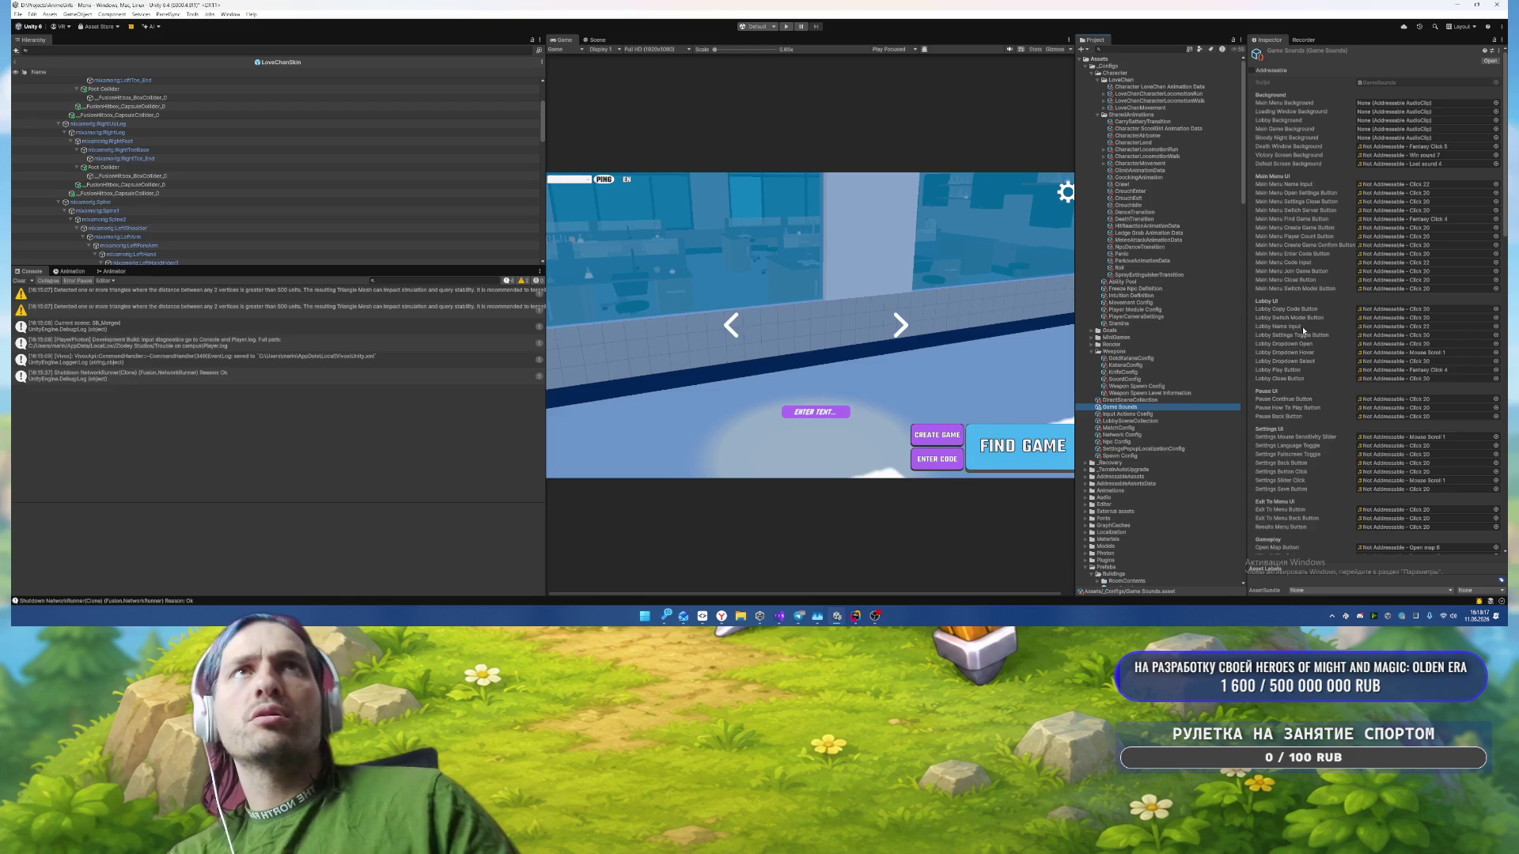
{"action": "left_click", "coordinate": [1405, 147]}
Step: Select all 40 clips in the Sound folder and mark them Addressable
{"action": "scroll", "coordinate": [1155, 345], "scroll_direction": "down", "scroll_amount": 3}
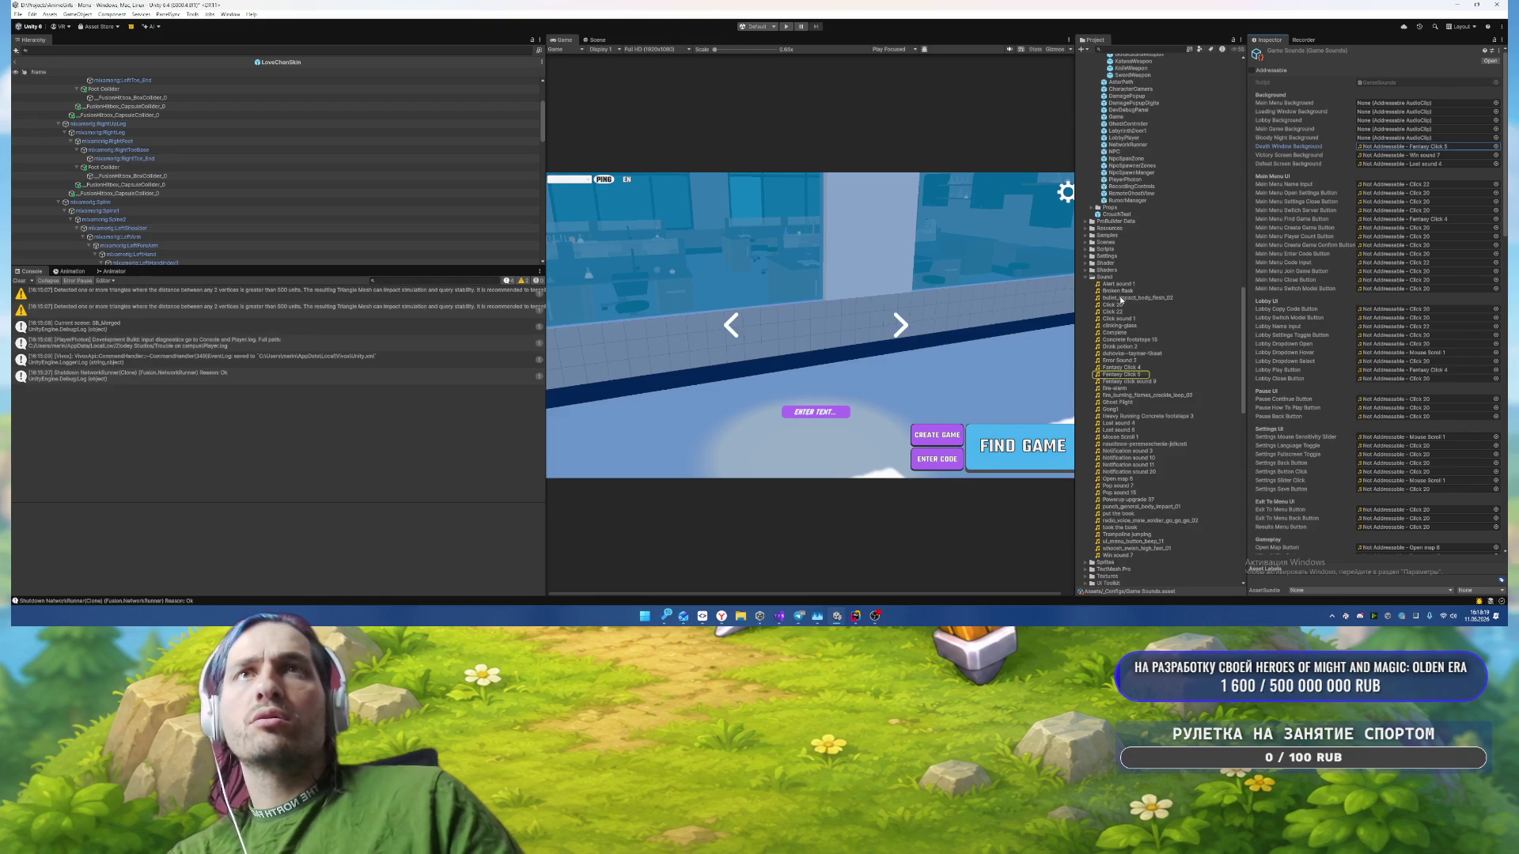
{"action": "left_click", "coordinate": [1127, 284]}
{"action": "left_click", "coordinate": [1128, 555], "text": "shift"}
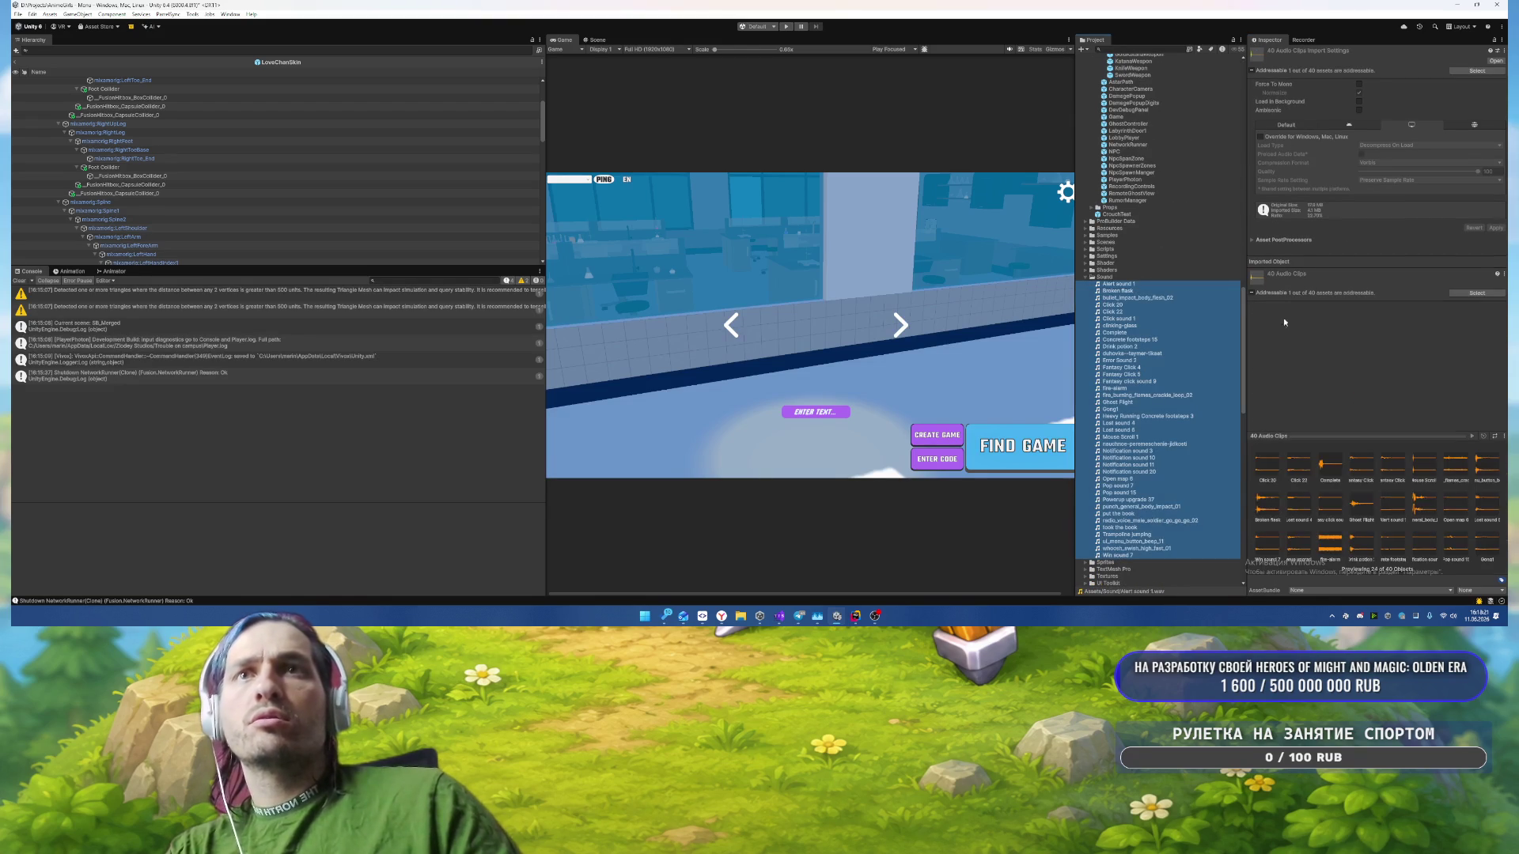
{"action": "left_click", "coordinate": [1251, 70]}
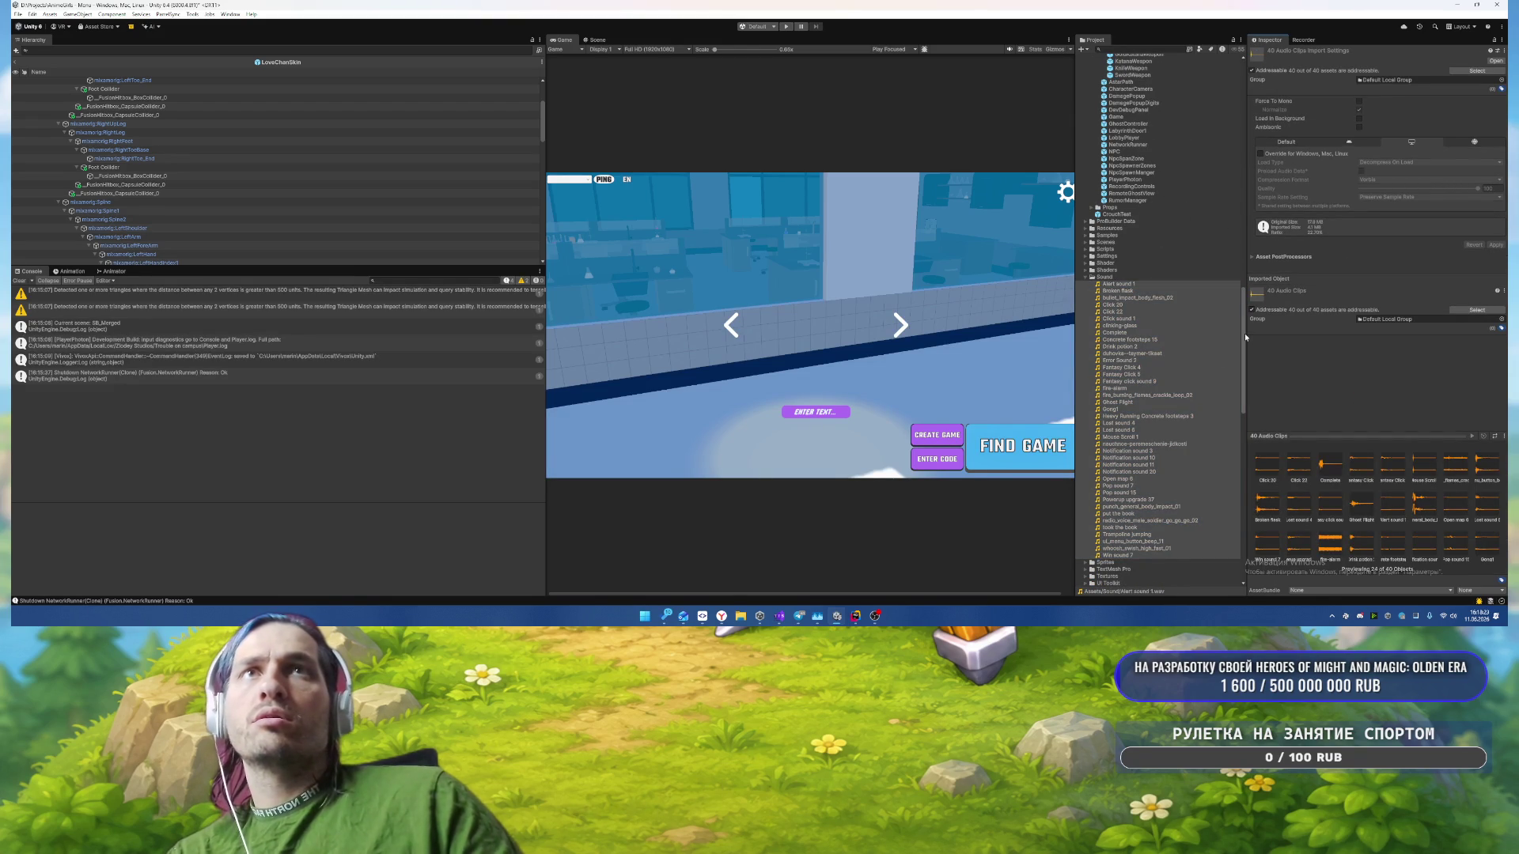
Step: Browse the Panic transition, Network Config, Match Config and Lobby Scene Collection assets in the Inspector
{"action": "left_click_drag", "start_coordinate": [1245, 333], "coordinate": [1232, 80]}
{"action": "scroll", "coordinate": [1240, 338], "scroll_direction": "up", "scroll_amount": 1}
{"action": "scroll", "coordinate": [1141, 243], "scroll_direction": "up", "scroll_amount": 2}
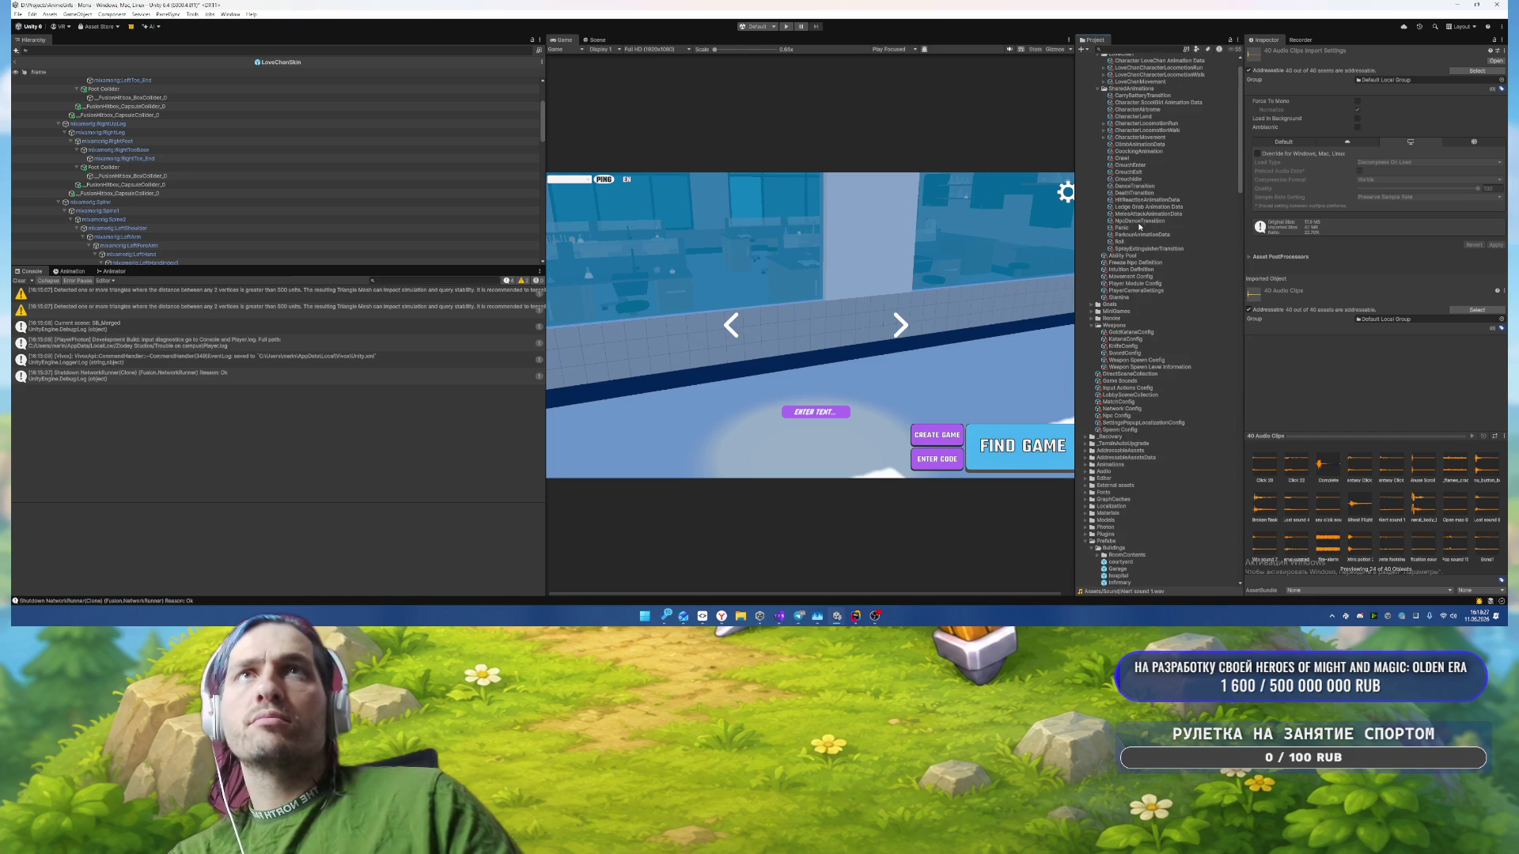
{"action": "left_click", "coordinate": [1123, 228]}
{"action": "left_click", "coordinate": [1135, 409]}
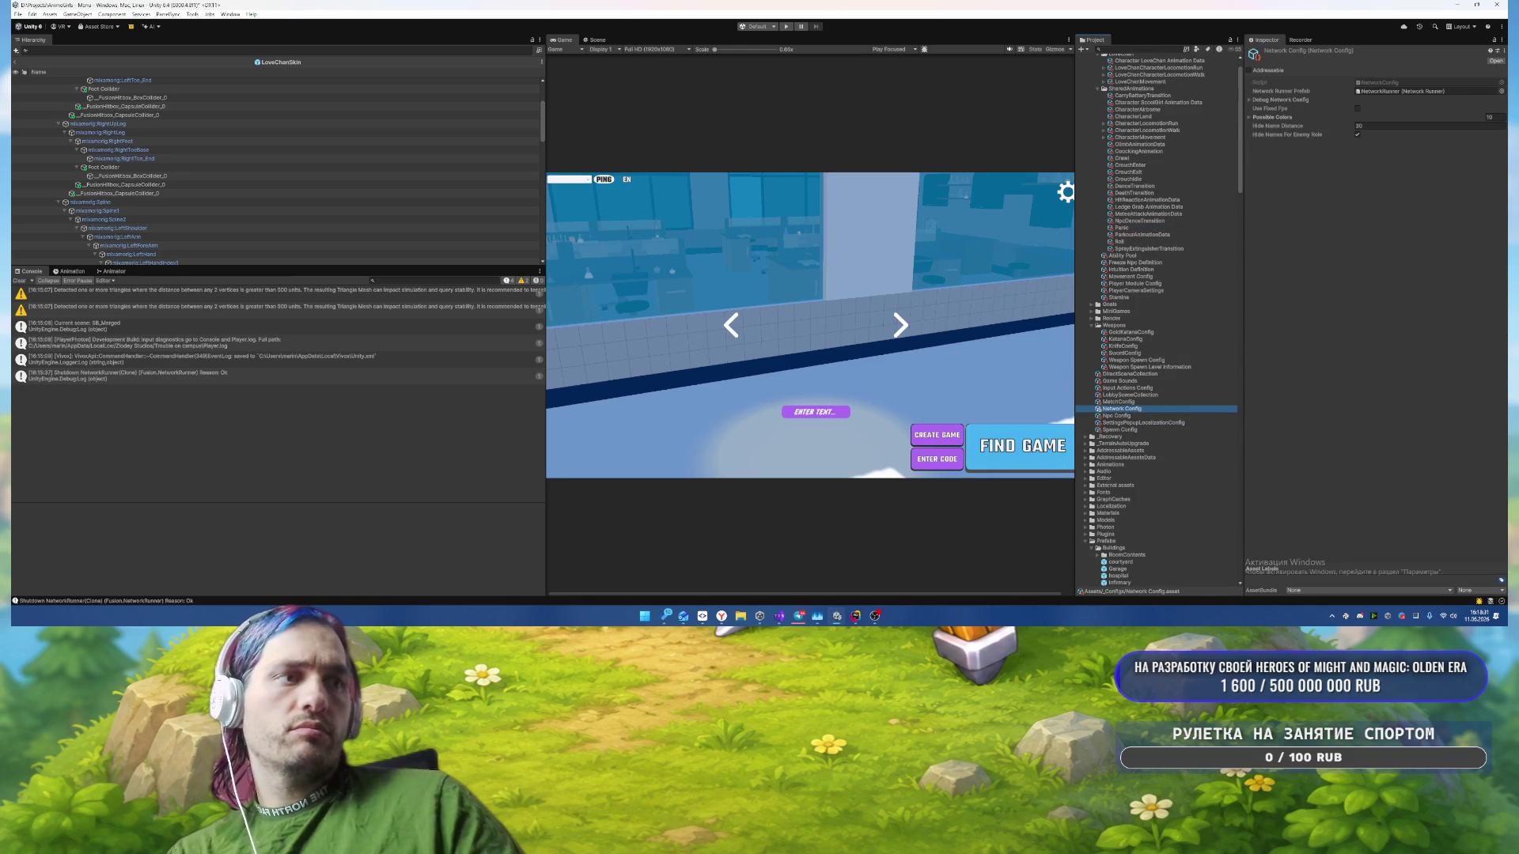
{"action": "key", "text": "alt+Tab"}
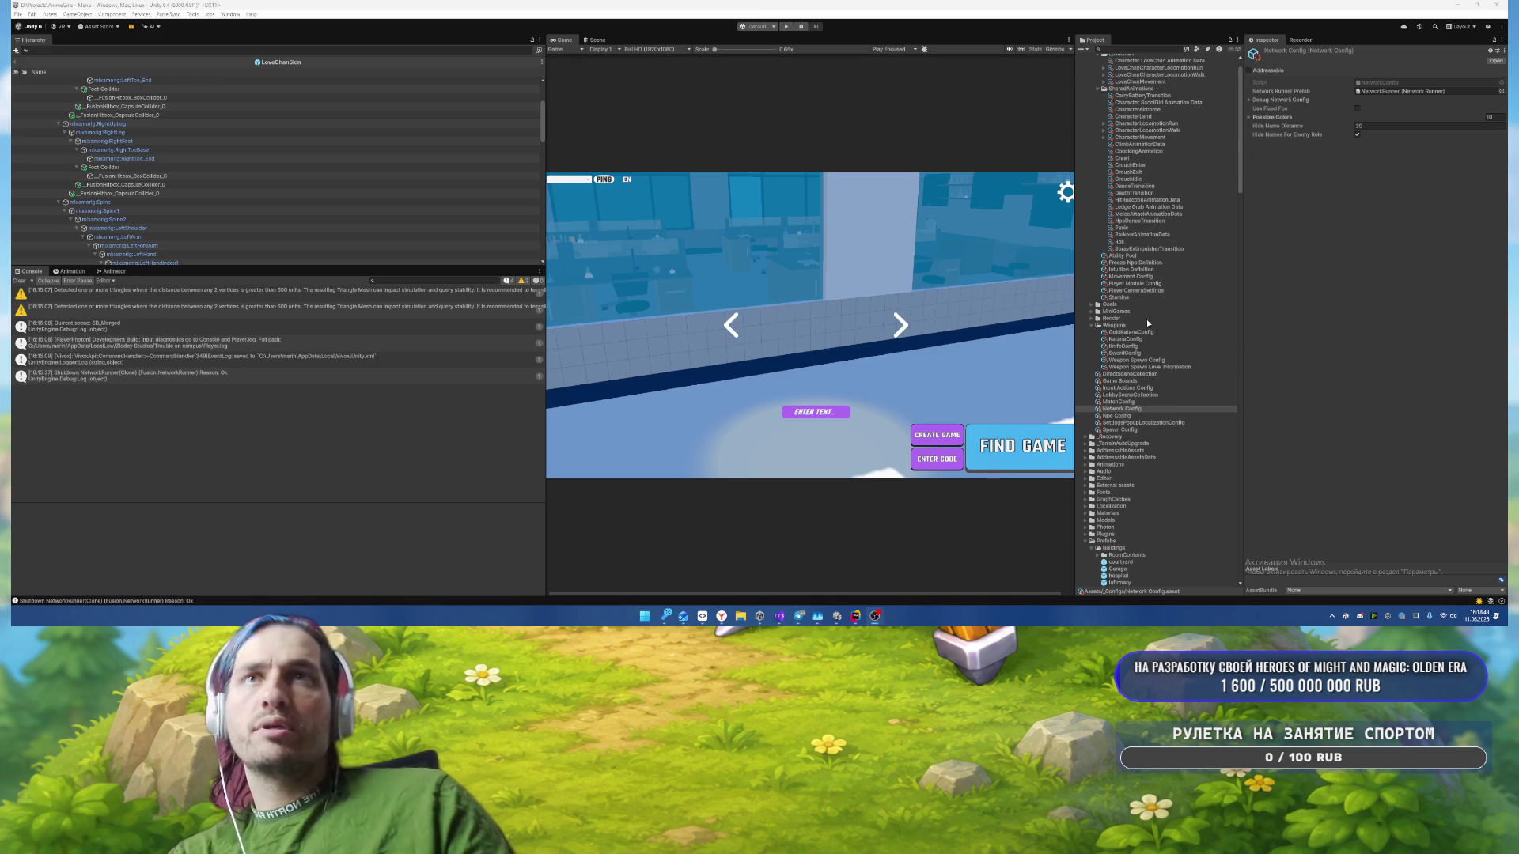
{"action": "left_click", "coordinate": [1126, 402]}
{"action": "left_click", "coordinate": [1116, 395]}
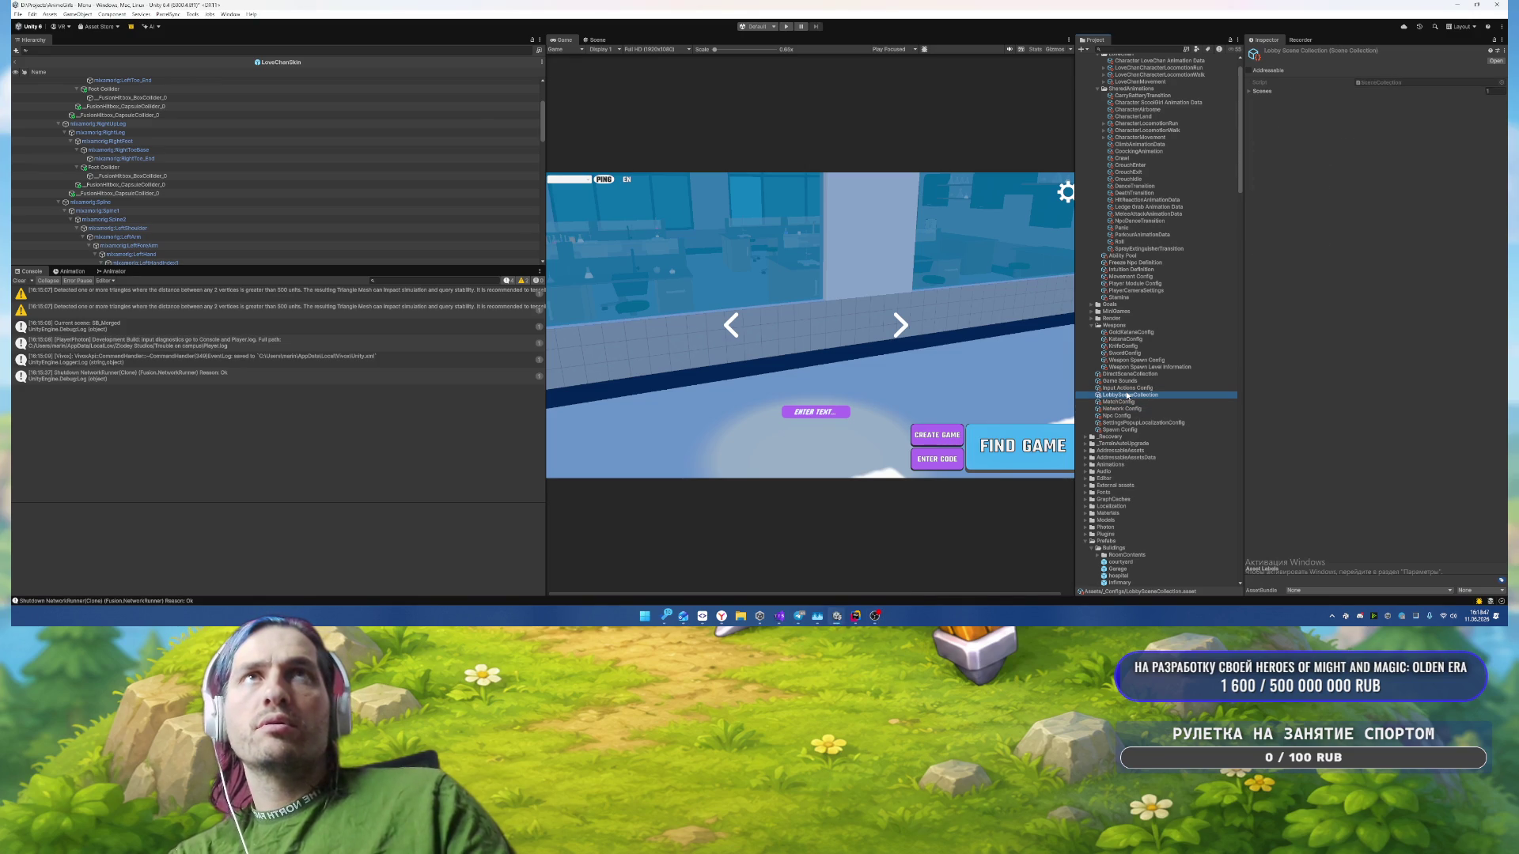
Step: In Rider, open SpawnDefaultSkinSystem.cs through Search Everywhere with the query 'pawn'
{"action": "left_click", "coordinate": [855, 615]}
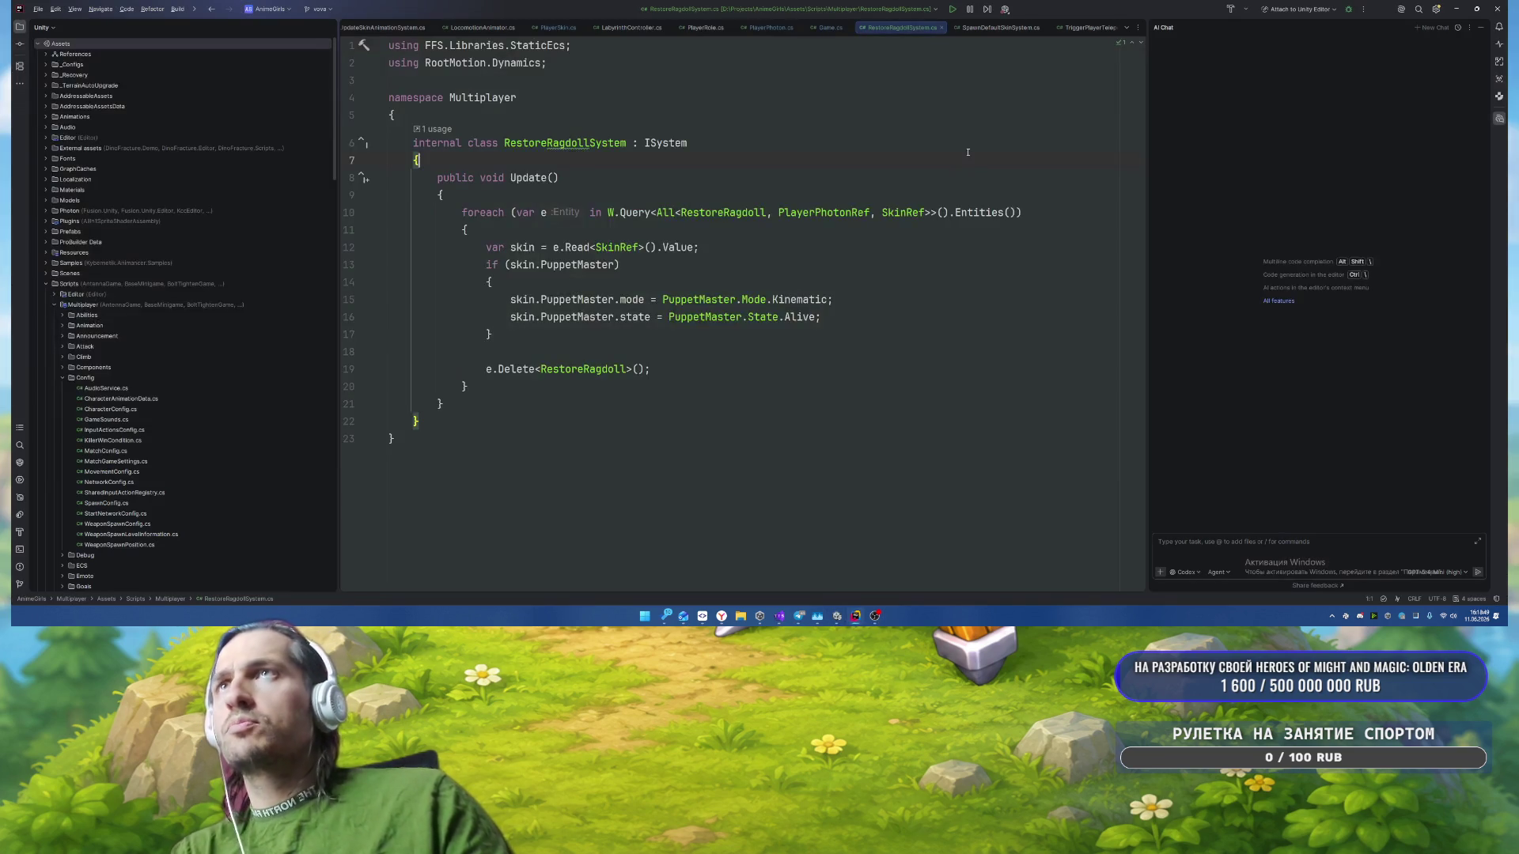
{"action": "key", "text": "shift"}
{"action": "key", "text": "shift"}
{"action": "type", "text": "ызфцт"}
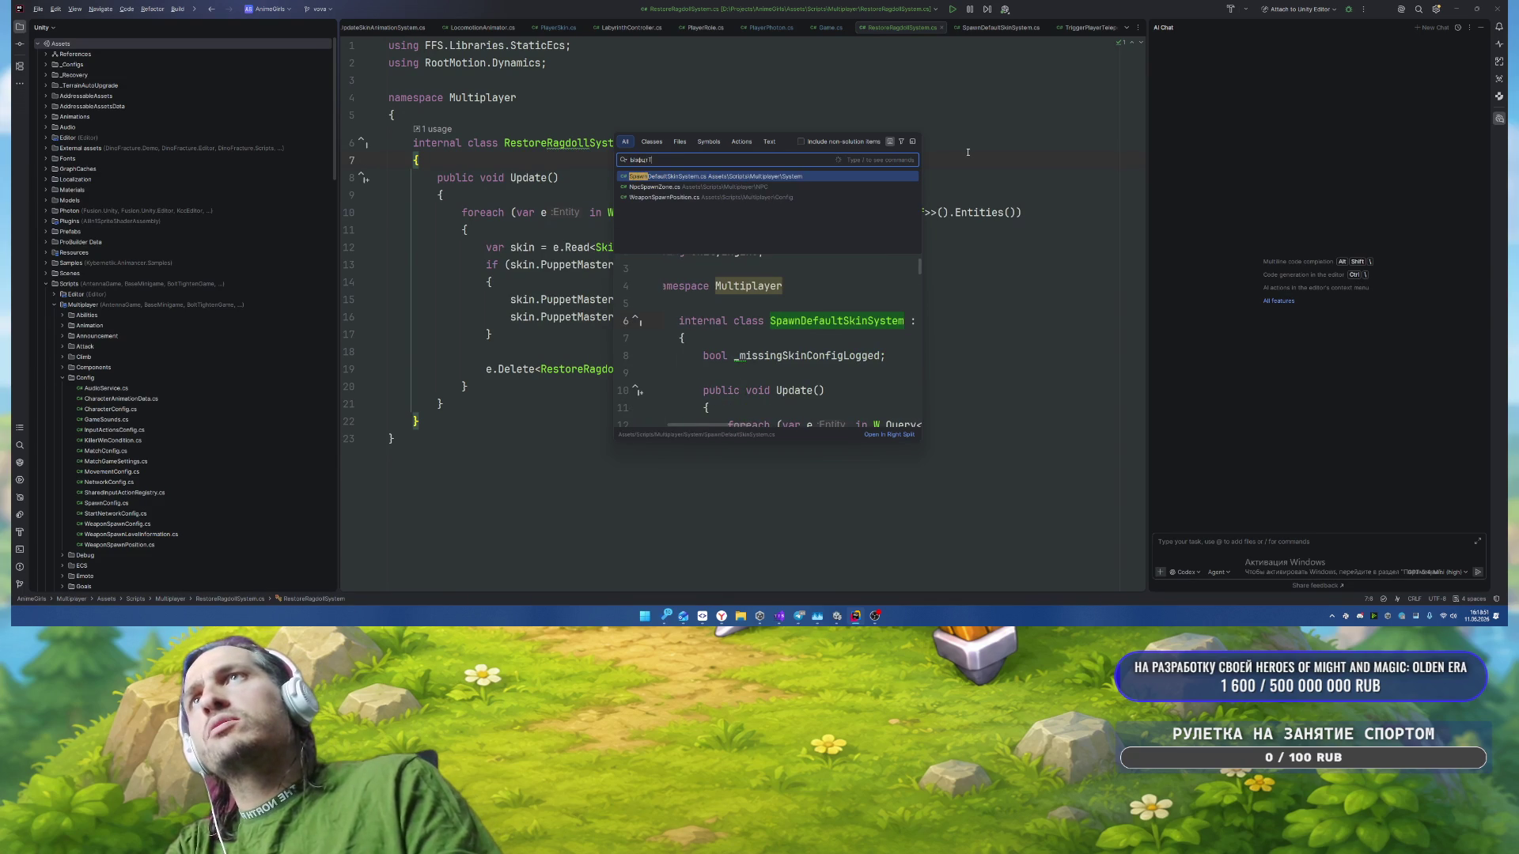
{"action": "key", "text": "BackSpace"}
{"action": "key", "text": "BackSpace"}
{"action": "key", "text": "BackSpace"}
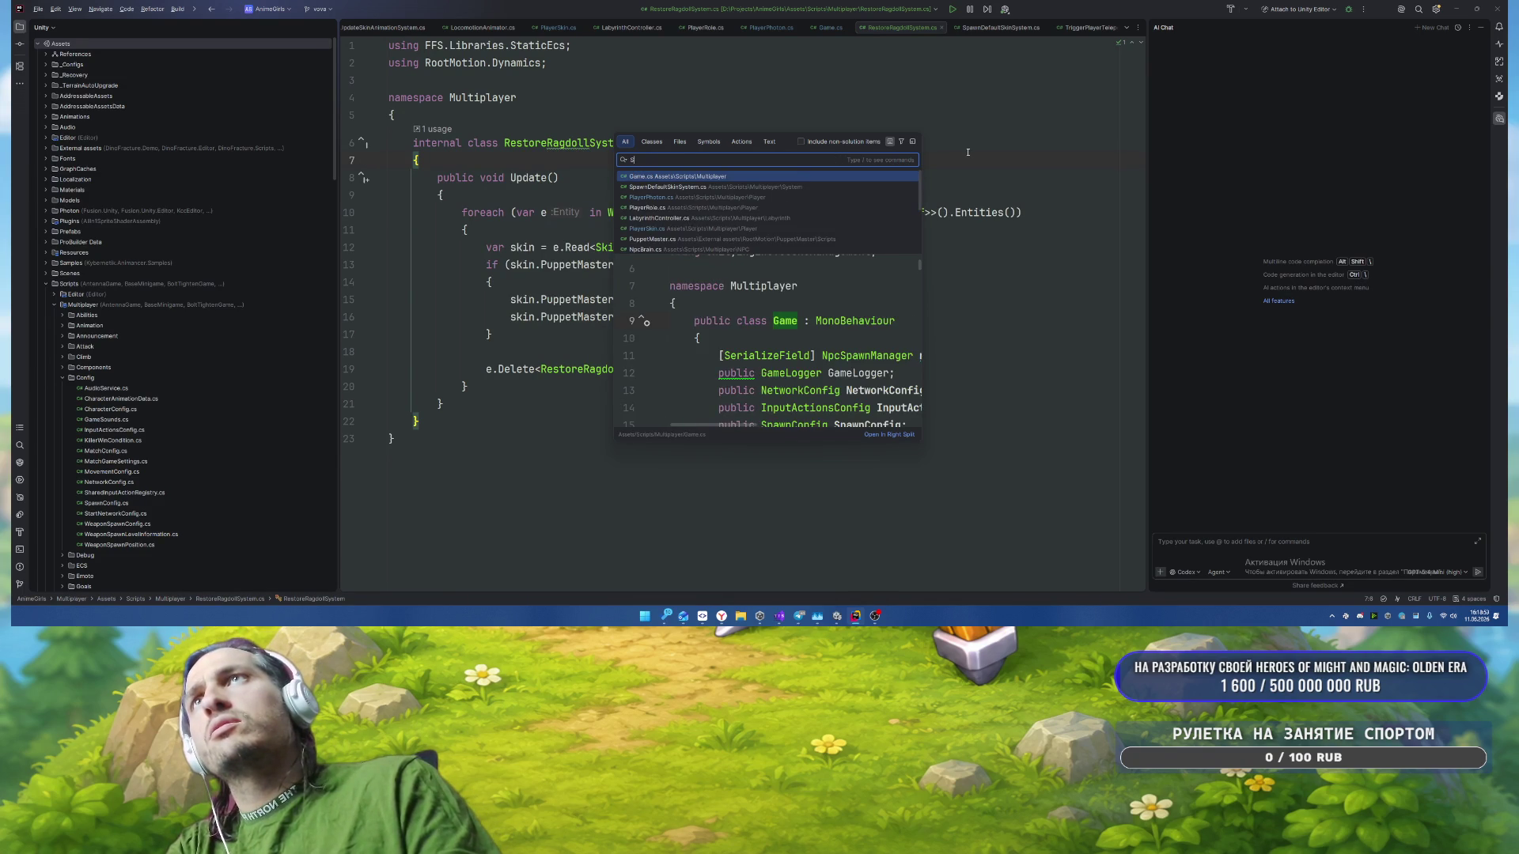
{"action": "type", "text": "pawn"}
{"action": "key", "text": "Return"}
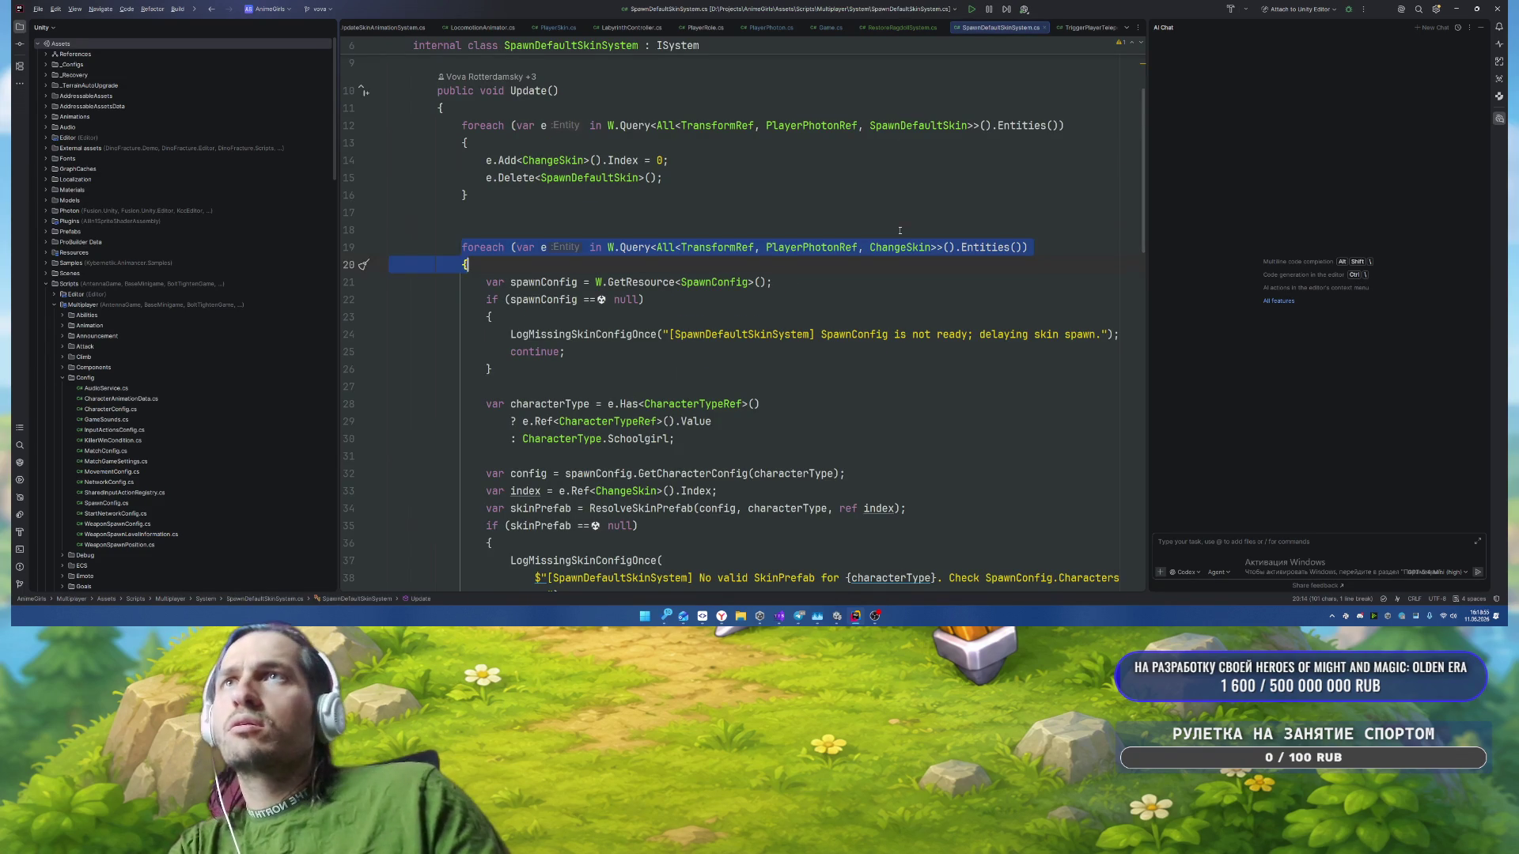
Step: Find all usages of ChangeSkin
{"action": "left_click", "coordinate": [899, 230]}
{"action": "right_click", "coordinate": [900, 247]}
{"action": "left_click", "coordinate": [933, 319]}
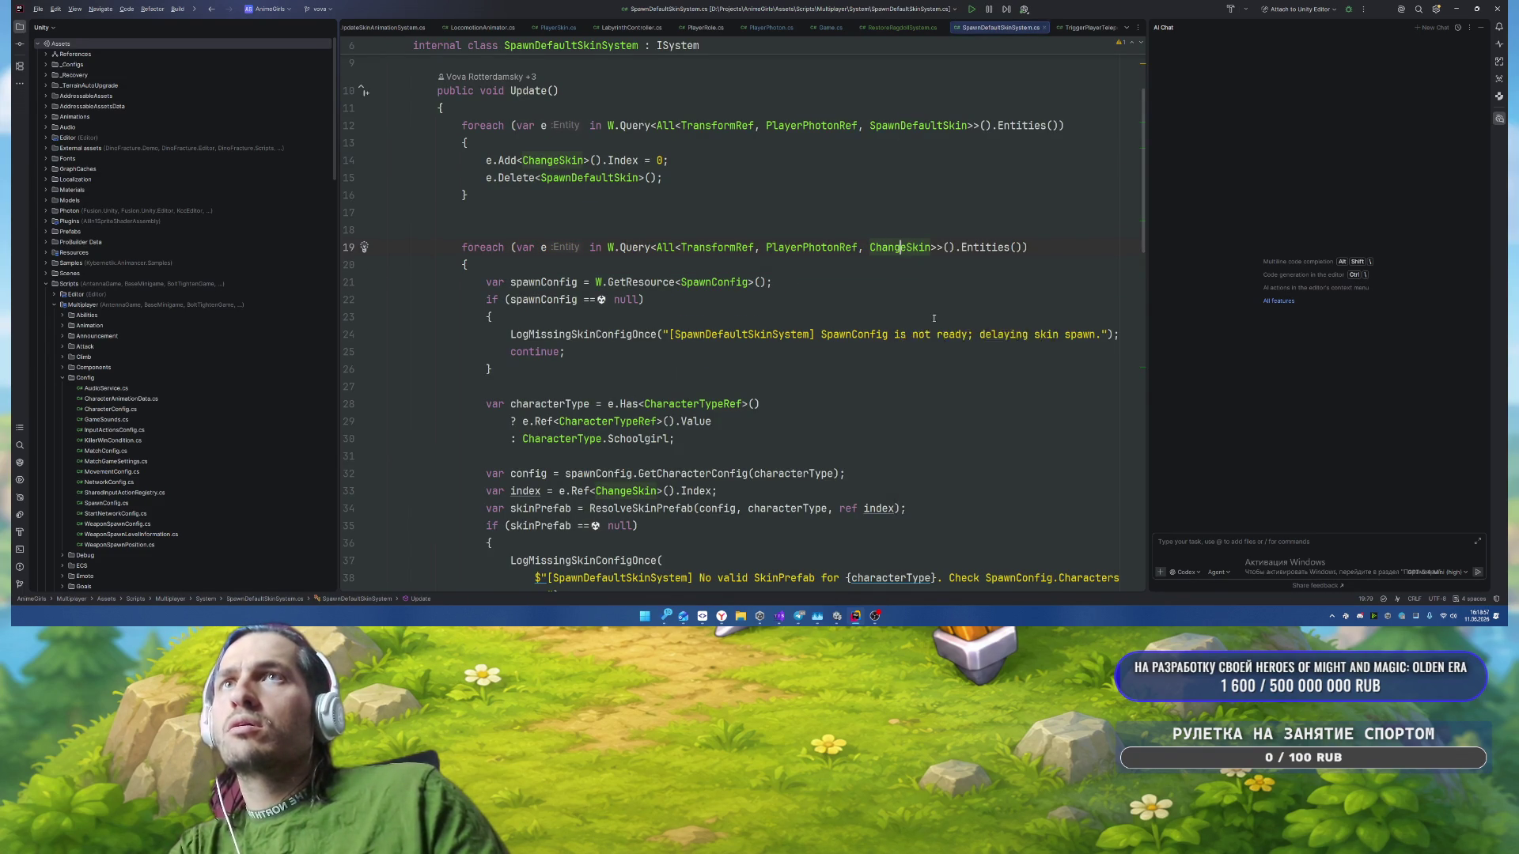
Step: Find all usages of SpawnDefaultSkin from its reference on line 12
{"action": "scroll", "coordinate": [611, 451], "scroll_direction": "down", "scroll_amount": 3}
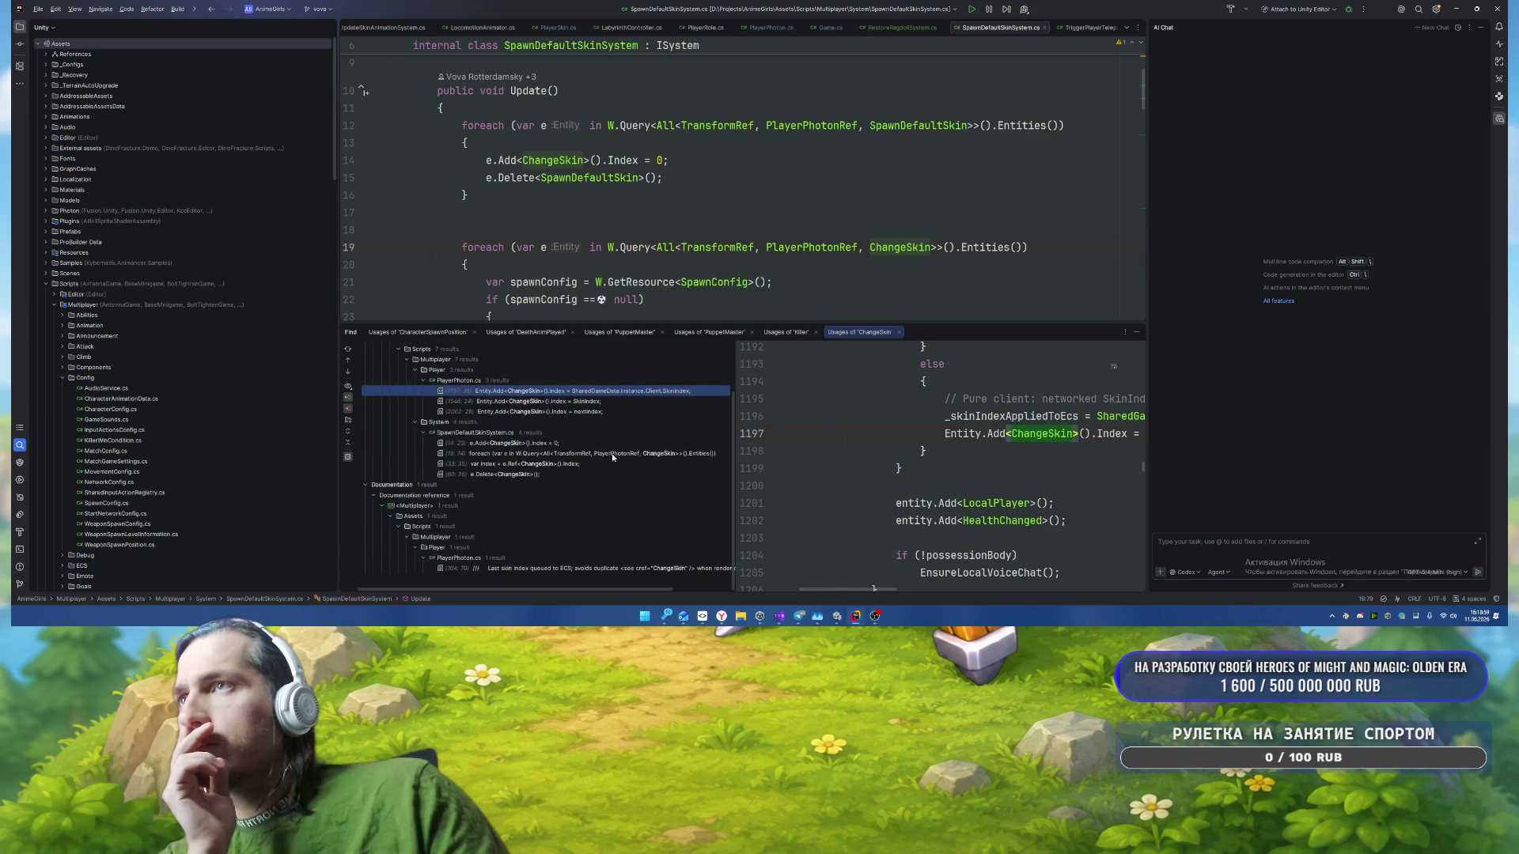
{"action": "right_click", "coordinate": [910, 125]}
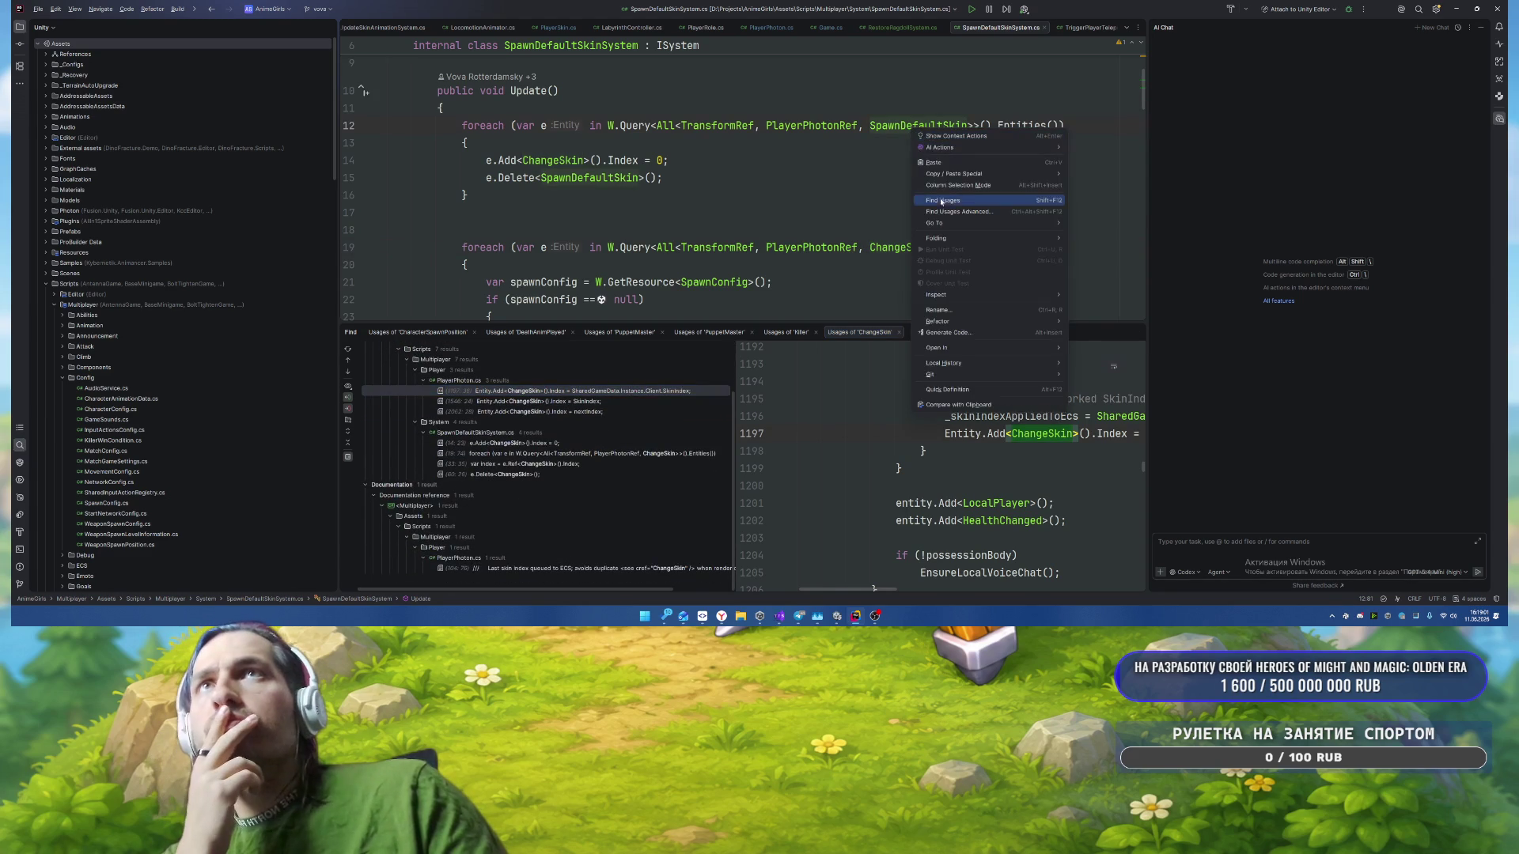
{"action": "left_click", "coordinate": [941, 200]}
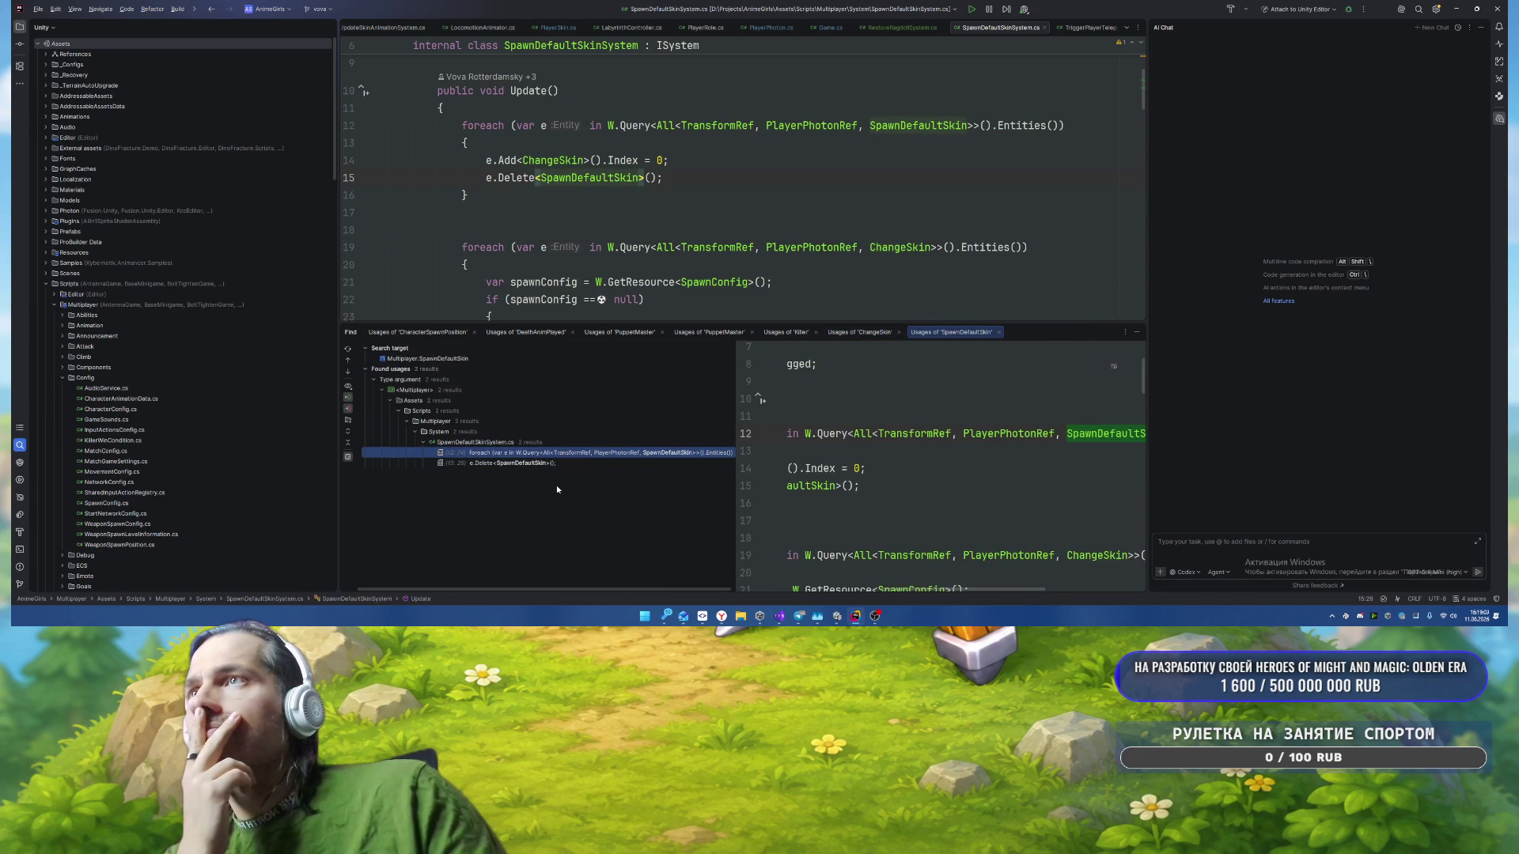
{"action": "left_click", "coordinate": [754, 197]}
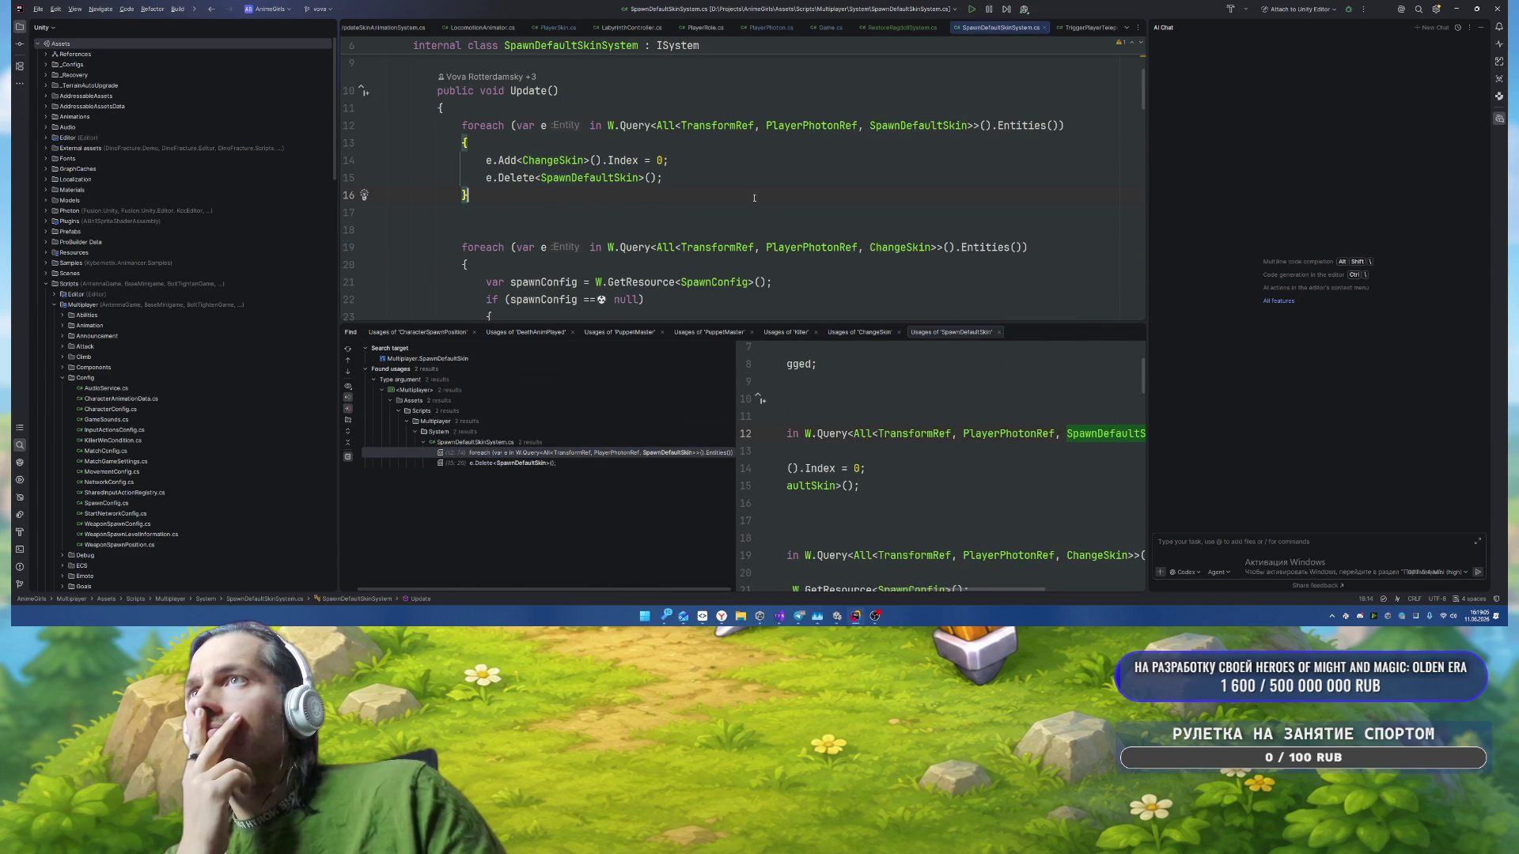
Step: Open the SpawnDefaultSkin struct declaration and reveal SpawnDefaultSkin.cs in the project tree
{"action": "left_click", "coordinate": [545, 176], "text": "ctrl"}
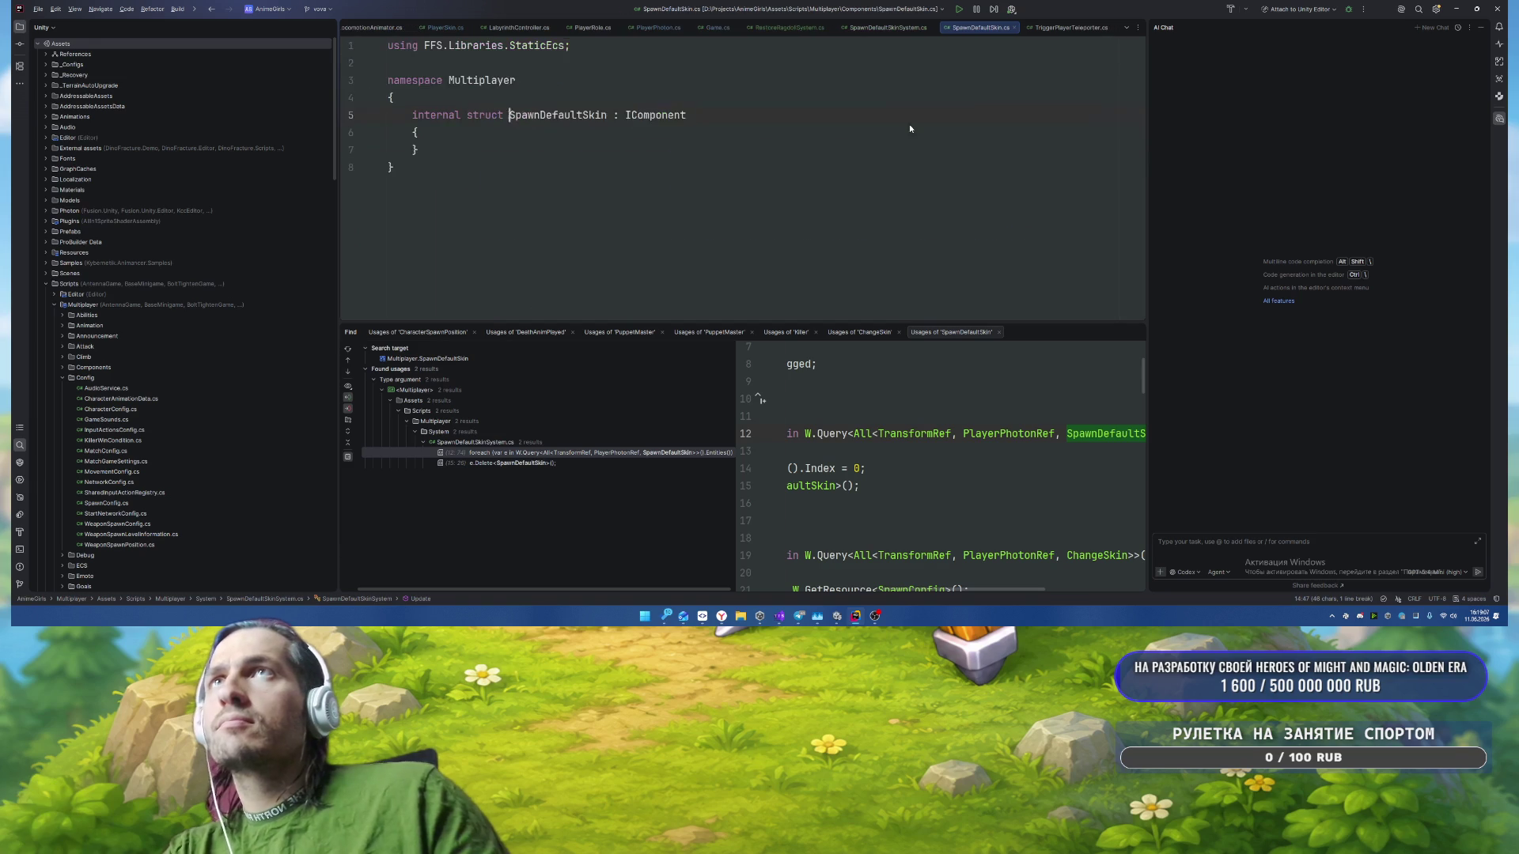
{"action": "key", "text": "alt+F1"}
{"action": "key", "text": "Return"}
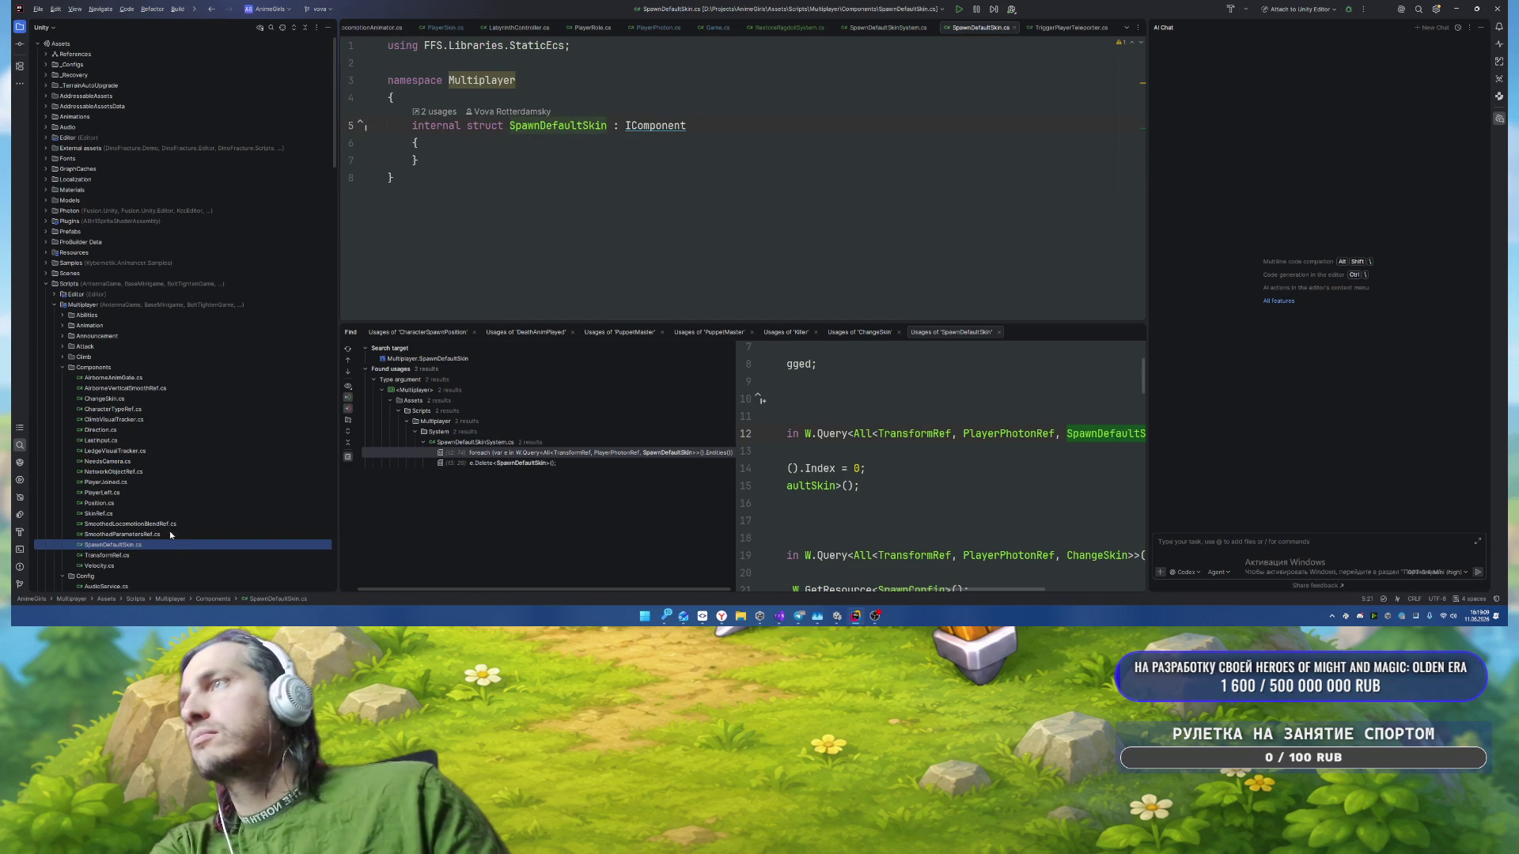
Step: Open the SpawnDefaultSkin usage in Update and delete its foreach block and leftover empty lines
{"action": "double_click", "coordinate": [484, 452]}
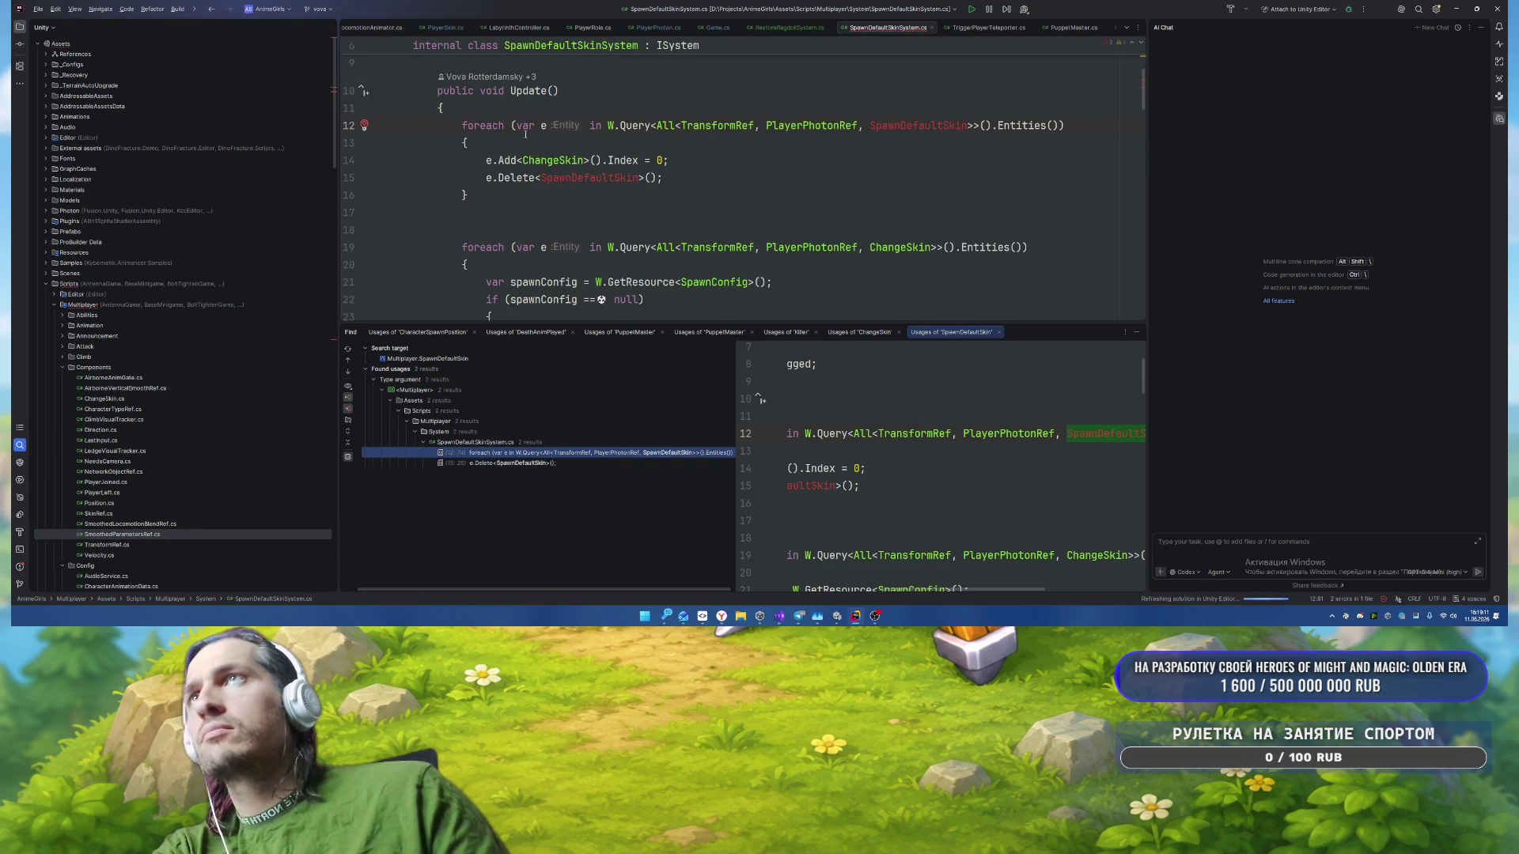
{"action": "key", "text": "ctrl+w"}
{"action": "key", "text": "ctrl+w"}
{"action": "key", "text": "ctrl+w"}
{"action": "key", "text": "Delete"}
{"action": "key", "text": "ctrl+y"}
{"action": "key", "text": "ctrl+y"}
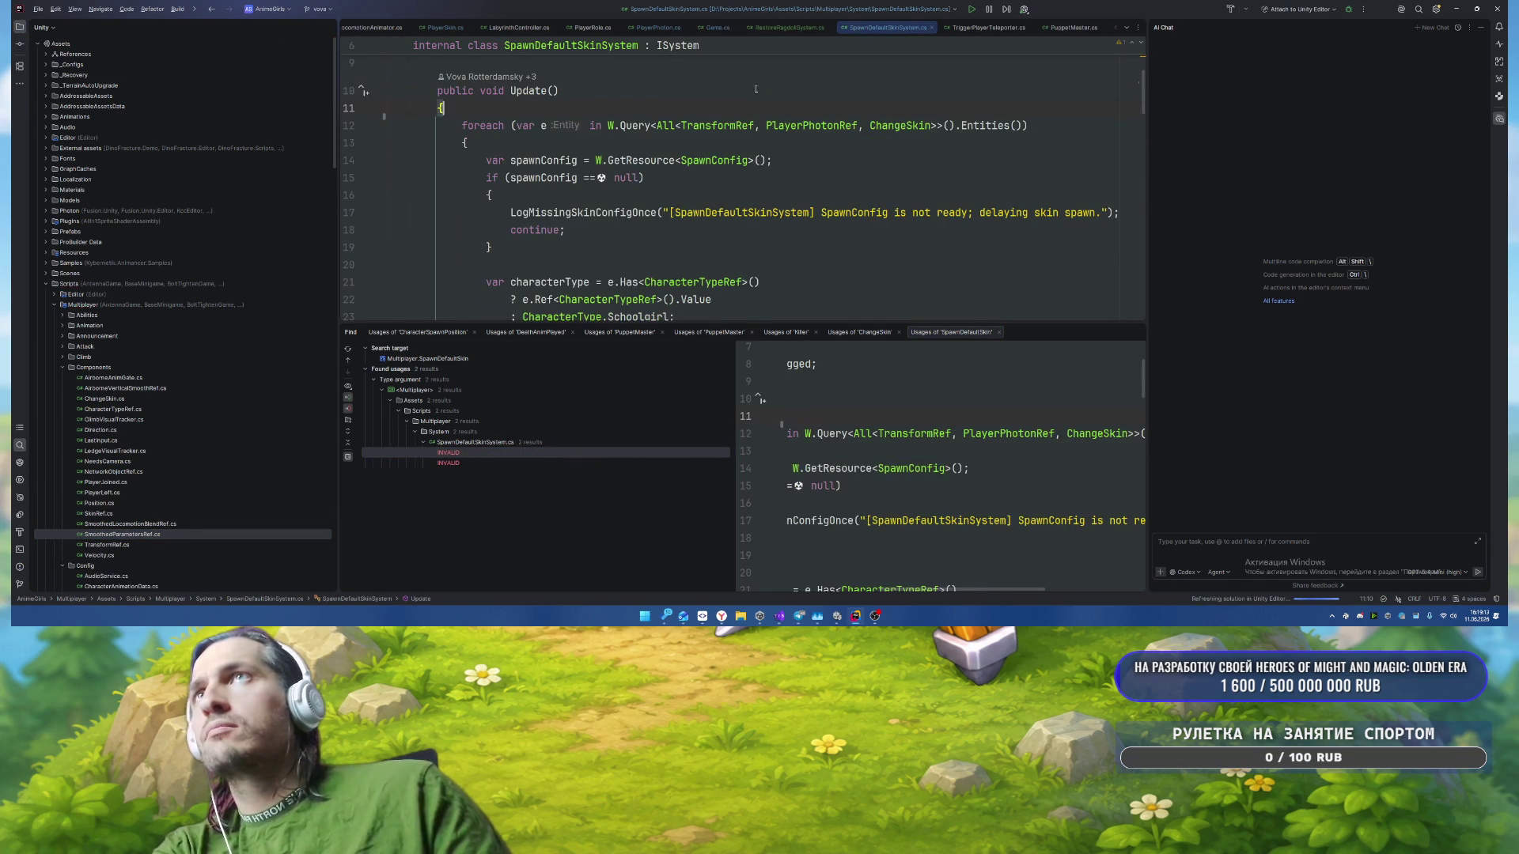
{"action": "key", "text": "Up"}
{"action": "key", "text": "Up"}
{"action": "key", "text": "End"}
Step: Close the usages panel and review the spawnConfig and characterType lines
{"action": "left_click", "coordinate": [817, 165]}
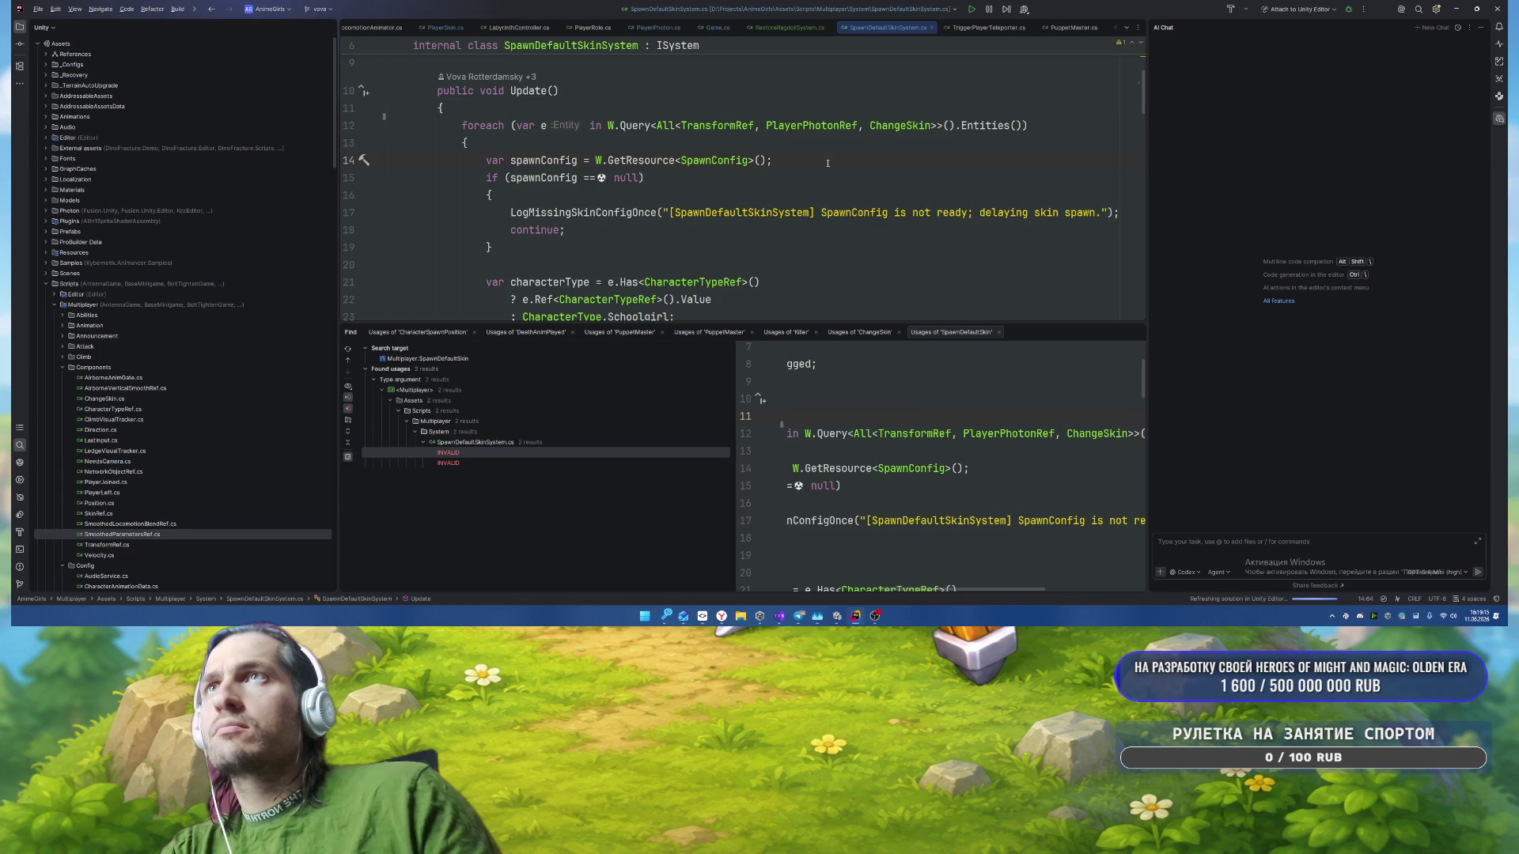
{"action": "left_click", "coordinate": [1137, 332]}
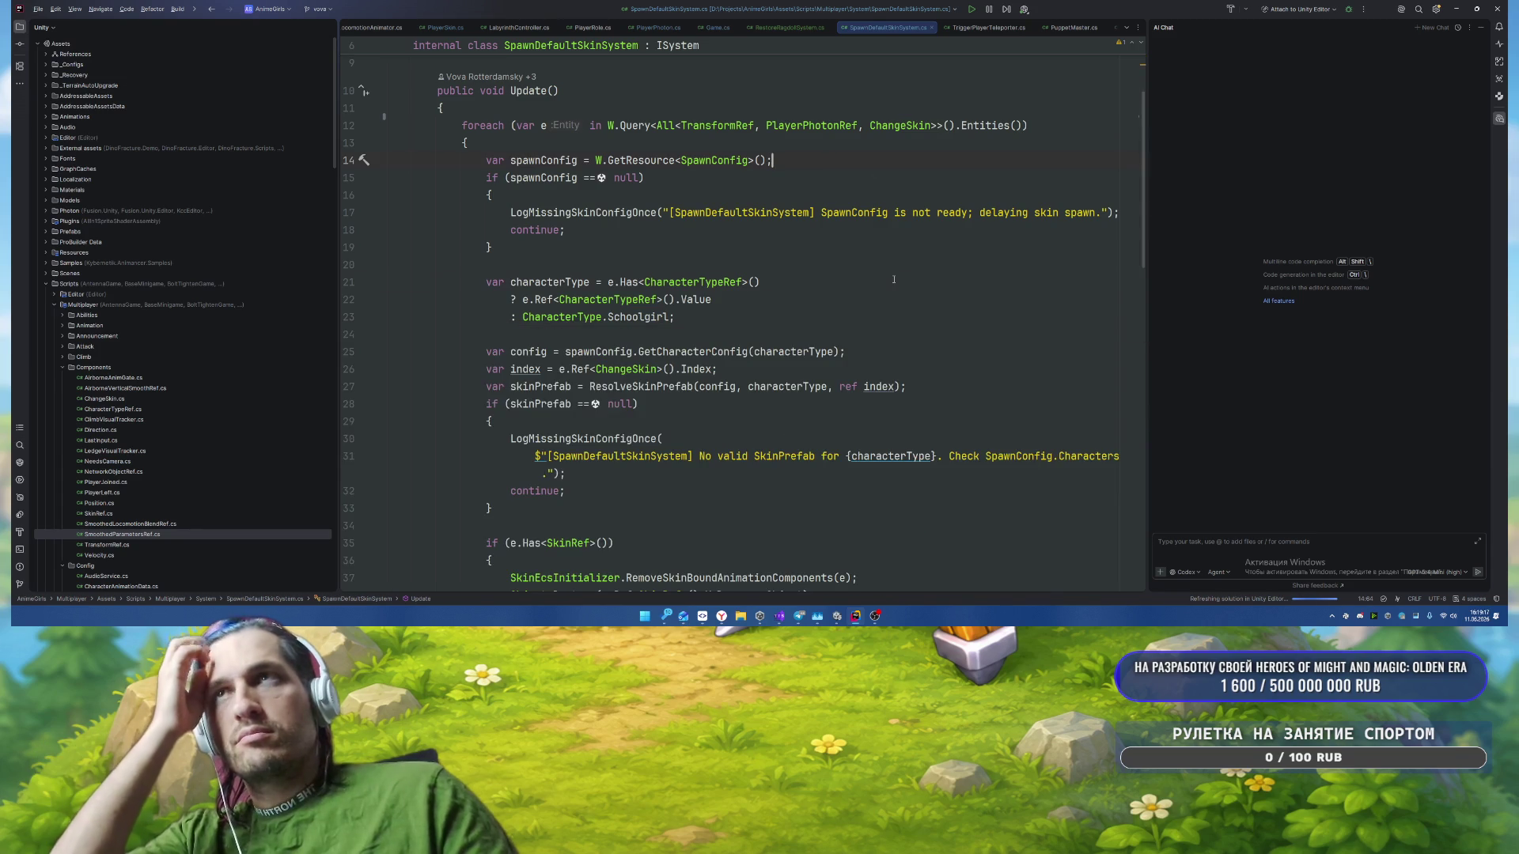
{"action": "left_click", "coordinate": [896, 282]}
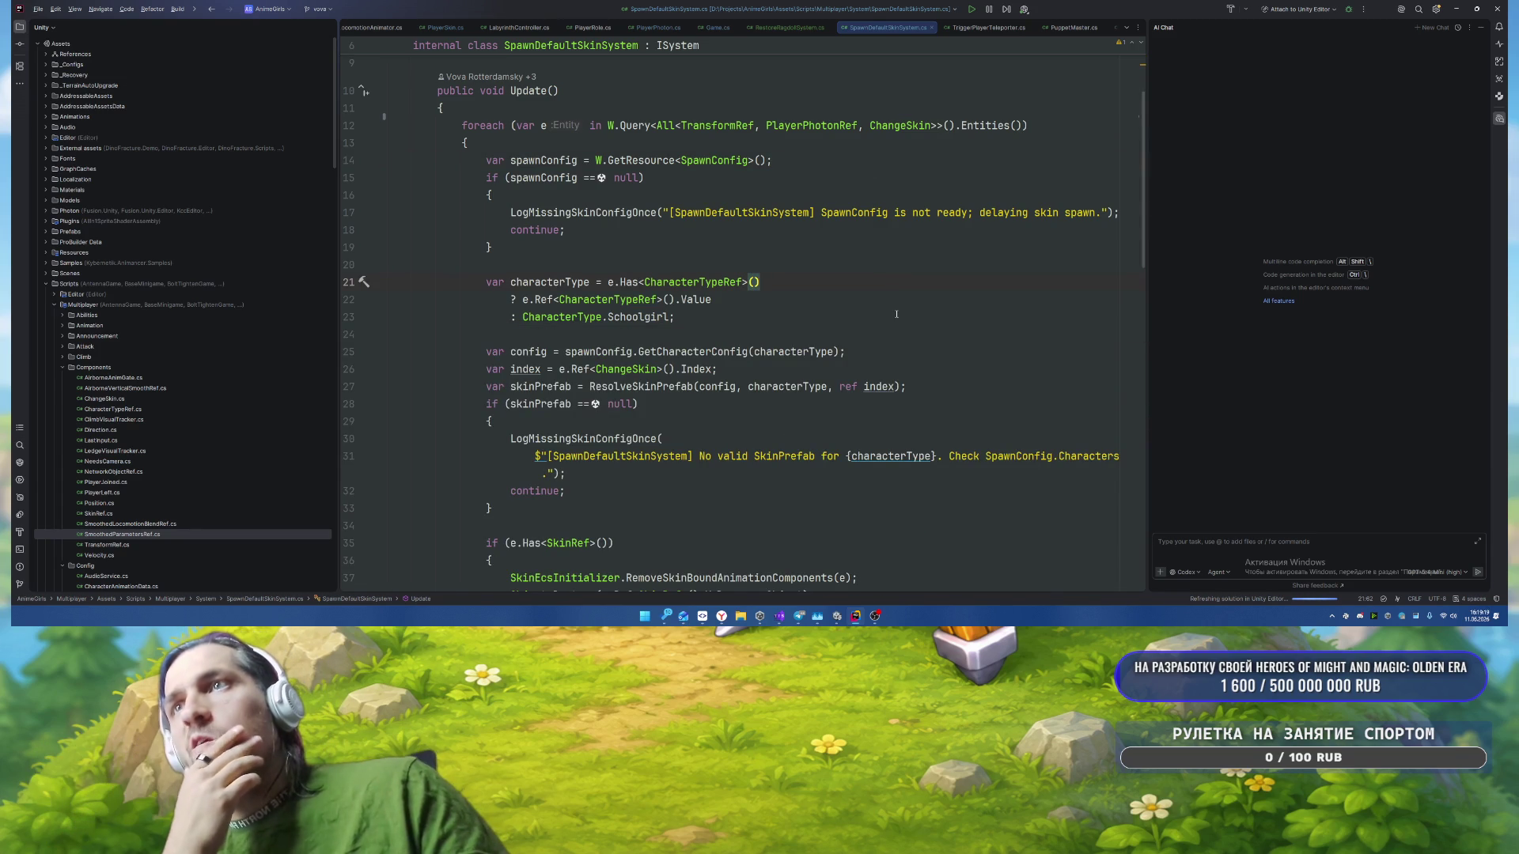
{"action": "scroll", "coordinate": [896, 317], "scroll_direction": "down", "scroll_amount": 1}
Step: Open NpcSpawnZone.cs via Search Everywhere with the query 'Npc'
{"action": "scroll", "coordinate": [895, 320], "scroll_direction": "up", "scroll_amount": 5}
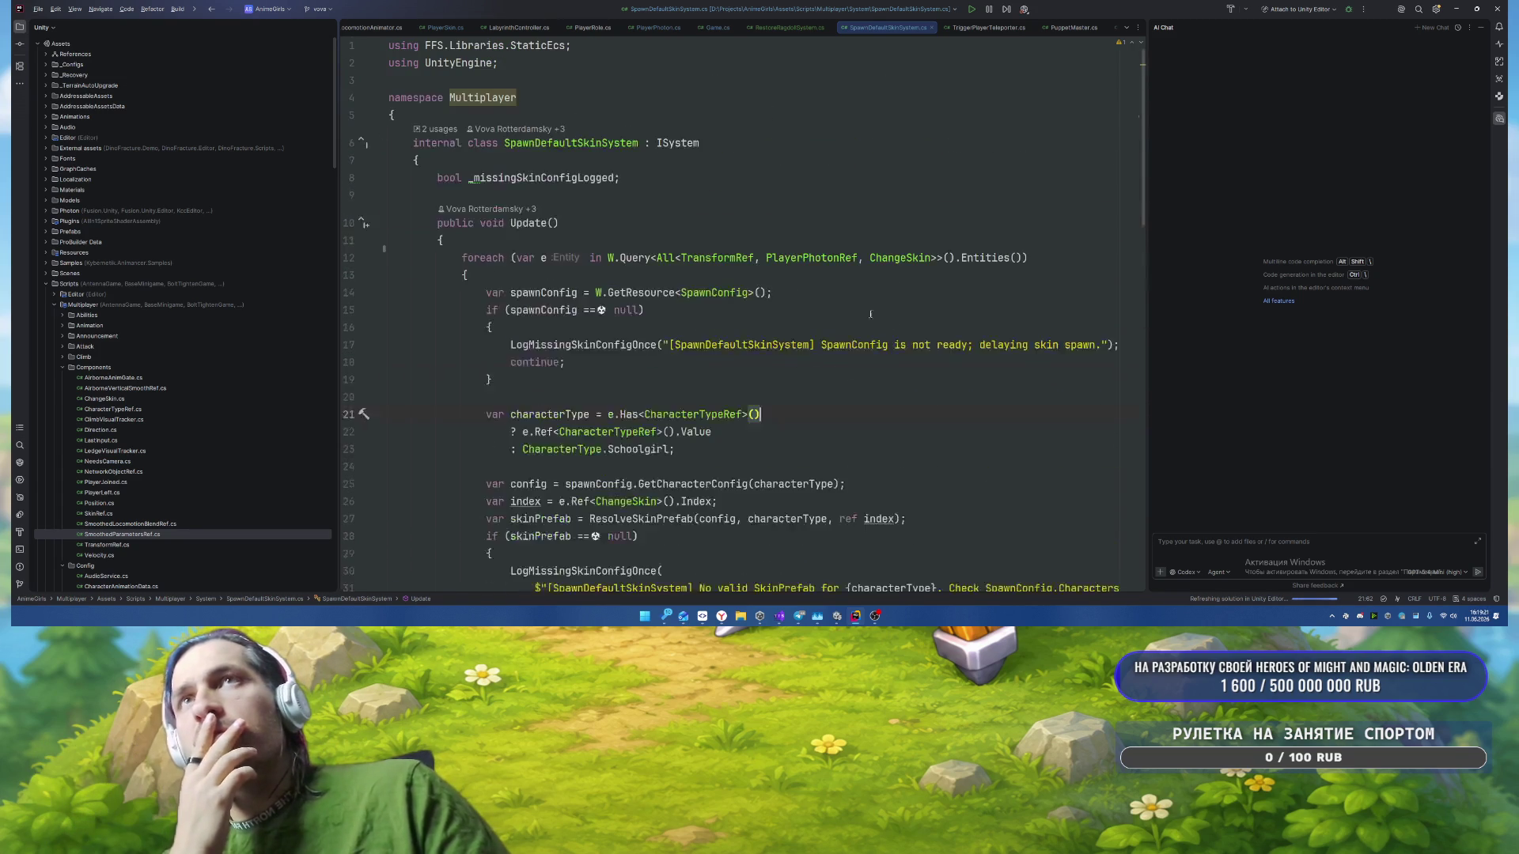
{"action": "key", "text": "shift"}
{"action": "key", "text": "shift"}
{"action": "type", "text": "Npc"}
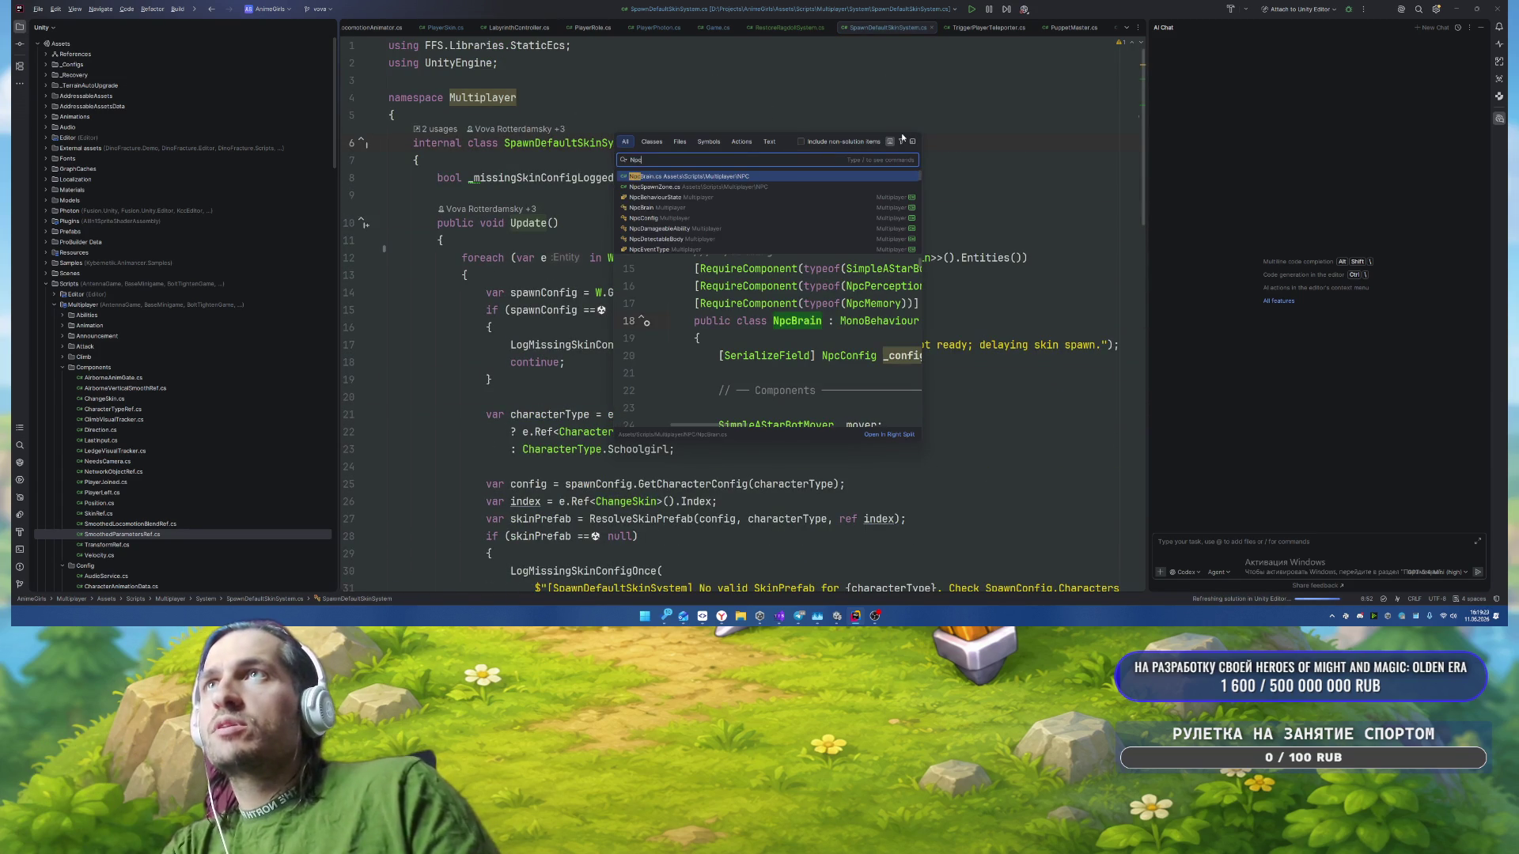
{"action": "key", "text": "Down"}
{"action": "key", "text": "Return"}
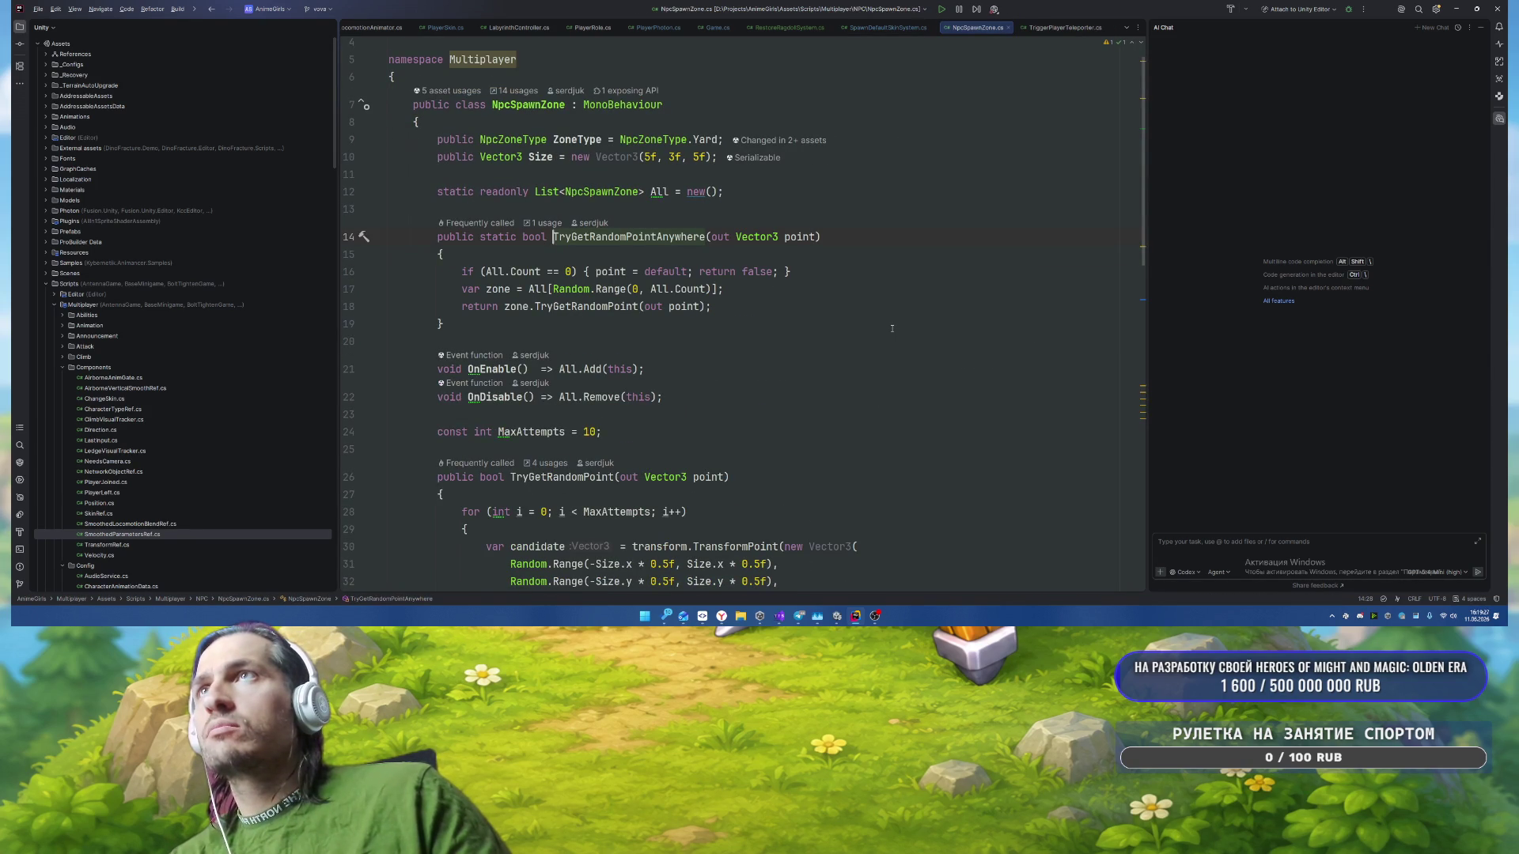
Step: Find usages of NpcSpawnZone and open the NpcSpawnManager result
{"action": "right_click", "coordinate": [515, 104]}
{"action": "left_click", "coordinate": [682, 192]}
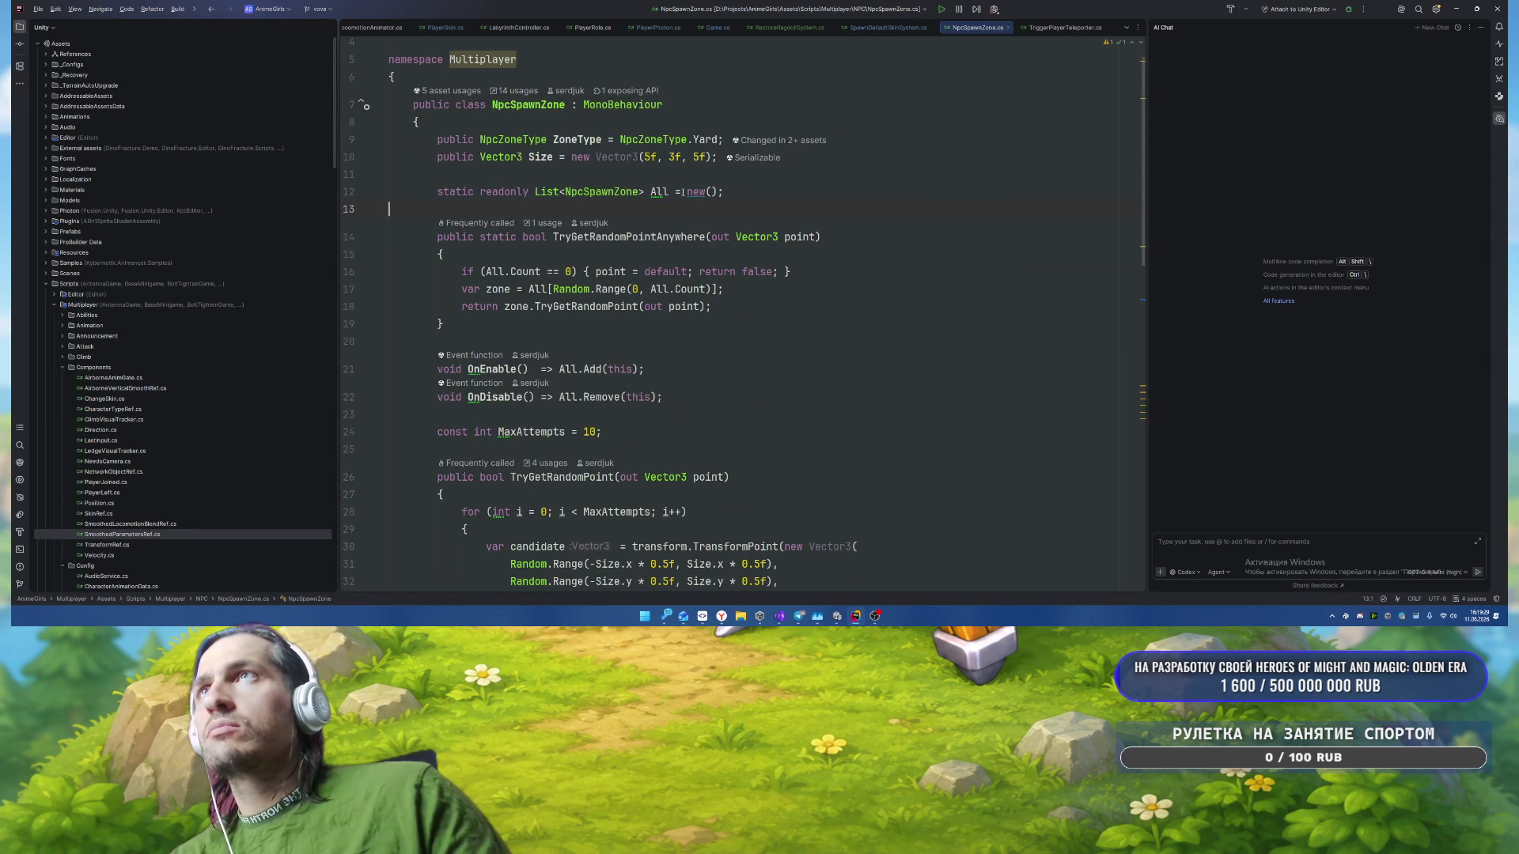
{"action": "right_click", "coordinate": [590, 191]}
{"action": "left_click", "coordinate": [633, 267]}
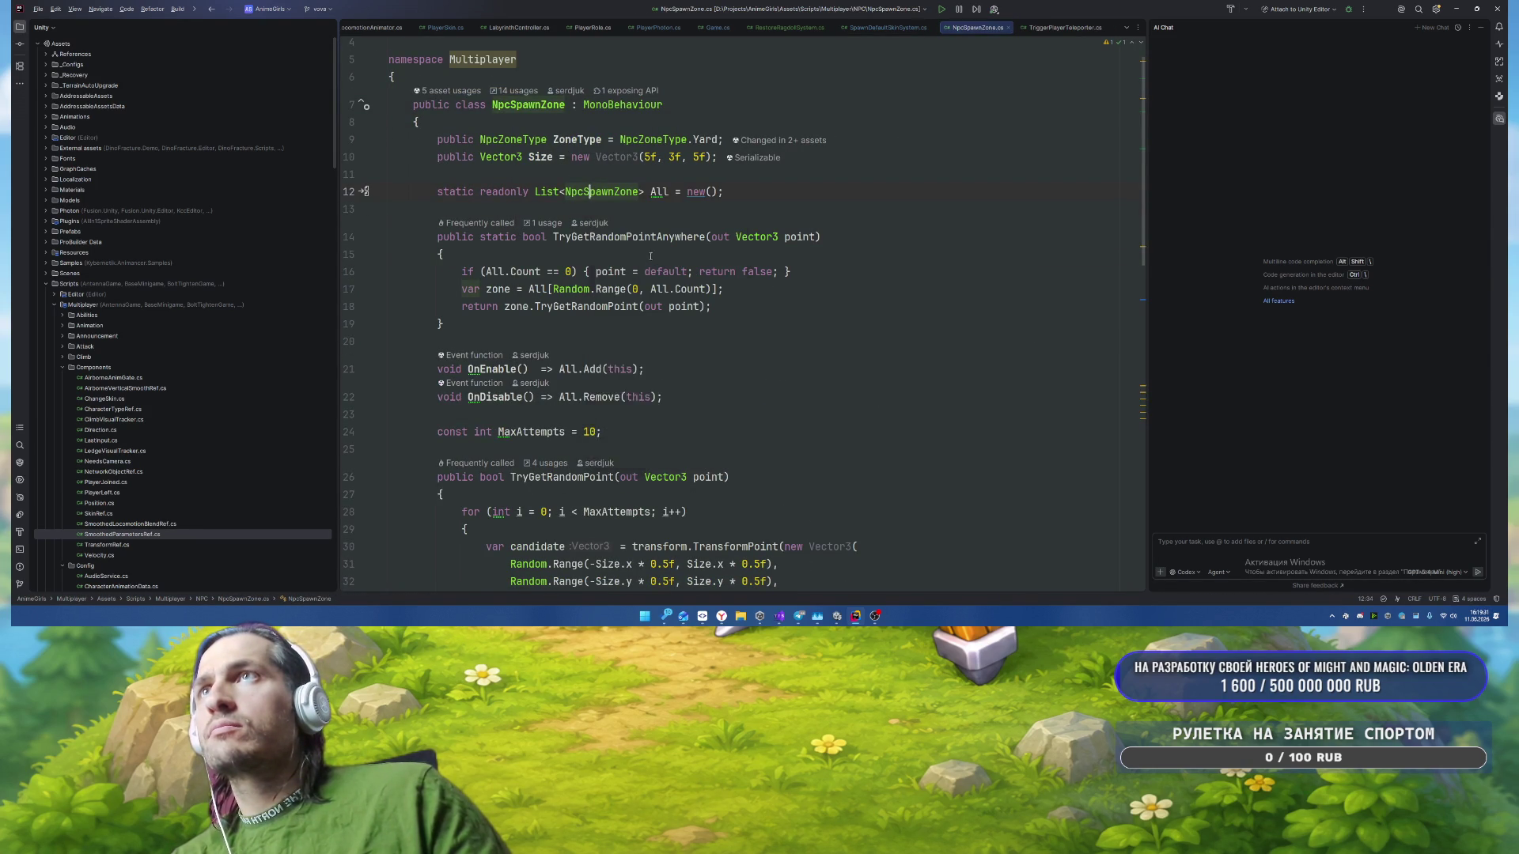
{"action": "scroll", "coordinate": [639, 461], "scroll_direction": "down", "scroll_amount": 2}
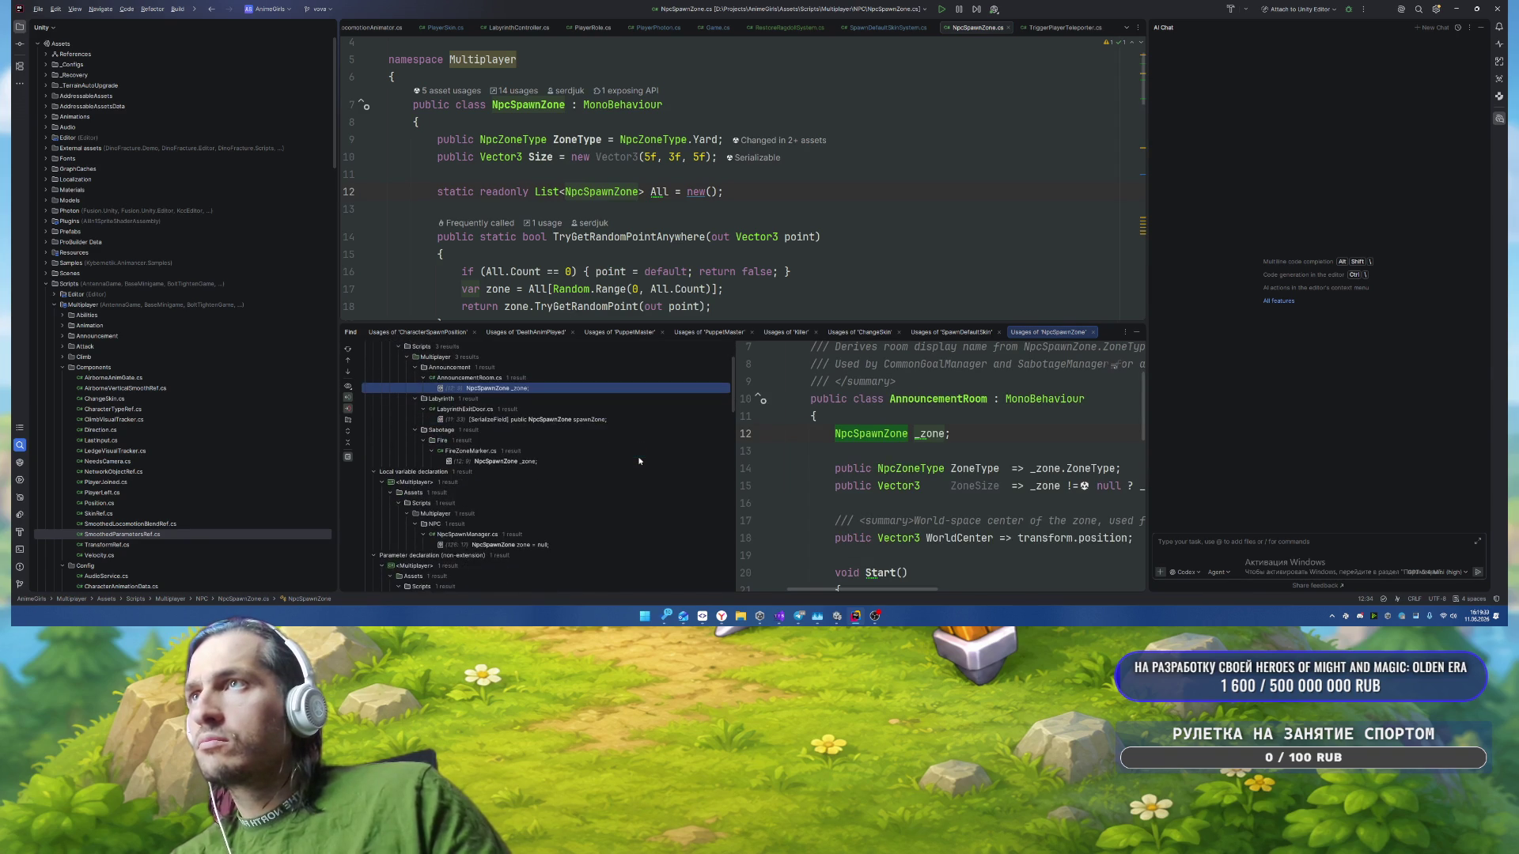
{"action": "scroll", "coordinate": [639, 456], "scroll_direction": "down", "scroll_amount": 3}
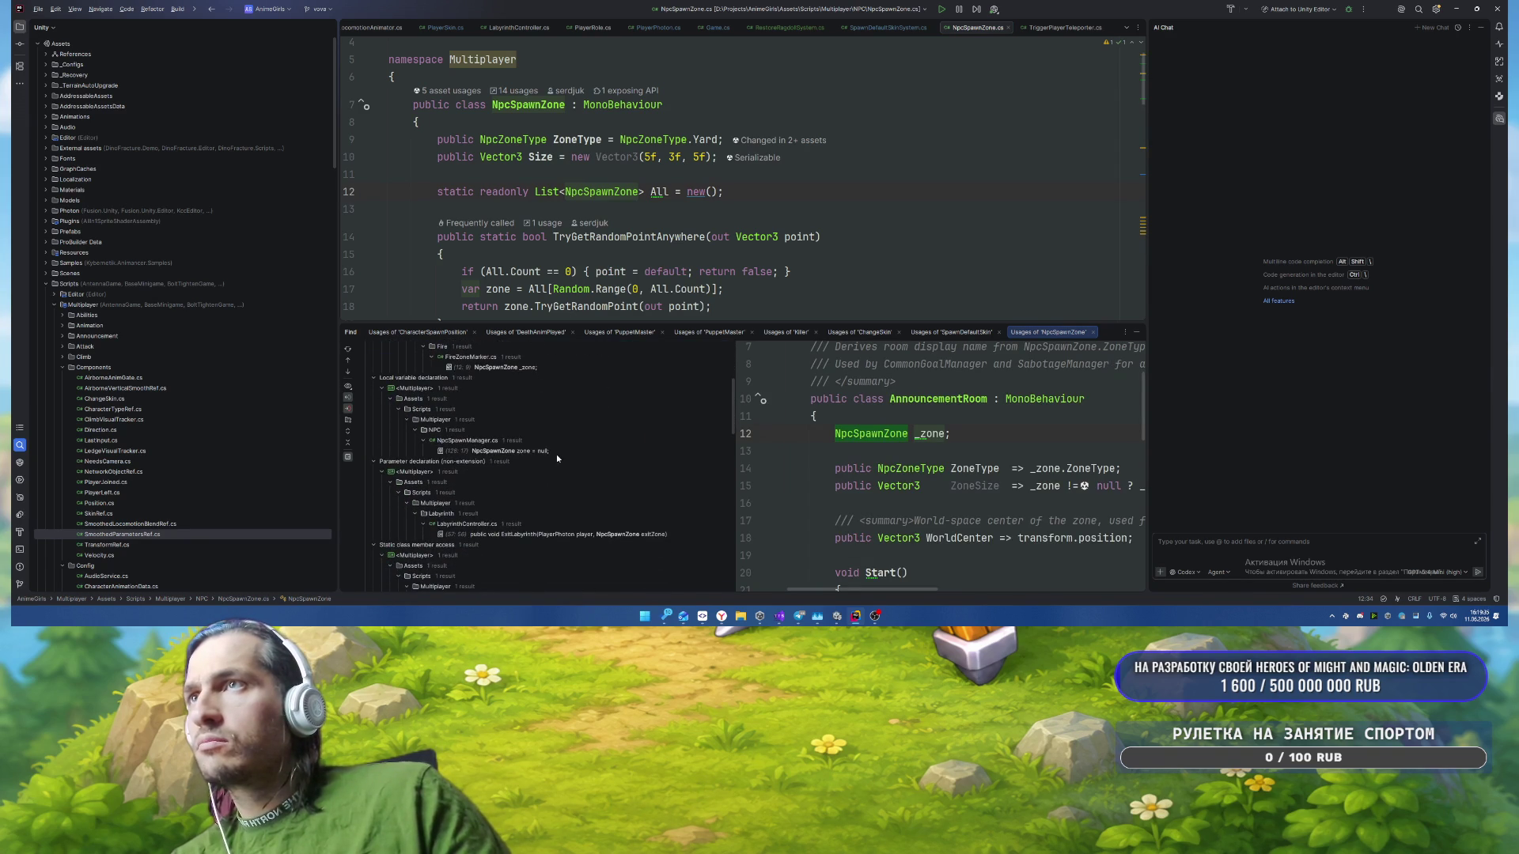
{"action": "left_click", "coordinate": [555, 457]}
{"action": "double_click", "coordinate": [554, 451]}
{"action": "key", "text": "Escape"}
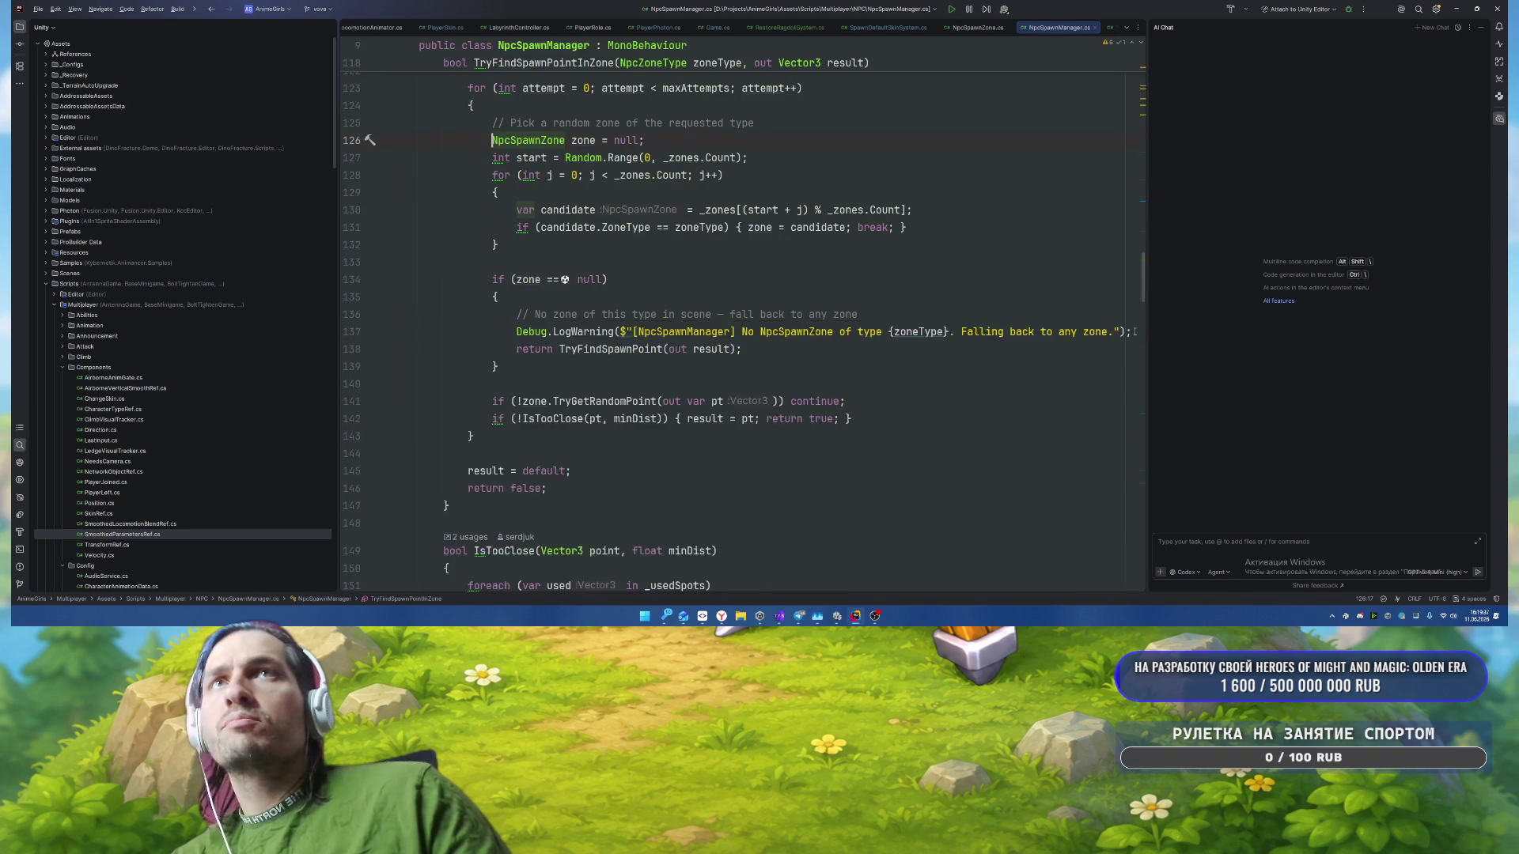
Step: Jump to the only call of TryFindSpawnPointInZone in NpcSpawnManager
{"action": "left_click", "coordinate": [506, 262], "text": "ctrl"}
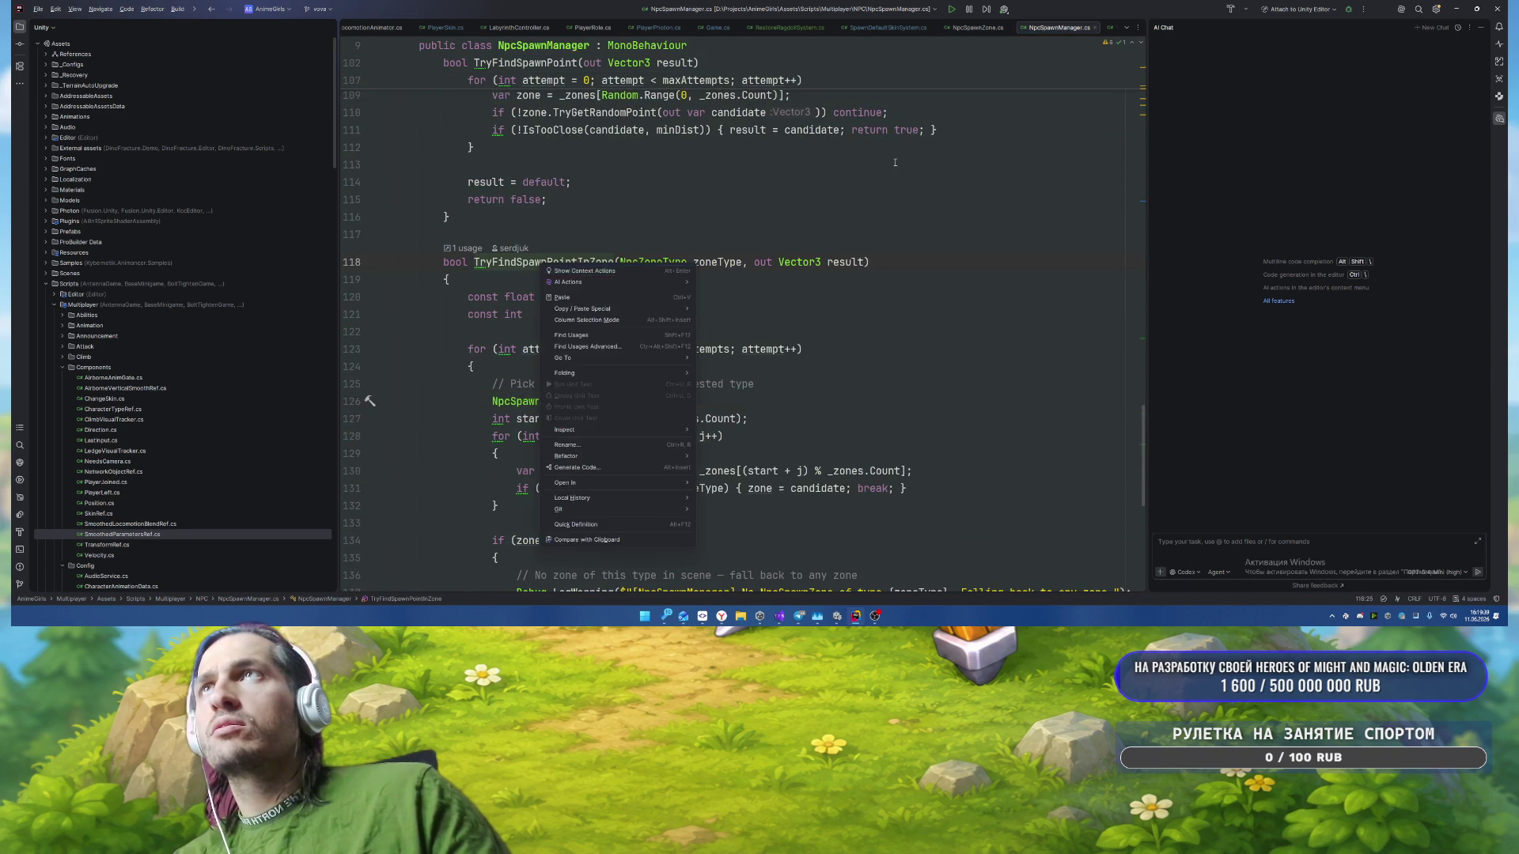
{"action": "key", "text": "Return"}
{"action": "scroll", "coordinate": [857, 288], "scroll_direction": "up", "scroll_amount": 3}
{"action": "scroll", "coordinate": [712, 277], "scroll_direction": "down", "scroll_amount": 5}
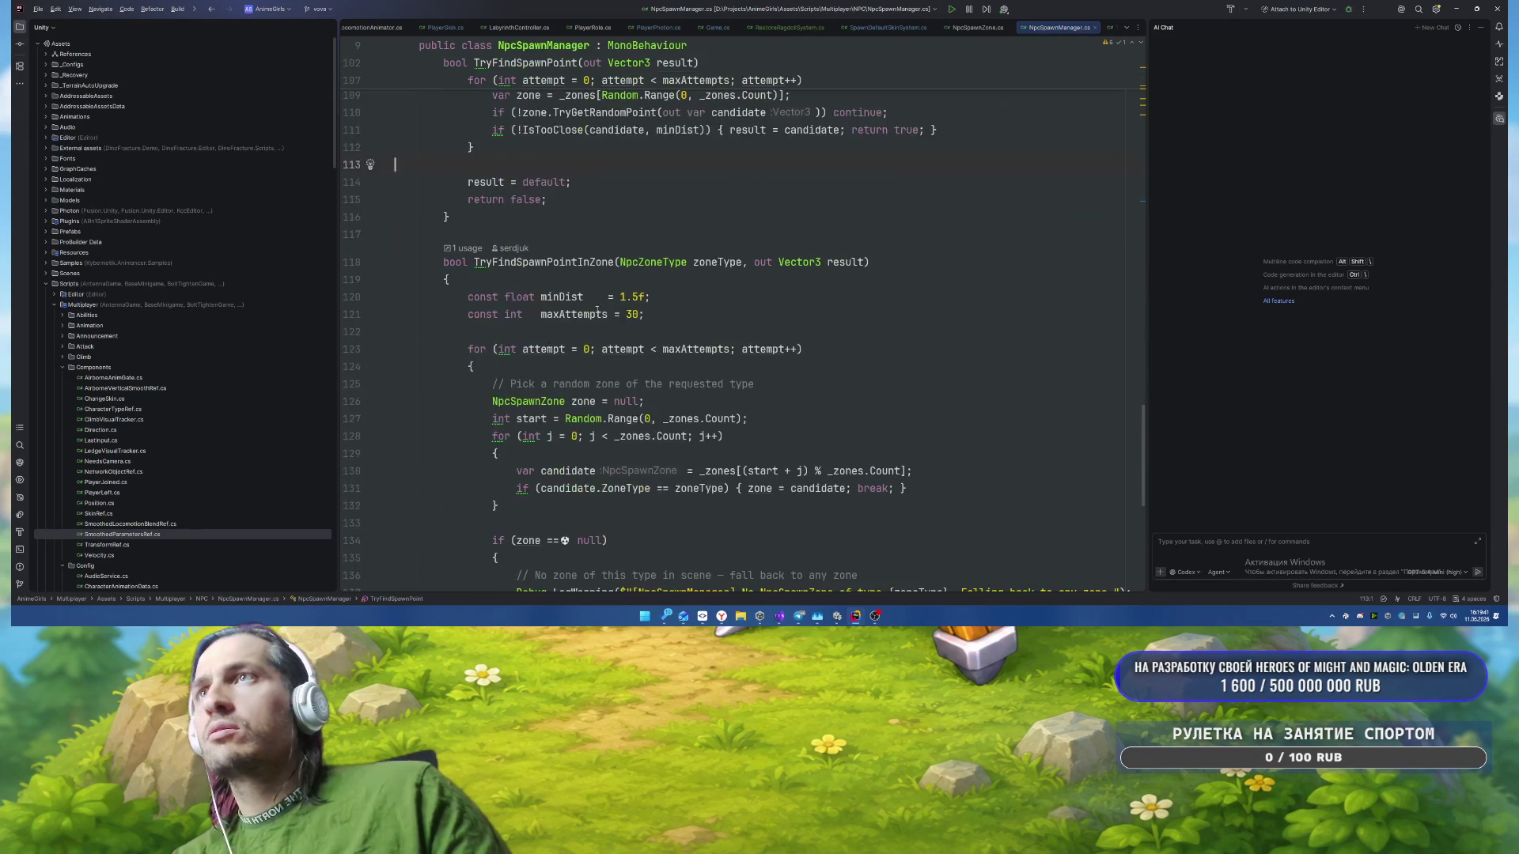
{"action": "right_click", "coordinate": [566, 264]}
{"action": "key", "text": "Escape"}
{"action": "left_click", "coordinate": [568, 262], "text": "ctrl"}
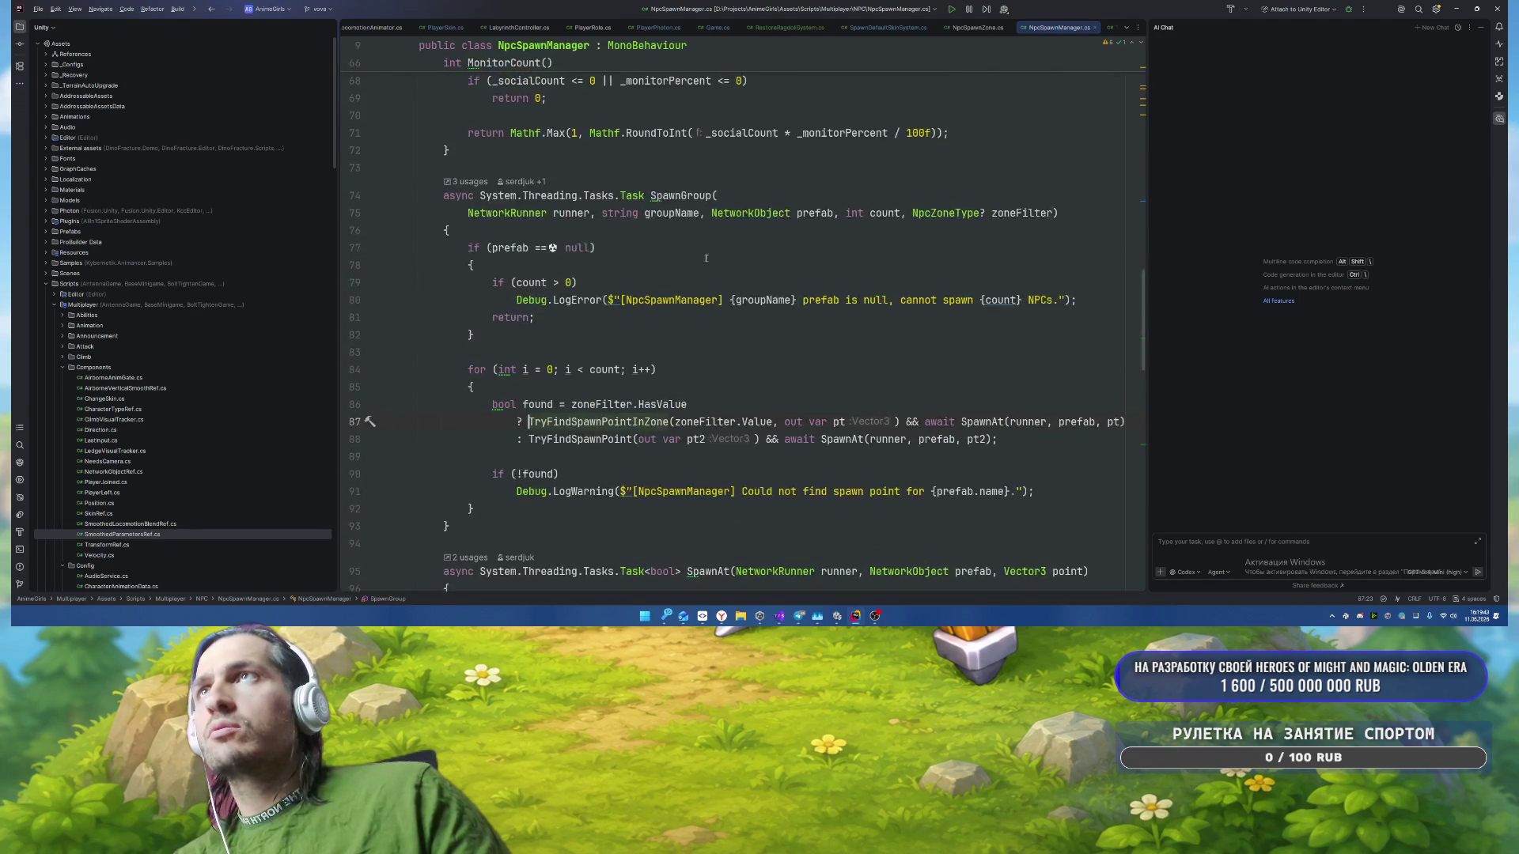
Step: List the three SpawnGroup usages, open the line 53 call, and return to Unity
{"action": "right_click", "coordinate": [677, 195]}
{"action": "left_click", "coordinate": [724, 269]}
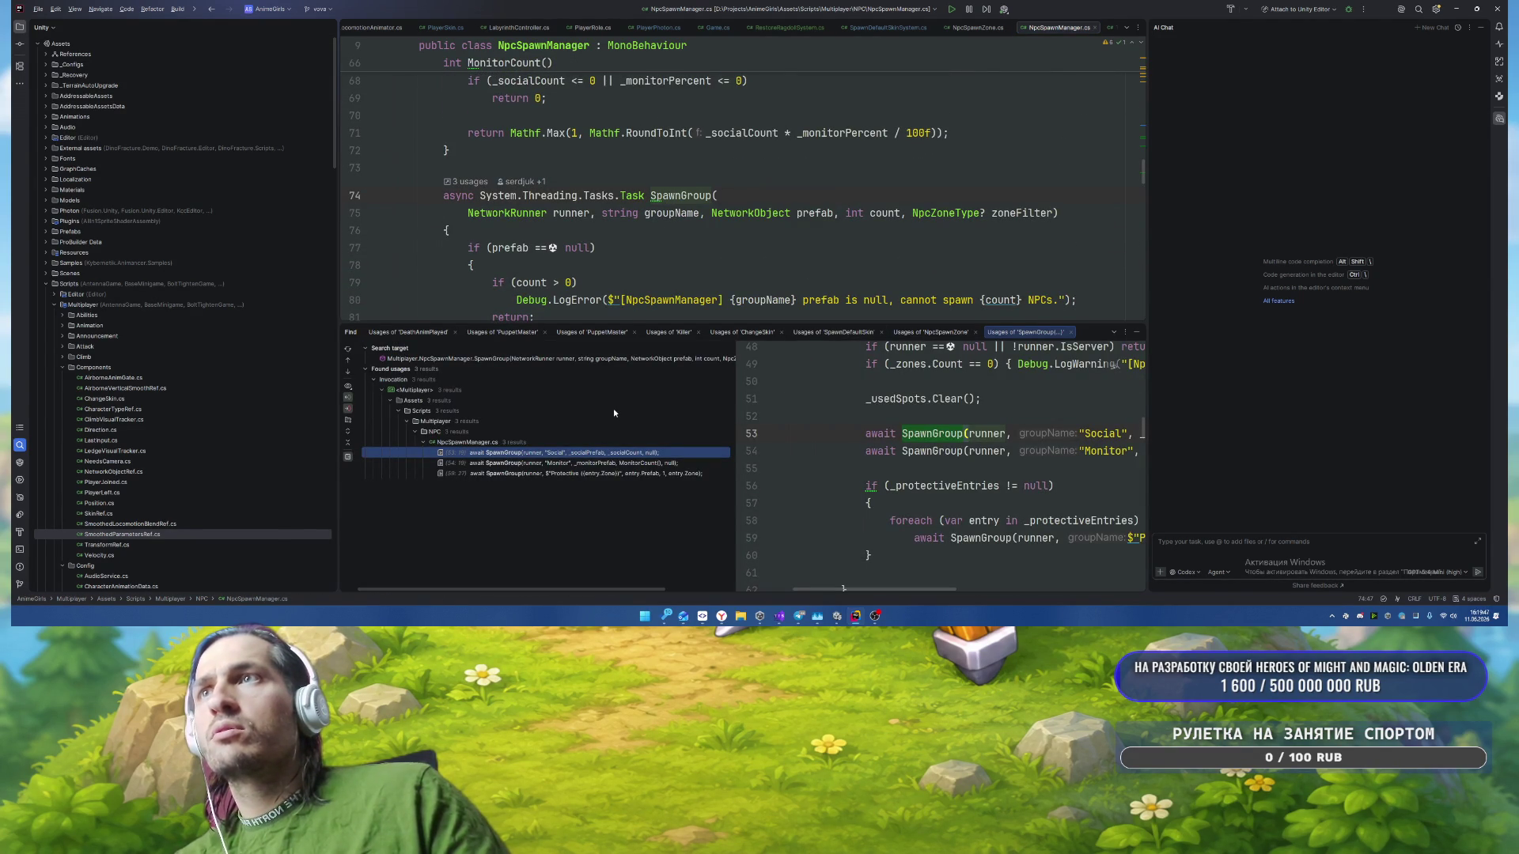
{"action": "double_click", "coordinate": [588, 453]}
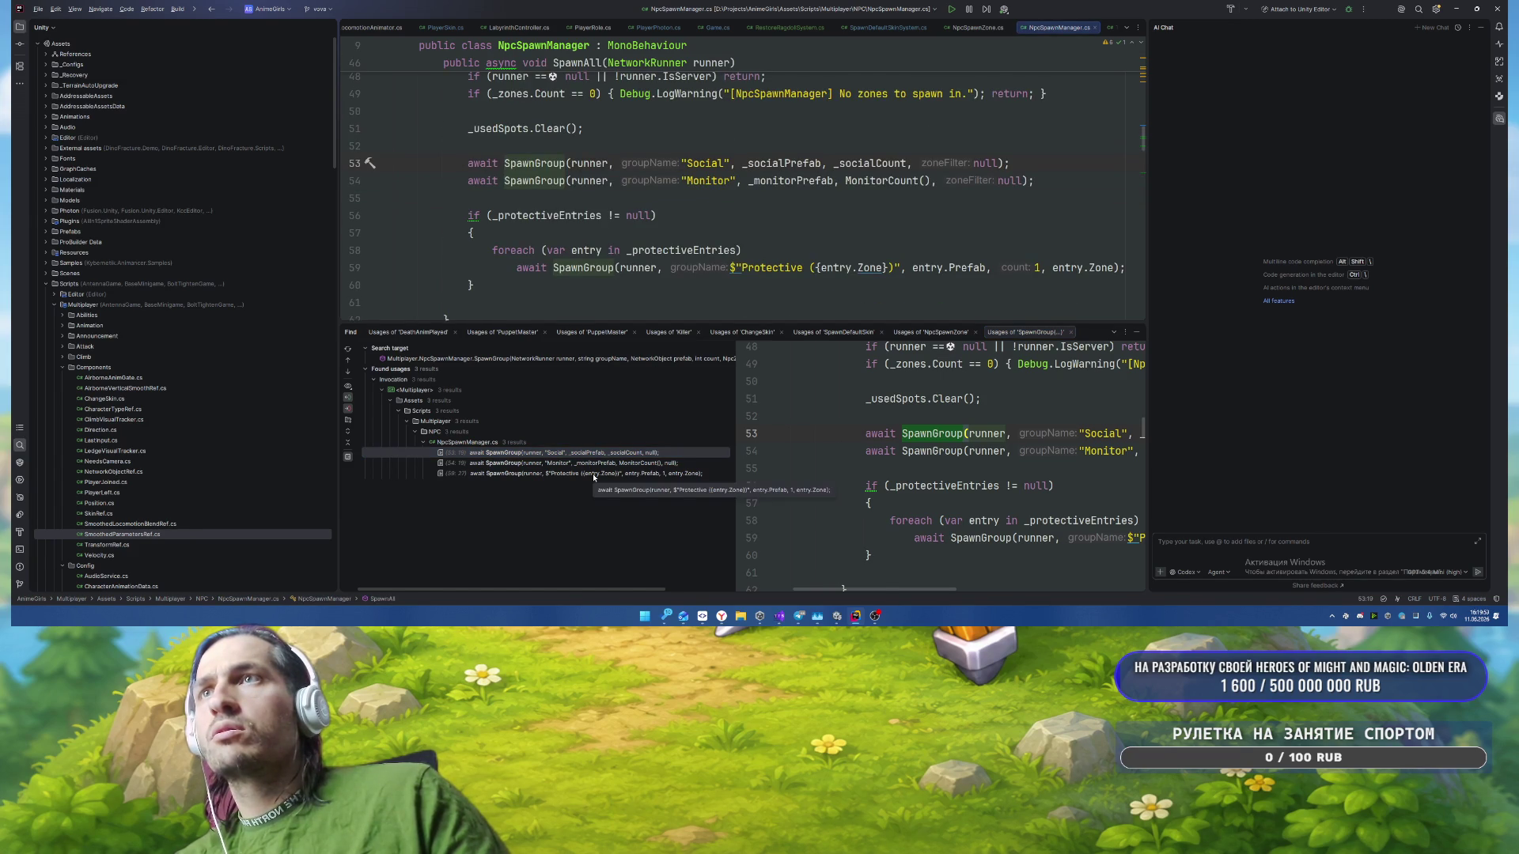
{"action": "scroll", "coordinate": [632, 197], "scroll_direction": "up", "scroll_amount": 3}
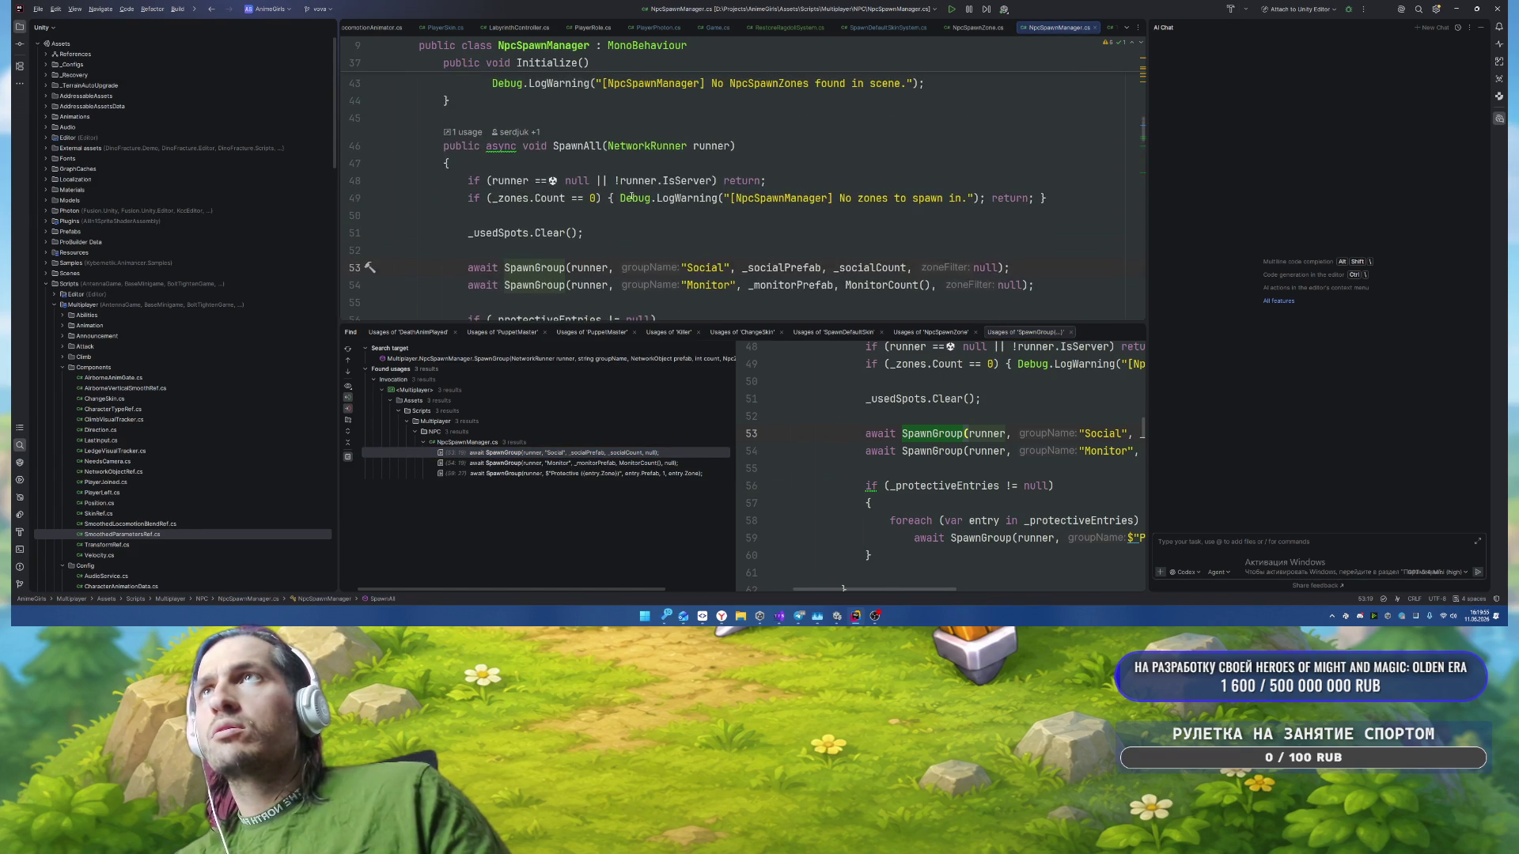
{"action": "mouse_move", "coordinate": [631, 197]}
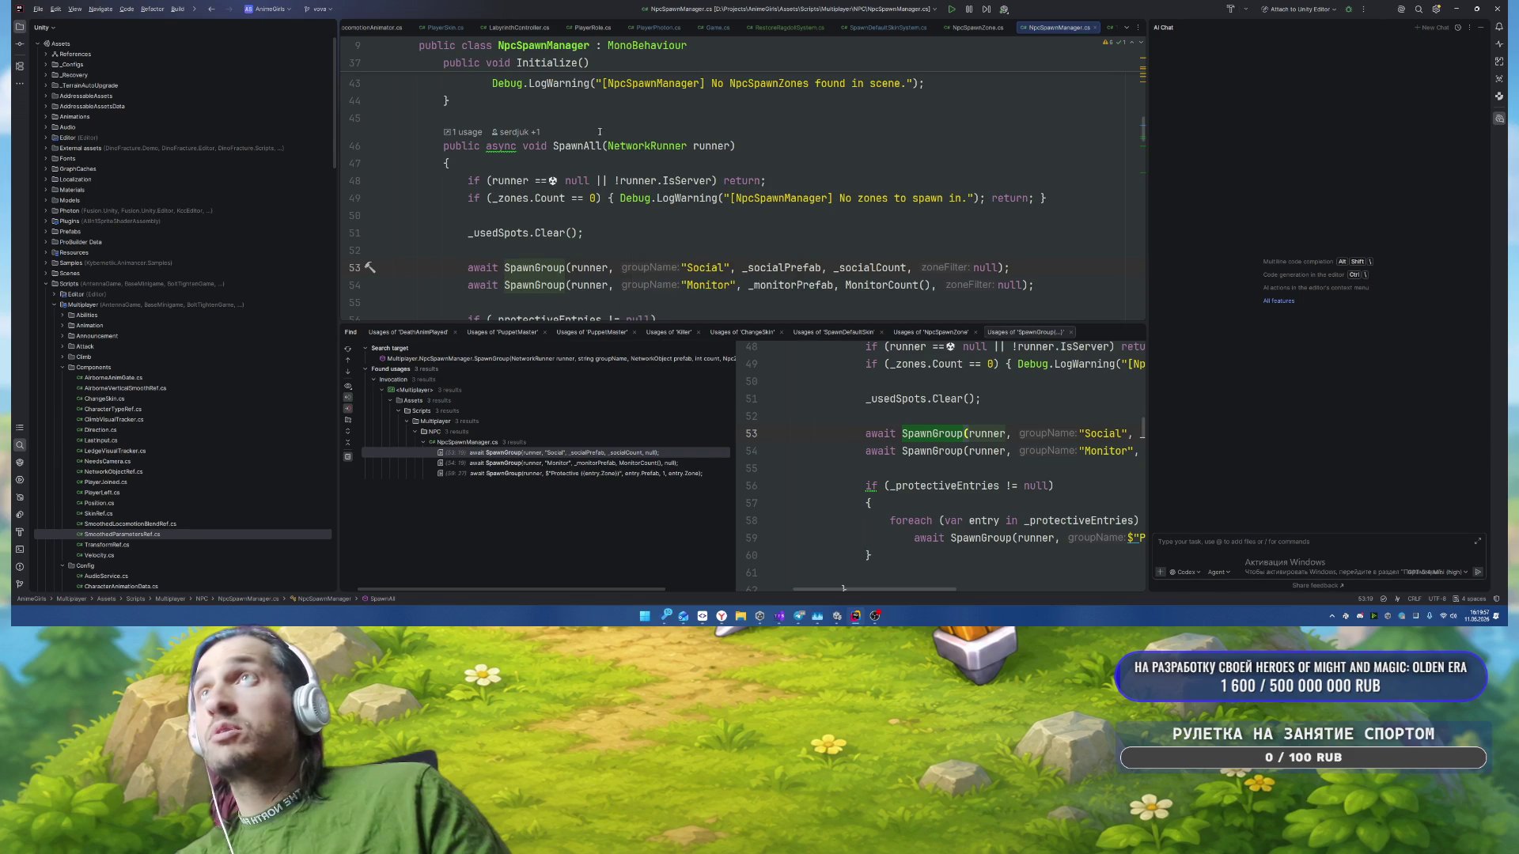
{"action": "scroll", "coordinate": [778, 160], "scroll_direction": "up", "scroll_amount": 10}
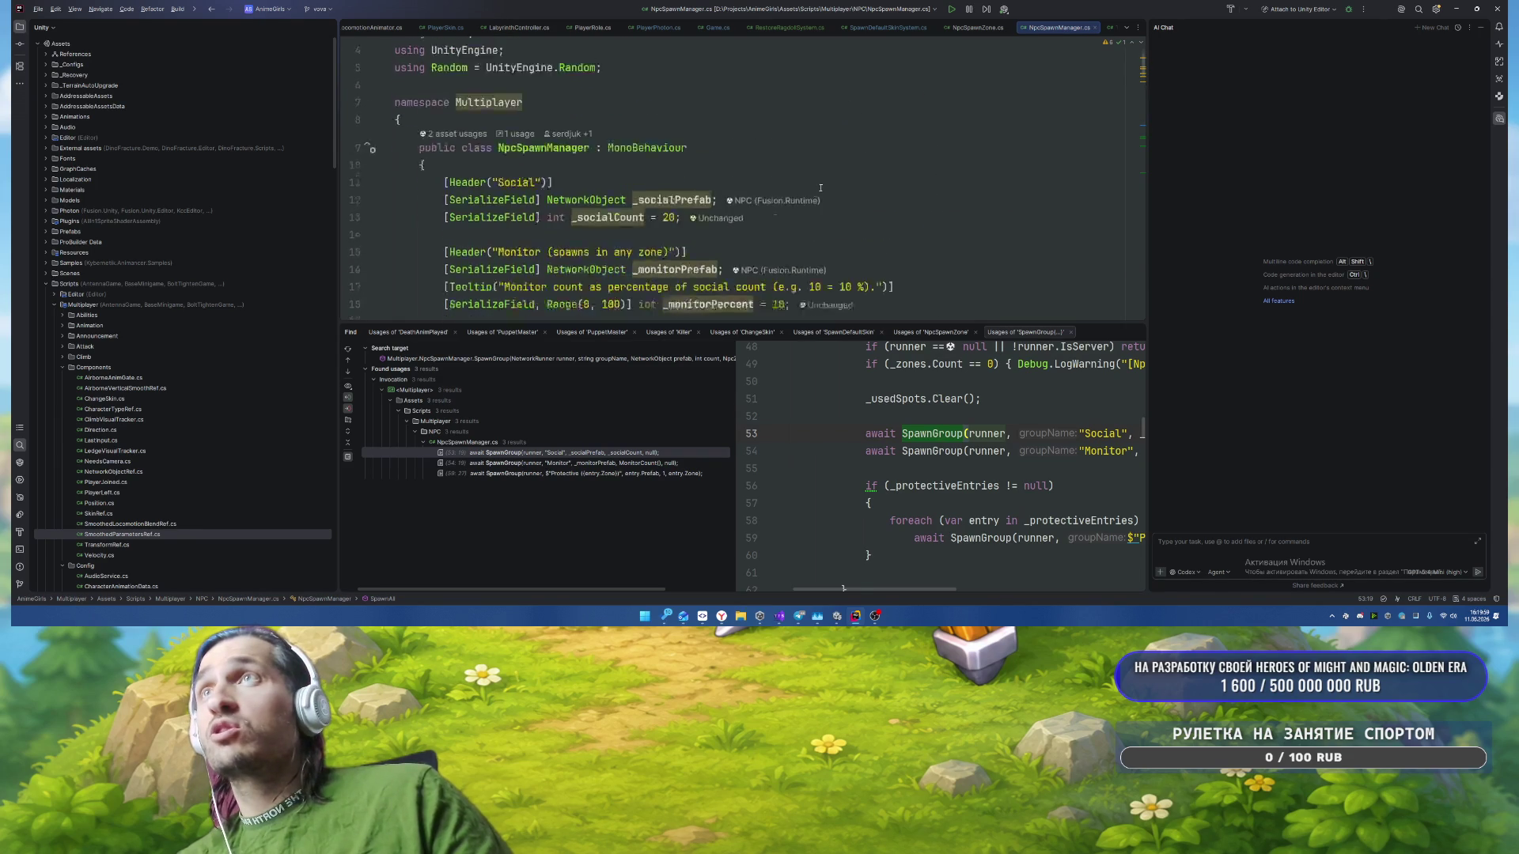
{"action": "scroll", "coordinate": [820, 187], "scroll_direction": "up", "scroll_amount": 5}
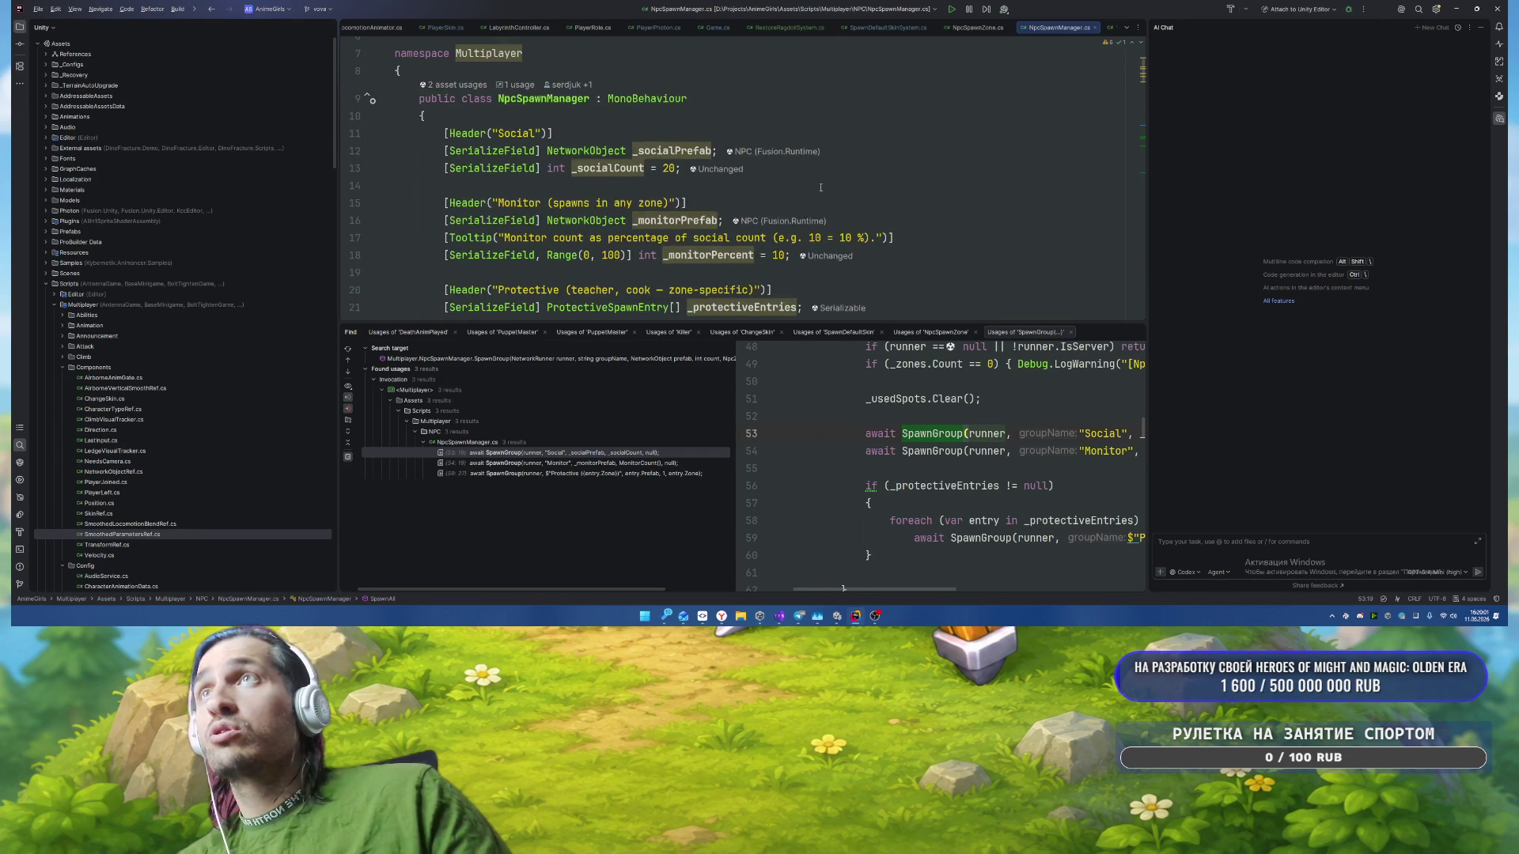
{"action": "key", "text": "alt+Tab"}
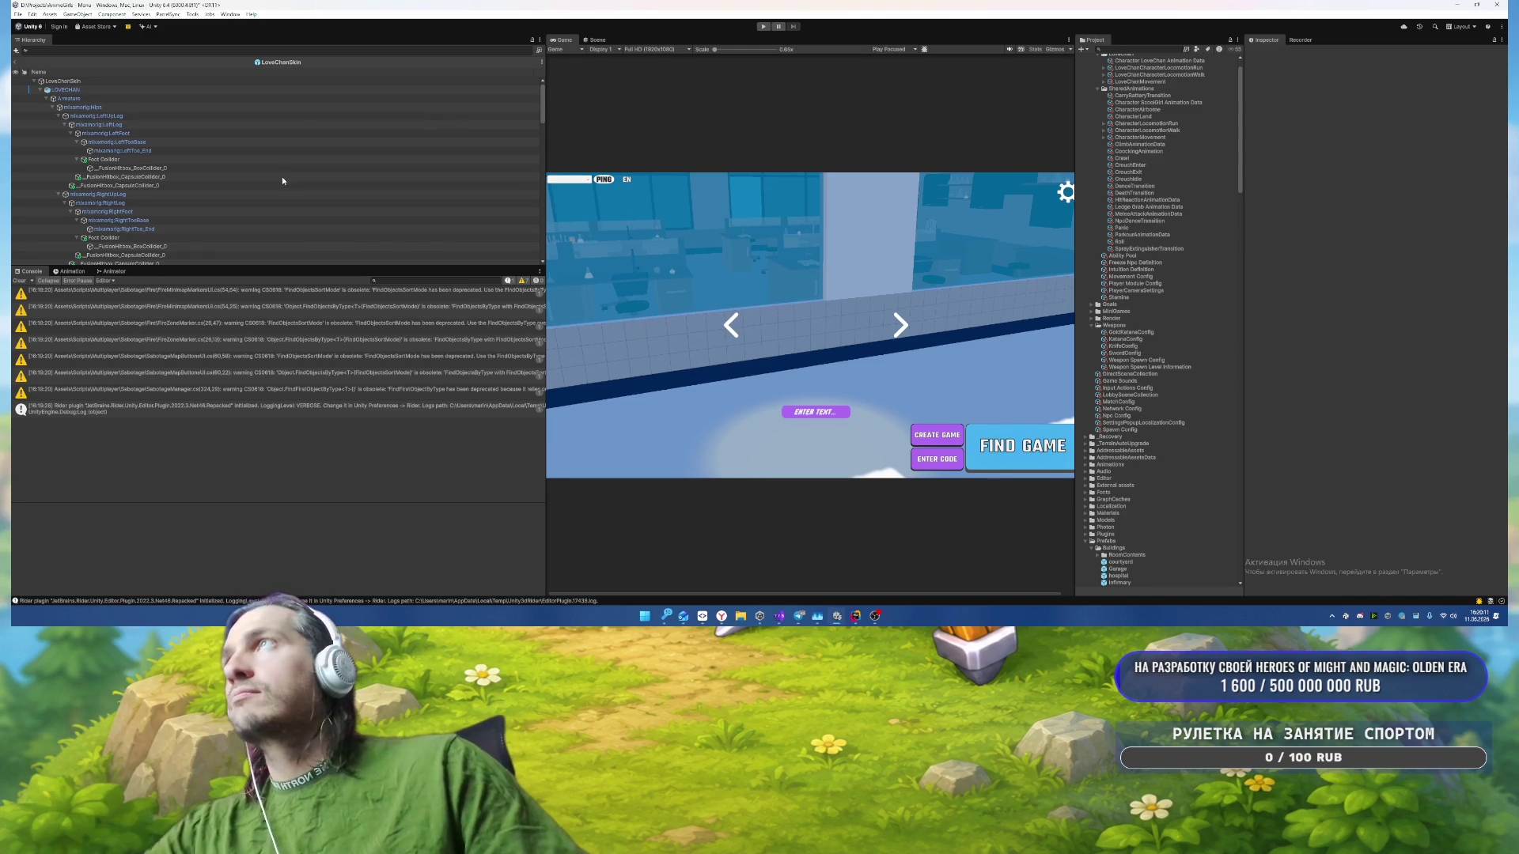
Step: Open the OriginalLoveChanSkin prefab and put PuppetMaster and its children on Ragdoll Trigger
{"action": "left_click", "coordinate": [95, 84]}
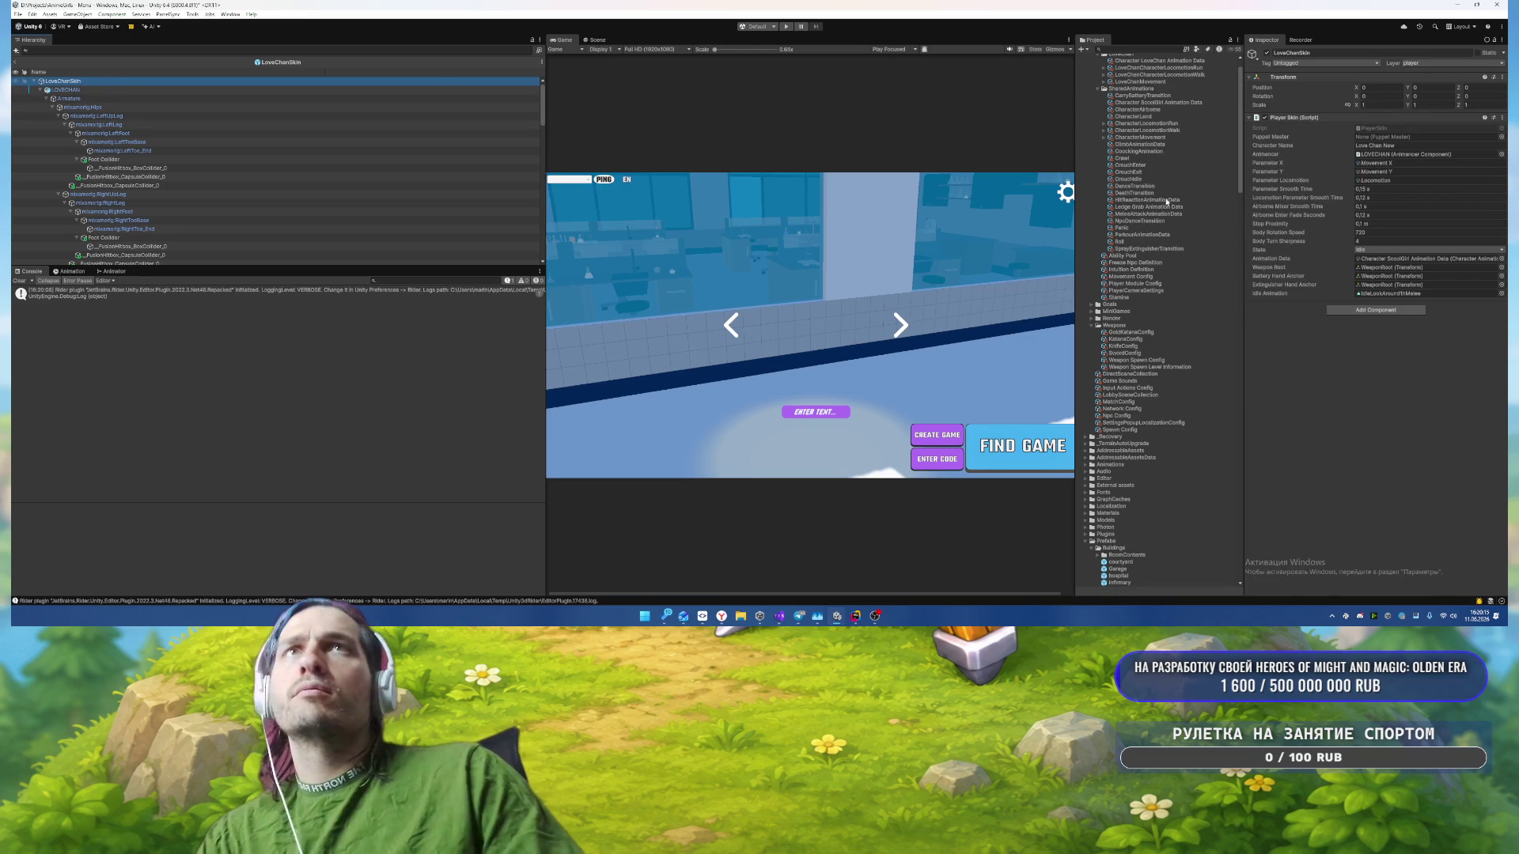
{"action": "scroll", "coordinate": [1167, 202], "scroll_direction": "down", "scroll_amount": 15}
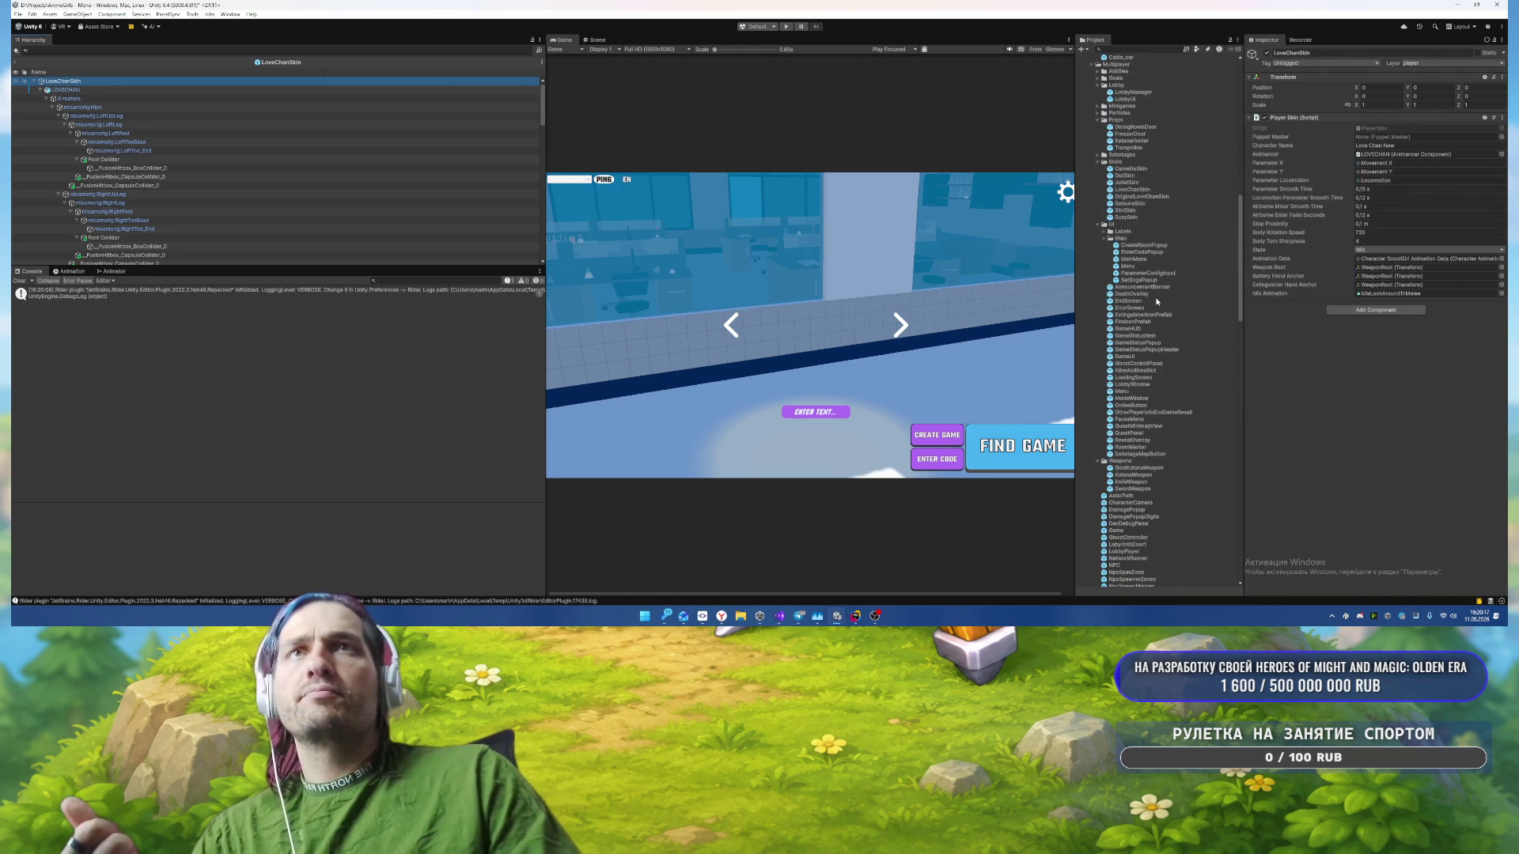
{"action": "double_click", "coordinate": [1141, 196]}
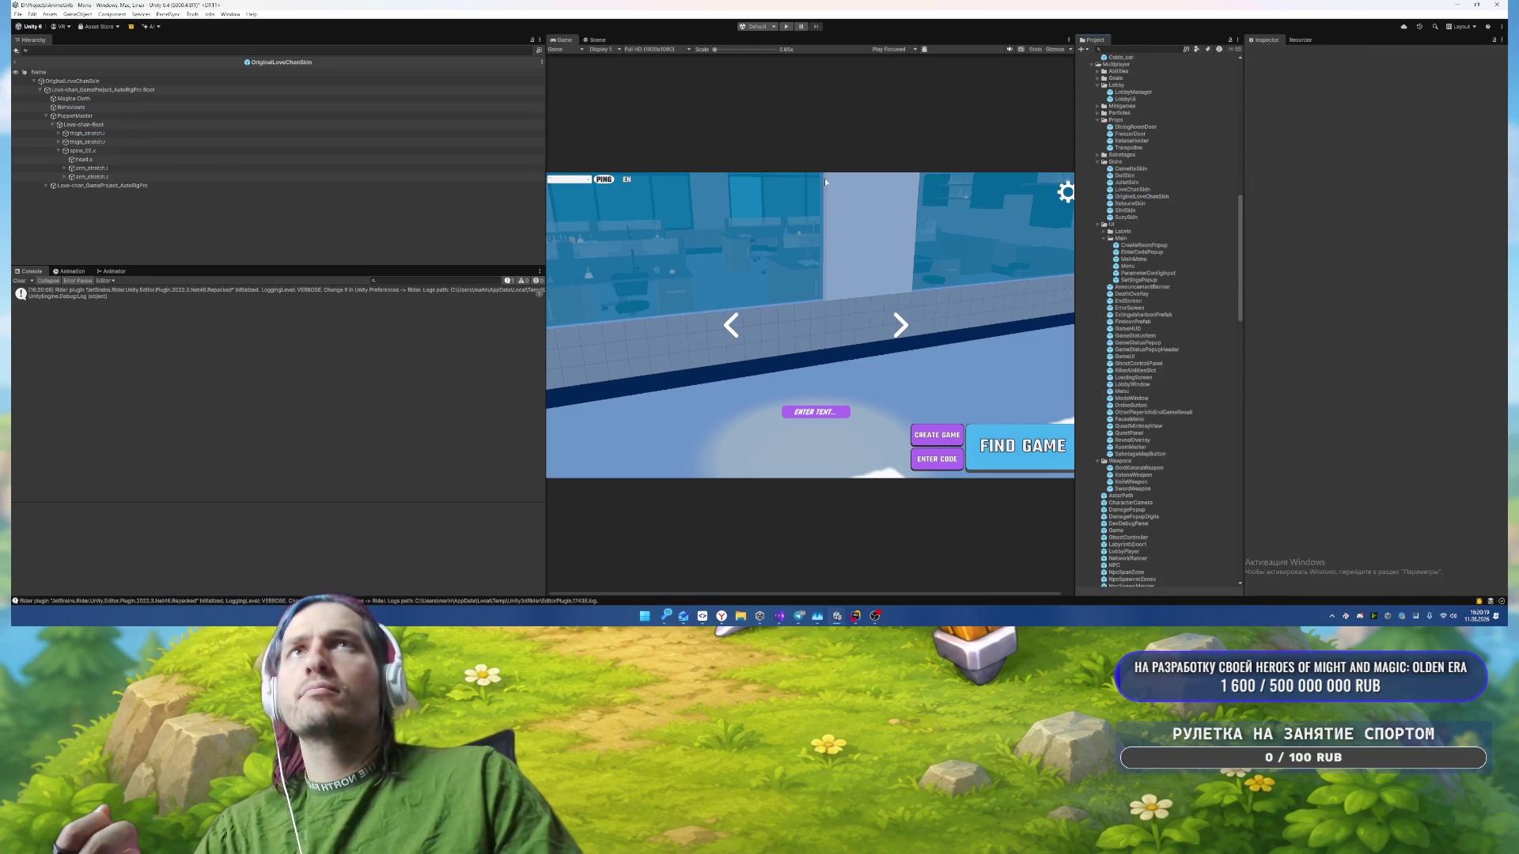
{"action": "left_click", "coordinate": [79, 115]}
{"action": "left_click", "coordinate": [1447, 62]}
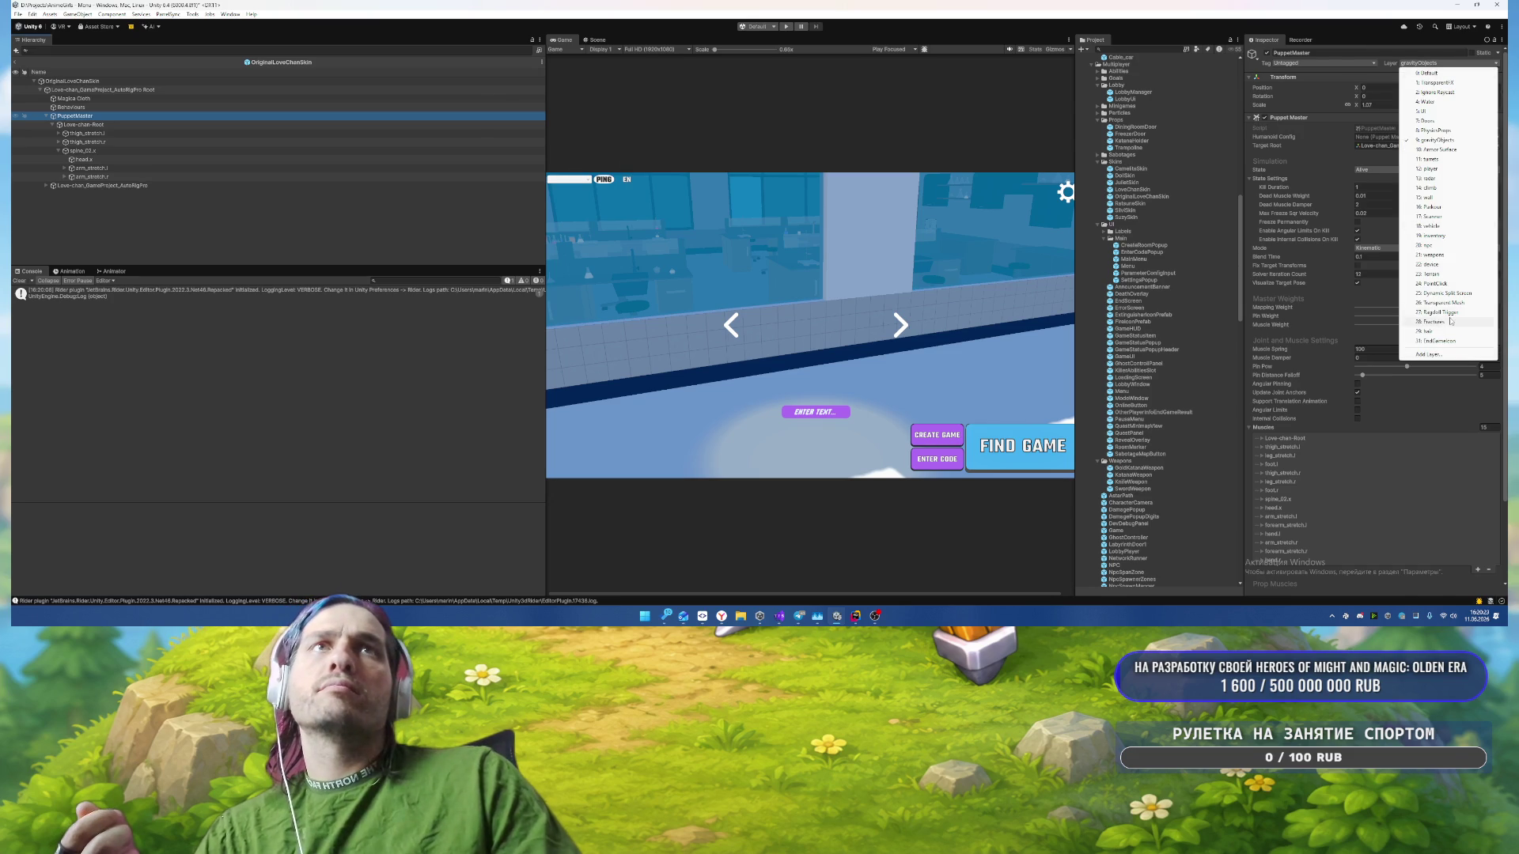
{"action": "left_click", "coordinate": [1447, 313]}
{"action": "left_click", "coordinate": [697, 321]}
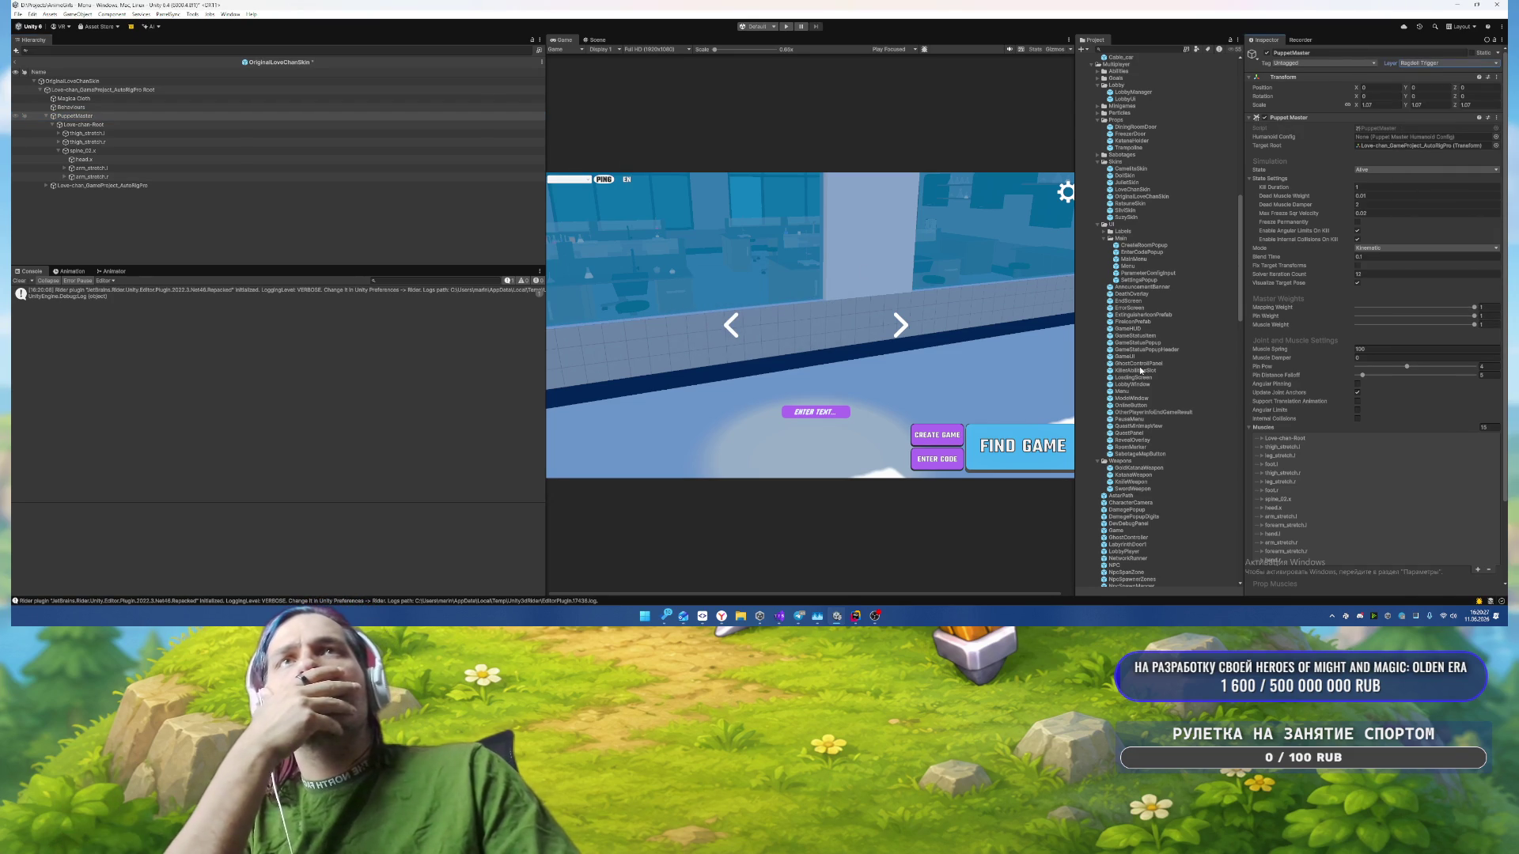
Step: Save it, open RatsuneSkin, and set its PuppetMaster hierarchy to Ragdoll Trigger
{"action": "double_click", "coordinate": [1140, 207]}
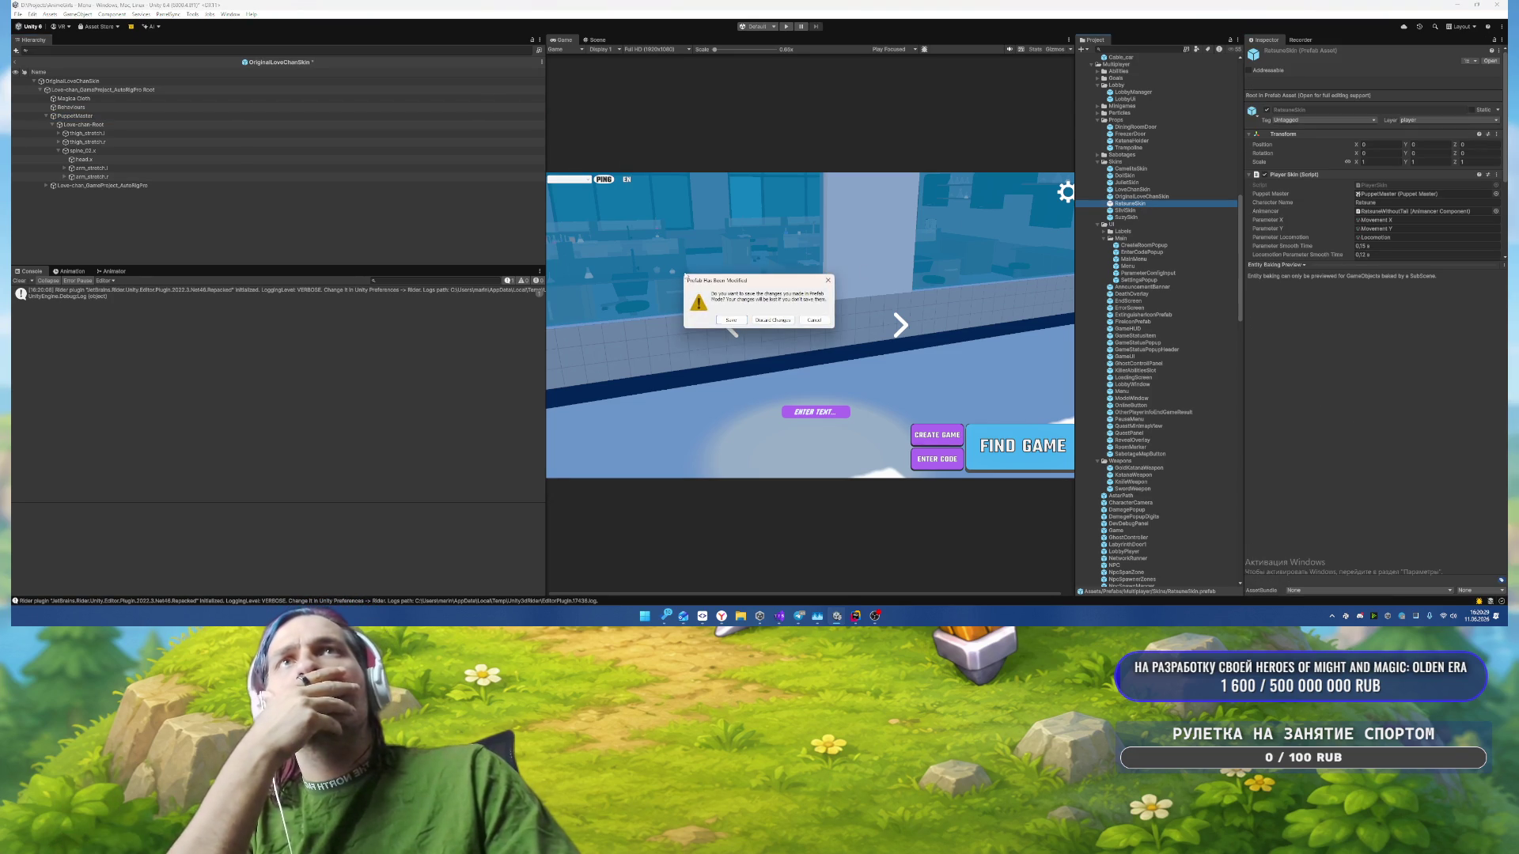
{"action": "left_click", "coordinate": [732, 323]}
{"action": "left_click", "coordinate": [213, 108]}
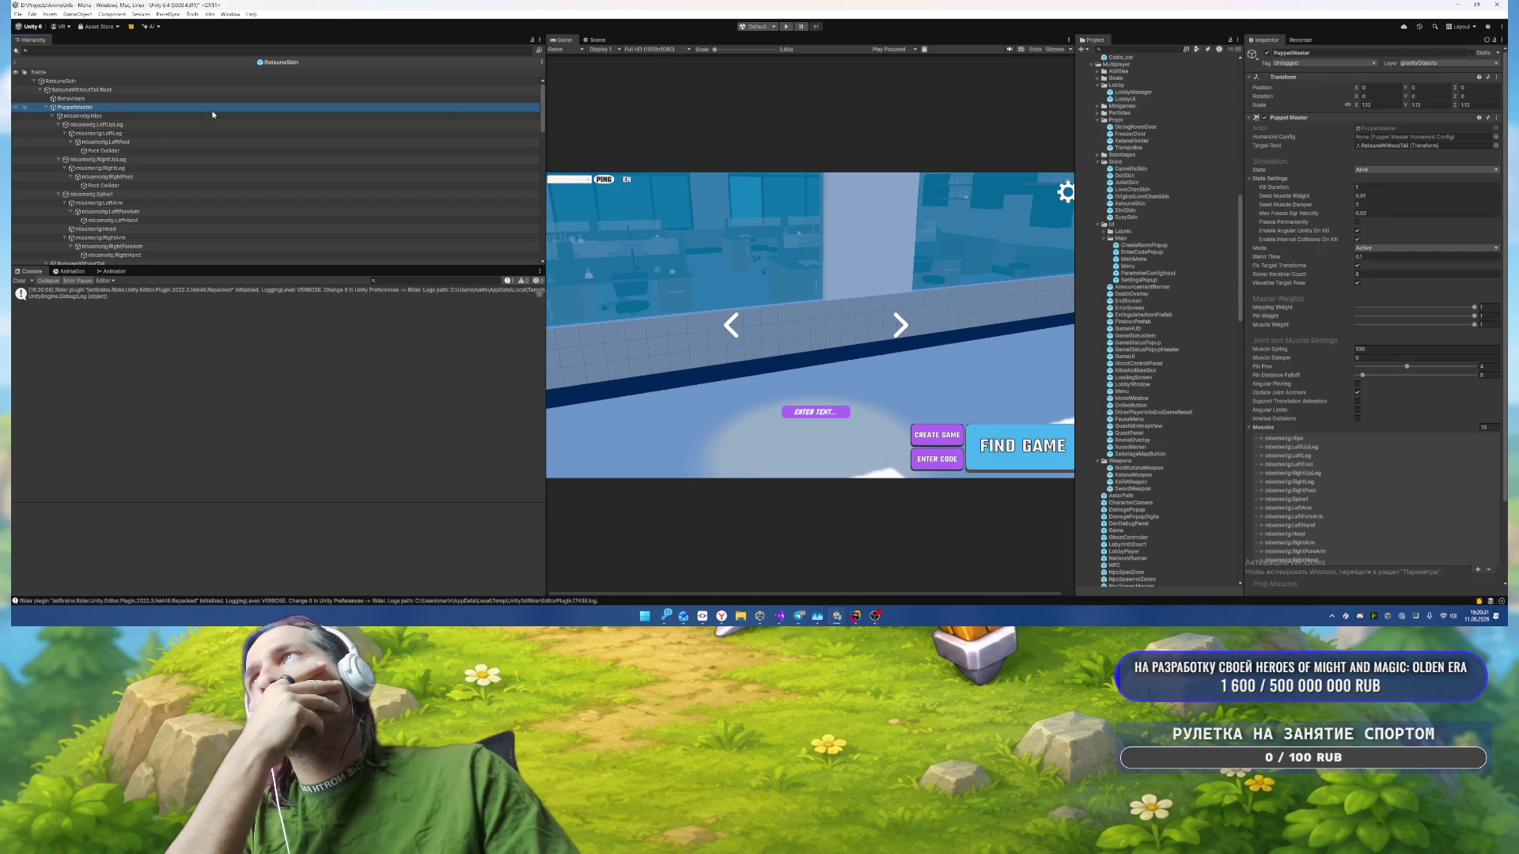
{"action": "left_click", "coordinate": [1432, 63]}
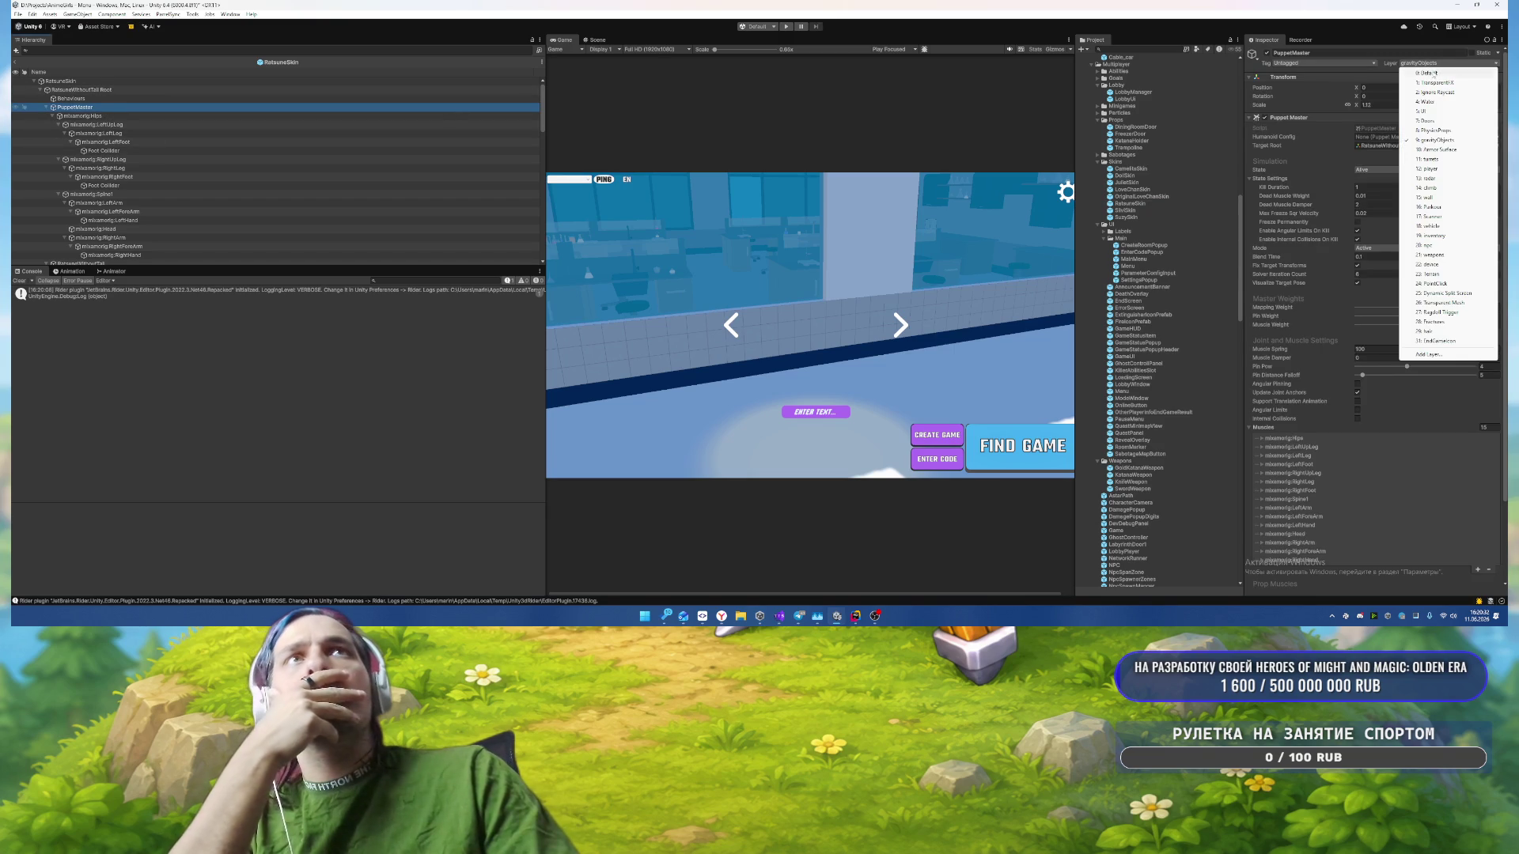
{"action": "left_click", "coordinate": [1431, 313]}
{"action": "key", "text": "Return"}
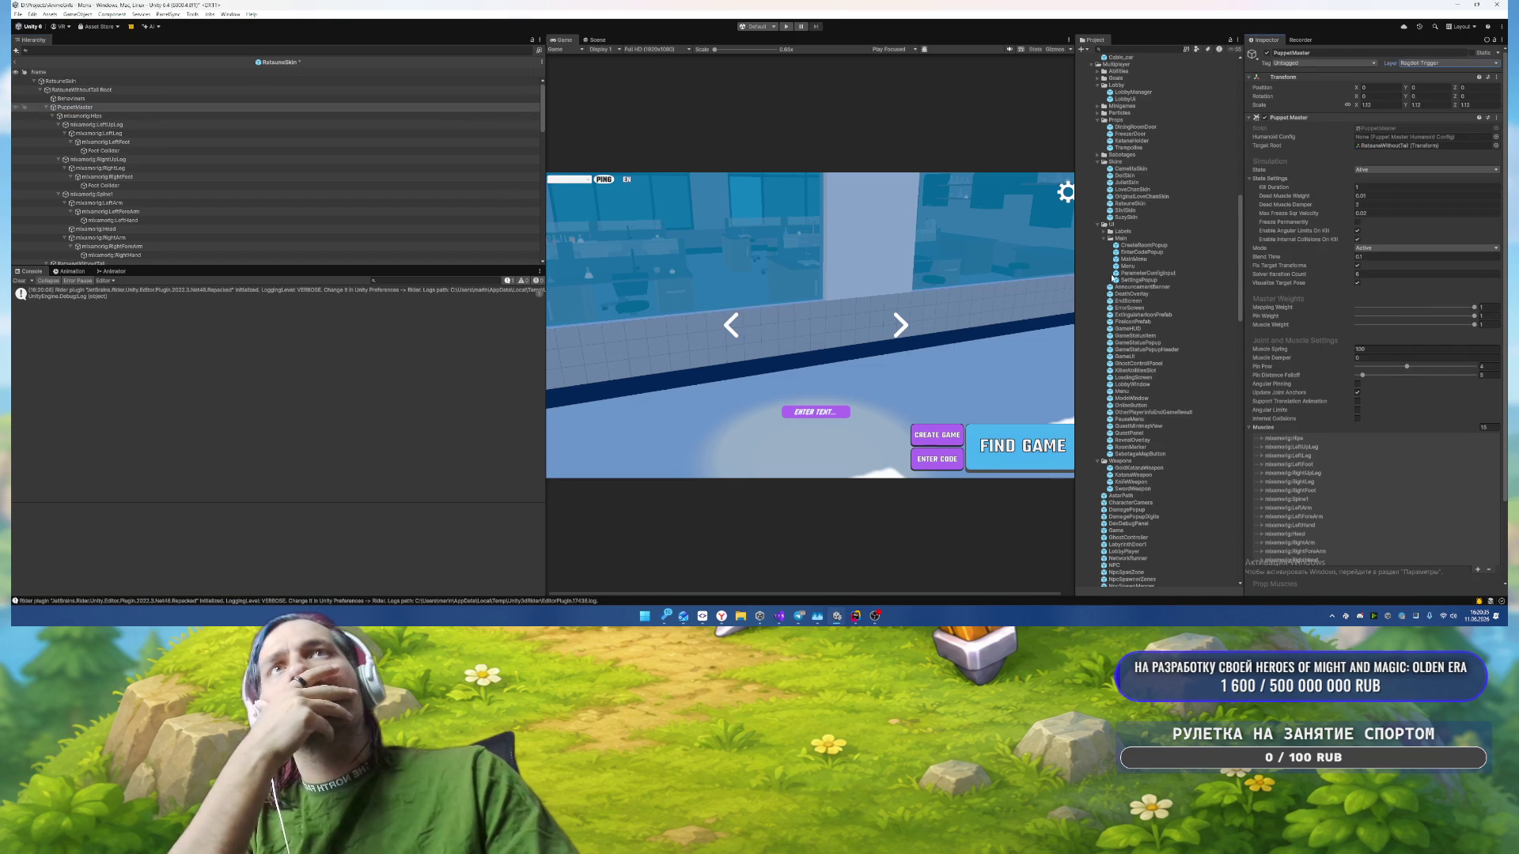
Step: Save RatsuneSkin, open SilviSkin, and set its PuppetMaster and children to Ragdoll Trigger
{"action": "double_click", "coordinate": [1127, 210]}
{"action": "left_click", "coordinate": [731, 320]}
{"action": "left_click", "coordinate": [218, 106]}
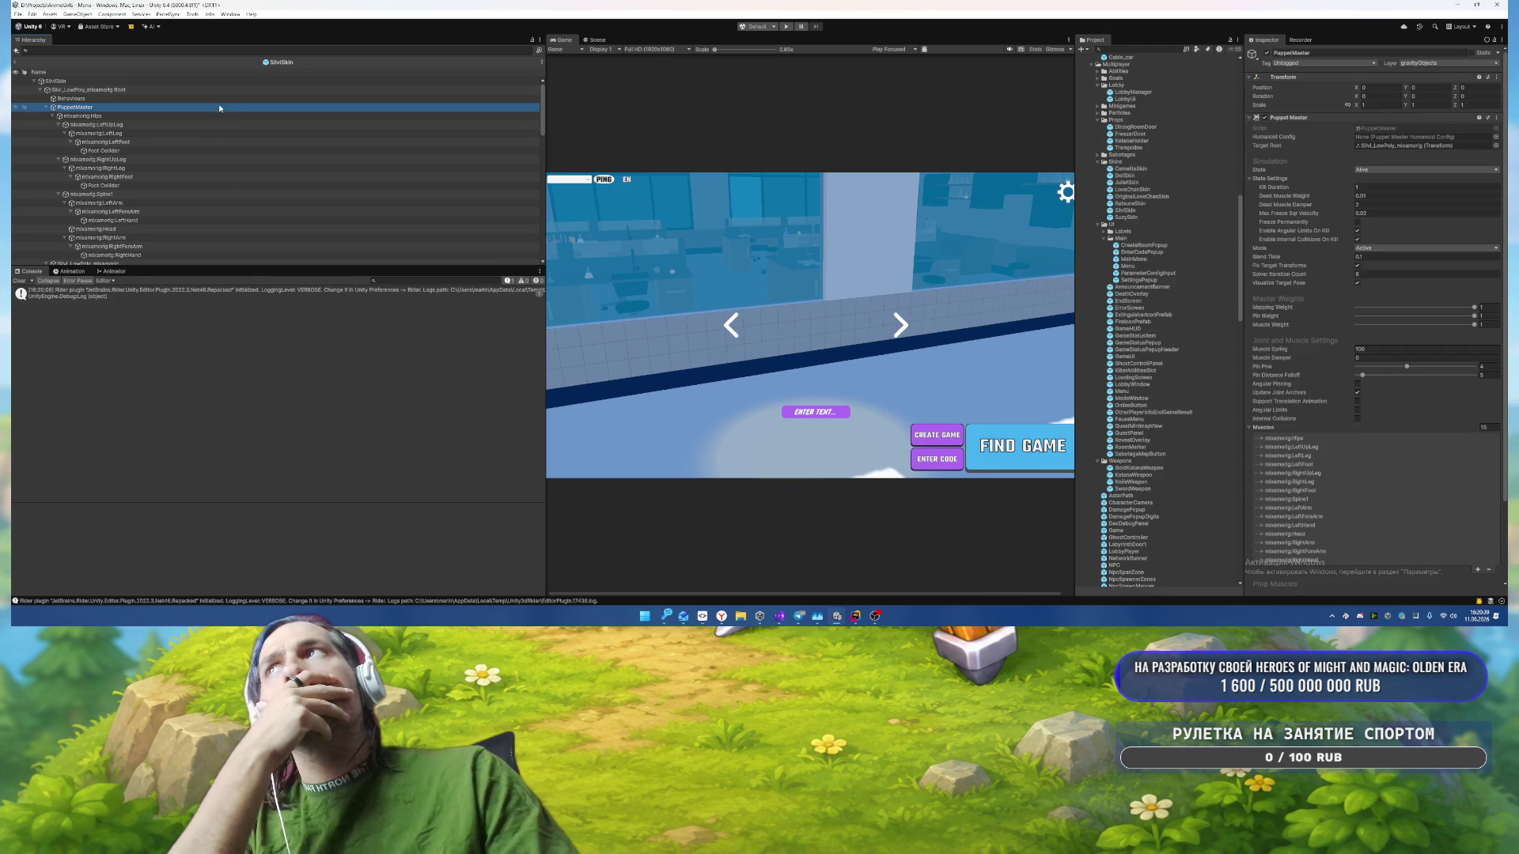
{"action": "left_click", "coordinate": [1432, 64]}
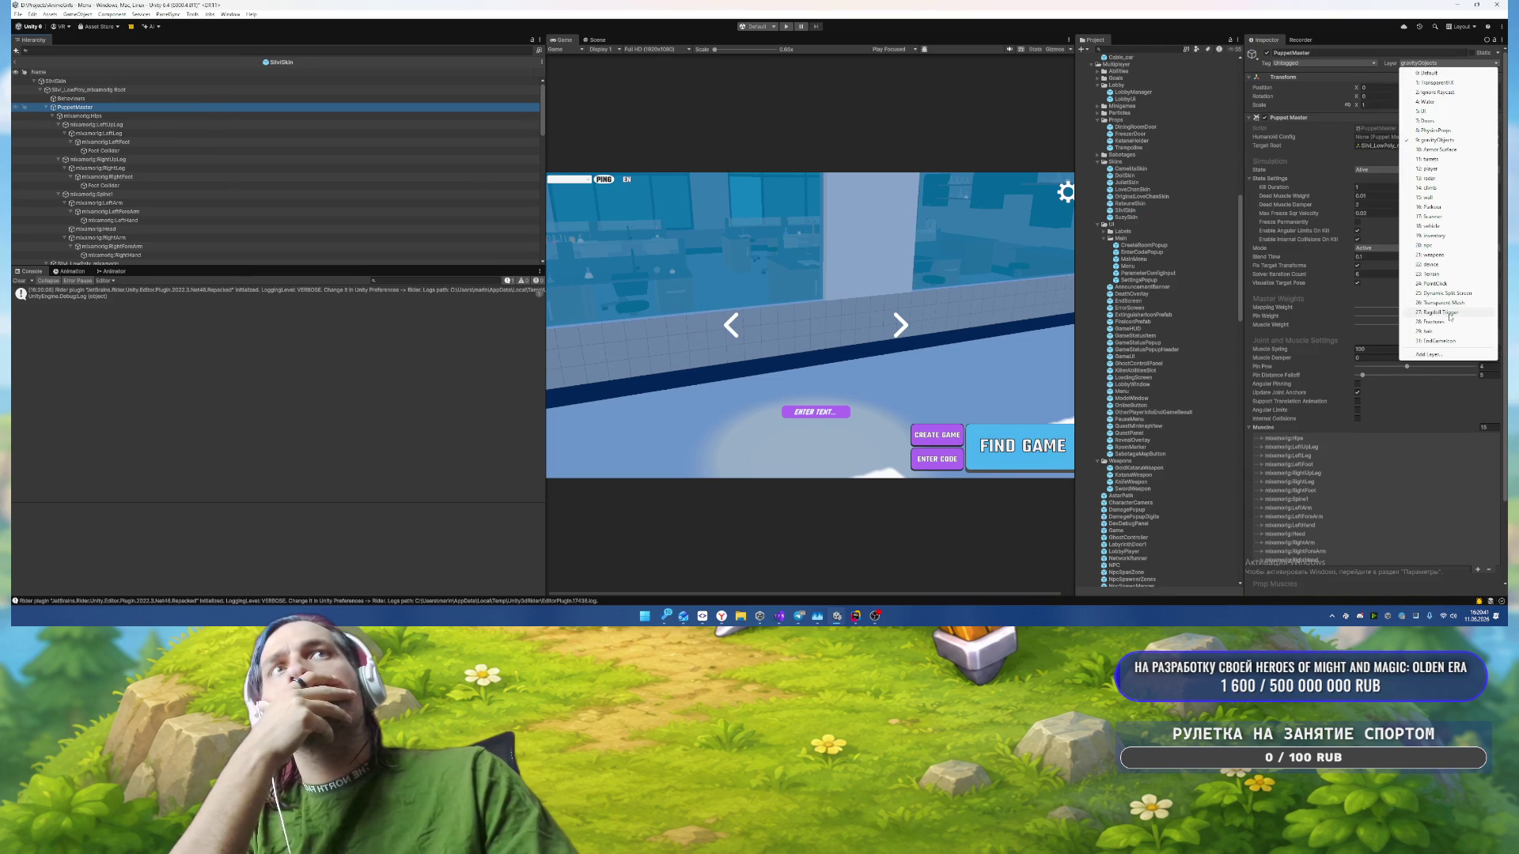
{"action": "left_click", "coordinate": [1438, 313]}
{"action": "left_click", "coordinate": [716, 321]}
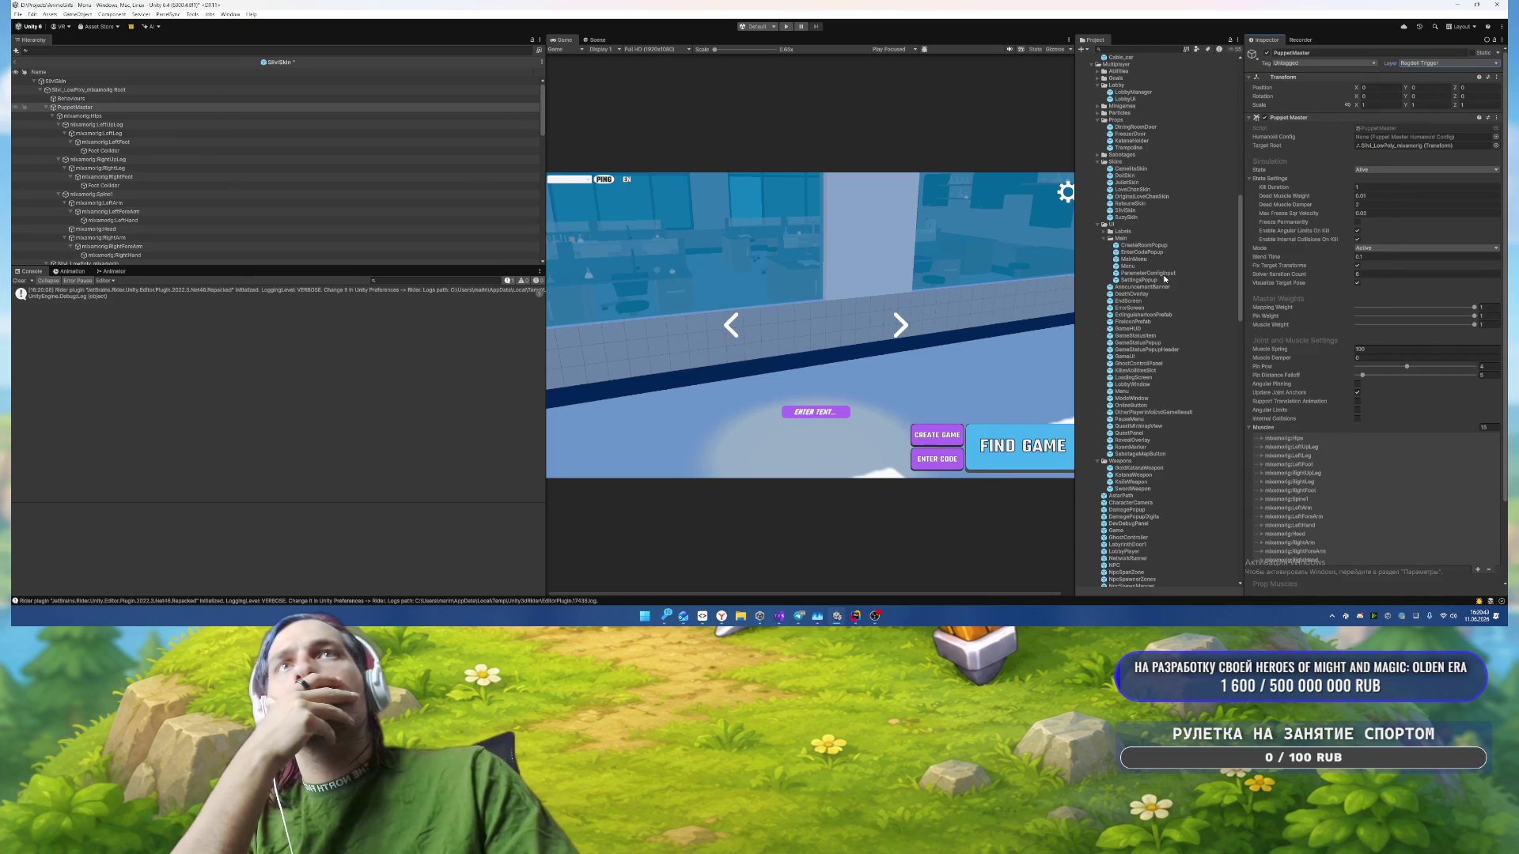
Step: Set SuzySkin's PuppetMaster and children to Ragdoll Trigger, then save and exit to the Menu scene
{"action": "double_click", "coordinate": [1132, 217]}
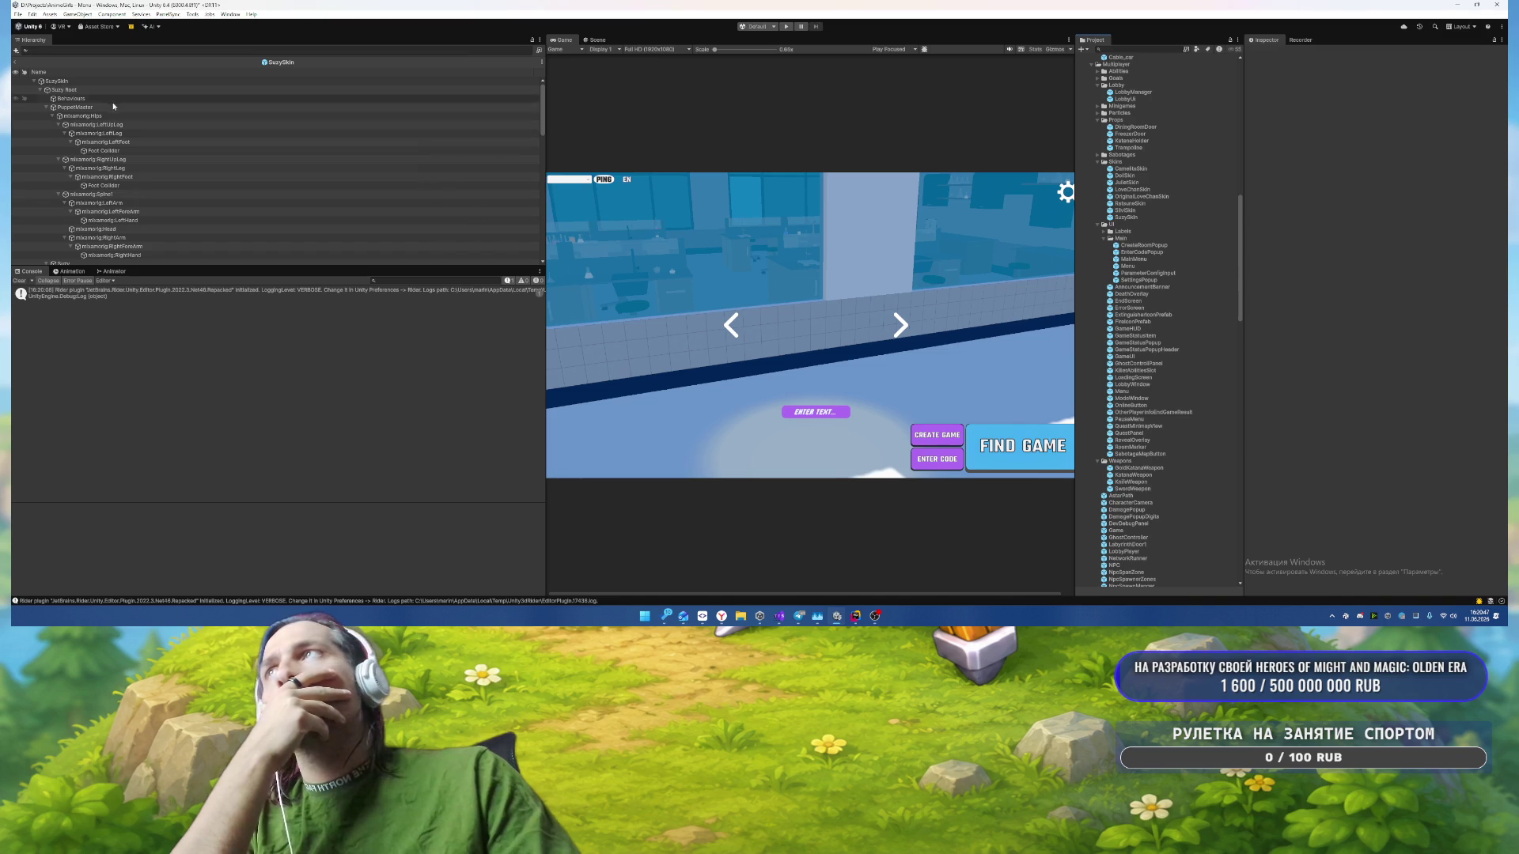
{"action": "left_click", "coordinate": [79, 107]}
{"action": "left_click", "coordinate": [1435, 65]}
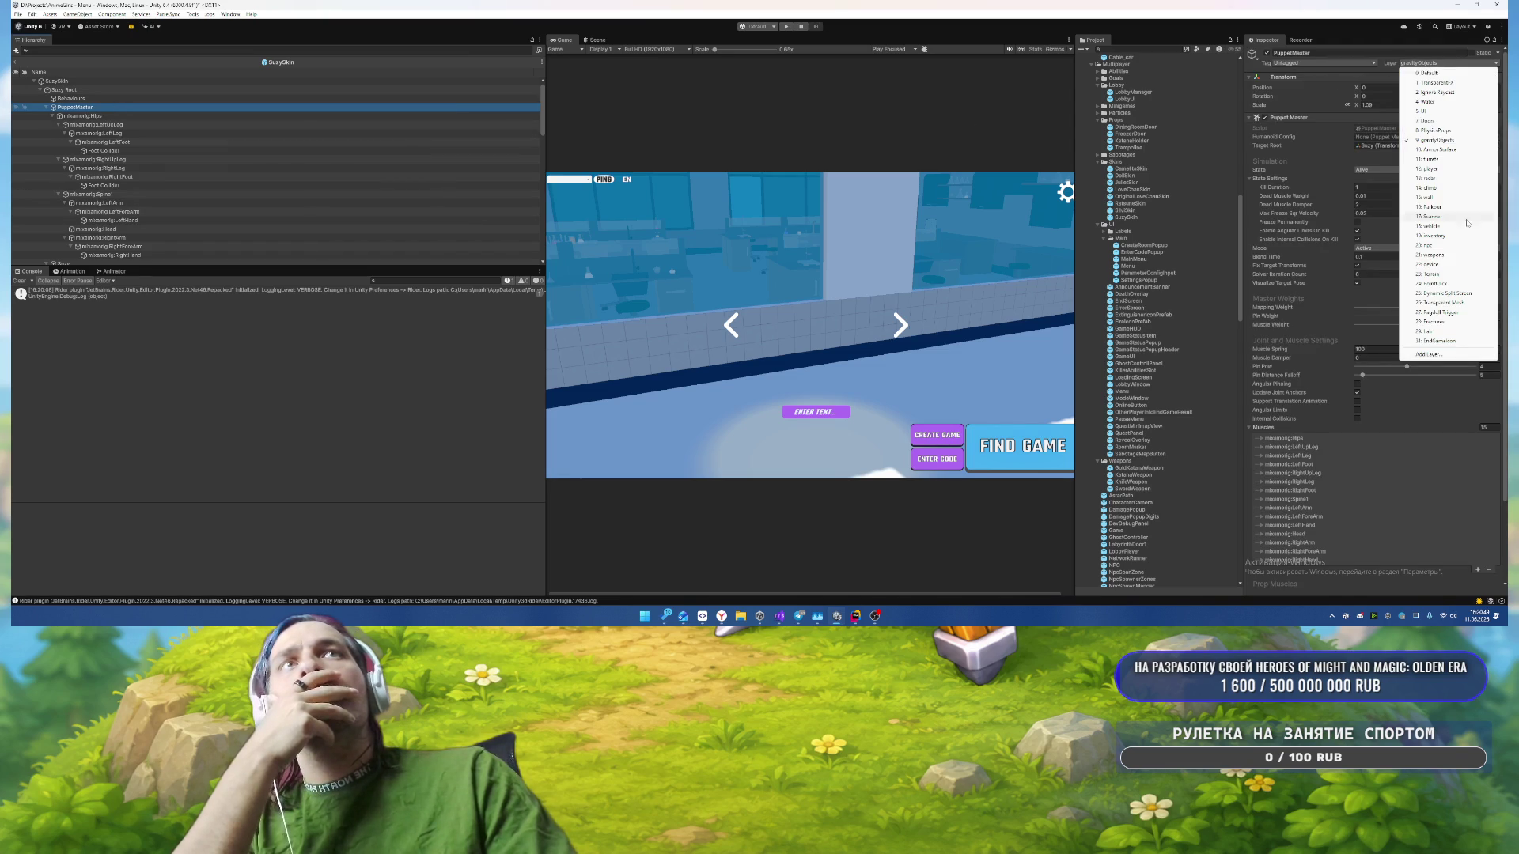
{"action": "left_click", "coordinate": [1441, 313]}
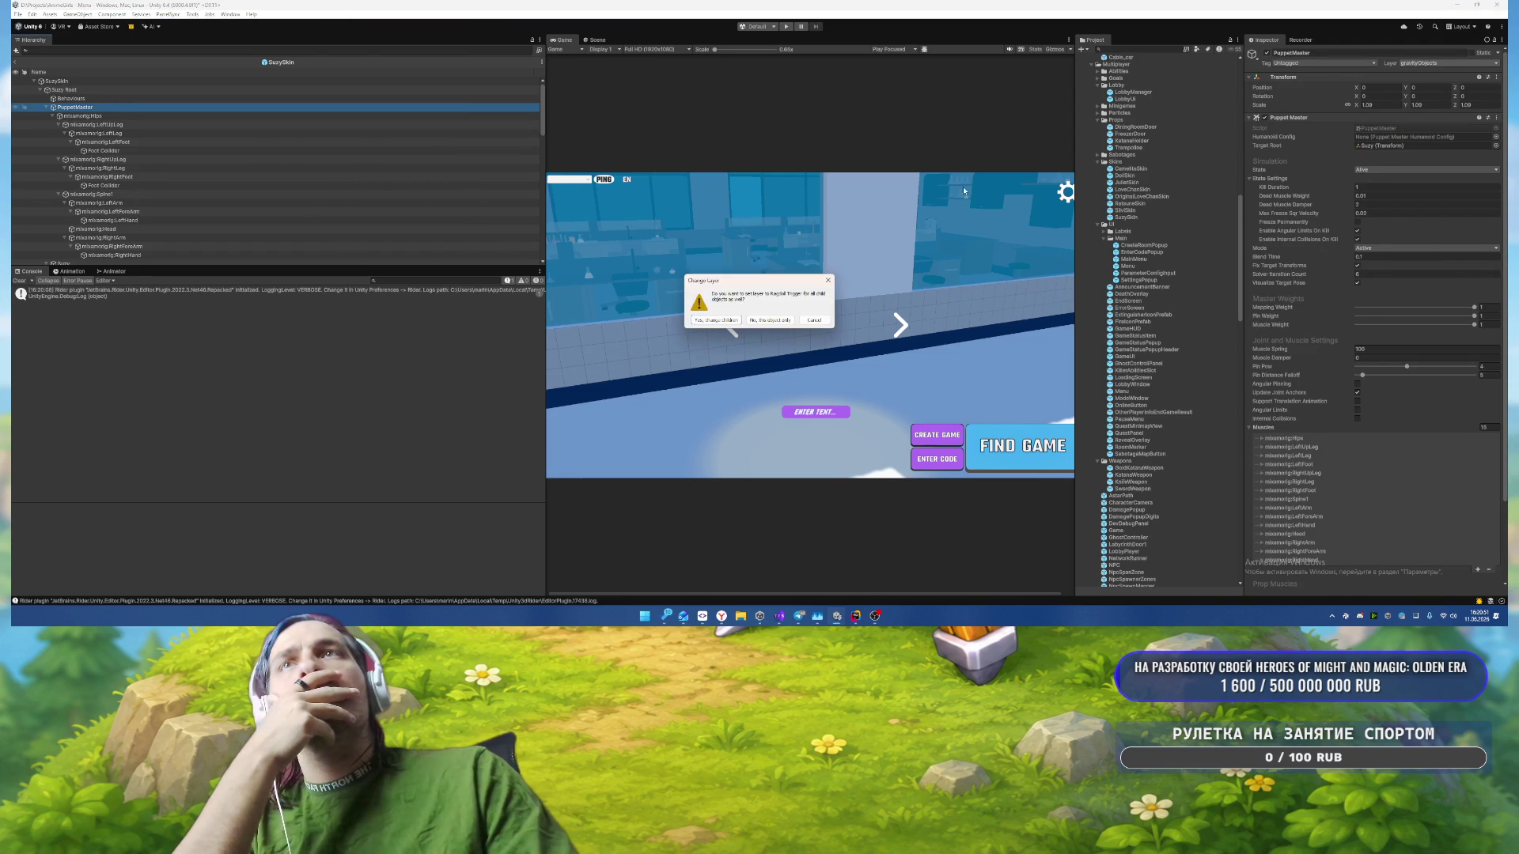
{"action": "left_click", "coordinate": [715, 320]}
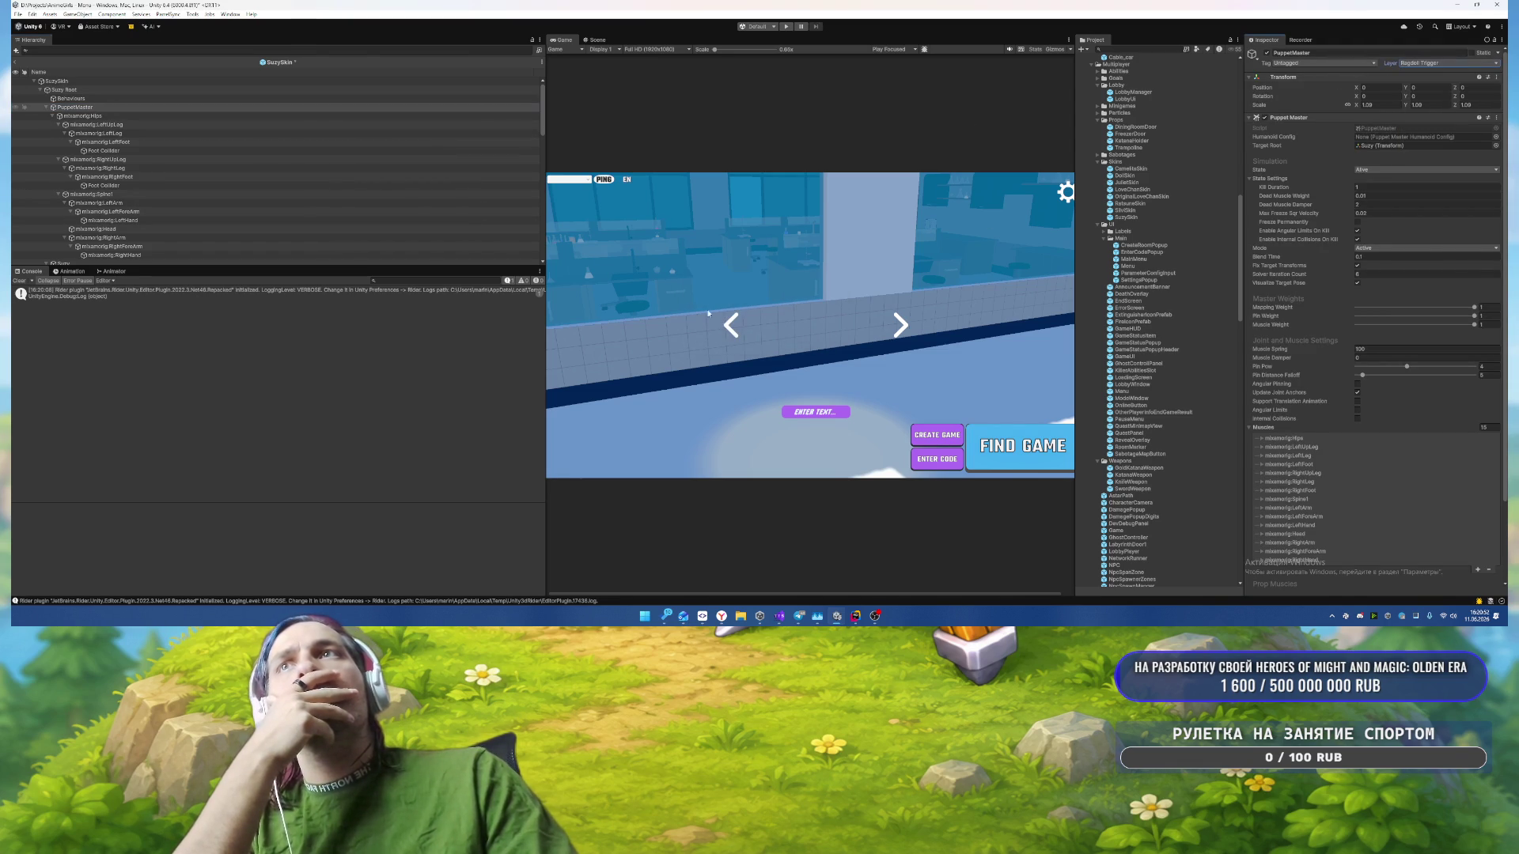
{"action": "left_click", "coordinate": [17, 64]}
{"action": "left_click", "coordinate": [705, 319]}
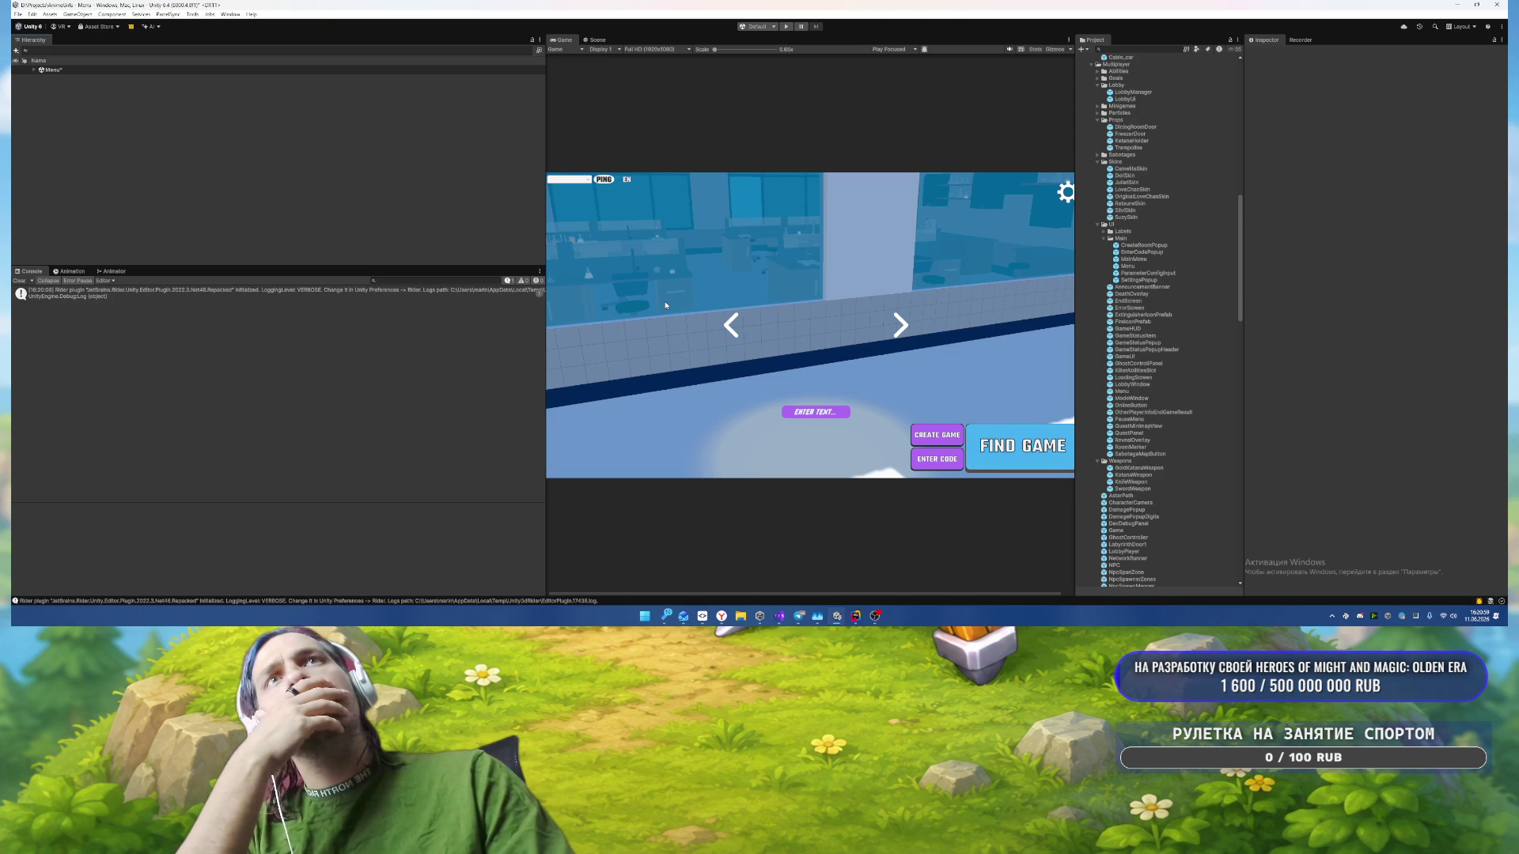
Step: In Project Settings > Physics, enable Ragdoll Trigger collisions with the wall and weapons layers
{"action": "left_click", "coordinate": [32, 13]}
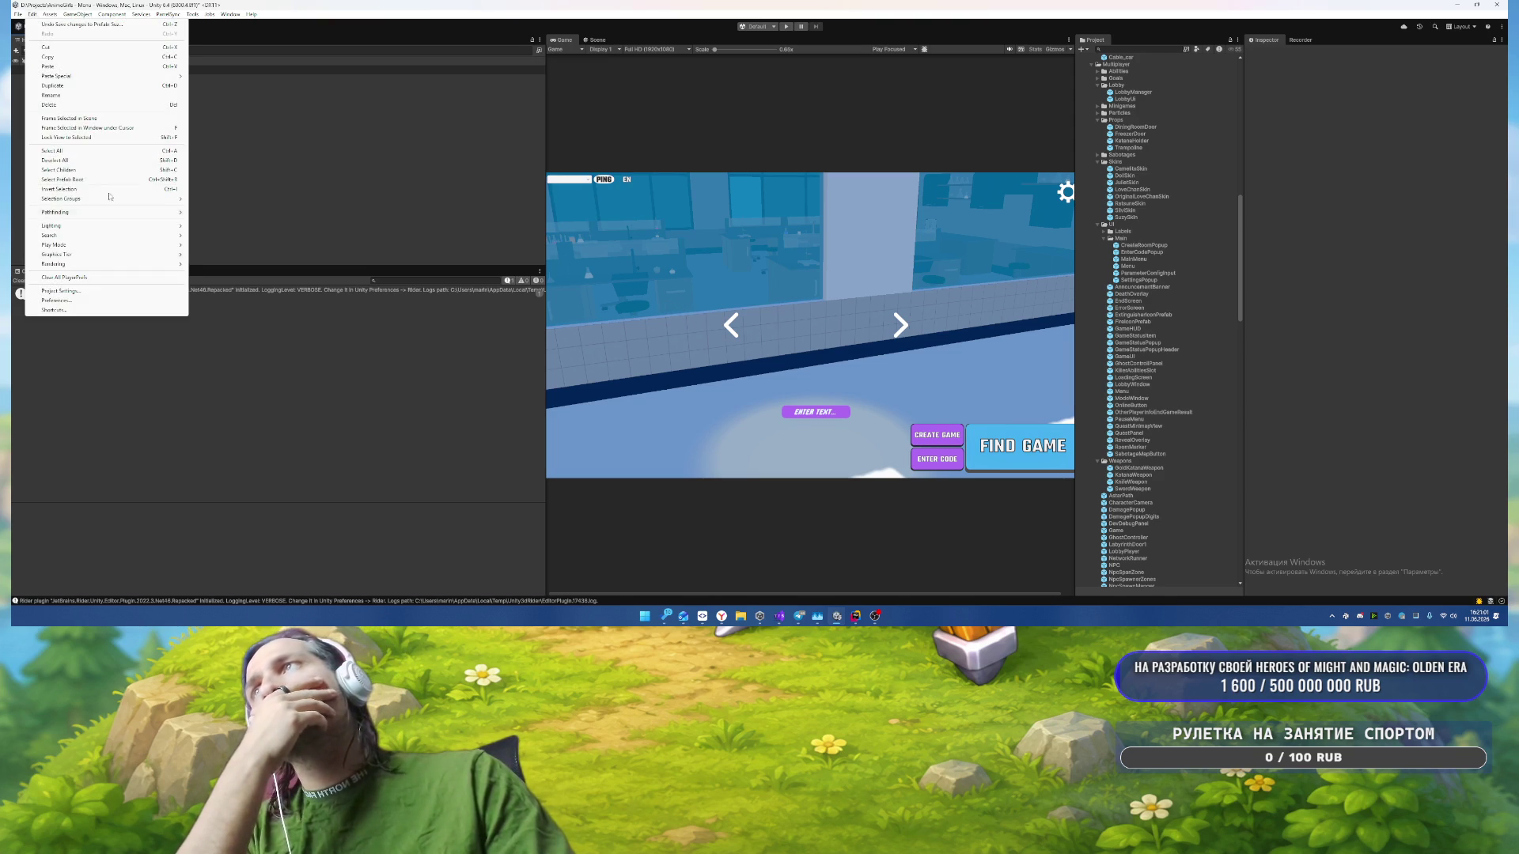
{"action": "left_click", "coordinate": [91, 293]}
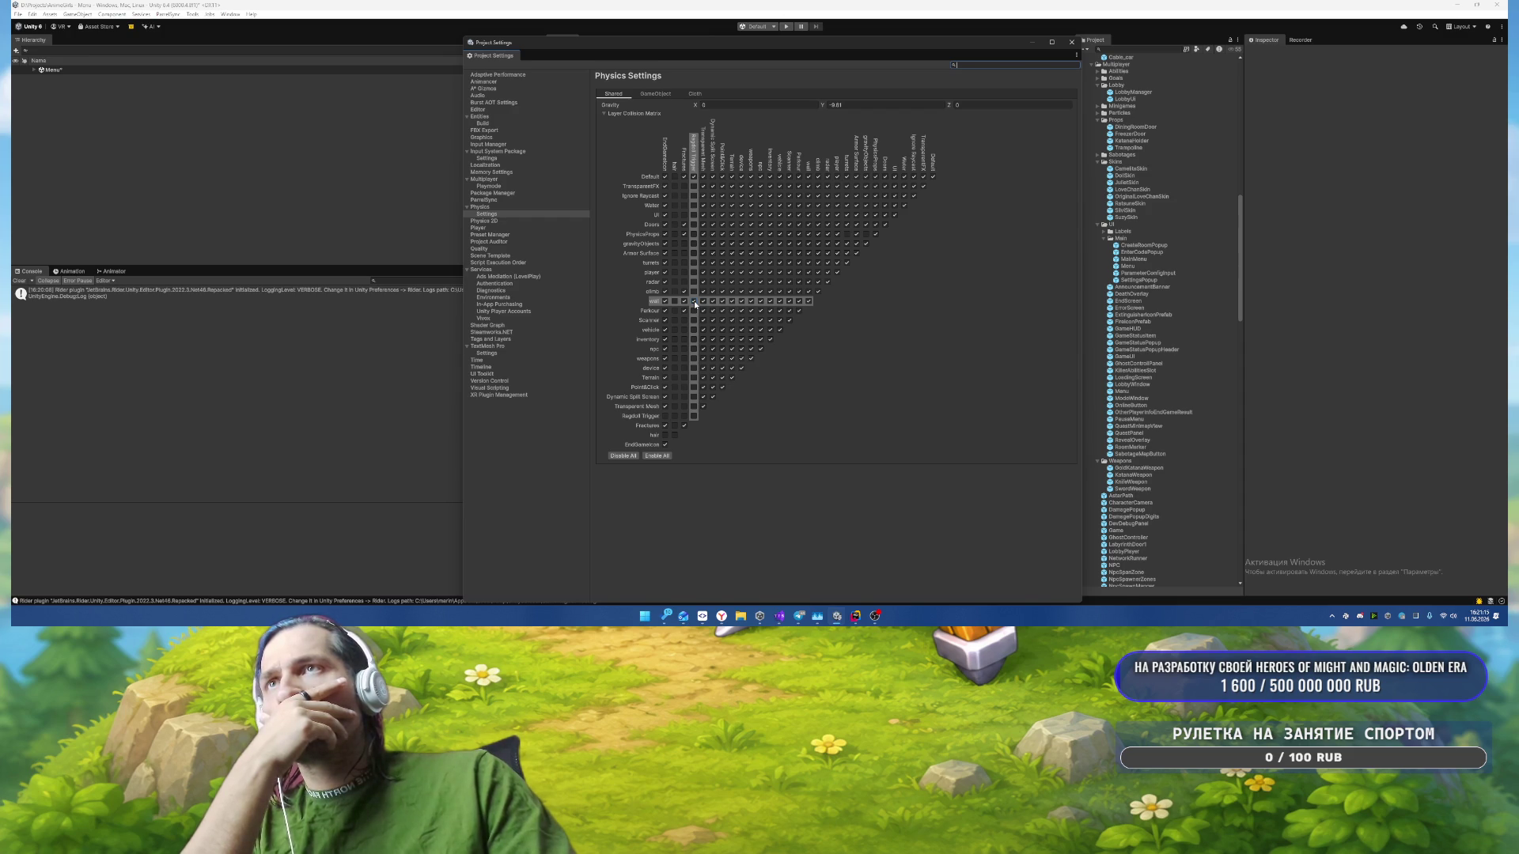
{"action": "left_click", "coordinate": [695, 300]}
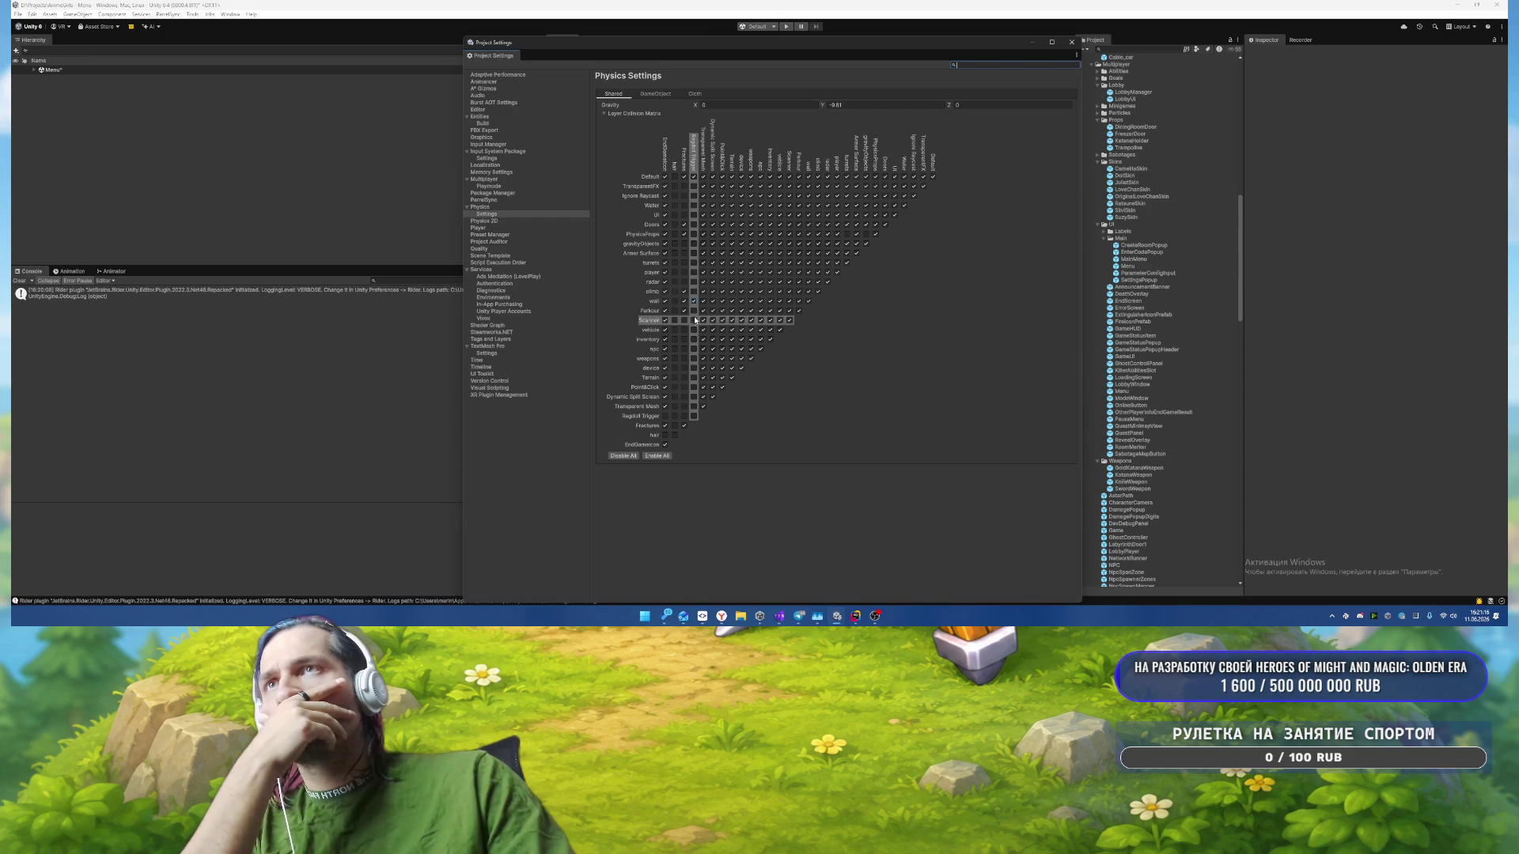
{"action": "left_click", "coordinate": [694, 359]}
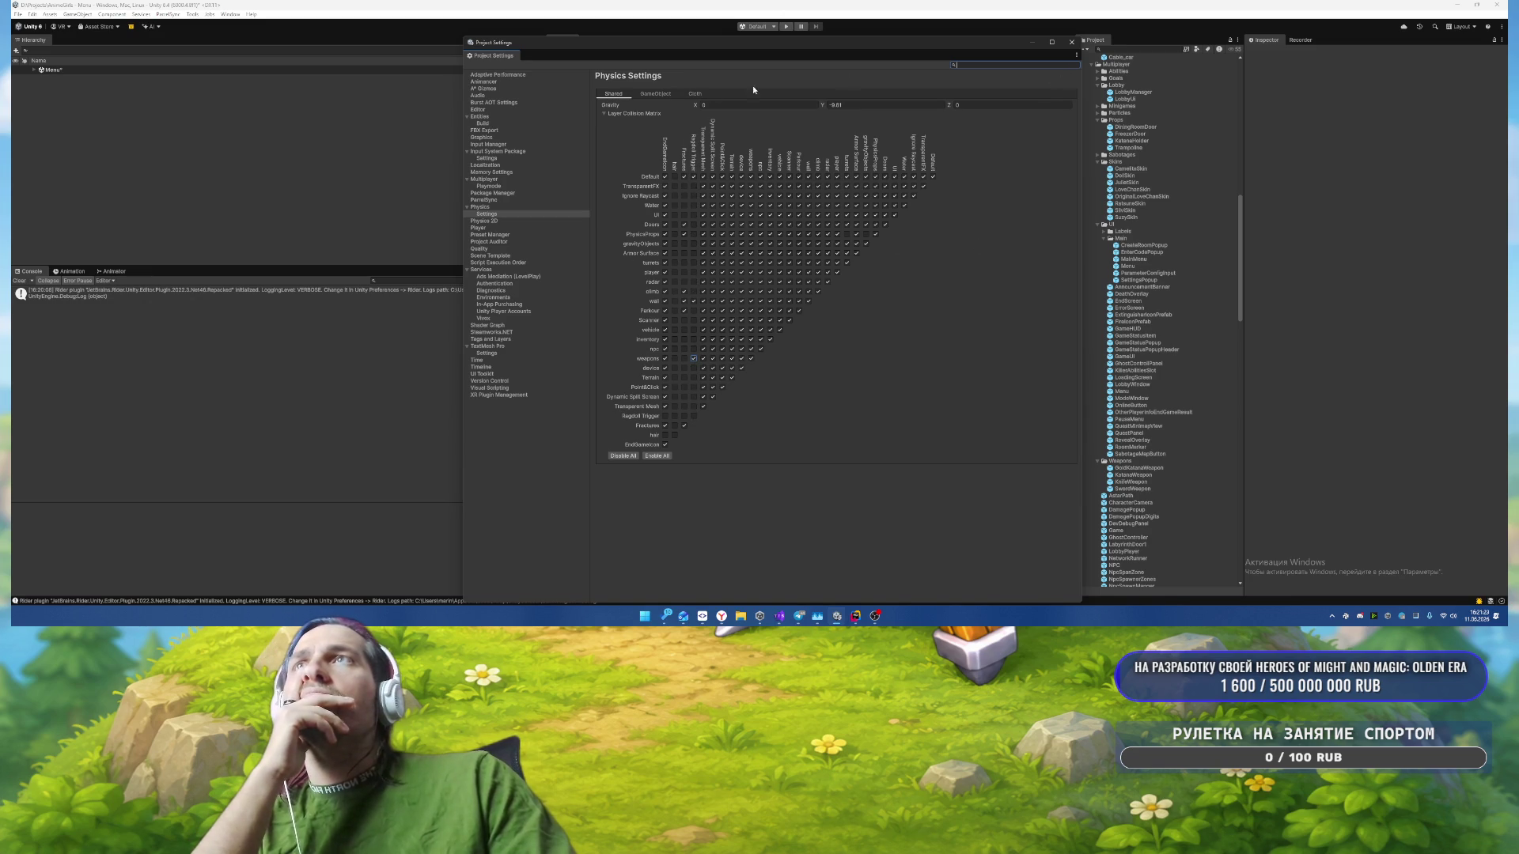
{"action": "left_click", "coordinate": [655, 93]}
{"action": "left_click", "coordinate": [694, 94]}
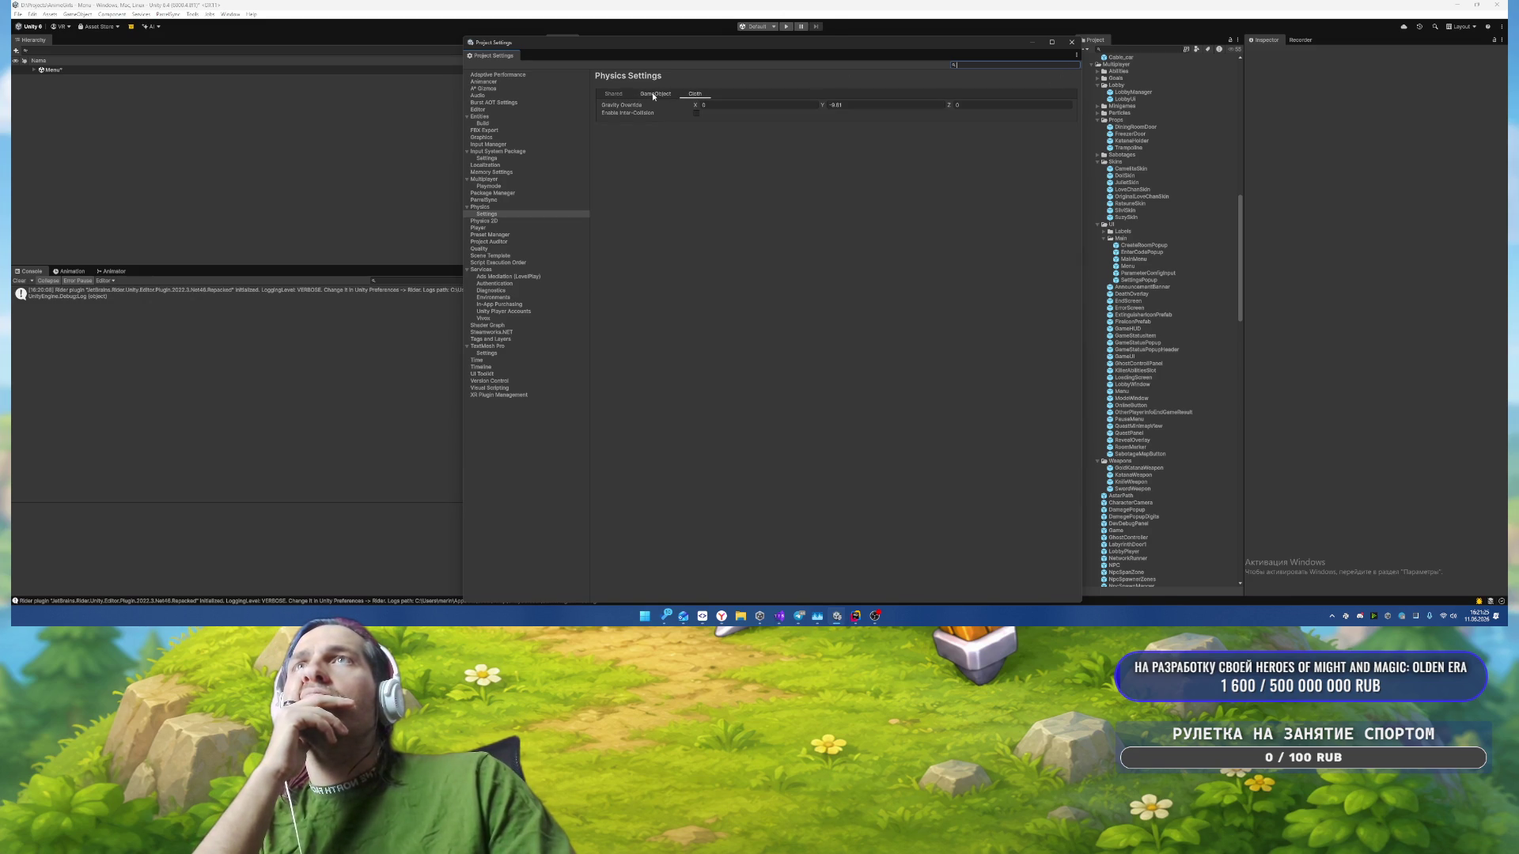
{"action": "left_click", "coordinate": [653, 94]}
{"action": "left_click", "coordinate": [613, 94]}
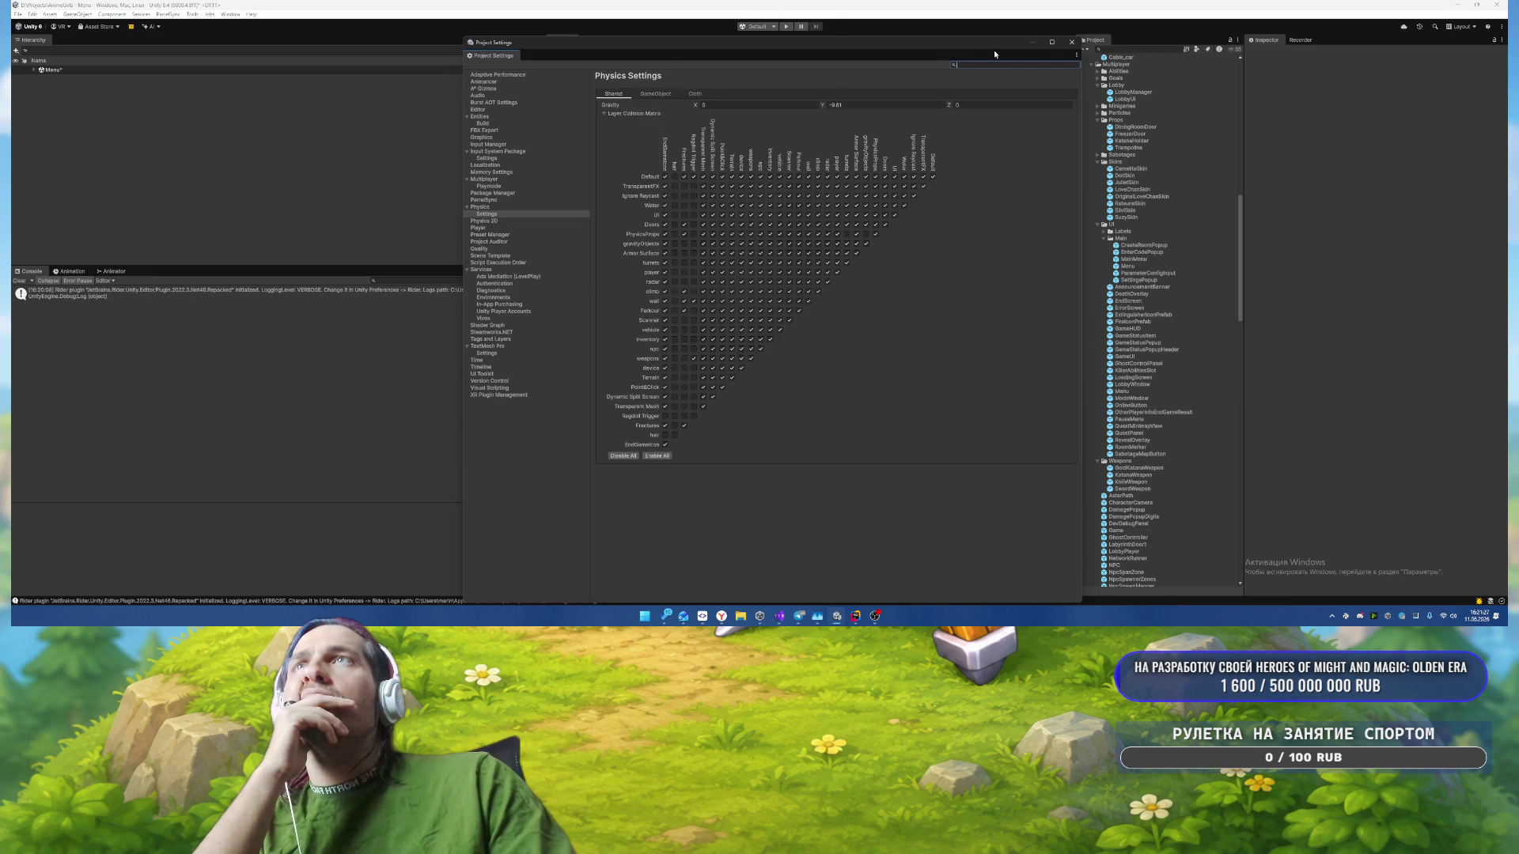
{"action": "left_click", "coordinate": [1075, 41]}
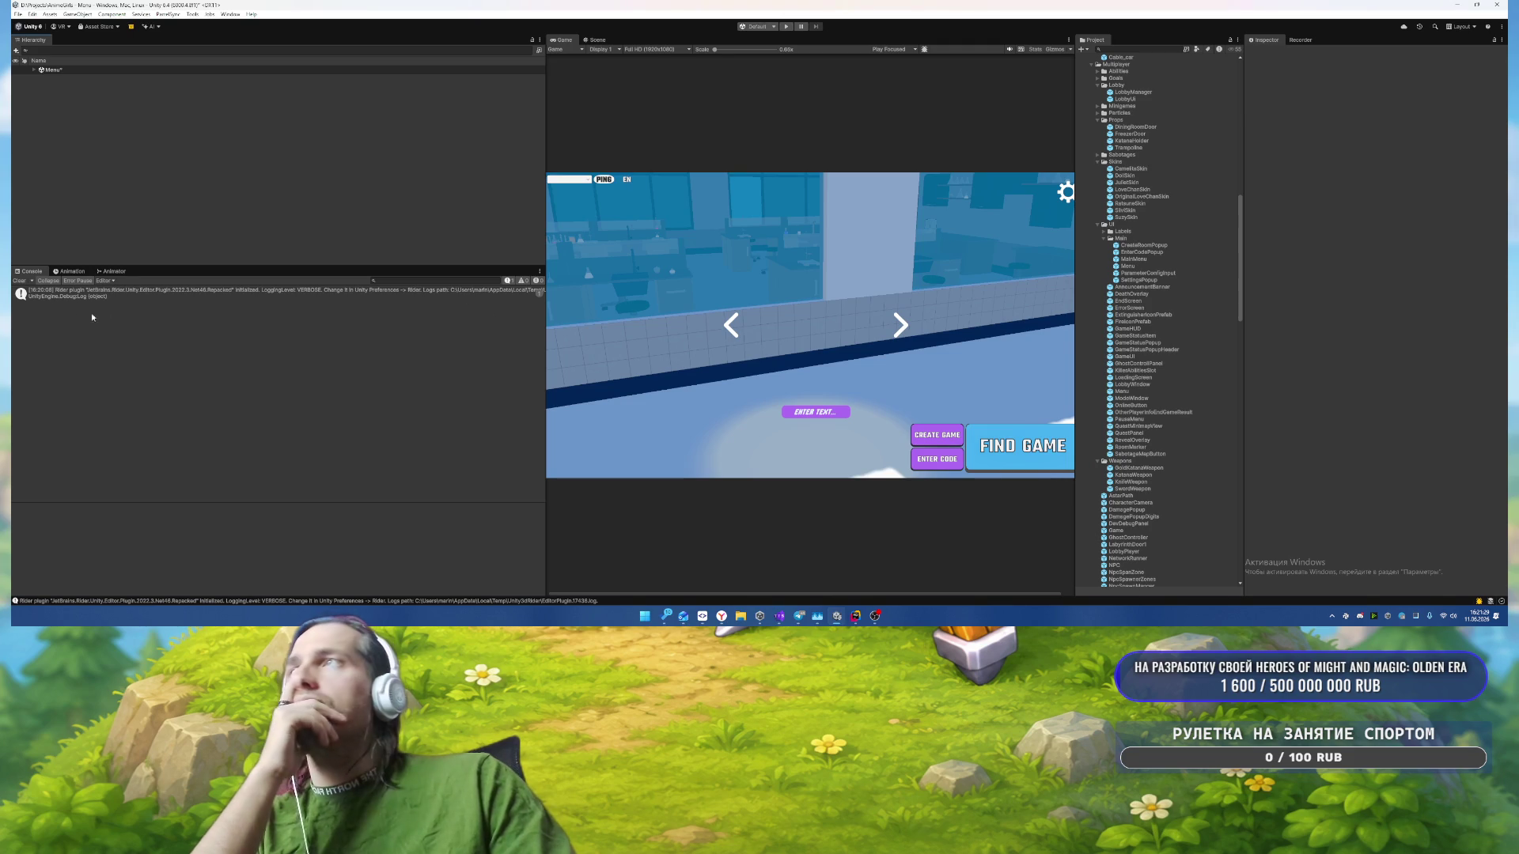
Step: Clear the console and start a match with НАЙТИ ИГРУ
{"action": "left_click", "coordinate": [119, 293]}
{"action": "left_click", "coordinate": [19, 280]}
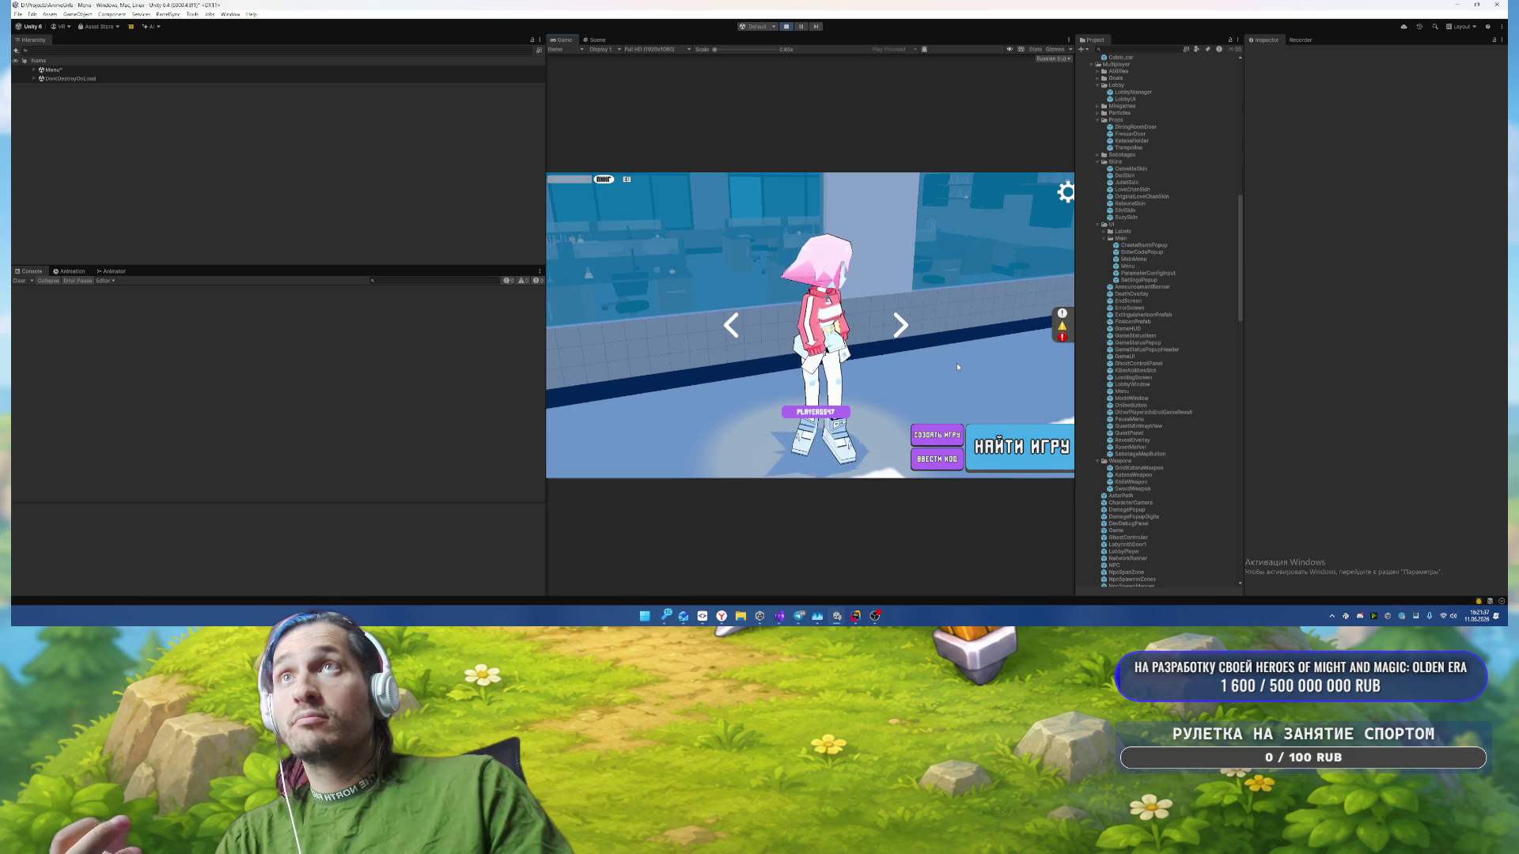
{"action": "left_click", "coordinate": [1016, 451]}
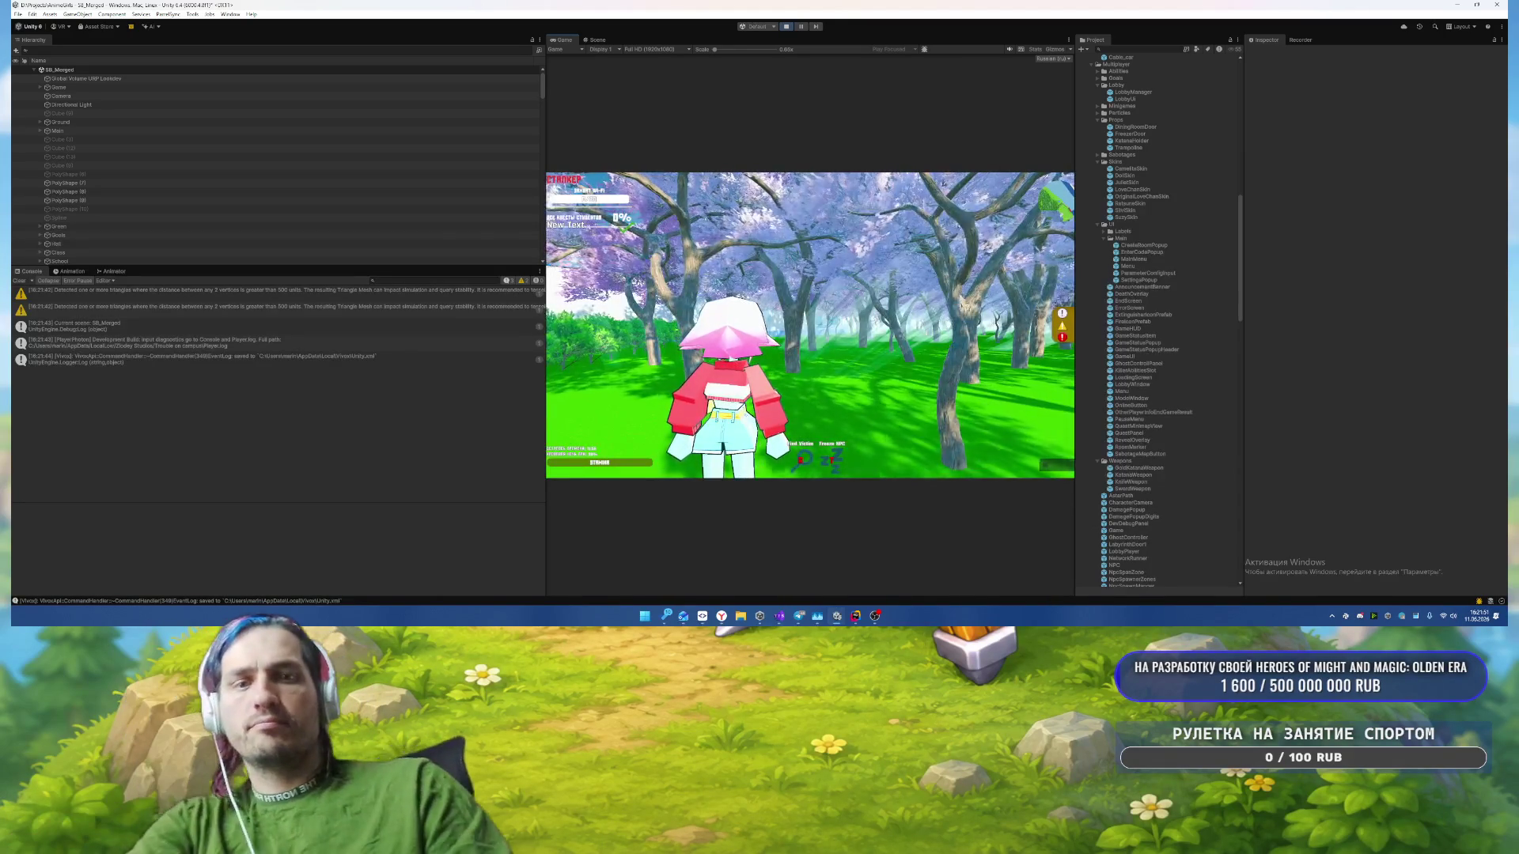
Step: Toggle the F12 debug panel, pause the game, and switch to the Scene view
{"action": "key", "text": "F12"}
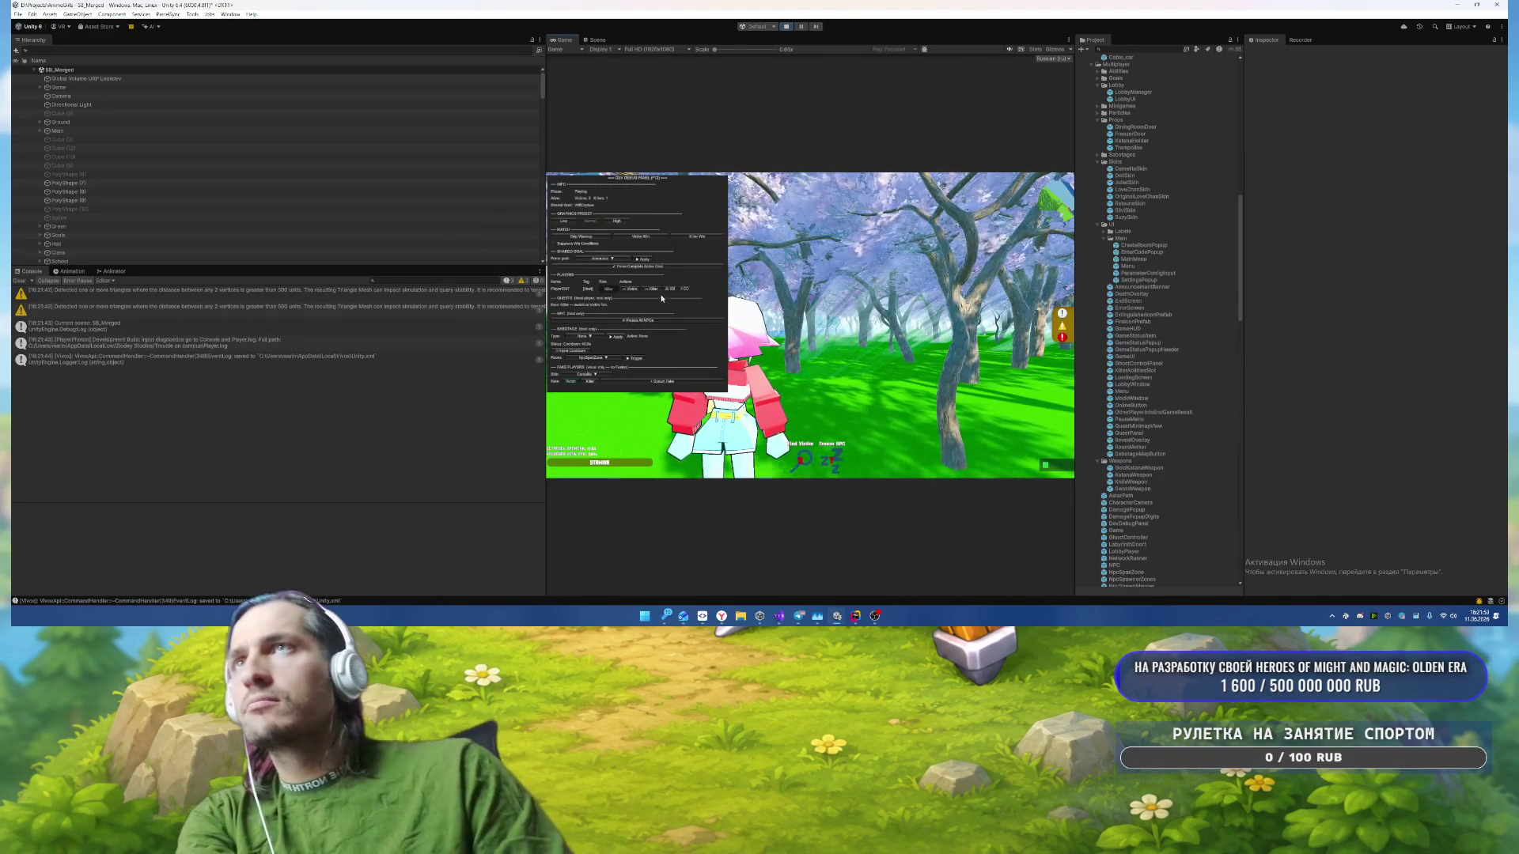
{"action": "key", "text": "F12"}
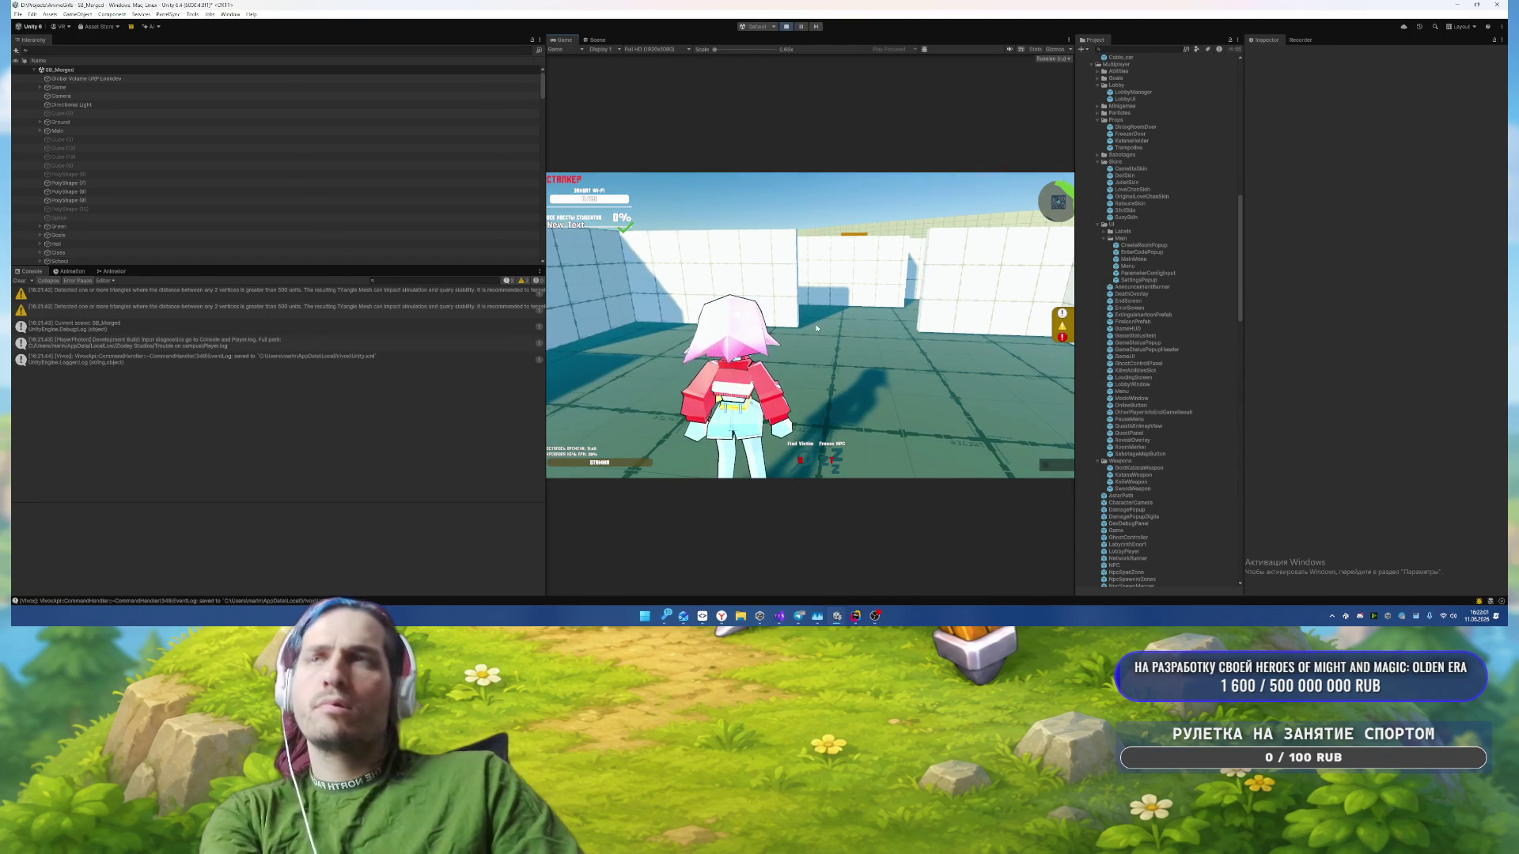
{"action": "key", "text": "F12"}
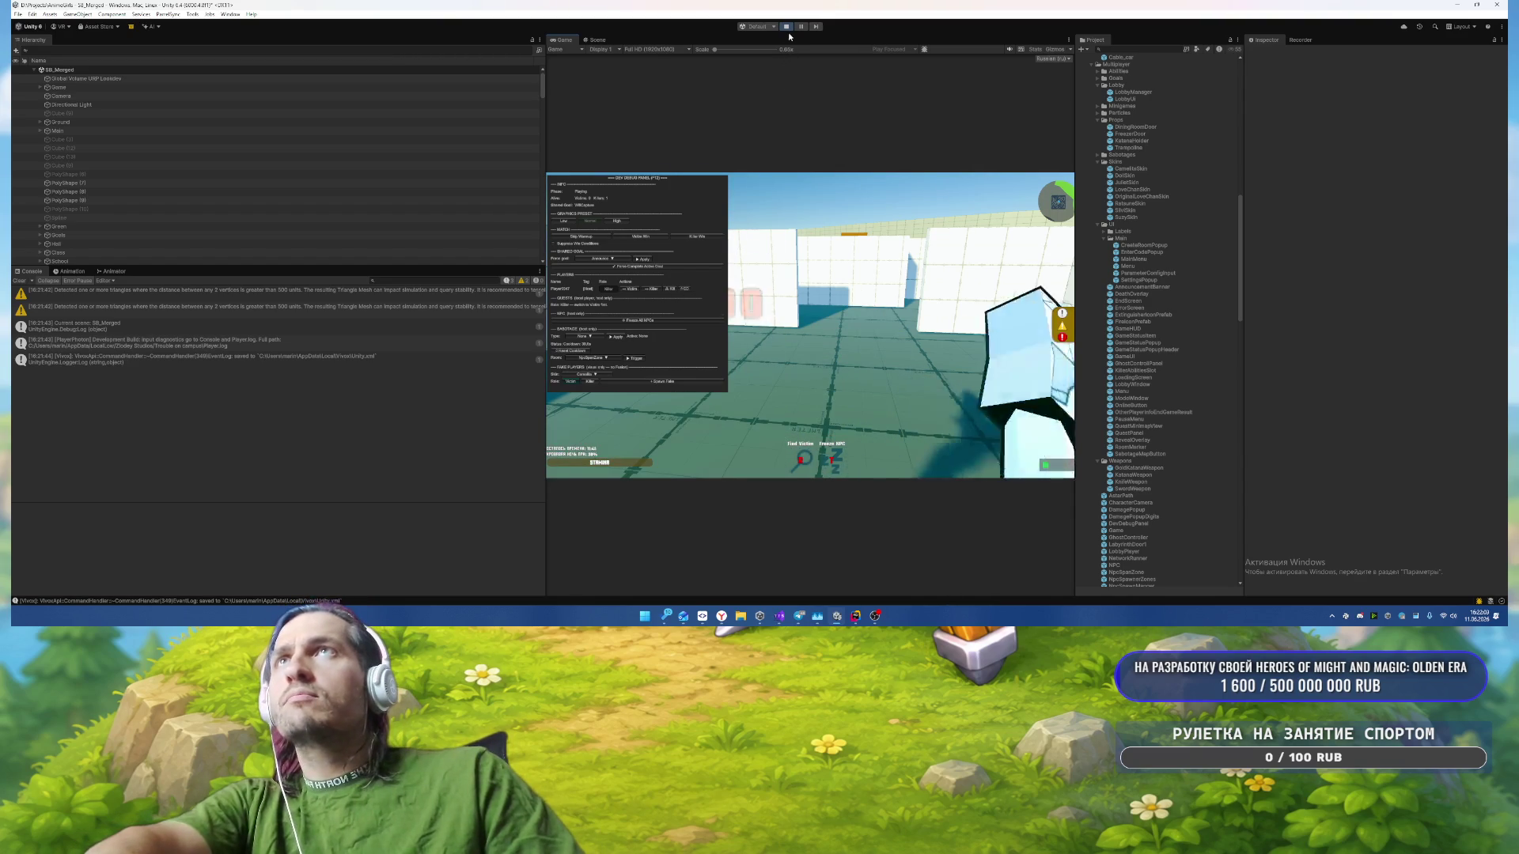
{"action": "left_click", "coordinate": [800, 27]}
{"action": "left_click", "coordinate": [599, 40]}
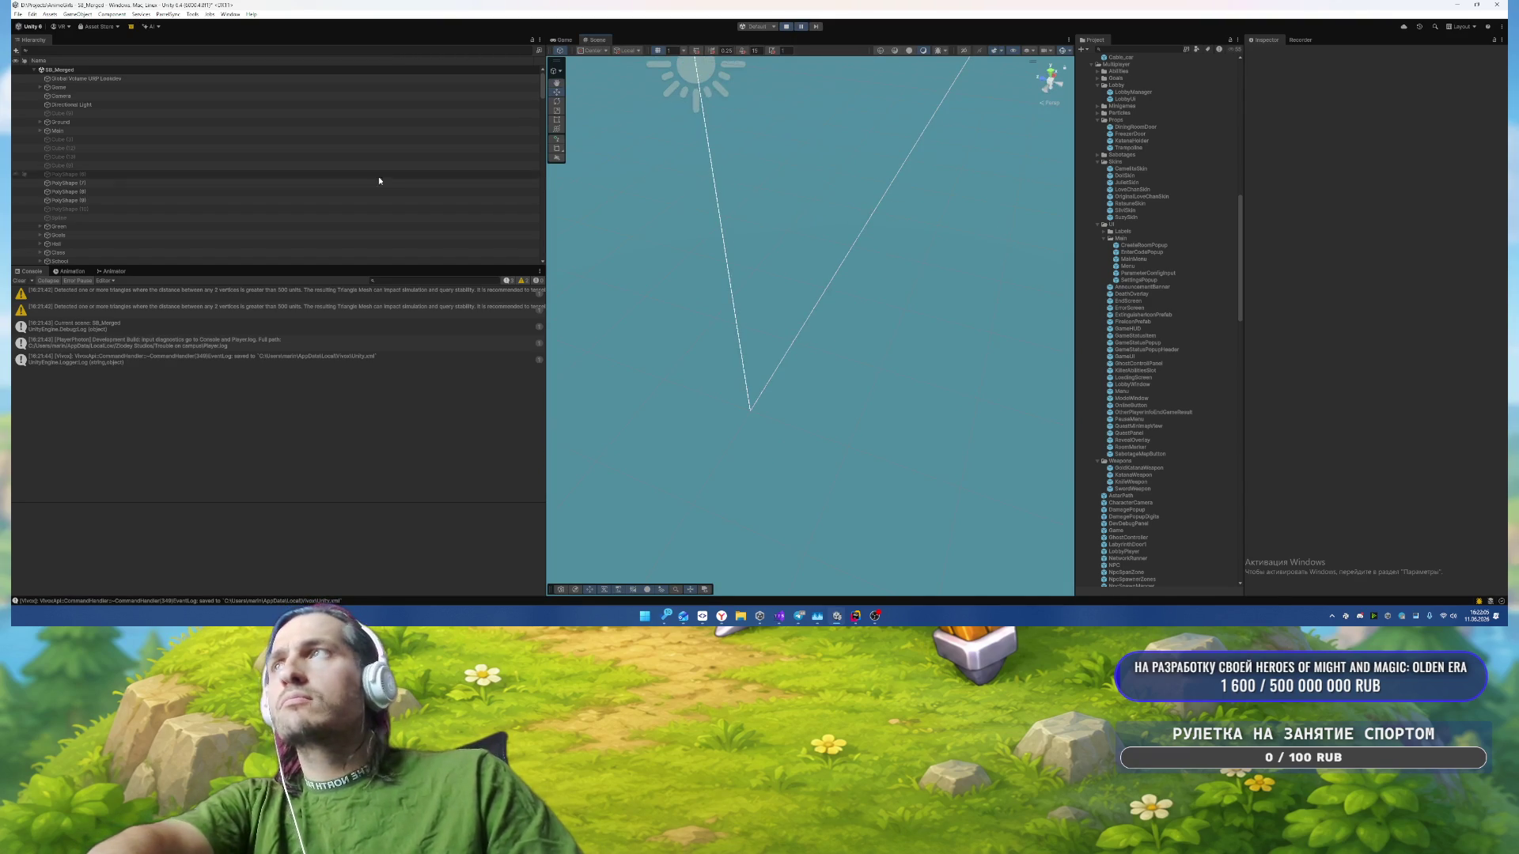
Step: Zoom toward the player character in the maze and select its head's MouthMesh
{"action": "double_click", "coordinate": [180, 217]}
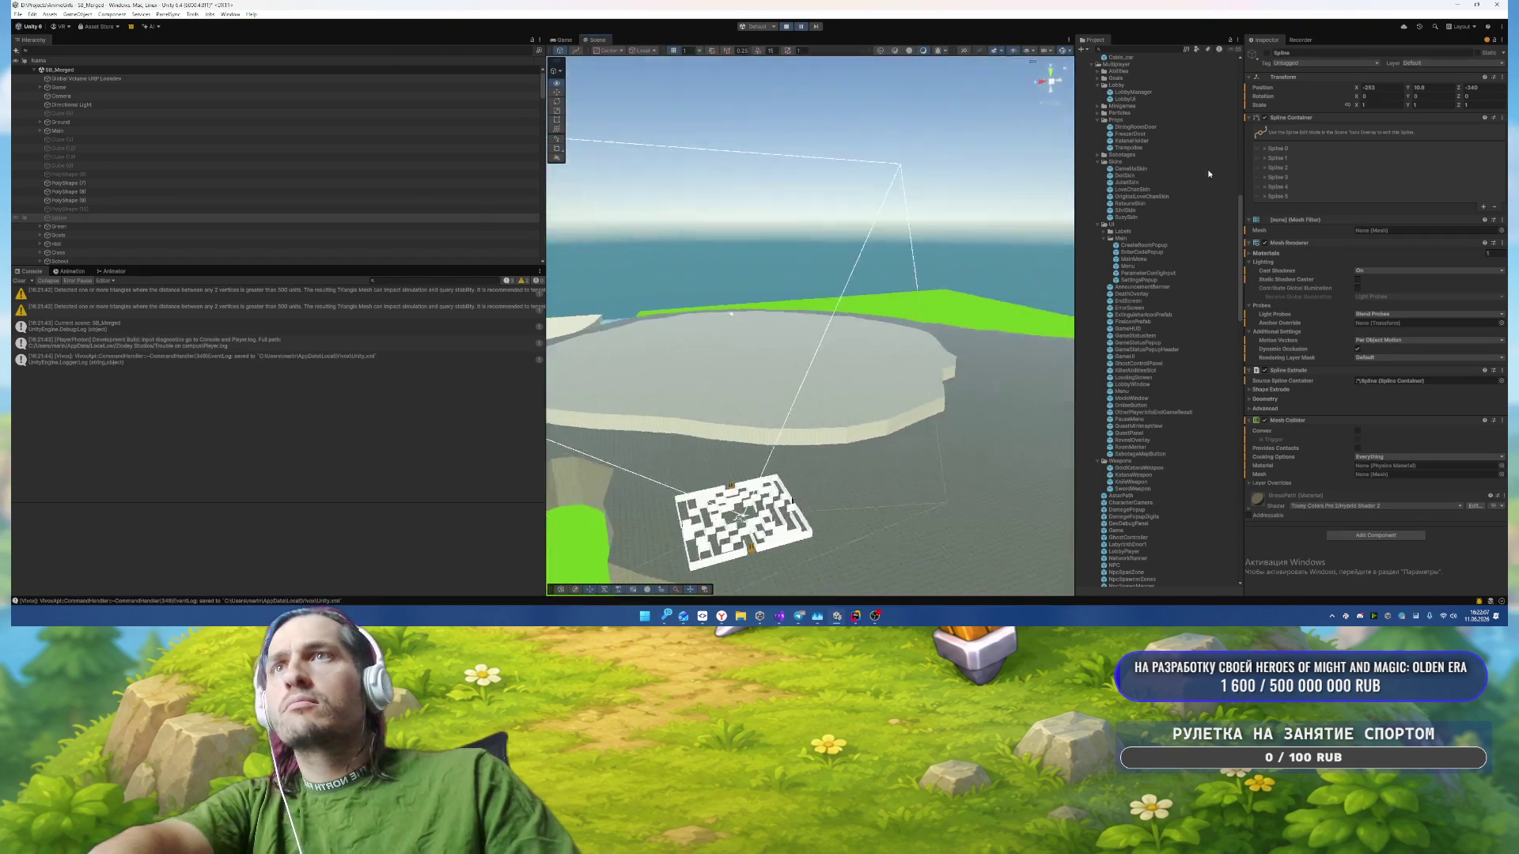
{"action": "scroll", "coordinate": [905, 237], "scroll_direction": "down", "scroll_amount": 10}
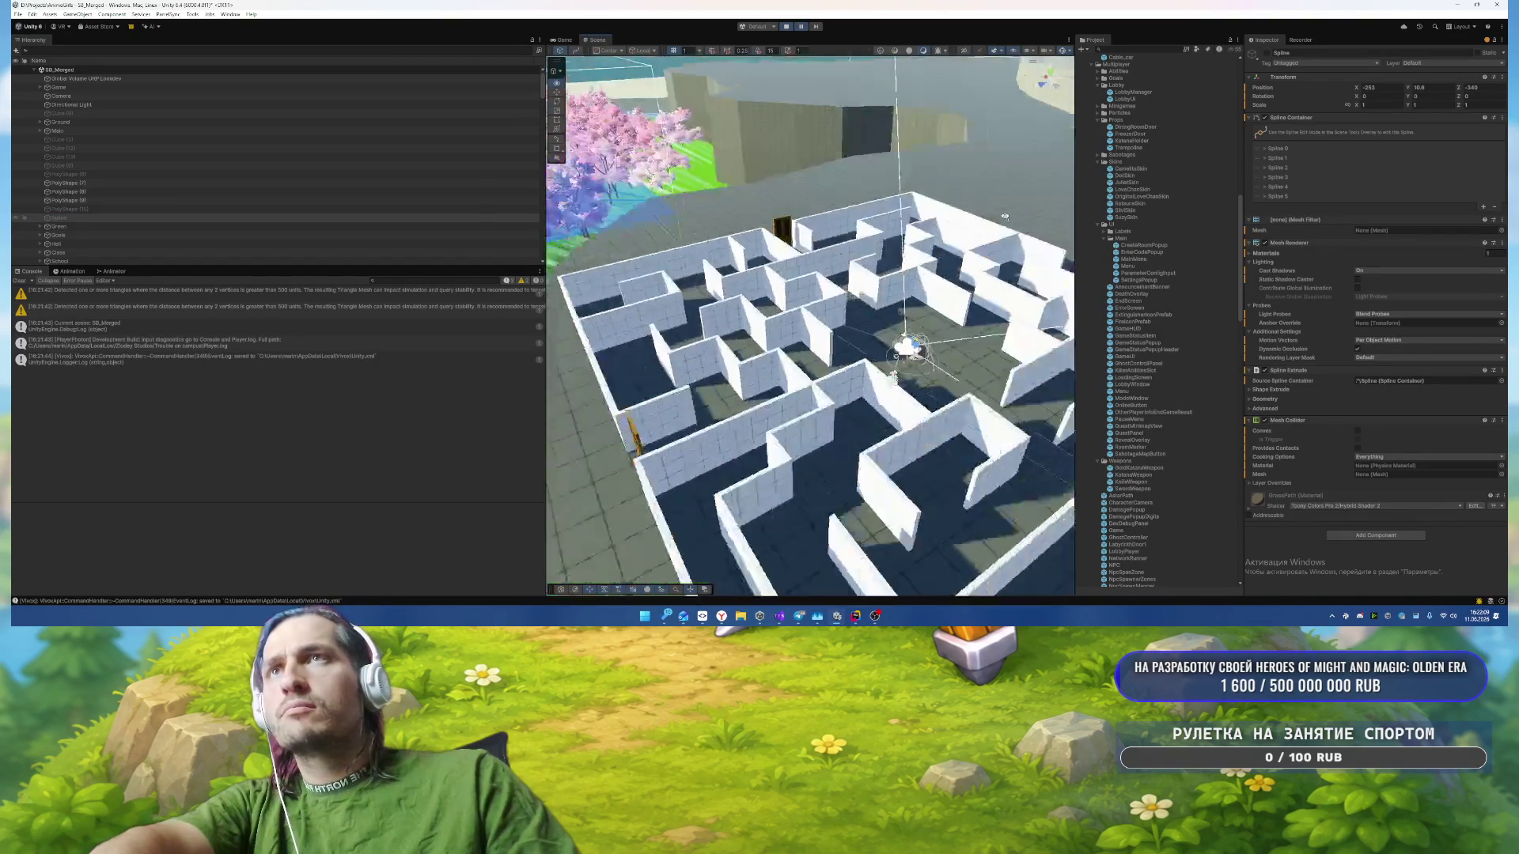
{"action": "scroll", "coordinate": [905, 237], "scroll_direction": "up", "scroll_amount": 10}
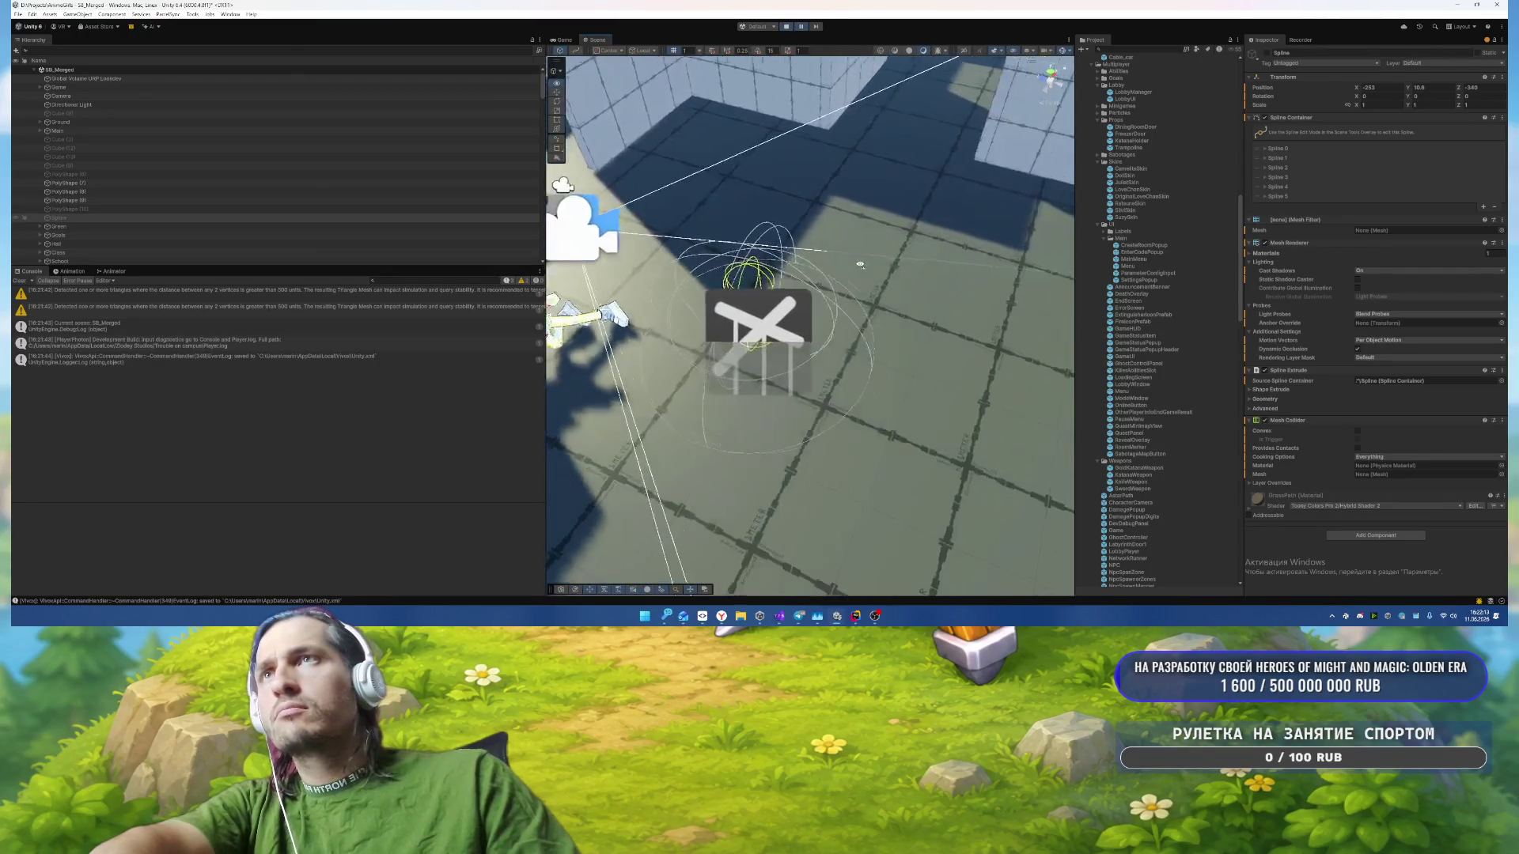
{"action": "left_click", "coordinate": [677, 309]}
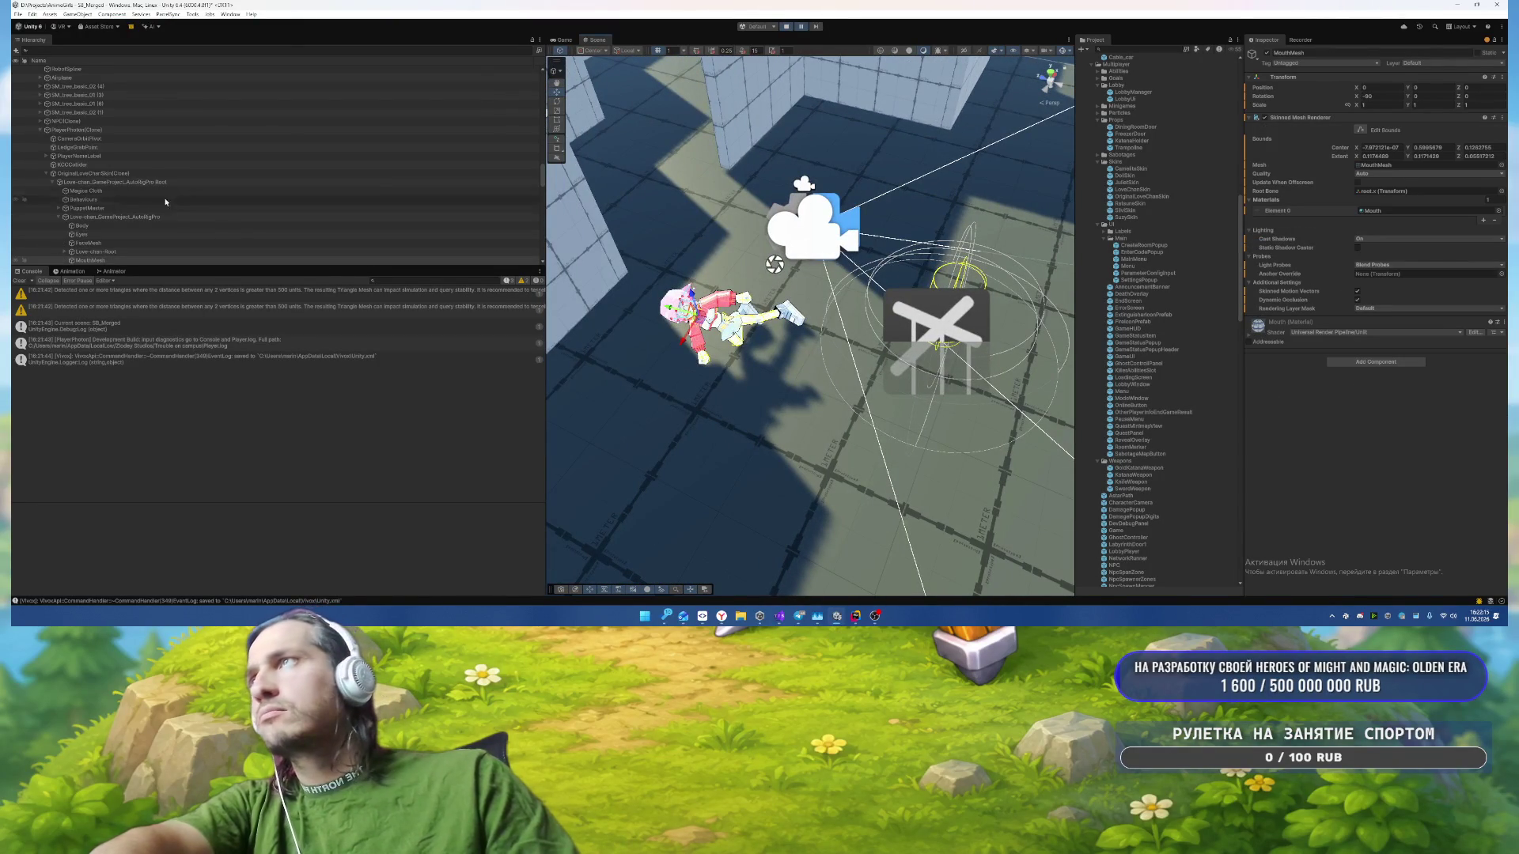
Step: Select PlayerPhoton(Clone) and dock the Physics Debugger window next to the Console
{"action": "left_click", "coordinate": [157, 181]}
{"action": "key", "text": "Up"}
{"action": "key", "text": "Up"}
{"action": "key", "text": "Up"}
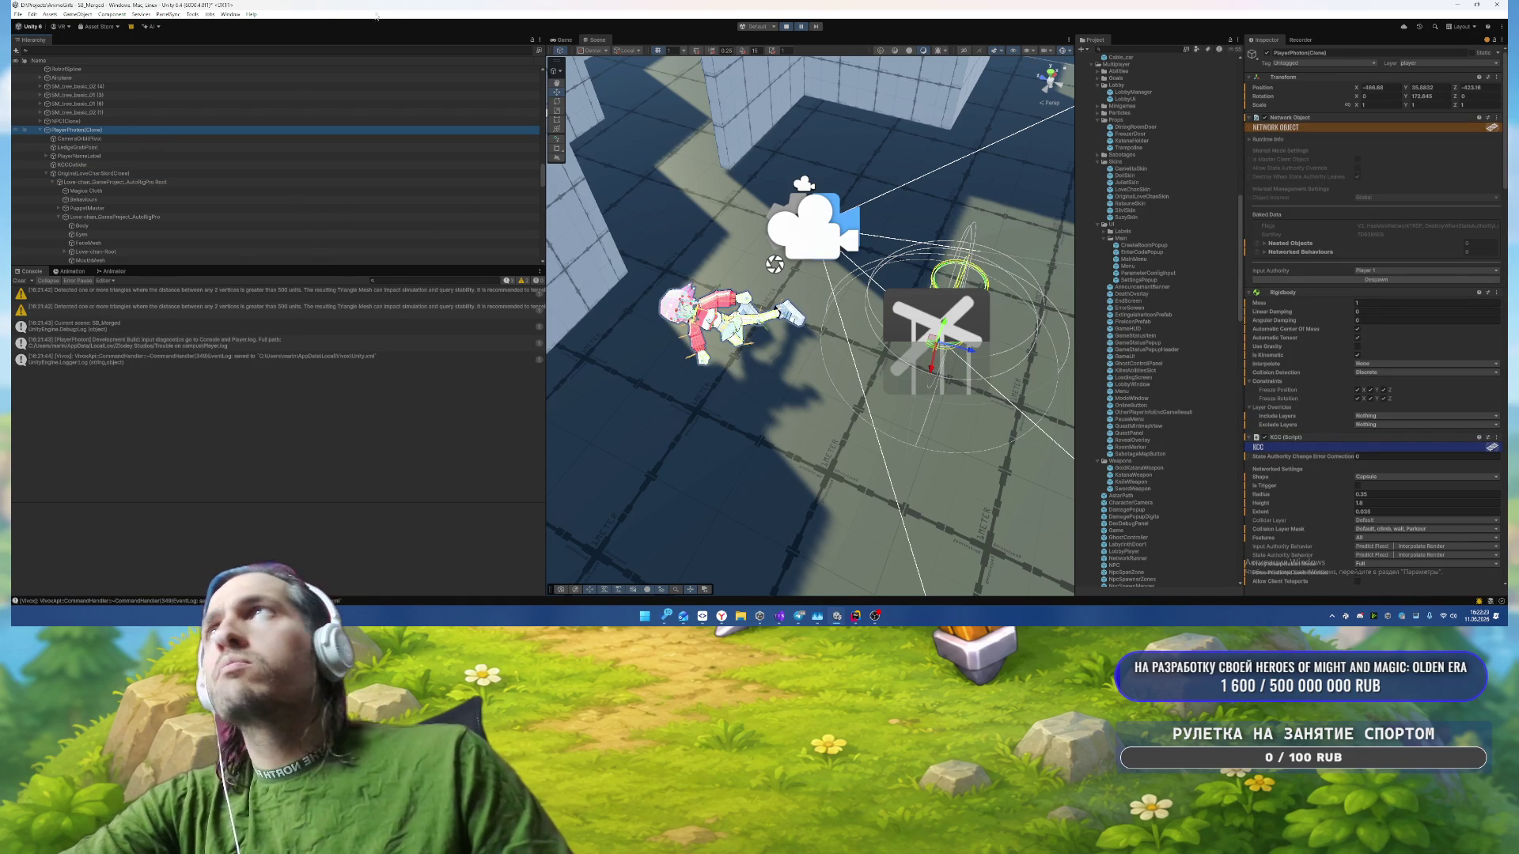
{"action": "left_click", "coordinate": [230, 15]}
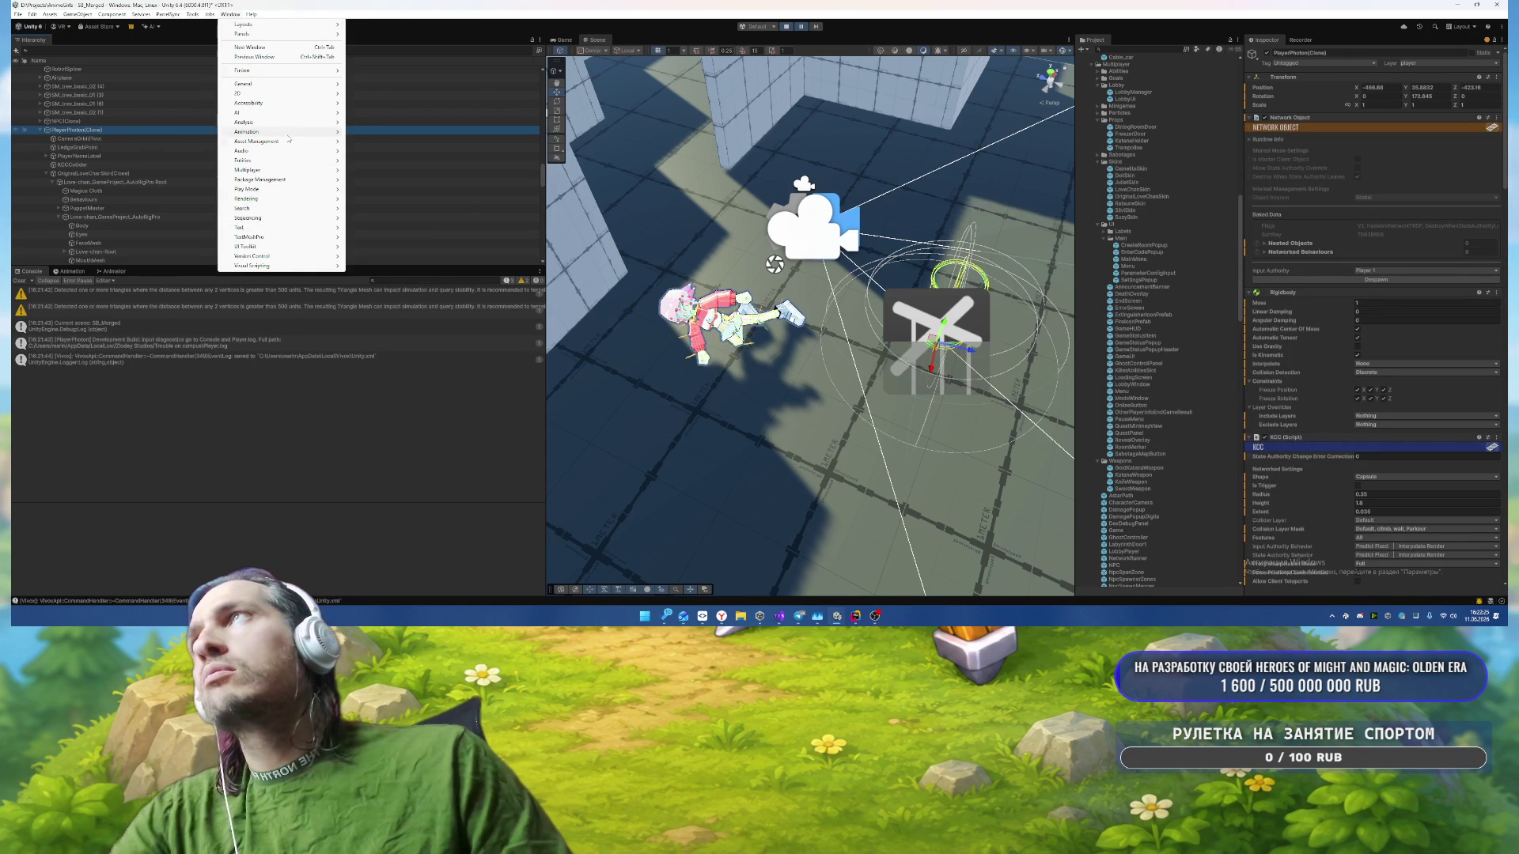
{"action": "mouse_move", "coordinate": [290, 128]}
{"action": "left_click", "coordinate": [400, 160]}
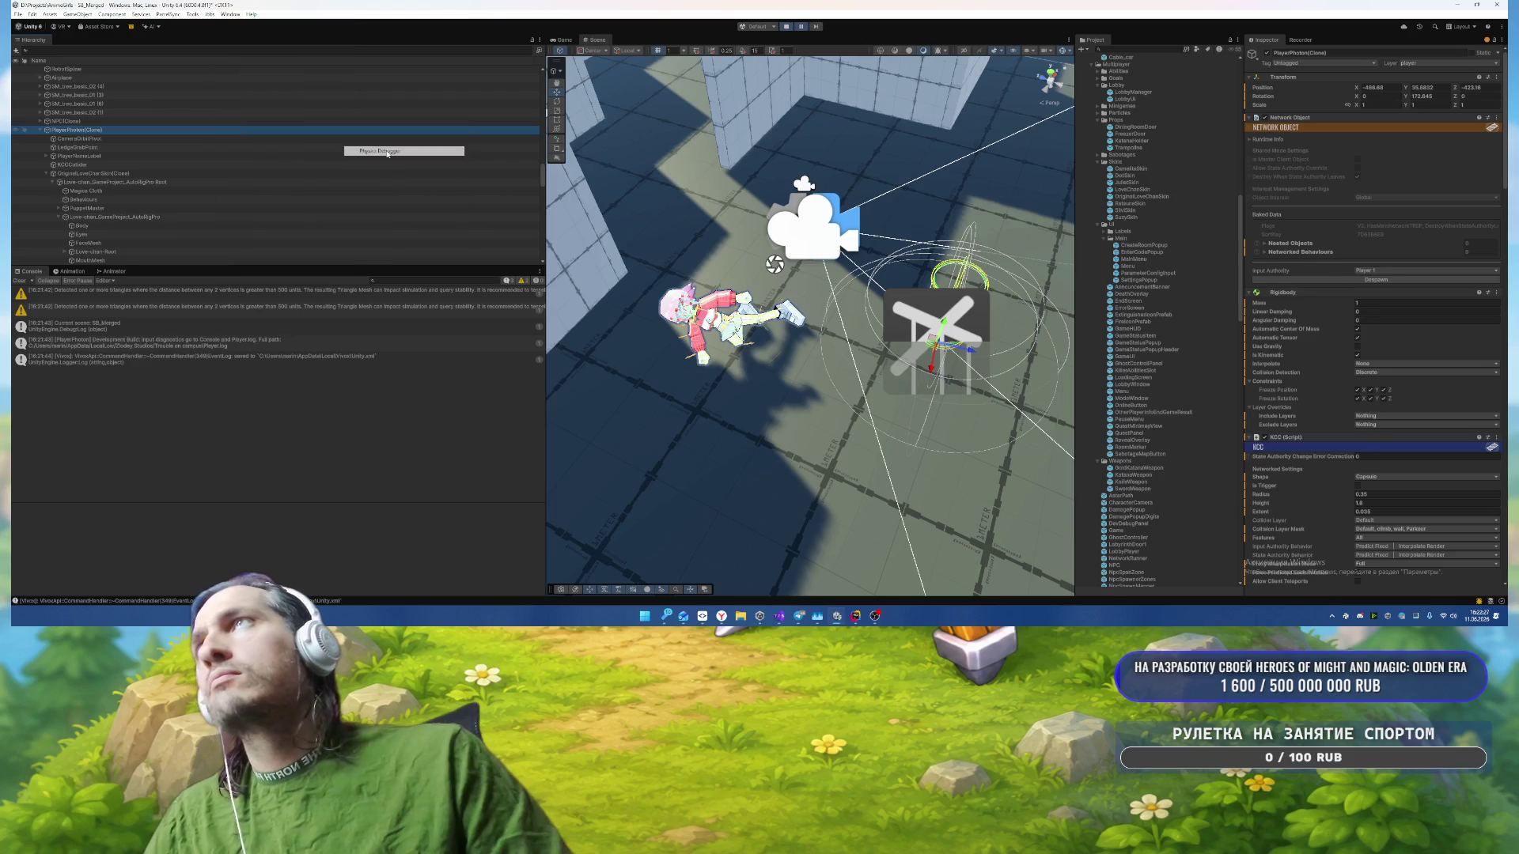
{"action": "left_click_drag", "start_coordinate": [946, 274], "coordinate": [343, 269]}
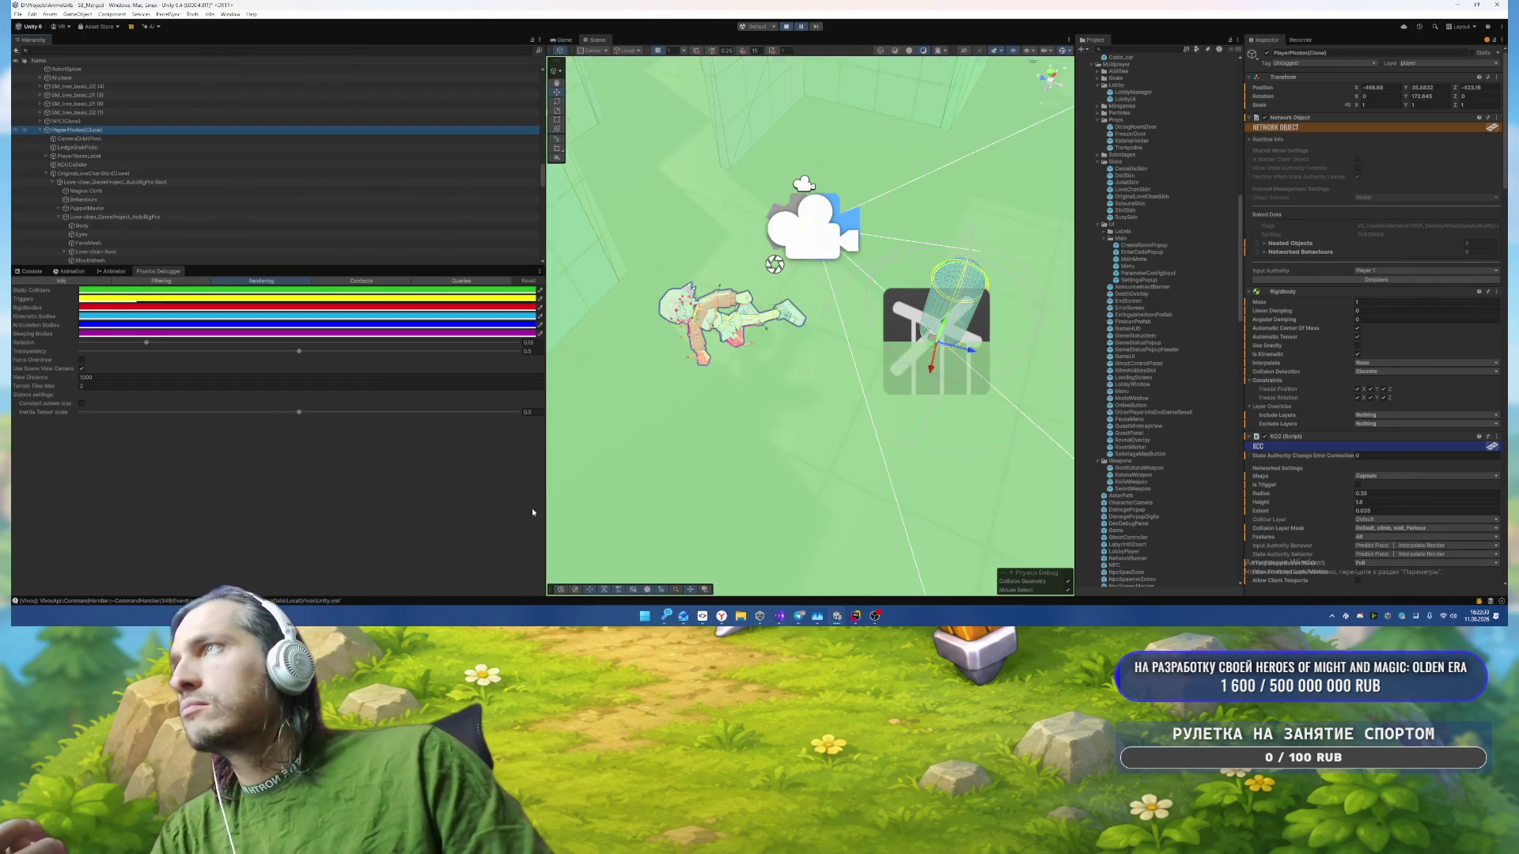
Step: Zoom in, select the player's KCC capsule collider, orbit around it, then run the game
{"action": "scroll", "coordinate": [756, 335], "scroll_direction": "up", "scroll_amount": 5}
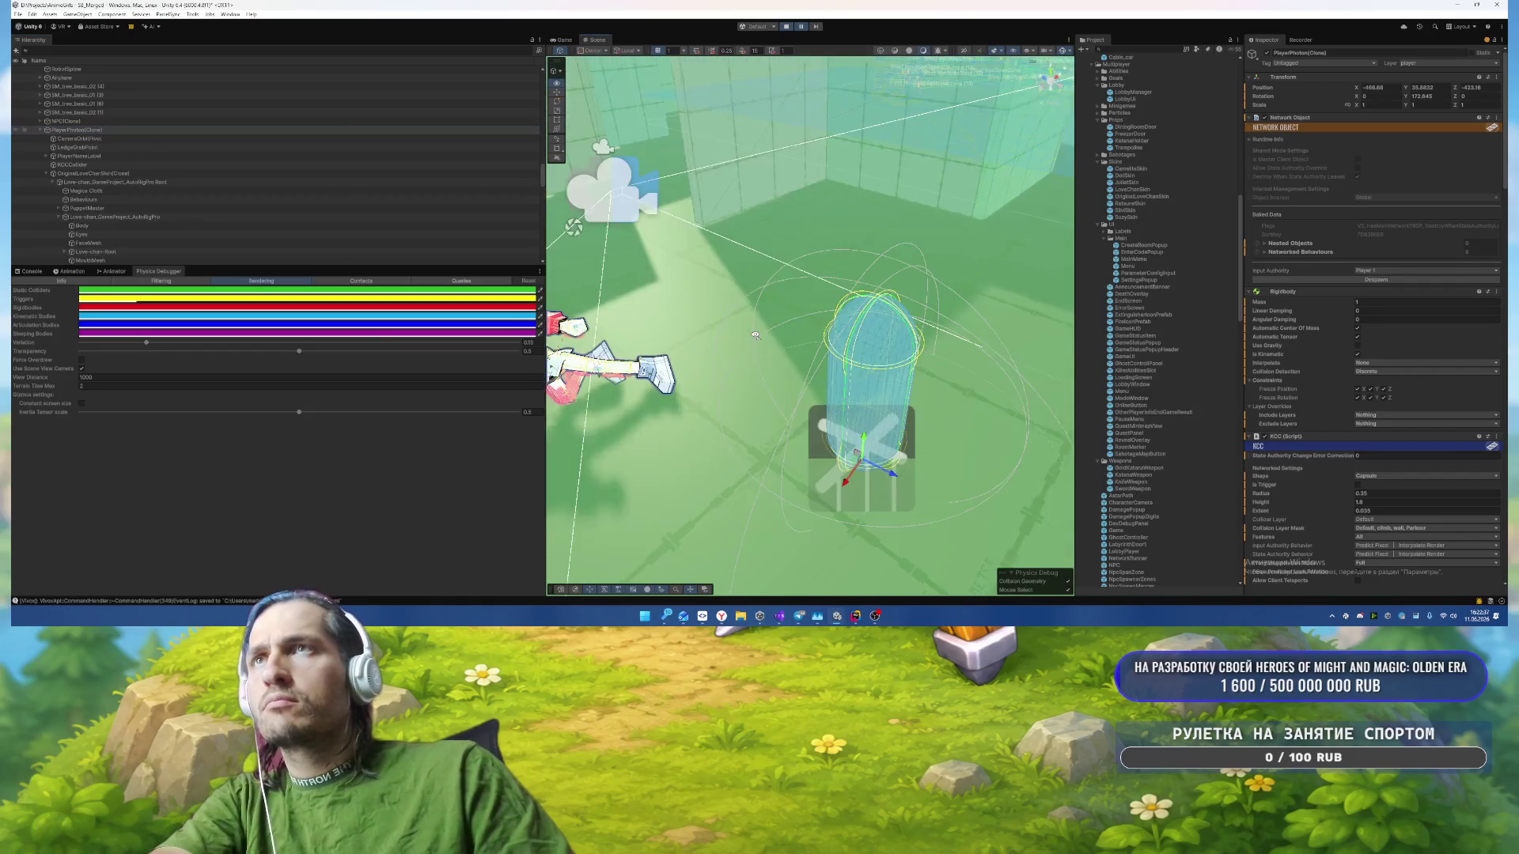
{"action": "scroll", "coordinate": [755, 335], "scroll_direction": "up", "scroll_amount": 3}
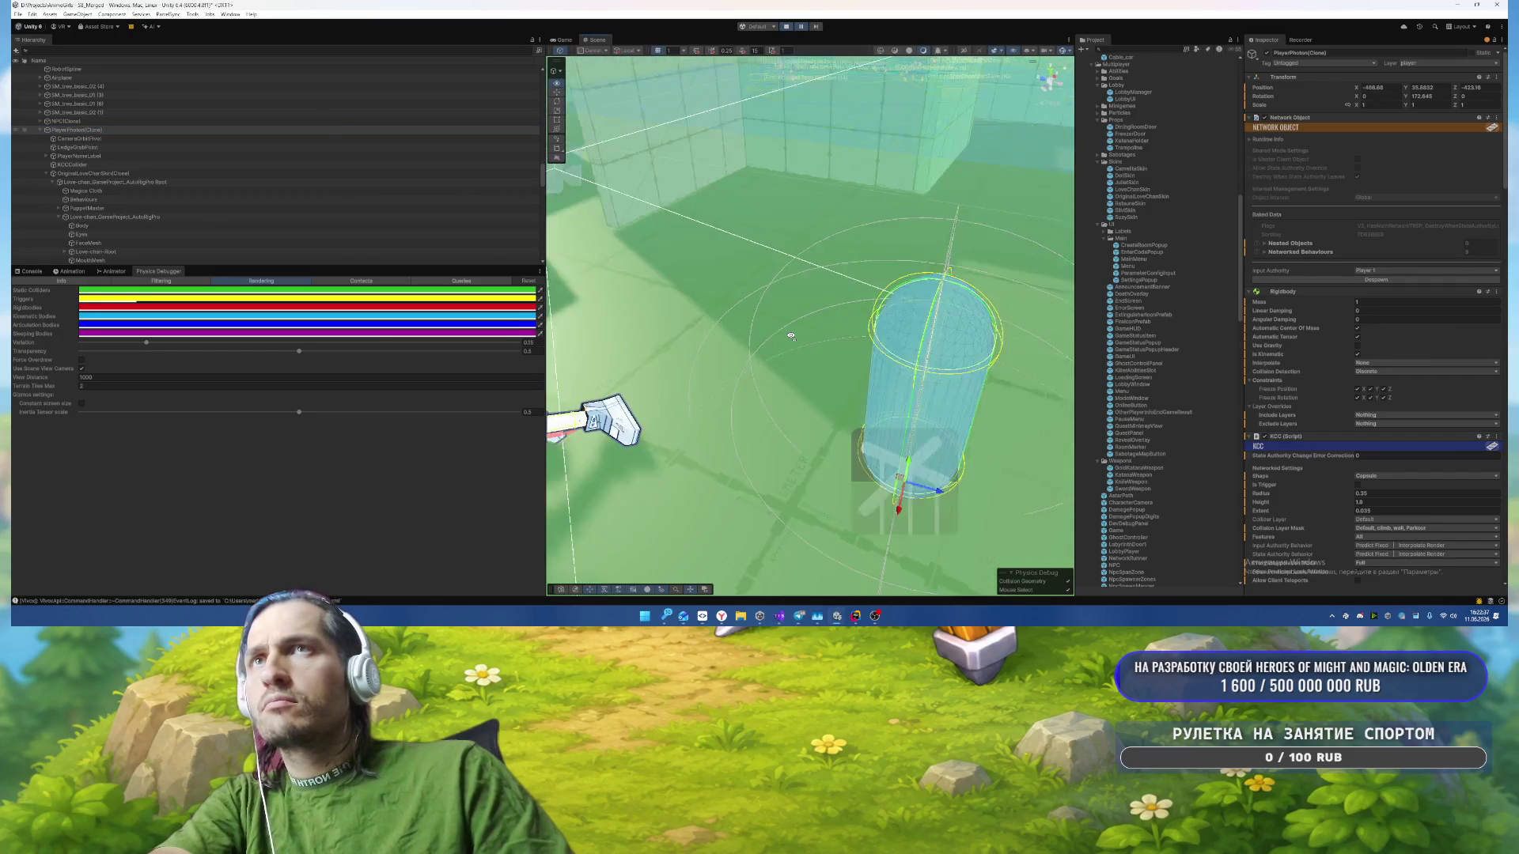
{"action": "left_click", "coordinate": [892, 409]}
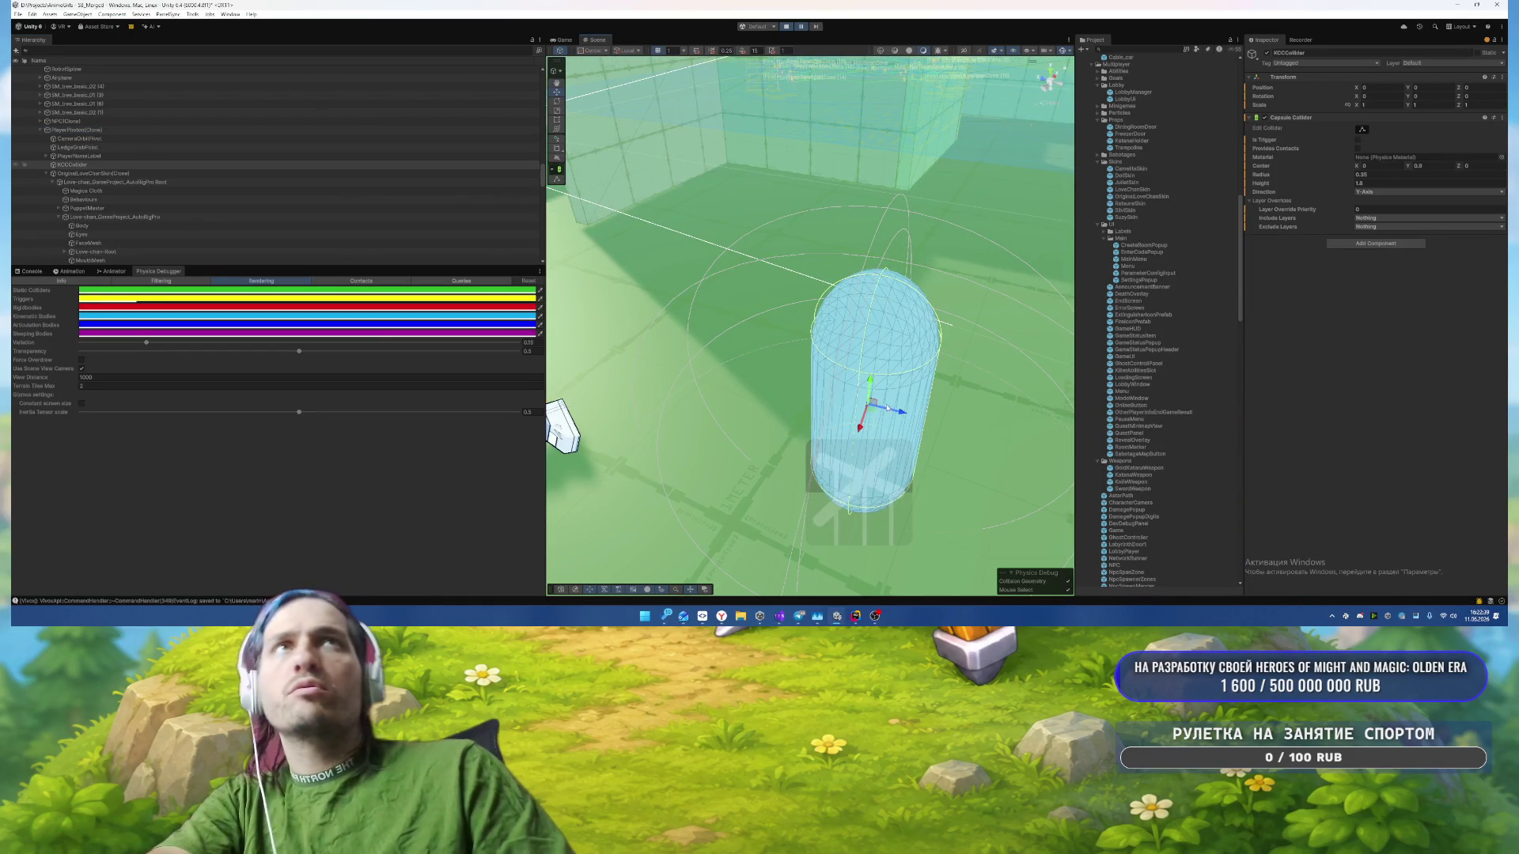
{"action": "left_click_drag", "start_coordinate": [866, 378], "coordinate": [654, 308]}
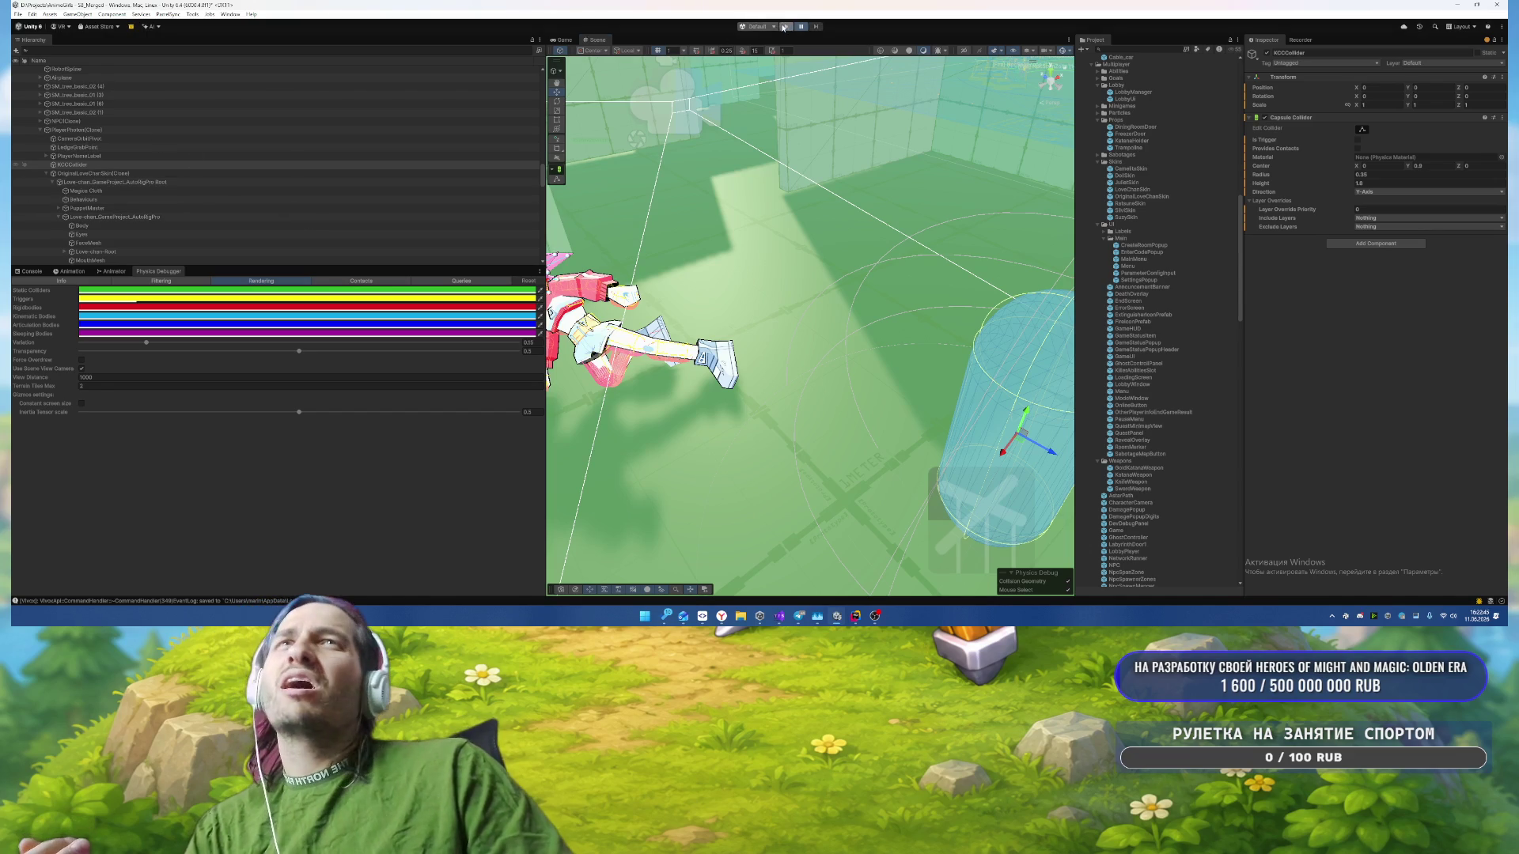
{"action": "left_click", "coordinate": [785, 27]}
Step: Stop play, open the PlayerPhoton prefab and set its KCC collider layer to player
{"action": "key", "text": "ctrl+p"}
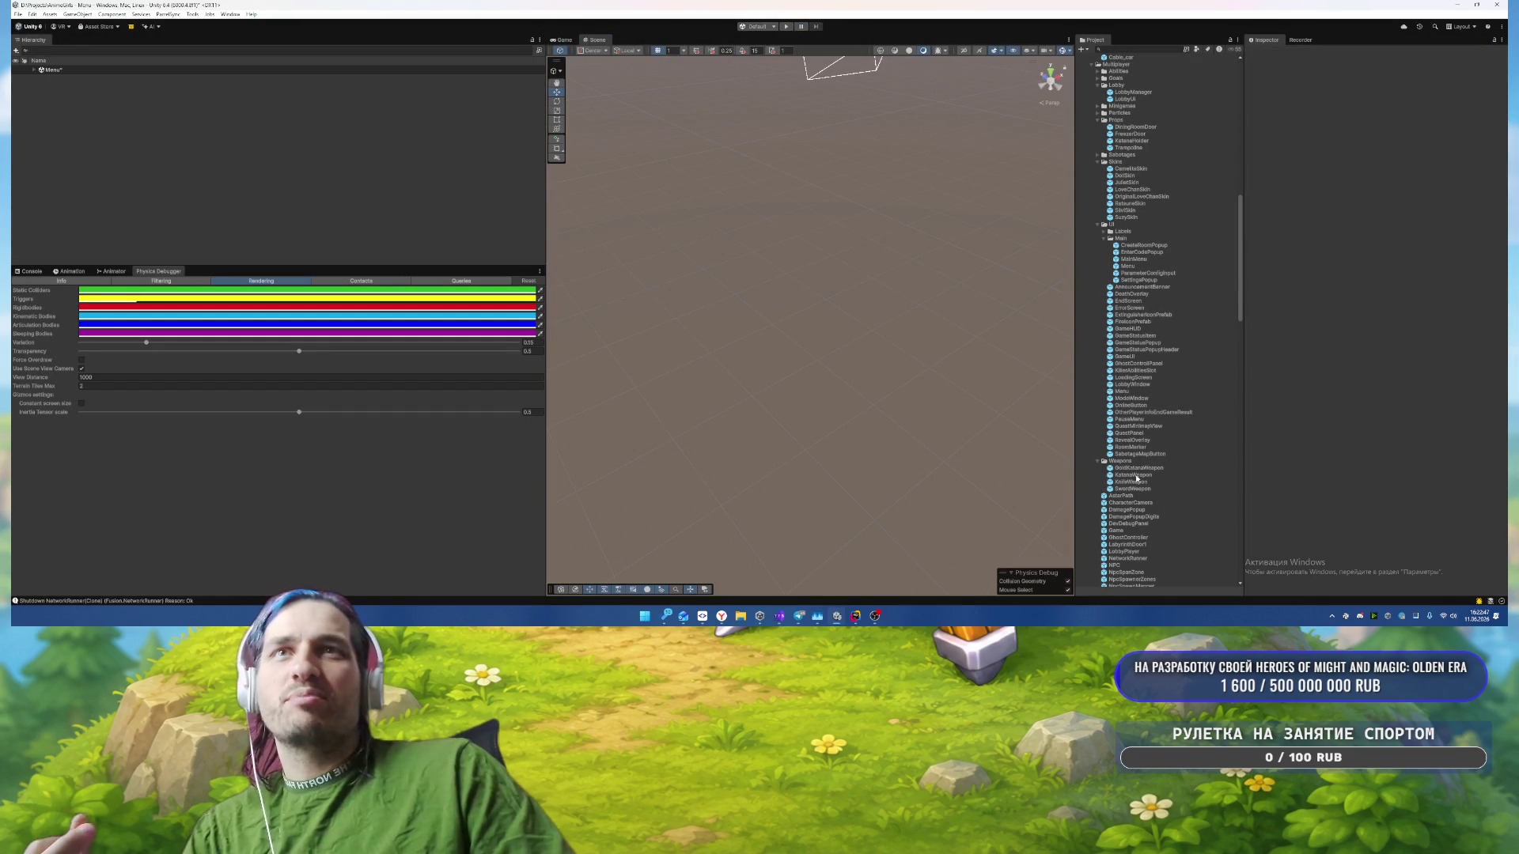
{"action": "scroll", "coordinate": [1158, 360], "scroll_direction": "down", "scroll_amount": 5}
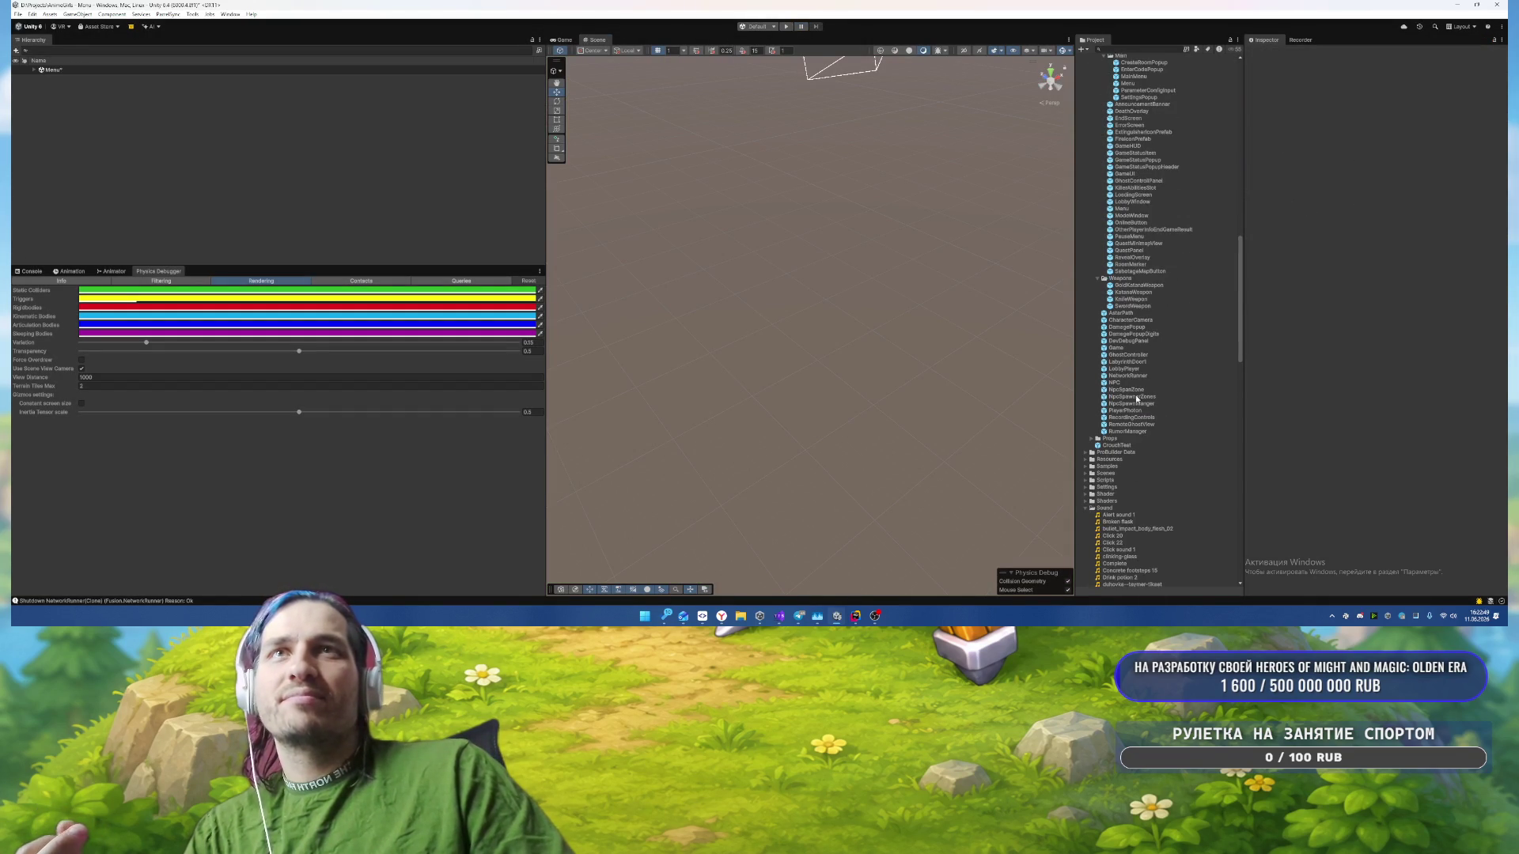
{"action": "double_click", "coordinate": [1124, 410]}
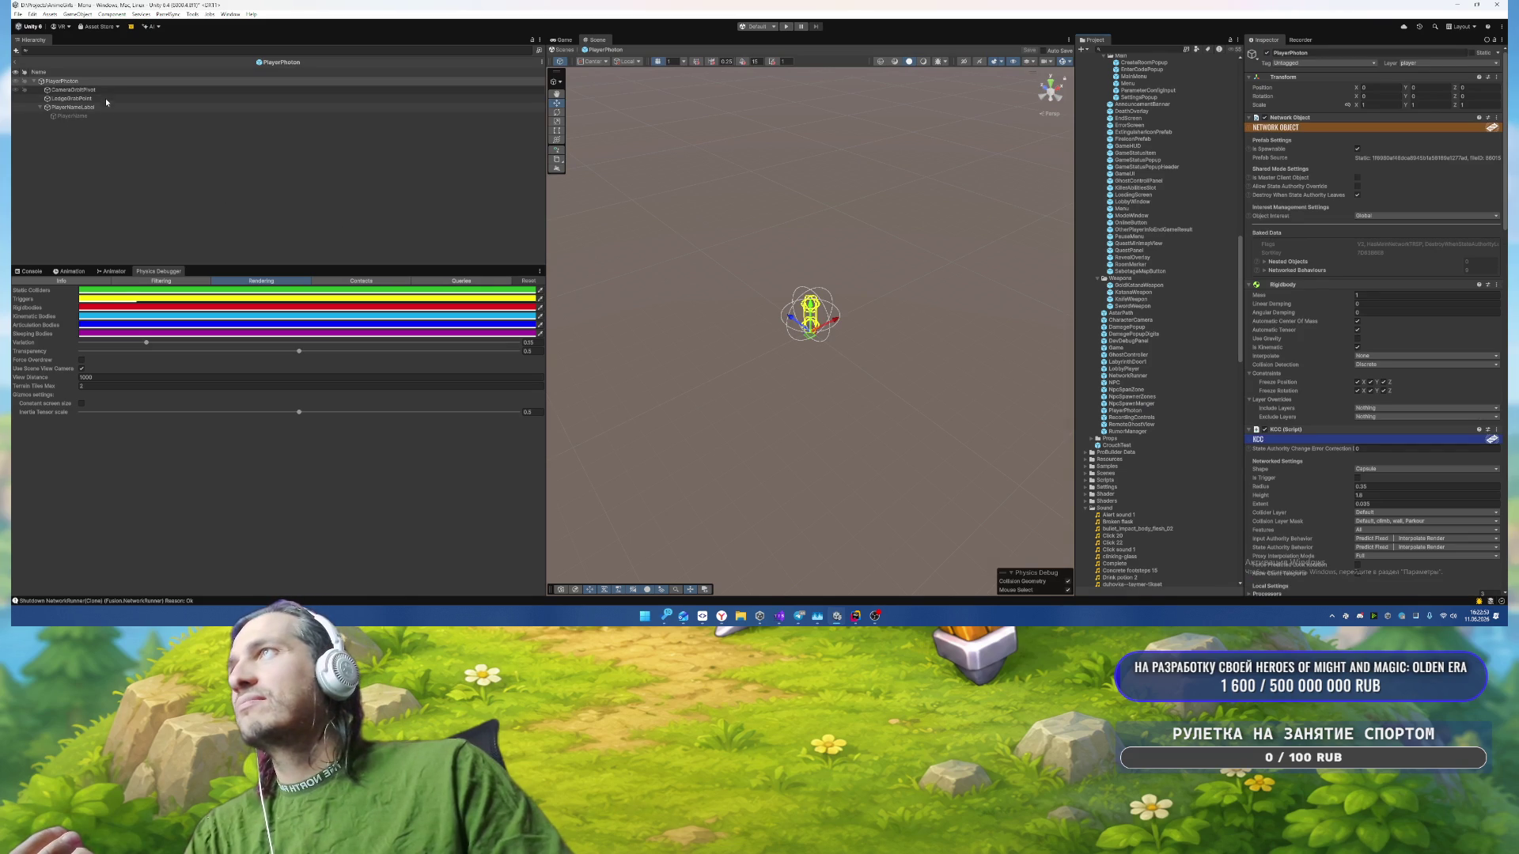
{"action": "left_click", "coordinate": [107, 84]}
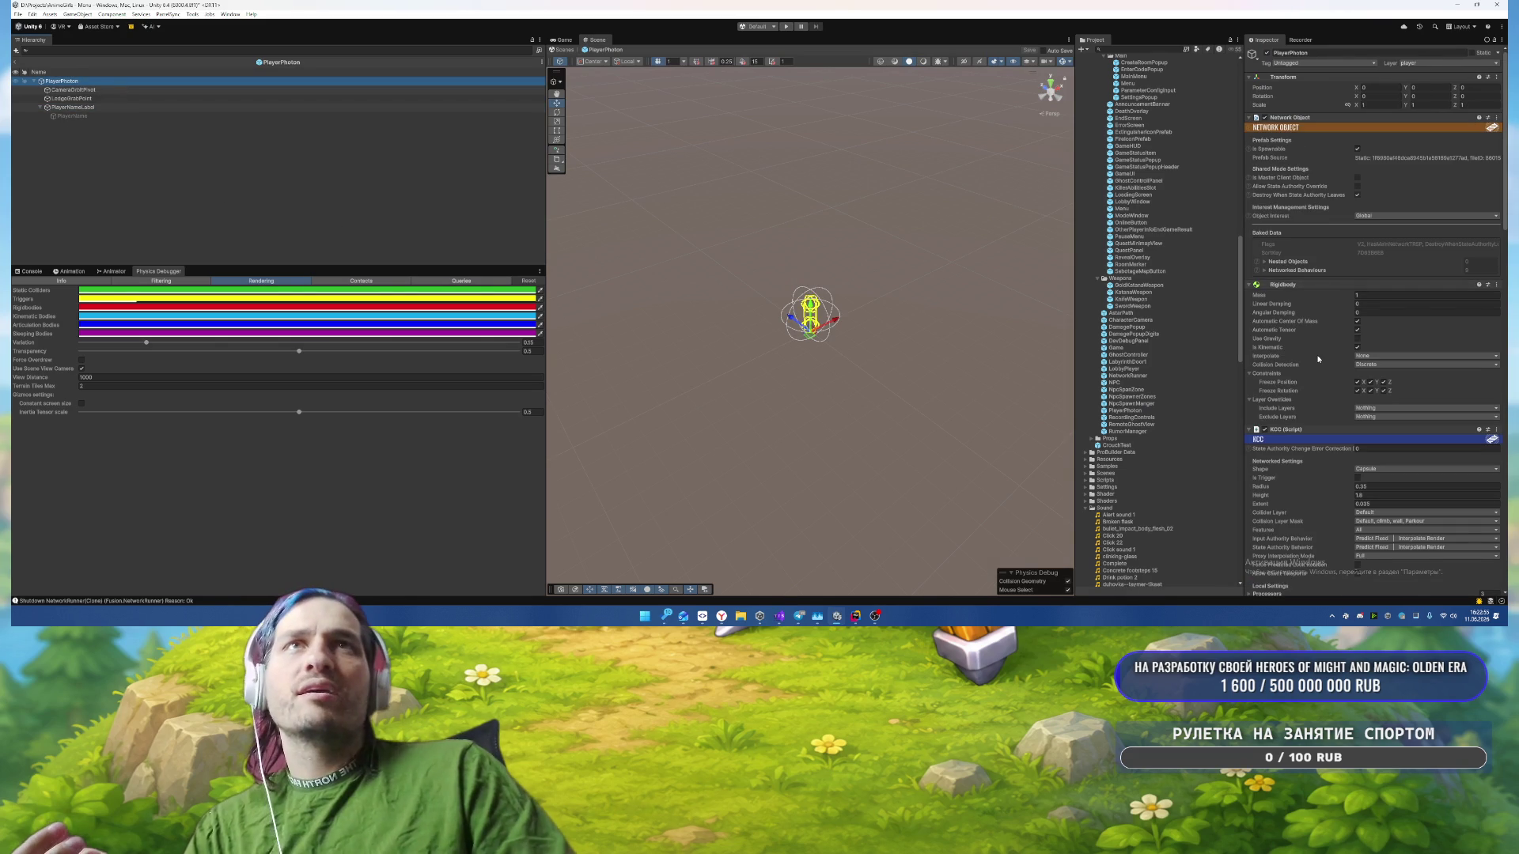
{"action": "scroll", "coordinate": [1313, 358], "scroll_direction": "down", "scroll_amount": 5}
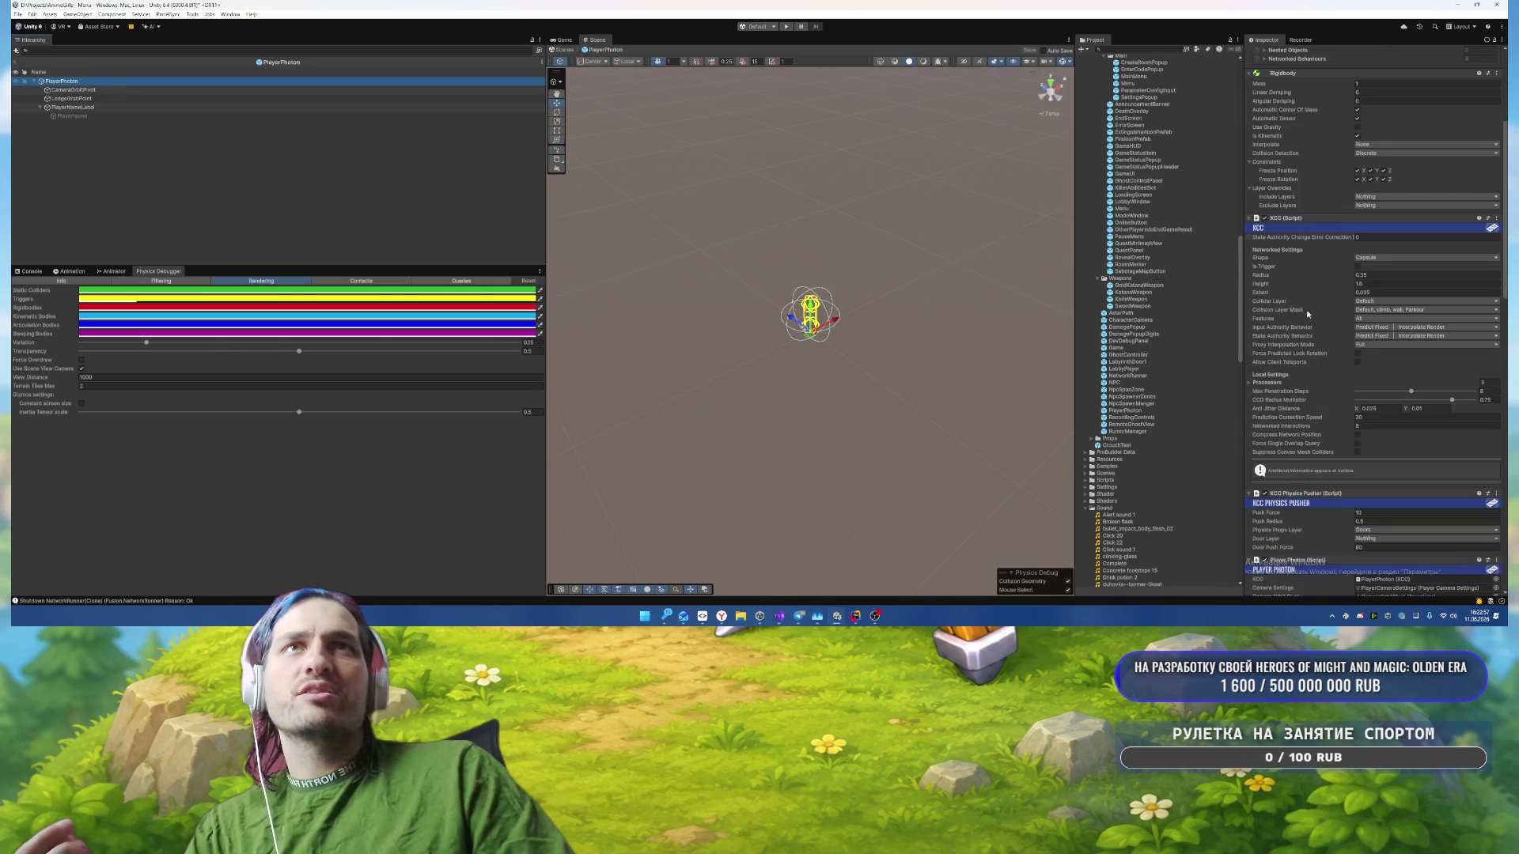
{"action": "left_click", "coordinate": [1365, 302]}
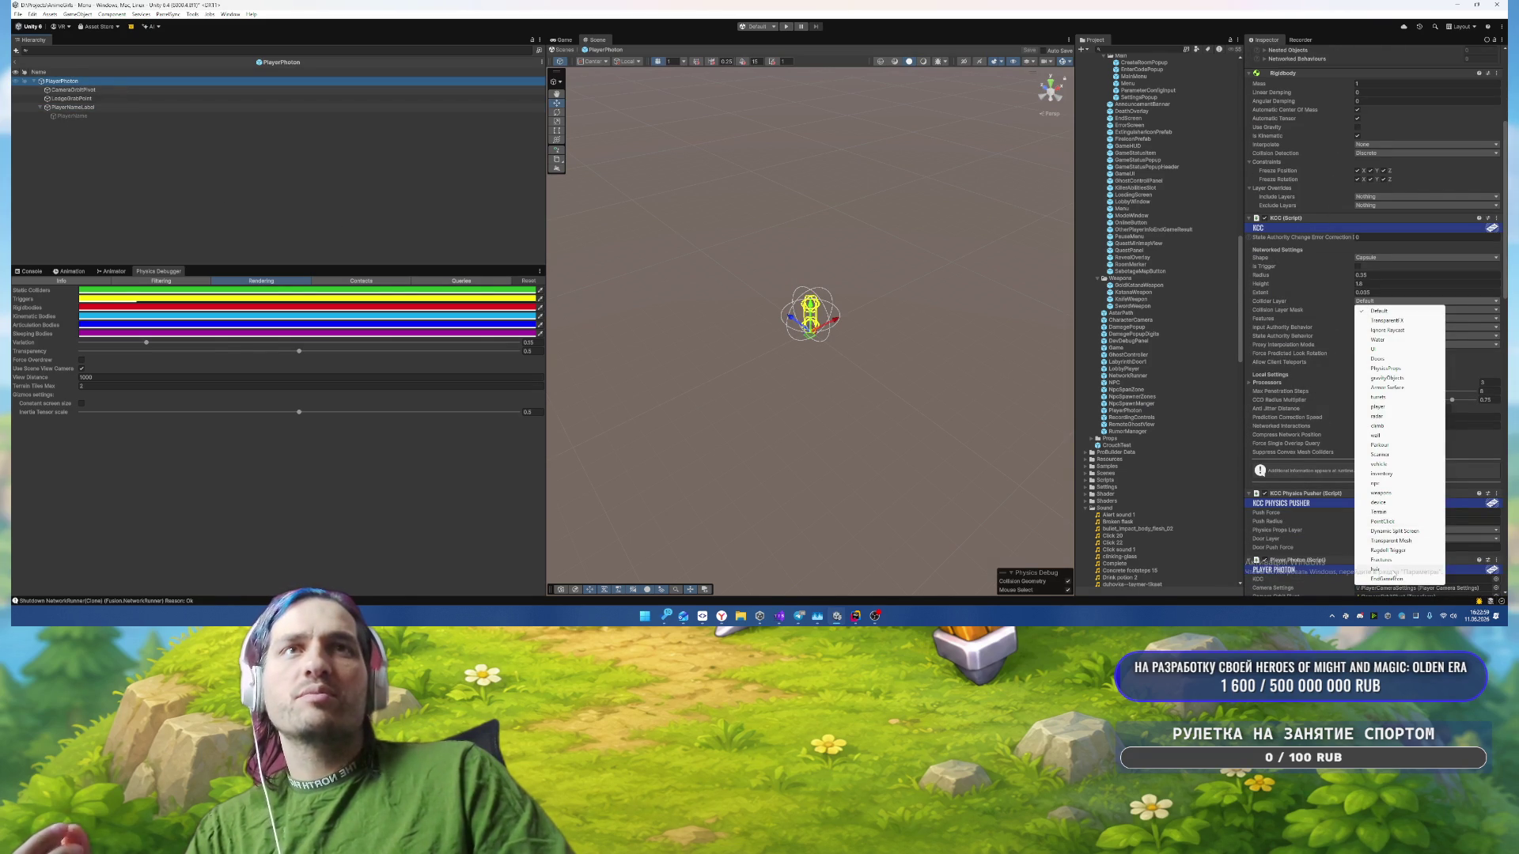
{"action": "left_click", "coordinate": [1387, 407]}
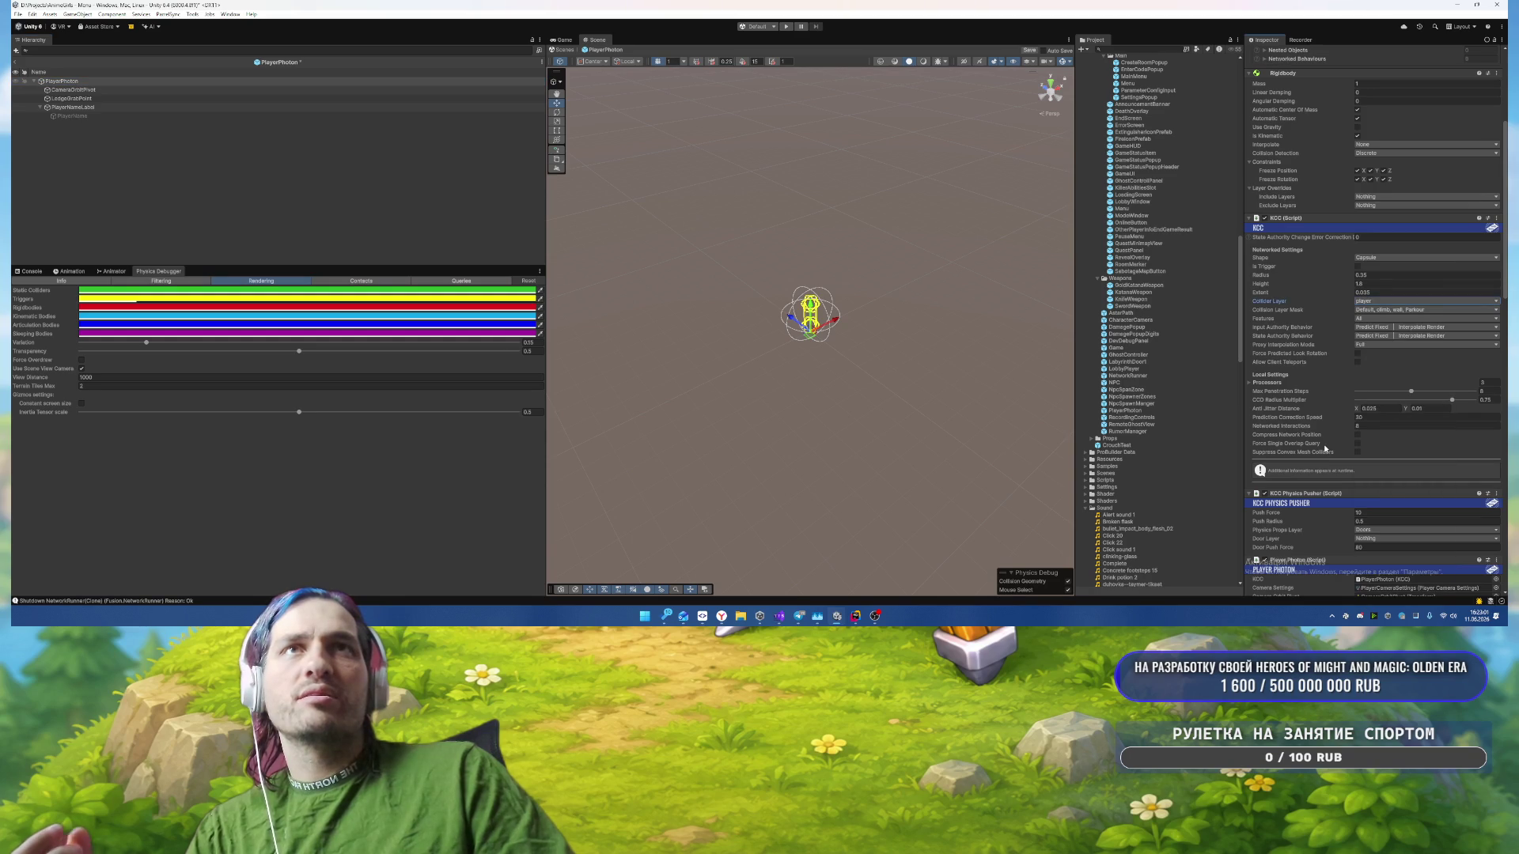
Step: Leave prefab editing and confirm the dialog about the modified prefab
{"action": "mouse_move", "coordinate": [1325, 448]}
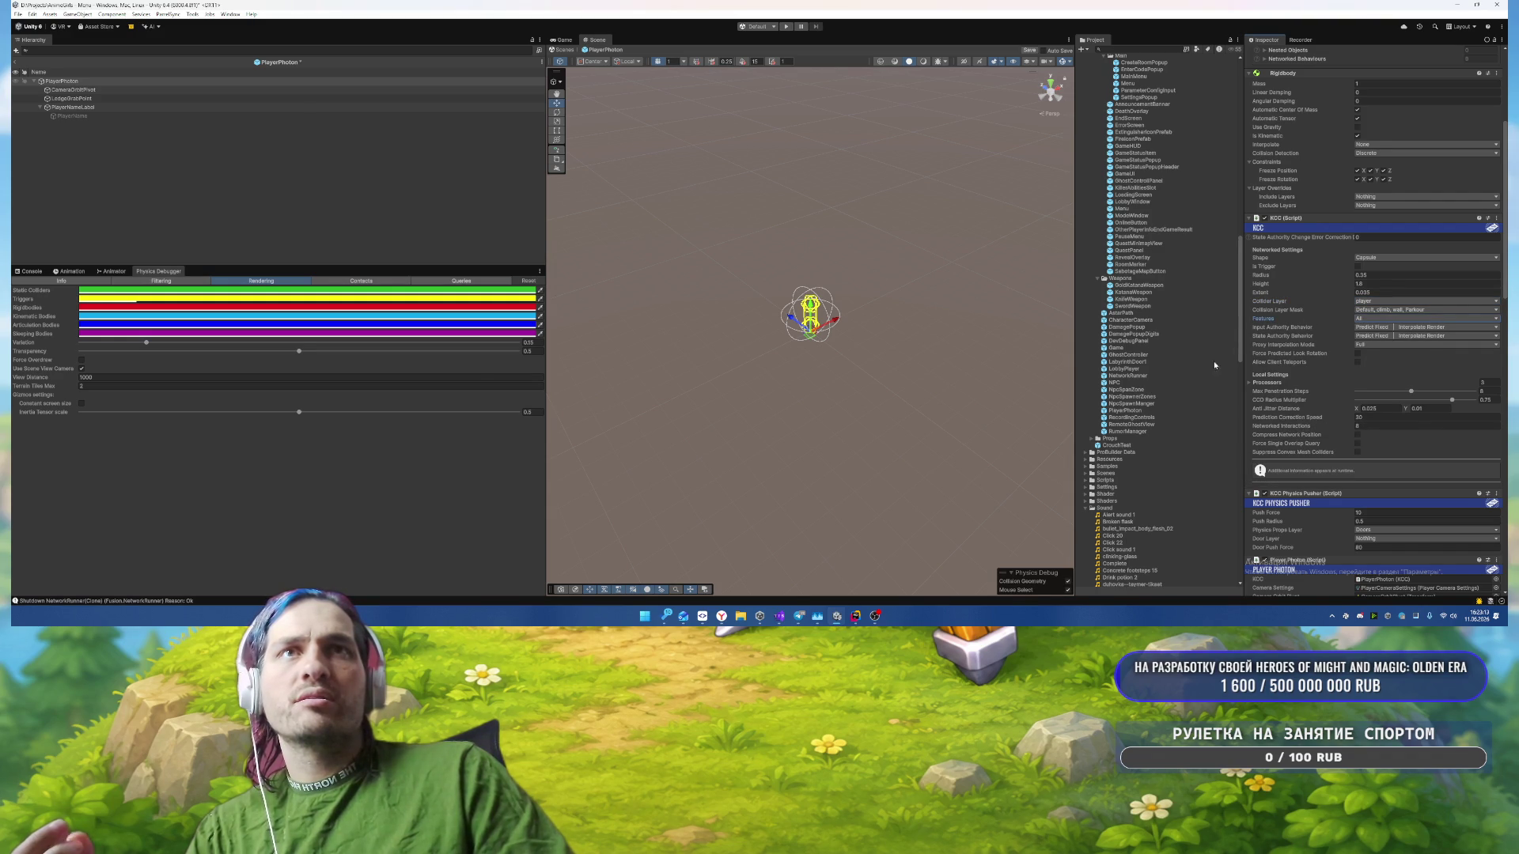
{"action": "scroll", "coordinate": [1339, 346], "scroll_direction": "down", "scroll_amount": 3}
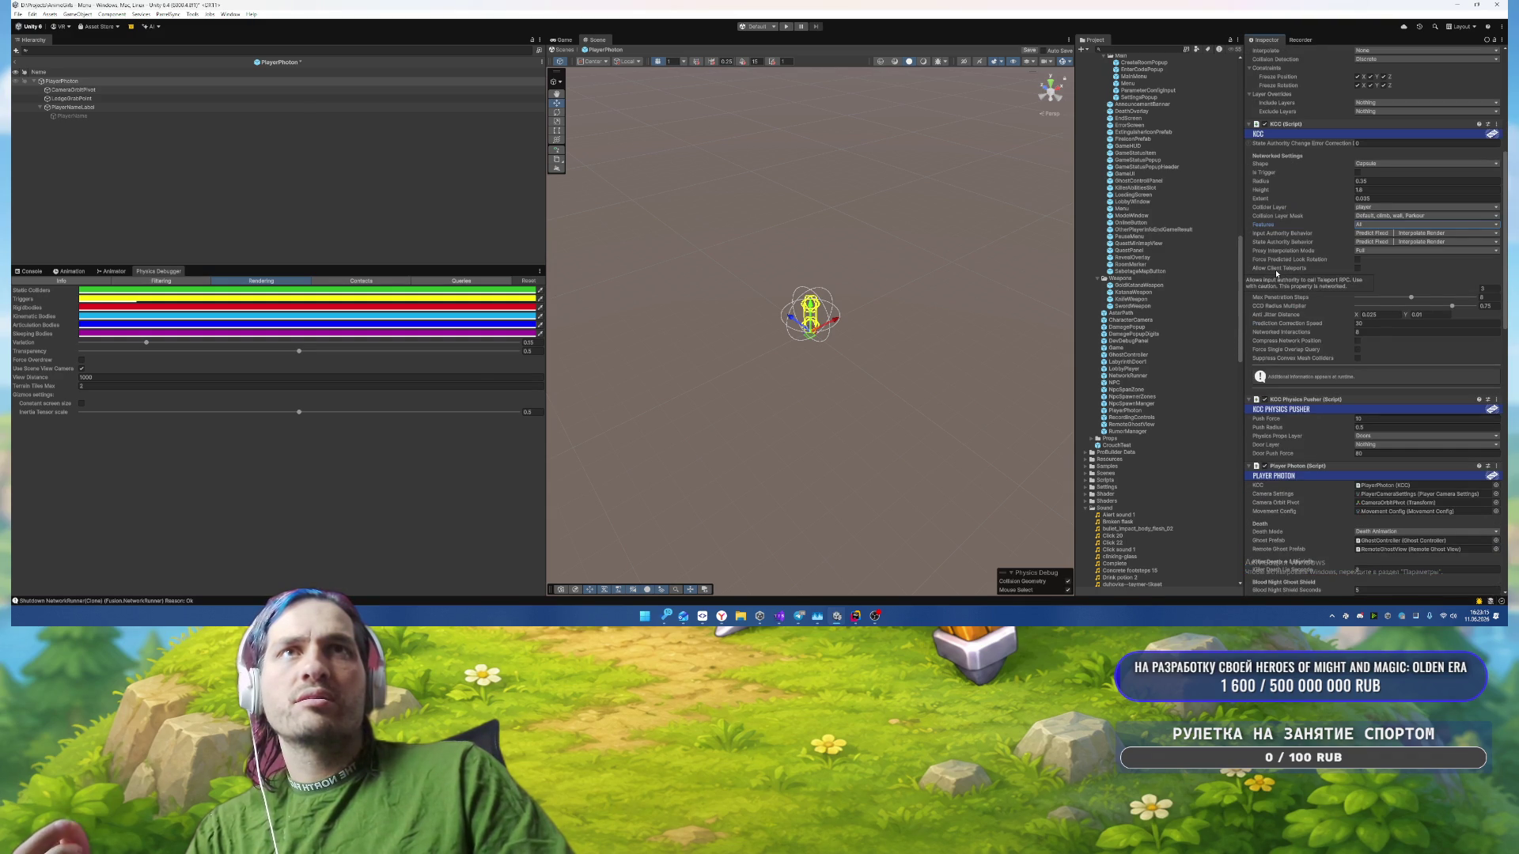
{"action": "mouse_move", "coordinate": [1272, 358]}
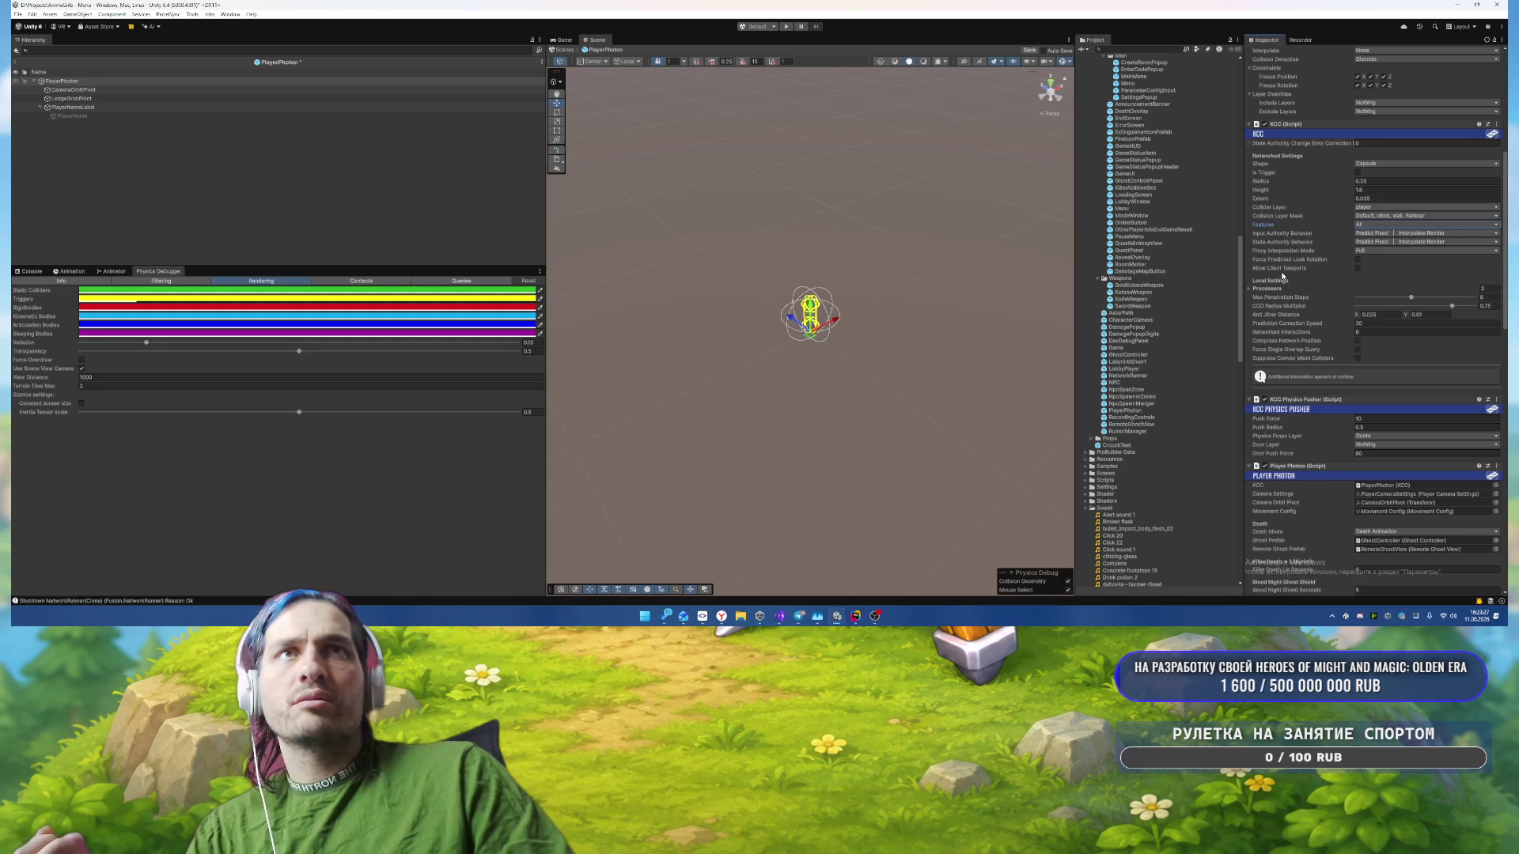
{"action": "left_click", "coordinate": [16, 62]}
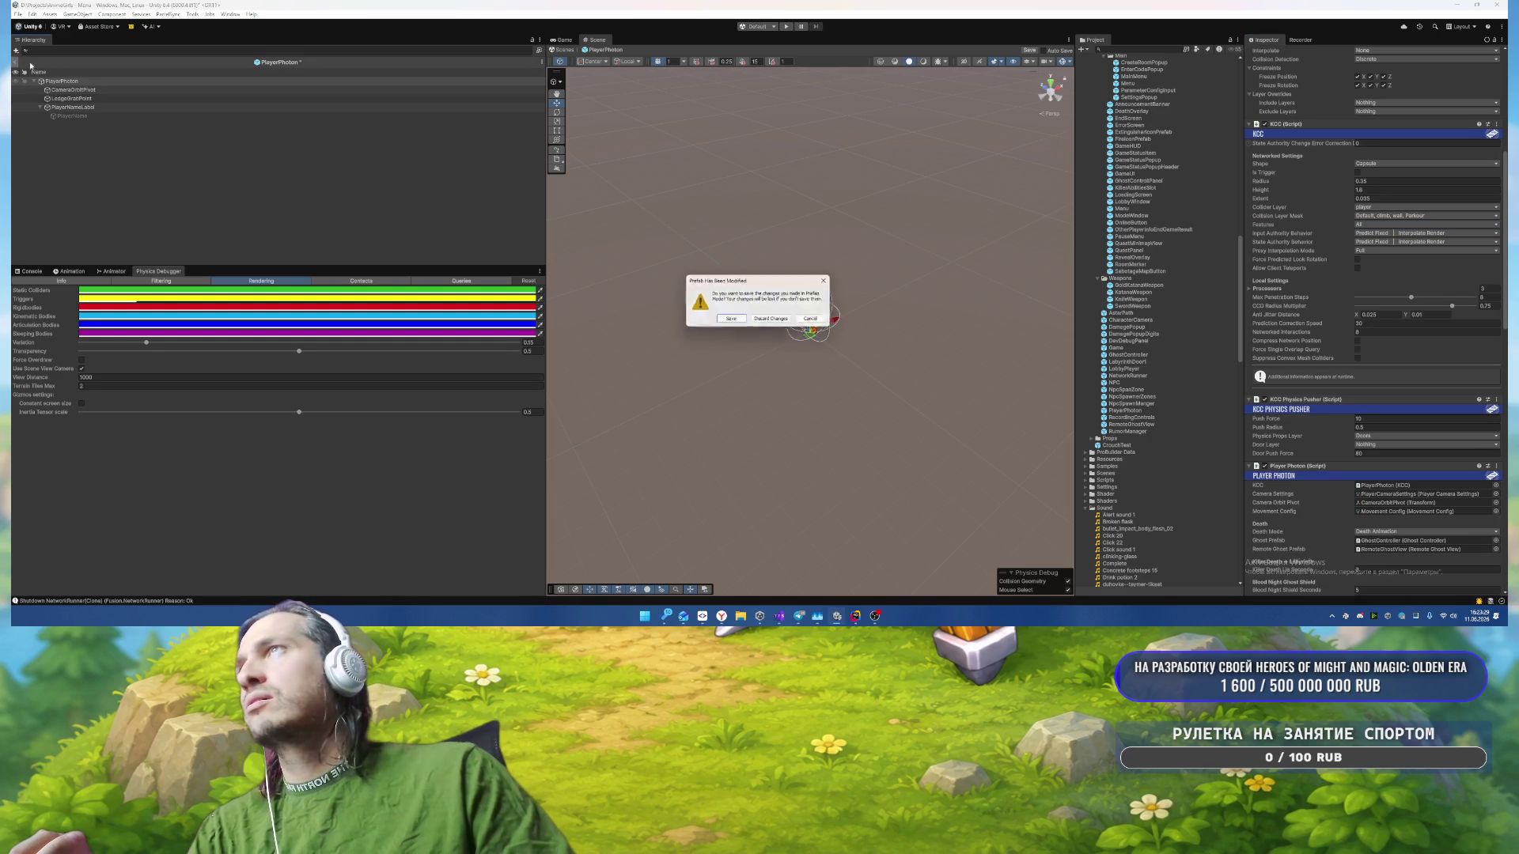
{"action": "left_click", "coordinate": [758, 319]}
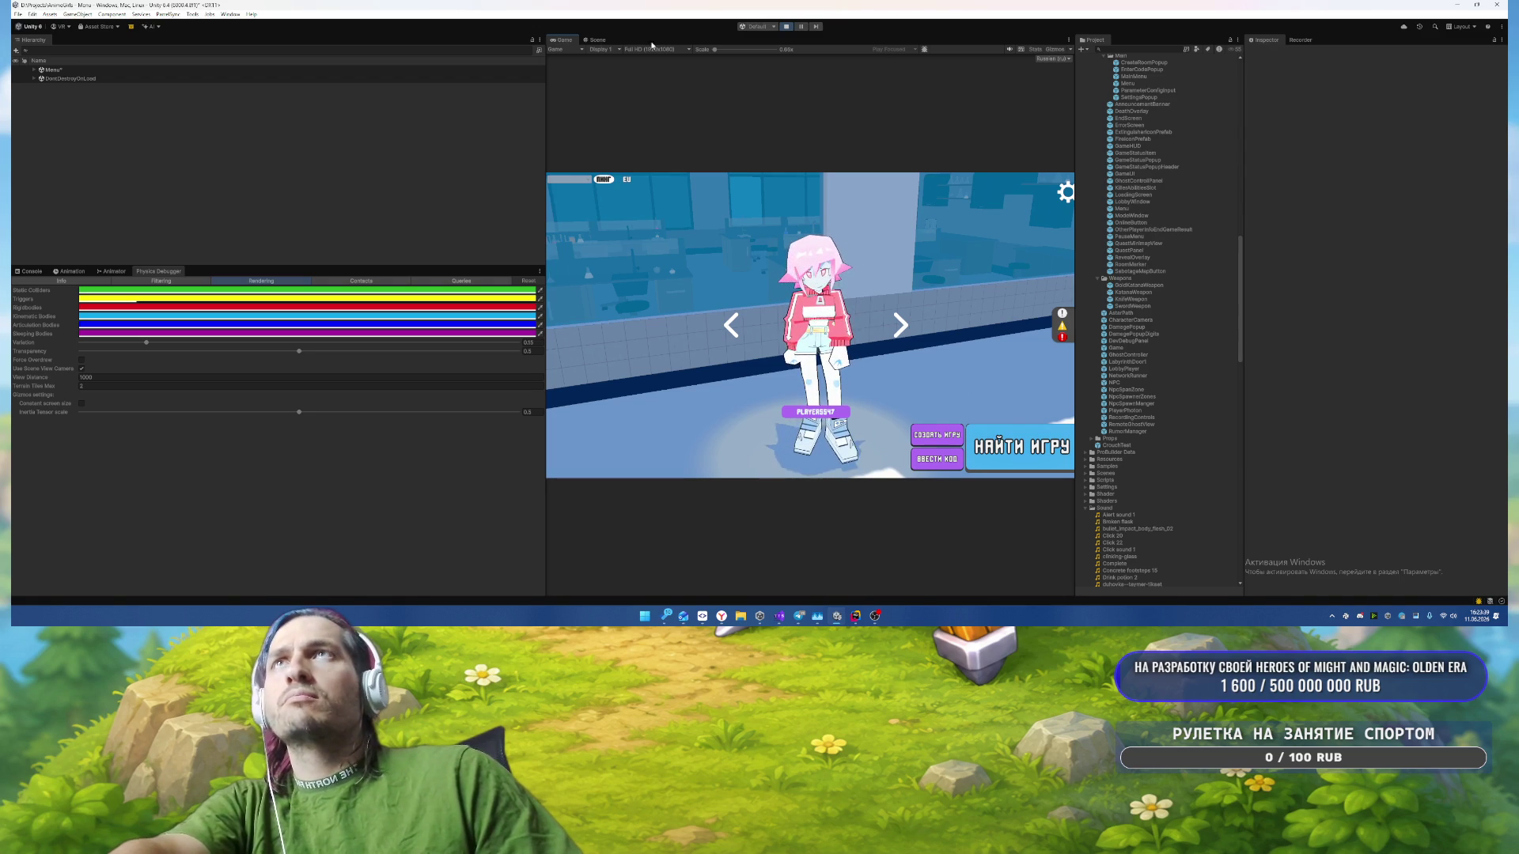
Step: Stop play, search 'sb_m', open SB_Merged with Don't Save, and play it
{"action": "left_click", "coordinate": [785, 27]}
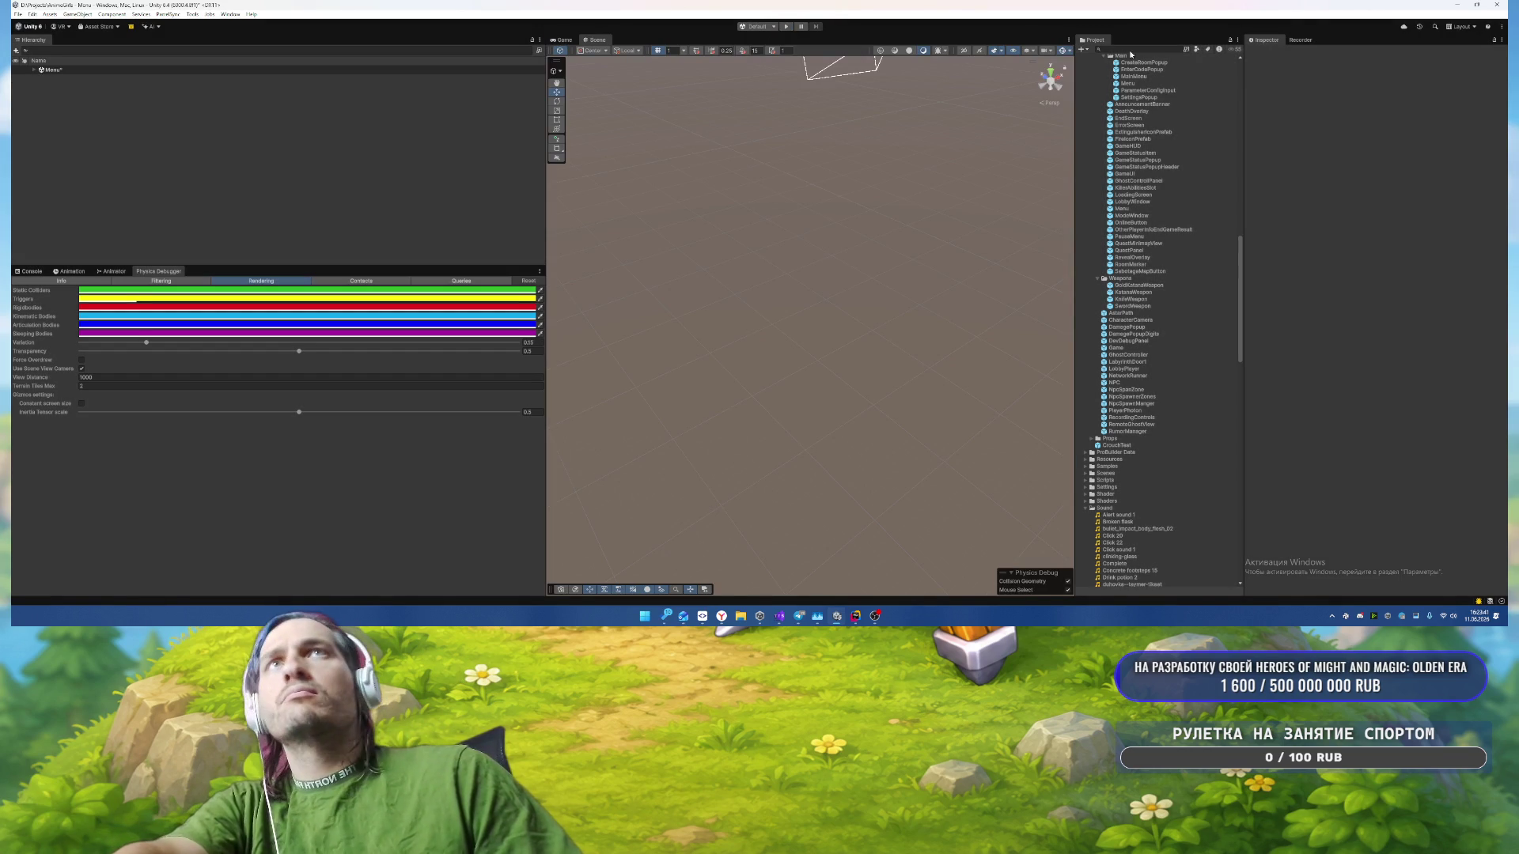
{"action": "type", "text": "sb"}
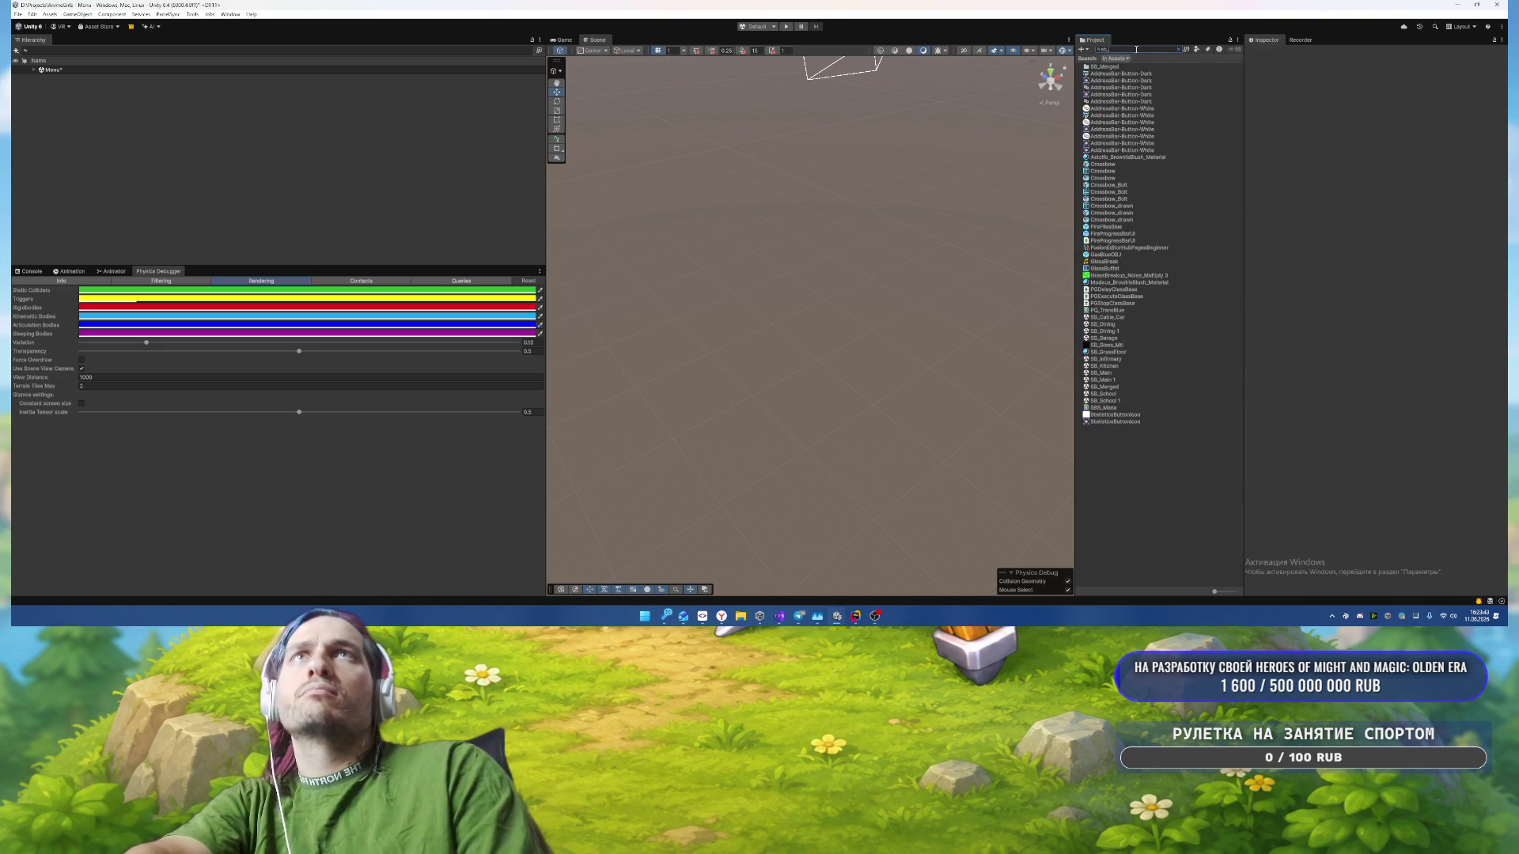
{"action": "type", "text": "_mer"}
{"action": "double_click", "coordinate": [1105, 75]}
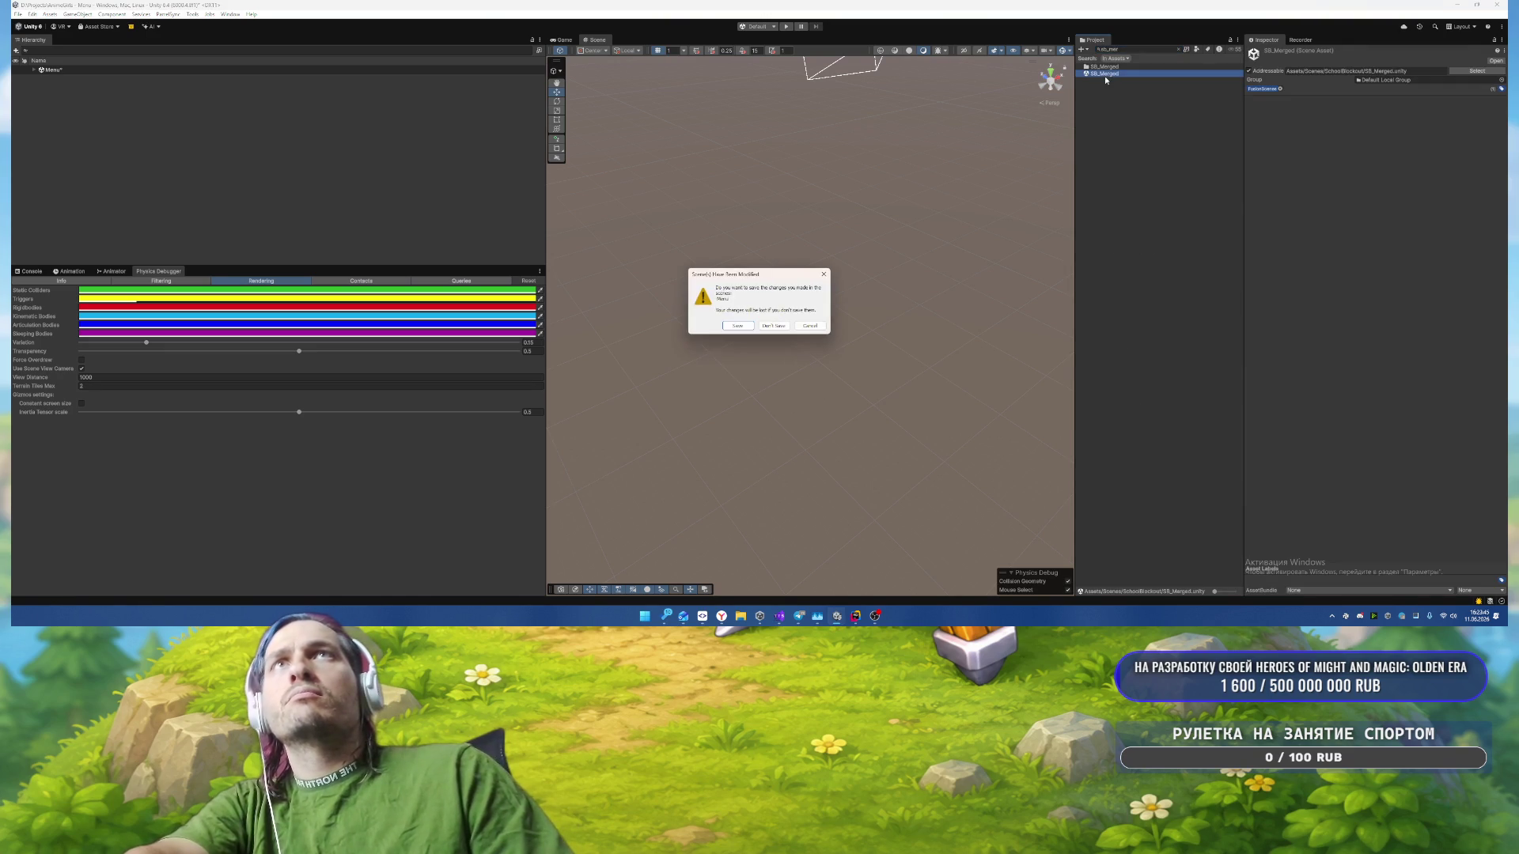
{"action": "left_click", "coordinate": [775, 325]}
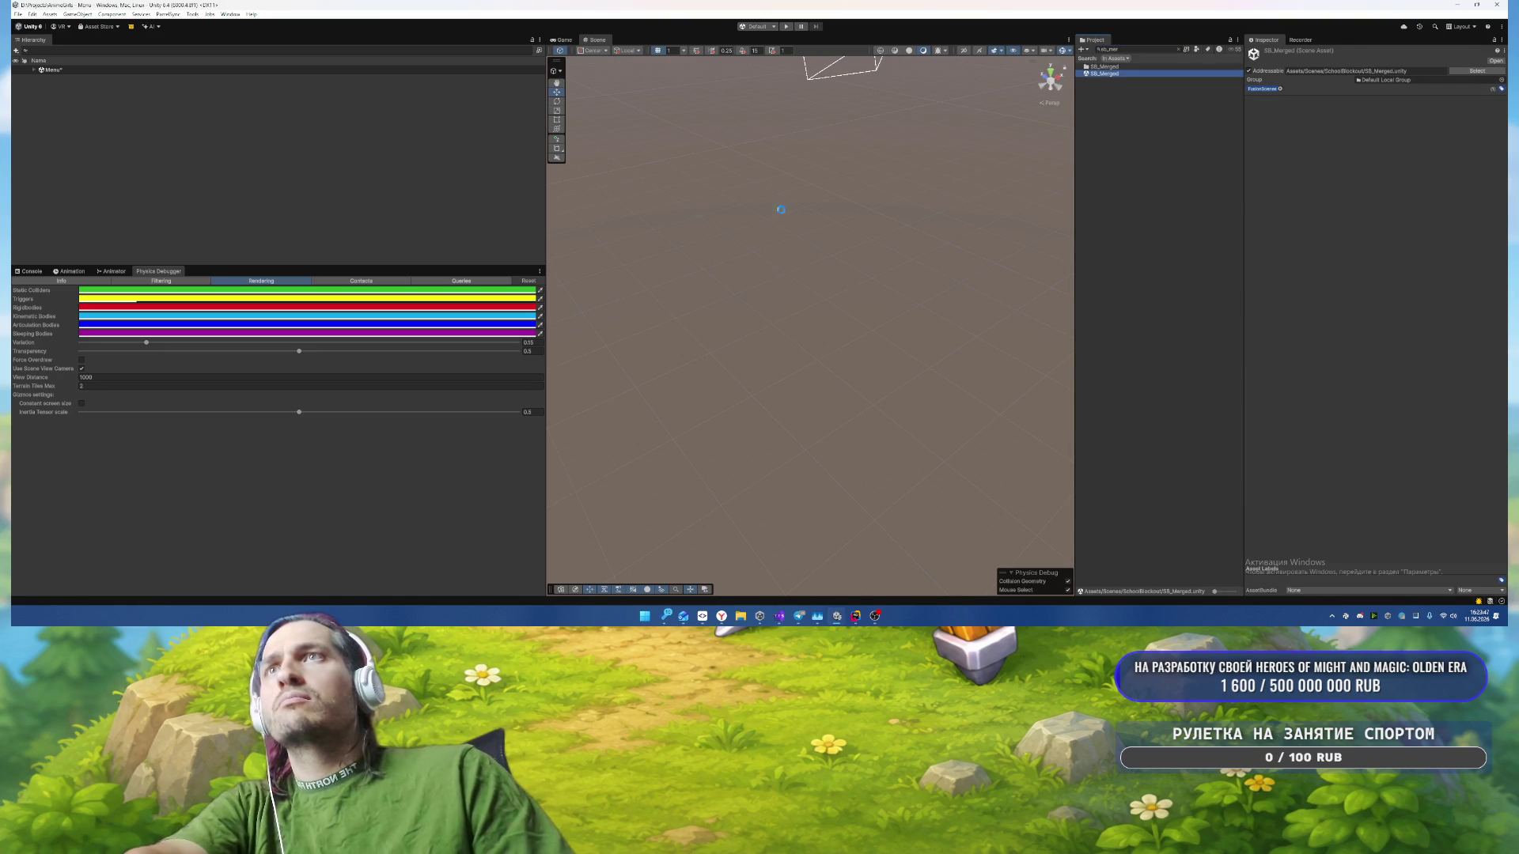
{"action": "left_click", "coordinate": [788, 26]}
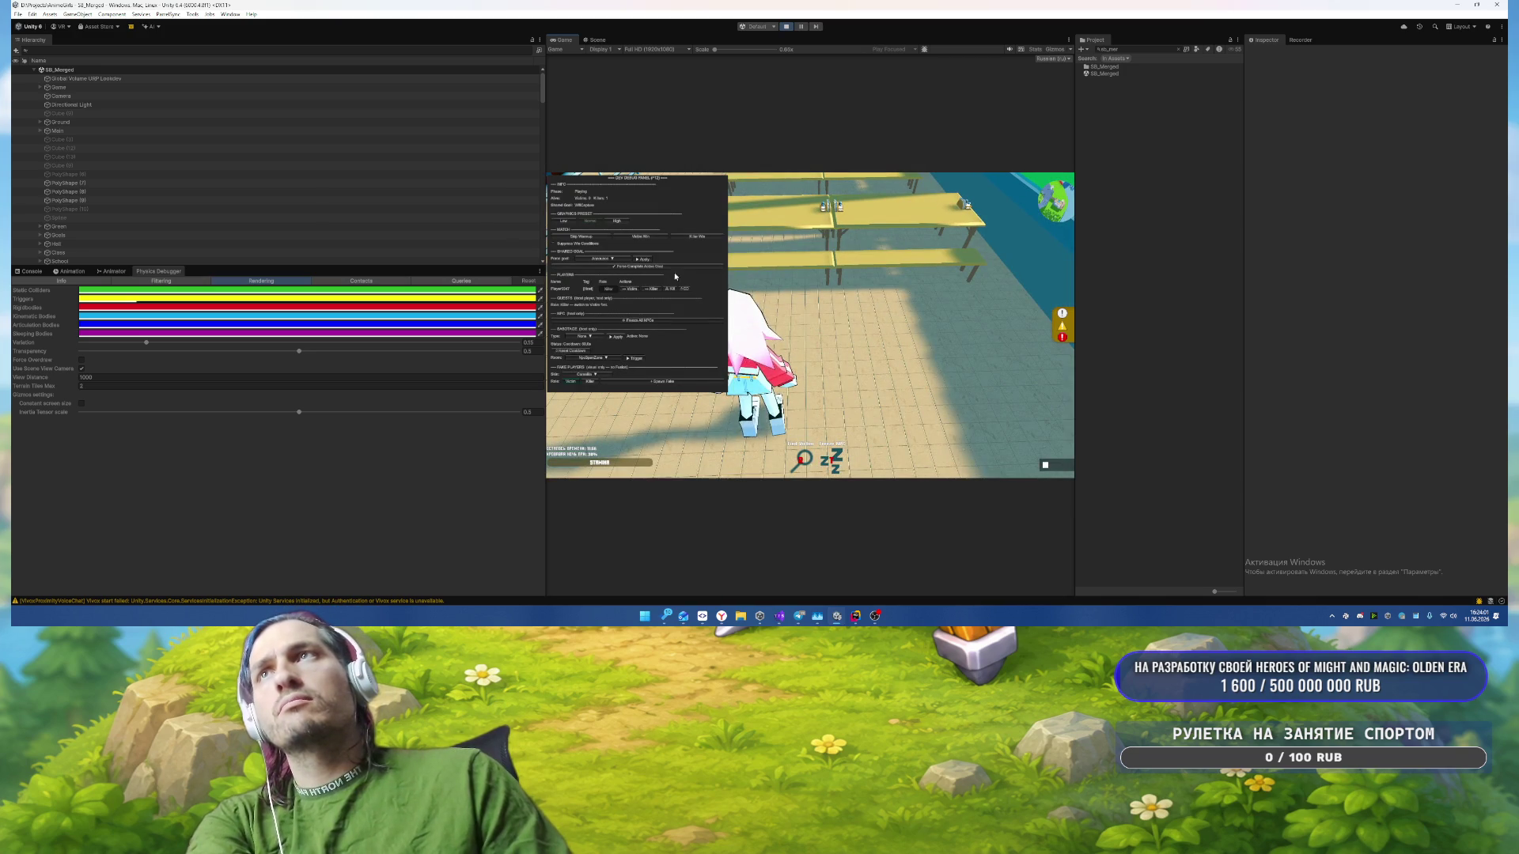
Step: Ragdoll the character with F12 in the Game view, open the Esc pause menu, and stop playing
{"action": "left_click", "coordinate": [672, 291]}
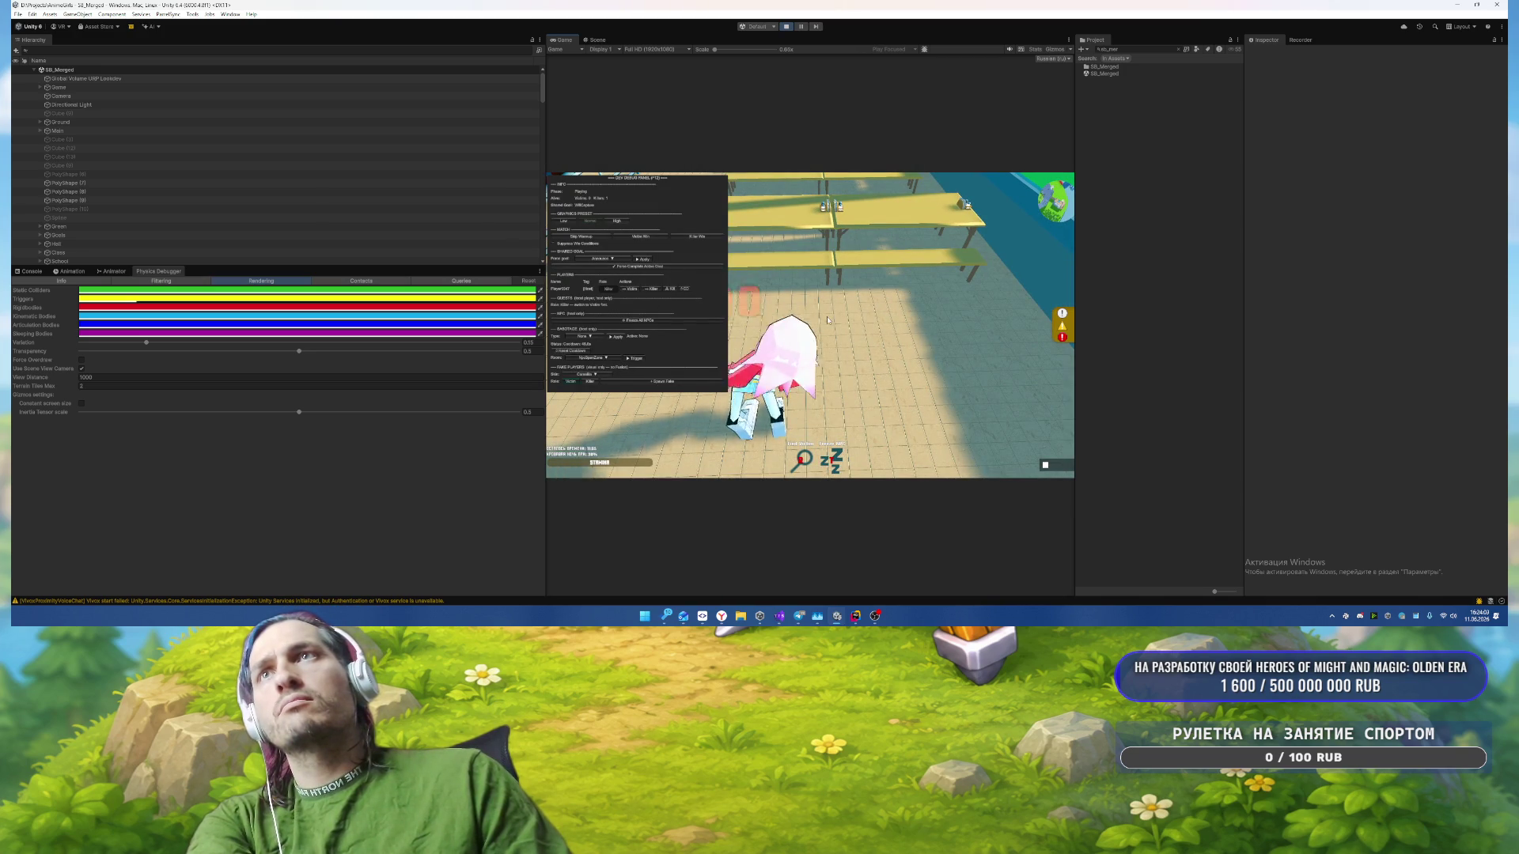
{"action": "key", "text": "F12"}
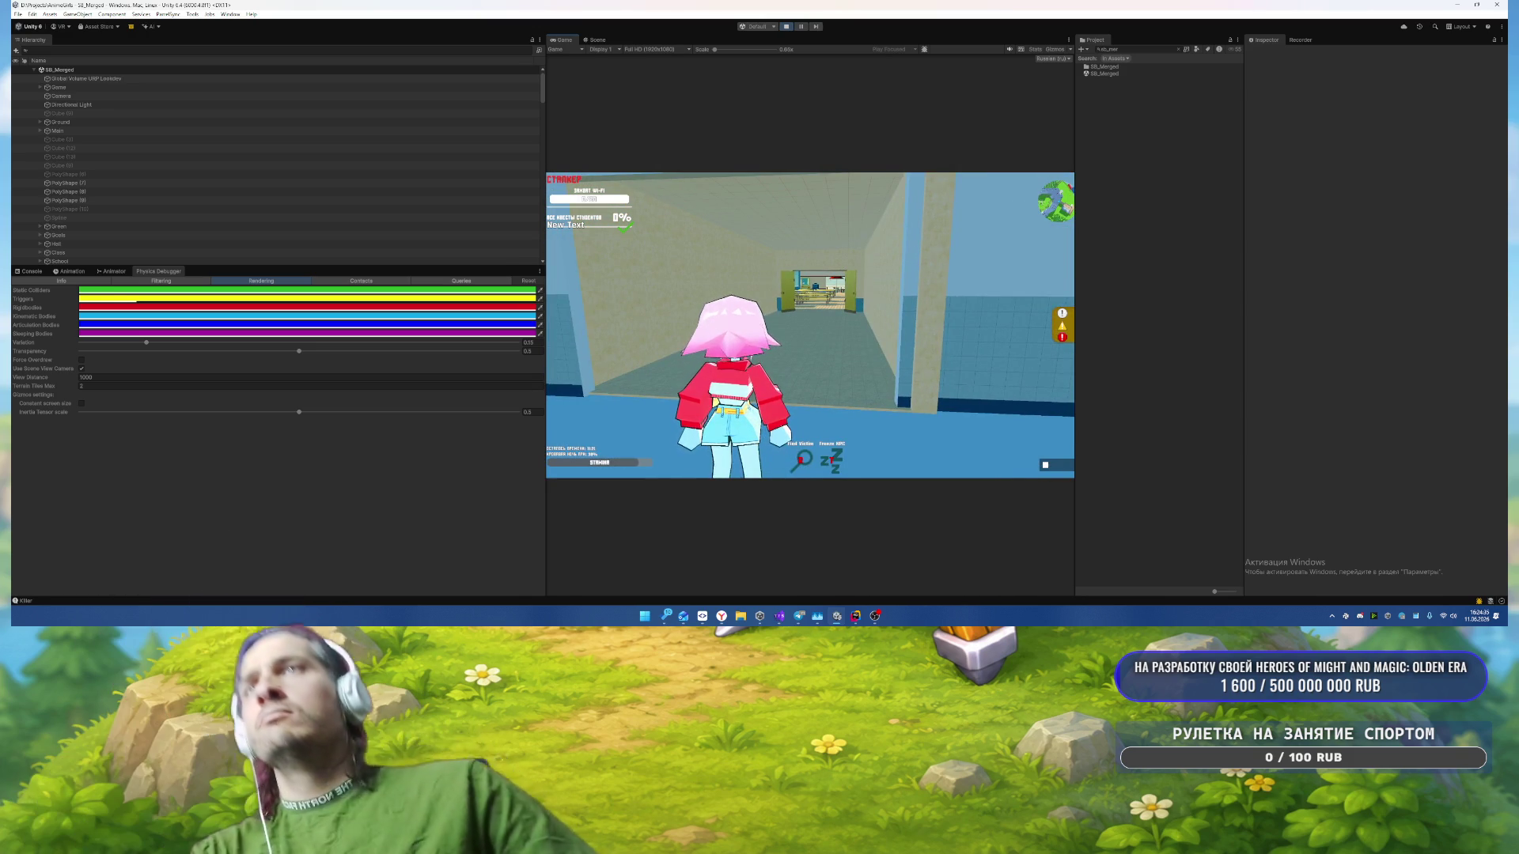
{"action": "key", "text": "Escape"}
{"action": "left_click", "coordinate": [785, 28]}
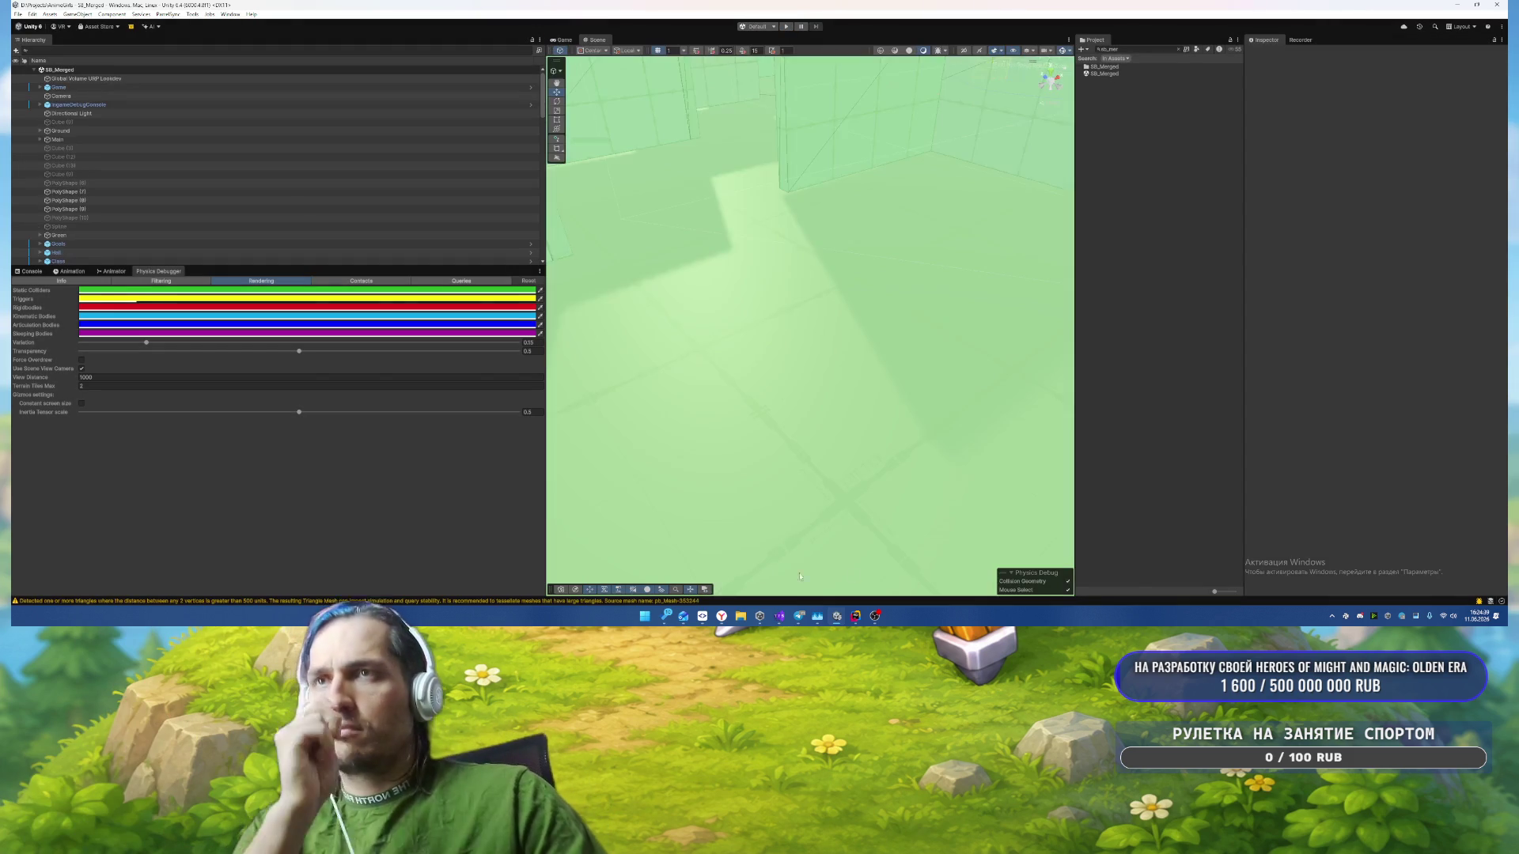
Step: In SmartGit, review the diffs of the changed files, including RestoreRagdollSystem.cs and DynamicsManager.asset
{"action": "left_click", "coordinate": [653, 549]}
{"action": "left_click", "coordinate": [463, 139]}
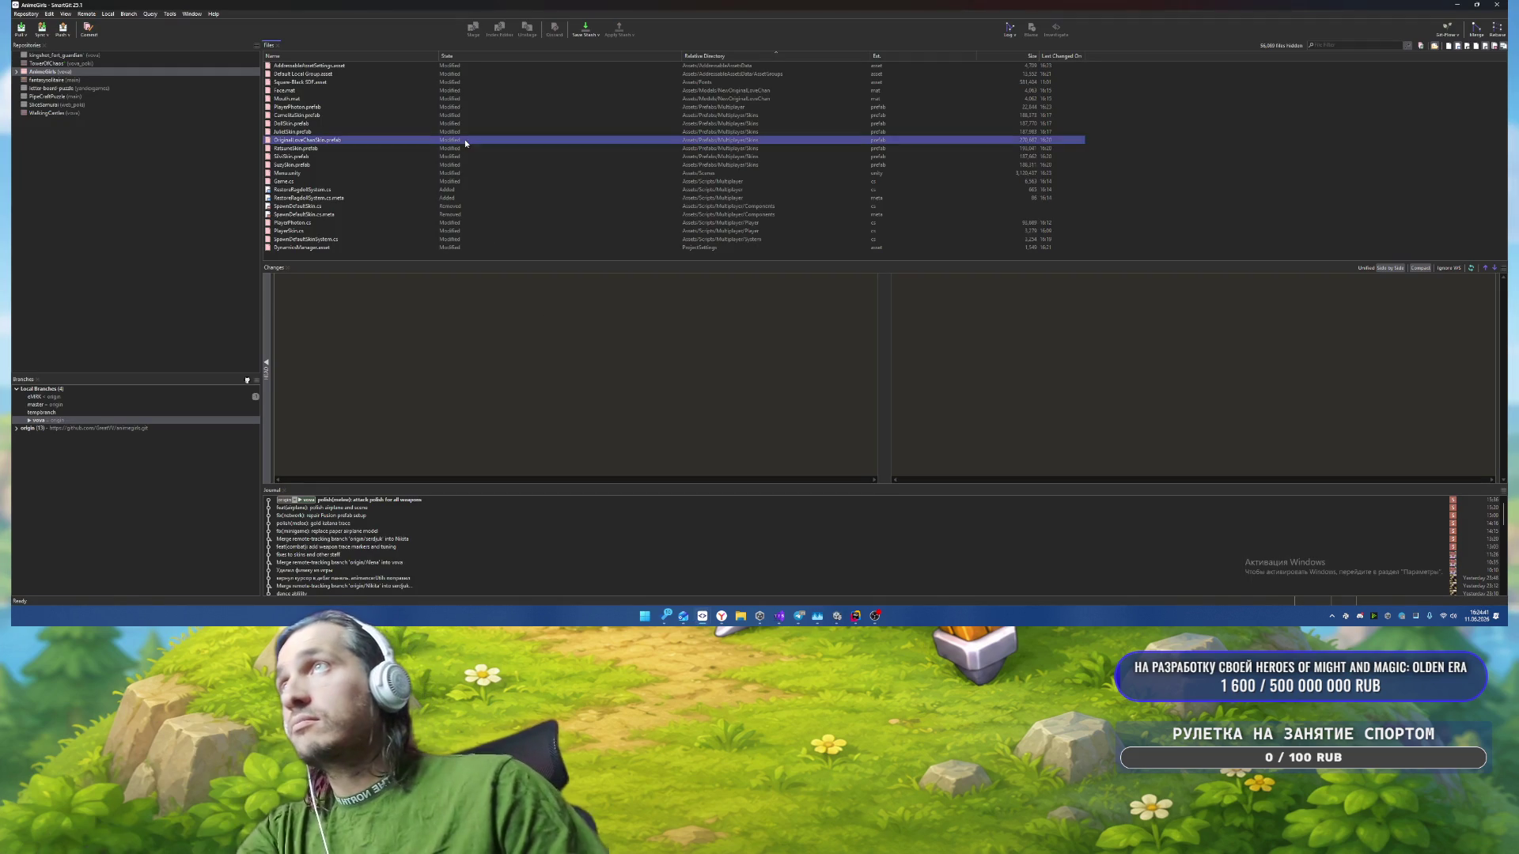
{"action": "left_click", "coordinate": [397, 212]}
{"action": "left_click", "coordinate": [412, 198]}
{"action": "left_click", "coordinate": [439, 190]}
{"action": "left_click", "coordinate": [419, 115]}
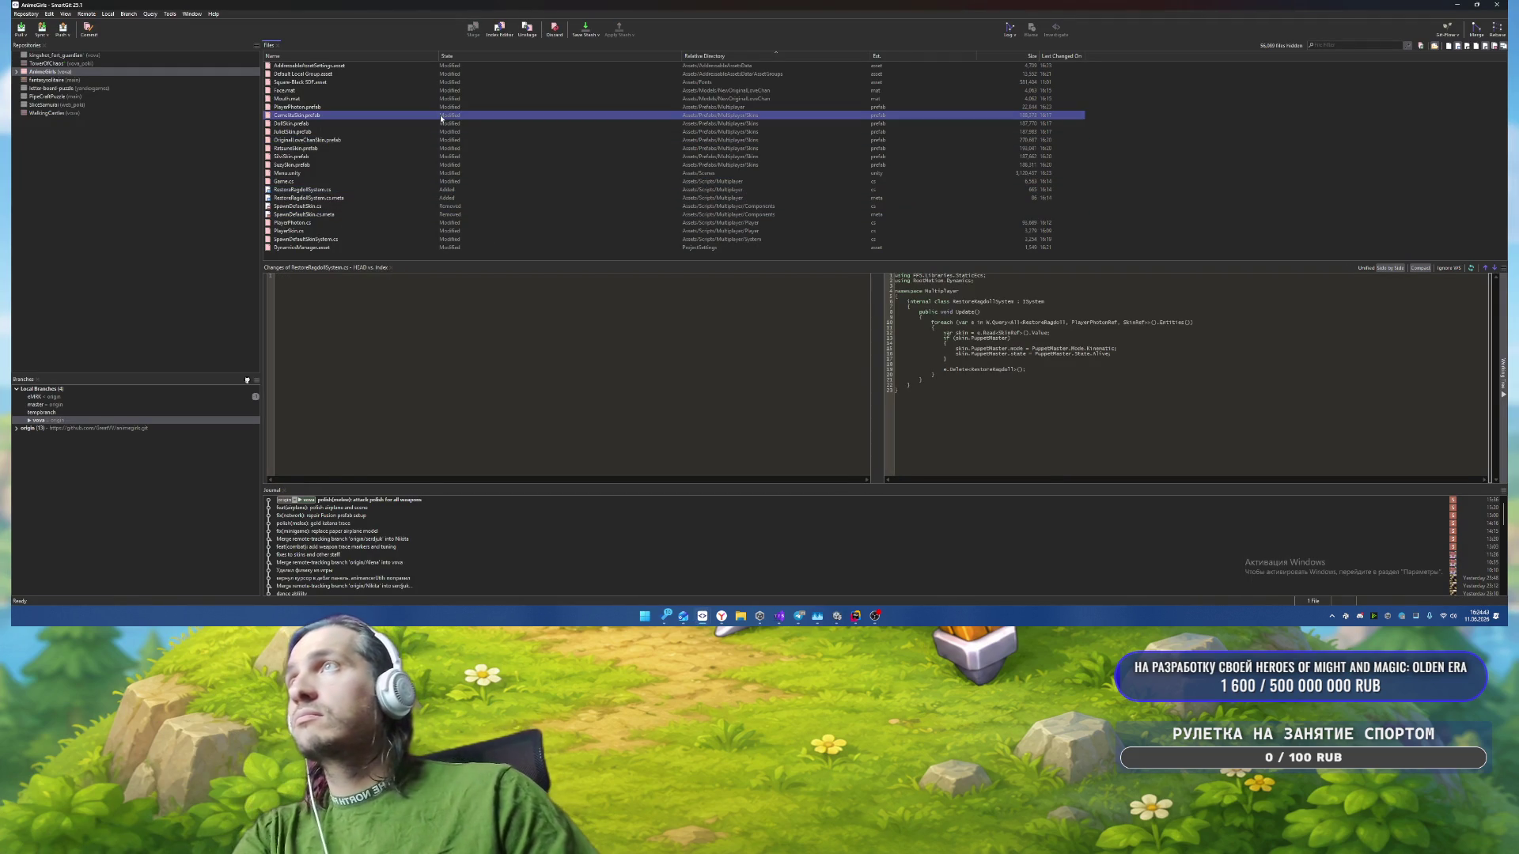
{"action": "left_click", "coordinate": [404, 247]}
{"action": "left_click", "coordinate": [391, 150]}
Step: Commit all 23 changed files as 'fixes to ragdolls', push, and close the output dialog
{"action": "key", "text": "ctrl+a"}
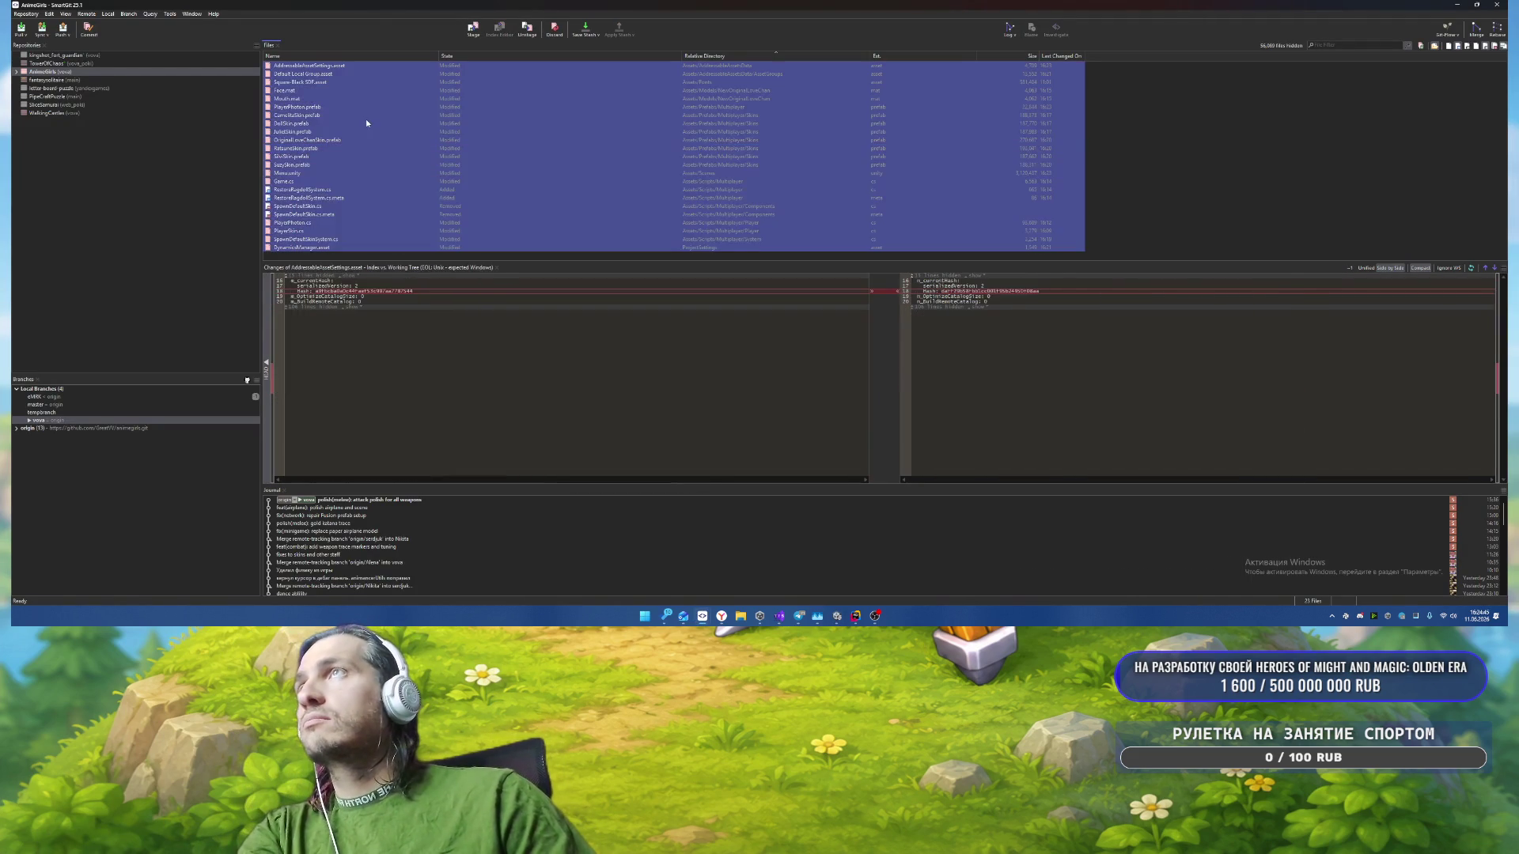
{"action": "right_click", "coordinate": [331, 97]}
{"action": "left_click", "coordinate": [406, 155]}
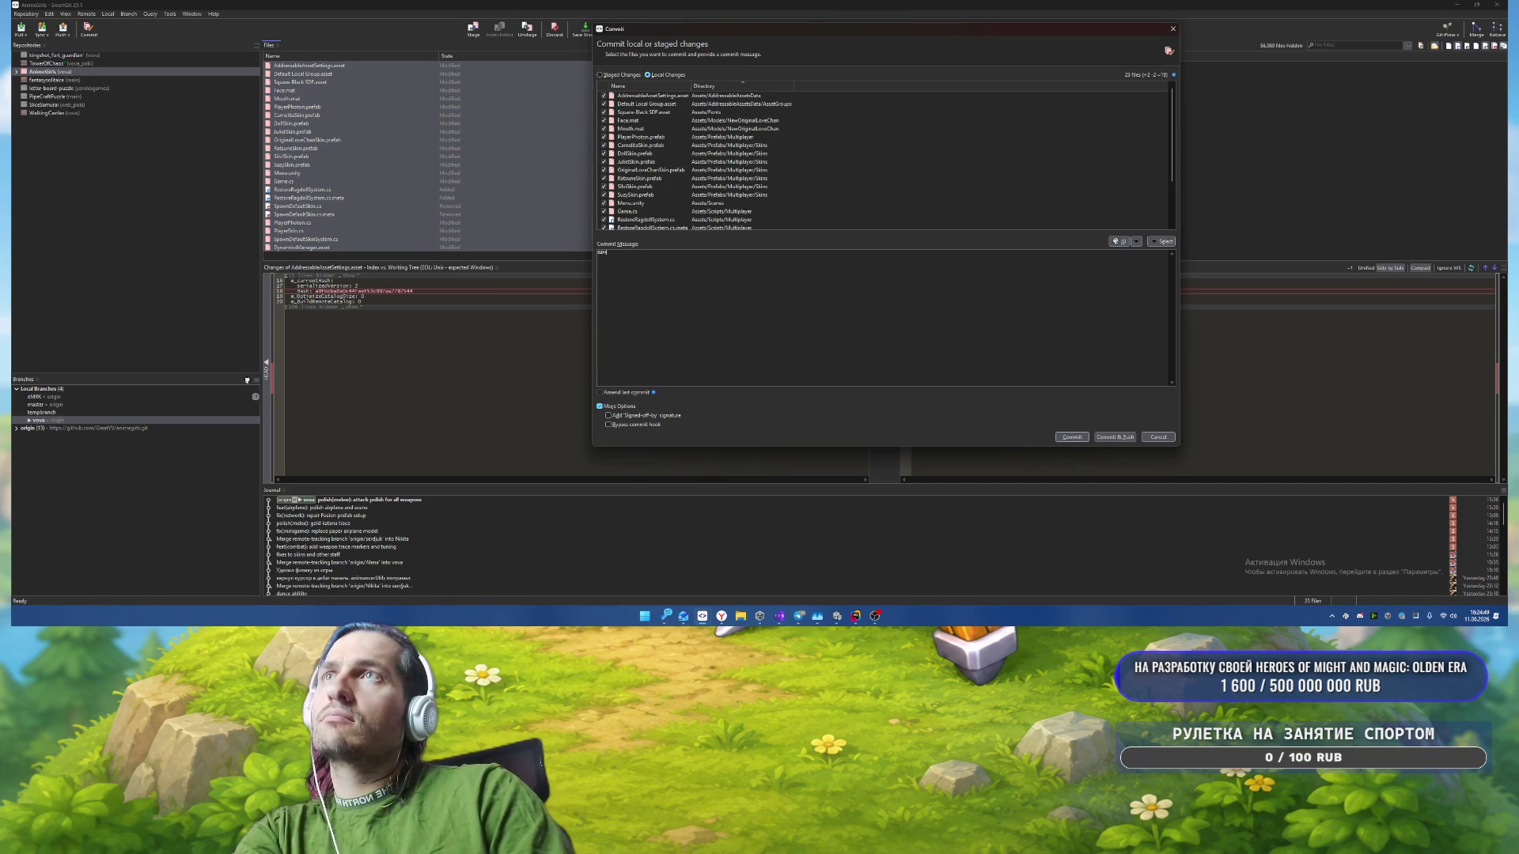
{"action": "type", "text": "fixes to ragdolls"}
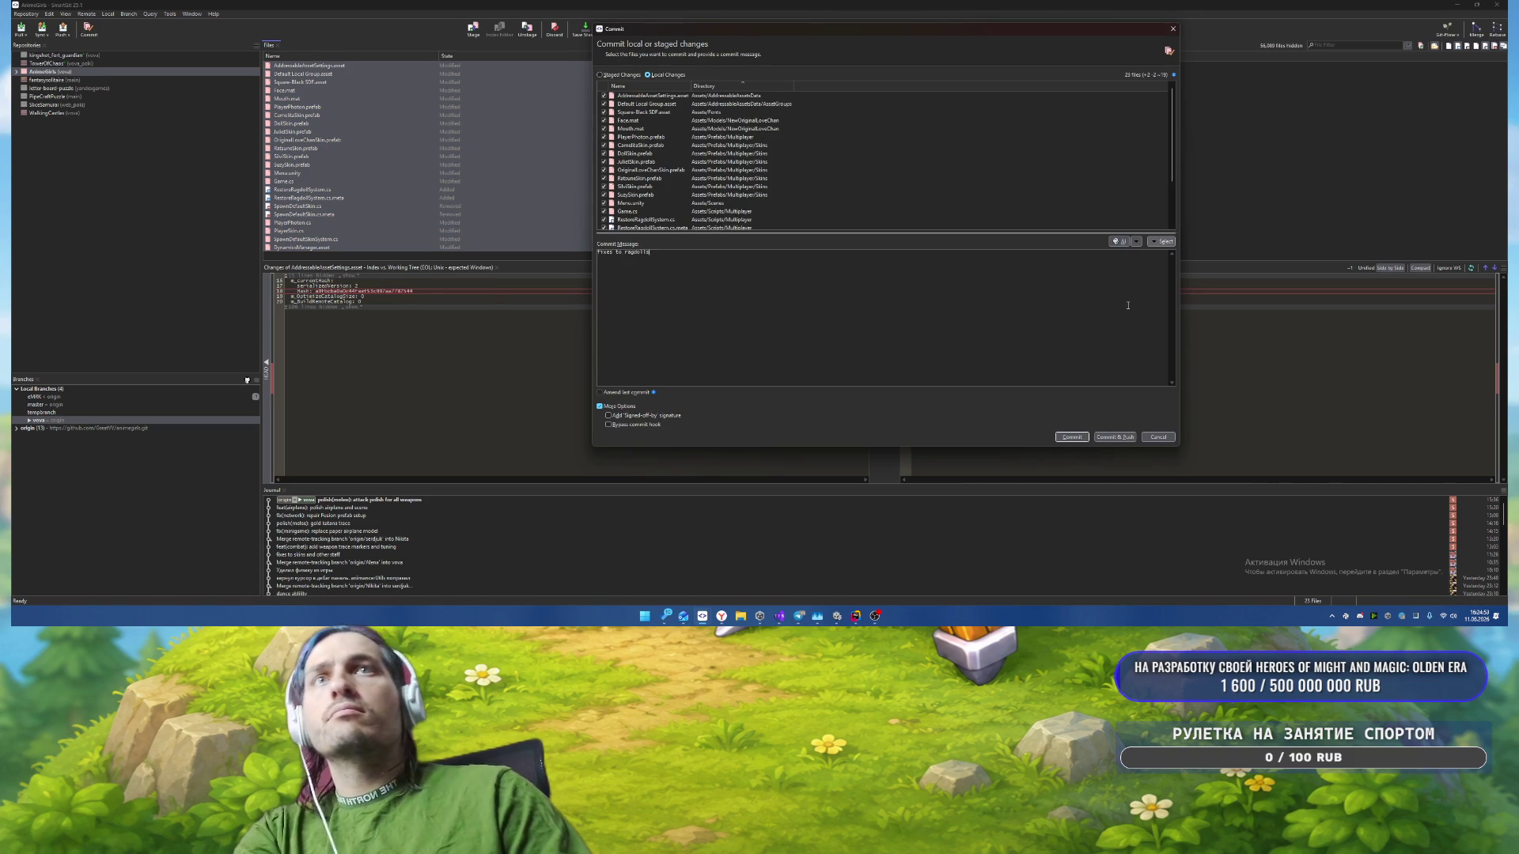
{"action": "left_click", "coordinate": [1115, 437]}
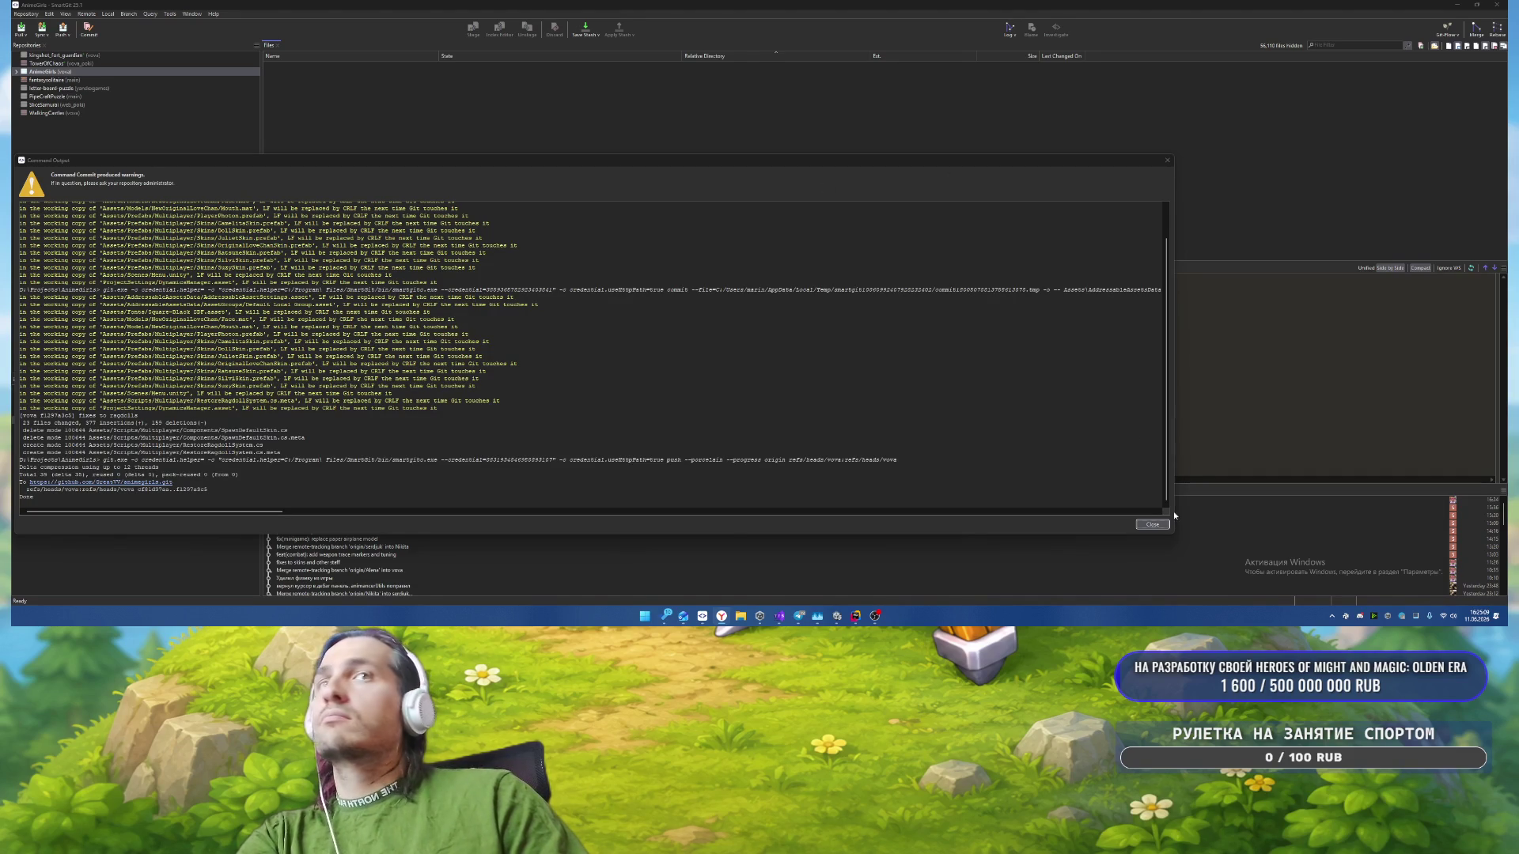
{"action": "left_click", "coordinate": [1152, 525]}
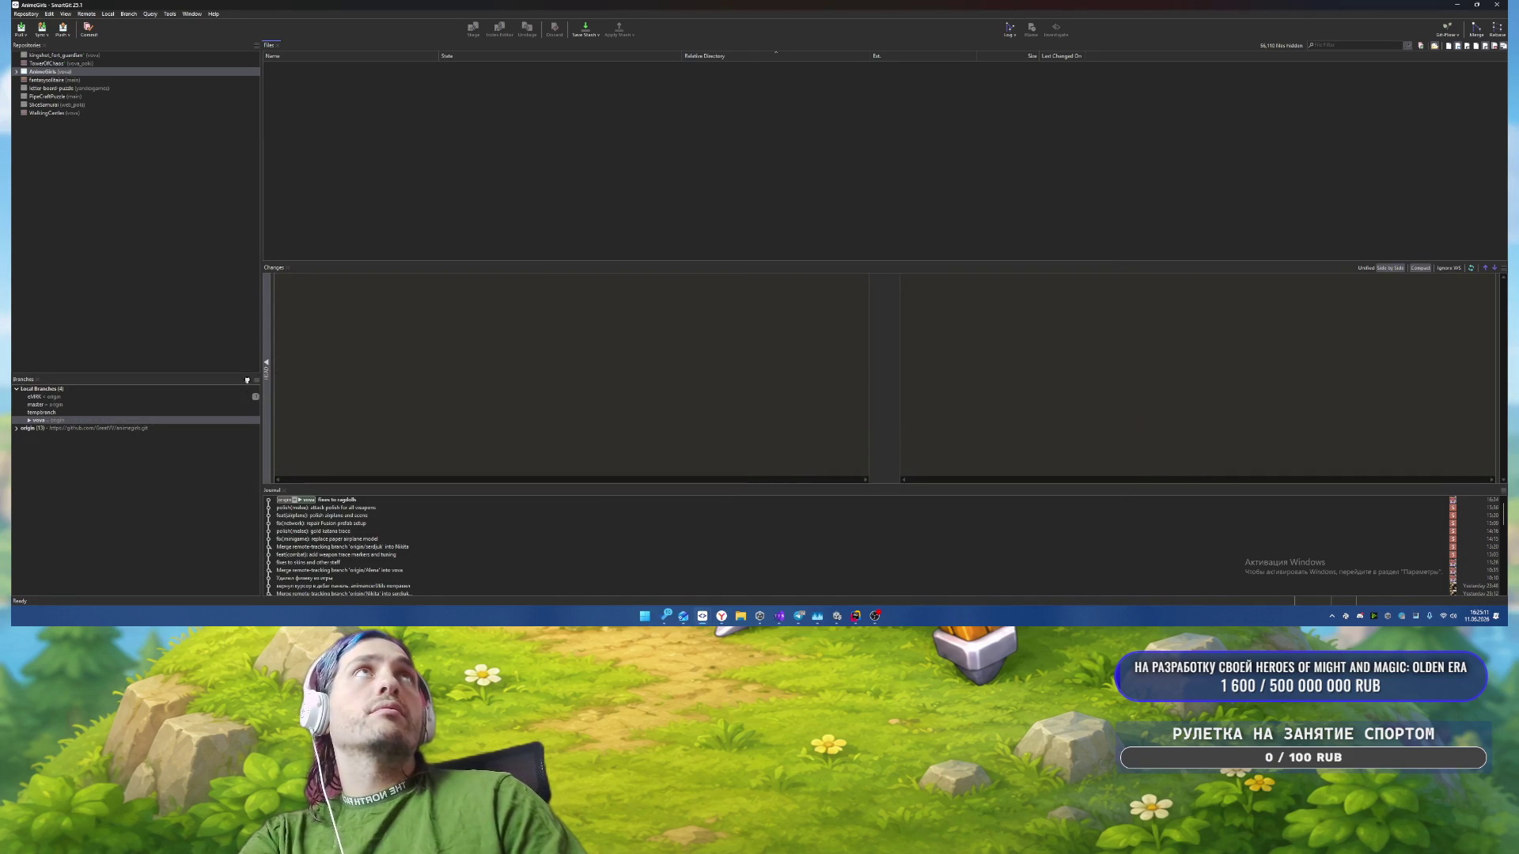
Step: Filter the YouGile board by assignee, tick Правки регдолла's subtask, and move the card to Проверить
{"action": "key", "text": "alt+Tab"}
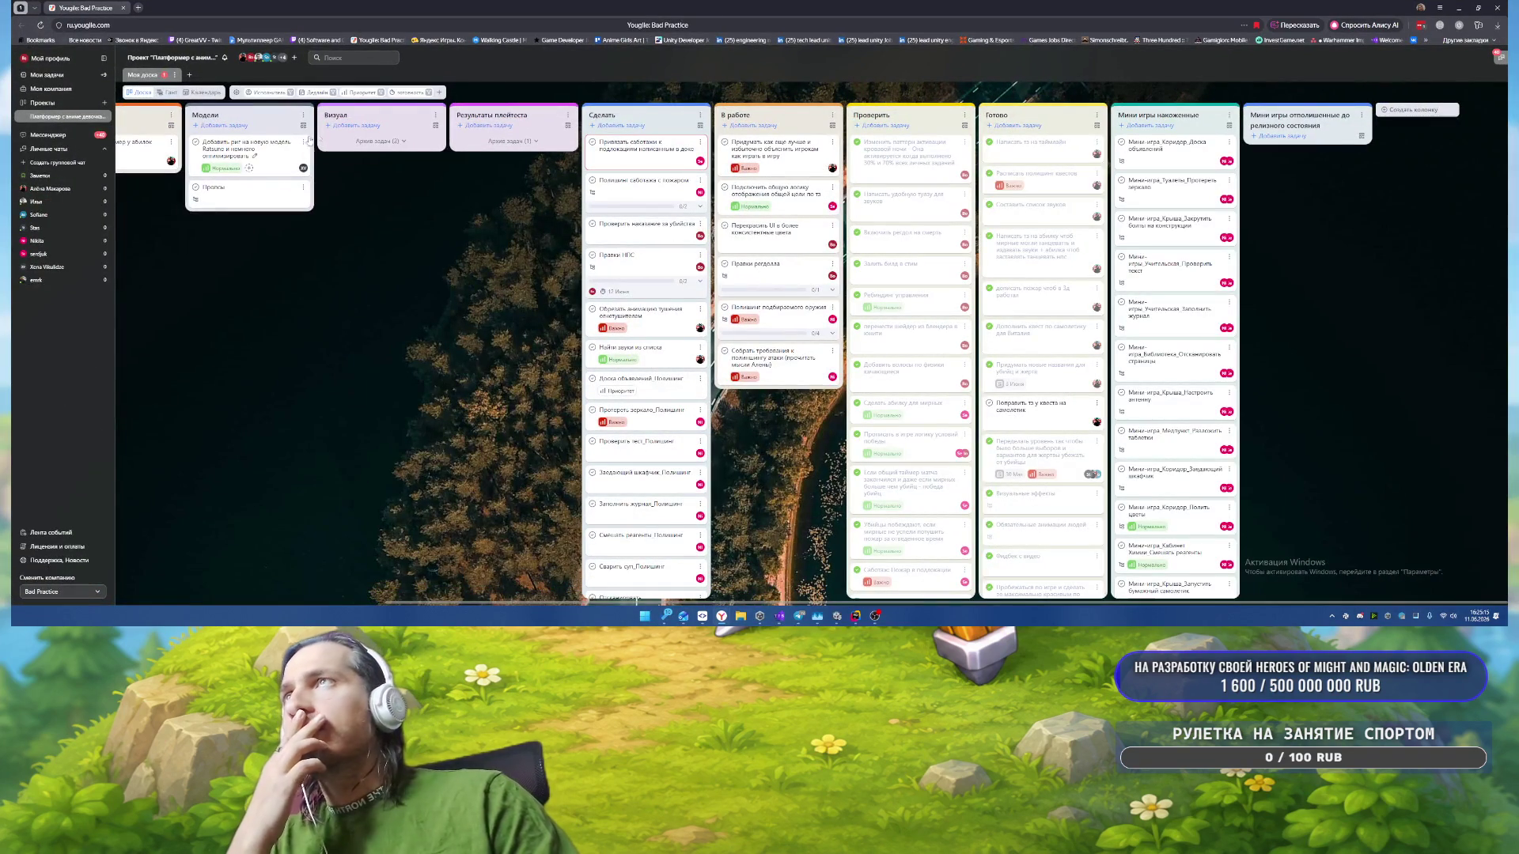
{"action": "left_click", "coordinate": [269, 92]}
{"action": "left_click", "coordinate": [309, 151]}
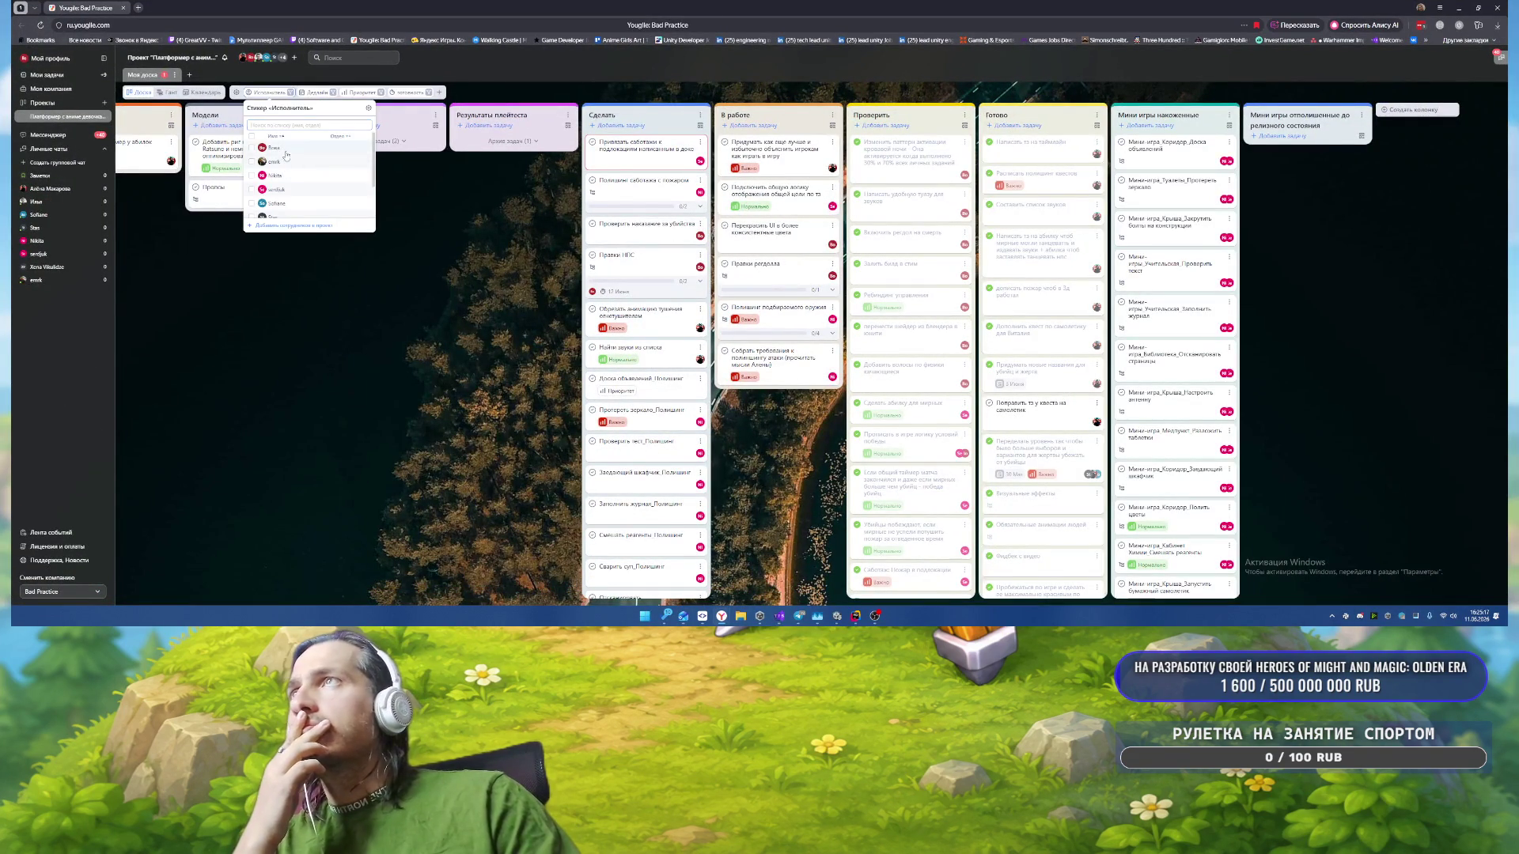
{"action": "left_click", "coordinate": [379, 352]}
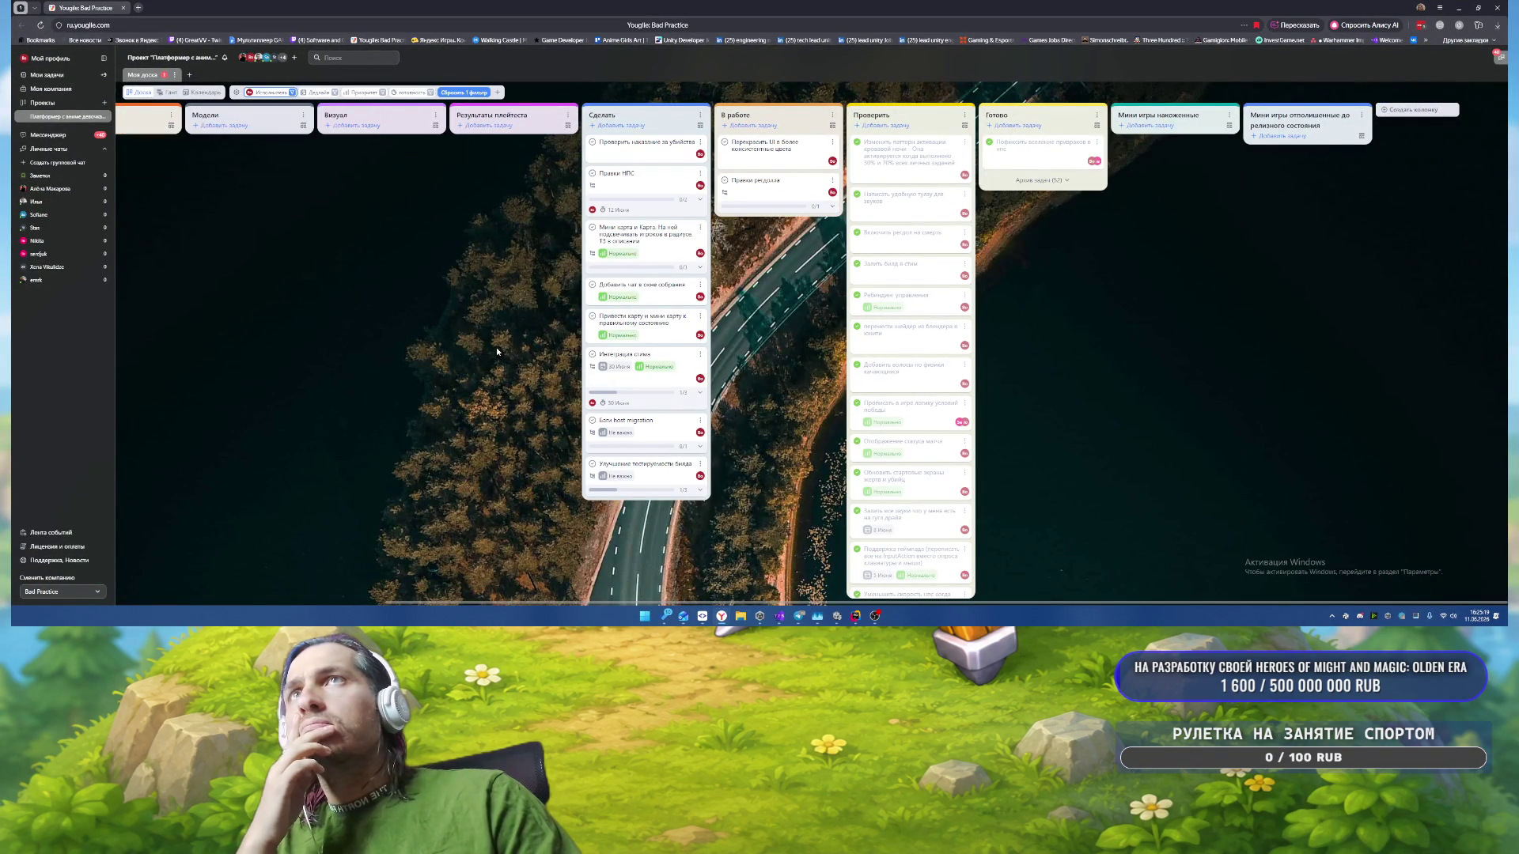
{"action": "left_click", "coordinate": [779, 202]}
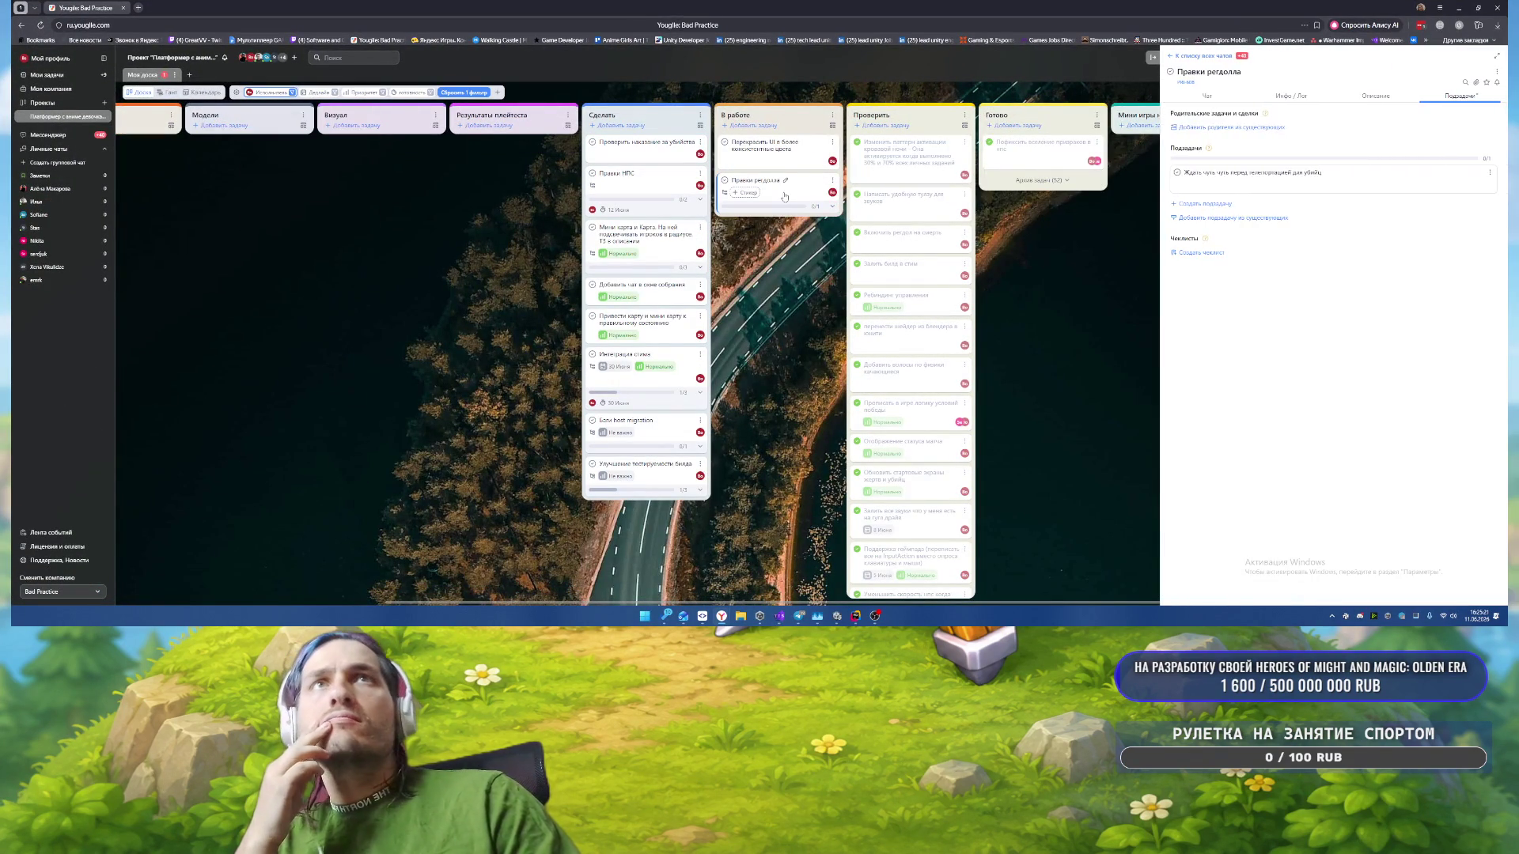
{"action": "left_click", "coordinate": [1176, 171]}
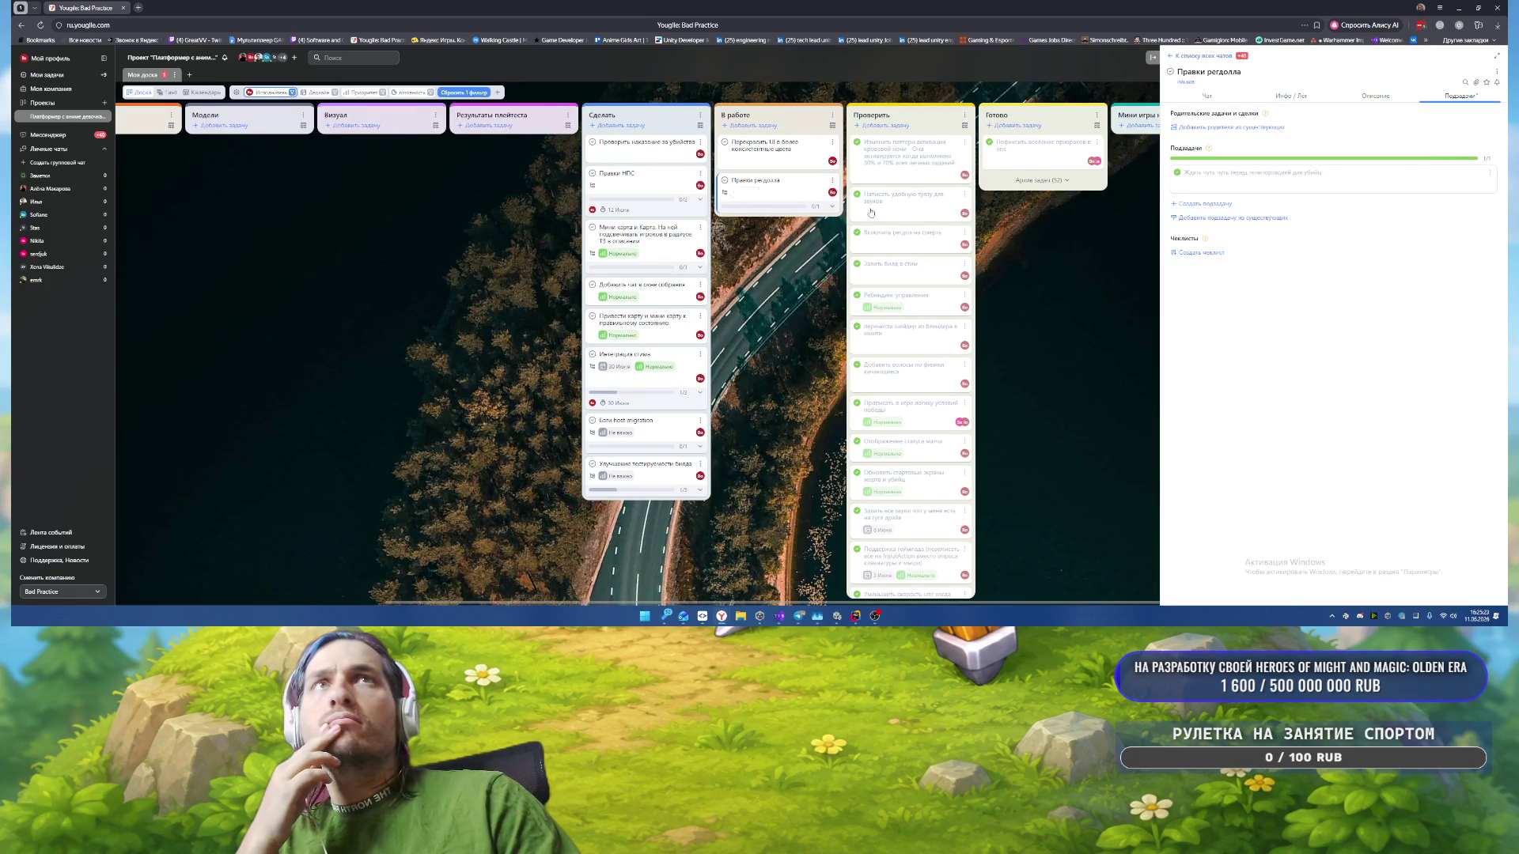
{"action": "left_click_drag", "start_coordinate": [756, 182], "coordinate": [957, 130]}
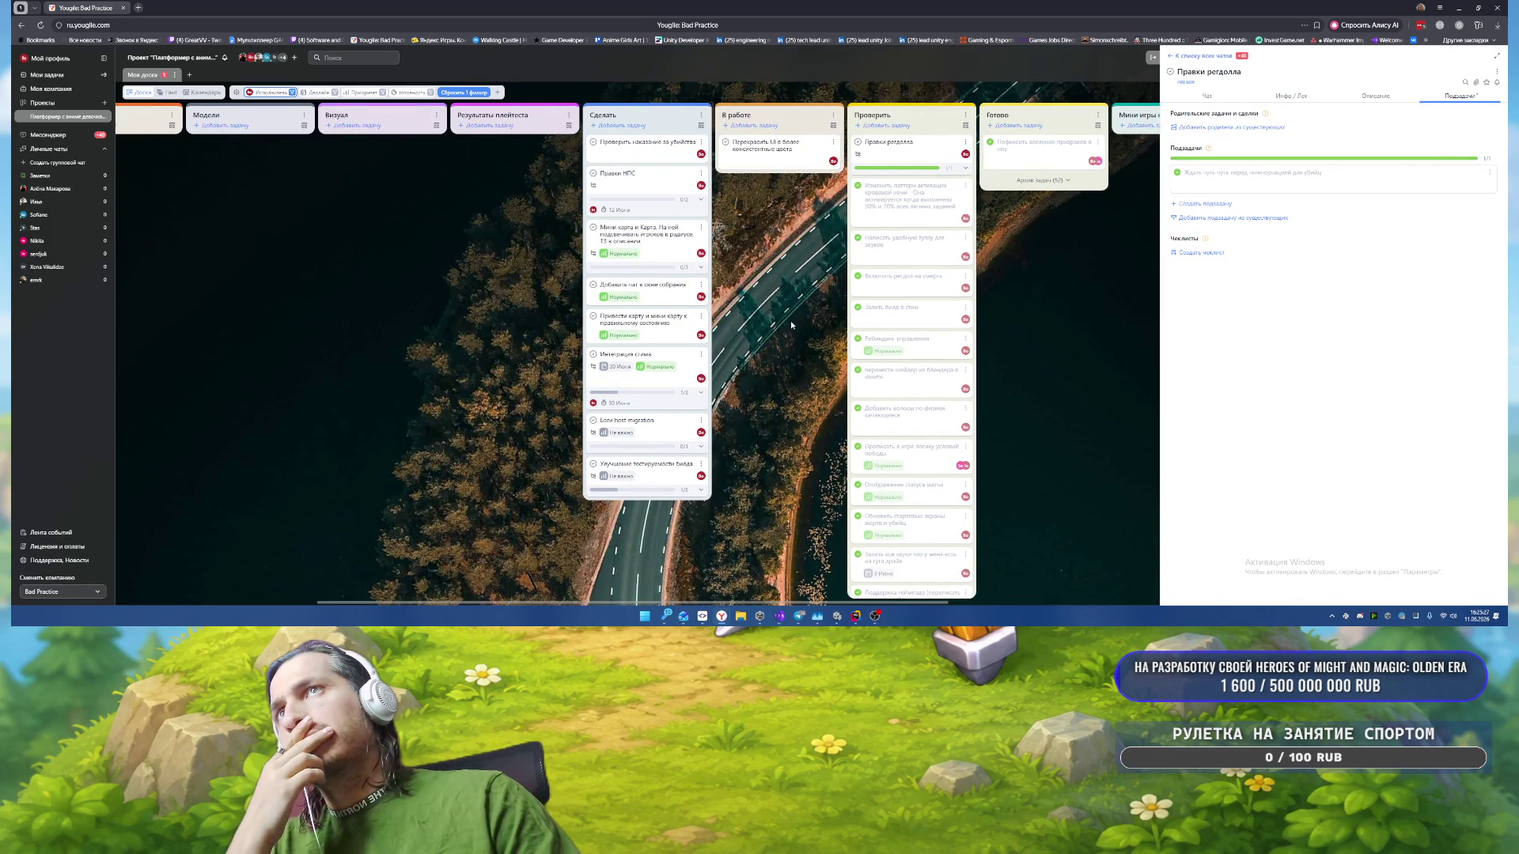
Step: Add a subtask about restoring the ragdoll when the killer dies and mark it done
{"action": "left_click", "coordinate": [1205, 204]}
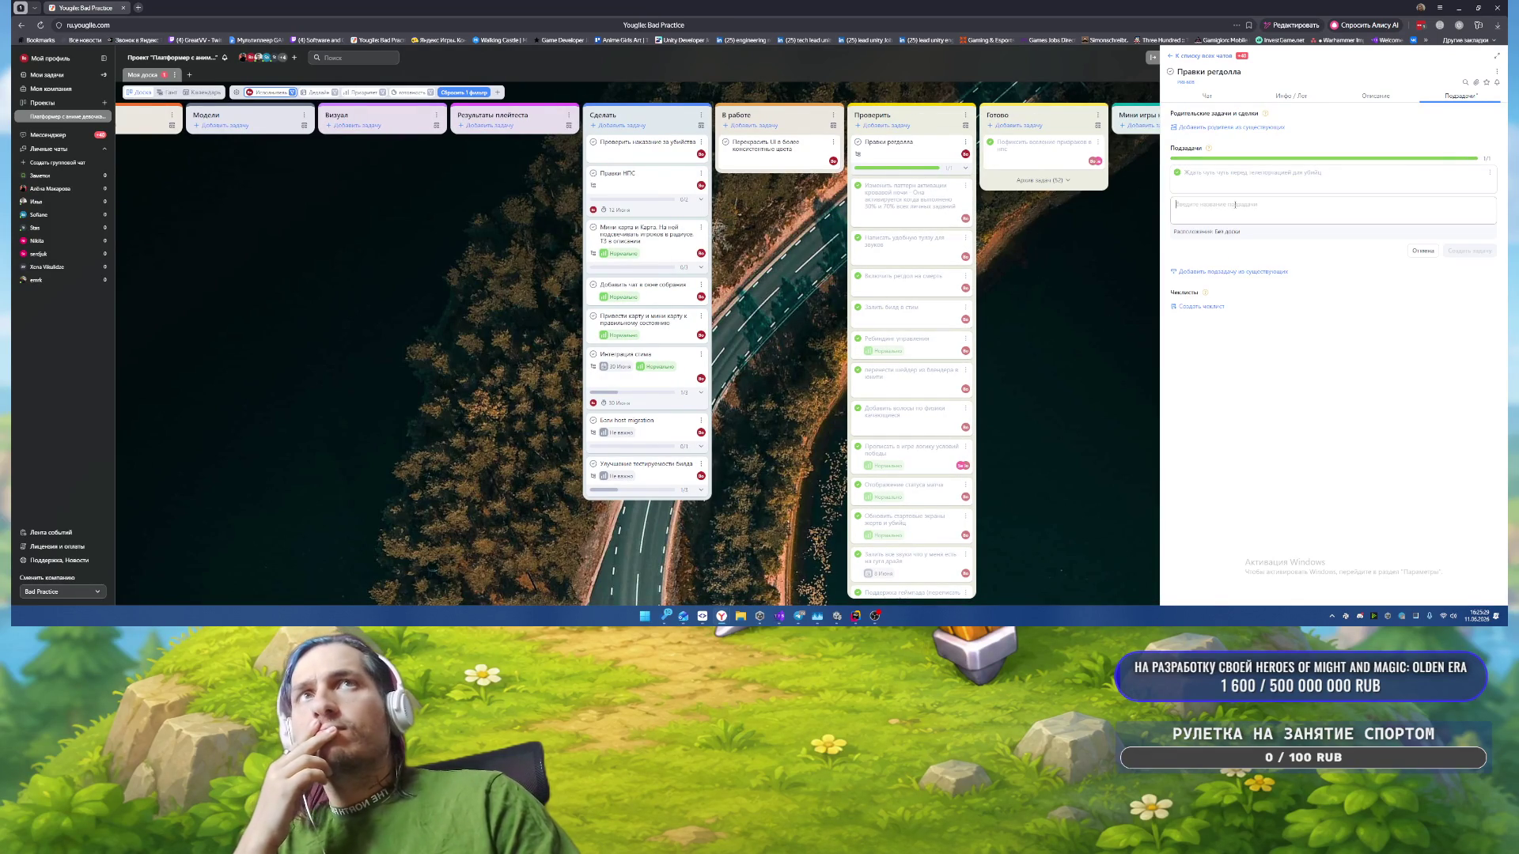
{"action": "type", "text": "ч"}
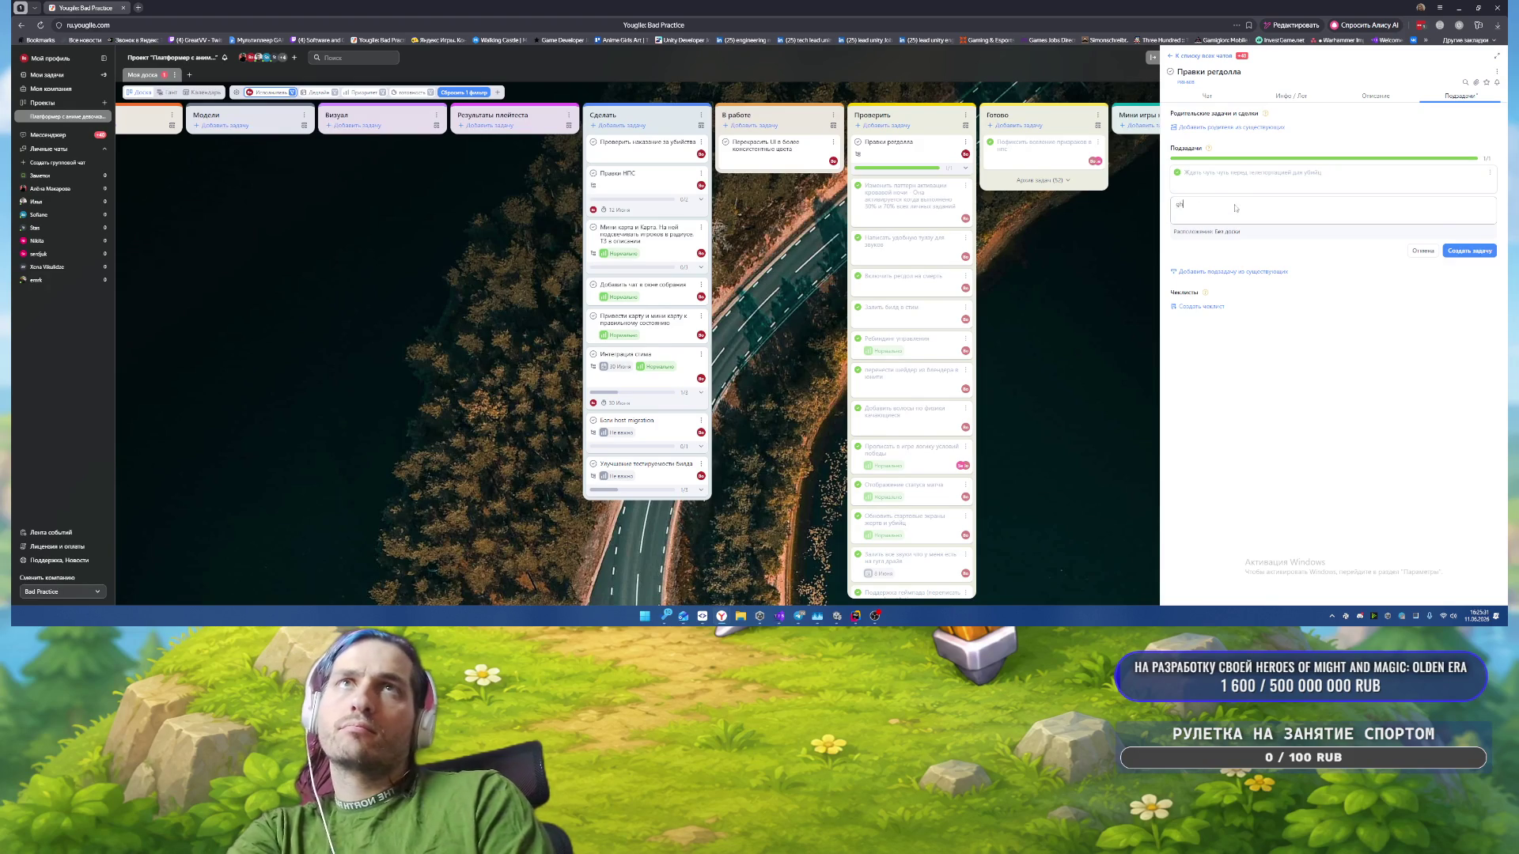
{"action": "type", "text": "ри смерти"}
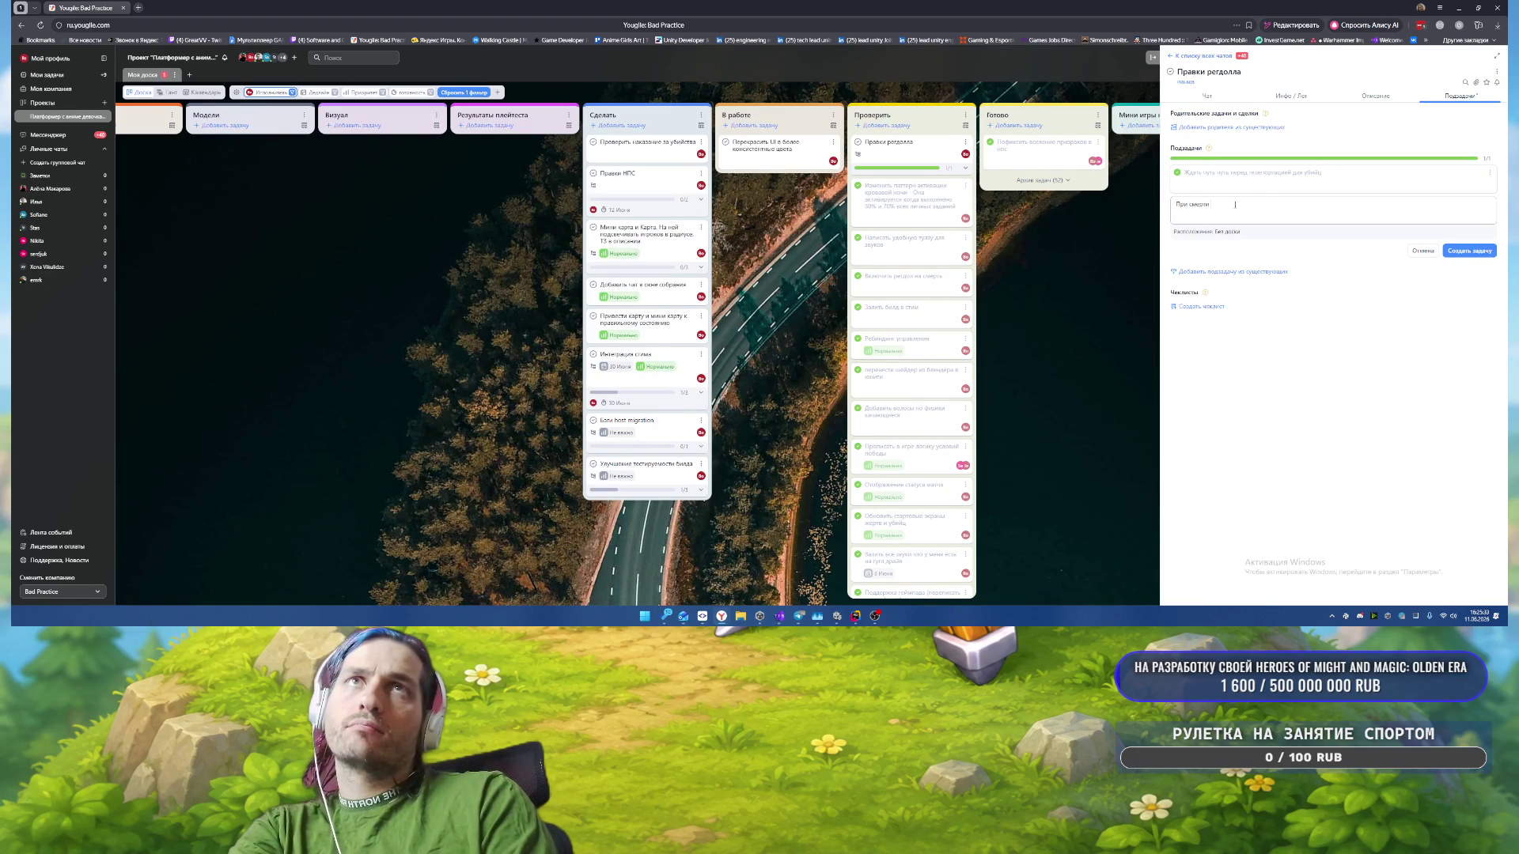
{"action": "type", "text": " убийцы"}
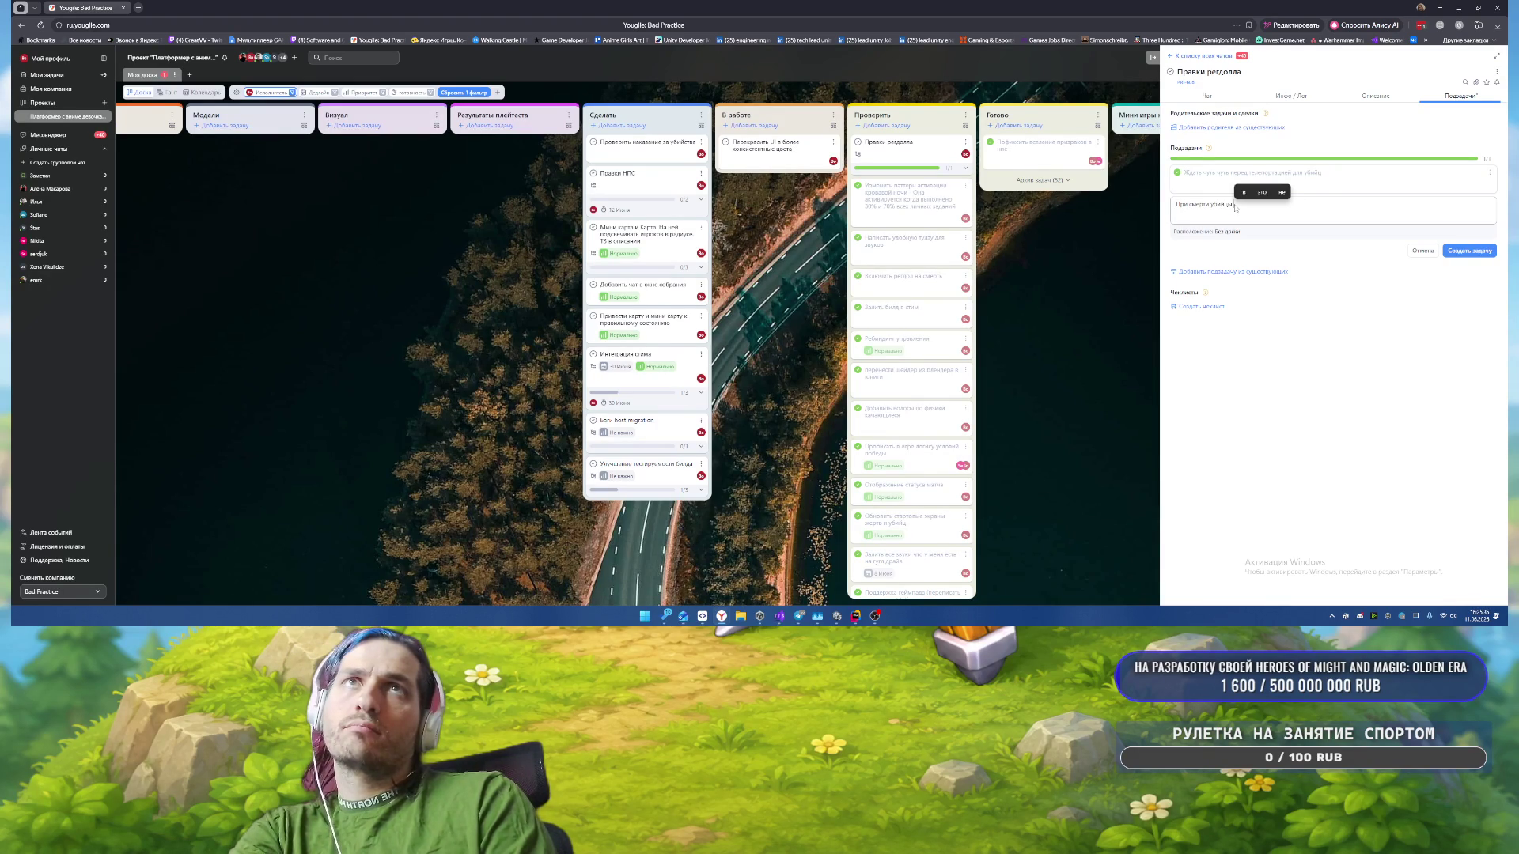
{"action": "type", "text": " не надо"}
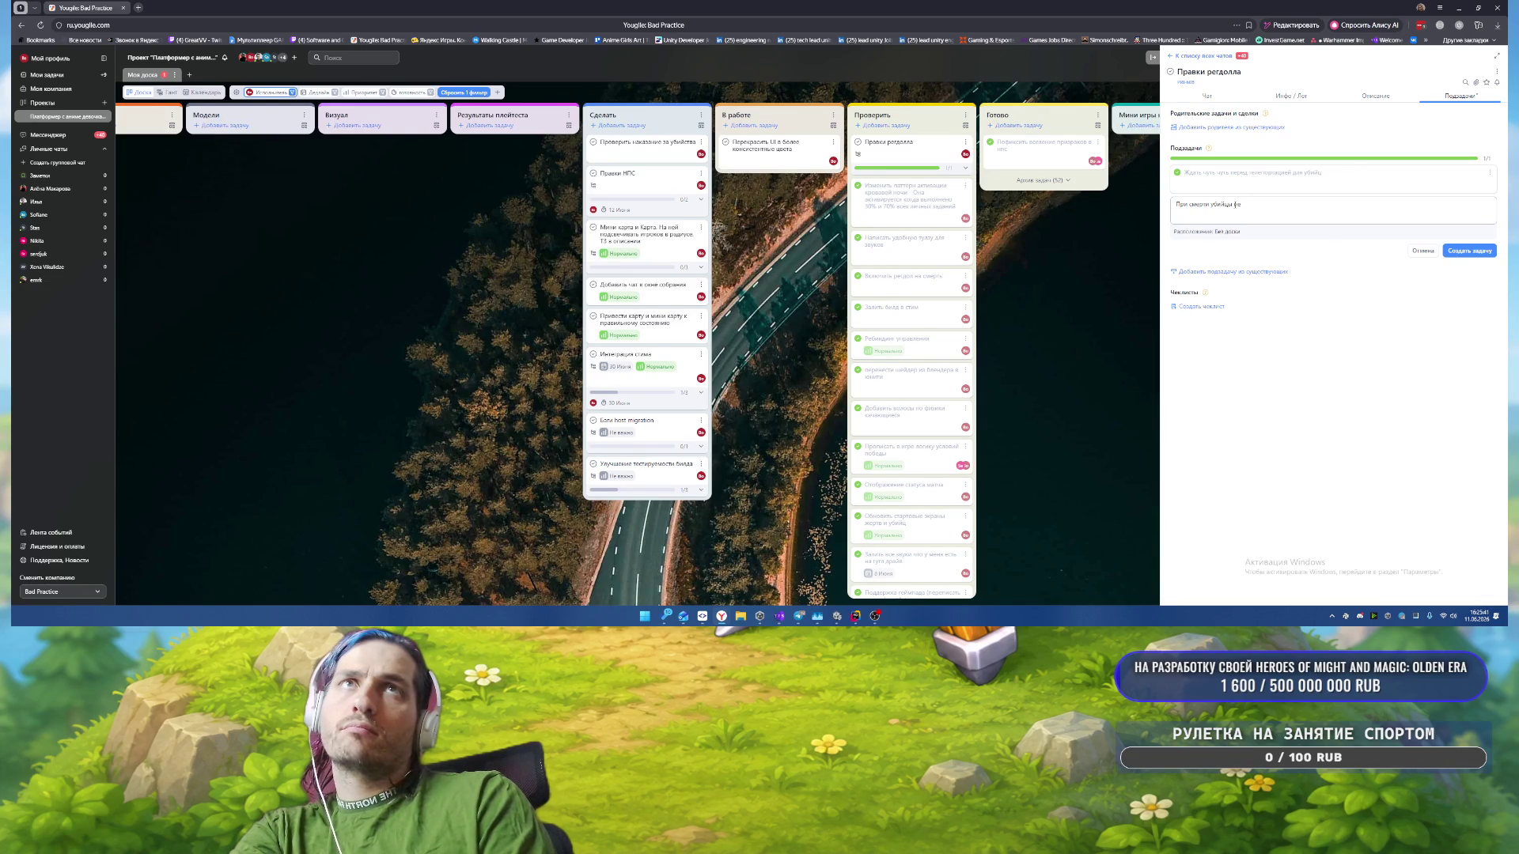
{"action": "type", "text": "навл"}
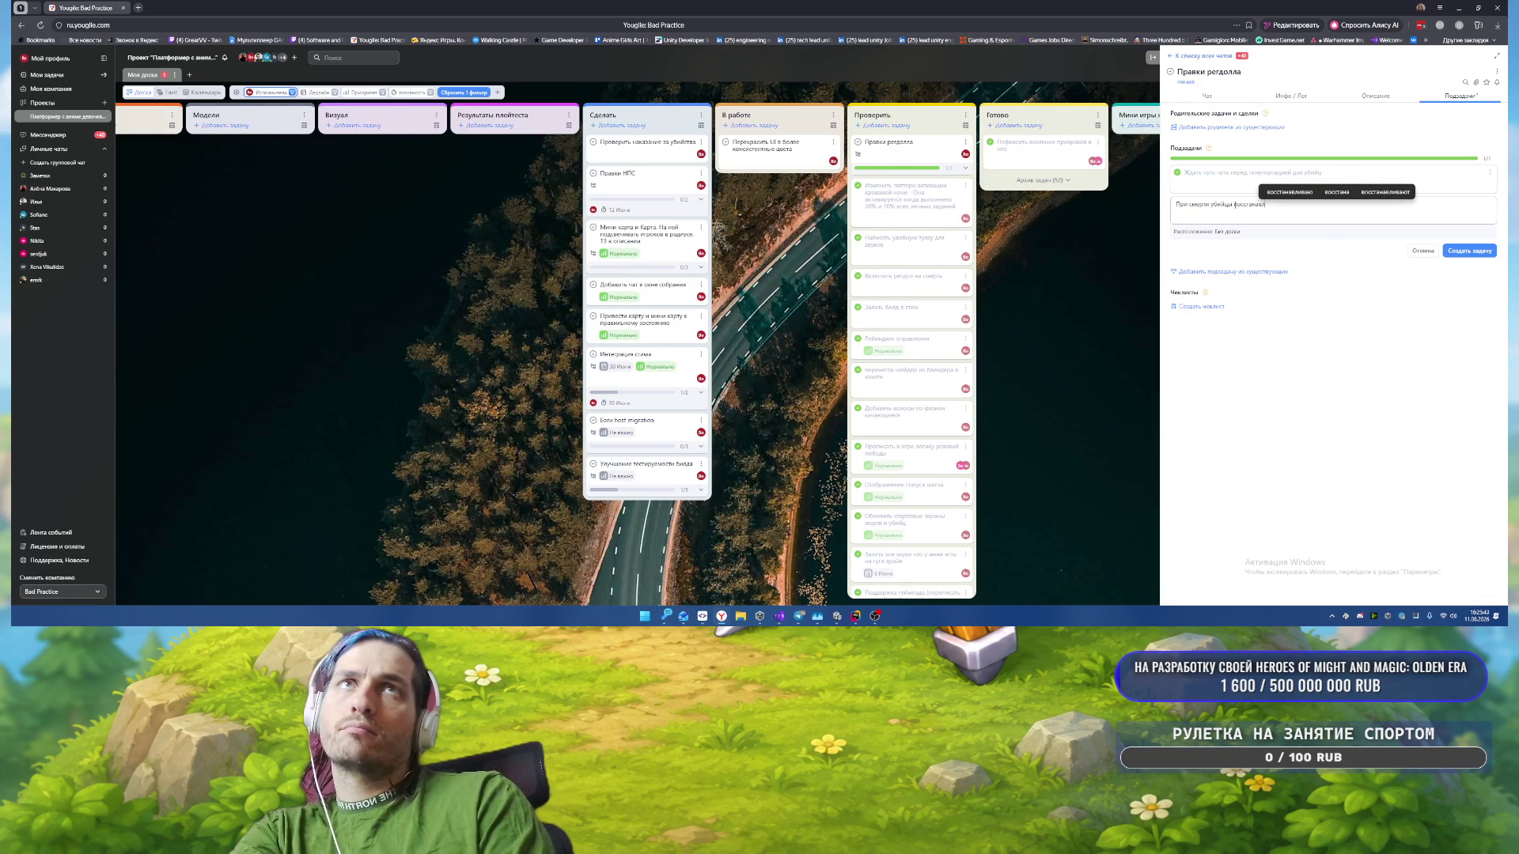
{"action": "type", "text": "ивать"}
{"action": "key", "text": "BackSpace"}
{"action": "key", "text": "BackSpace"}
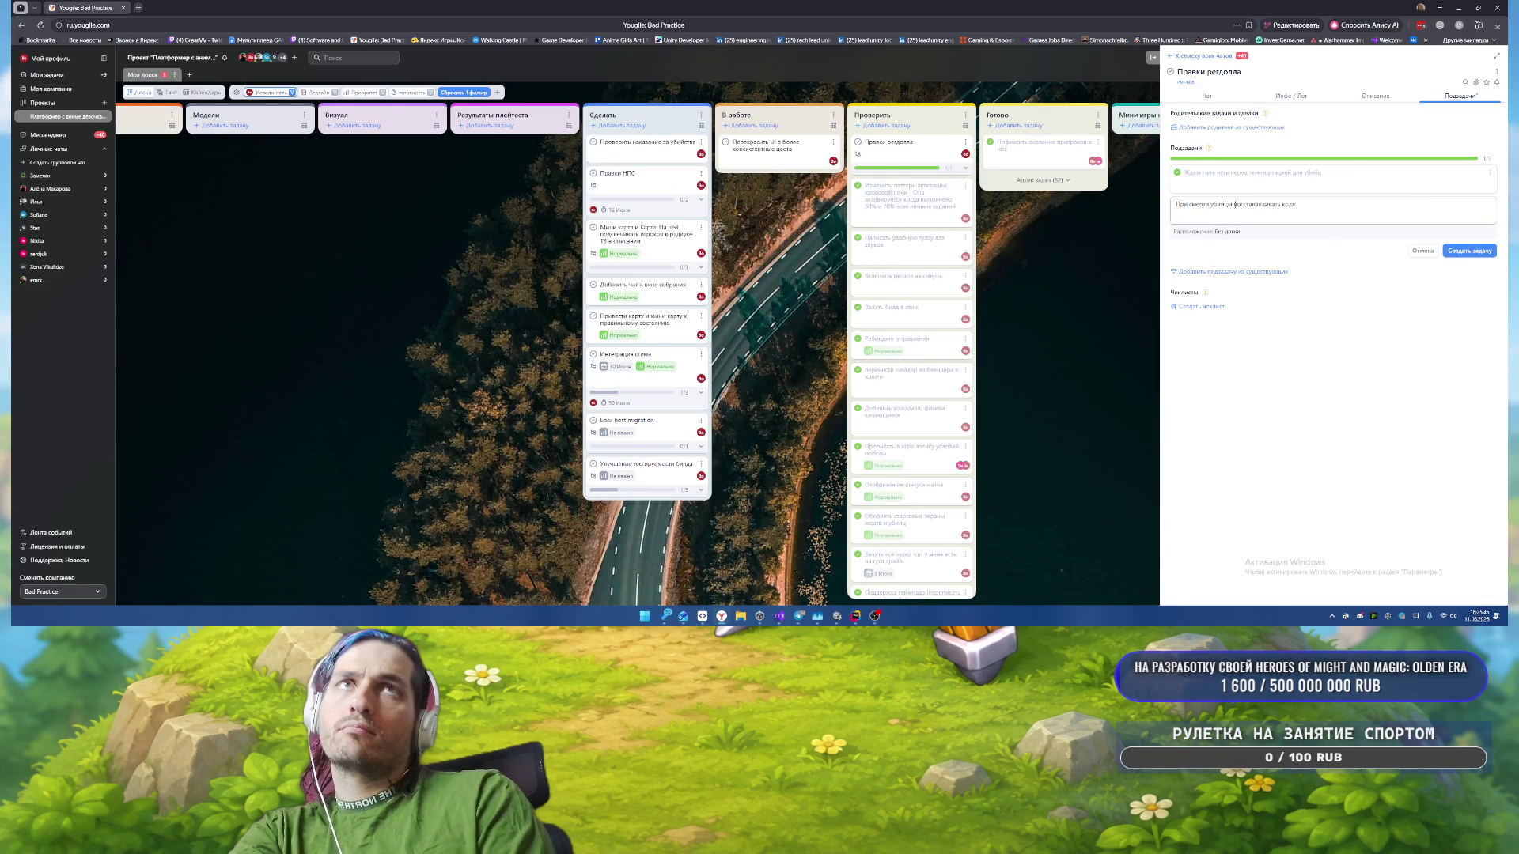
{"action": "type", "text": "ре"}
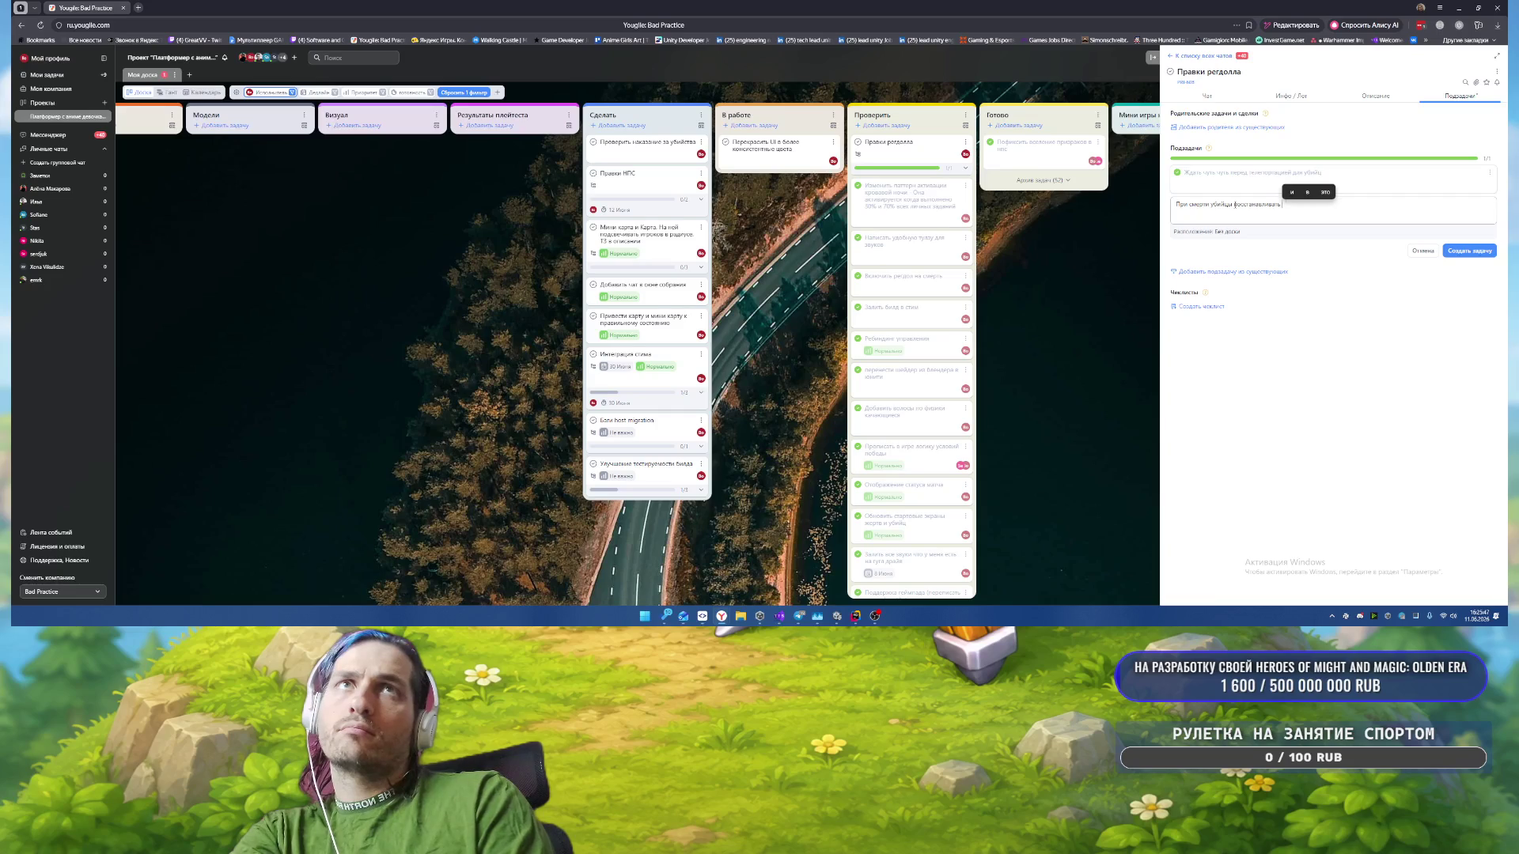
{"action": "type", "text": "гдолл"}
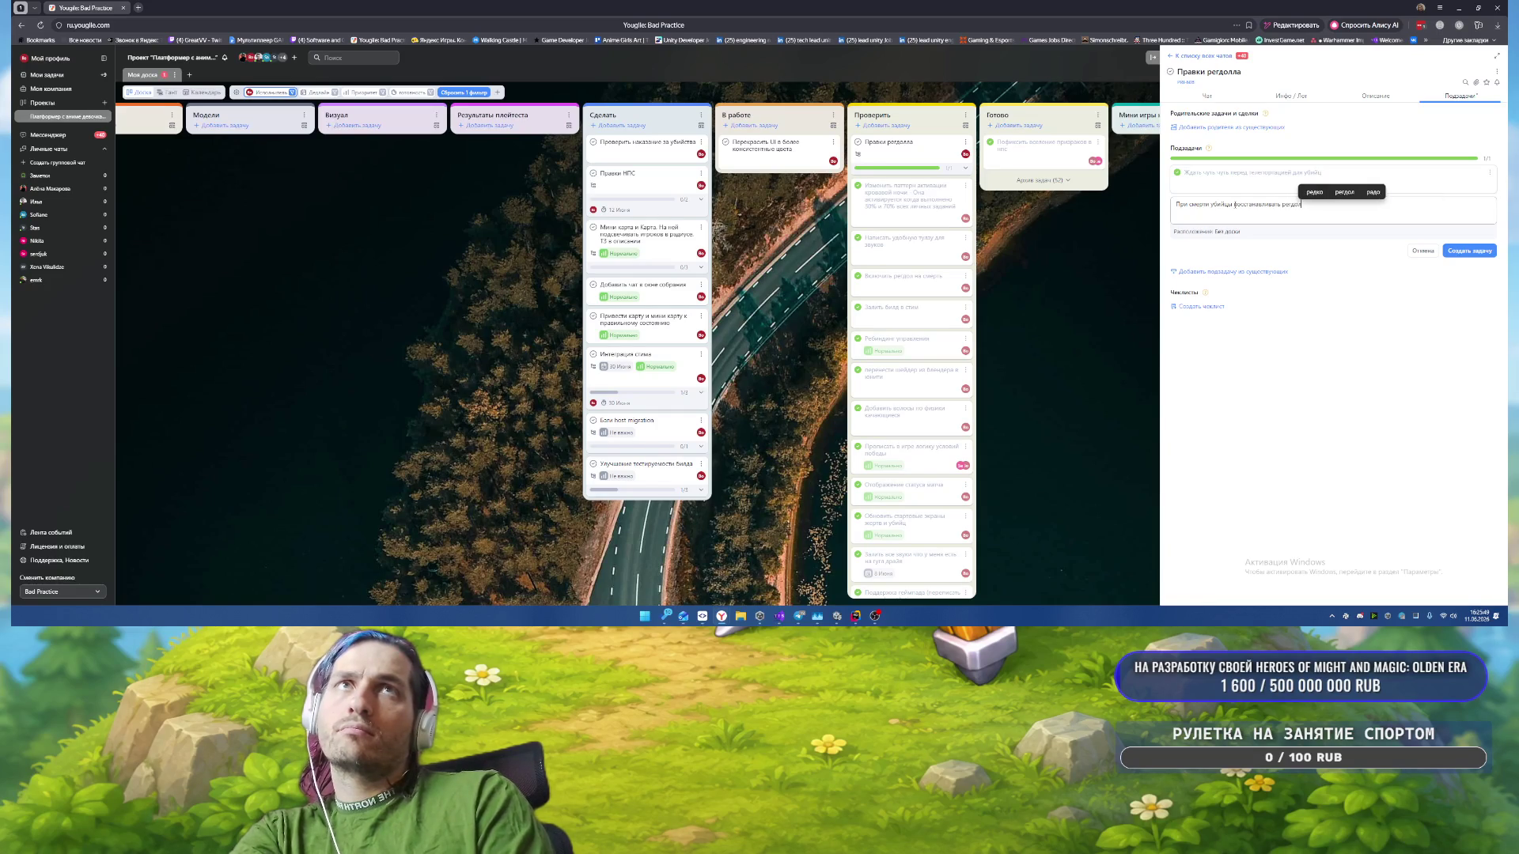
{"action": "left_click", "coordinate": [1469, 251]}
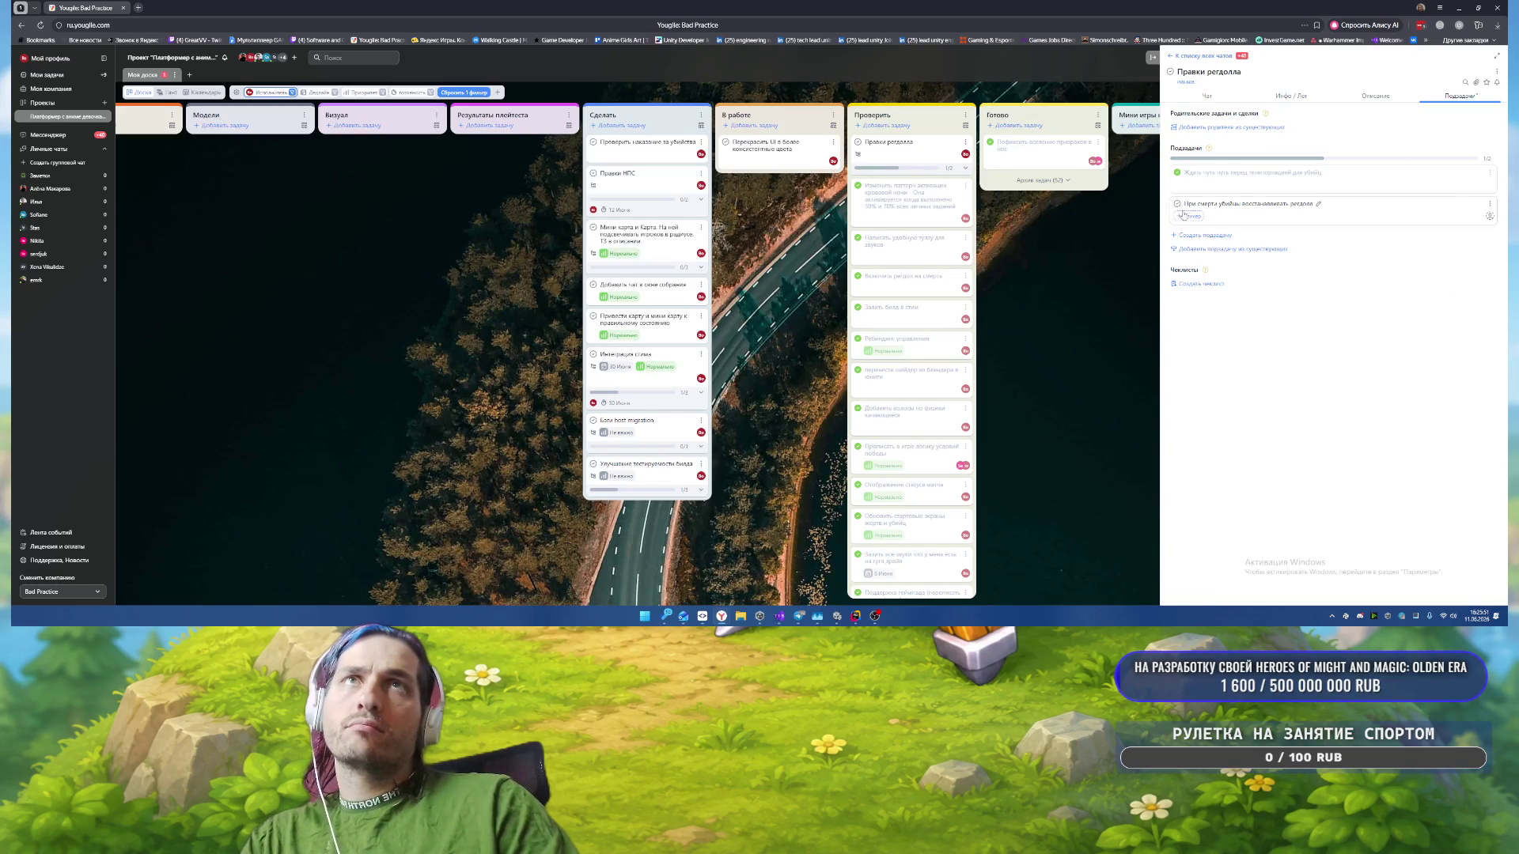
{"action": "left_click", "coordinate": [1177, 206]}
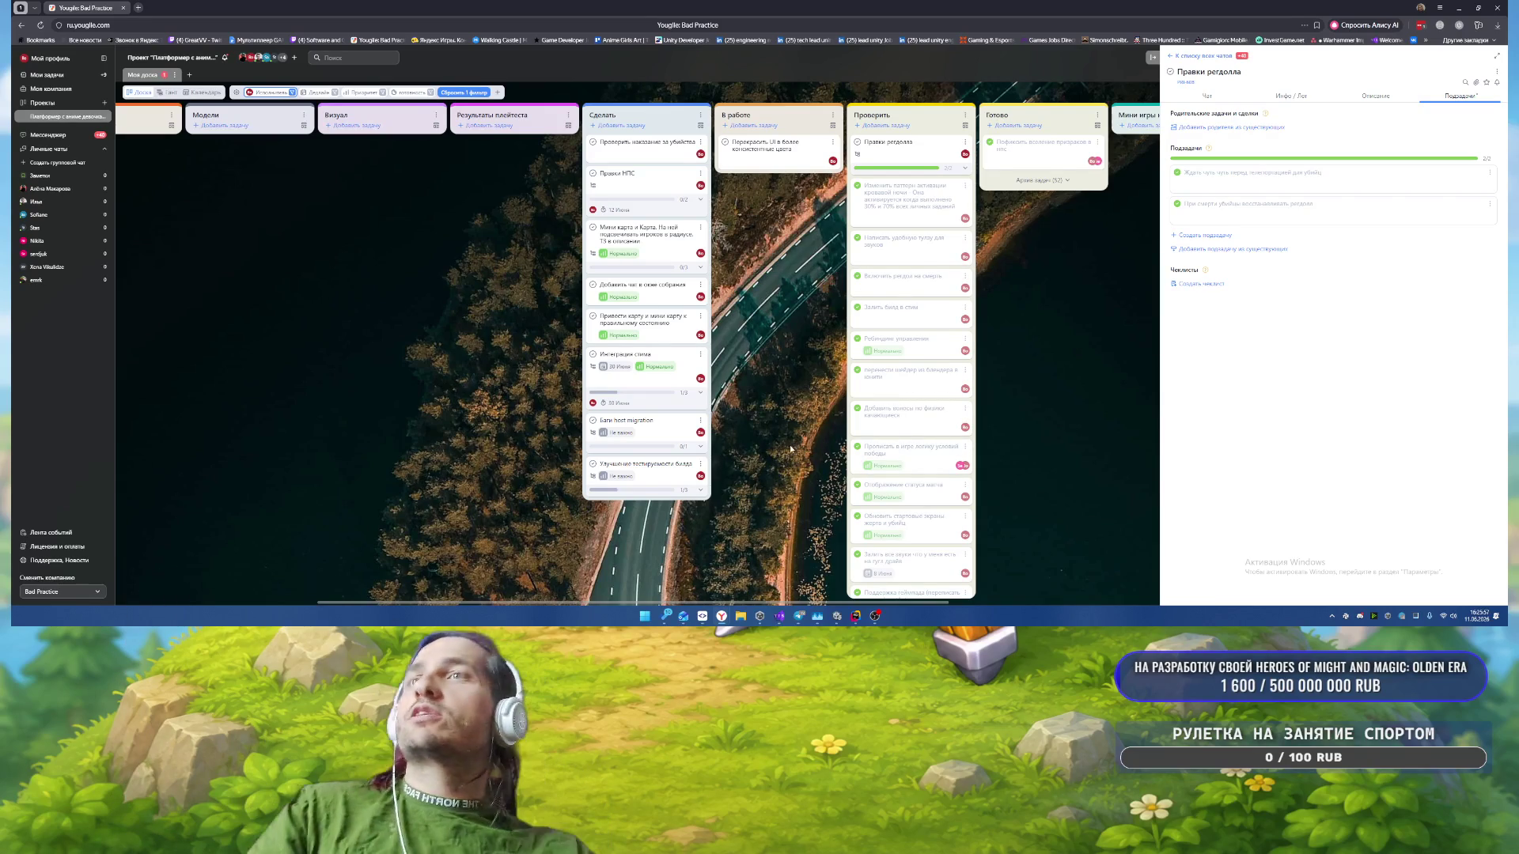
Step: Back in Unity, search 'menu' and open the Menu scene, widening the Game view and showing the Console
{"action": "left_click", "coordinate": [837, 616]}
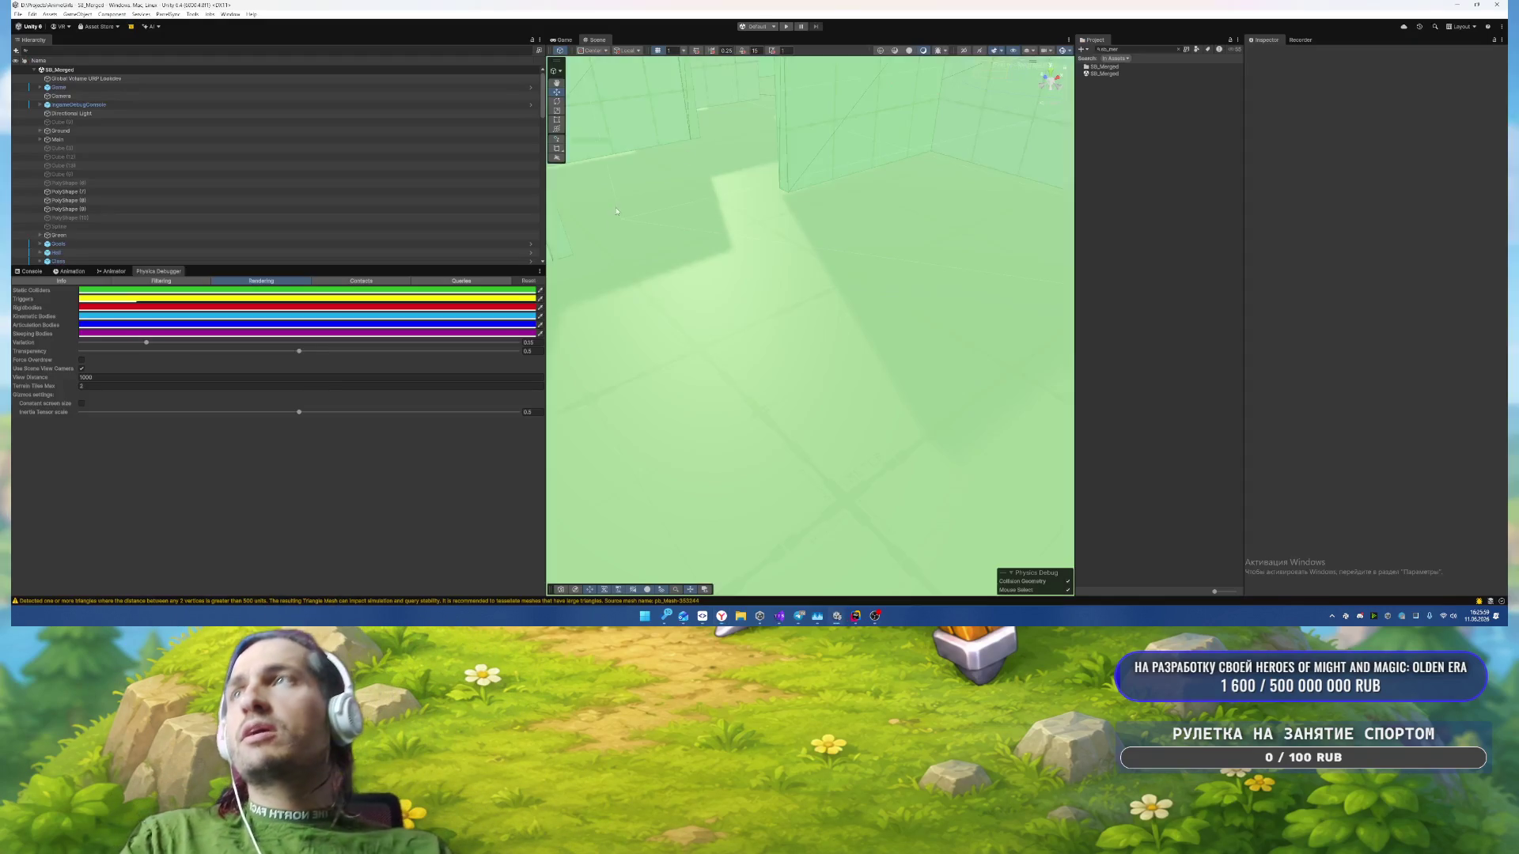
{"action": "left_click", "coordinate": [562, 40]}
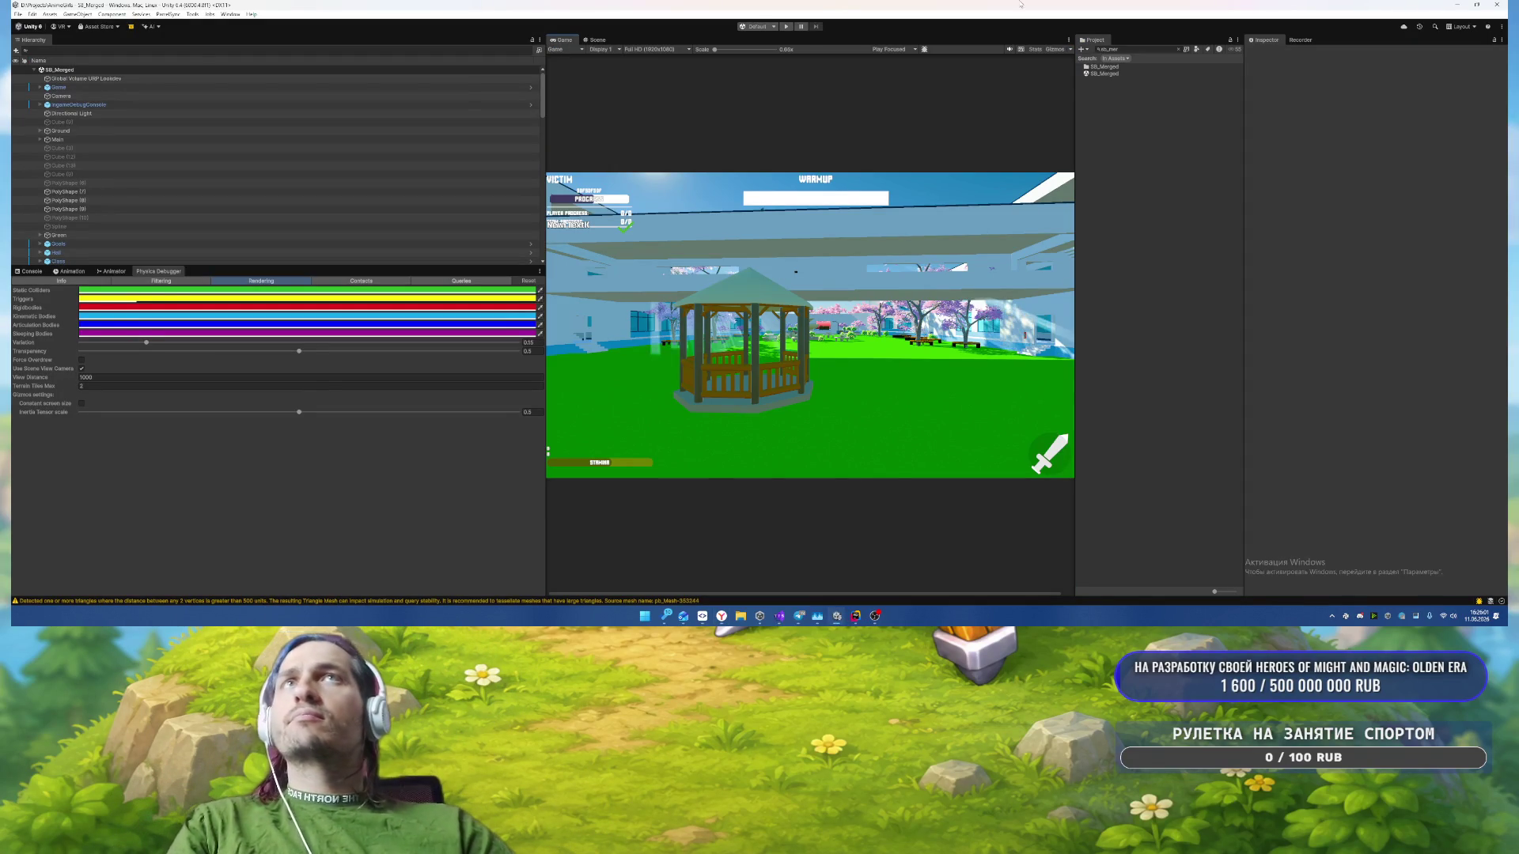
{"action": "left_click", "coordinate": [1129, 49]}
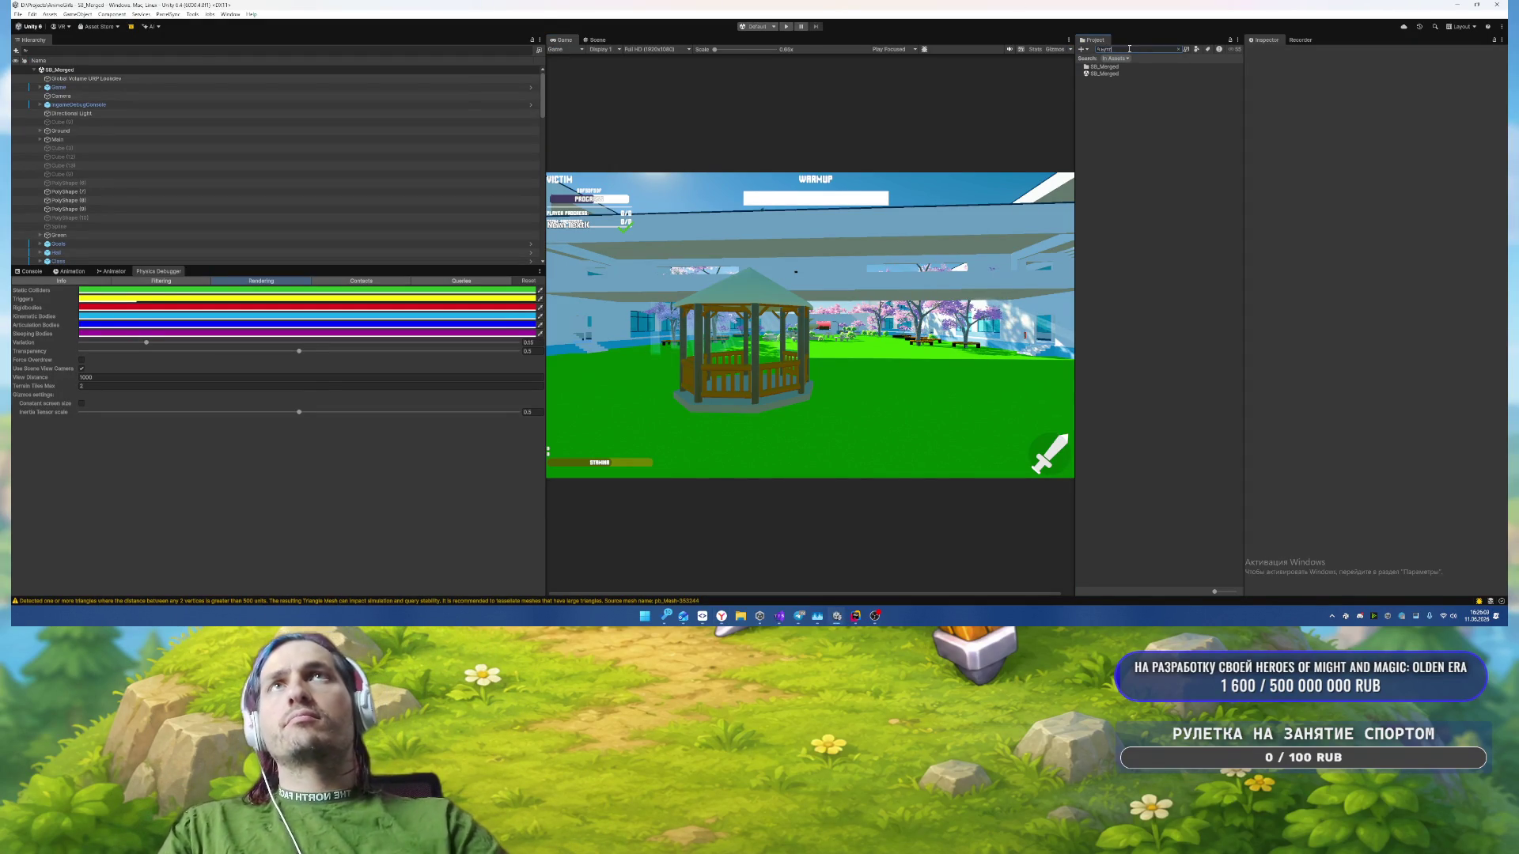
{"action": "key", "text": "BackSpace"}
{"action": "key", "text": "BackSpace"}
{"action": "key", "text": "BackSpace"}
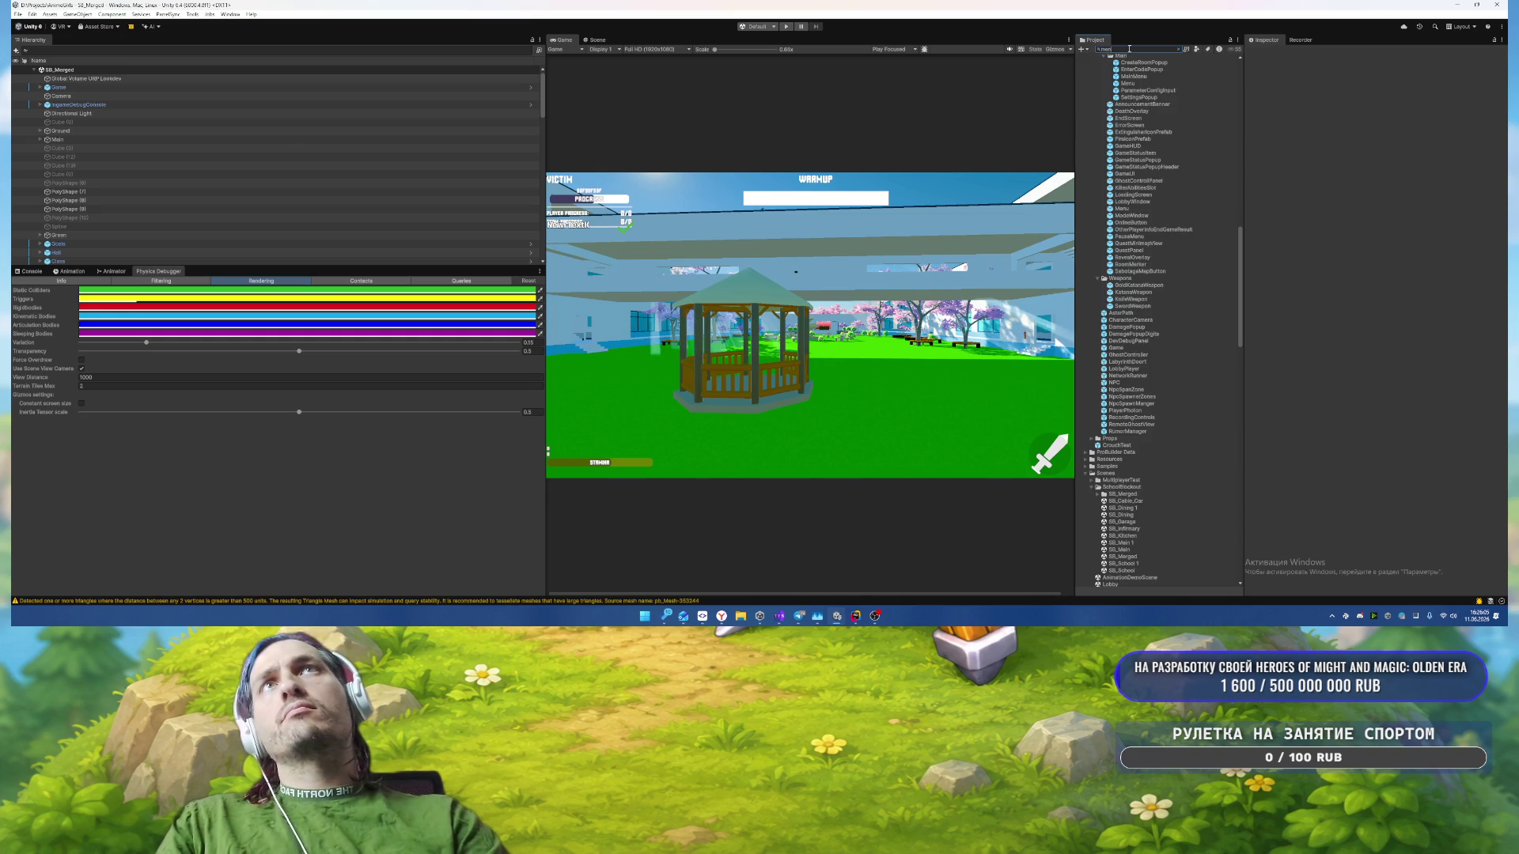
{"action": "type", "text": "menu"}
{"action": "left_click", "coordinate": [1099, 123]}
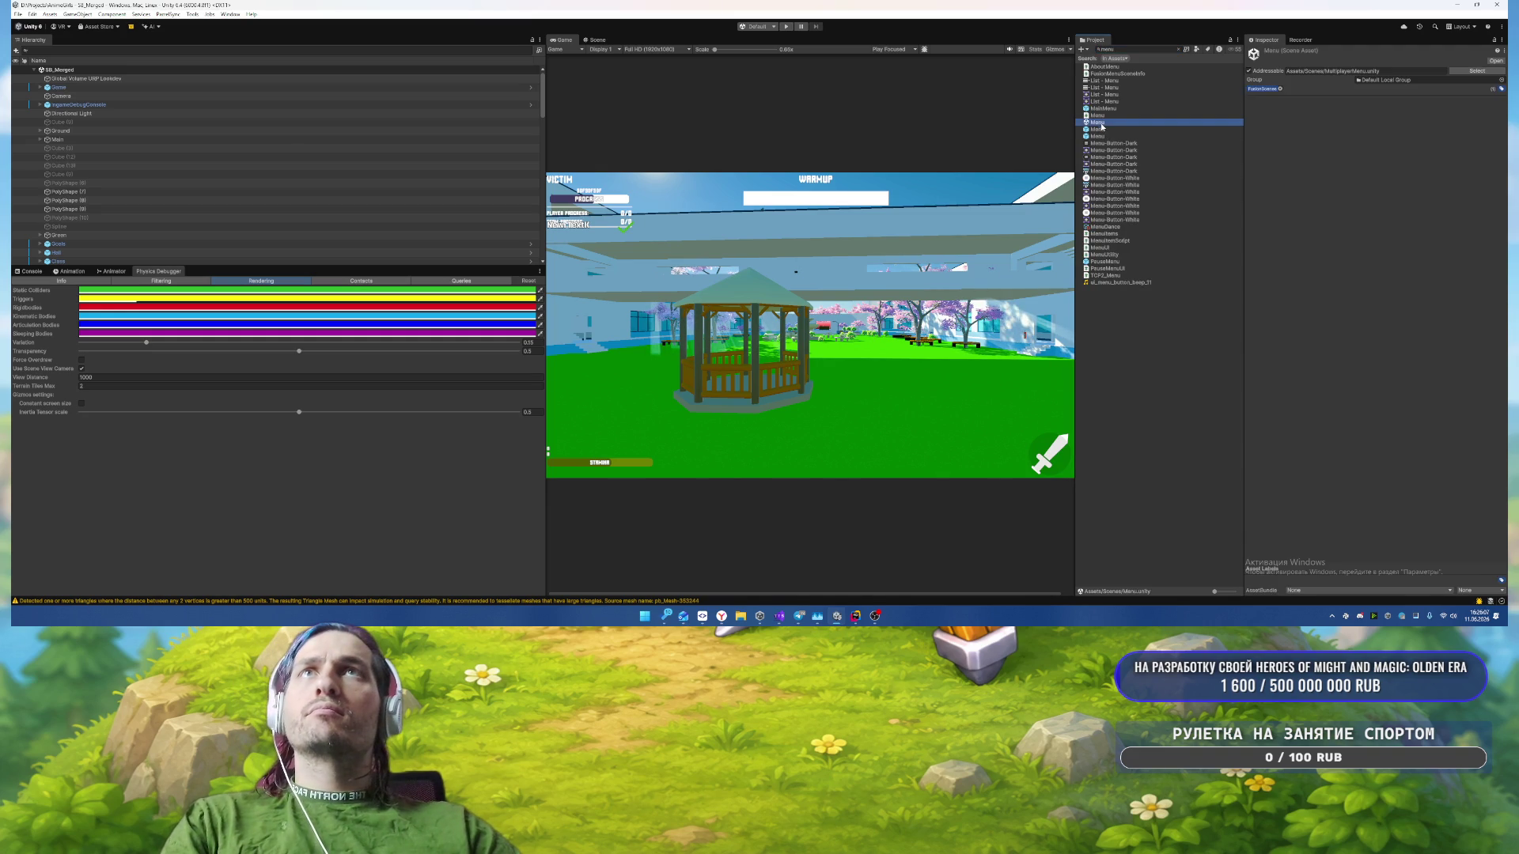
{"action": "double_click", "coordinate": [1100, 123]}
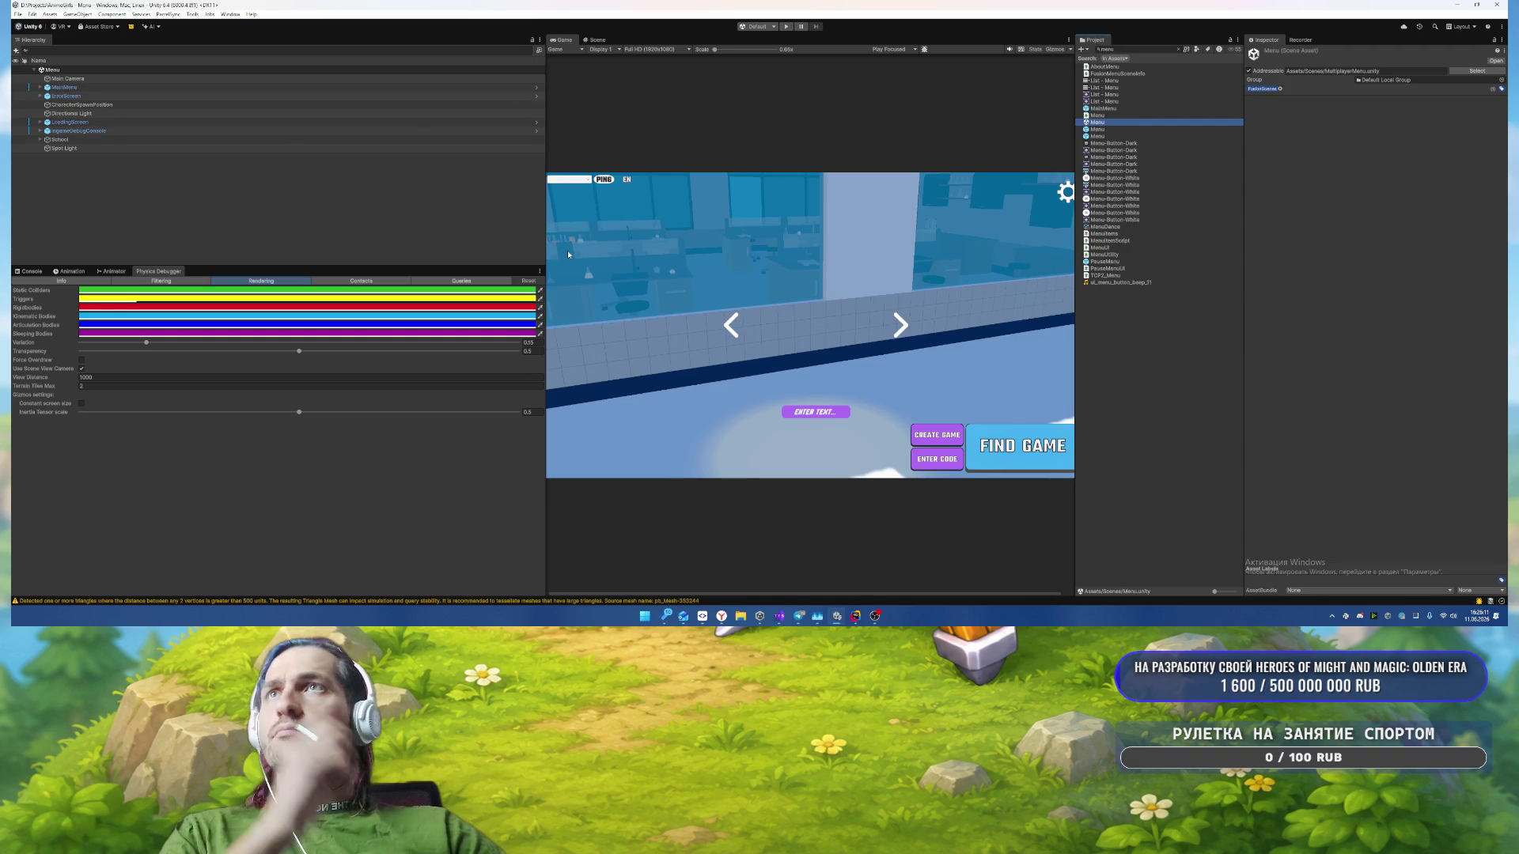
{"action": "left_click_drag", "start_coordinate": [1076, 278], "coordinate": [1158, 272]}
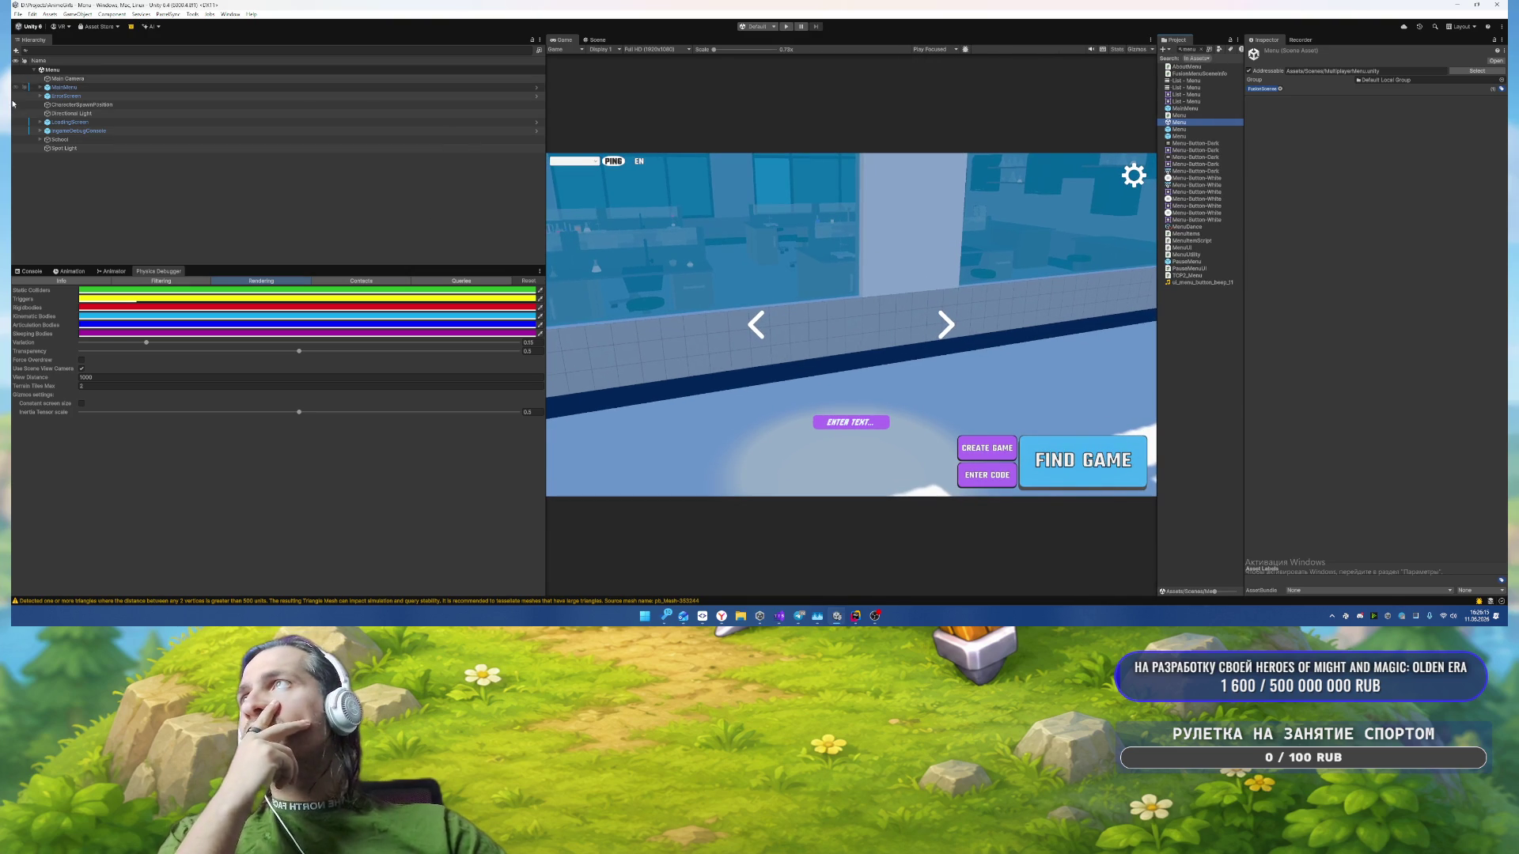
{"action": "key", "text": "ctrl+shift+c"}
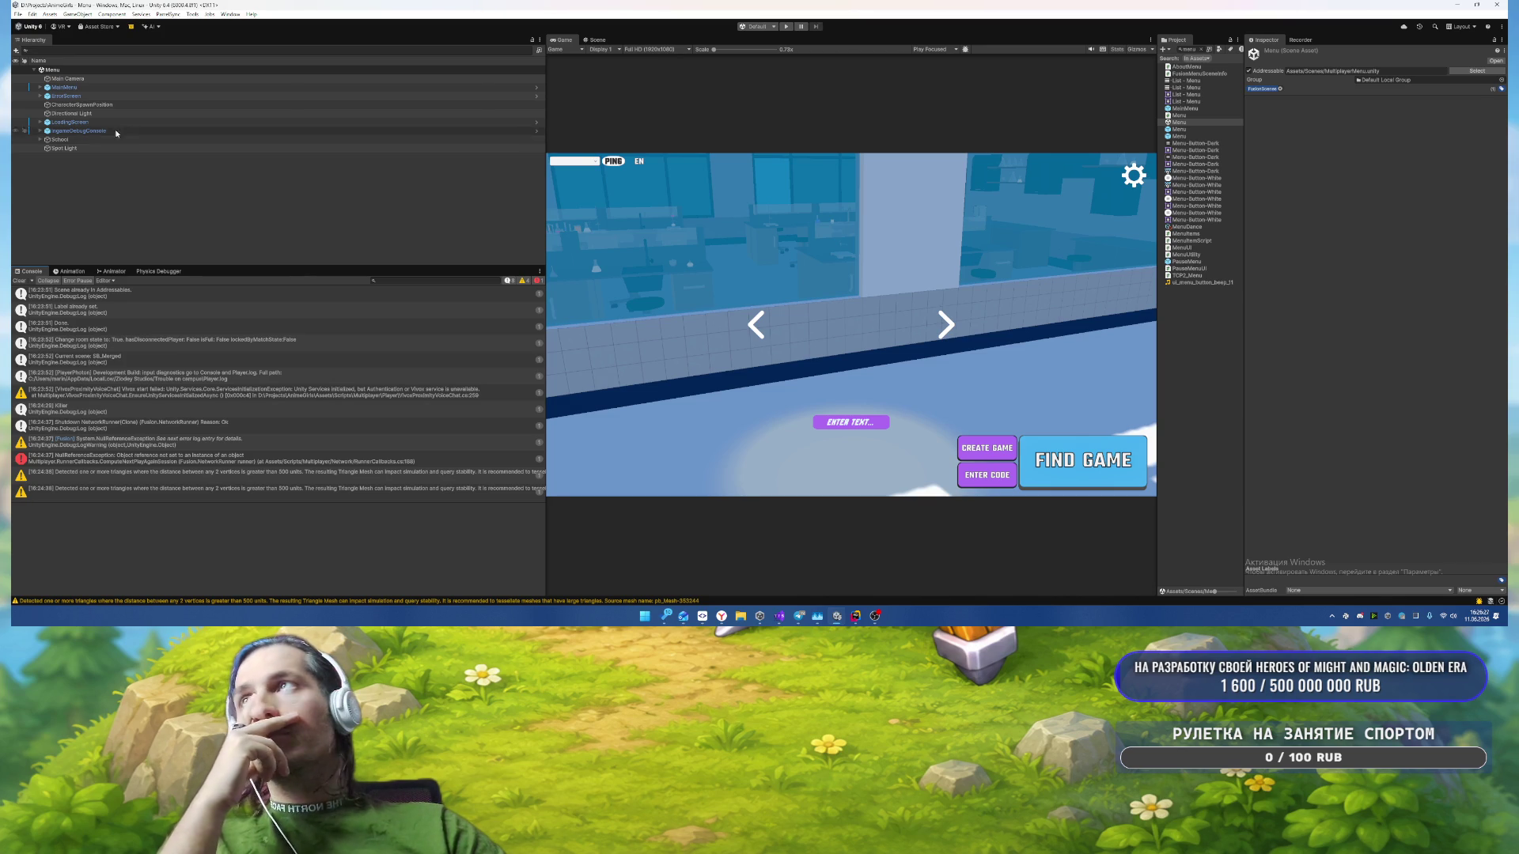
Step: Expand MainMenu, select its Menu object, and briefly run then stop the game
{"action": "left_click", "coordinate": [40, 88]}
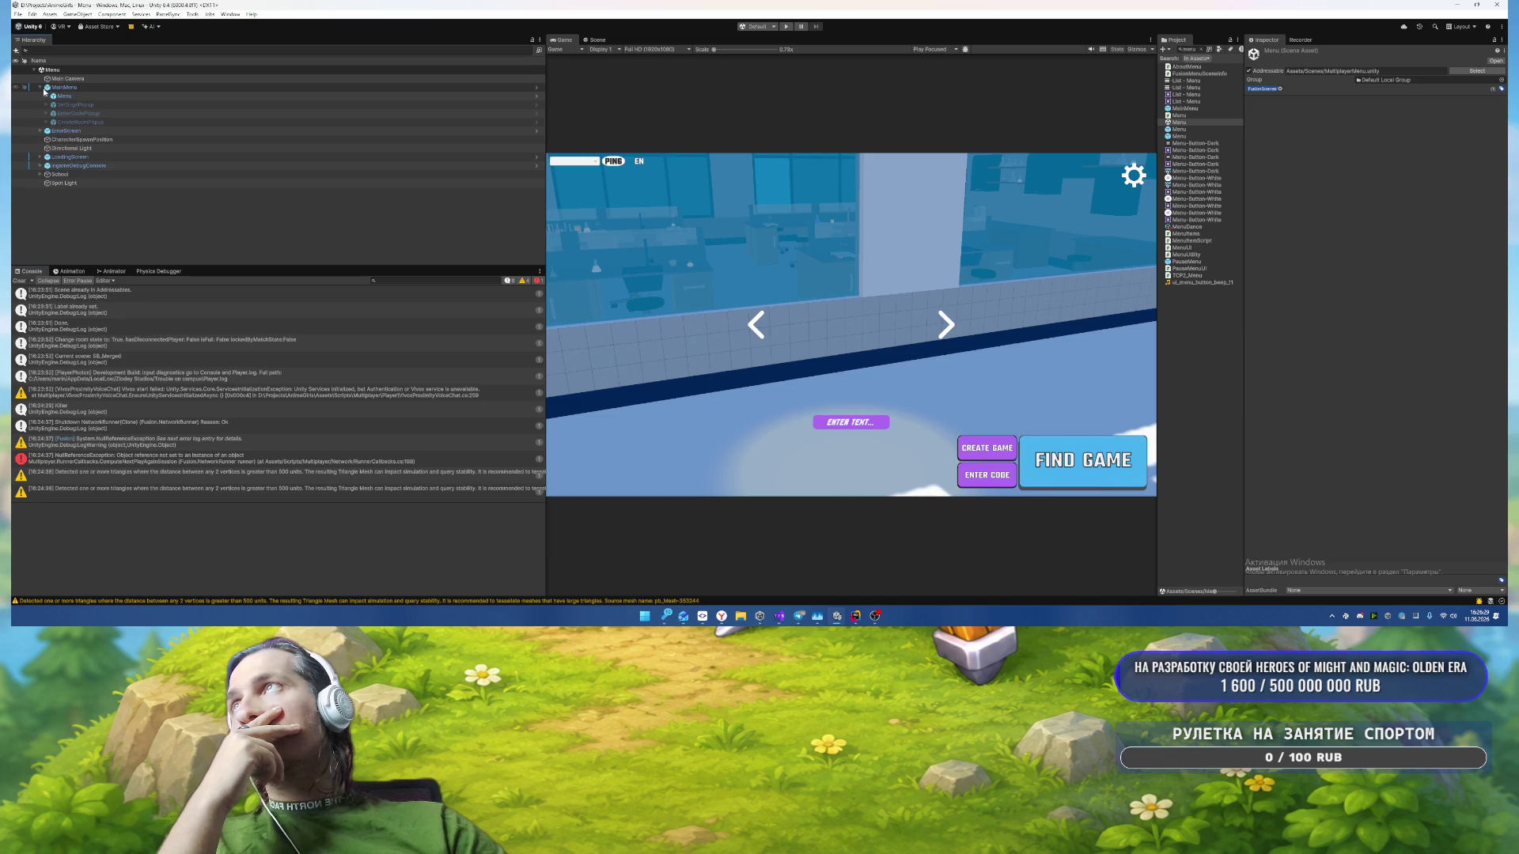
{"action": "left_click", "coordinate": [63, 96]}
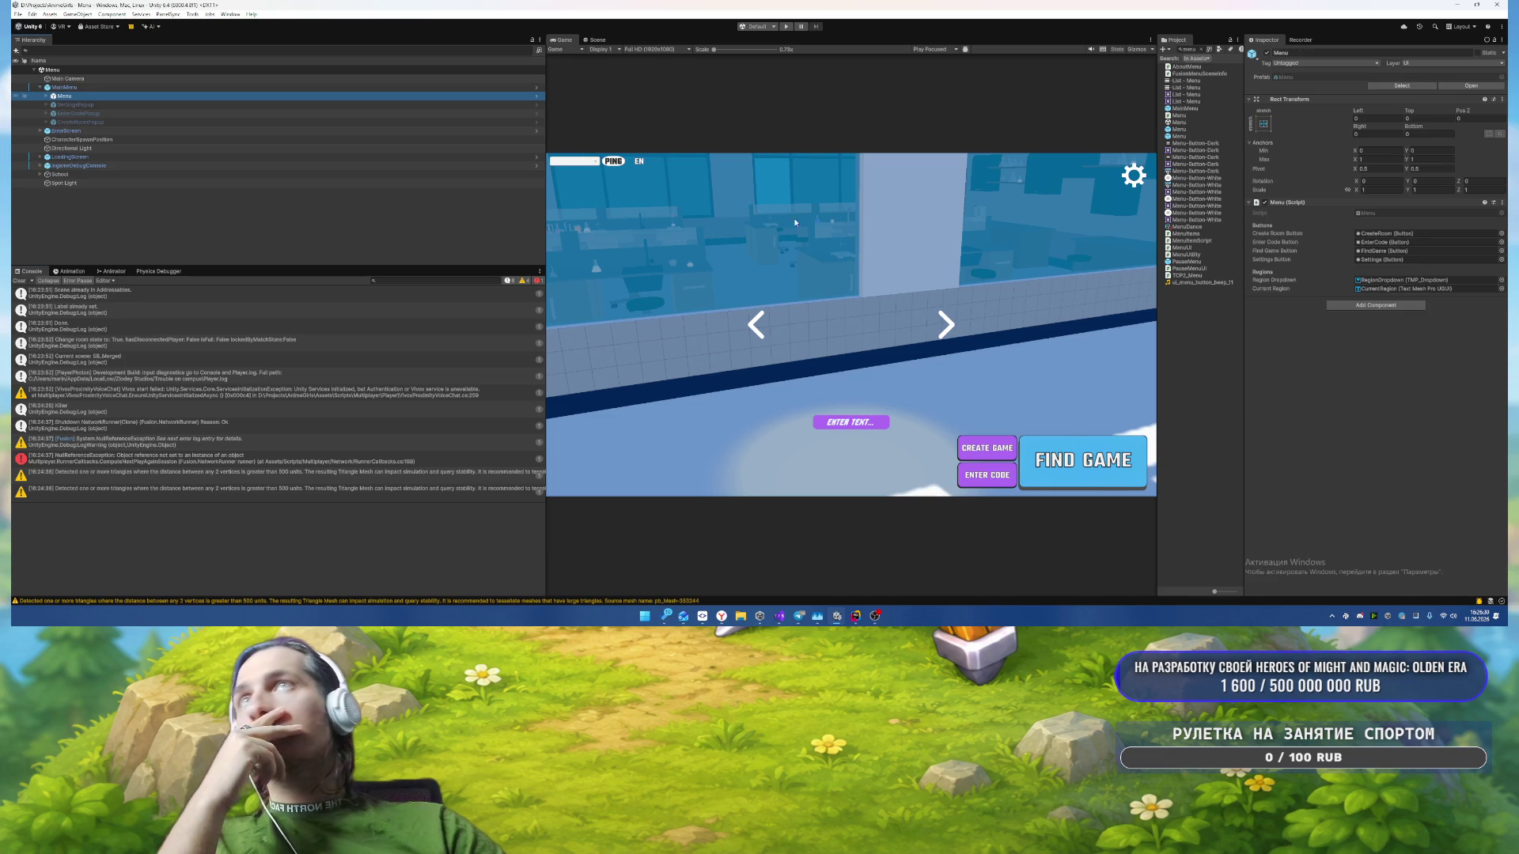
{"action": "left_click", "coordinate": [786, 26]}
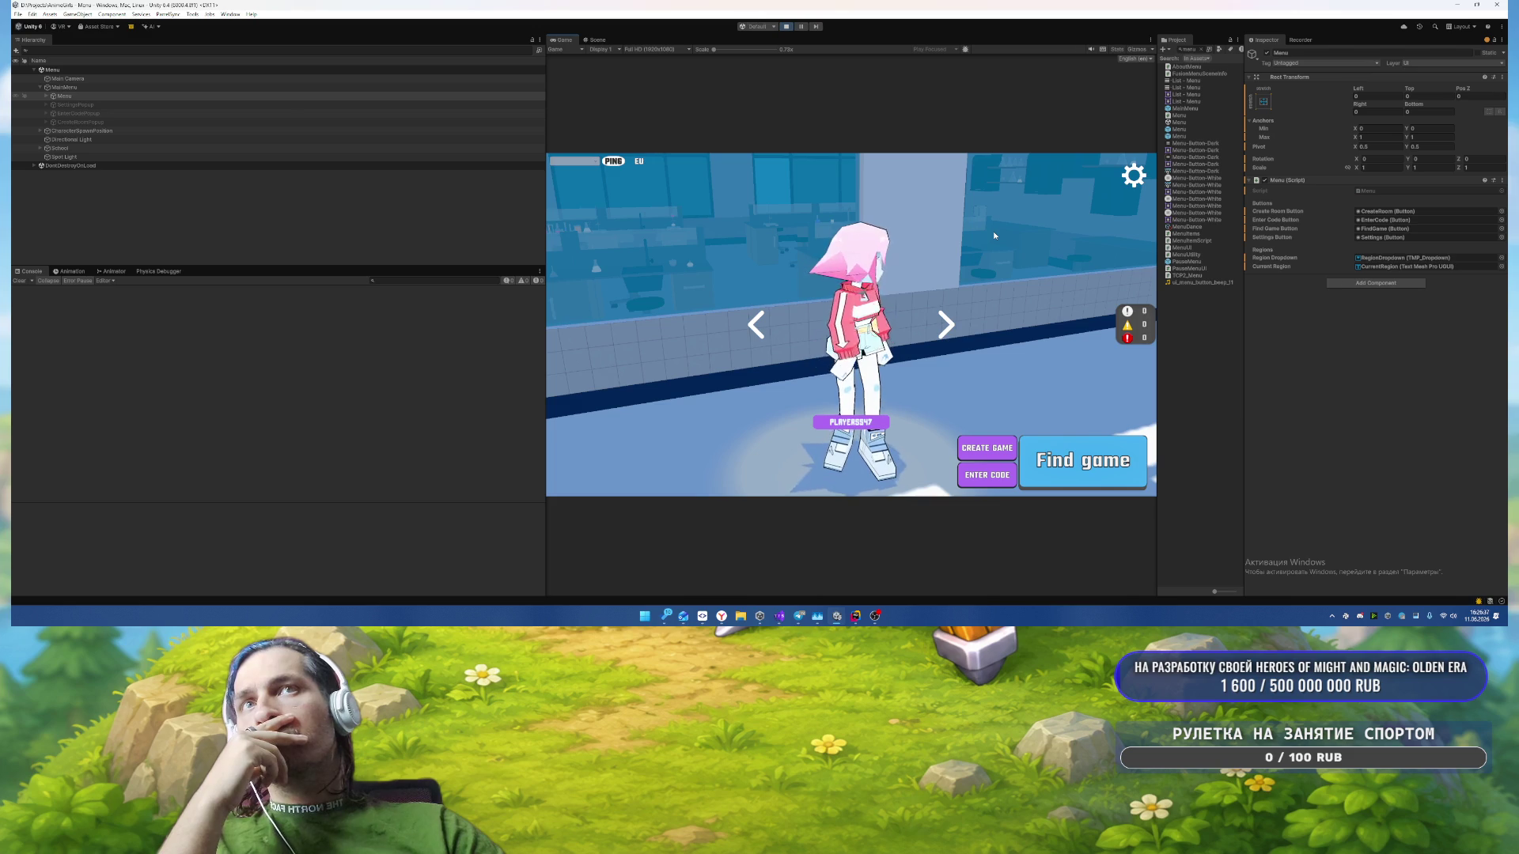
{"action": "left_click", "coordinate": [786, 26]}
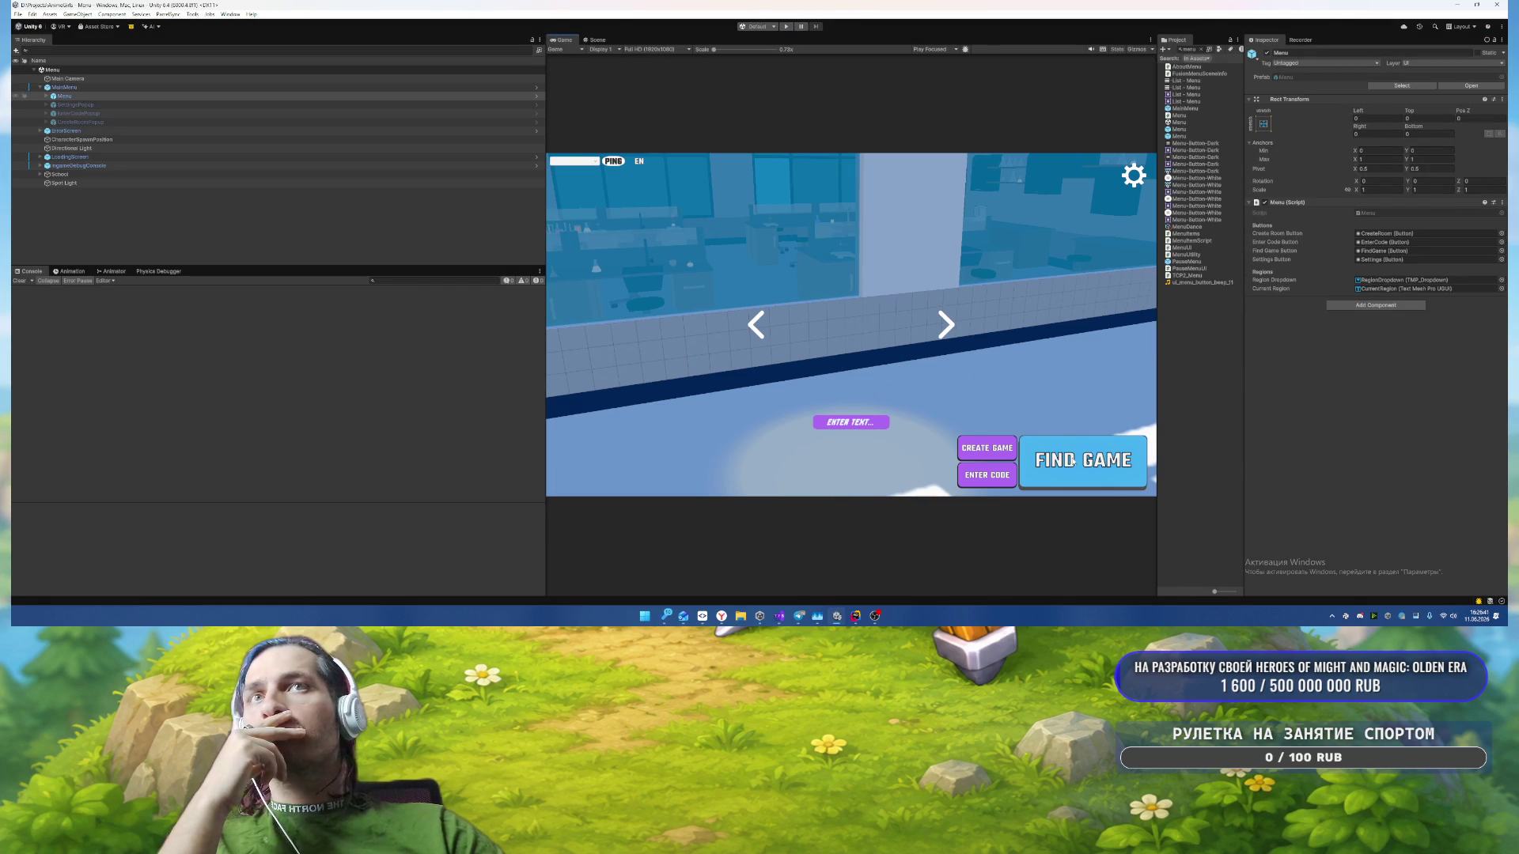
Step: Select the FindGame button's Text (TMP) child and enable the uppercase (AB) font style
{"action": "left_click", "coordinate": [598, 40]}
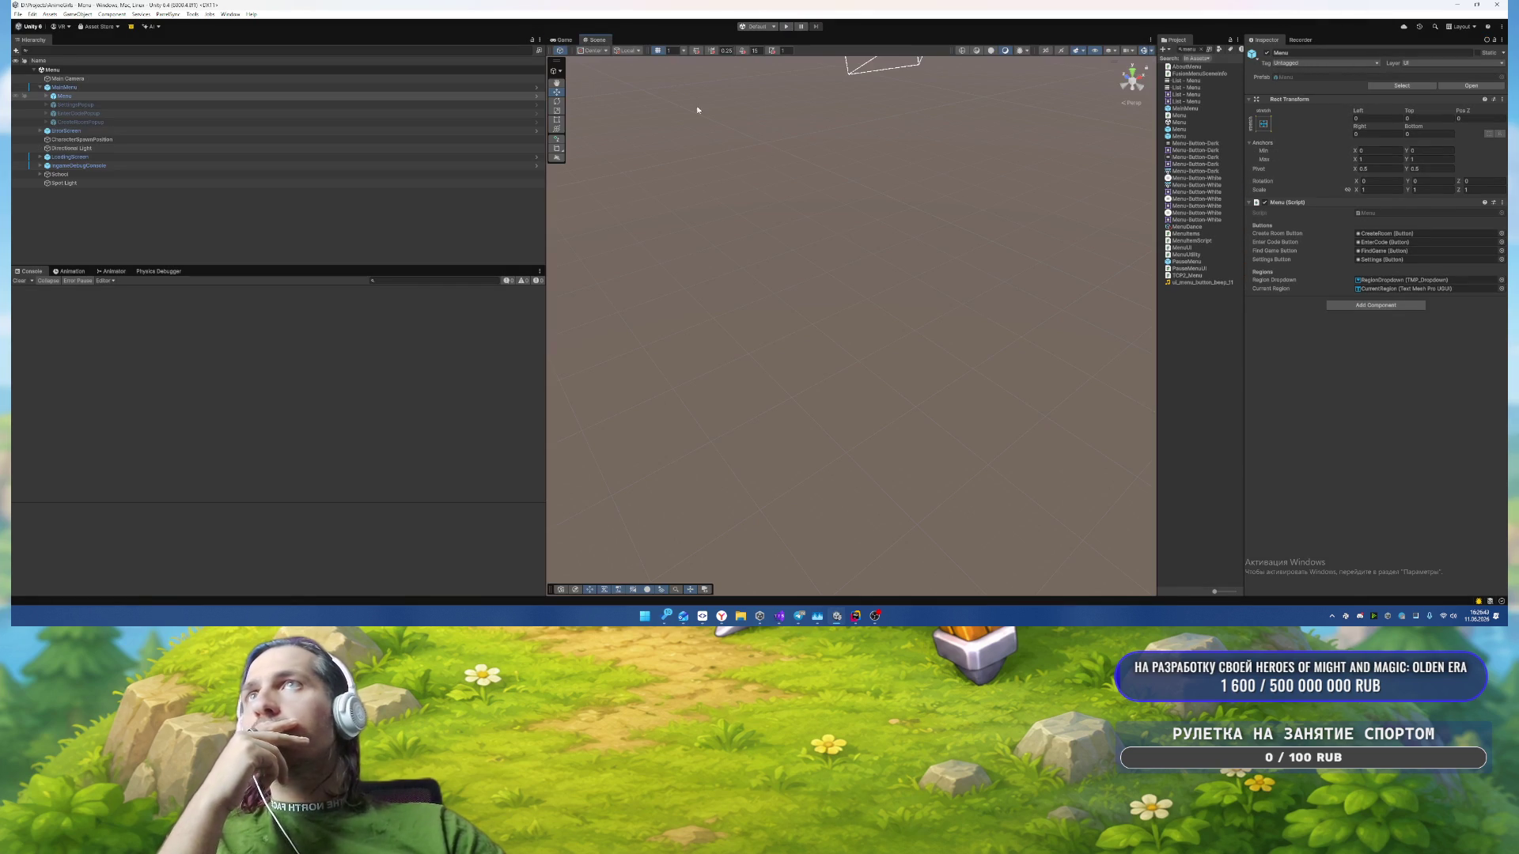
{"action": "left_click", "coordinate": [133, 96]}
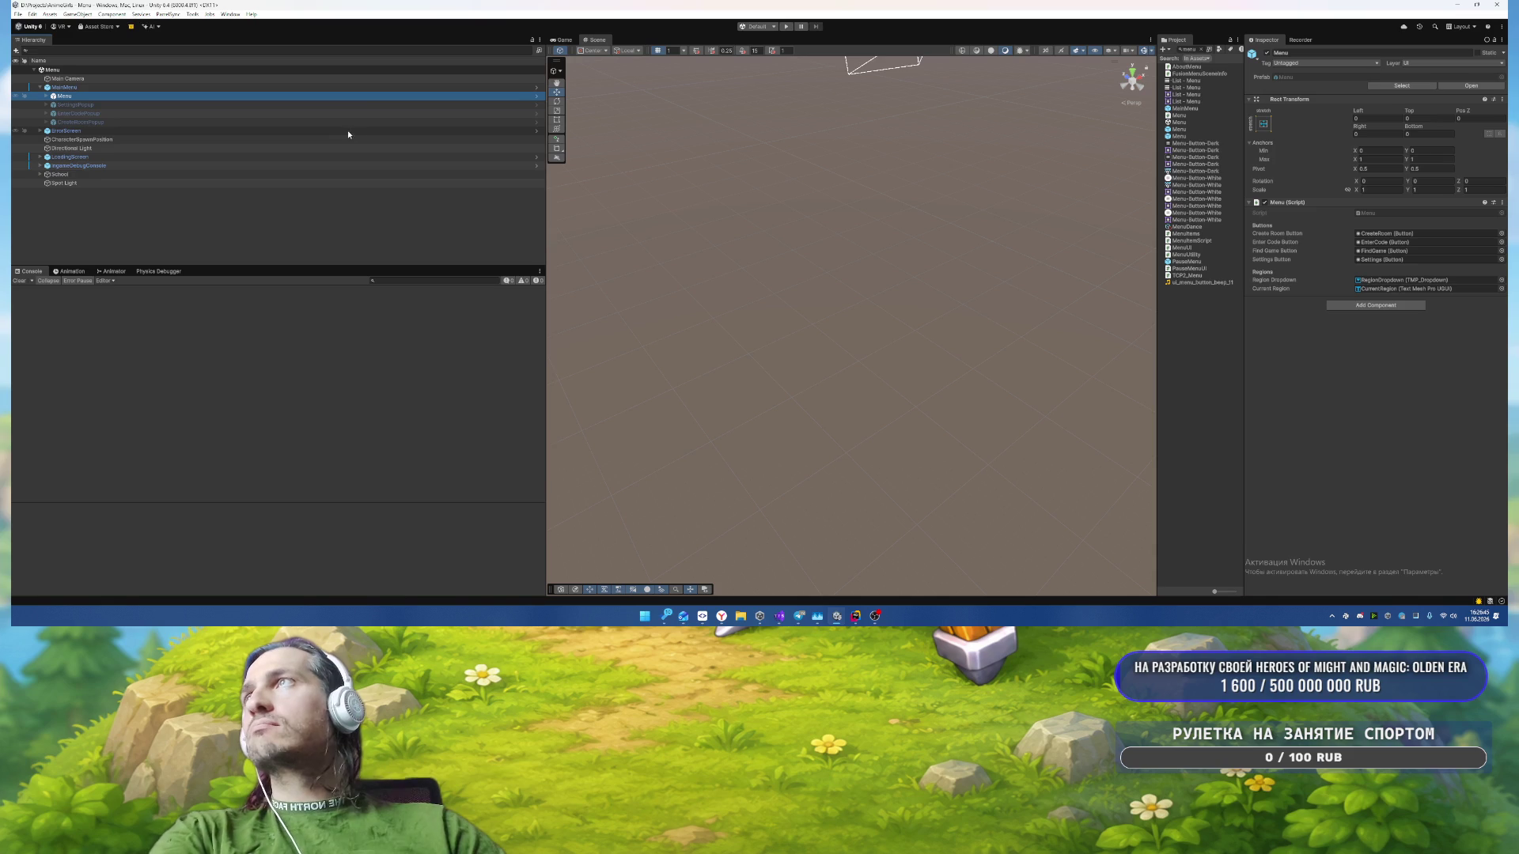
{"action": "key", "text": "Right"}
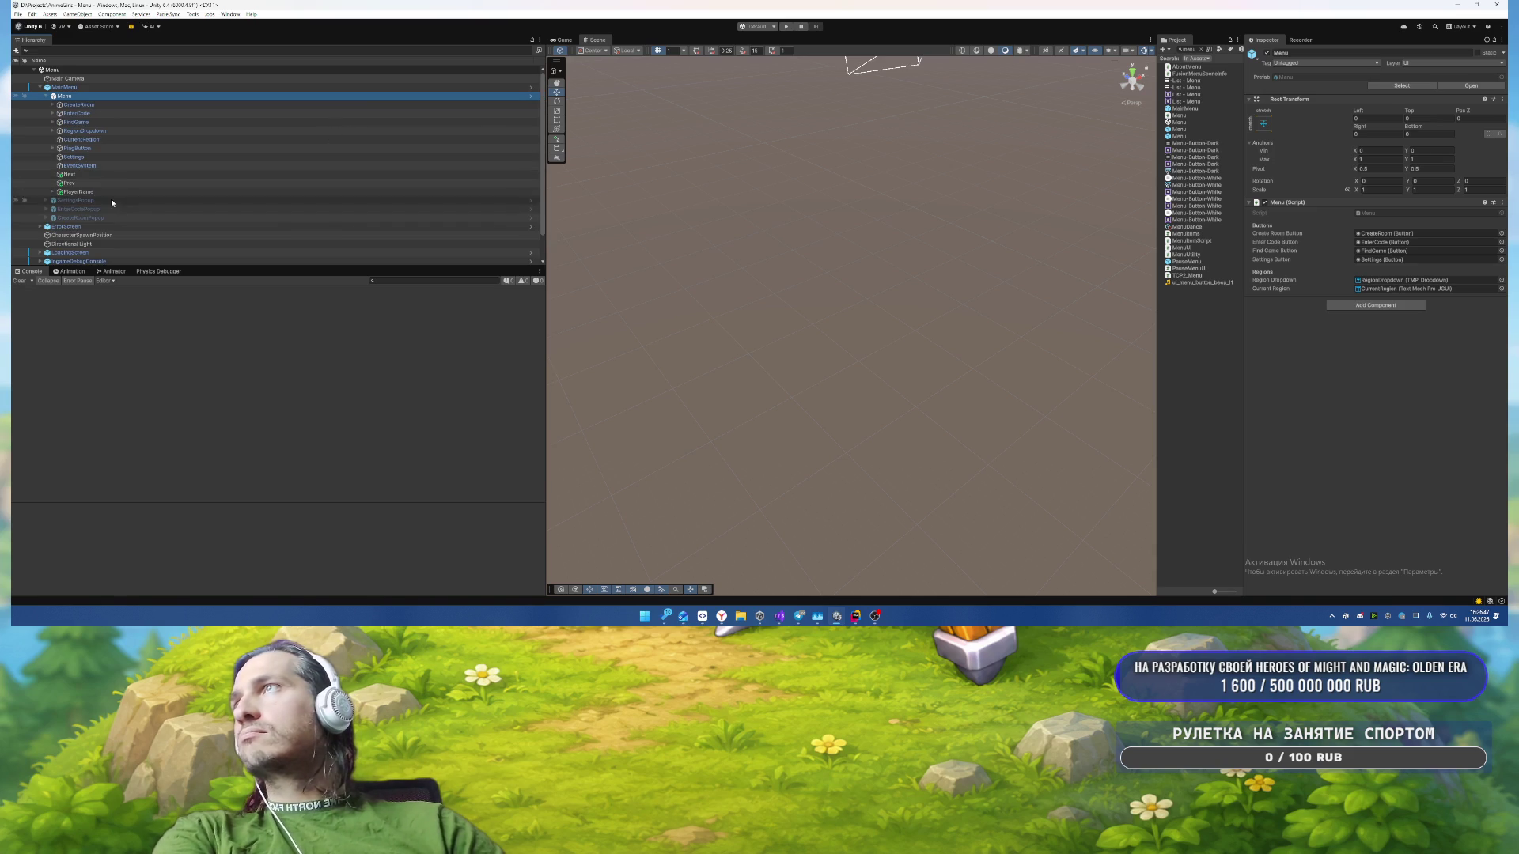
{"action": "left_click", "coordinate": [135, 121]}
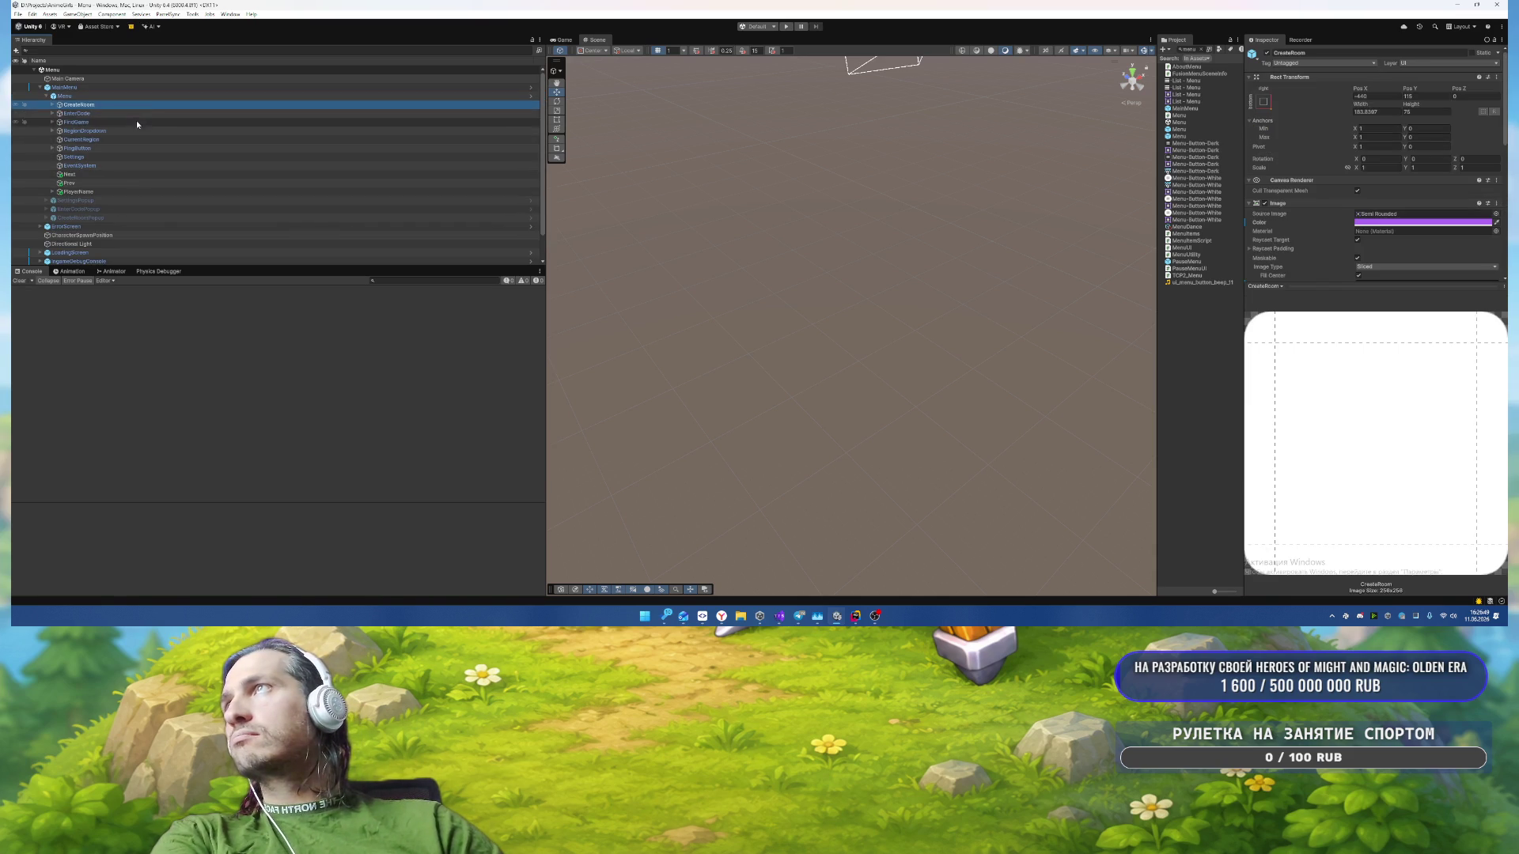
{"action": "key", "text": "f"}
{"action": "key", "text": "Right"}
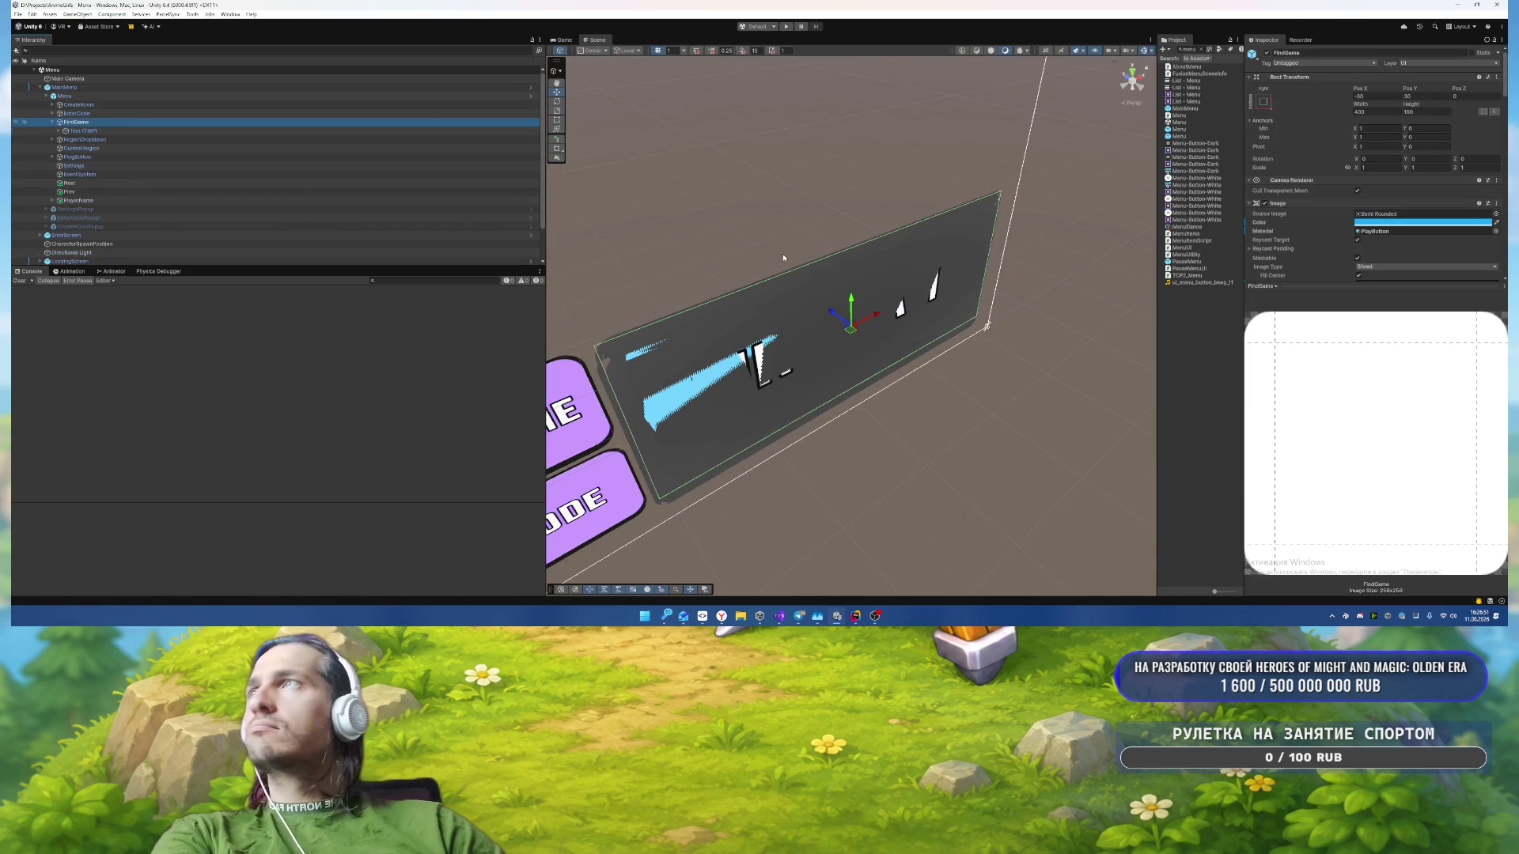
{"action": "key", "text": "Down"}
{"action": "scroll", "coordinate": [1362, 290], "scroll_direction": "down", "scroll_amount": 3}
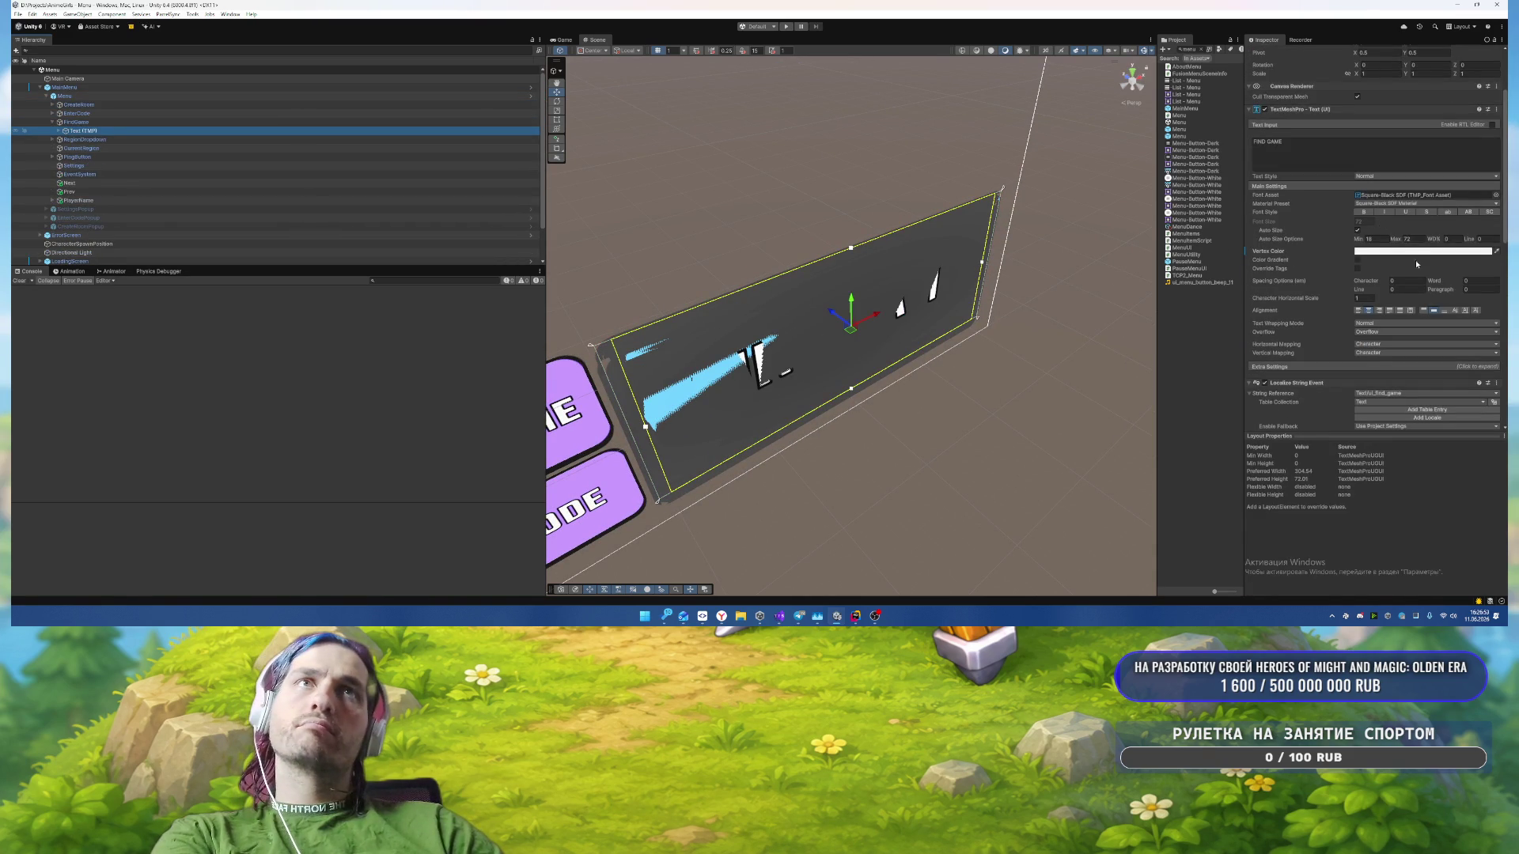
{"action": "left_click", "coordinate": [1468, 212]}
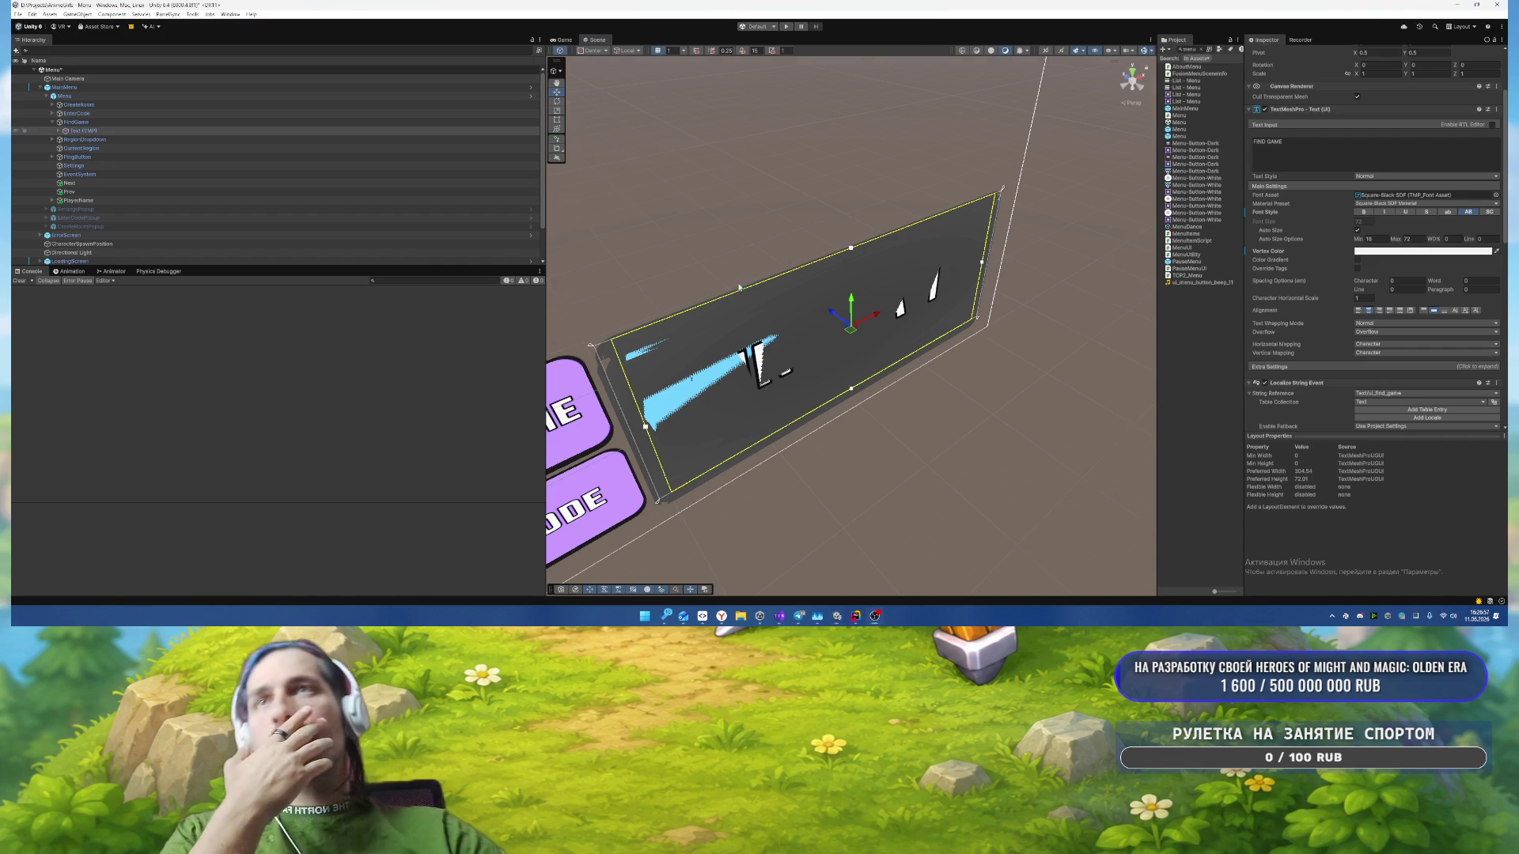
{"action": "mouse_move", "coordinate": [659, 458]}
{"action": "left_mouse_down"}
{"action": "mouse_move", "coordinate": [688, 244]}
{"action": "mouse_move", "coordinate": [675, 241]}
{"action": "mouse_move", "coordinate": [768, 241]}
{"action": "mouse_move", "coordinate": [853, 385]}
{"action": "mouse_move", "coordinate": [698, 359]}
{"action": "mouse_move", "coordinate": [864, 344]}
{"action": "left_mouse_up"}
{"action": "left_click", "coordinate": [770, 250]}
Step: Select the LoadingScreen object and its Panel in the scene
{"action": "left_click", "coordinate": [863, 345]}
{"action": "left_click", "coordinate": [870, 320]}
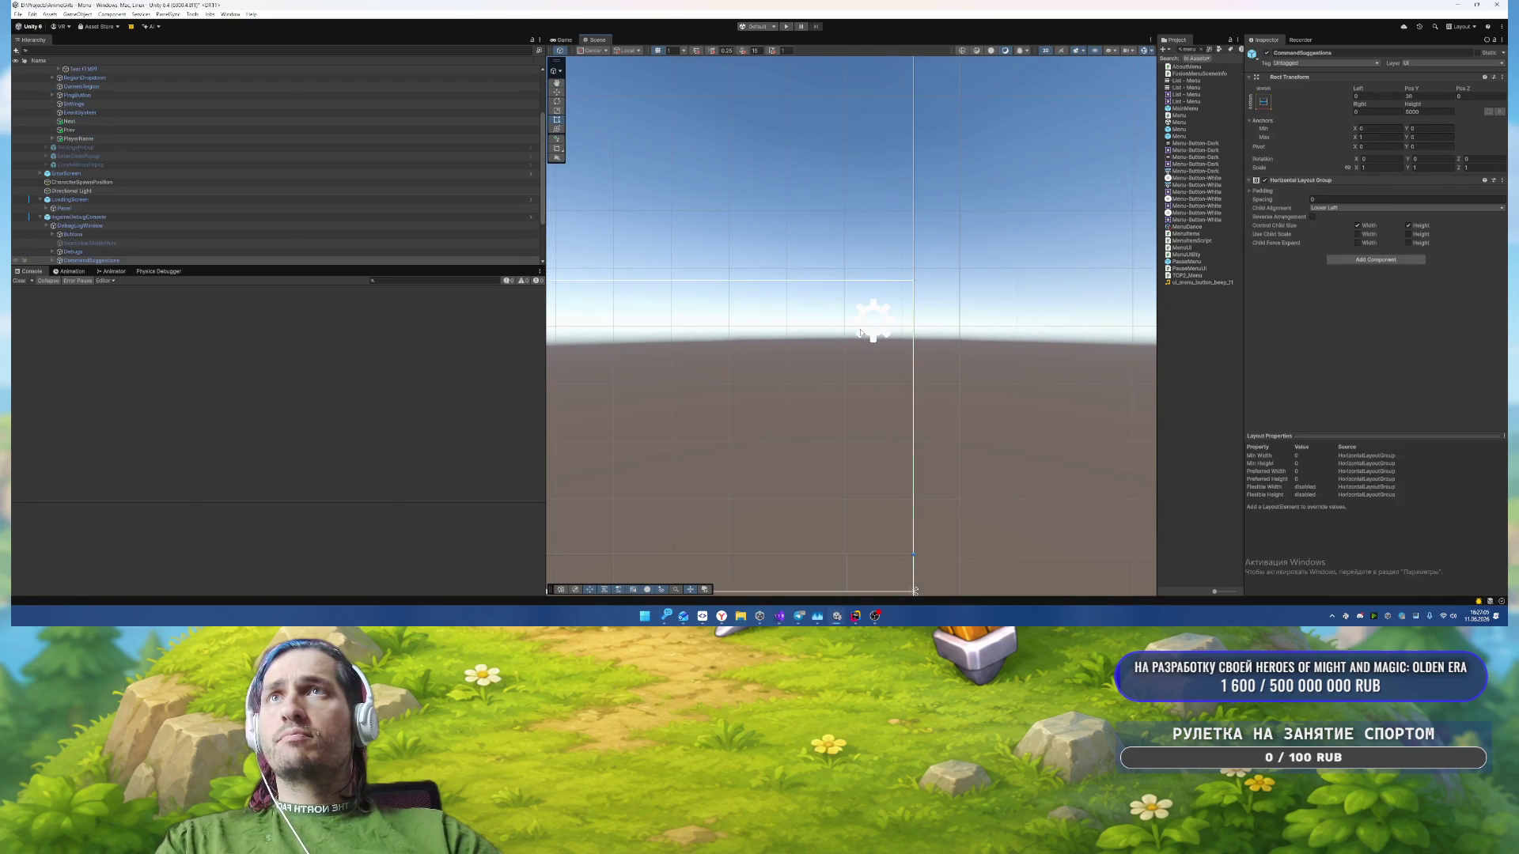
{"action": "left_click", "coordinate": [873, 316]}
{"action": "left_click", "coordinate": [874, 314]}
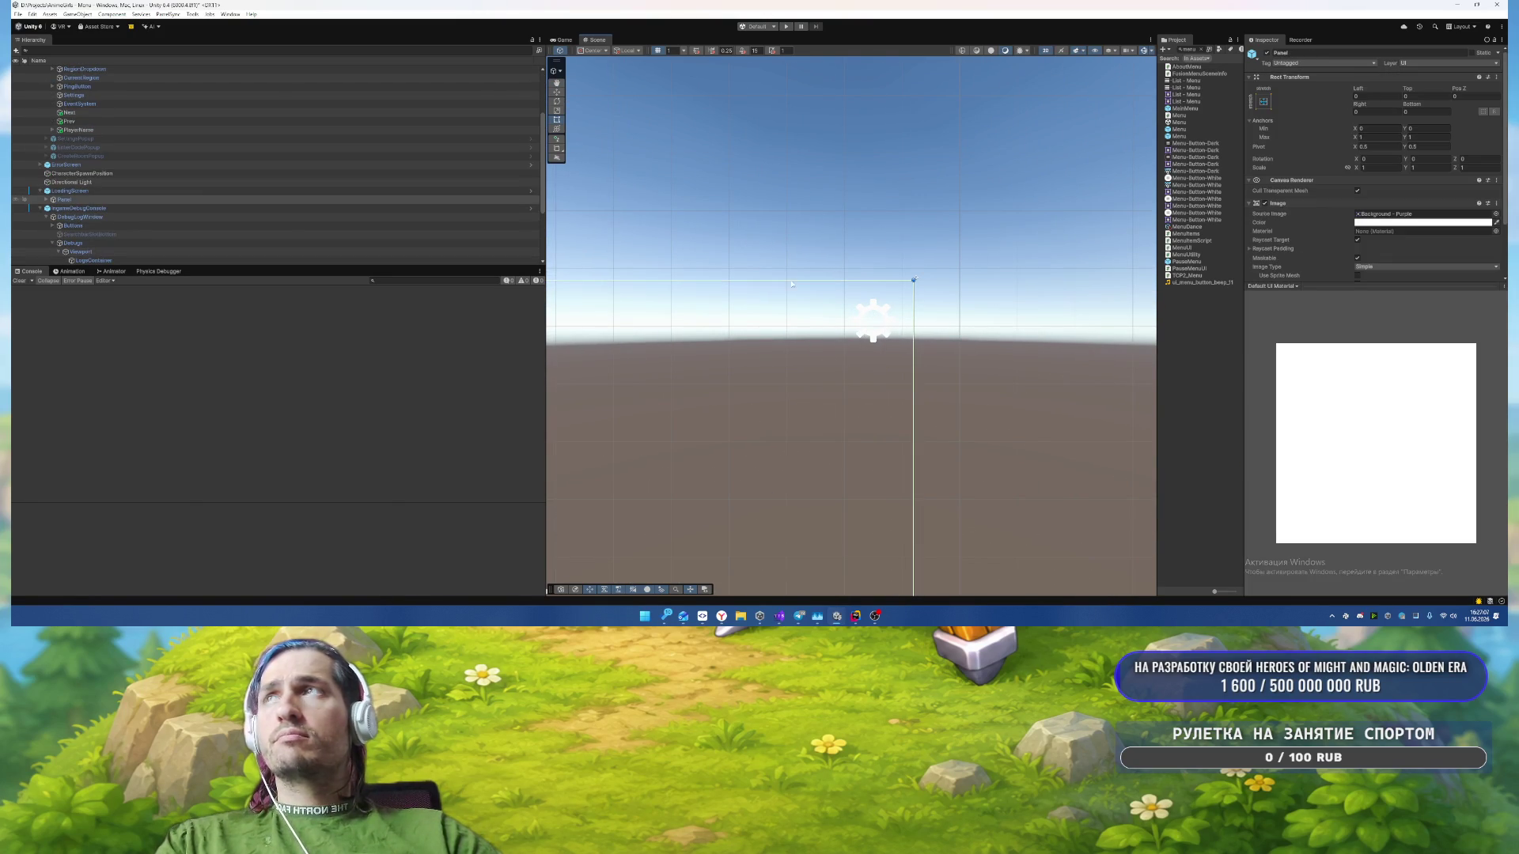
{"action": "scroll", "coordinate": [205, 195], "scroll_direction": "up", "scroll_amount": 3}
Step: Set the Settings gear's Rect Transform Pos X and Pos Y to -20
{"action": "left_click", "coordinate": [127, 165]}
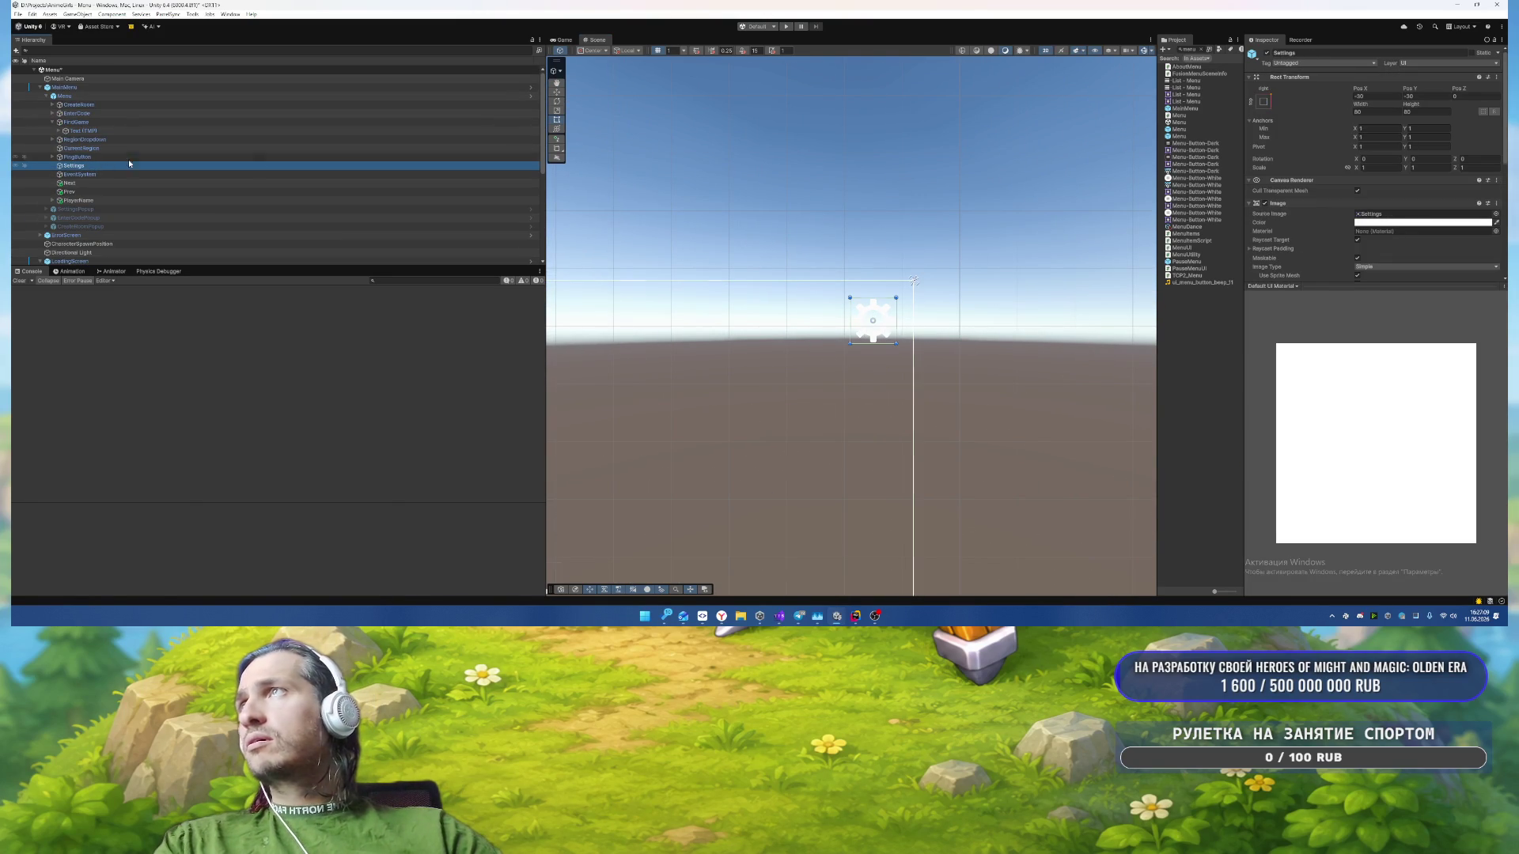
{"action": "left_click", "coordinate": [1390, 95]}
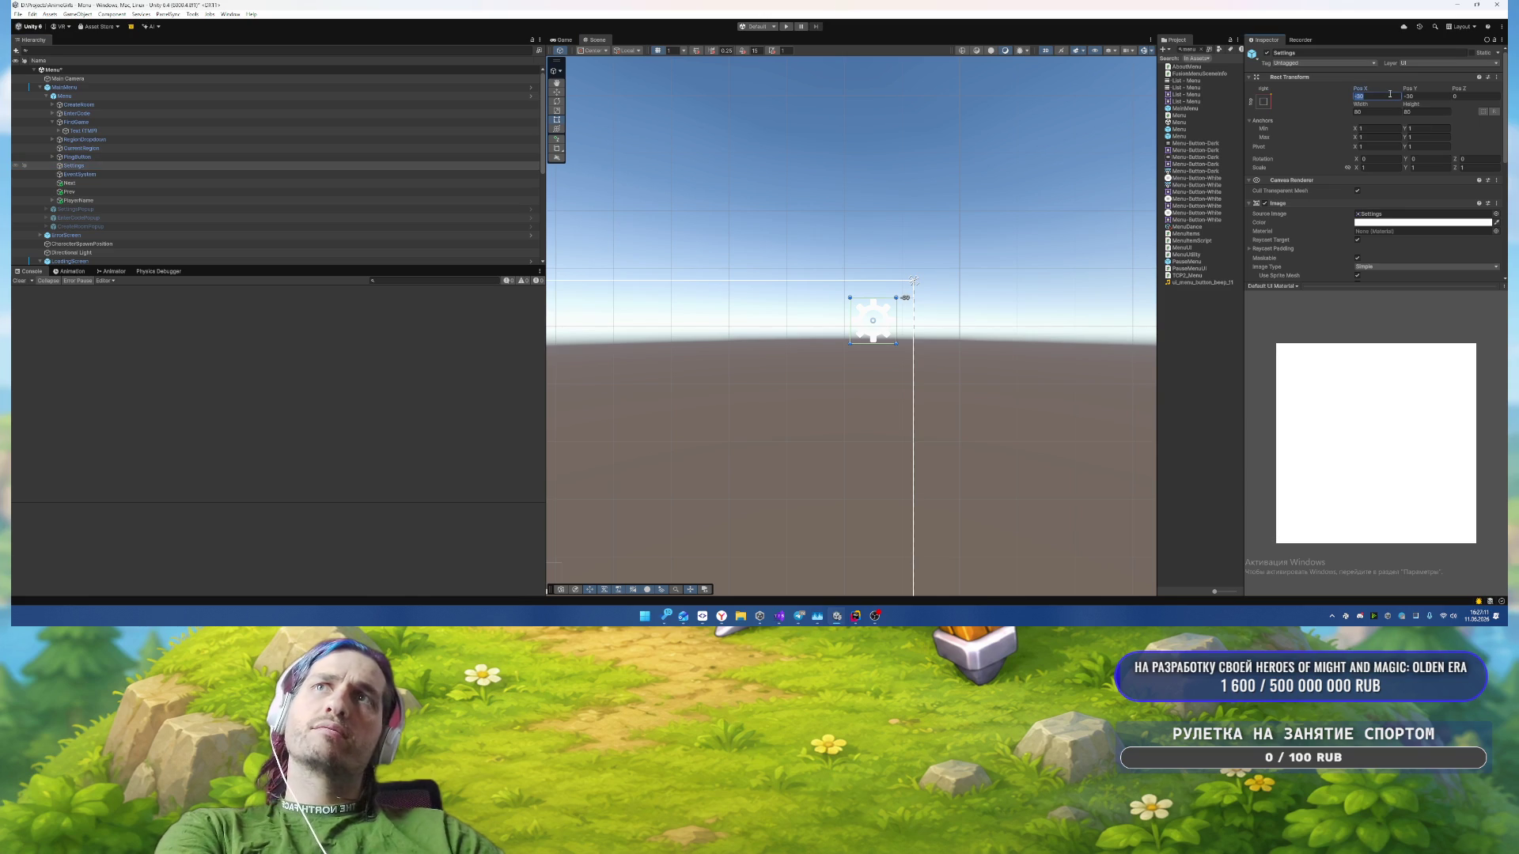
{"action": "type", "text": "-20"}
{"action": "left_click", "coordinate": [1411, 96]}
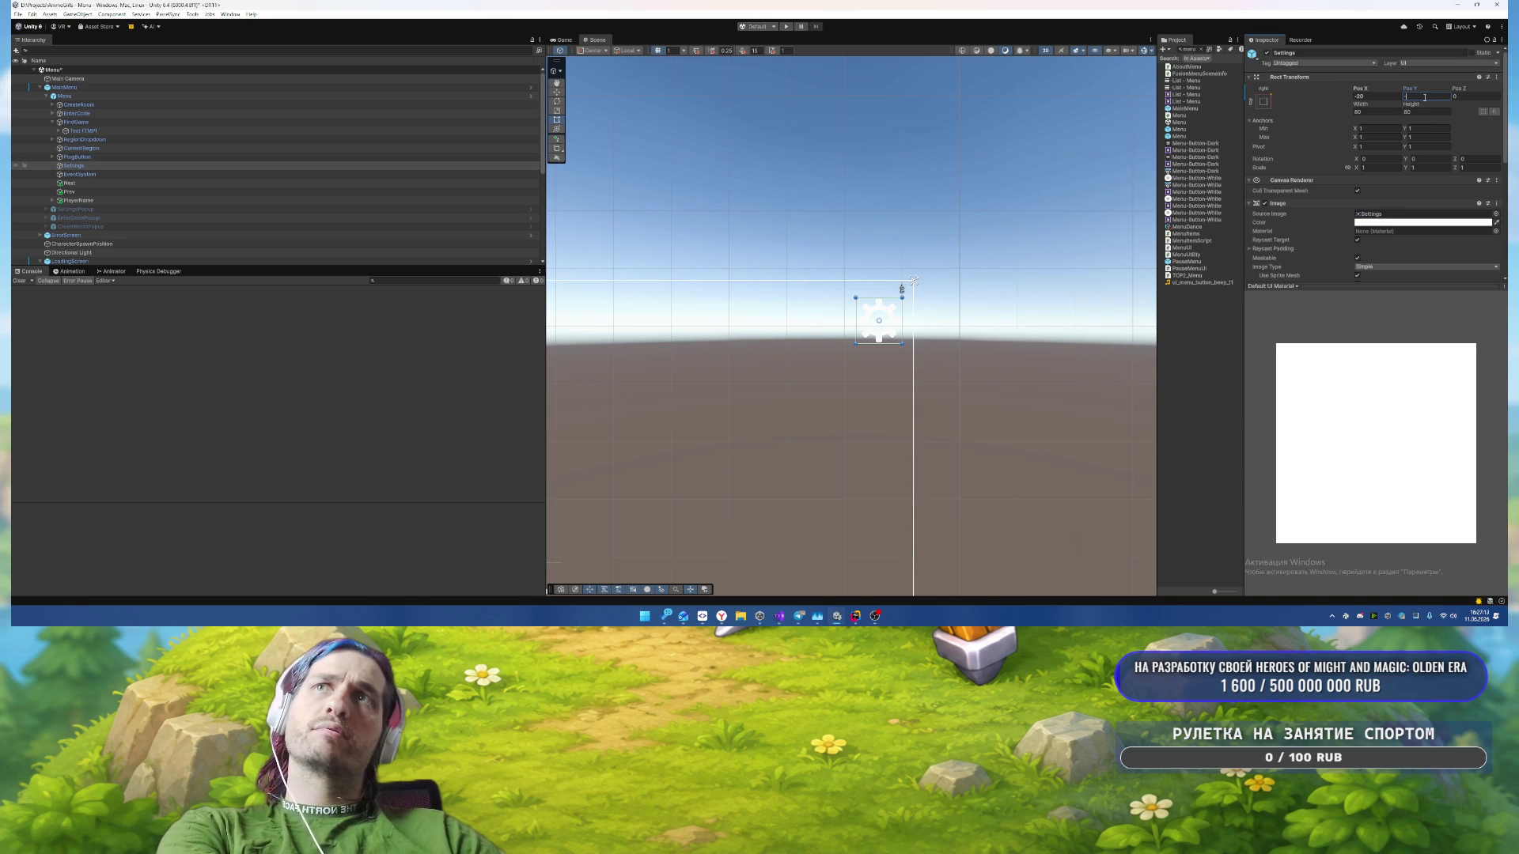
{"action": "type", "text": "-20"}
{"action": "scroll", "coordinate": [951, 409], "scroll_direction": "down", "scroll_amount": 5}
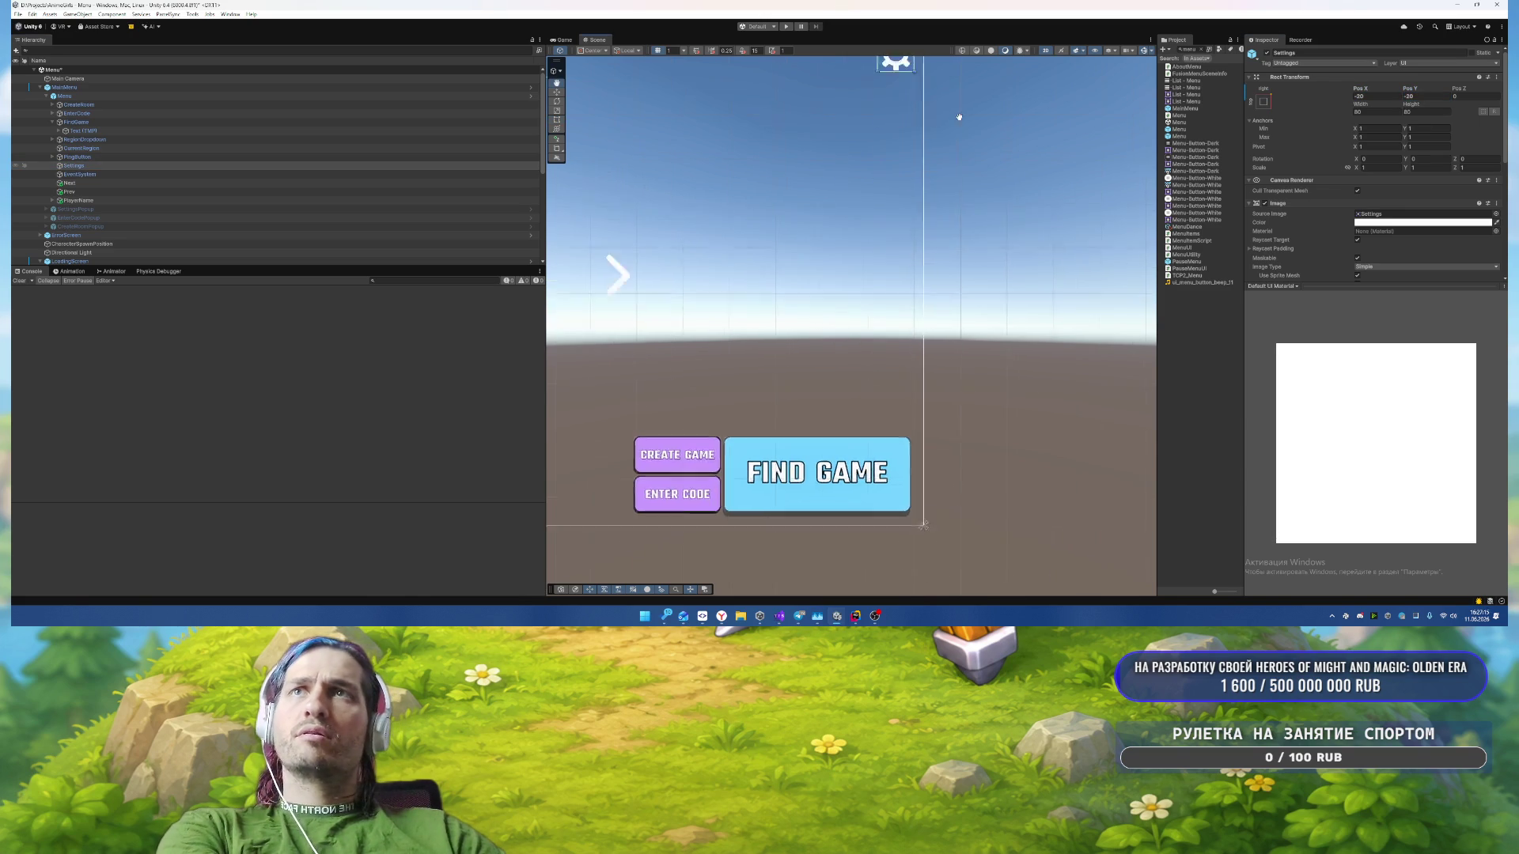
{"action": "scroll", "coordinate": [961, 375], "scroll_direction": "up", "scroll_amount": 5}
{"action": "scroll", "coordinate": [962, 375], "scroll_direction": "up", "scroll_amount": 5}
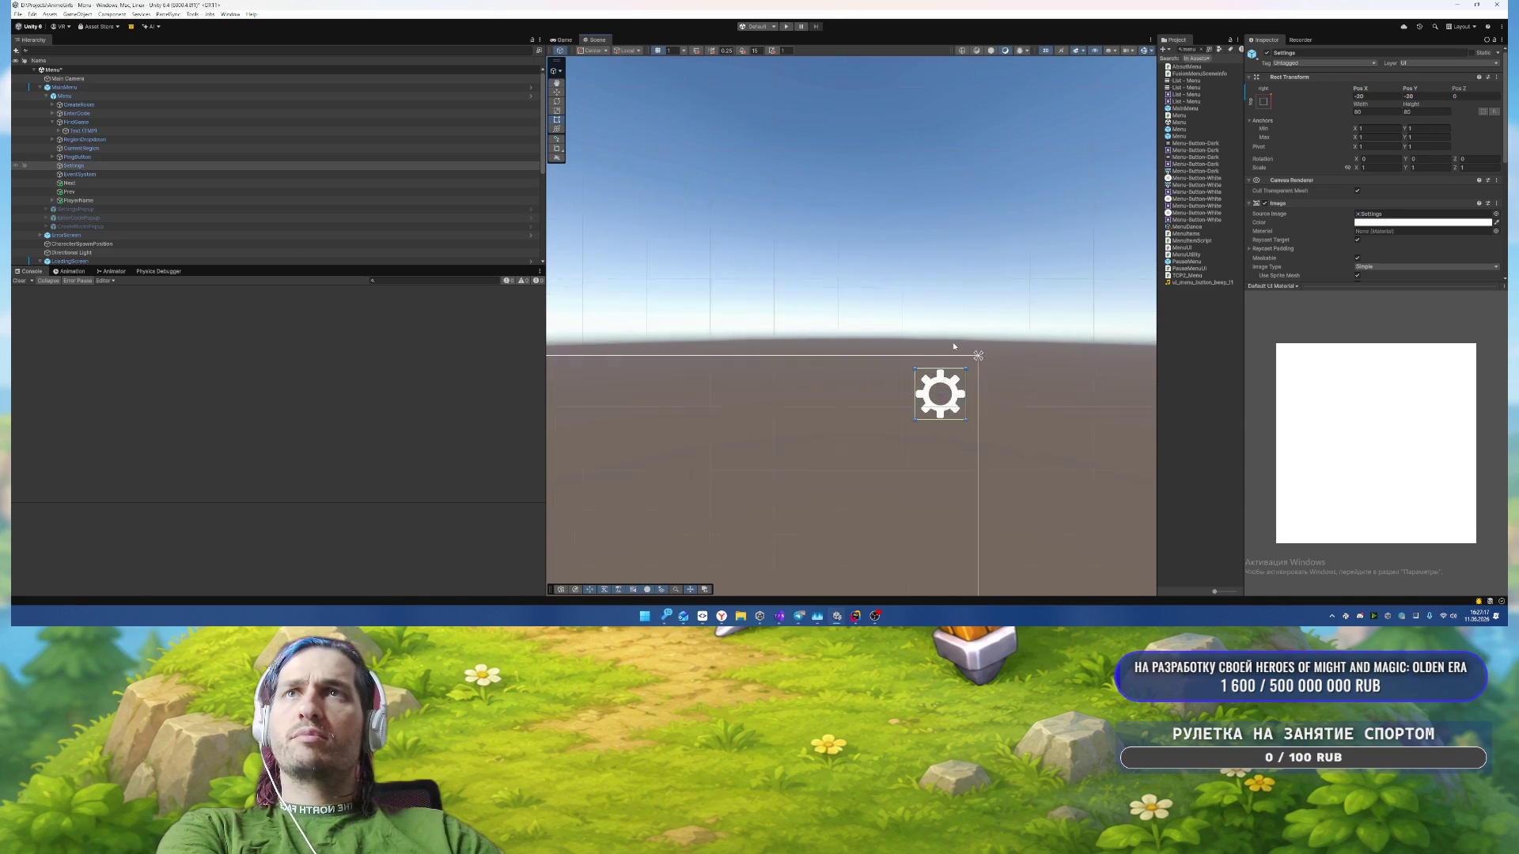
{"action": "scroll", "coordinate": [1351, 249], "scroll_direction": "down", "scroll_amount": 1}
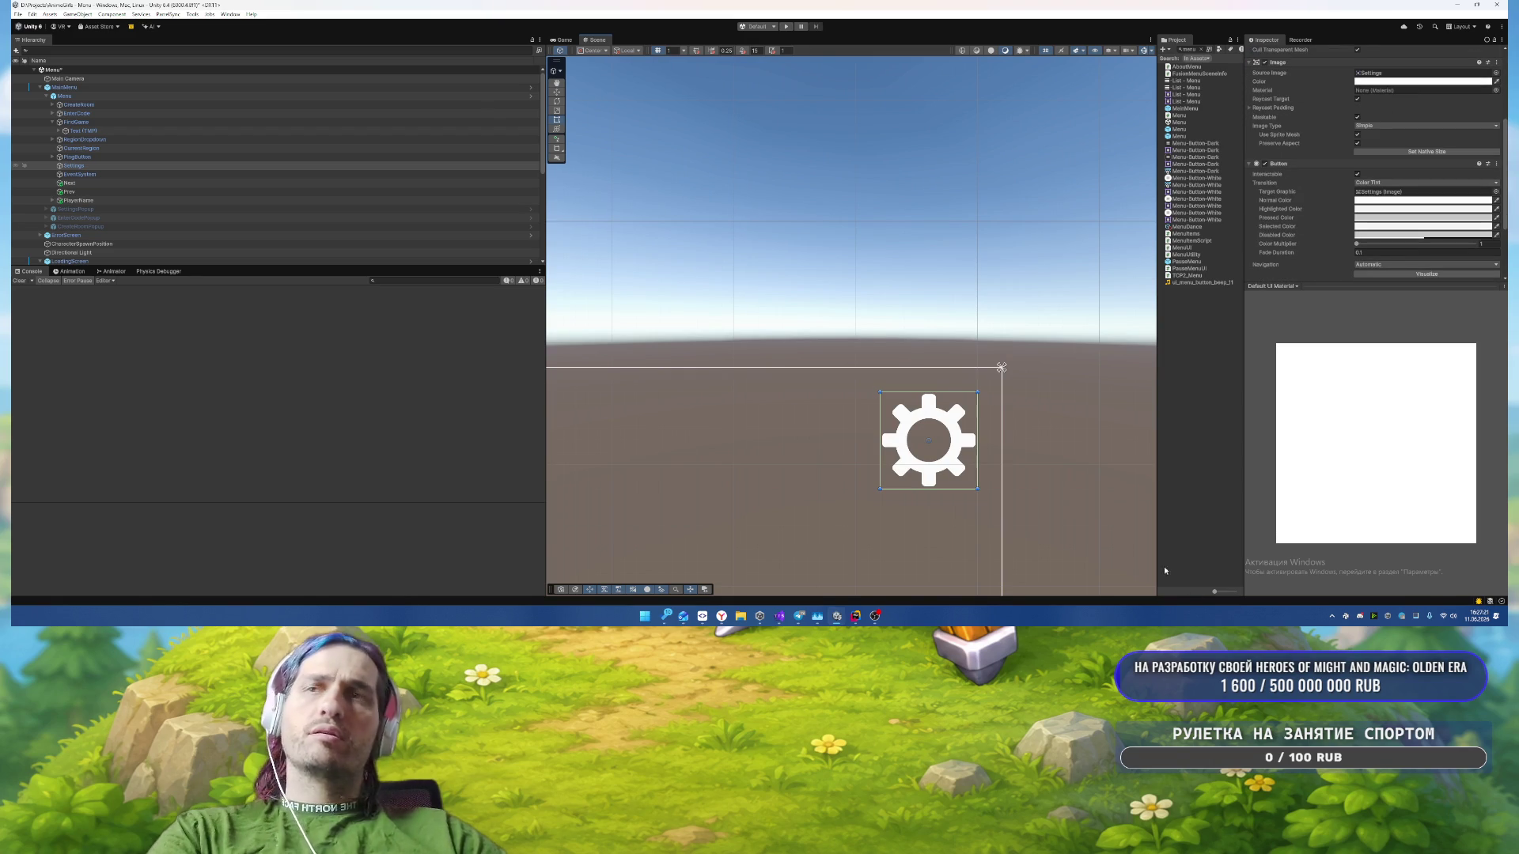
Step: Set the Settings gear's Image colour to a pinkish-purple tint
{"action": "left_click", "coordinate": [1333, 618]}
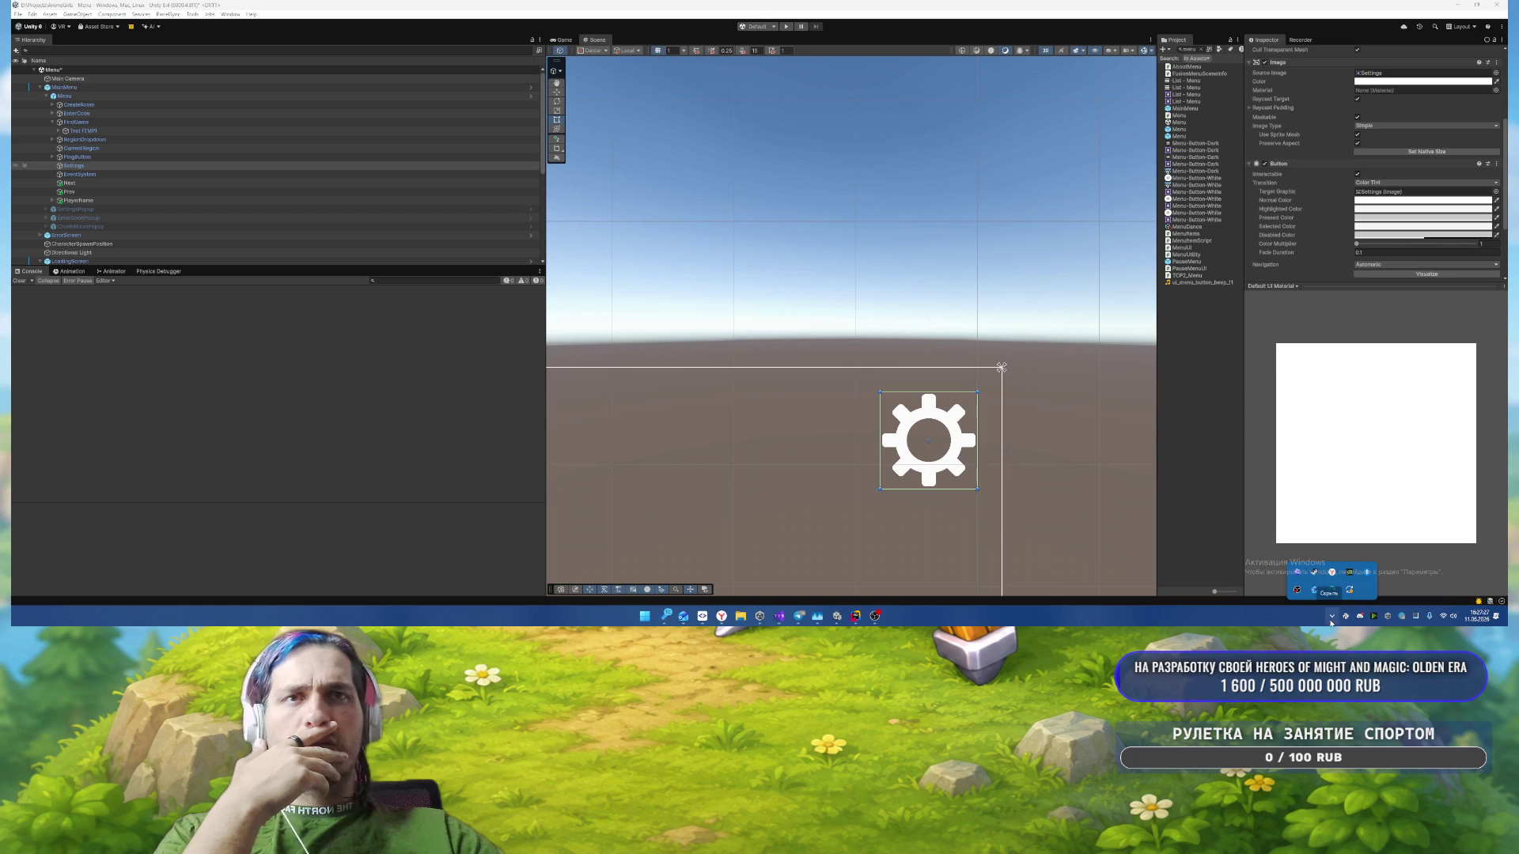
{"action": "left_click", "coordinate": [1350, 589]}
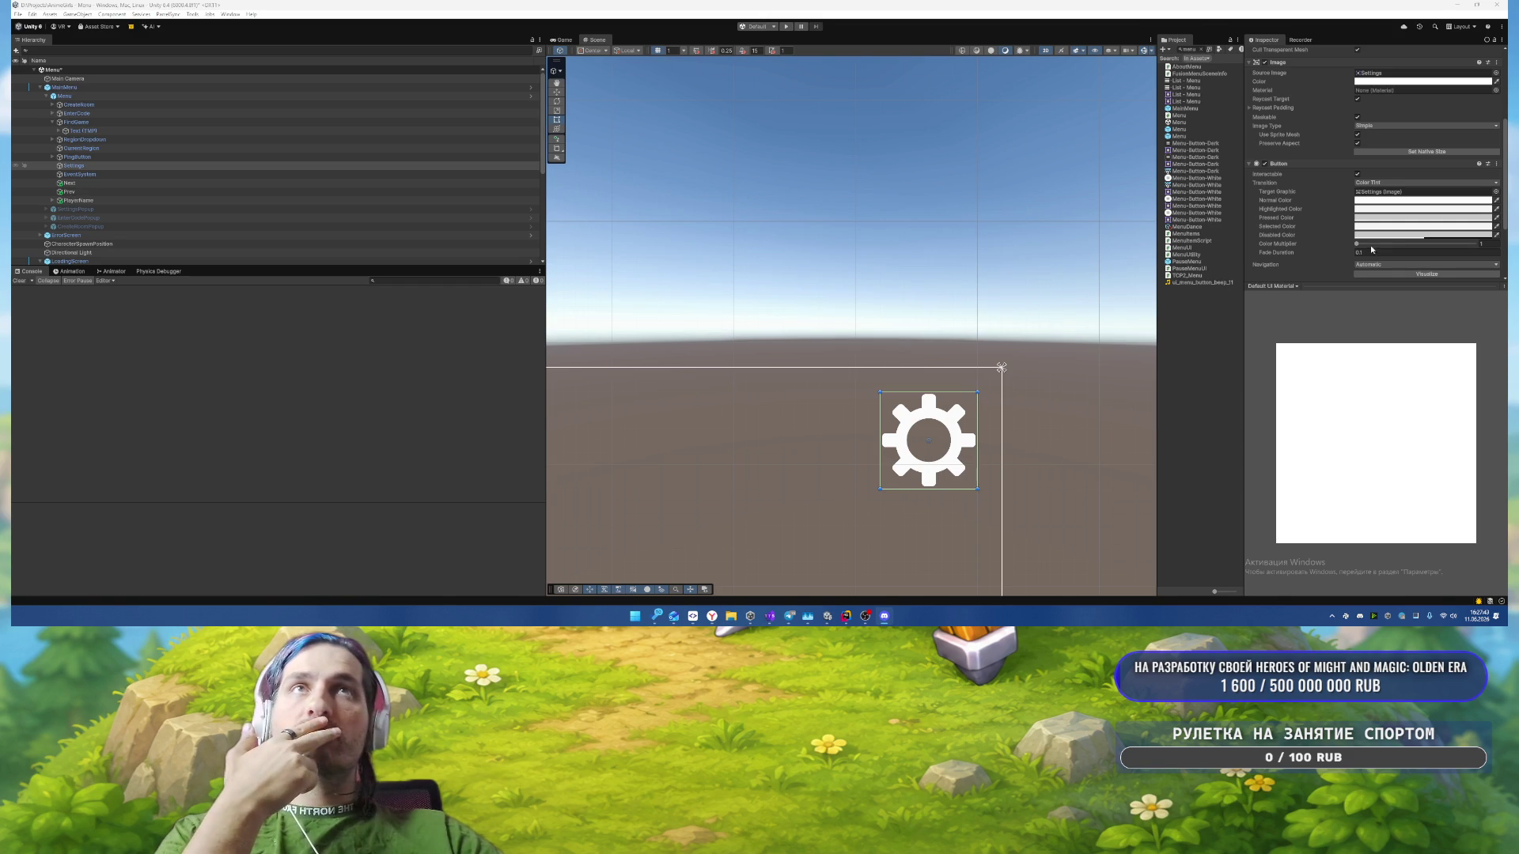
{"action": "left_click", "coordinate": [1422, 81]}
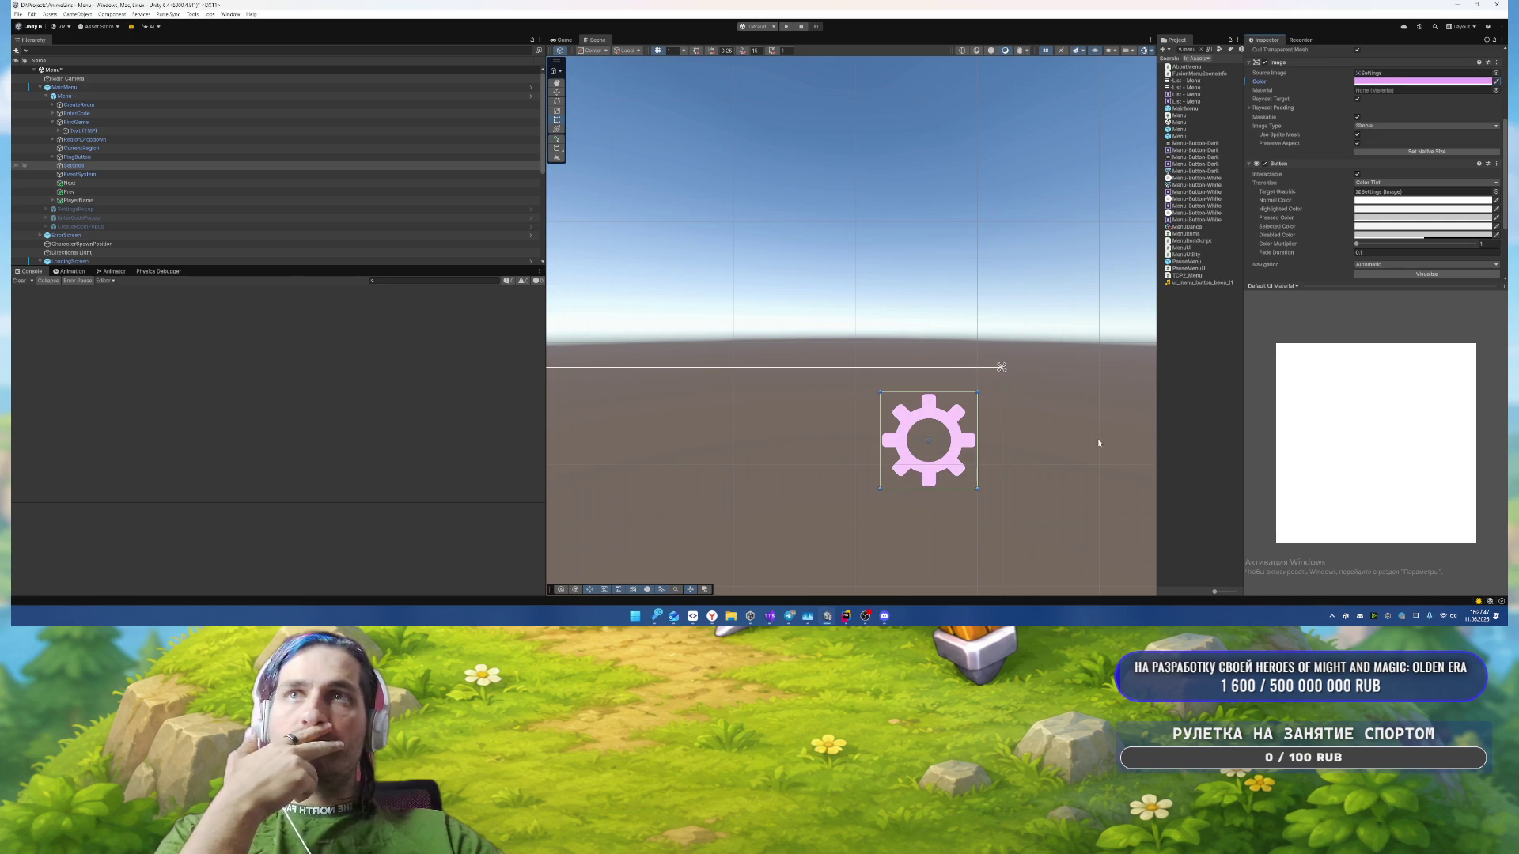
{"action": "scroll", "coordinate": [1098, 443], "scroll_direction": "down", "scroll_amount": 3}
{"action": "mouse_move", "coordinate": [976, 424]}
{"action": "left_mouse_down"}
{"action": "mouse_move", "coordinate": [1021, 242]}
{"action": "mouse_move", "coordinate": [1005, 302]}
{"action": "left_mouse_up"}
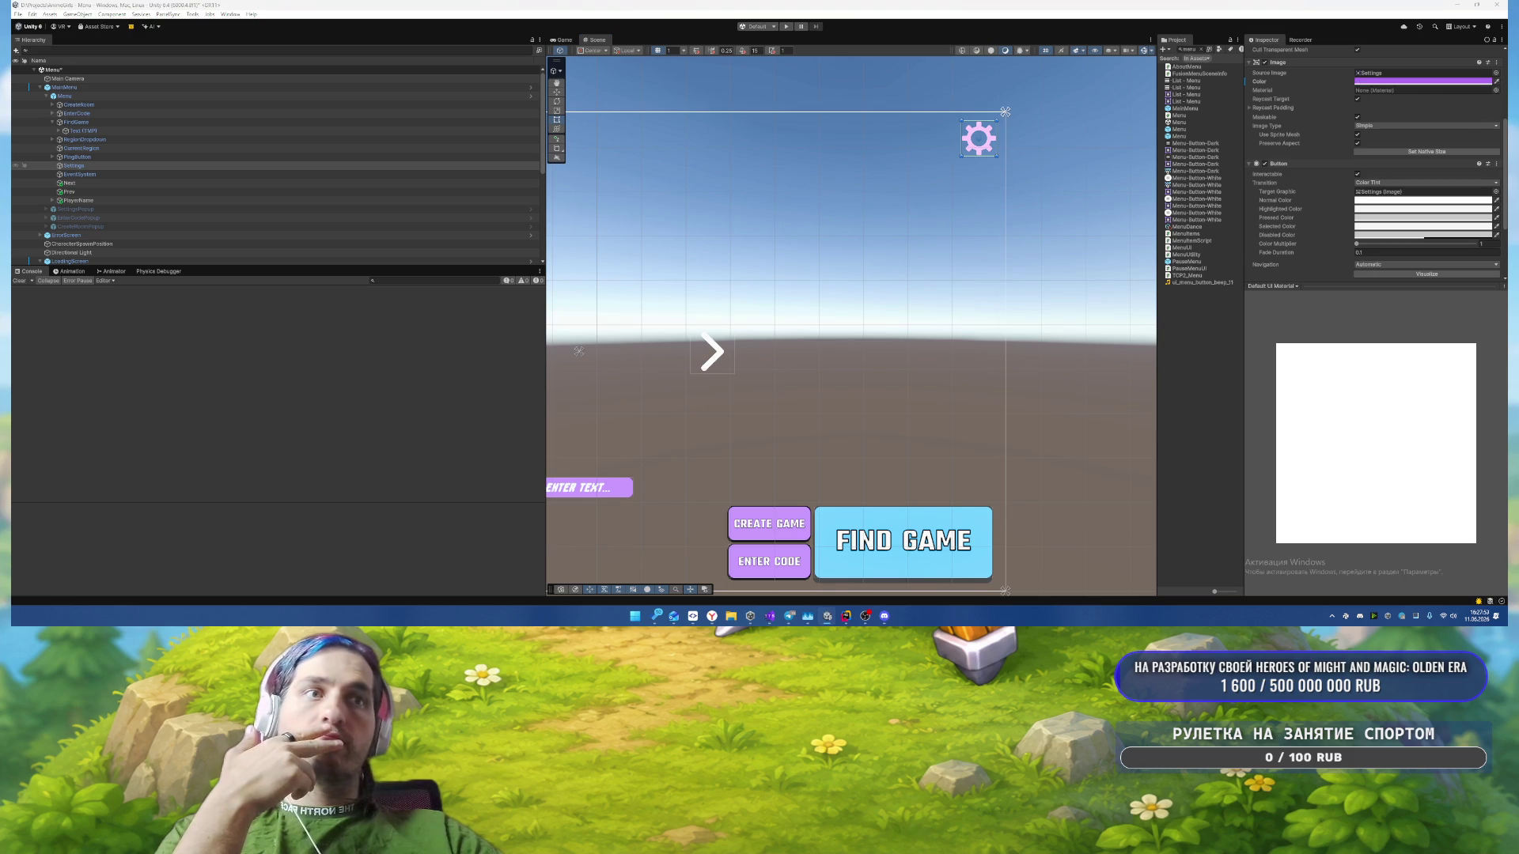
Step: Add an Outline effect to the settings gear with Effect Distance 2, -2
{"action": "scroll", "coordinate": [1409, 250], "scroll_direction": "down", "scroll_amount": 3}
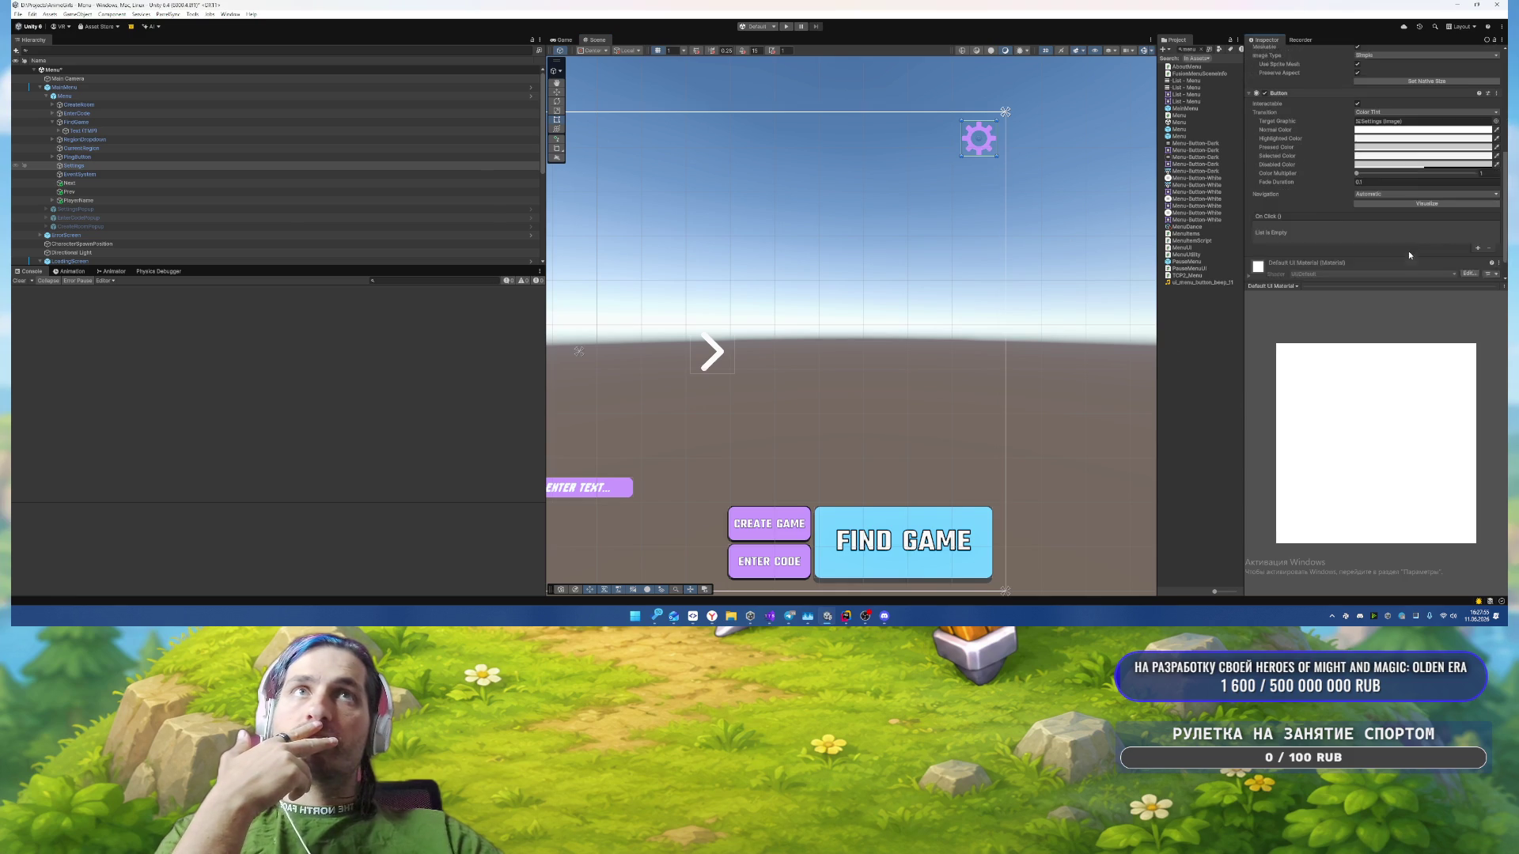
{"action": "left_click", "coordinate": [1373, 271]}
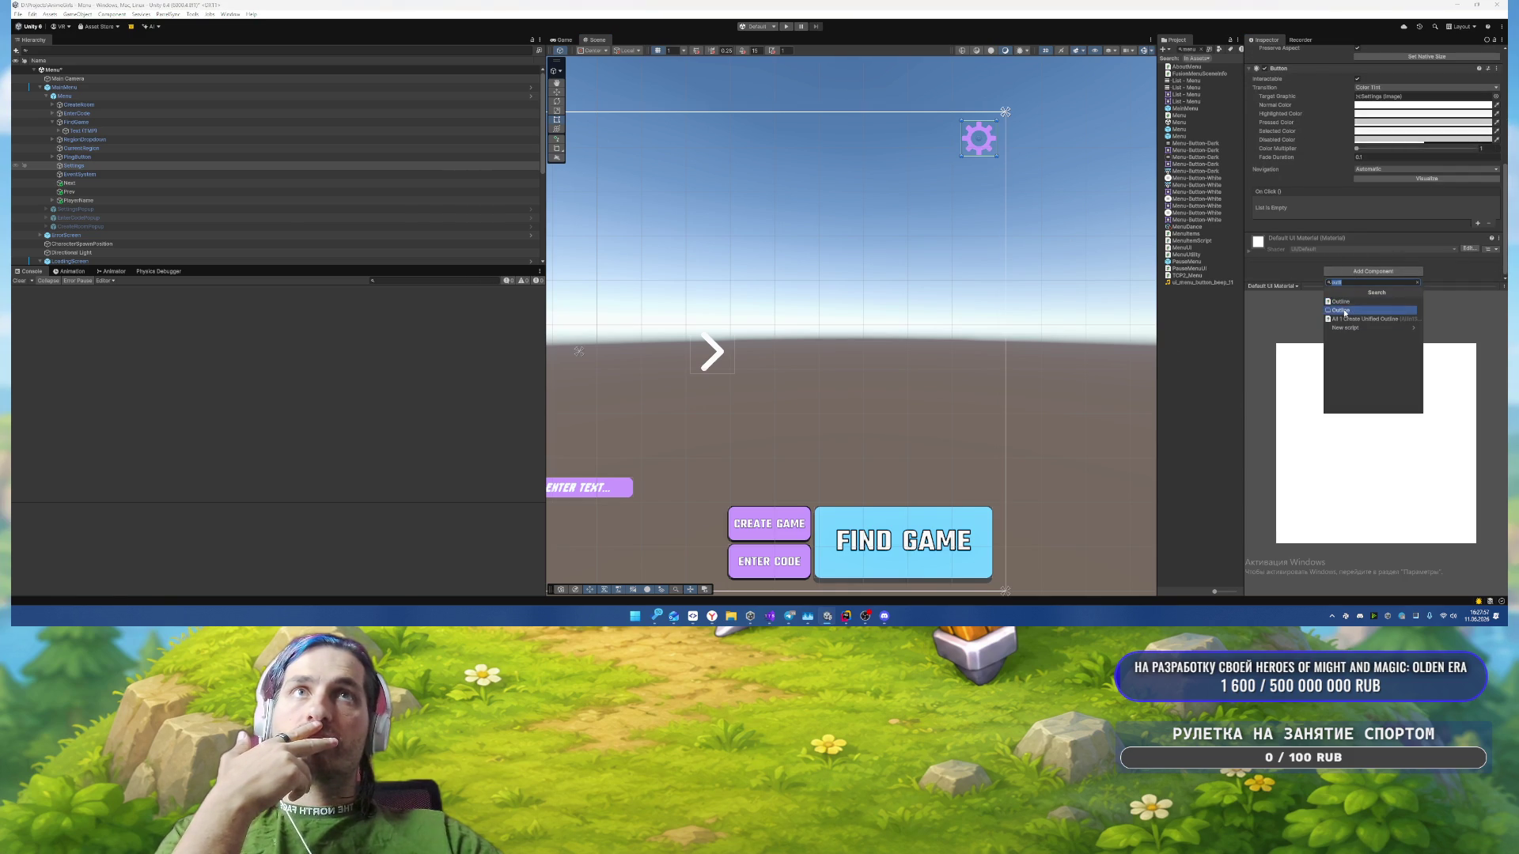
{"action": "left_click", "coordinate": [1355, 307]}
{"action": "left_click", "coordinate": [1381, 265]}
{"action": "type", "text": "2"}
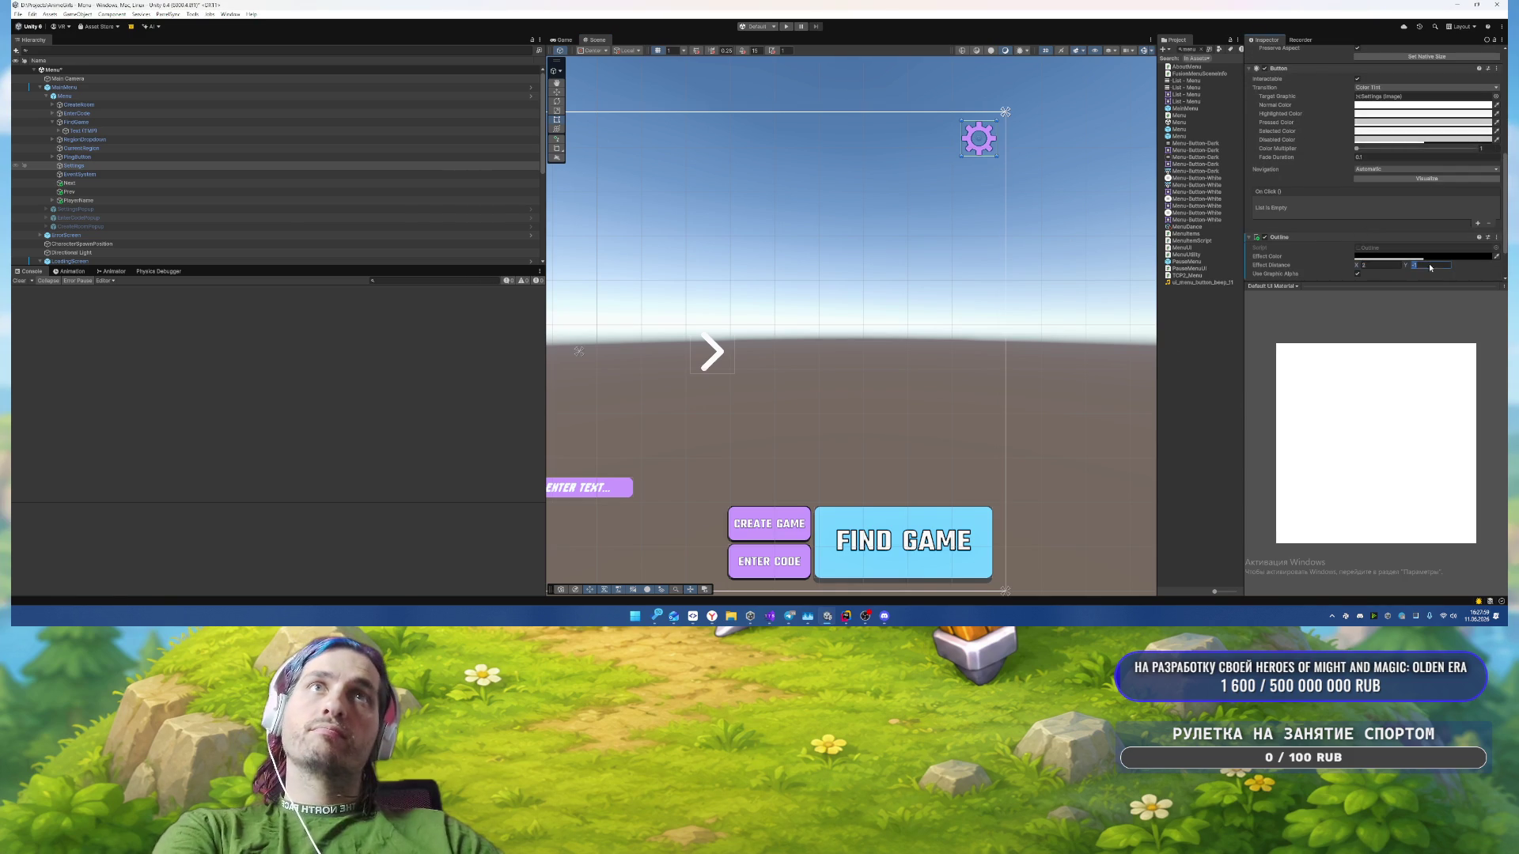
{"action": "left_click", "coordinate": [1426, 265]}
Step: Add a Shadow effect to the gear with its Effect Distance Y set to -5
{"action": "scroll", "coordinate": [1416, 267], "scroll_direction": "down", "scroll_amount": 1}
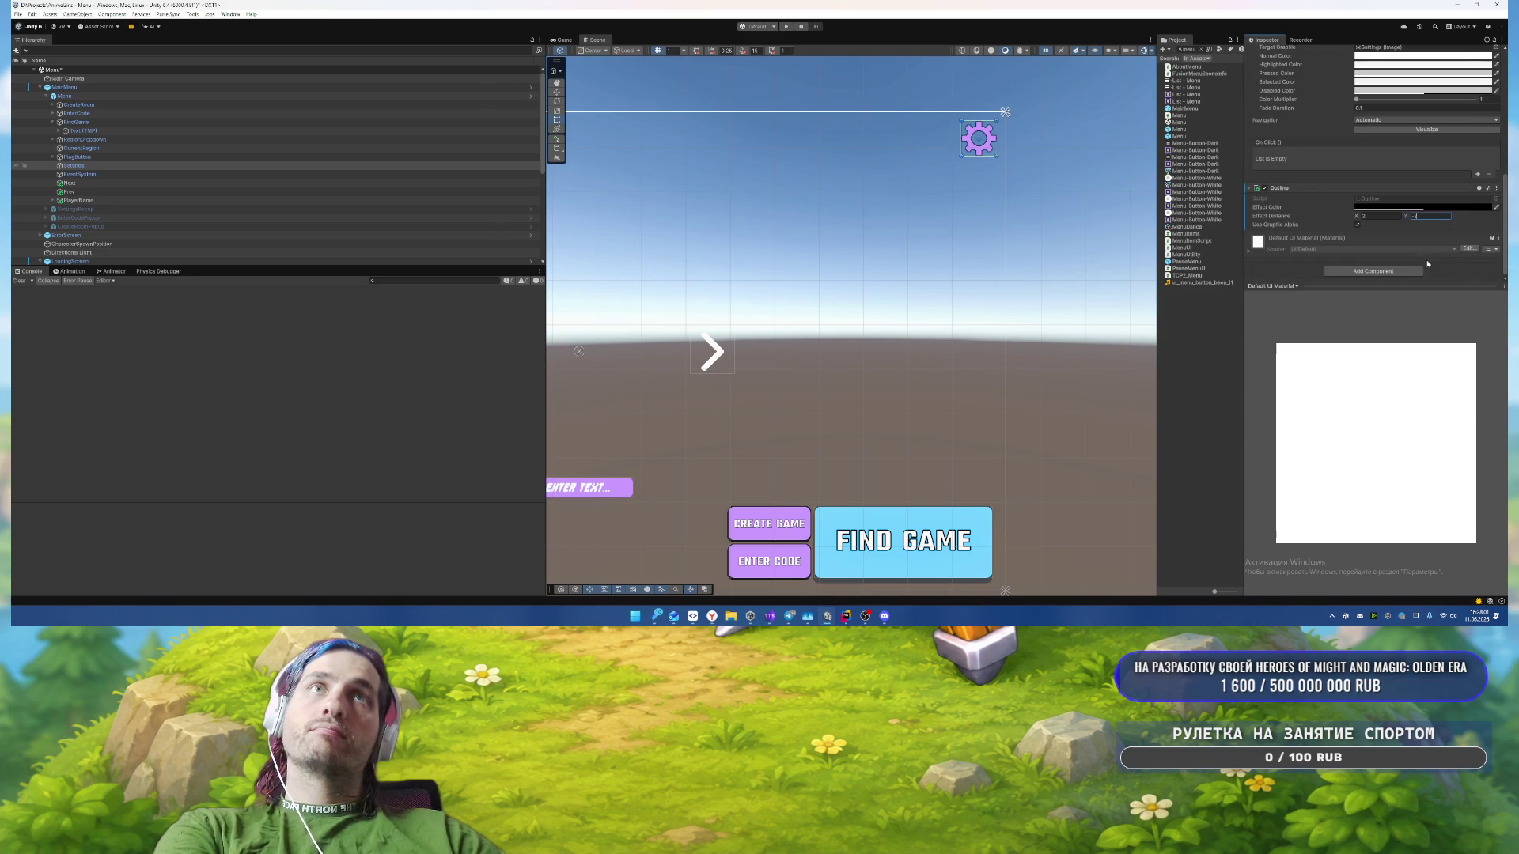
{"action": "left_click", "coordinate": [1373, 271]}
{"action": "type", "text": "sh"}
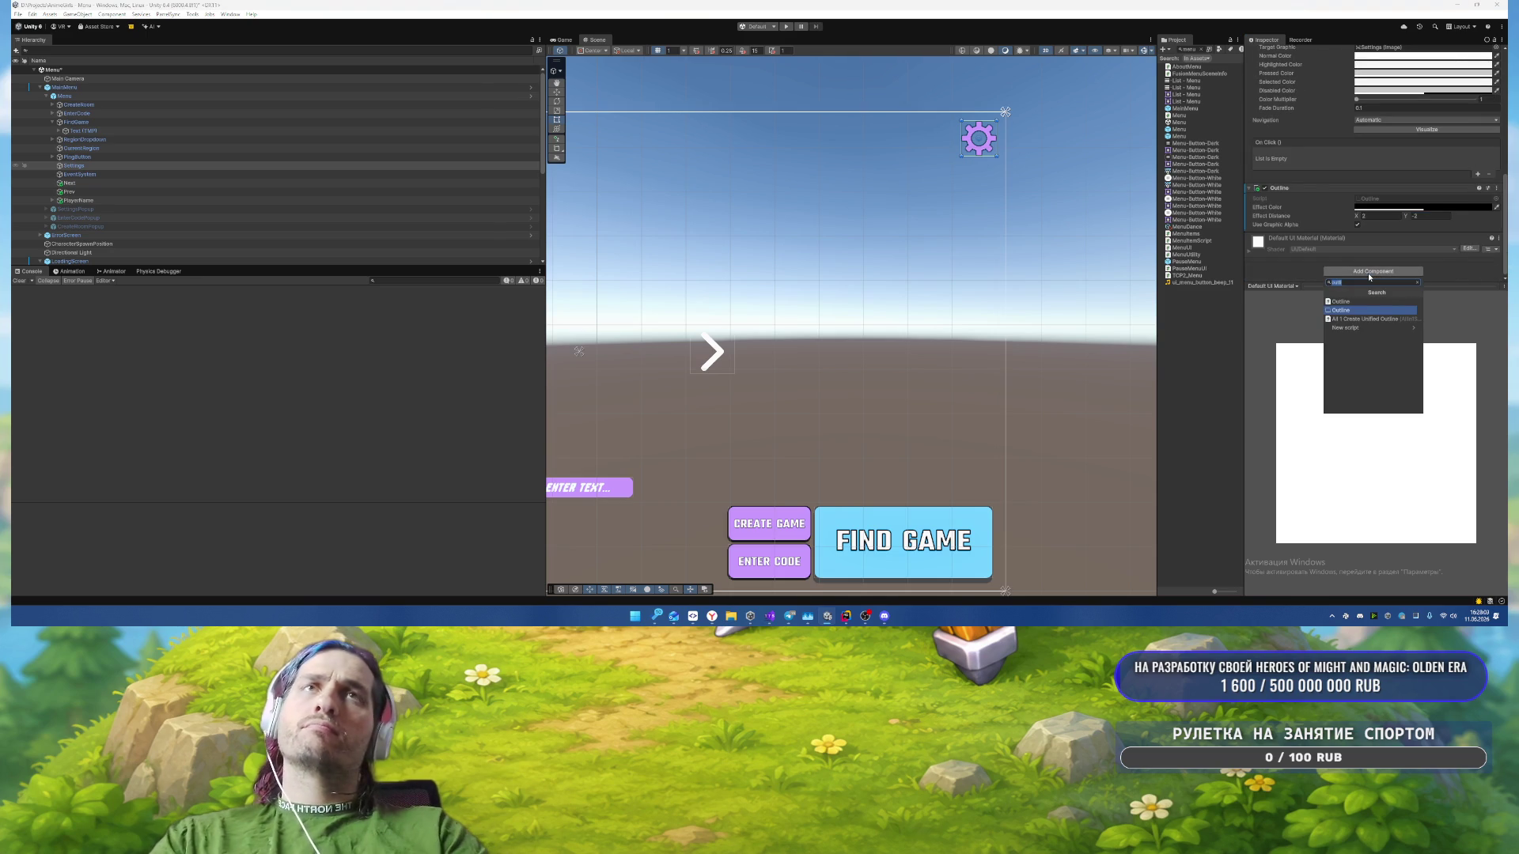
{"action": "type", "text": "ado"}
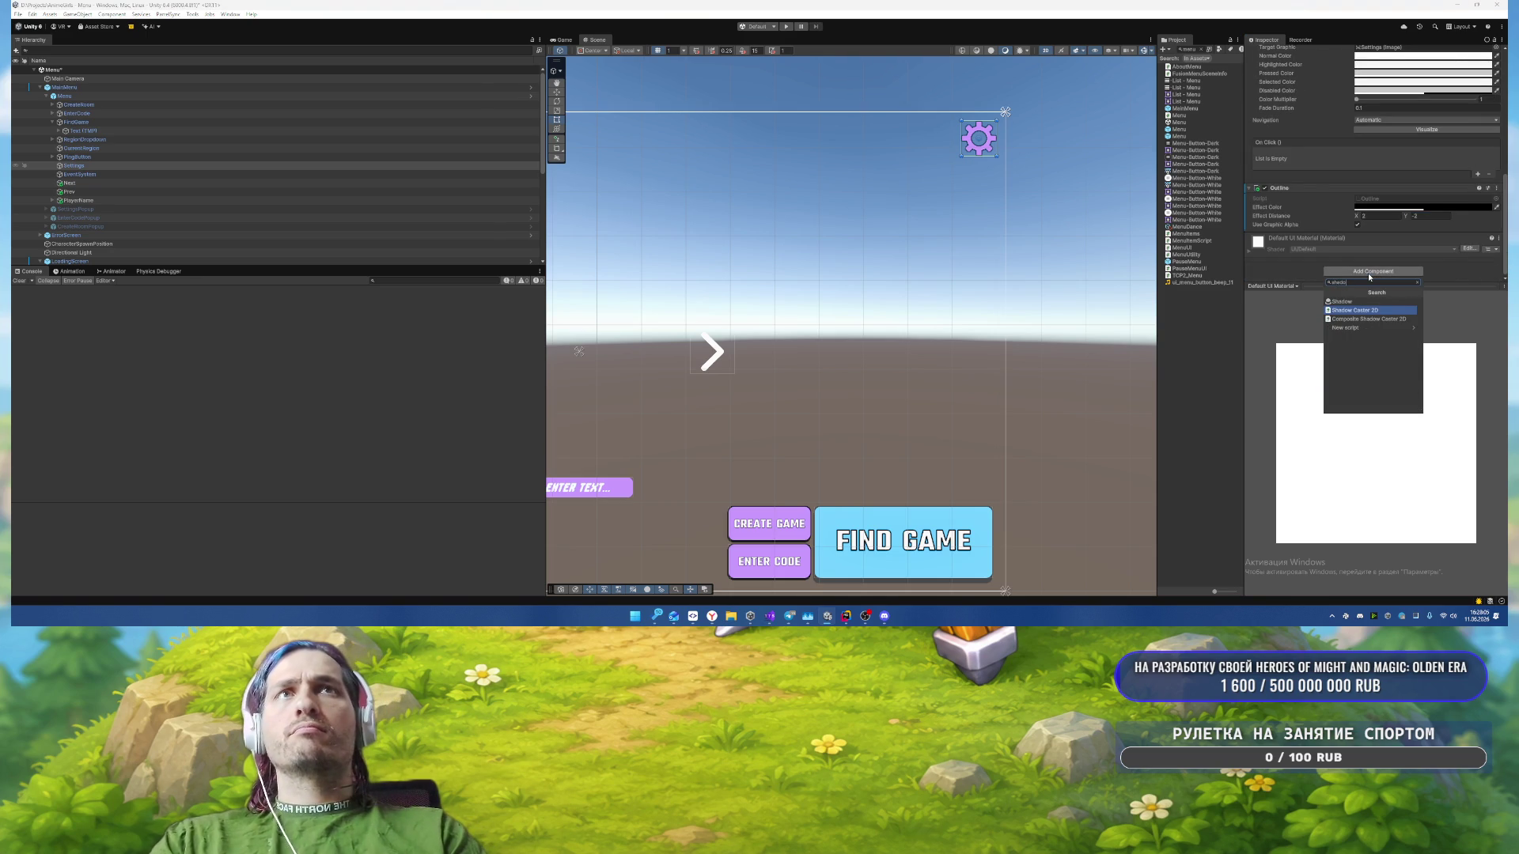
{"action": "key", "text": "Return"}
{"action": "left_click", "coordinate": [1391, 265]}
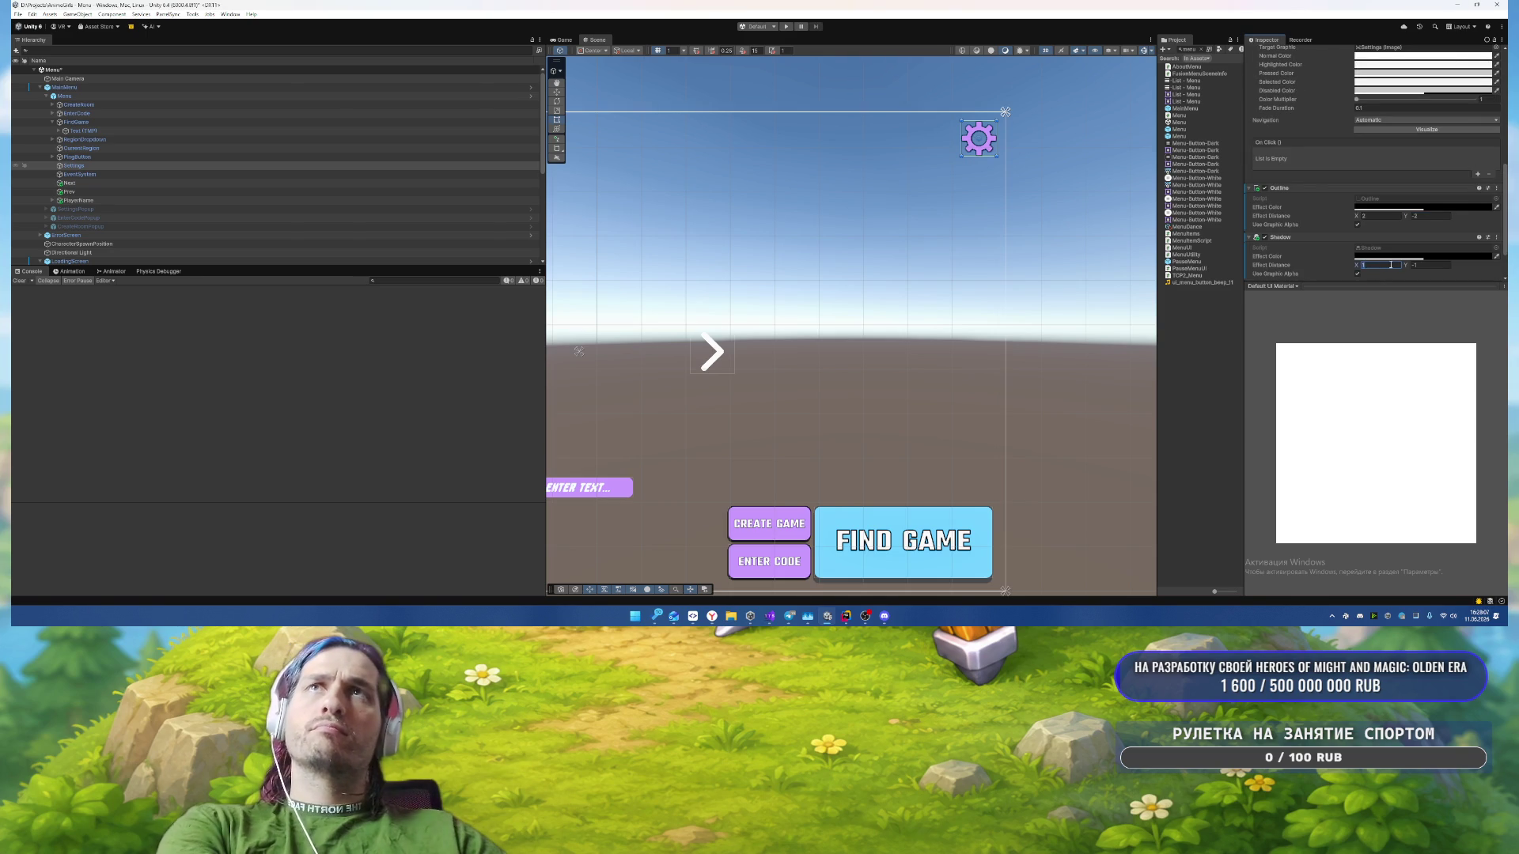
{"action": "left_click", "coordinate": [1416, 265]}
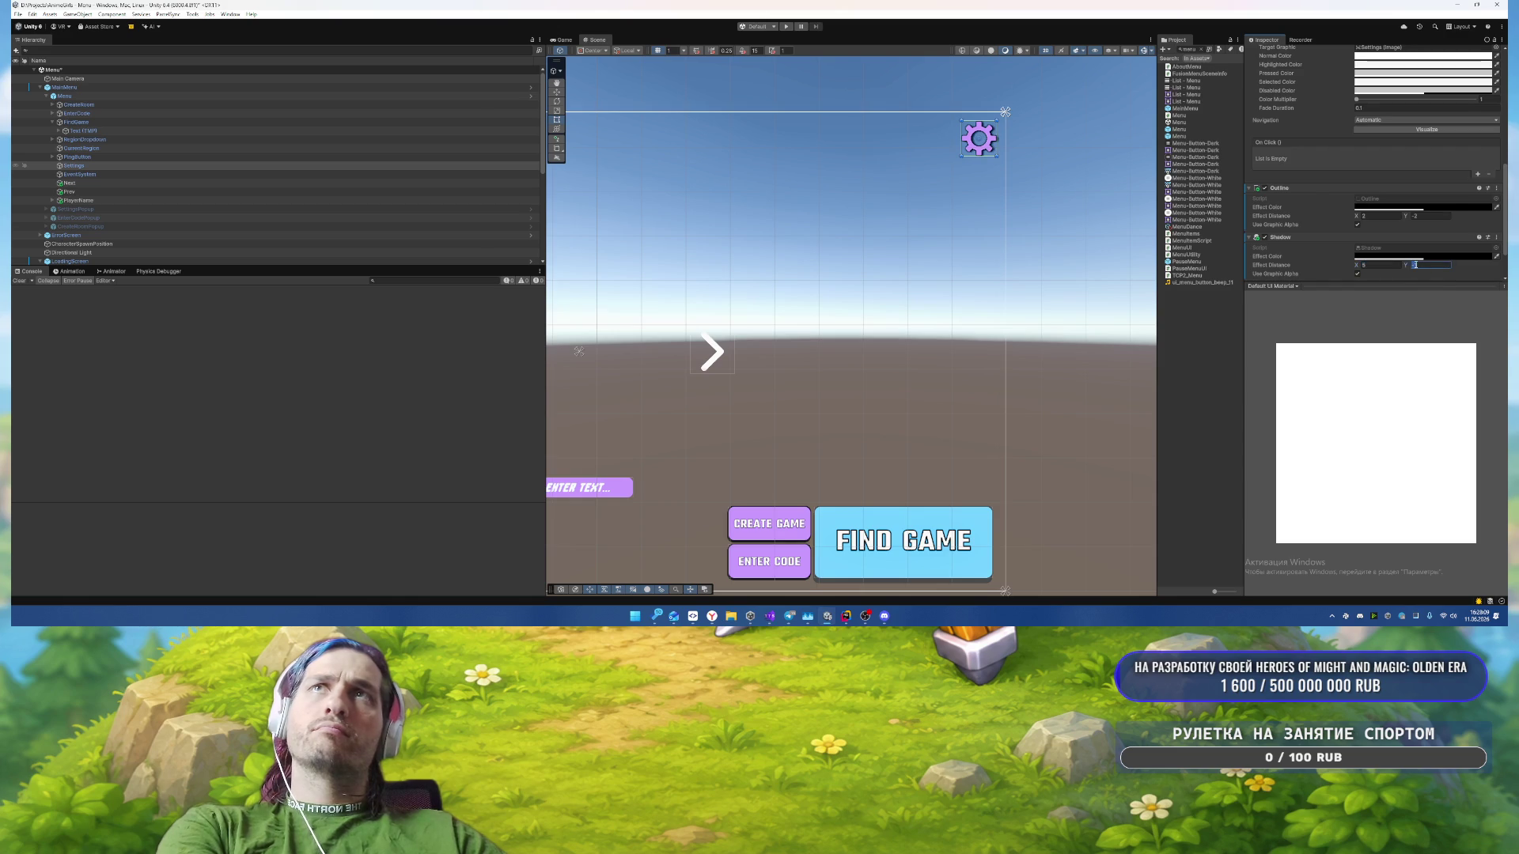
{"action": "type", "text": "-5"}
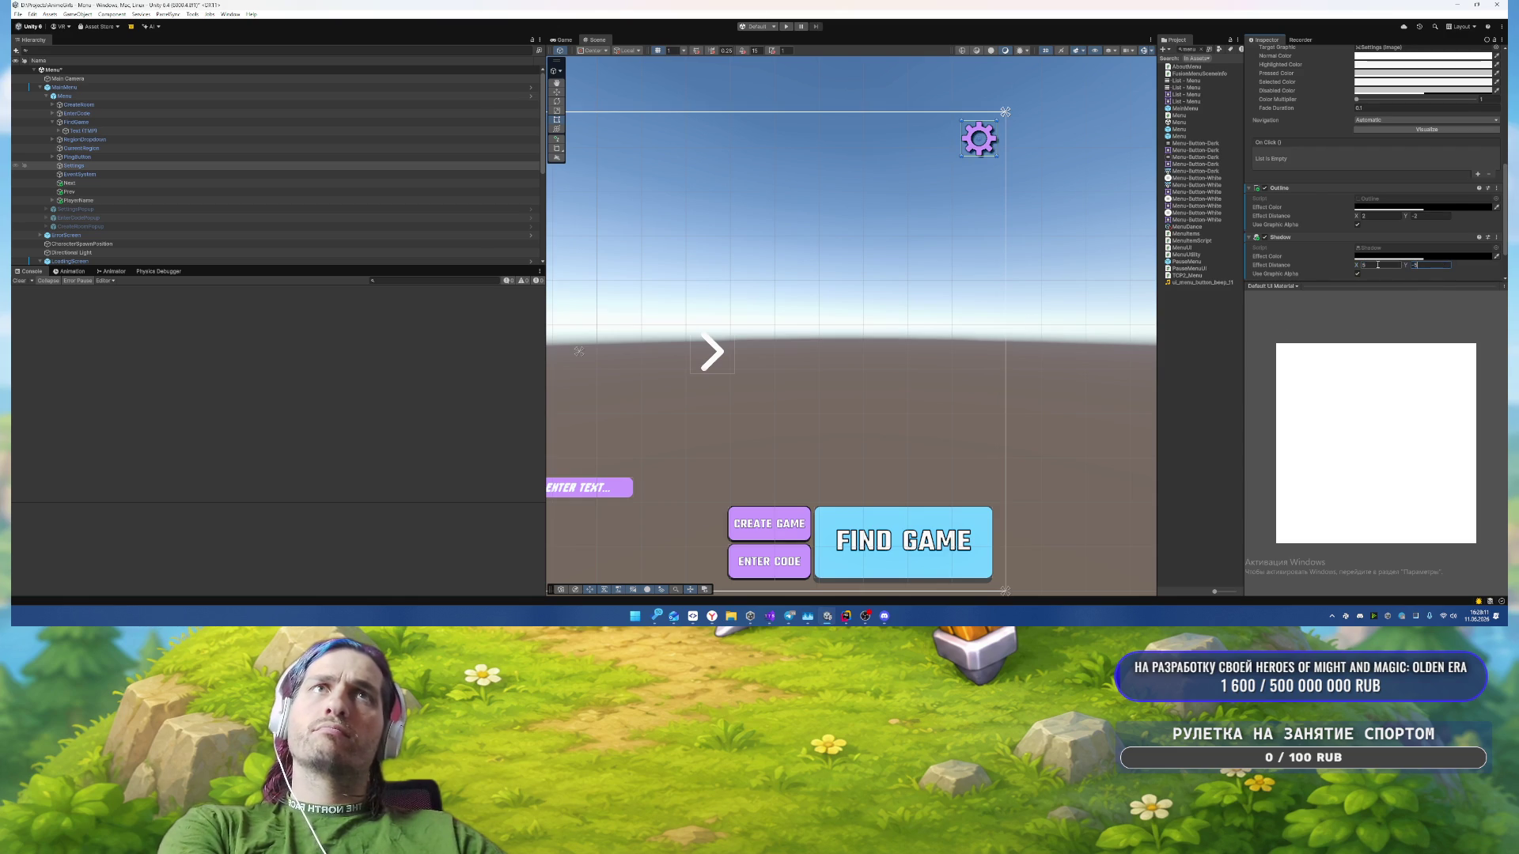
{"action": "scroll", "coordinate": [1009, 333], "scroll_direction": "down", "scroll_amount": 1}
{"action": "scroll", "coordinate": [893, 271], "scroll_direction": "up", "scroll_amount": 1}
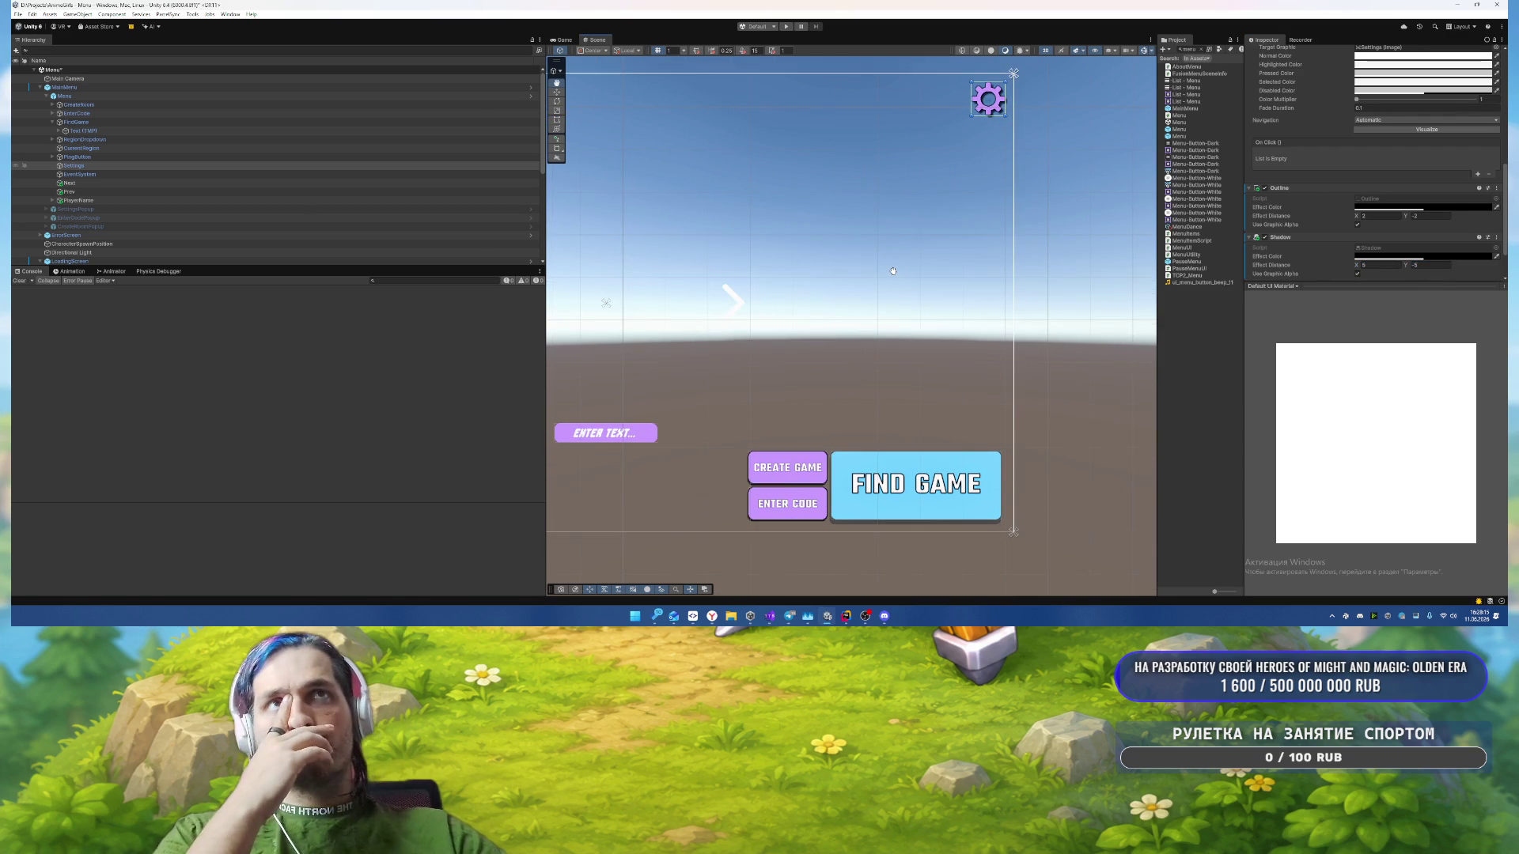
{"action": "mouse_move", "coordinate": [893, 273]}
{"action": "left_mouse_down"}
{"action": "mouse_move", "coordinate": [928, 419]}
{"action": "mouse_move", "coordinate": [972, 393]}
{"action": "mouse_move", "coordinate": [803, 328]}
{"action": "mouse_move", "coordinate": [861, 361]}
{"action": "mouse_move", "coordinate": [817, 427]}
{"action": "left_mouse_up"}
Step: Zoom onto the menu buttons and inspect the LoadingScreen and collapse button image
{"action": "scroll", "coordinate": [816, 427], "scroll_direction": "up", "scroll_amount": 5}
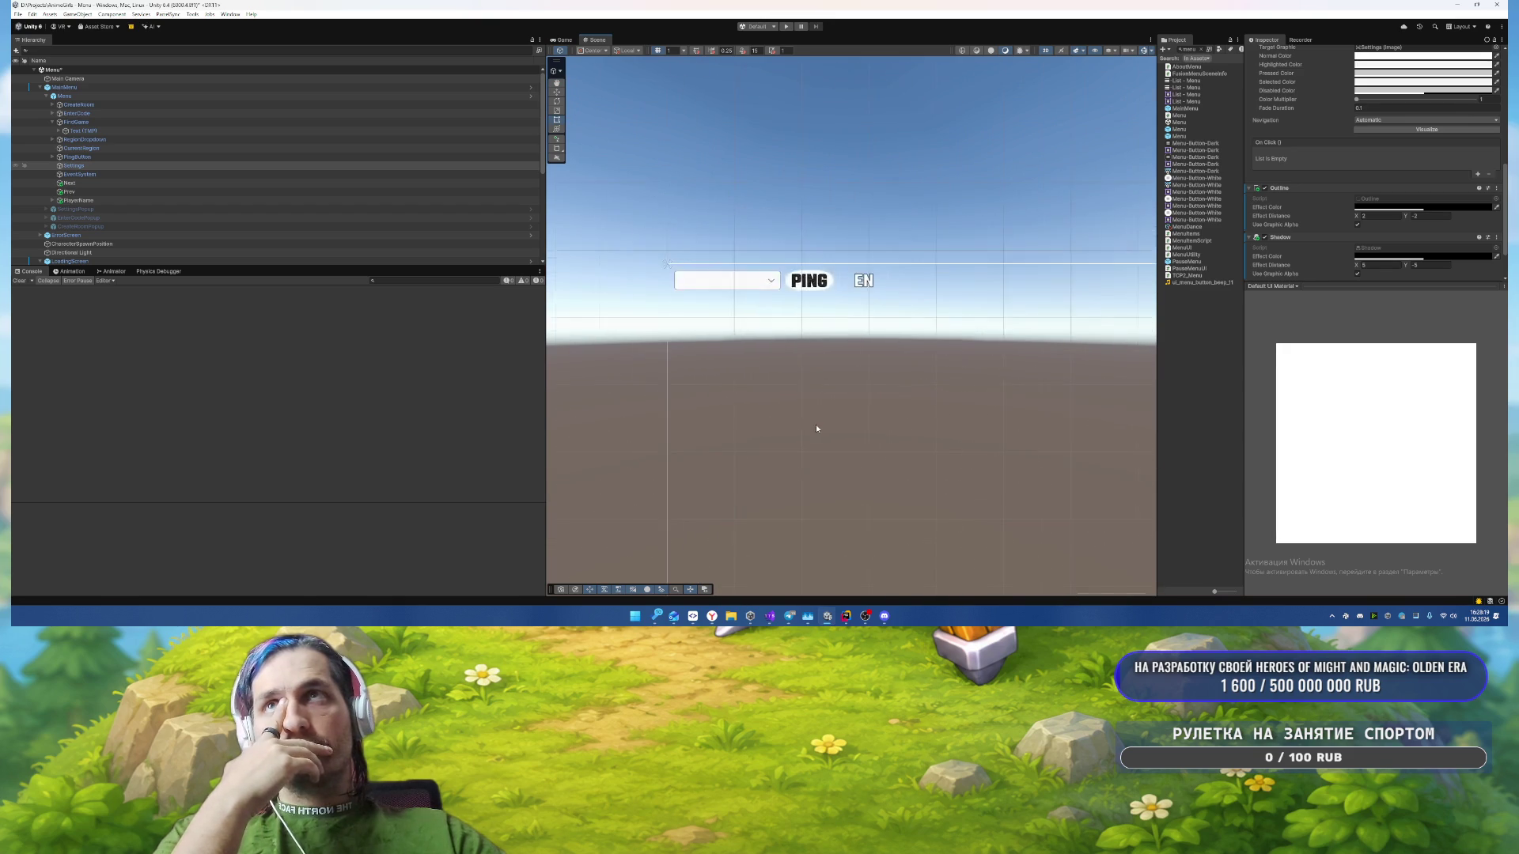
{"action": "scroll", "coordinate": [771, 428], "scroll_direction": "up", "scroll_amount": 2}
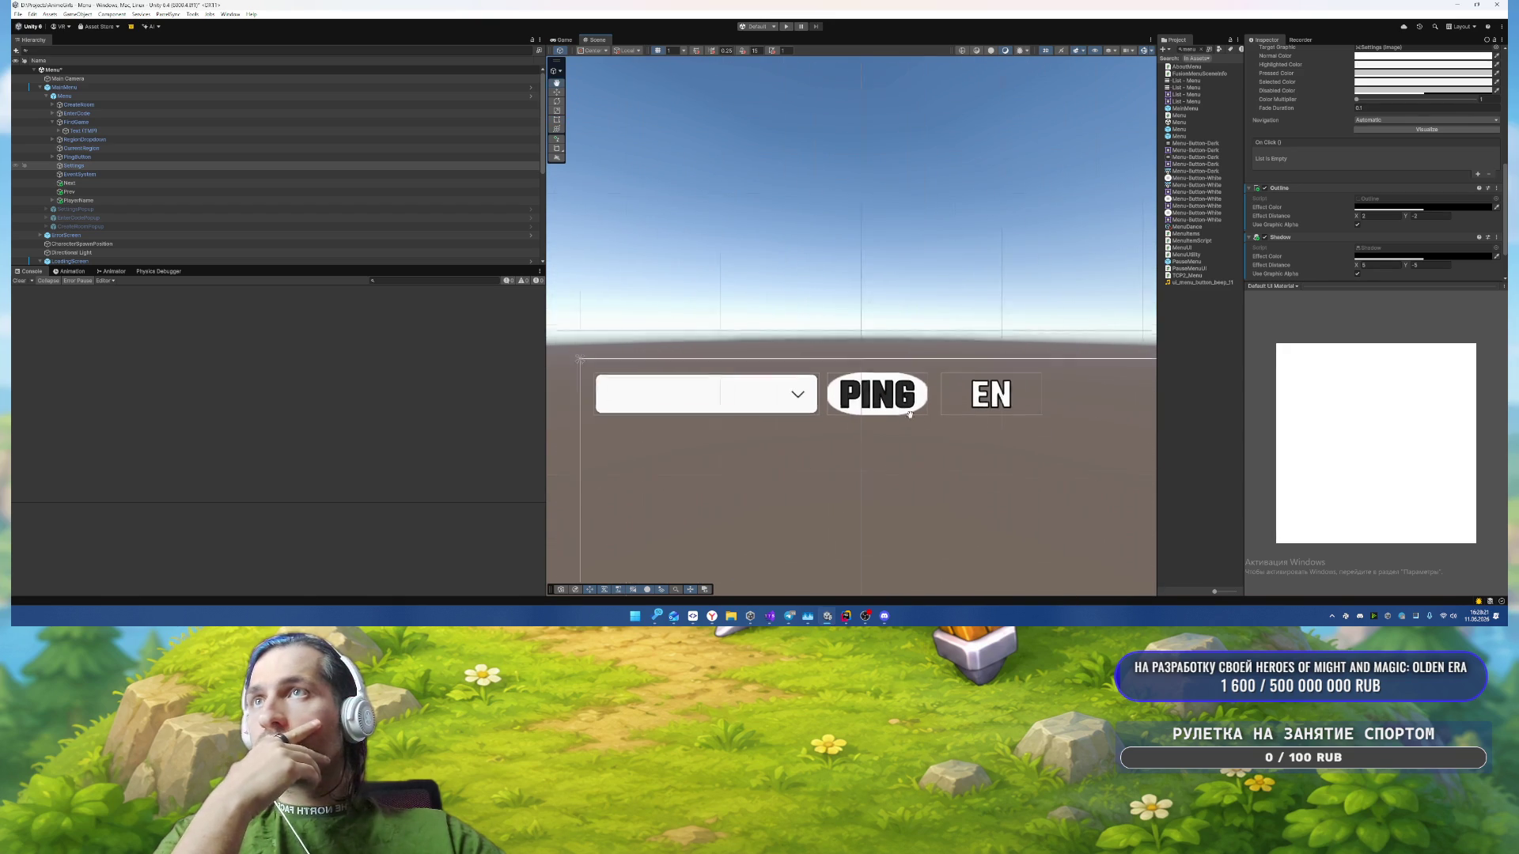
{"action": "left_click_drag", "start_coordinate": [764, 399], "coordinate": [814, 393]}
{"action": "left_click", "coordinate": [815, 394]}
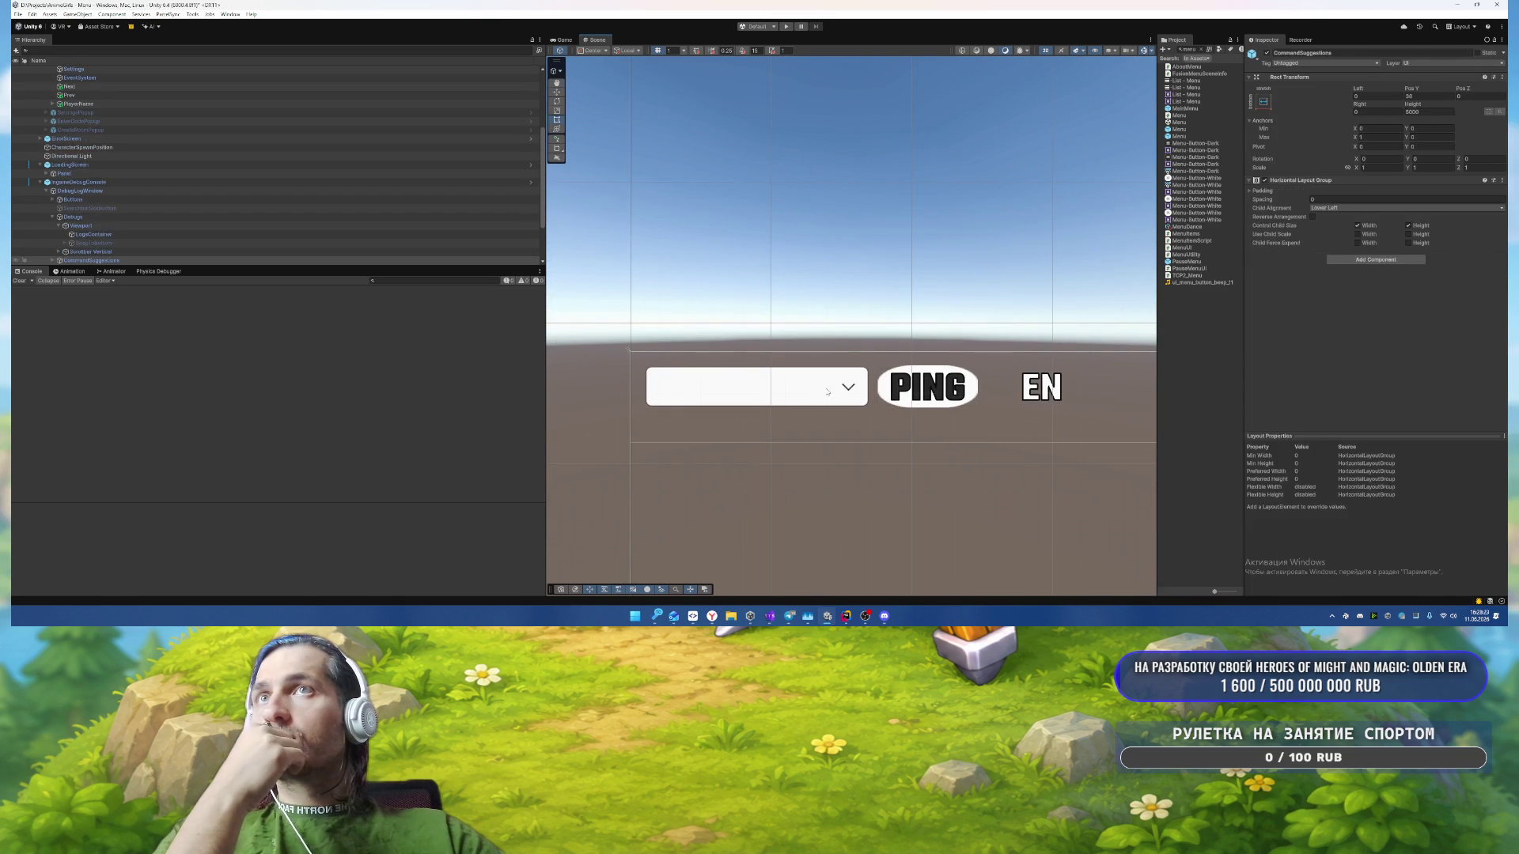
{"action": "left_click", "coordinate": [1034, 391]}
{"action": "left_click", "coordinate": [1034, 392]}
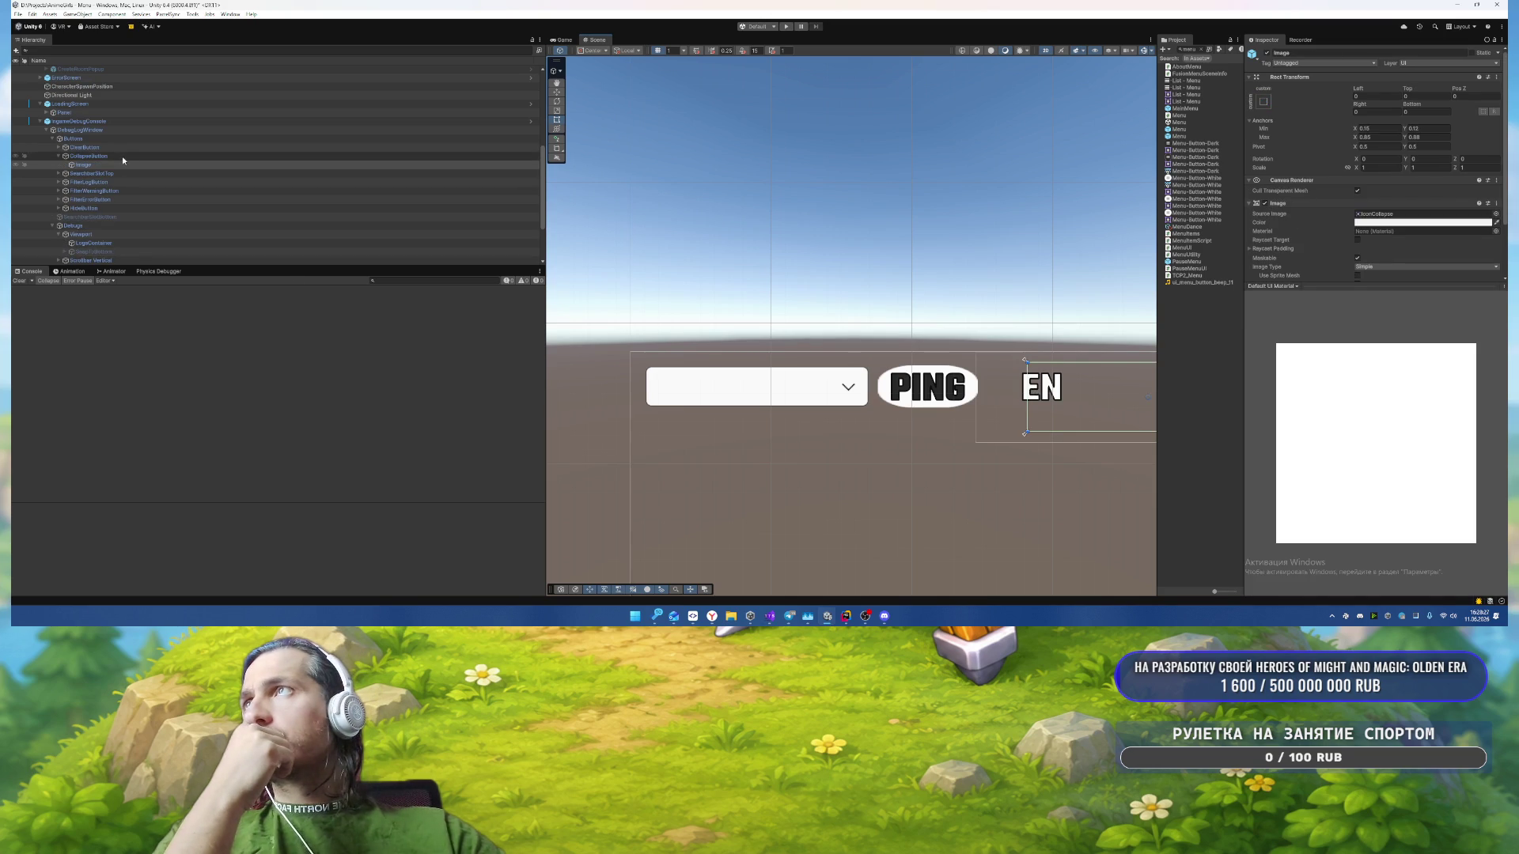
{"action": "scroll", "coordinate": [124, 160], "scroll_direction": "up", "scroll_amount": 3}
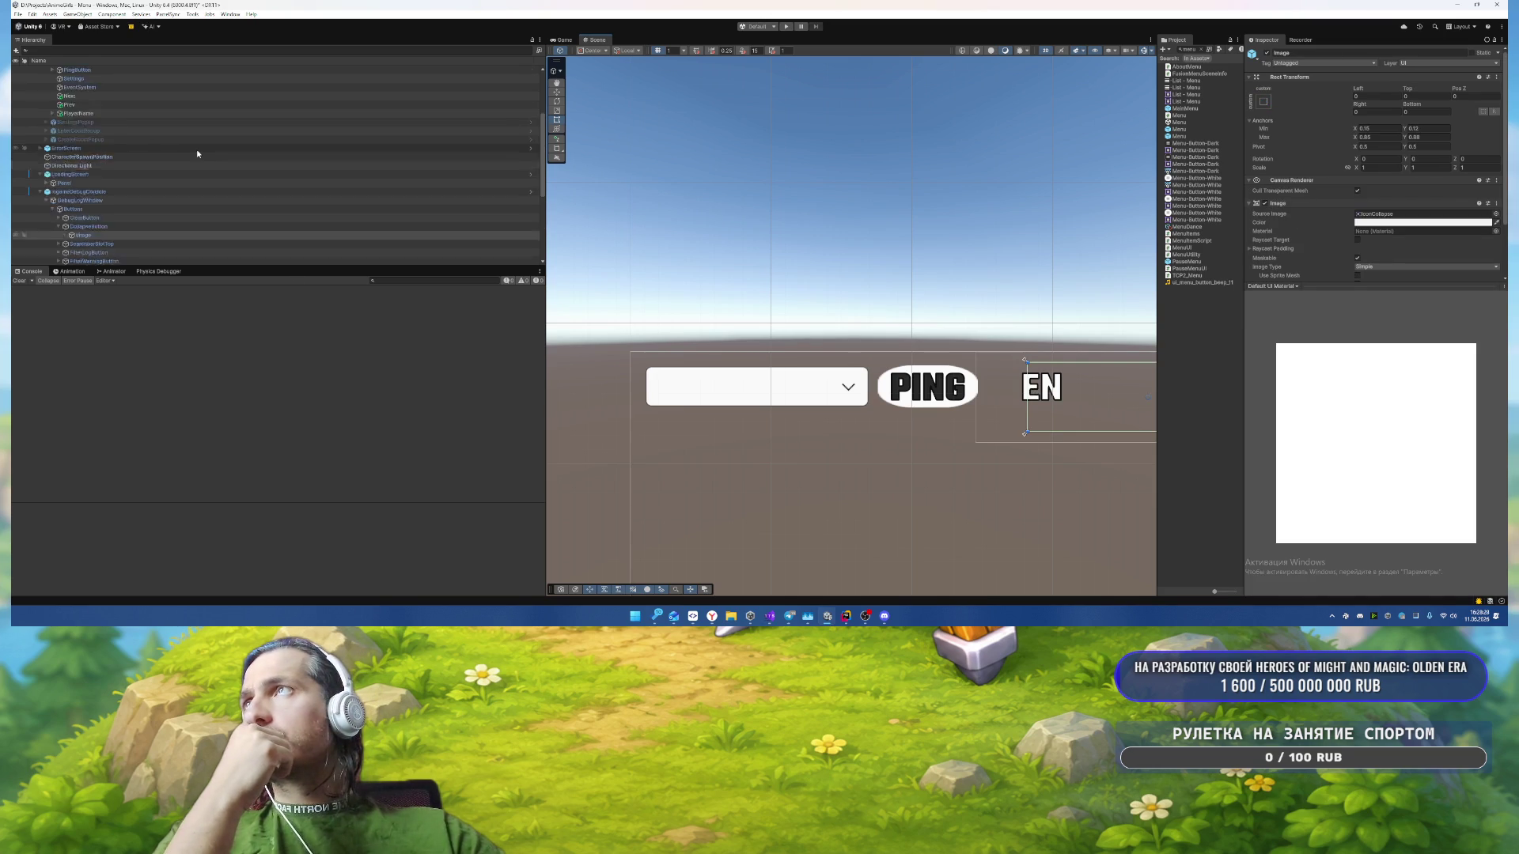
Step: Cycle through the scene objects near the EN label, then select PingButton in the Hierarchy
{"action": "left_click", "coordinate": [989, 400]}
{"action": "left_click", "coordinate": [949, 396]}
{"action": "left_click", "coordinate": [907, 394]}
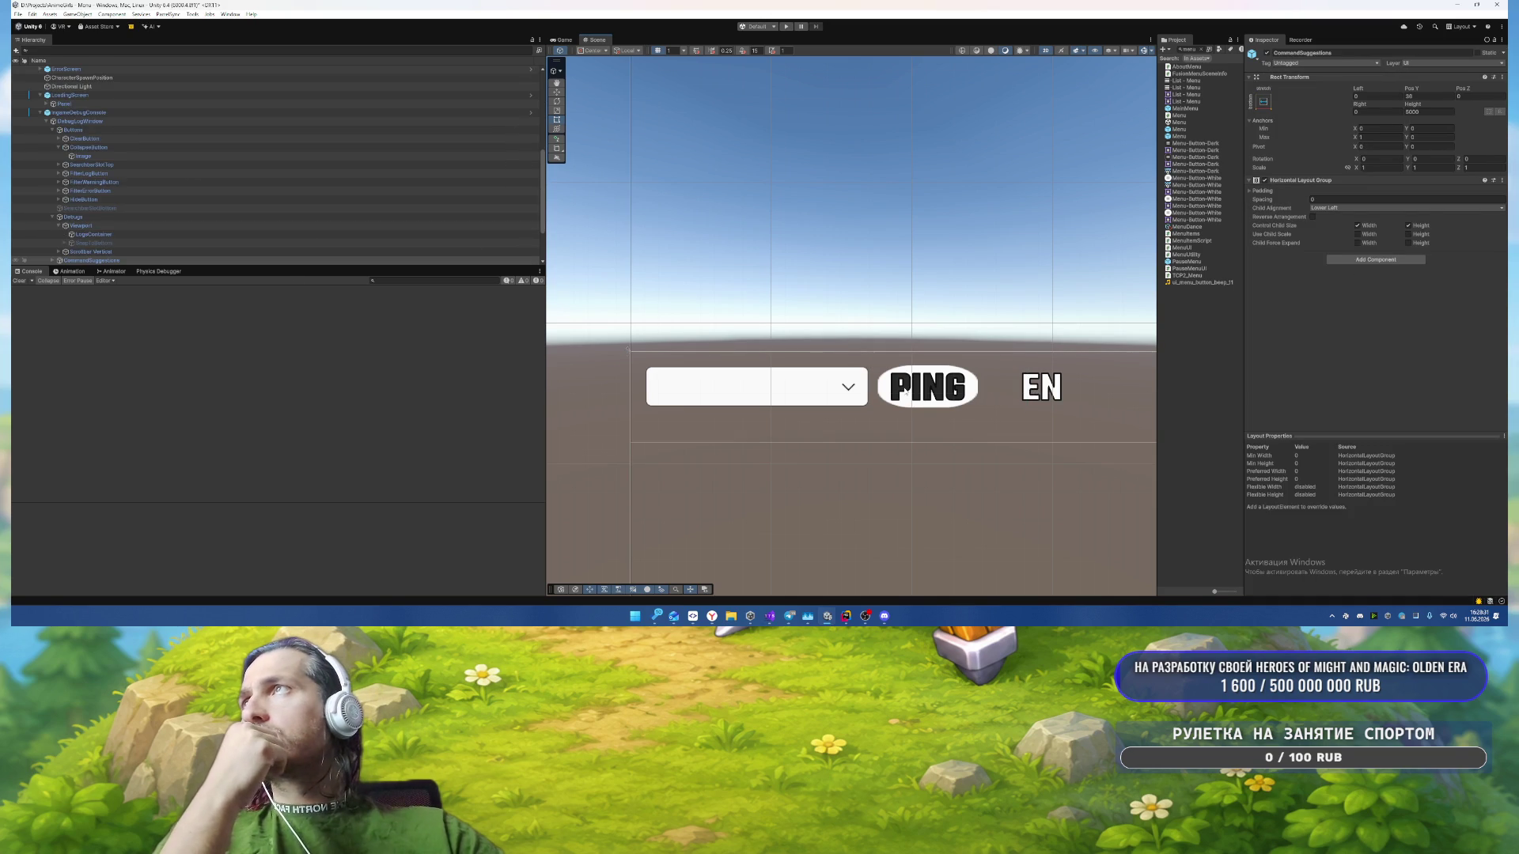
{"action": "scroll", "coordinate": [222, 138], "scroll_direction": "up", "scroll_amount": 3}
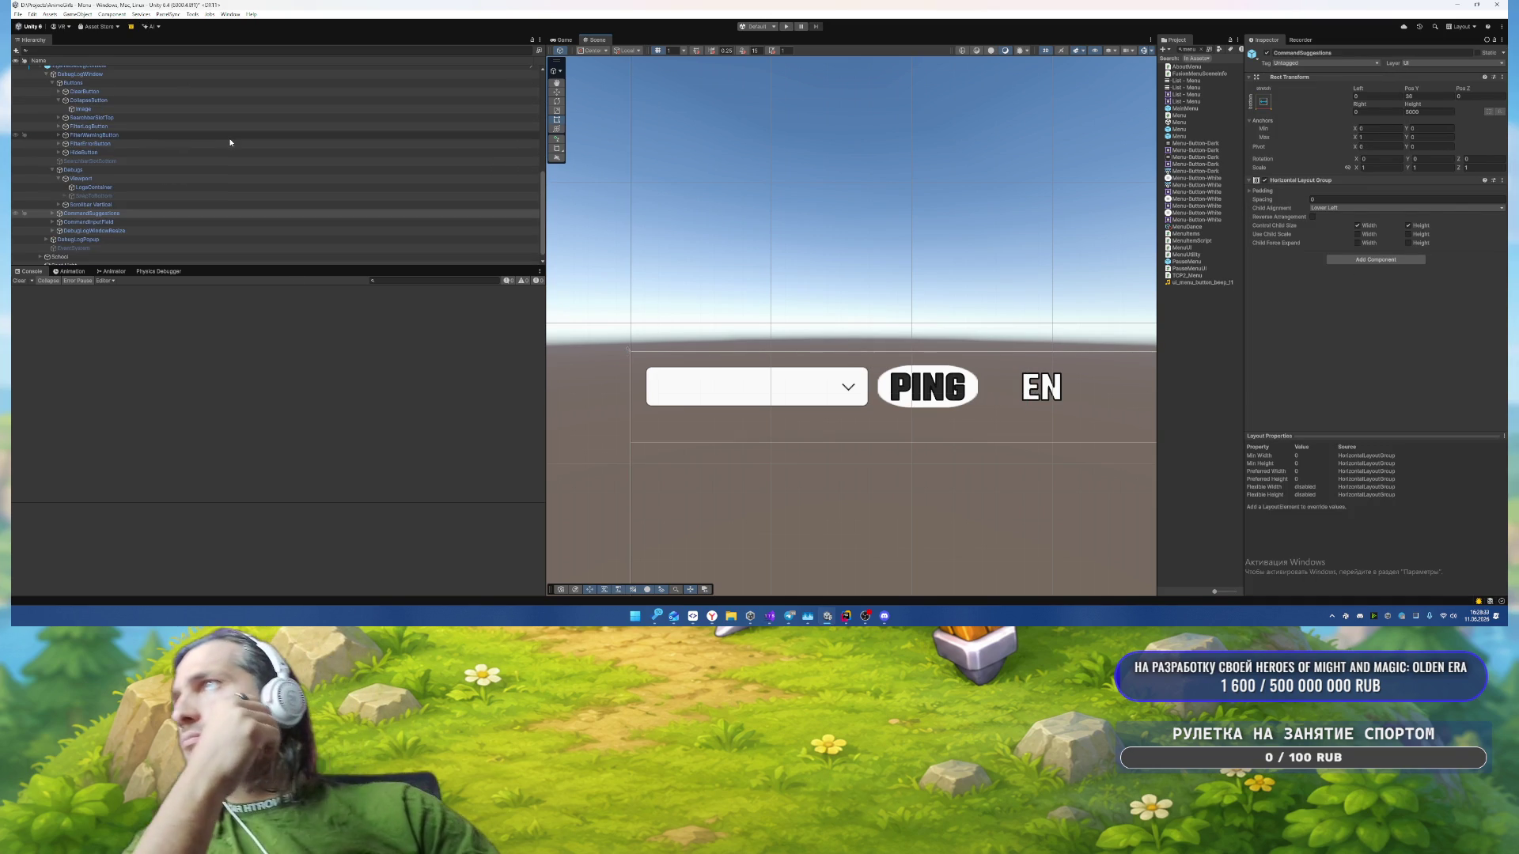
{"action": "left_click", "coordinate": [190, 183]}
{"action": "scroll", "coordinate": [158, 165], "scroll_direction": "up", "scroll_amount": 4}
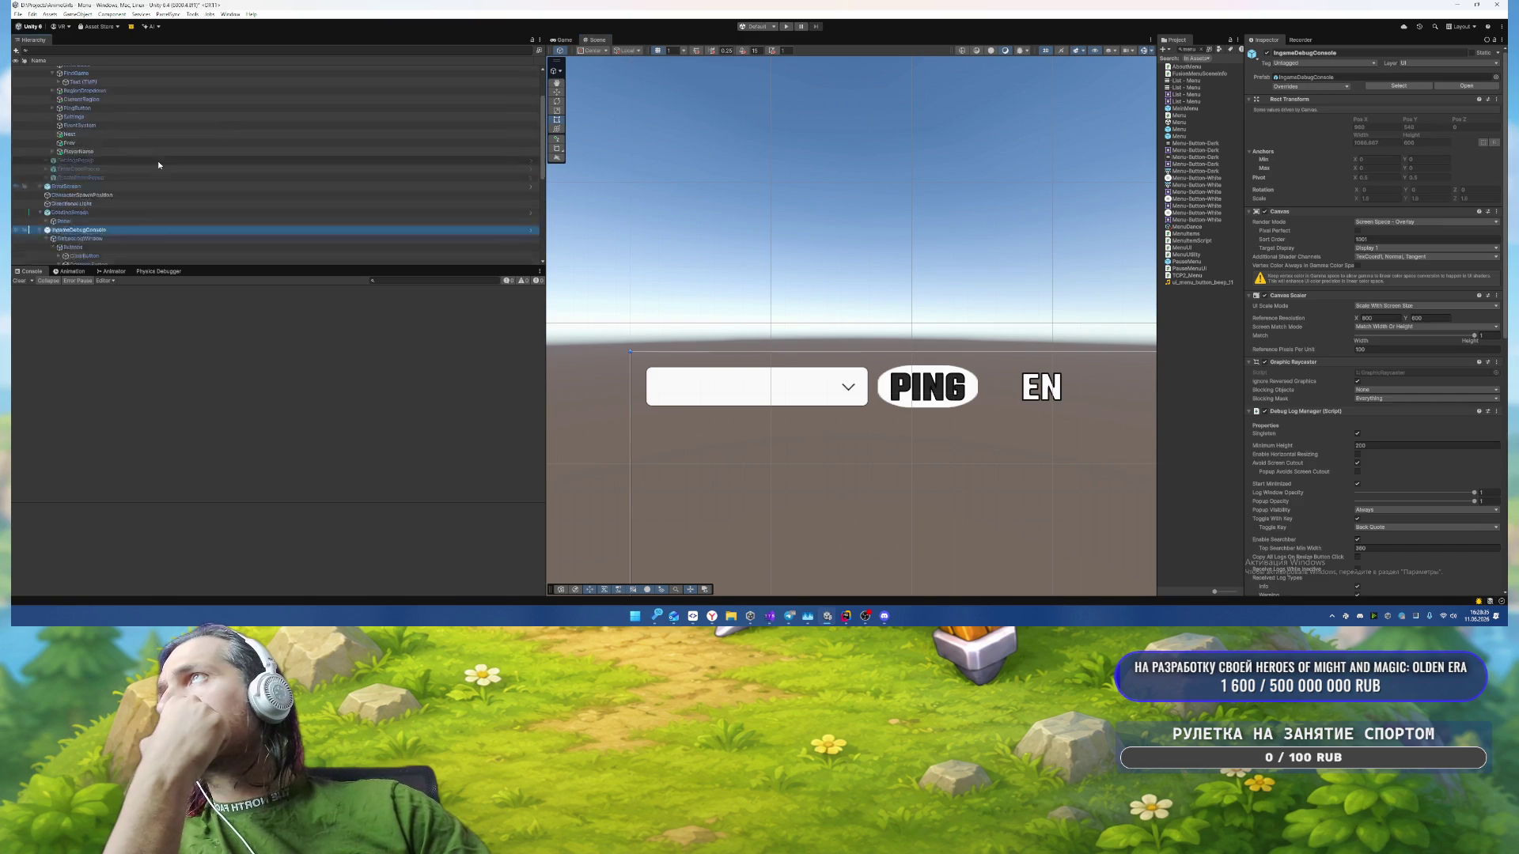
{"action": "left_click", "coordinate": [157, 155]}
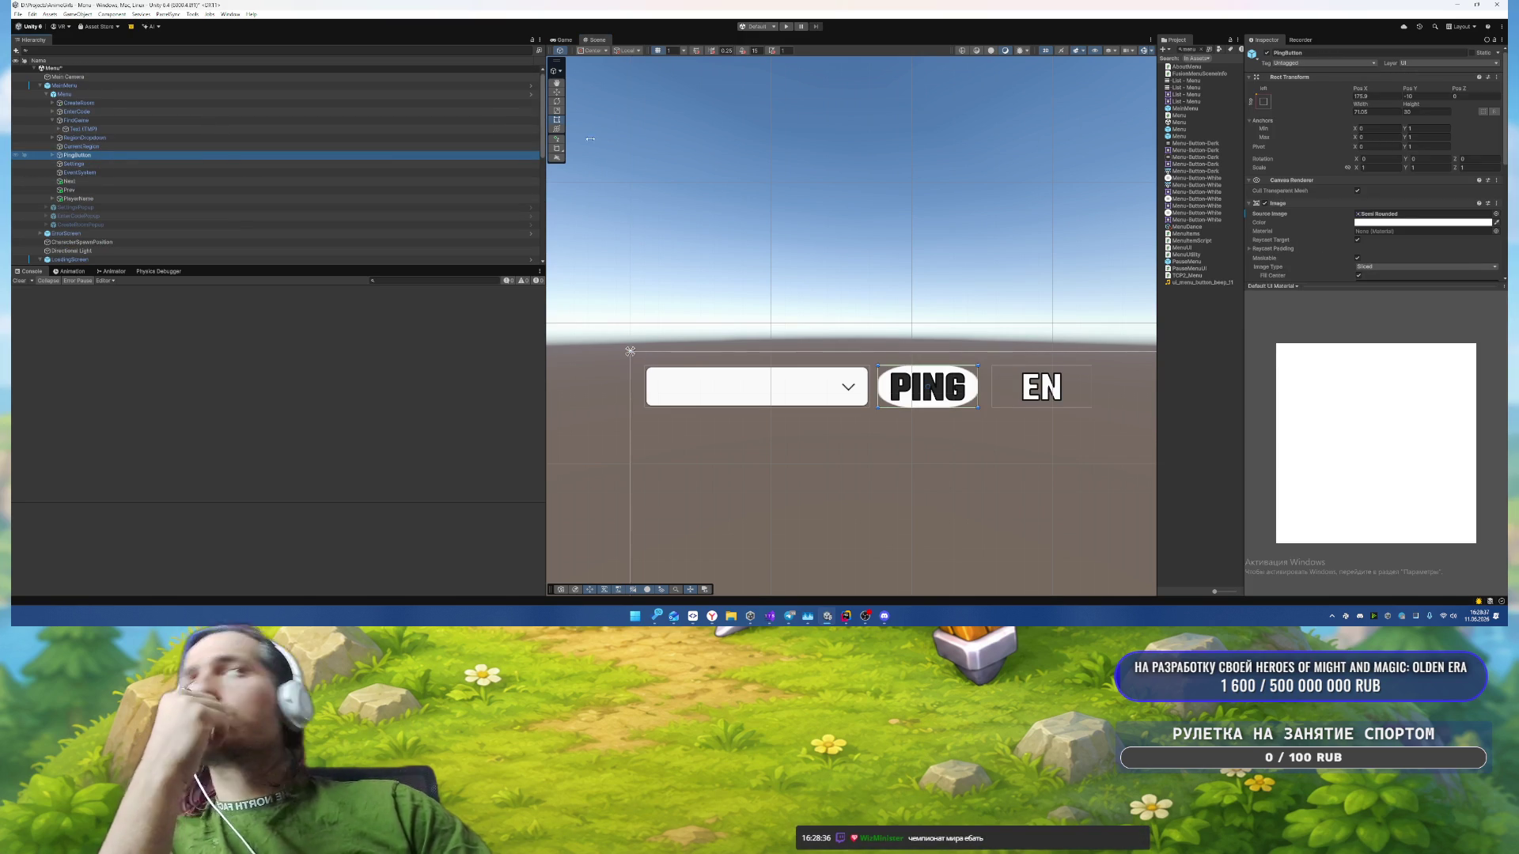
Step: Set the PING button Image's Pixels Per Unit Multiplier to 3
{"action": "scroll", "coordinate": [1373, 188], "scroll_direction": "down", "scroll_amount": 2}
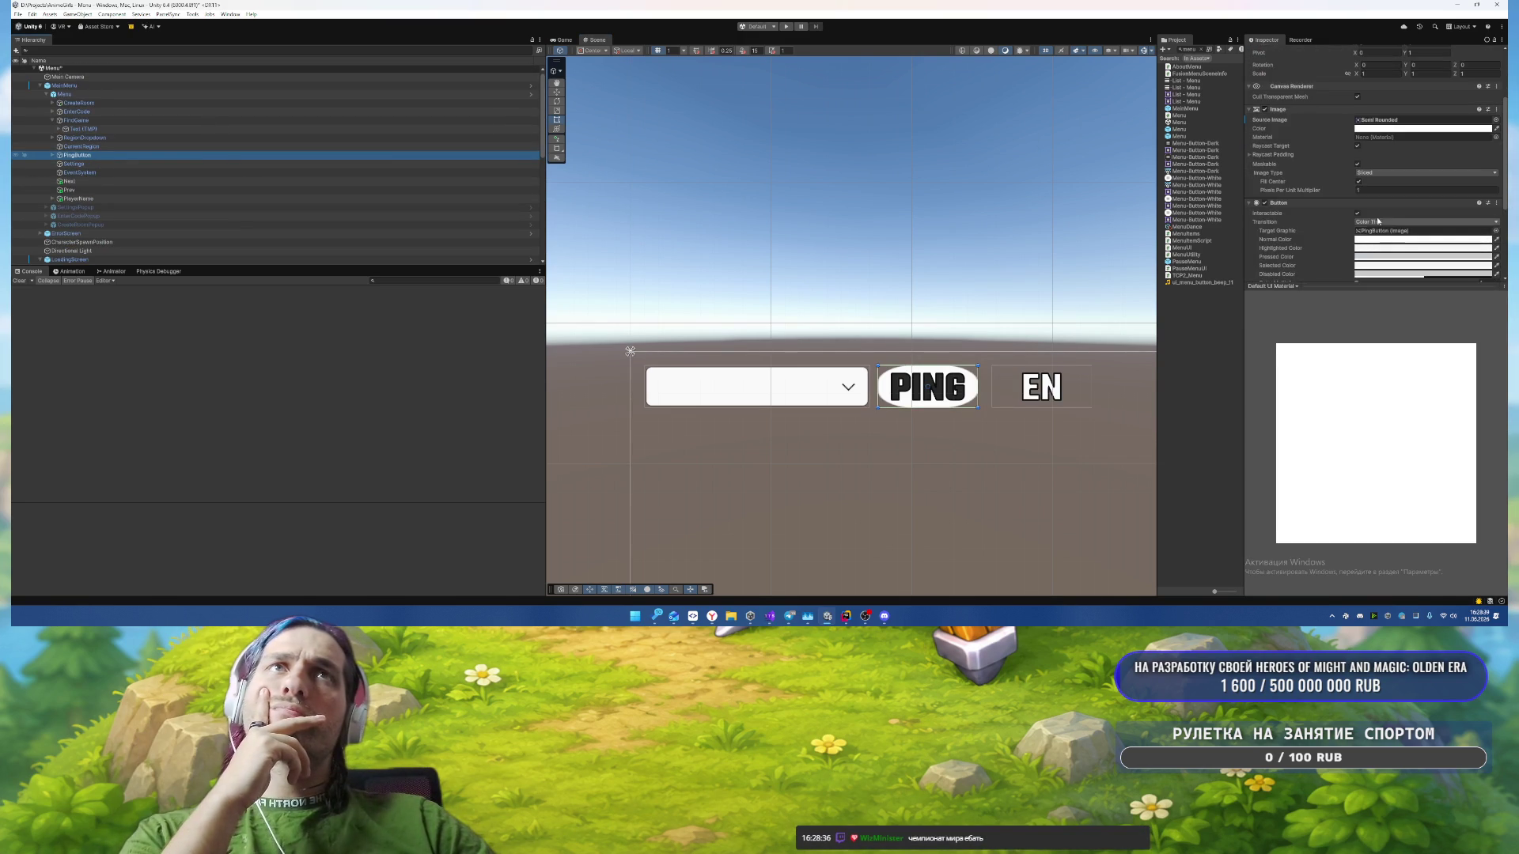
{"action": "left_click", "coordinate": [1377, 188]}
{"action": "type", "text": "3"}
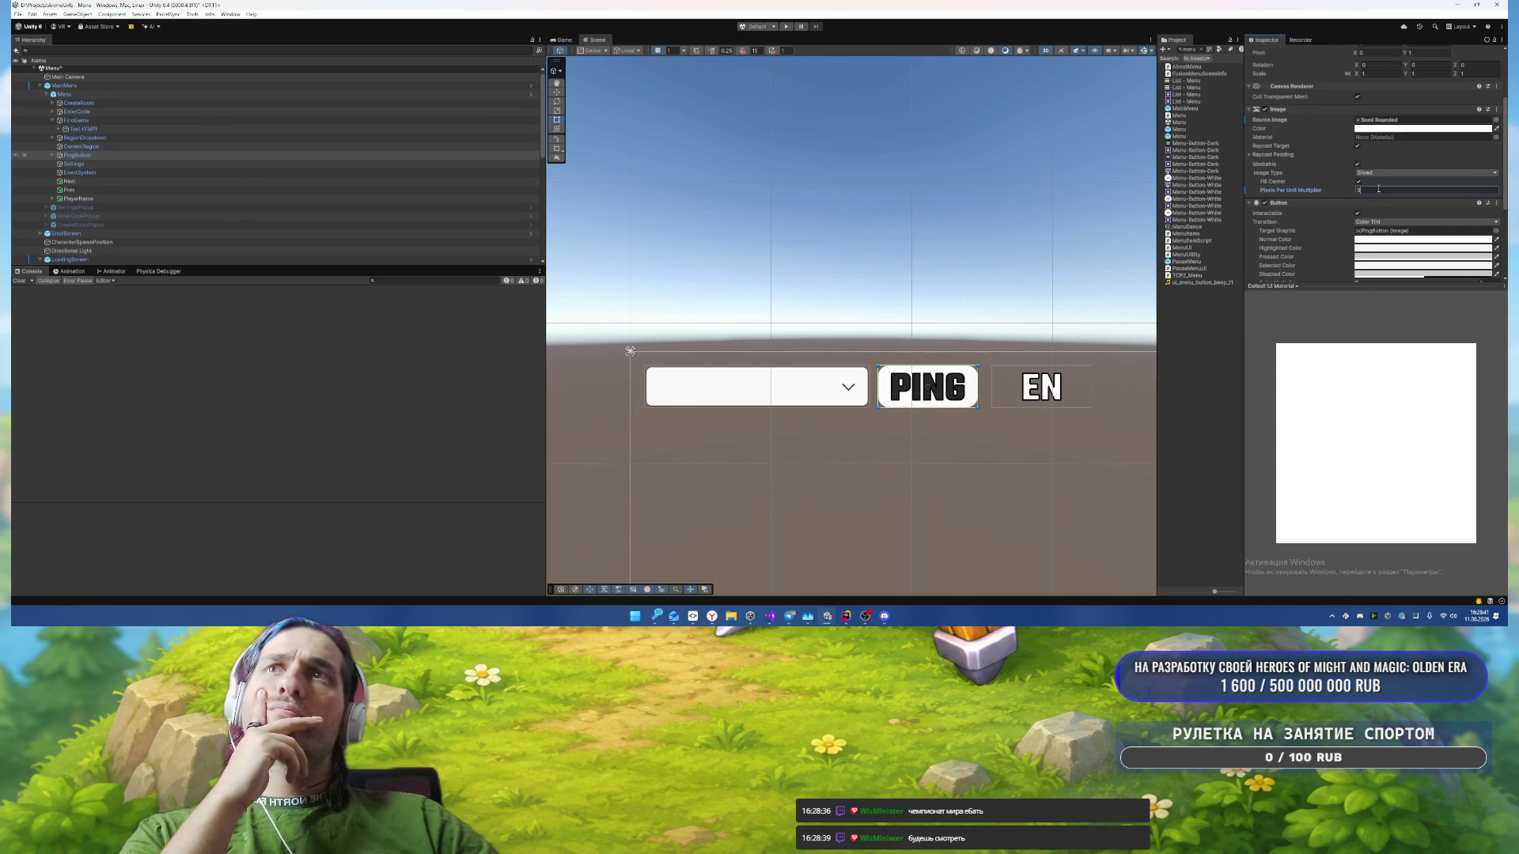
Step: Create a new swatch library named 'Anime Gir' and save white as its first swatch
{"action": "left_click", "coordinate": [1384, 128]}
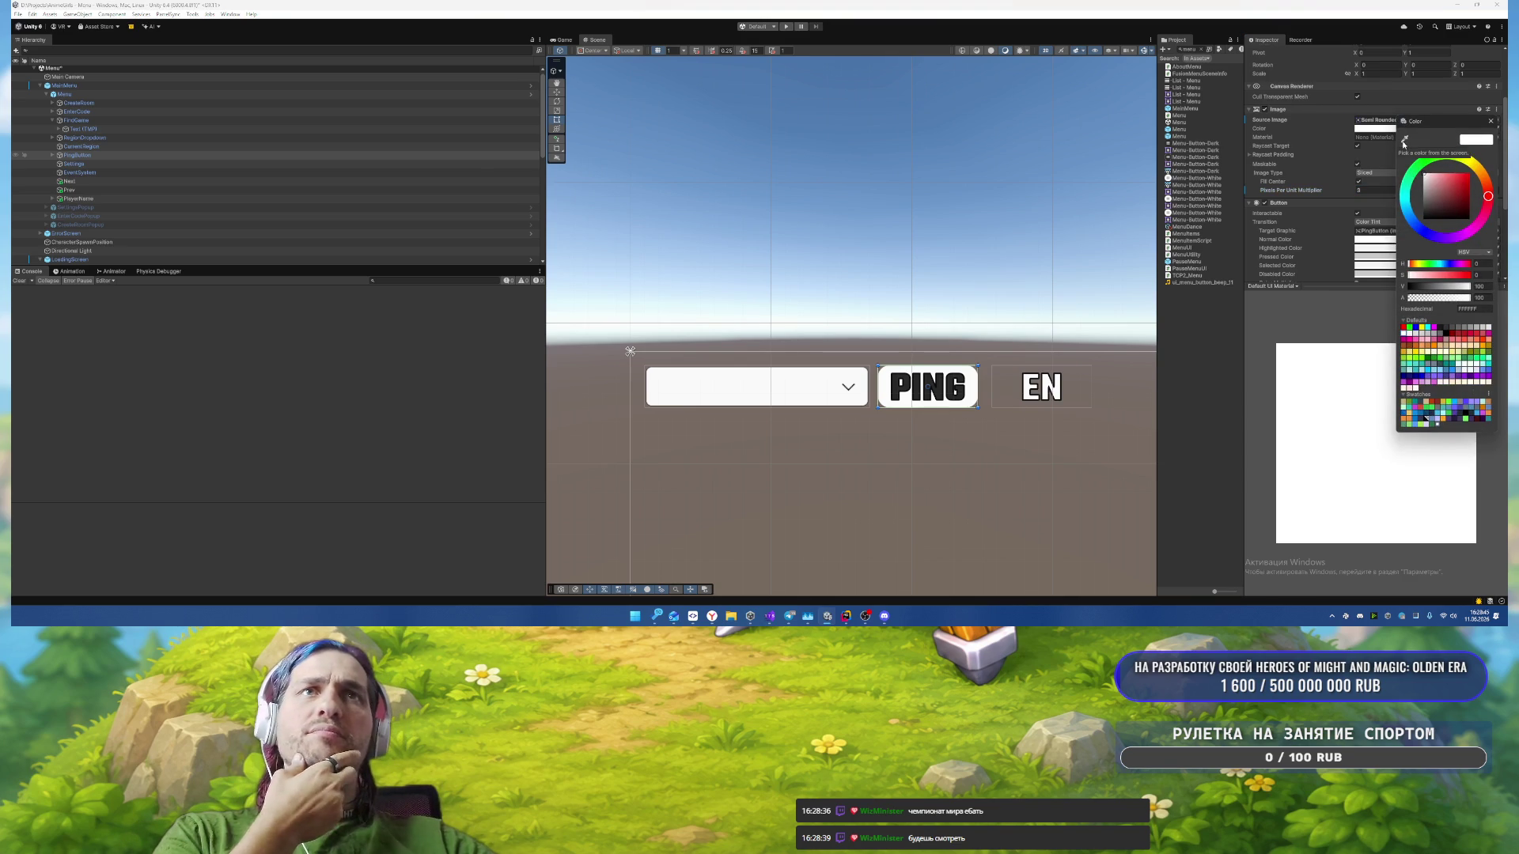
{"action": "left_click", "coordinate": [1418, 395]}
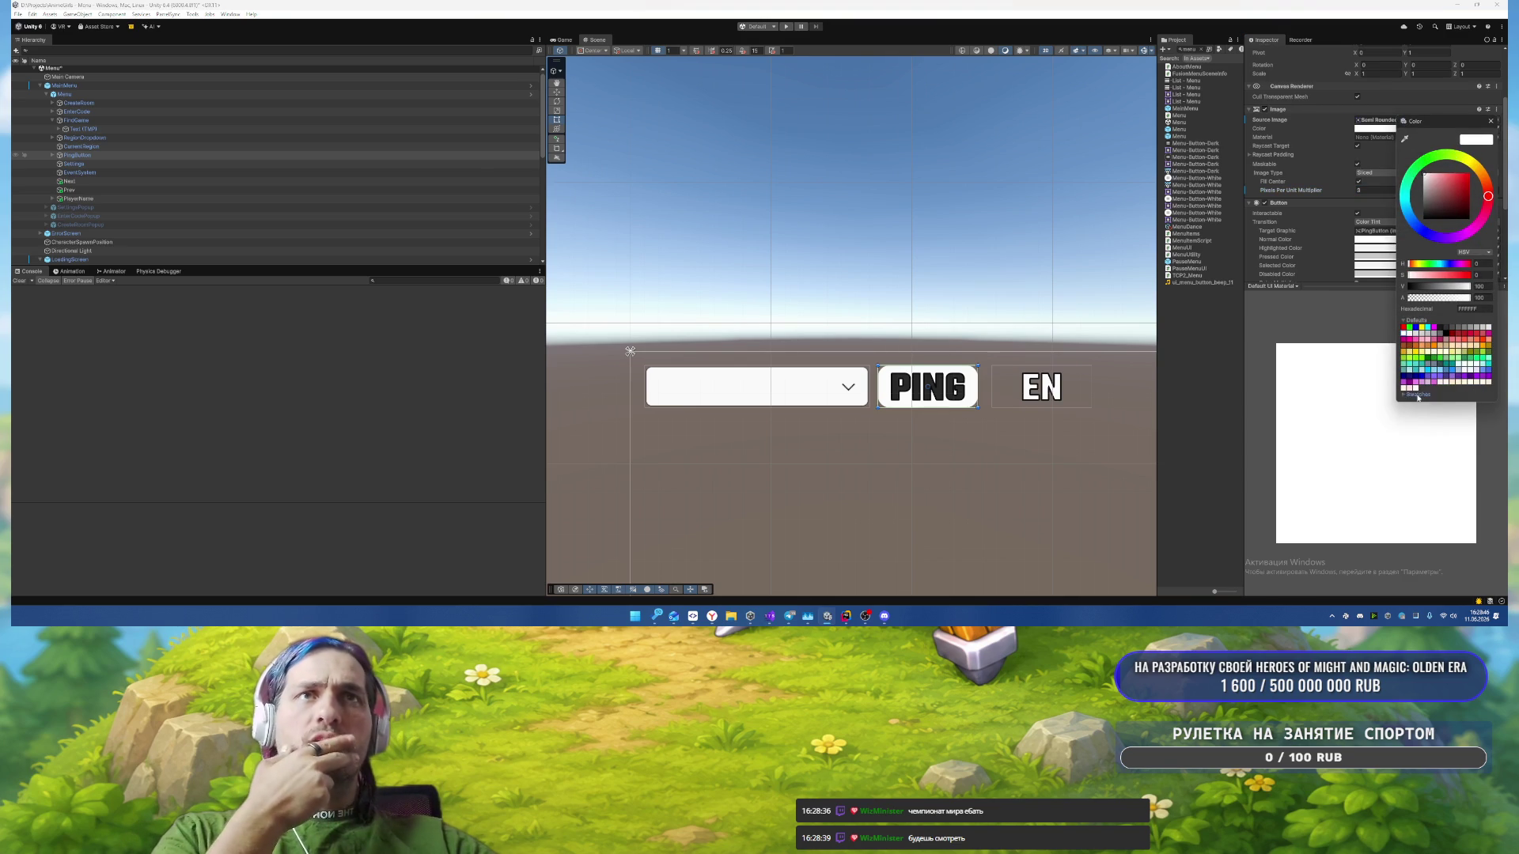
{"action": "left_click", "coordinate": [1488, 395]}
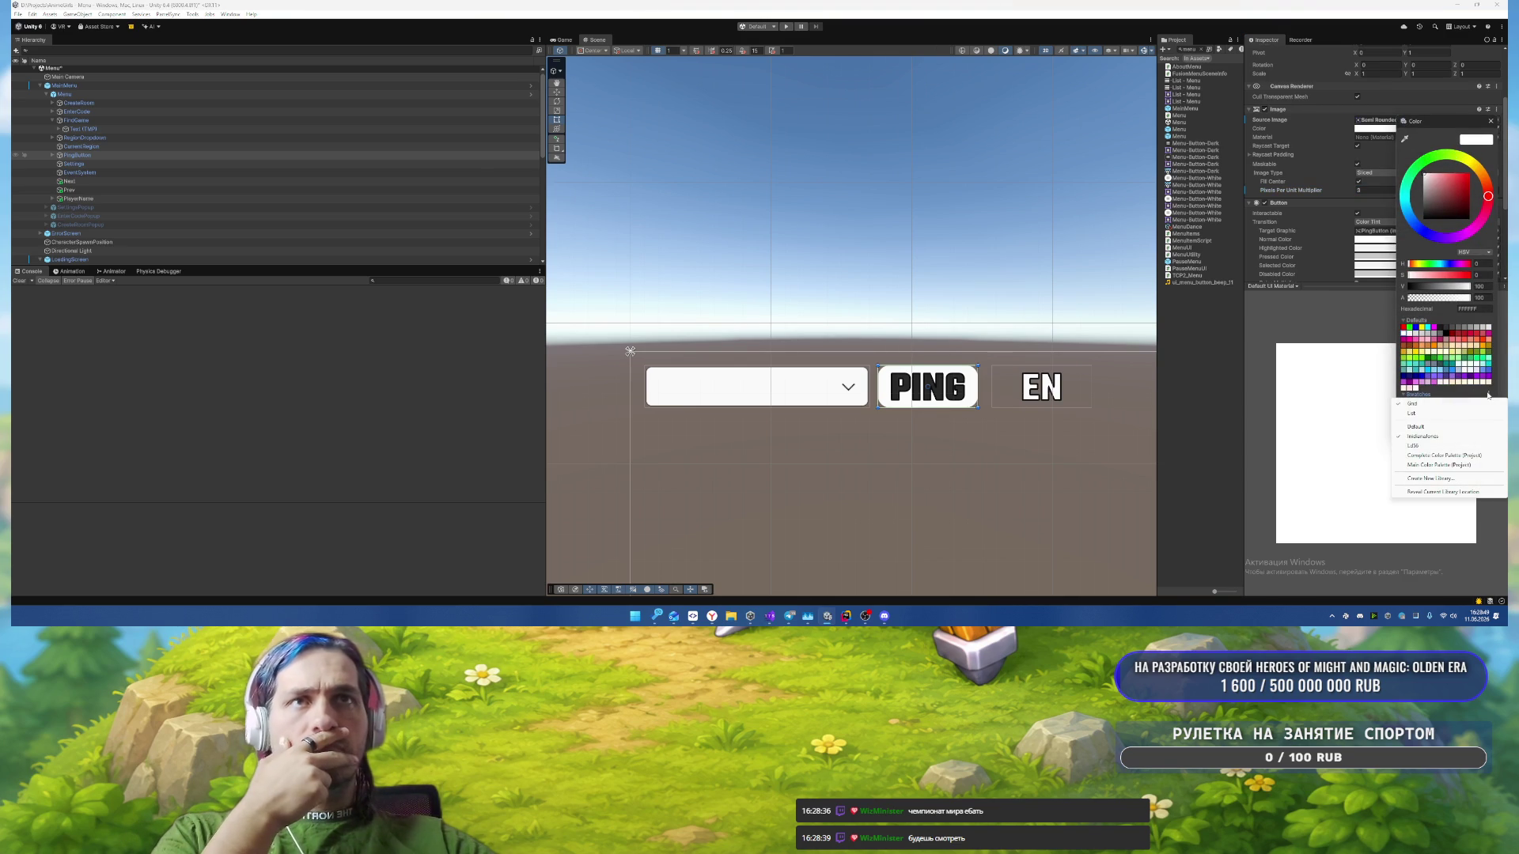
{"action": "left_click", "coordinate": [1430, 479]}
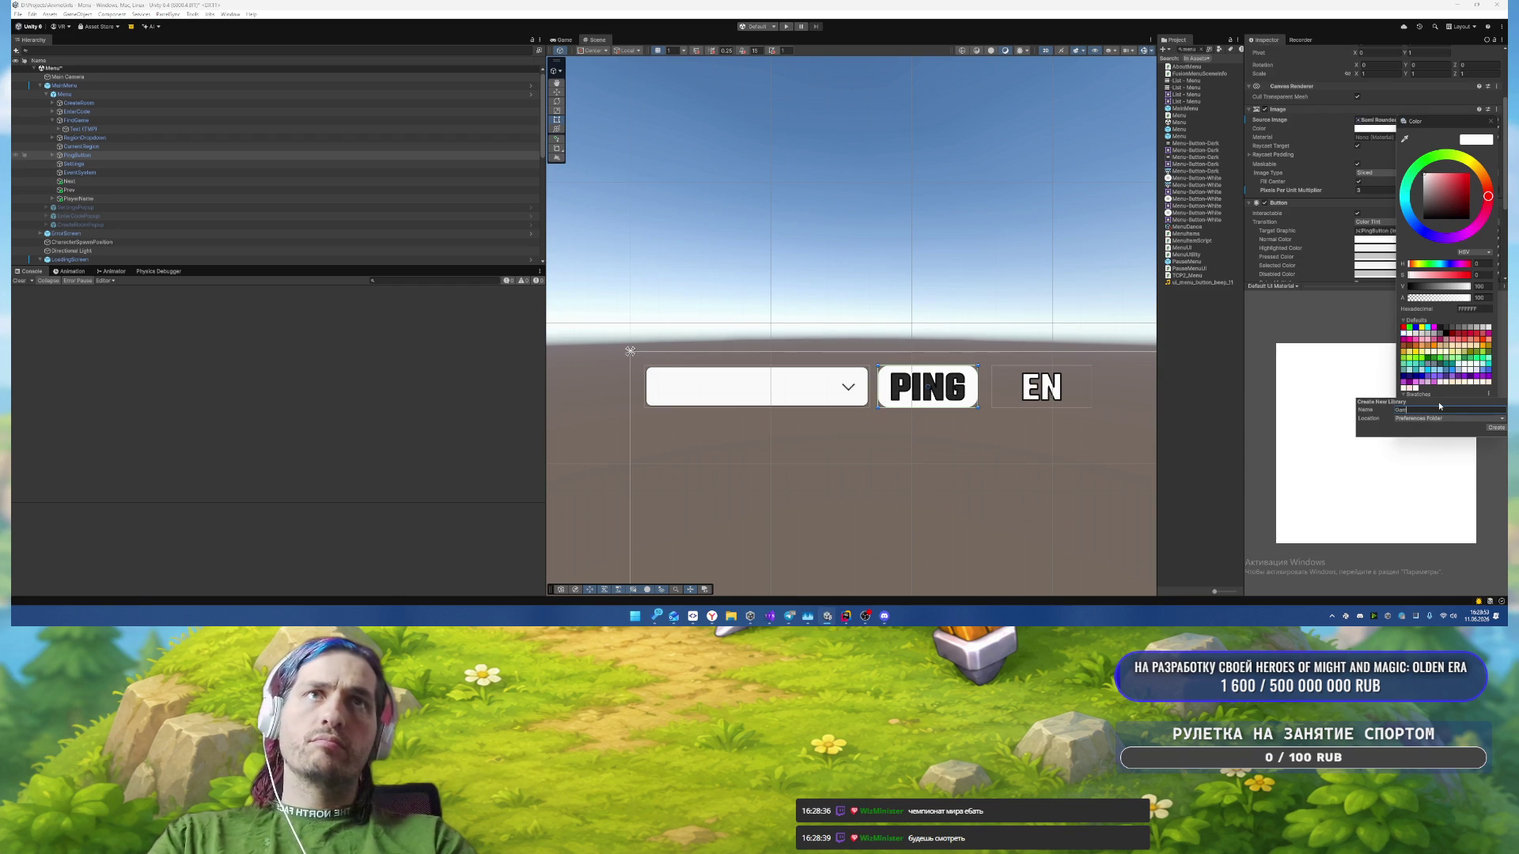
{"action": "type", "text": "eUI An"}
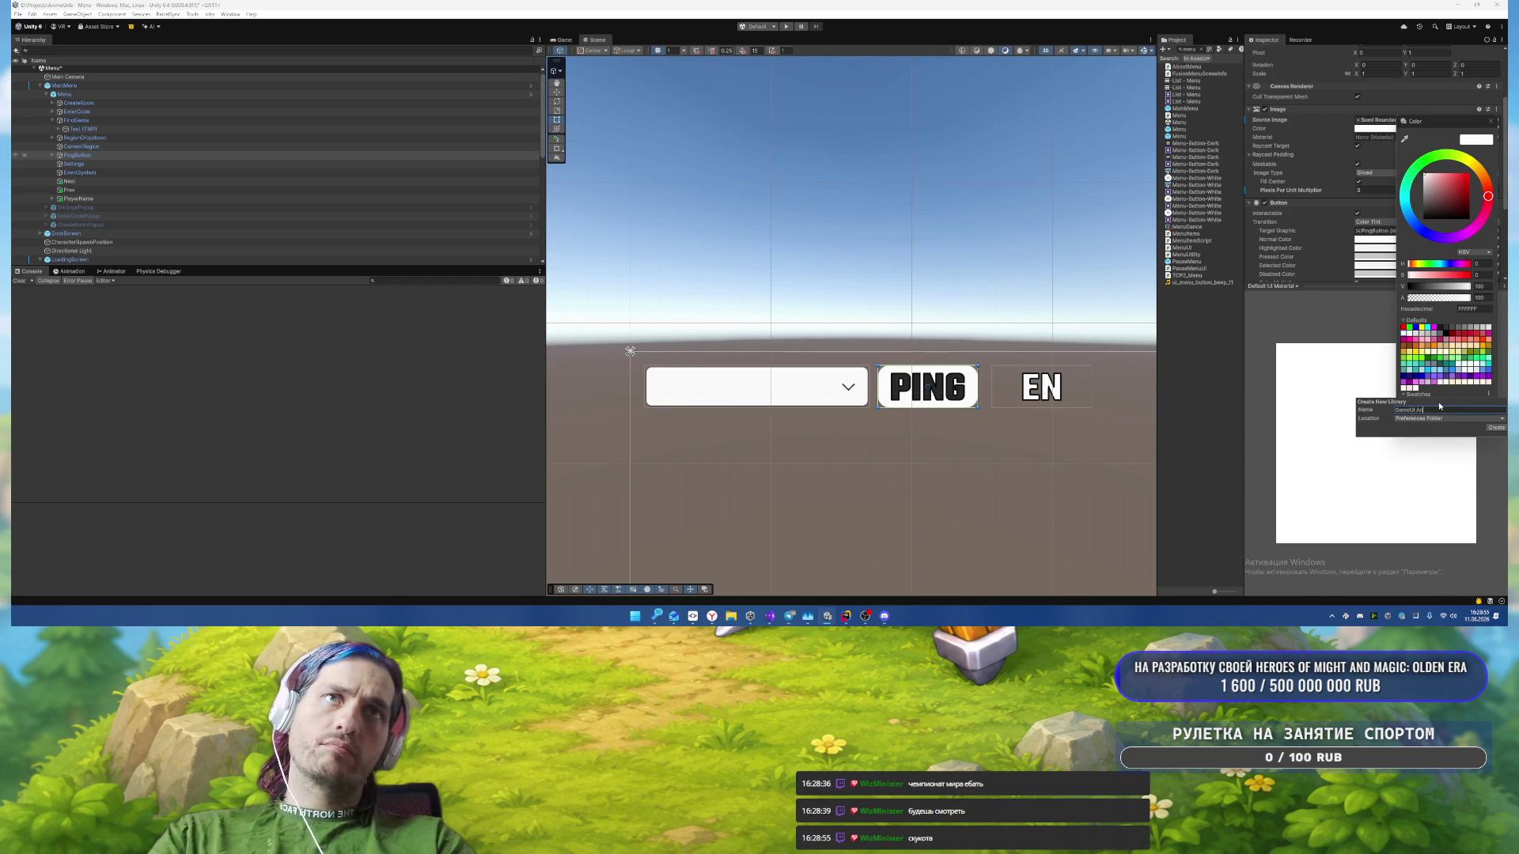
{"action": "type", "text": "ime Girls"}
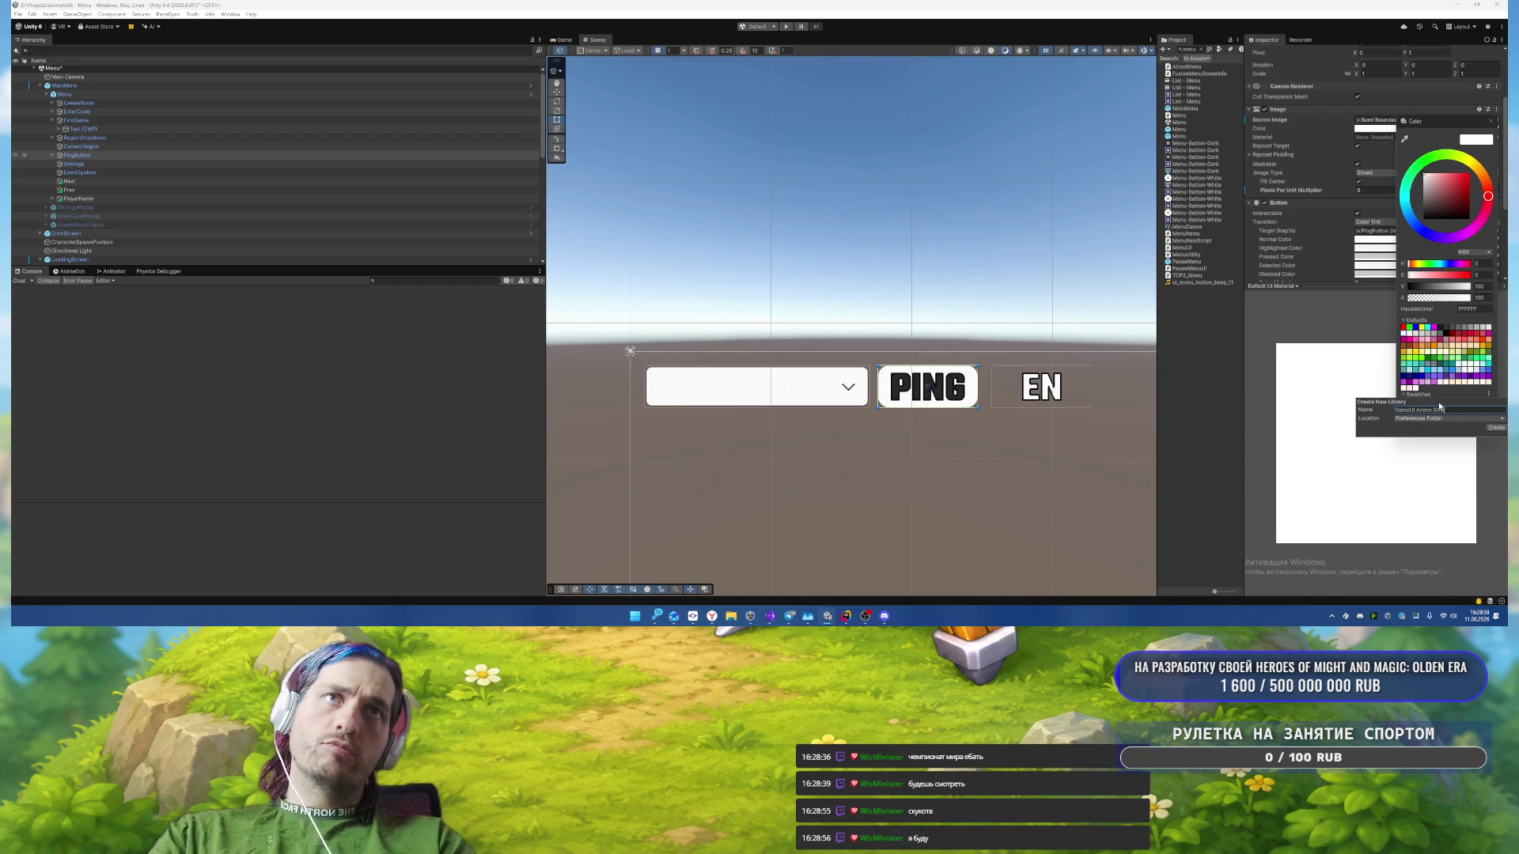
{"action": "key", "text": "Return"}
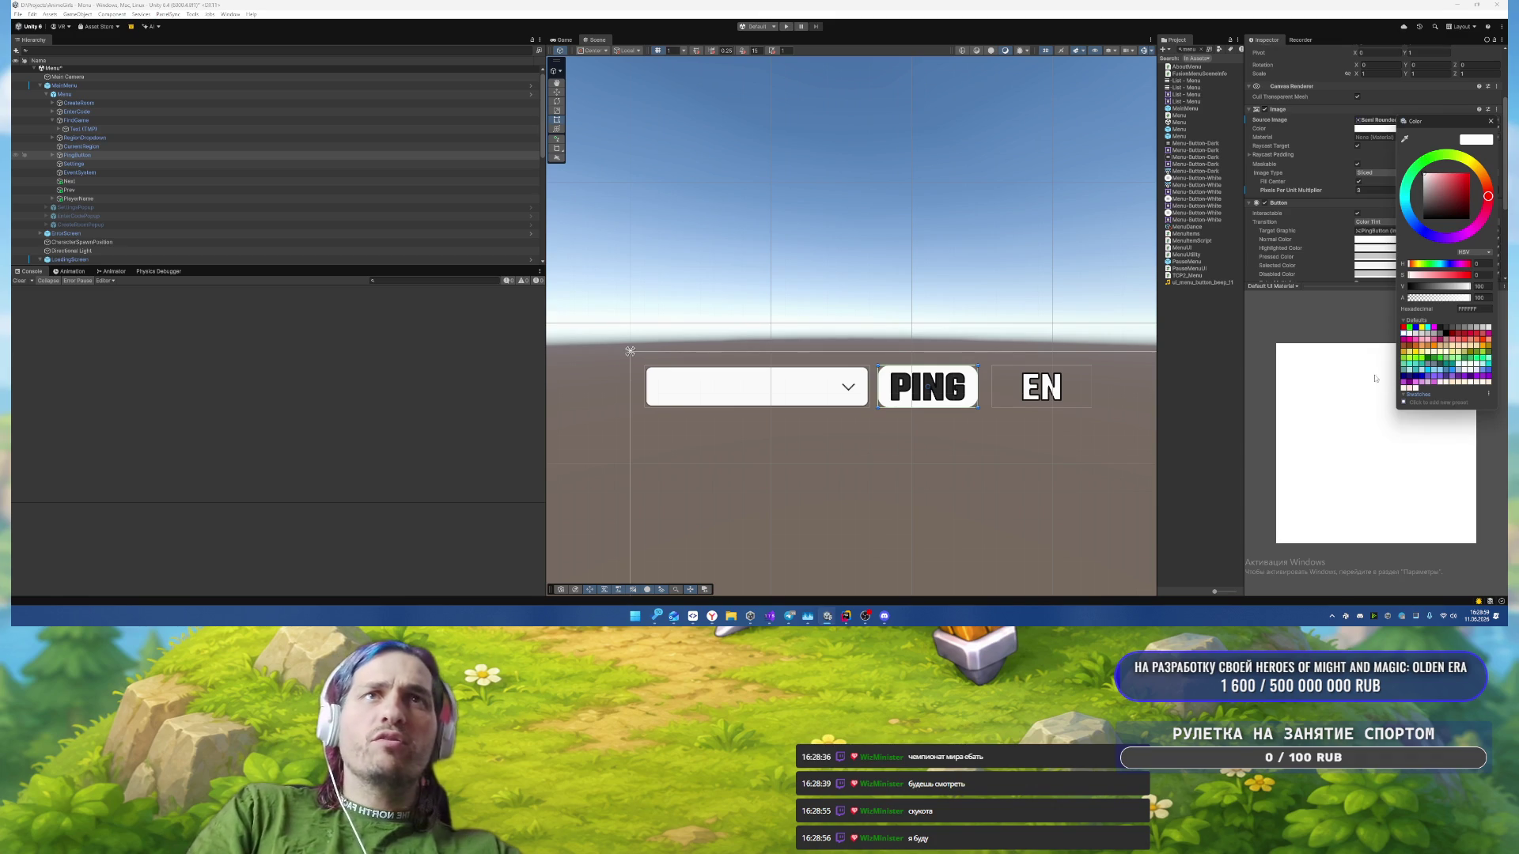
{"action": "left_click", "coordinate": [1403, 403]}
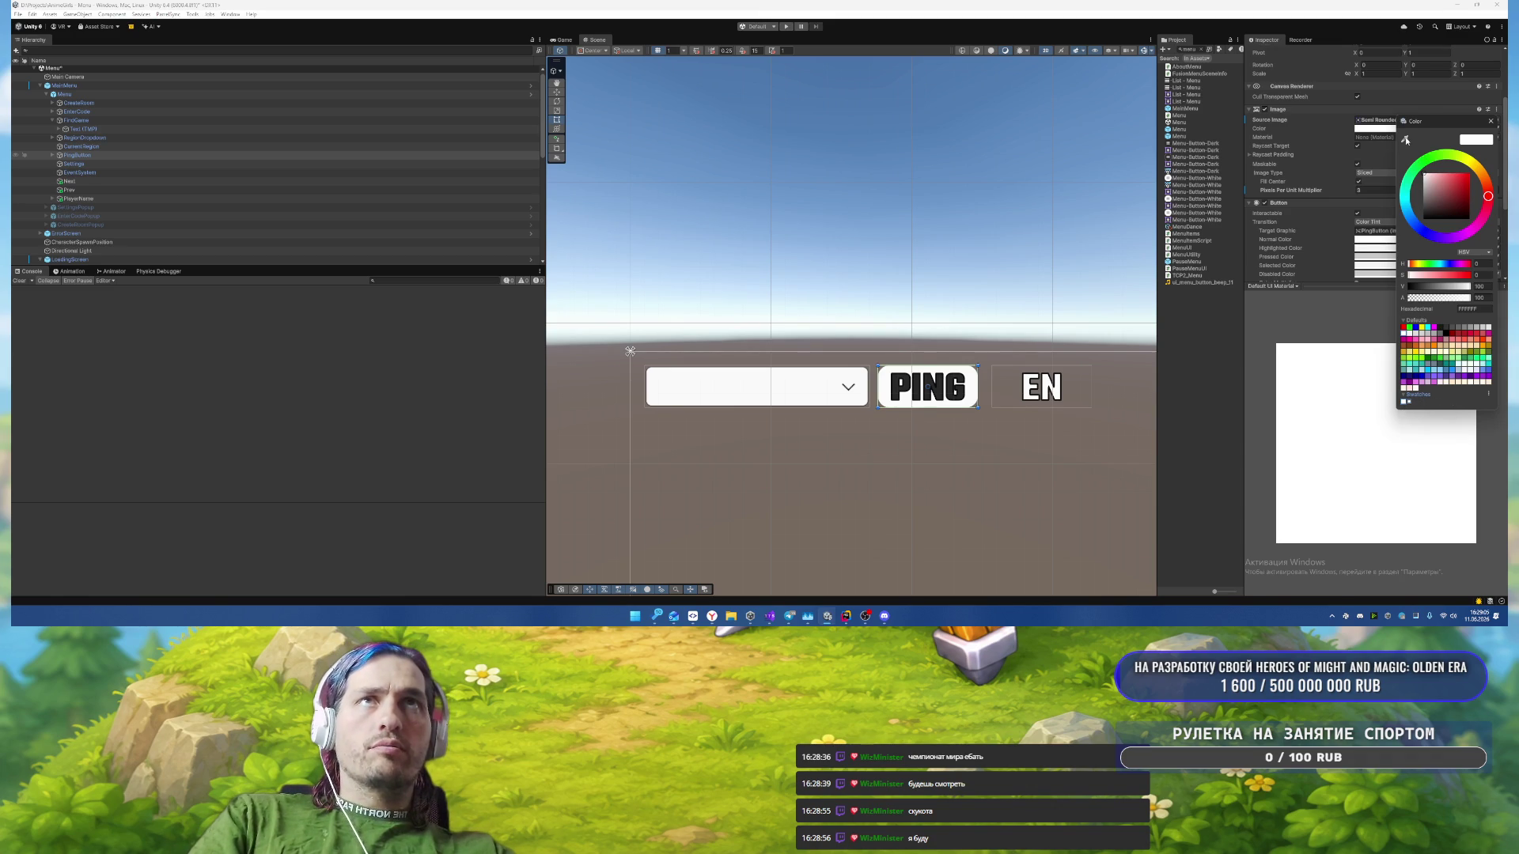
Step: Try light pink on the PING button, save it as a swatch, then switch to purple
{"action": "left_click", "coordinate": [1405, 141]}
{"action": "left_click", "coordinate": [1480, 370]}
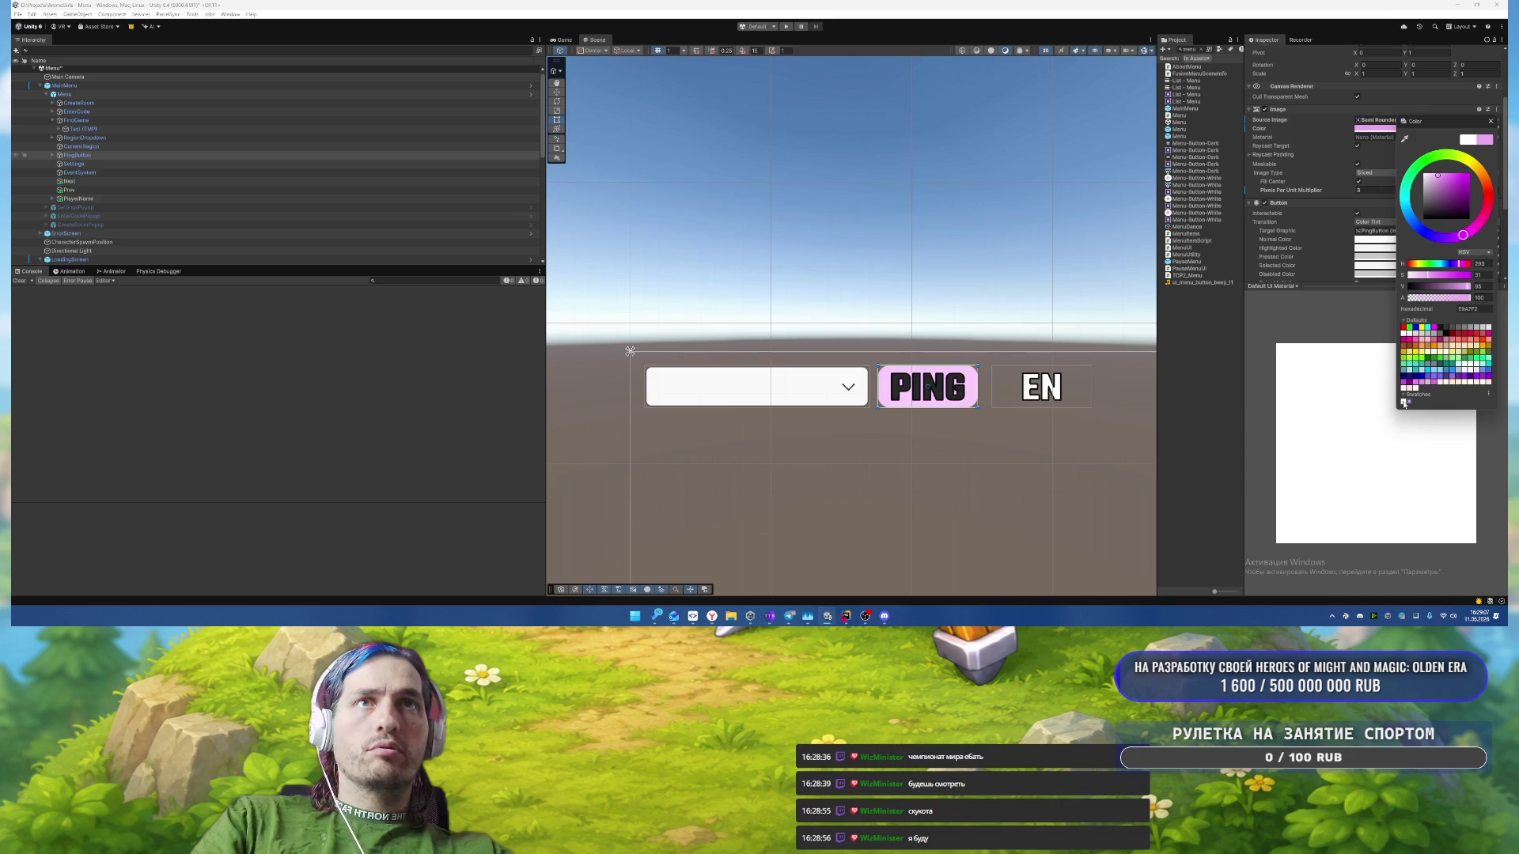
{"action": "key", "text": "Return"}
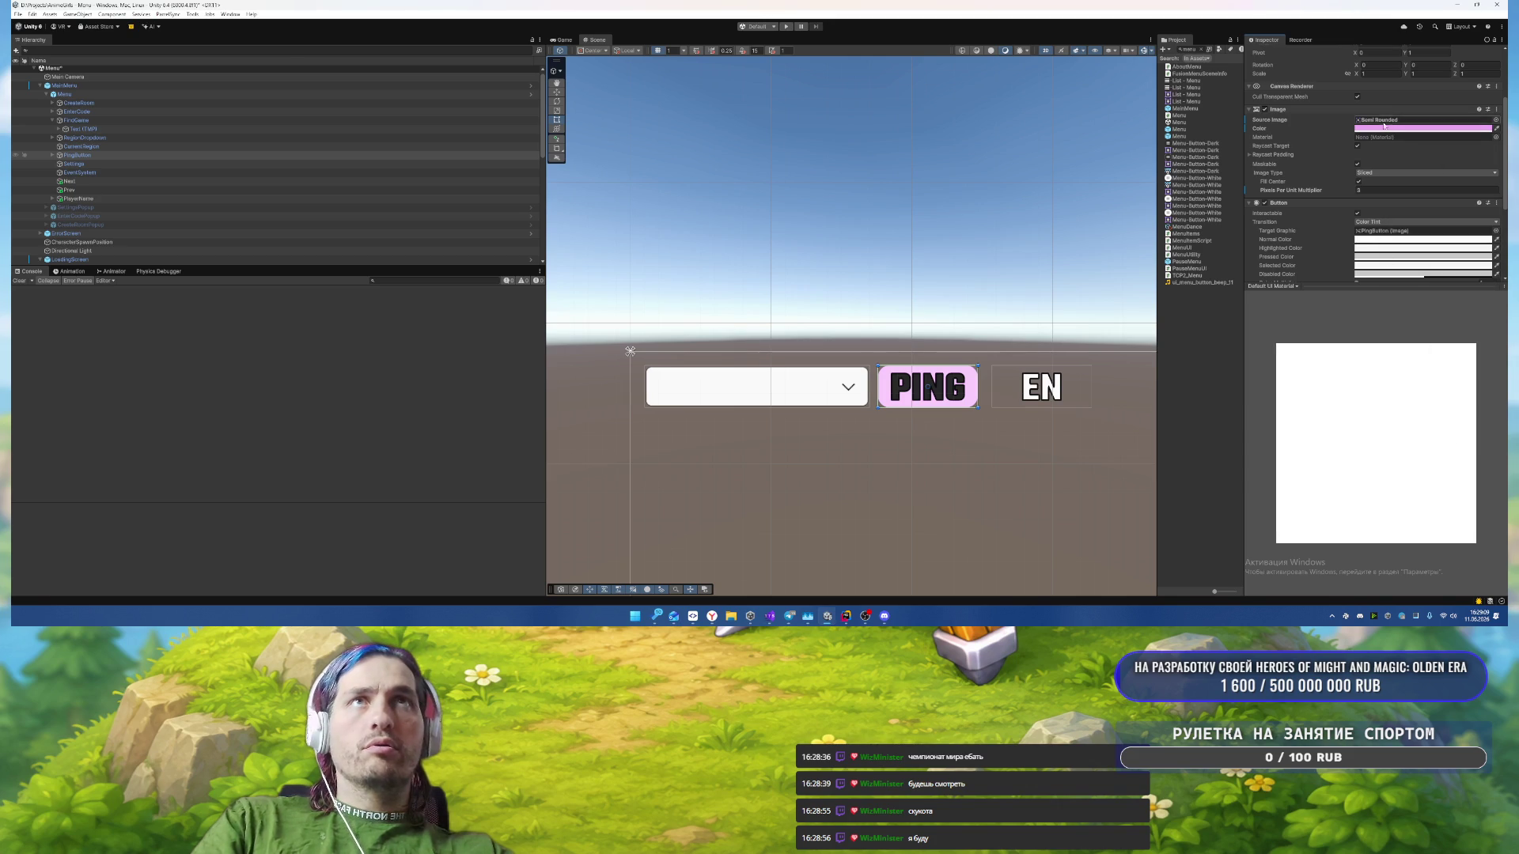
{"action": "left_click", "coordinate": [1412, 128]}
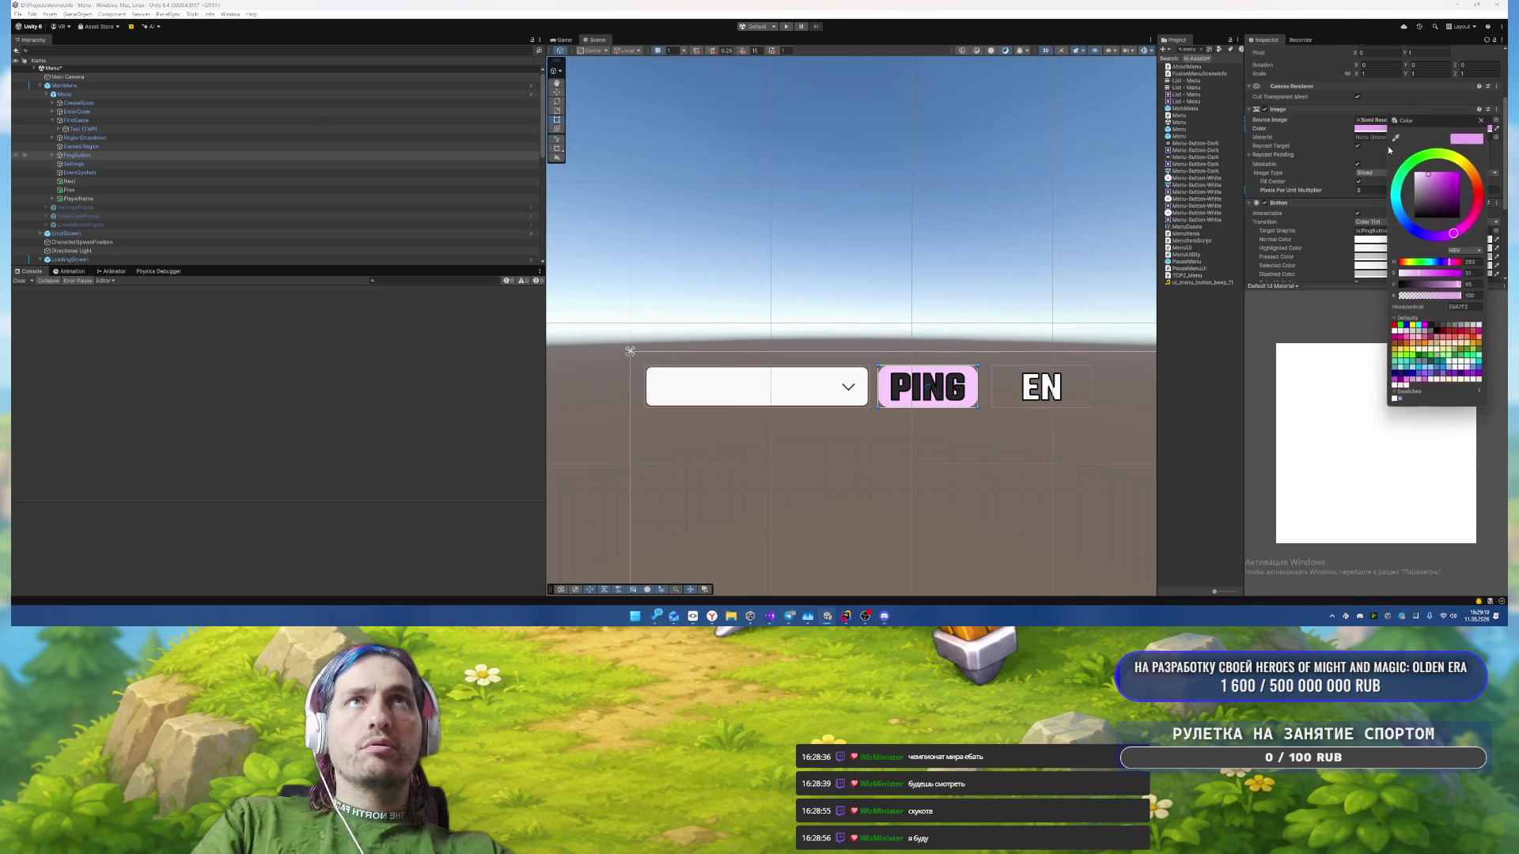
{"action": "left_click", "coordinate": [1402, 401]}
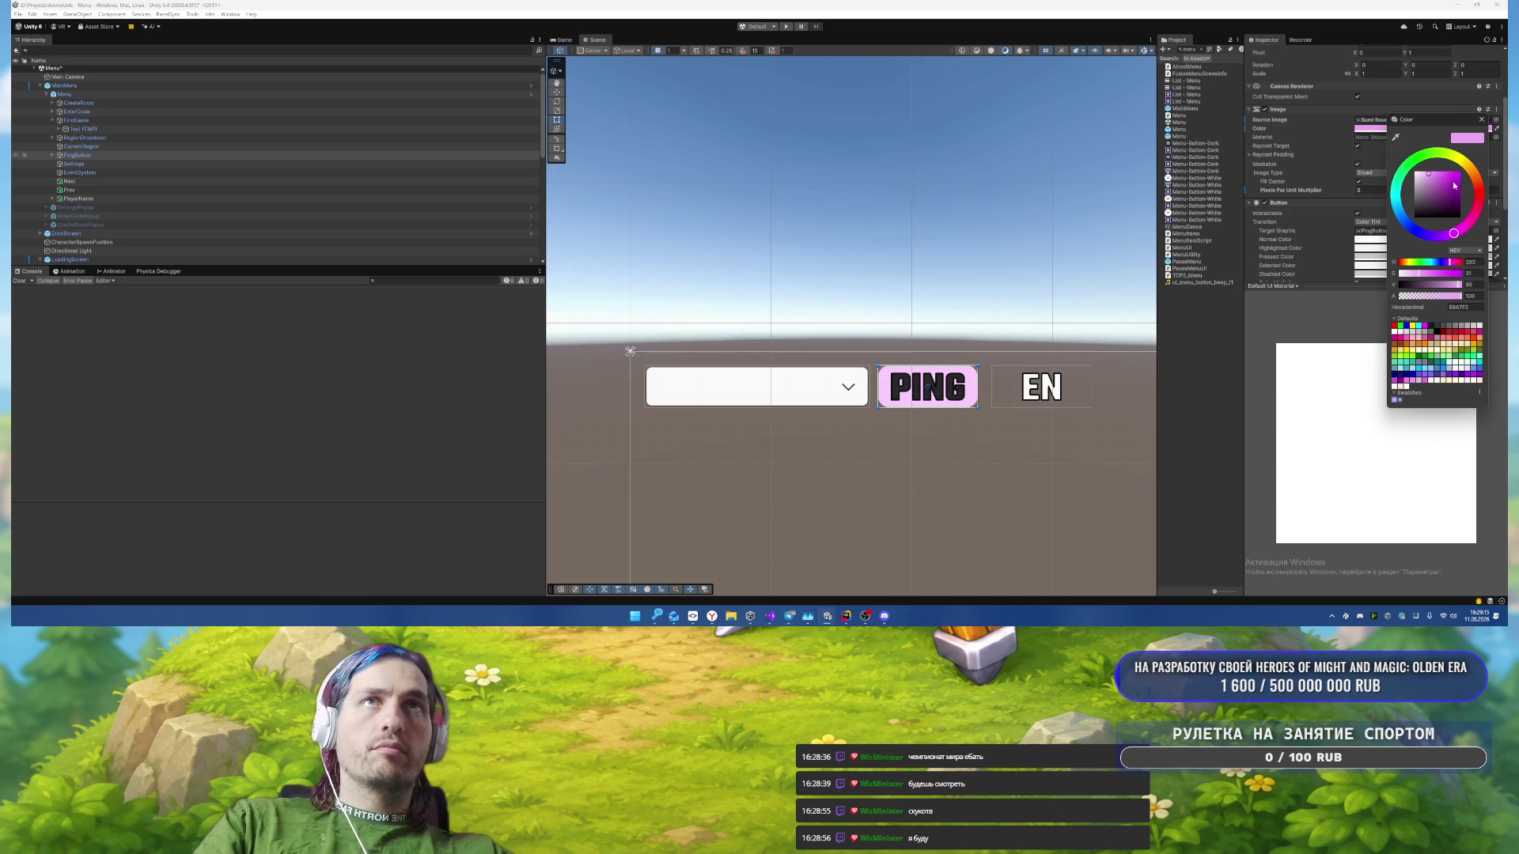
{"action": "left_click", "coordinate": [1428, 325]}
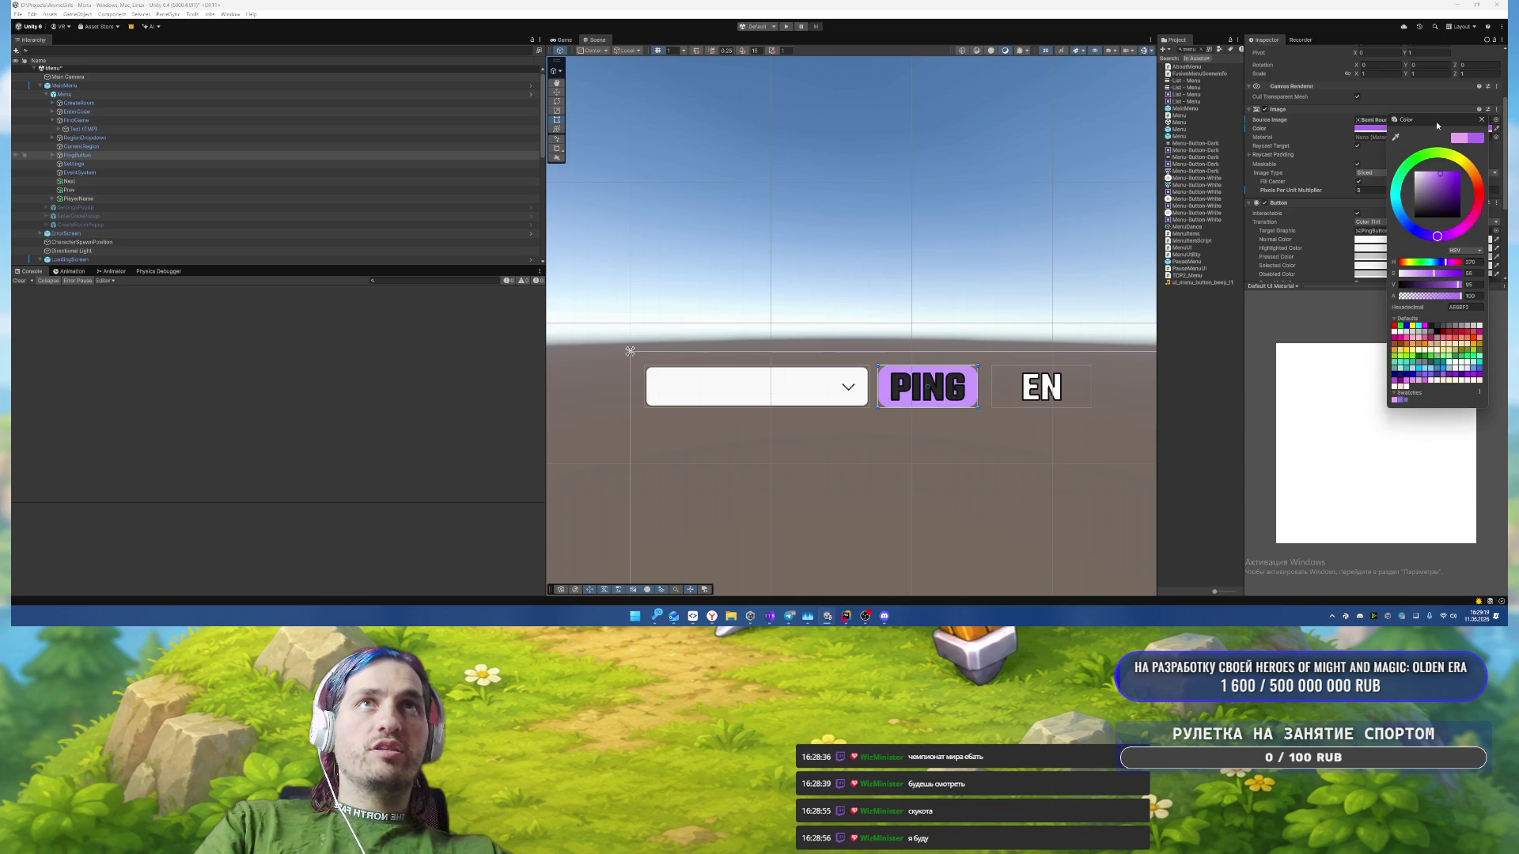
Step: Sample deeper purple, off-white and dark grey, save off-white, and settle on purple AE6BF2
{"action": "left_click", "coordinate": [1396, 137]}
{"action": "left_click", "coordinate": [1370, 128]}
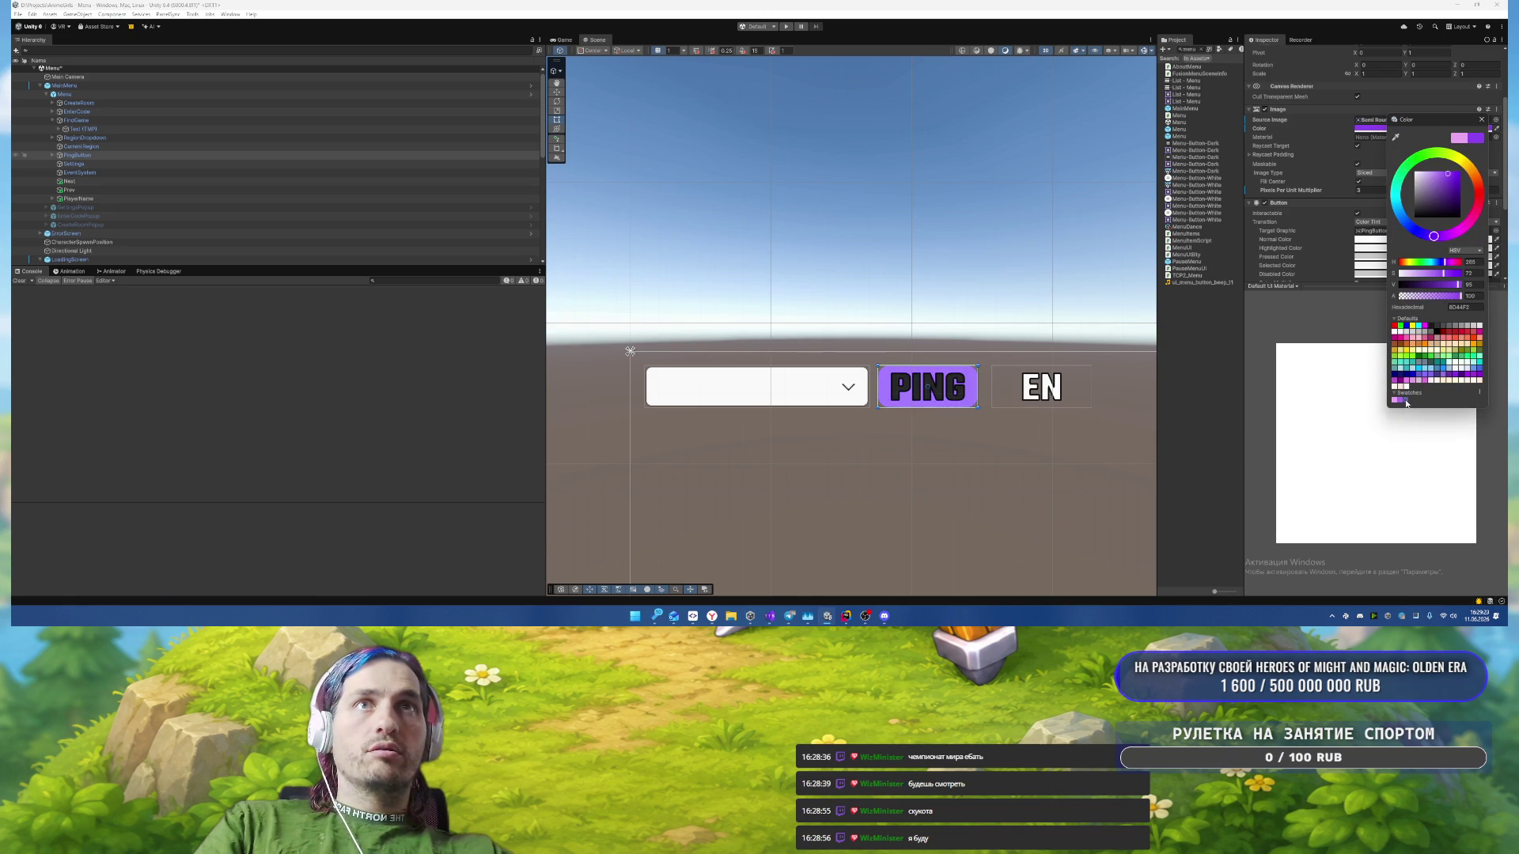
{"action": "left_click", "coordinate": [1396, 138]}
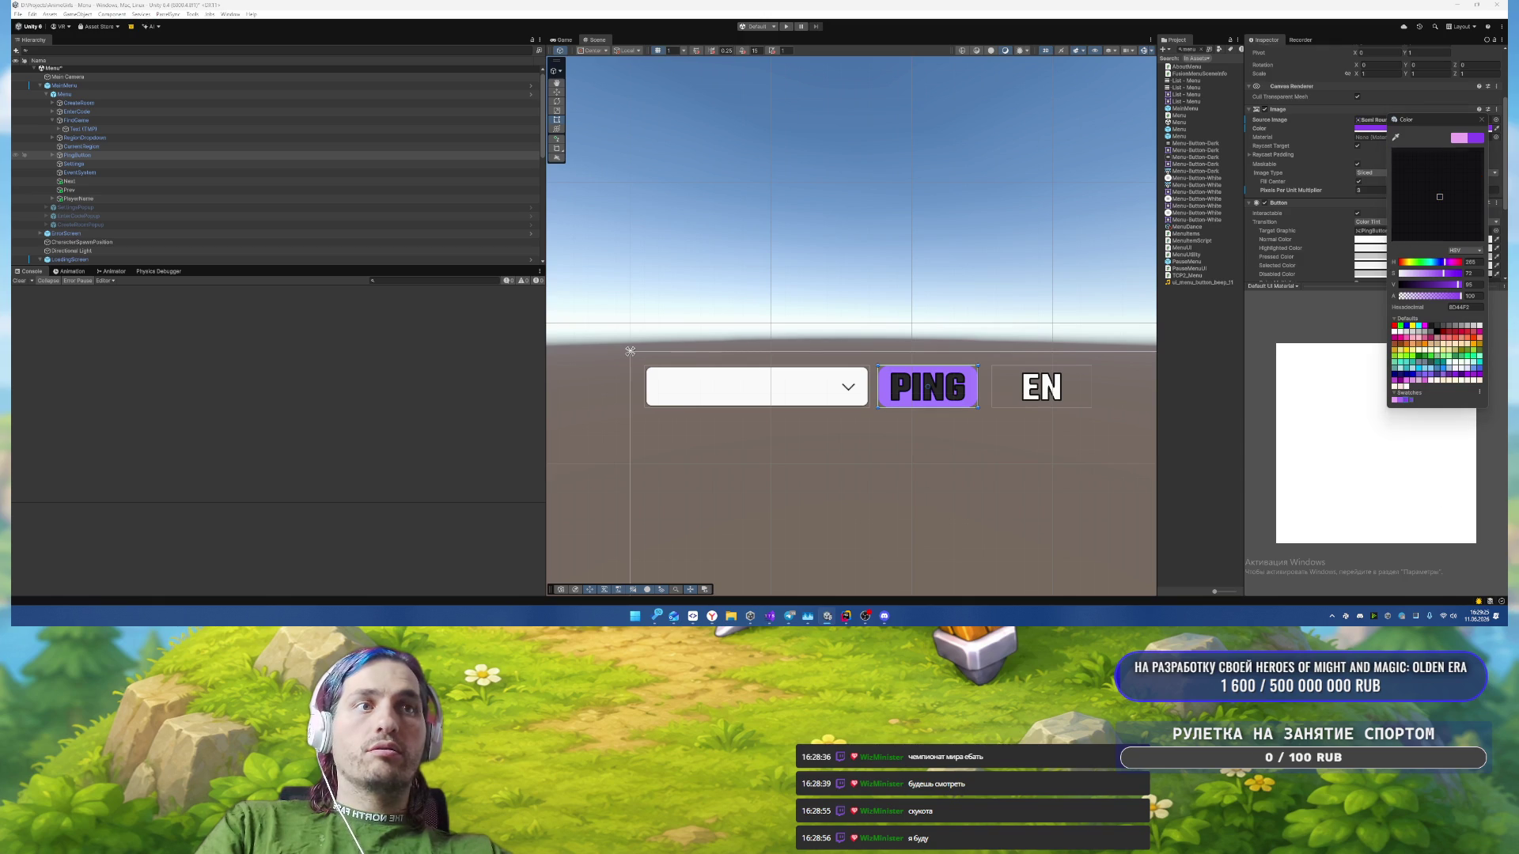
{"action": "left_click", "coordinate": [1482, 330]}
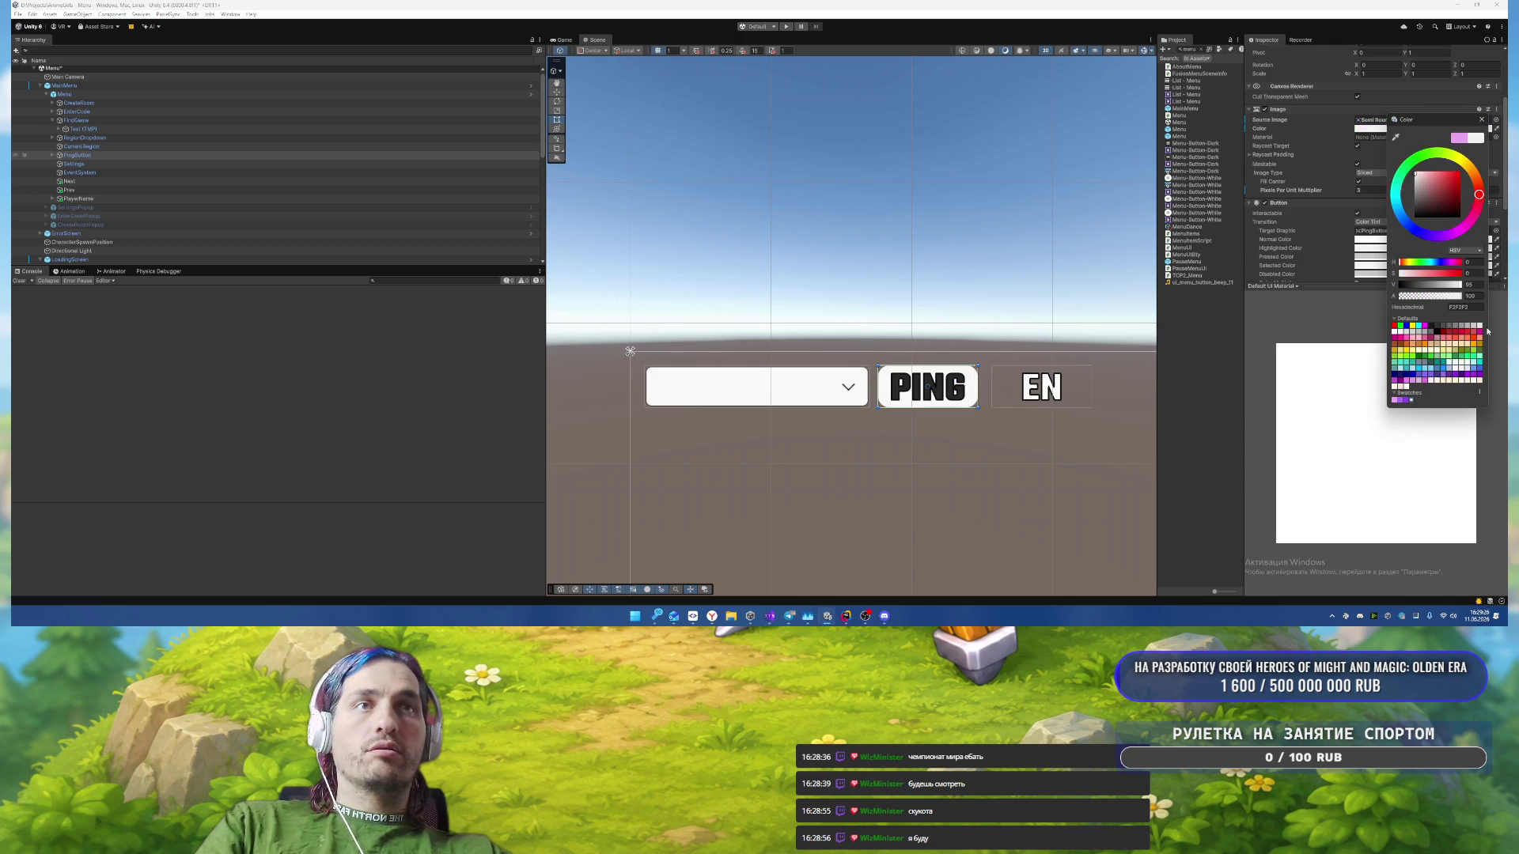
{"action": "left_click", "coordinate": [1412, 401]}
{"action": "left_click", "coordinate": [1396, 138]}
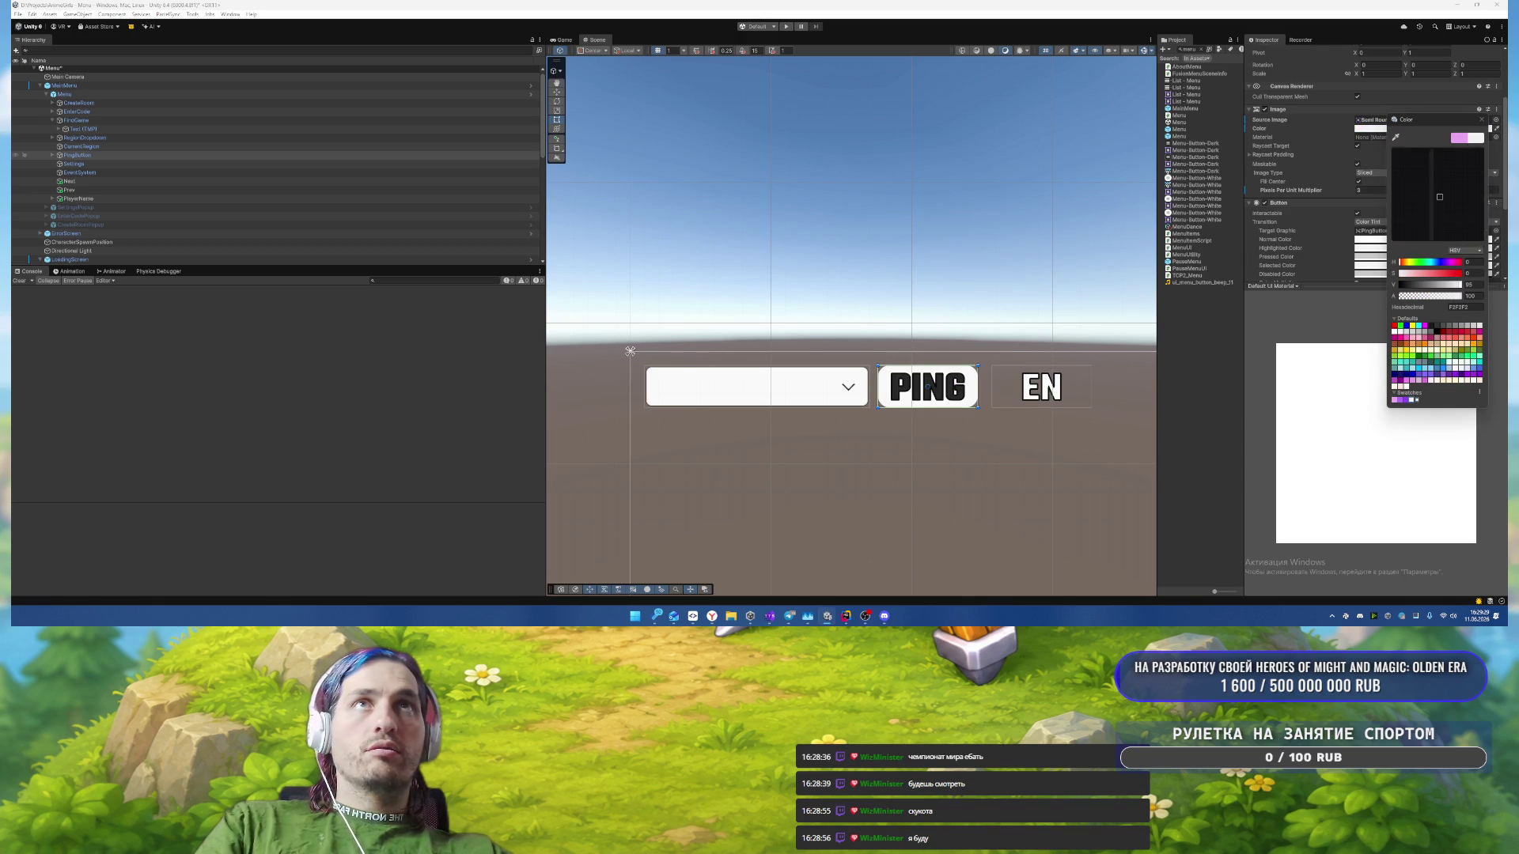
{"action": "left_click", "coordinate": [1501, 366]}
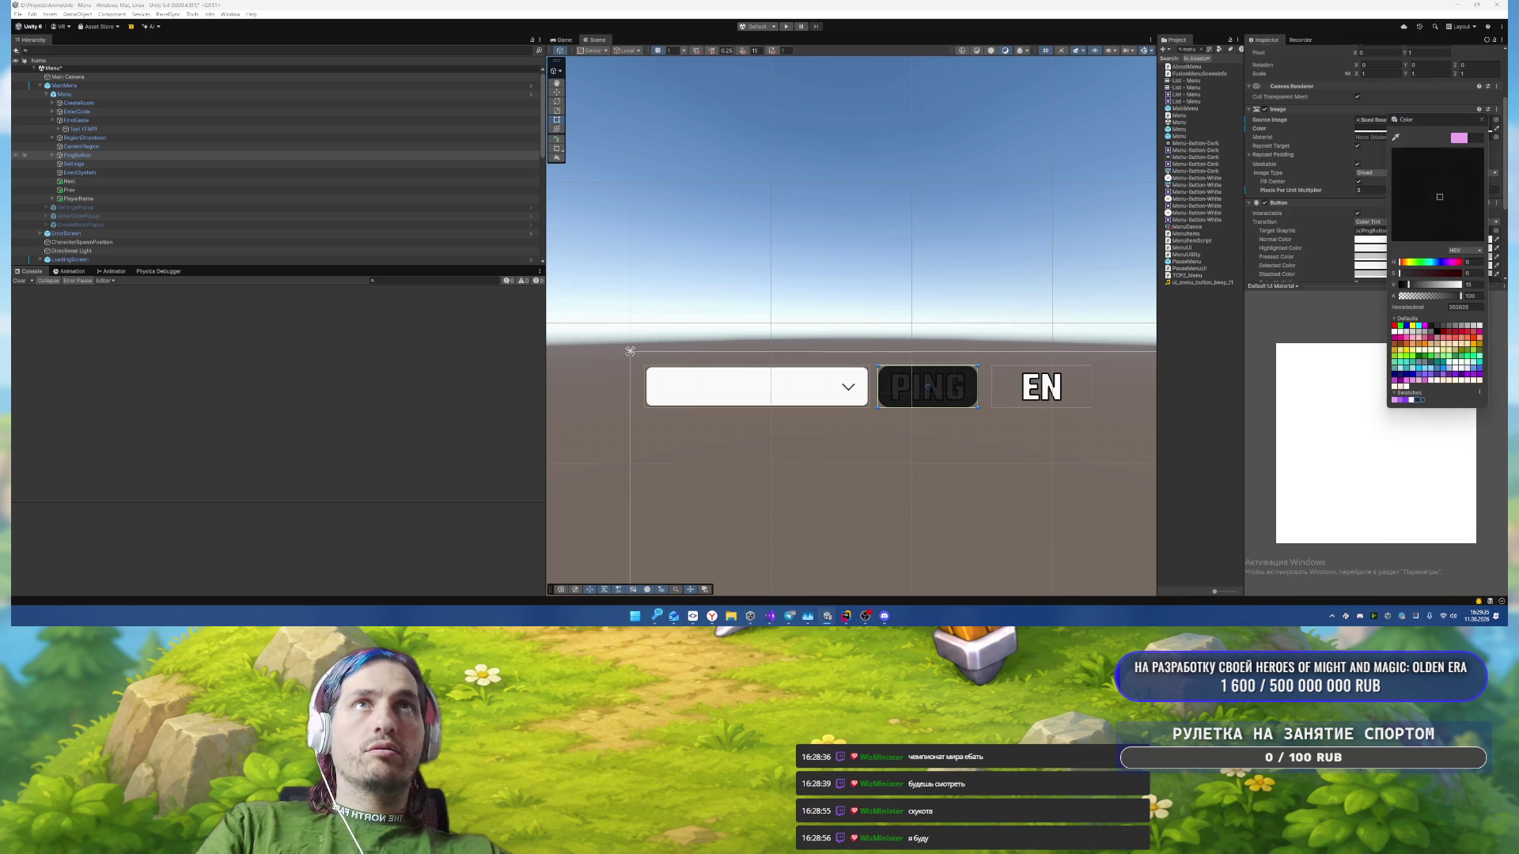
{"action": "left_click", "coordinate": [1425, 400]}
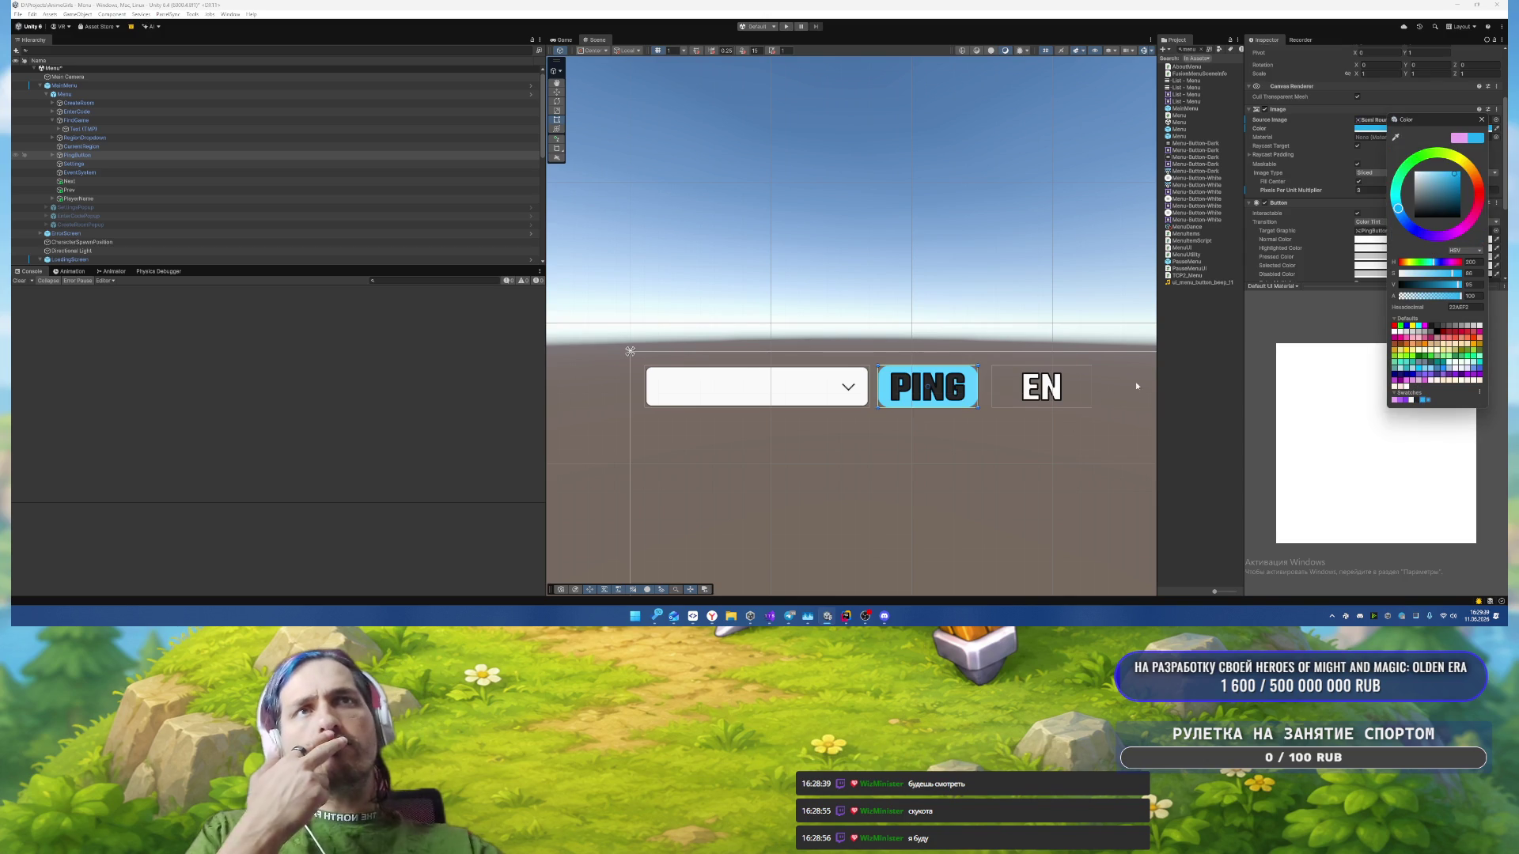
{"action": "left_click", "coordinate": [1397, 400]}
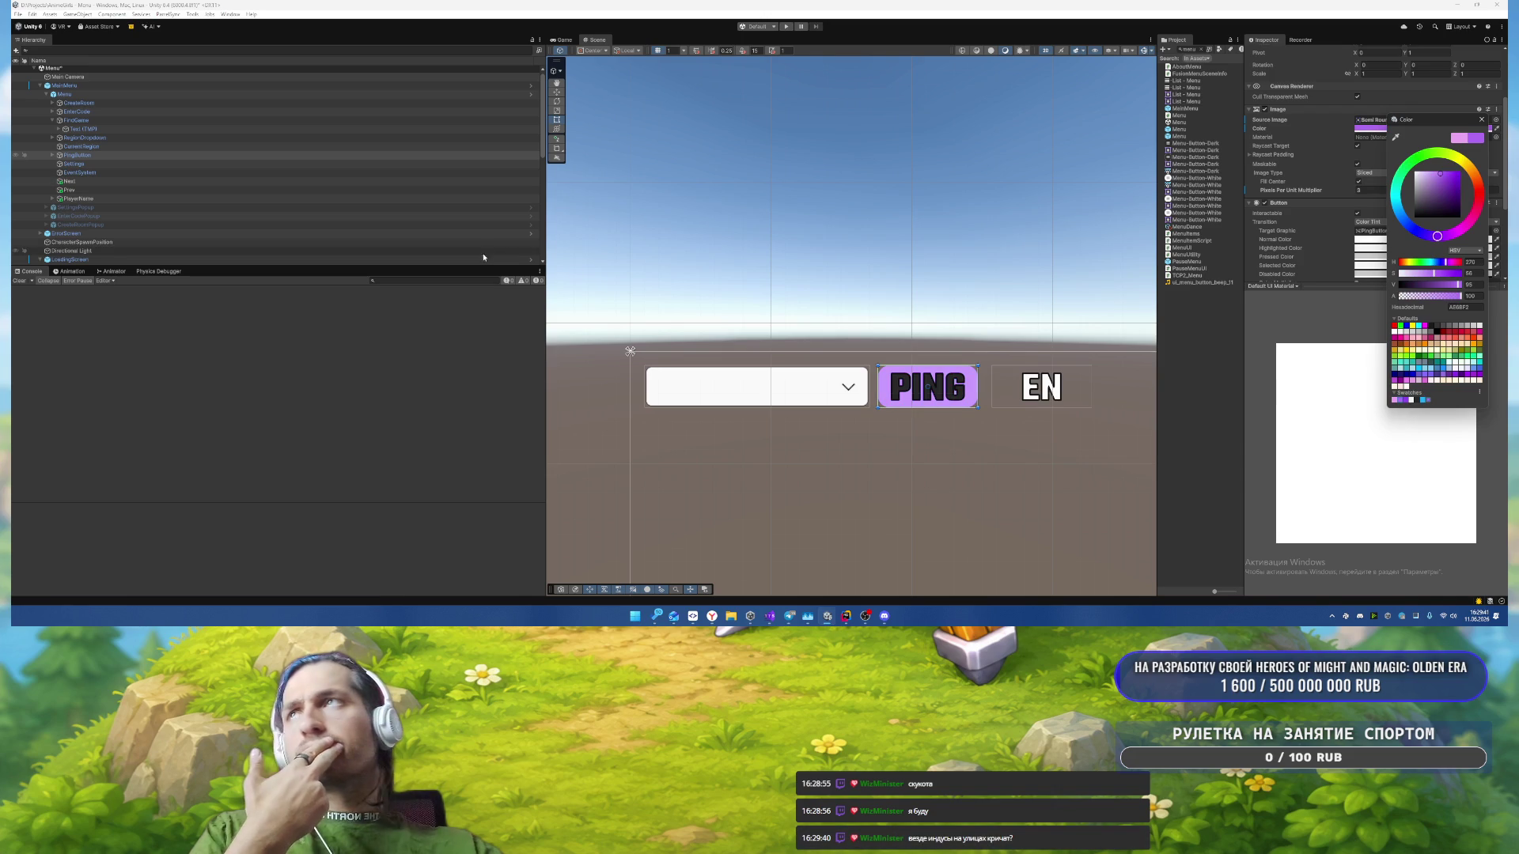
{"action": "left_click", "coordinate": [52, 155]}
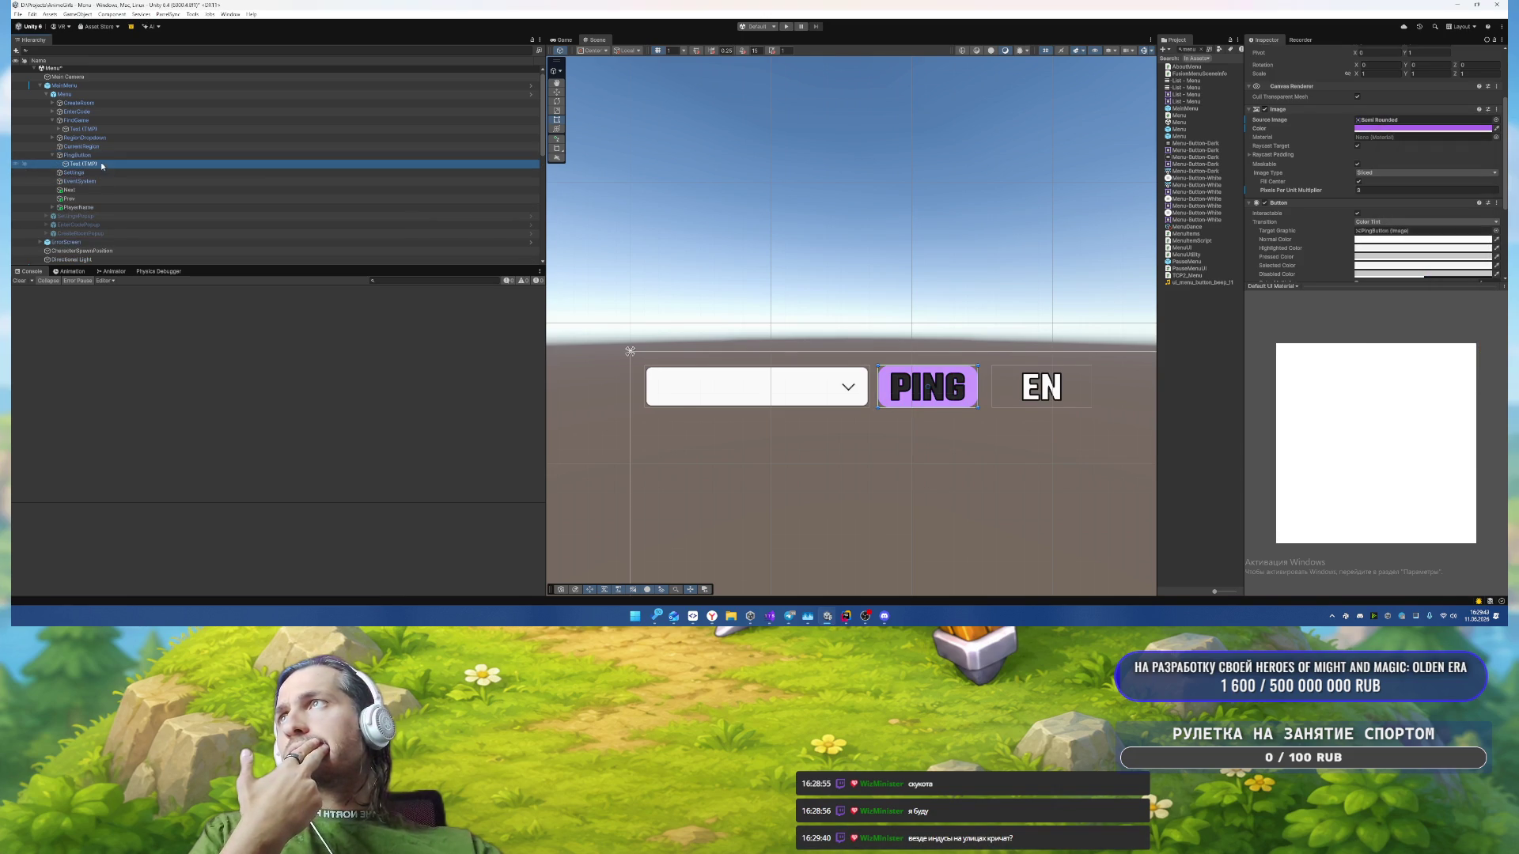
Step: Set the PING label's Text (TMP) vertex colour to the near-white swatch F2F2F2
{"action": "left_click", "coordinate": [80, 163]}
{"action": "scroll", "coordinate": [1350, 259], "scroll_direction": "down", "scroll_amount": 1}
{"action": "left_click", "coordinate": [1384, 228]}
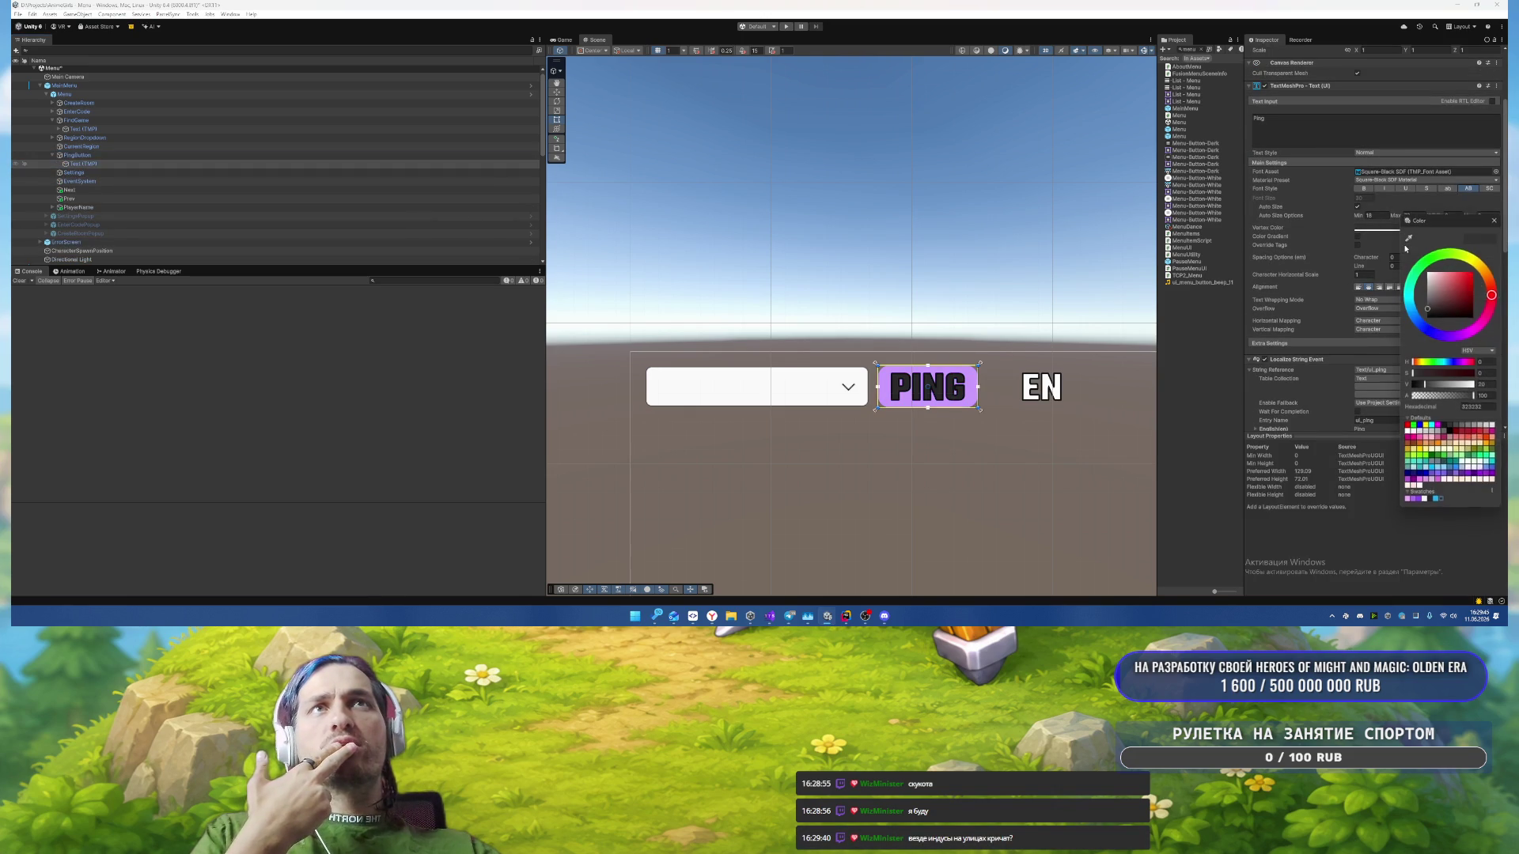
{"action": "left_click", "coordinate": [1424, 501]}
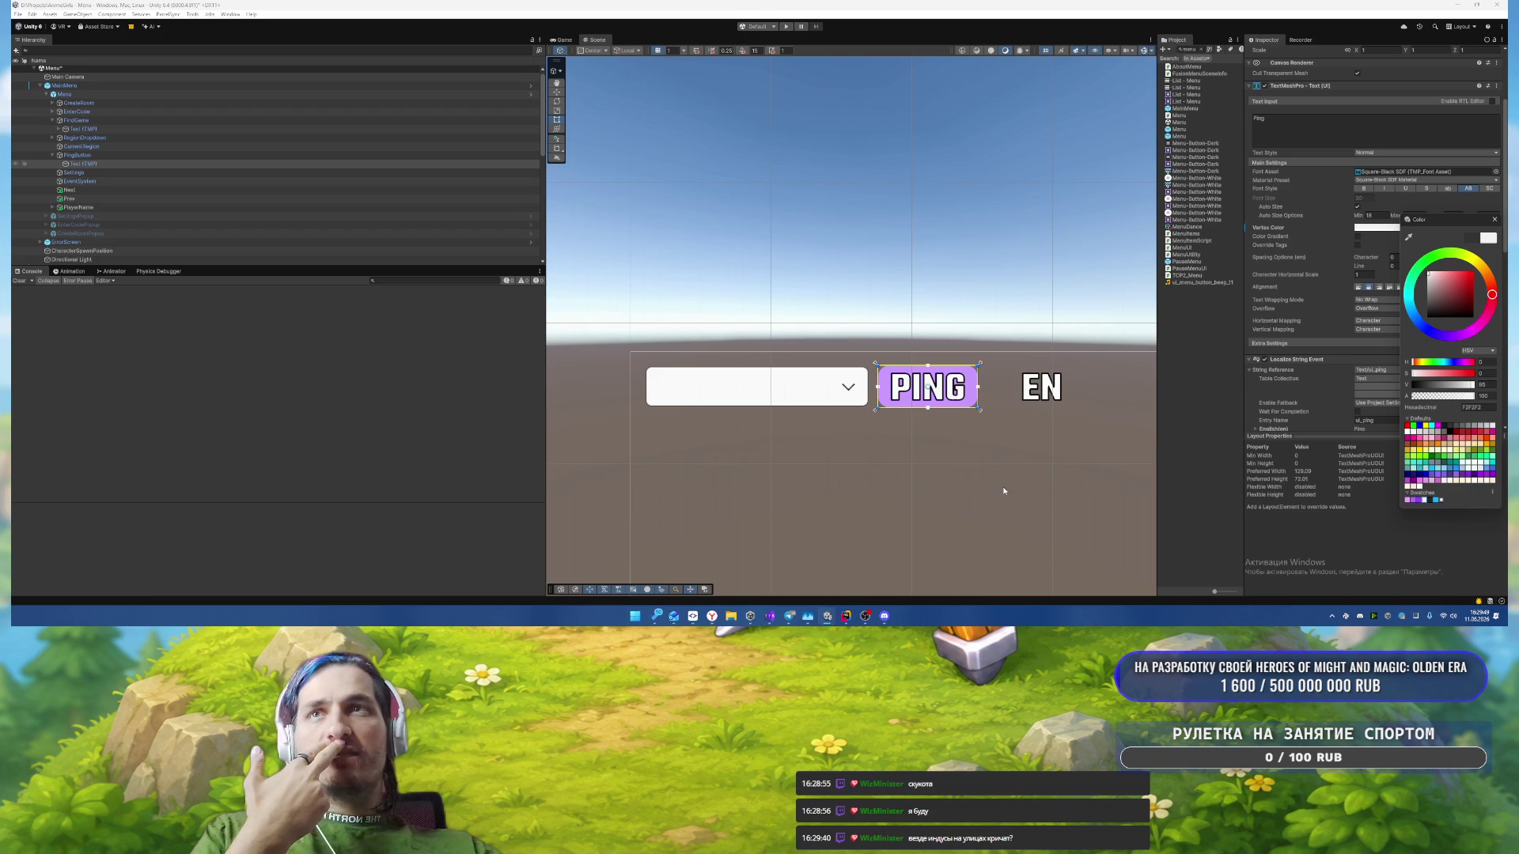
Step: Select the LoadingScreen Panel, then PingButton and finally RegionDropdown in the Hierarchy
{"action": "left_click", "coordinate": [780, 398]}
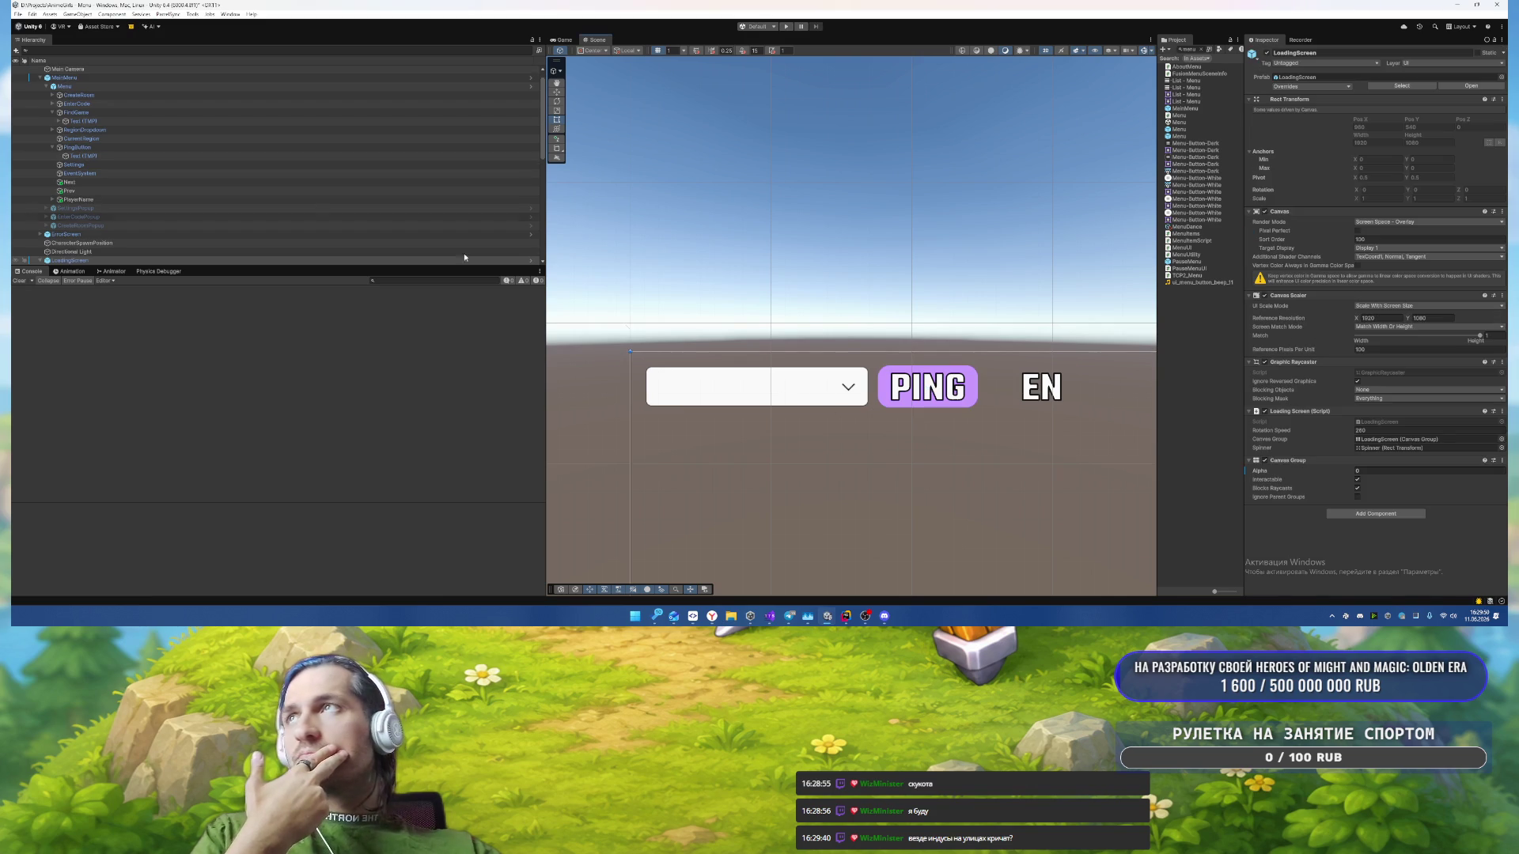
{"action": "left_click", "coordinate": [754, 380]}
{"action": "scroll", "coordinate": [116, 169], "scroll_direction": "down", "scroll_amount": 2}
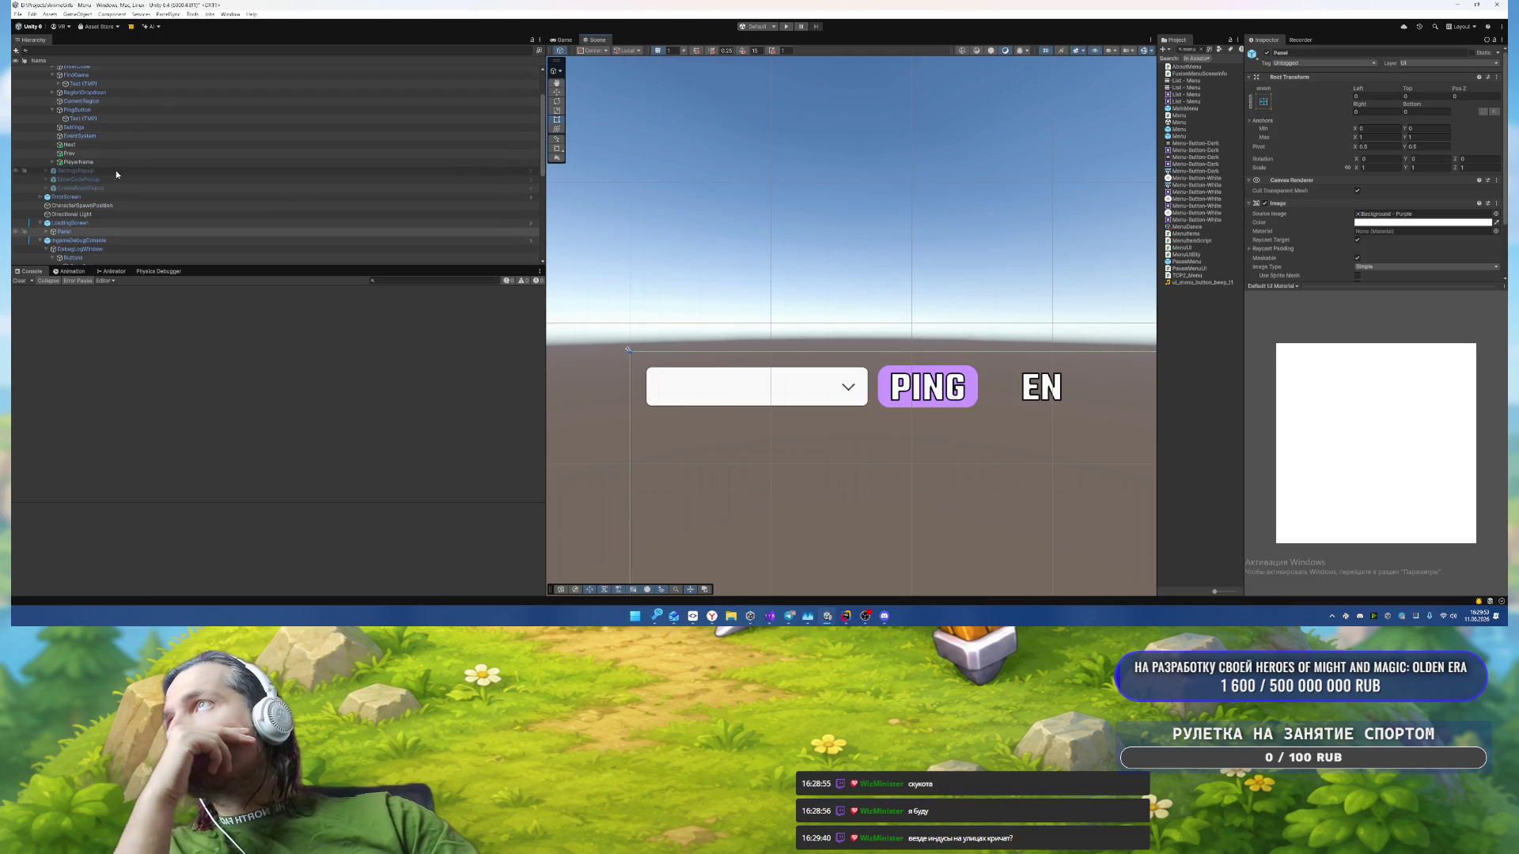
{"action": "left_click", "coordinate": [24, 230]}
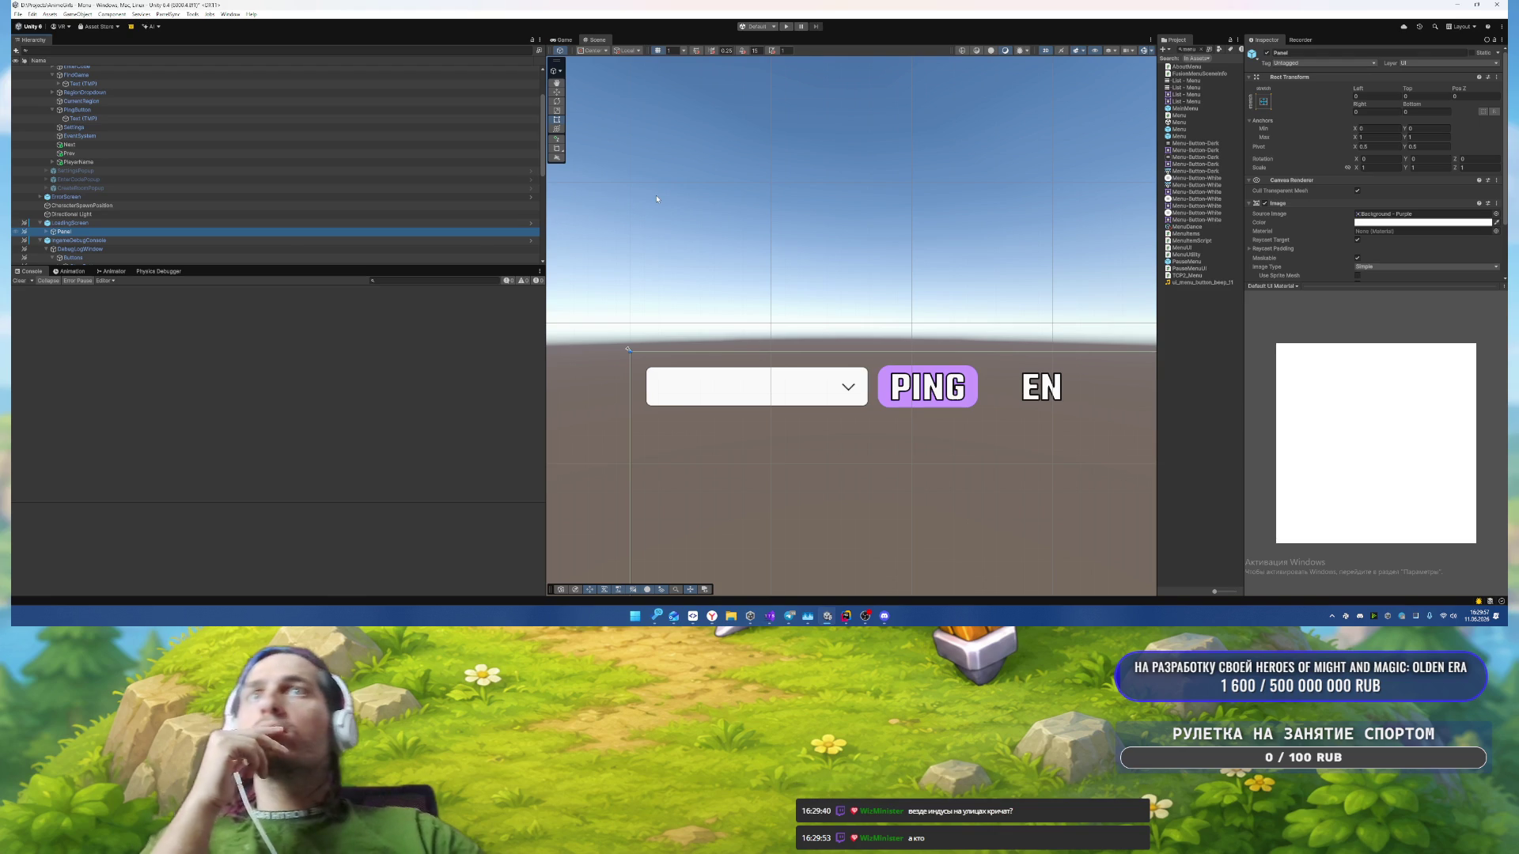
{"action": "scroll", "coordinate": [237, 162], "scroll_direction": "up", "scroll_amount": 2}
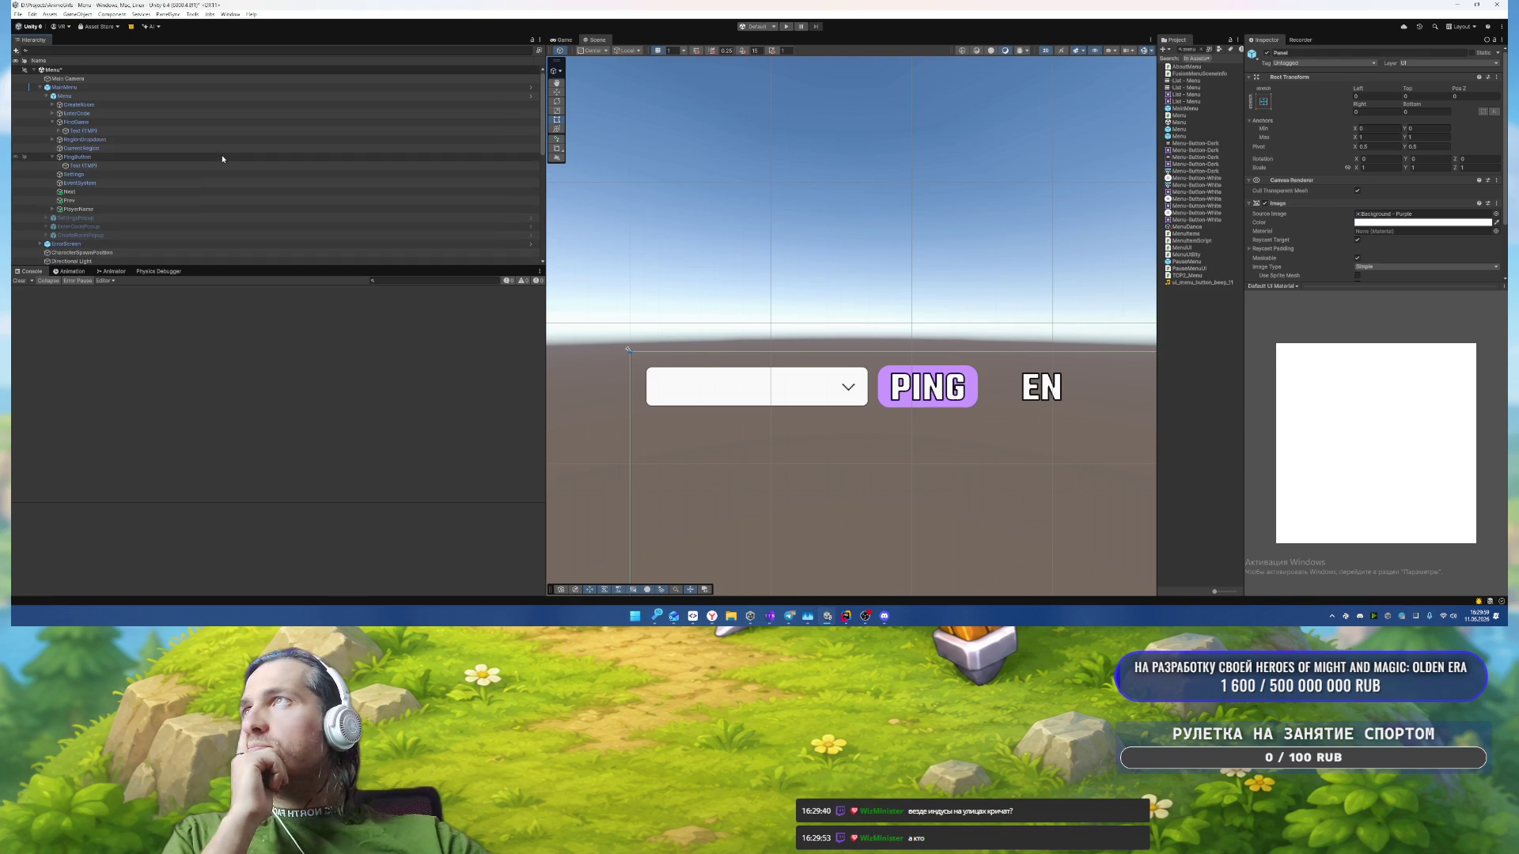
{"action": "left_click", "coordinate": [119, 157]}
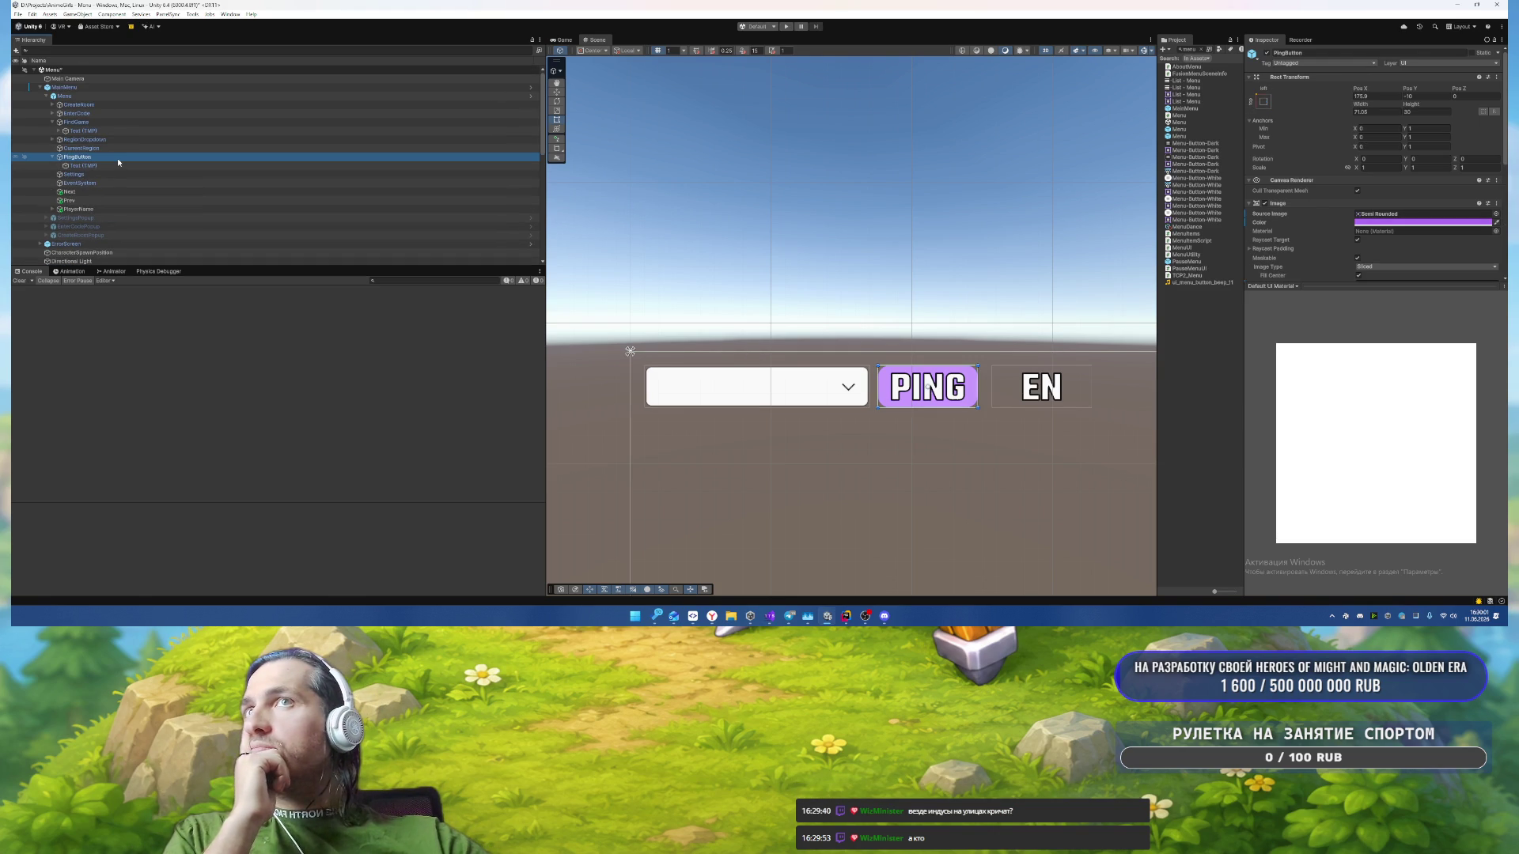
{"action": "left_click", "coordinate": [122, 139]}
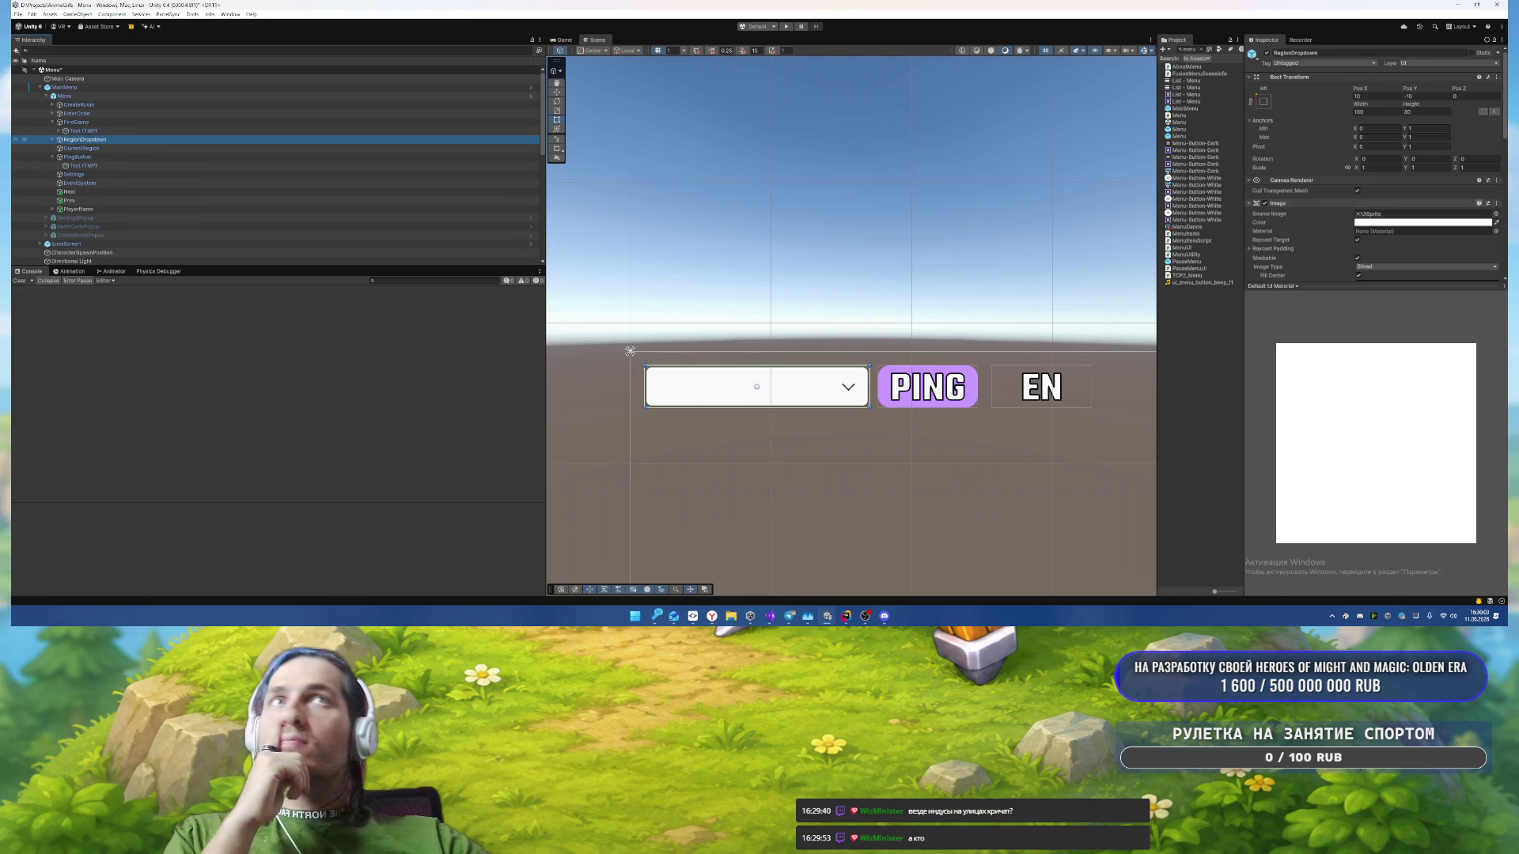
Step: Give RegionDropdown's Image the Semi Rounded sprite, multiplier 2 and purple colour AE6FF2
{"action": "left_click", "coordinate": [1496, 215]}
{"action": "type", "text": "semi"}
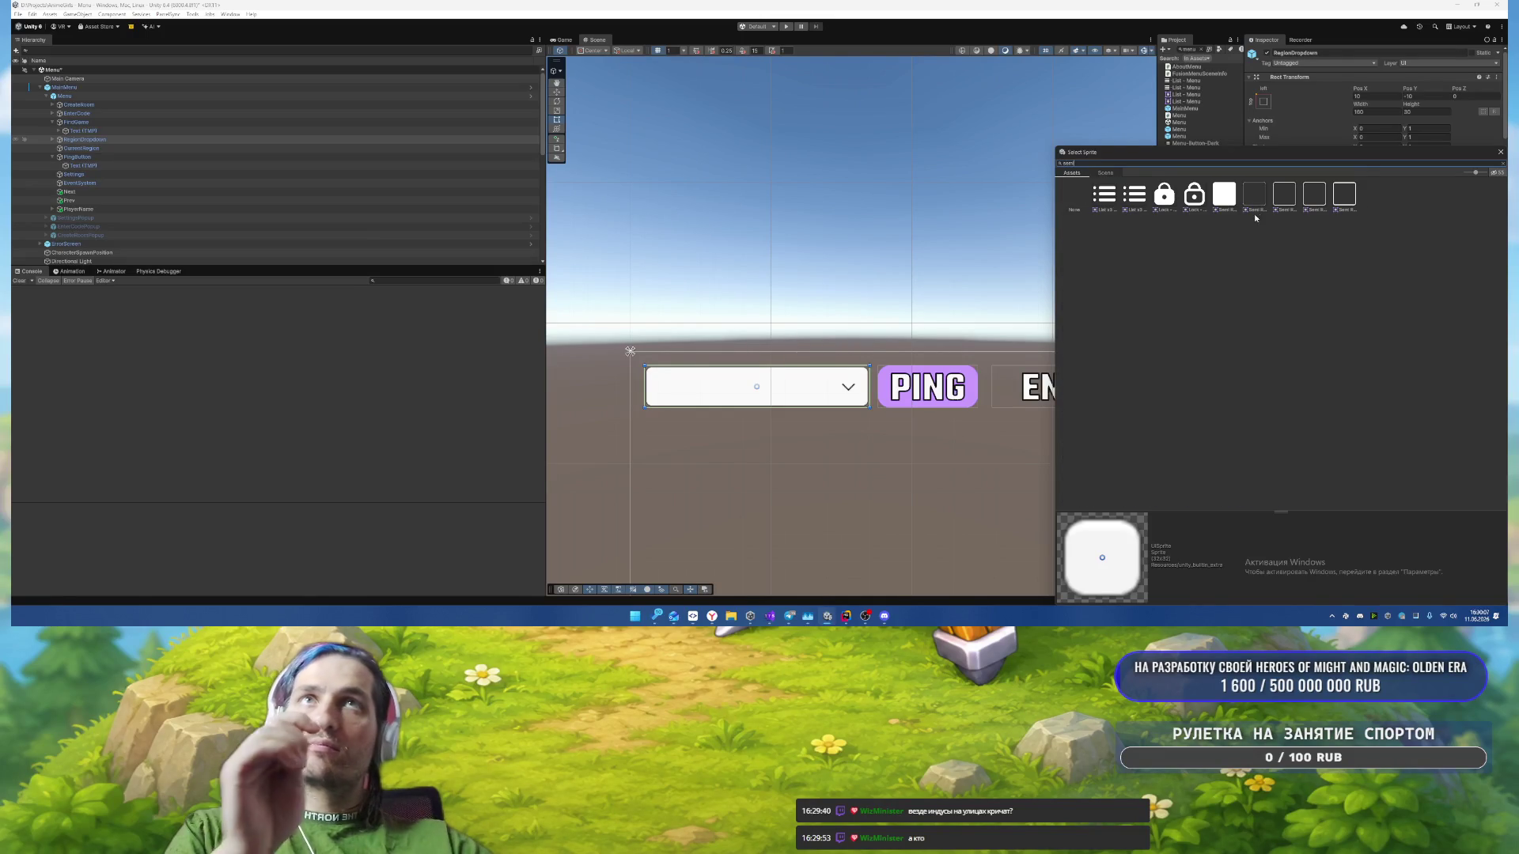
{"action": "double_click", "coordinate": [1224, 193]}
{"action": "scroll", "coordinate": [1399, 240], "scroll_direction": "down", "scroll_amount": 2}
{"action": "left_click", "coordinate": [1424, 190]}
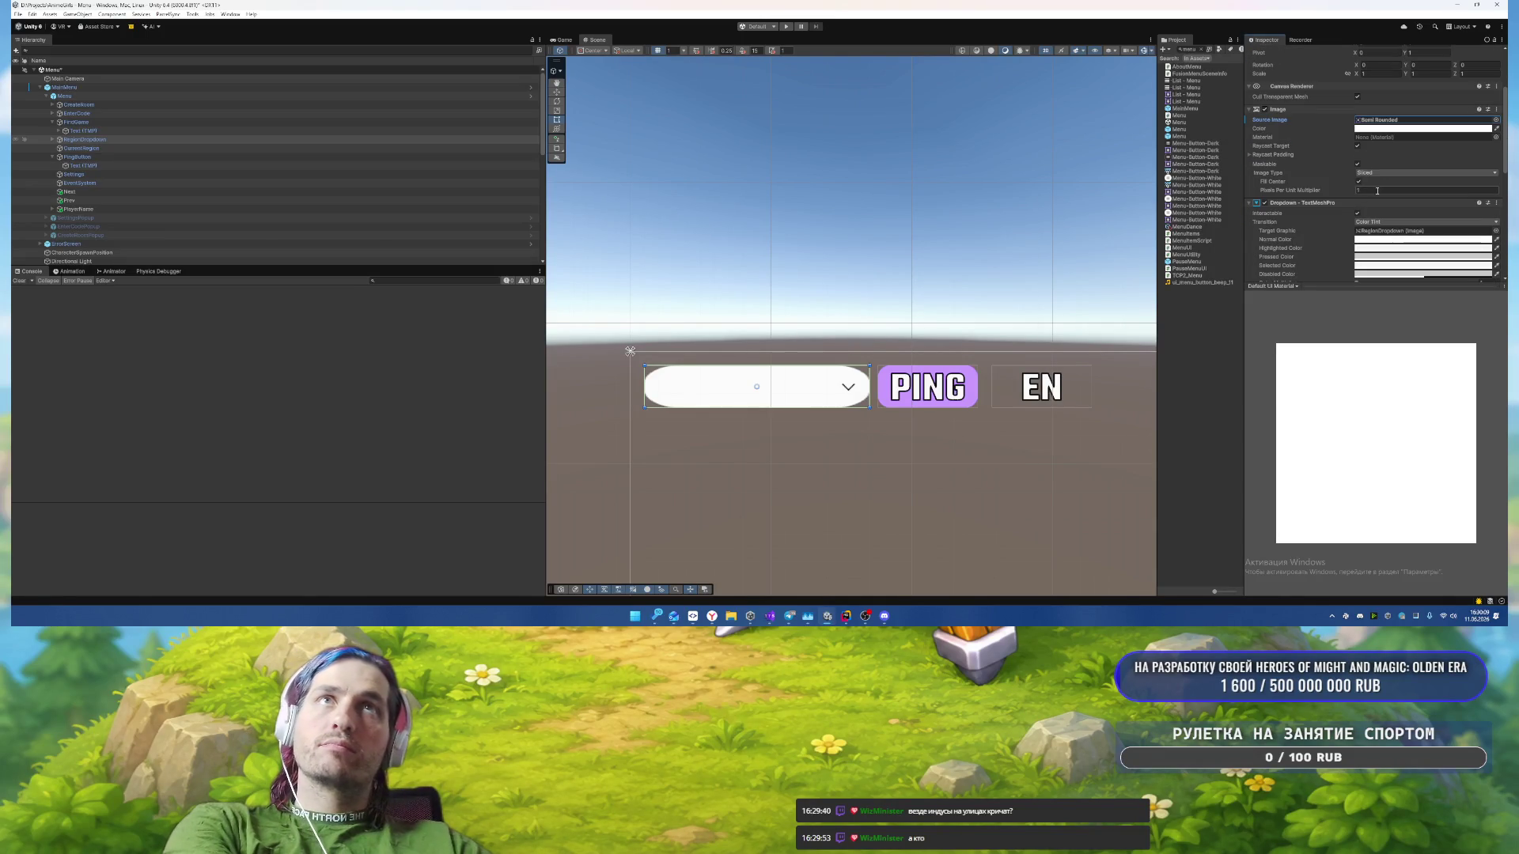
{"action": "type", "text": "2"}
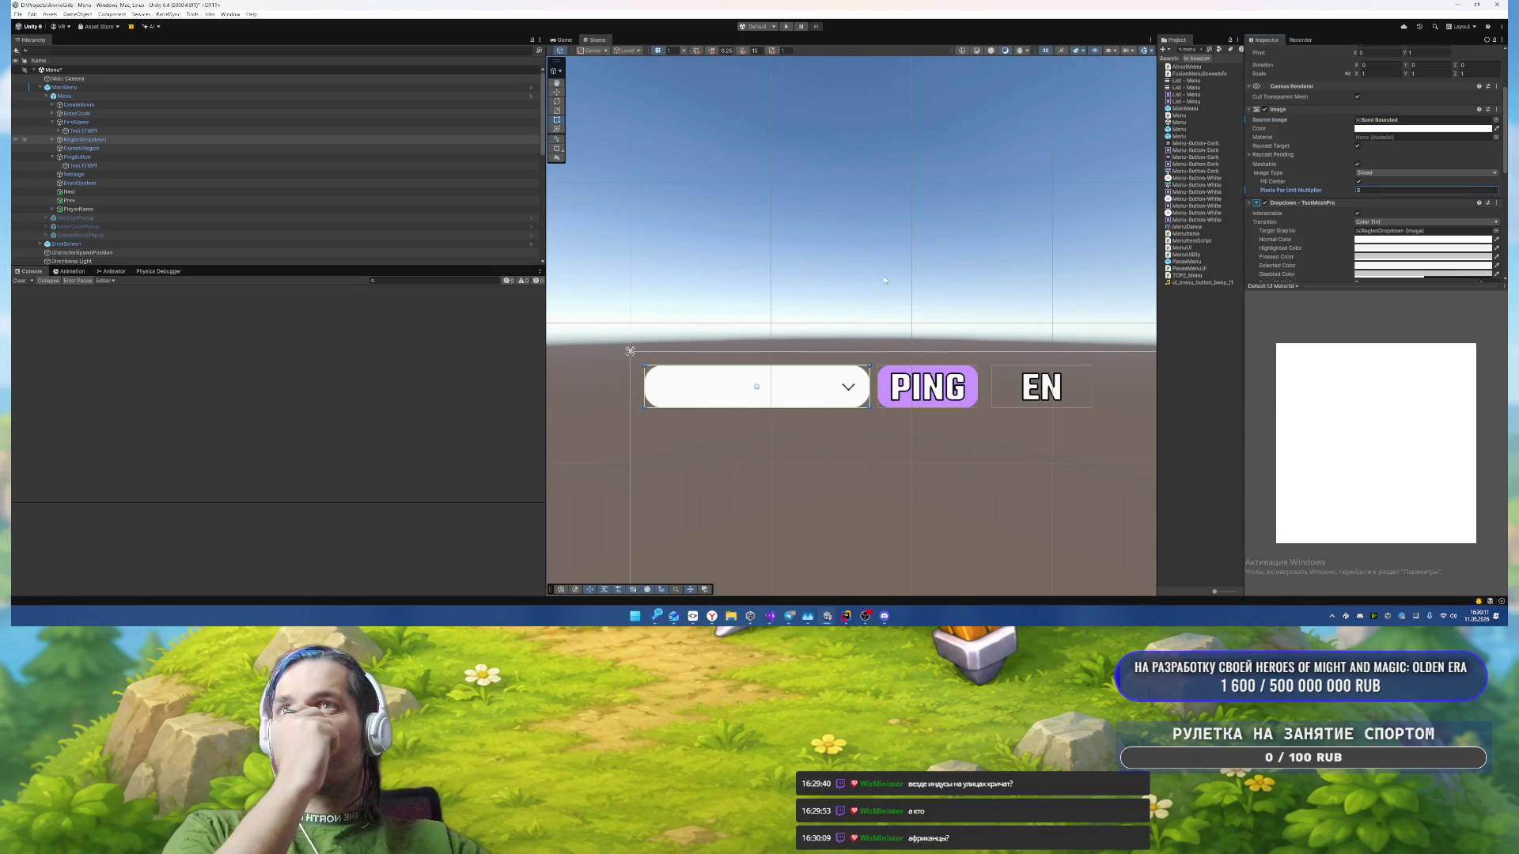
{"action": "left_click", "coordinate": [1385, 128]}
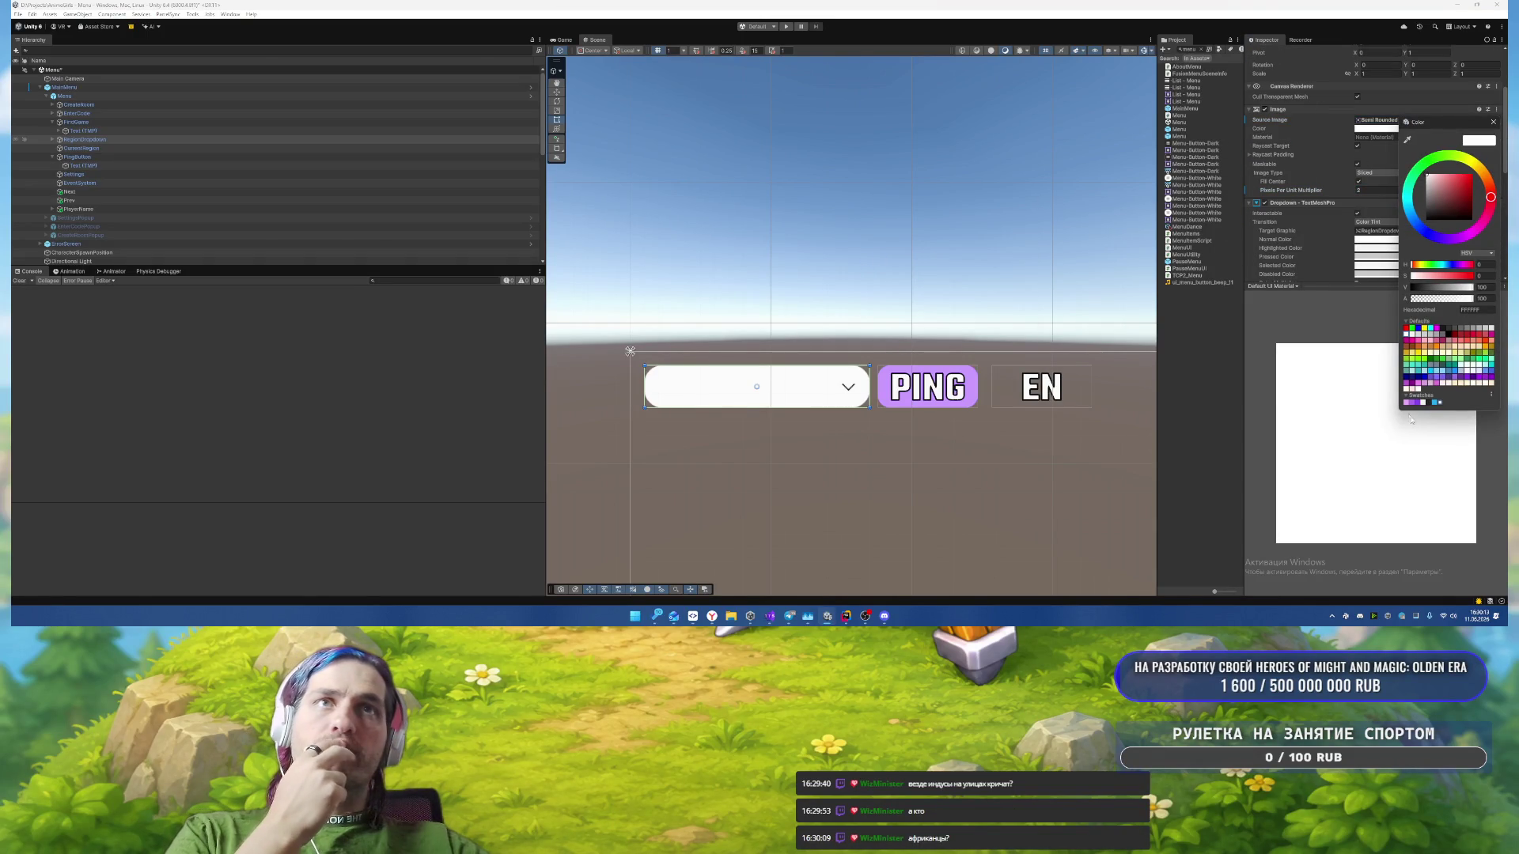
{"action": "left_click", "coordinate": [1412, 402]}
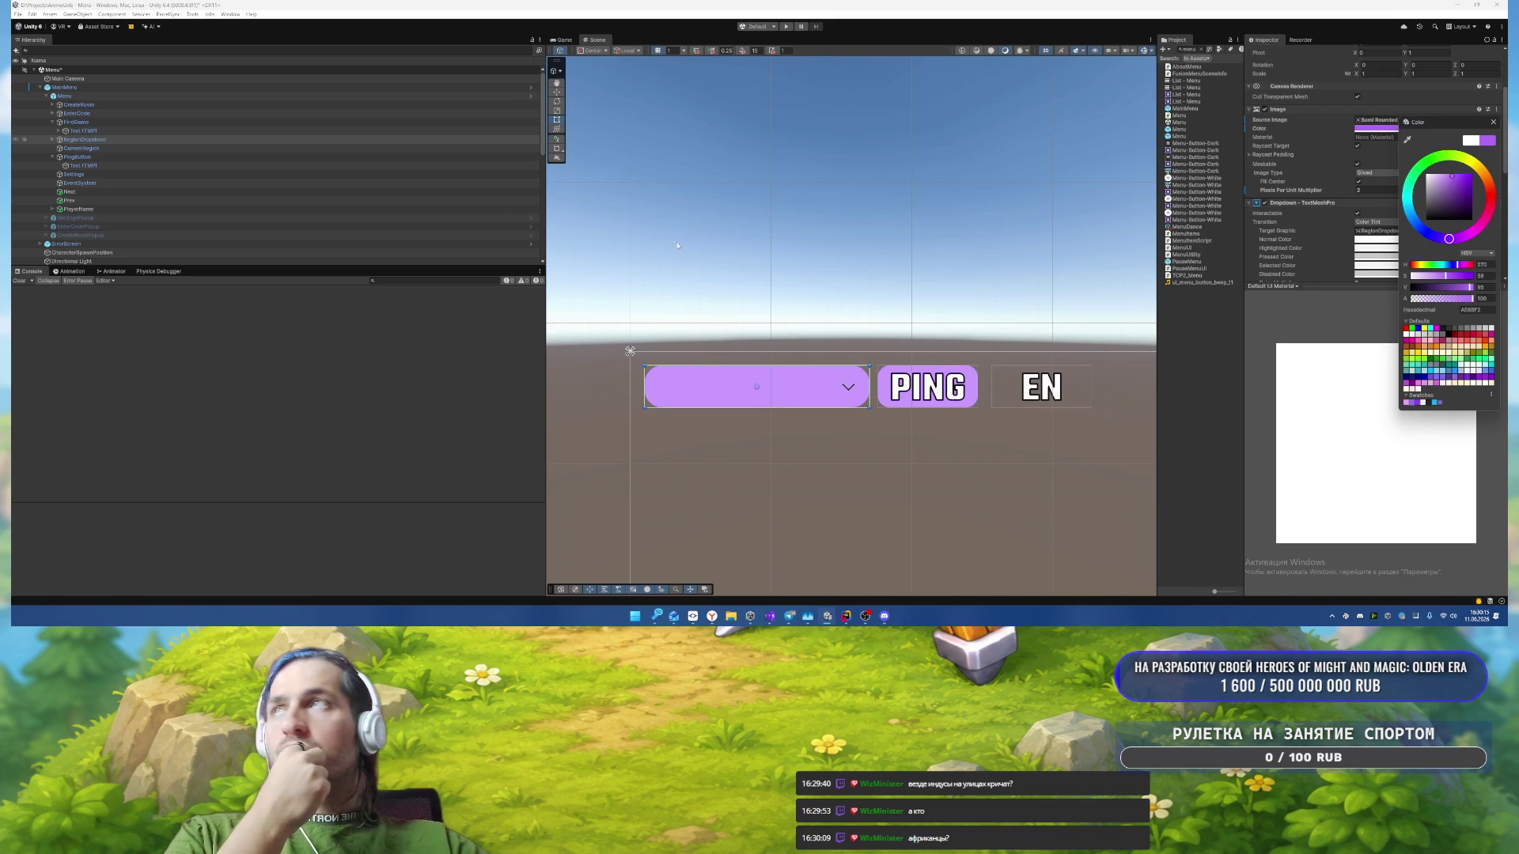
Step: Enable the dropdown's Template object so its list shows, and expand its children
{"action": "left_click", "coordinate": [51, 139]}
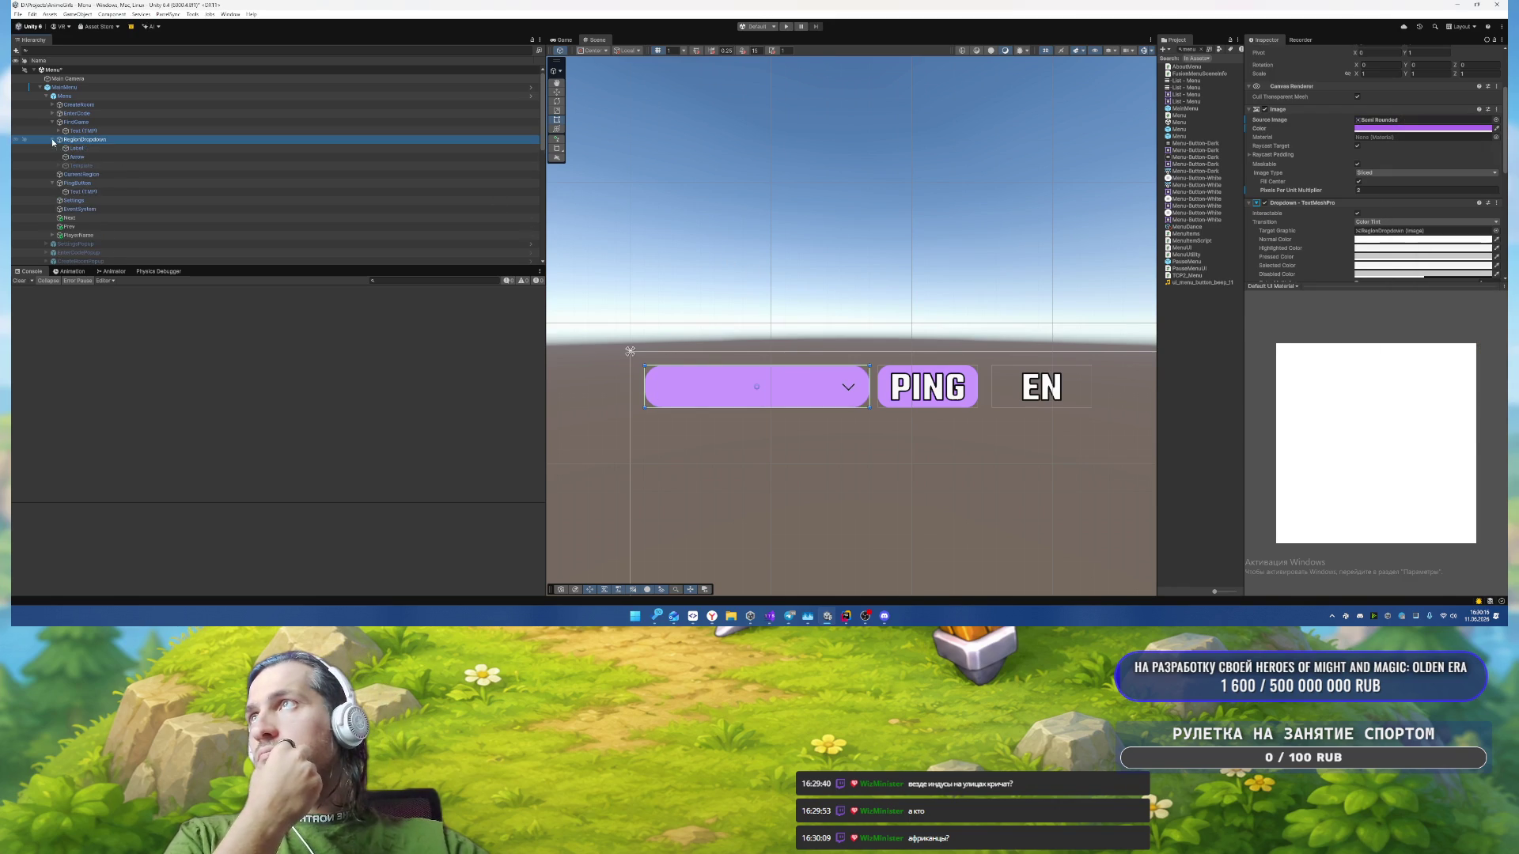
{"action": "left_click", "coordinate": [96, 166]}
{"action": "key", "text": "alt+shift+a"}
{"action": "key", "text": "Right"}
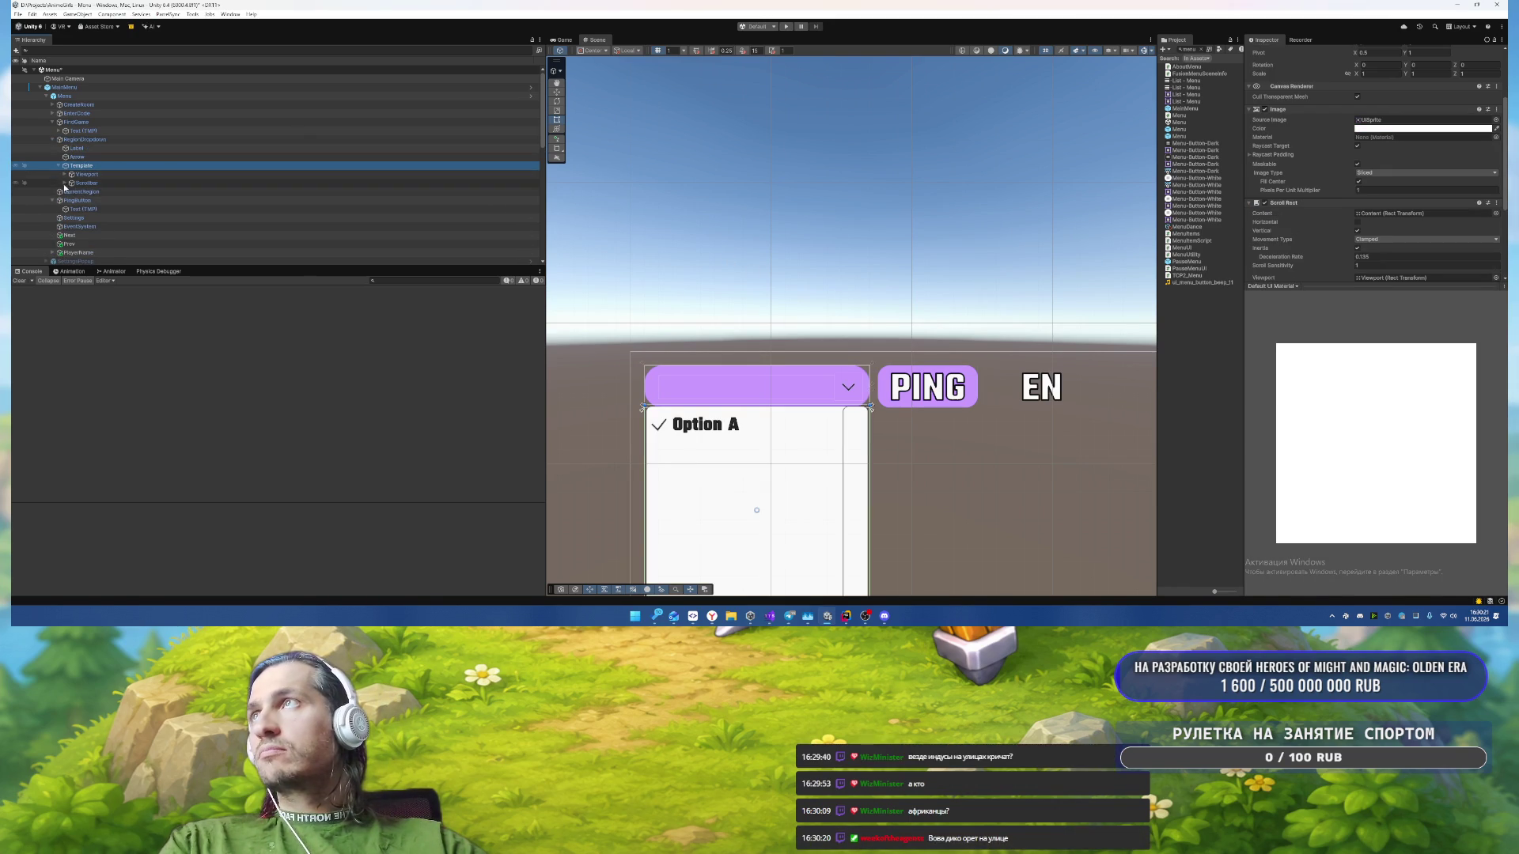
Step: Expand the Template's Viewport, Content and Item in the Hierarchy, then reselect Template
{"action": "left_click", "coordinate": [64, 175]}
{"action": "left_click", "coordinate": [71, 183]}
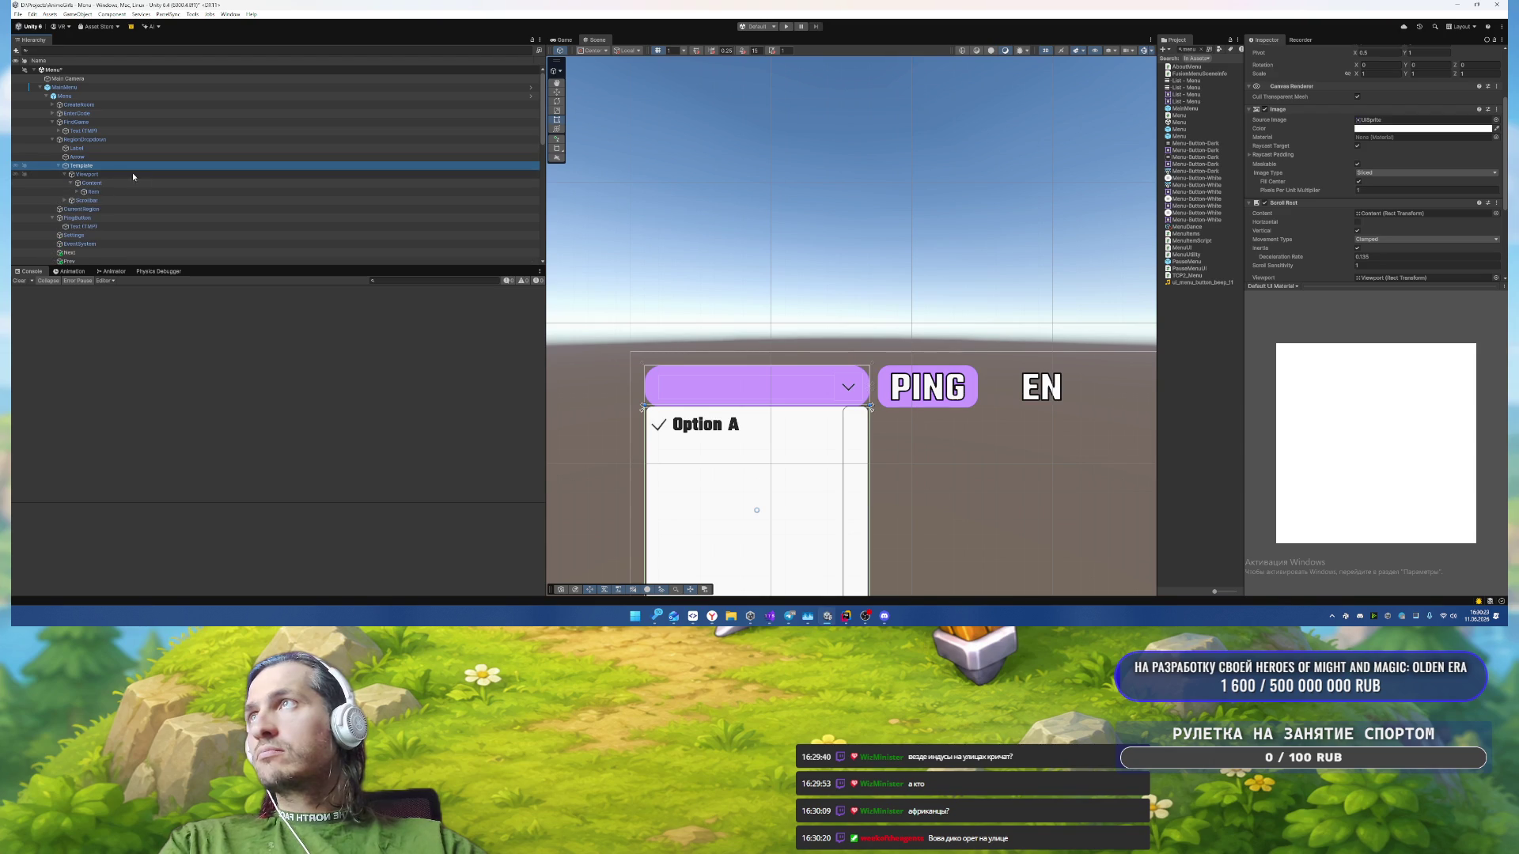
{"action": "left_click", "coordinate": [83, 193]}
{"action": "left_click", "coordinate": [76, 192]}
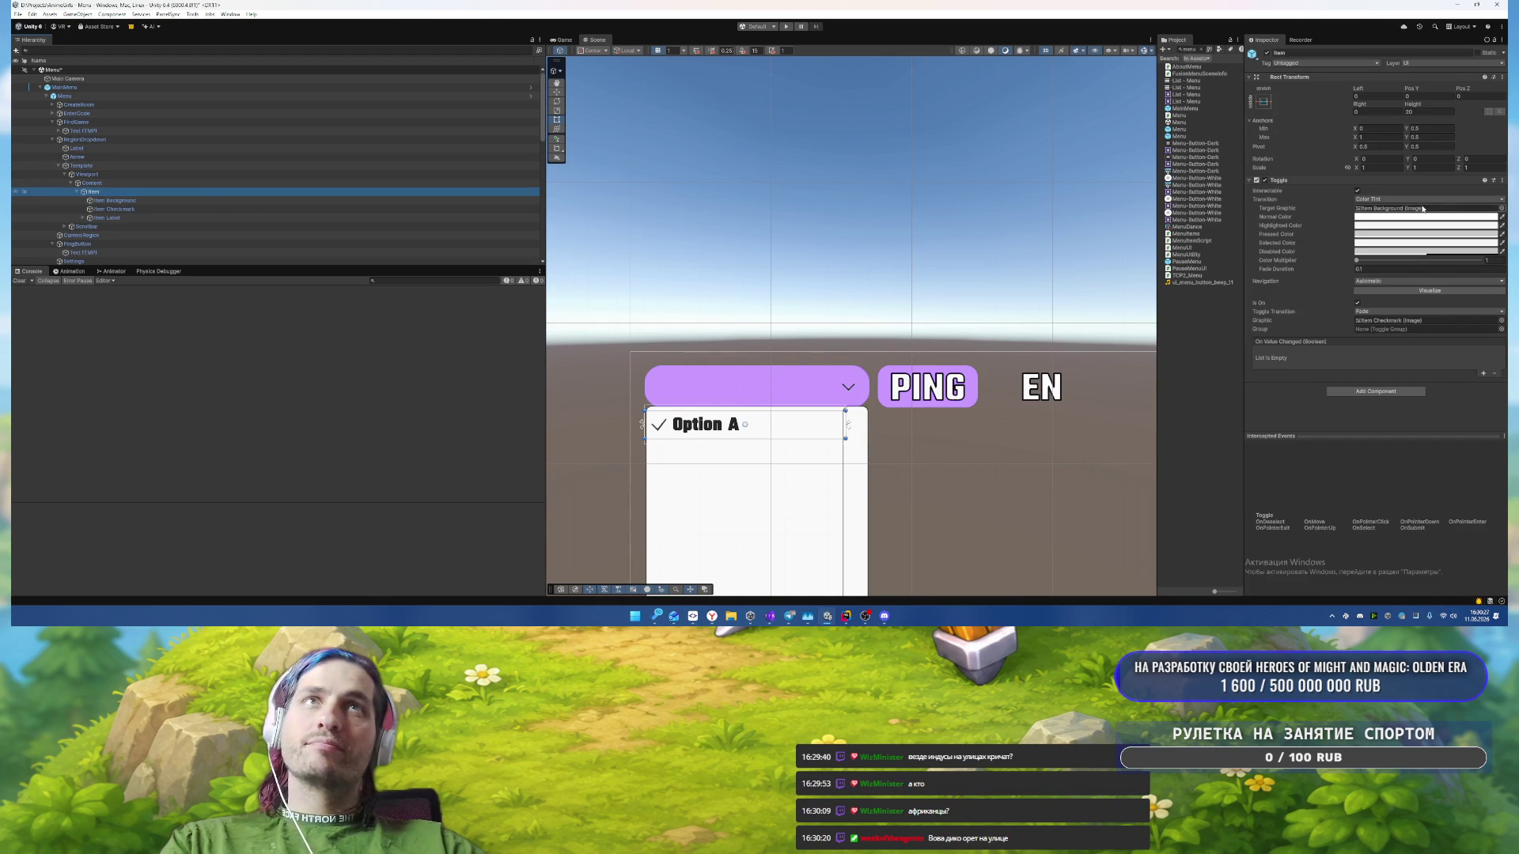
{"action": "left_click", "coordinate": [145, 176]}
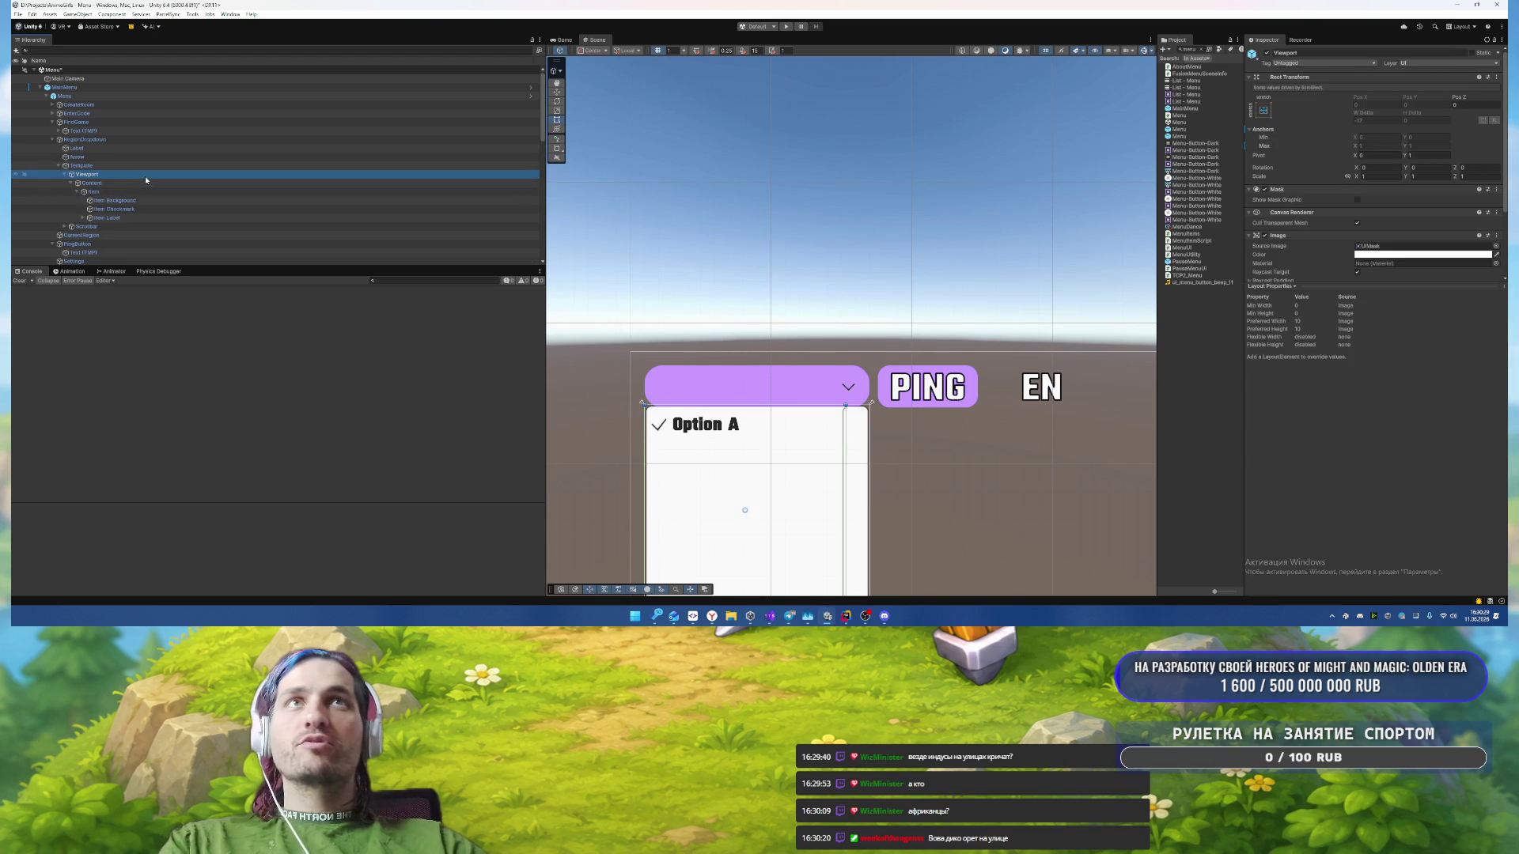
{"action": "scroll", "coordinate": [1388, 208], "scroll_direction": "down", "scroll_amount": 3}
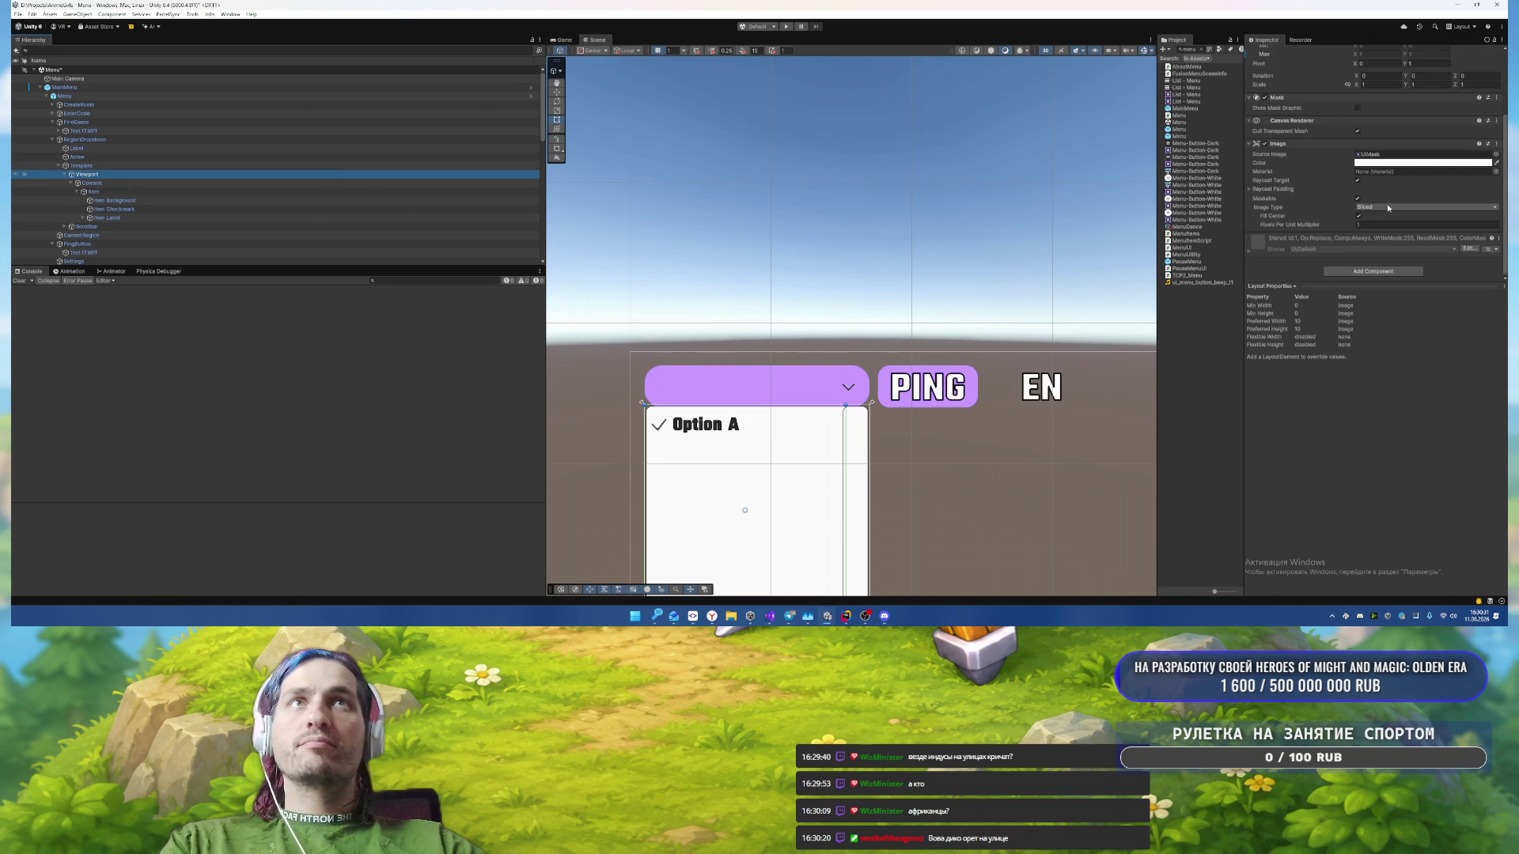
{"action": "left_click", "coordinate": [116, 165]}
Step: Give the Template the Semi Rounded sprite and a light purple AE8BF2 colour
{"action": "left_click", "coordinate": [1496, 122]}
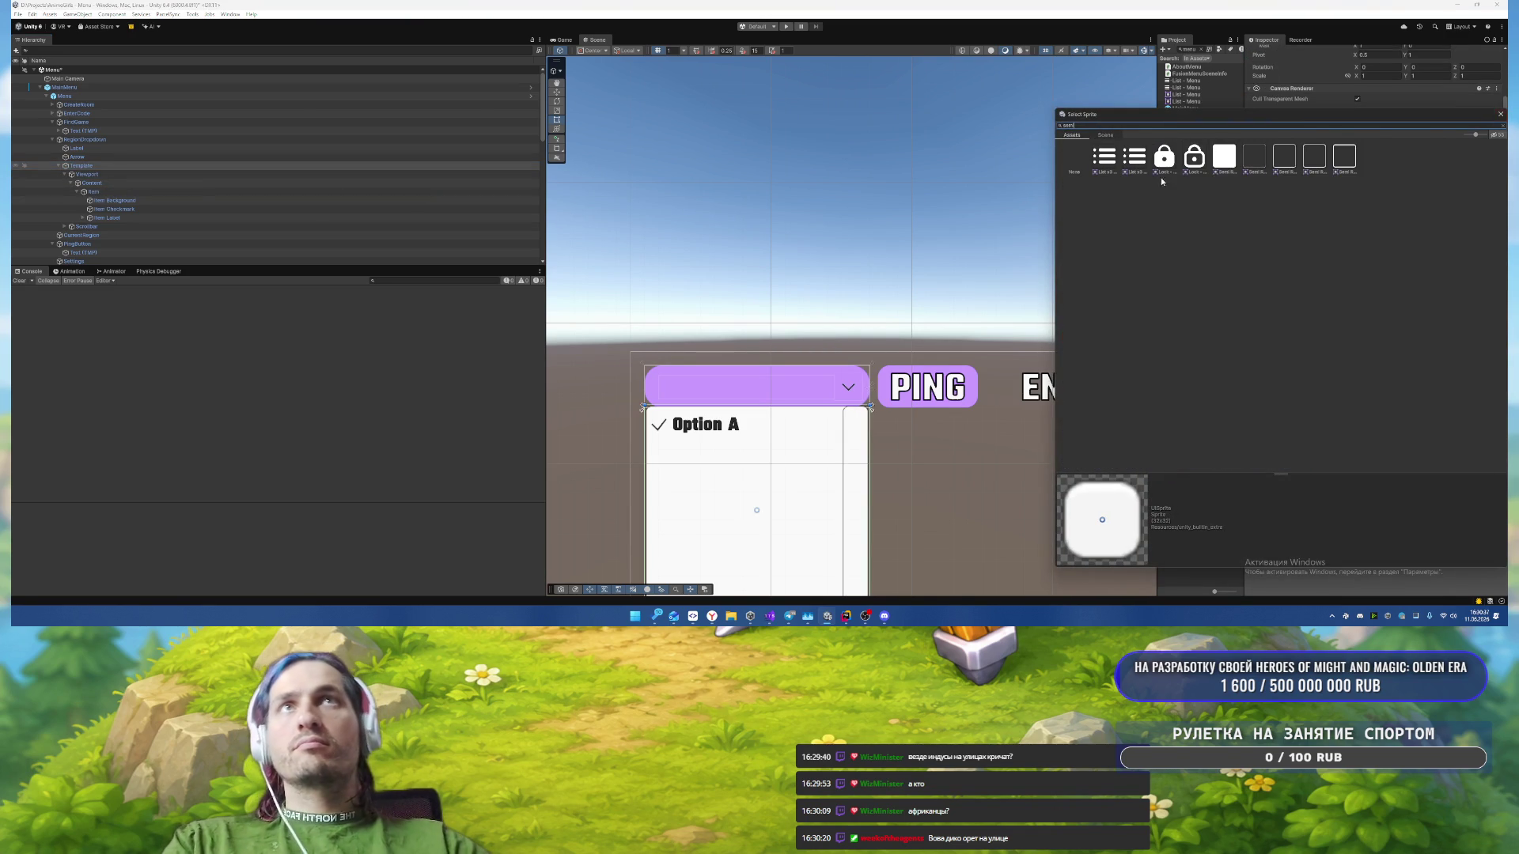
{"action": "double_click", "coordinate": [1226, 158]}
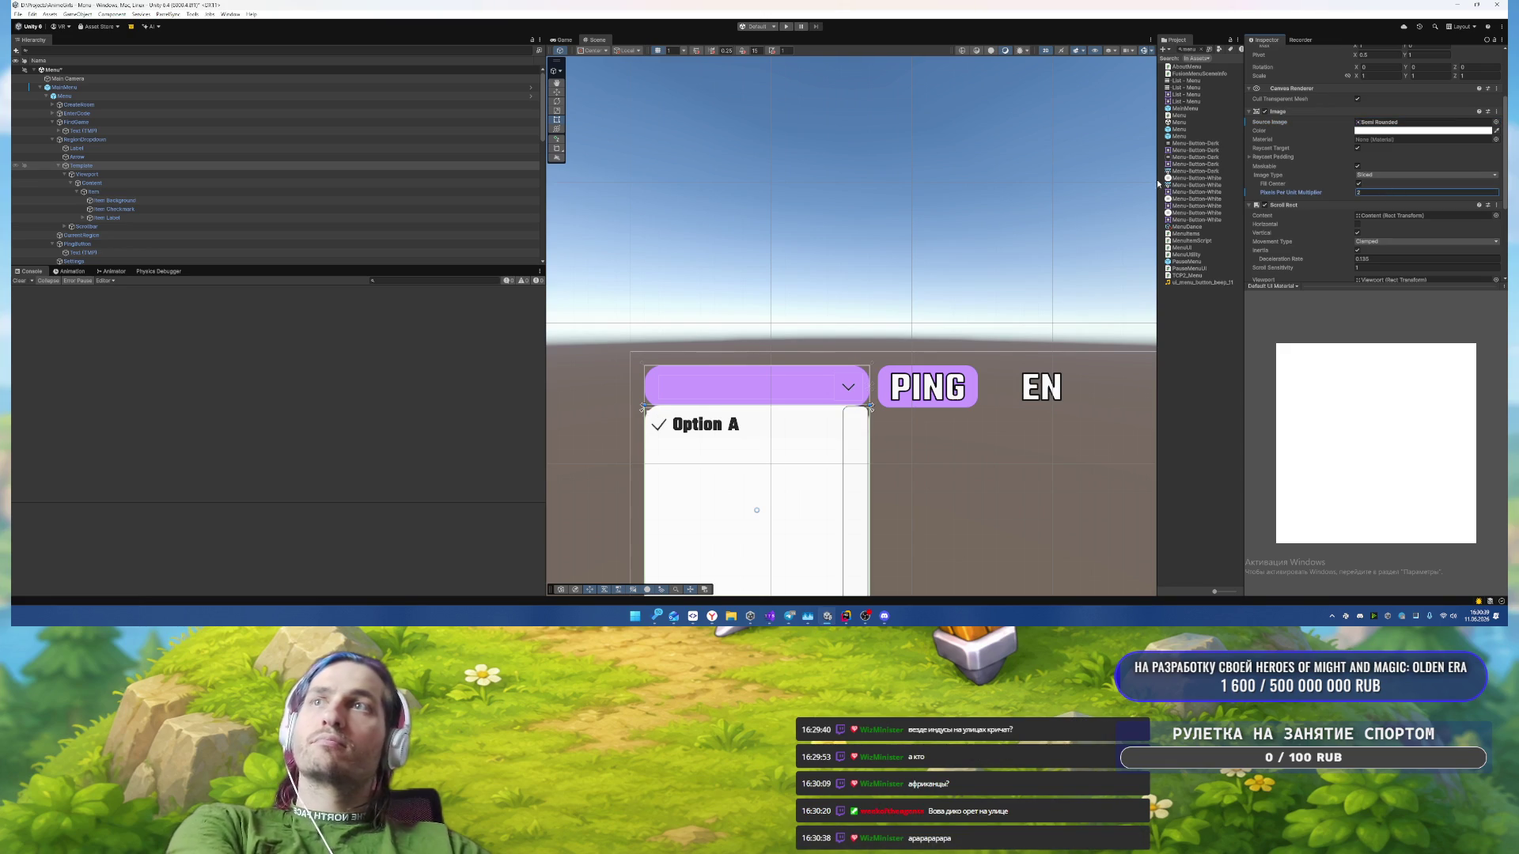
{"action": "left_click", "coordinate": [1422, 130]}
{"action": "left_click", "coordinate": [1413, 404]}
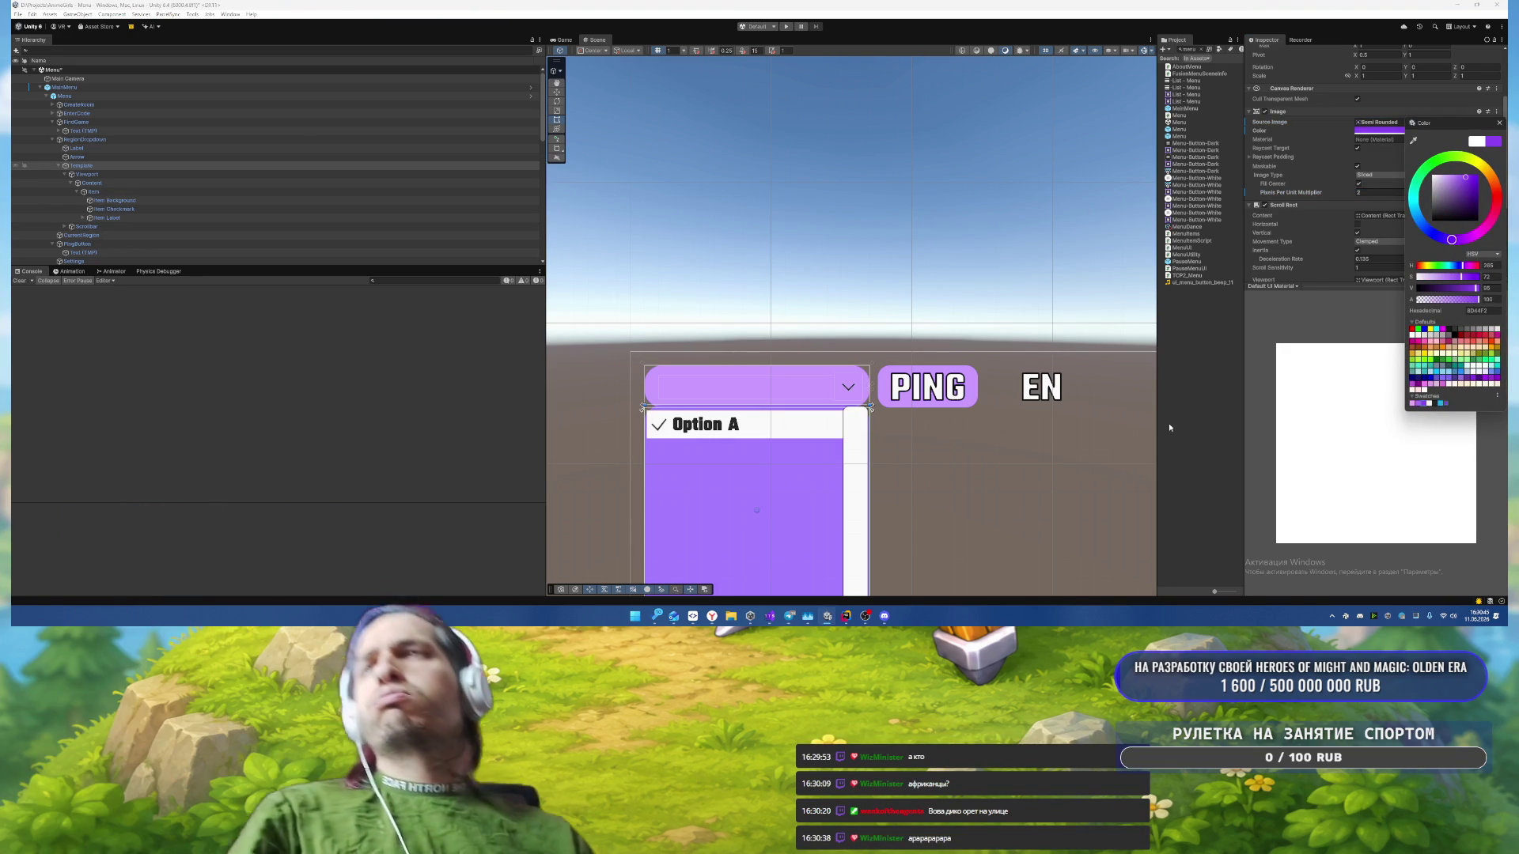
{"action": "scroll", "coordinate": [887, 447], "scroll_direction": "down", "scroll_amount": 2}
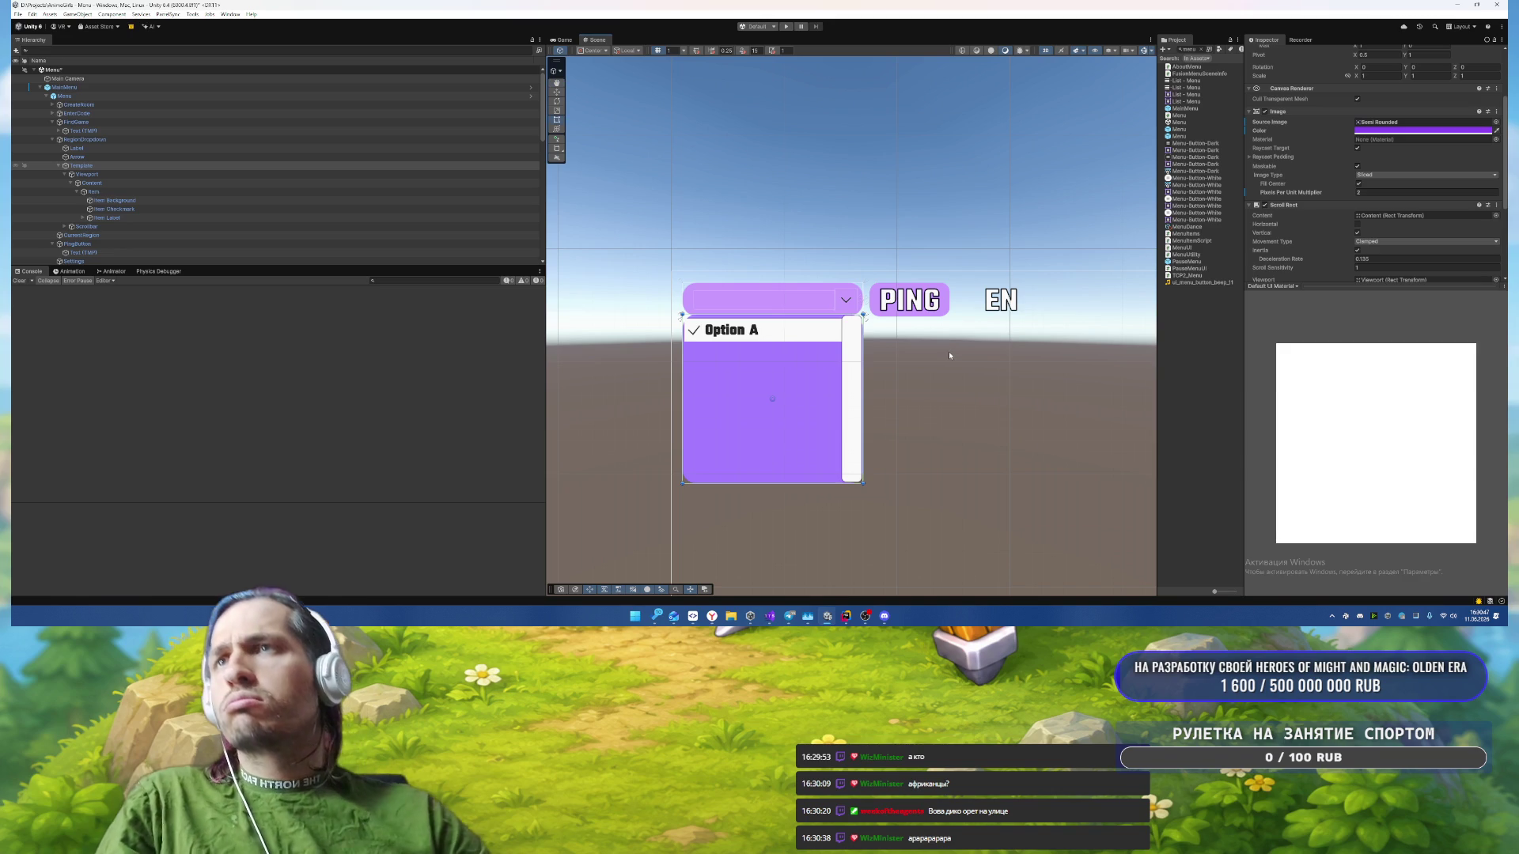
{"action": "left_click", "coordinate": [1378, 131]}
{"action": "left_click", "coordinate": [1391, 402]}
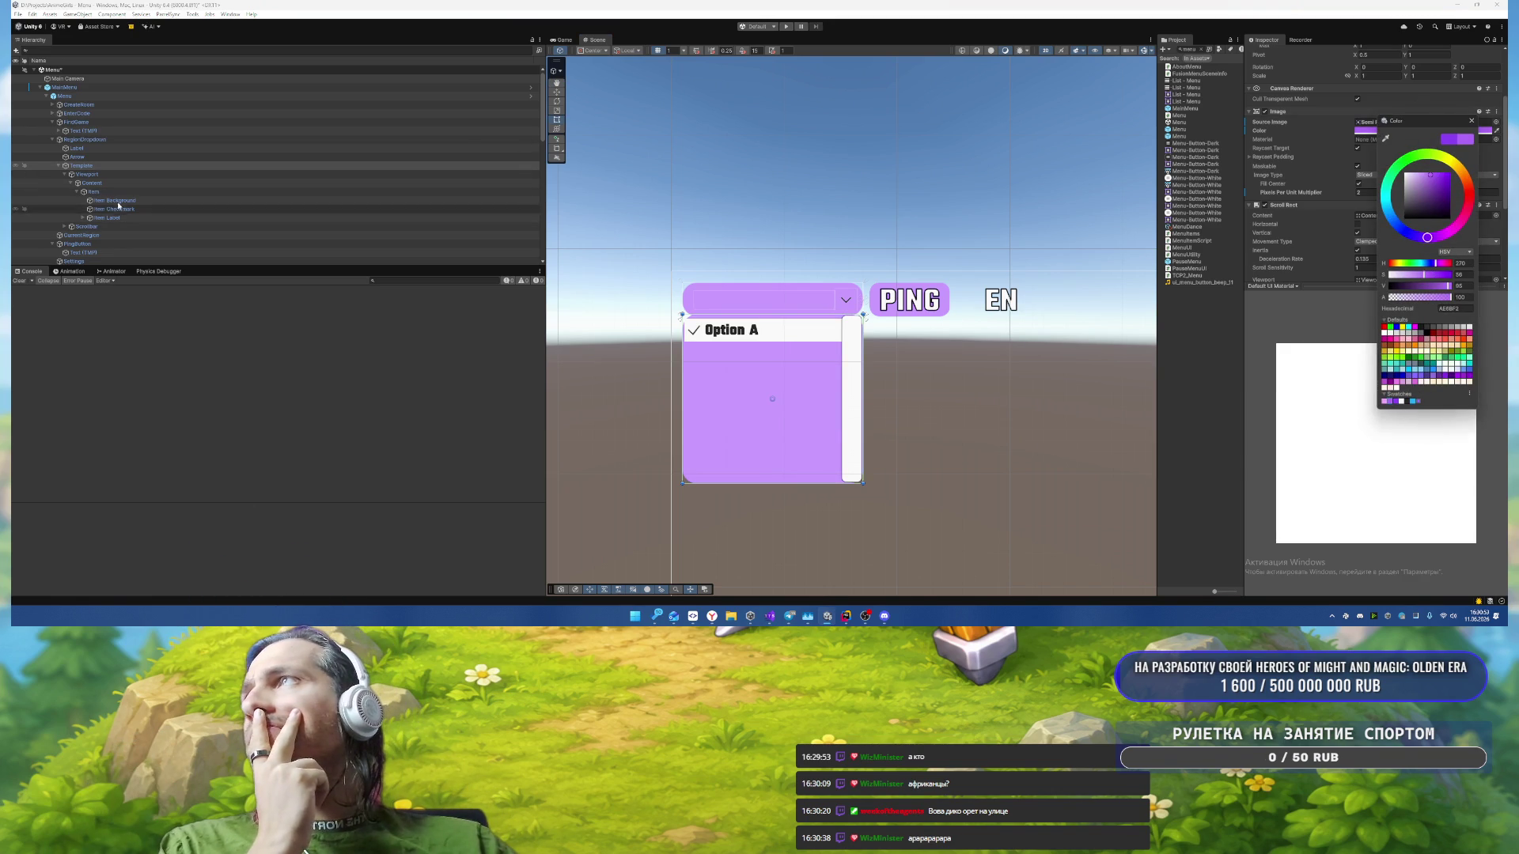
{"action": "left_click", "coordinate": [94, 191]}
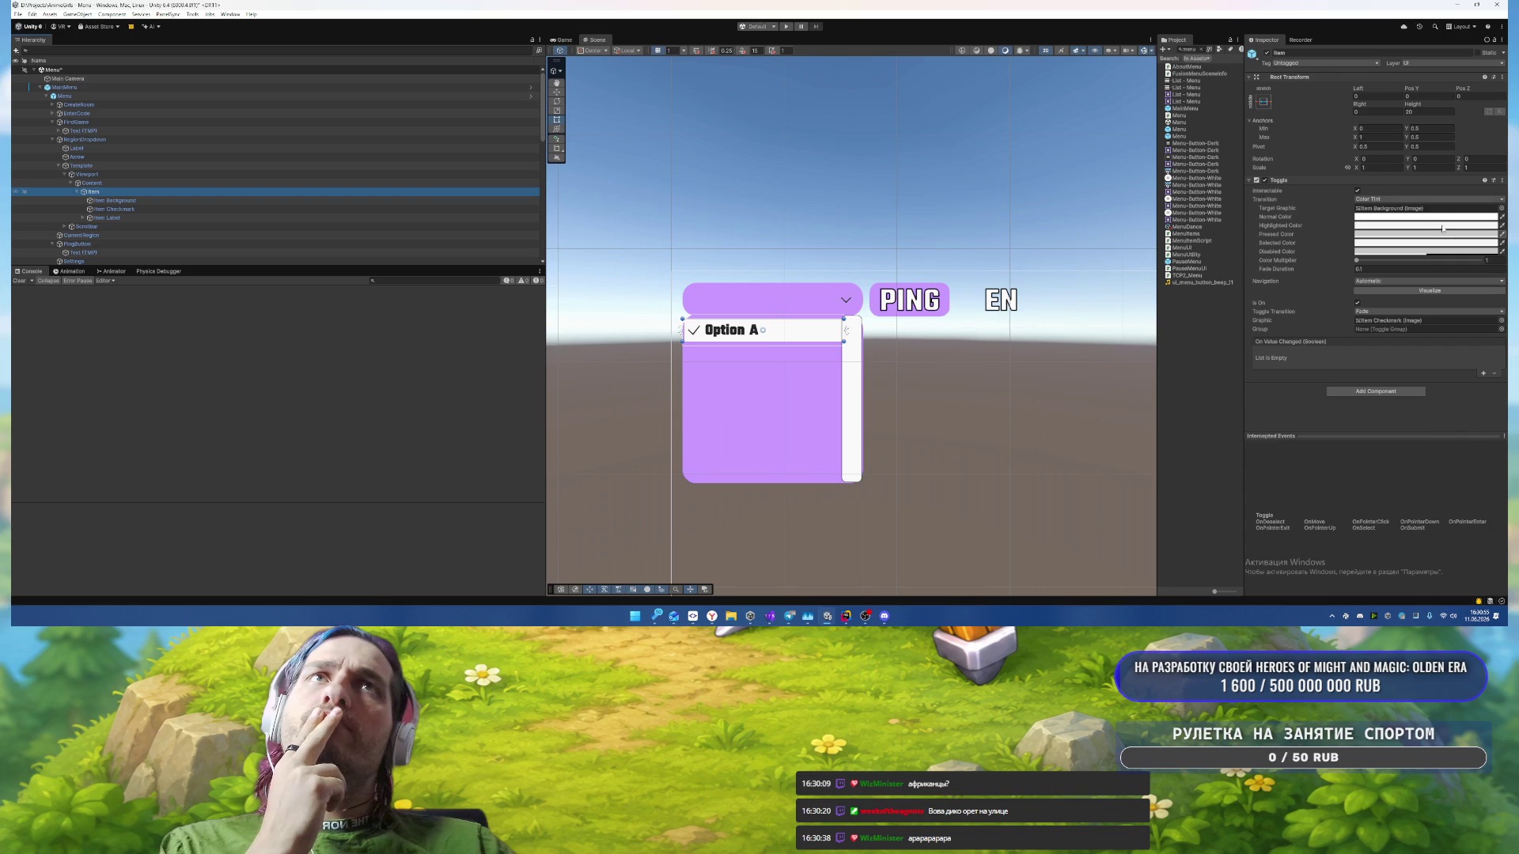
Step: Apply the Semi Rounded sprite to Item Background and select its pixels-per-unit multiplier value
{"action": "left_click", "coordinate": [115, 200]}
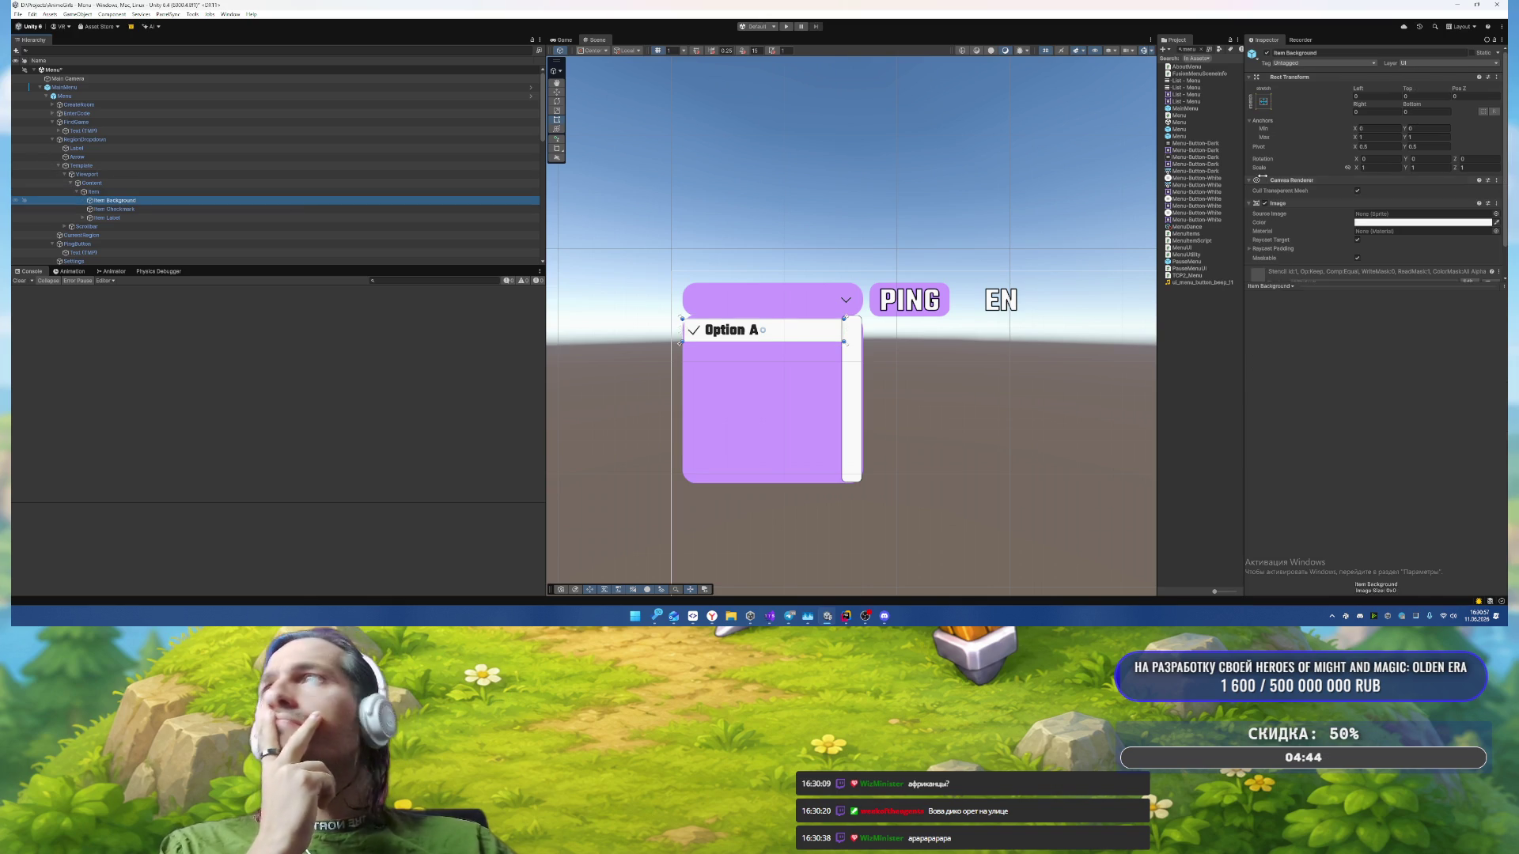
{"action": "left_click", "coordinate": [1495, 213]}
{"action": "type", "text": "semi"}
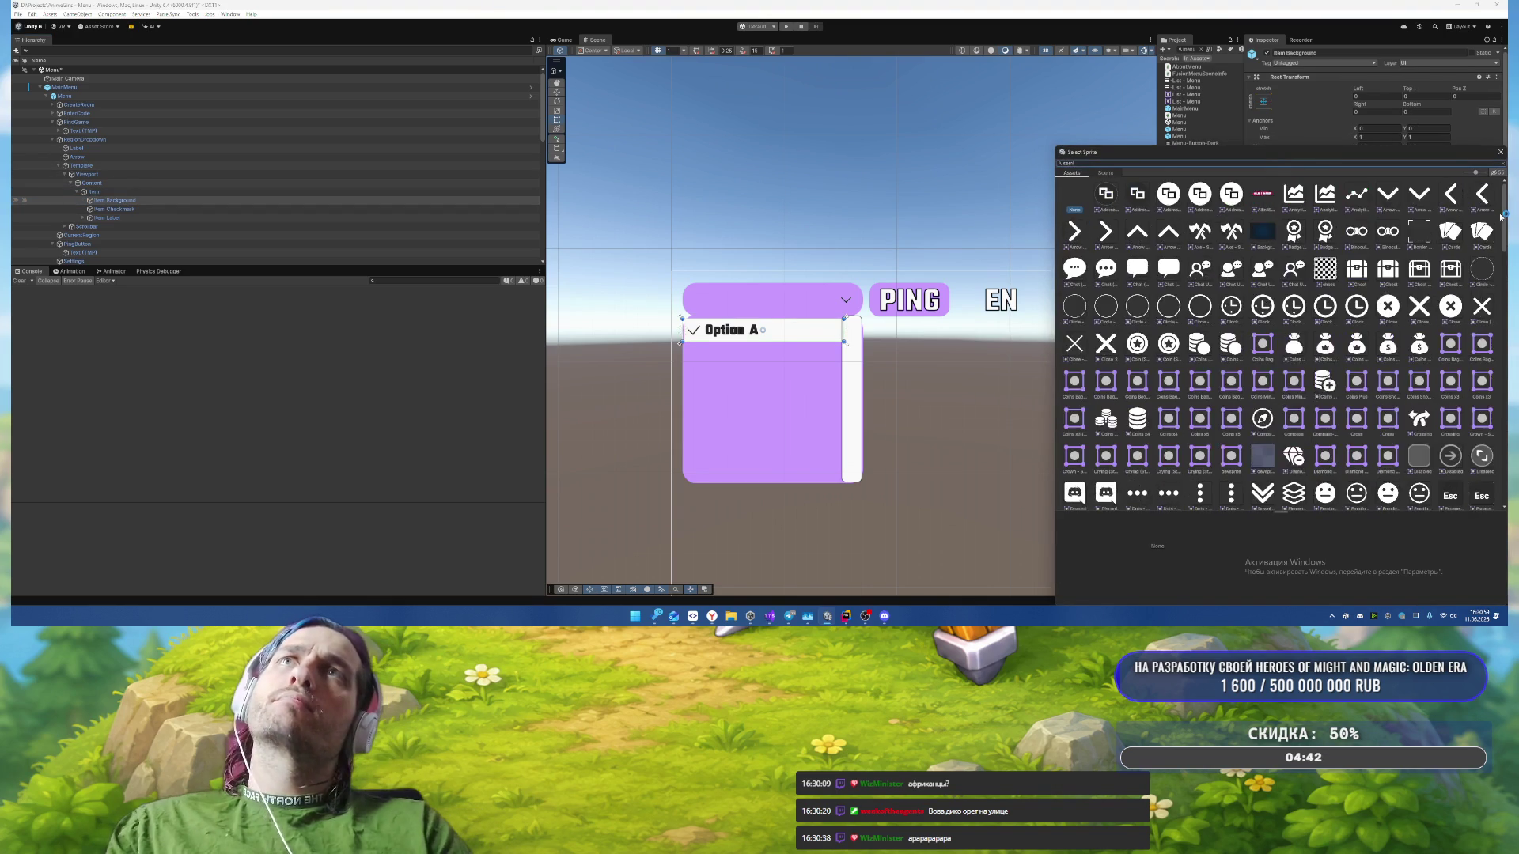
{"action": "left_click", "coordinate": [1227, 193]}
{"action": "key", "text": "Return"}
{"action": "scroll", "coordinate": [1452, 211], "scroll_direction": "down", "scroll_amount": 2}
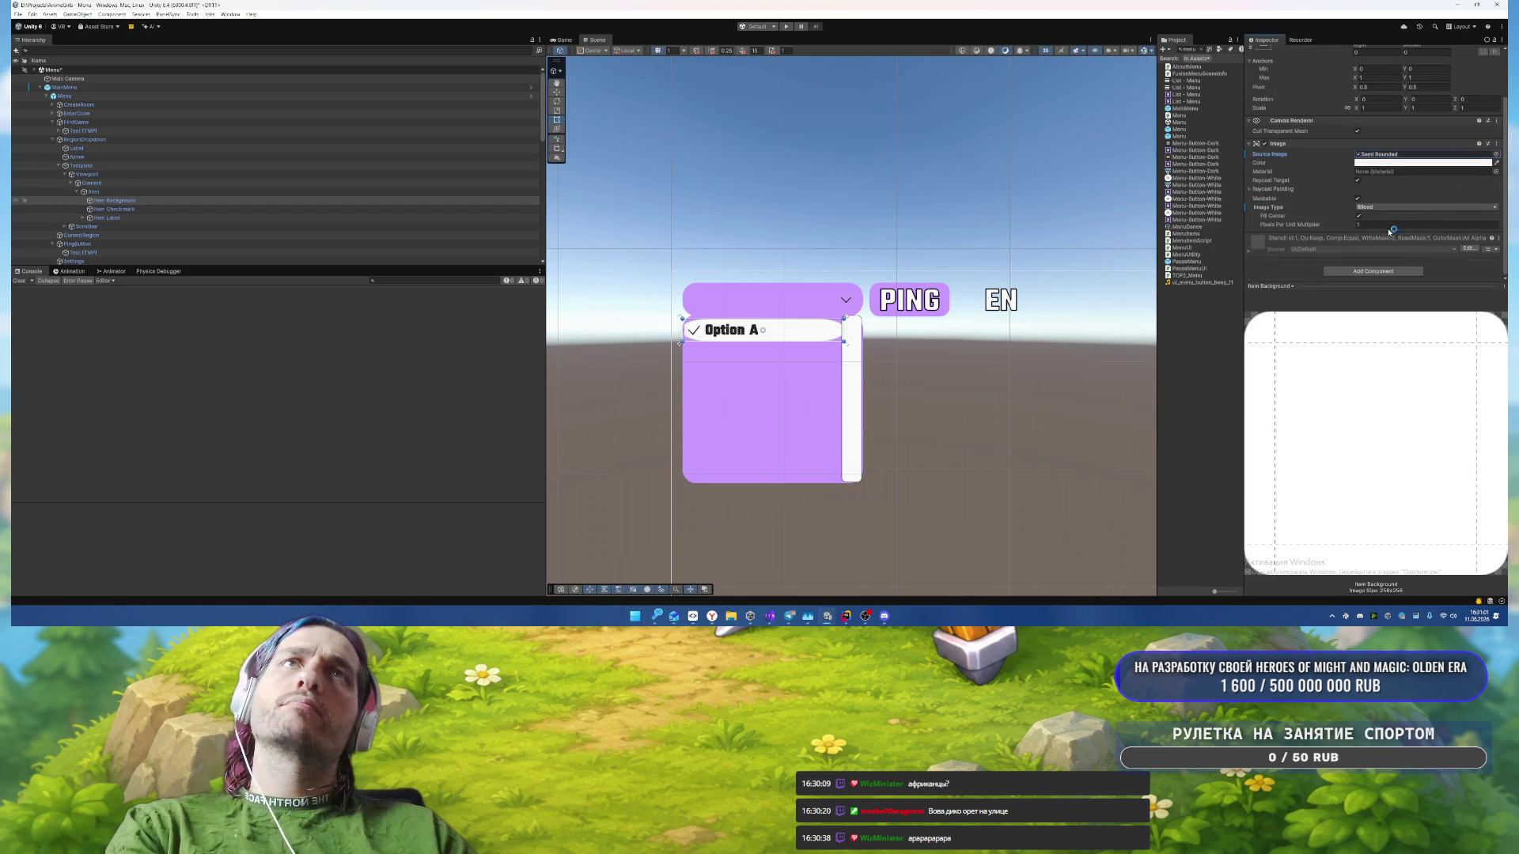
{"action": "left_click", "coordinate": [1382, 225]}
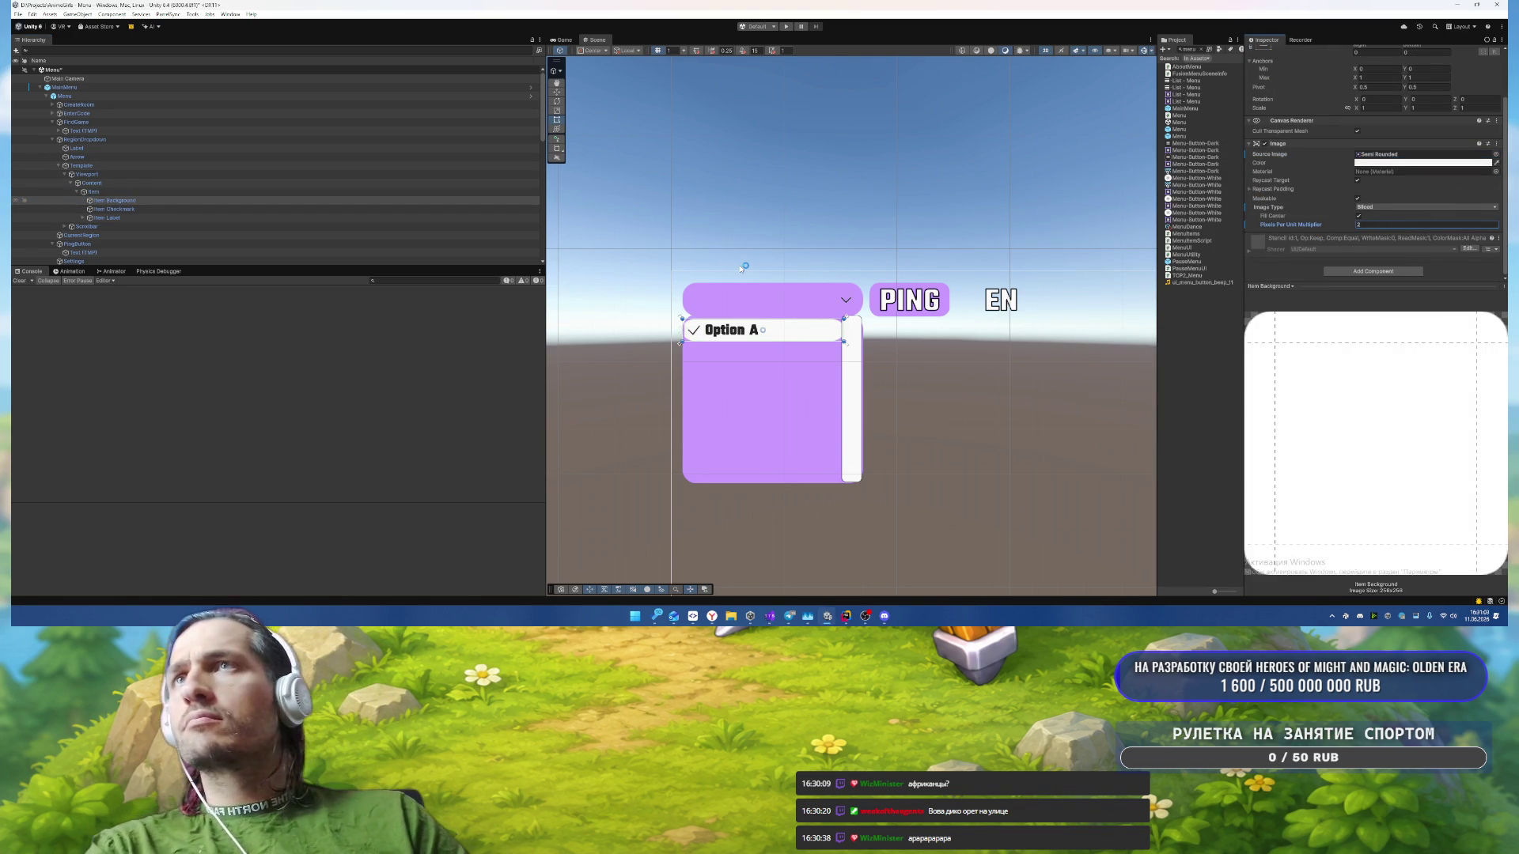
{"action": "double_click", "coordinate": [1381, 225]}
{"action": "scroll", "coordinate": [740, 347], "scroll_direction": "up", "scroll_amount": 5}
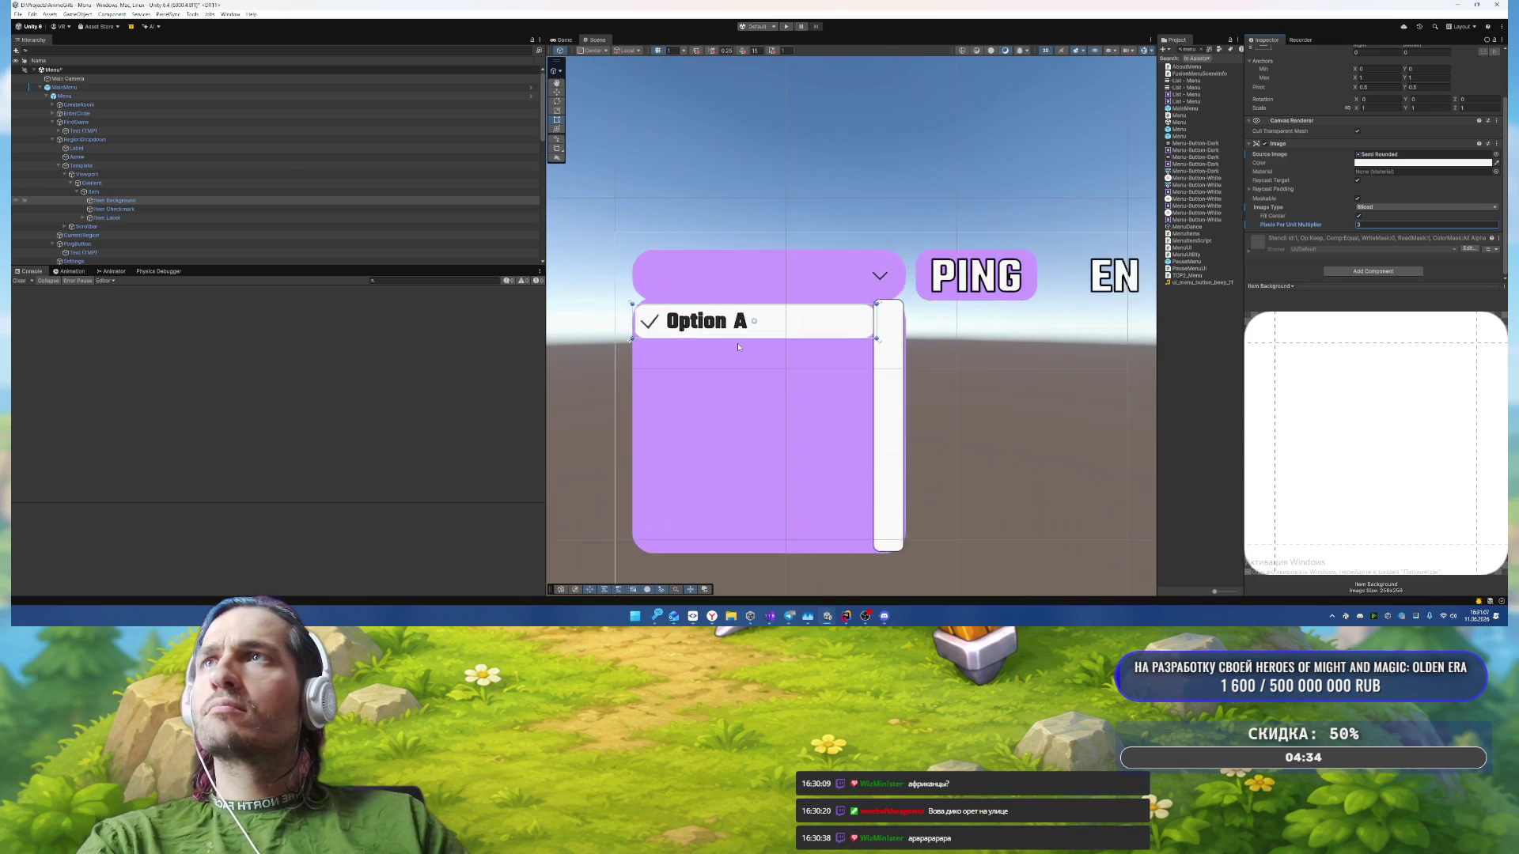
{"action": "left_click_drag", "start_coordinate": [737, 343], "coordinate": [846, 345]}
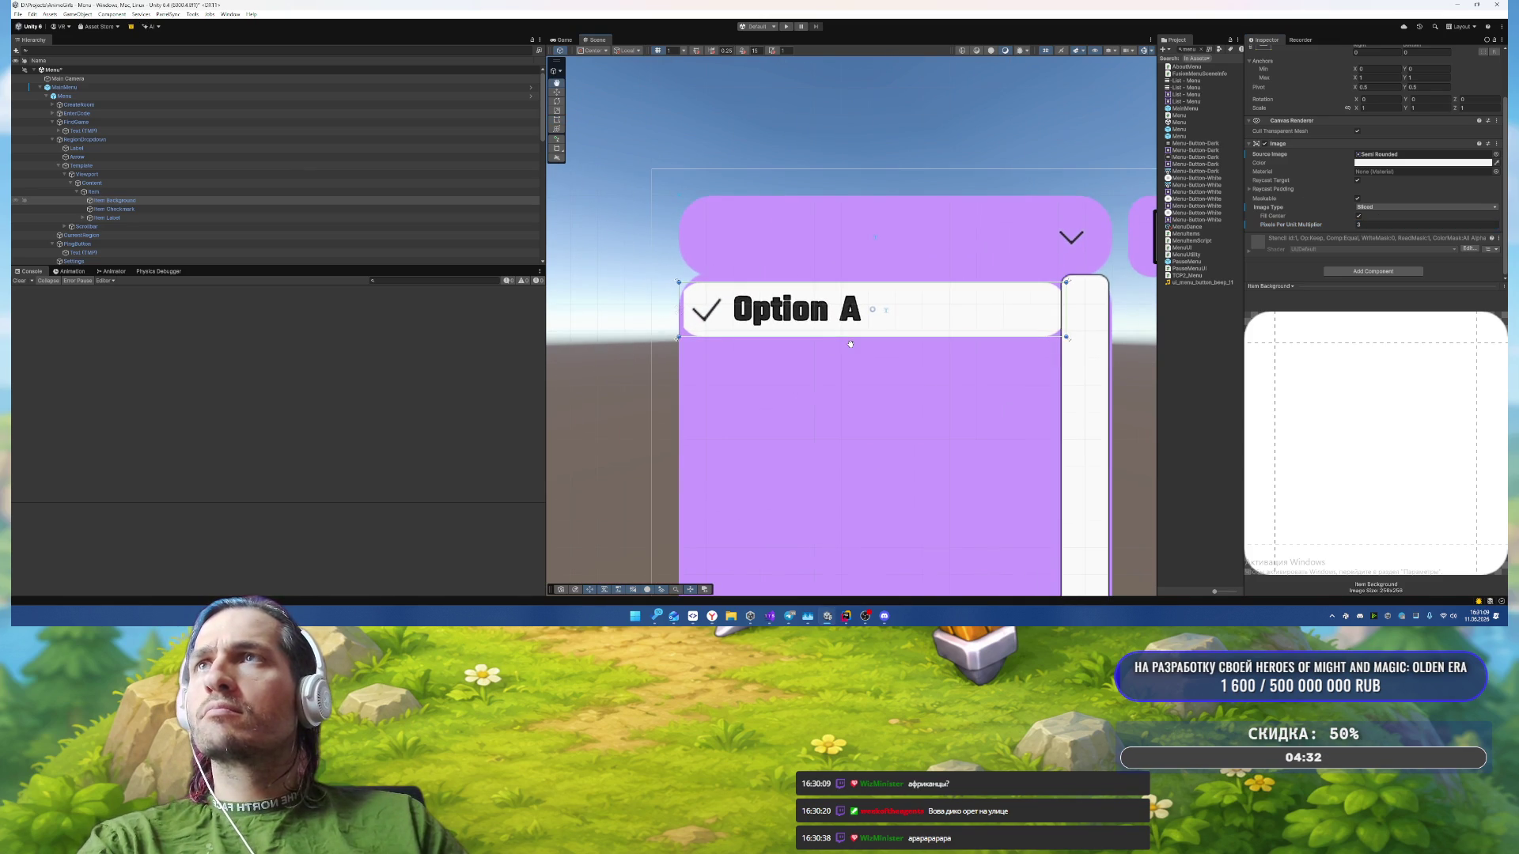
{"action": "scroll", "coordinate": [1372, 238], "scroll_direction": "up", "scroll_amount": 3}
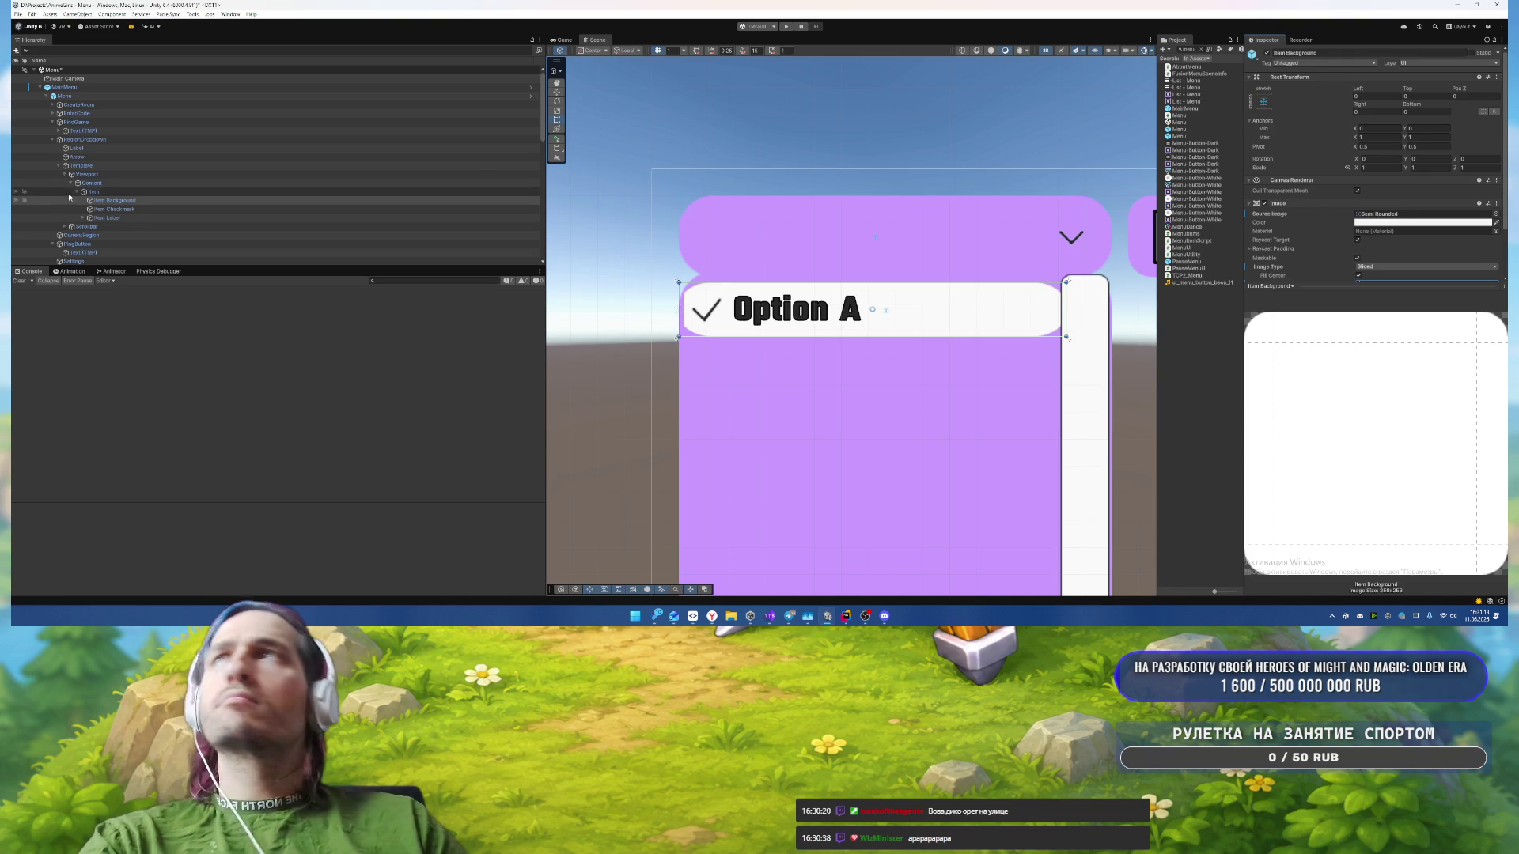
Step: Give Item Checkmark the Semi Rounded sprite and stretch-stretch anchors to fill the item
{"action": "left_click", "coordinate": [110, 209]}
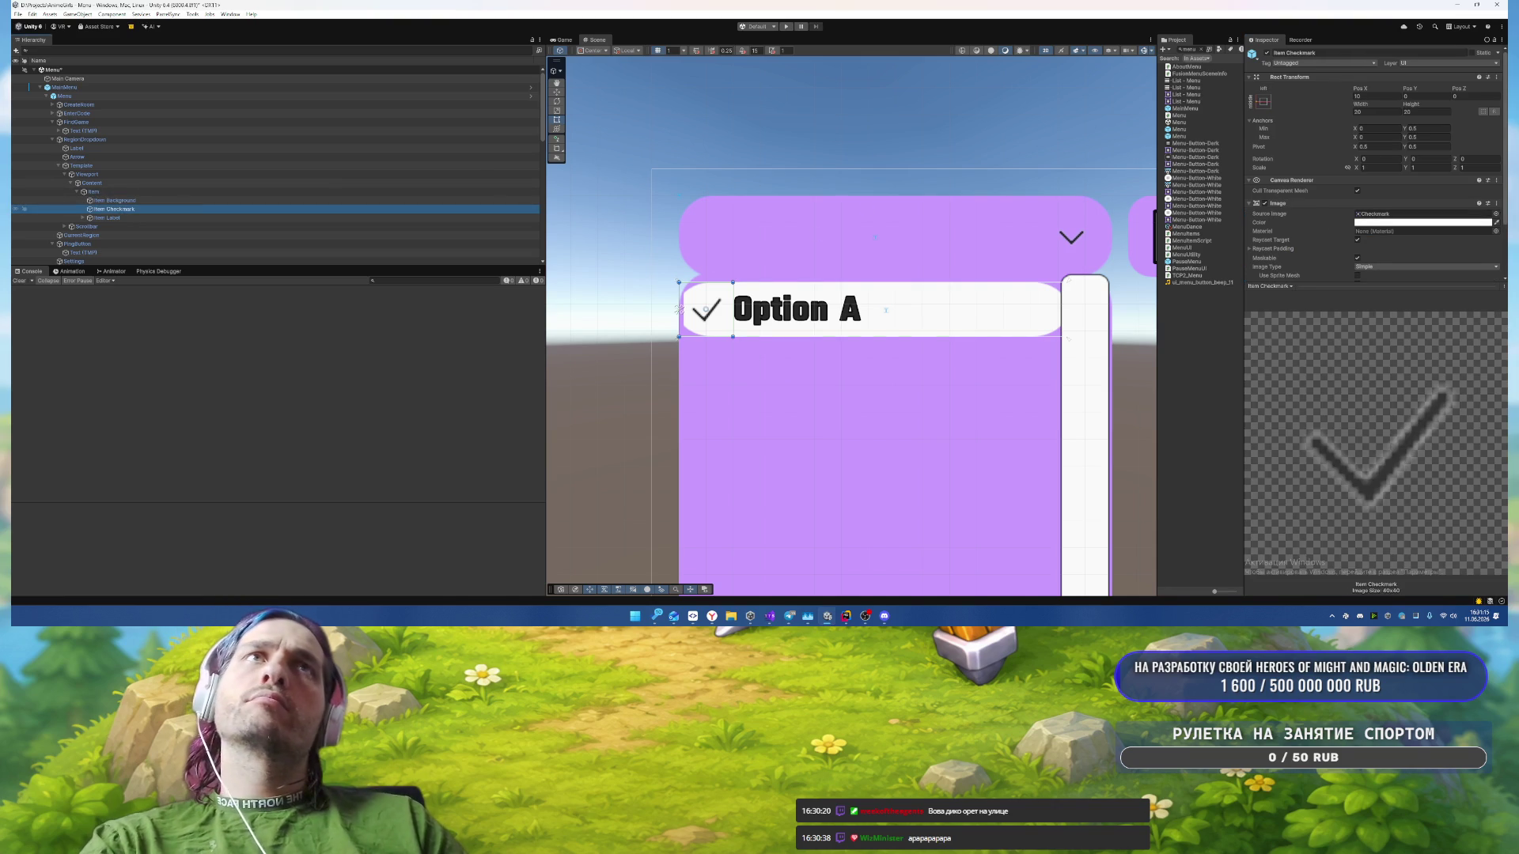
{"action": "left_click", "coordinate": [1495, 214]}
{"action": "type", "text": "hec"}
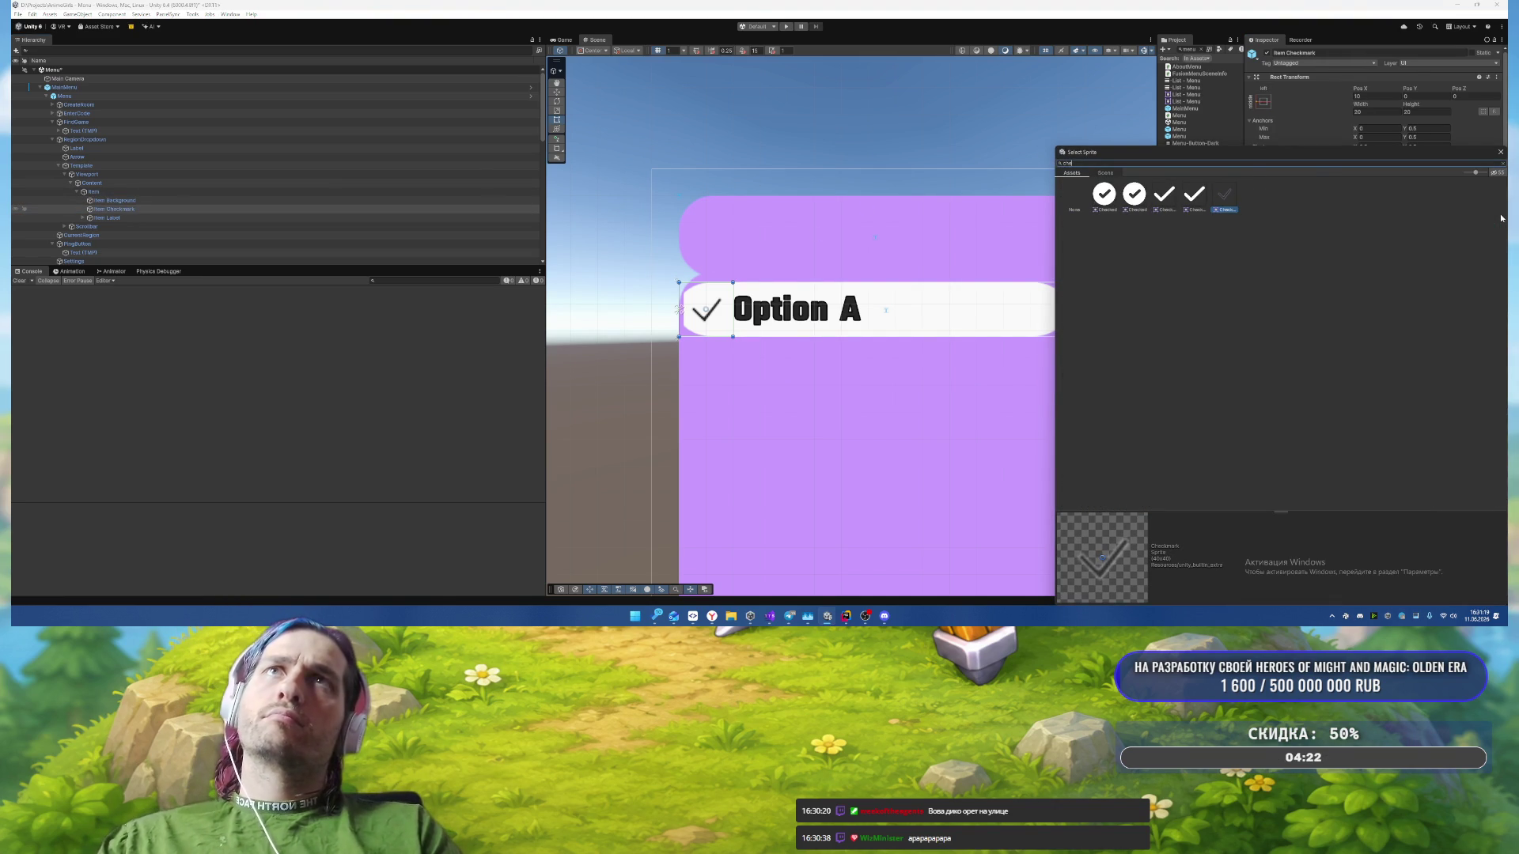
{"action": "left_click", "coordinate": [1501, 152]}
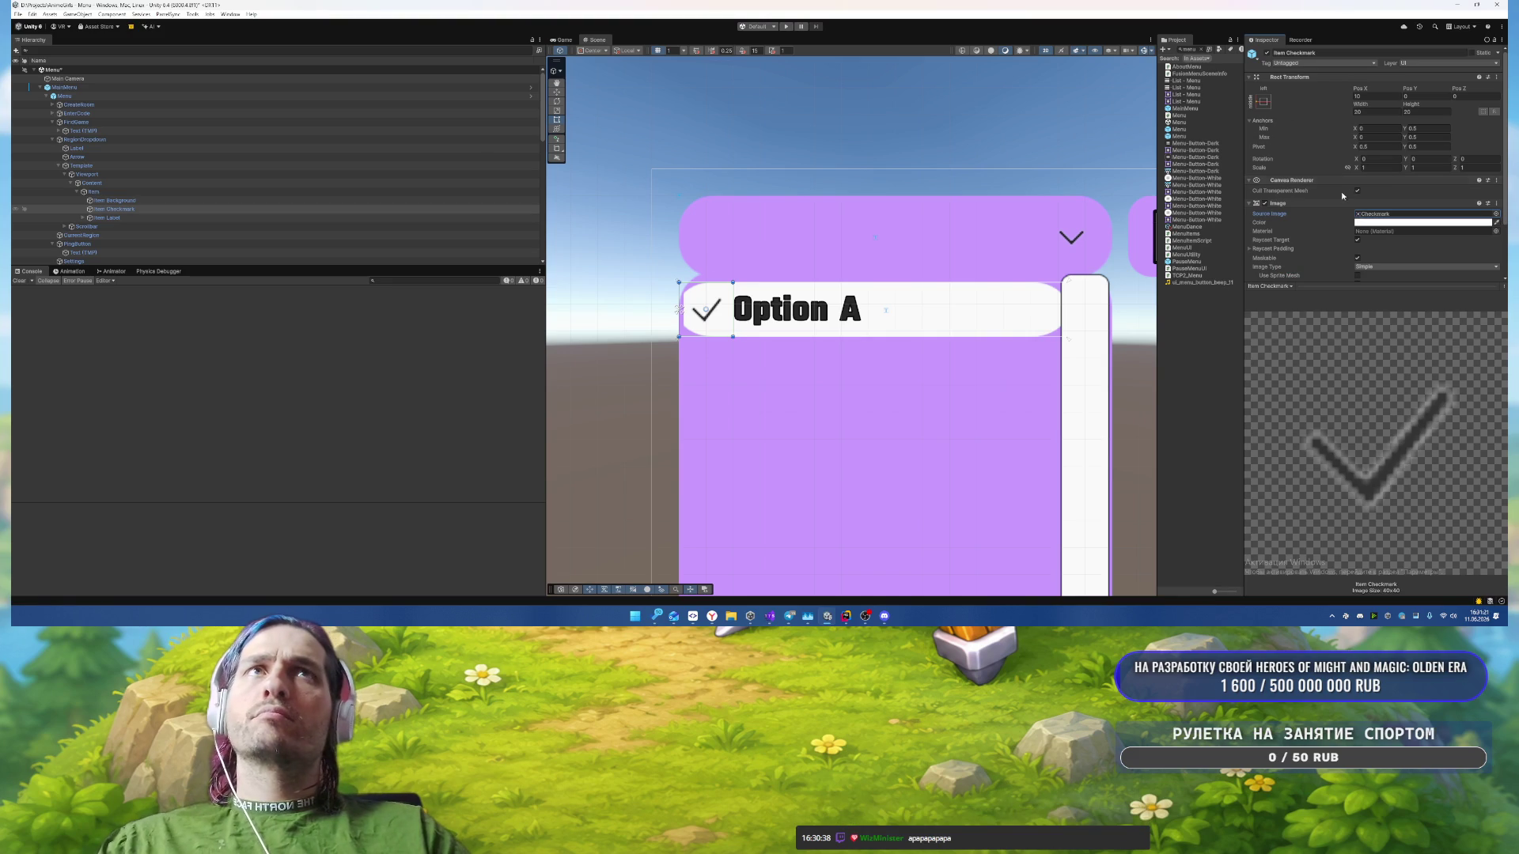
{"action": "left_click", "coordinate": [1495, 213]}
{"action": "type", "text": "semi"}
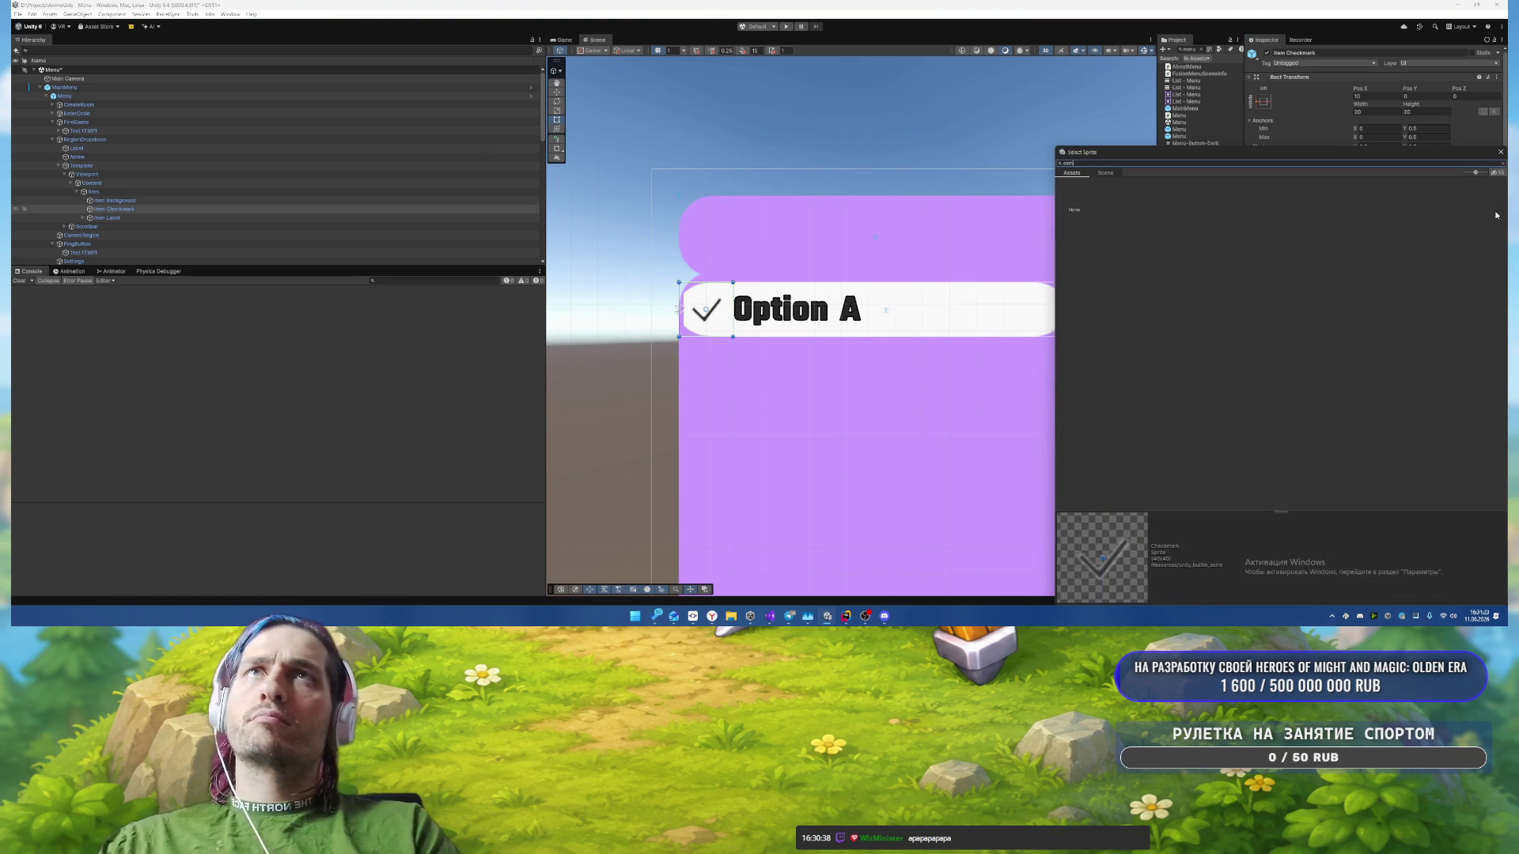
{"action": "double_click", "coordinate": [1260, 205]}
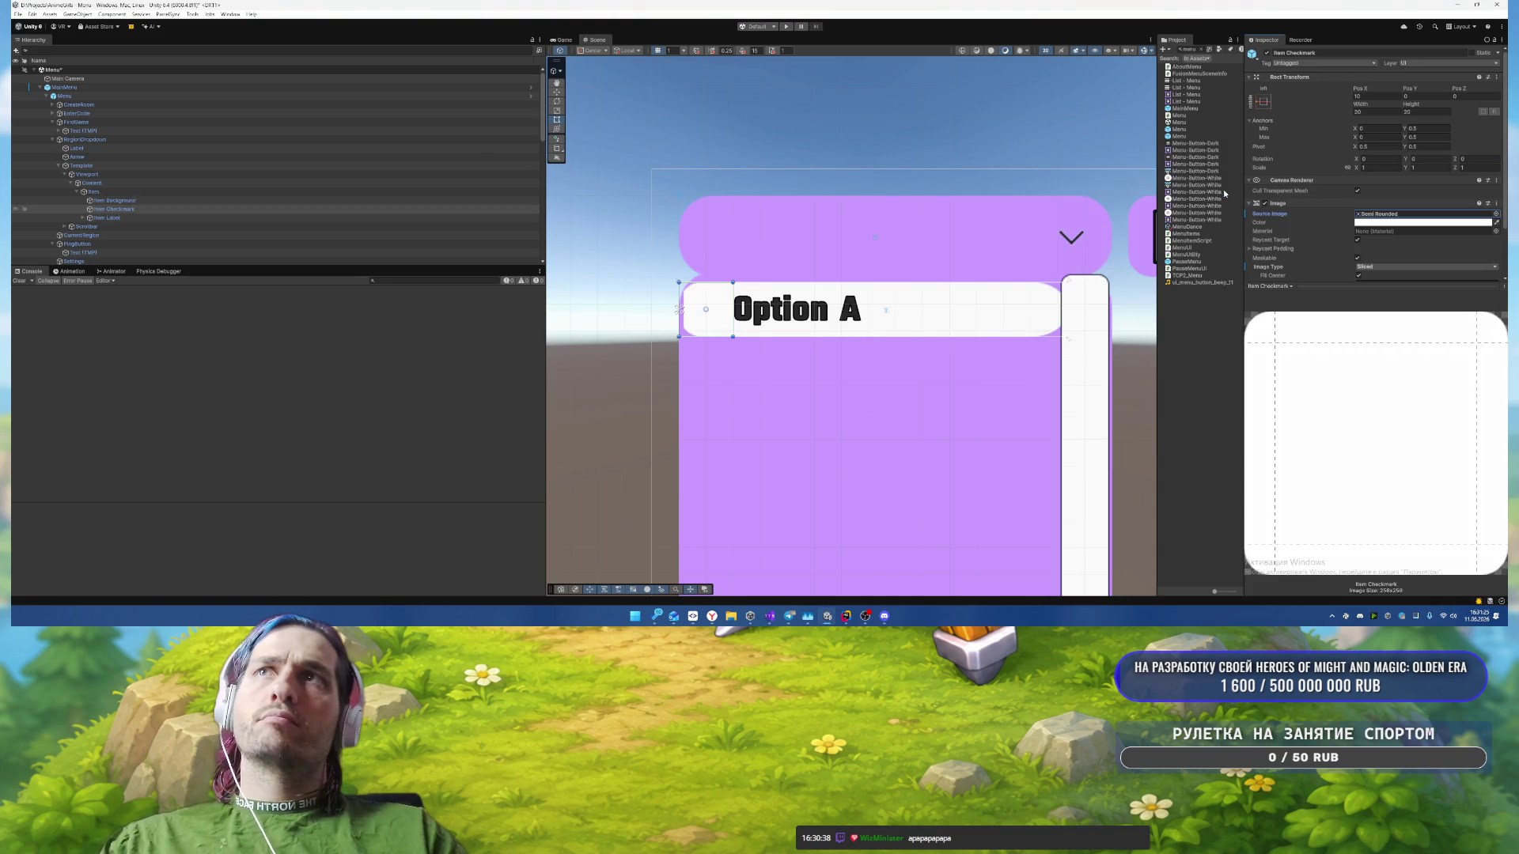
{"action": "left_click", "coordinate": [1264, 102]}
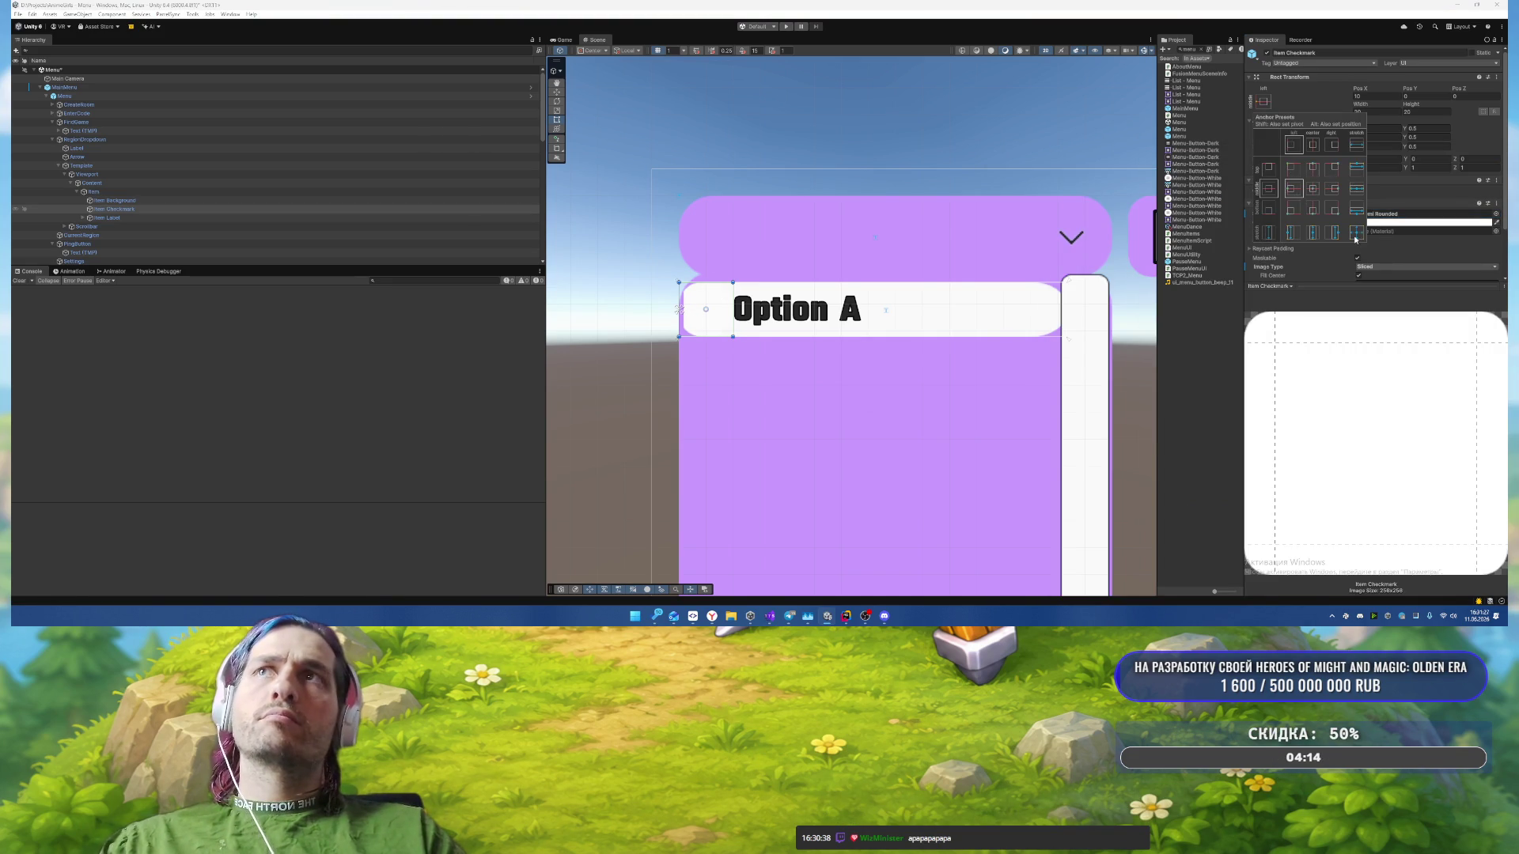
{"action": "left_click", "coordinate": [1355, 234]}
Step: Tint the checkmark purple 8D44F2 and set Item Background's pixels per unit multiplier to 3
{"action": "left_click", "coordinate": [1424, 224]}
{"action": "left_click", "coordinate": [1424, 223]}
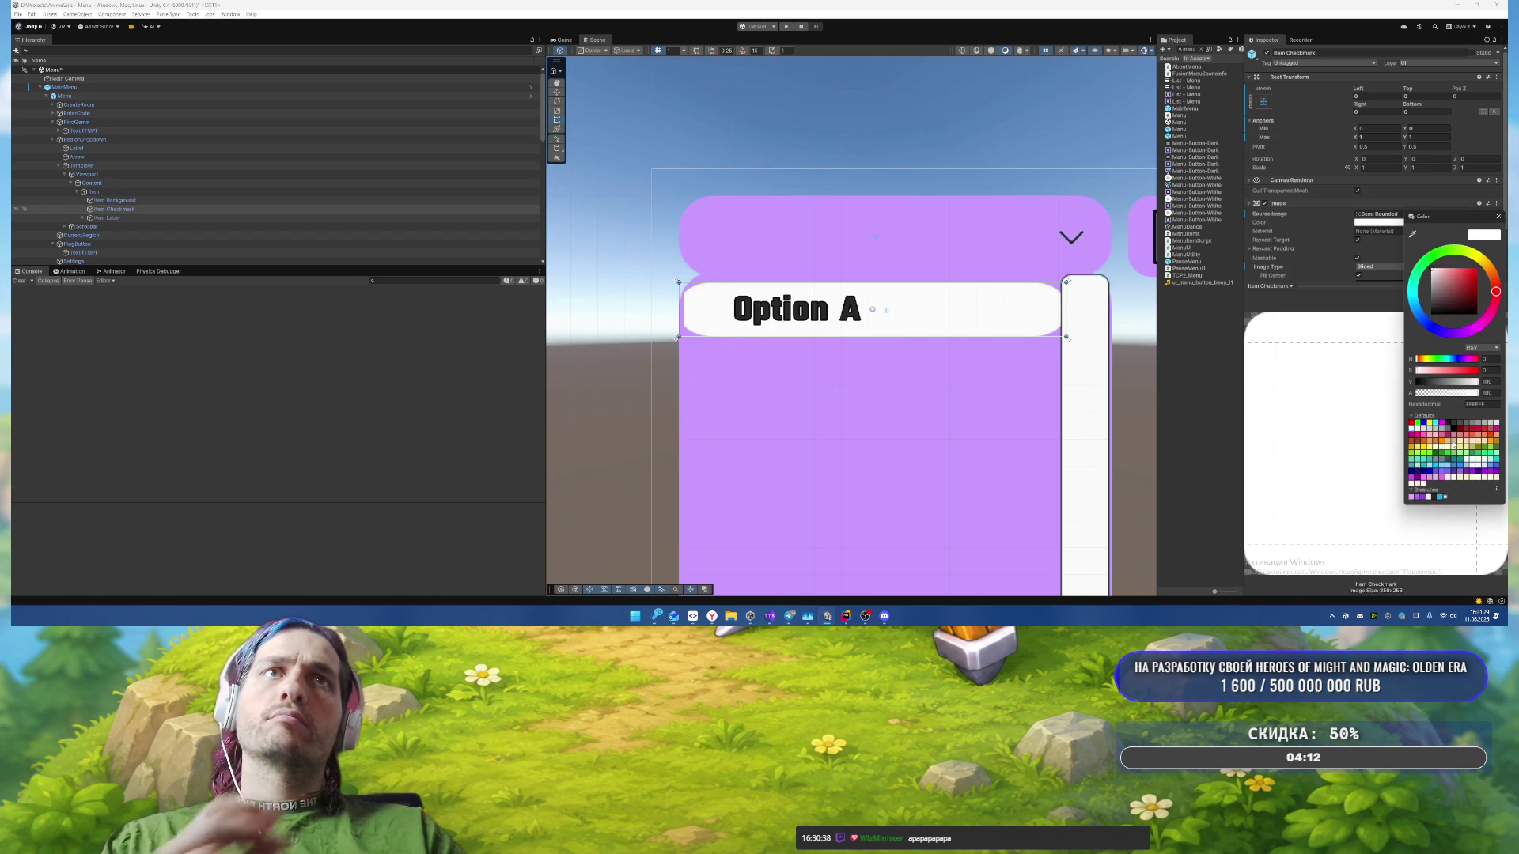
{"action": "left_click", "coordinate": [1416, 498]}
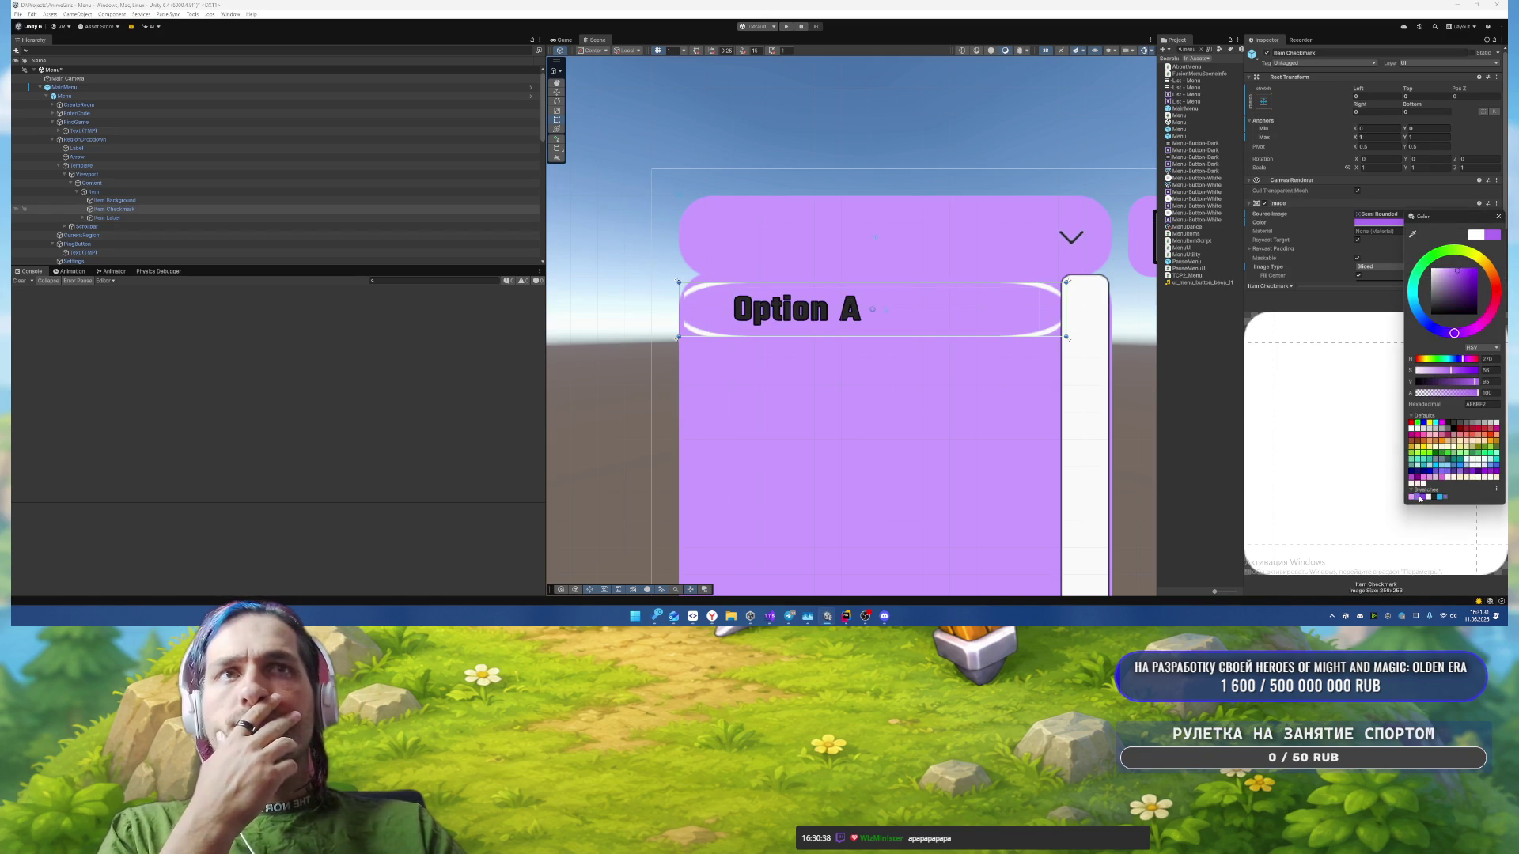
{"action": "left_click", "coordinate": [1424, 498]}
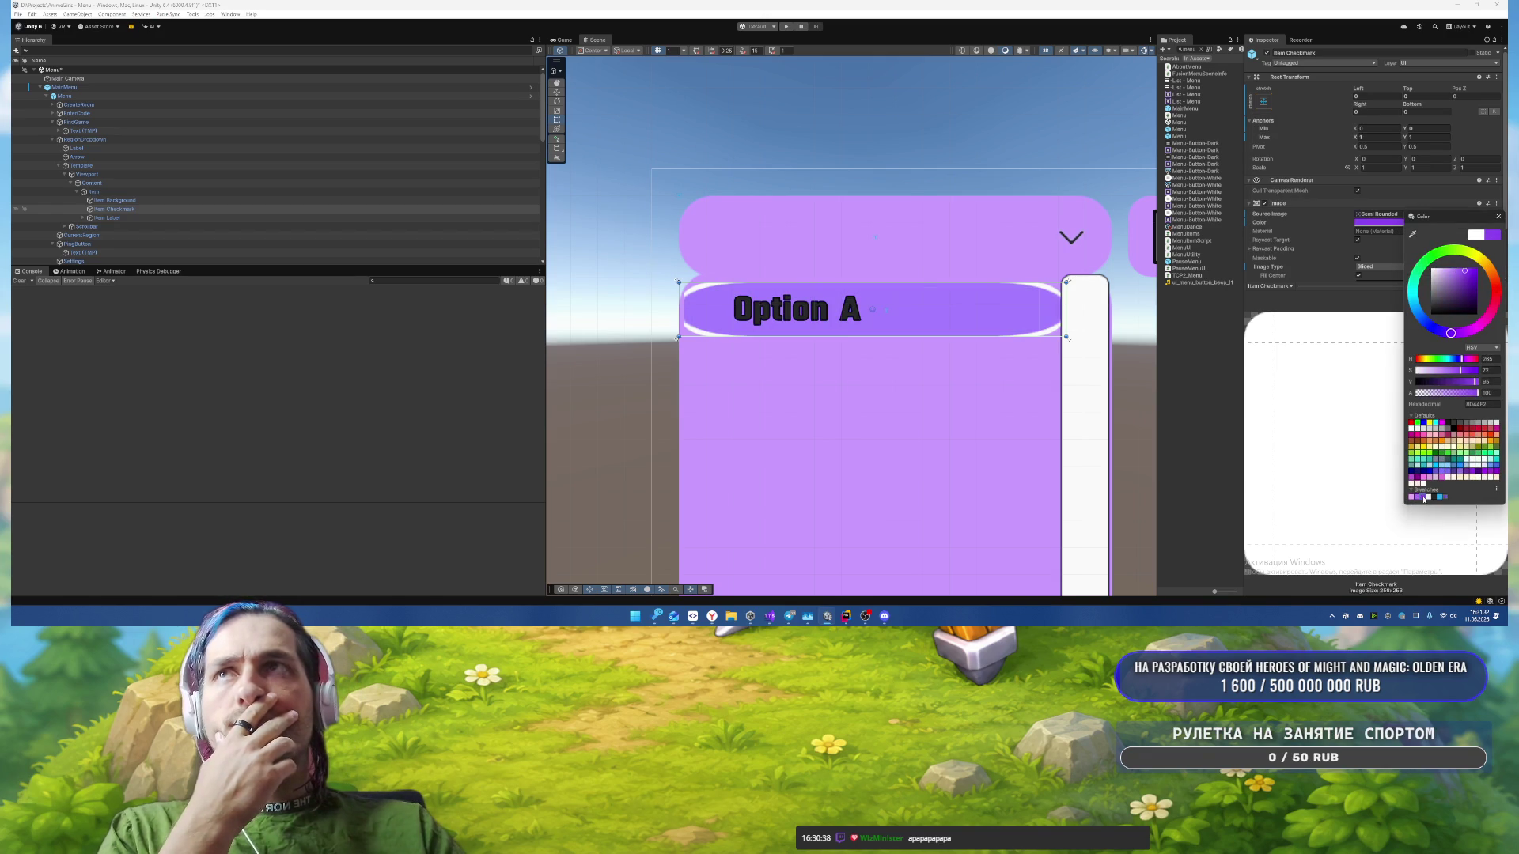
{"action": "left_click", "coordinate": [1498, 216]}
{"action": "scroll", "coordinate": [1397, 232], "scroll_direction": "down", "scroll_amount": 2}
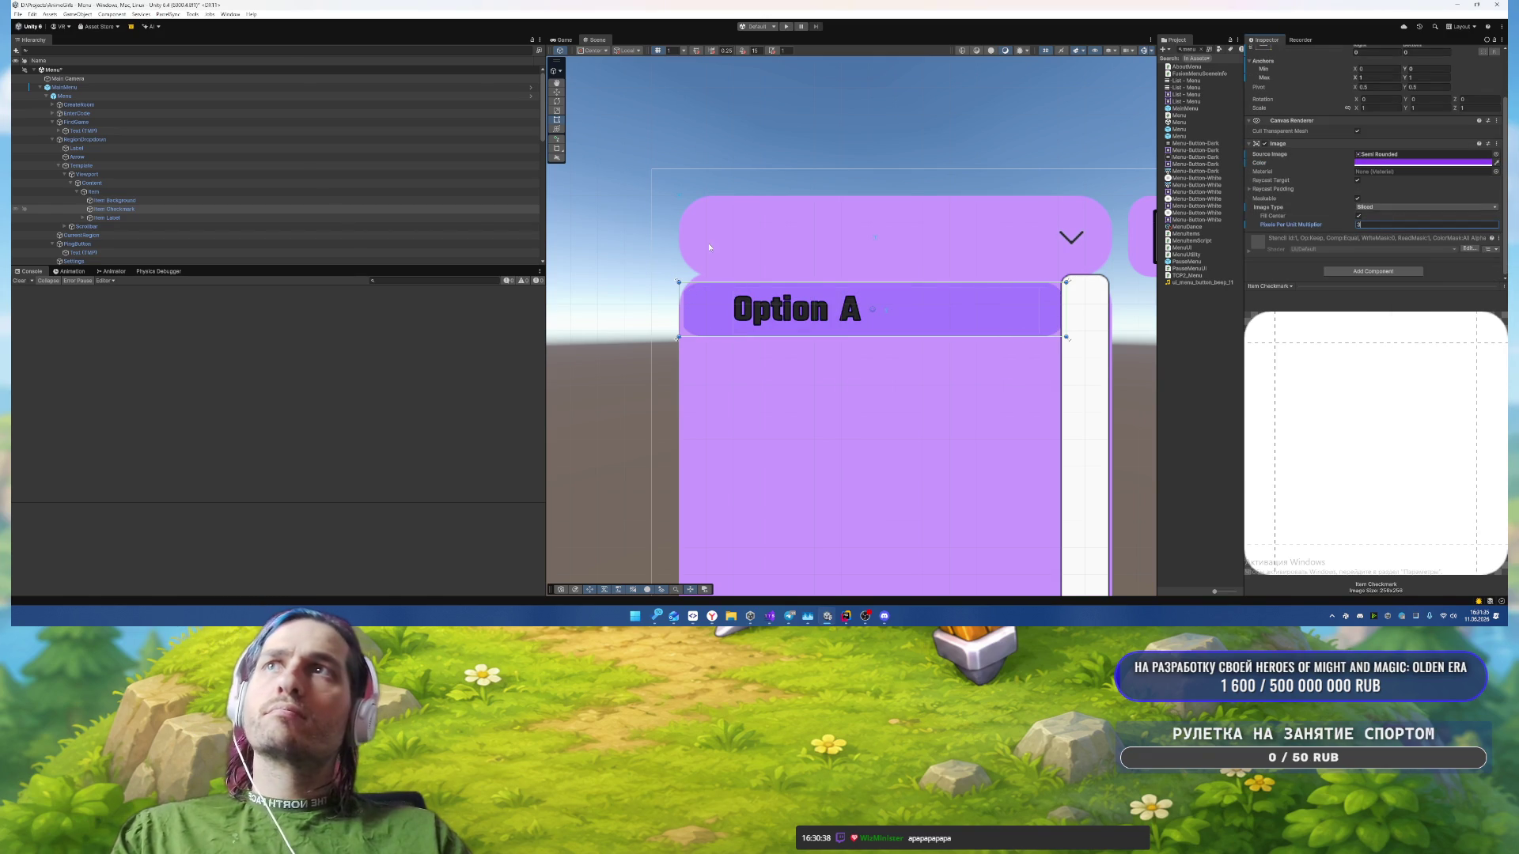
{"action": "left_click", "coordinate": [114, 200]}
{"action": "left_click", "coordinate": [1373, 228]}
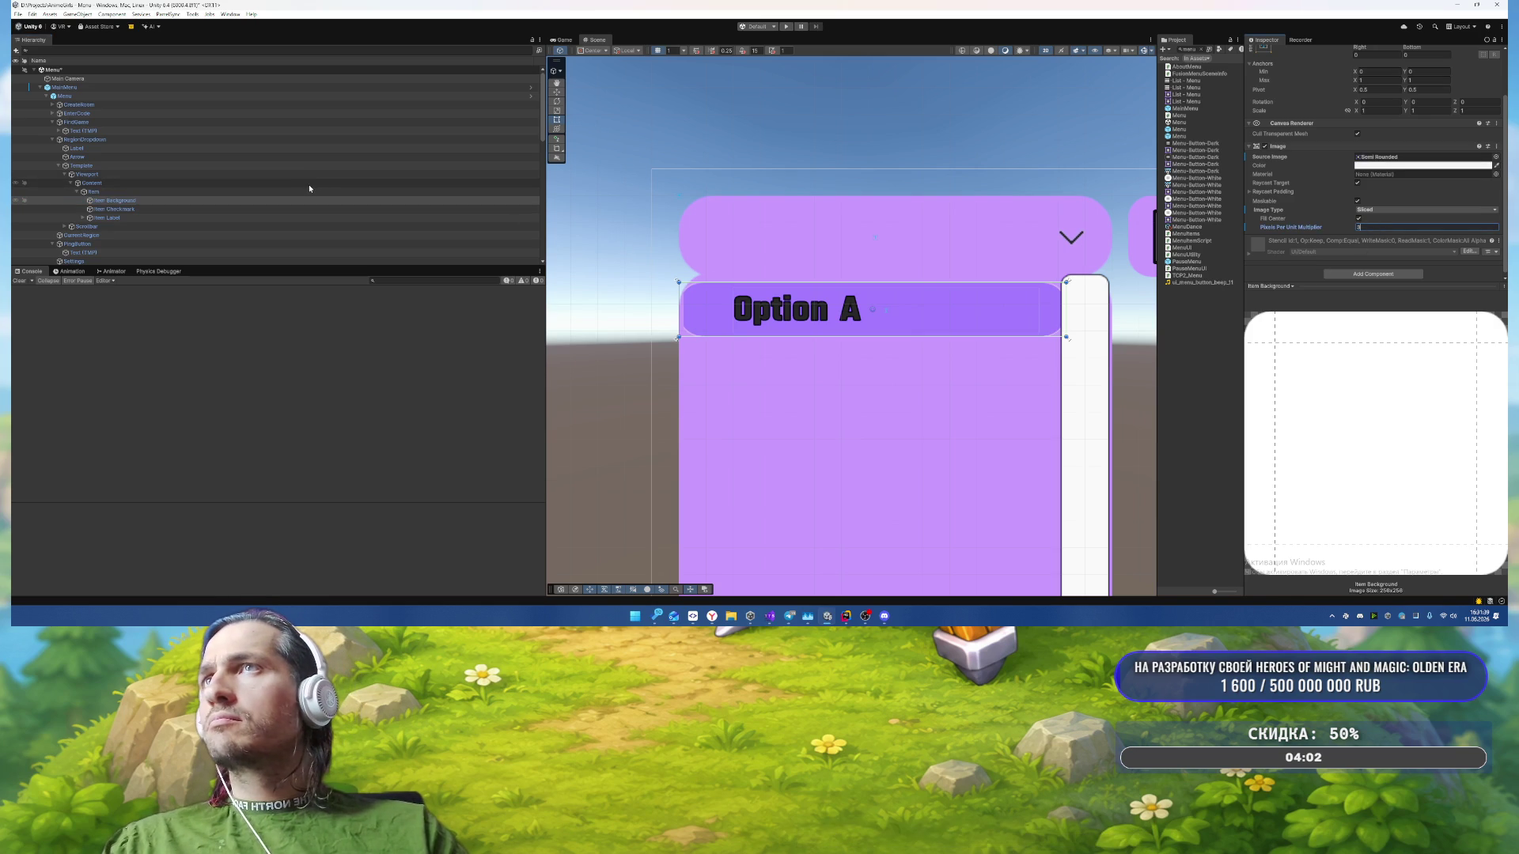
Step: Remove the Image component from the dropdown template's Viewport
{"action": "left_click", "coordinate": [93, 192]}
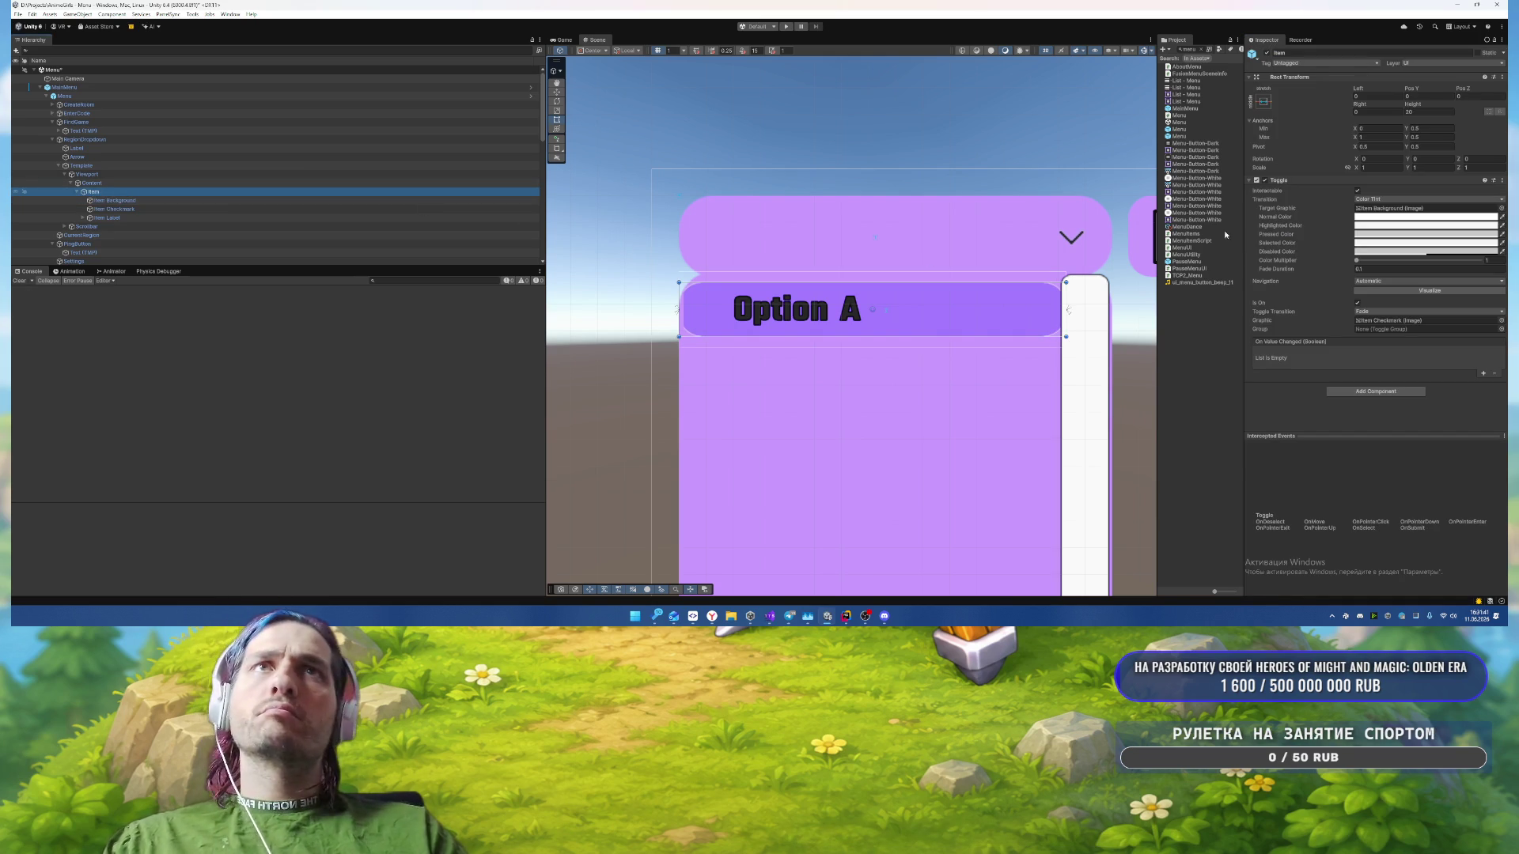
{"action": "left_click", "coordinate": [190, 183]}
{"action": "left_click", "coordinate": [189, 175]}
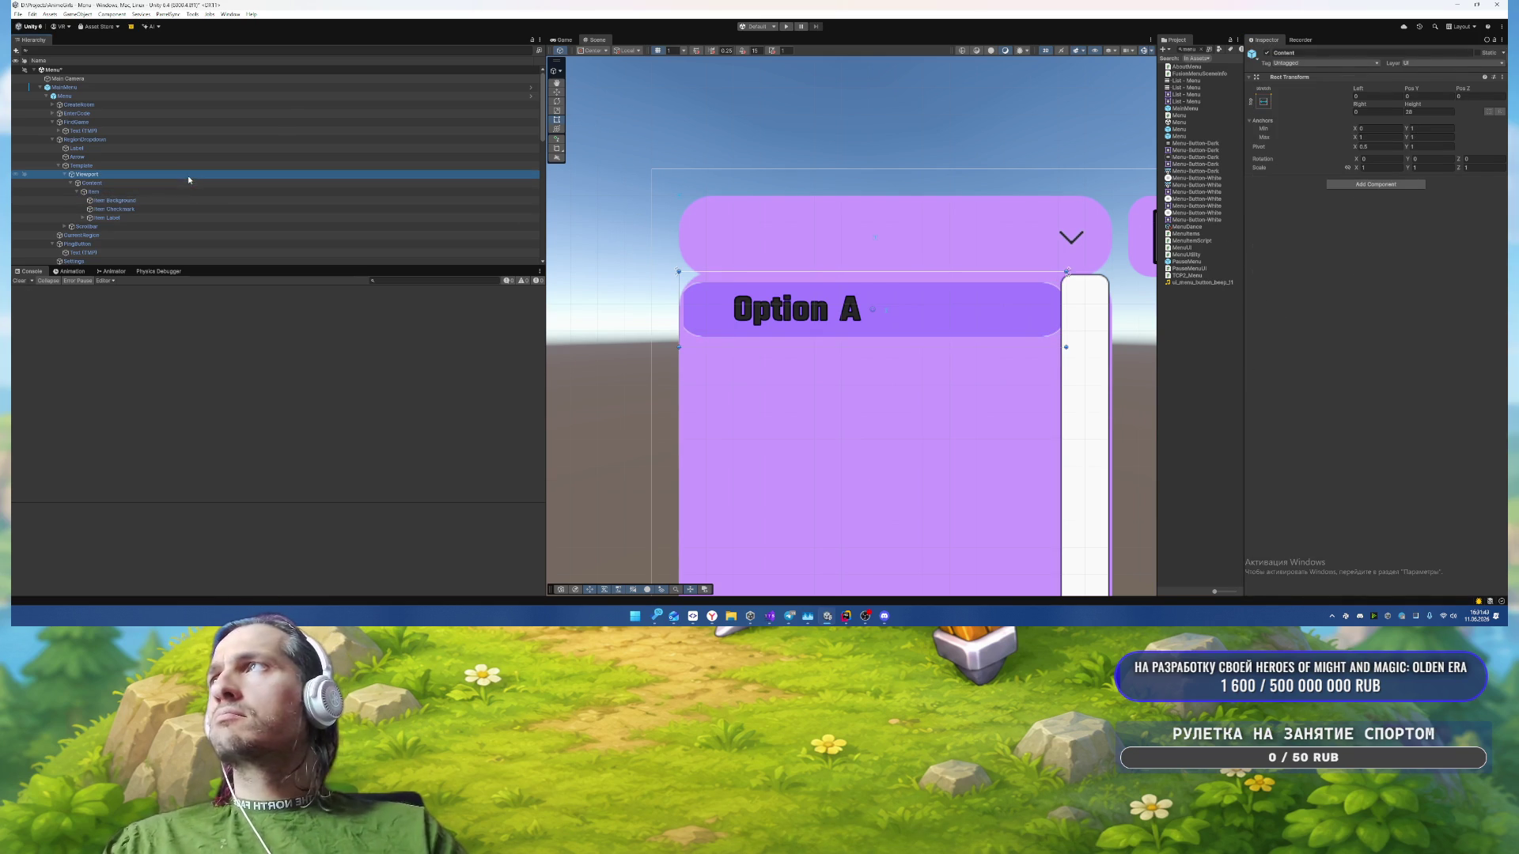
{"action": "scroll", "coordinate": [1345, 198], "scroll_direction": "down", "scroll_amount": 1}
{"action": "right_click", "coordinate": [1289, 212]}
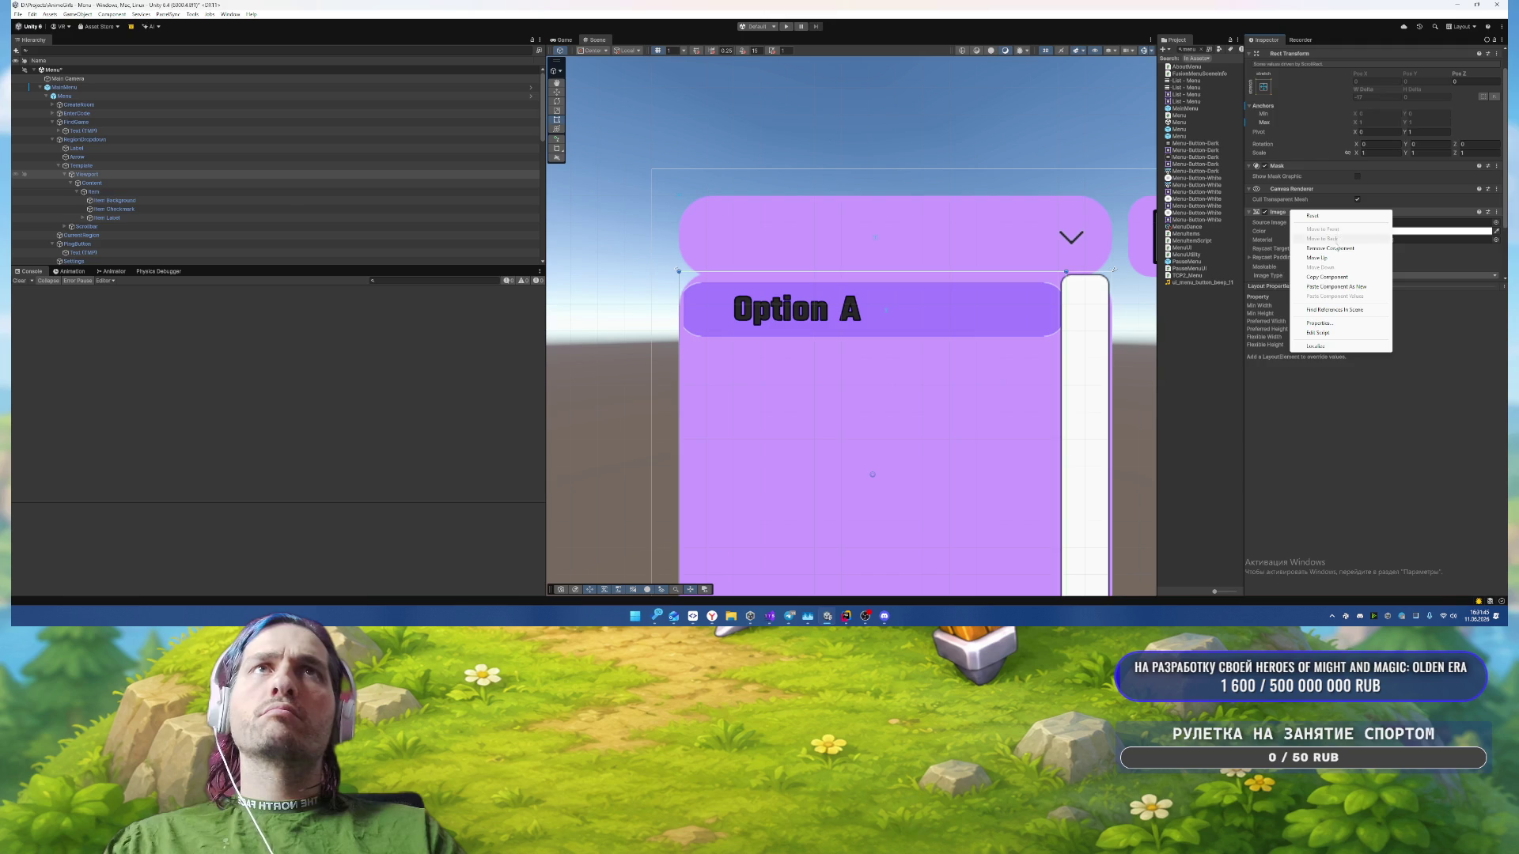
{"action": "left_click", "coordinate": [1331, 248]}
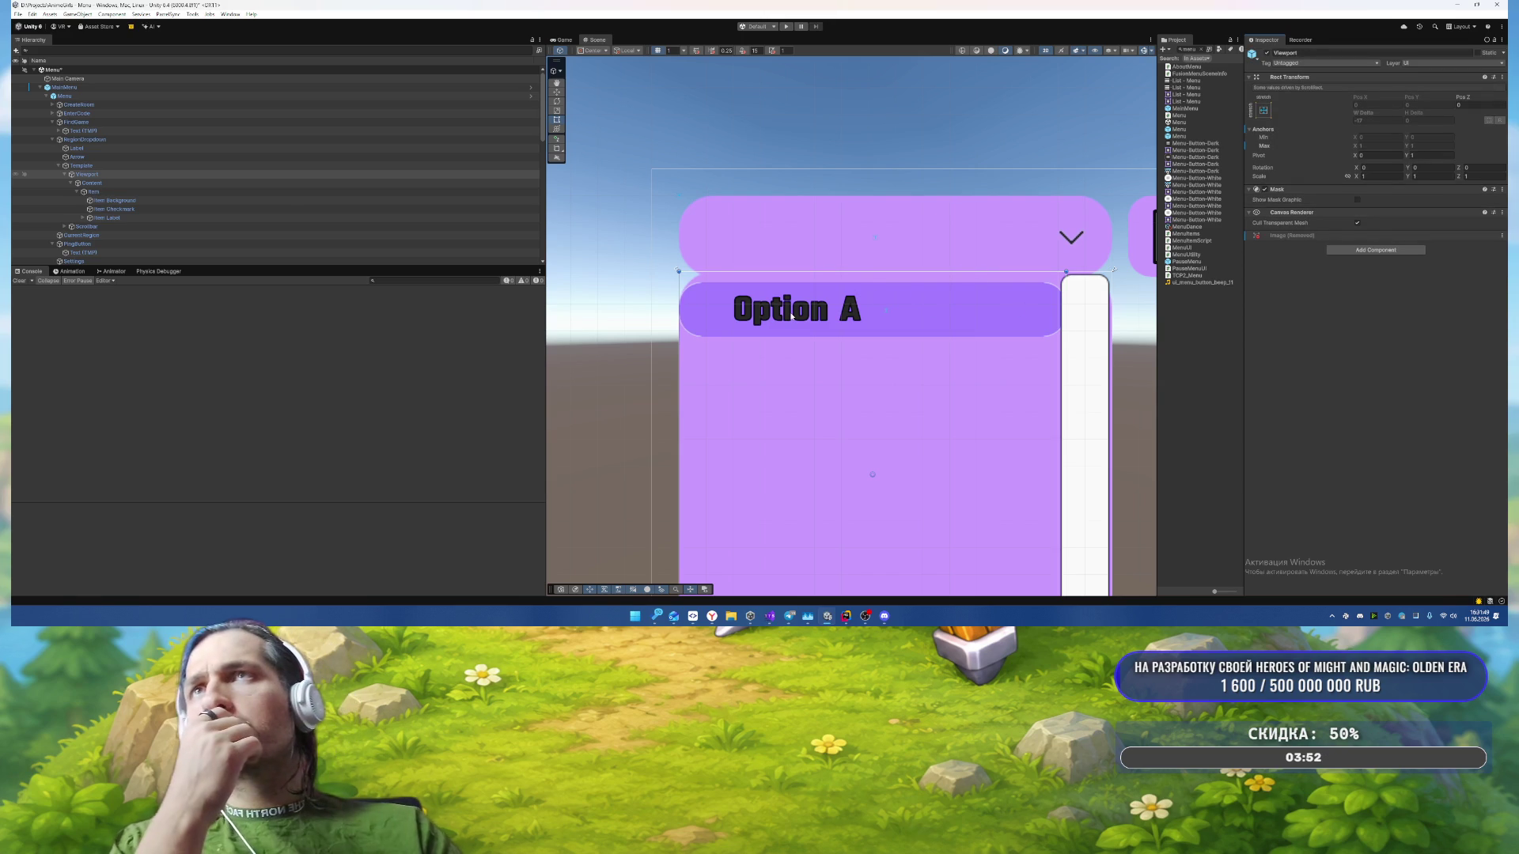
Step: Check the RegionDropdown and Template multipliers, then scroll to the Template's Scroll Rect
{"action": "left_click", "coordinate": [101, 140]}
{"action": "scroll", "coordinate": [1388, 219], "scroll_direction": "down", "scroll_amount": 3}
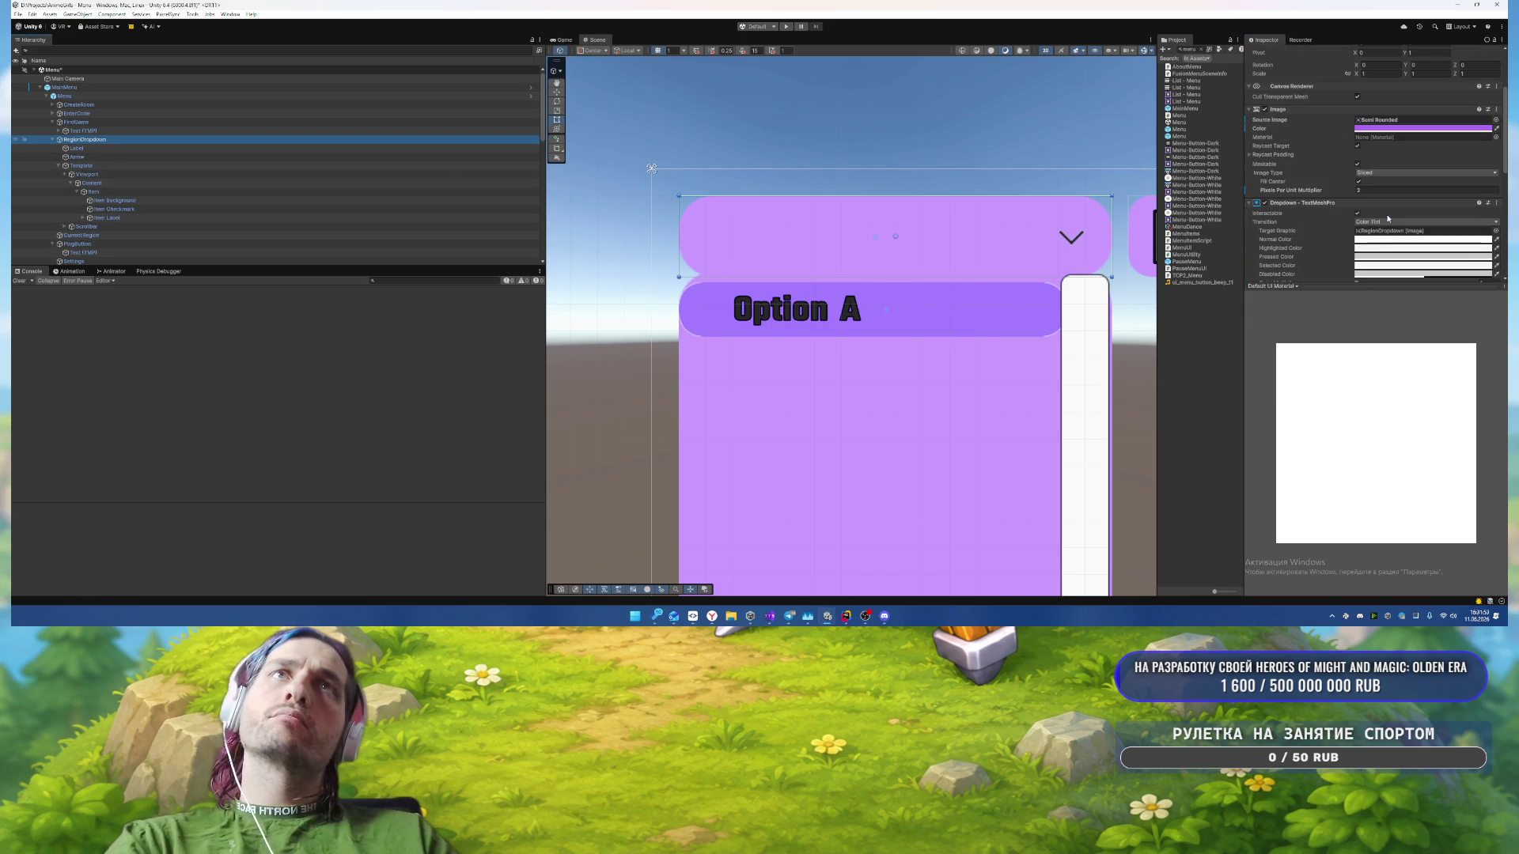
{"action": "left_click", "coordinate": [1368, 191]}
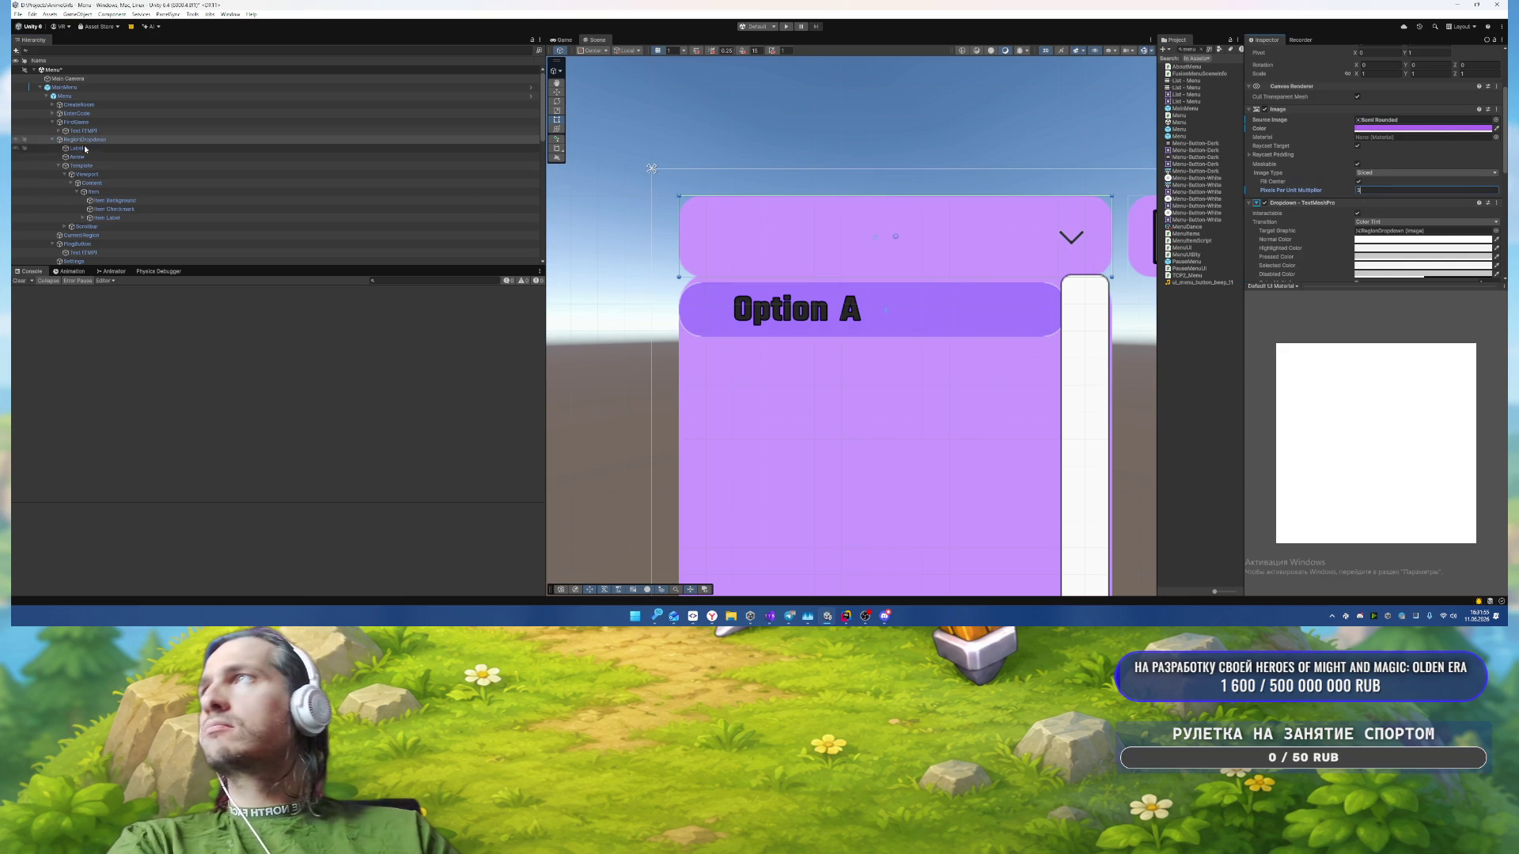
{"action": "left_click", "coordinate": [98, 166]}
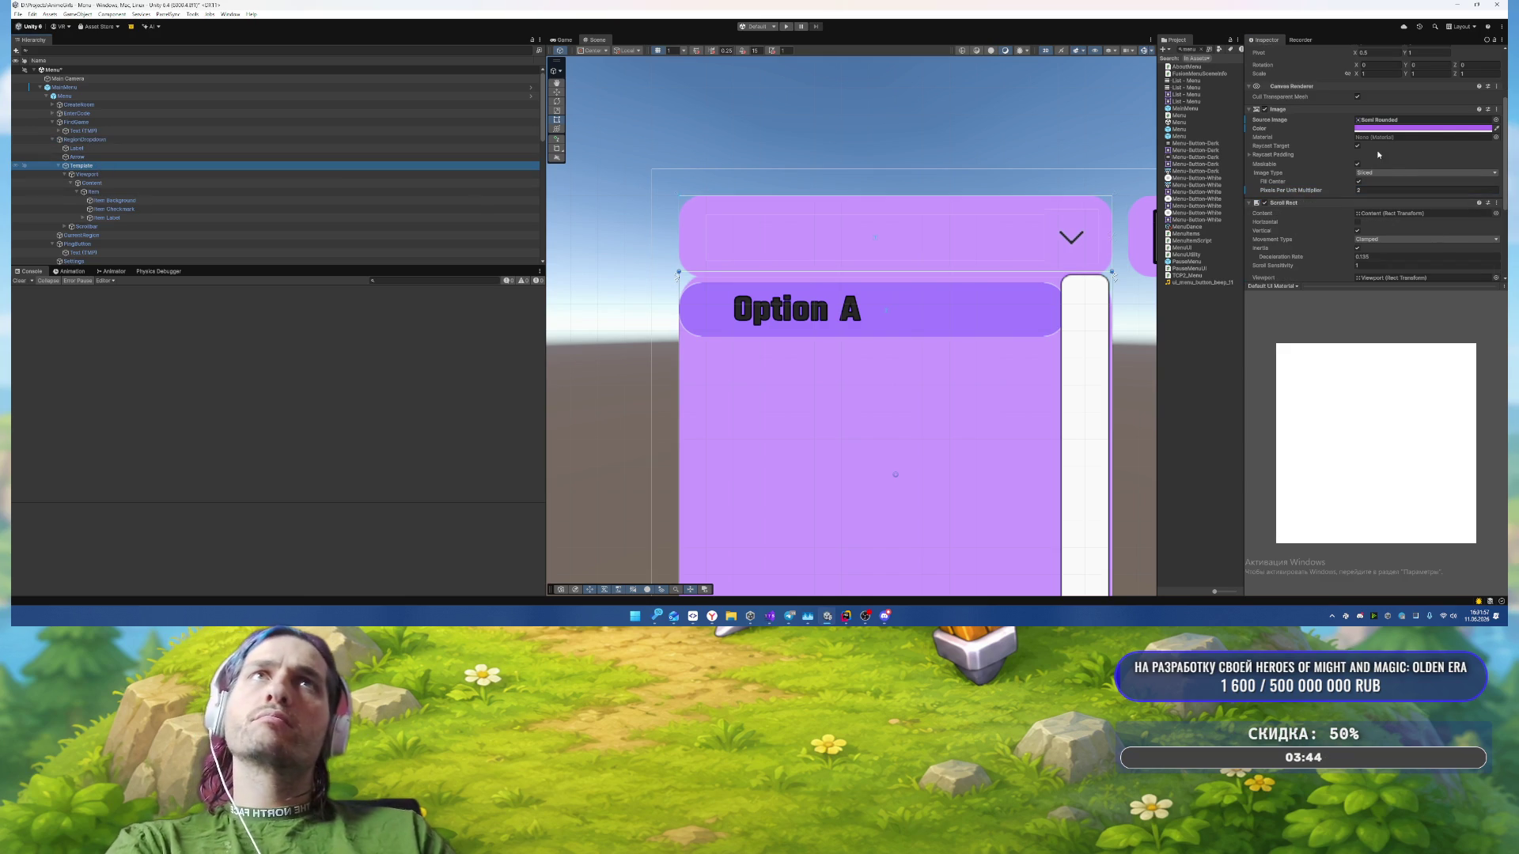
{"action": "left_click", "coordinate": [1382, 190]}
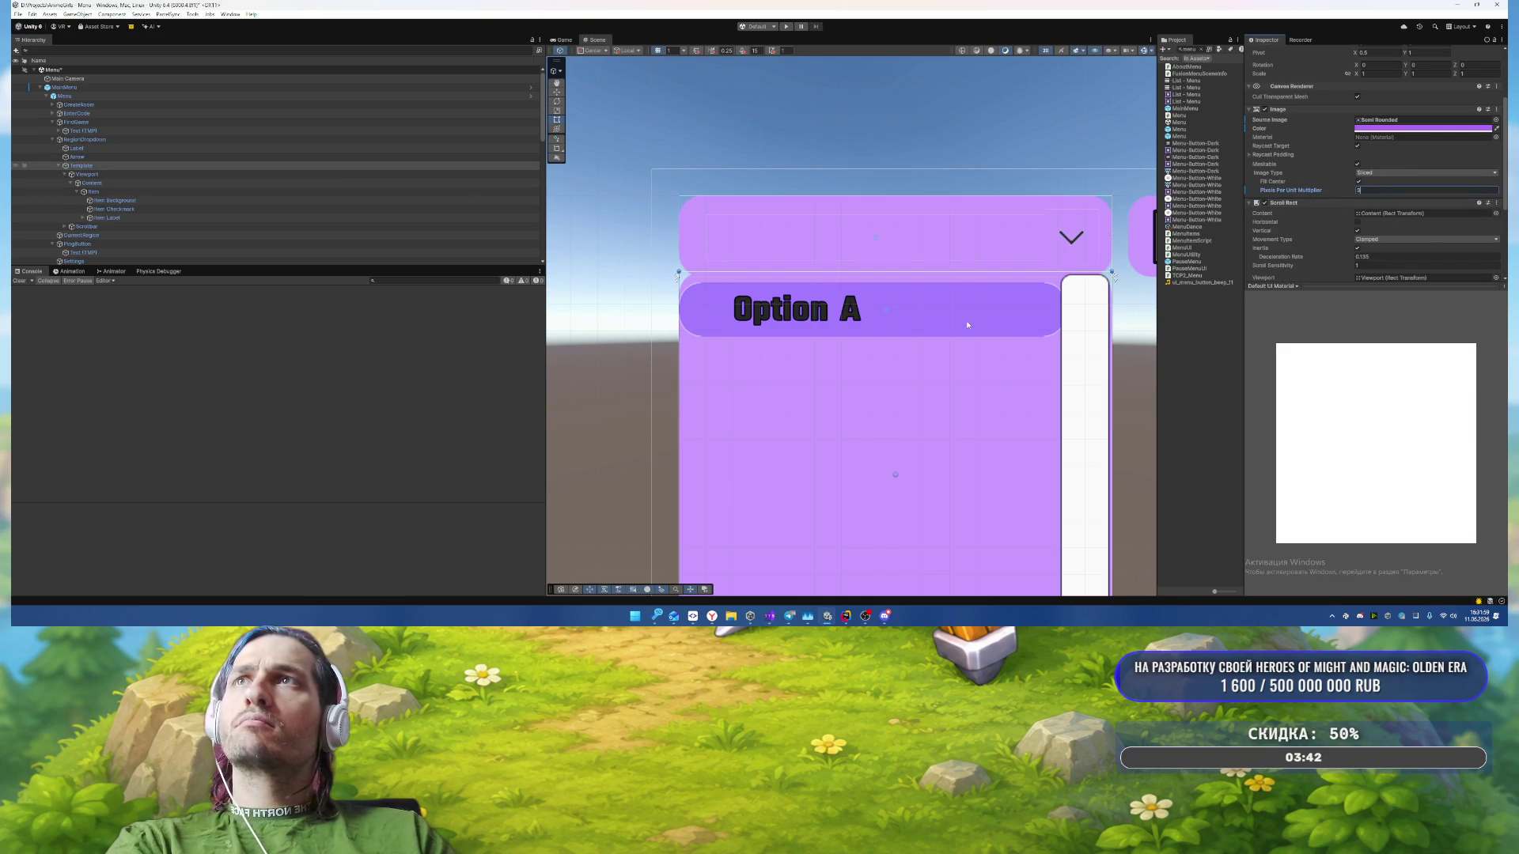
{"action": "left_click", "coordinate": [94, 175]}
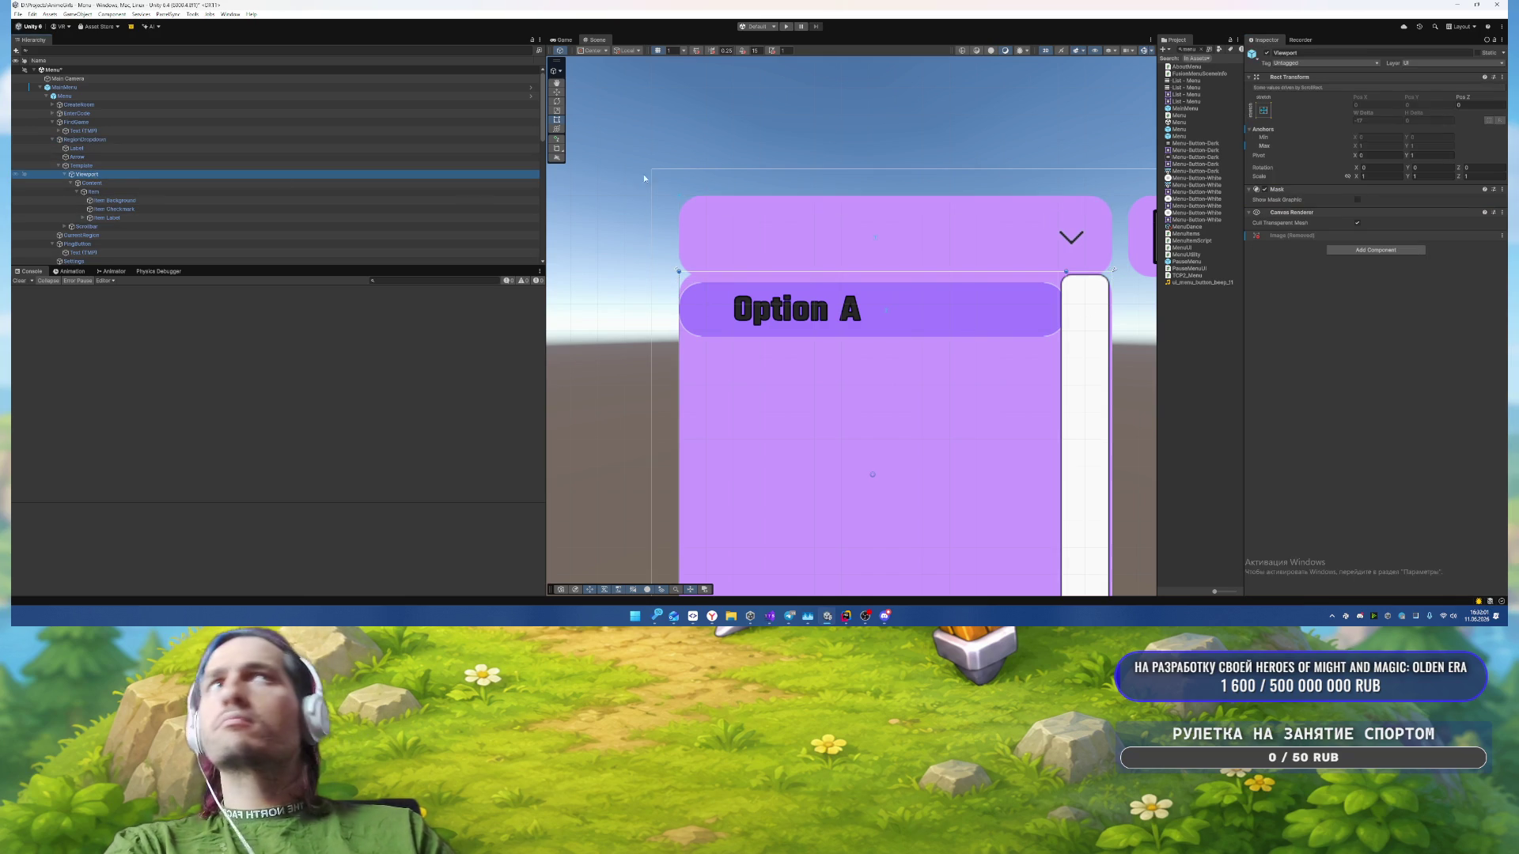
{"action": "left_click", "coordinate": [115, 184]}
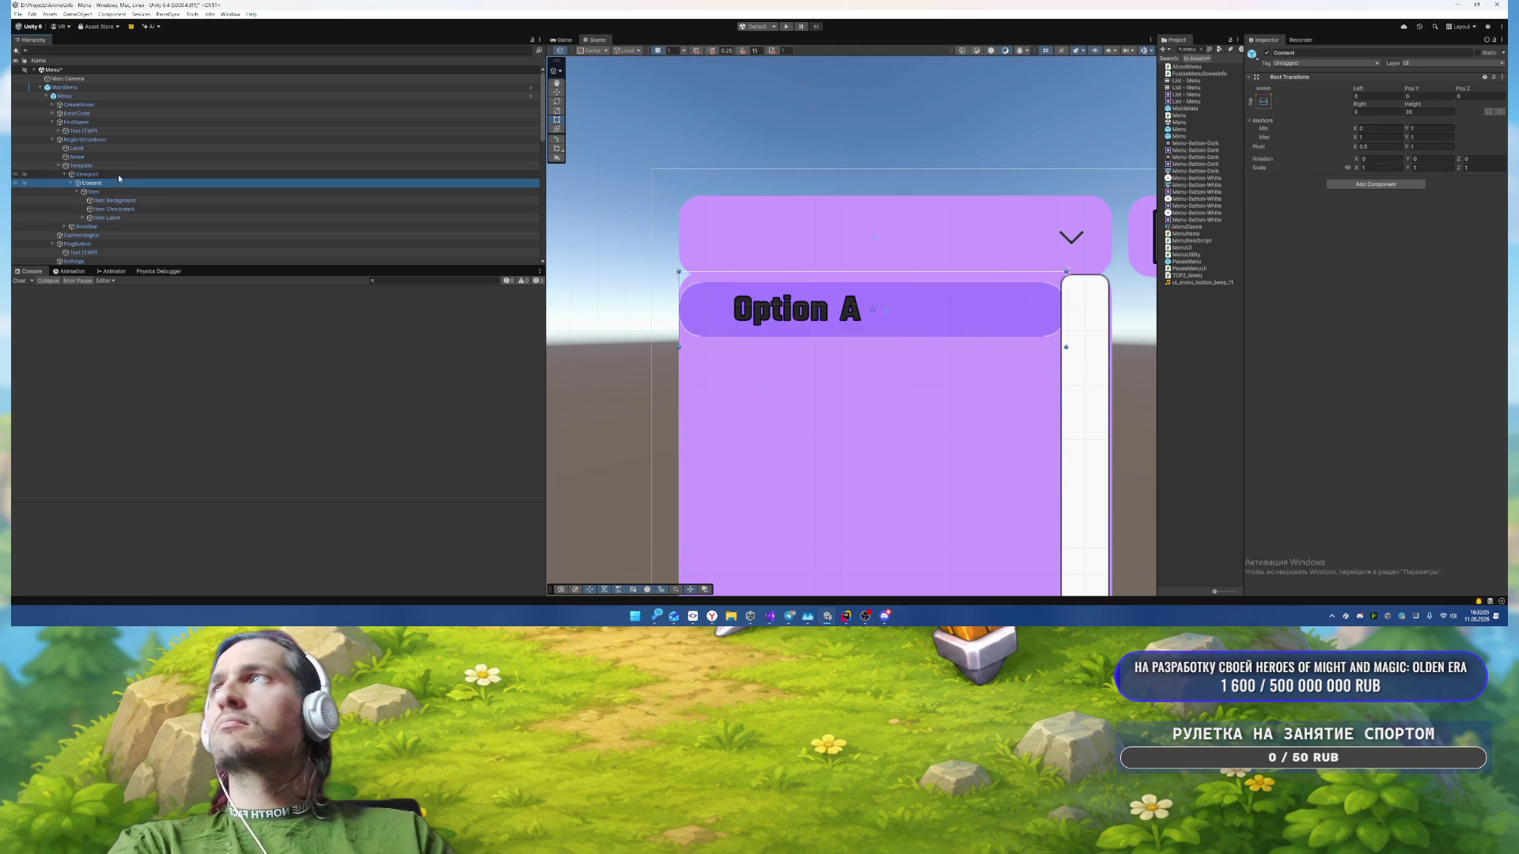
{"action": "left_click", "coordinate": [113, 167]}
{"action": "scroll", "coordinate": [1274, 158], "scroll_direction": "down", "scroll_amount": 5}
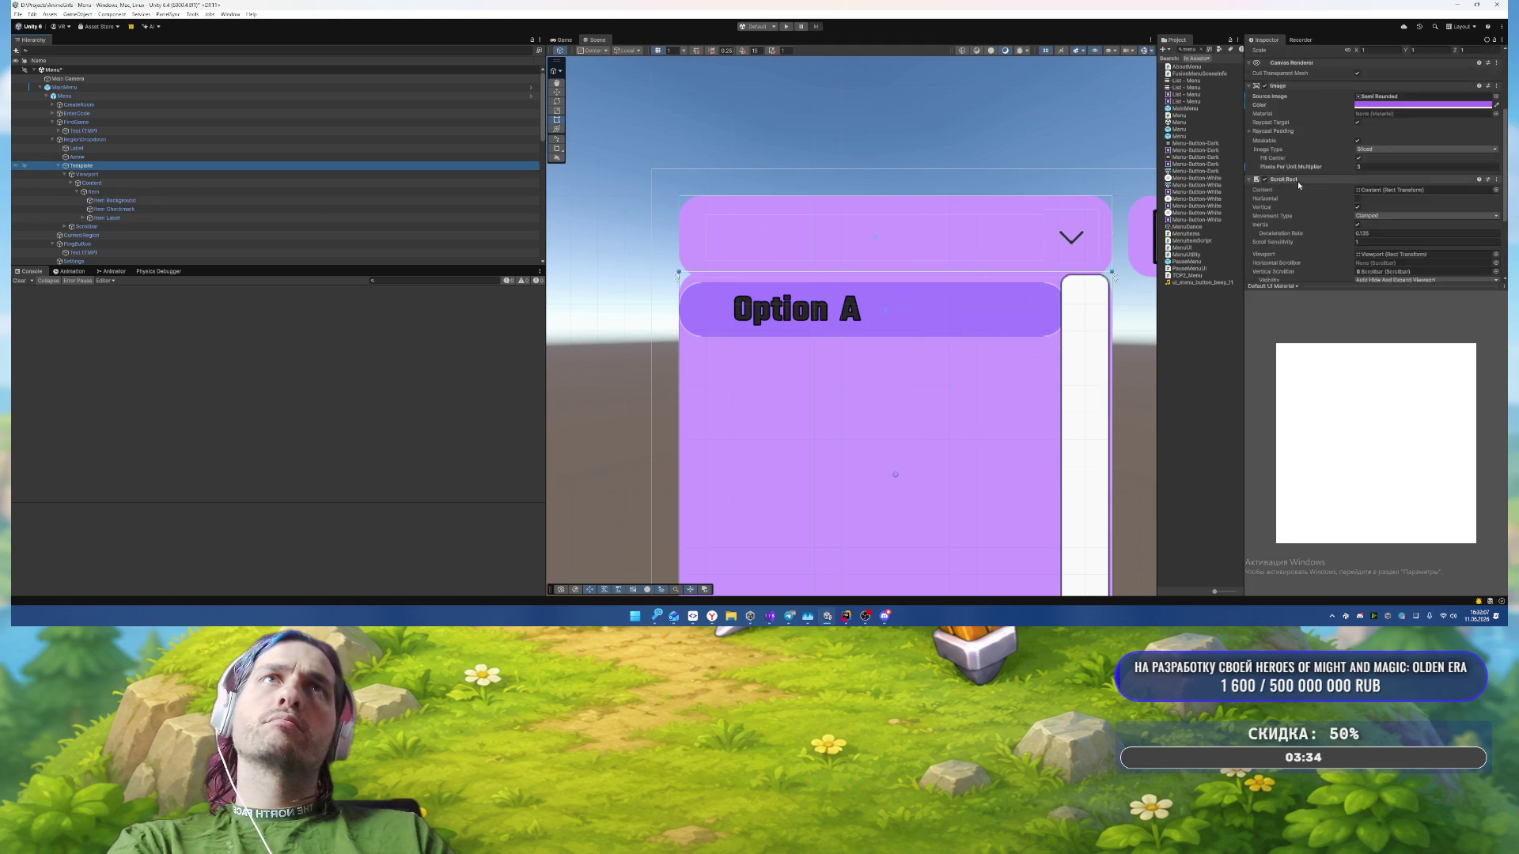
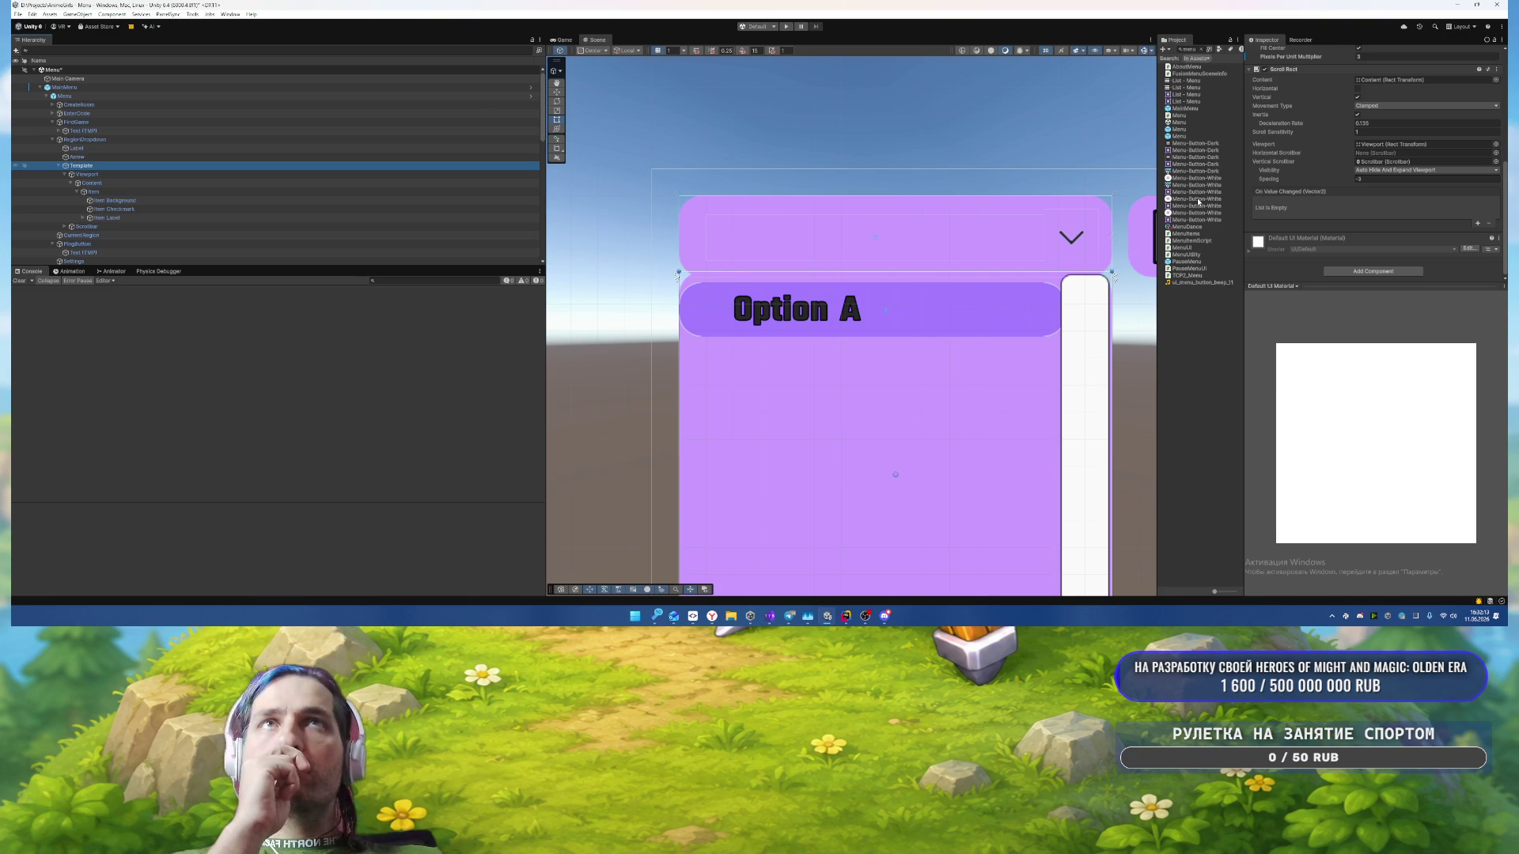
Step: Select the dropdown's Item Label and set its vertex colour to near-white F2F2F2
{"action": "key", "text": "f"}
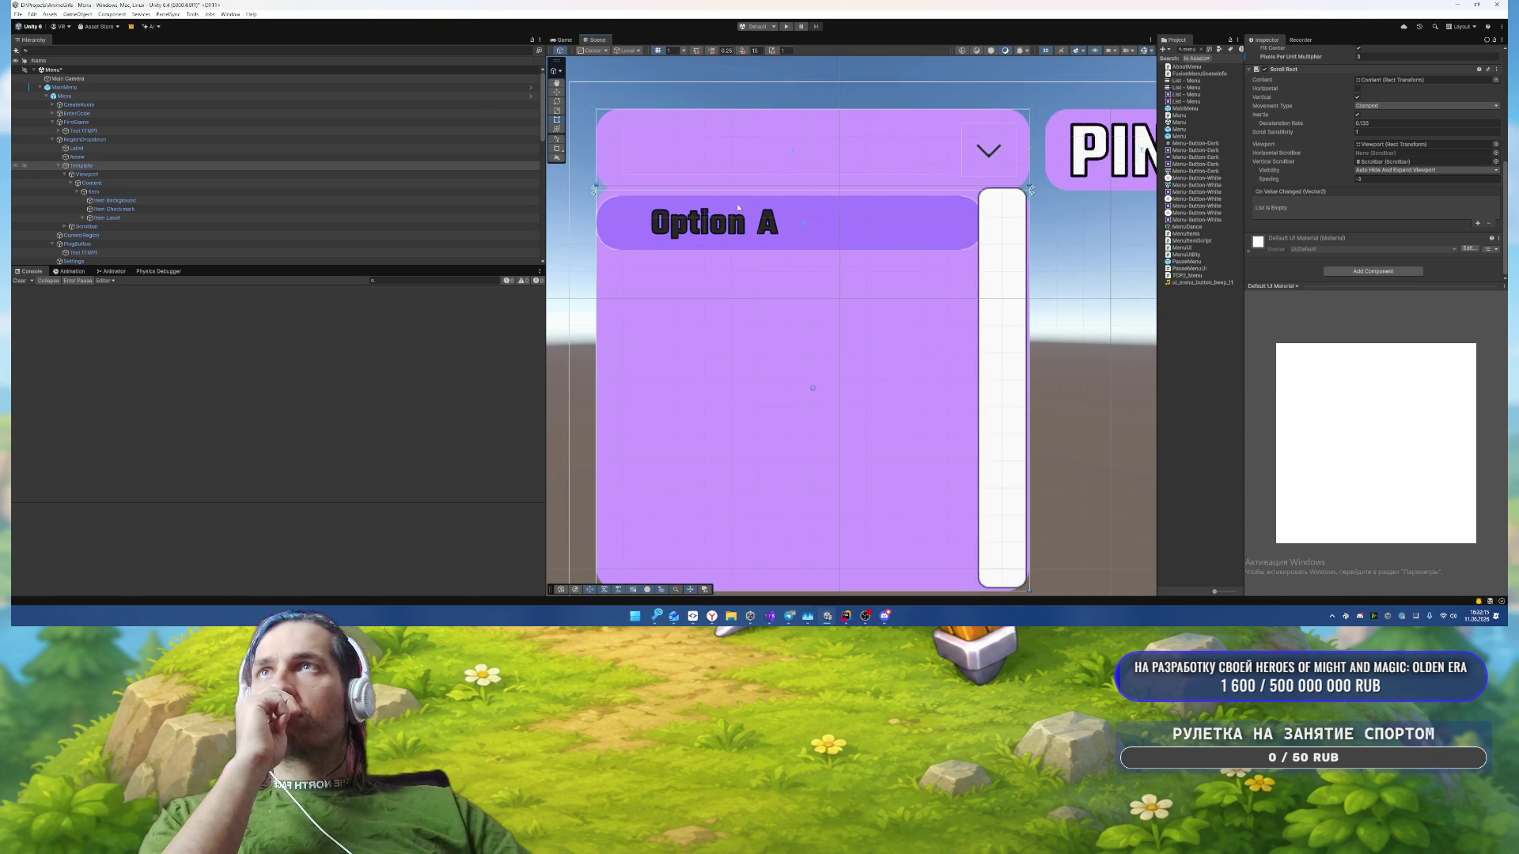
{"action": "left_click", "coordinate": [237, 217]}
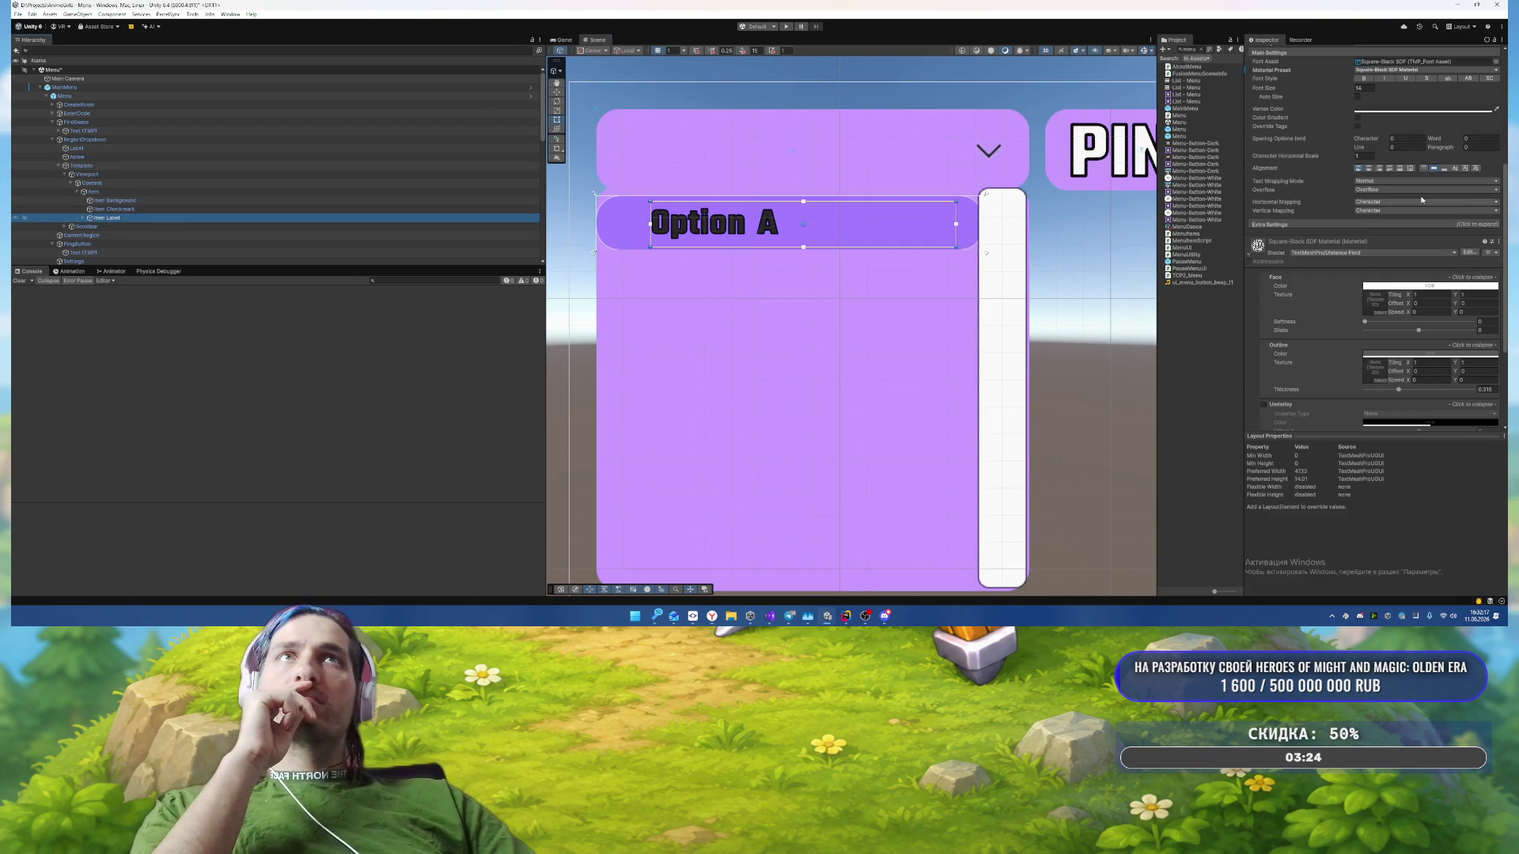
{"action": "scroll", "coordinate": [1412, 178], "scroll_direction": "up", "scroll_amount": 3}
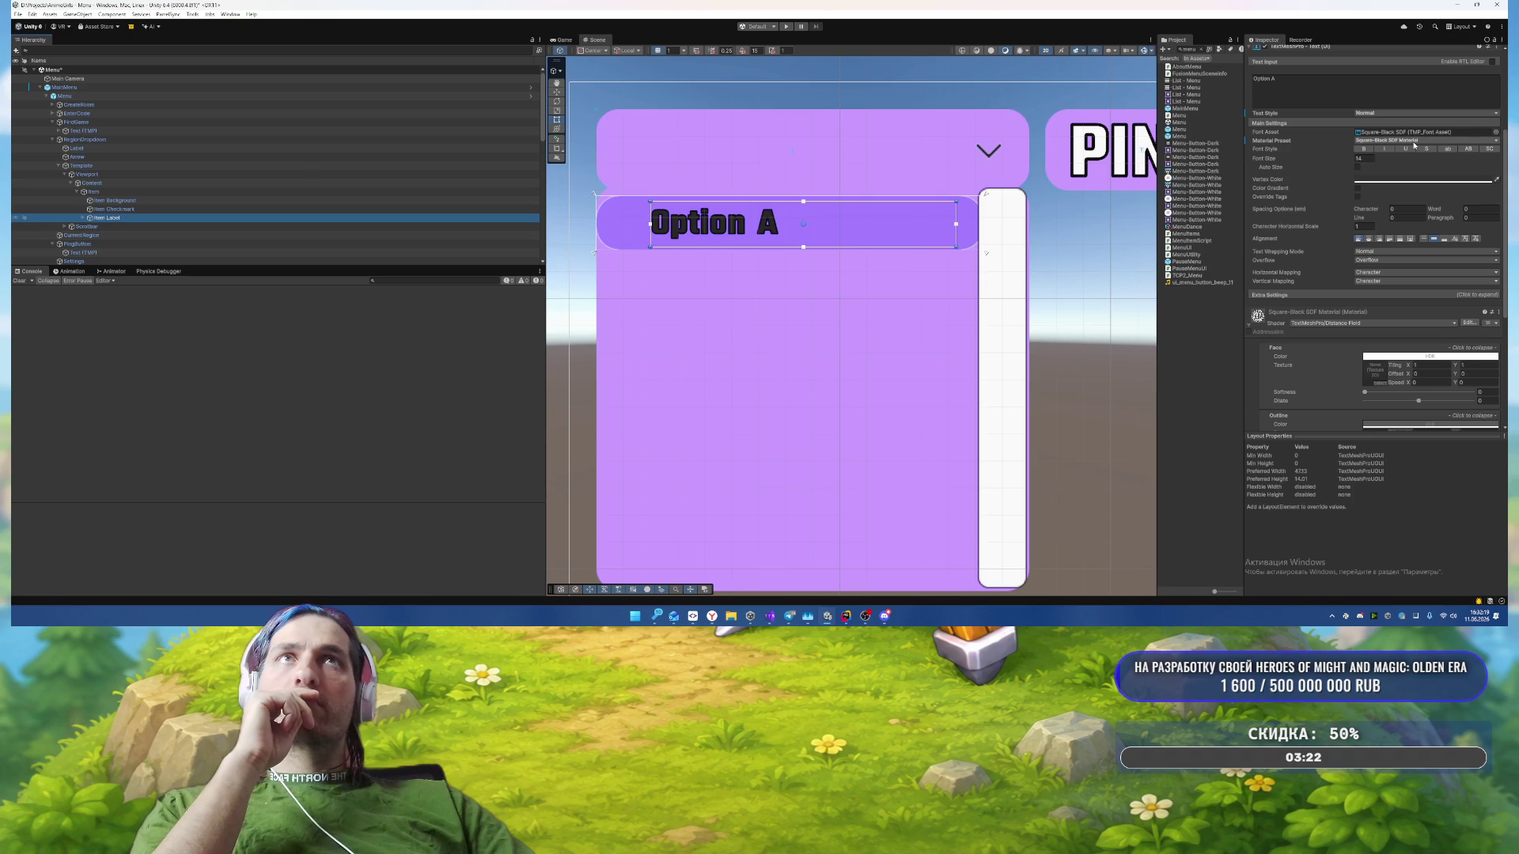
{"action": "left_click", "coordinate": [1413, 141]}
{"action": "left_click", "coordinate": [1433, 149]}
{"action": "left_click", "coordinate": [1386, 181]}
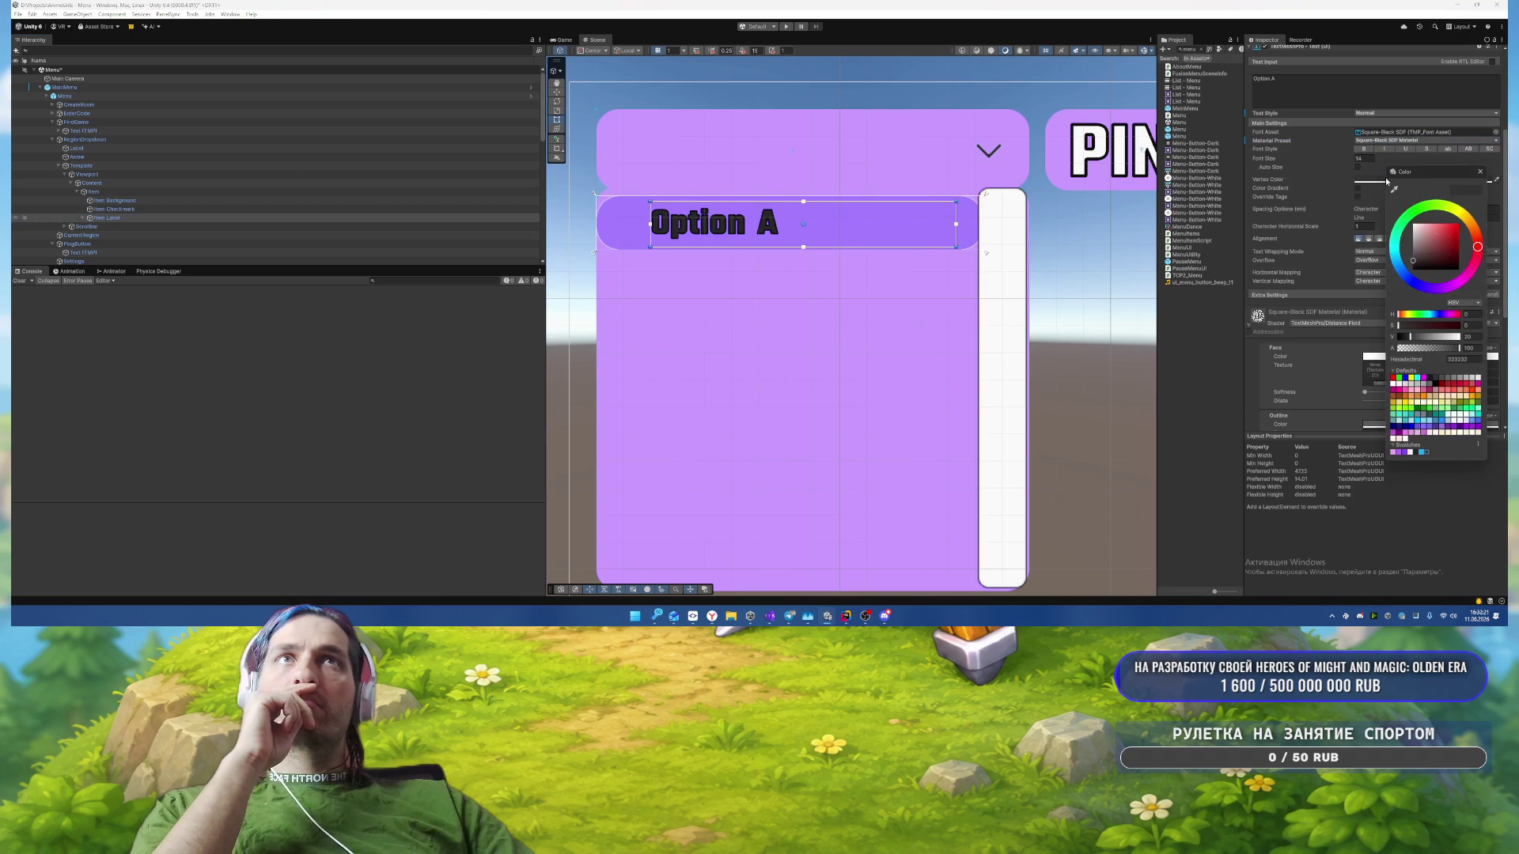
{"action": "left_click", "coordinate": [1413, 452]}
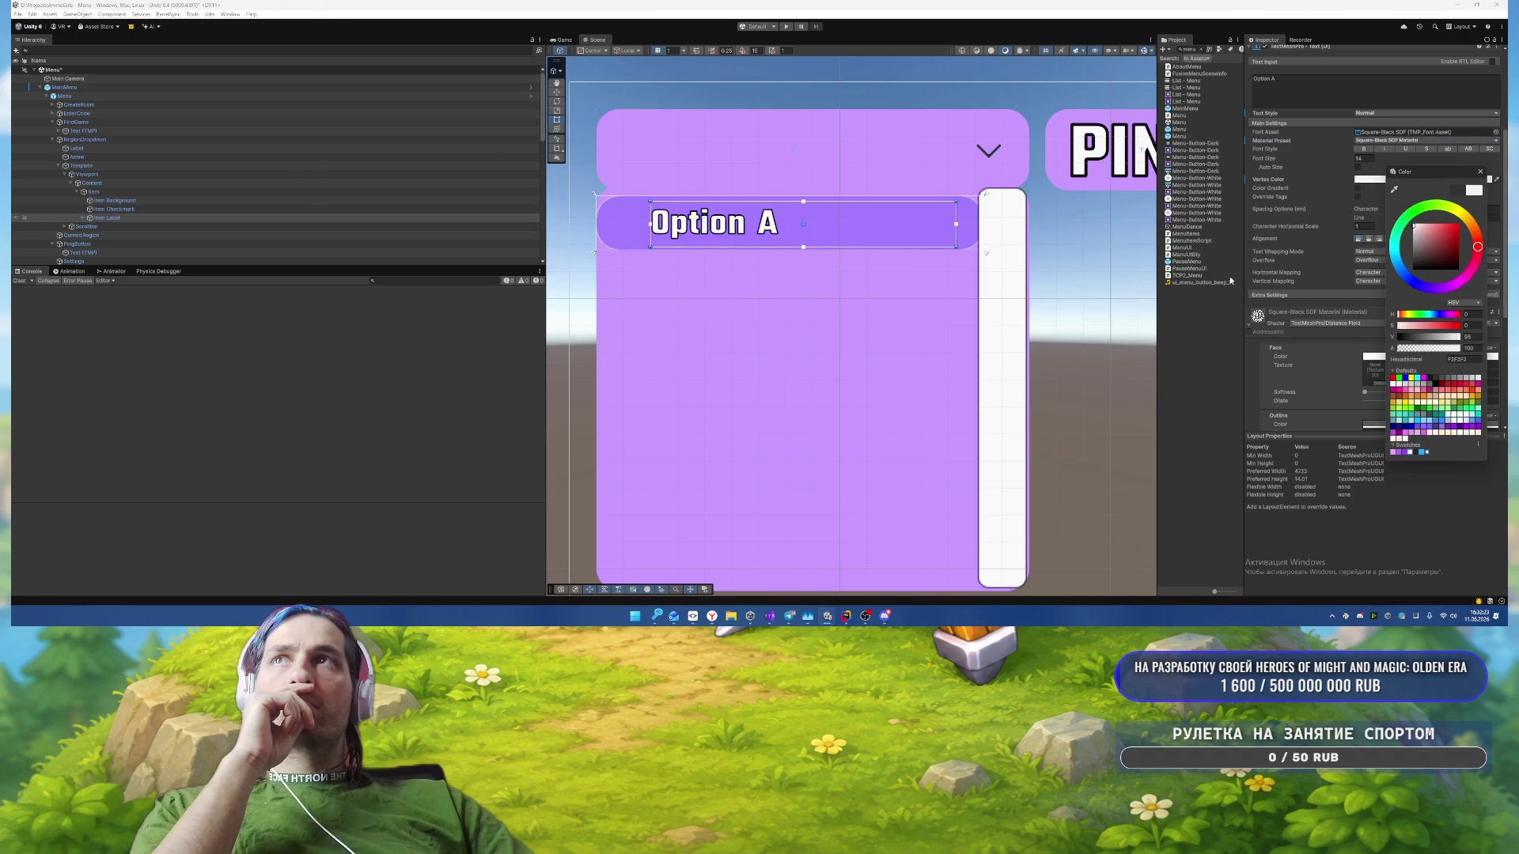
{"action": "left_click", "coordinate": [1483, 173]}
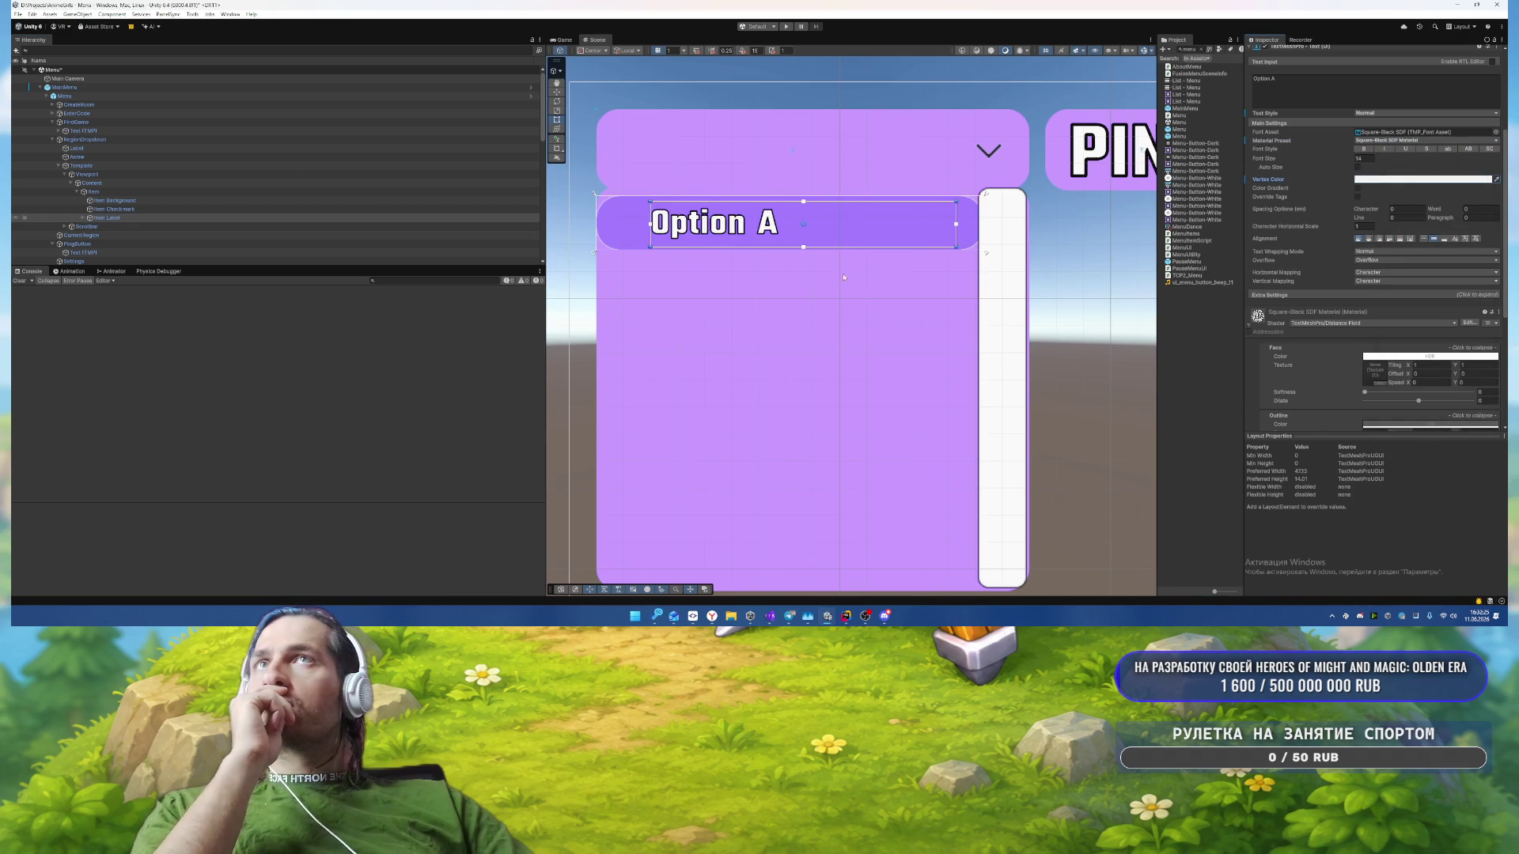
Step: Centre the label text horizontally and set its Left and Right margins to 0
{"action": "scroll", "coordinate": [840, 286], "scroll_direction": "up", "scroll_amount": 2}
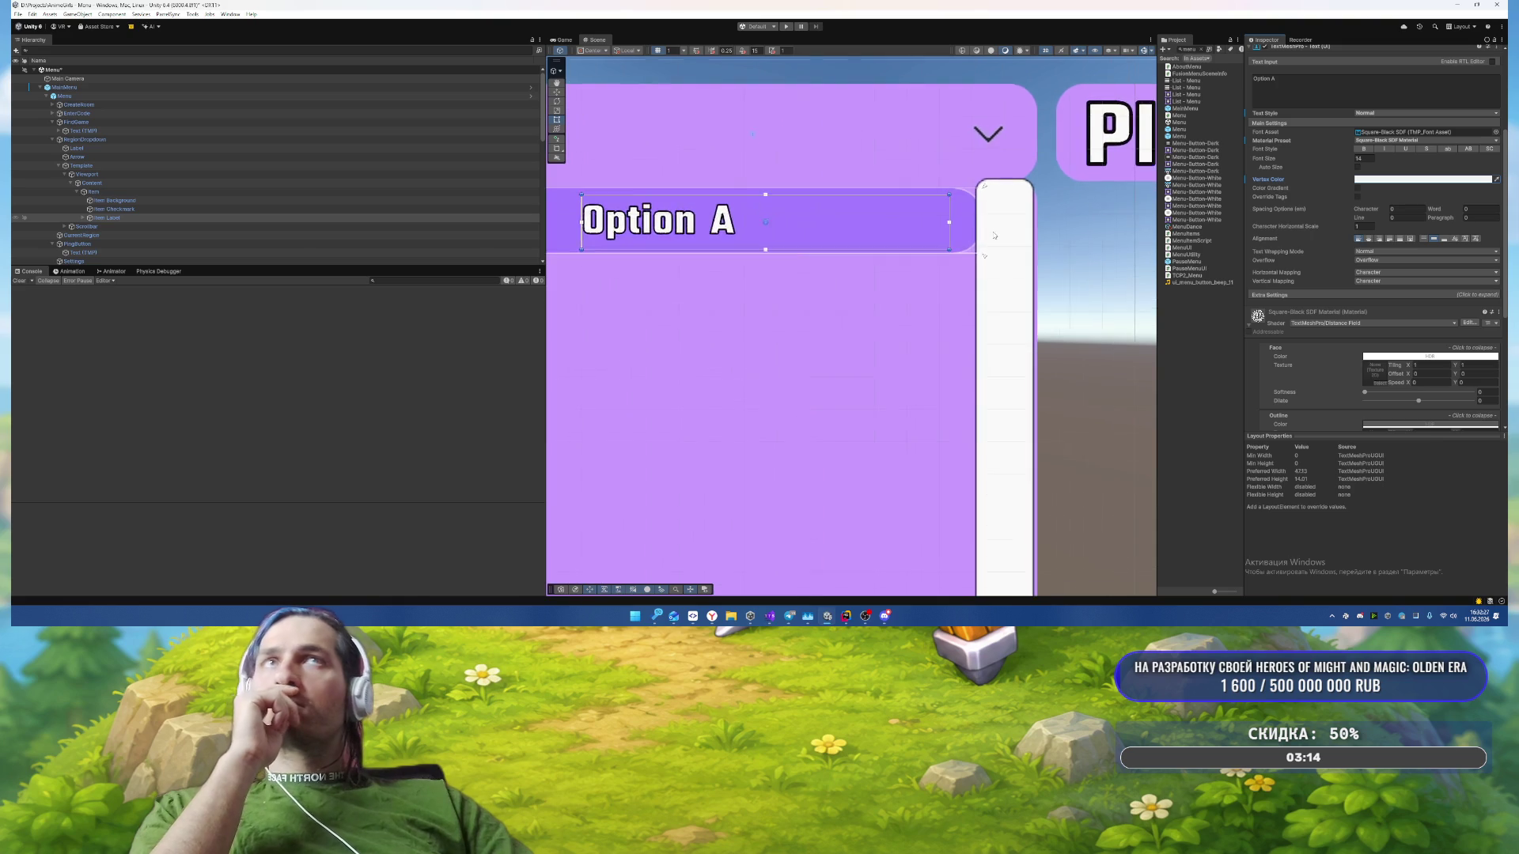
{"action": "scroll", "coordinate": [753, 306], "scroll_direction": "down", "scroll_amount": 3}
{"action": "scroll", "coordinate": [752, 307], "scroll_direction": "down", "scroll_amount": 1}
{"action": "scroll", "coordinate": [1321, 210], "scroll_direction": "up", "scroll_amount": 1}
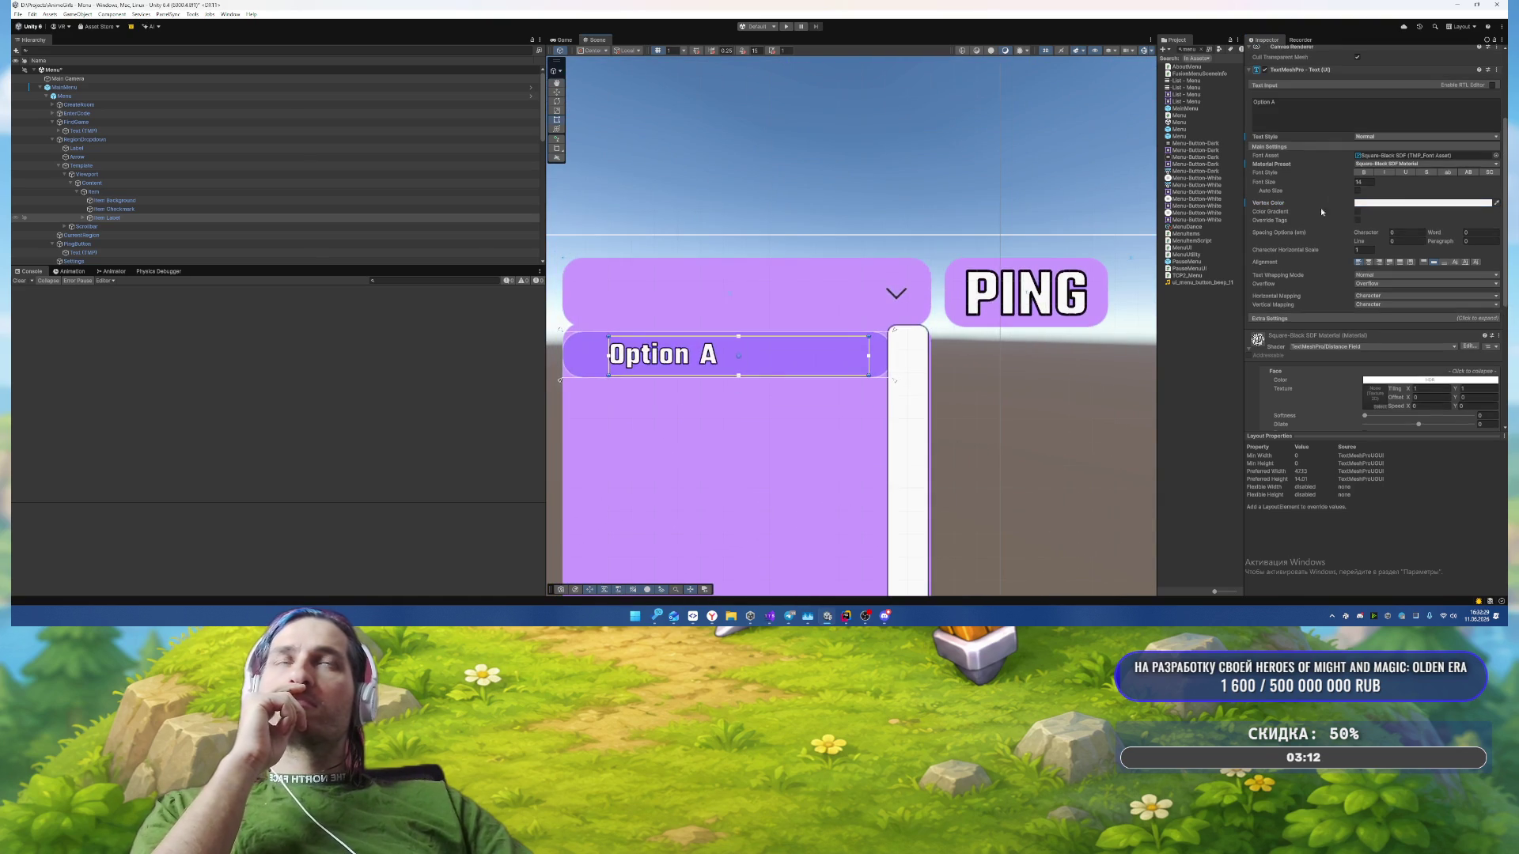
{"action": "left_click", "coordinate": [1368, 262]}
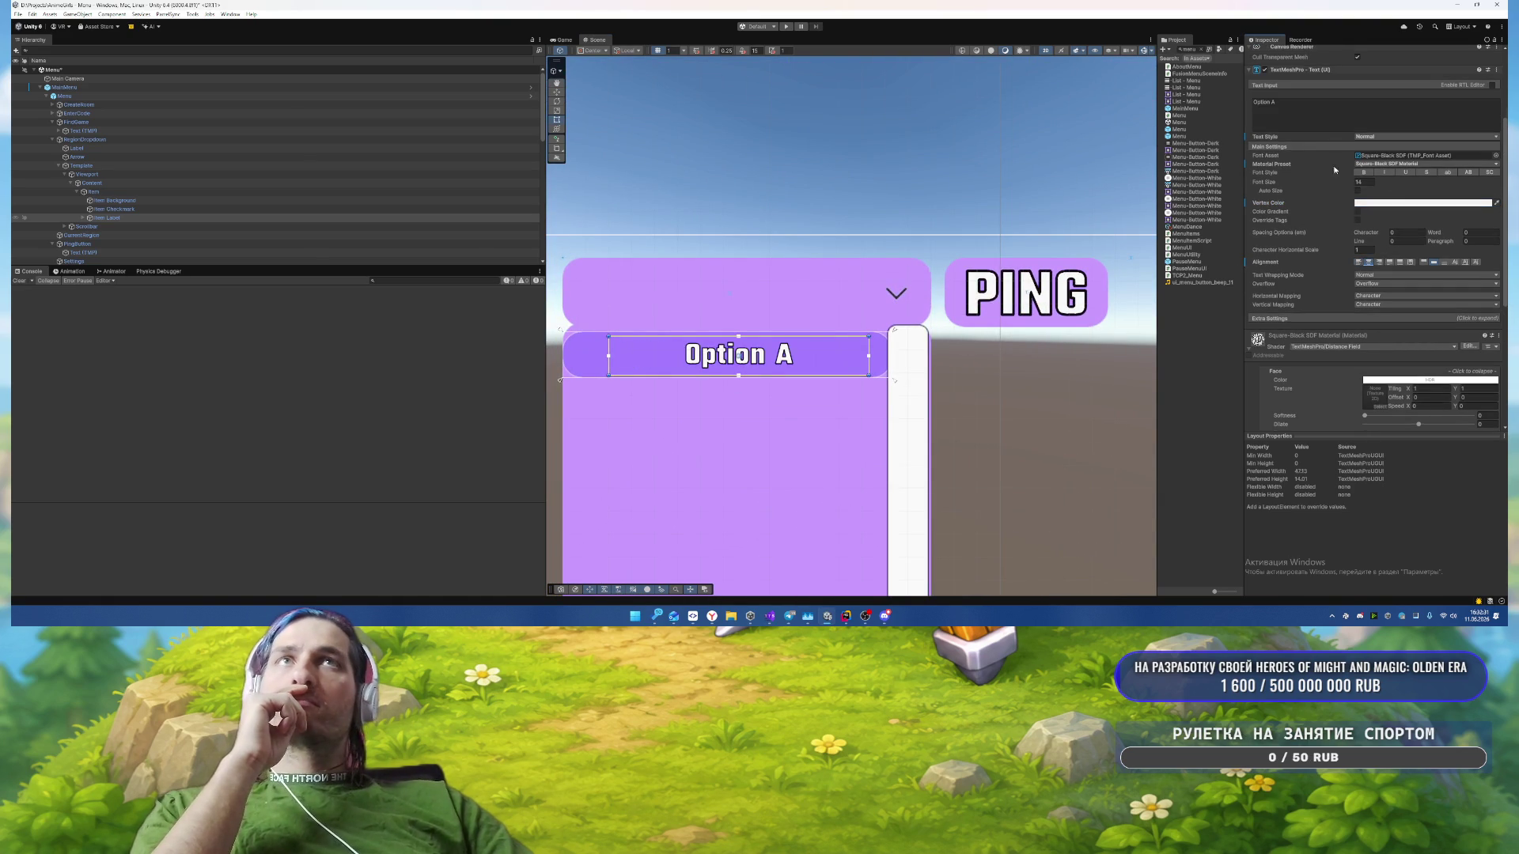
{"action": "scroll", "coordinate": [1335, 167], "scroll_direction": "up", "scroll_amount": 5}
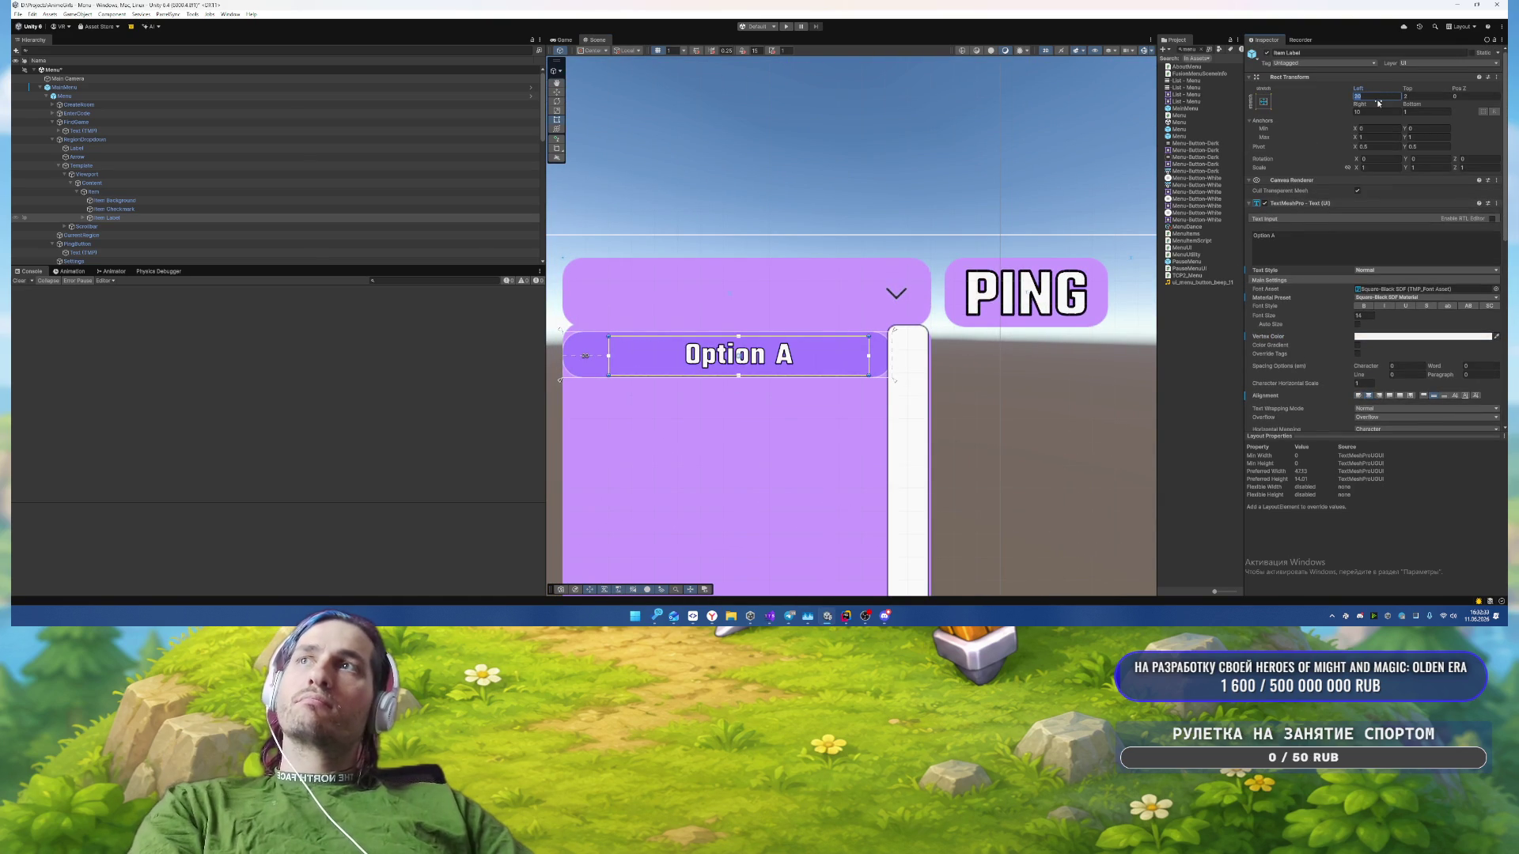
{"action": "type", "text": "00"}
Step: Apply the uppercase font style so the label reads 'OPTION A'
{"action": "scroll", "coordinate": [1468, 257], "scroll_direction": "down", "scroll_amount": 5}
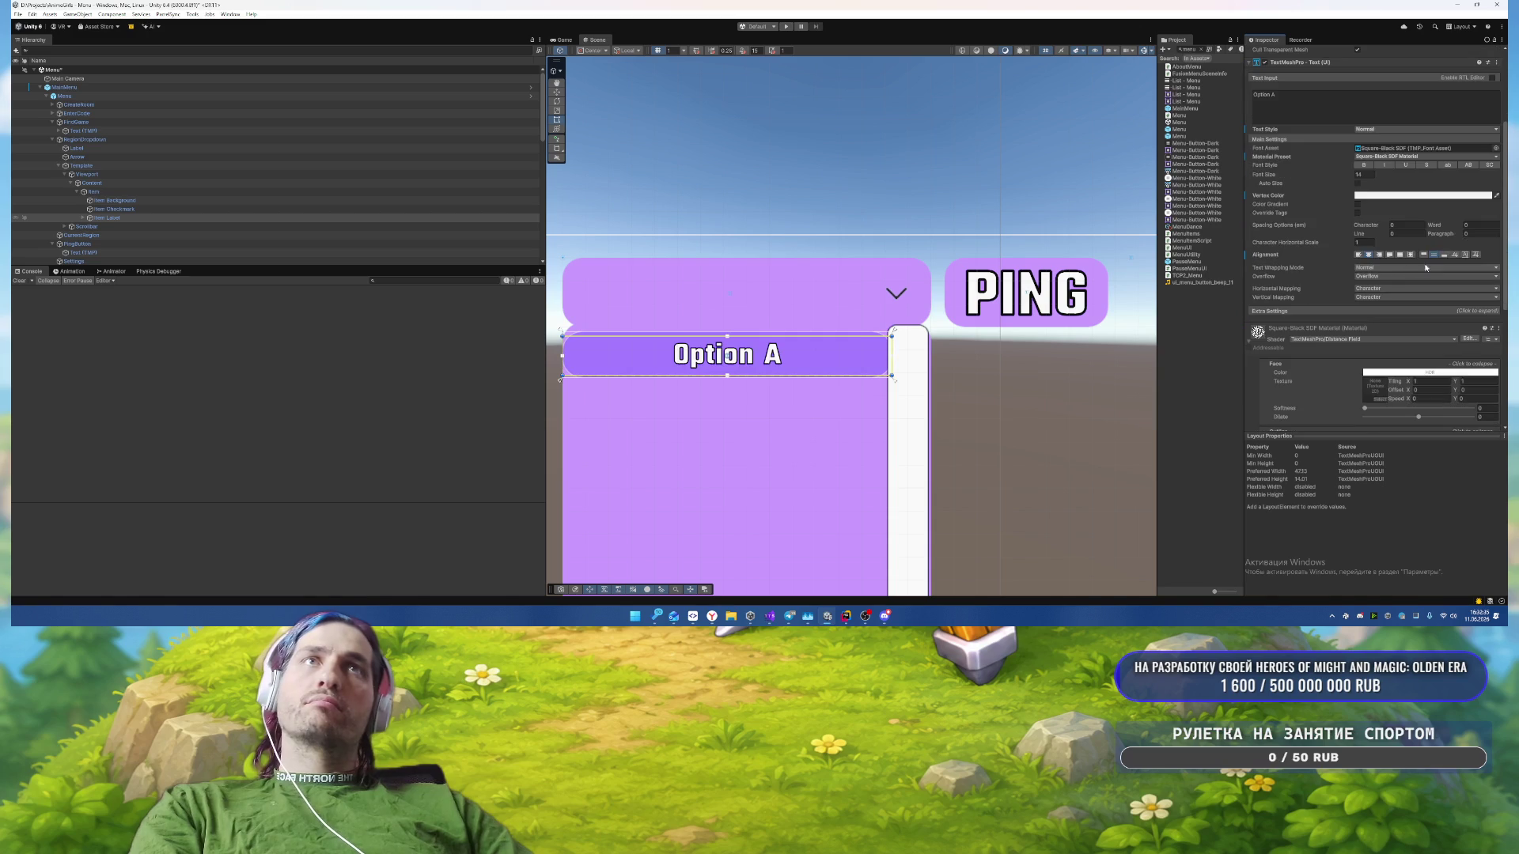
{"action": "left_click", "coordinate": [1468, 165]}
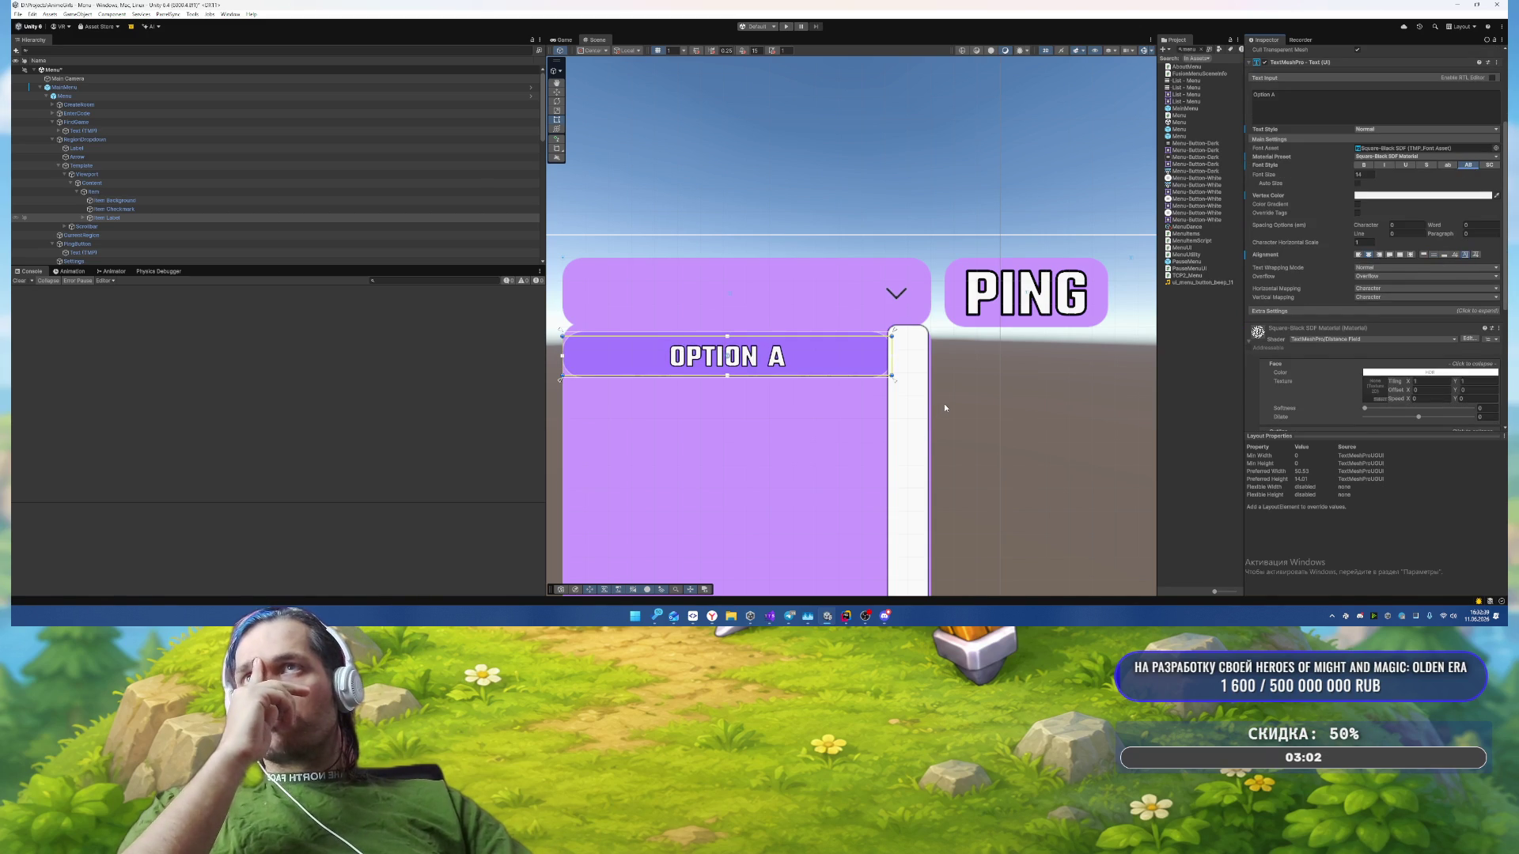
{"action": "scroll", "coordinate": [911, 401], "scroll_direction": "down", "scroll_amount": 1}
{"action": "scroll", "coordinate": [973, 414], "scroll_direction": "up", "scroll_amount": 2}
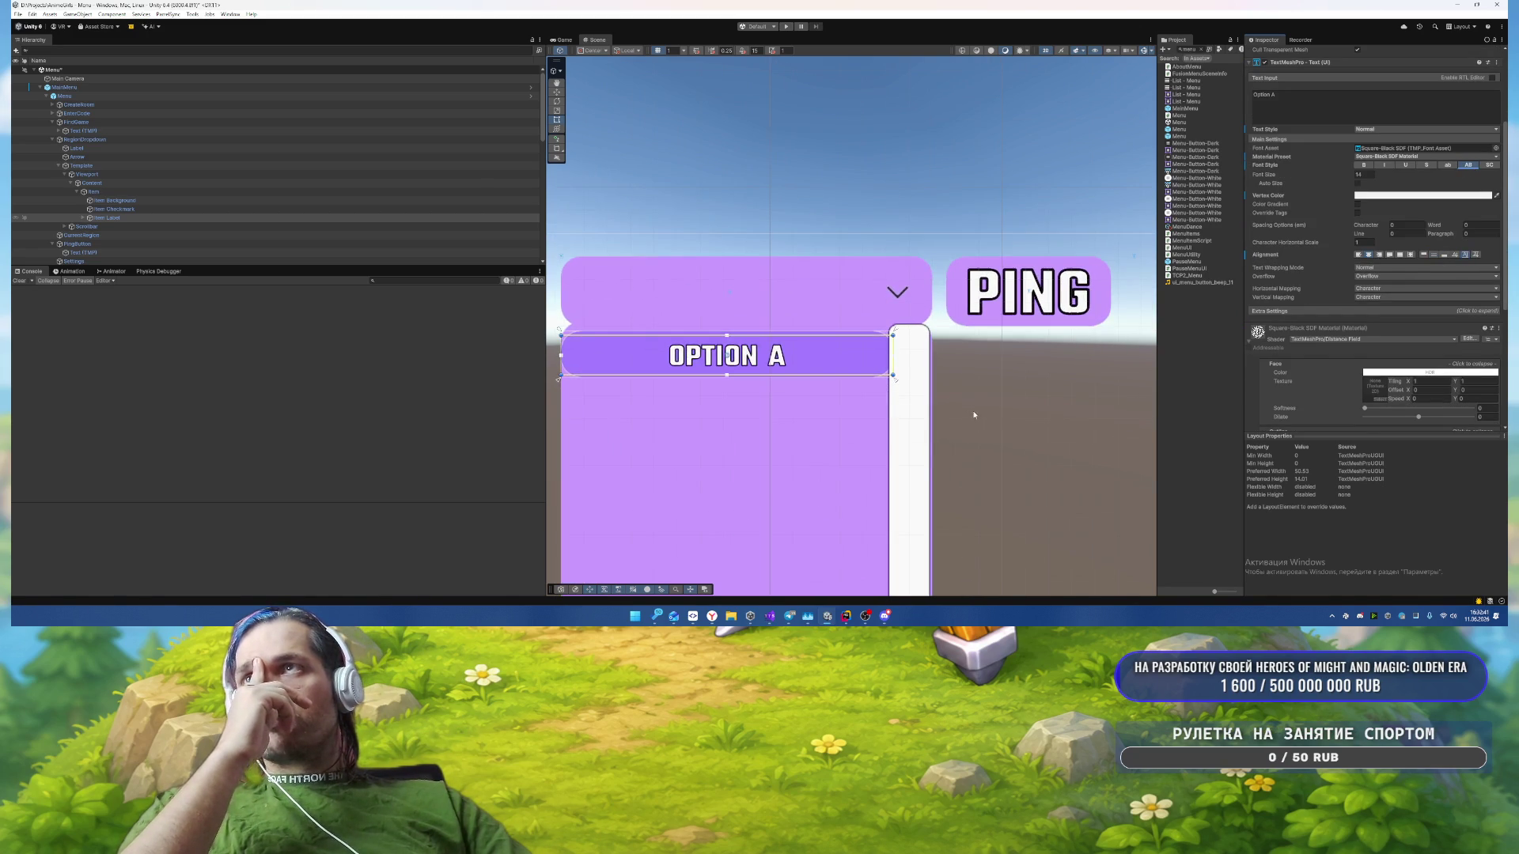
{"action": "left_click", "coordinate": [119, 227]}
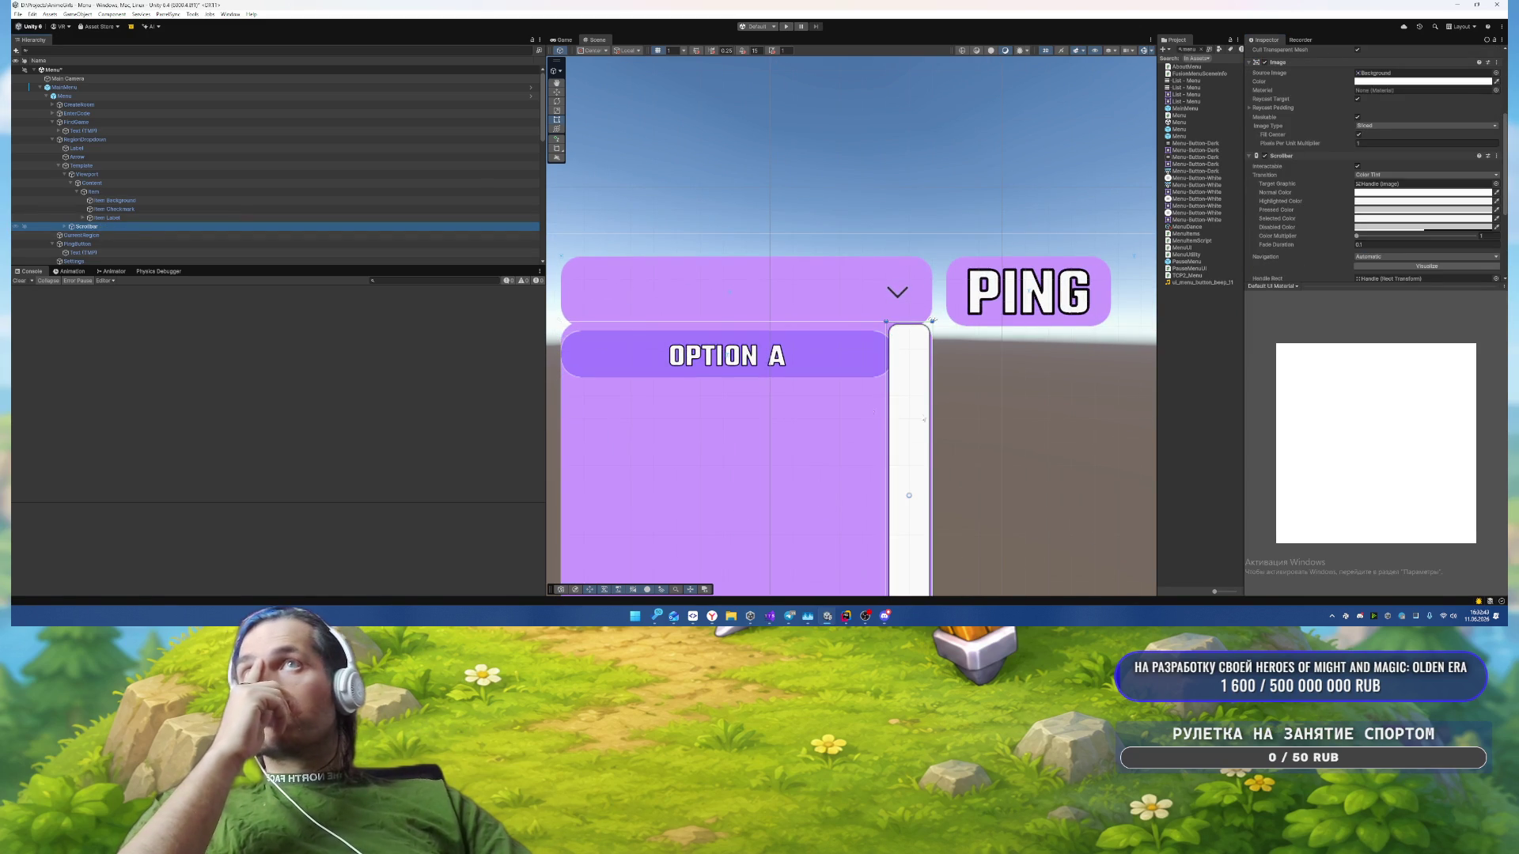
Step: Give the scrollbar and its Handle the Semi Rounded sprite, adjusting the handle's pixels per unit multiplier
{"action": "scroll", "coordinate": [1382, 230], "scroll_direction": "up", "scroll_amount": 3}
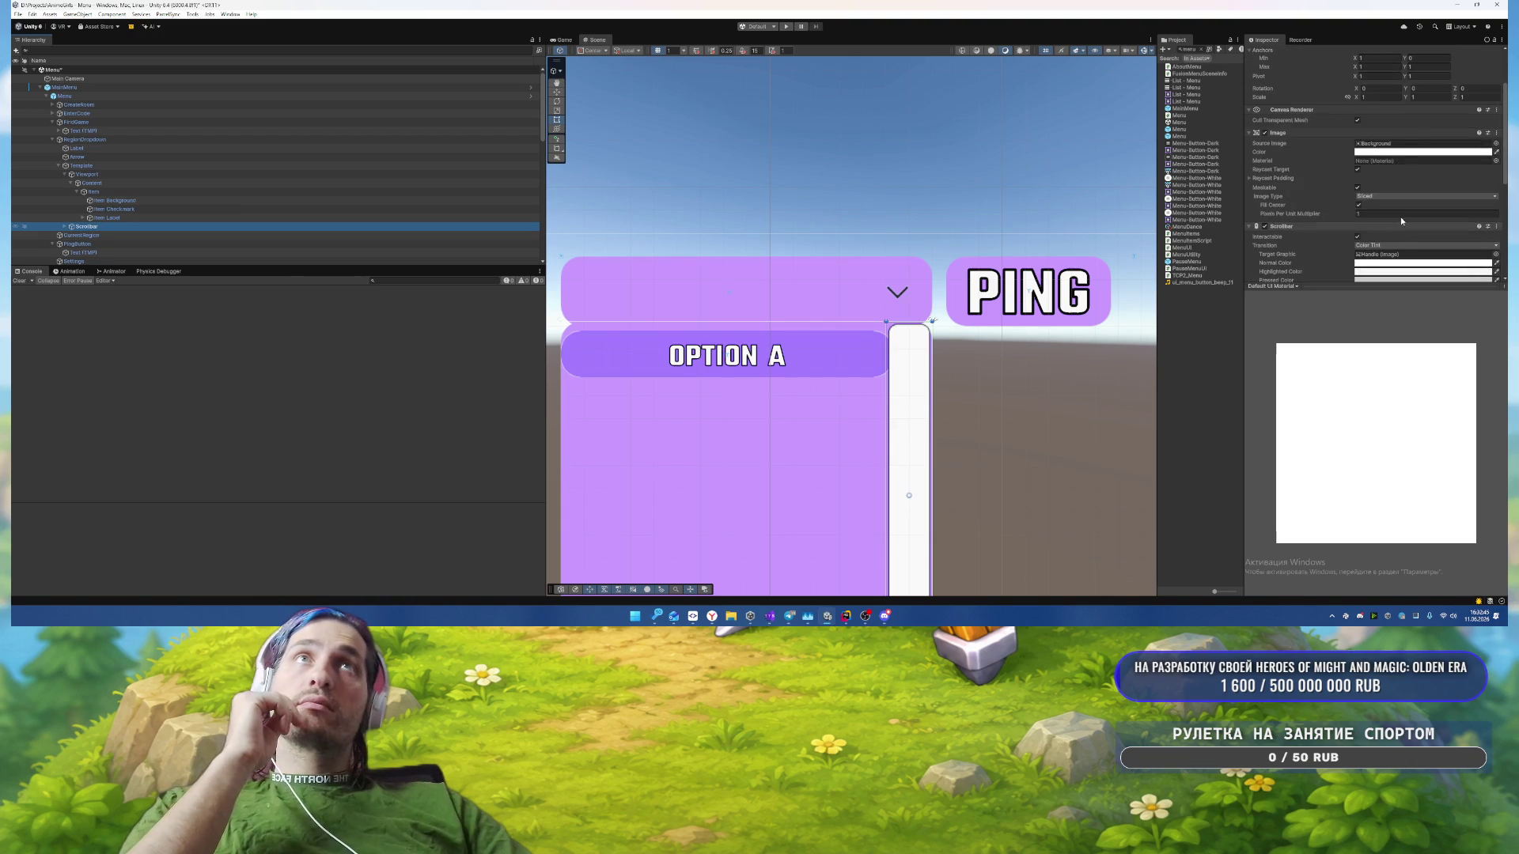
{"action": "left_click", "coordinate": [1496, 144]}
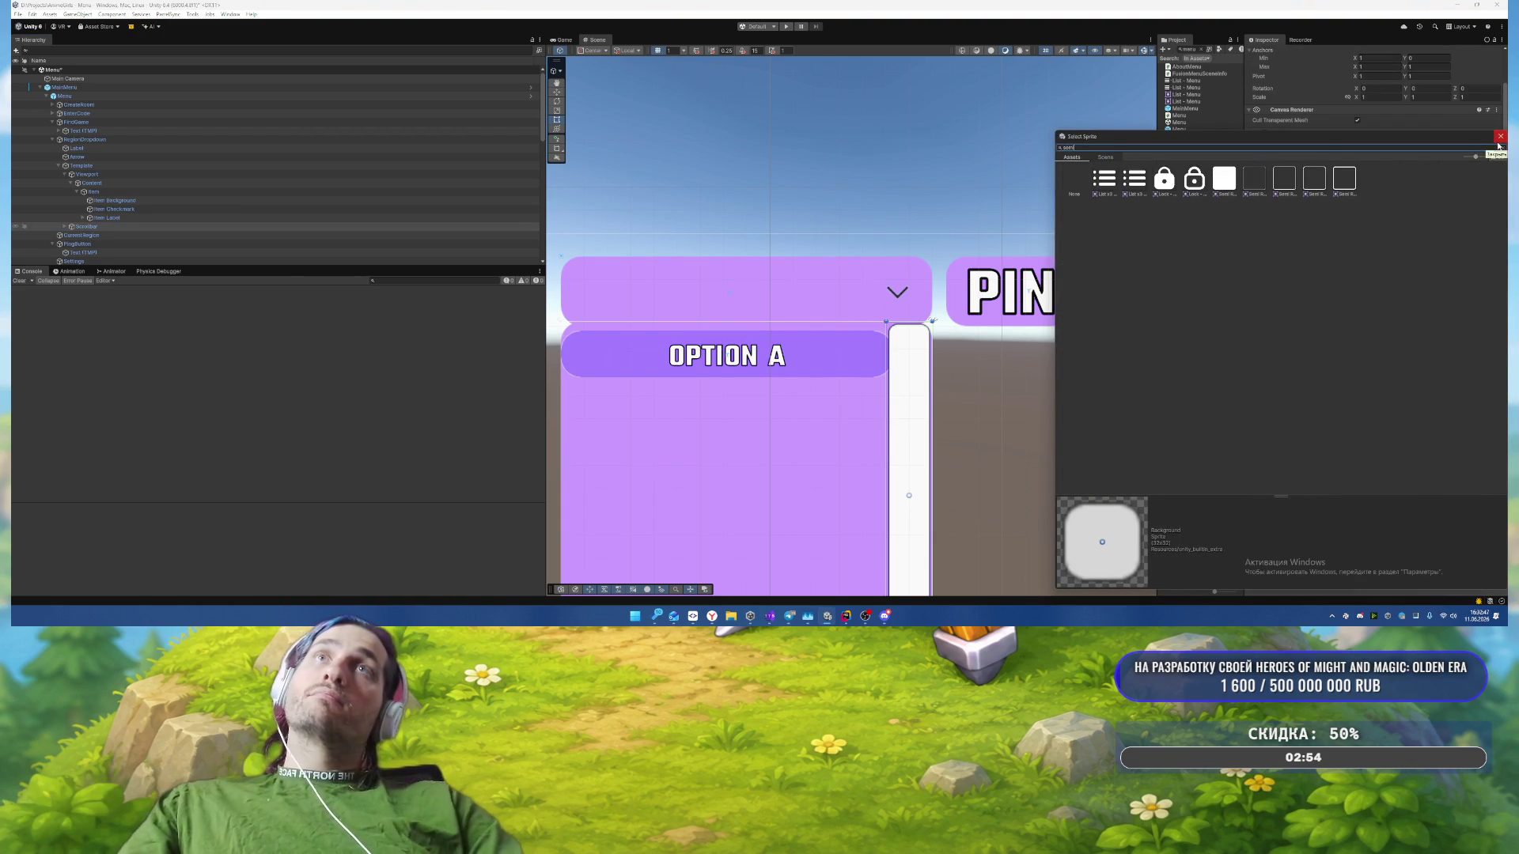
{"action": "double_click", "coordinate": [1290, 170]}
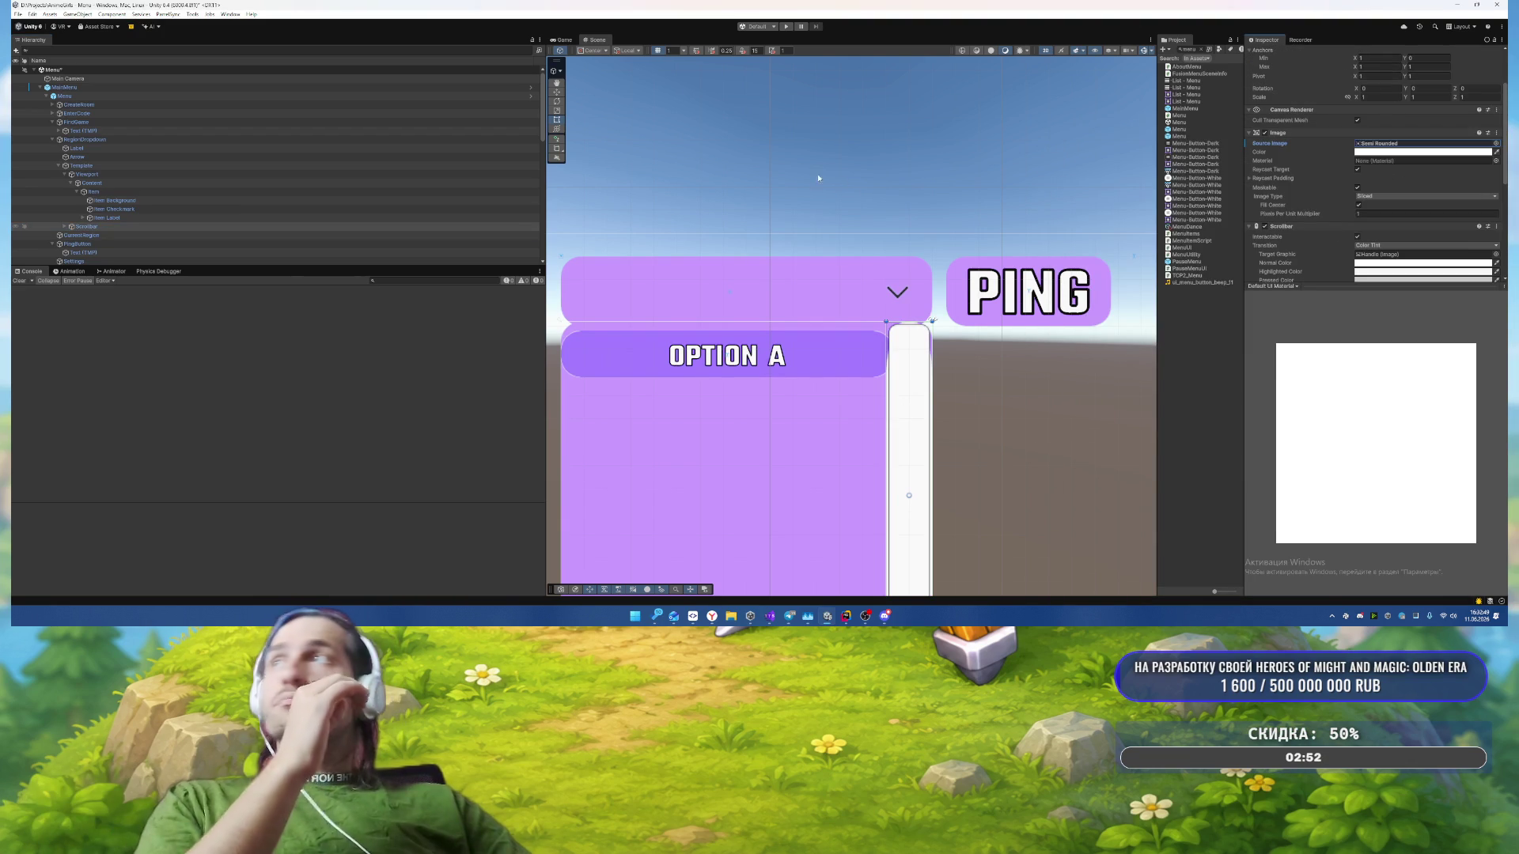
{"action": "left_click", "coordinate": [64, 227]}
{"action": "scroll", "coordinate": [146, 226], "scroll_direction": "down", "scroll_amount": 2}
{"action": "left_click", "coordinate": [248, 187]}
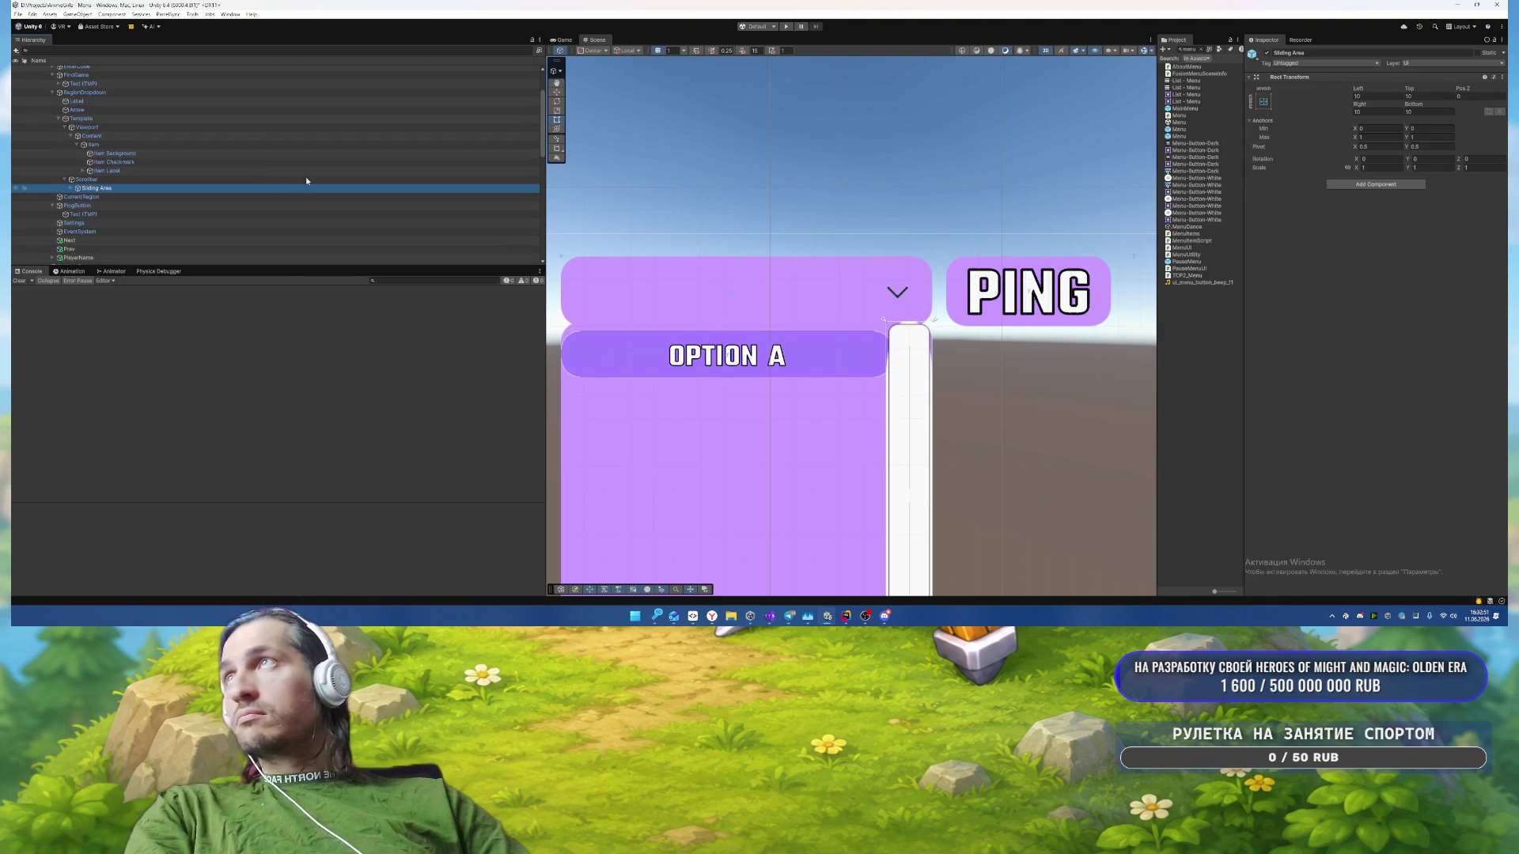
{"action": "key", "text": "Right"}
{"action": "key", "text": "Down"}
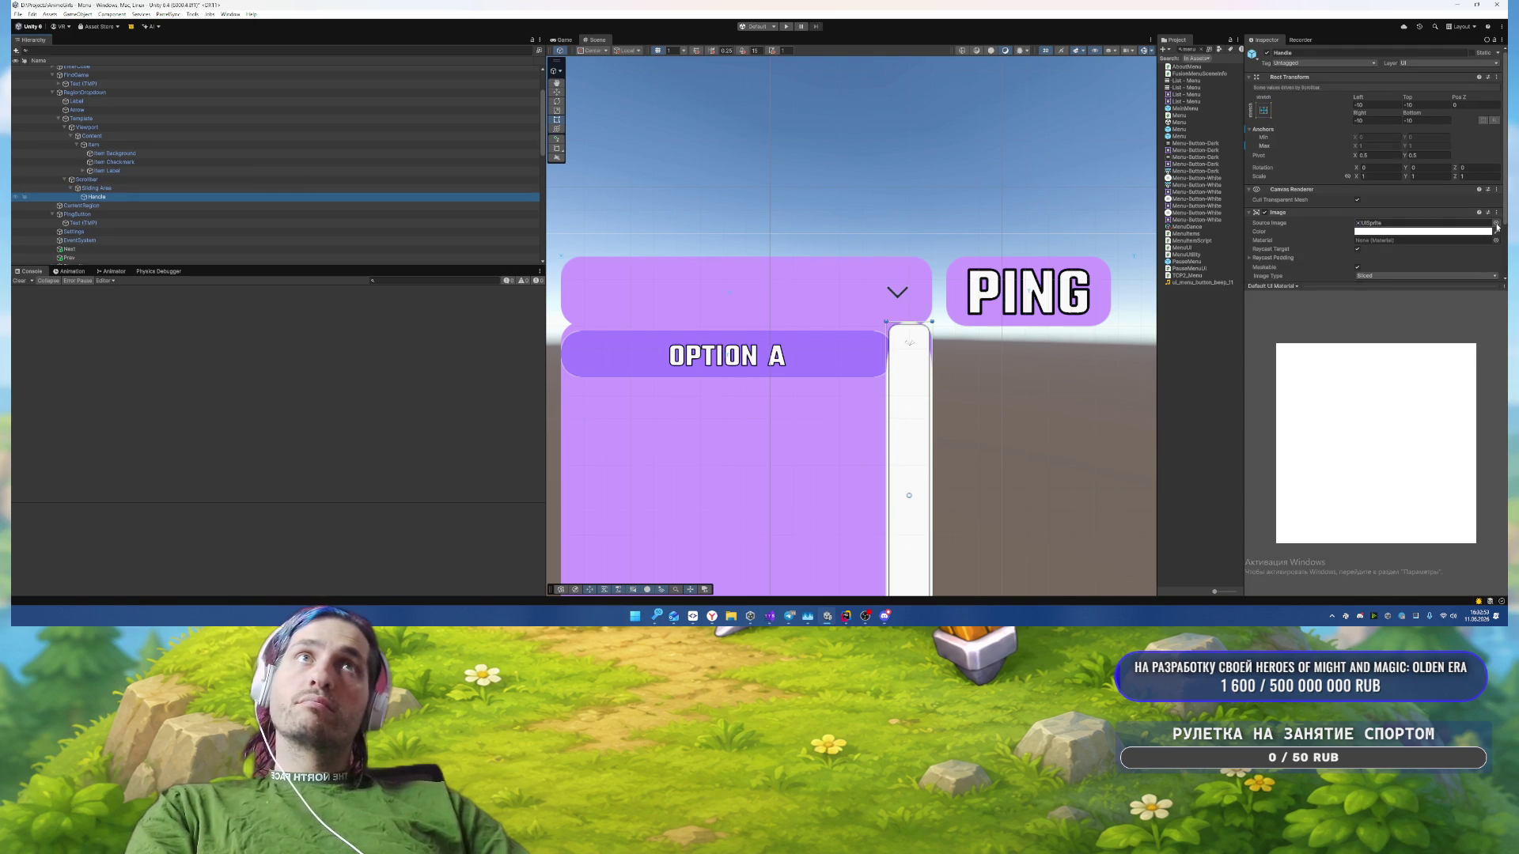
{"action": "left_click", "coordinate": [1495, 224]}
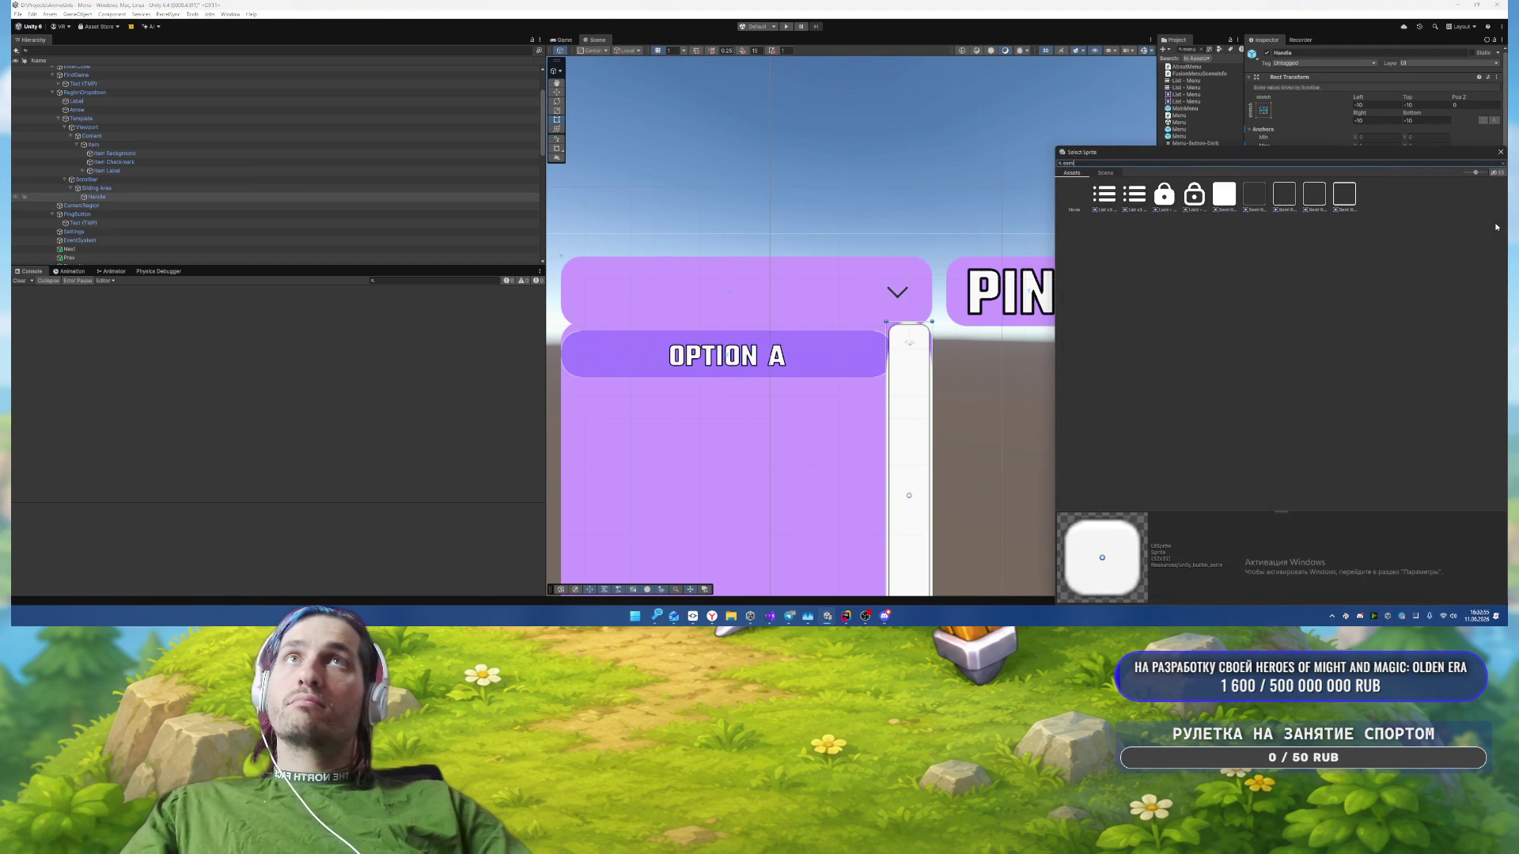
{"action": "double_click", "coordinate": [1230, 200]}
{"action": "scroll", "coordinate": [1344, 198], "scroll_direction": "down", "scroll_amount": 3}
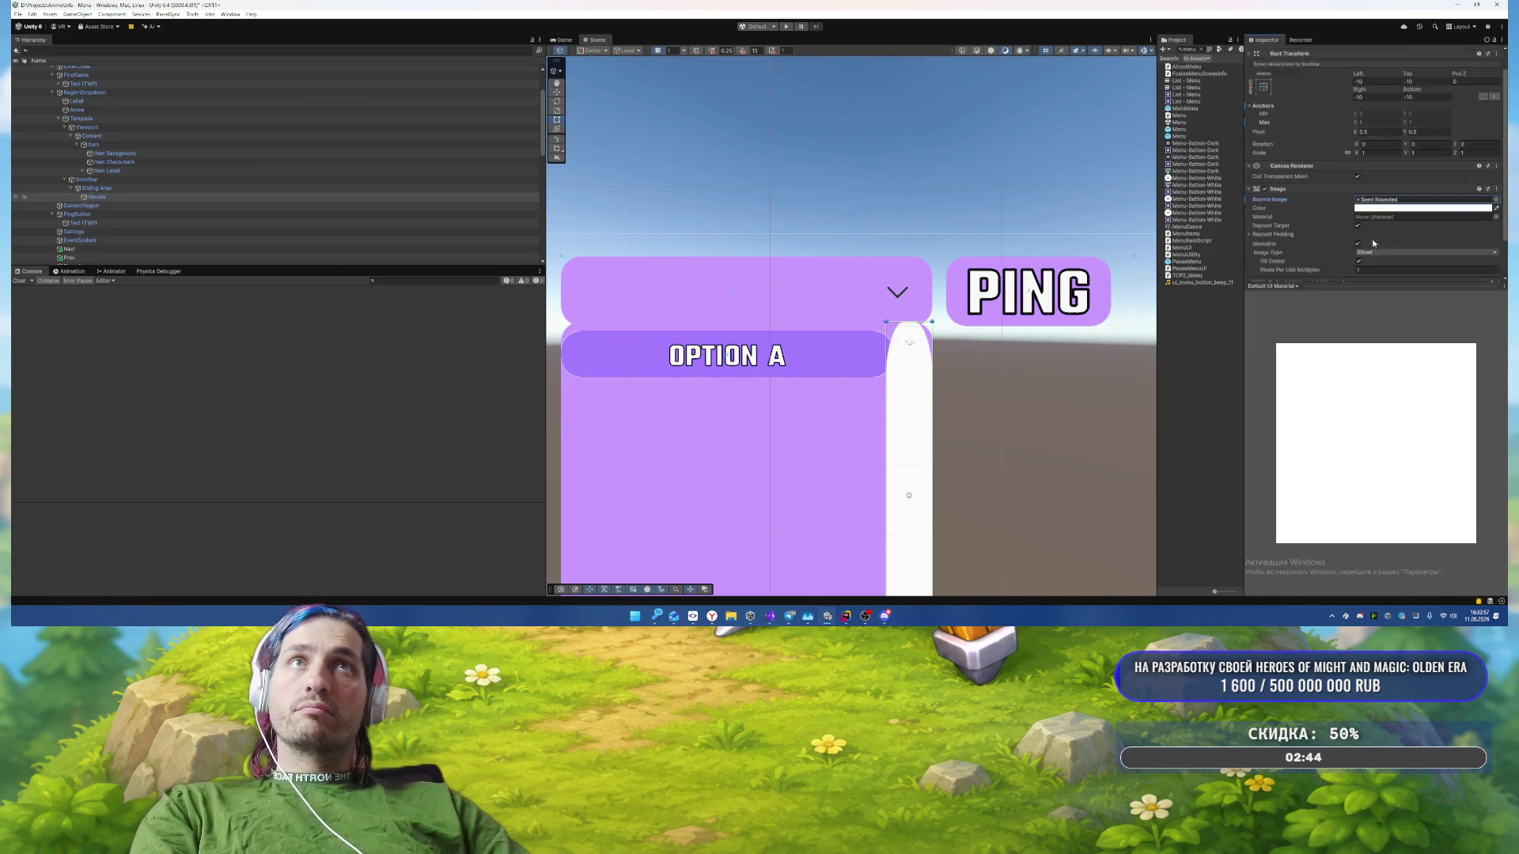
{"action": "left_click", "coordinate": [1302, 228]}
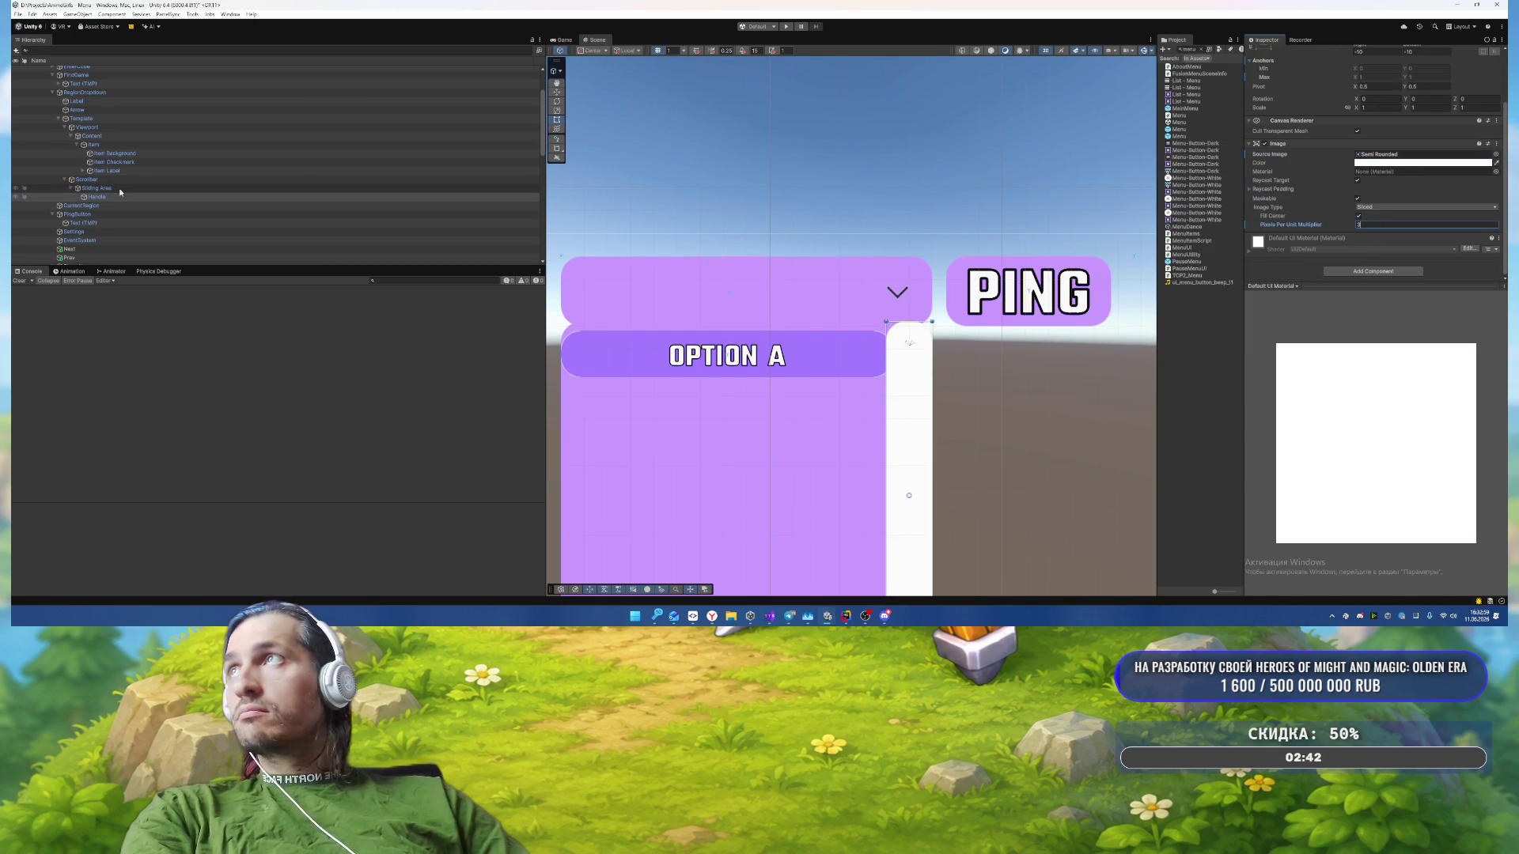
Step: Tint the scrollbar background purple
{"action": "left_click", "coordinate": [356, 179]}
{"action": "left_click", "coordinate": [1375, 216]}
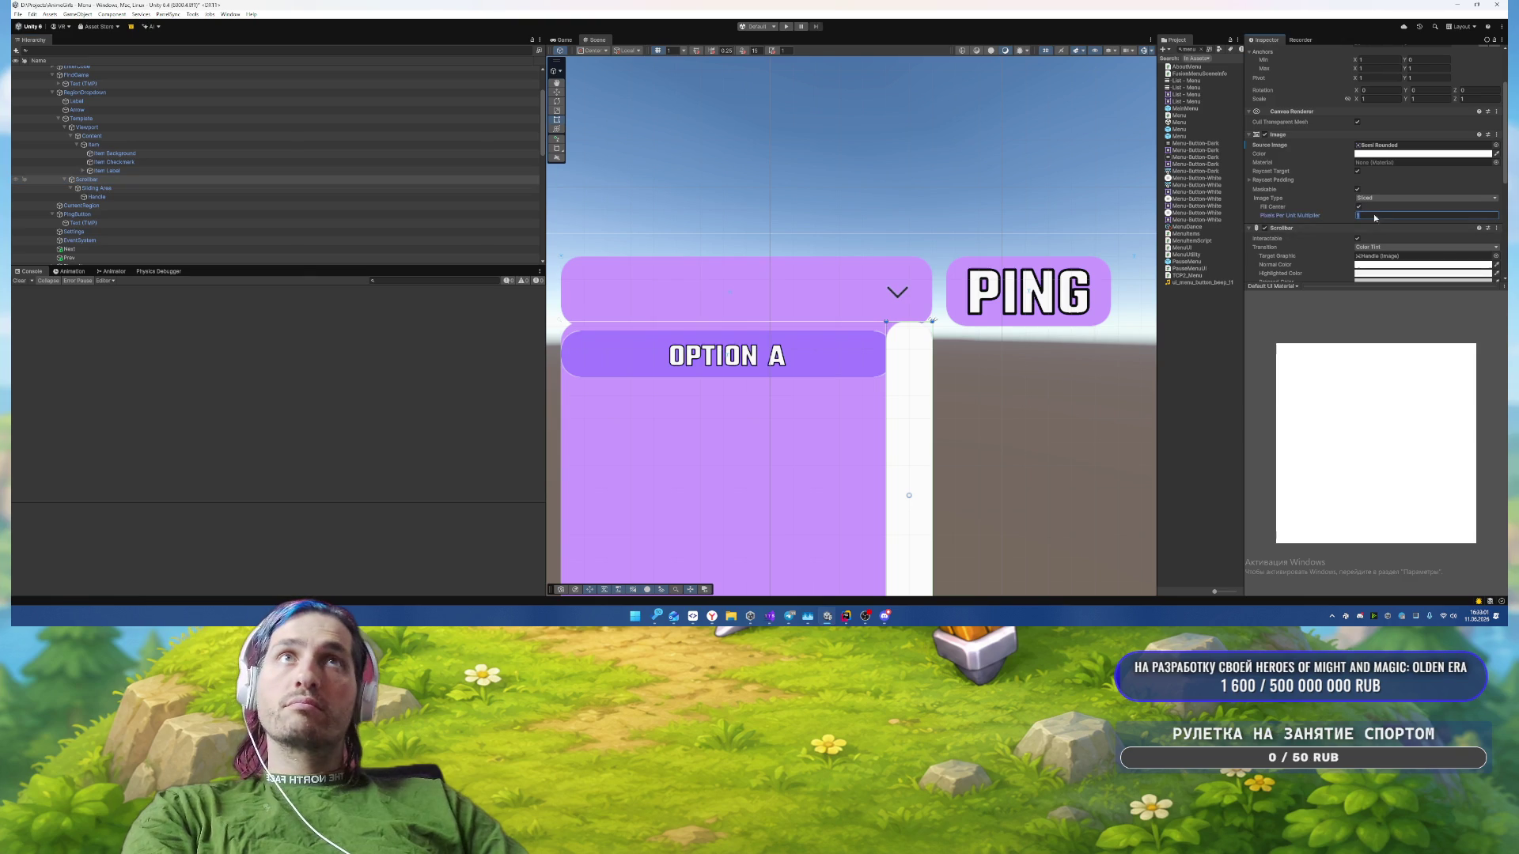
{"action": "left_click", "coordinate": [1374, 156]}
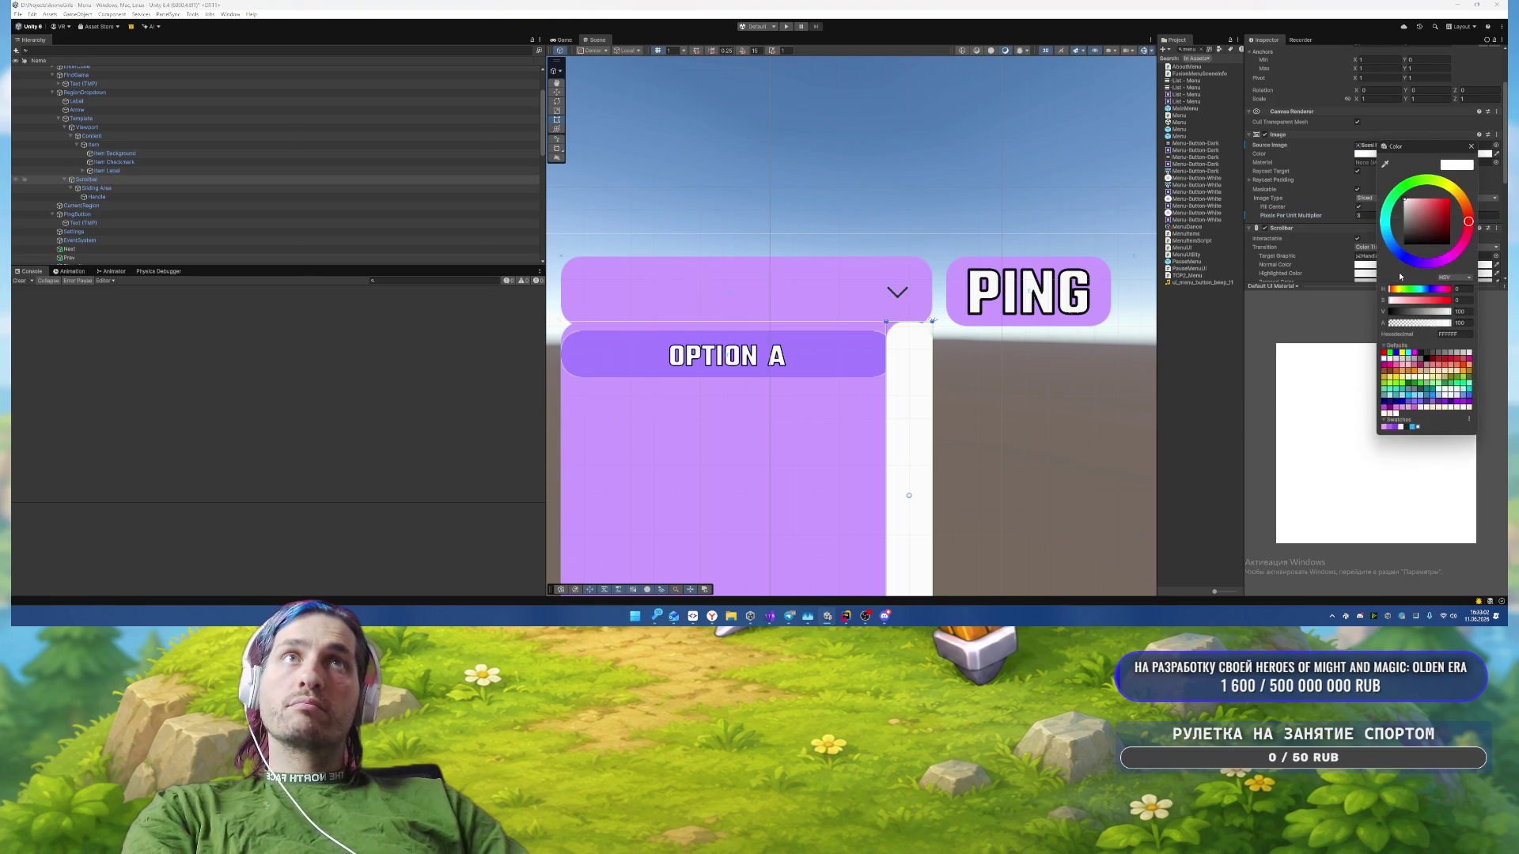
{"action": "left_click", "coordinate": [1390, 428]}
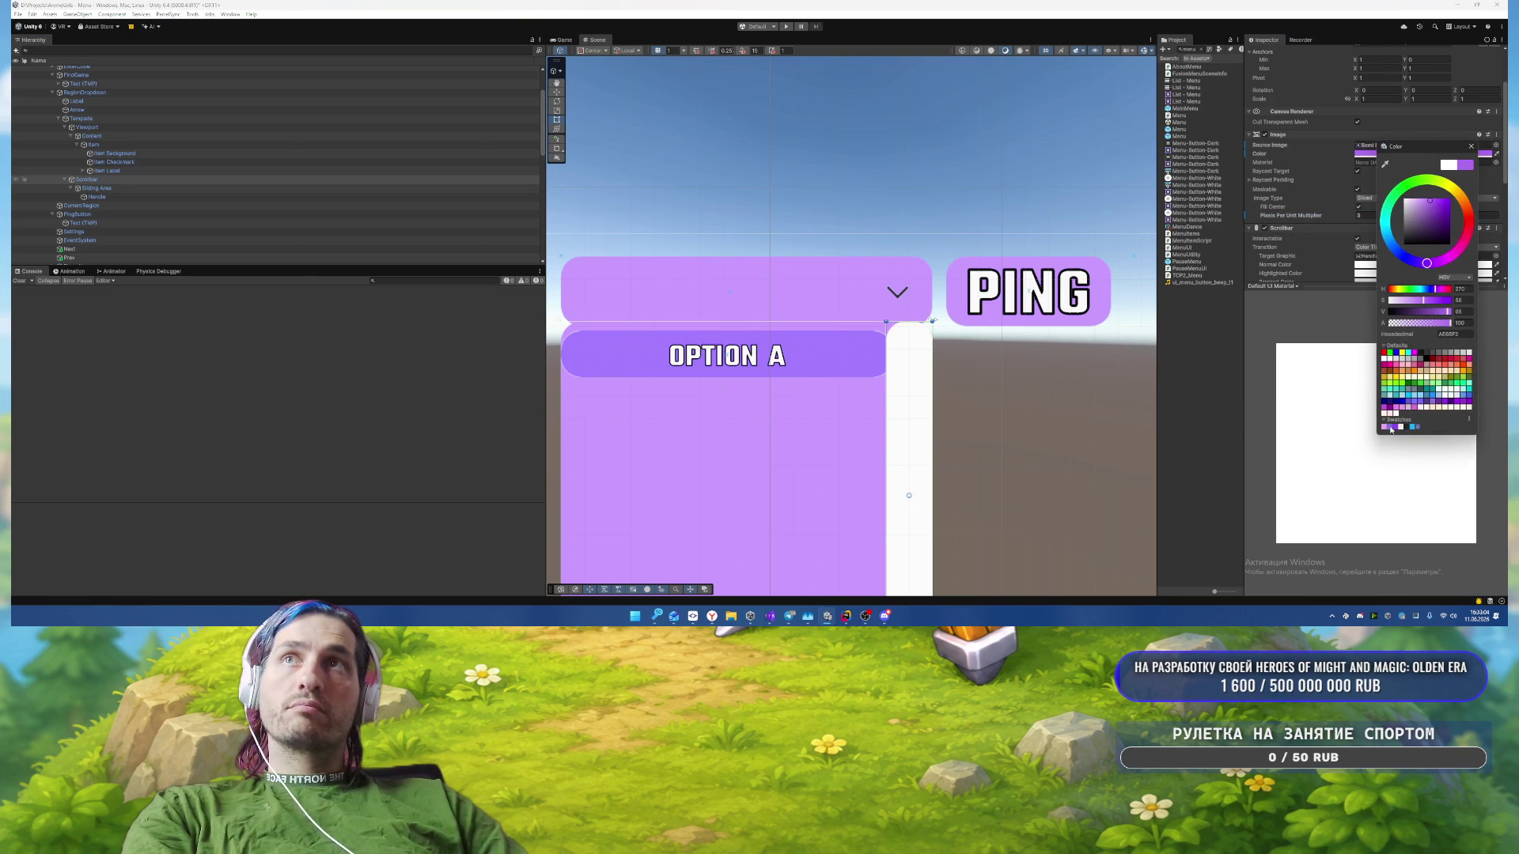
Step: Tint the scrollbar handle light pink, then inspect the Item and Template objects
{"action": "left_click", "coordinate": [114, 197]}
{"action": "left_click", "coordinate": [1374, 166]}
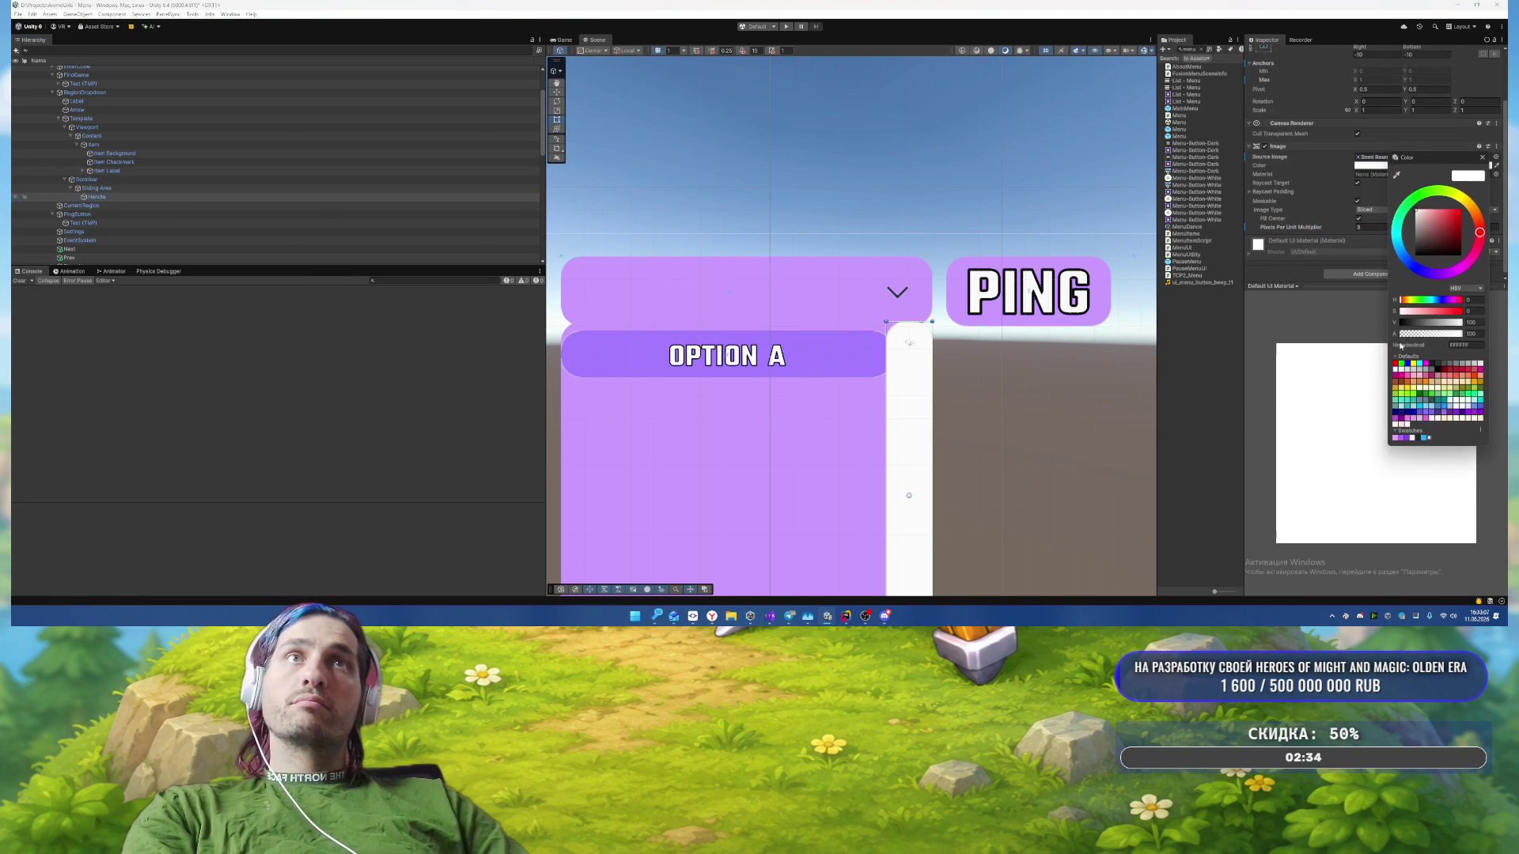
{"action": "left_click", "coordinate": [1395, 438]}
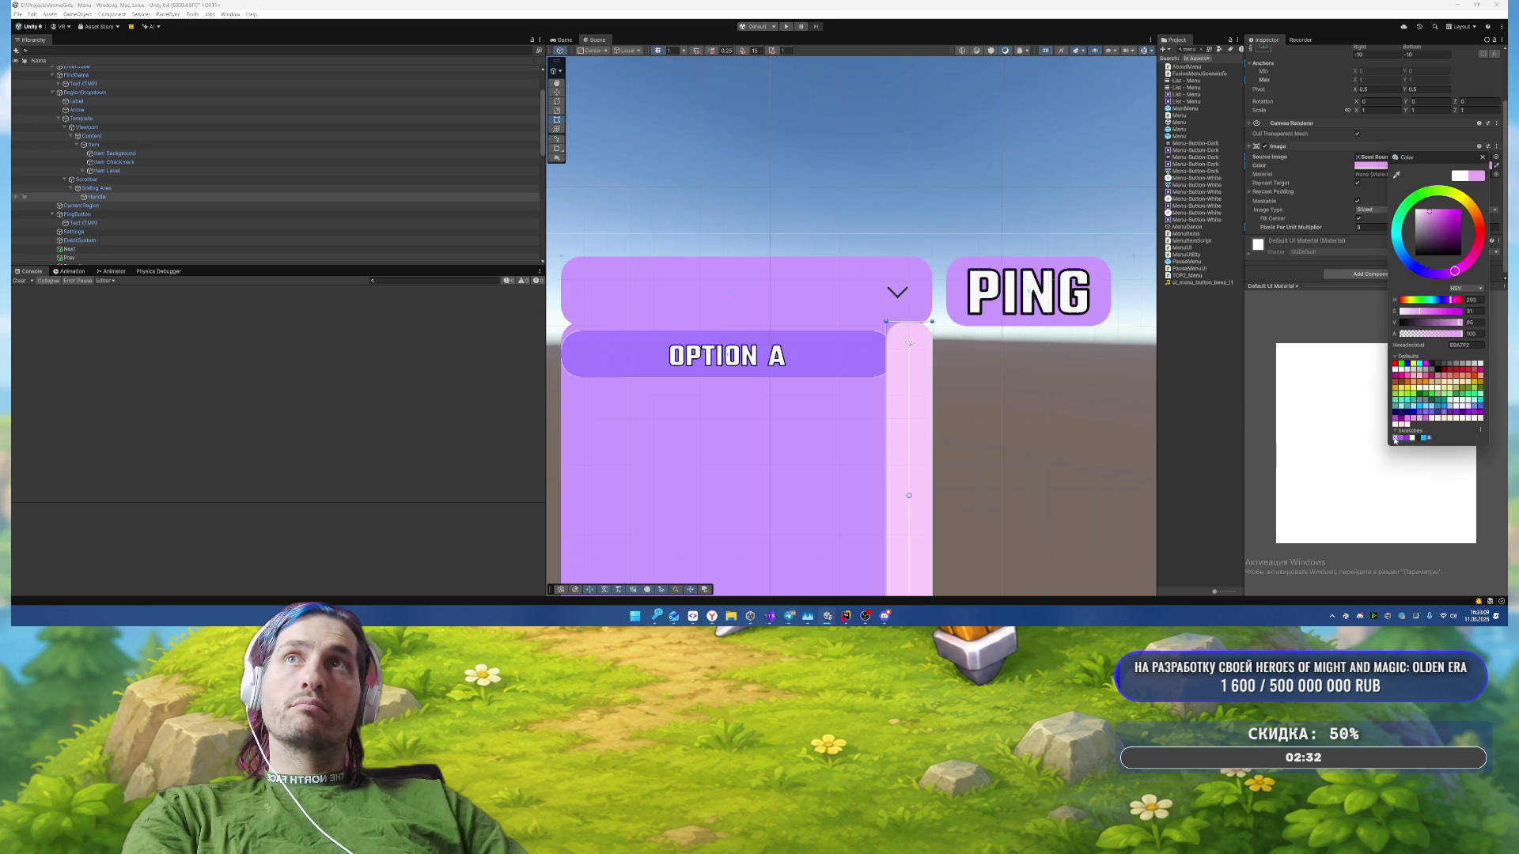
{"action": "left_click", "coordinate": [1406, 438]}
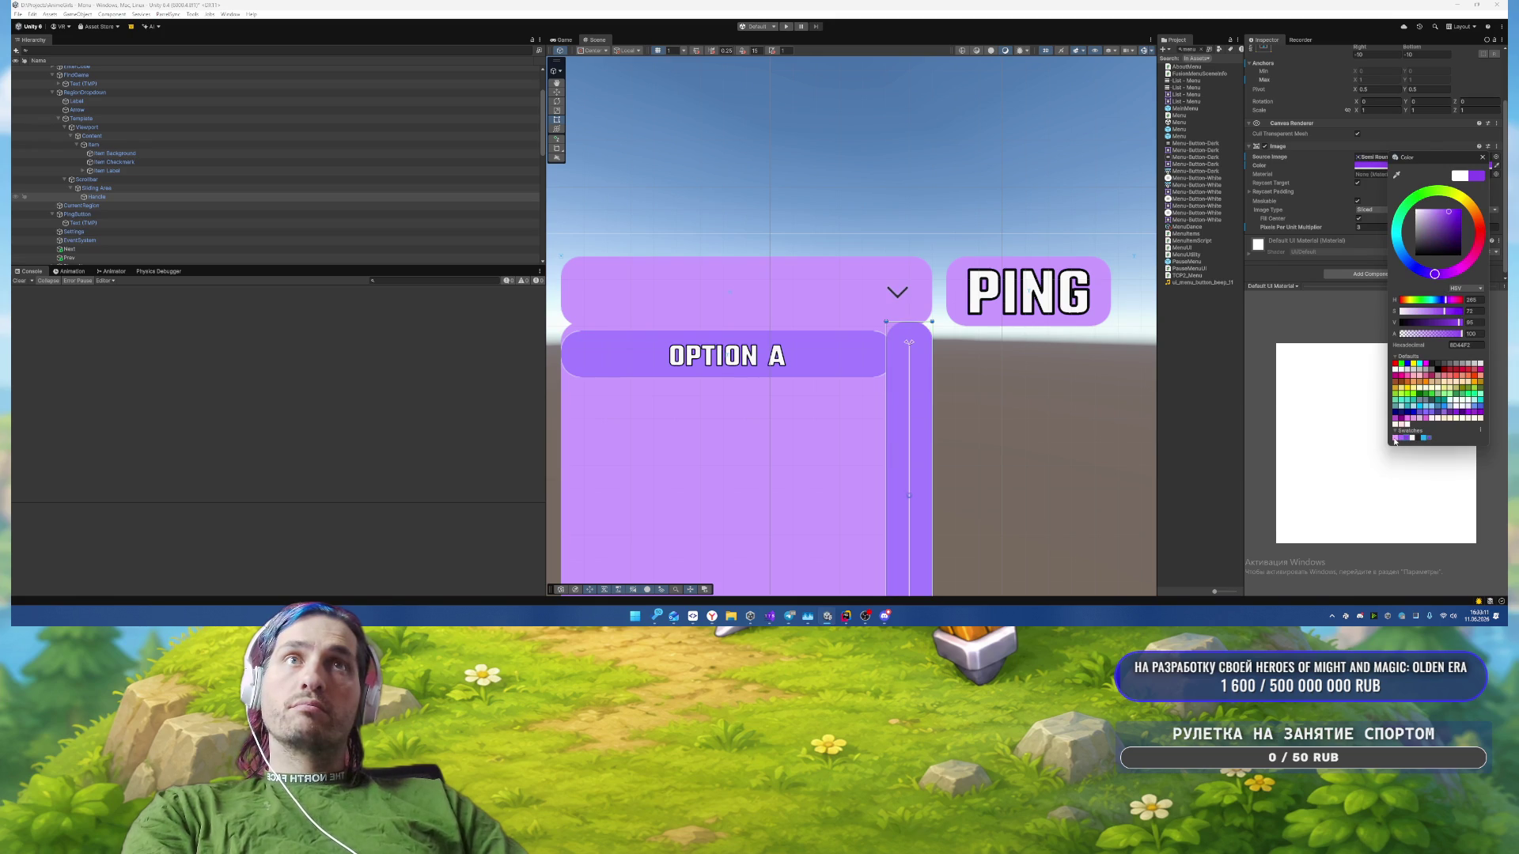
{"action": "left_click", "coordinate": [1395, 438]}
{"action": "scroll", "coordinate": [970, 364], "scroll_direction": "down", "scroll_amount": 5}
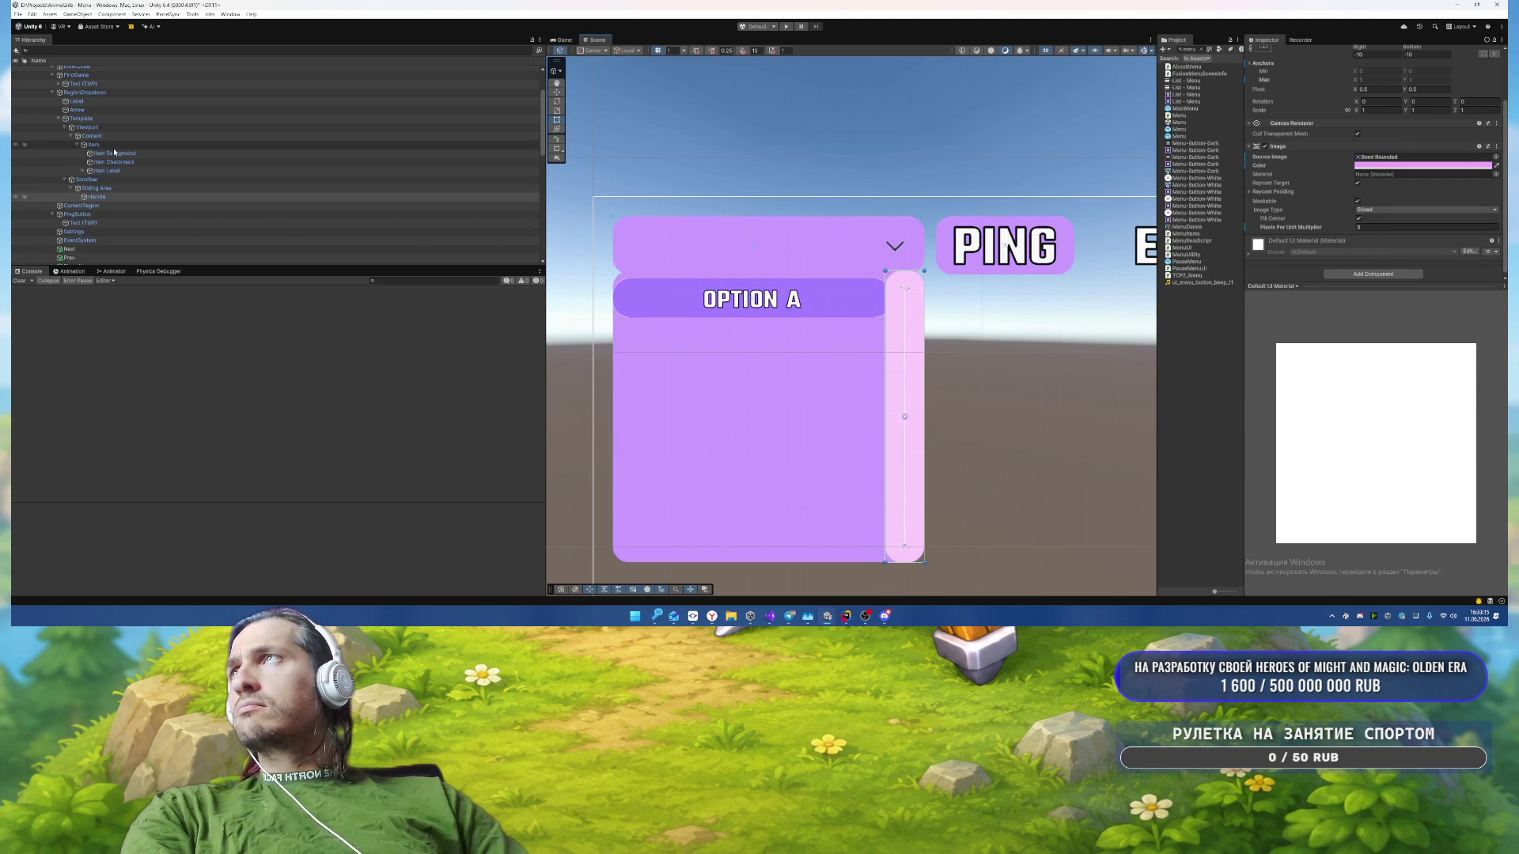
{"action": "left_click", "coordinate": [94, 145]}
{"action": "left_click", "coordinate": [119, 118]}
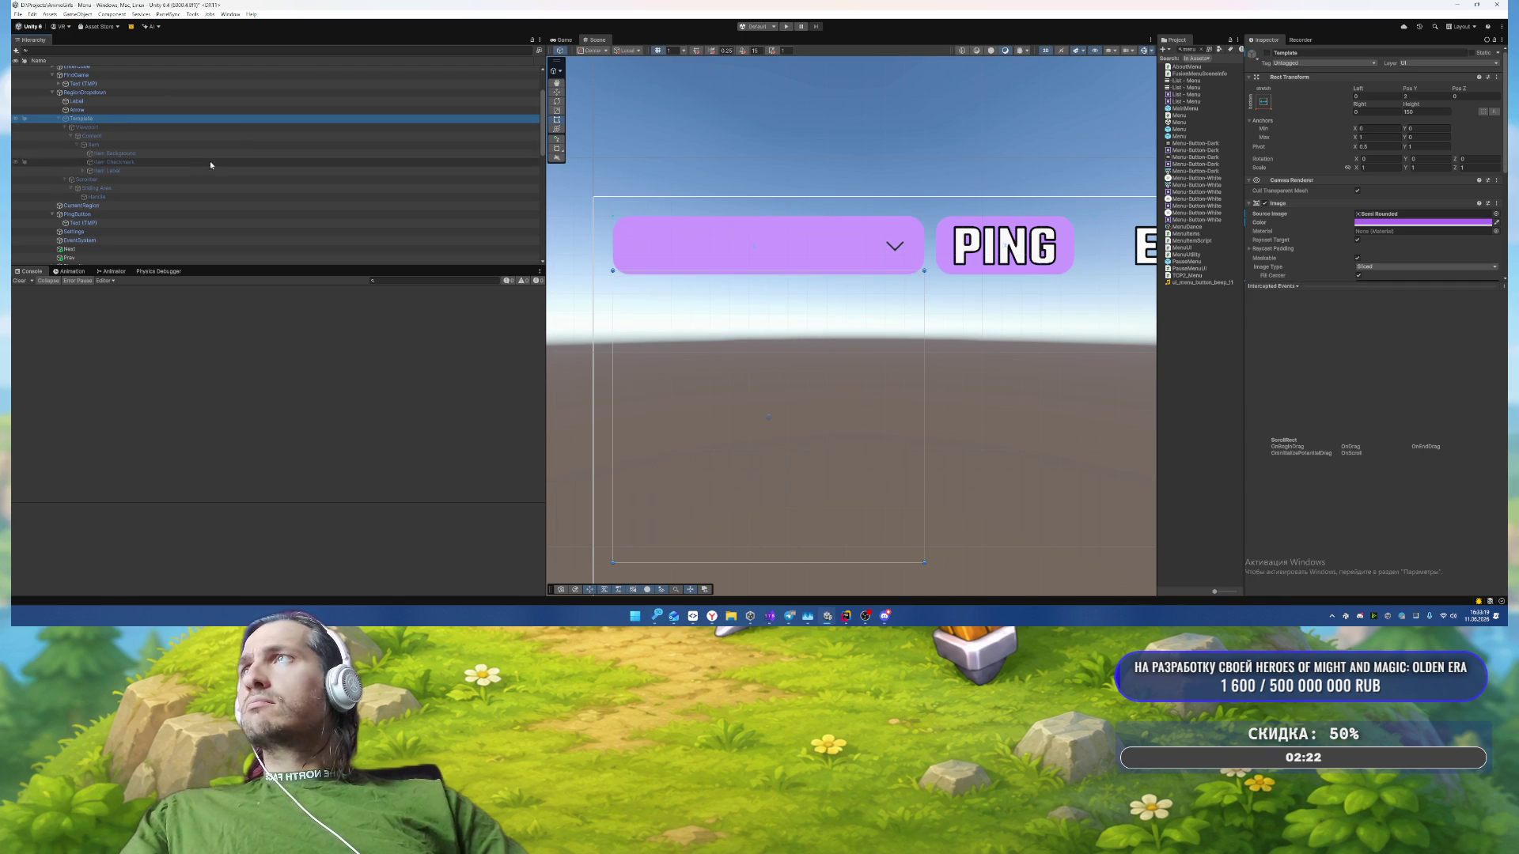
Step: Deactivate the Template and give the Arrow image the Arrow Down (Short) sprite
{"action": "key", "text": "alt+shift+a"}
{"action": "left_click", "coordinate": [107, 110]}
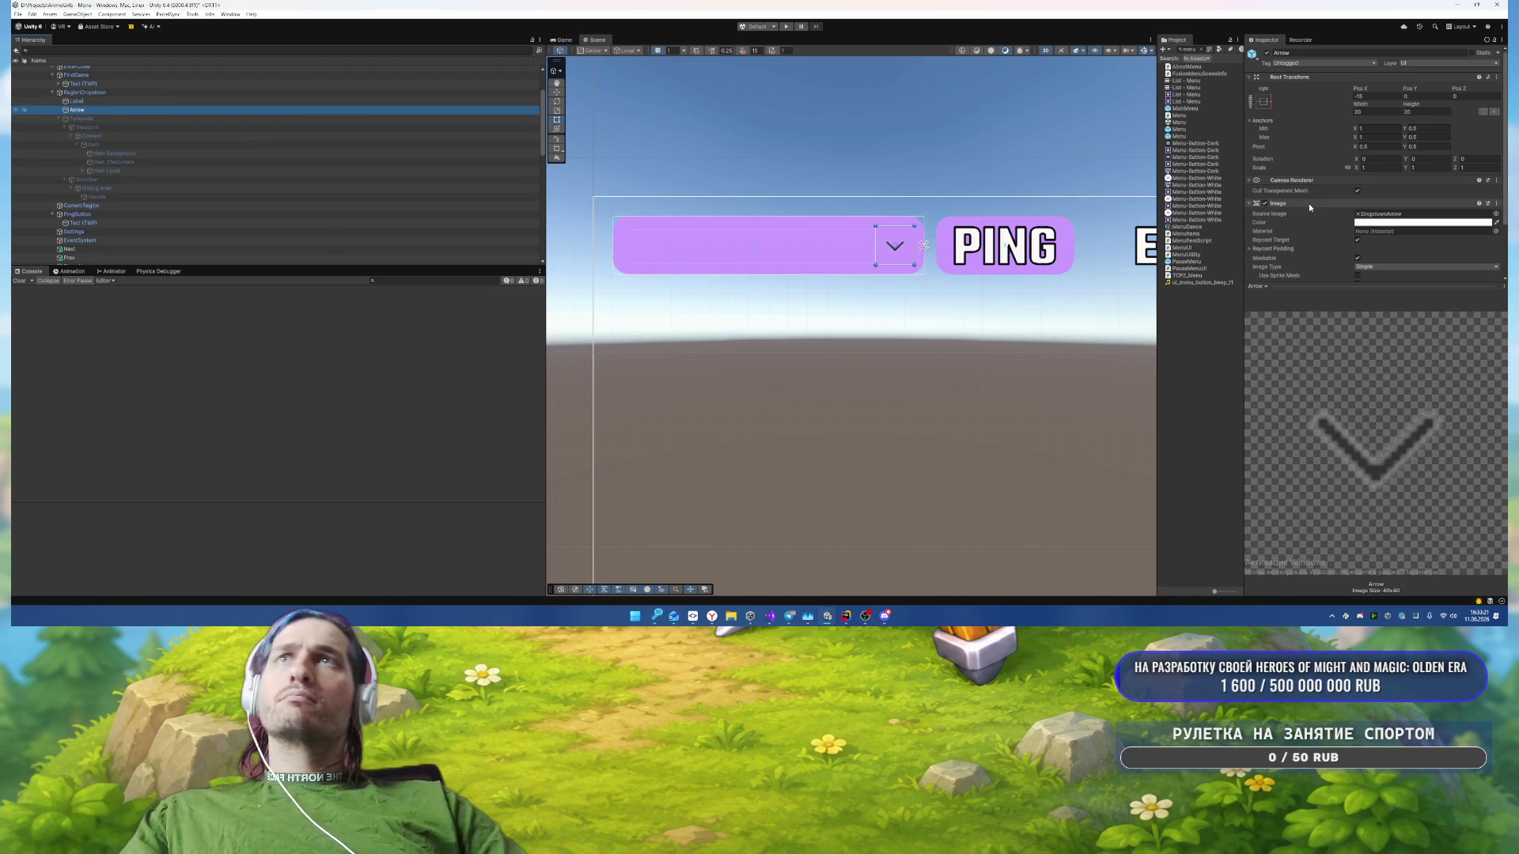
{"action": "left_click", "coordinate": [1495, 214]}
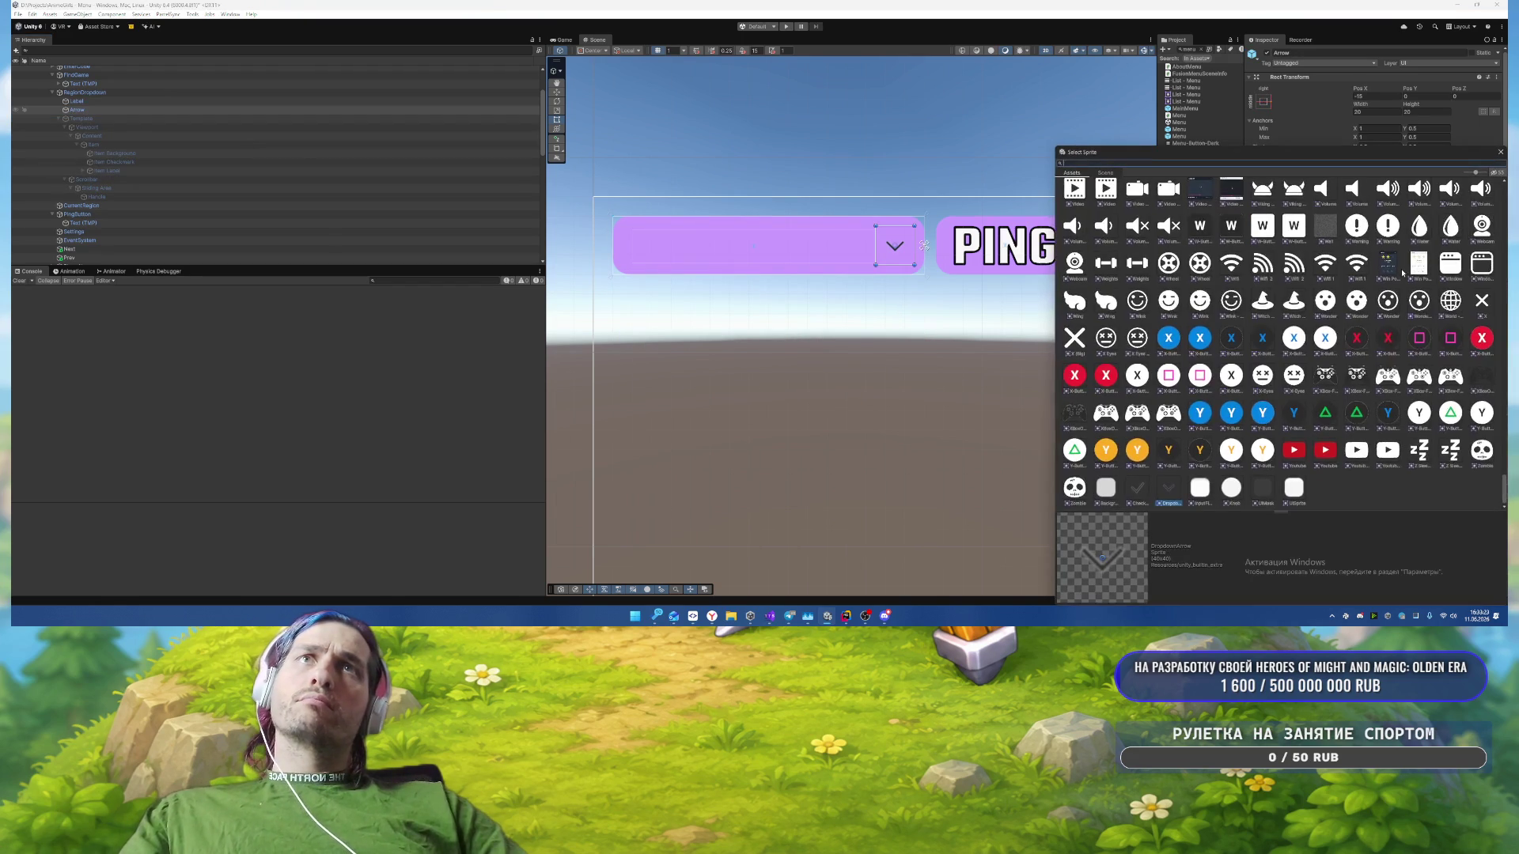
{"action": "type", "text": "ow"}
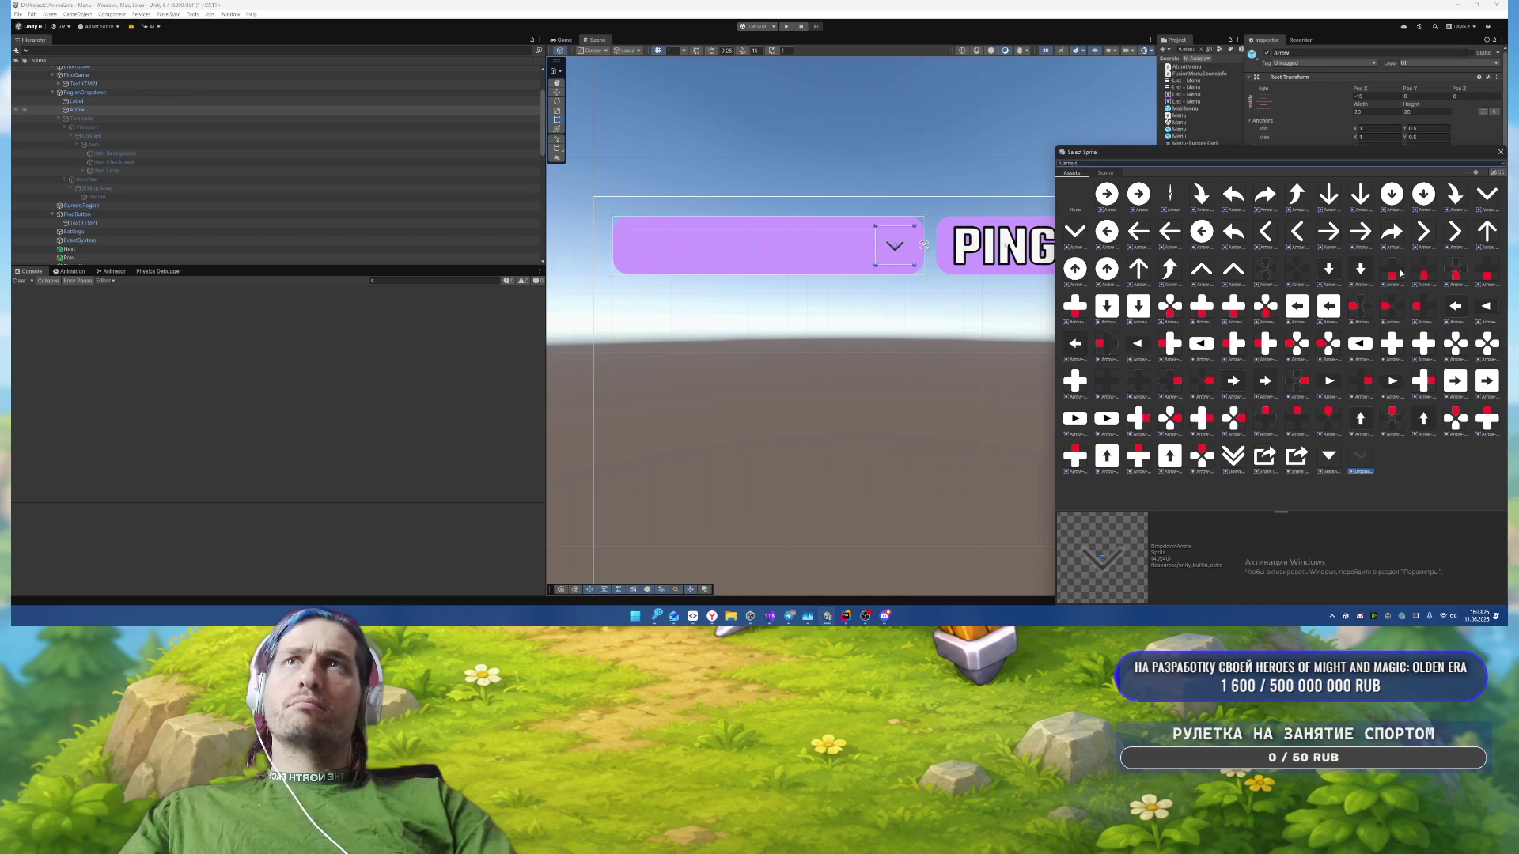
{"action": "left_click", "coordinate": [1073, 230]}
{"action": "key", "text": "Return"}
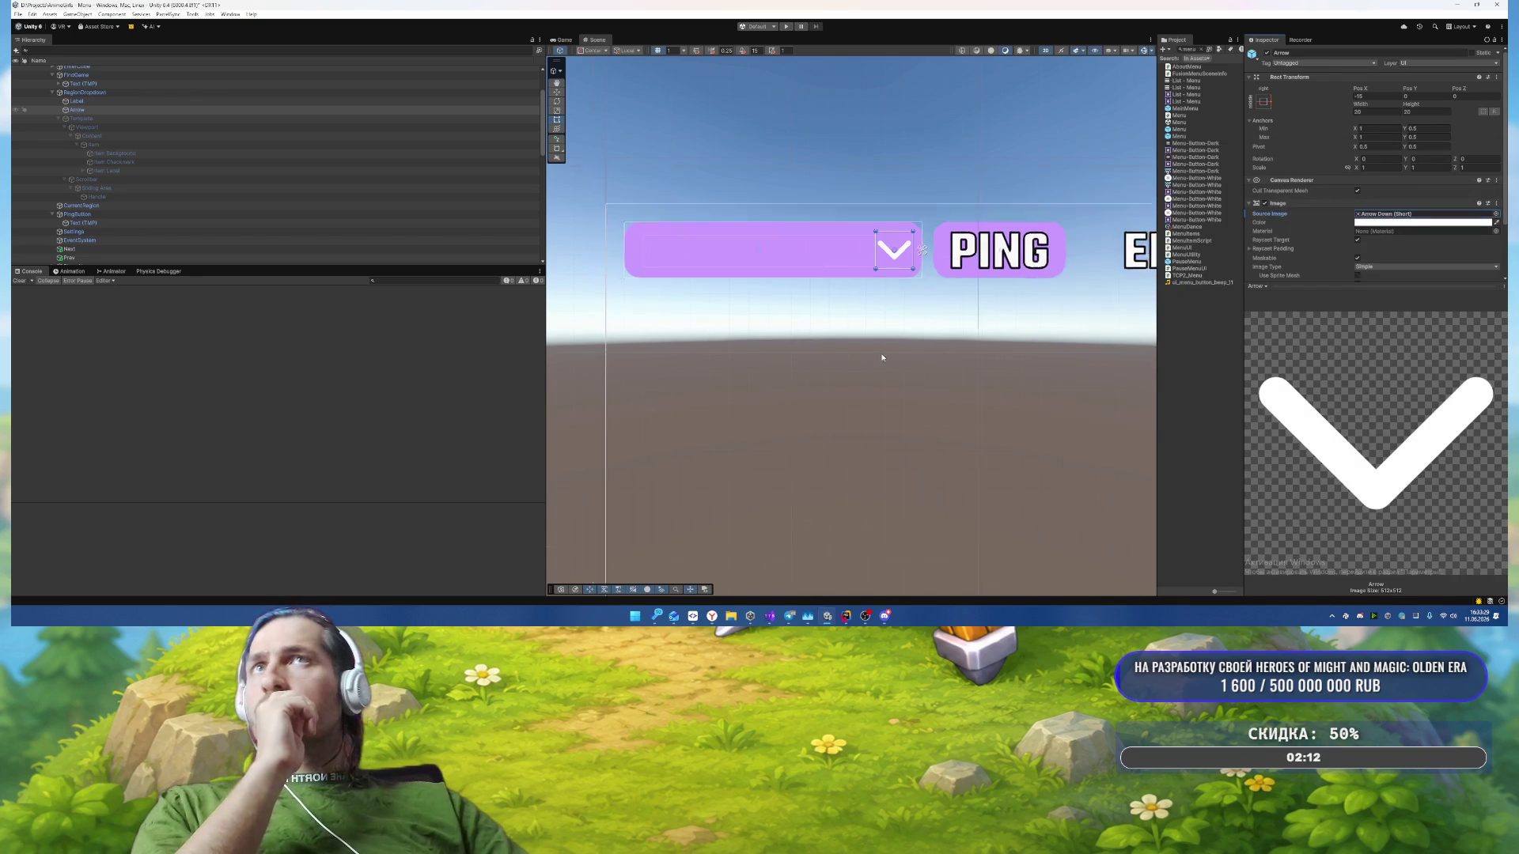
{"action": "scroll", "coordinate": [881, 356], "scroll_direction": "down", "scroll_amount": 3}
{"action": "scroll", "coordinate": [787, 276], "scroll_direction": "down", "scroll_amount": 3}
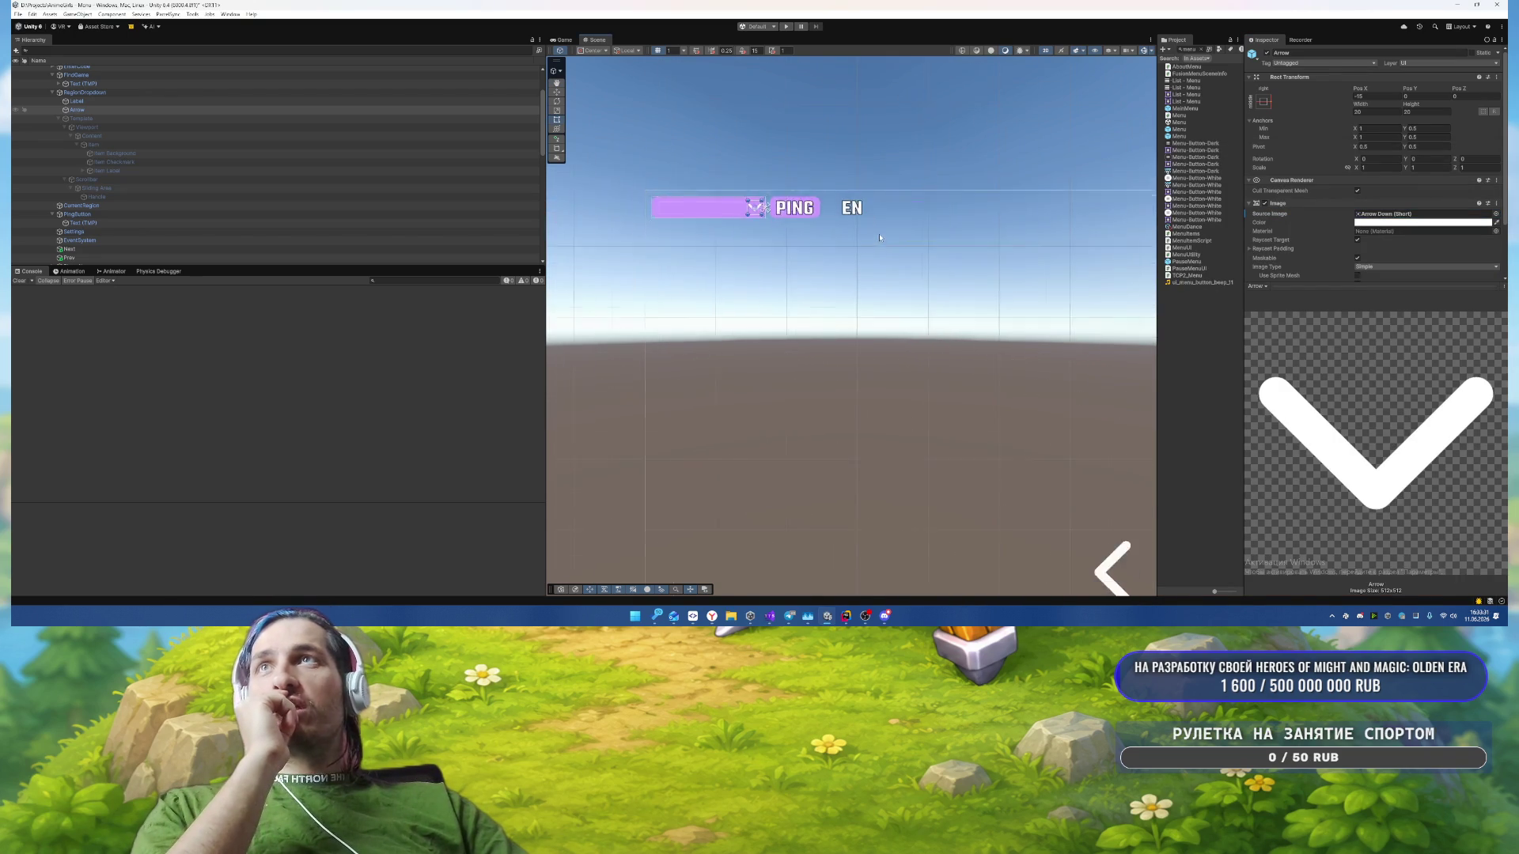
{"action": "left_click", "coordinate": [177, 93]}
{"action": "scroll", "coordinate": [317, 159], "scroll_direction": "up", "scroll_amount": 2}
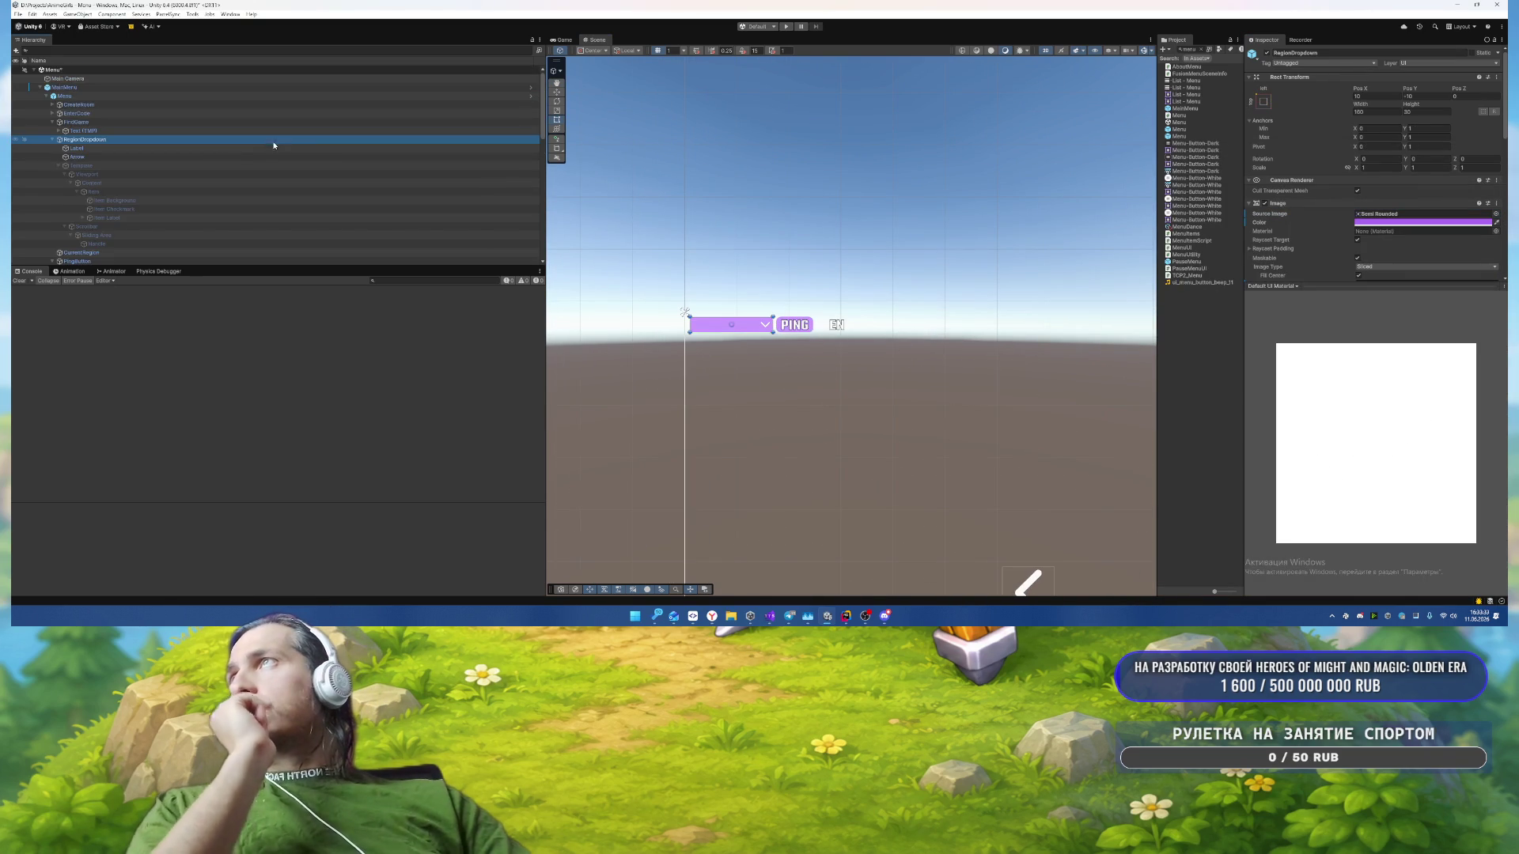
{"action": "key", "text": "ctrl+p"}
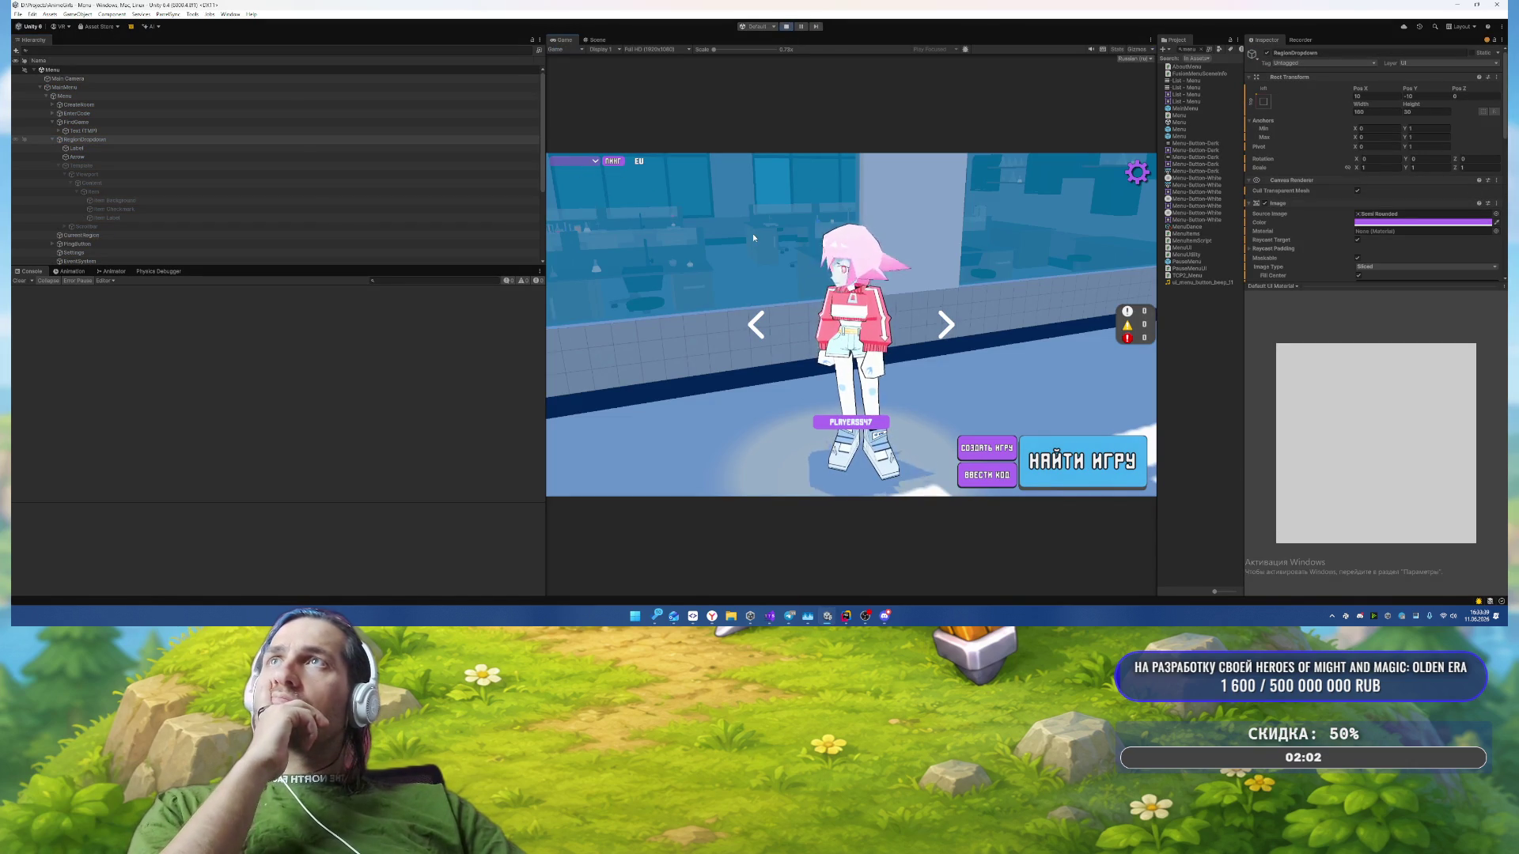
{"action": "left_click", "coordinate": [589, 162]}
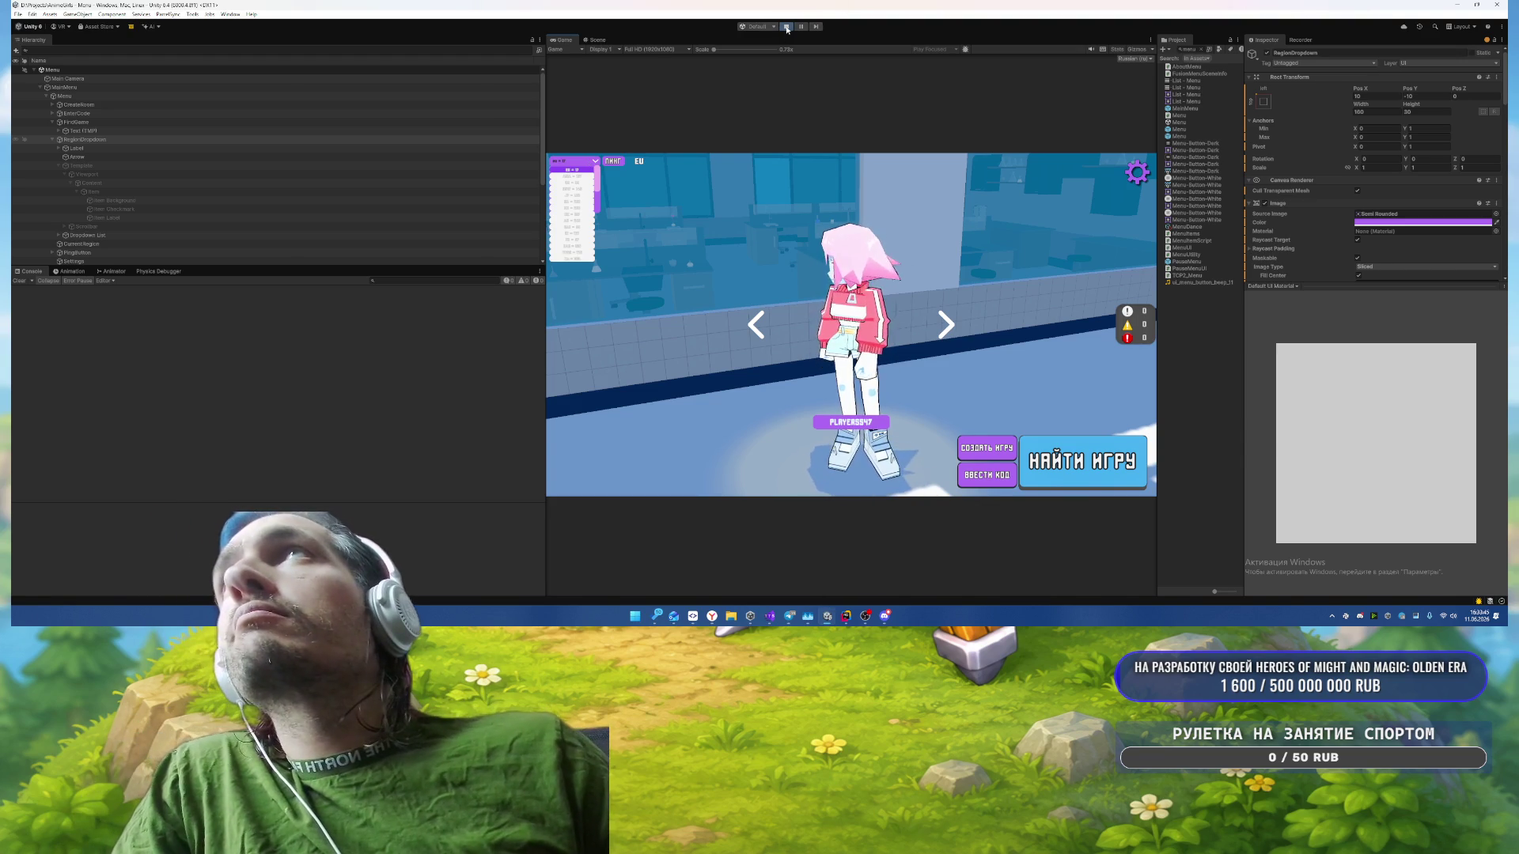
{"action": "left_click", "coordinate": [570, 202]}
{"action": "left_click", "coordinate": [580, 164]}
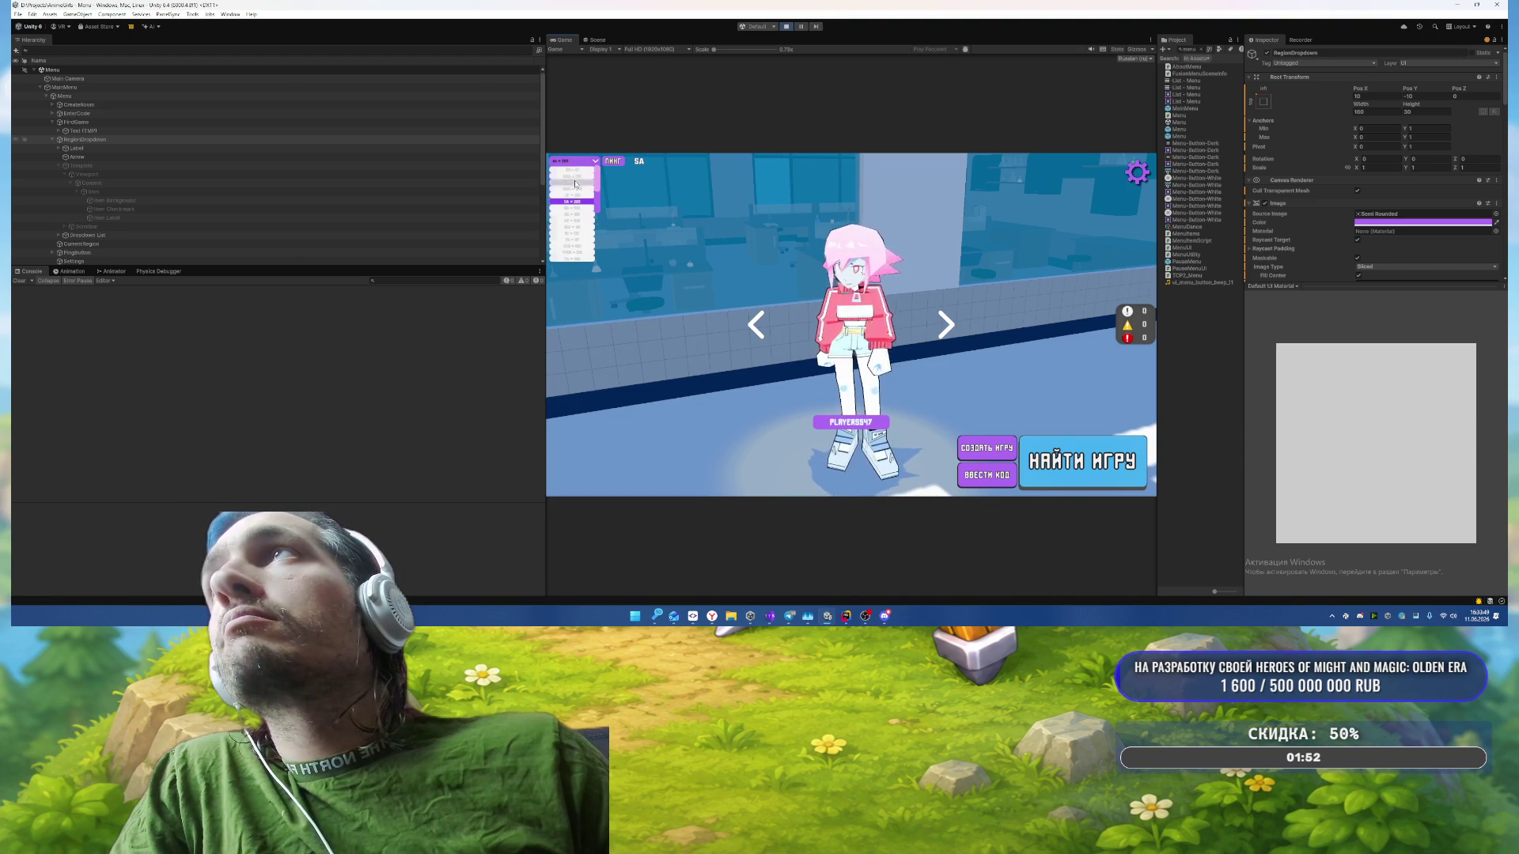
{"action": "left_click", "coordinate": [569, 182]}
{"action": "left_click", "coordinate": [583, 164]}
{"action": "left_click", "coordinate": [571, 169]}
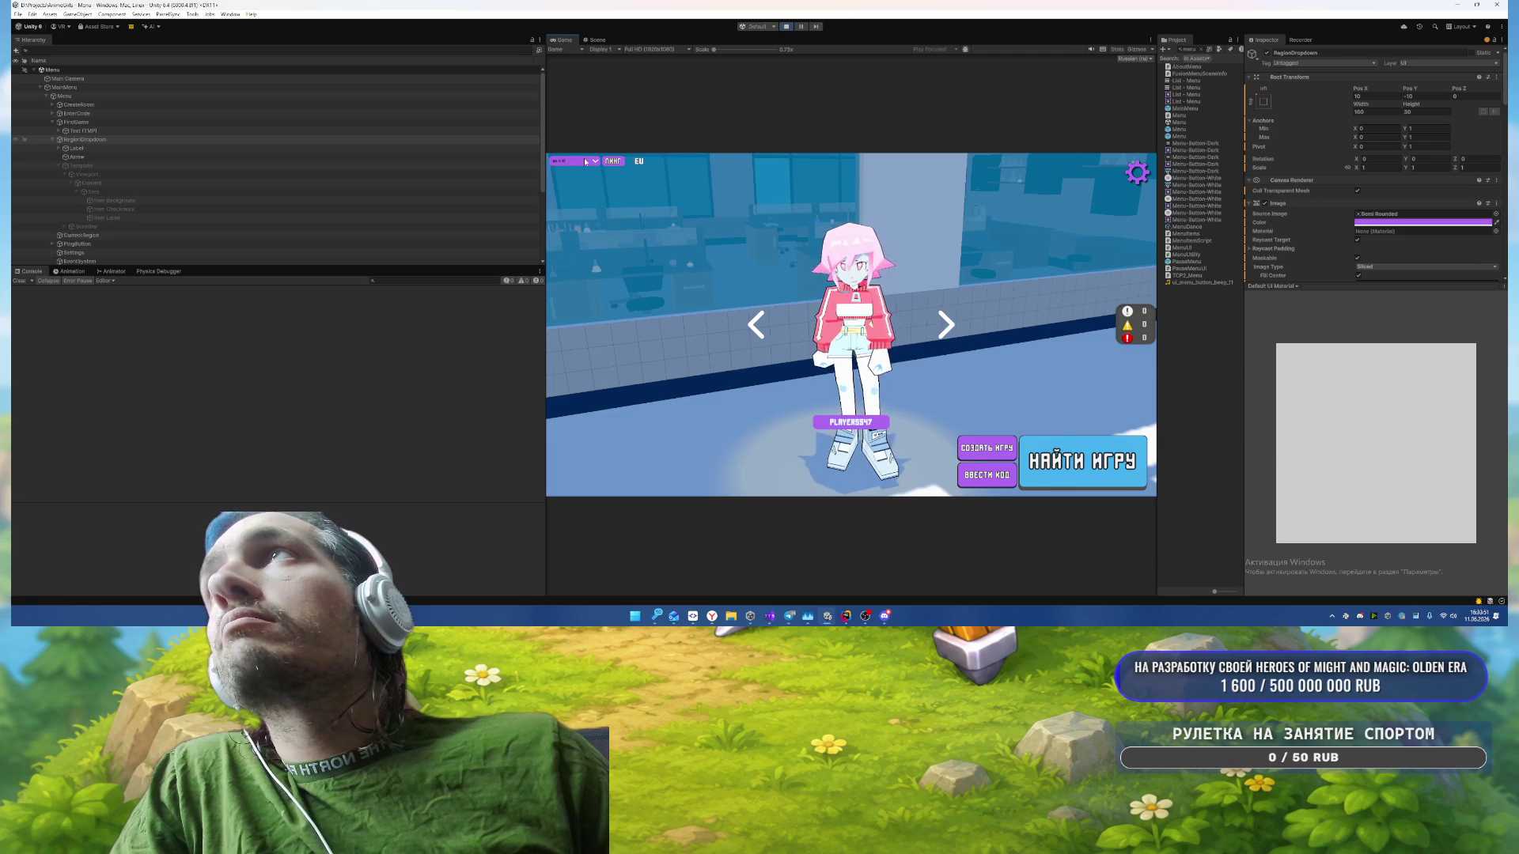
{"action": "left_click", "coordinate": [578, 162]}
{"action": "left_click", "coordinate": [573, 181]}
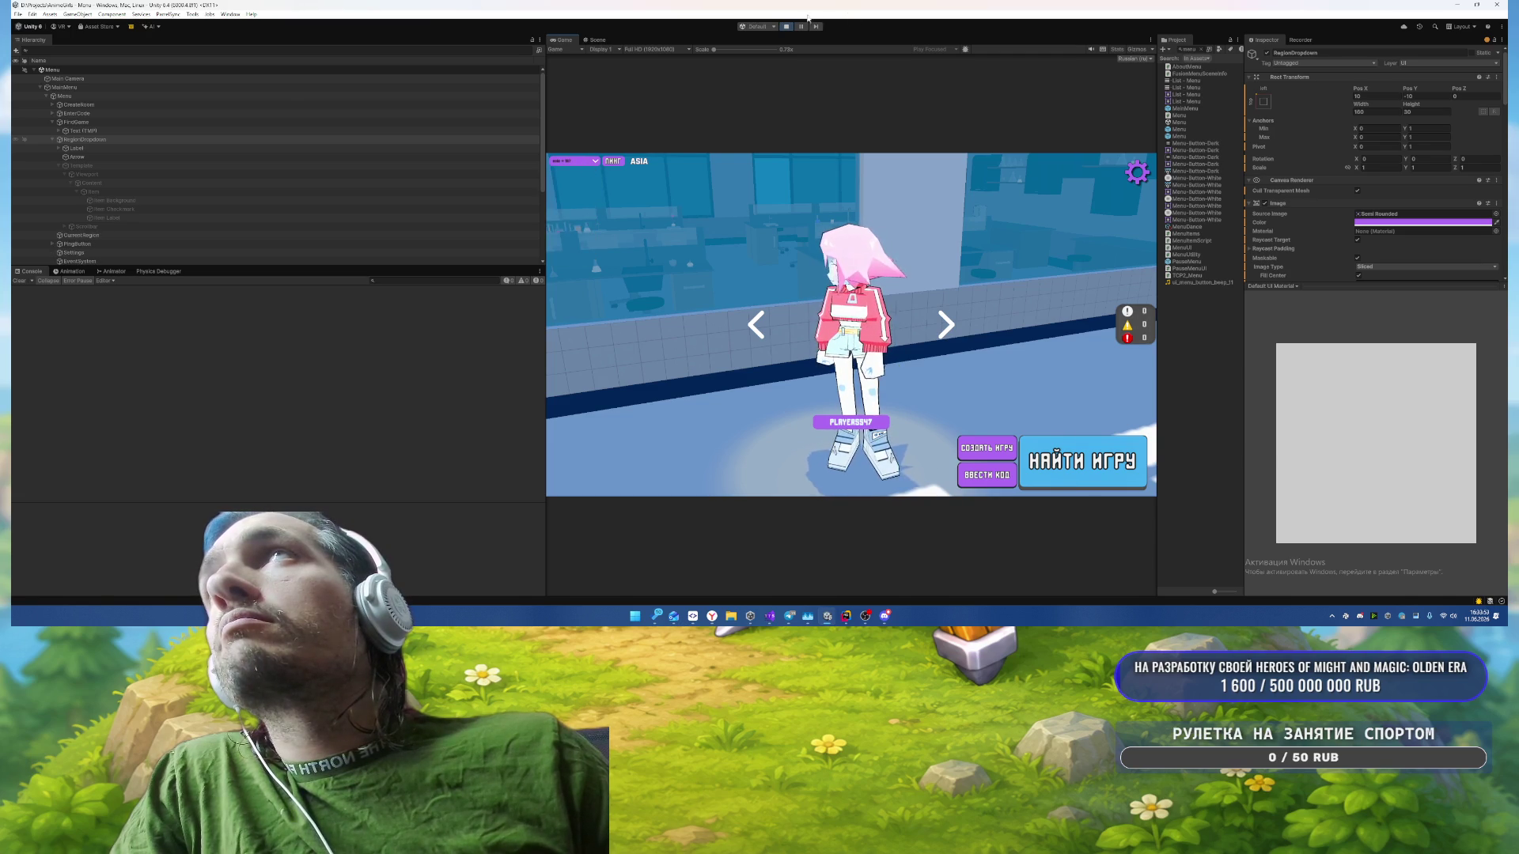
{"action": "key", "text": "ctrl+p"}
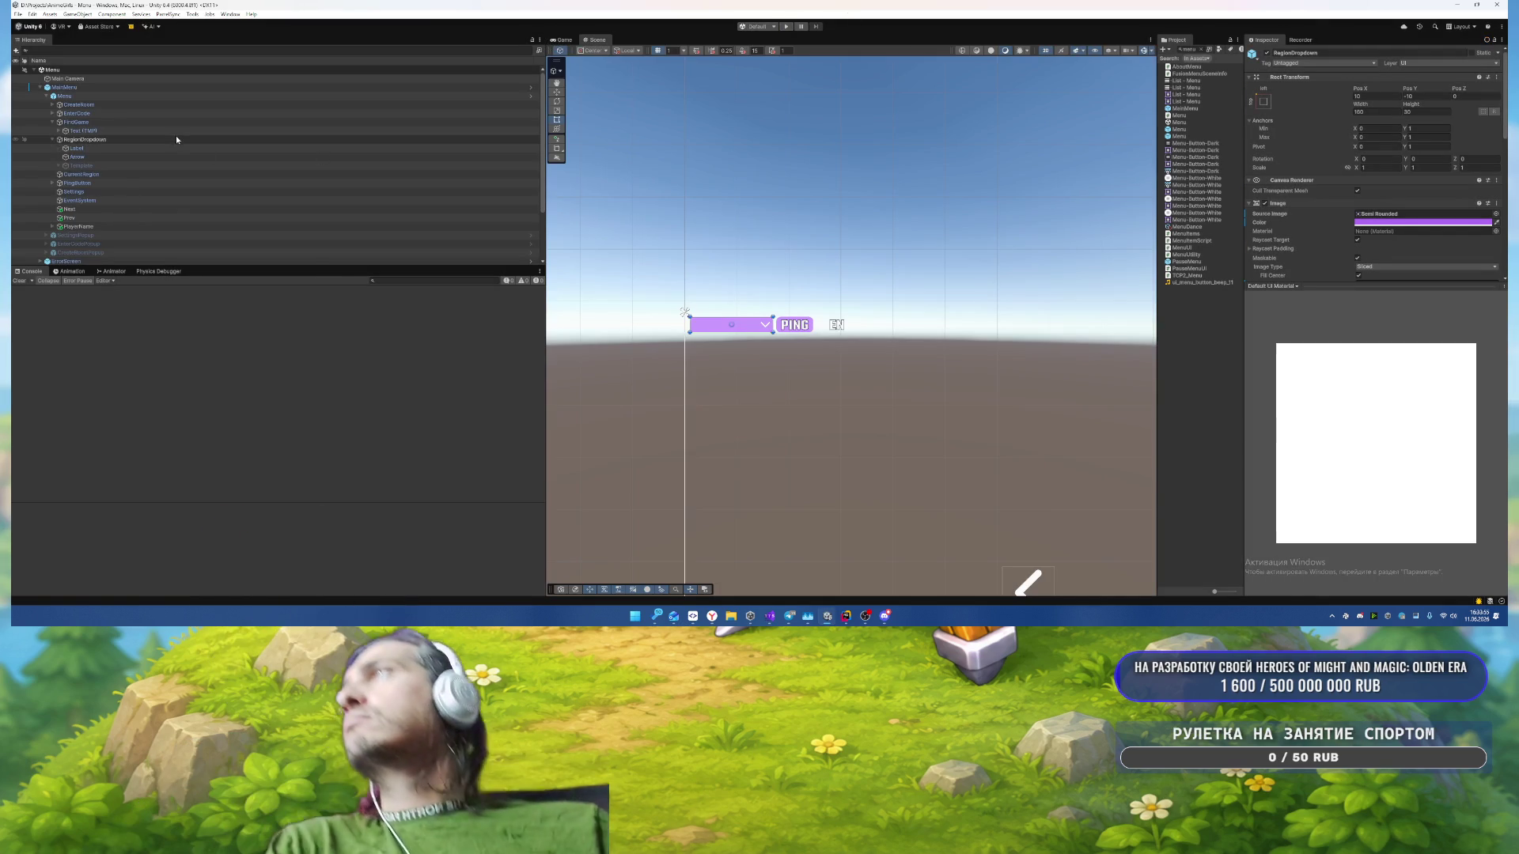
{"action": "right_click", "coordinate": [176, 138]}
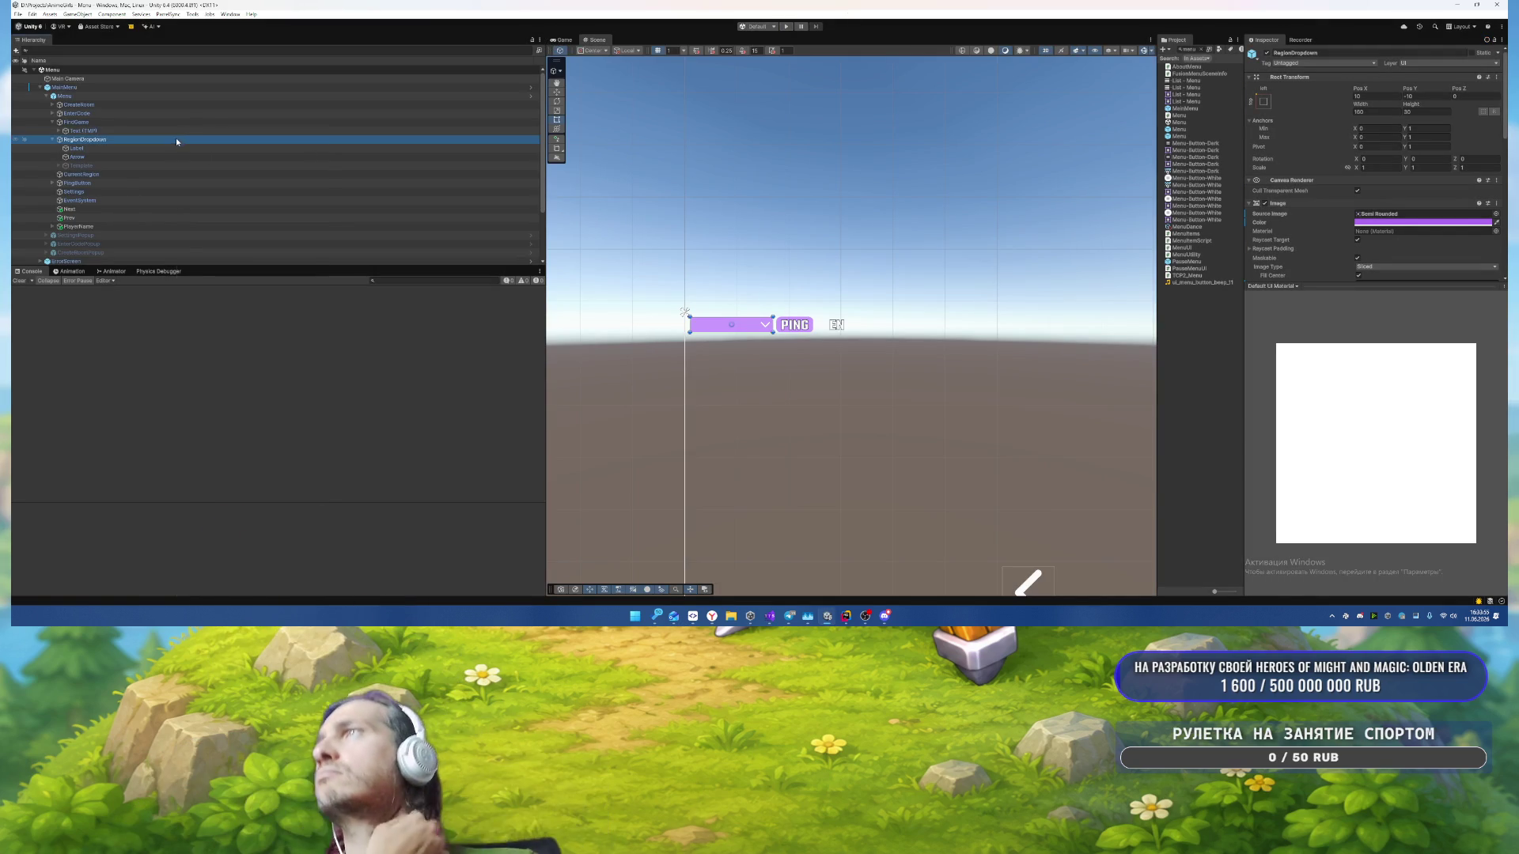
{"action": "left_click", "coordinate": [92, 171]}
{"action": "left_click", "coordinate": [103, 165]}
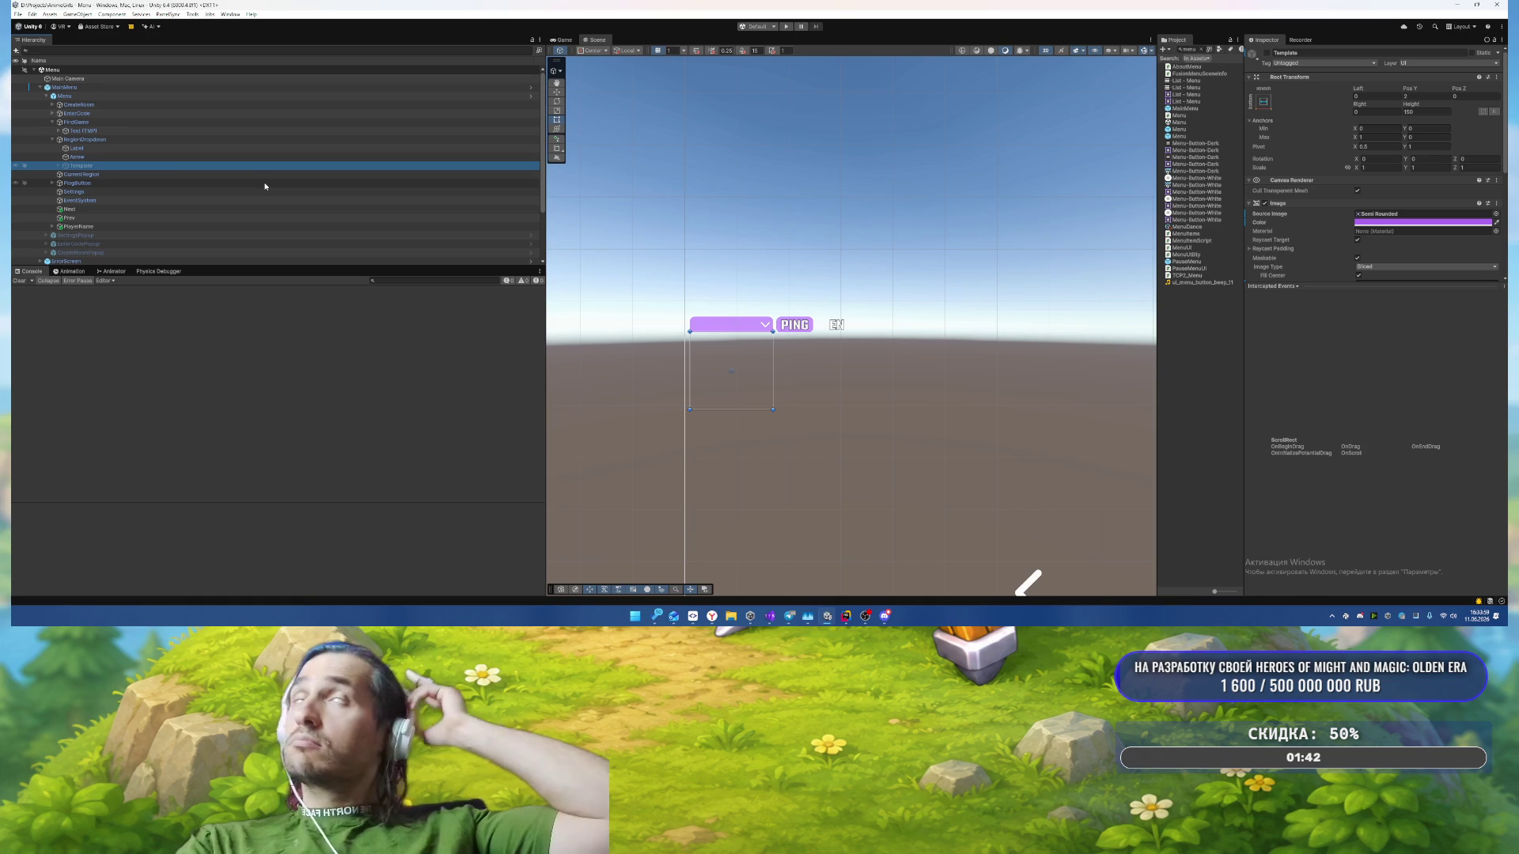
Step: Expand Template > Viewport > Content > Item in the Hierarchy and select Item Background
{"action": "key", "text": "Right"}
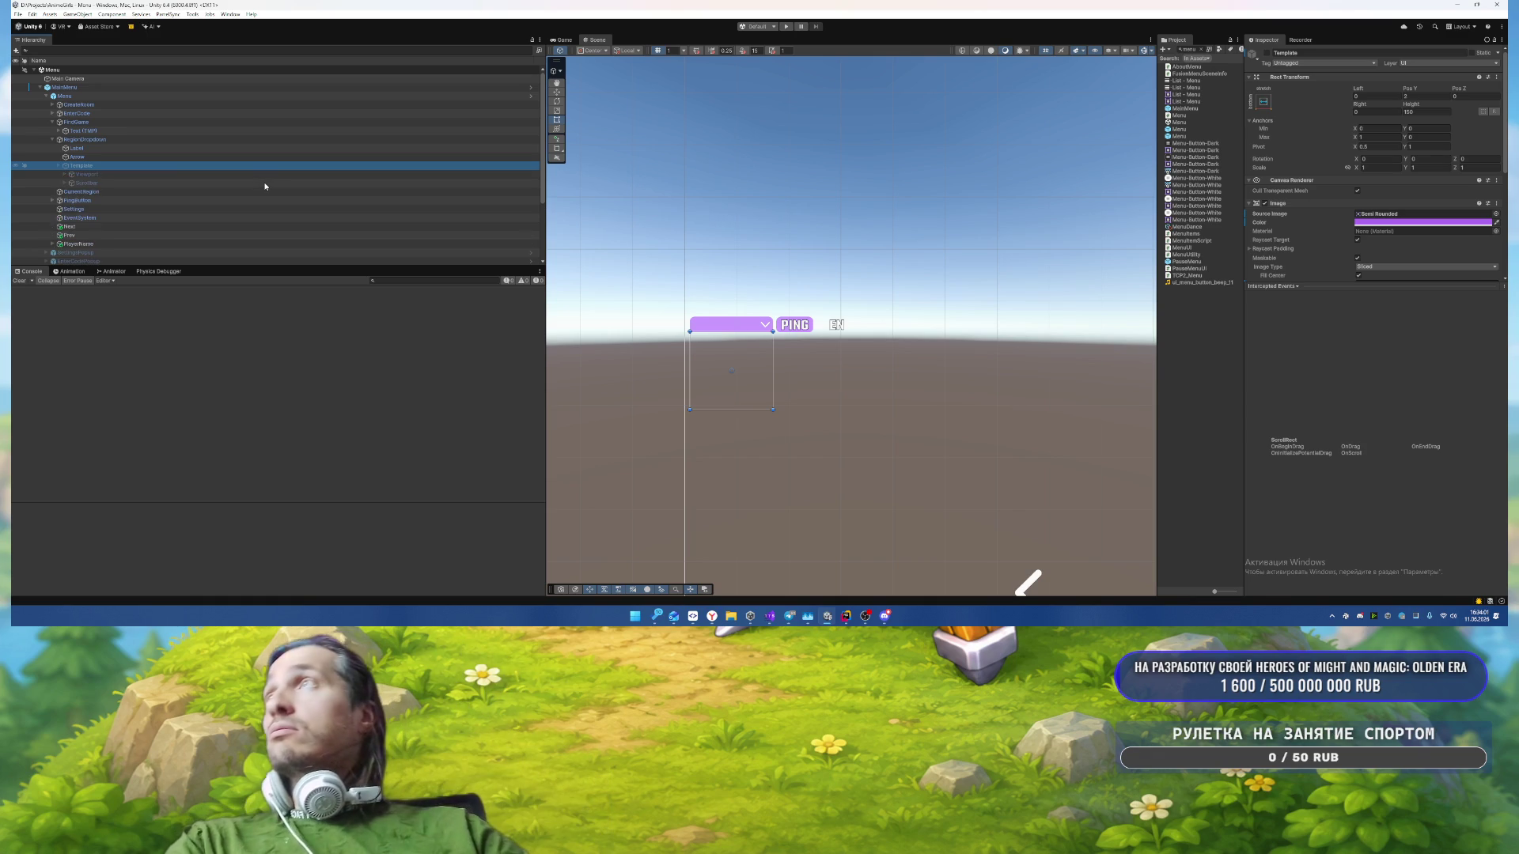
{"action": "key", "text": "Down"}
{"action": "key", "text": "Right"}
{"action": "key", "text": "Down"}
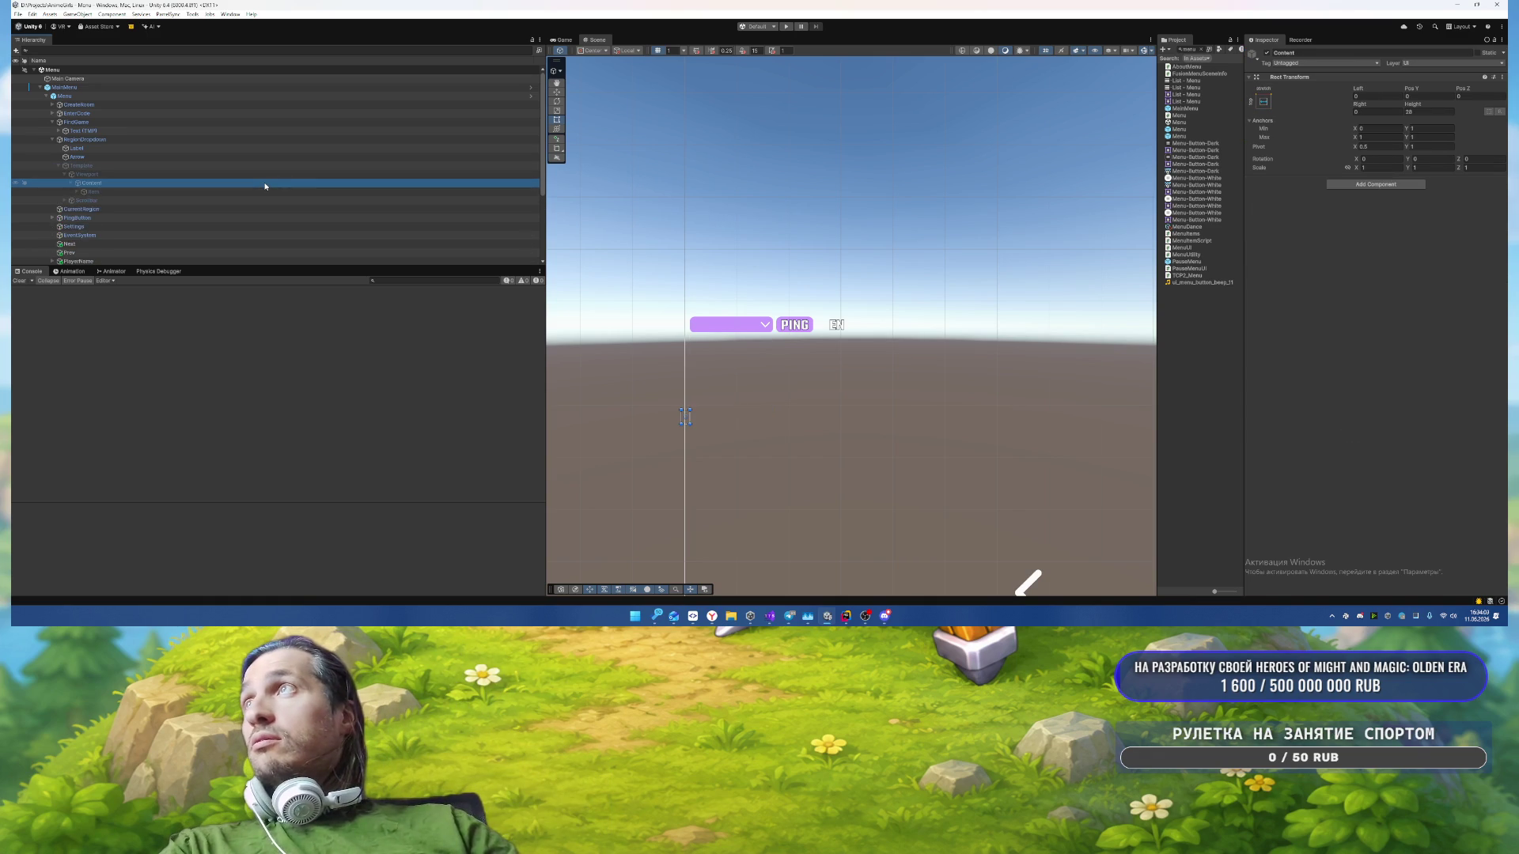
{"action": "key", "text": "Down"}
{"action": "key", "text": "Right"}
{"action": "key", "text": "Down"}
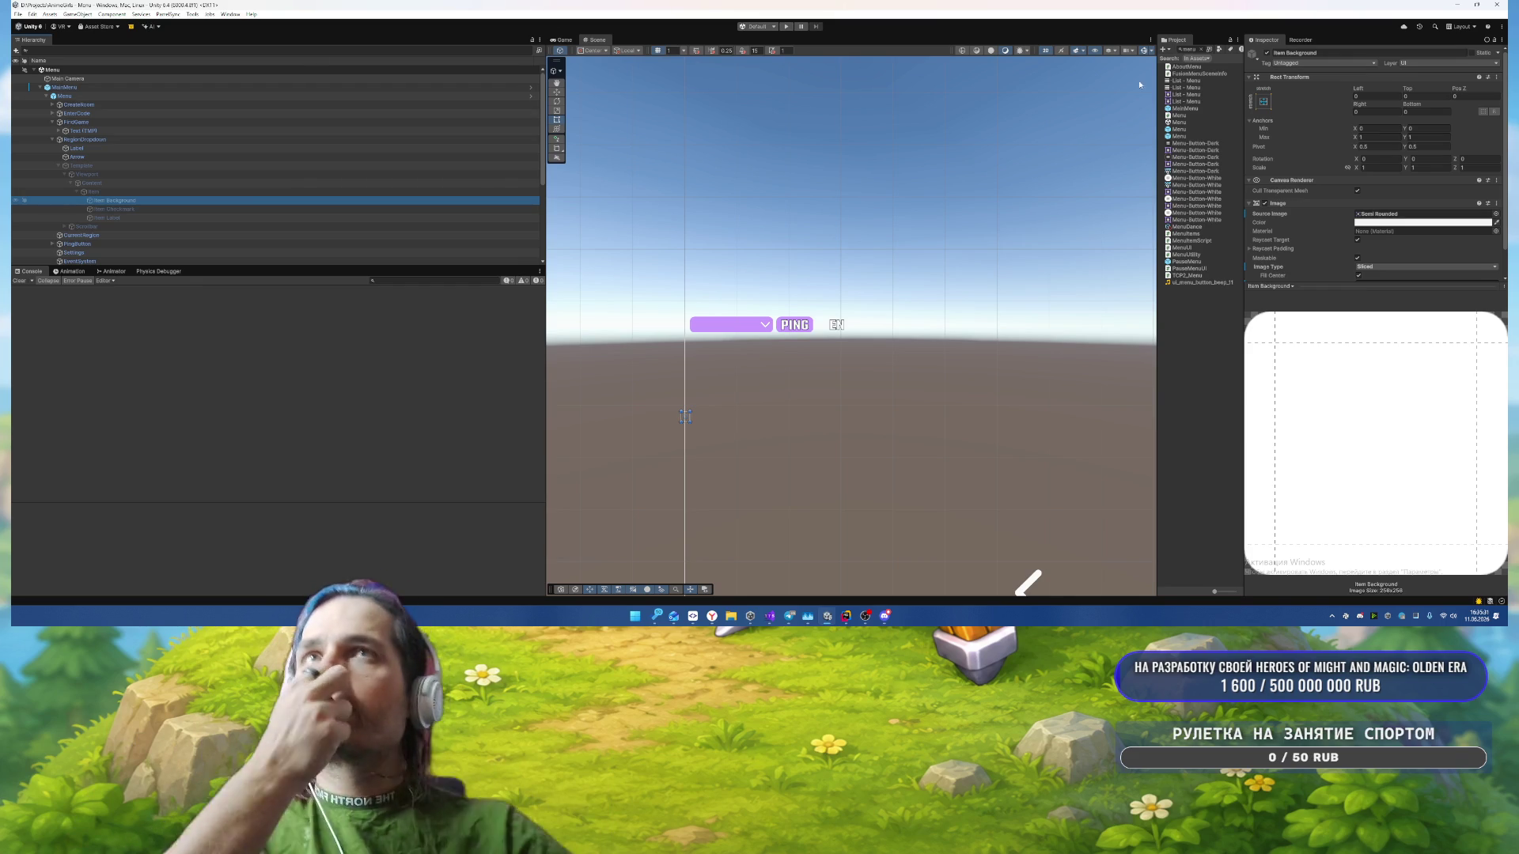
Step: Tint the Item Background image pink
{"action": "left_click", "coordinate": [1384, 224]}
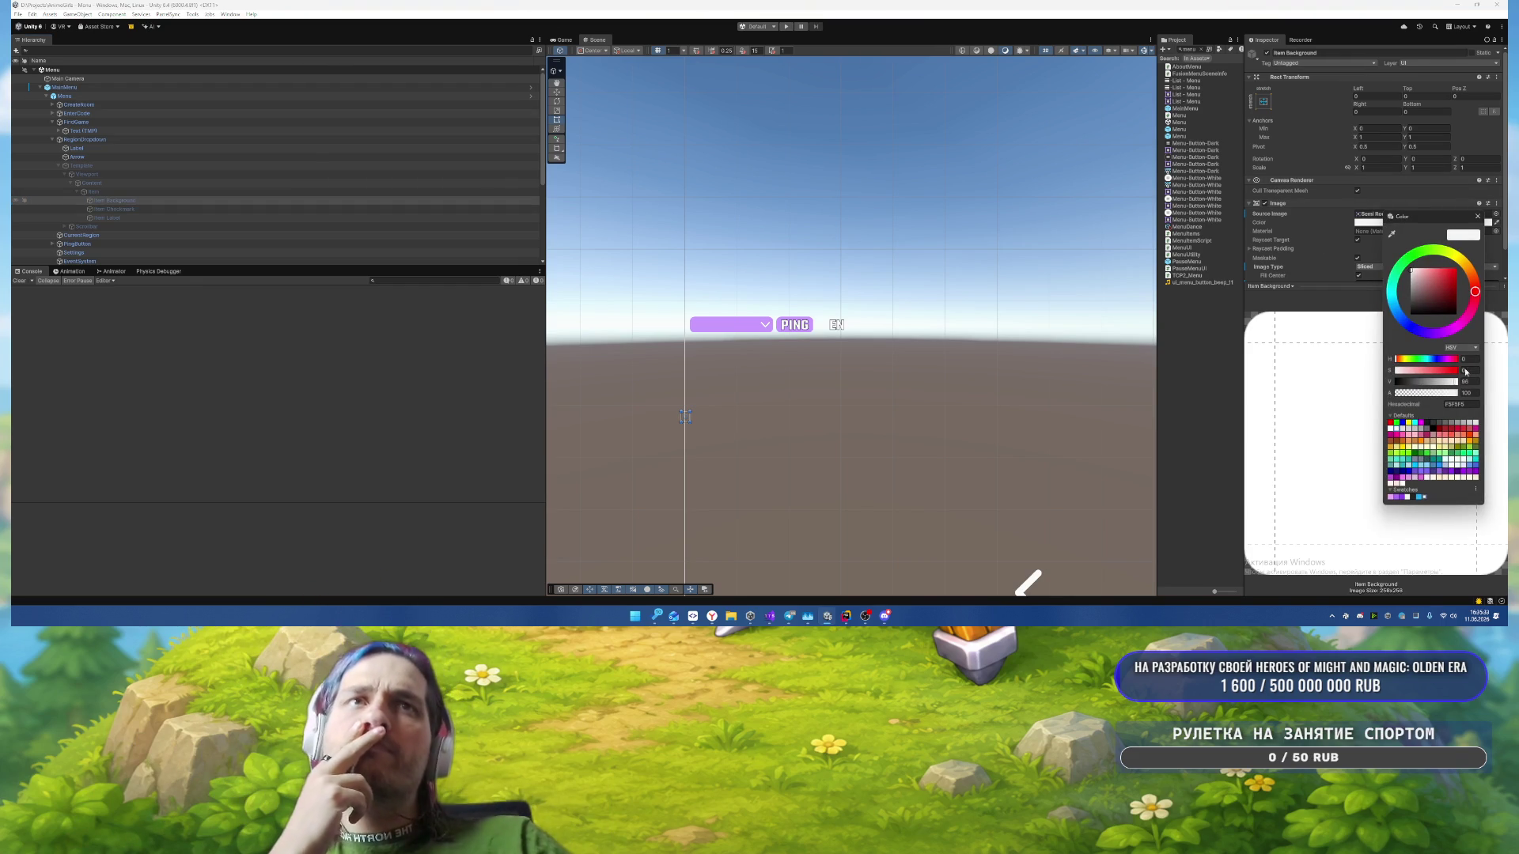
{"action": "left_click", "coordinate": [1391, 497]}
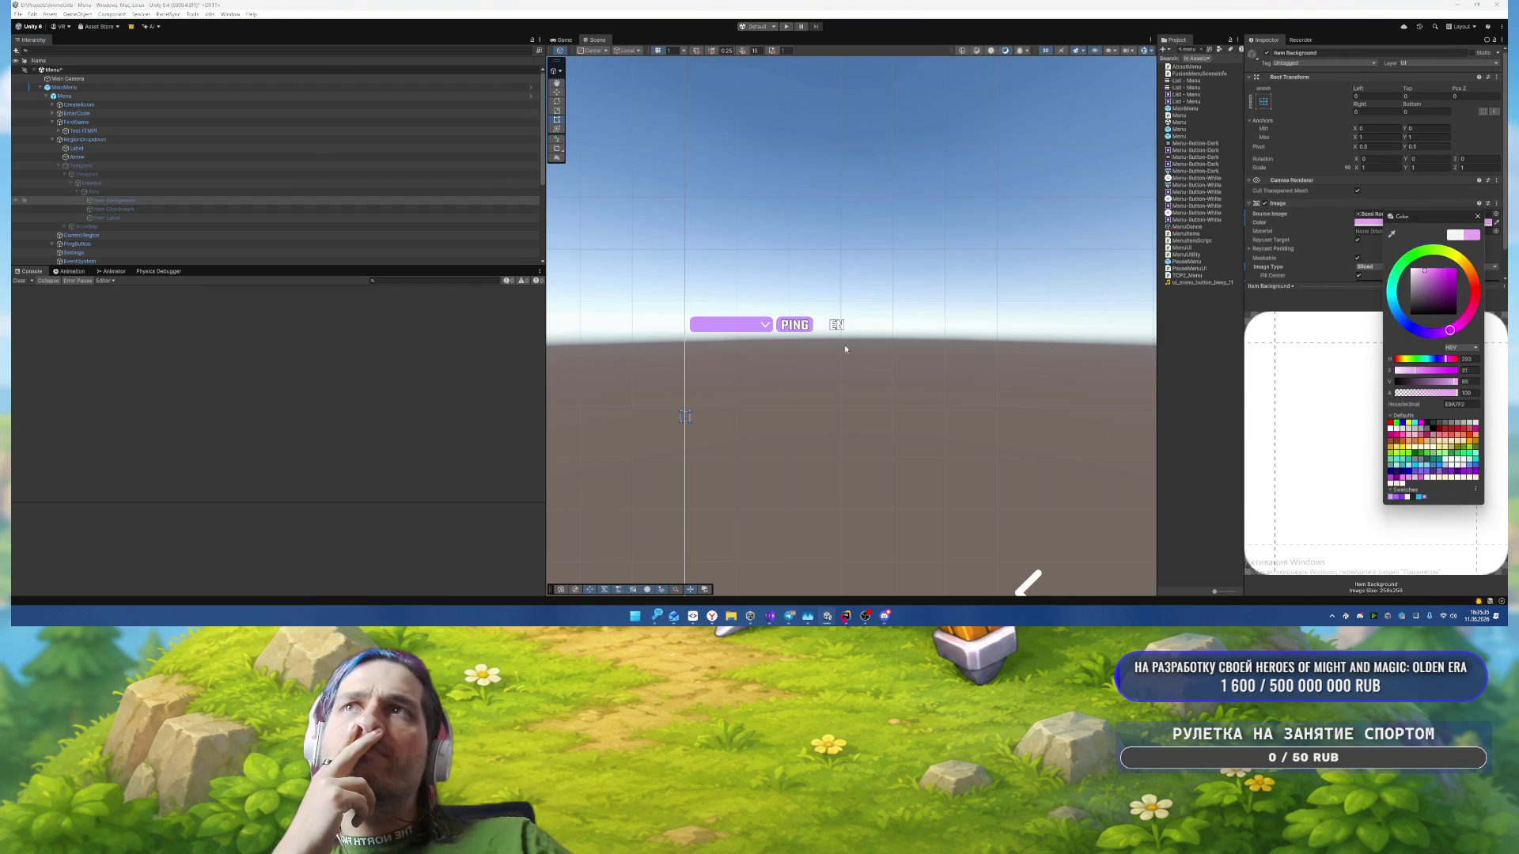
{"action": "left_click", "coordinate": [1377, 225]}
Step: Save the Menu scene and run the game to check the pink region list
{"action": "key", "text": "ctrl+s"}
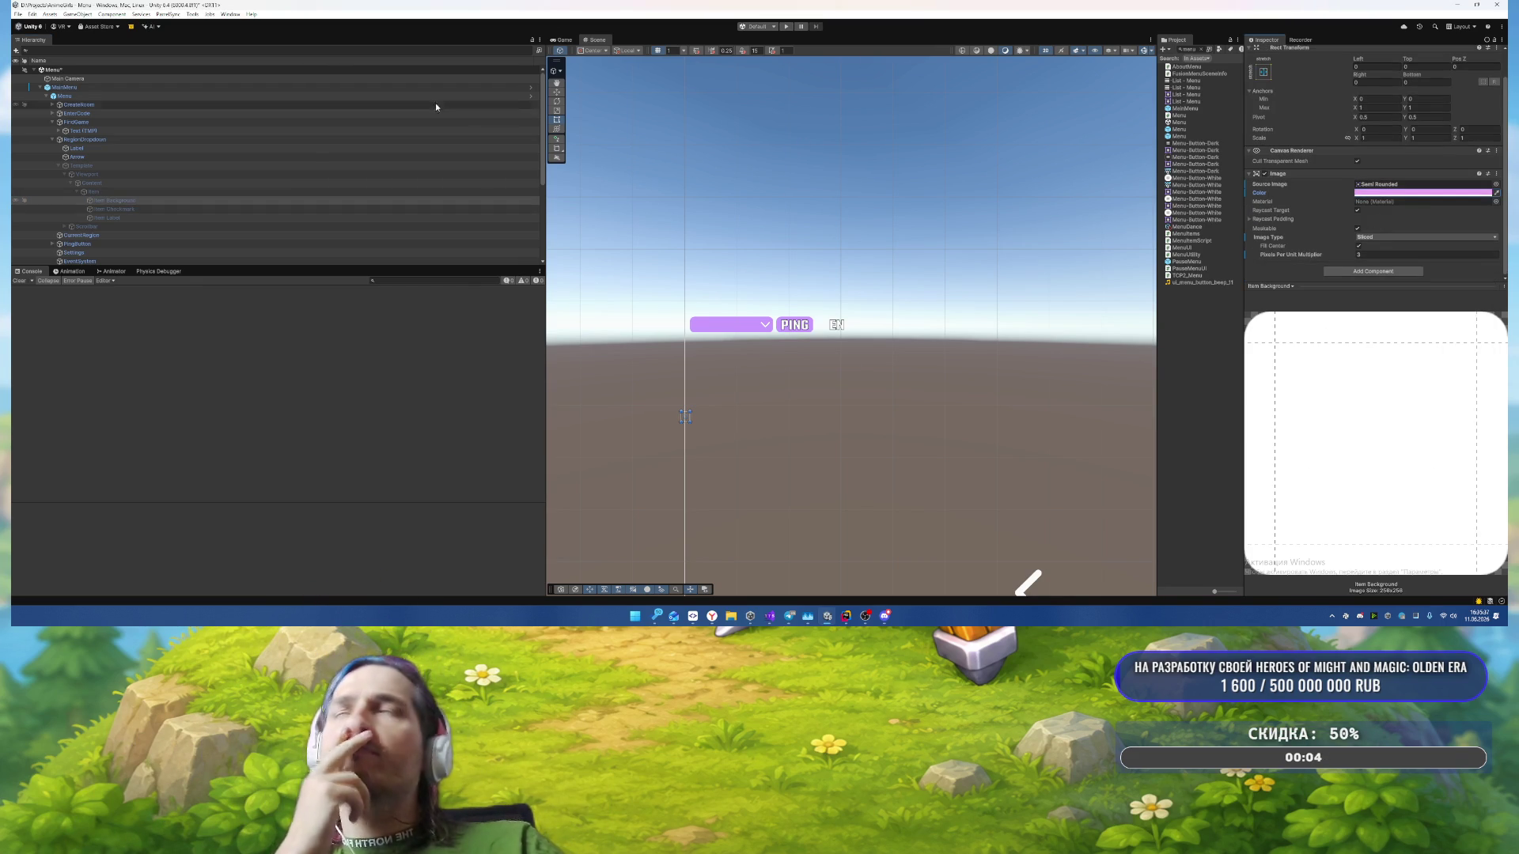
{"action": "left_click", "coordinate": [787, 27]}
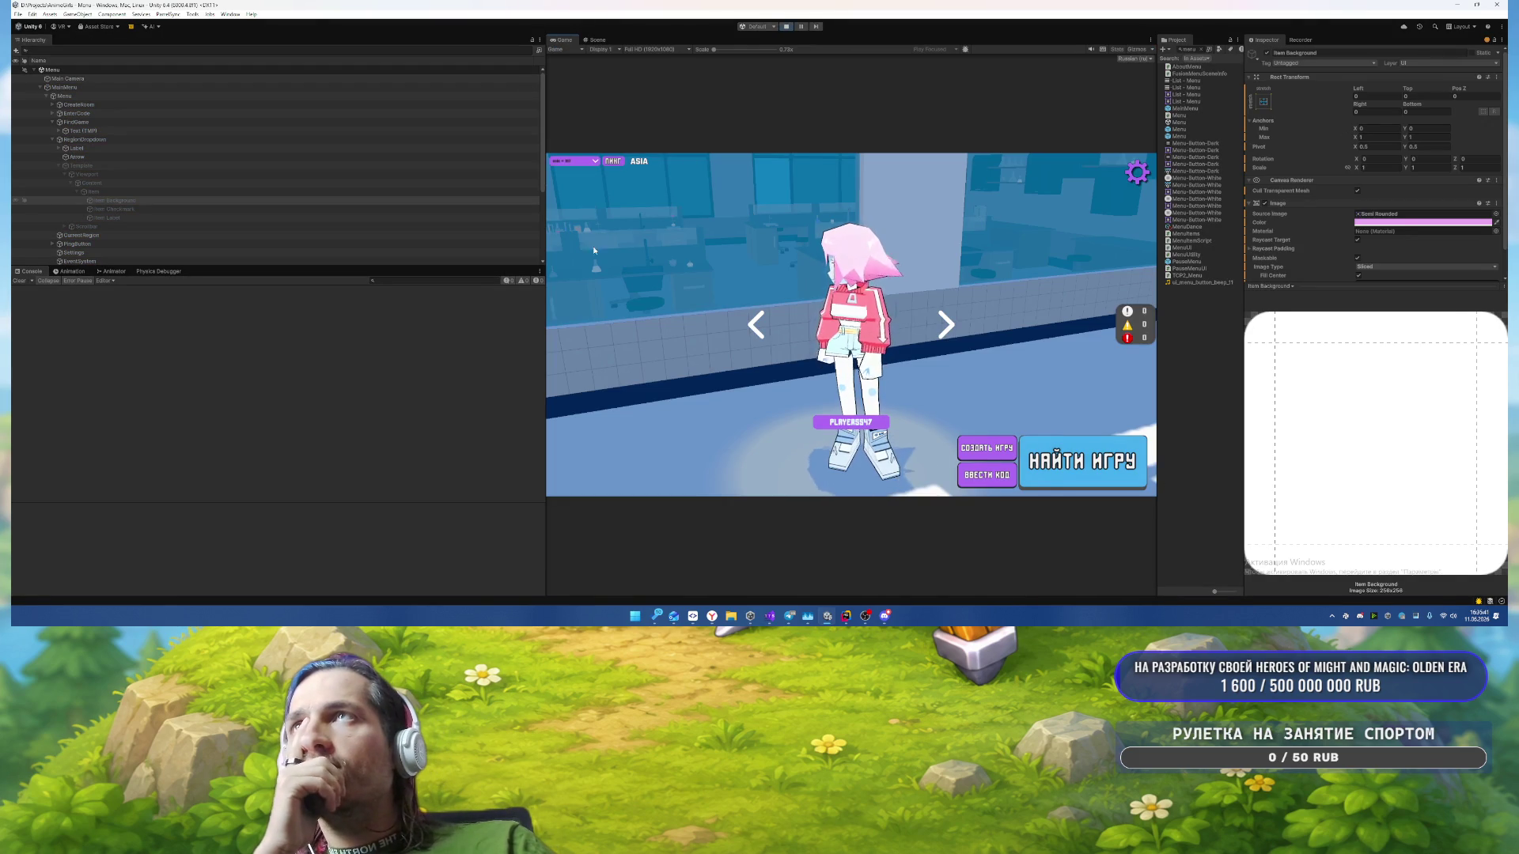
{"action": "left_click", "coordinate": [589, 162]}
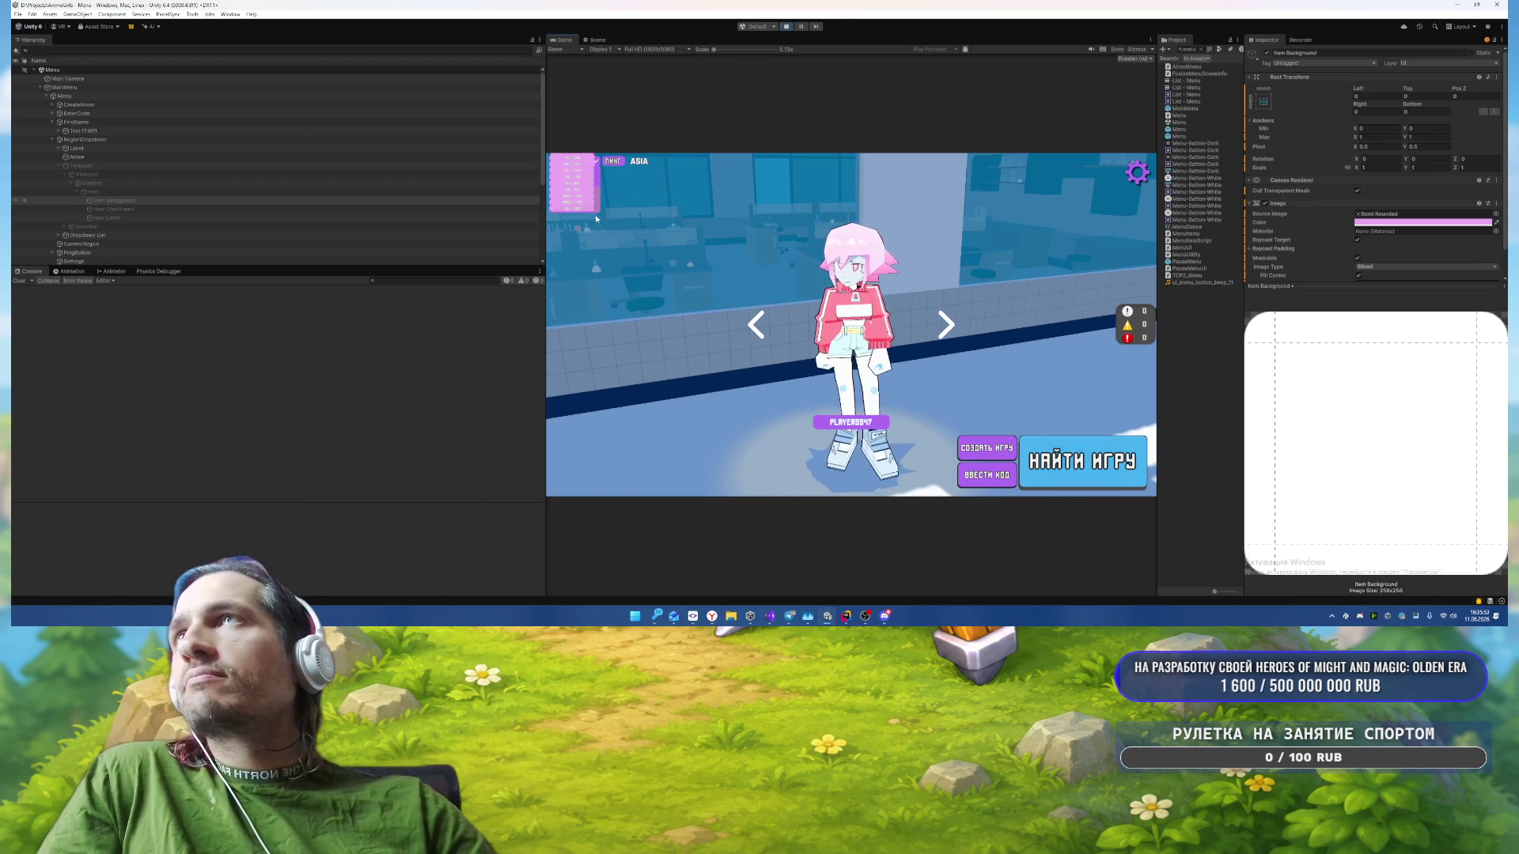
{"action": "left_click", "coordinate": [786, 28]}
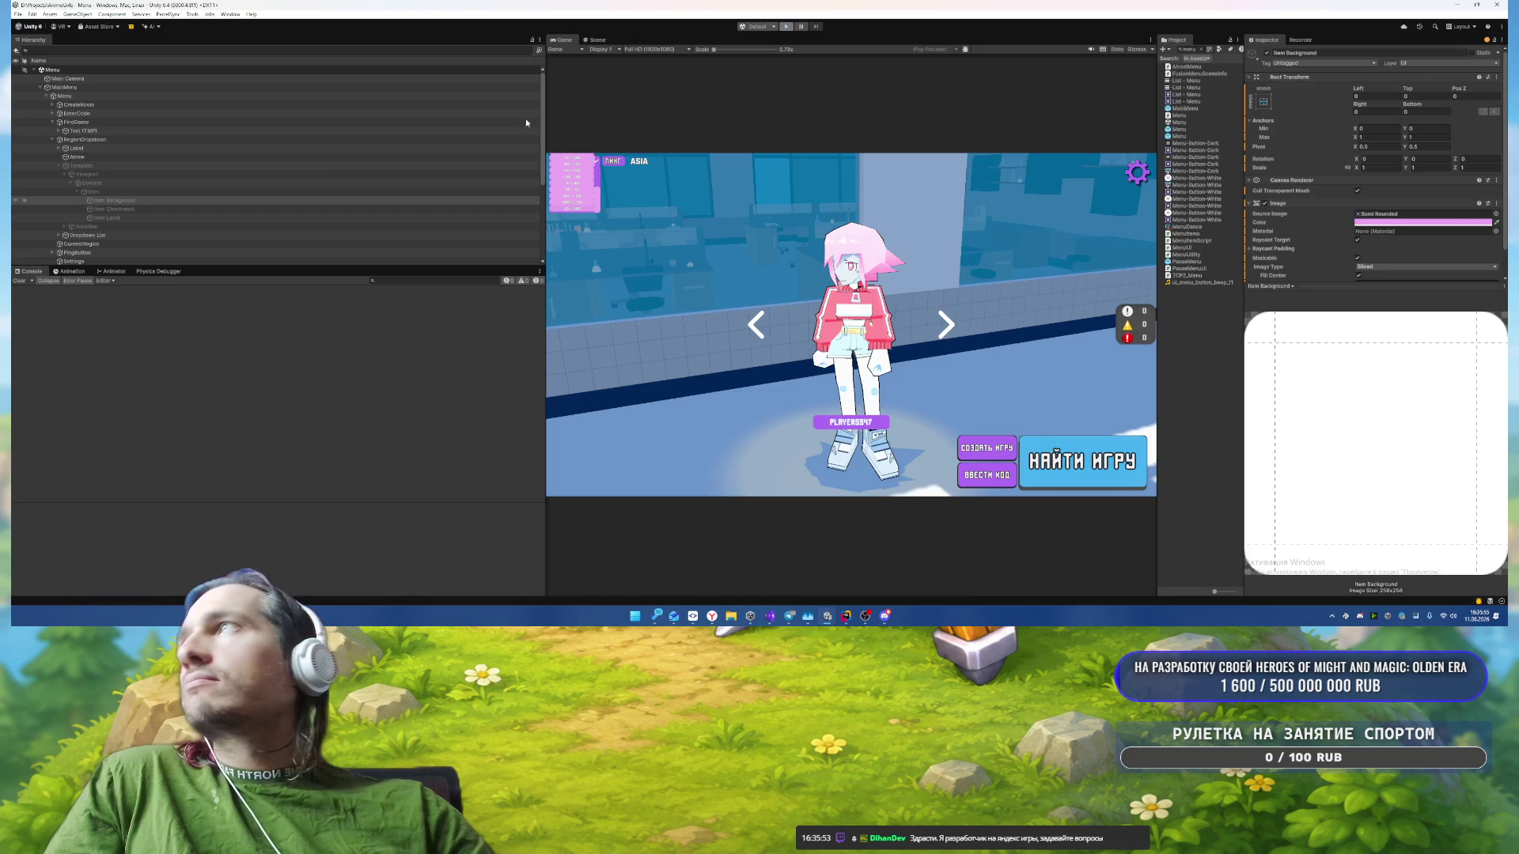
Step: Add a Rect Mask 2D component to the dropdown's Template
{"action": "left_click", "coordinate": [112, 165]}
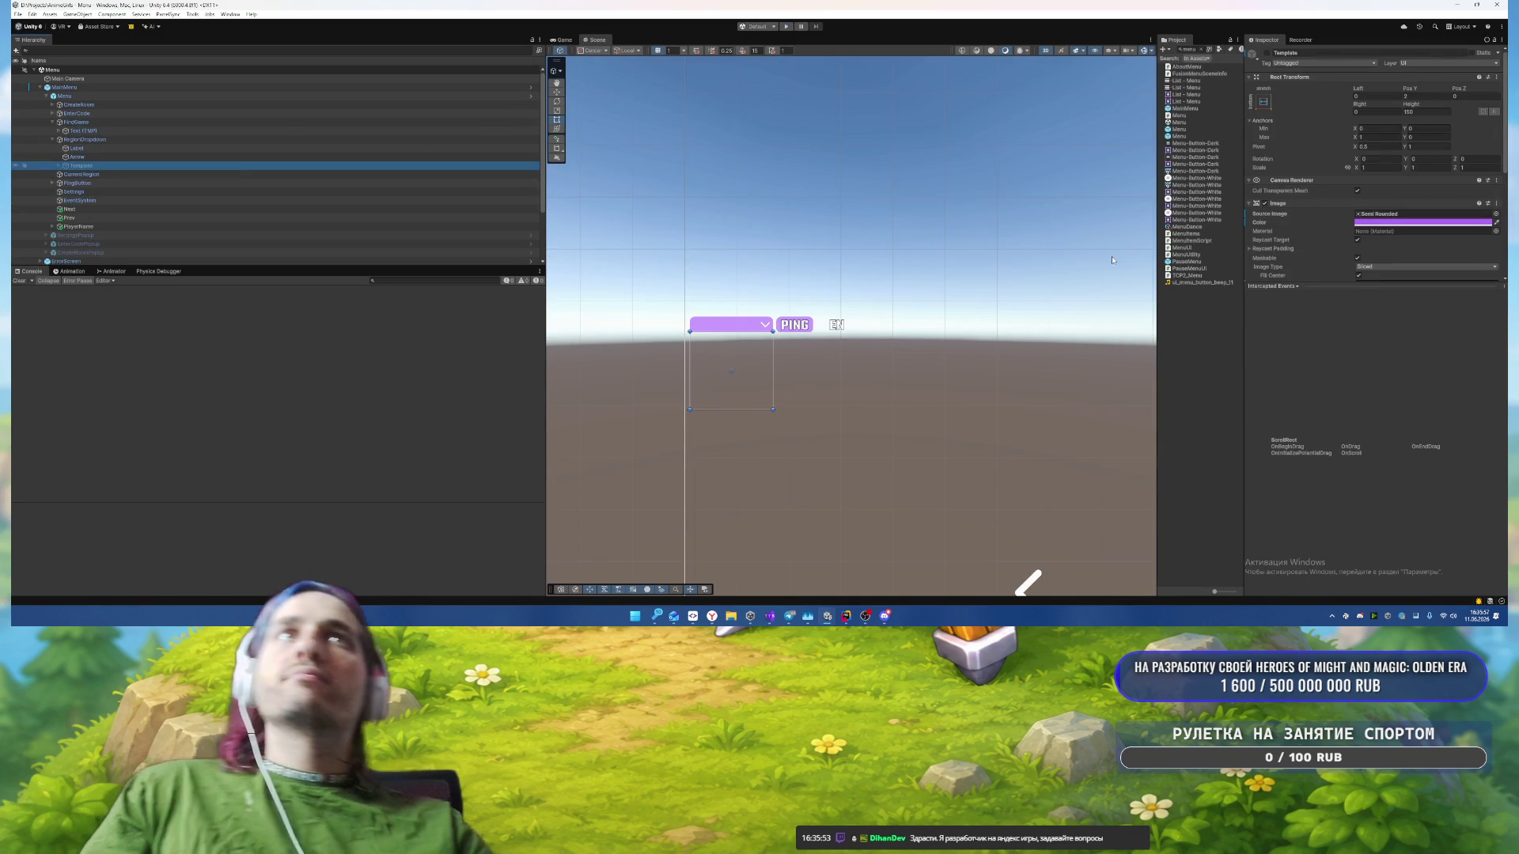
{"action": "scroll", "coordinate": [1283, 239], "scroll_direction": "down", "scroll_amount": 5}
{"action": "left_click", "coordinate": [1354, 271]}
{"action": "type", "text": "Rec"}
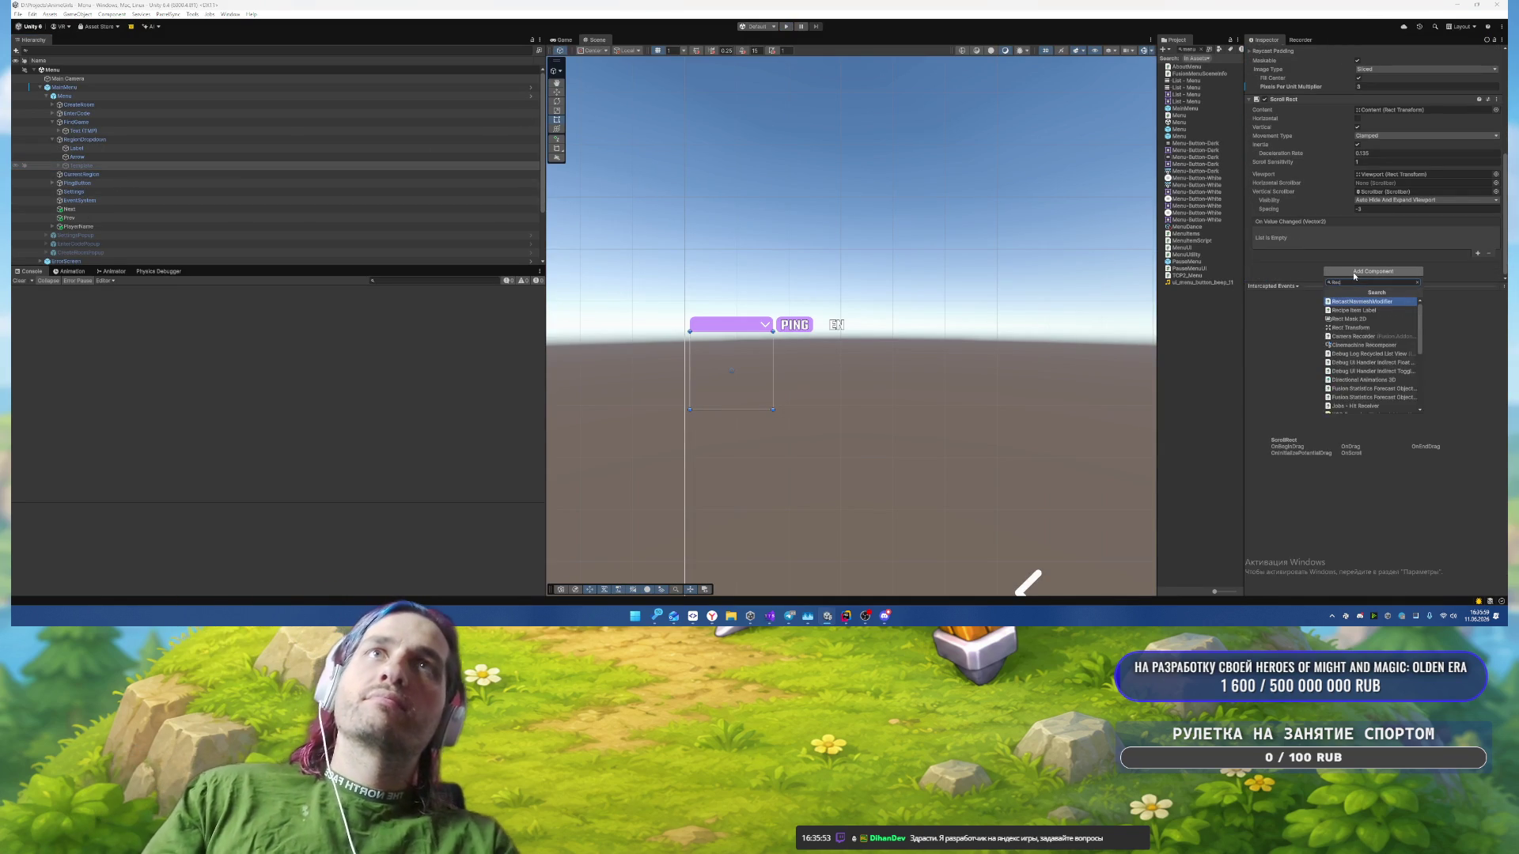
{"action": "type", "text": "t m"}
{"action": "key", "text": "Return"}
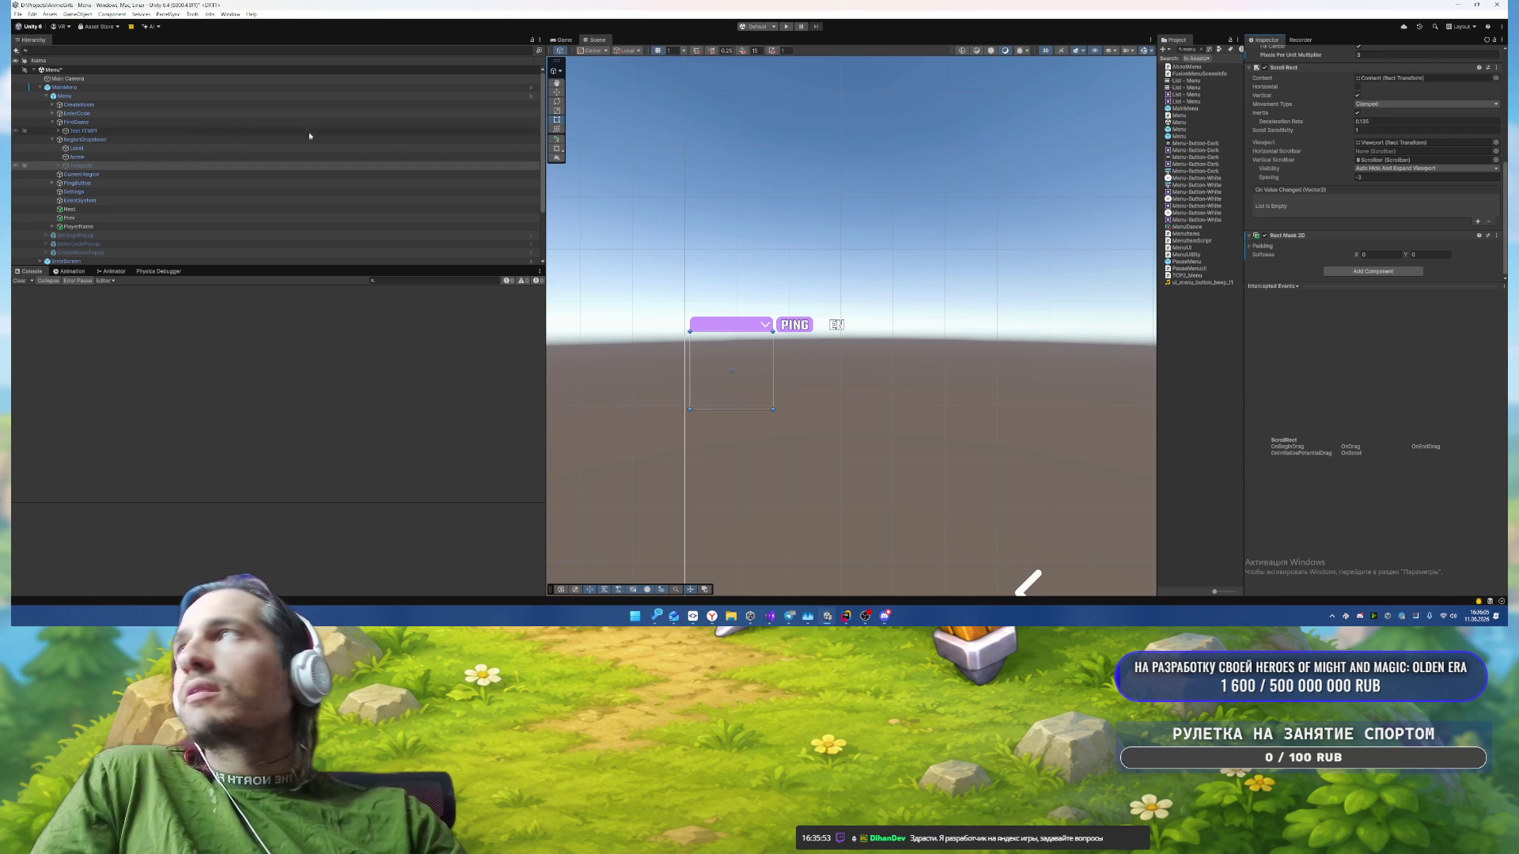
Step: Open and close the Label's colour picker, then save the Menu scene
{"action": "left_click", "coordinate": [99, 151]}
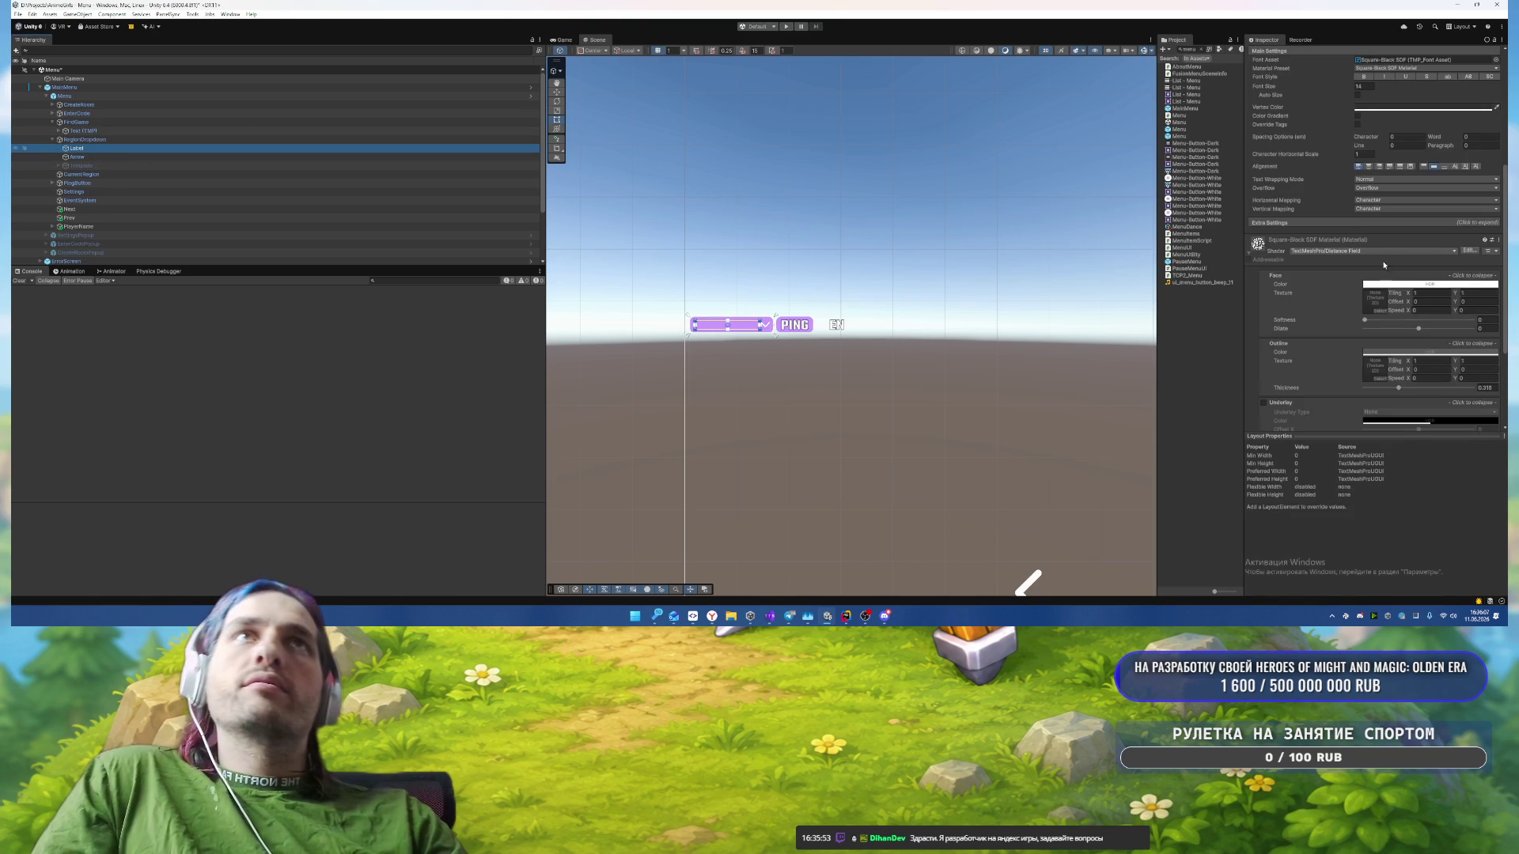
{"action": "left_click", "coordinate": [1447, 108]}
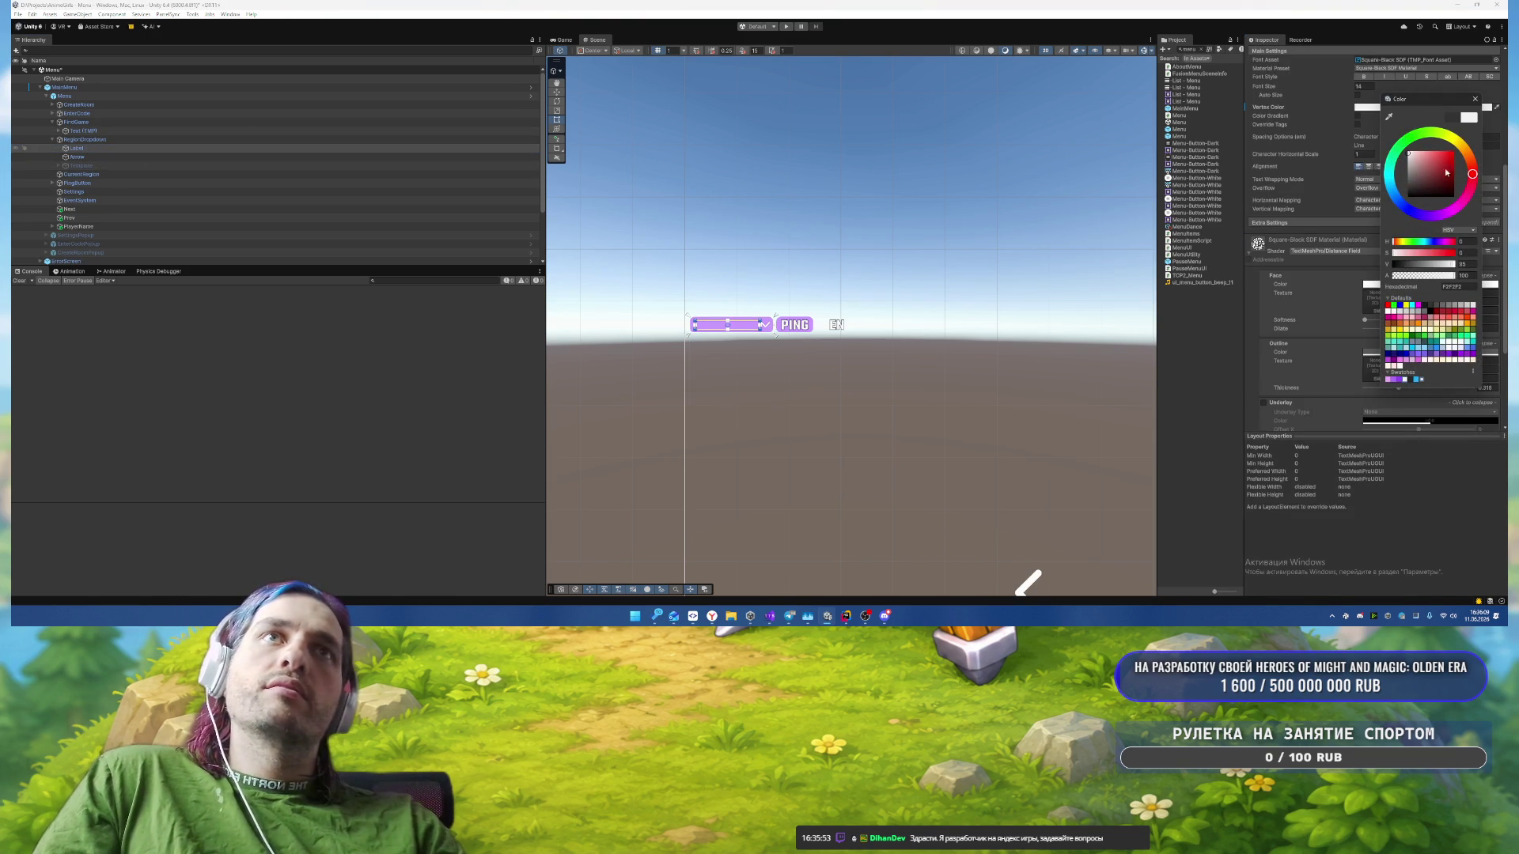
{"action": "left_click", "coordinate": [784, 177]}
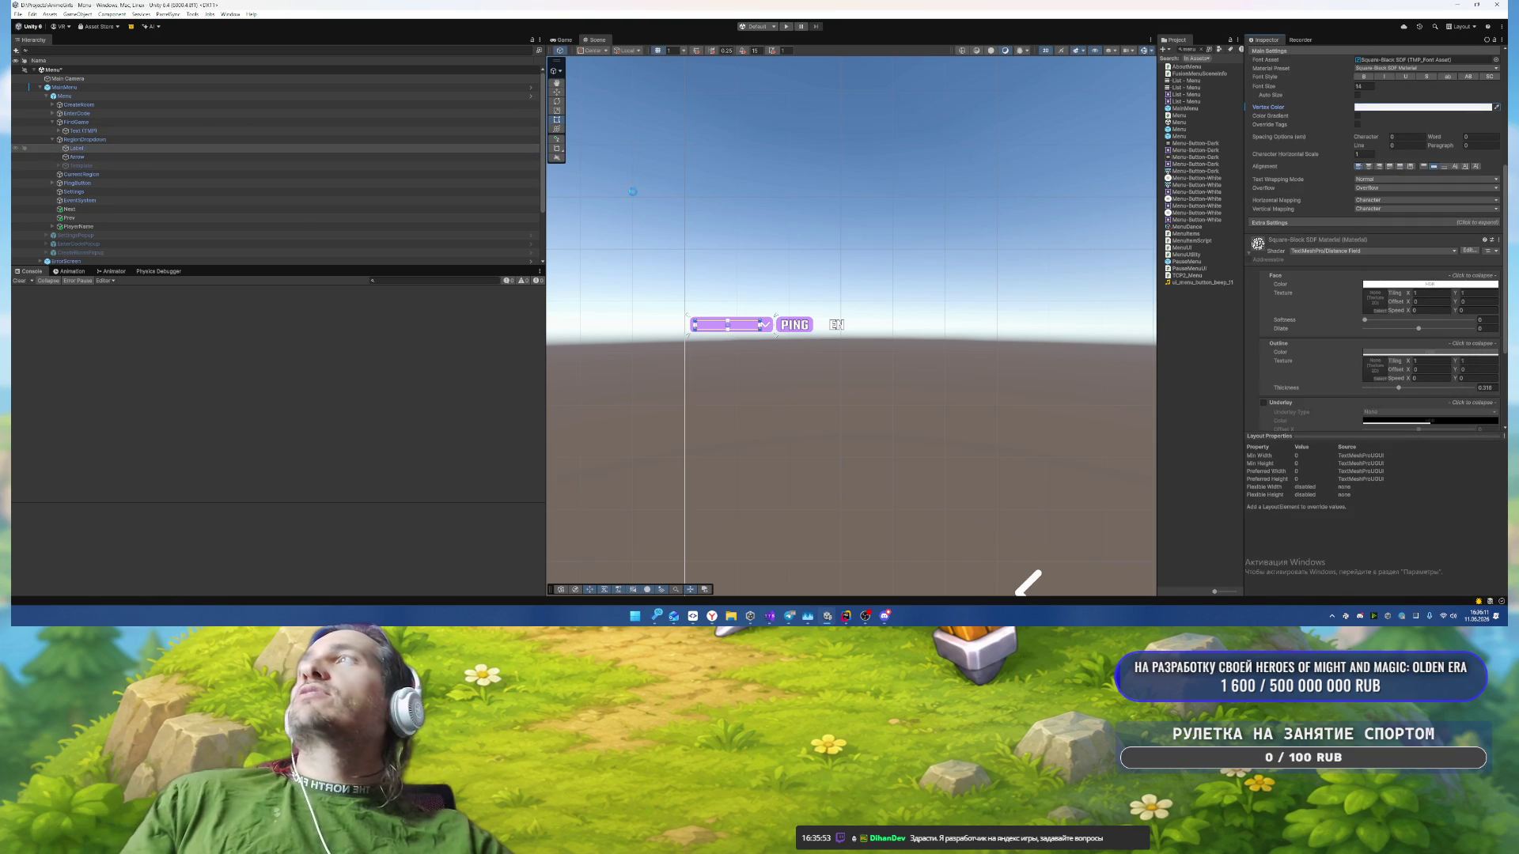
{"action": "key", "text": "ctrl+s"}
Step: Run the game and switch the region to EU
{"action": "key", "text": "ctrl+p"}
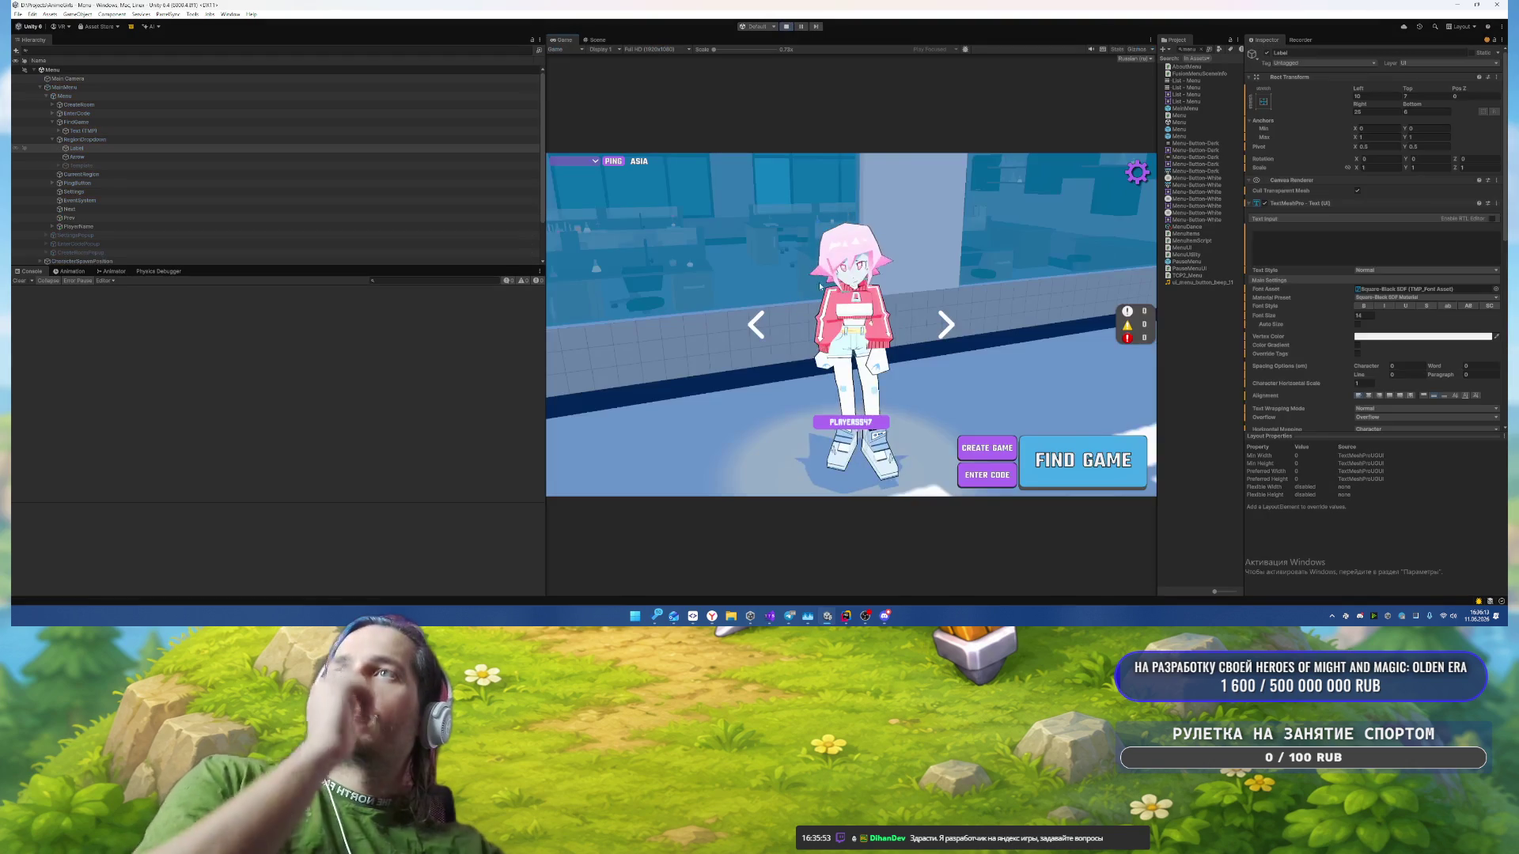
{"action": "left_click", "coordinate": [571, 162]}
{"action": "left_click", "coordinate": [567, 171]}
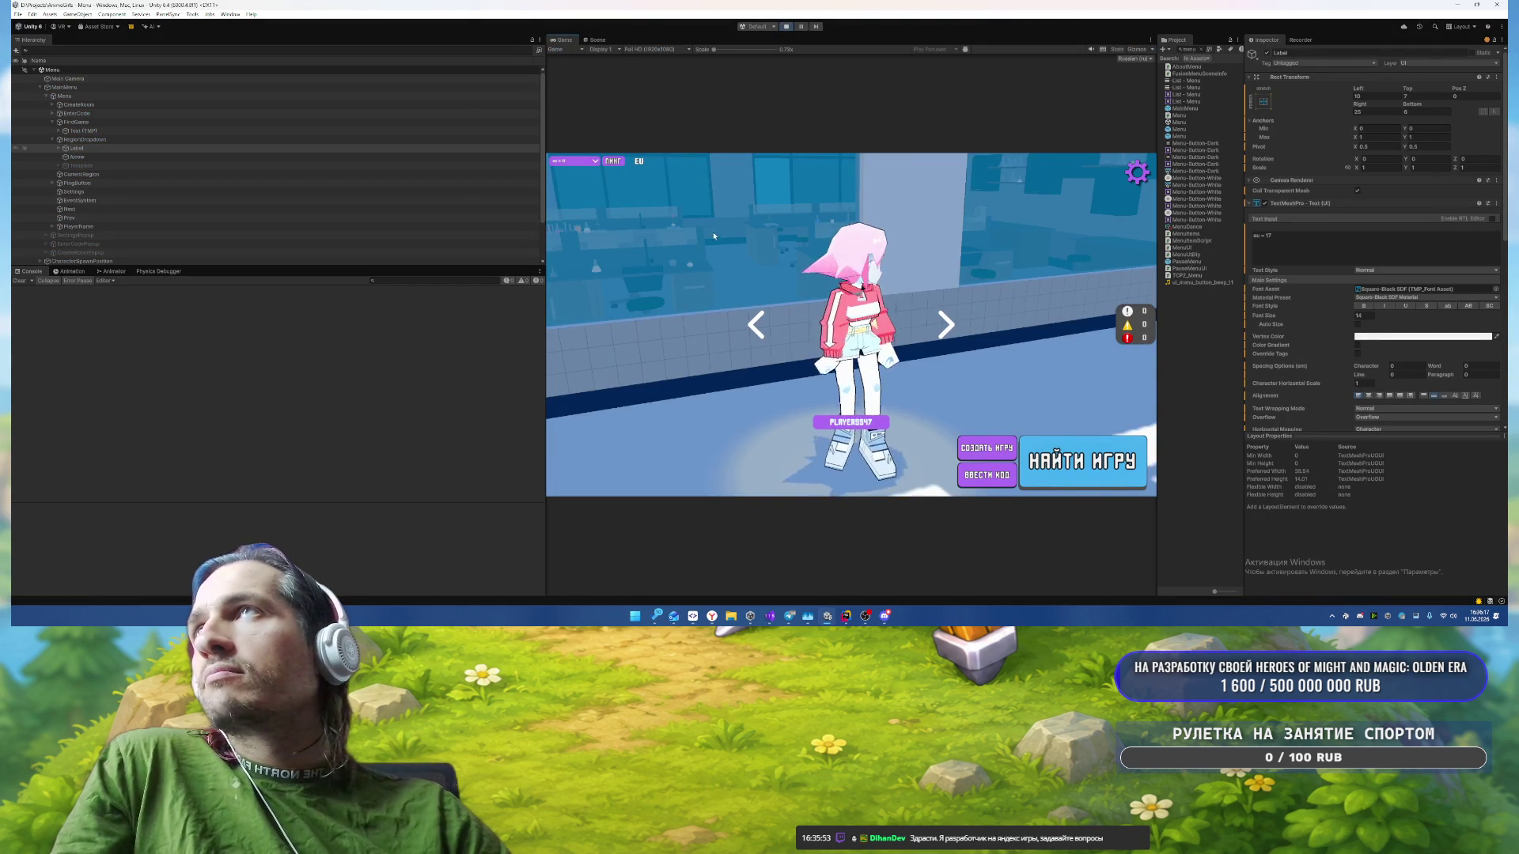
{"action": "left_click", "coordinate": [590, 163]}
Step: Open and close the Settings popup several times to check its look
{"action": "left_click", "coordinate": [1137, 172]}
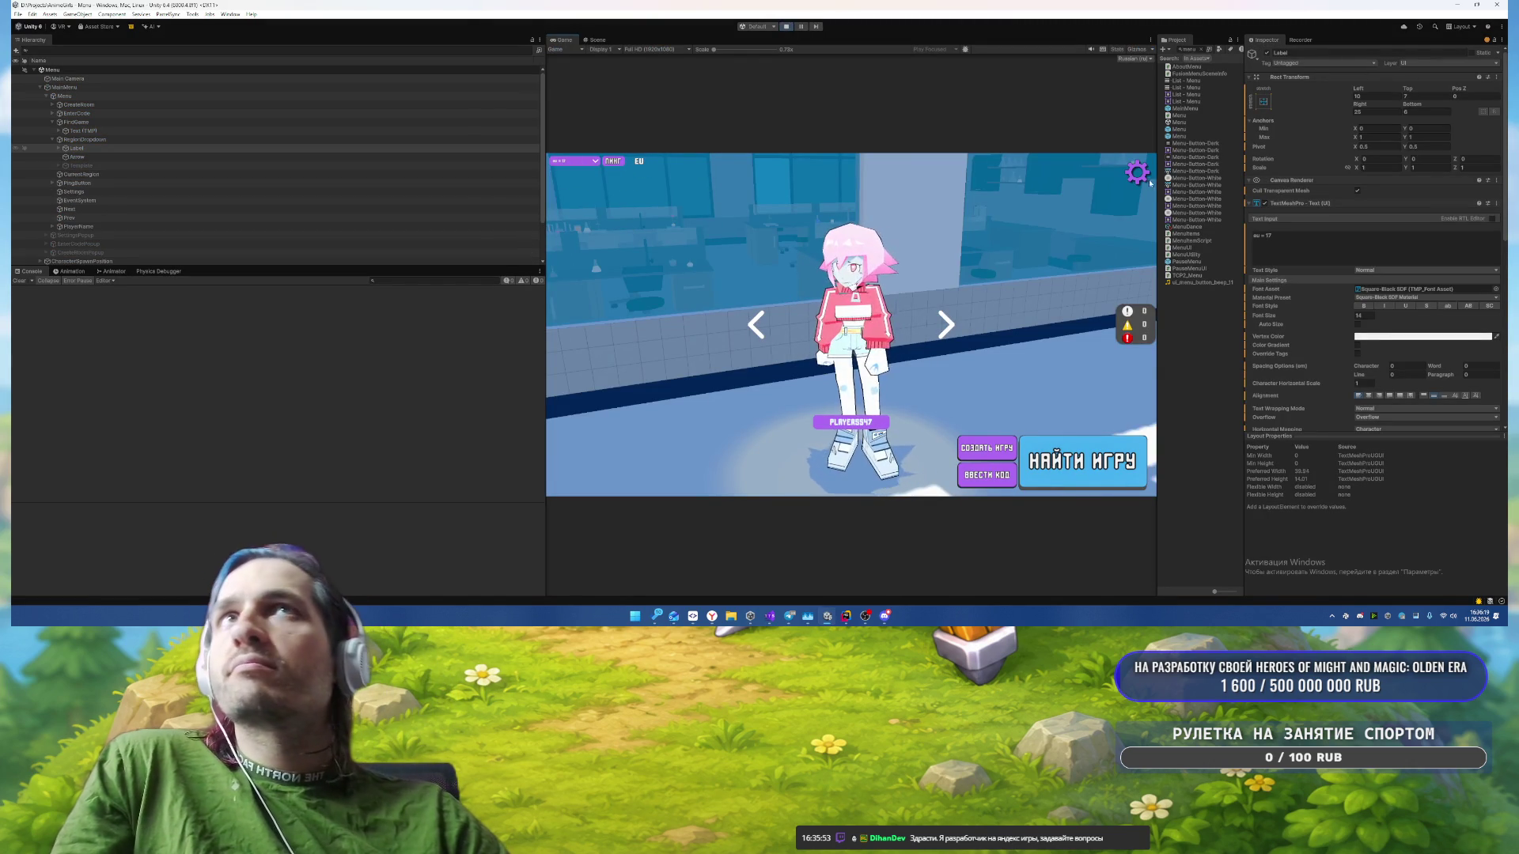
{"action": "left_click", "coordinate": [1137, 172]}
{"action": "left_click", "coordinate": [1136, 168]}
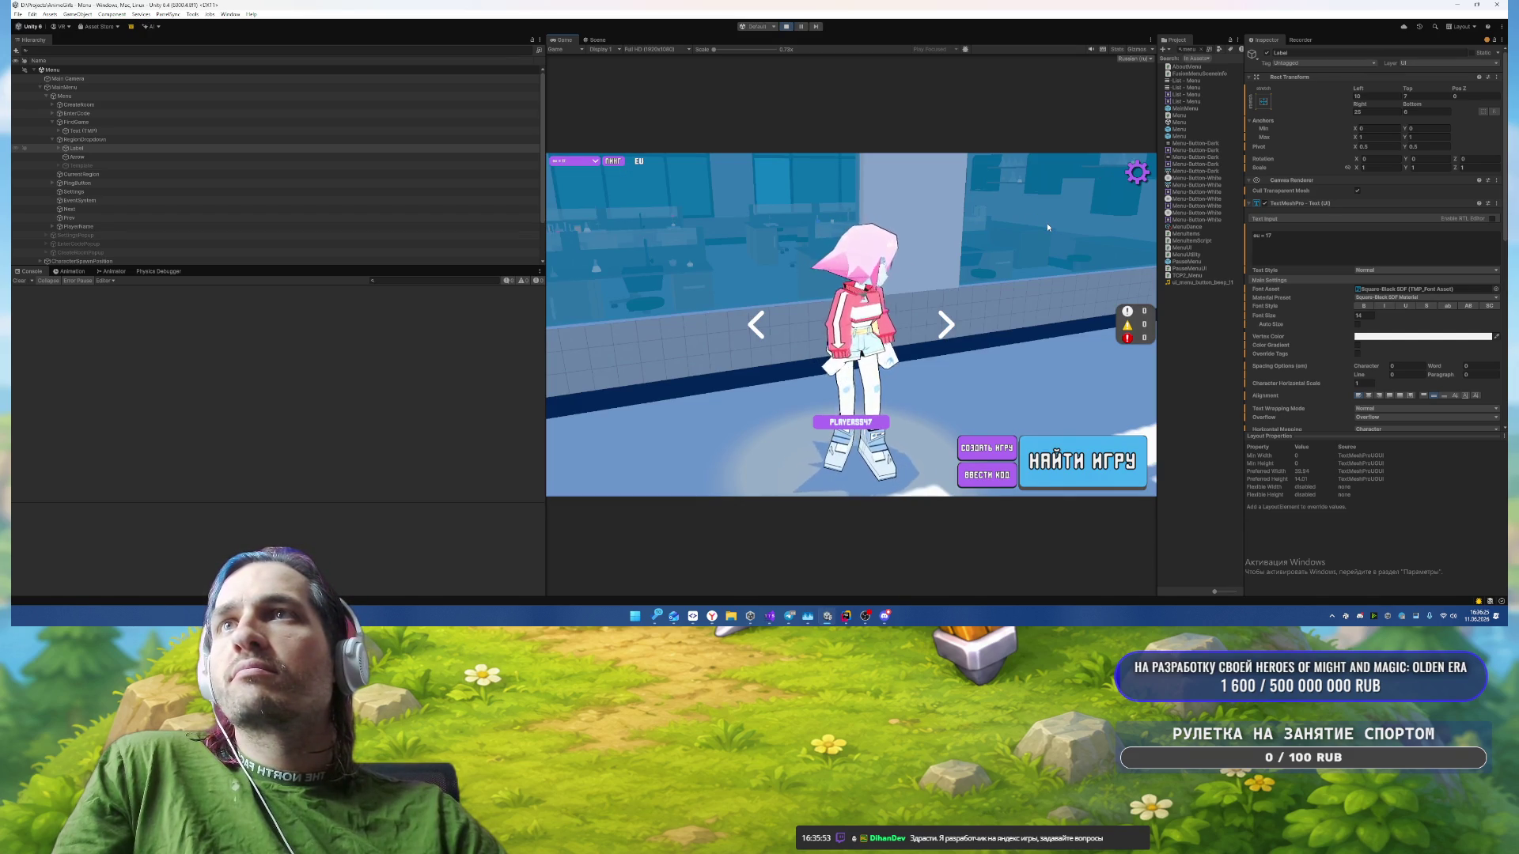
{"action": "left_click", "coordinate": [1137, 173]}
{"action": "left_click", "coordinate": [1137, 168]}
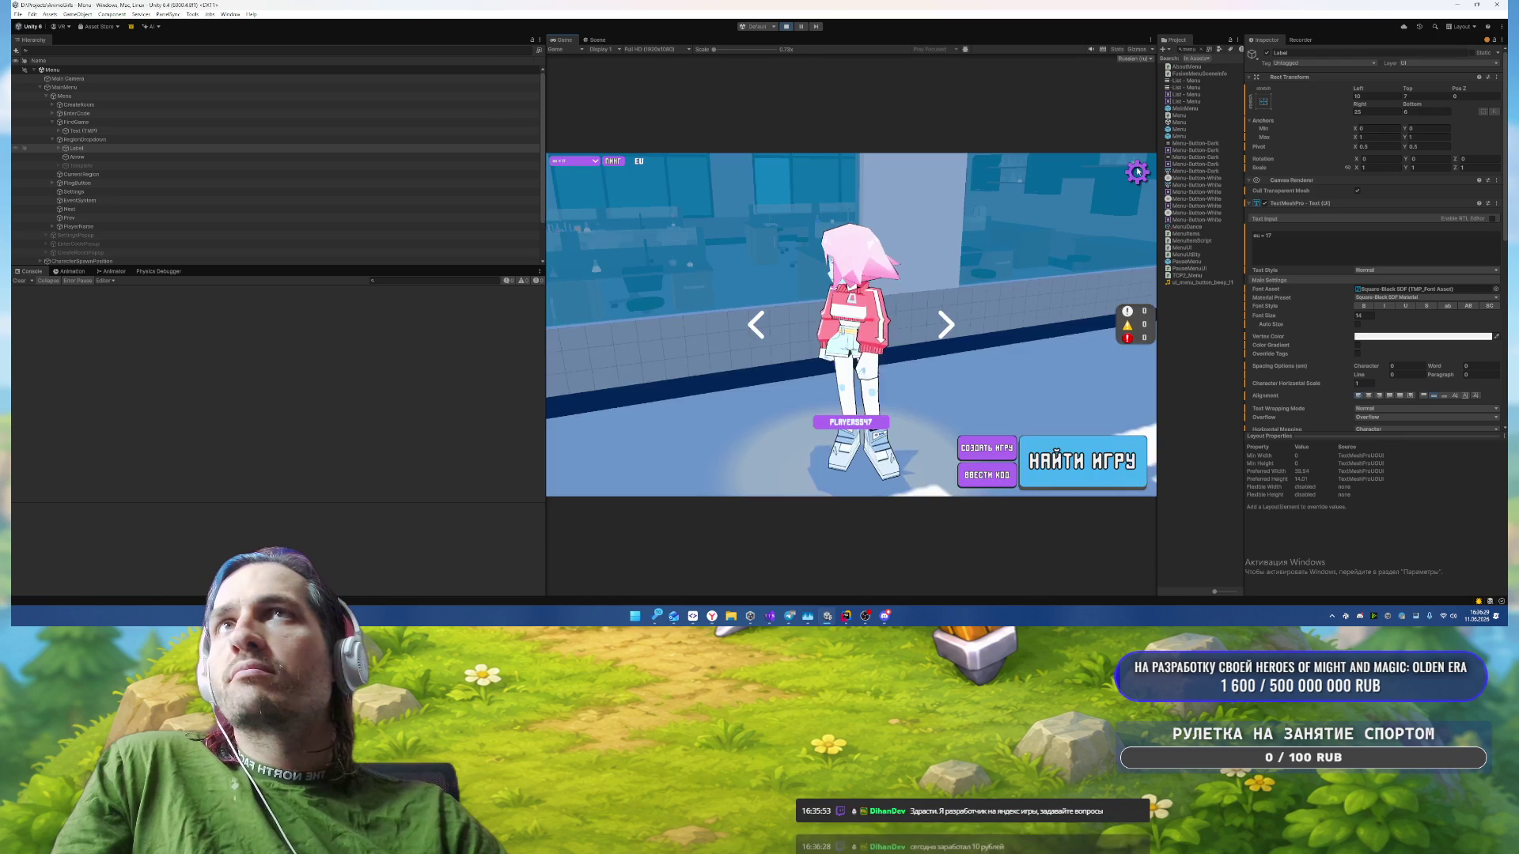
{"action": "left_click", "coordinate": [1136, 172]}
{"action": "left_click", "coordinate": [1137, 168]}
{"action": "left_click", "coordinate": [1137, 172]}
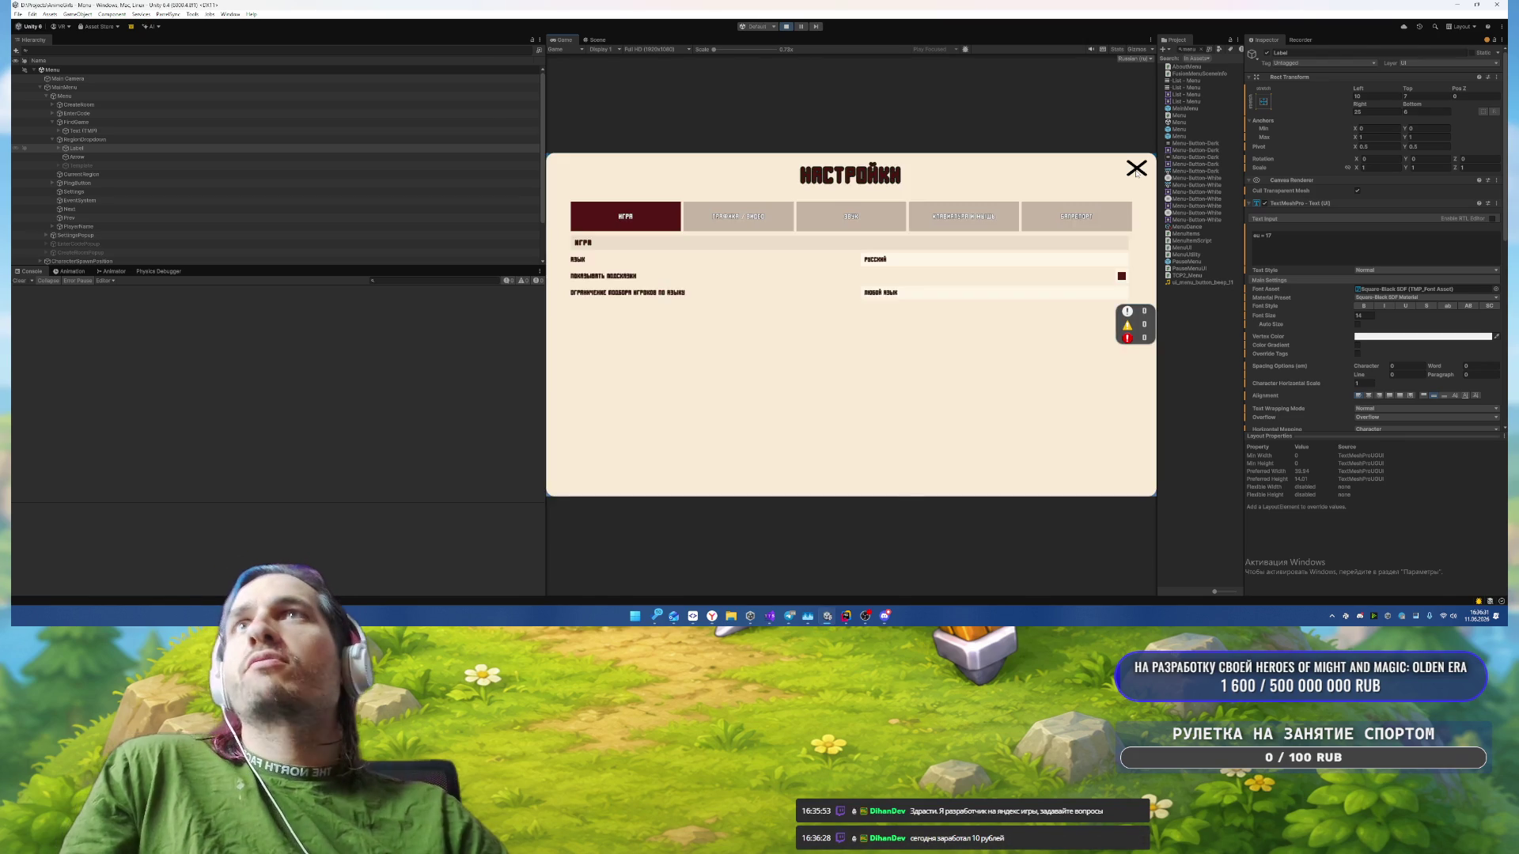
{"action": "left_click", "coordinate": [1137, 168]}
Step: Open the Yandex Games console and the Поцелуй или вертушка? game dashboard
{"action": "left_click", "coordinate": [716, 597]}
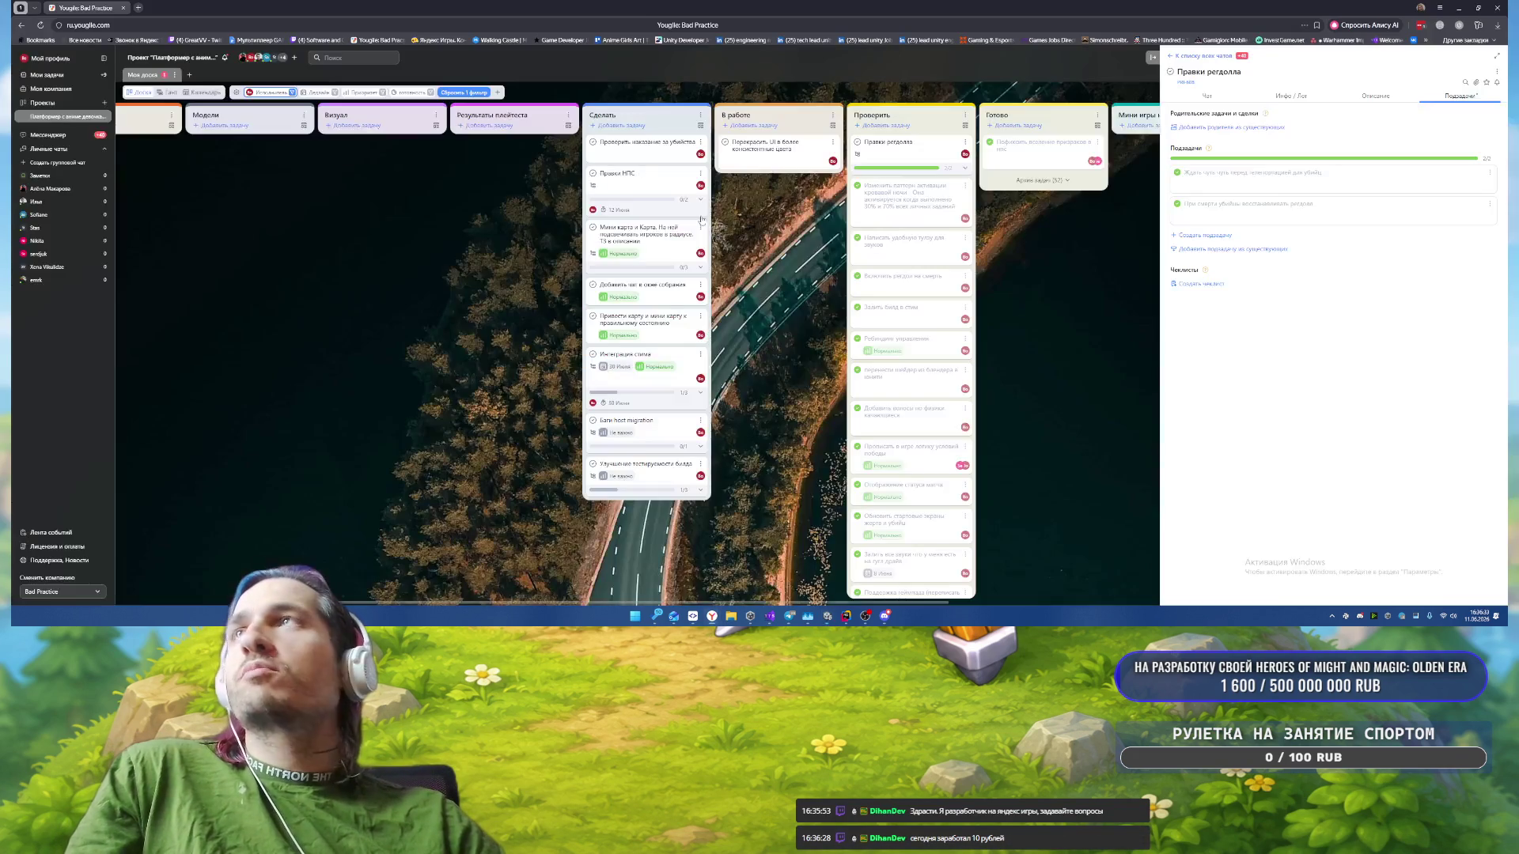
{"action": "left_click", "coordinate": [438, 40]}
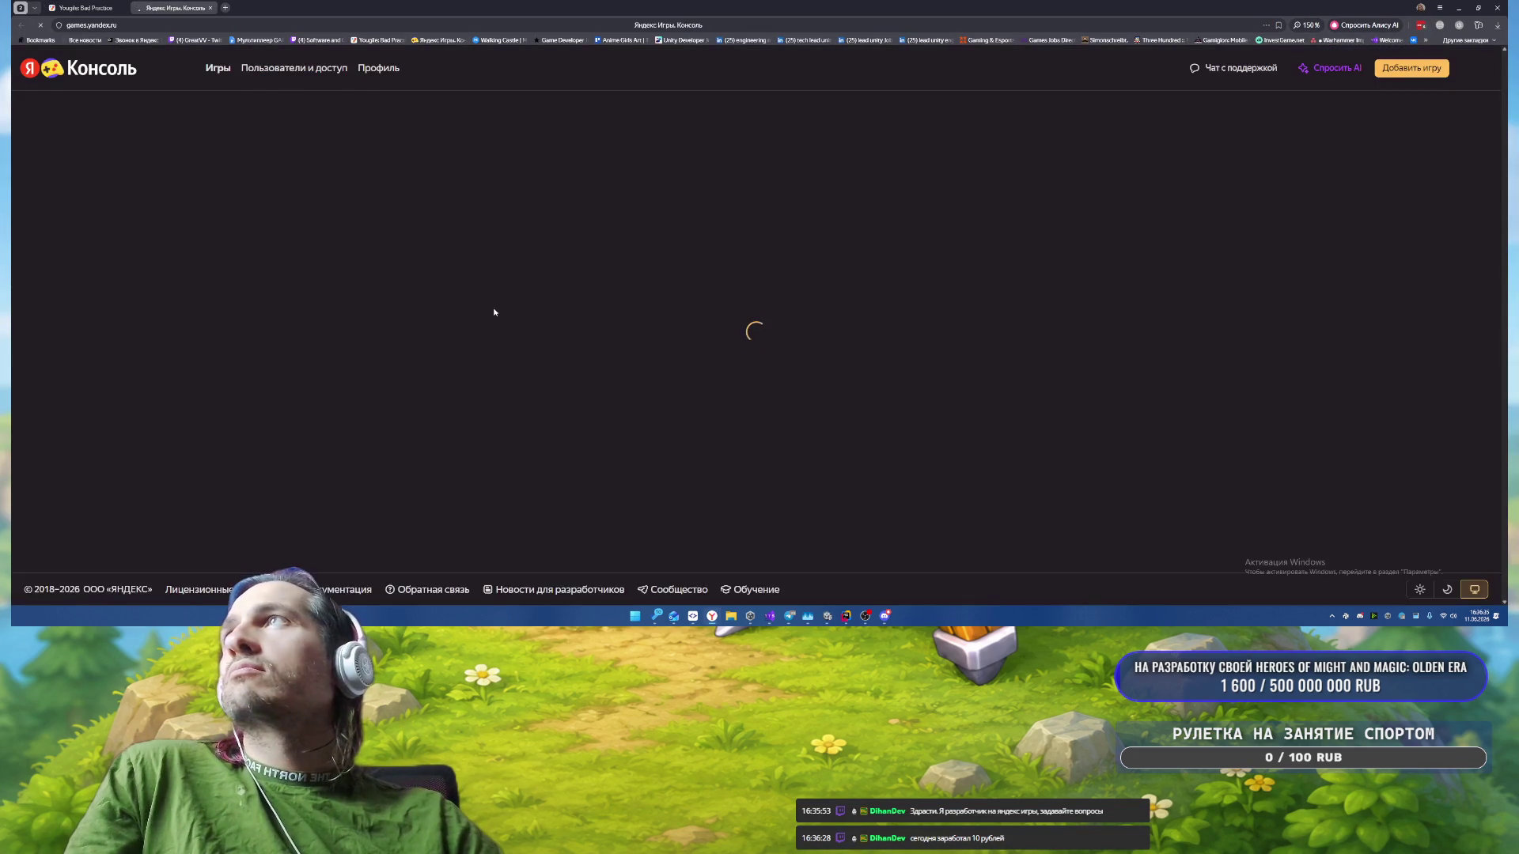
{"action": "scroll", "coordinate": [1289, 461], "scroll_direction": "down", "scroll_amount": 2}
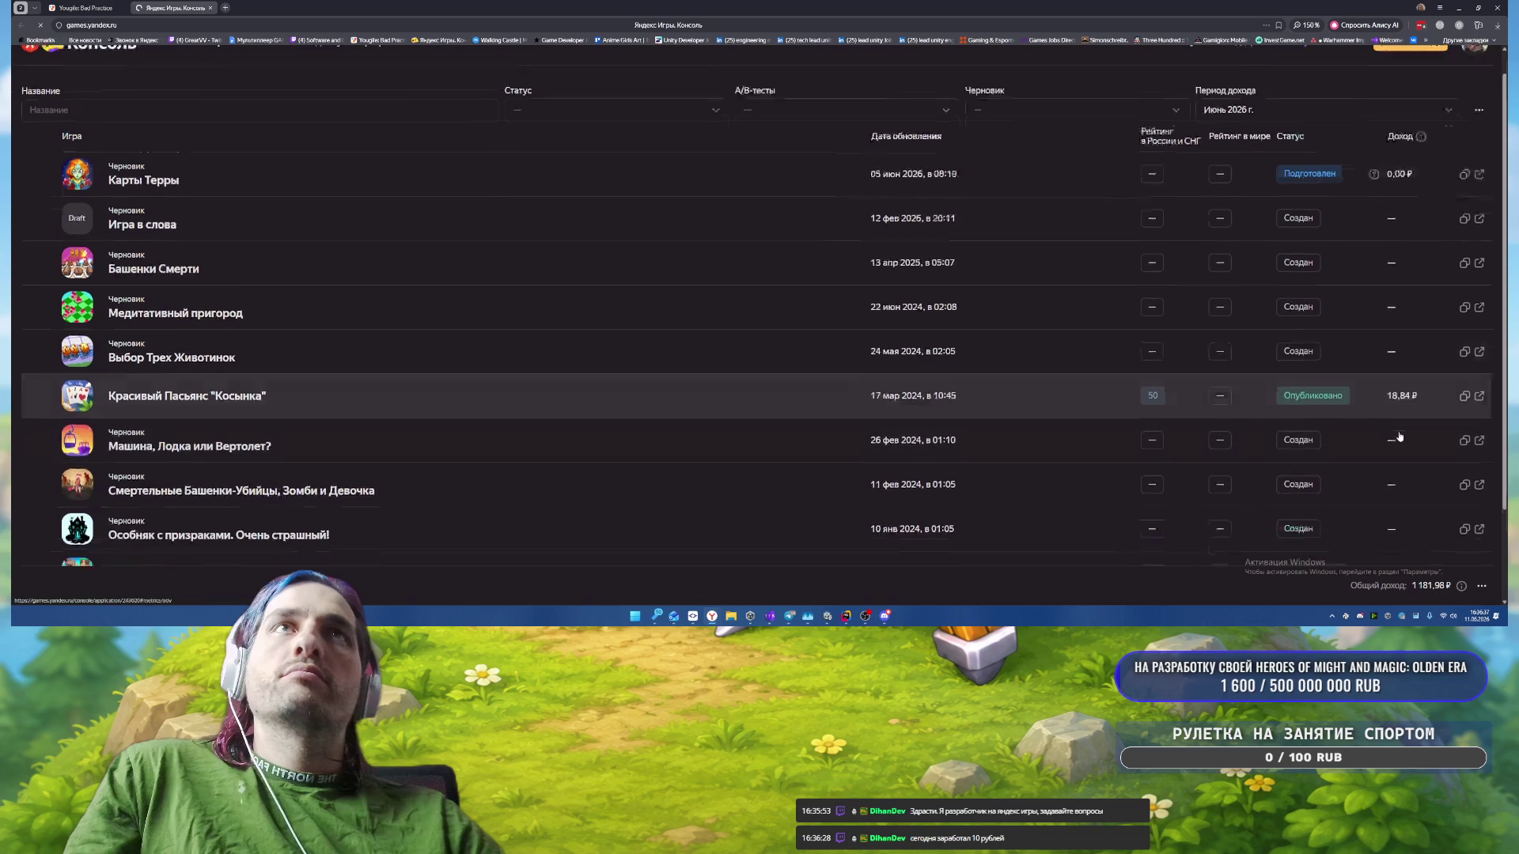
{"action": "scroll", "coordinate": [690, 385], "scroll_direction": "up", "scroll_amount": 2}
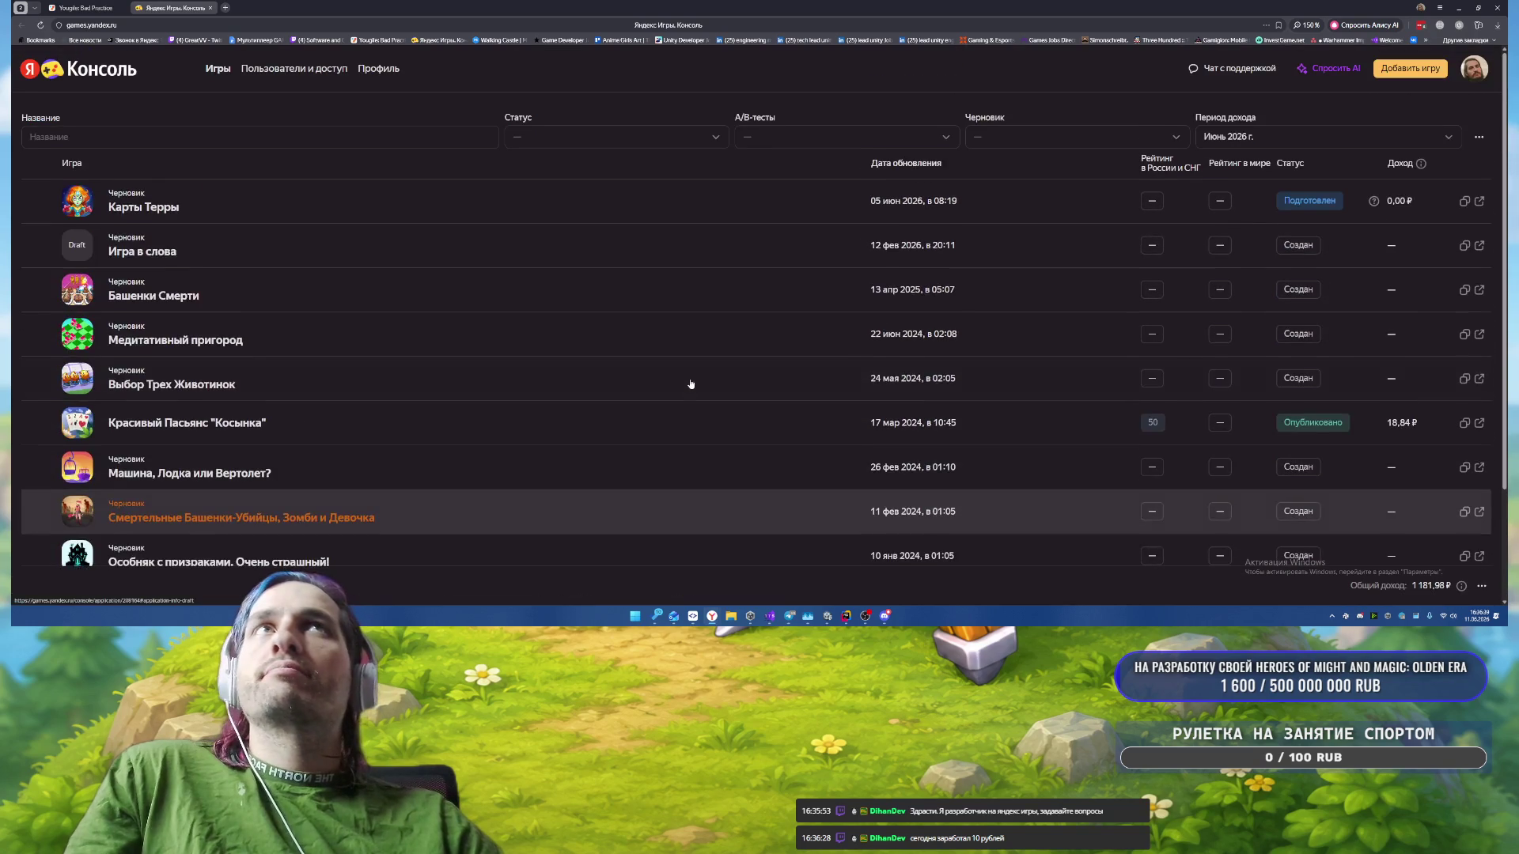
{"action": "scroll", "coordinate": [644, 298], "scroll_direction": "down", "scroll_amount": 2}
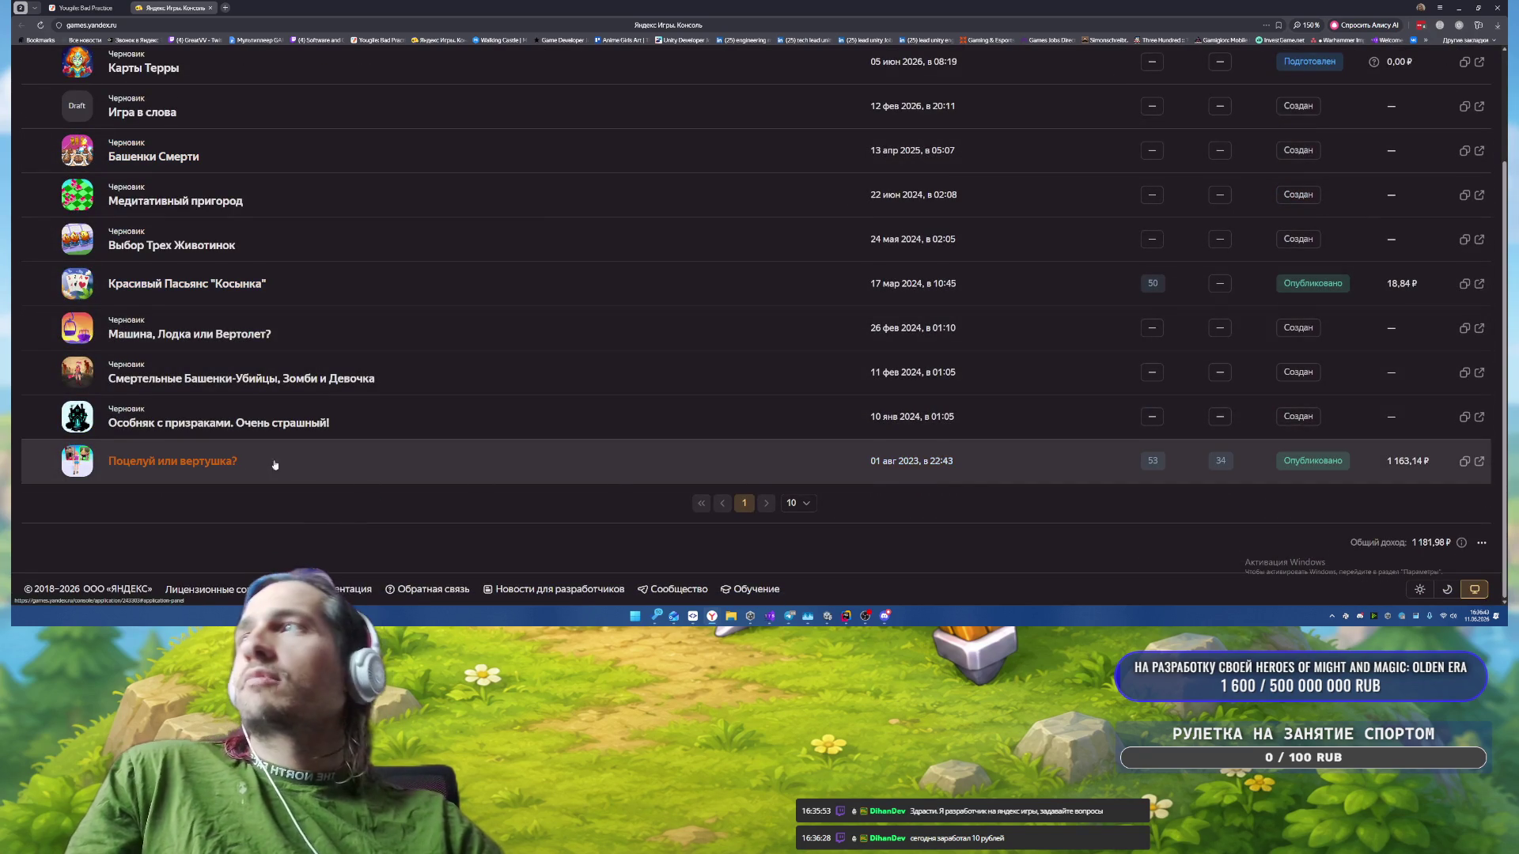
{"action": "left_click", "coordinate": [271, 463]}
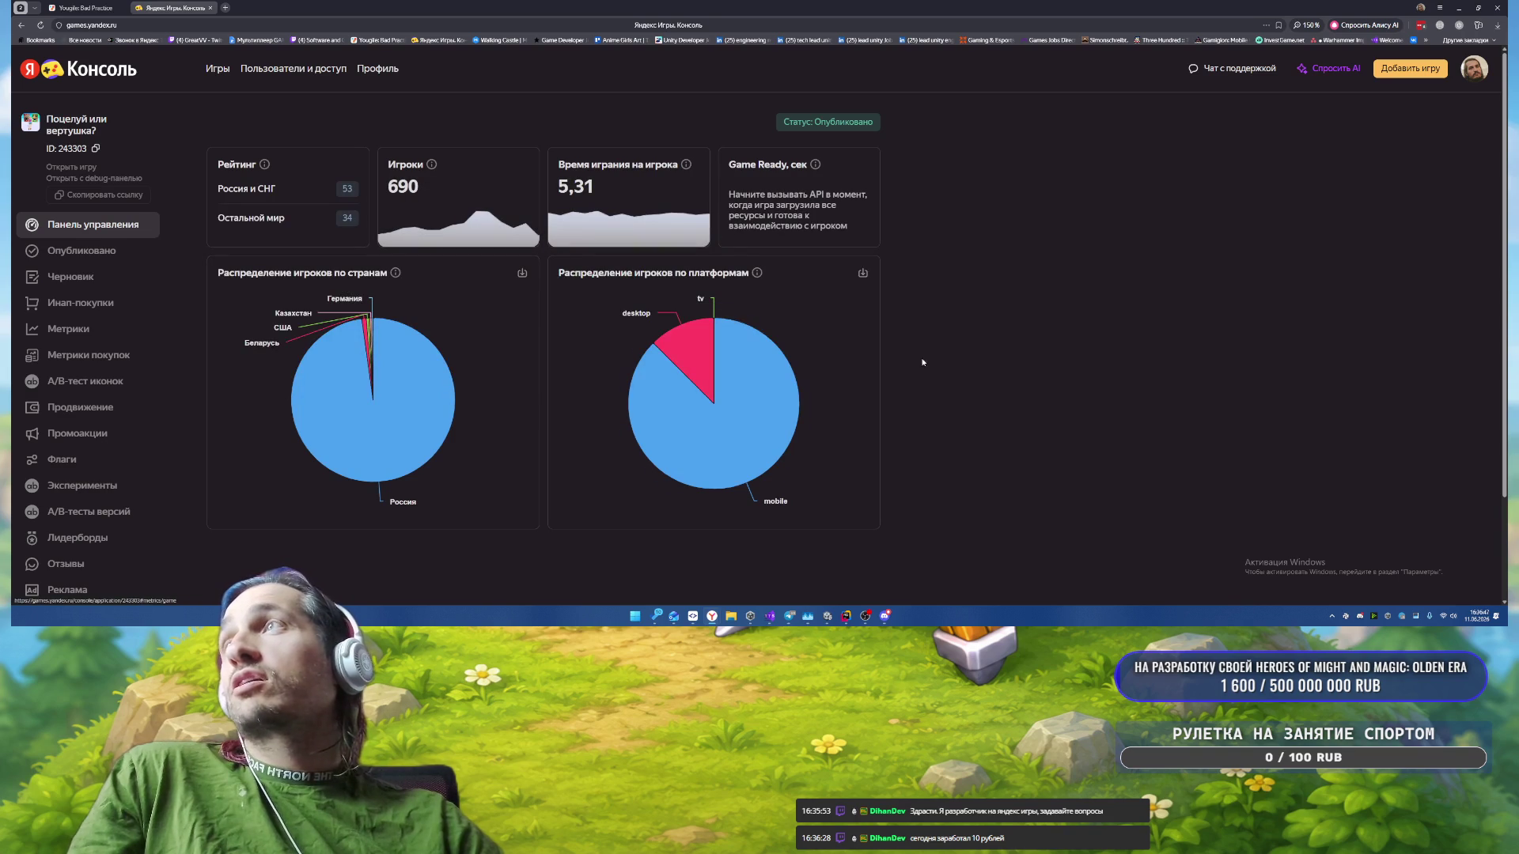
Step: Review the dashboard's pie charts, then switch back to the YouGile tab
{"action": "mouse_move", "coordinate": [362, 473]}
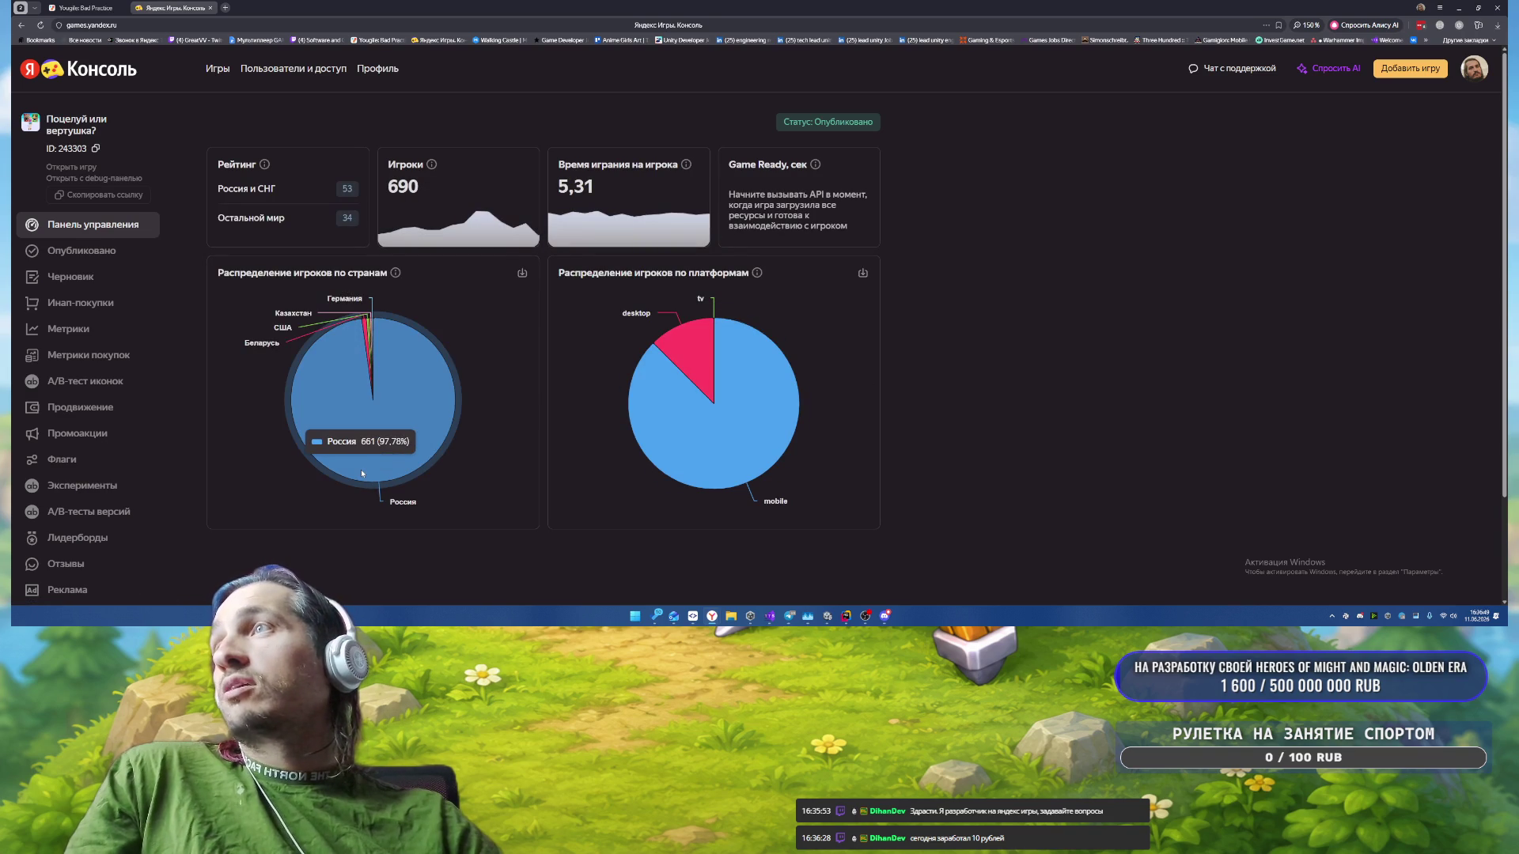
{"action": "mouse_move", "coordinate": [733, 402]}
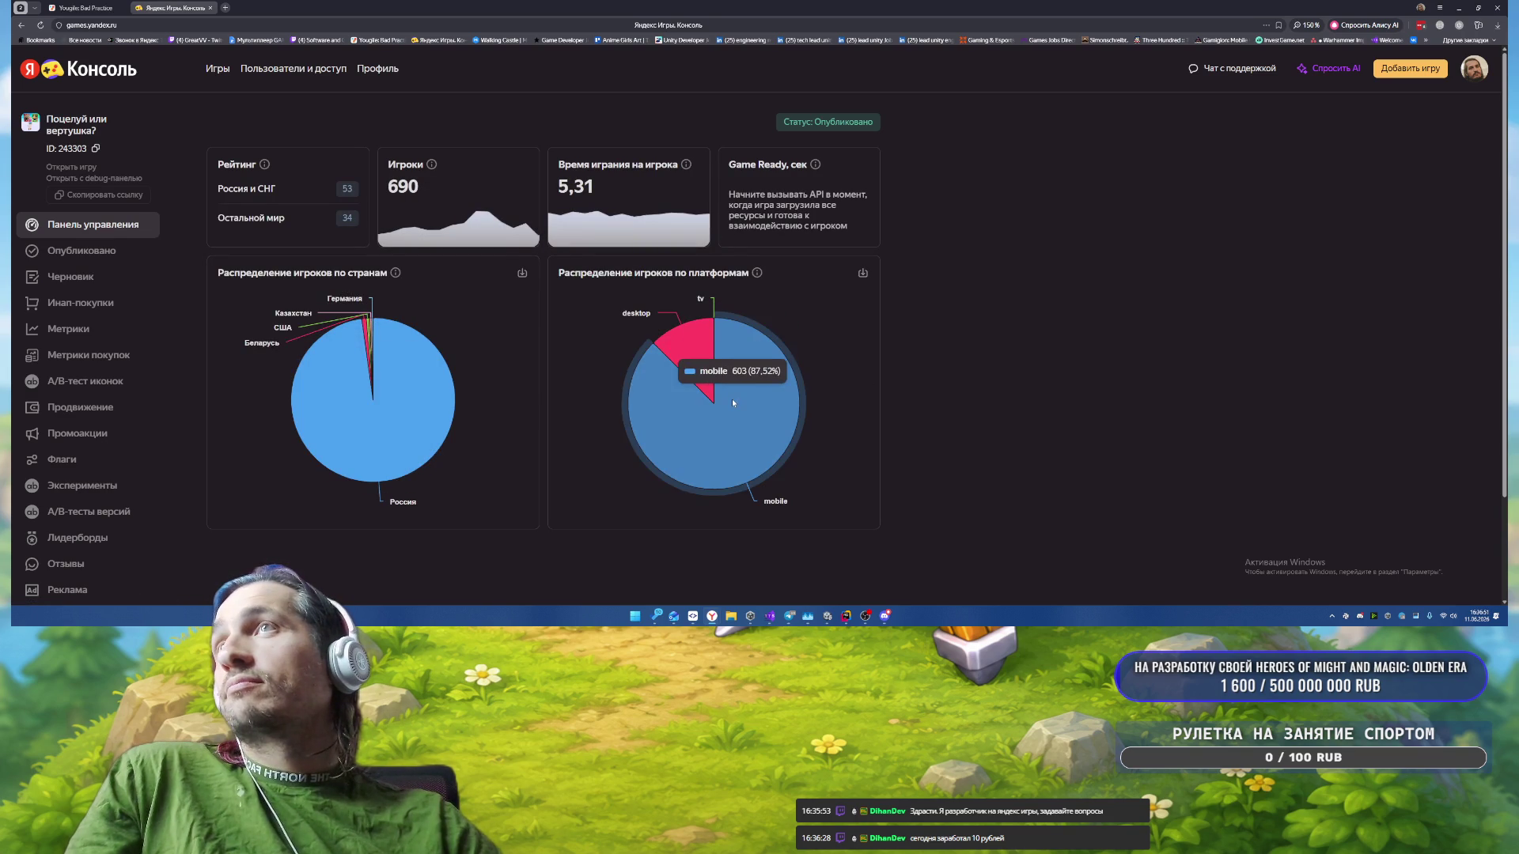
{"action": "key", "text": "ctrl+shift+Tab"}
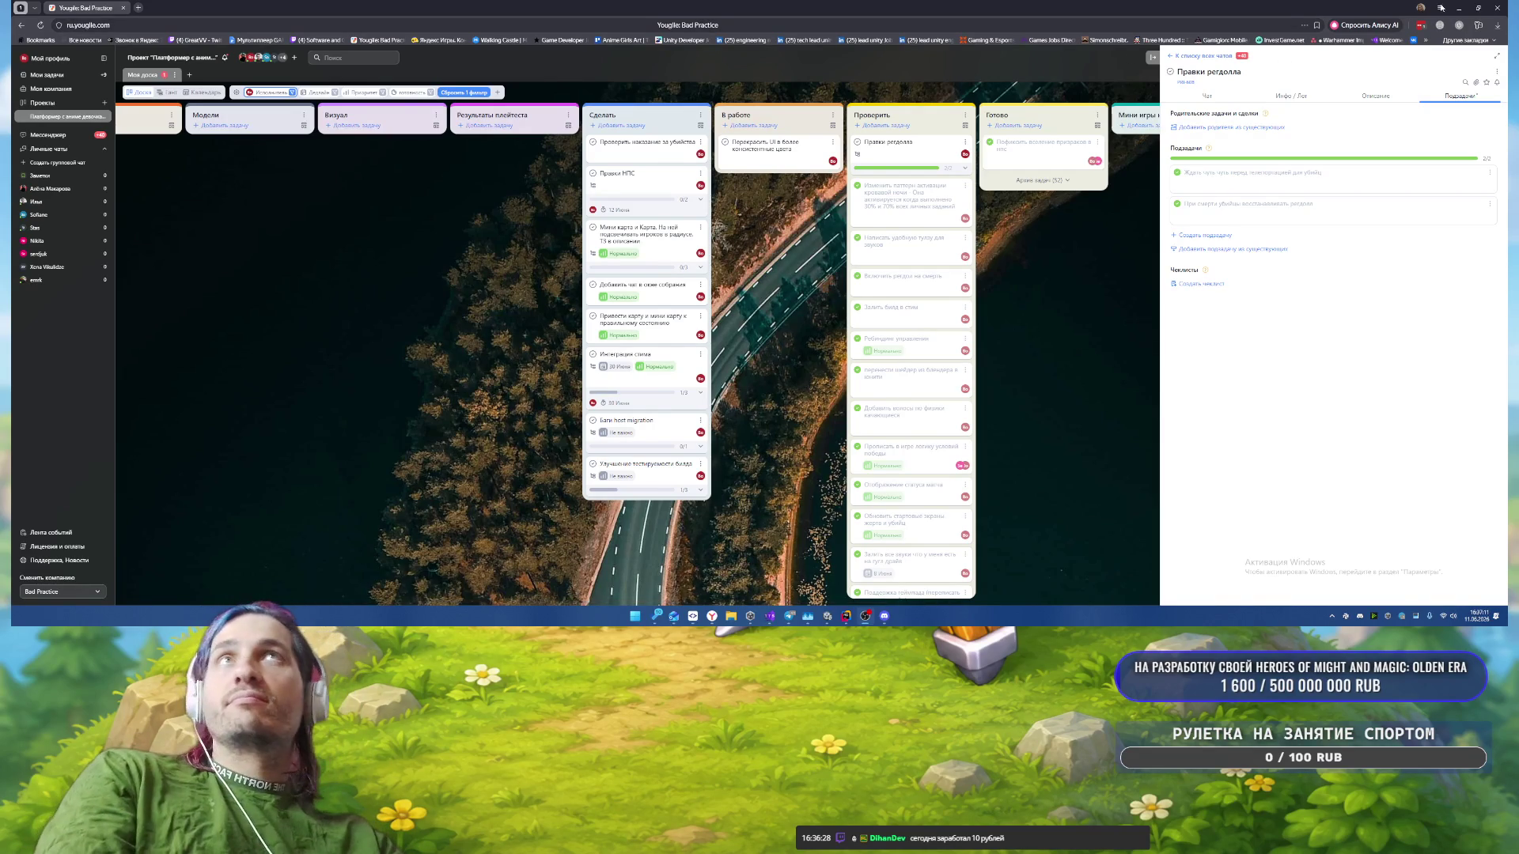
Step: Stop play mode, make the region Label uppercase with Auto Size (18–72), and replay
{"action": "left_click", "coordinate": [1460, 7]}
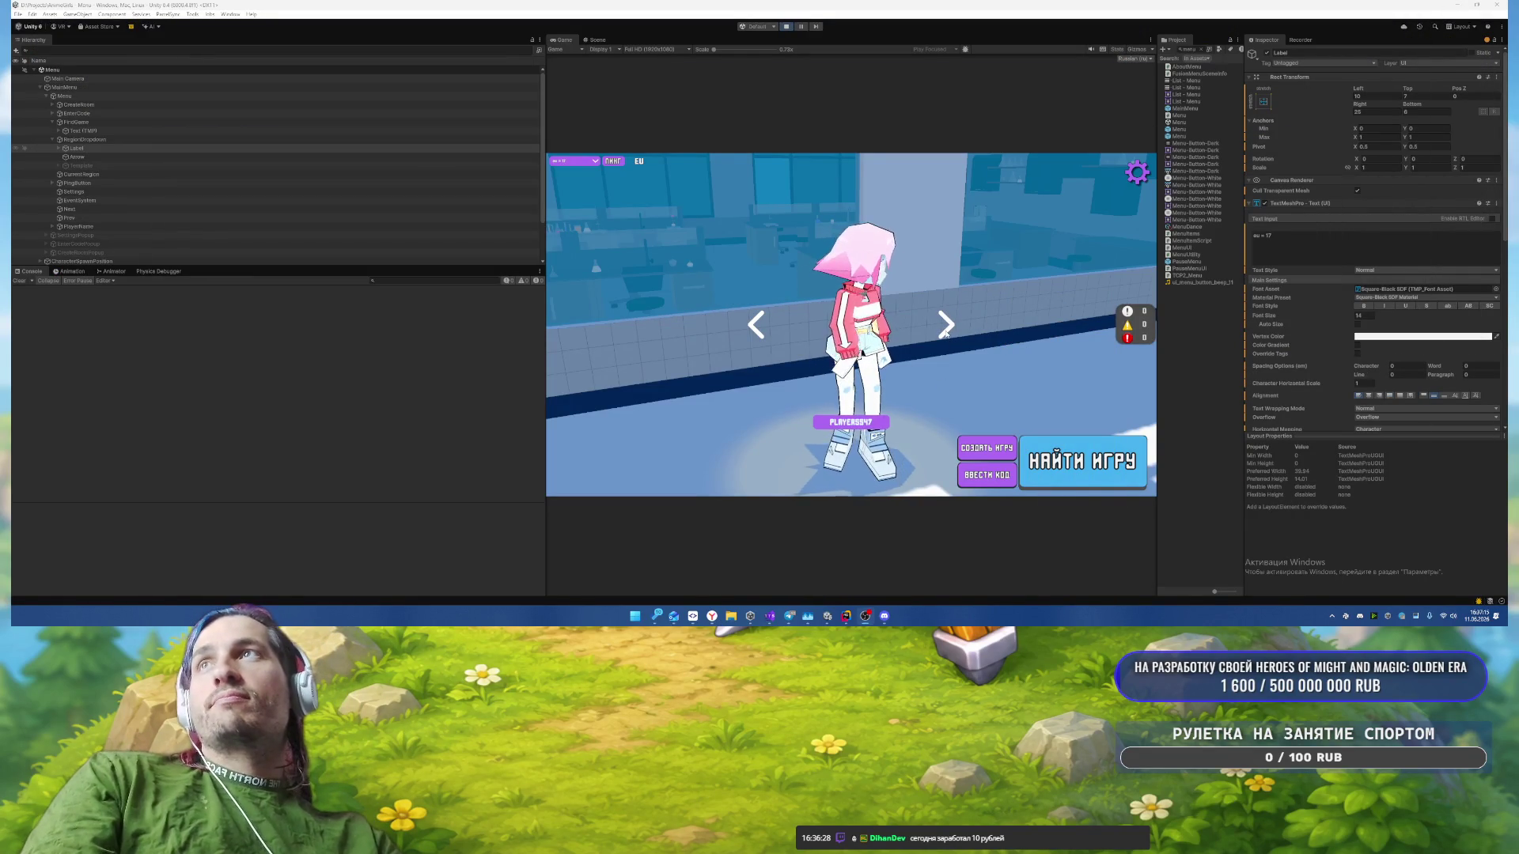
{"action": "left_click", "coordinate": [786, 26]}
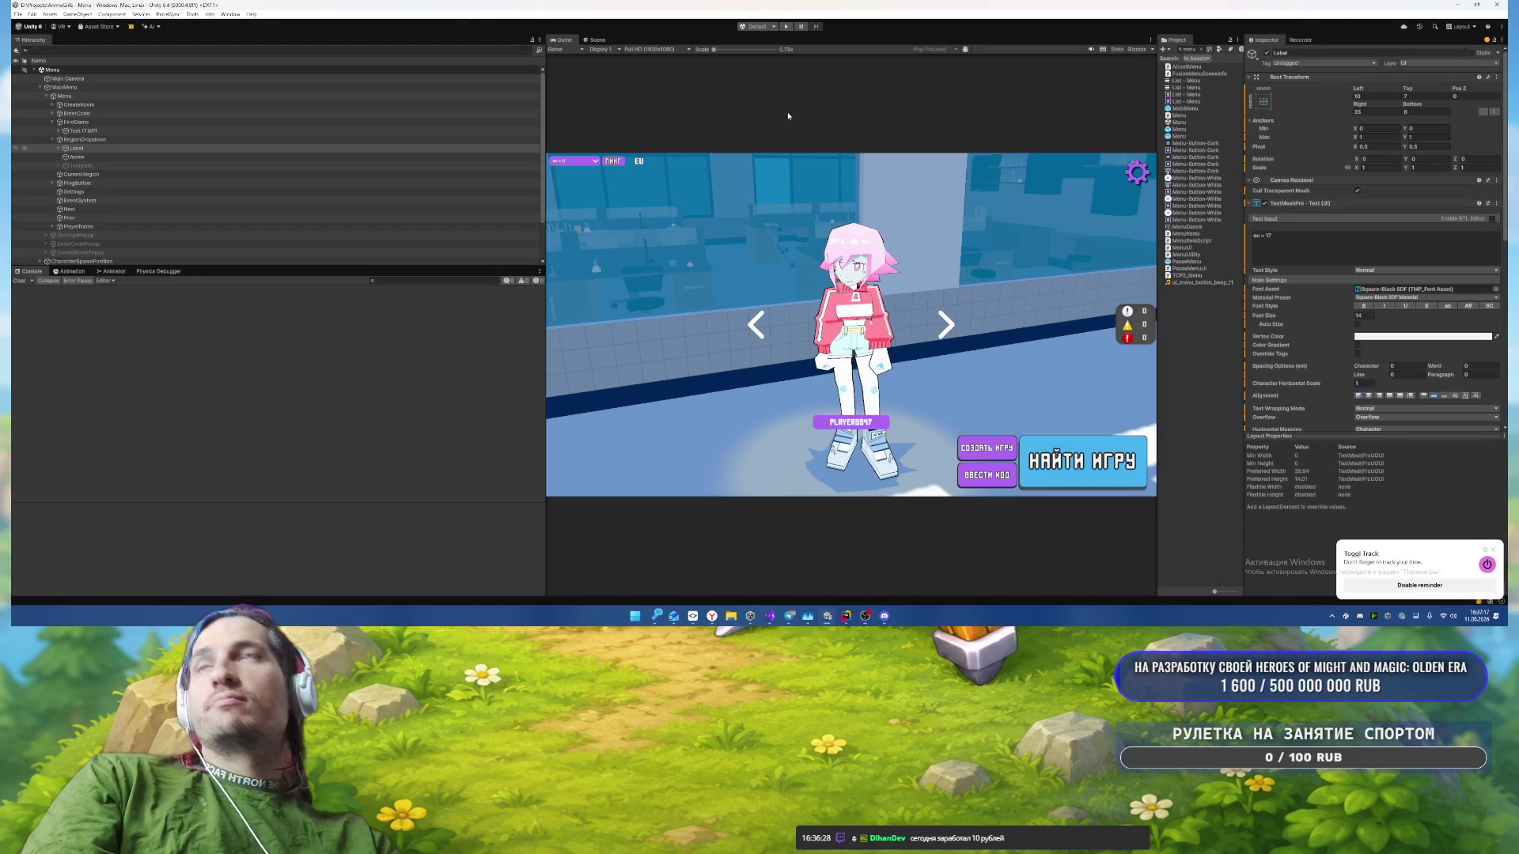
{"action": "left_click", "coordinate": [101, 148]}
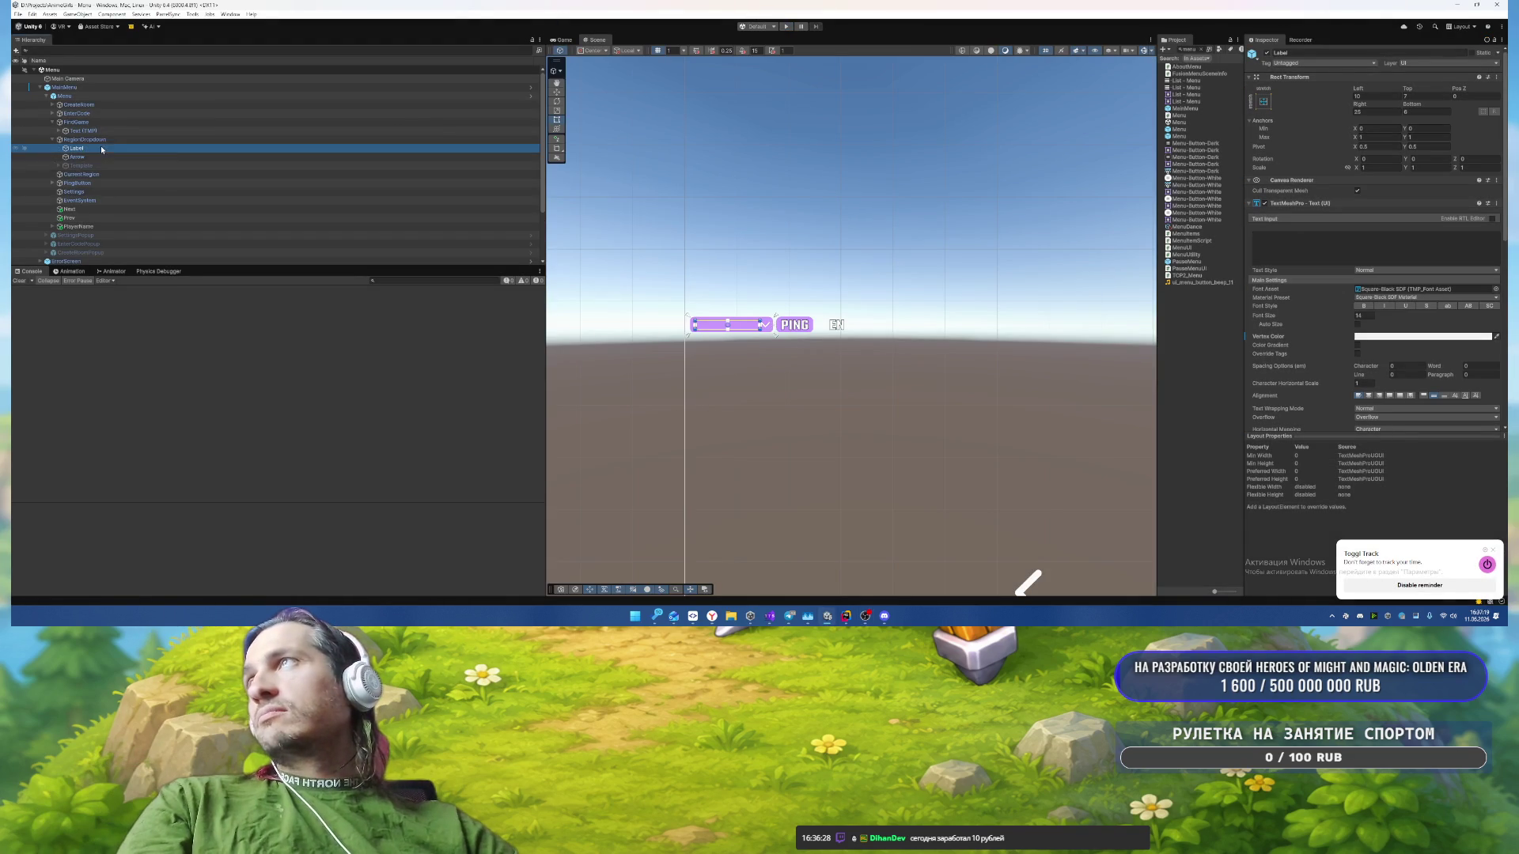
{"action": "left_click", "coordinate": [1467, 307]}
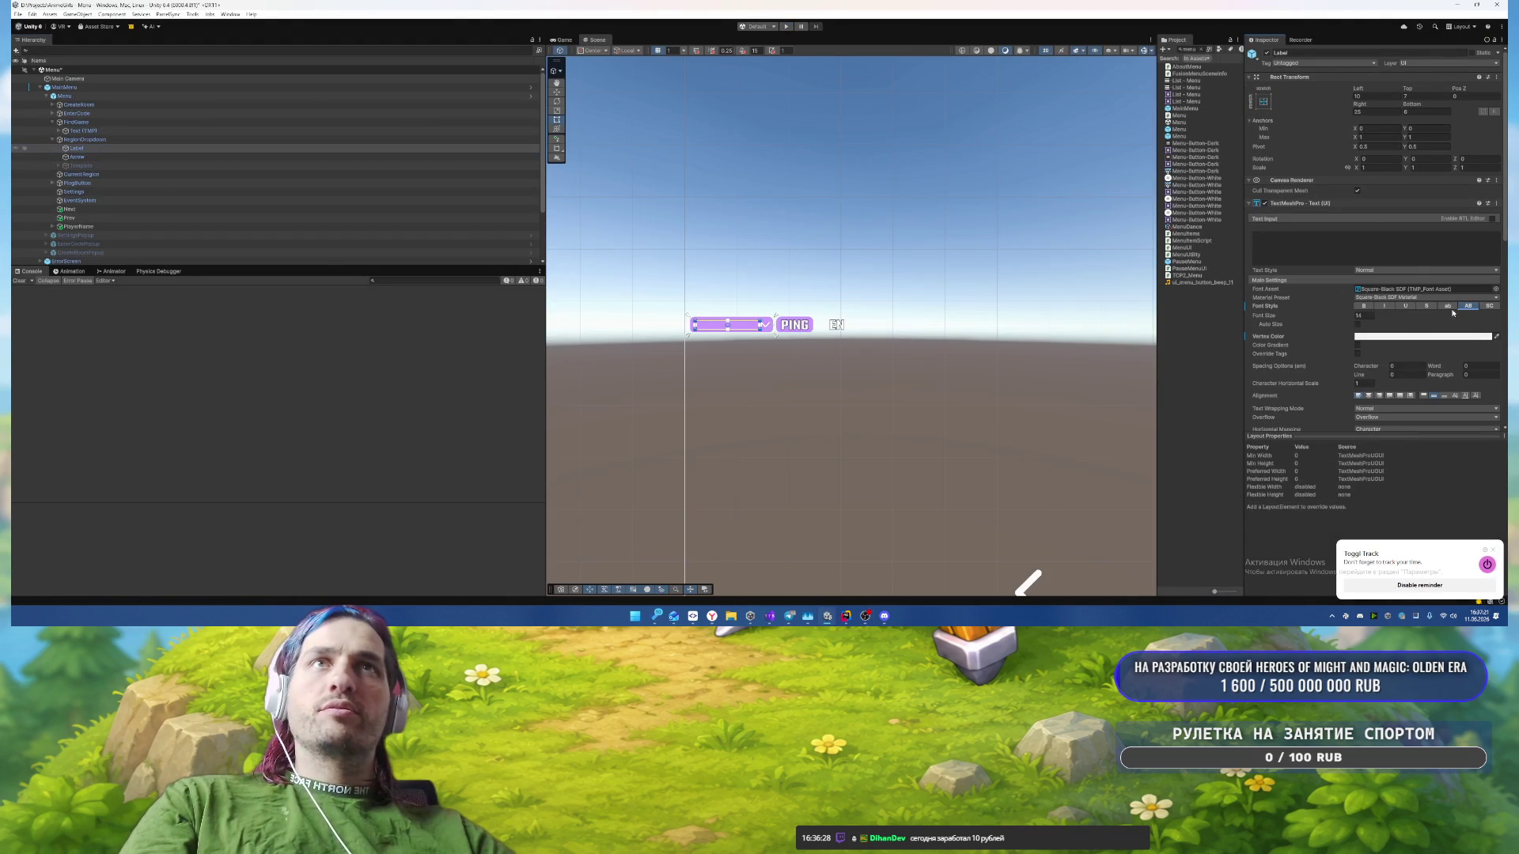
{"action": "left_click", "coordinate": [1357, 325]}
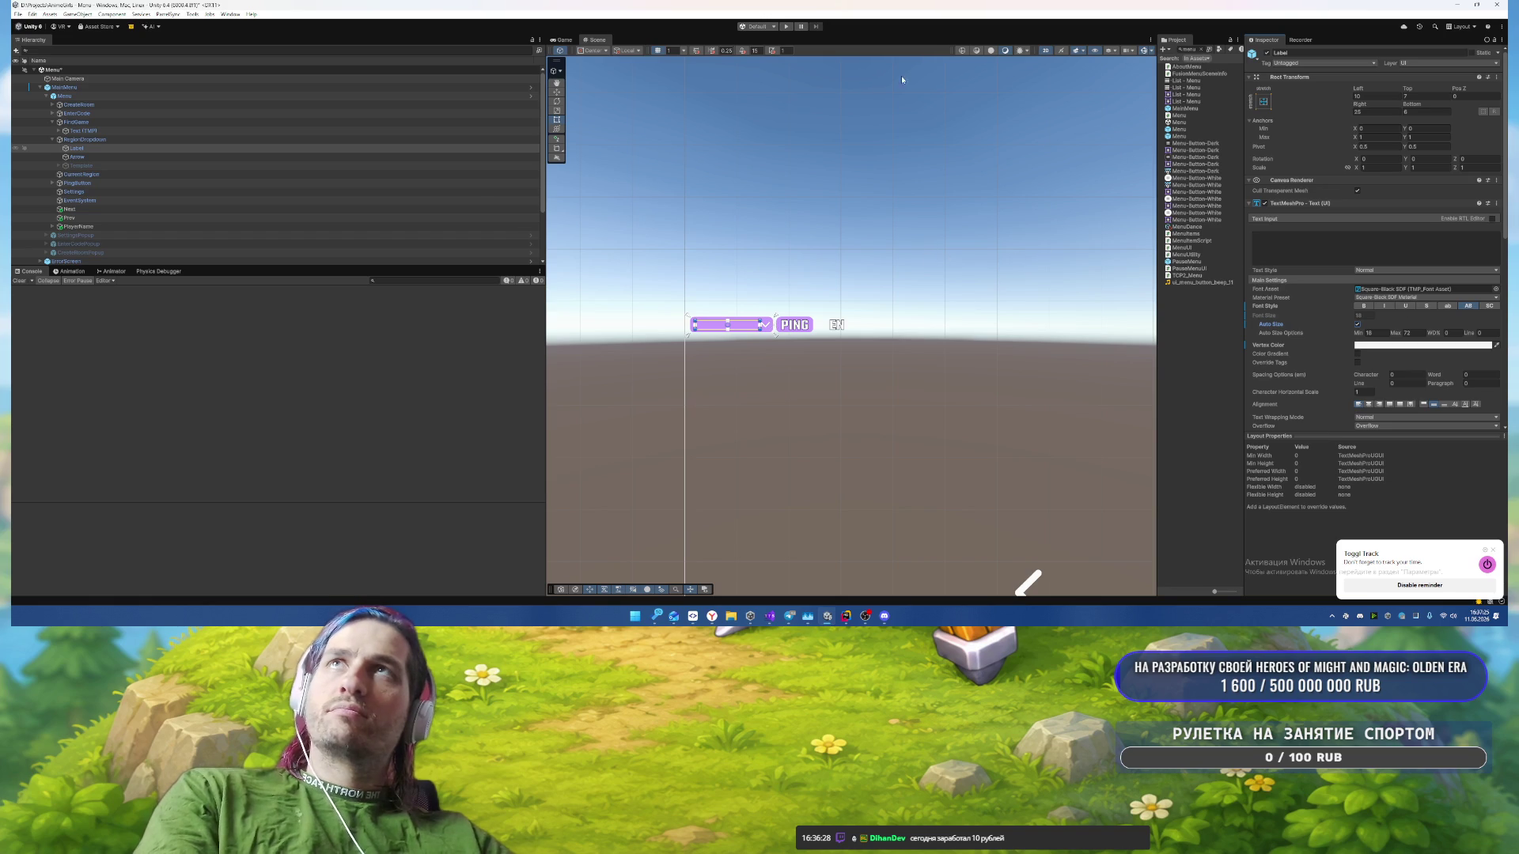
{"action": "left_click", "coordinate": [787, 26]}
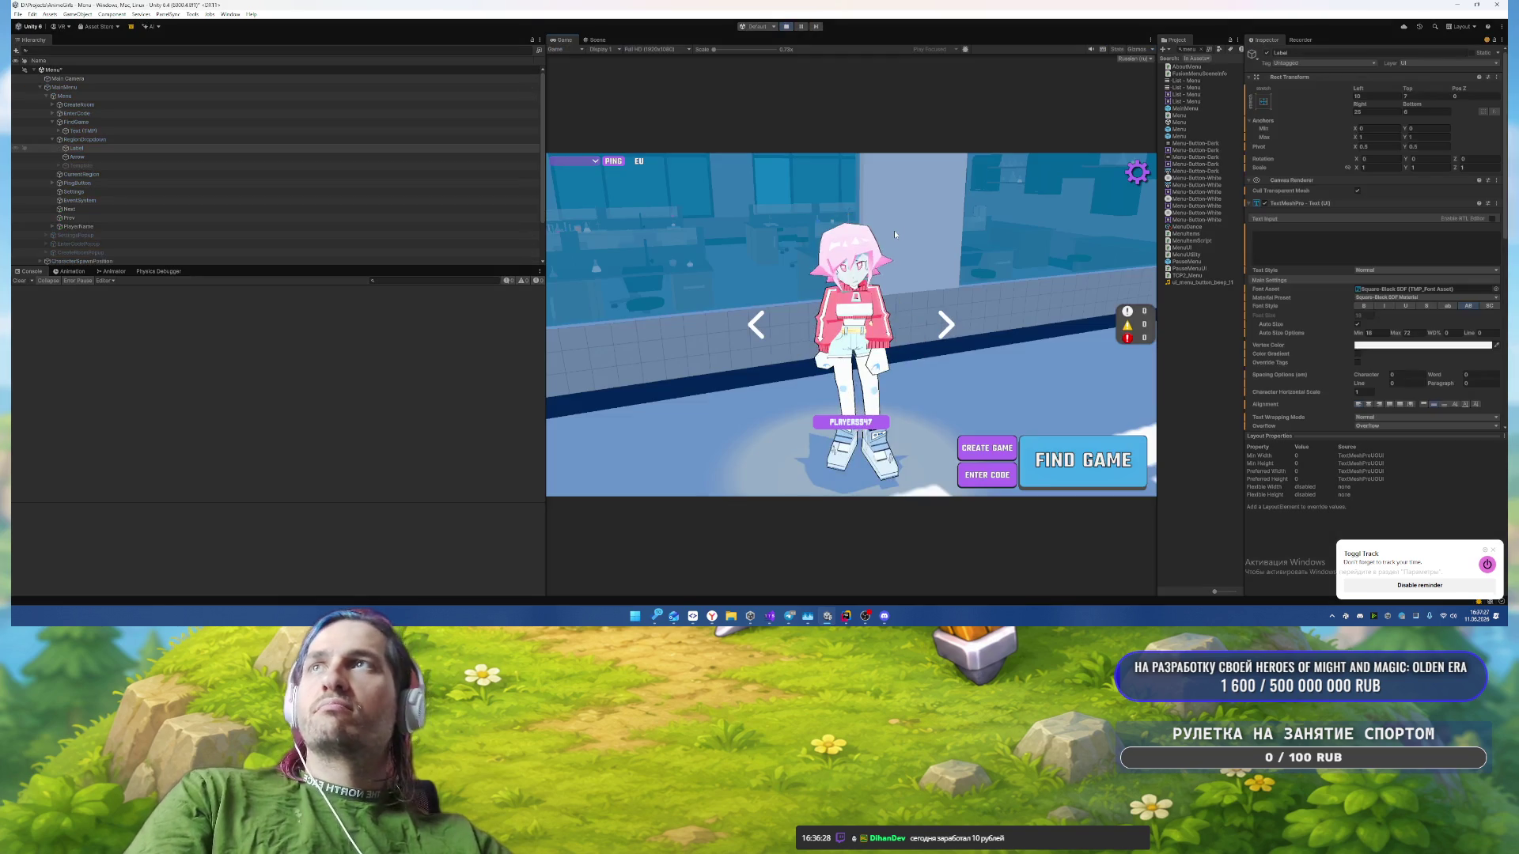
Step: Try the regions JP, EU and ZA from the region dropdown
{"action": "left_click", "coordinate": [573, 162]}
{"action": "left_click", "coordinate": [575, 196]}
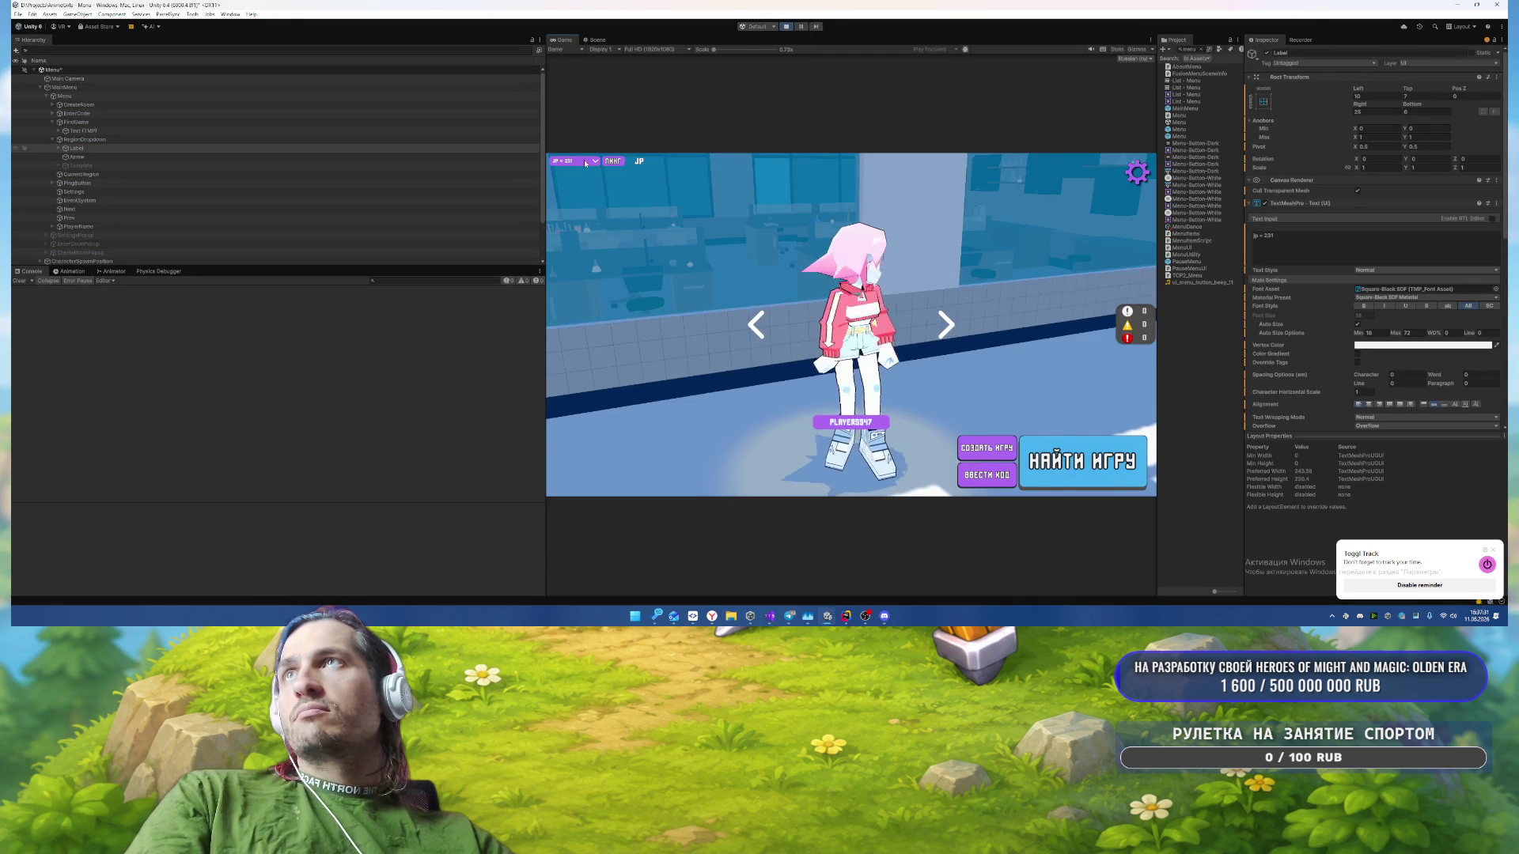
{"action": "left_click", "coordinate": [582, 163]}
{"action": "left_click", "coordinate": [583, 162]}
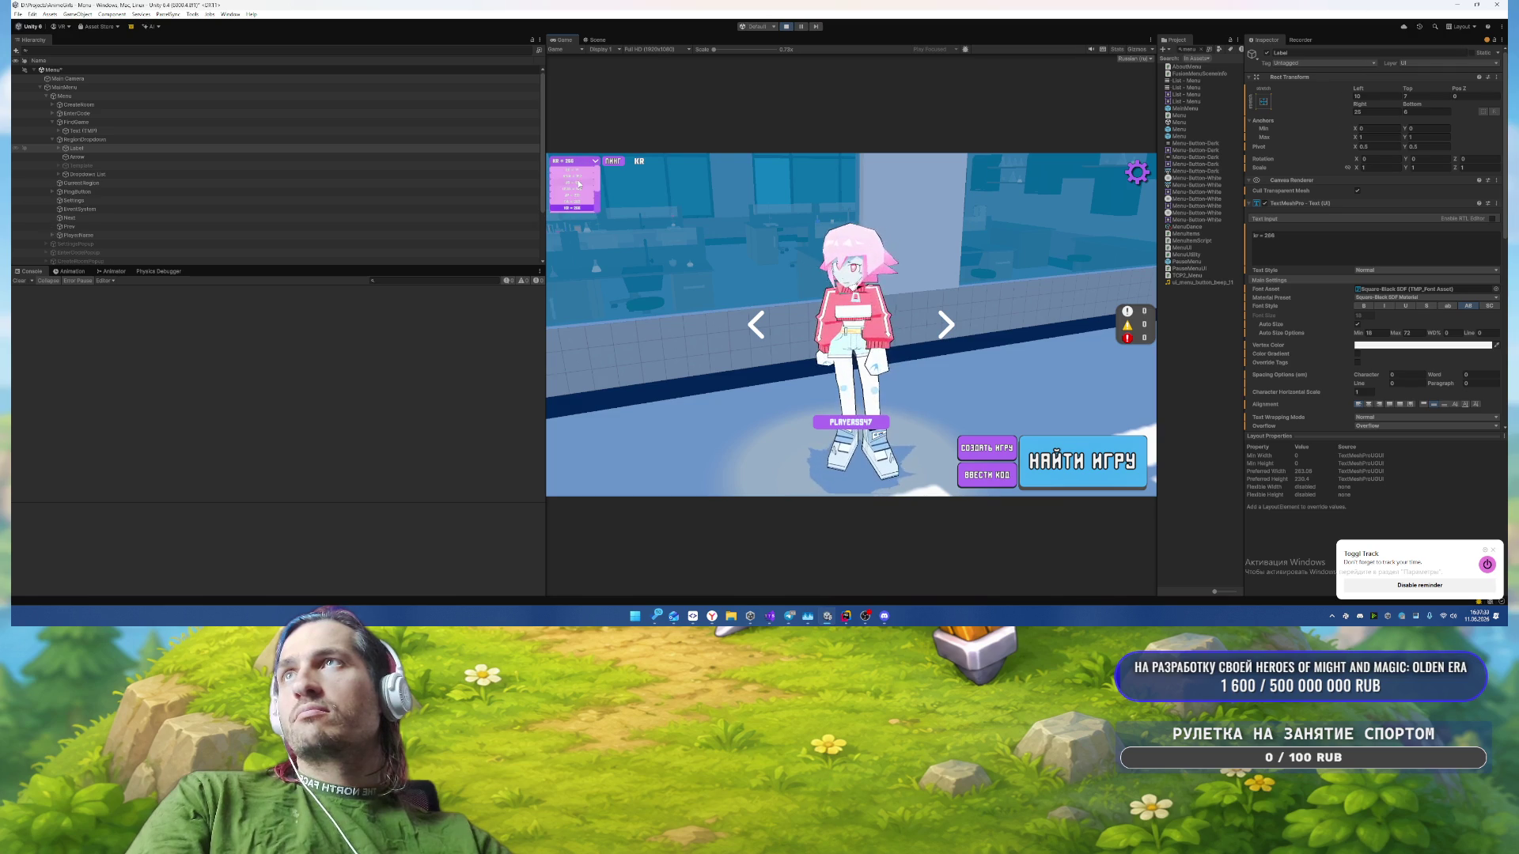
{"action": "left_click", "coordinate": [580, 178]}
{"action": "left_click", "coordinate": [580, 161]}
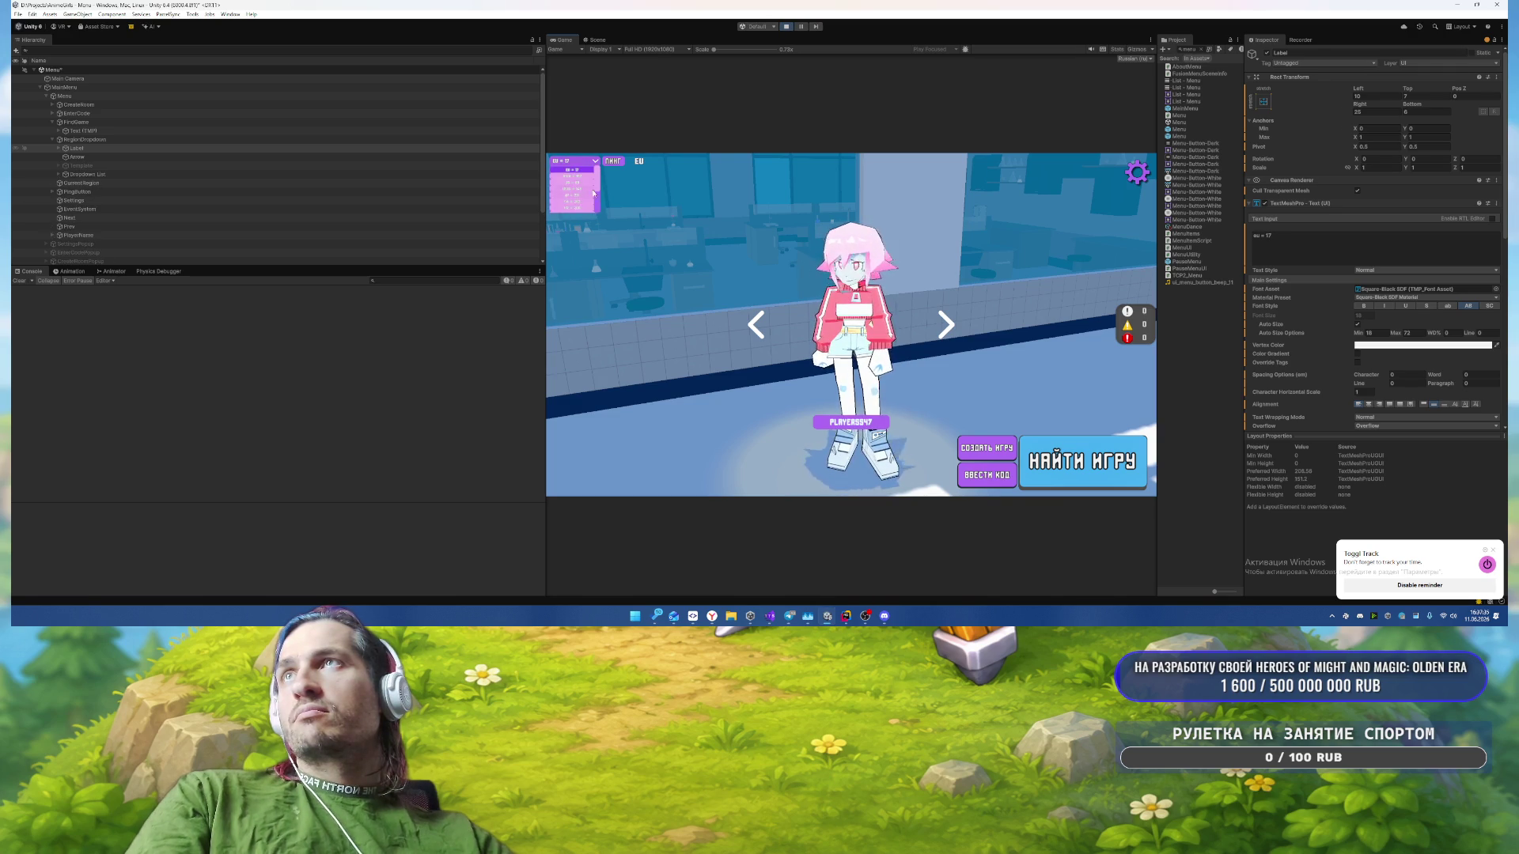
{"action": "left_click", "coordinate": [593, 206]}
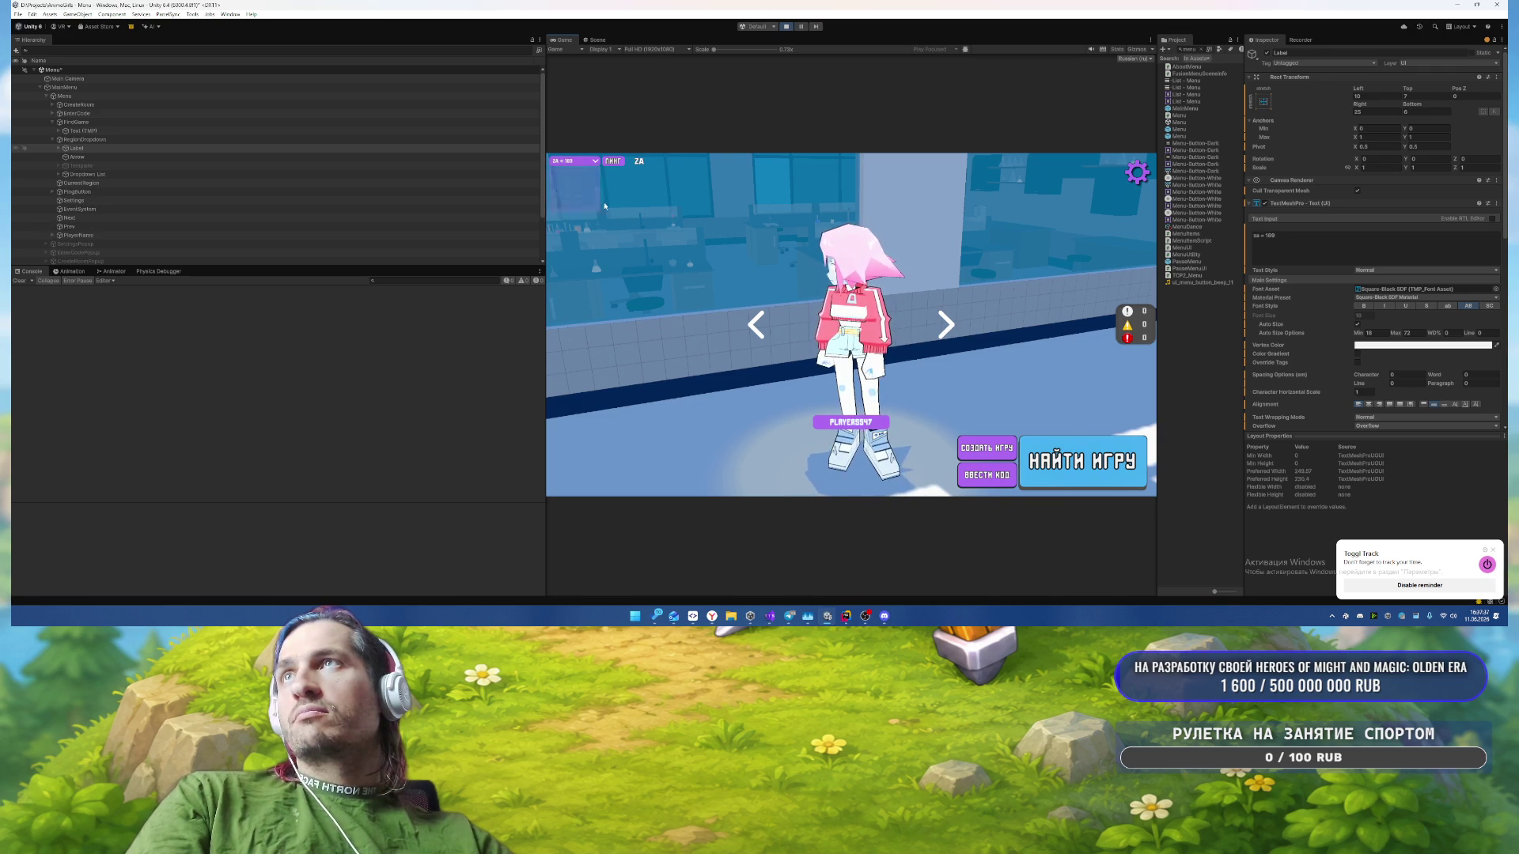
Step: Try the regions US, USSC and CAE, finally settling on EU
{"action": "left_click", "coordinate": [583, 161]}
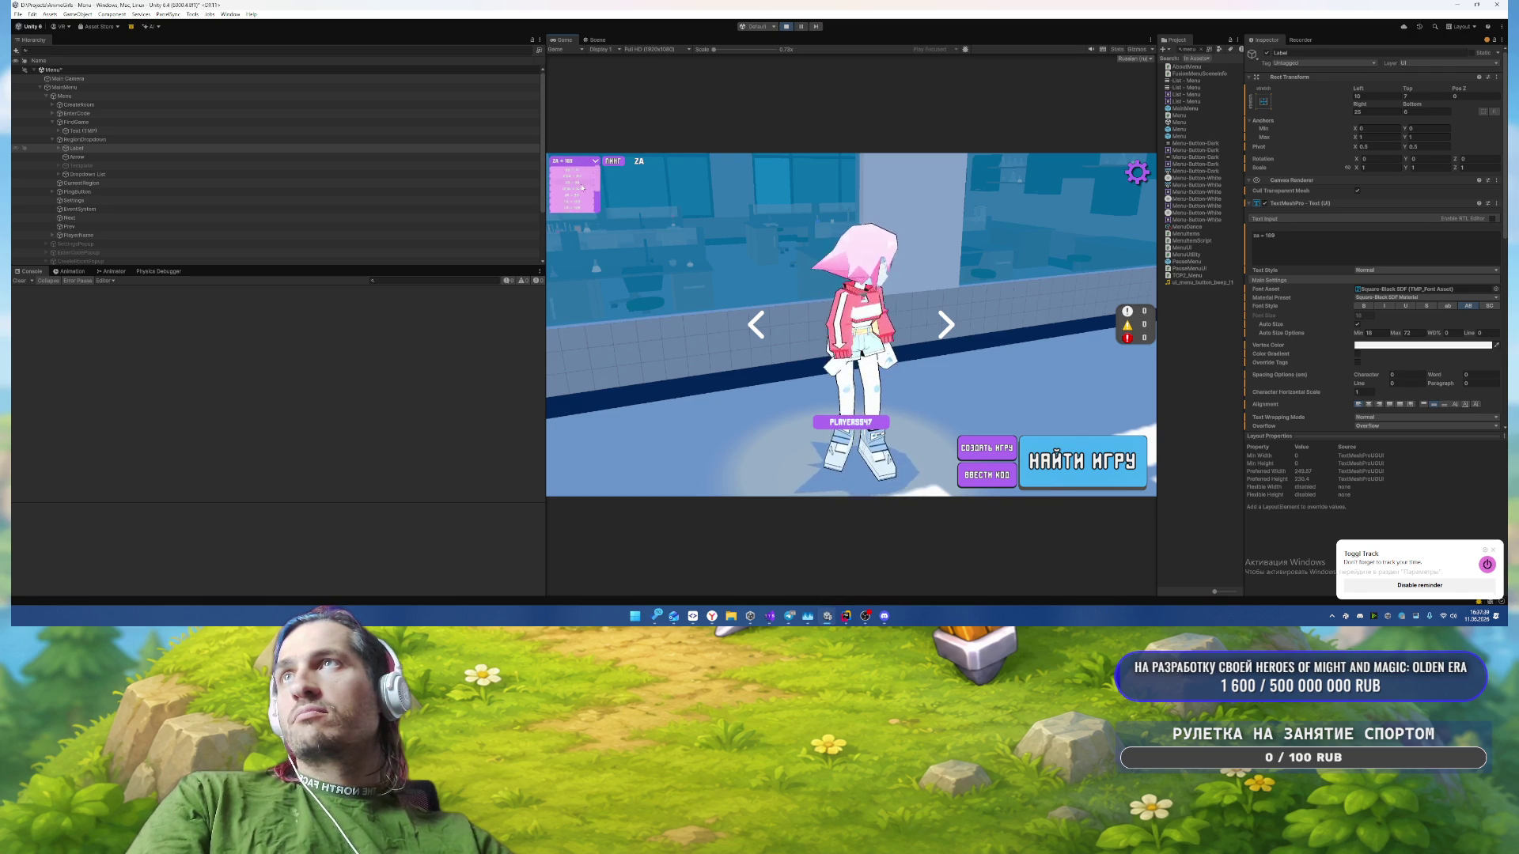
{"action": "left_click", "coordinate": [595, 198]}
{"action": "left_click", "coordinate": [585, 162]}
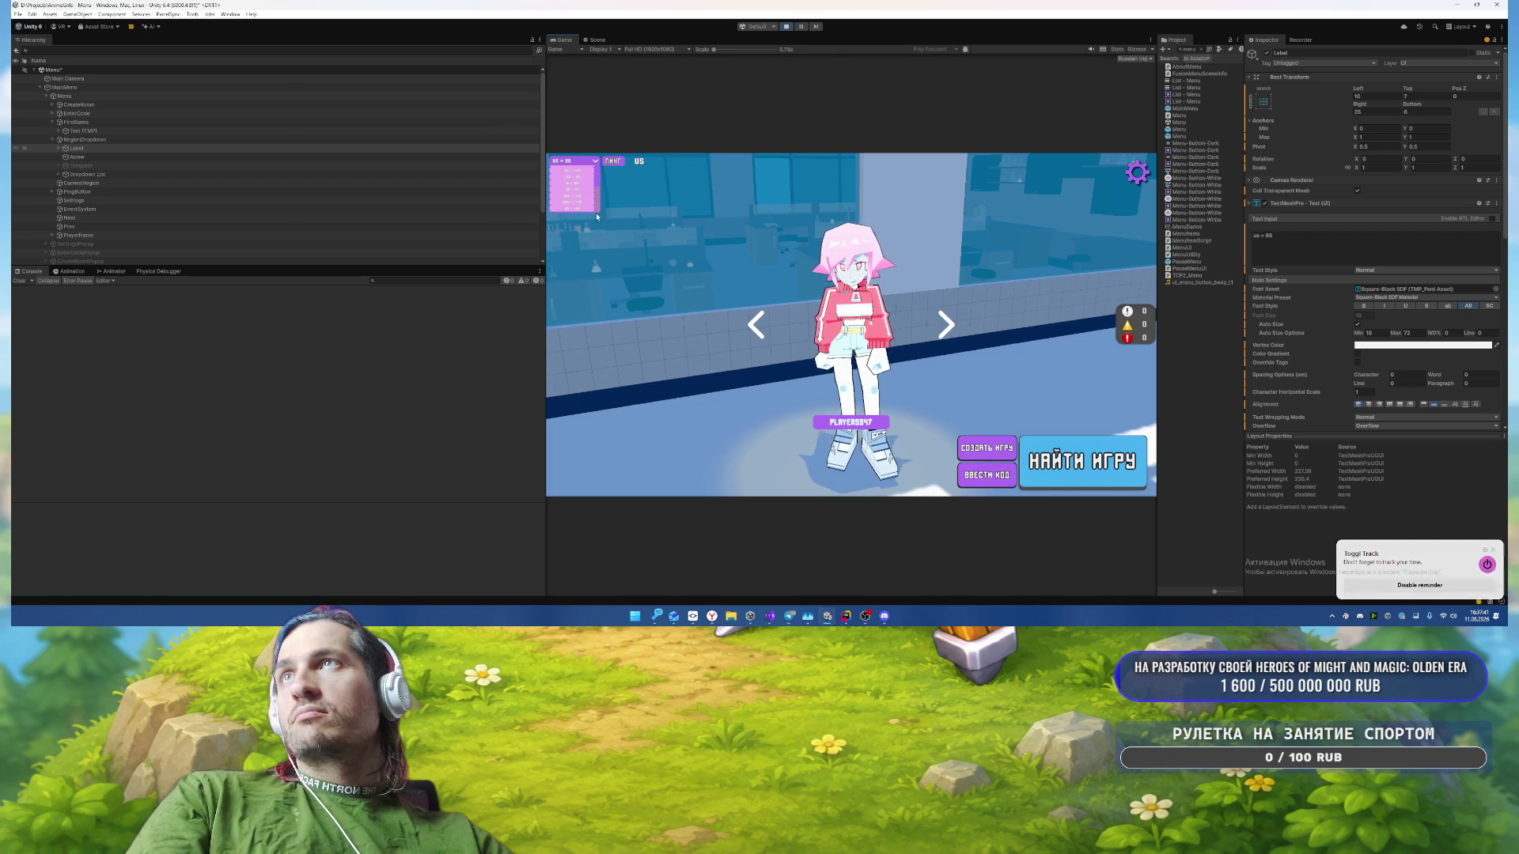
{"action": "left_click", "coordinate": [594, 188]}
{"action": "left_click", "coordinate": [596, 162]}
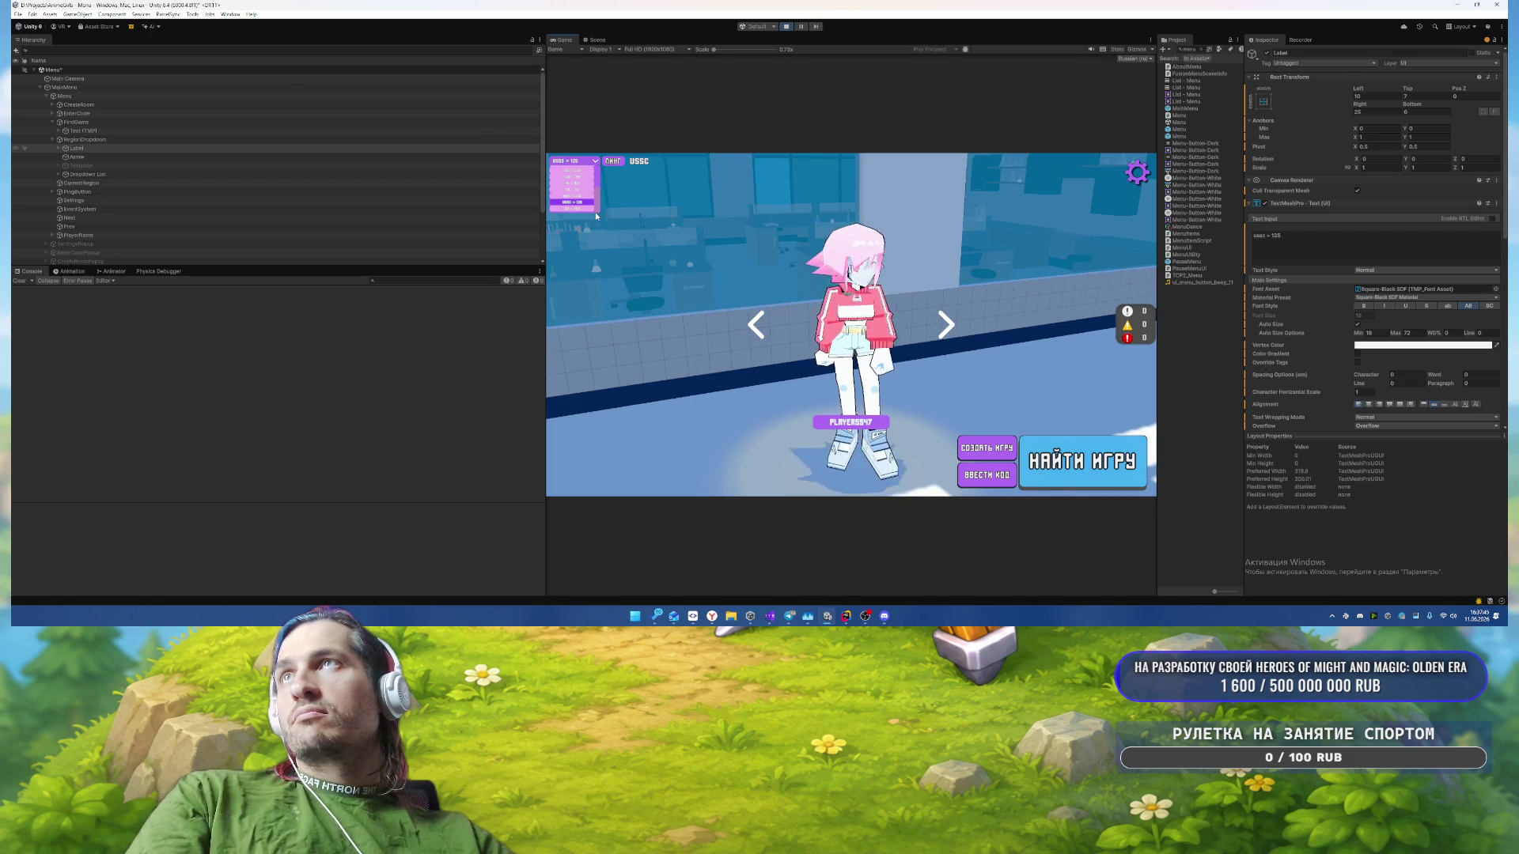
{"action": "left_click", "coordinate": [595, 208]}
{"action": "left_click", "coordinate": [595, 163]}
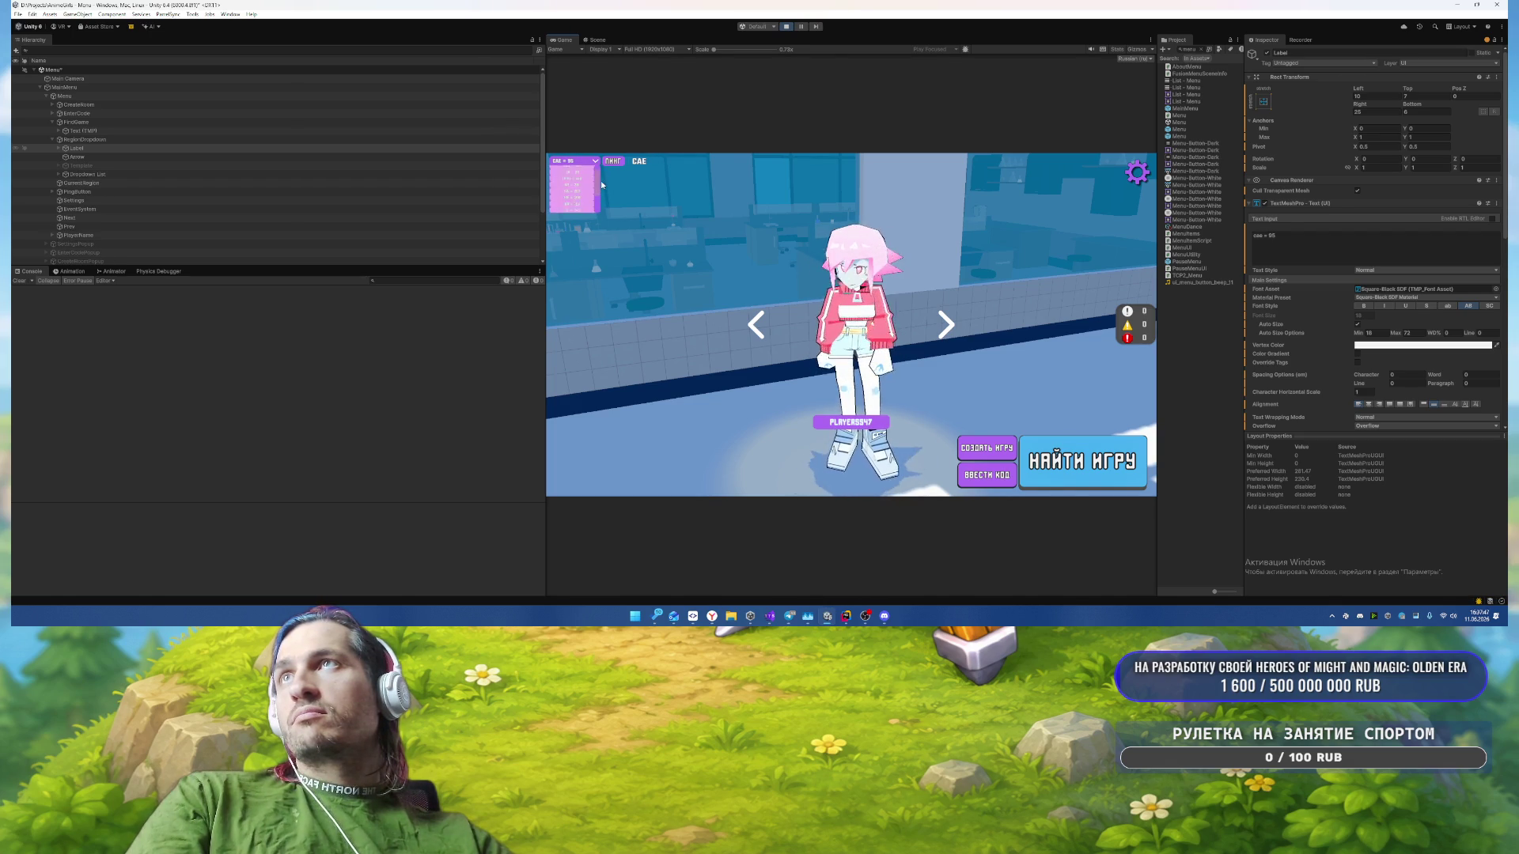
{"action": "left_click", "coordinate": [586, 182]}
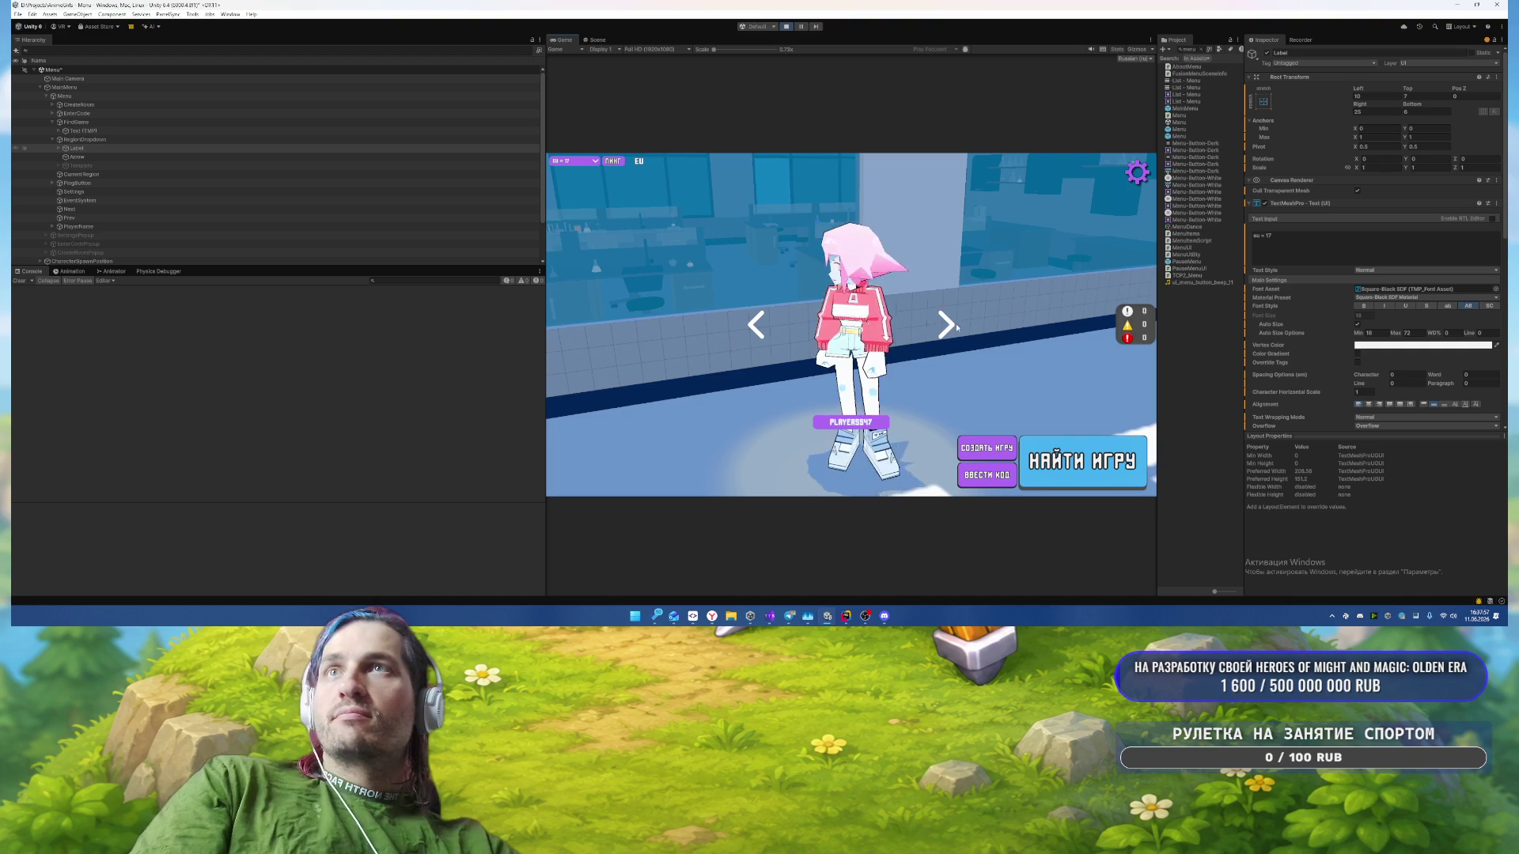
Step: Cycle through the characters with the < and > arrows, then stop the game
{"action": "left_click", "coordinate": [767, 339]}
{"action": "left_click", "coordinate": [766, 339]}
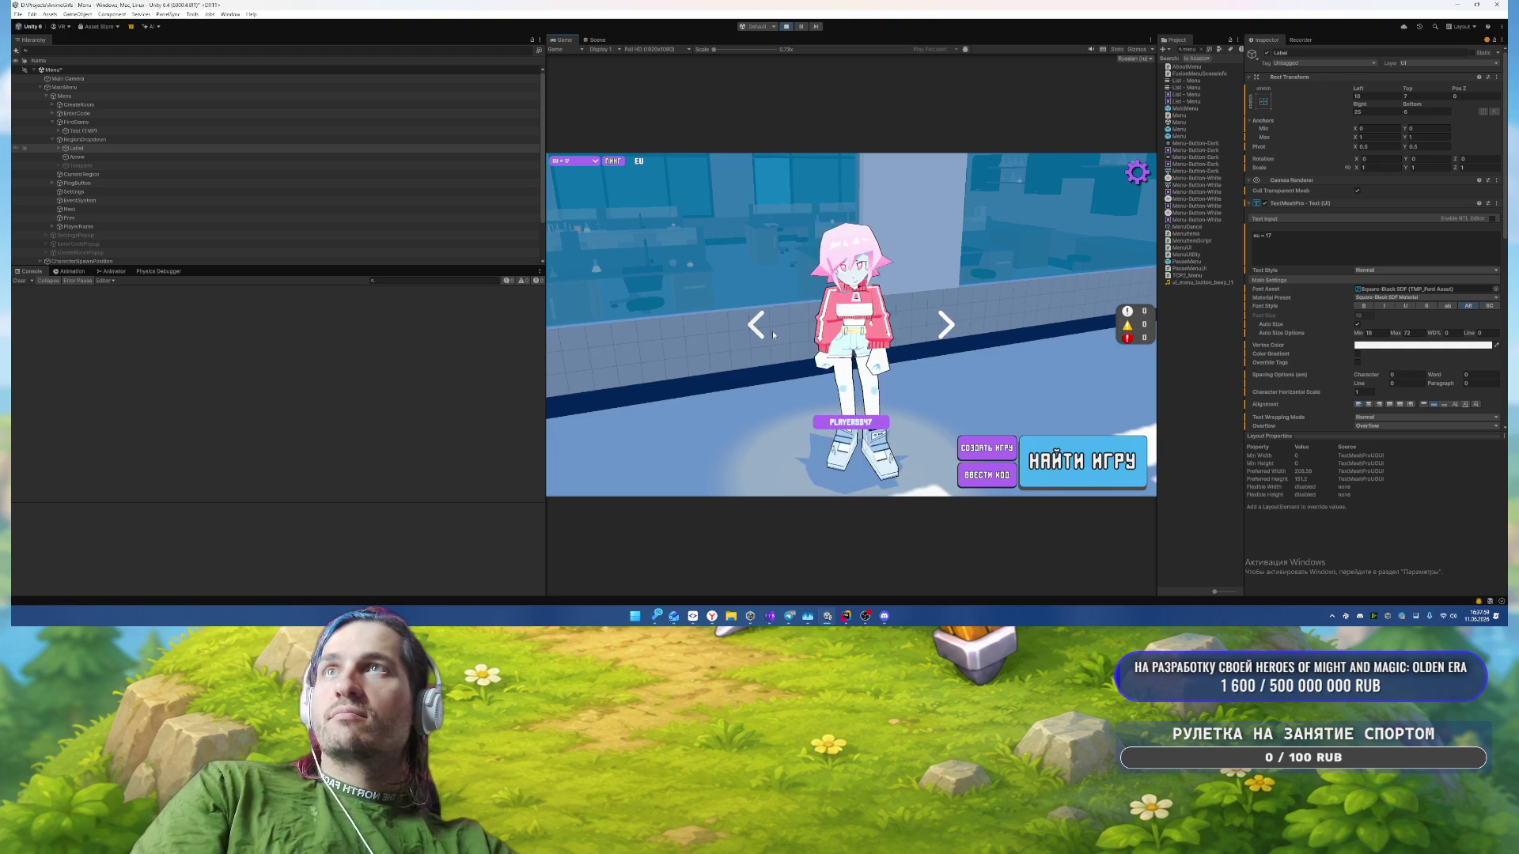
{"action": "left_click", "coordinate": [764, 336]}
{"action": "left_click", "coordinate": [761, 334]}
{"action": "left_click", "coordinate": [761, 335]}
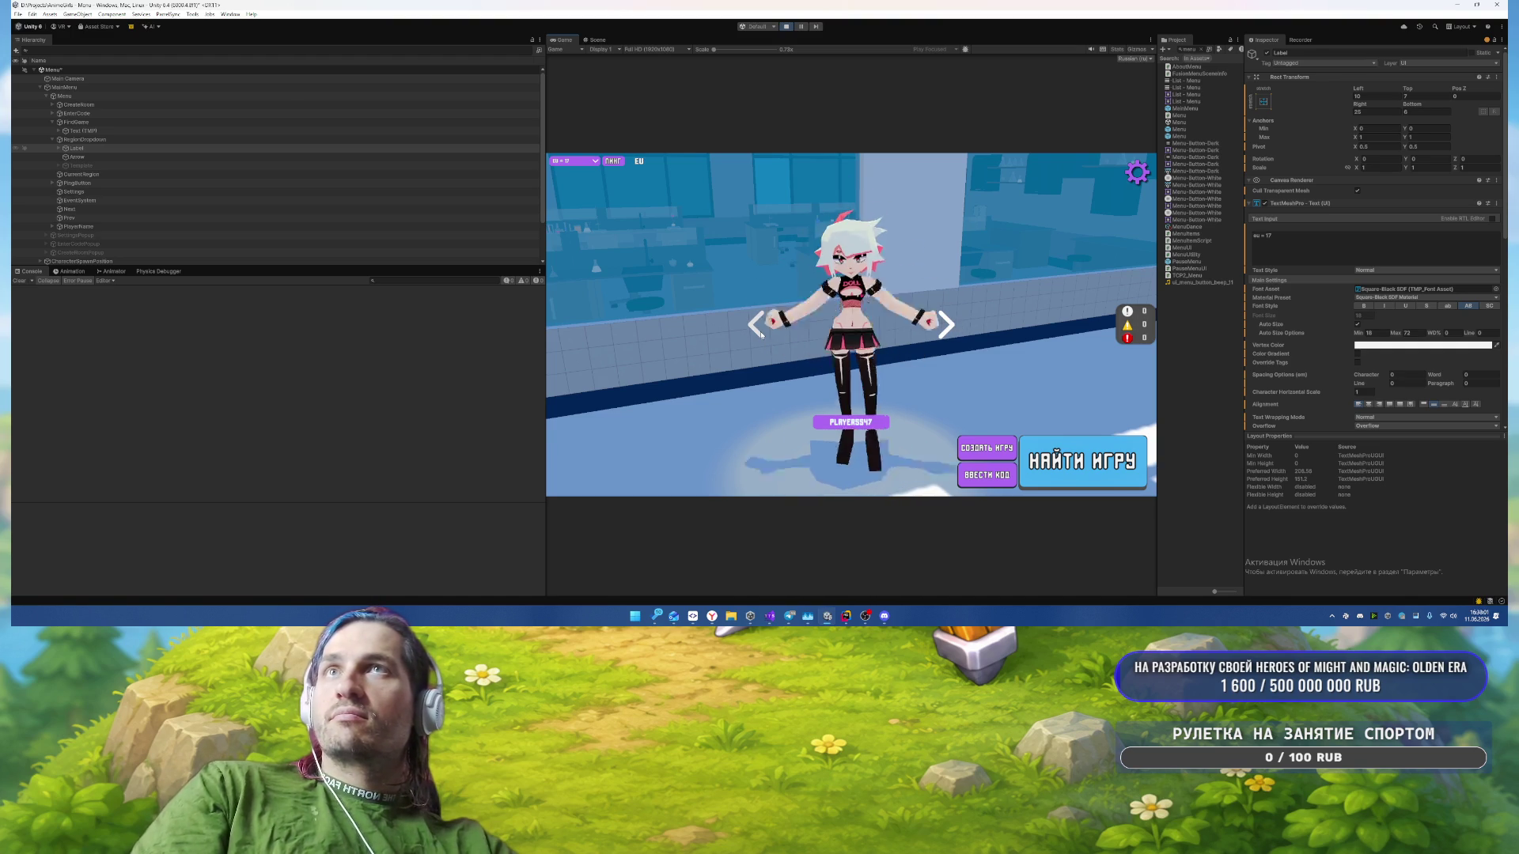
{"action": "left_click", "coordinate": [944, 325]}
{"action": "left_click", "coordinate": [944, 325]}
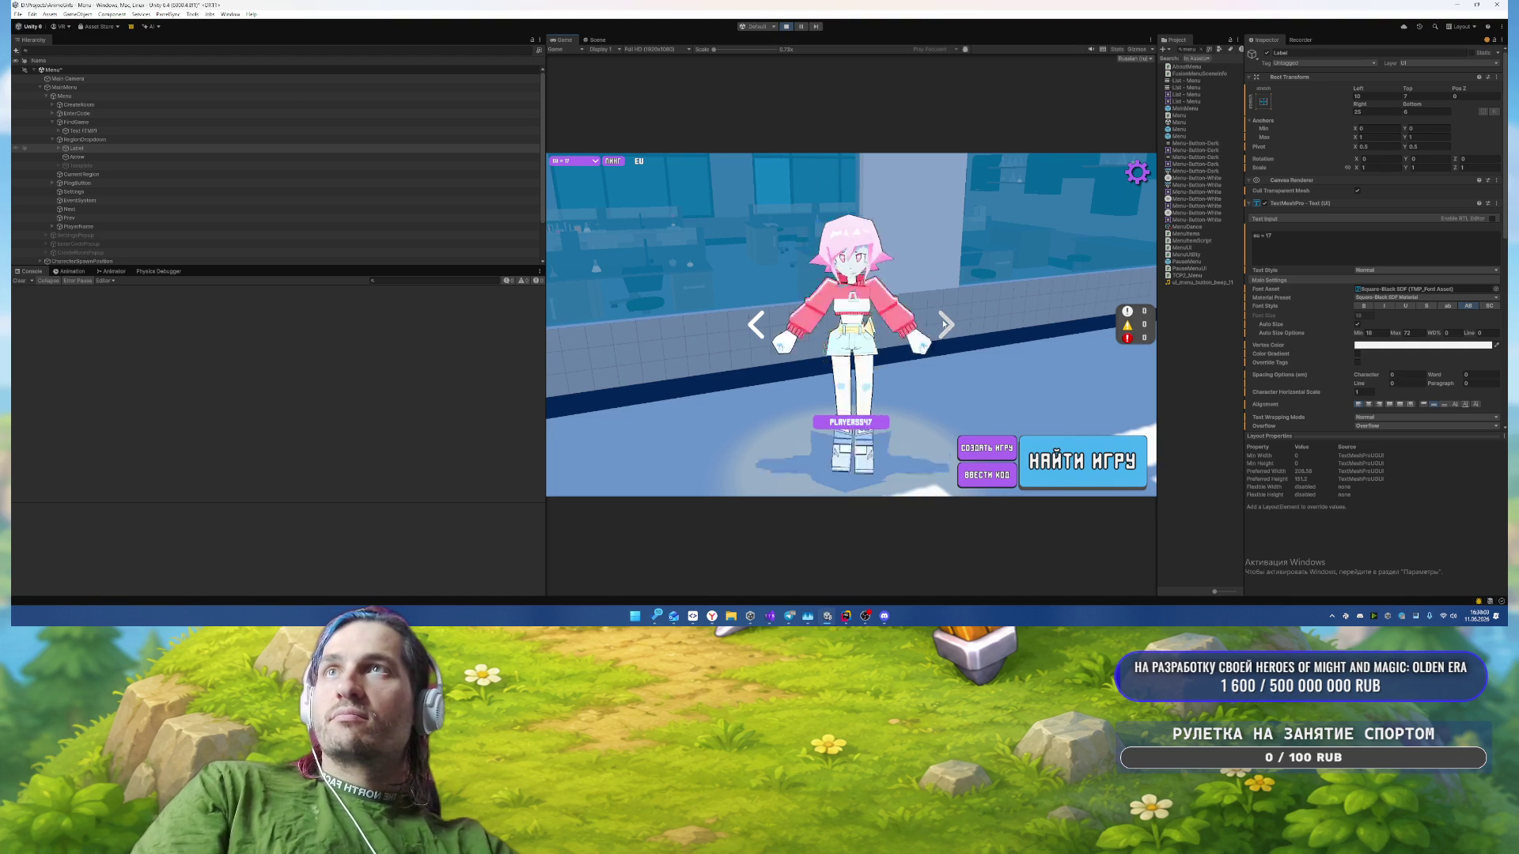
{"action": "left_click", "coordinate": [944, 325]}
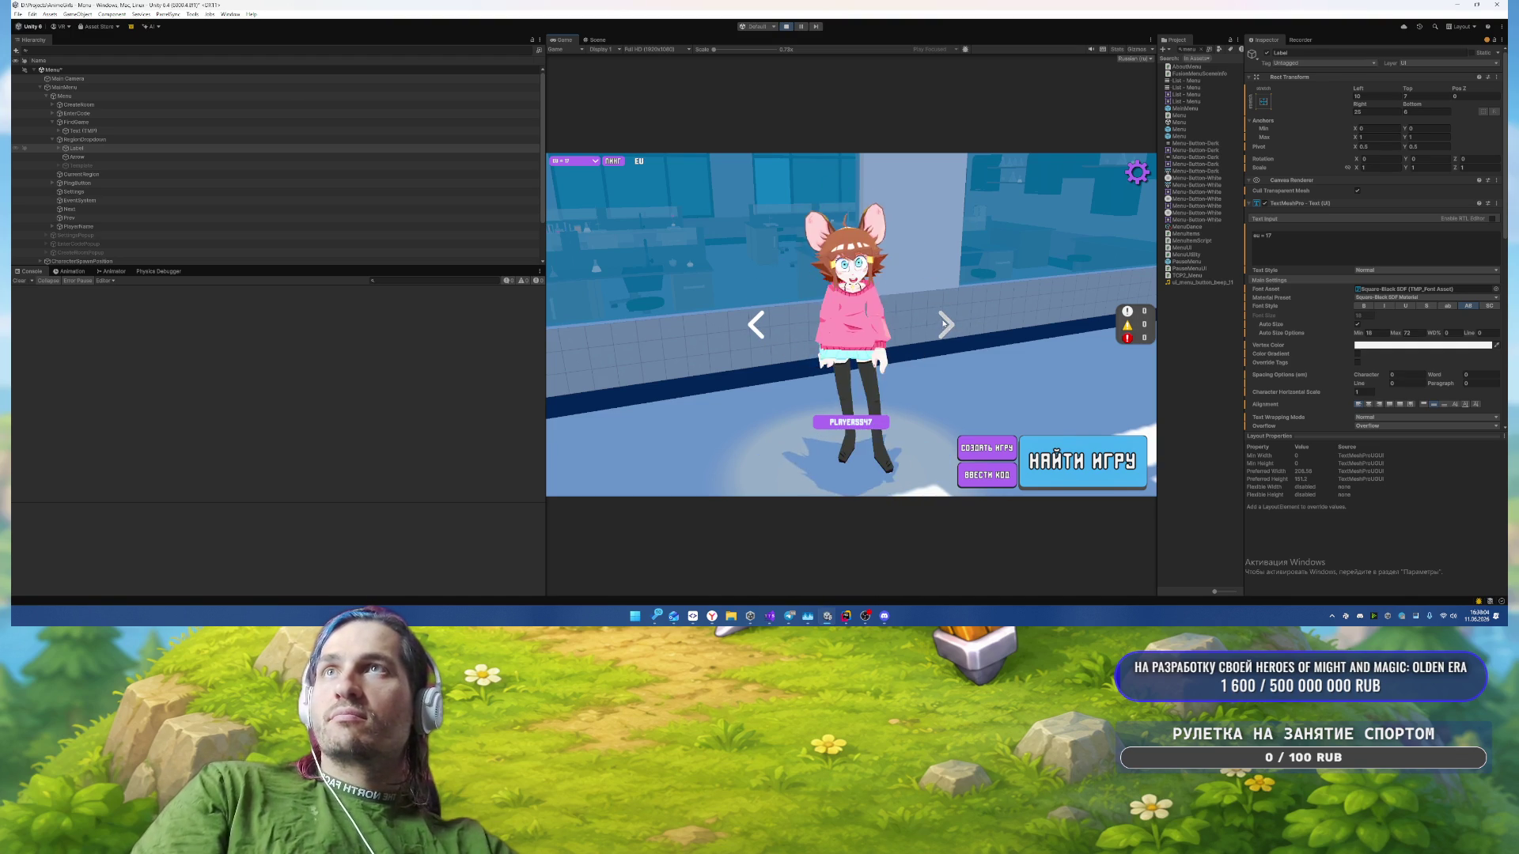
{"action": "left_click", "coordinate": [786, 27]}
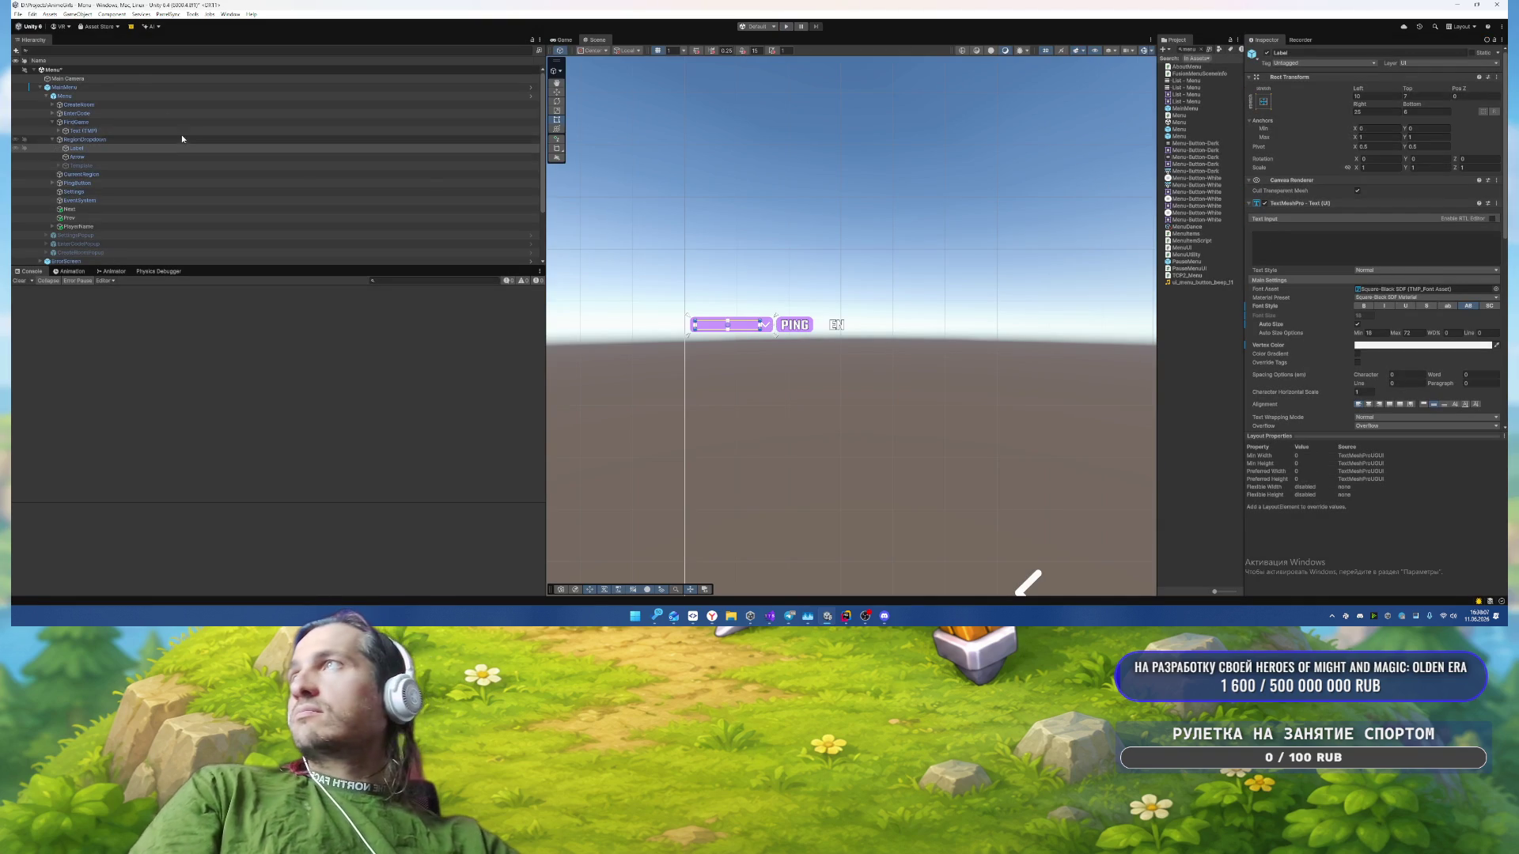
Step: Select SettingsPopup in the Hierarchy and open its prefab for editing
{"action": "left_click", "coordinate": [237, 87]}
{"action": "left_click", "coordinate": [1311, 85]}
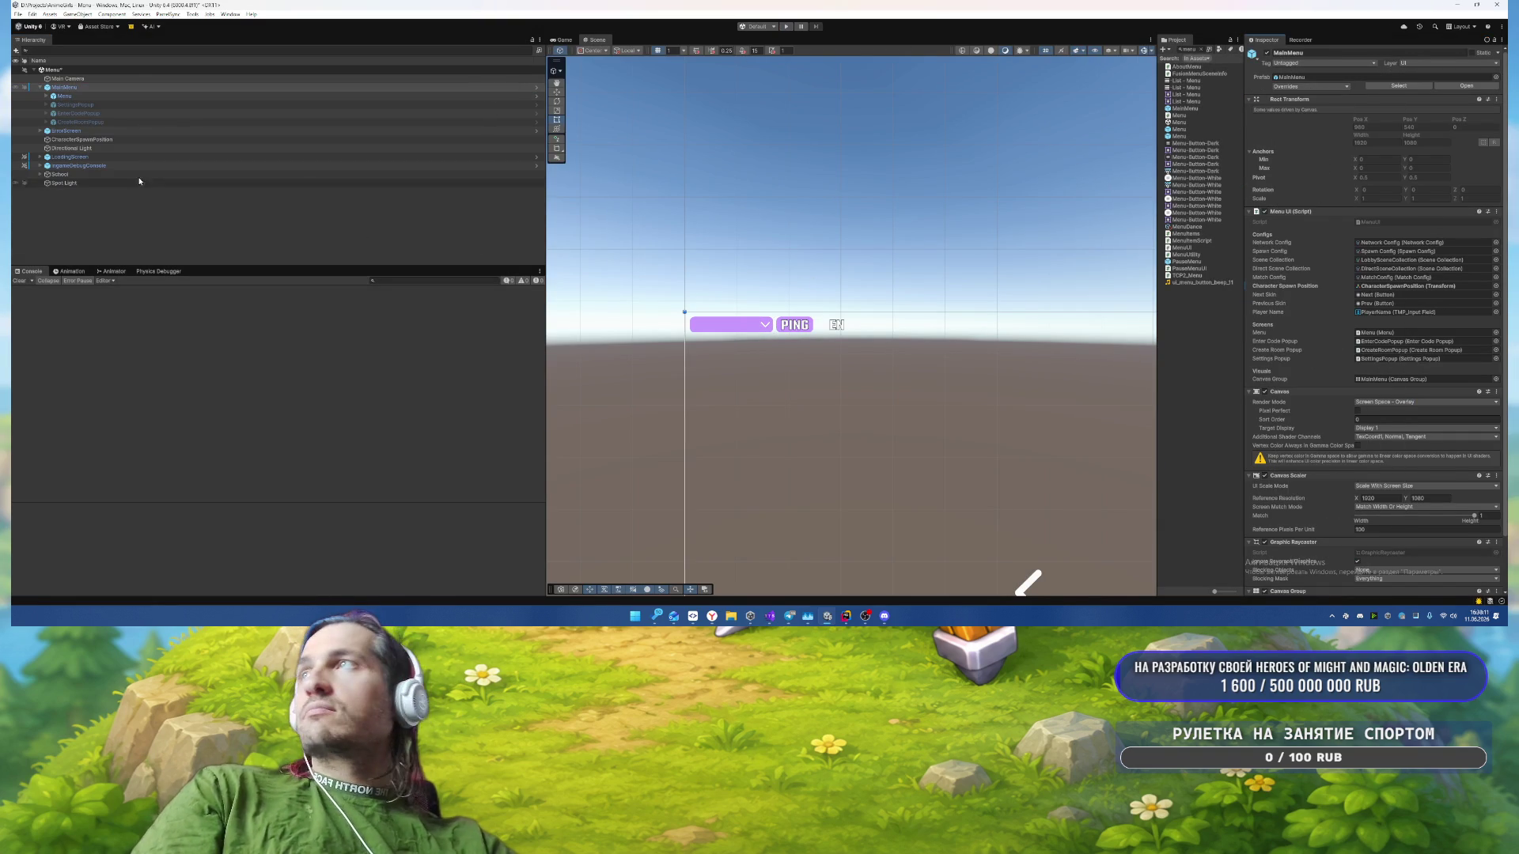
{"action": "left_click", "coordinate": [116, 105]}
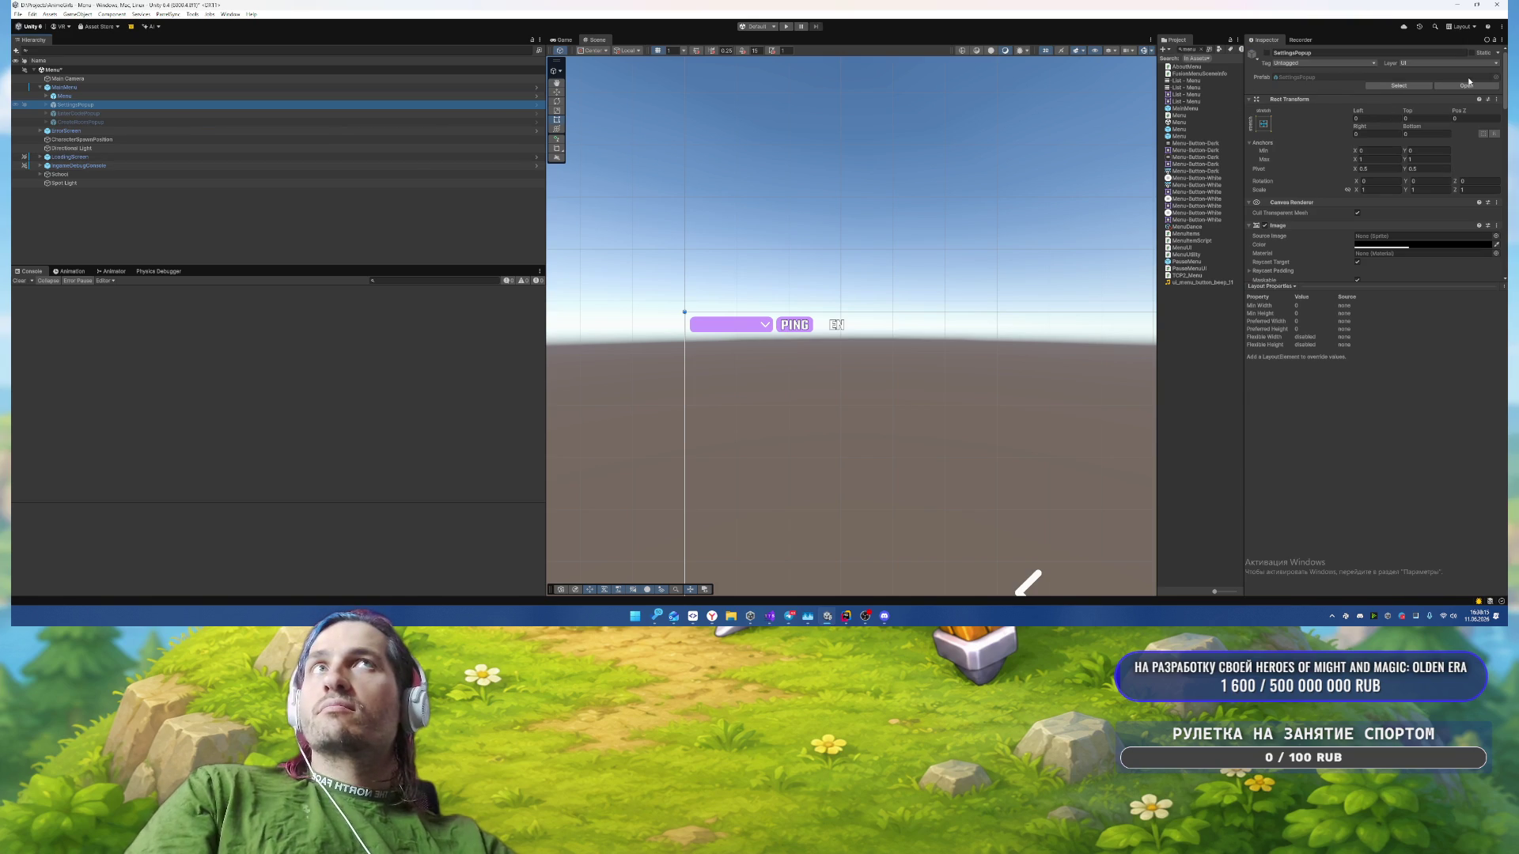
{"action": "left_click", "coordinate": [1296, 116]}
{"action": "left_click", "coordinate": [1466, 86]}
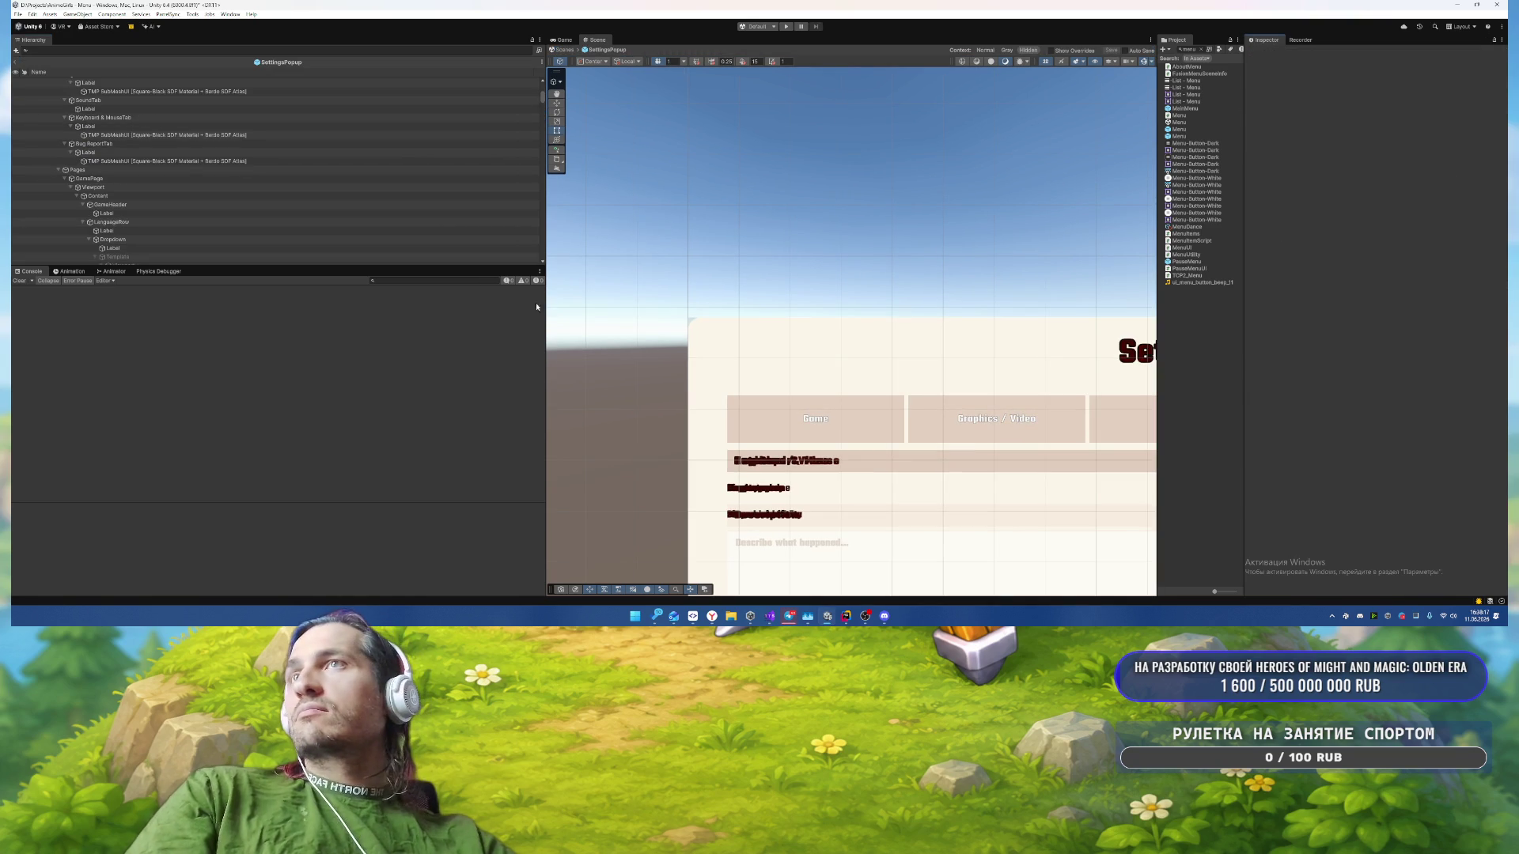
Step: Set the Panel's Image color to violet 8D44F2
{"action": "left_click", "coordinate": [111, 98]}
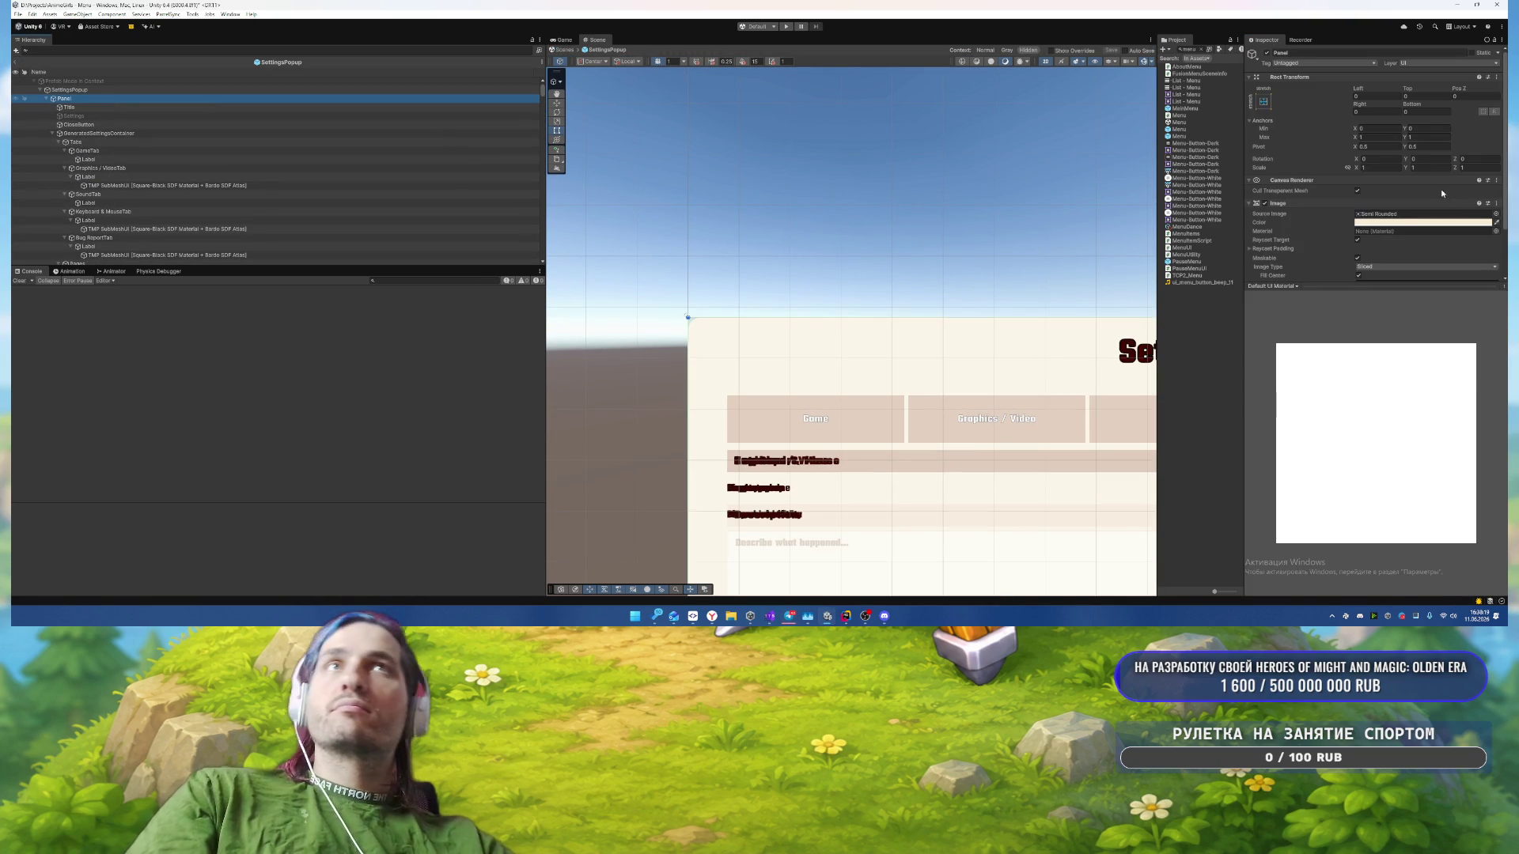
{"action": "left_click", "coordinate": [1388, 214]}
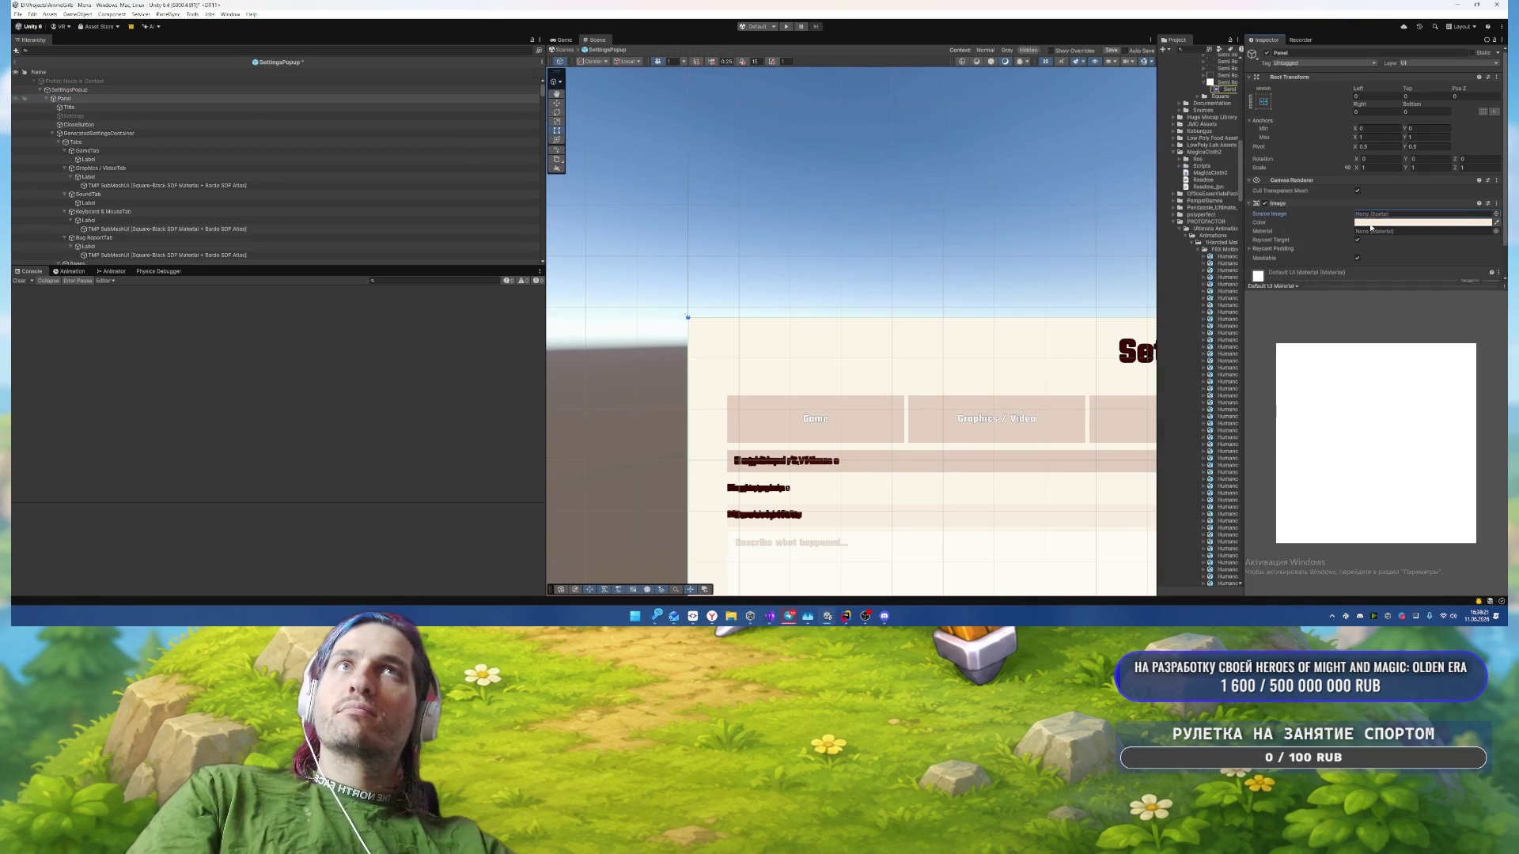
{"action": "left_click", "coordinate": [1393, 223]}
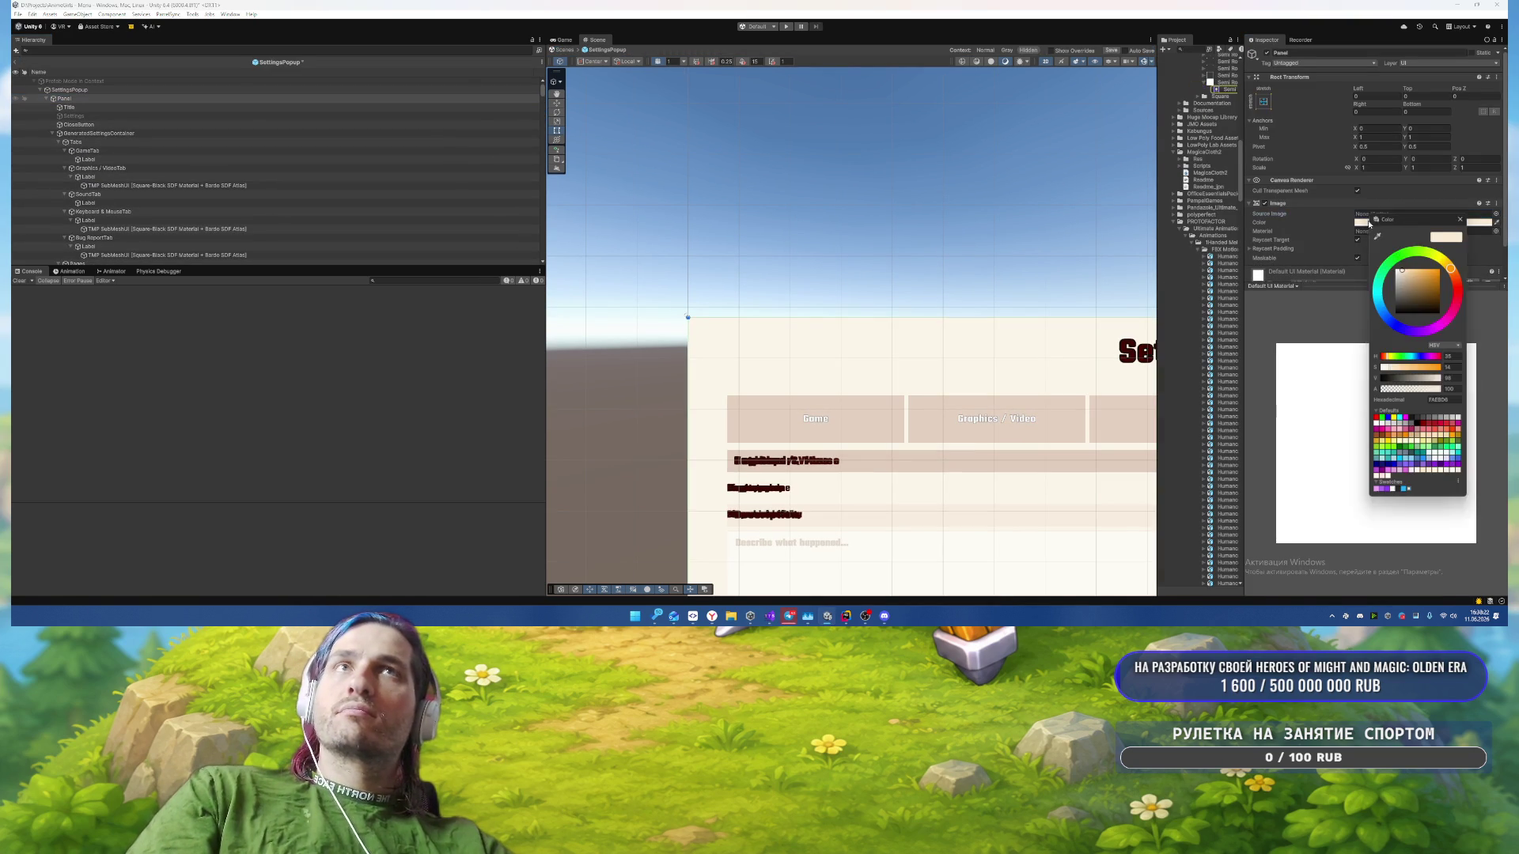
{"action": "left_click", "coordinate": [1381, 495]}
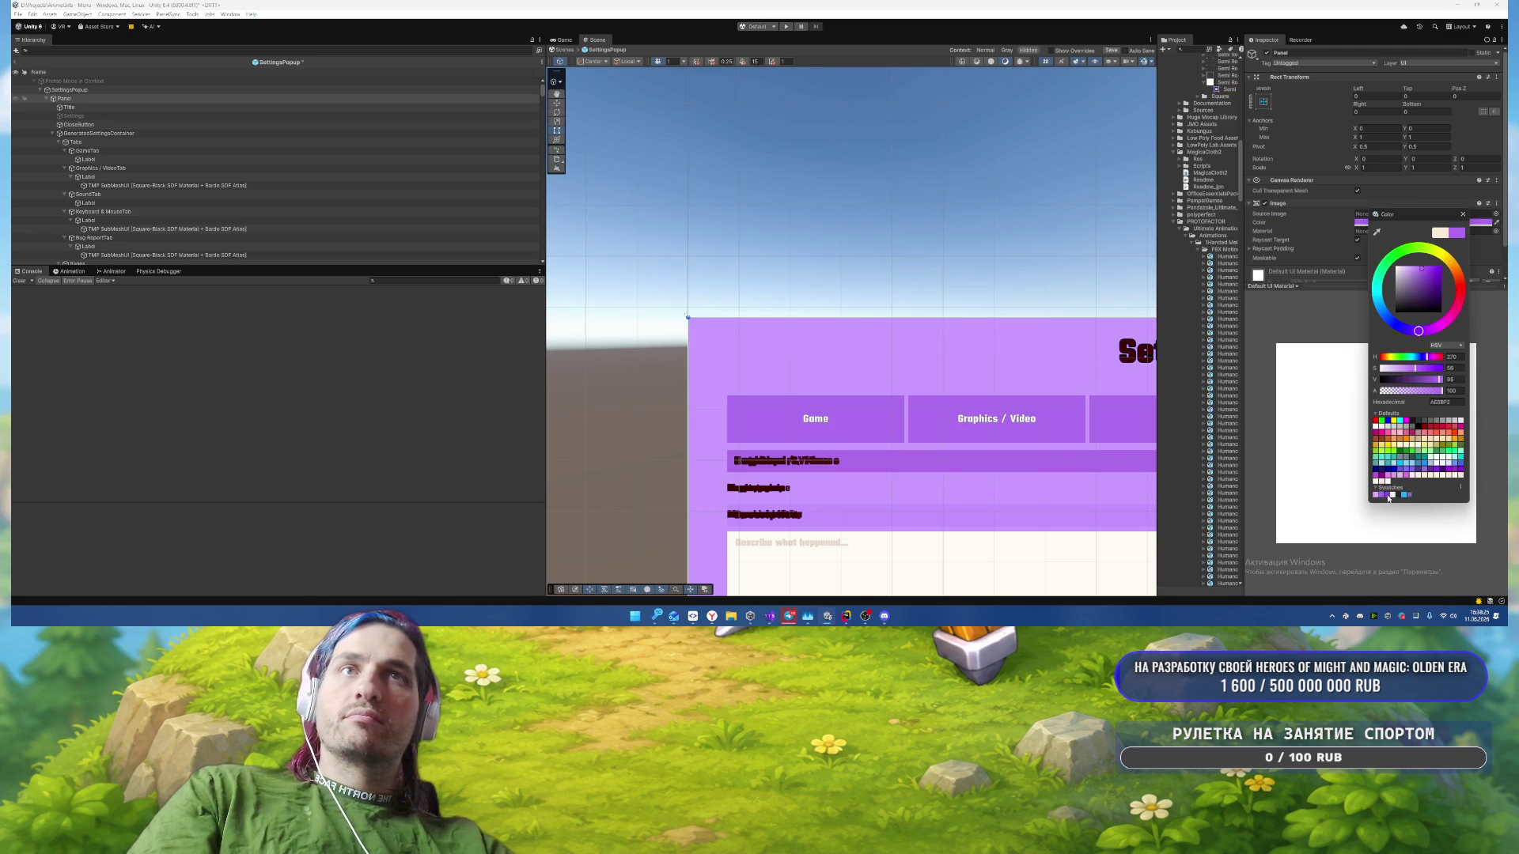
{"action": "left_click", "coordinate": [1387, 496]}
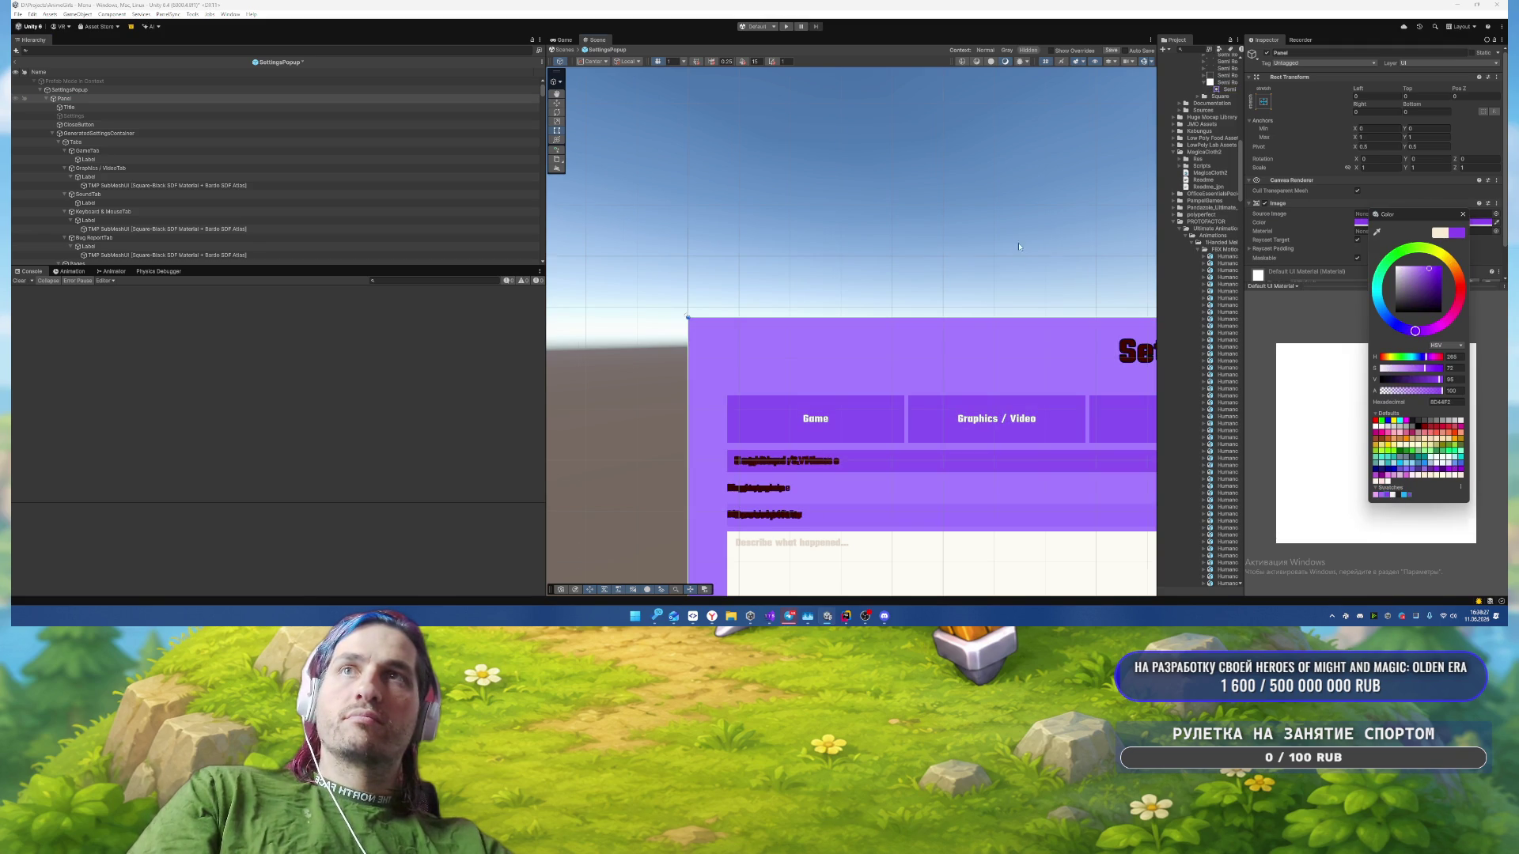
{"action": "scroll", "coordinate": [1018, 247], "scroll_direction": "down", "scroll_amount": 6}
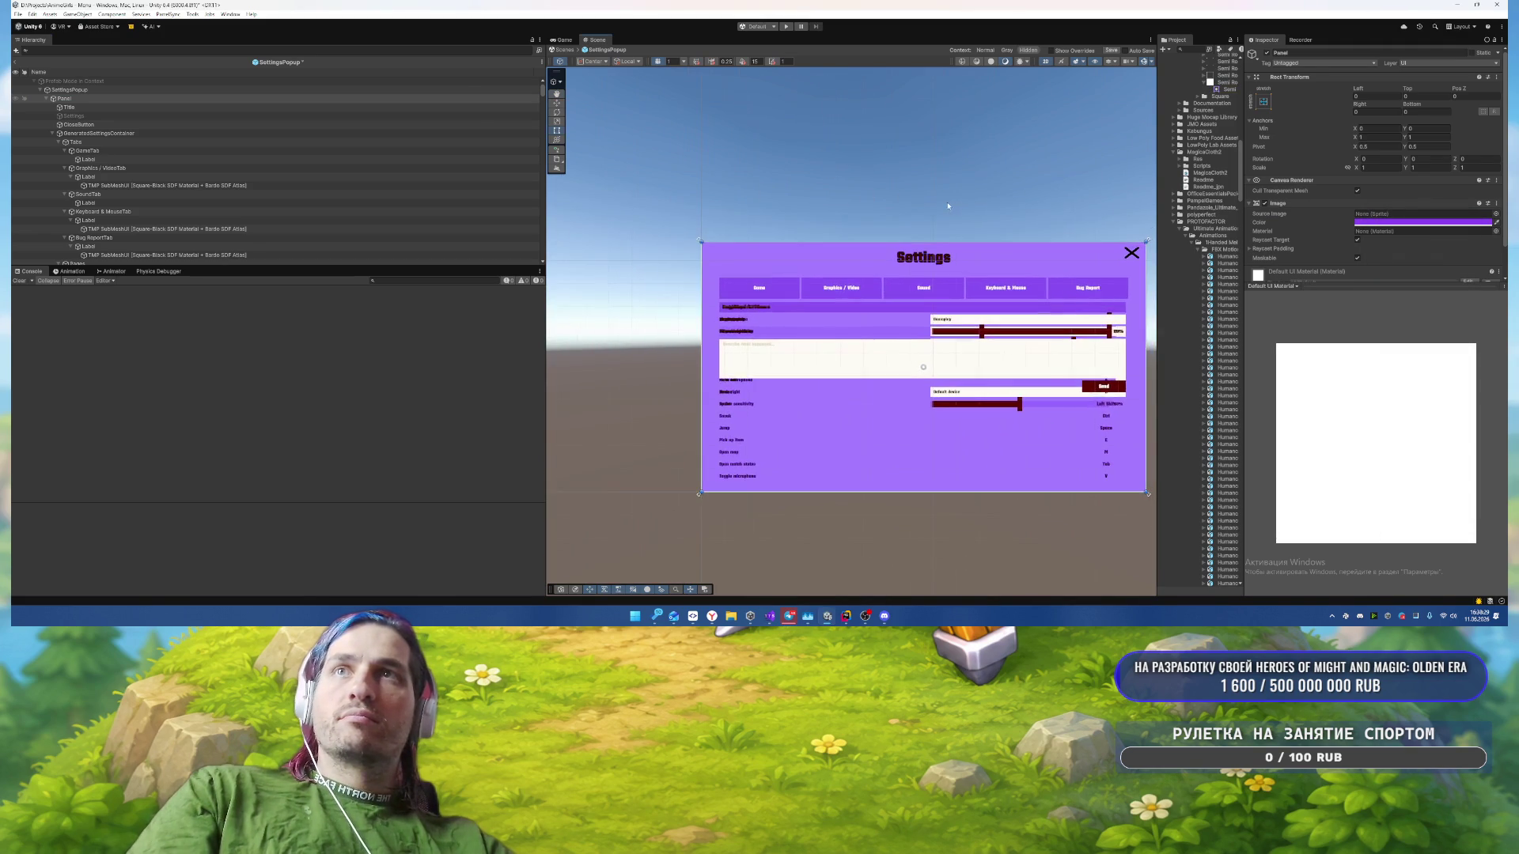
{"action": "scroll", "coordinate": [947, 205], "scroll_direction": "up", "scroll_amount": 3}
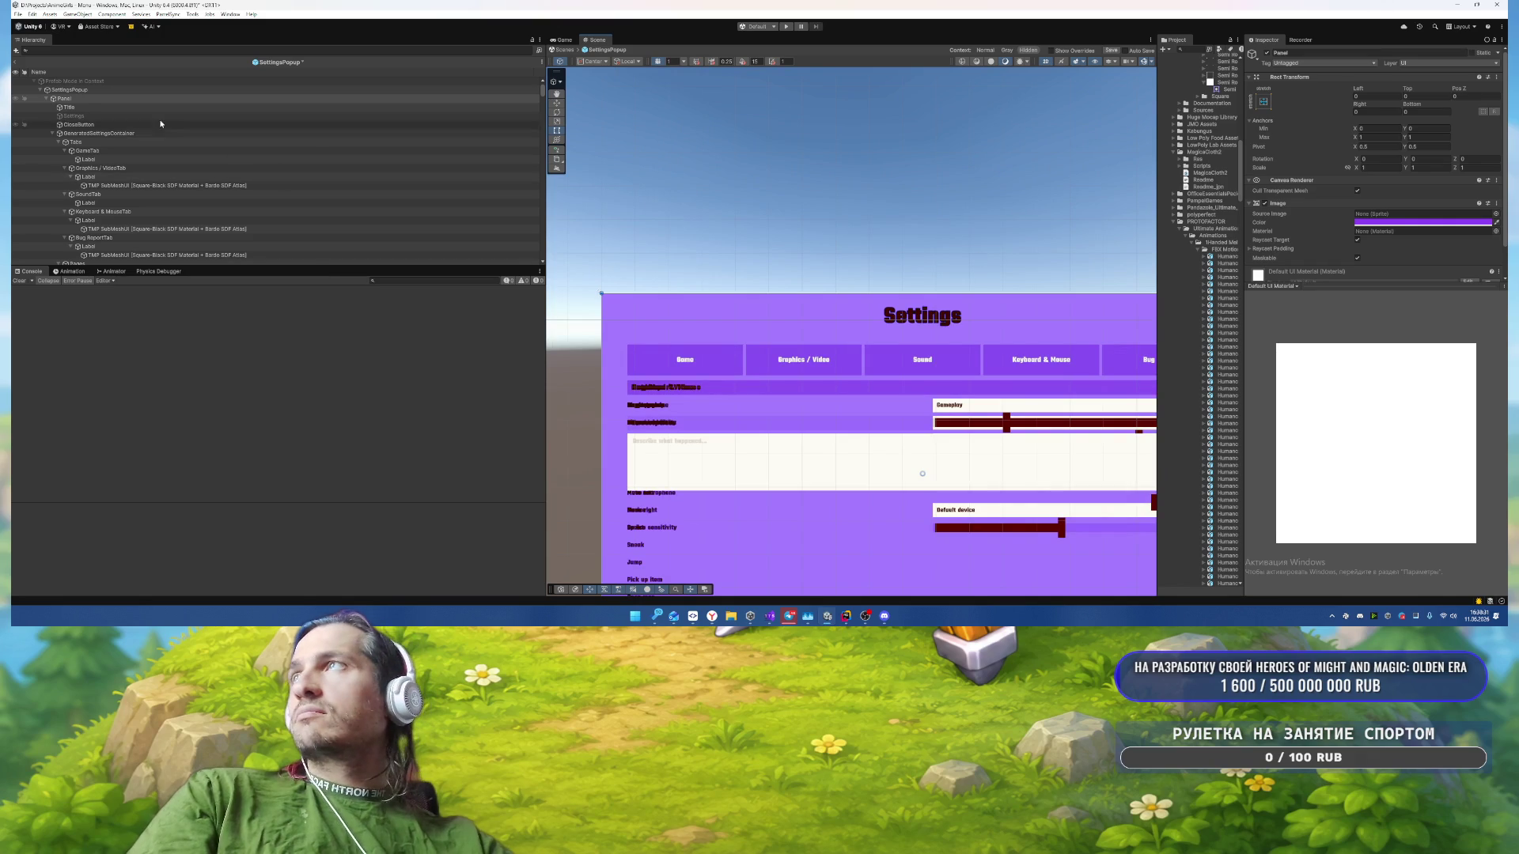
Step: Make the Title text uppercase with white F2F2F2 vertex color
{"action": "left_click", "coordinate": [142, 107]}
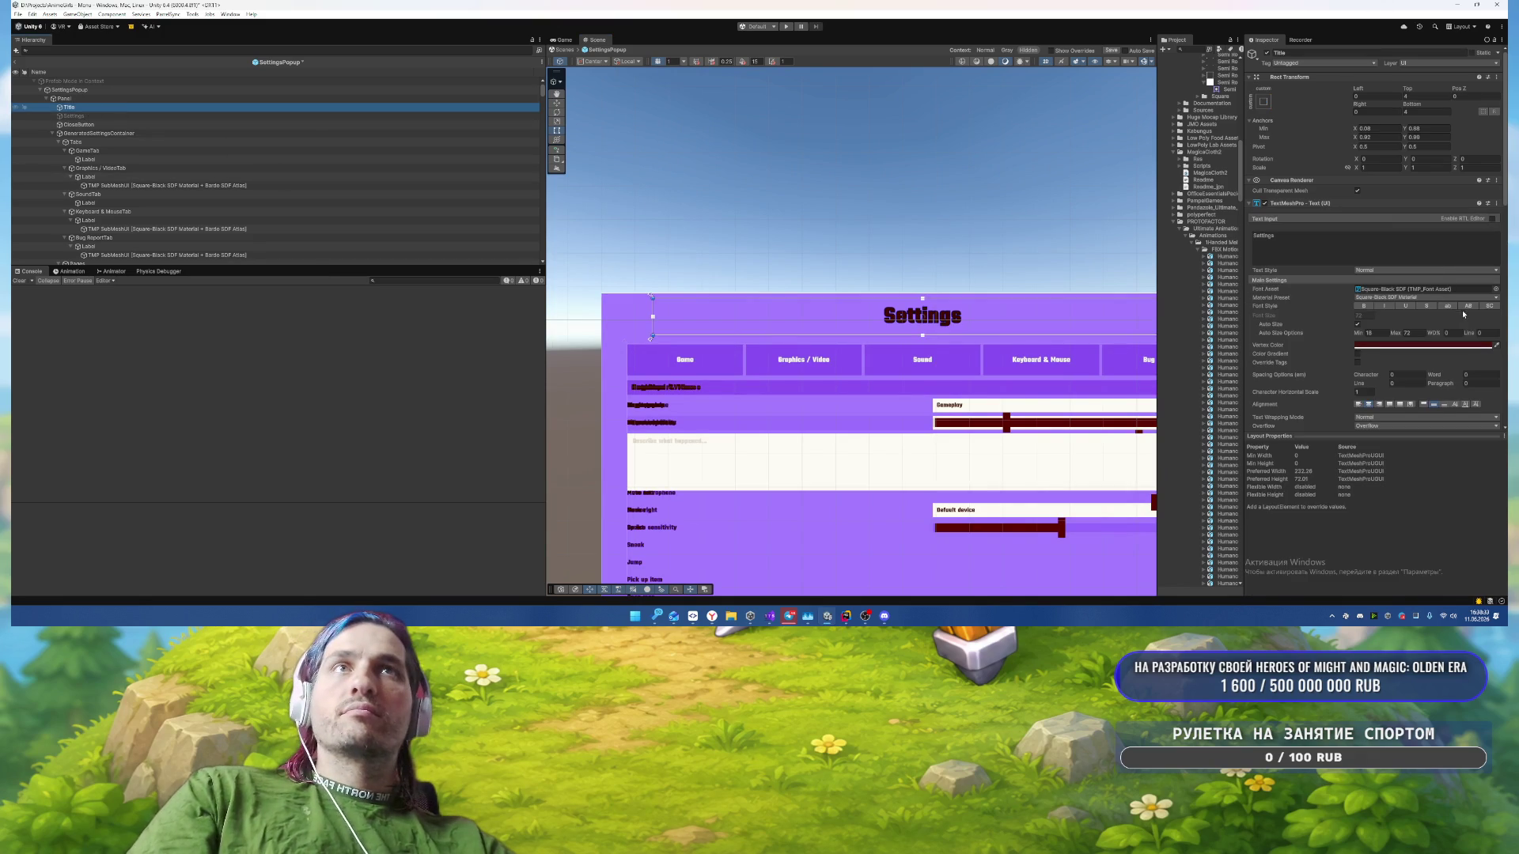
{"action": "left_click", "coordinate": [1467, 306]}
{"action": "left_click", "coordinate": [1424, 345]}
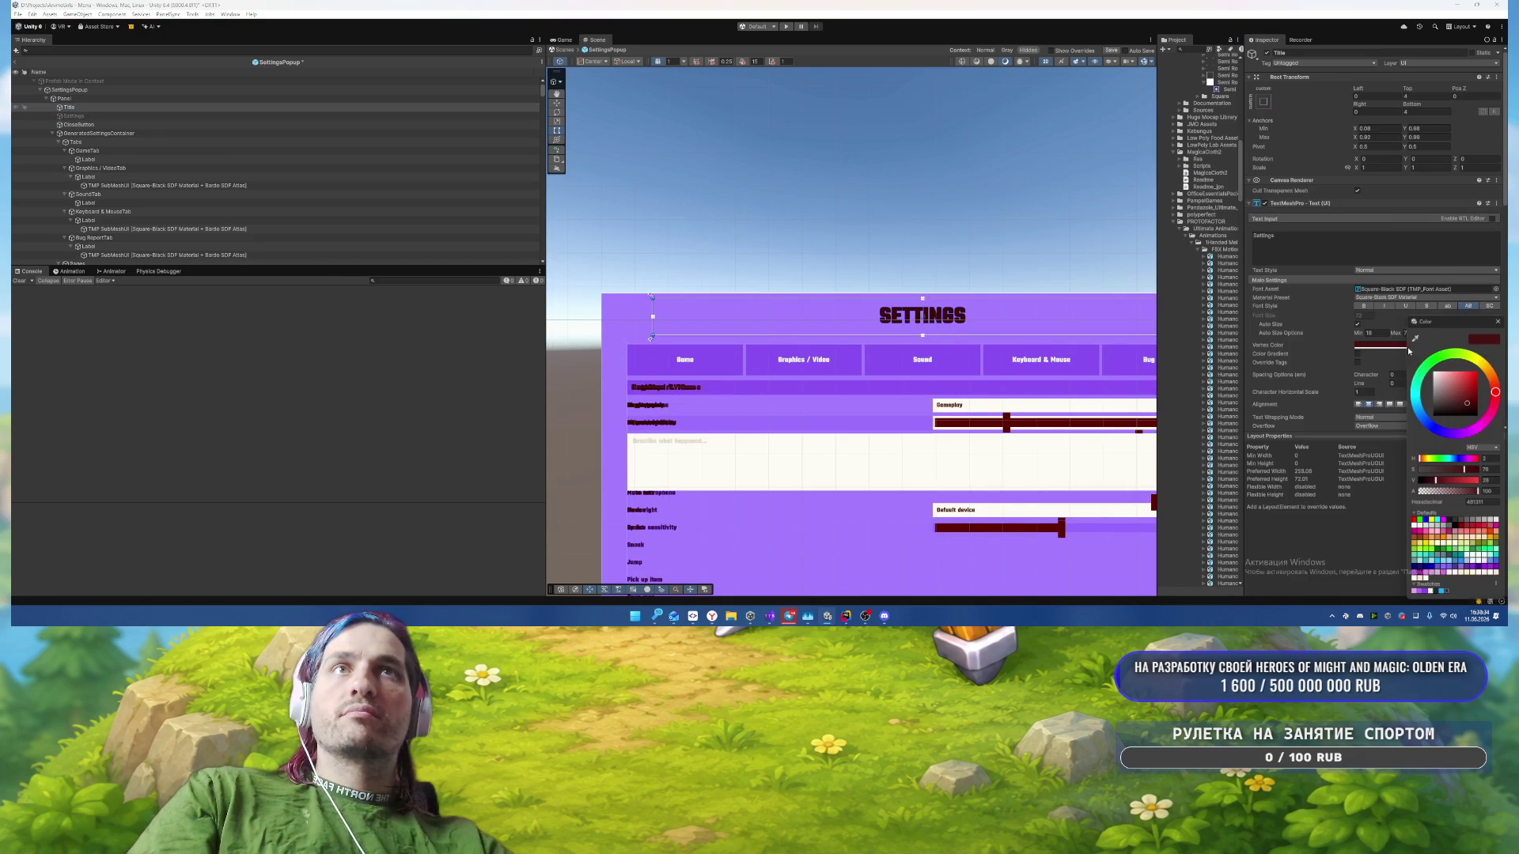
{"action": "left_click", "coordinate": [1431, 597]}
{"action": "left_click", "coordinate": [1501, 318]}
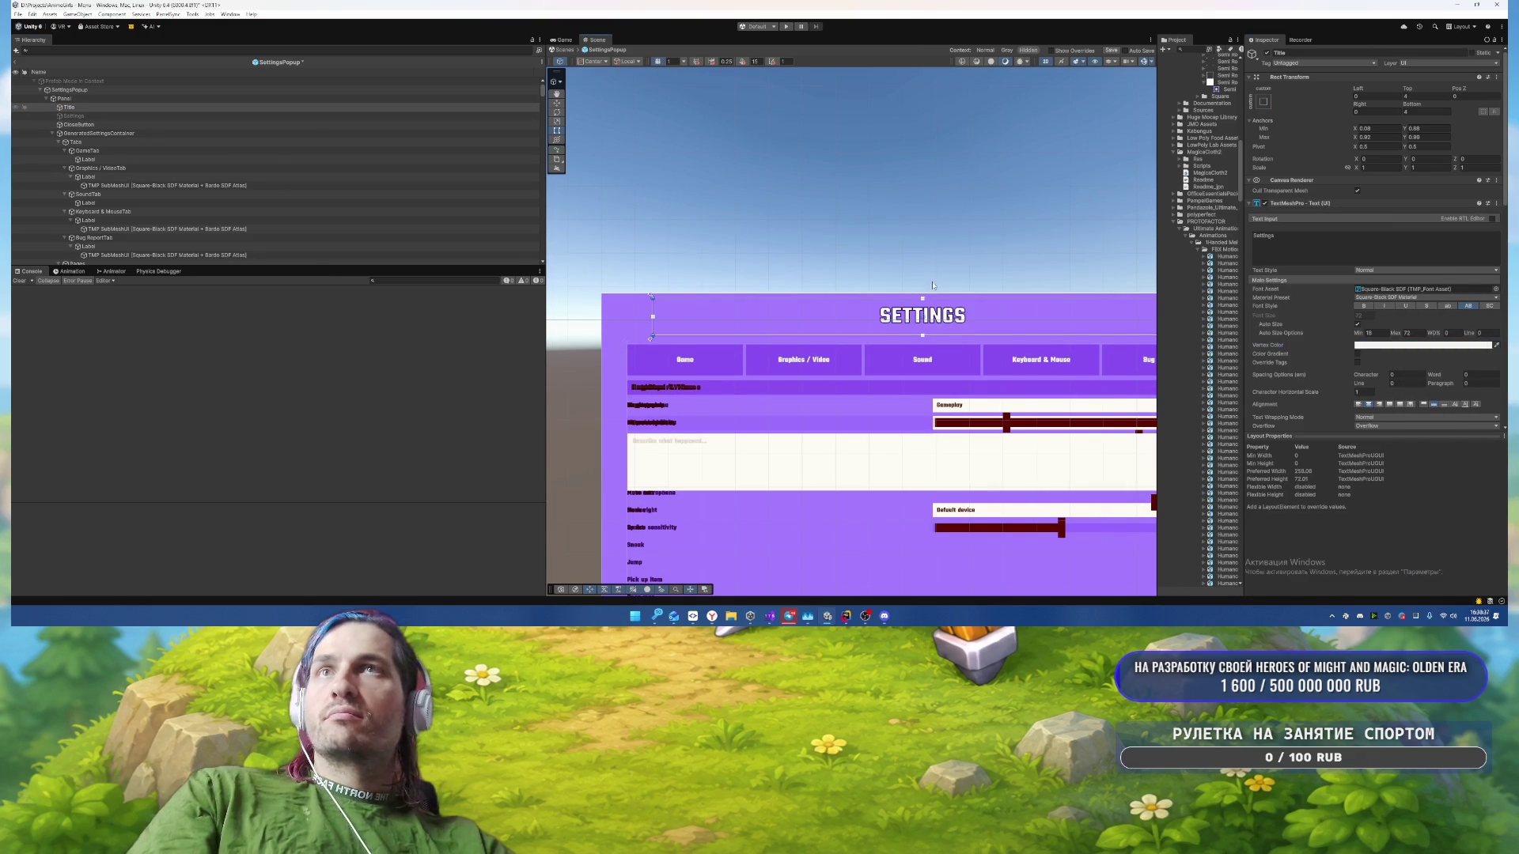
{"action": "scroll", "coordinate": [848, 238], "scroll_direction": "down", "scroll_amount": 2}
{"action": "scroll", "coordinate": [934, 304], "scroll_direction": "up", "scroll_amount": 3}
Step: Position the CloseButton at -20/-20 and size it 80×80
{"action": "left_click", "coordinate": [935, 310]}
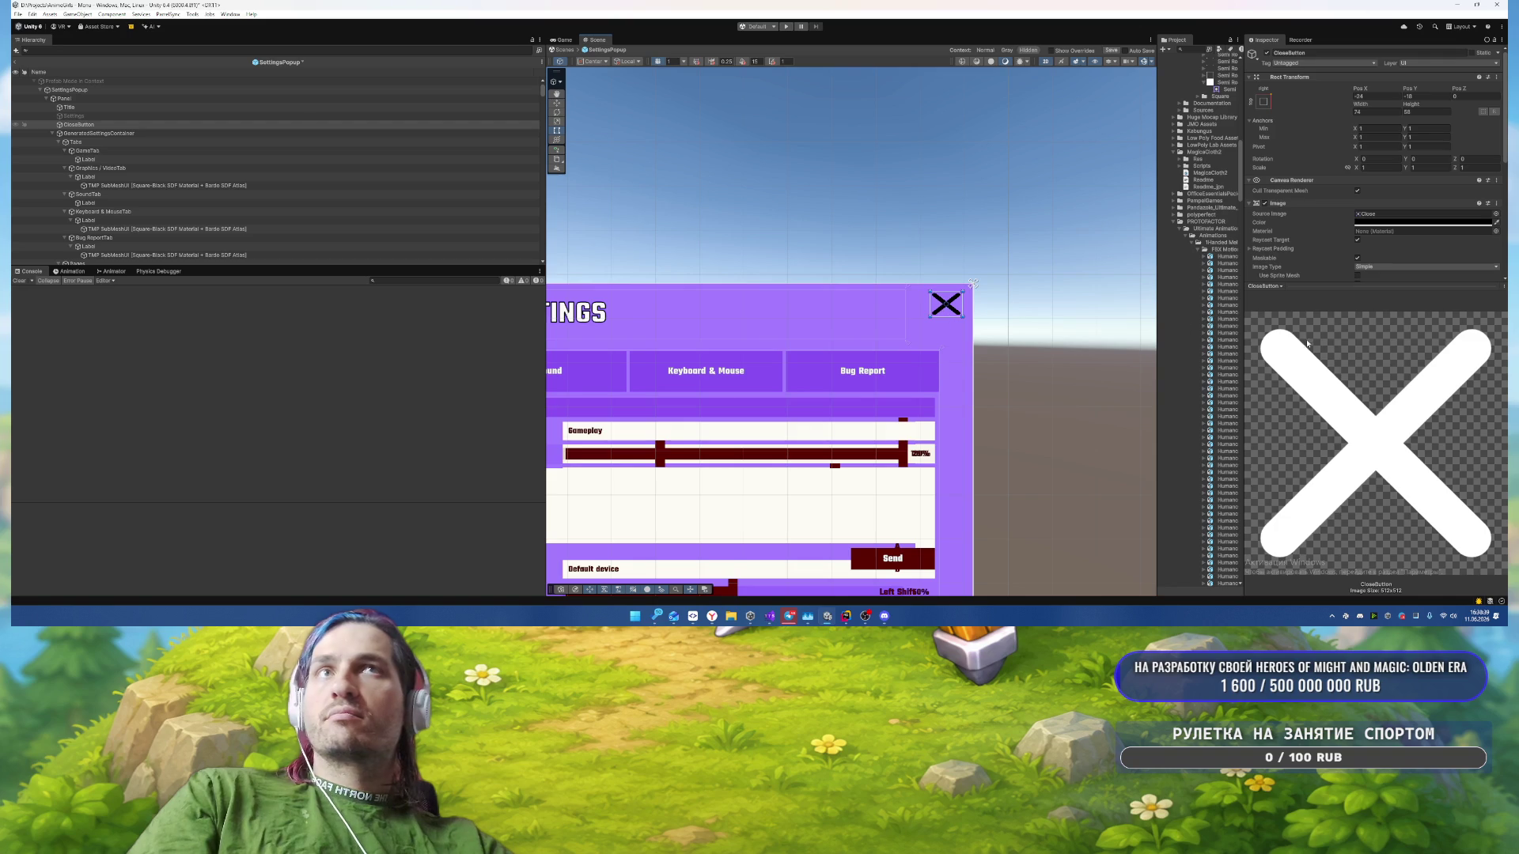
{"action": "scroll", "coordinate": [1378, 199], "scroll_direction": "down", "scroll_amount": 2}
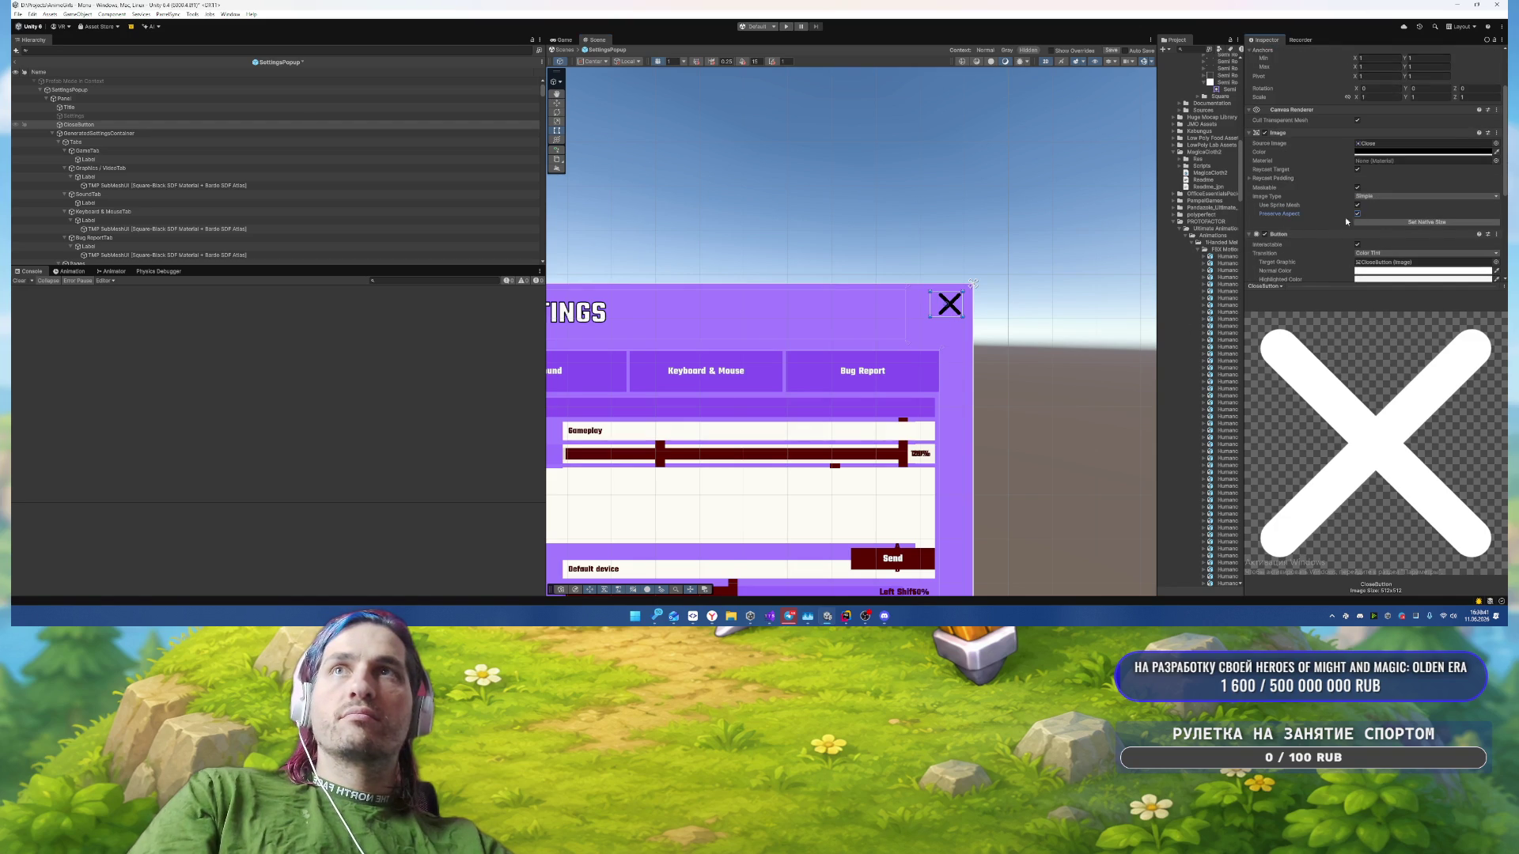
{"action": "scroll", "coordinate": [1405, 155], "scroll_direction": "up", "scroll_amount": 2}
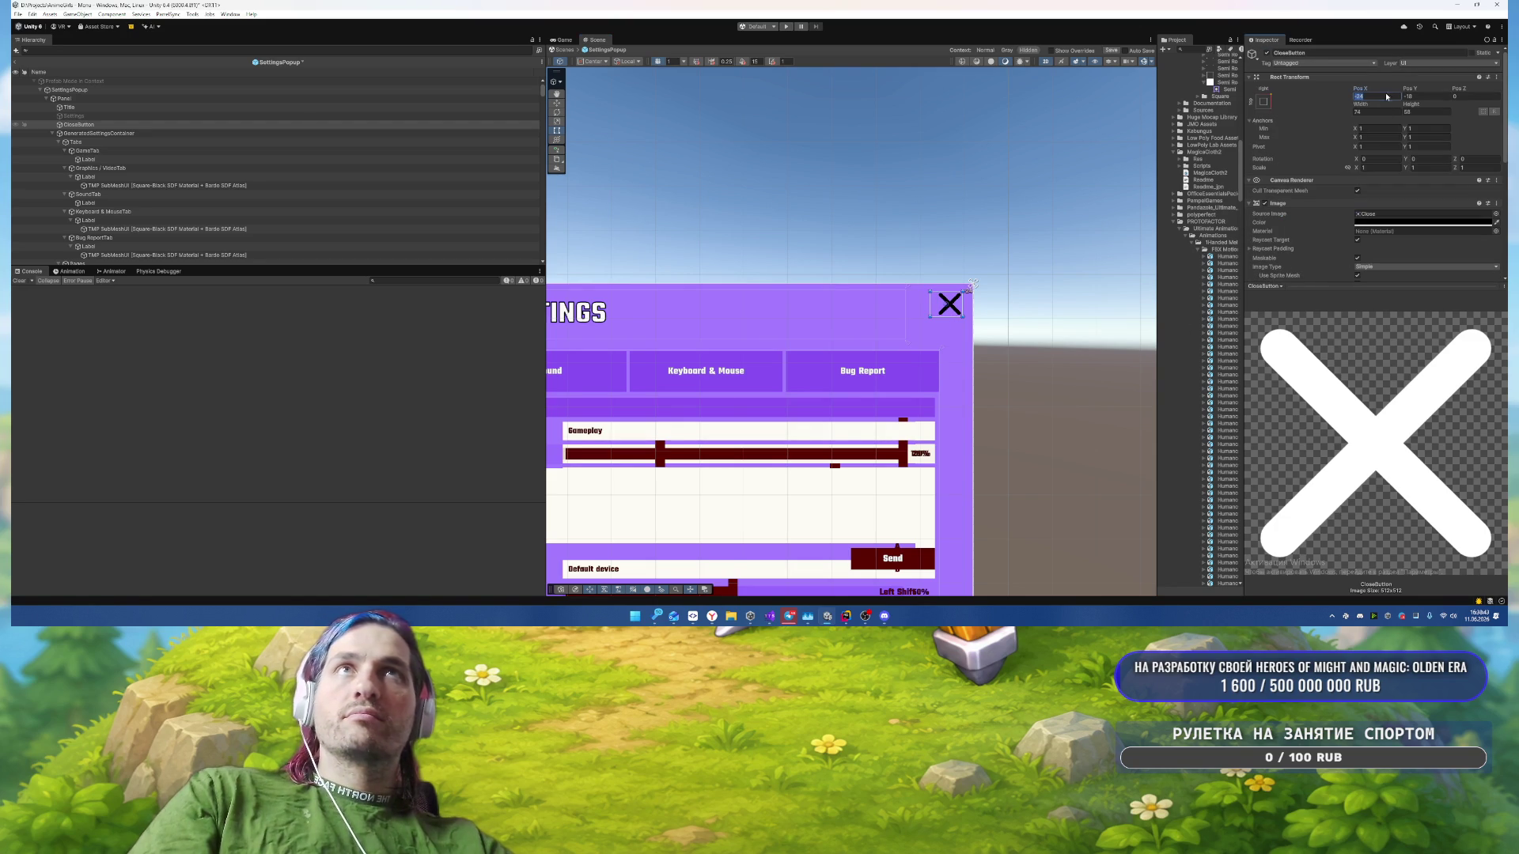
{"action": "type", "text": "-20"}
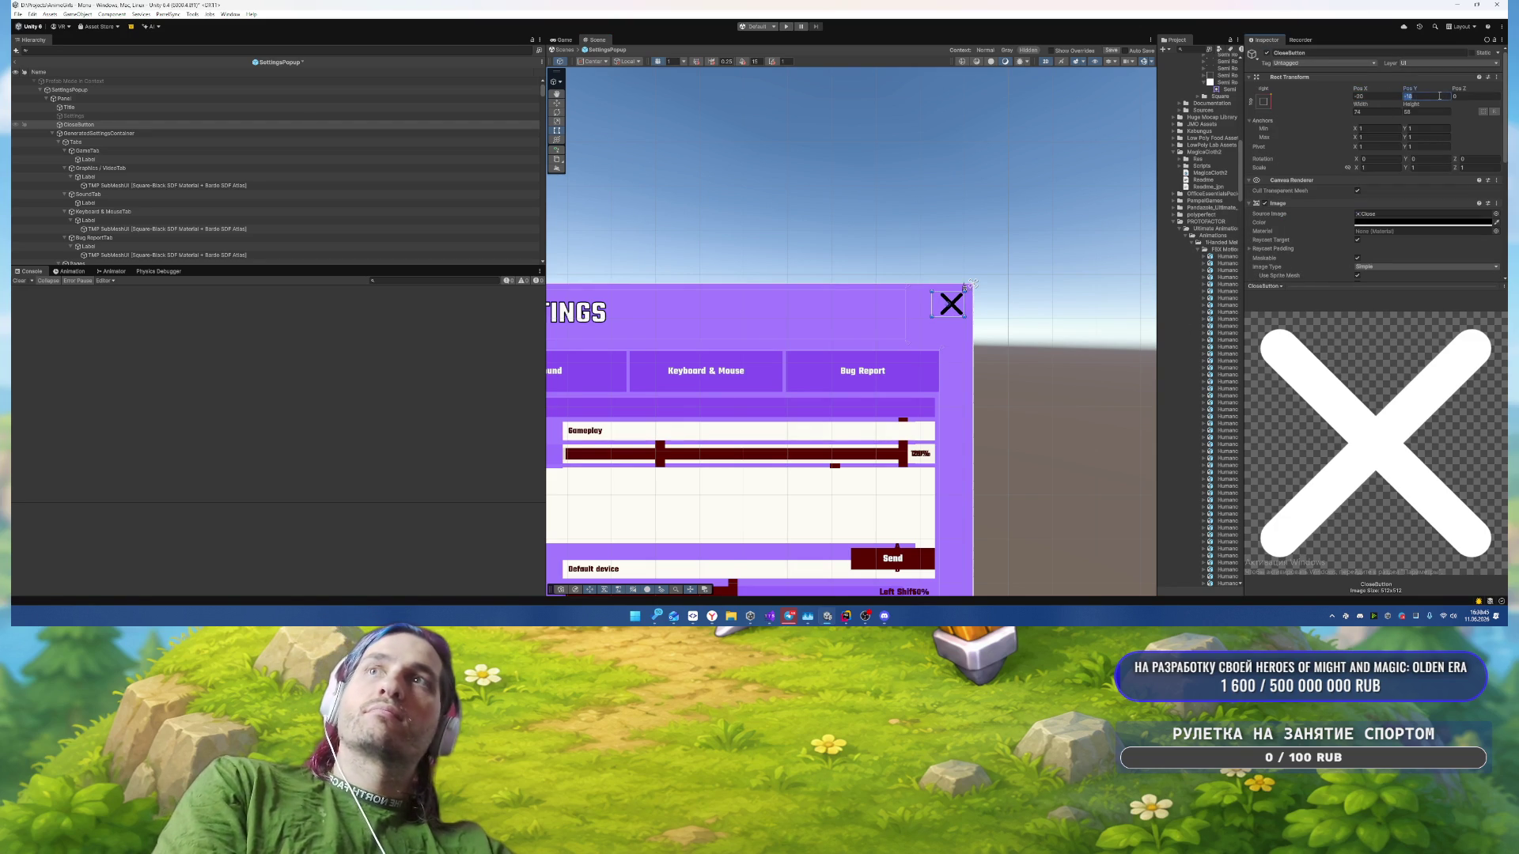
{"action": "type", "text": "-20"}
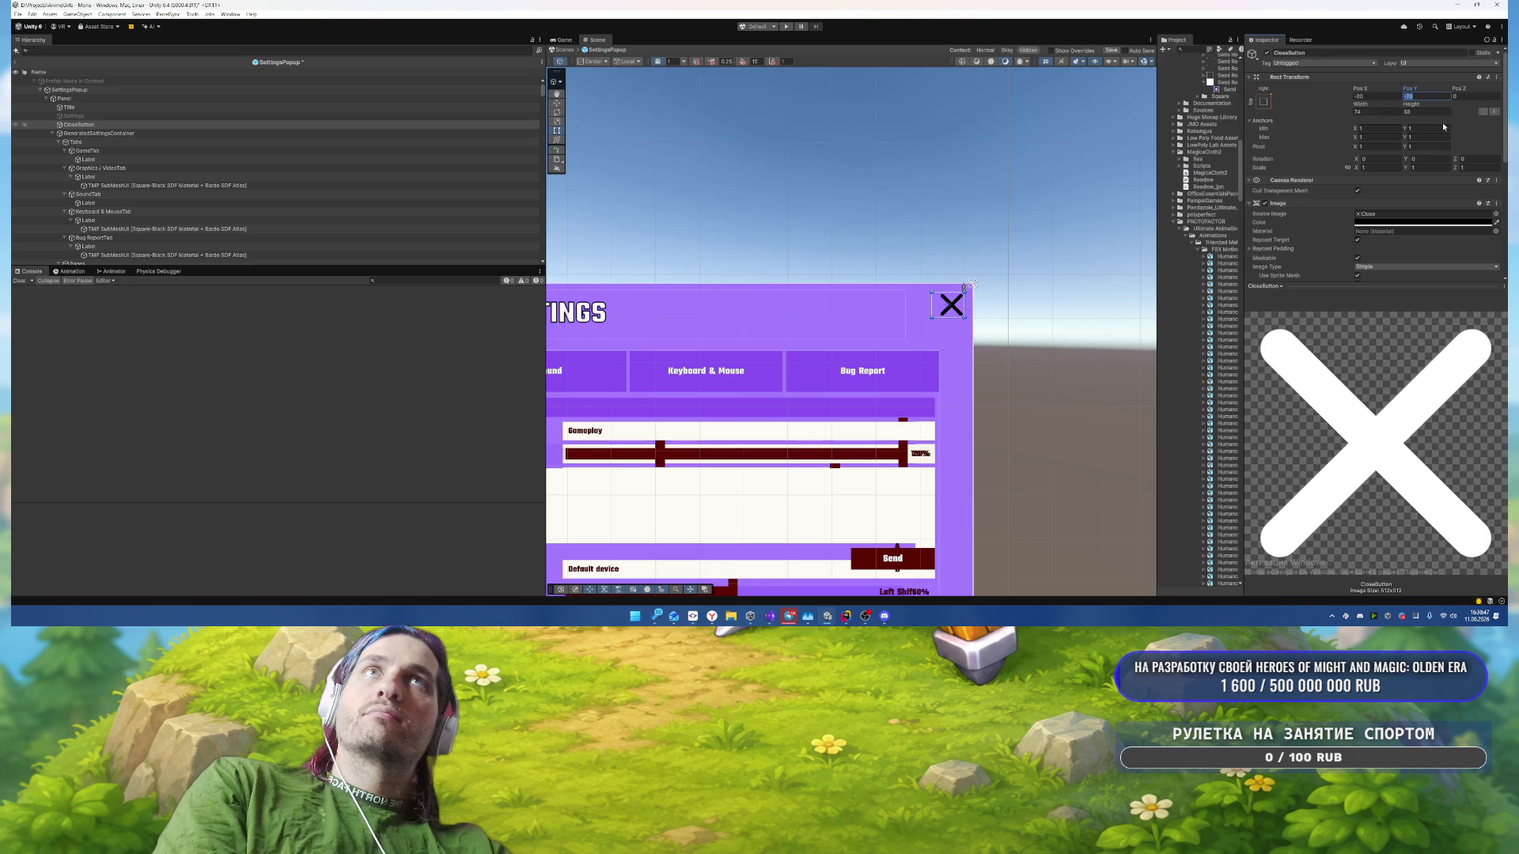
{"action": "left_click", "coordinate": [1371, 113]}
{"action": "type", "text": "80"}
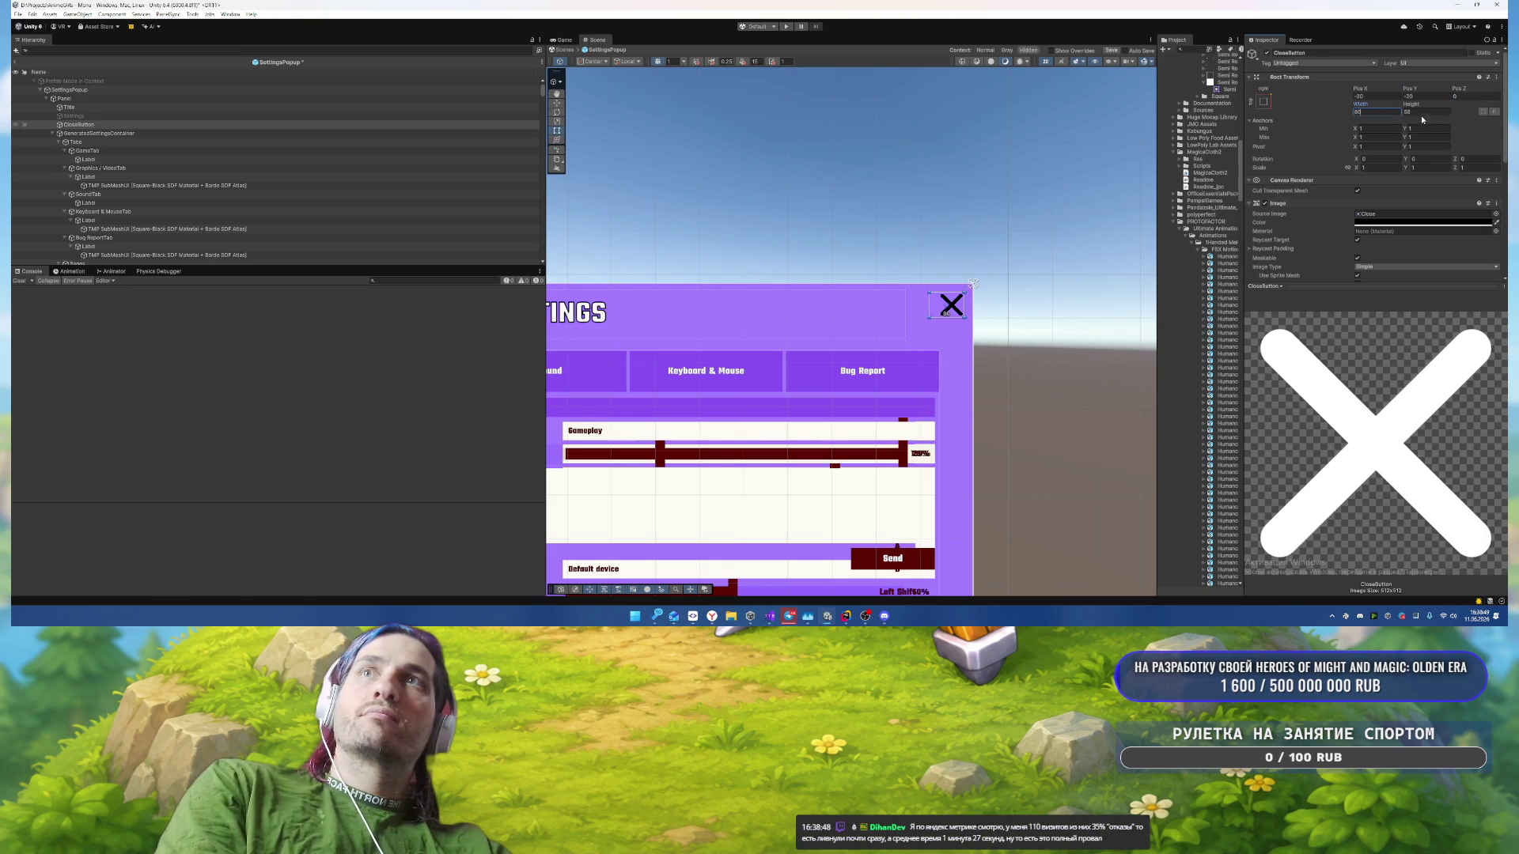
{"action": "left_click", "coordinate": [1430, 111]}
{"action": "type", "text": "80"}
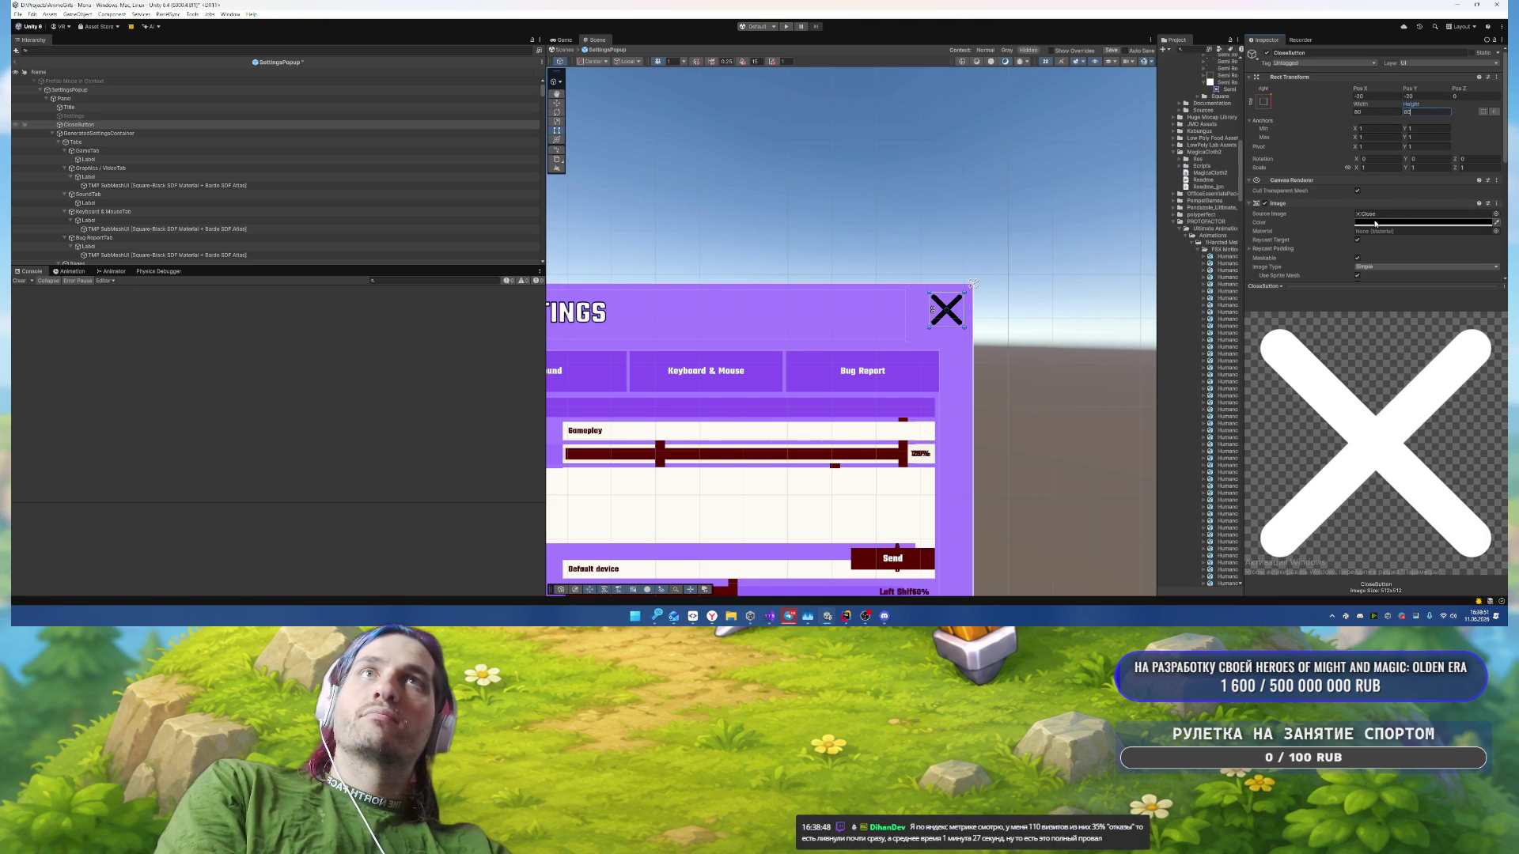
Step: Set the CloseButton's Image color to white F2F2F2
{"action": "left_click", "coordinate": [1416, 223]}
{"action": "left_click", "coordinate": [1403, 493]}
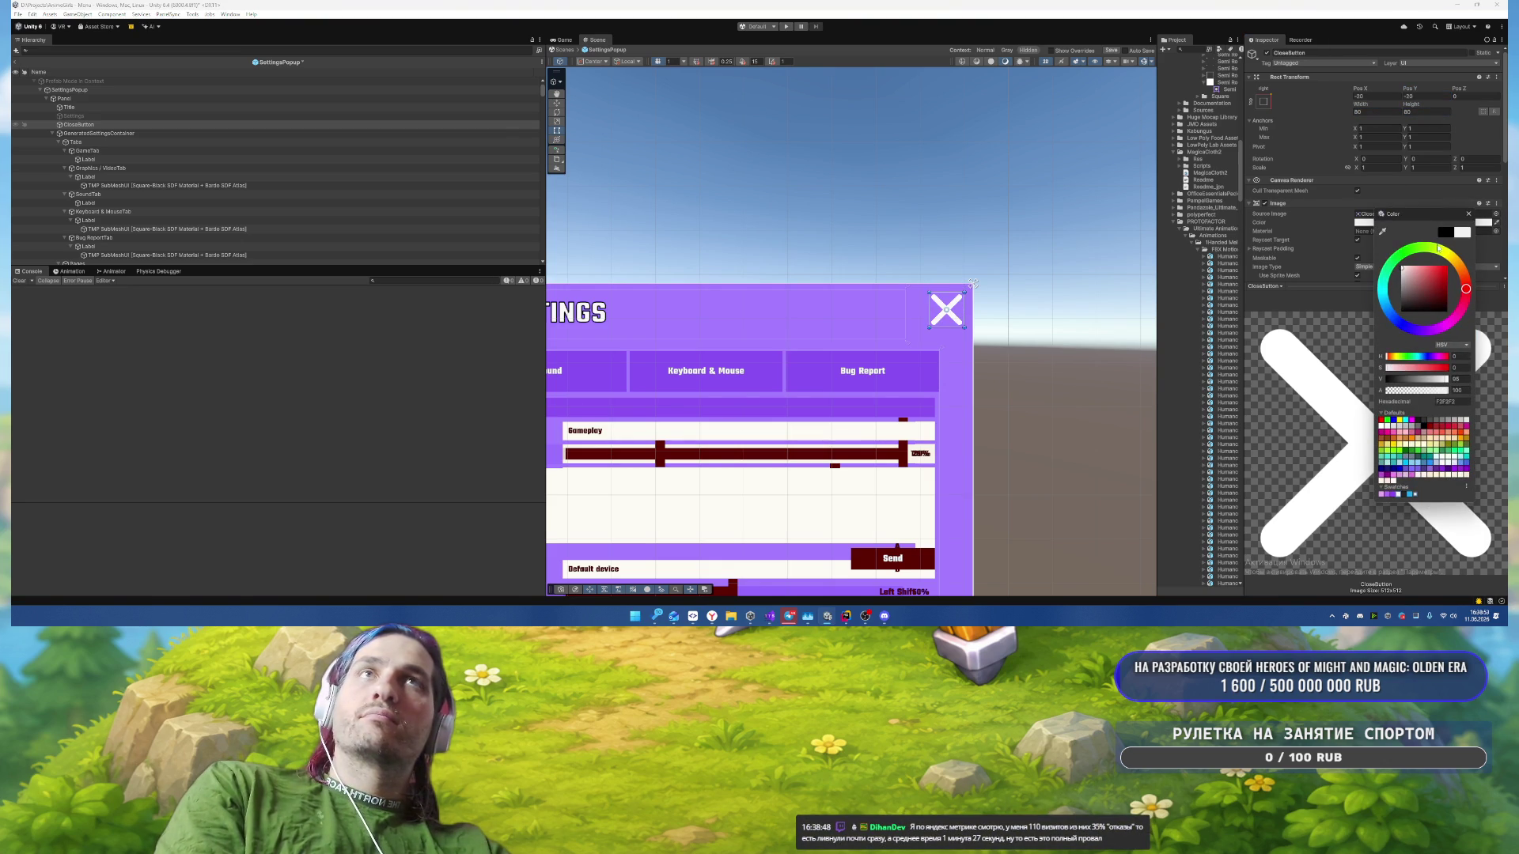
{"action": "left_click", "coordinate": [1468, 214]}
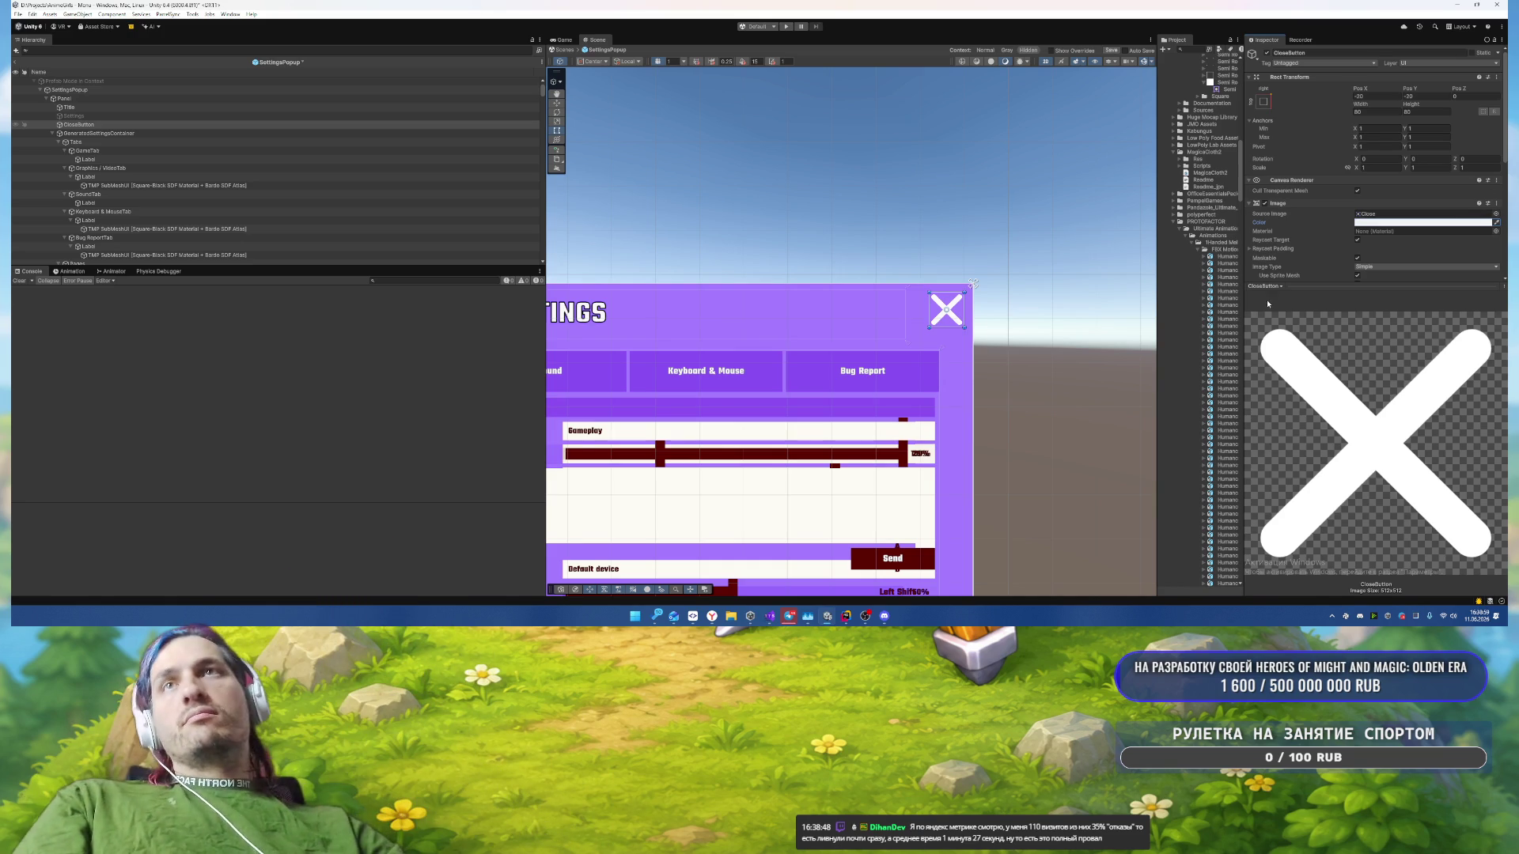
{"action": "scroll", "coordinate": [1008, 392], "scroll_direction": "down", "scroll_amount": 3}
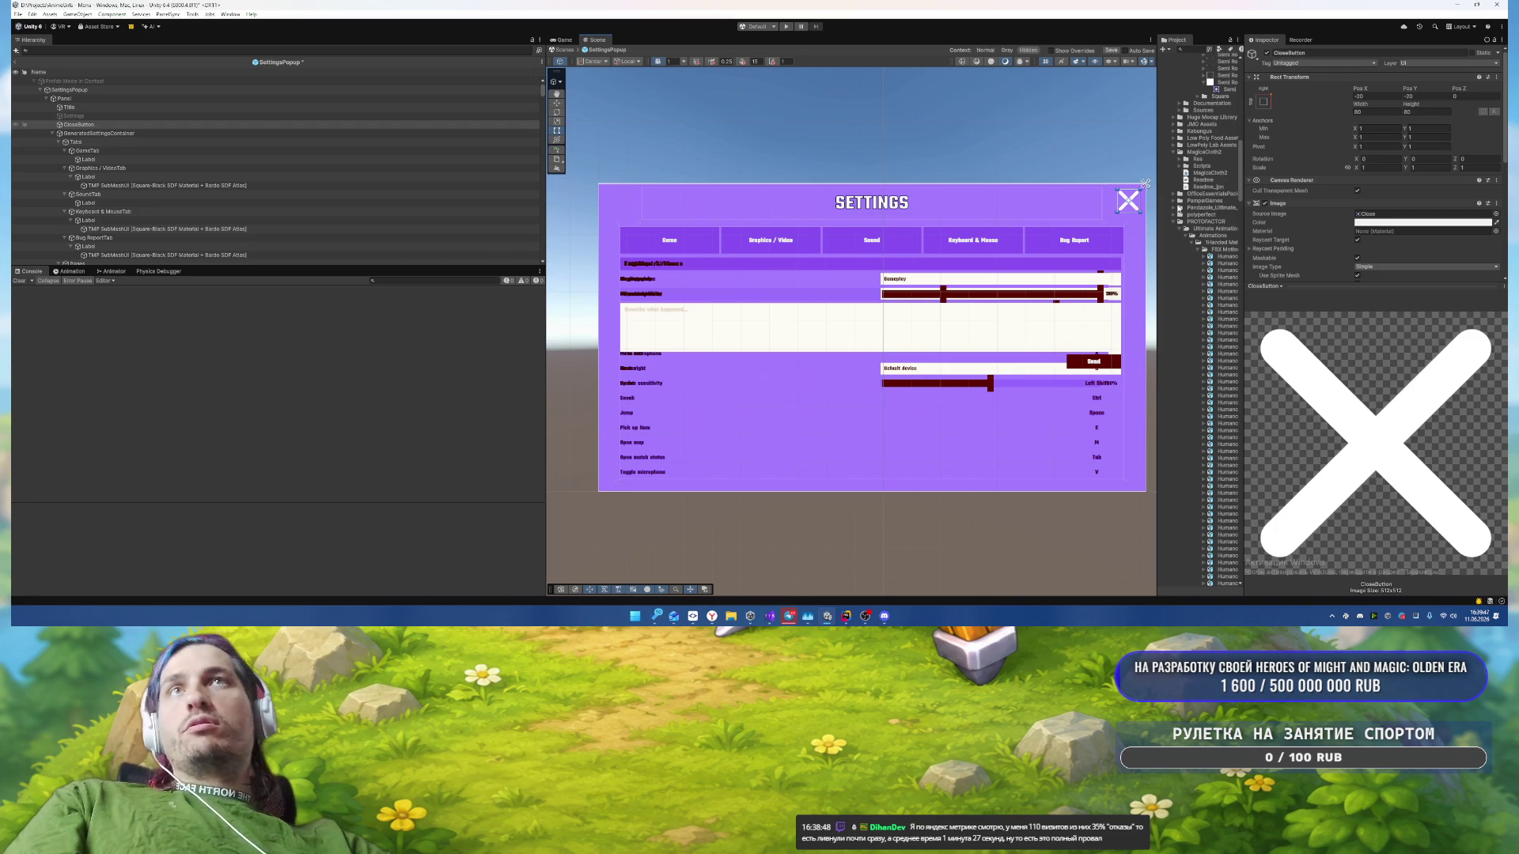
Step: Add an Outline component to the CloseButton
{"action": "scroll", "coordinate": [1356, 256], "scroll_direction": "down", "scroll_amount": 3}
{"action": "left_click", "coordinate": [1373, 271]}
{"action": "type", "text": "rectm"}
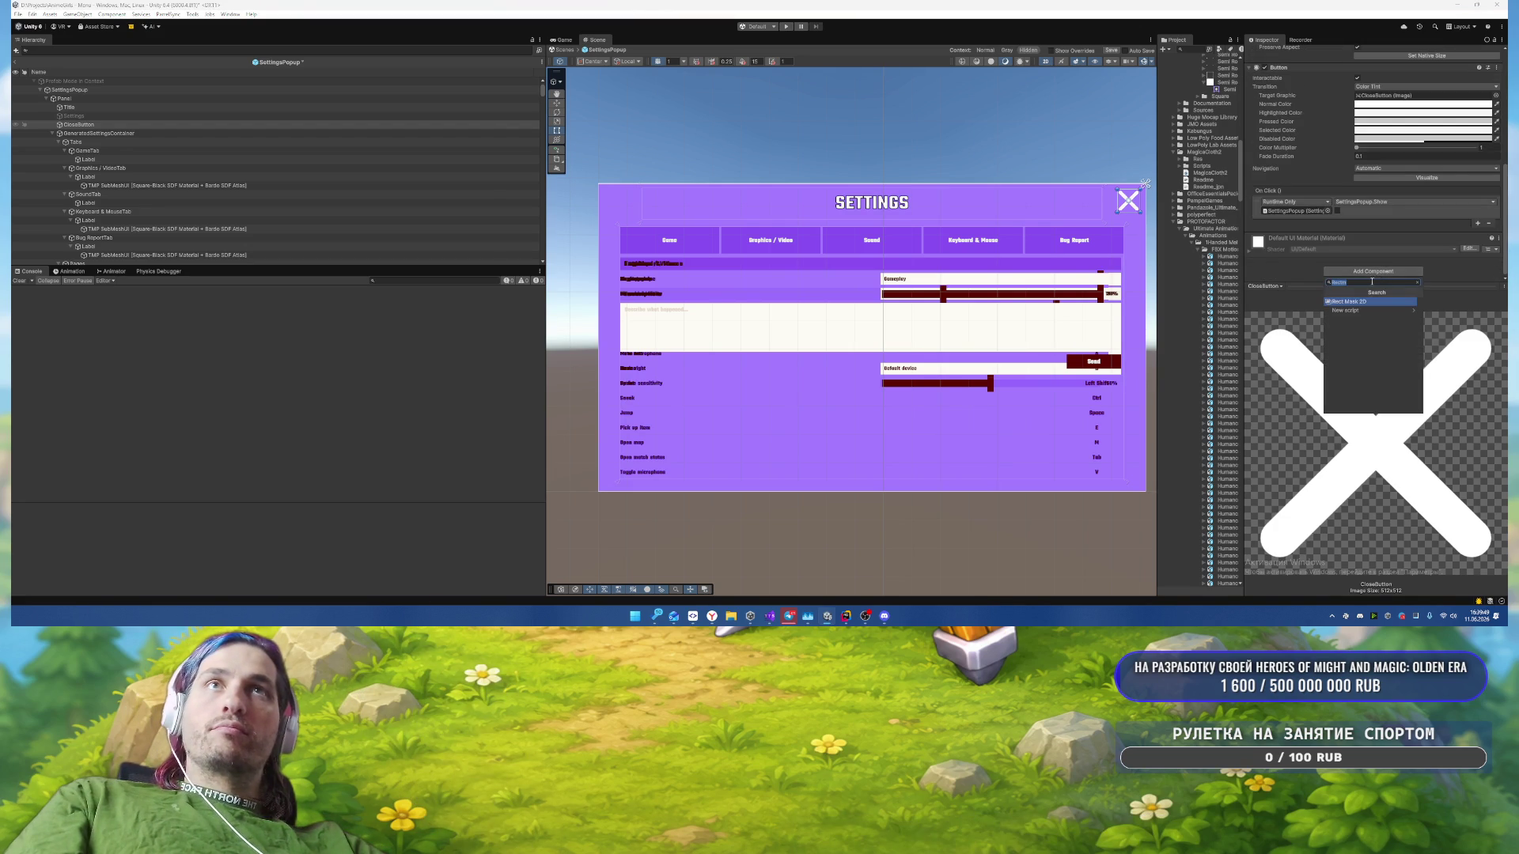
{"action": "type", "text": "outl"}
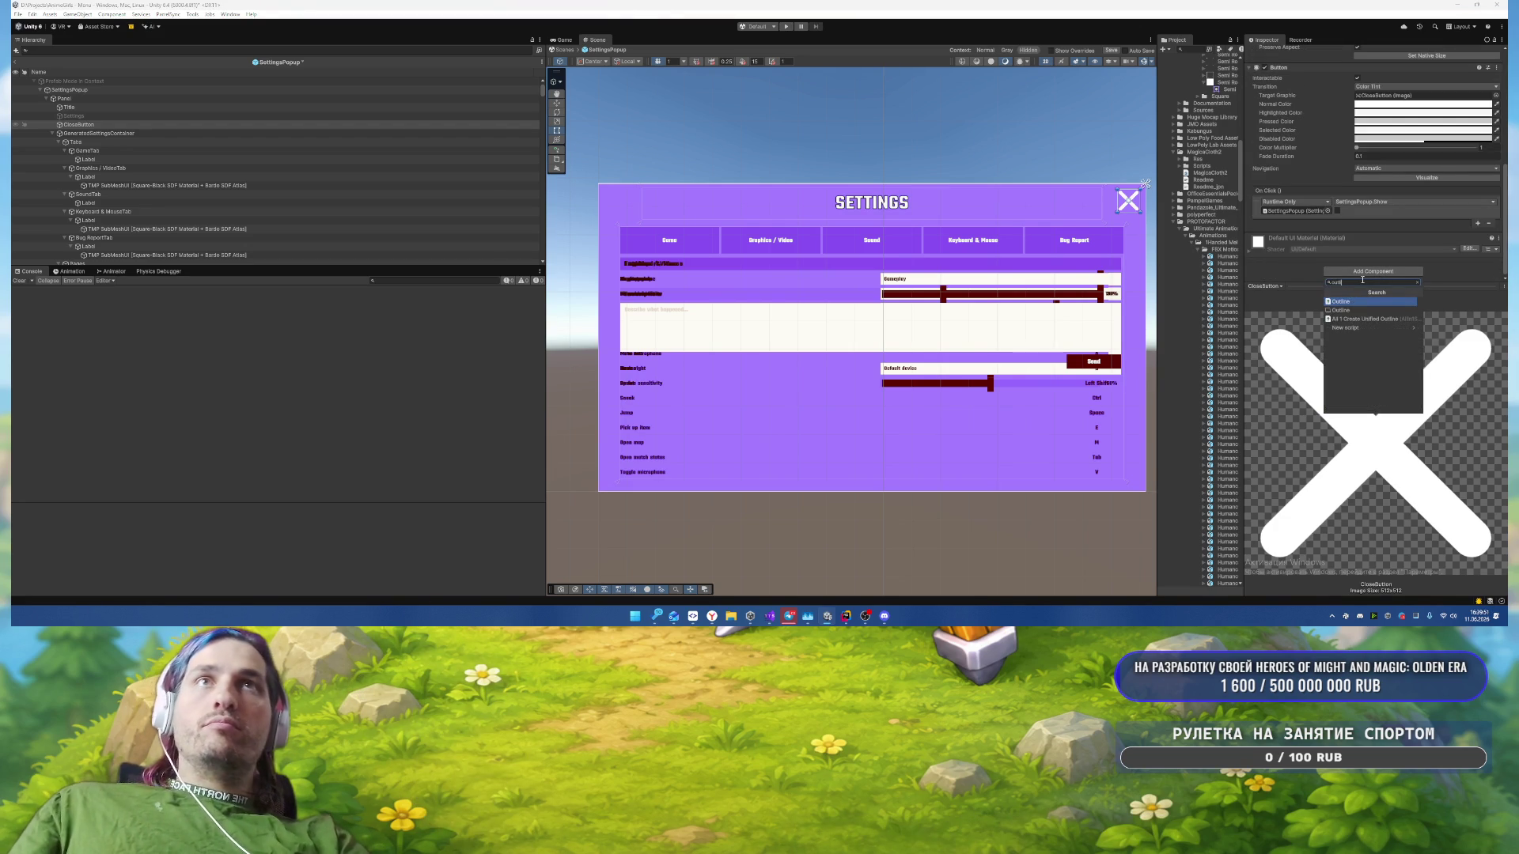
{"action": "key", "text": "Return"}
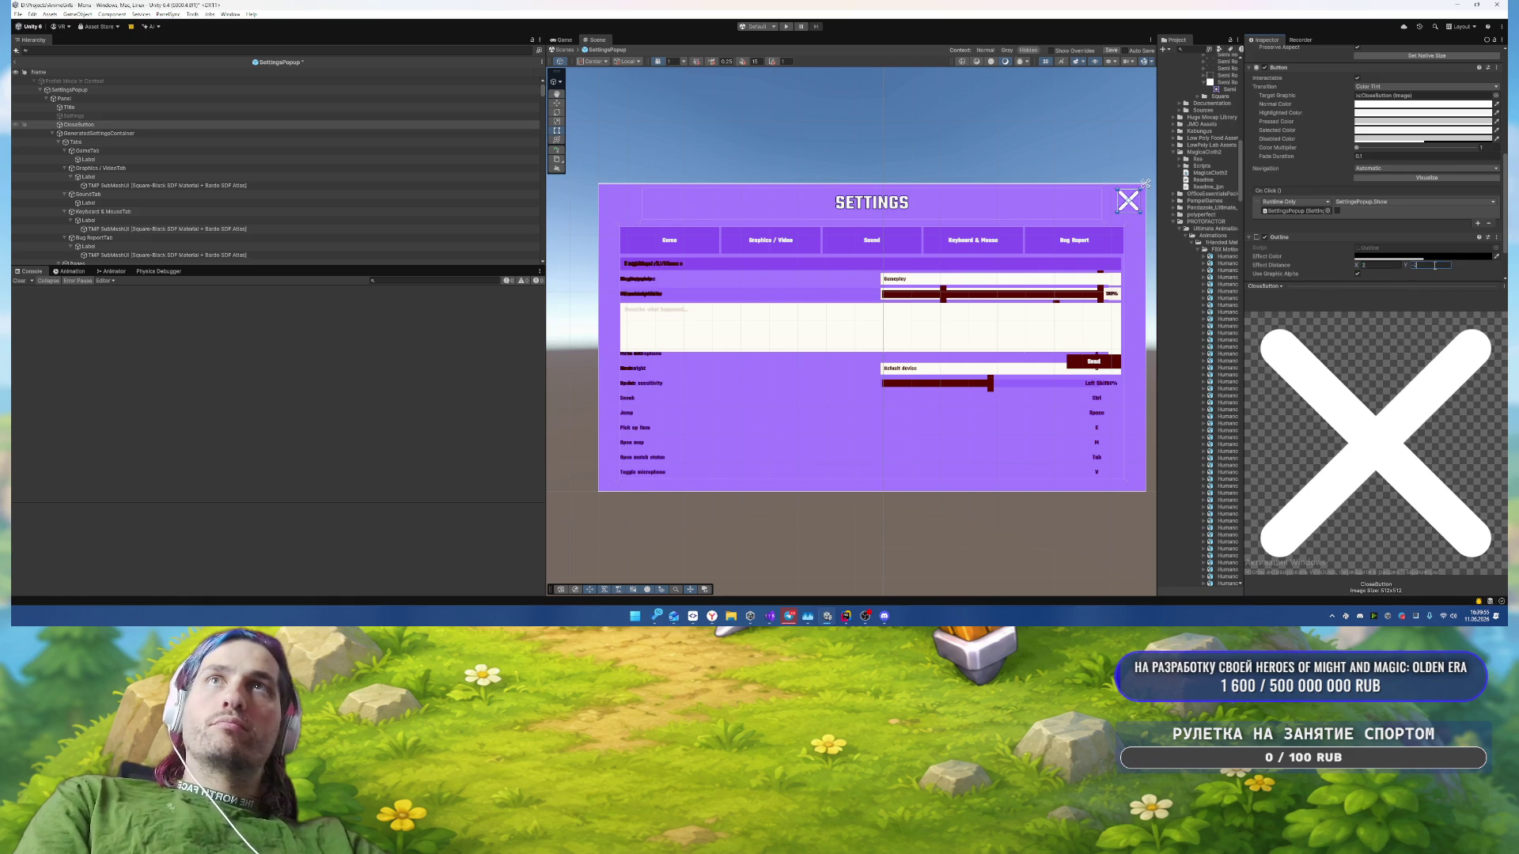
Step: Add a Shadow component with Effect Distance X set to 5, then deselect
{"action": "scroll", "coordinate": [1434, 265], "scroll_direction": "down", "scroll_amount": 2}
{"action": "left_click", "coordinate": [1376, 272]}
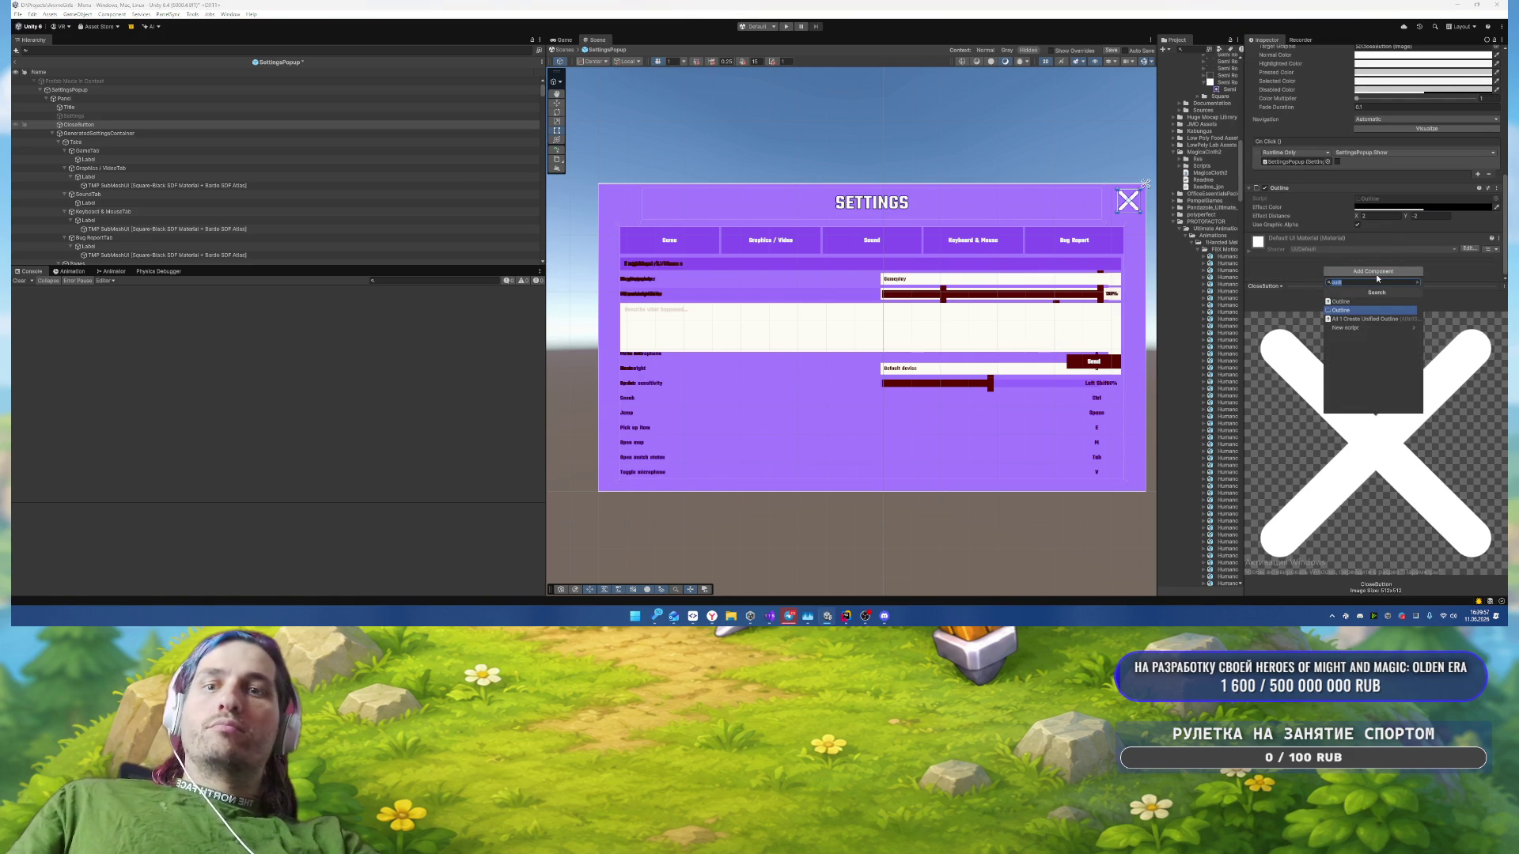
{"action": "type", "text": "shadow"}
{"action": "key", "text": "Return"}
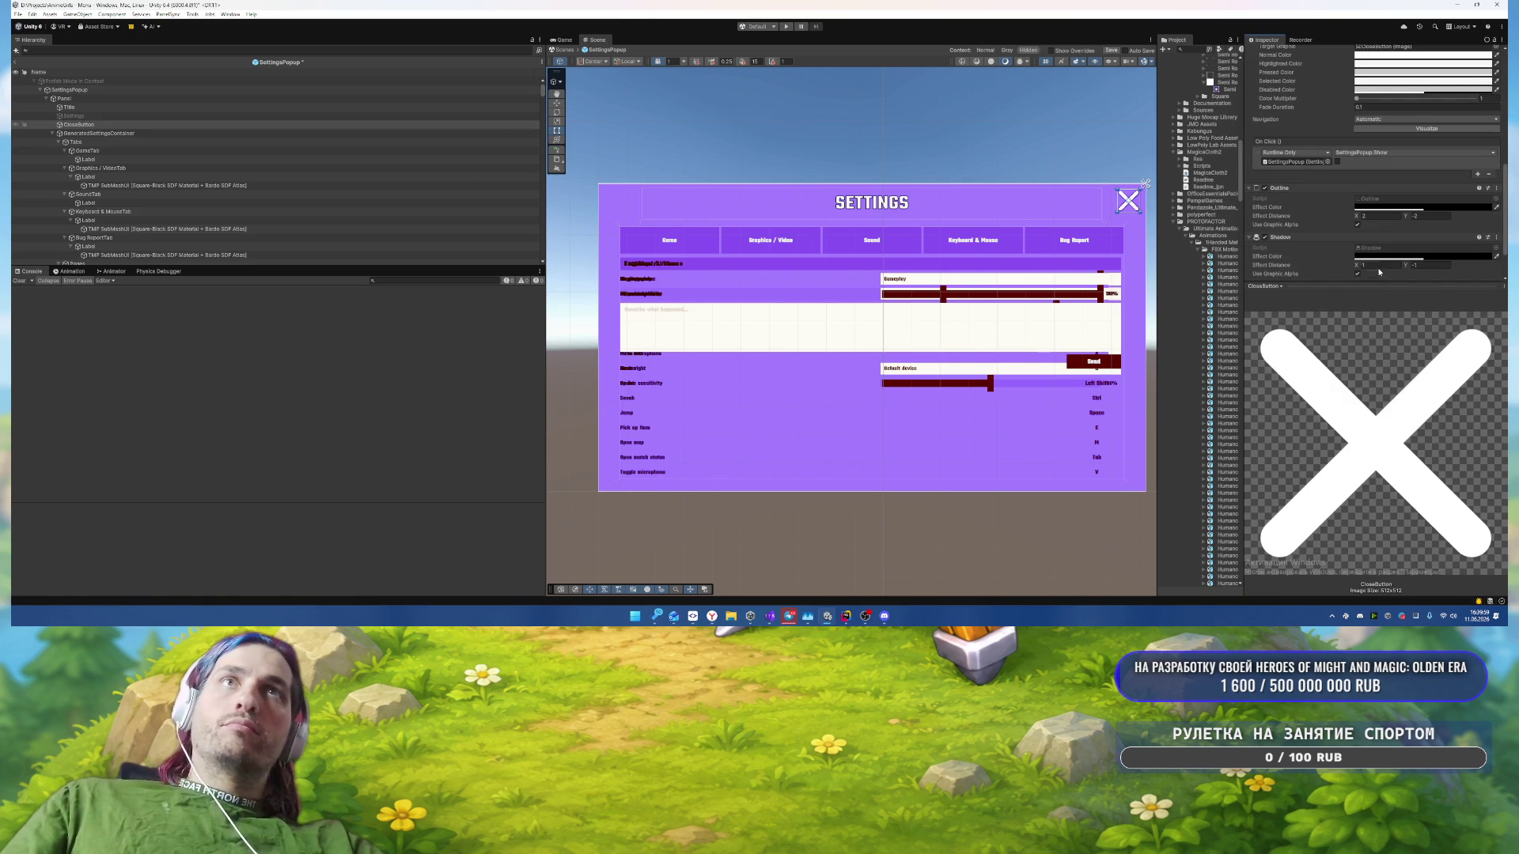
{"action": "type", "text": "5"}
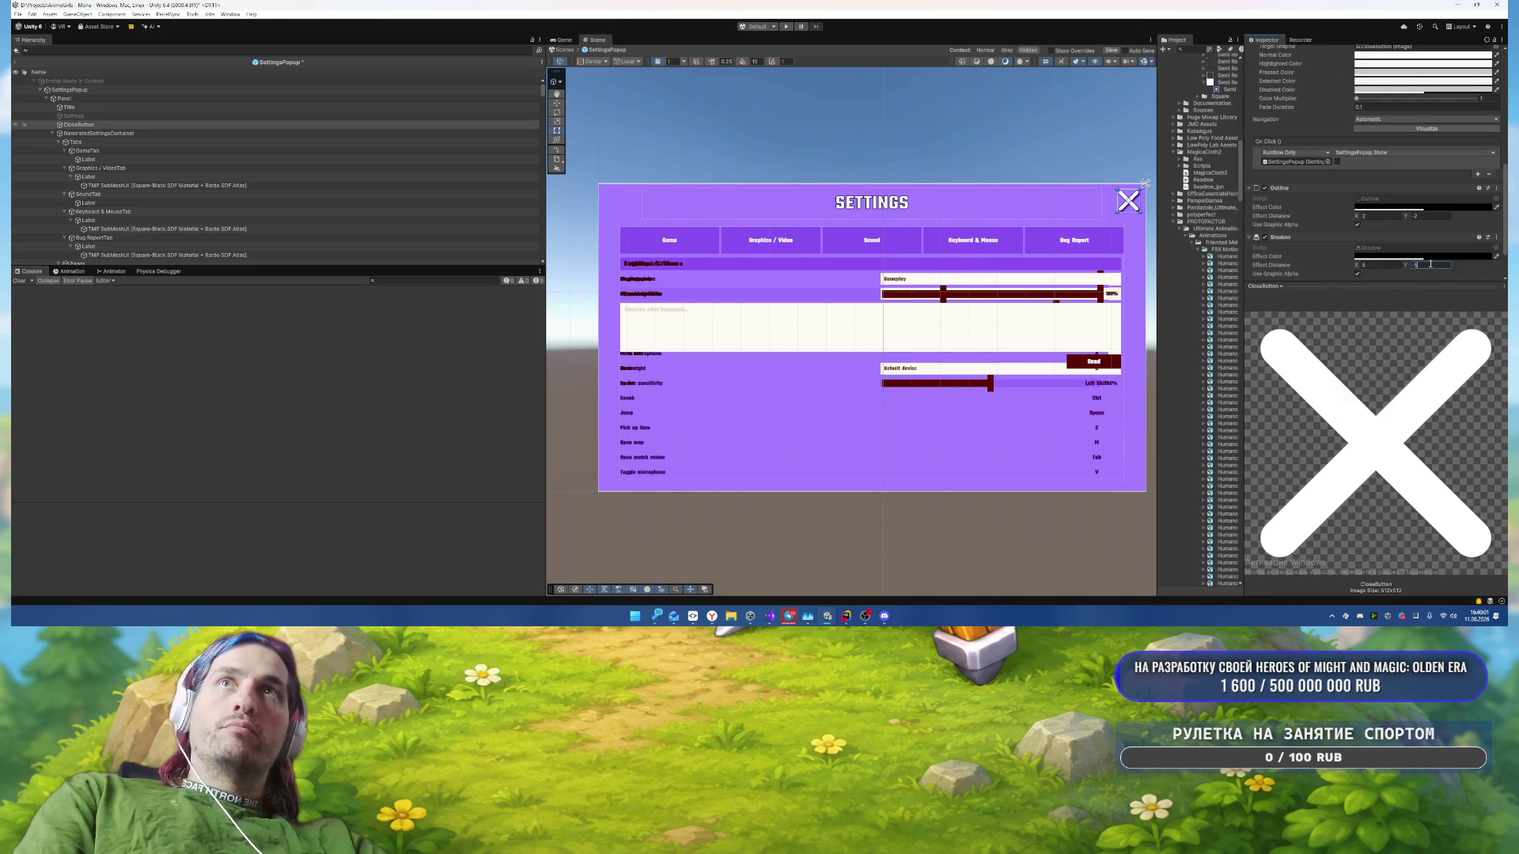
{"action": "left_click", "coordinate": [1067, 143]}
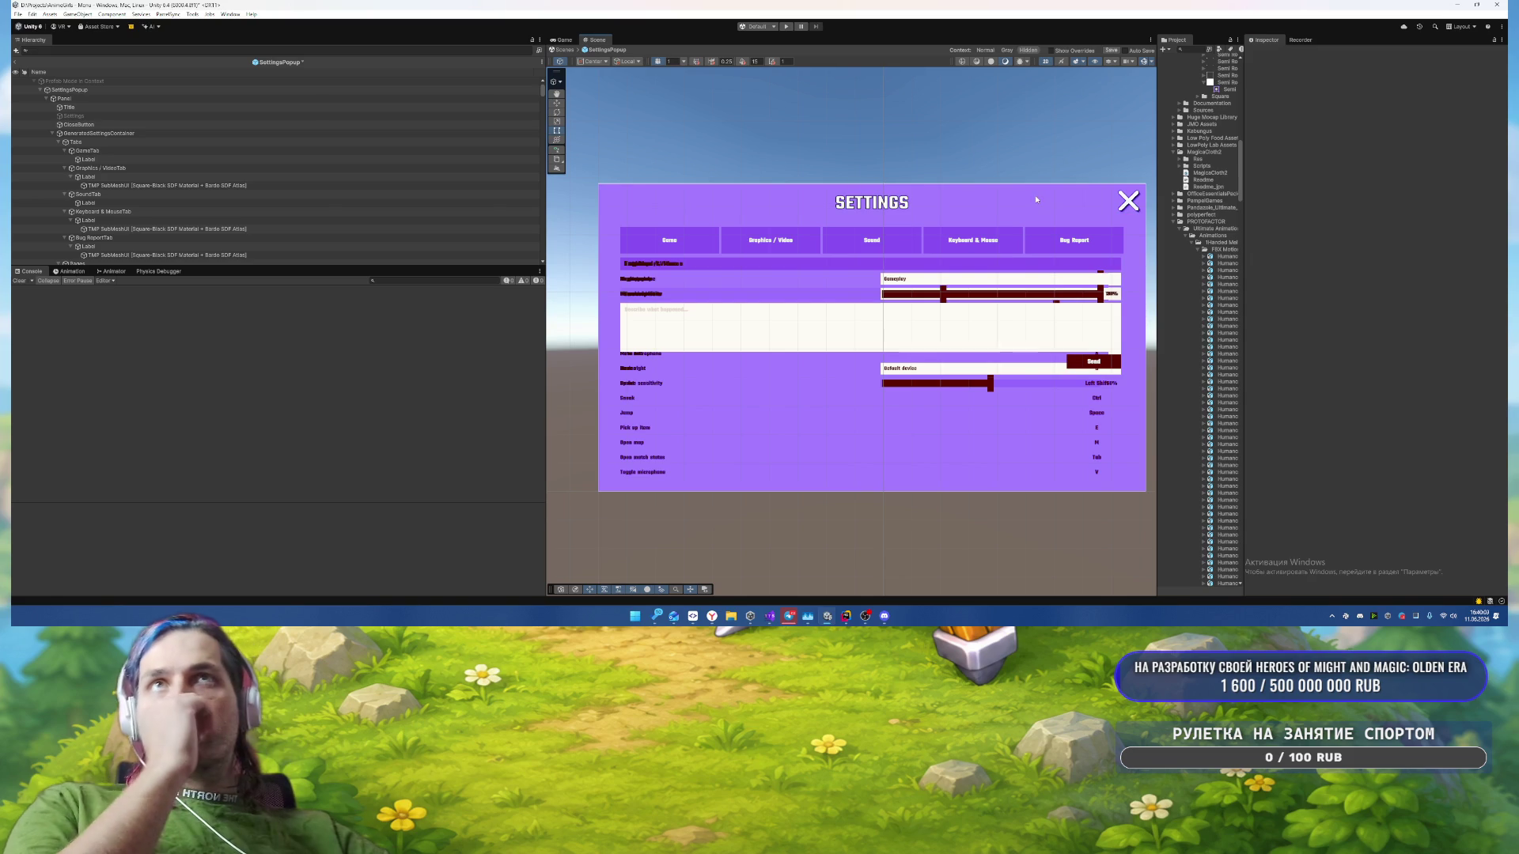
Step: Deactivate the five pages, GamePage through Bug ReportPage
{"action": "scroll", "coordinate": [743, 241], "scroll_direction": "up", "scroll_amount": 4}
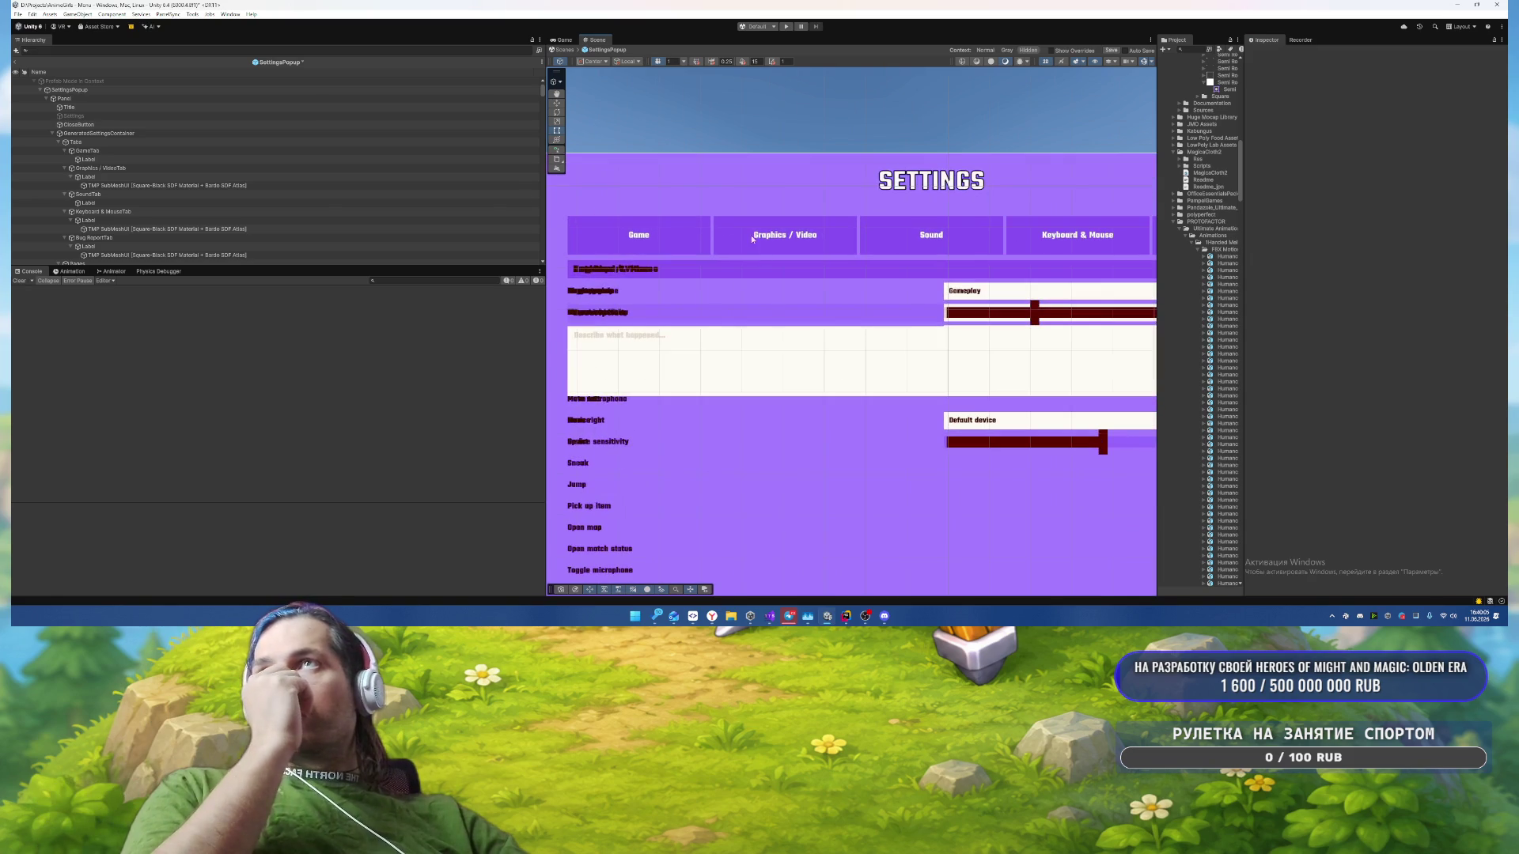
{"action": "left_click", "coordinate": [60, 142]}
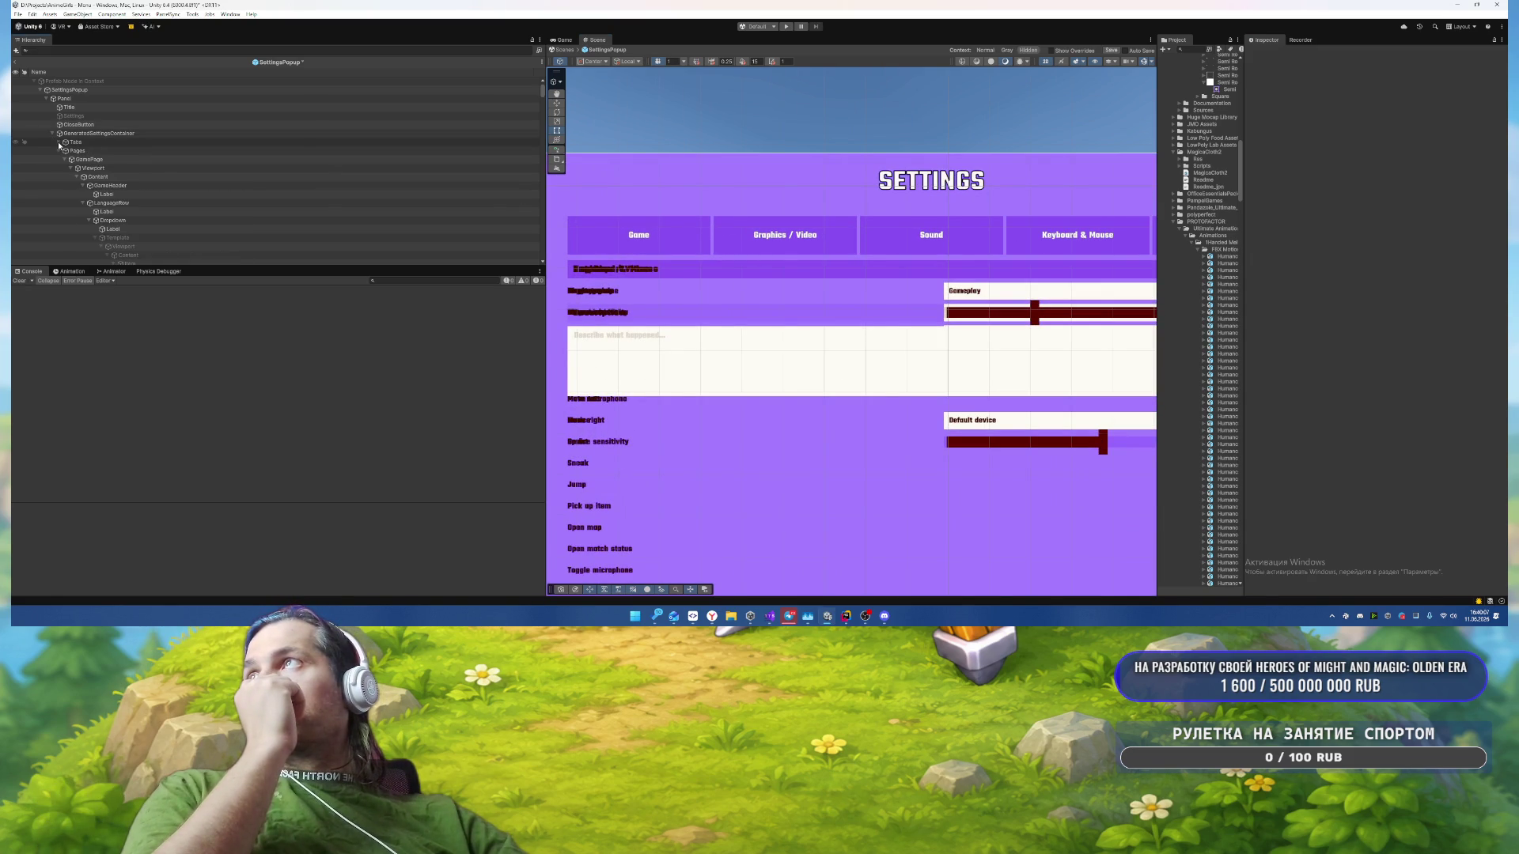
{"action": "left_click", "coordinate": [60, 143]}
{"action": "left_click", "coordinate": [60, 148]}
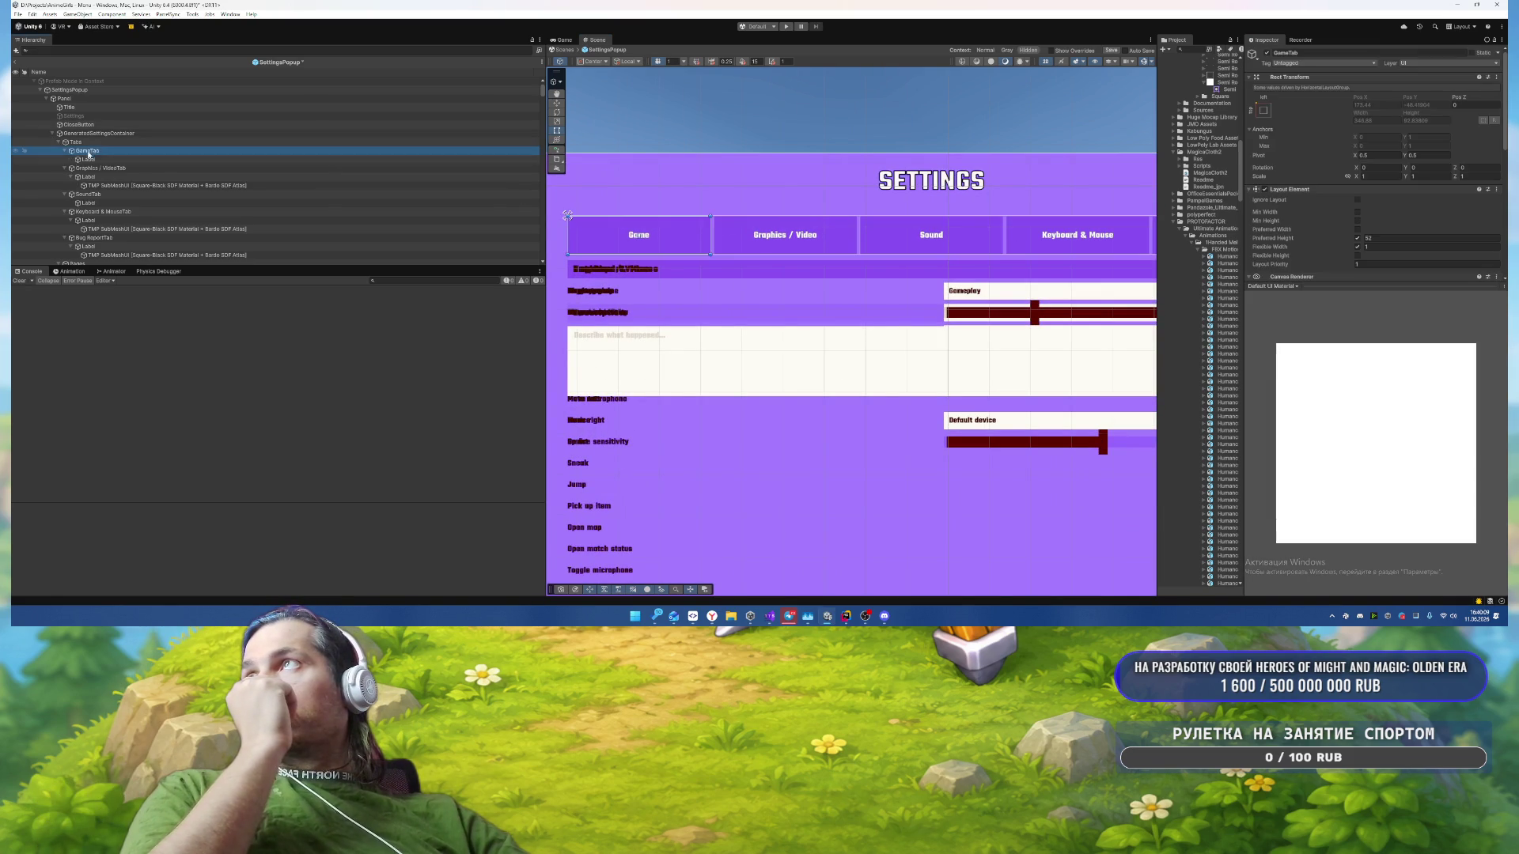
{"action": "left_click", "coordinate": [60, 143]}
{"action": "left_click", "coordinate": [79, 151]}
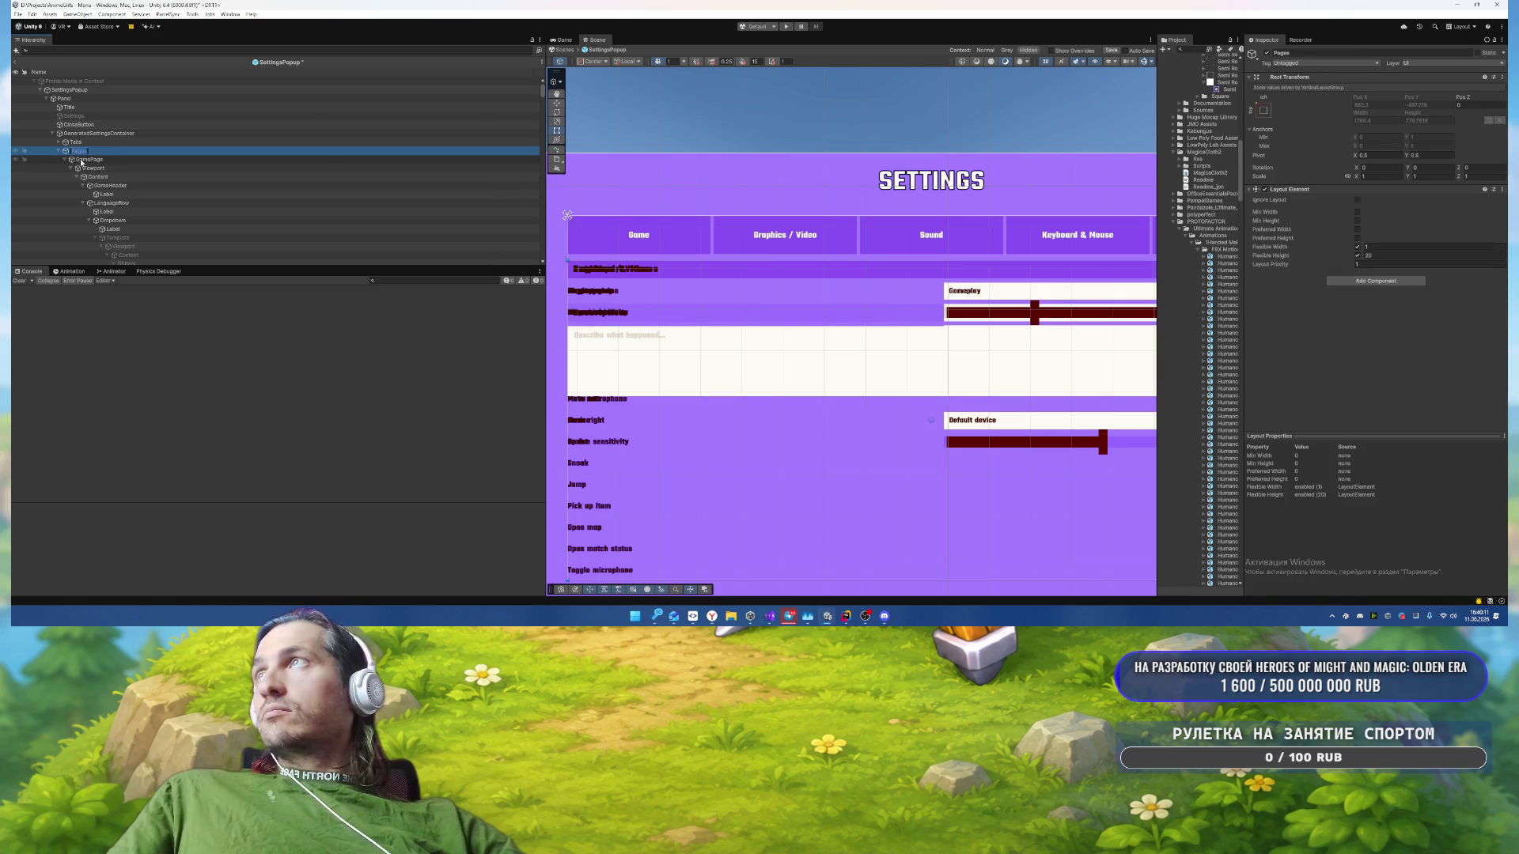
{"action": "left_click", "coordinate": [65, 161]}
{"action": "left_click", "coordinate": [87, 159]}
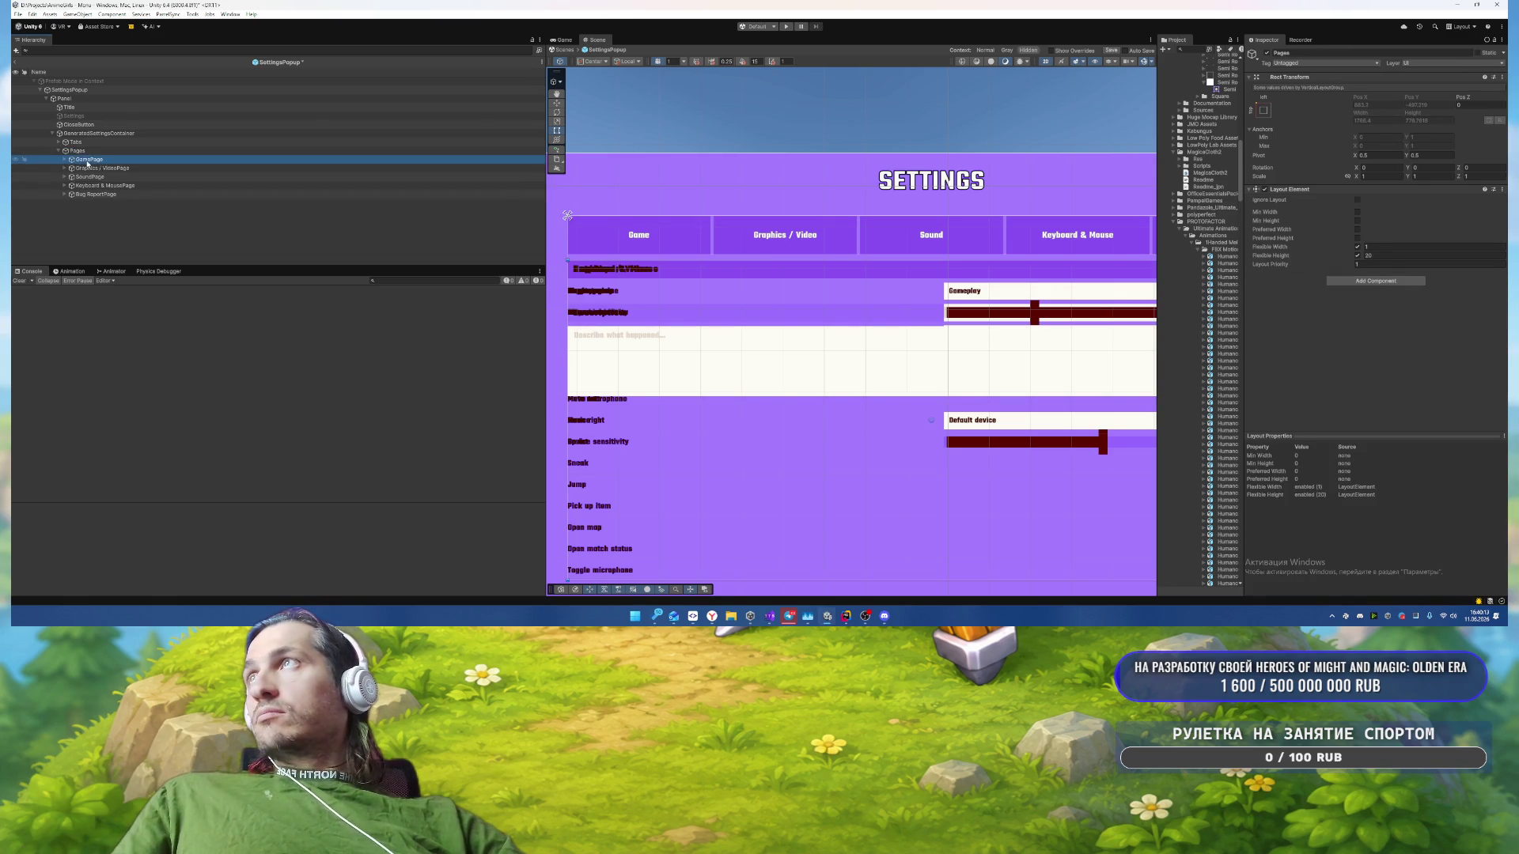
{"action": "left_click", "coordinate": [95, 195], "text": "shift"}
{"action": "key", "text": "alt+shift+a"}
Step: Select all five tabs, GameTab through Bug ReportTab
{"action": "left_click", "coordinate": [75, 143]}
{"action": "left_click", "coordinate": [60, 142], "text": "alt"}
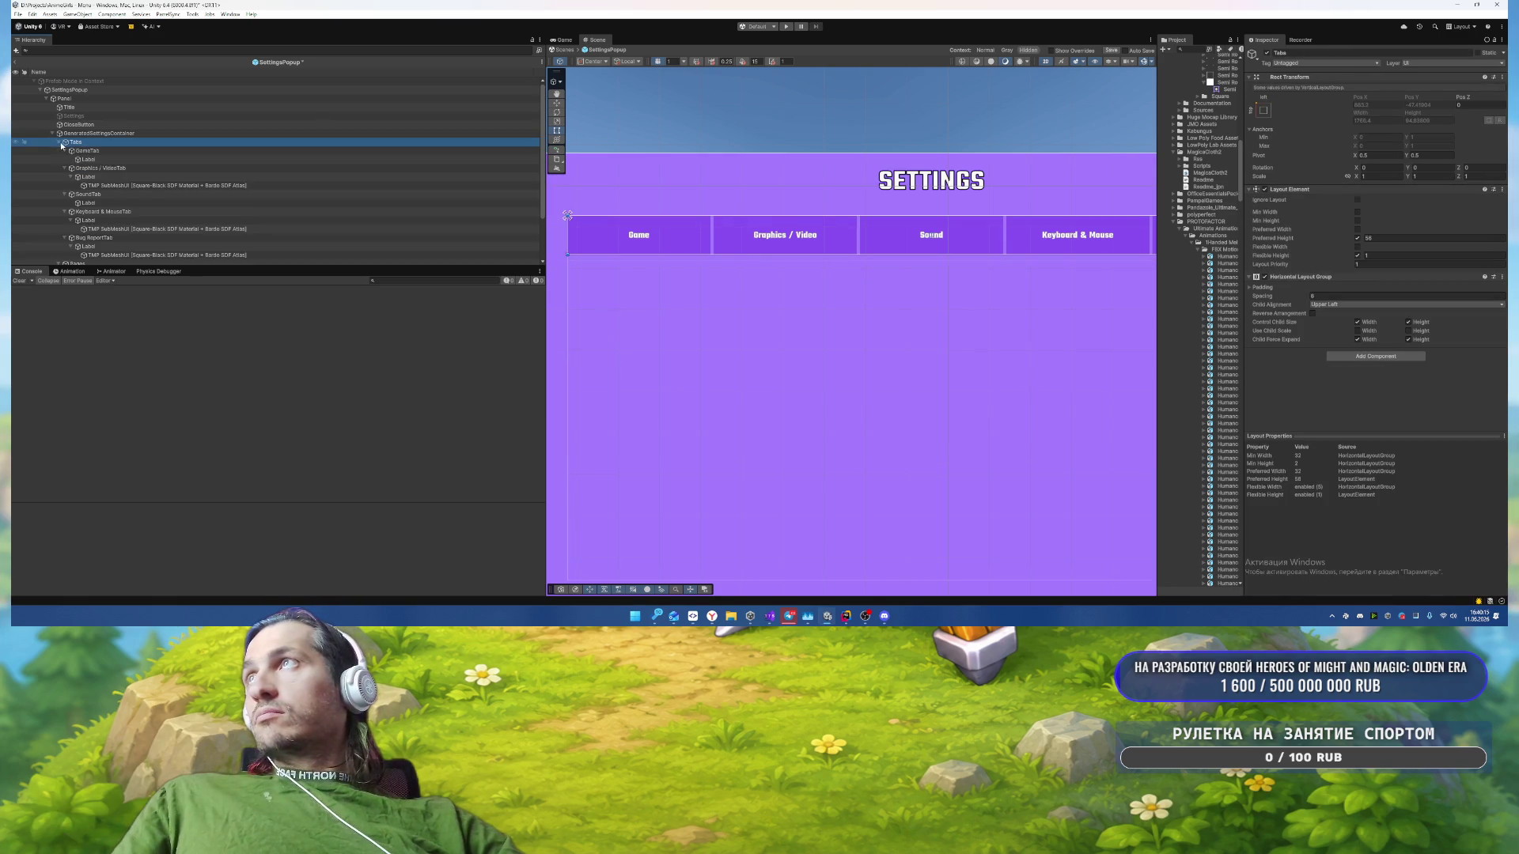
{"action": "left_click", "coordinate": [59, 143]}
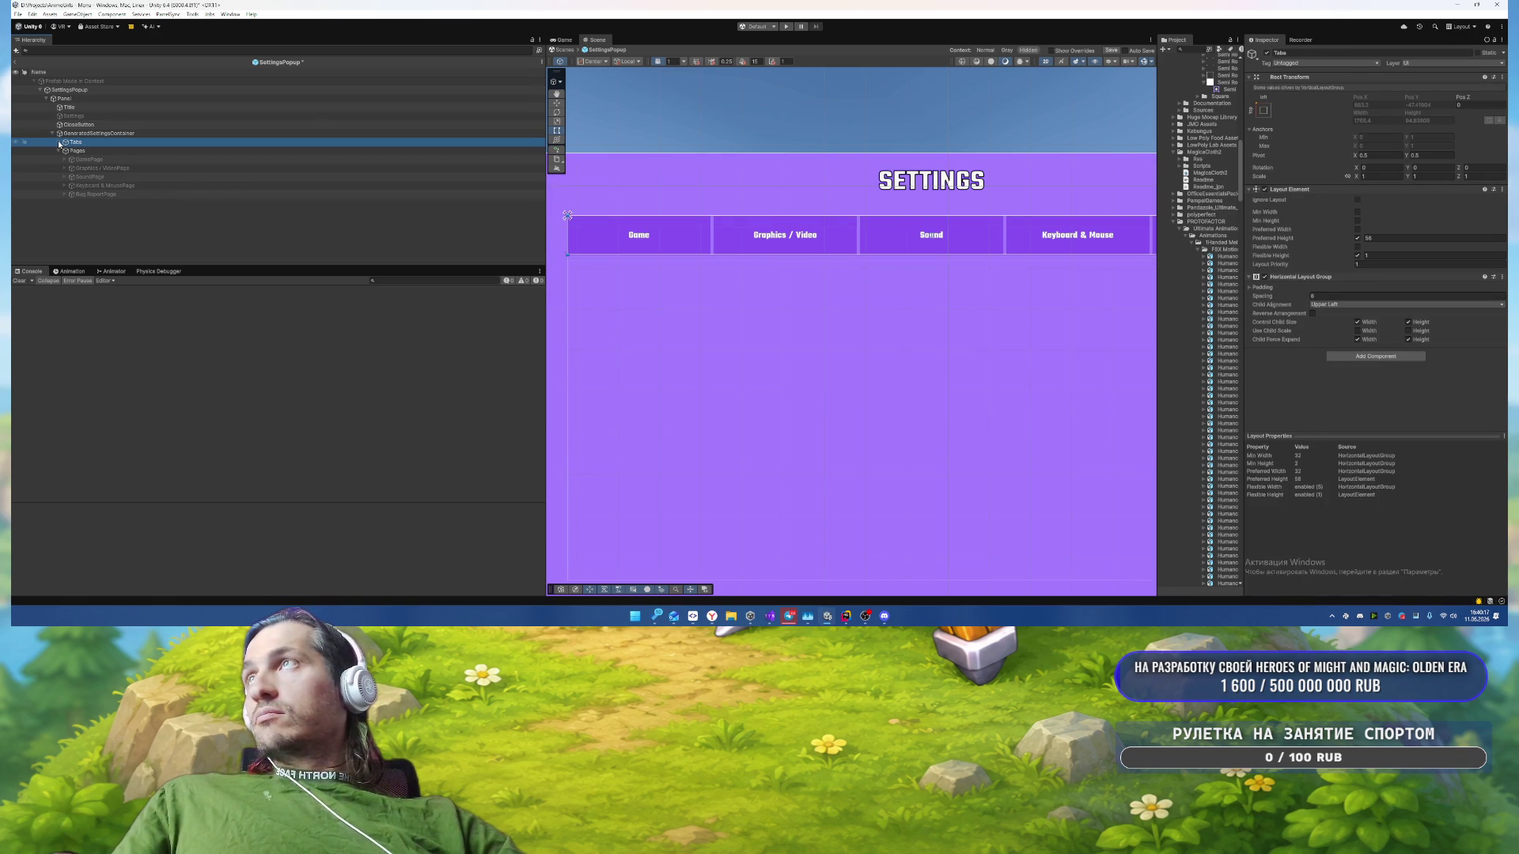
{"action": "left_click", "coordinate": [59, 142]}
{"action": "left_click", "coordinate": [87, 150]}
{"action": "left_click", "coordinate": [93, 185], "text": "shift"}
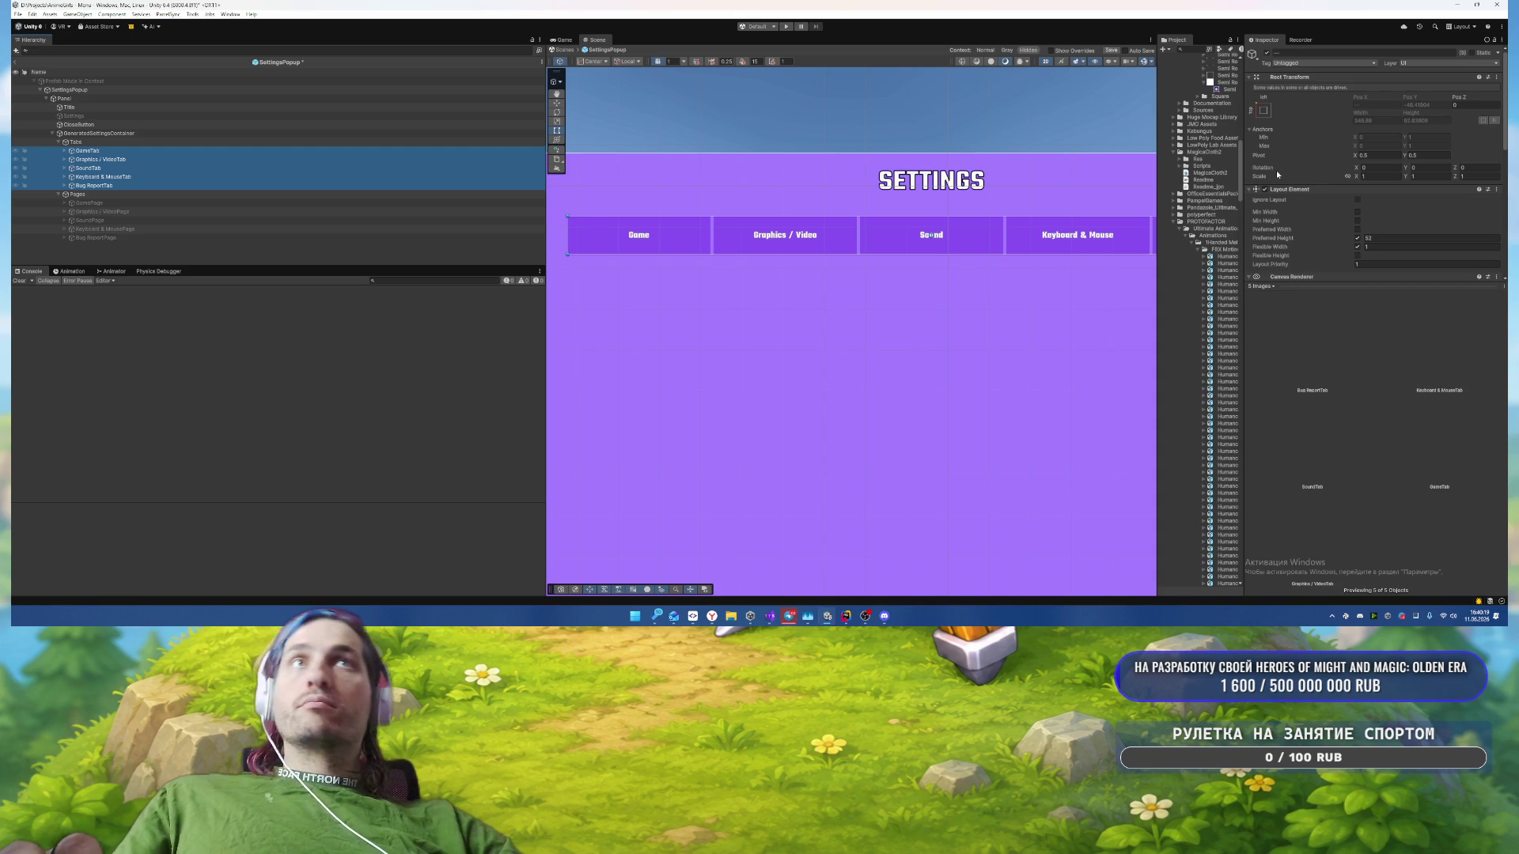
{"action": "scroll", "coordinate": [1422, 203], "scroll_direction": "down", "scroll_amount": 5}
Step: Assign the Semi Rounded sprite as the tabs' Source Image
{"action": "left_click", "coordinate": [1494, 75]}
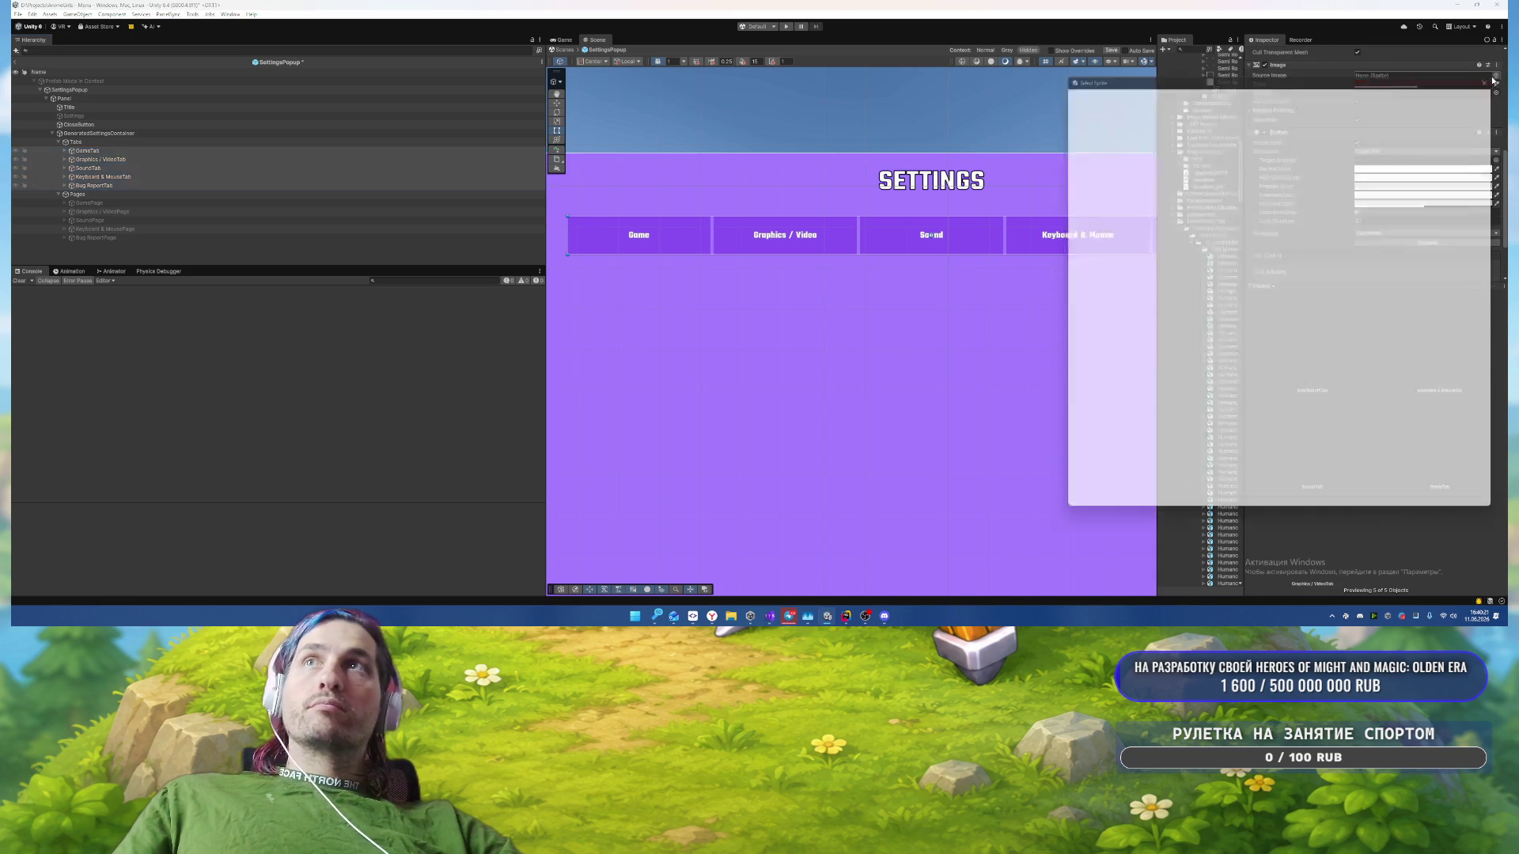
{"action": "type", "text": "semi"}
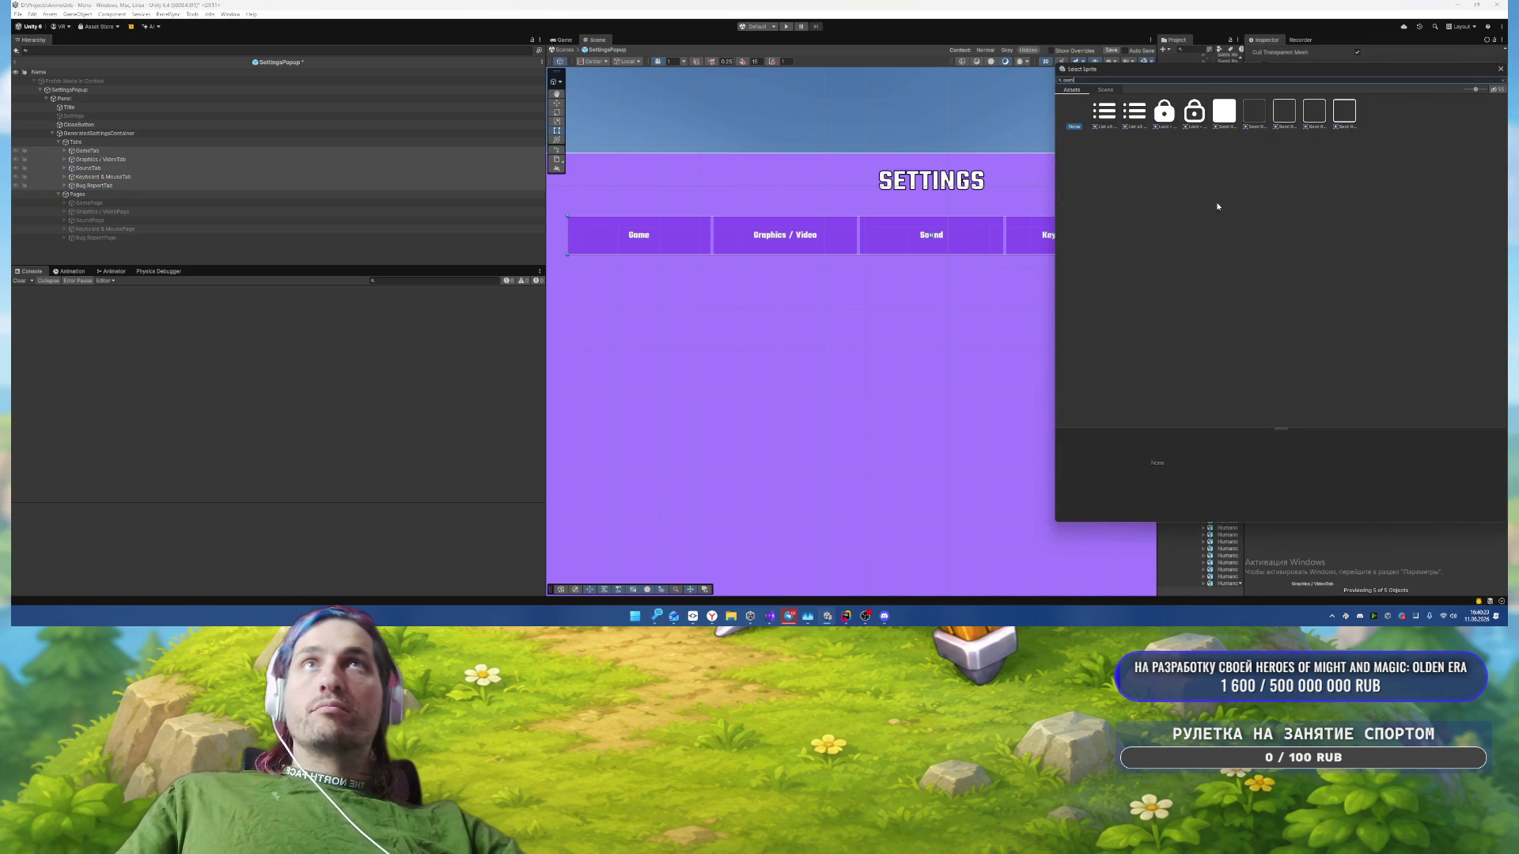
{"action": "double_click", "coordinate": [1224, 110]}
{"action": "scroll", "coordinate": [1311, 155], "scroll_direction": "up", "scroll_amount": 2}
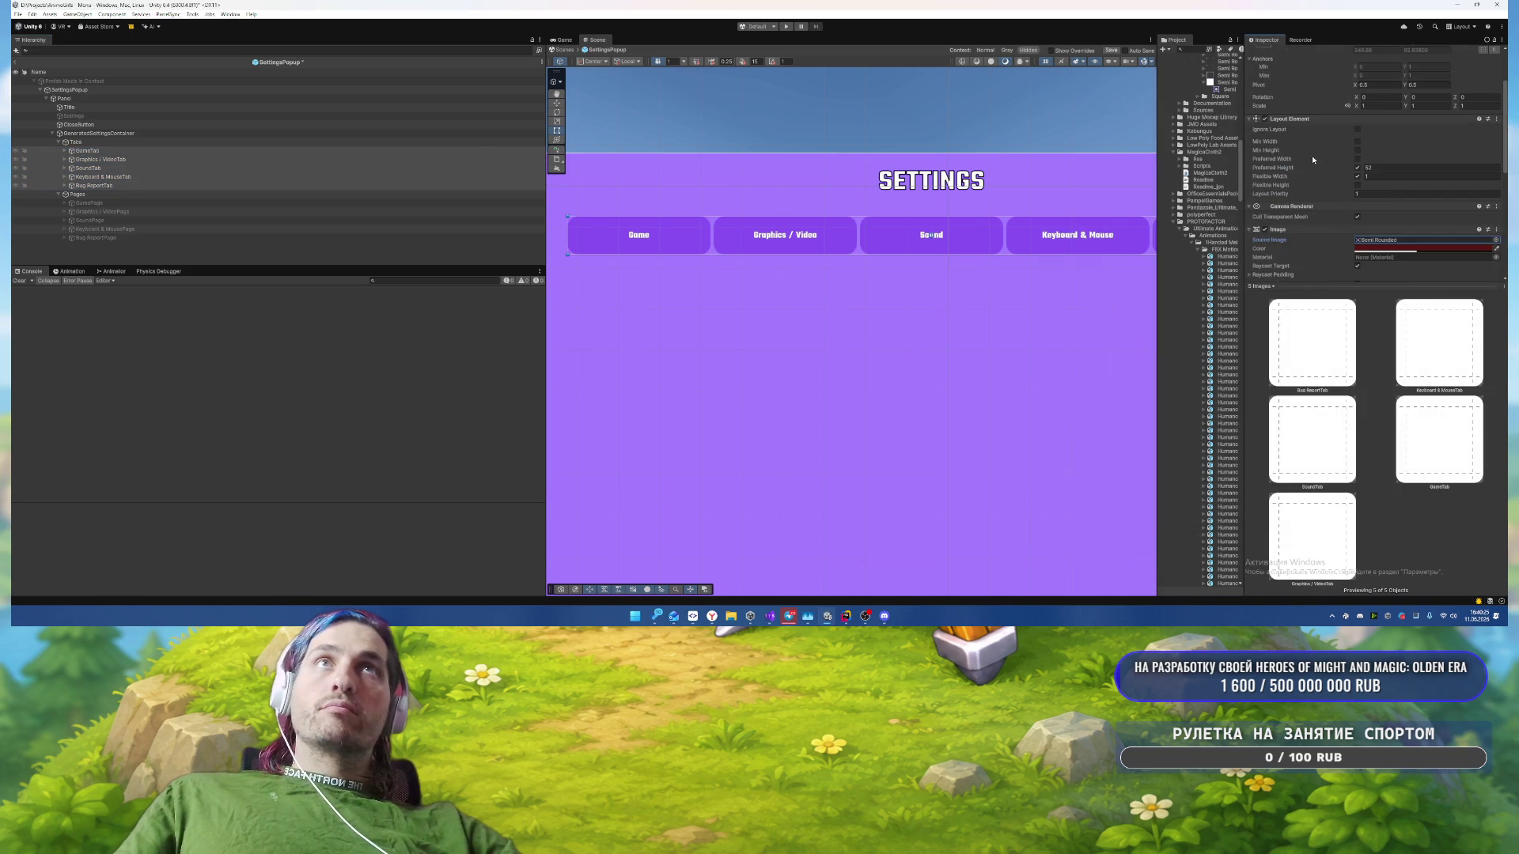
Step: Tint the tab images a light purple color
{"action": "left_click", "coordinate": [1416, 248]}
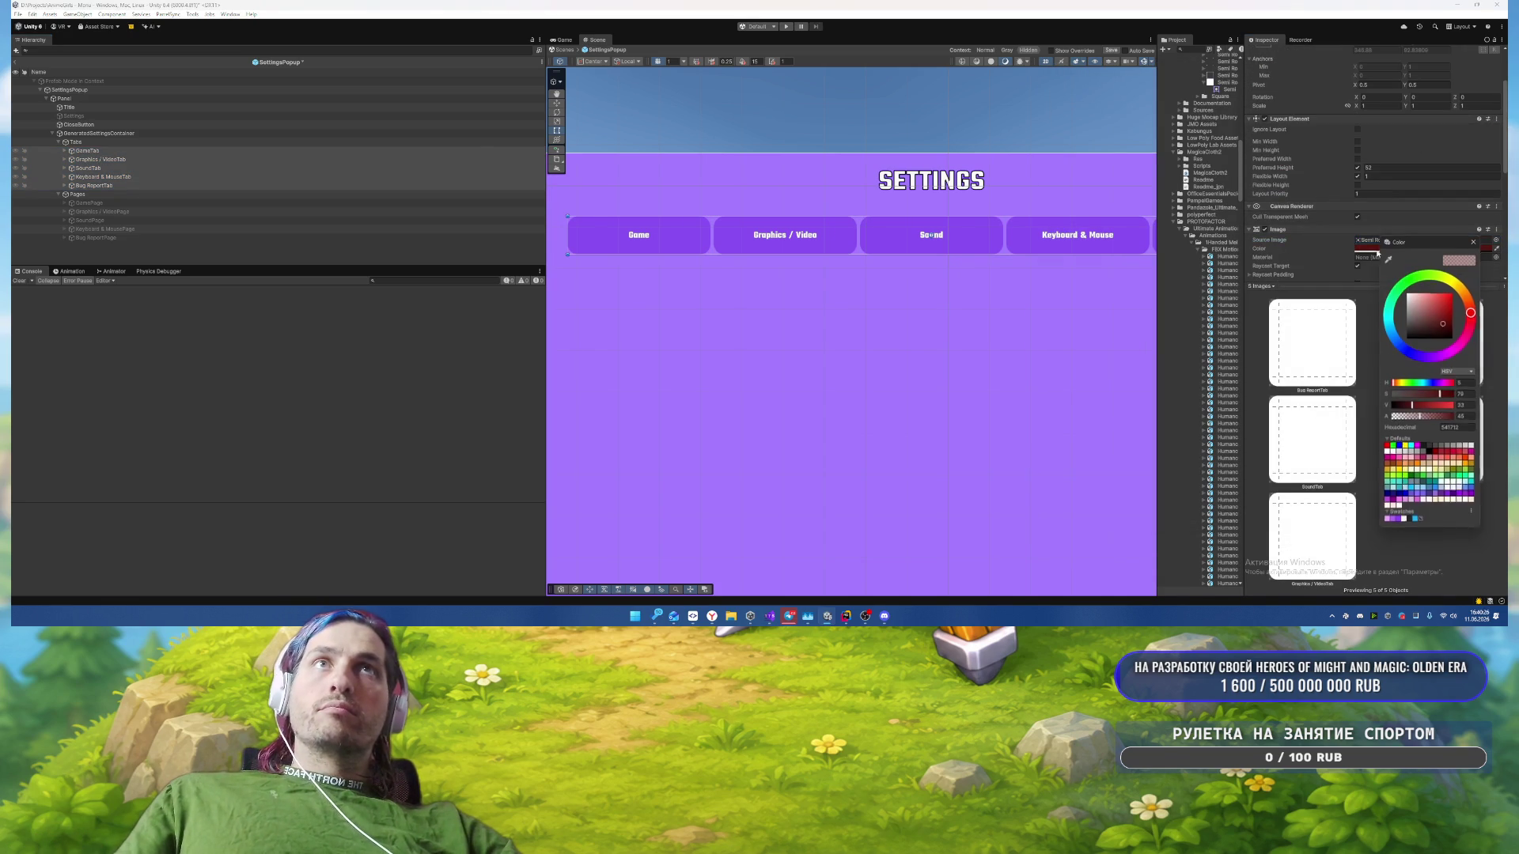
{"action": "left_click", "coordinate": [1387, 521]}
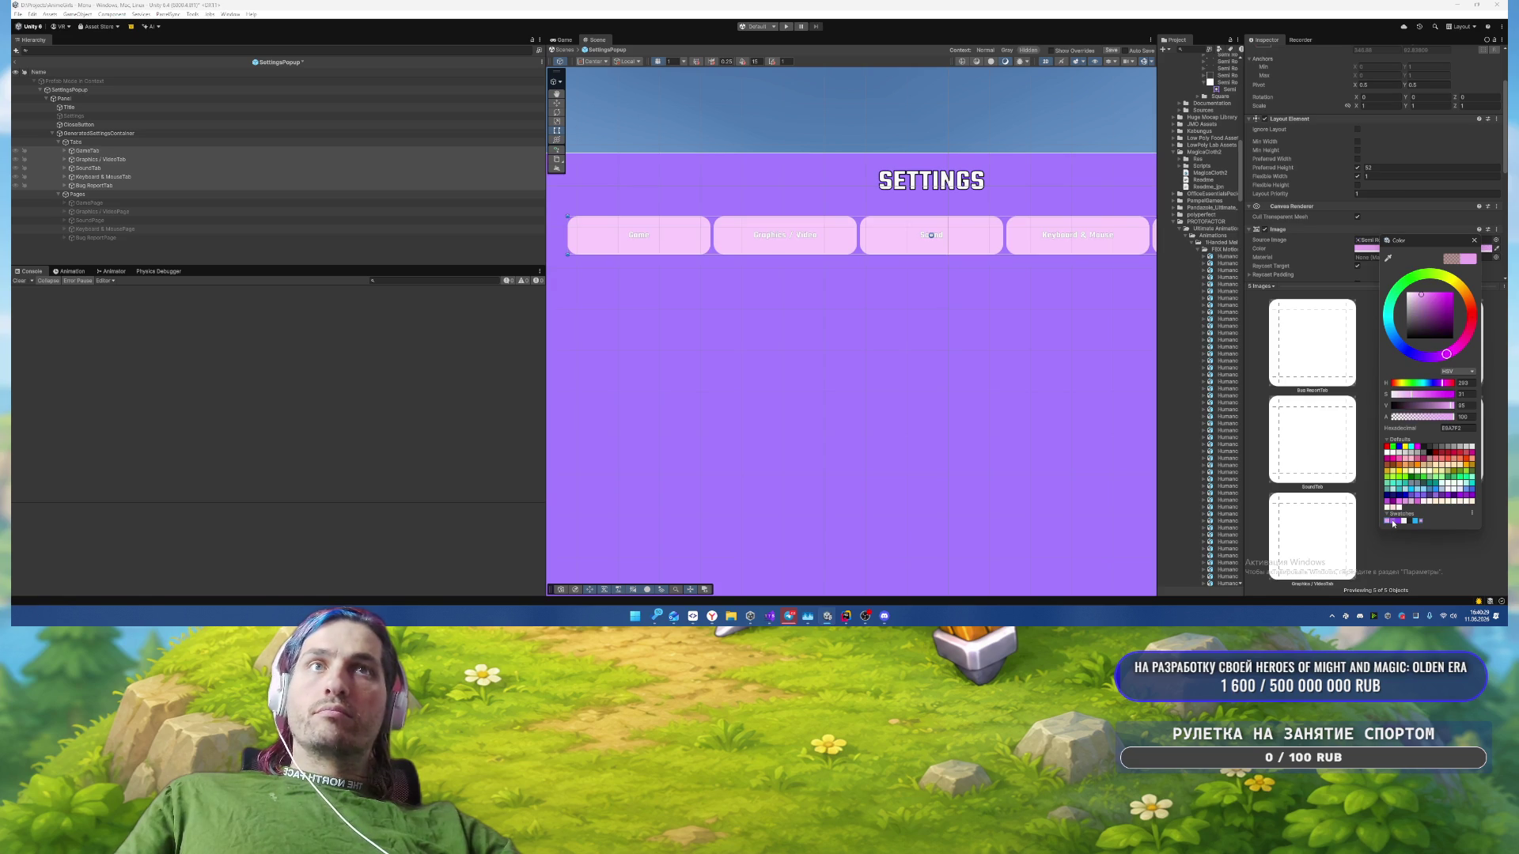
{"action": "left_click", "coordinate": [1393, 521]}
{"action": "left_click", "coordinate": [1398, 522]}
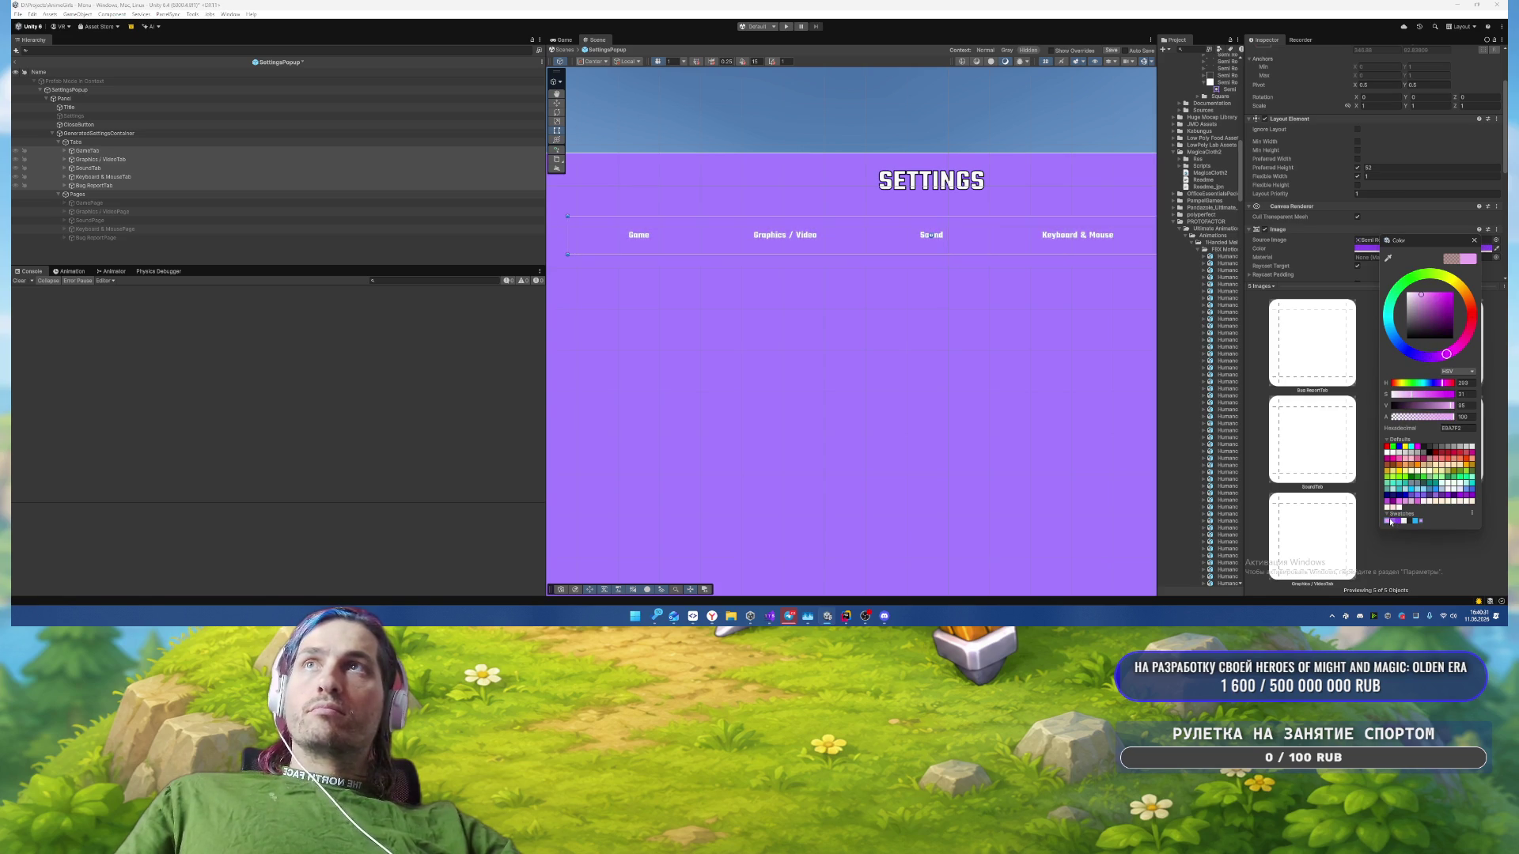
{"action": "left_click", "coordinate": [1393, 521]}
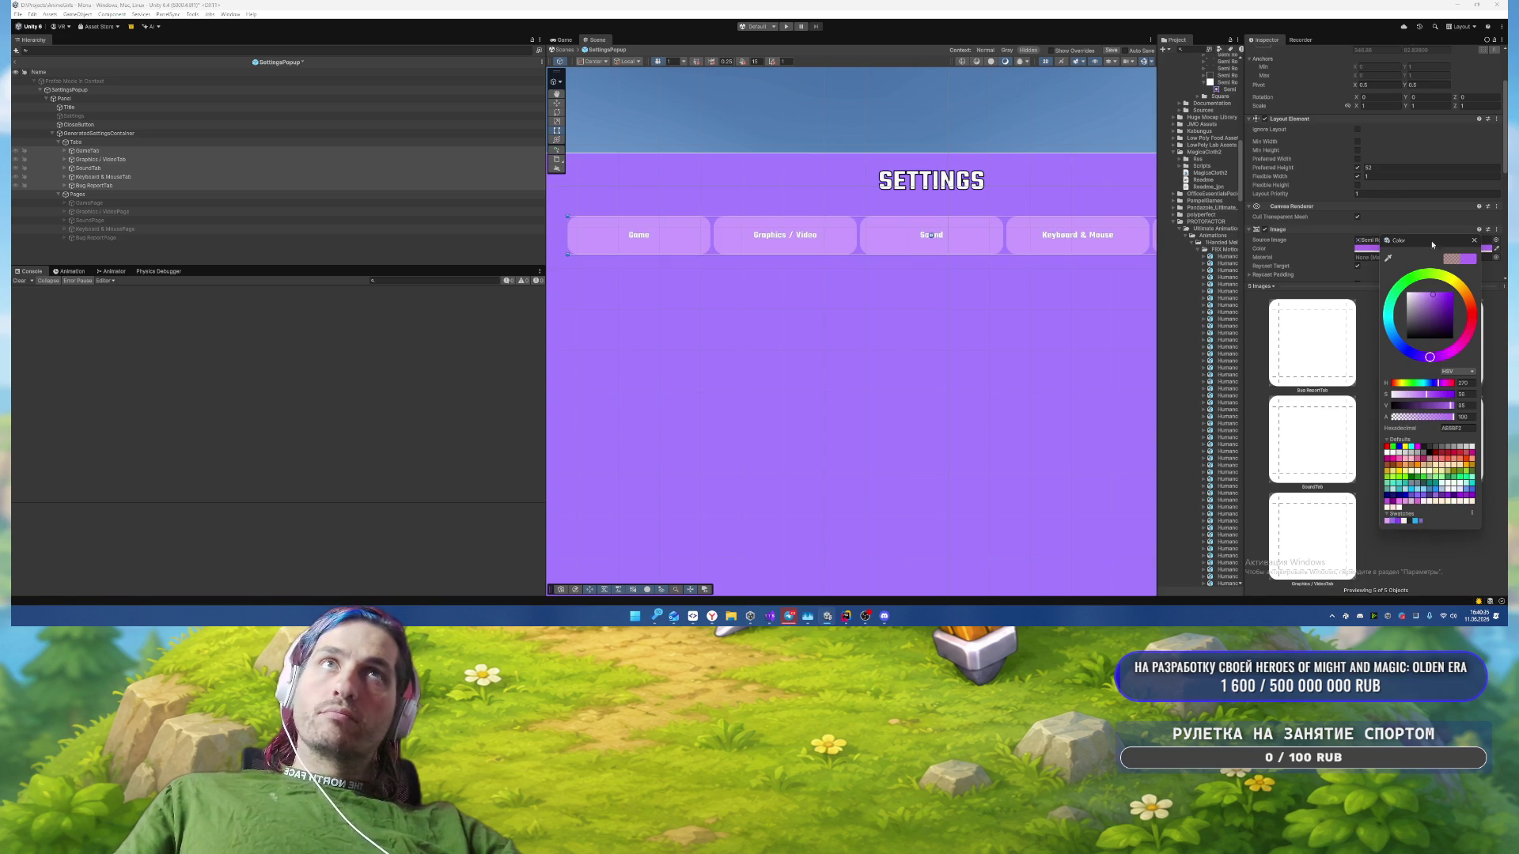
{"action": "left_click", "coordinate": [1474, 242]}
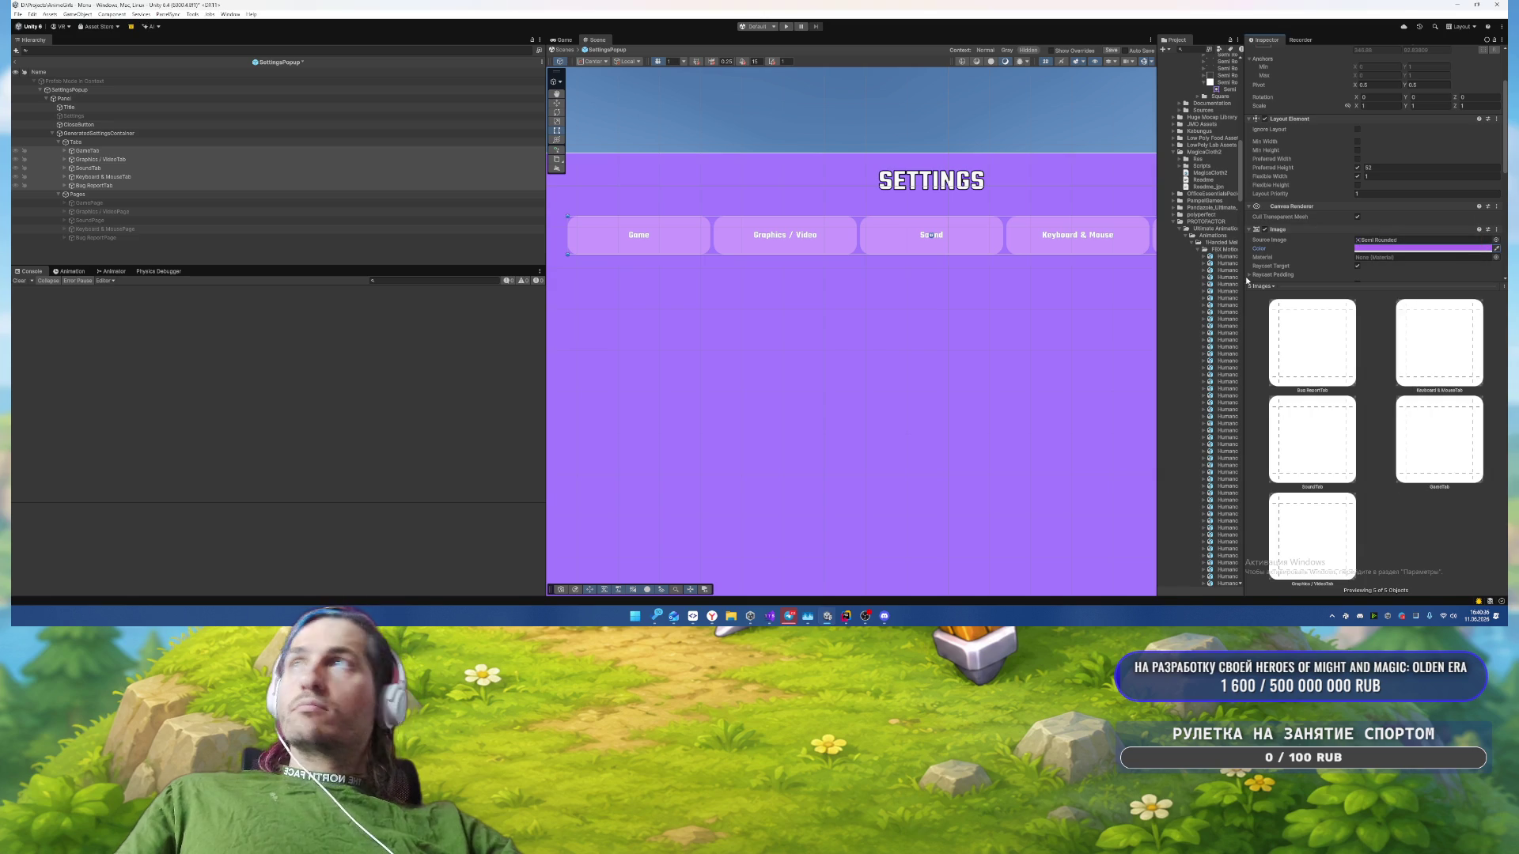
Step: Expand each of the five tabs and select all their Label objects
{"action": "left_click", "coordinate": [65, 152]}
{"action": "left_click", "coordinate": [64, 169]}
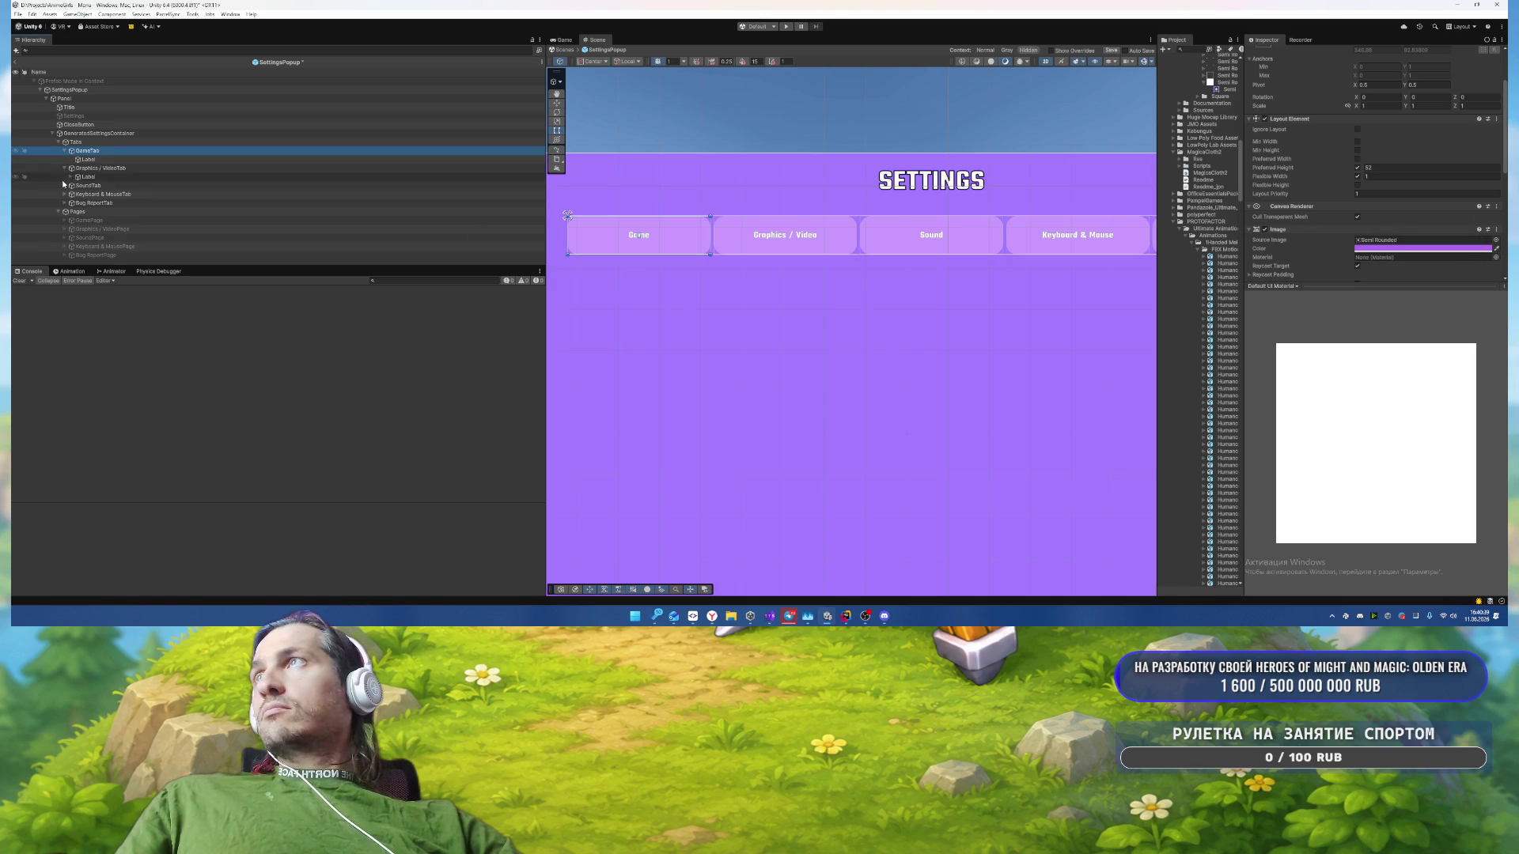
{"action": "left_click", "coordinate": [65, 186]}
{"action": "left_click", "coordinate": [64, 203]}
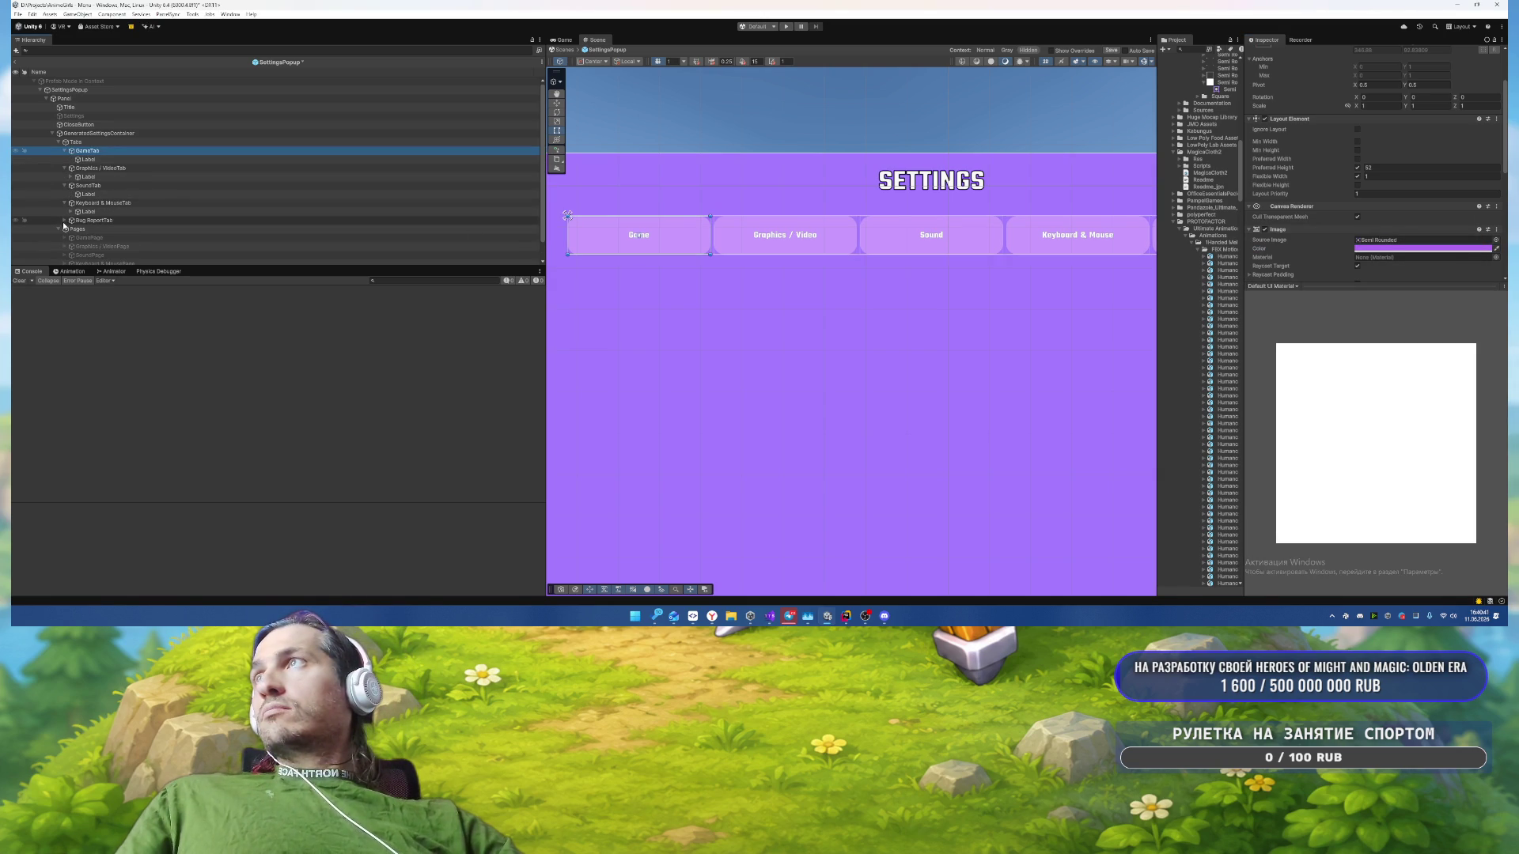
{"action": "left_click", "coordinate": [64, 220]}
{"action": "left_click", "coordinate": [88, 228]}
{"action": "left_click", "coordinate": [87, 211], "text": "ctrl"}
{"action": "left_click", "coordinate": [99, 194], "text": "ctrl"}
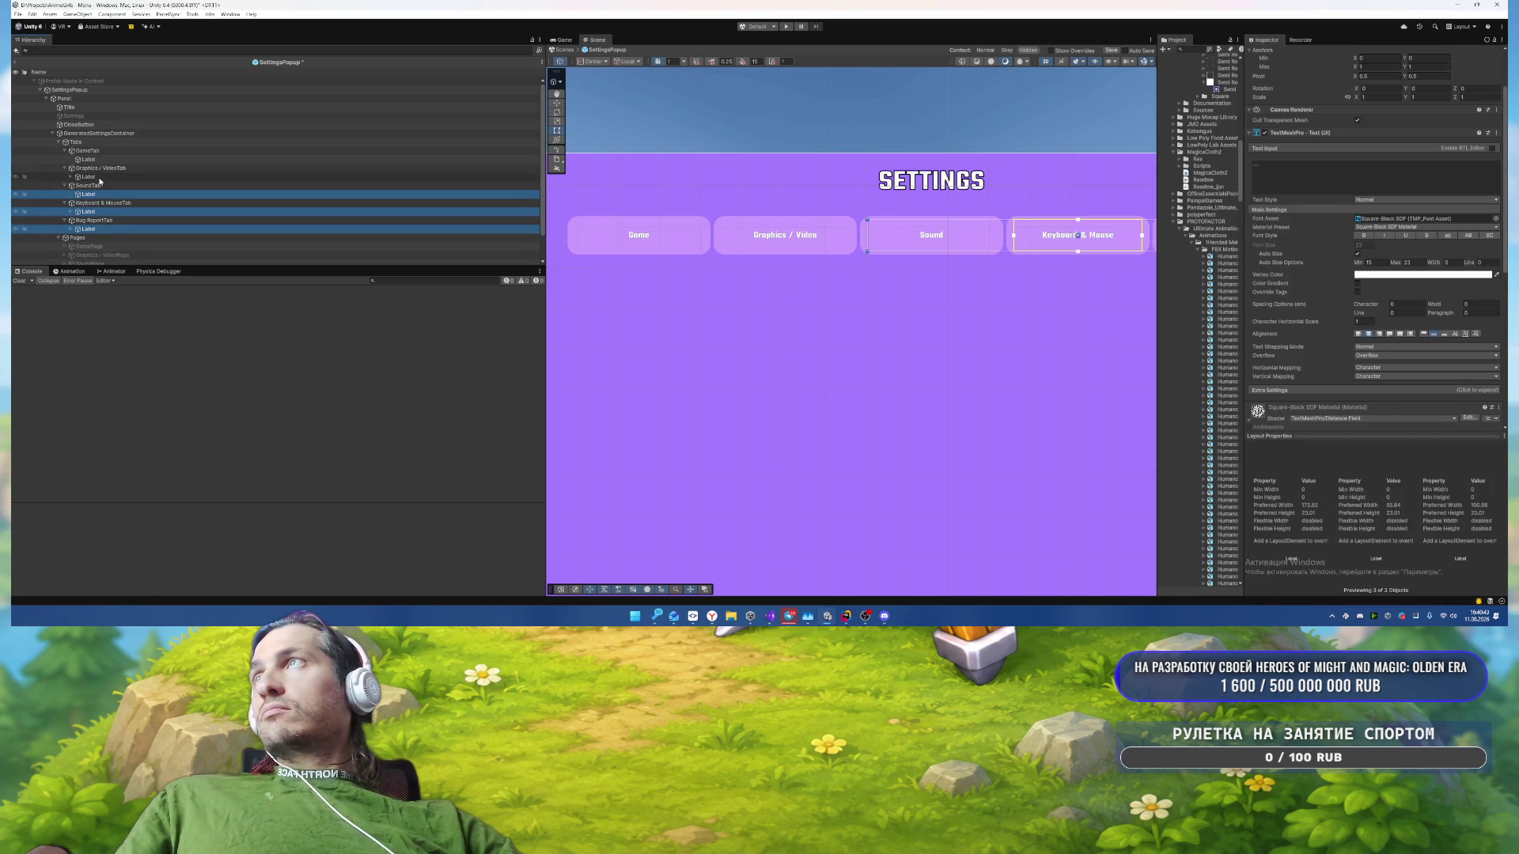
{"action": "left_click", "coordinate": [88, 177], "text": "ctrl"}
{"action": "left_click", "coordinate": [87, 159], "text": "ctrl"}
{"action": "scroll", "coordinate": [1312, 254], "scroll_direction": "down", "scroll_amount": 3}
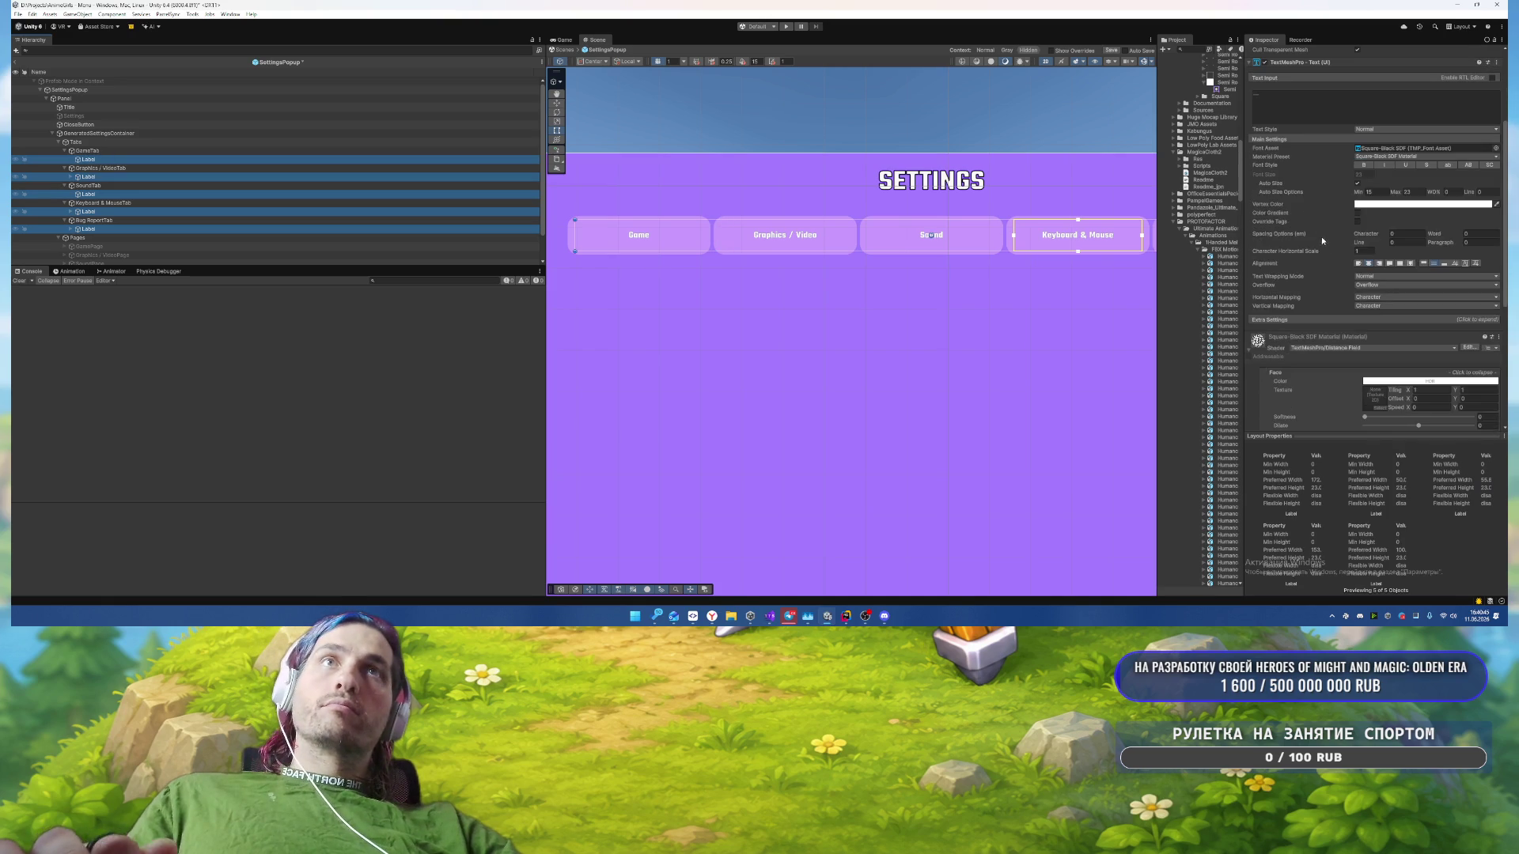
Step: Disable wrapping, make the labels uppercase, and set Auto Size Max to 30
{"action": "left_click", "coordinate": [1400, 276]}
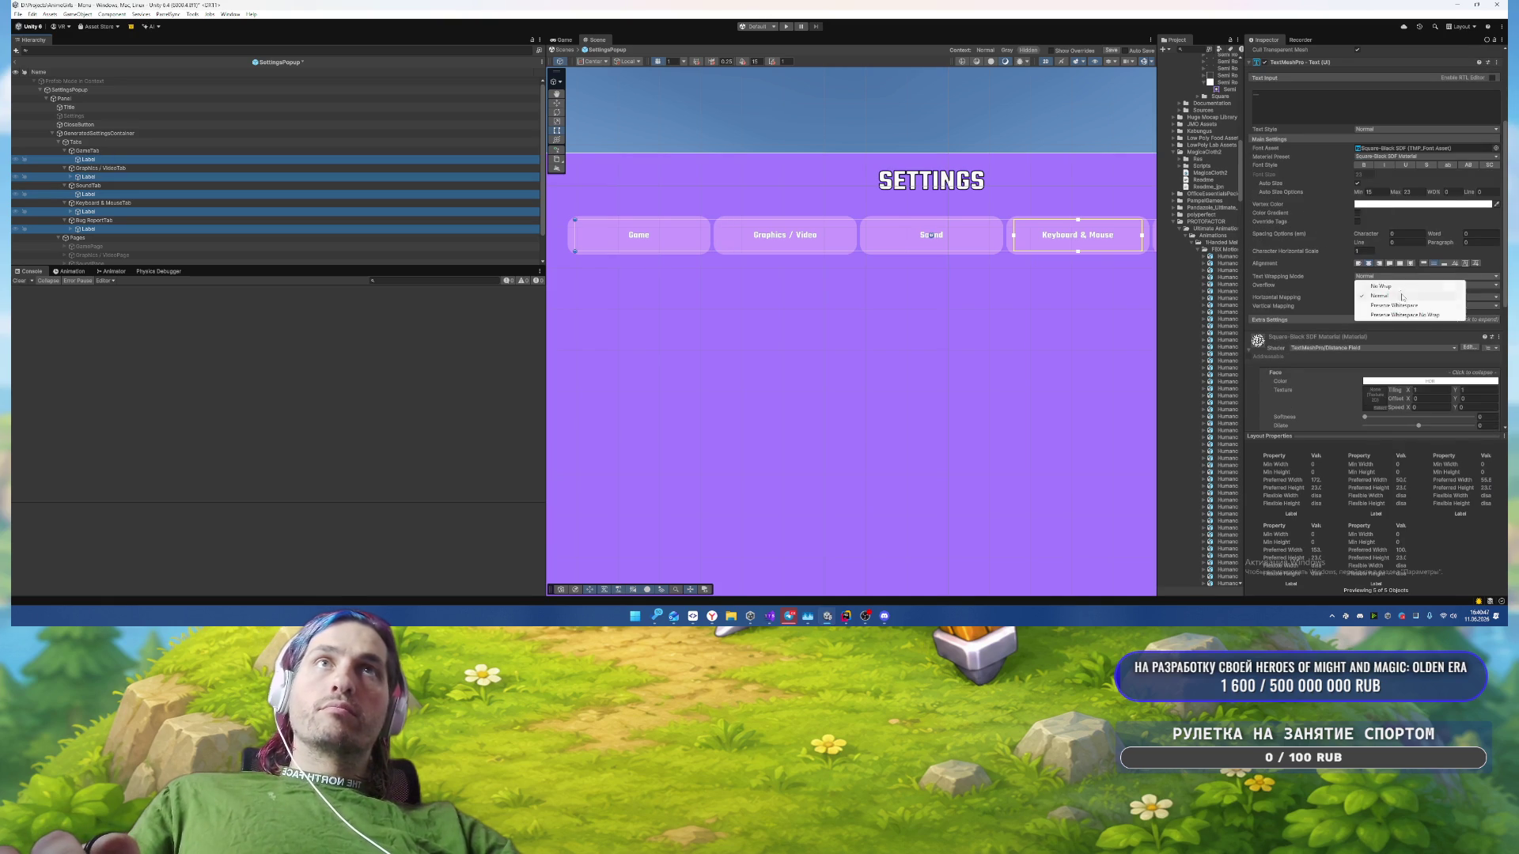
{"action": "left_click", "coordinate": [1382, 286]}
{"action": "left_click", "coordinate": [1469, 164]}
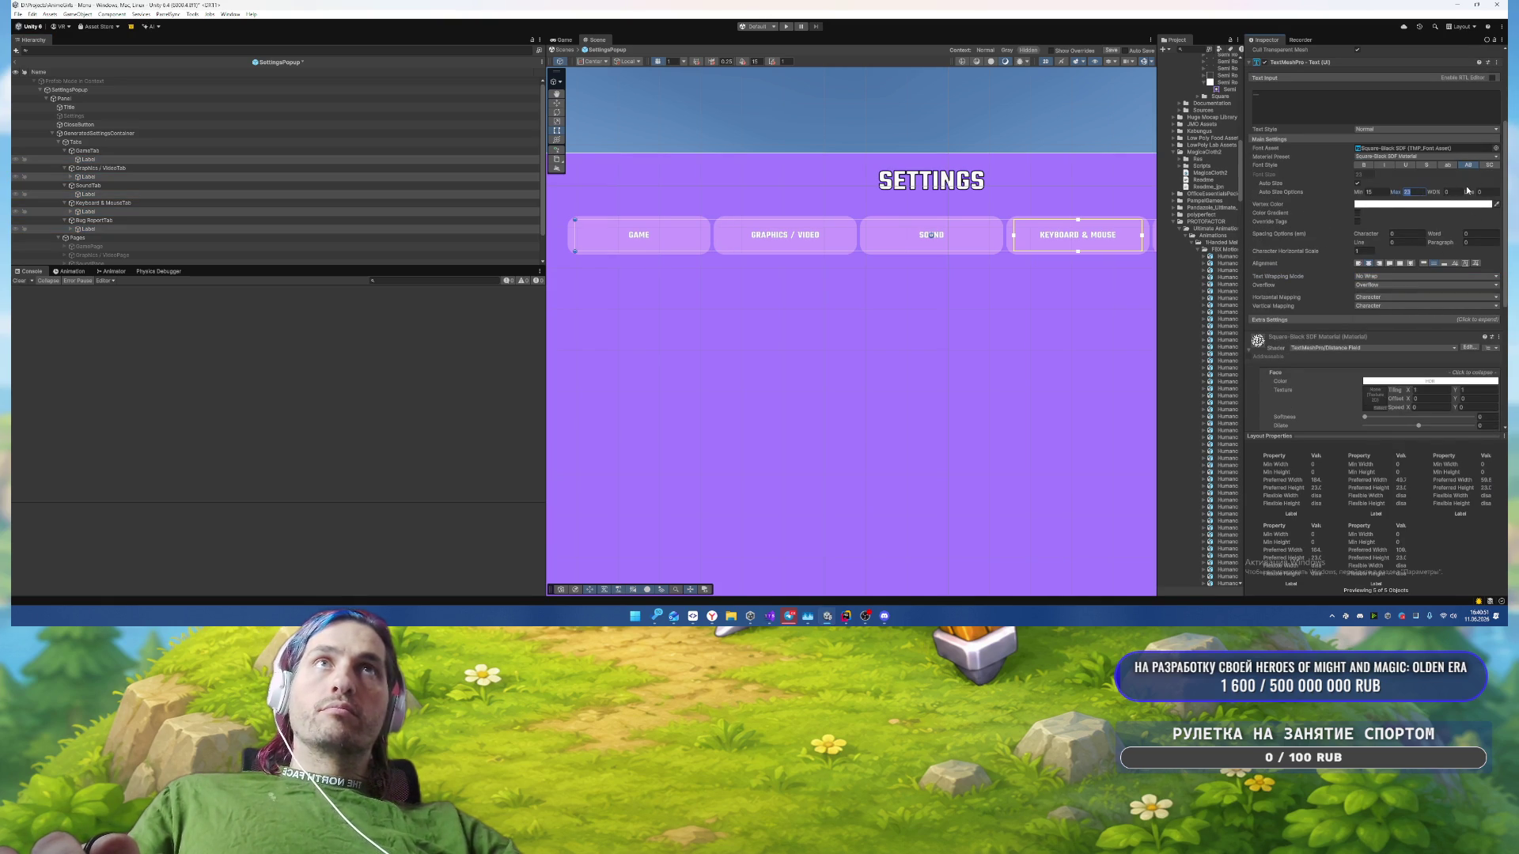
{"action": "type", "text": "50"}
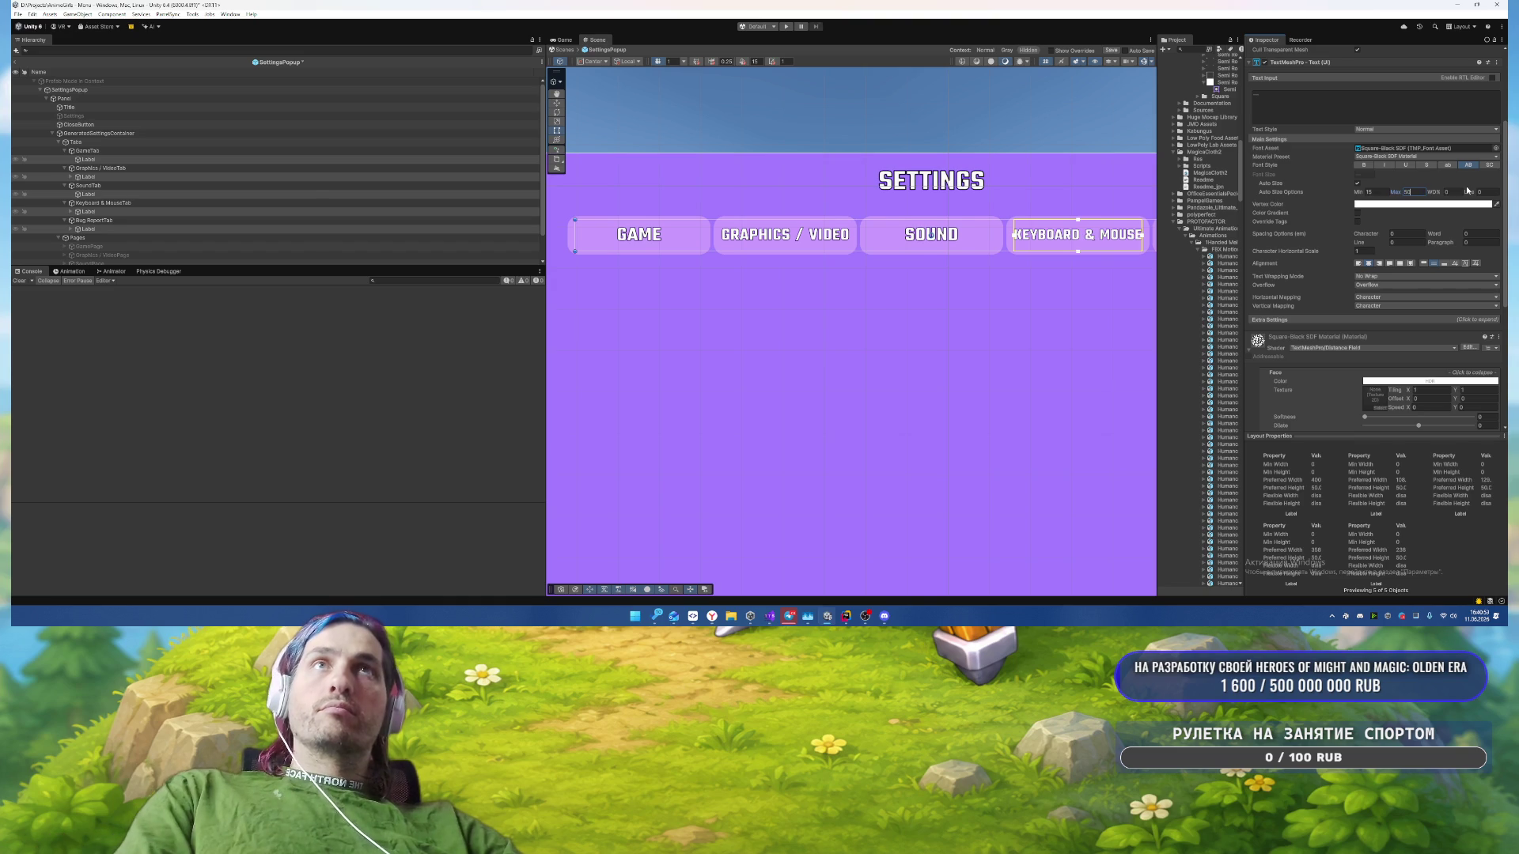
{"action": "type", "text": "30"}
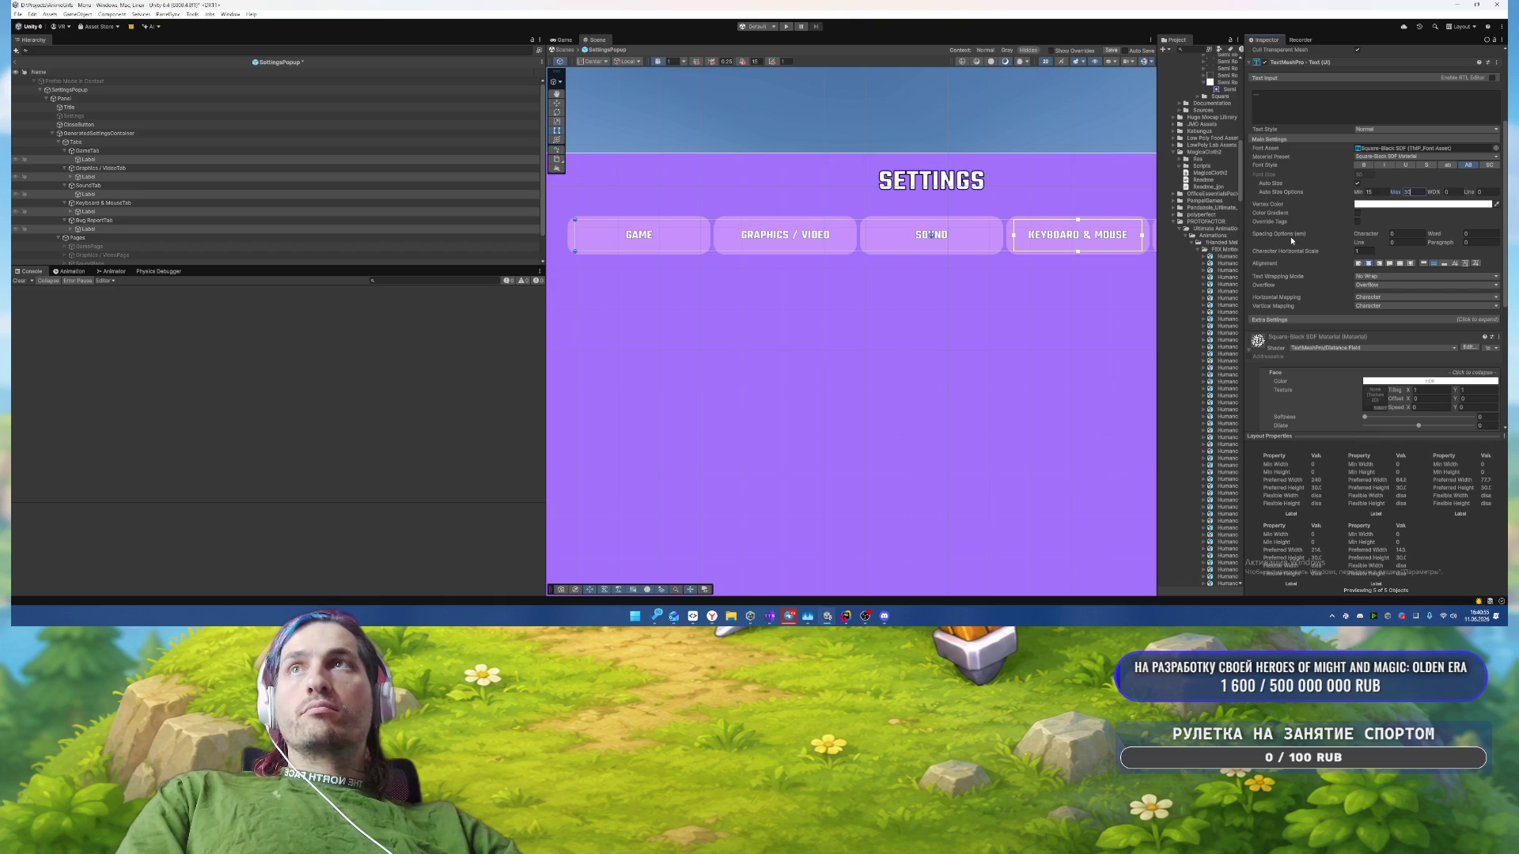
Step: Set the labels' vertex color to F2F2F2 with middle vertical alignment
{"action": "left_click", "coordinate": [1381, 204]}
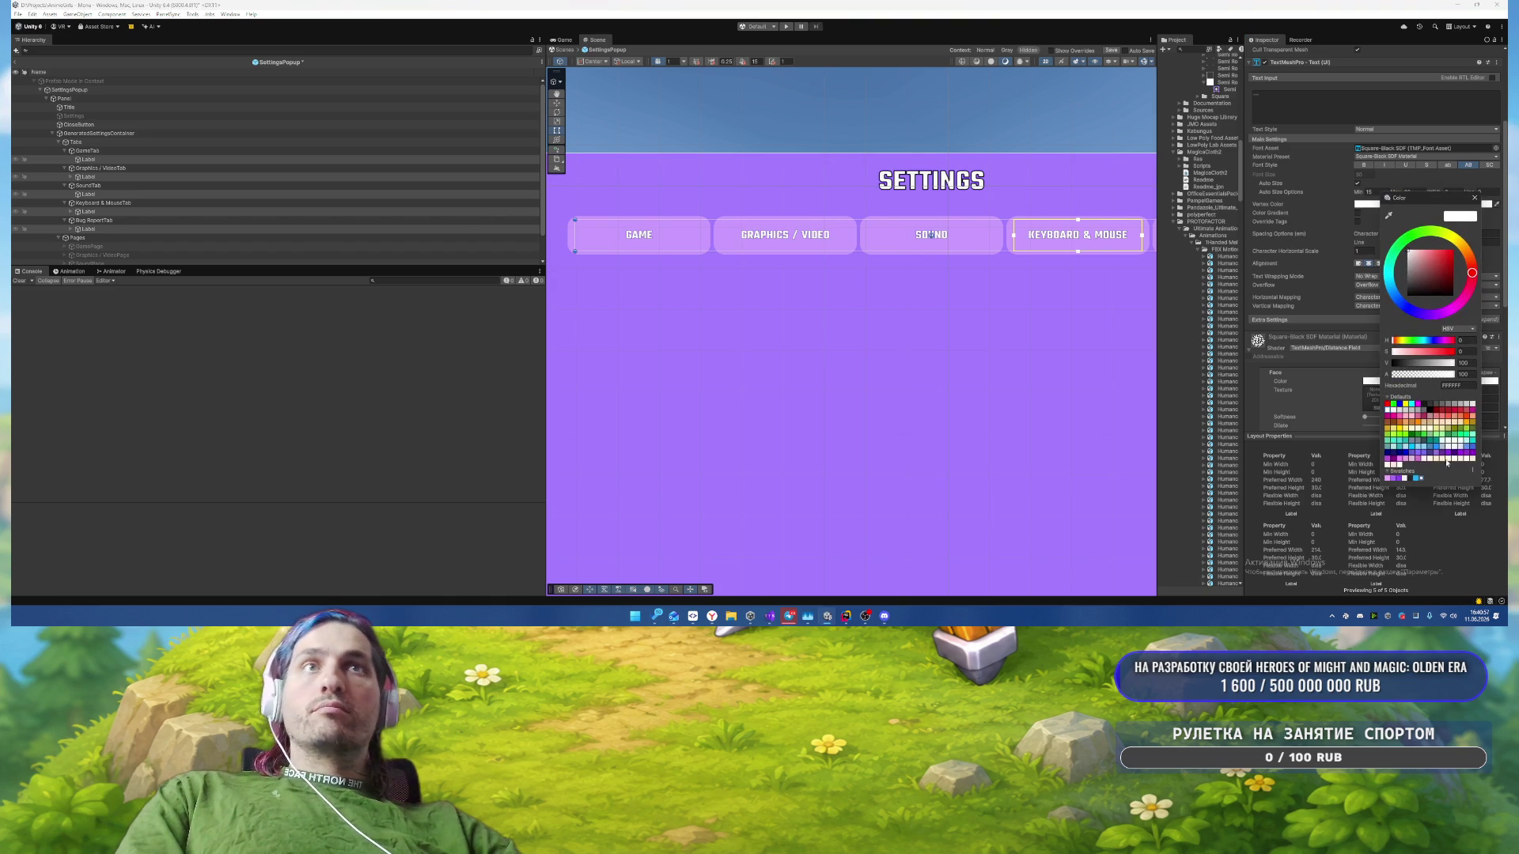
{"action": "left_click", "coordinate": [1405, 478]}
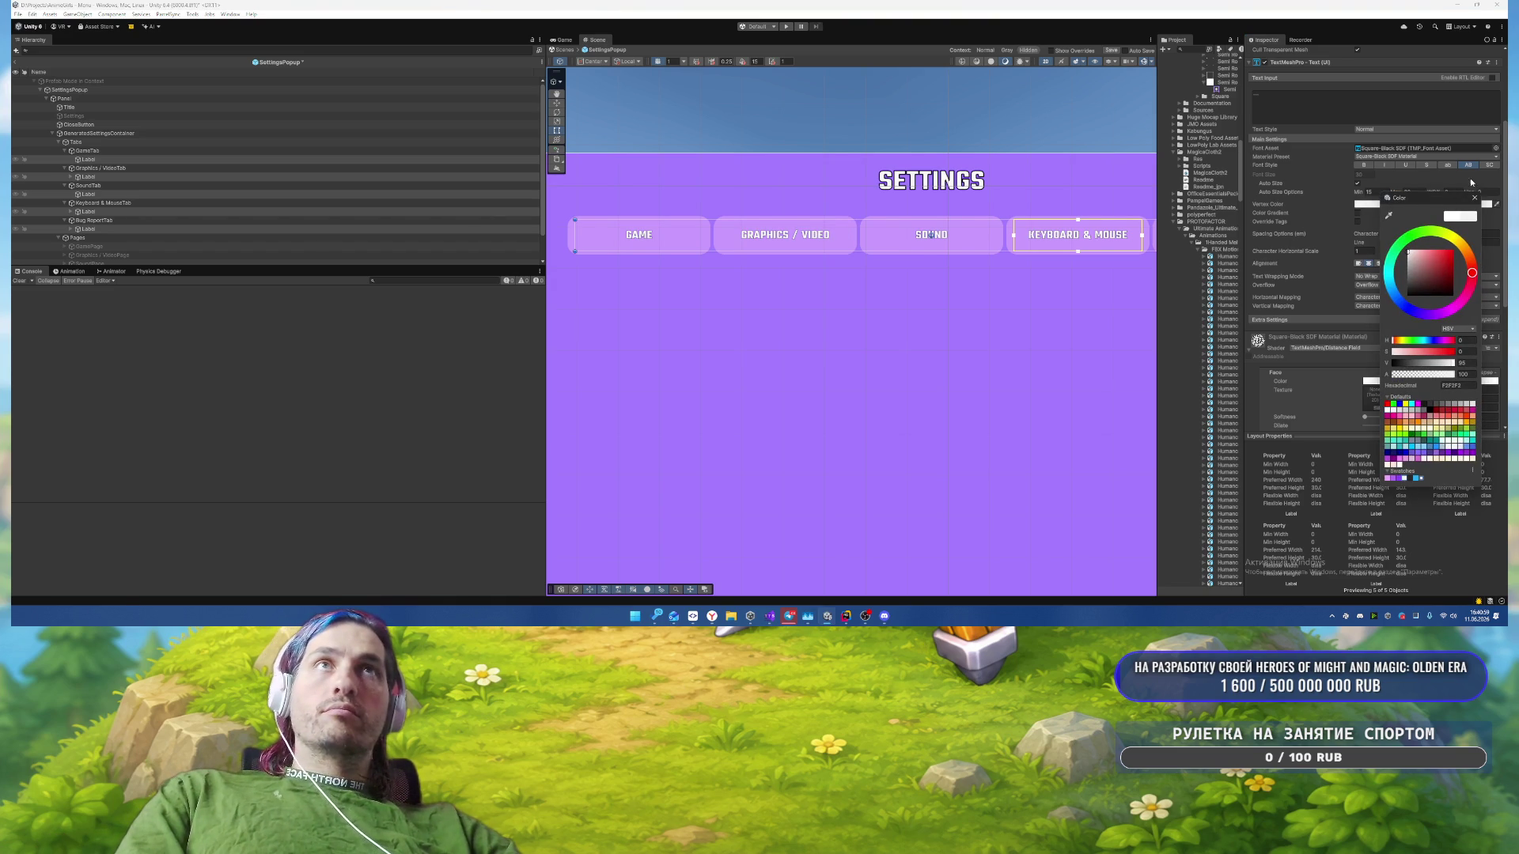
{"action": "left_click", "coordinate": [1474, 197]}
{"action": "left_click", "coordinate": [1463, 263]}
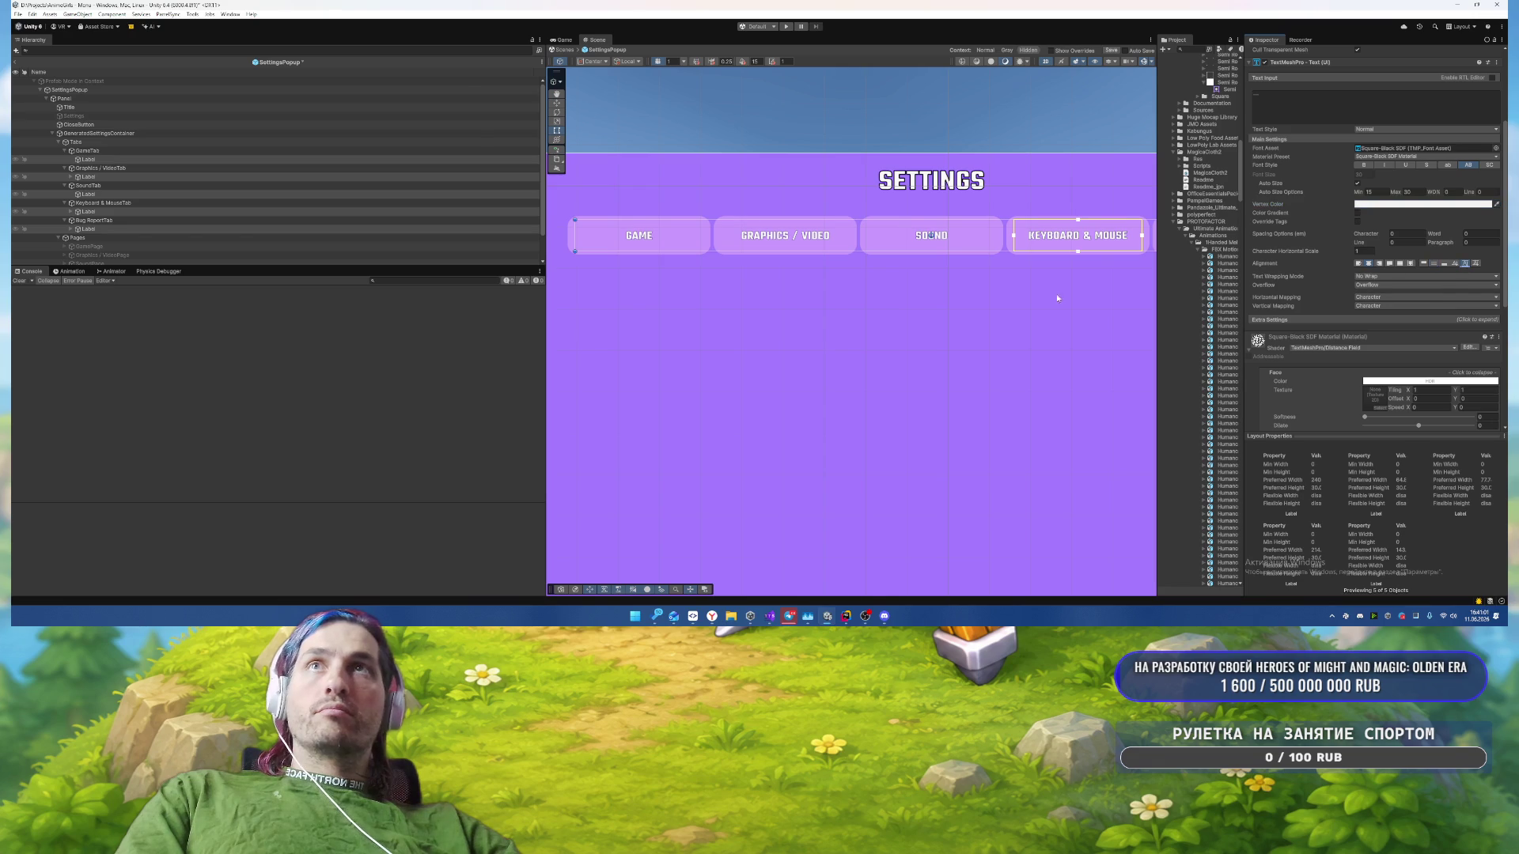
{"action": "mouse_move", "coordinate": [953, 325]}
{"action": "left_mouse_down"}
{"action": "mouse_move", "coordinate": [855, 361]}
{"action": "mouse_move", "coordinate": [889, 347]}
{"action": "left_mouse_up"}
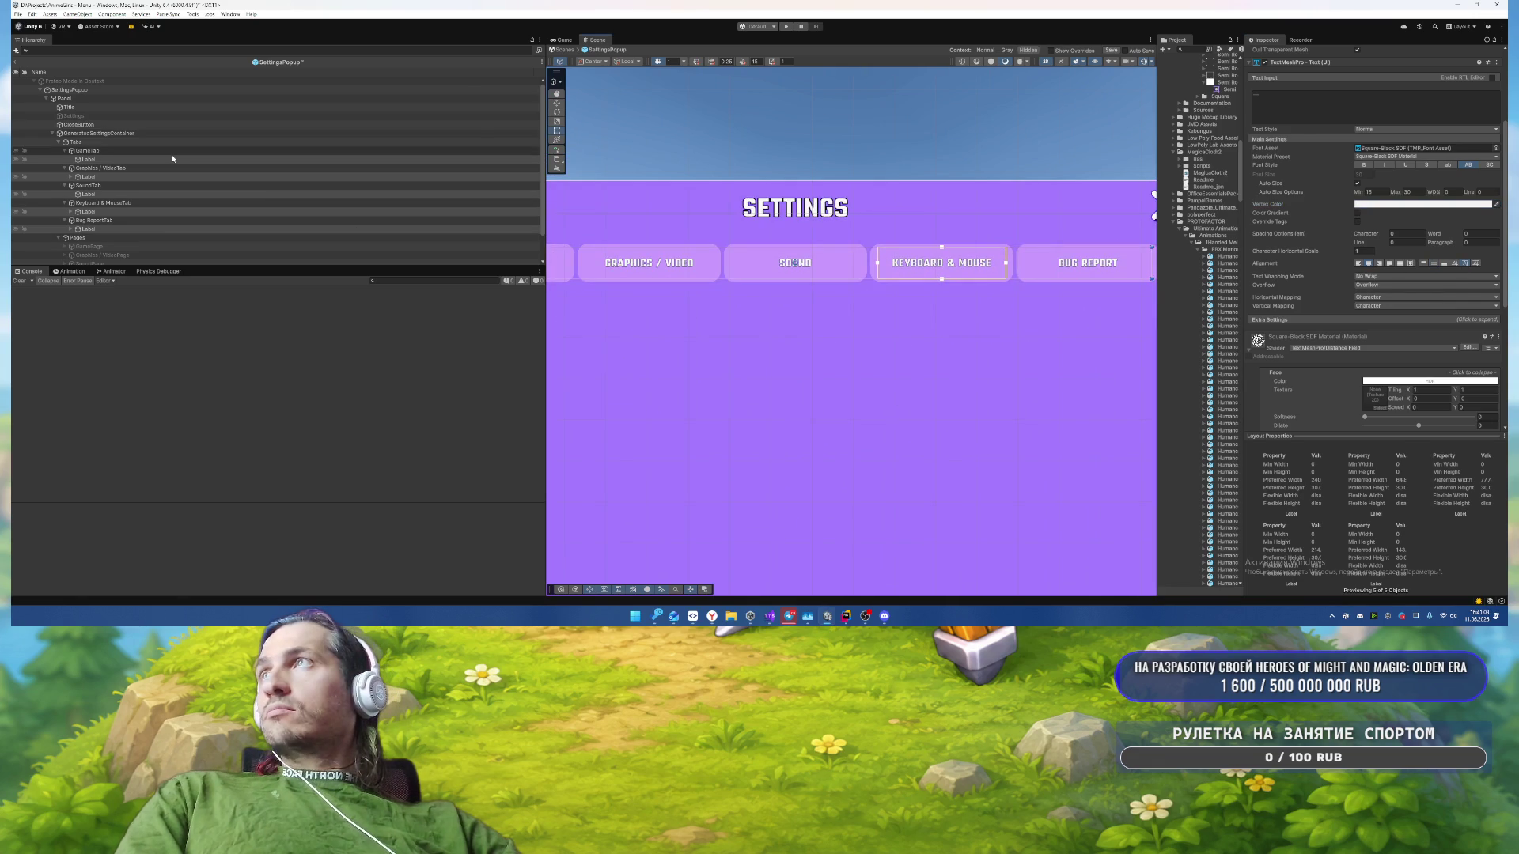
Step: Select SettingsPopup and bring up its Settings Popup script in the Inspector
{"action": "left_click", "coordinate": [71, 153]}
{"action": "left_click", "coordinate": [58, 141]}
{"action": "left_click", "coordinate": [69, 89]}
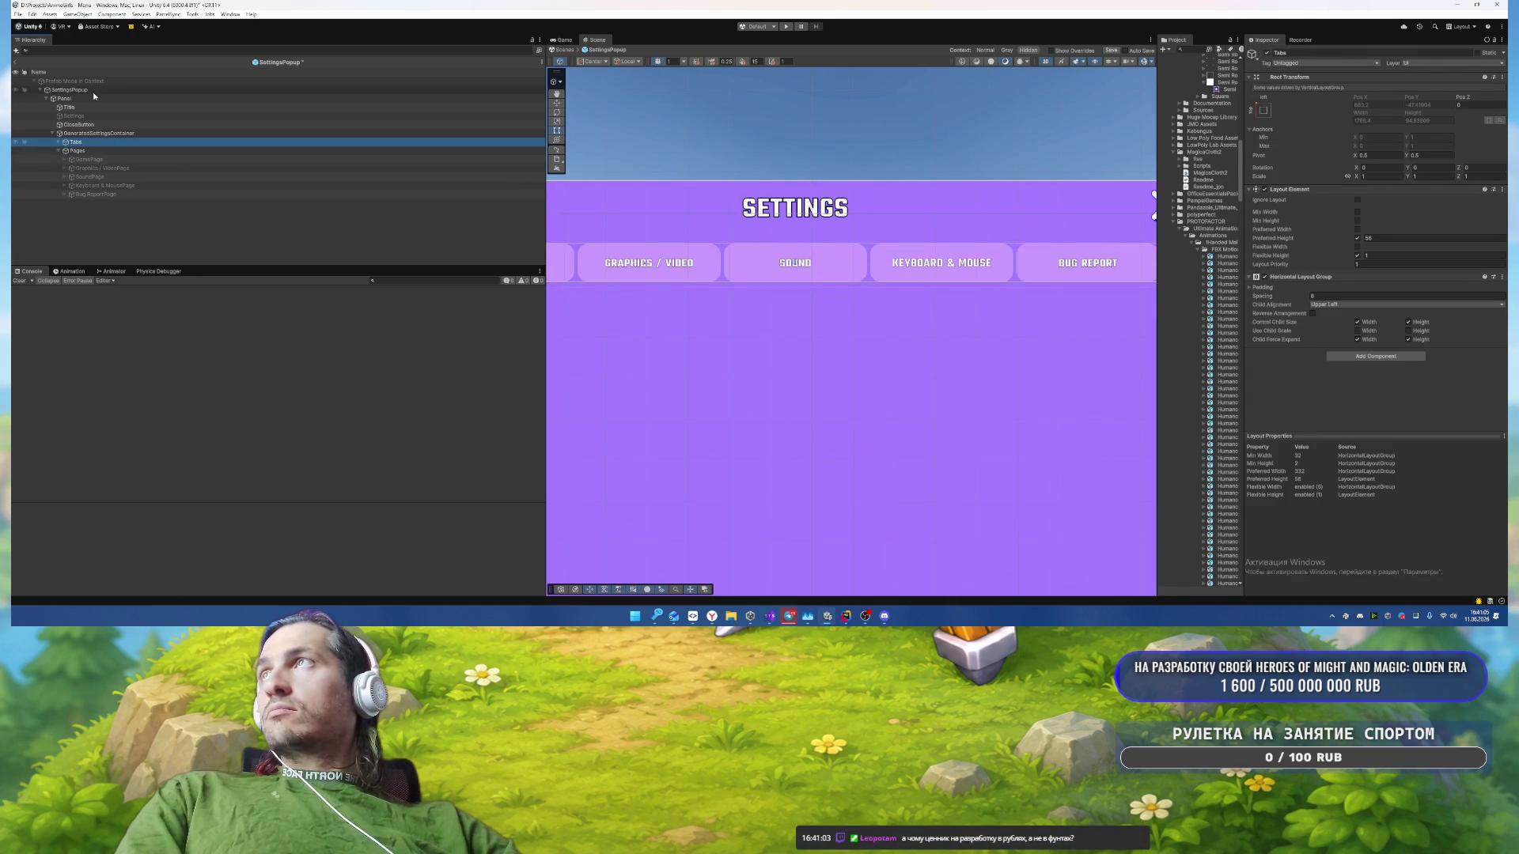
{"action": "scroll", "coordinate": [1377, 237], "scroll_direction": "down", "scroll_amount": 5}
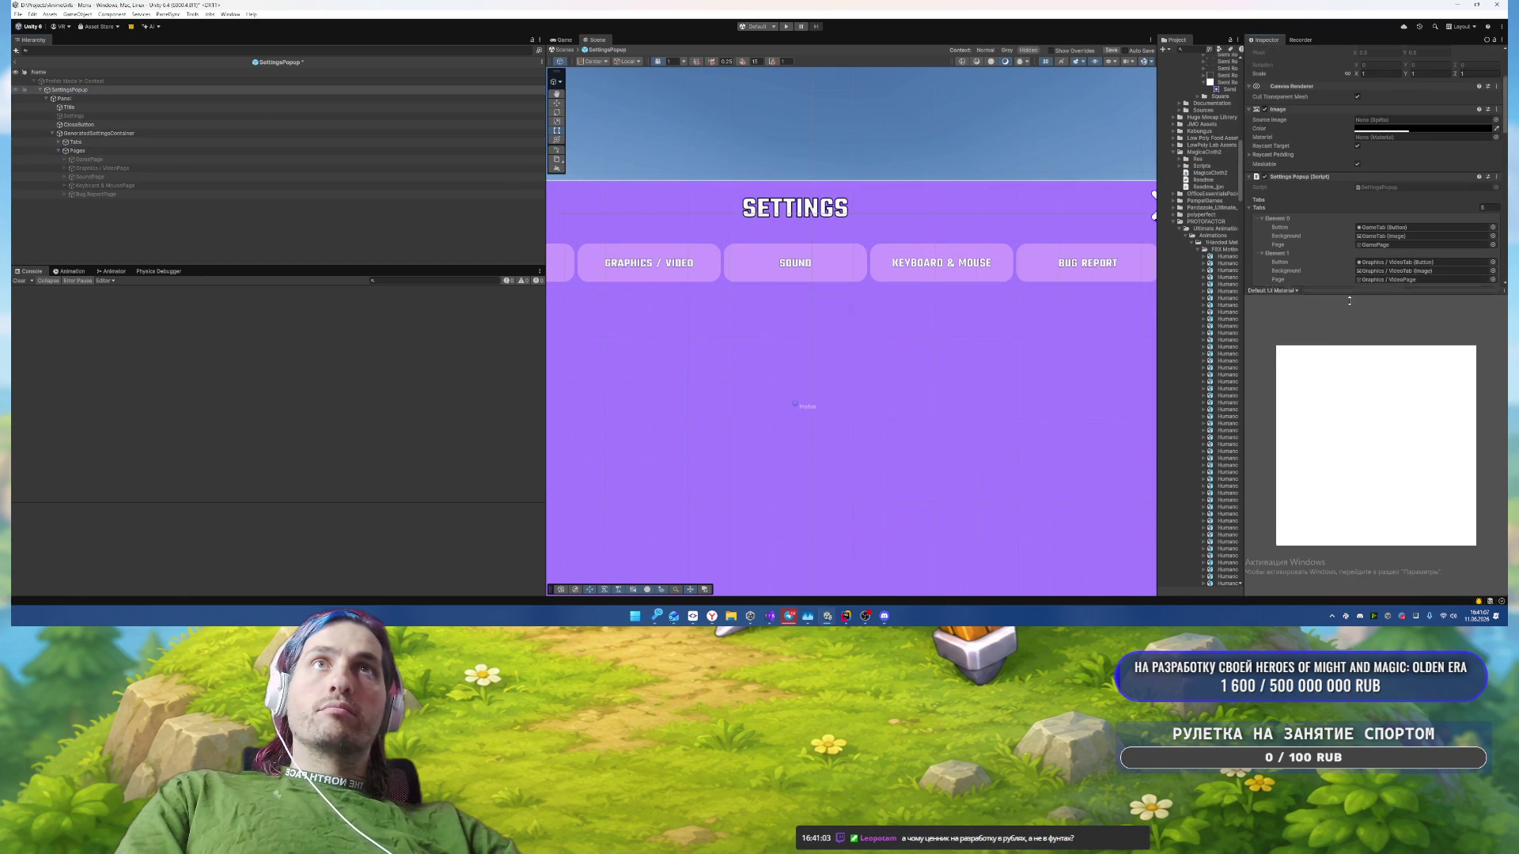
{"action": "left_click_drag", "start_coordinate": [1338, 285], "coordinate": [1338, 407]}
{"action": "scroll", "coordinate": [1350, 293], "scroll_direction": "down", "scroll_amount": 10}
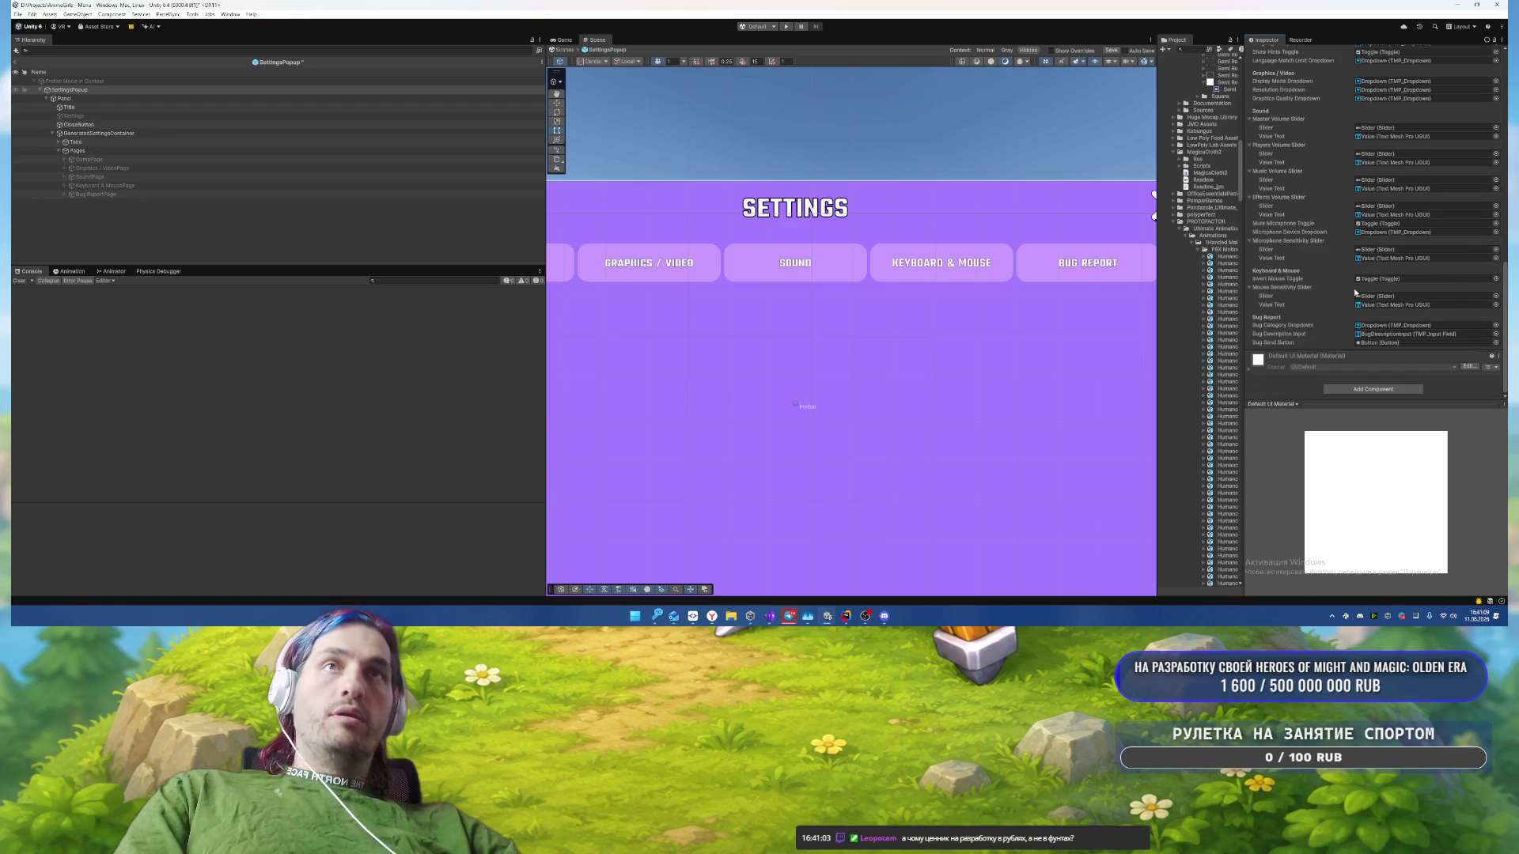
{"action": "scroll", "coordinate": [1345, 289], "scroll_direction": "up", "scroll_amount": 8}
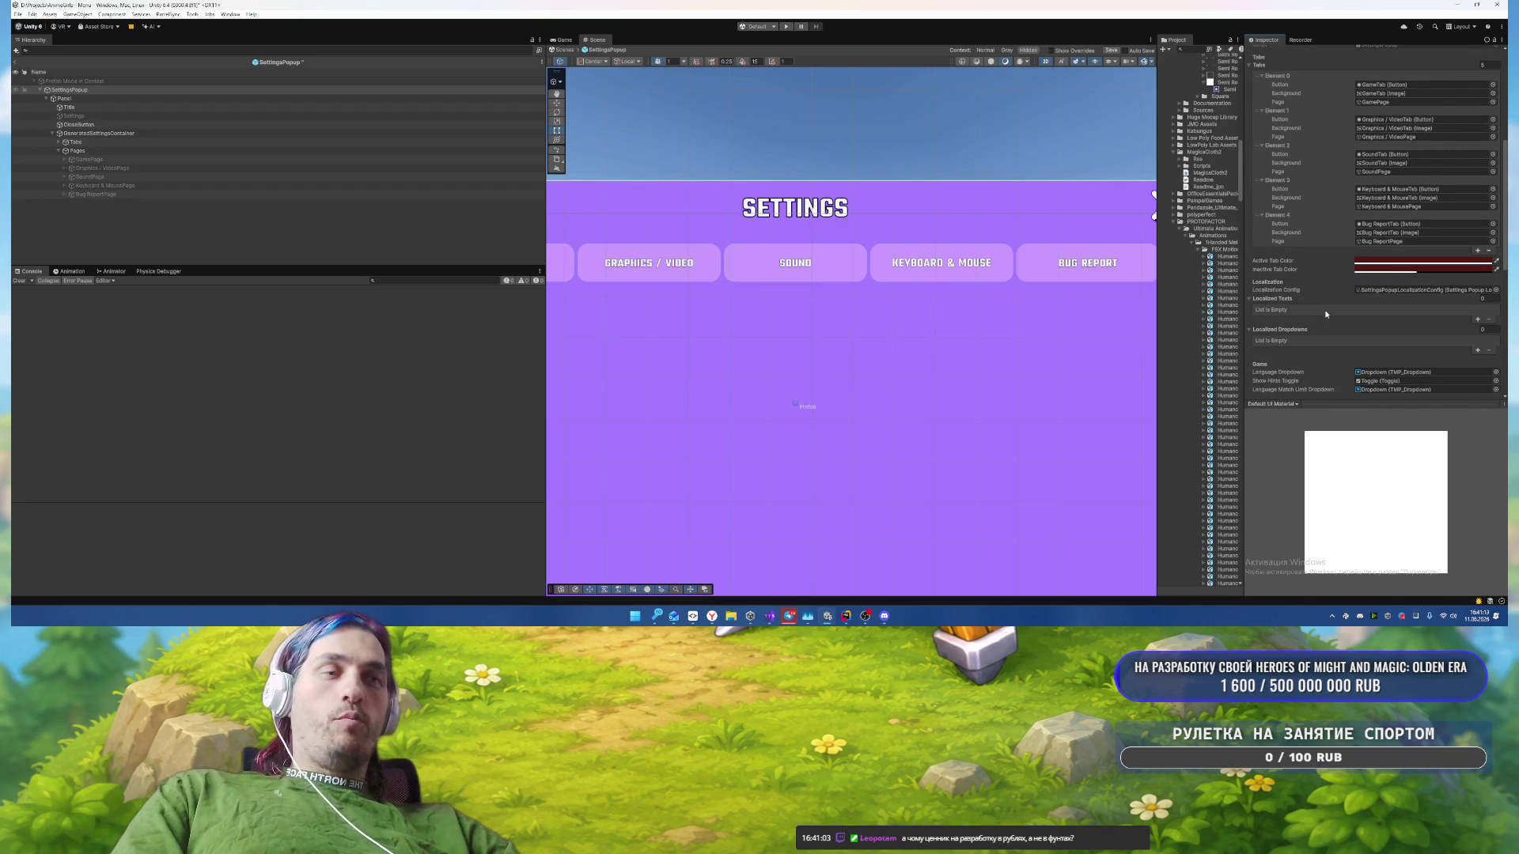
{"action": "scroll", "coordinate": [1326, 314], "scroll_direction": "down", "scroll_amount": 10}
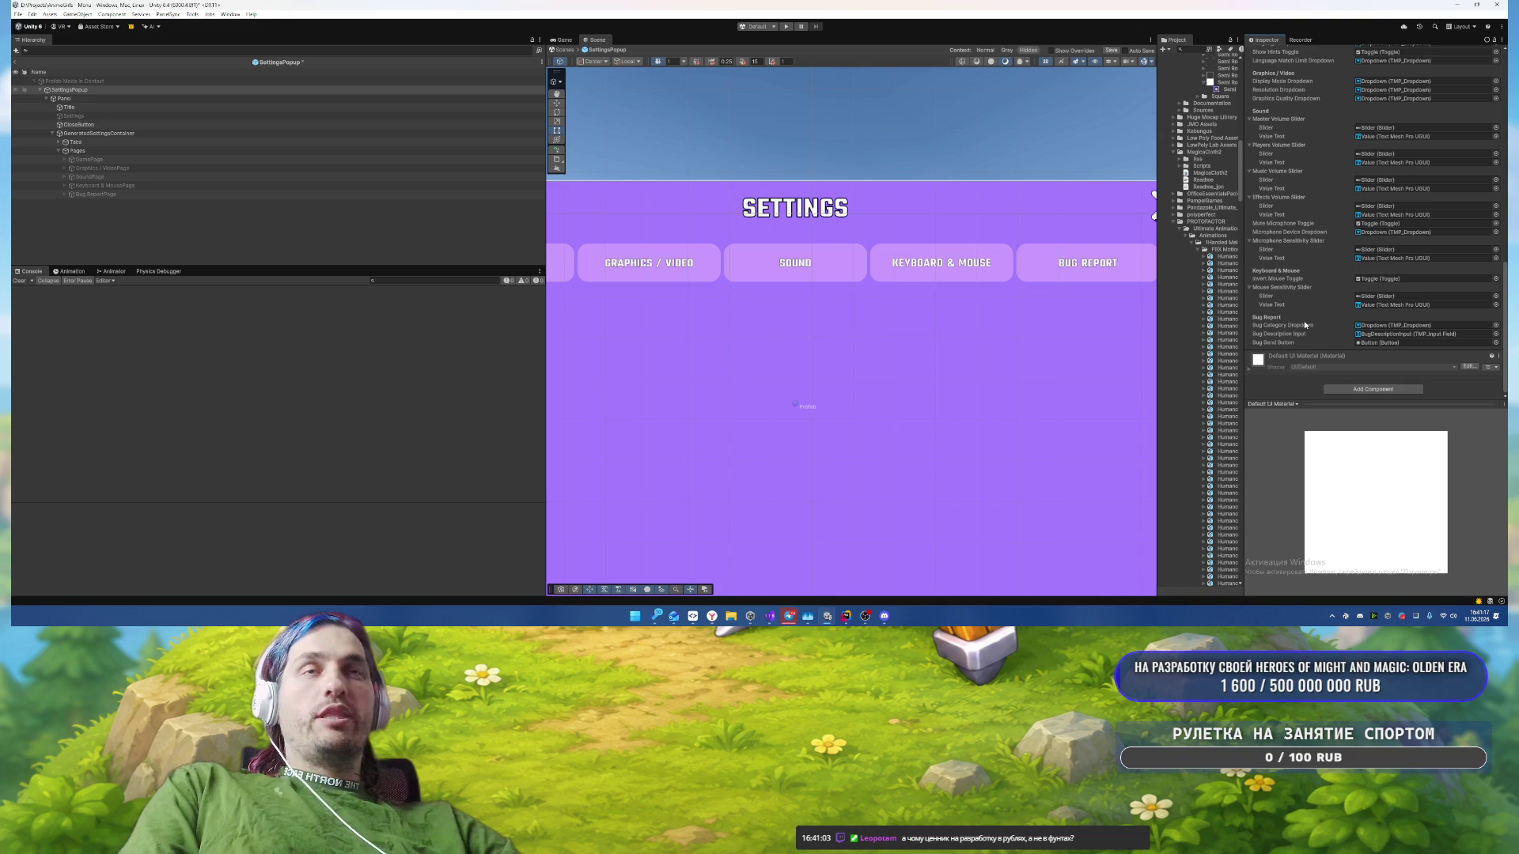
{"action": "scroll", "coordinate": [1304, 324], "scroll_direction": "up", "scroll_amount": 10}
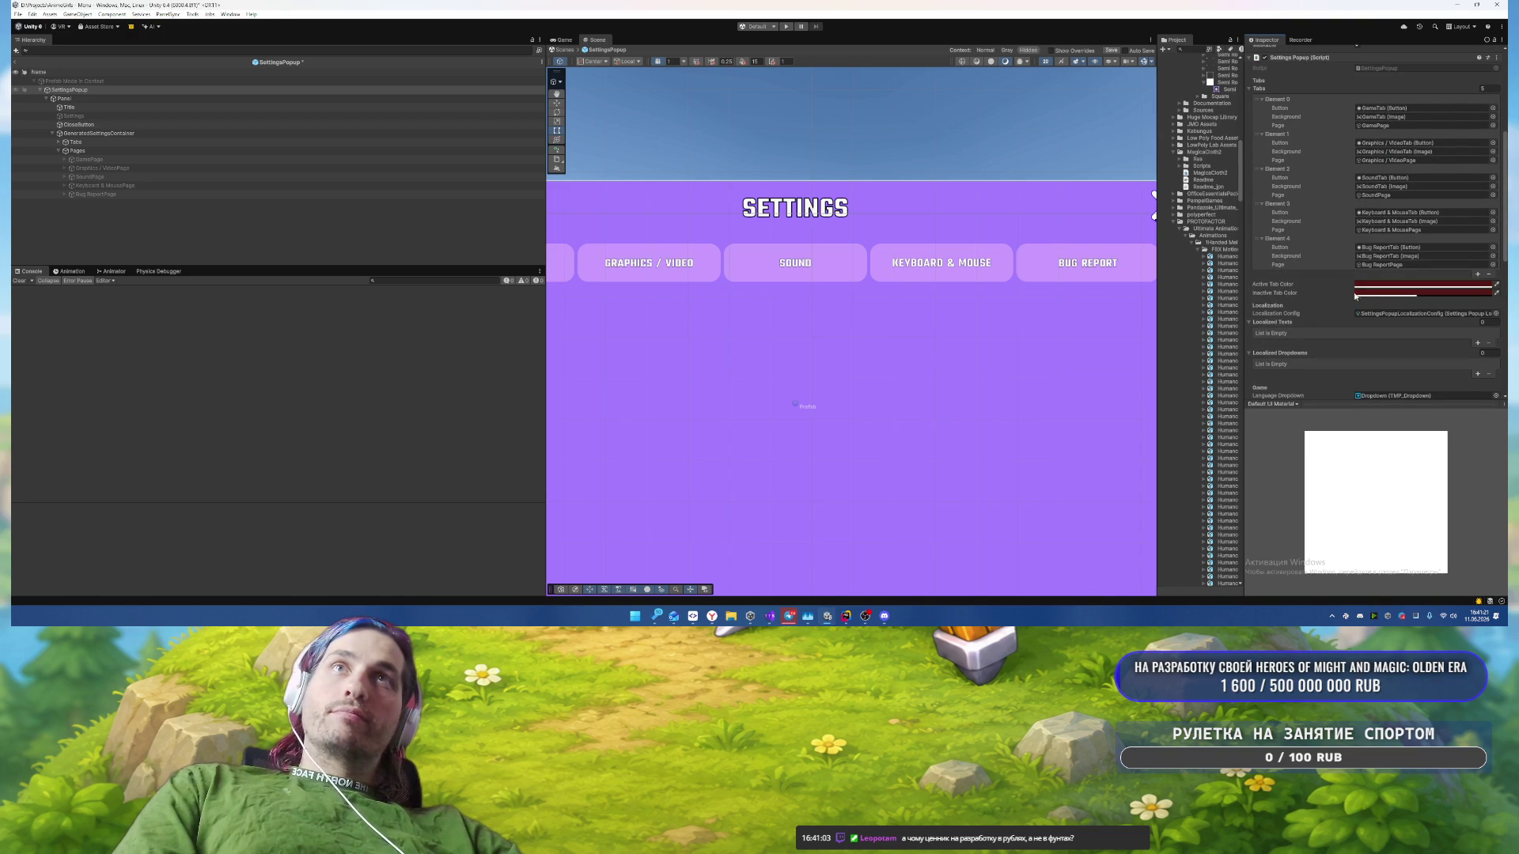
Step: Set Active Tab Color to AE6BF2 and Inactive Tab Color to E9A7F2
{"action": "left_click", "coordinate": [1385, 286]}
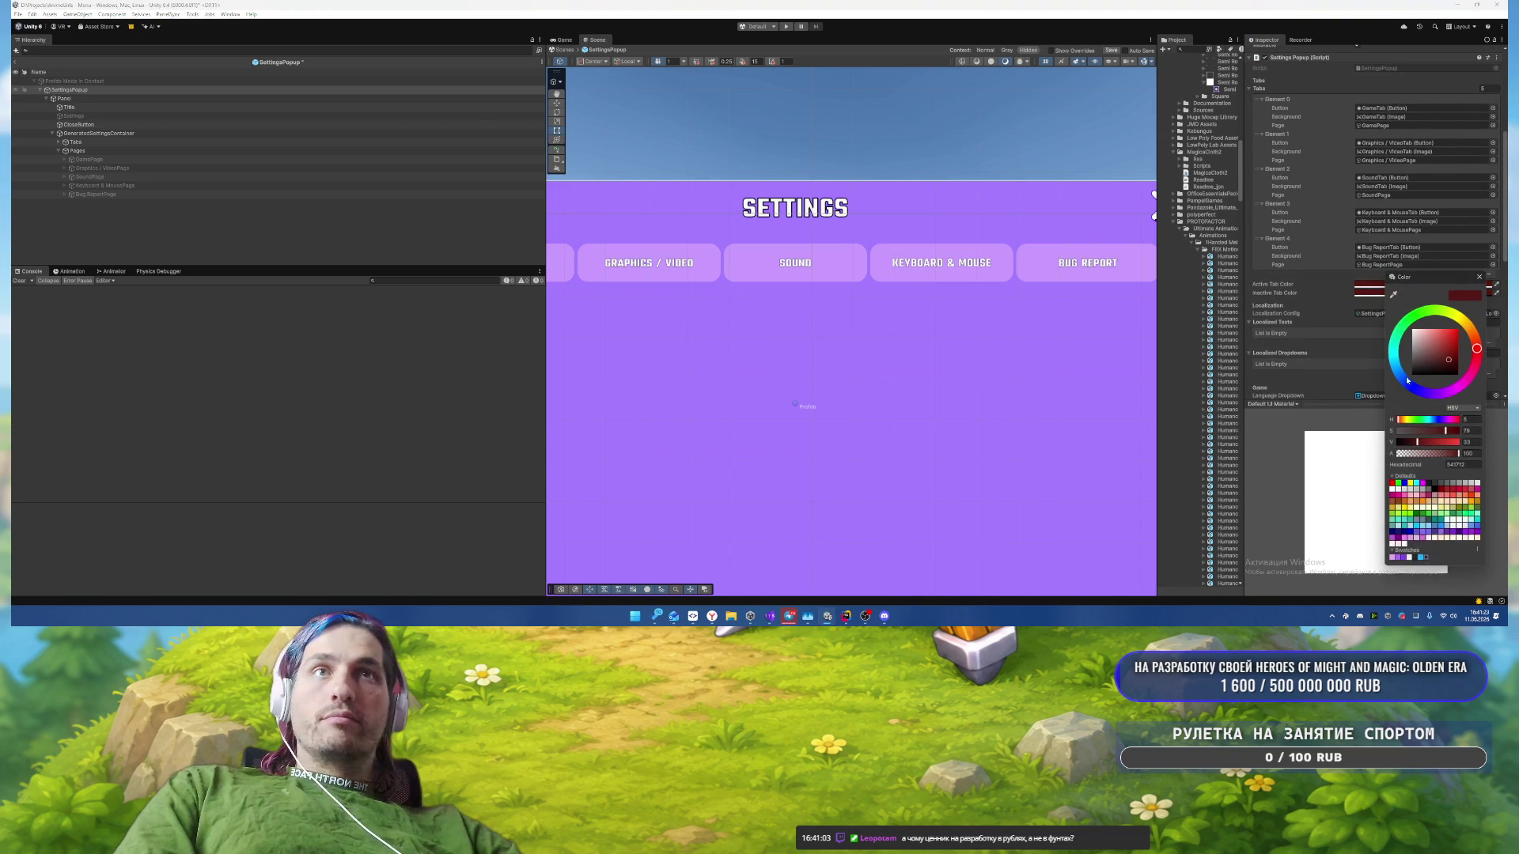
{"action": "left_click", "coordinate": [1398, 558]}
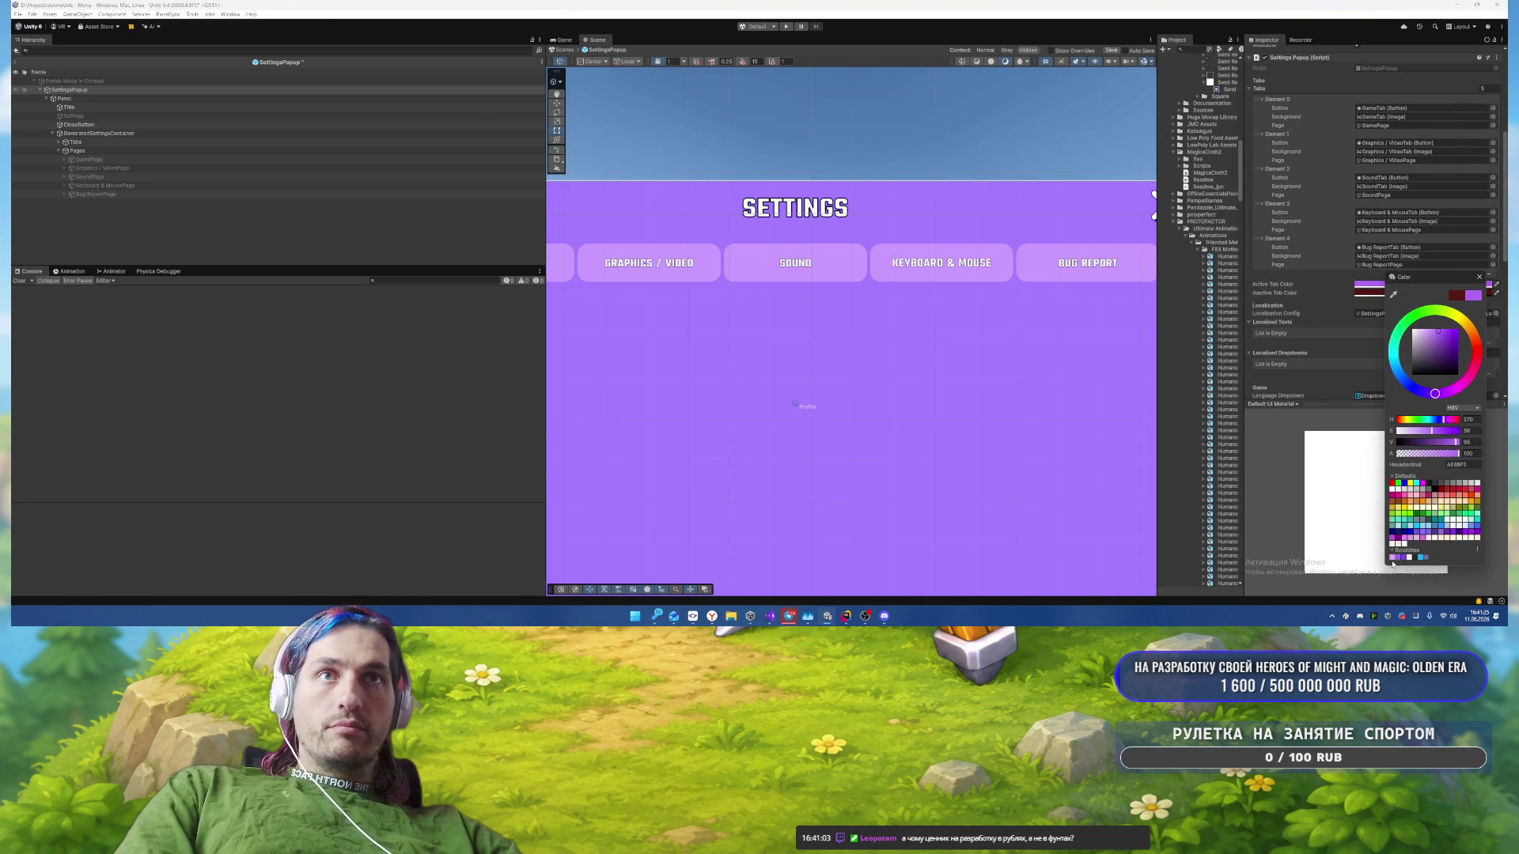
{"action": "left_click", "coordinate": [1392, 558]}
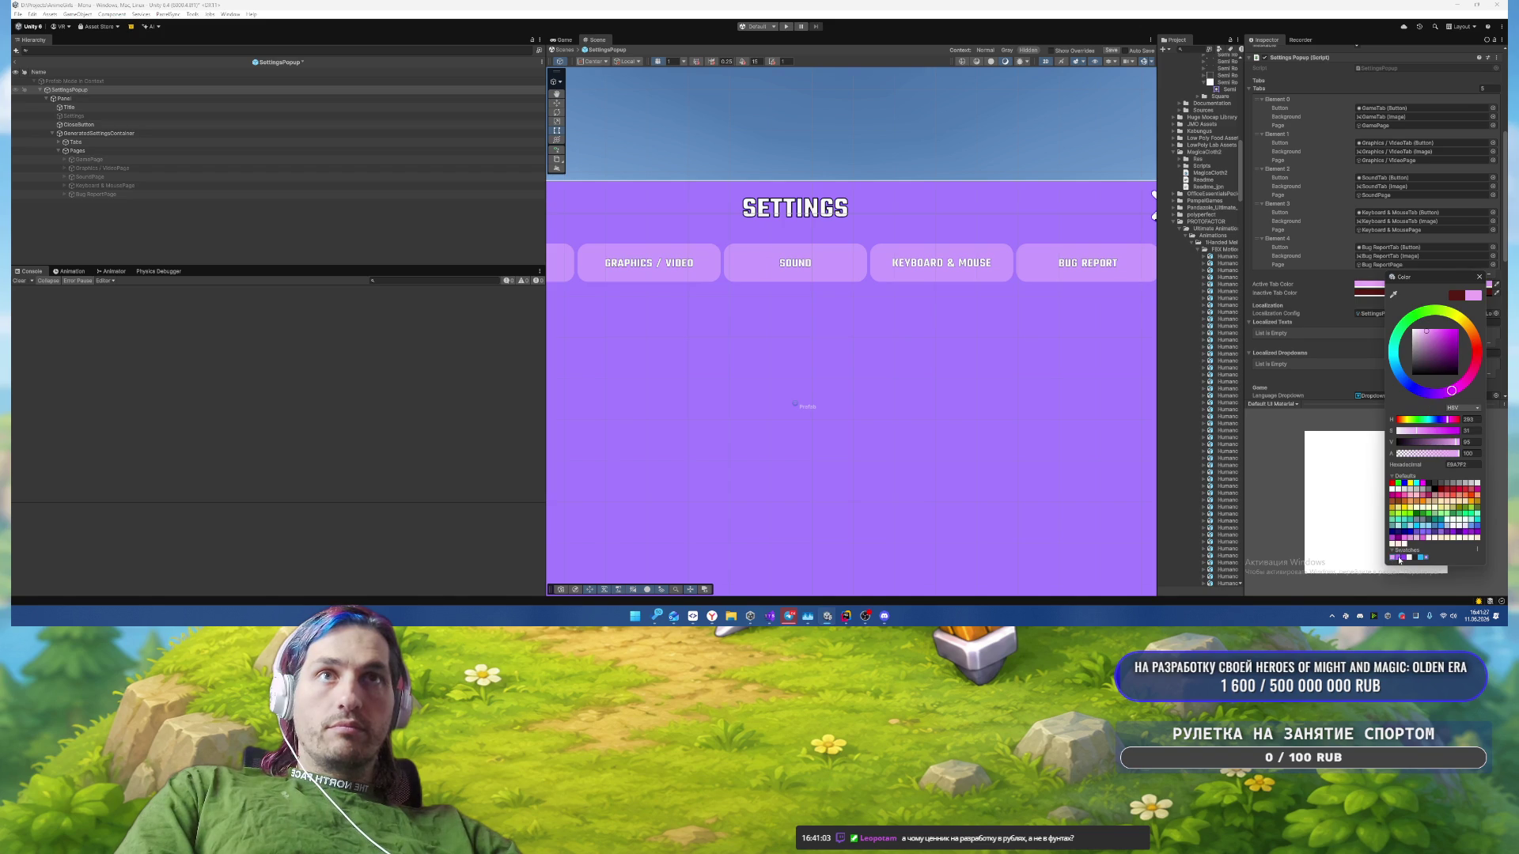
{"action": "left_click", "coordinate": [1398, 557]}
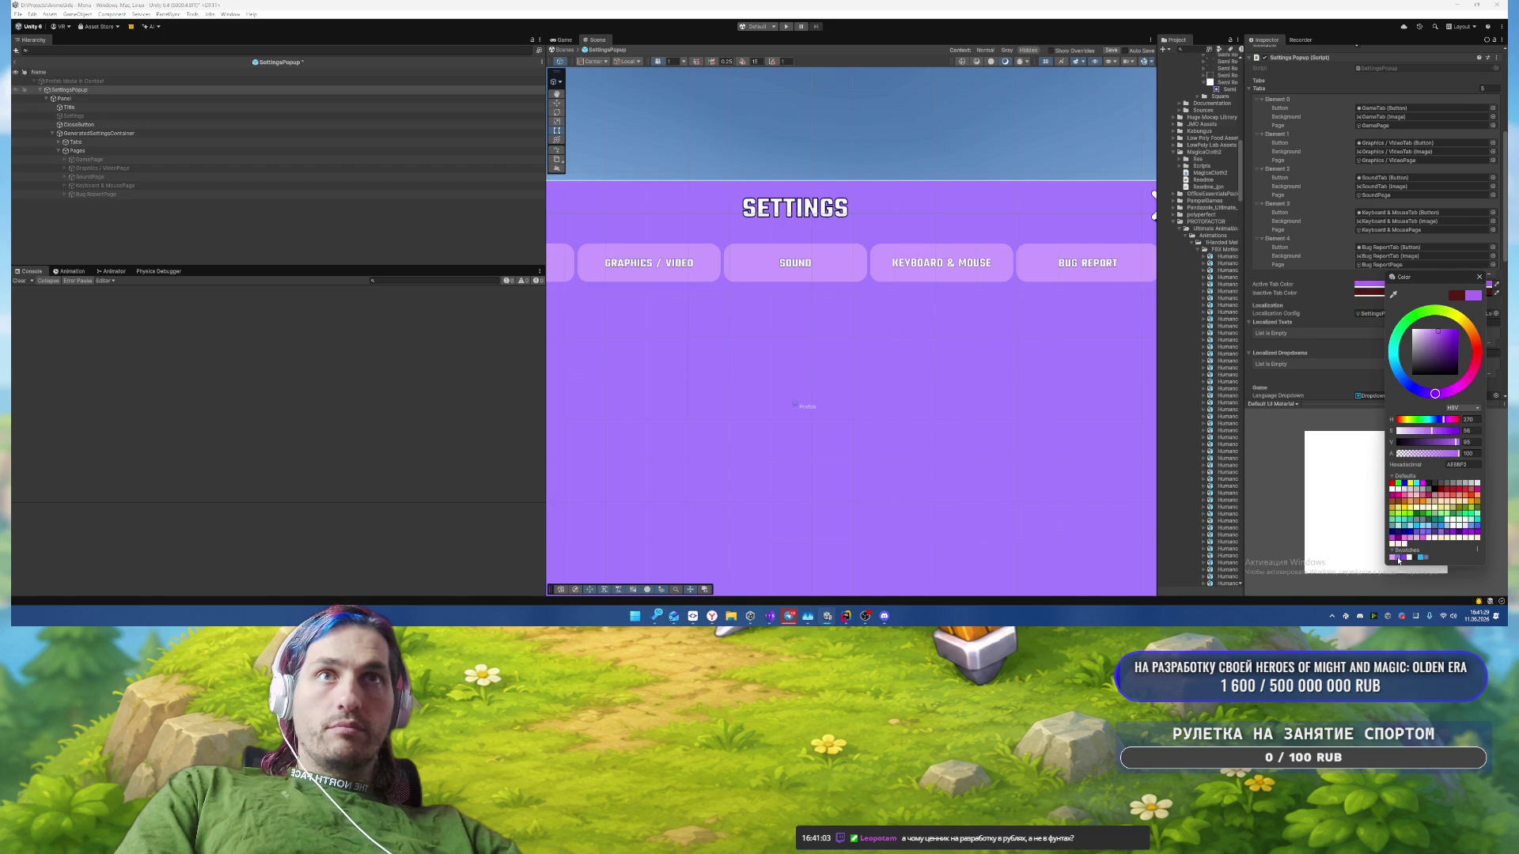
{"action": "left_click", "coordinate": [1366, 293]}
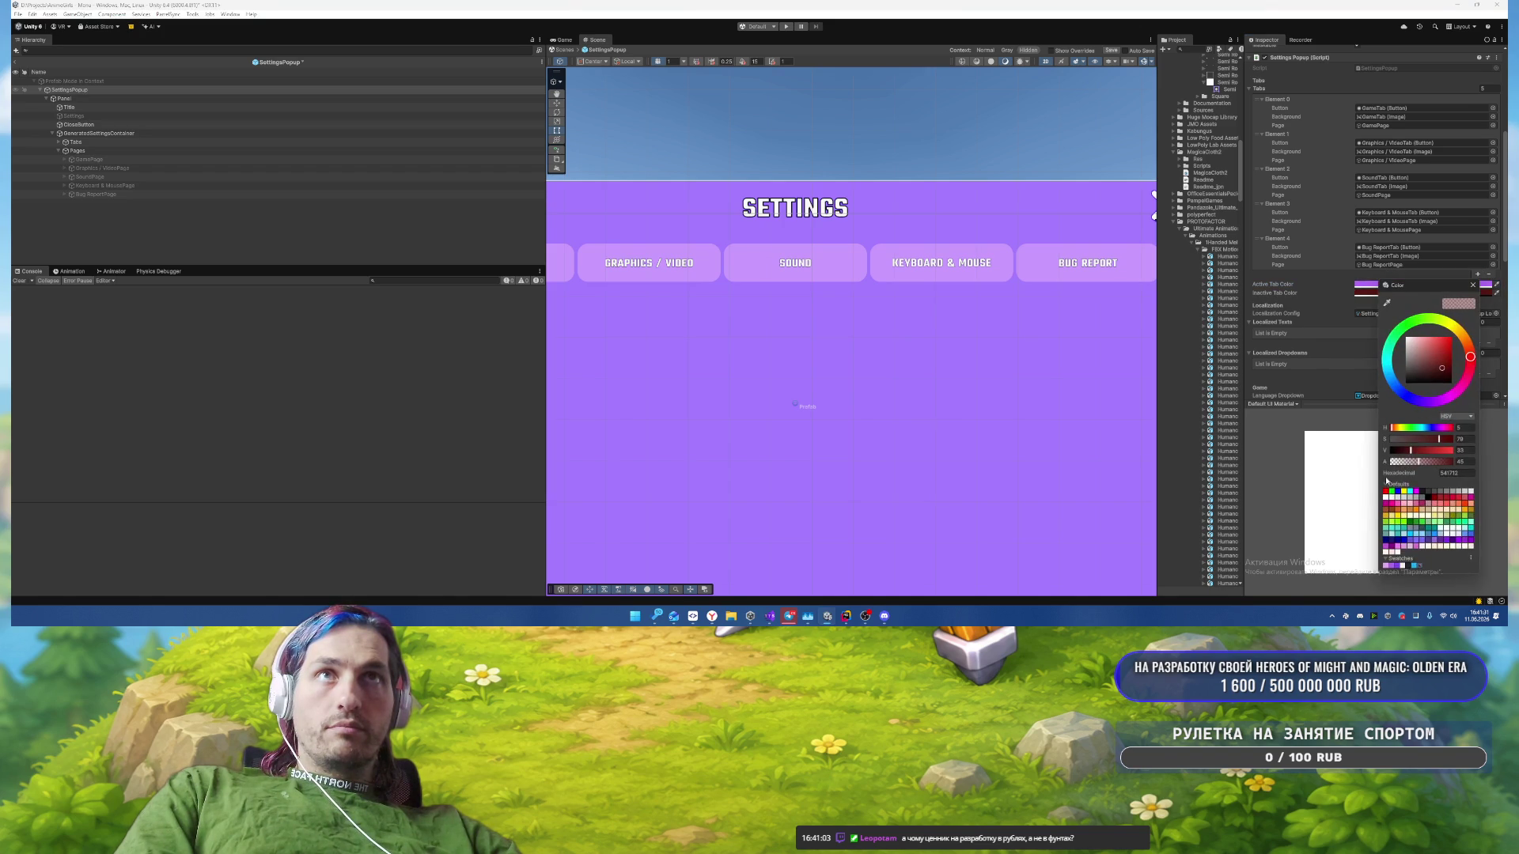
{"action": "left_click", "coordinate": [1387, 565]}
{"action": "left_click", "coordinate": [1472, 285]}
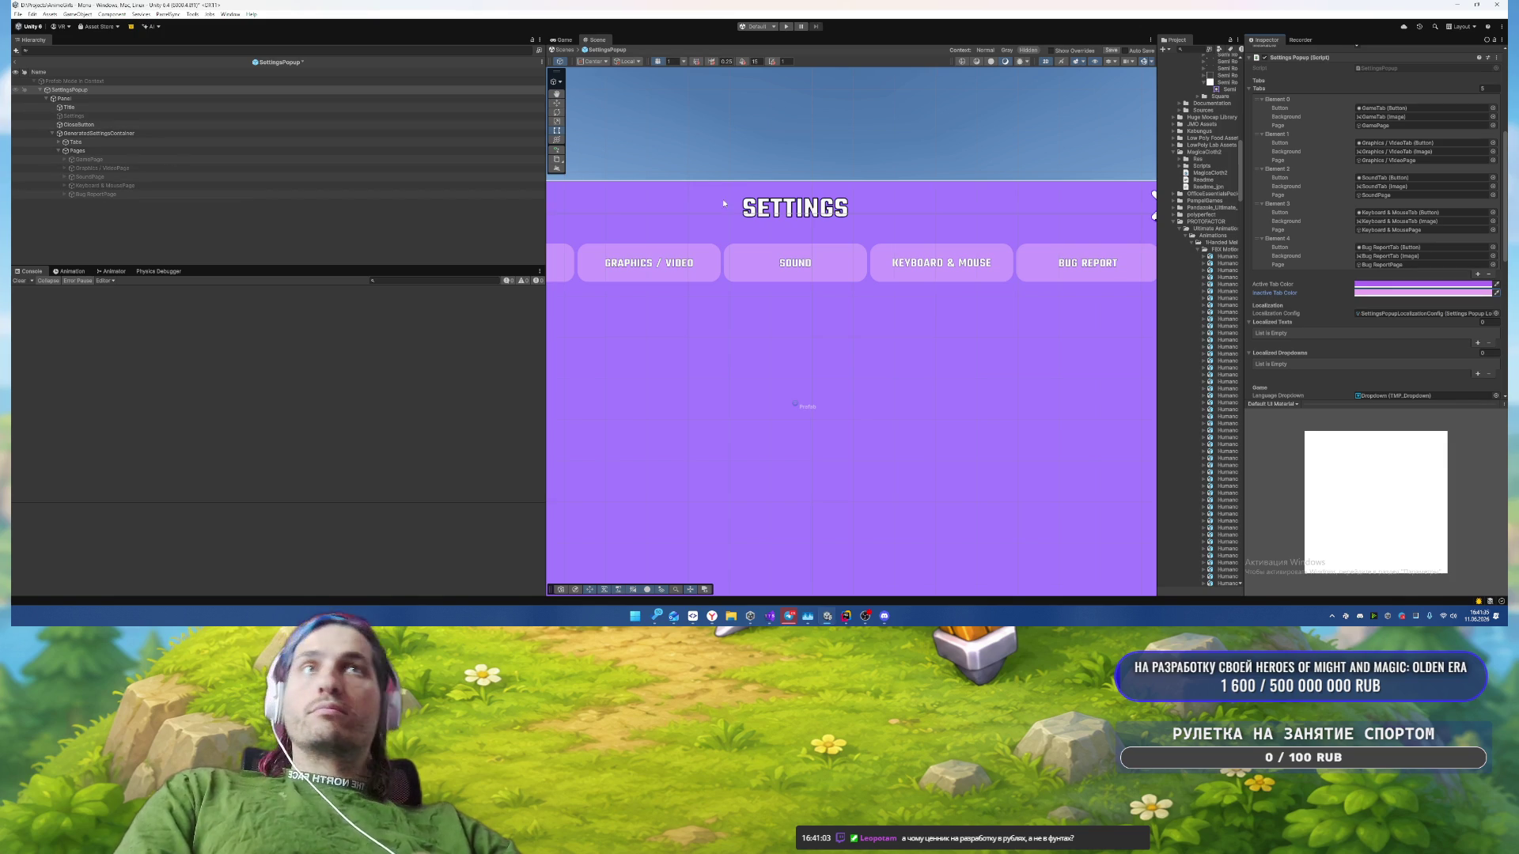
{"action": "scroll", "coordinate": [1341, 273], "scroll_direction": "down", "scroll_amount": 10}
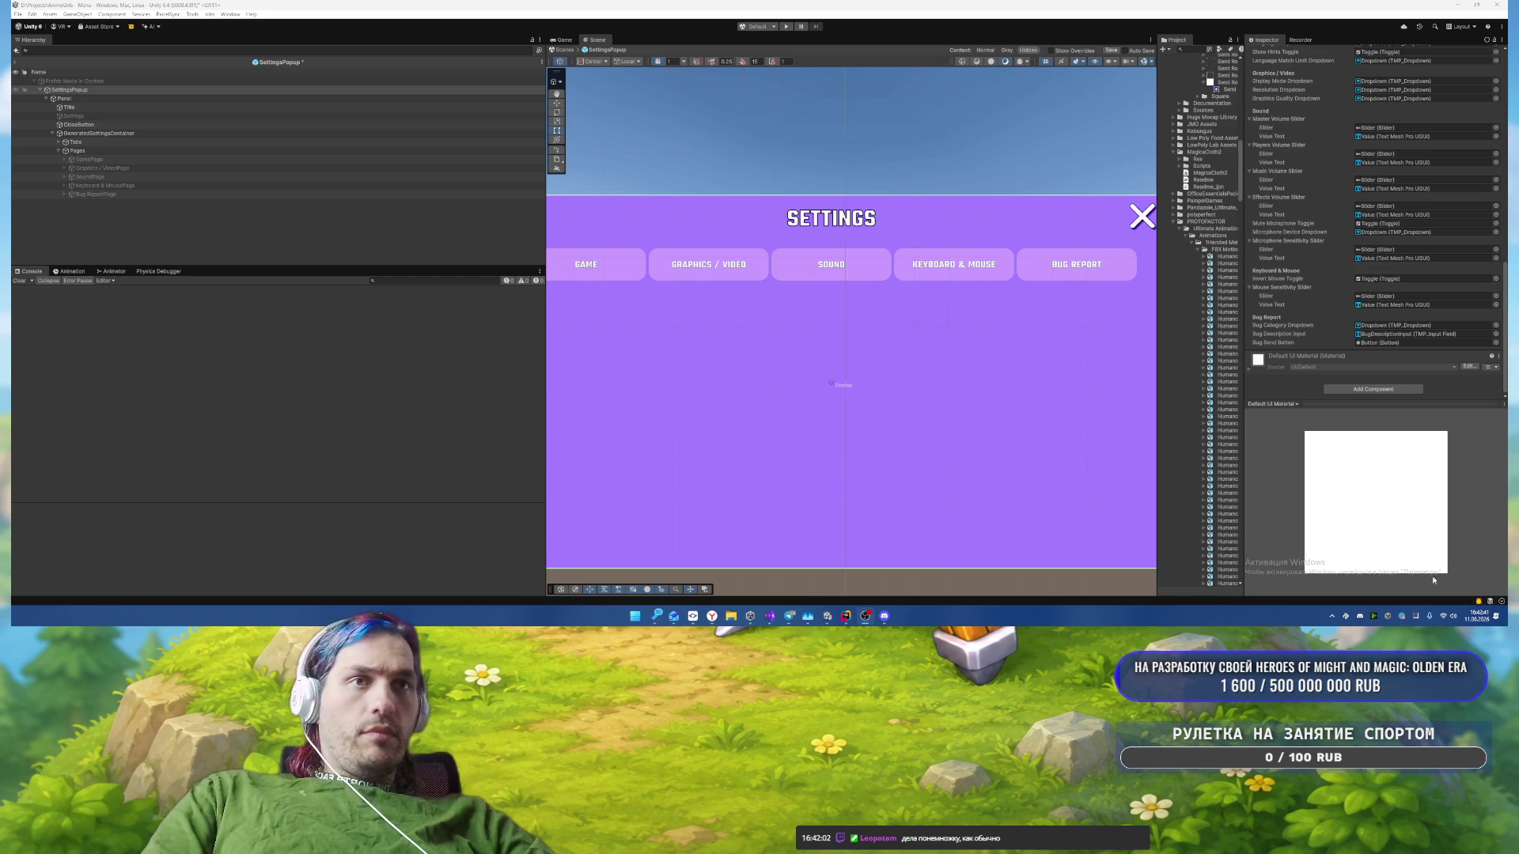
{"action": "scroll", "coordinate": [802, 308], "scroll_direction": "down", "scroll_amount": 4}
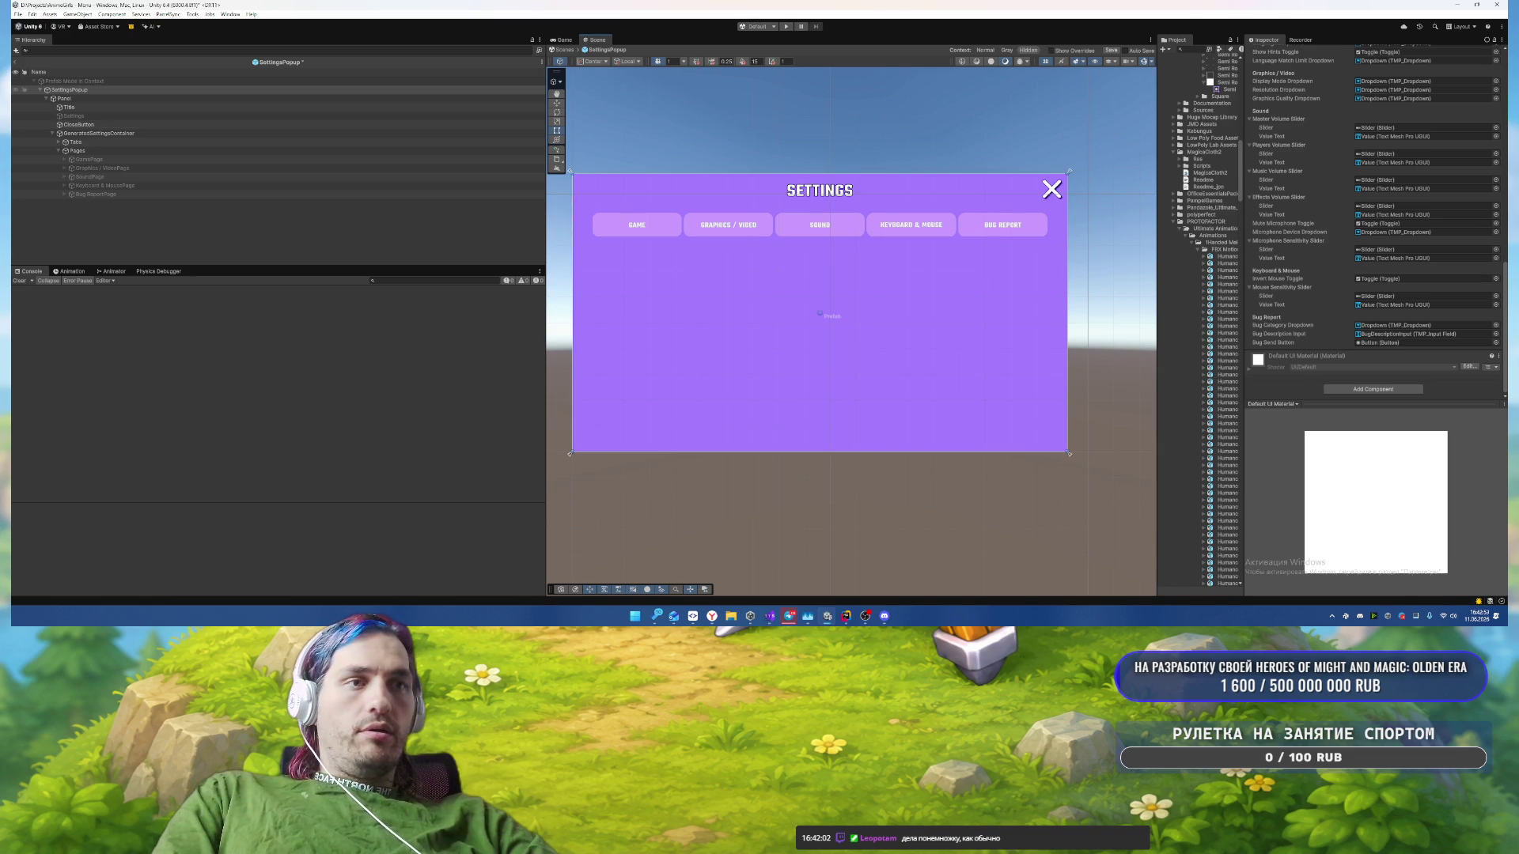
Step: In File Explorer's Downloads folder, select the Love-chan_GameProject_AutoRigPro.zip archive
{"action": "key", "text": "super+e"}
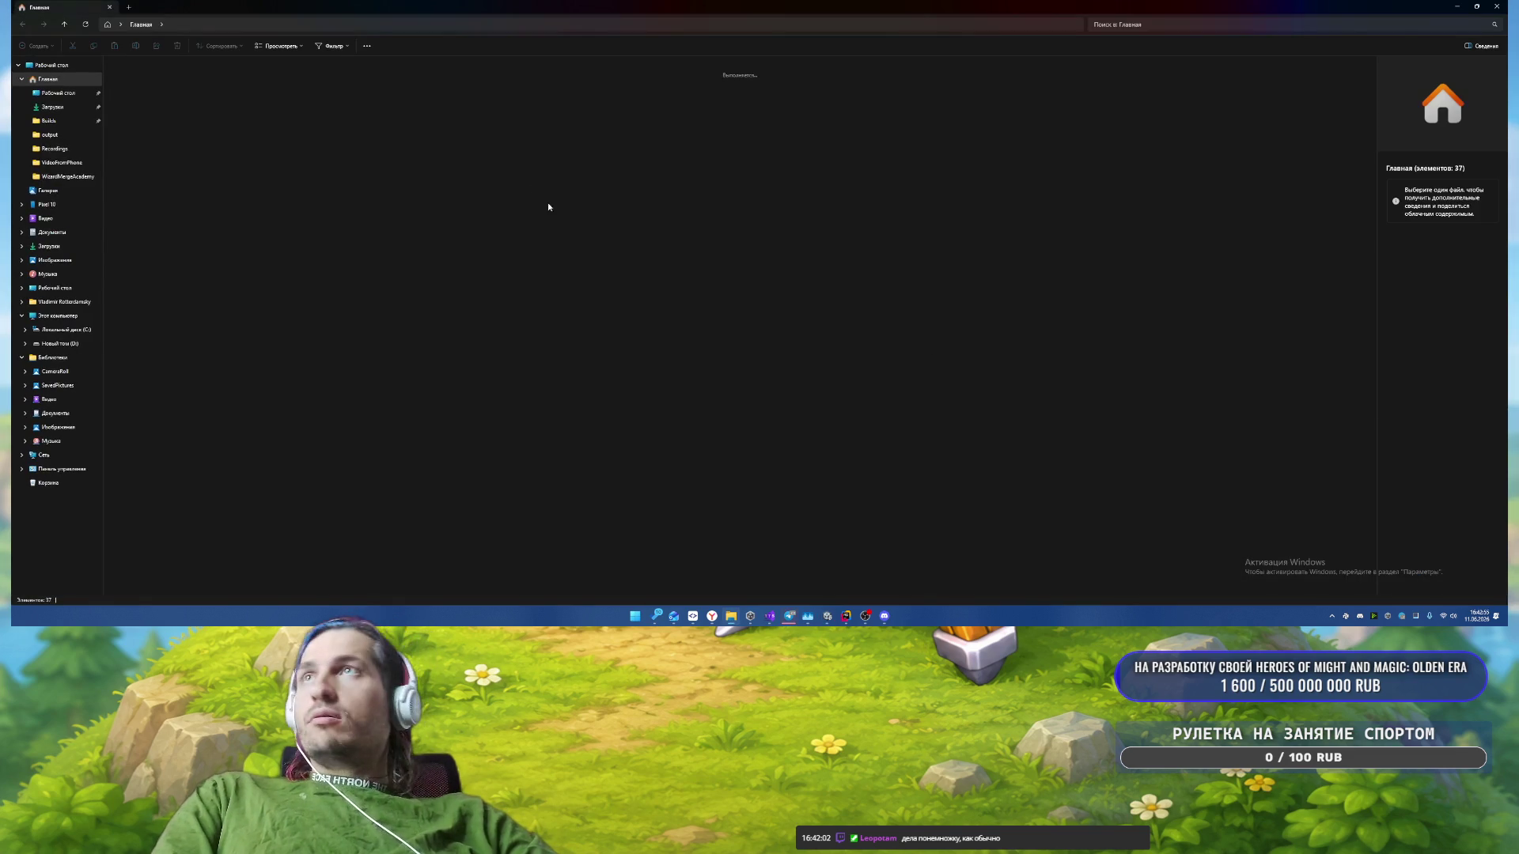
{"action": "left_click", "coordinate": [46, 107]}
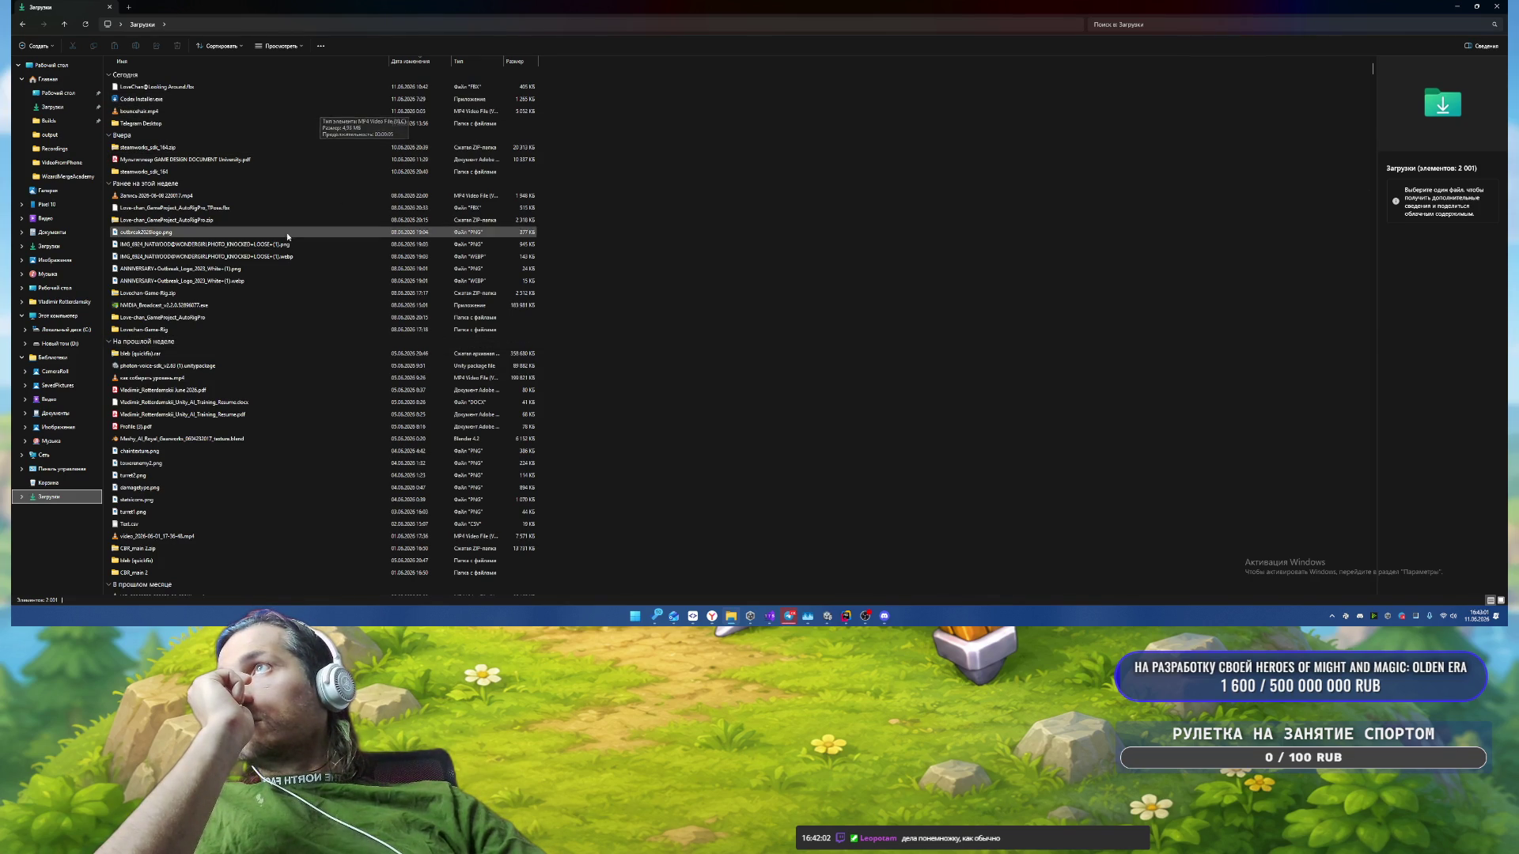
{"action": "left_click_drag", "start_coordinate": [325, 220], "coordinate": [485, 308]}
Step: Clear the desktop and bring the Rider code editor back to the front
{"action": "left_click", "coordinate": [1508, 625]}
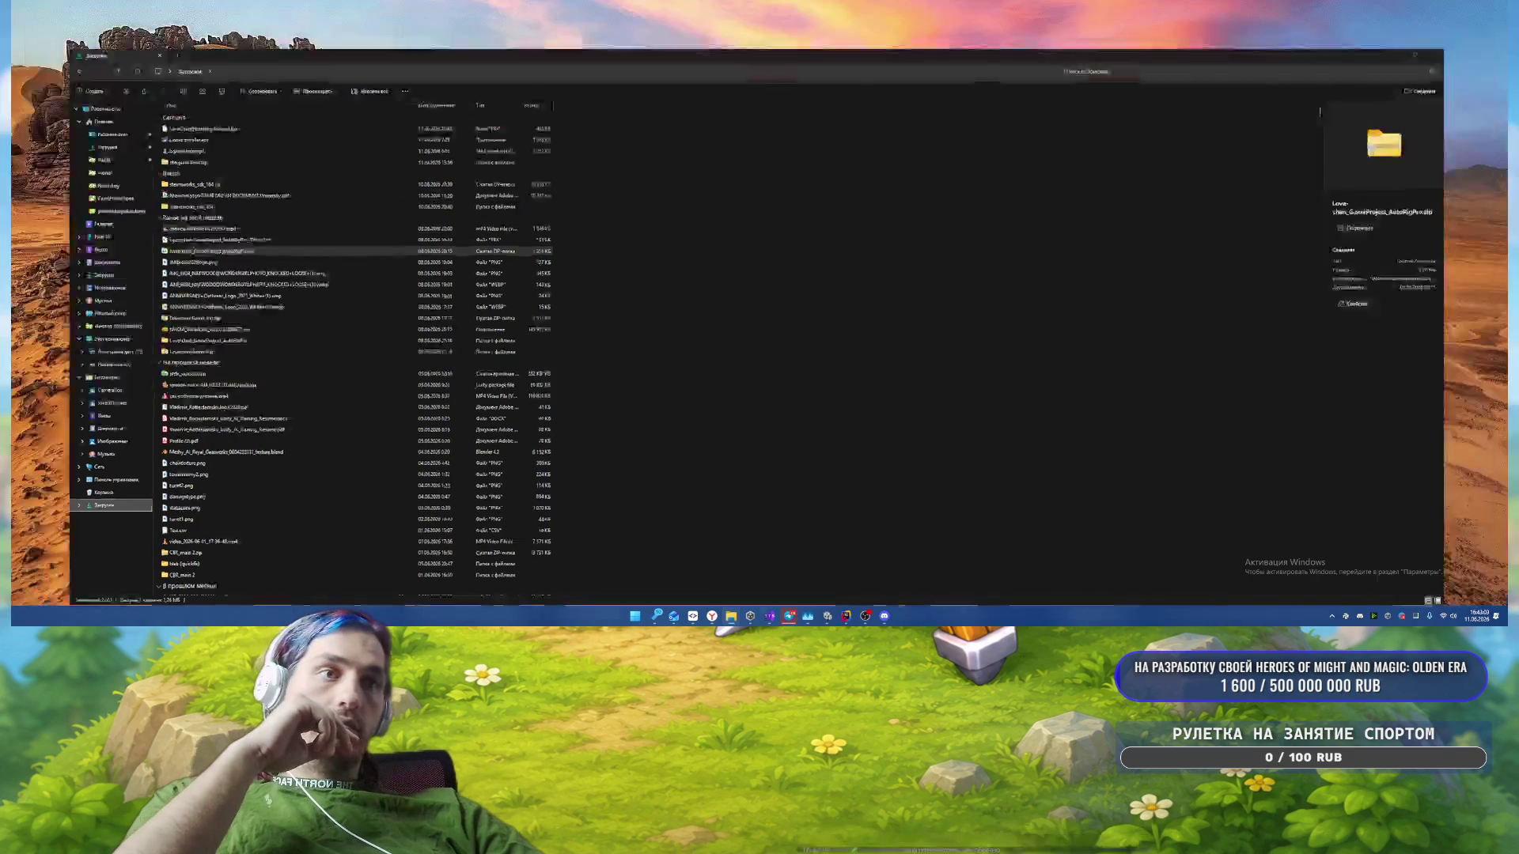
{"action": "key", "text": "alt+Tab"}
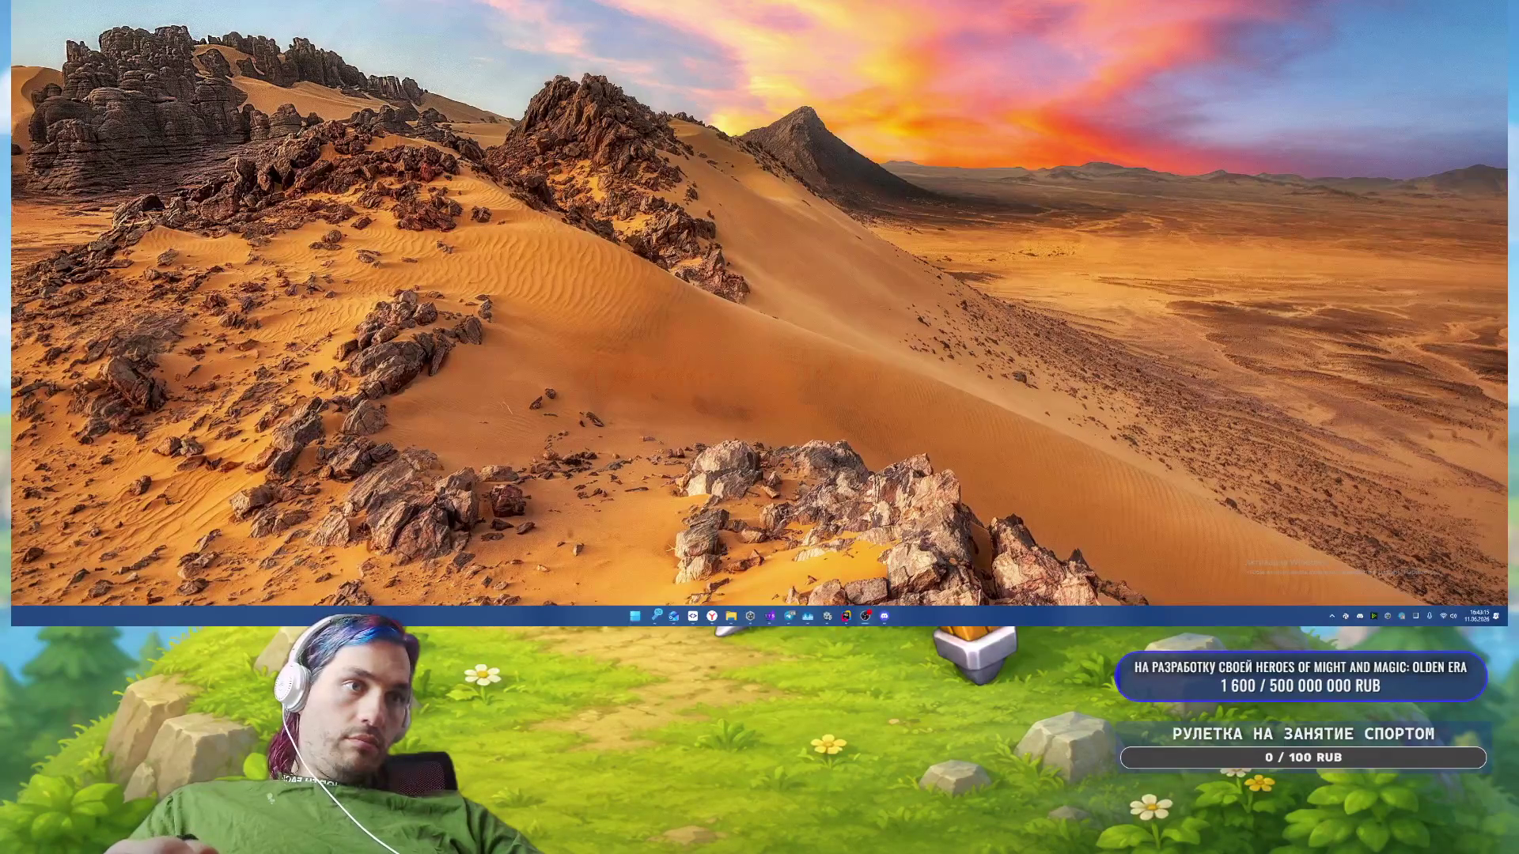
{"action": "key", "text": "super+d"}
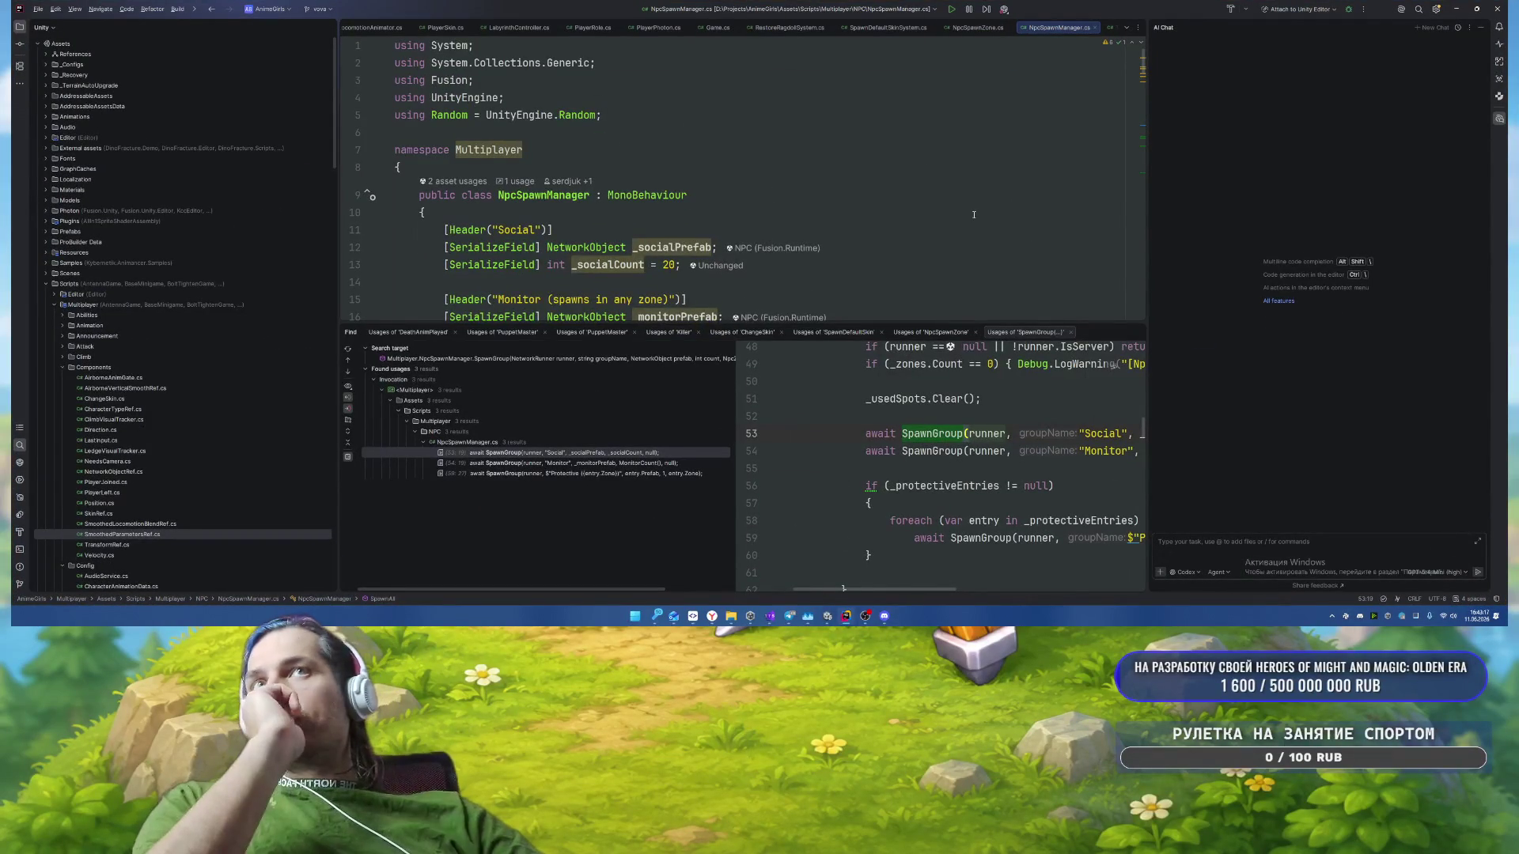
Step: Close Rider's usage search panel and go to line 13, _socialCount, in NpcSpawnManager.cs
{"action": "left_click", "coordinate": [974, 215]}
{"action": "left_click", "coordinate": [1136, 330]}
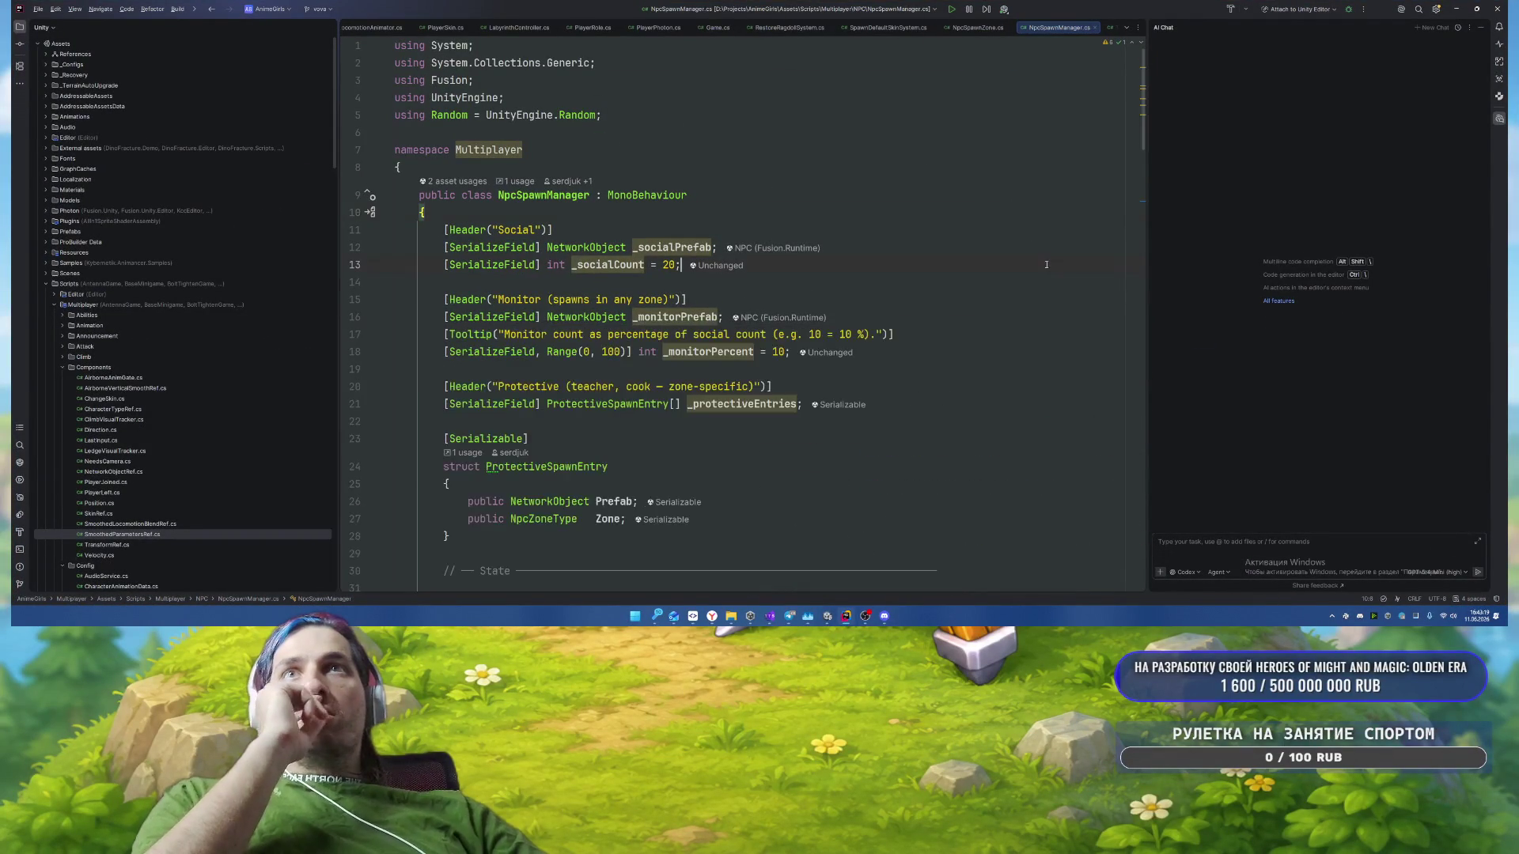
{"action": "left_click", "coordinate": [1024, 265]}
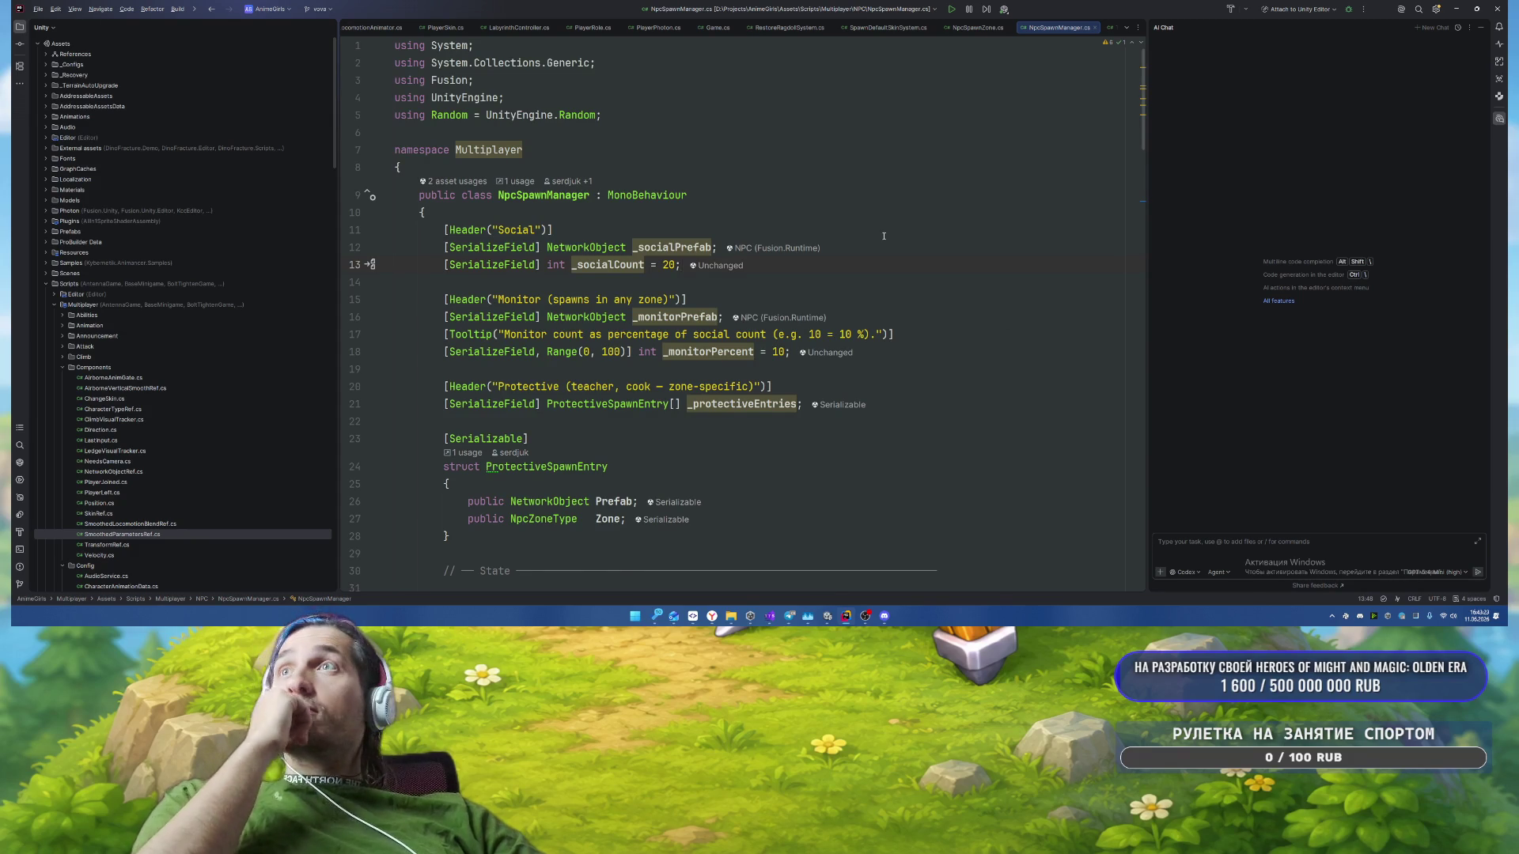
Step: Back in Unity, expand GamePage in the Hierarchy and select its Viewport child
{"action": "key", "text": "alt+Tab"}
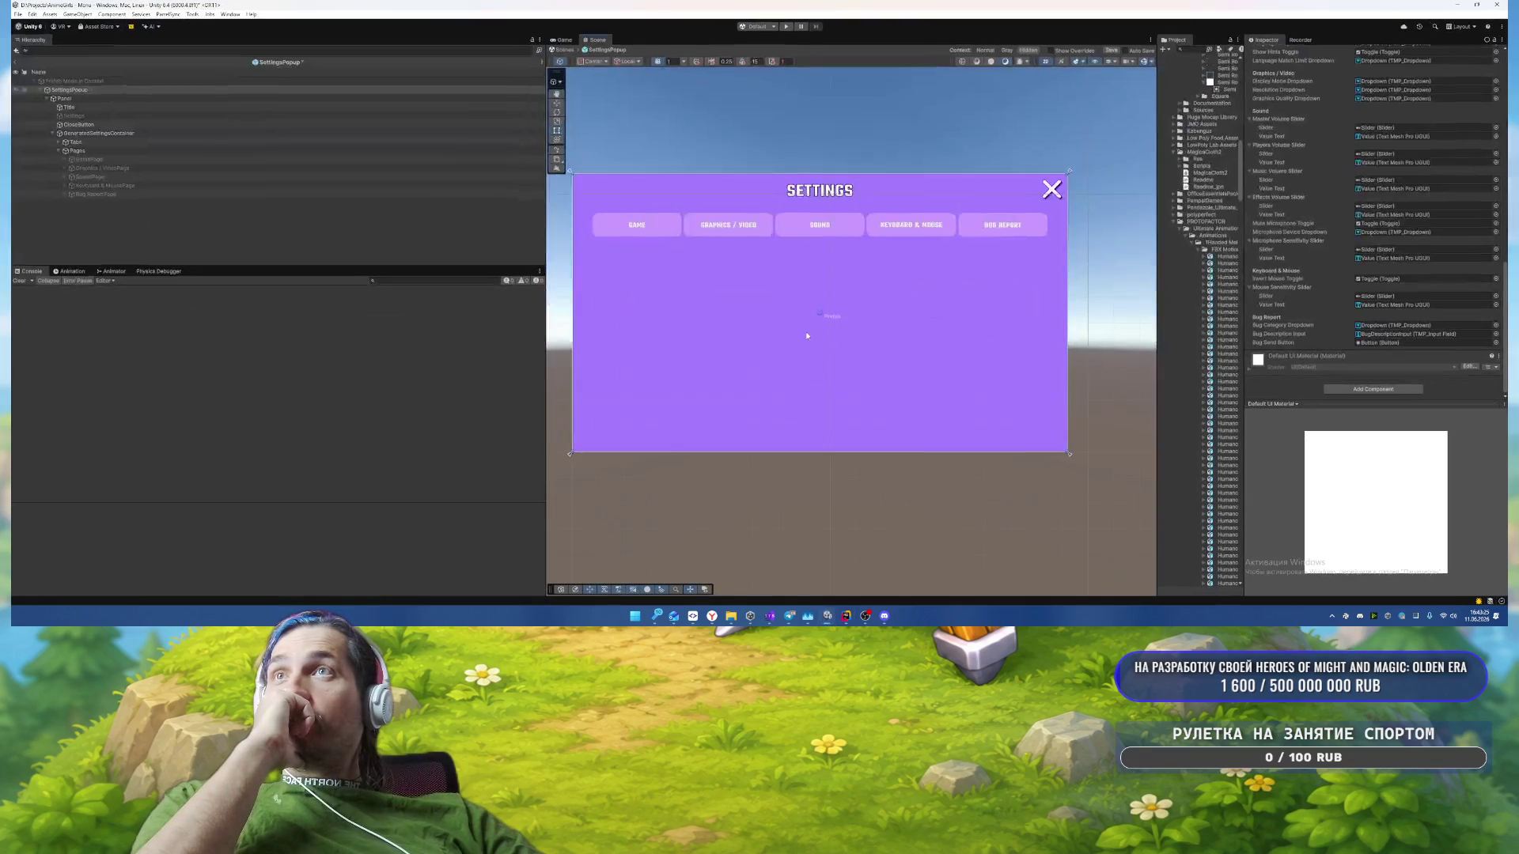
{"action": "left_click", "coordinate": [127, 159]}
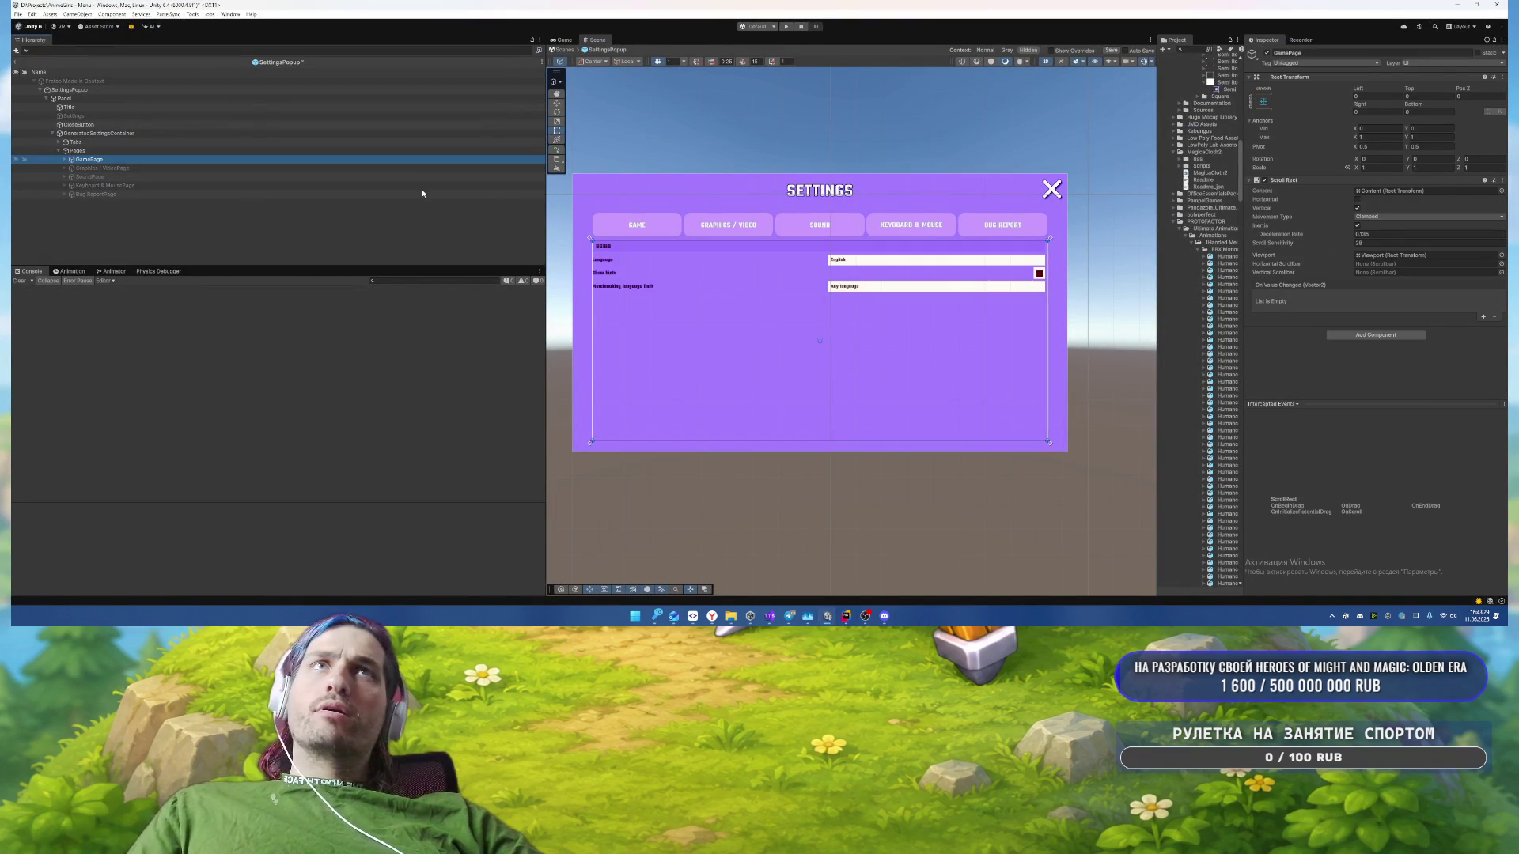
{"action": "key", "text": "Right"}
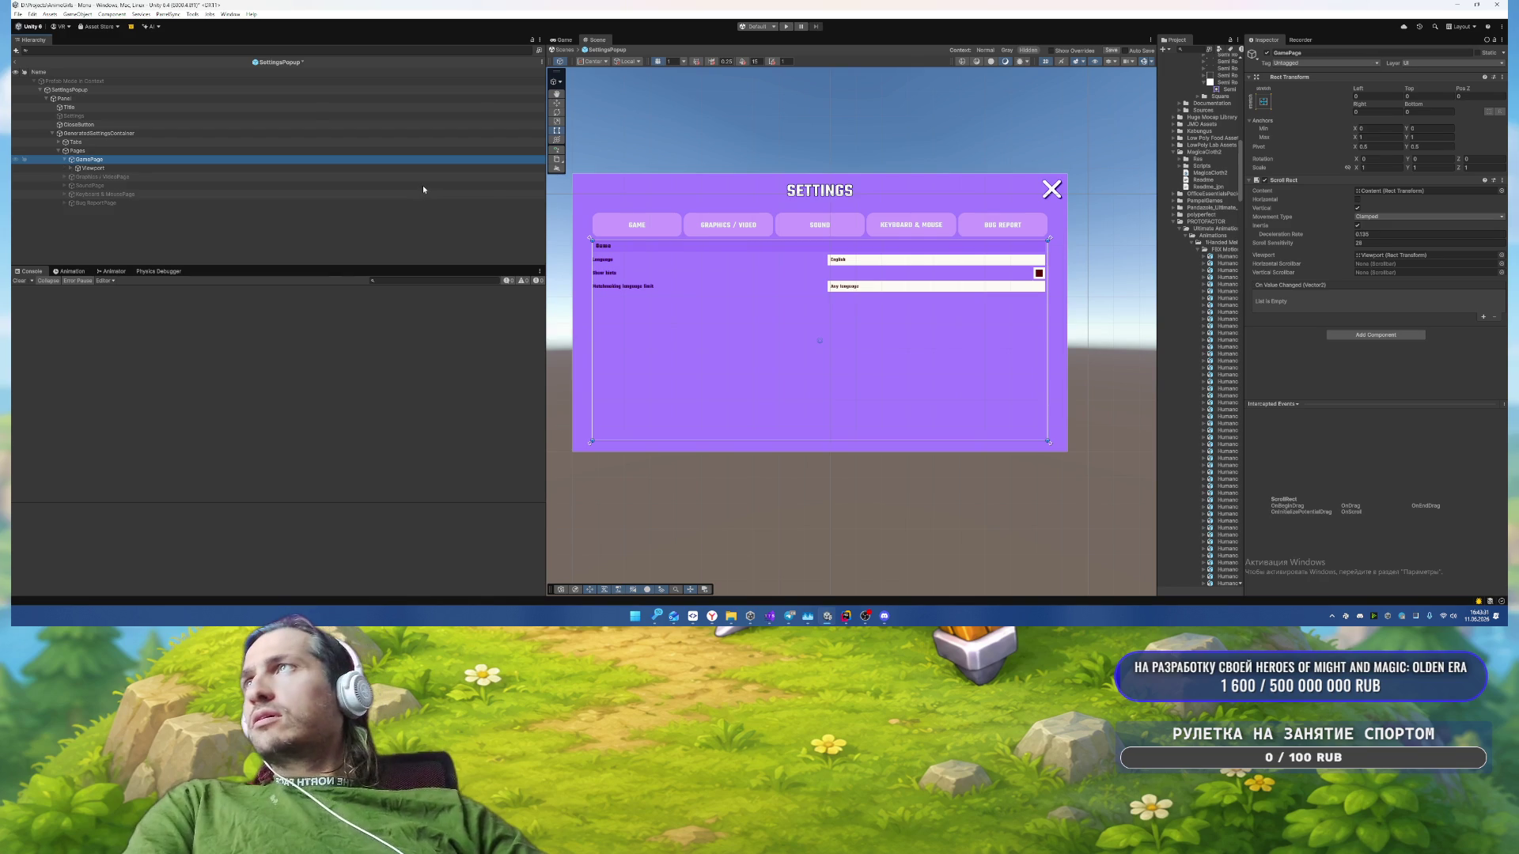
{"action": "key", "text": "Down"}
{"action": "key", "text": "Down"}
{"action": "key", "text": "Up"}
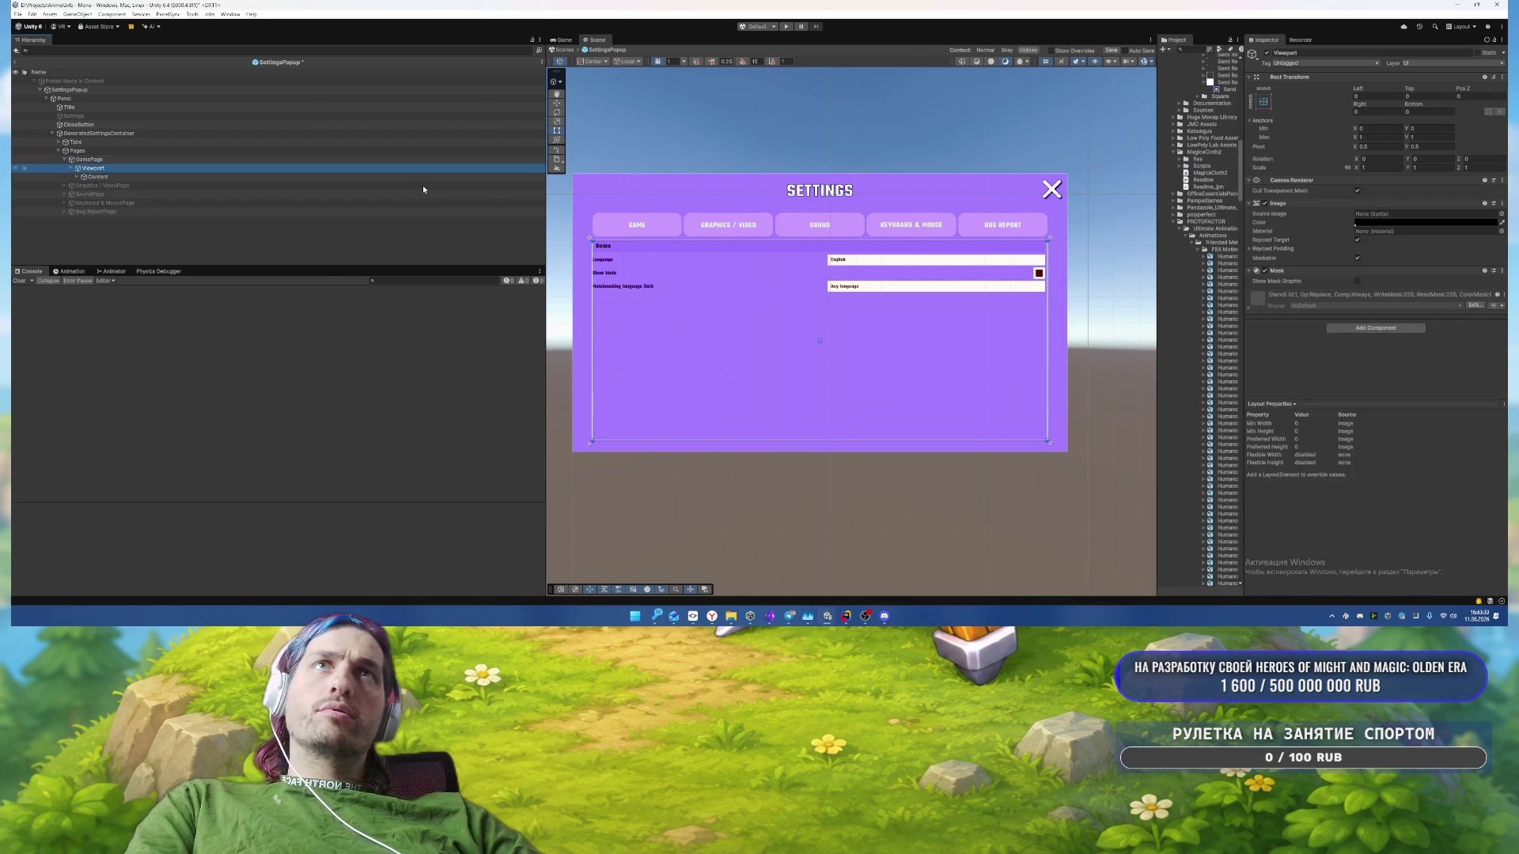
Step: Replace the Viewport's Mask component with a Rect Mask 2D
{"action": "right_click", "coordinate": [1287, 271]}
{"action": "left_click", "coordinate": [1345, 291]}
{"action": "left_click", "coordinate": [1345, 304]}
{"action": "type", "text": "shad"}
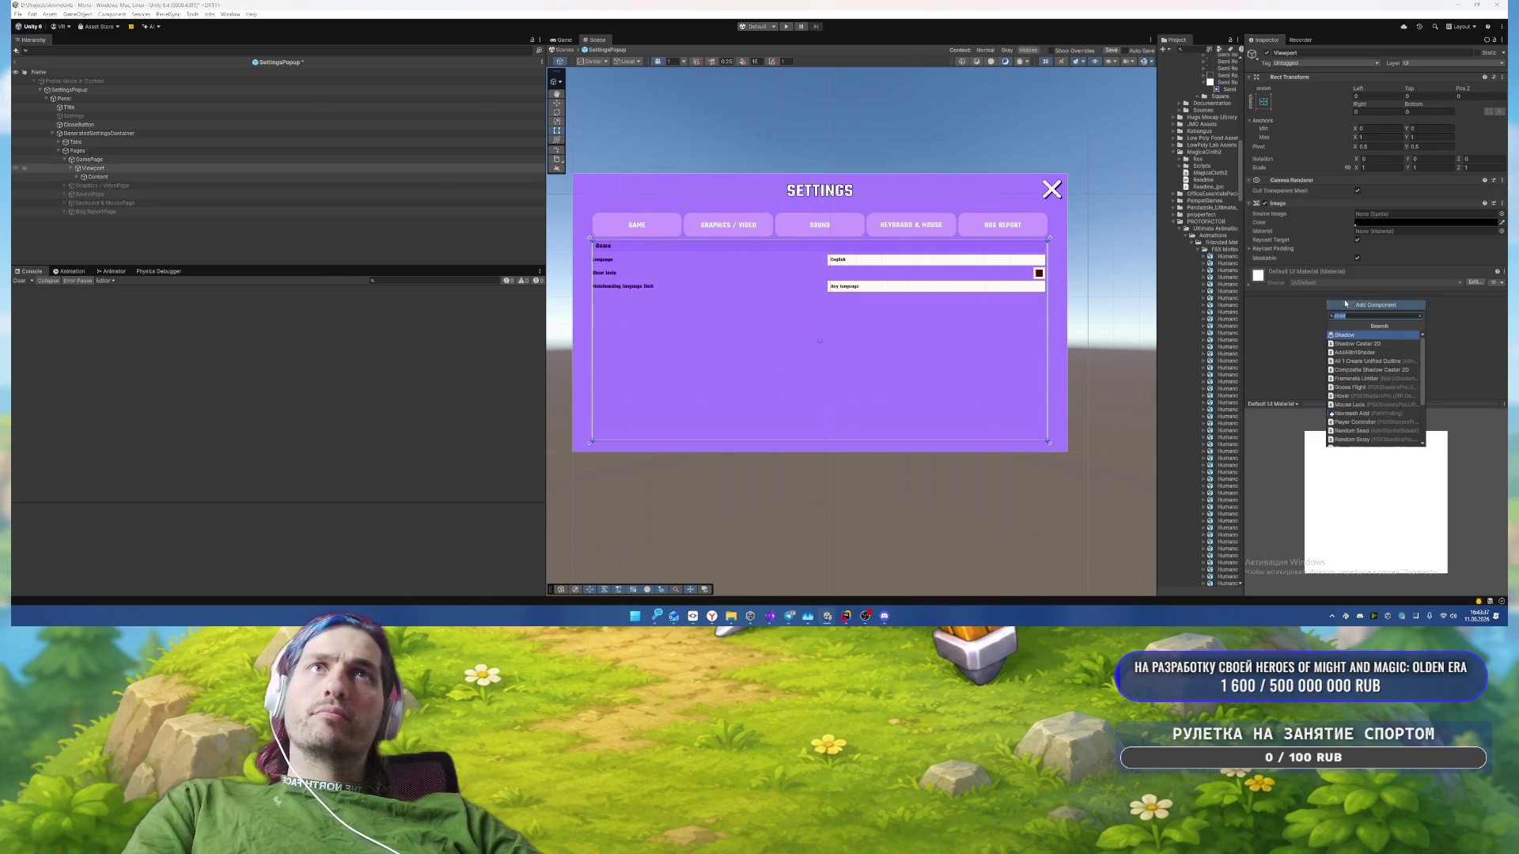
{"action": "type", "text": "rect"}
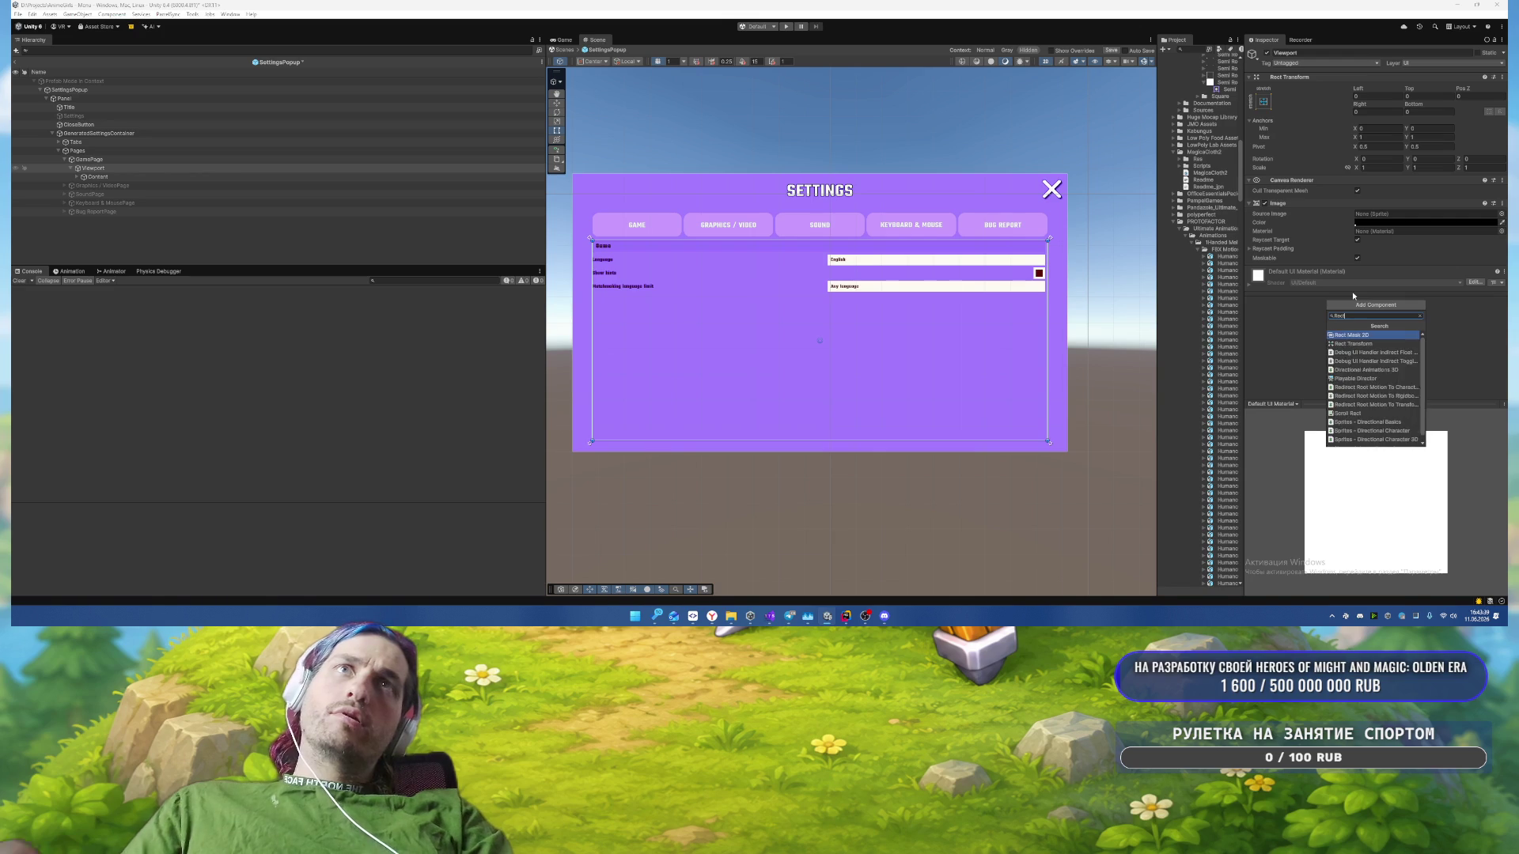
{"action": "key", "text": "Return"}
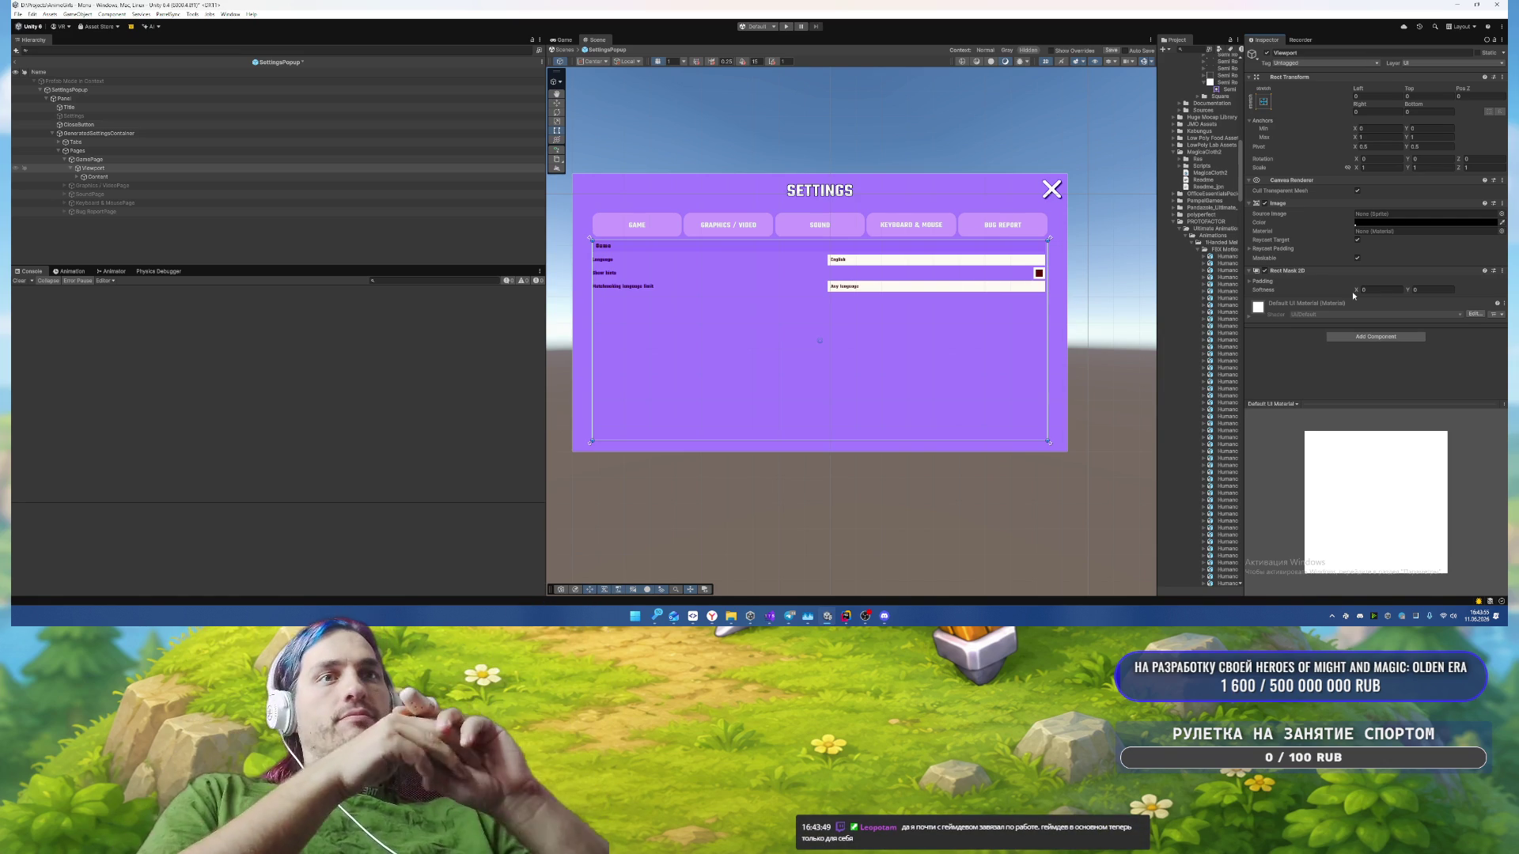
Step: Select GameHeader and set its Image colour to light purple A56BF2
{"action": "left_click", "coordinate": [221, 177]}
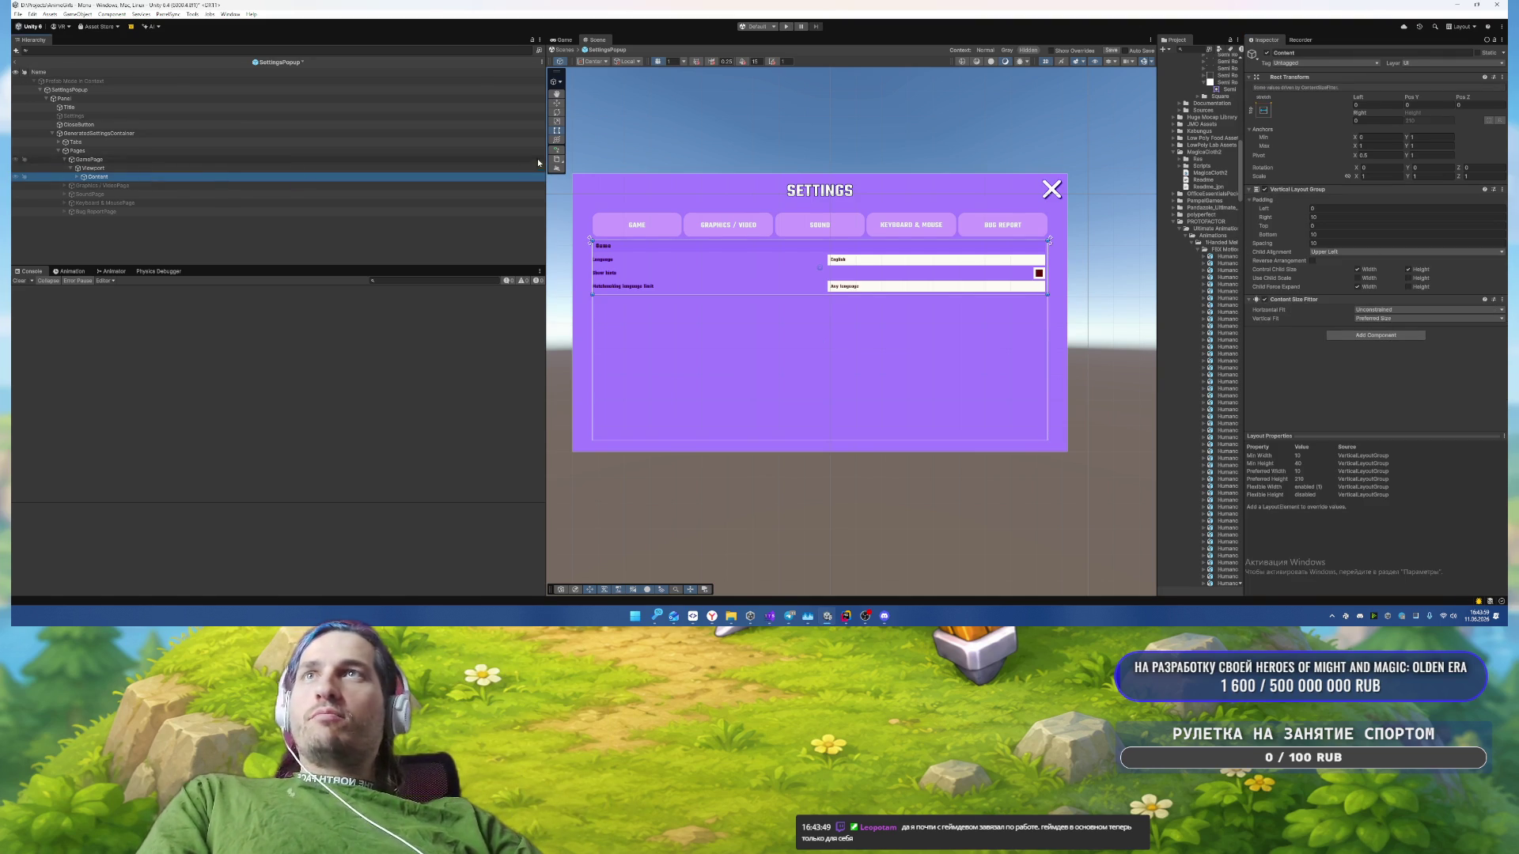
{"action": "key", "text": "Right"}
{"action": "key", "text": "Down"}
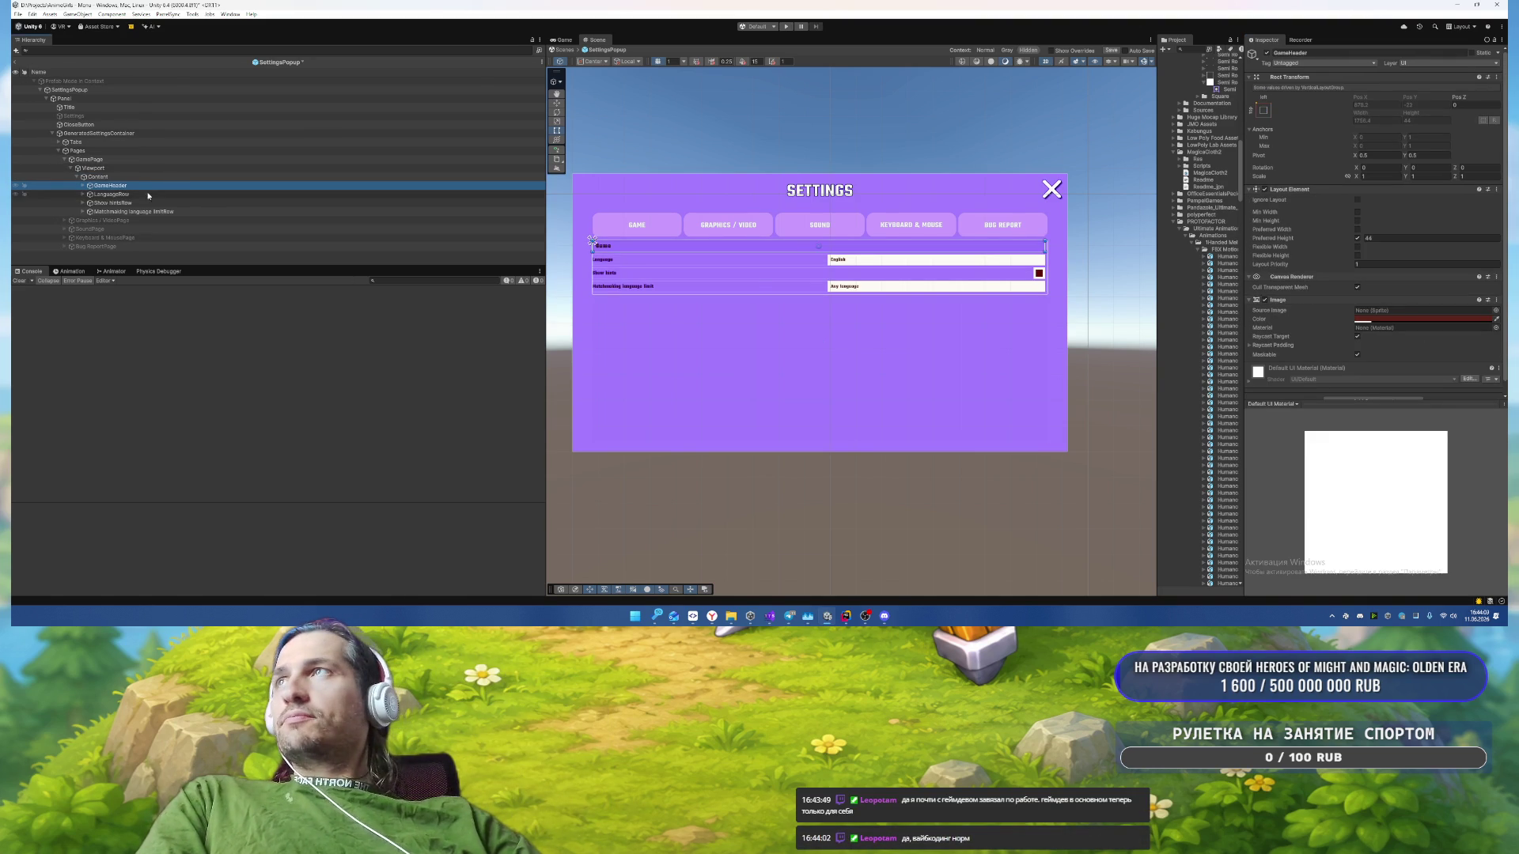
{"action": "scroll", "coordinate": [698, 291], "scroll_direction": "up", "scroll_amount": 1}
{"action": "scroll", "coordinate": [698, 292], "scroll_direction": "up", "scroll_amount": 3}
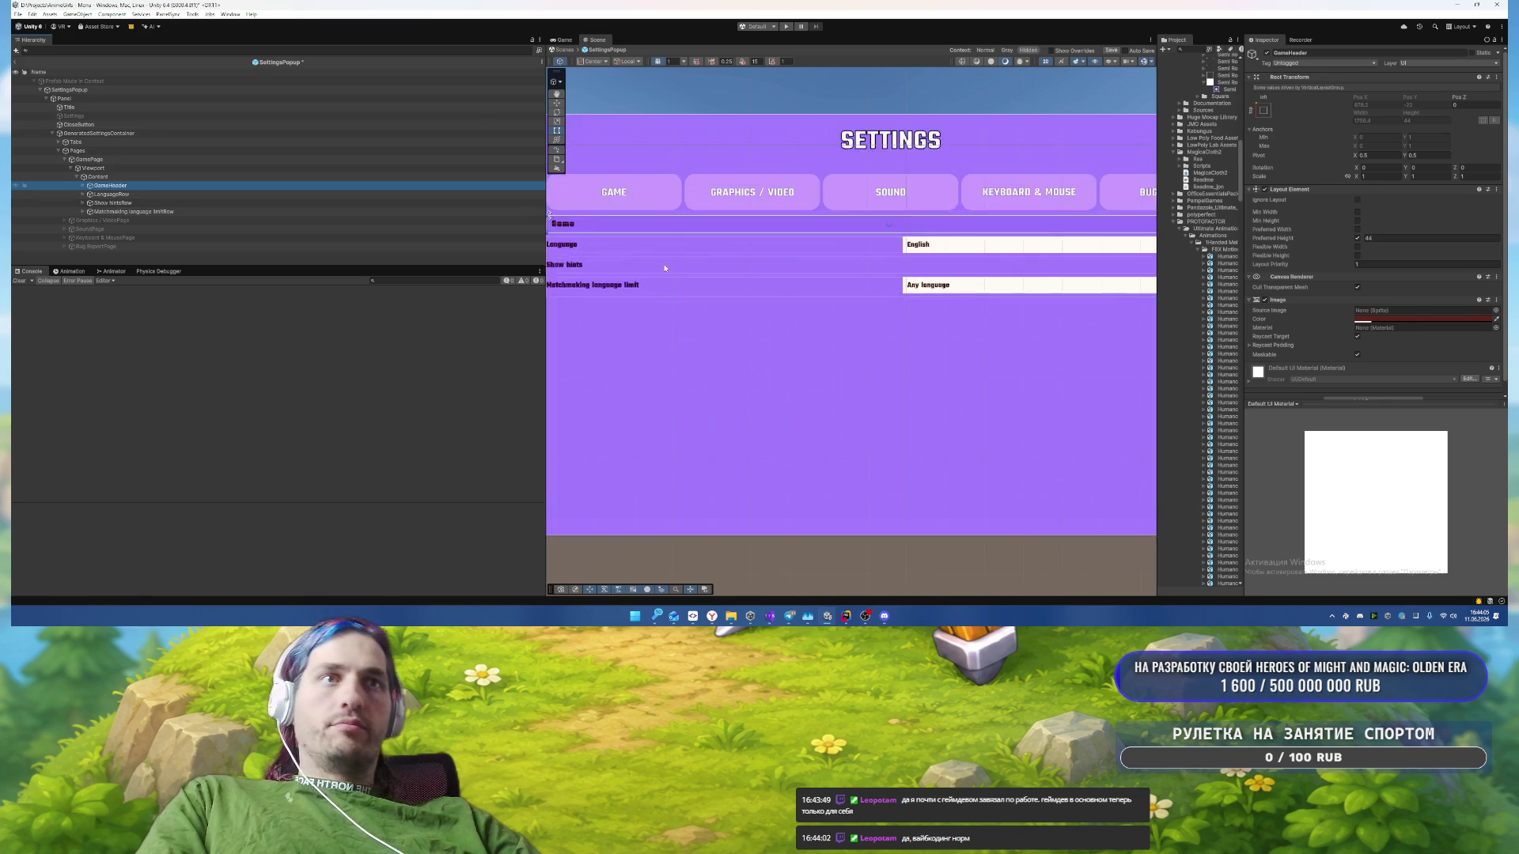
{"action": "scroll", "coordinate": [818, 340], "scroll_direction": "up", "scroll_amount": 3}
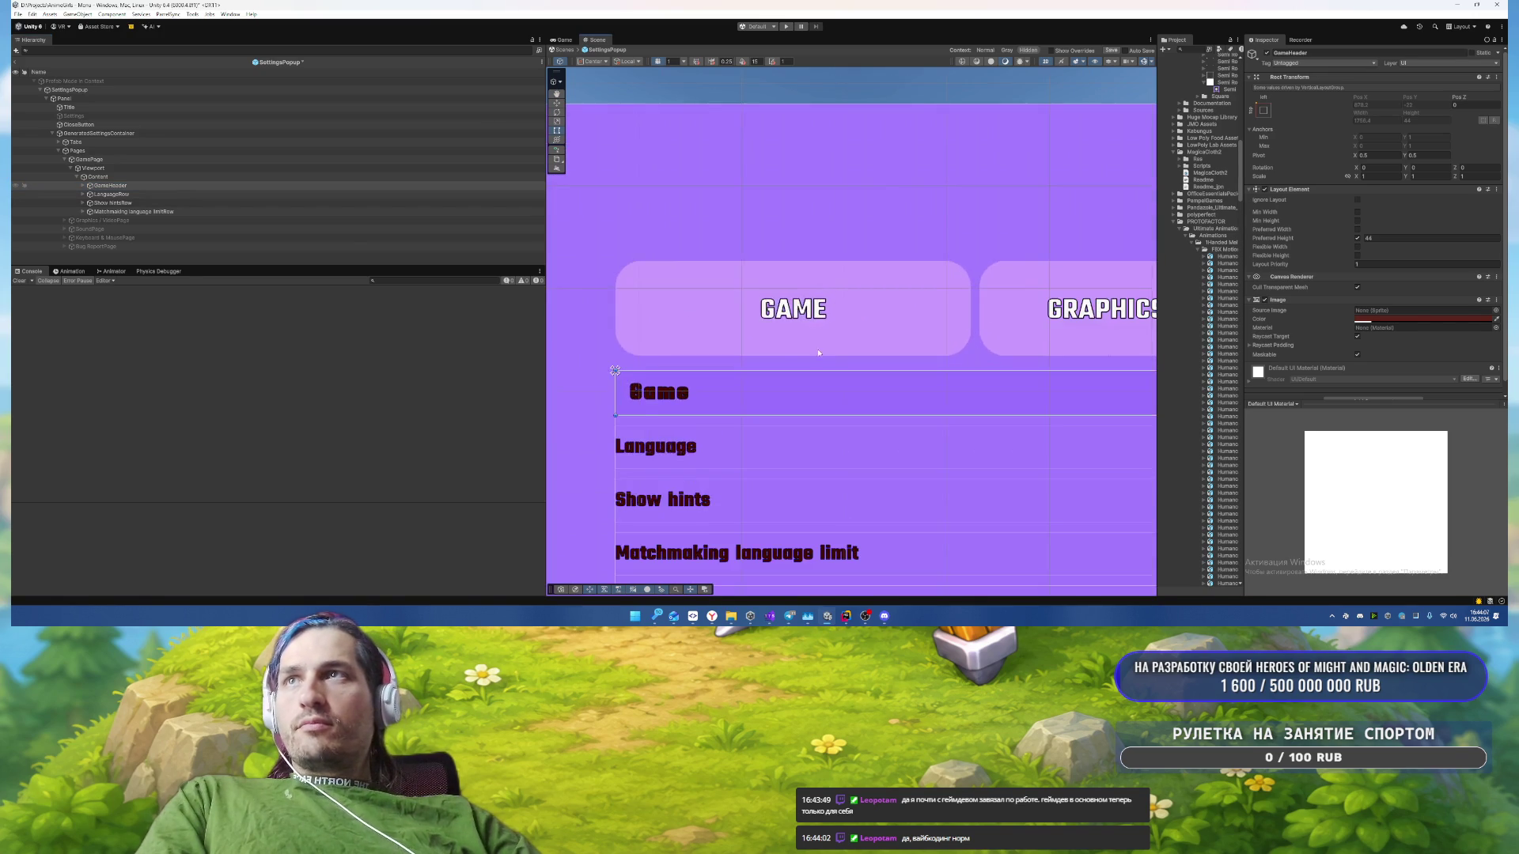
{"action": "left_click", "coordinate": [1422, 319]}
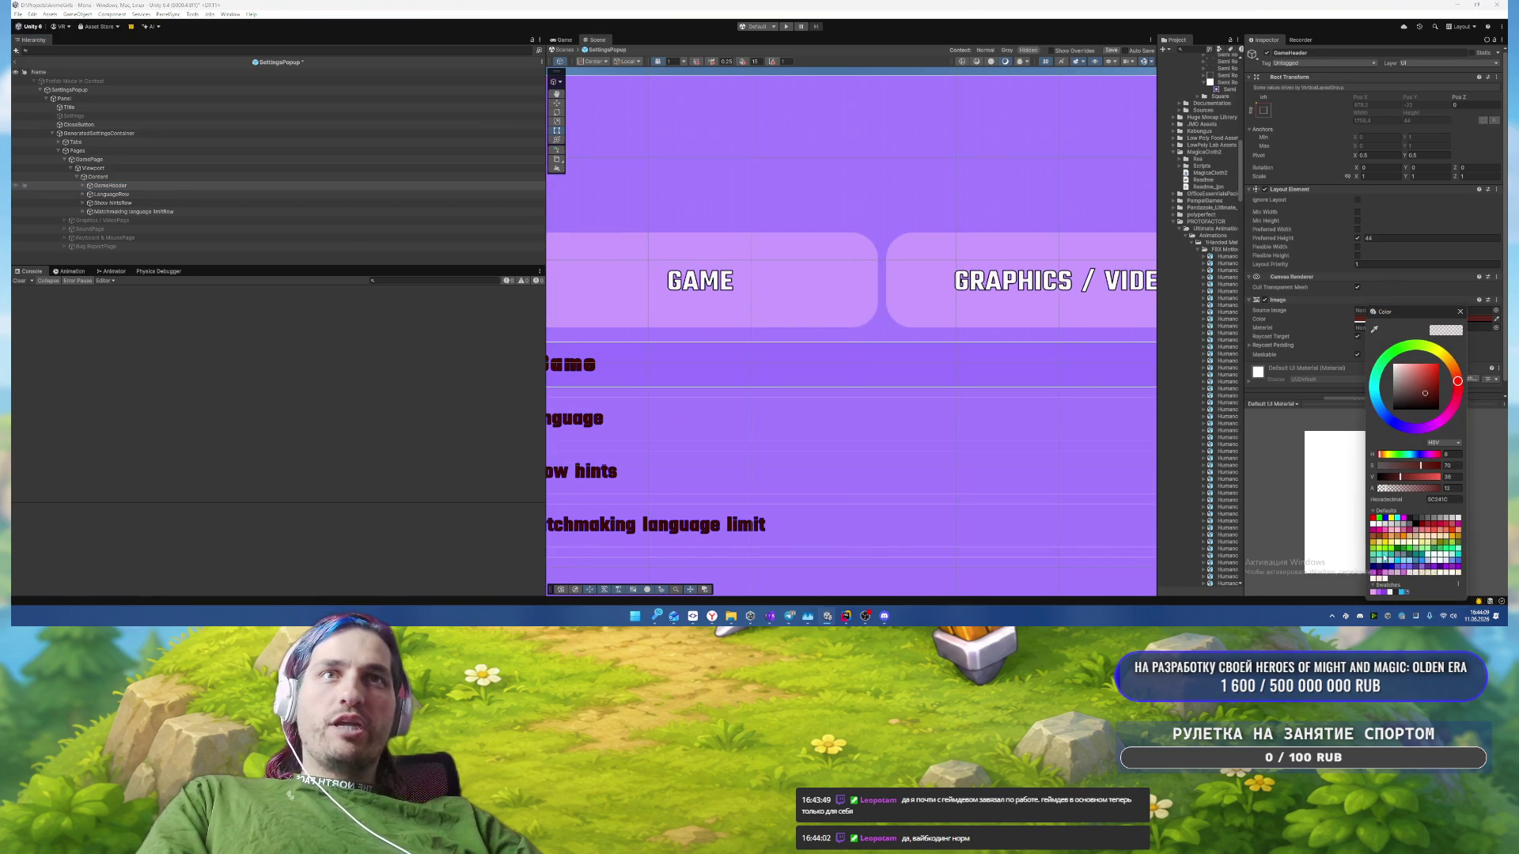
{"action": "left_click", "coordinate": [1378, 592]}
Step: Make the GAME label near-white F2F2F2, uppercase, auto-sized up to 25, with No Wrap
{"action": "scroll", "coordinate": [875, 400], "scroll_direction": "down", "scroll_amount": 2}
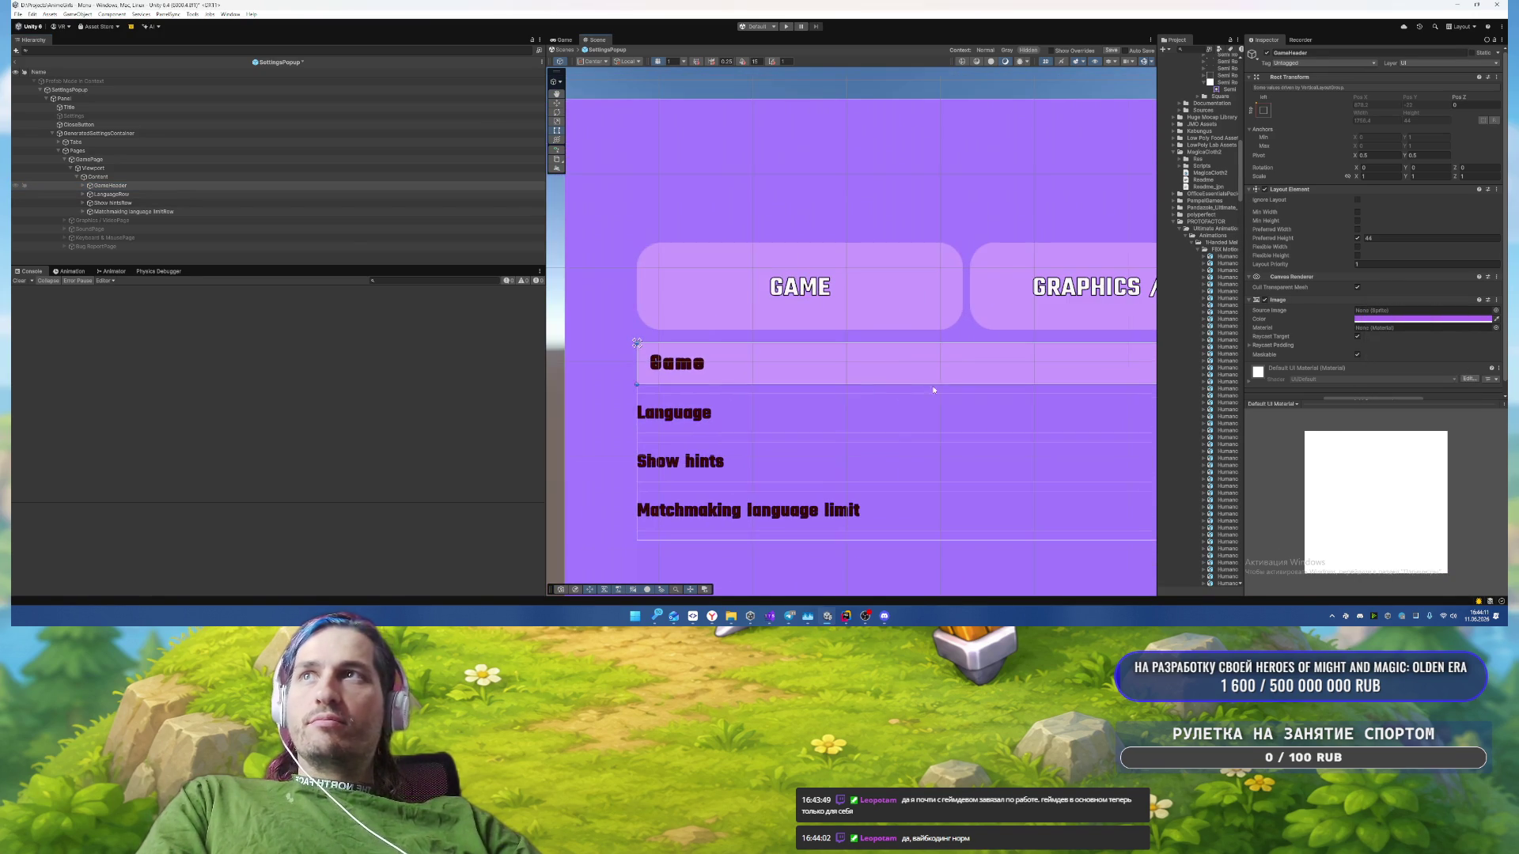
{"action": "left_click", "coordinate": [143, 188]}
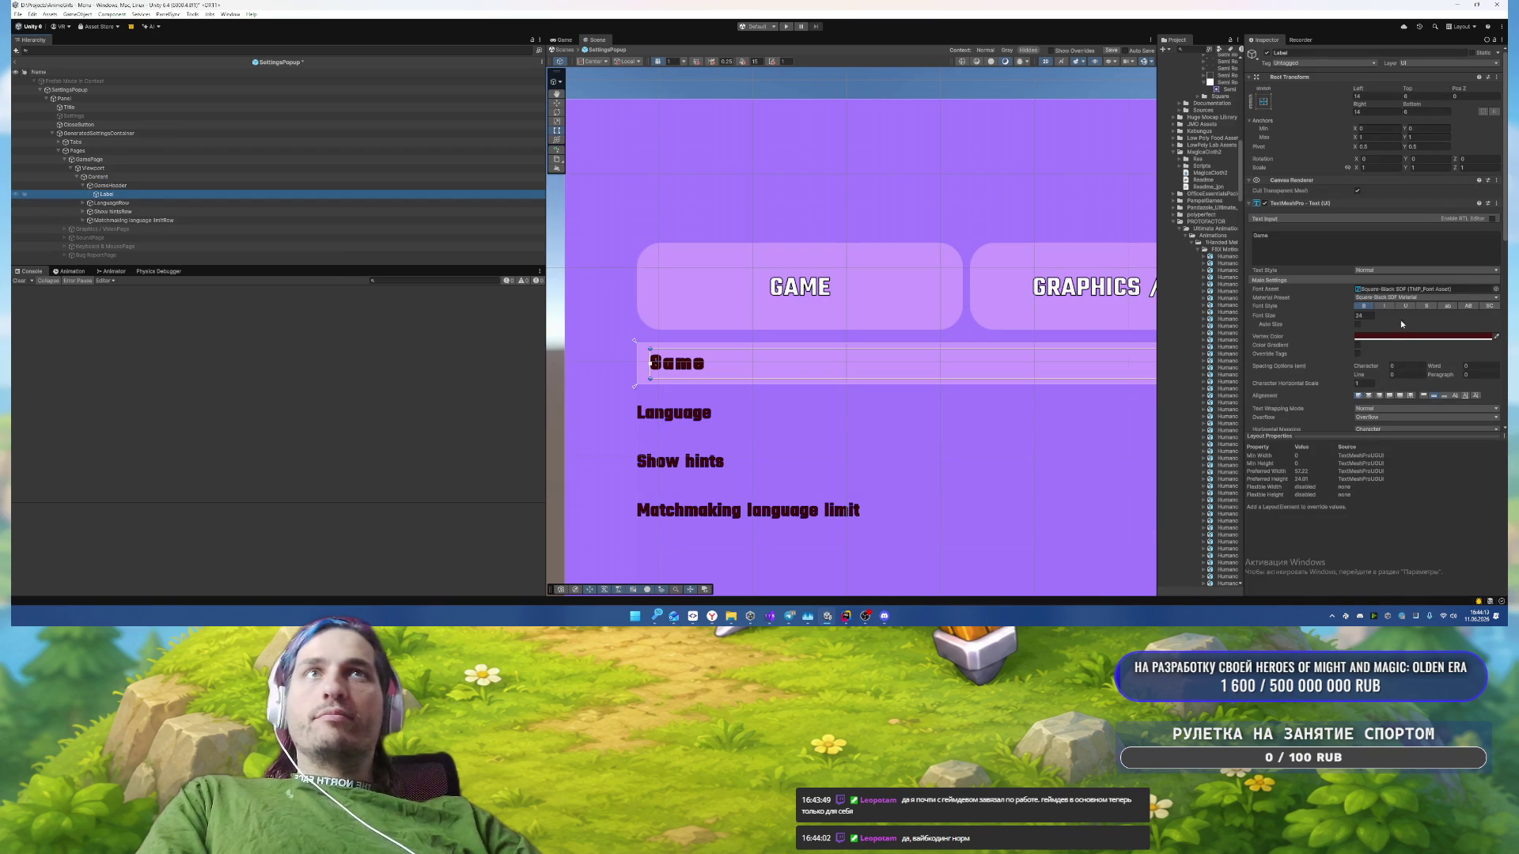
{"action": "left_click", "coordinate": [1424, 336]}
{"action": "left_click", "coordinate": [1415, 597]}
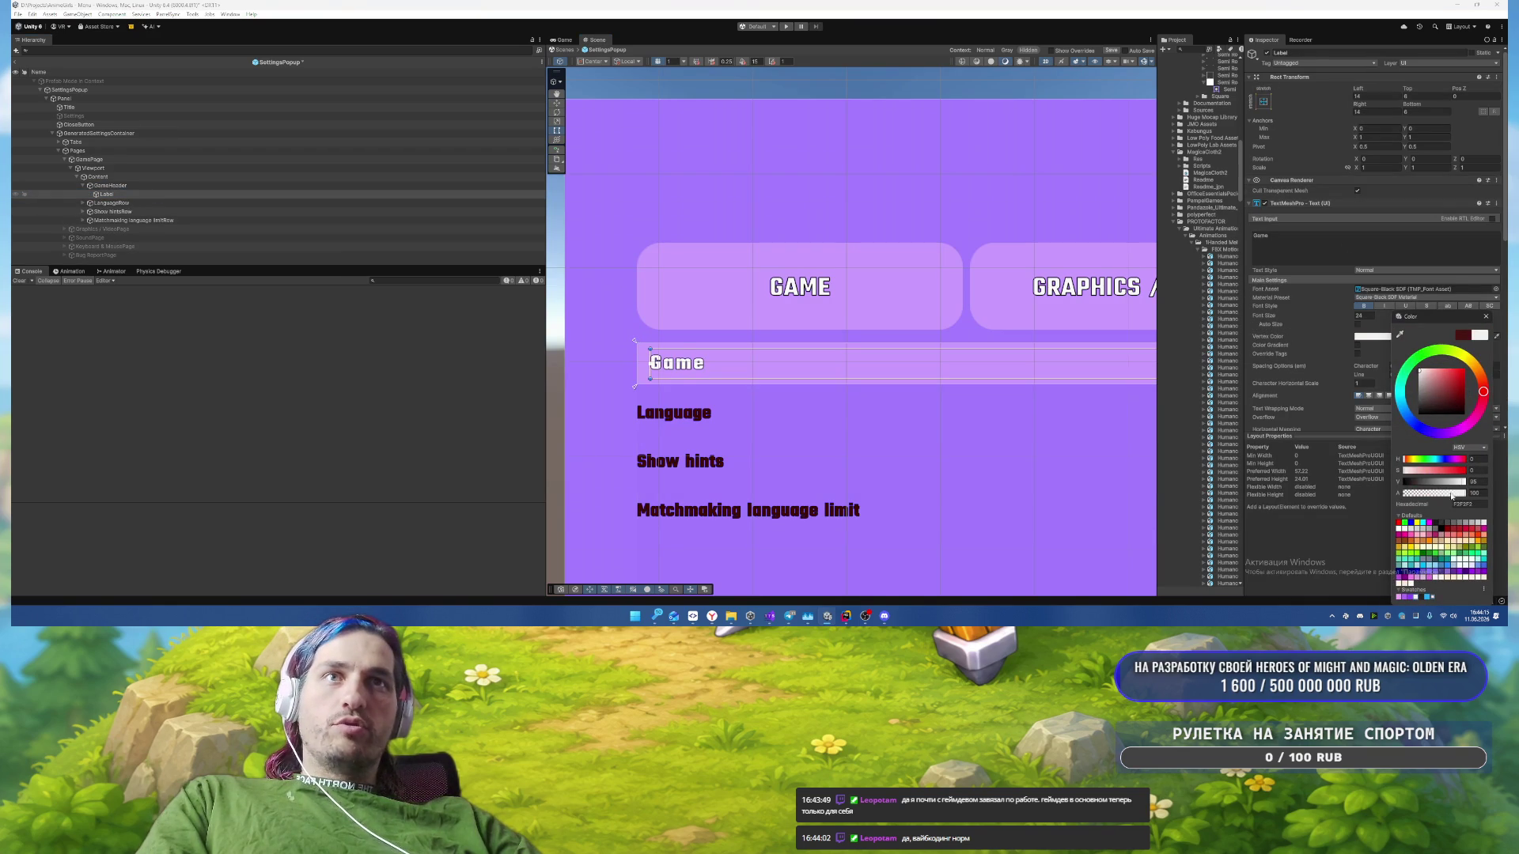
{"action": "left_click", "coordinate": [1487, 317]}
{"action": "left_click", "coordinate": [1469, 306]}
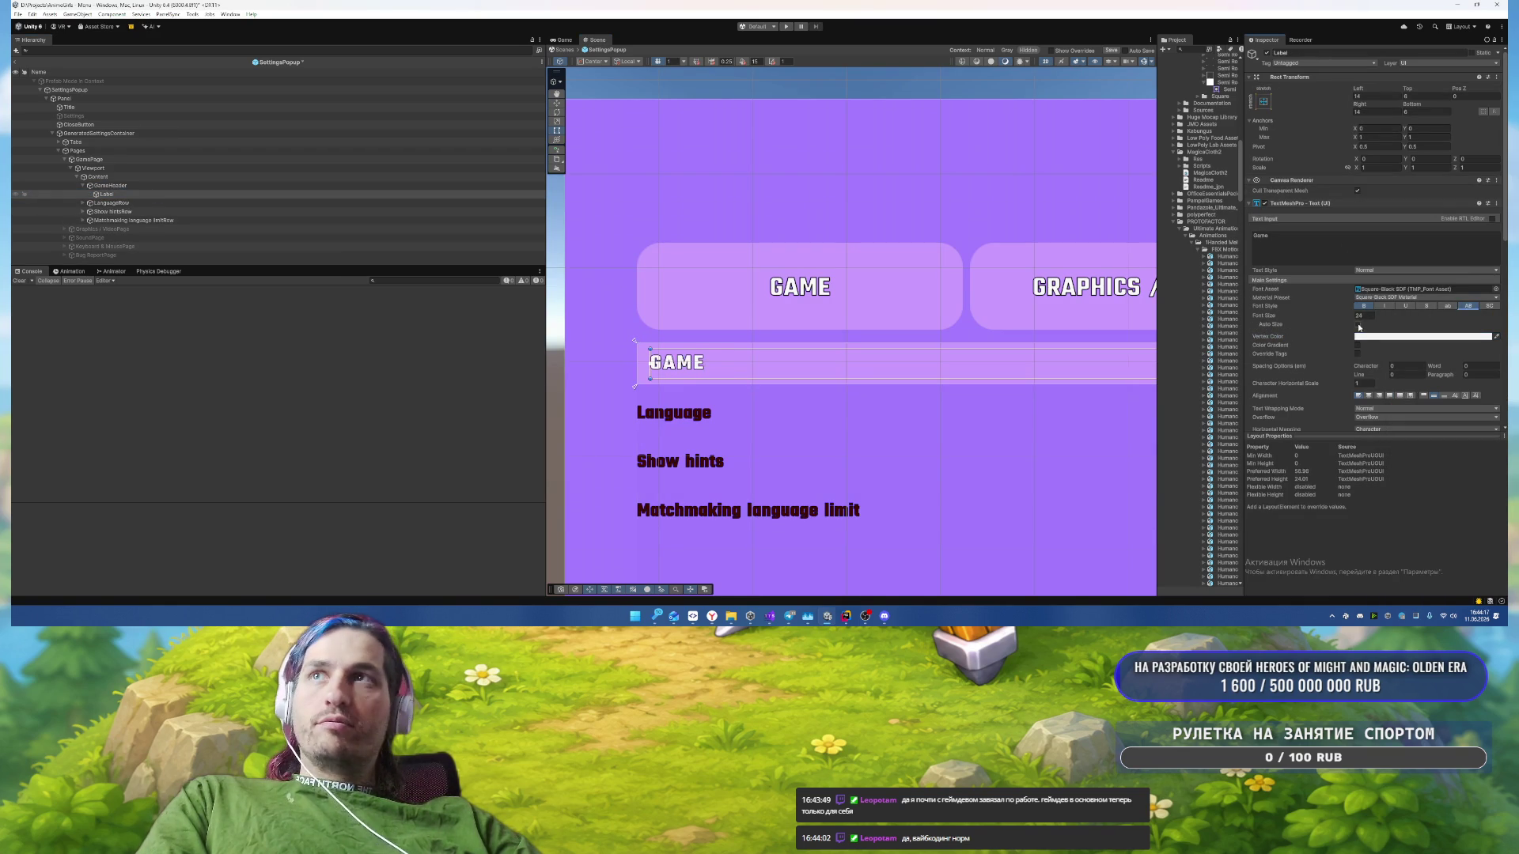
{"action": "left_click", "coordinate": [1358, 325]}
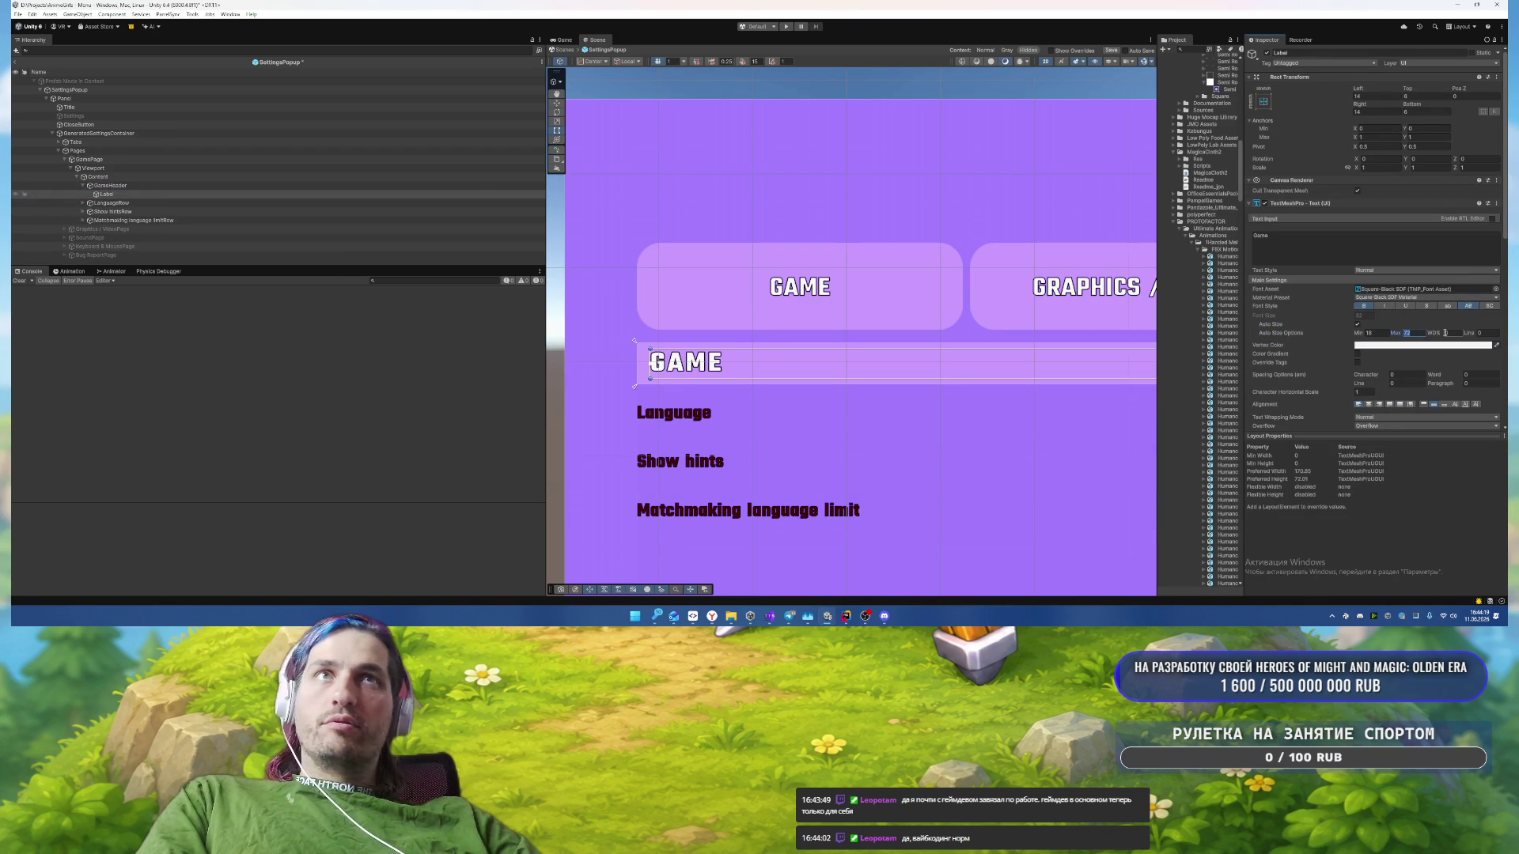
{"action": "type", "text": "25"}
{"action": "scroll", "coordinate": [1442, 377], "scroll_direction": "down", "scroll_amount": 2}
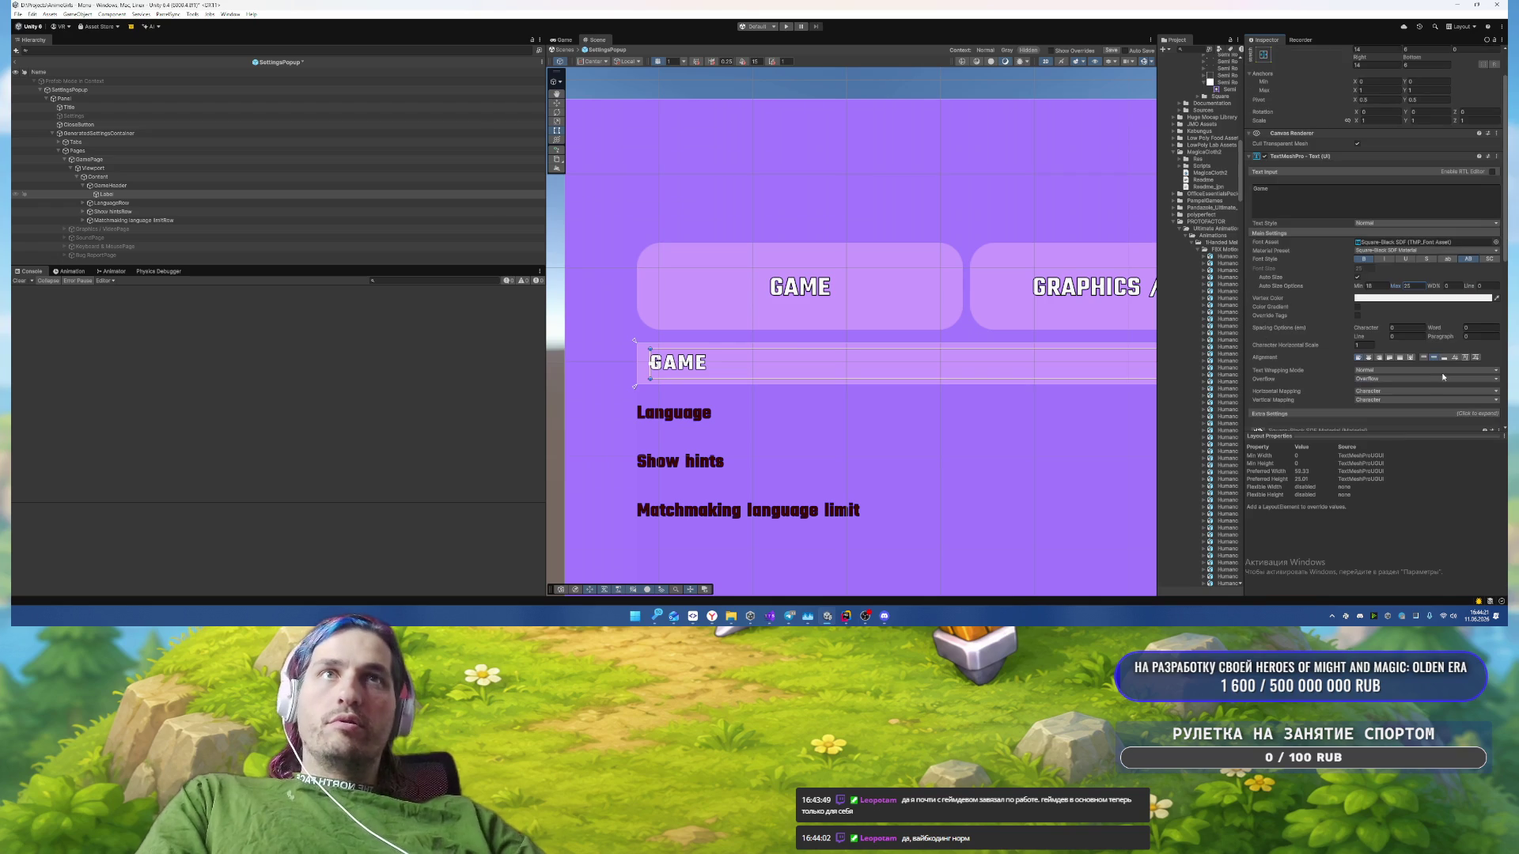
{"action": "left_click", "coordinate": [1442, 369]}
{"action": "left_click", "coordinate": [1428, 391]}
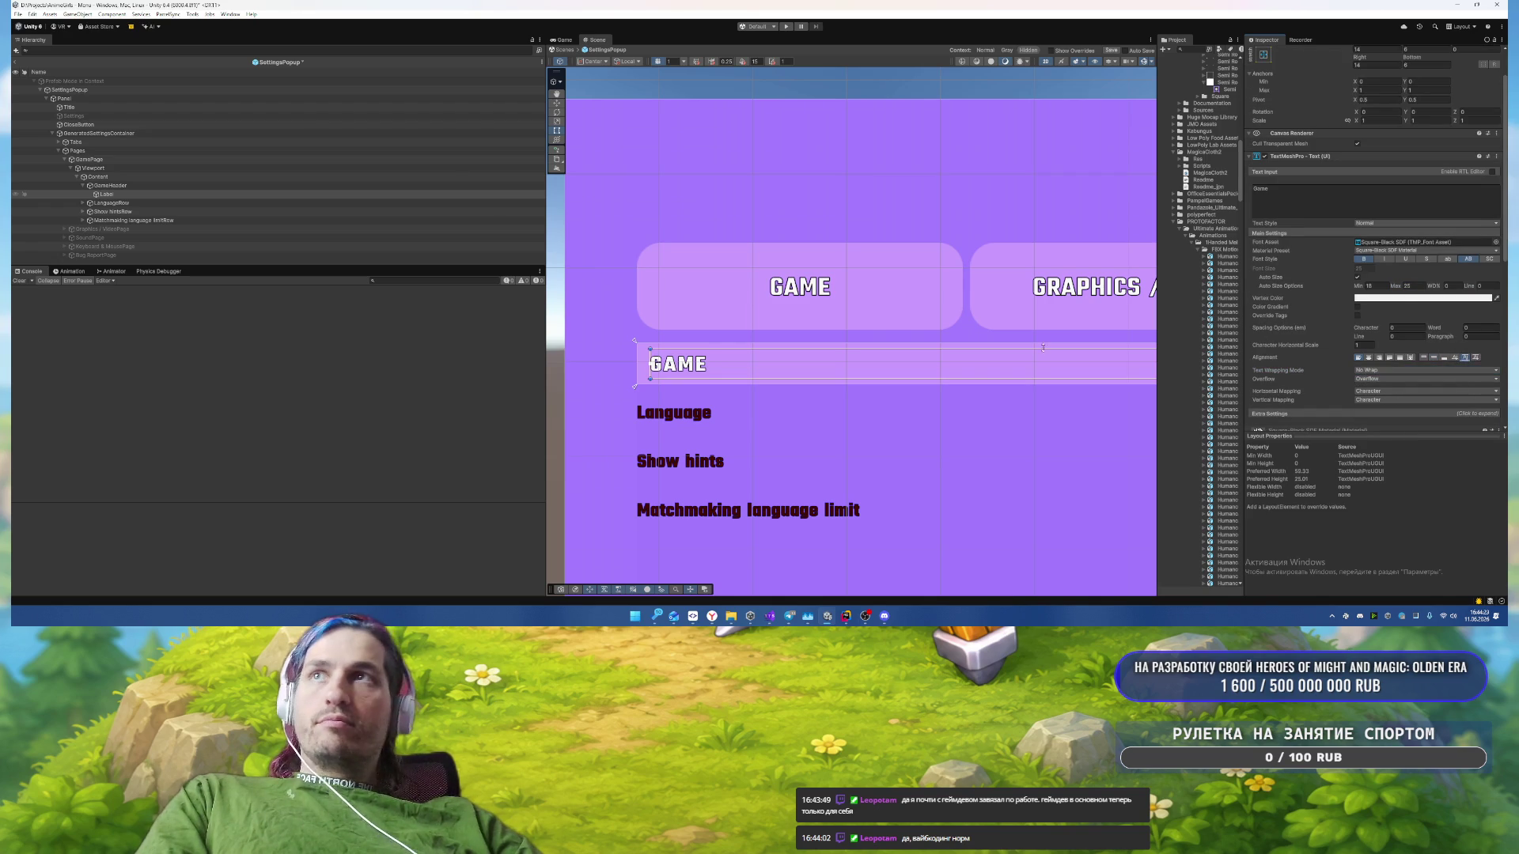
Step: Expand the rows and select the Language, Show hints and Matchmaking language limit labels
{"action": "left_click", "coordinate": [146, 204]}
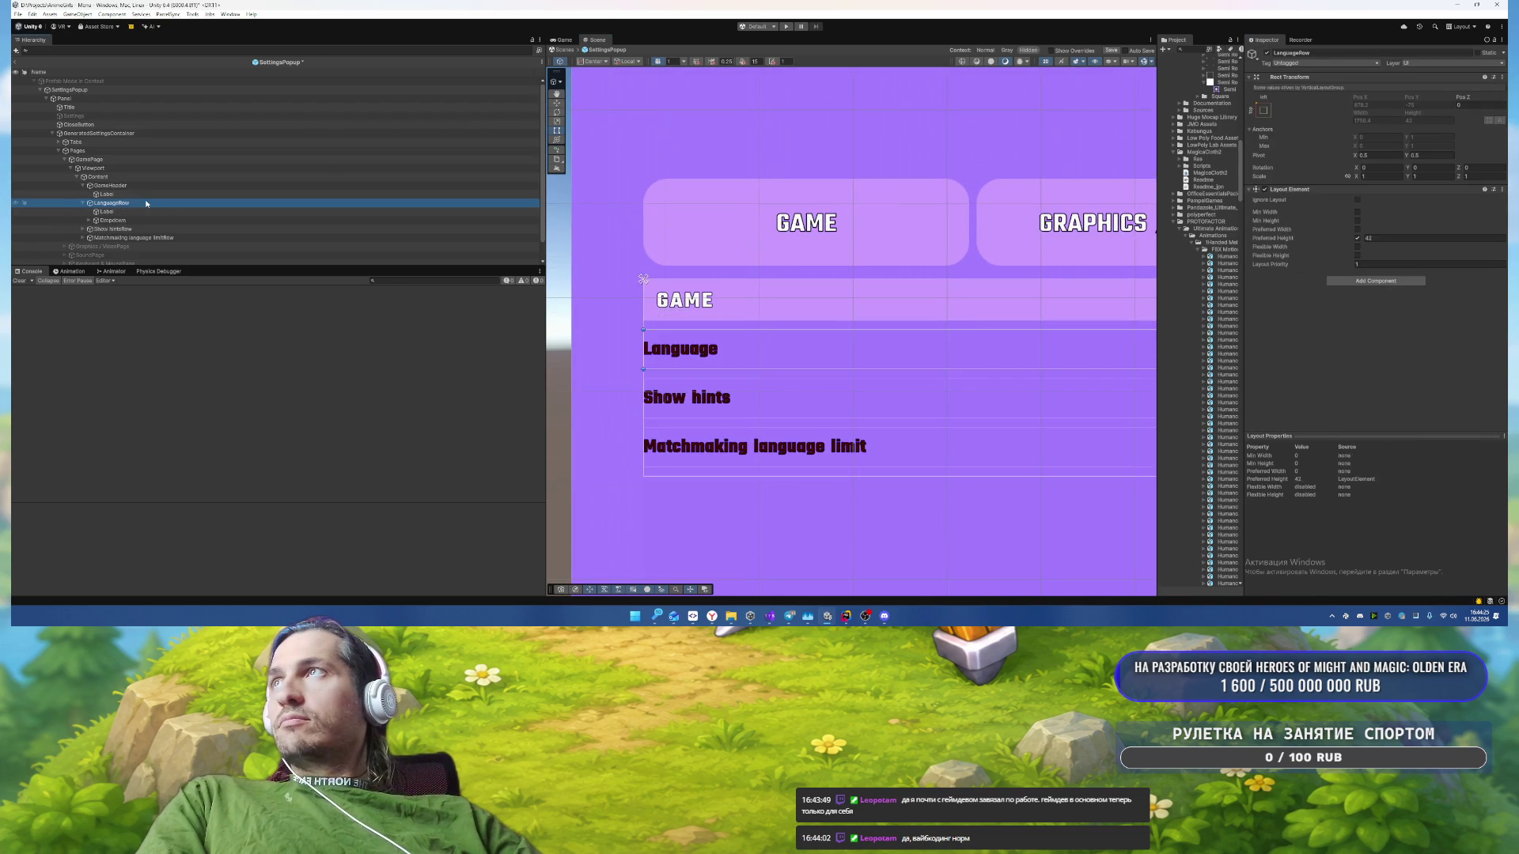
{"action": "left_click", "coordinate": [132, 228]}
{"action": "key", "text": "Right"}
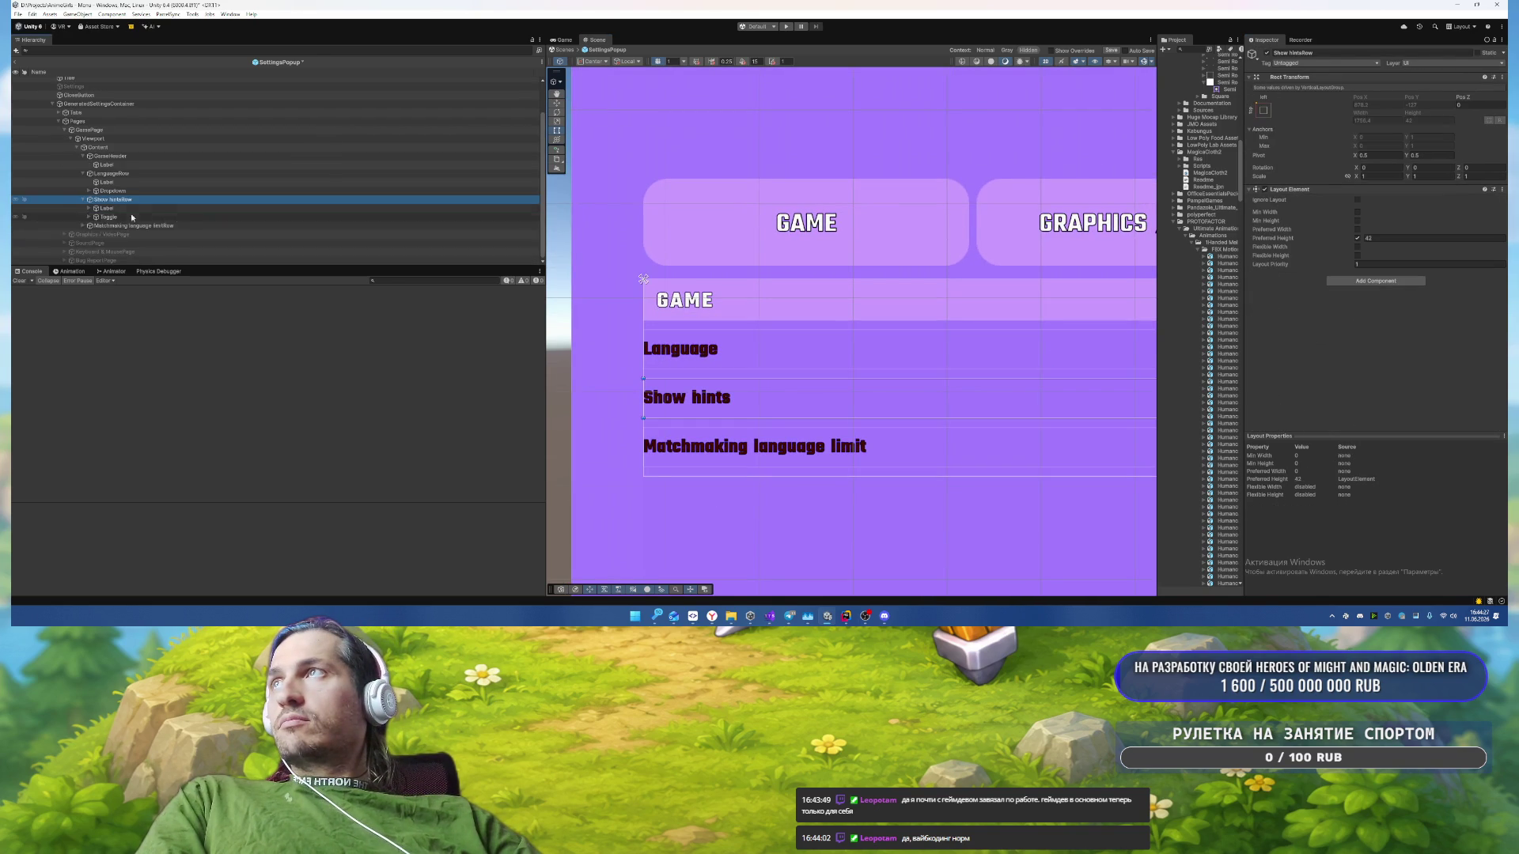
{"action": "key", "text": "Down"}
{"action": "key", "text": "Down"}
{"action": "key", "text": "Down"}
{"action": "key", "text": "Right"}
{"action": "key", "text": "Down"}
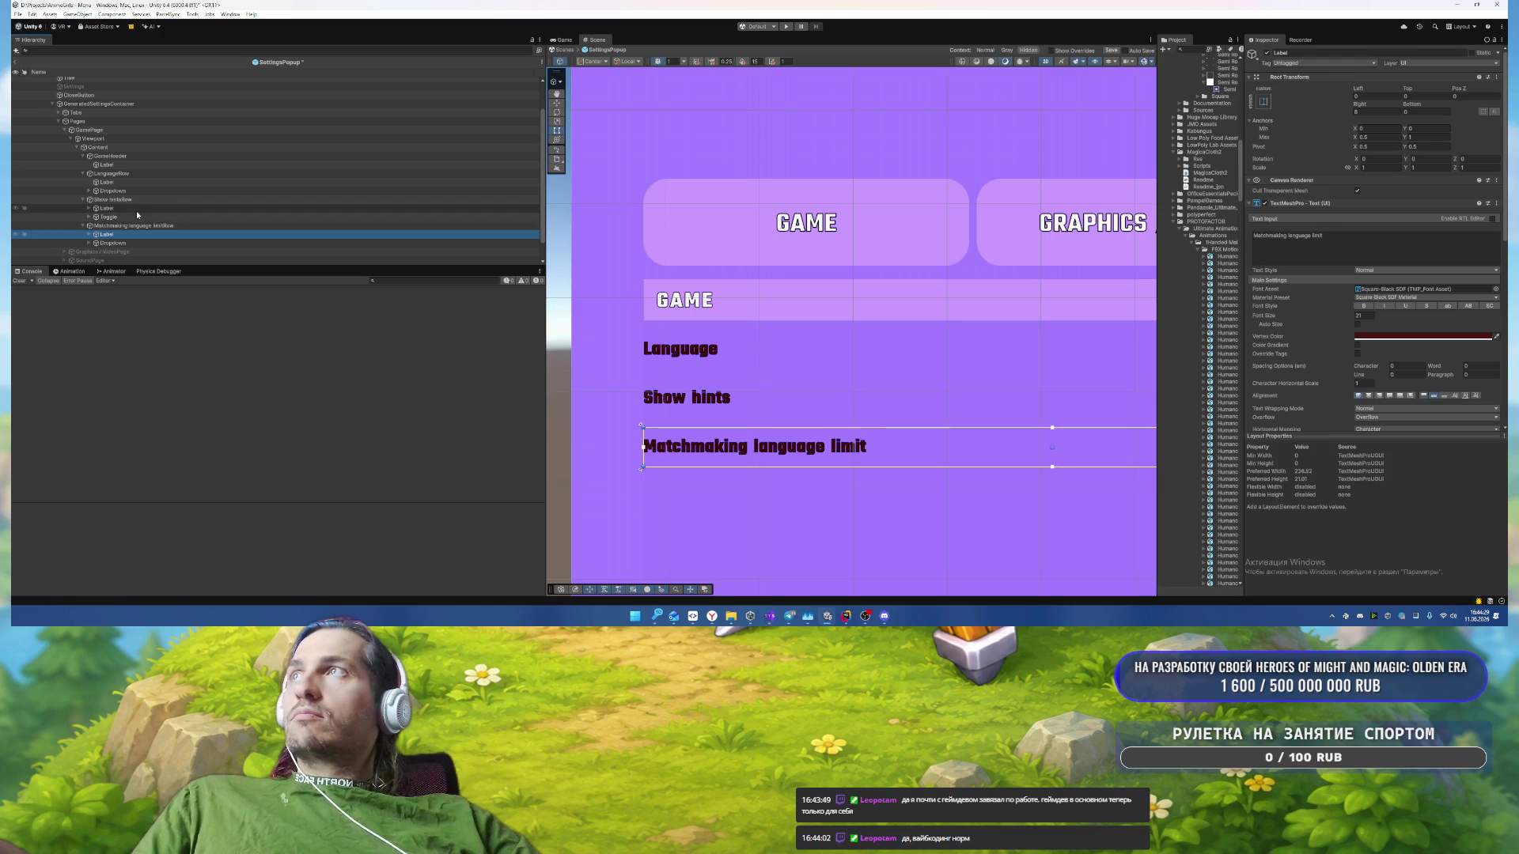
{"action": "left_click", "coordinate": [136, 209], "text": "ctrl"}
{"action": "left_click", "coordinate": [111, 182], "text": "ctrl"}
Step: Filter the Hierarchy by t:TMP_Text, select all 93 texts and colour them F2F2F2
{"action": "left_click", "coordinate": [228, 50]}
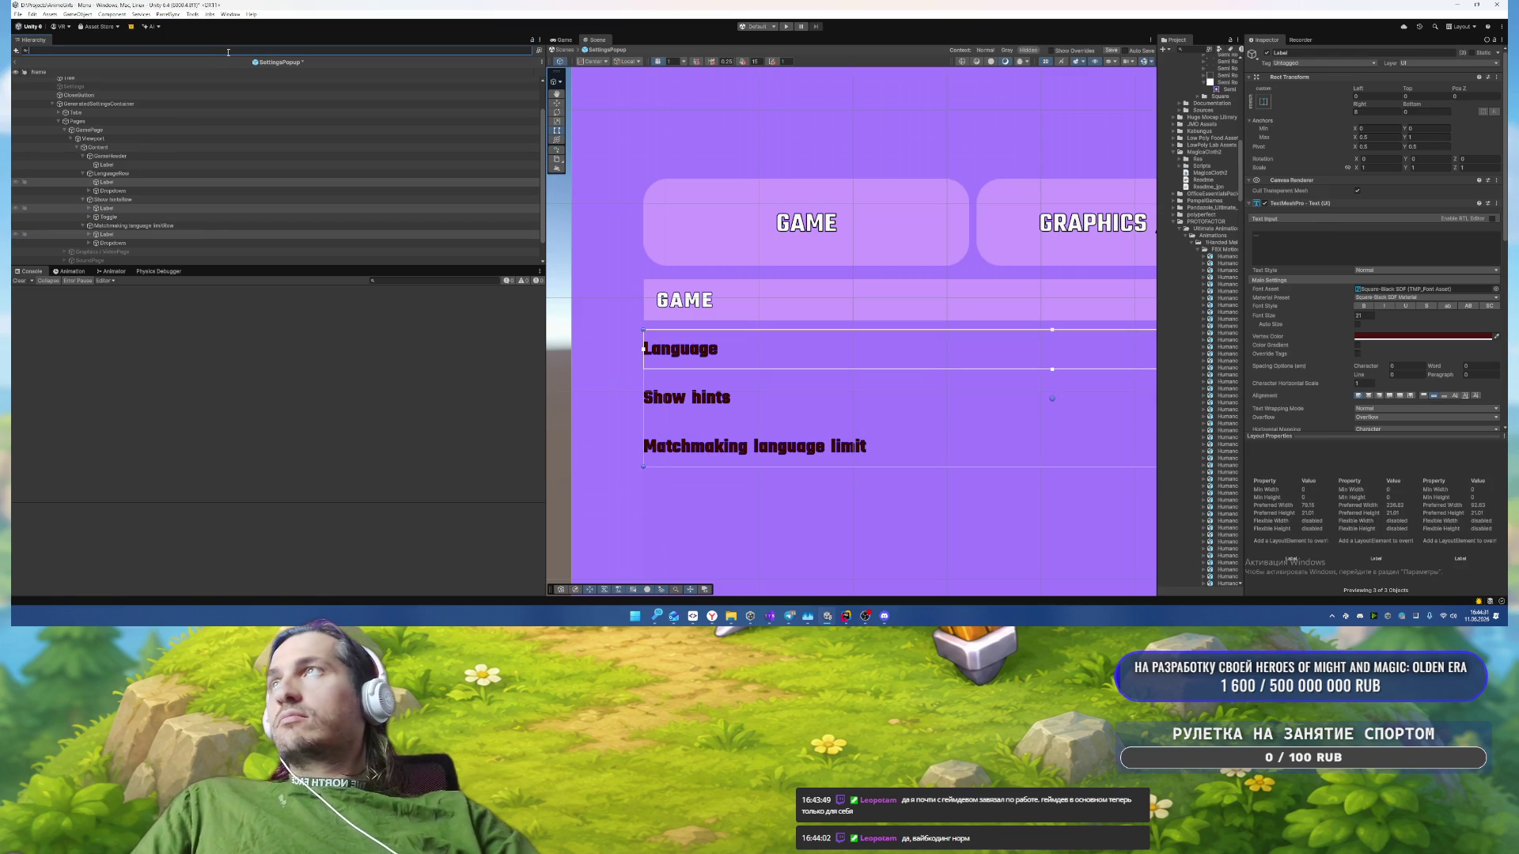
{"action": "type", "text": "t:"}
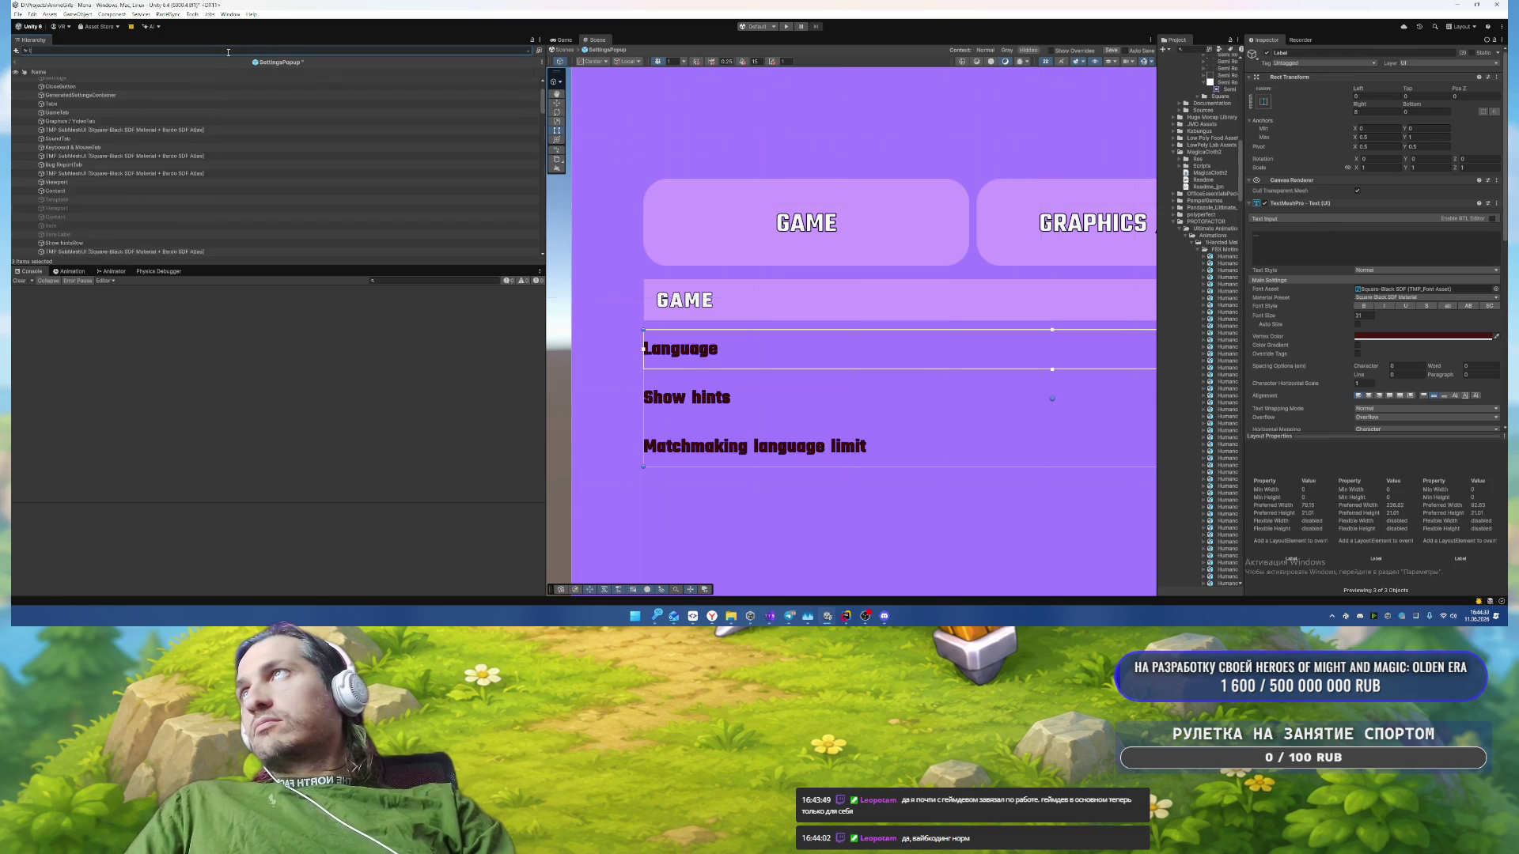
{"action": "type", "text": "TMP"}
{"action": "key", "text": "BackSpace"}
{"action": "key", "text": "BackSpace"}
{"action": "key", "text": "BackSpace"}
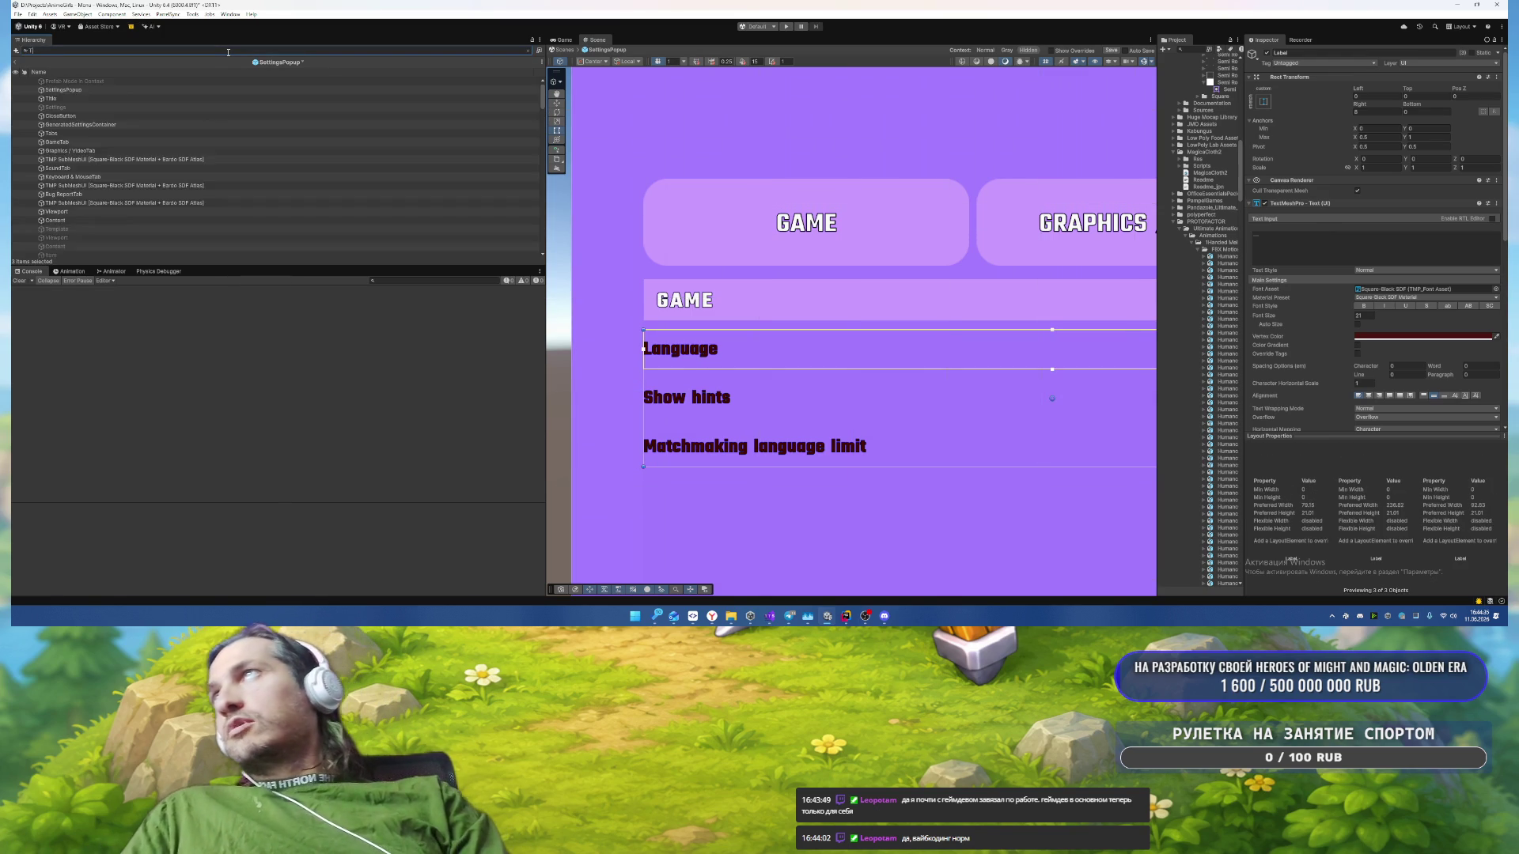
{"action": "type", "text": ":TMP_"}
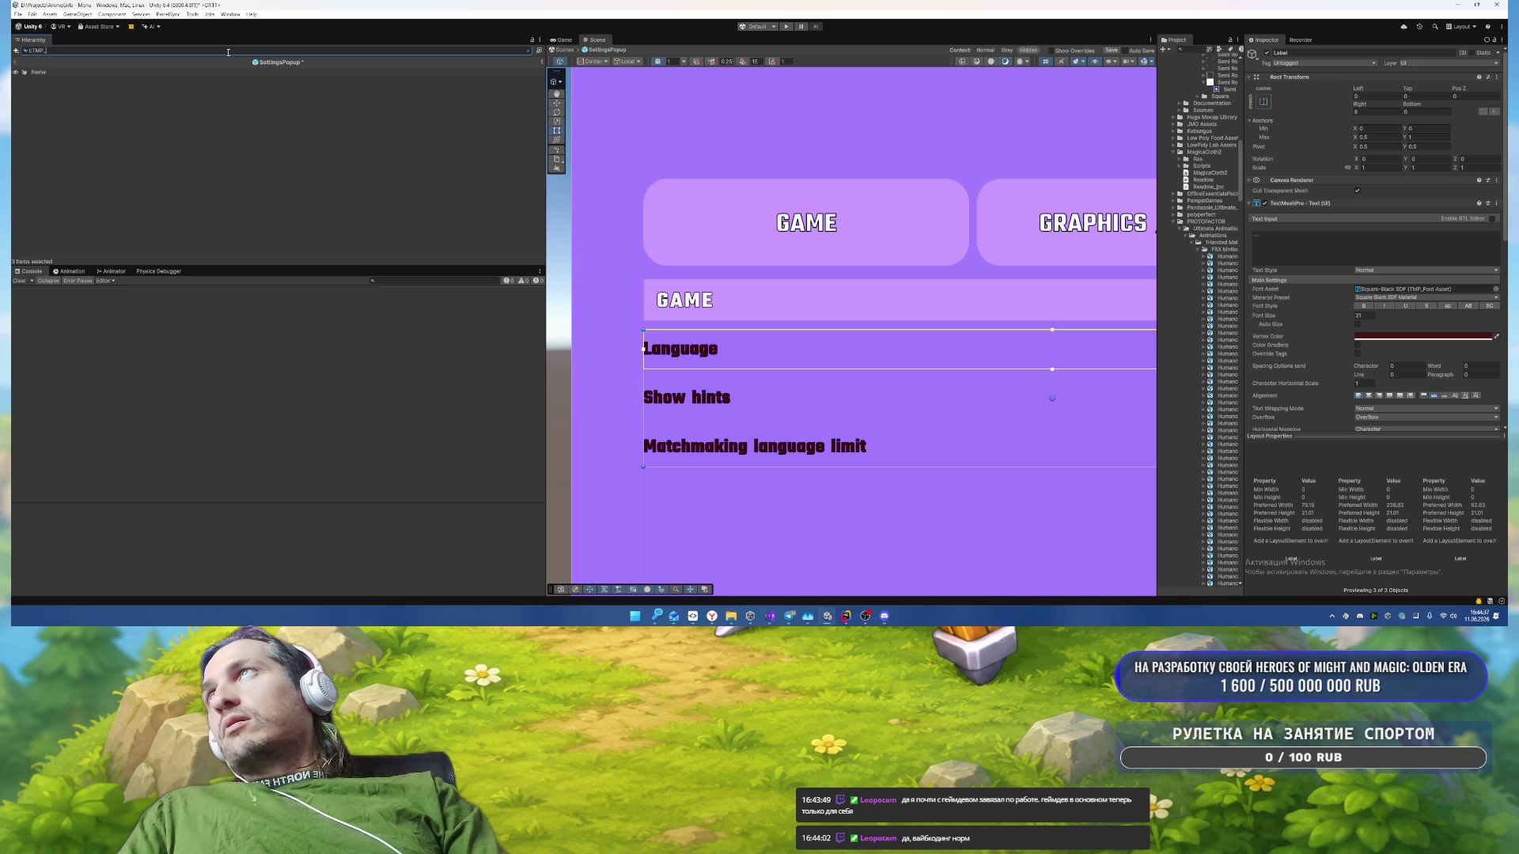
{"action": "type", "text": "Text"}
{"action": "left_click", "coordinate": [175, 163]}
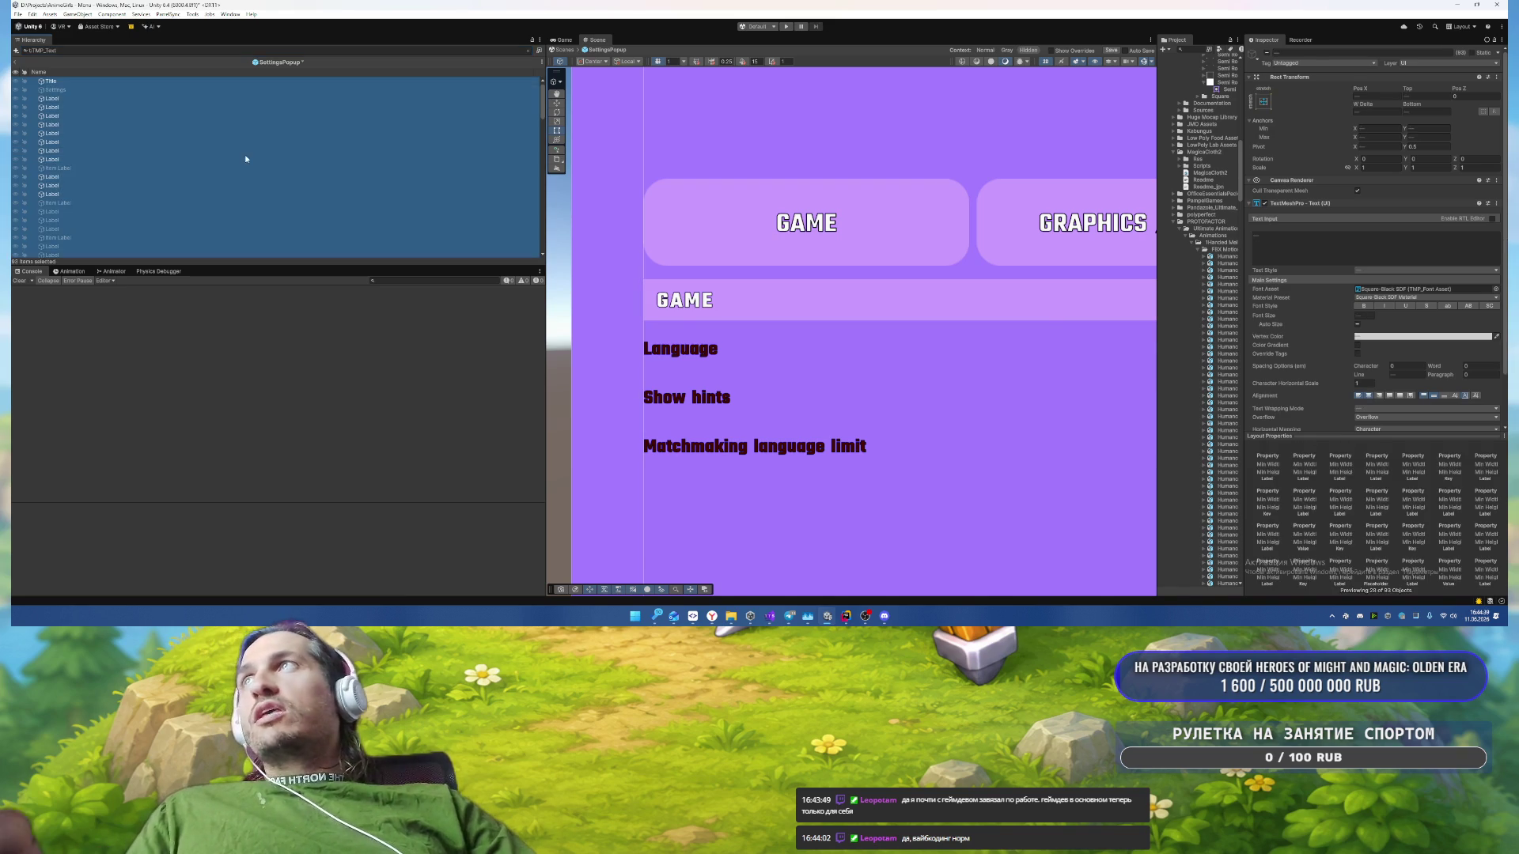
{"action": "key", "text": "ctrl+a"}
{"action": "left_click", "coordinate": [1369, 337]}
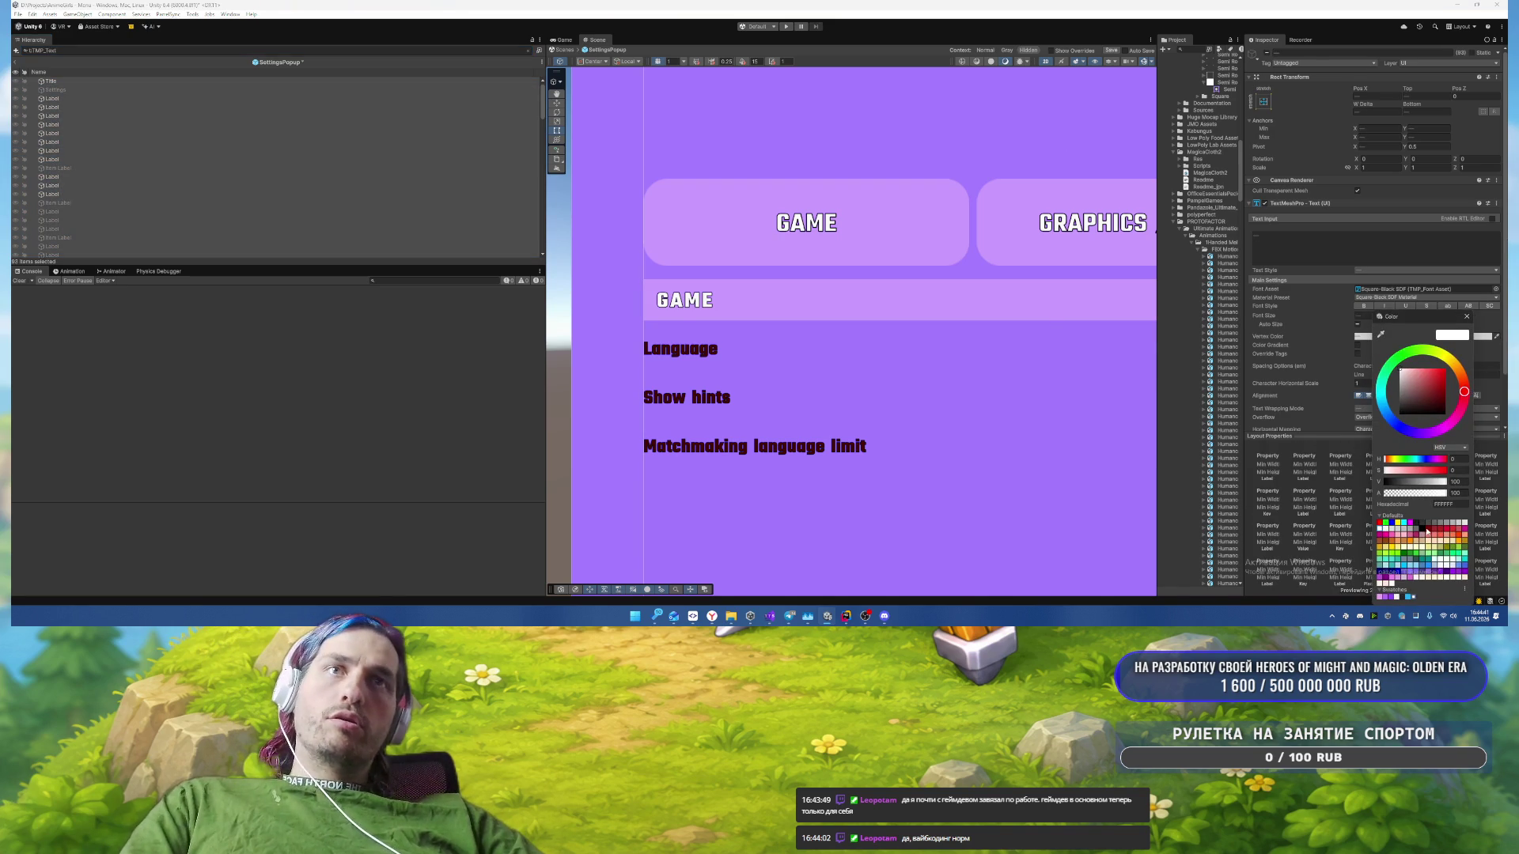
{"action": "left_click", "coordinate": [1398, 584]}
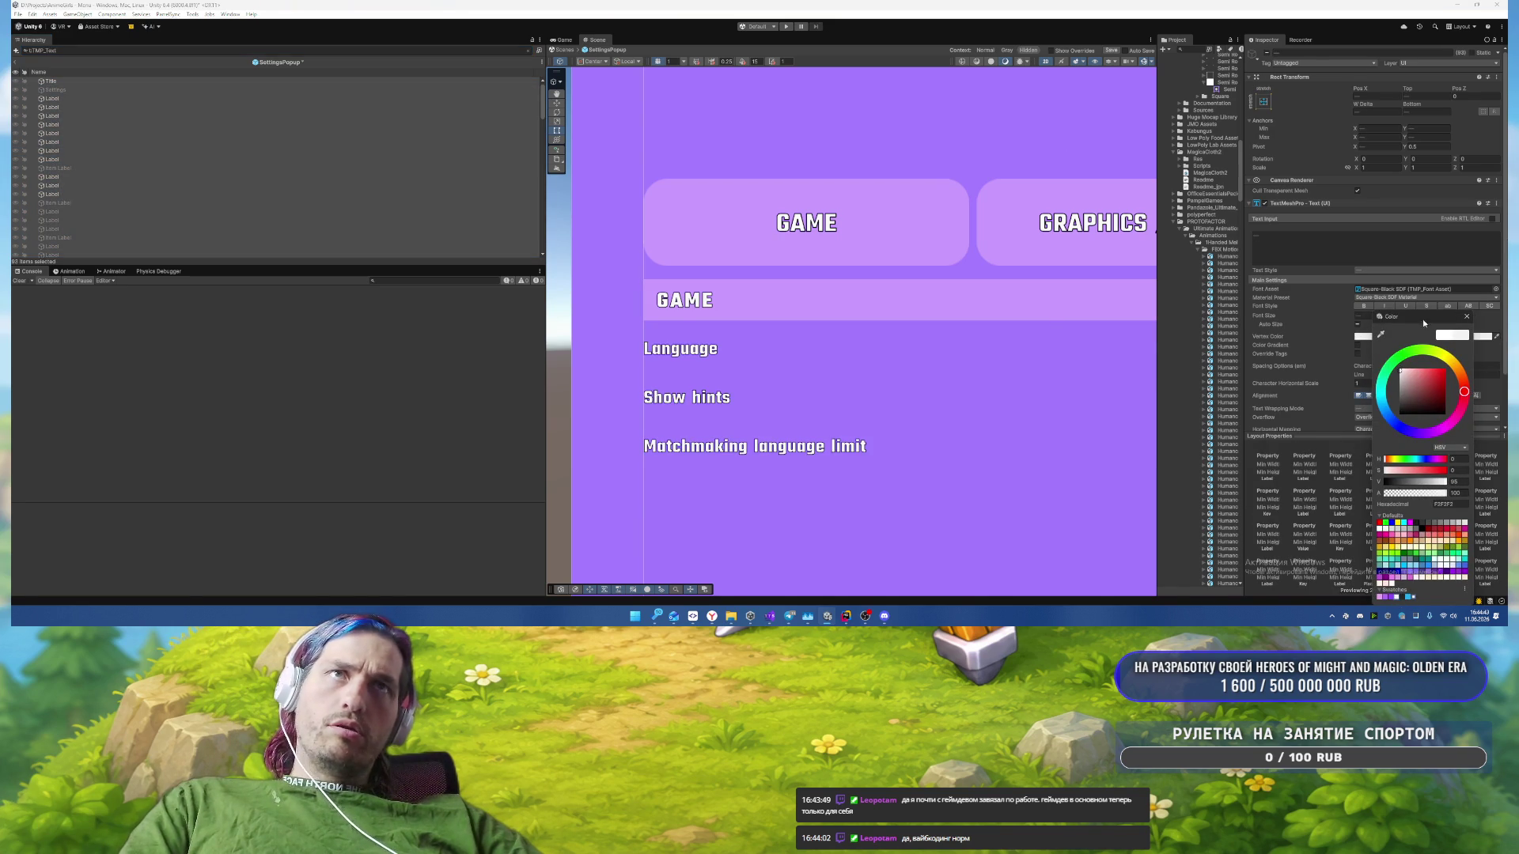
{"action": "left_click", "coordinate": [1467, 317]}
{"action": "left_click", "coordinate": [368, 207]}
Step: Multi-select the Language, Show hints and Matchmaking language limit label objects
{"action": "left_click", "coordinate": [528, 50]}
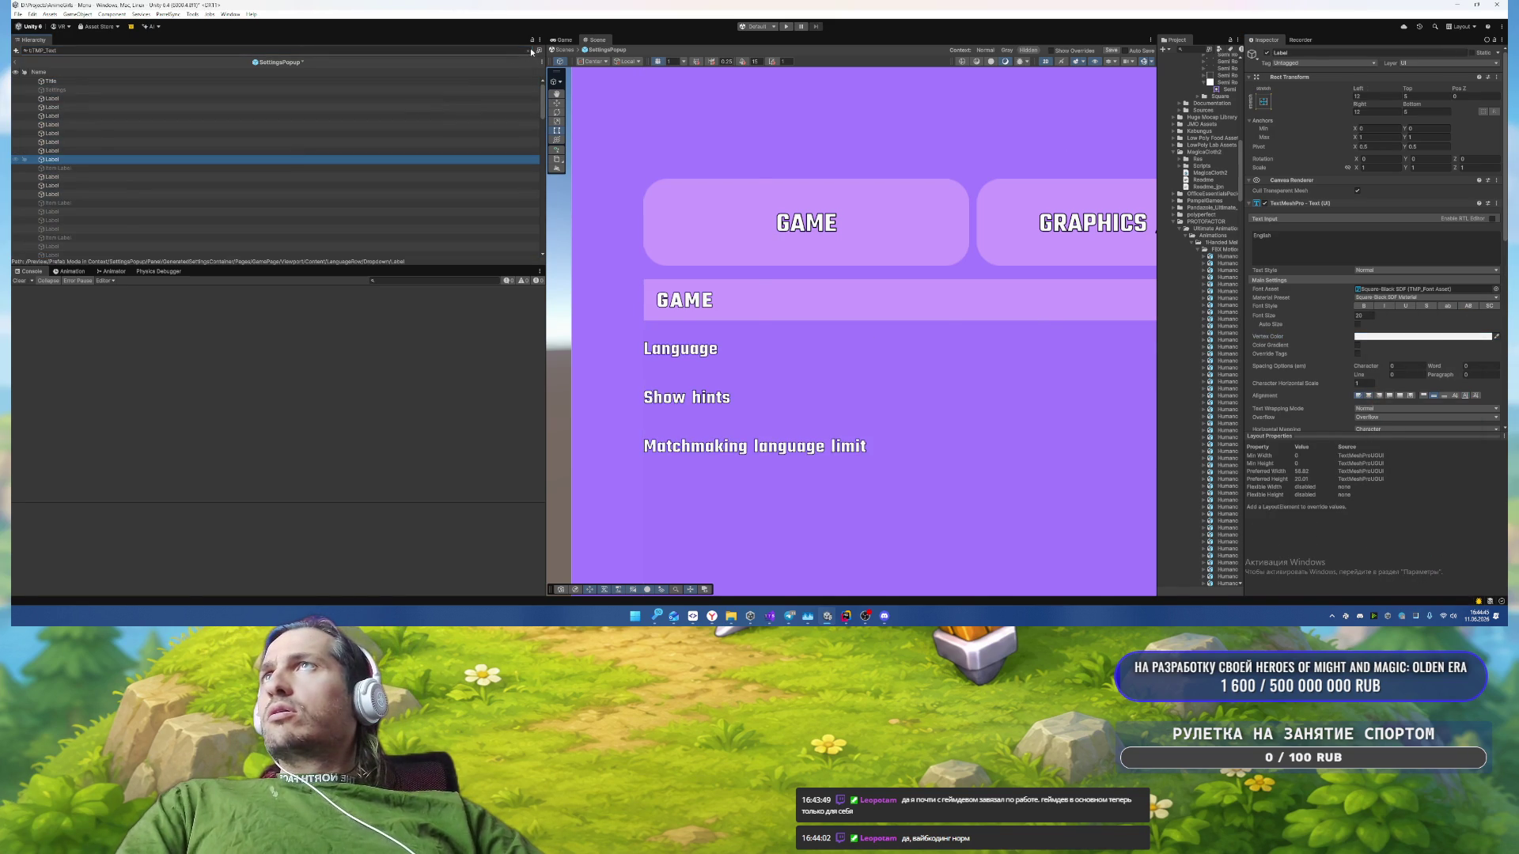
{"action": "scroll", "coordinate": [461, 235], "scroll_direction": "down", "scroll_amount": 3}
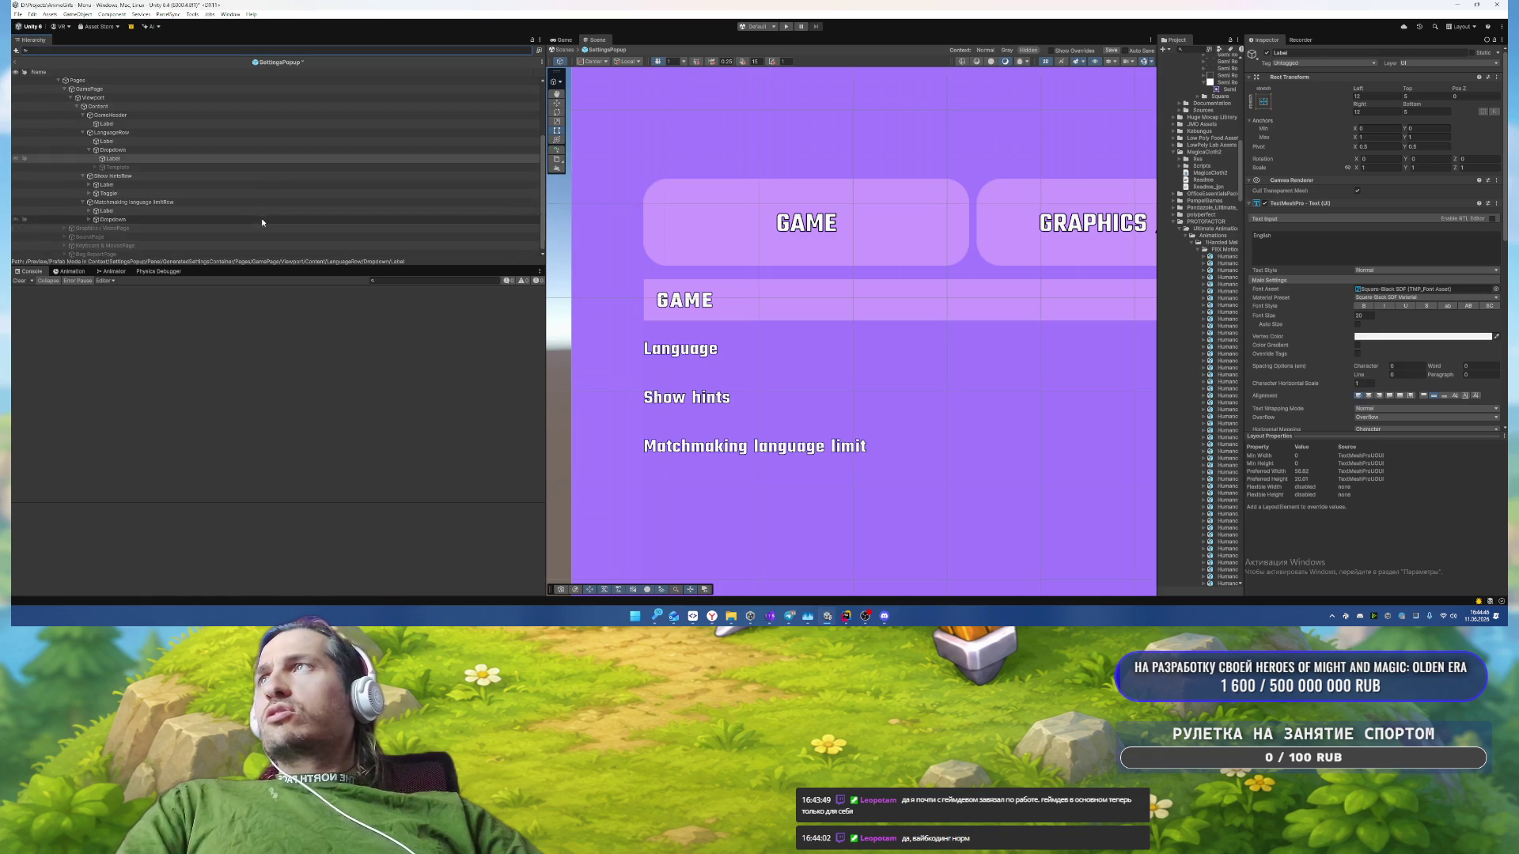
{"action": "left_click", "coordinate": [145, 148]}
{"action": "left_click", "coordinate": [116, 191]}
{"action": "left_click", "coordinate": [116, 217]}
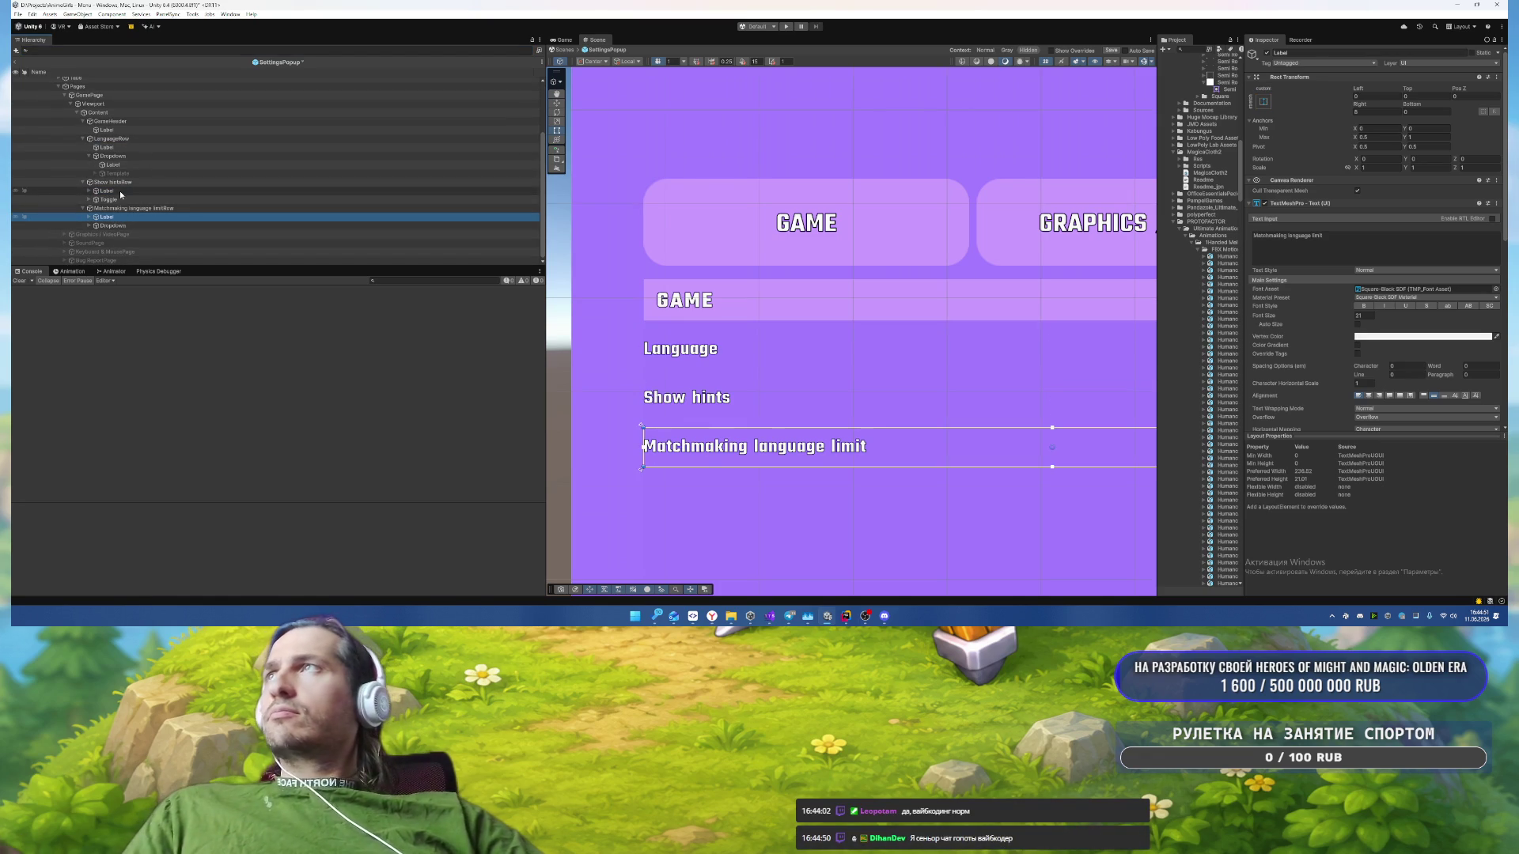
{"action": "left_click", "coordinate": [111, 191], "text": "ctrl"}
{"action": "left_click", "coordinate": [131, 148], "text": "ctrl"}
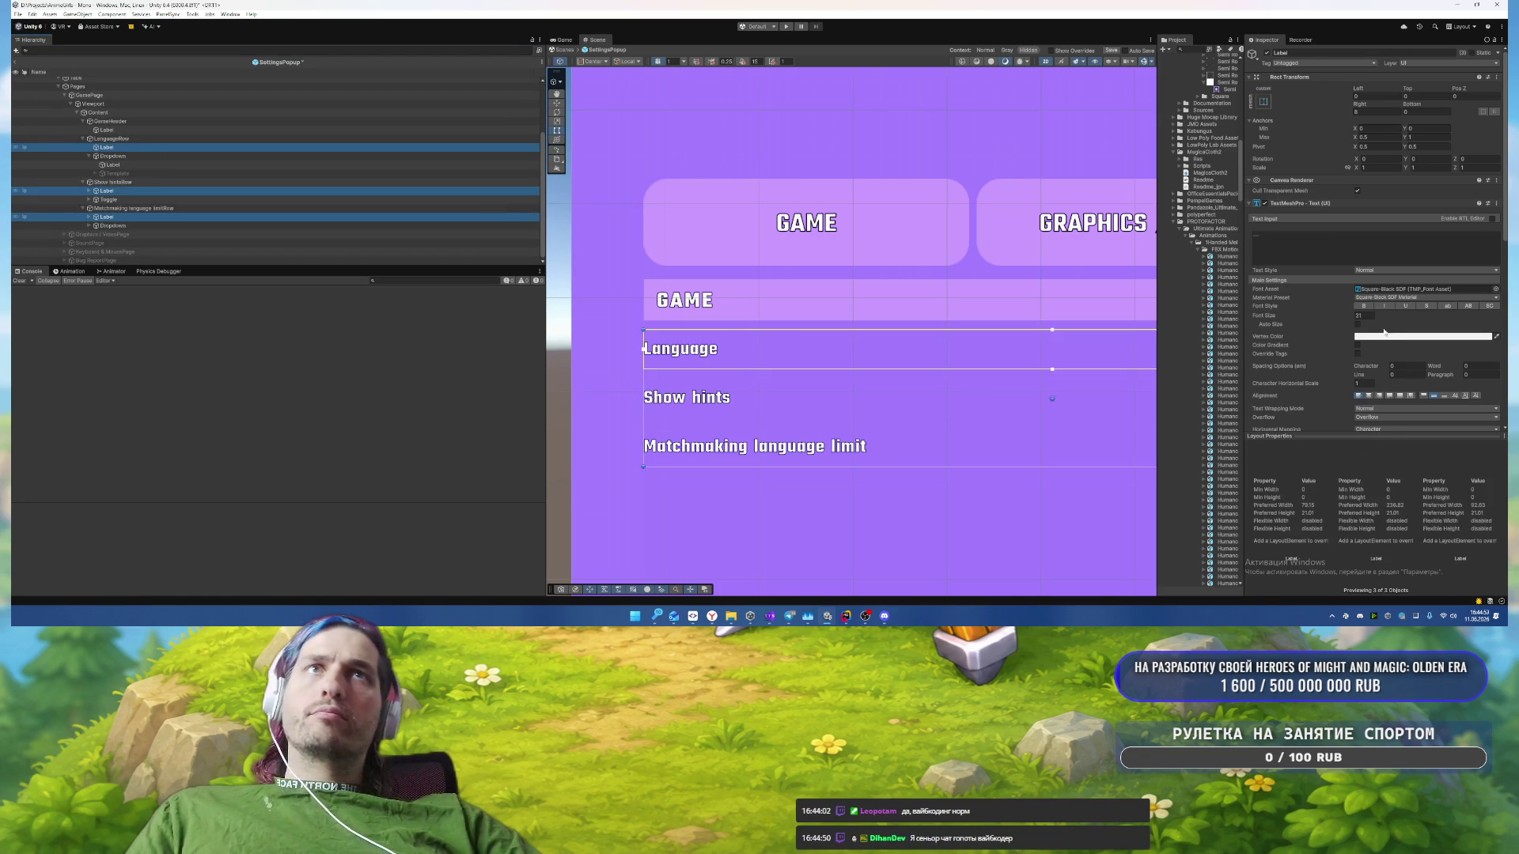
Step: Enable Auto Size on the three labels with a maximum size of 21
{"action": "left_click", "coordinate": [1357, 324]}
{"action": "type", "text": "25"}
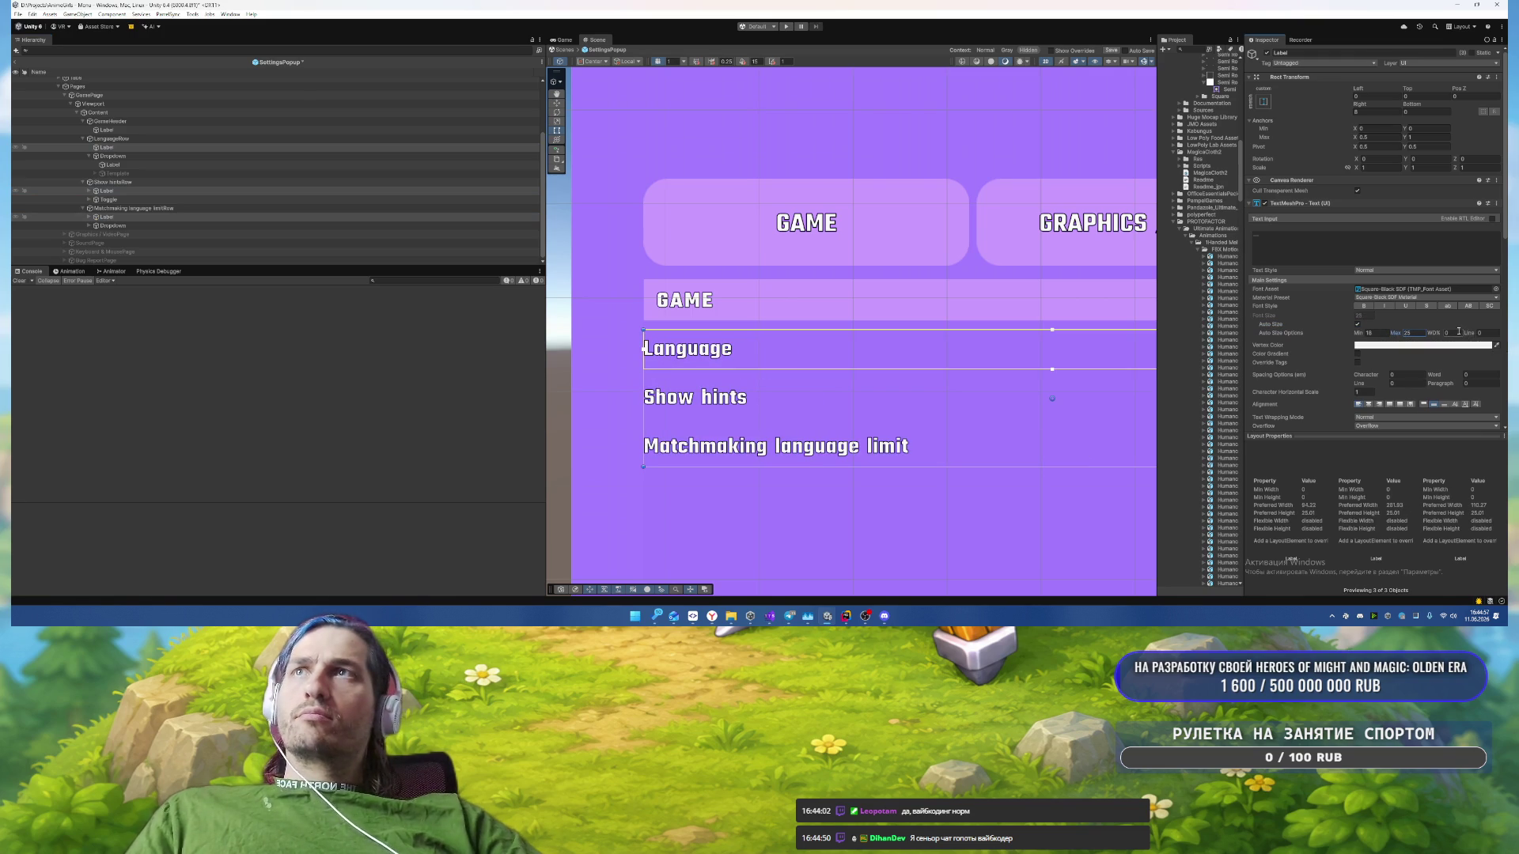
{"action": "key", "text": "BackSpace"}
{"action": "type", "text": "1"}
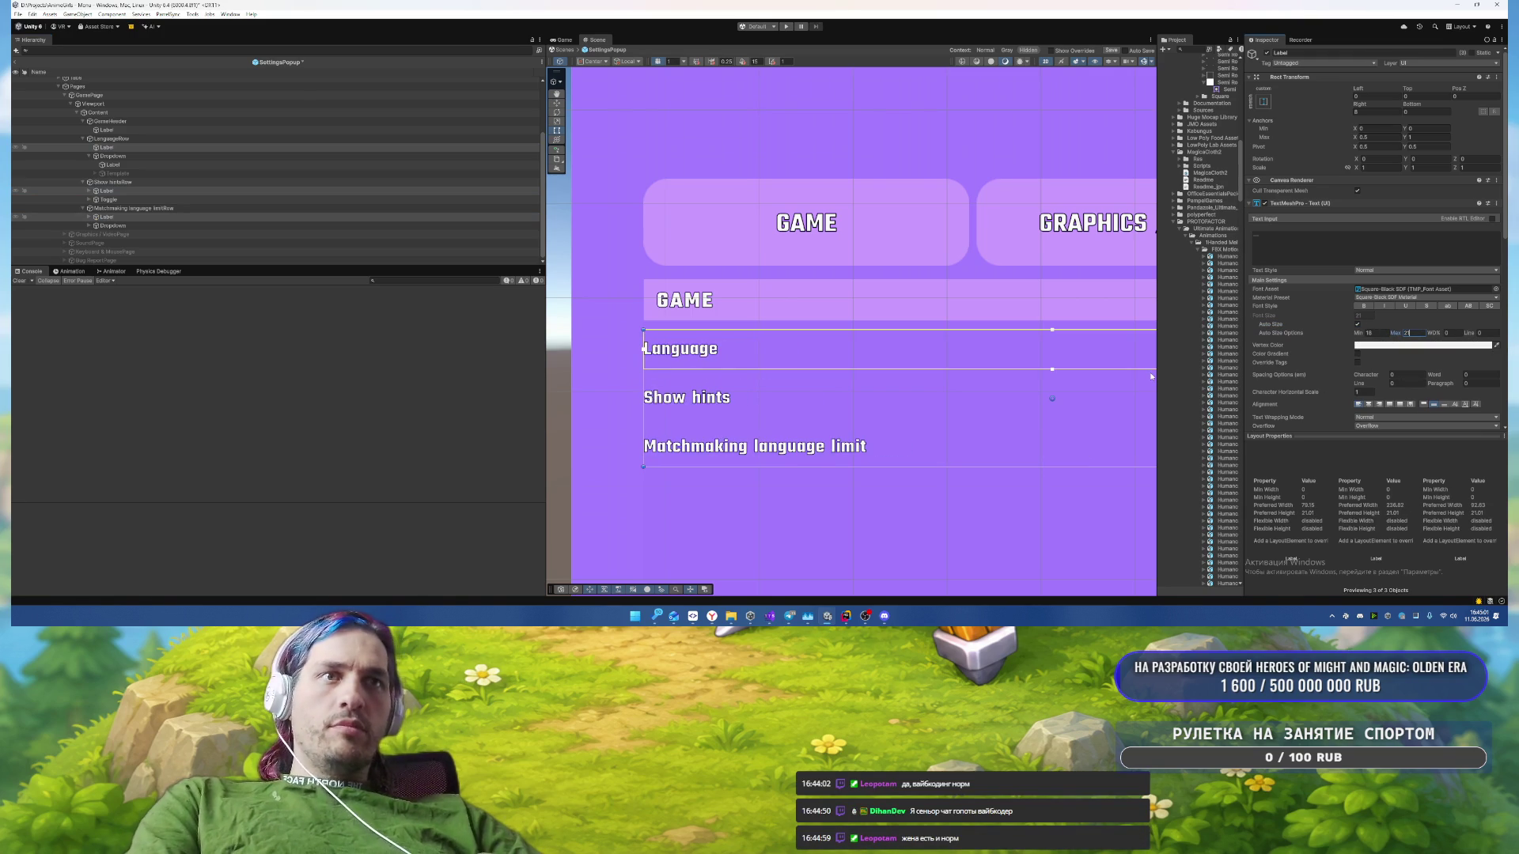
{"action": "left_click", "coordinate": [1468, 307]}
{"action": "left_click", "coordinate": [1468, 307]}
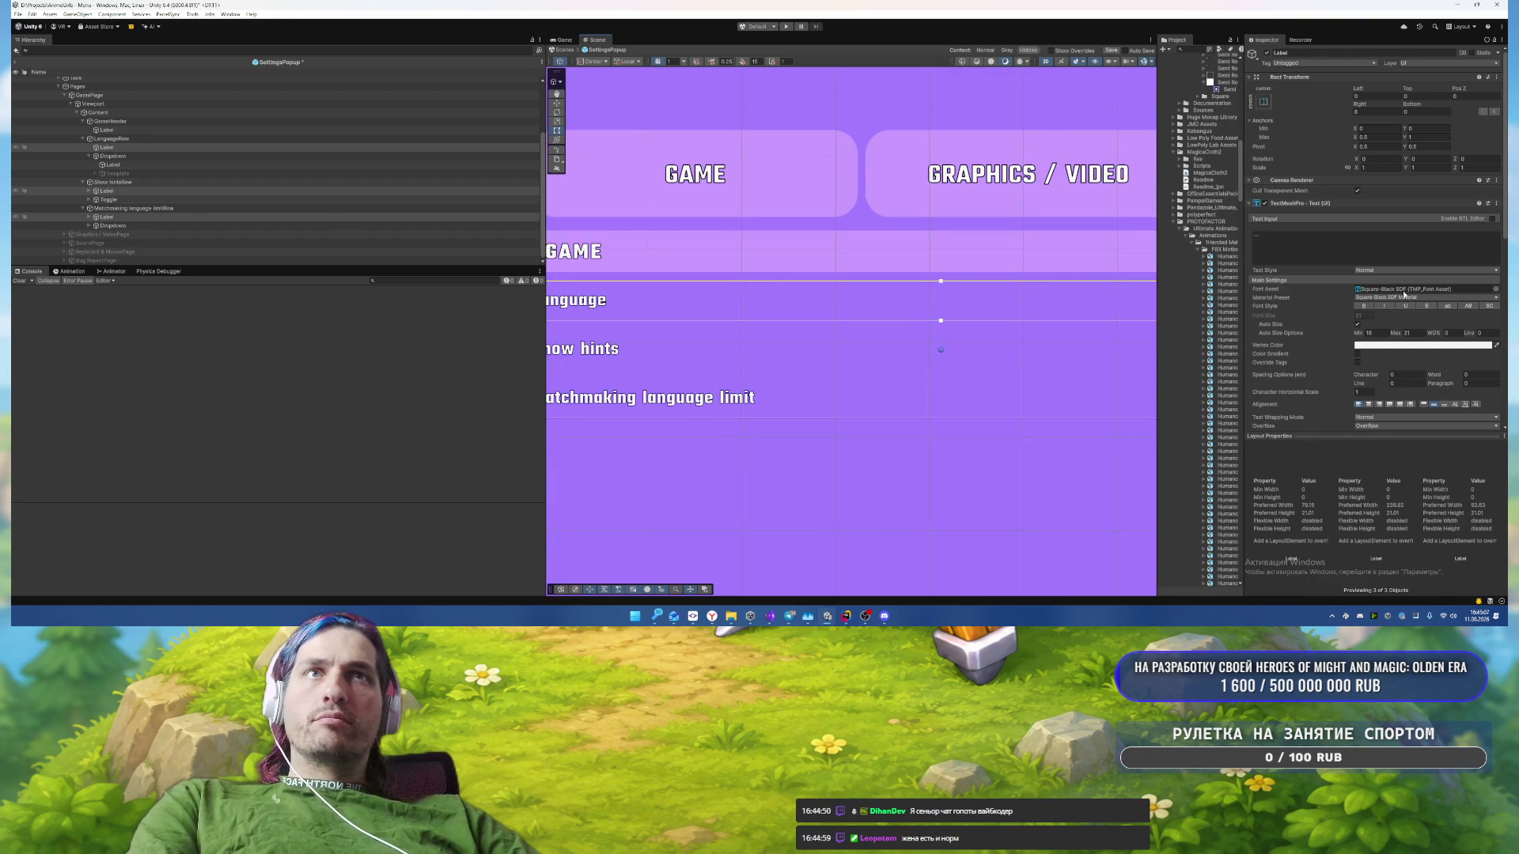
Step: Set the labels' text wrapping to No Wrap and frame them in the Scene view
{"action": "scroll", "coordinate": [1403, 293], "scroll_direction": "down", "scroll_amount": 3}
{"action": "left_click", "coordinate": [1424, 371]}
{"action": "left_click", "coordinate": [1385, 381]}
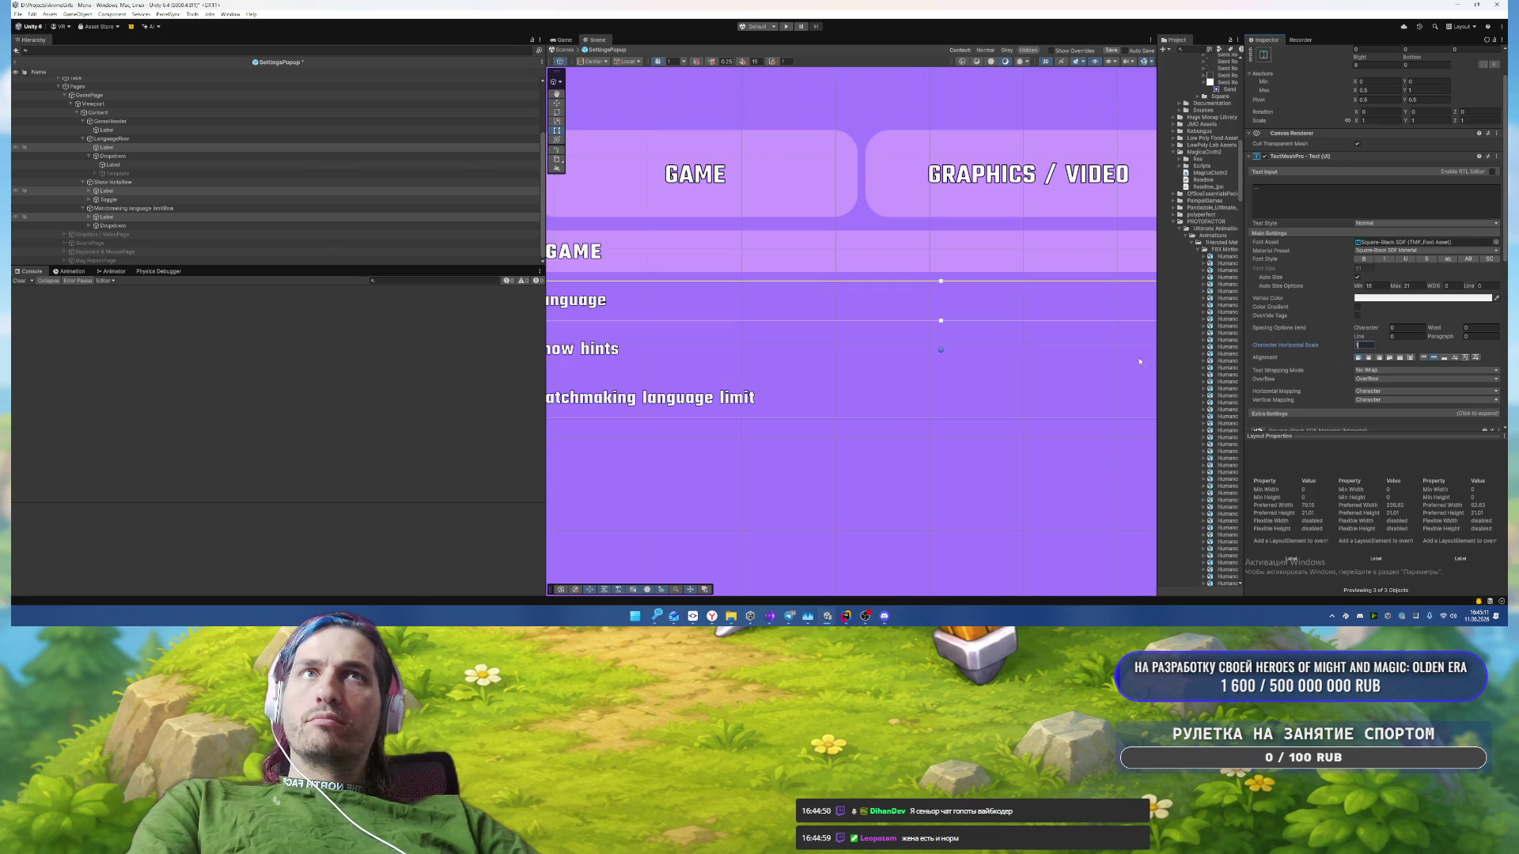
{"action": "mouse_move", "coordinate": [911, 291]}
{"action": "left_mouse_down"}
{"action": "mouse_move", "coordinate": [926, 288]}
{"action": "mouse_move", "coordinate": [718, 288]}
{"action": "left_mouse_up"}
{"action": "scroll", "coordinate": [925, 289], "scroll_direction": "down", "scroll_amount": 2}
{"action": "scroll", "coordinate": [719, 289], "scroll_direction": "down", "scroll_amount": 3}
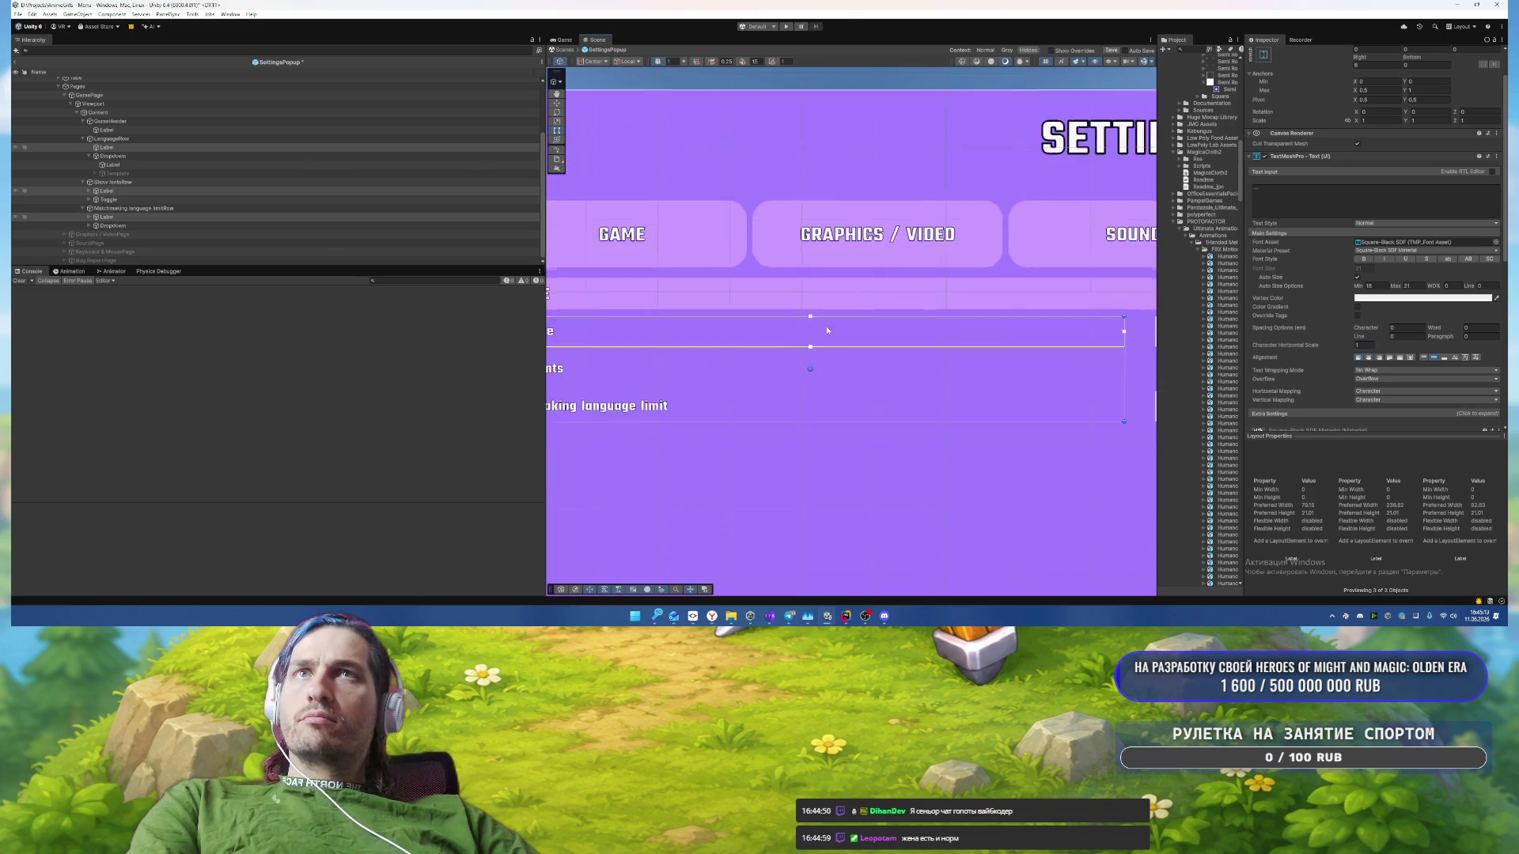
{"action": "key", "text": "f"}
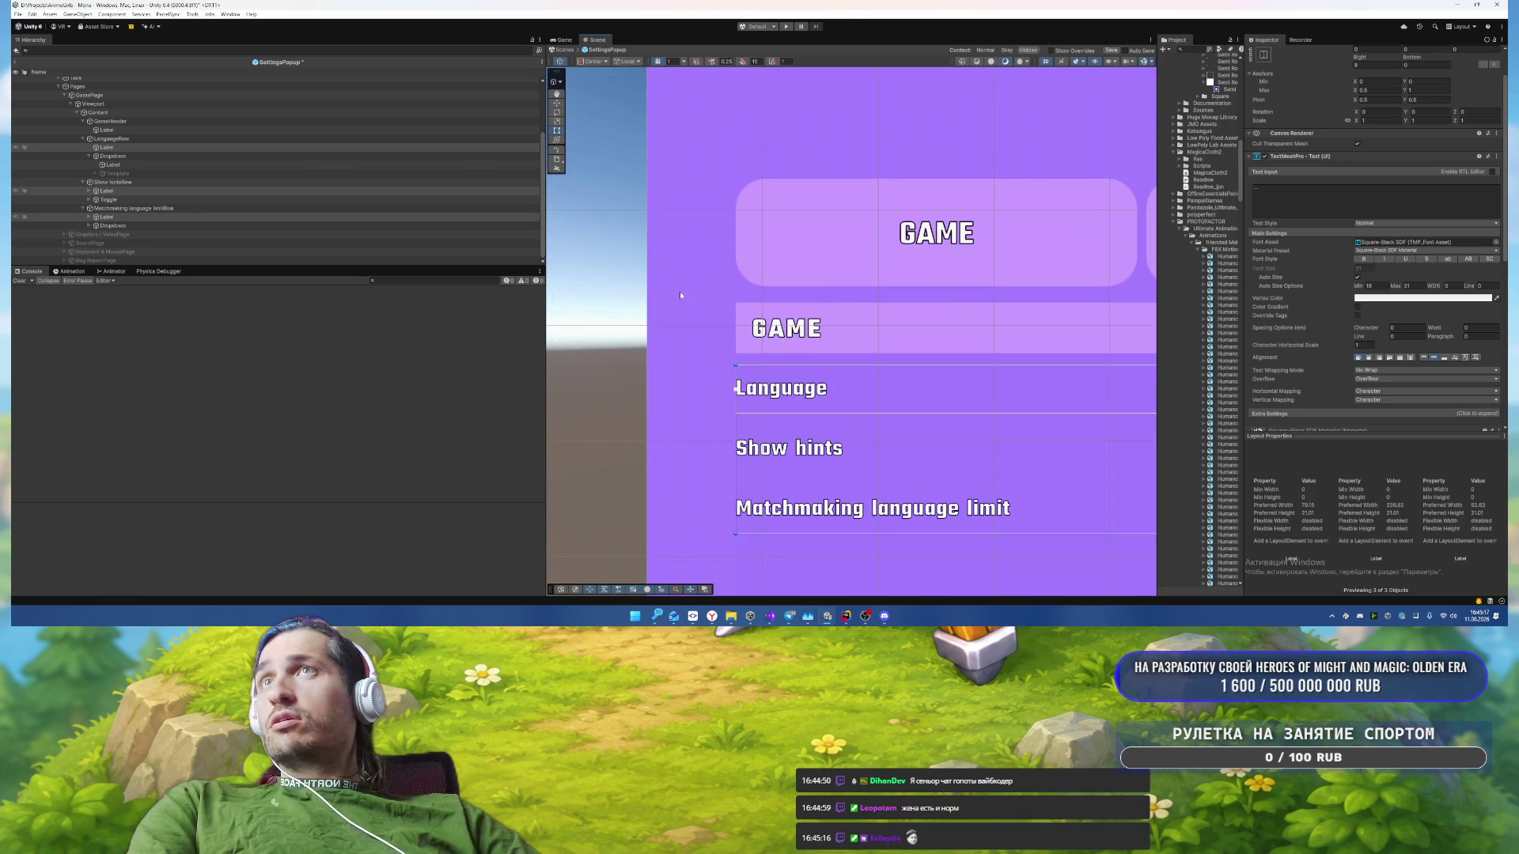
Step: Set the GameHeader Image's Source Image to the Semi Rounded sprite
{"action": "left_click", "coordinate": [237, 121]}
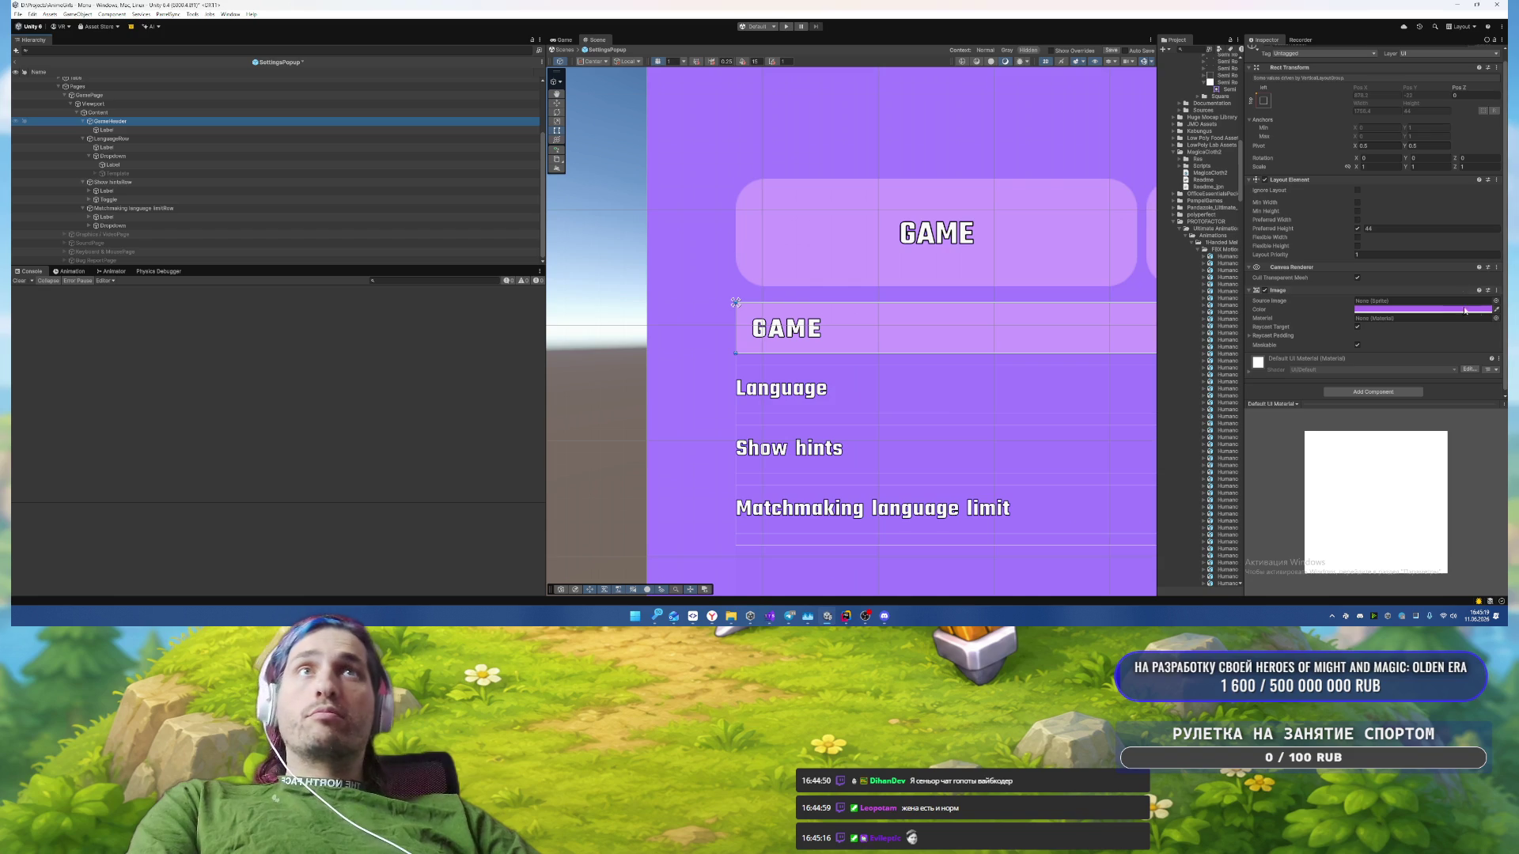
{"action": "left_click", "coordinate": [1495, 302]}
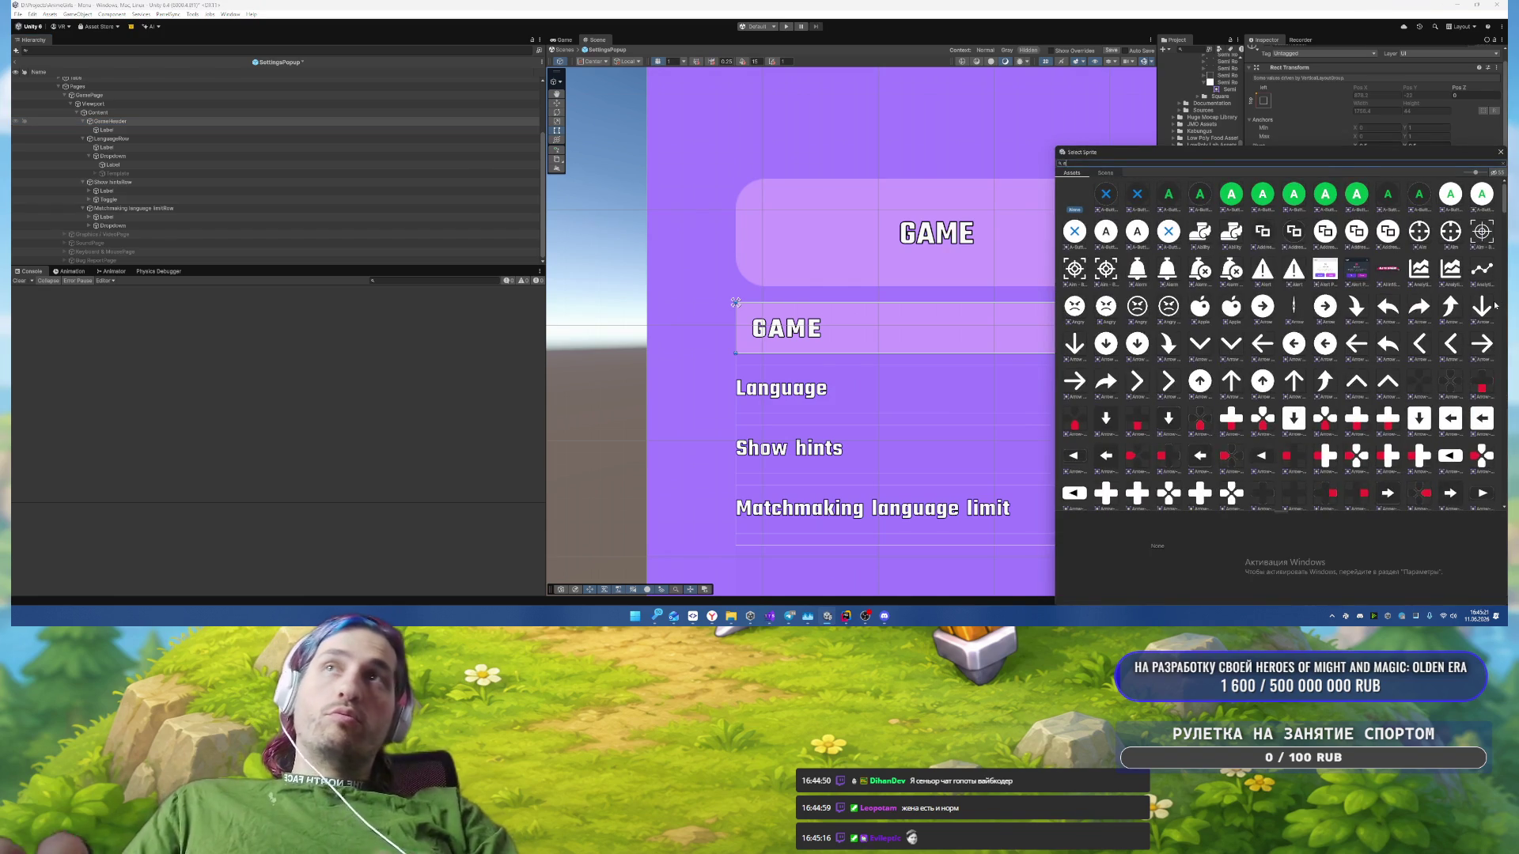
{"action": "type", "text": "emi"}
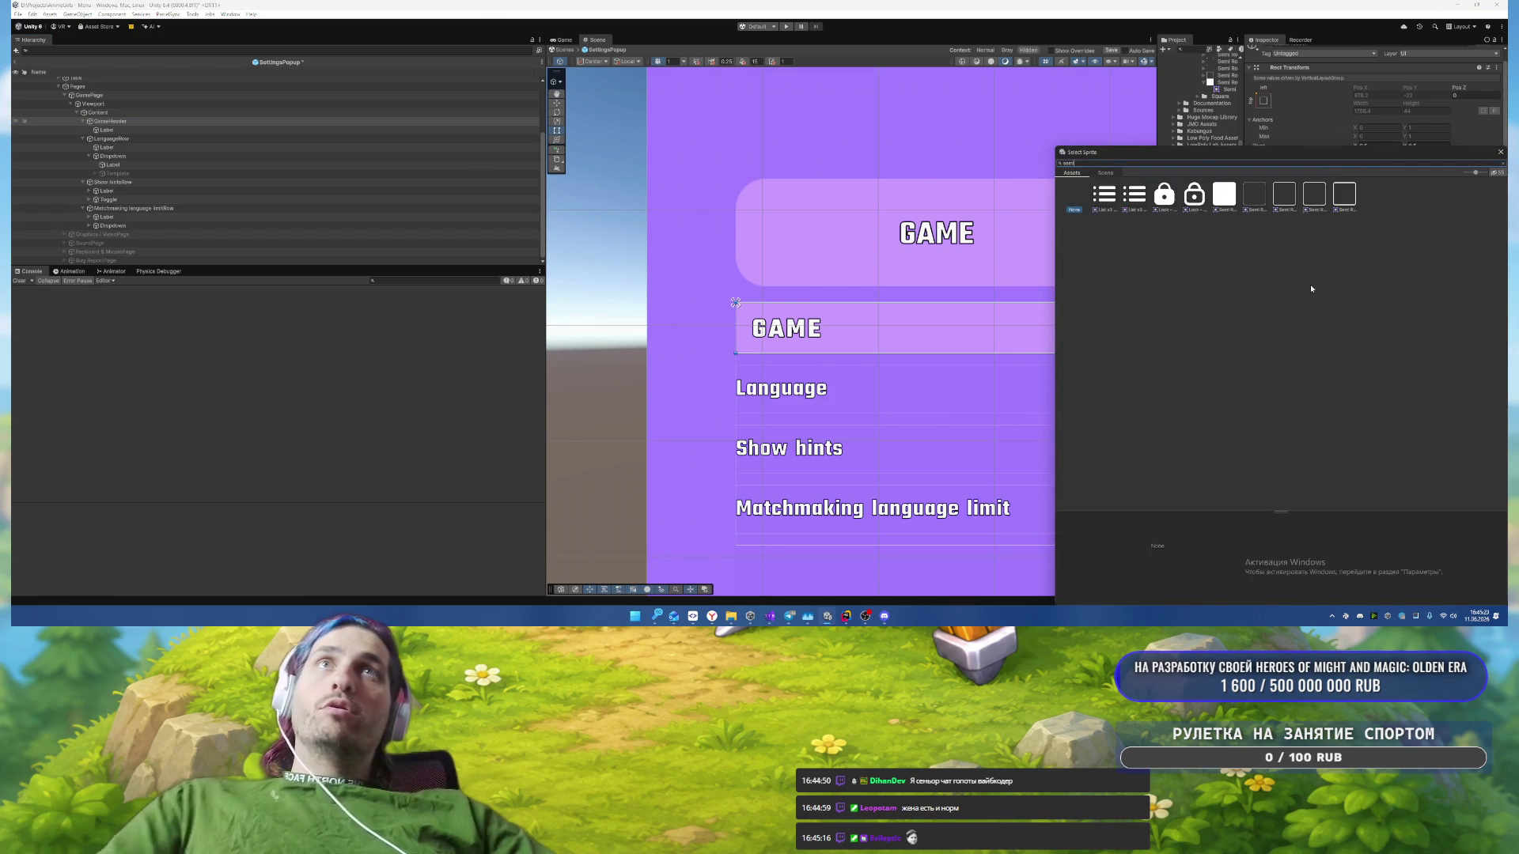
{"action": "double_click", "coordinate": [1223, 202]}
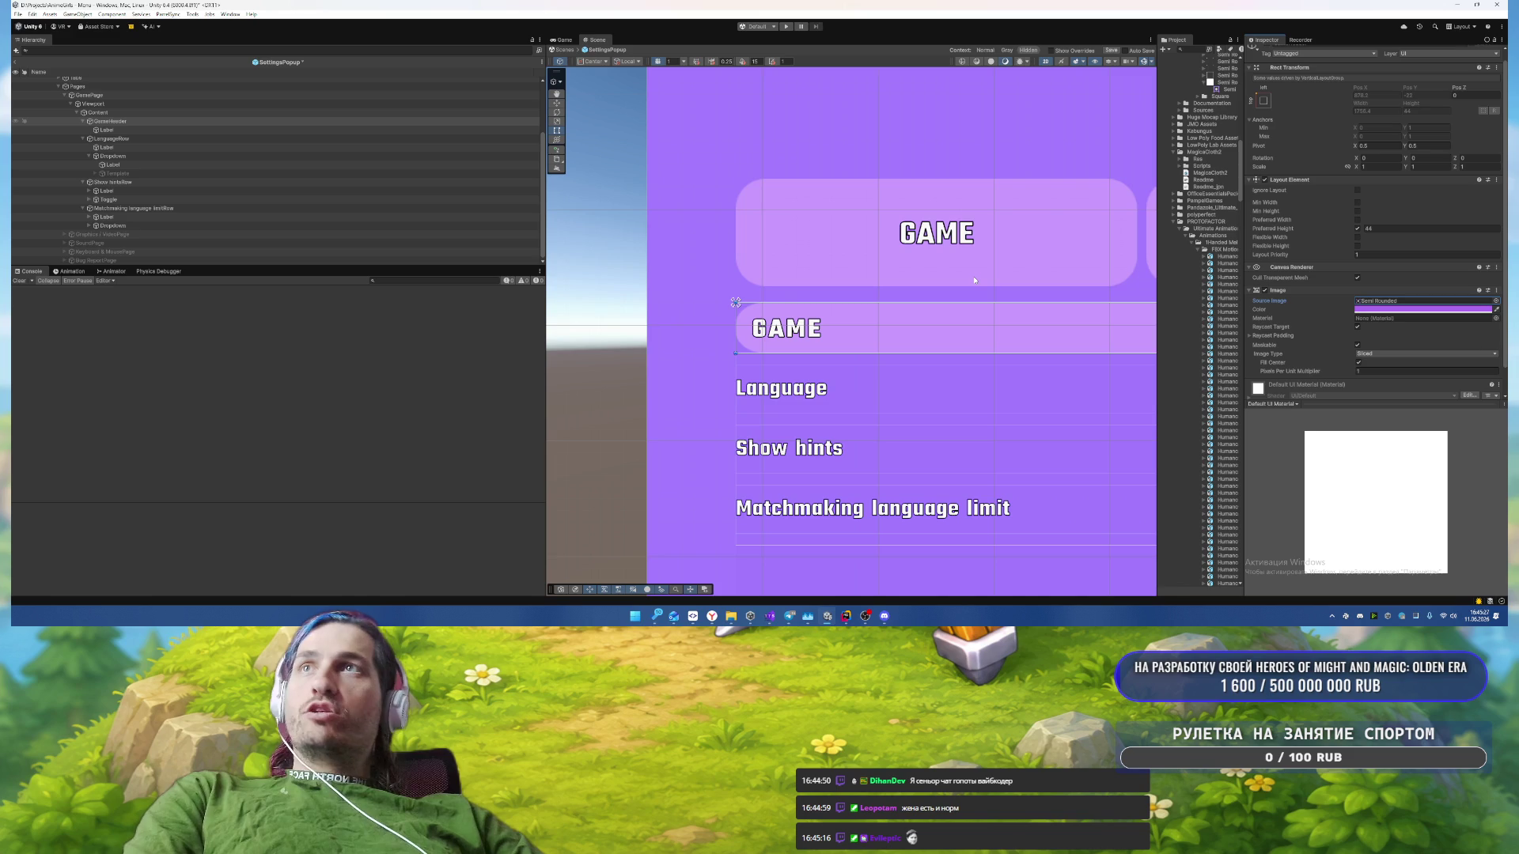
{"action": "mouse_move", "coordinate": [975, 280]}
{"action": "left_mouse_down"}
{"action": "mouse_move", "coordinate": [844, 223]}
{"action": "mouse_move", "coordinate": [696, 187]}
{"action": "left_mouse_up"}
{"action": "left_click_drag", "start_coordinate": [989, 253], "coordinate": [891, 243]}
{"action": "left_click_drag", "start_coordinate": [1107, 285], "coordinate": [578, 284]}
Step: Give the Show hints Toggle image the Circle - 32 sprite tinted F2F2F2
{"action": "left_click", "coordinate": [115, 182]}
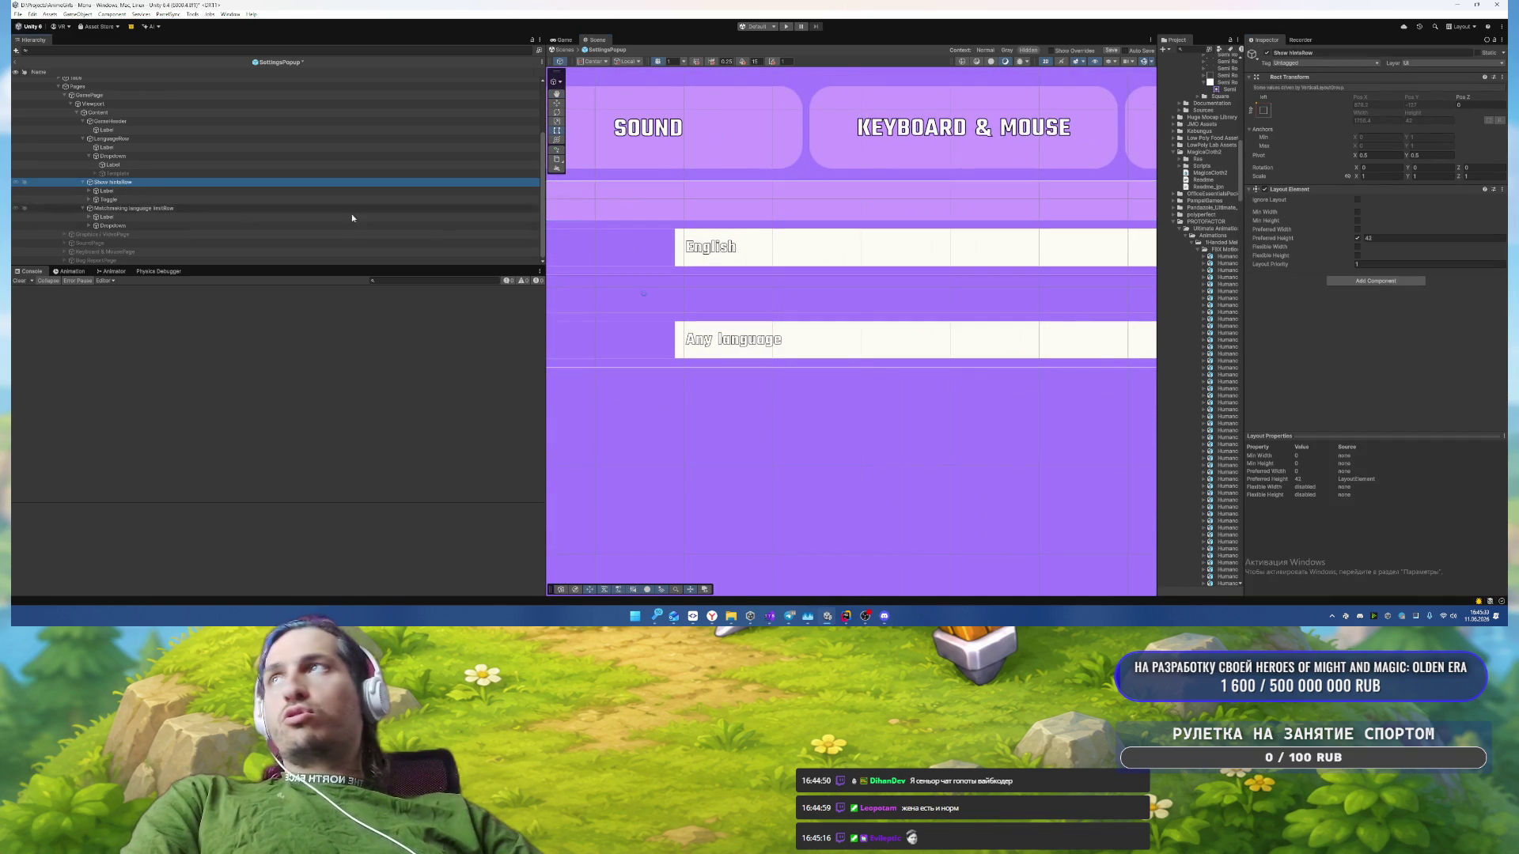
{"action": "key", "text": "f"}
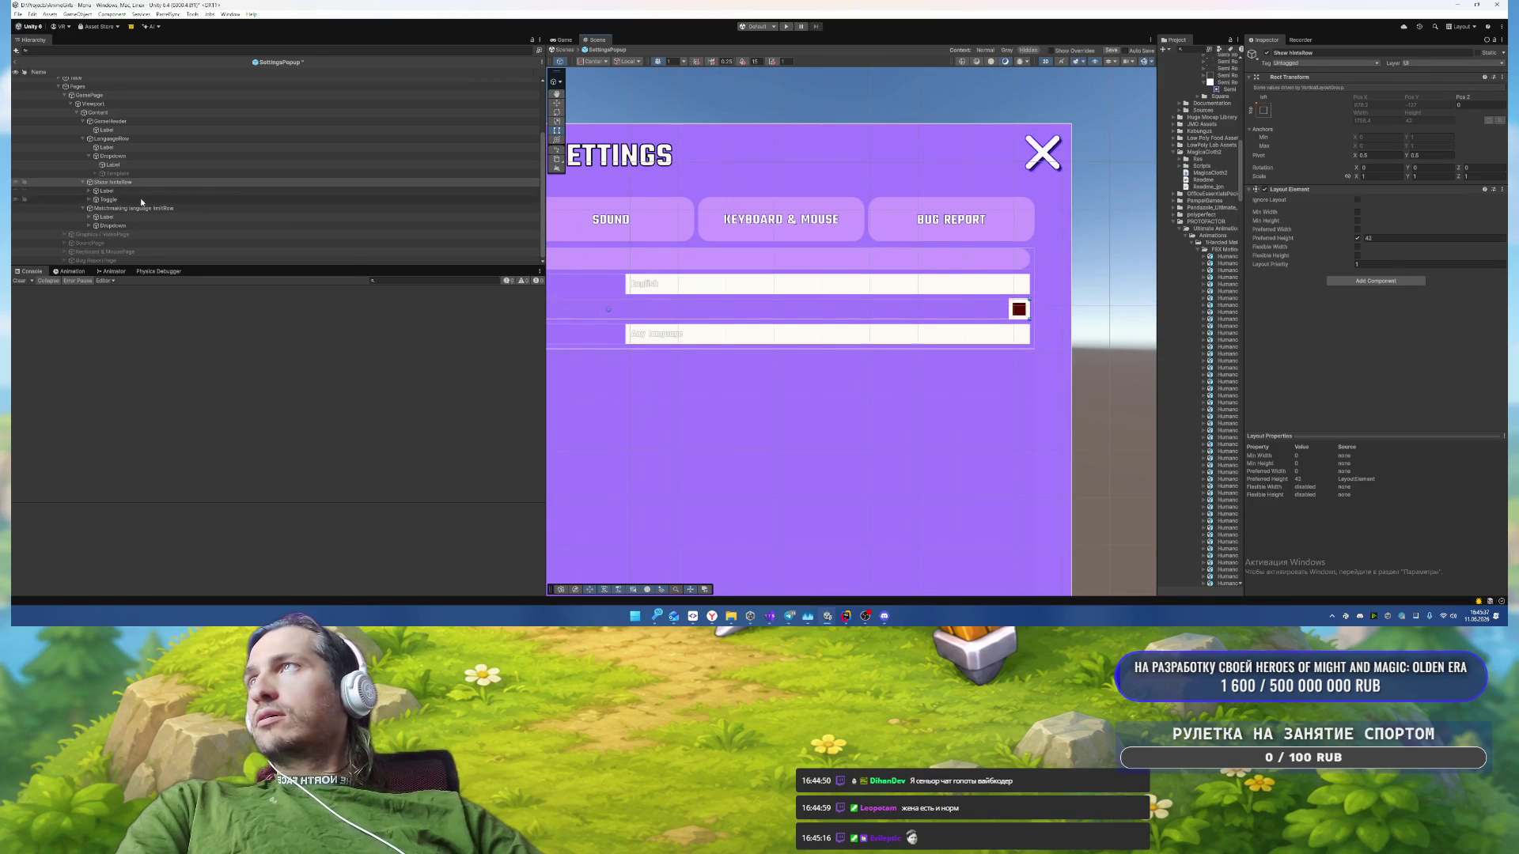
{"action": "left_click", "coordinate": [108, 199]}
{"action": "left_click", "coordinate": [1495, 214]}
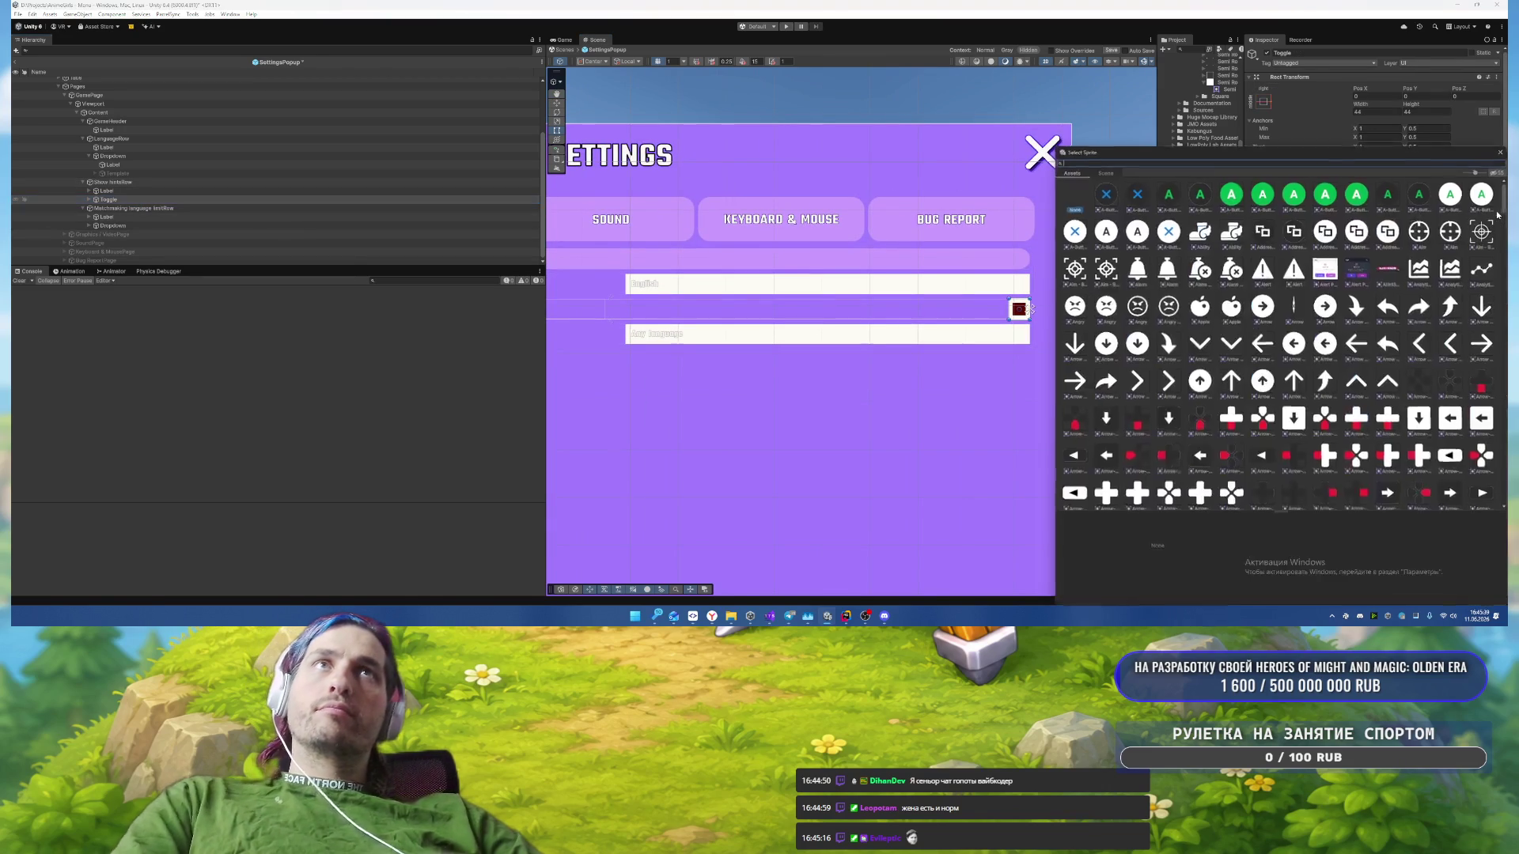
{"action": "type", "text": "circle"}
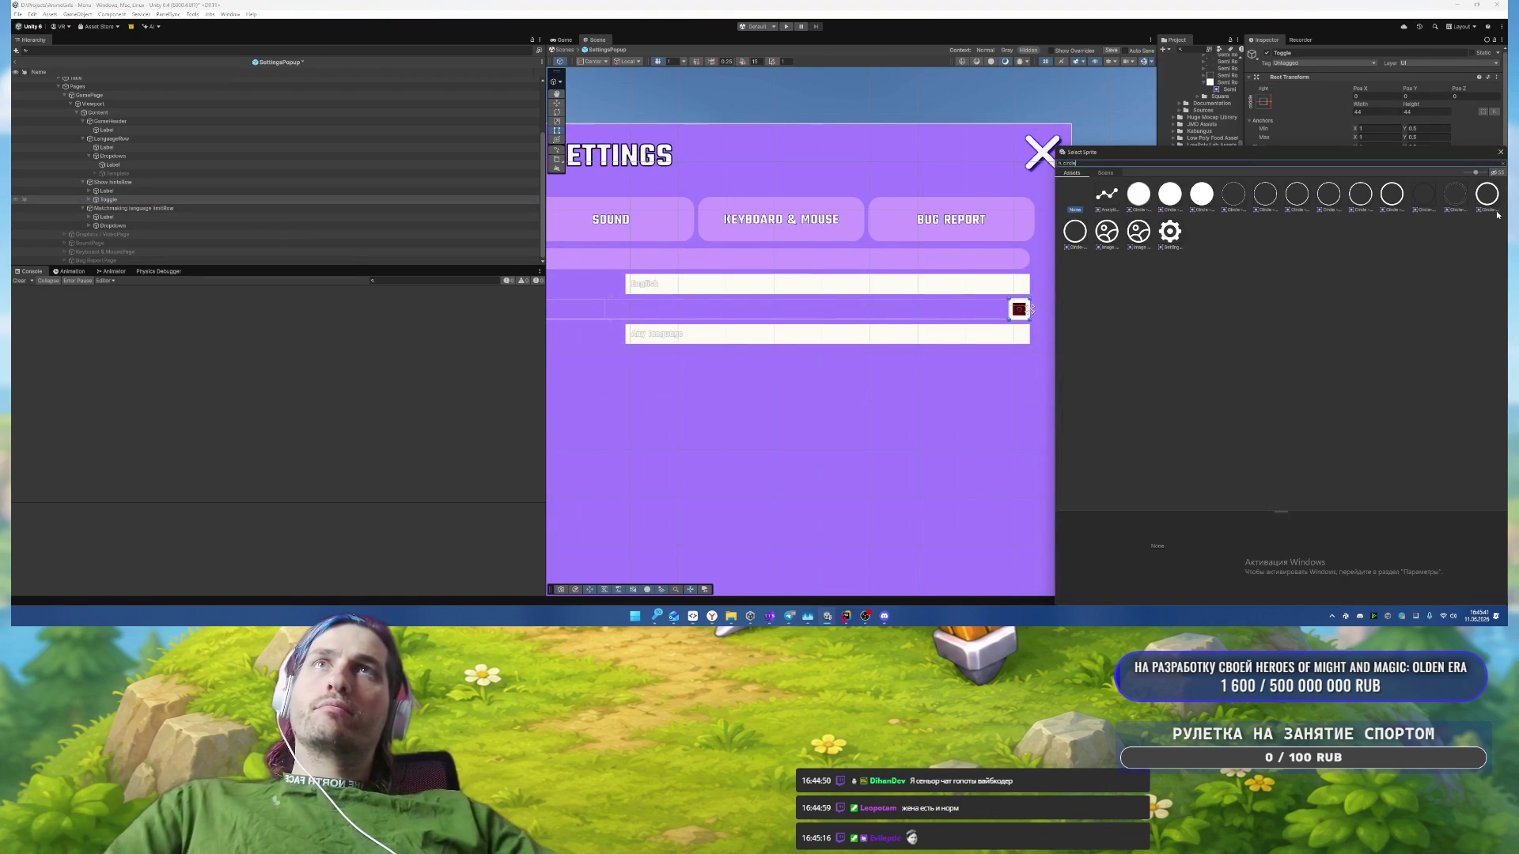
{"action": "double_click", "coordinate": [1130, 200]}
{"action": "left_click", "coordinate": [1418, 224]}
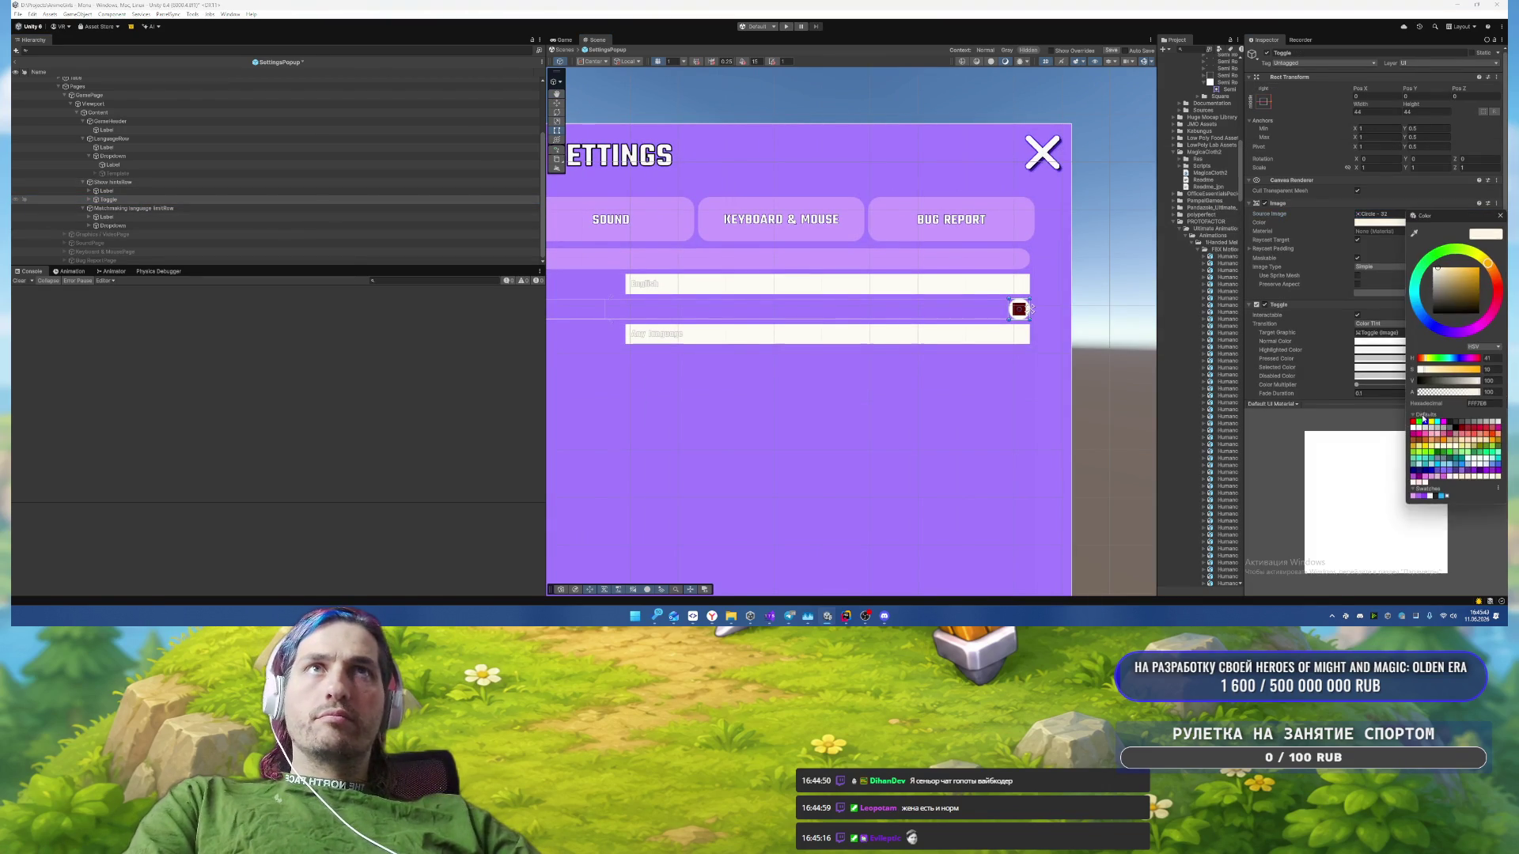
{"action": "left_click", "coordinate": [1430, 496]}
{"action": "left_click", "coordinate": [1497, 218]}
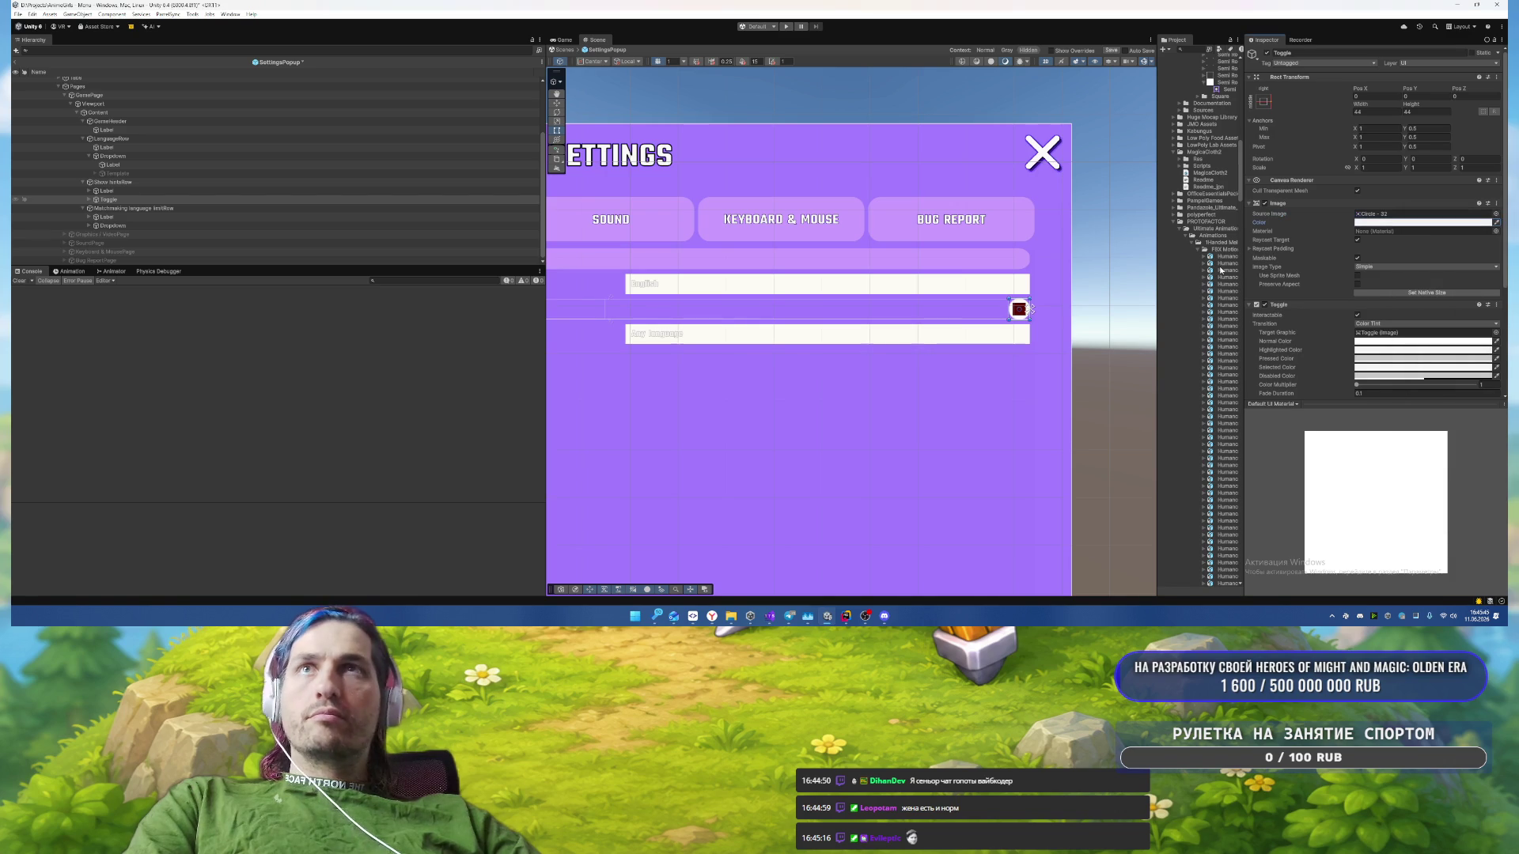
{"action": "left_click", "coordinate": [90, 199]}
{"action": "left_click", "coordinate": [121, 208]}
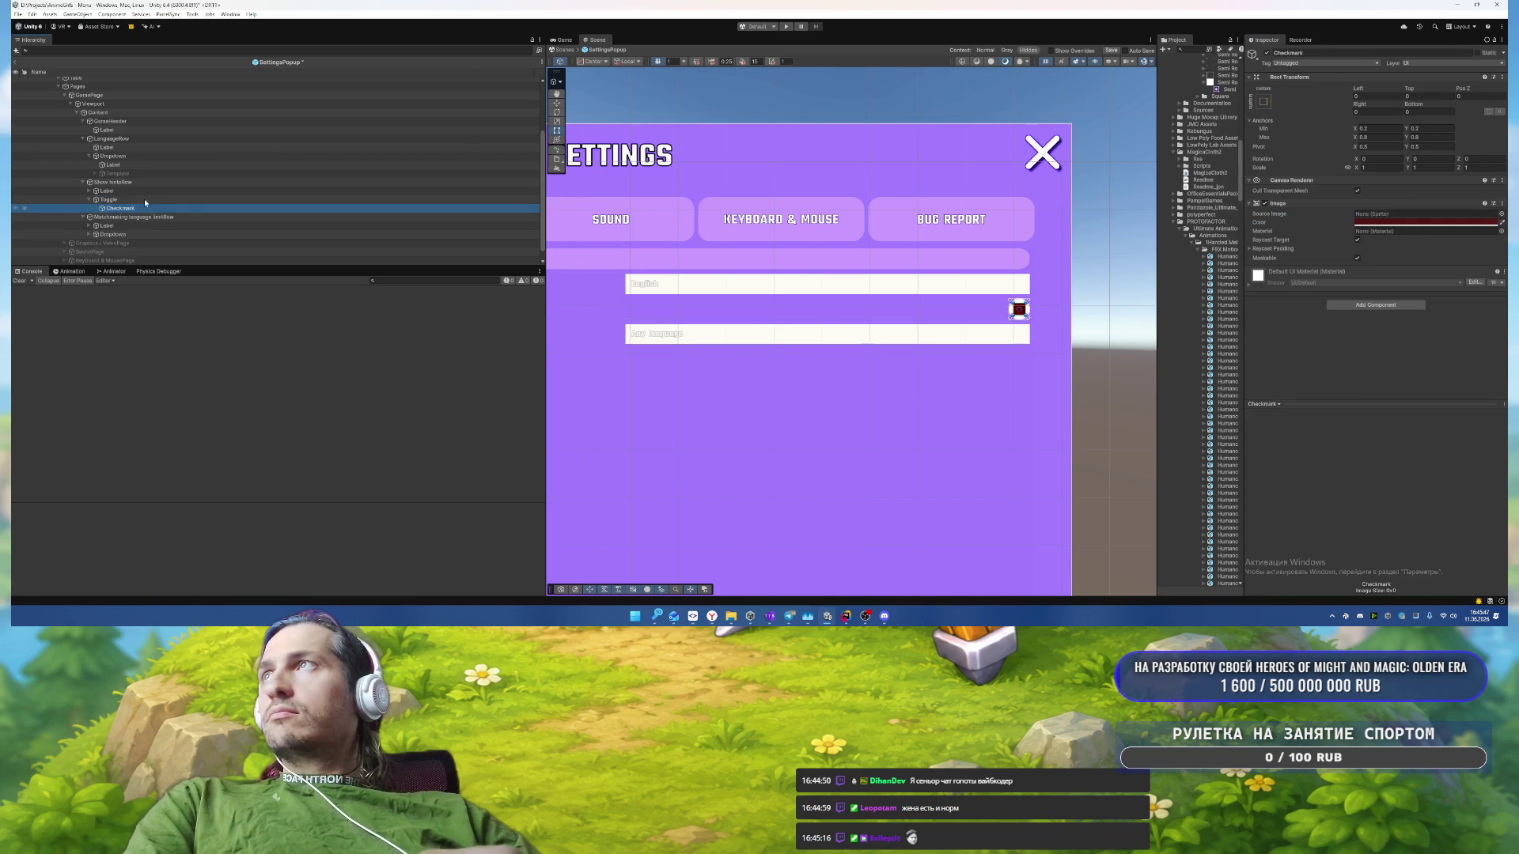
{"action": "left_click", "coordinate": [1501, 214]}
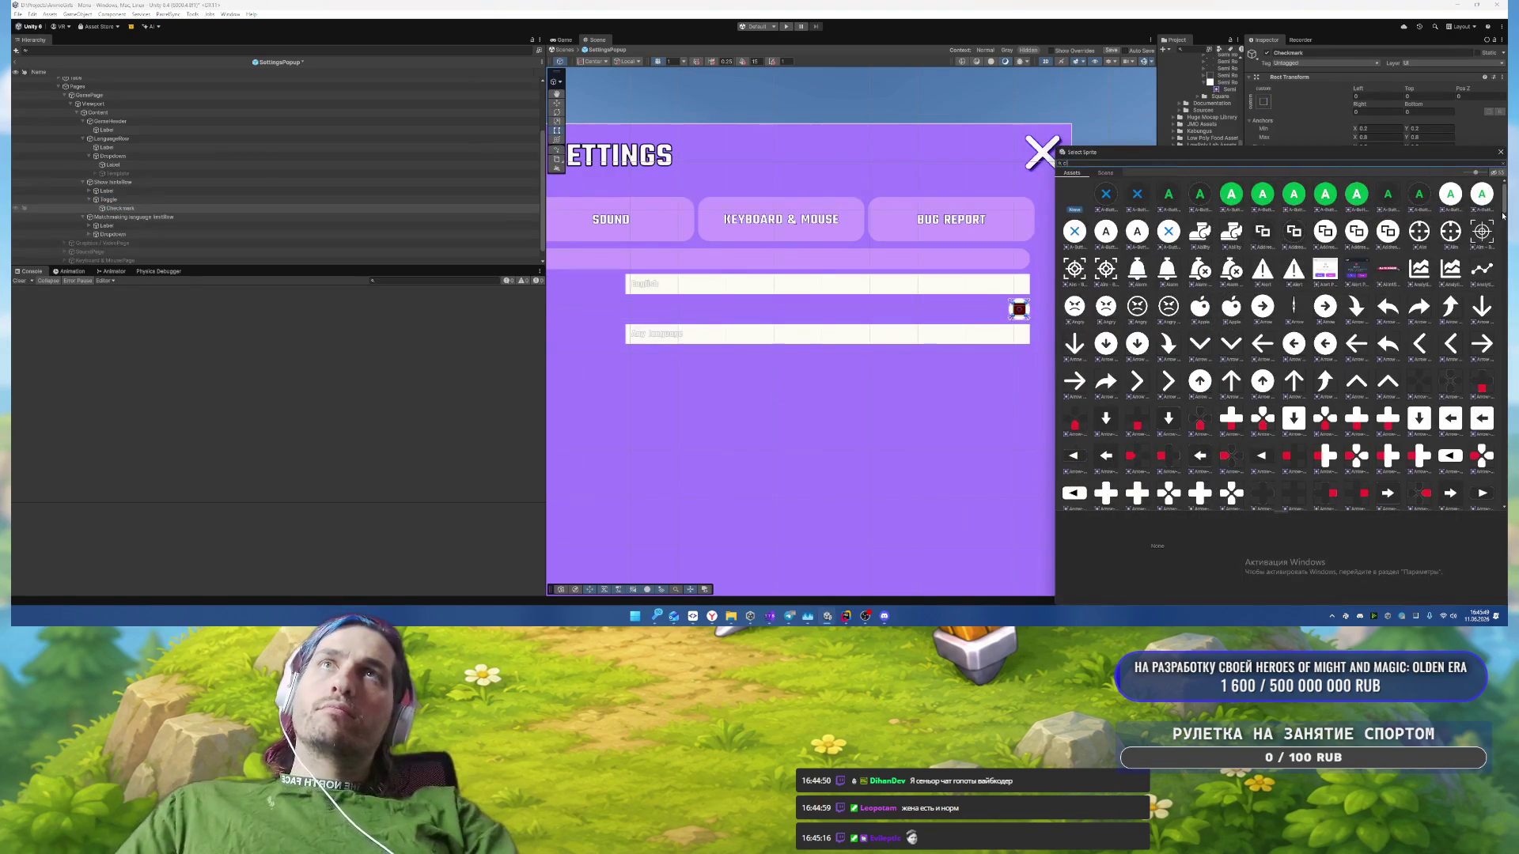
{"action": "type", "text": "ircle"}
{"action": "left_click", "coordinate": [1201, 193]}
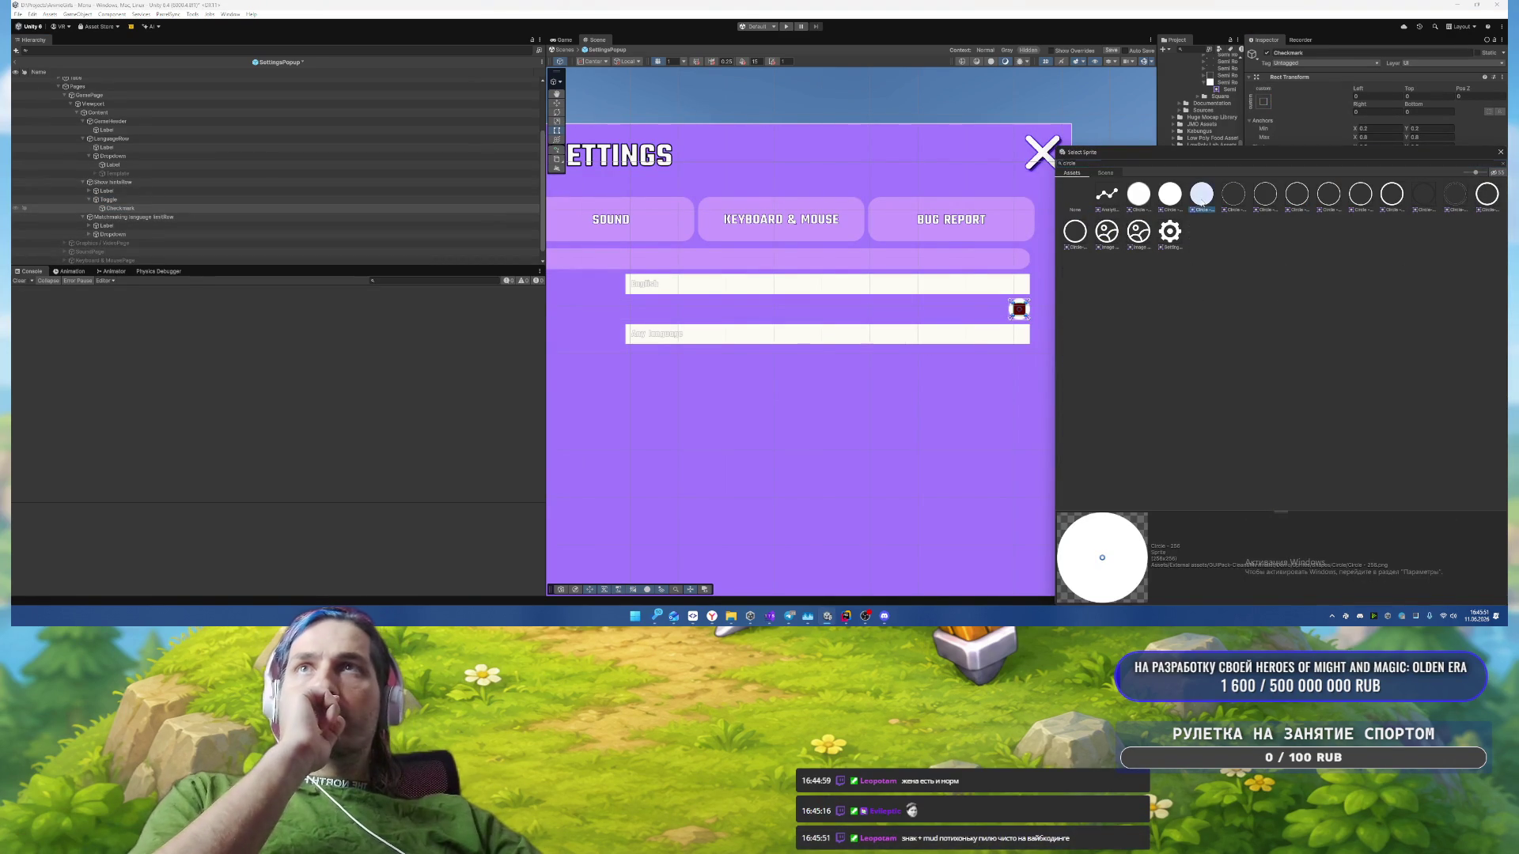
{"action": "double_click", "coordinate": [1202, 200]}
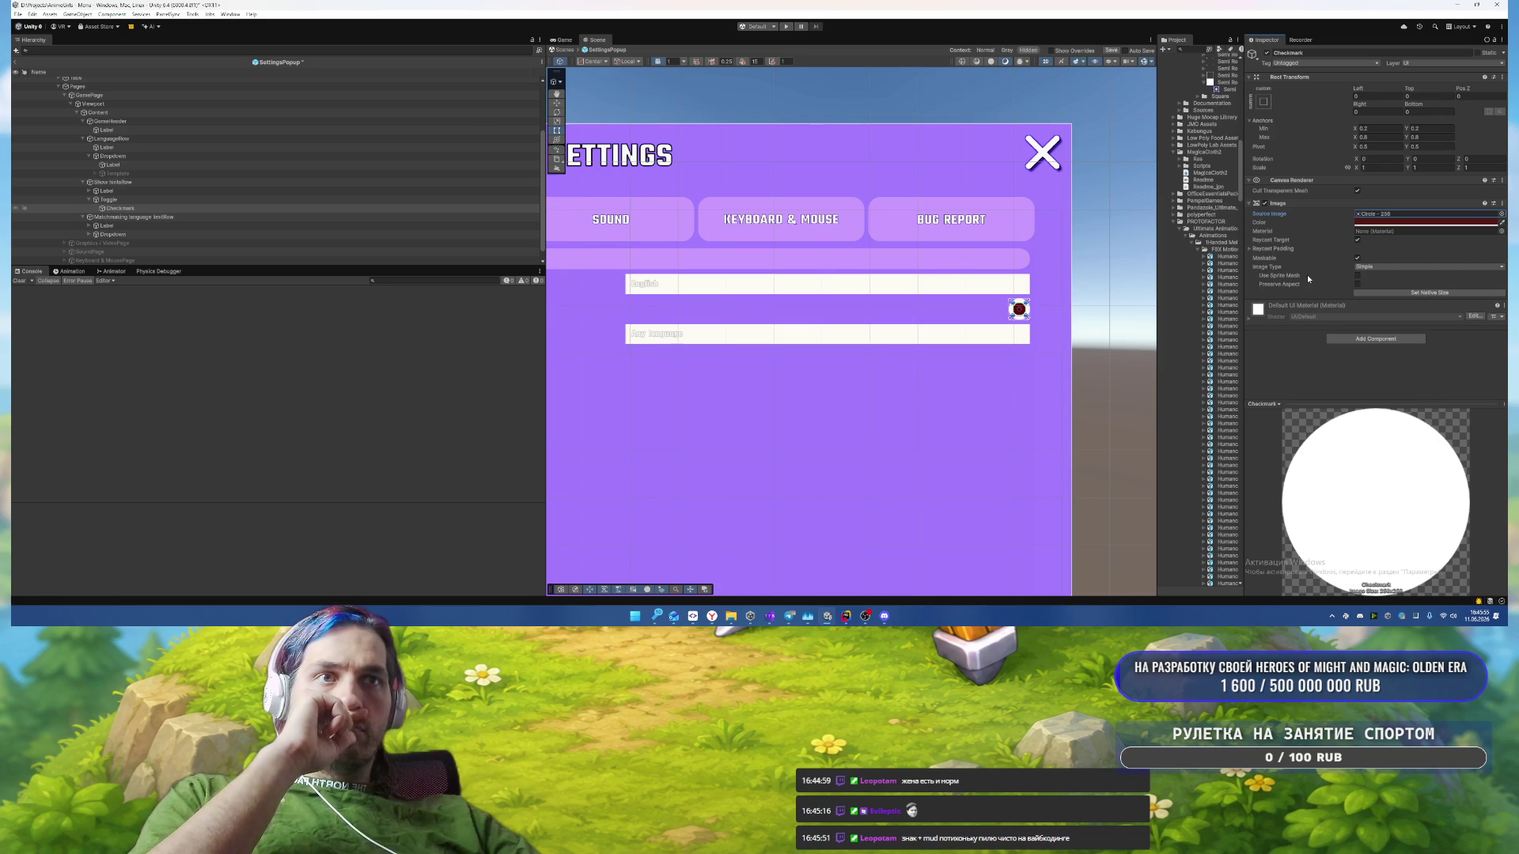
{"action": "left_click", "coordinate": [1372, 223]}
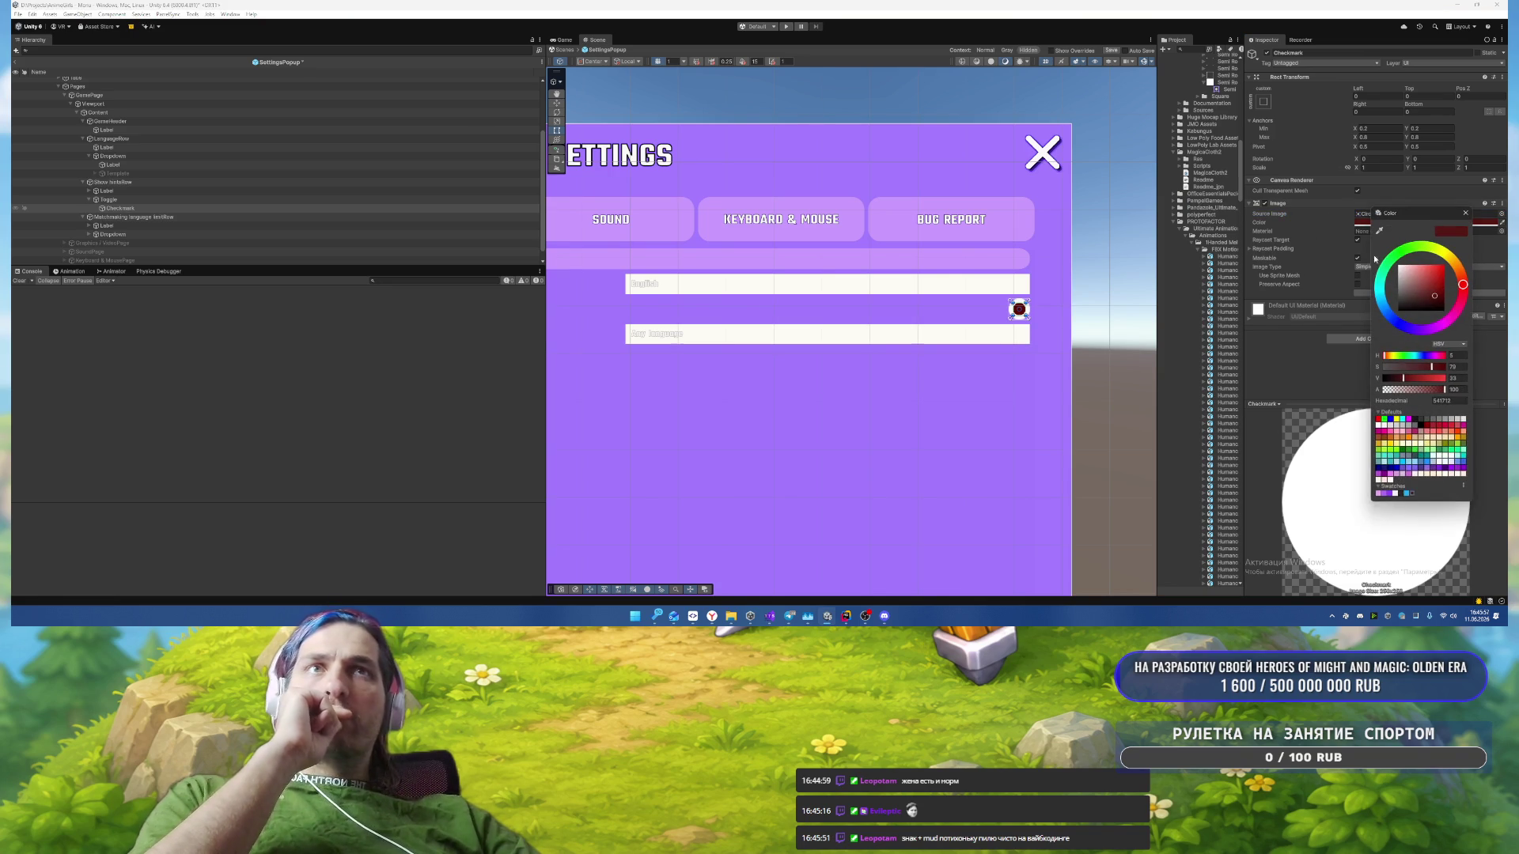
{"action": "left_click", "coordinate": [1380, 496]}
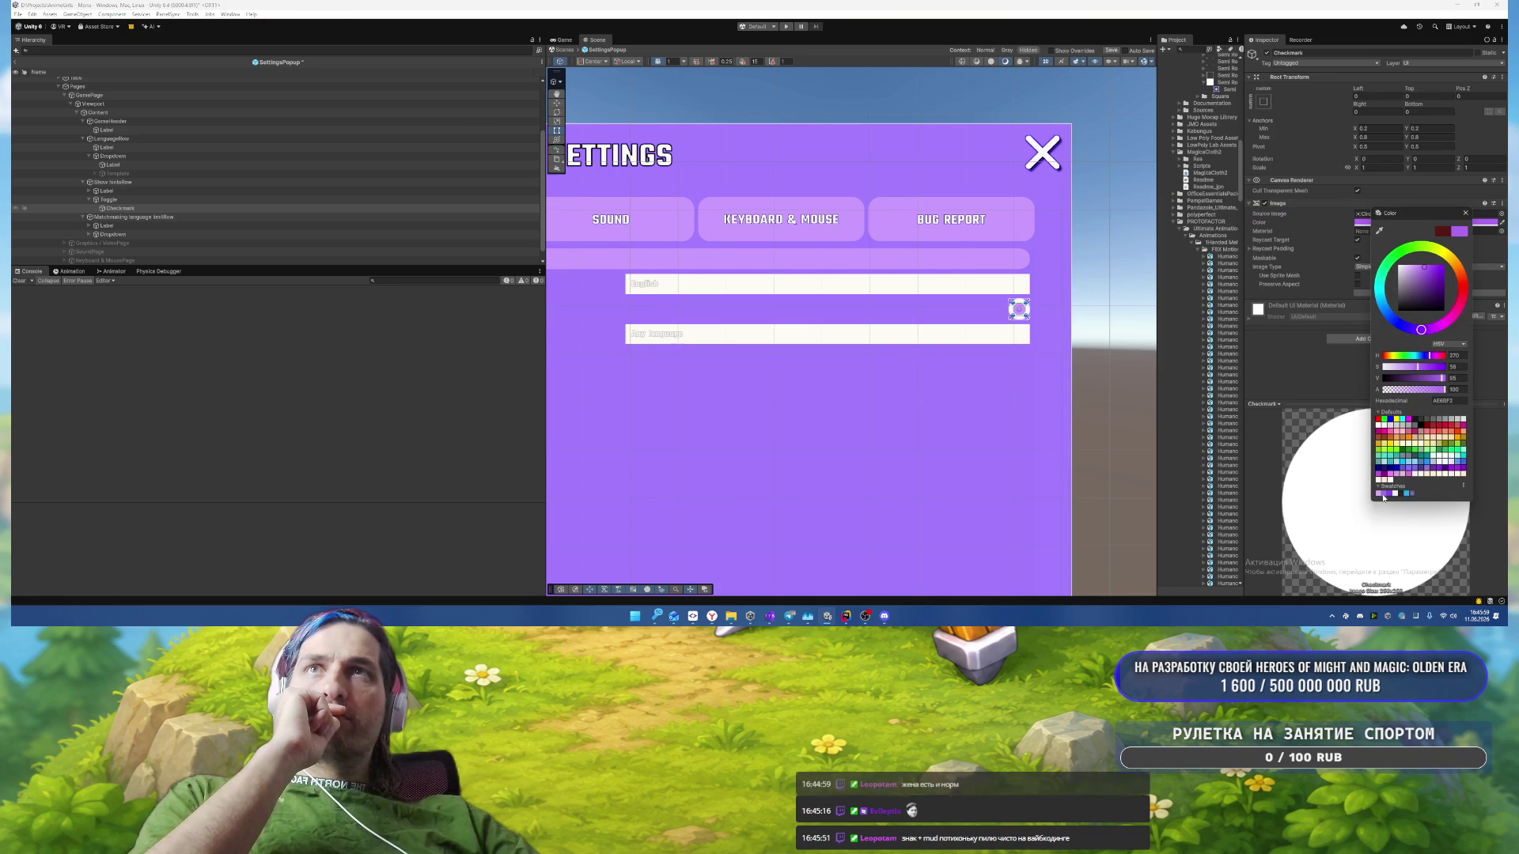
{"action": "left_click", "coordinate": [1391, 496]}
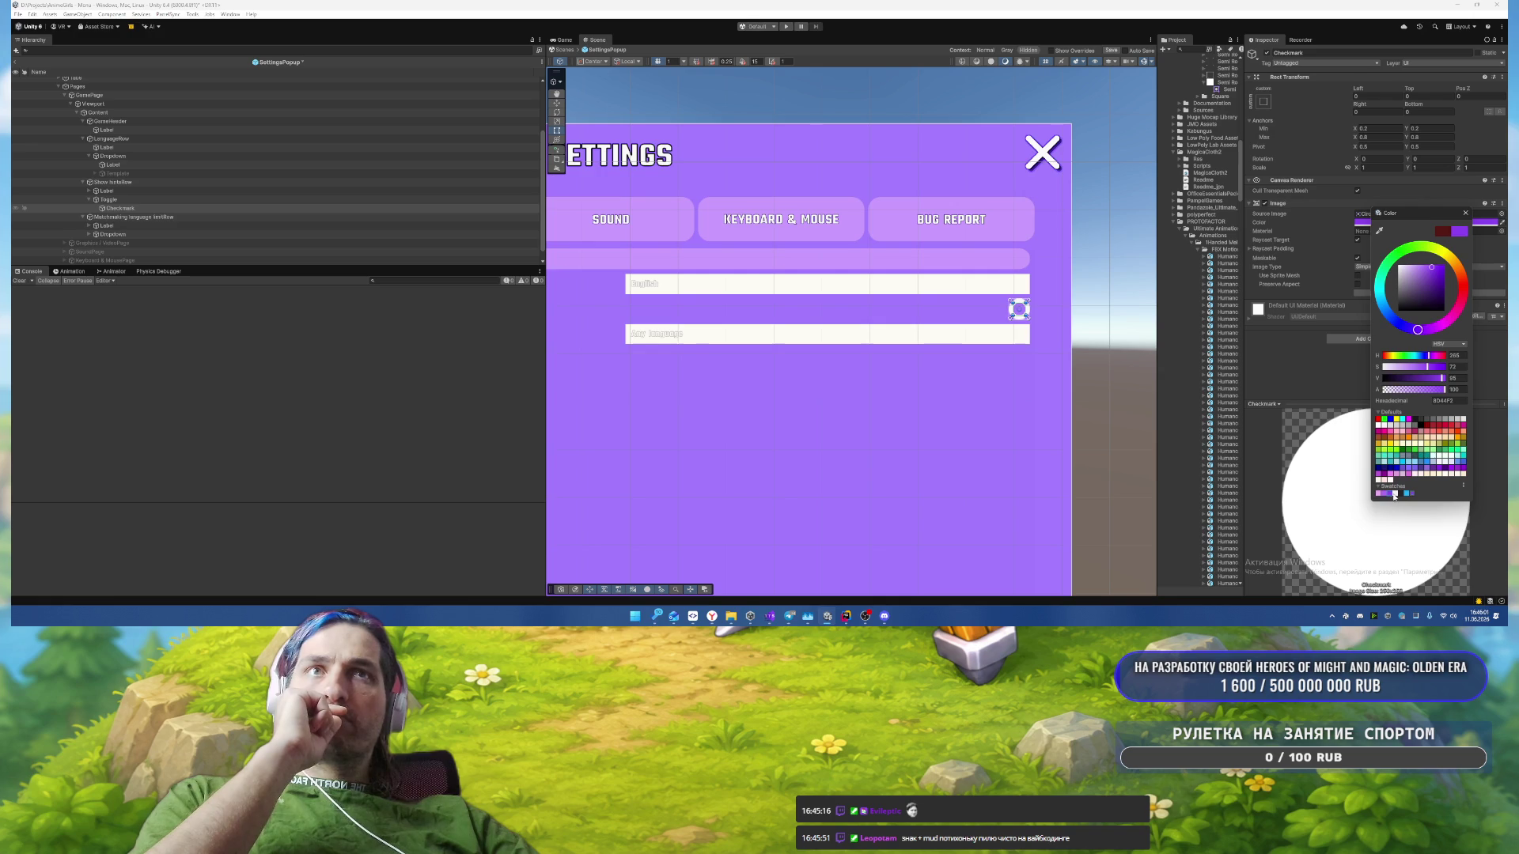
{"action": "left_click", "coordinate": [1404, 495]}
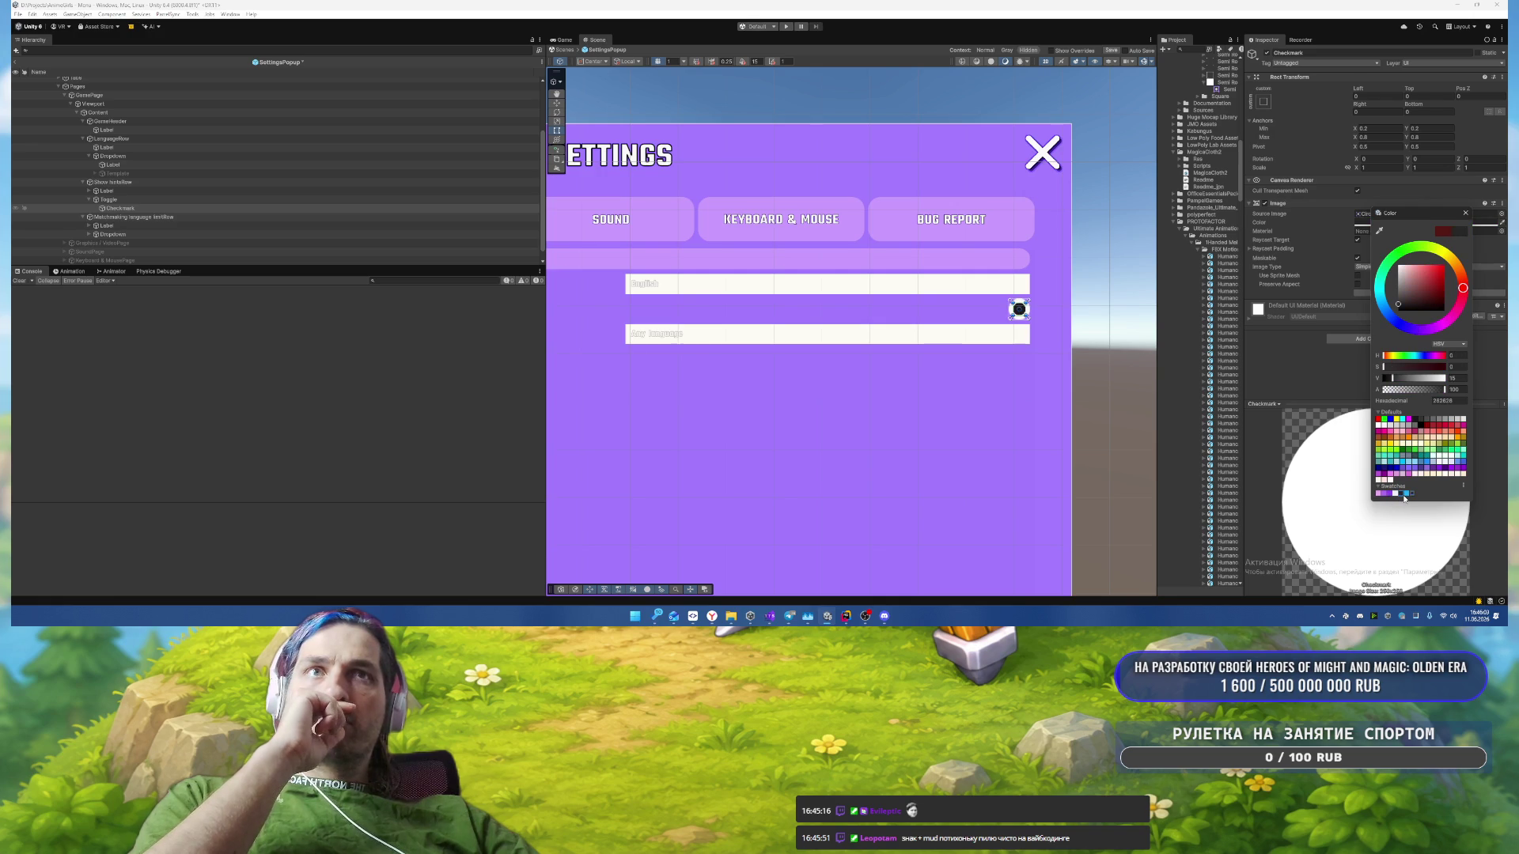
{"action": "left_click", "coordinate": [1409, 494]}
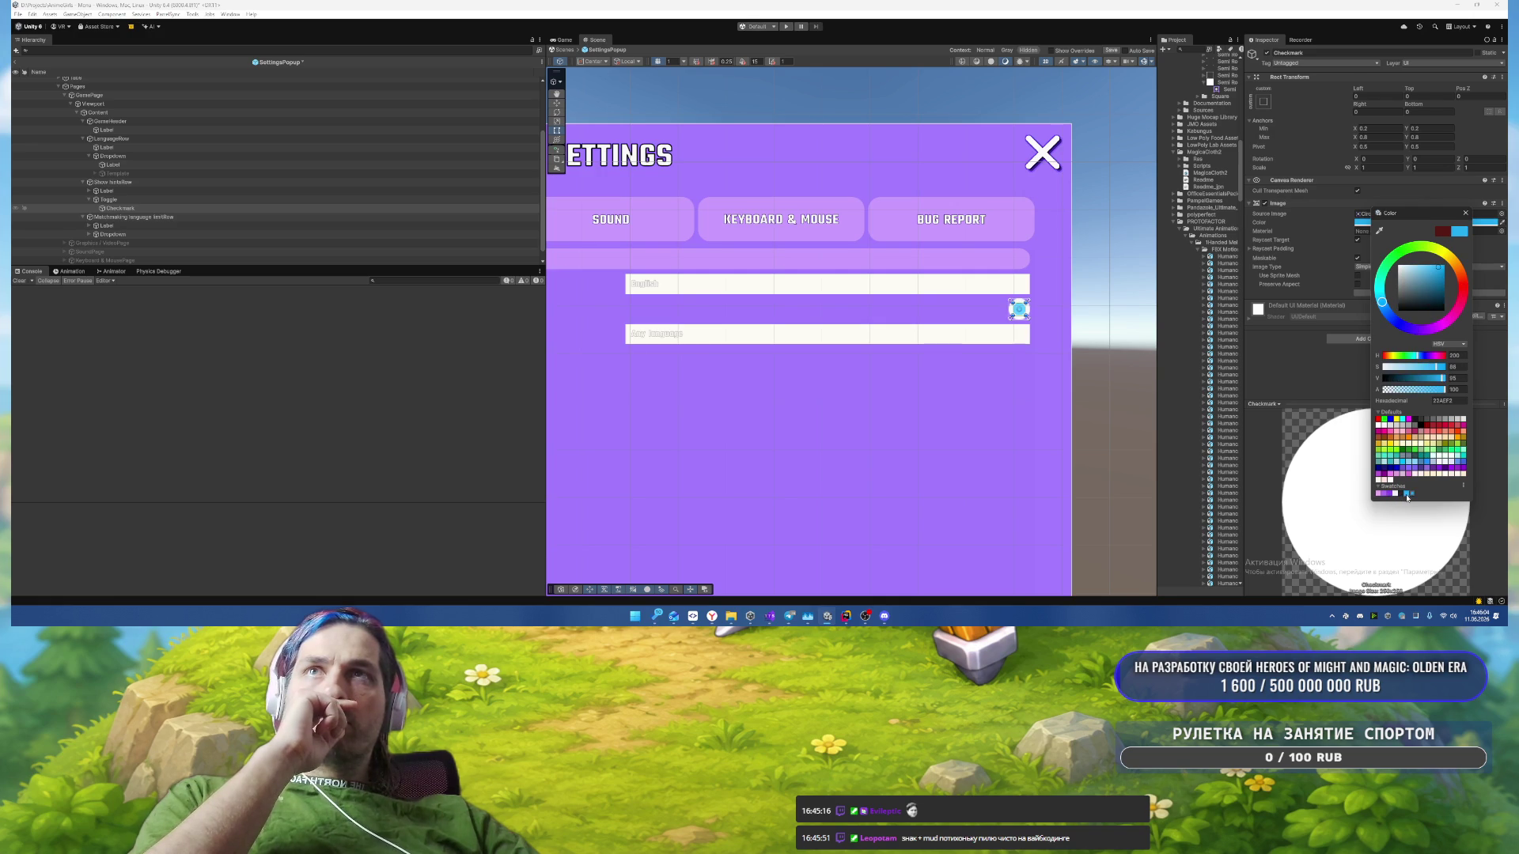
{"action": "left_click", "coordinate": [1466, 214]}
{"action": "left_click_drag", "start_coordinate": [554, 303], "coordinate": [1054, 299]}
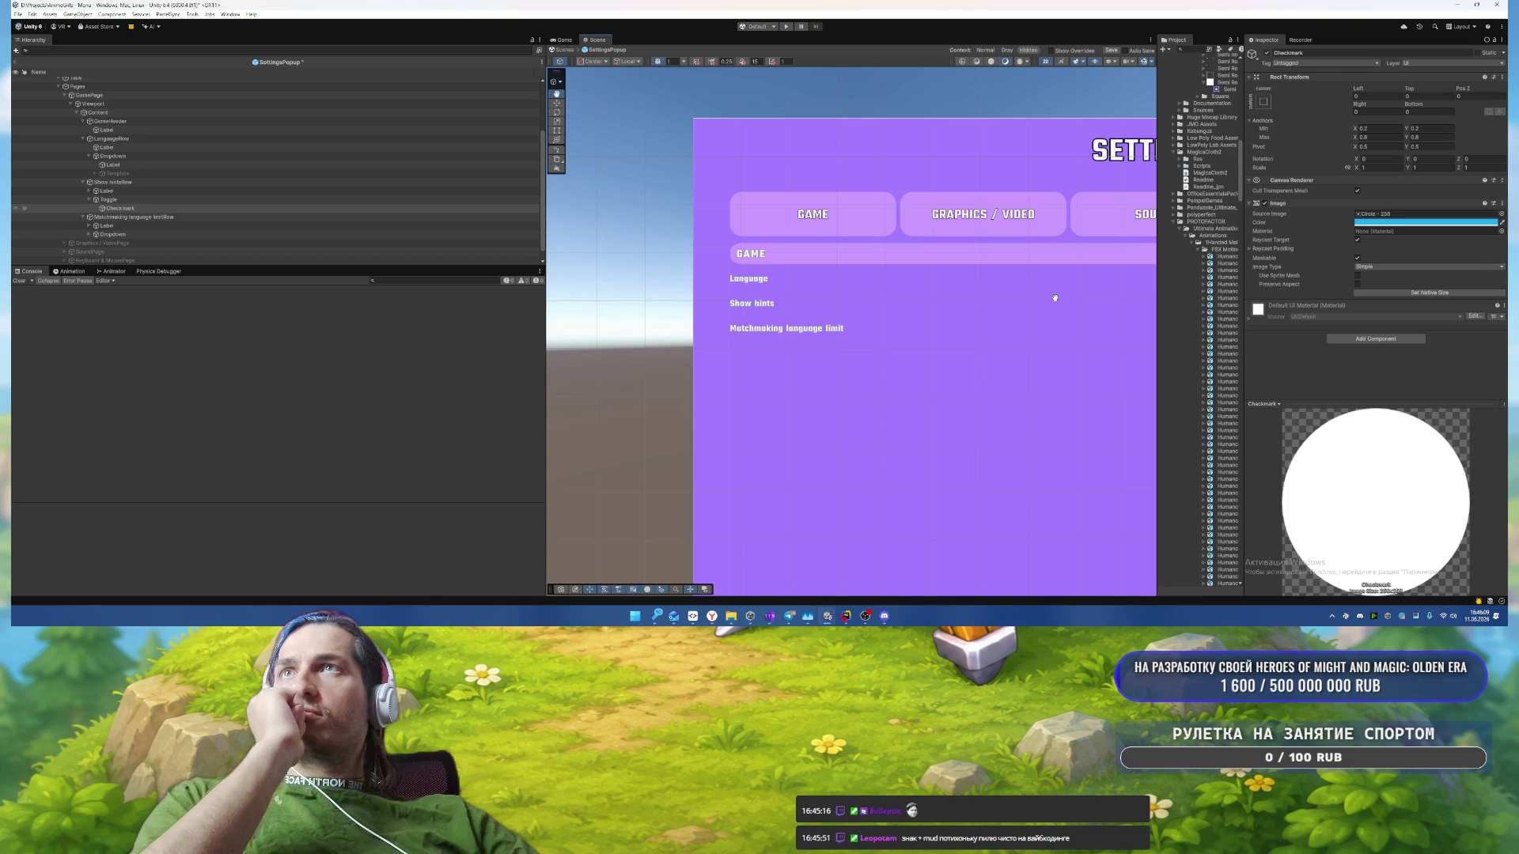
{"action": "scroll", "coordinate": [899, 244], "scroll_direction": "down", "scroll_amount": 2}
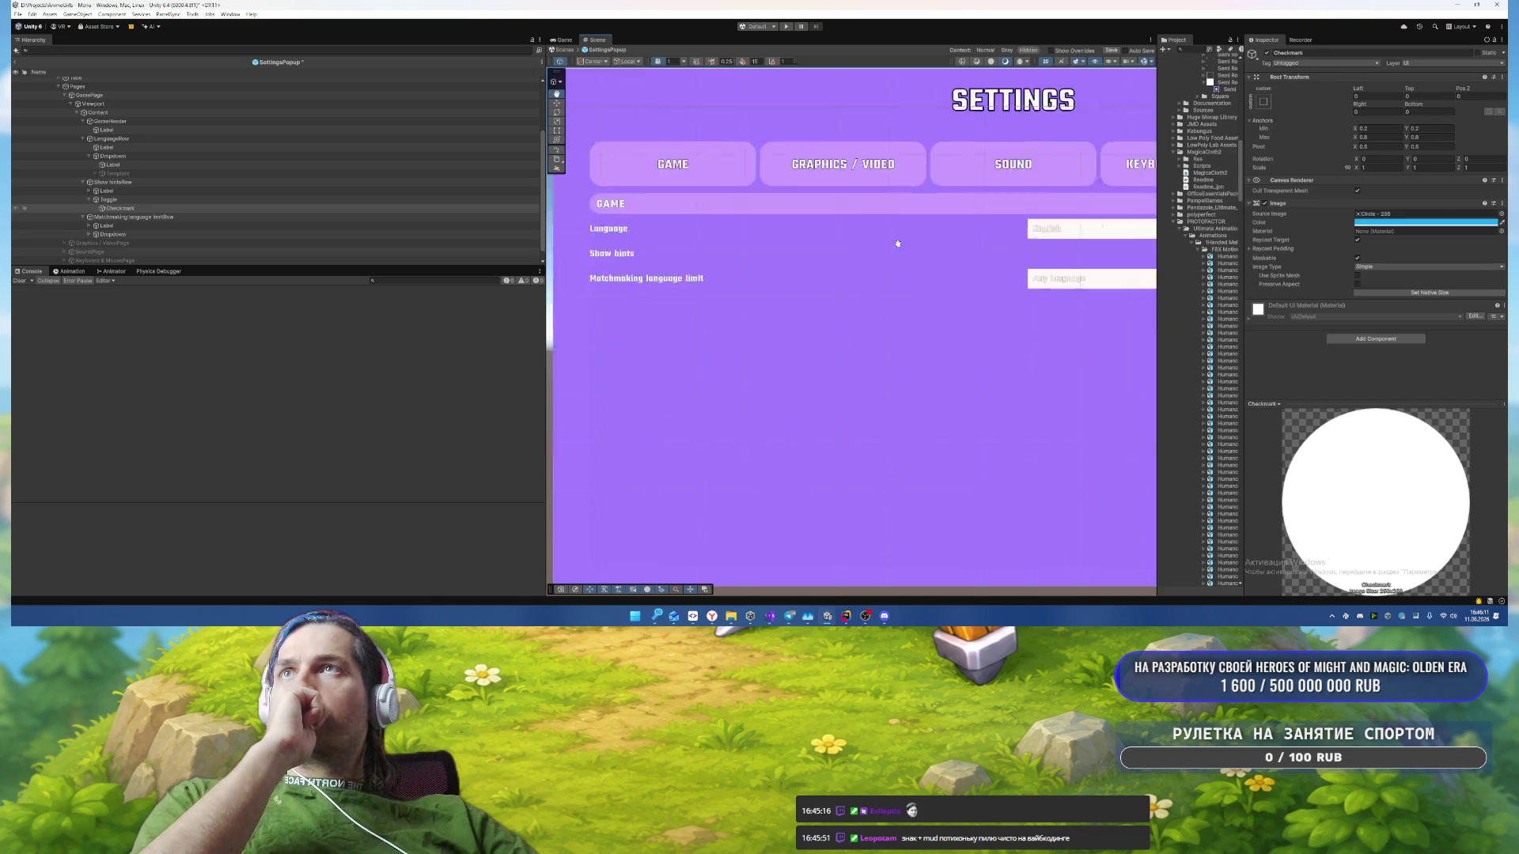
{"action": "scroll", "coordinate": [1041, 237], "scroll_direction": "up", "scroll_amount": 2}
{"action": "left_click_drag", "start_coordinate": [1041, 237], "coordinate": [1060, 237]}
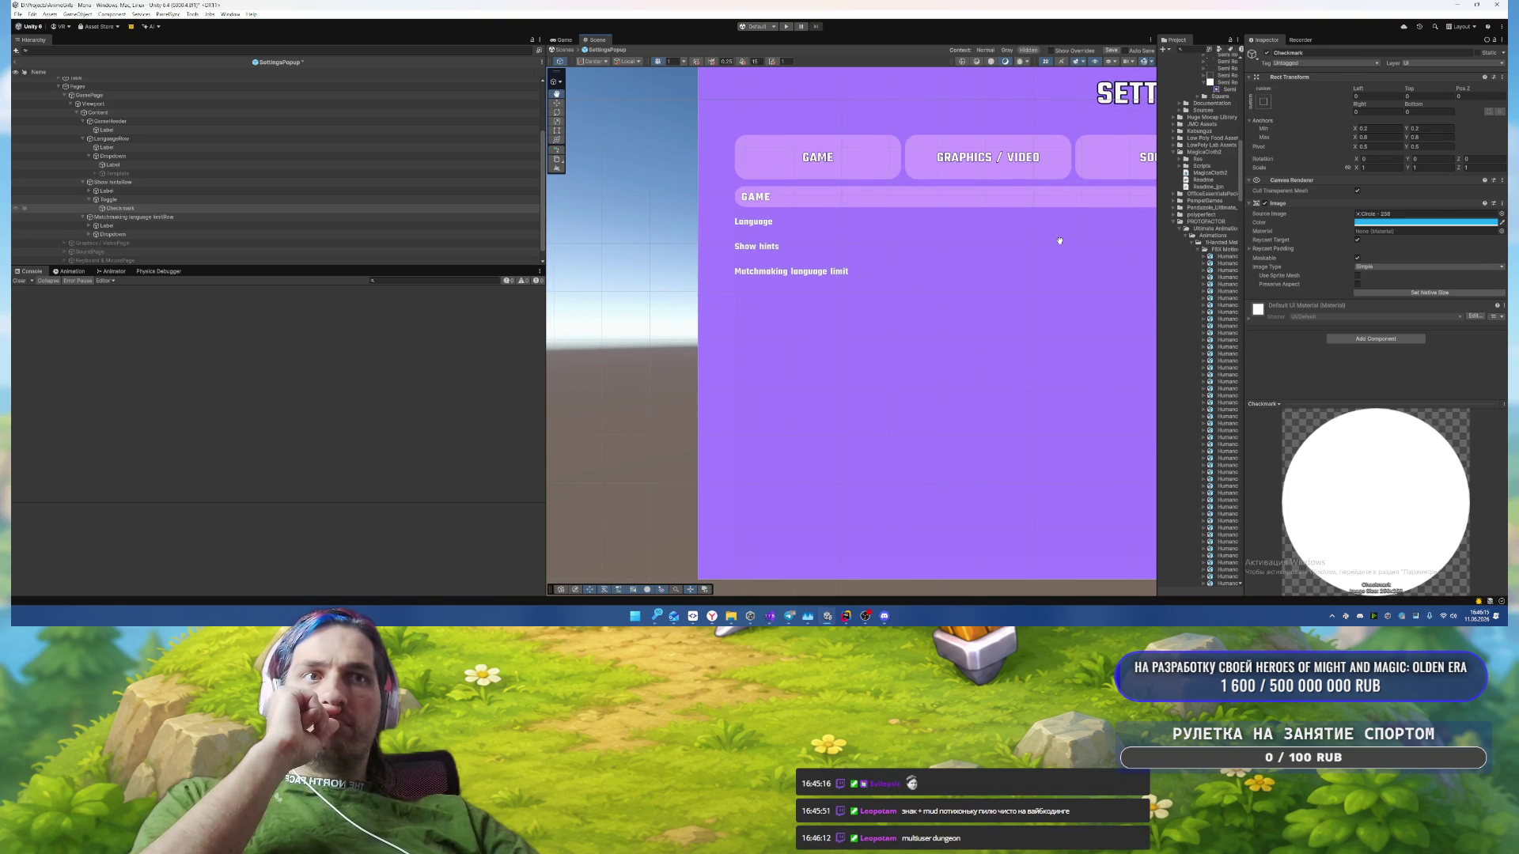
{"action": "left_click_drag", "start_coordinate": [1060, 241], "coordinate": [726, 233]}
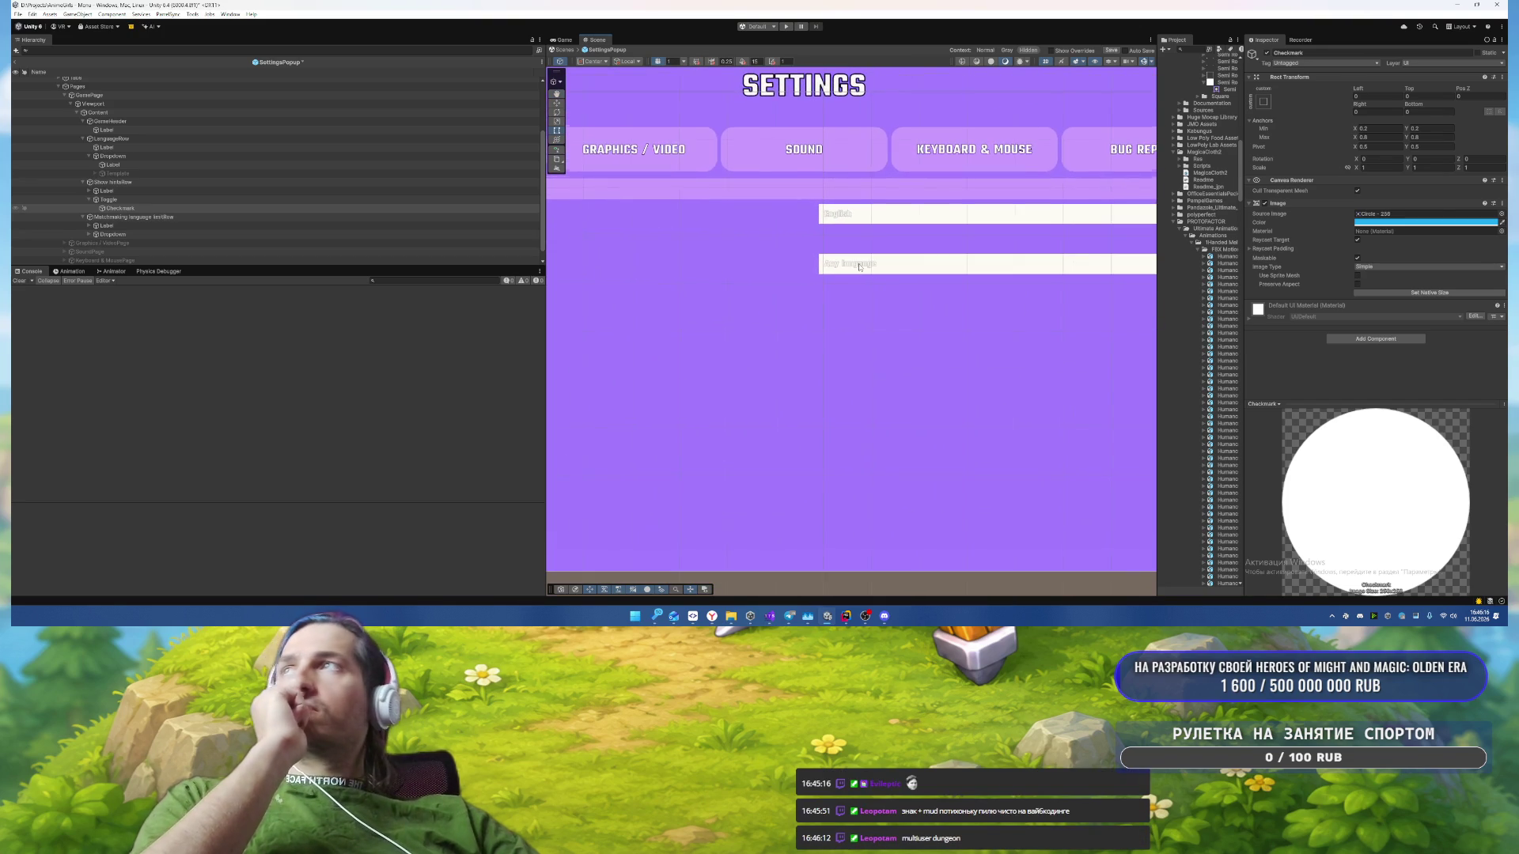
Step: Select both language Dropdowns and set their Source Image to Semi Rounded
{"action": "left_click", "coordinate": [118, 182]}
{"action": "left_click", "coordinate": [127, 215]}
{"action": "left_click", "coordinate": [121, 235]}
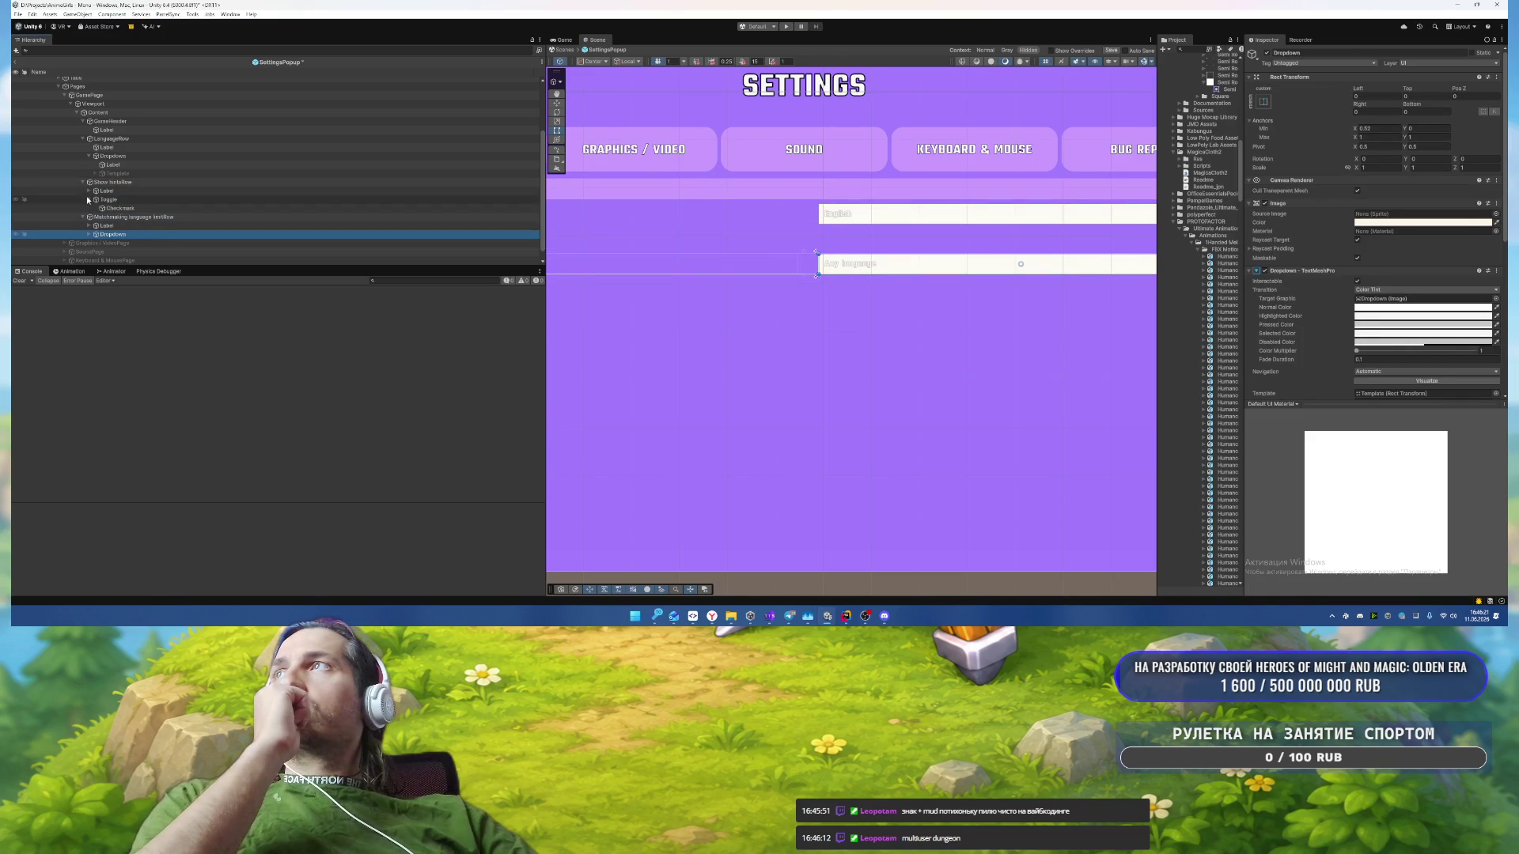
{"action": "left_click", "coordinate": [111, 200]}
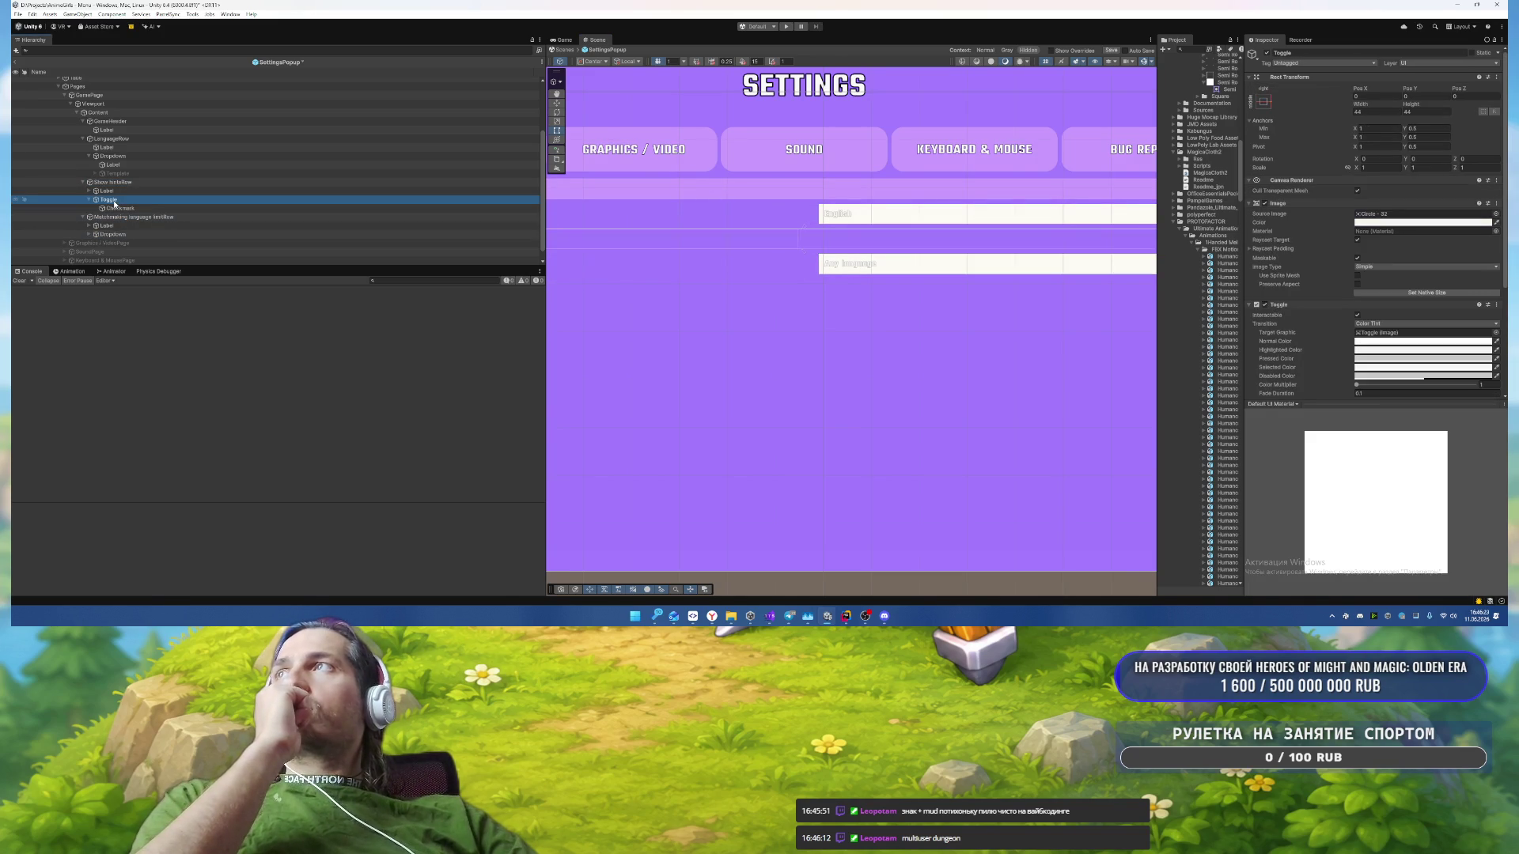
{"action": "left_click", "coordinate": [122, 158]}
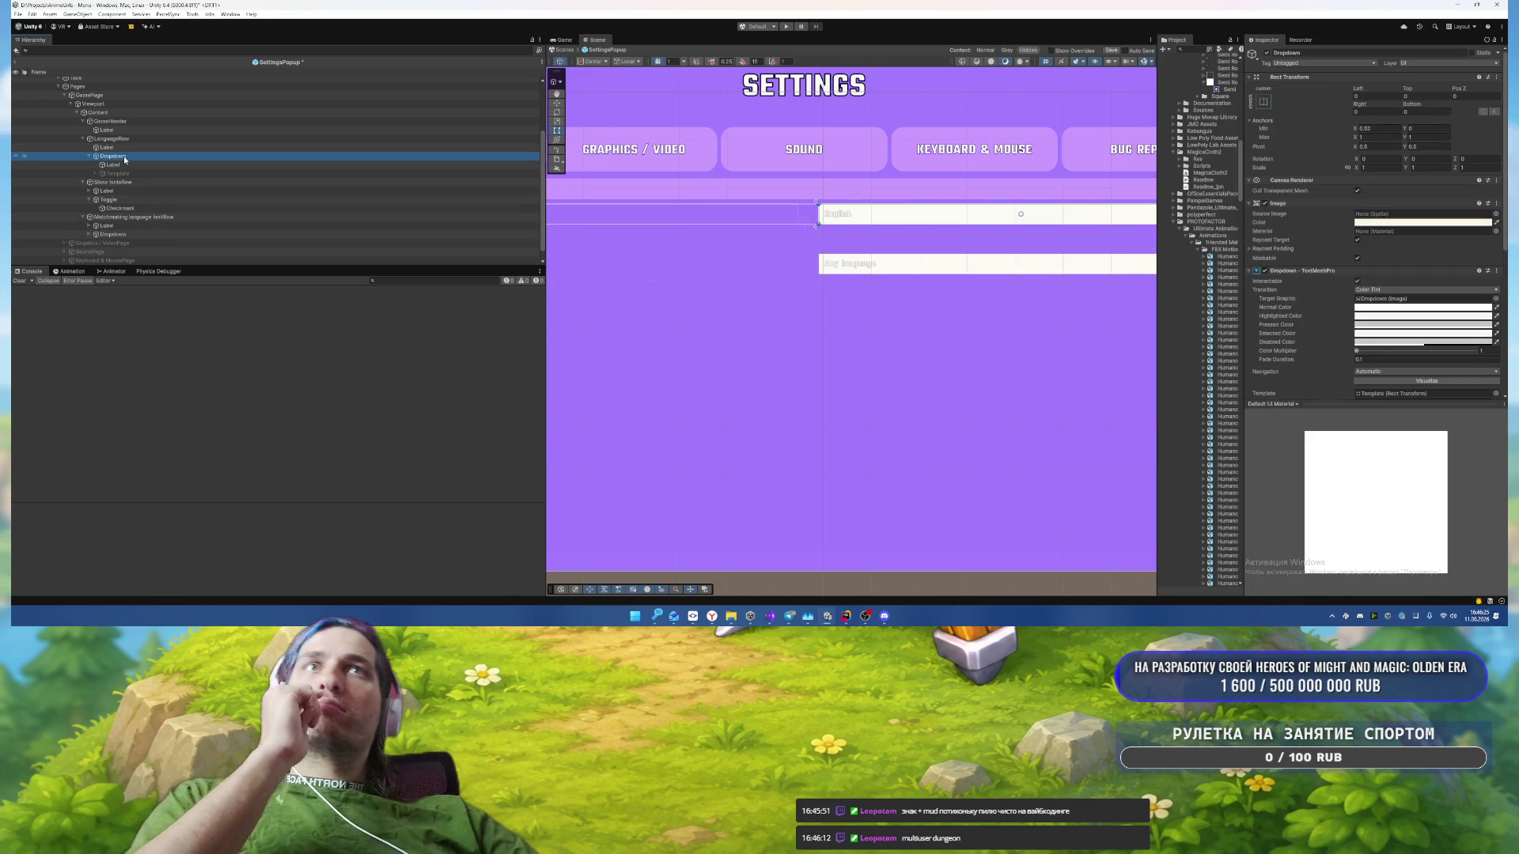
{"action": "left_click", "coordinate": [112, 234], "text": "ctrl"}
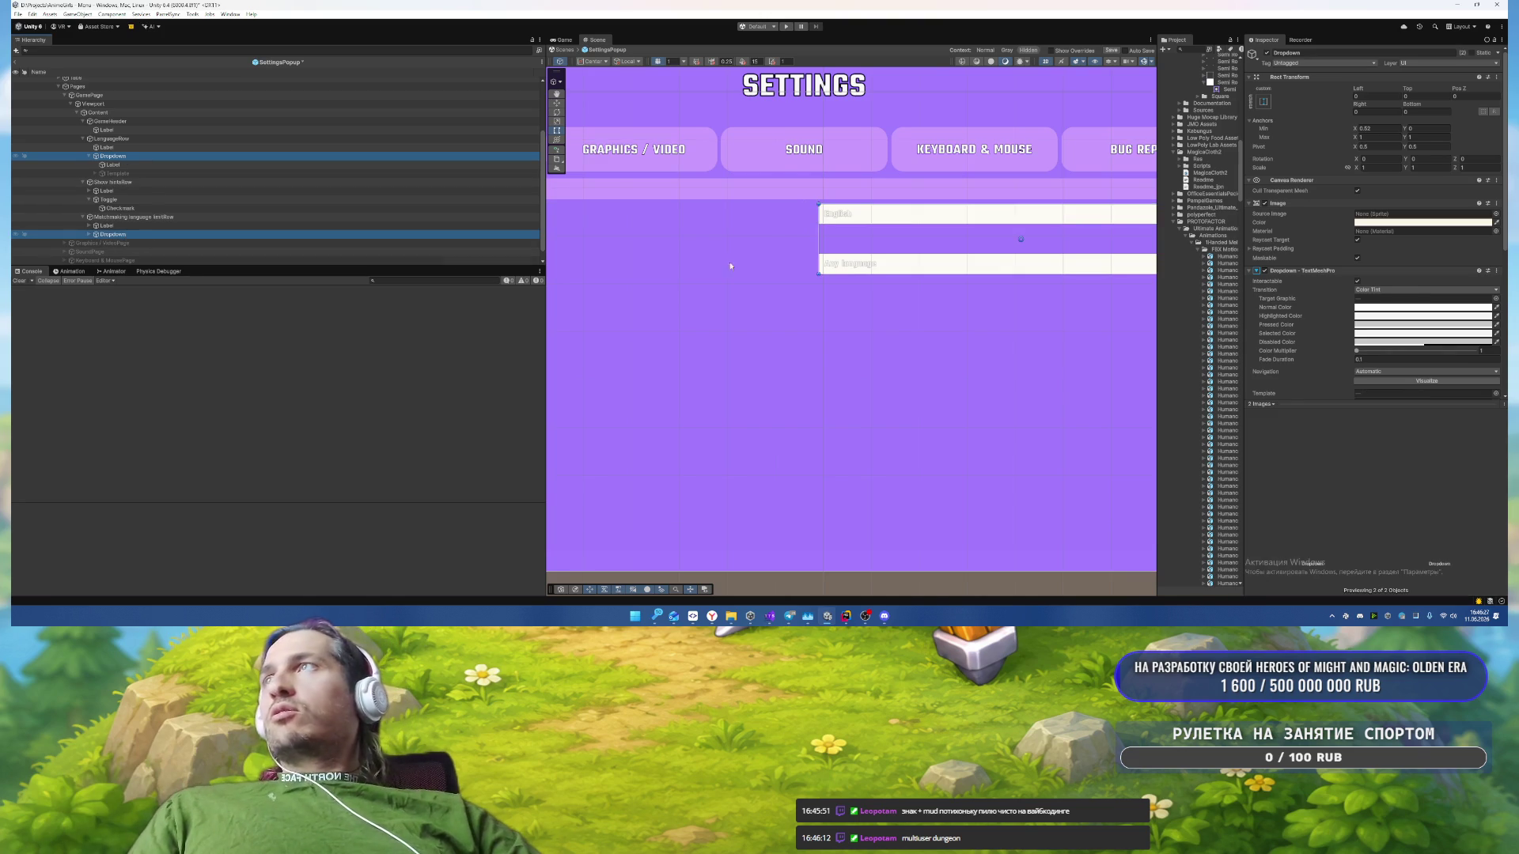
{"action": "left_click", "coordinate": [1495, 213]}
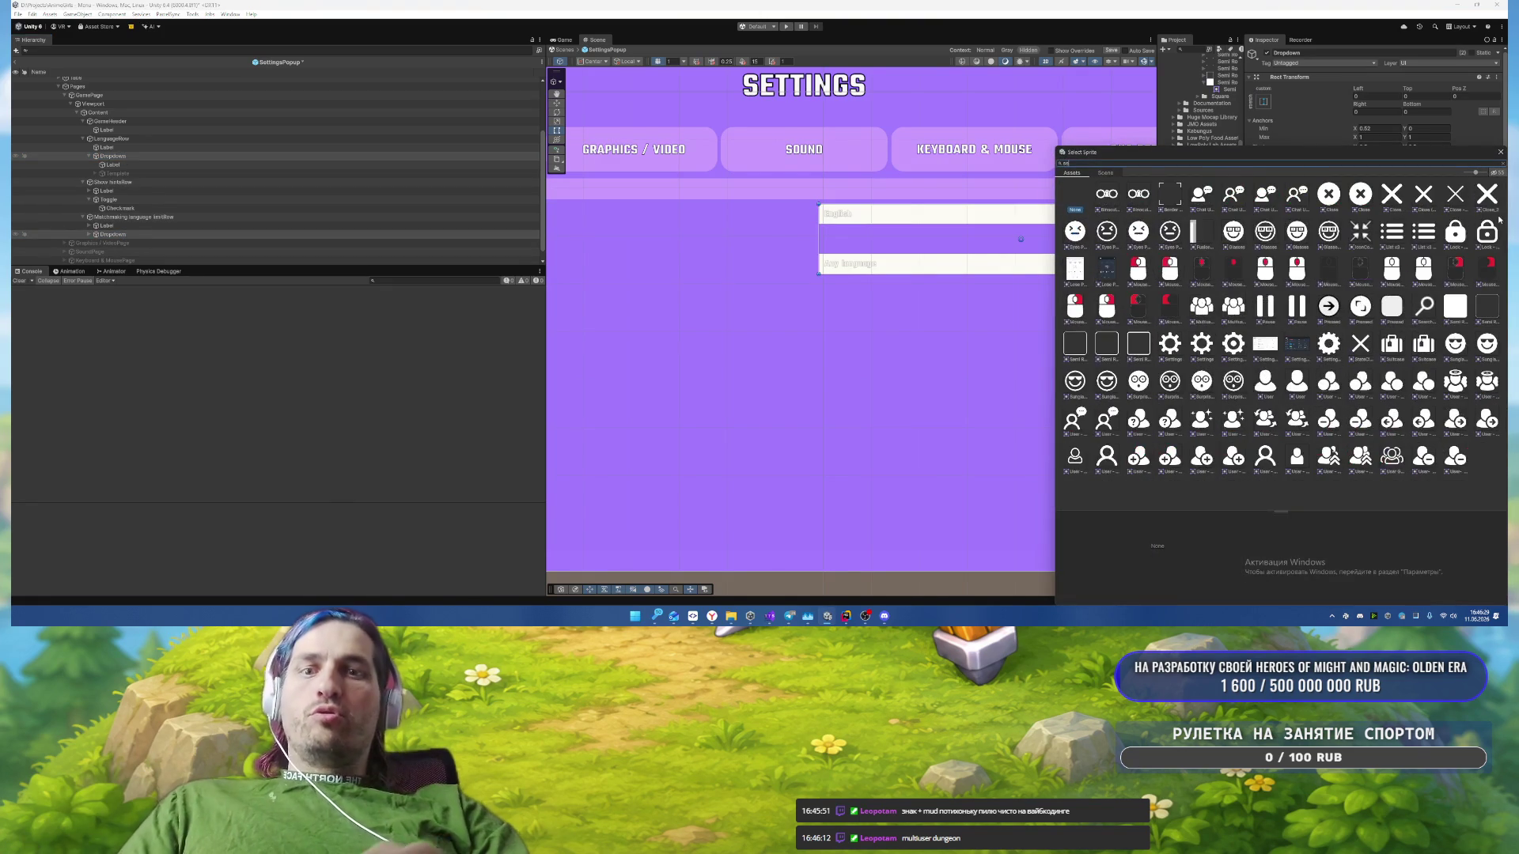
{"action": "type", "text": "mi"}
{"action": "left_click", "coordinate": [1218, 198]}
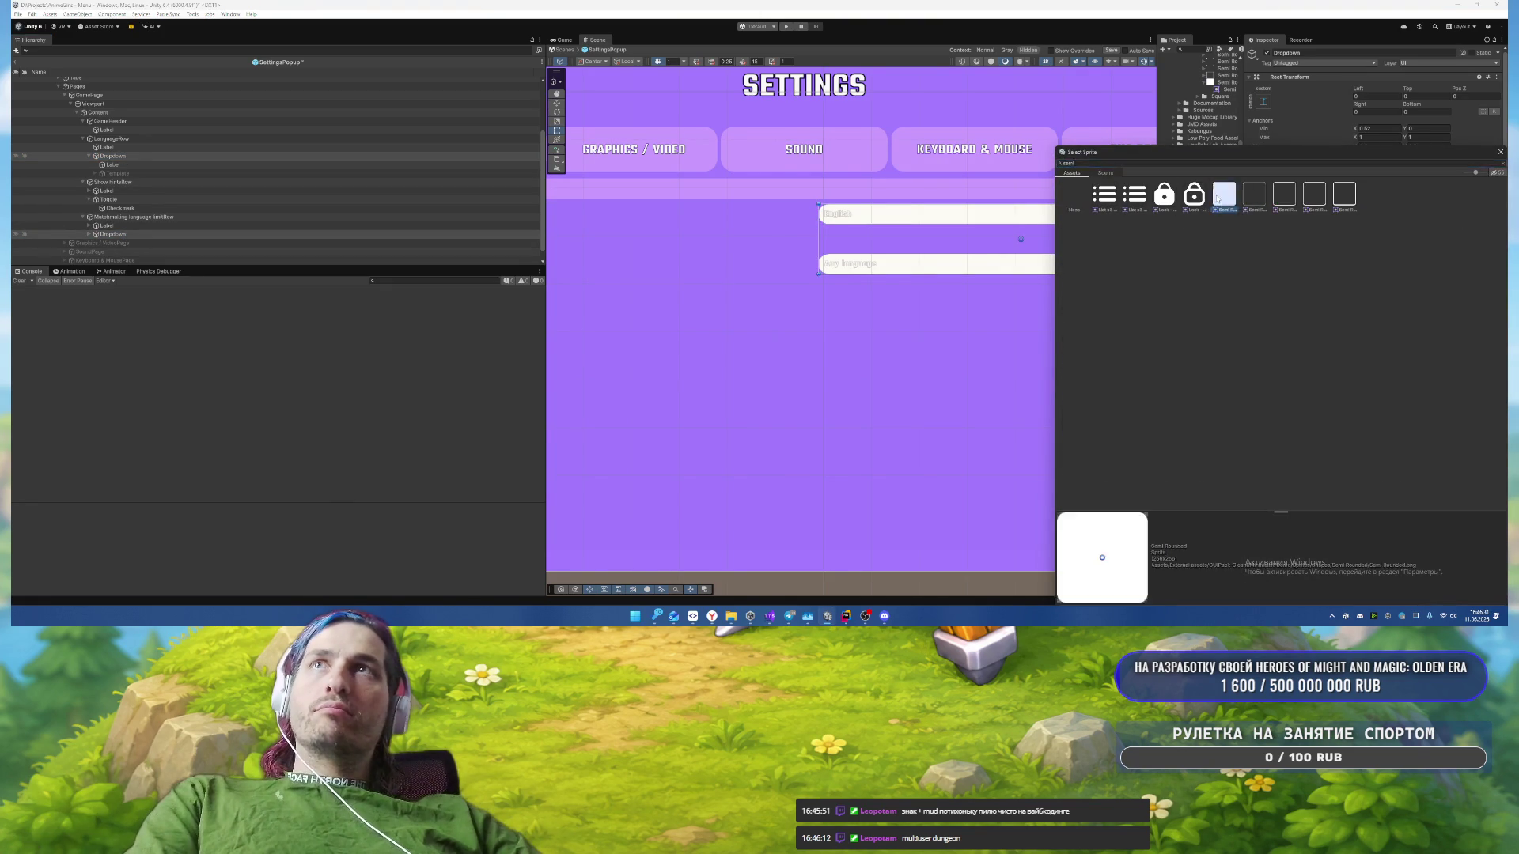
{"action": "double_click", "coordinate": [1216, 198]}
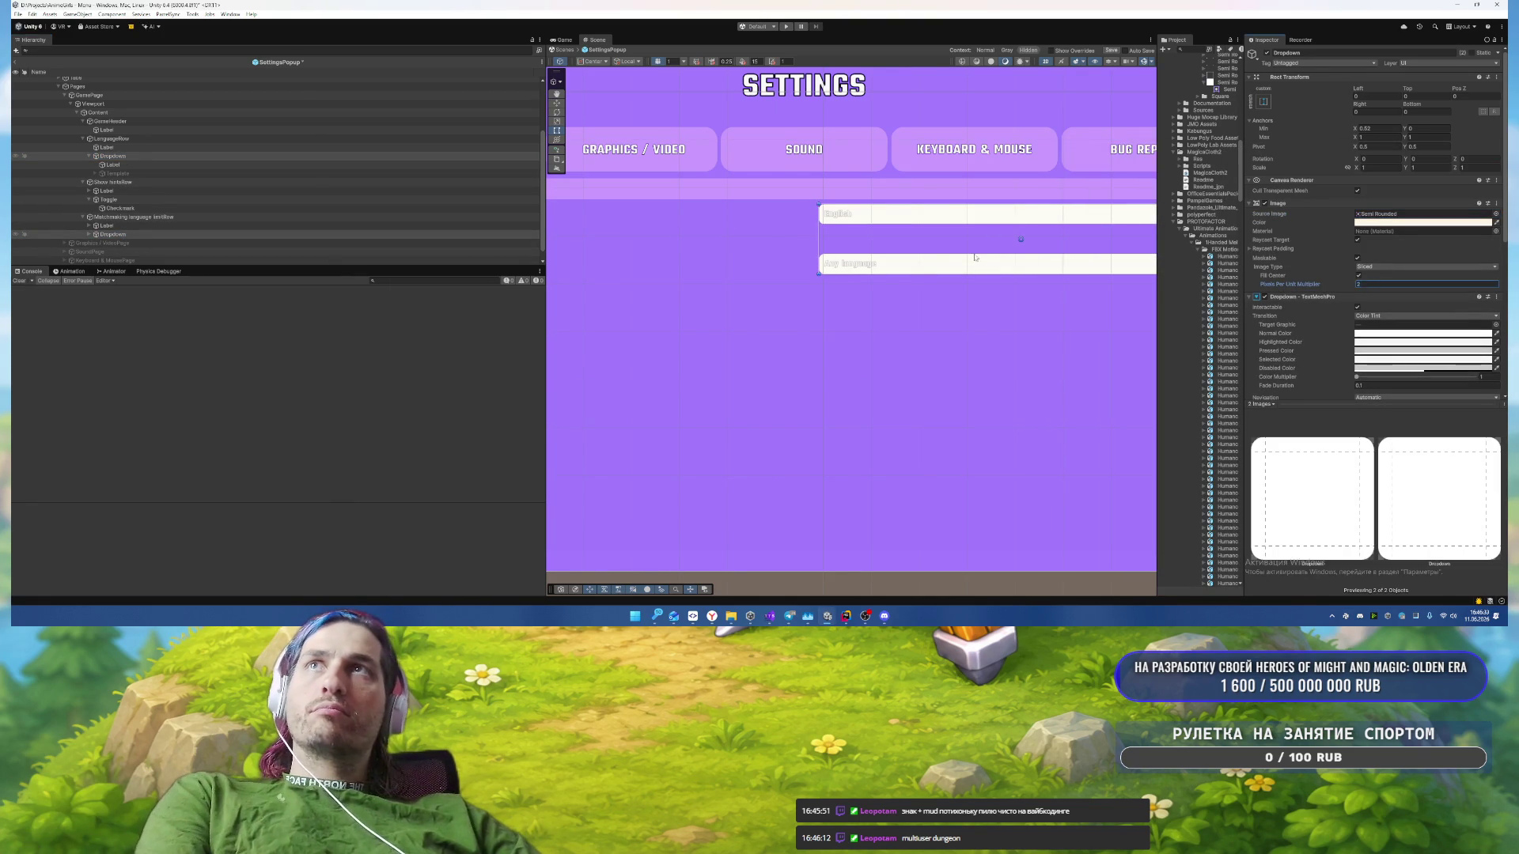
Step: Tint both dropdowns' Image colour pink E9A7F2
{"action": "scroll", "coordinate": [975, 257], "scroll_direction": "up", "scroll_amount": 2}
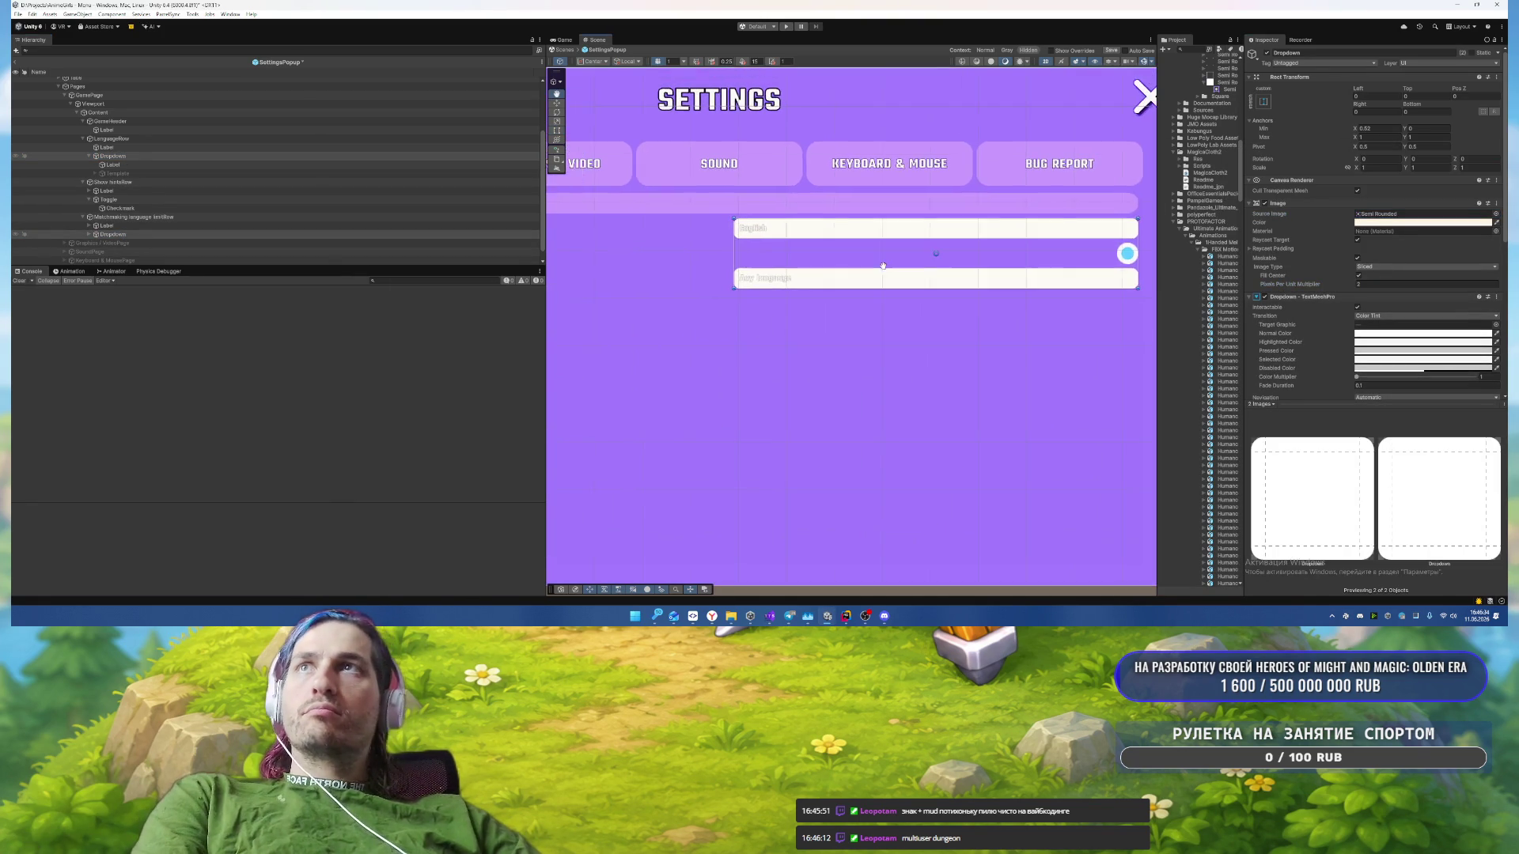
{"action": "left_click", "coordinate": [1399, 224]}
{"action": "left_click", "coordinate": [1420, 495]}
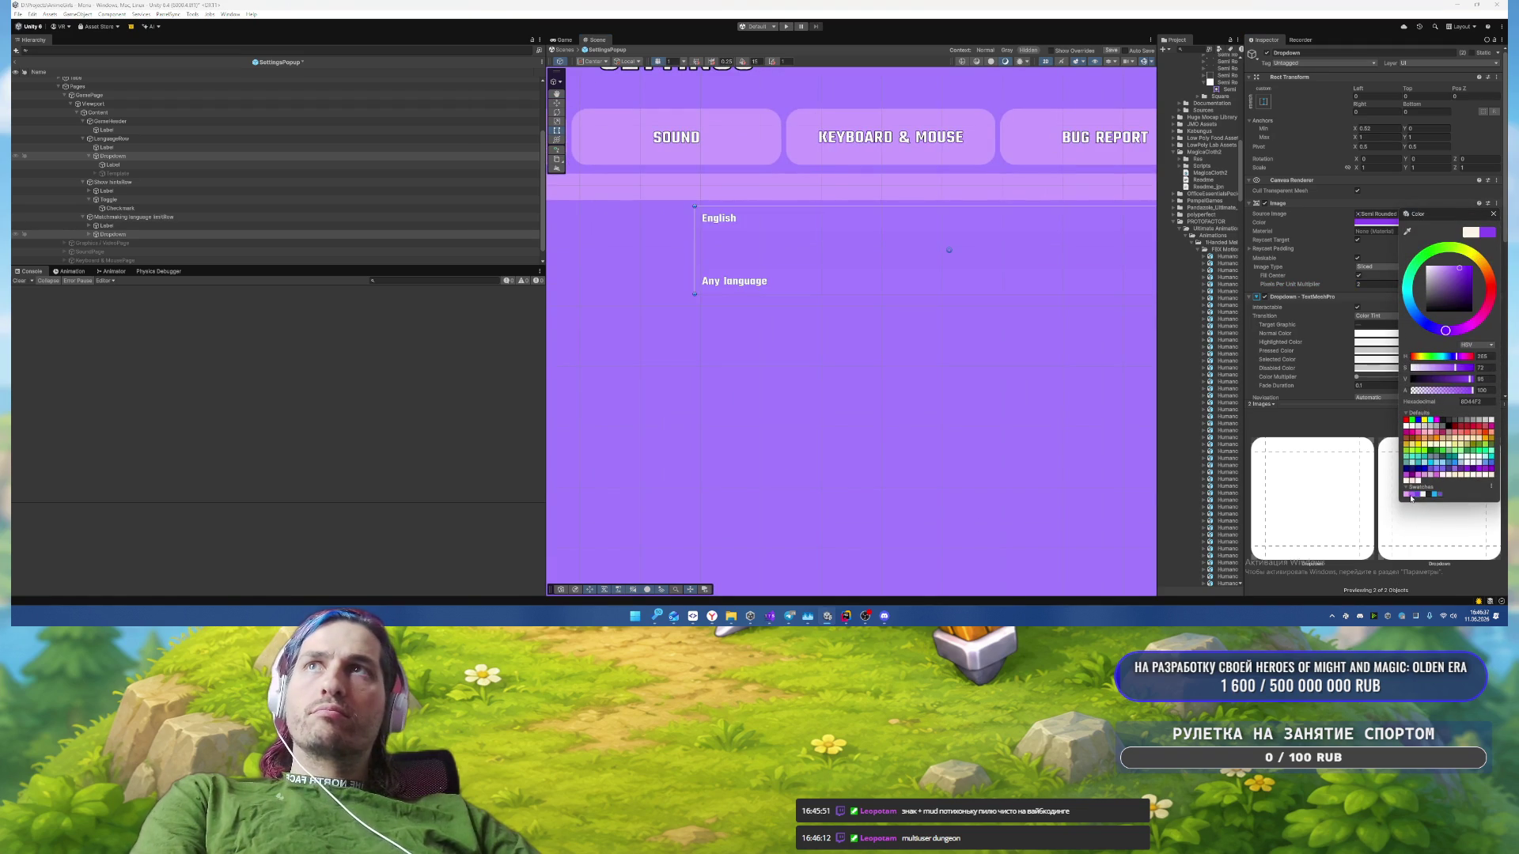
{"action": "left_click", "coordinate": [1411, 495]}
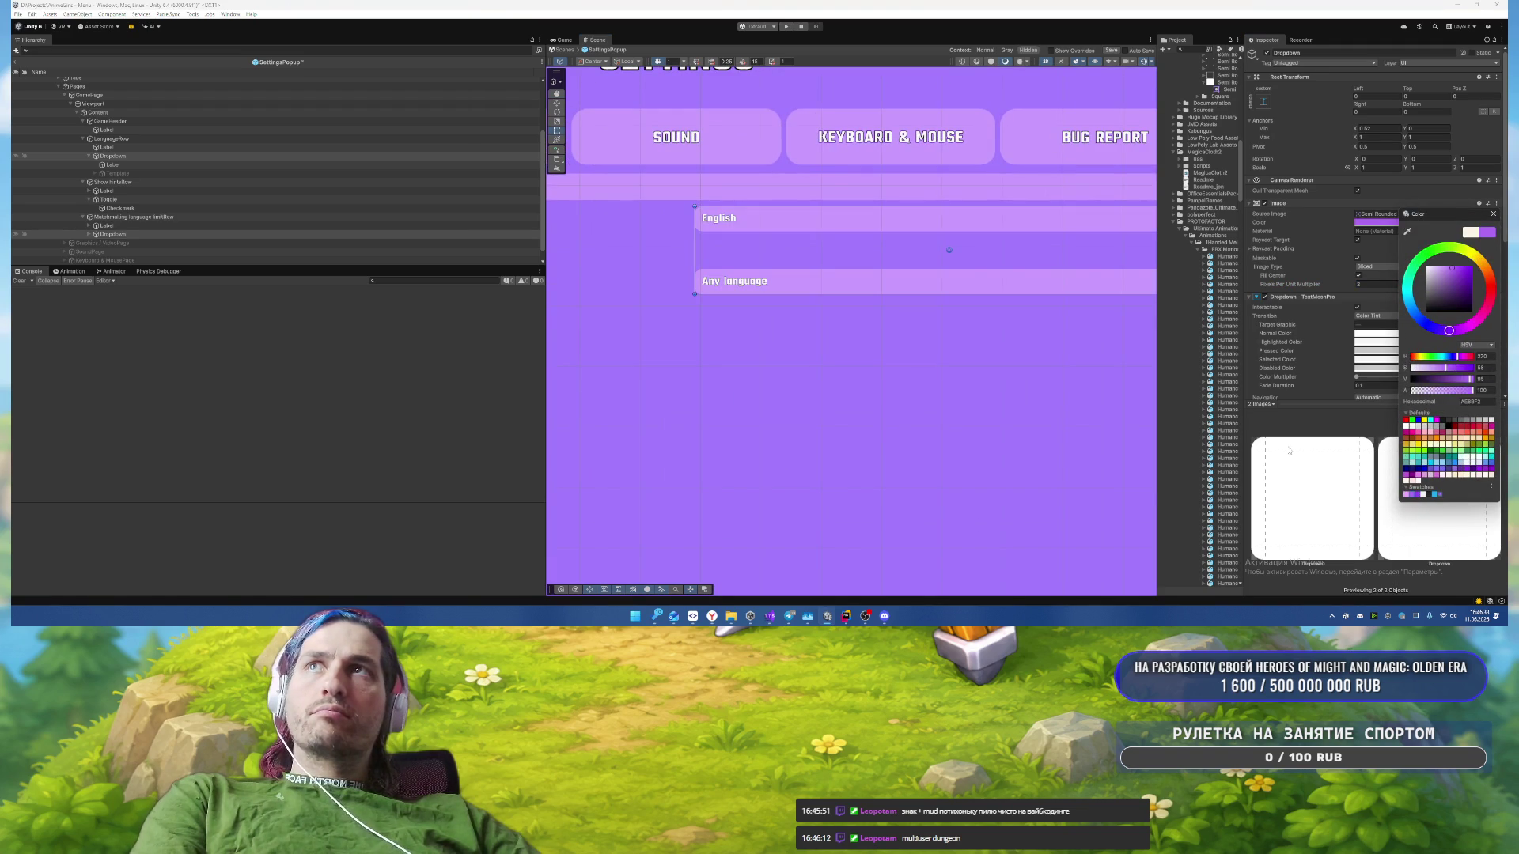
{"action": "left_click", "coordinate": [1406, 496]}
{"action": "left_click", "coordinate": [1413, 495]}
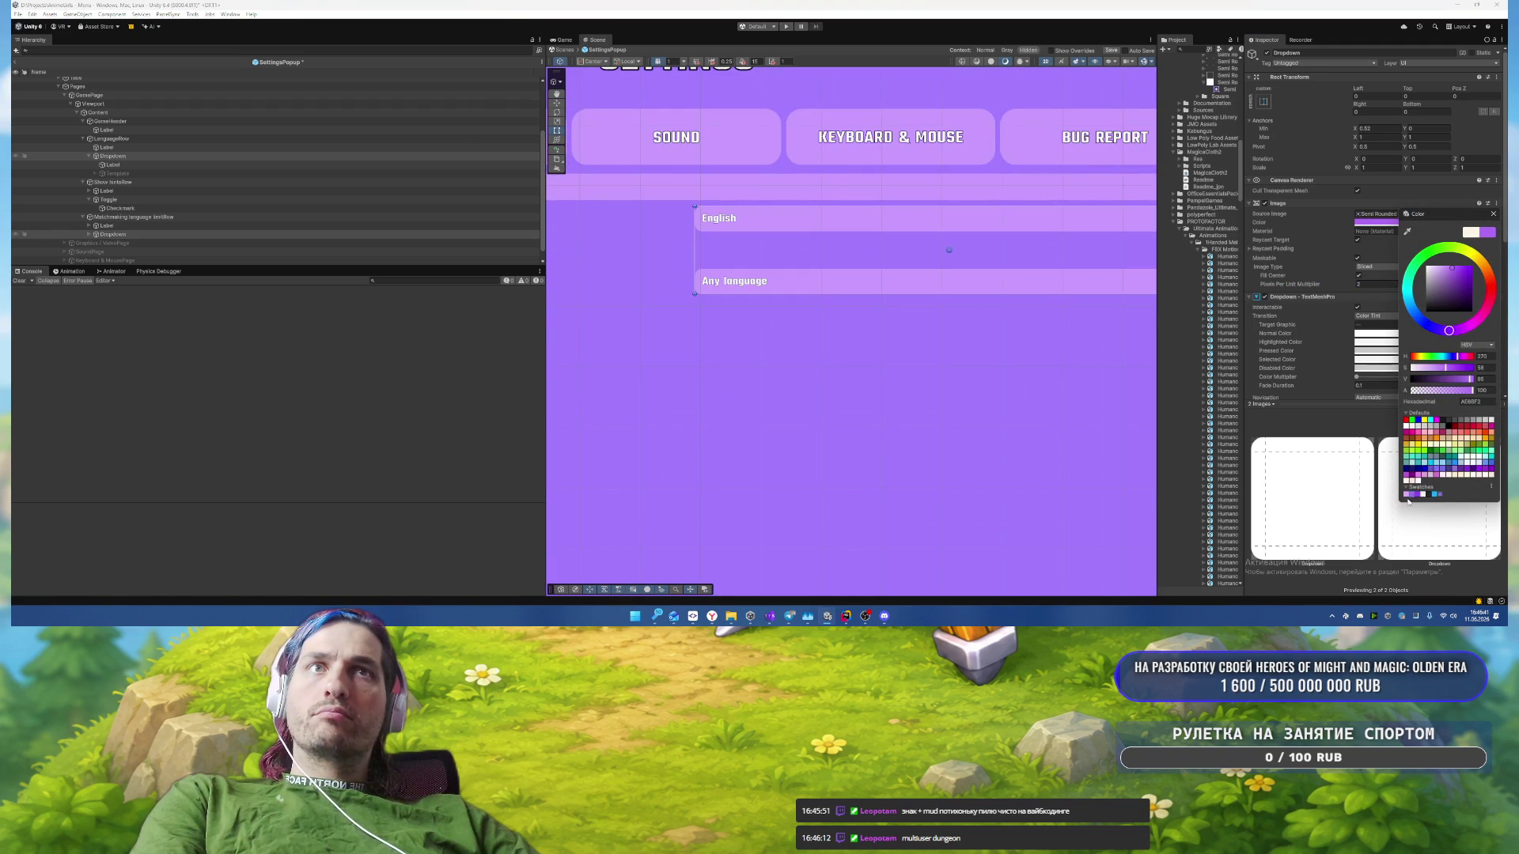
{"action": "left_click", "coordinate": [1406, 495]}
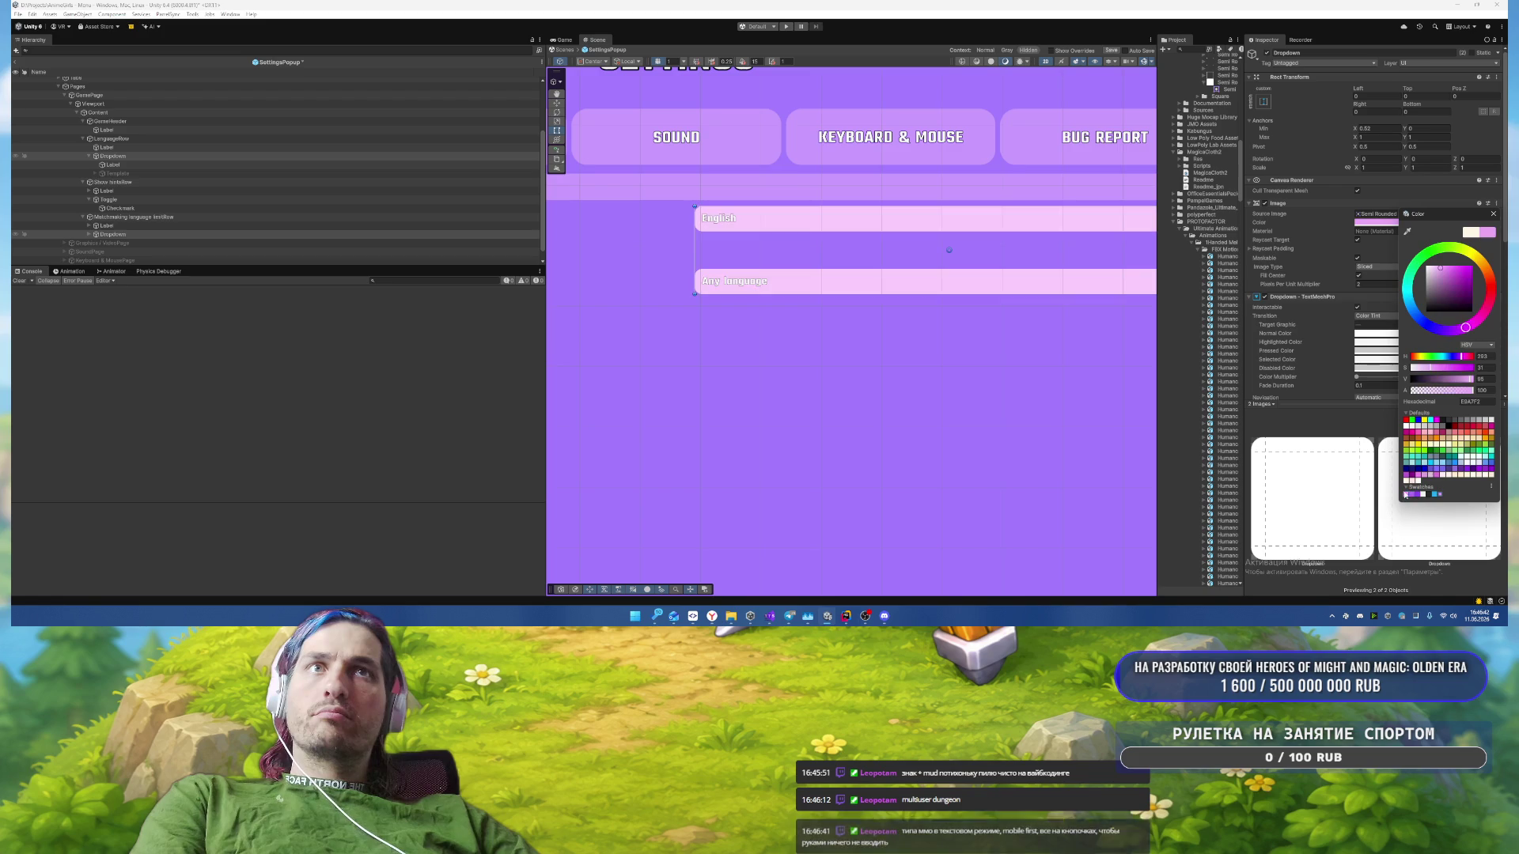
{"action": "left_click", "coordinate": [1493, 213]}
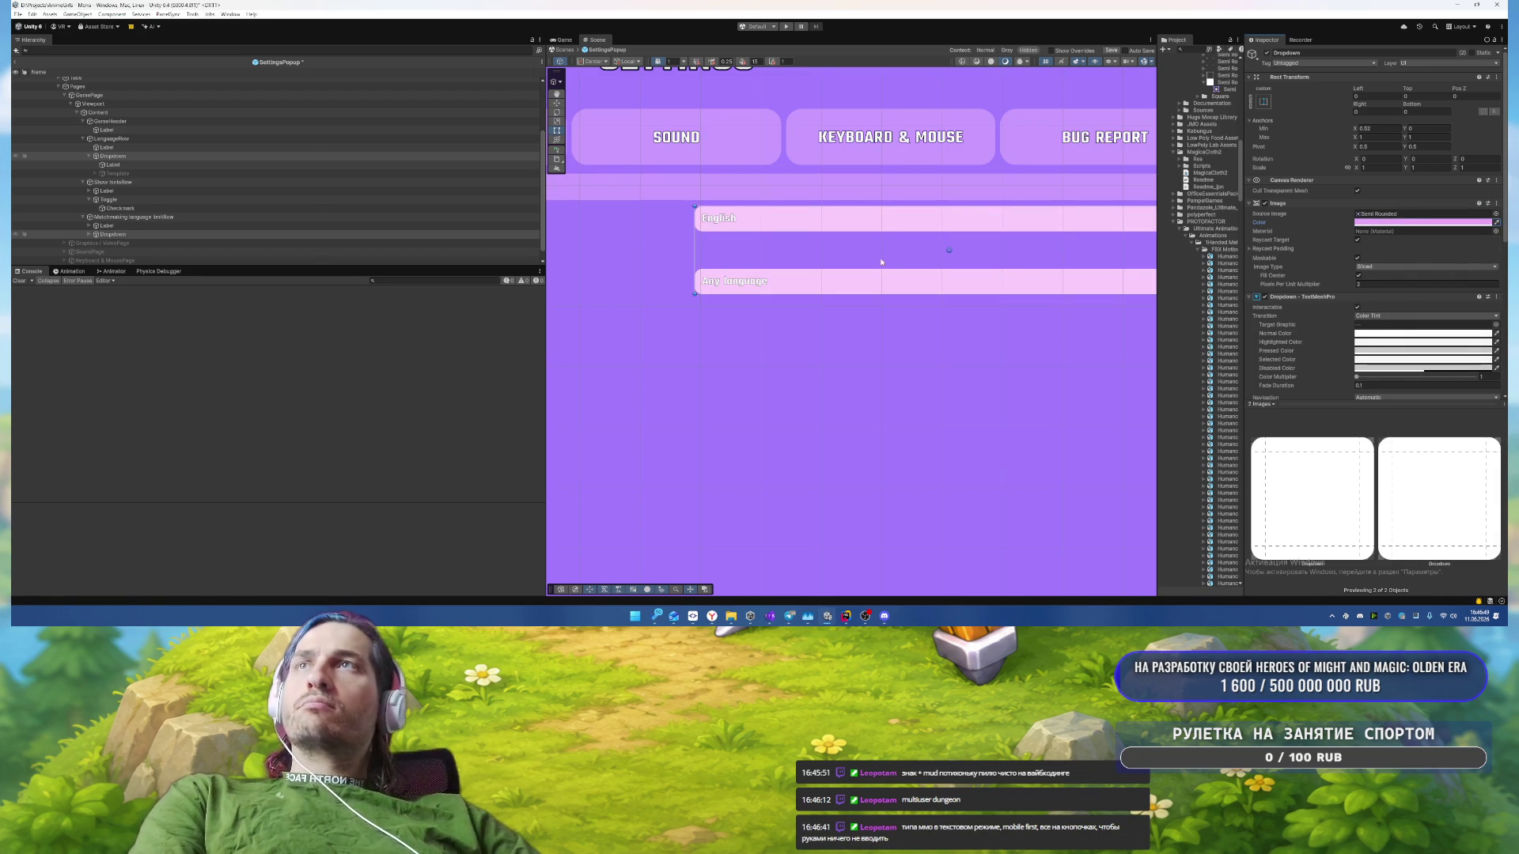
Step: Activate the language dropdown's Template and give it the Semi Rounded sprite
{"action": "left_click", "coordinate": [144, 165]}
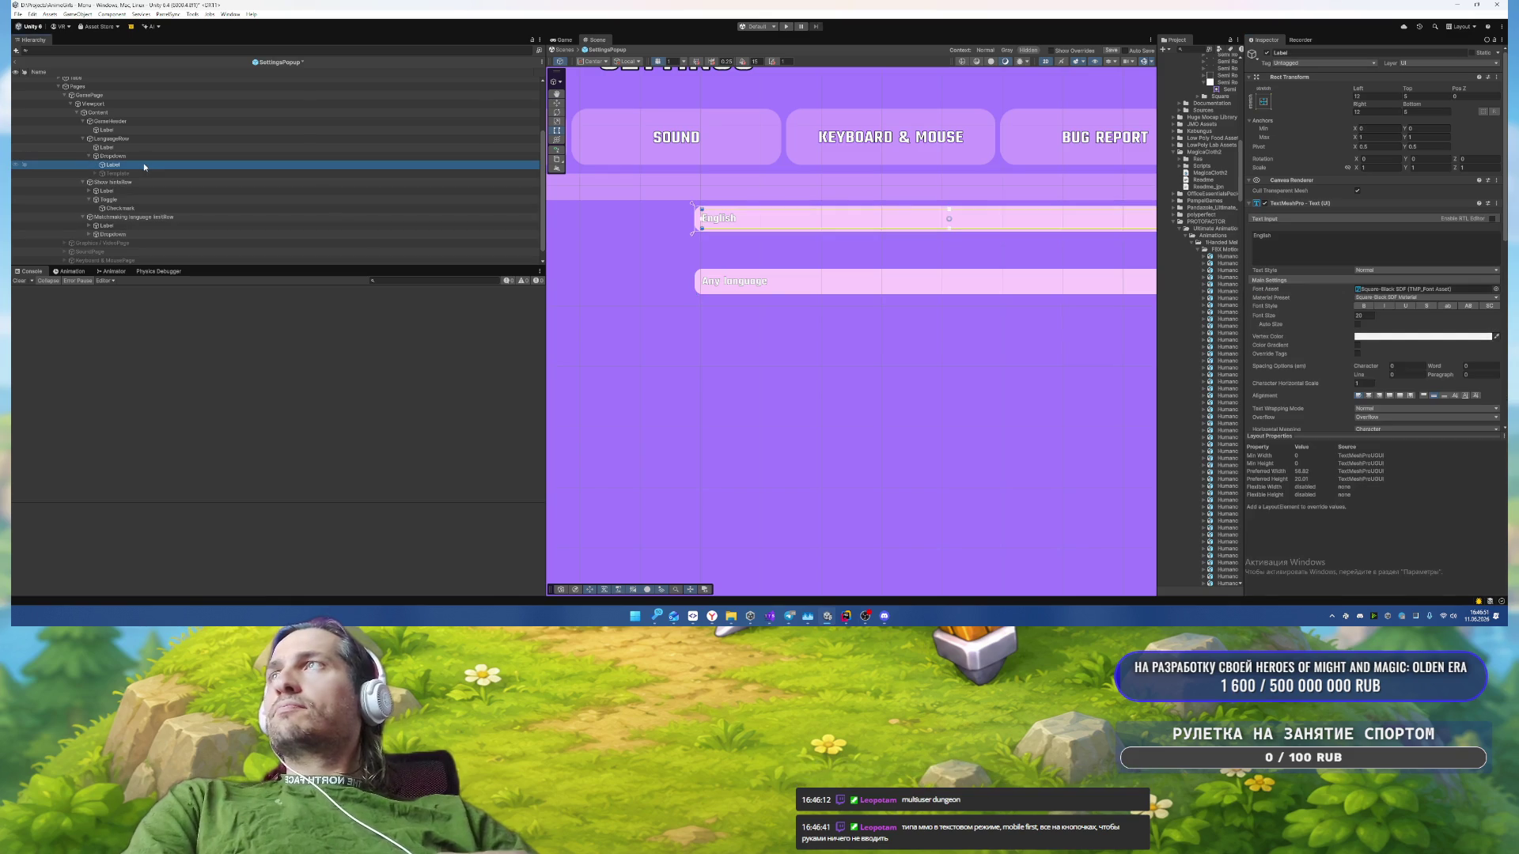
{"action": "left_click", "coordinate": [160, 173]}
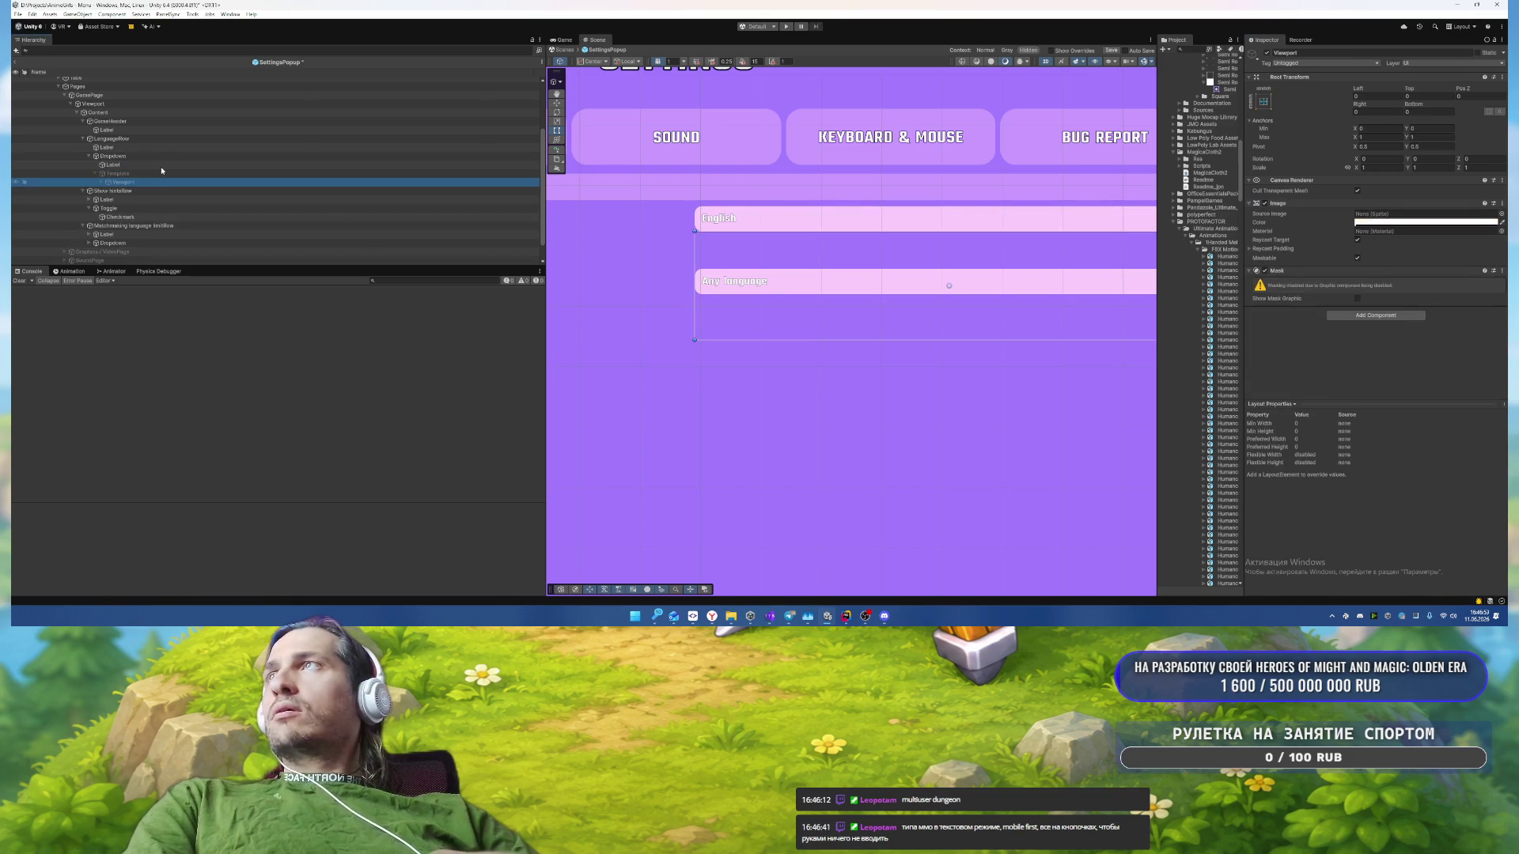
{"action": "key", "text": "alt+shift+a"}
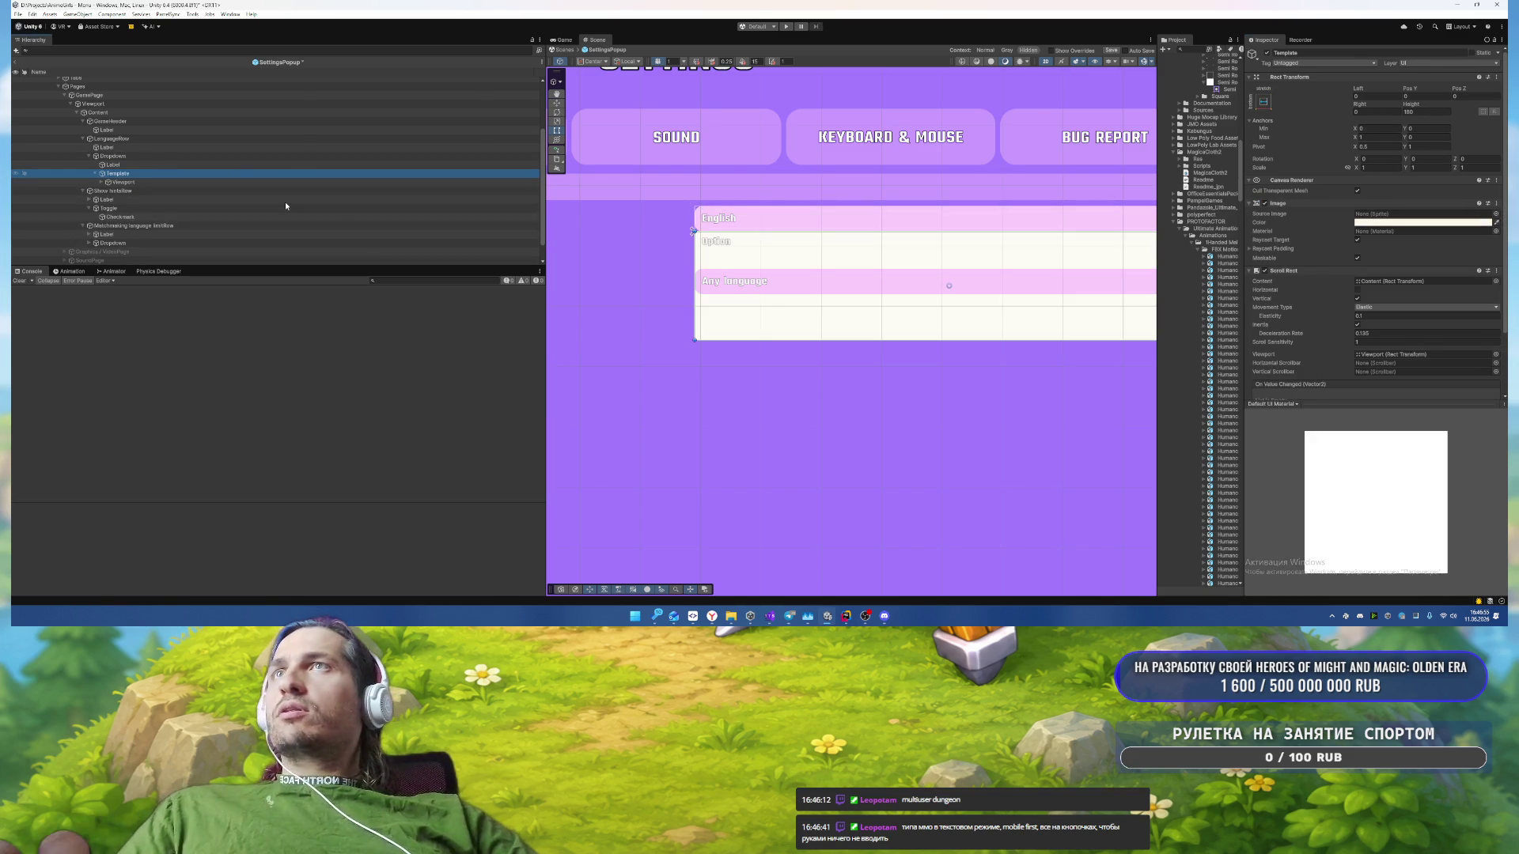
{"action": "scroll", "coordinate": [1356, 316], "scroll_direction": "down", "scroll_amount": 3}
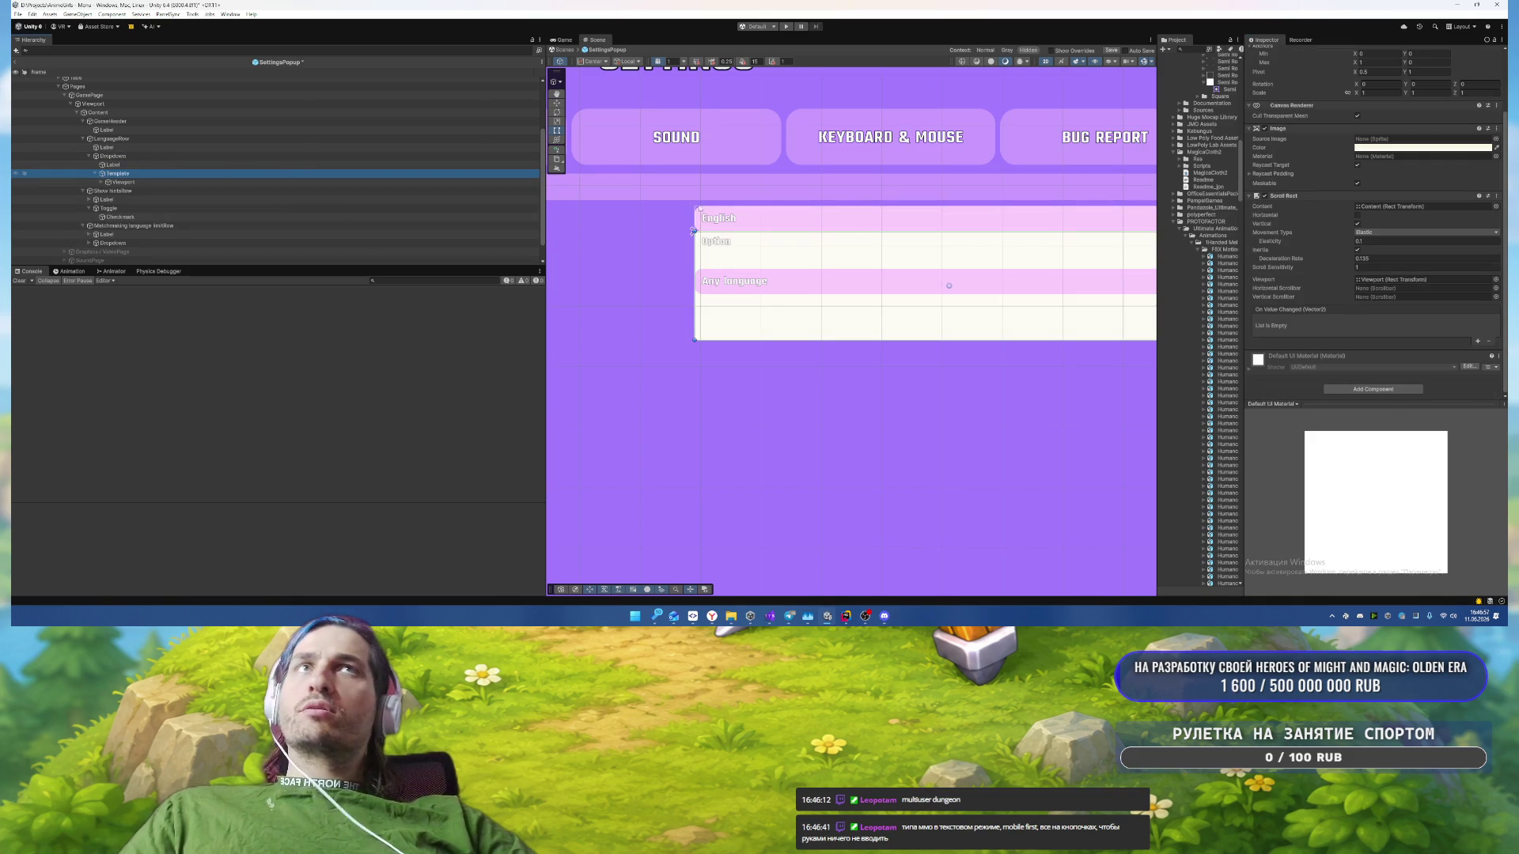
{"action": "left_click", "coordinate": [1495, 139]}
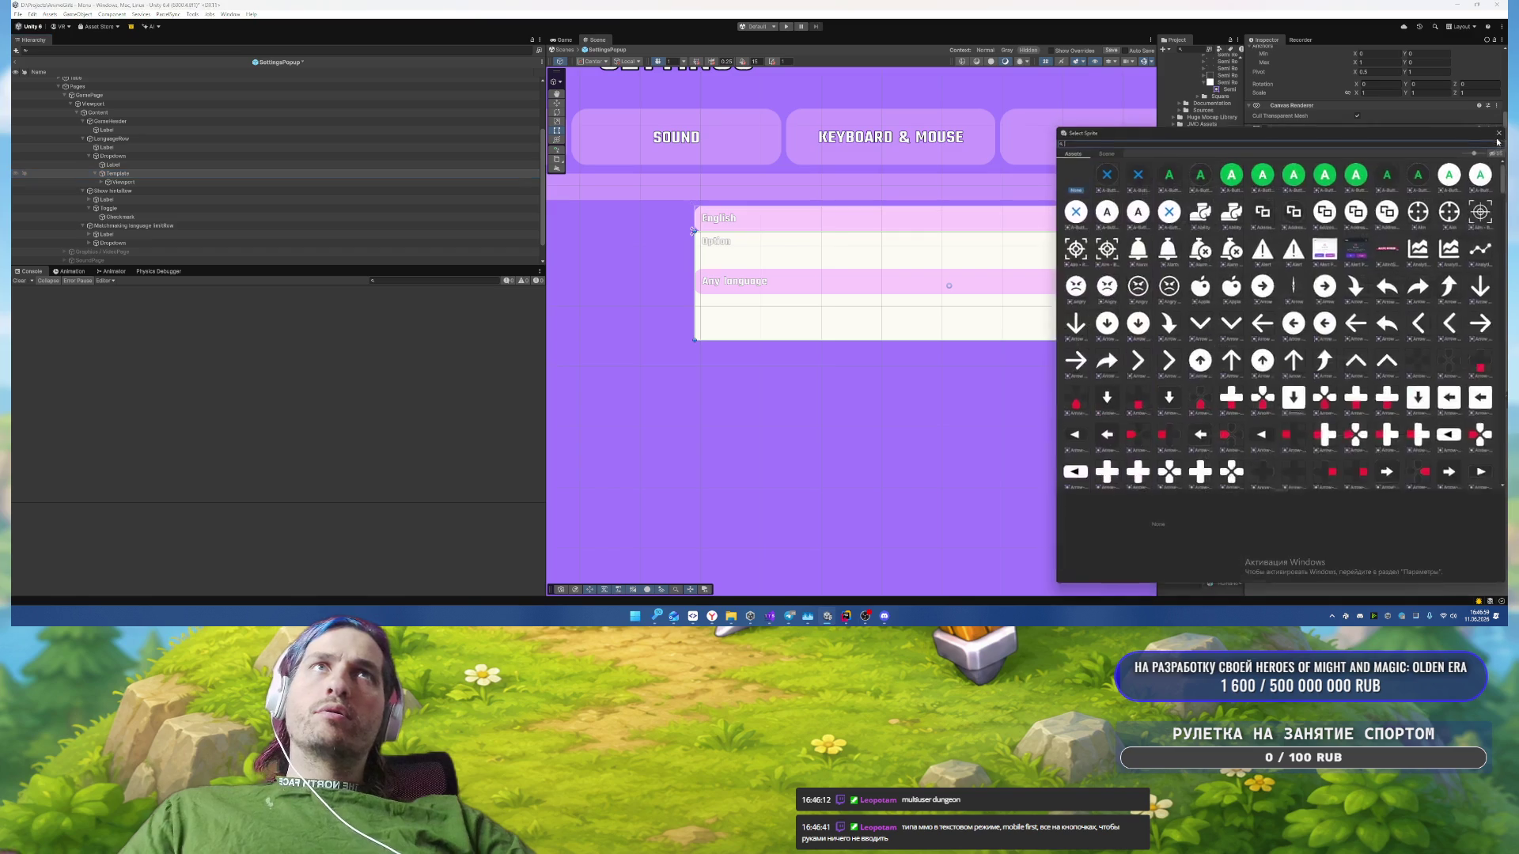
{"action": "type", "text": "semi"}
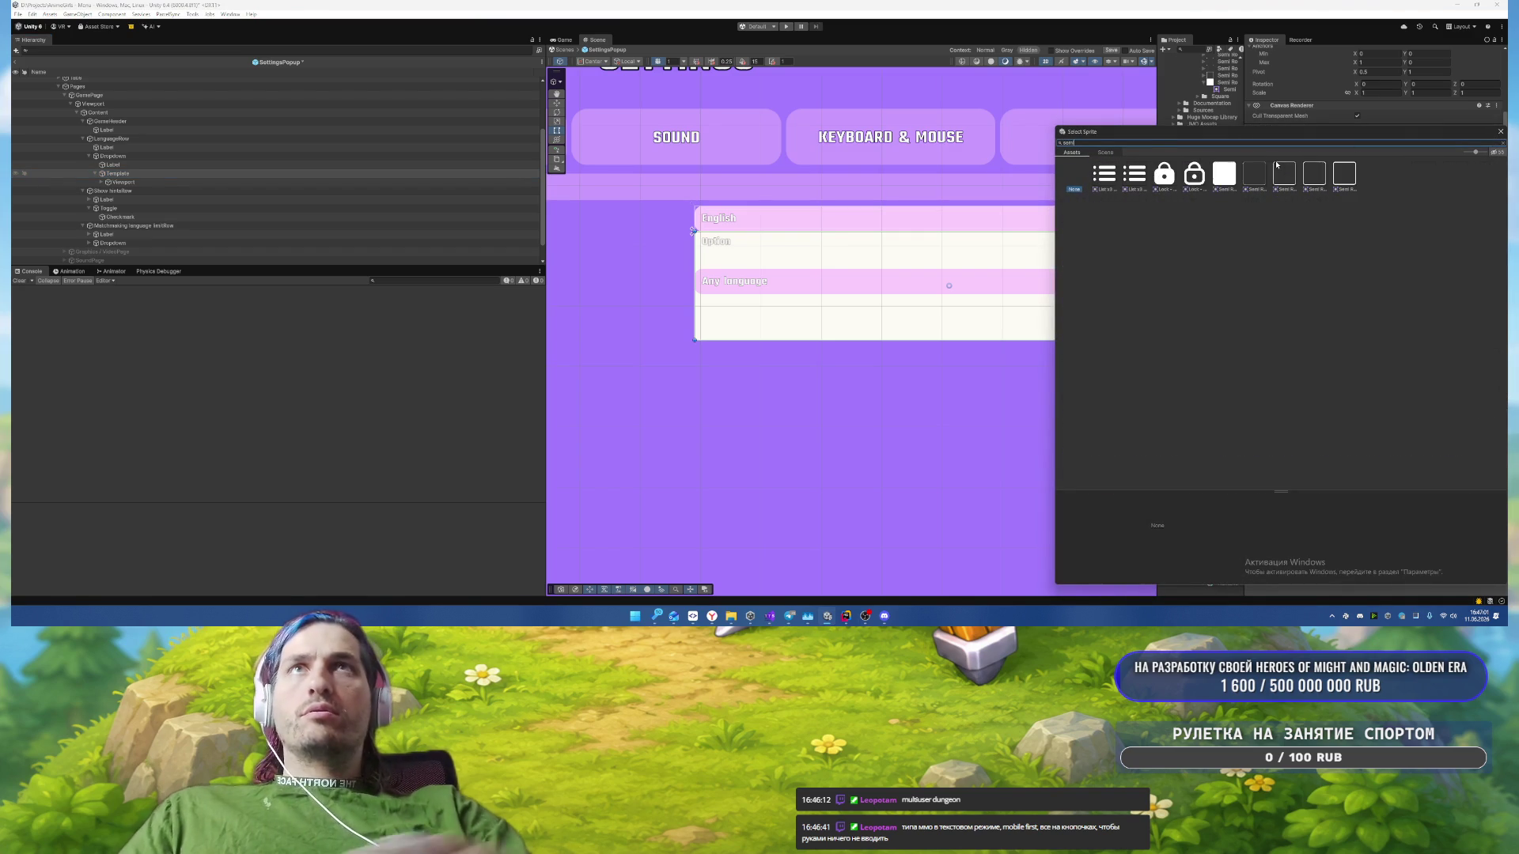
{"action": "double_click", "coordinate": [1231, 190]}
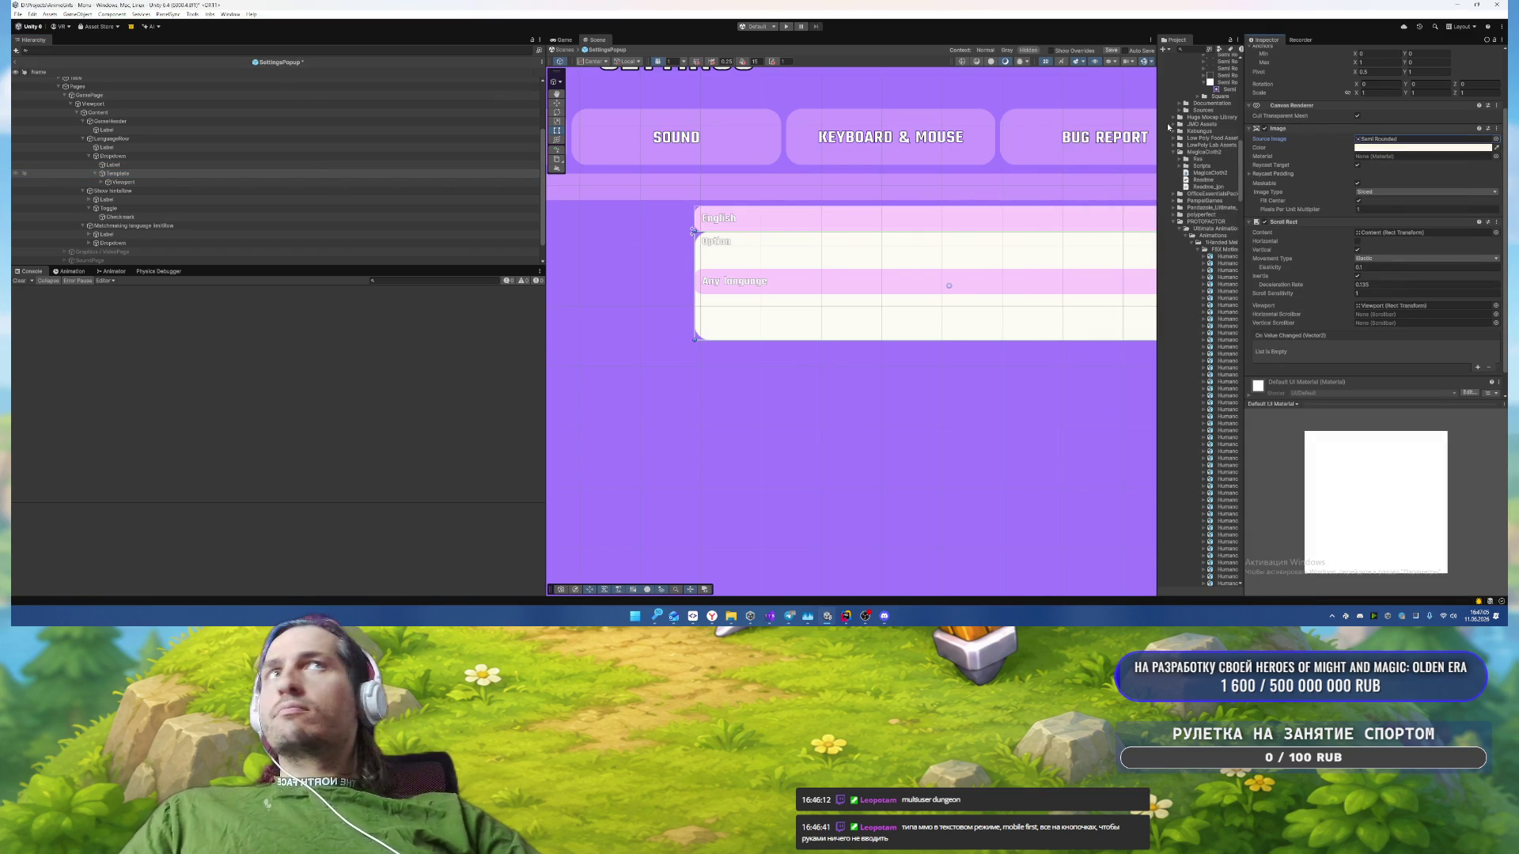
Step: Filter the Hierarchy for 'template' and set all seven Templates to Semi Rounded
{"action": "left_click", "coordinate": [276, 51]}
{"action": "type", "text": "tem"}
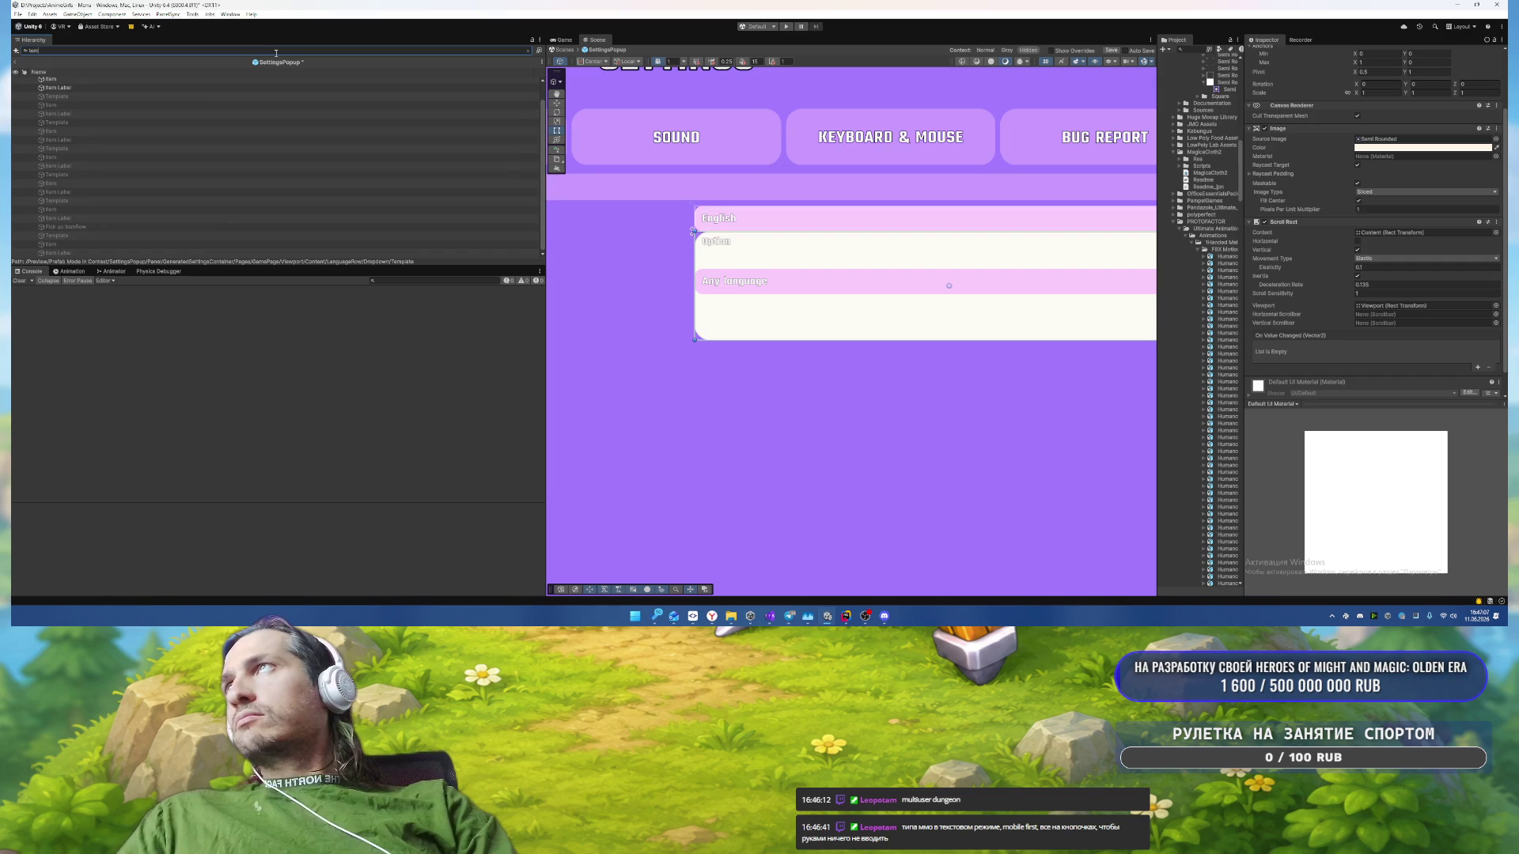
{"action": "type", "text": "plate"}
{"action": "left_click", "coordinate": [211, 111]}
{"action": "key", "text": "ctrl+a"}
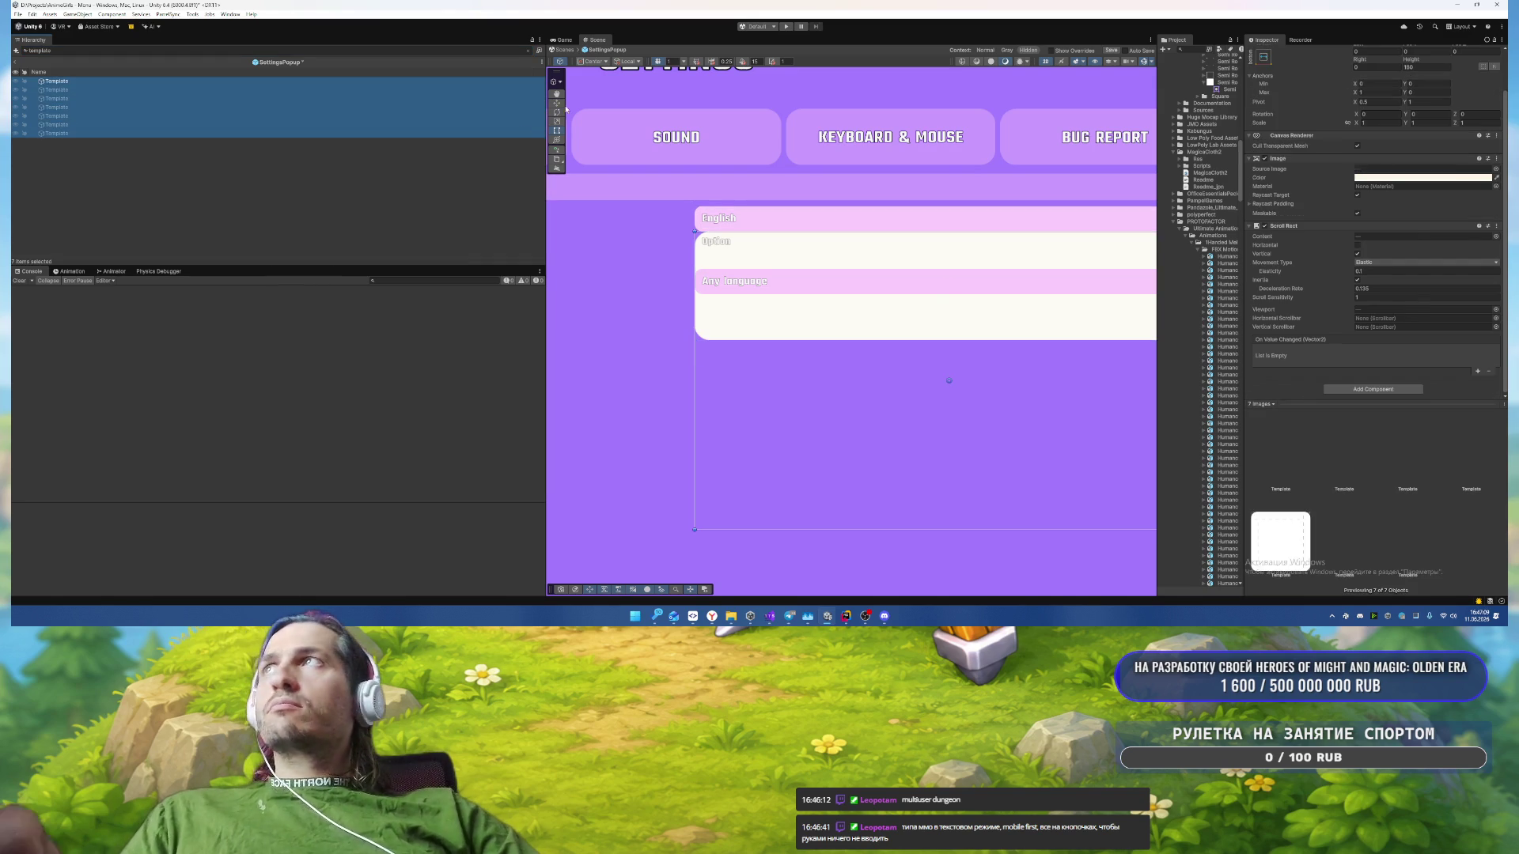
{"action": "left_click", "coordinate": [1495, 169]}
{"action": "type", "text": "semi"}
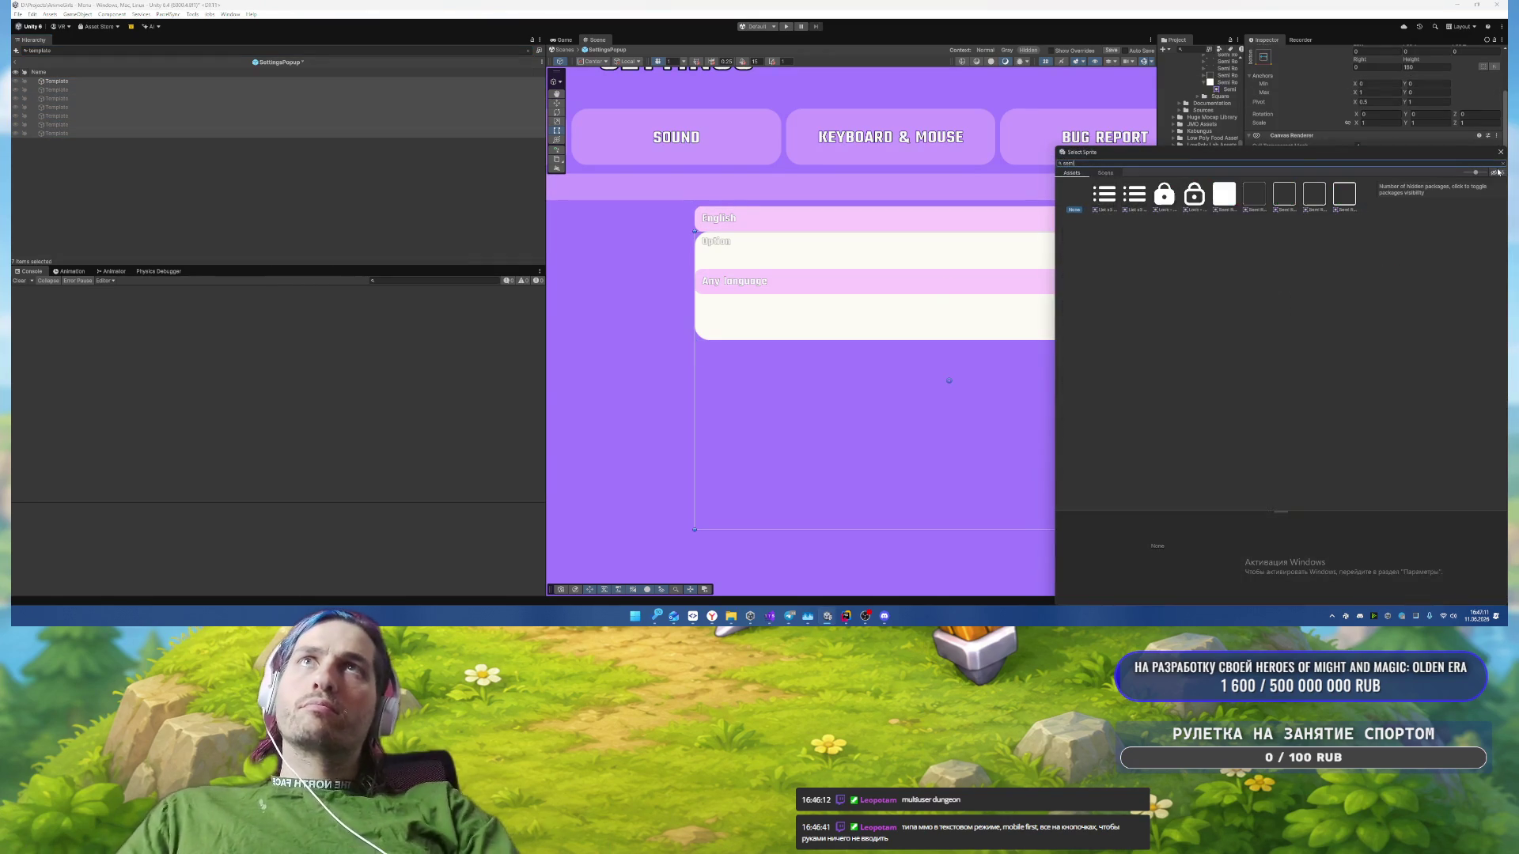
{"action": "double_click", "coordinate": [1224, 194]}
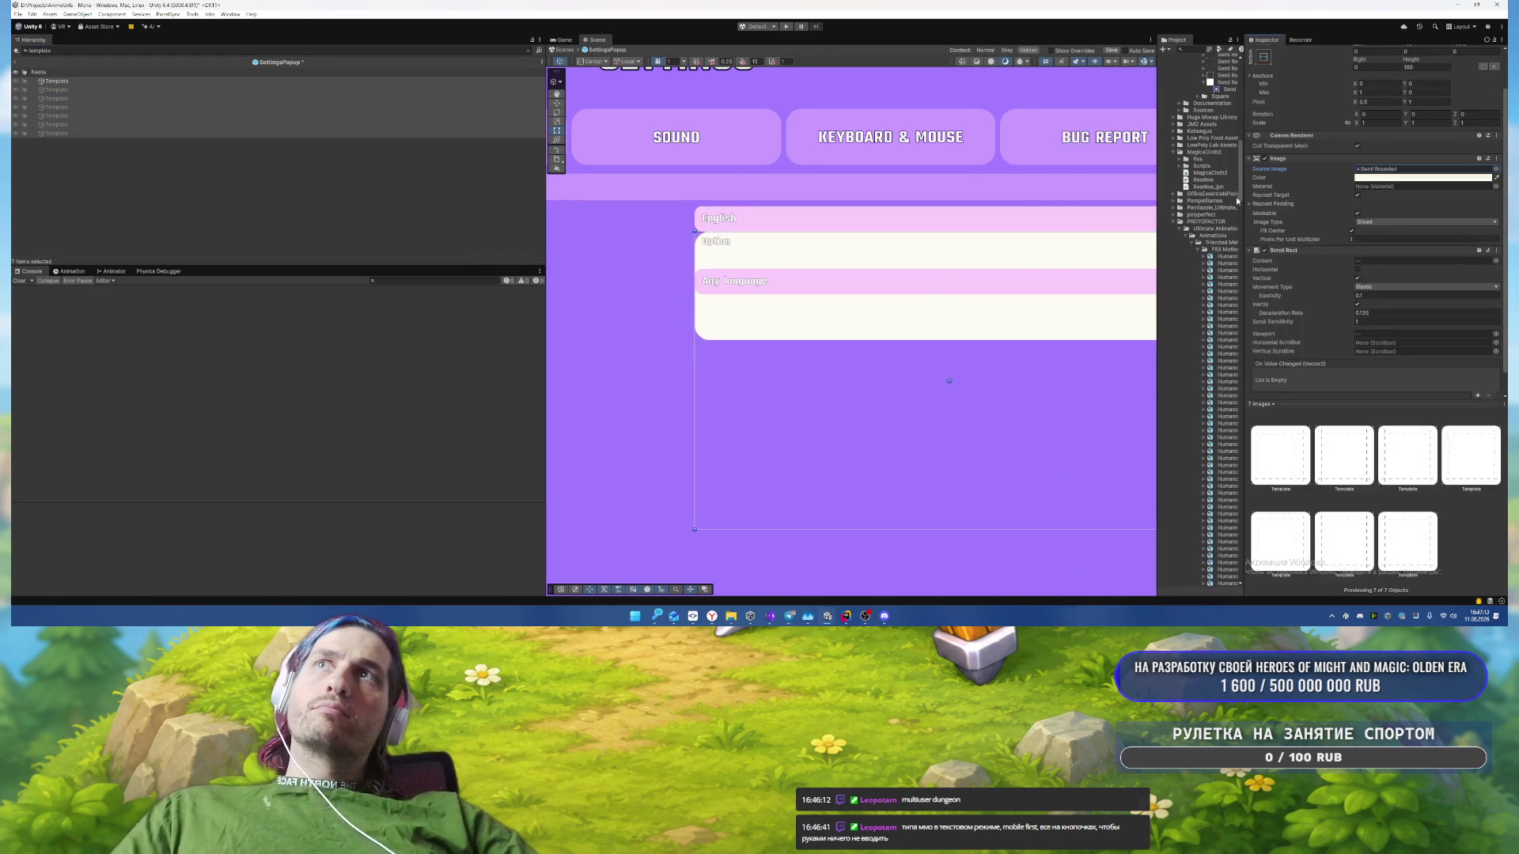
{"action": "left_click", "coordinate": [1372, 238]}
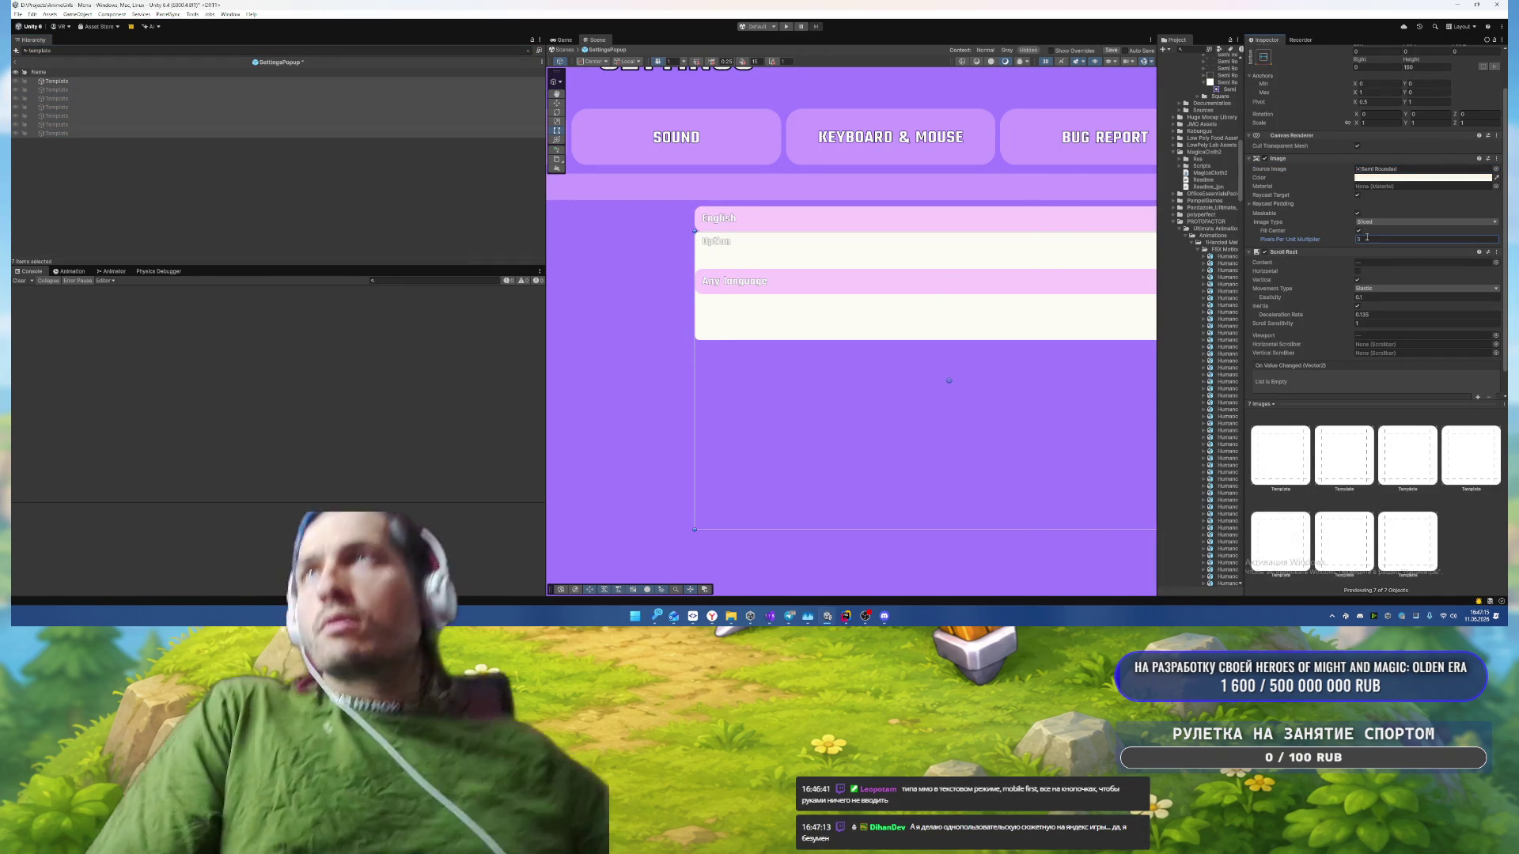
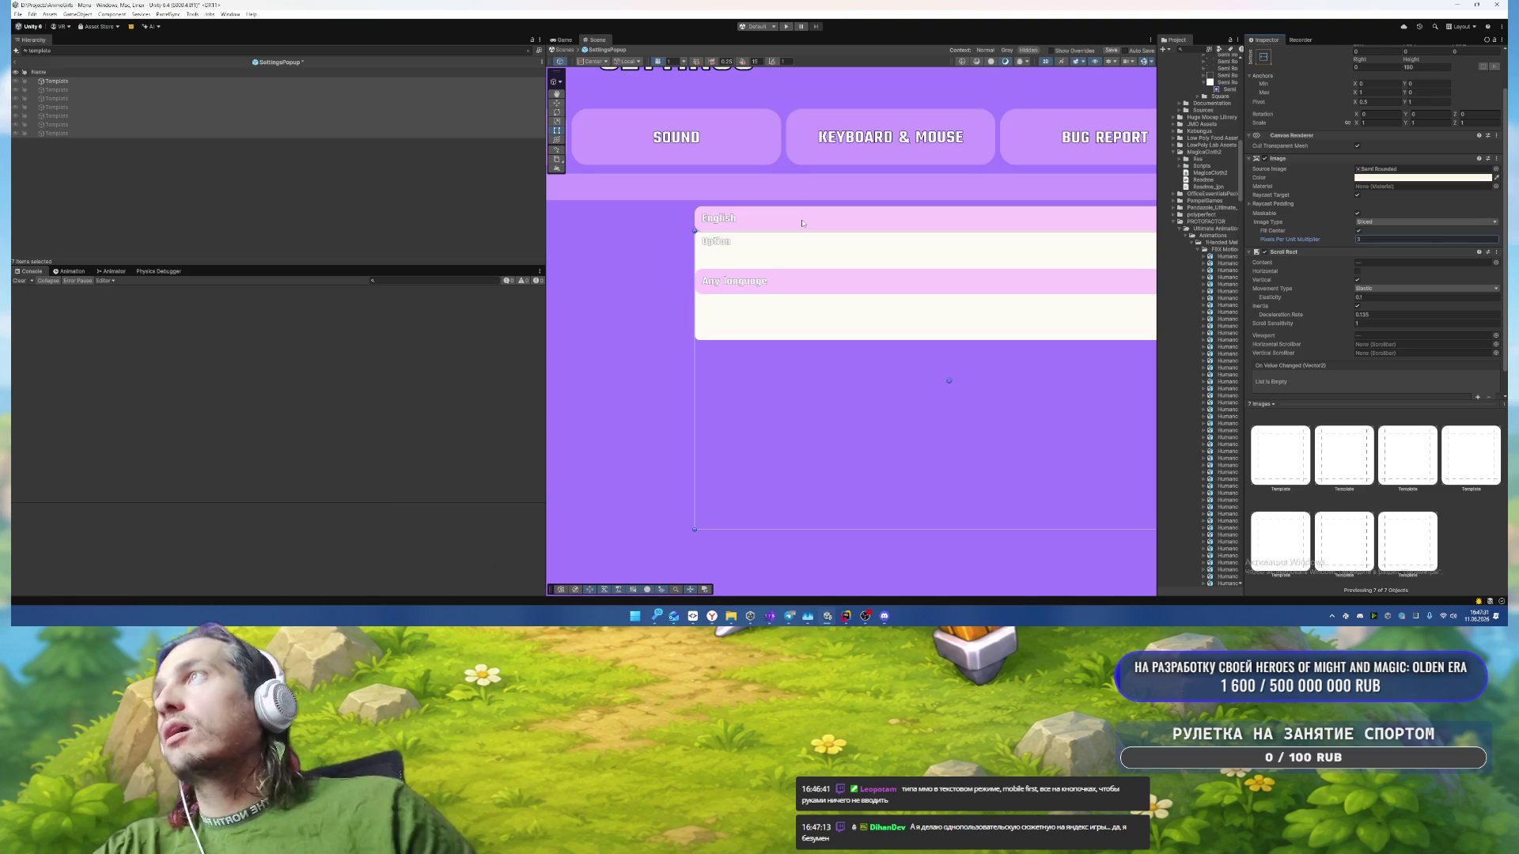
Step: Select and expand the dropdown Template's Viewport in the Hierarchy
{"action": "left_click", "coordinate": [79, 84]}
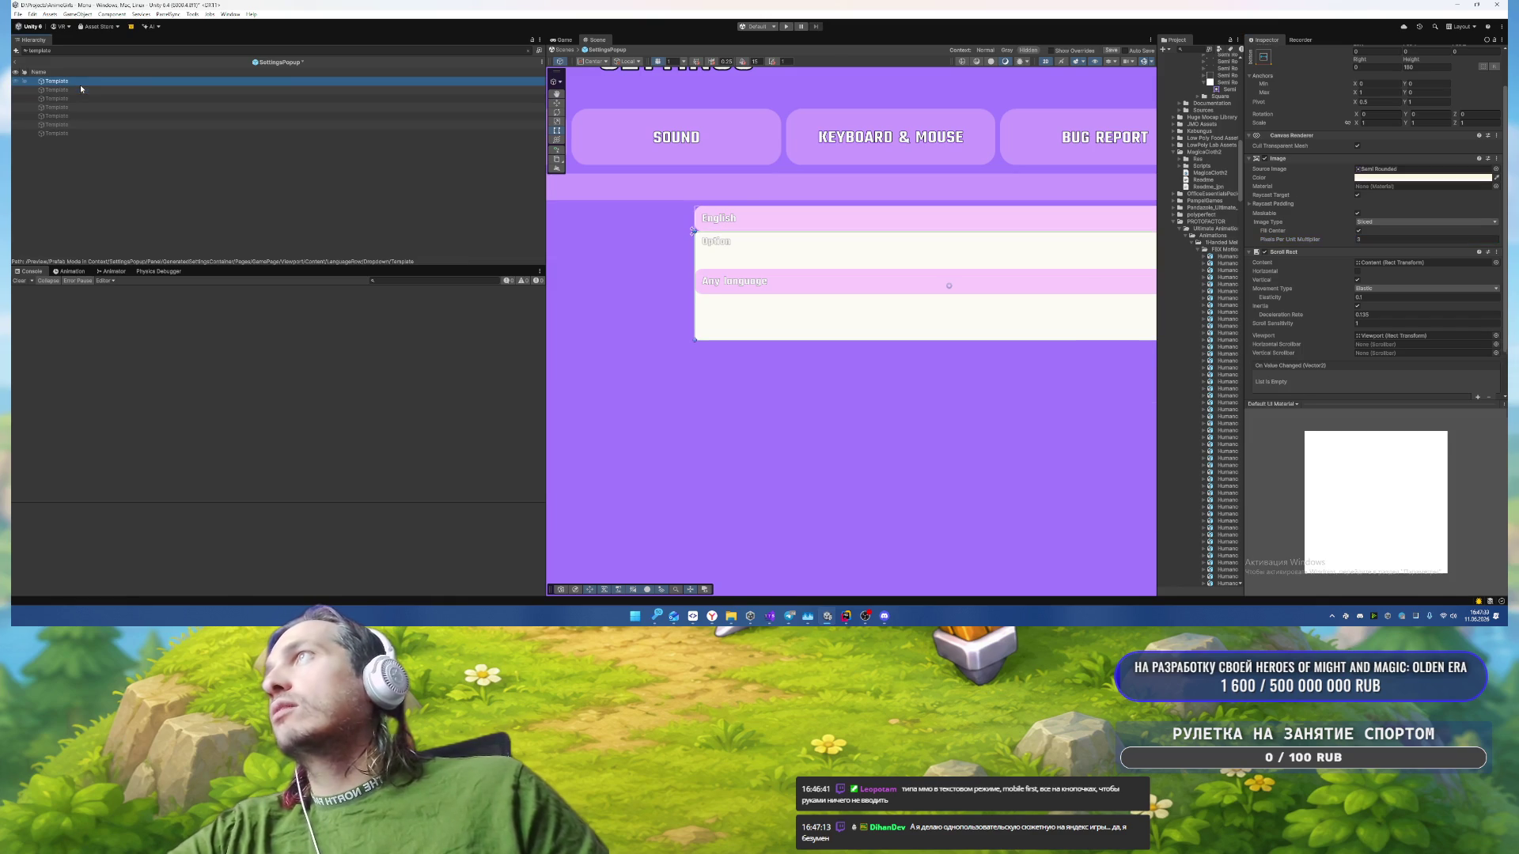
{"action": "left_click", "coordinate": [528, 50]}
{"action": "scroll", "coordinate": [372, 178], "scroll_direction": "down", "scroll_amount": 3}
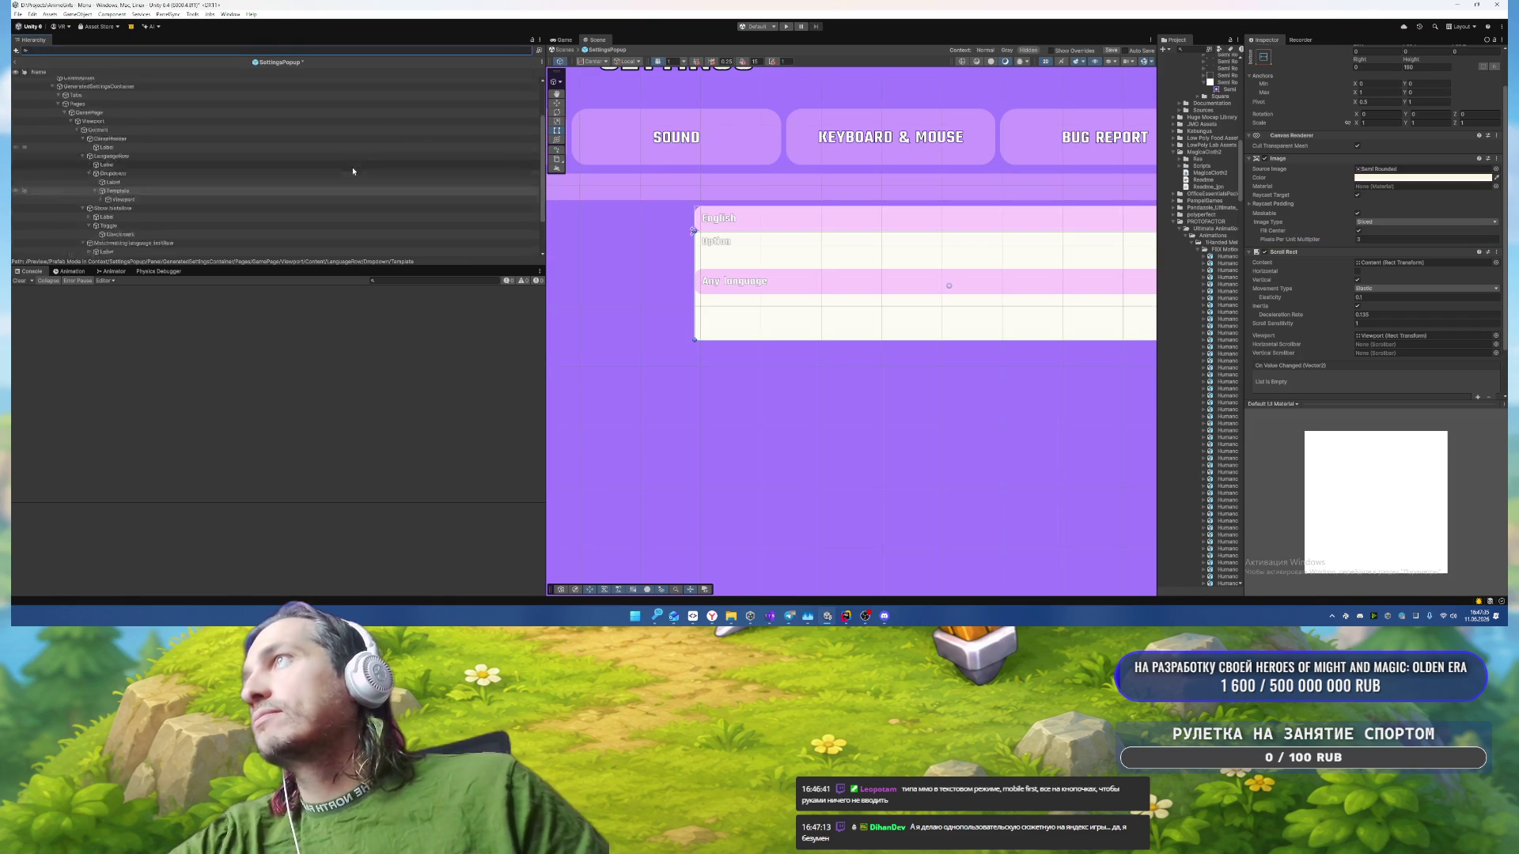
{"action": "left_click", "coordinate": [119, 176]}
{"action": "left_click", "coordinate": [104, 177]}
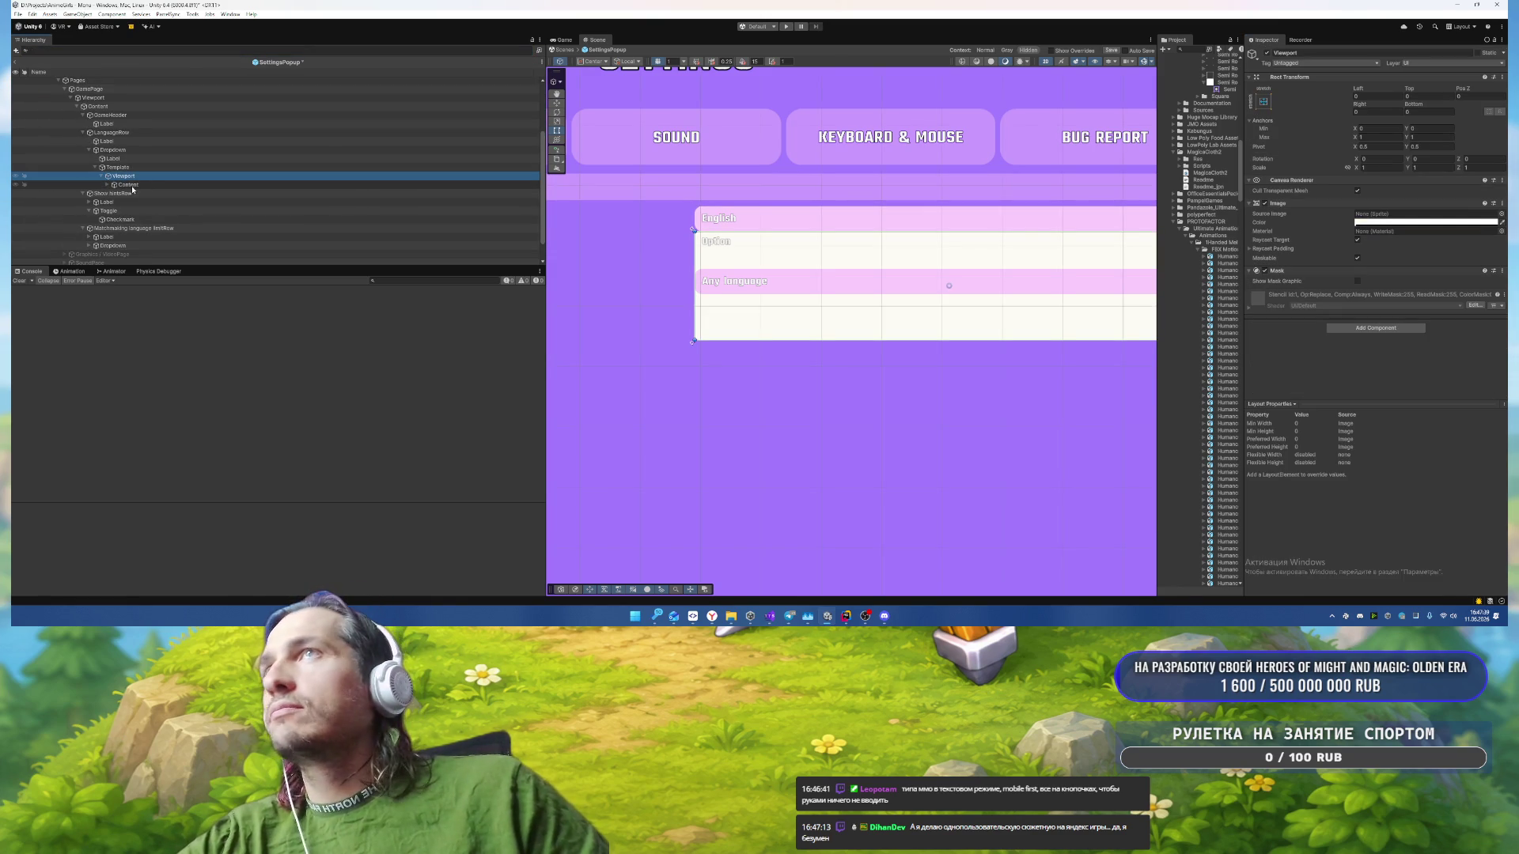
Step: Replace the Viewport's Mask and Image components with a Rect Mask 2D
{"action": "right_click", "coordinate": [1295, 271]}
{"action": "left_click", "coordinate": [1337, 298]}
{"action": "right_click", "coordinate": [1297, 205]}
{"action": "left_click", "coordinate": [1337, 244]}
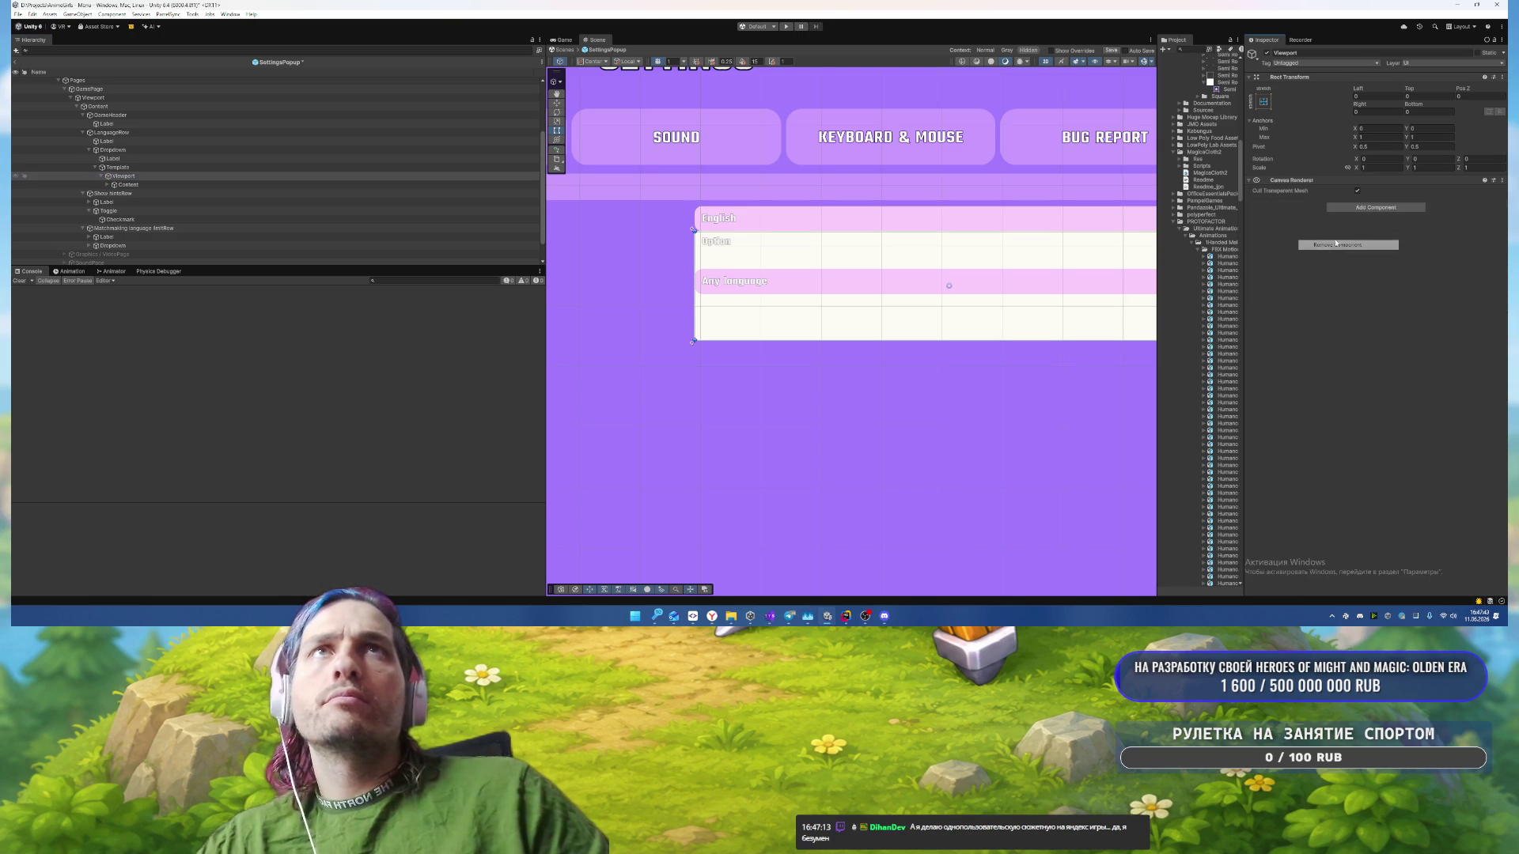
{"action": "left_click", "coordinate": [1363, 209]}
{"action": "key", "text": "Return"}
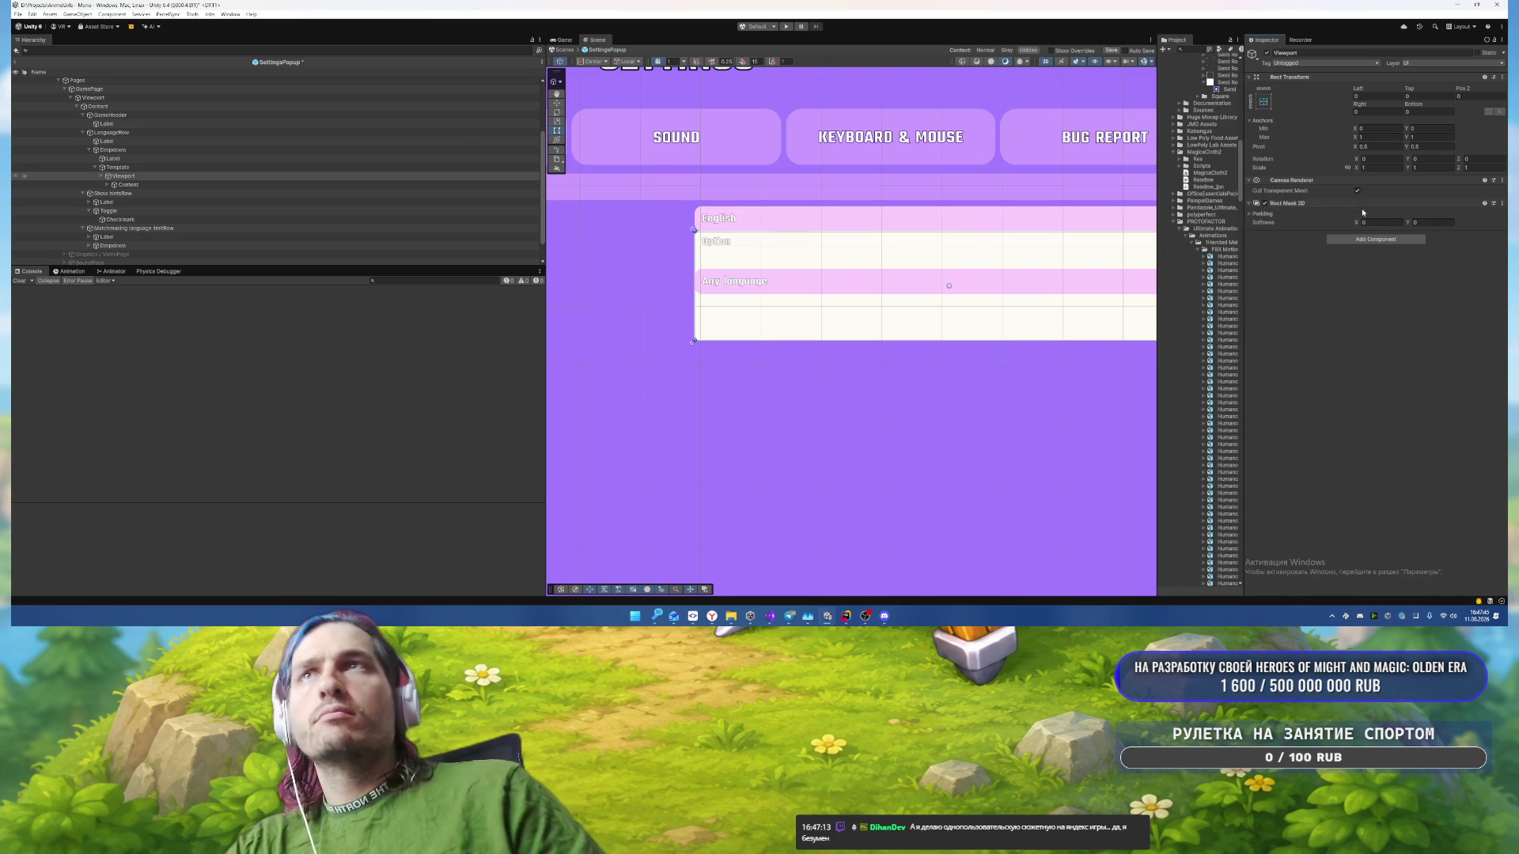
Step: Select and expand the Item entry under the template's Content
{"action": "scroll", "coordinate": [728, 232], "scroll_direction": "up", "scroll_amount": 1}
{"action": "left_click_drag", "start_coordinate": [727, 231], "coordinate": [876, 261]}
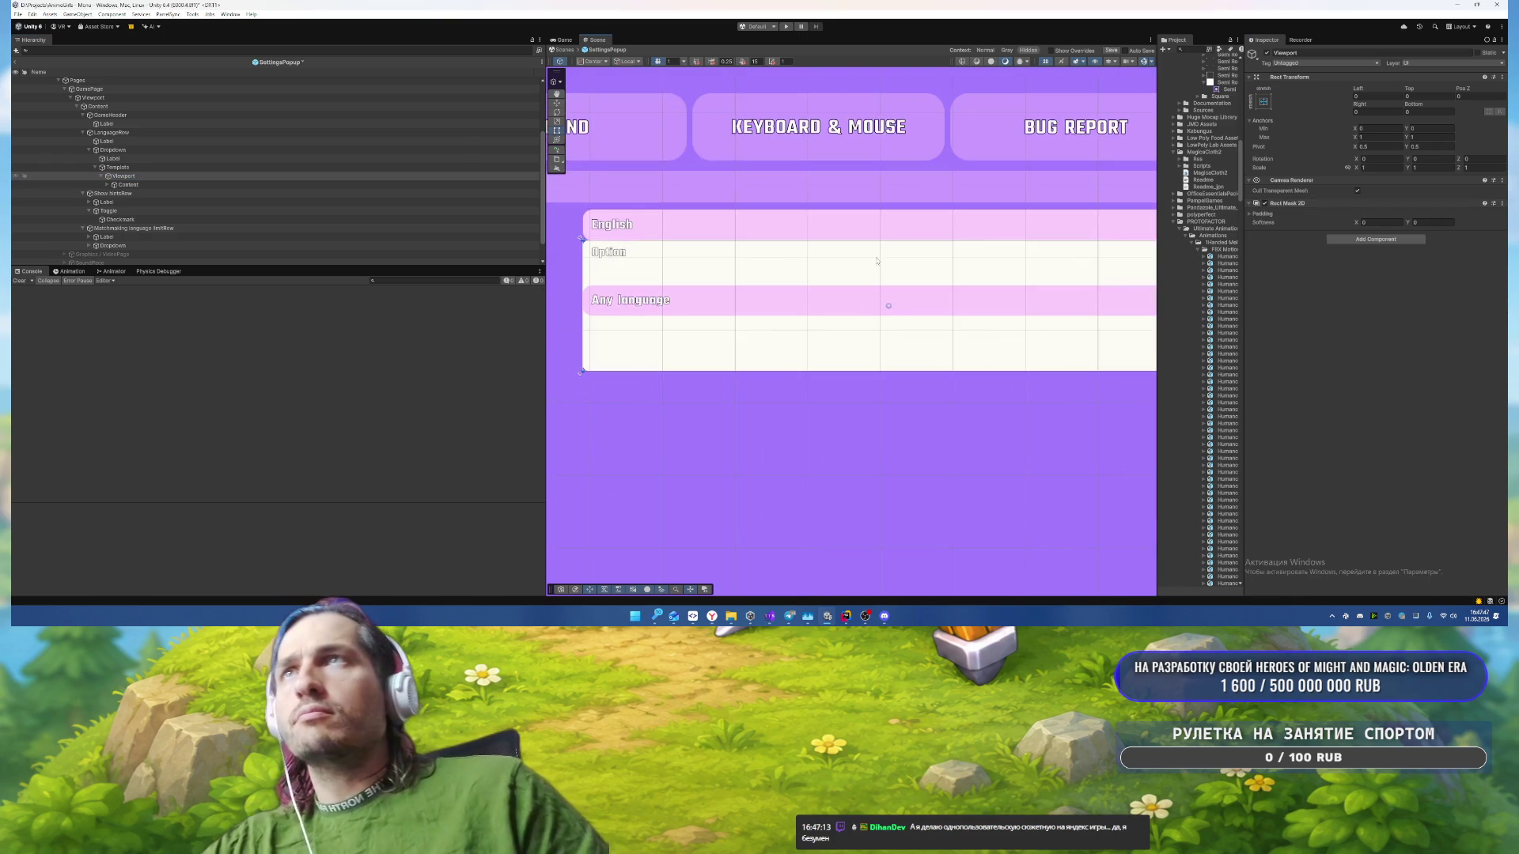
{"action": "left_click", "coordinate": [127, 186]}
{"action": "left_click", "coordinate": [108, 184]}
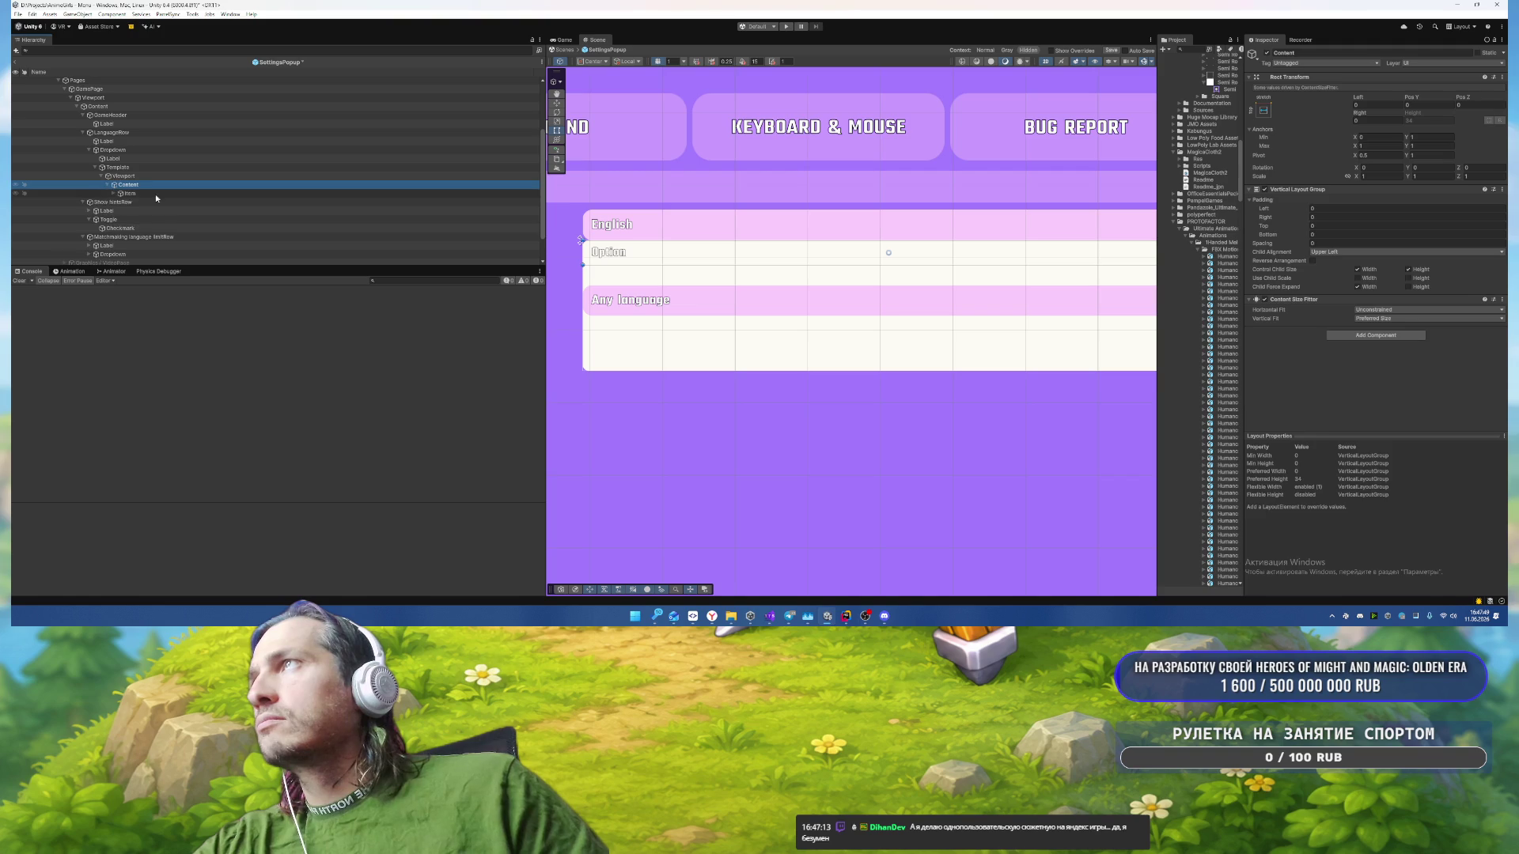
{"action": "left_click", "coordinate": [119, 194]}
{"action": "left_click", "coordinate": [114, 195]}
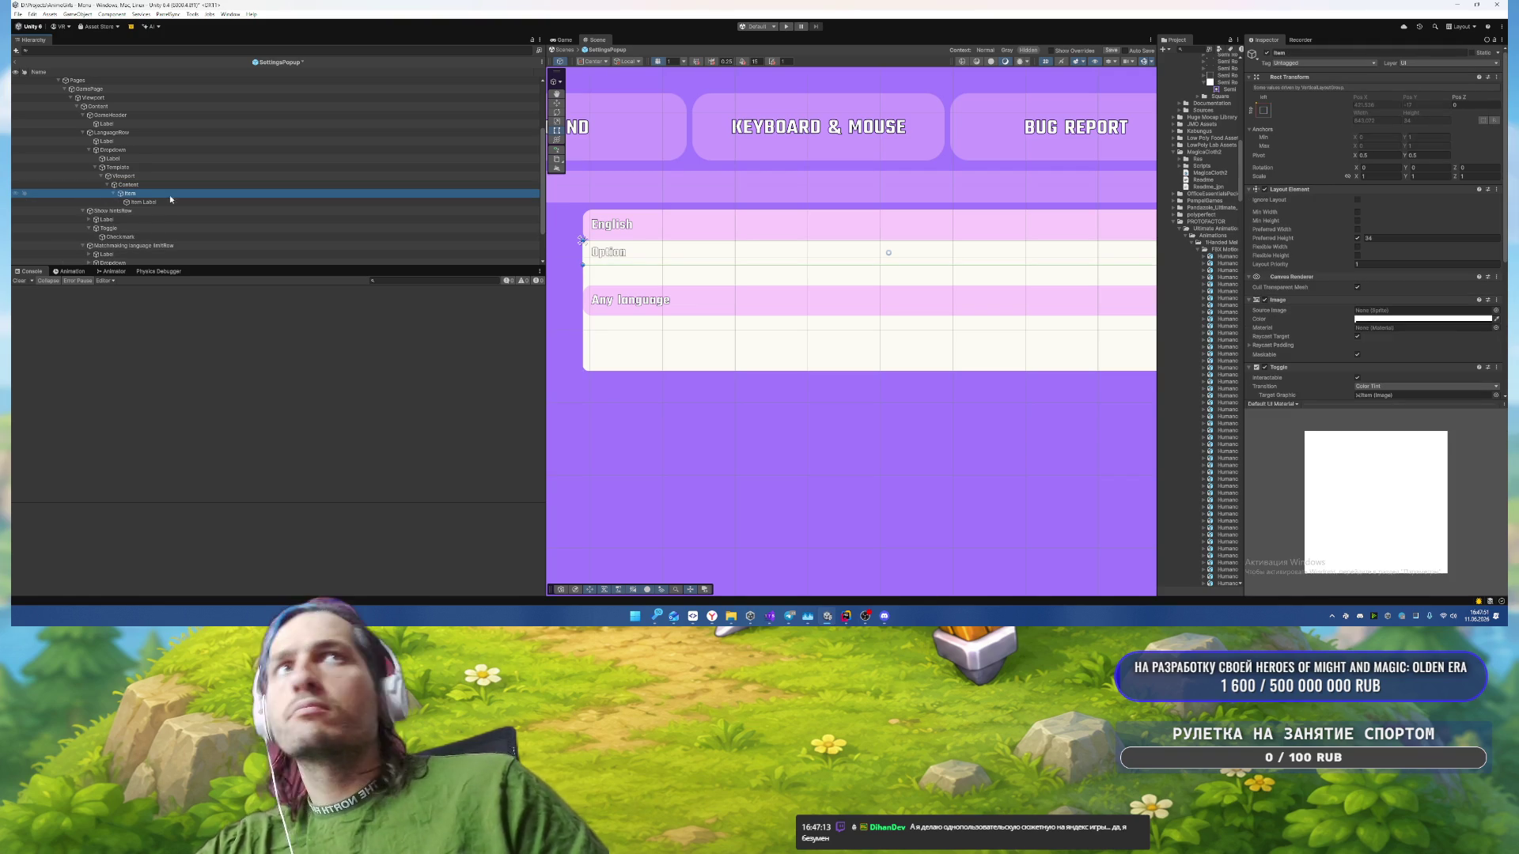
Step: Search the Hierarchy for 'Item' and begin multi-selecting the Item objects
{"action": "left_click", "coordinate": [253, 50]}
{"action": "type", "text": "Opt"}
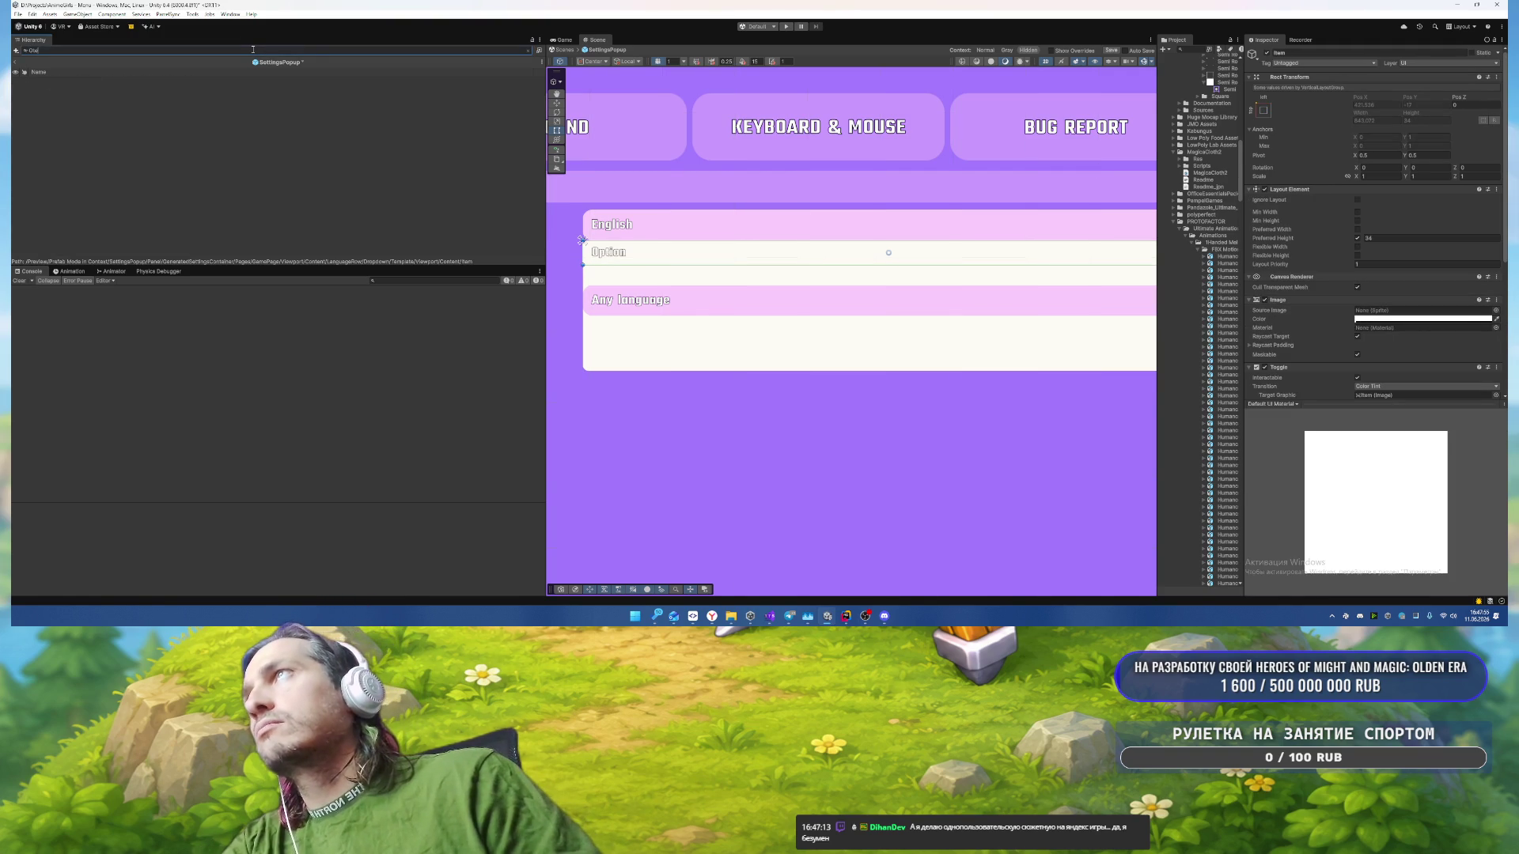
{"action": "key", "text": "BackSpace"}
{"action": "key", "text": "BackSpace"}
{"action": "key", "text": "BackSpace"}
{"action": "type", "text": "ItemS"}
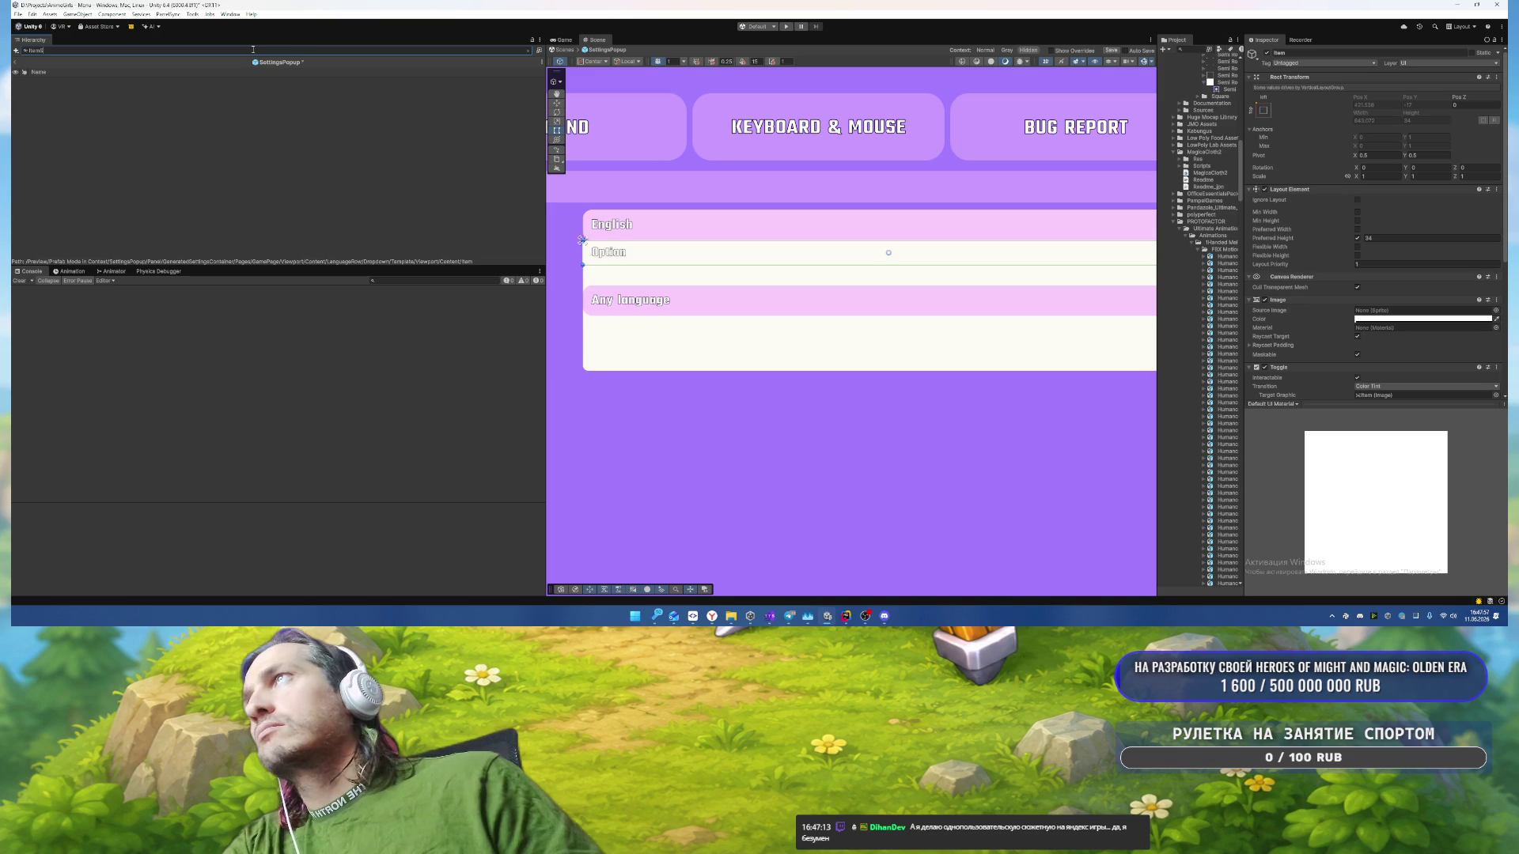
{"action": "key", "text": "BackSpace"}
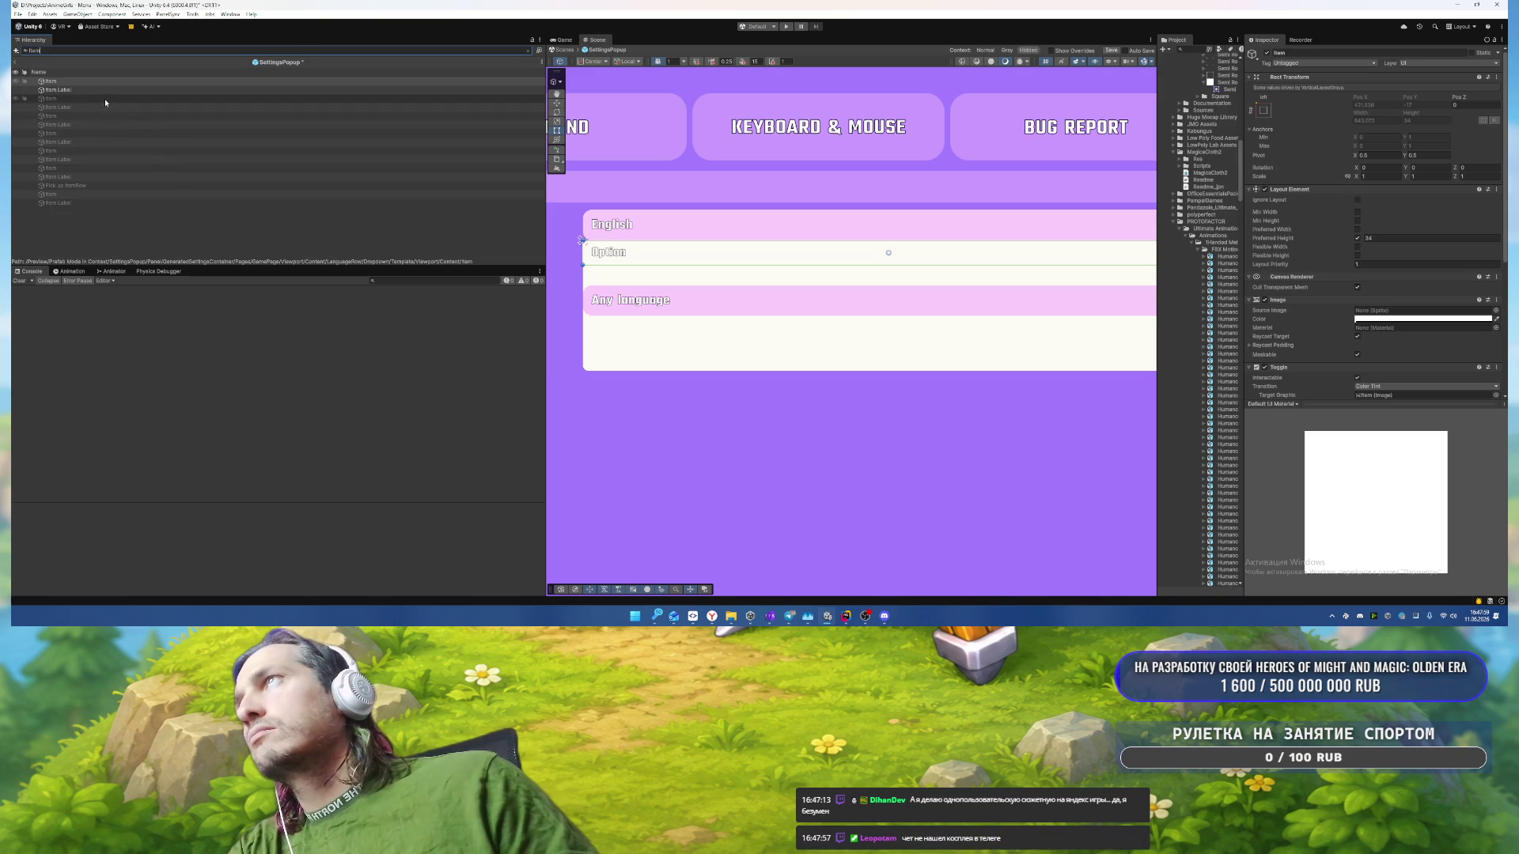
{"action": "left_click", "coordinate": [105, 99], "text": "ctrl"}
{"action": "left_click", "coordinate": [75, 116], "text": "ctrl"}
{"action": "left_click", "coordinate": [67, 133], "text": "ctrl"}
Step: Multi-select all seven dropdown Item objects
{"action": "left_click", "coordinate": [69, 150], "text": "ctrl"}
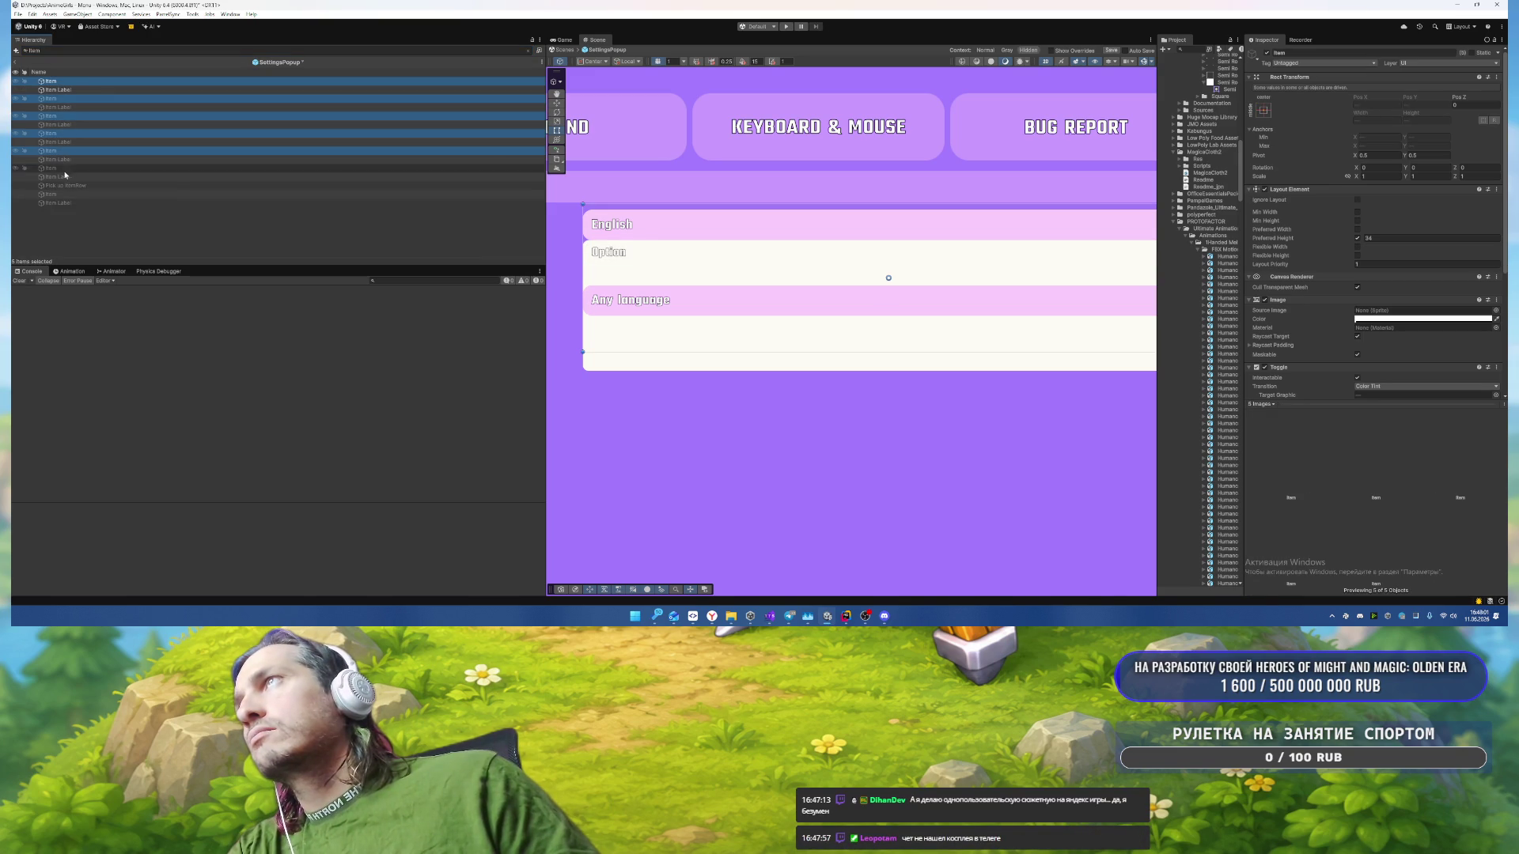
{"action": "left_click", "coordinate": [63, 171], "text": "ctrl"}
{"action": "left_click", "coordinate": [69, 196], "text": "ctrl"}
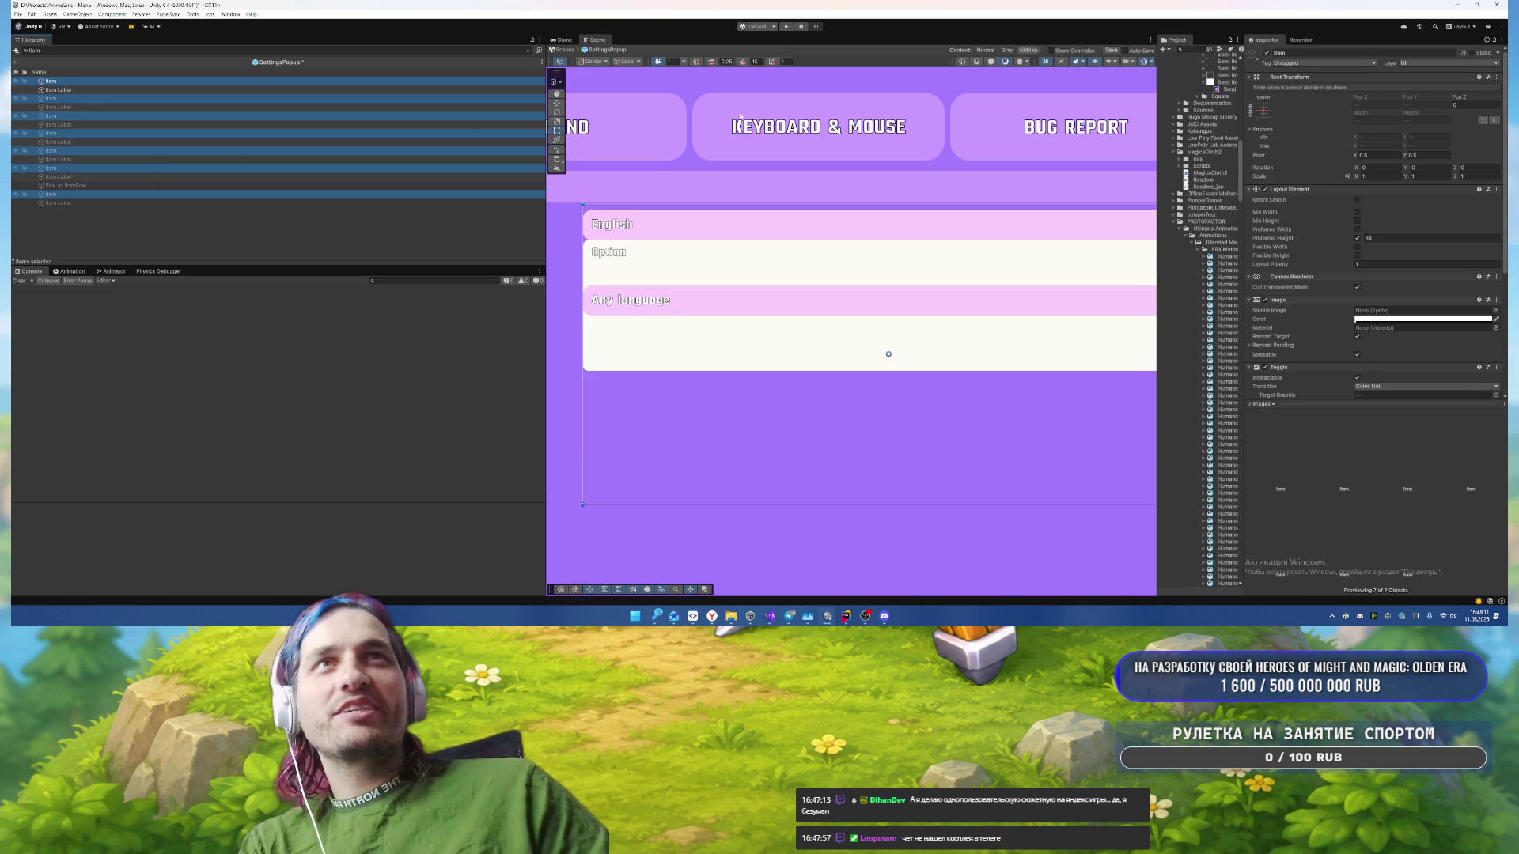
{"action": "scroll", "coordinate": [1315, 293], "scroll_direction": "down", "scroll_amount": 2}
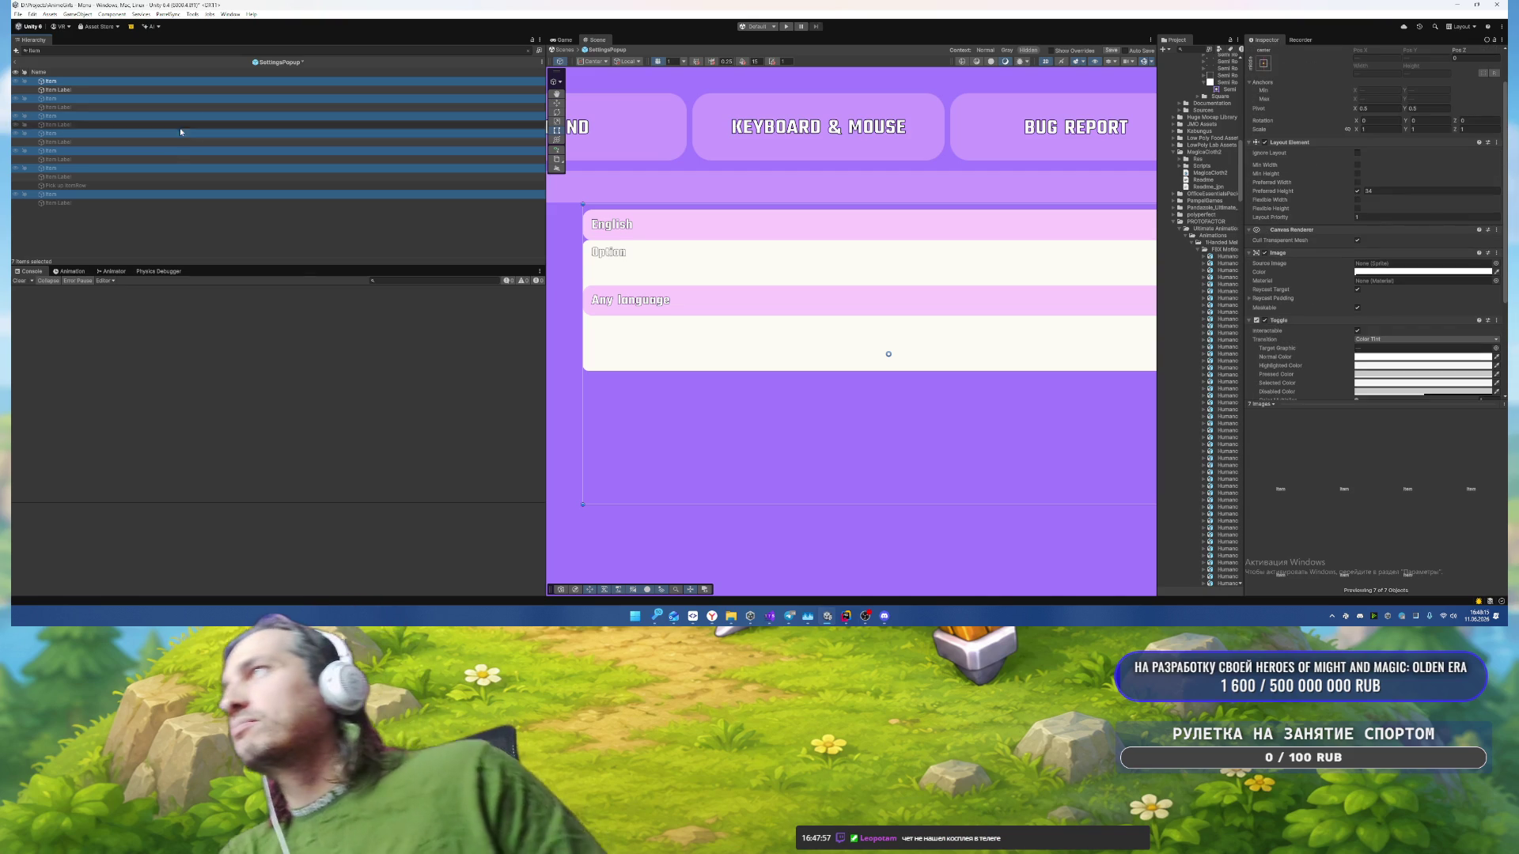
{"action": "left_click", "coordinate": [83, 84]}
{"action": "left_click", "coordinate": [79, 82]}
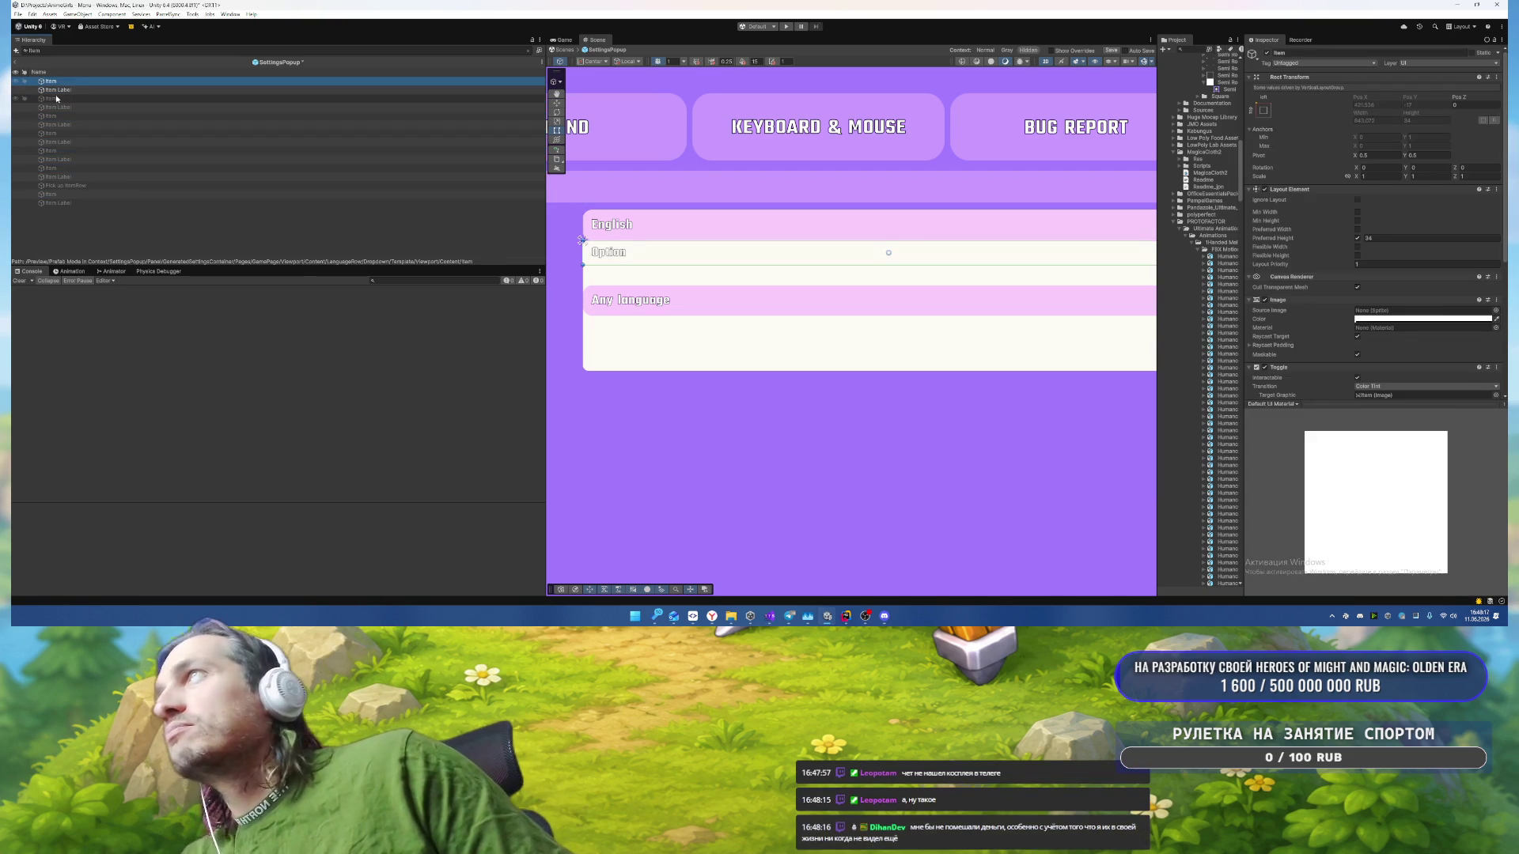
{"action": "left_click", "coordinate": [57, 98], "text": "ctrl"}
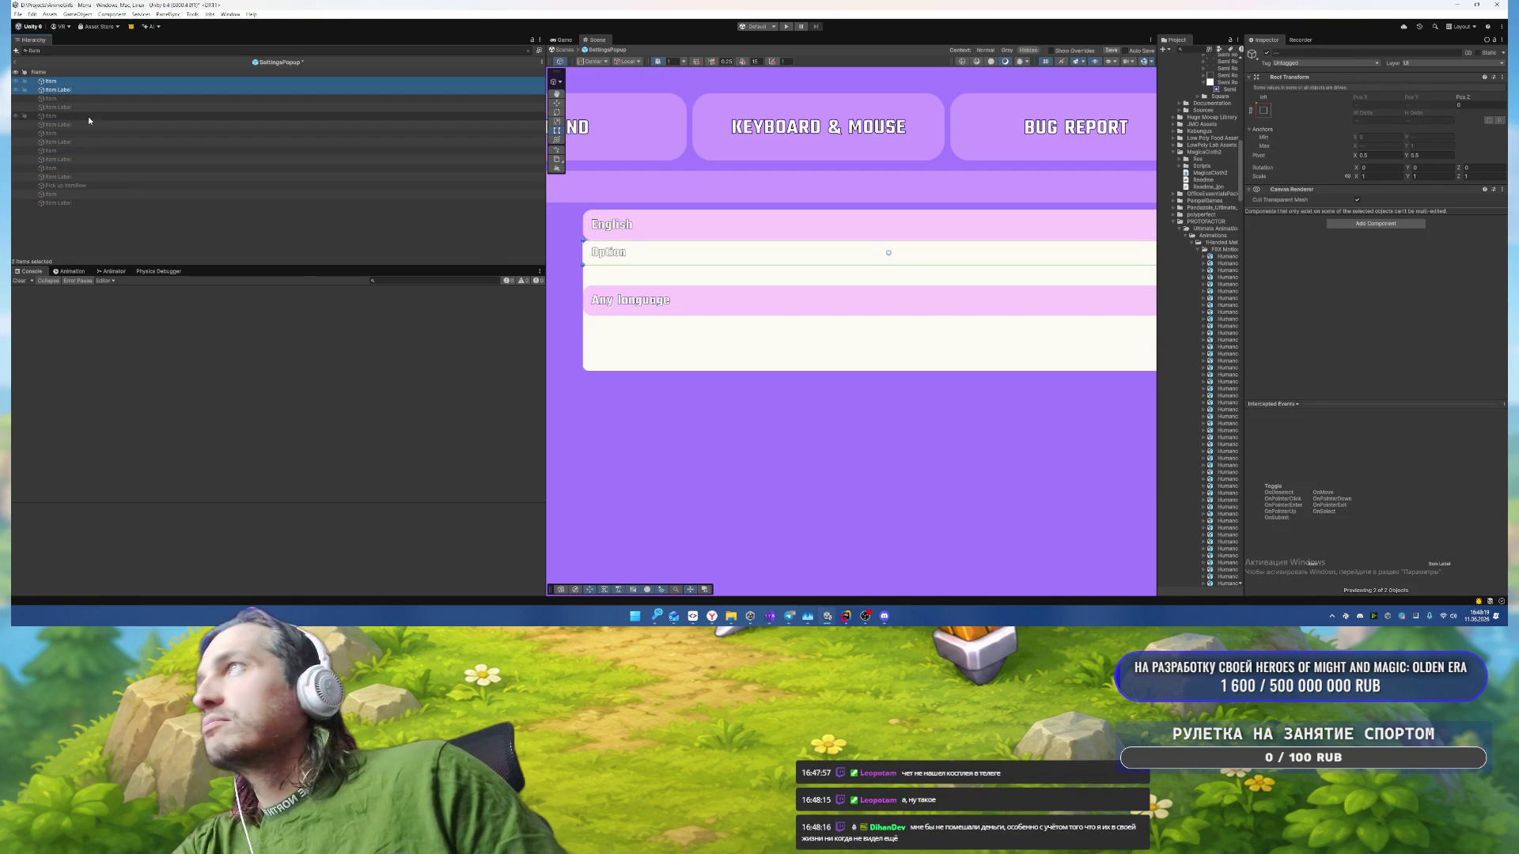
{"action": "left_click", "coordinate": [59, 116], "text": "ctrl"}
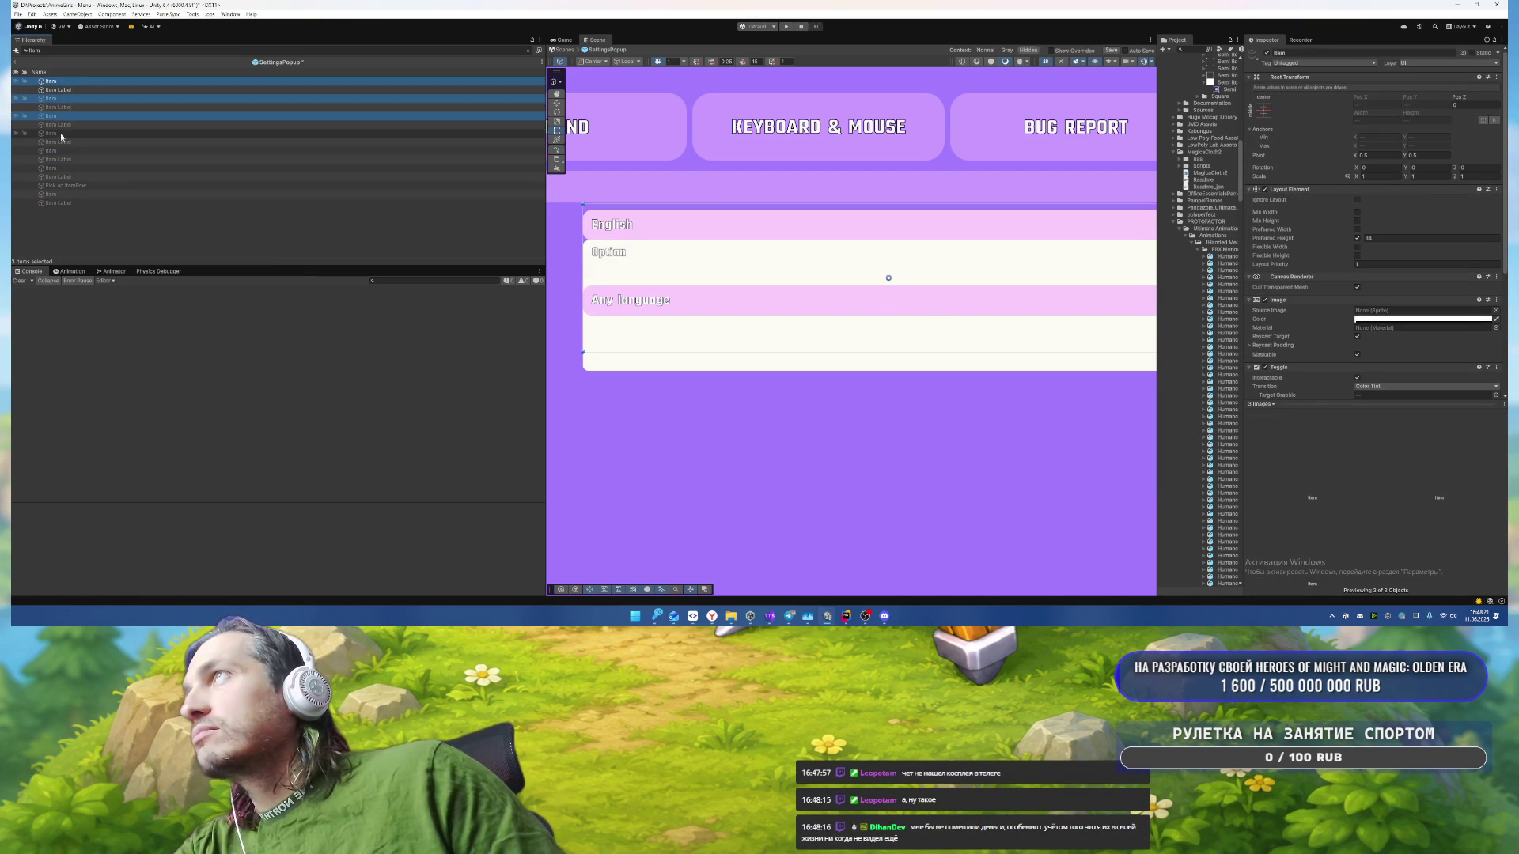
{"action": "left_click", "coordinate": [63, 134], "text": "ctrl"}
{"action": "left_click", "coordinate": [65, 151], "text": "ctrl"}
{"action": "left_click", "coordinate": [67, 169], "text": "ctrl"}
{"action": "left_click", "coordinate": [77, 194], "text": "ctrl"}
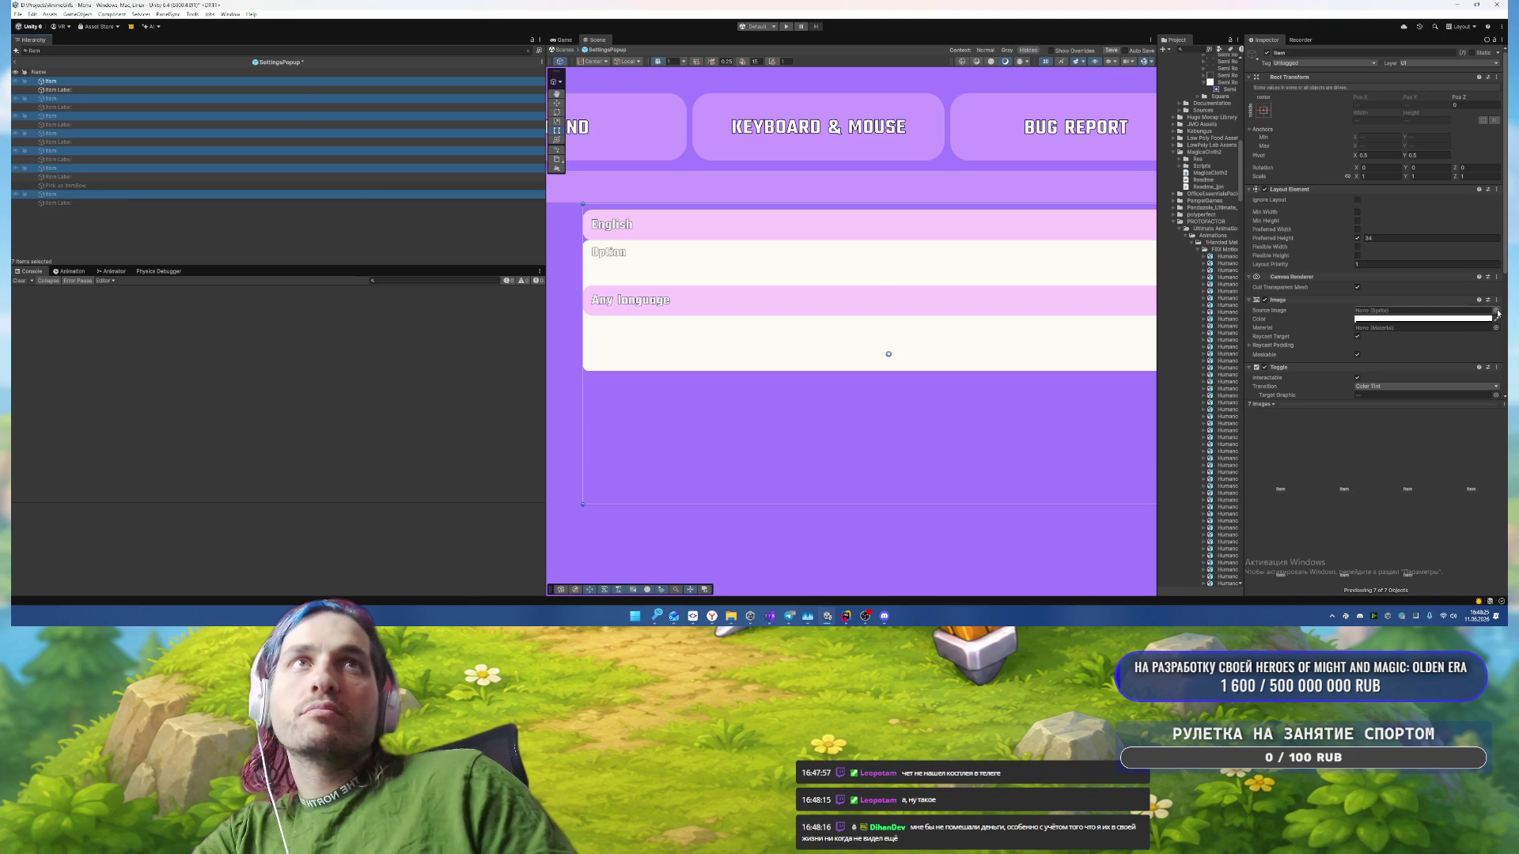
Step: Give the Items' Image the Semi Rounded sprite and colour A68BF2
{"action": "left_click", "coordinate": [1495, 310]}
{"action": "type", "text": "ico"}
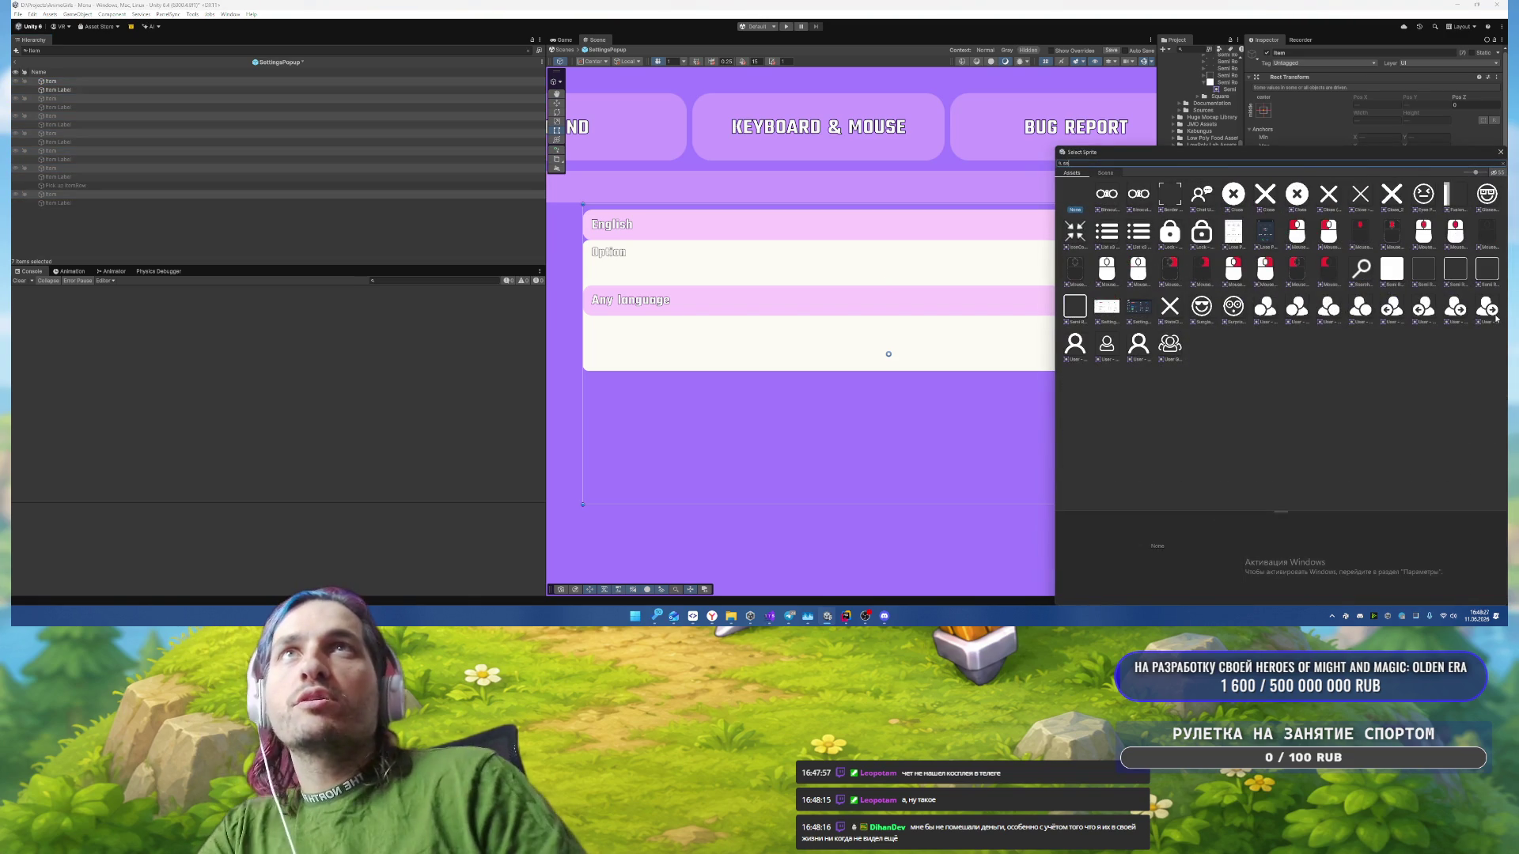
{"action": "type", "text": "mi"}
{"action": "double_click", "coordinate": [1224, 194]}
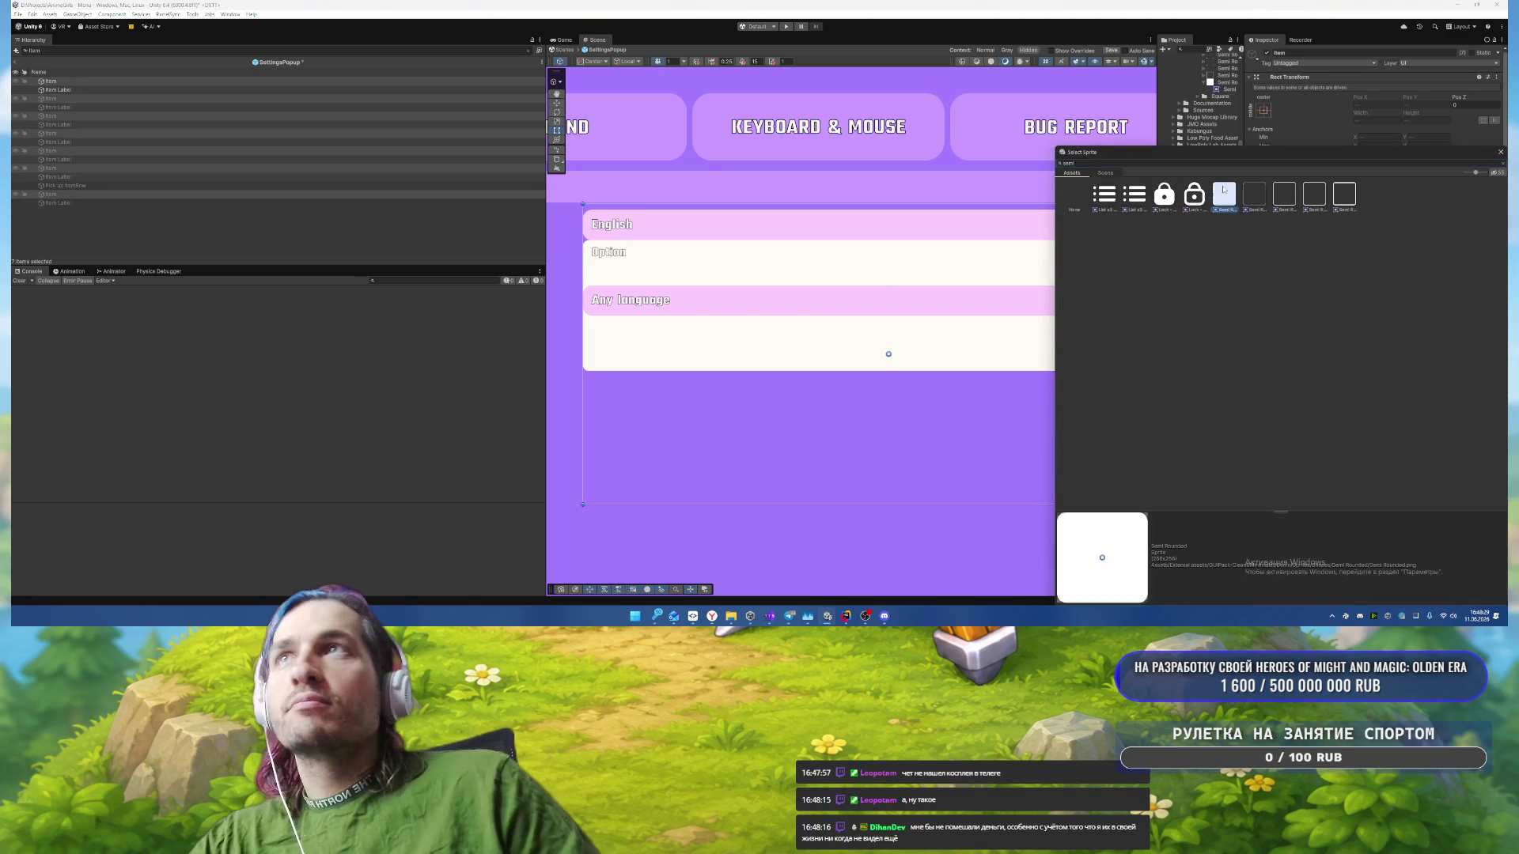
{"action": "left_click", "coordinate": [1392, 319]}
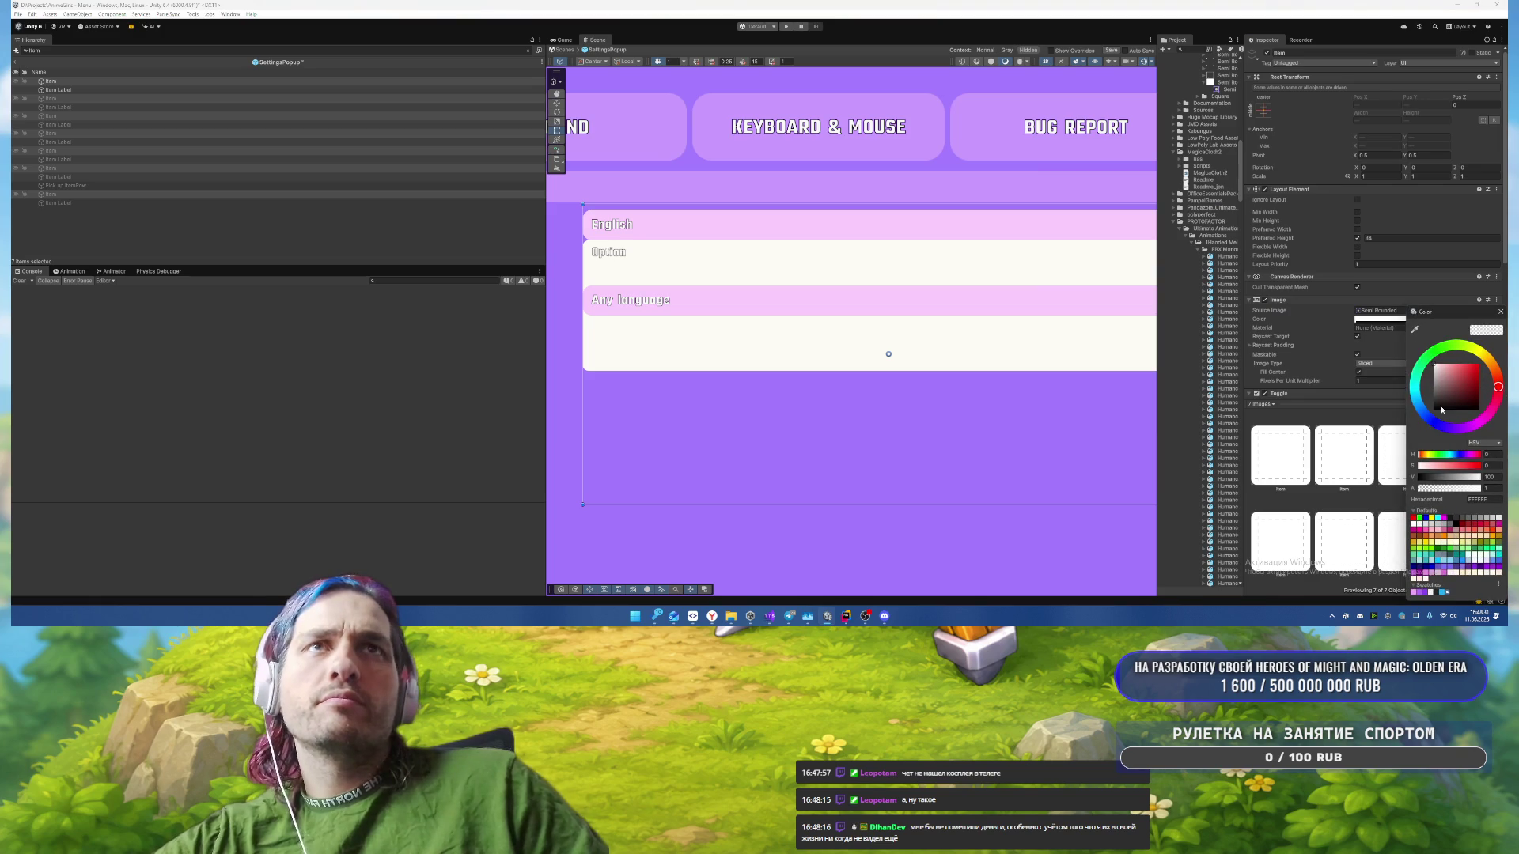
{"action": "left_click", "coordinate": [1501, 312]}
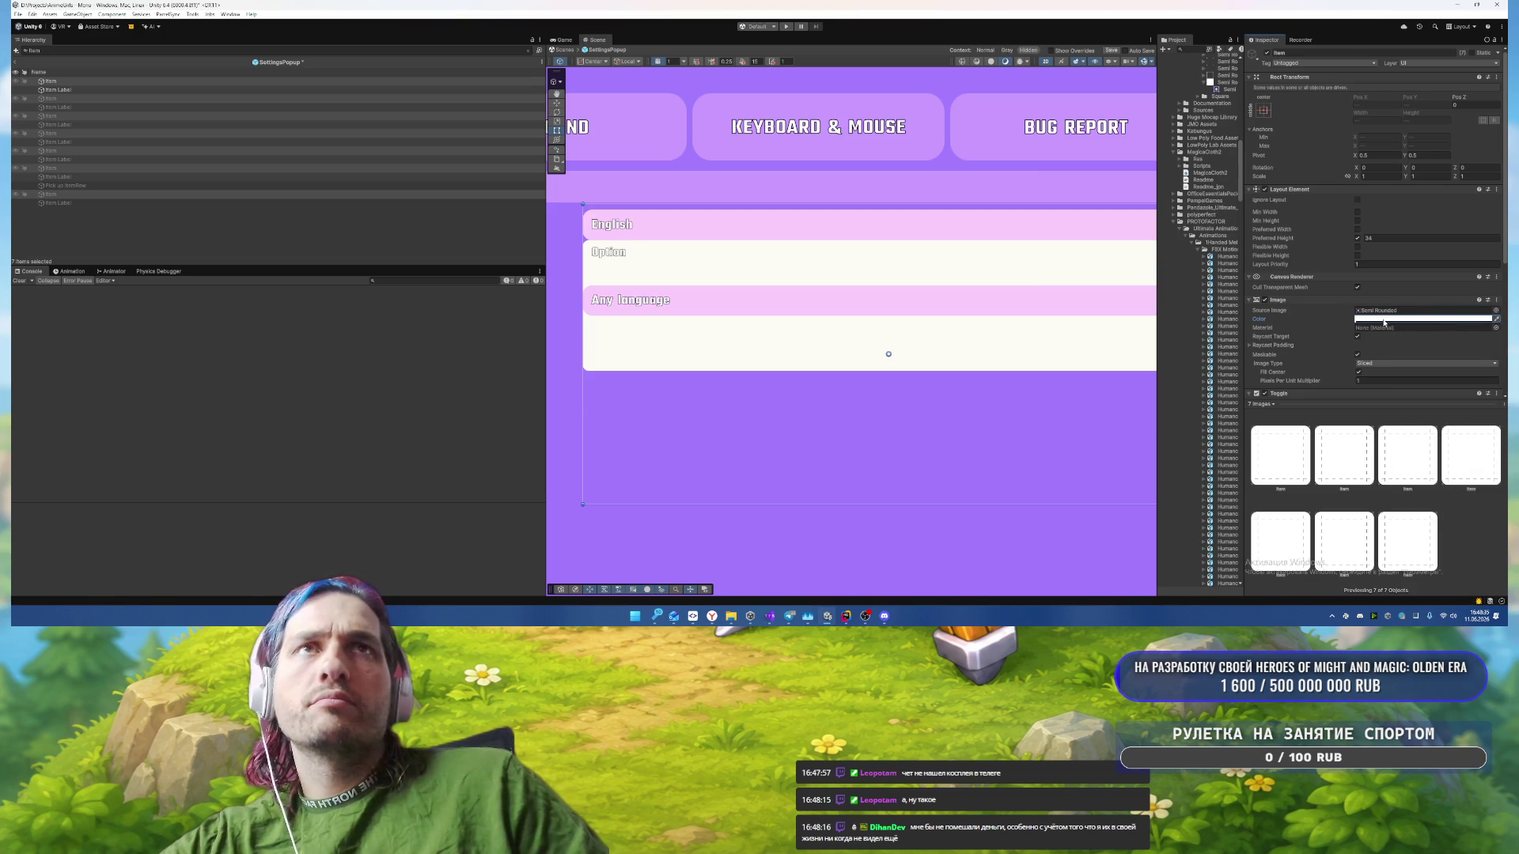
{"action": "left_click", "coordinate": [1383, 320]}
{"action": "left_click", "coordinate": [1401, 594]}
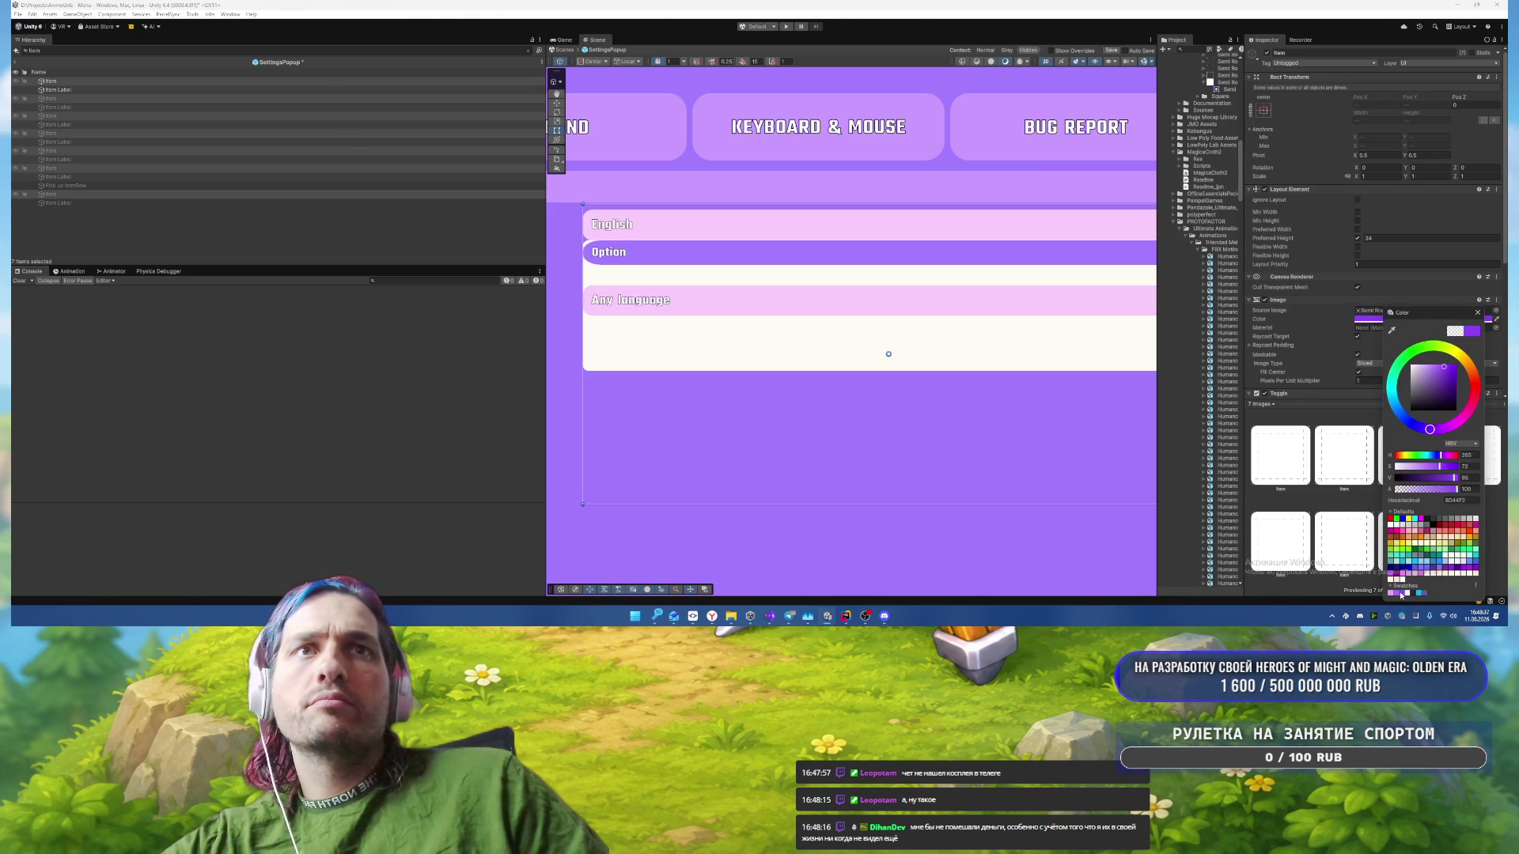
{"action": "left_click", "coordinate": [1393, 594]}
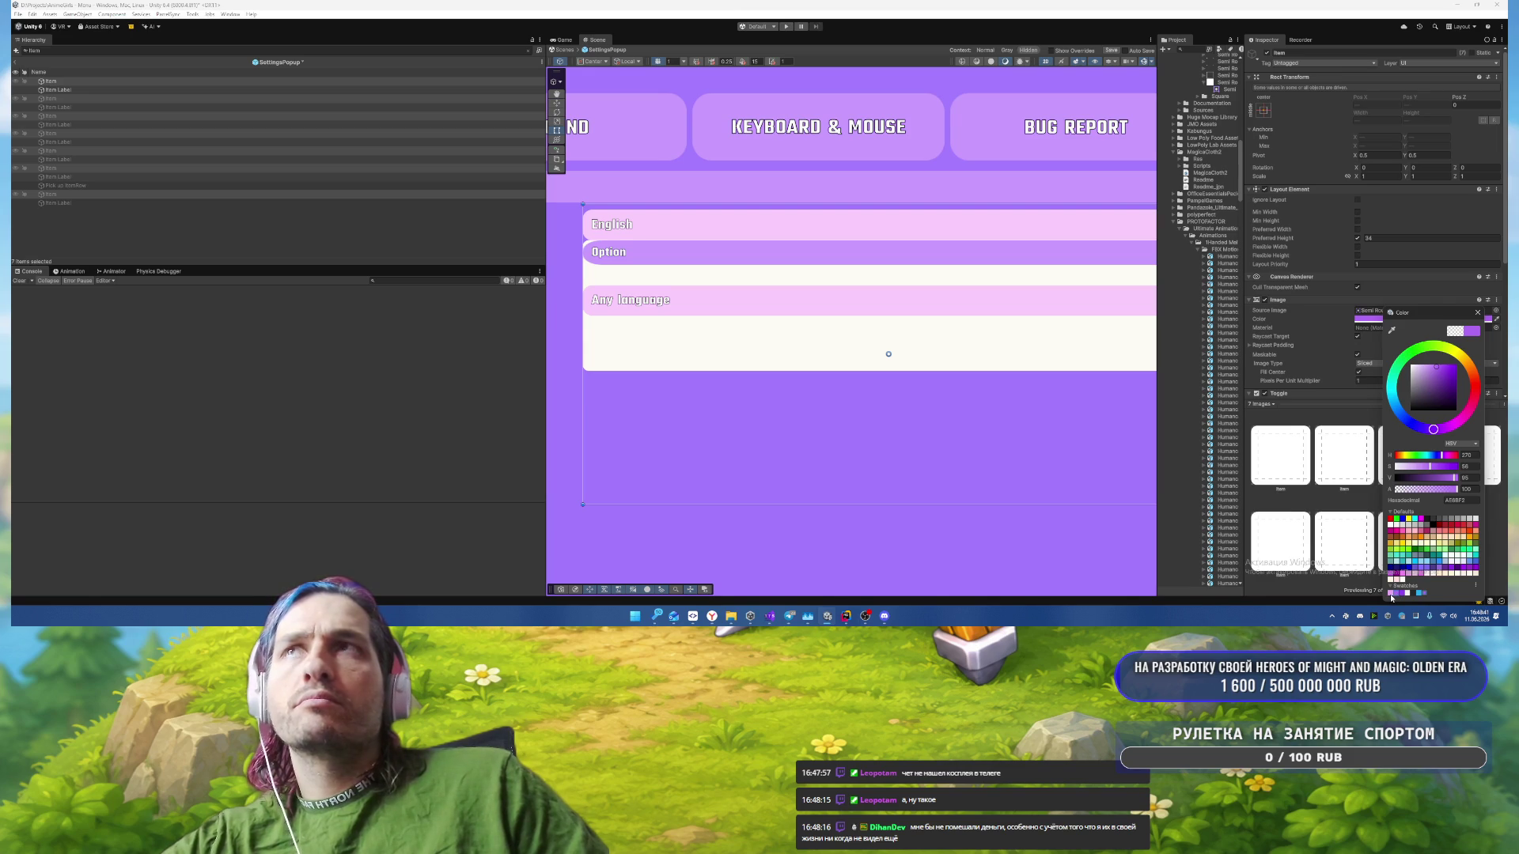
{"action": "left_click", "coordinate": [1395, 593]}
{"action": "left_click", "coordinate": [1394, 593]}
{"action": "left_click", "coordinate": [1476, 312]}
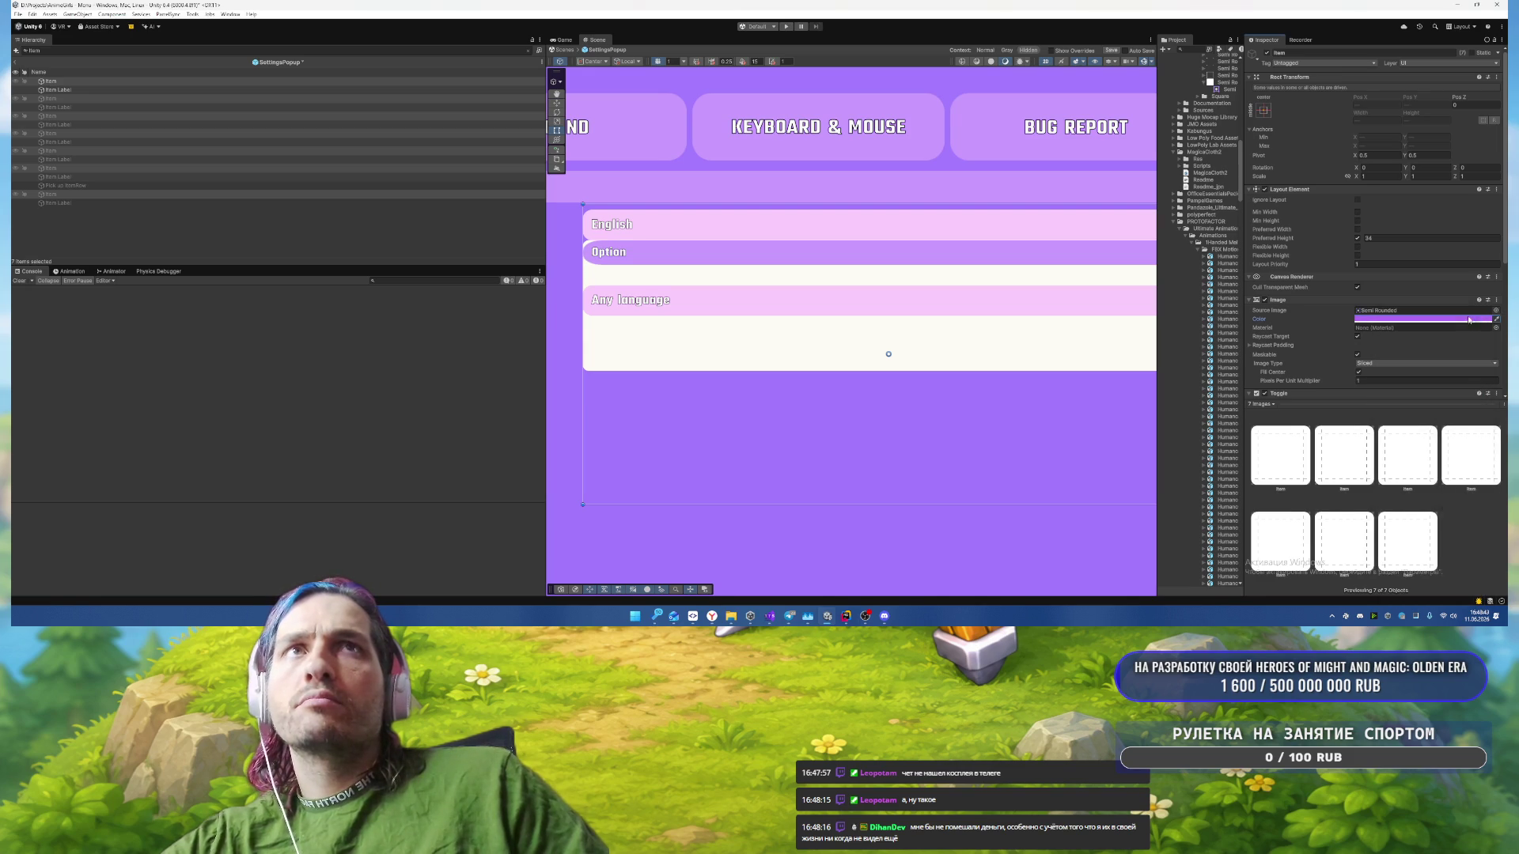
Step: Set the Items' Pixels Per Unit Multiplier to 32 for rounded corners
{"action": "left_click", "coordinate": [1373, 381]}
{"action": "type", "text": "32"}
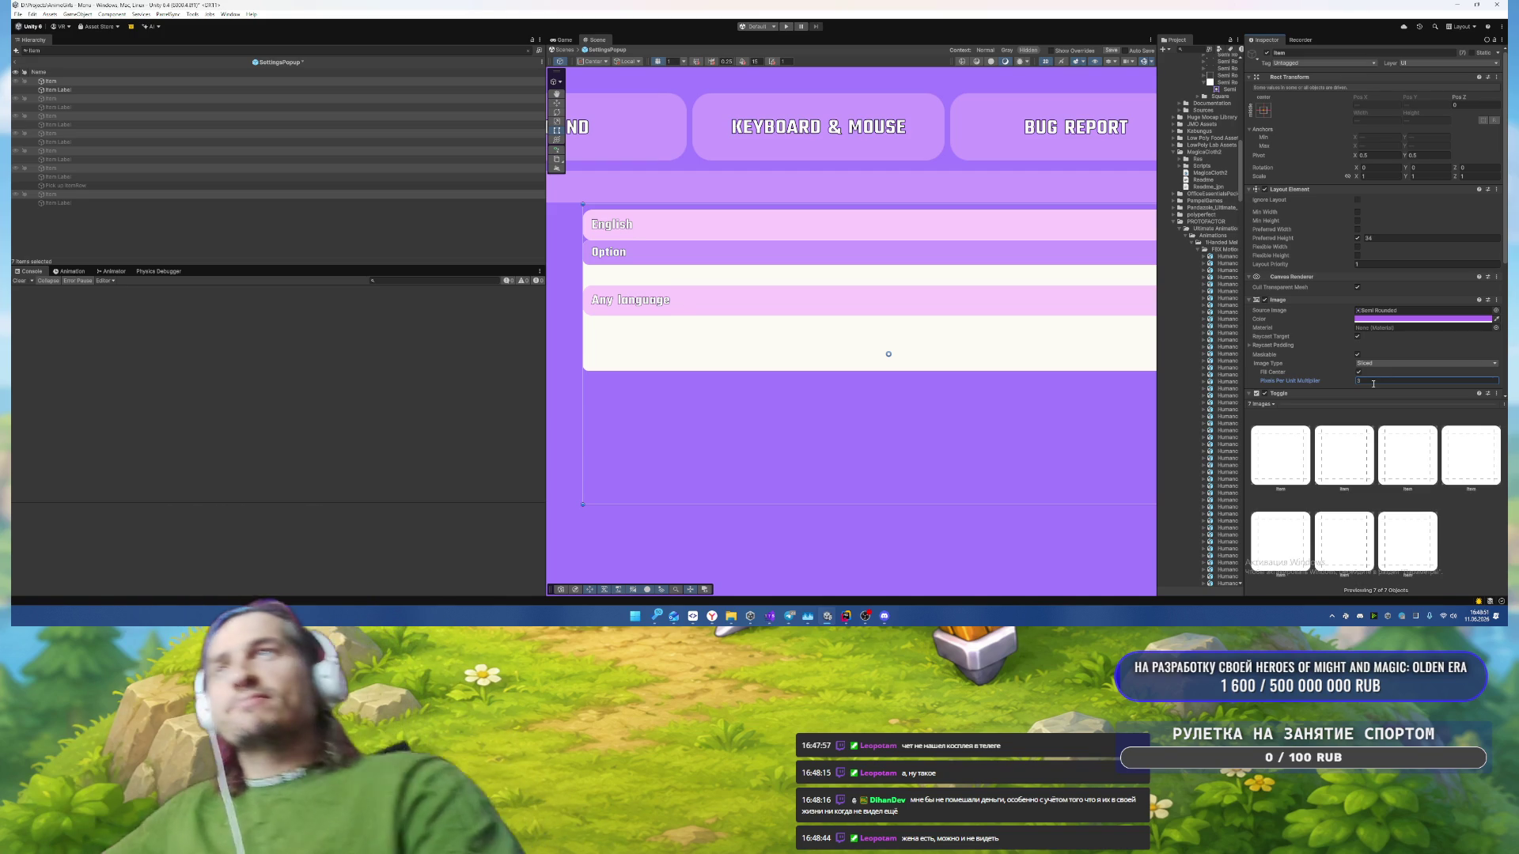
{"action": "scroll", "coordinate": [761, 255], "scroll_direction": "down", "scroll_amount": 3}
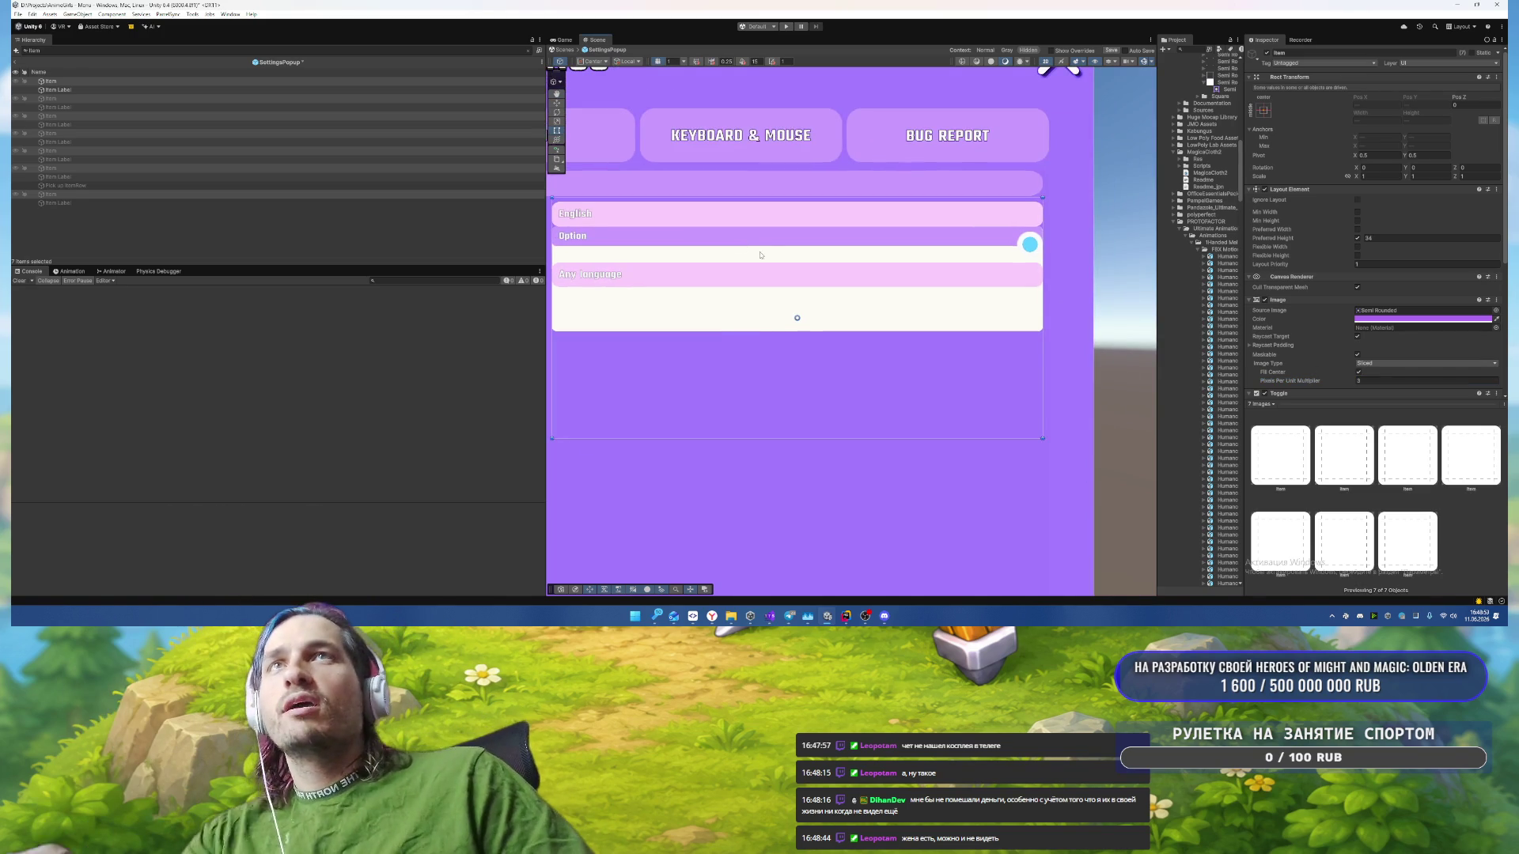
Step: Clear the Item search and deactivate the dropdown Template to hide its list
{"action": "left_click", "coordinate": [528, 50]}
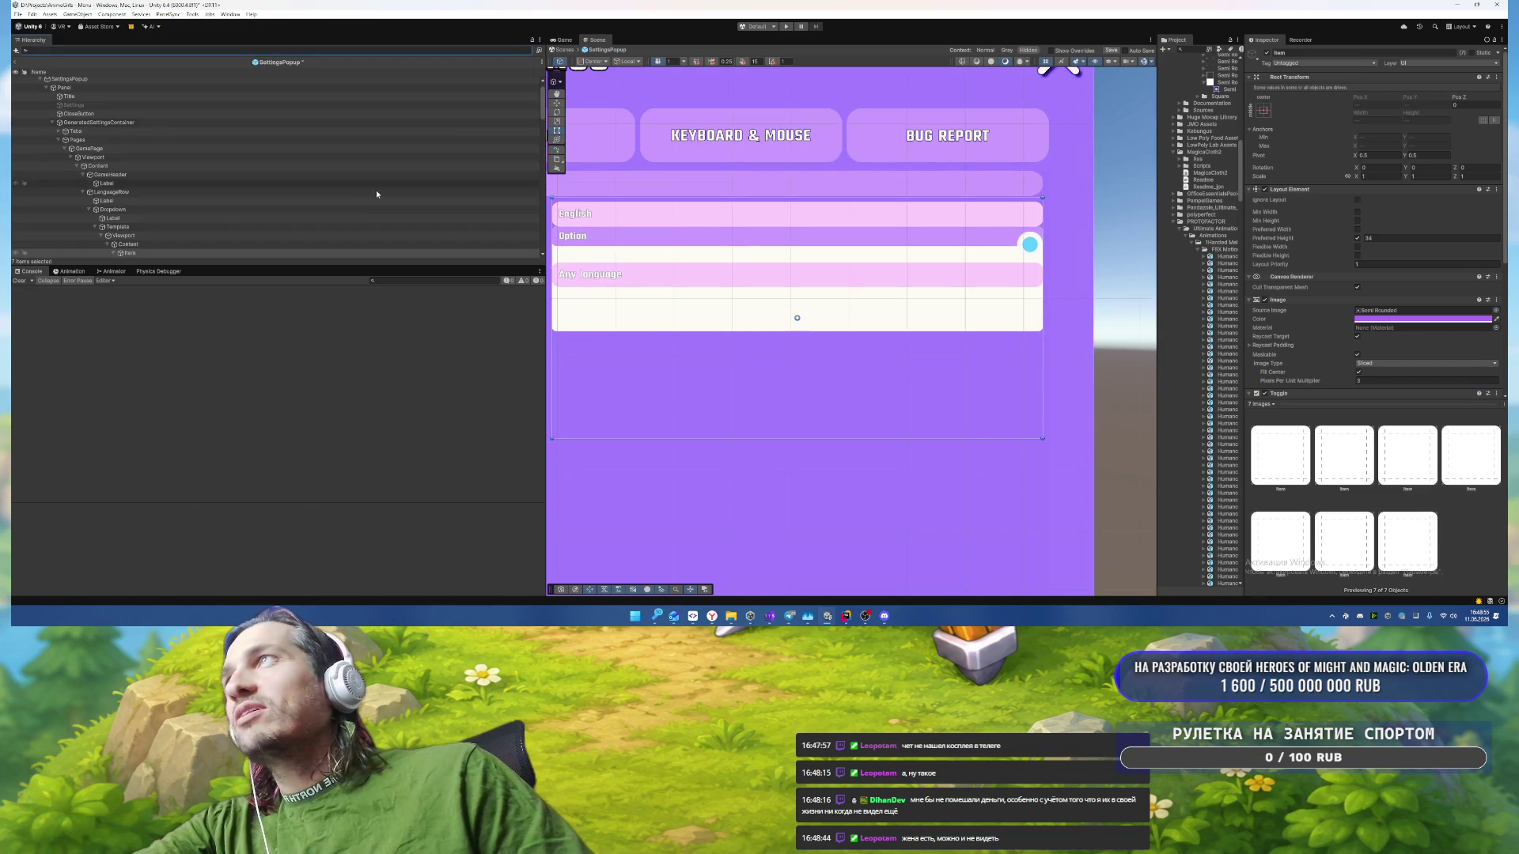
{"action": "left_click", "coordinate": [168, 226]}
{"action": "scroll", "coordinate": [816, 283], "scroll_direction": "down", "scroll_amount": 1}
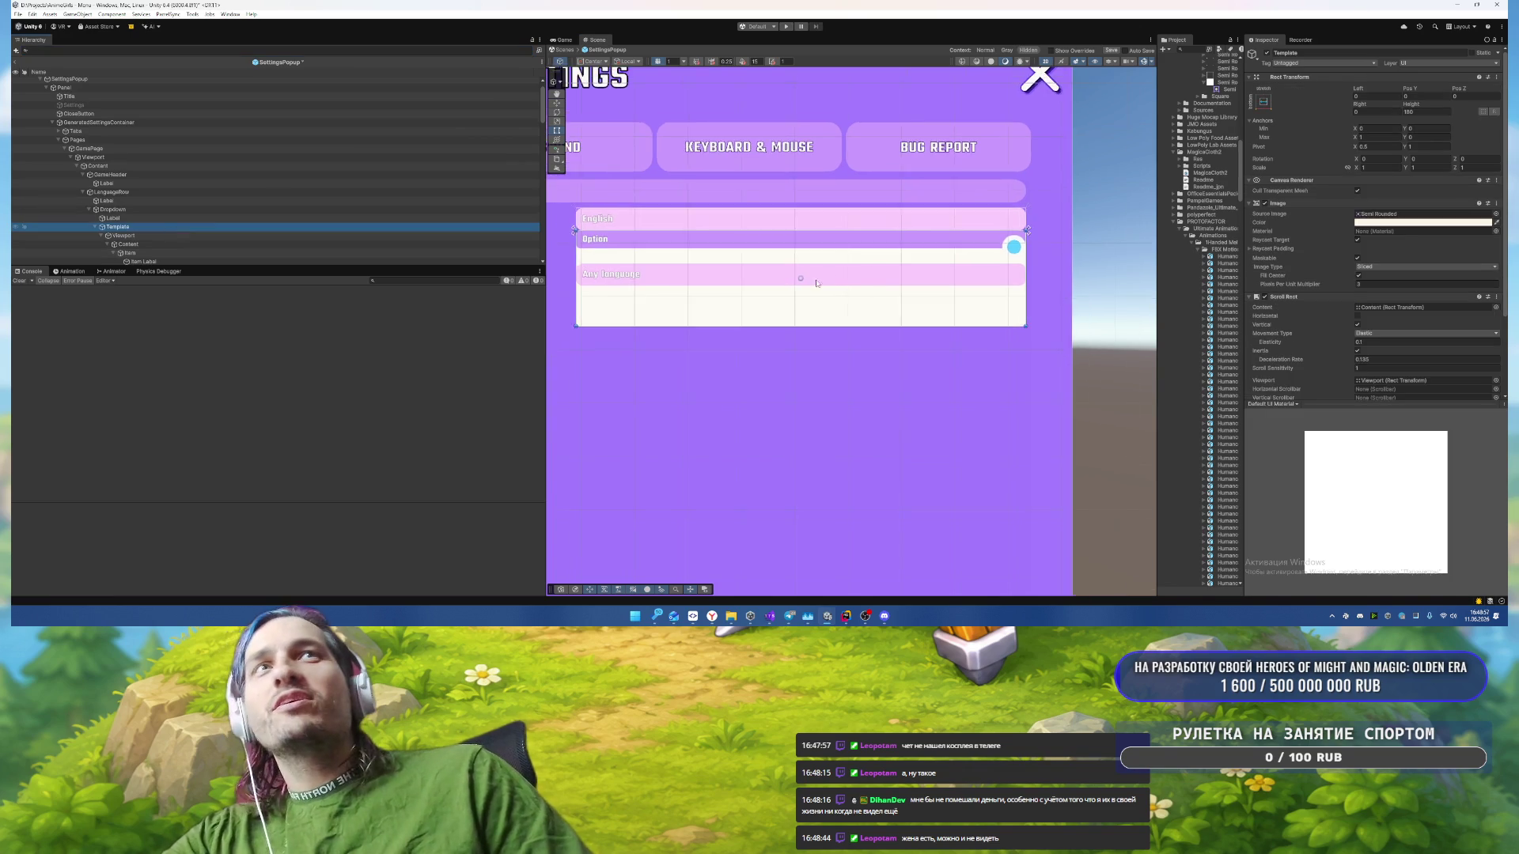
{"action": "left_click_drag", "start_coordinate": [816, 283], "coordinate": [944, 252]}
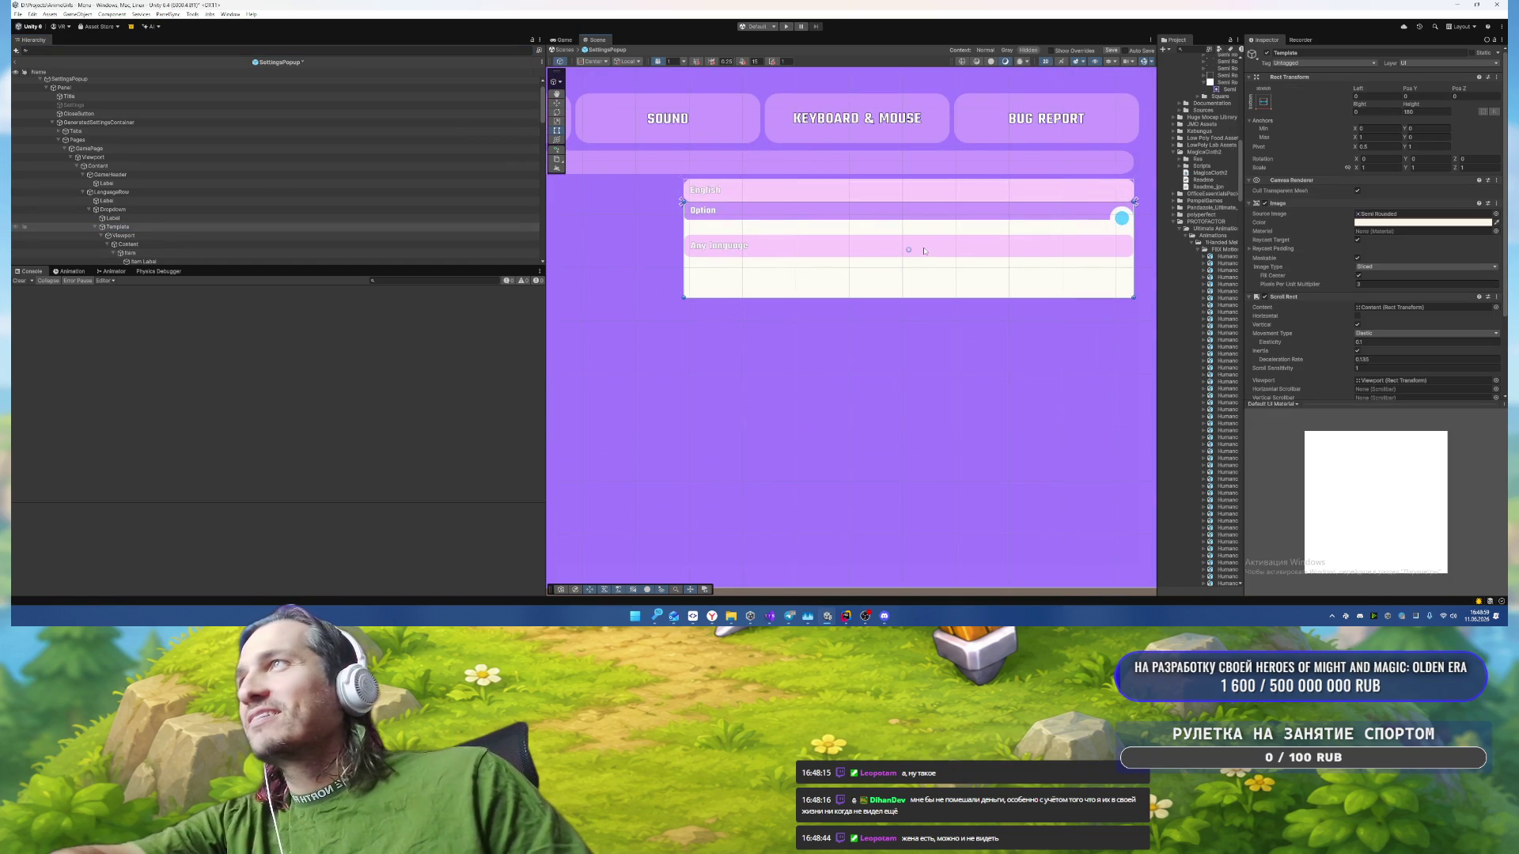
{"action": "key", "text": "alt+shift+a"}
{"action": "scroll", "coordinate": [350, 212], "scroll_direction": "down", "scroll_amount": 4}
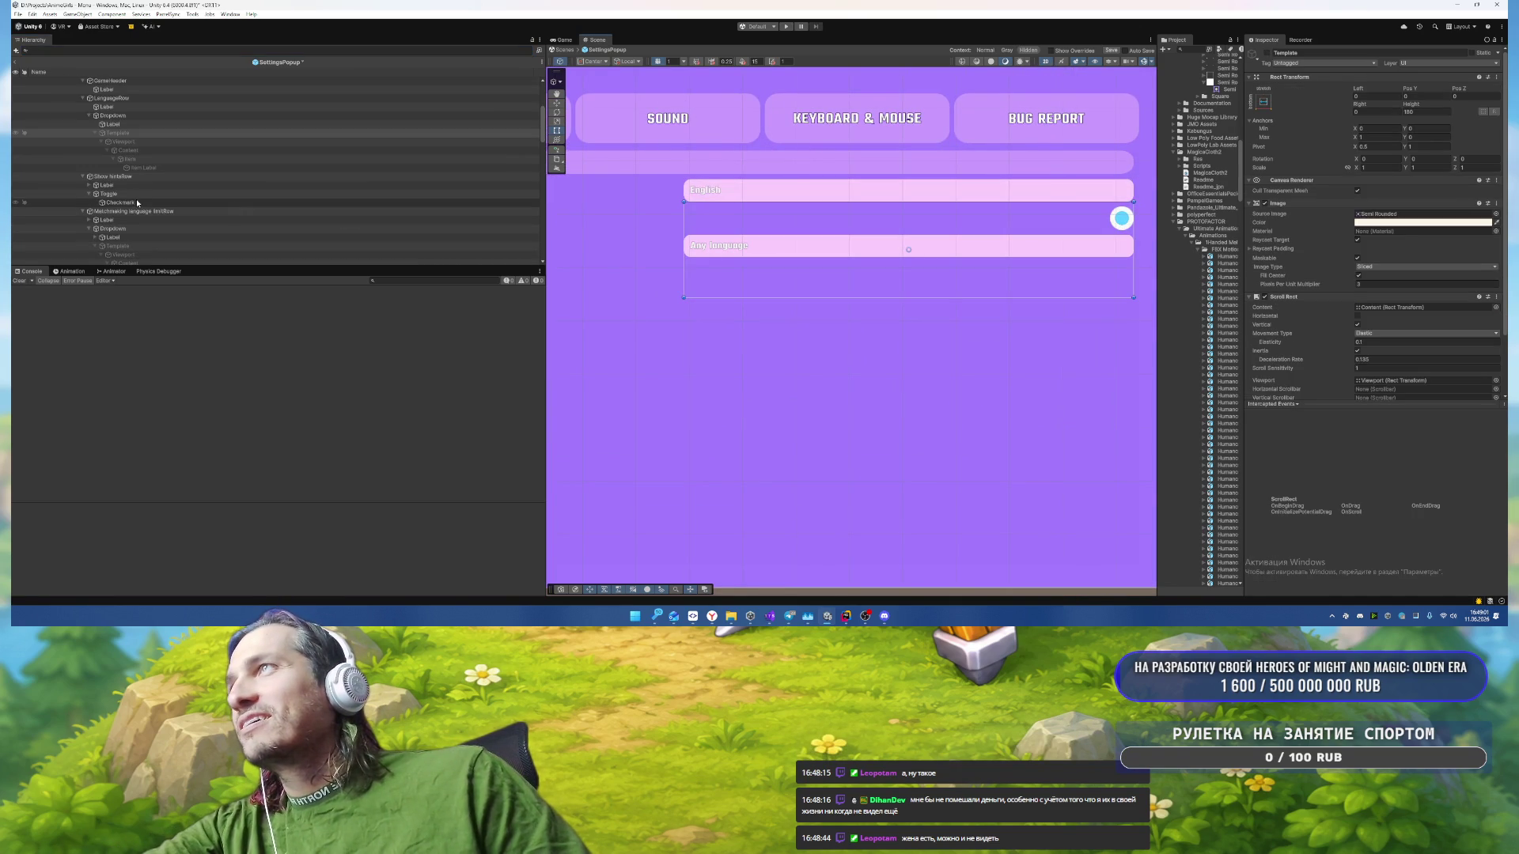
Step: Inspect the dropdown label, the matchmaking dropdown and the Matchmaking language limit row
{"action": "left_click", "coordinate": [118, 238]}
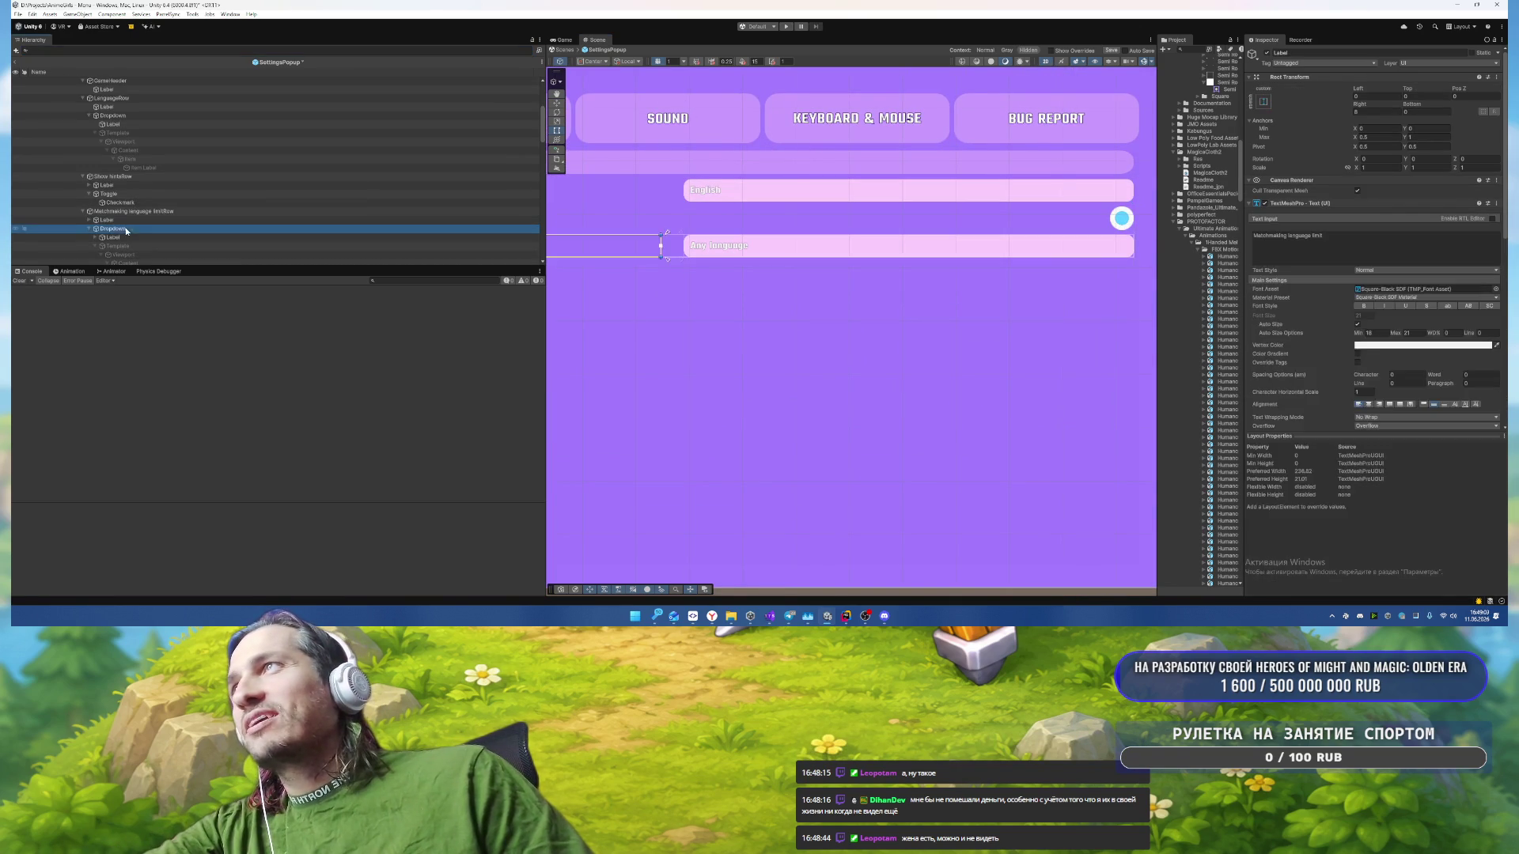
{"action": "left_click", "coordinate": [111, 228]}
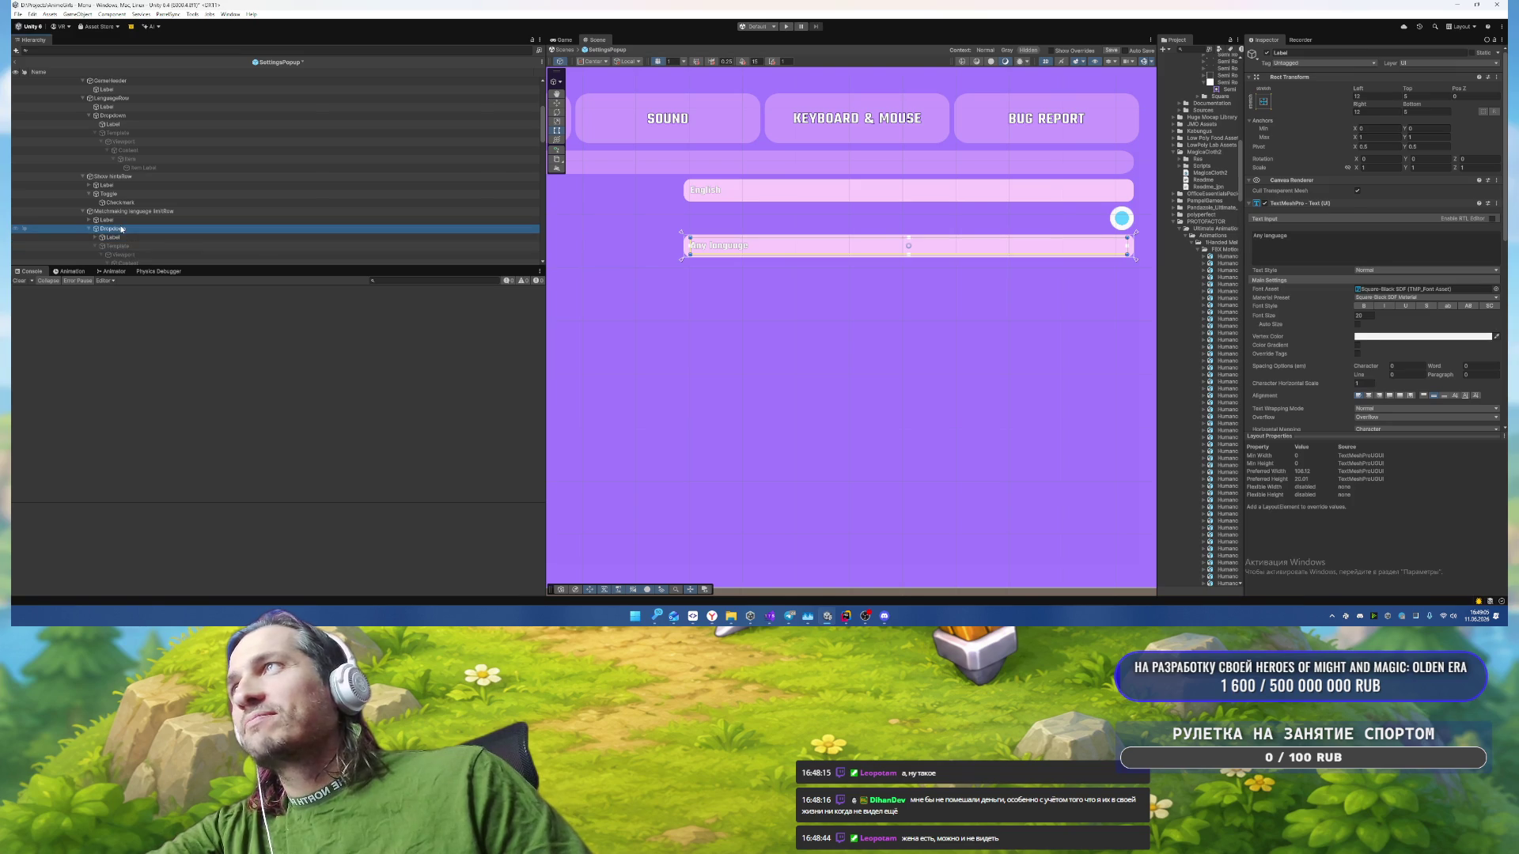
{"action": "scroll", "coordinate": [1368, 287], "scroll_direction": "down", "scroll_amount": 3}
{"action": "scroll", "coordinate": [1368, 287], "scroll_direction": "down", "scroll_amount": 5}
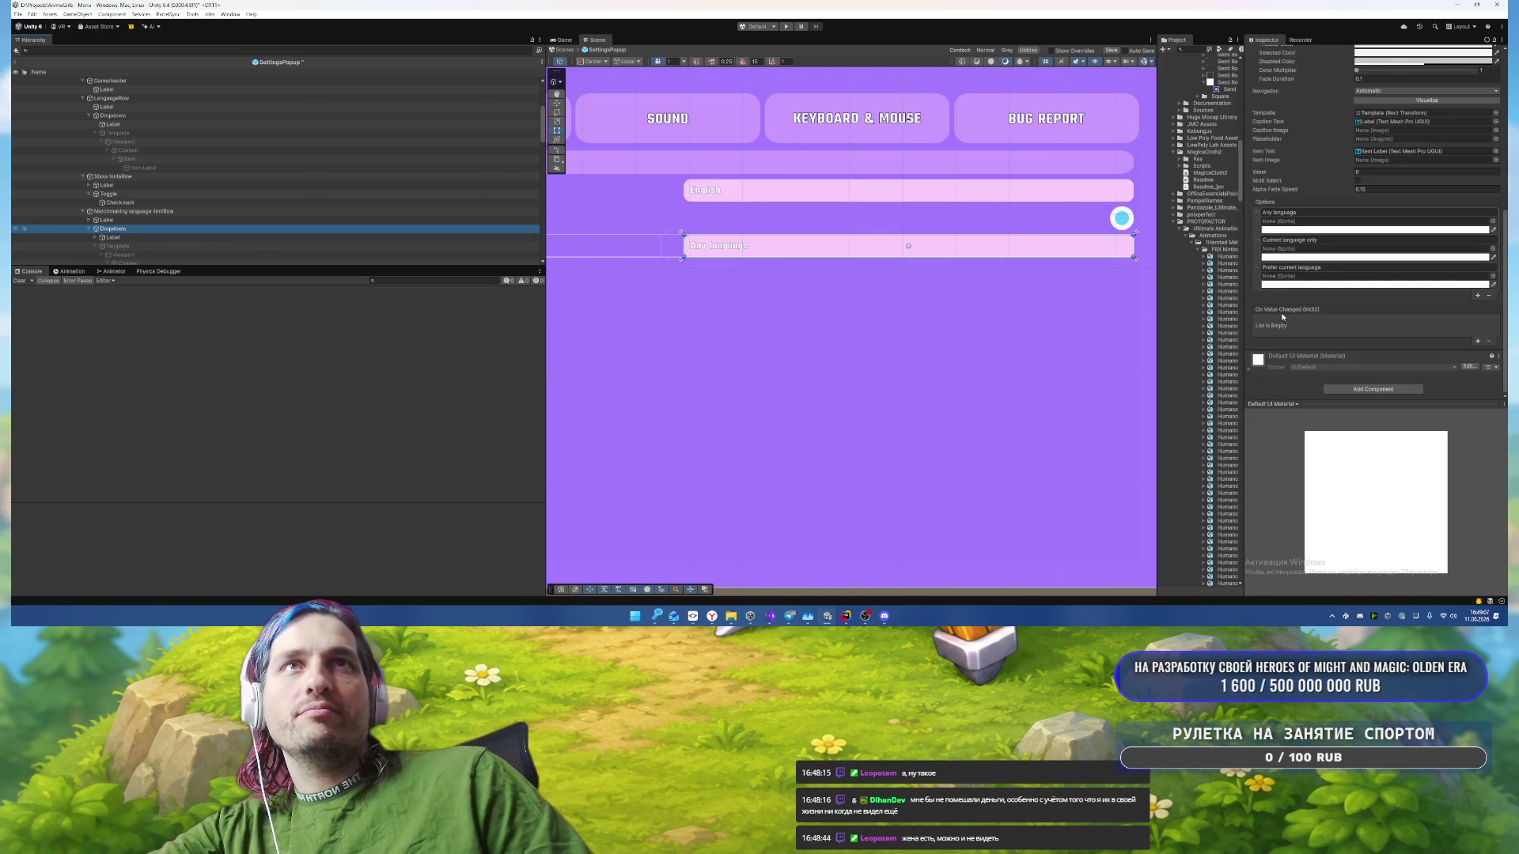
{"action": "left_click", "coordinate": [129, 211]}
{"action": "scroll", "coordinate": [237, 198], "scroll_direction": "down", "scroll_amount": 3}
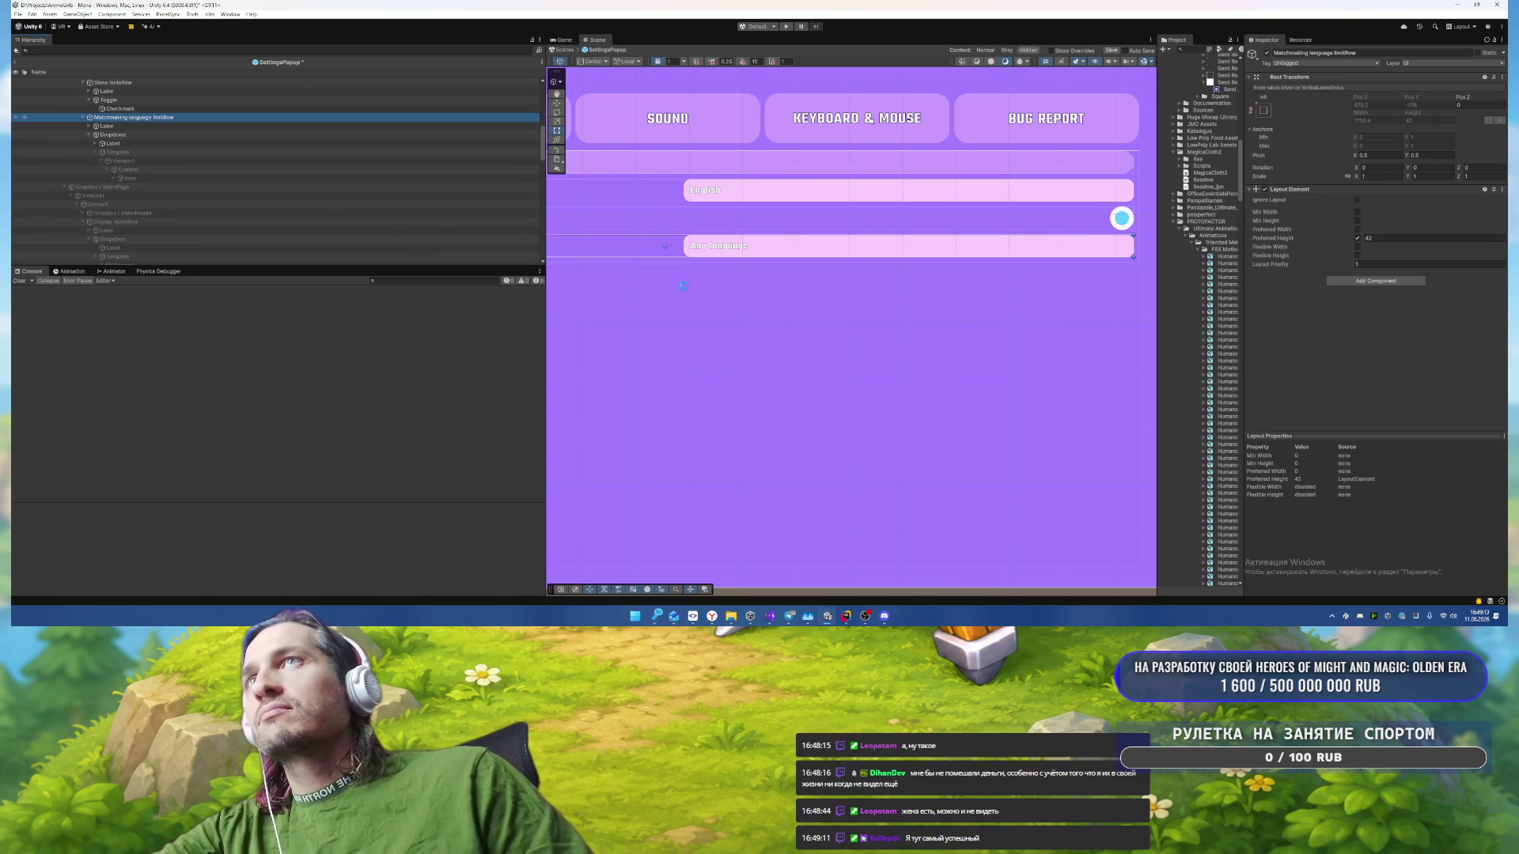
Step: Save the SettingsPopup prefab, frame the popup, and enter Play mode
{"action": "key", "text": "ctrl+s"}
{"action": "scroll", "coordinate": [824, 352], "scroll_direction": "down", "scroll_amount": 5}
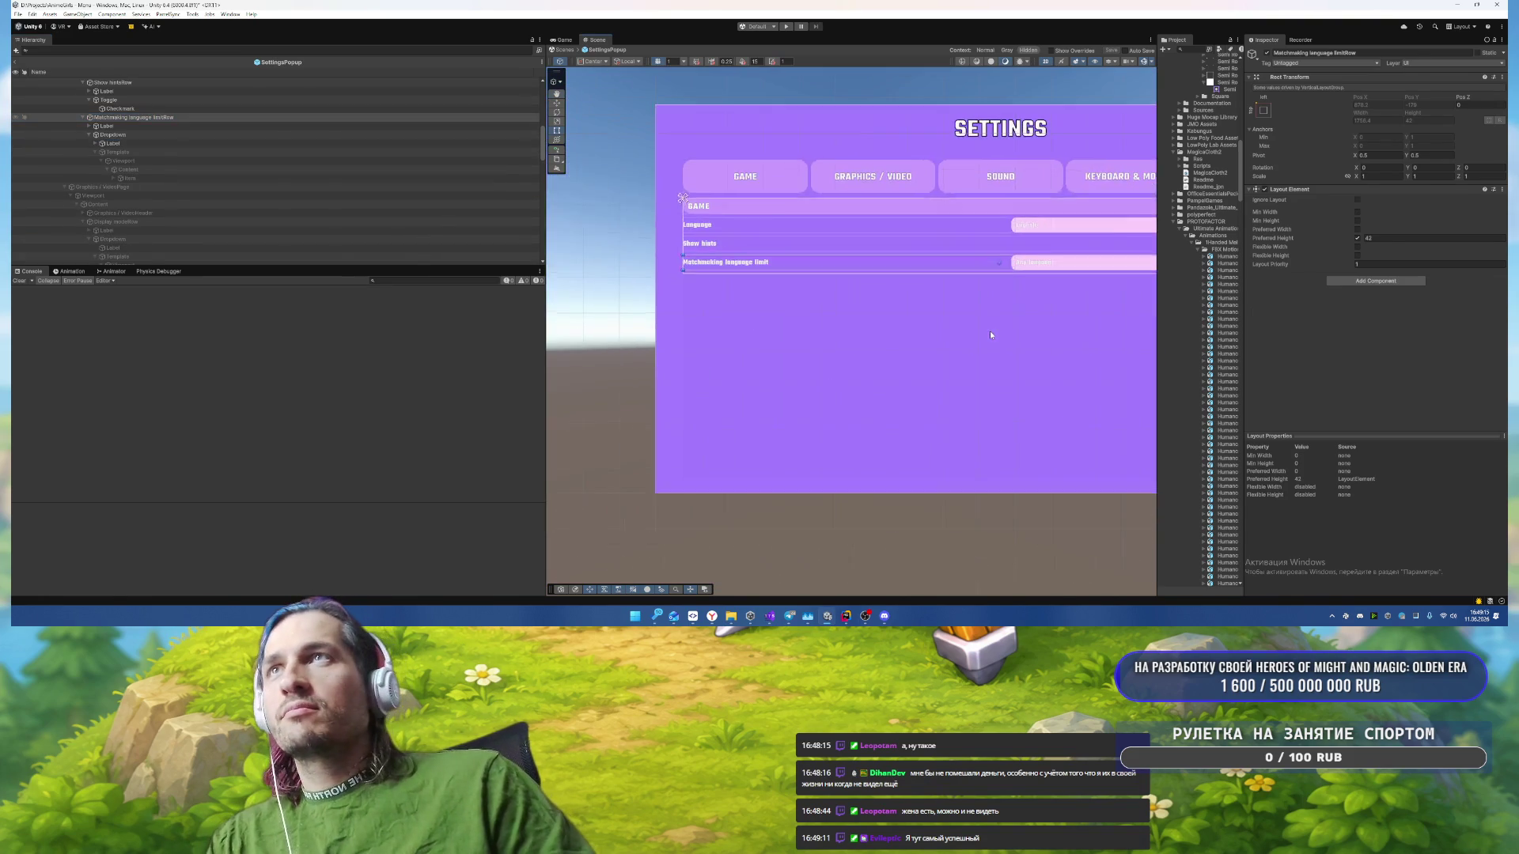
{"action": "left_click", "coordinate": [990, 334]}
{"action": "key", "text": "f"}
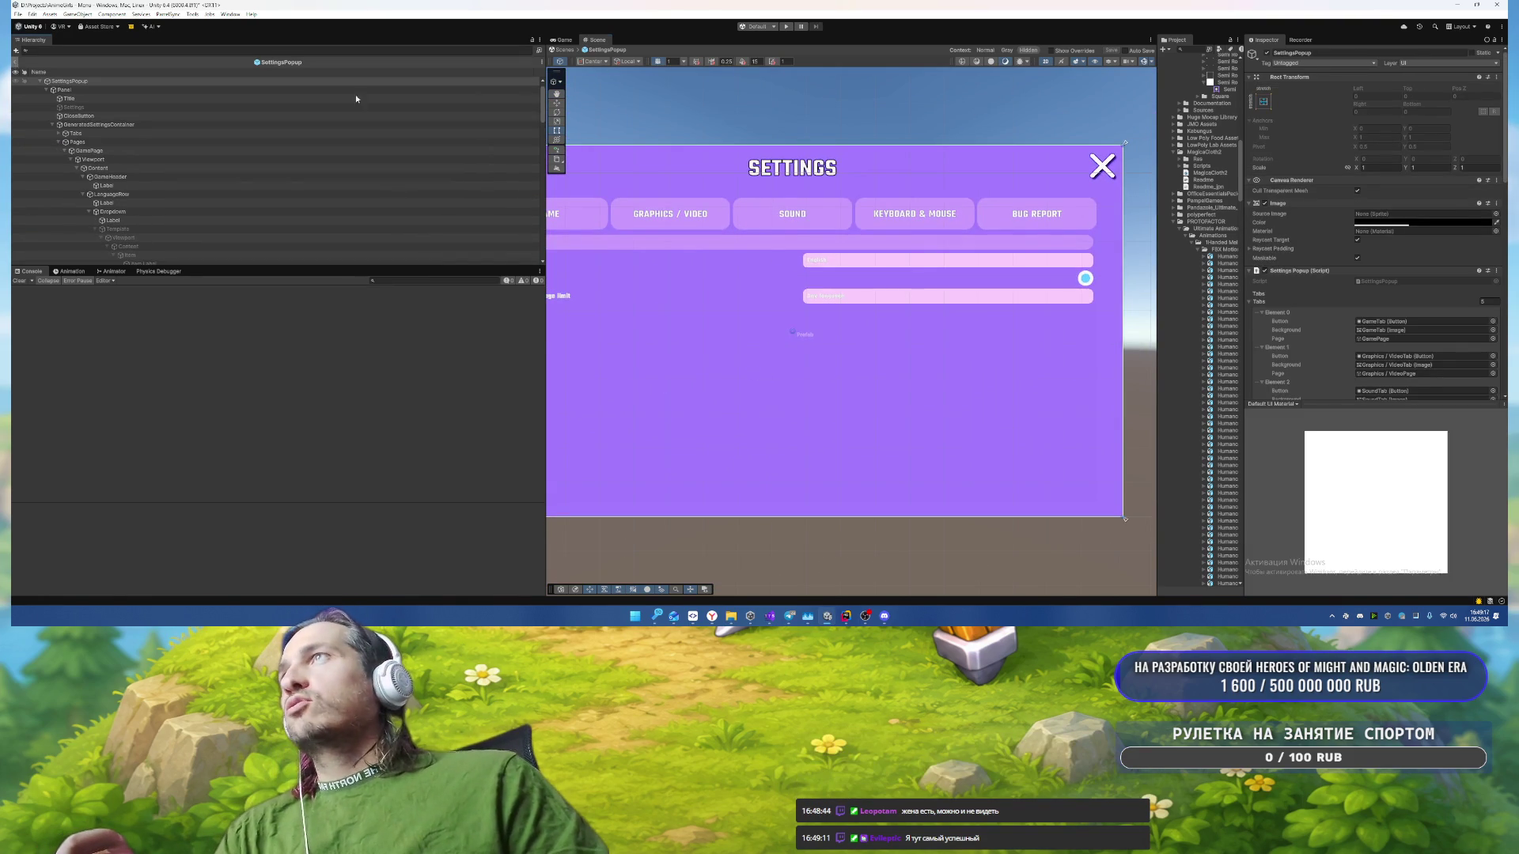
{"action": "key", "text": "ctrl+p"}
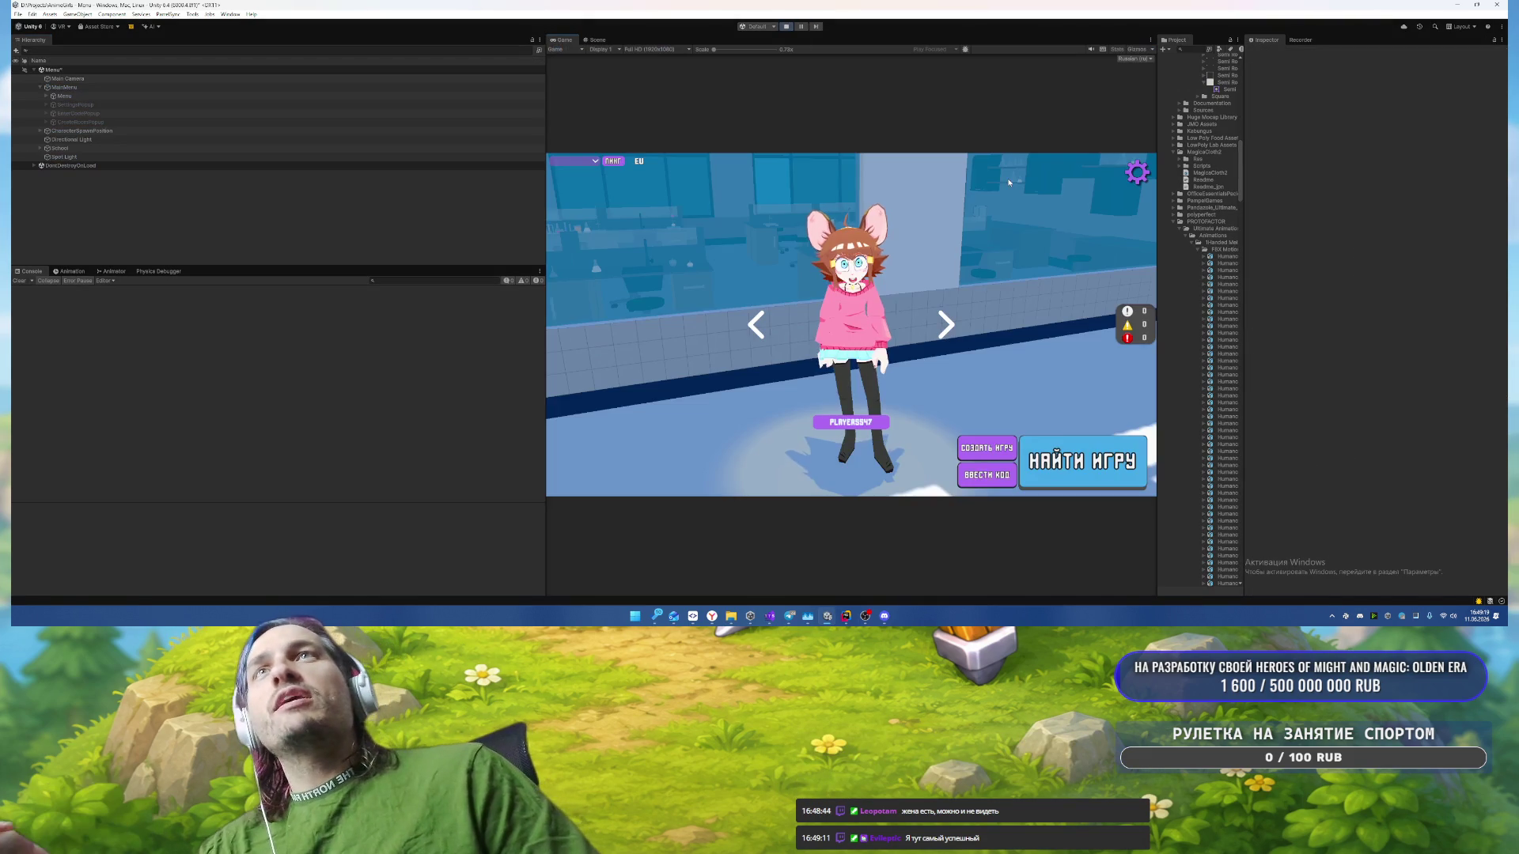
Step: Open the in-game Settings popup and view the Graphics/Video, Sound and Game pages
{"action": "left_click", "coordinate": [1137, 172]}
{"action": "left_click", "coordinate": [738, 216]}
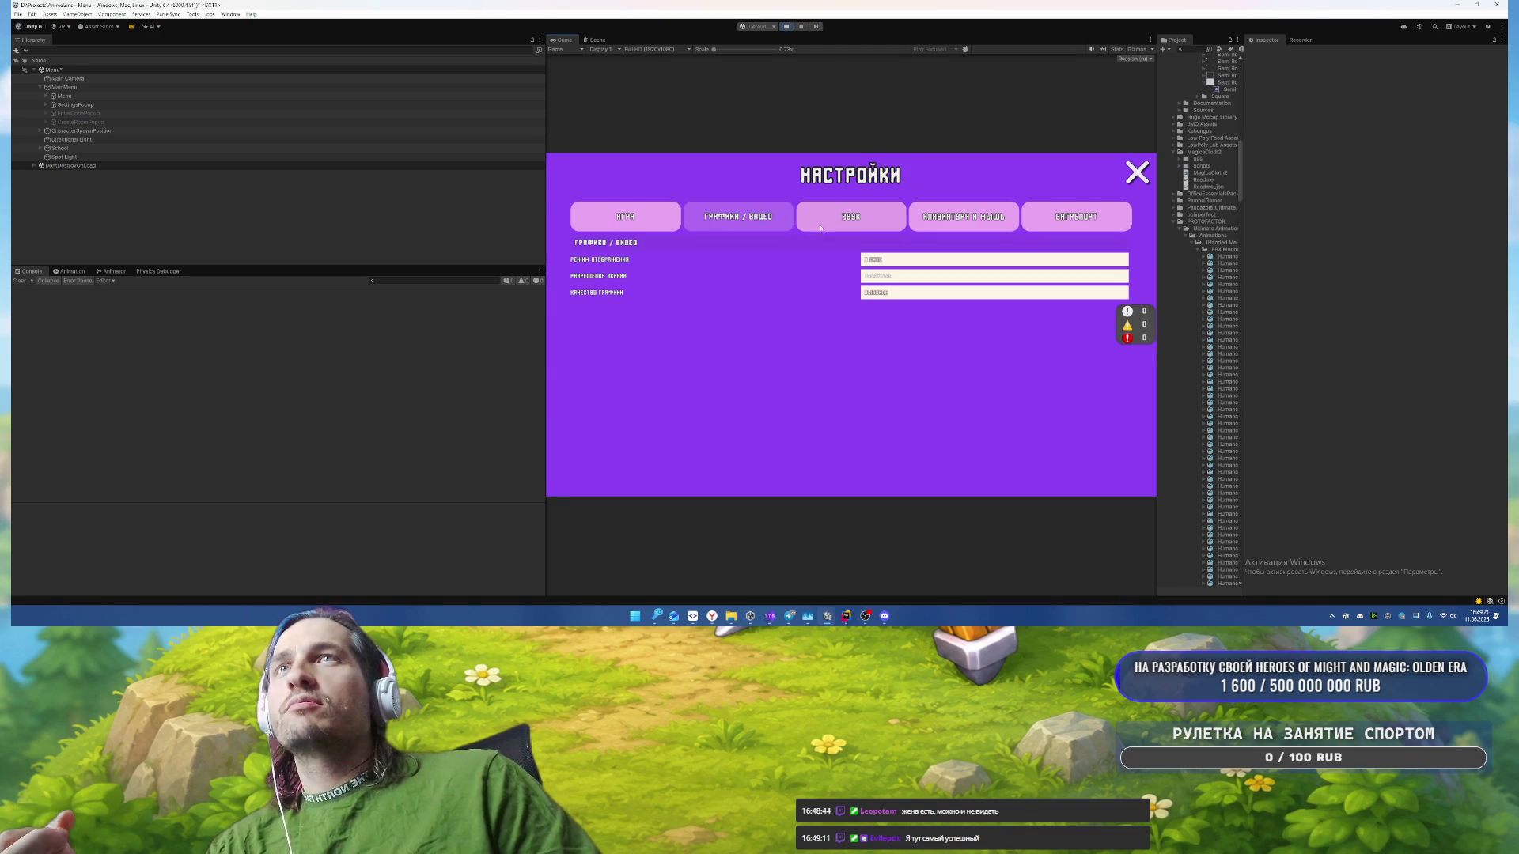
{"action": "left_click", "coordinate": [821, 227]}
{"action": "left_click", "coordinate": [622, 218]}
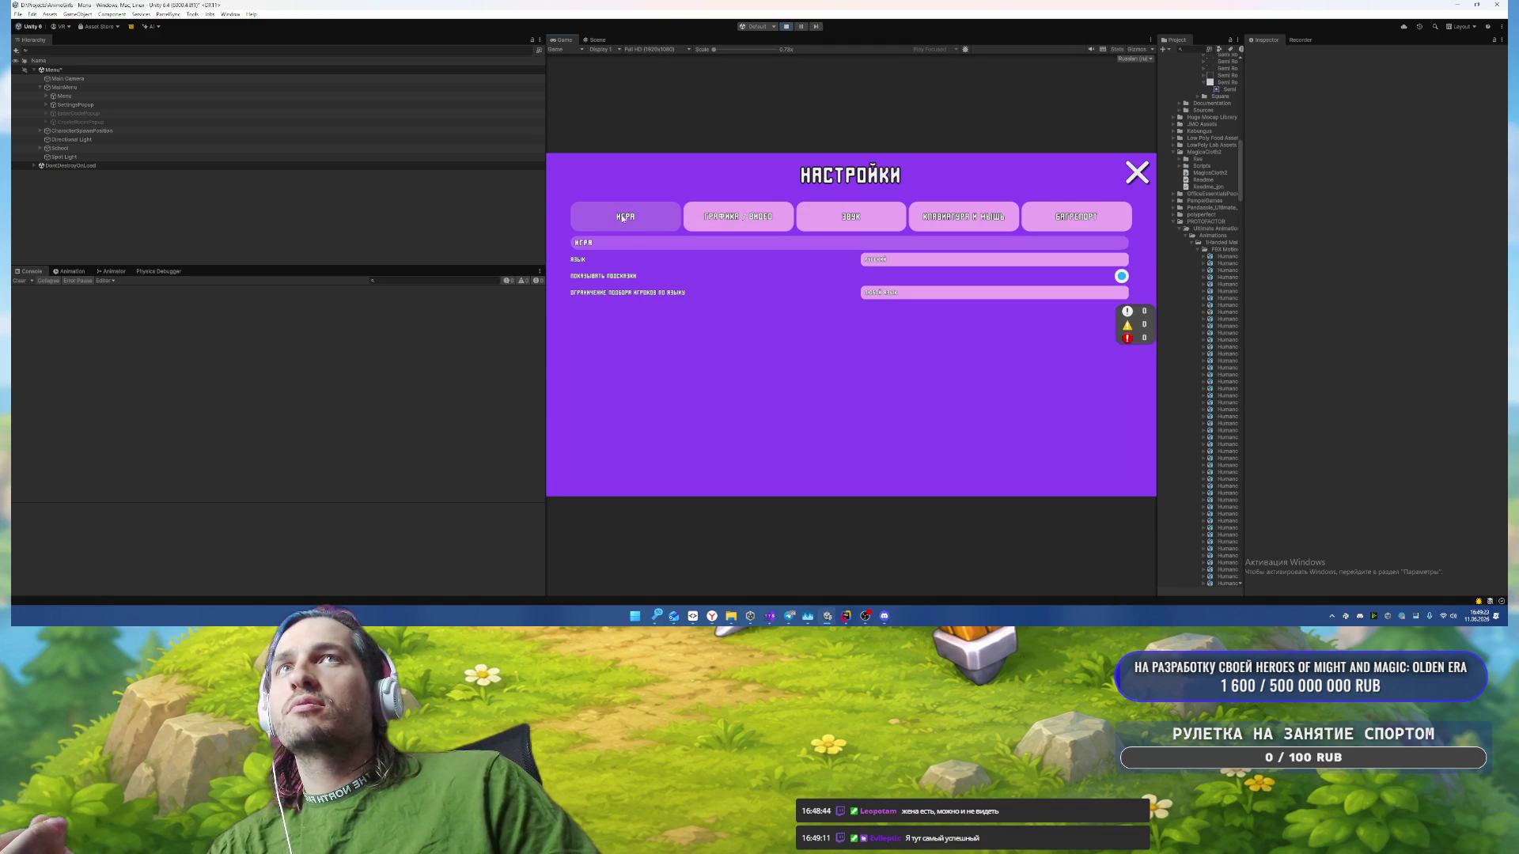
Step: Switch the Language dropdown back and forth between English and Russian
{"action": "left_click", "coordinate": [921, 261]}
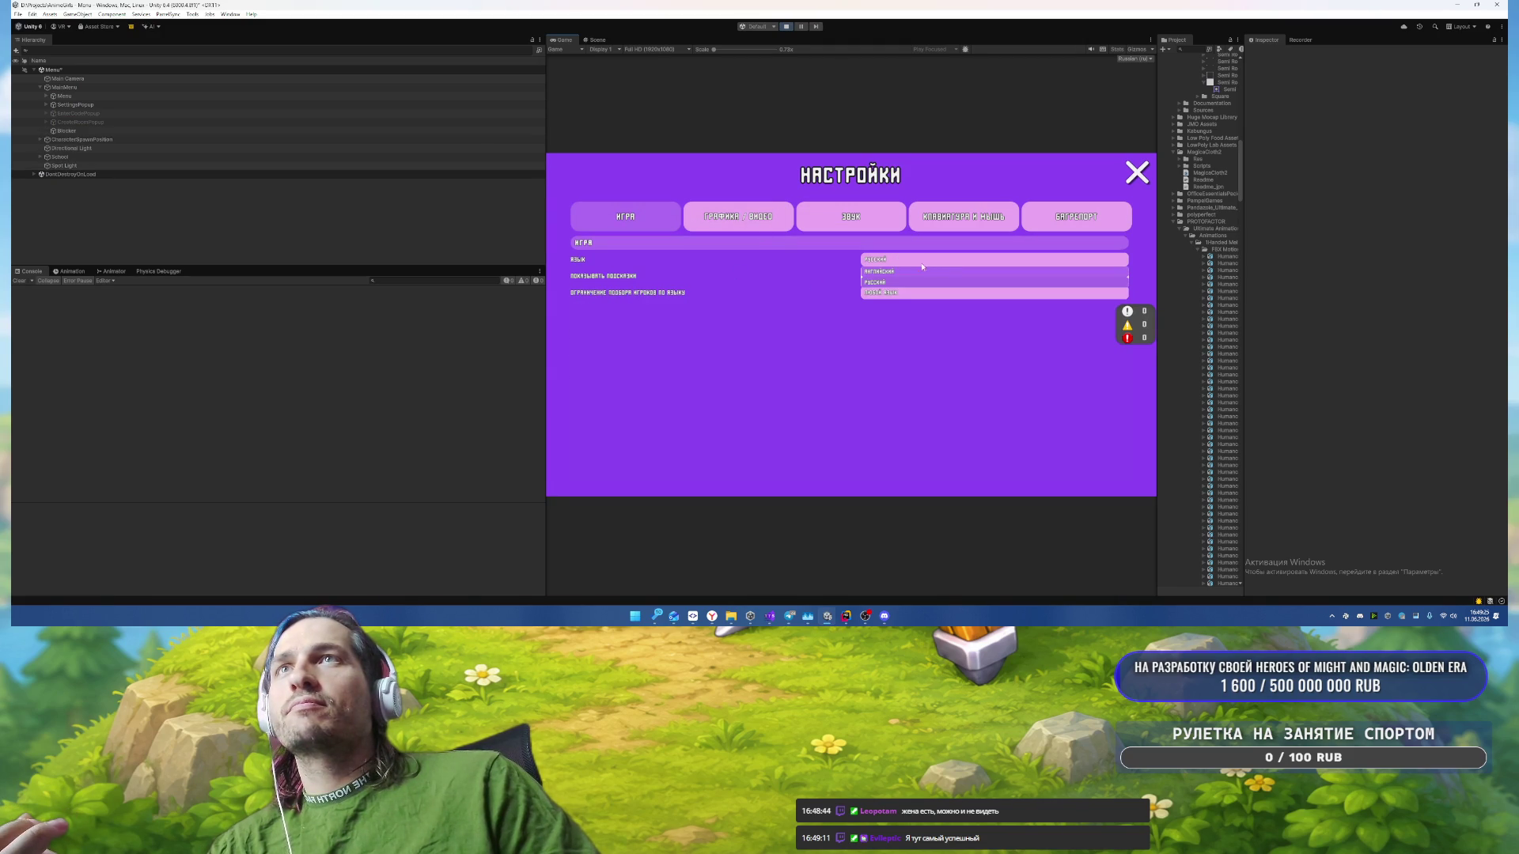
{"action": "left_click", "coordinate": [892, 282]}
{"action": "left_click", "coordinate": [894, 260]}
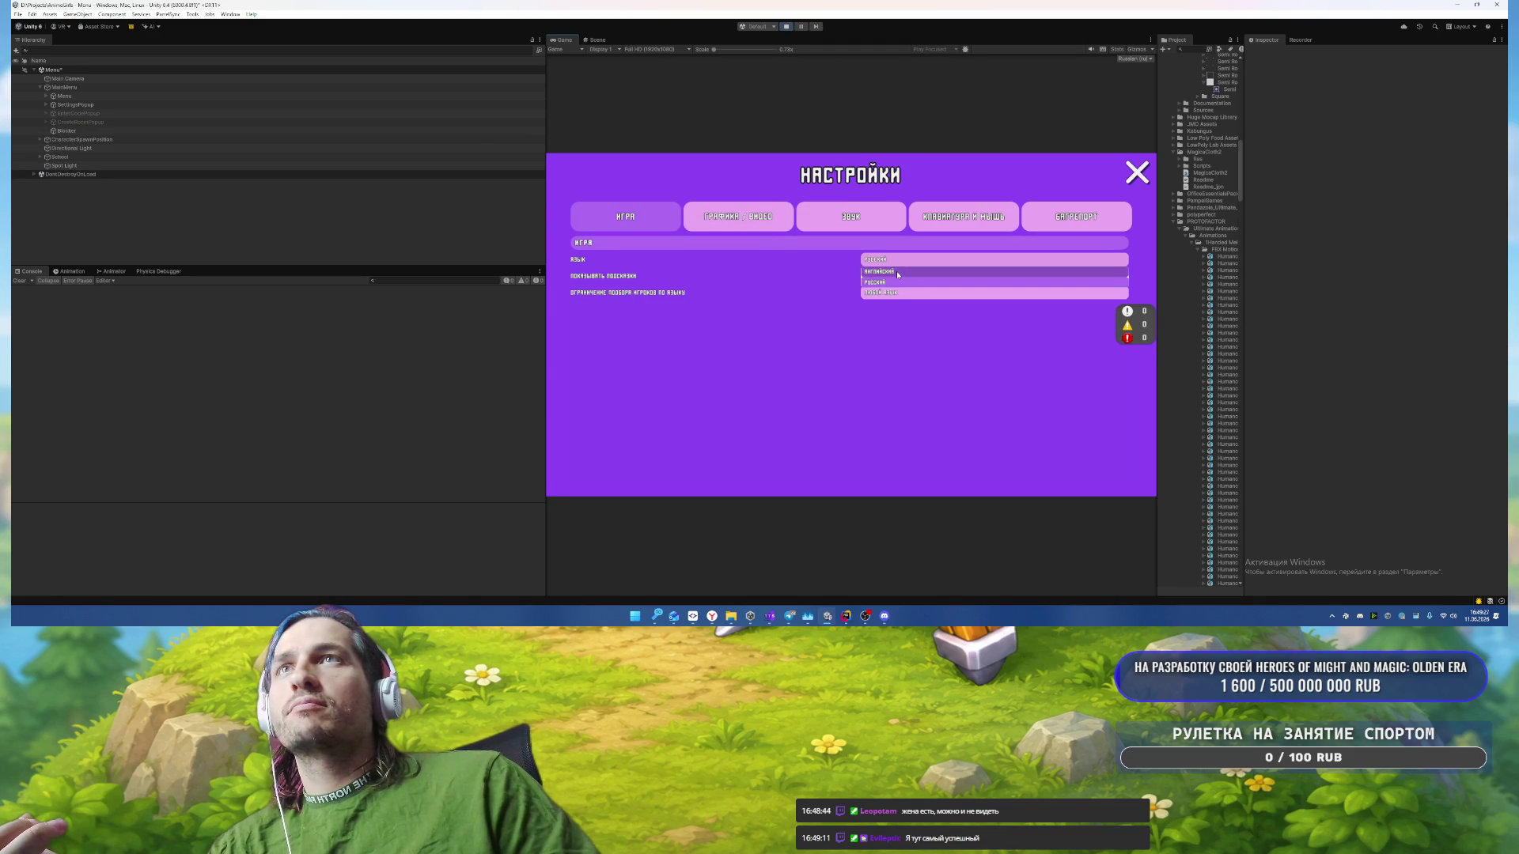
{"action": "left_click", "coordinate": [895, 270]}
{"action": "left_click", "coordinate": [898, 261]}
{"action": "left_click", "coordinate": [900, 278]}
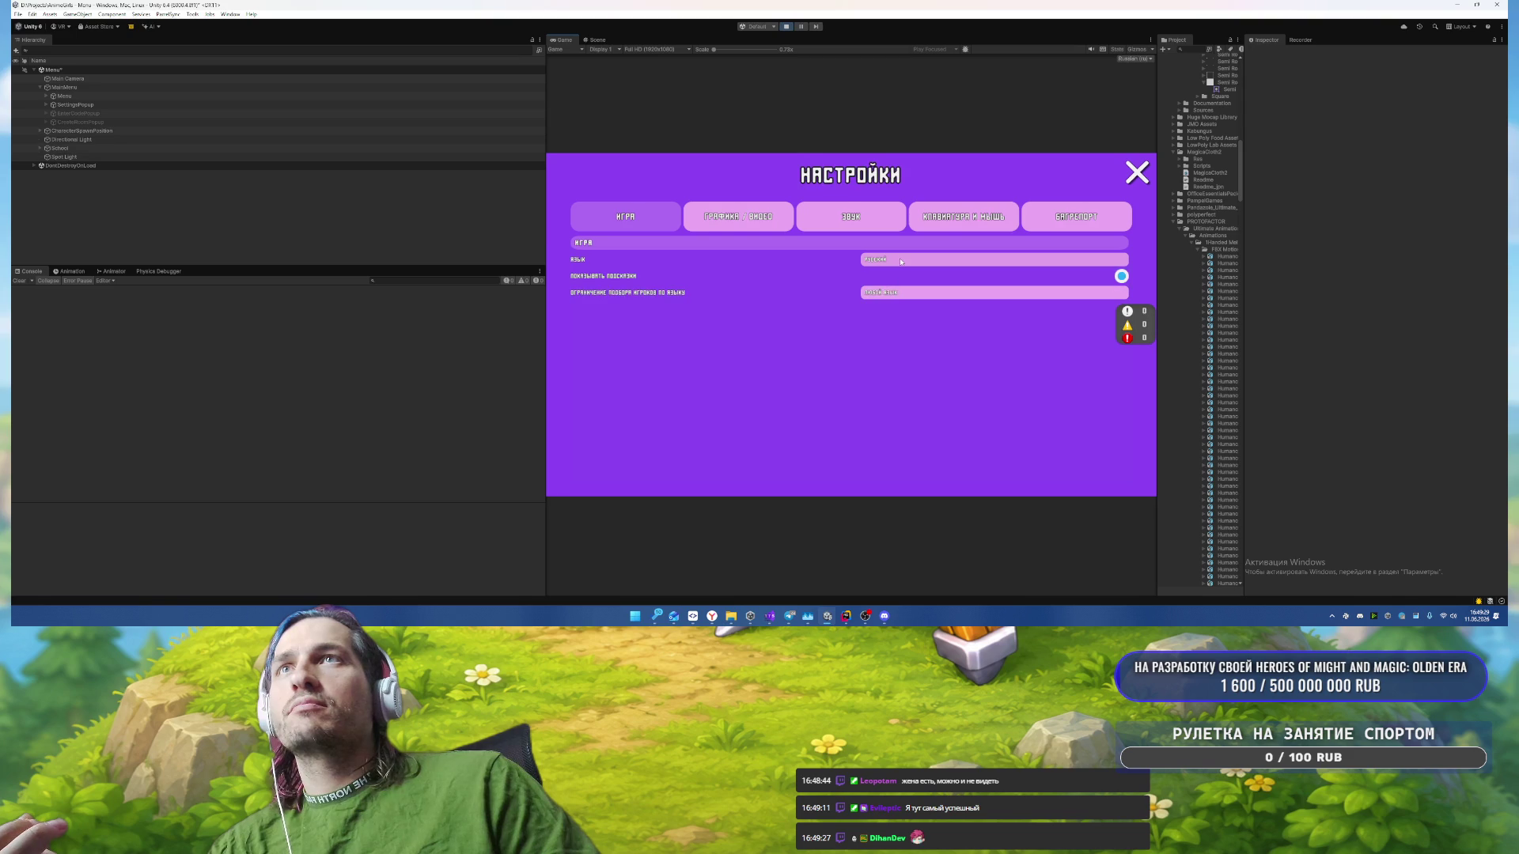
{"action": "left_click", "coordinate": [899, 261]}
{"action": "left_click", "coordinate": [895, 273]}
{"action": "left_click", "coordinate": [898, 261]}
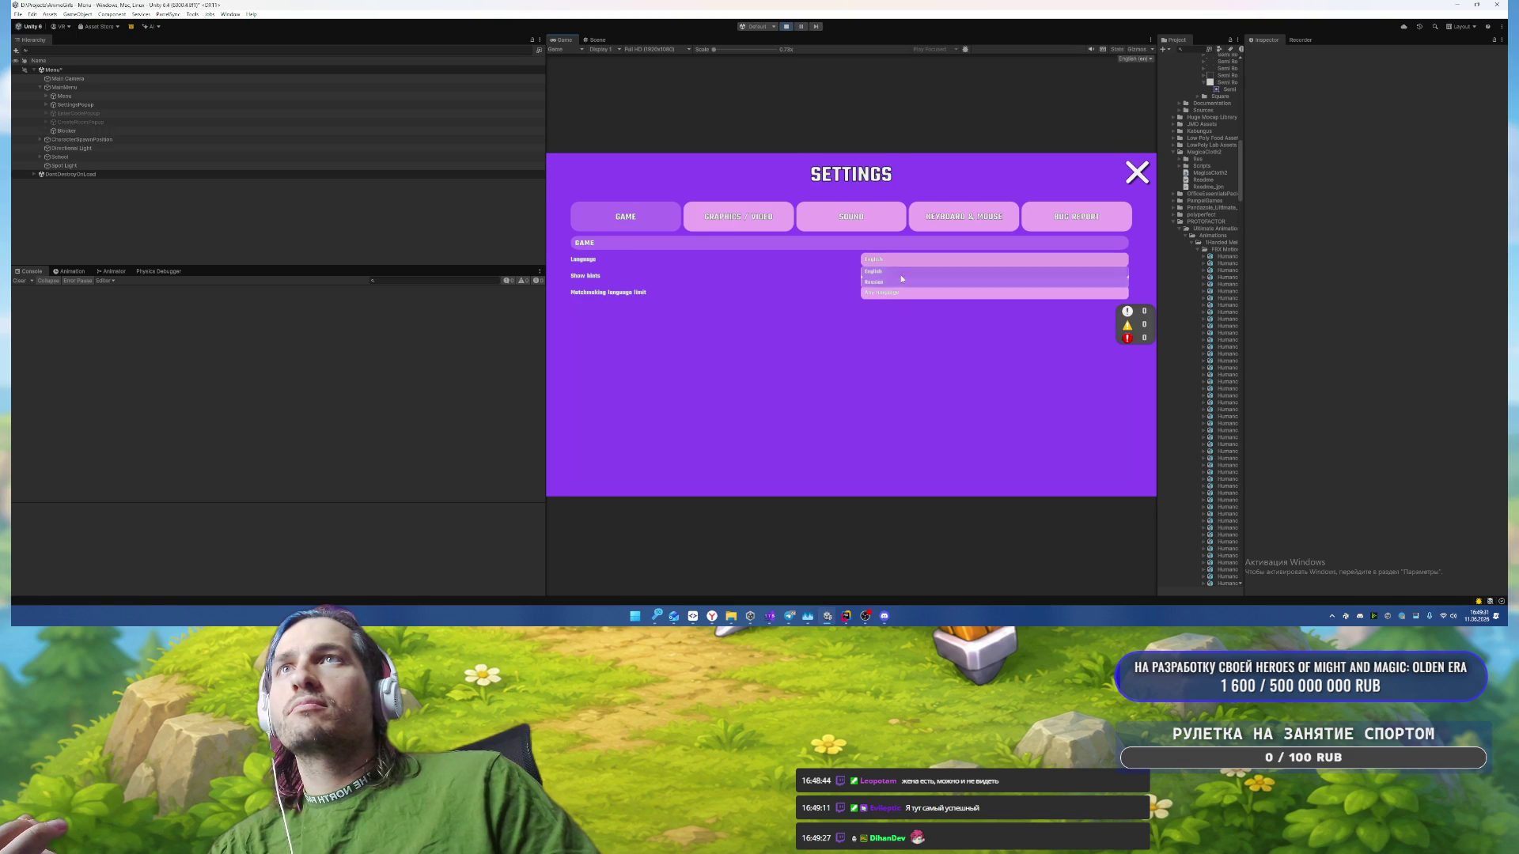
{"action": "left_click", "coordinate": [900, 271]}
{"action": "left_click", "coordinate": [894, 260]}
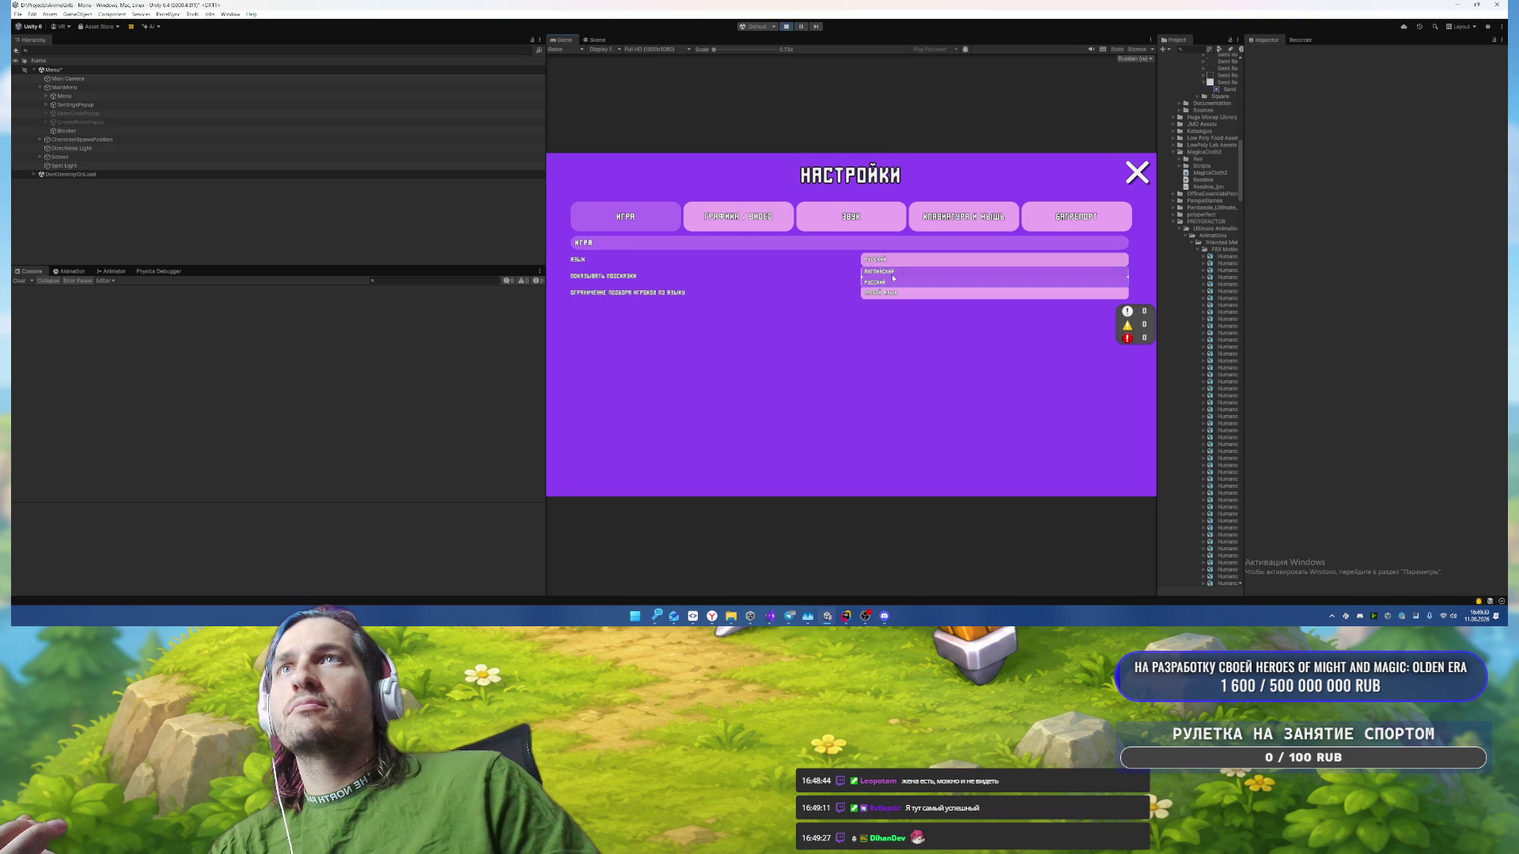
{"action": "left_click", "coordinate": [894, 272]}
{"action": "left_click", "coordinate": [899, 261]}
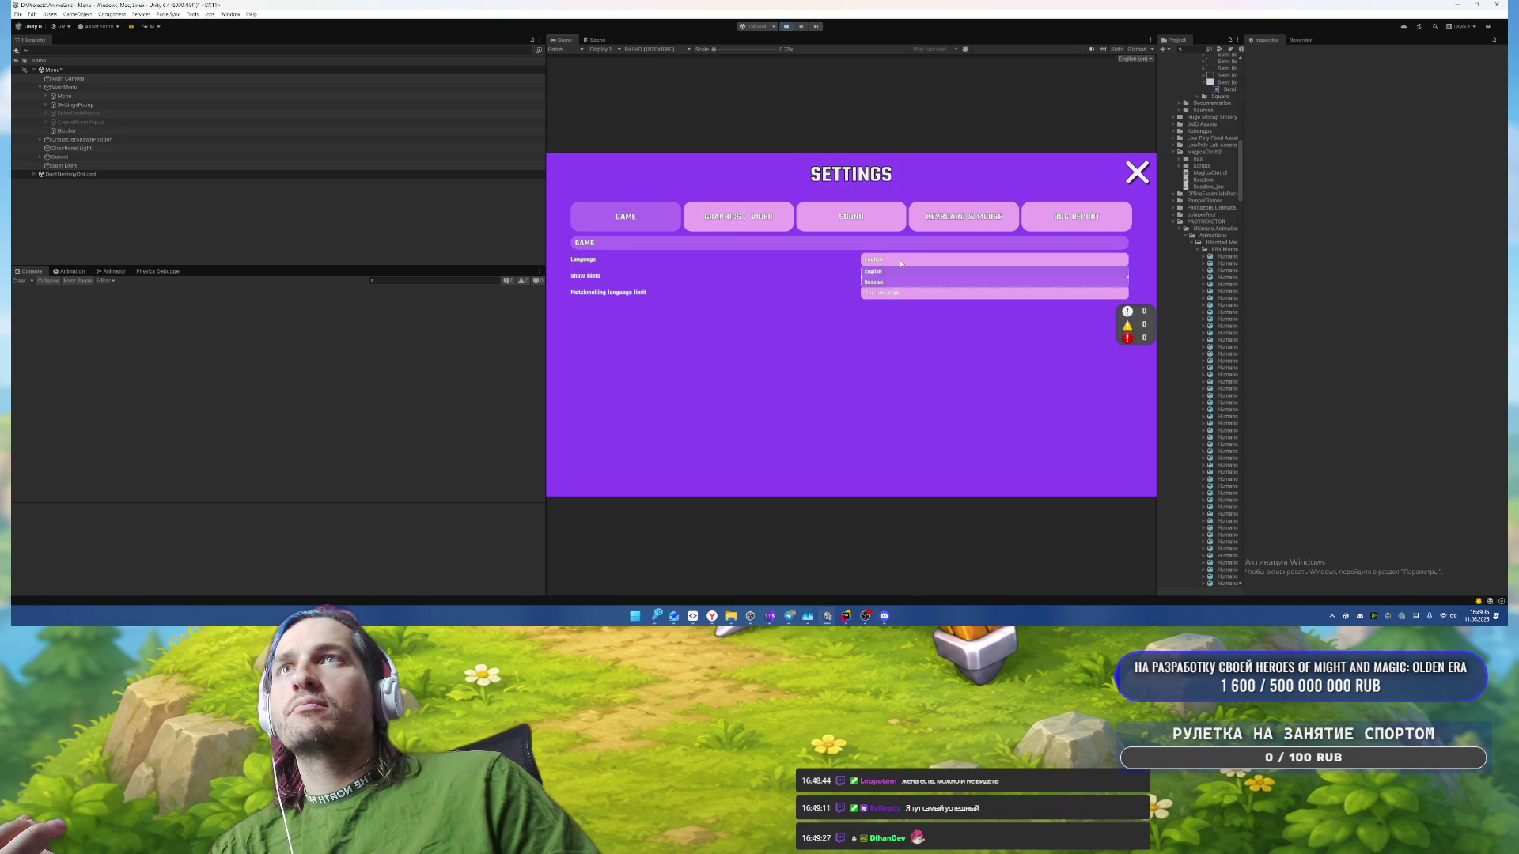
{"action": "left_click", "coordinate": [897, 271]}
Step: Try Current language only, Any language and Prefer current language in matchmaking, then stop playing
{"action": "left_click", "coordinate": [890, 292]}
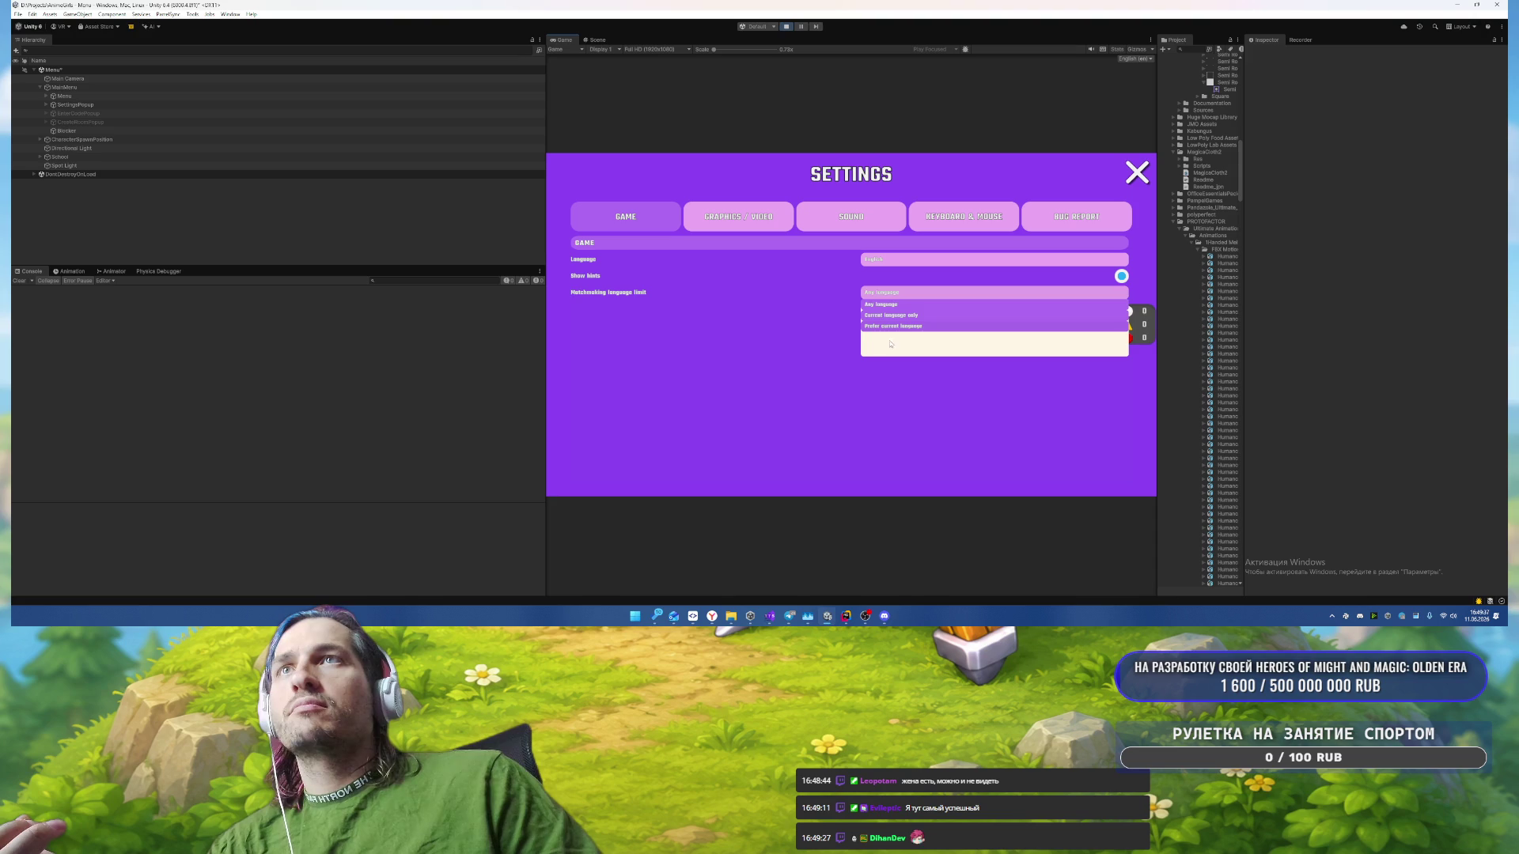
{"action": "left_click", "coordinate": [892, 315]}
{"action": "left_click", "coordinate": [890, 293]}
{"action": "left_click", "coordinate": [895, 315]}
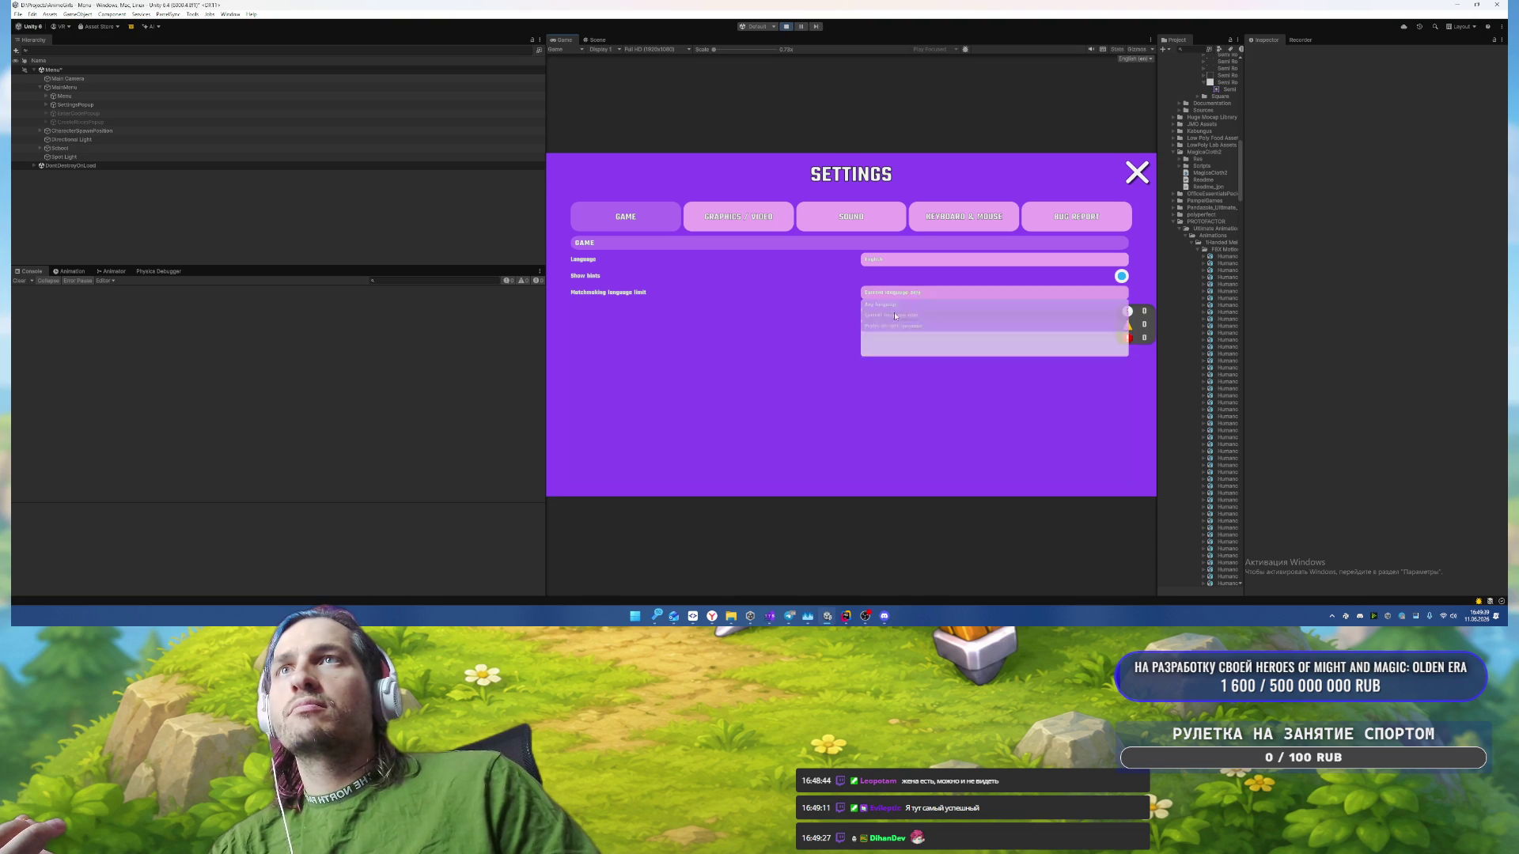
{"action": "left_click", "coordinate": [890, 293]}
{"action": "left_click", "coordinate": [893, 304]}
{"action": "left_click", "coordinate": [890, 293]}
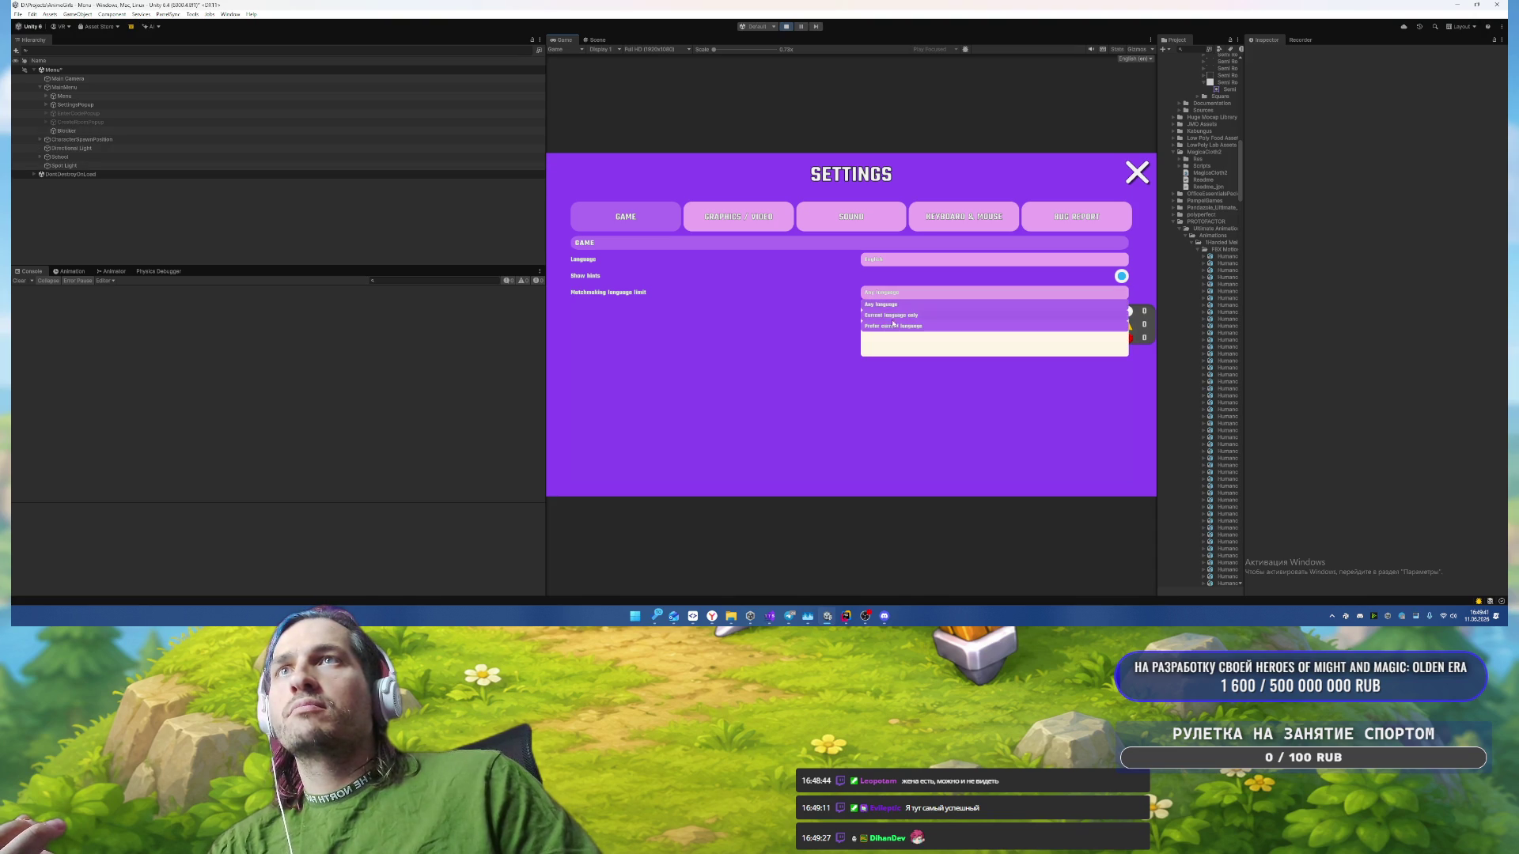
{"action": "left_click", "coordinate": [891, 327]}
{"action": "left_click", "coordinate": [896, 293]}
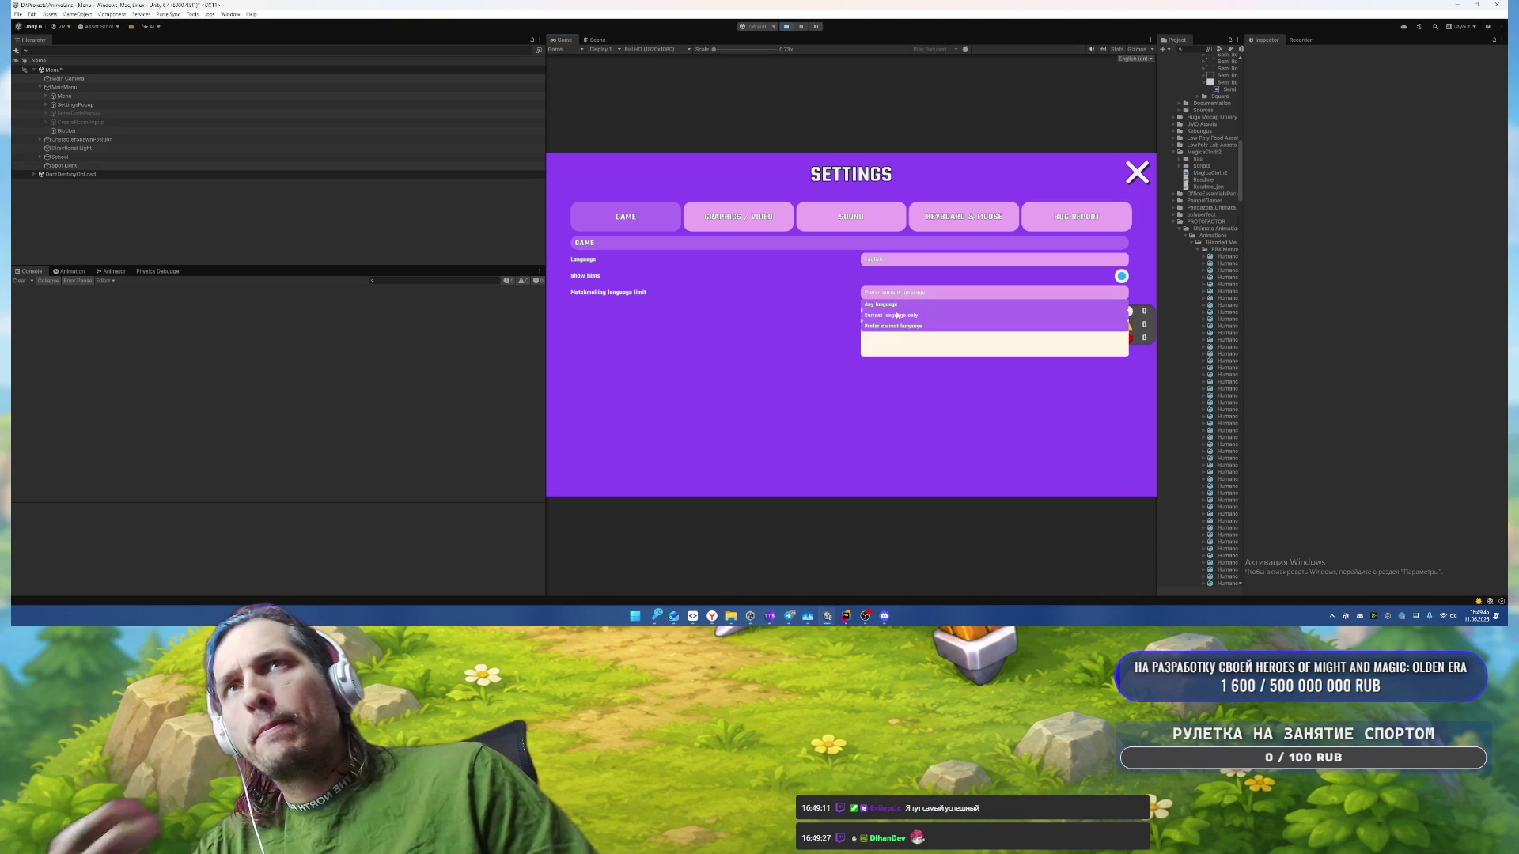
{"action": "left_click", "coordinate": [896, 315]}
{"action": "left_click", "coordinate": [894, 293]}
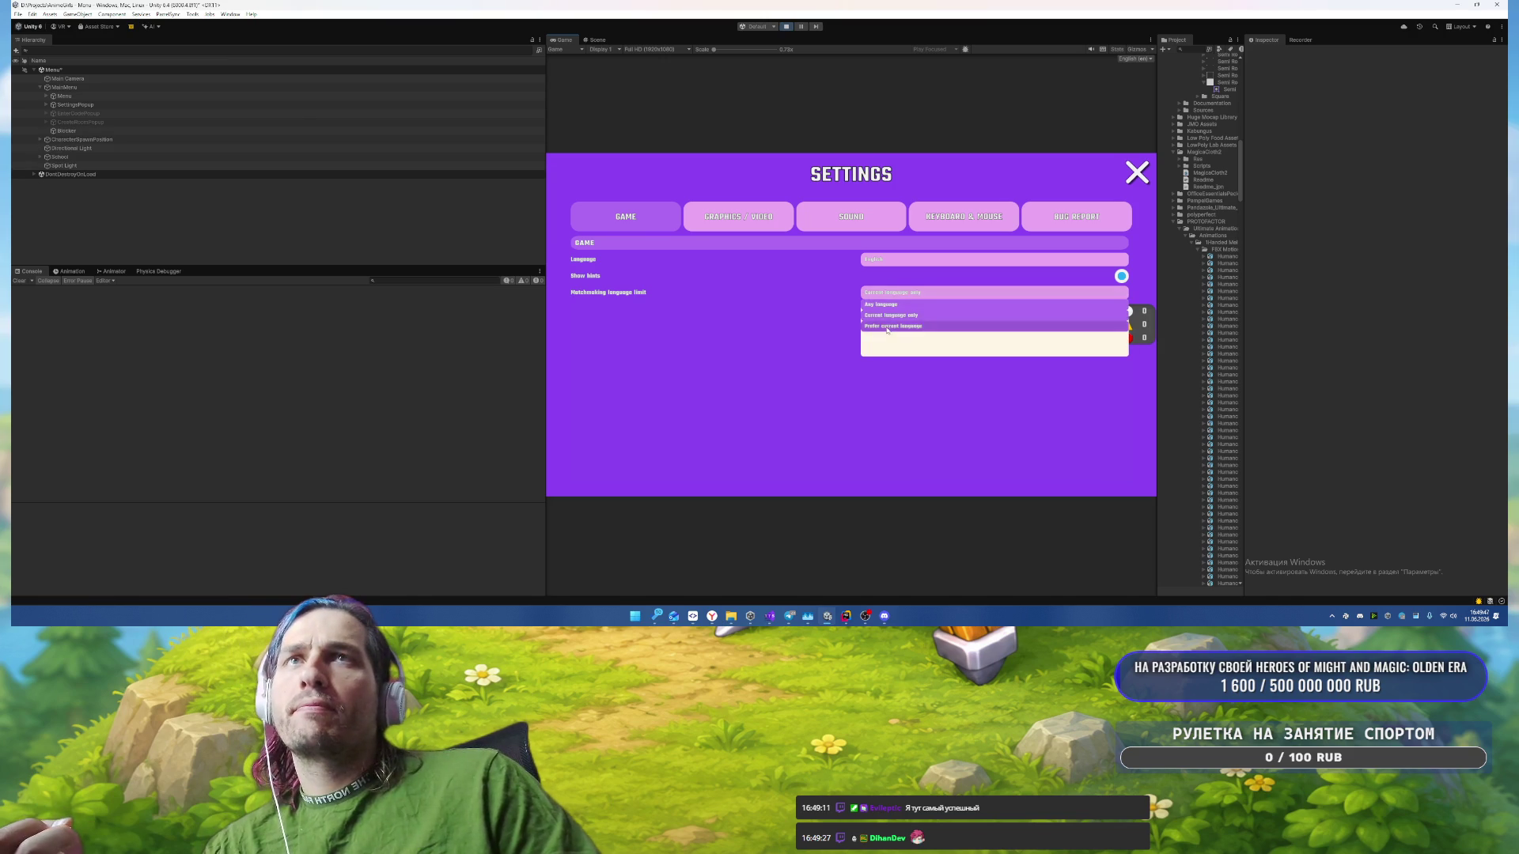
{"action": "left_click", "coordinate": [895, 325]}
{"action": "left_click", "coordinate": [895, 294]}
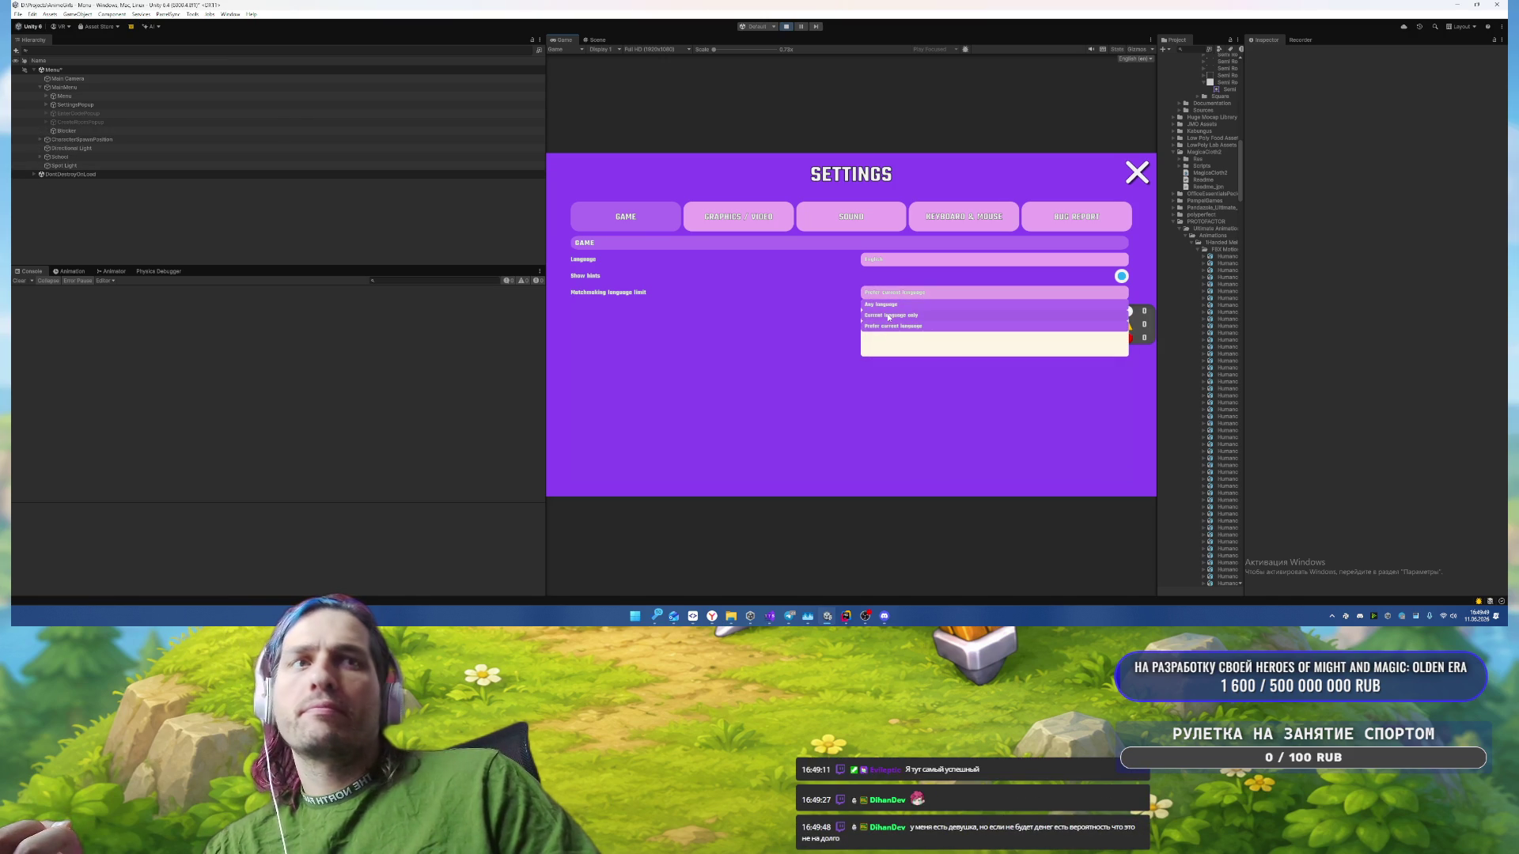
{"action": "left_click", "coordinate": [890, 315]}
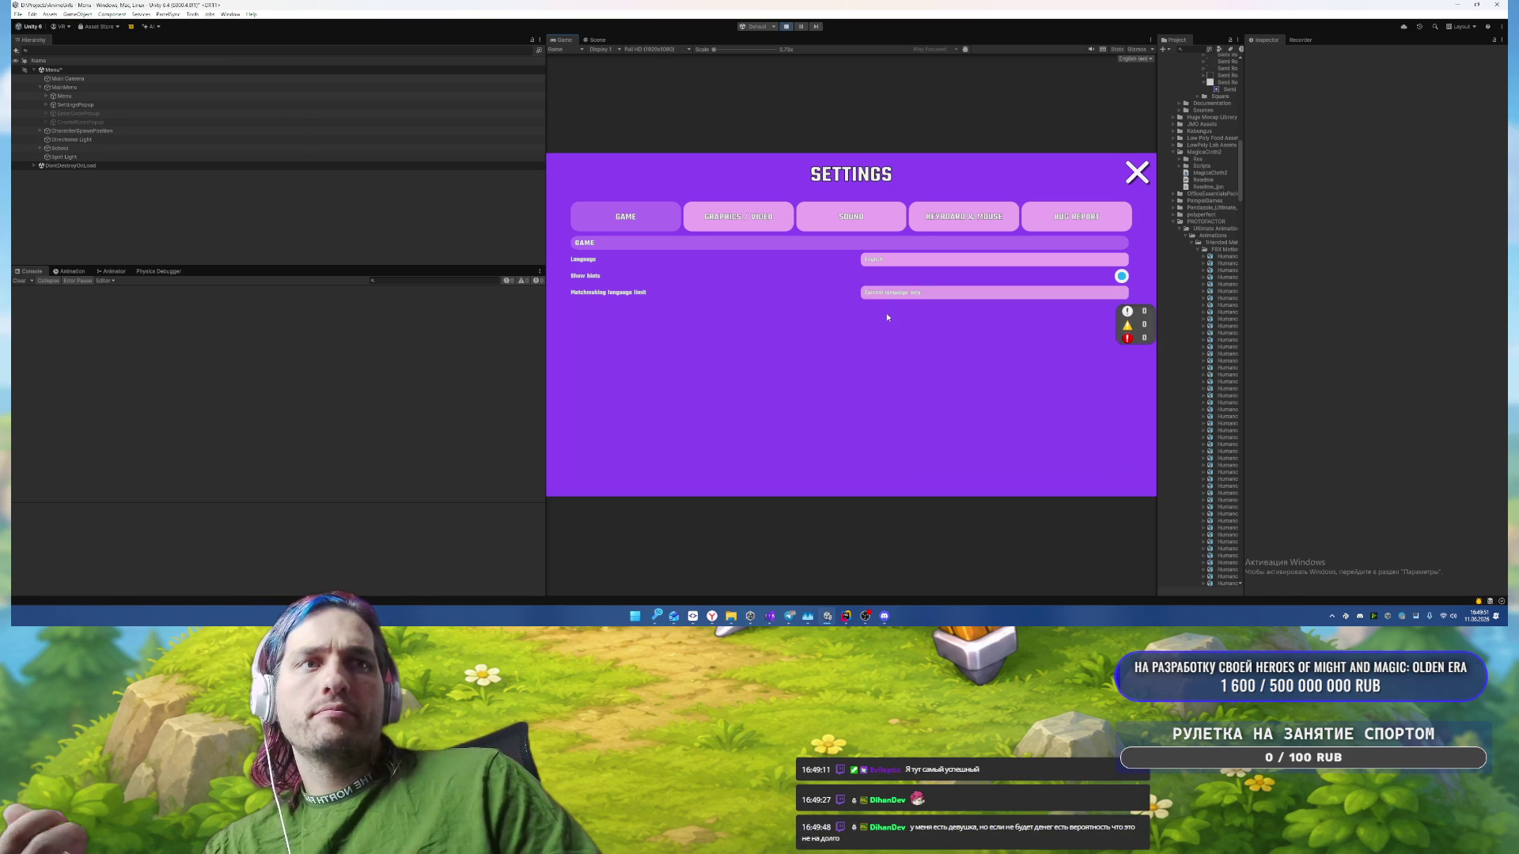
{"action": "left_click", "coordinate": [886, 293]}
{"action": "left_click", "coordinate": [886, 306]}
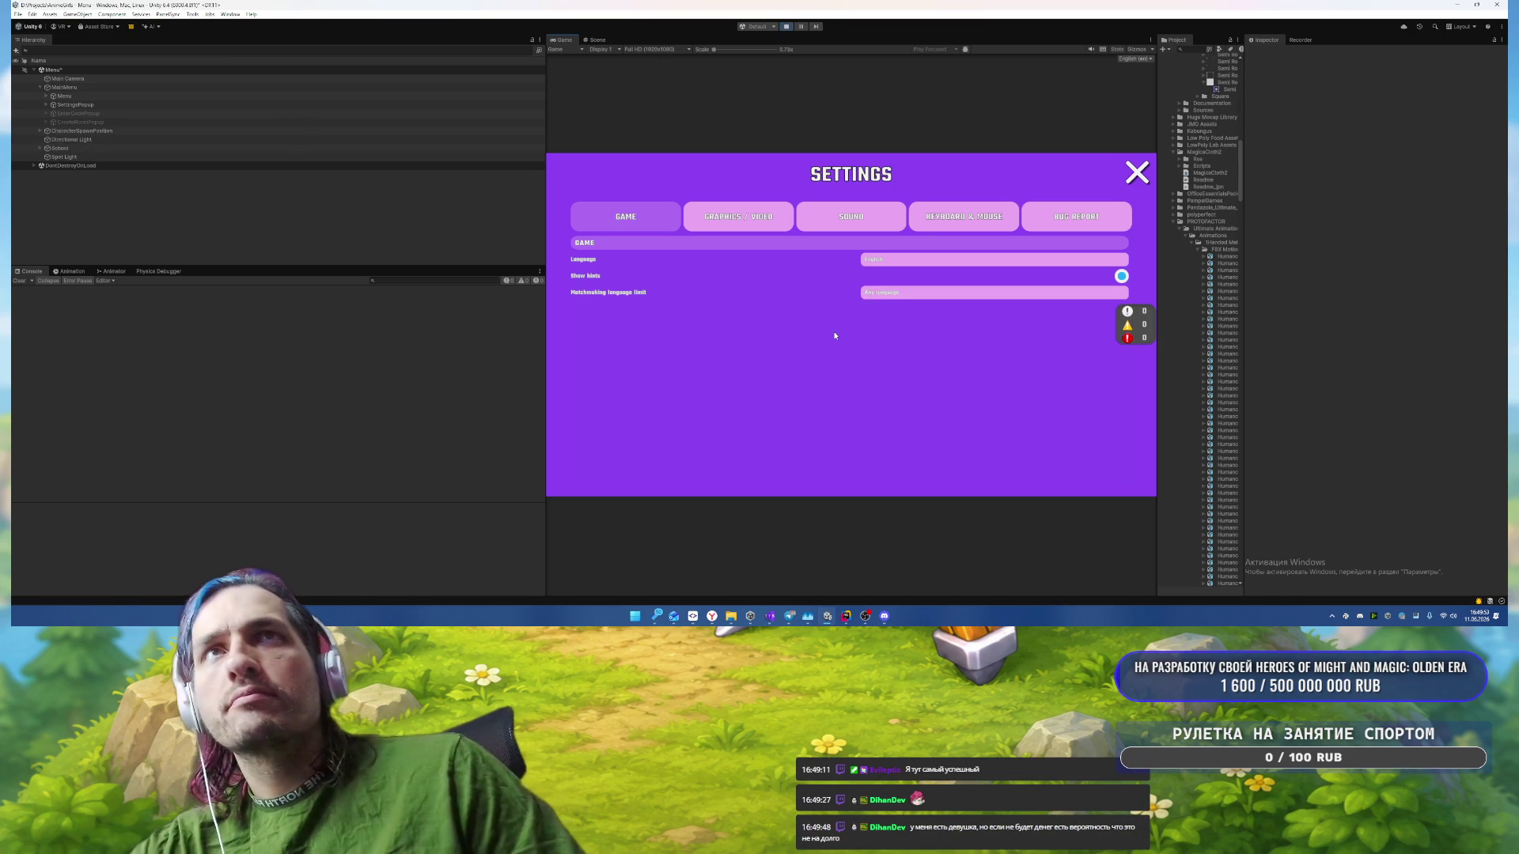
{"action": "left_click", "coordinate": [787, 26]}
Step: Reopen the SettingsPopup prefab and expand its panel, GeneratedSettingsContainer and Tabs
{"action": "left_click", "coordinate": [131, 105]}
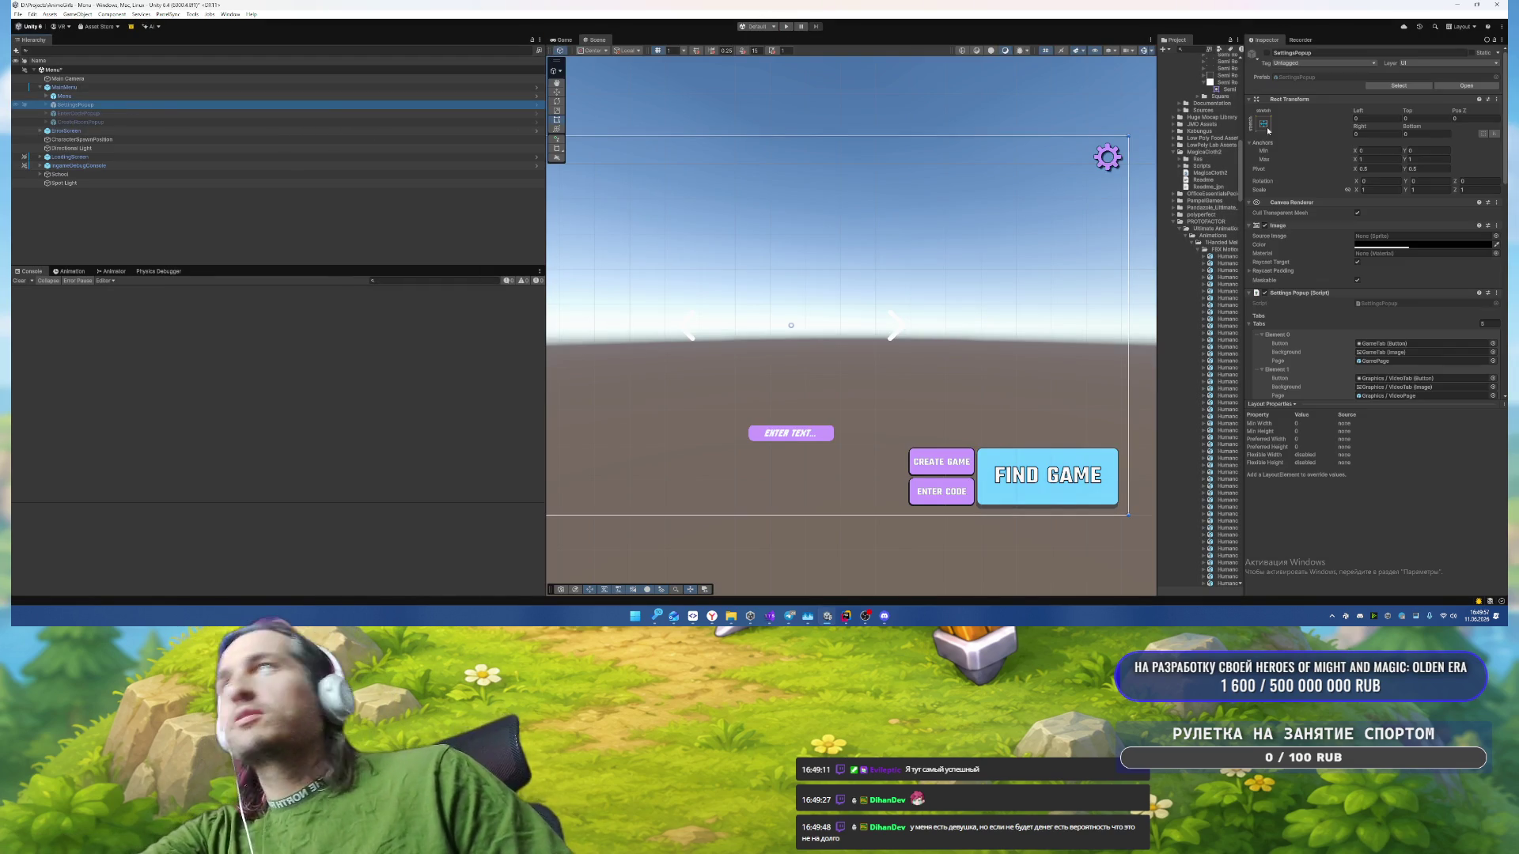
{"action": "left_click", "coordinate": [1466, 85]}
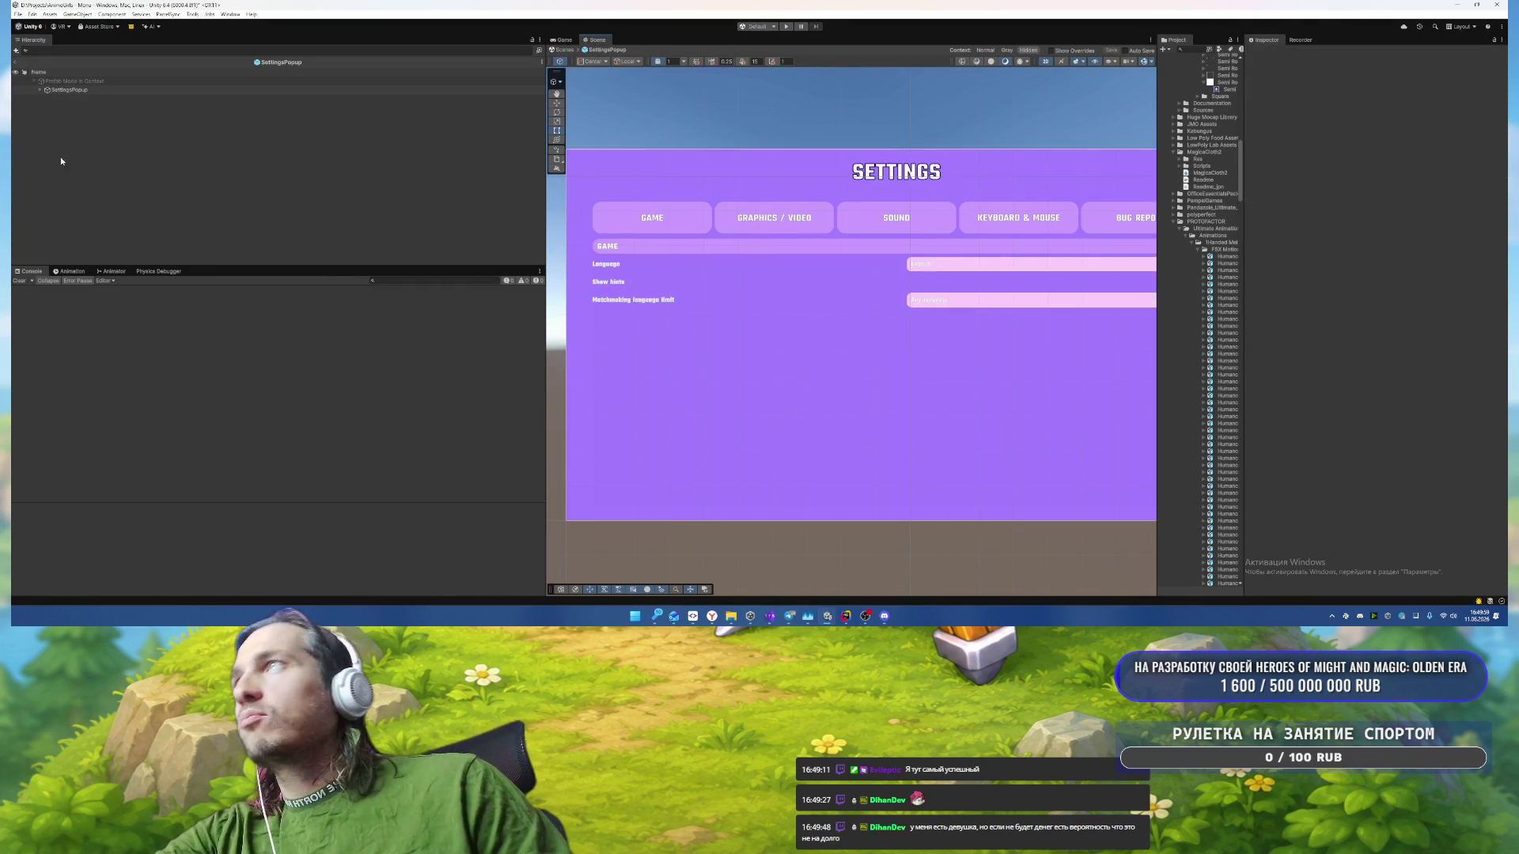
{"action": "left_click", "coordinate": [98, 90]}
{"action": "left_click", "coordinate": [160, 107]}
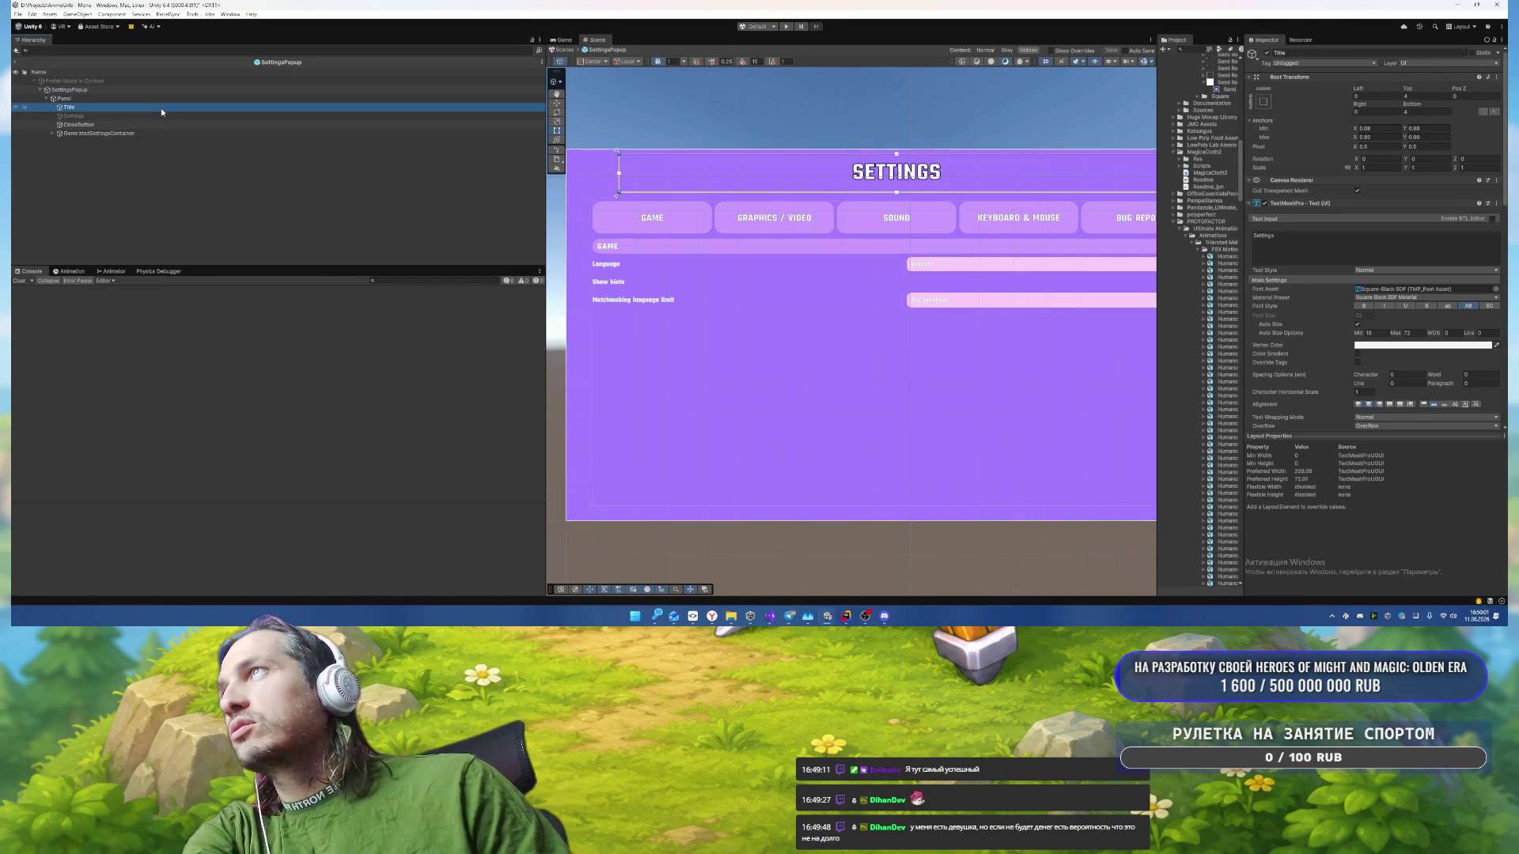
{"action": "left_click", "coordinate": [94, 133]}
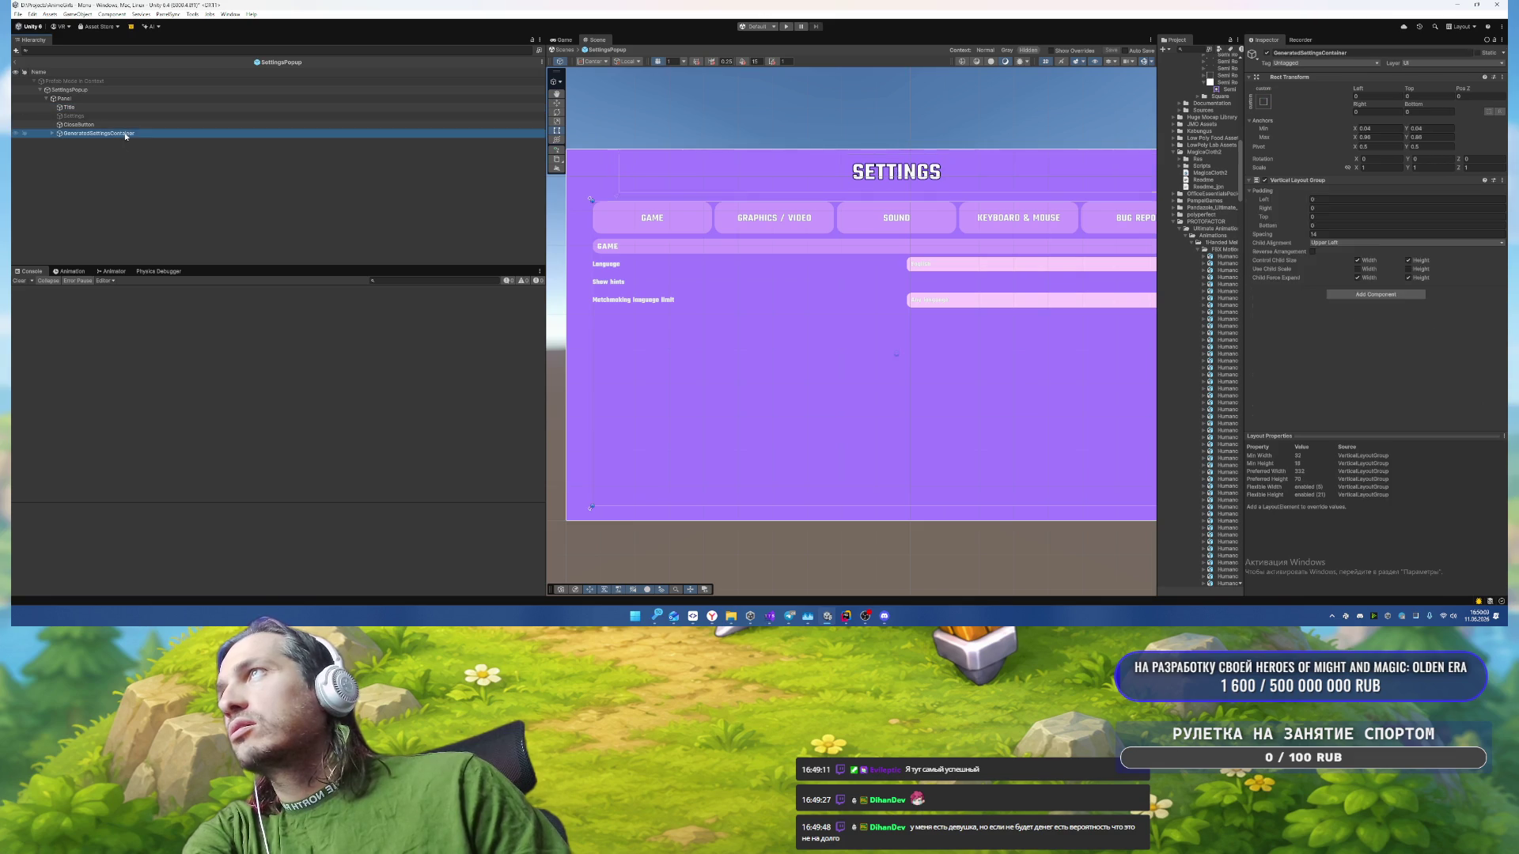
{"action": "left_click", "coordinate": [52, 133]}
{"action": "left_click", "coordinate": [185, 142]}
{"action": "key", "text": "Right"}
{"action": "key", "text": "Down"}
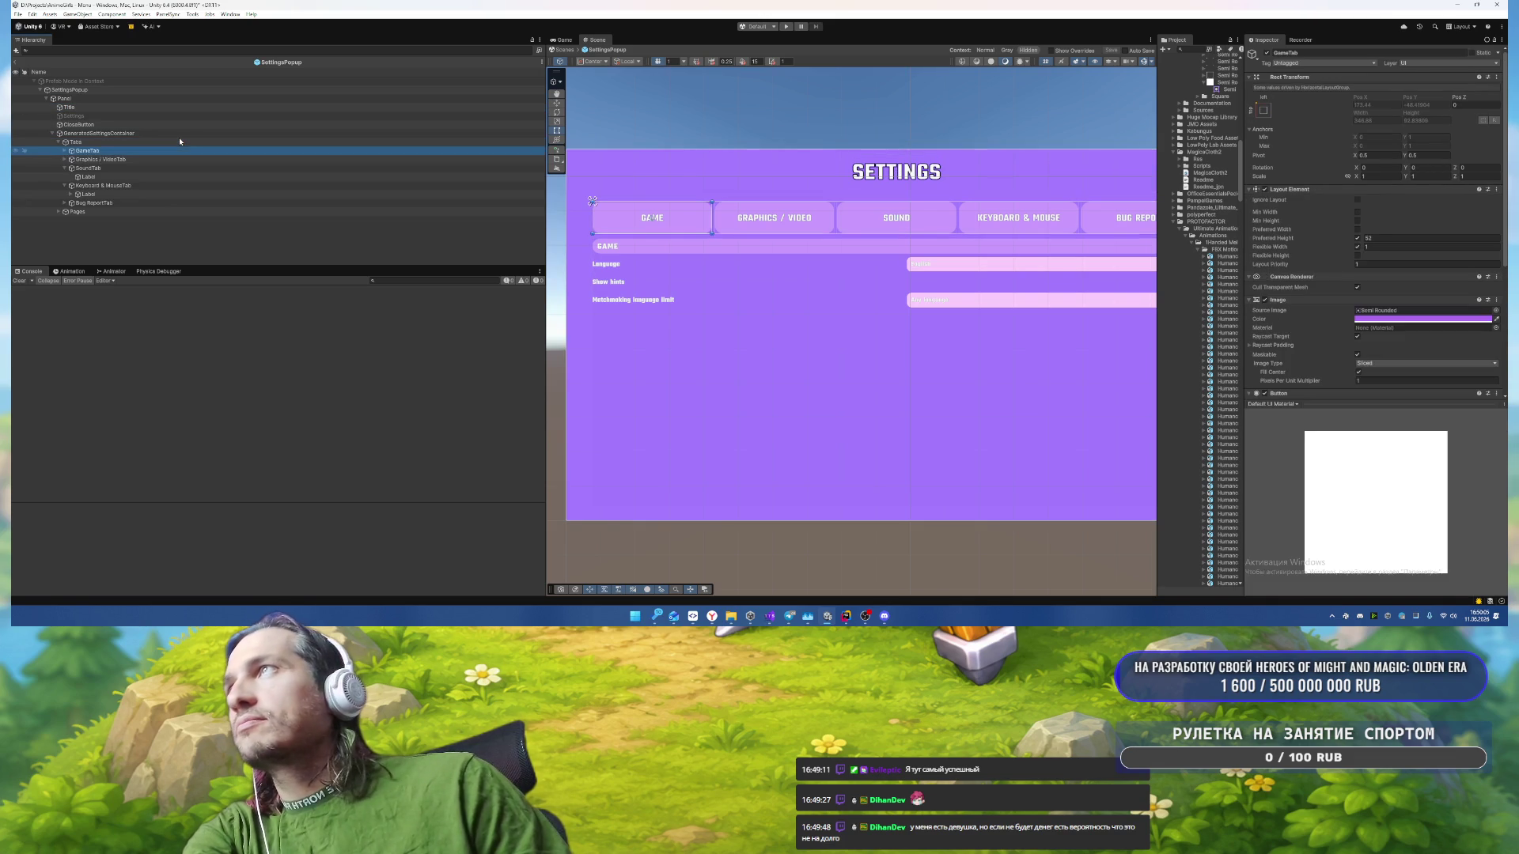
{"action": "key", "text": "Left"}
{"action": "key", "text": "Left"}
Step: Expand the GamePage hierarchy down to the language Dropdown and its Label and Template
{"action": "key", "text": "Down"}
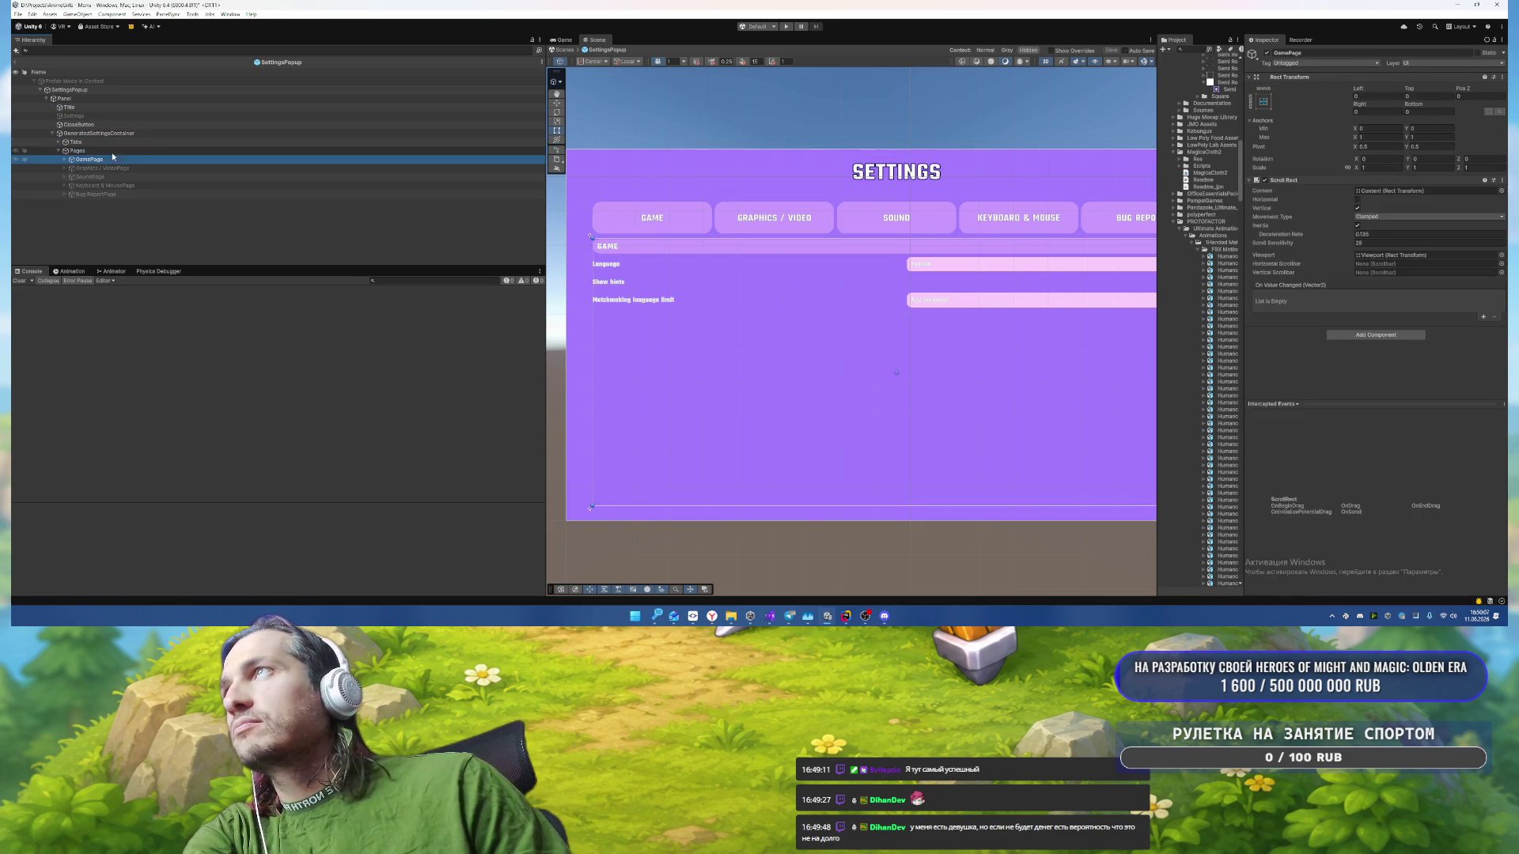
{"action": "key", "text": "Right"}
{"action": "key", "text": "Right"}
{"action": "key", "text": "Right"}
{"action": "key", "text": "Down"}
{"action": "key", "text": "Right"}
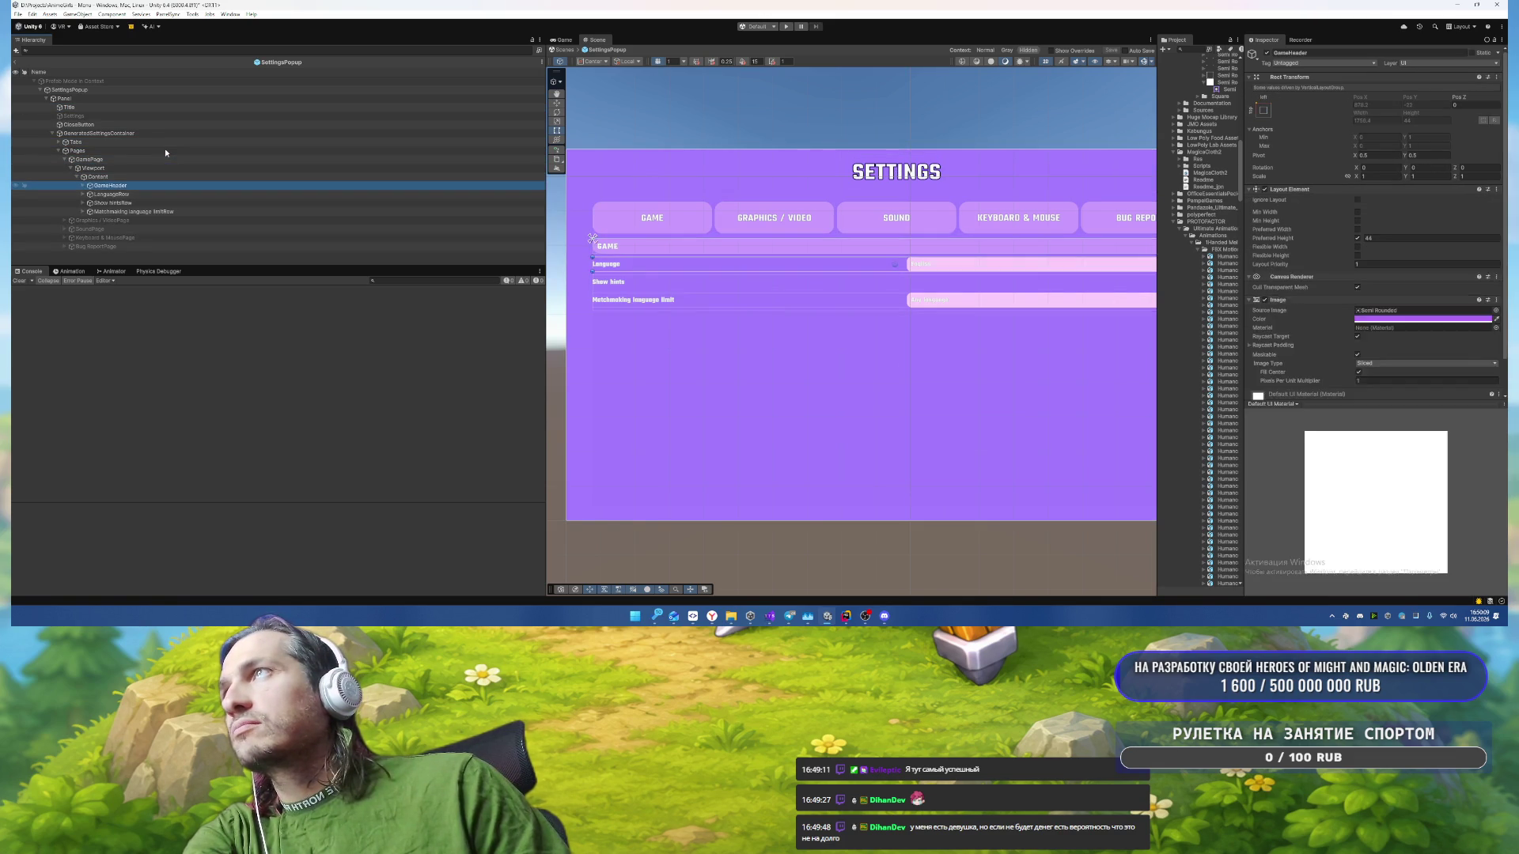
{"action": "key", "text": "Down"}
{"action": "key", "text": "Down"}
{"action": "key", "text": "Right"}
{"action": "key", "text": "Down"}
{"action": "key", "text": "Down"}
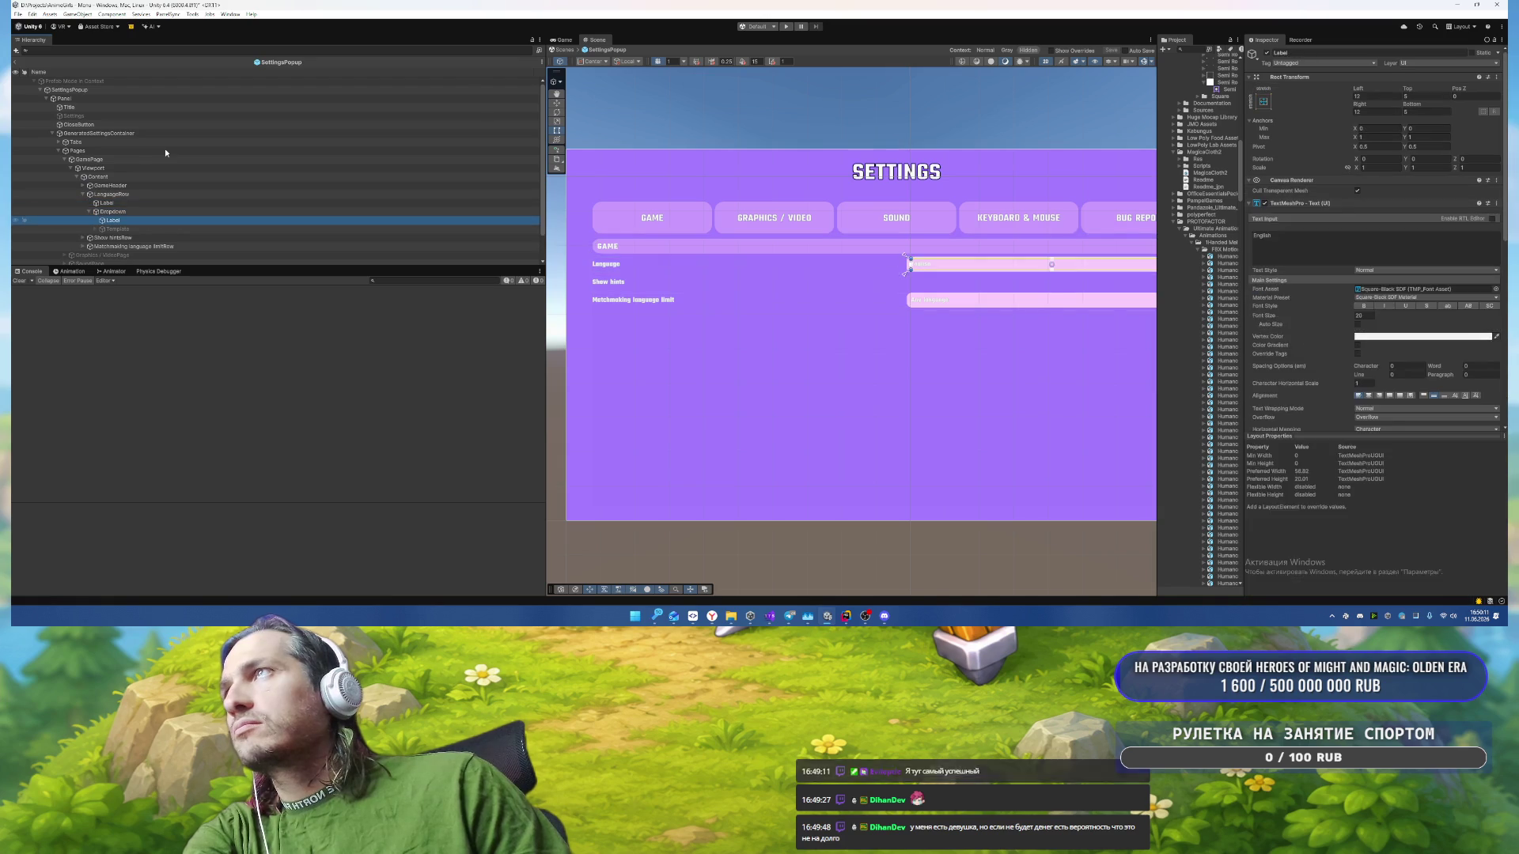
{"action": "key", "text": "Right"}
Step: Inspect the dropdown's Label and Template, expanding Template to show its Viewport
{"action": "scroll", "coordinate": [1372, 288], "scroll_direction": "down", "scroll_amount": 3}
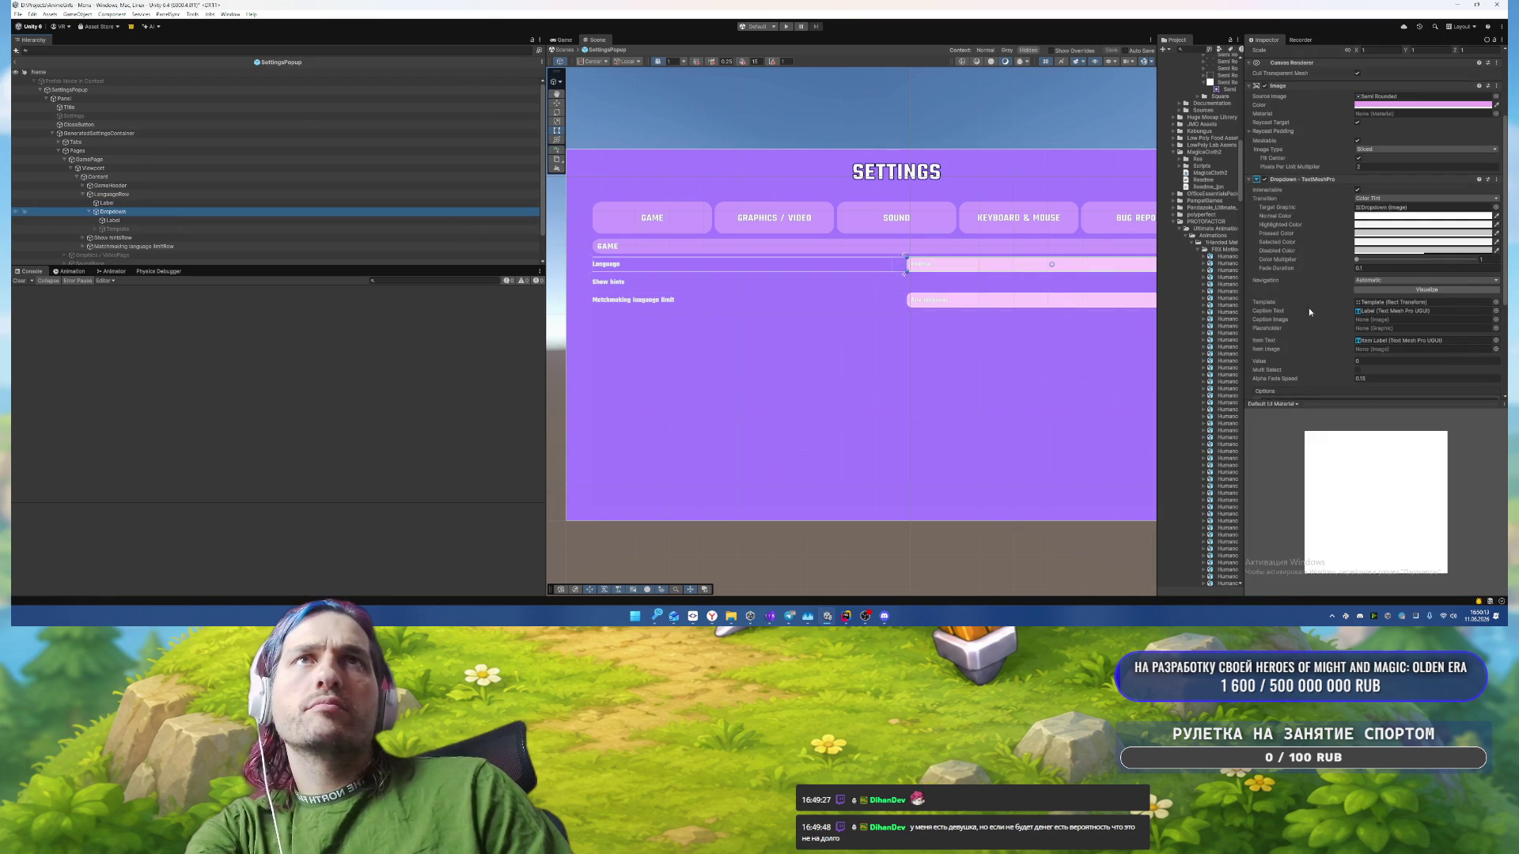
{"action": "scroll", "coordinate": [1296, 306], "scroll_direction": "down", "scroll_amount": 2}
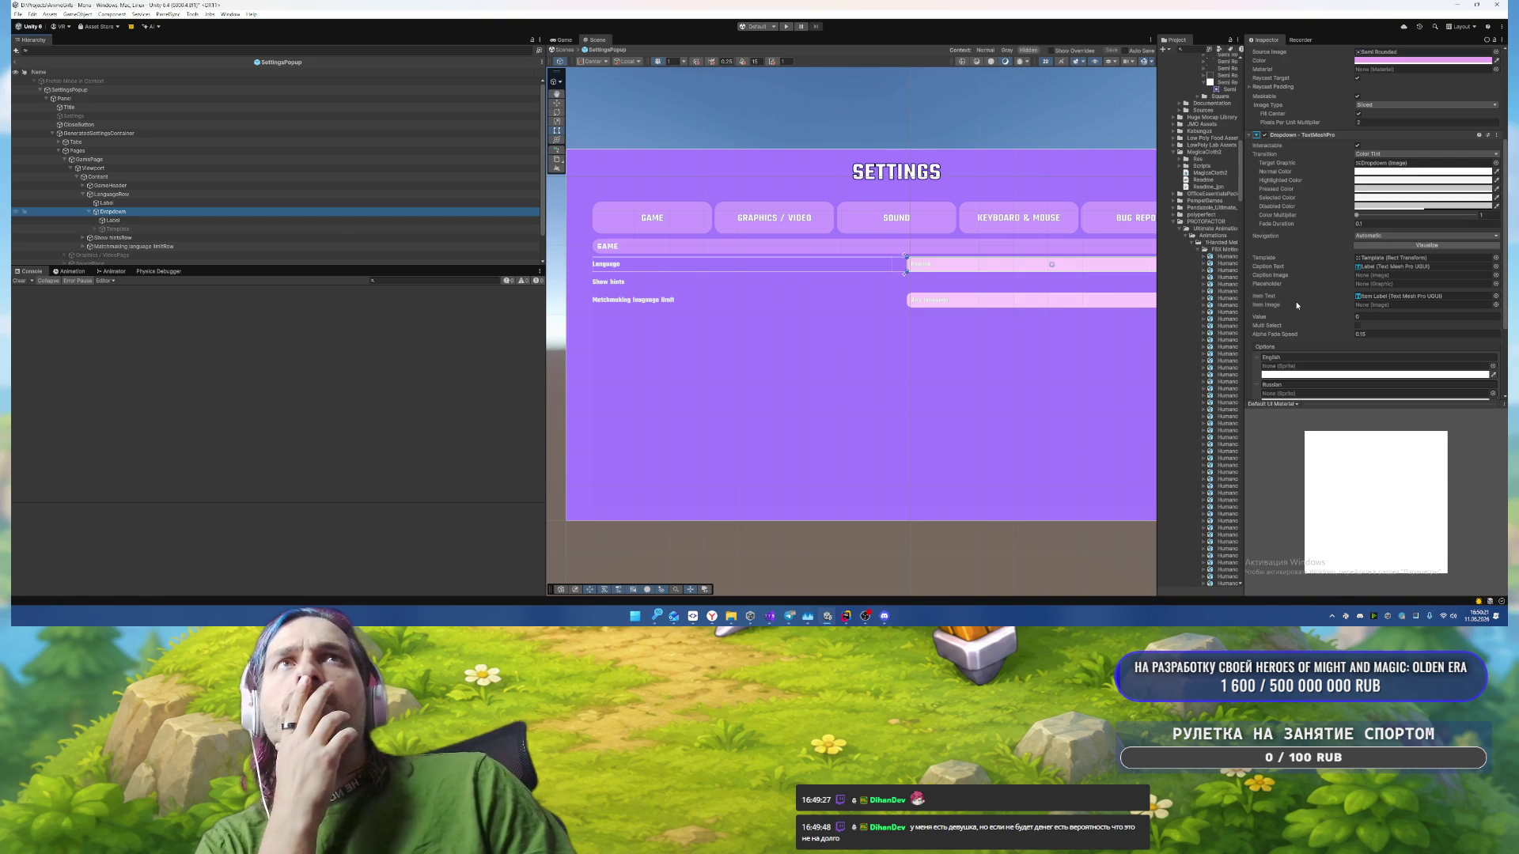
{"action": "left_click", "coordinate": [153, 222]}
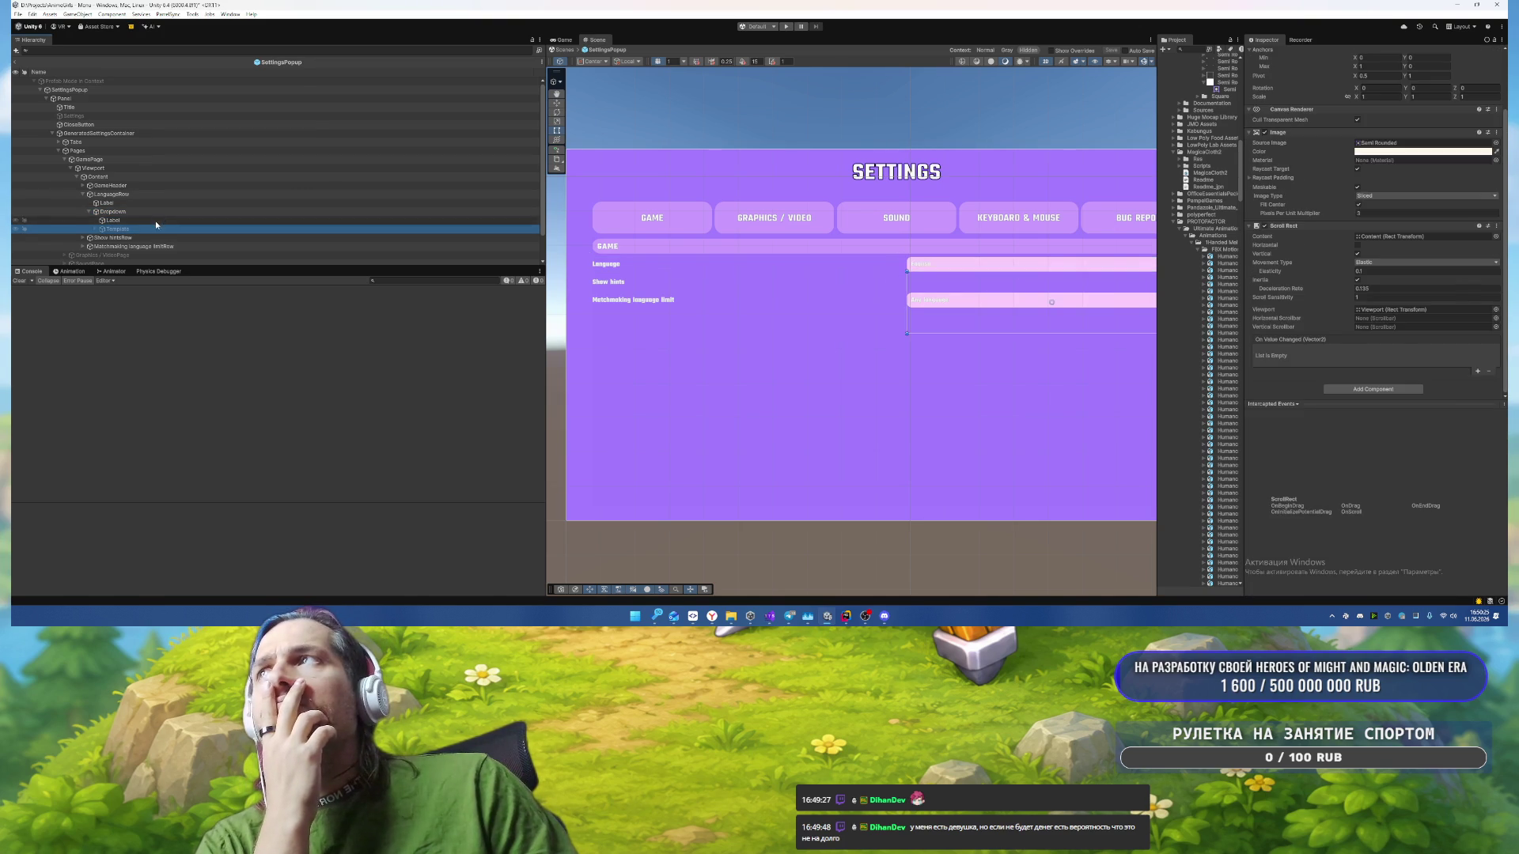
{"action": "left_click", "coordinate": [146, 228]}
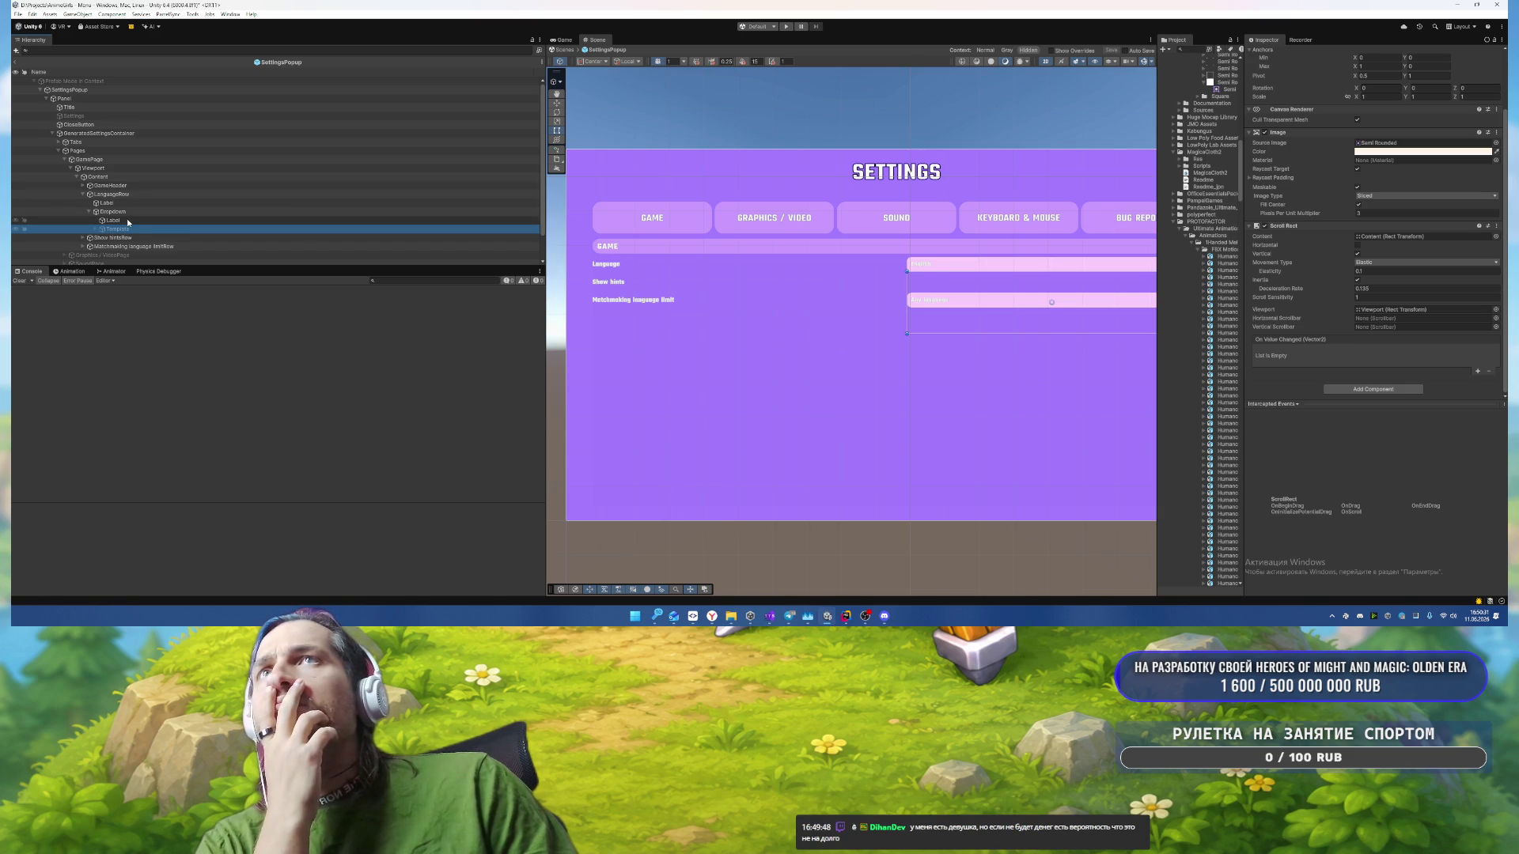
{"action": "left_click", "coordinate": [95, 229]}
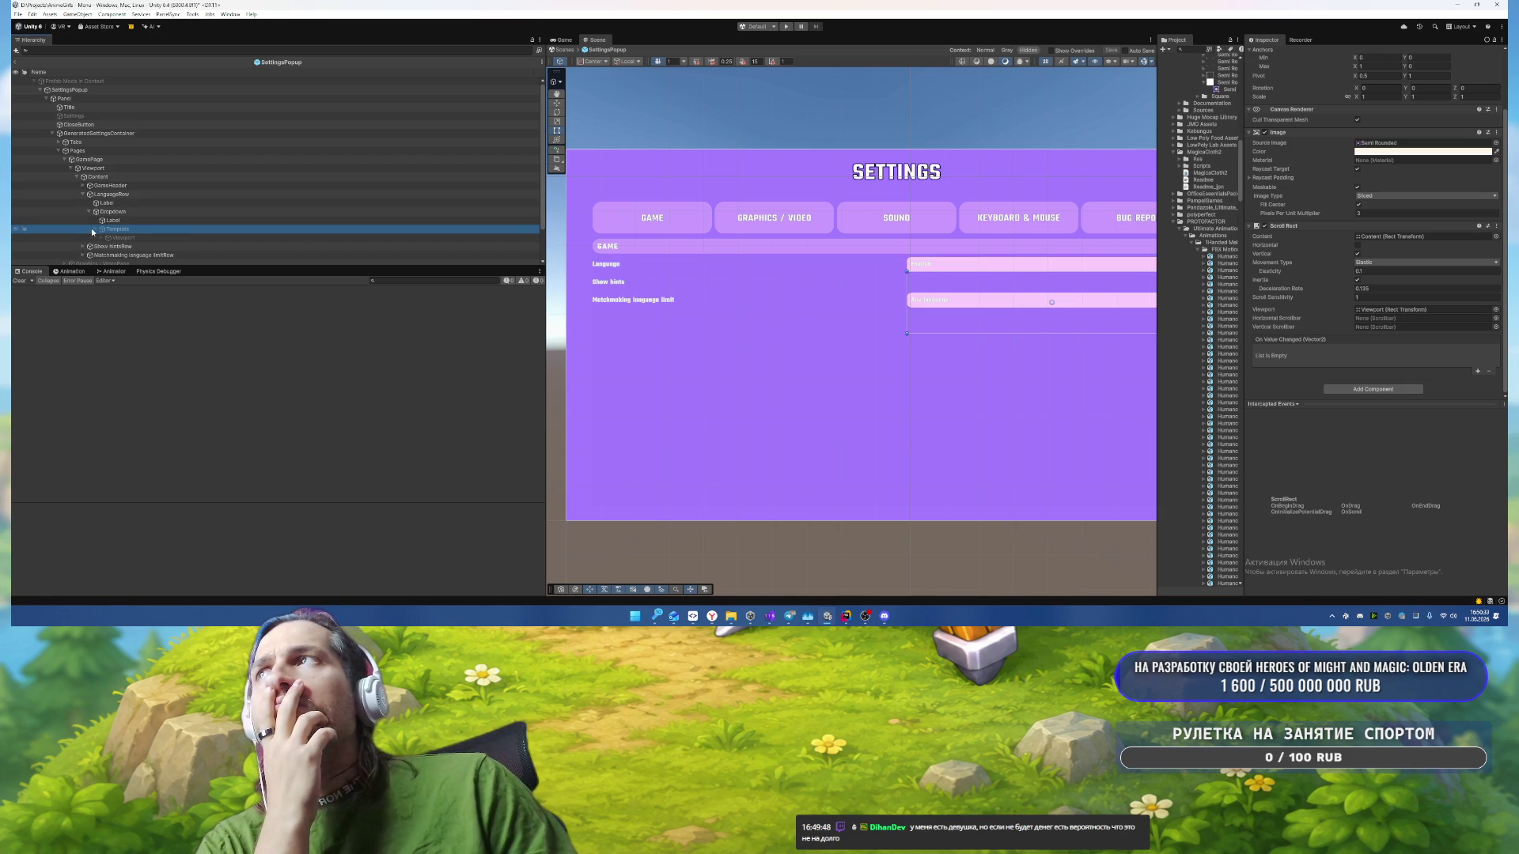
{"action": "scroll", "coordinate": [1373, 155], "scroll_direction": "up", "scroll_amount": 2}
Step: Activate the Template and tint its list background pink E8A7F2
{"action": "left_click", "coordinate": [1267, 53]}
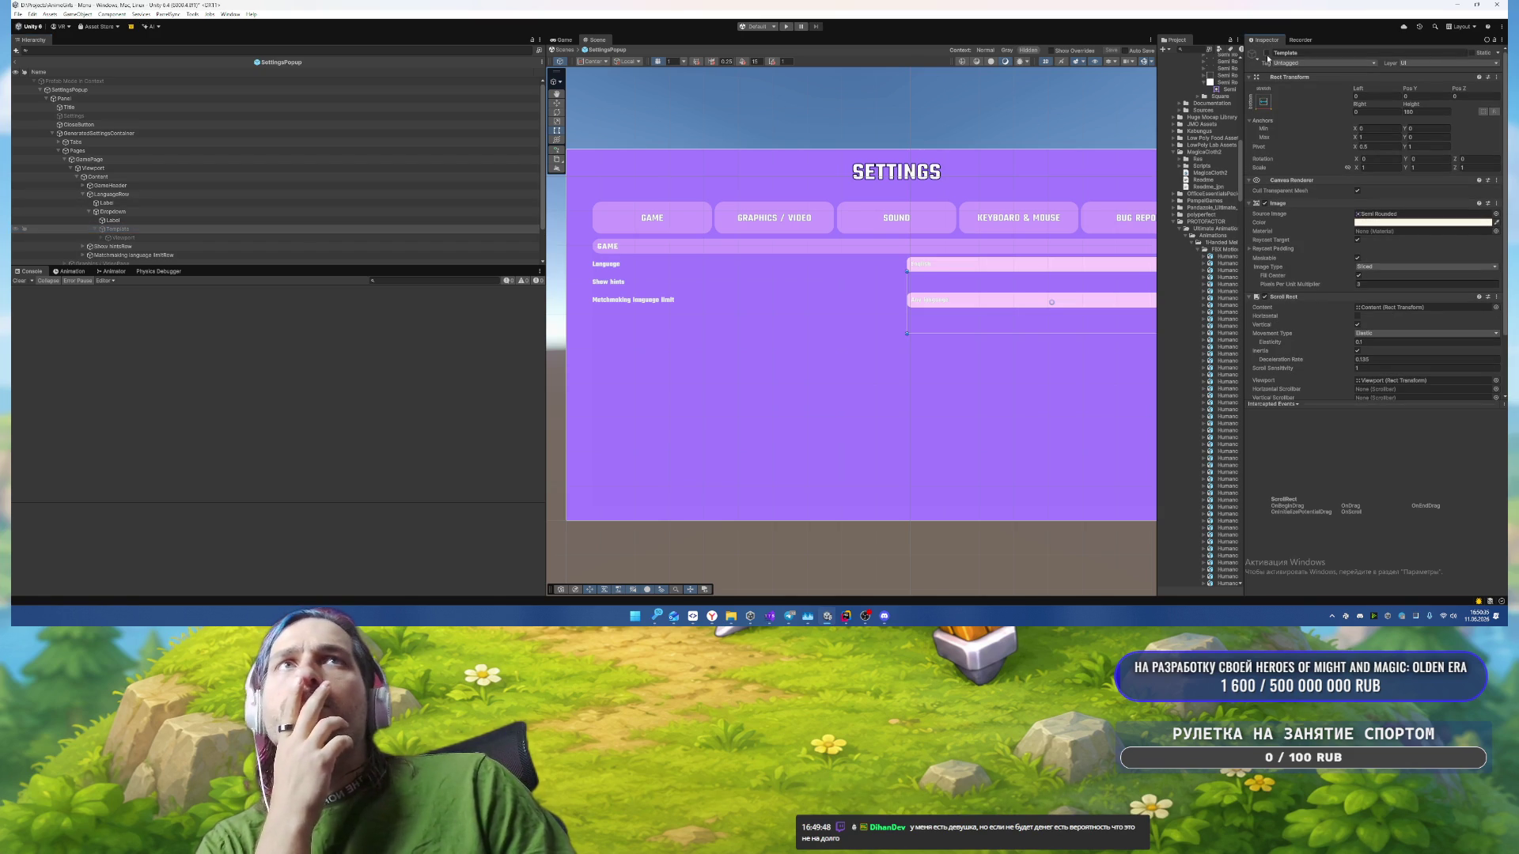
{"action": "left_click", "coordinate": [1367, 224]}
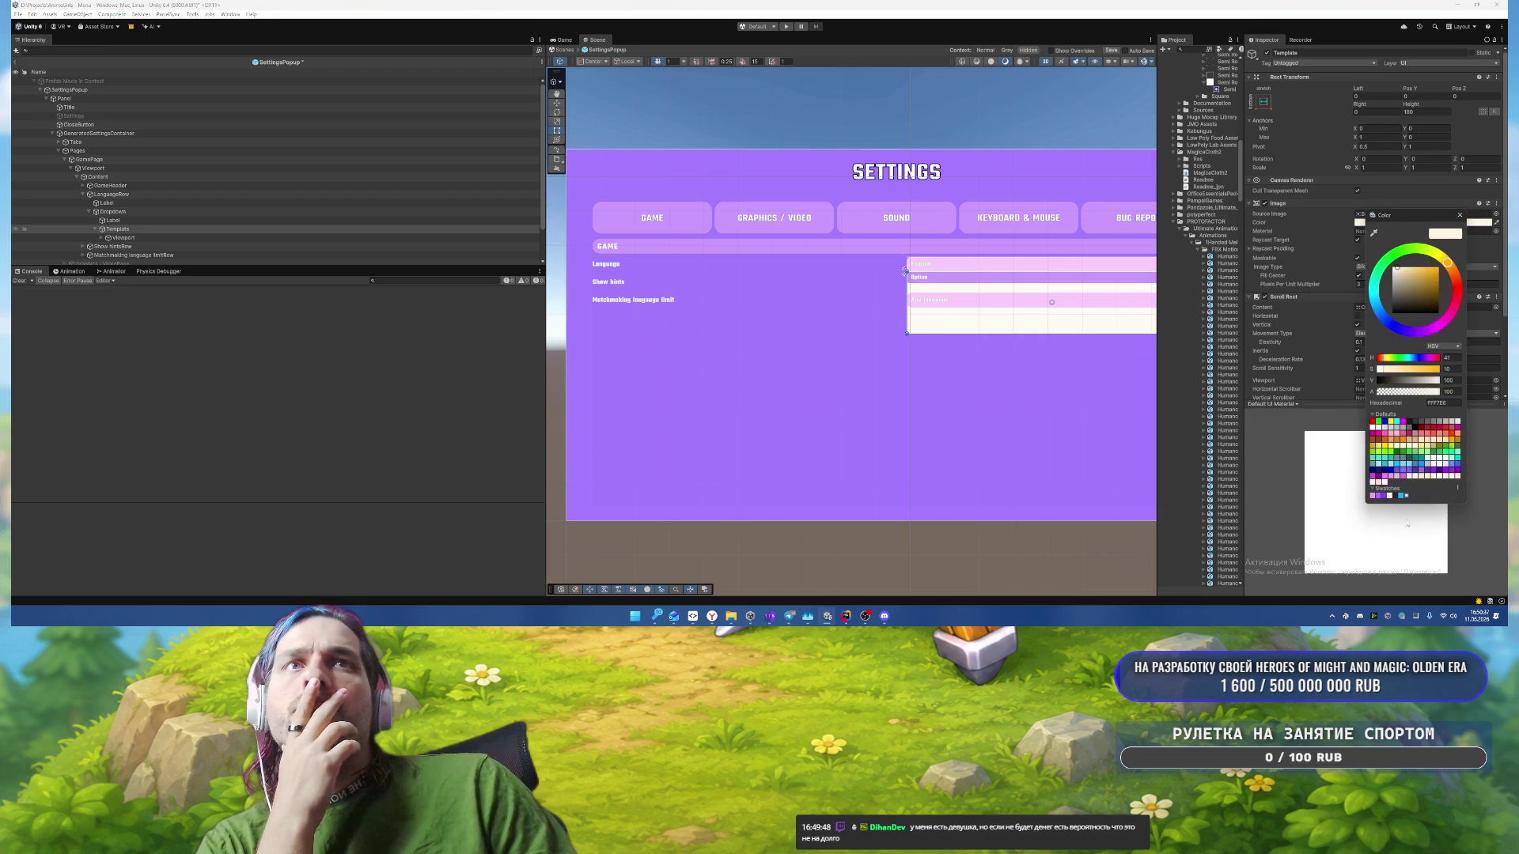
{"action": "left_click", "coordinate": [1374, 496]}
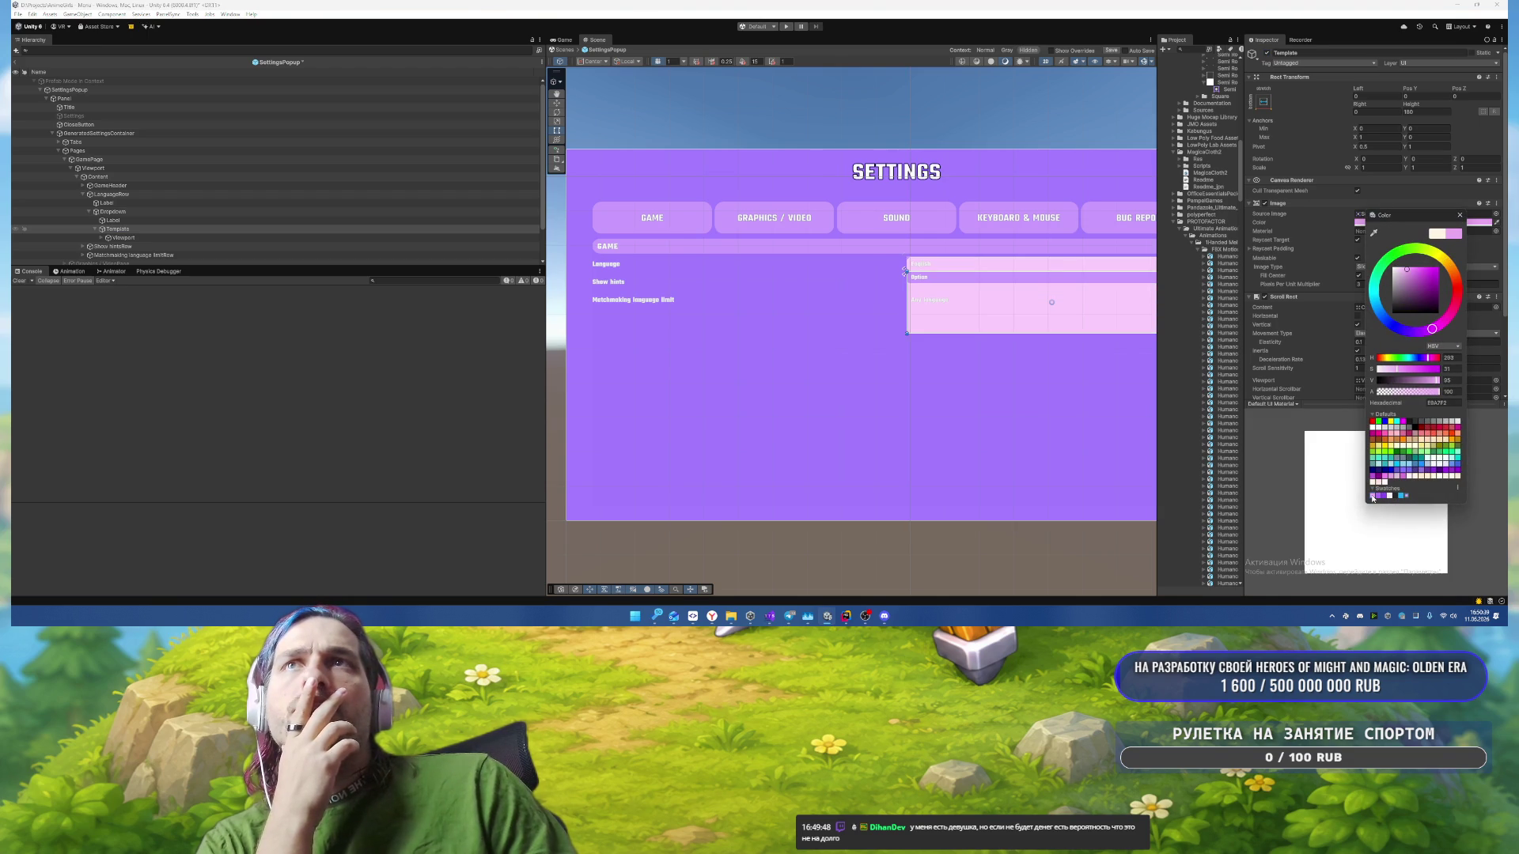
{"action": "left_click", "coordinate": [1460, 215]}
Step: Select the Template's Item entry under Viewport and toggle its Is On setting
{"action": "scroll", "coordinate": [1376, 237], "scroll_direction": "down", "scroll_amount": 3}
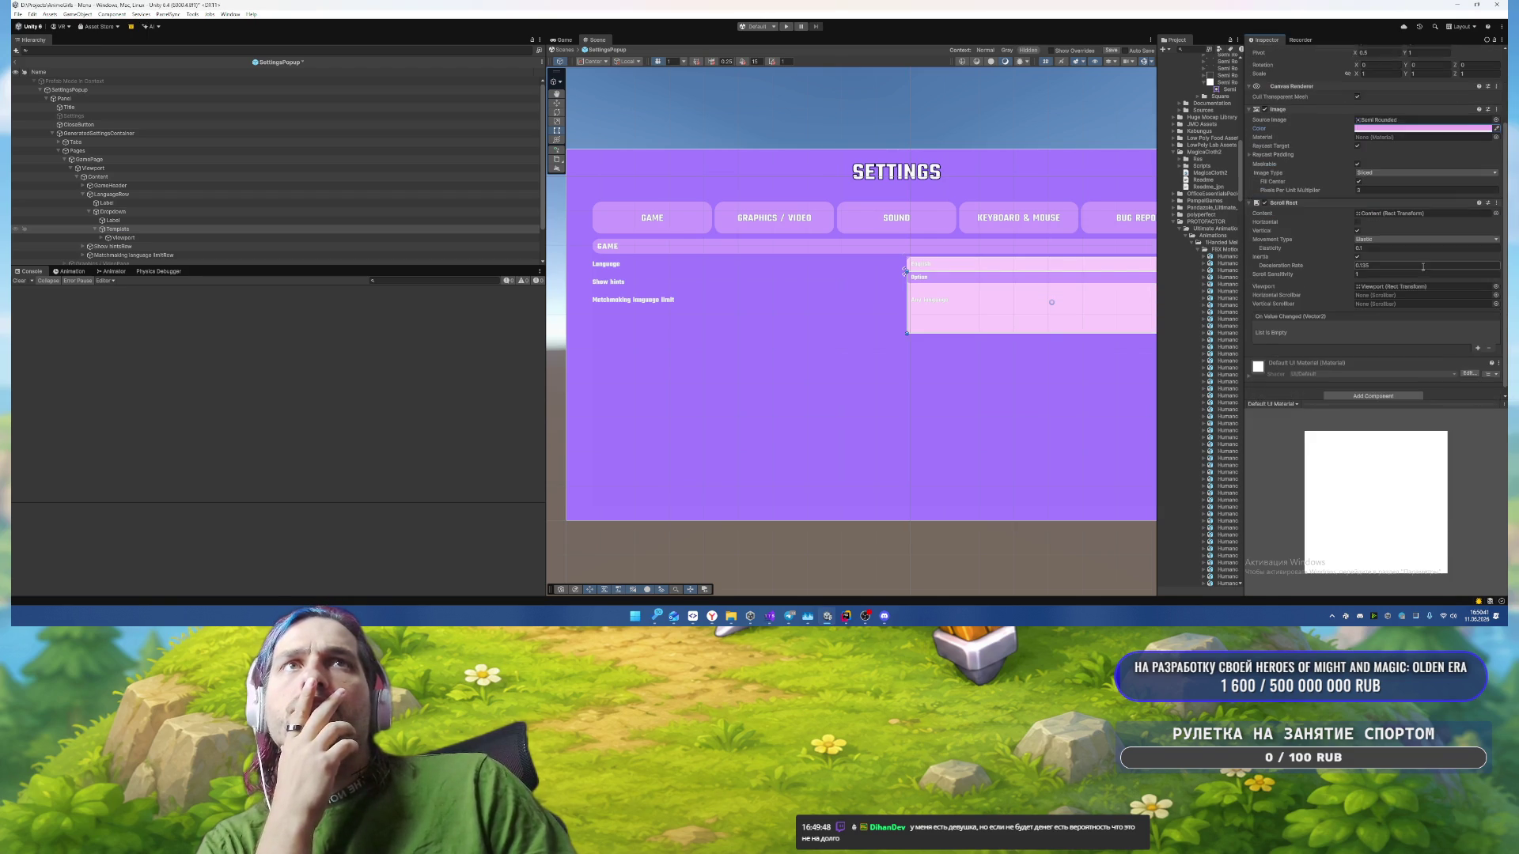
{"action": "left_click", "coordinate": [141, 237]}
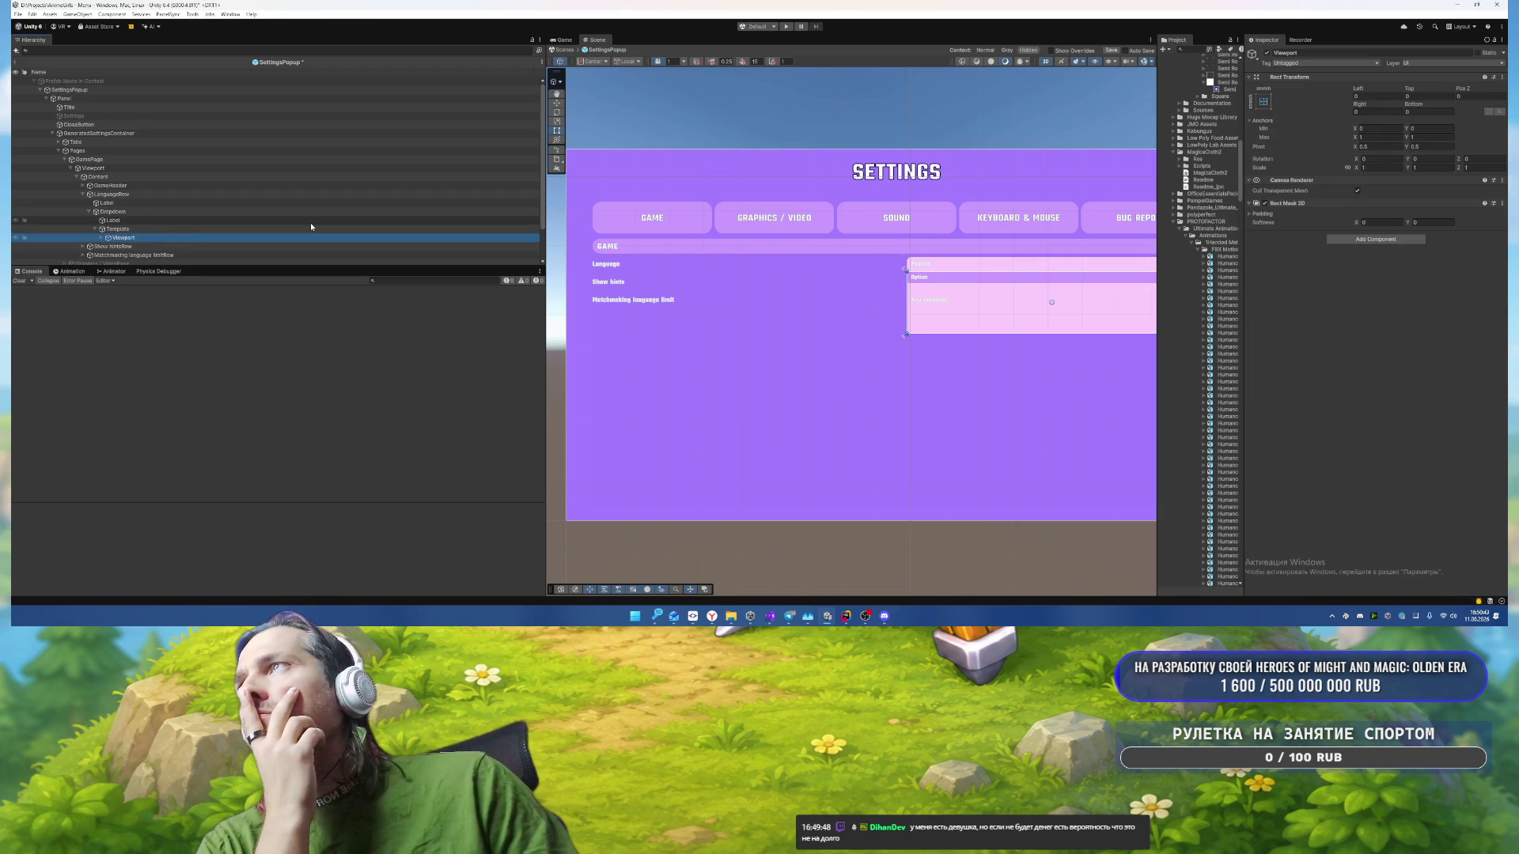
{"action": "key", "text": "Right"}
{"action": "key", "text": "Down"}
{"action": "key", "text": "Down"}
{"action": "key", "text": "Down"}
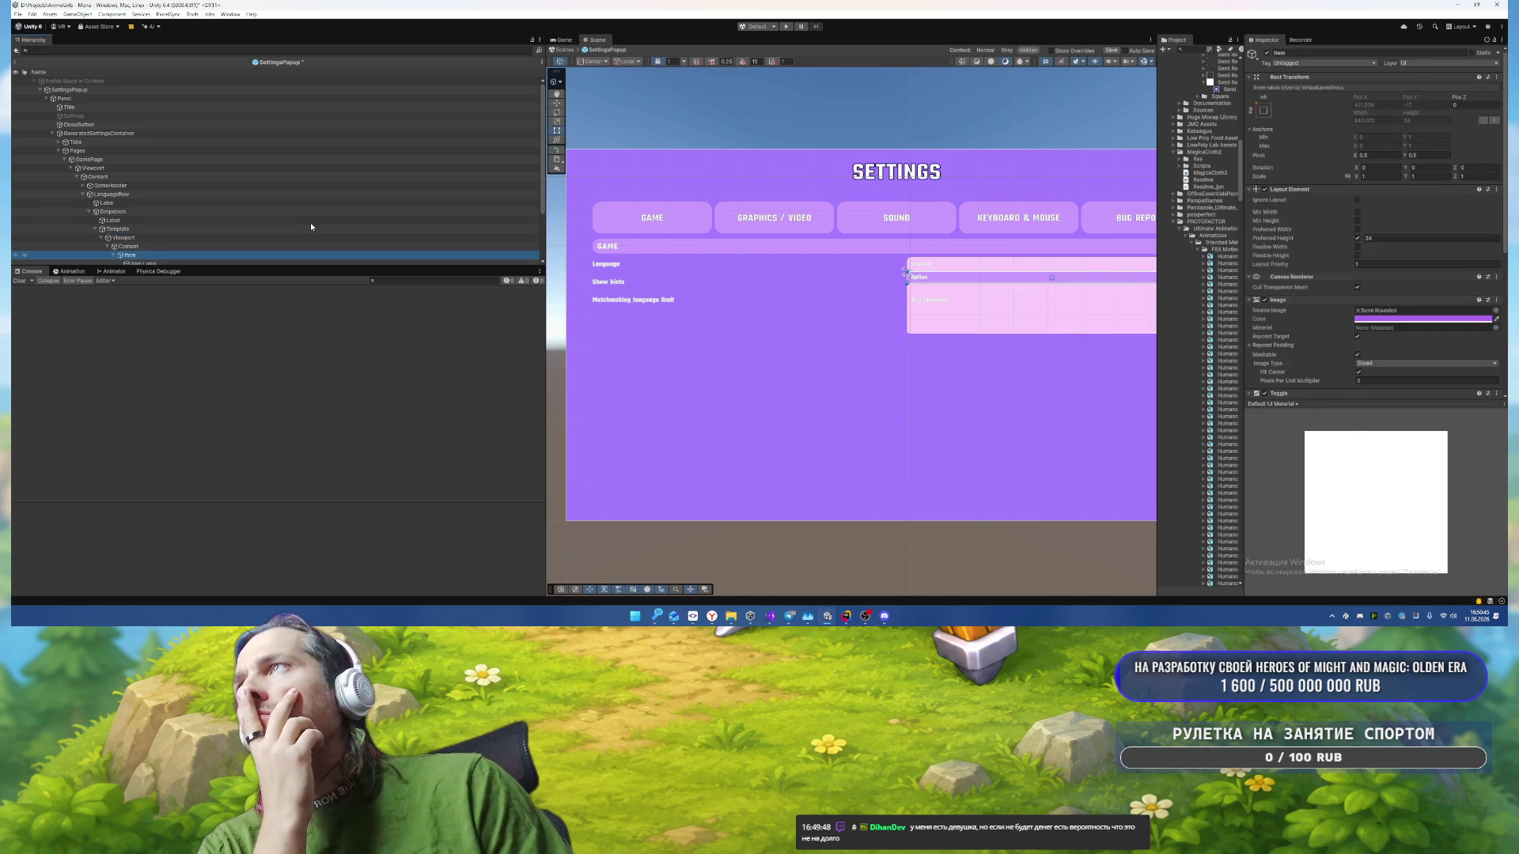
{"action": "key", "text": "Up"}
{"action": "key", "text": "Up"}
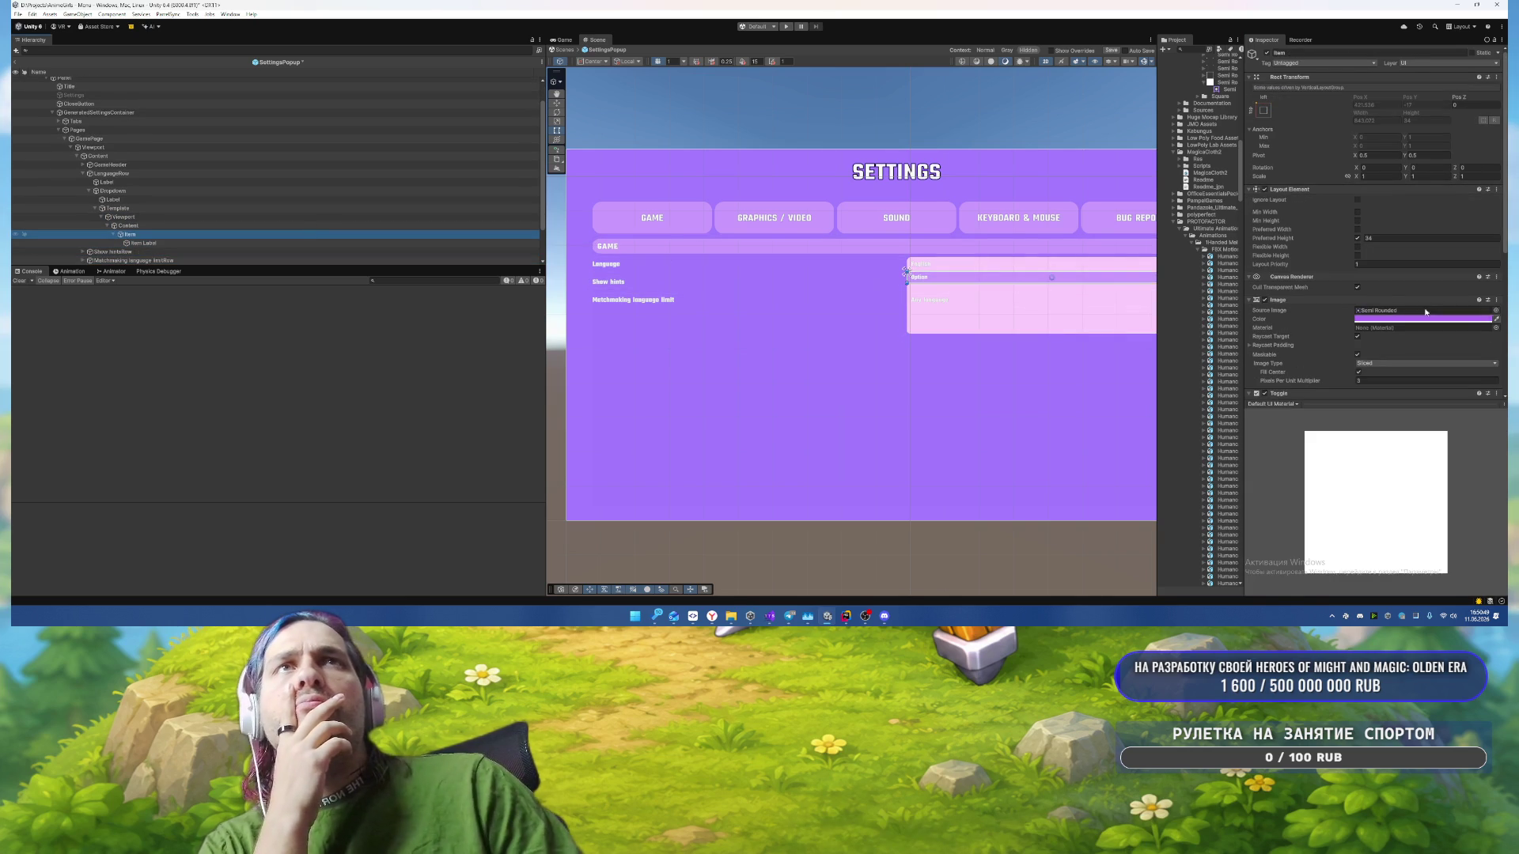
{"action": "scroll", "coordinate": [1377, 298], "scroll_direction": "down", "scroll_amount": 3}
{"action": "scroll", "coordinate": [1322, 326], "scroll_direction": "down", "scroll_amount": 3}
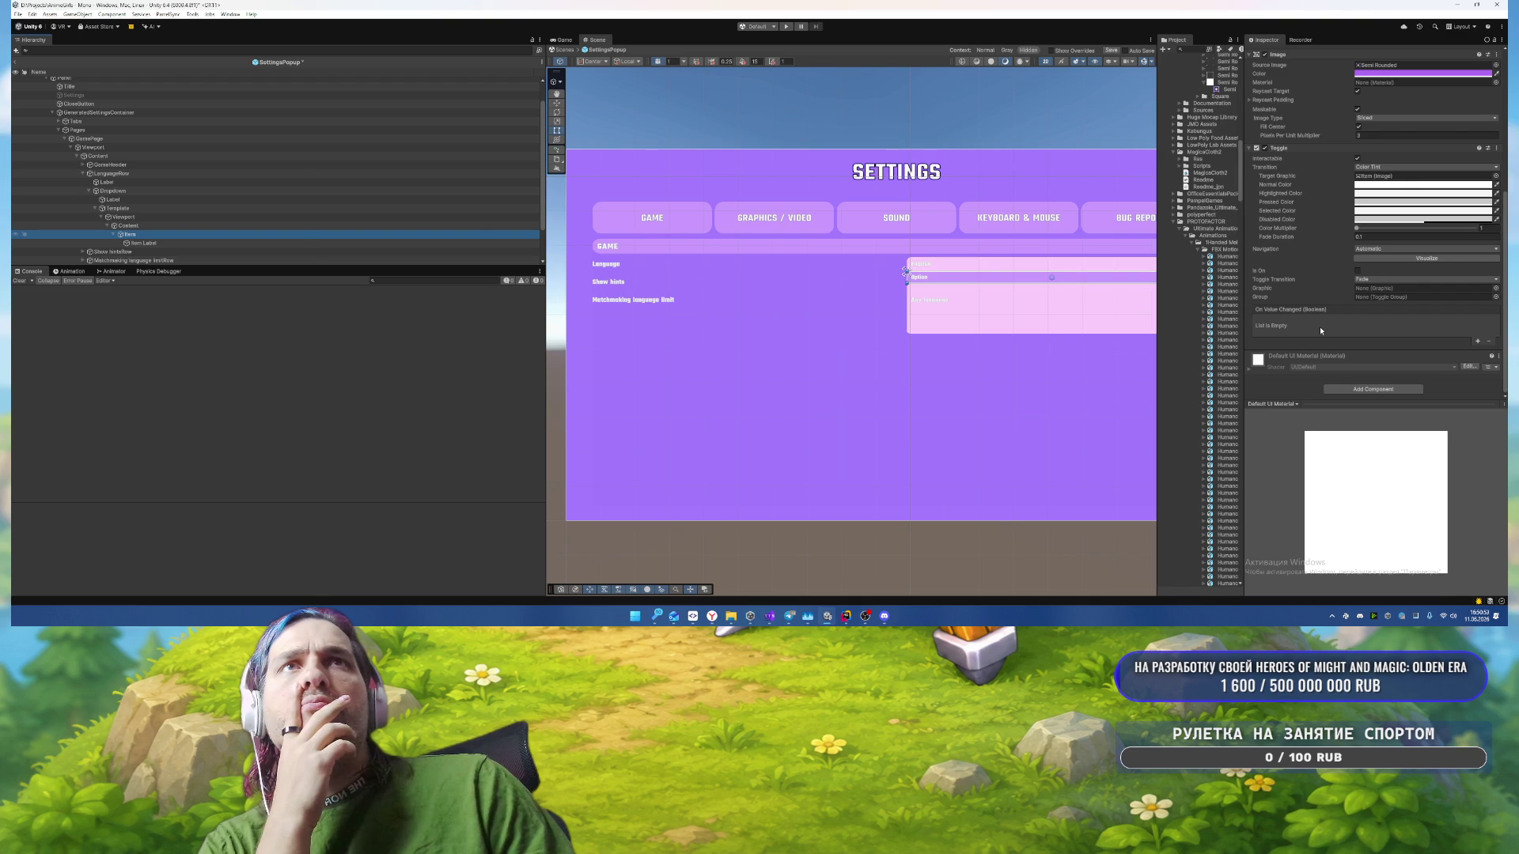
{"action": "left_click", "coordinate": [1358, 271]}
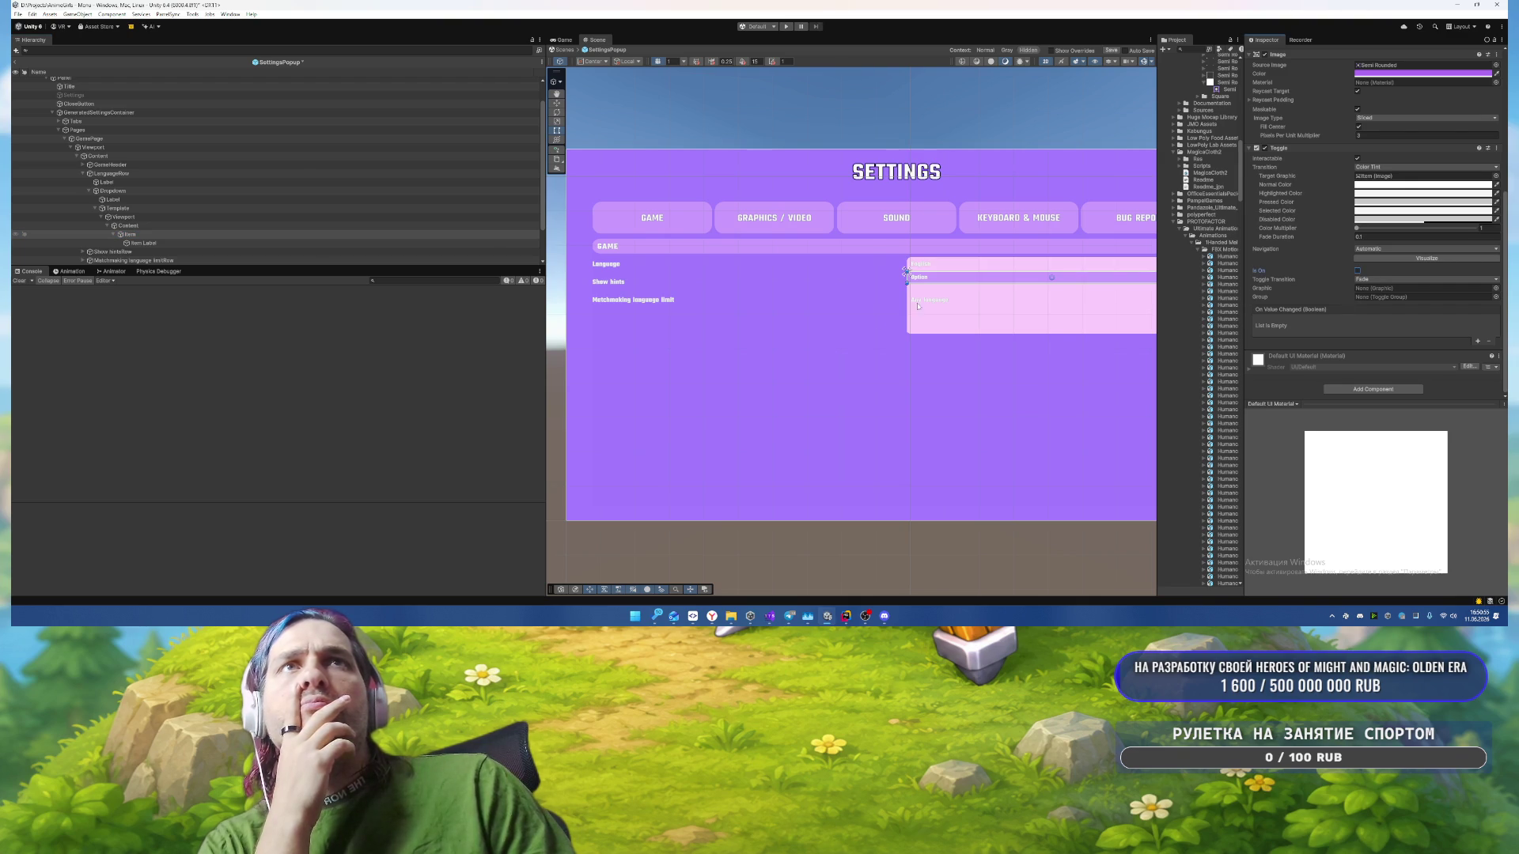
Step: Add a new Panel inside Item, placed above Item Label
{"action": "right_click", "coordinate": [143, 235]}
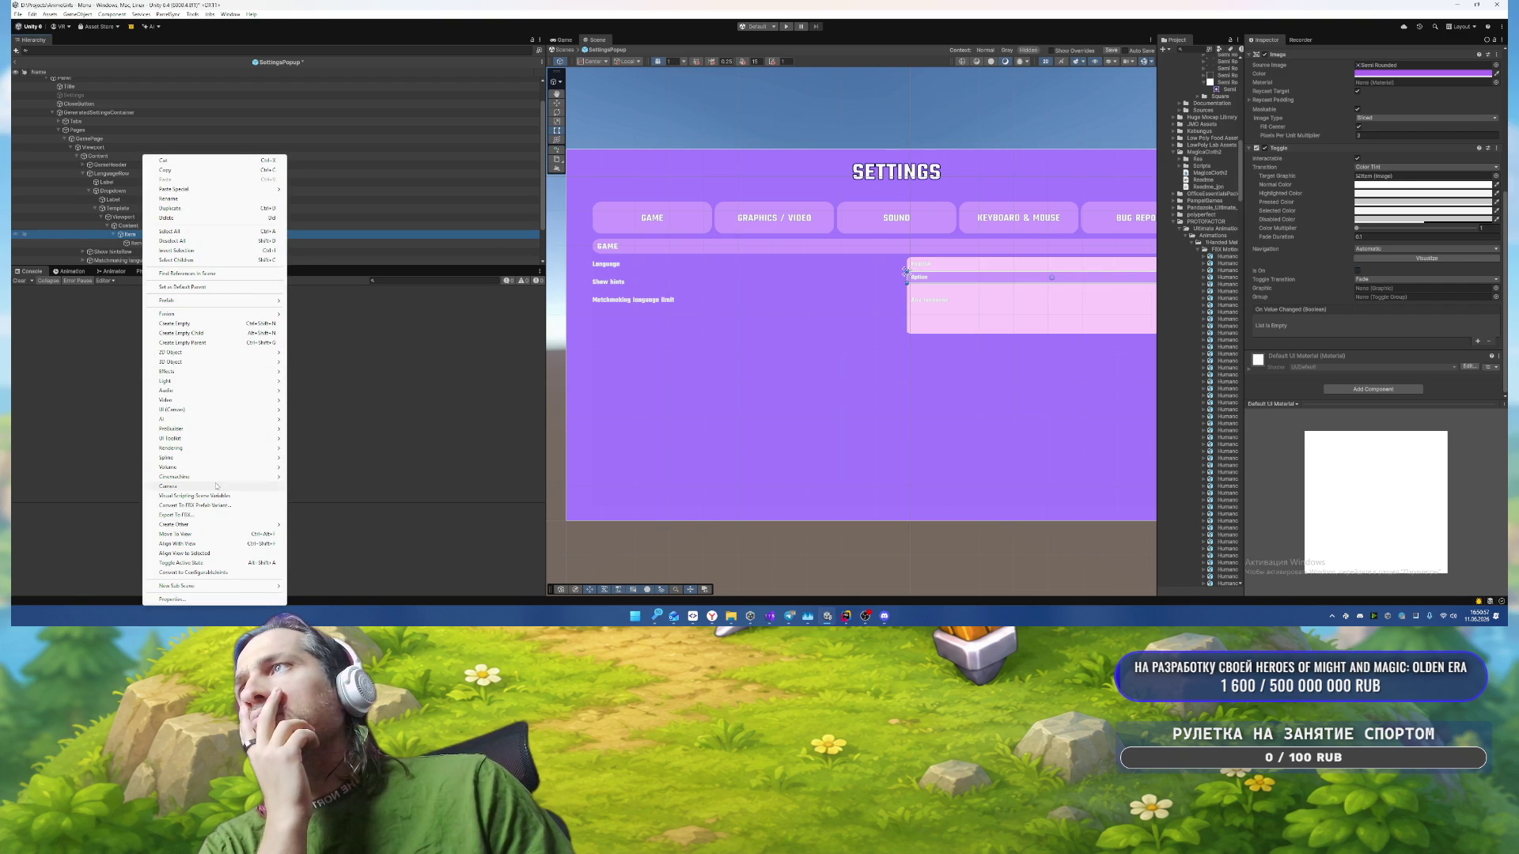
{"action": "mouse_move", "coordinate": [188, 415]}
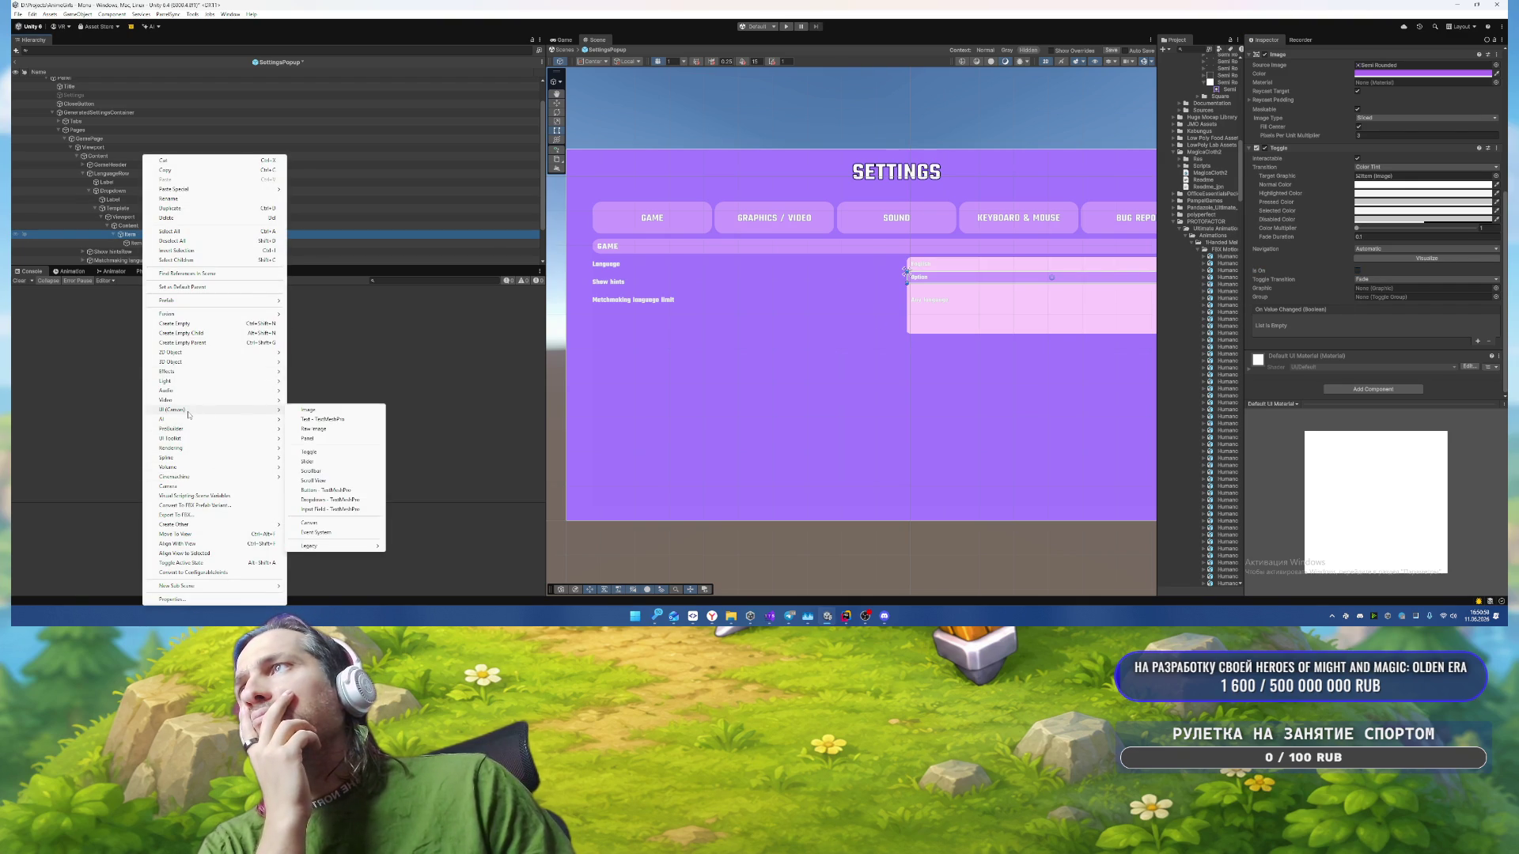
{"action": "left_click", "coordinate": [307, 439]}
{"action": "left_click_drag", "start_coordinate": [143, 252], "coordinate": [159, 240]}
Step: Stretch the panel to fill Item and give its image the Semi Rounded sprite
{"action": "left_click", "coordinate": [1263, 101]}
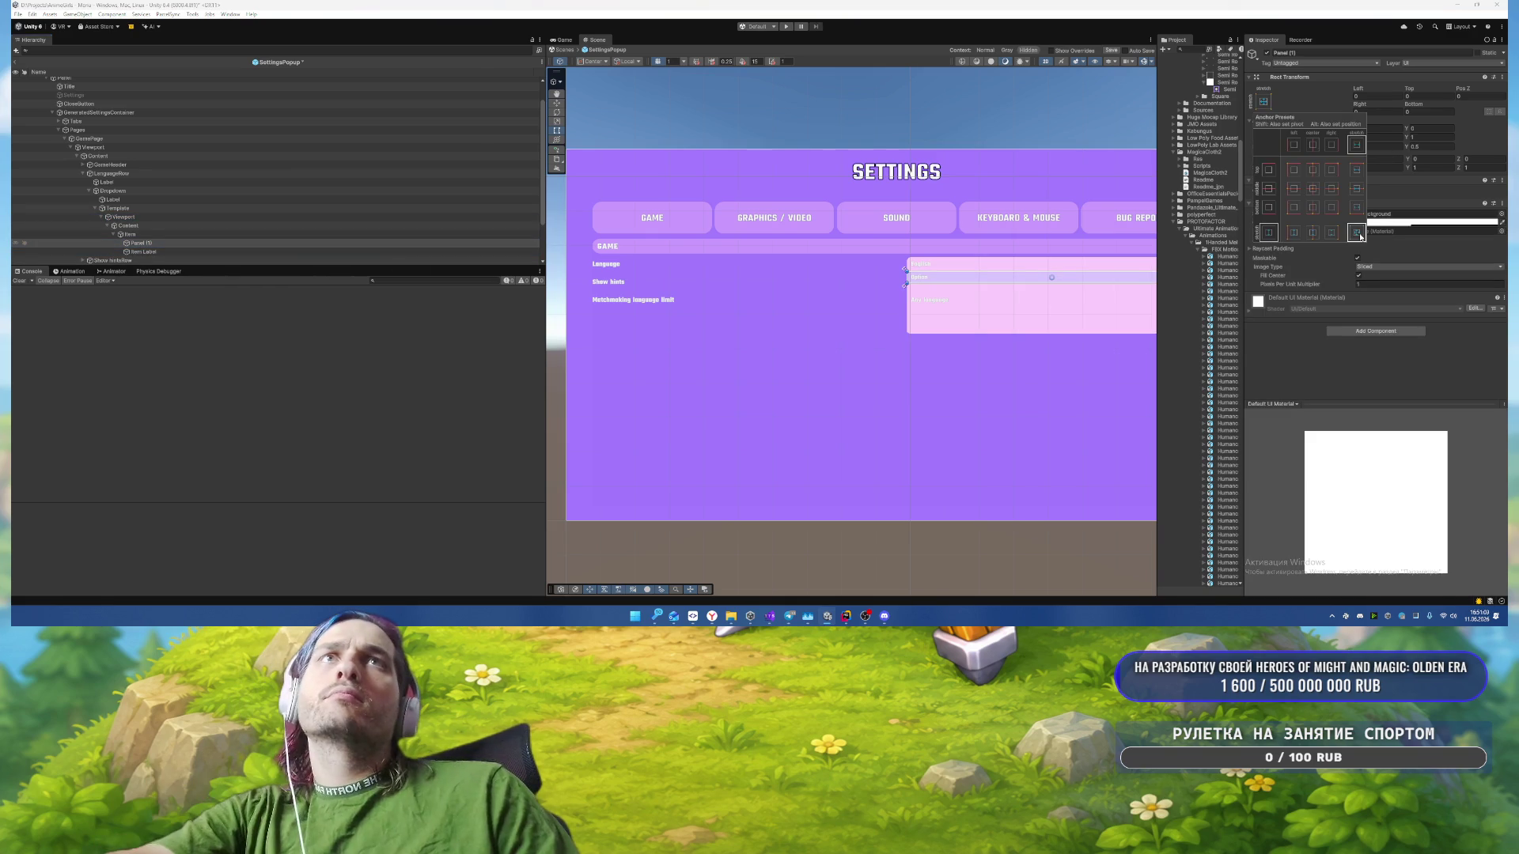
{"action": "left_click", "coordinate": [1356, 235]}
{"action": "left_click", "coordinate": [1501, 215]}
{"action": "type", "text": "se"}
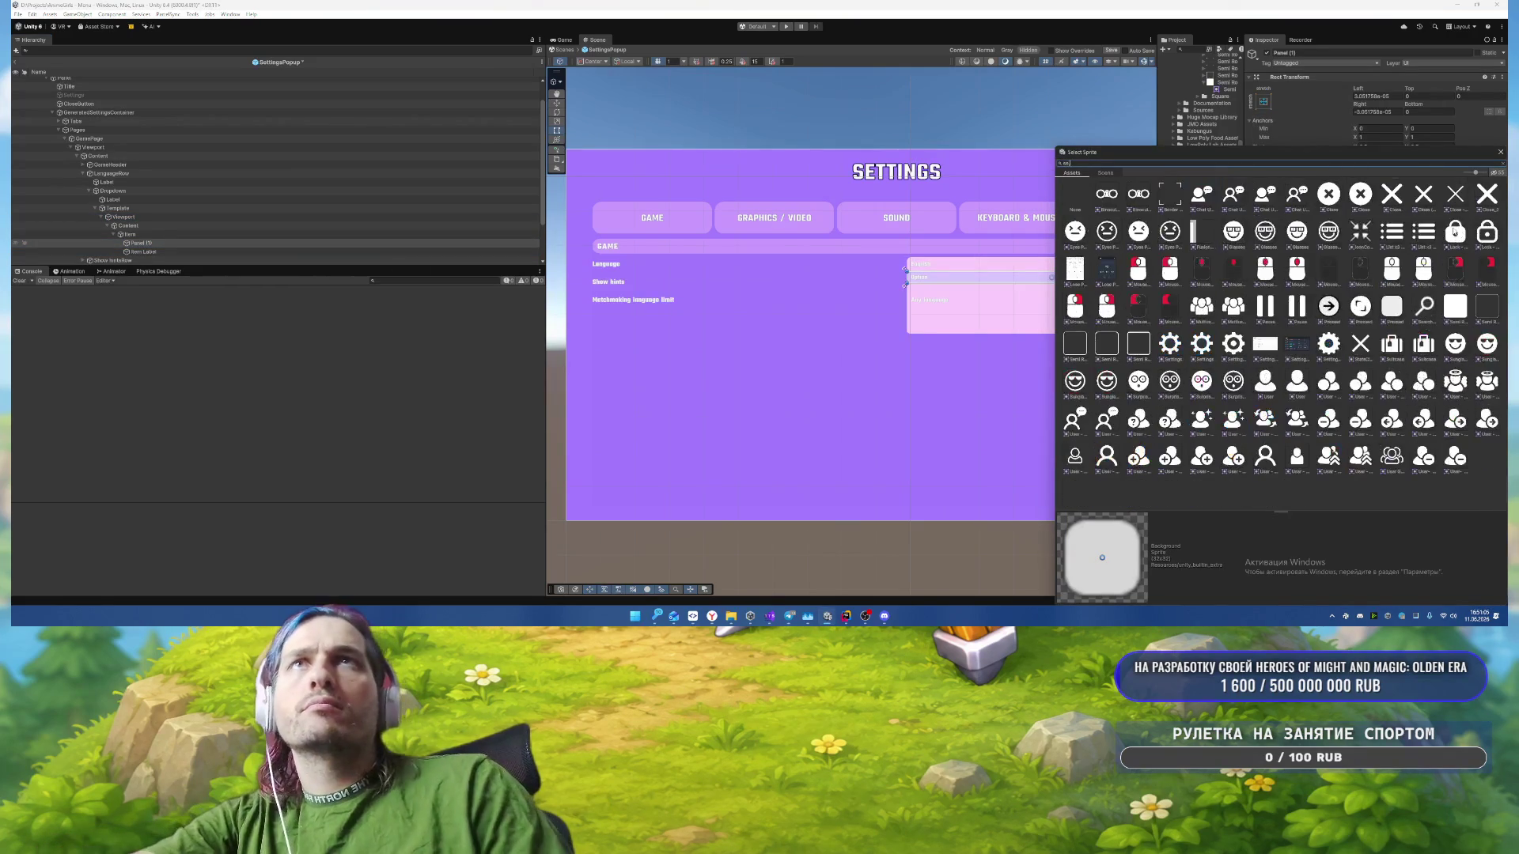
{"action": "type", "text": "mi"}
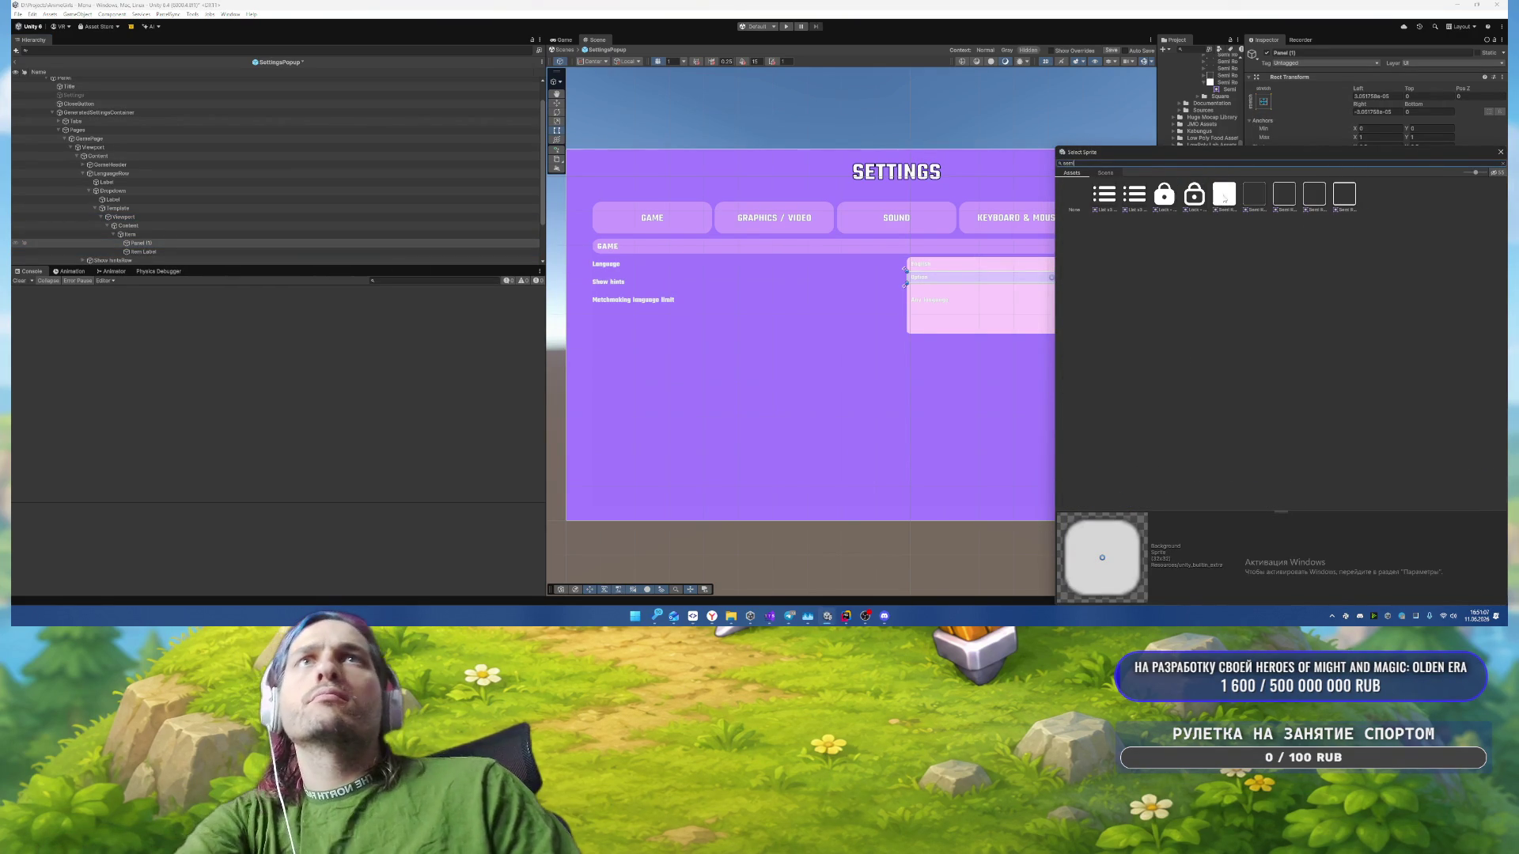
{"action": "double_click", "coordinate": [1224, 196]}
{"action": "left_click", "coordinate": [1372, 286]}
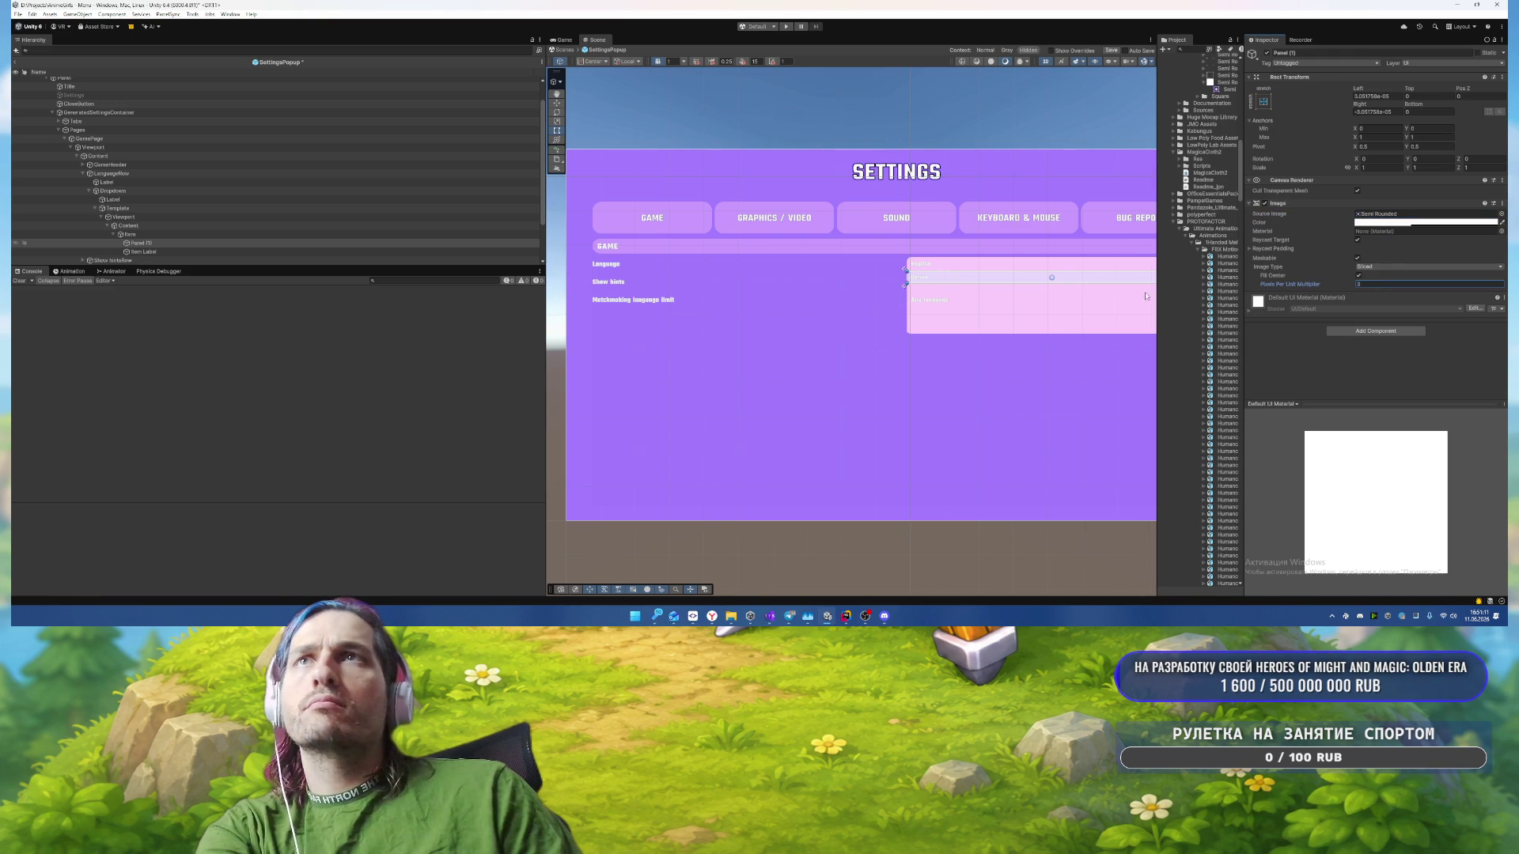
Step: Tint the new panel's image purple
{"action": "left_click", "coordinate": [185, 243]}
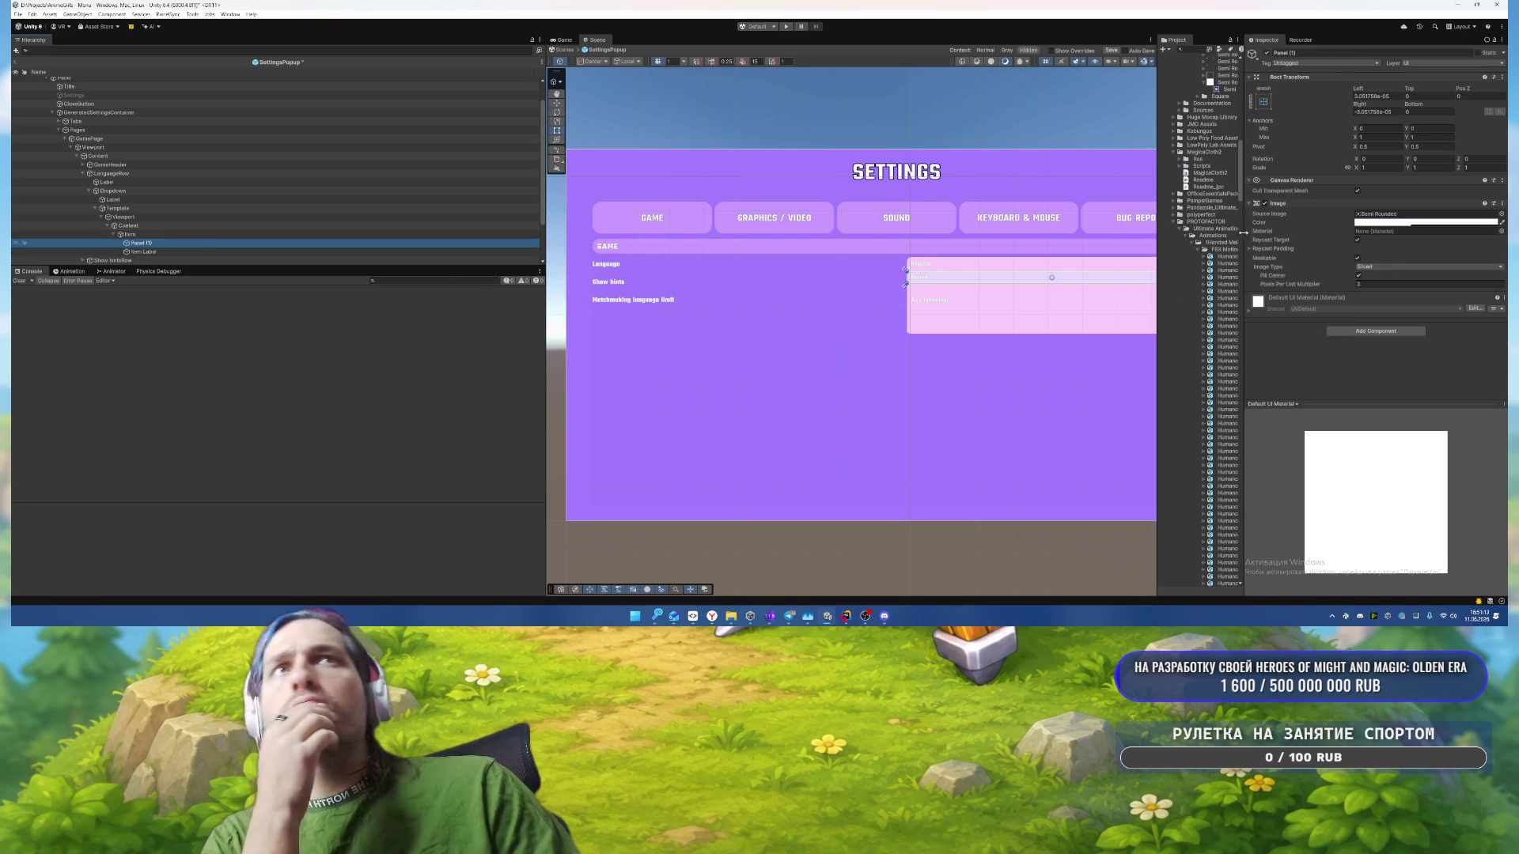
{"action": "left_click", "coordinate": [1387, 224]}
{"action": "left_click", "coordinate": [1405, 495]}
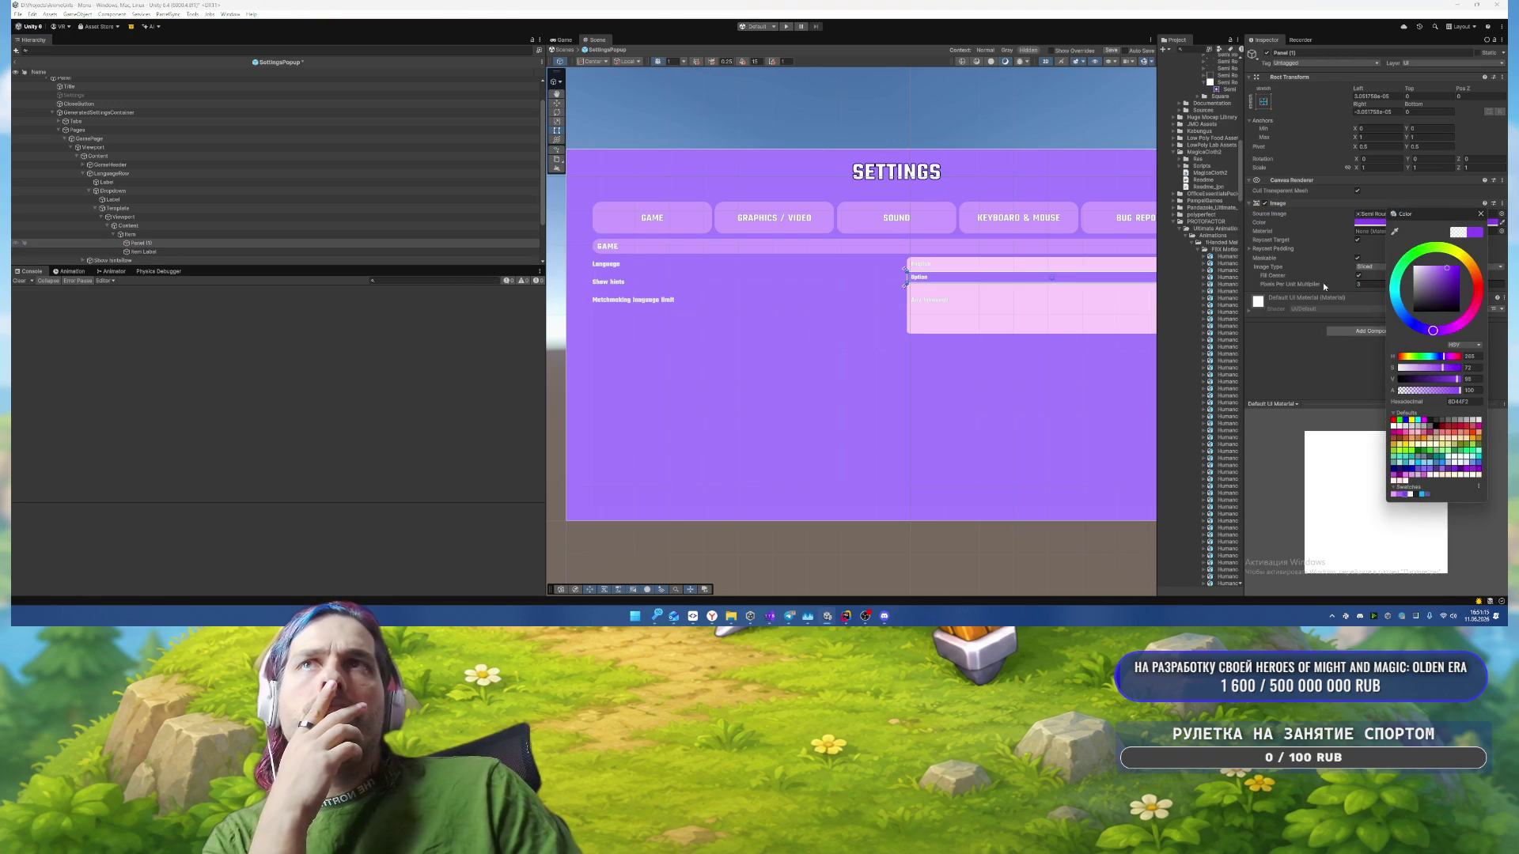
{"action": "left_click", "coordinate": [1480, 214]}
Step: Rename the panel to 'Selected' and recolour it blue (22AEF2)
{"action": "left_click", "coordinate": [128, 234]}
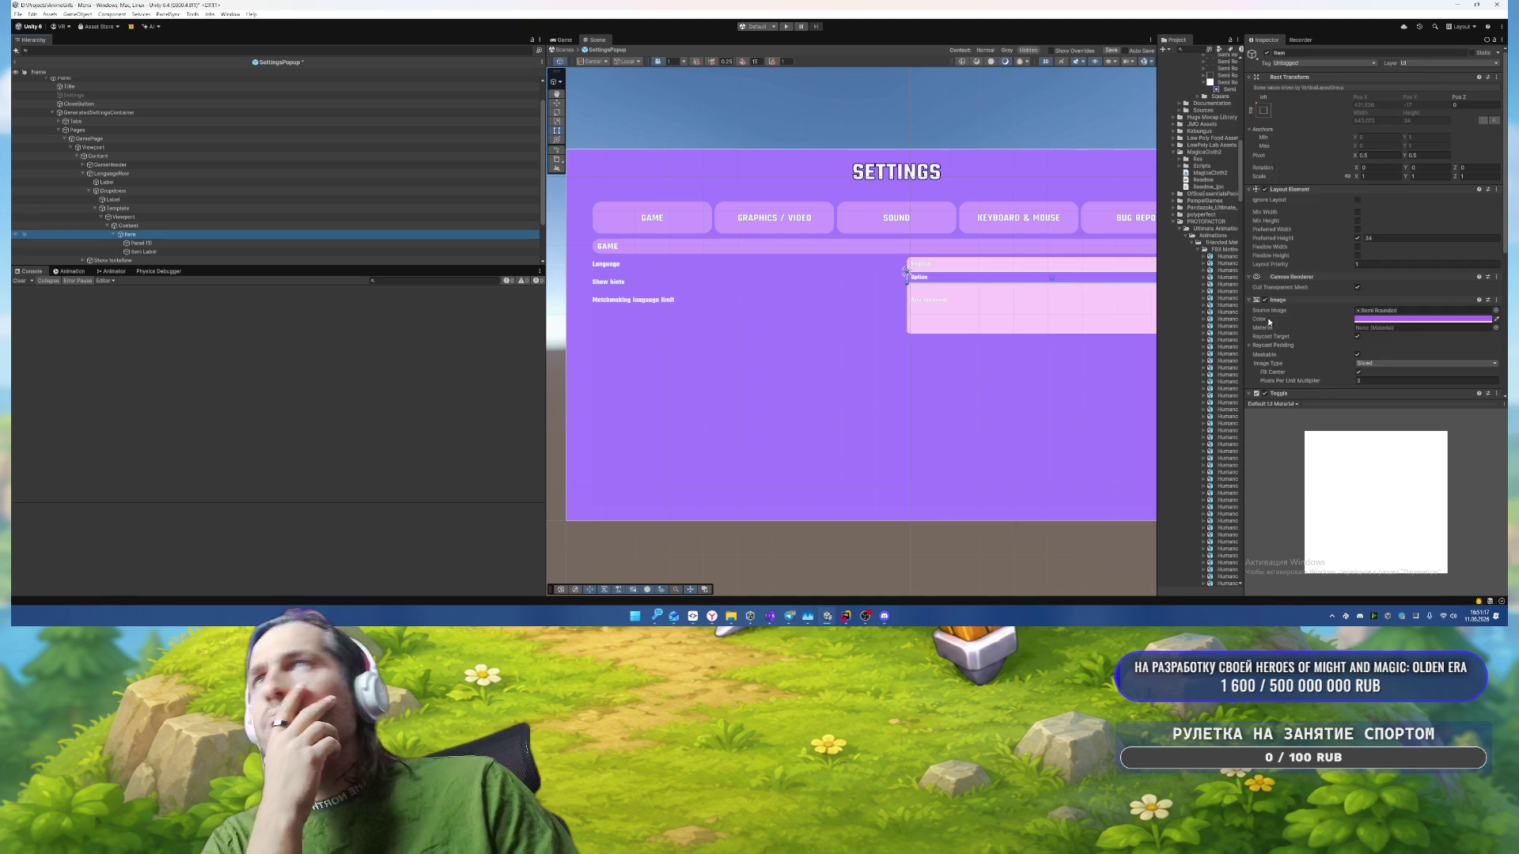
{"action": "scroll", "coordinate": [1375, 309], "scroll_direction": "down", "scroll_amount": 5}
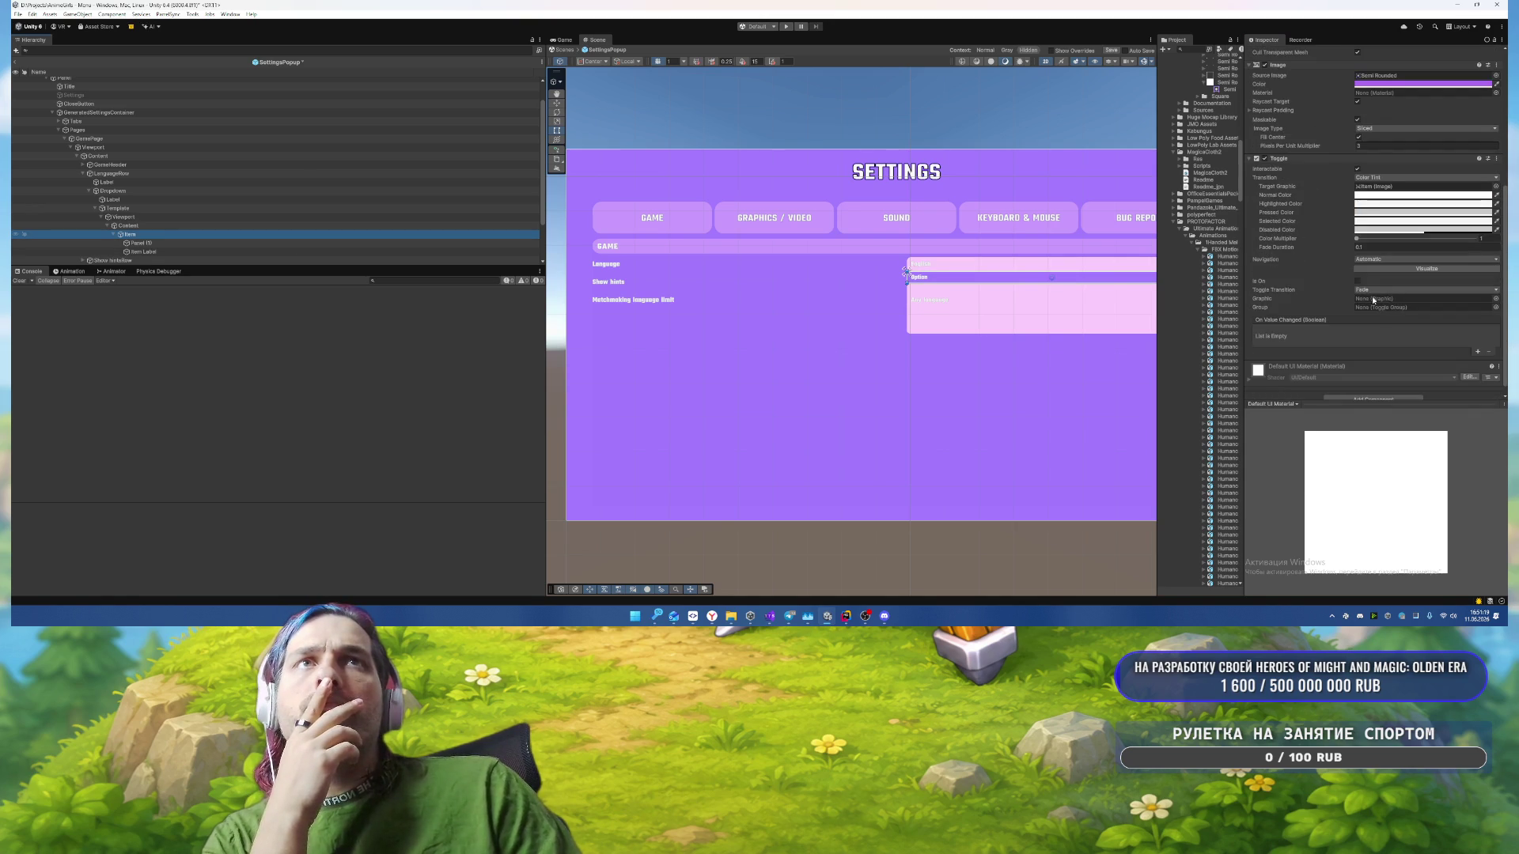
{"action": "left_click", "coordinate": [159, 242]}
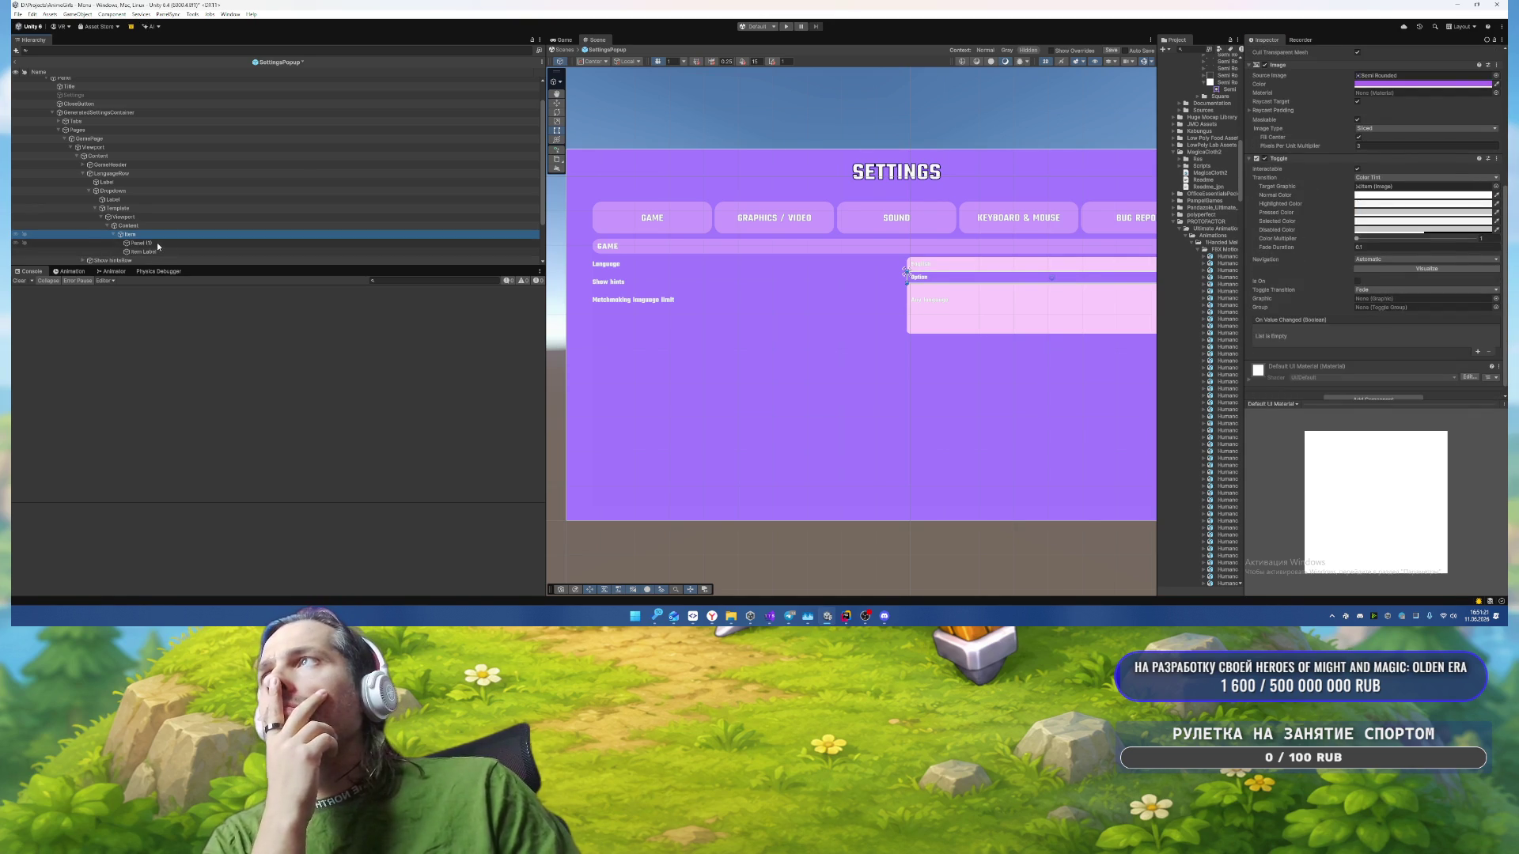
{"action": "key", "text": "F2"}
{"action": "type", "text": "Selecte"}
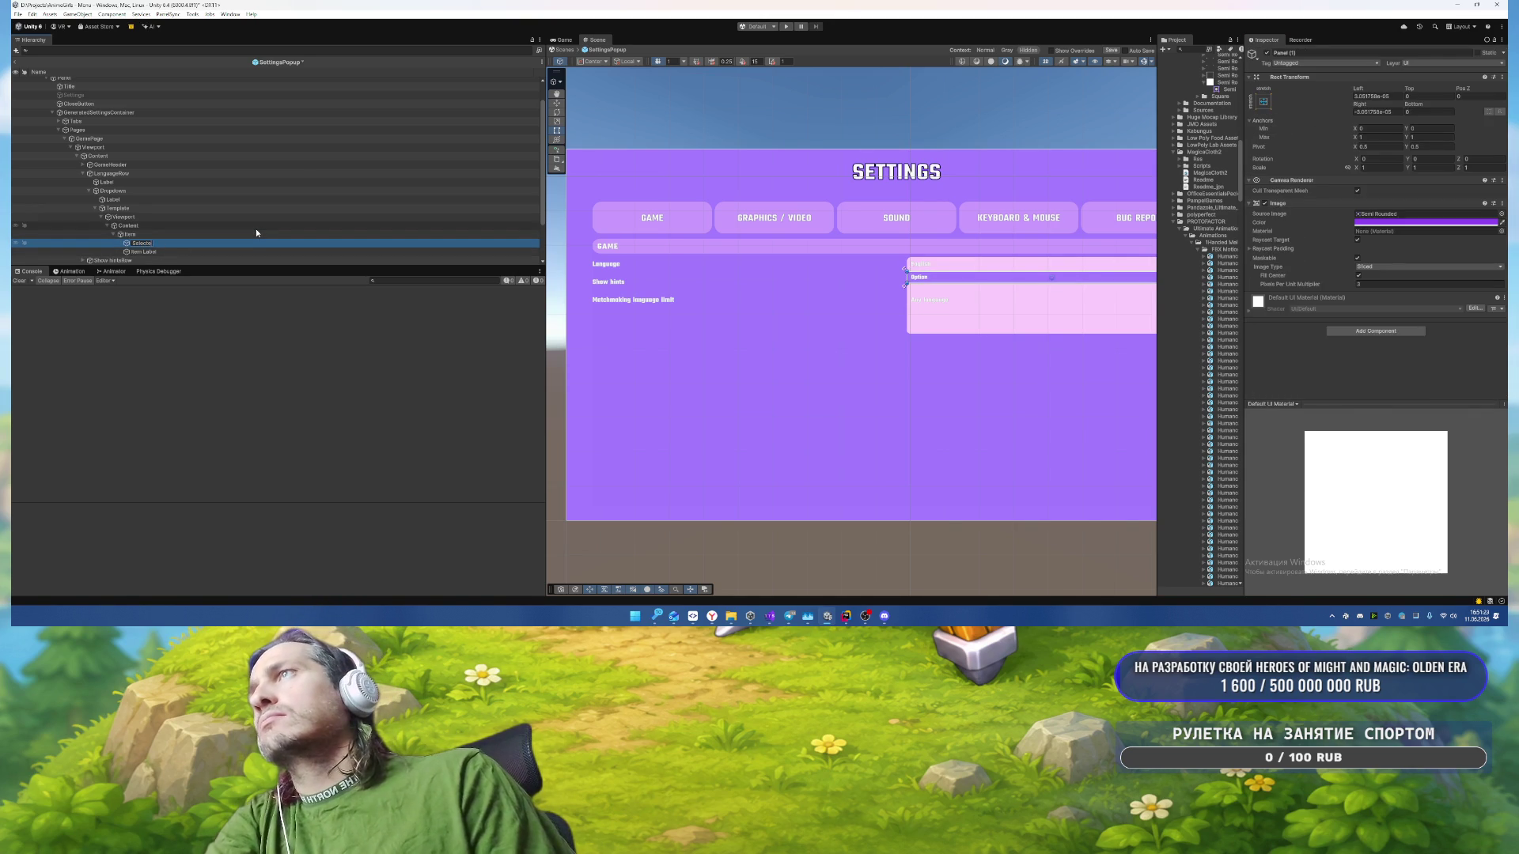
{"action": "type", "text": "d"}
{"action": "key", "text": "Return"}
{"action": "left_click", "coordinate": [1380, 224]}
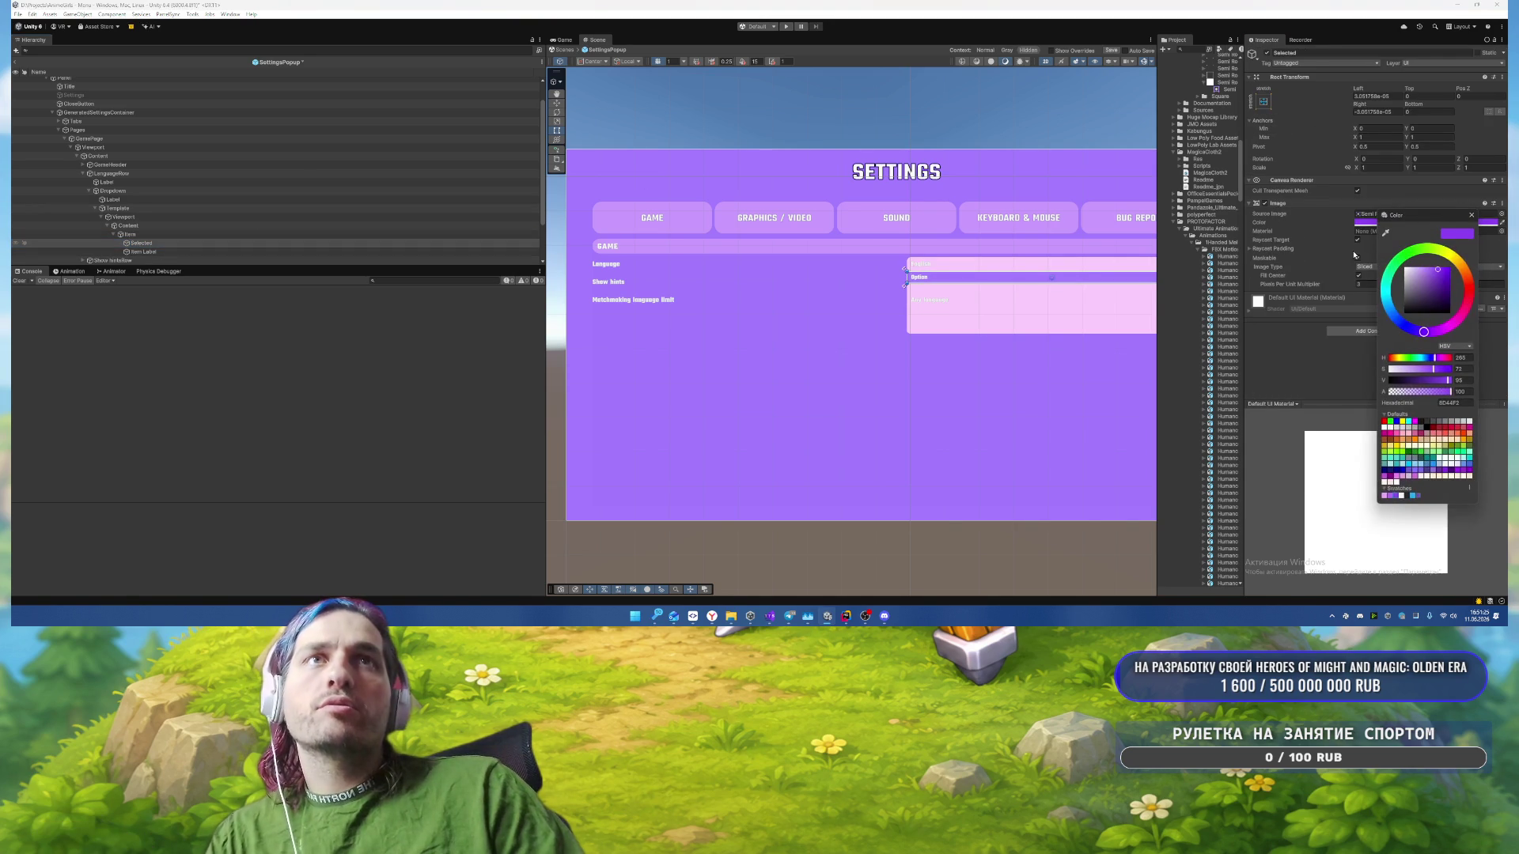
{"action": "left_click", "coordinate": [1414, 496]}
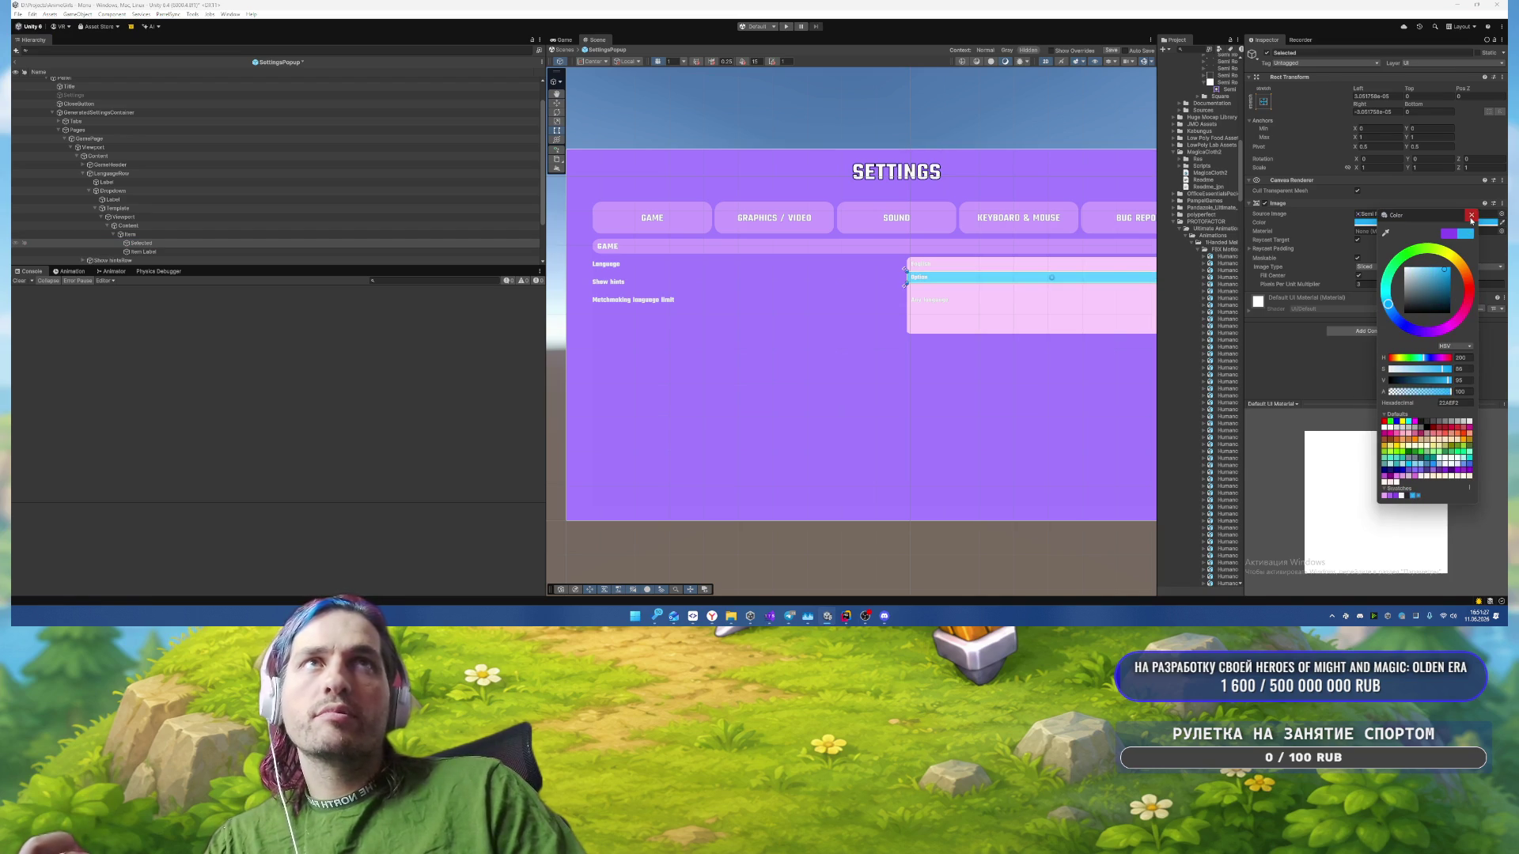
{"action": "key", "text": "Return"}
Step: Assign Selected as the Item toggle's graphic and preview it by toggling off and on
{"action": "left_click", "coordinate": [146, 235]}
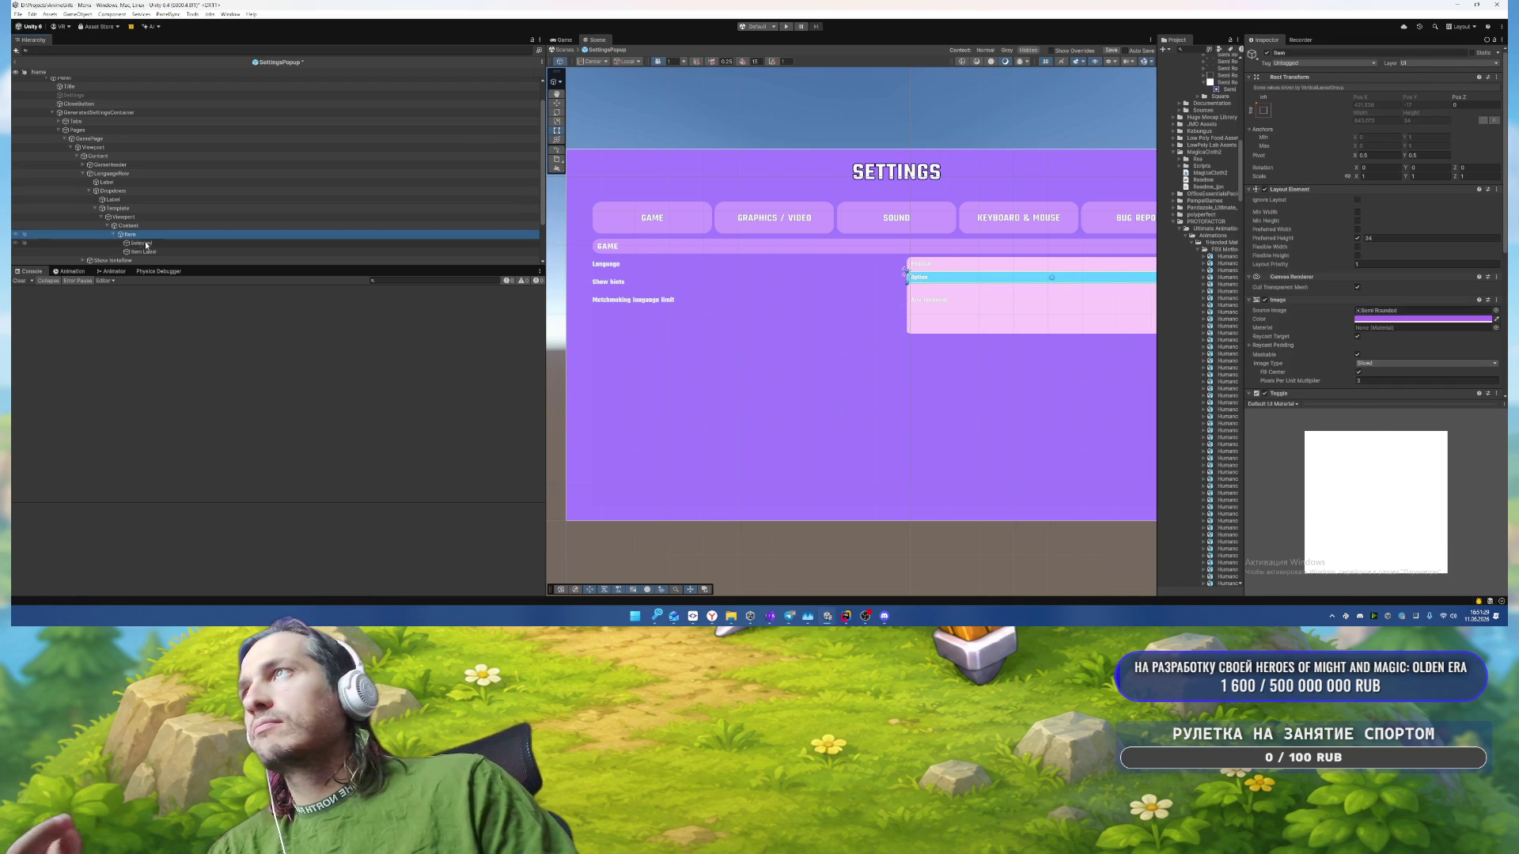
{"action": "scroll", "coordinate": [1303, 267], "scroll_direction": "down", "scroll_amount": 5}
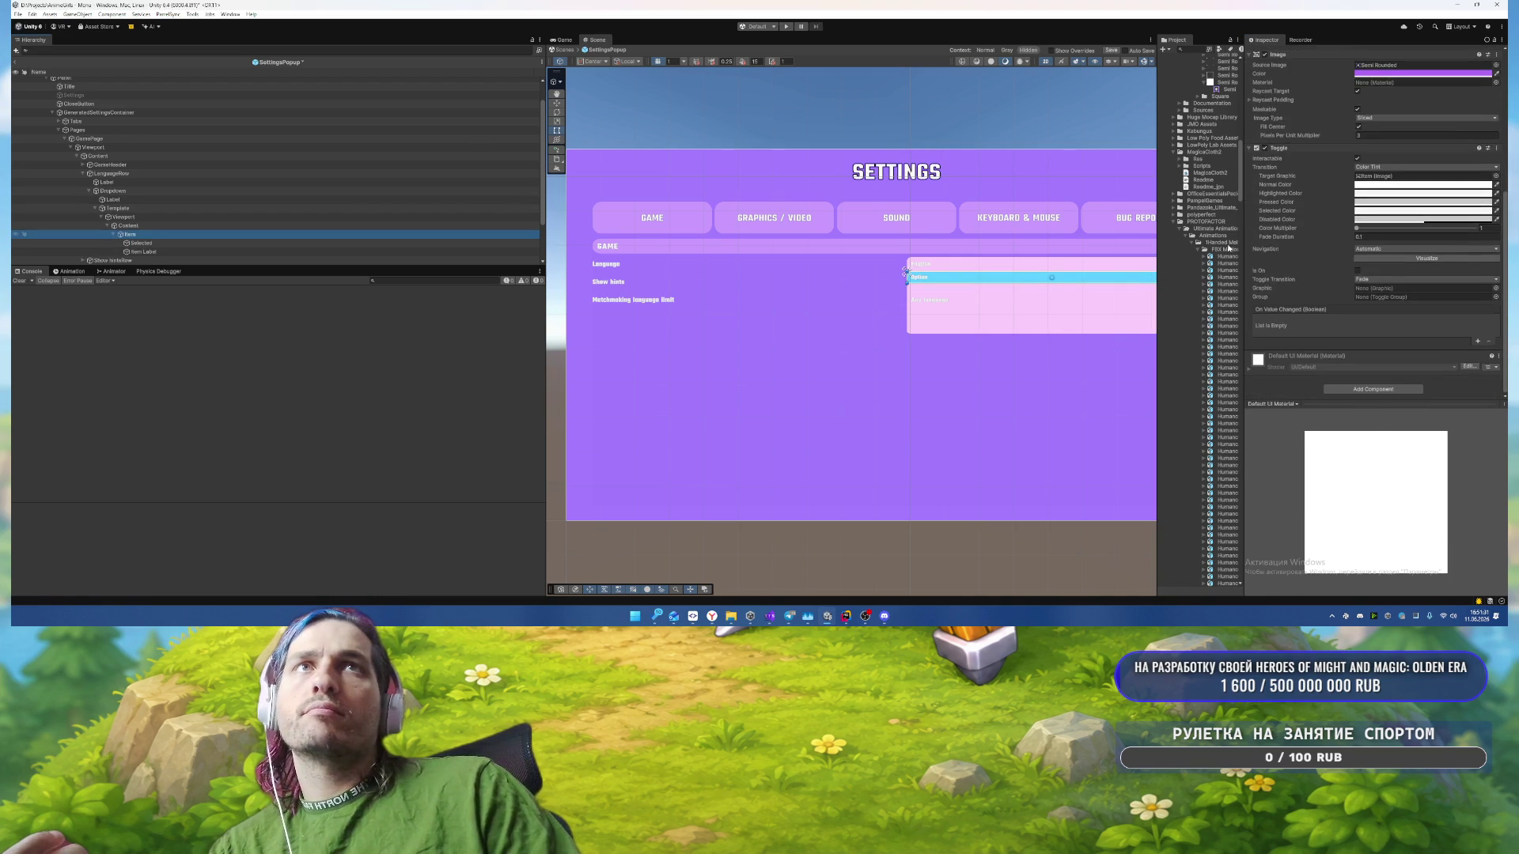
{"action": "mouse_move", "coordinate": [138, 245]}
{"action": "left_mouse_down"}
{"action": "mouse_move", "coordinate": [1353, 321]}
{"action": "mouse_move", "coordinate": [1383, 289]}
{"action": "left_mouse_up"}
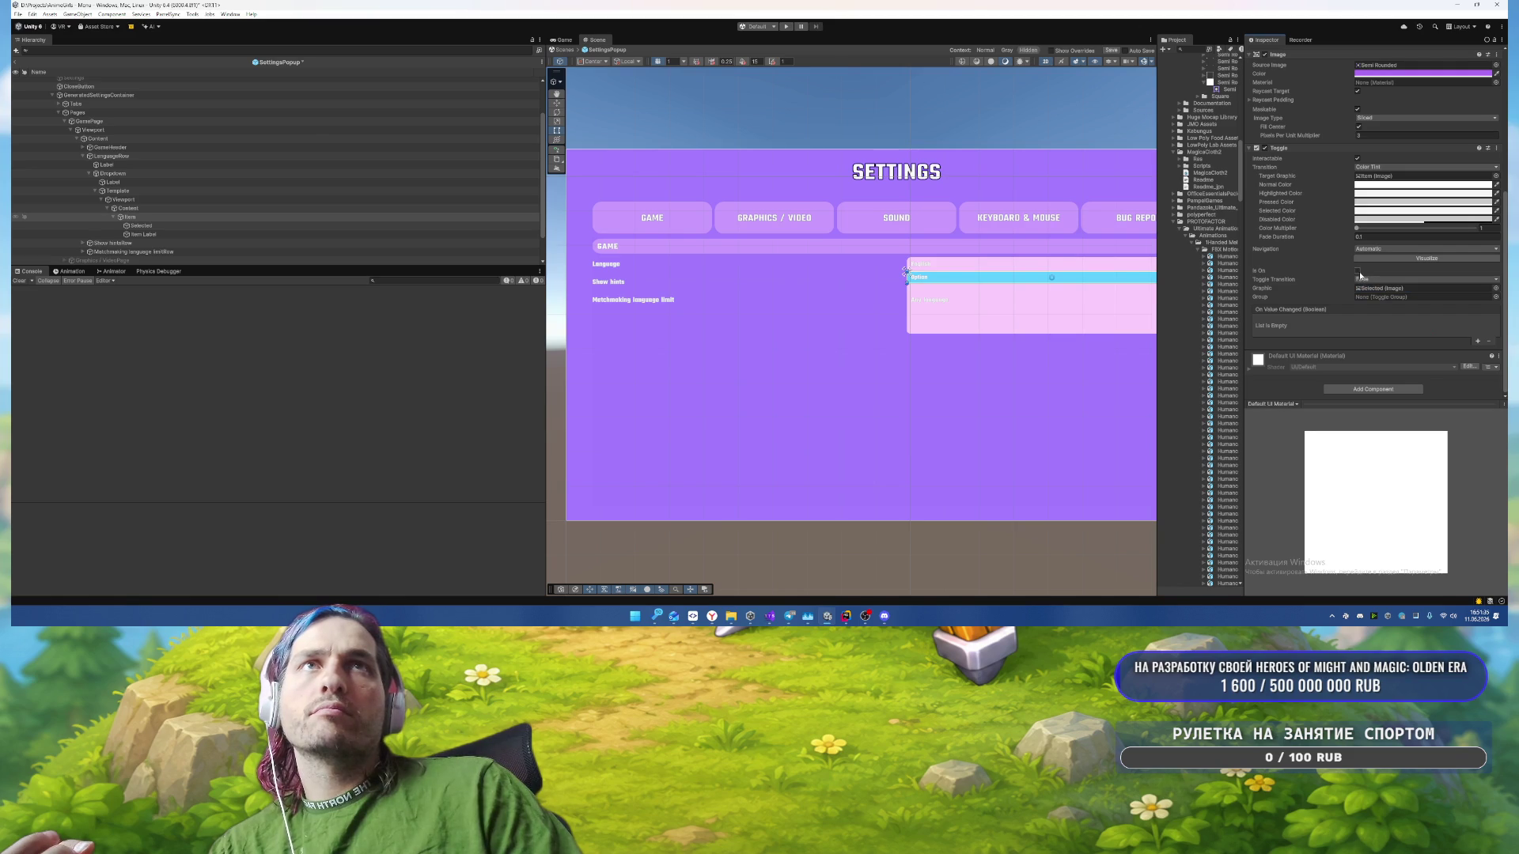
{"action": "left_click", "coordinate": [1357, 271]}
{"action": "left_click", "coordinate": [1358, 272]}
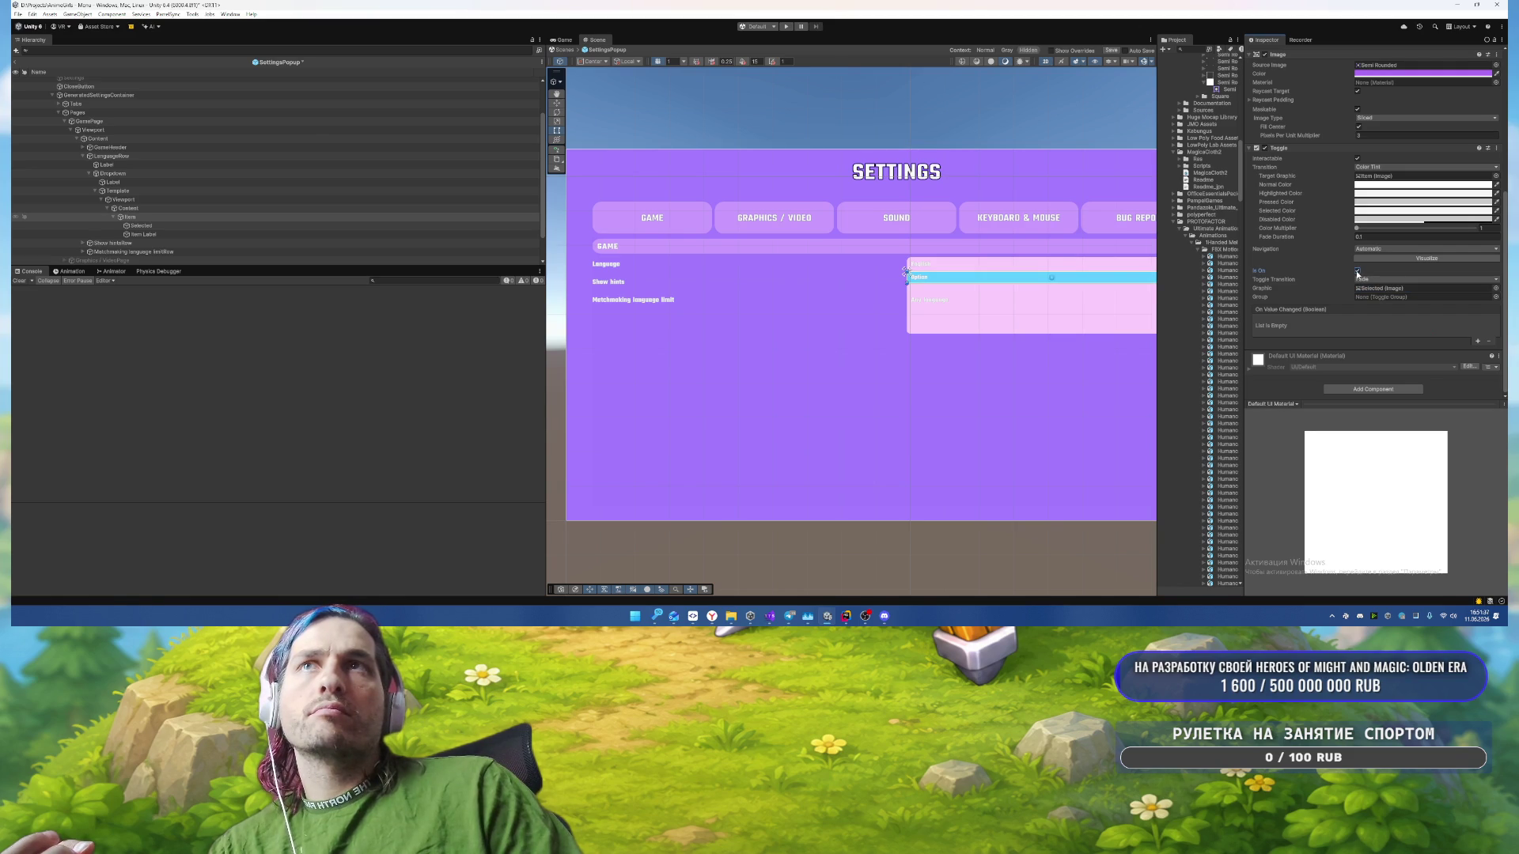
Step: Re-check the Item toggle, then look over LanguageRow, its Language label and the Dropdown
{"action": "left_click", "coordinate": [1358, 271]}
{"action": "left_click", "coordinate": [1357, 272]}
{"action": "left_click", "coordinate": [1357, 271]}
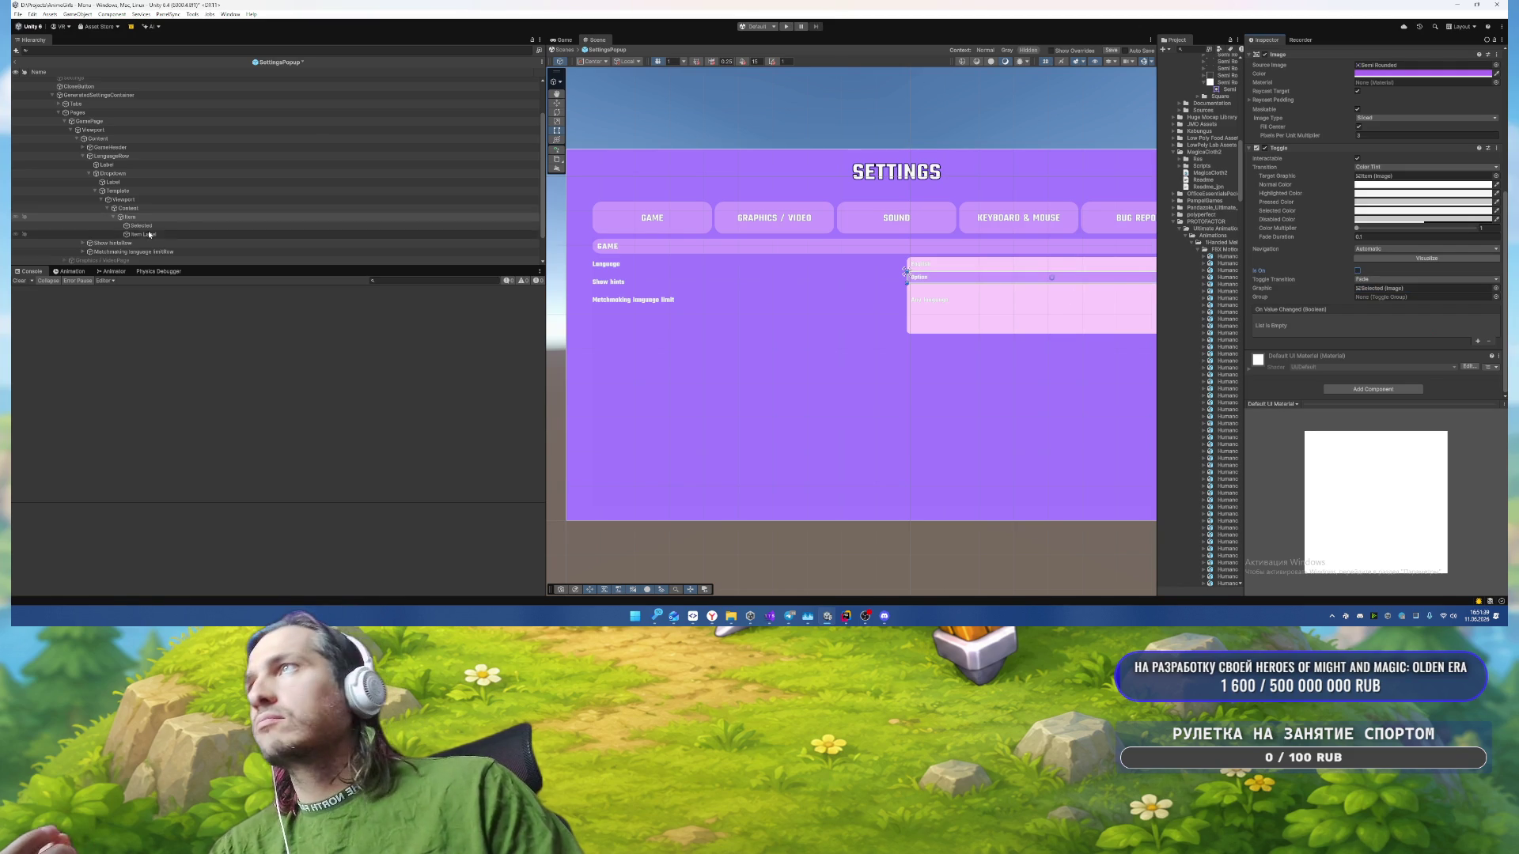
{"action": "left_click", "coordinate": [111, 155]}
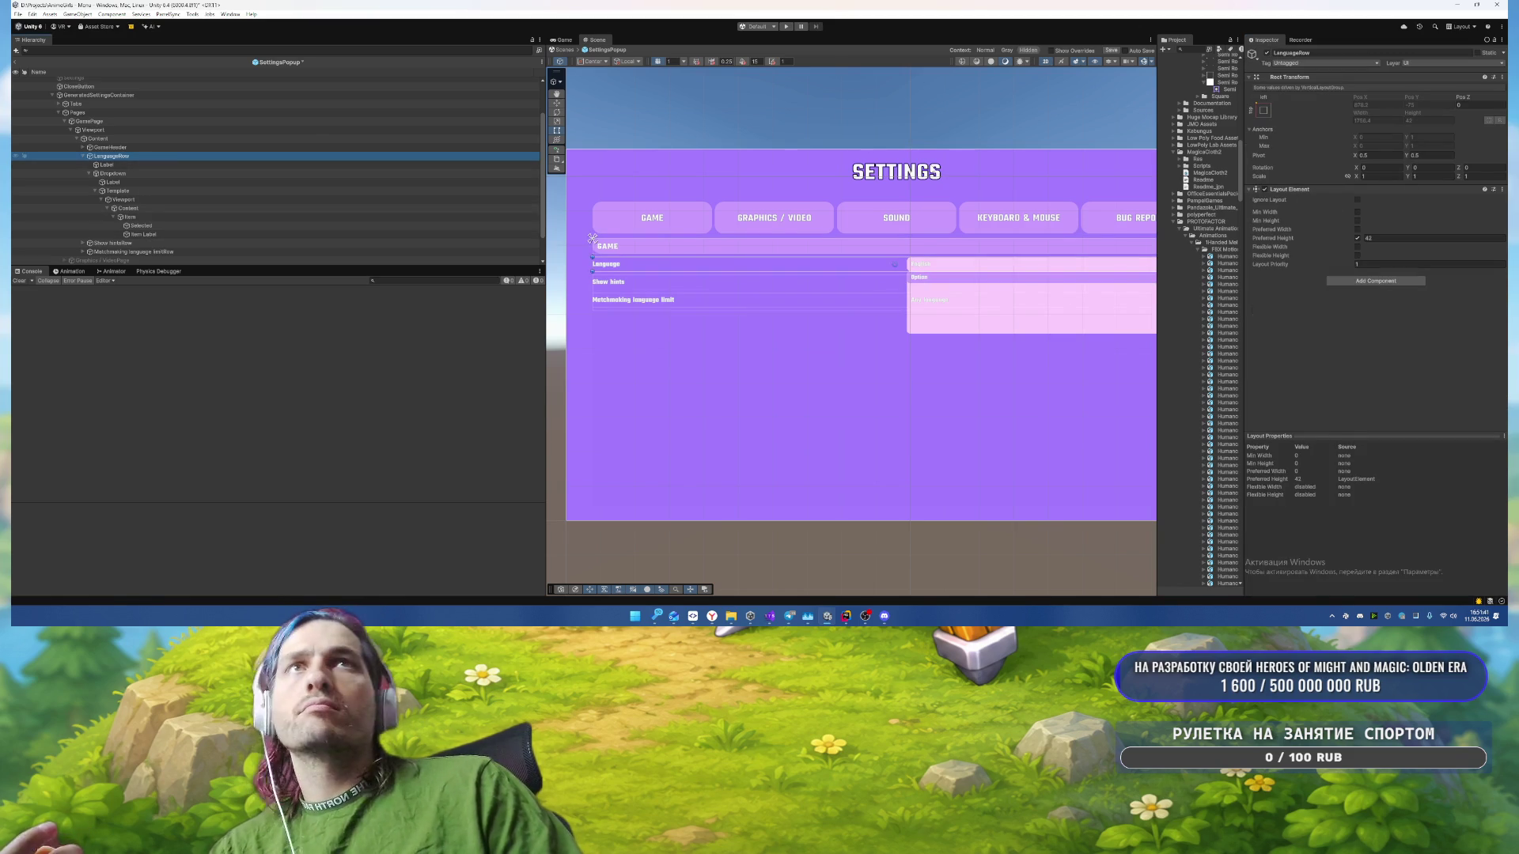
{"action": "left_click", "coordinate": [173, 165]}
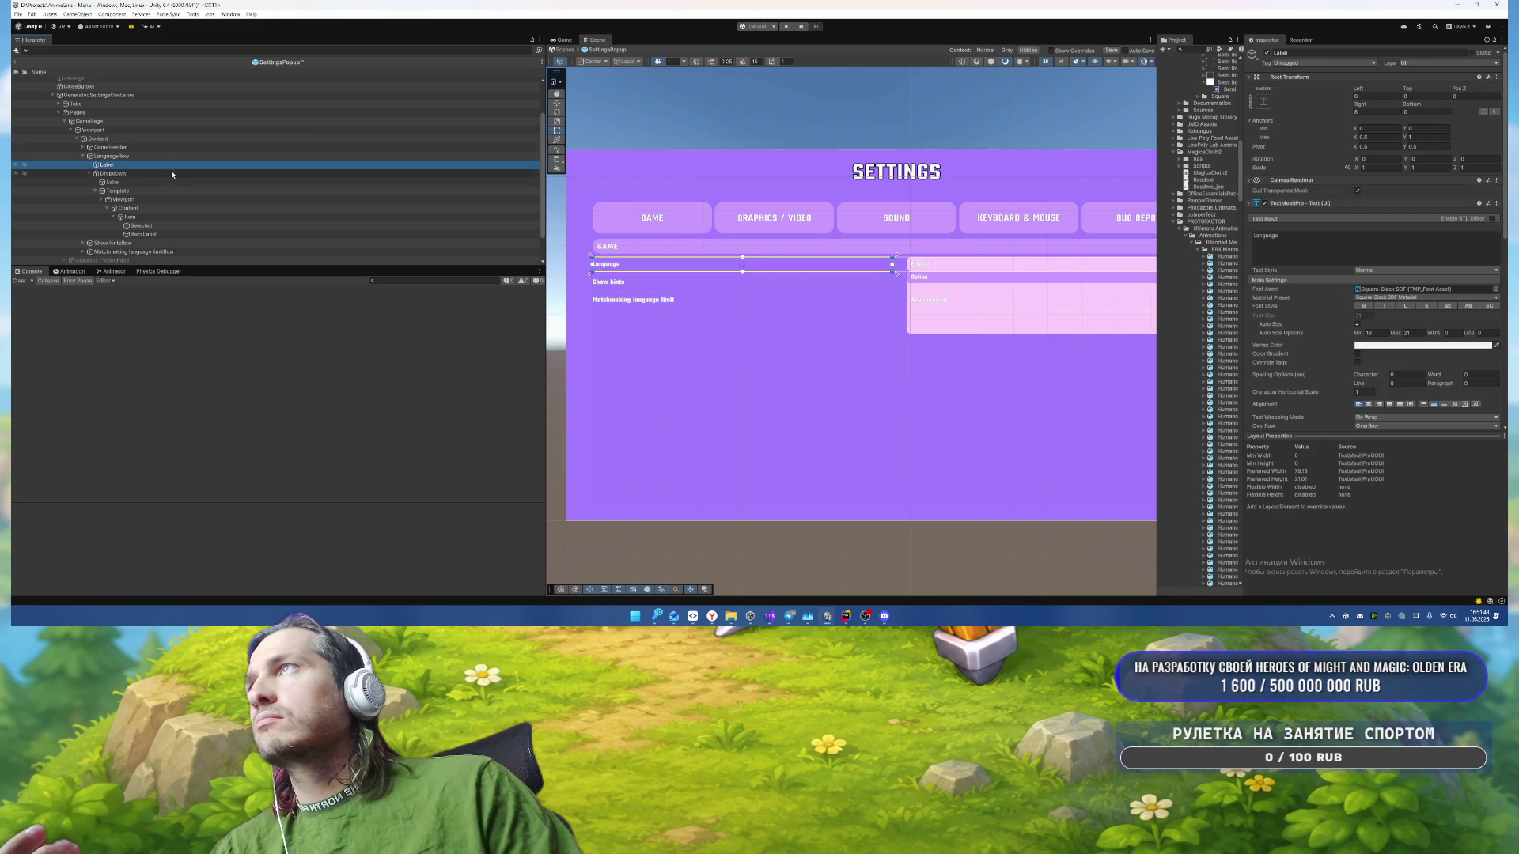
{"action": "left_click", "coordinate": [170, 173]}
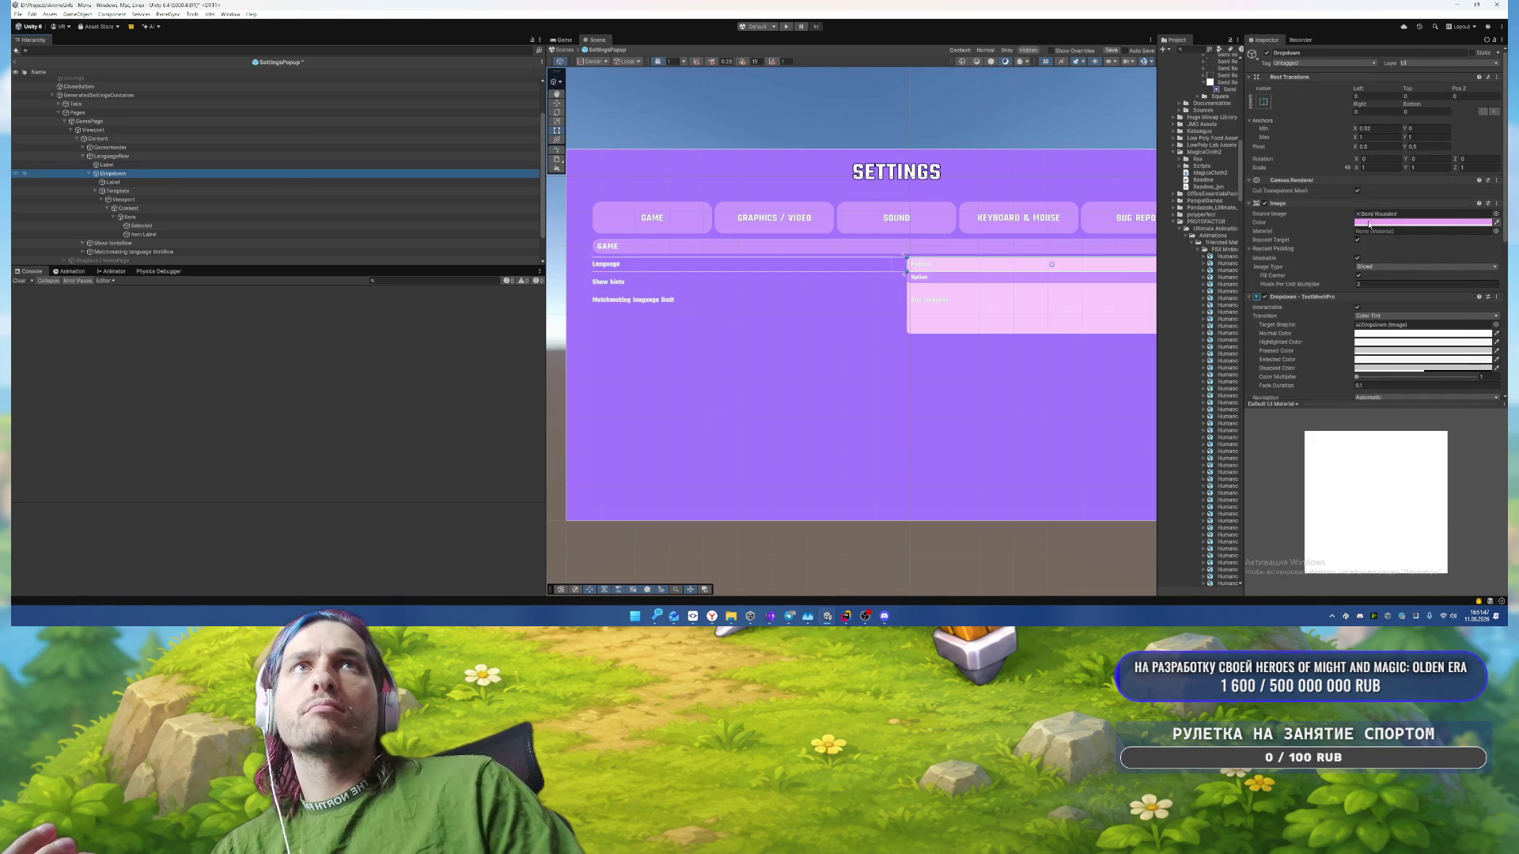
Step: Set the Language Dropdown's Image colour to cyan 22AEF2
{"action": "left_click", "coordinate": [1366, 222]}
{"action": "left_click", "coordinate": [1405, 495]}
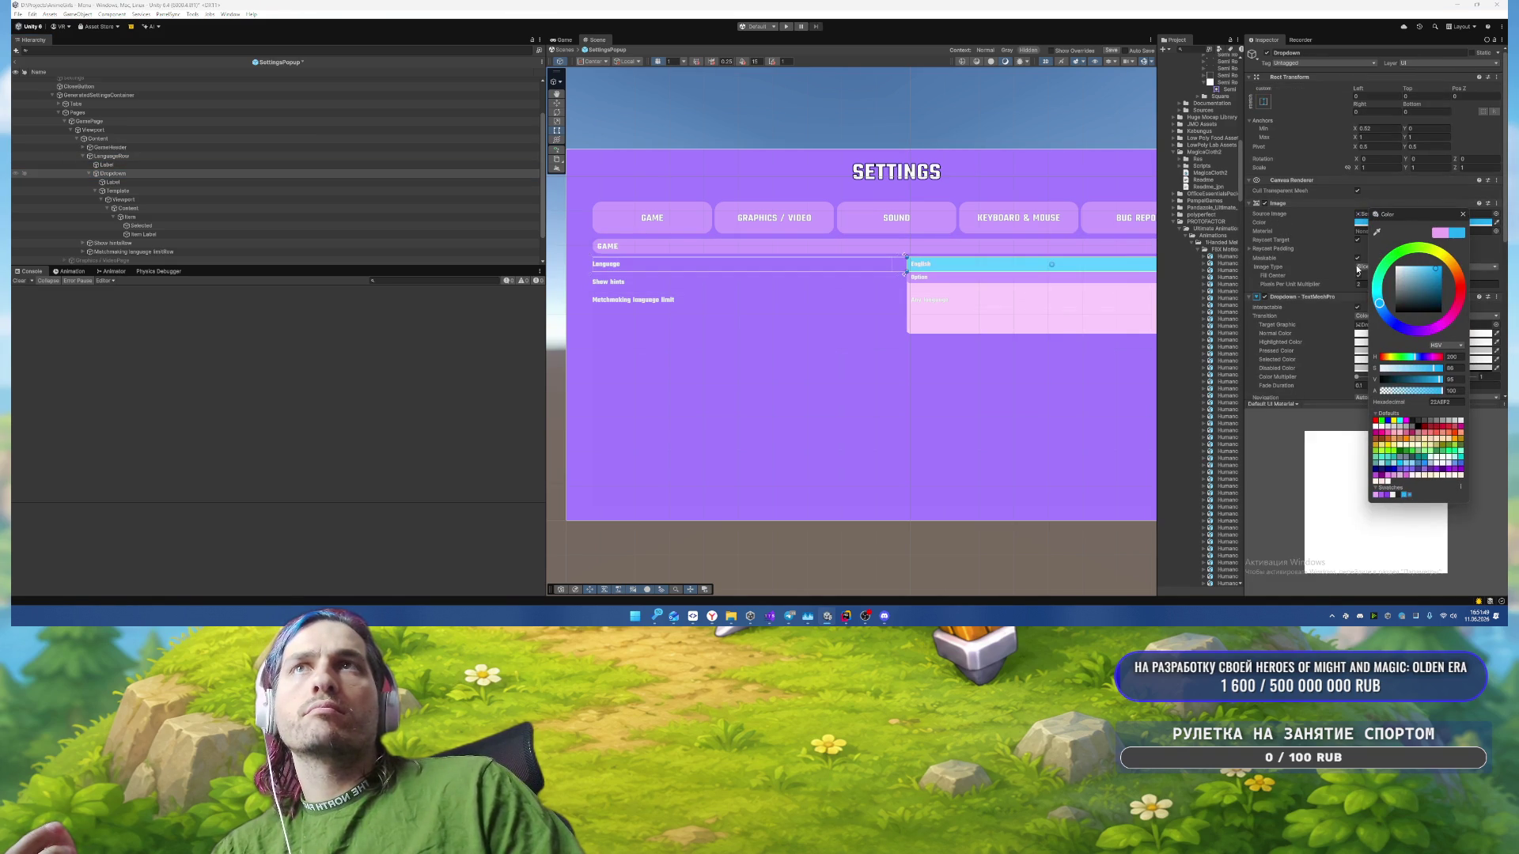
{"action": "left_click", "coordinate": [1463, 215]}
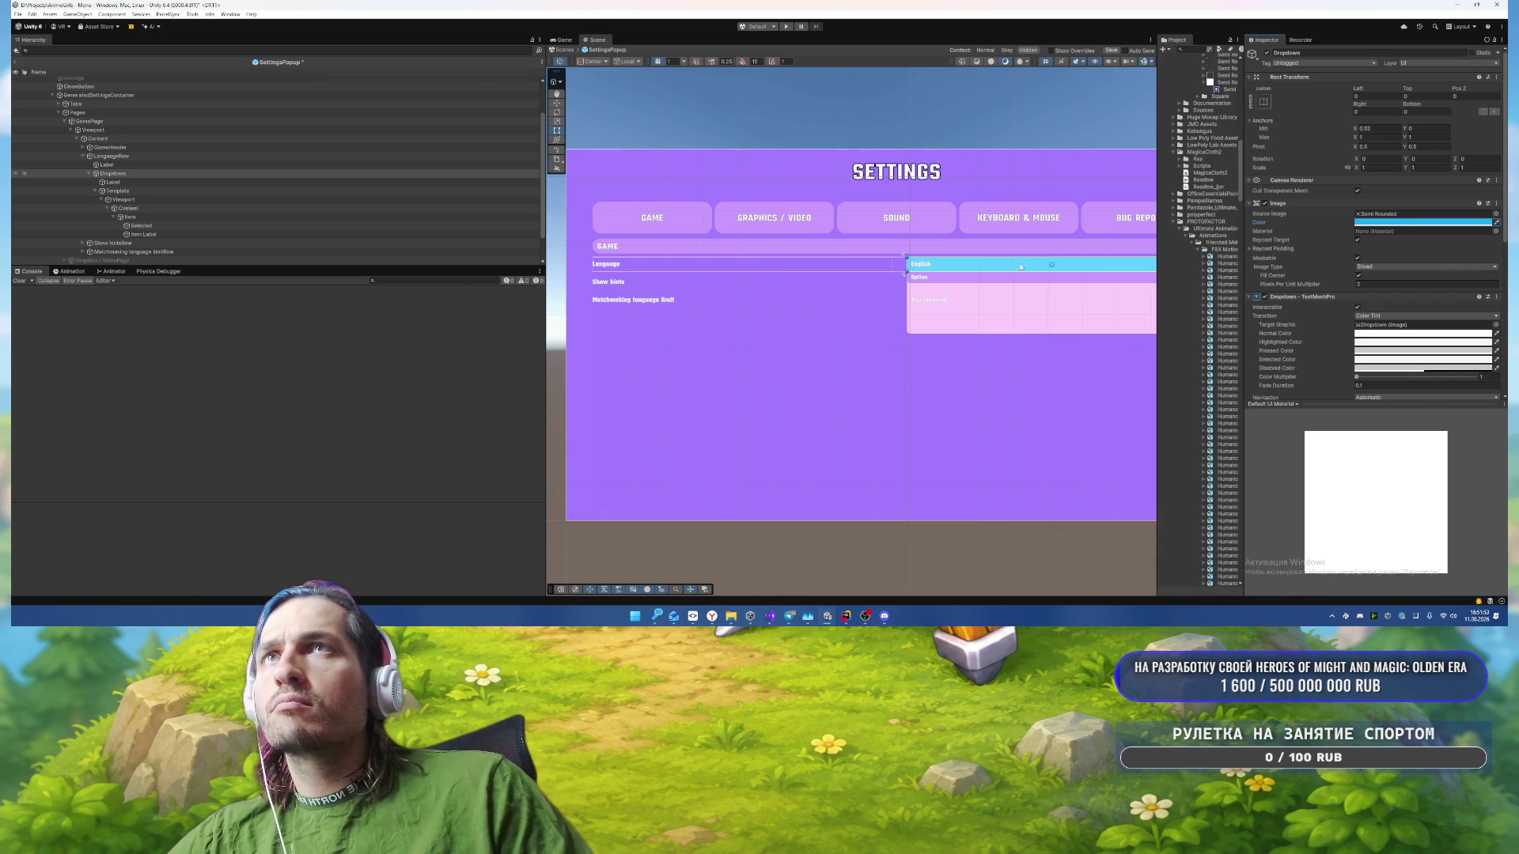
{"action": "scroll", "coordinate": [1020, 266], "scroll_direction": "down", "scroll_amount": 2}
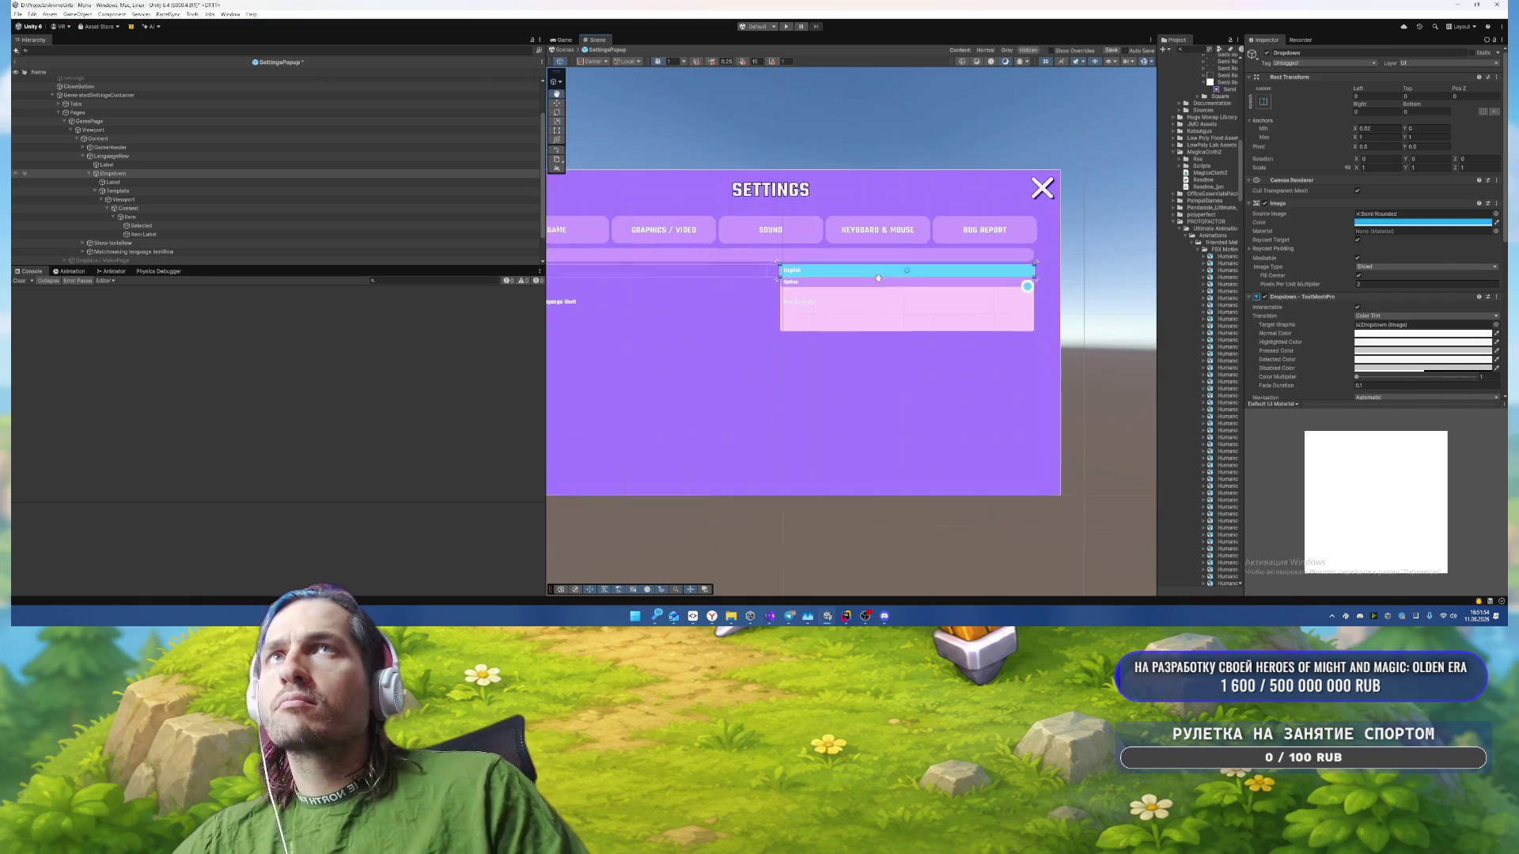
Step: Inspect the dropdown list's Content, Viewport and Template objects
{"action": "left_click", "coordinate": [165, 208]}
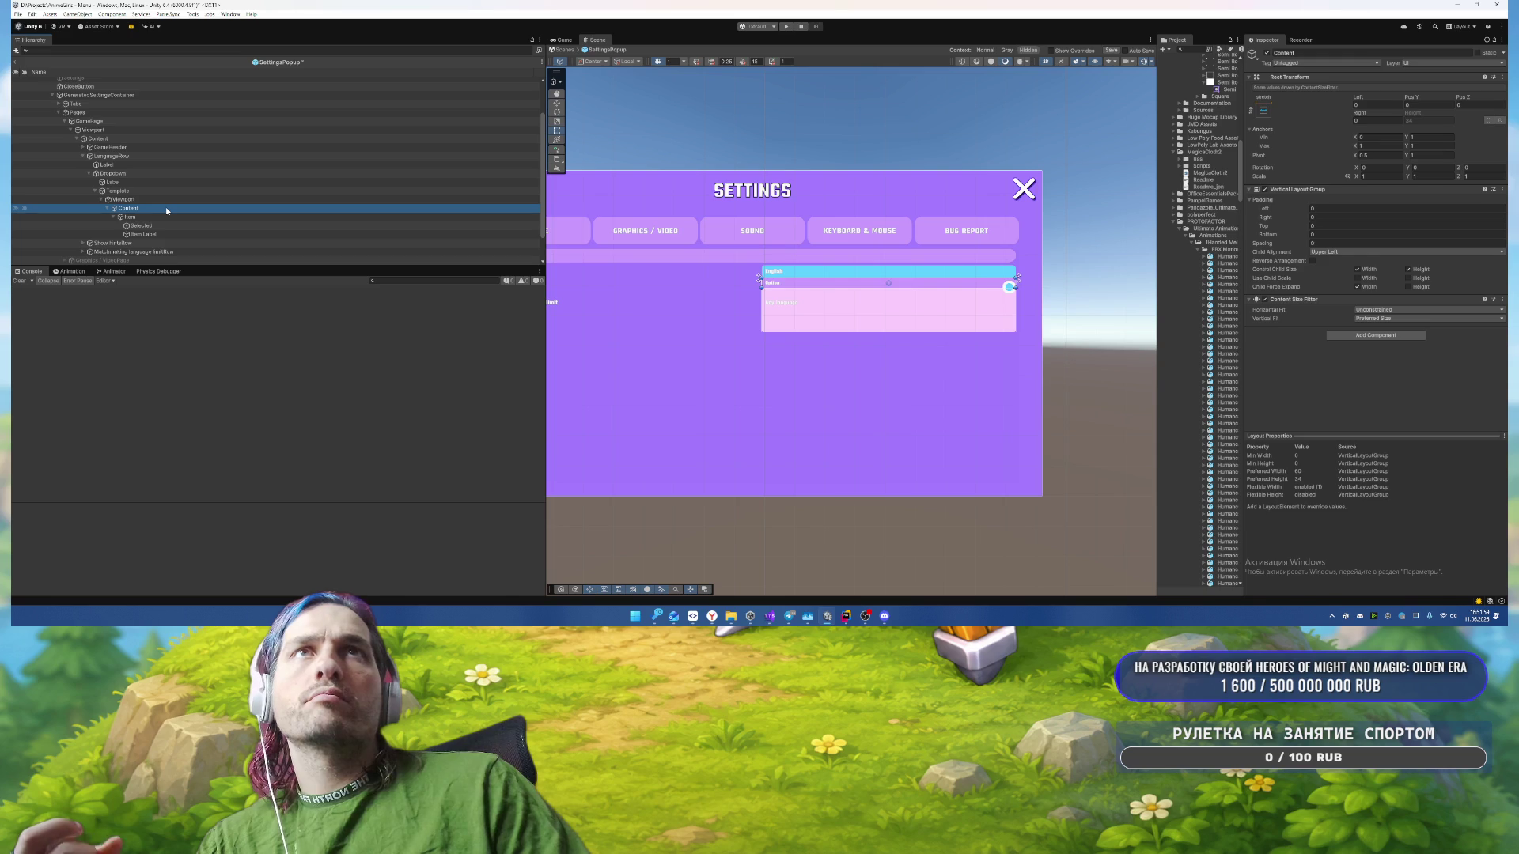
{"action": "left_click", "coordinate": [170, 199]}
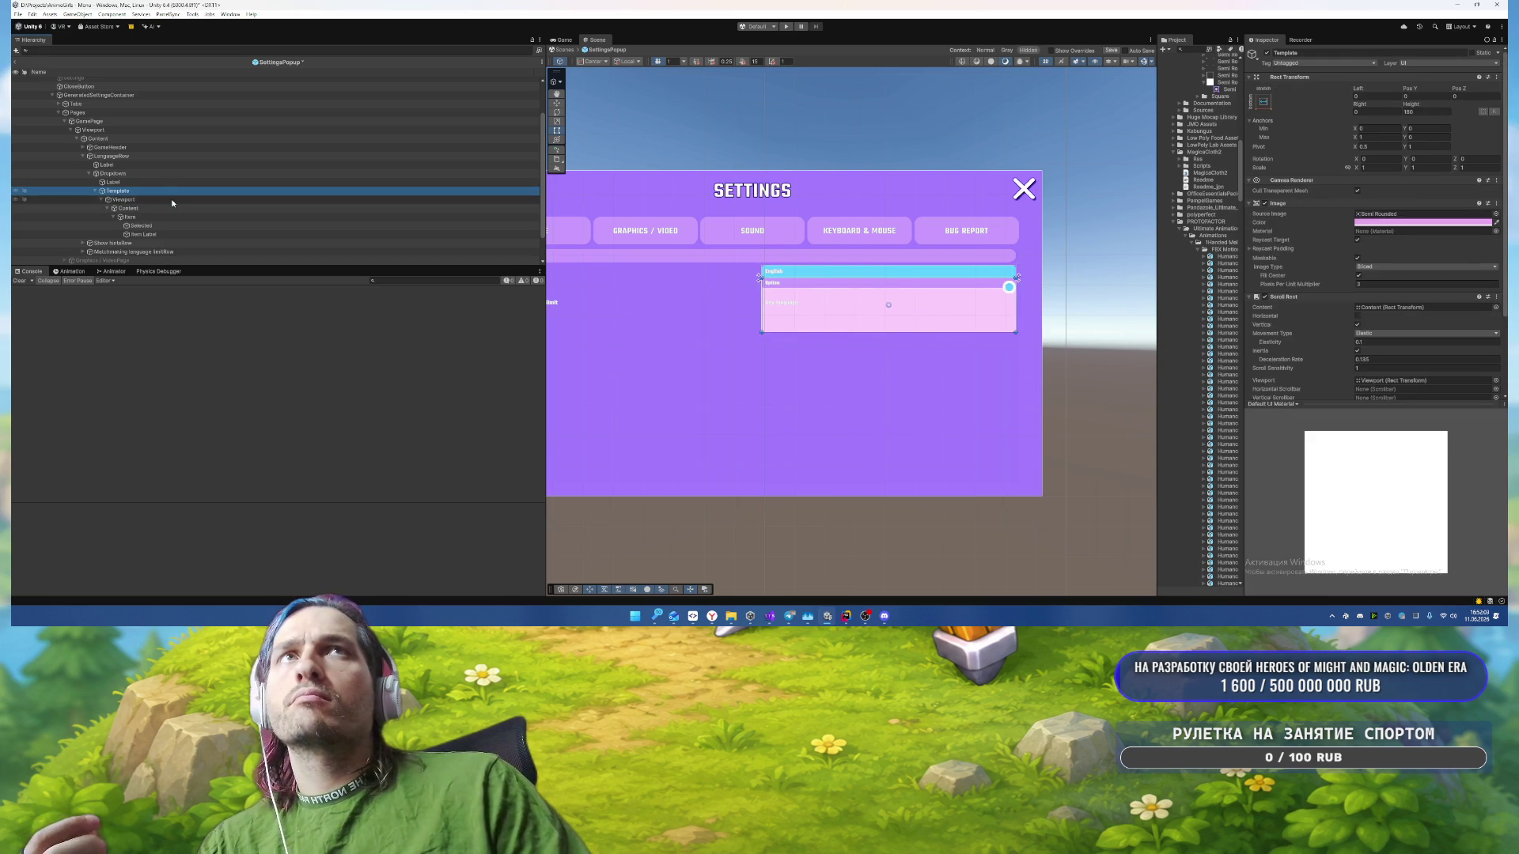
{"action": "left_click", "coordinate": [164, 209]}
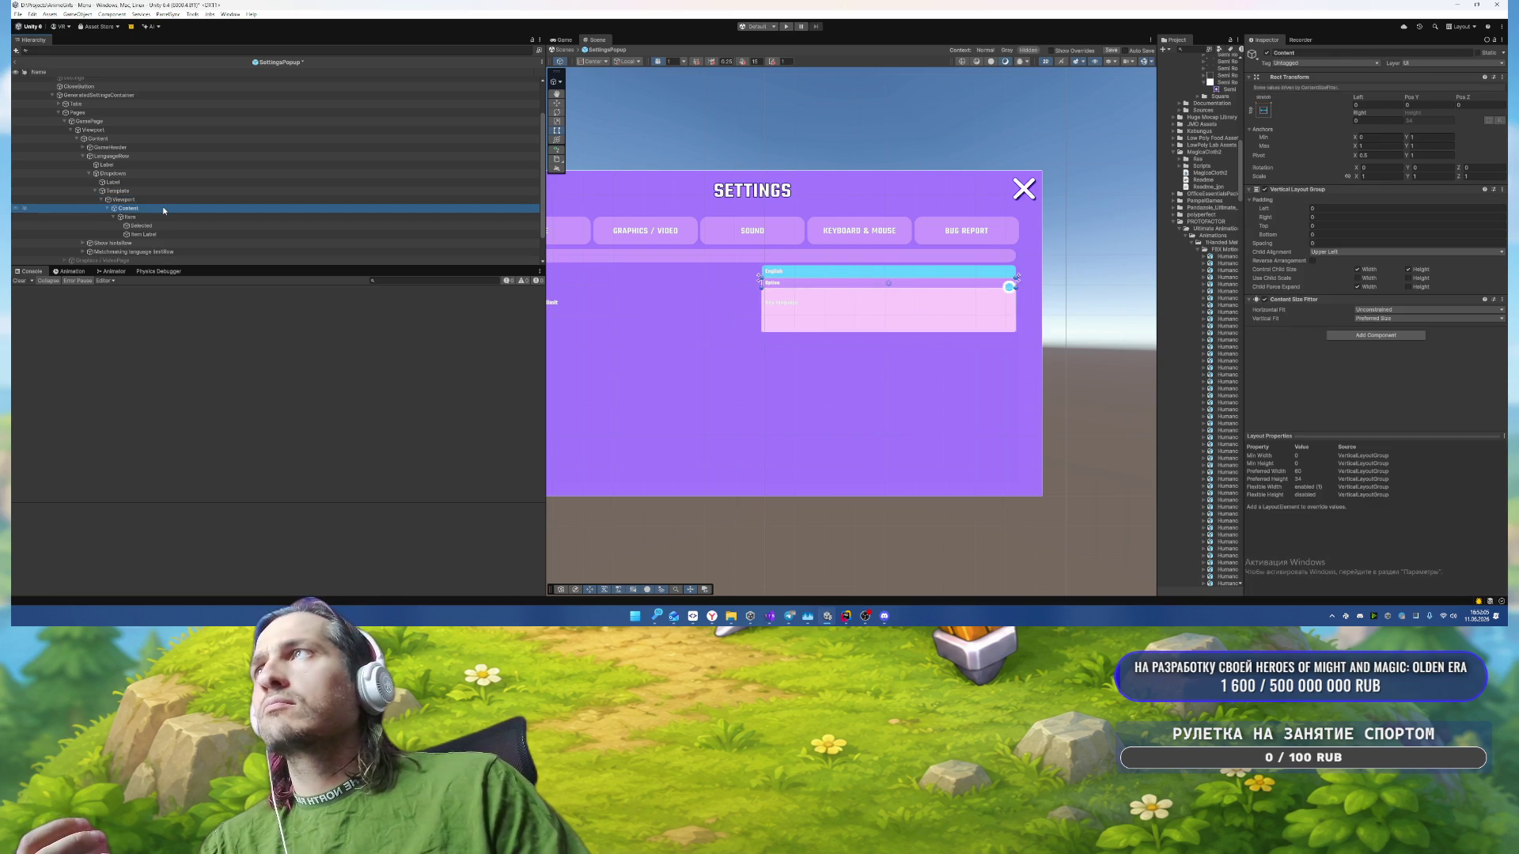
{"action": "left_click", "coordinate": [168, 199]}
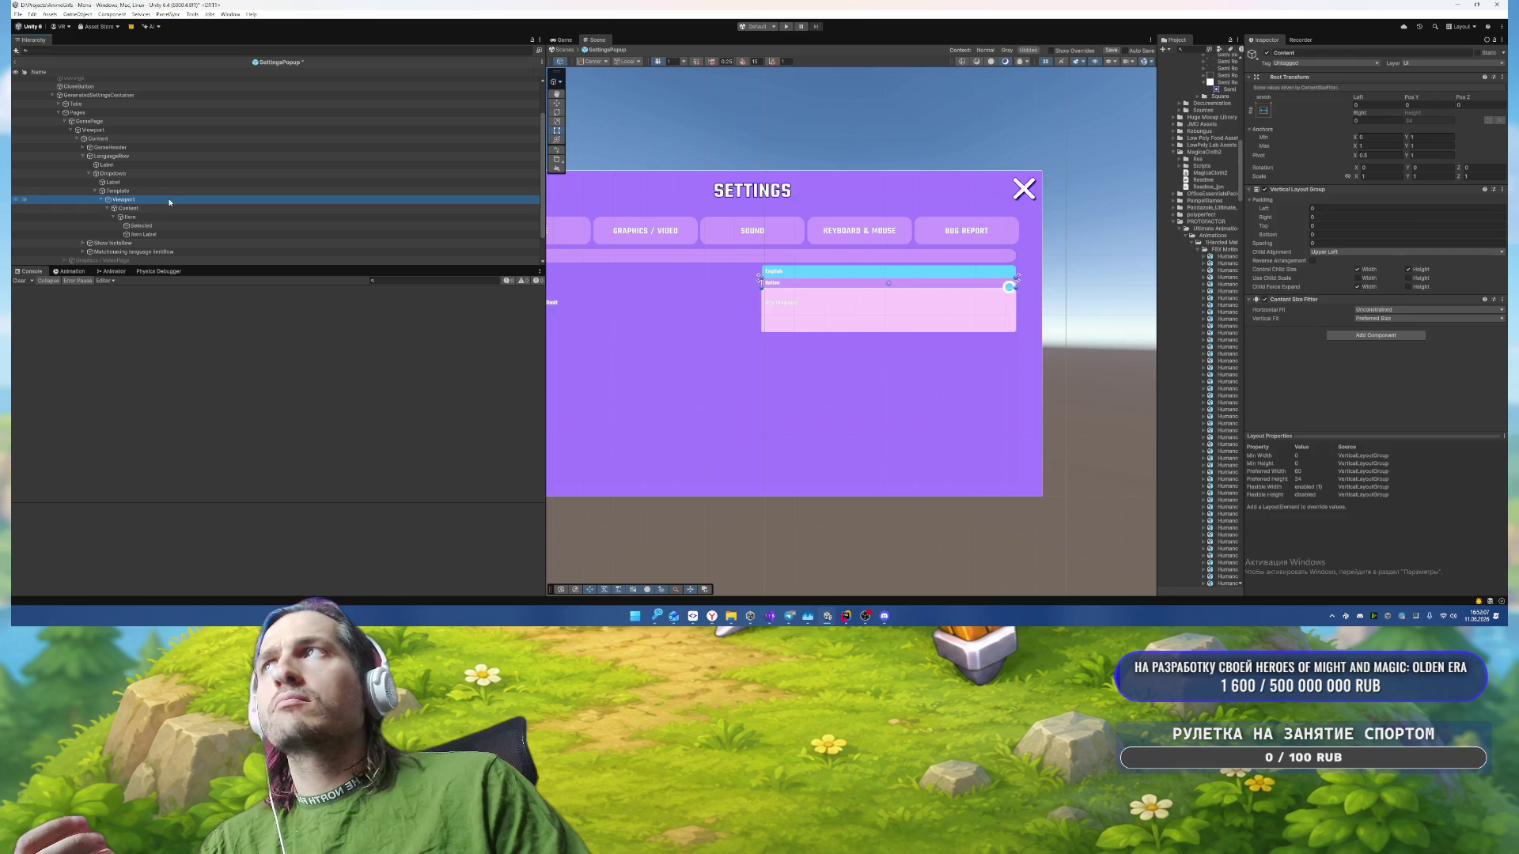
{"action": "left_click", "coordinate": [171, 209]}
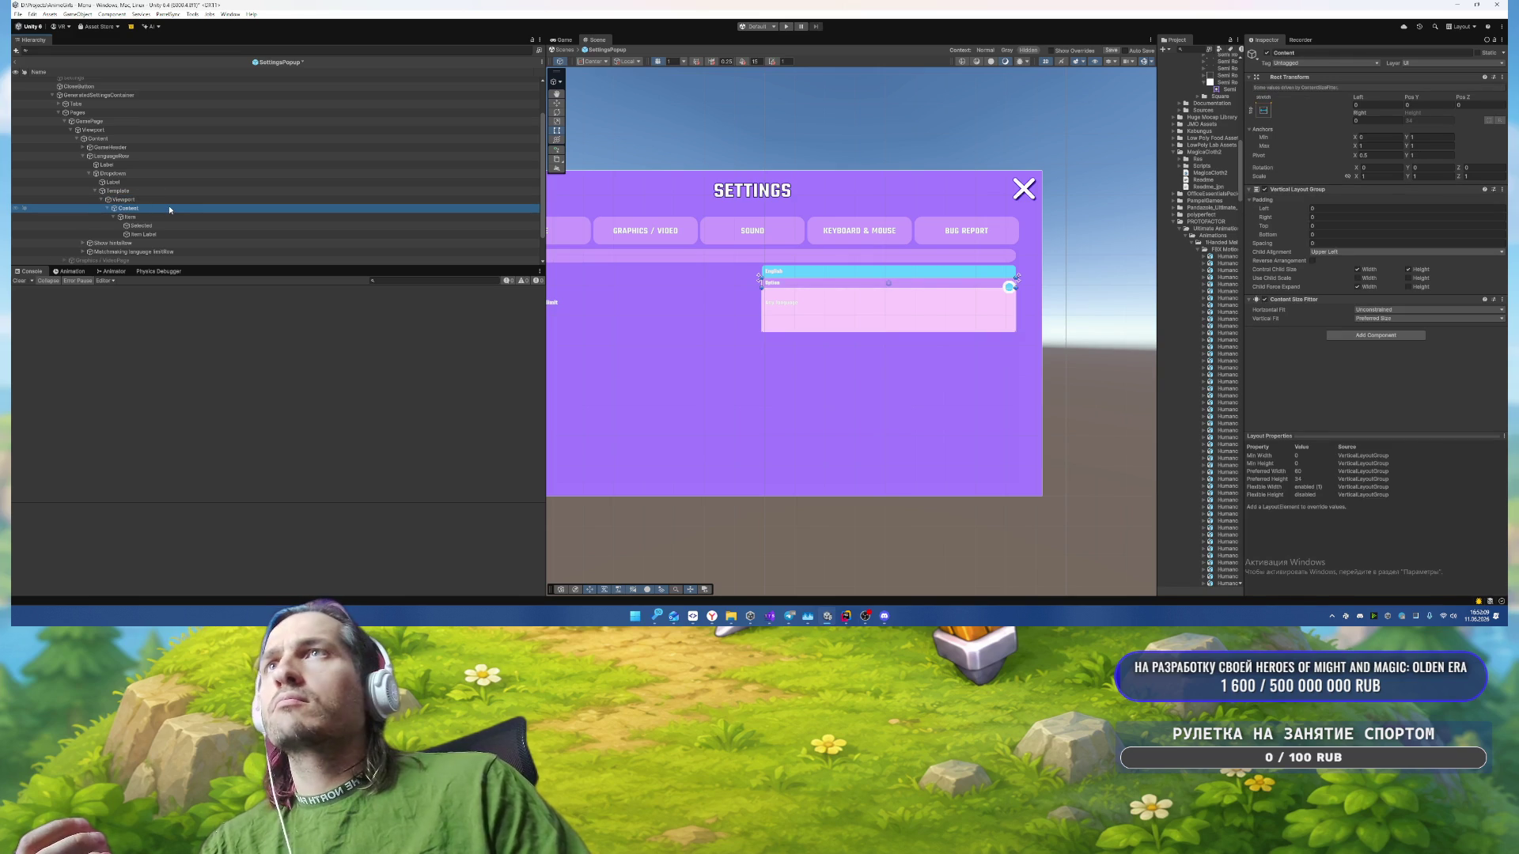
{"action": "left_click", "coordinate": [149, 194]}
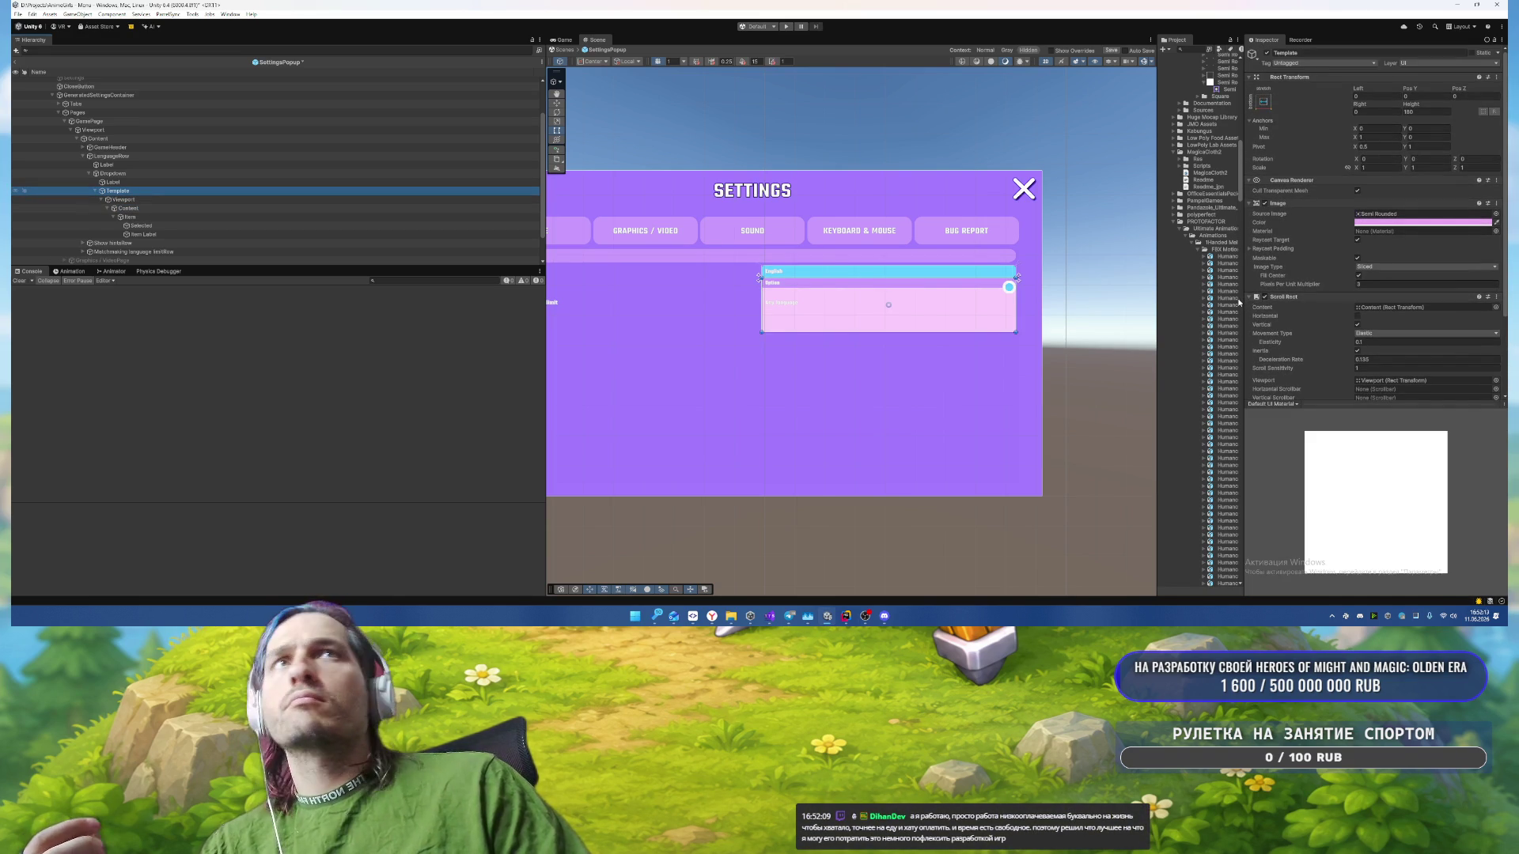
{"action": "scroll", "coordinate": [1289, 202], "scroll_direction": "down", "scroll_amount": 1}
Step: Copy the Template's Image component, remove it, and paste it as new onto Content
{"action": "right_click", "coordinate": [1290, 198]}
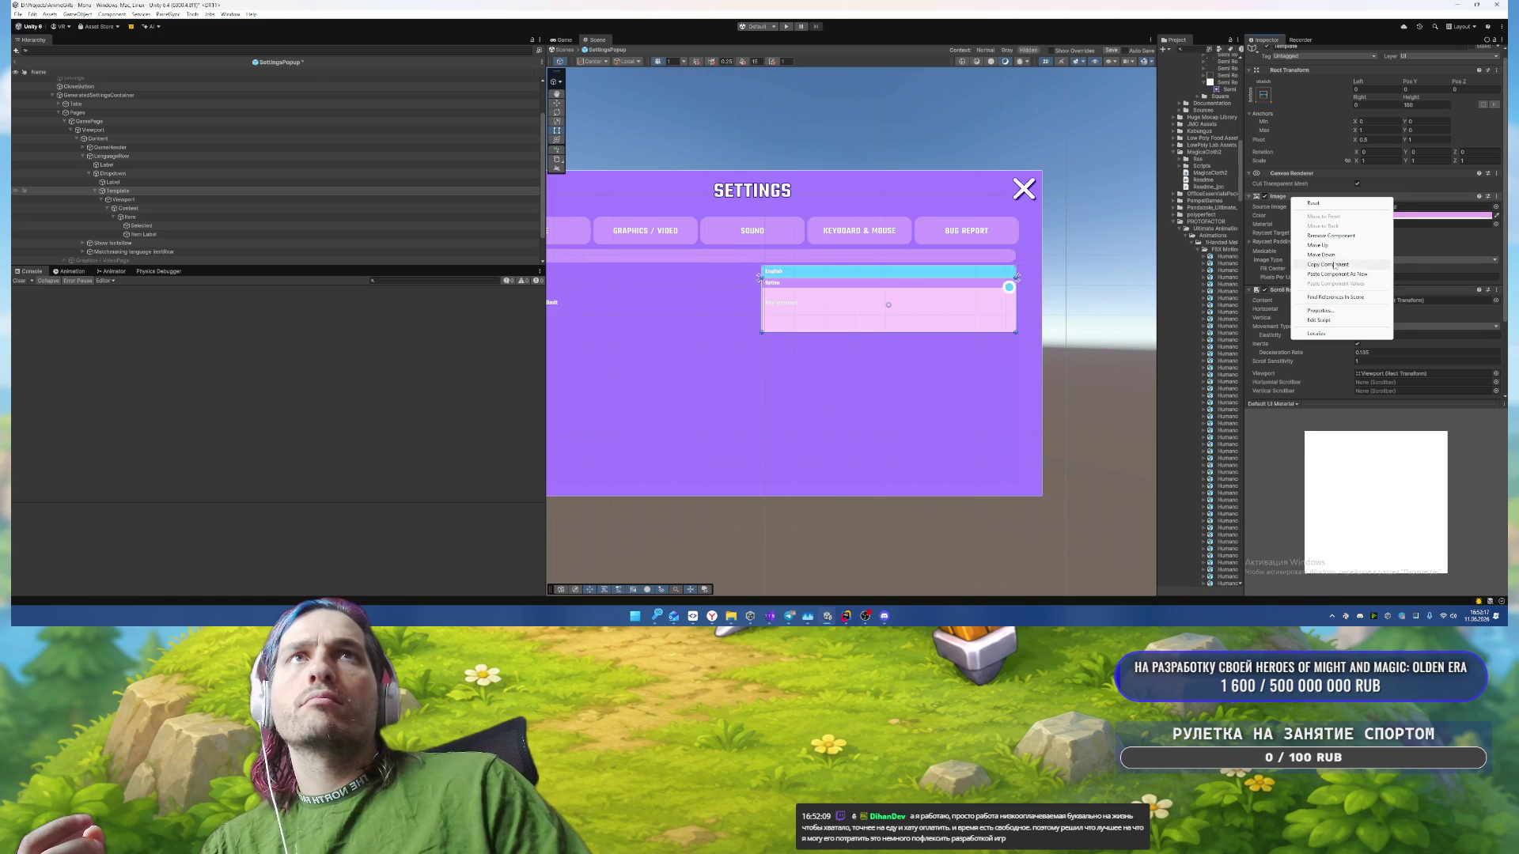
{"action": "left_click", "coordinate": [1329, 265]}
{"action": "right_click", "coordinate": [1301, 198]}
{"action": "left_click", "coordinate": [1345, 236]}
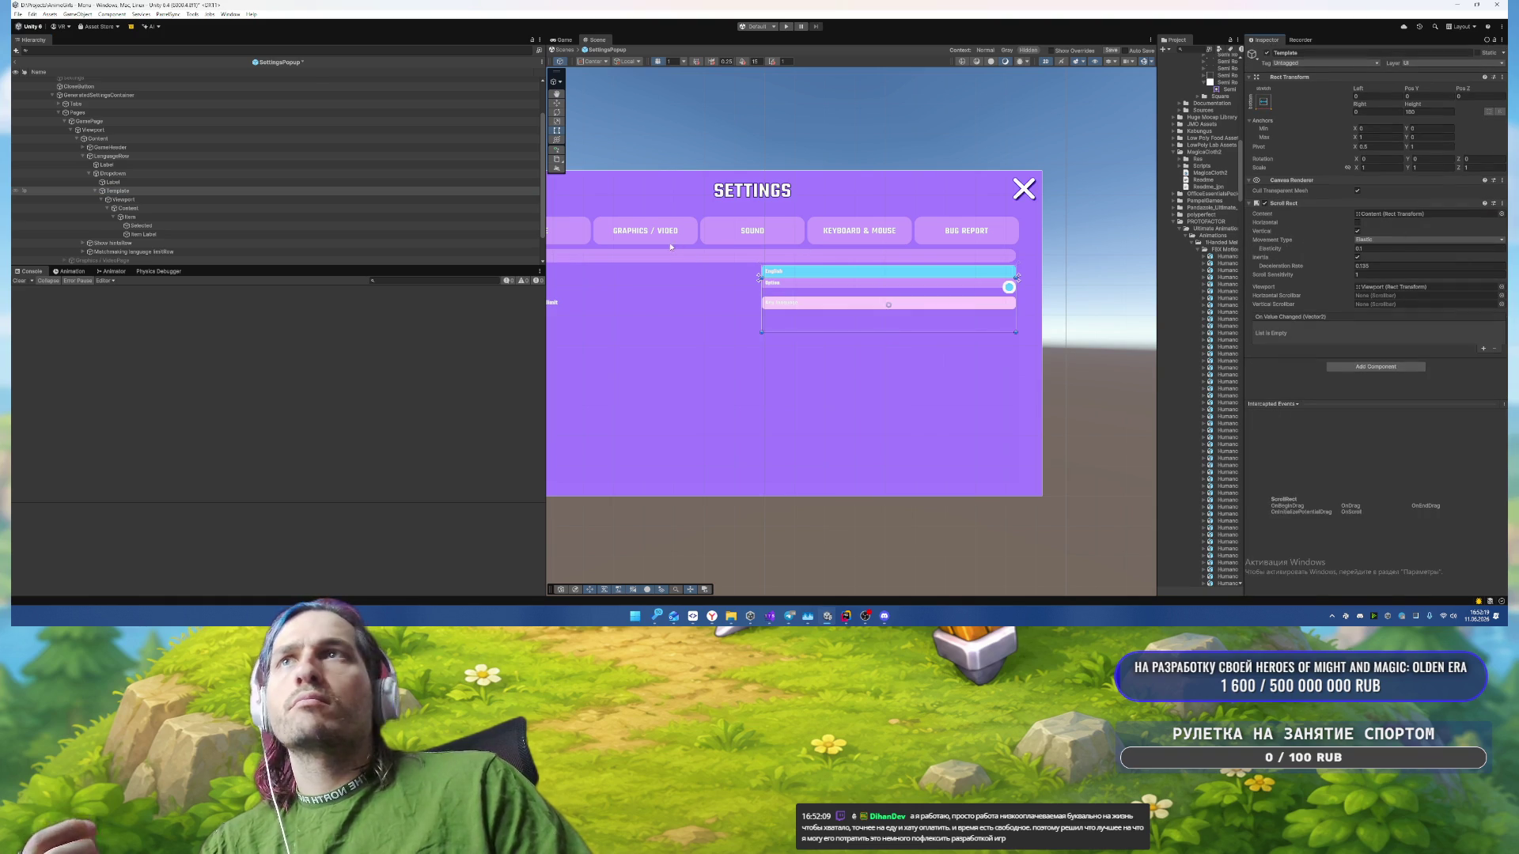
{"action": "left_click", "coordinate": [135, 208]}
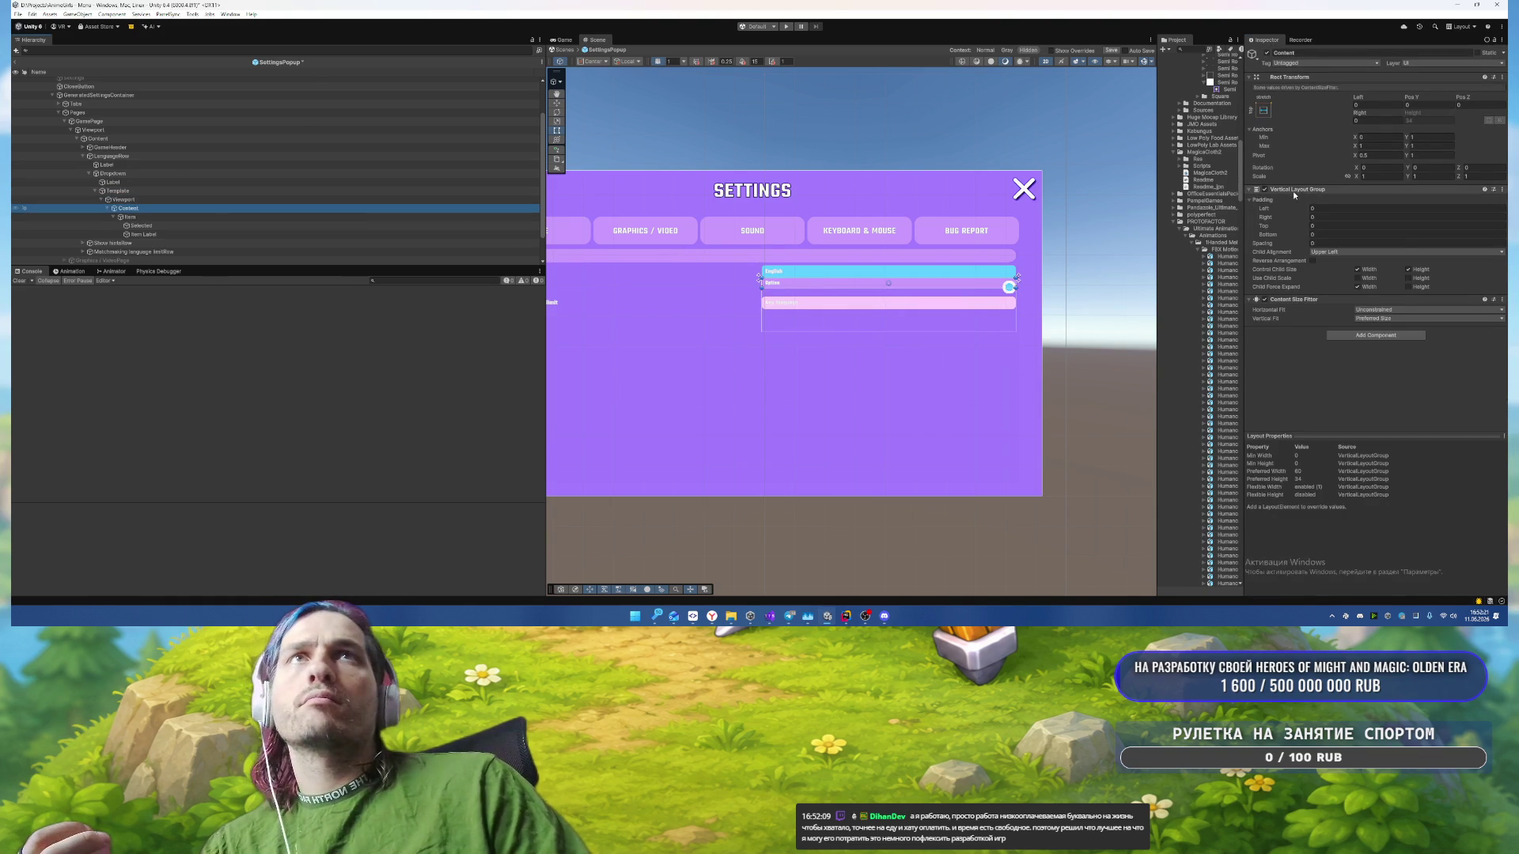
{"action": "right_click", "coordinate": [1294, 194]}
{"action": "left_click", "coordinate": [1327, 267]}
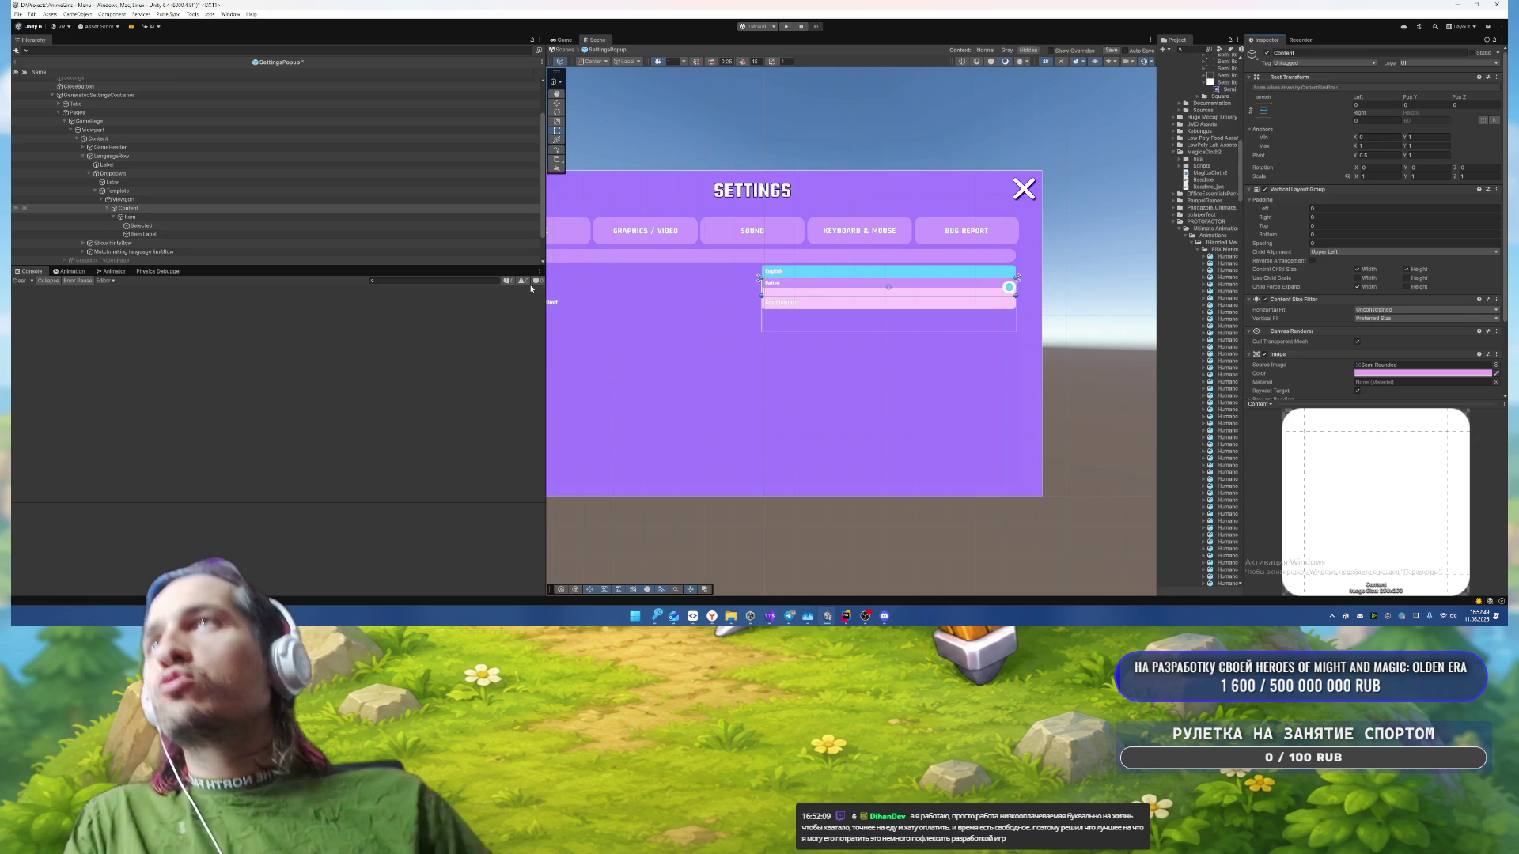
Step: Set the dropdown Item's Layout Element preferred height to 42
{"action": "left_click", "coordinate": [148, 175]}
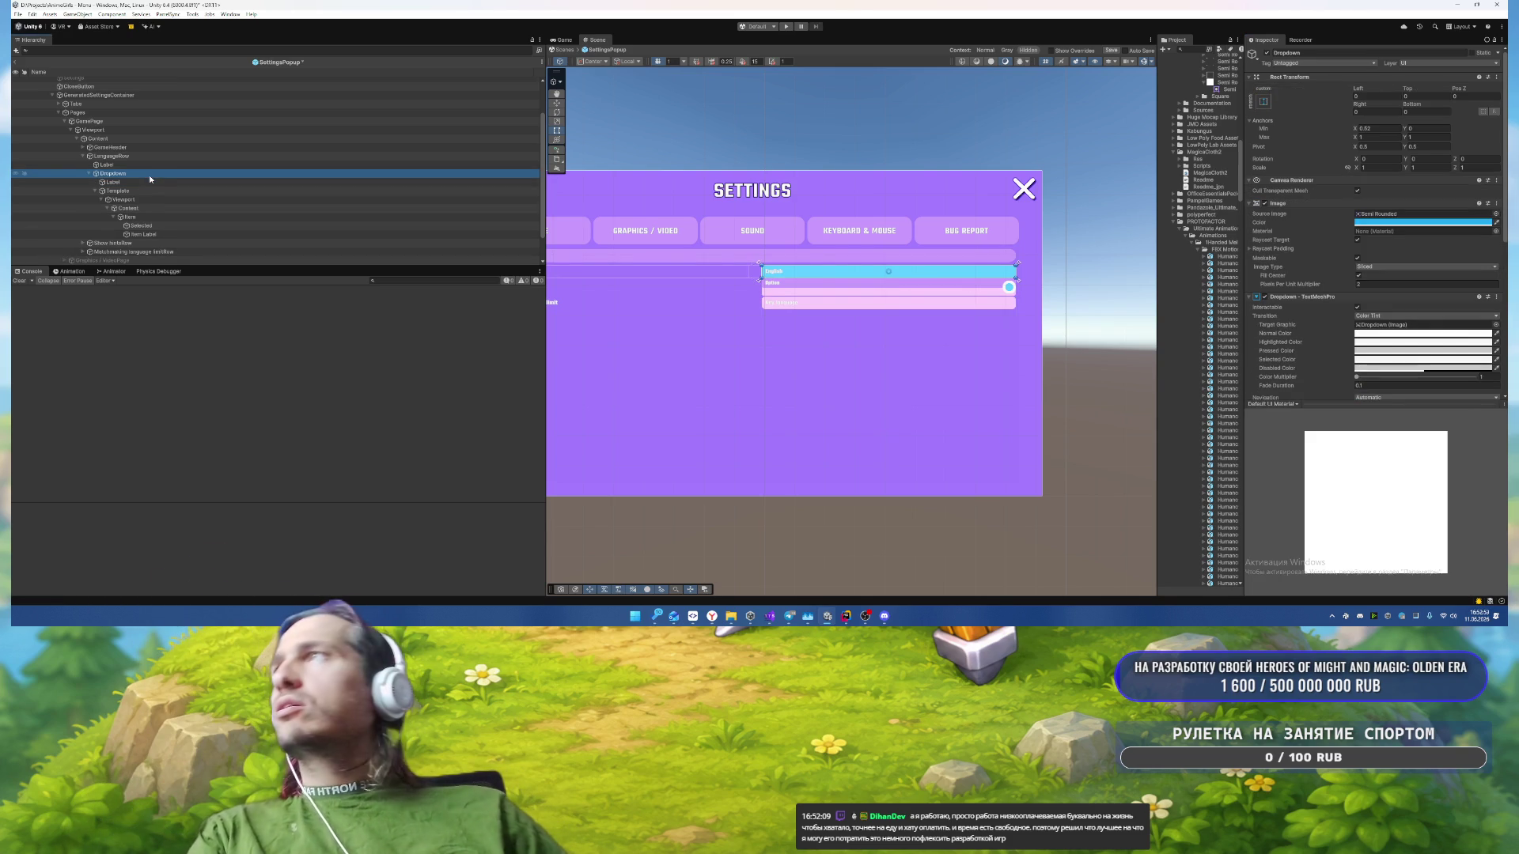
{"action": "left_click", "coordinate": [151, 157]}
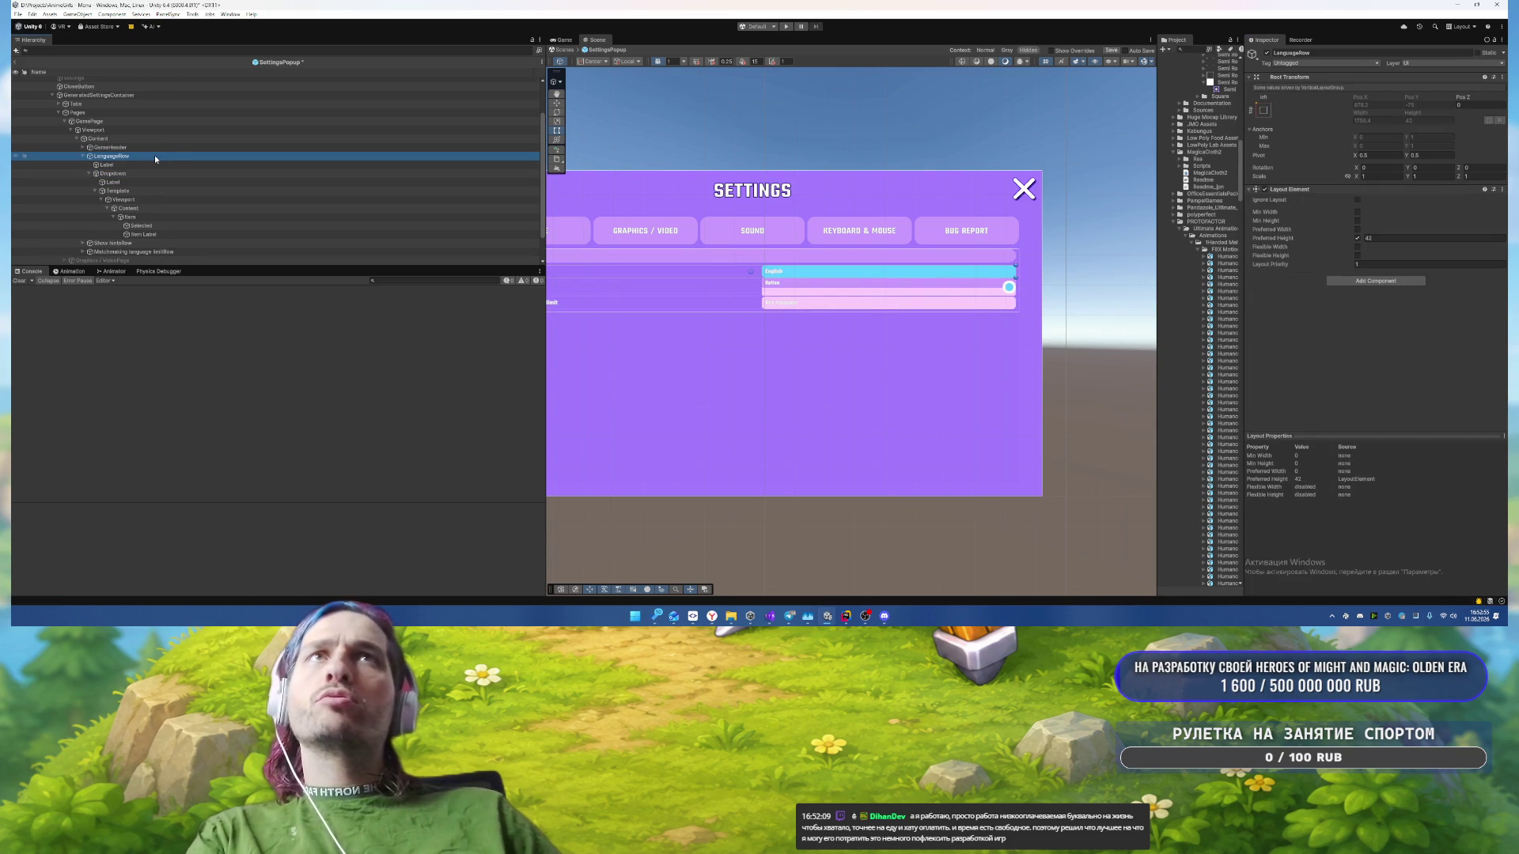
{"action": "left_click", "coordinate": [155, 217]}
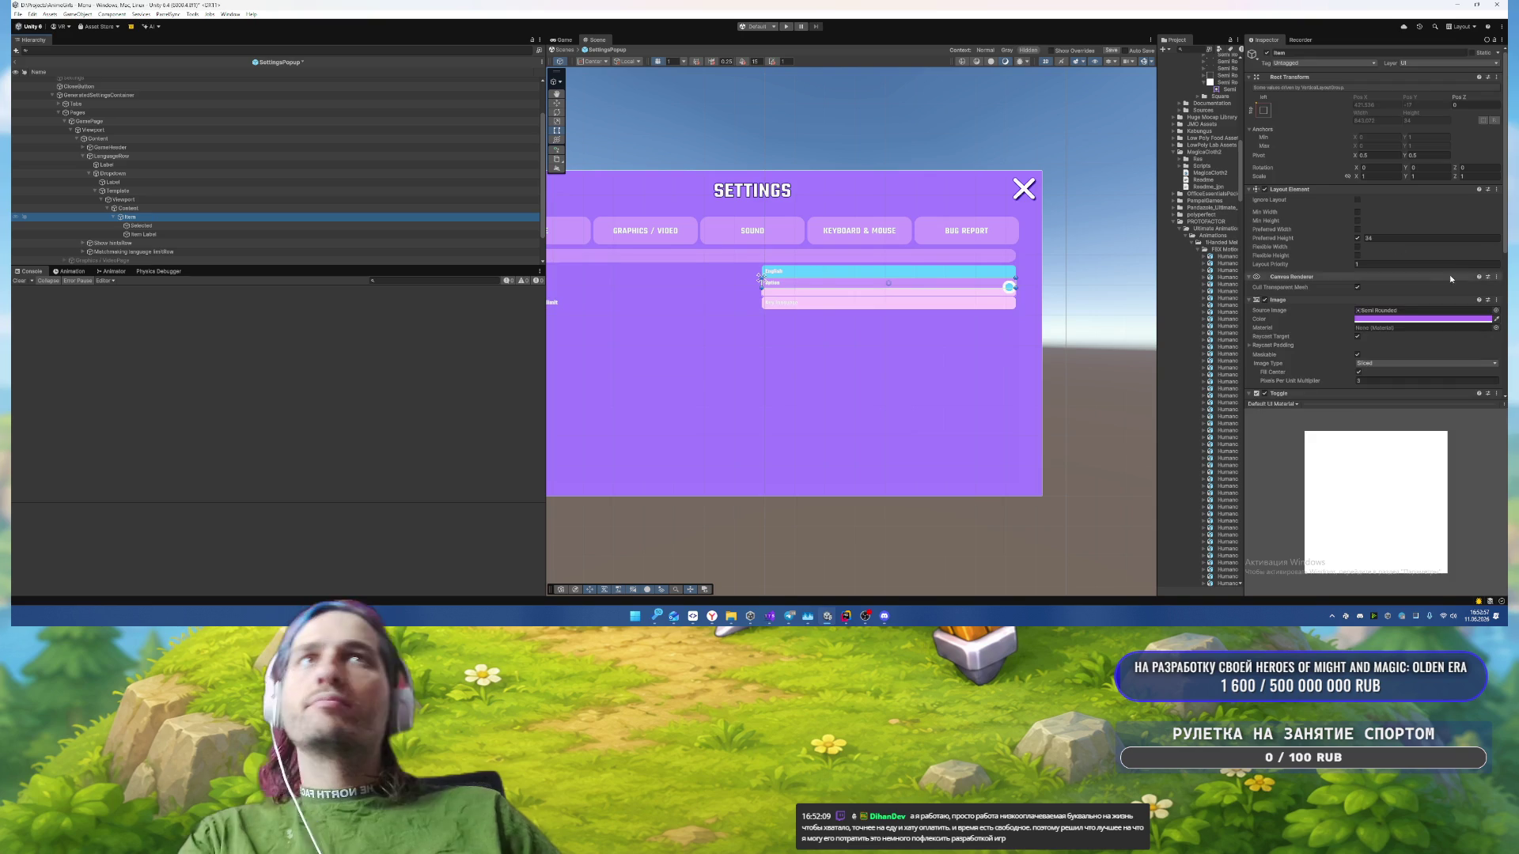
{"action": "scroll", "coordinate": [1415, 269], "scroll_direction": "down", "scroll_amount": 2}
{"action": "left_click", "coordinate": [1395, 145]}
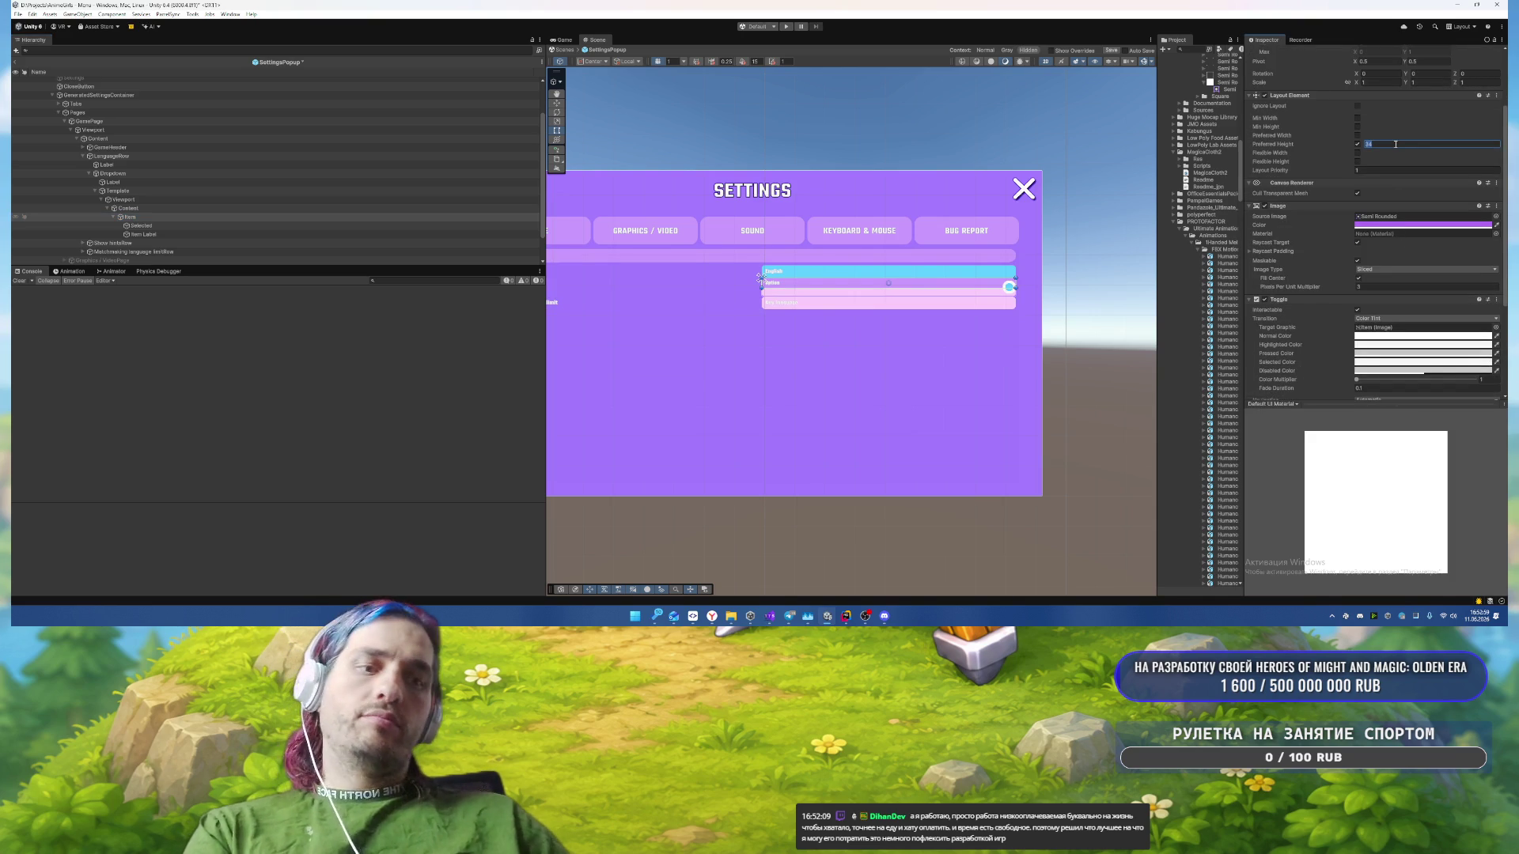
{"action": "type", "text": "42"}
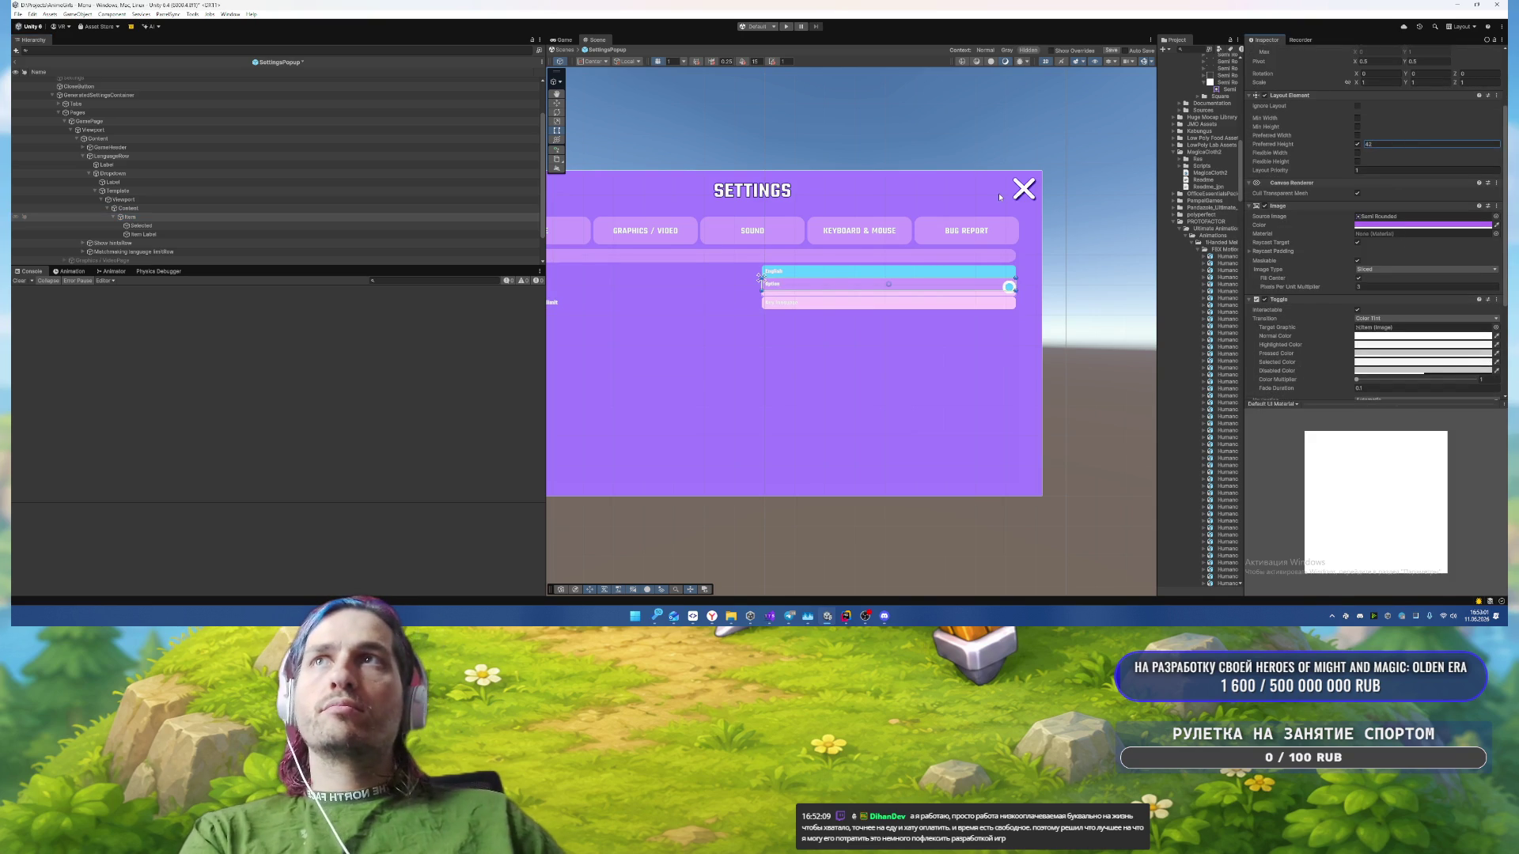
{"action": "scroll", "coordinate": [1361, 228], "scroll_direction": "down", "scroll_amount": 3}
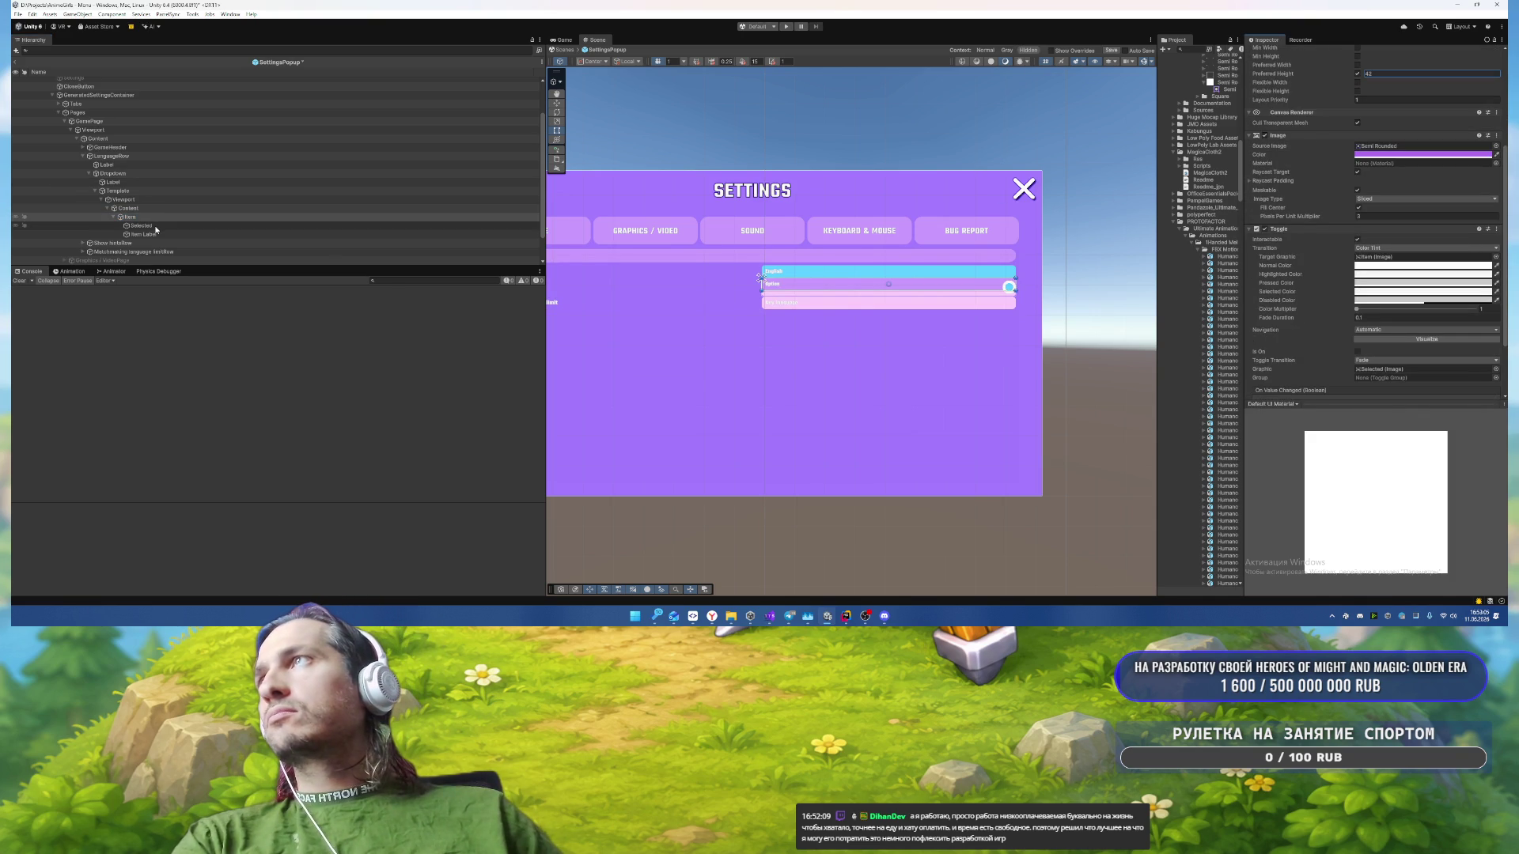
Step: Give the Content's Vertical Layout Group padding of 4 on left, right, top and bottom
{"action": "left_click", "coordinate": [337, 208]}
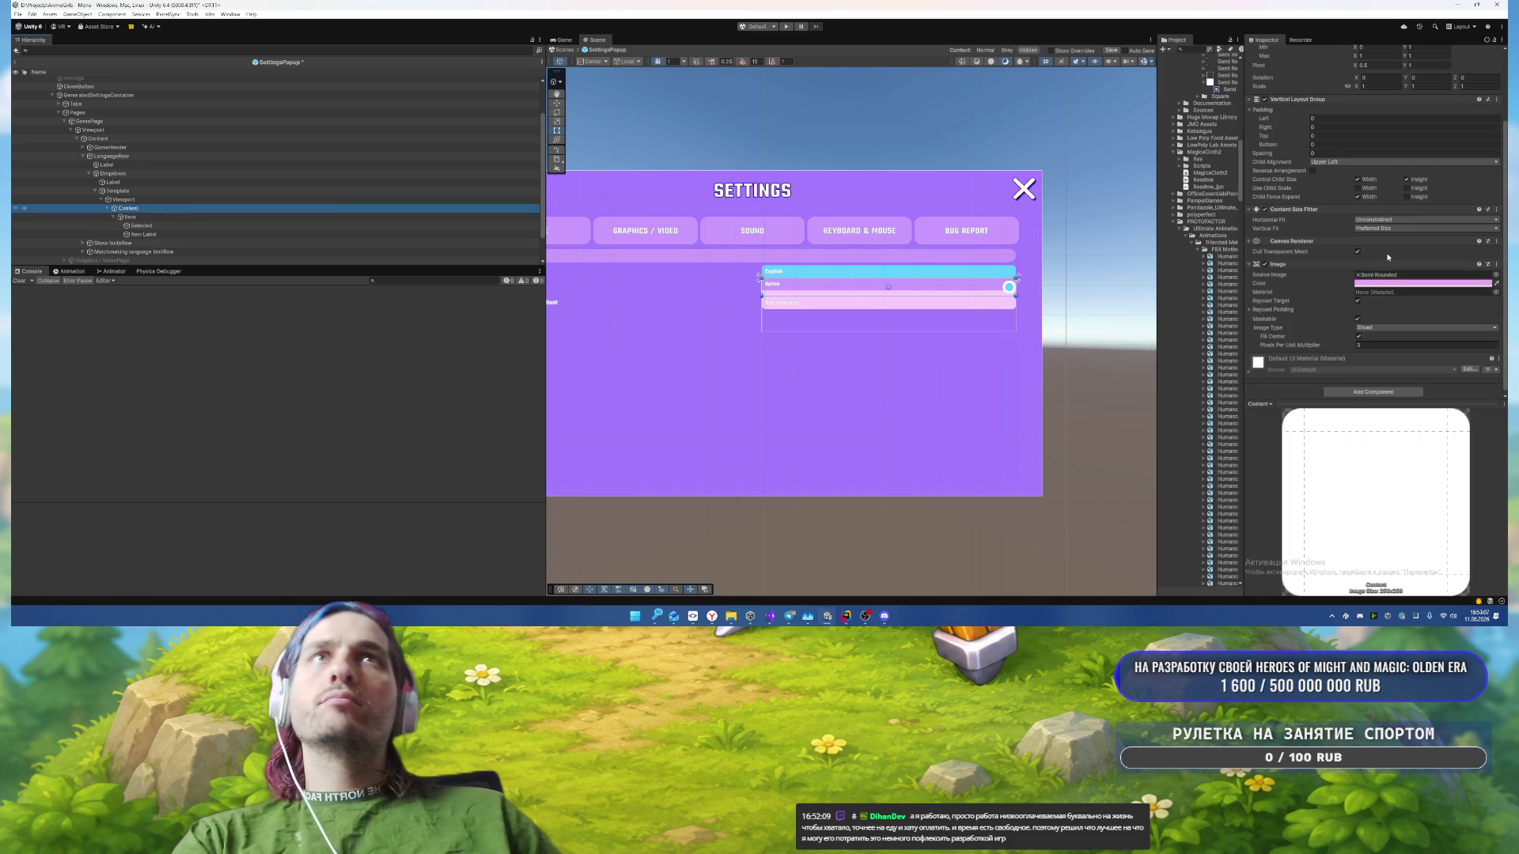
{"action": "left_click", "coordinate": [1337, 153]}
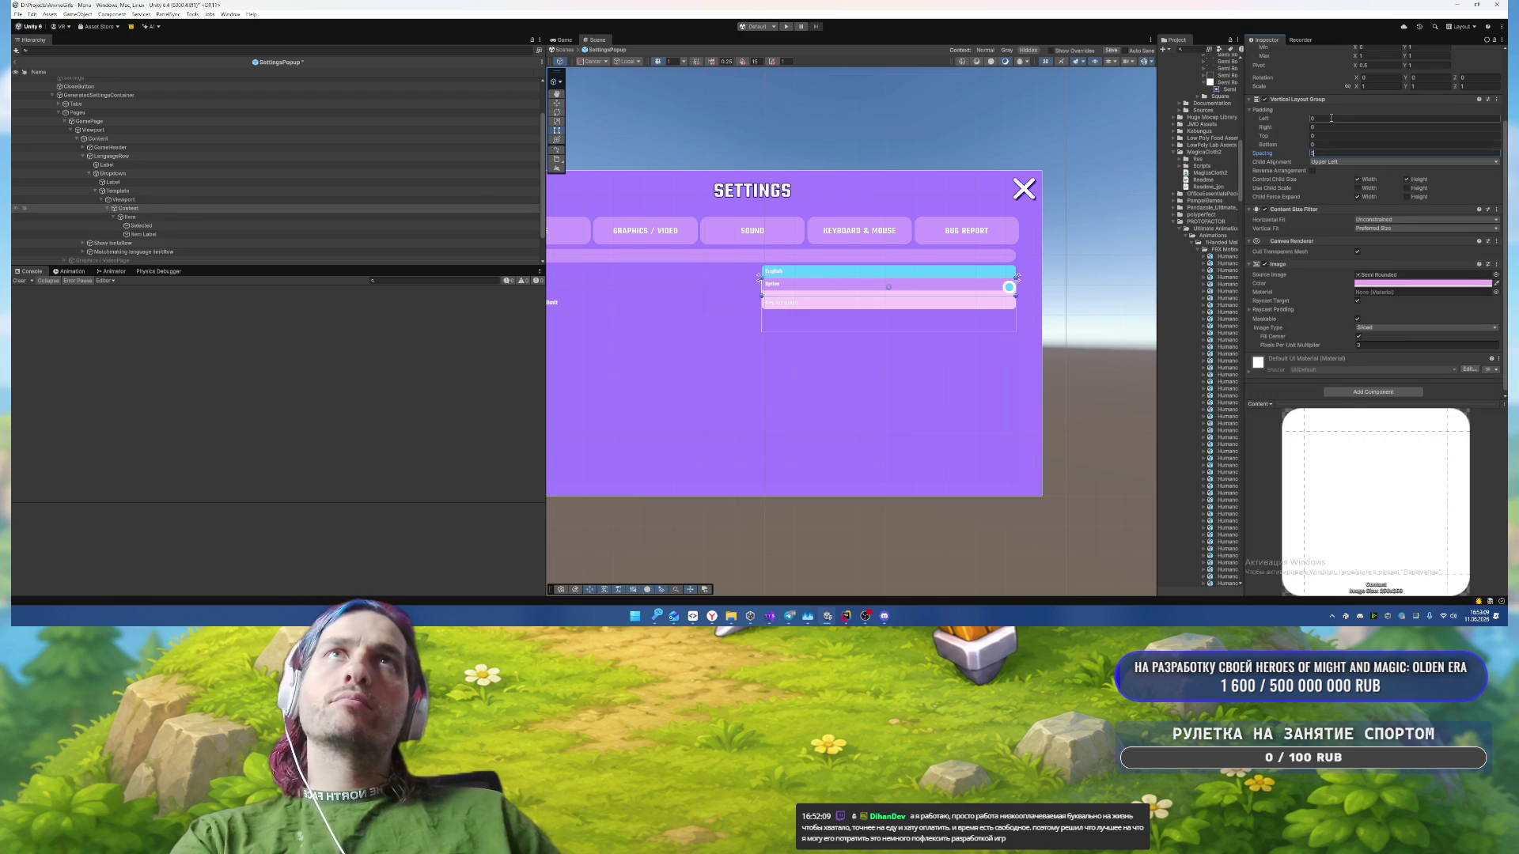
{"action": "left_click", "coordinate": [1331, 118]}
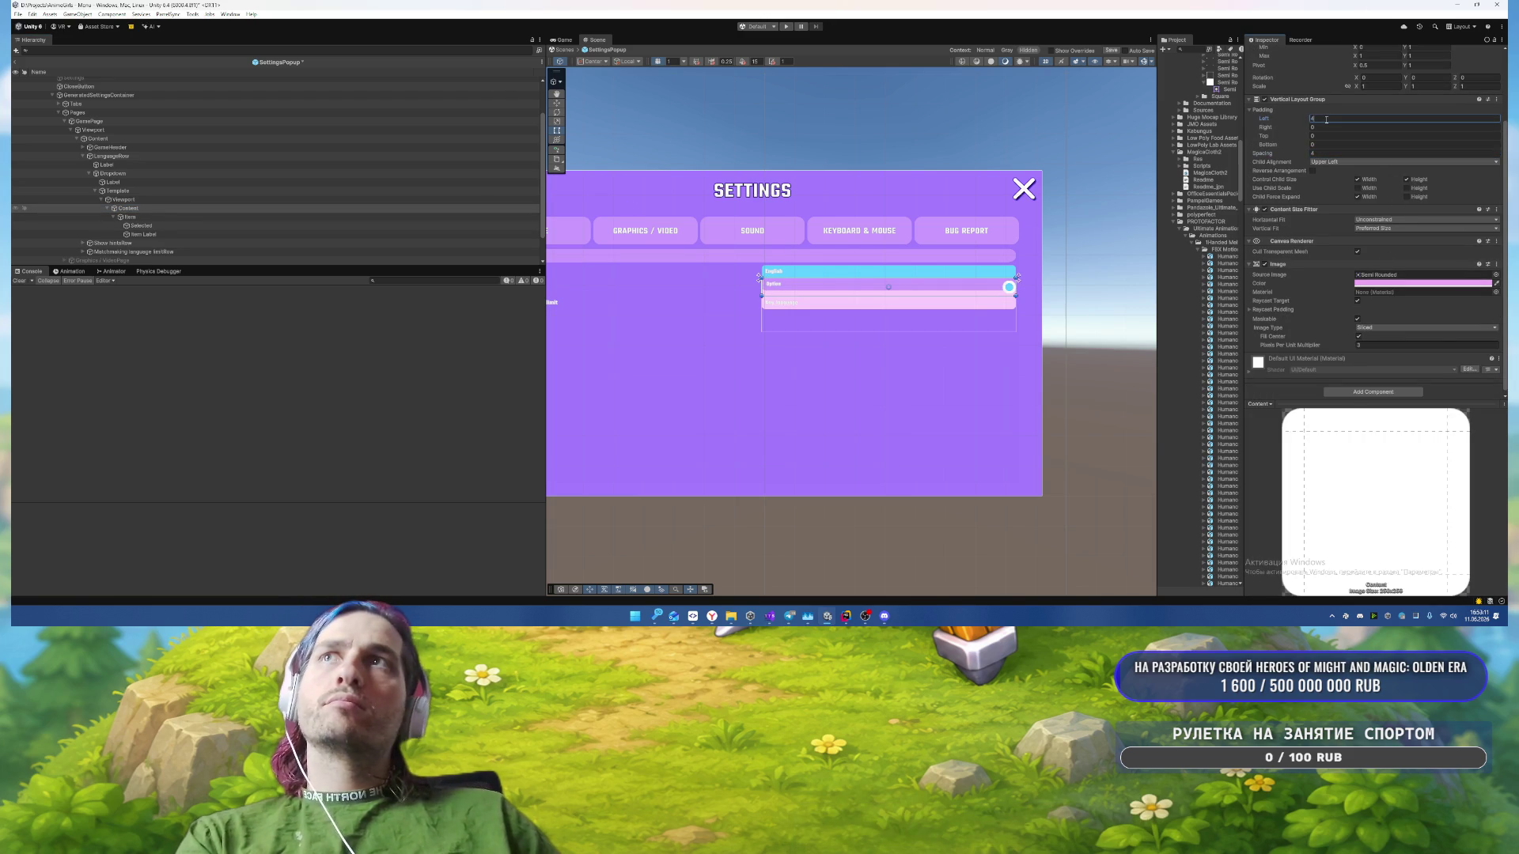
{"action": "left_click", "coordinate": [1332, 129]}
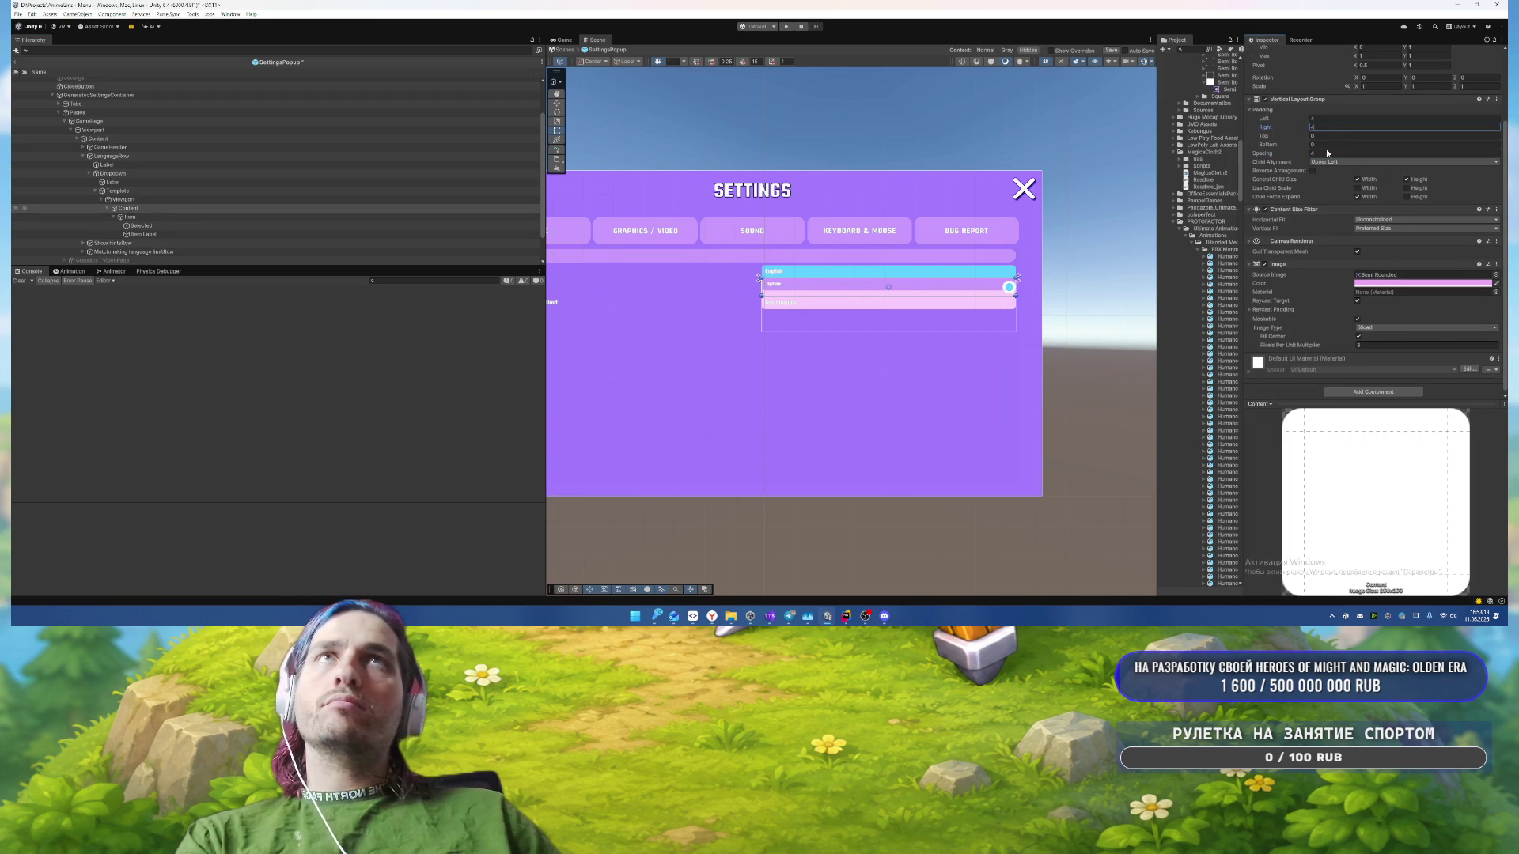
{"action": "left_click", "coordinate": [1322, 136]}
{"action": "type", "text": "4"}
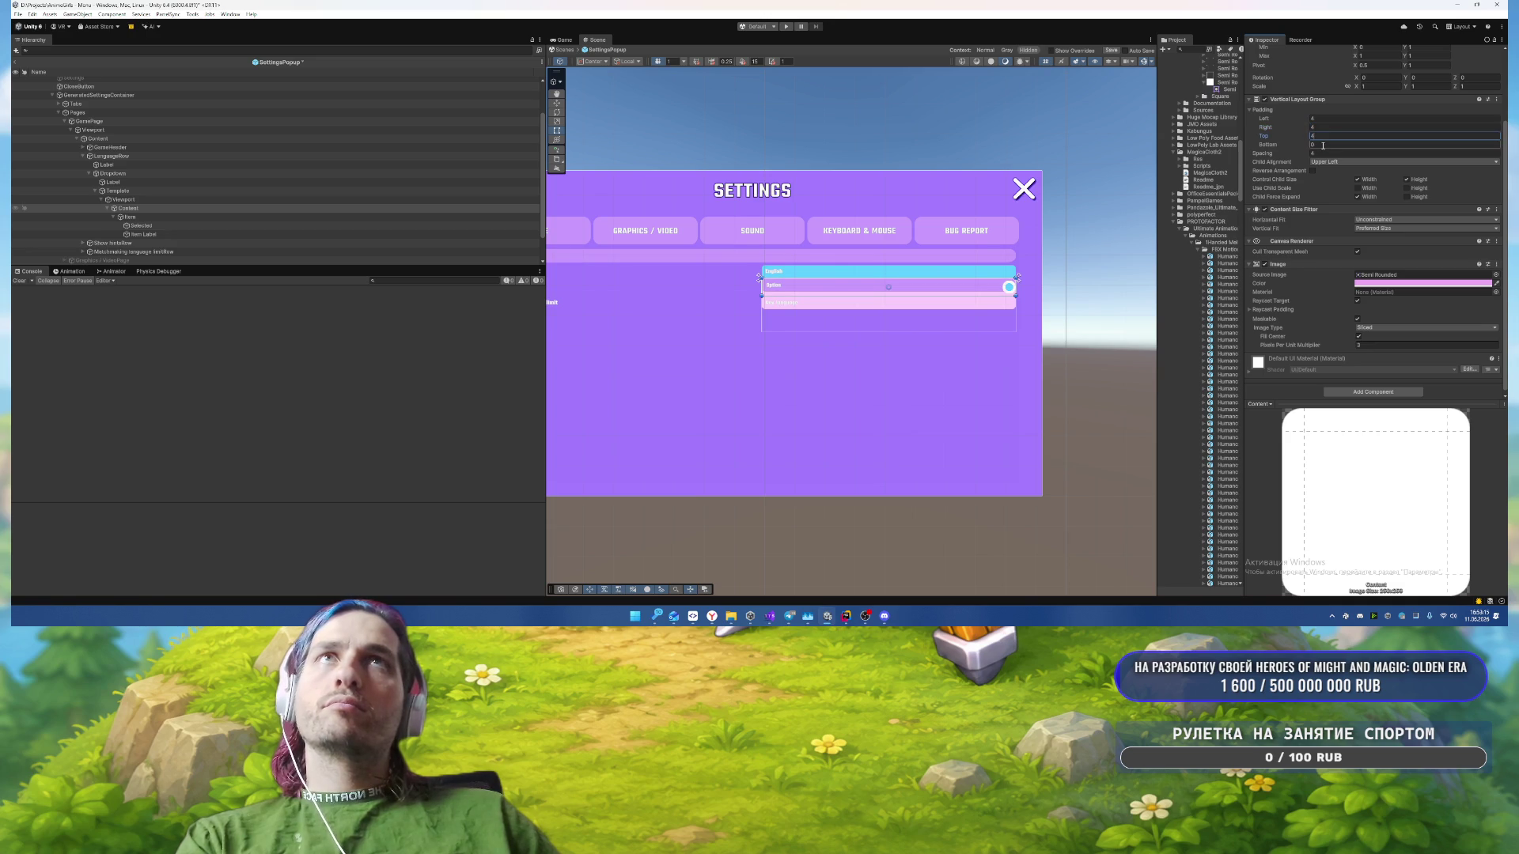
{"action": "left_click", "coordinate": [1323, 146]}
{"action": "type", "text": "4"}
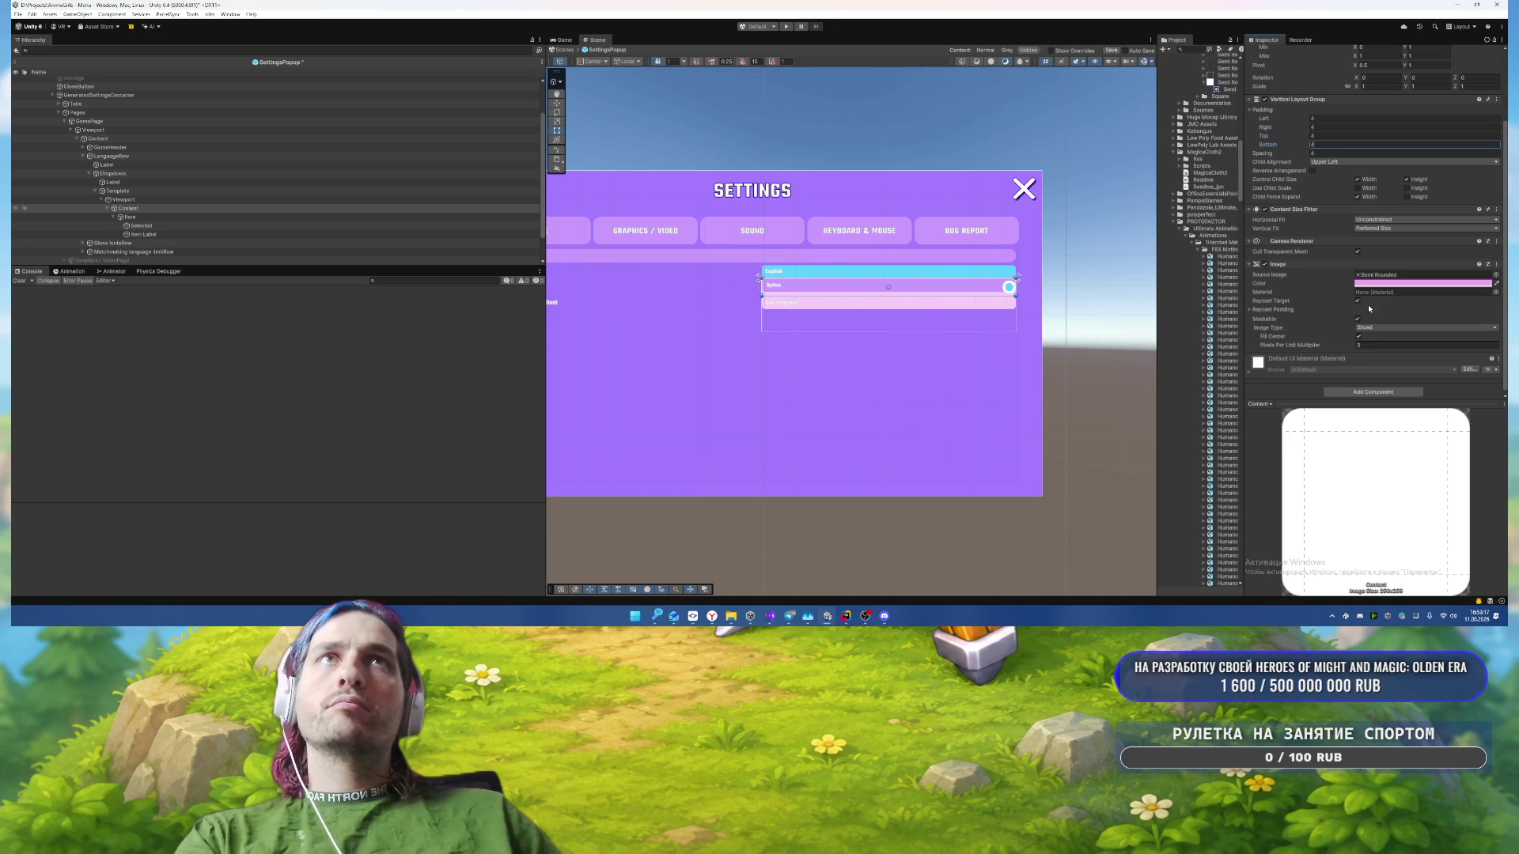
Step: Adjust the Content layout group's child height expansion settings
{"action": "scroll", "coordinate": [1368, 304], "scroll_direction": "down", "scroll_amount": 1}
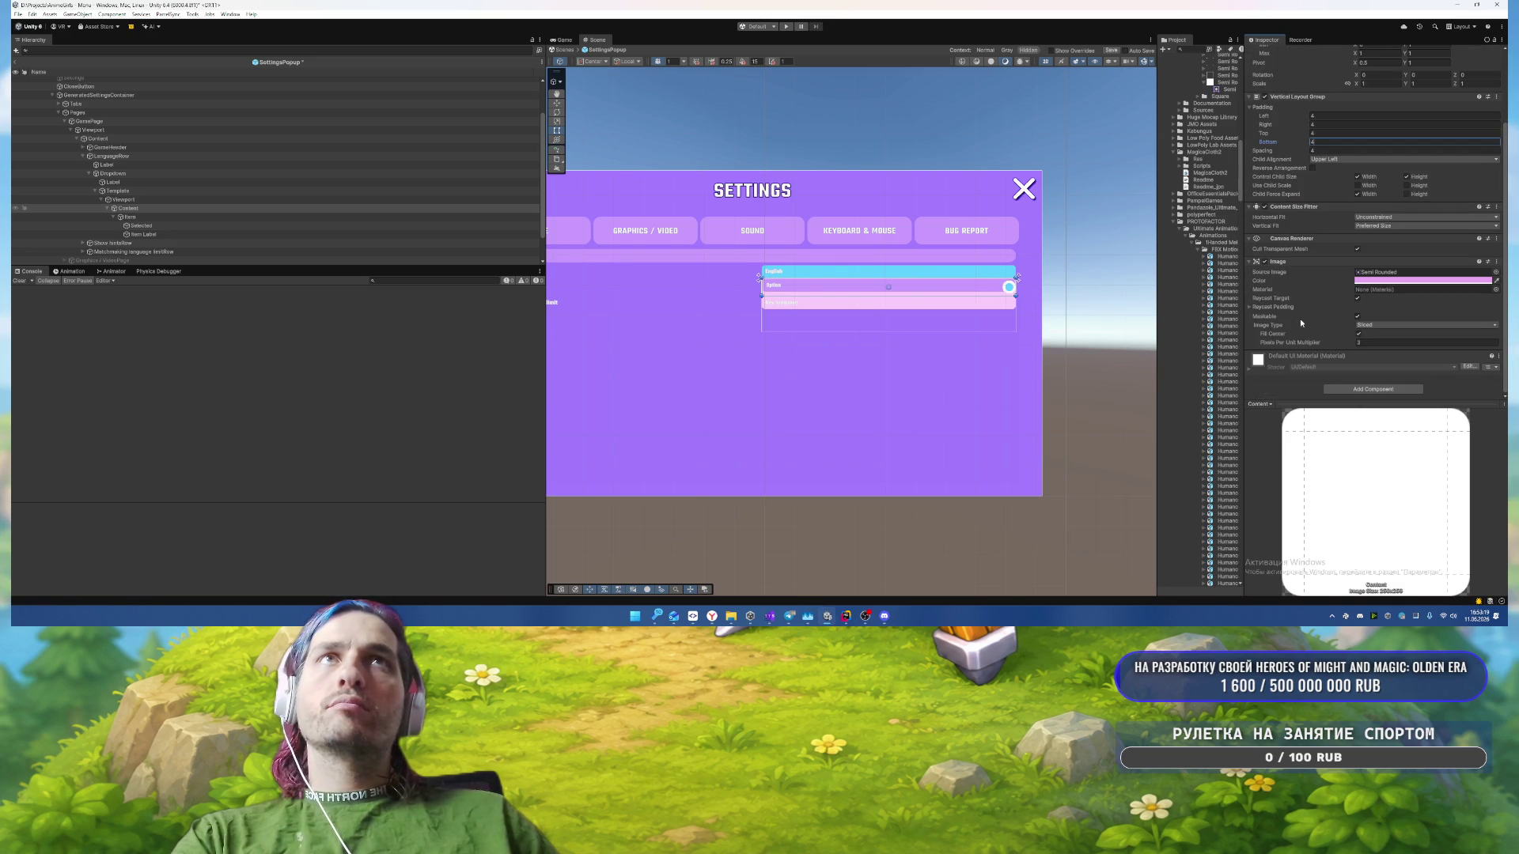
{"action": "left_click", "coordinate": [1407, 194]}
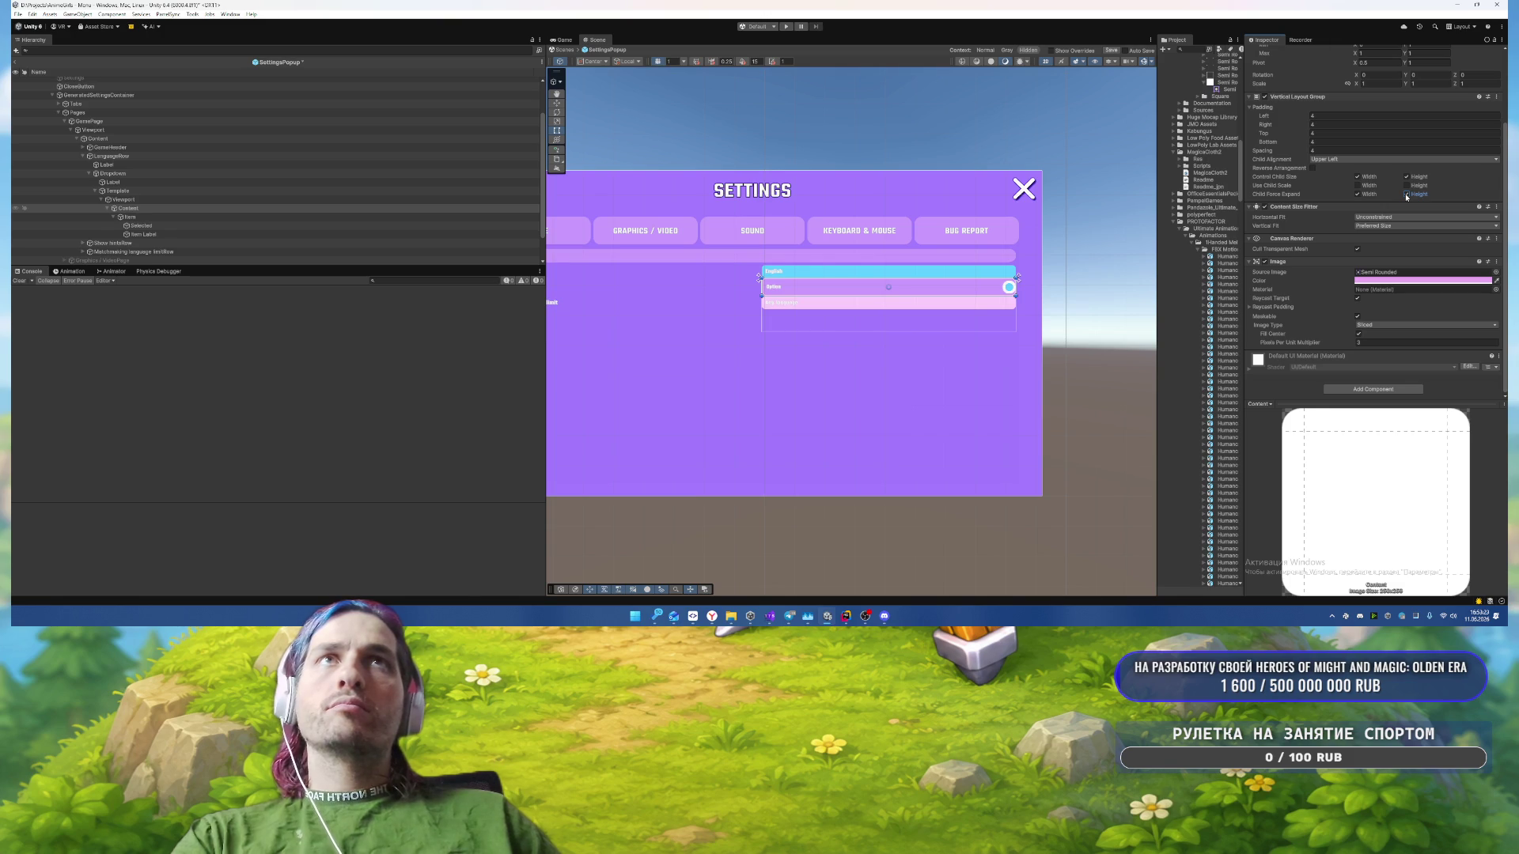
{"action": "scroll", "coordinate": [1426, 127], "scroll_direction": "up", "scroll_amount": 3}
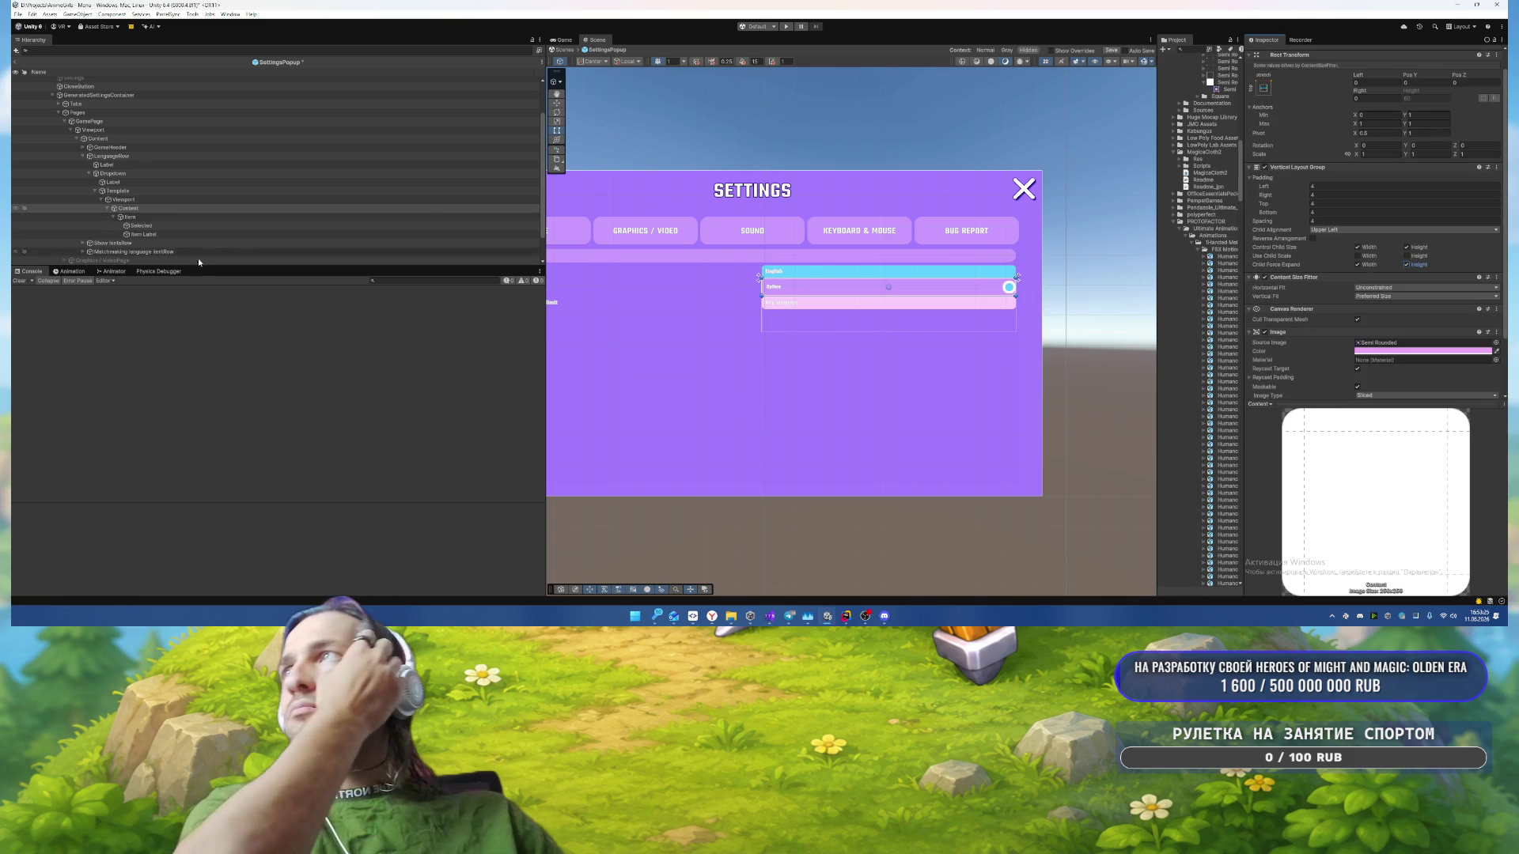
{"action": "left_click", "coordinate": [1407, 264]}
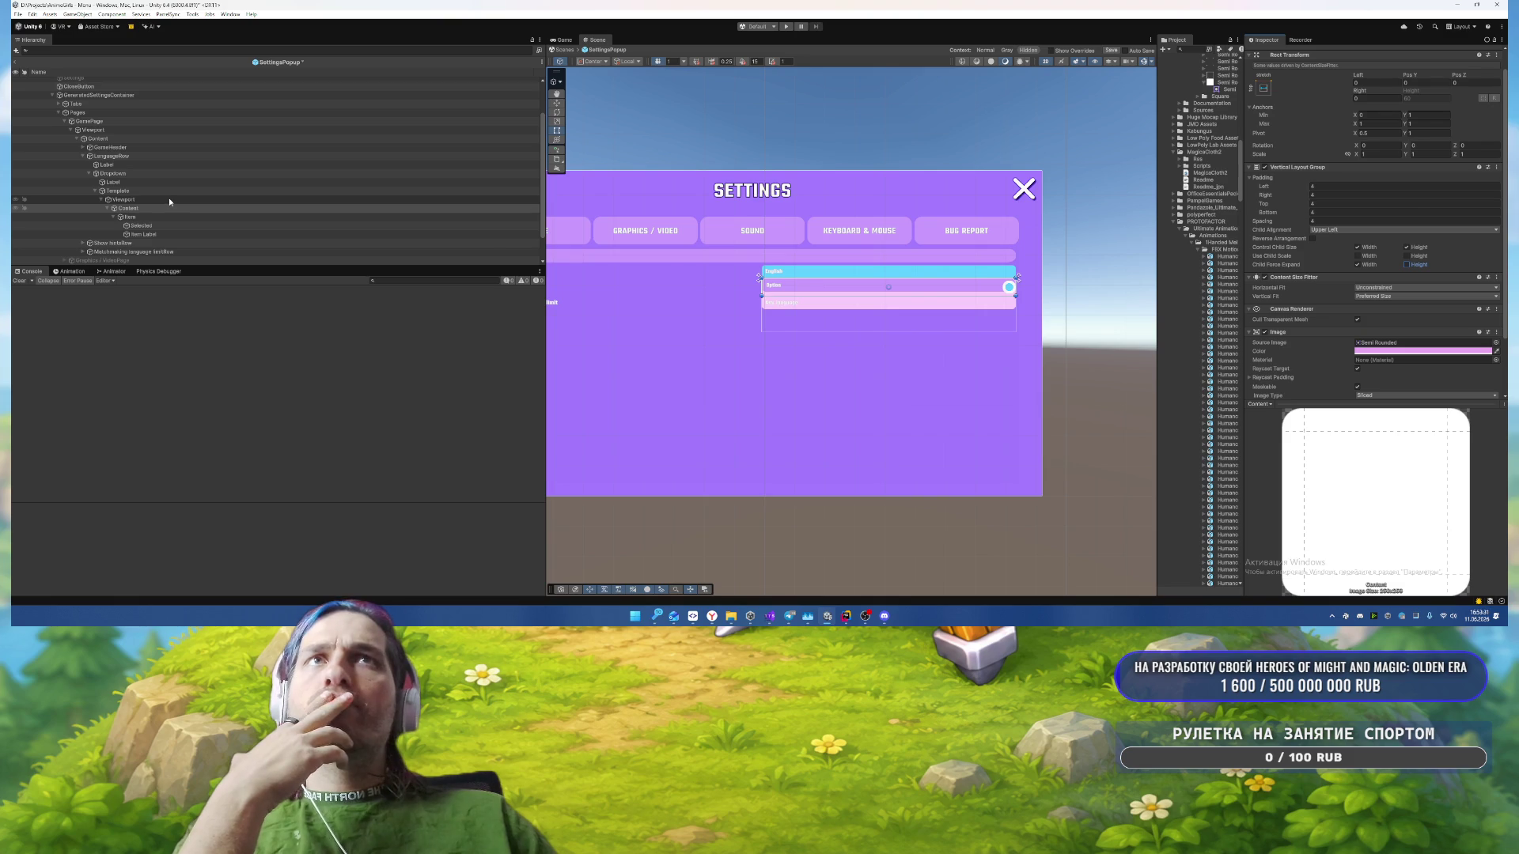
{"action": "left_click", "coordinate": [121, 218]}
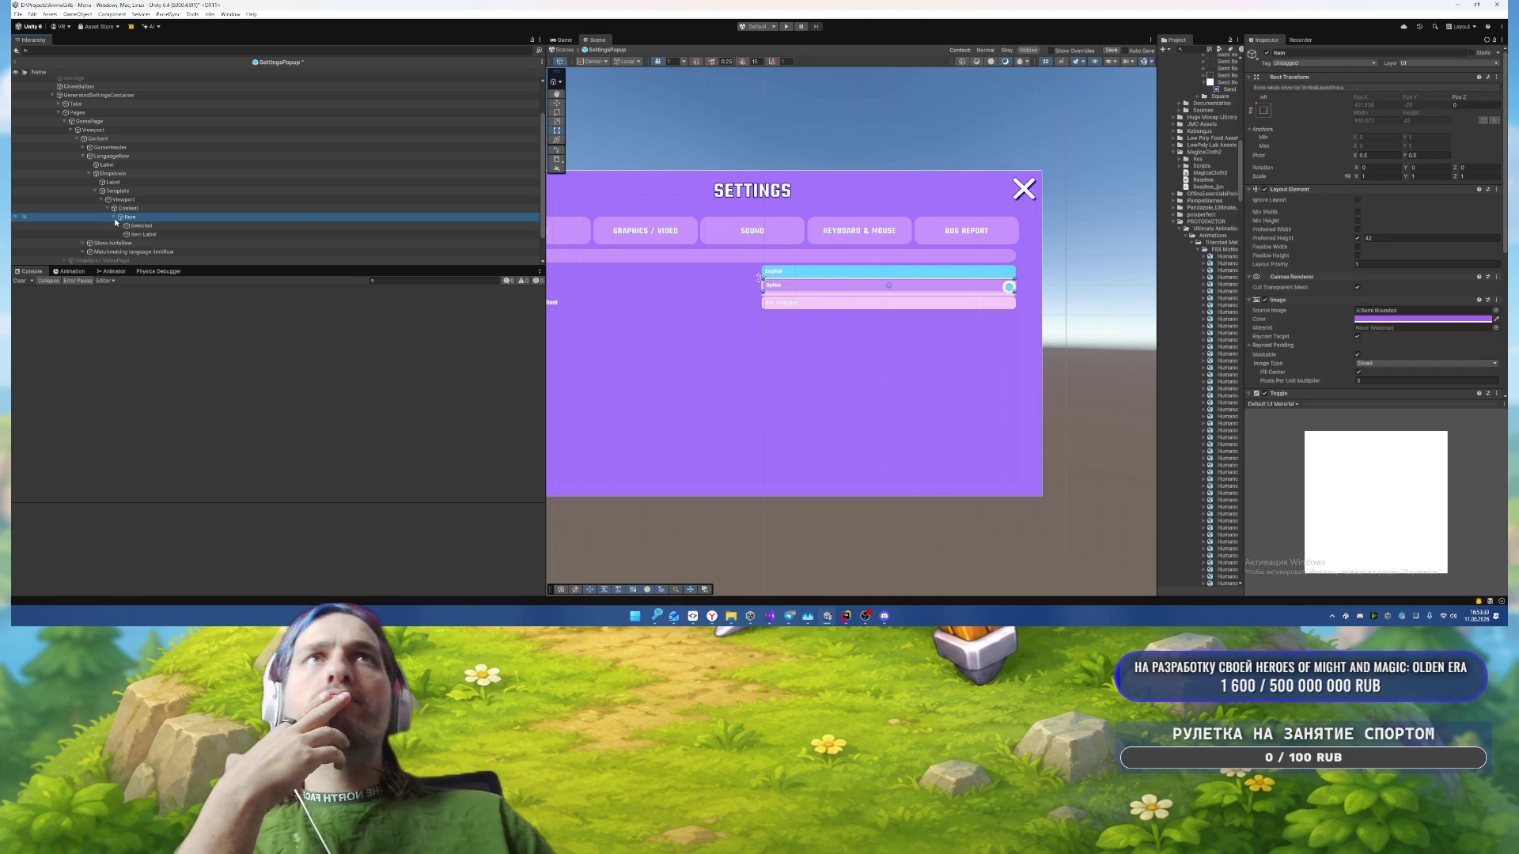
{"action": "scroll", "coordinate": [1390, 287], "scroll_direction": "down", "scroll_amount": 10}
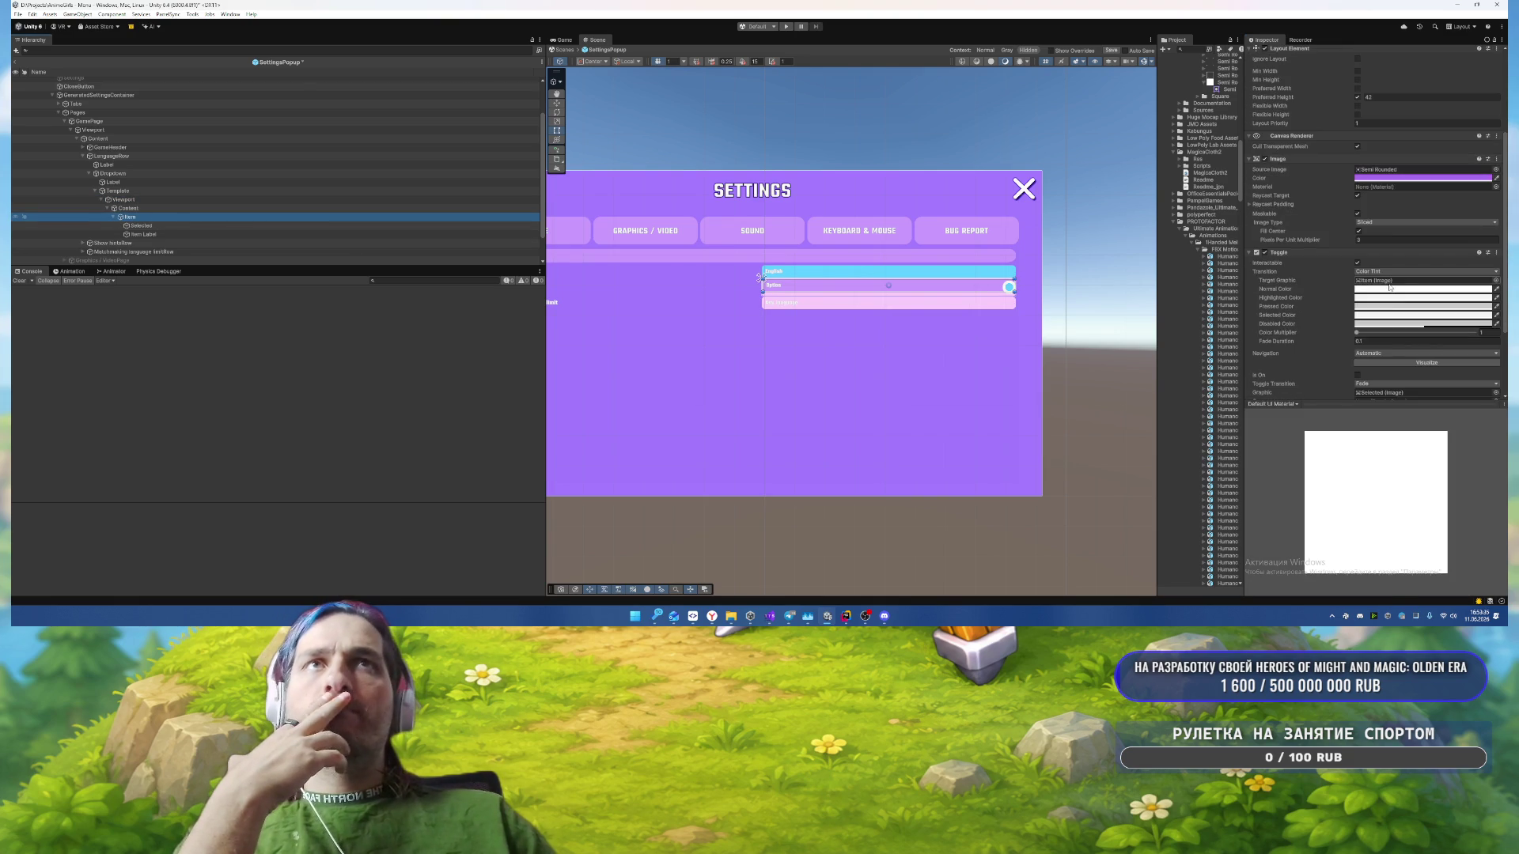
{"action": "scroll", "coordinate": [958, 313], "scroll_direction": "up", "scroll_amount": 6}
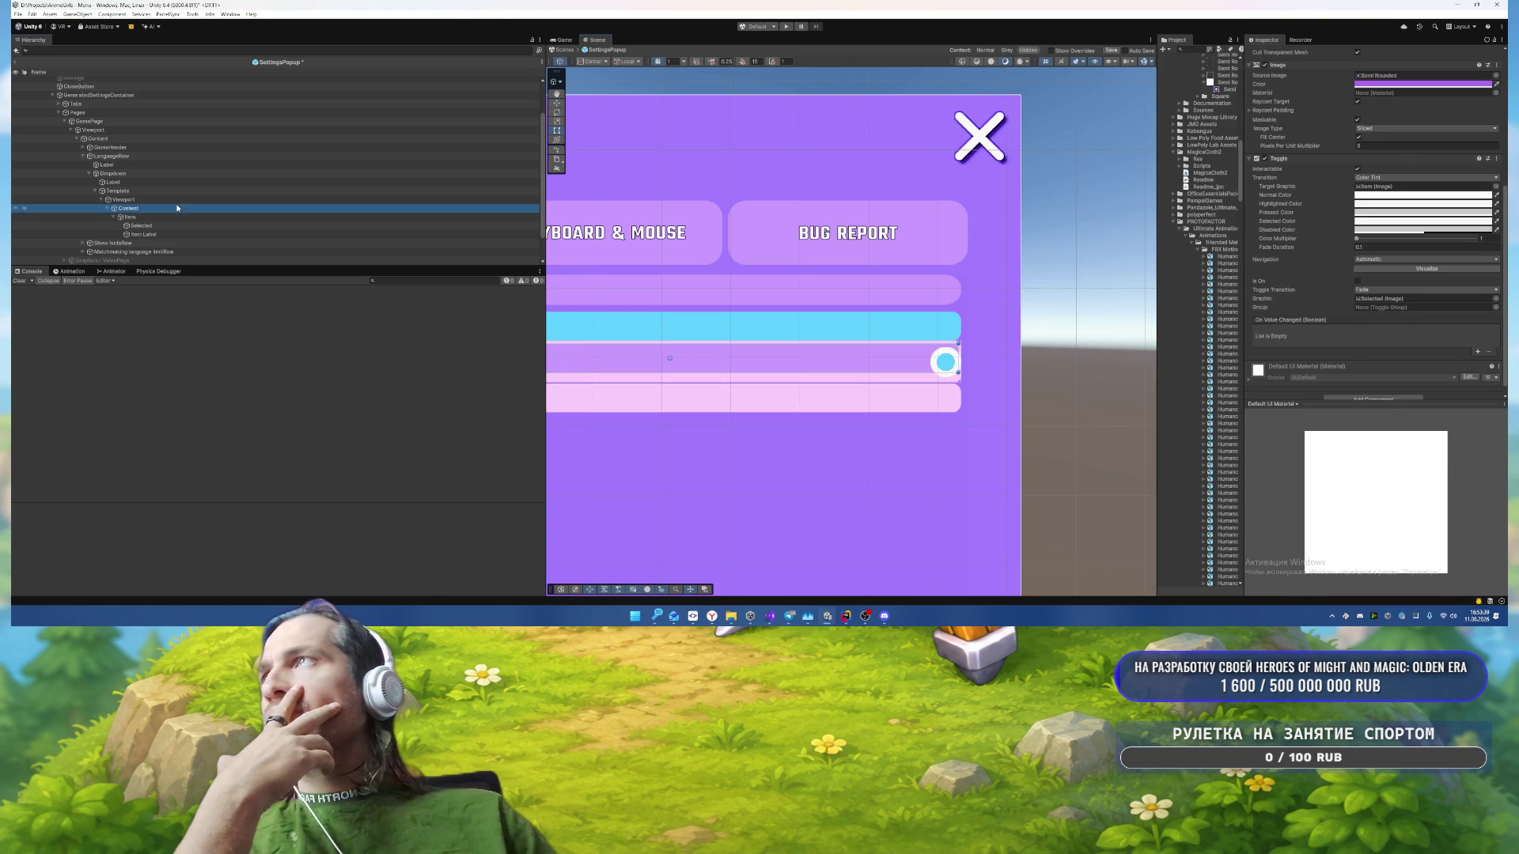
{"action": "left_click", "coordinate": [176, 199]}
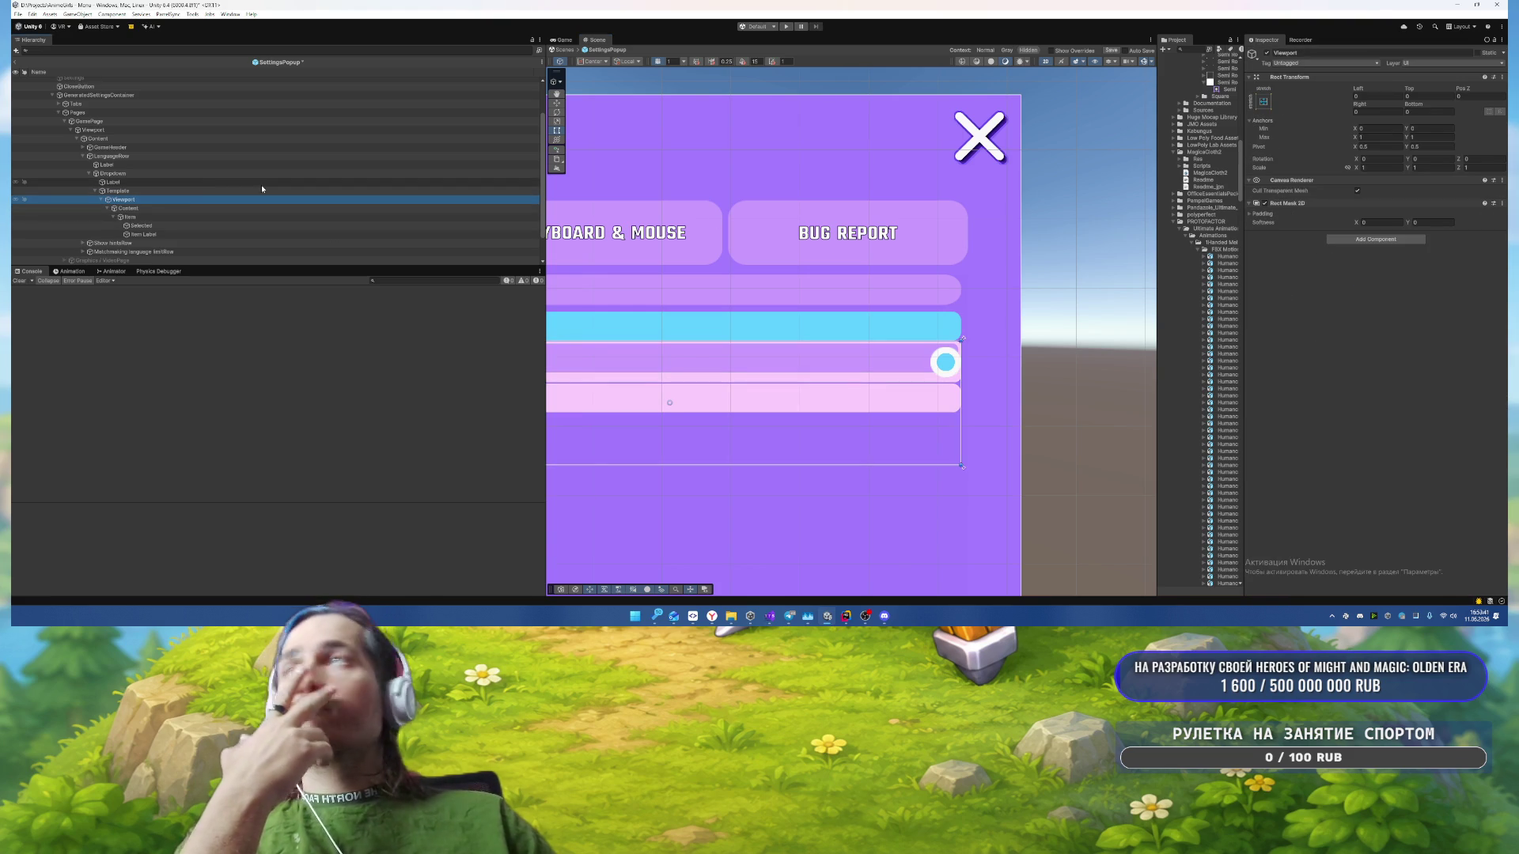
{"action": "left_click", "coordinate": [149, 191]}
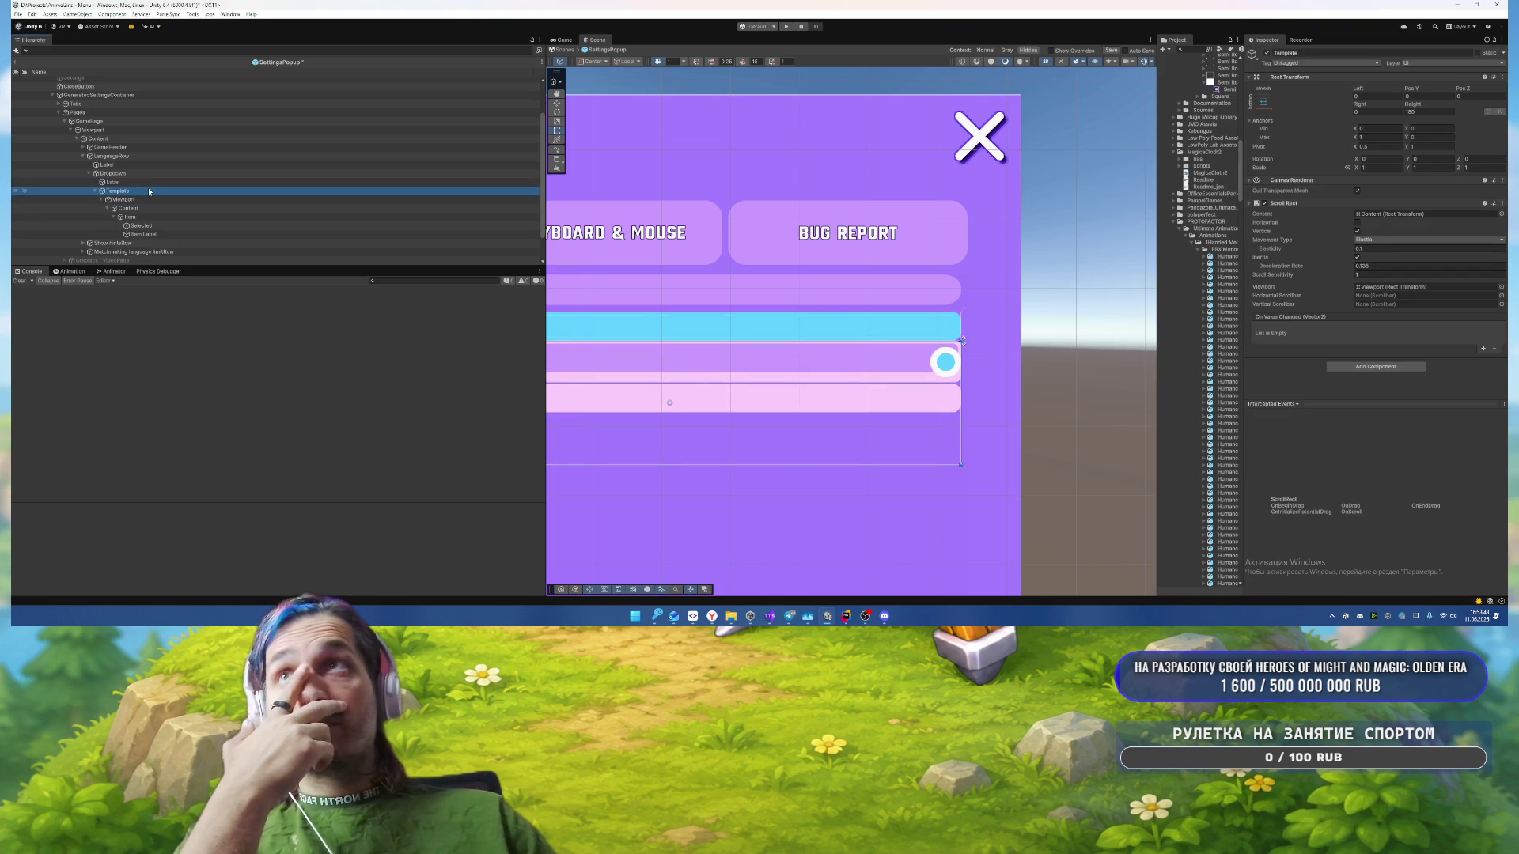
{"action": "scroll", "coordinate": [578, 255], "scroll_direction": "down", "scroll_amount": 2}
{"action": "left_click_drag", "start_coordinate": [748, 245], "coordinate": [971, 241]}
{"action": "key", "text": "Down"}
{"action": "key", "text": "Down"}
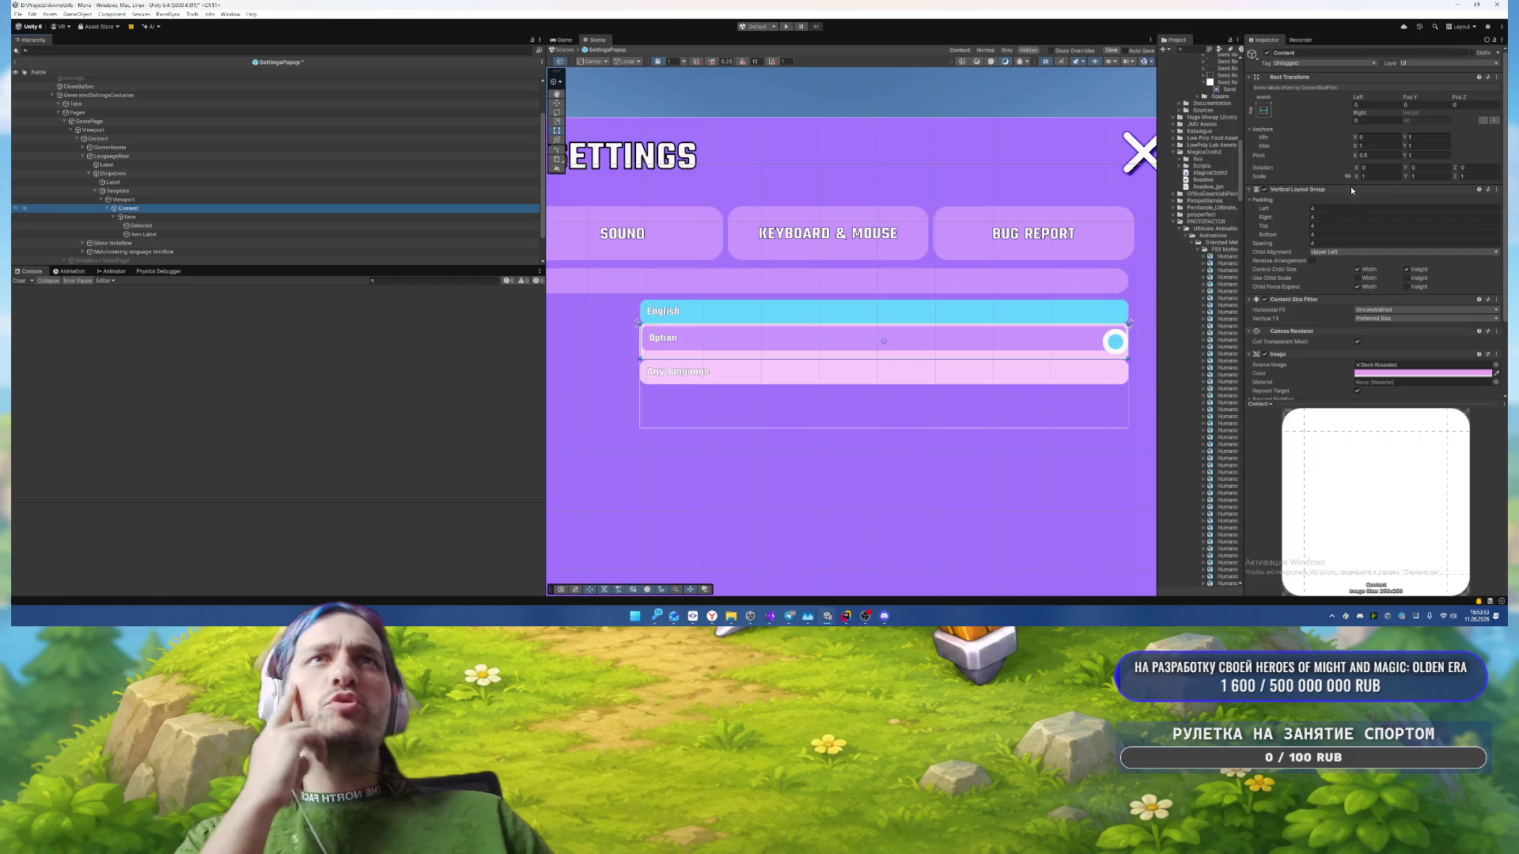
{"action": "scroll", "coordinate": [1351, 237], "scroll_direction": "down", "scroll_amount": 1}
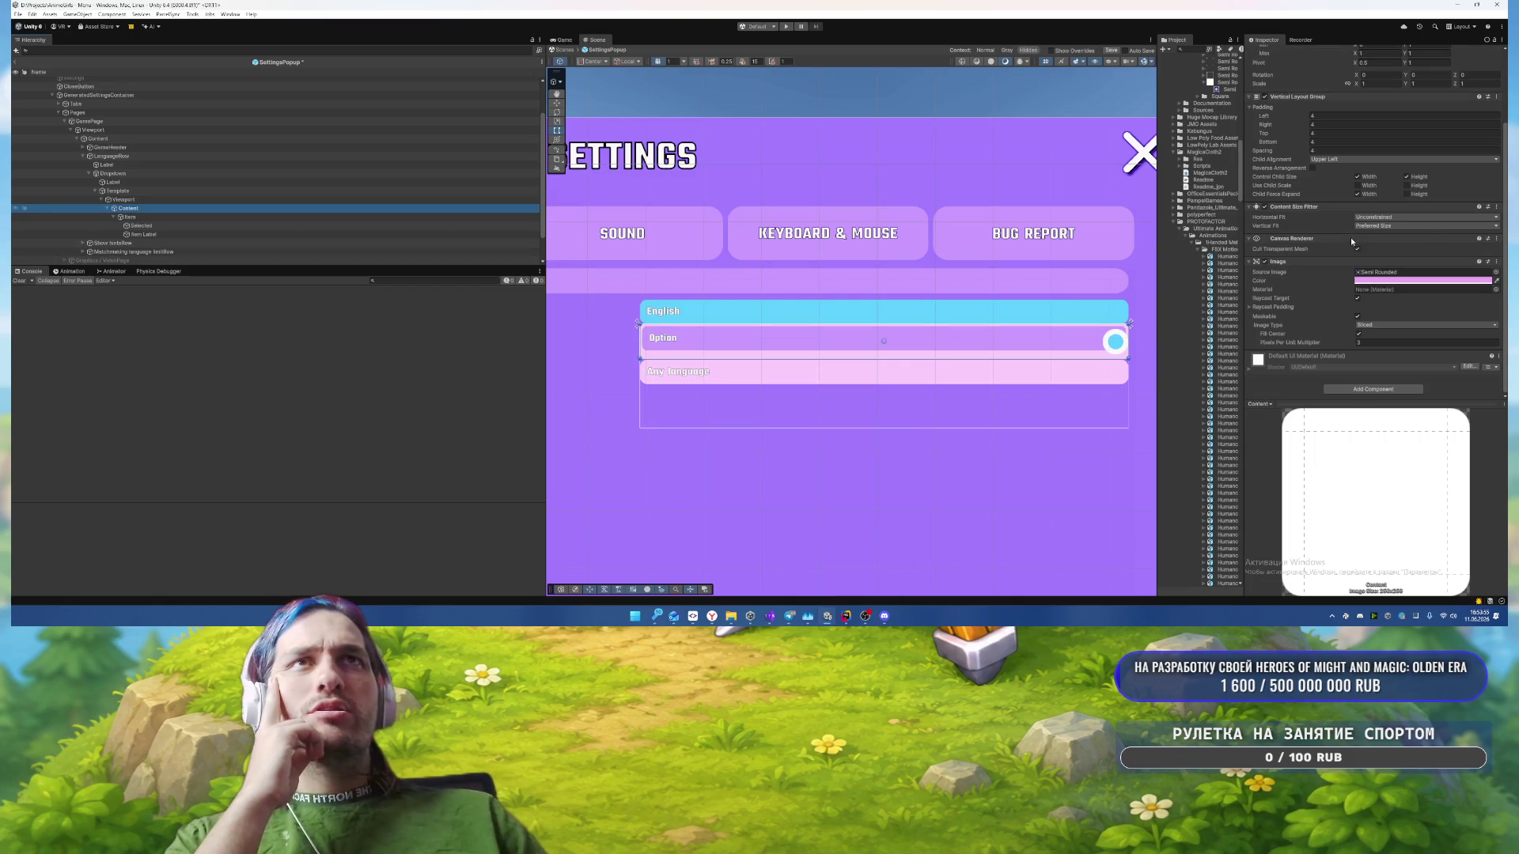
{"action": "left_click", "coordinate": [1381, 226]}
{"action": "left_click", "coordinate": [1382, 239]}
{"action": "left_click", "coordinate": [1381, 226]}
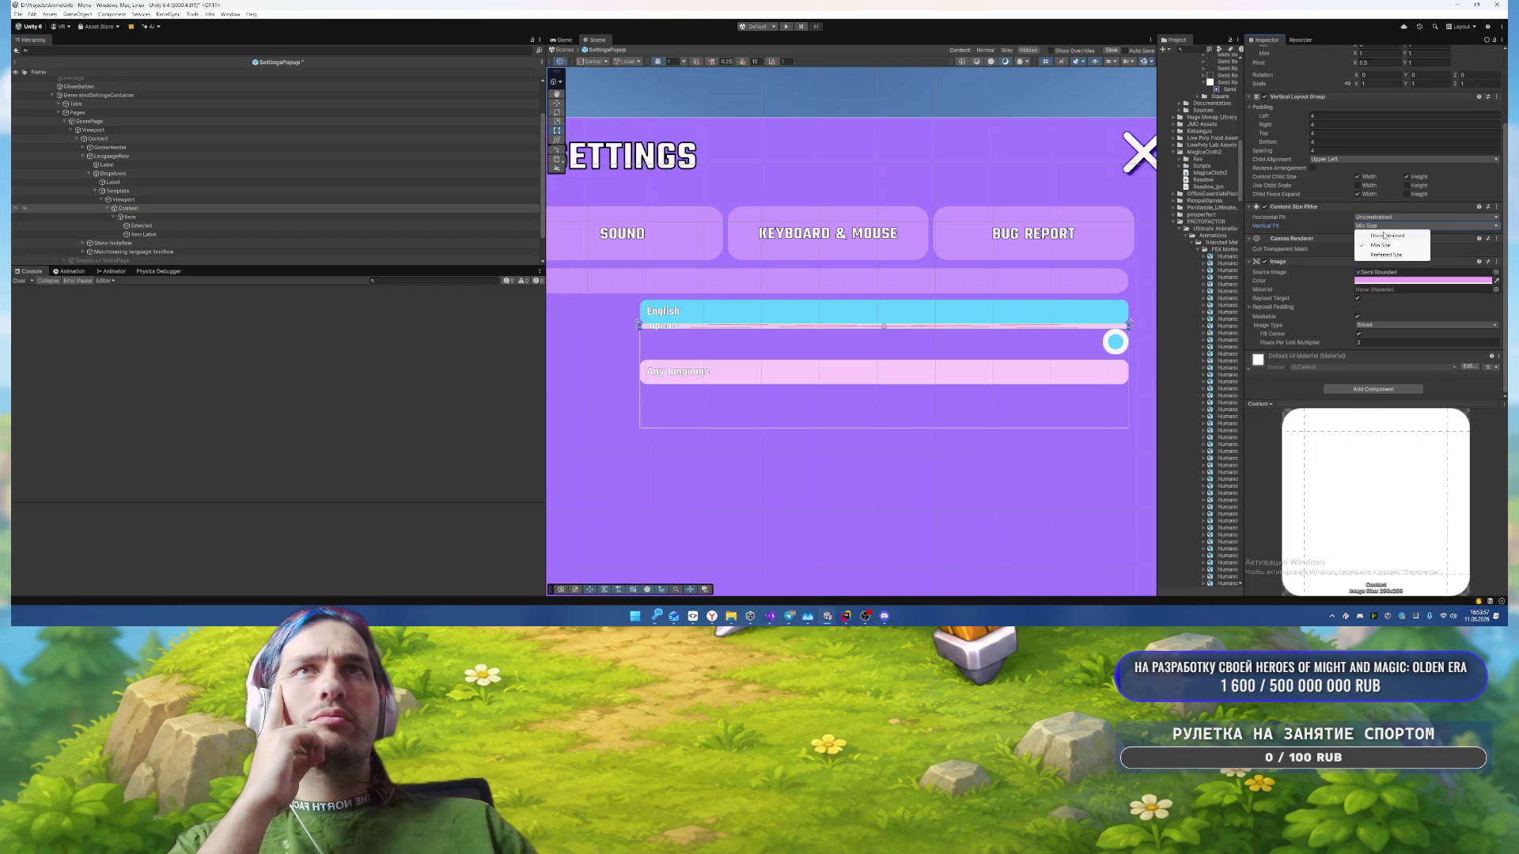
{"action": "left_click", "coordinate": [1380, 239]}
{"action": "scroll", "coordinate": [1340, 239], "scroll_direction": "up", "scroll_amount": 3}
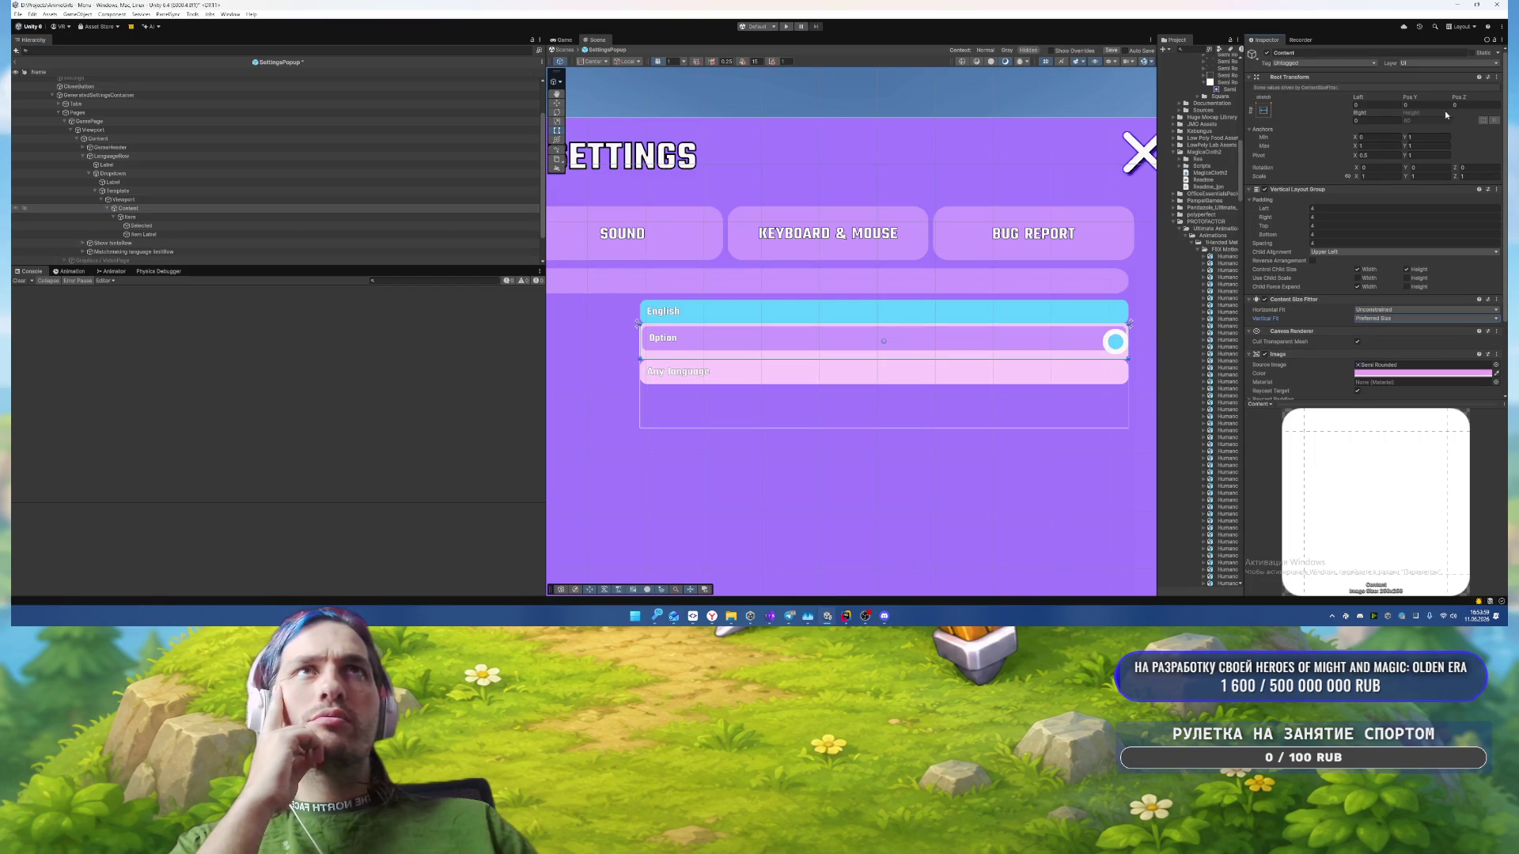
{"action": "scroll", "coordinate": [1420, 163], "scroll_direction": "down", "scroll_amount": 4}
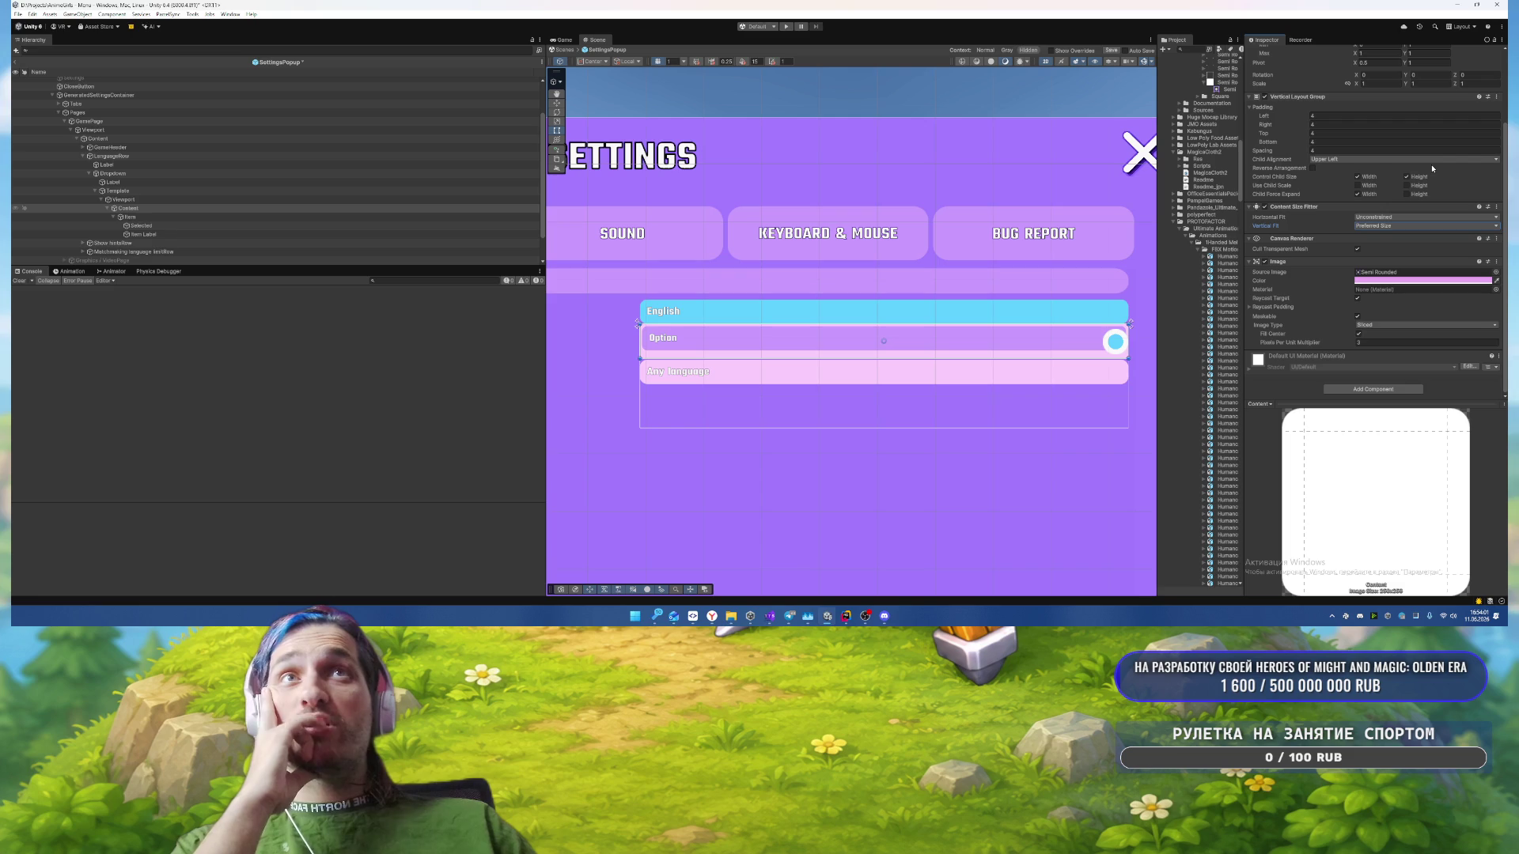
{"action": "left_click", "coordinate": [163, 215]}
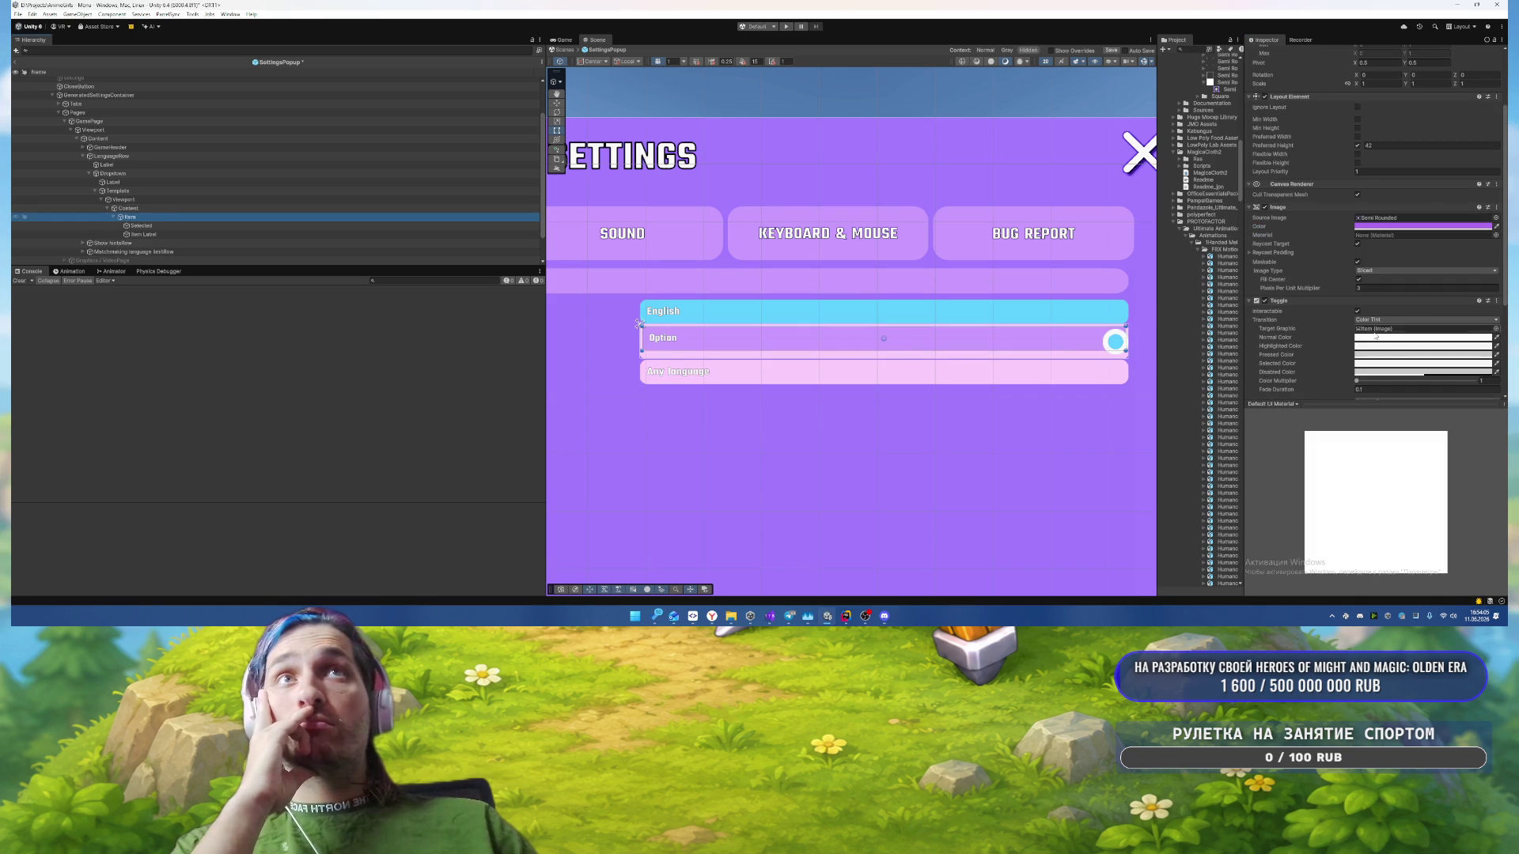
{"action": "scroll", "coordinate": [1378, 335], "scroll_direction": "down", "scroll_amount": 4}
{"action": "scroll", "coordinate": [1380, 333], "scroll_direction": "up", "scroll_amount": 8}
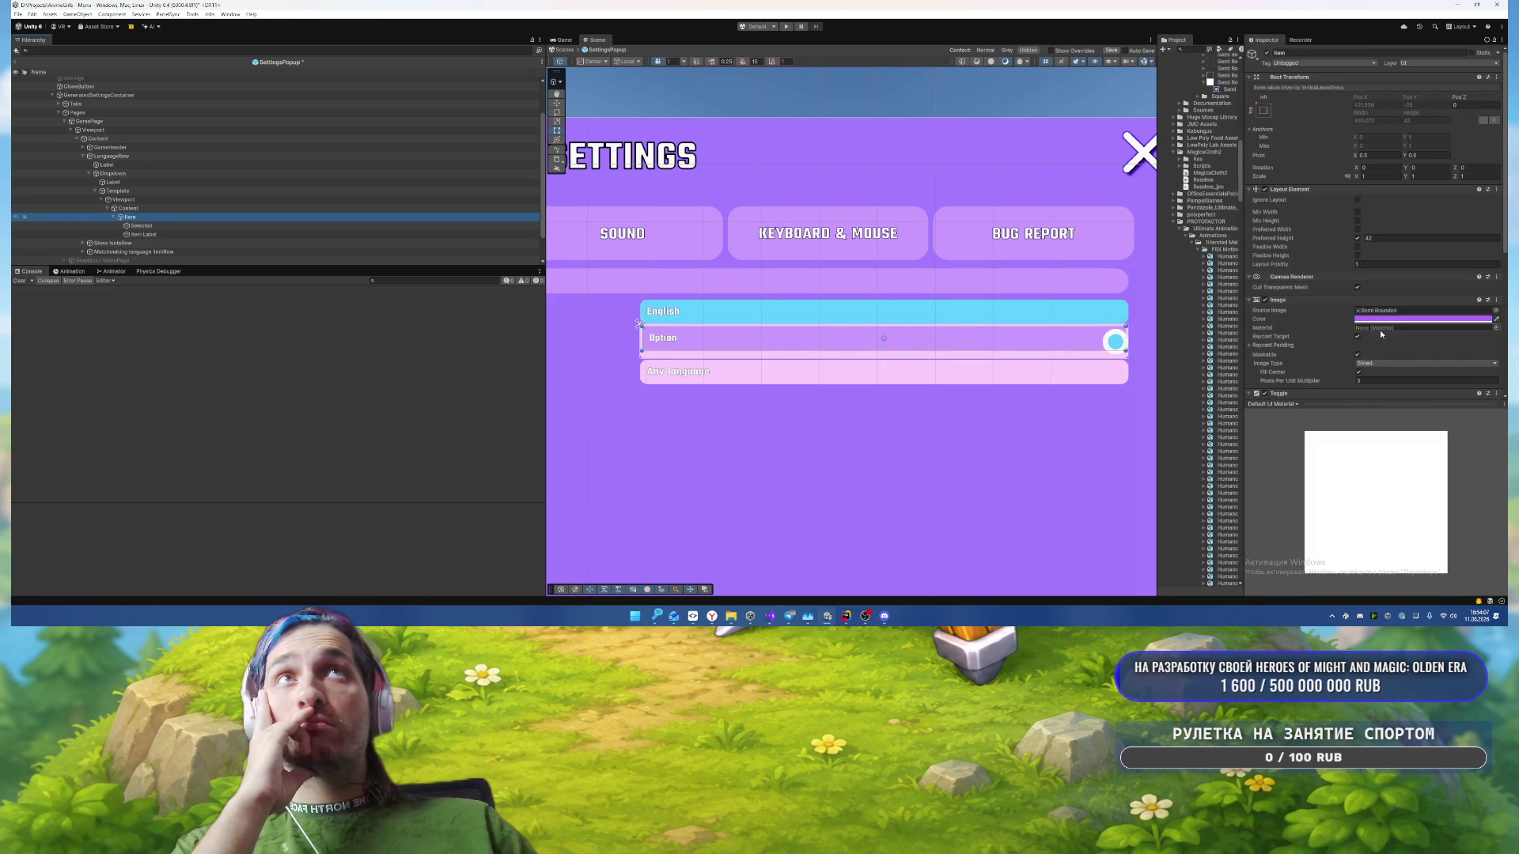
{"action": "left_click", "coordinate": [1388, 237]}
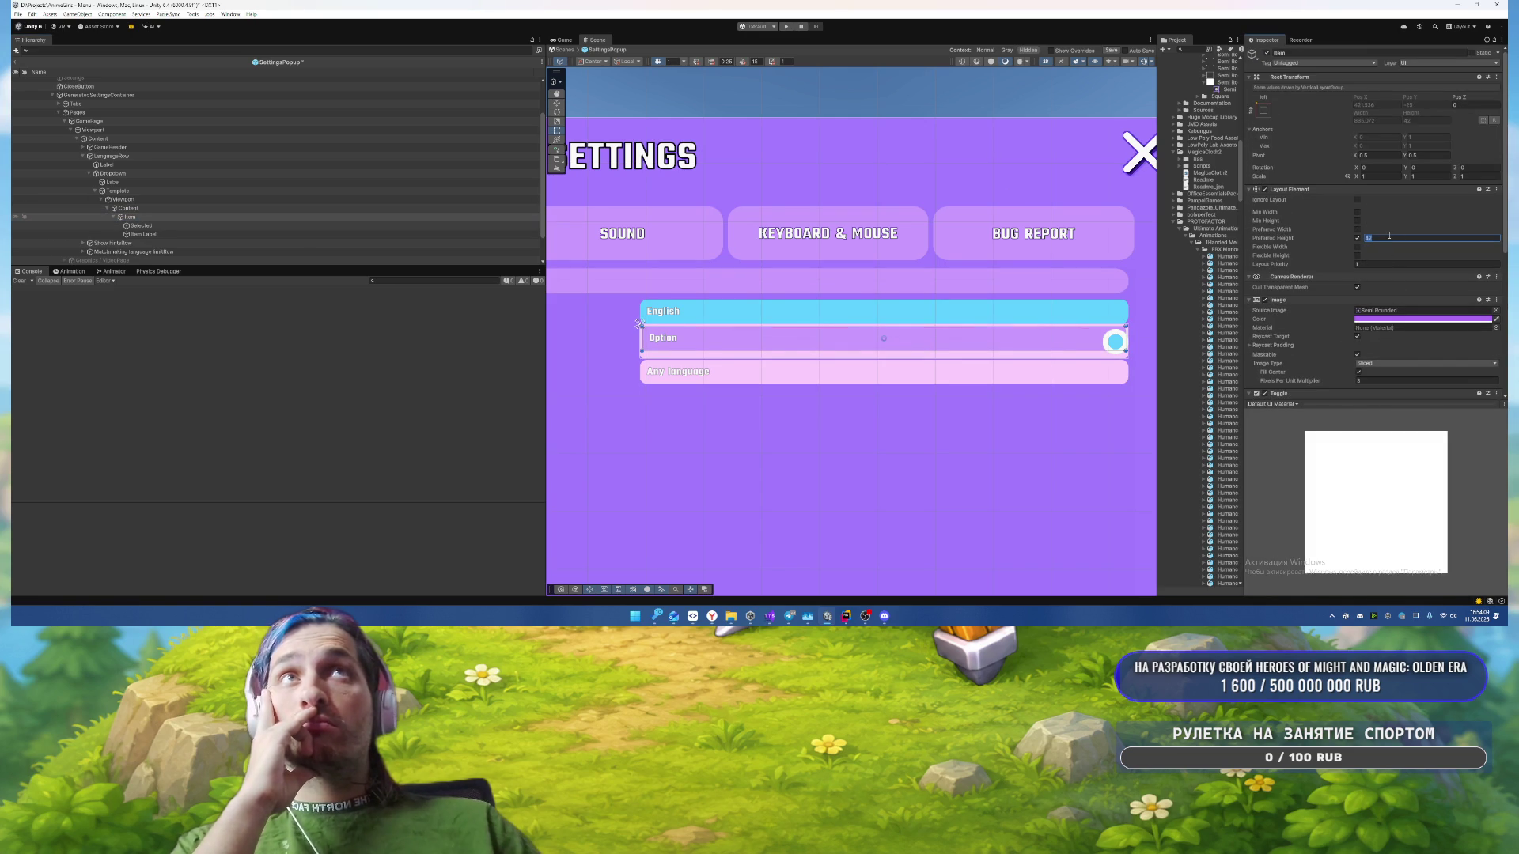
{"action": "type", "text": "50"}
{"action": "left_click", "coordinate": [163, 208]}
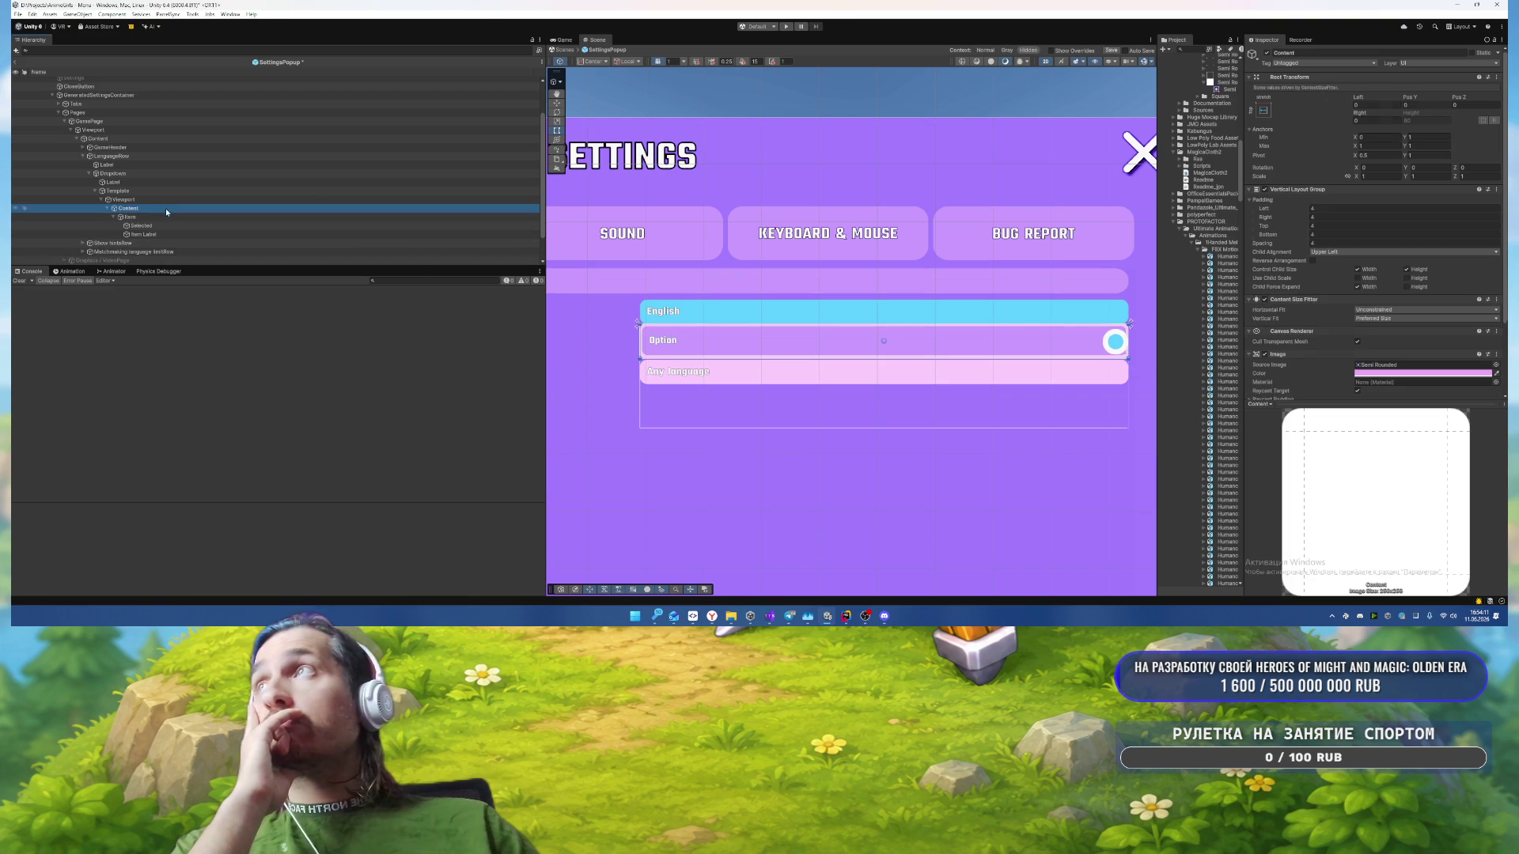
{"action": "left_click", "coordinate": [159, 217]}
{"action": "left_click", "coordinate": [1401, 237]}
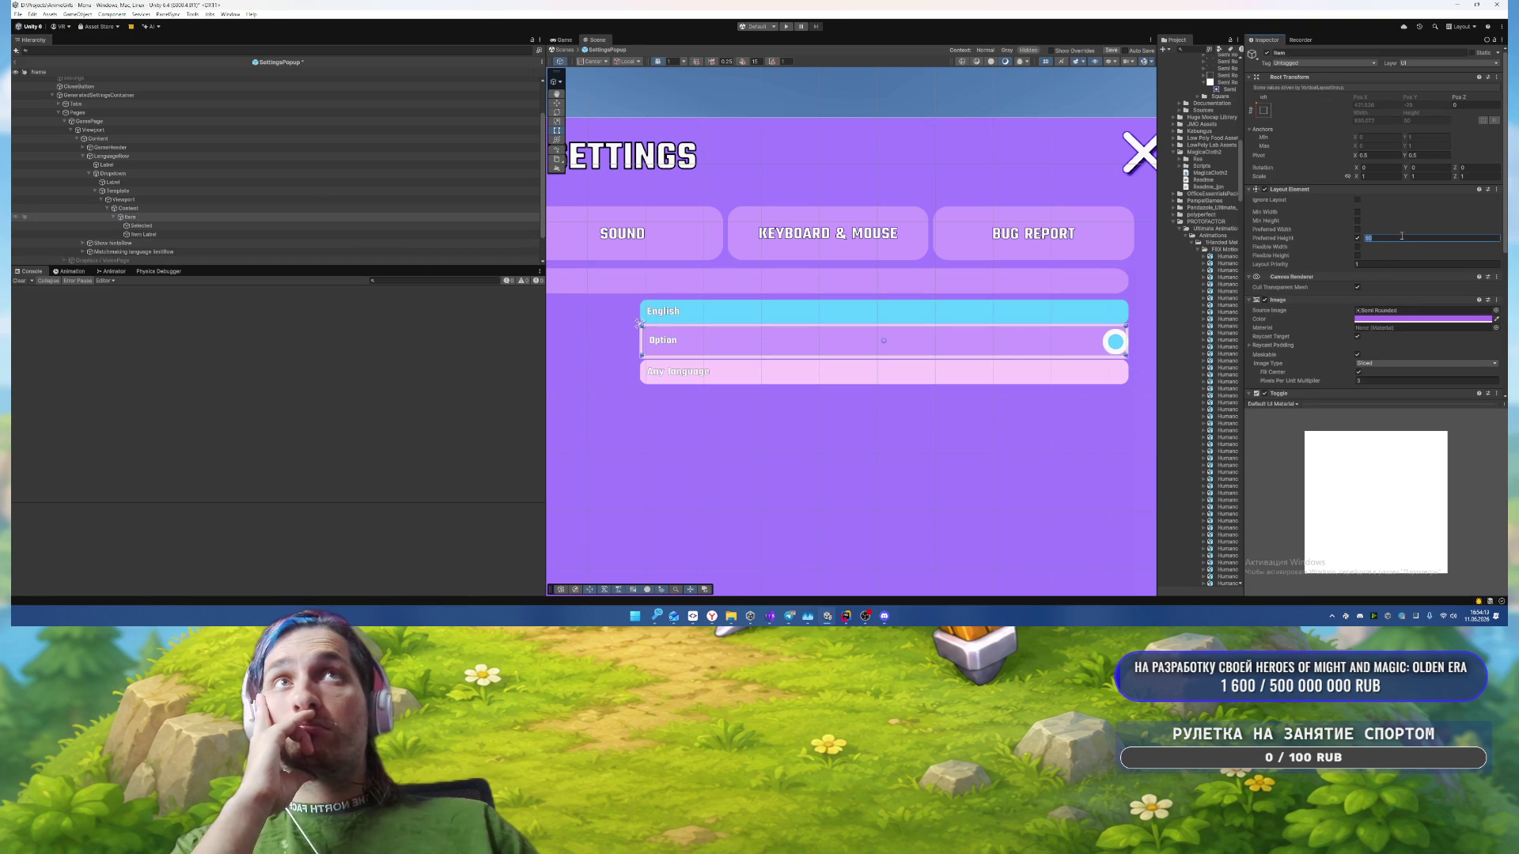
{"action": "type", "text": "42"}
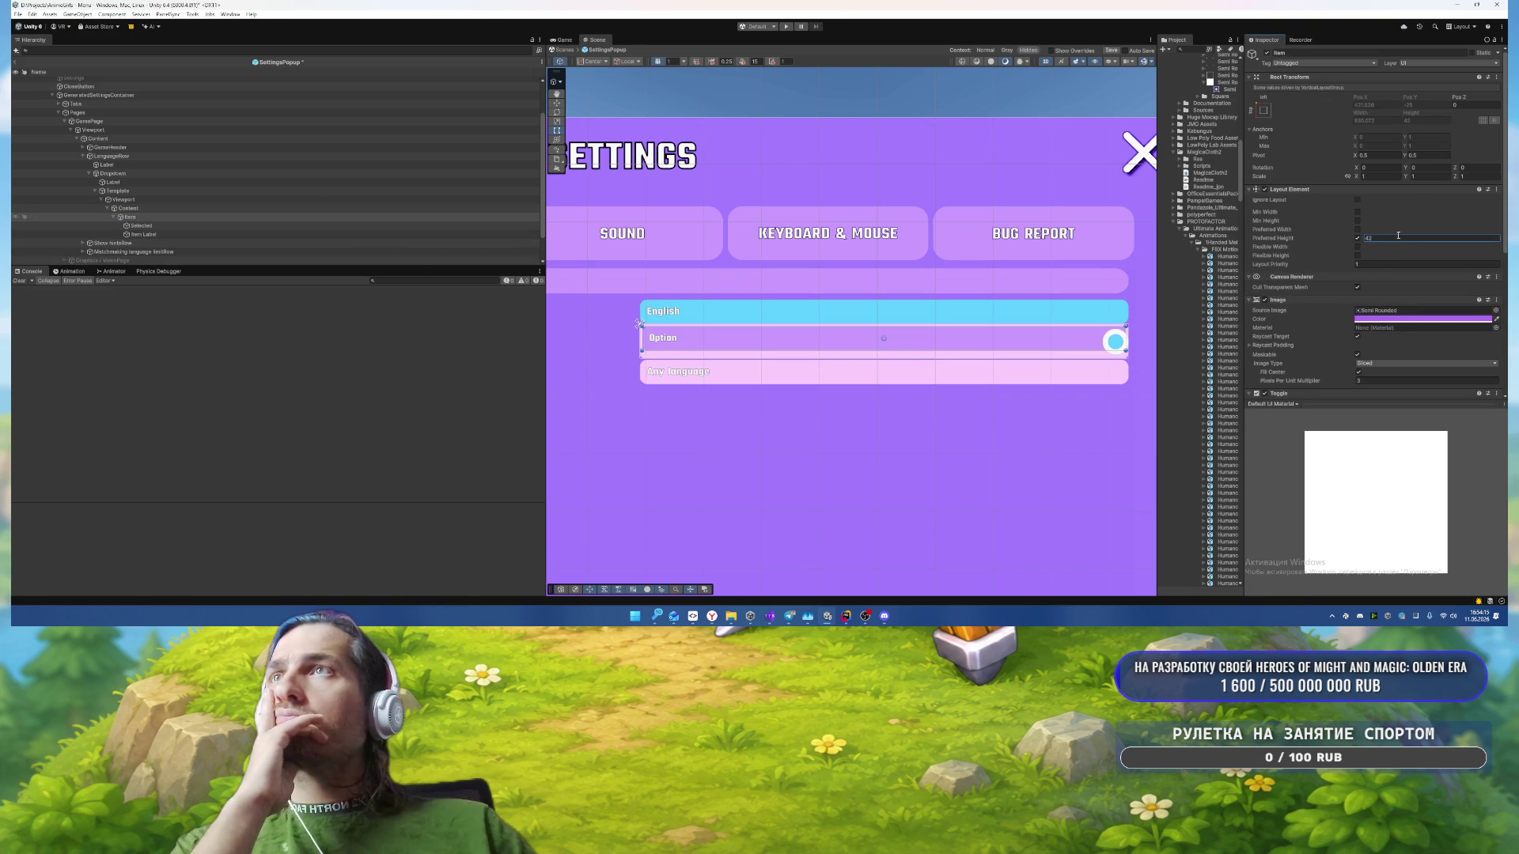
{"action": "scroll", "coordinate": [788, 264], "scroll_direction": "up", "scroll_amount": 5}
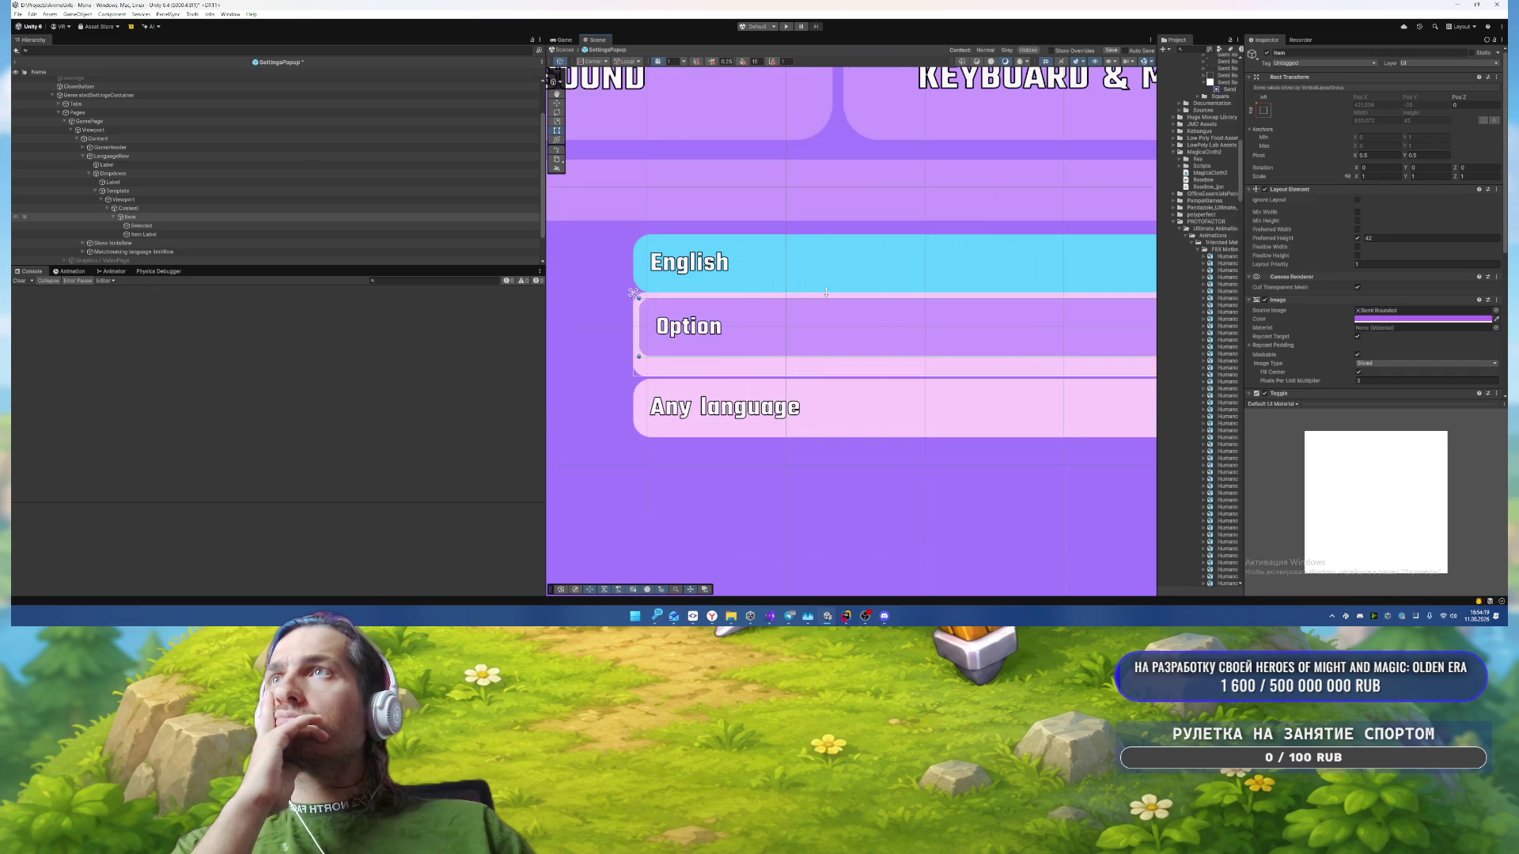
{"action": "scroll", "coordinate": [826, 292], "scroll_direction": "up", "scroll_amount": 2}
{"action": "mouse_move", "coordinate": [826, 292]}
{"action": "left_mouse_down"}
{"action": "mouse_move", "coordinate": [911, 272]}
{"action": "mouse_move", "coordinate": [889, 251]}
{"action": "left_mouse_up"}
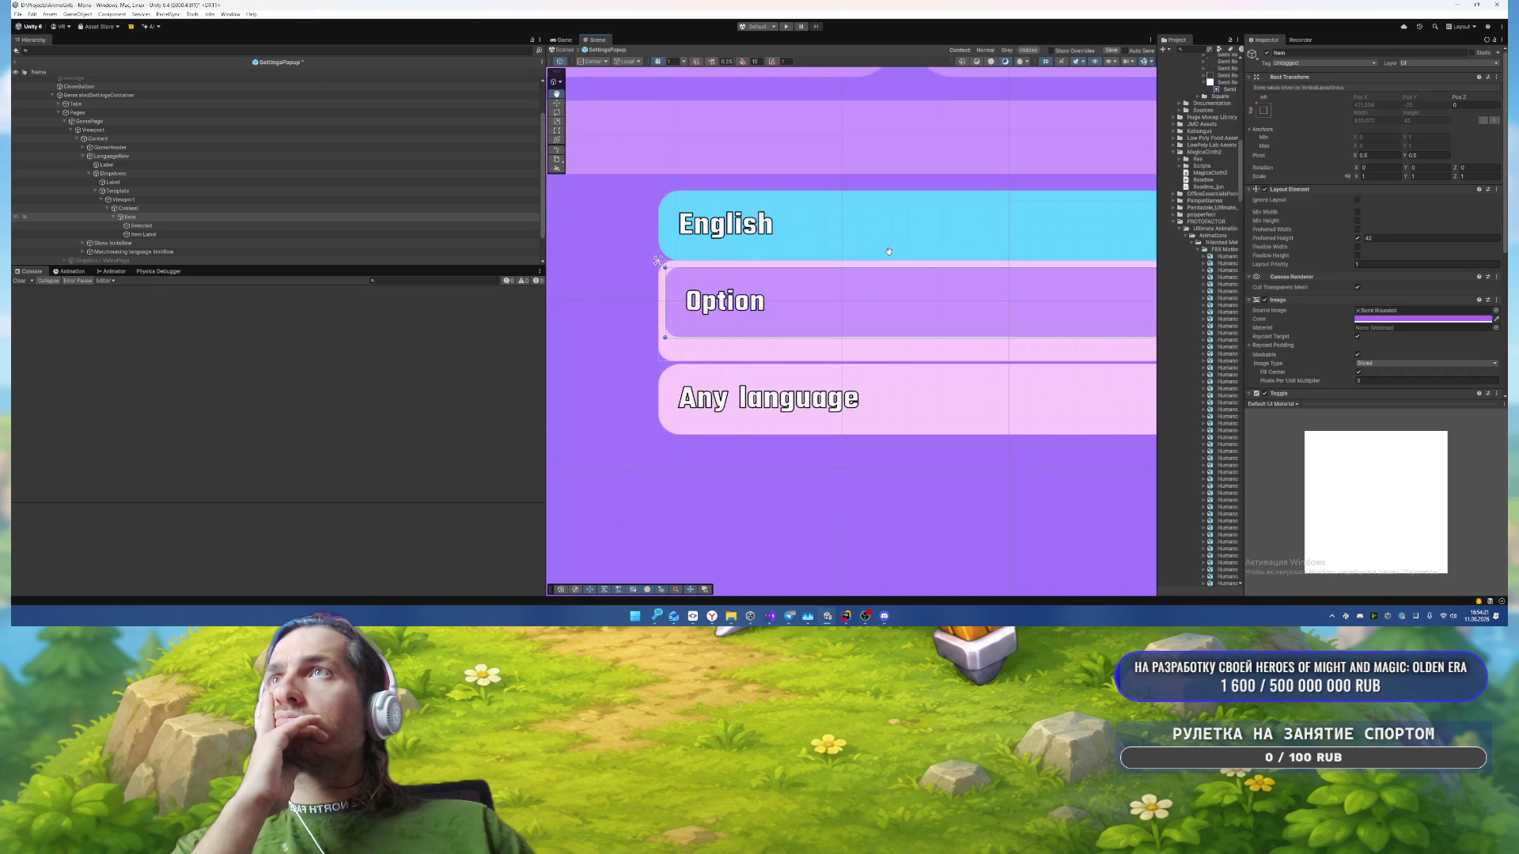
{"action": "left_click", "coordinate": [138, 207]}
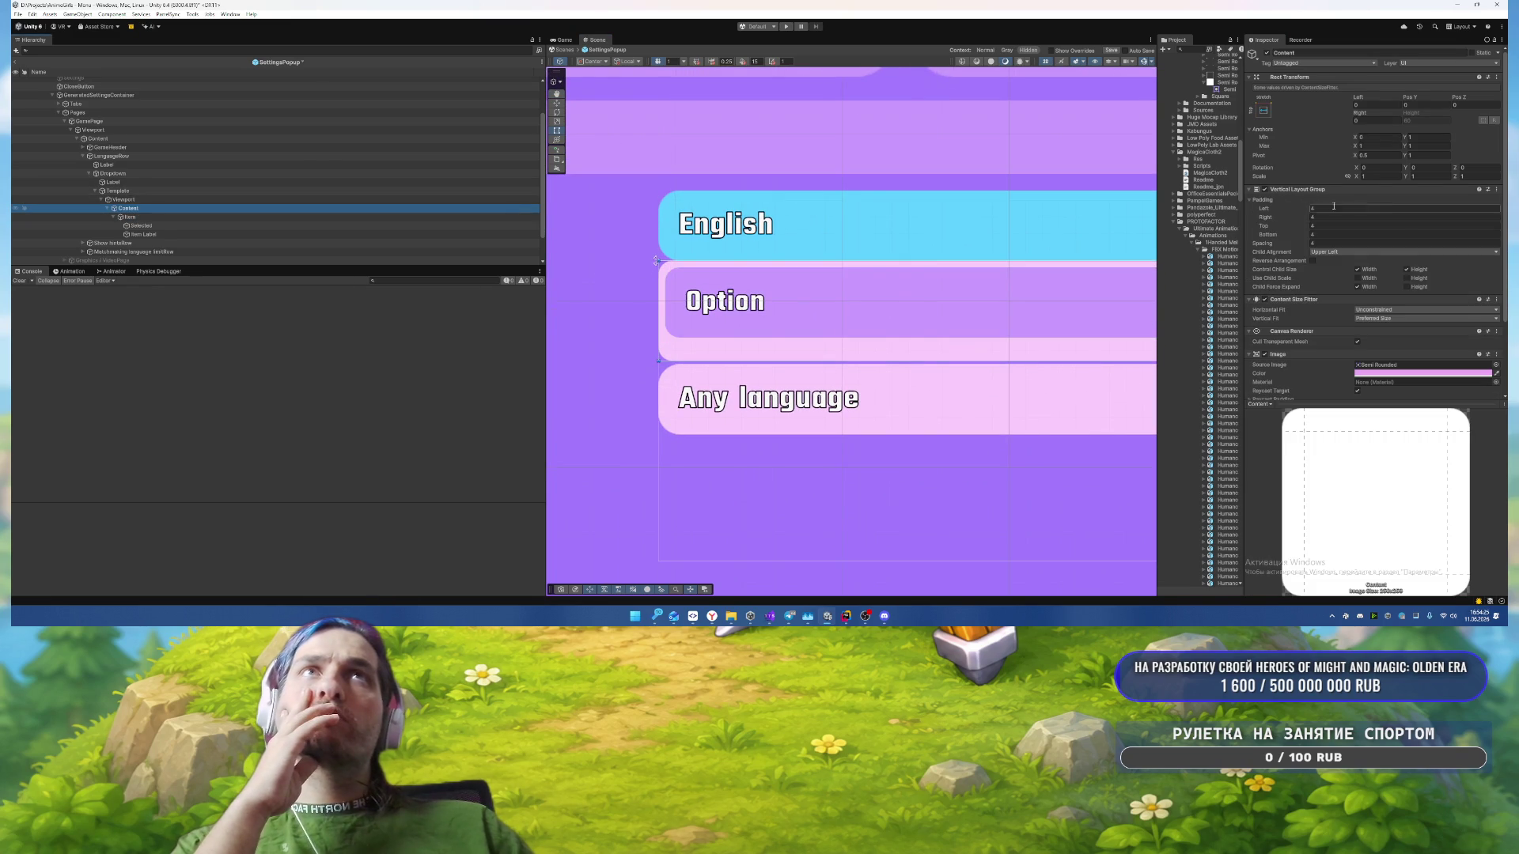
{"action": "scroll", "coordinate": [1405, 236], "scroll_direction": "down", "scroll_amount": 3}
{"action": "scroll", "coordinate": [1318, 303], "scroll_direction": "up", "scroll_amount": 3}
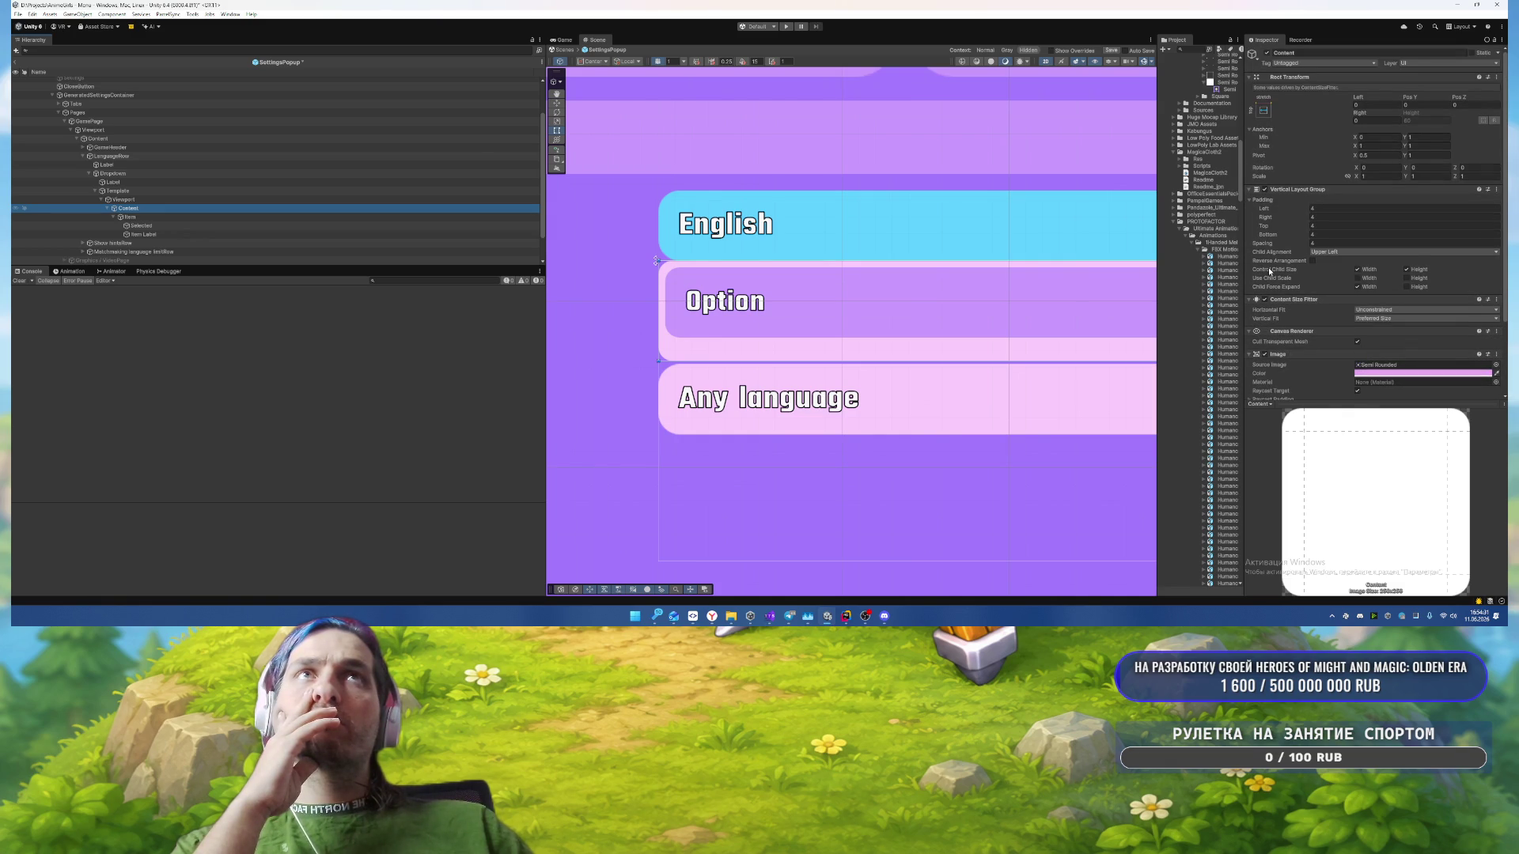
Step: Inspect the Viewport, caption Label, Dropdown and LanguageRow, and frame the dropdown in the Scene
{"action": "left_click", "coordinate": [227, 200]}
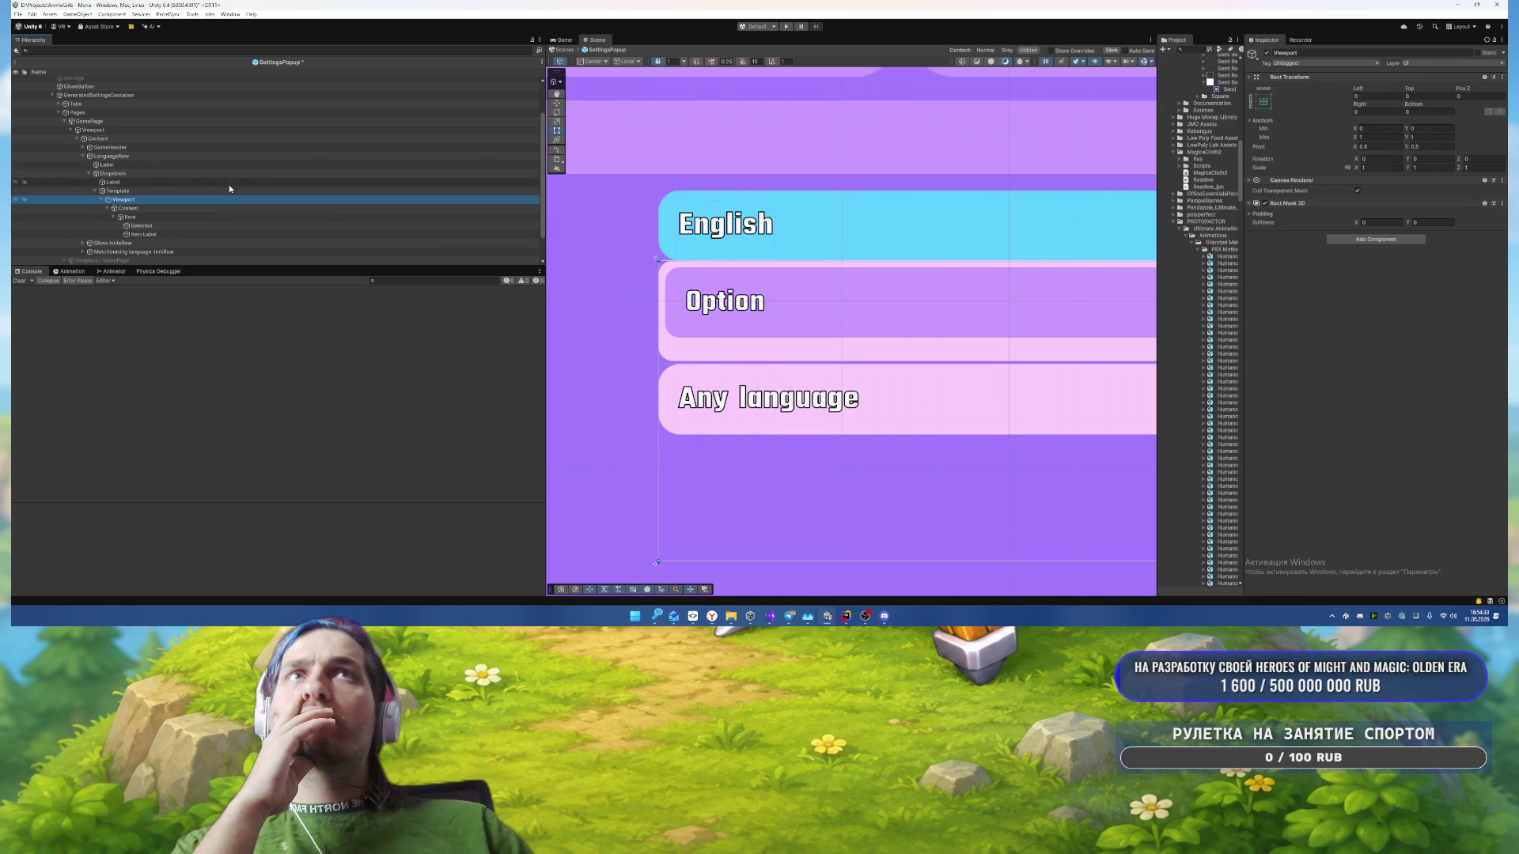
{"action": "left_click", "coordinate": [229, 184]}
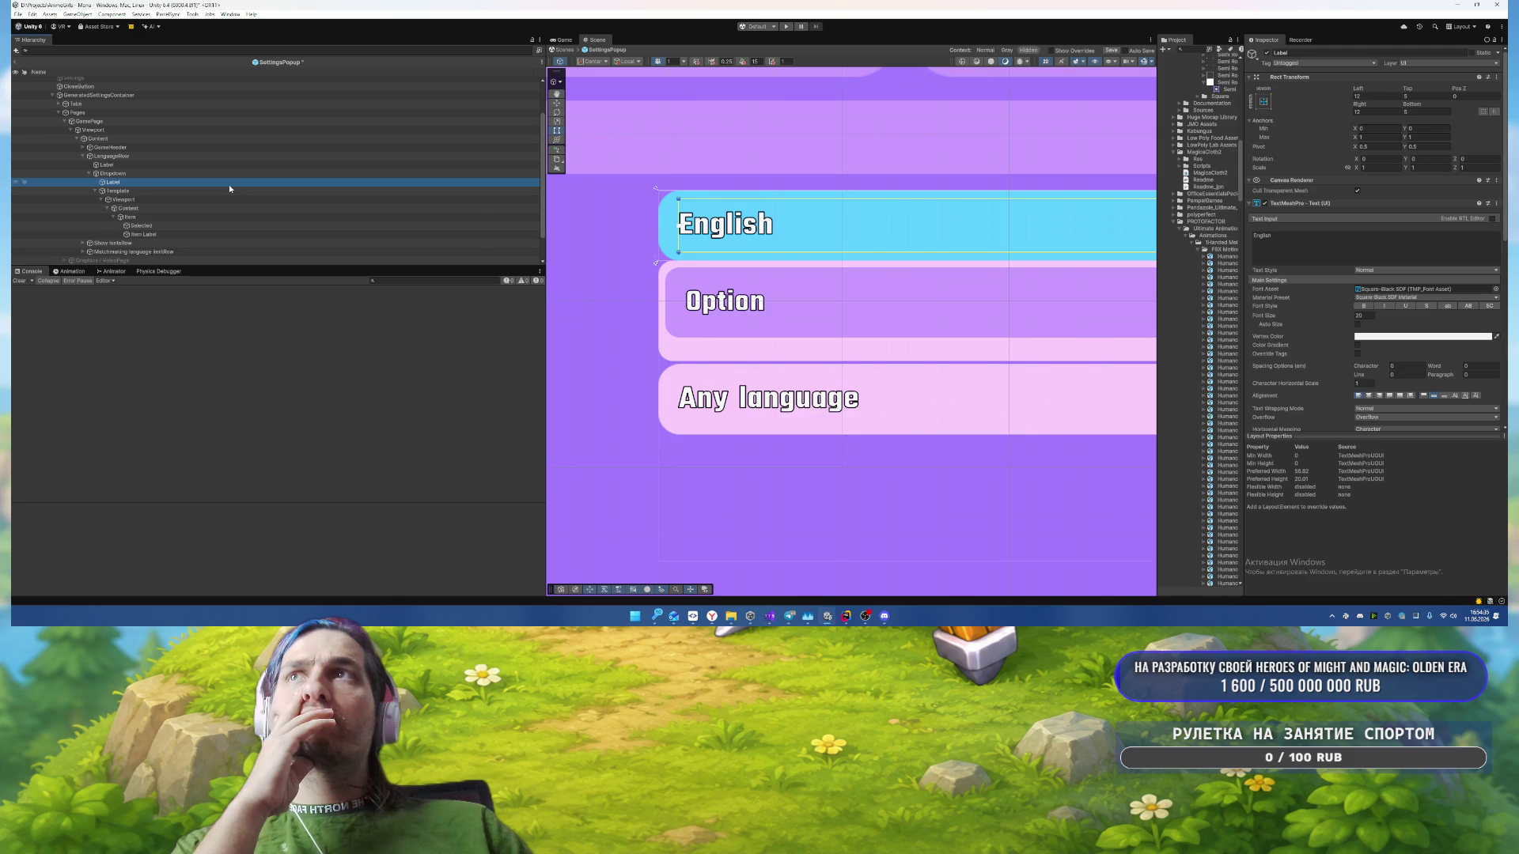
{"action": "left_click", "coordinate": [231, 176]}
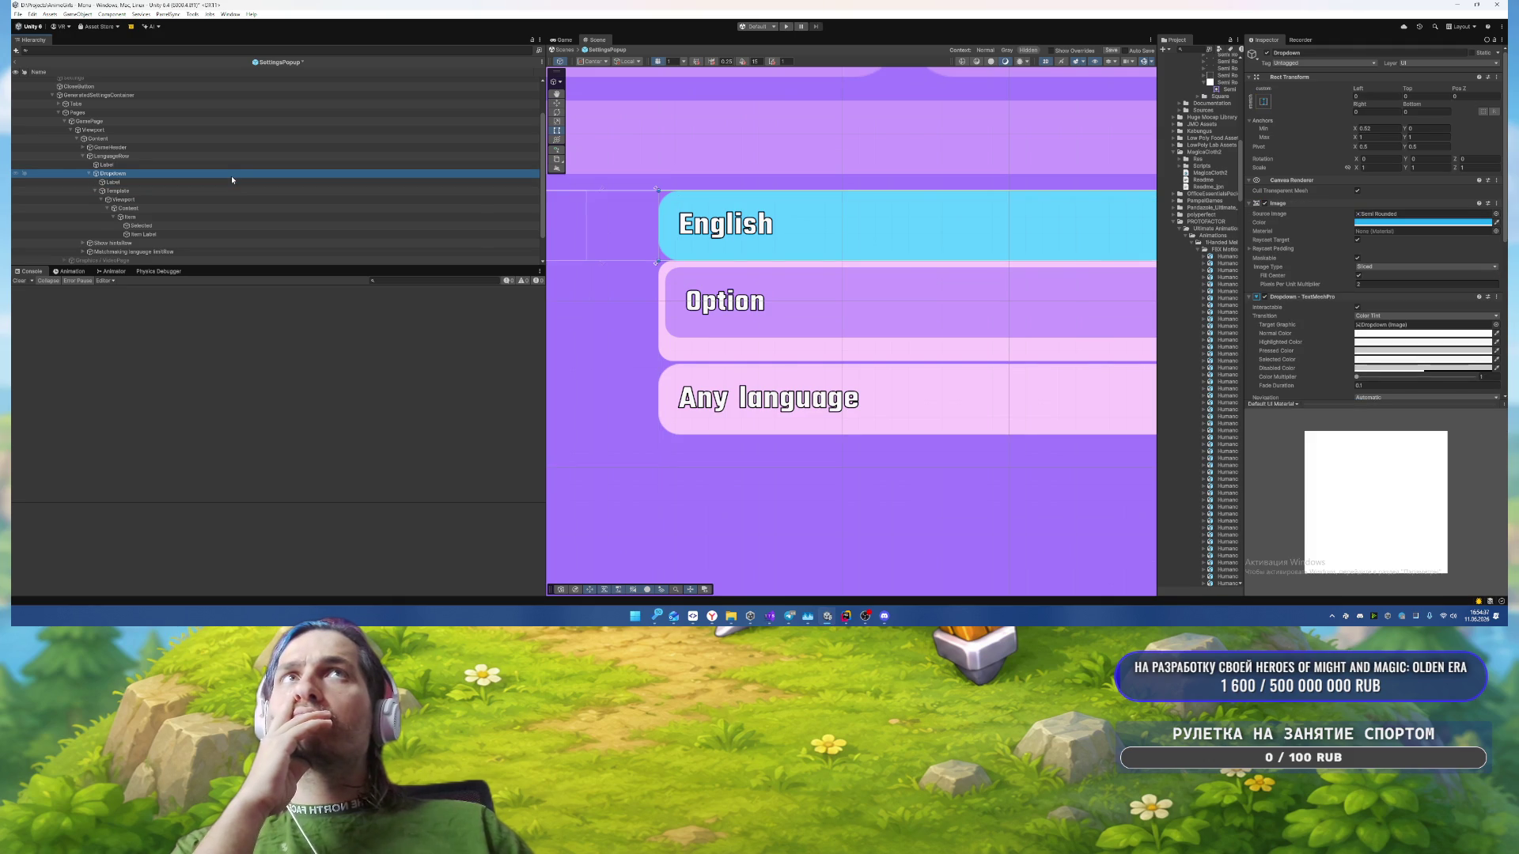
{"action": "left_click", "coordinate": [248, 156]}
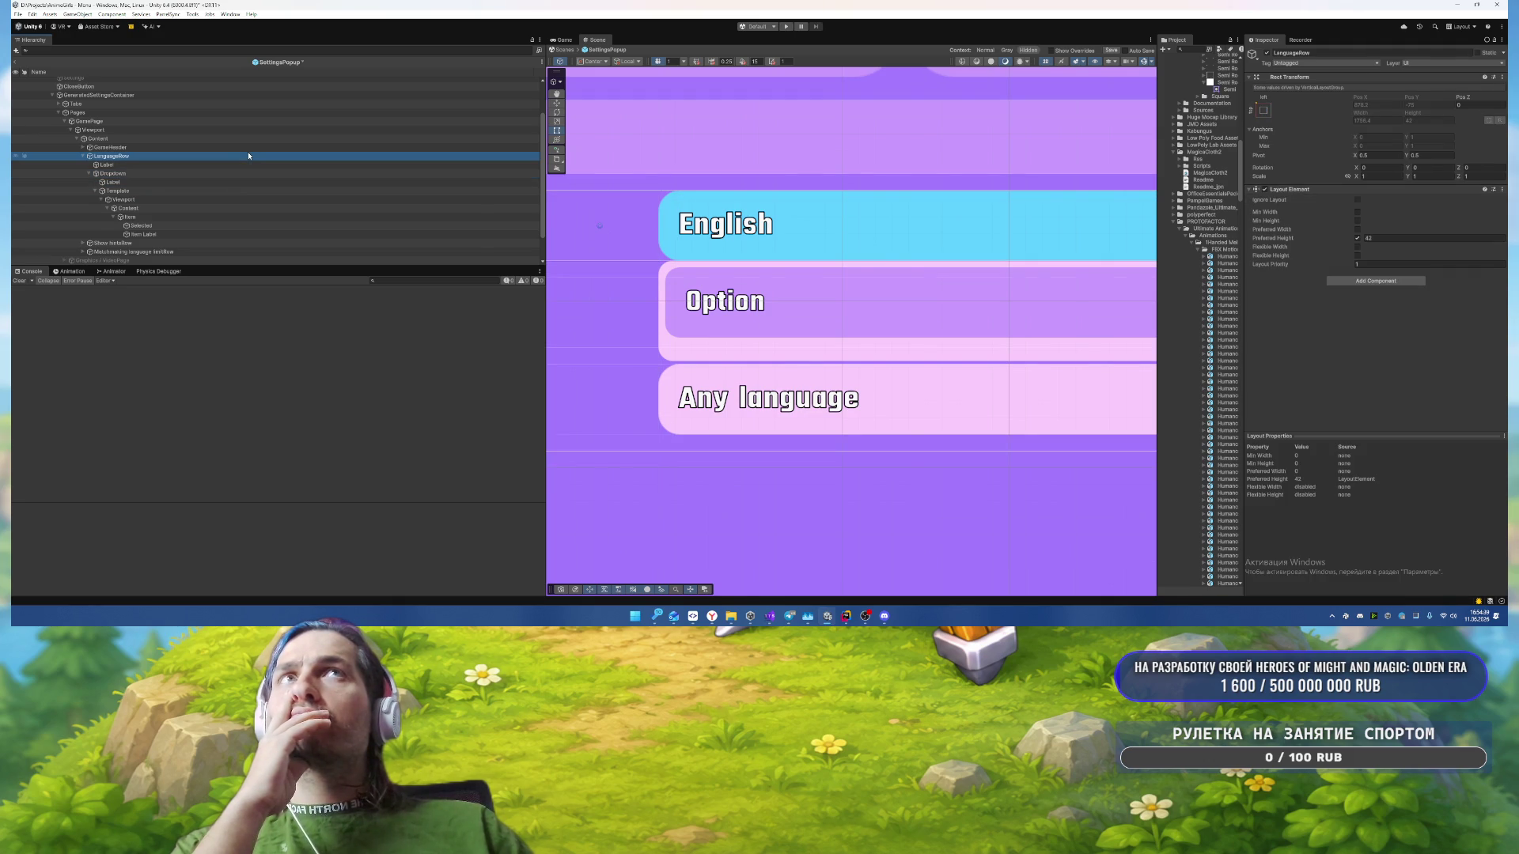
{"action": "left_click", "coordinate": [234, 174]}
{"action": "key", "text": "f"}
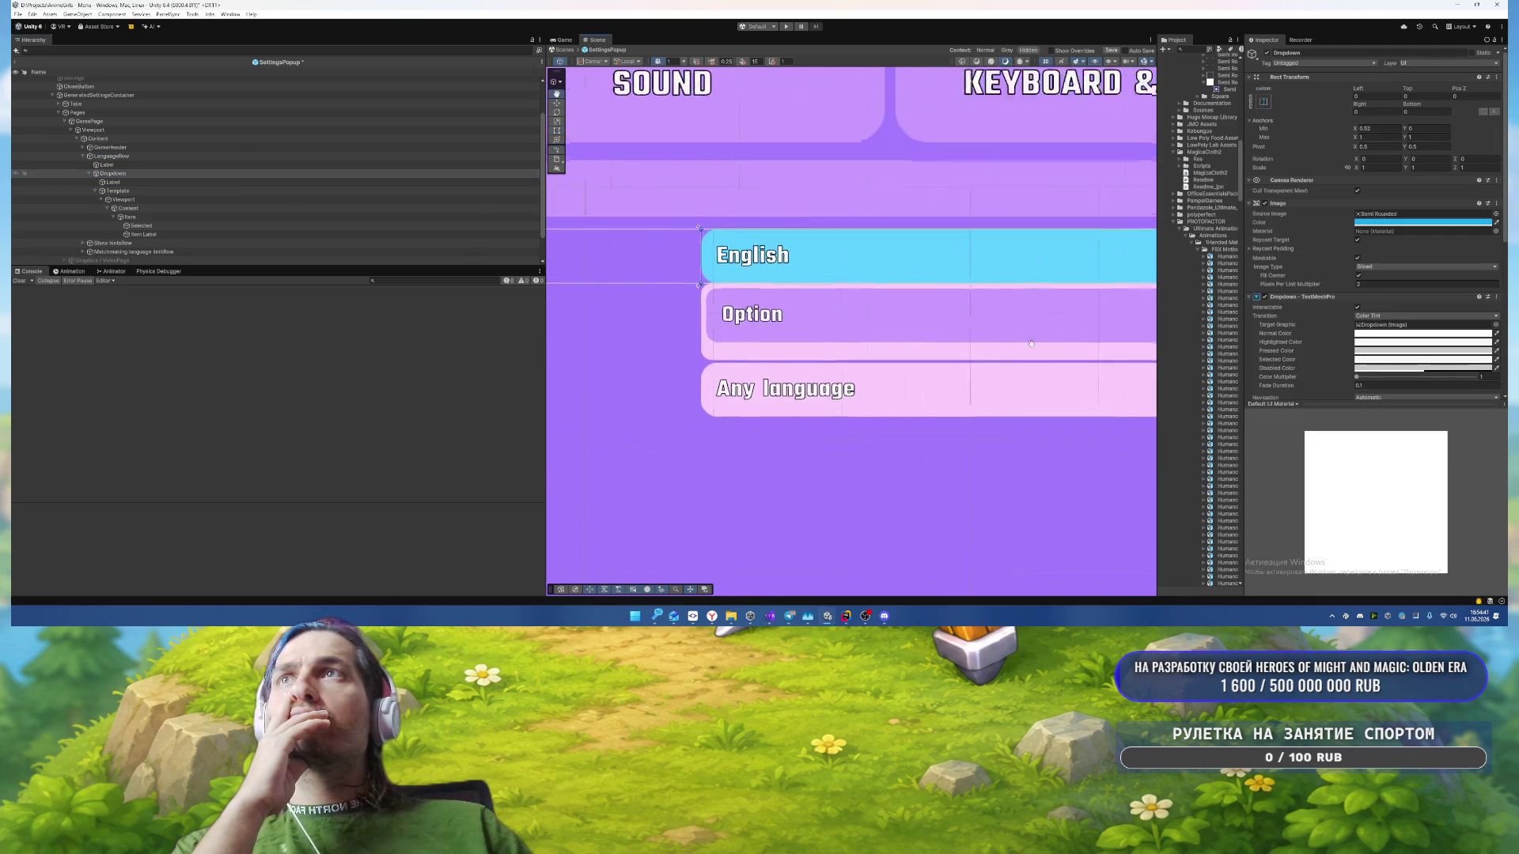
{"action": "left_click_drag", "start_coordinate": [1031, 344], "coordinate": [763, 338]}
Step: Frame the dropdown's Template list and inspect its Viewport and Content layout
{"action": "left_click", "coordinate": [96, 192]}
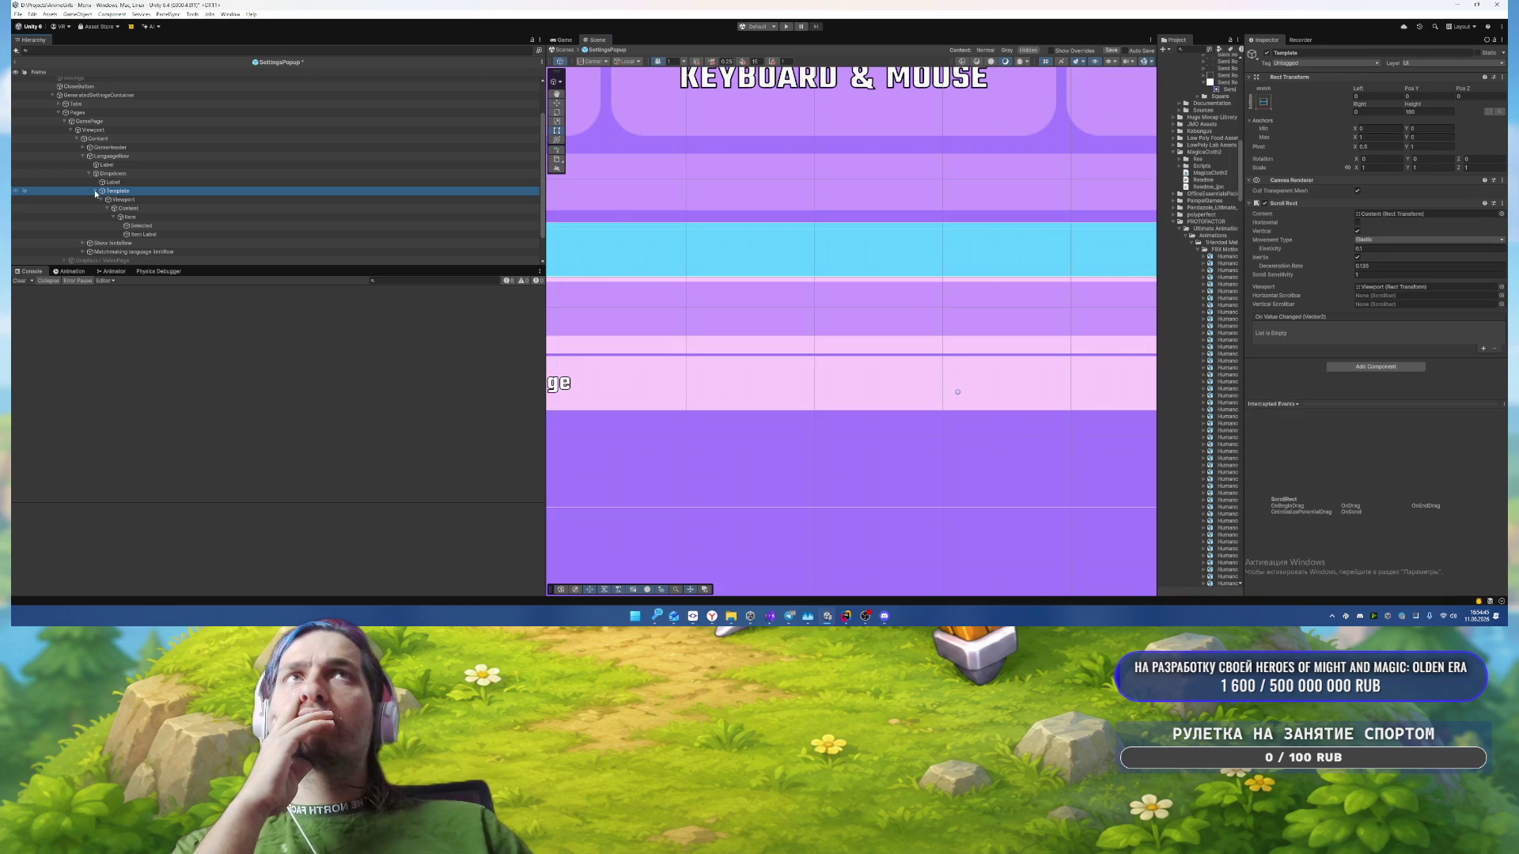
{"action": "key", "text": "f"}
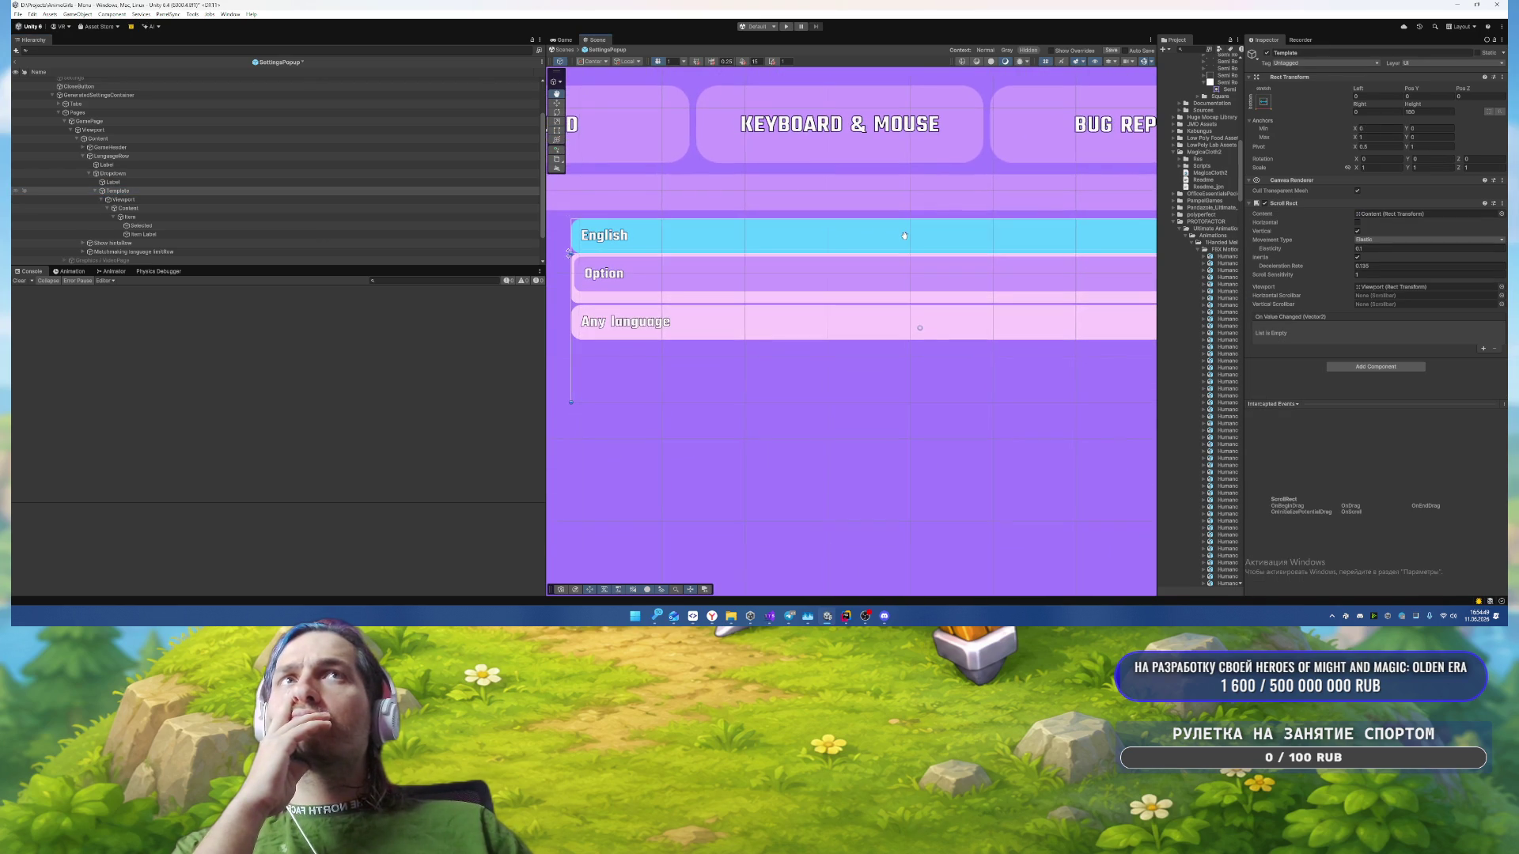
{"action": "left_click", "coordinate": [128, 200]}
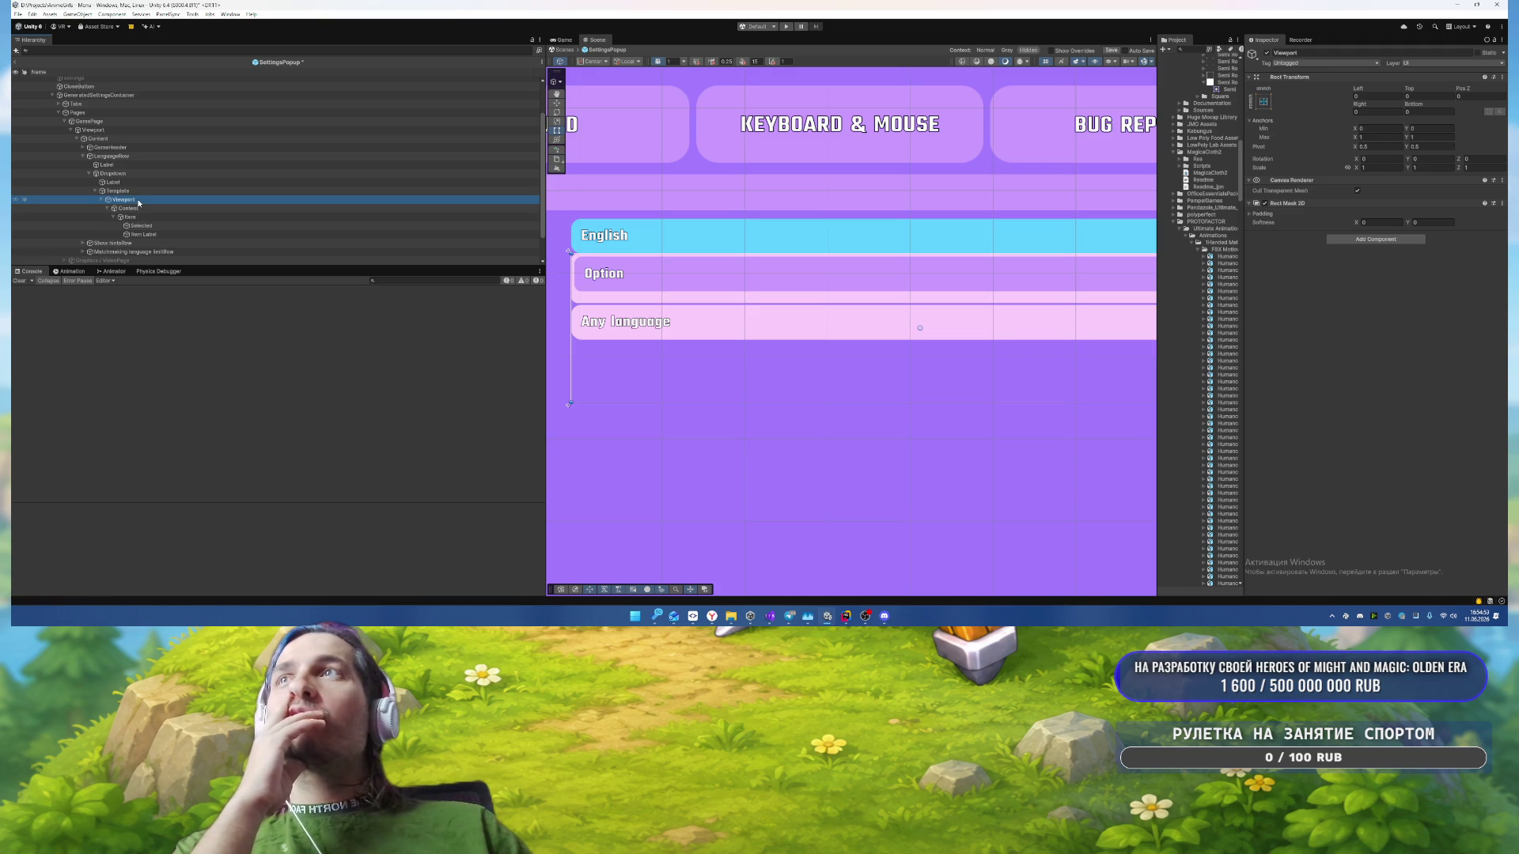
{"action": "left_click", "coordinate": [139, 209]}
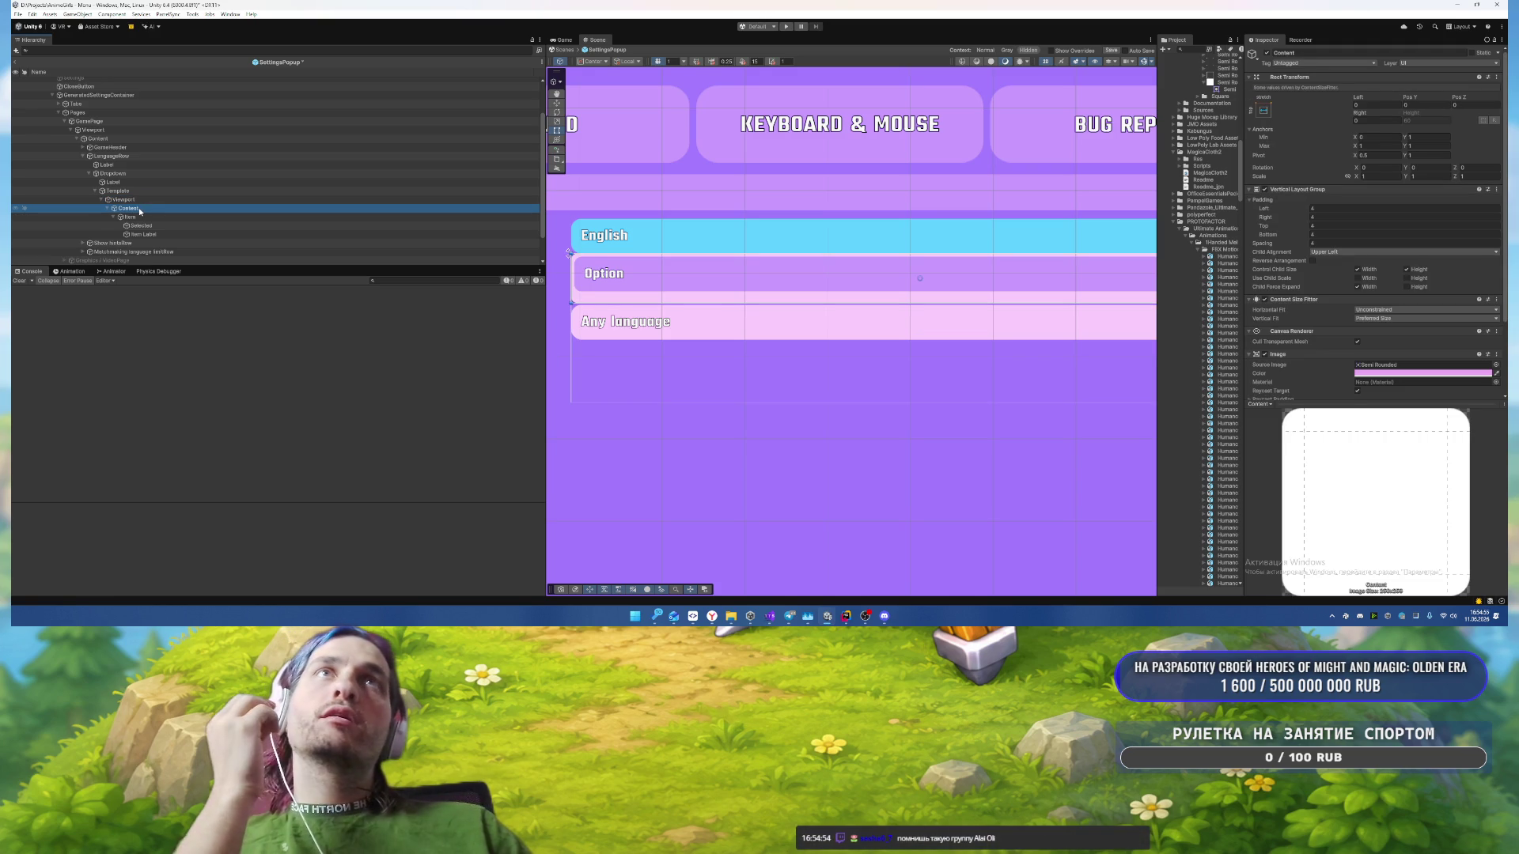
{"action": "scroll", "coordinate": [1337, 298], "scroll_direction": "down", "scroll_amount": 3}
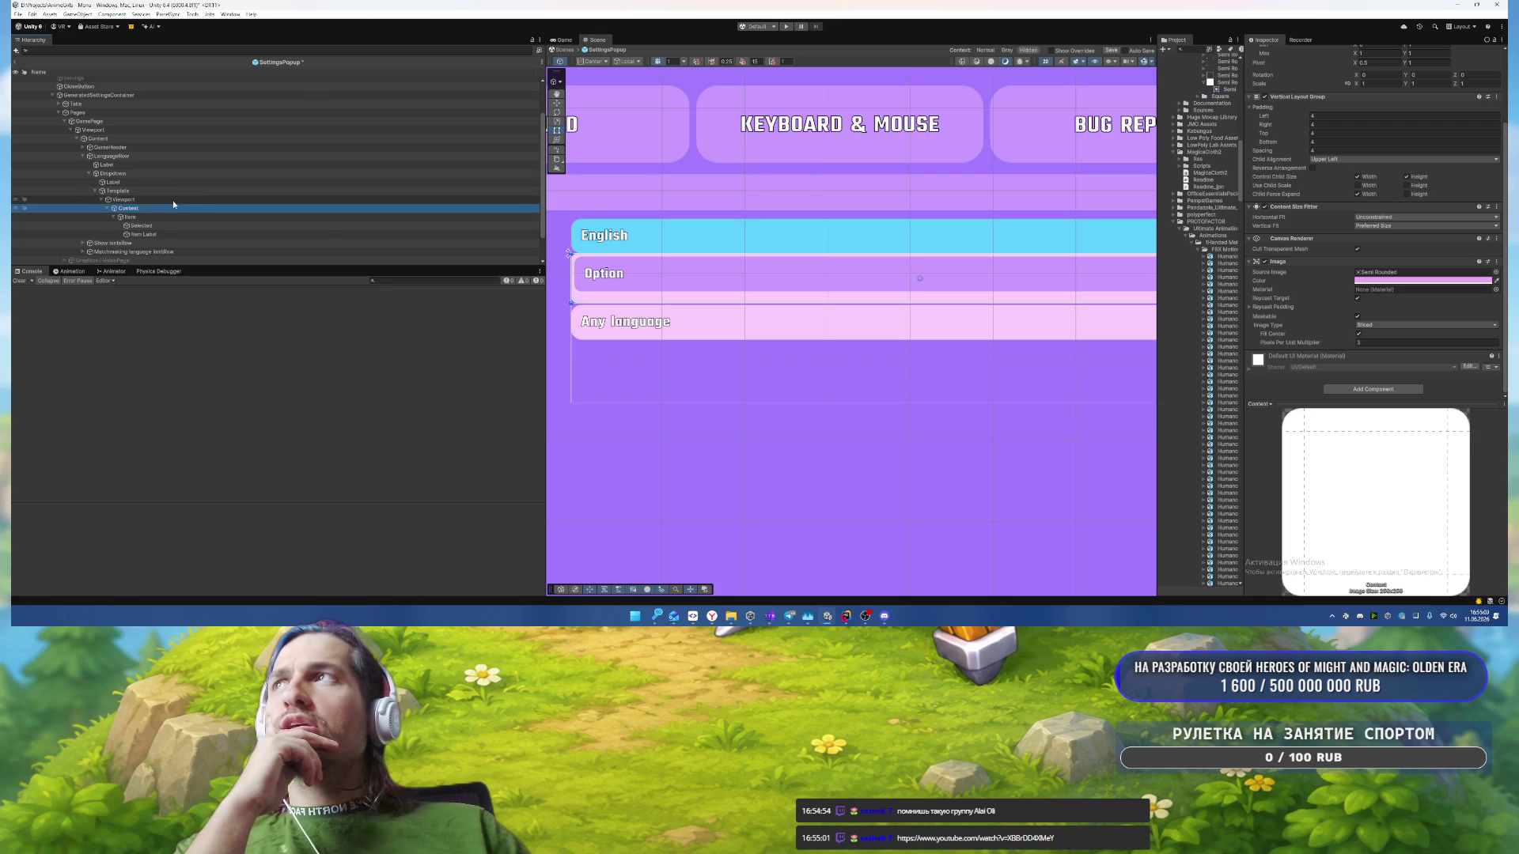
Step: Reselect the Dropdown and its Template, then expand the Show hints row
{"action": "left_click", "coordinate": [191, 174]}
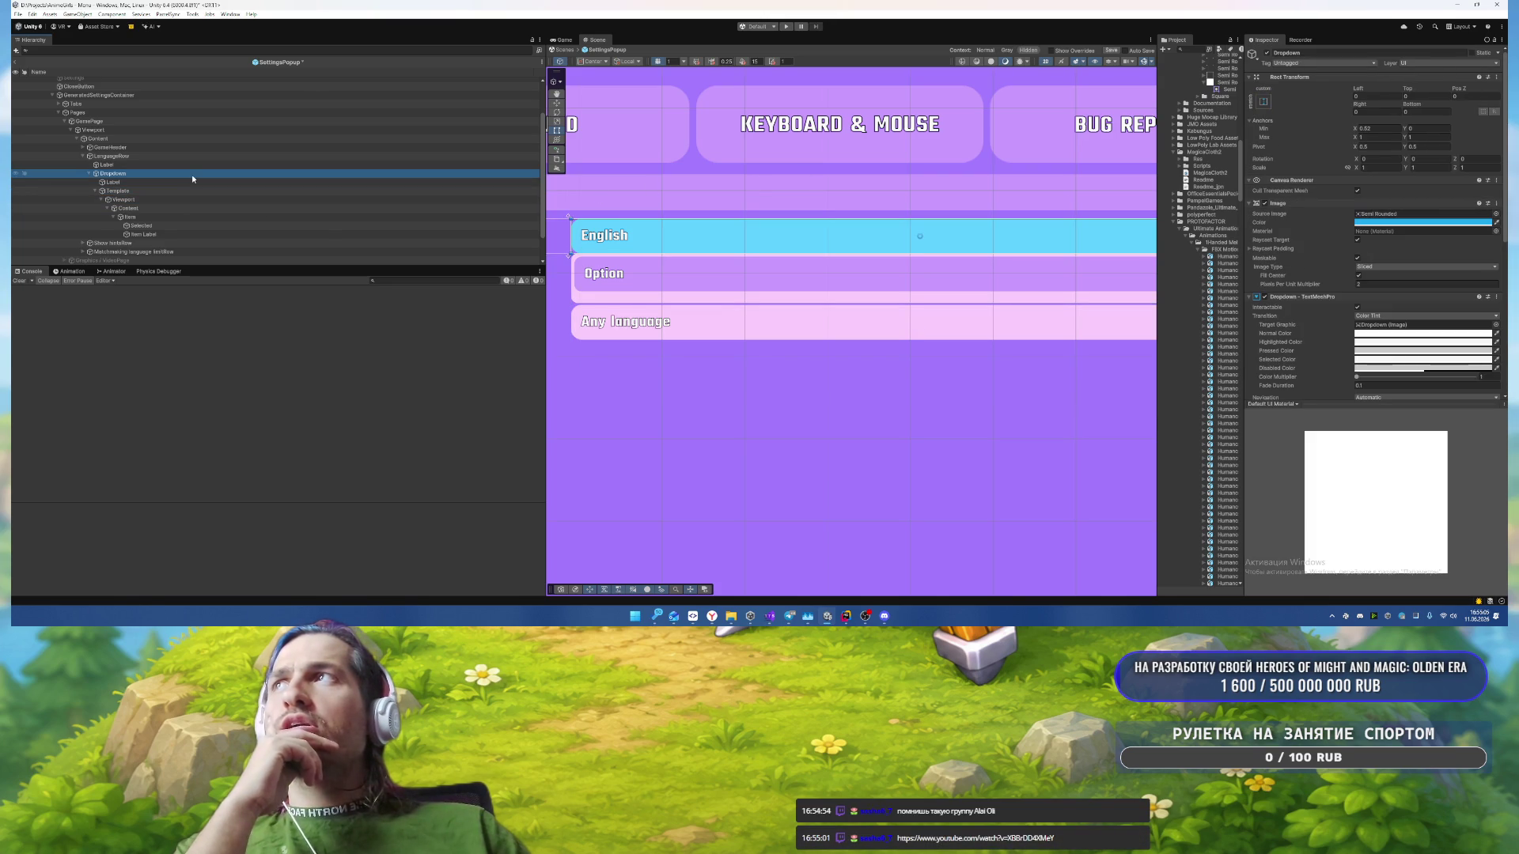
{"action": "left_click", "coordinate": [183, 191]}
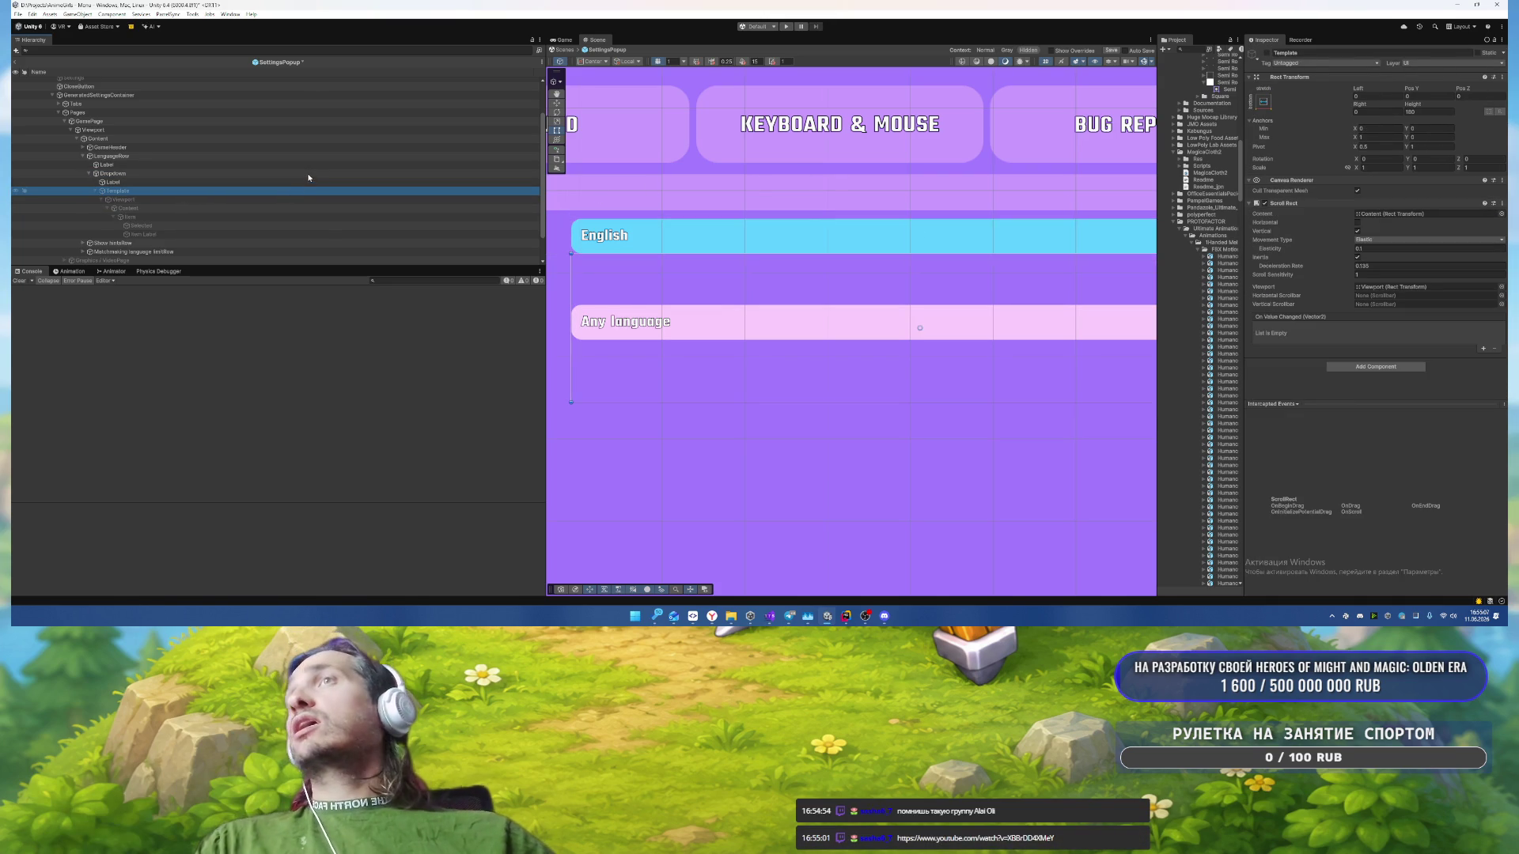
{"action": "scroll", "coordinate": [115, 220], "scroll_direction": "down", "scroll_amount": 1}
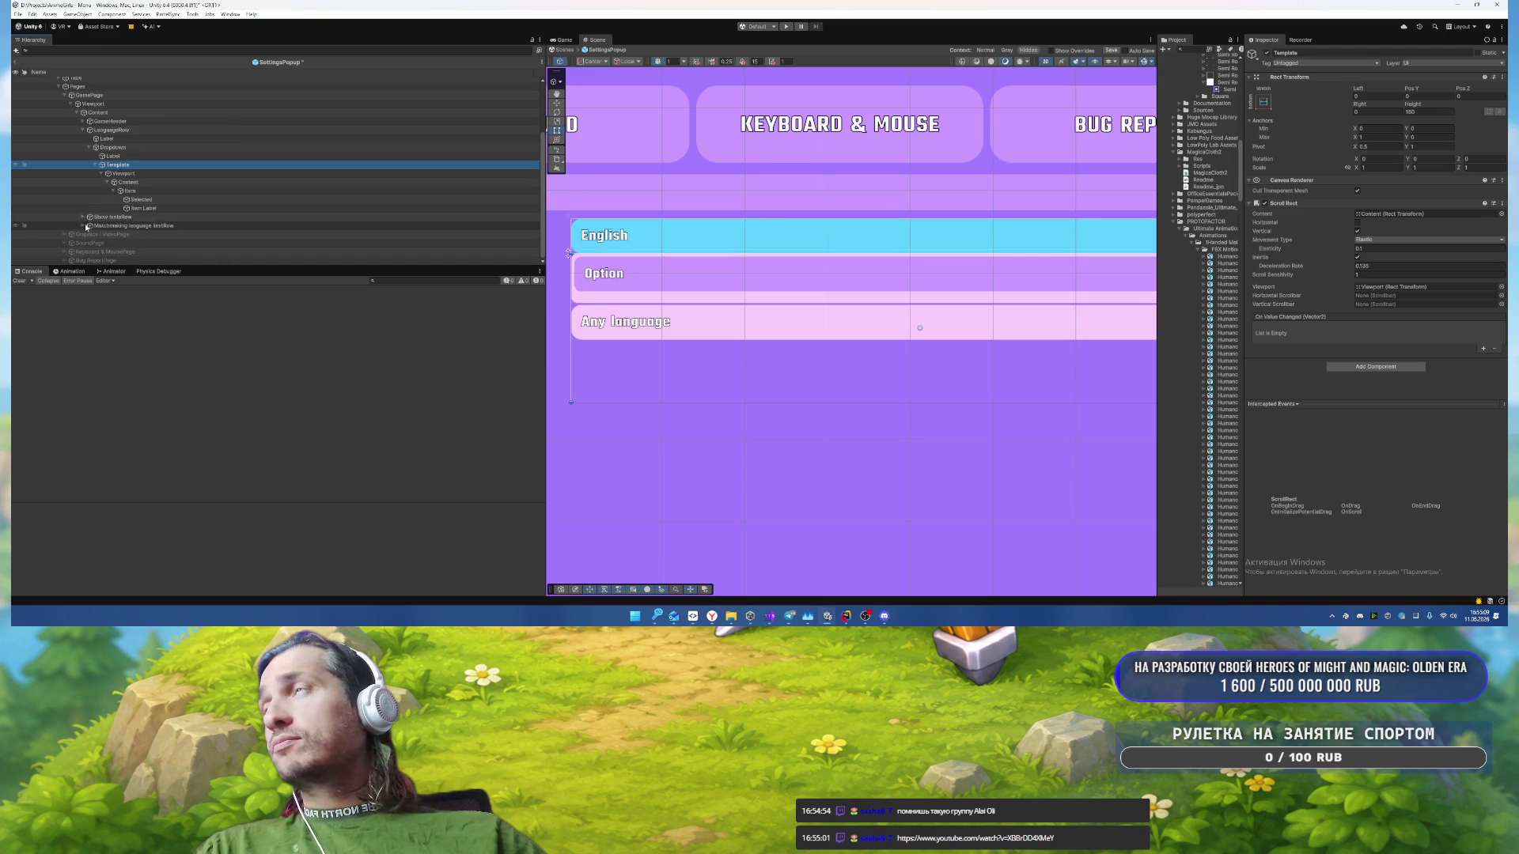
{"action": "left_click", "coordinate": [83, 216]}
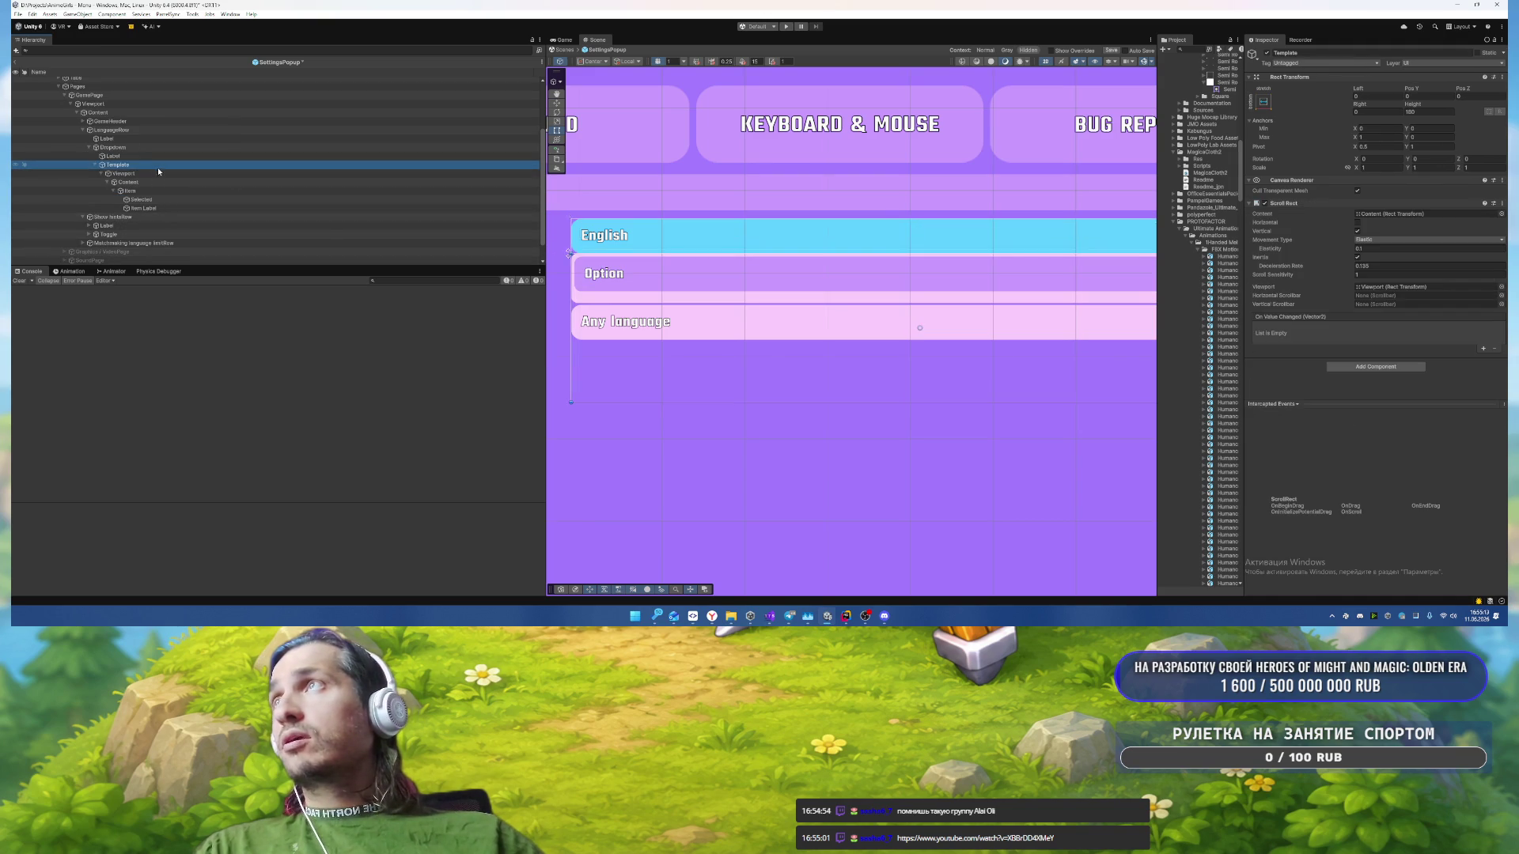
{"action": "scroll", "coordinate": [971, 344], "scroll_direction": "down", "scroll_amount": 5}
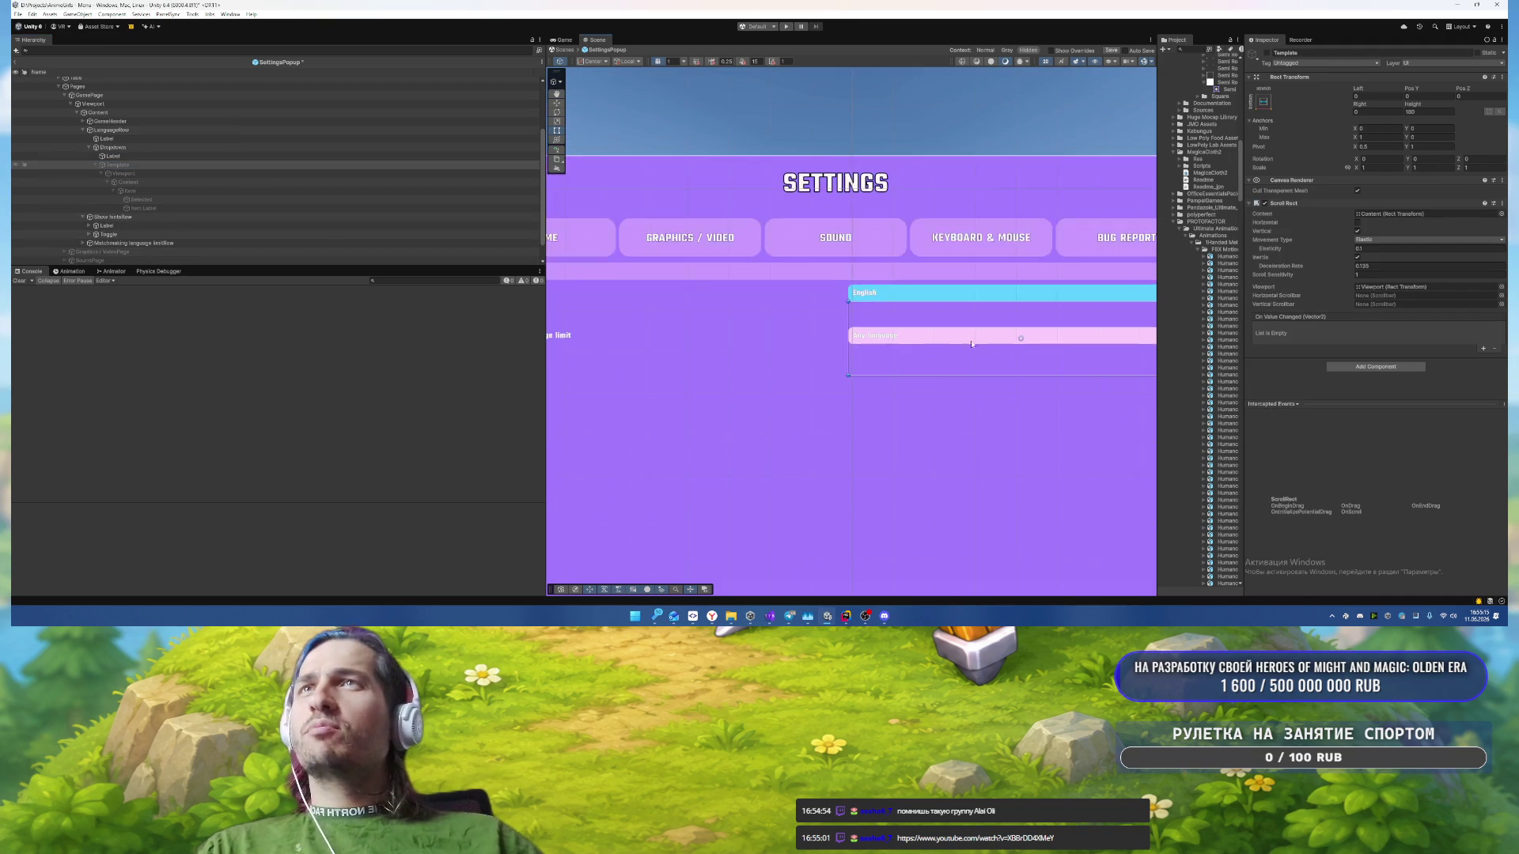
Step: Bring the whole settings popup into view and inspect the Show hints row and label
{"action": "scroll", "coordinate": [971, 343], "scroll_direction": "down", "scroll_amount": 3}
{"action": "scroll", "coordinate": [1049, 259], "scroll_direction": "up", "scroll_amount": 6}
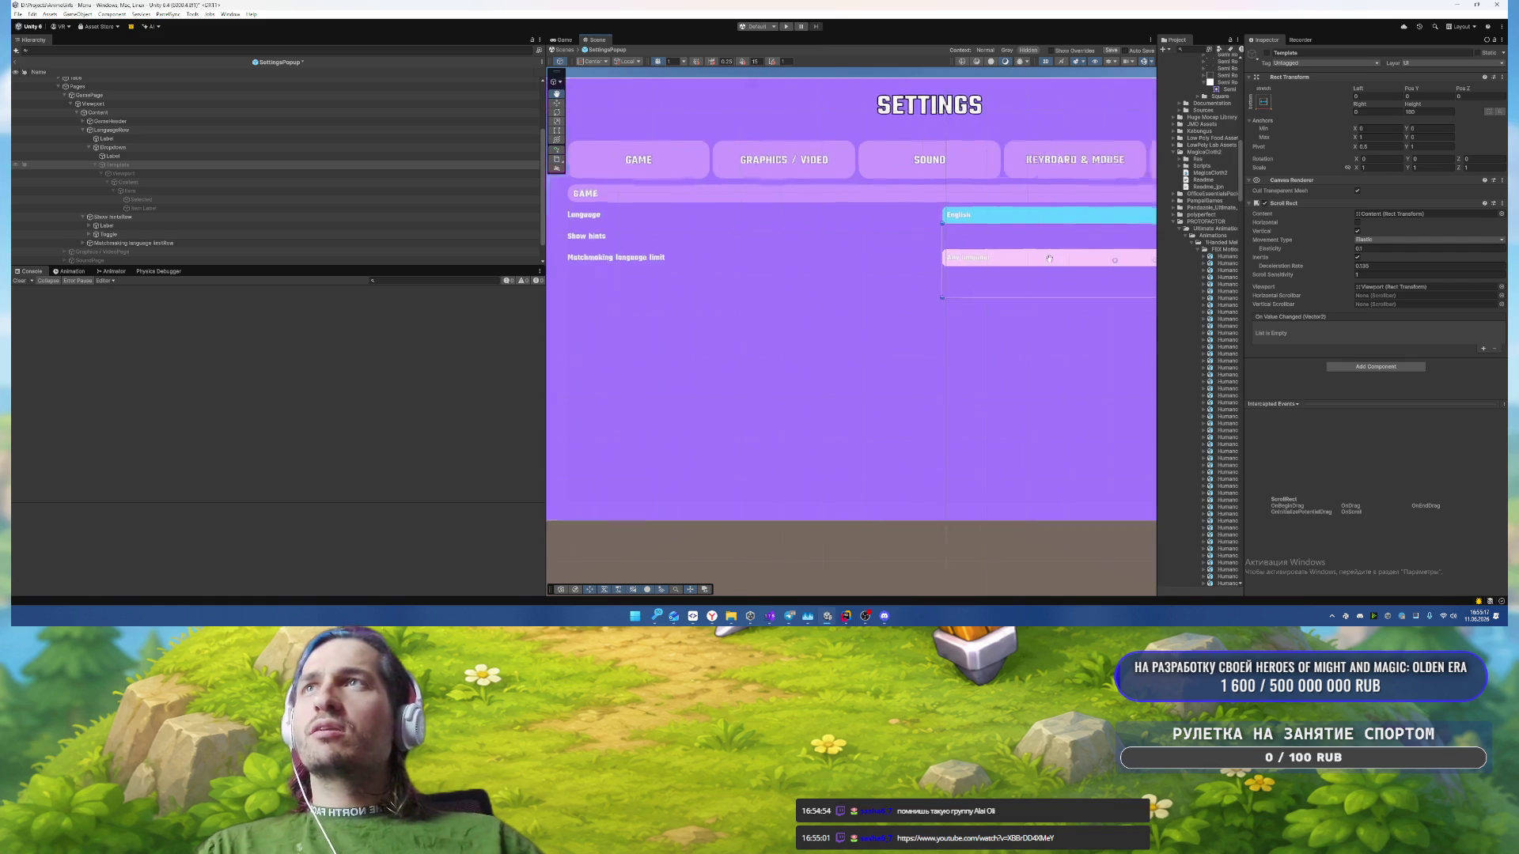
{"action": "left_click_drag", "start_coordinate": [1049, 260], "coordinate": [835, 272]}
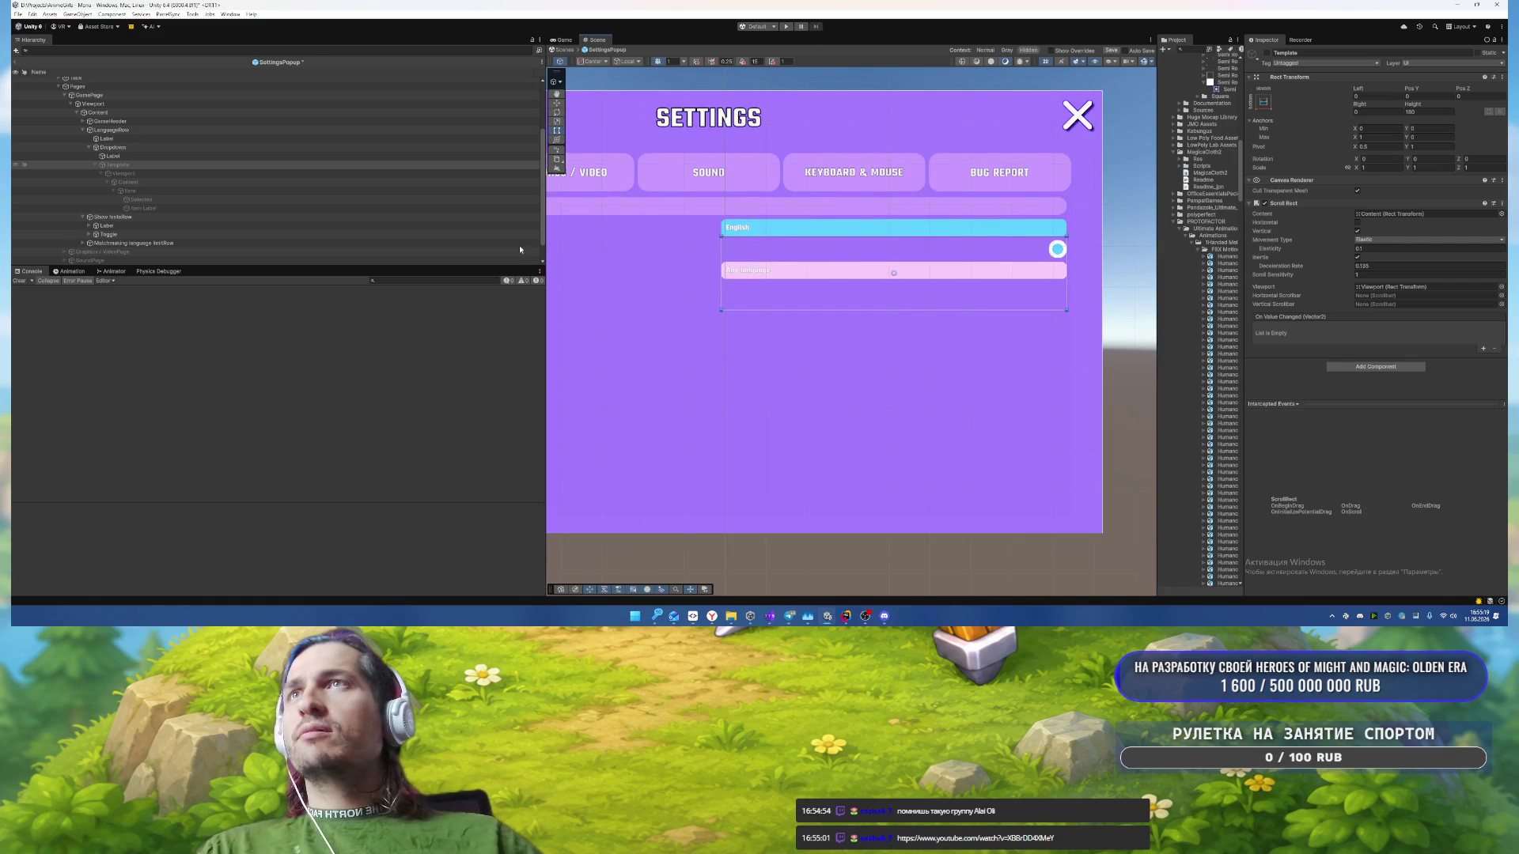
{"action": "left_click", "coordinate": [135, 227]}
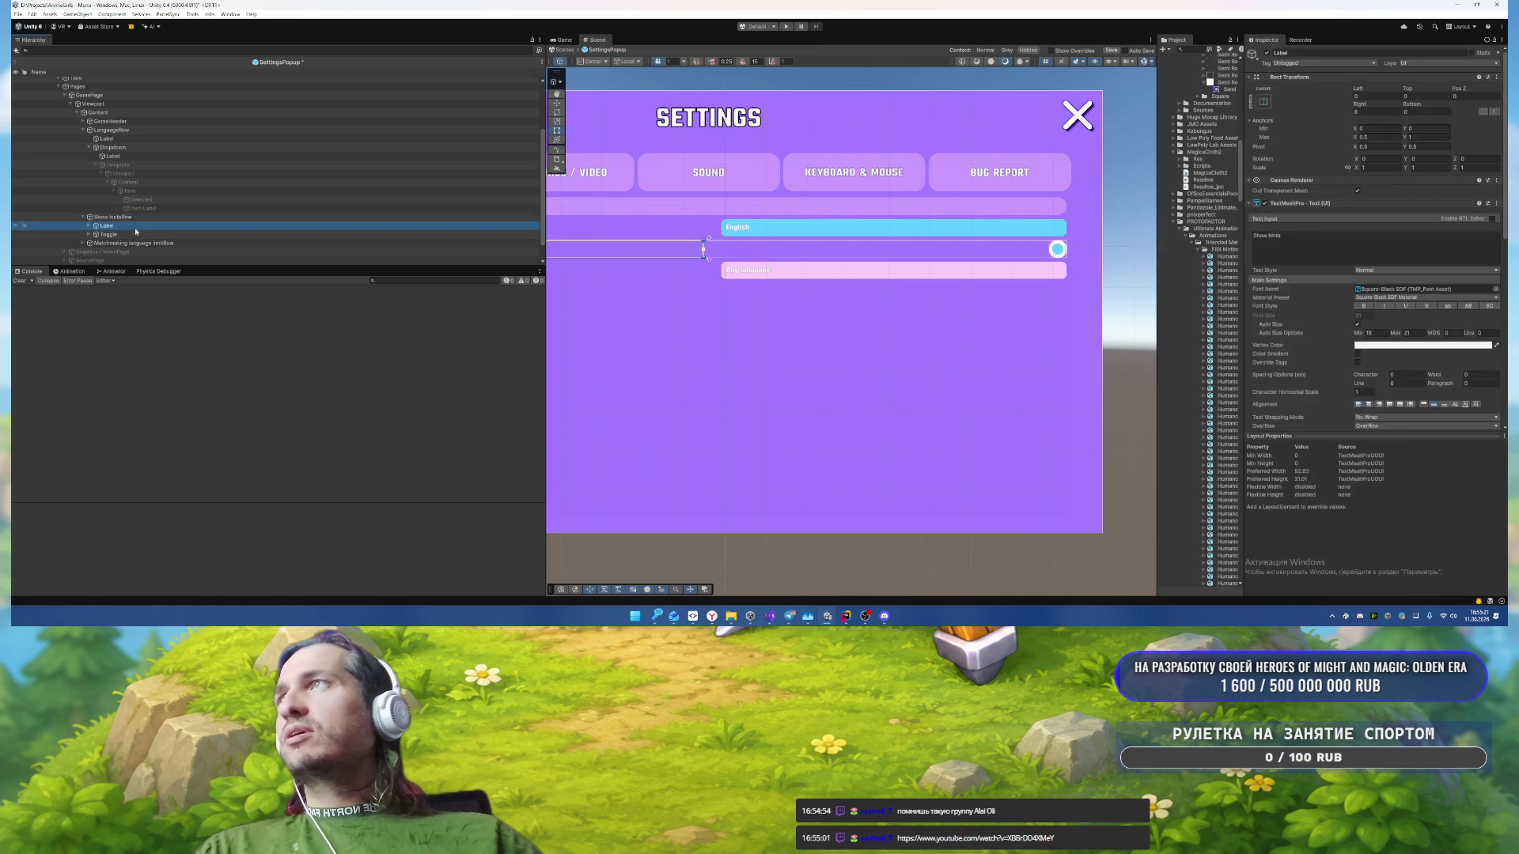
{"action": "left_click", "coordinate": [136, 218]}
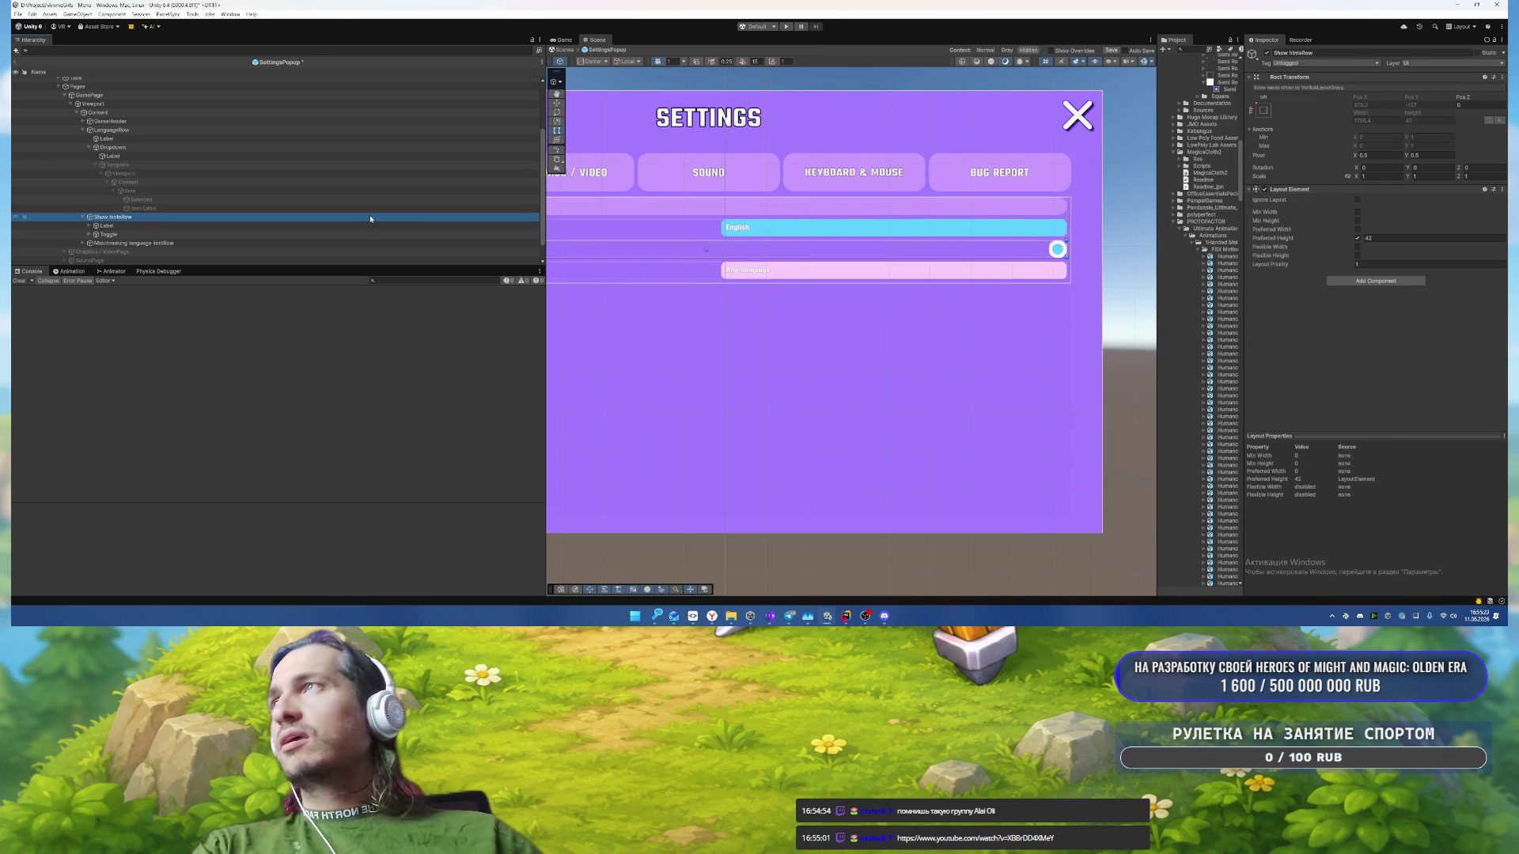
Step: Step down the Hierarchy to the Matchmaking language limit row and expand it to its dropdown
{"action": "key", "text": "Down"}
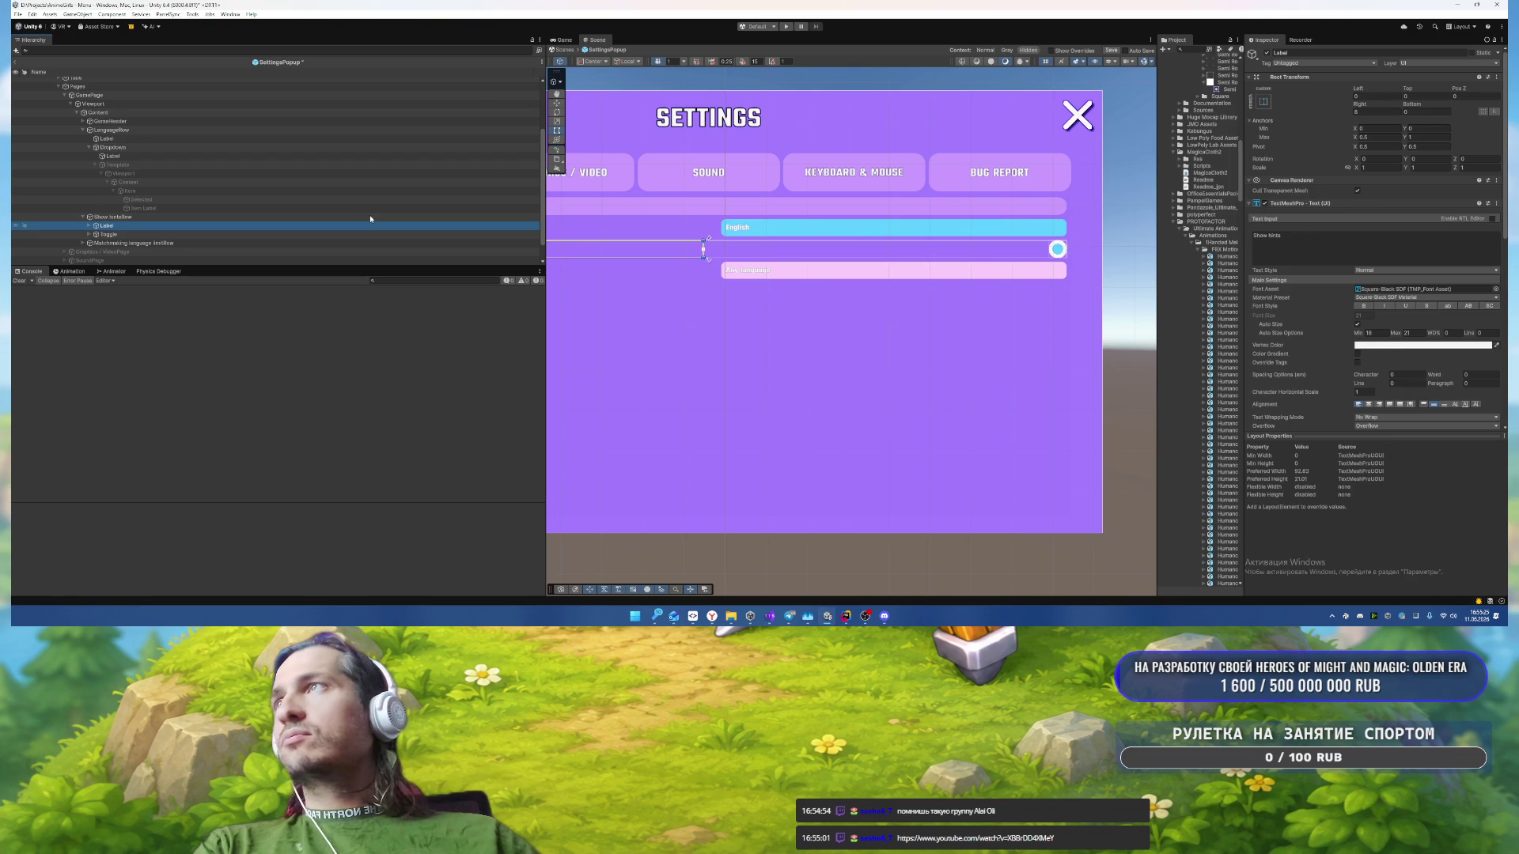
{"action": "key", "text": "Down"}
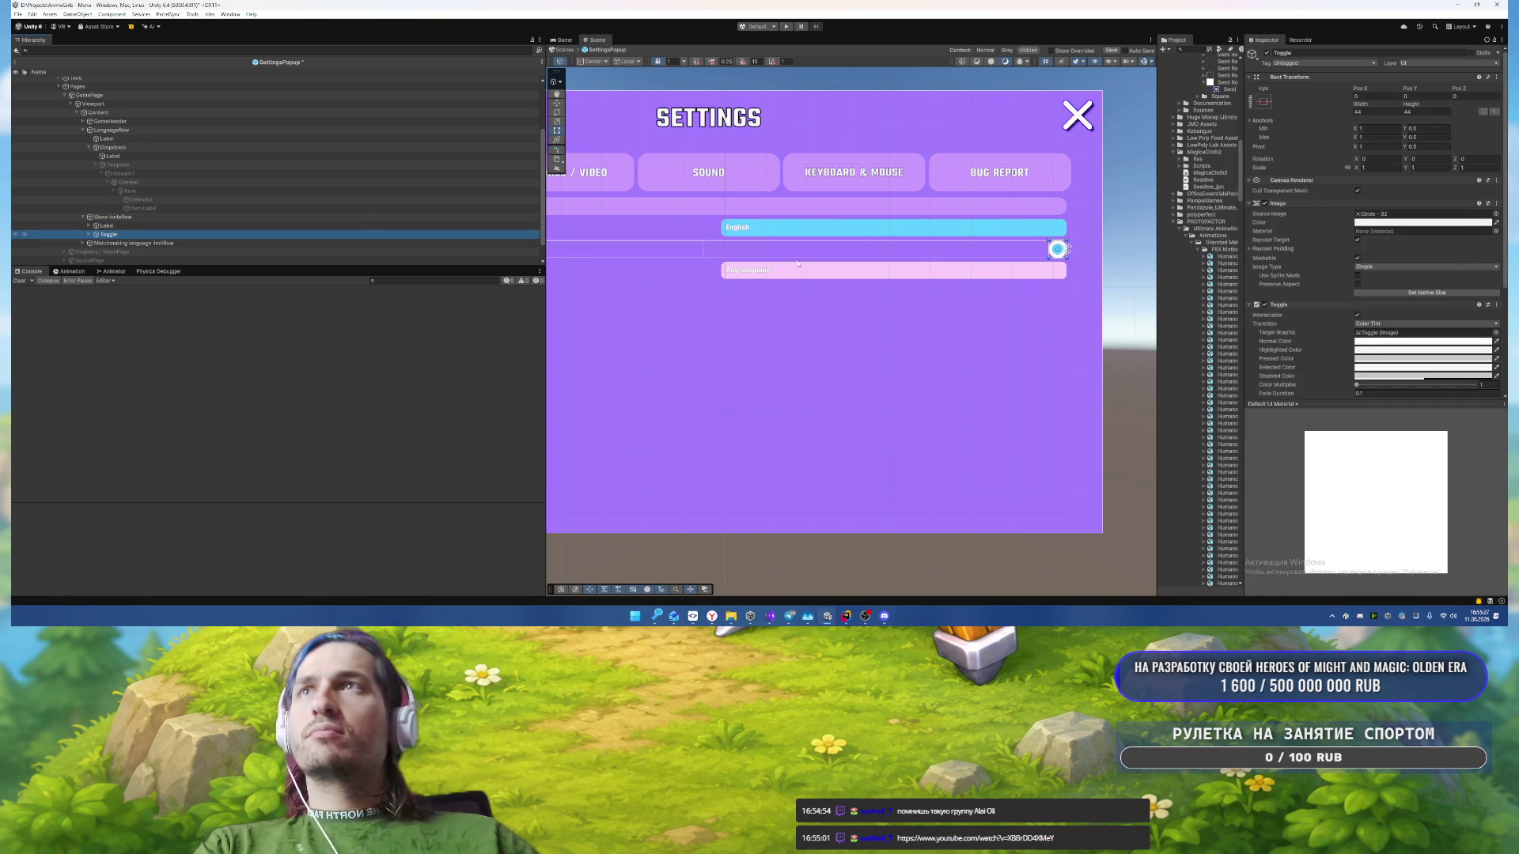
{"action": "key", "text": "Down"}
{"action": "key", "text": "Right"}
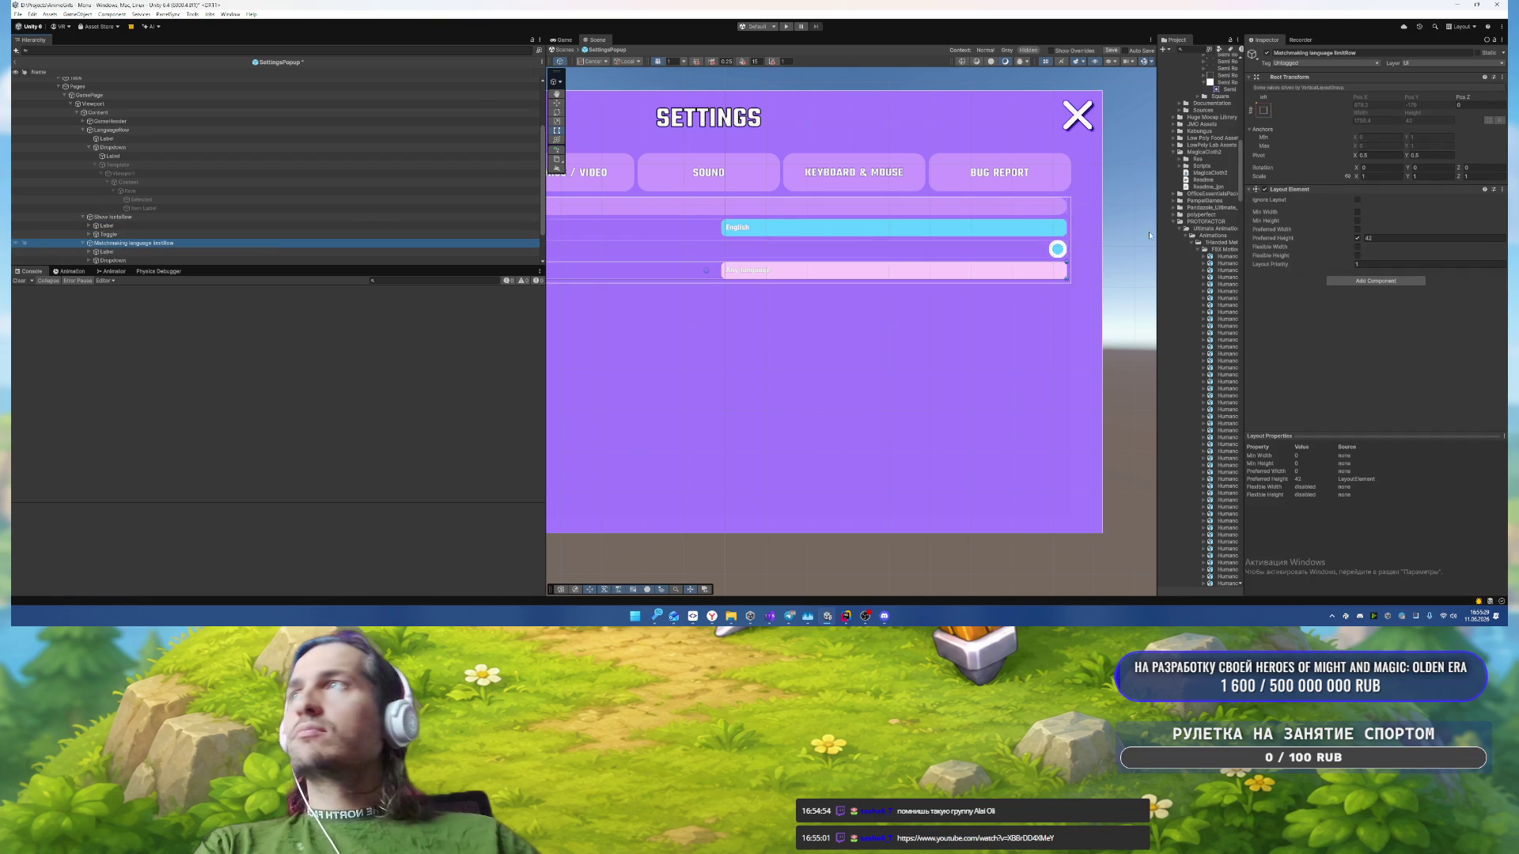
{"action": "scroll", "coordinate": [696, 173], "scroll_direction": "down", "scroll_amount": 1}
{"action": "key", "text": "Down"}
{"action": "key", "text": "Down"}
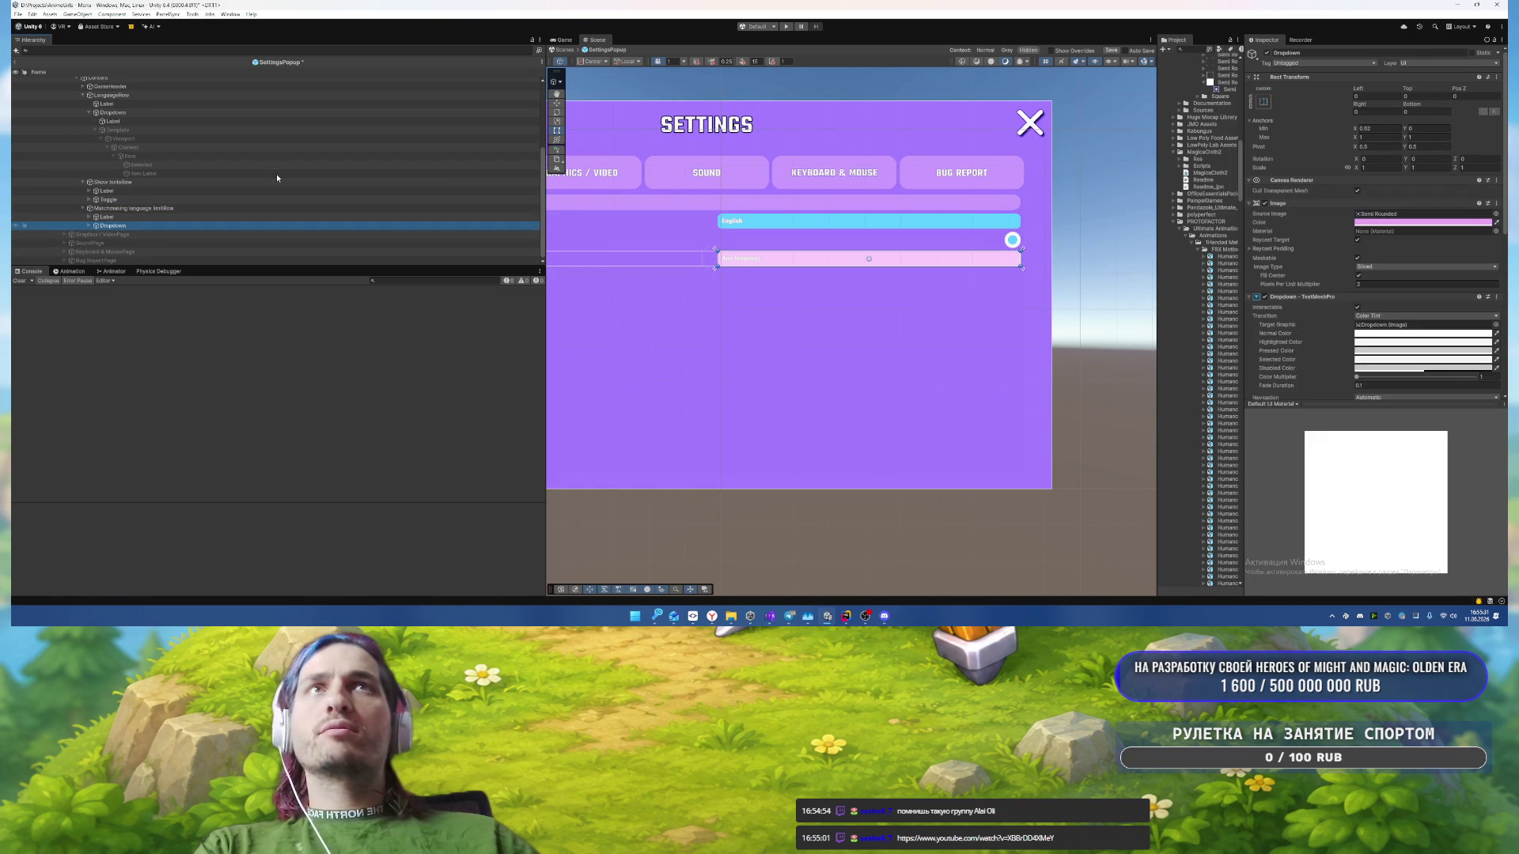
{"action": "key", "text": "Up"}
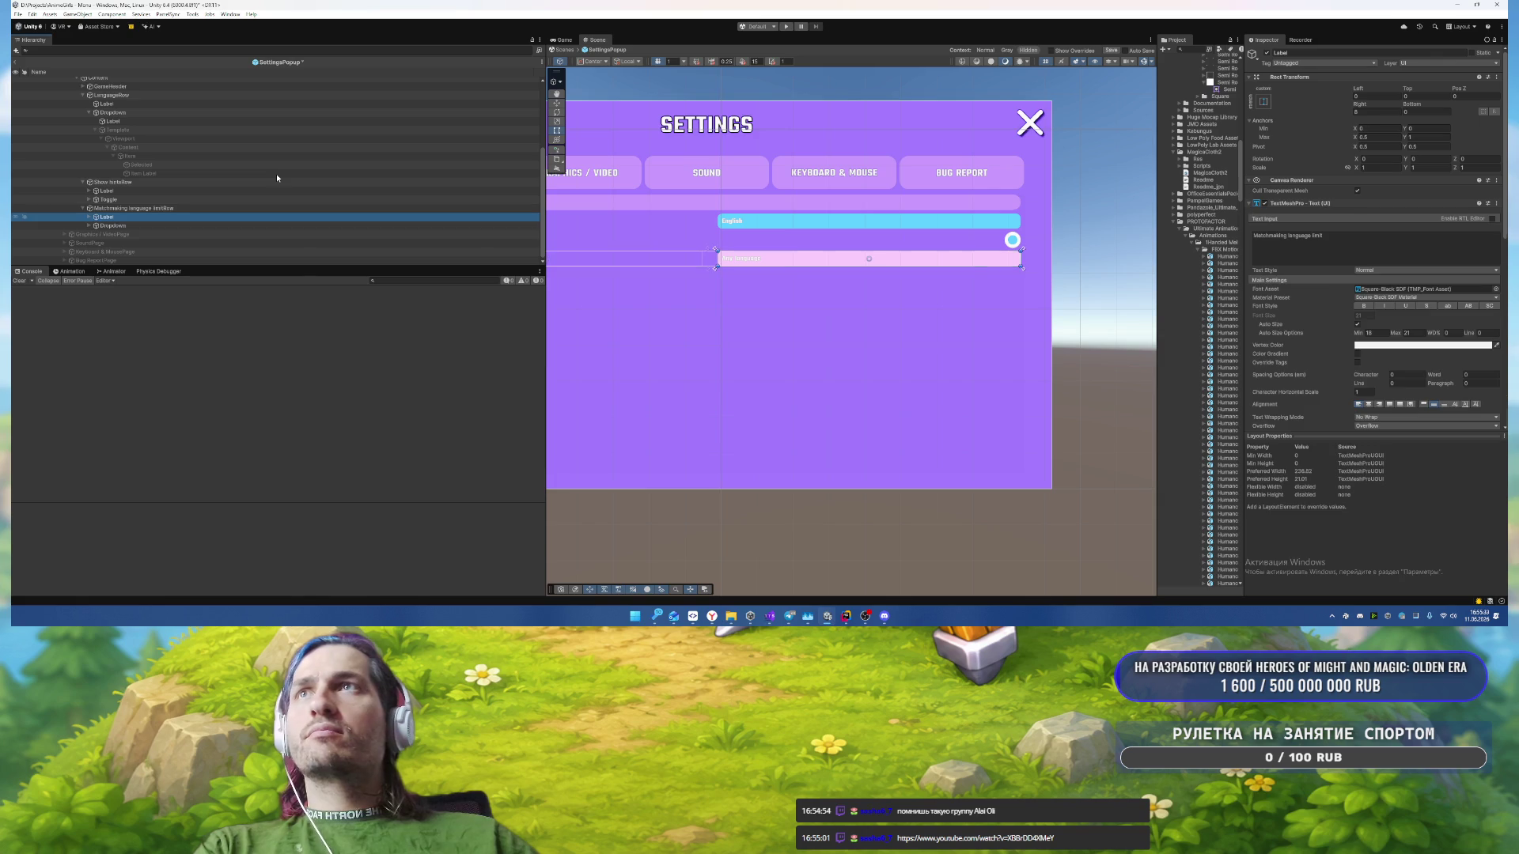
{"action": "key", "text": "Down"}
Step: Compare with the Language dropdown, then select the Matchmaking dropdown and scroll to its Options
{"action": "scroll", "coordinate": [228, 190], "scroll_direction": "up", "scroll_amount": 2}
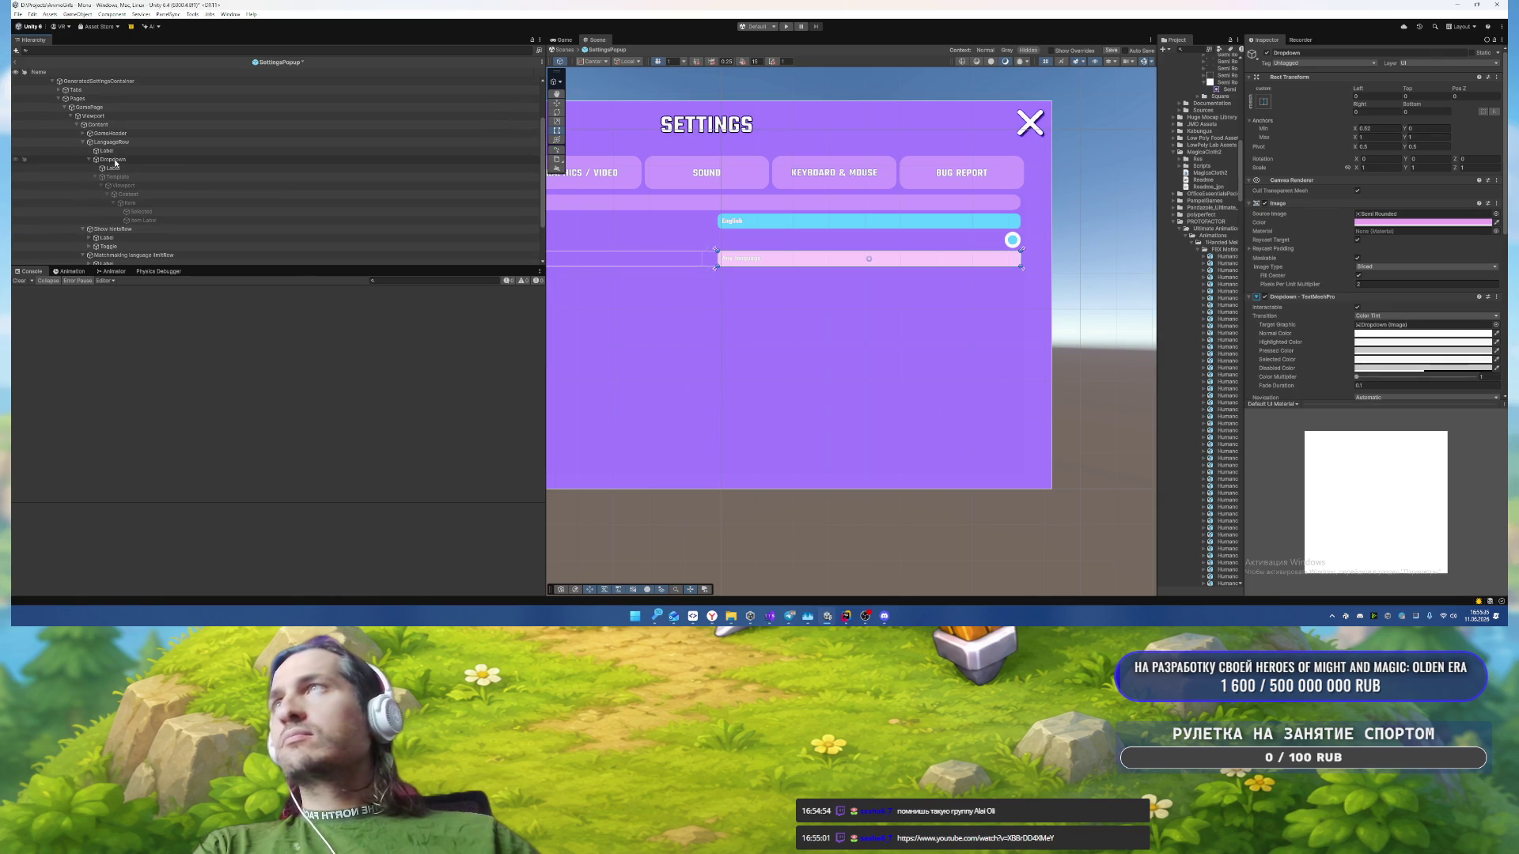
{"action": "left_click", "coordinate": [229, 159]}
{"action": "scroll", "coordinate": [947, 278], "scroll_direction": "down", "scroll_amount": 1}
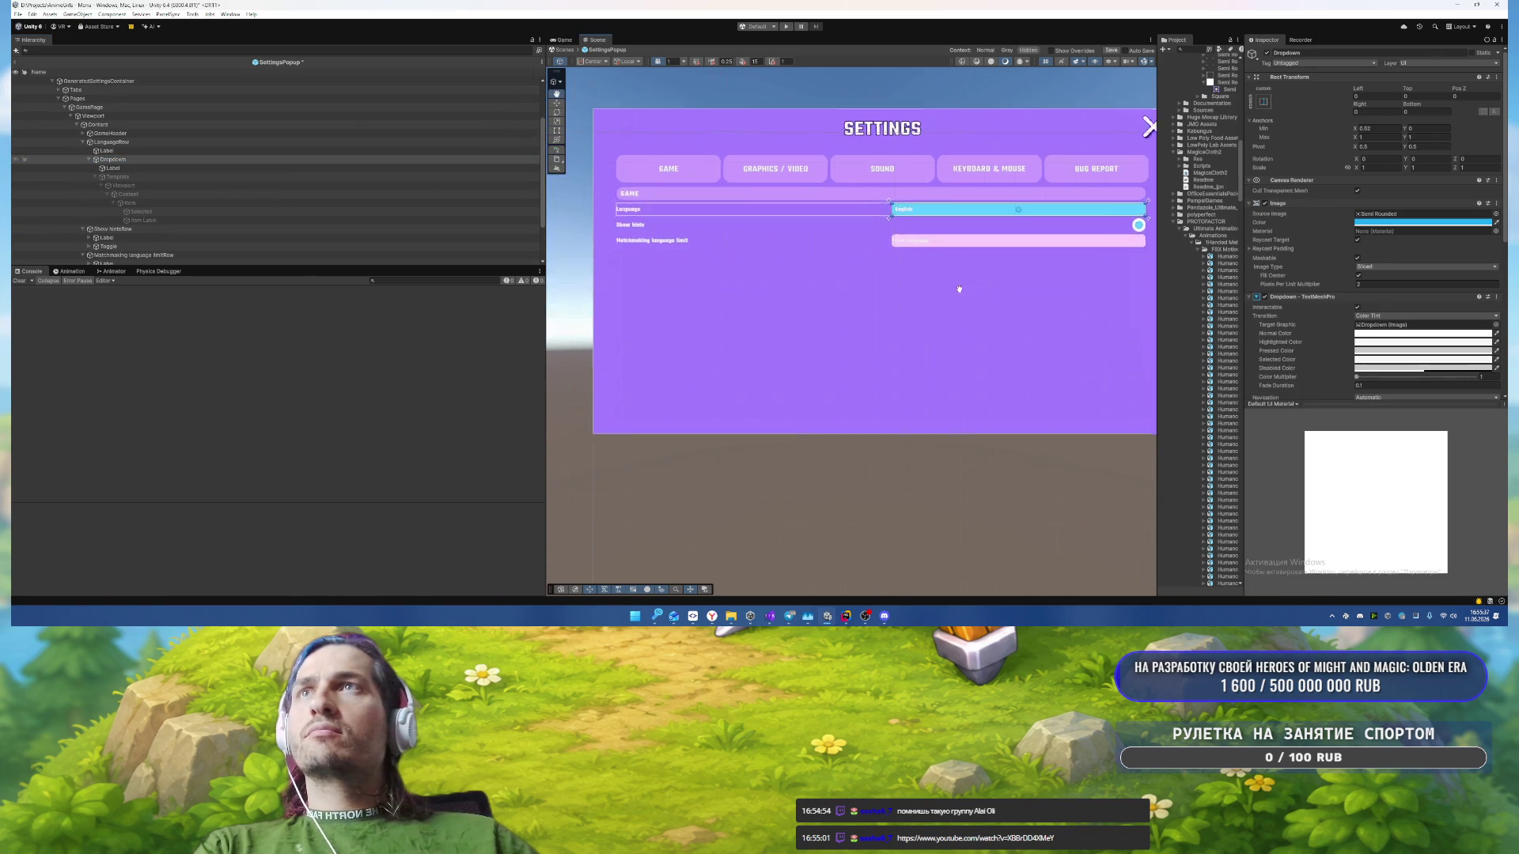
{"action": "scroll", "coordinate": [118, 197], "scroll_direction": "down", "scroll_amount": 2}
{"action": "left_click", "coordinate": [117, 227]}
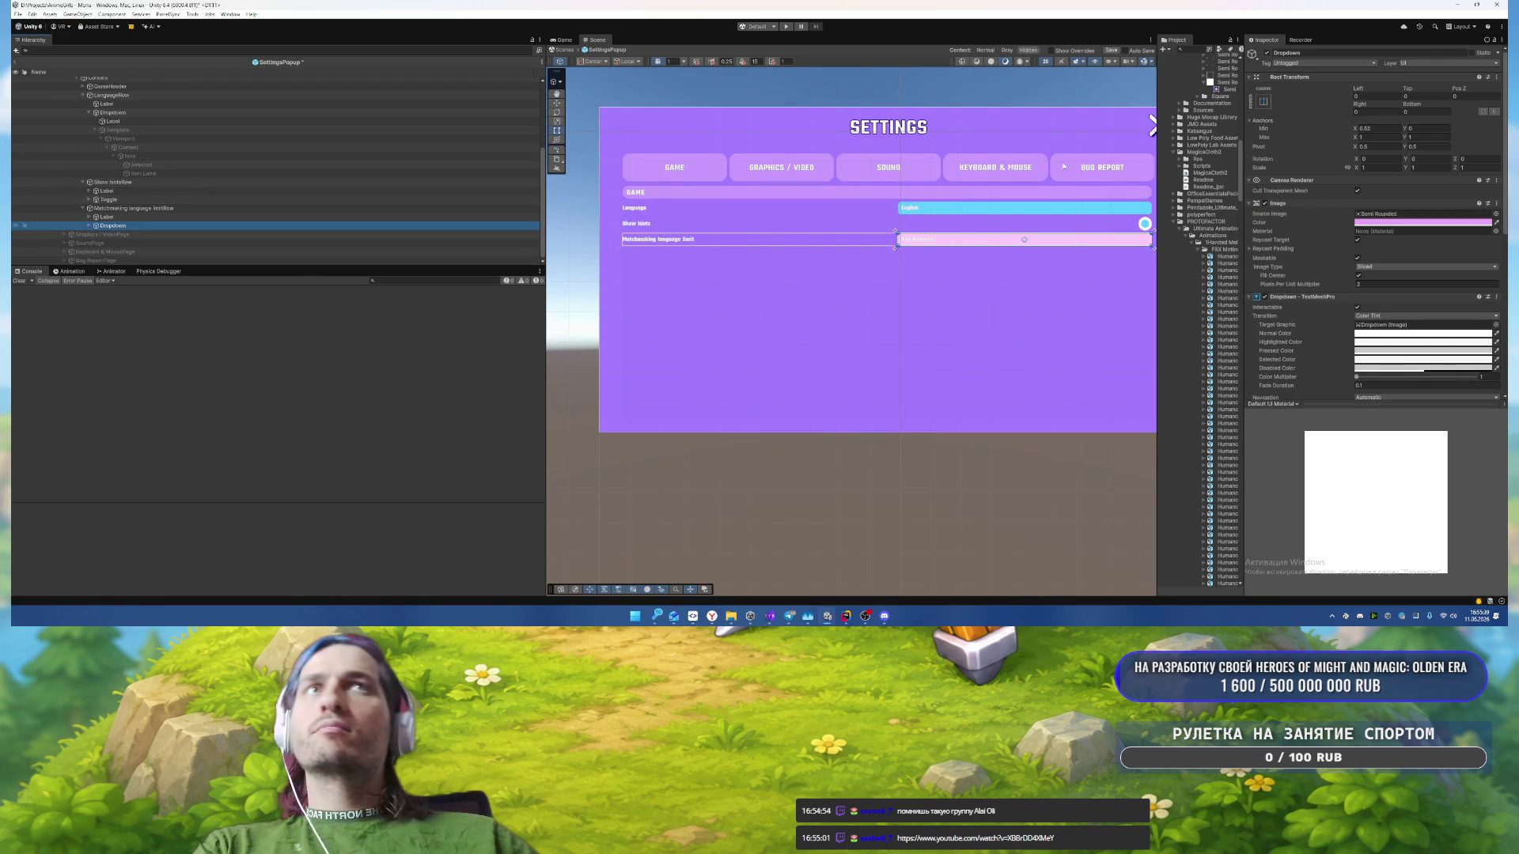
{"action": "scroll", "coordinate": [1408, 245], "scroll_direction": "down", "scroll_amount": 4}
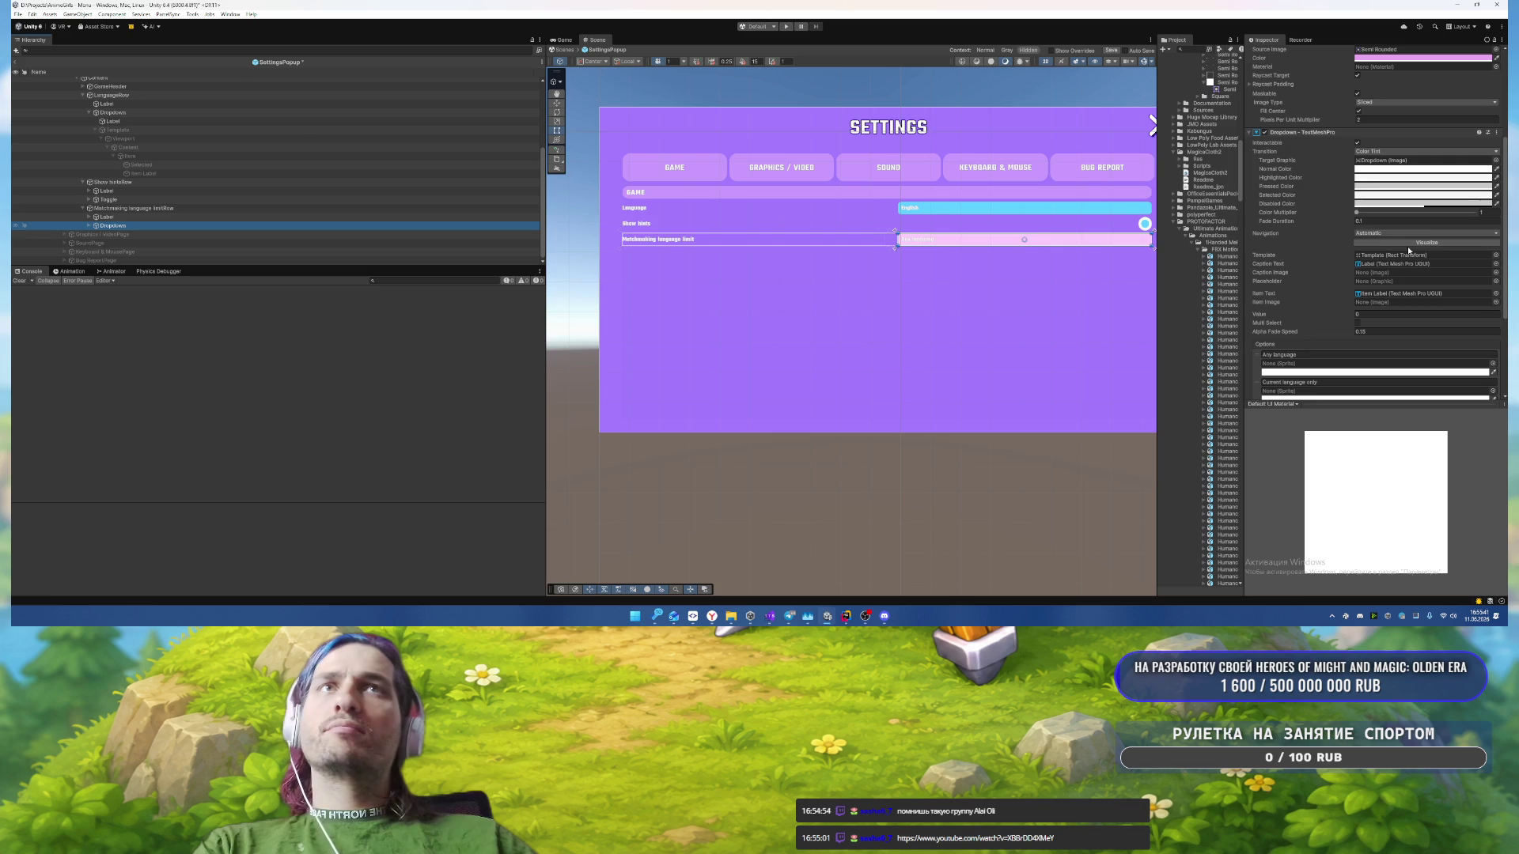
Step: Set the Matchmaking Dropdown's Image colour to cyan 22AEF2
{"action": "scroll", "coordinate": [1408, 246], "scroll_direction": "up", "scroll_amount": 3}
{"action": "left_click", "coordinate": [1400, 151]}
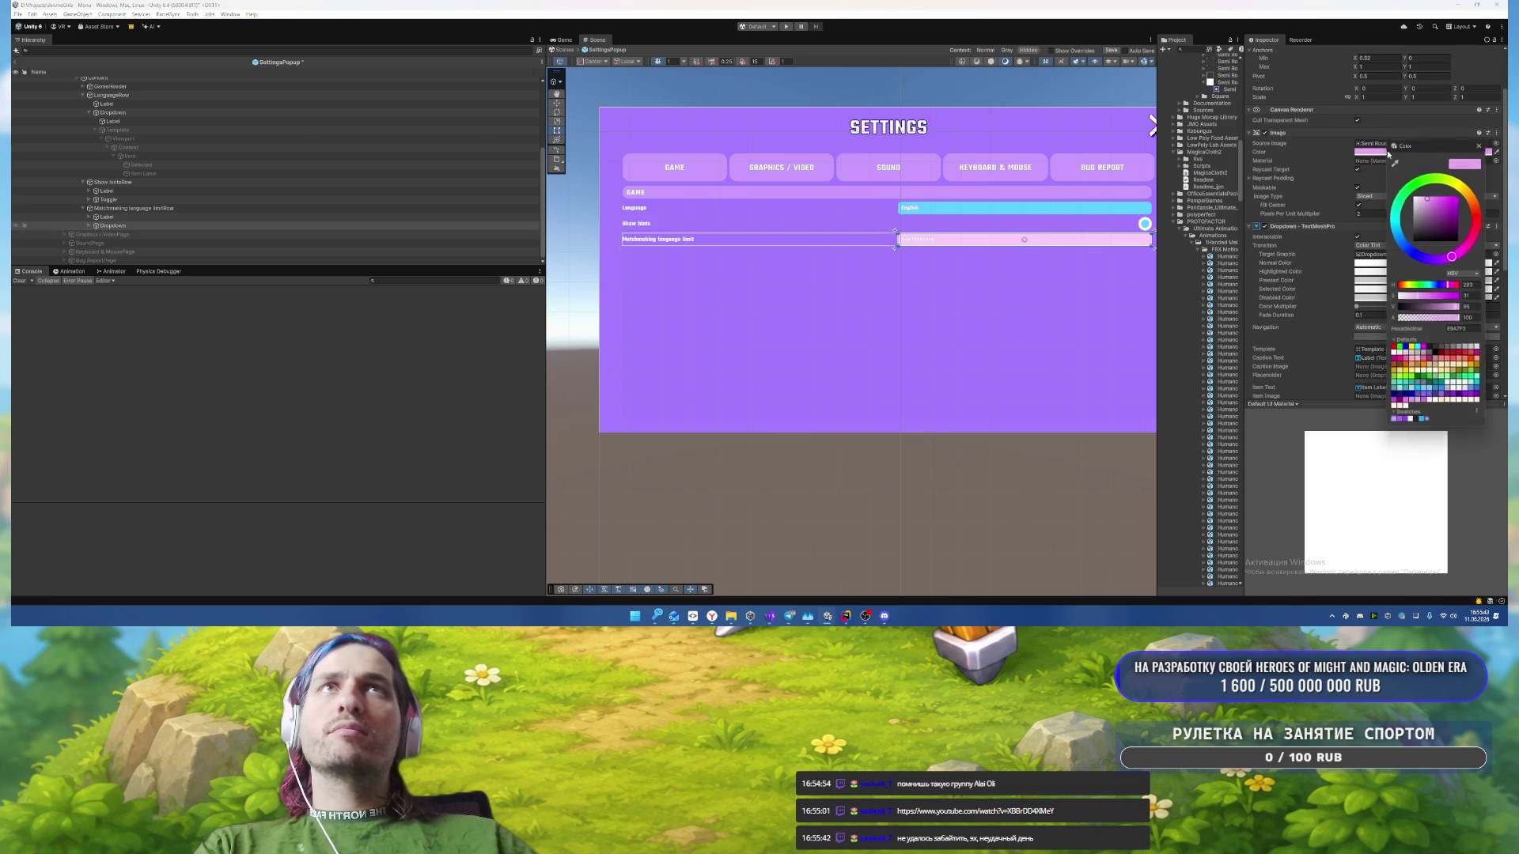
{"action": "left_click", "coordinate": [1422, 423]}
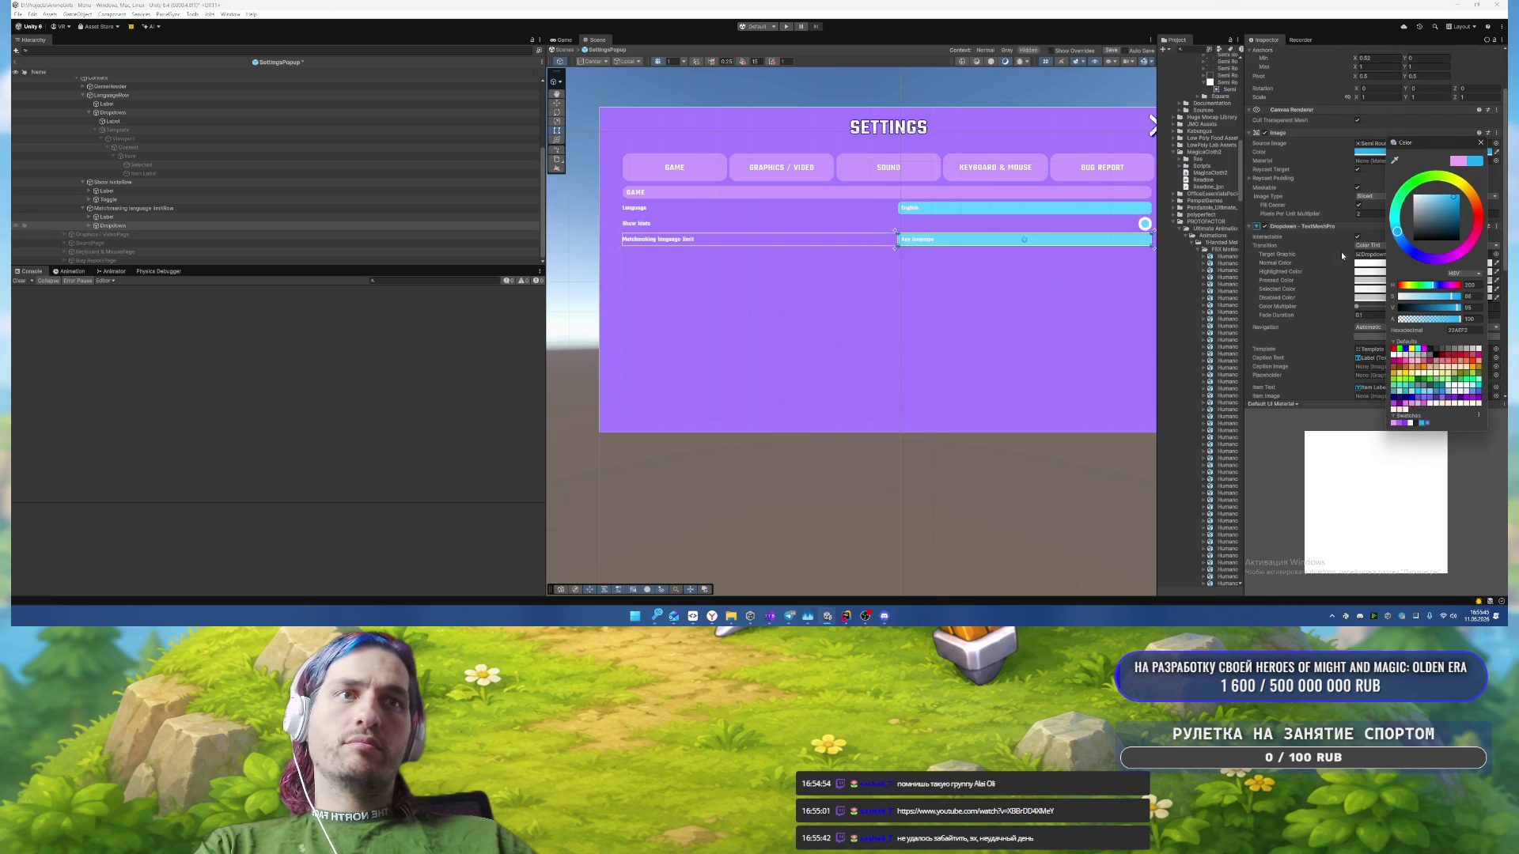
{"action": "left_click", "coordinate": [1481, 144]}
{"action": "scroll", "coordinate": [1001, 261], "scroll_direction": "up", "scroll_amount": 3}
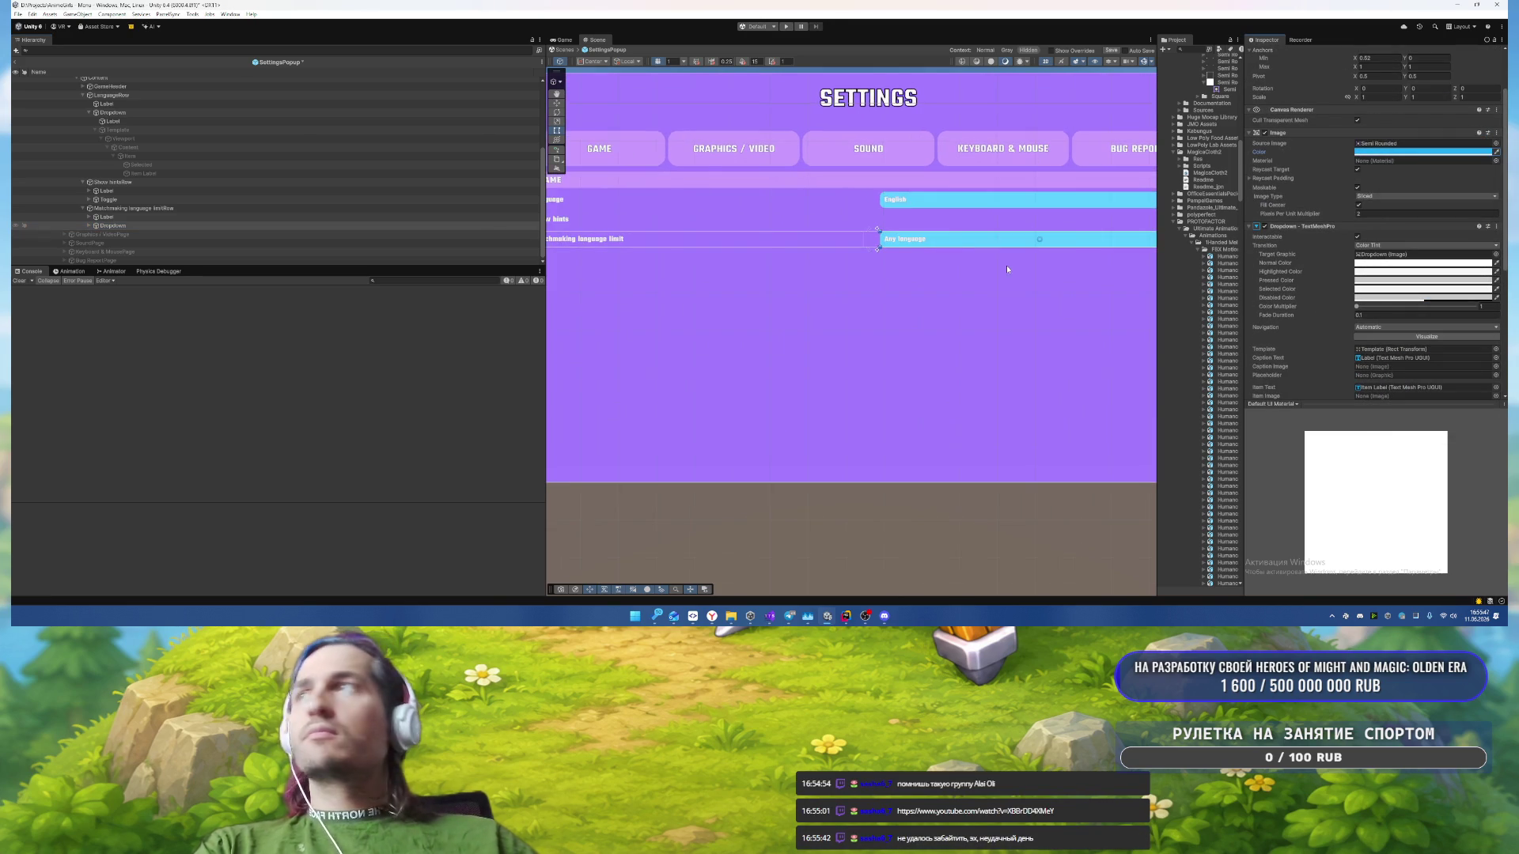
Step: Set the Any language caption Label's text wrapping mode to No Wrap
{"action": "left_click", "coordinate": [201, 225]}
{"action": "left_click", "coordinate": [202, 234]}
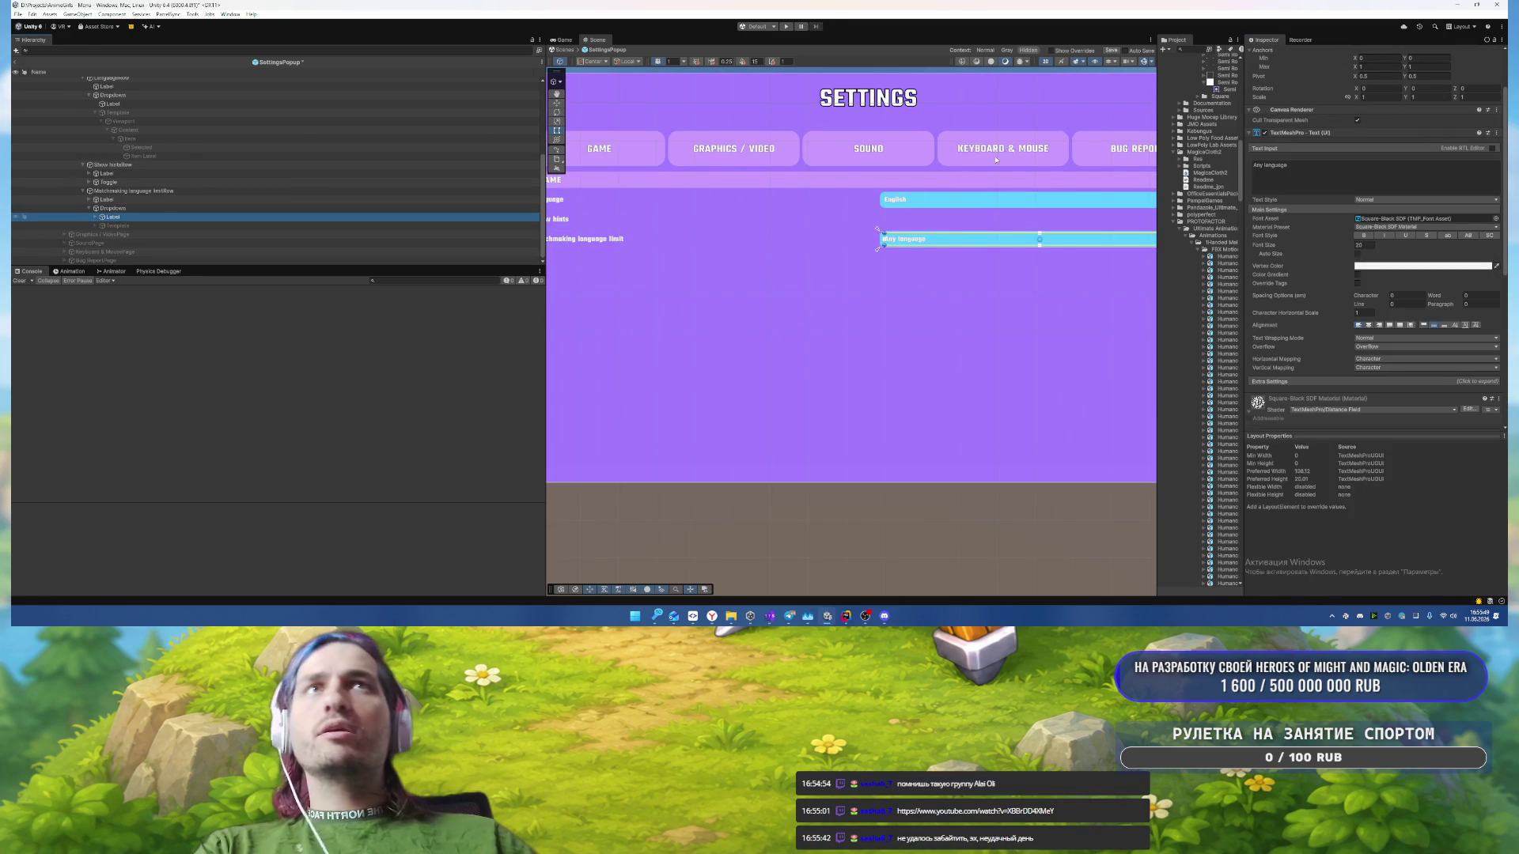
{"action": "scroll", "coordinate": [866, 197], "scroll_direction": "up", "scroll_amount": 2}
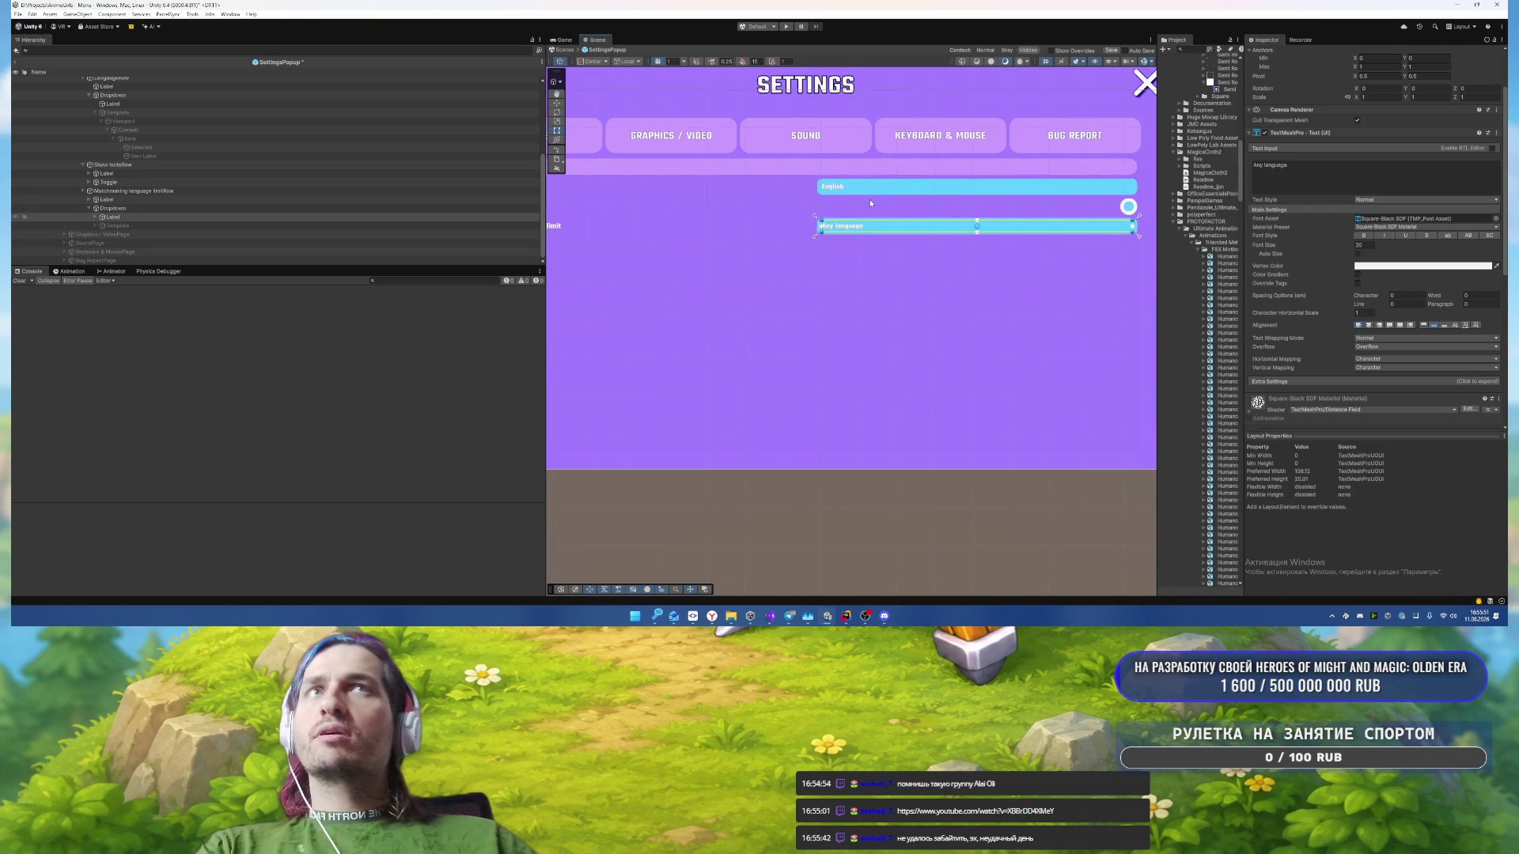
{"action": "scroll", "coordinate": [870, 204], "scroll_direction": "up", "scroll_amount": 2}
{"action": "scroll", "coordinate": [870, 203], "scroll_direction": "up", "scroll_amount": 2}
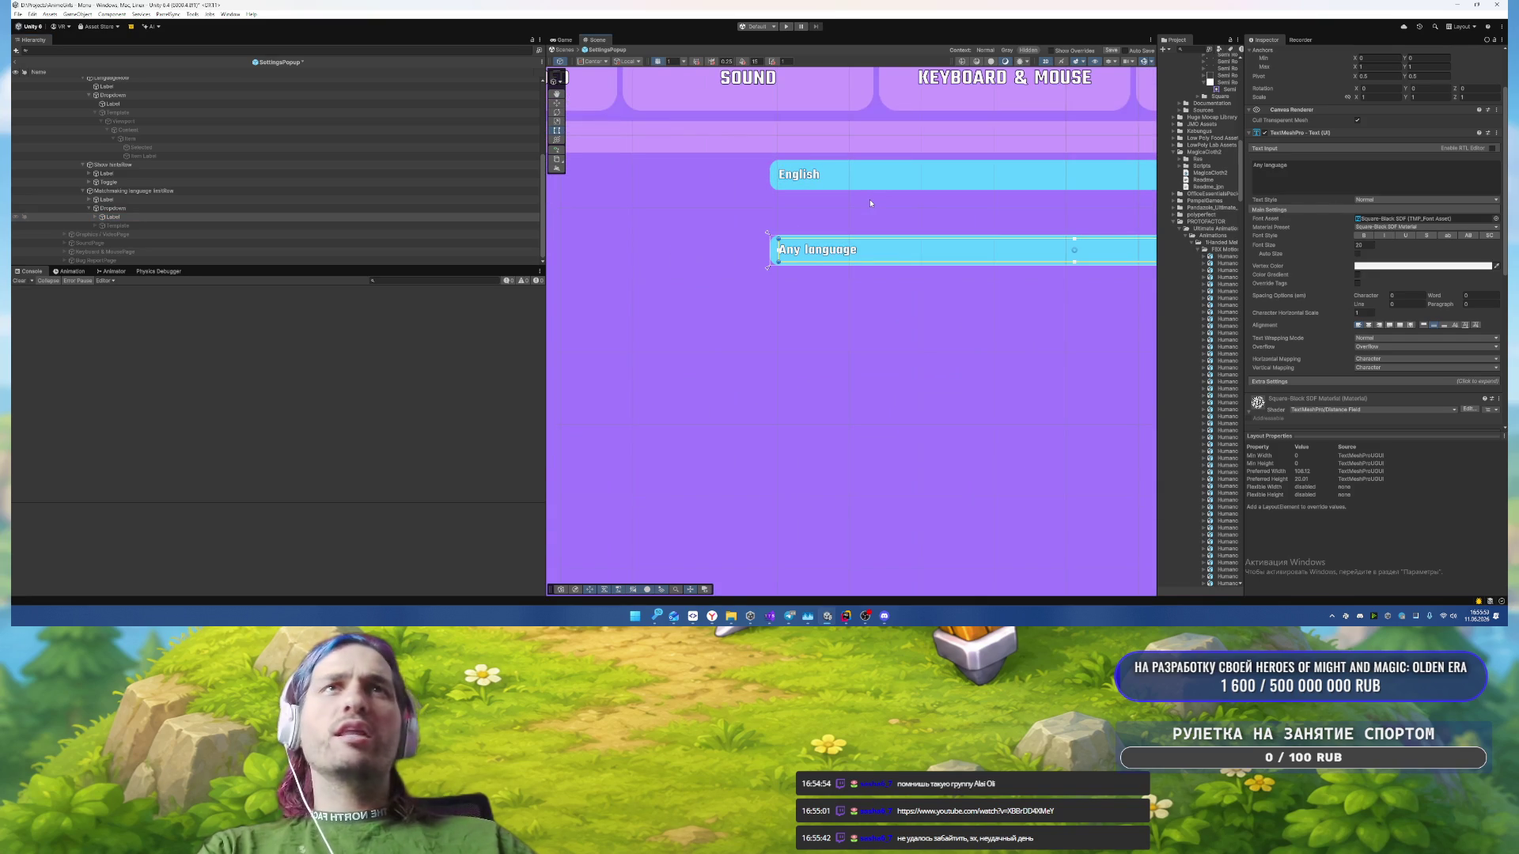
{"action": "scroll", "coordinate": [1352, 305], "scroll_direction": "down", "scroll_amount": 3}
{"action": "left_click", "coordinate": [1364, 223]}
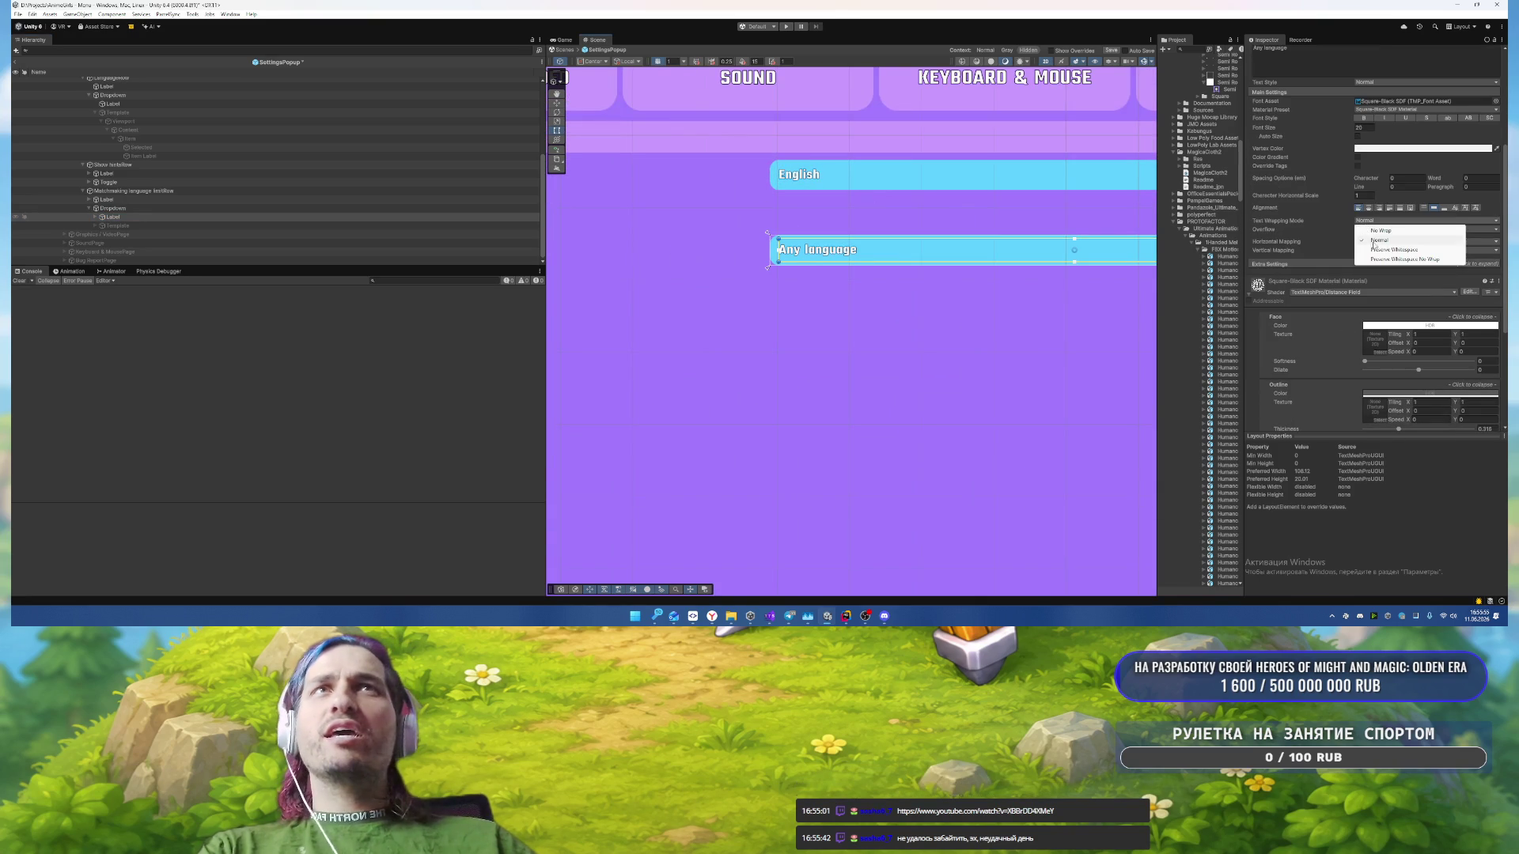
{"action": "left_click", "coordinate": [1377, 240]}
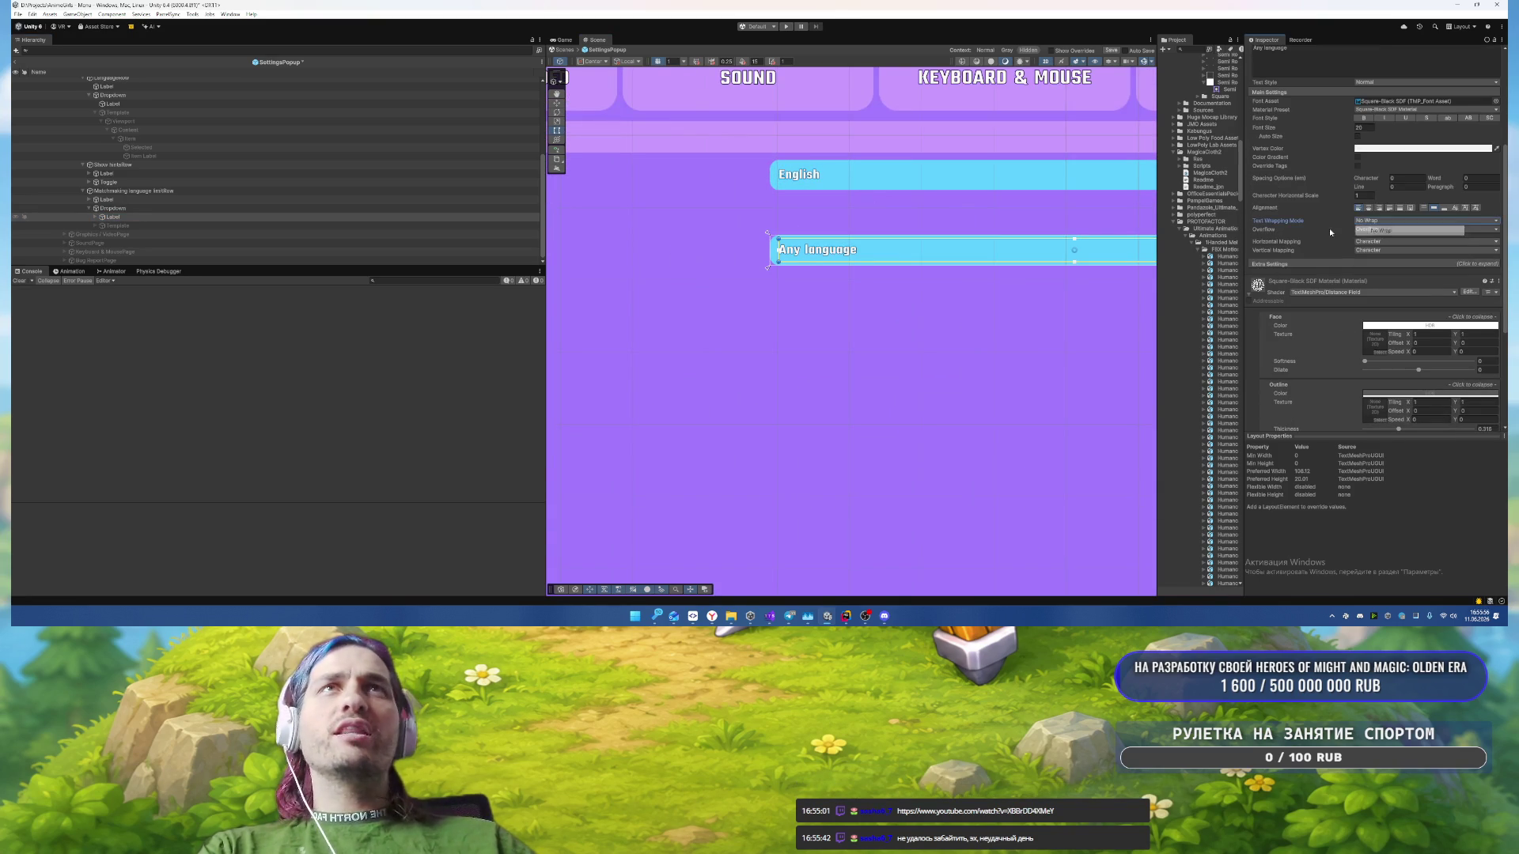
Step: Activate the dropdown's Template and colour its Image pink E9A7F2
{"action": "left_click", "coordinate": [128, 218]}
{"action": "left_click", "coordinate": [148, 226]}
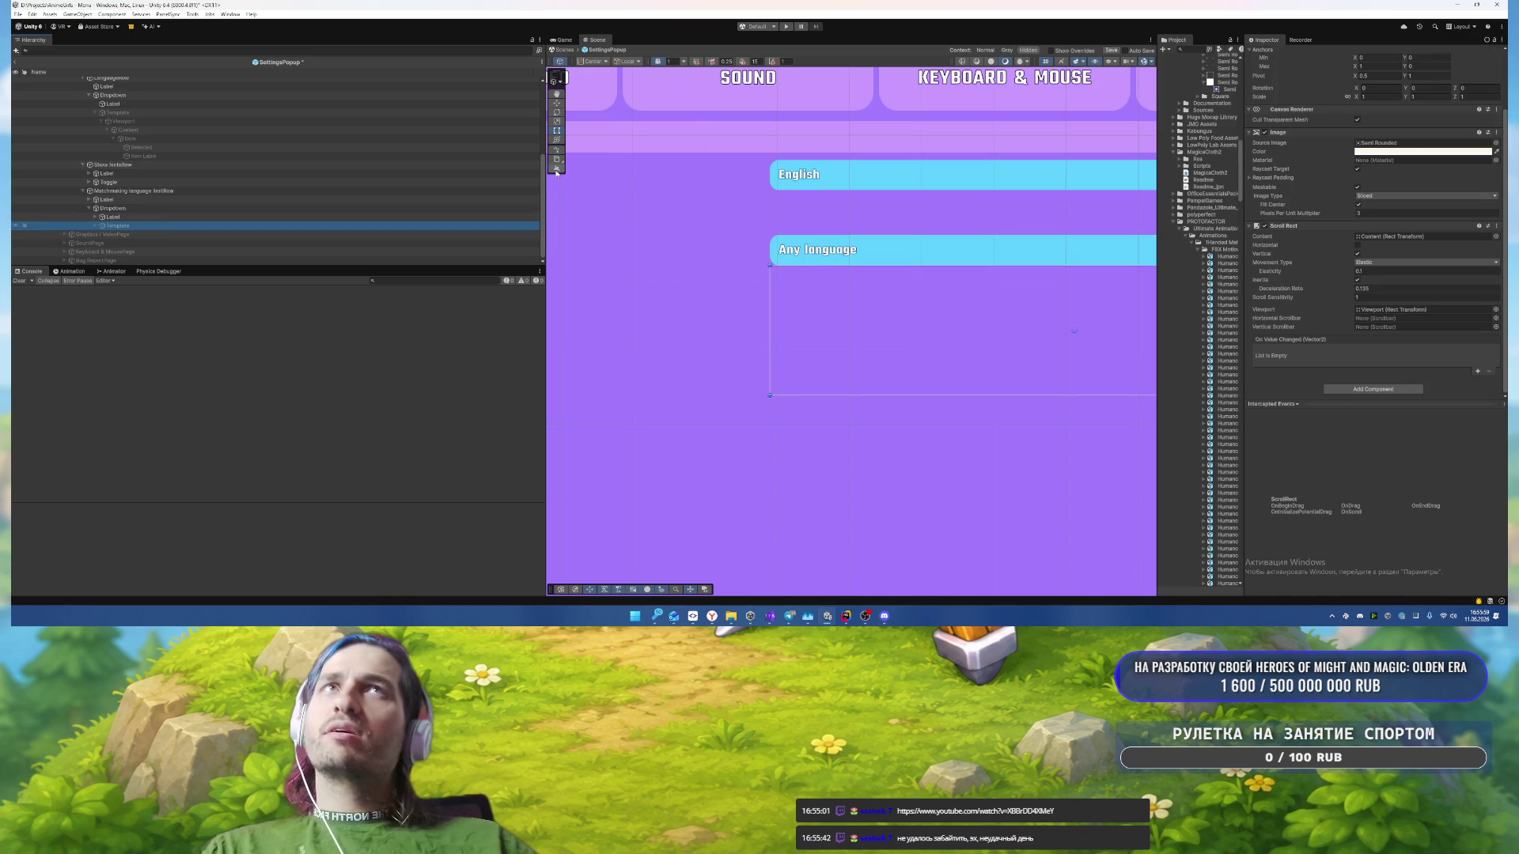
{"action": "key", "text": "alt+shift+a"}
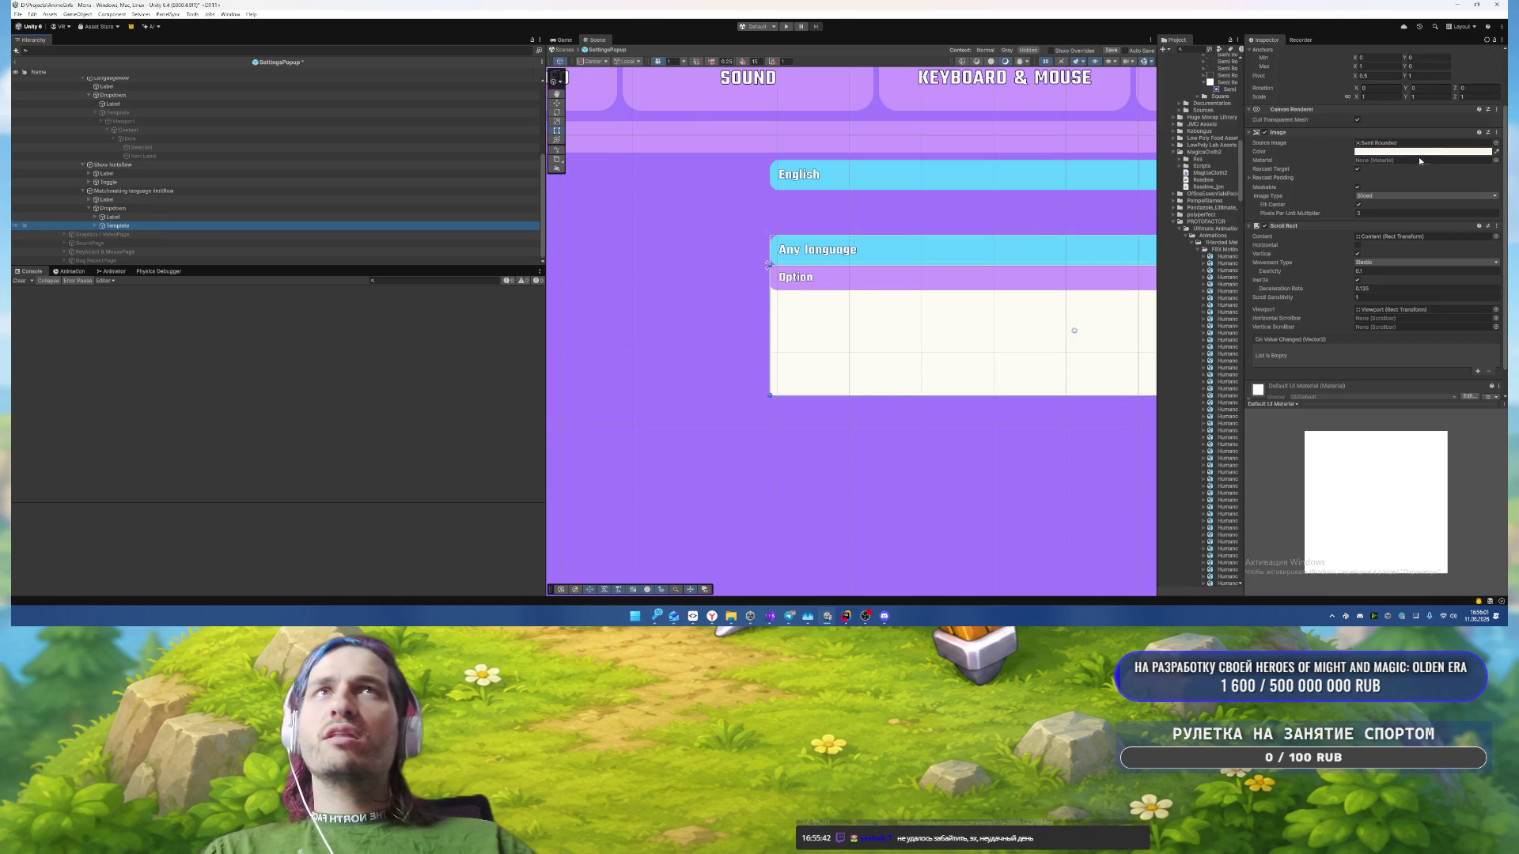
{"action": "left_click", "coordinate": [1418, 152]}
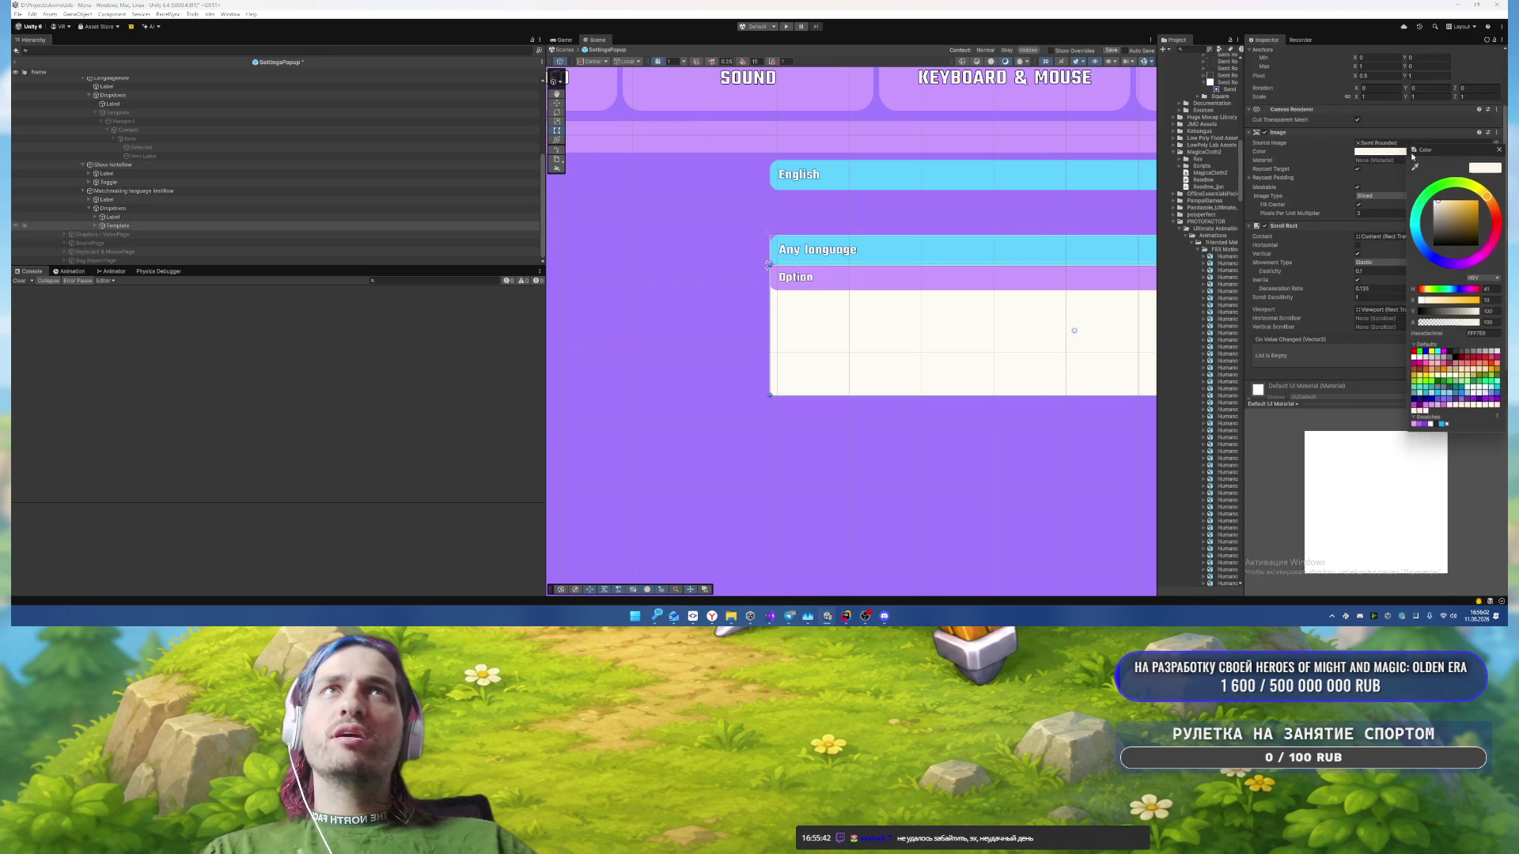
{"action": "left_click", "coordinate": [1413, 428]}
{"action": "left_click", "coordinate": [1501, 147]}
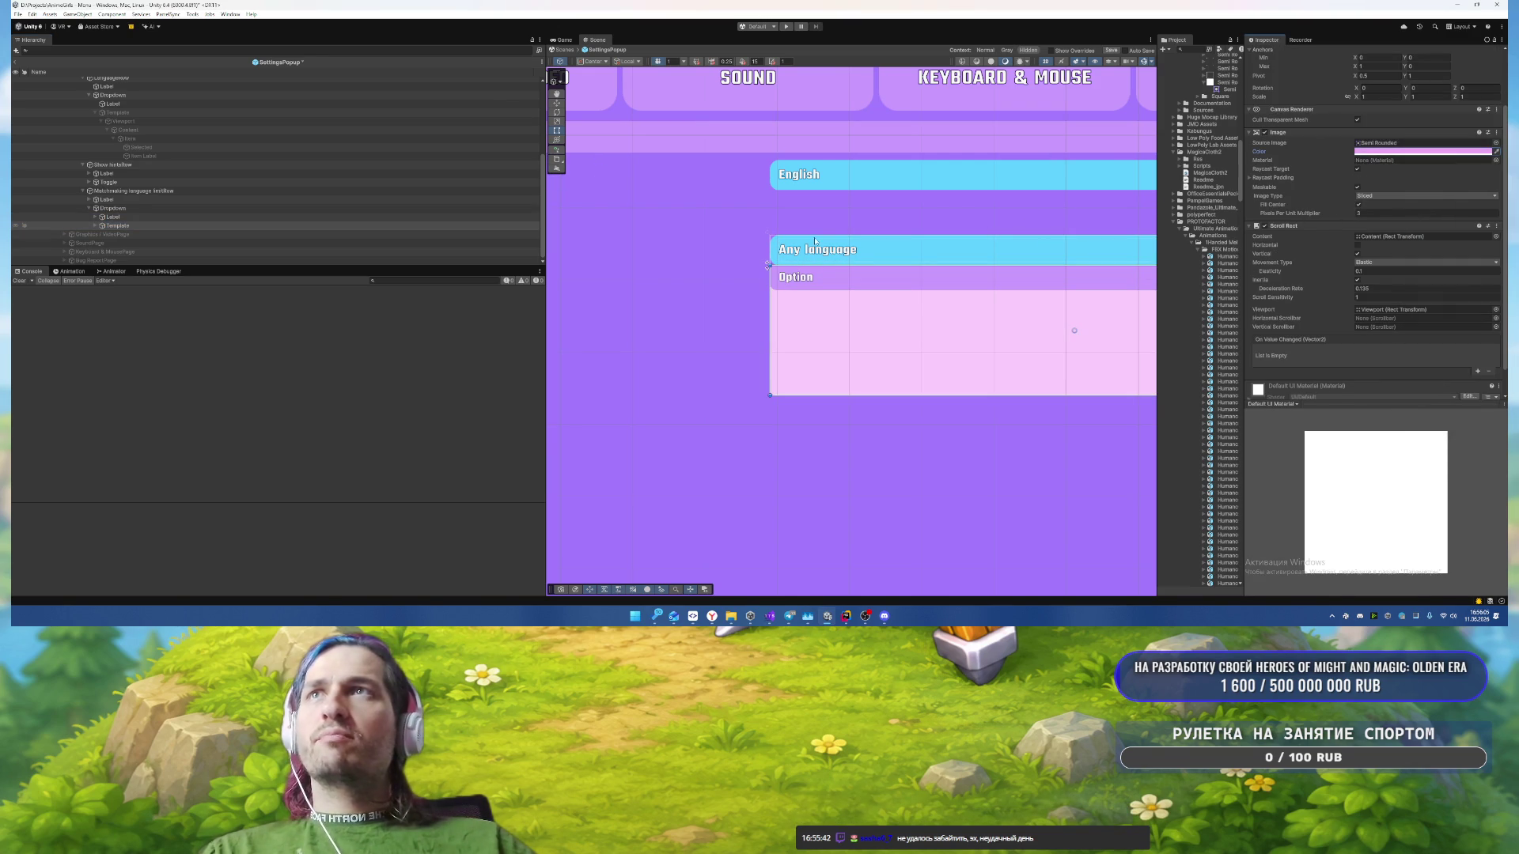
{"action": "left_click", "coordinate": [119, 225]}
Step: Remove the Mask and Image components from the template's Viewport
{"action": "key", "text": "Right"}
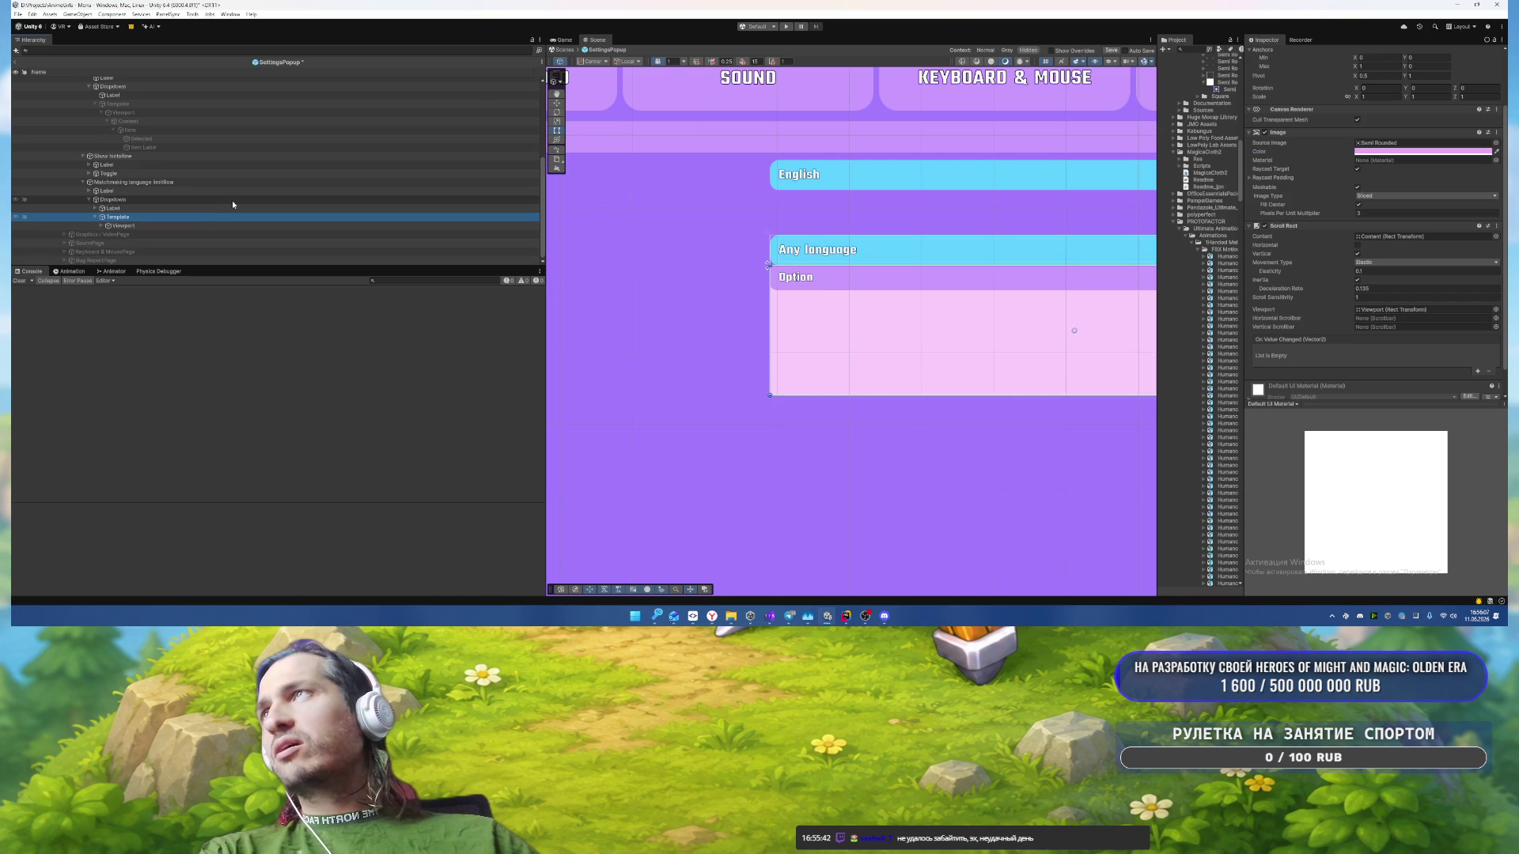
{"action": "key", "text": "Down"}
{"action": "right_click", "coordinate": [1293, 271]}
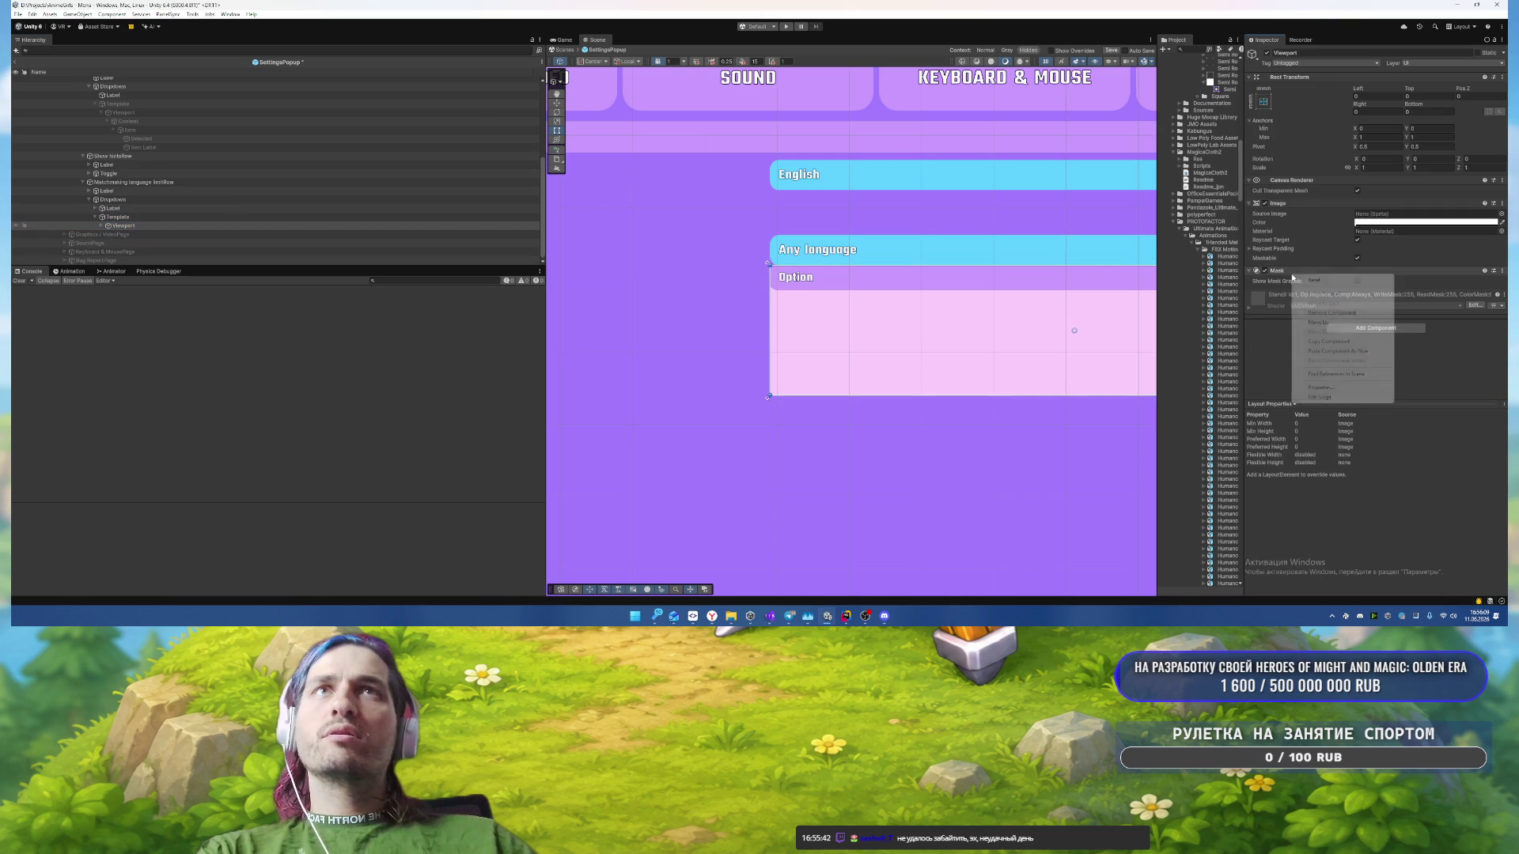
{"action": "left_click", "coordinate": [1341, 303]}
{"action": "right_click", "coordinate": [1303, 203]}
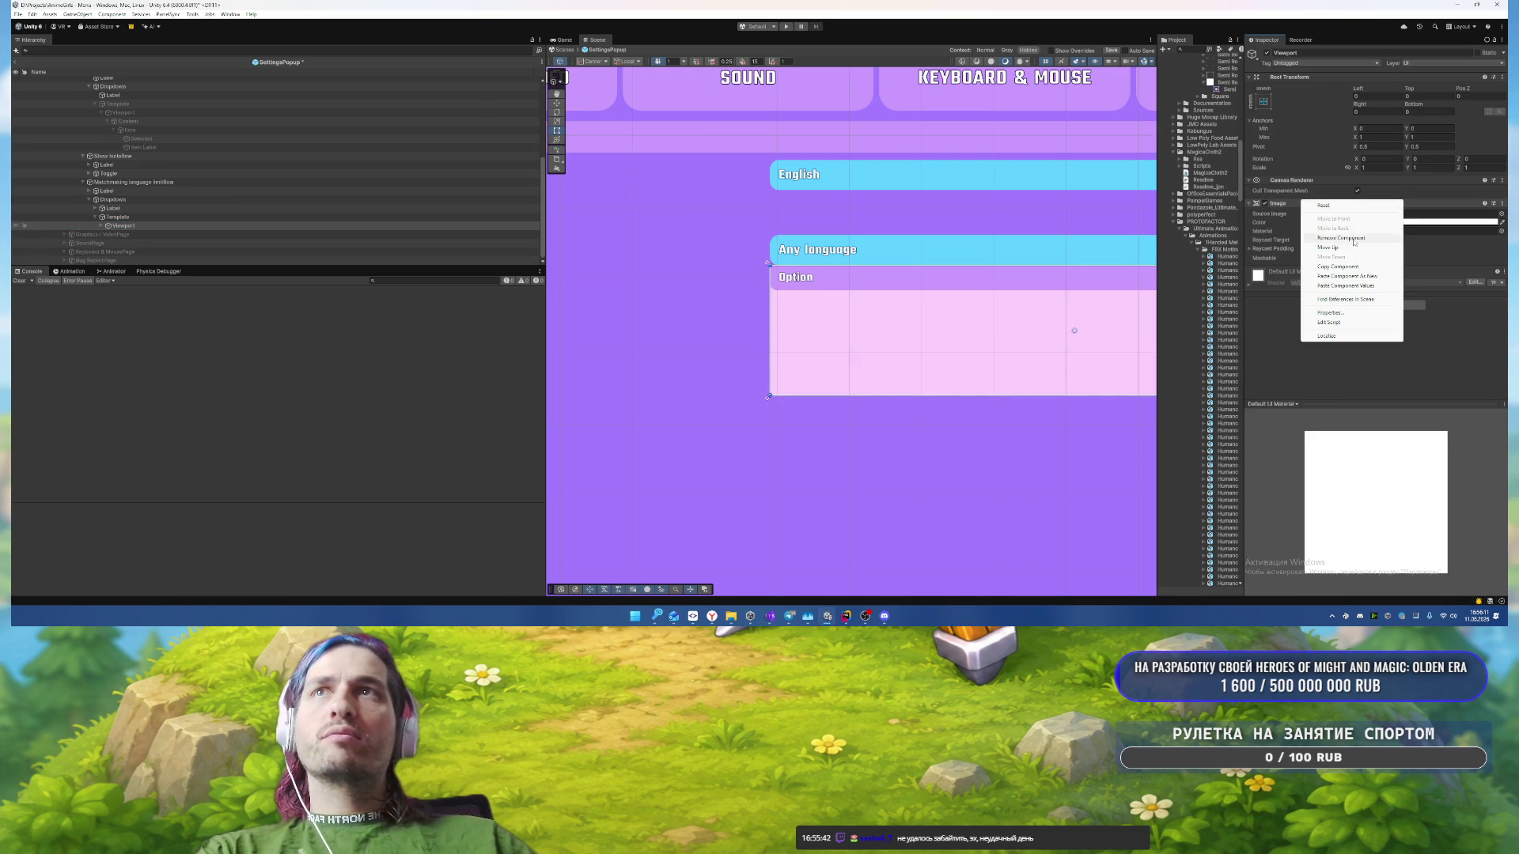
{"action": "left_click", "coordinate": [1341, 237]}
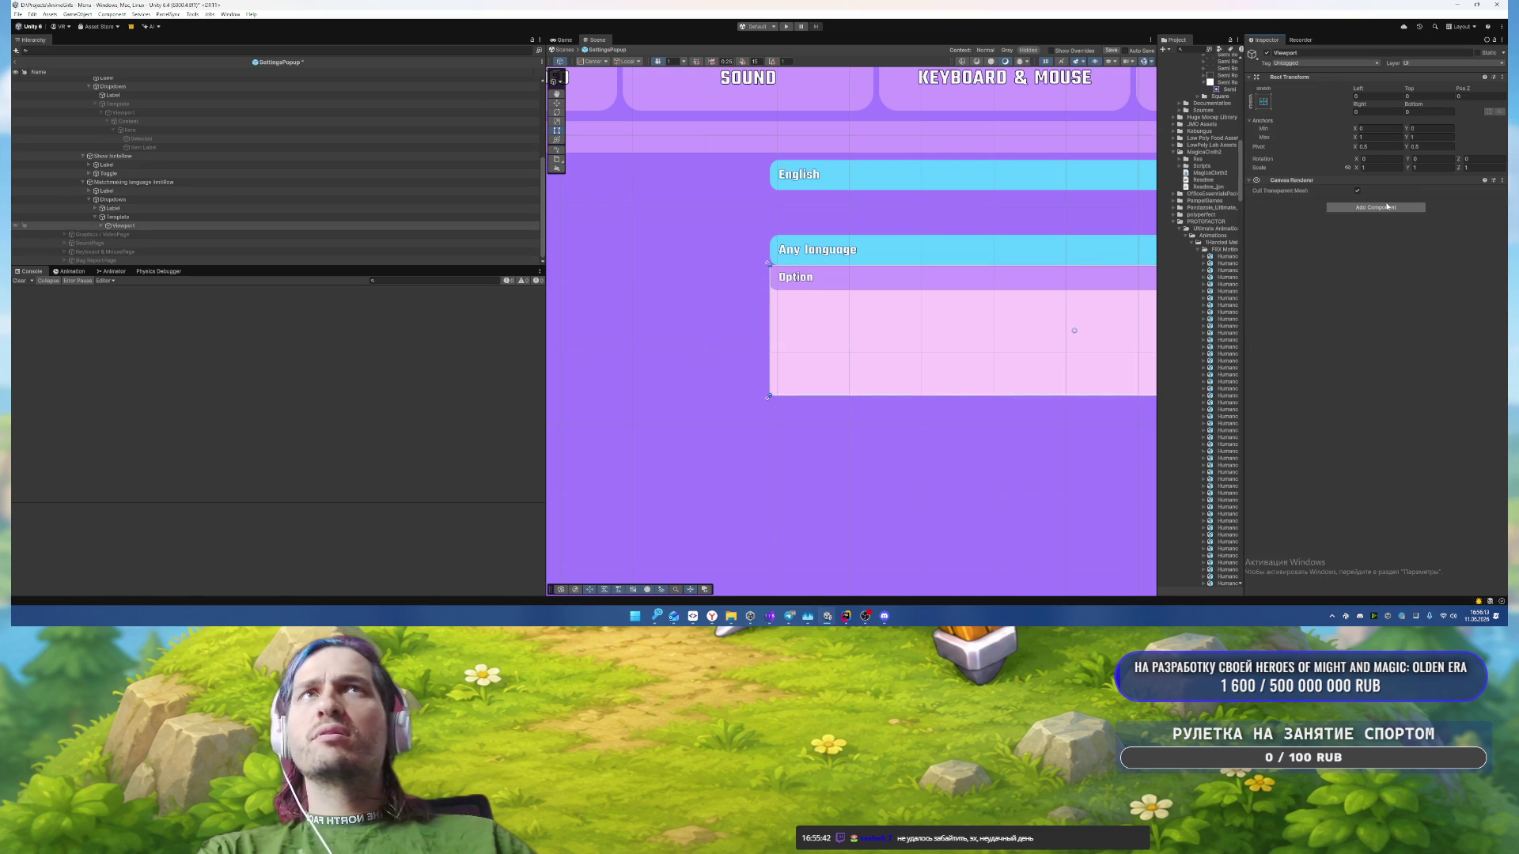
Step: Add a Rect Mask 2D component to the Viewport
{"action": "left_click", "coordinate": [1386, 207]}
{"action": "type", "text": "Rect"}
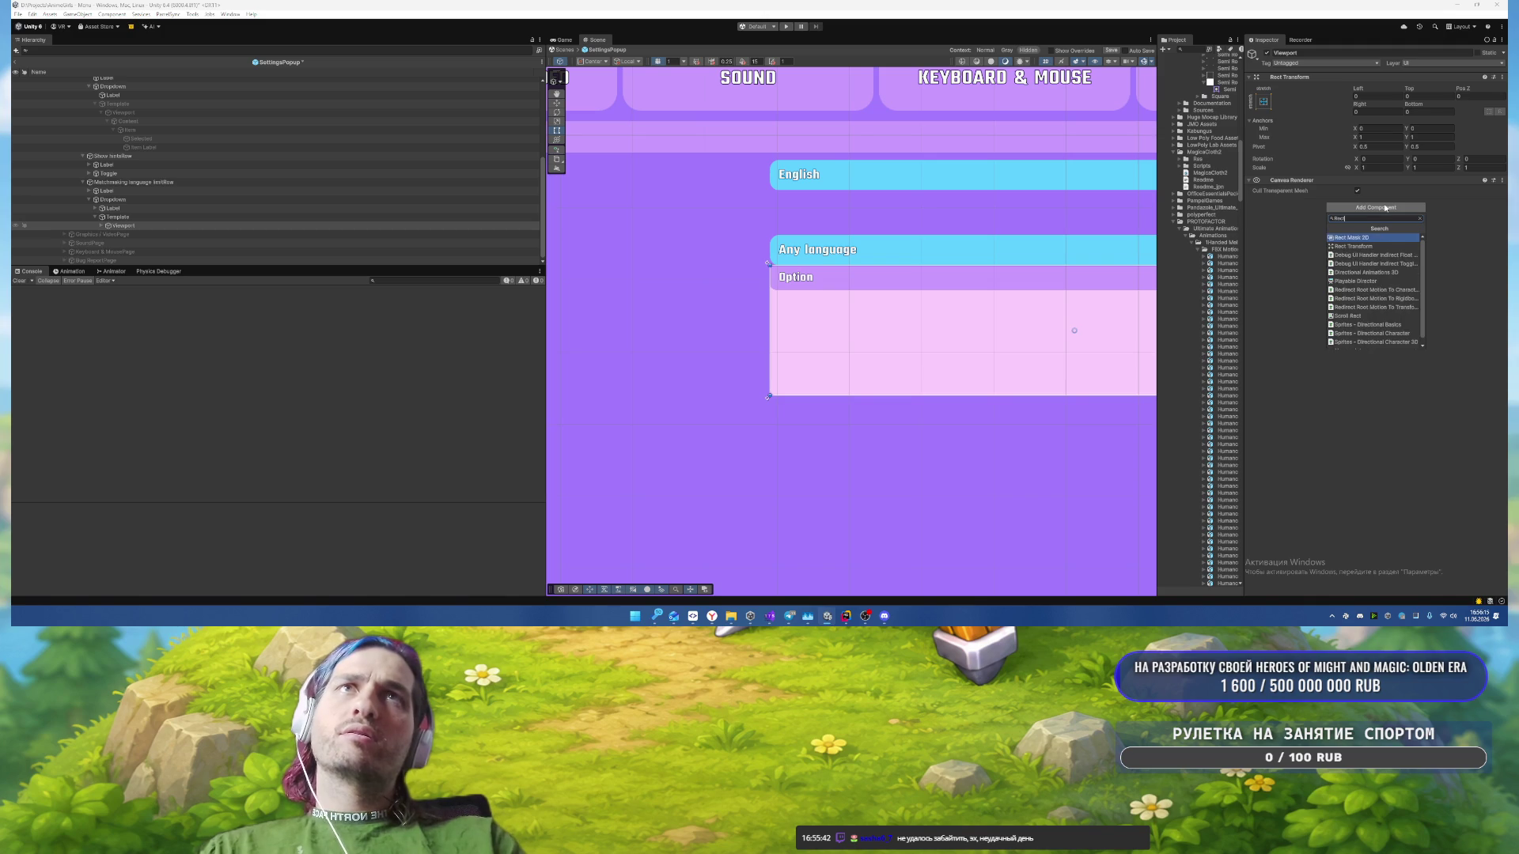
{"action": "key", "text": "Return"}
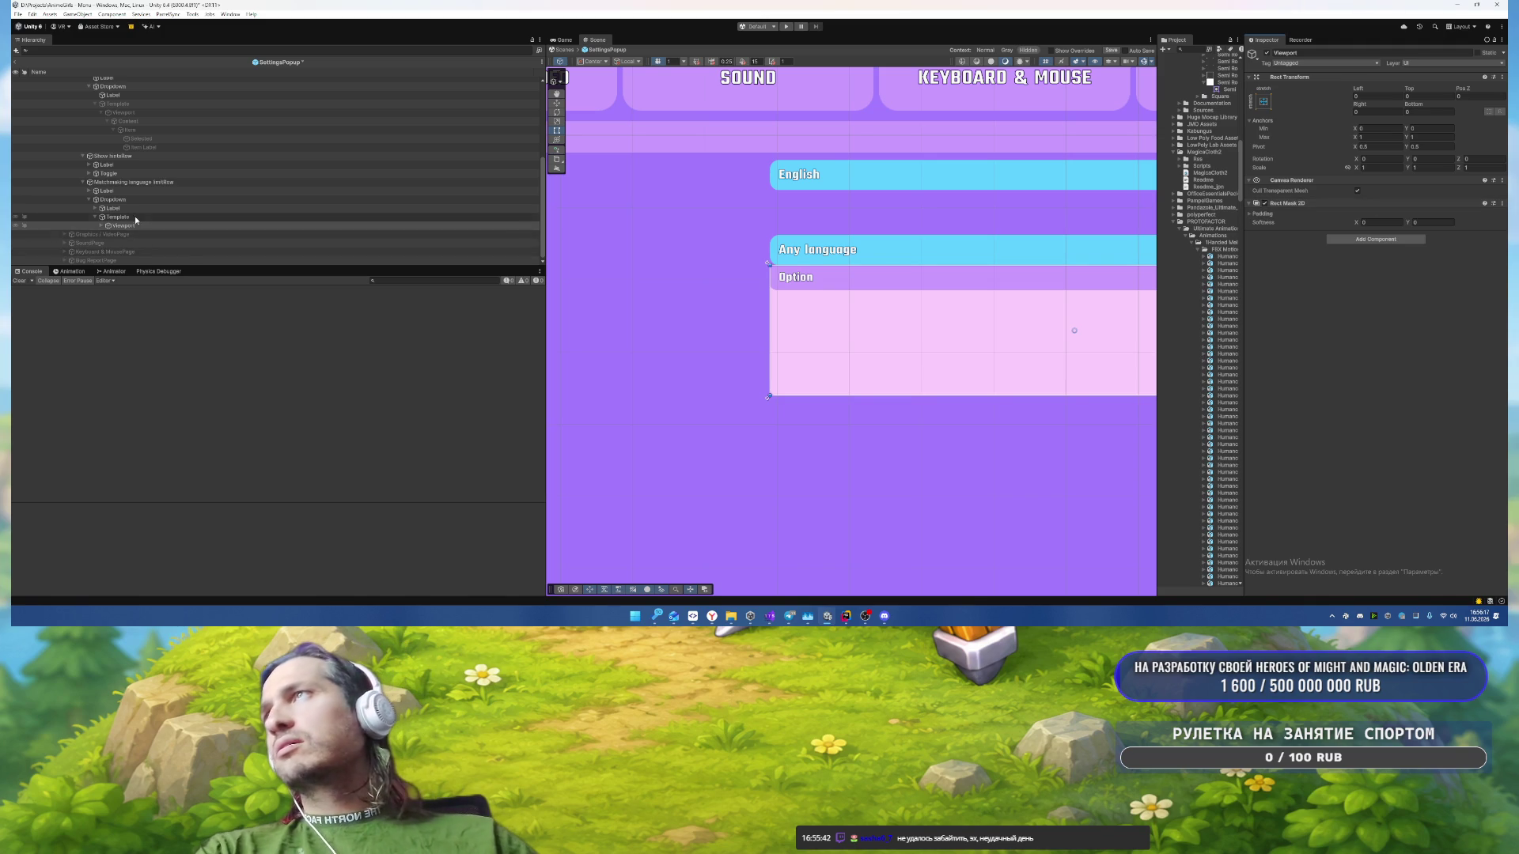
{"action": "left_click", "coordinate": [168, 226]}
{"action": "key", "text": "Down"}
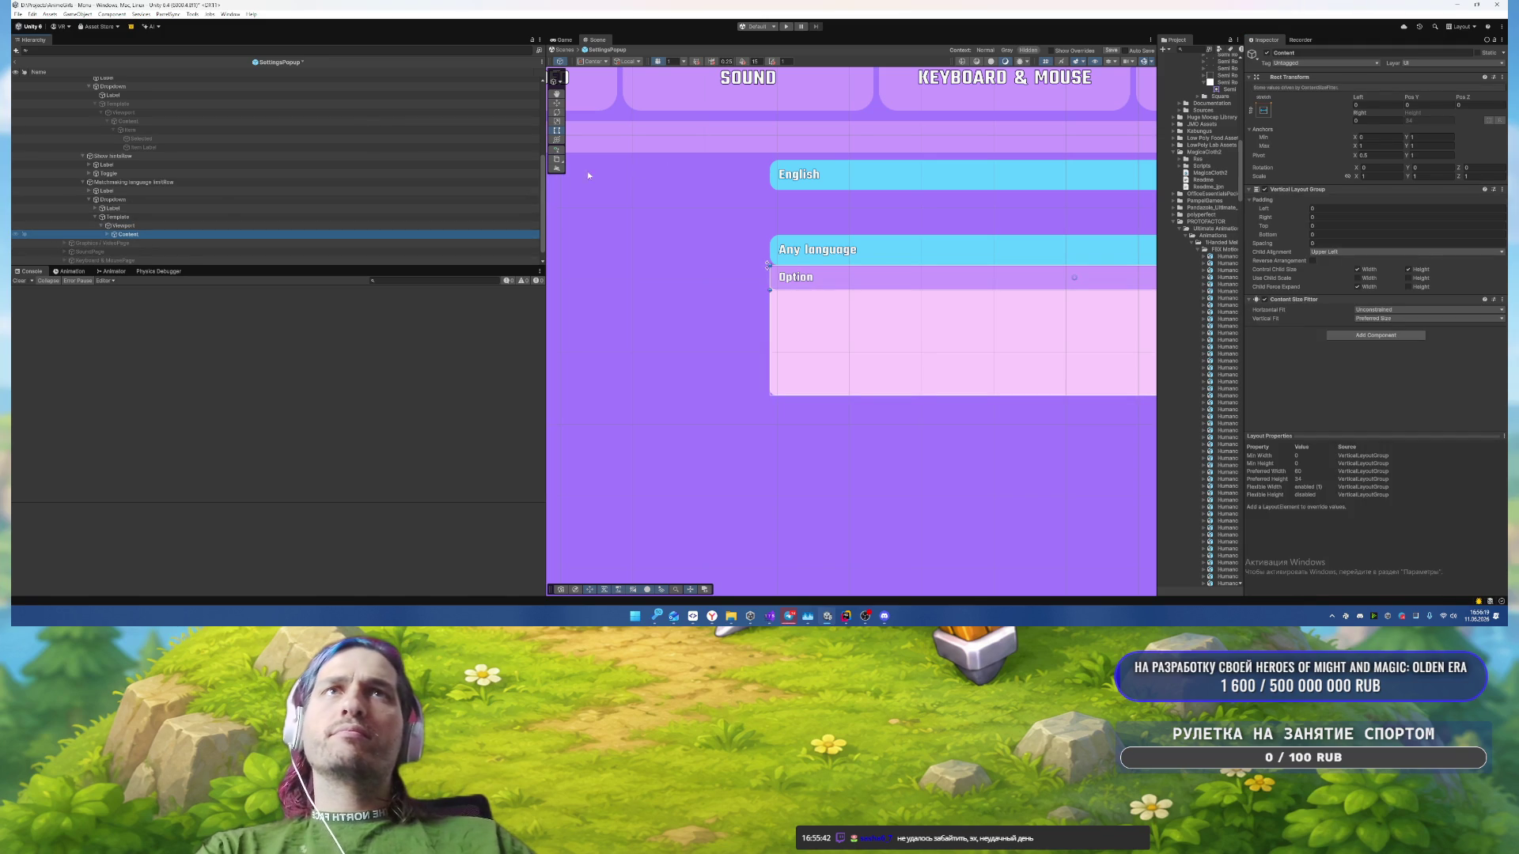
Step: Set the list Content's Vertical Layout Group padding and spacing to 4
{"action": "left_click", "coordinate": [1329, 225]}
{"action": "type", "text": "4"}
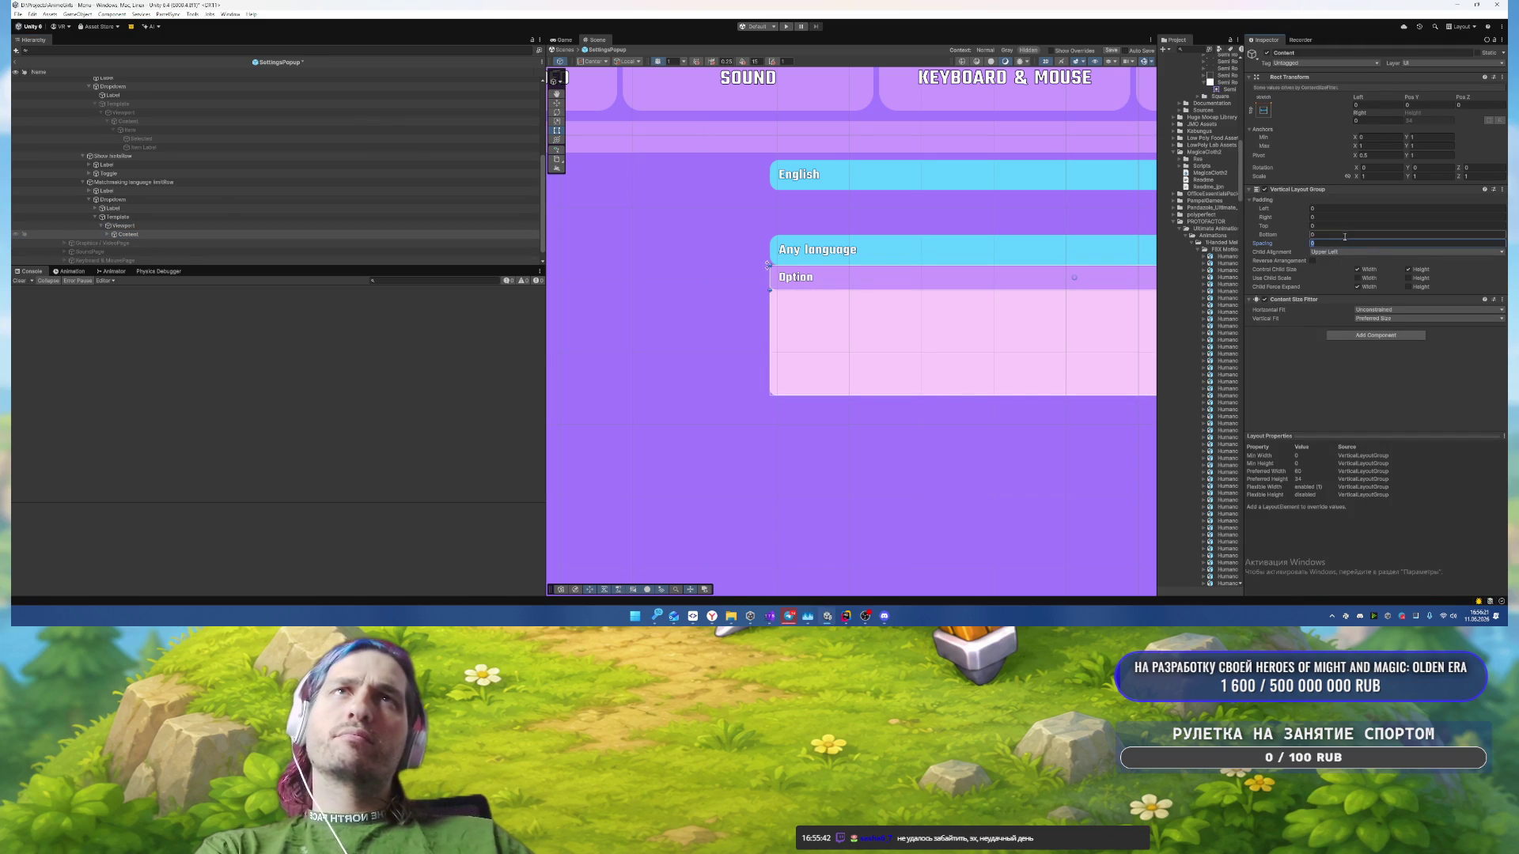
{"action": "key", "text": "Tab"}
{"action": "type", "text": "4"}
{"action": "key", "text": "Tab"}
{"action": "type", "text": "4"}
{"action": "left_click", "coordinate": [1332, 217]}
{"action": "type", "text": "4"}
{"action": "left_click", "coordinate": [1326, 209]}
{"action": "type", "text": "4"}
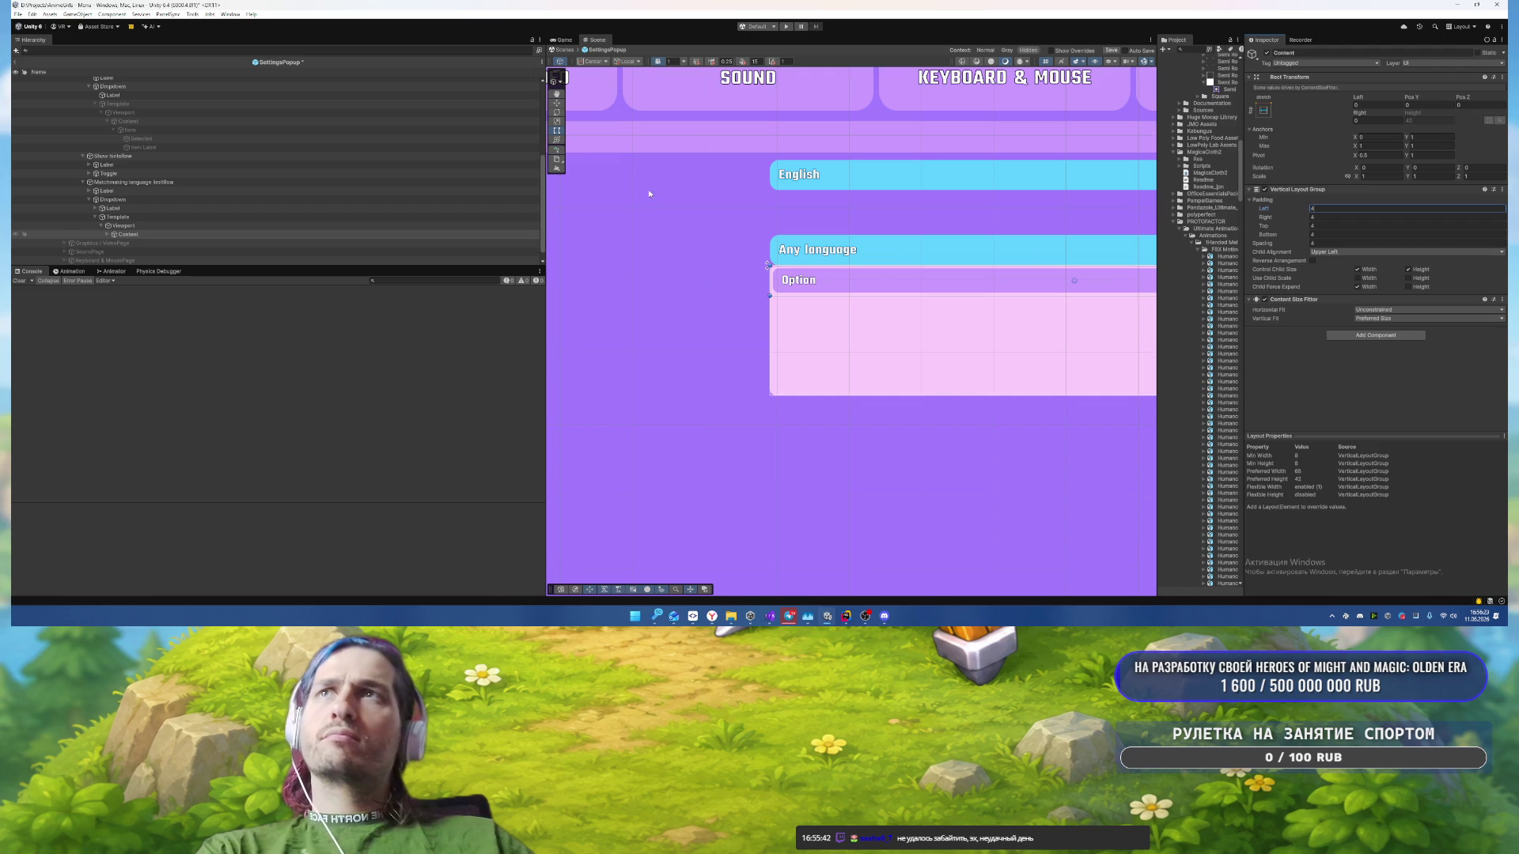
Step: Copy the Selected image under the lower Item and zero its offsets so it fills the row
{"action": "left_click", "coordinate": [106, 234]}
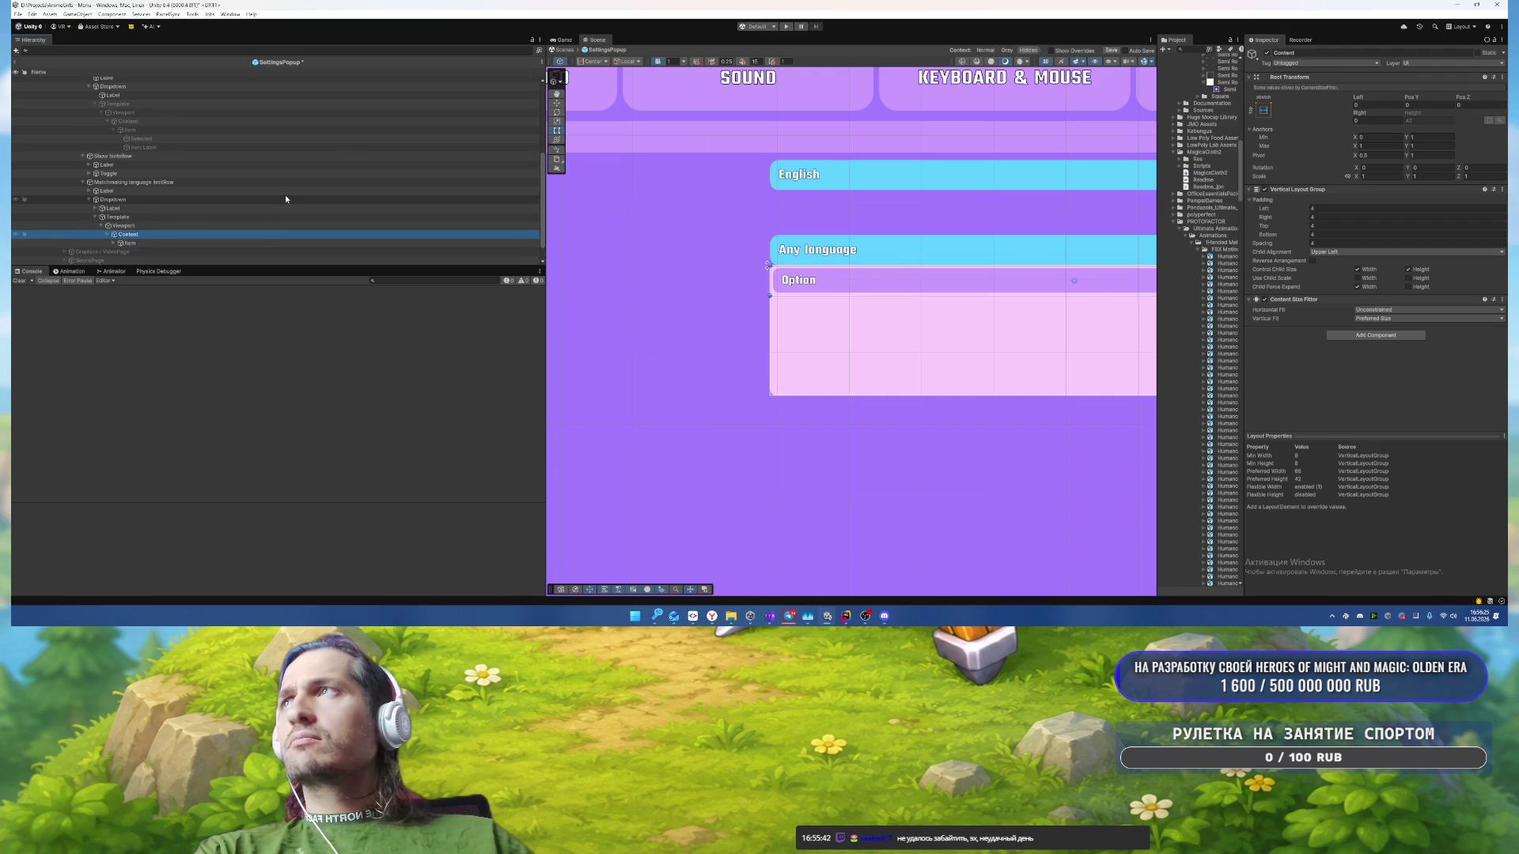
{"action": "key", "text": "Down"}
{"action": "scroll", "coordinate": [1377, 287], "scroll_direction": "down", "scroll_amount": 5}
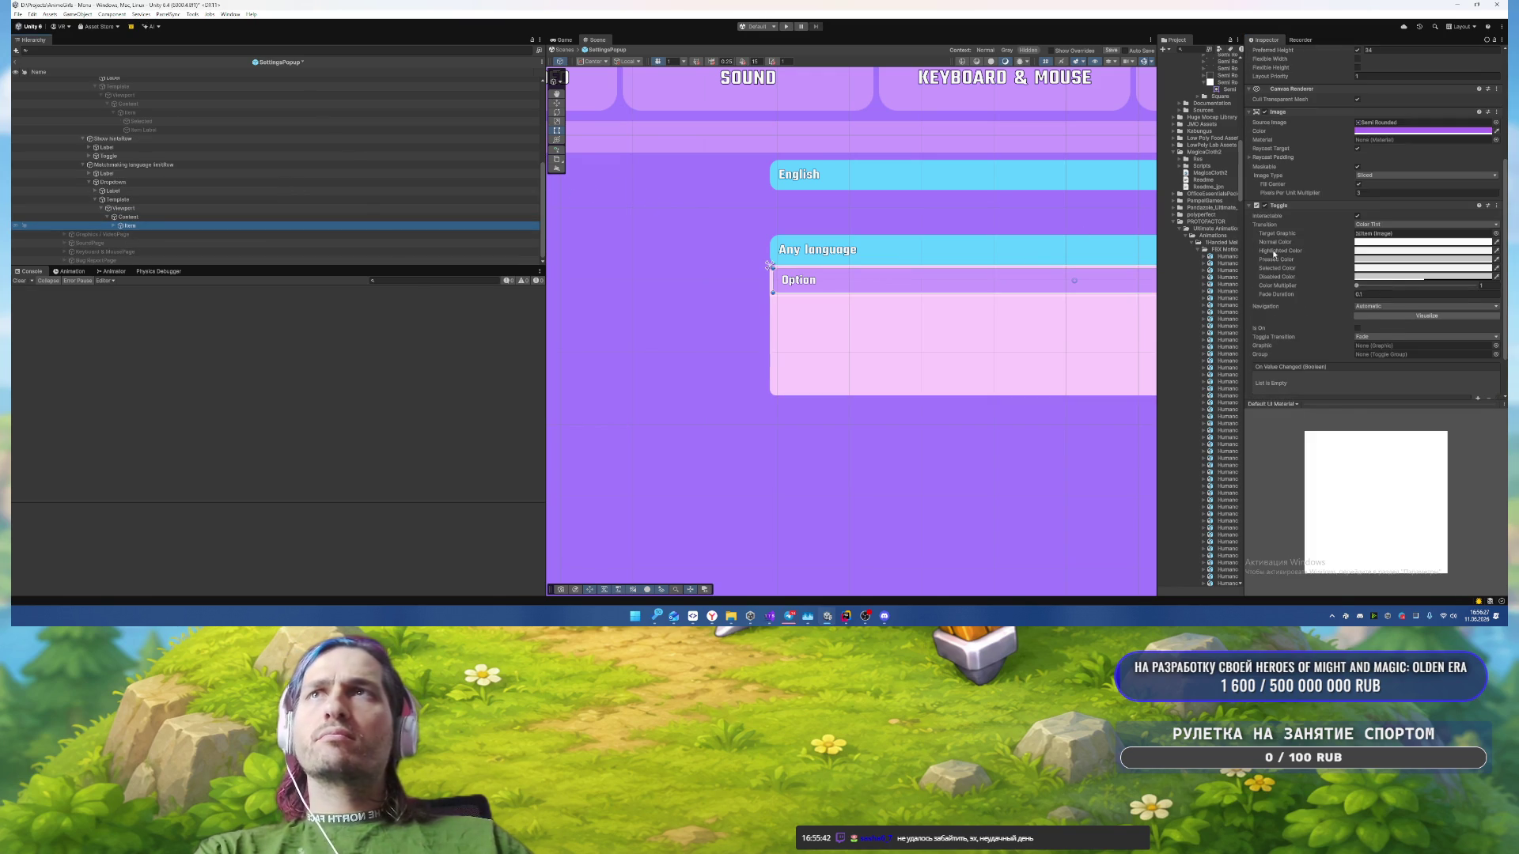
{"action": "key", "text": "Right"}
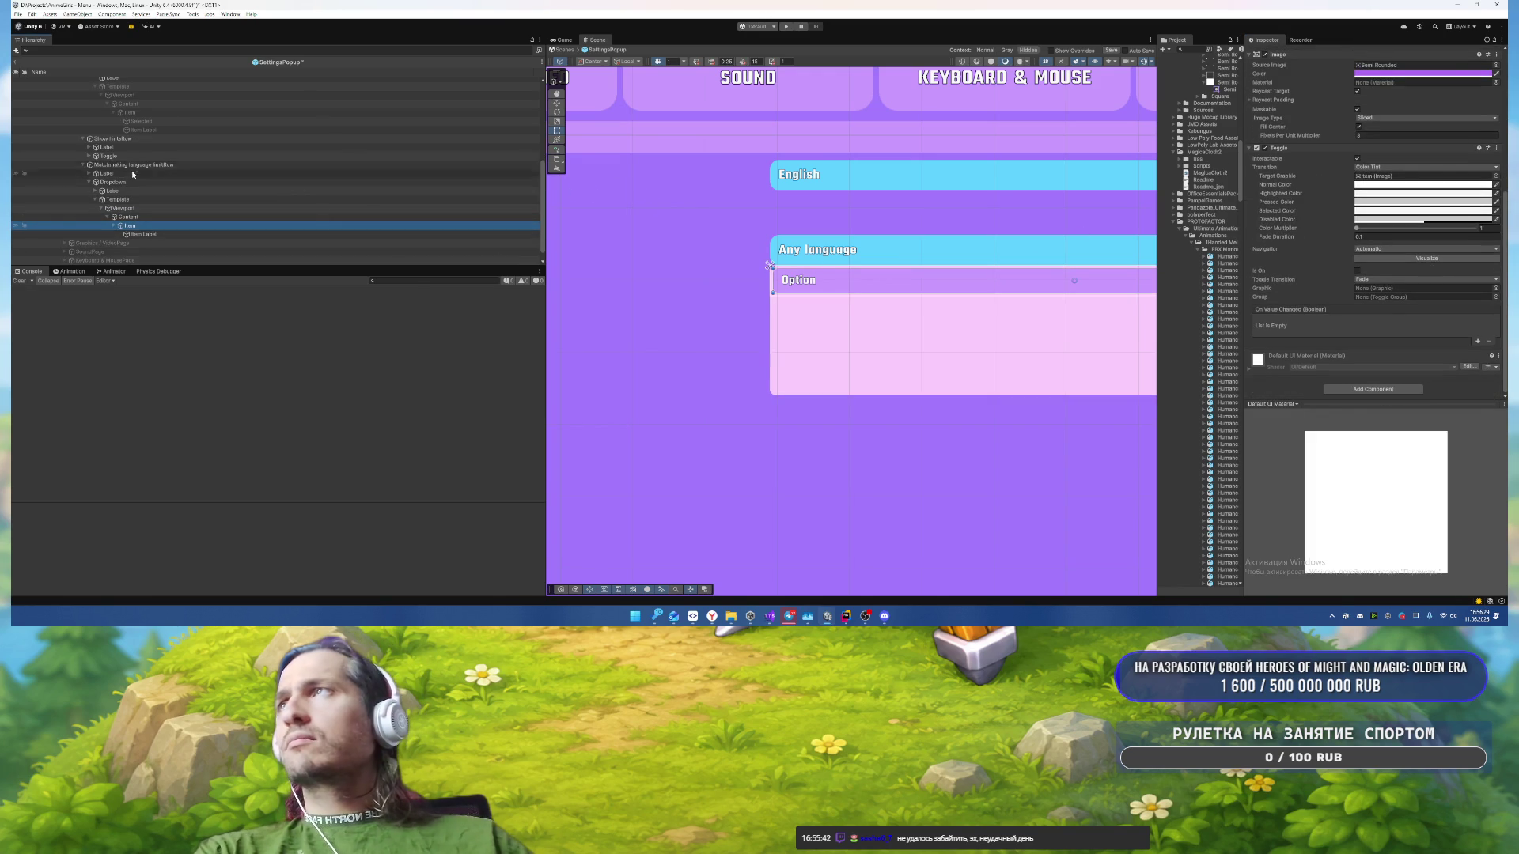
{"action": "left_click", "coordinate": [165, 113]}
{"action": "mouse_move", "coordinate": [166, 121]}
{"action": "left_mouse_down"}
{"action": "mouse_move", "coordinate": [165, 239]}
{"action": "mouse_move", "coordinate": [154, 231]}
{"action": "left_mouse_up"}
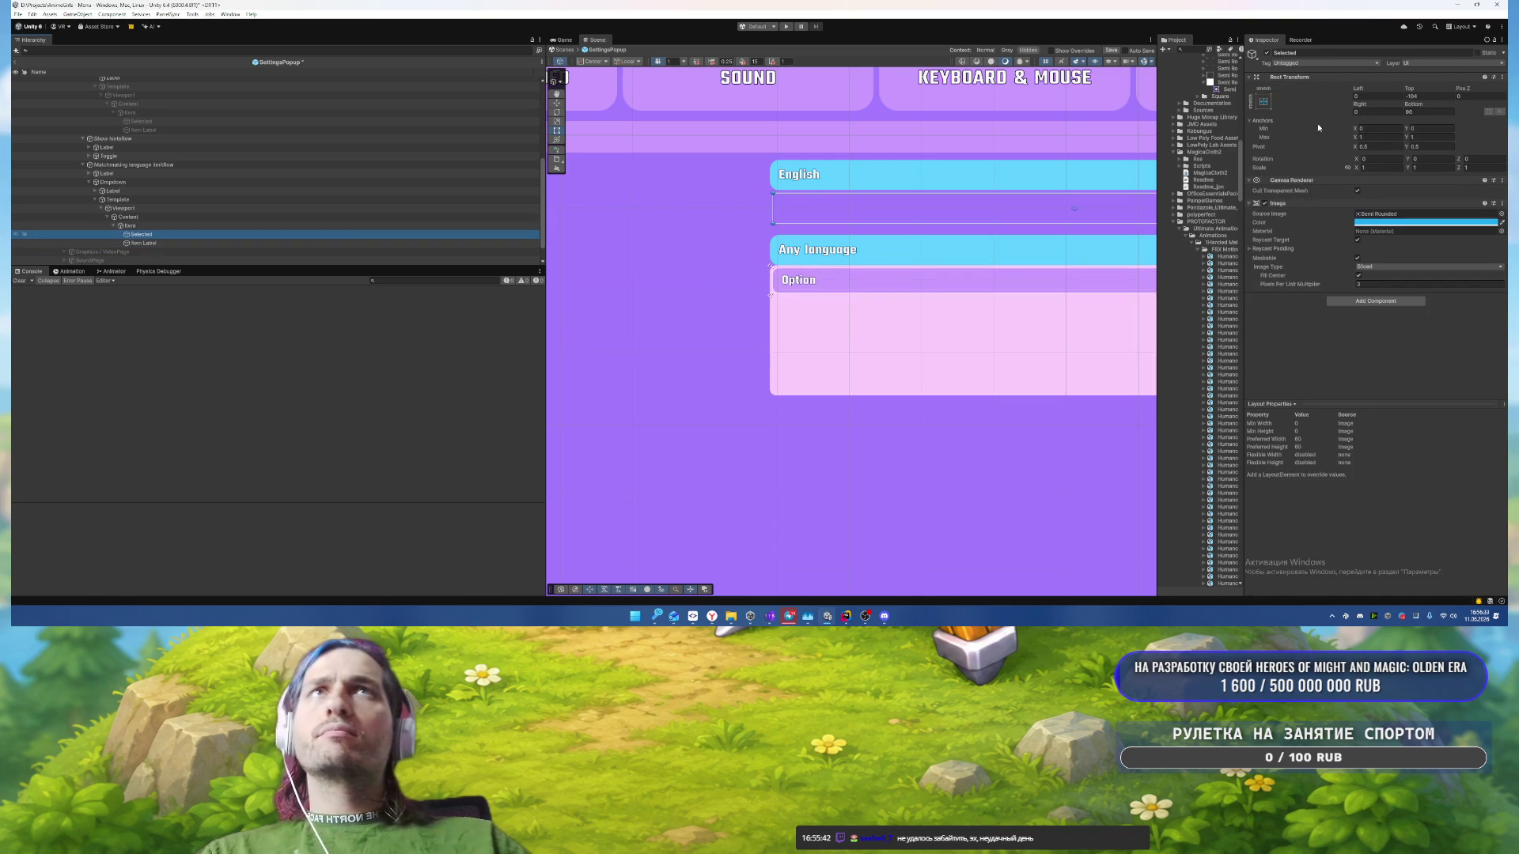
{"action": "left_click", "coordinate": [1263, 103]}
{"action": "left_click", "coordinate": [1356, 233], "text": "alt"}
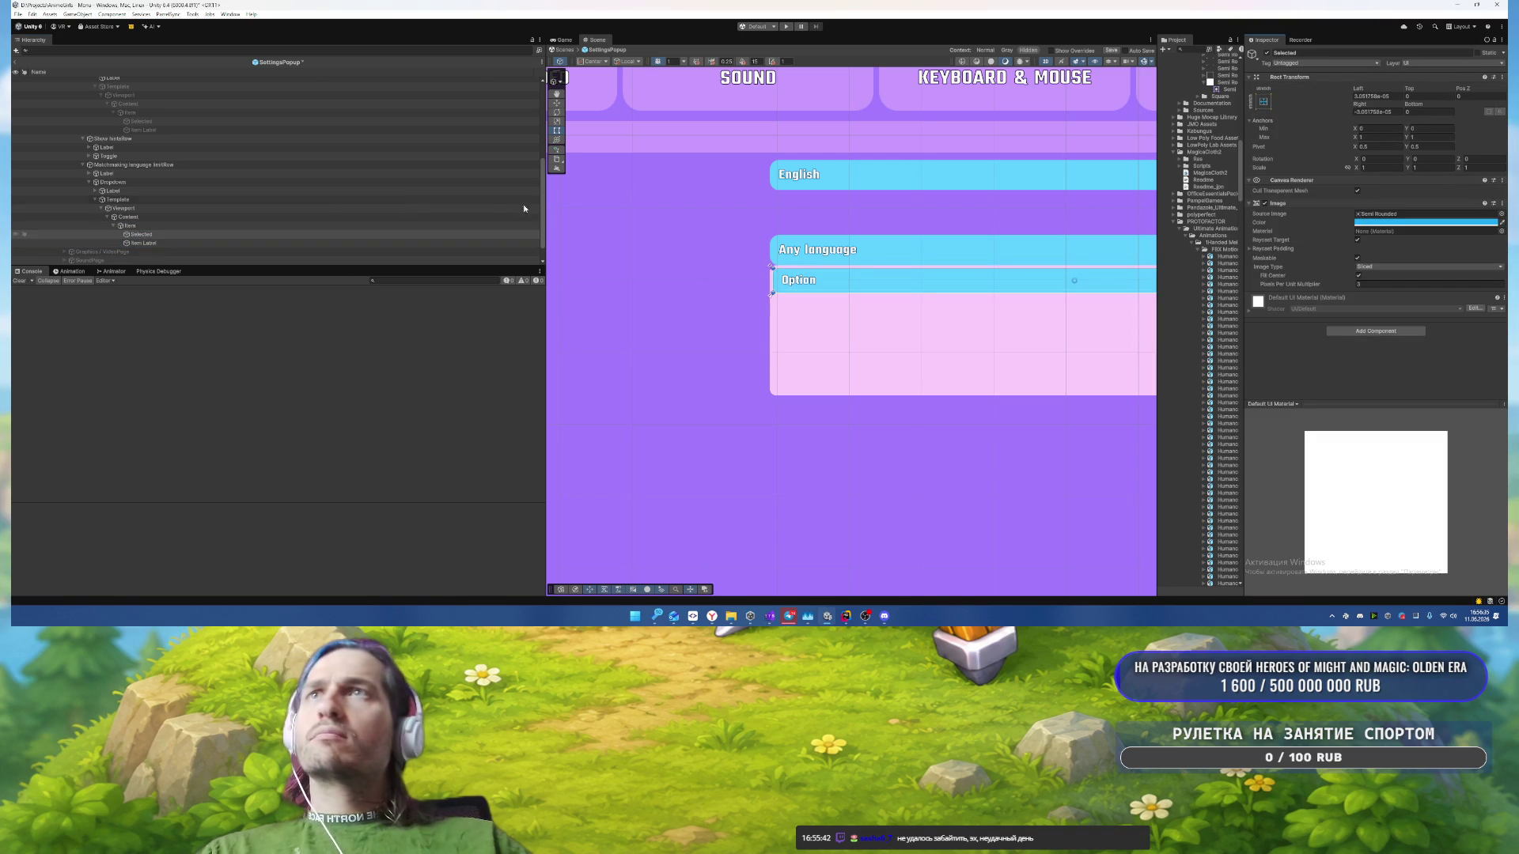
Step: Assign Selected as the Item toggle's Graphic and switch the toggle on to preview the highlight
{"action": "left_click", "coordinate": [475, 226]}
{"action": "scroll", "coordinate": [1417, 278], "scroll_direction": "down", "scroll_amount": 5}
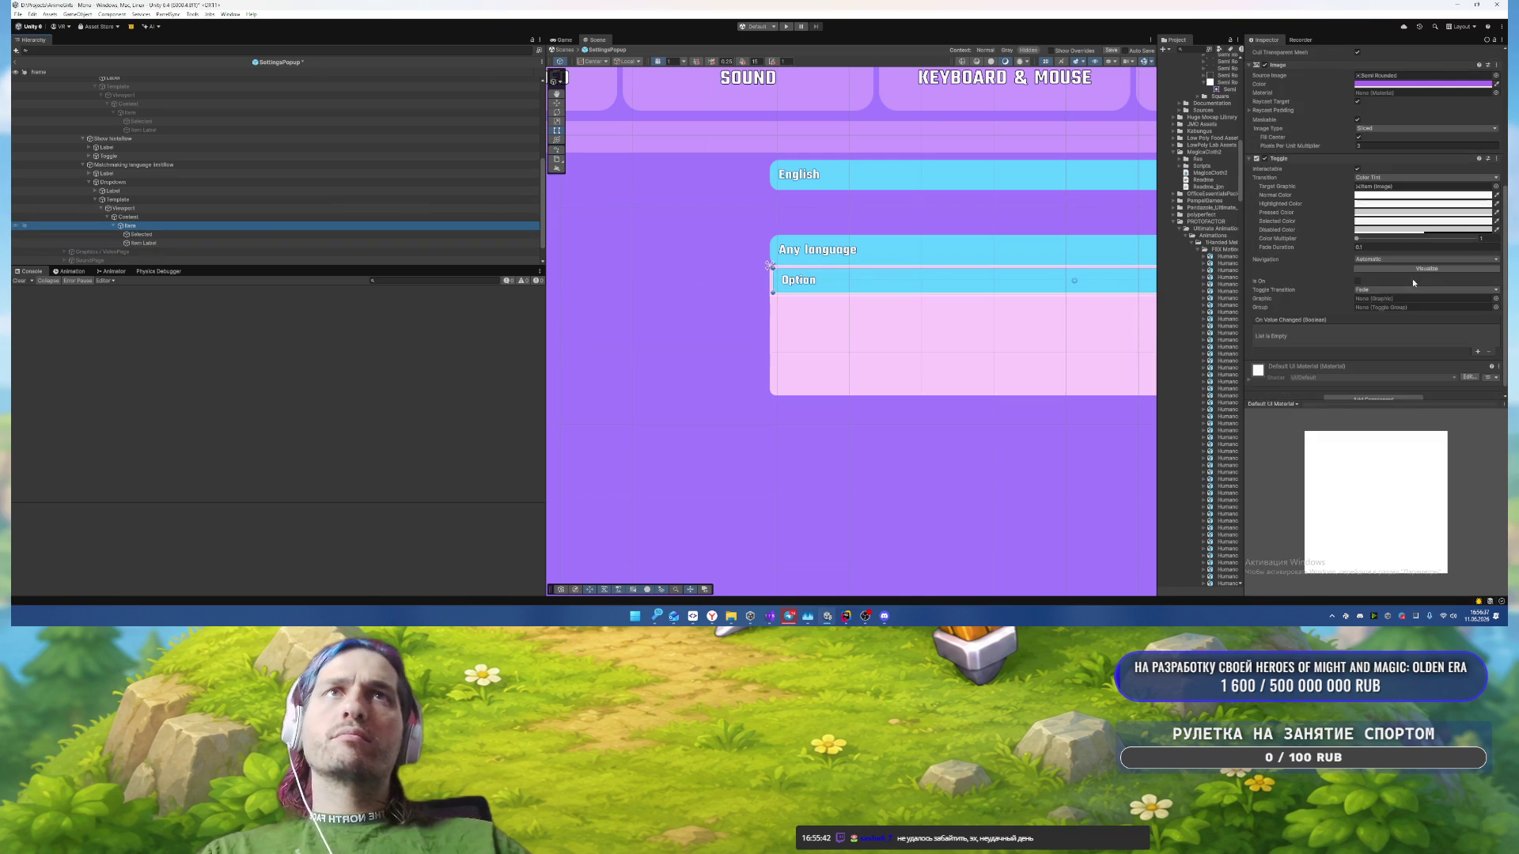
{"action": "left_click_drag", "start_coordinate": [141, 234], "coordinate": [1365, 306]}
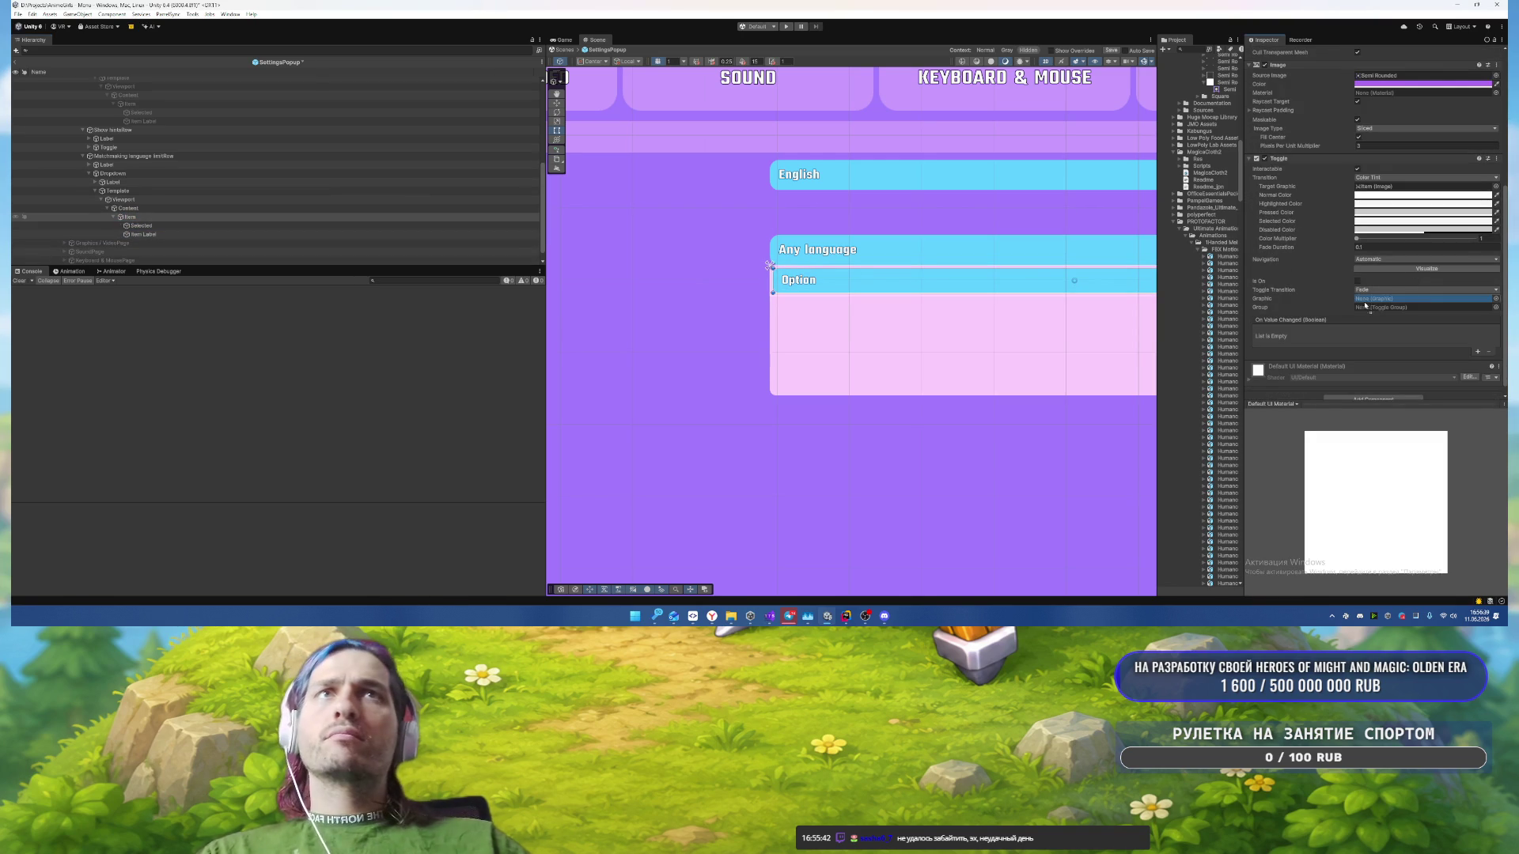
{"action": "left_click", "coordinate": [1358, 282]}
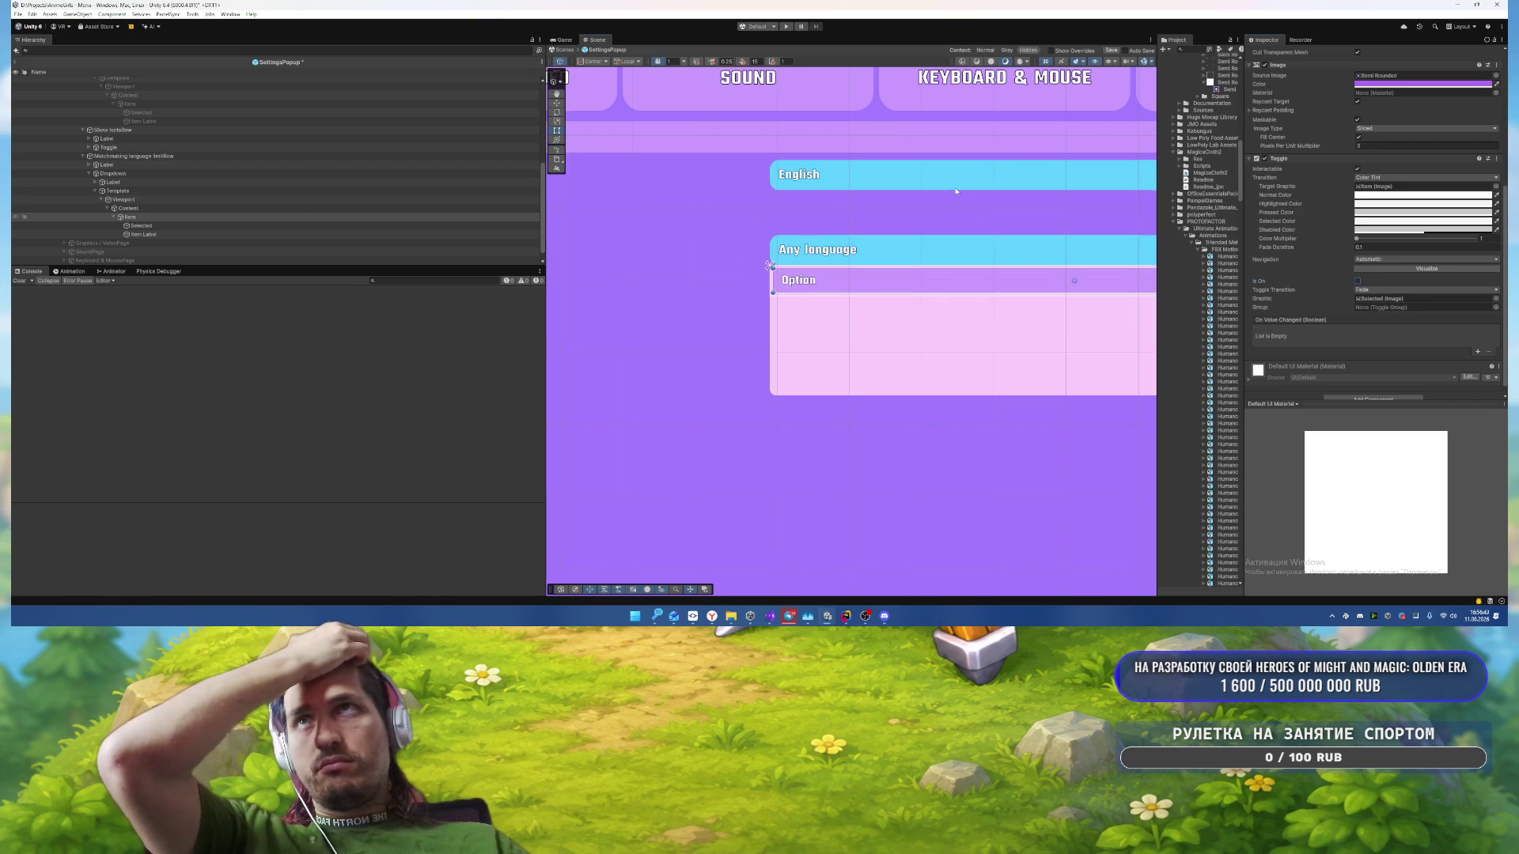
{"action": "left_click_drag", "start_coordinate": [954, 187], "coordinate": [867, 196]}
Step: Copy the pink Image component from the dropdown Template, then remove it from the Template
{"action": "key", "text": "f"}
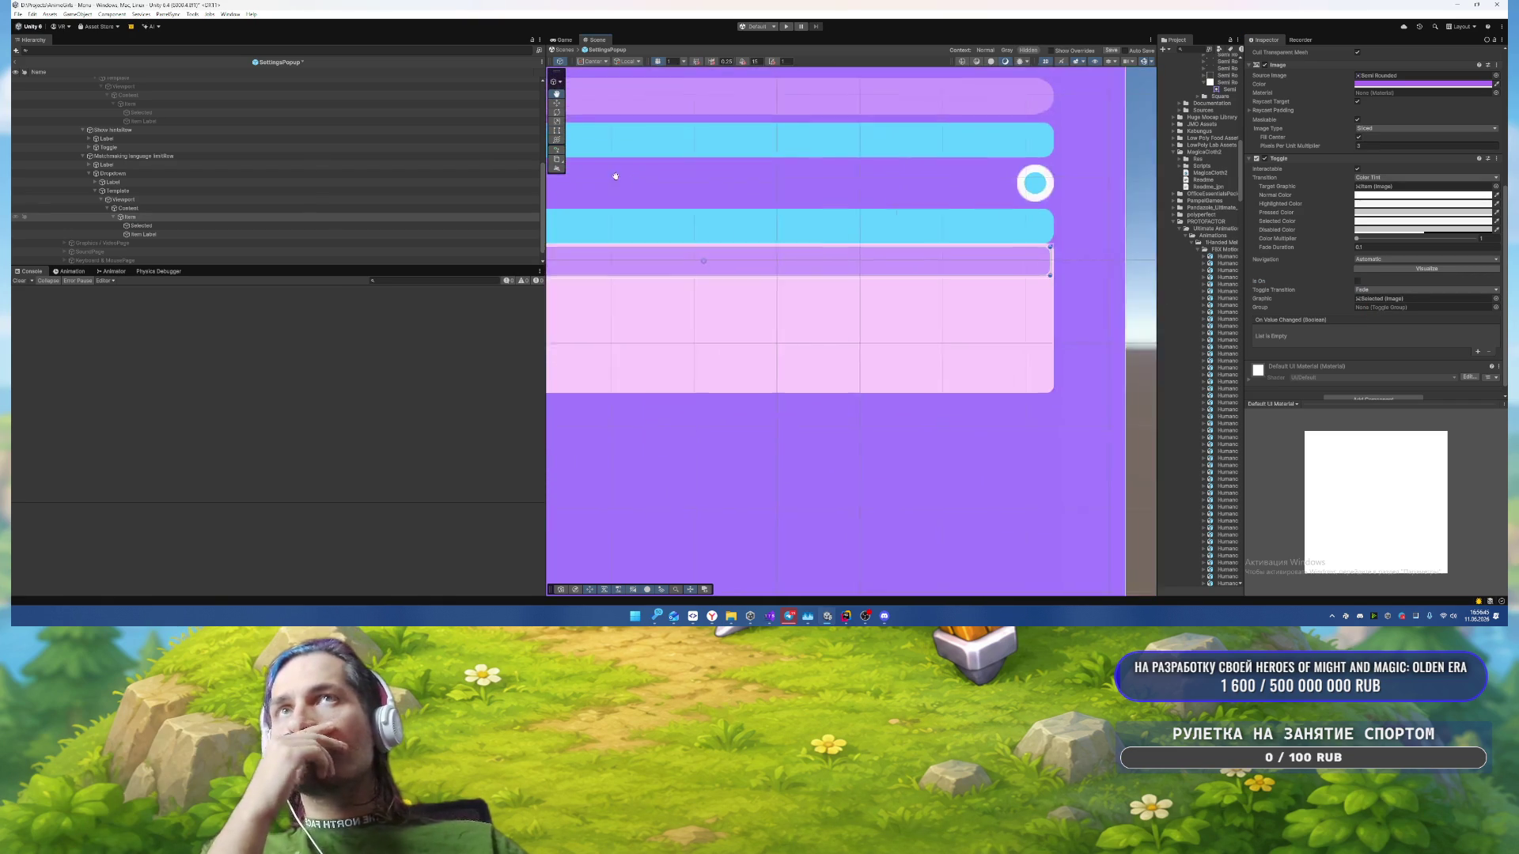
{"action": "left_click", "coordinate": [168, 207]}
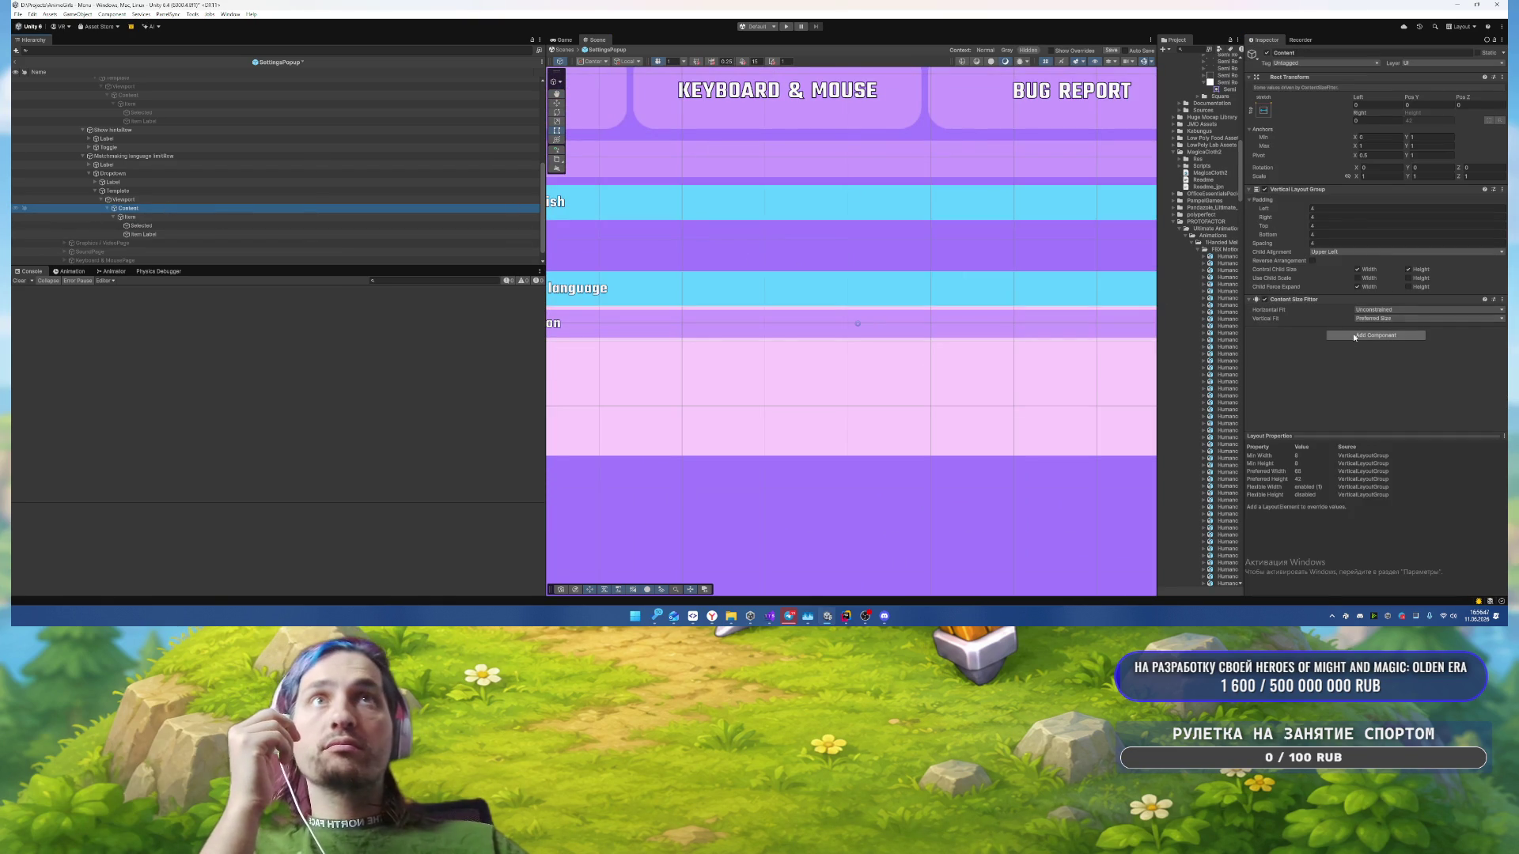
{"action": "left_click", "coordinate": [166, 191]}
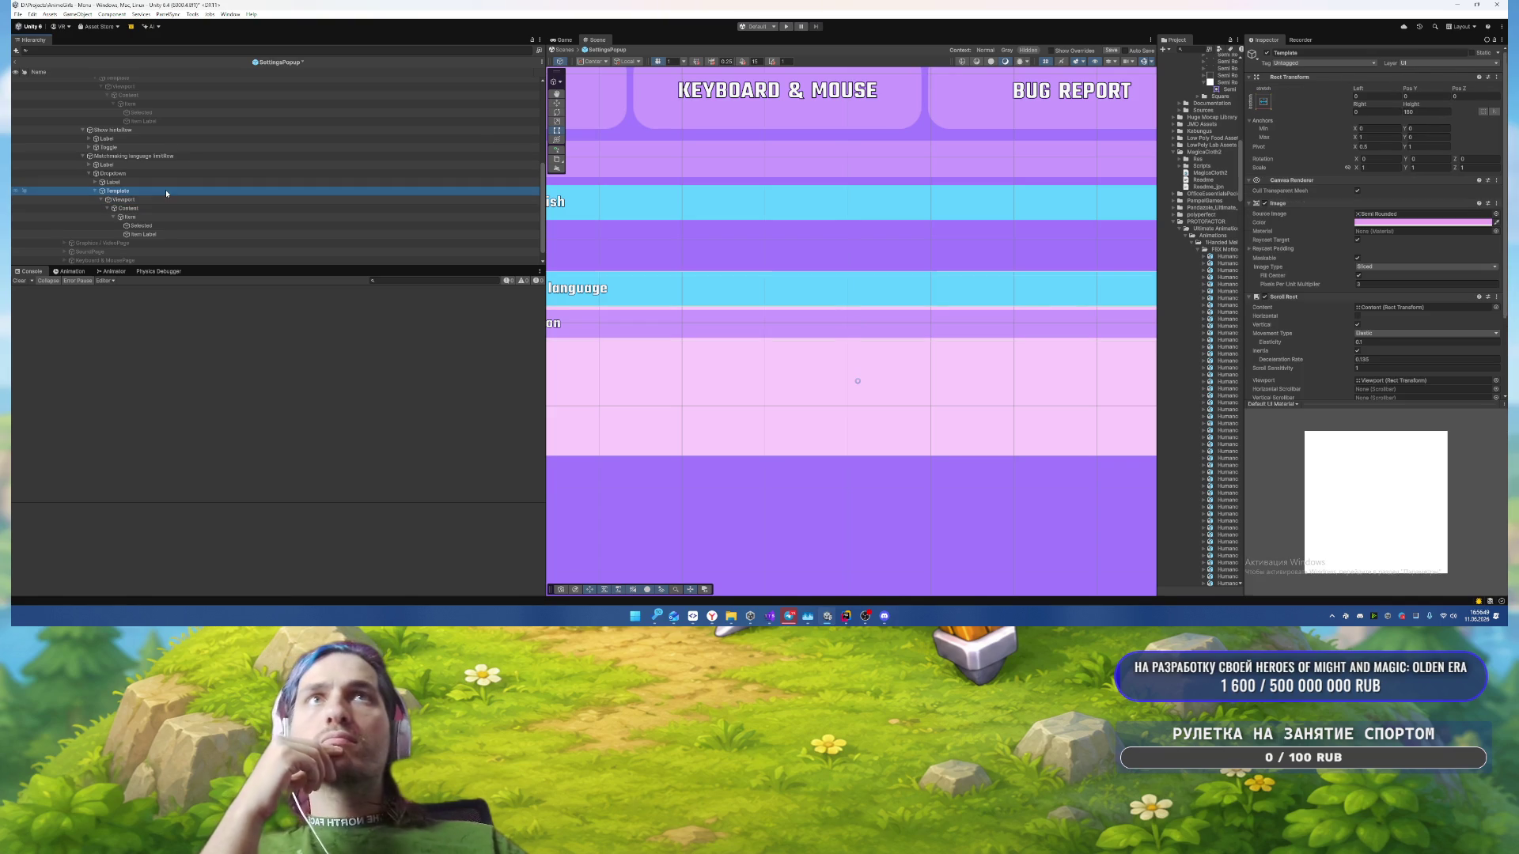
{"action": "right_click", "coordinate": [1295, 203]}
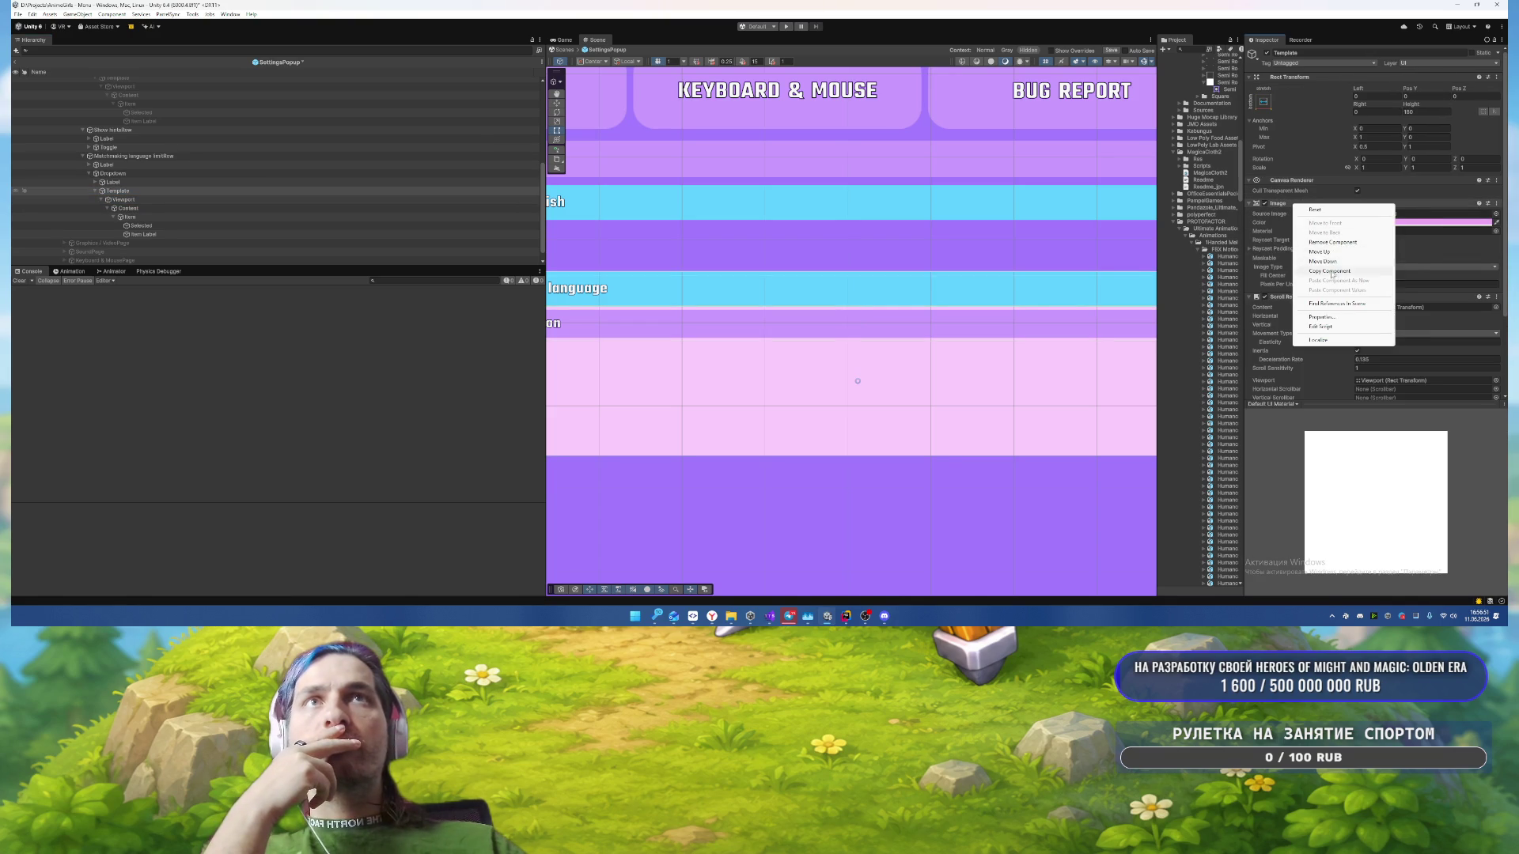
{"action": "left_click", "coordinate": [1303, 225]}
{"action": "right_click", "coordinate": [1298, 203]}
{"action": "left_click", "coordinate": [1345, 224]}
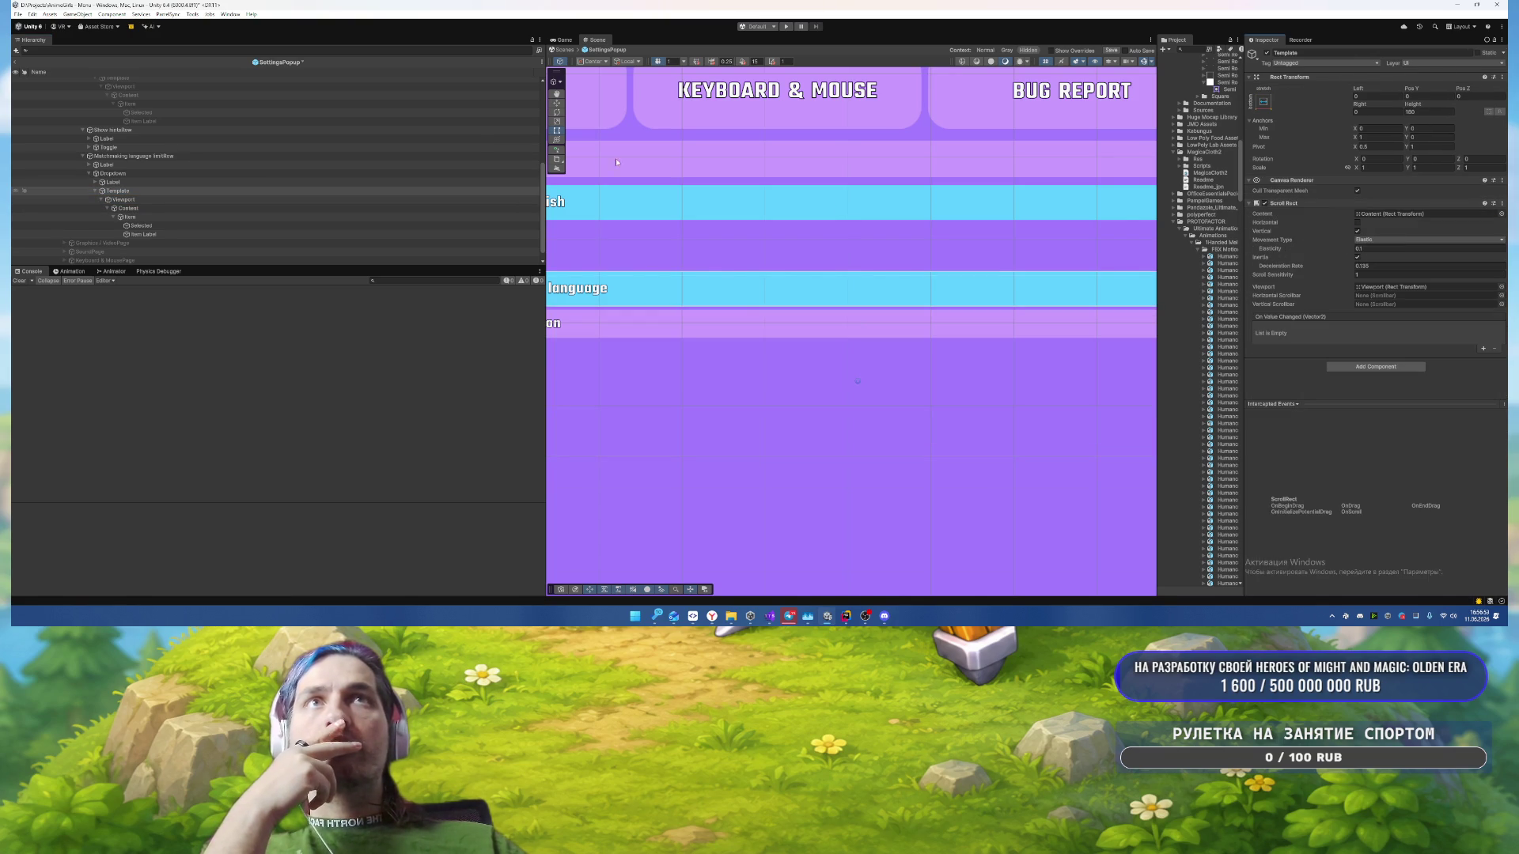
Step: Paste the copied pink Image onto Content as a new component
{"action": "left_click", "coordinate": [206, 208]}
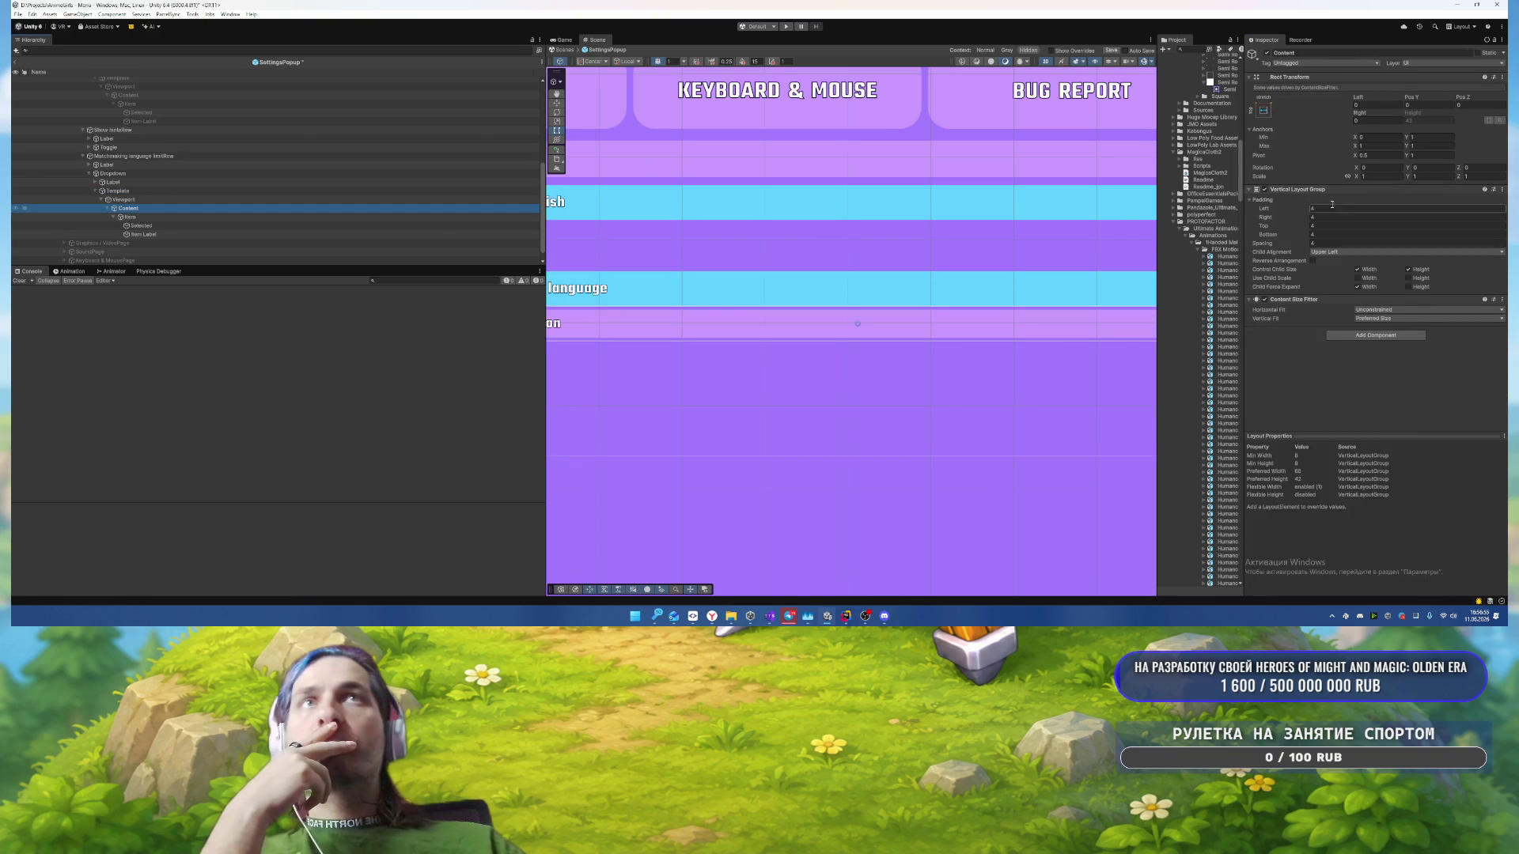
{"action": "right_click", "coordinate": [1301, 190]}
{"action": "left_click", "coordinate": [1345, 273]}
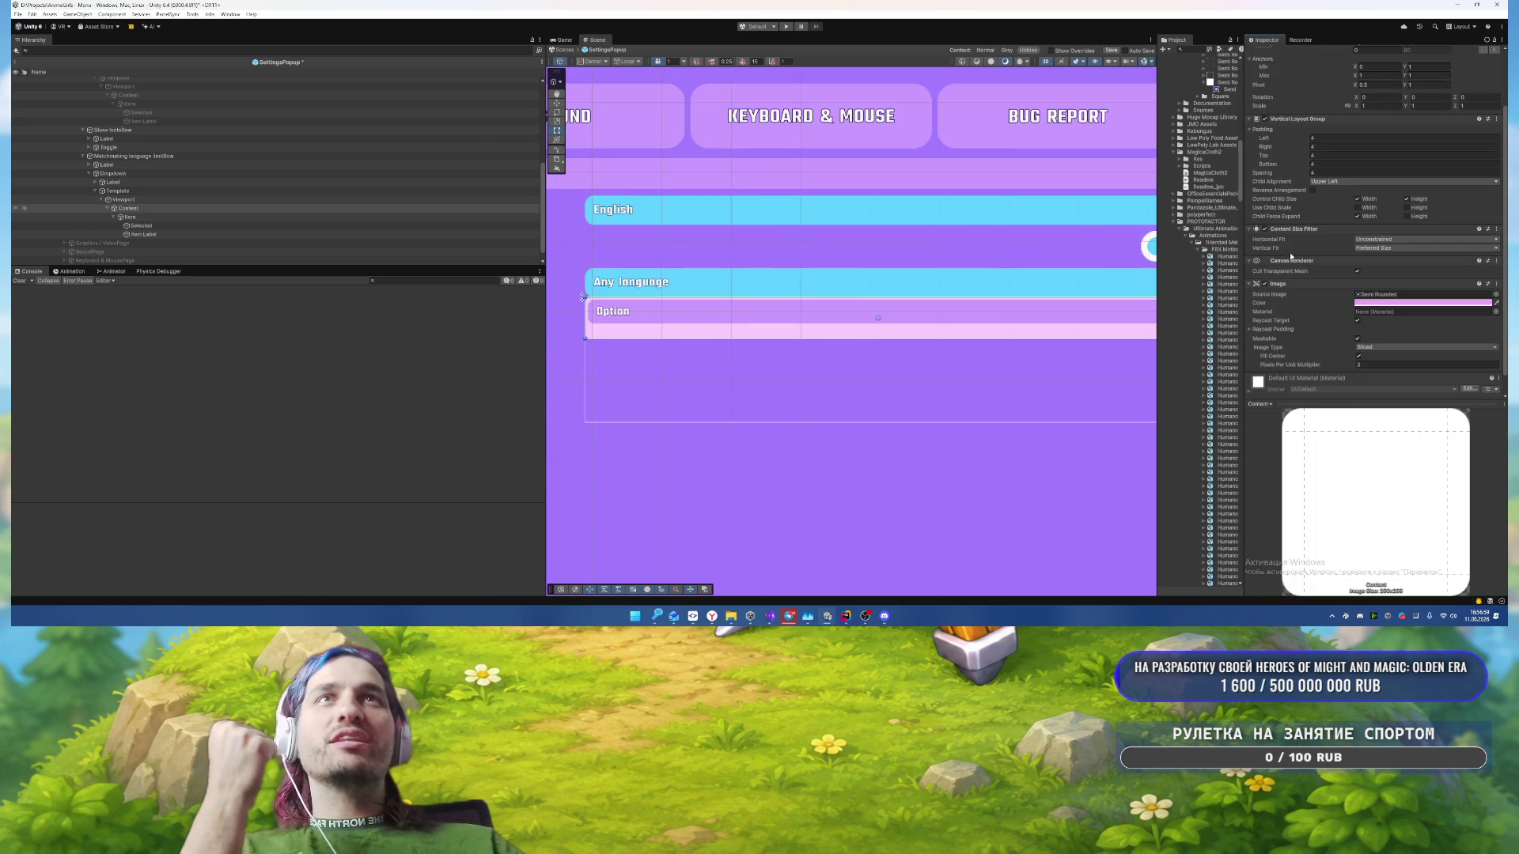
{"action": "scroll", "coordinate": [1359, 302], "scroll_direction": "down", "scroll_amount": 3}
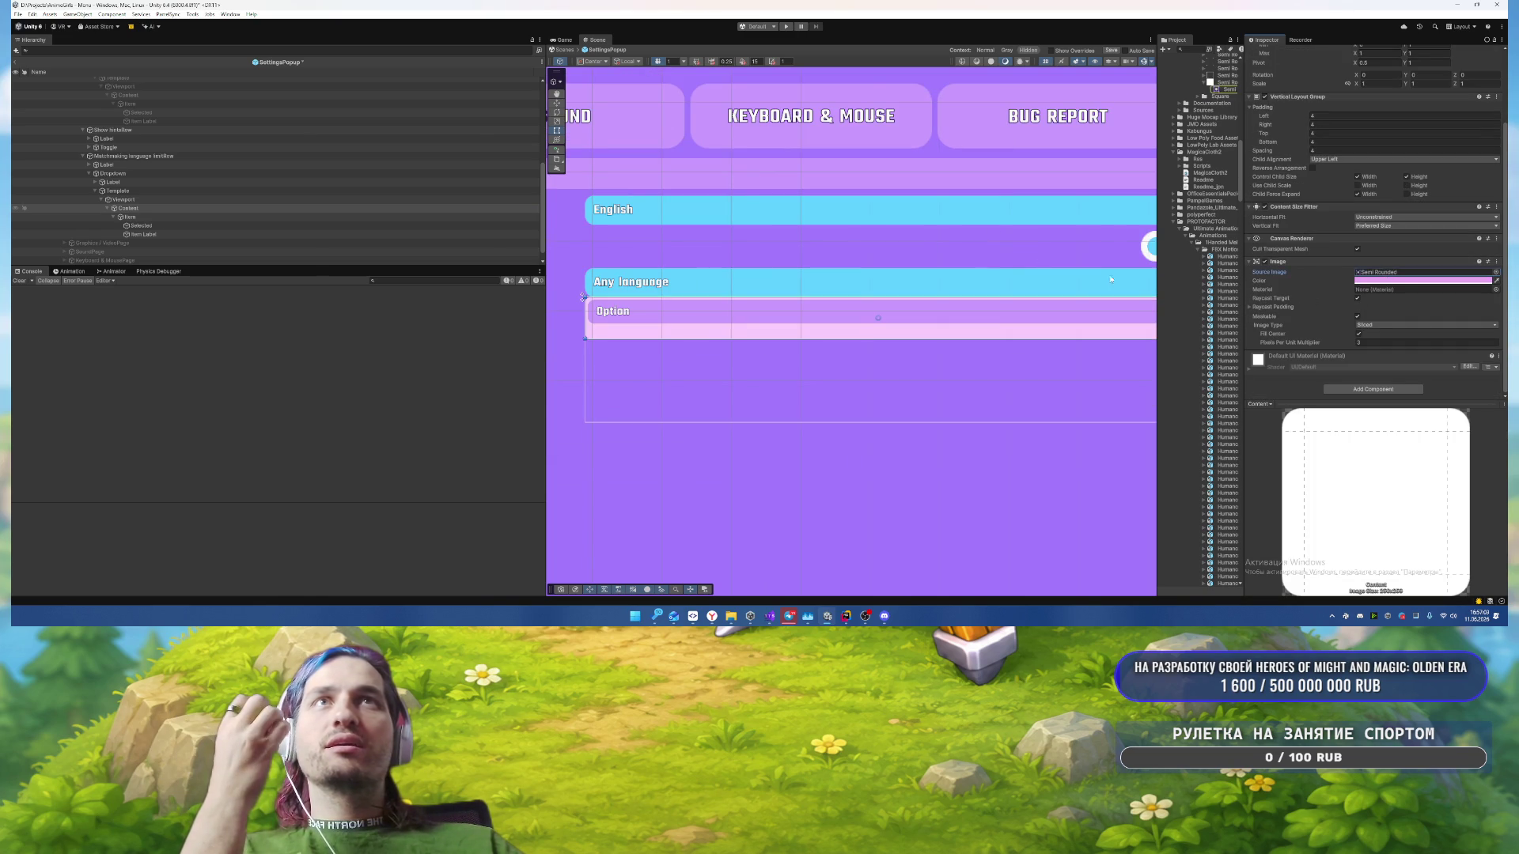
Step: Locate the Semi Rounded sprite from the Image's Source Image field
{"action": "double_click", "coordinate": [1380, 271]}
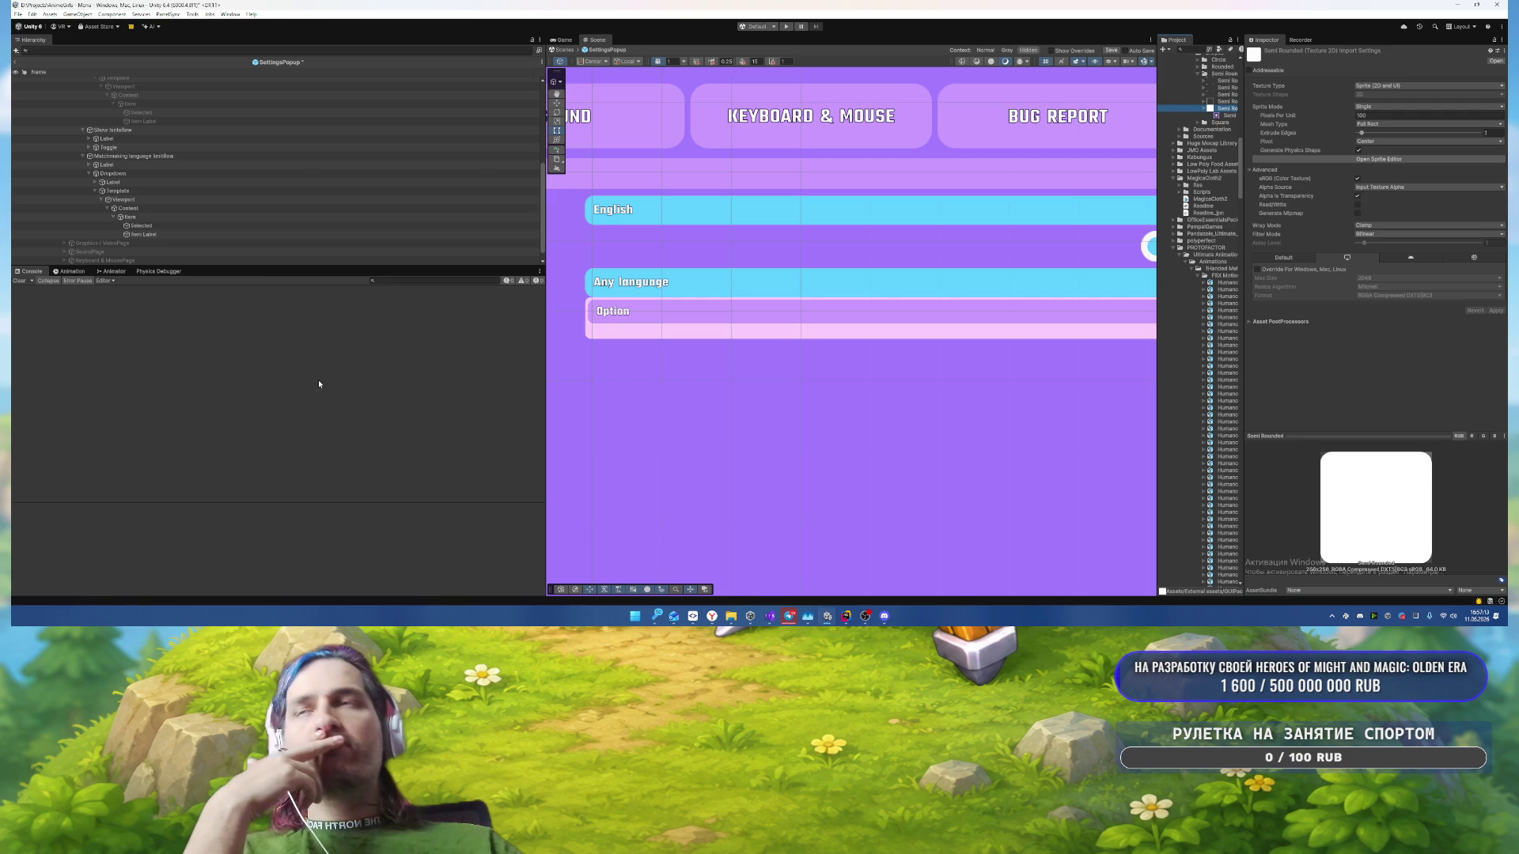
{"action": "mouse_move", "coordinate": [712, 616]}
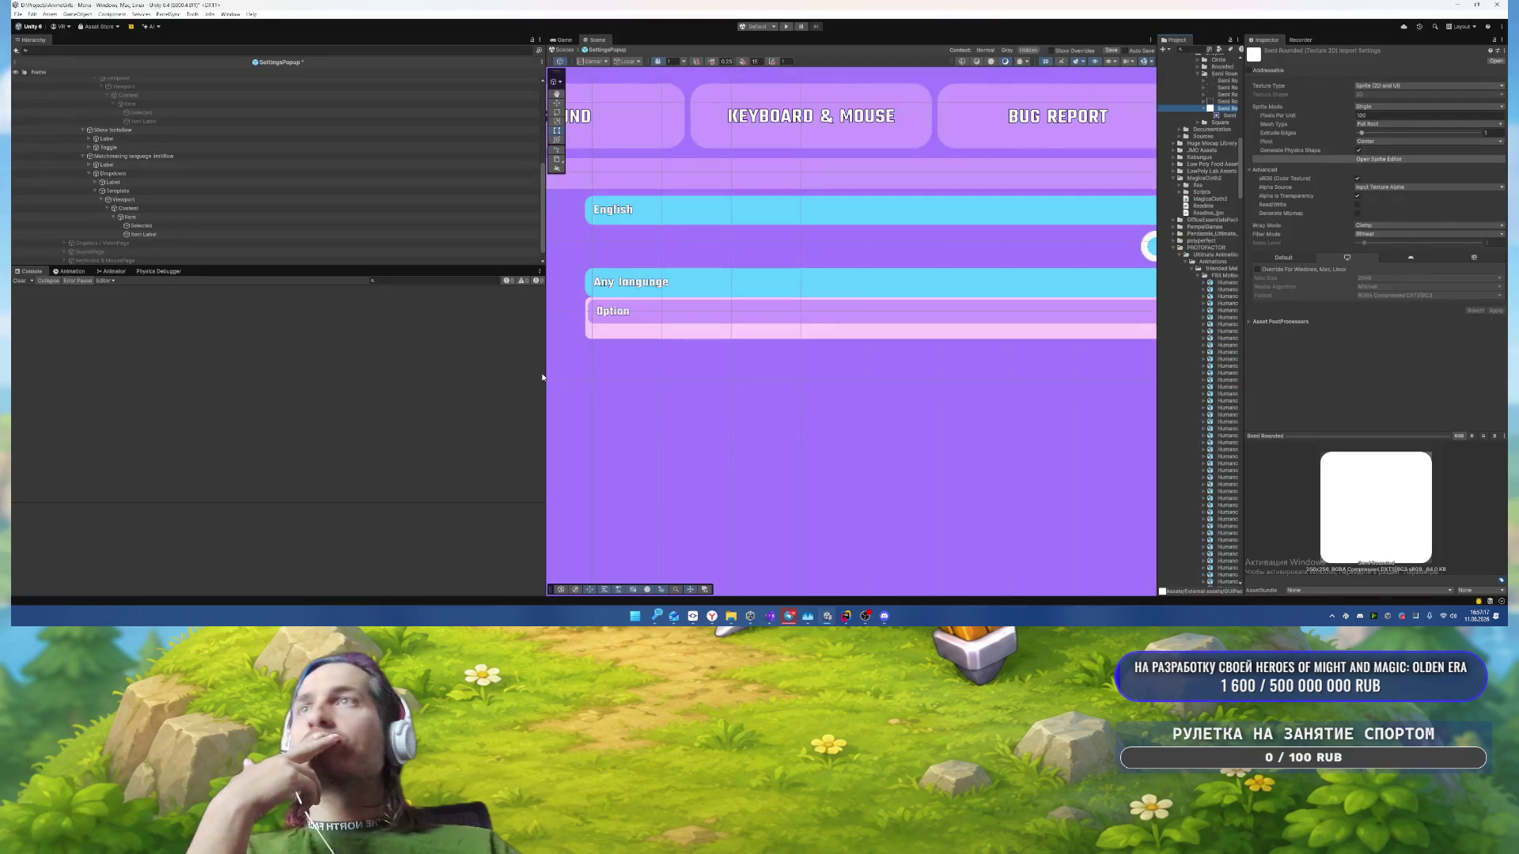
{"action": "scroll", "coordinate": [586, 356], "scroll_direction": "down", "scroll_amount": 5}
{"action": "scroll", "coordinate": [586, 356], "scroll_direction": "up", "scroll_amount": 3}
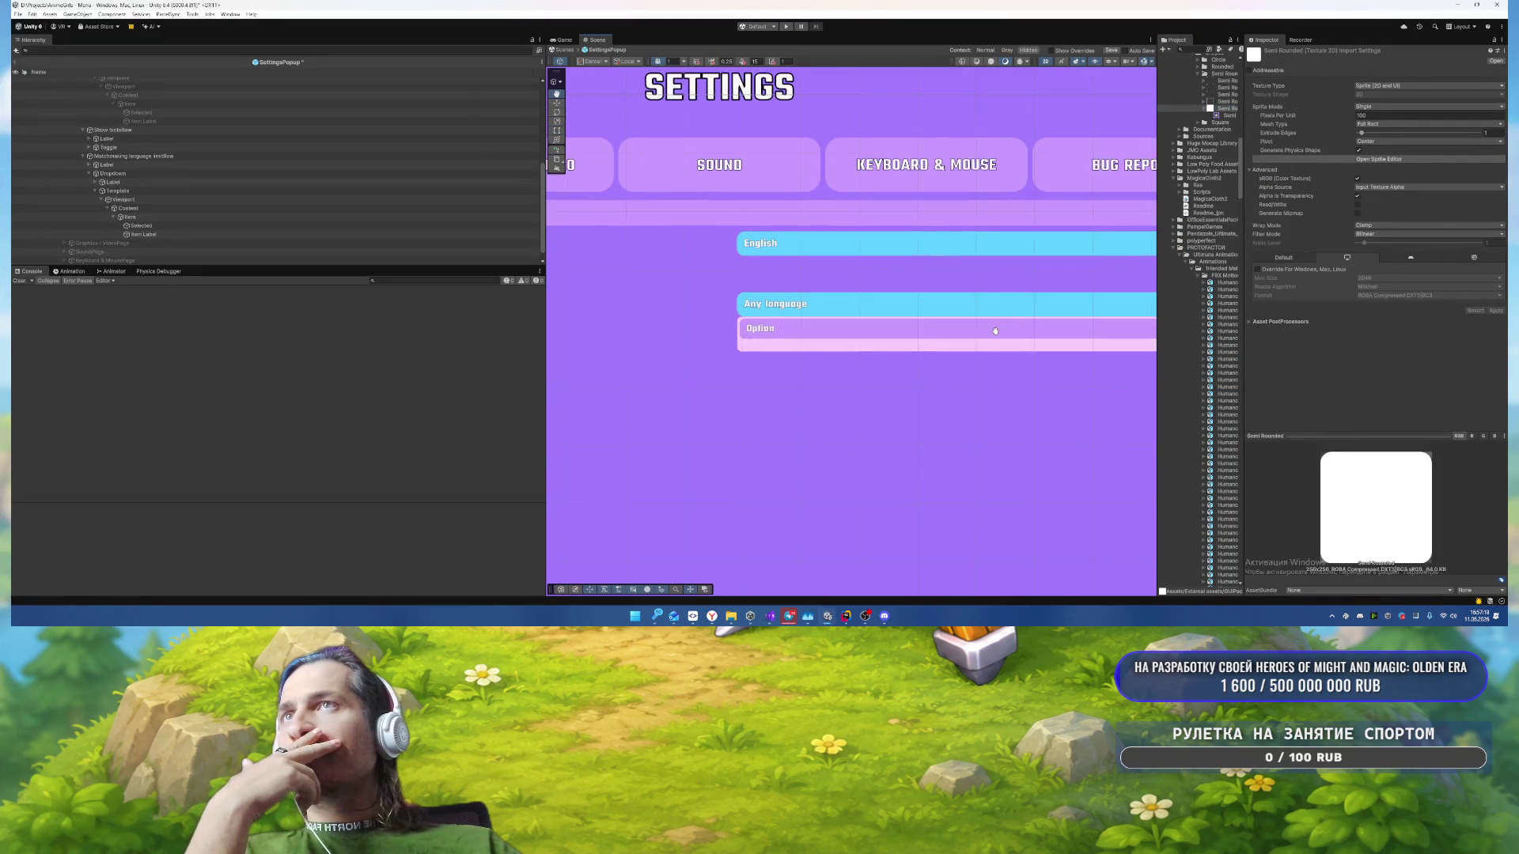
Step: Reselect the dropdown Template and enter Play mode
{"action": "left_click", "coordinate": [212, 225]}
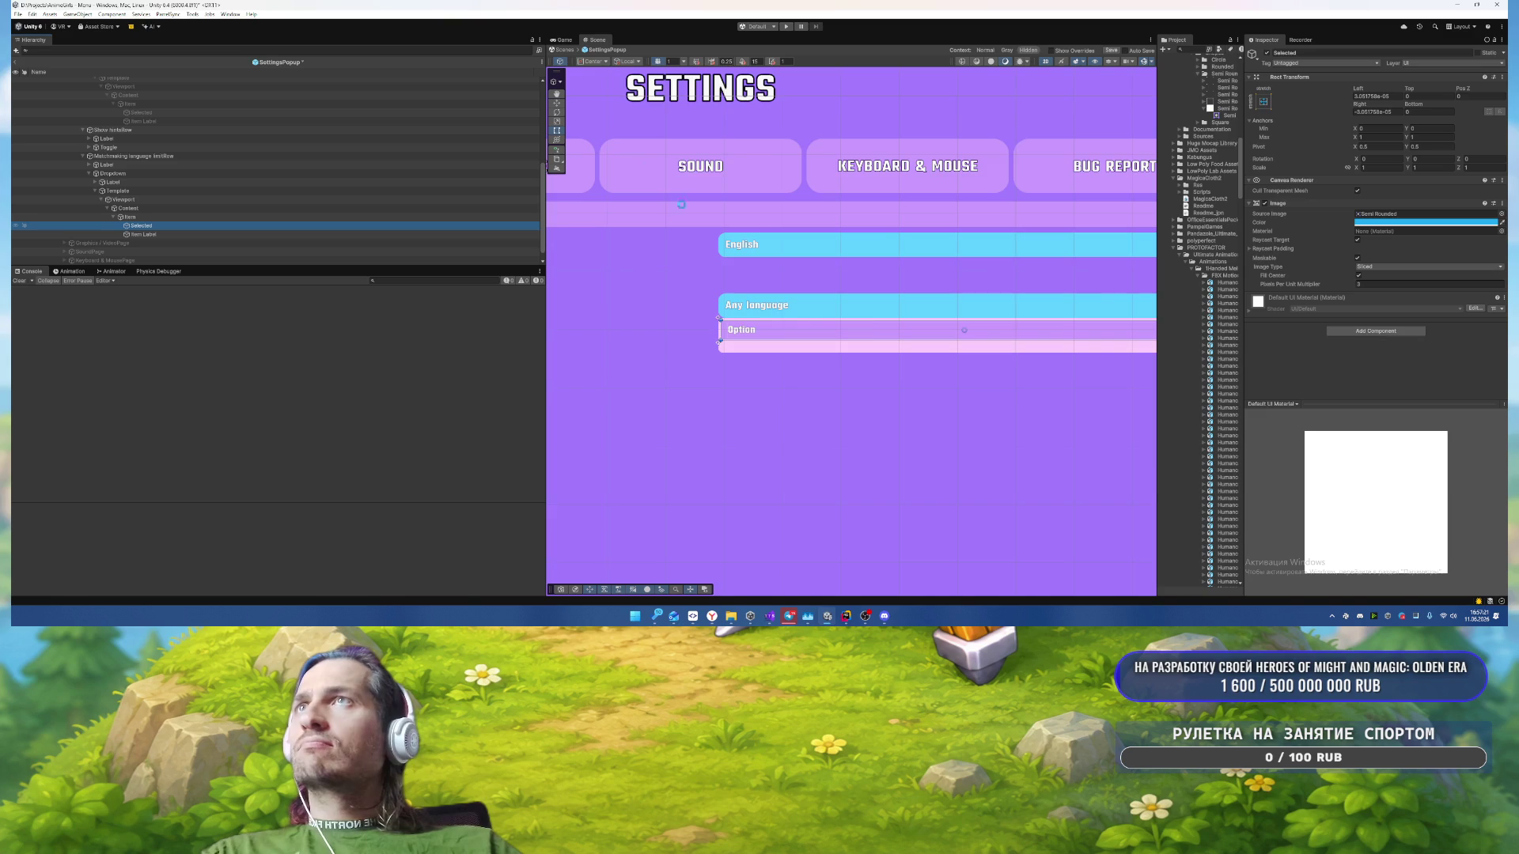
{"action": "scroll", "coordinate": [1017, 265], "scroll_direction": "down", "scroll_amount": 5}
{"action": "scroll", "coordinate": [1016, 265], "scroll_direction": "up", "scroll_amount": 3}
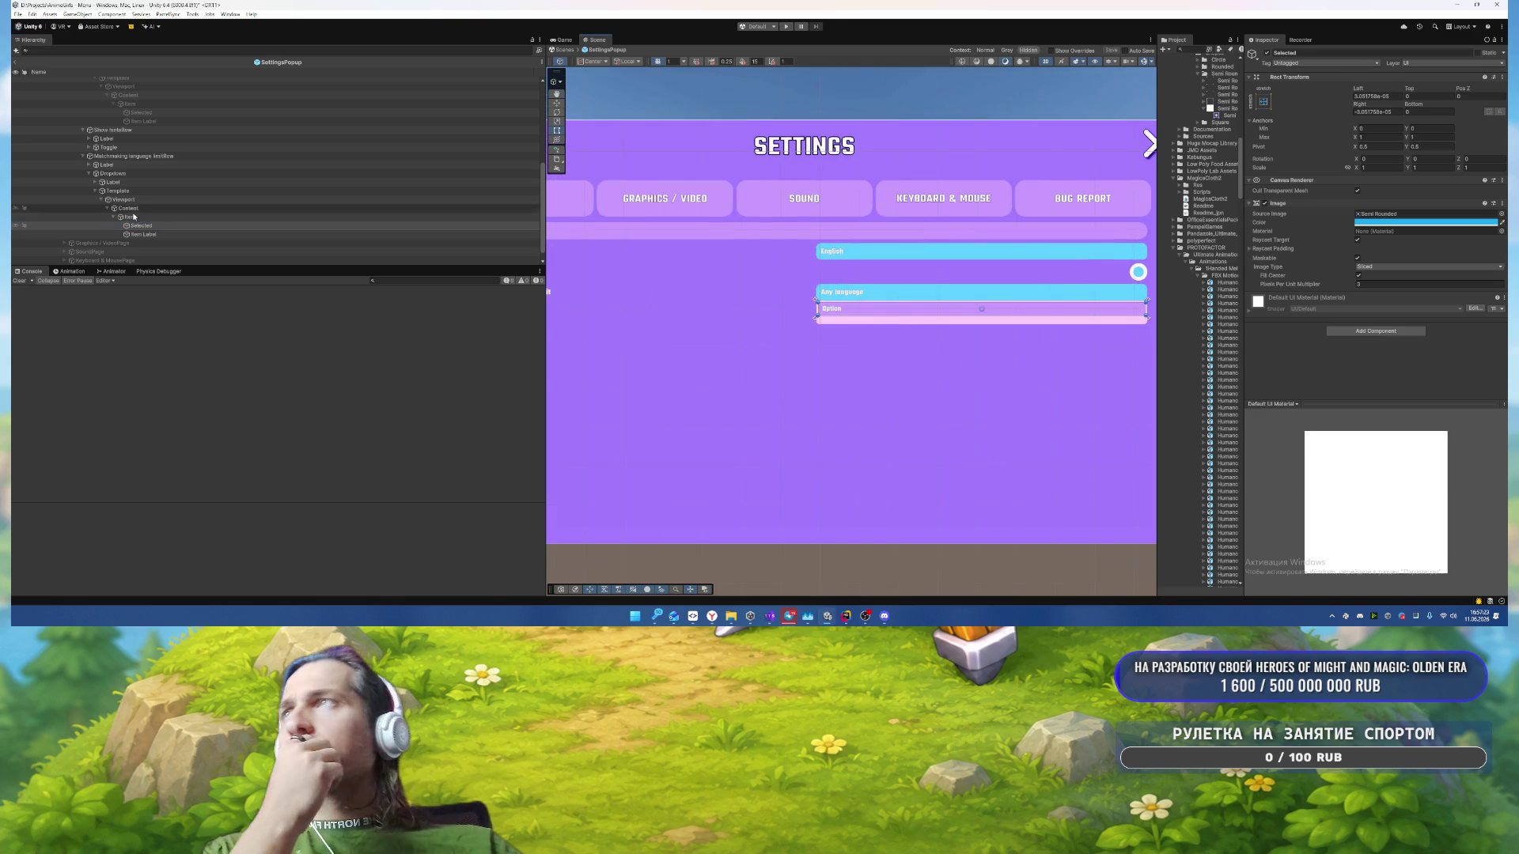
{"action": "left_click", "coordinate": [183, 183]}
{"action": "left_click", "coordinate": [187, 187]}
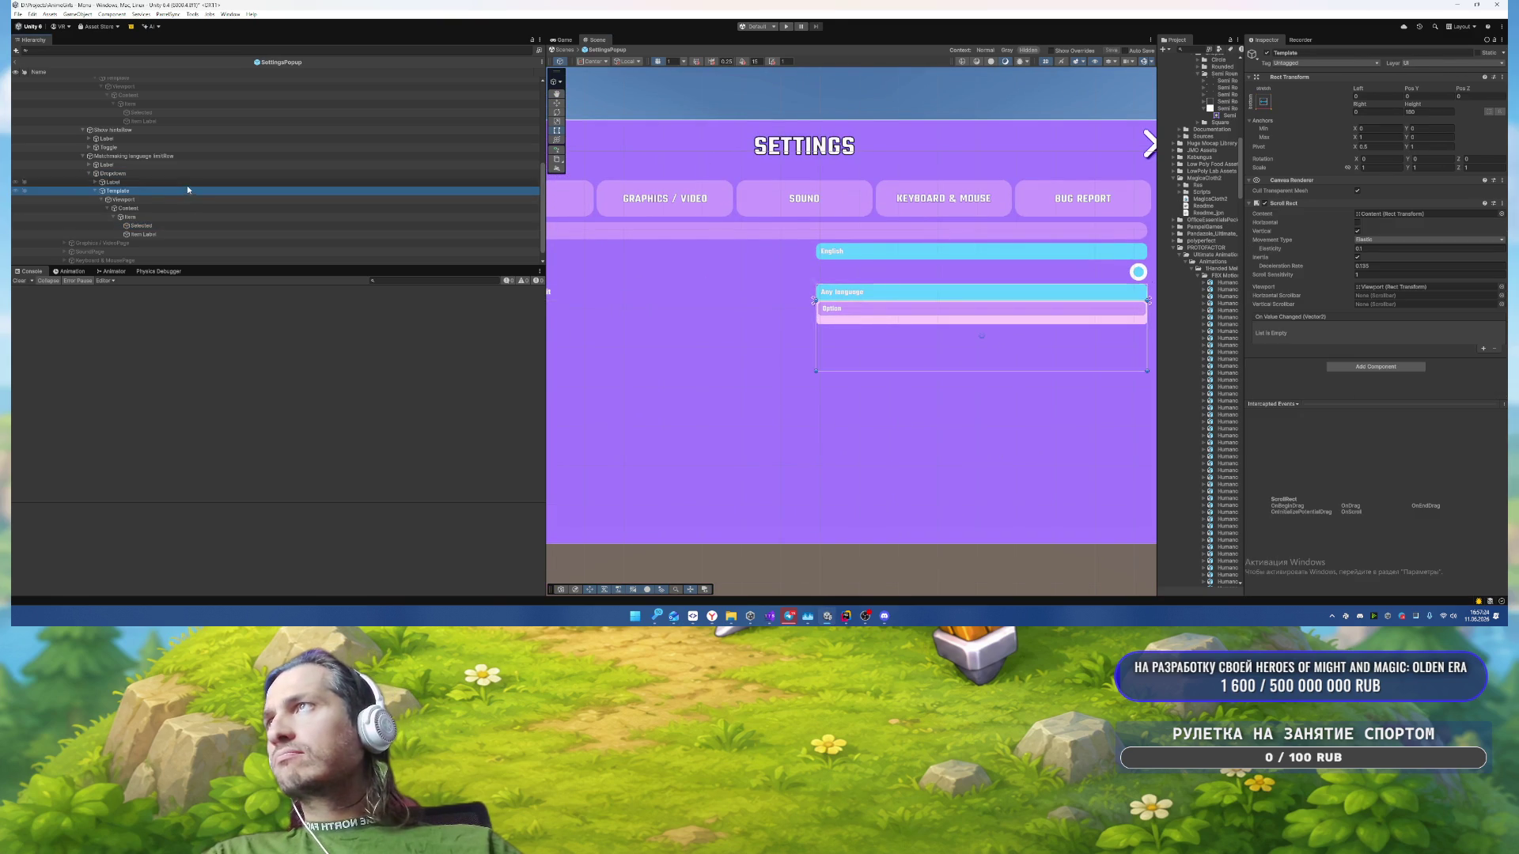
{"action": "left_click", "coordinate": [787, 27]}
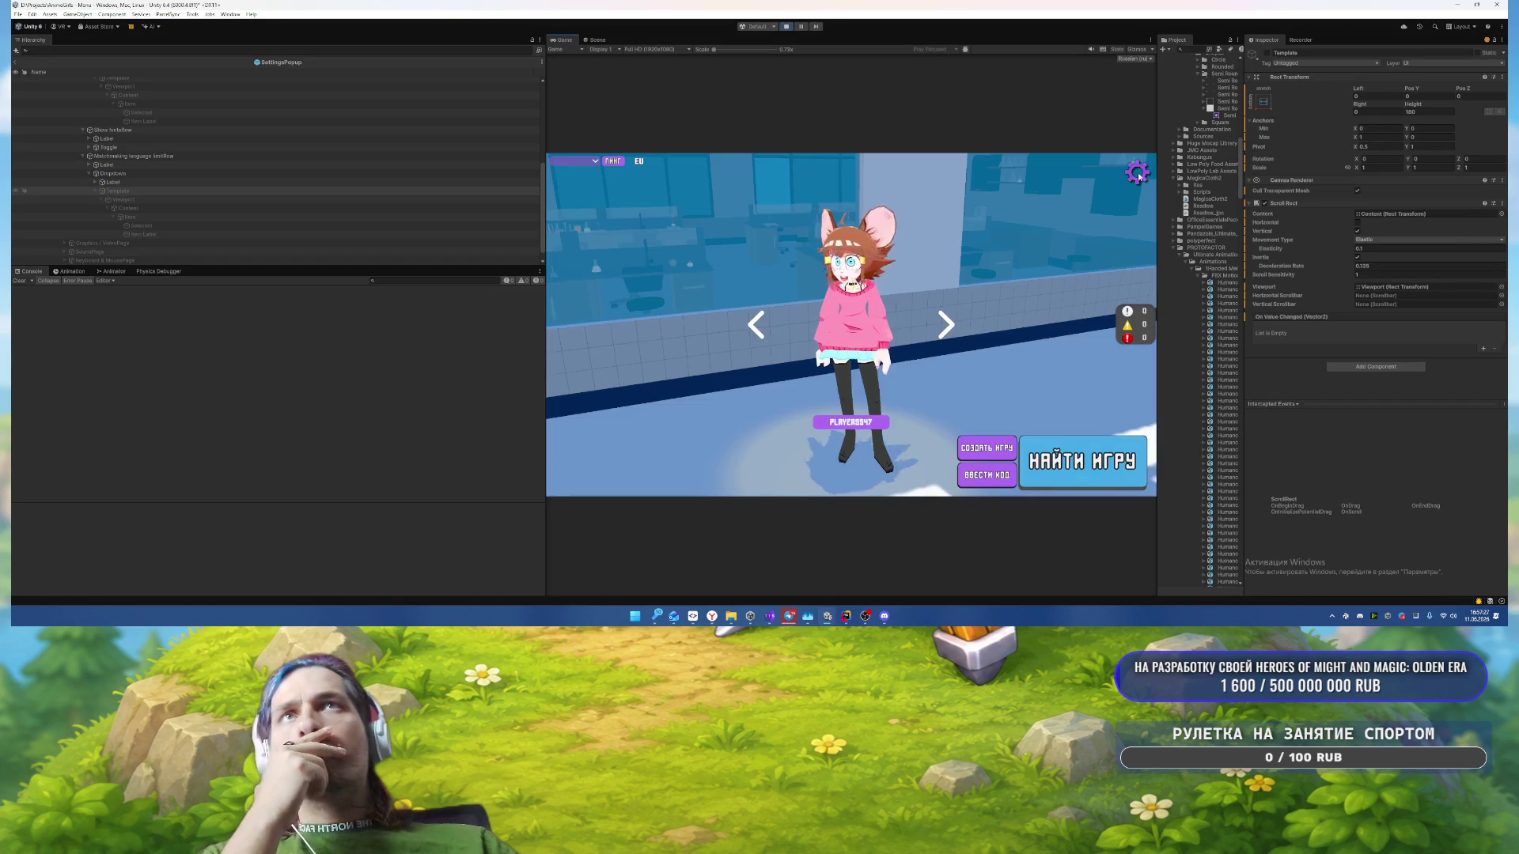
Step: Open the settings popup and try the language-matching dropdown, ending on любой язык
{"action": "left_click", "coordinate": [1137, 175]}
{"action": "left_click", "coordinate": [897, 292]}
{"action": "left_click", "coordinate": [897, 301]}
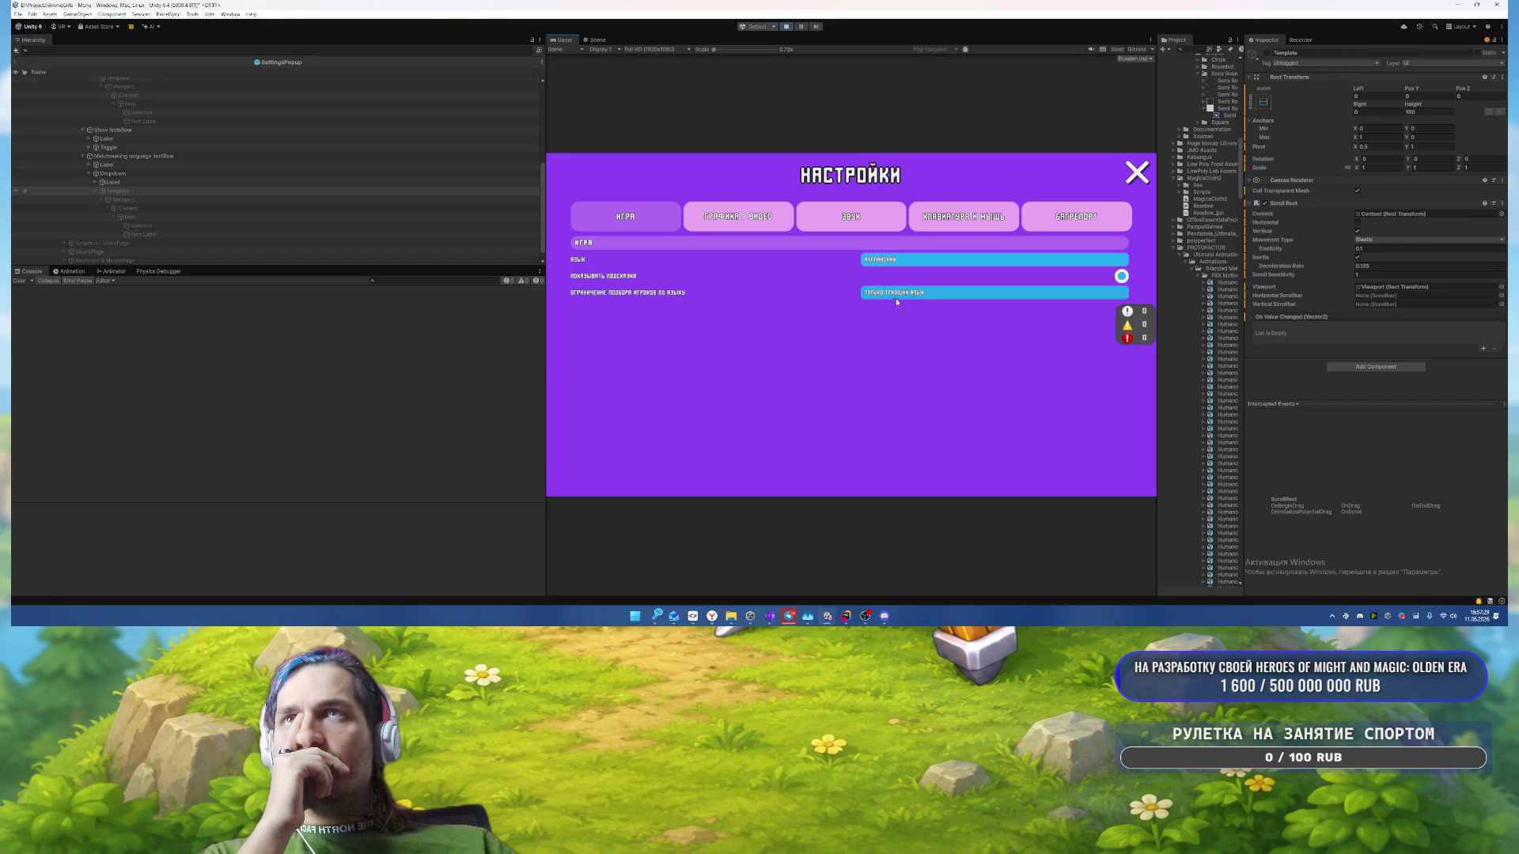
{"action": "left_click", "coordinate": [897, 292]}
{"action": "left_click", "coordinate": [901, 329]}
{"action": "left_click", "coordinate": [902, 293]}
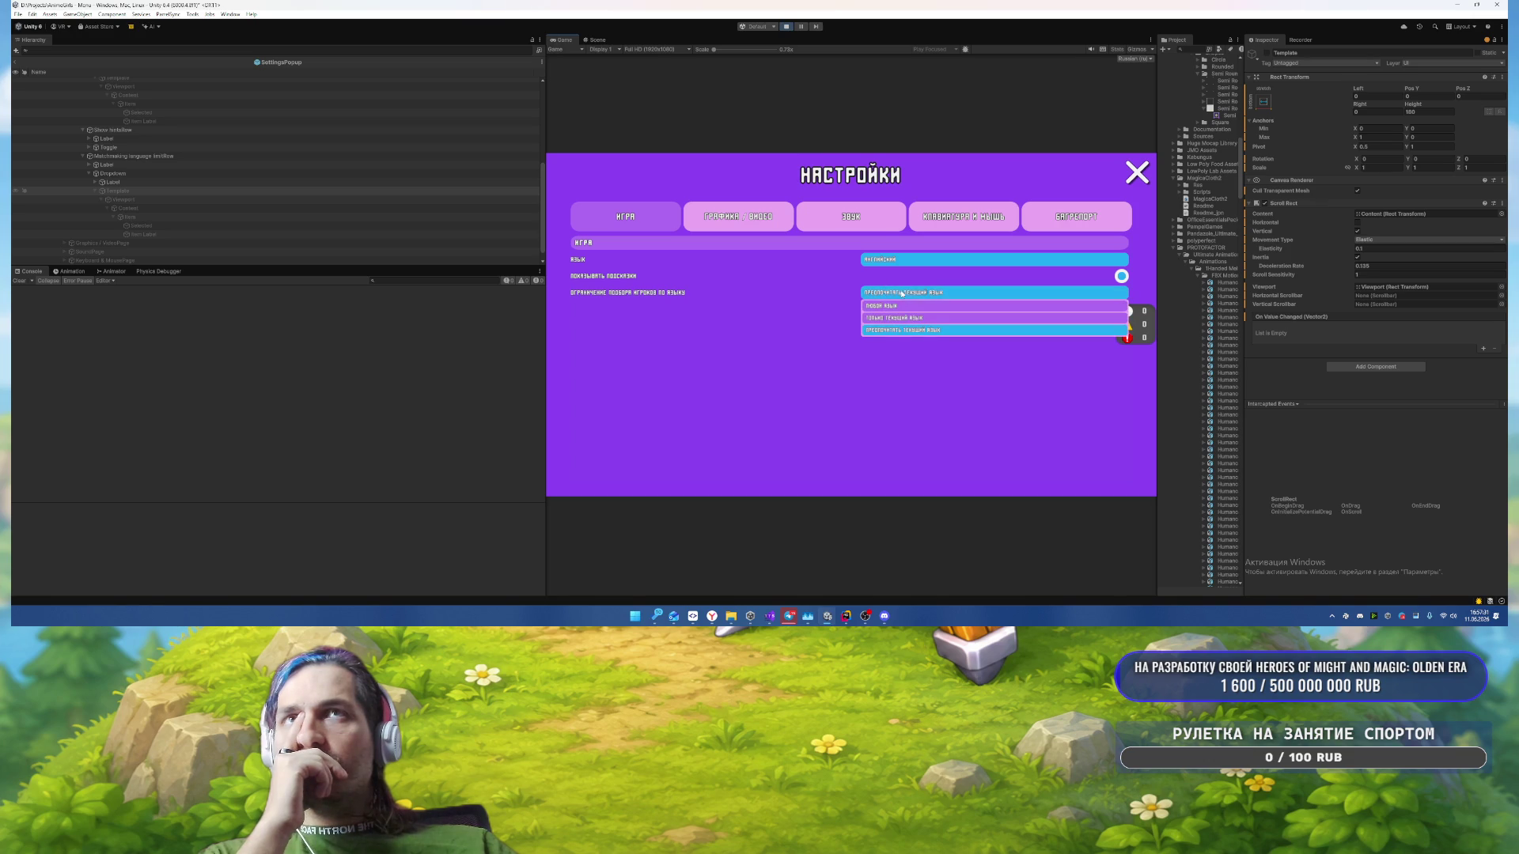
{"action": "left_click", "coordinate": [894, 305]}
{"action": "left_click", "coordinate": [897, 293]}
{"action": "left_click", "coordinate": [894, 306]}
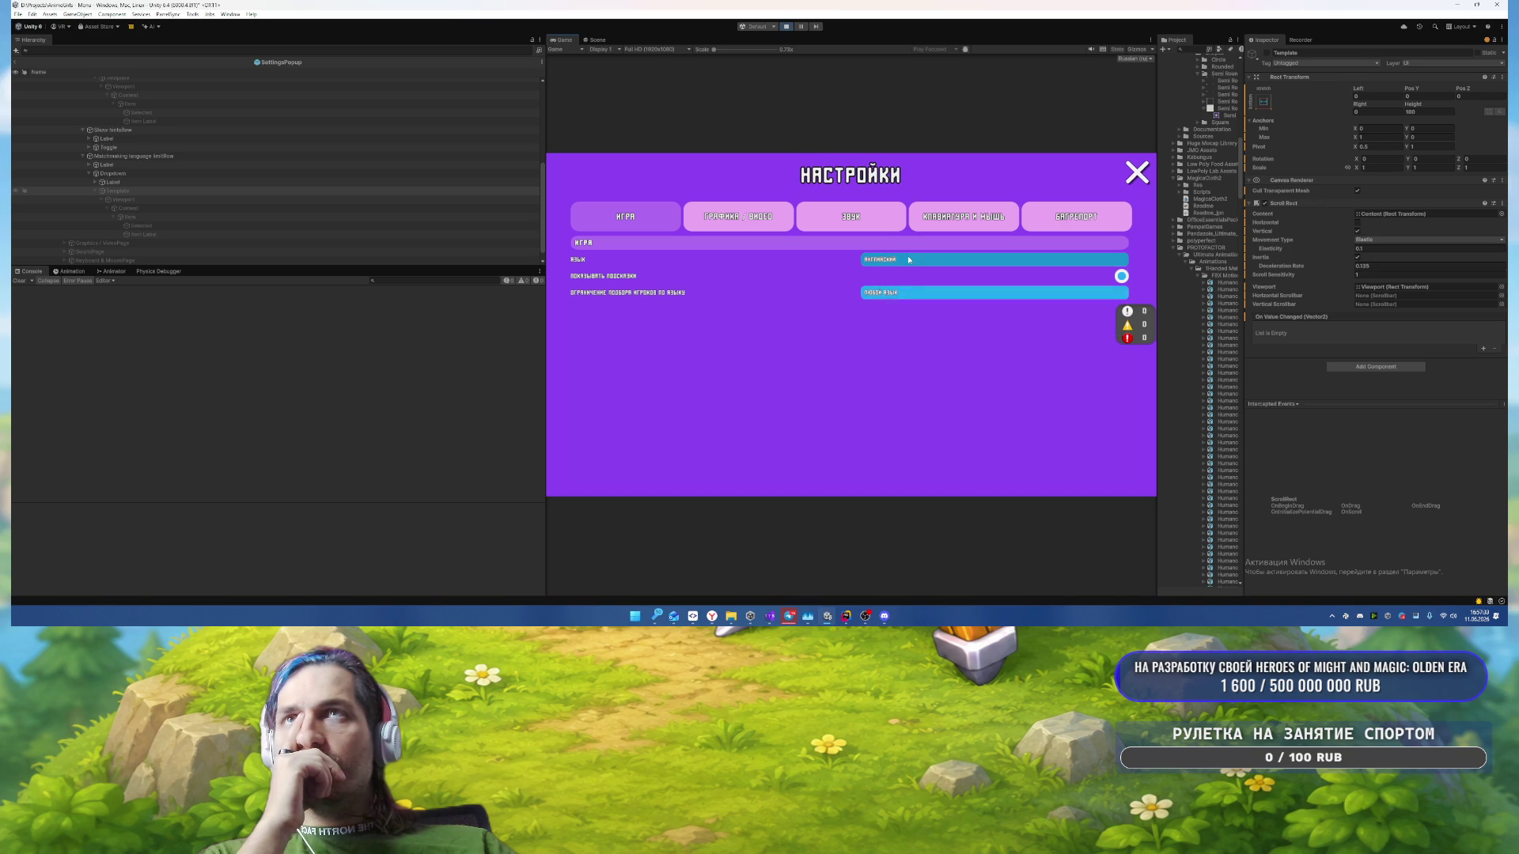
Step: Switch the interface language to English and back to Russian, then stop the game
{"action": "left_click", "coordinate": [909, 259]}
{"action": "left_click", "coordinate": [894, 274]}
{"action": "left_click", "coordinate": [894, 259]}
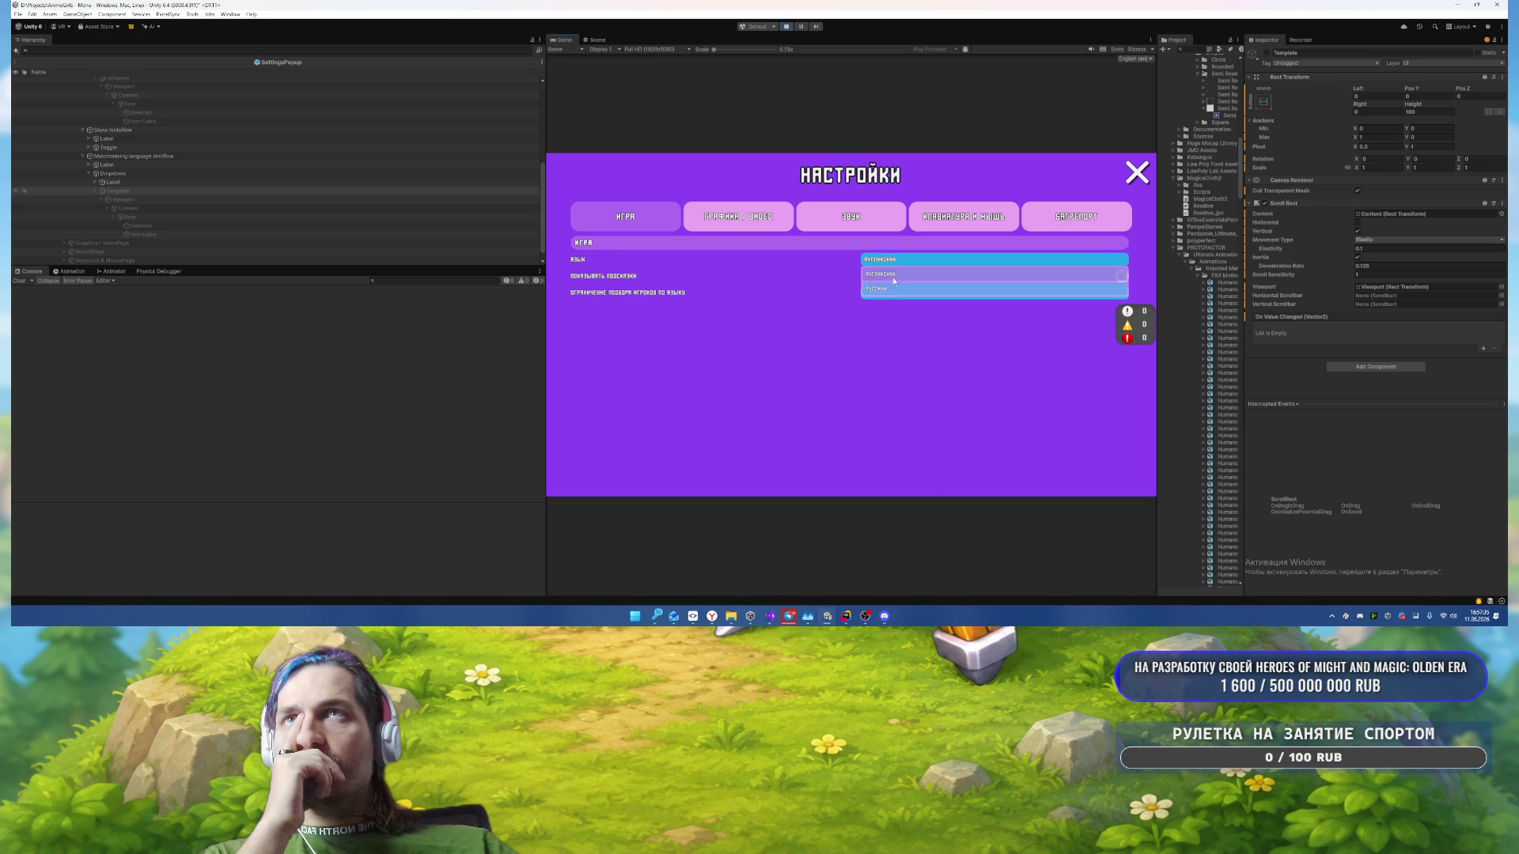
{"action": "left_click", "coordinate": [894, 275]}
{"action": "left_click", "coordinate": [892, 263]}
{"action": "left_click", "coordinate": [898, 269]}
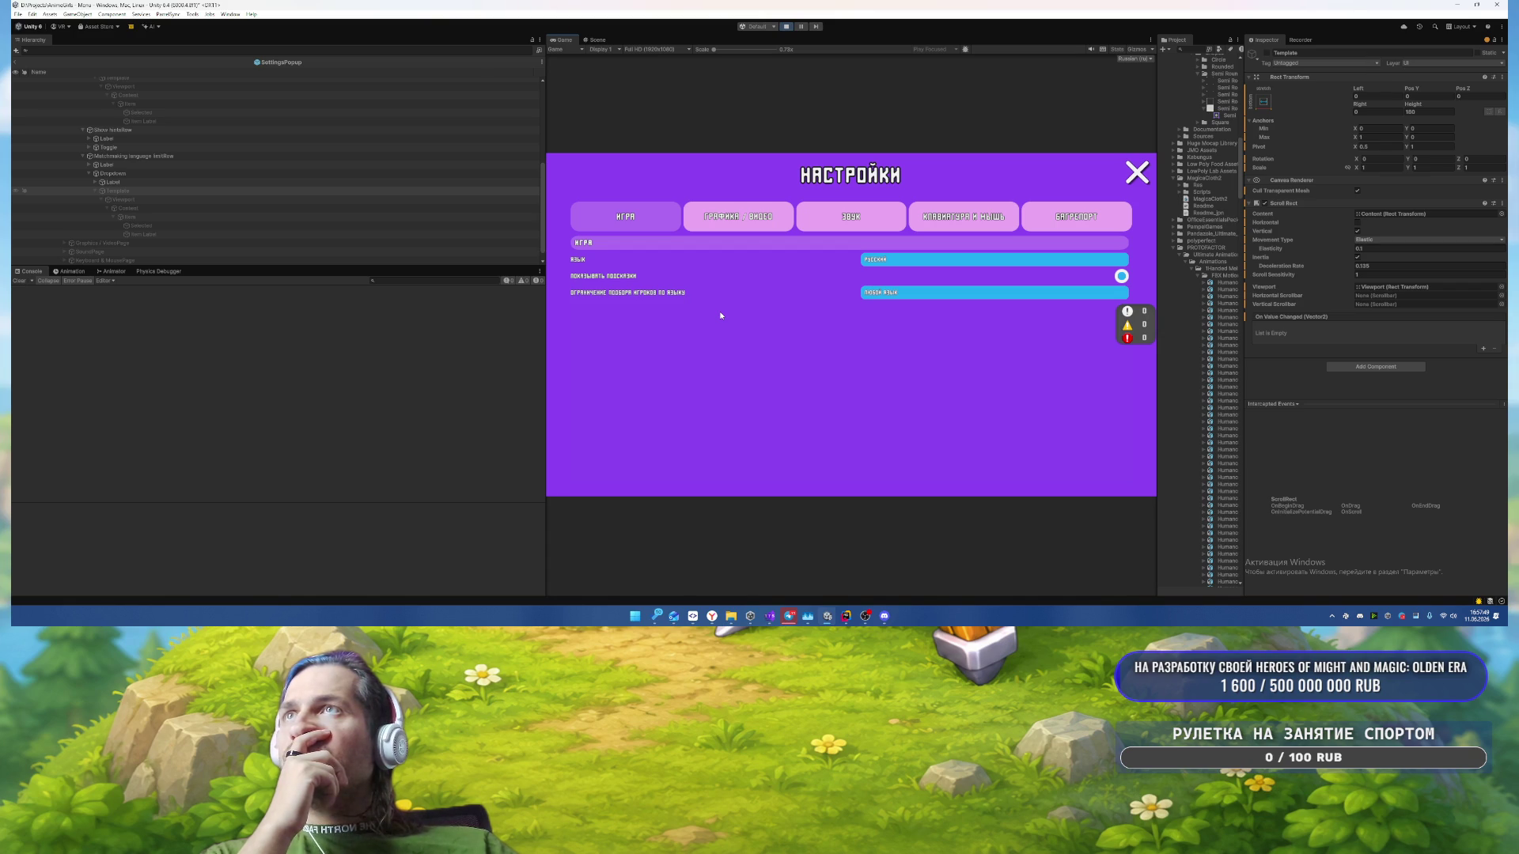
{"action": "left_click", "coordinate": [787, 28]}
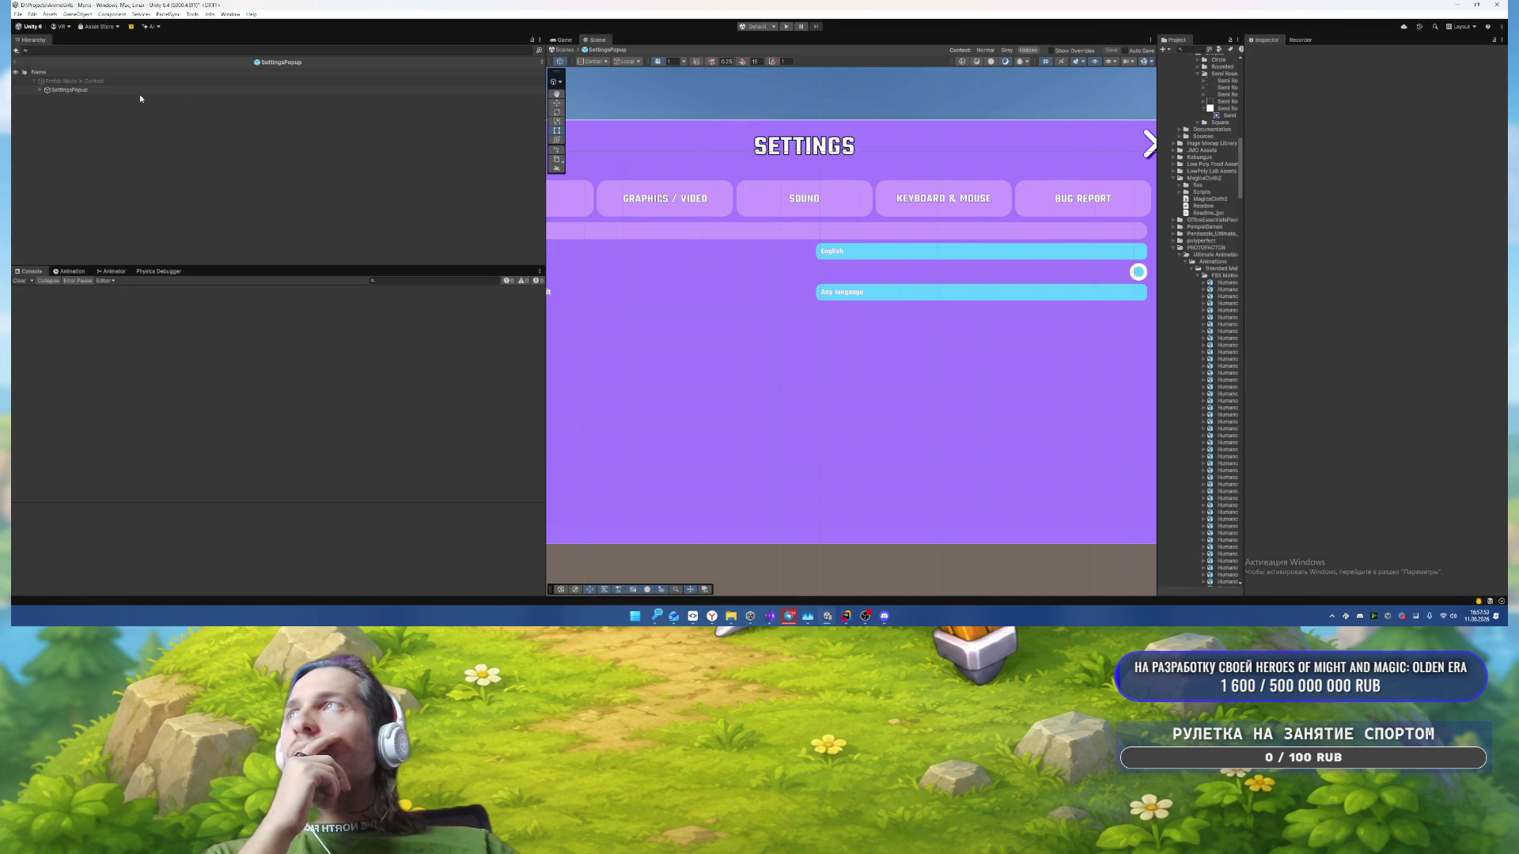
Step: Expand the popup Panel in the Hierarchy and frame the whole Settings panel in the Scene
{"action": "left_click", "coordinate": [141, 91]}
{"action": "left_click", "coordinate": [587, 134]}
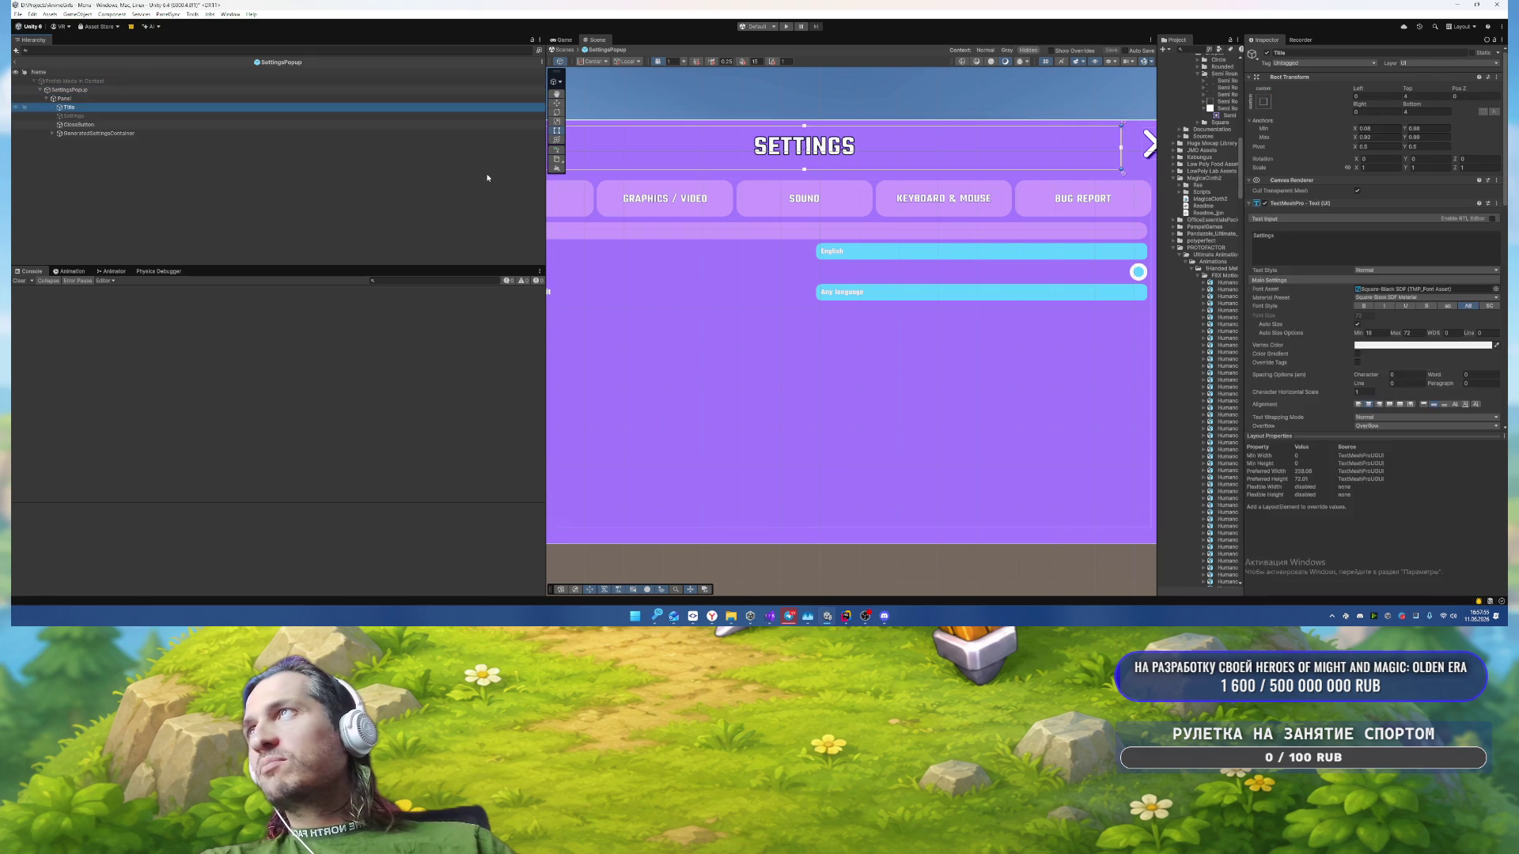
{"action": "key", "text": "Down"}
{"action": "key", "text": "Down"}
{"action": "key", "text": "Down"}
{"action": "key", "text": "Right"}
{"action": "key", "text": "Down"}
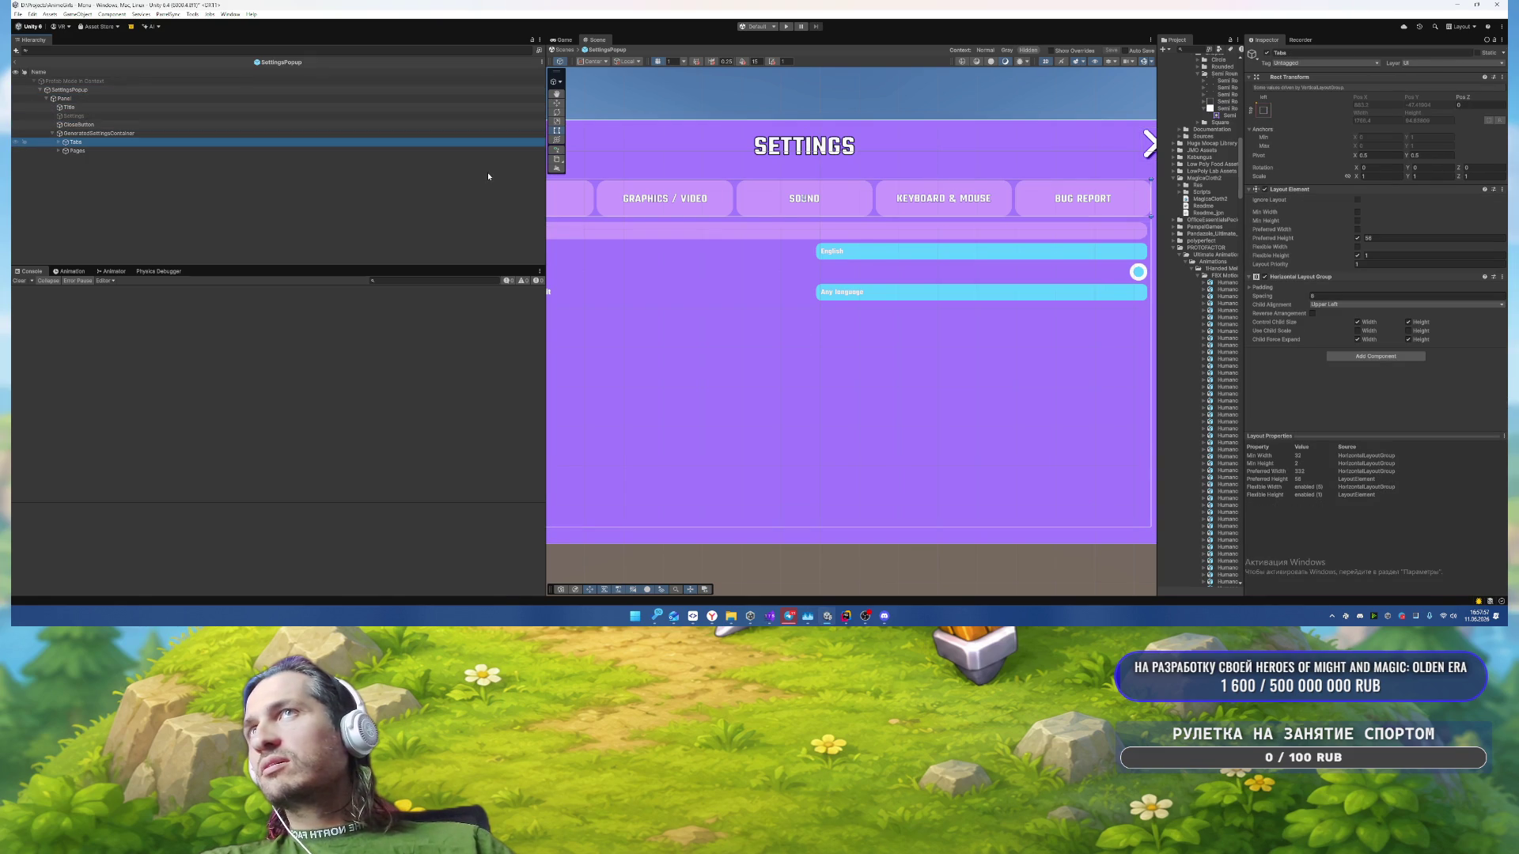
{"action": "scroll", "coordinate": [791, 237], "scroll_direction": "down", "scroll_amount": 2}
{"action": "mouse_move", "coordinate": [747, 238]}
{"action": "left_mouse_down"}
{"action": "mouse_move", "coordinate": [874, 199]}
{"action": "mouse_move", "coordinate": [848, 207]}
{"action": "left_mouse_up"}
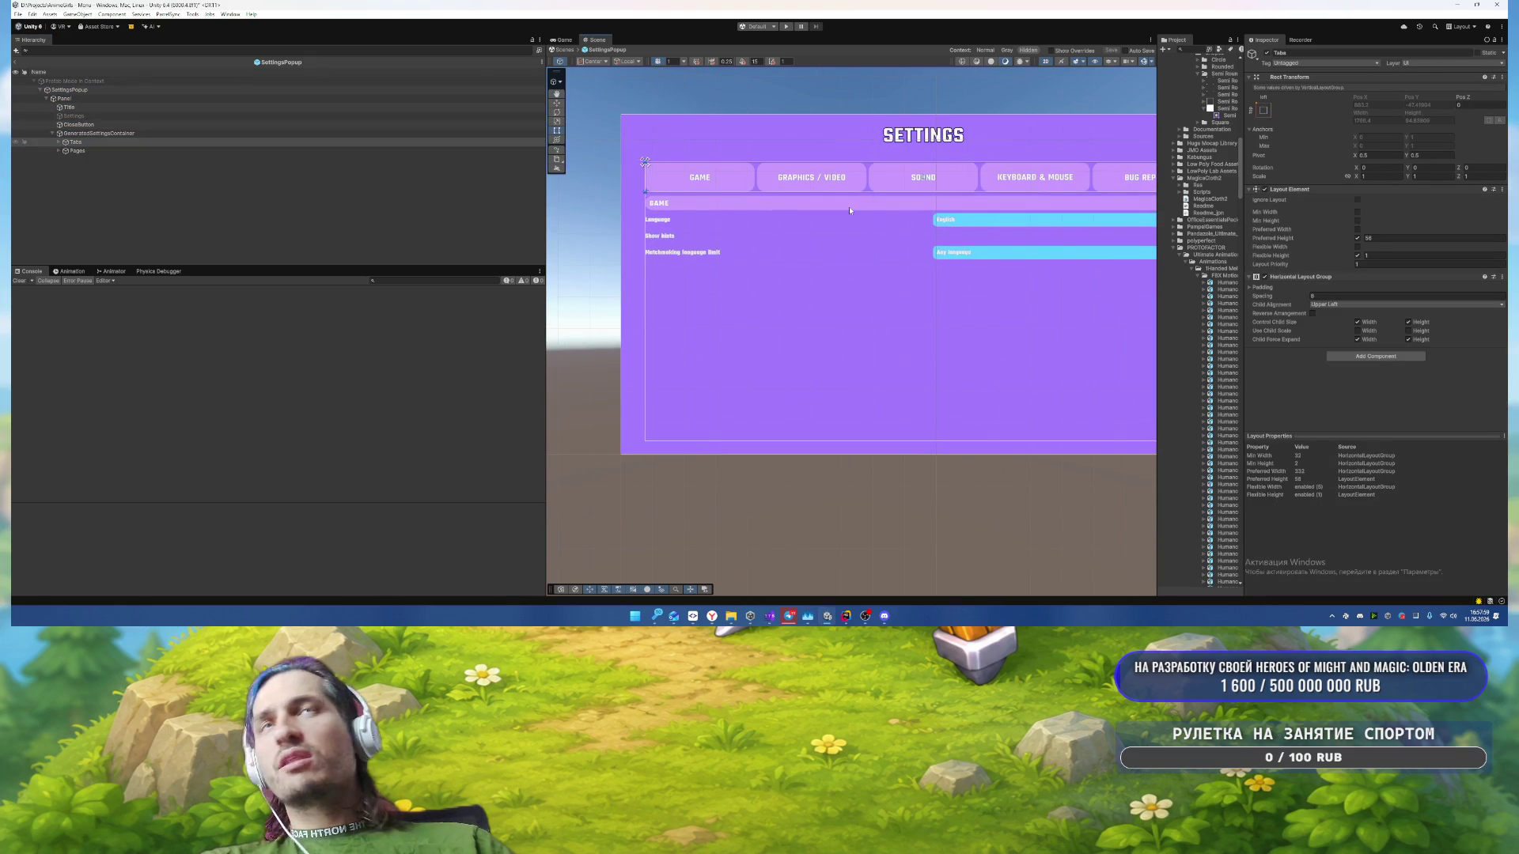
{"action": "mouse_move", "coordinate": [960, 241]}
{"action": "left_mouse_down"}
{"action": "mouse_move", "coordinate": [874, 253]}
{"action": "mouse_move", "coordinate": [907, 247]}
{"action": "left_mouse_up"}
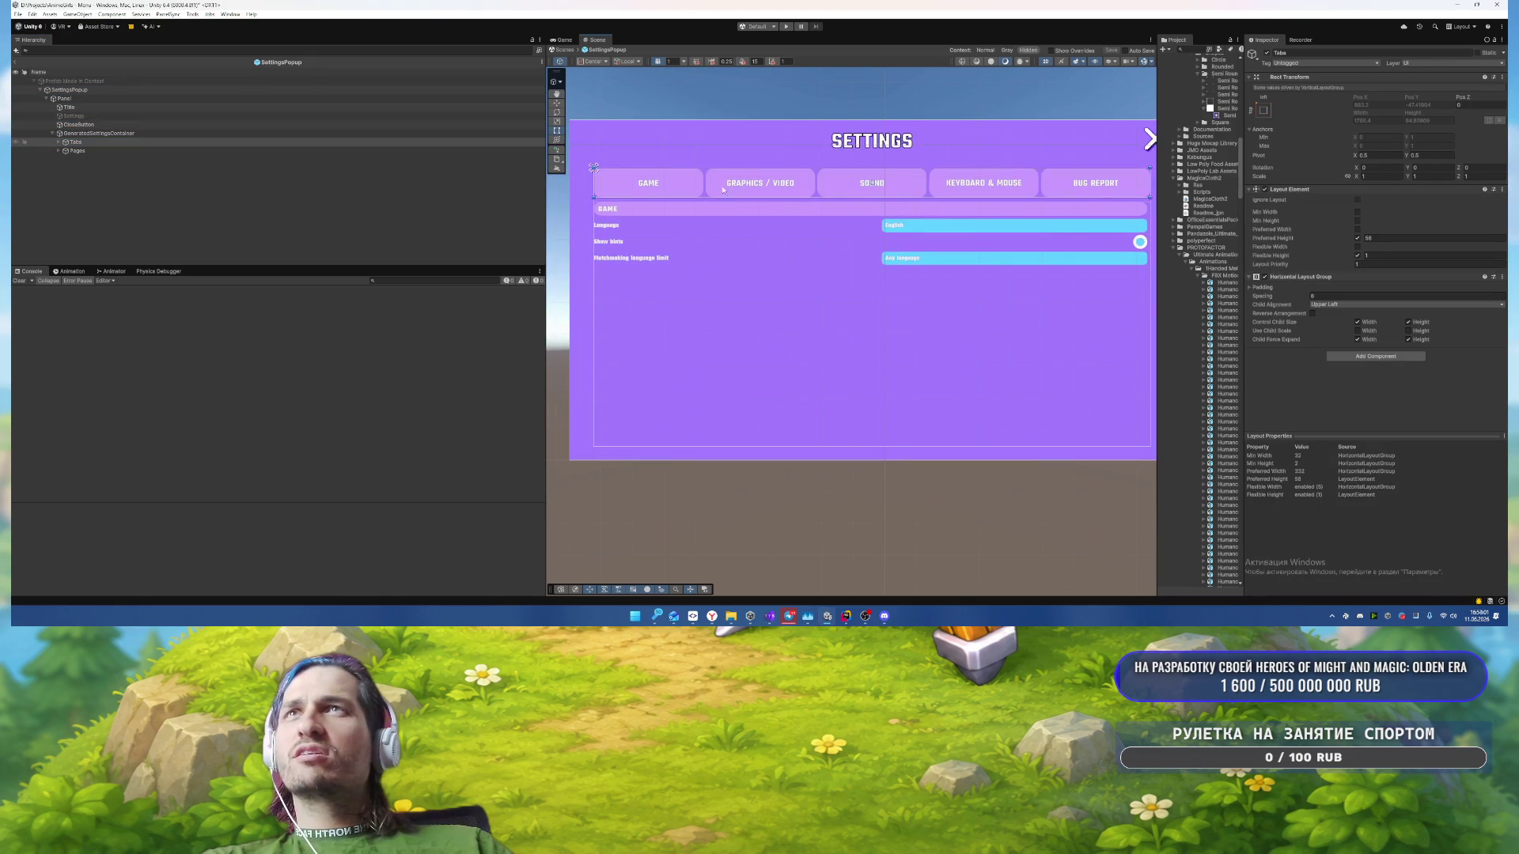
{"action": "left_click", "coordinate": [174, 150]}
Step: Deactivate GamePage with Alt+Shift+A and expand Graphics / VideoPage down to its Content
{"action": "key", "text": "Right"}
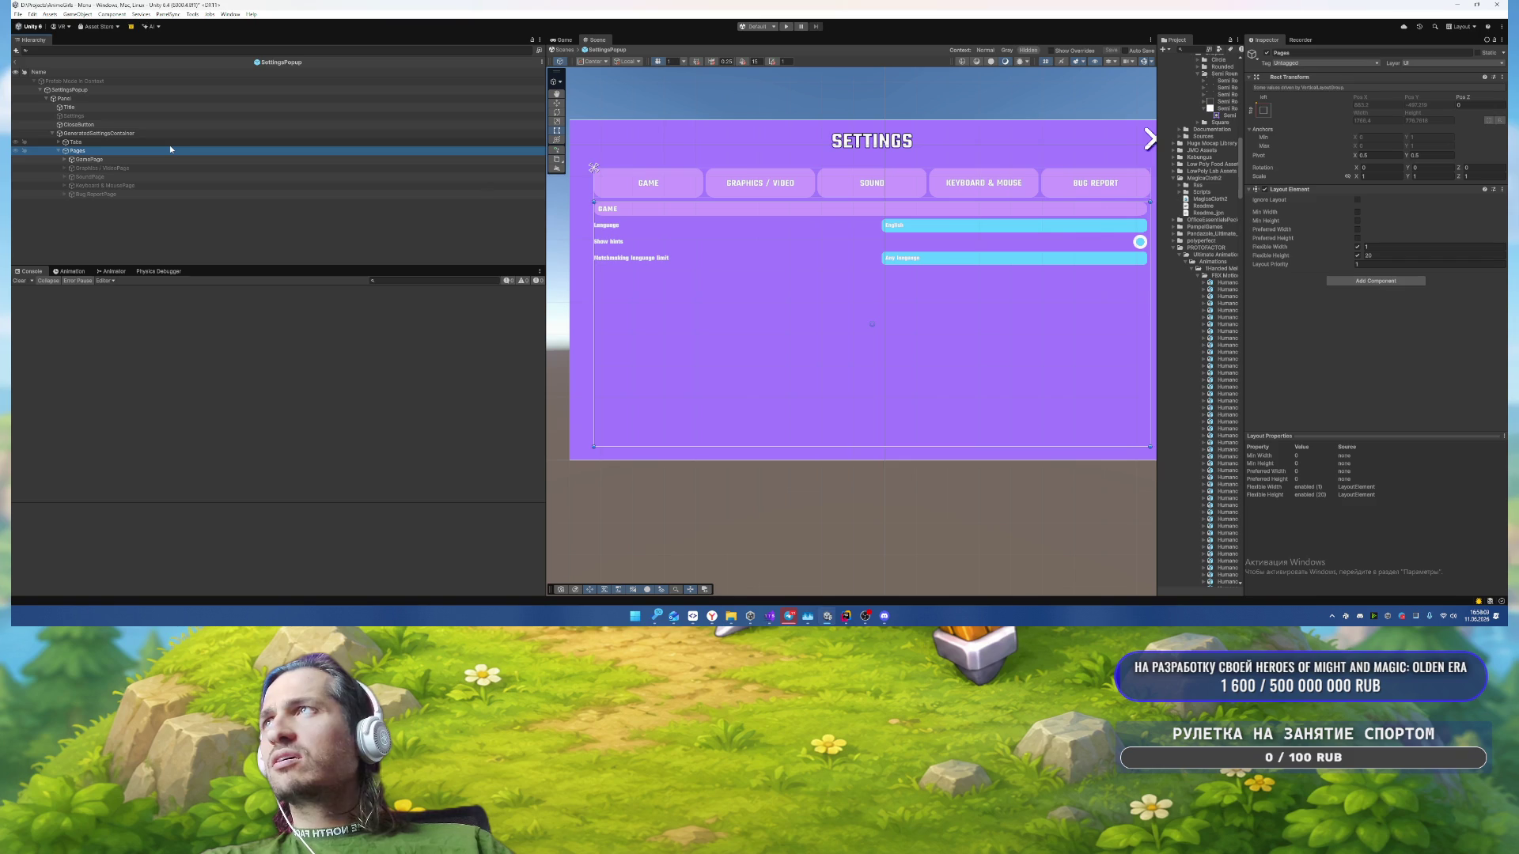
{"action": "key", "text": "Down"}
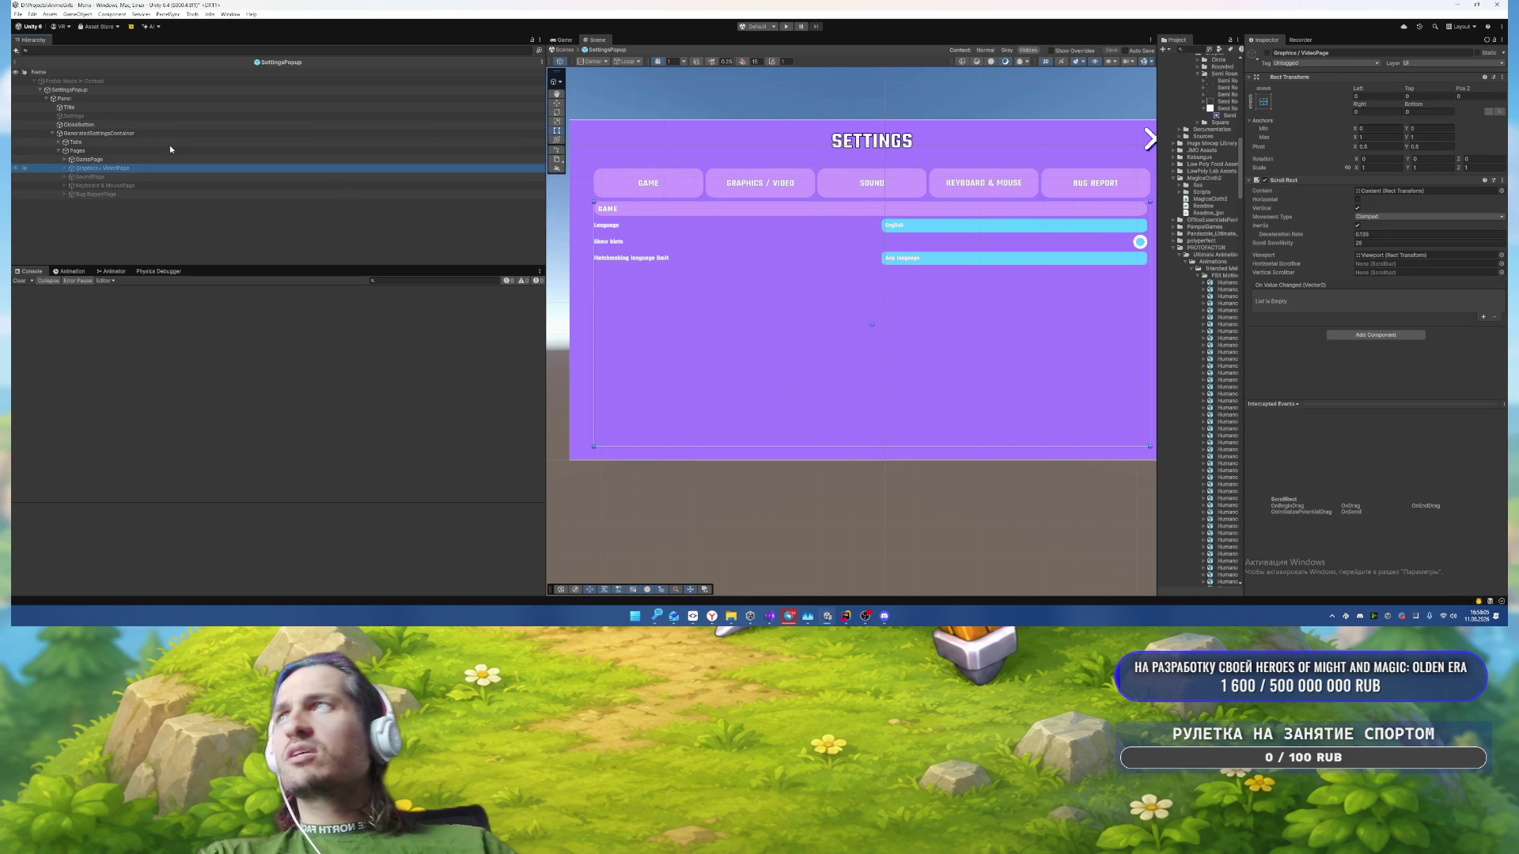
{"action": "key", "text": "alt+shift+a"}
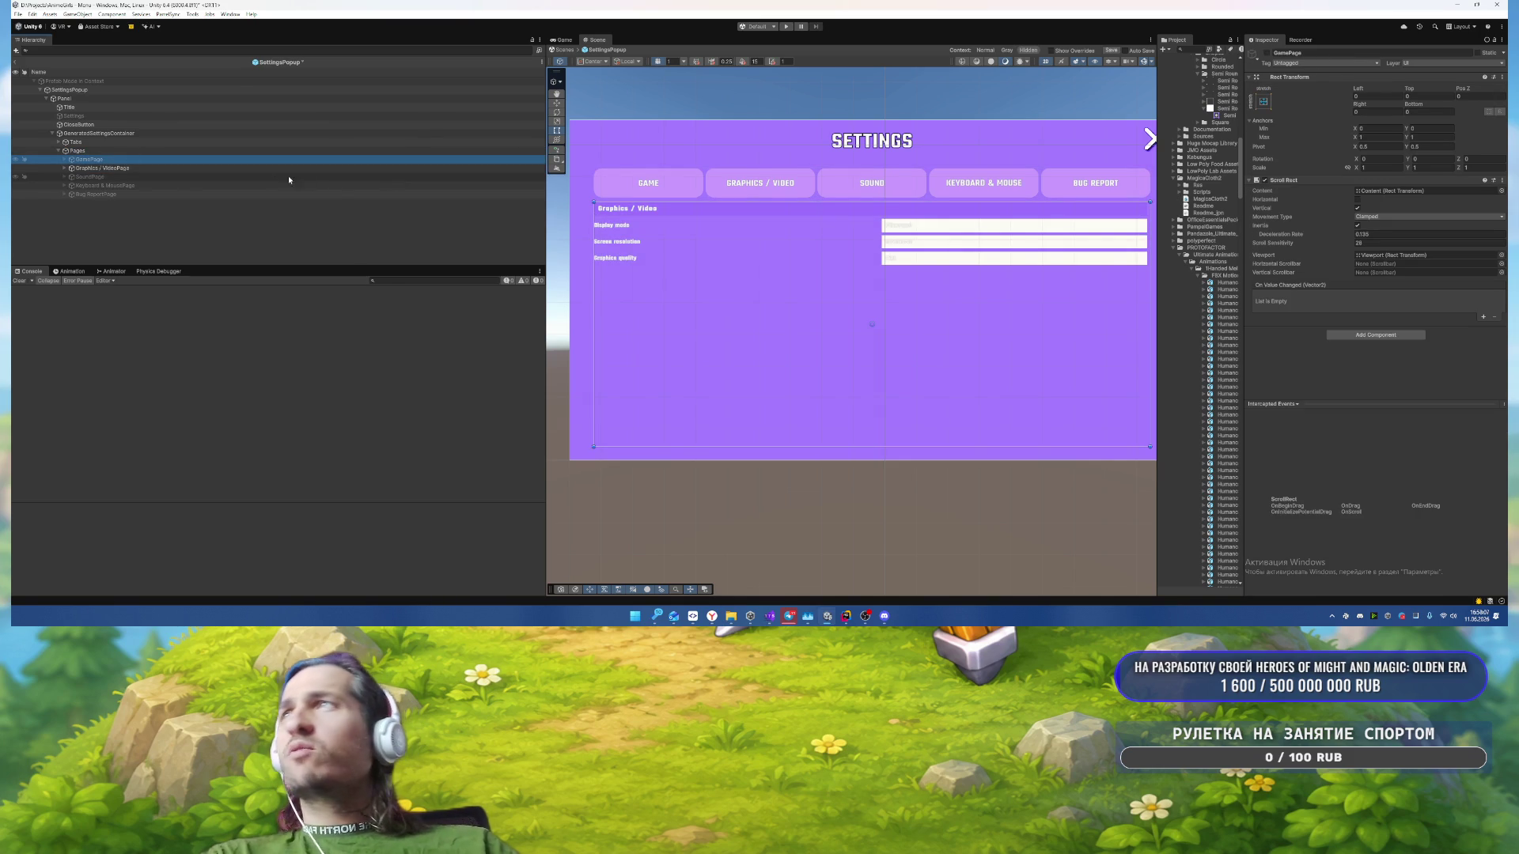
{"action": "key", "text": "Down"}
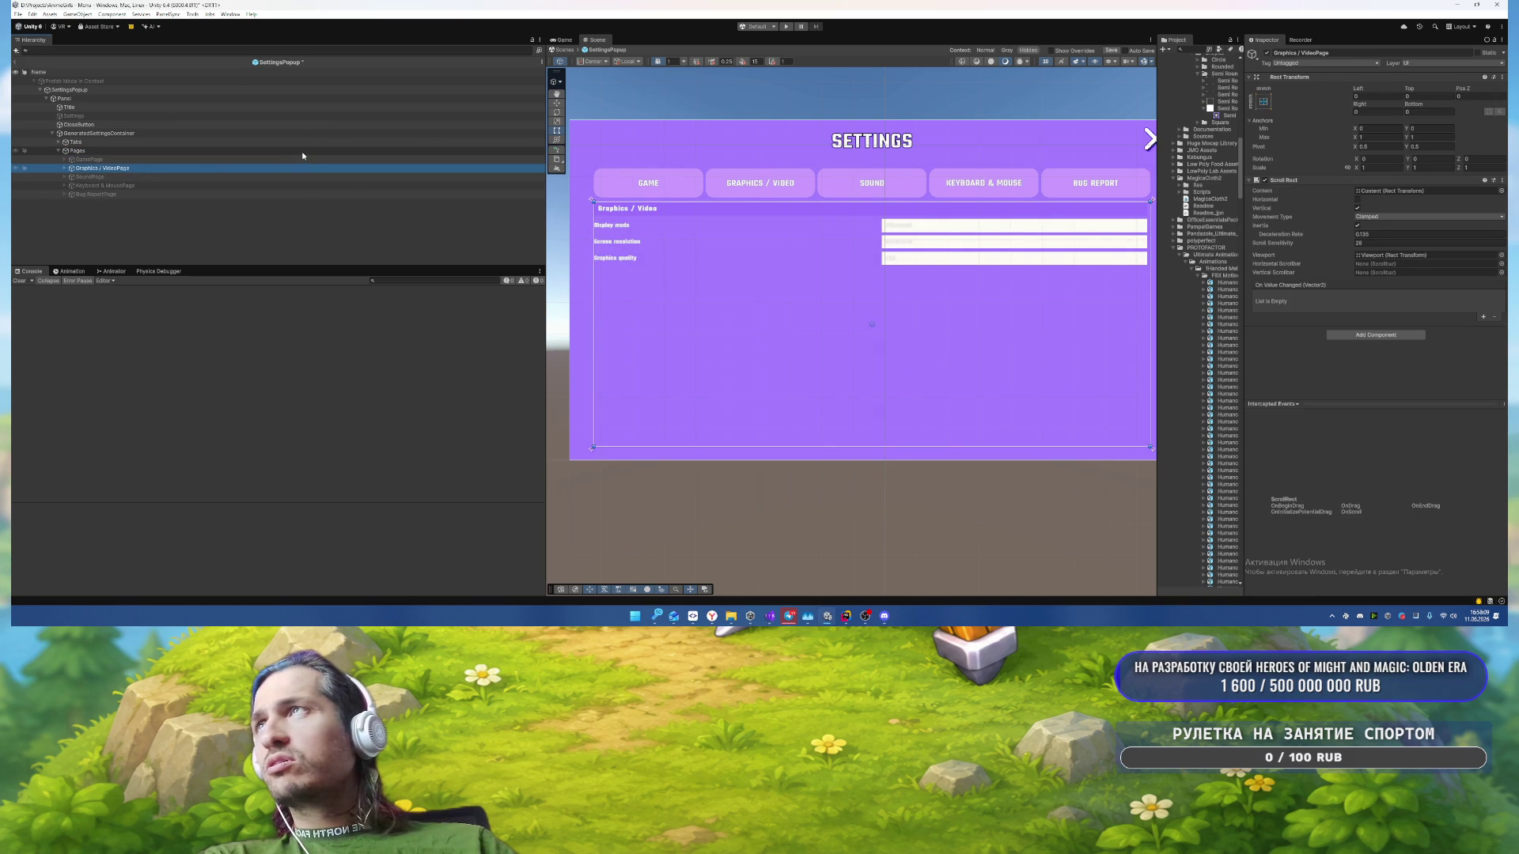
{"action": "key", "text": "Right"}
{"action": "key", "text": "Up"}
{"action": "key", "text": "alt+shift+a"}
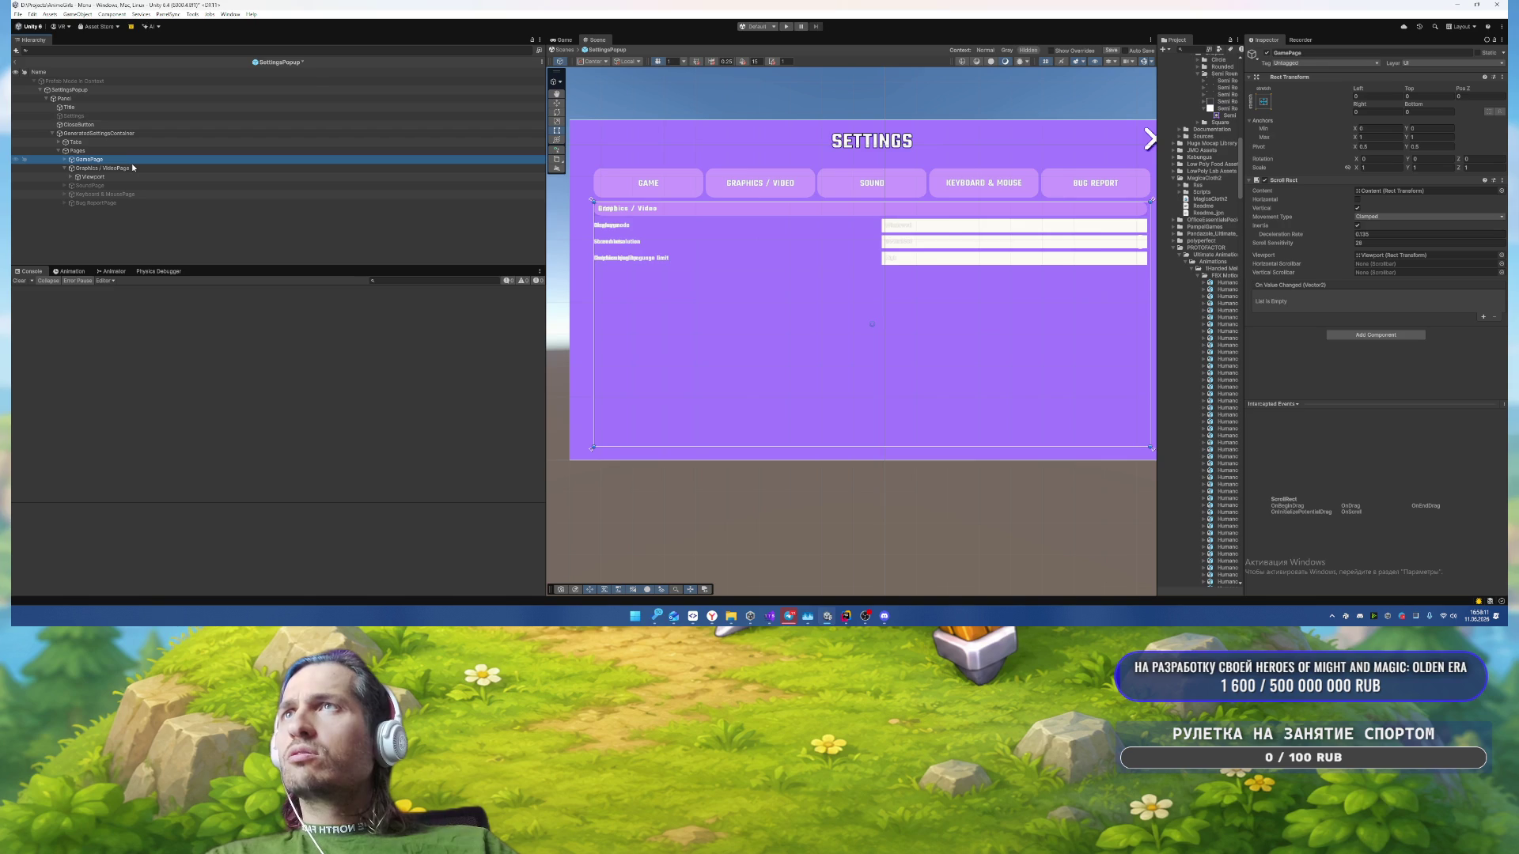
{"action": "key", "text": "alt+shift+a"}
{"action": "key", "text": "alt+shift+a"}
{"action": "key", "text": "alt+shift+a"}
{"action": "key", "text": "Down"}
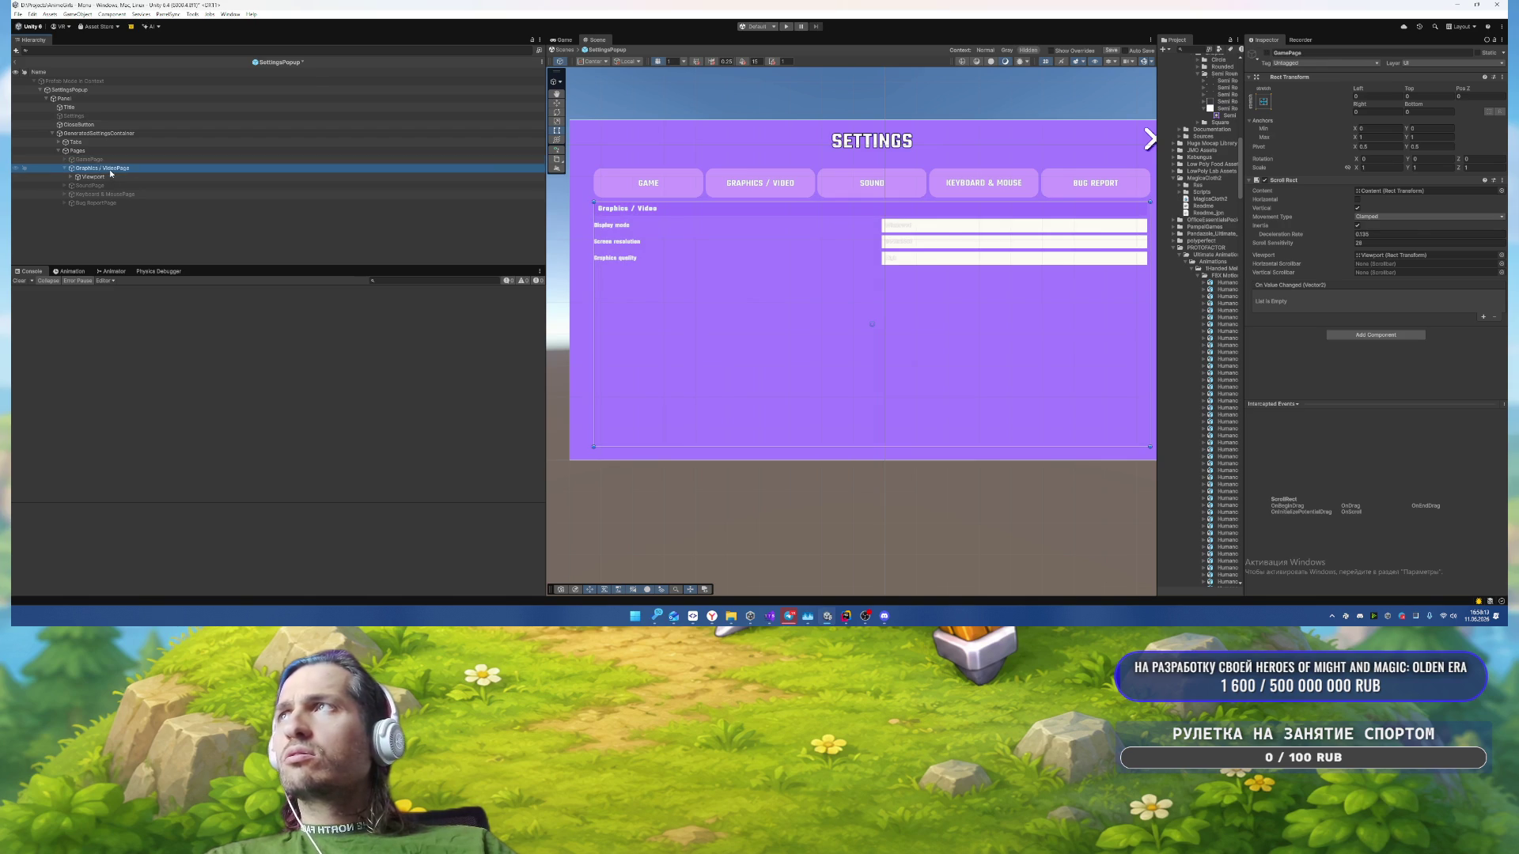
{"action": "key", "text": "Down"}
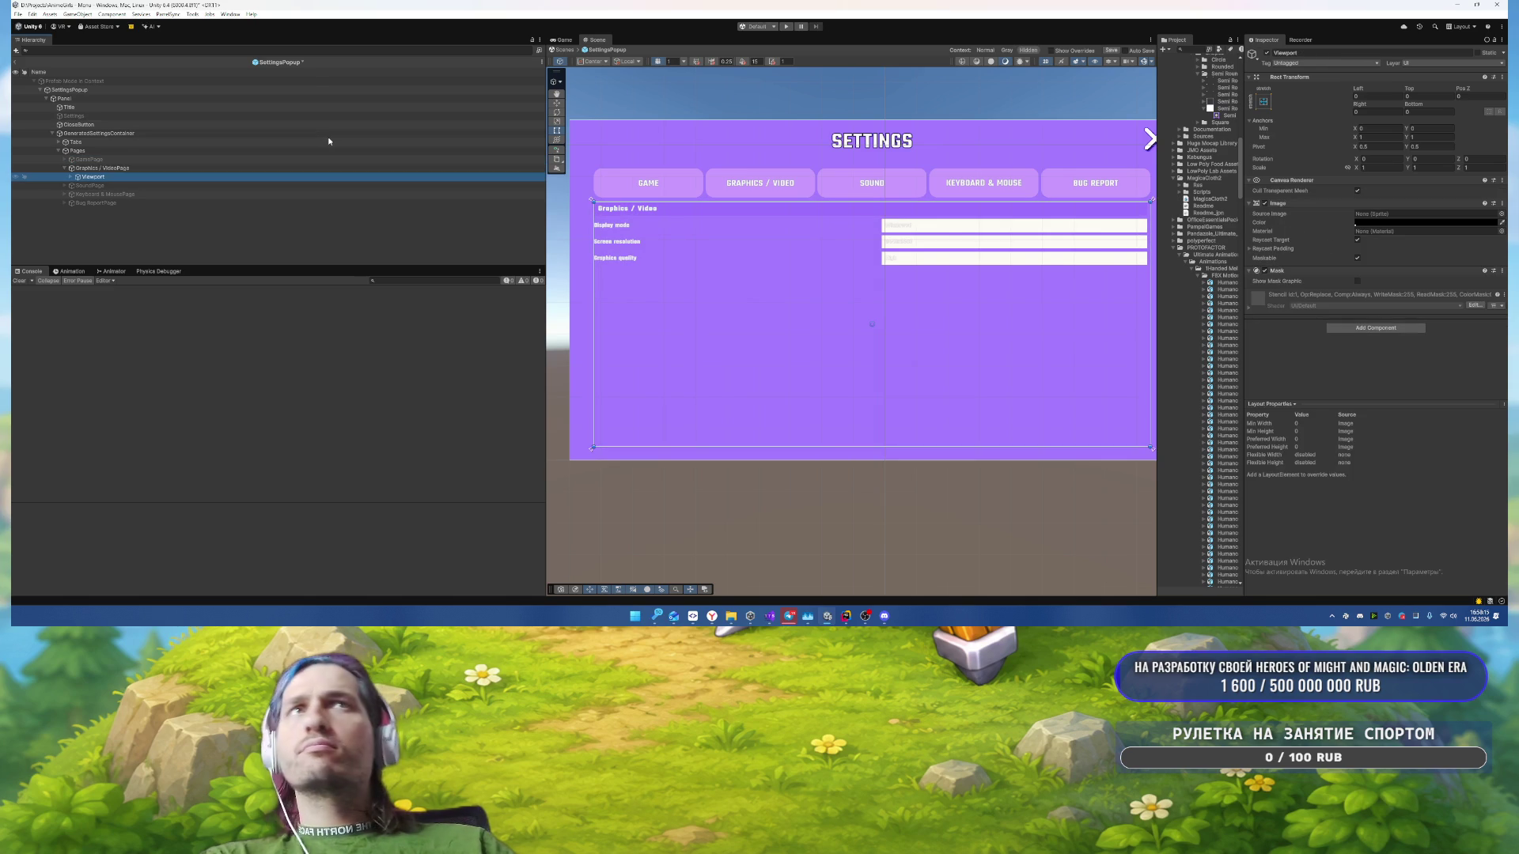
{"action": "key", "text": "Down"}
{"action": "key", "text": "Up"}
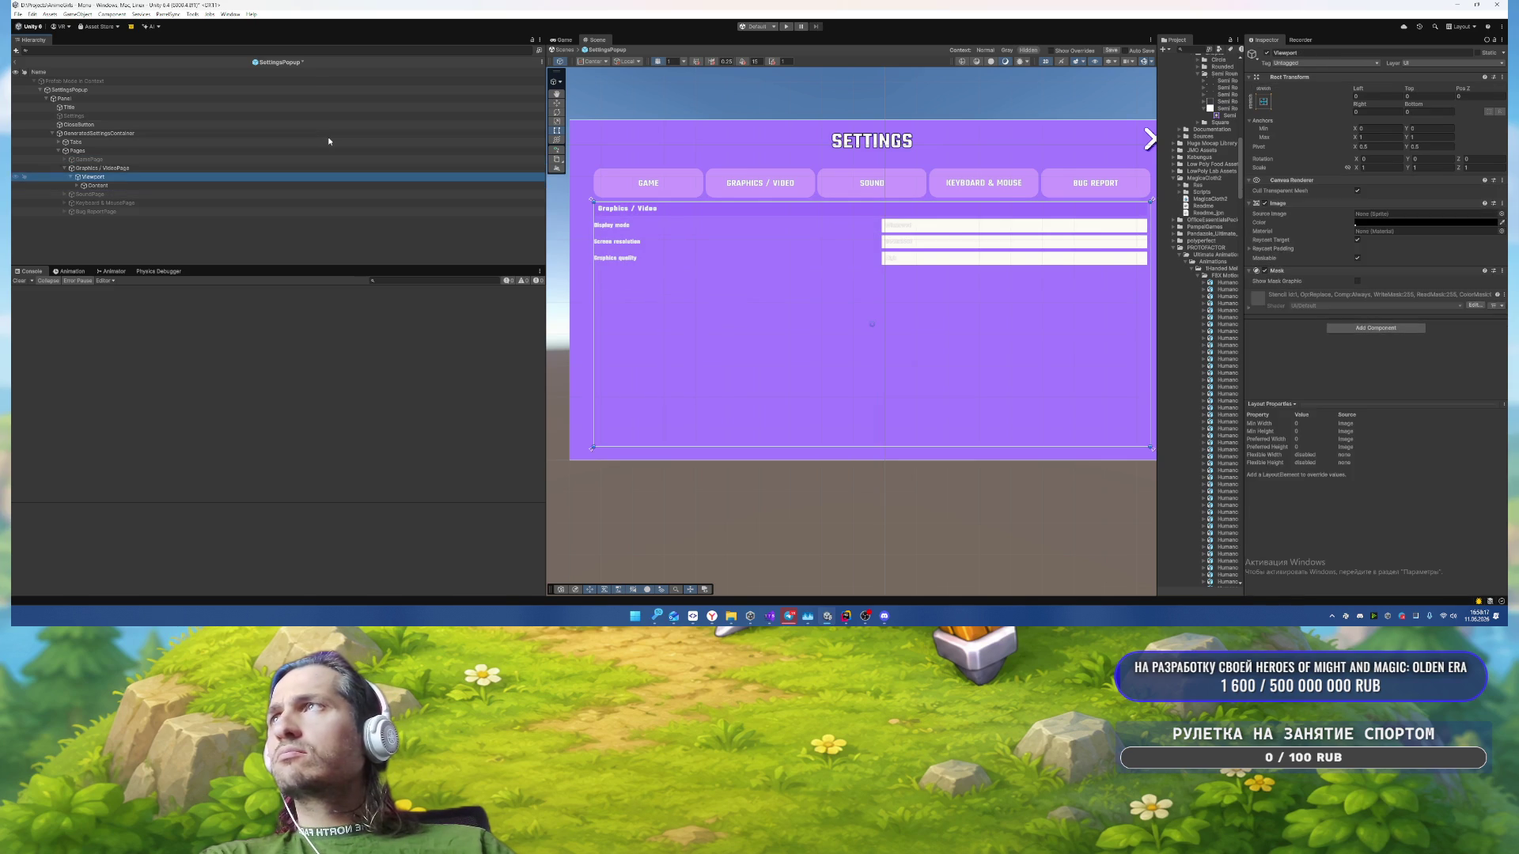
{"action": "key", "text": "Up"}
{"action": "key", "text": "Down"}
{"action": "key", "text": "Down"}
Step: Give Graphics / VideoHeader the Semi Rounded sprite and violet colour AE6BF2
{"action": "key", "text": "Right"}
{"action": "key", "text": "Down"}
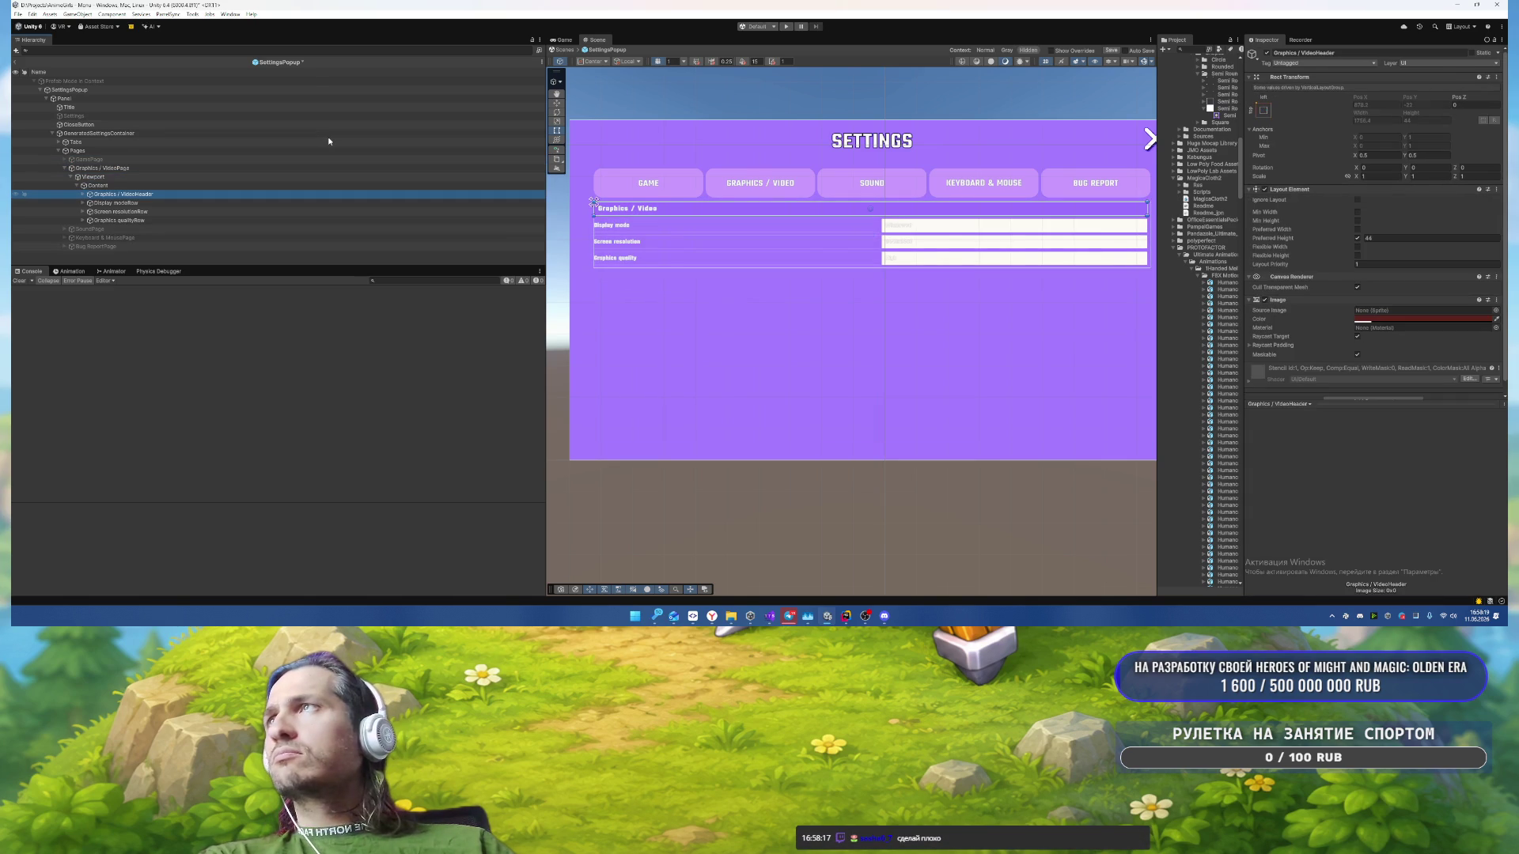
{"action": "left_click", "coordinate": [1497, 311]}
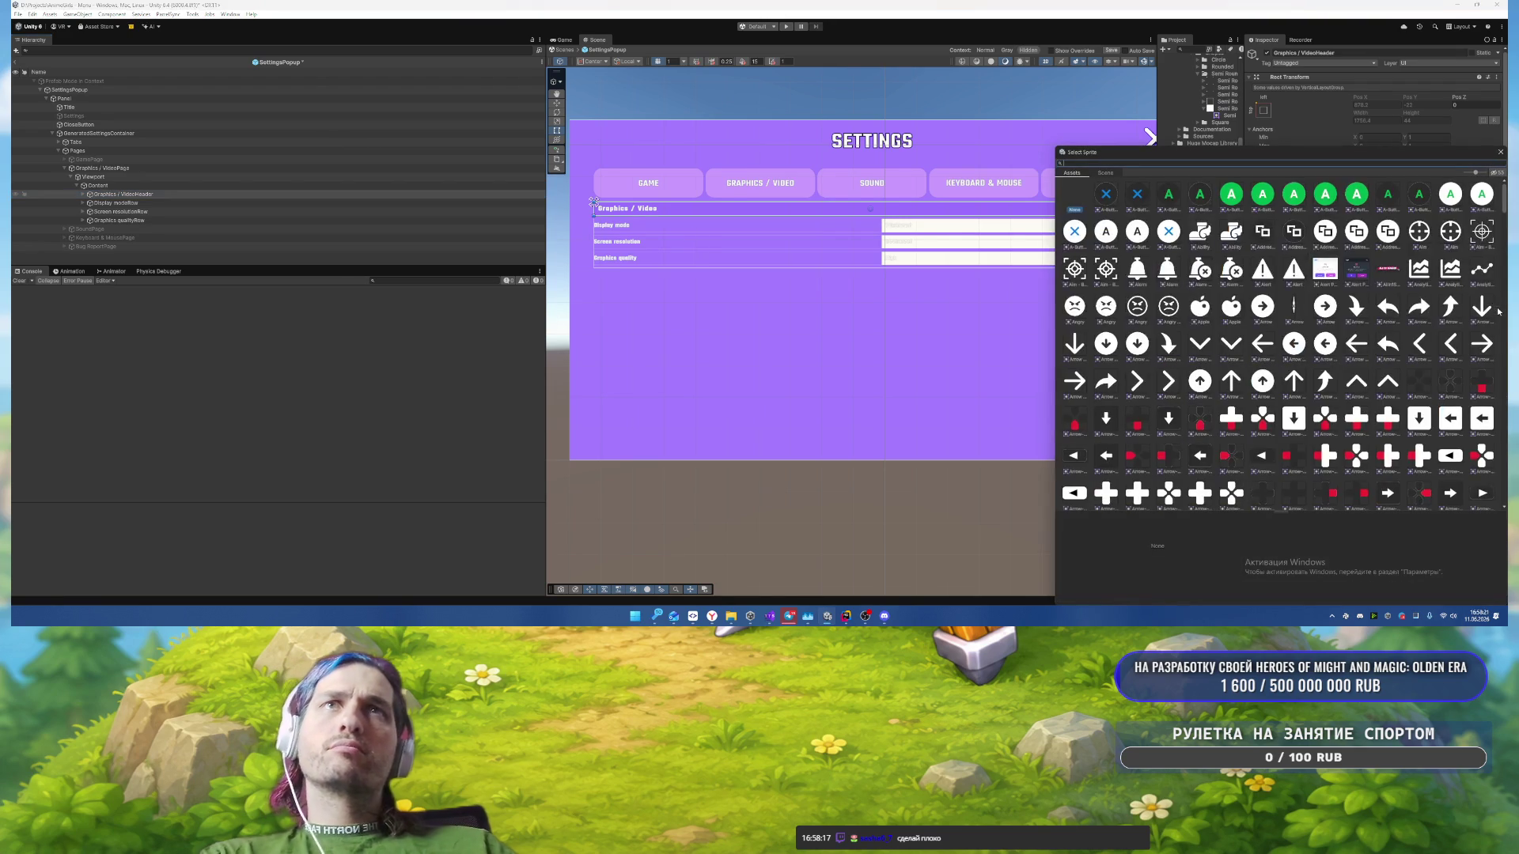
{"action": "type", "text": "semi"}
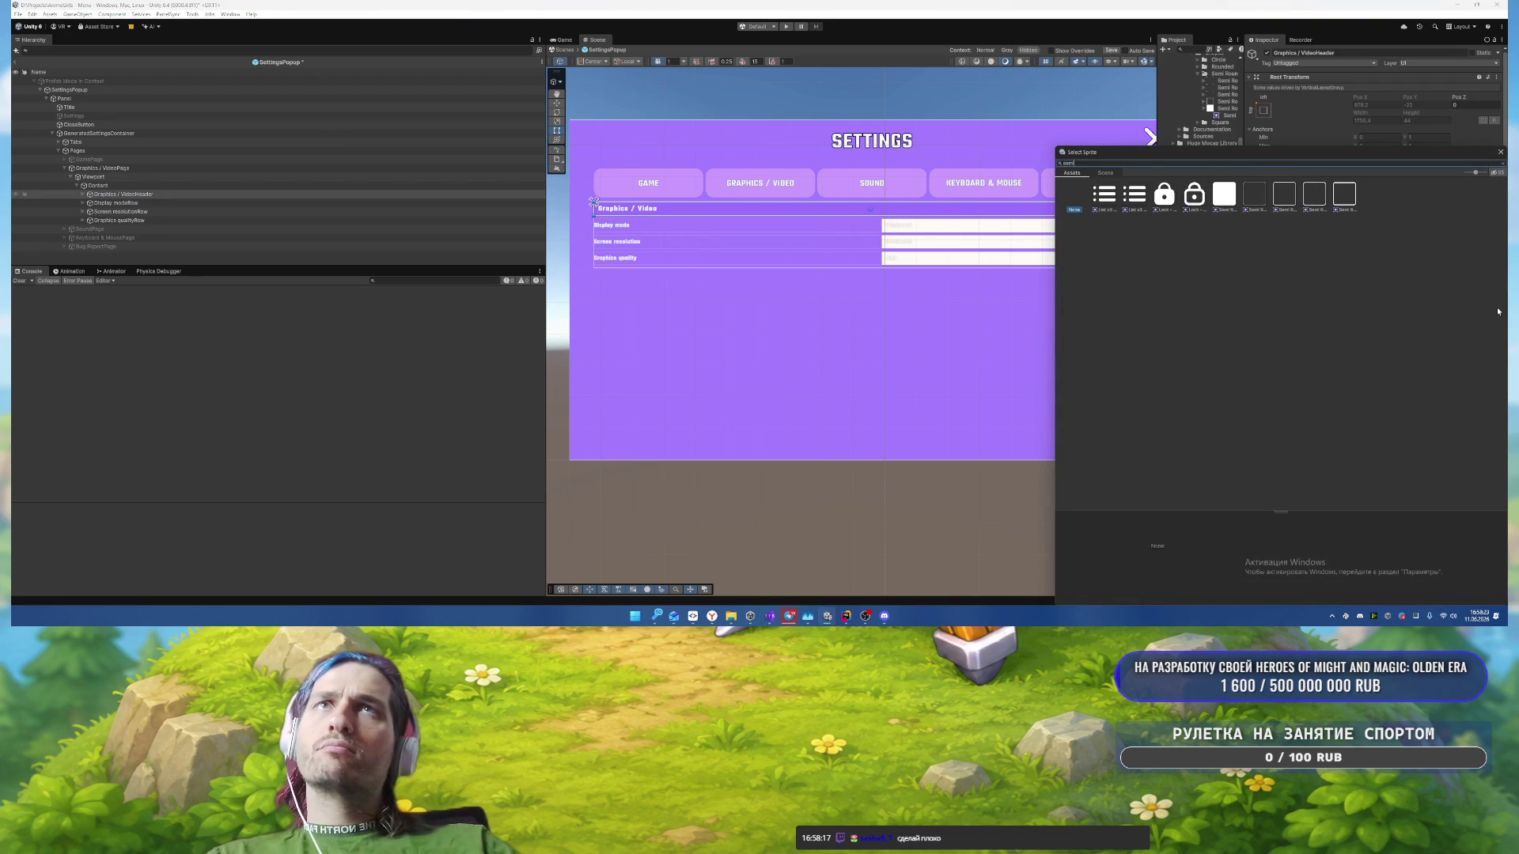
{"action": "double_click", "coordinate": [1222, 193]}
{"action": "left_click", "coordinate": [1376, 320]}
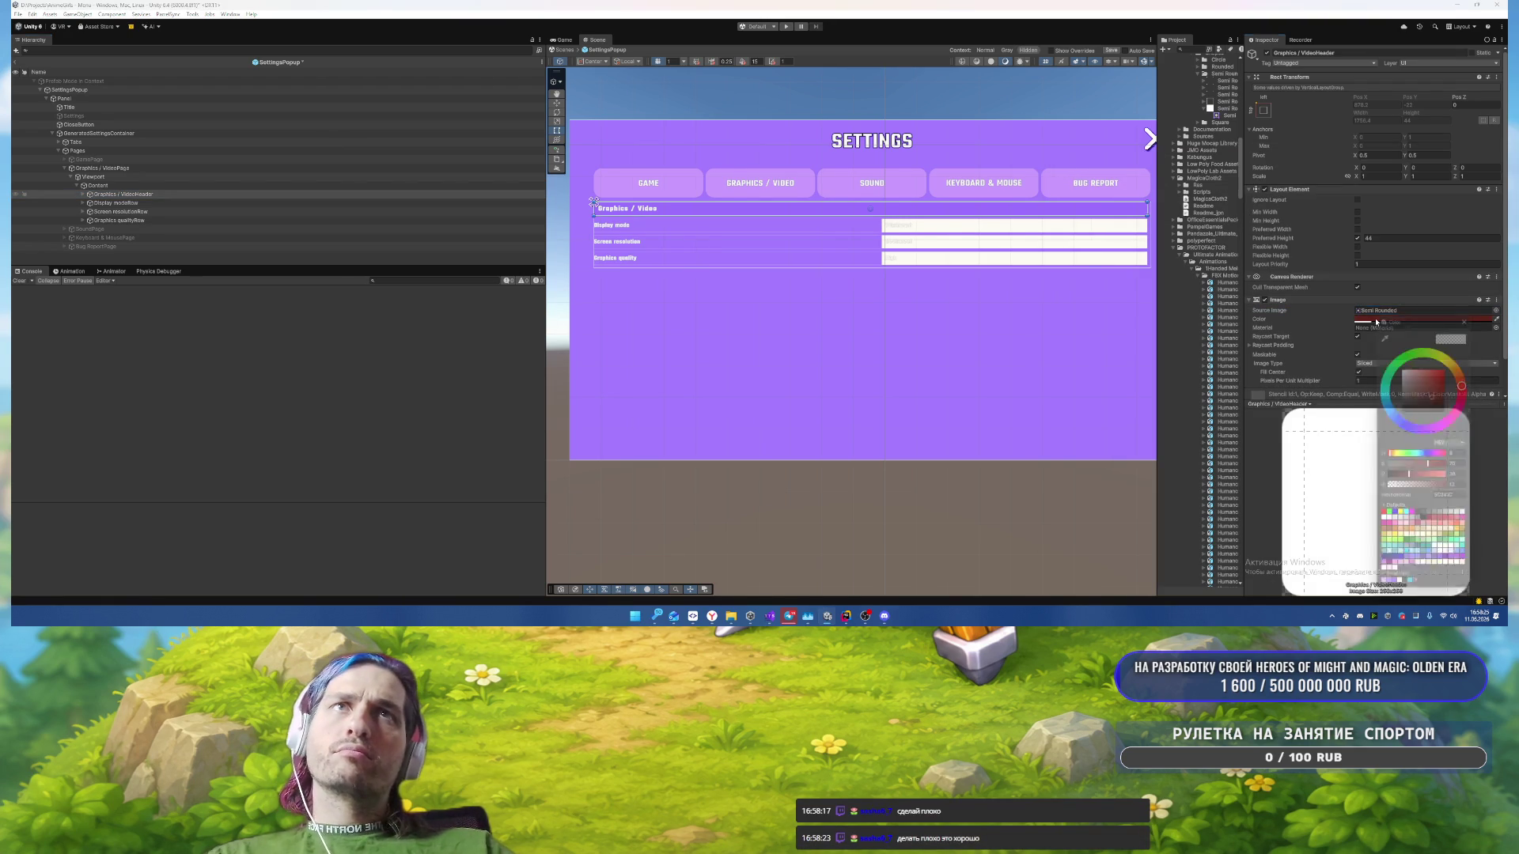
{"action": "left_click", "coordinate": [1383, 591]}
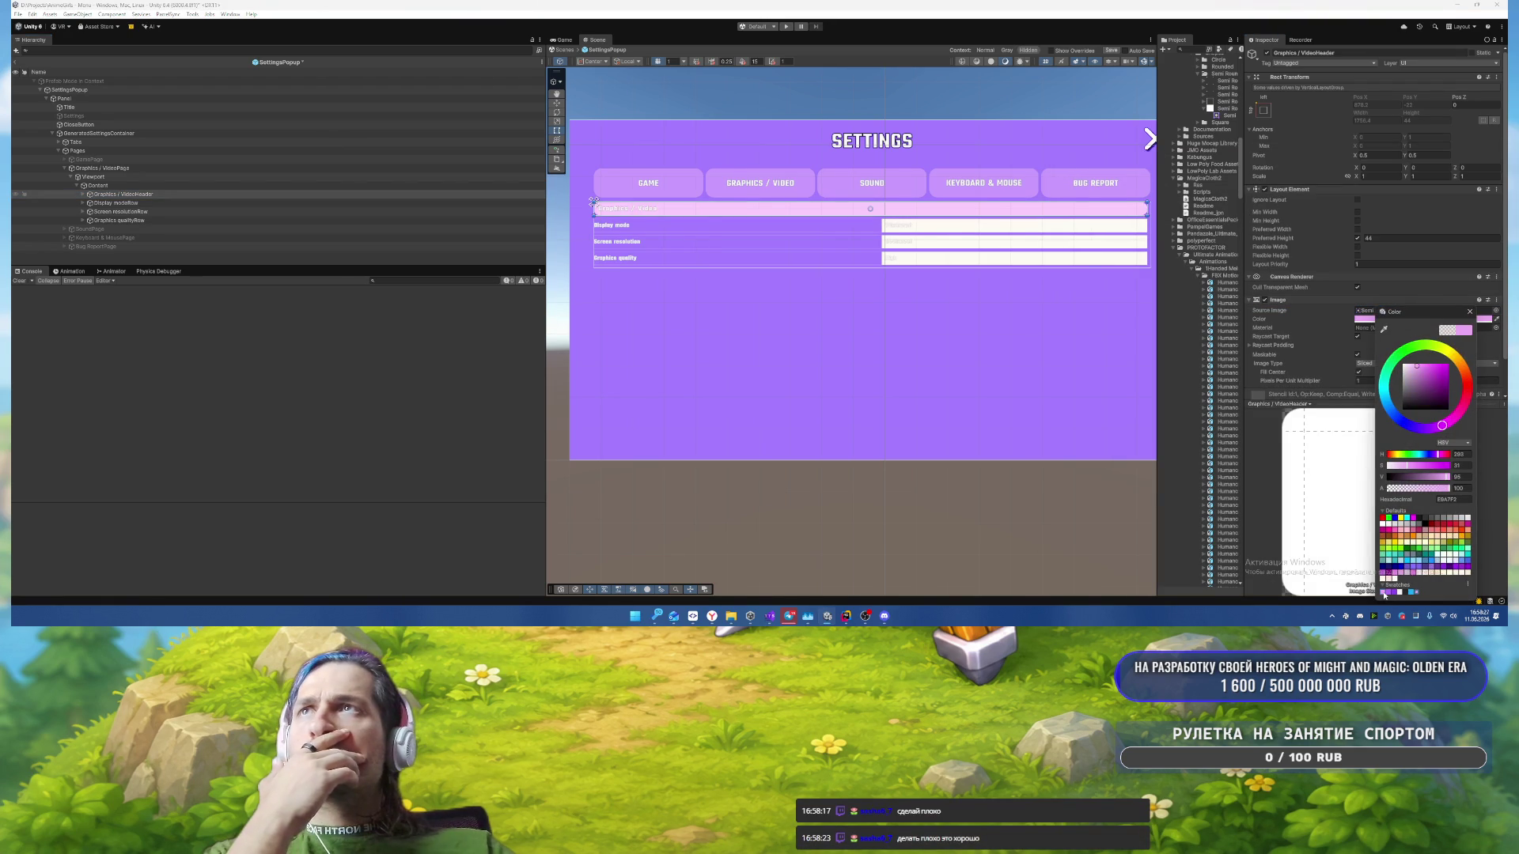
{"action": "left_click", "coordinate": [1387, 592]}
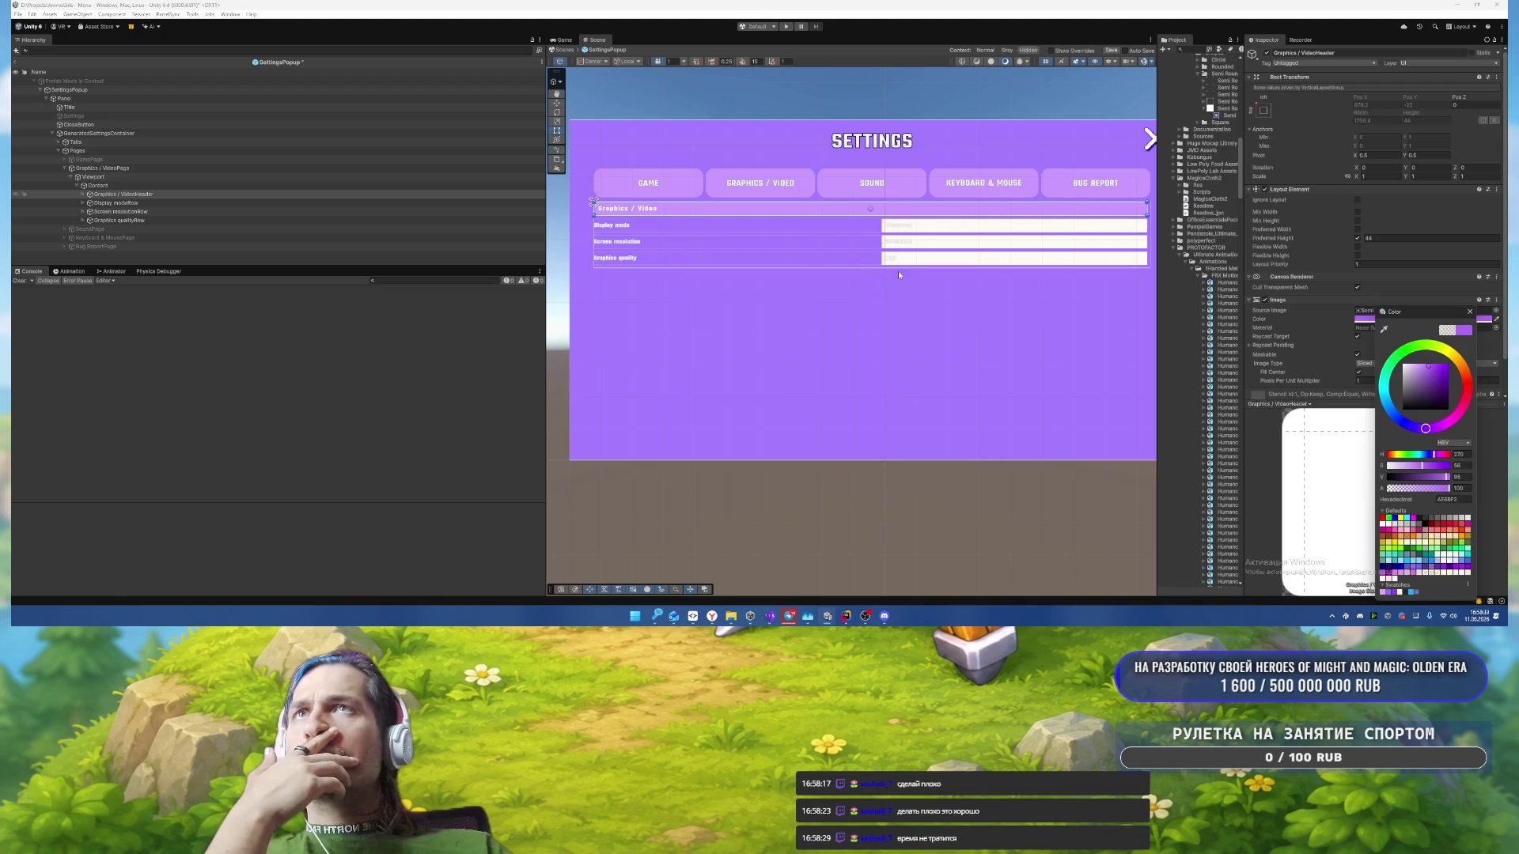
{"action": "left_click", "coordinate": [83, 203]}
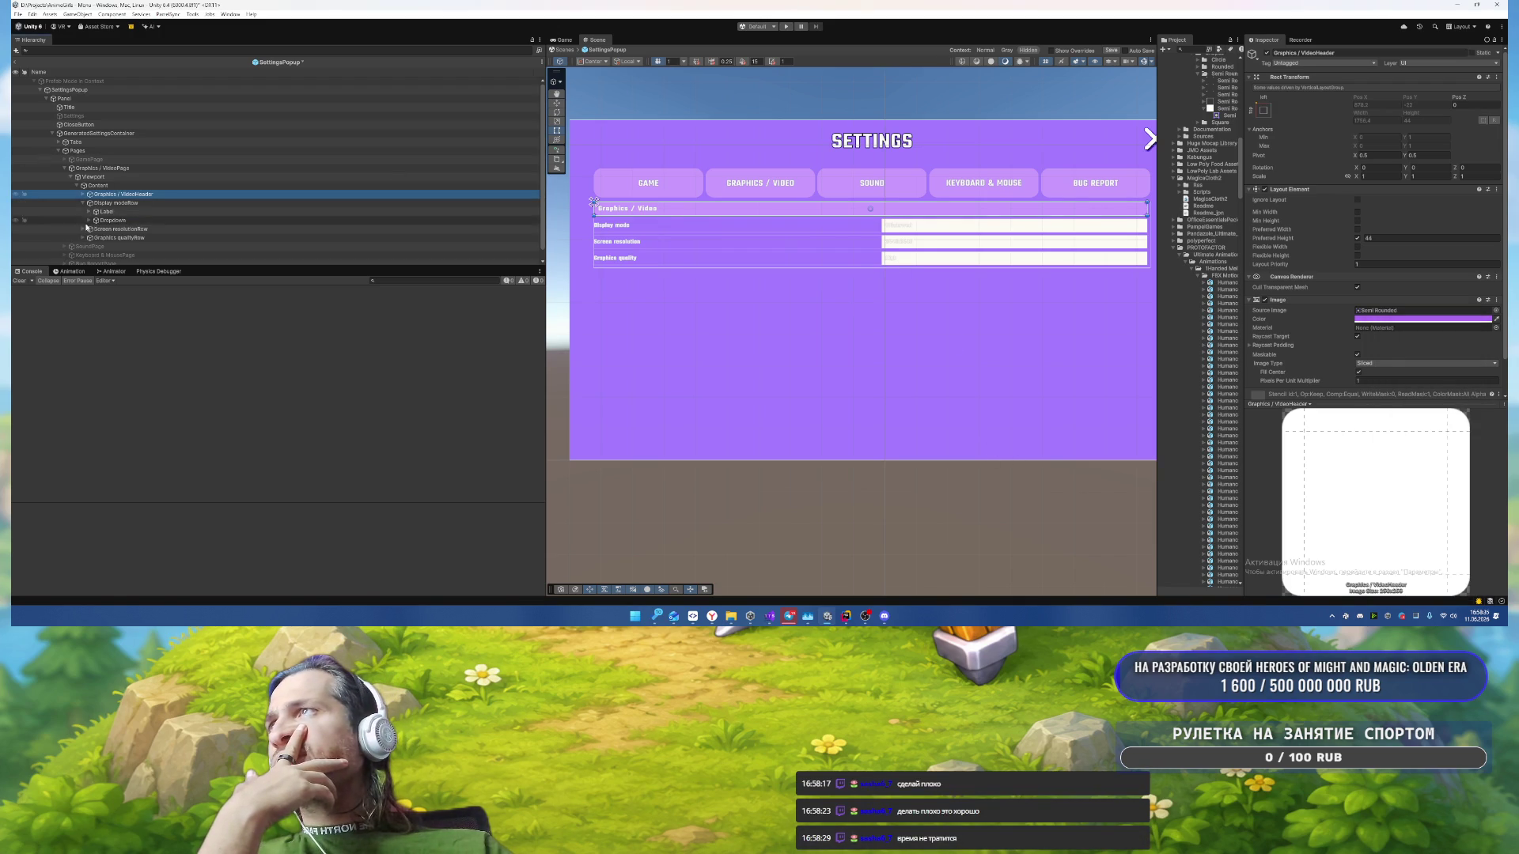
{"action": "left_click", "coordinate": [83, 228]}
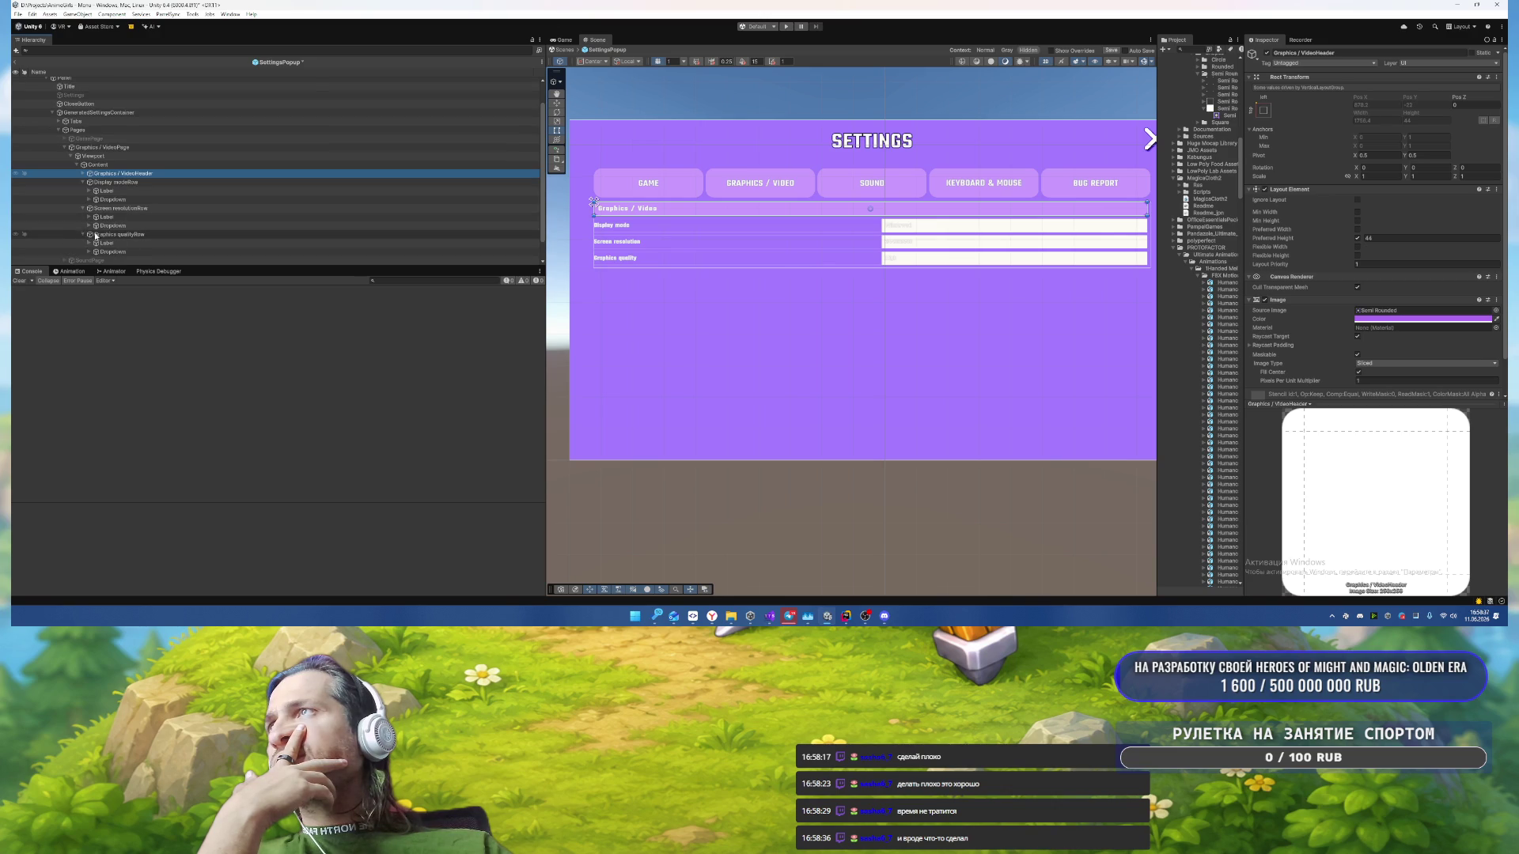
{"action": "left_click", "coordinate": [83, 234]}
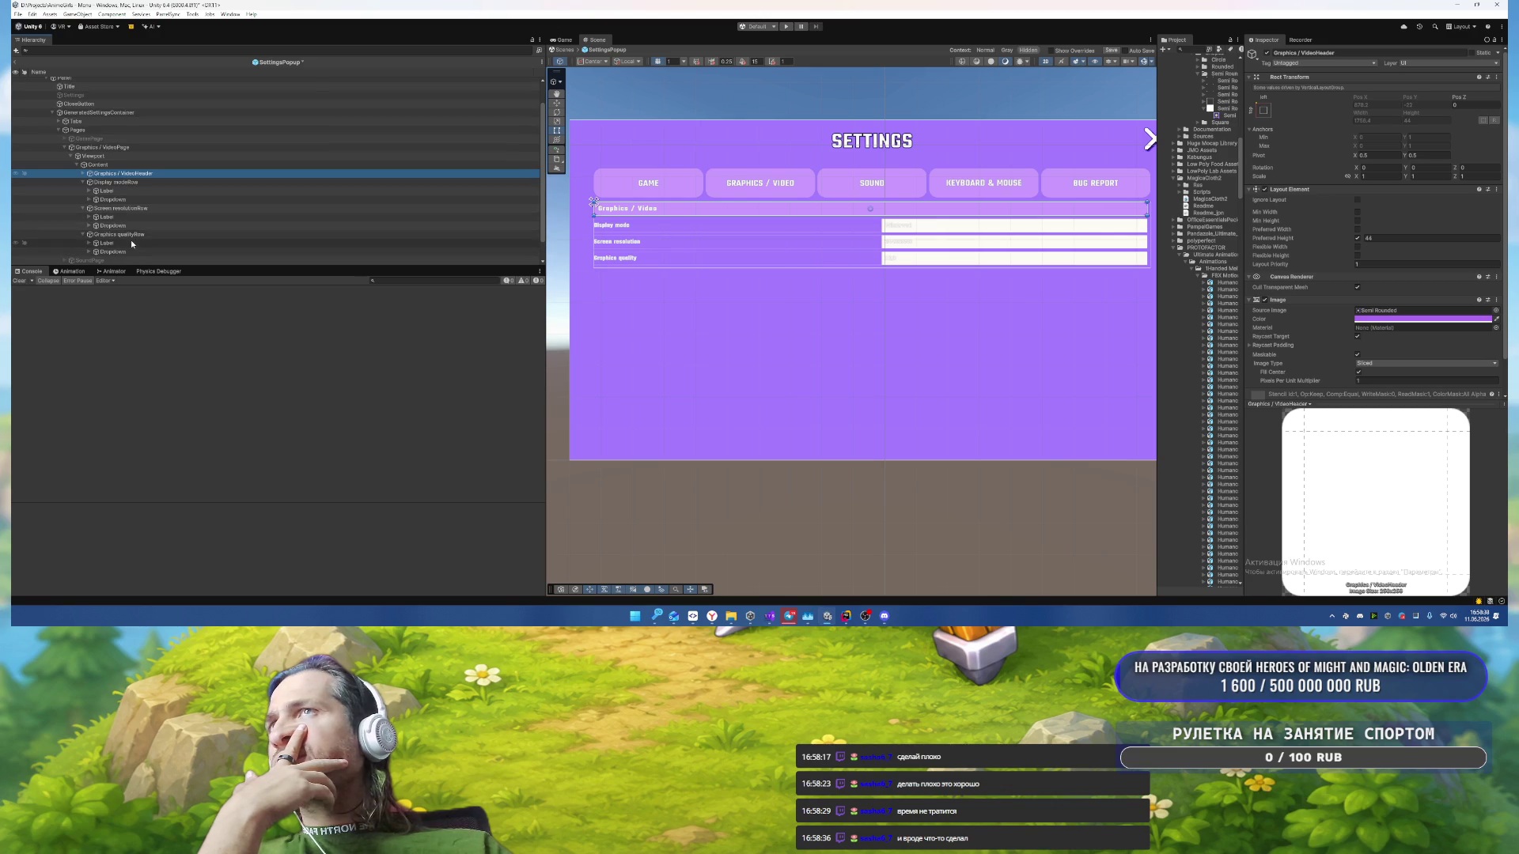
Step: Make the header Label uppercase and auto-sized, with Text Wrapping set to No Wrap
{"action": "left_click", "coordinate": [85, 174]}
{"action": "left_click", "coordinate": [106, 182]}
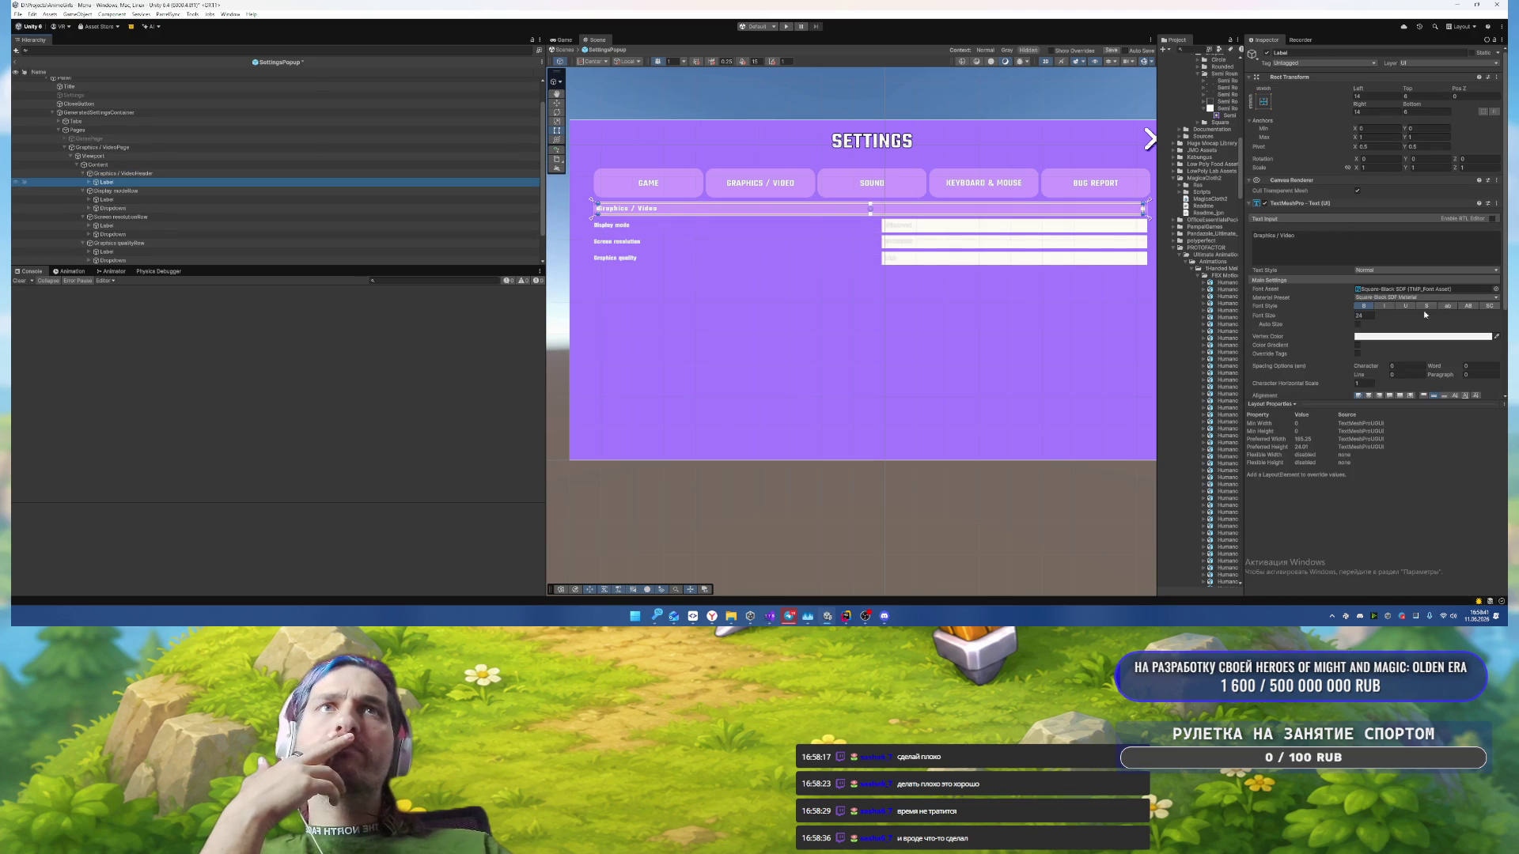
{"action": "left_click", "coordinate": [1470, 307]}
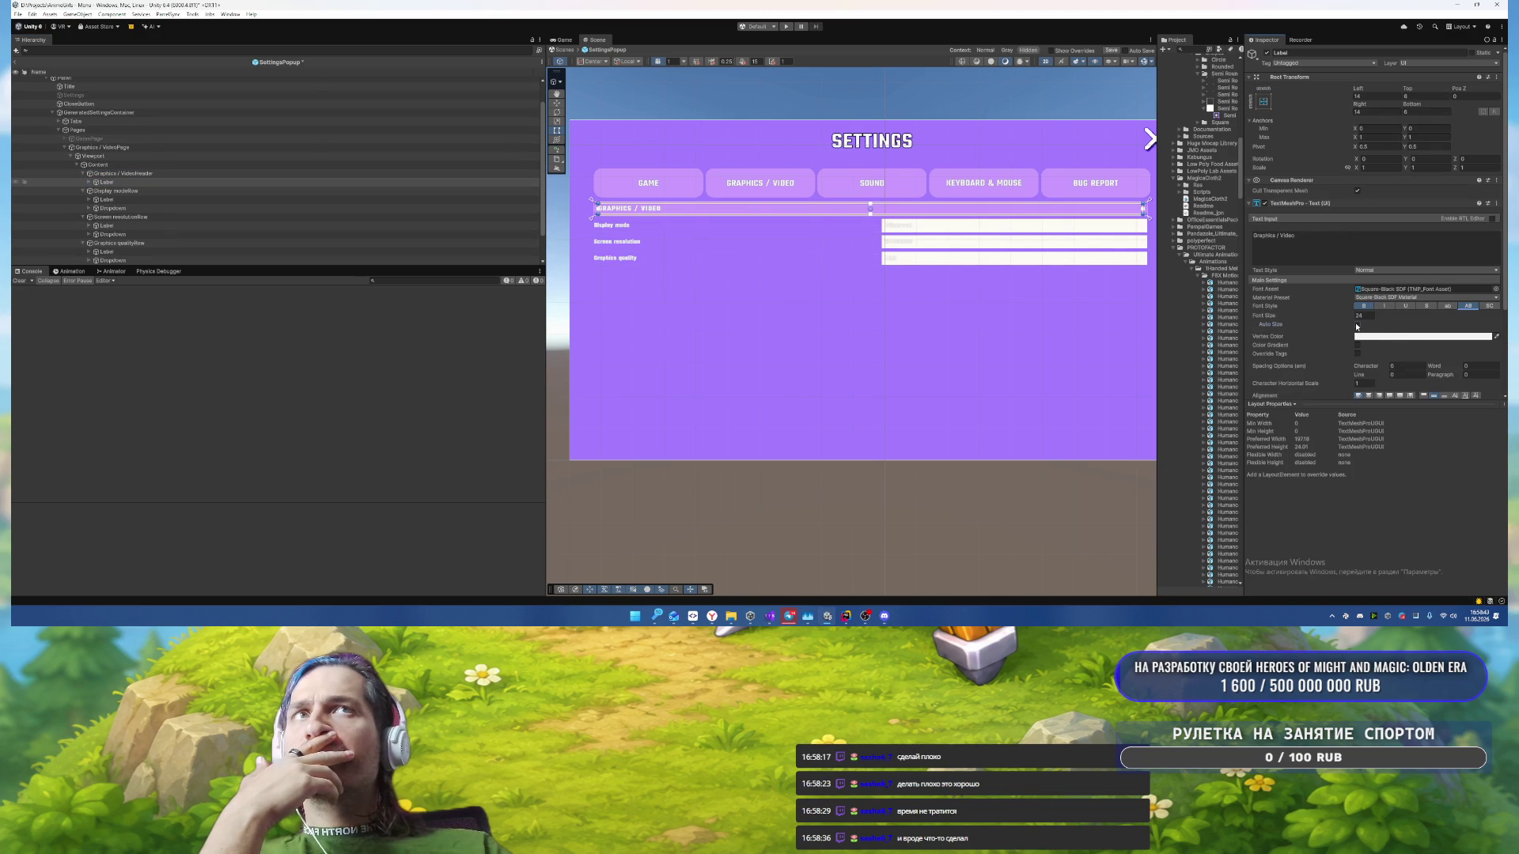
{"action": "left_click", "coordinate": [1358, 325]}
{"action": "scroll", "coordinate": [1378, 363], "scroll_direction": "down", "scroll_amount": 2}
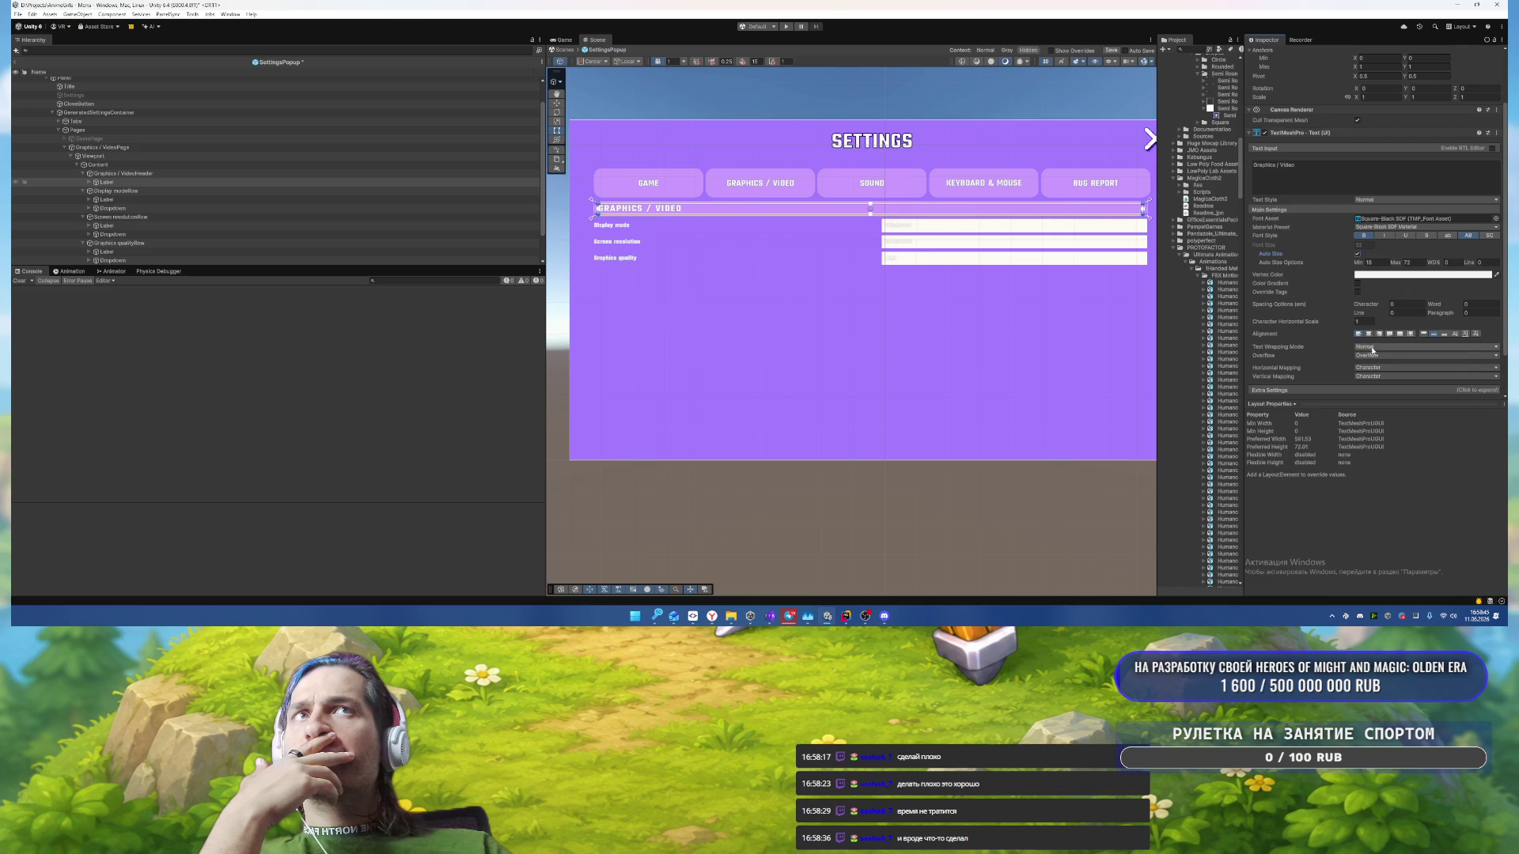
{"action": "left_click", "coordinate": [1372, 350]}
{"action": "left_click", "coordinate": [1376, 360]}
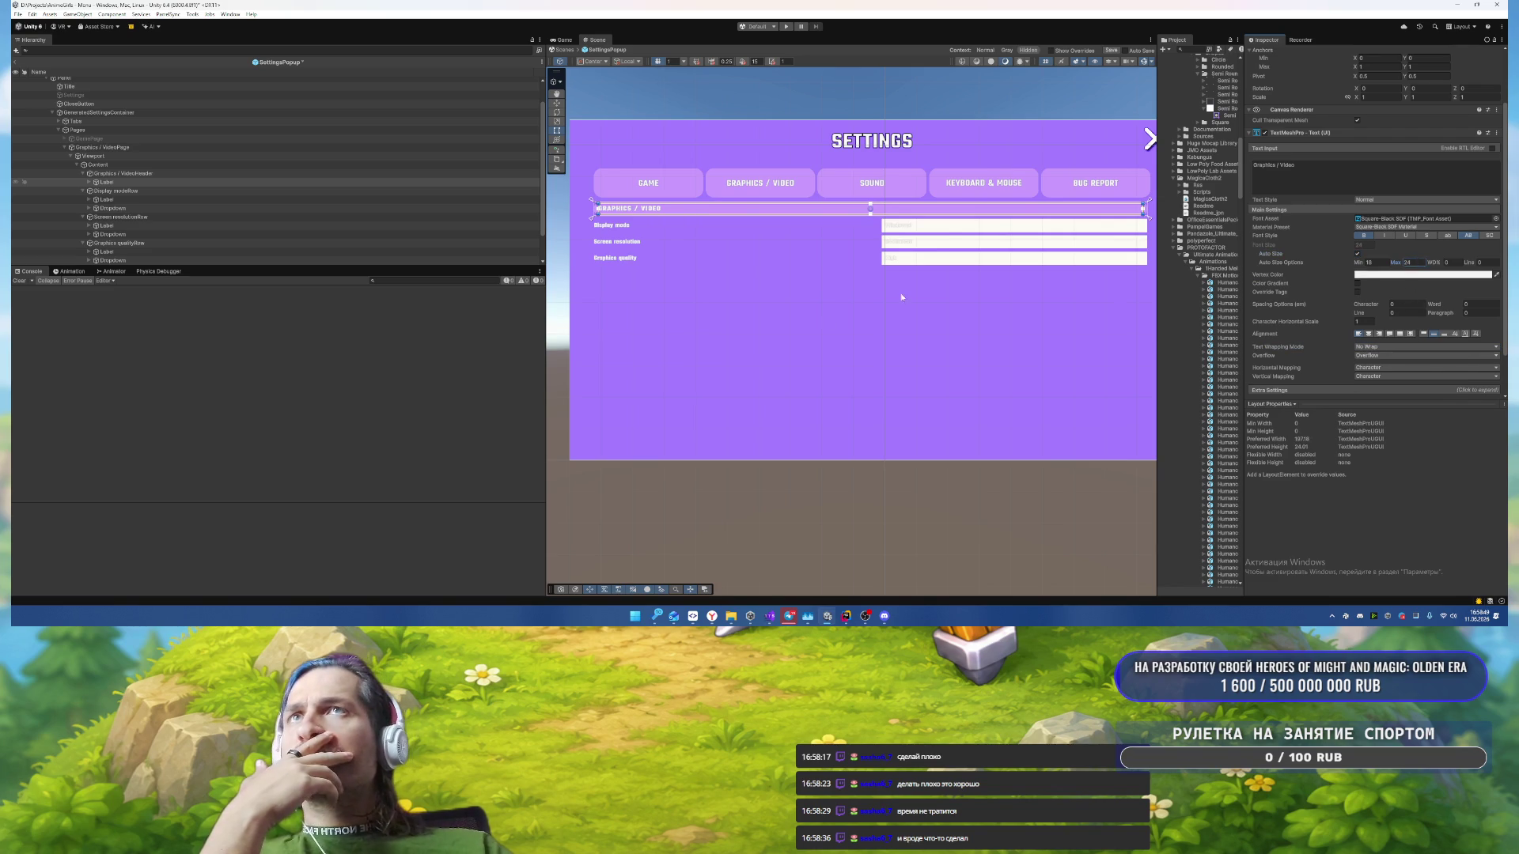
{"action": "scroll", "coordinate": [901, 297], "scroll_direction": "up", "scroll_amount": 5}
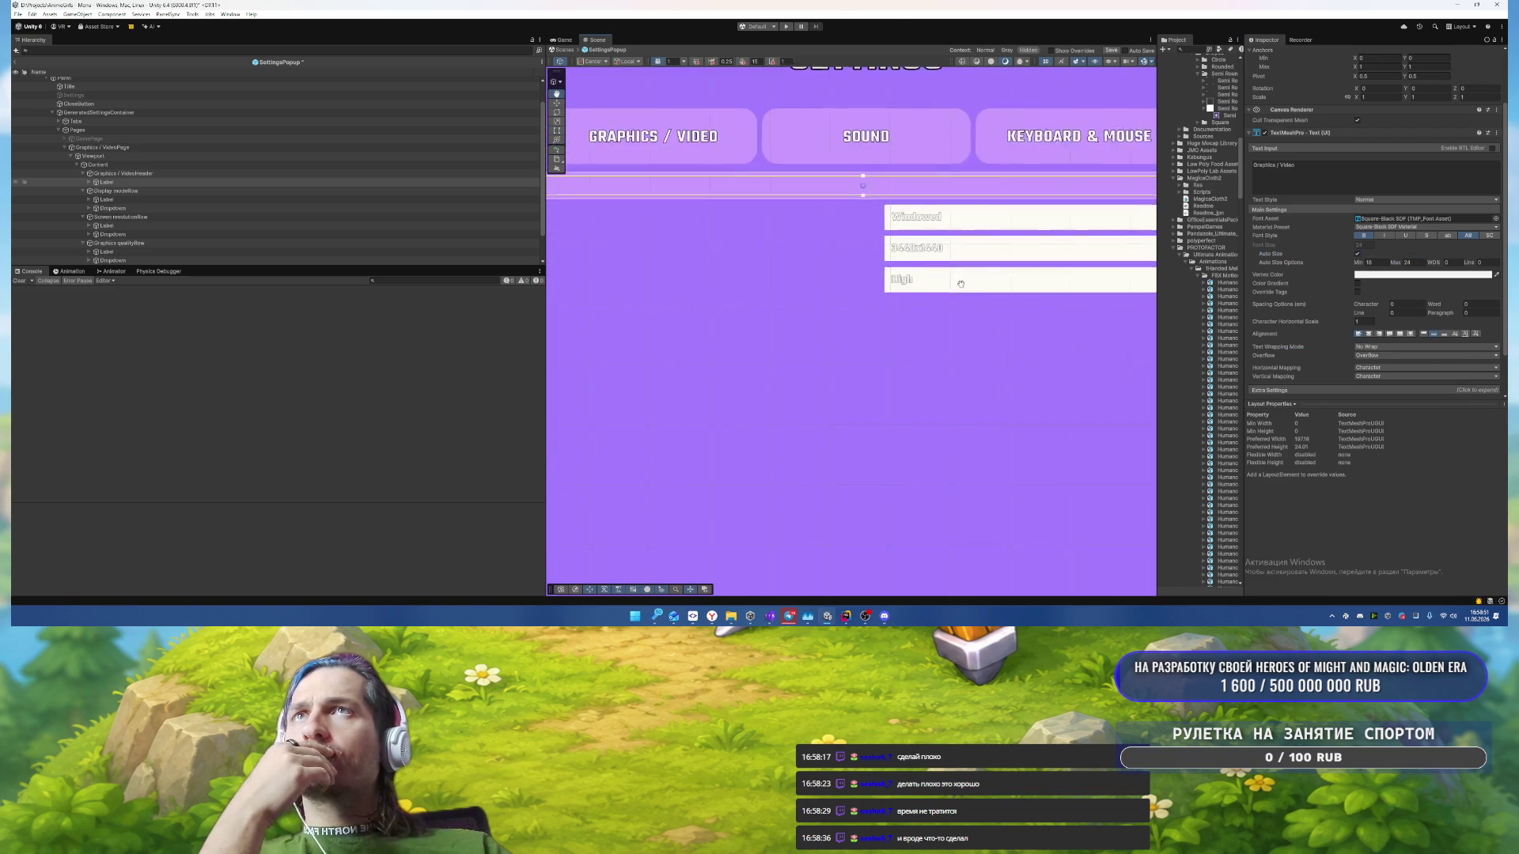
Step: Give the Windowed, 3440x1440 and High dropdowns a Semi Rounded sprite tinted light blue 22AEF2
{"action": "left_click_drag", "start_coordinate": [960, 284], "coordinate": [923, 287]}
{"action": "scroll", "coordinate": [187, 221], "scroll_direction": "down", "scroll_amount": 1}
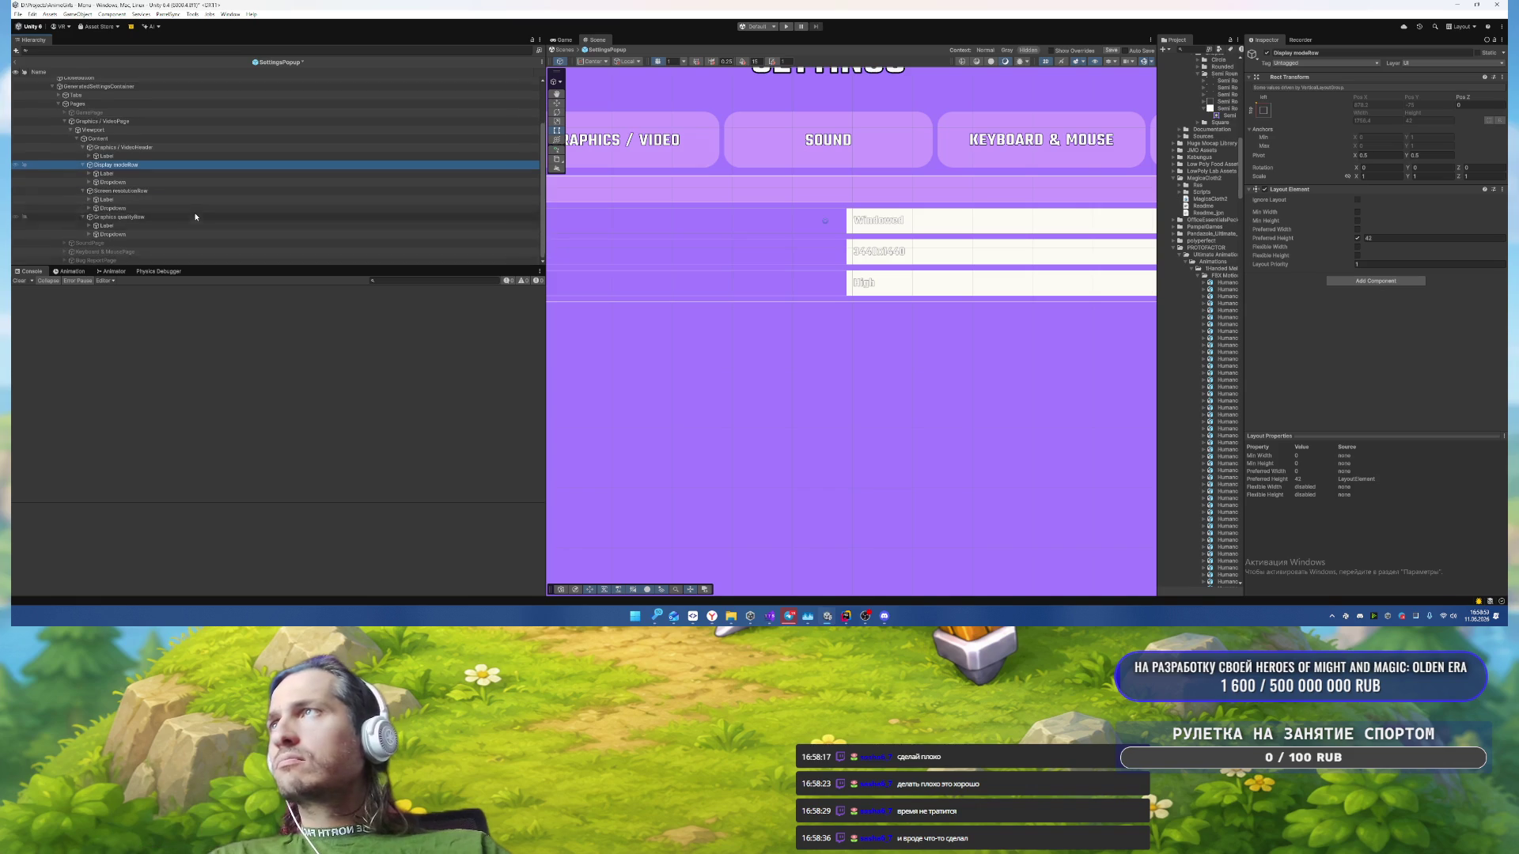
{"action": "left_click", "coordinate": [119, 208]}
{"action": "left_click", "coordinate": [115, 182], "text": "ctrl"}
{"action": "left_click", "coordinate": [153, 234], "text": "ctrl"}
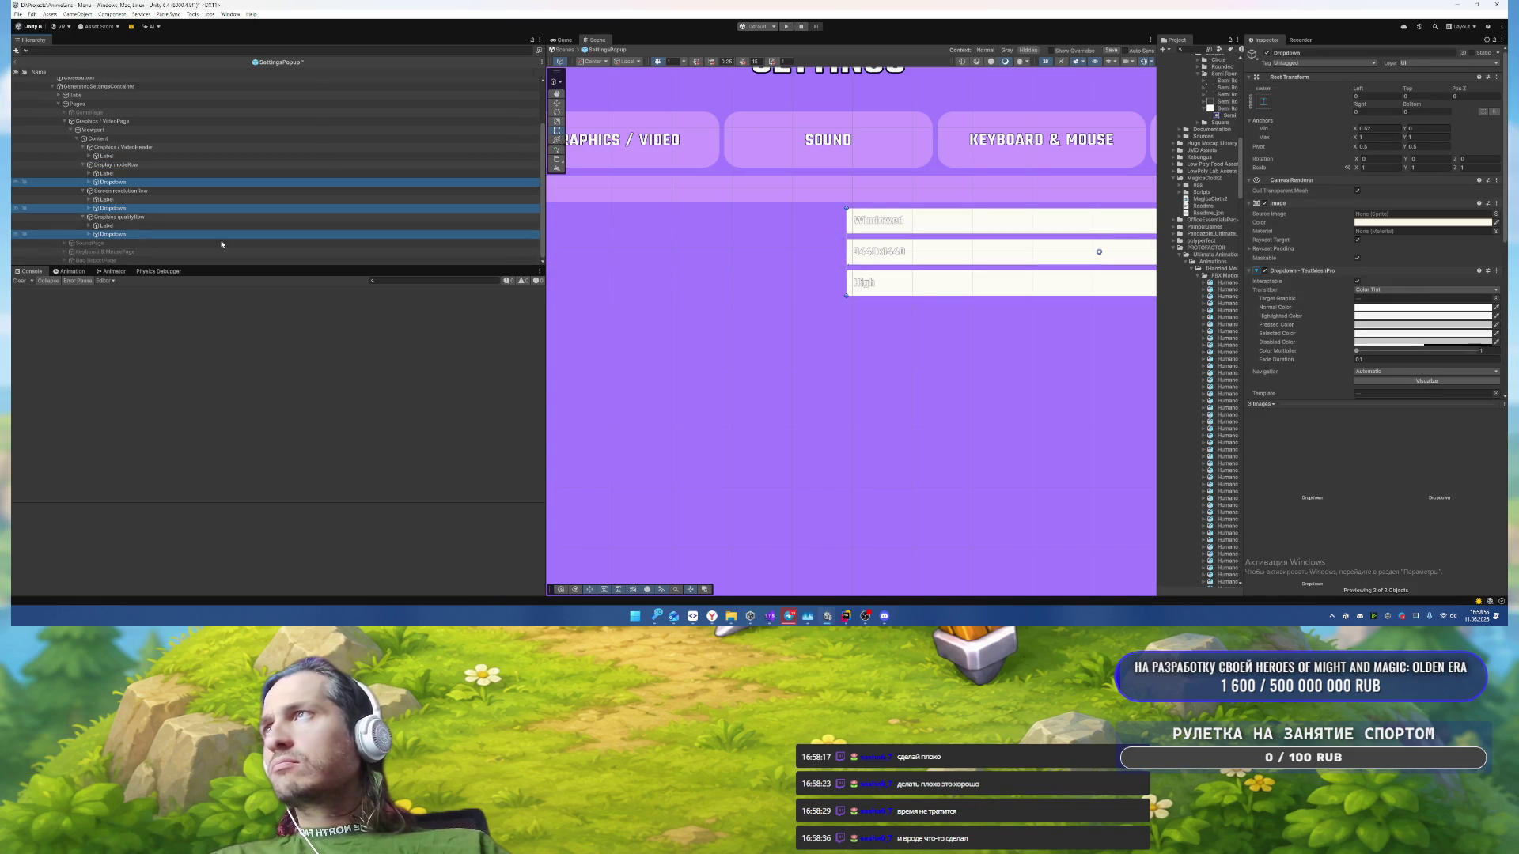
{"action": "left_click", "coordinate": [1496, 214]}
{"action": "type", "text": "semi"}
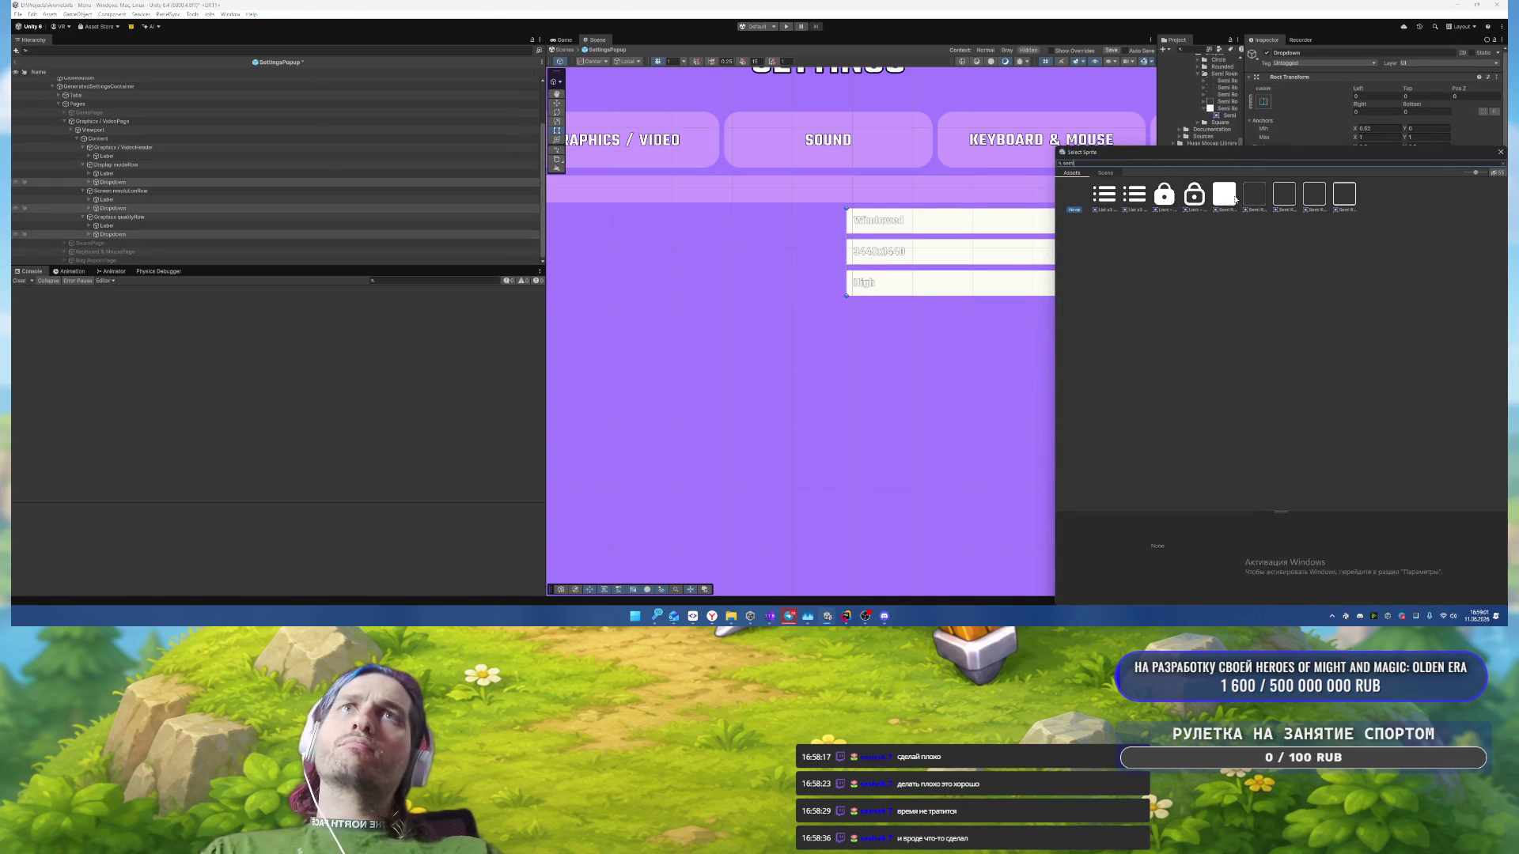
{"action": "double_click", "coordinate": [1235, 198]}
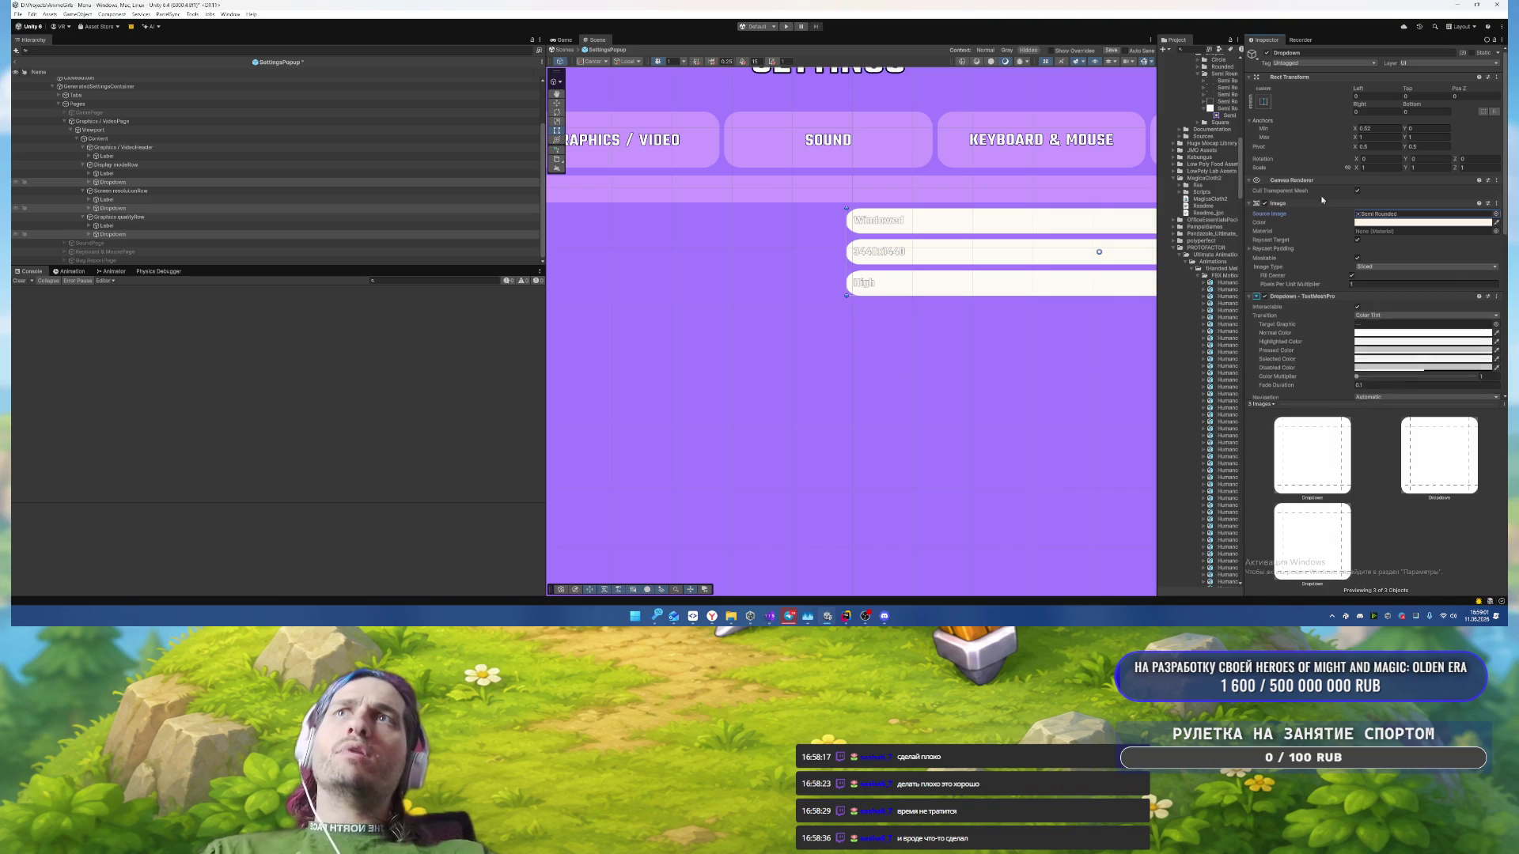
{"action": "left_click", "coordinate": [1377, 222]}
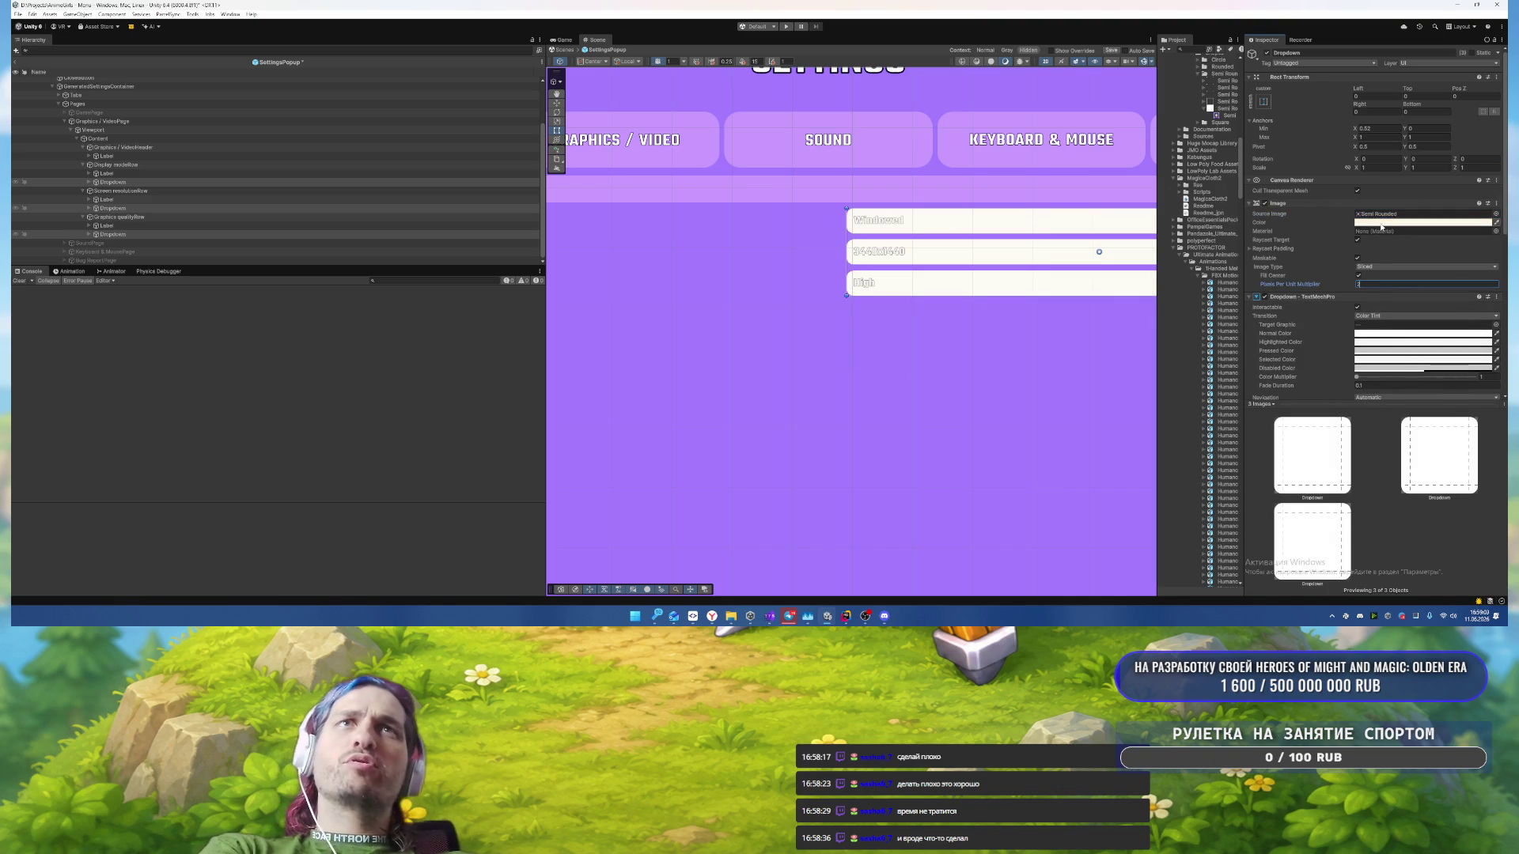
{"action": "left_click", "coordinate": [1417, 497]}
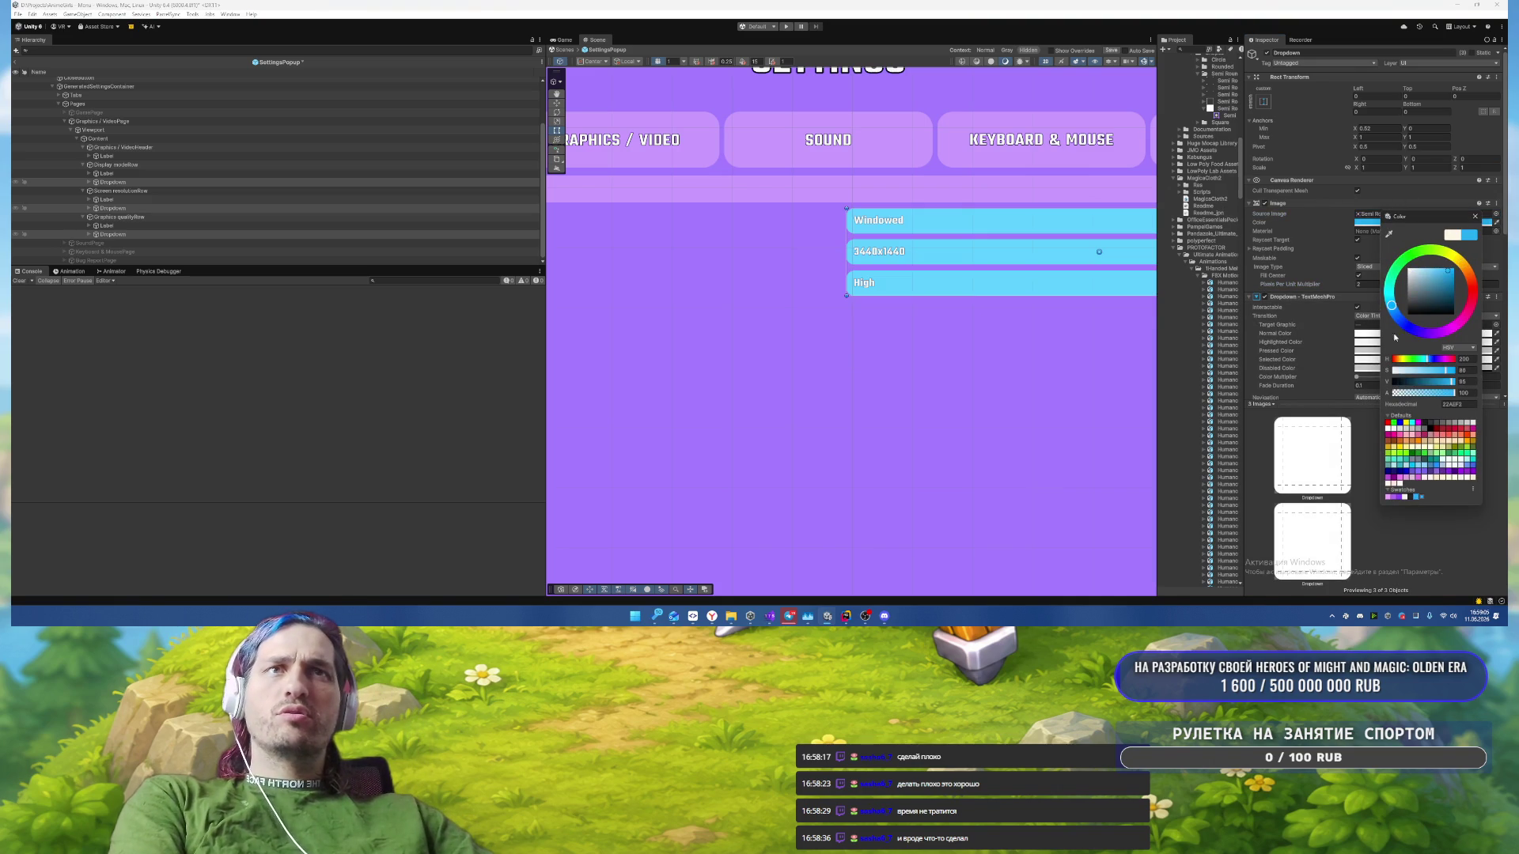
{"action": "left_click", "coordinate": [1474, 216]}
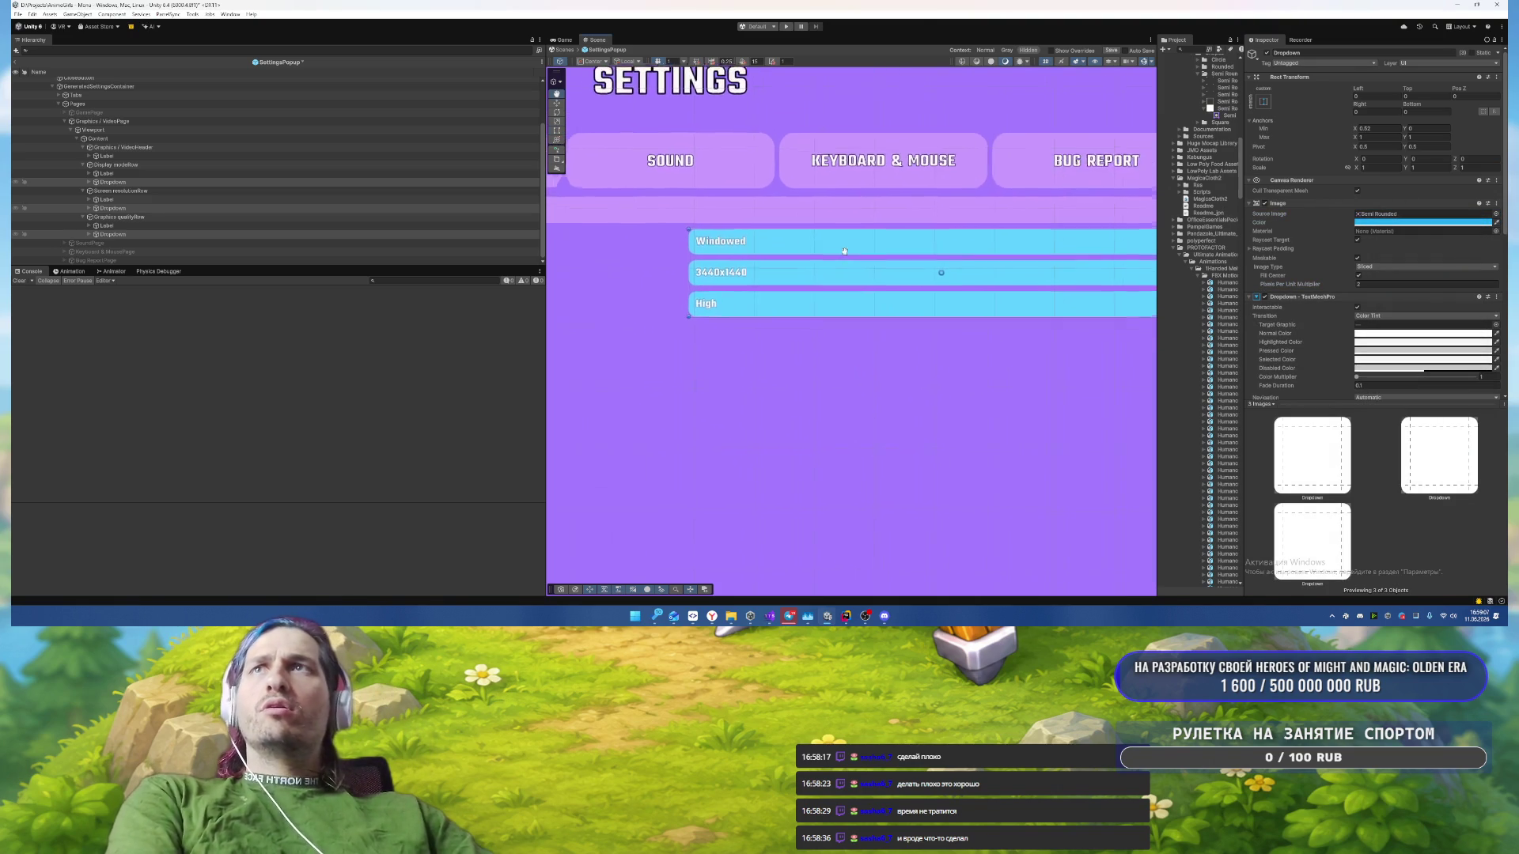
{"action": "left_click", "coordinate": [177, 184]}
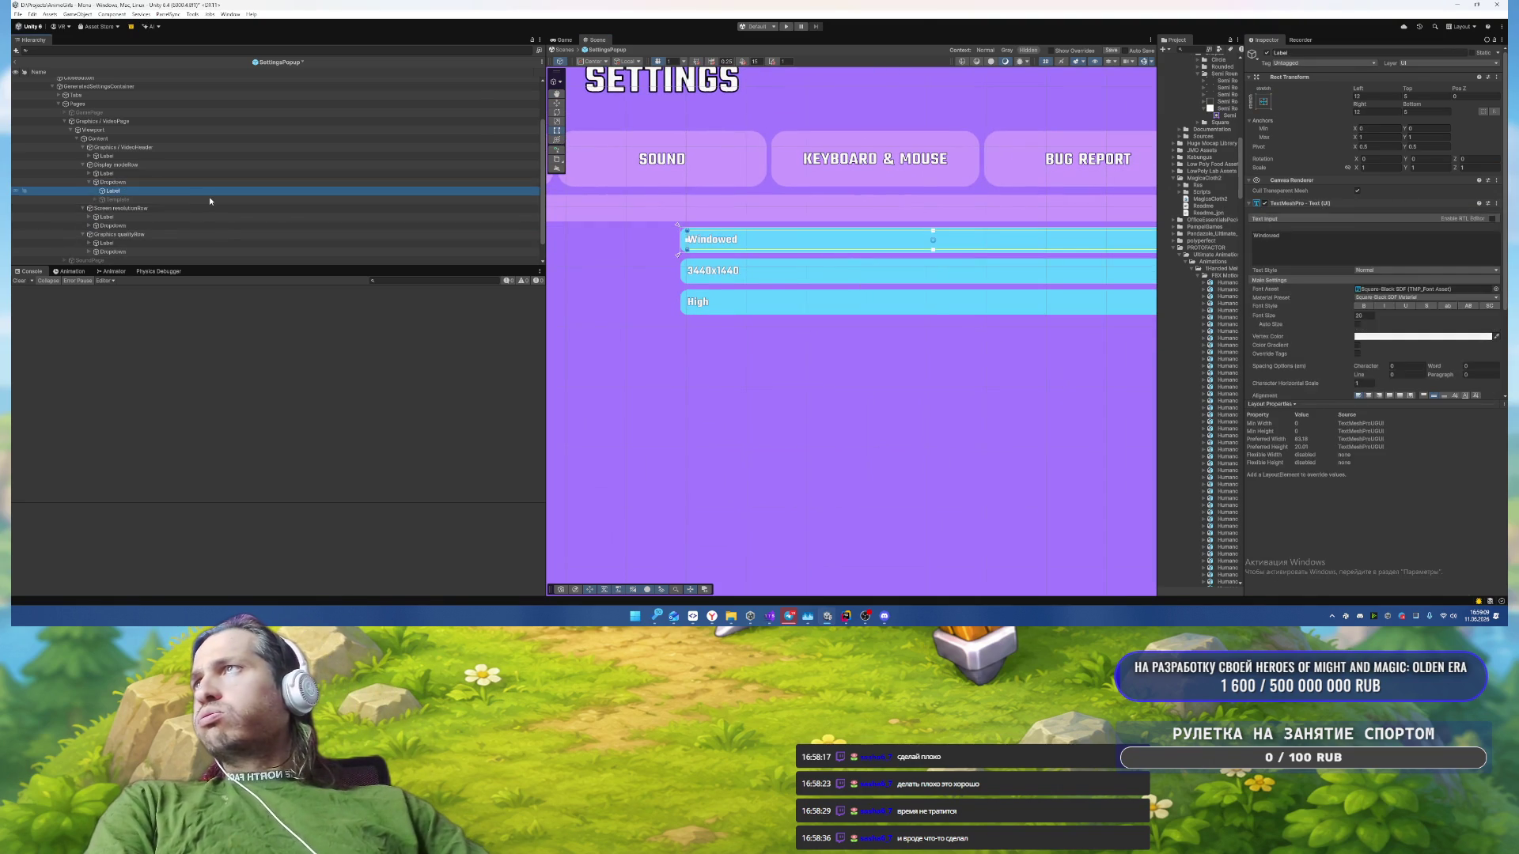
Step: Inspect the Display mode dropdown's current Template, Content, Item and Item Label objects
{"action": "left_click", "coordinate": [209, 196]}
{"action": "key", "text": "Down"}
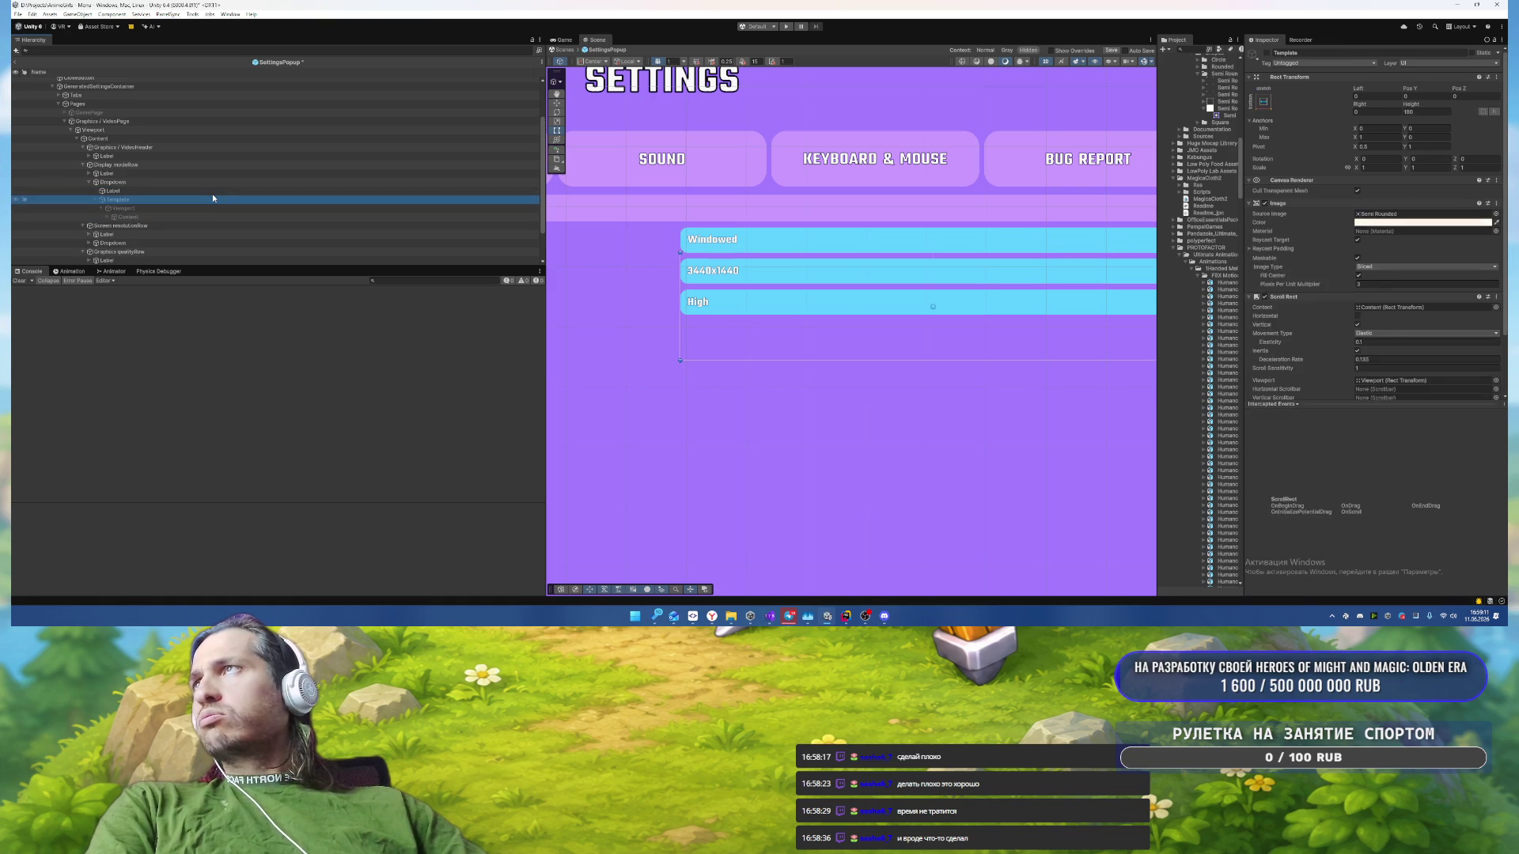
{"action": "key", "text": "Right"}
{"action": "key", "text": "Down"}
{"action": "key", "text": "Right"}
{"action": "key", "text": "Down"}
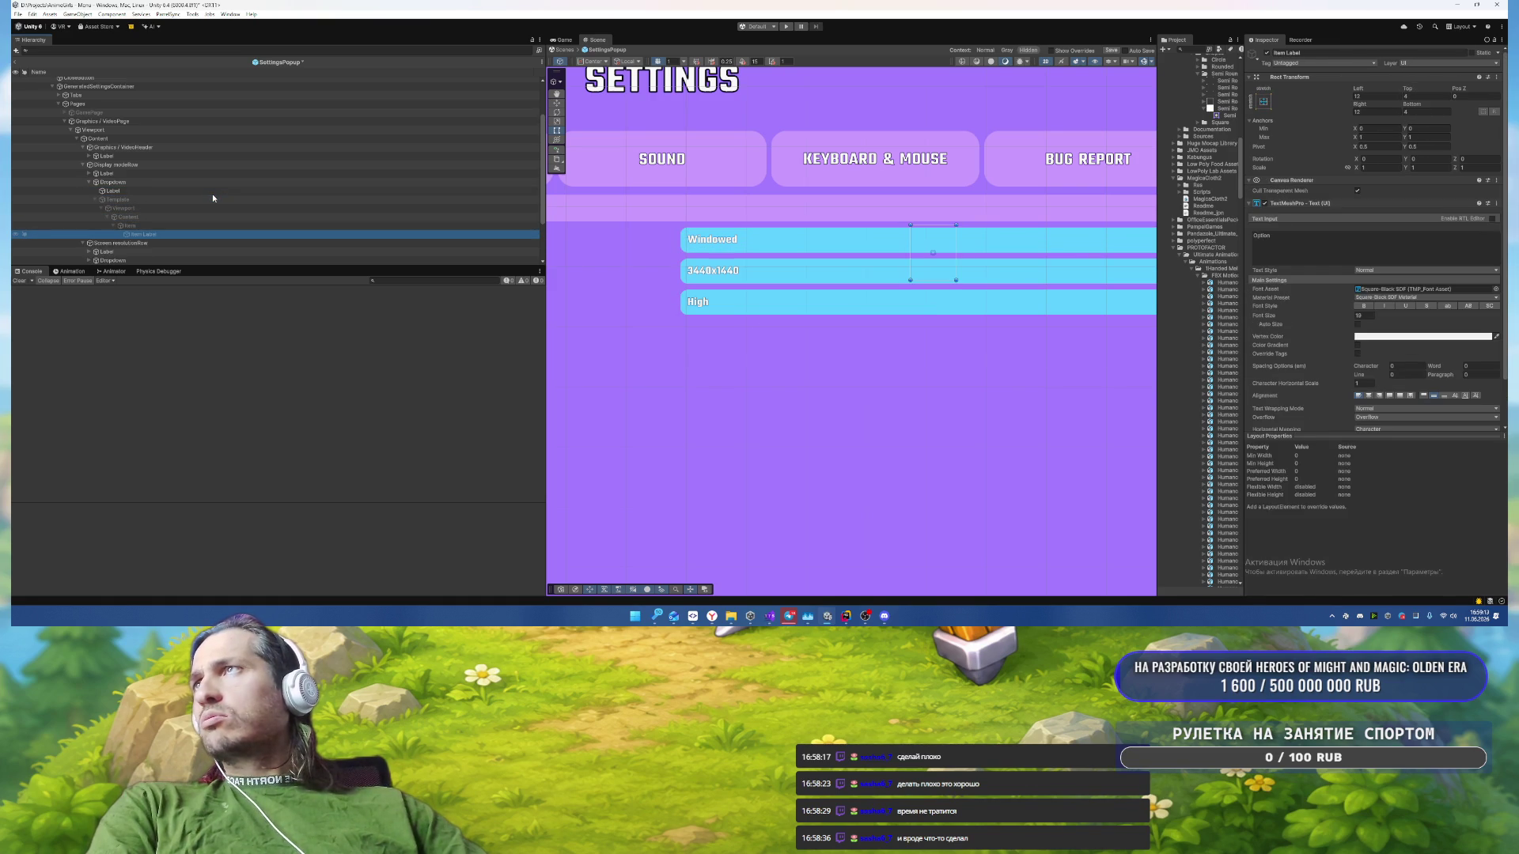
{"action": "scroll", "coordinate": [1412, 382], "scroll_direction": "down", "scroll_amount": 2}
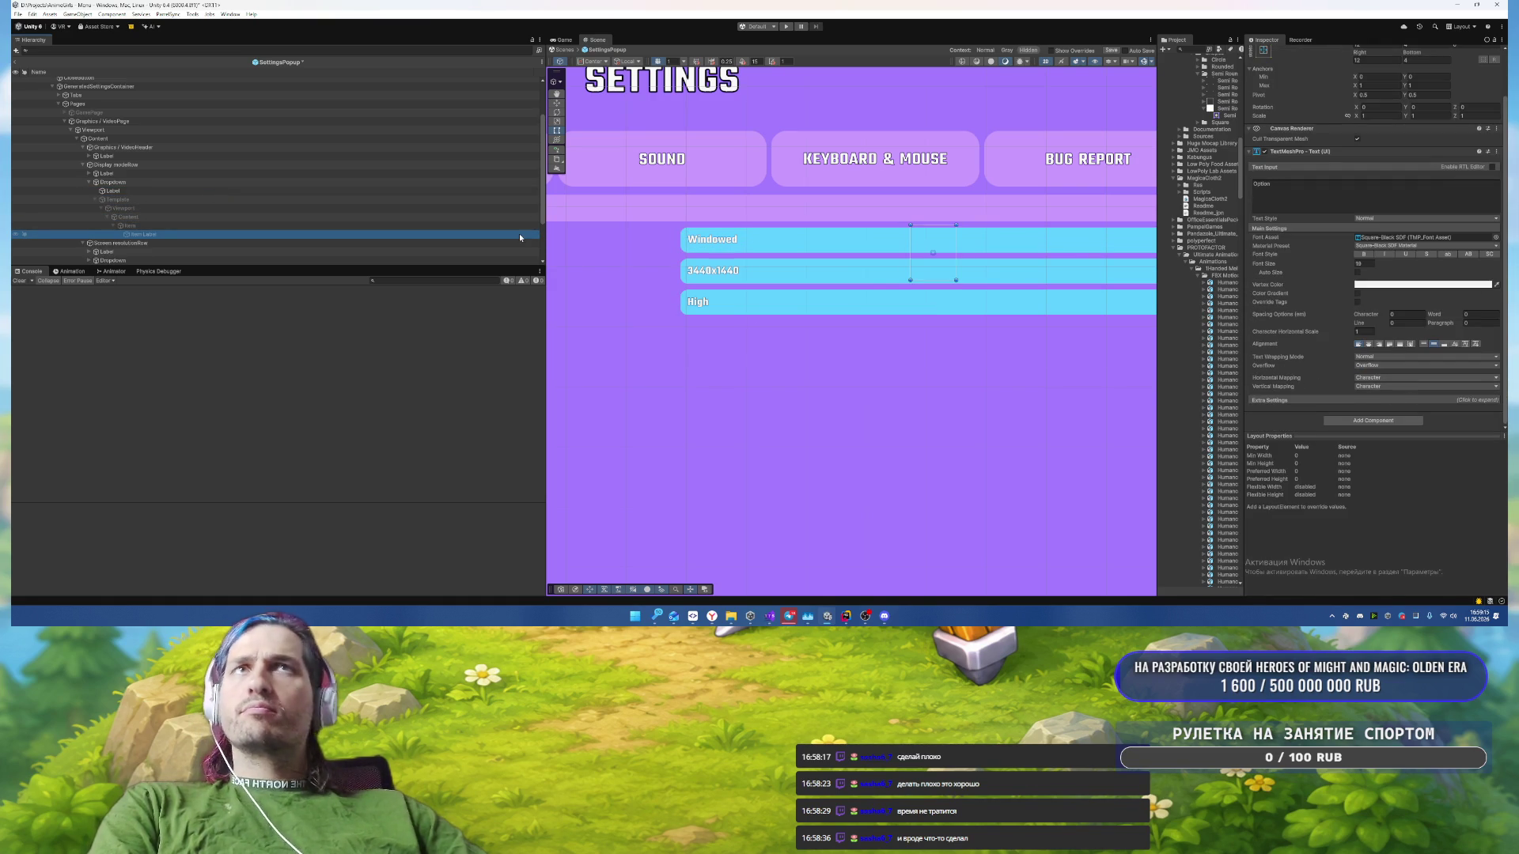
{"action": "left_click", "coordinate": [190, 199]}
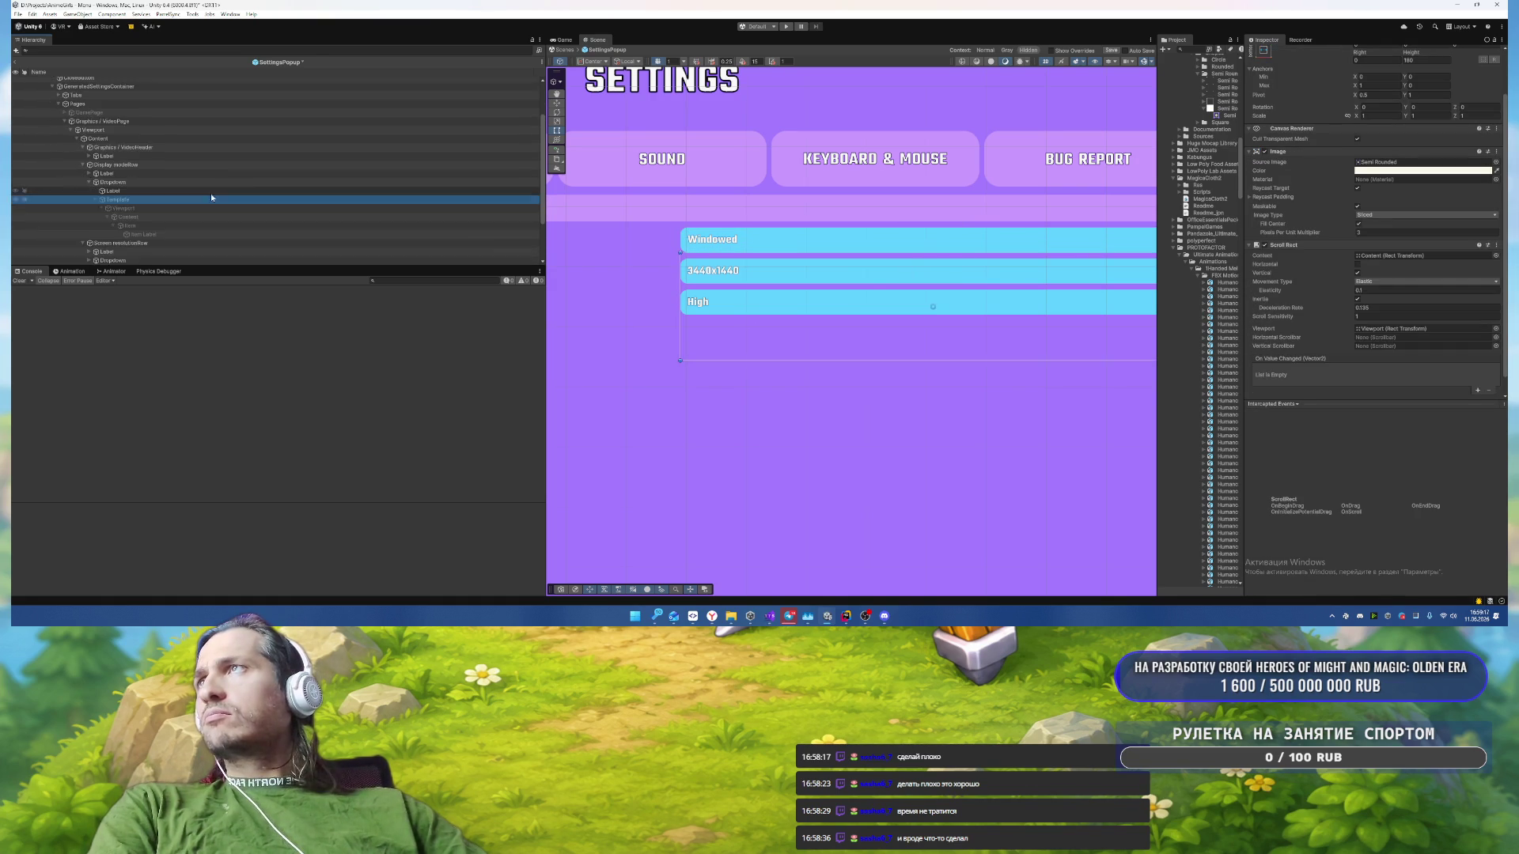
{"action": "left_click", "coordinate": [210, 182]}
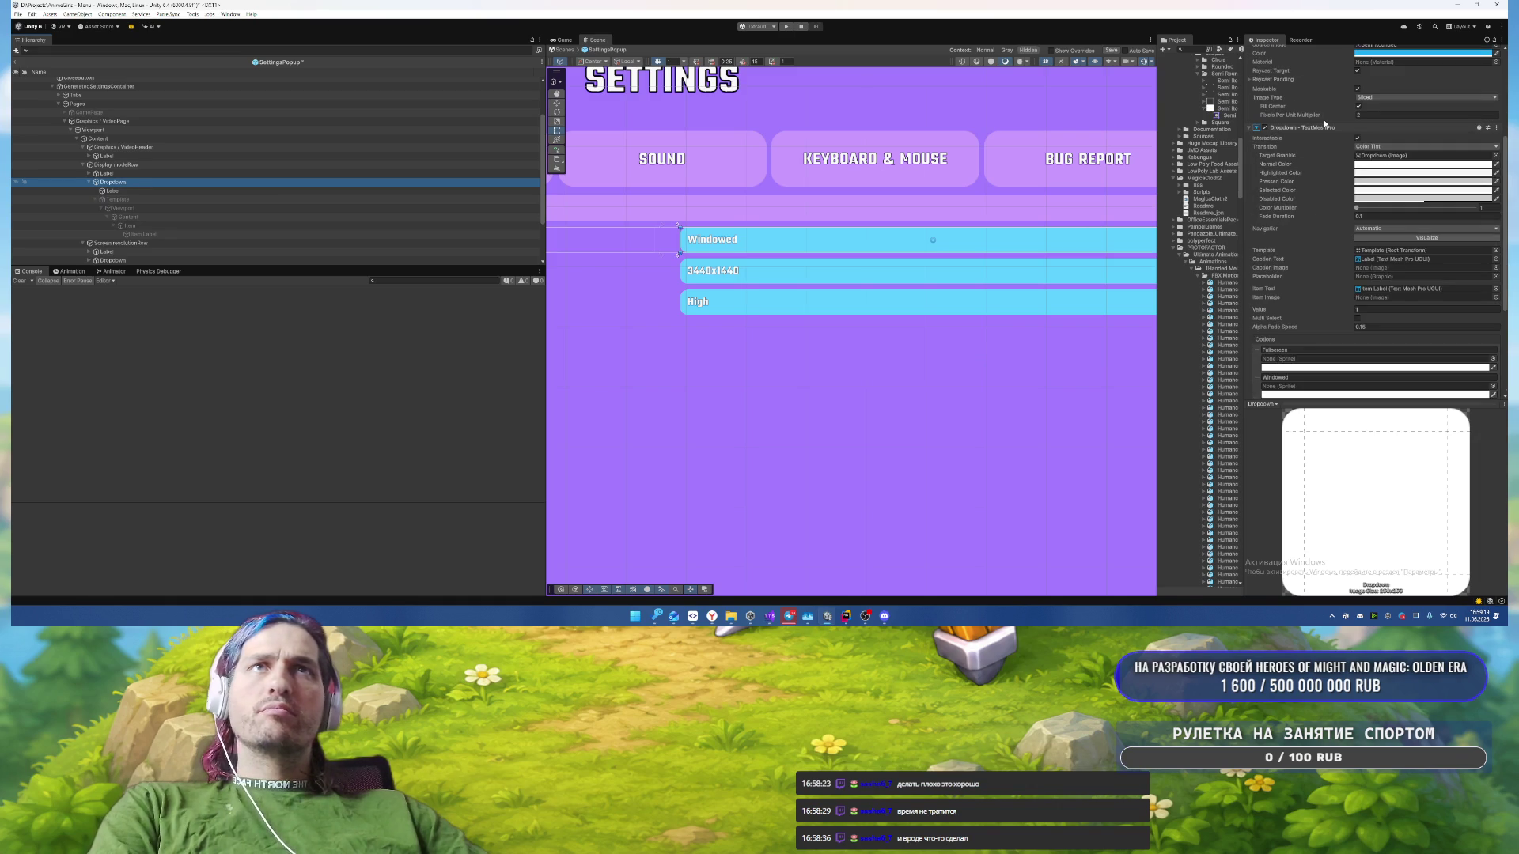
{"action": "scroll", "coordinate": [239, 140], "scroll_direction": "up", "scroll_amount": 2}
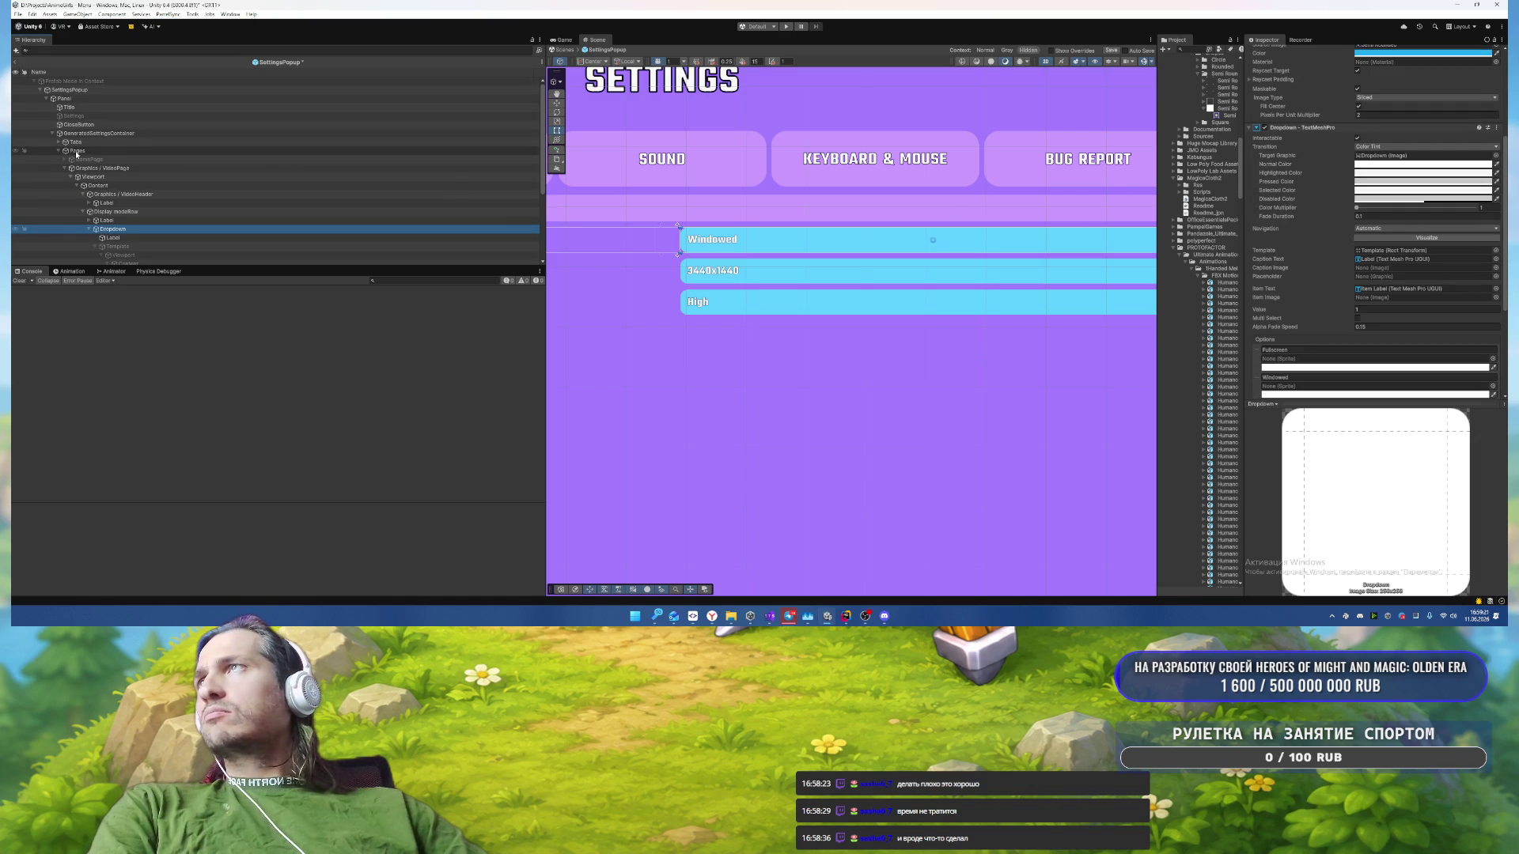
Step: Expand the Tabs hierarchy to the GamePage's Matchmaking language limit Dropdown
{"action": "left_click", "coordinate": [57, 142]}
{"action": "scroll", "coordinate": [190, 122], "scroll_direction": "down", "scroll_amount": 3}
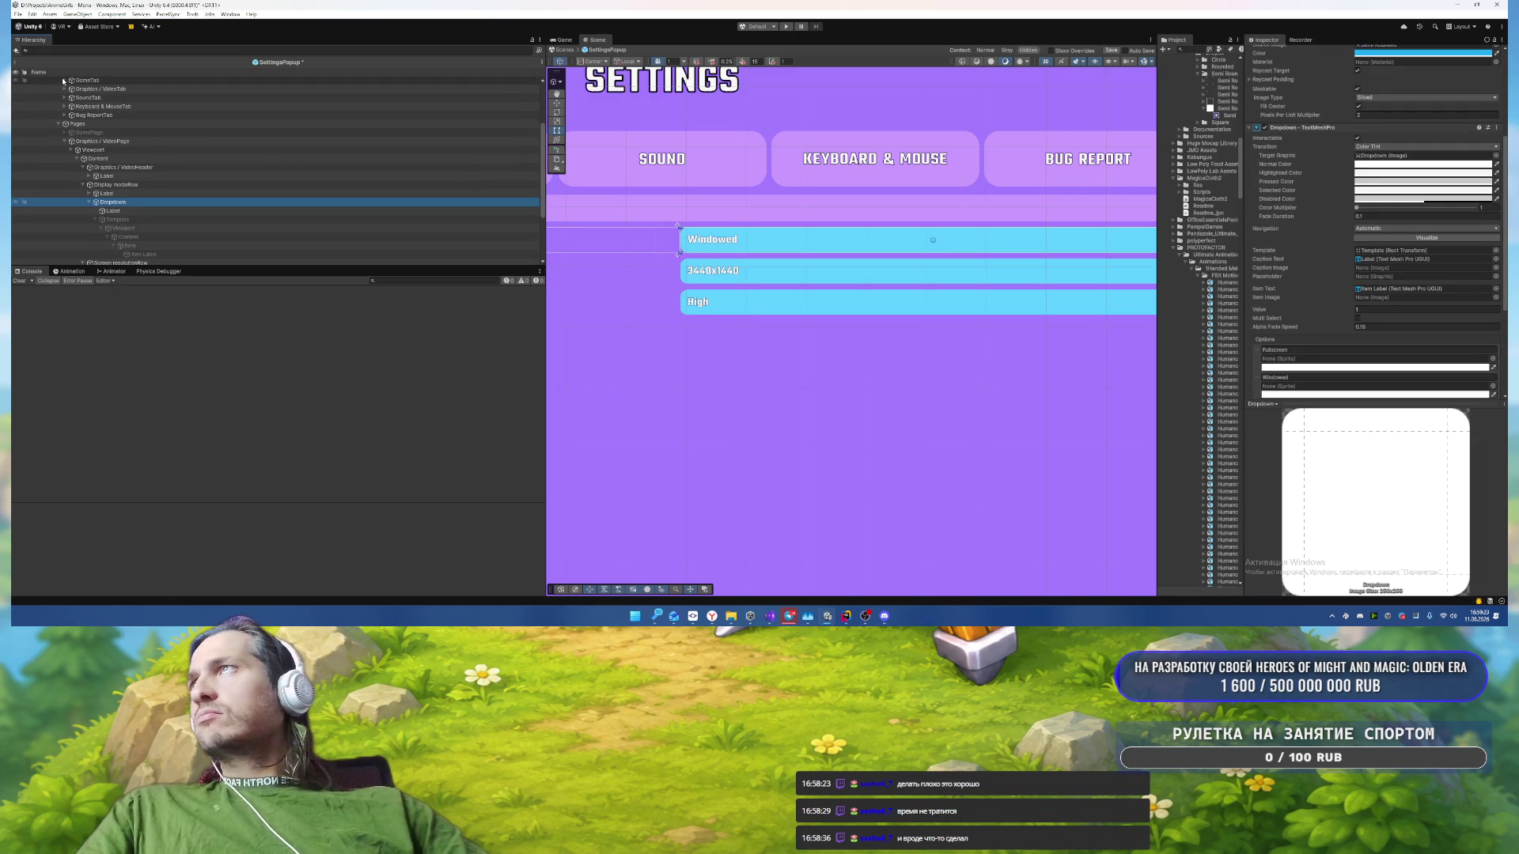
{"action": "scroll", "coordinate": [67, 121], "scroll_direction": "up", "scroll_amount": 1}
{"action": "left_click", "coordinate": [65, 121]}
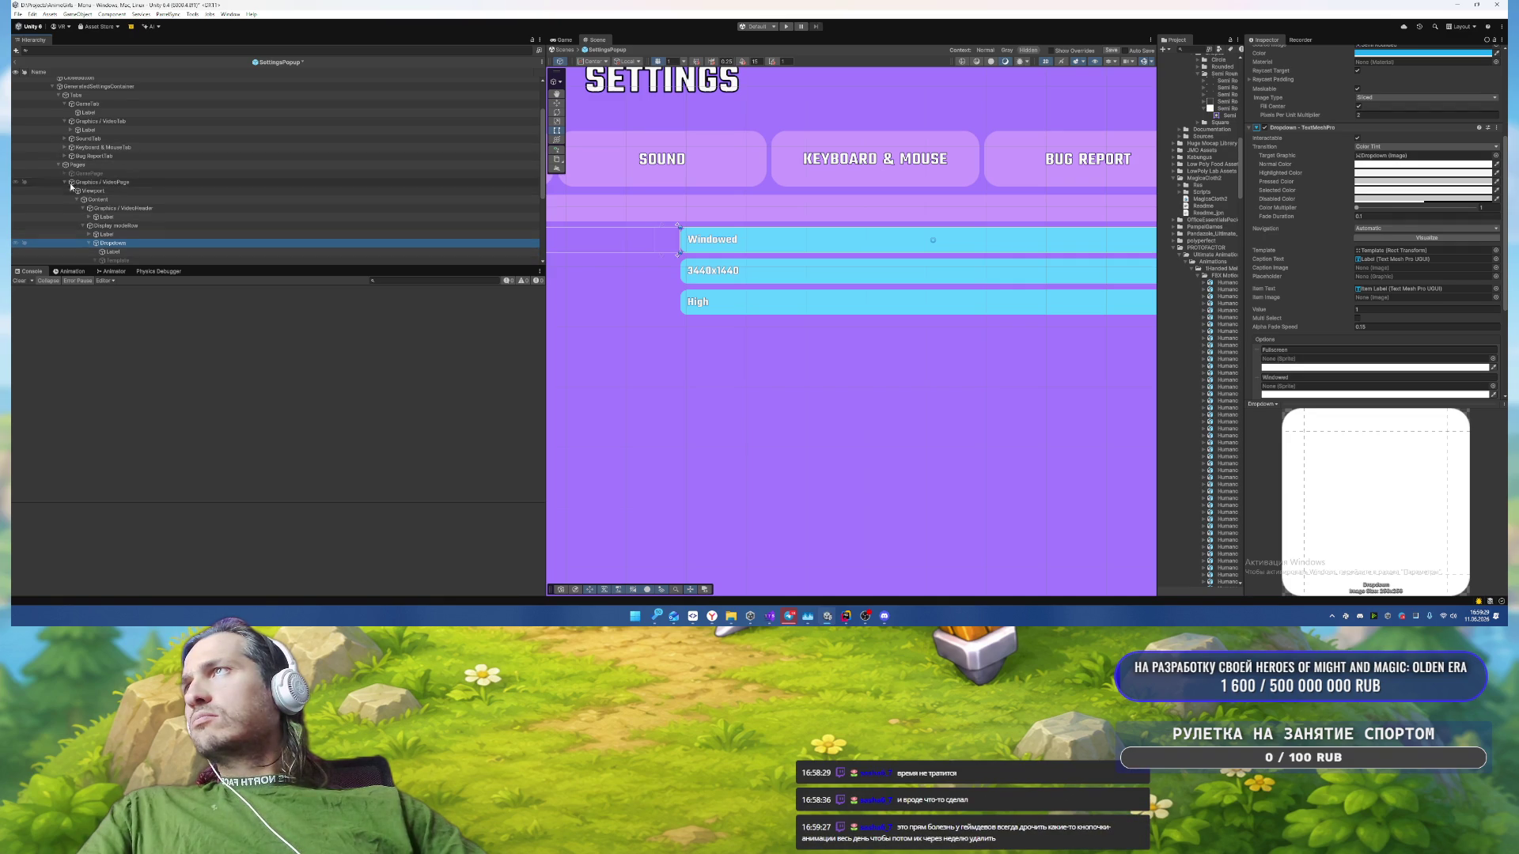
{"action": "left_click", "coordinate": [64, 173]}
{"action": "left_click", "coordinate": [70, 182]}
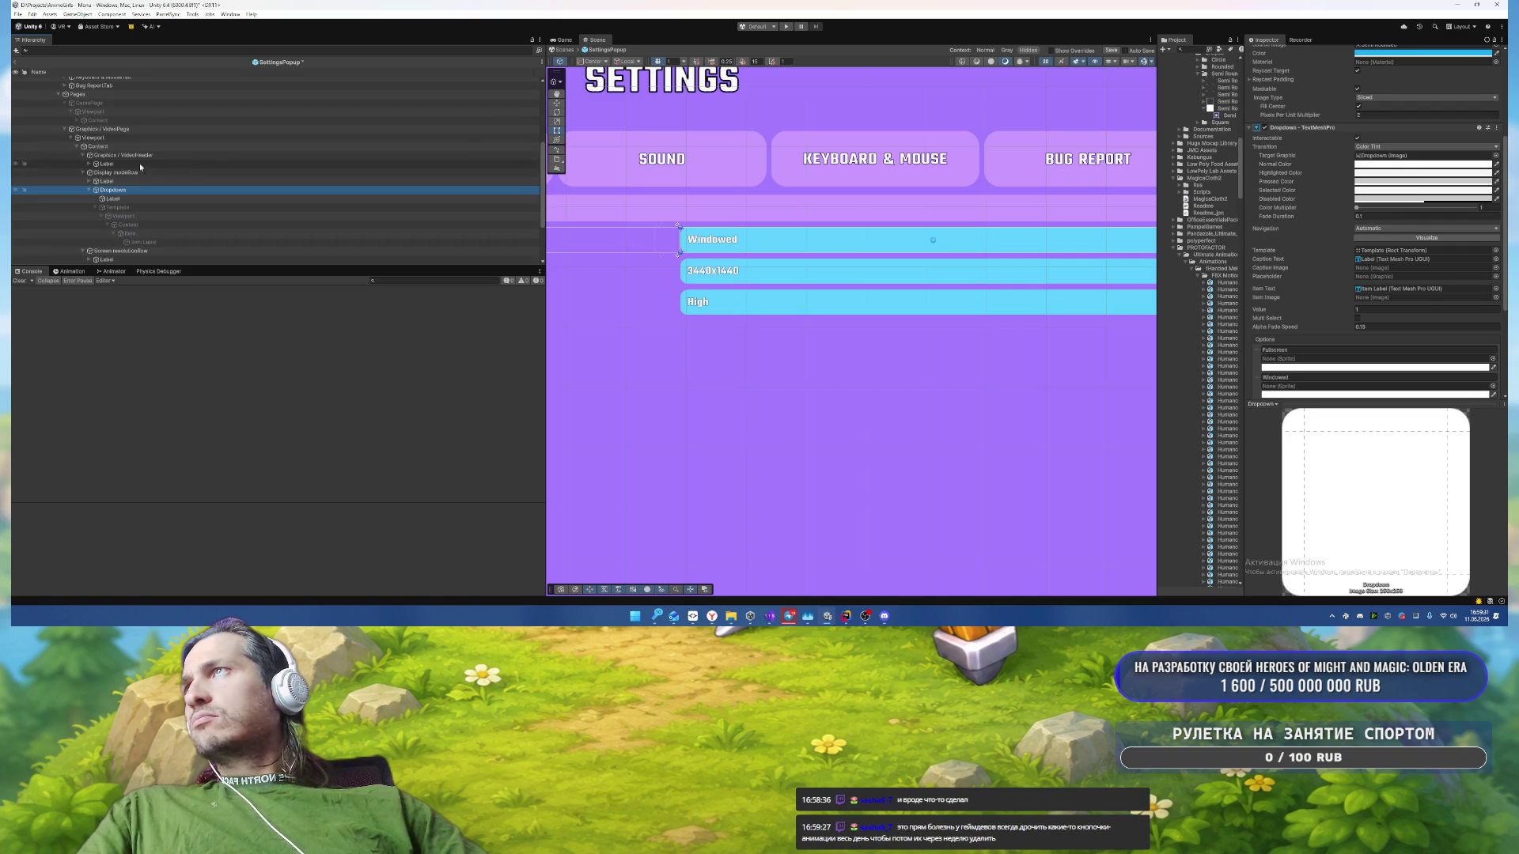
{"action": "scroll", "coordinate": [118, 163], "scroll_direction": "down", "scroll_amount": 3}
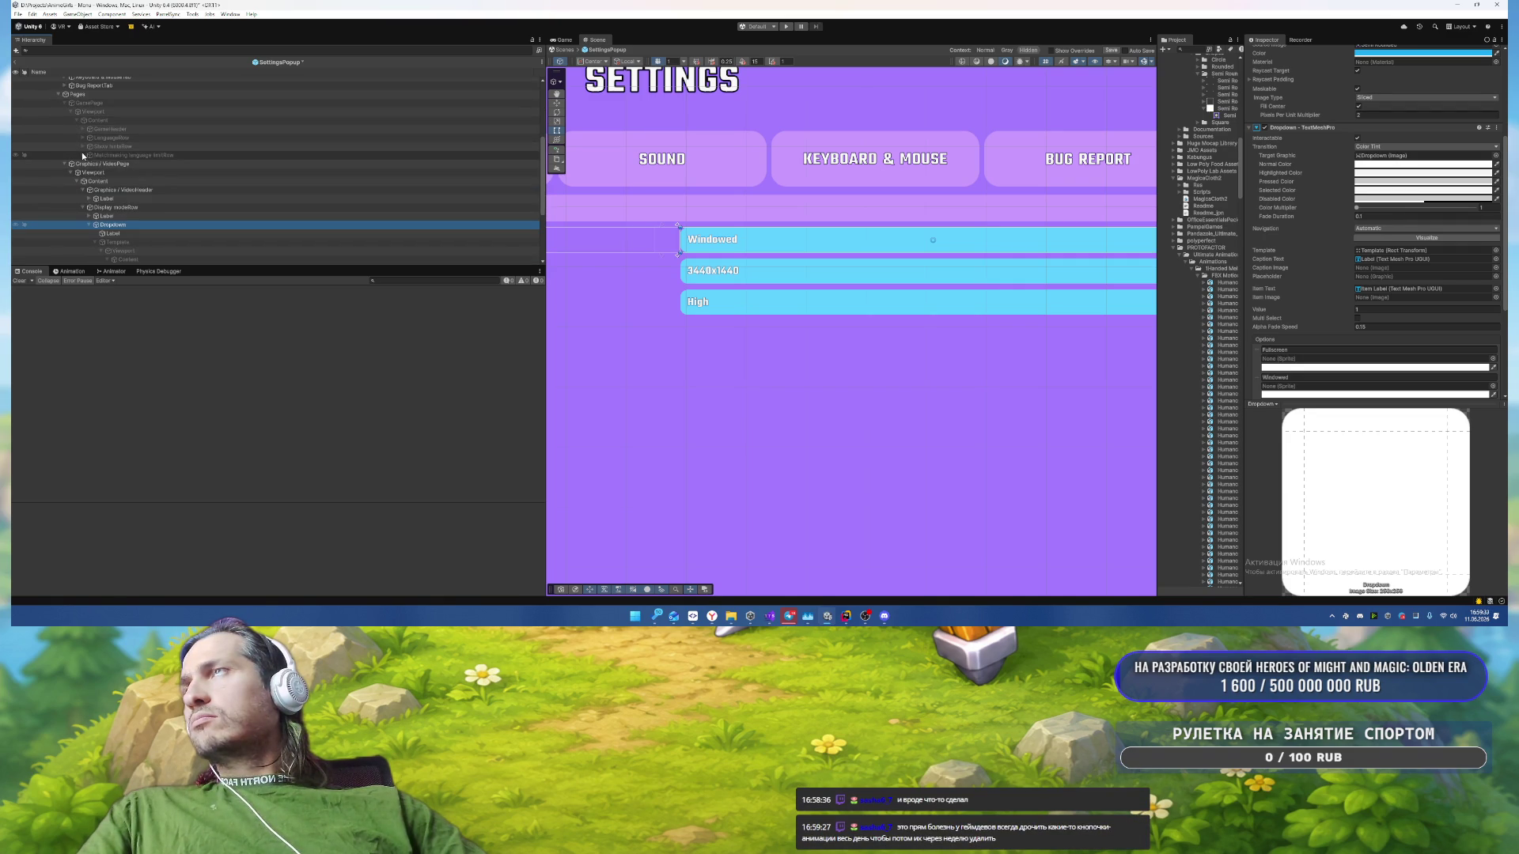
{"action": "left_click", "coordinate": [83, 155]}
{"action": "left_click", "coordinate": [107, 173]}
{"action": "left_click", "coordinate": [89, 172]}
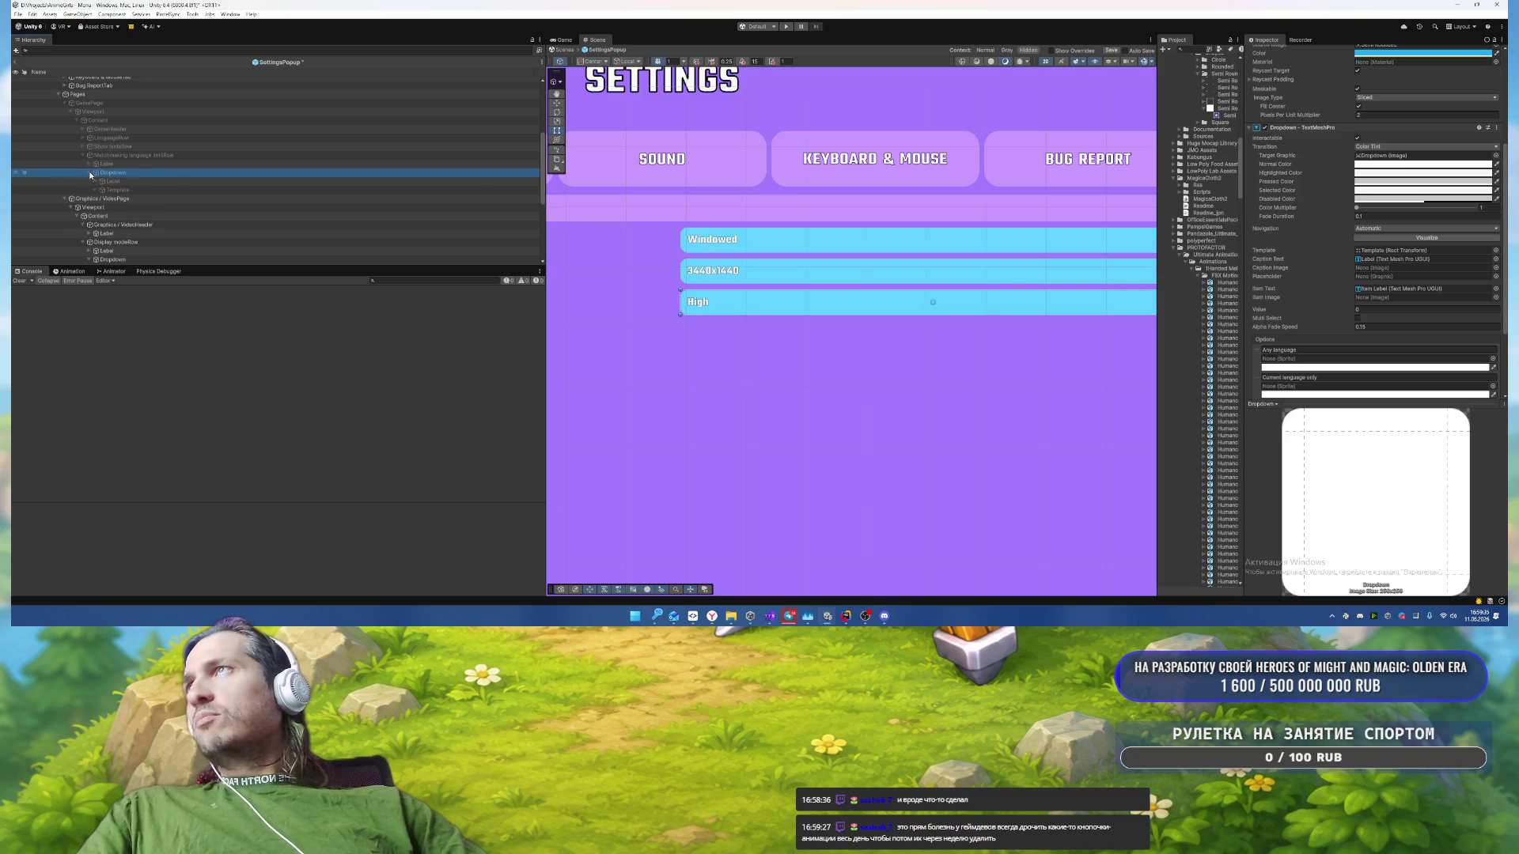
Step: Duplicate the language dropdown's Template under the Display mode Dropdown and set its Pos Y to 0
{"action": "left_click", "coordinate": [218, 190]}
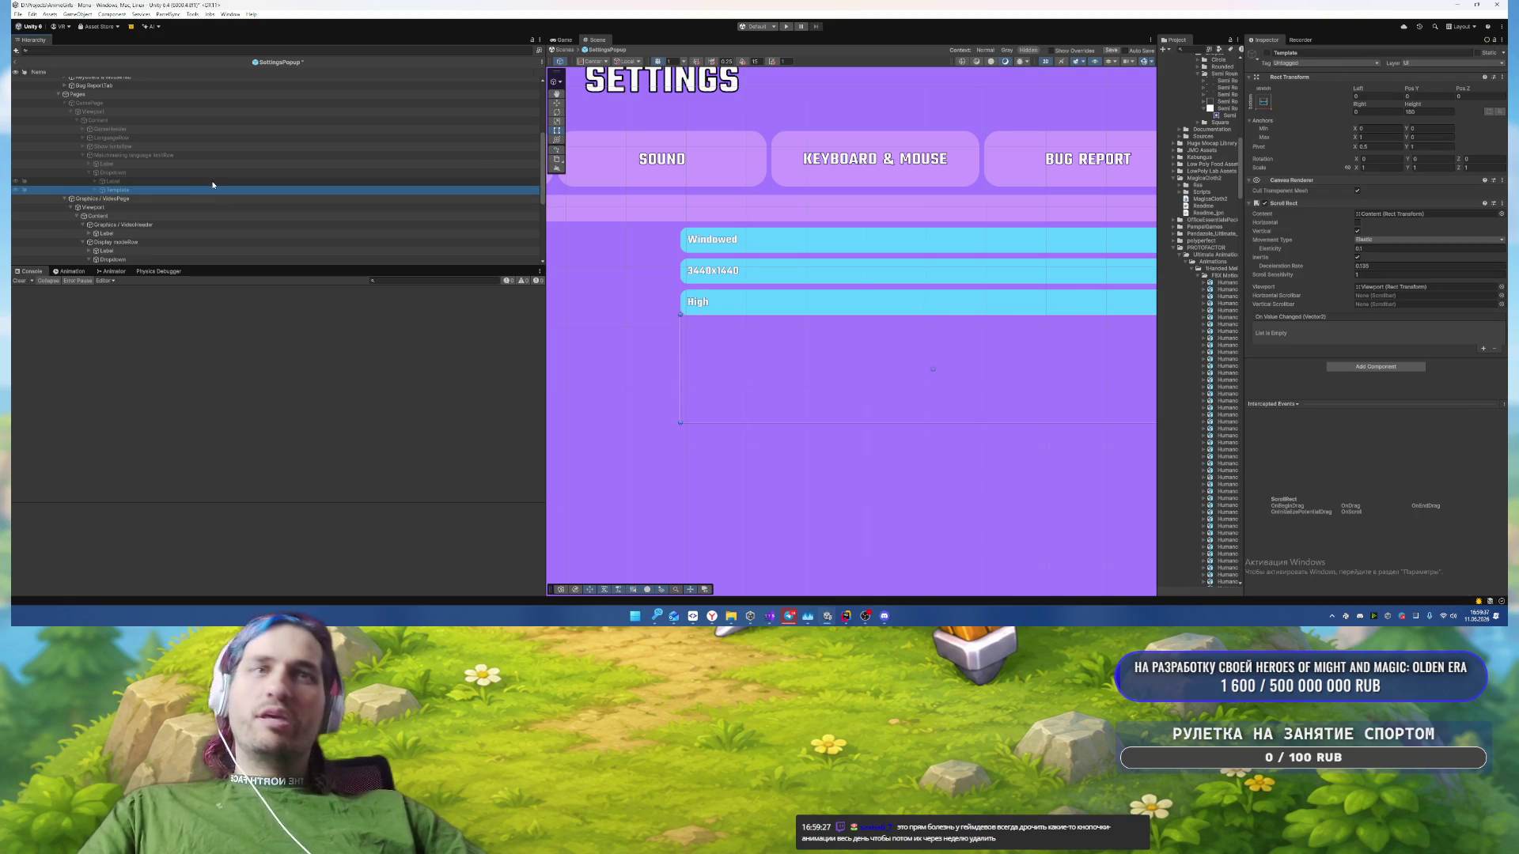
{"action": "key", "text": "ctrl+d"}
{"action": "left_click_drag", "start_coordinate": [225, 183], "coordinate": [157, 174]}
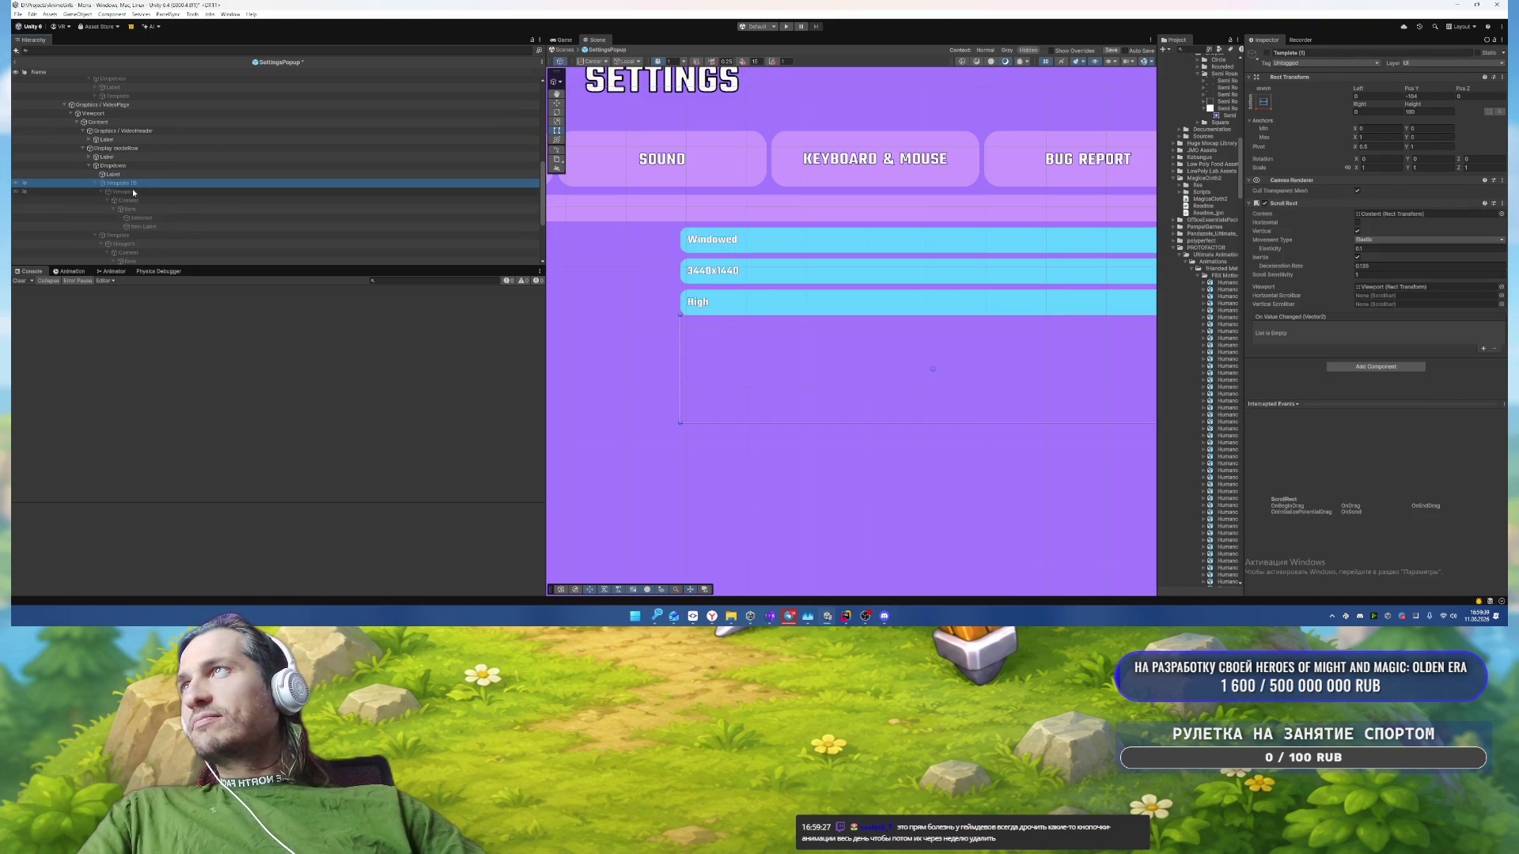
{"action": "left_click", "coordinate": [119, 235]}
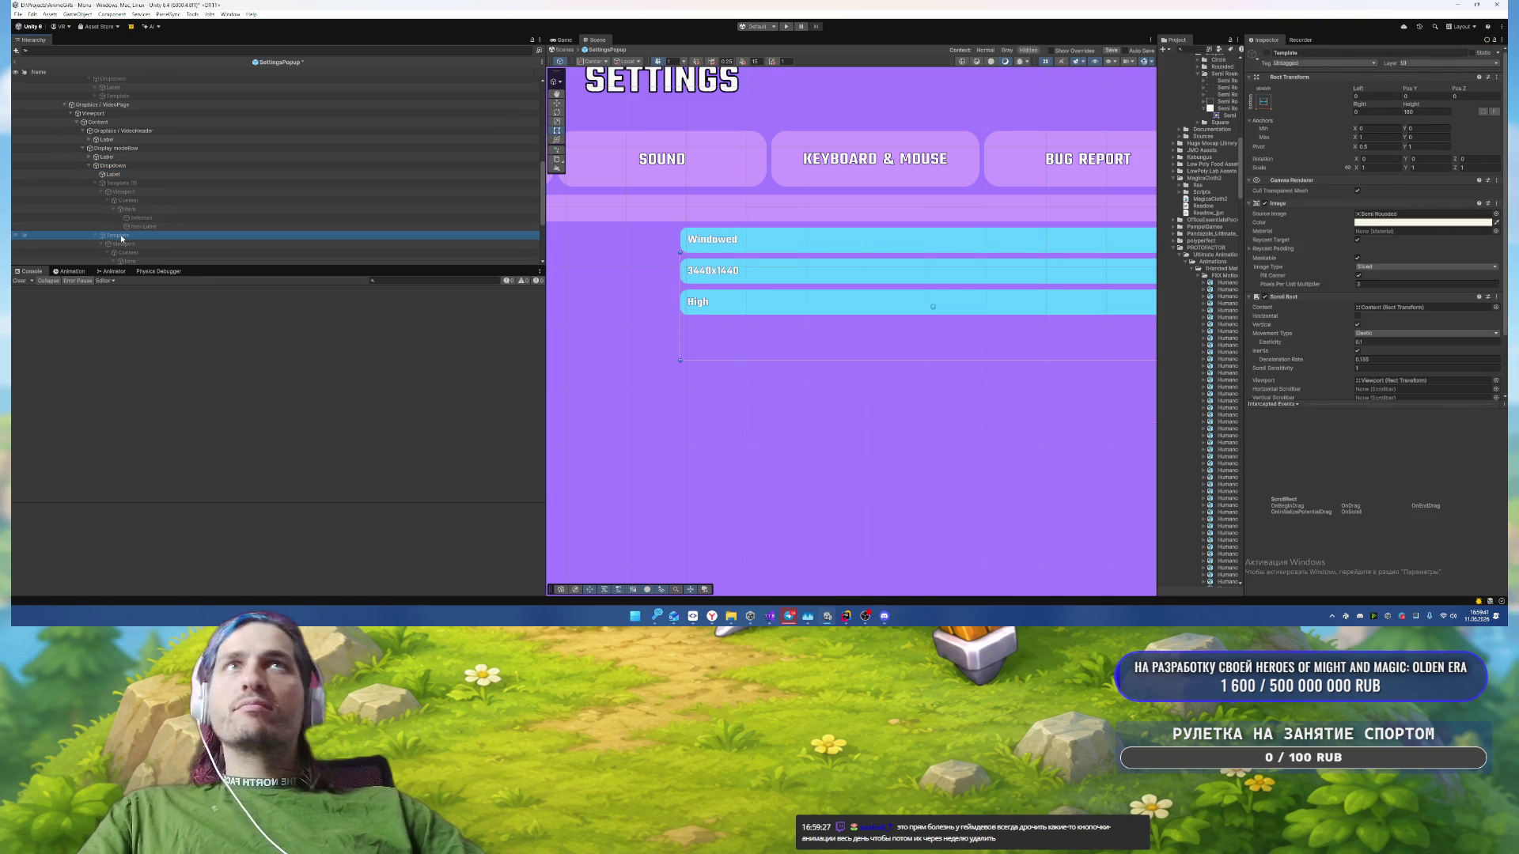
{"action": "left_click", "coordinate": [158, 183]}
{"action": "left_click", "coordinate": [1424, 96]}
{"action": "type", "text": "0"}
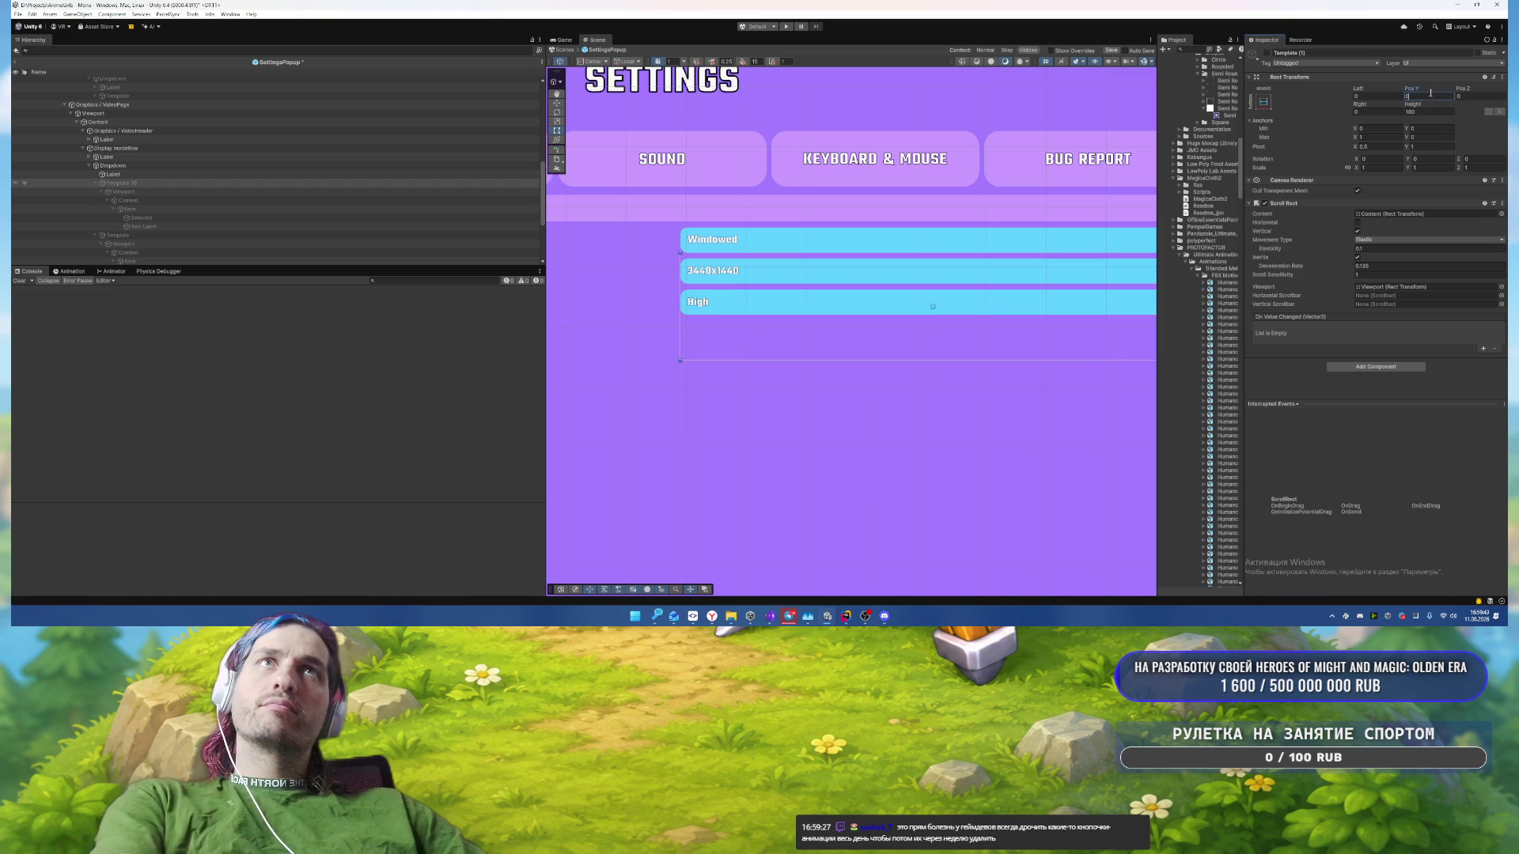
Step: Delete the old Template, then assign Template (1) and Item Label as the dropdown's Template and Item Text
{"action": "left_click", "coordinate": [142, 236]}
{"action": "key", "text": "Delete"}
{"action": "left_click", "coordinate": [158, 185]}
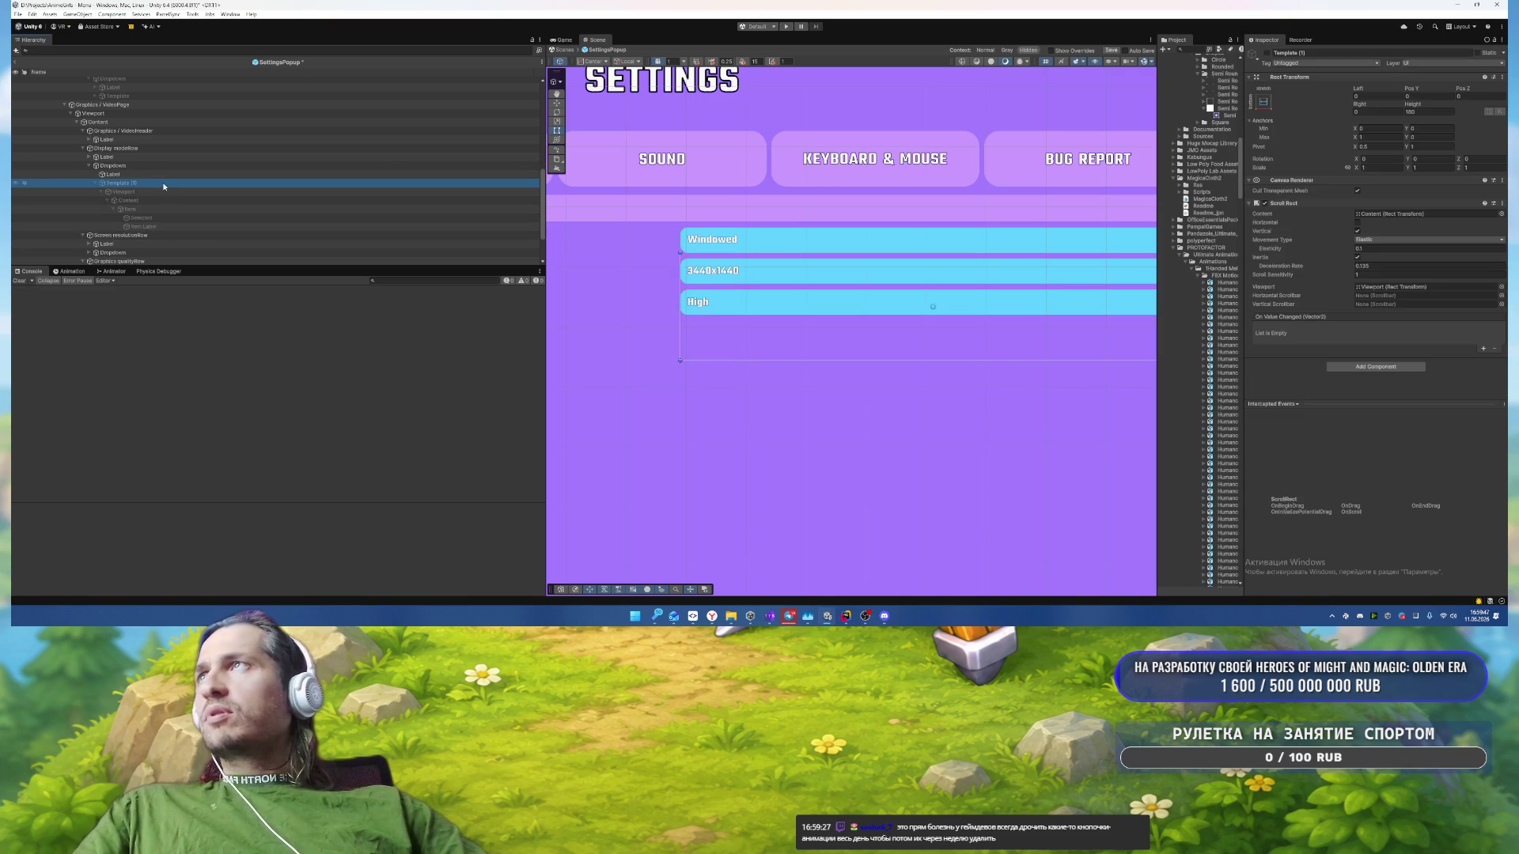
{"action": "left_click", "coordinate": [113, 166]}
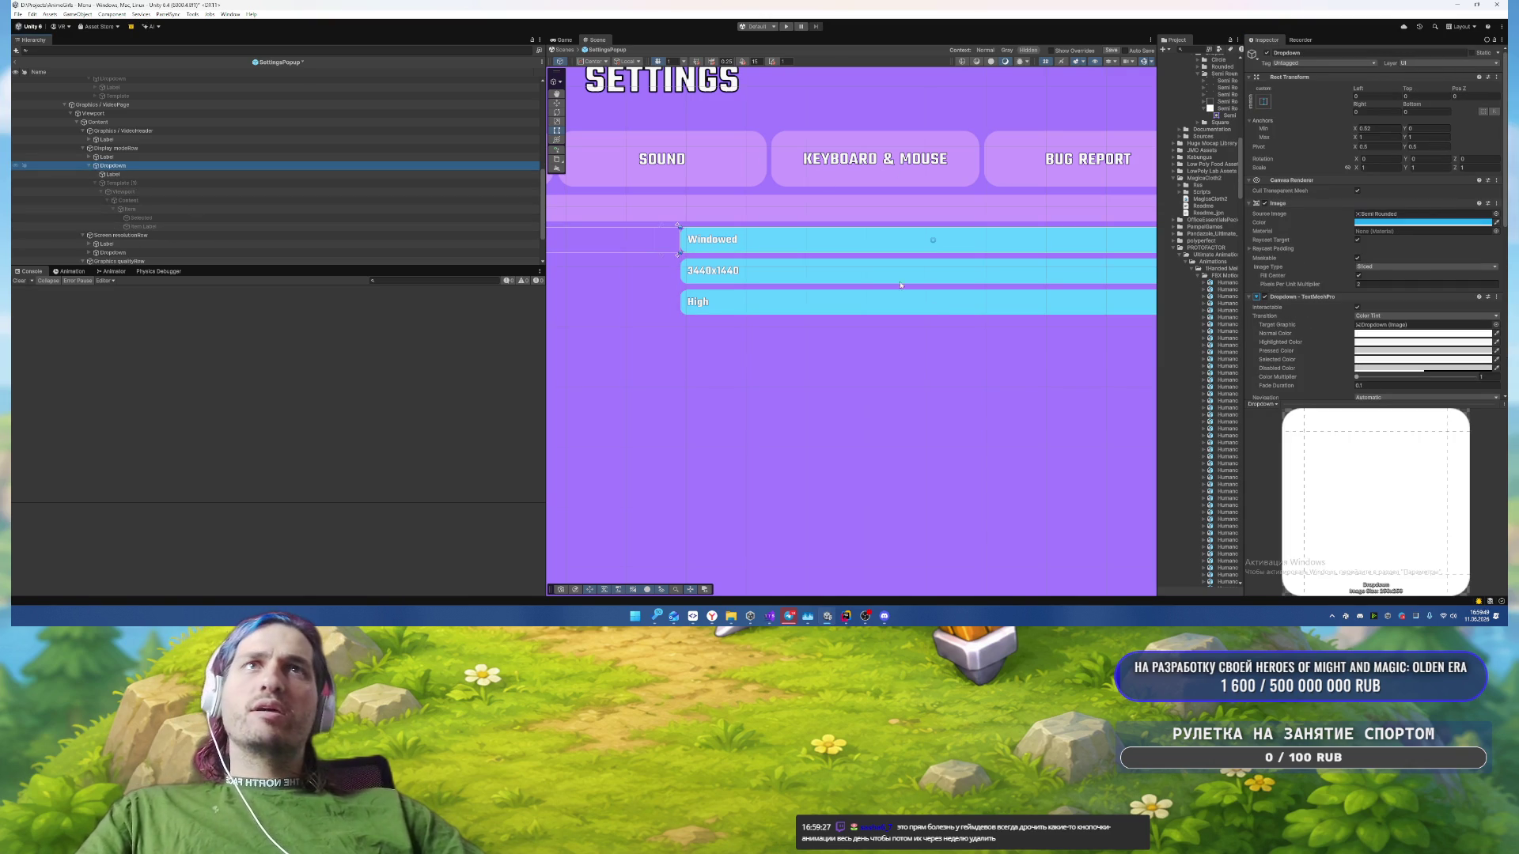
{"action": "scroll", "coordinate": [1380, 293], "scroll_direction": "down", "scroll_amount": 5}
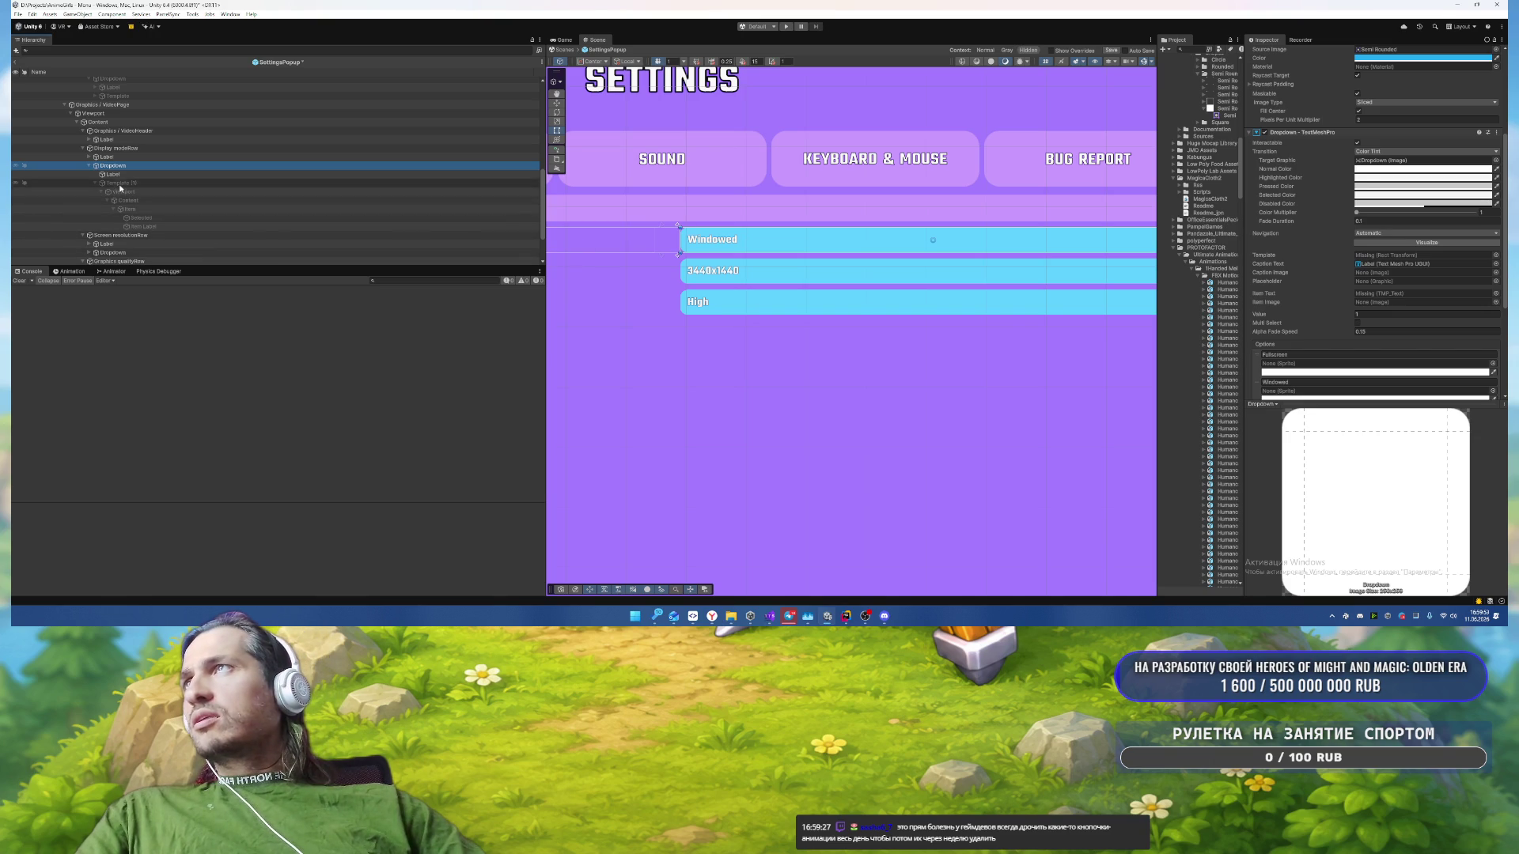
{"action": "mouse_move", "coordinate": [120, 188]}
{"action": "left_mouse_down"}
{"action": "mouse_move", "coordinate": [1276, 293]}
{"action": "mouse_move", "coordinate": [1390, 258]}
{"action": "left_mouse_up"}
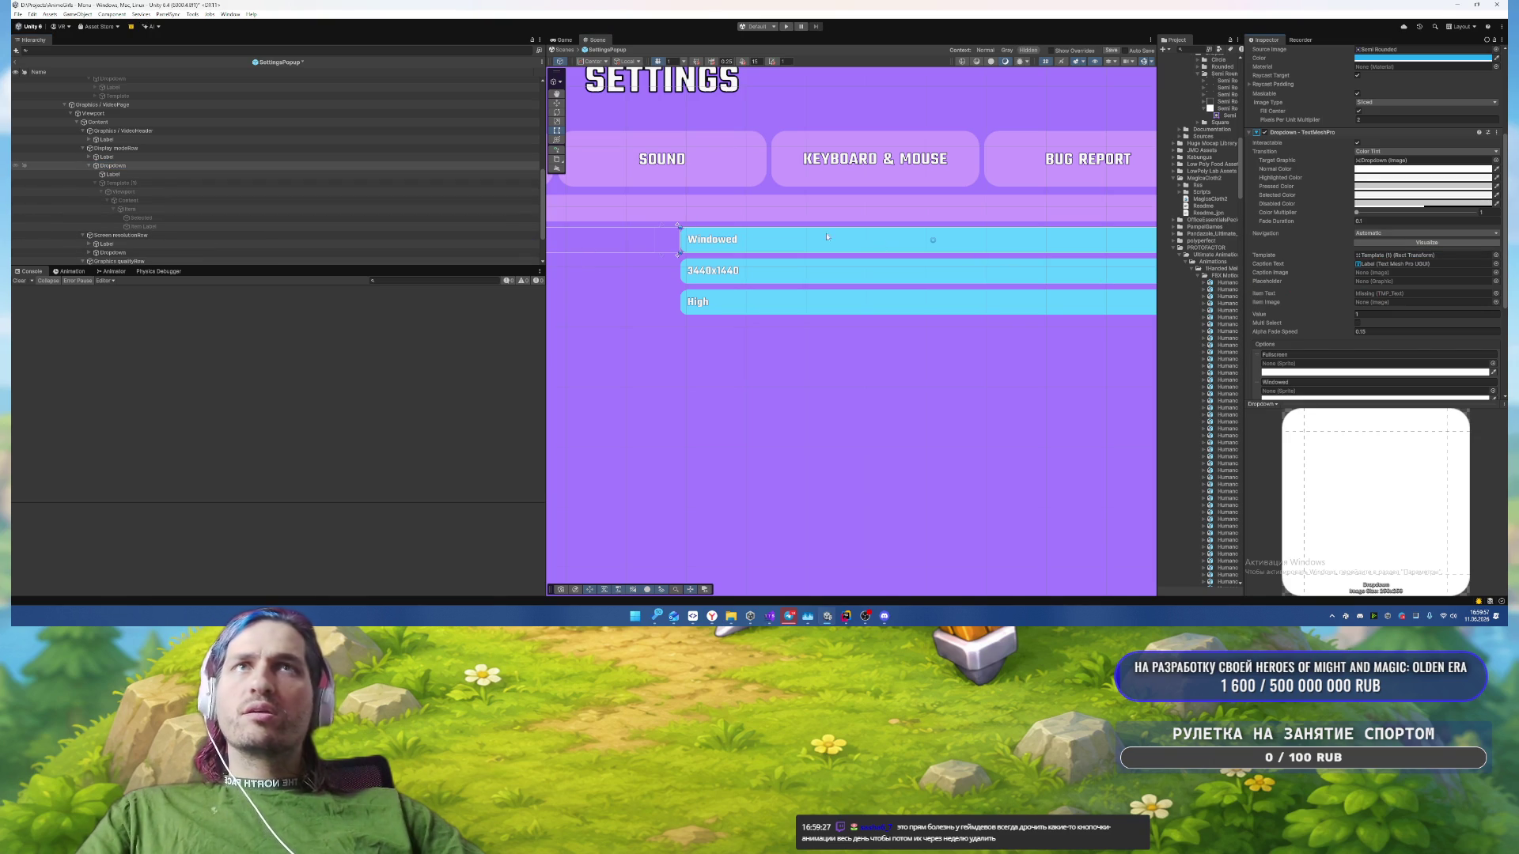
{"action": "left_click_drag", "start_coordinate": [143, 227], "coordinate": [1409, 296]}
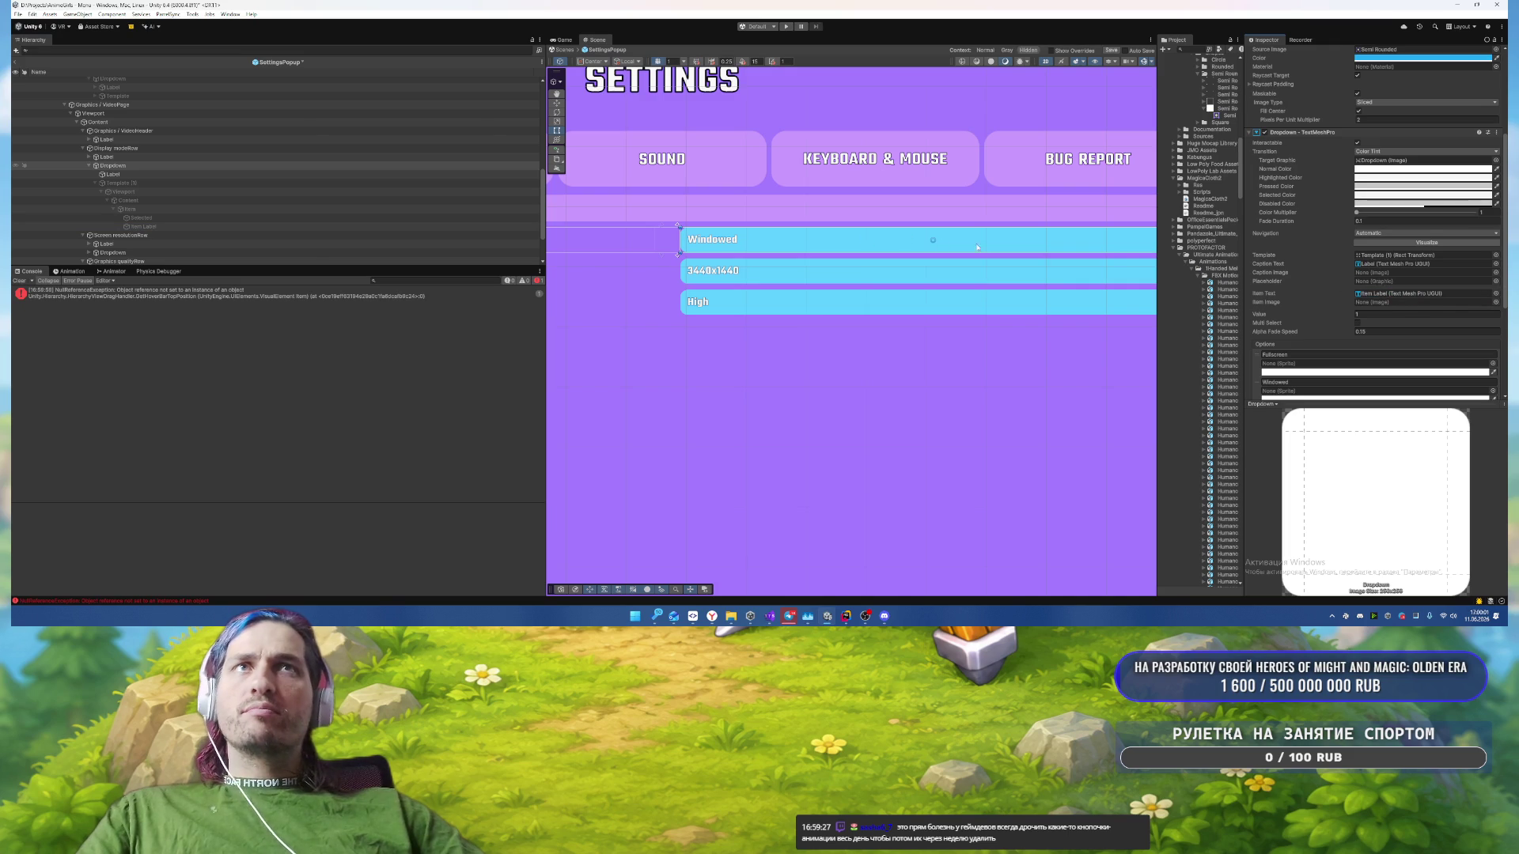
{"action": "scroll", "coordinate": [1294, 292], "scroll_direction": "down", "scroll_amount": 3}
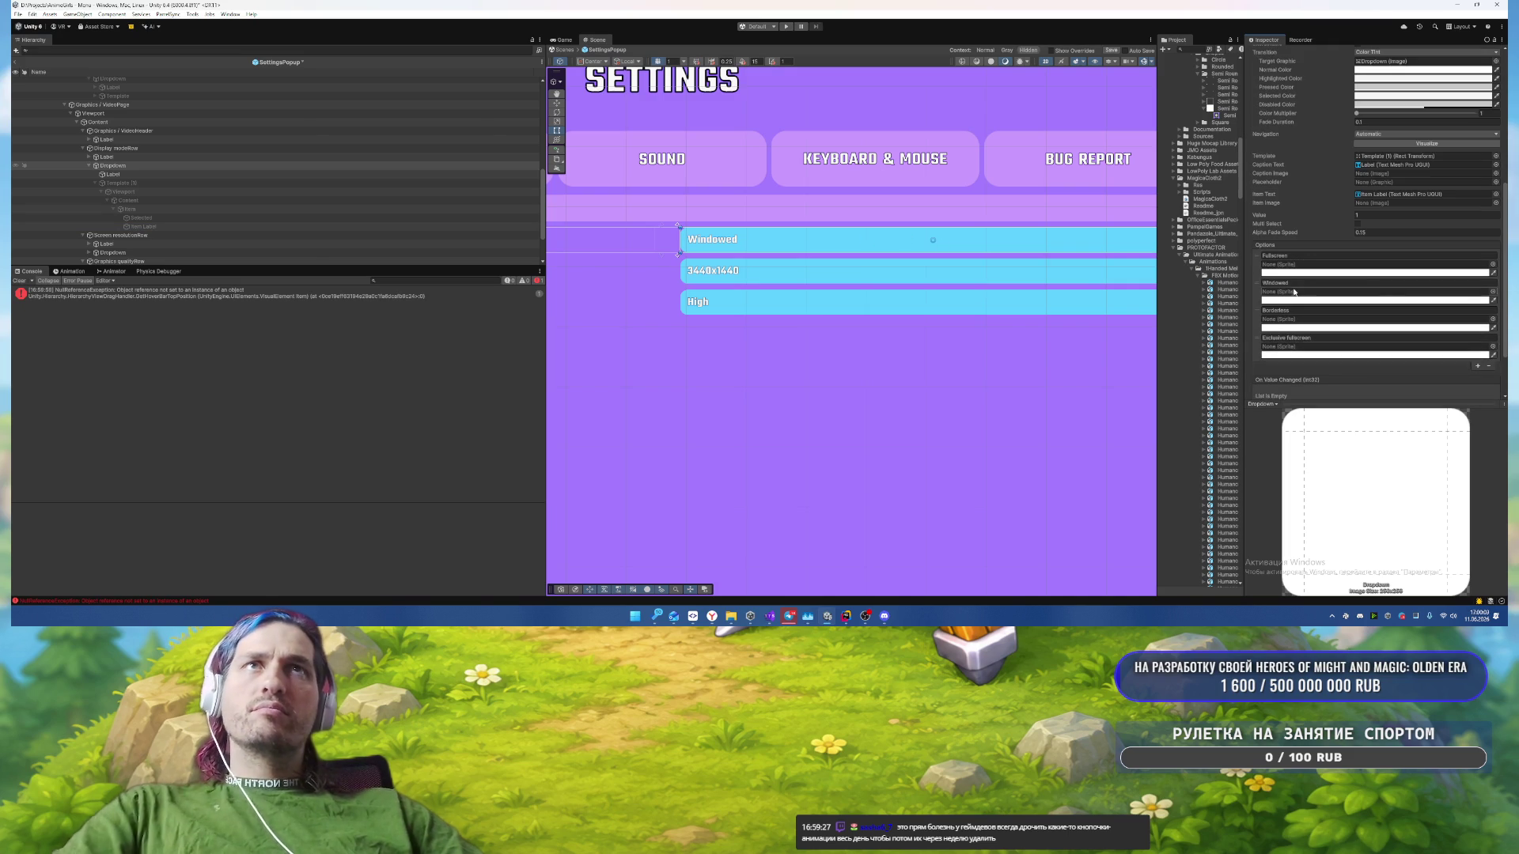
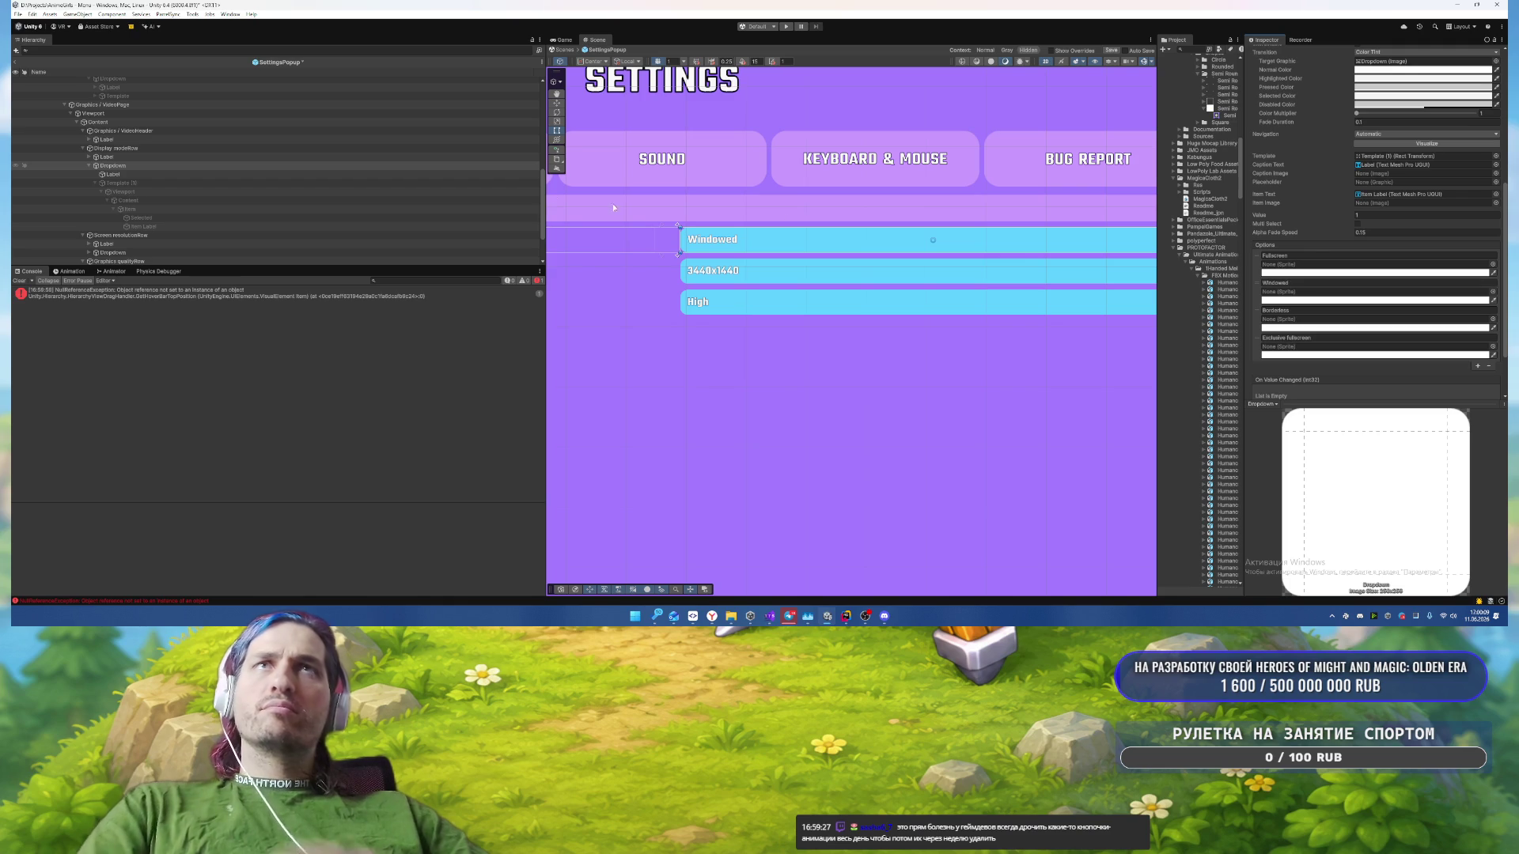
Step: Delete the resolution dropdown's old Template and rename the styled Template (1) copy to Template
{"action": "scroll", "coordinate": [172, 251], "scroll_direction": "down", "scroll_amount": 1}
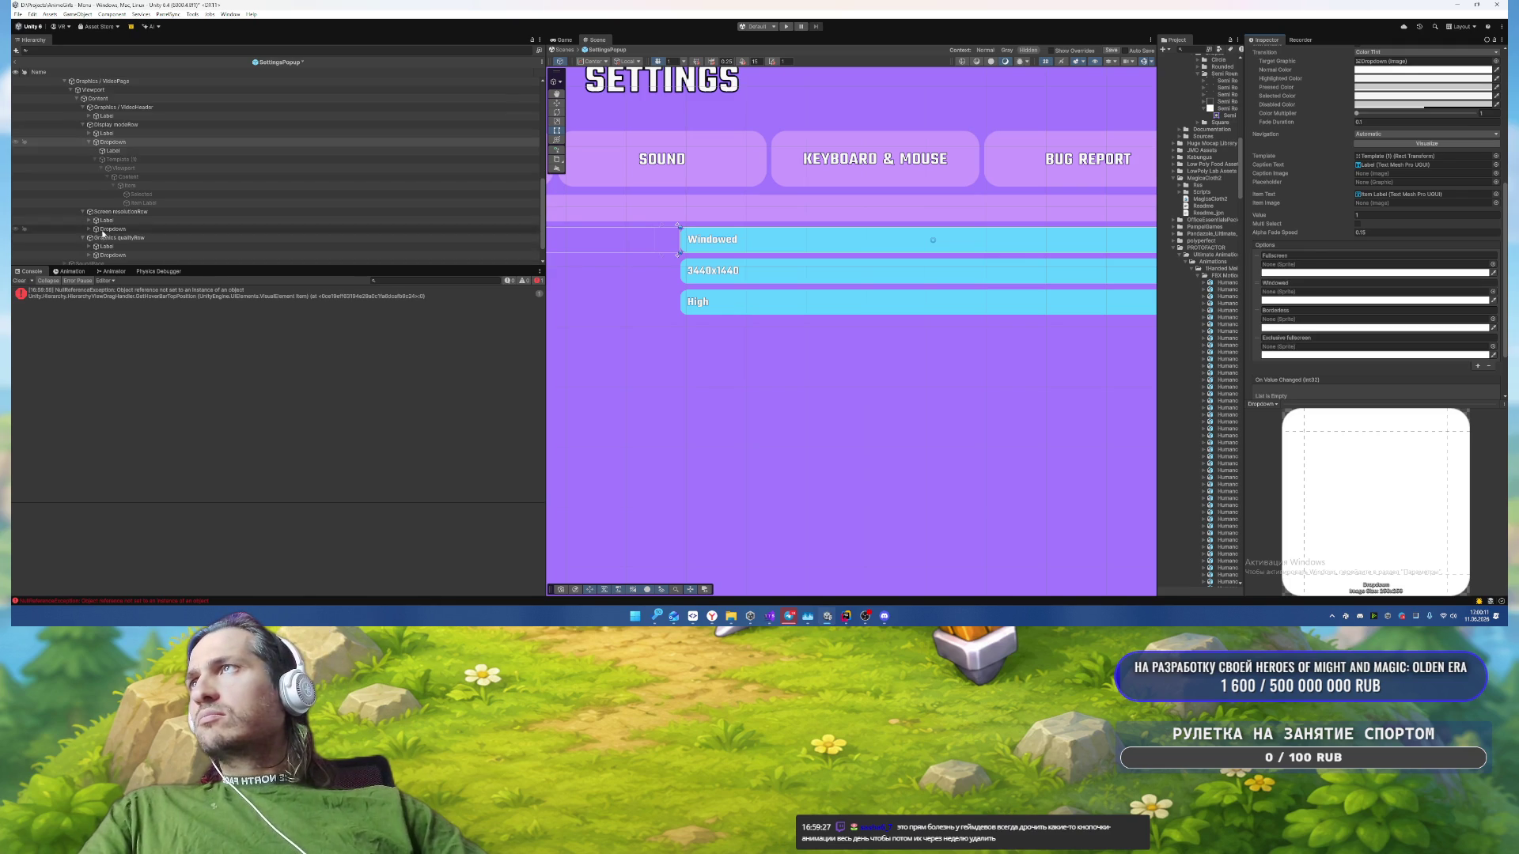
{"action": "left_click", "coordinate": [132, 162]}
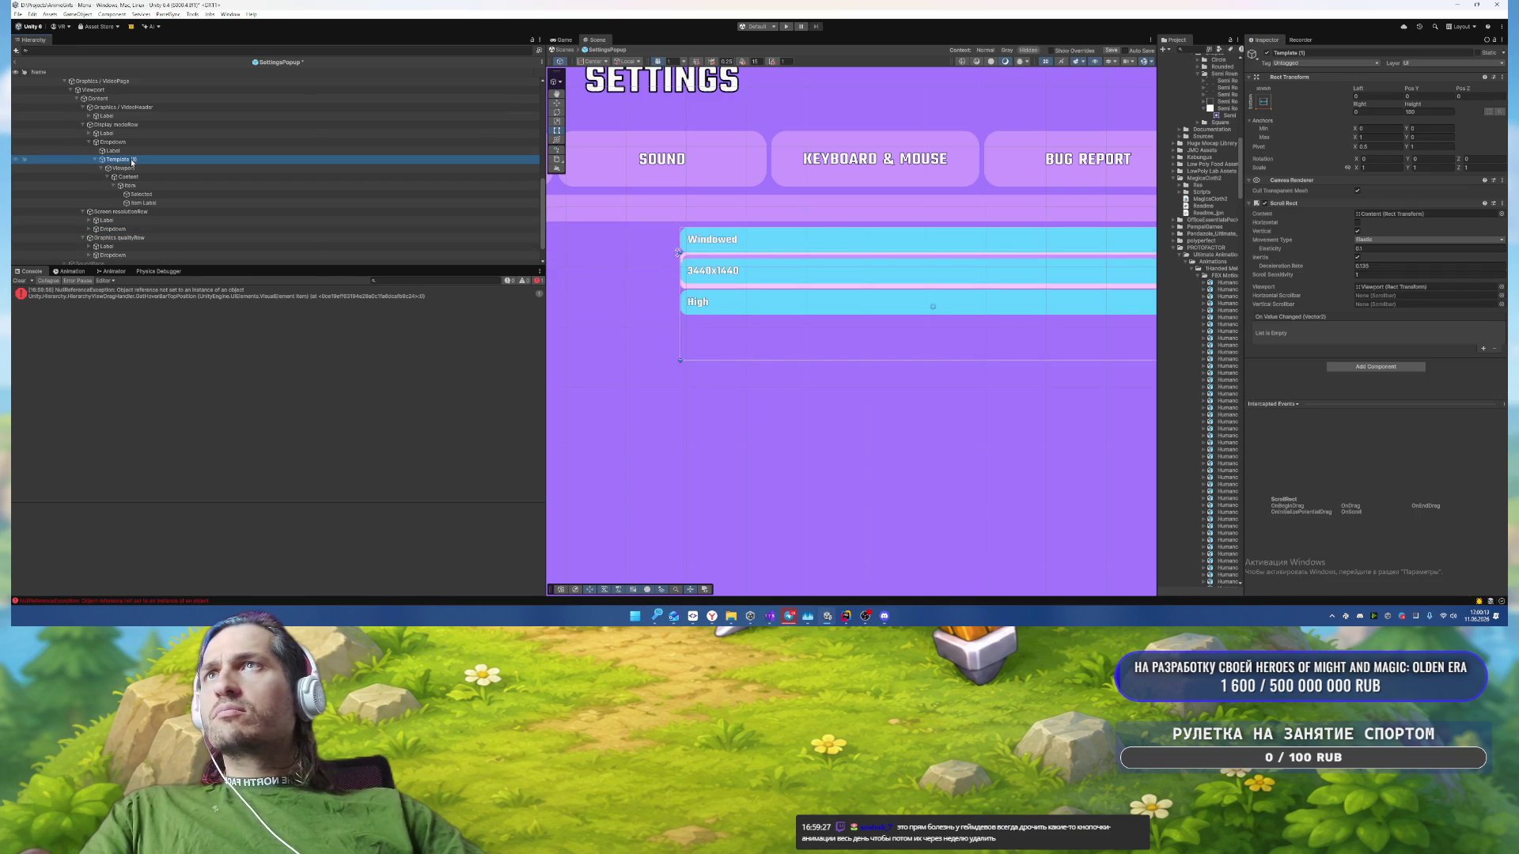
{"action": "left_click", "coordinate": [89, 229]}
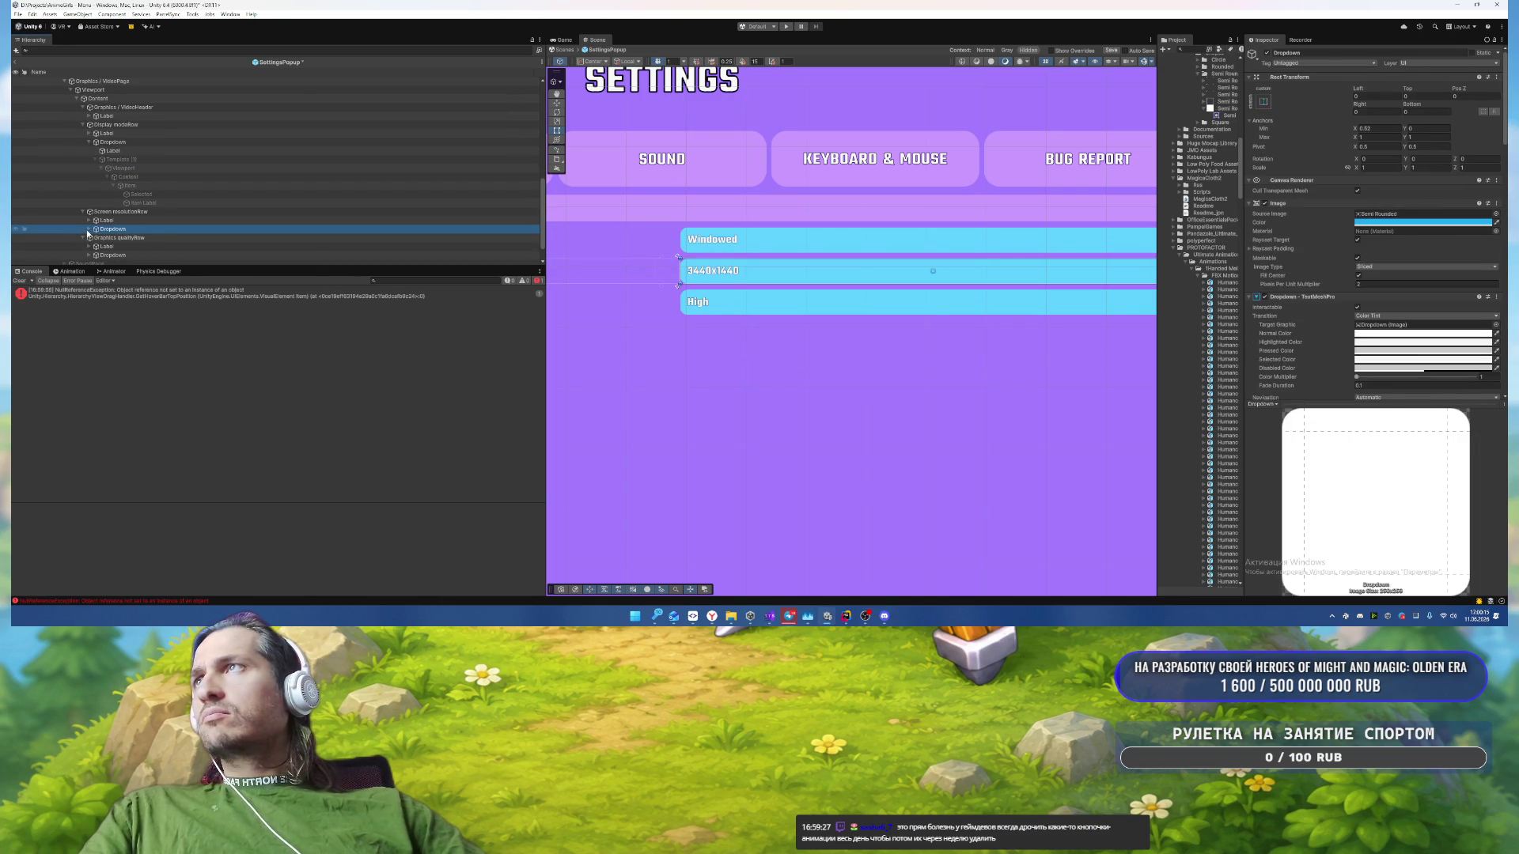
{"action": "left_click", "coordinate": [88, 228]}
{"action": "left_click", "coordinate": [118, 246]}
{"action": "scroll", "coordinate": [153, 235], "scroll_direction": "down", "scroll_amount": 3}
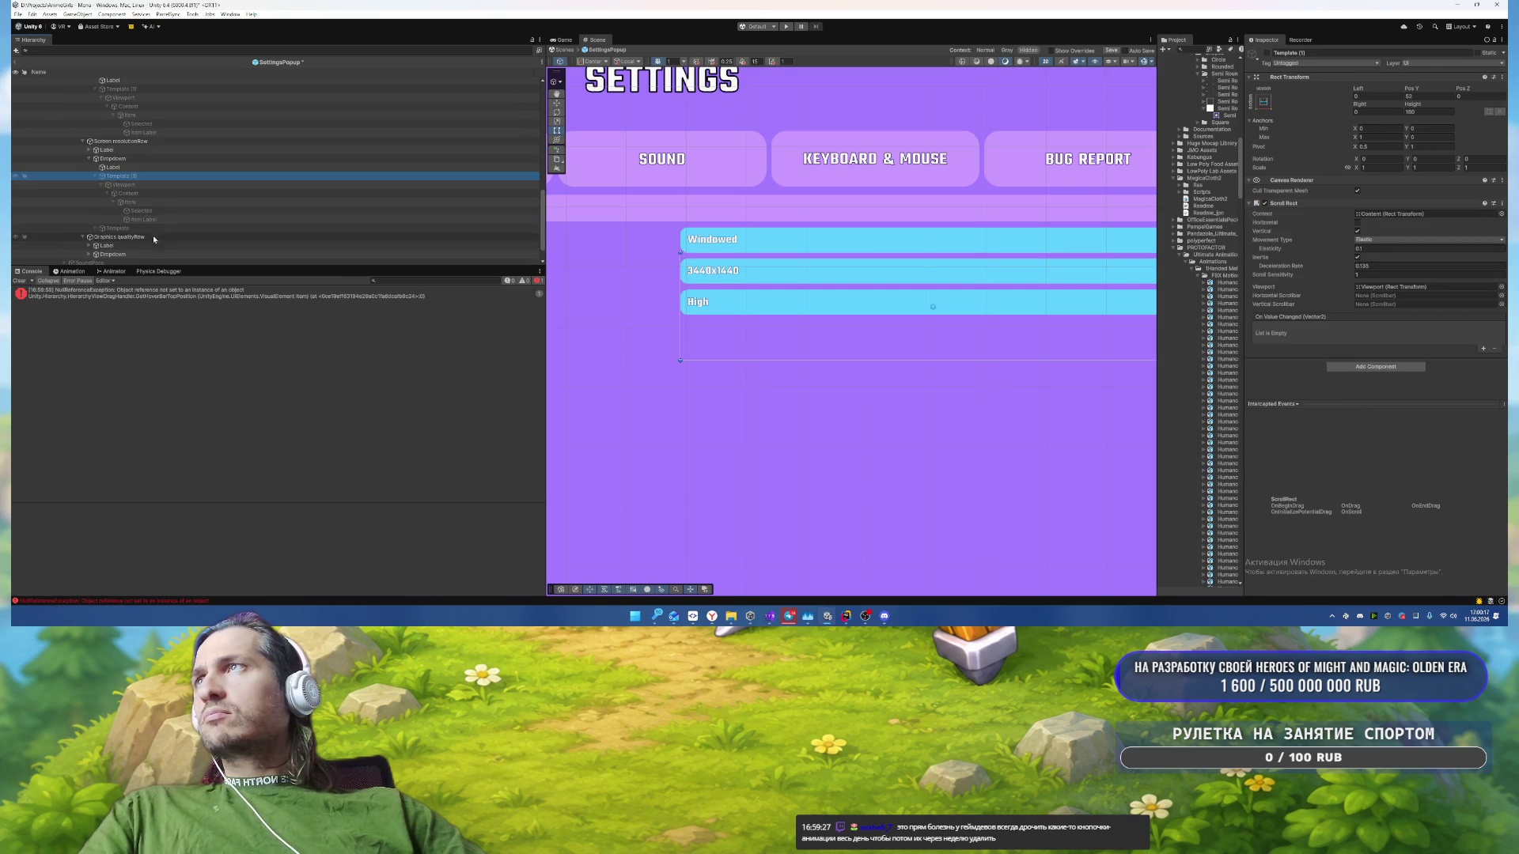
{"action": "left_click", "coordinate": [153, 229]}
{"action": "key", "text": "Delete"}
{"action": "left_click", "coordinate": [153, 175]}
{"action": "key", "text": "F2"}
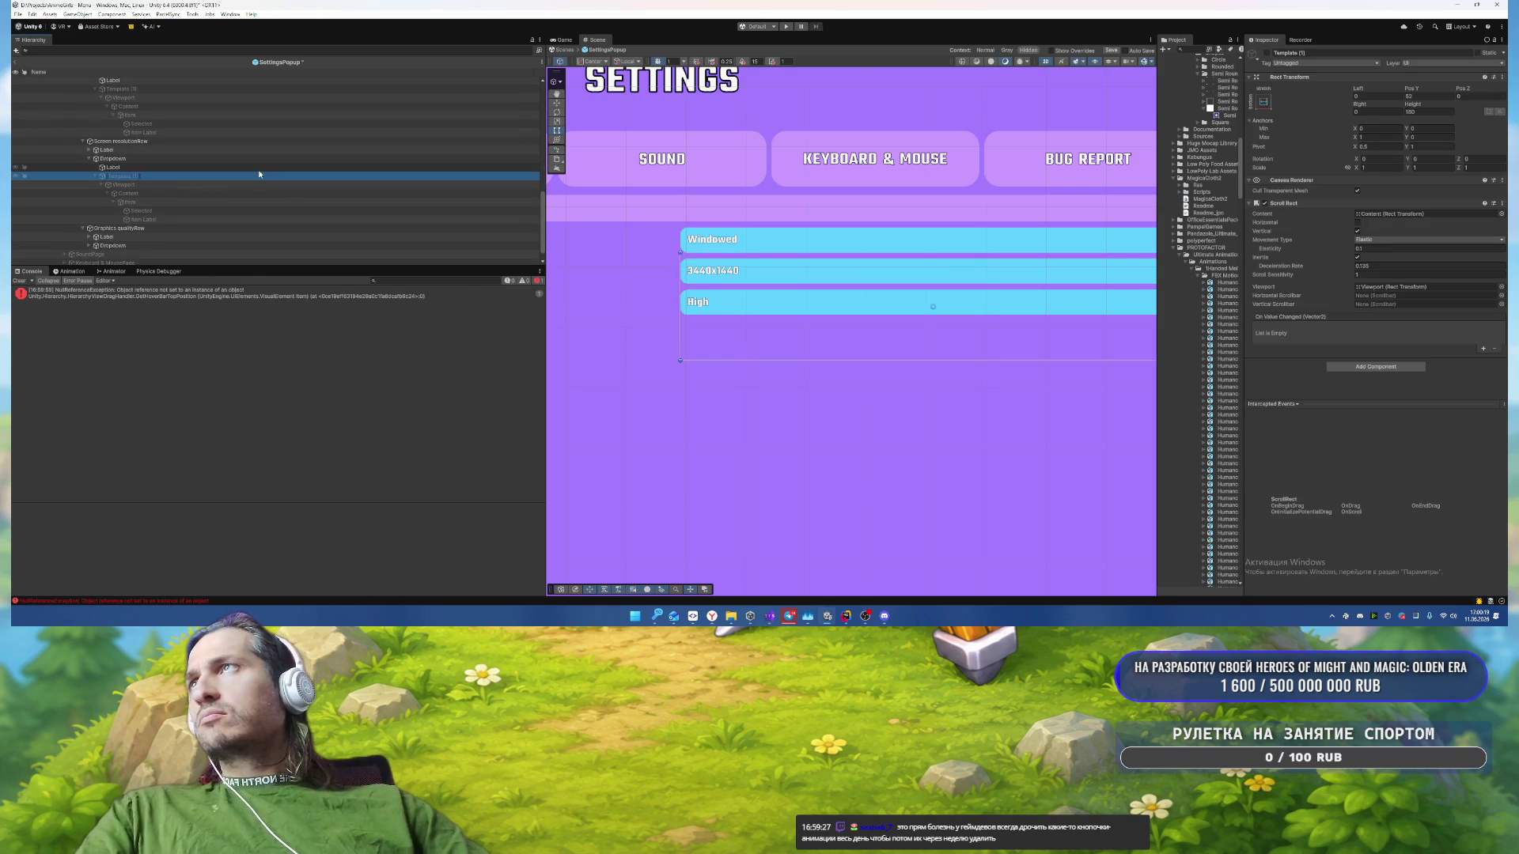
{"action": "type", "text": "Template"}
{"action": "key", "text": "Return"}
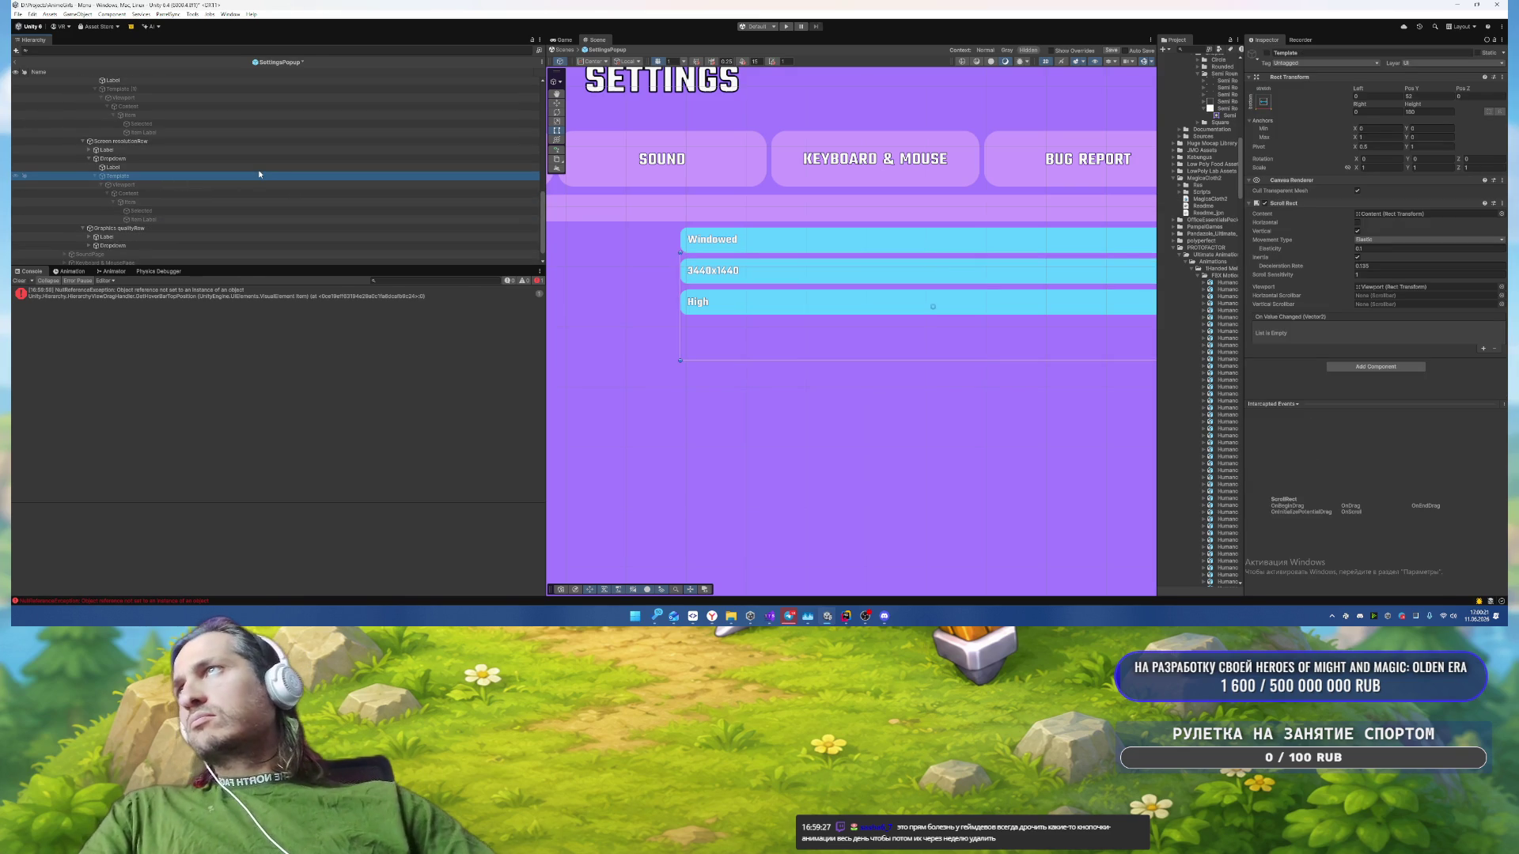
Step: Assign the new Template to the Screen resolution dropdown's Template field
{"action": "left_click", "coordinate": [125, 142]}
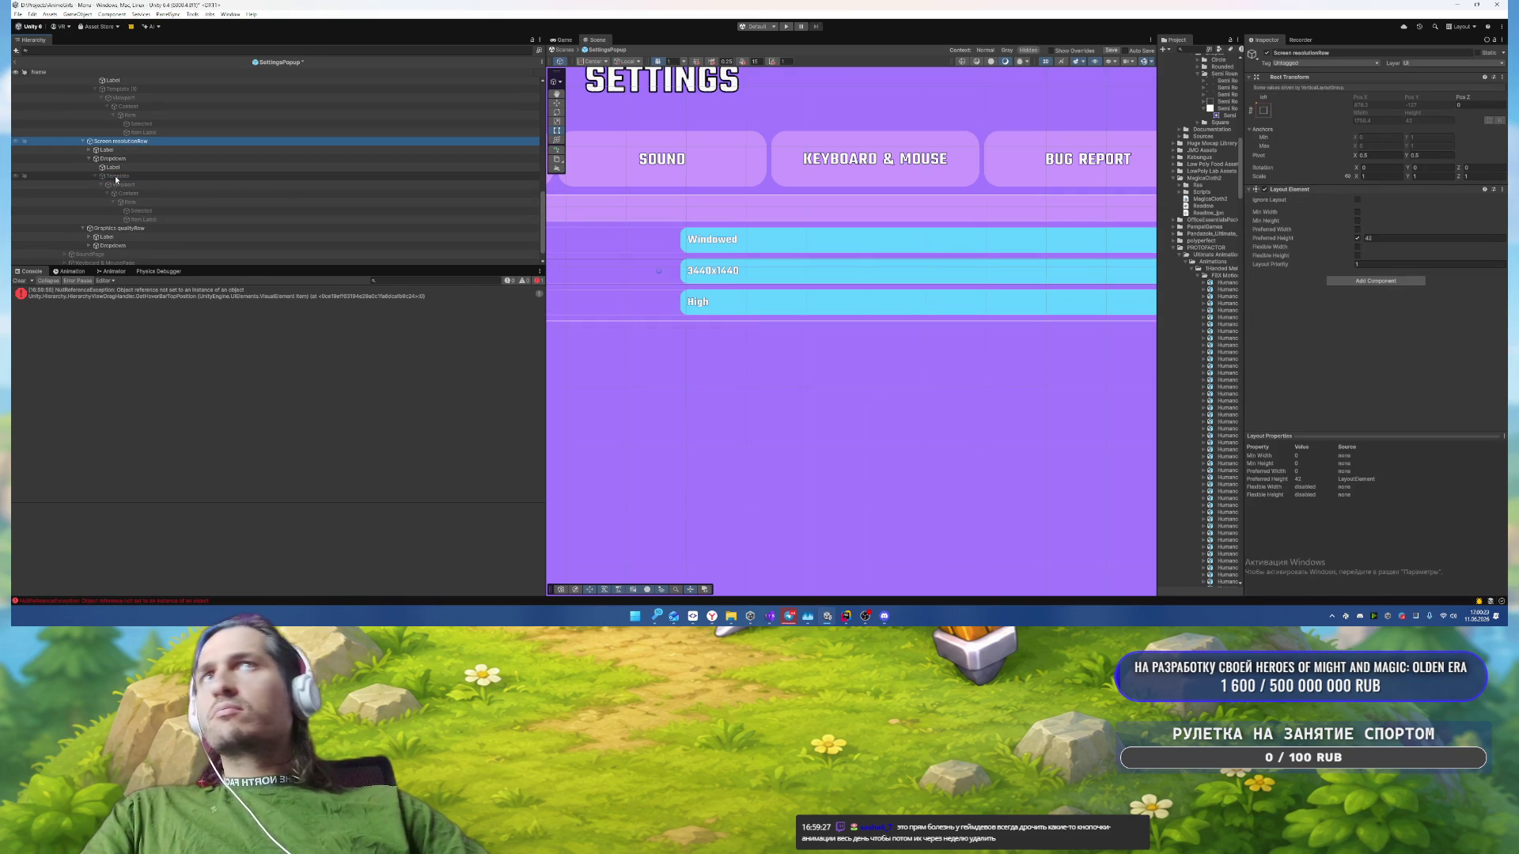
{"action": "left_click", "coordinate": [123, 160]}
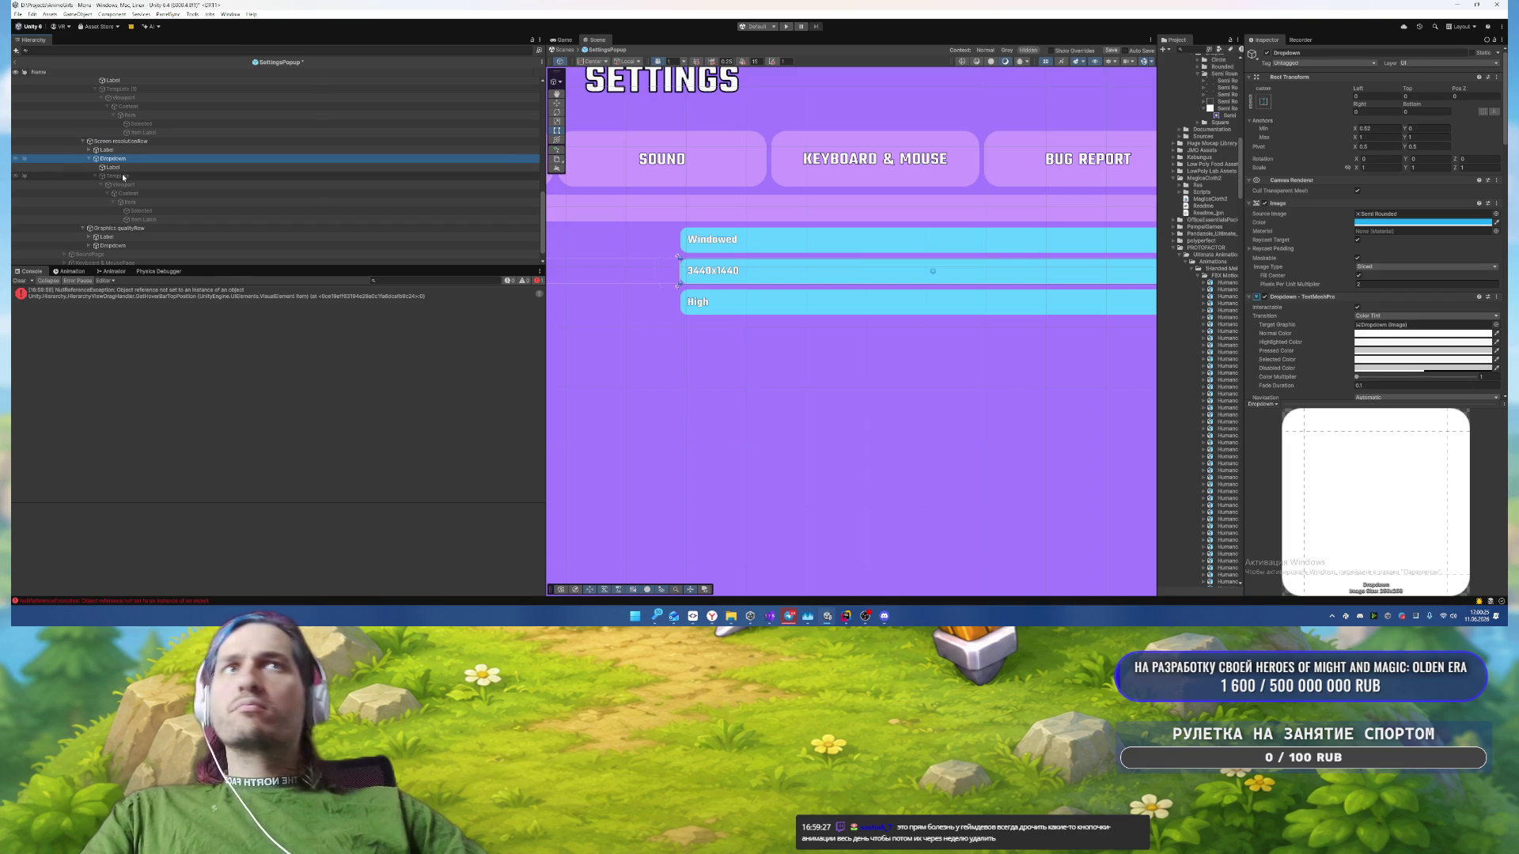
{"action": "scroll", "coordinate": [1377, 57], "scroll_direction": "down", "scroll_amount": 10}
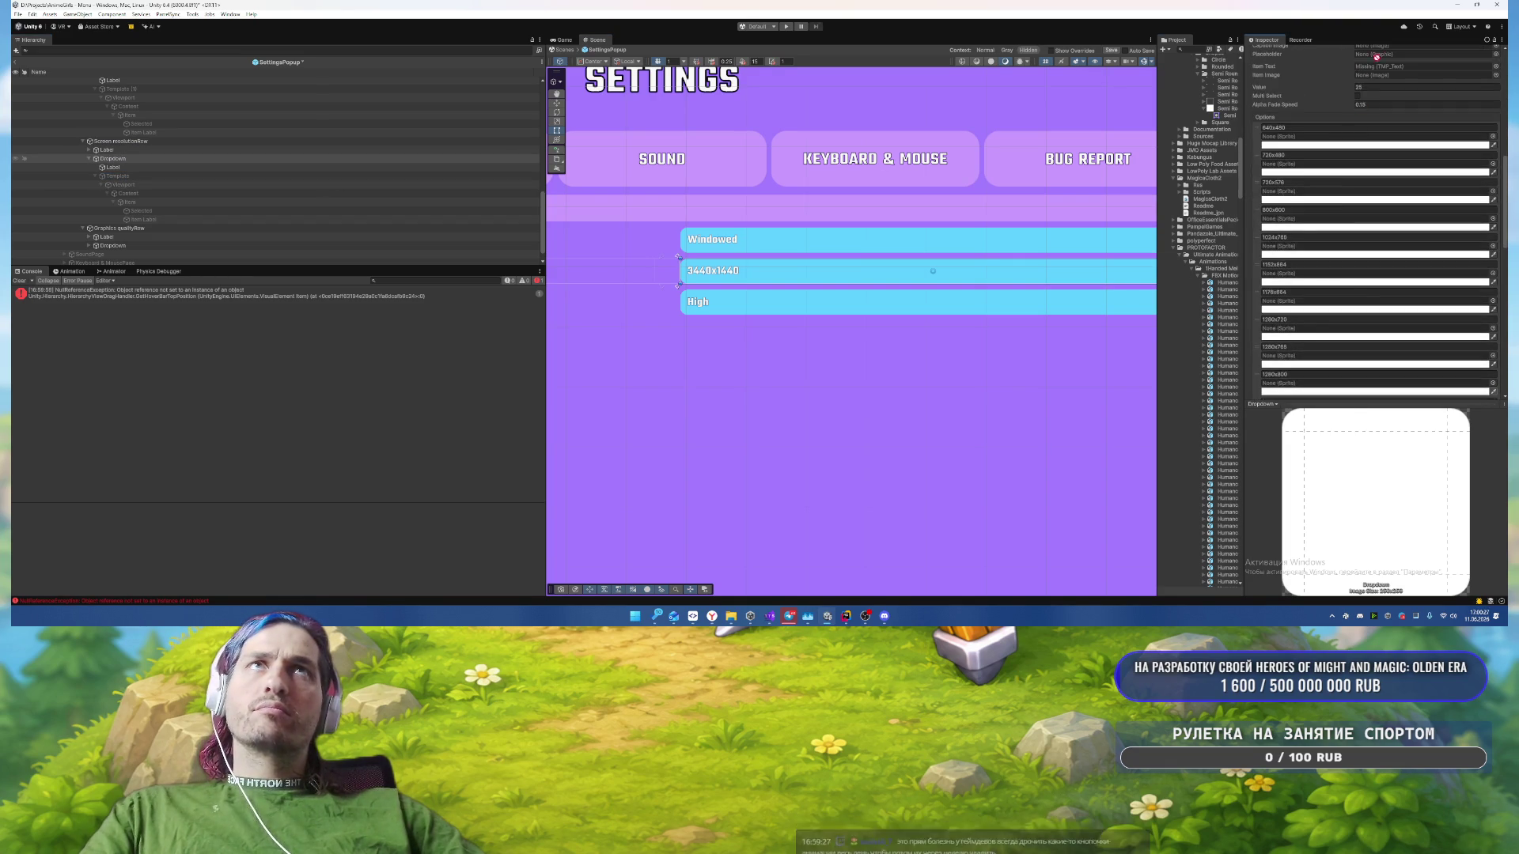
{"action": "scroll", "coordinate": [1377, 57], "scroll_direction": "up", "scroll_amount": 3}
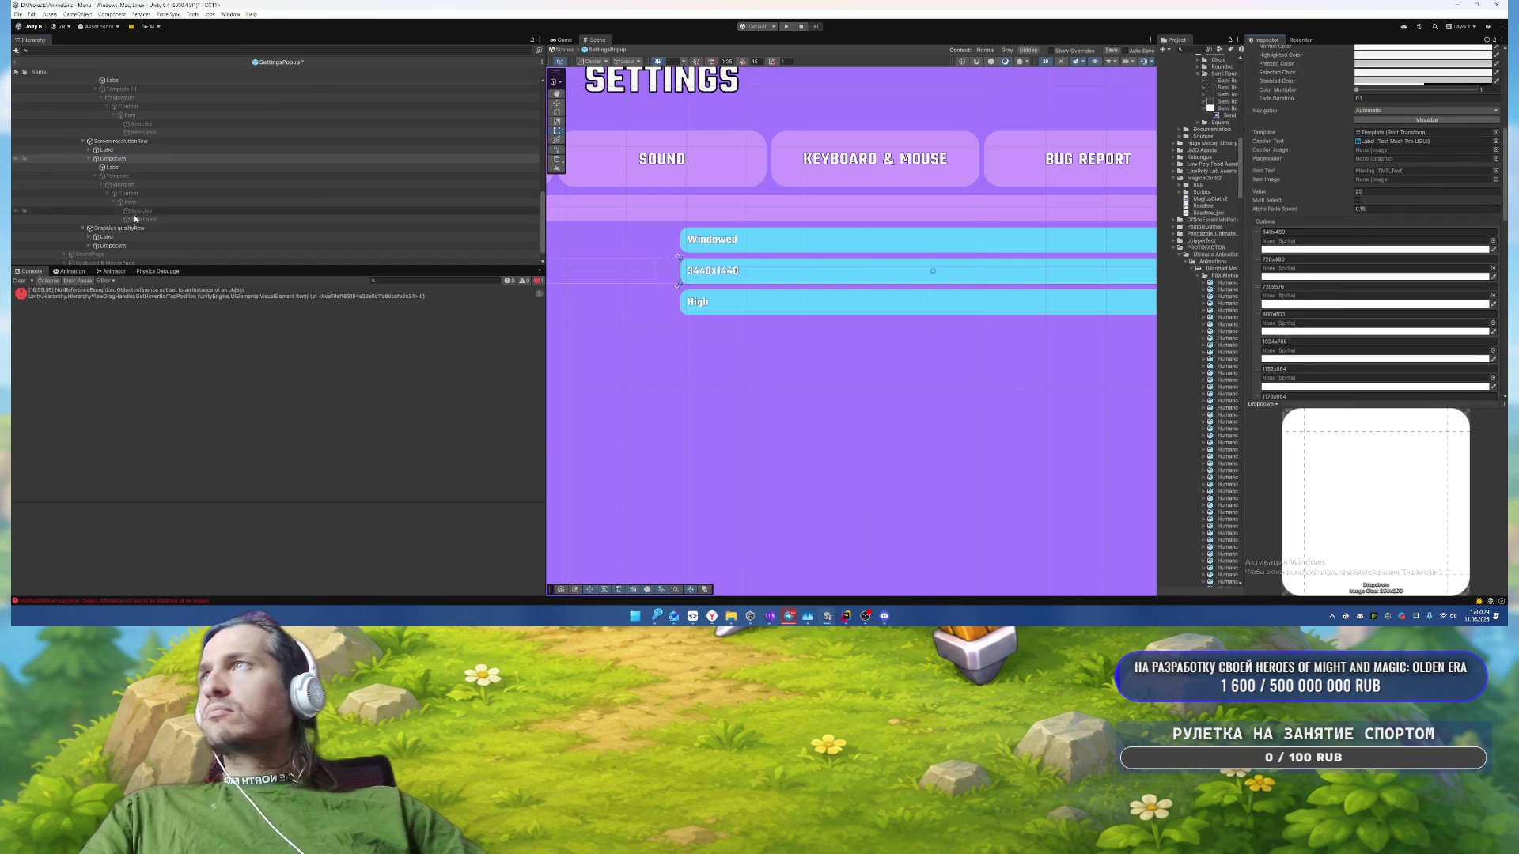
{"action": "mouse_move", "coordinate": [135, 219]}
{"action": "left_mouse_down"}
{"action": "mouse_move", "coordinate": [1397, 241]}
{"action": "mouse_move", "coordinate": [1416, 171]}
{"action": "left_mouse_up"}
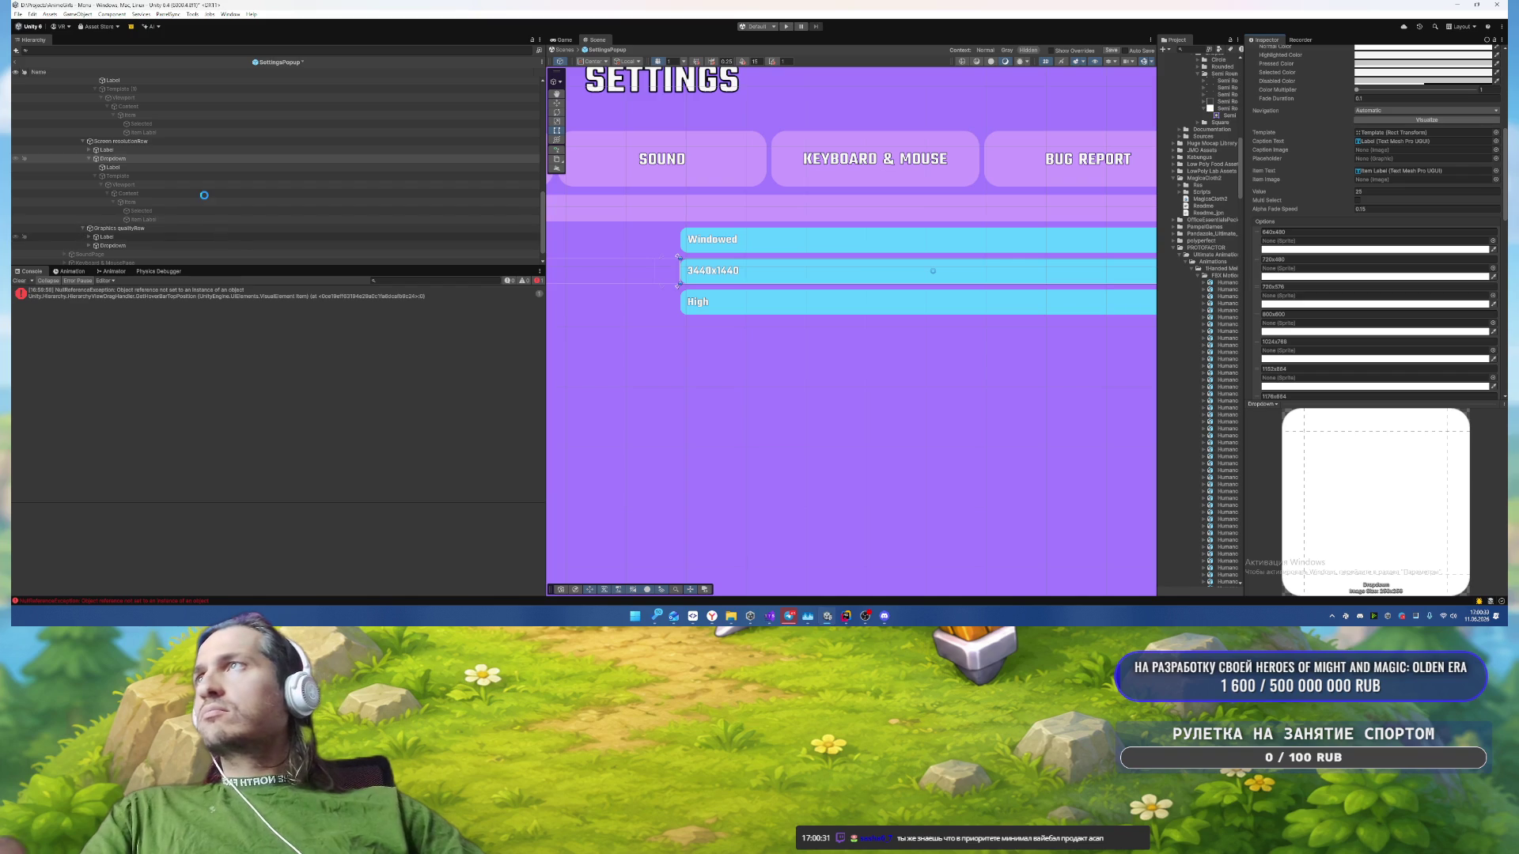
Step: Put a copy of the styled template under the Graphics quality dropdown, named Template
{"action": "left_click", "coordinate": [89, 246]}
{"action": "scroll", "coordinate": [150, 190], "scroll_direction": "down", "scroll_amount": 2}
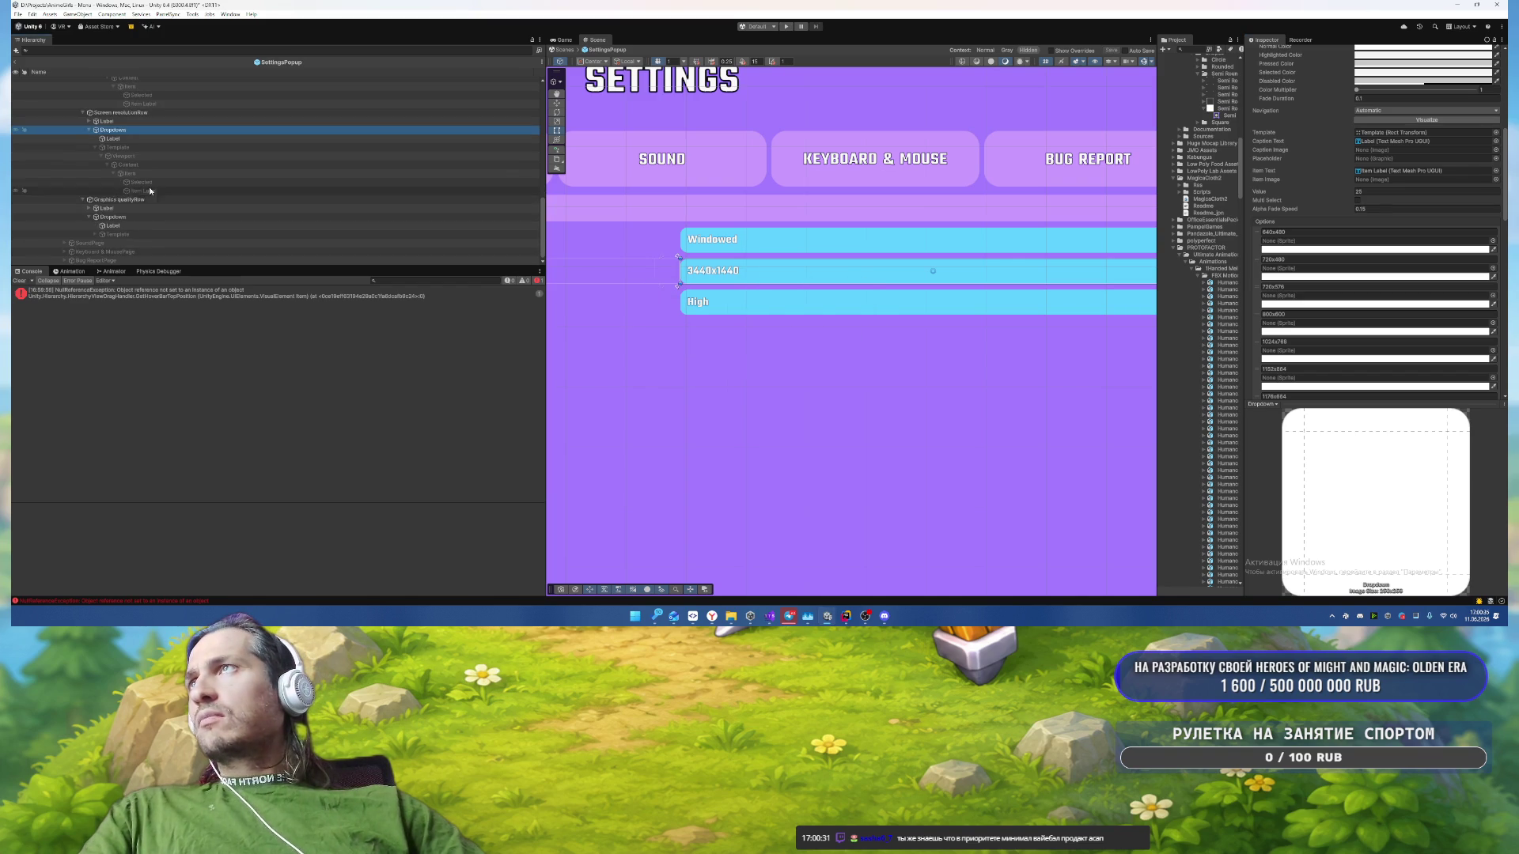
{"action": "mouse_move", "coordinate": [150, 191]}
{"action": "left_mouse_down"}
{"action": "mouse_move", "coordinate": [173, 140]}
{"action": "mouse_move", "coordinate": [172, 155]}
{"action": "left_mouse_up"}
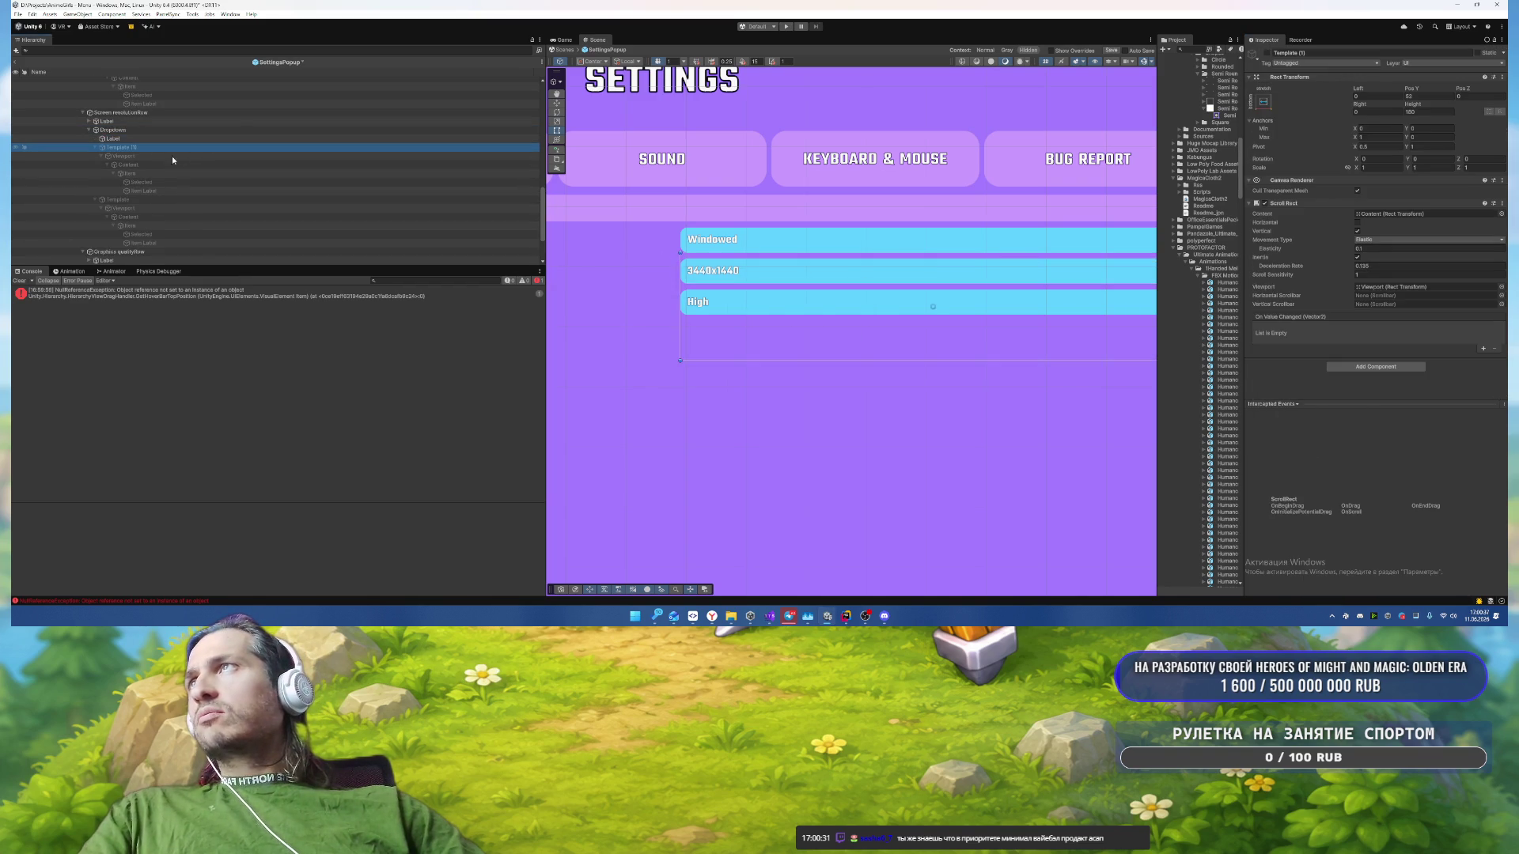
{"action": "left_click", "coordinate": [141, 151]}
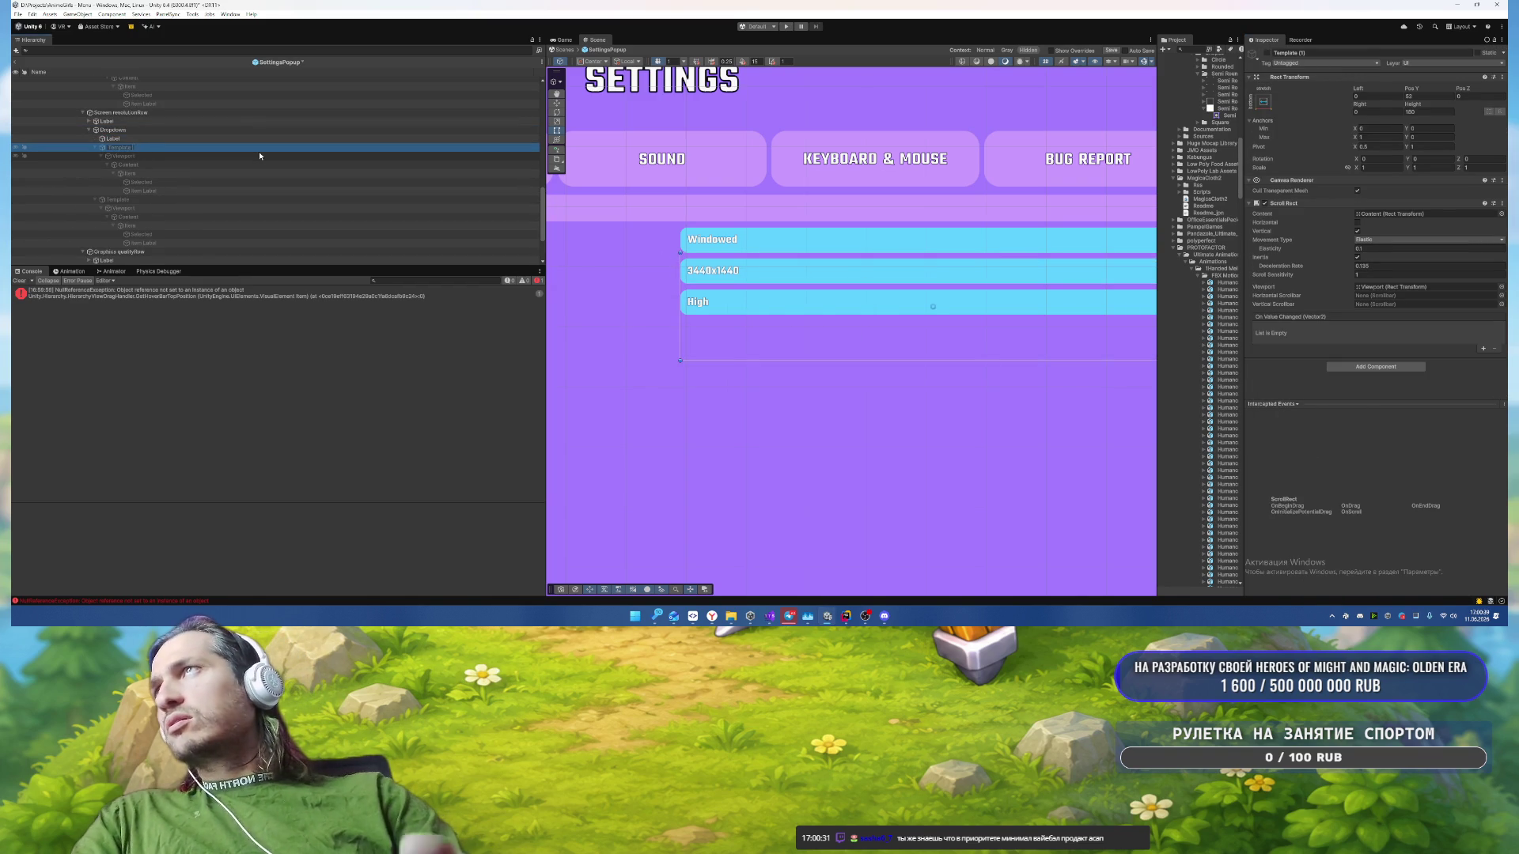
{"action": "key", "text": "BackSpace"}
{"action": "key", "text": "BackSpace"}
{"action": "key", "text": "BackSpace"}
{"action": "key", "text": "Return"}
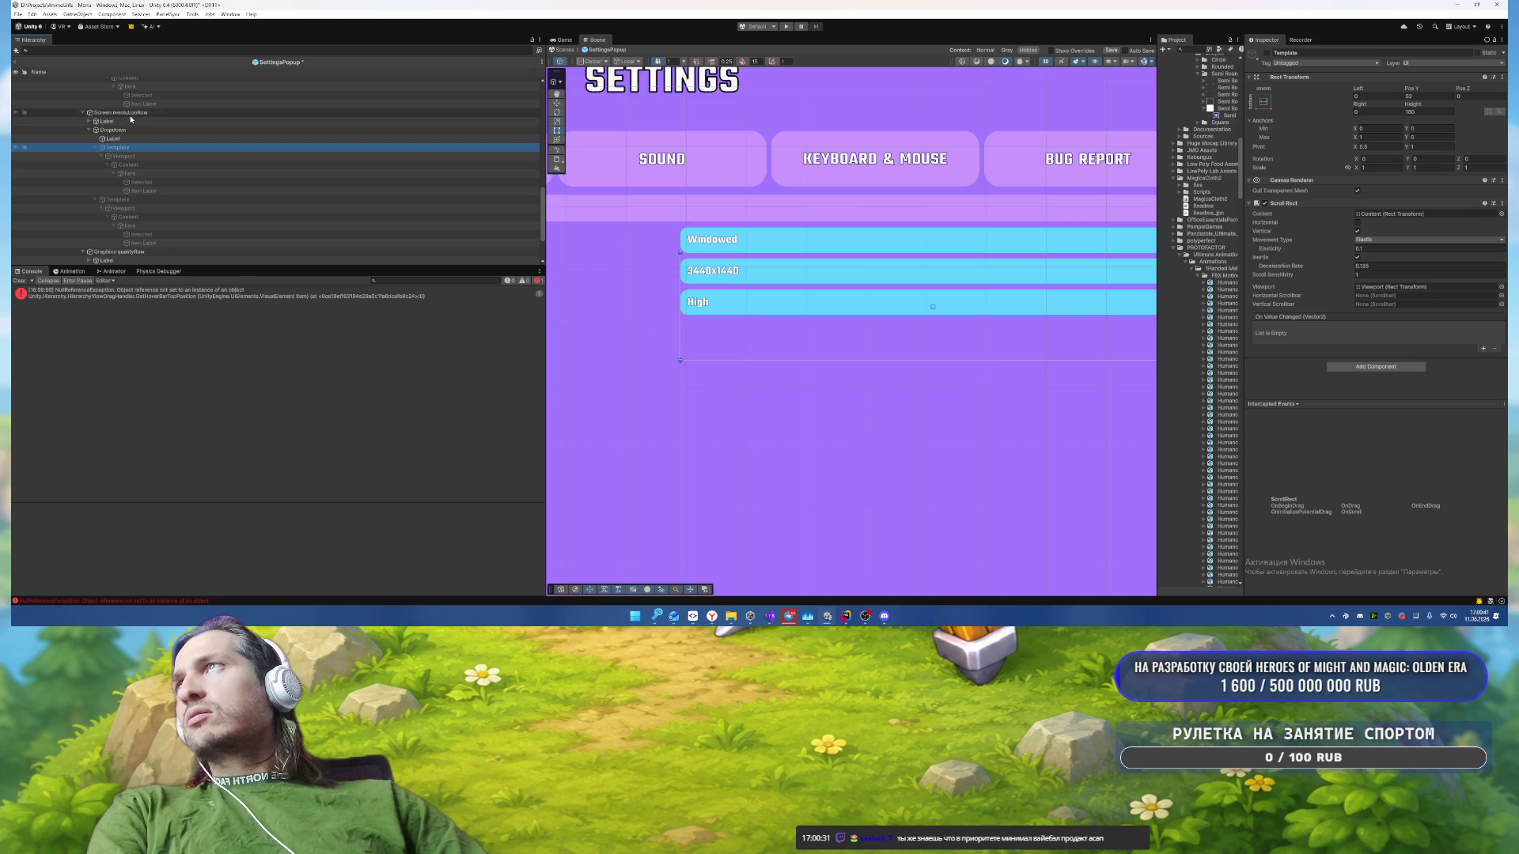
Step: Assign that Template to the Graphics quality dropdown's Template field
{"action": "left_click", "coordinate": [115, 130]}
{"action": "scroll", "coordinate": [1377, 316], "scroll_direction": "down", "scroll_amount": 5}
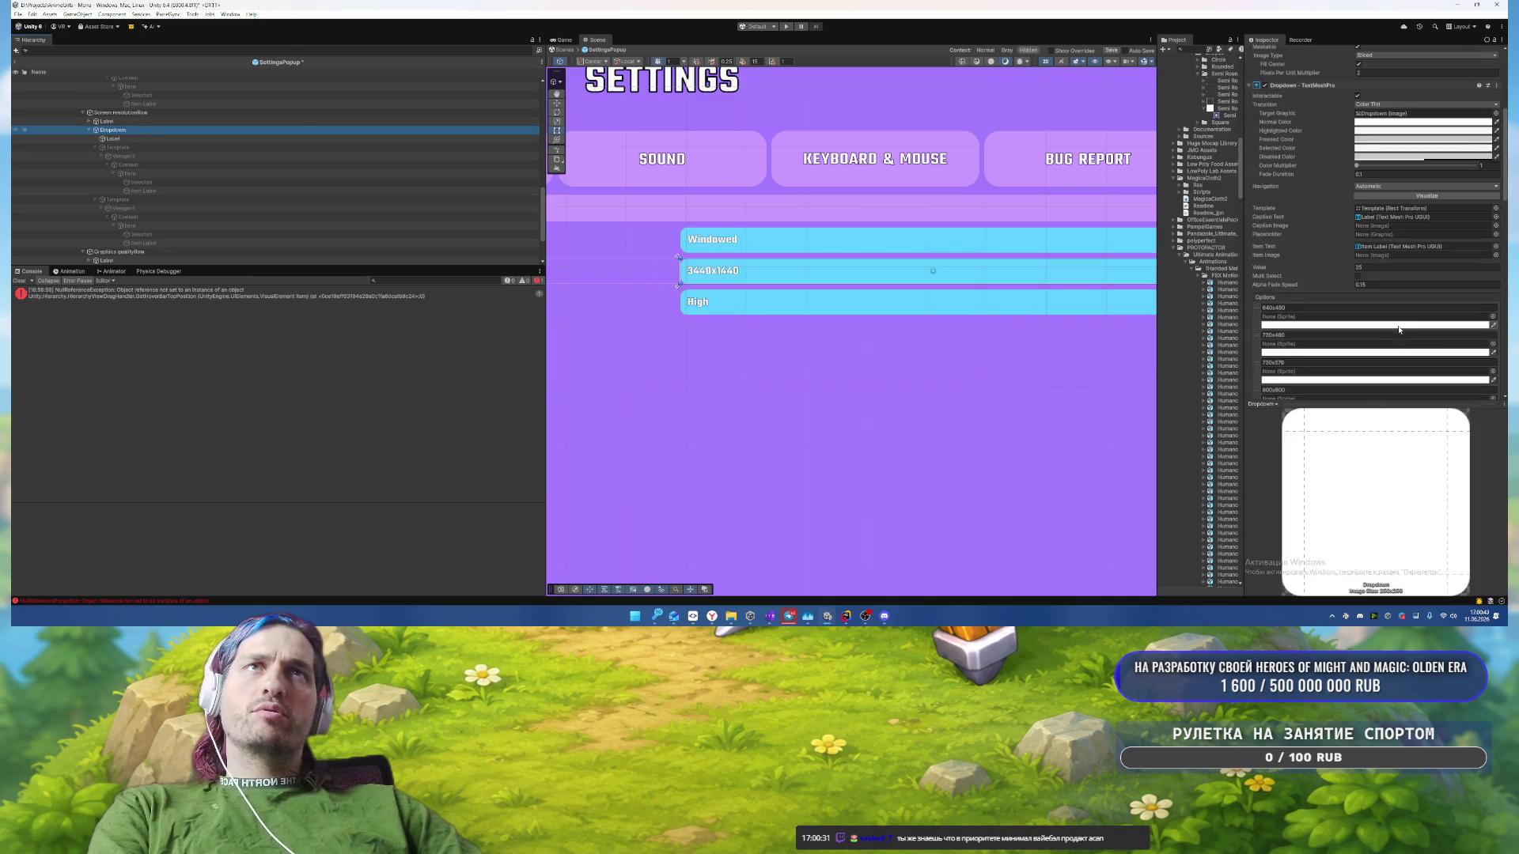
{"action": "left_click_drag", "start_coordinate": [121, 148], "coordinate": [1347, 258]}
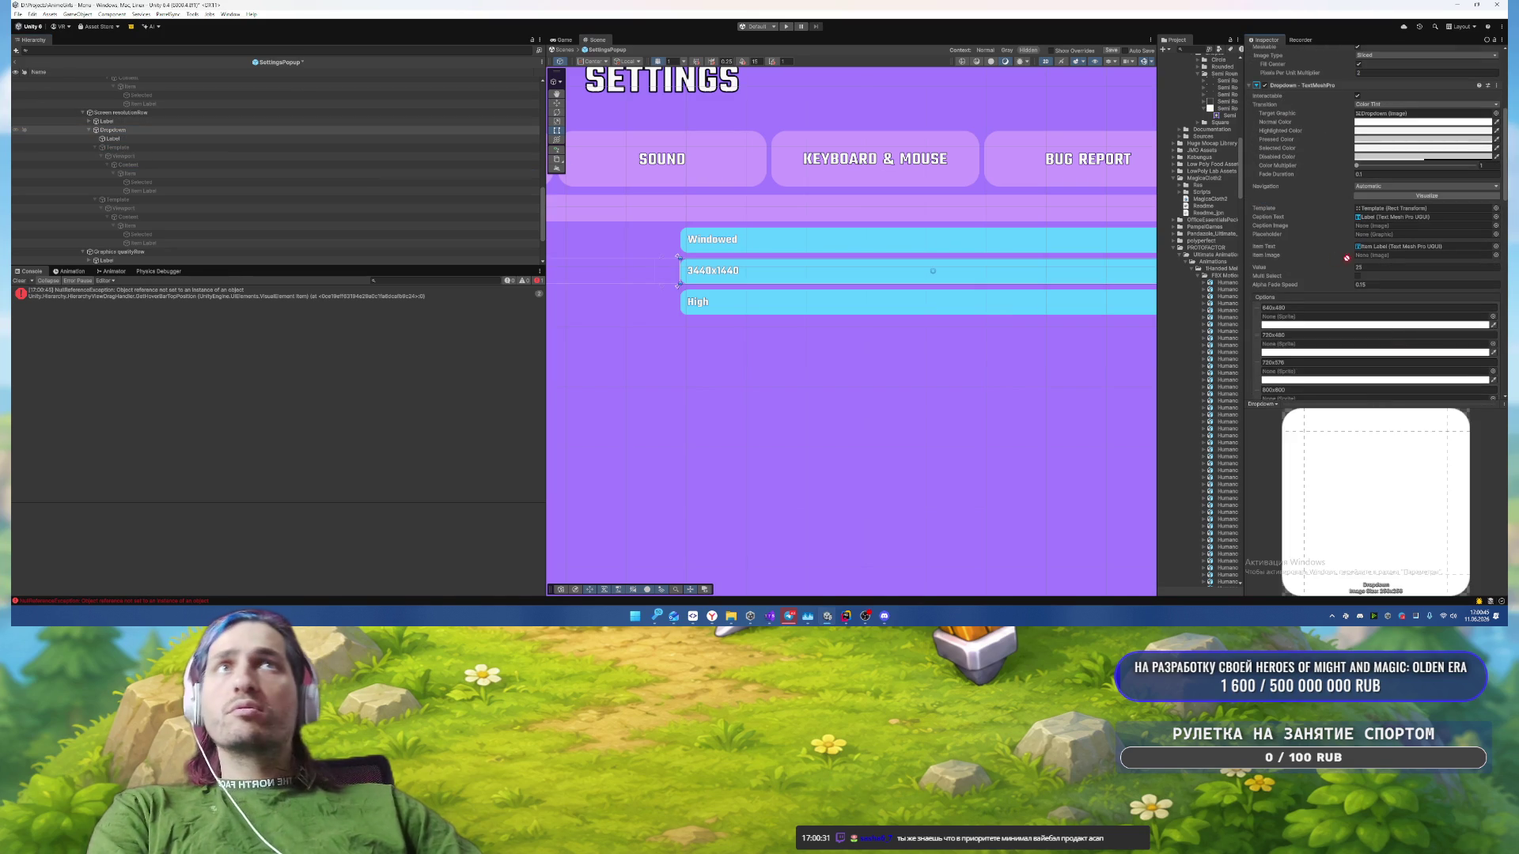
{"action": "mouse_move", "coordinate": [1404, 203]}
{"action": "left_mouse_down"}
{"action": "mouse_move", "coordinate": [871, 205]}
{"action": "mouse_move", "coordinate": [233, 159]}
{"action": "mouse_move", "coordinate": [237, 190]}
{"action": "mouse_move", "coordinate": [966, 276]}
{"action": "mouse_move", "coordinate": [1396, 247]}
{"action": "mouse_move", "coordinate": [133, 197]}
{"action": "left_mouse_up"}
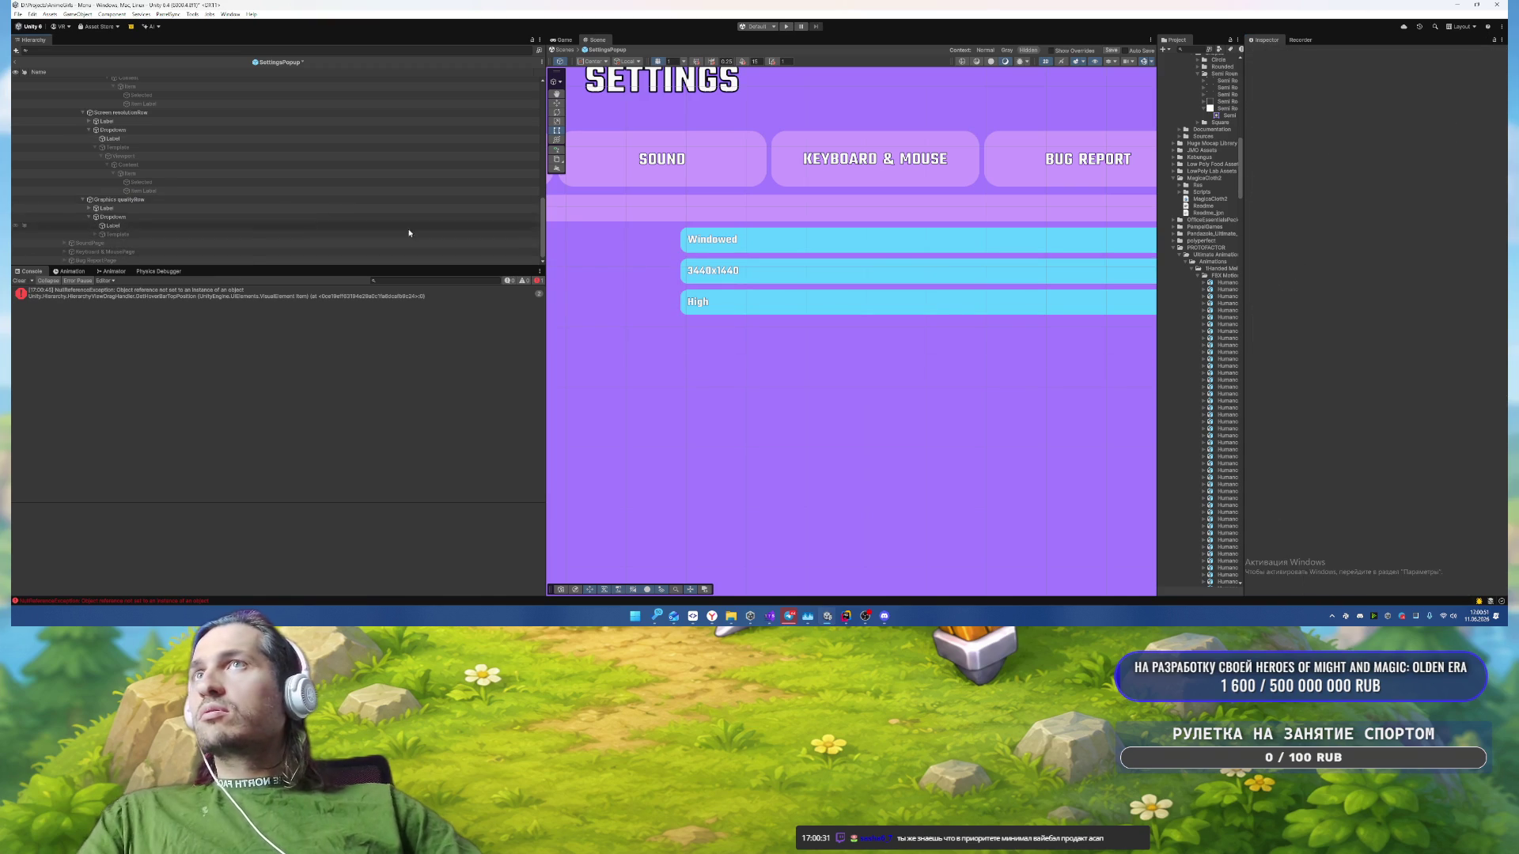
{"action": "scroll", "coordinate": [171, 150], "scroll_direction": "up", "scroll_amount": 5}
Step: Frame the SoundPage in the scene and expand it down to the OutputHeader
{"action": "scroll", "coordinate": [171, 150], "scroll_direction": "down", "scroll_amount": 3}
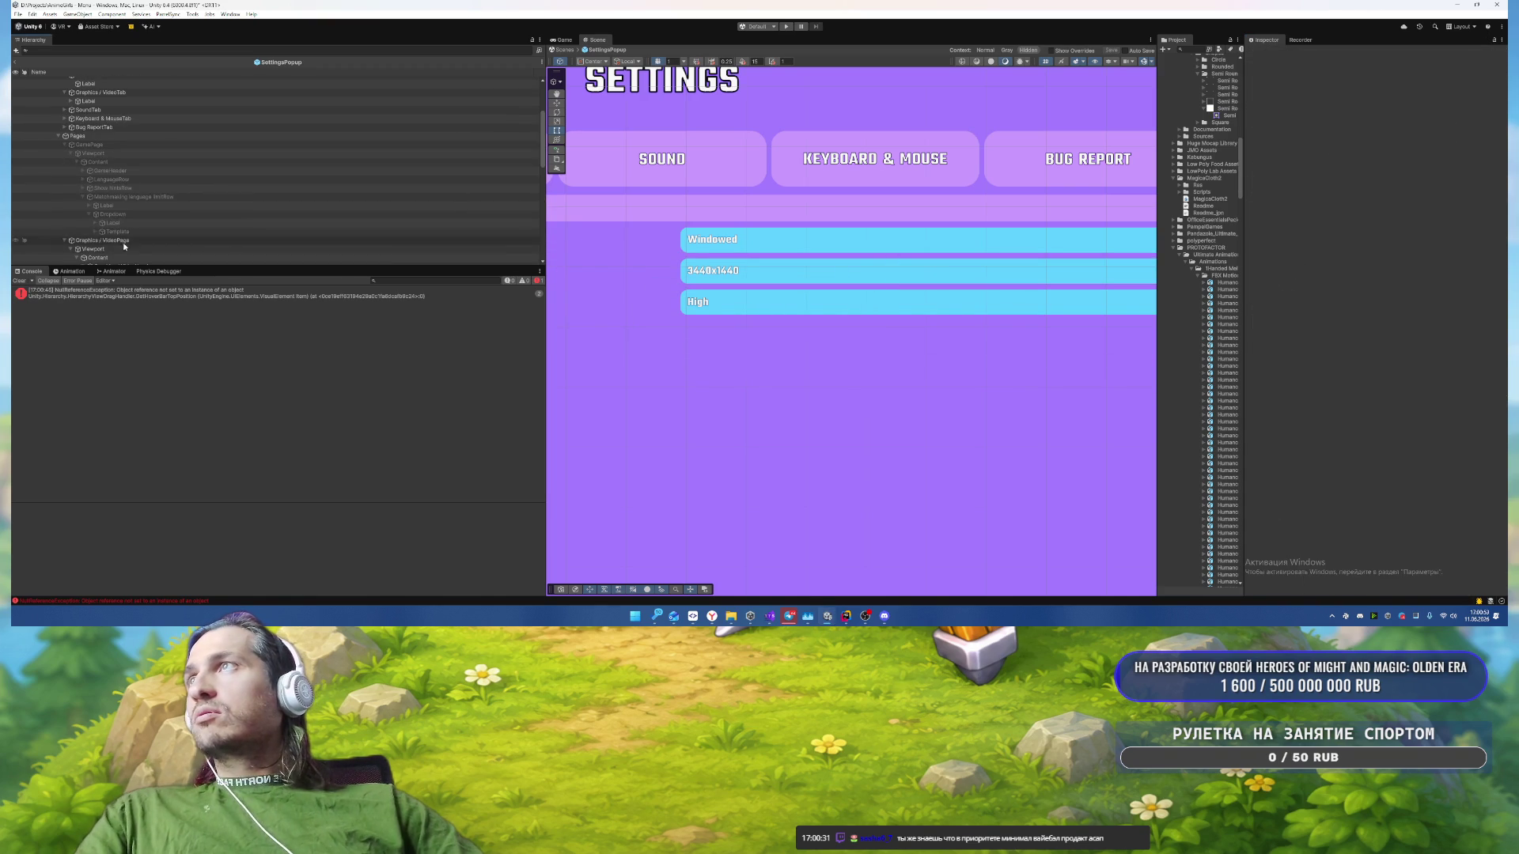
{"action": "left_click", "coordinate": [121, 241]}
{"action": "scroll", "coordinate": [198, 221], "scroll_direction": "down", "scroll_amount": 3}
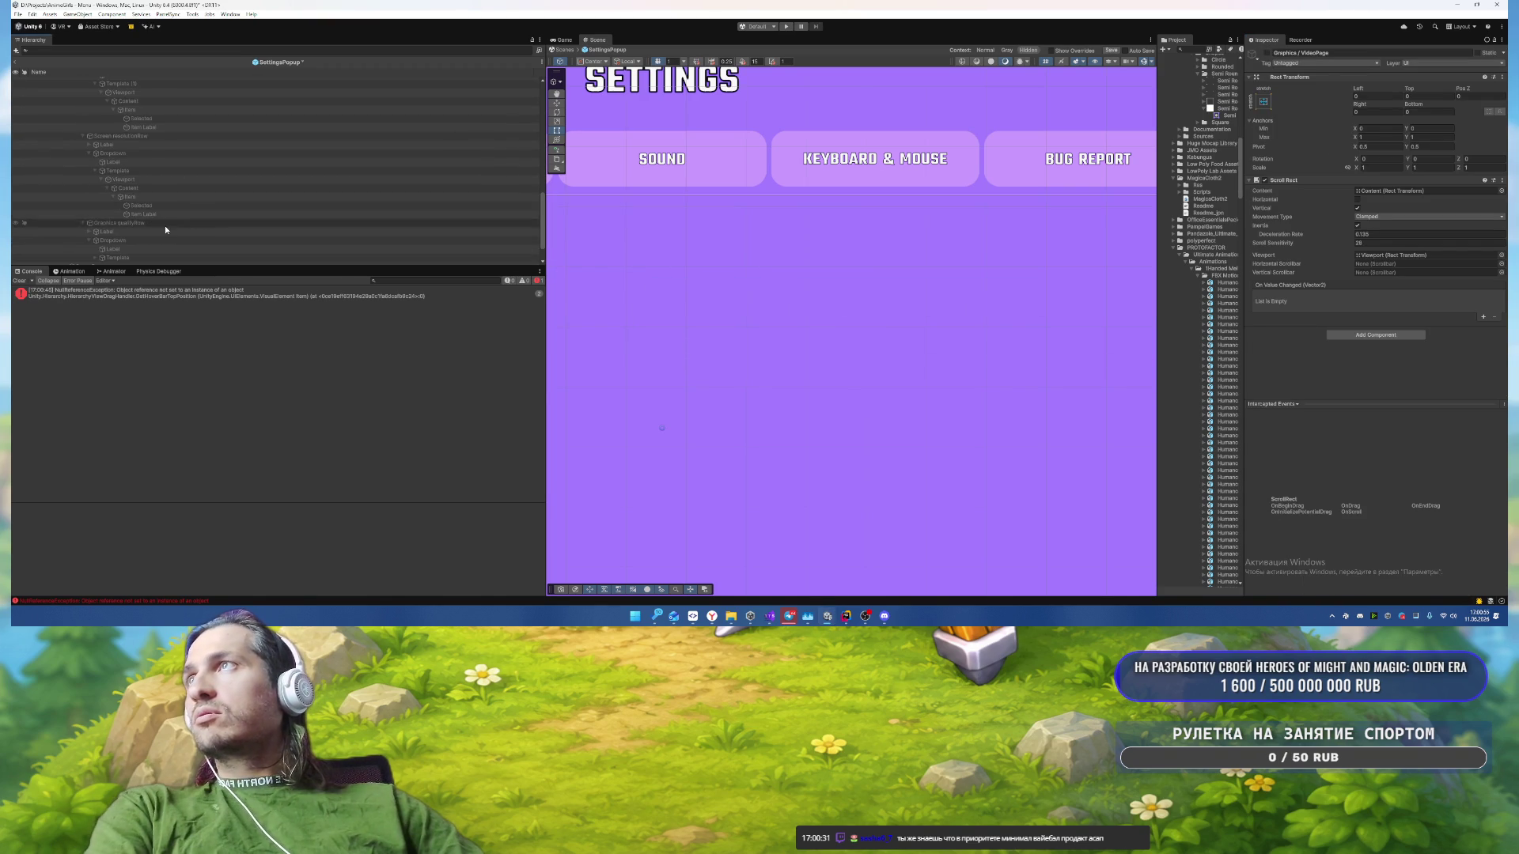
{"action": "scroll", "coordinate": [164, 226], "scroll_direction": "down", "scroll_amount": 1}
{"action": "left_click", "coordinate": [135, 243]}
{"action": "key", "text": "f"}
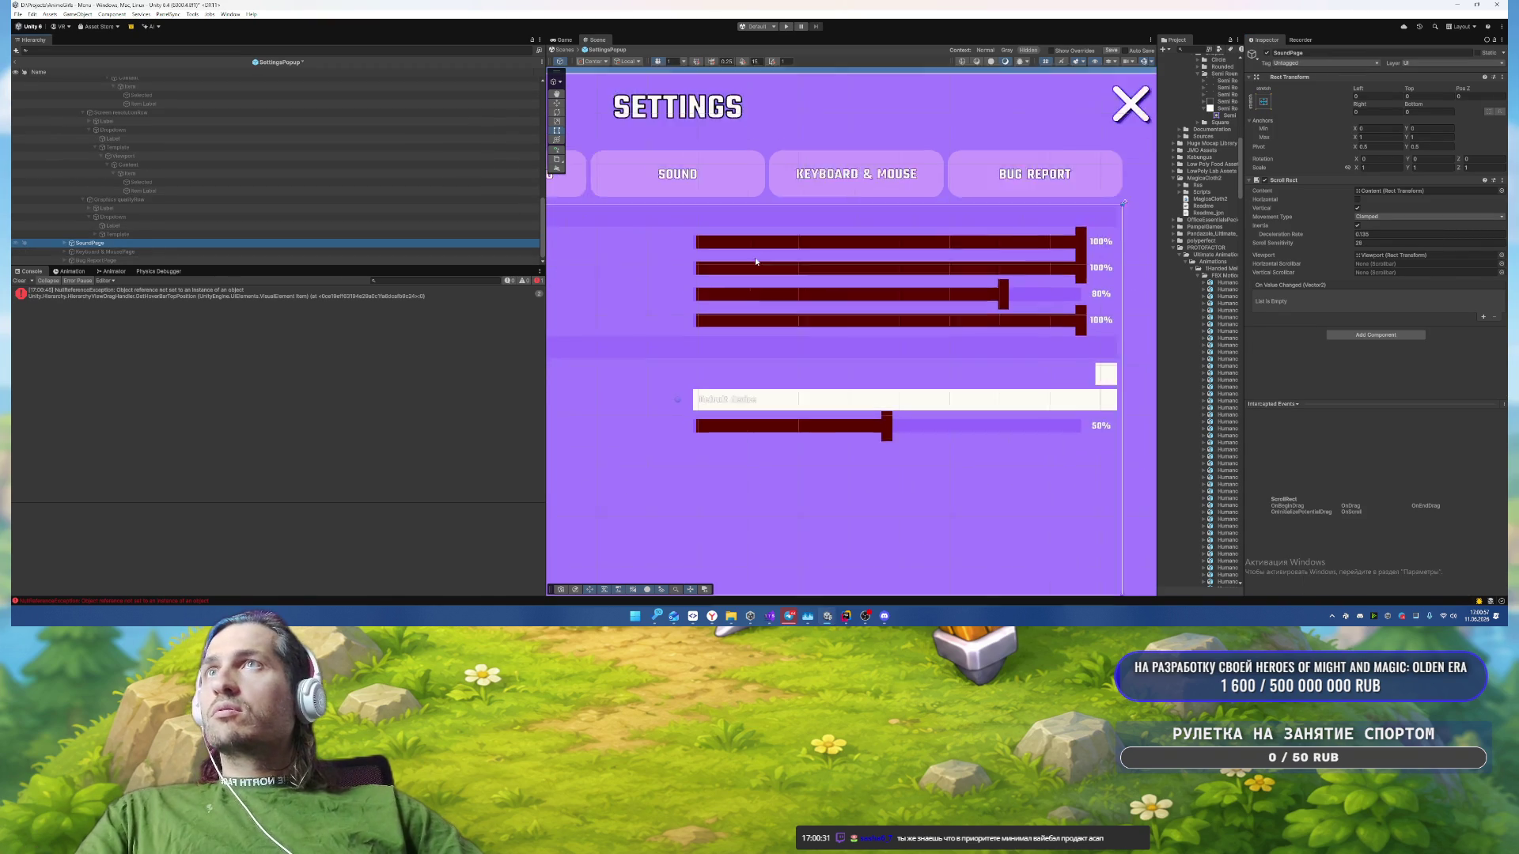
{"action": "scroll", "coordinate": [881, 226], "scroll_direction": "up", "scroll_amount": 3}
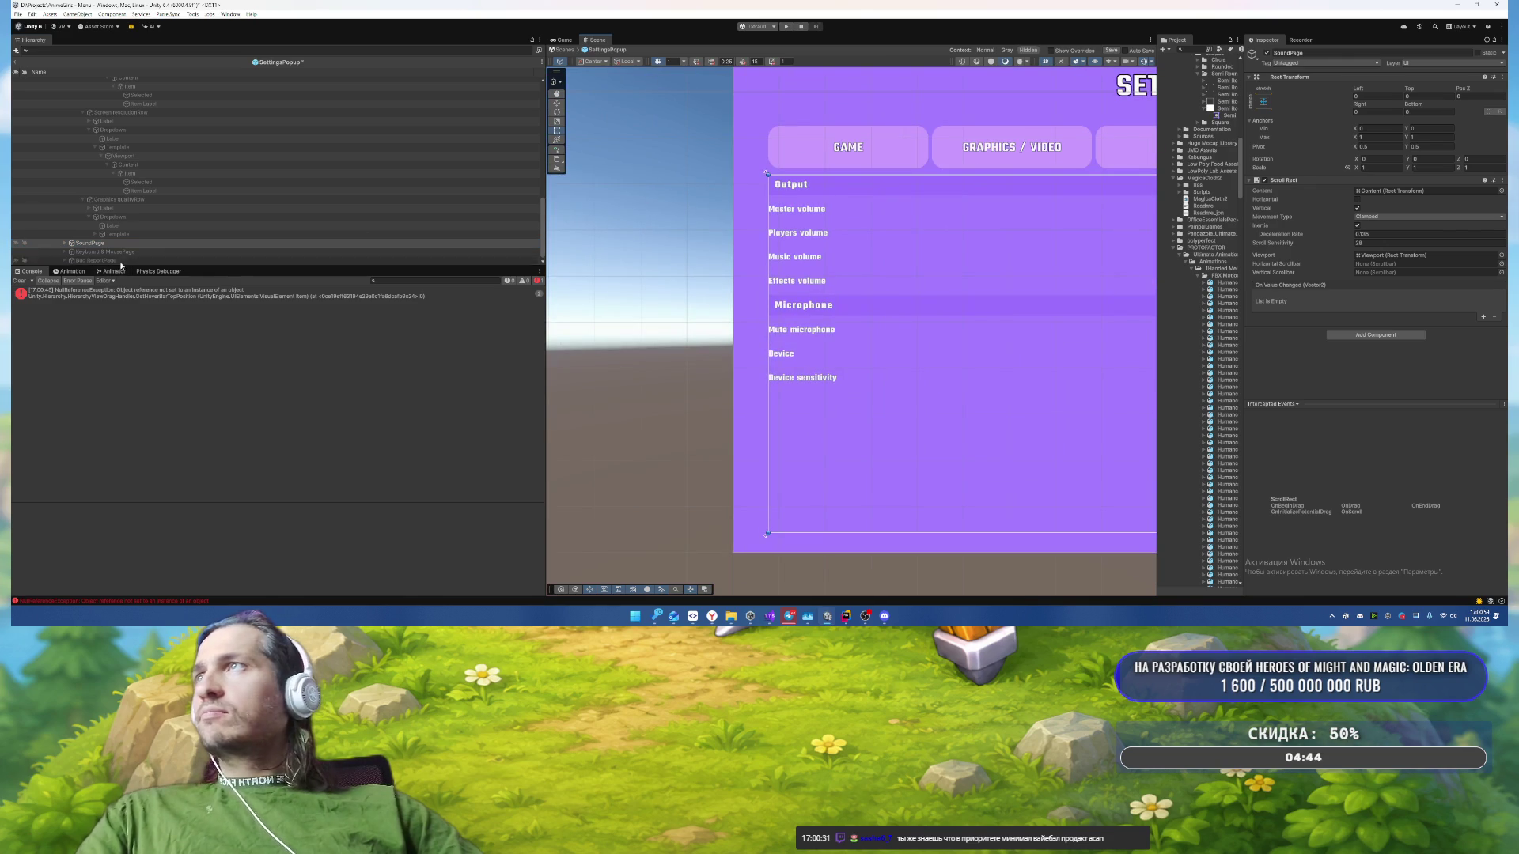
{"action": "key", "text": "Right"}
{"action": "key", "text": "Down"}
{"action": "key", "text": "Down"}
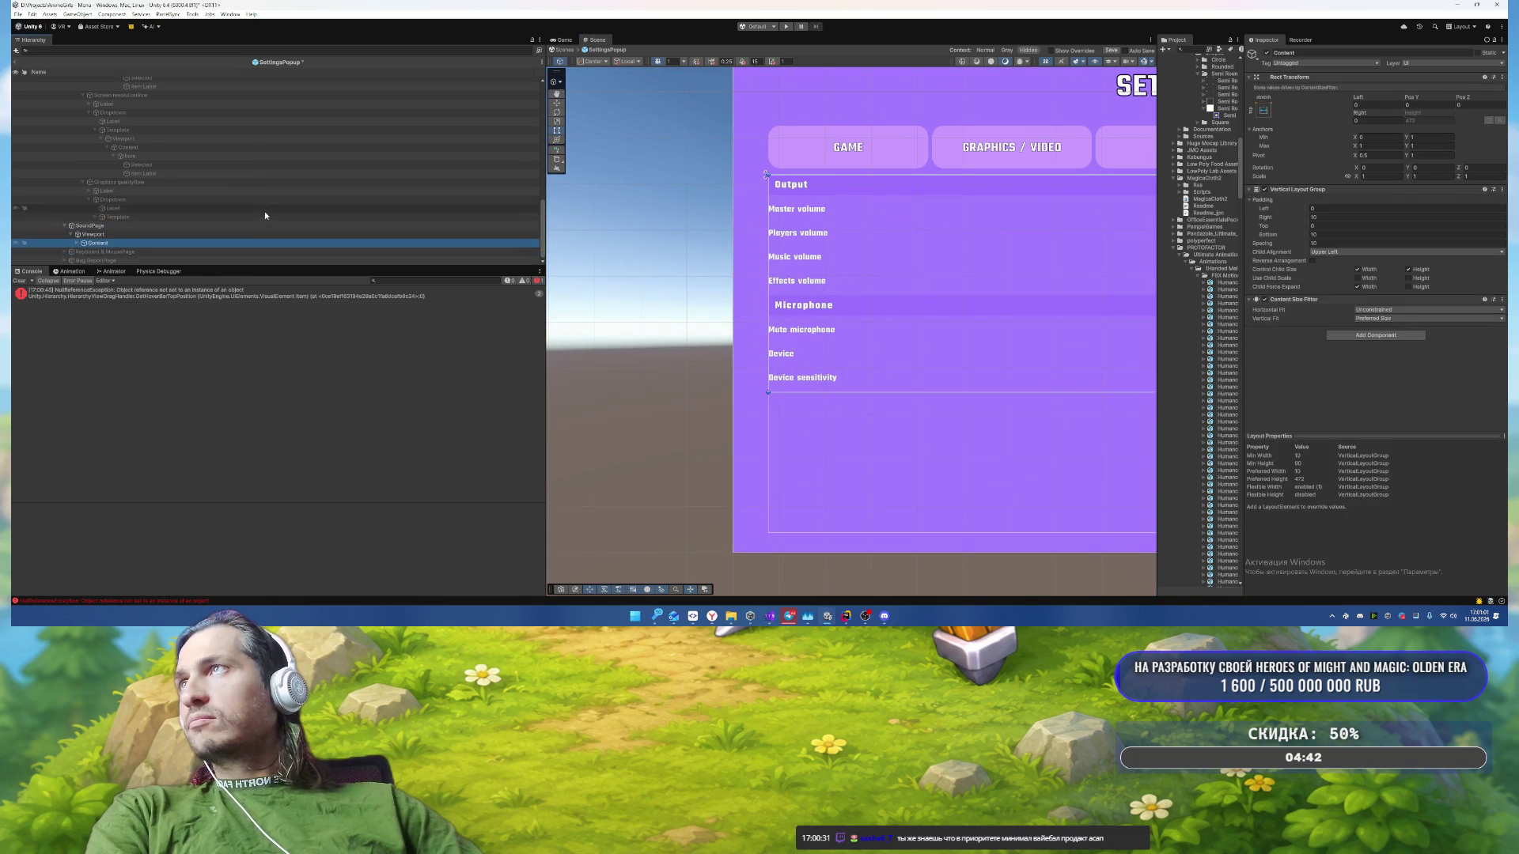
{"action": "key", "text": "Right"}
{"action": "key", "text": "Down"}
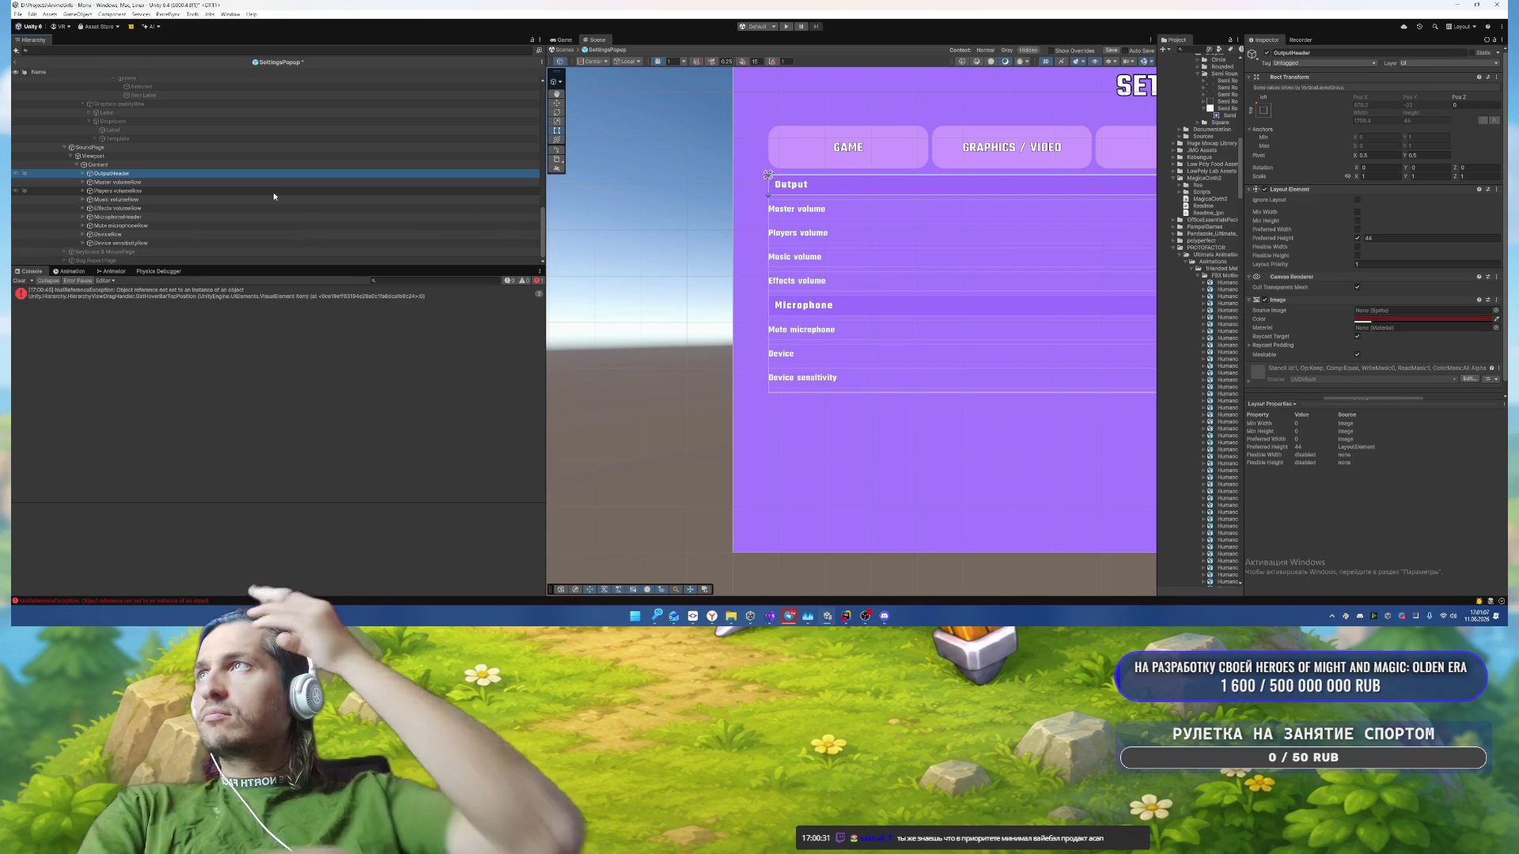
Step: Give the Output and Microphone headers the Semi Rounded sprite and a light purple colour
{"action": "left_click", "coordinate": [164, 217], "text": "ctrl"}
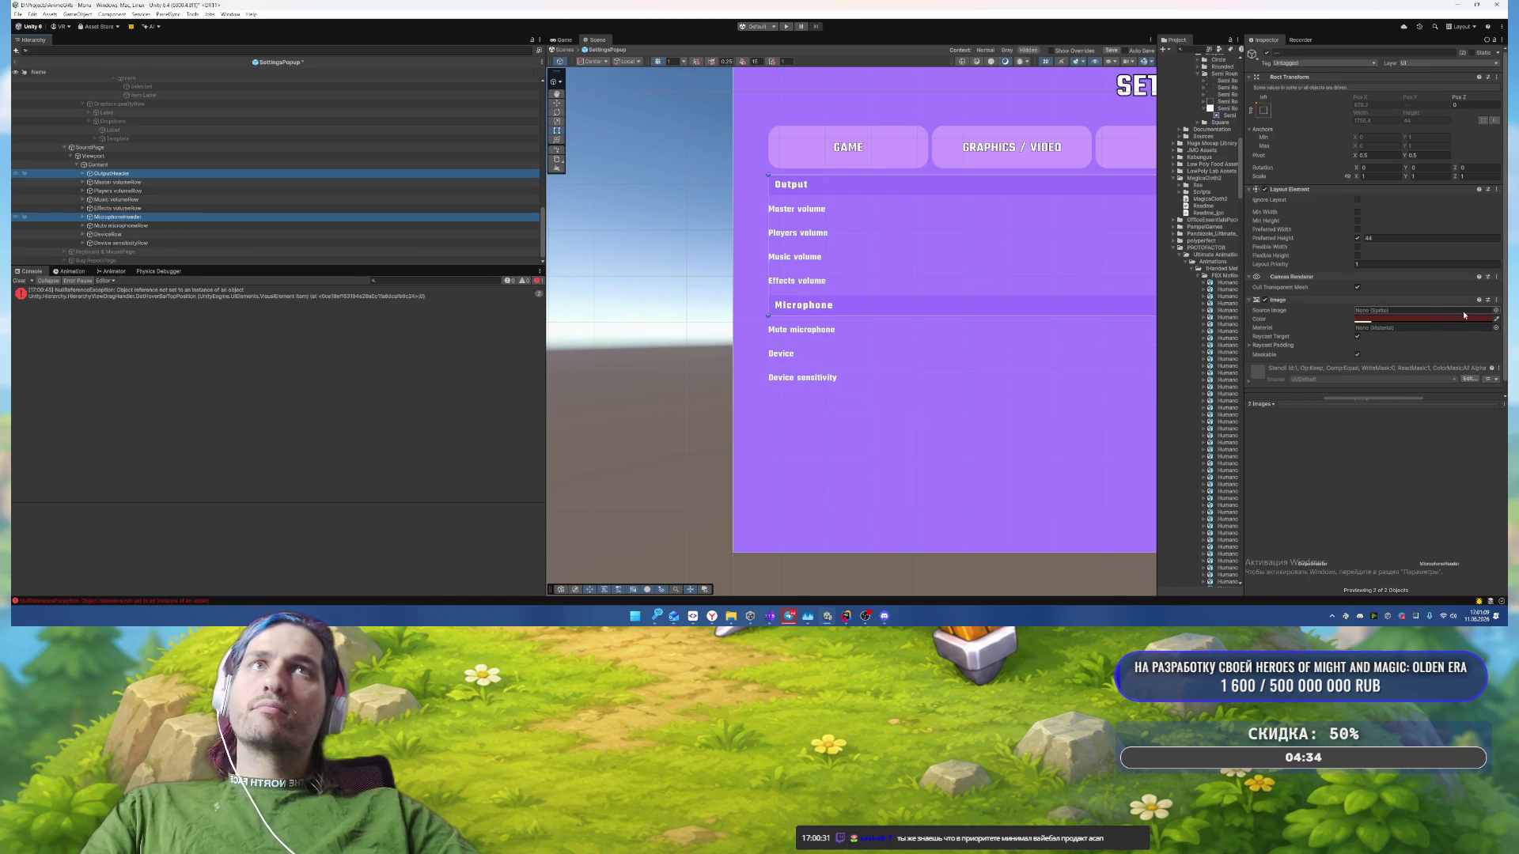
{"action": "left_click", "coordinate": [1495, 313]}
{"action": "type", "text": "semi"}
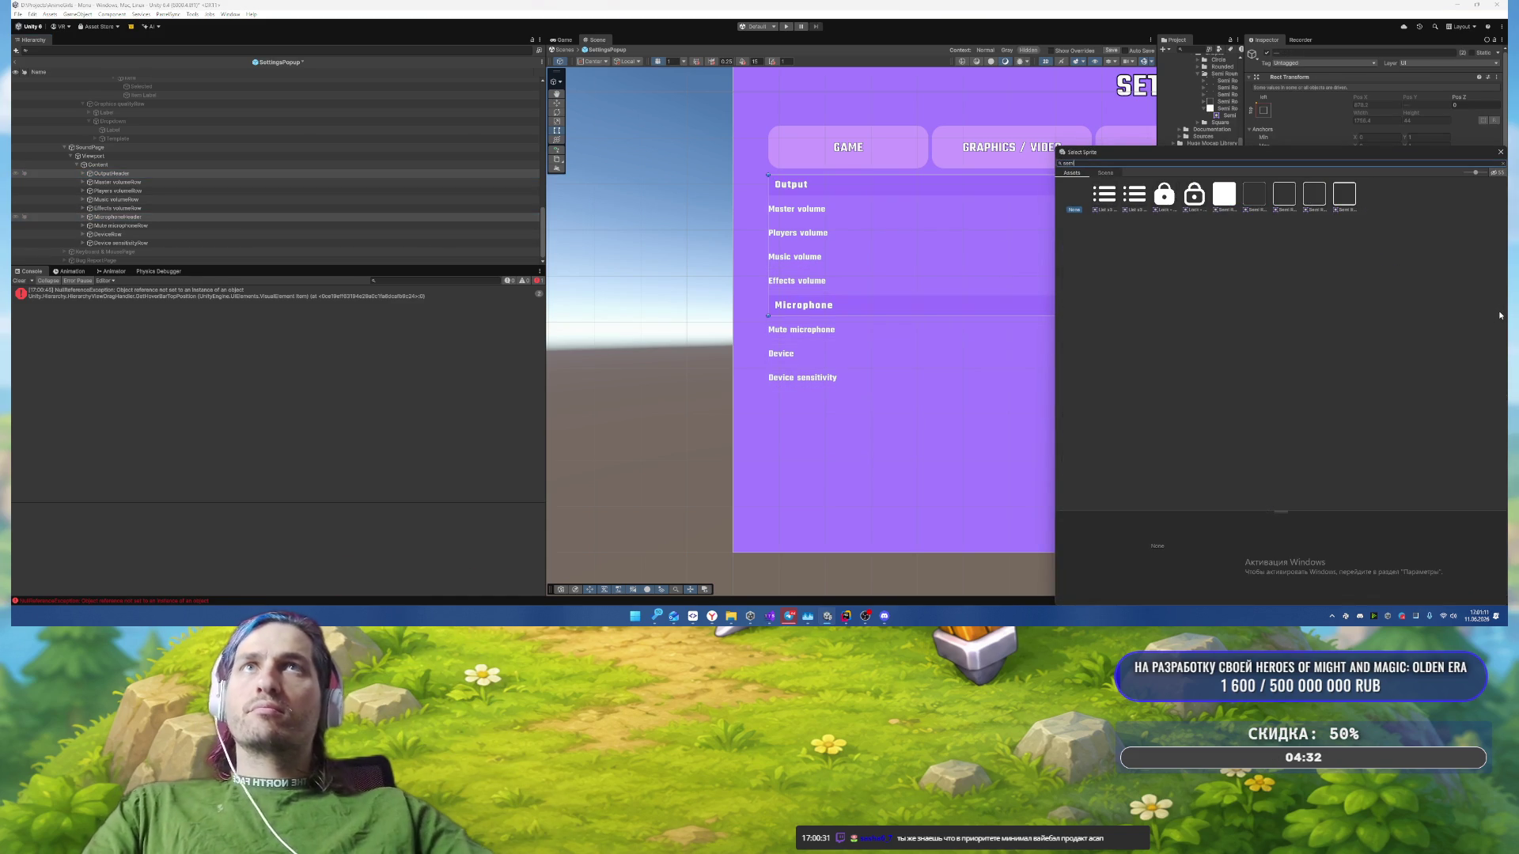
{"action": "double_click", "coordinate": [1224, 204]}
{"action": "left_click", "coordinate": [1396, 318]}
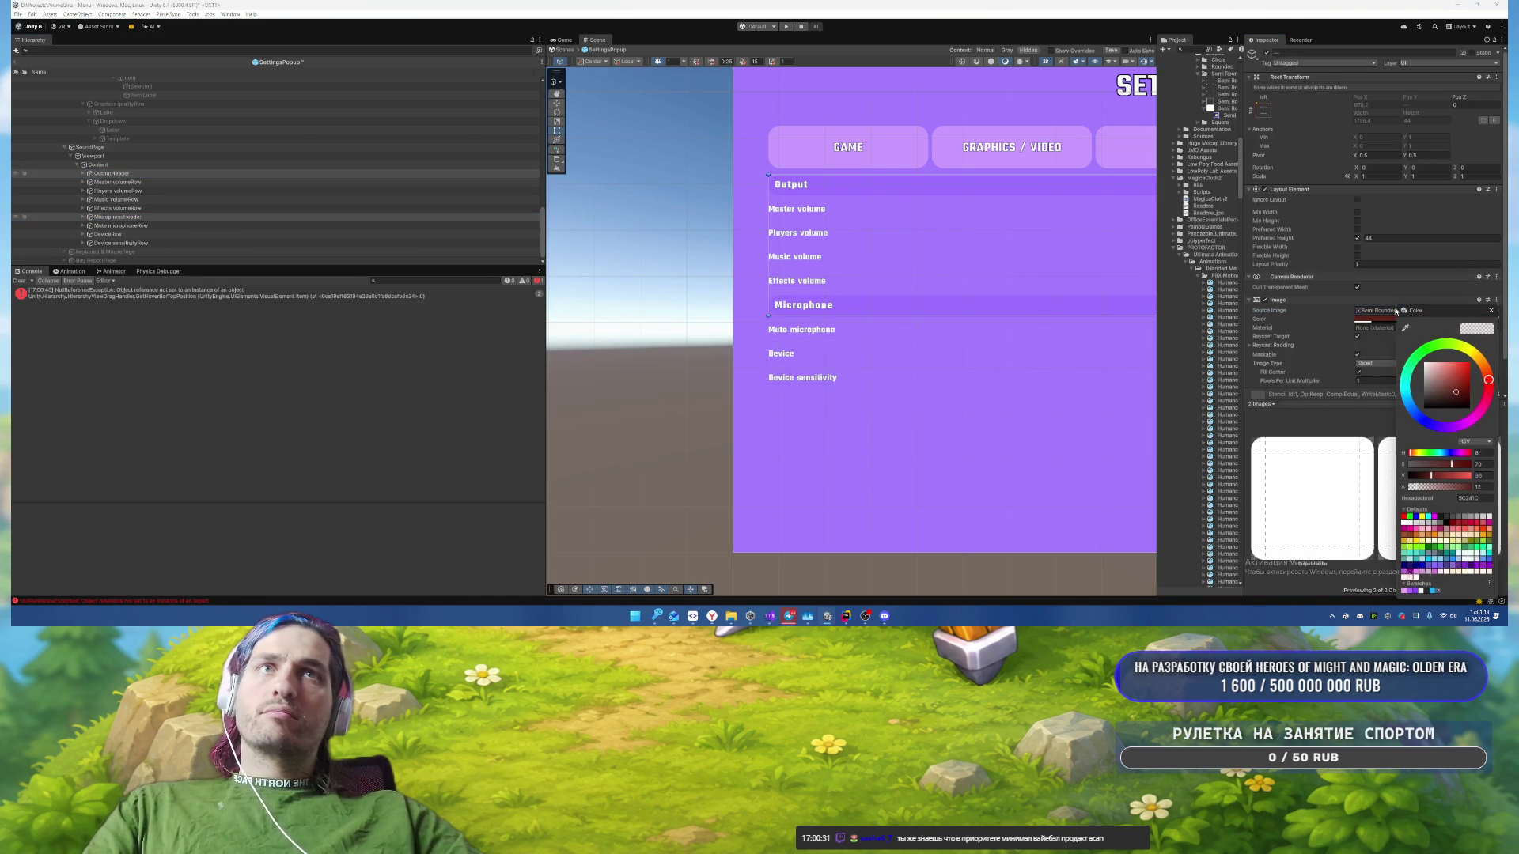
{"action": "left_click", "coordinate": [1408, 591]}
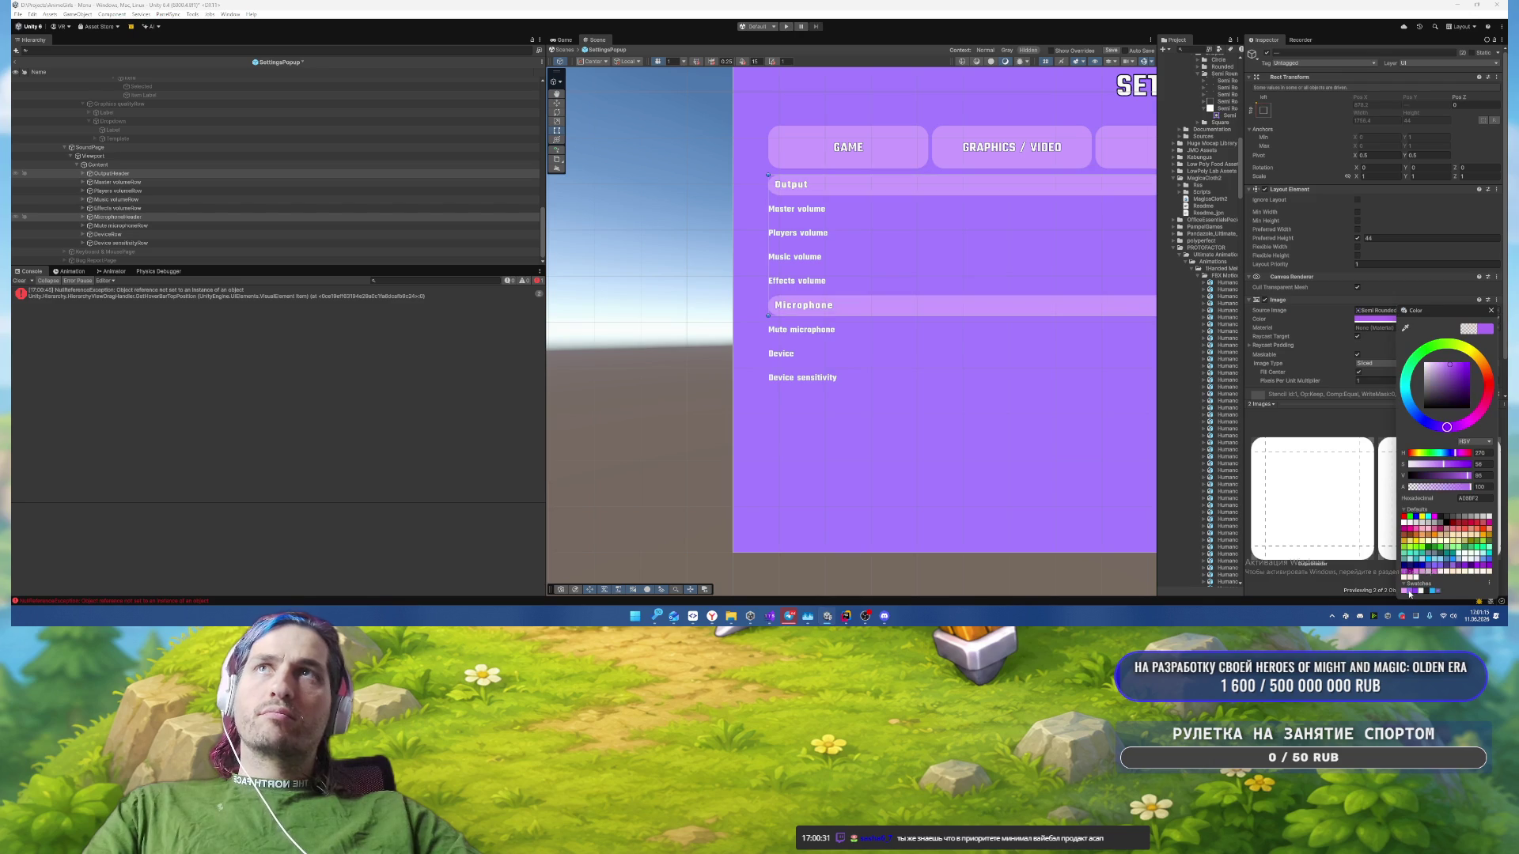
Step: Make both header labels auto-size with no wrapping and Auto Size Max 25
{"action": "left_click", "coordinate": [82, 173]}
{"action": "left_click", "coordinate": [82, 225]}
{"action": "left_click", "coordinate": [107, 235]}
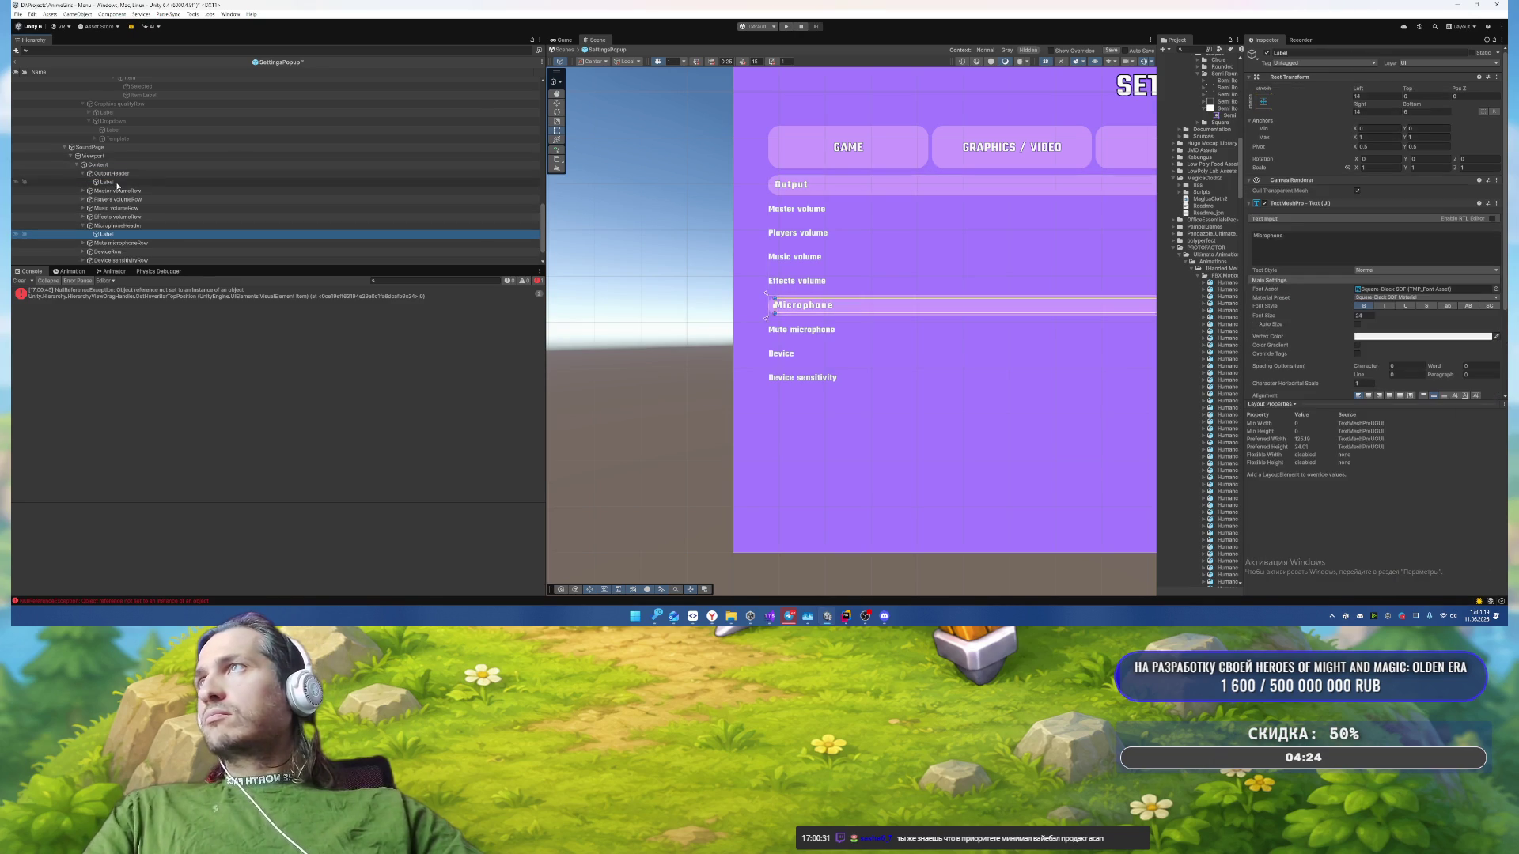
{"action": "left_click", "coordinate": [107, 182], "text": "ctrl"}
{"action": "left_click", "coordinate": [1357, 325]}
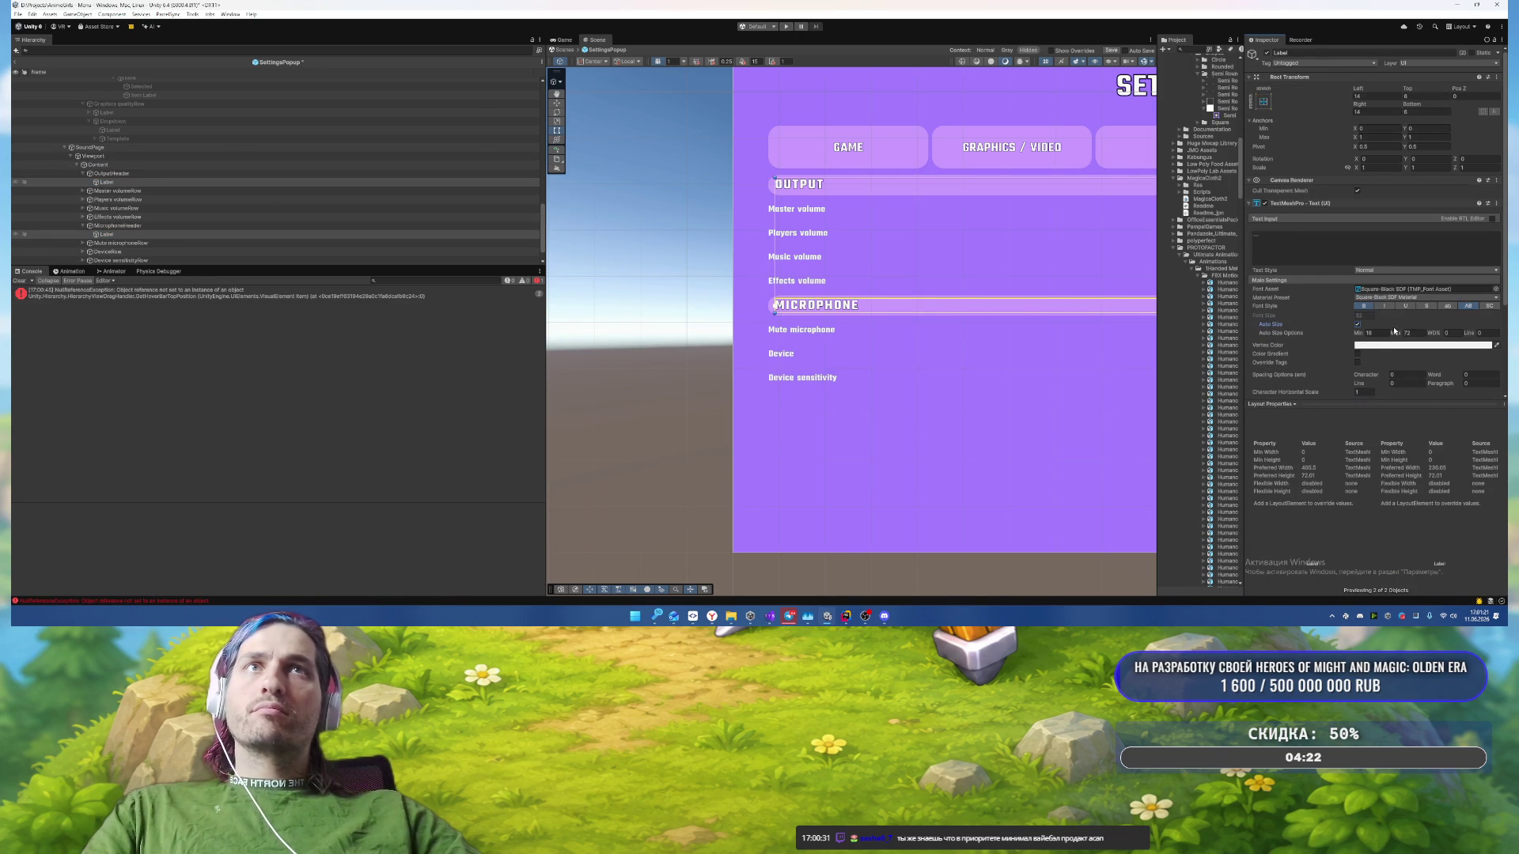
{"action": "scroll", "coordinate": [1392, 341], "scroll_direction": "down", "scroll_amount": 3}
{"action": "left_click", "coordinate": [1366, 323]}
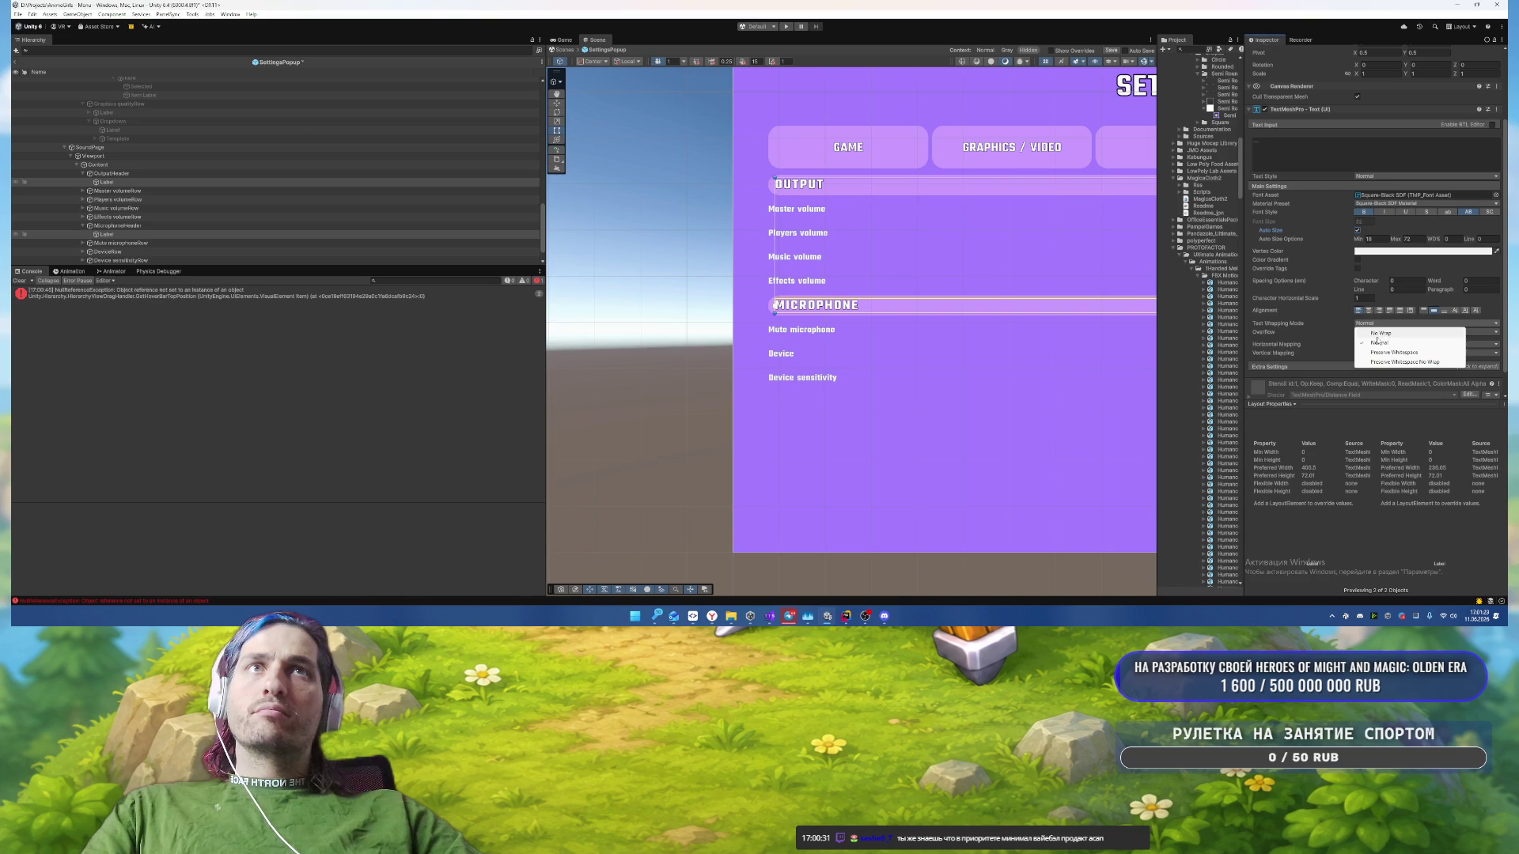
{"action": "left_click", "coordinate": [1369, 339]}
{"action": "type", "text": "25"}
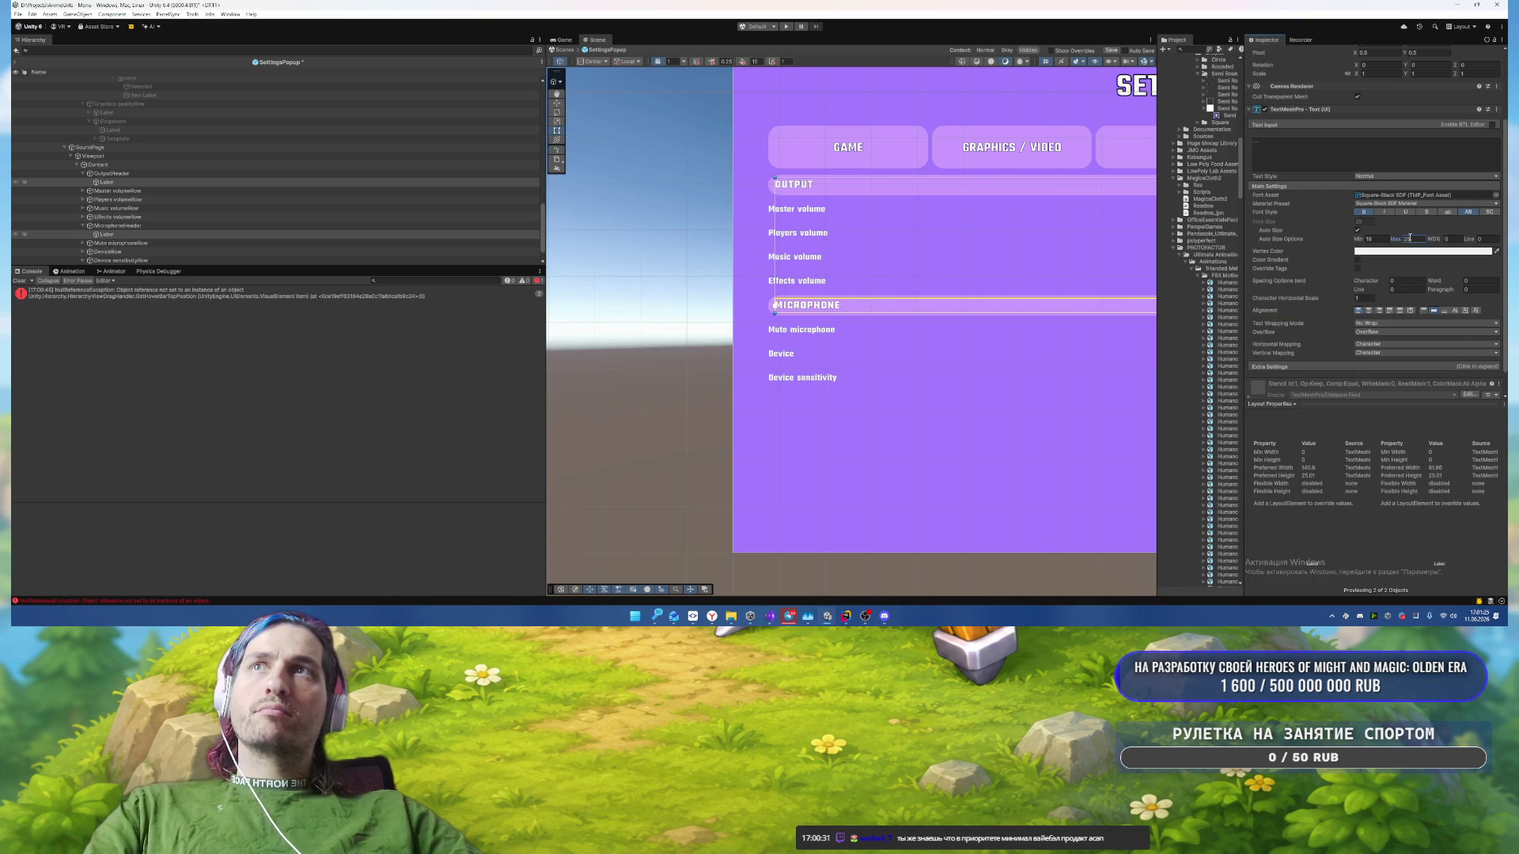
{"action": "mouse_move", "coordinate": [887, 198]}
{"action": "left_mouse_down"}
{"action": "mouse_move", "coordinate": [689, 197]}
{"action": "mouse_move", "coordinate": [674, 229]}
{"action": "mouse_move", "coordinate": [687, 80]}
{"action": "mouse_move", "coordinate": [554, 272]}
{"action": "mouse_move", "coordinate": [557, 197]}
{"action": "mouse_move", "coordinate": [750, 168]}
{"action": "mouse_move", "coordinate": [822, 287]}
{"action": "left_mouse_up"}
{"action": "scroll", "coordinate": [237, 205], "scroll_direction": "down", "scroll_amount": 1}
Step: Cut and paste back the Device dropdown's Template, keeping the name Template
{"action": "left_click", "coordinate": [237, 234]}
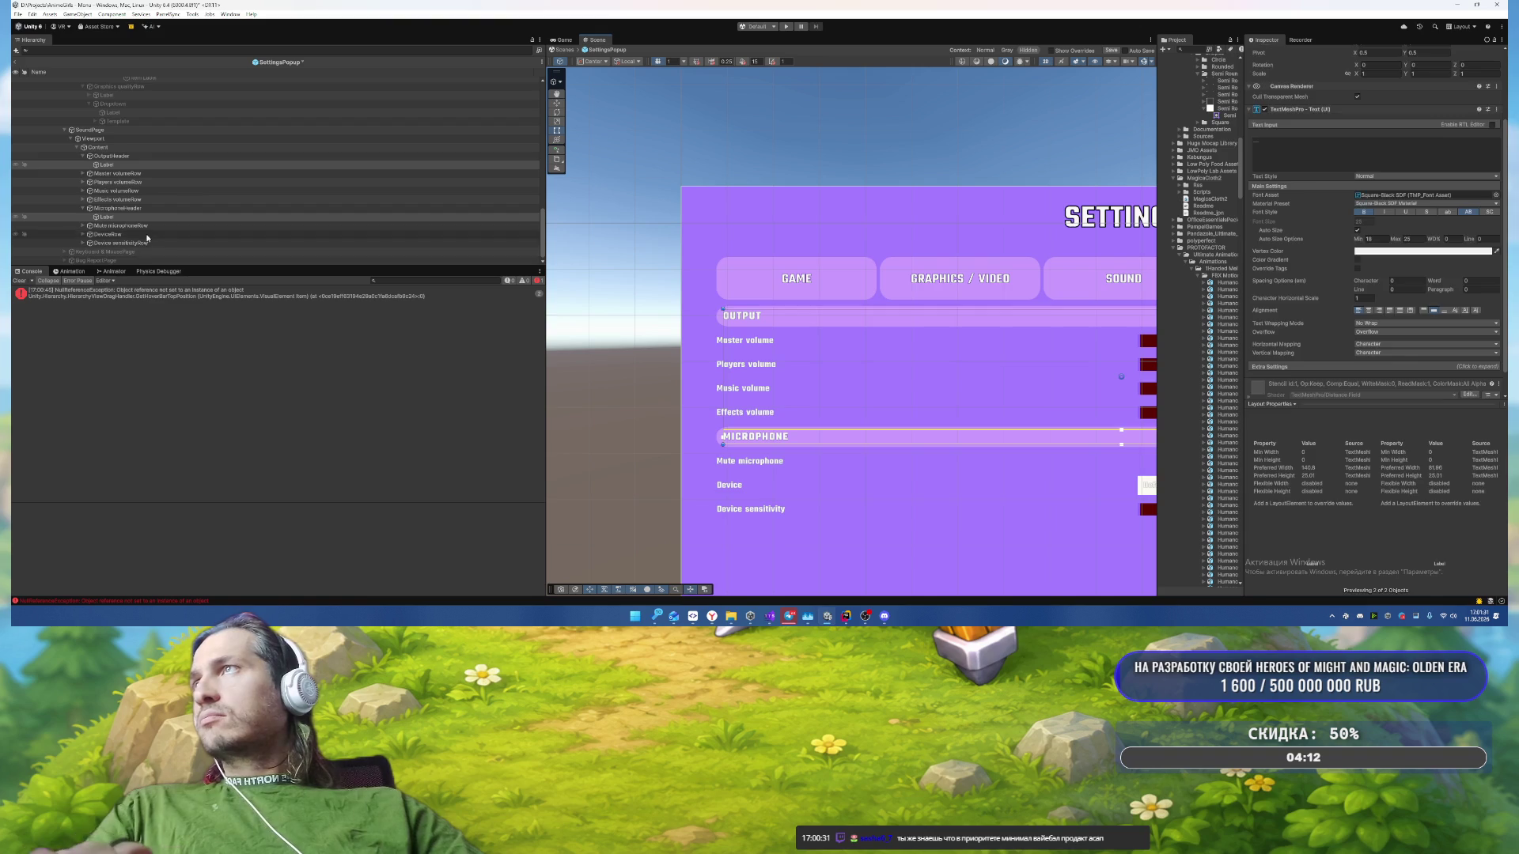
{"action": "key", "text": "Right"}
{"action": "key", "text": "Down"}
{"action": "key", "text": "Down"}
{"action": "key", "text": "Right"}
{"action": "key", "text": "Down"}
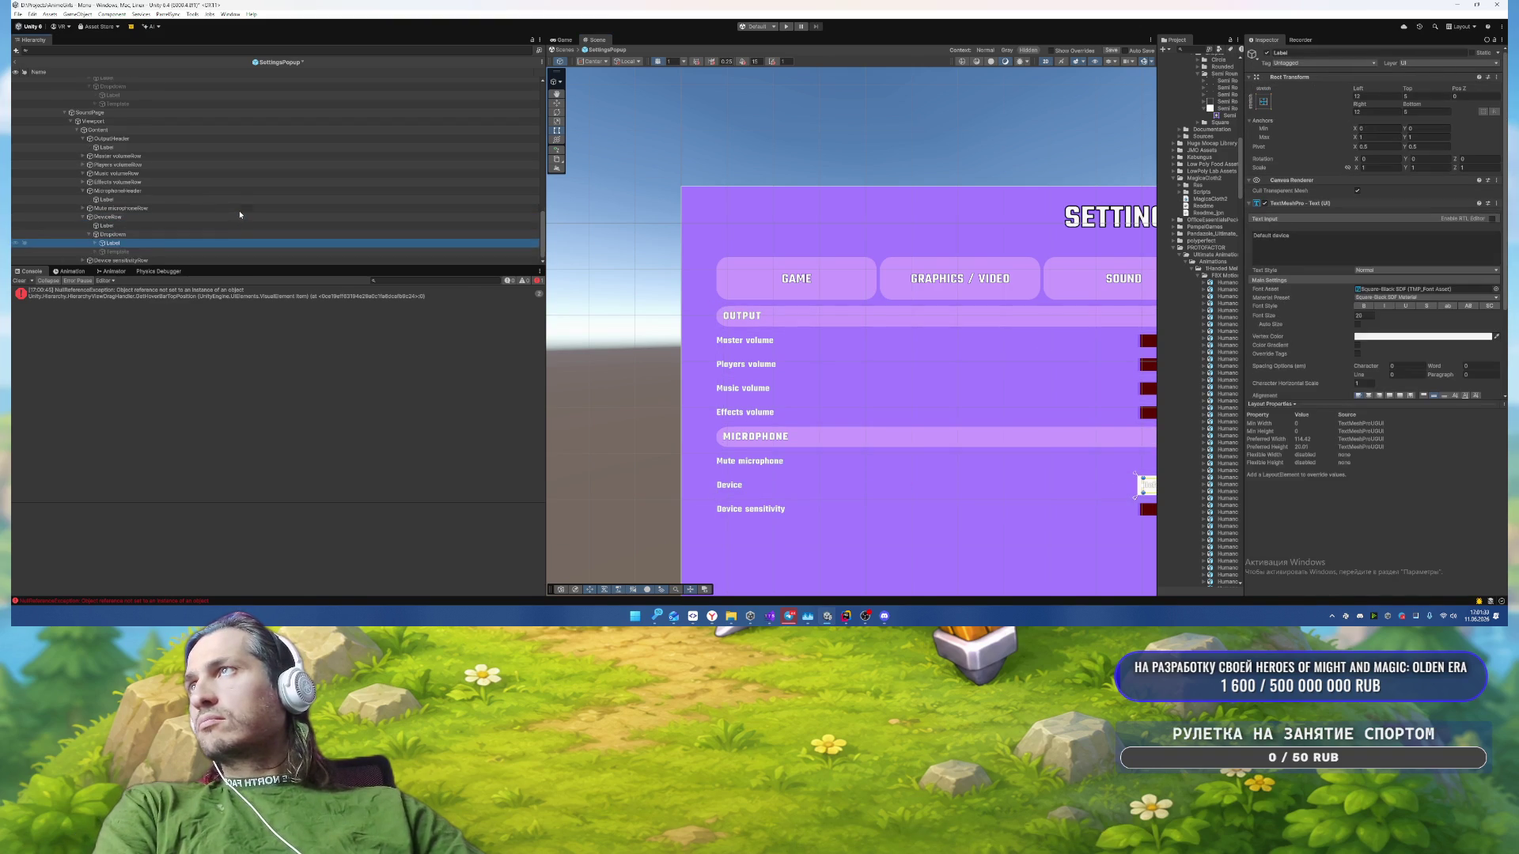
{"action": "key", "text": "Down"}
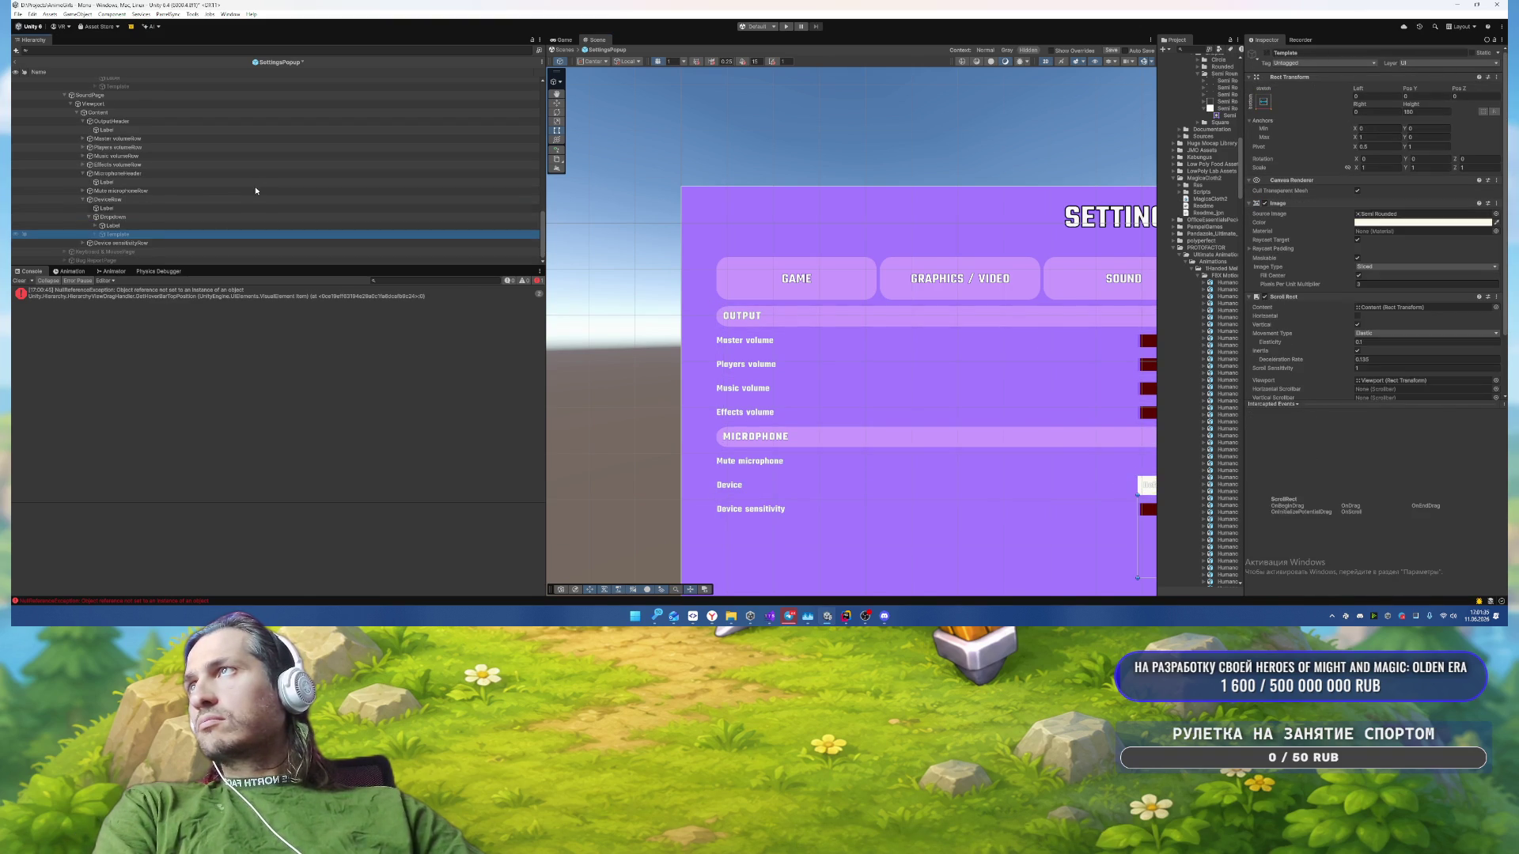
{"action": "key", "text": "Delete"}
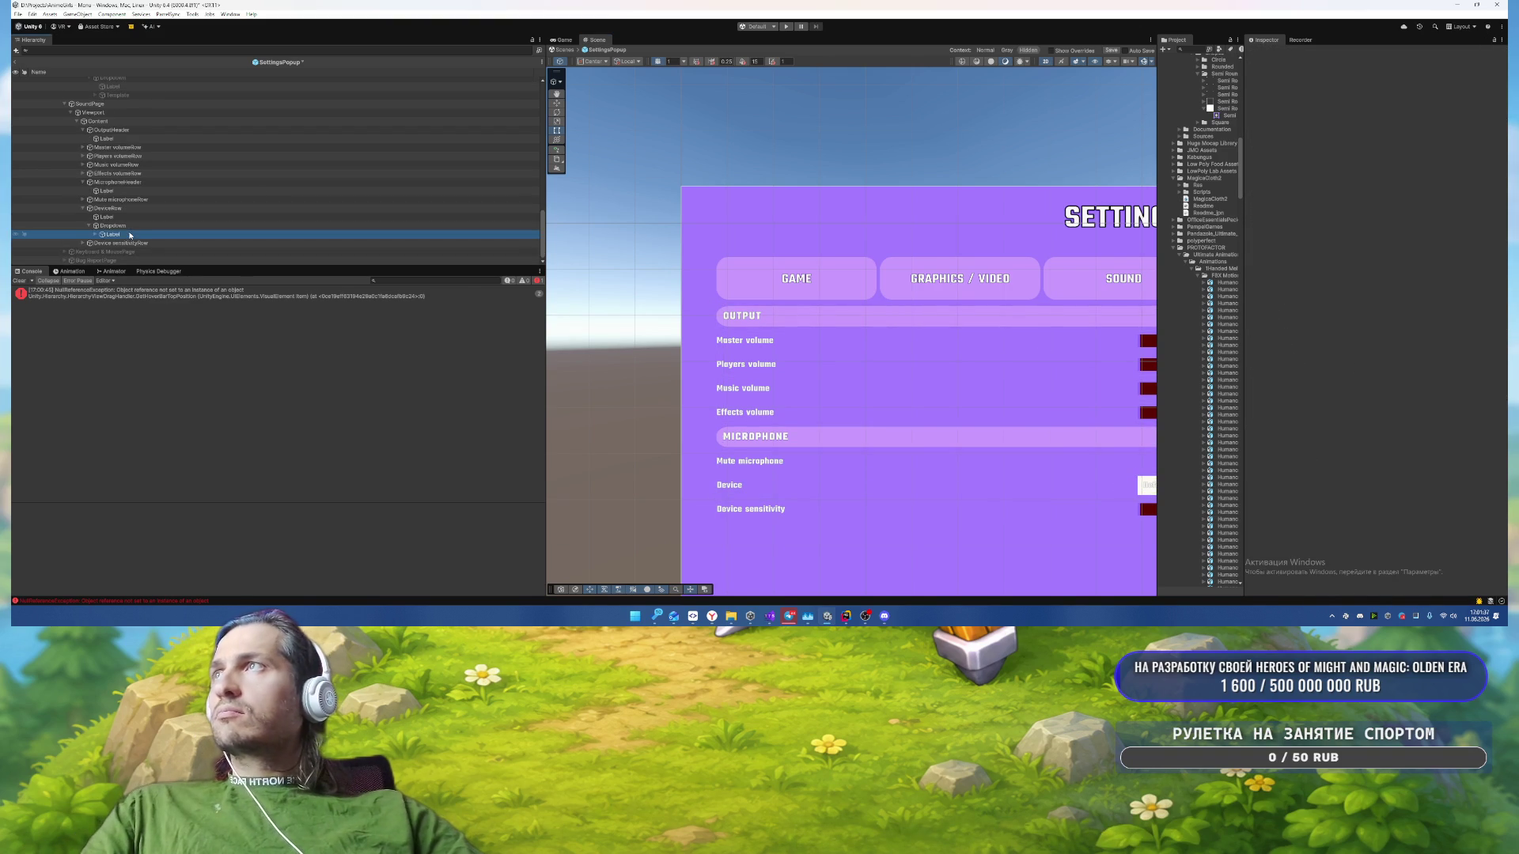
{"action": "key", "text": "ctrl+v"}
{"action": "left_click", "coordinate": [151, 241]}
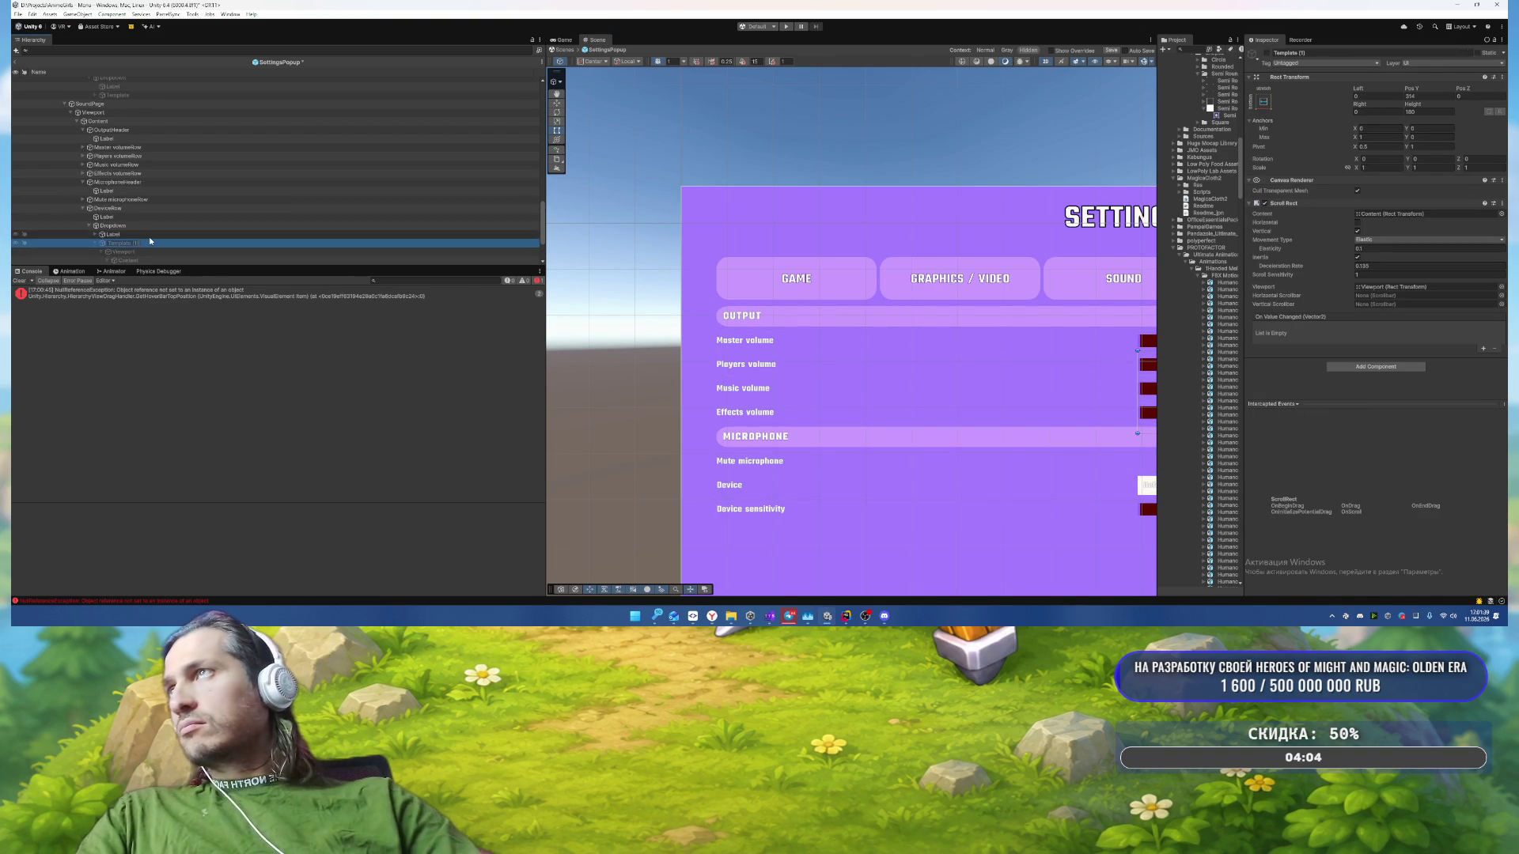
{"action": "key", "text": "Return"}
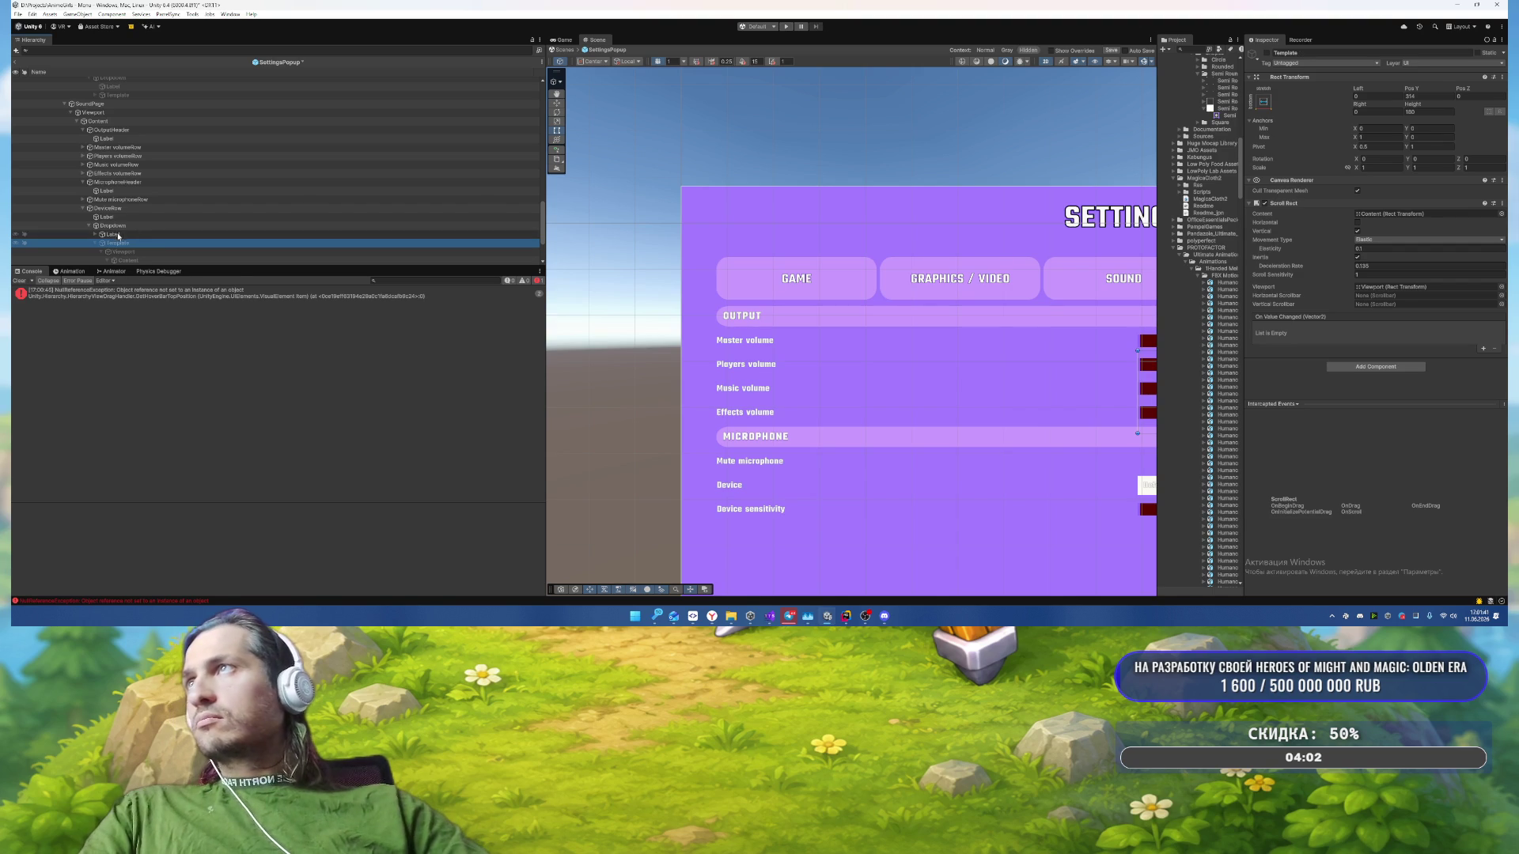
Step: Assign Template and Item Label to the Device dropdown's Template and Item Text fields
{"action": "left_click", "coordinate": [151, 226]}
{"action": "scroll", "coordinate": [1464, 278], "scroll_direction": "down", "scroll_amount": 5}
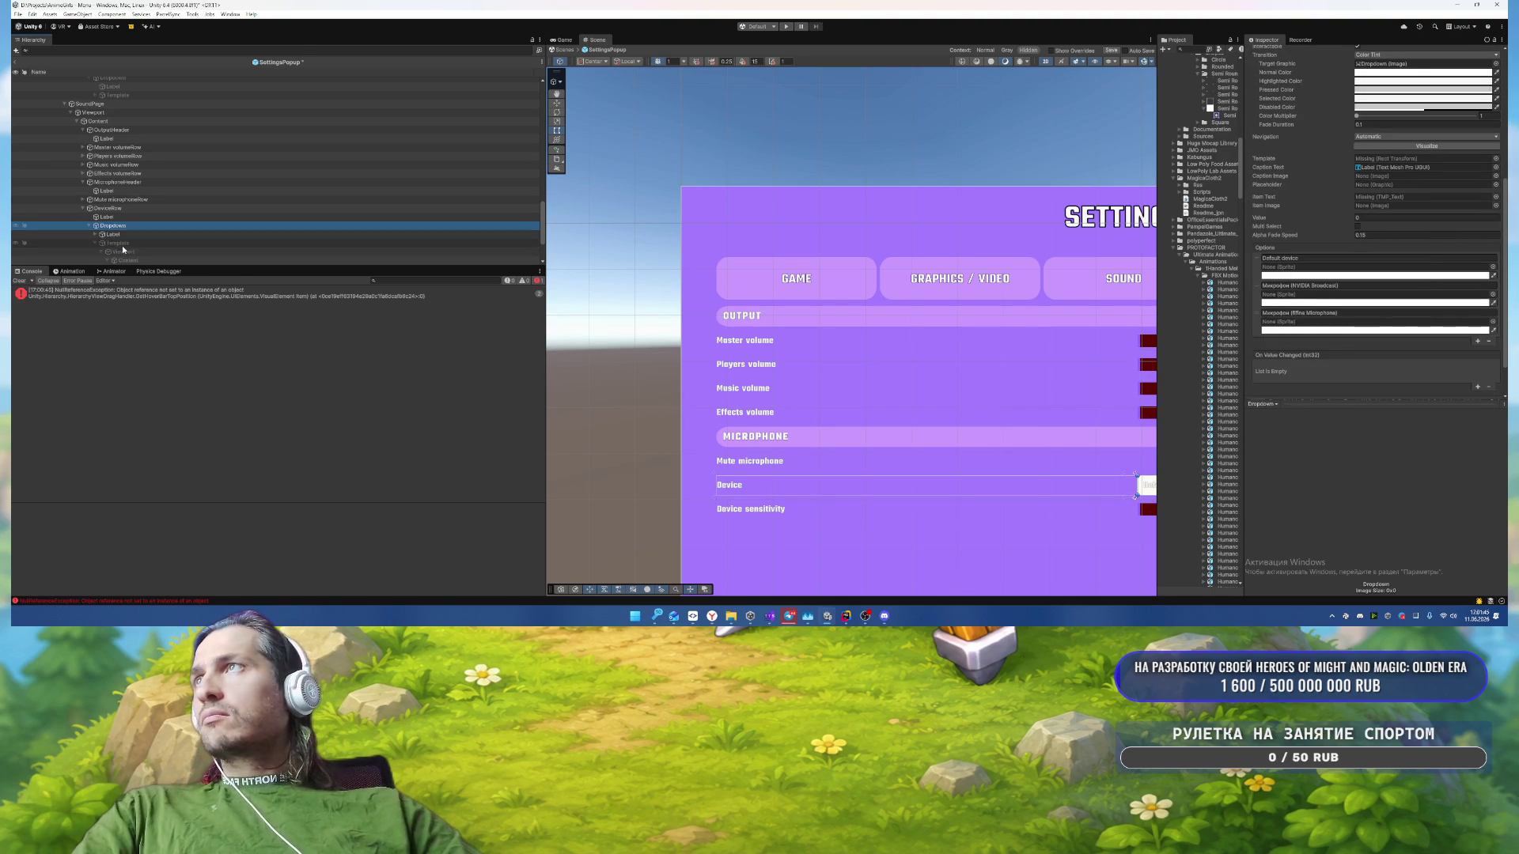
{"action": "left_click_drag", "start_coordinate": [117, 243], "coordinate": [1396, 159]}
{"action": "scroll", "coordinate": [237, 198], "scroll_direction": "down", "scroll_amount": 2}
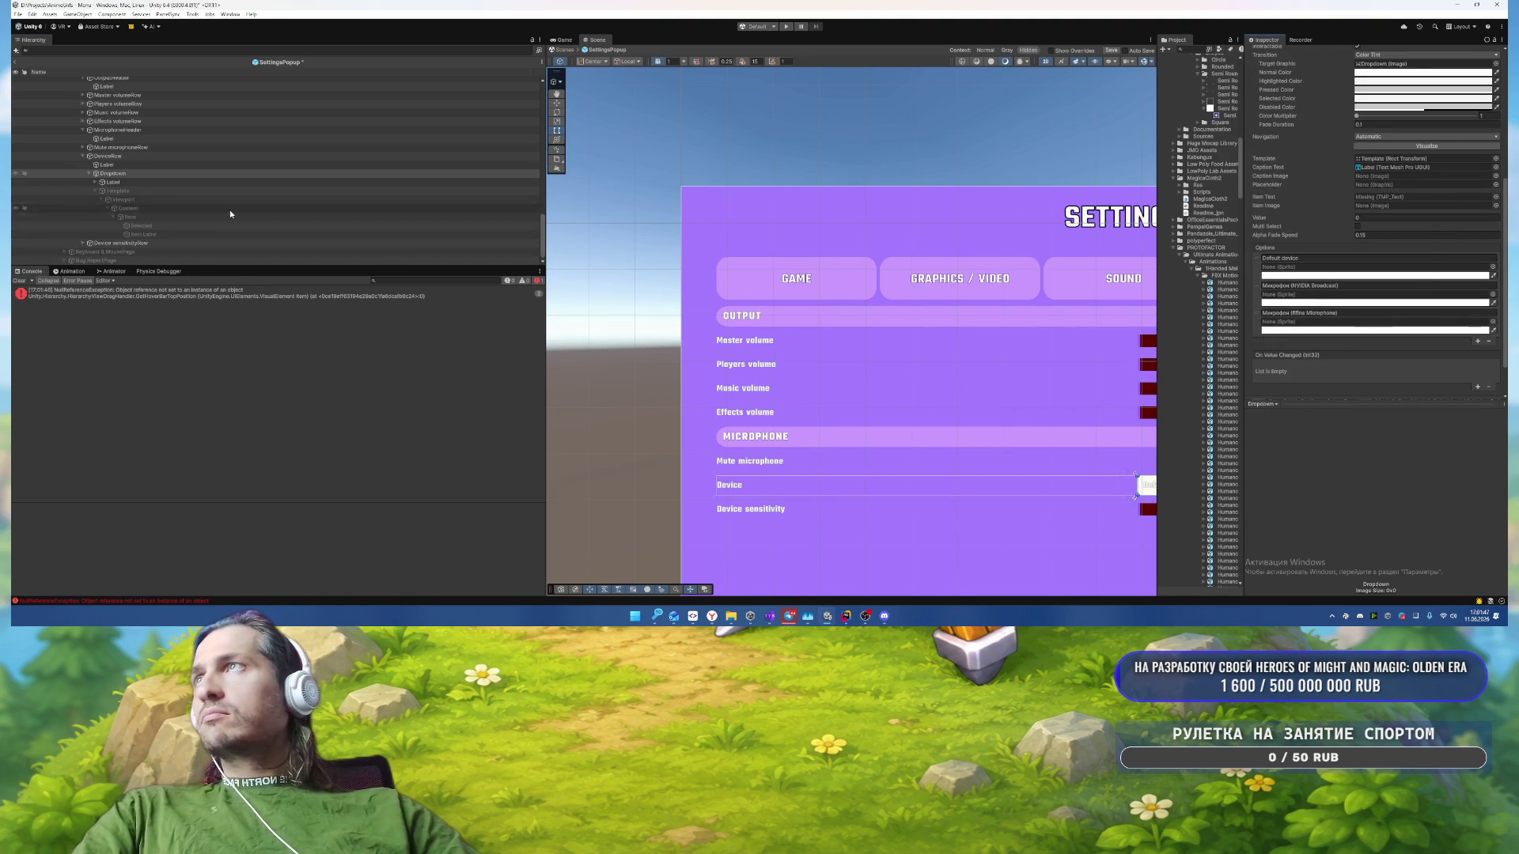
{"action": "left_click_drag", "start_coordinate": [154, 234], "coordinate": [1396, 197]}
{"action": "scroll", "coordinate": [1367, 270], "scroll_direction": "down", "scroll_amount": 1}
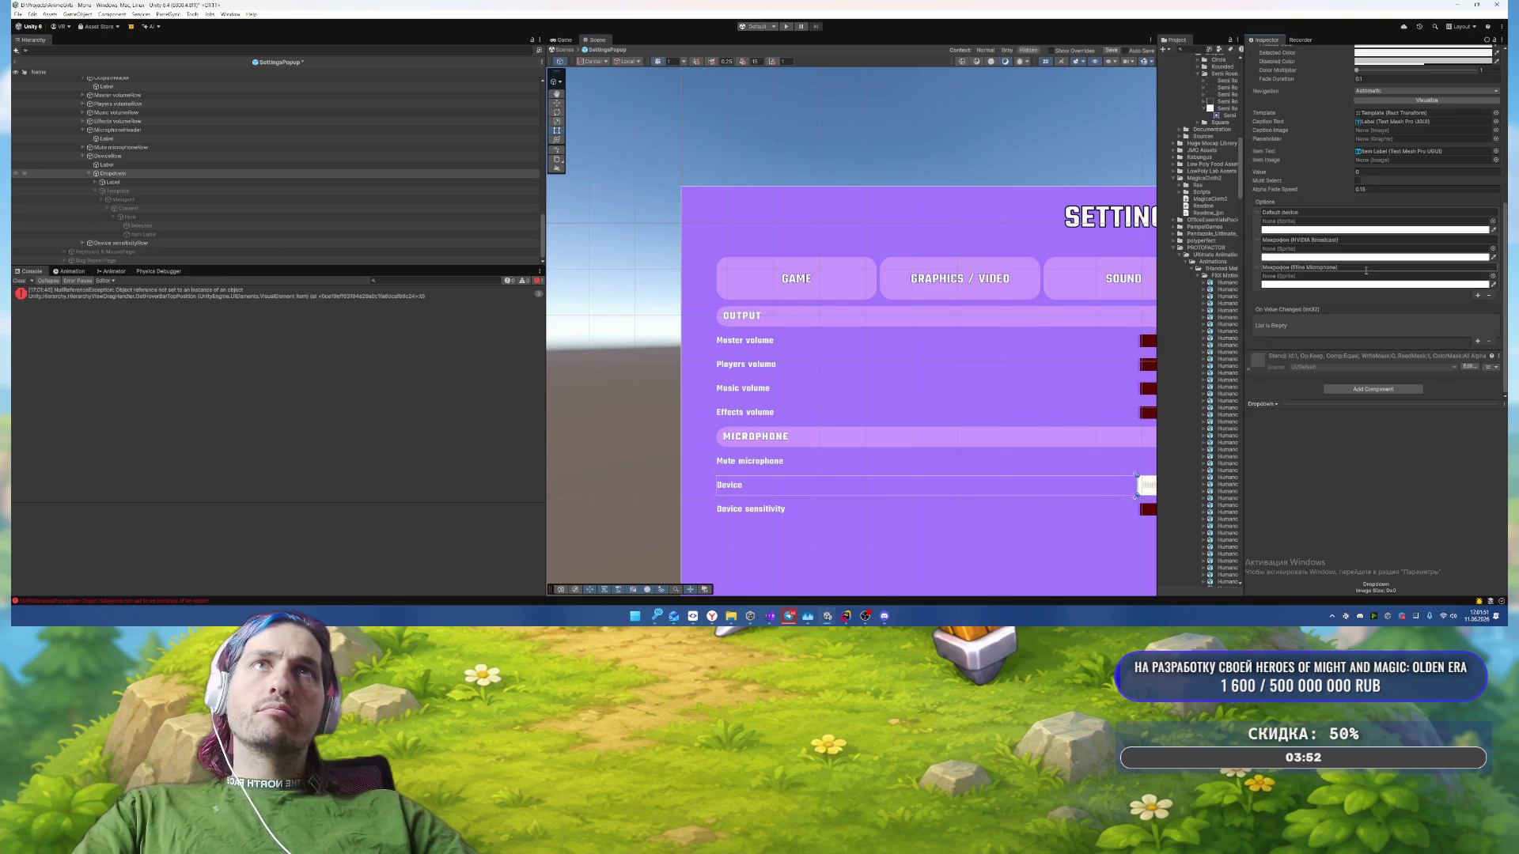
{"action": "scroll", "coordinate": [1367, 270], "scroll_direction": "up", "scroll_amount": 6}
{"action": "left_click_drag", "start_coordinate": [866, 324], "coordinate": [617, 230]}
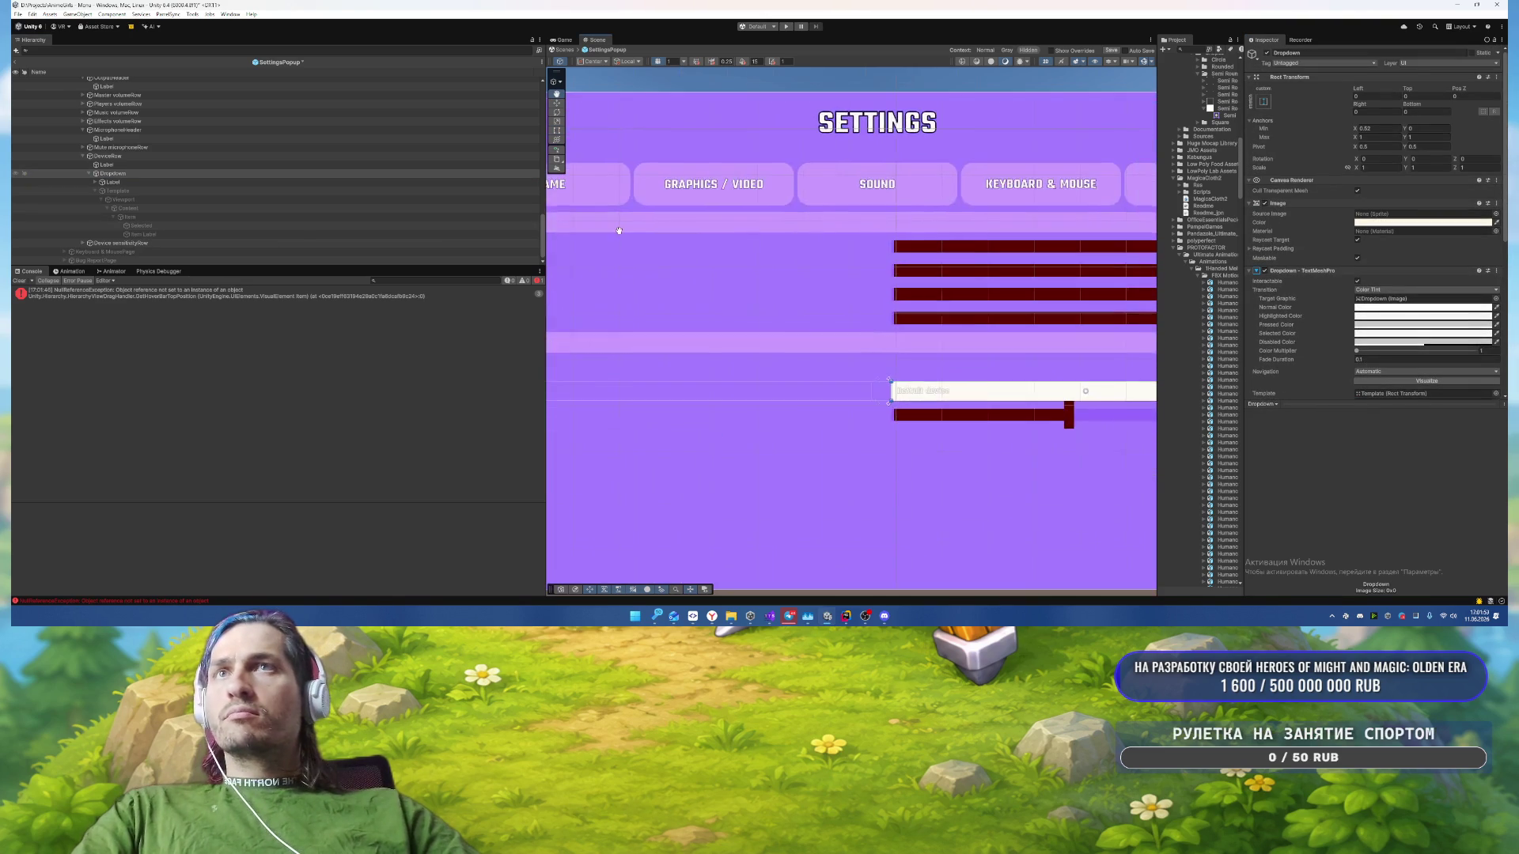
Step: Give the Device dropdown a Semi sprite background coloured cyan 22AEF2
{"action": "left_click", "coordinate": [149, 155]}
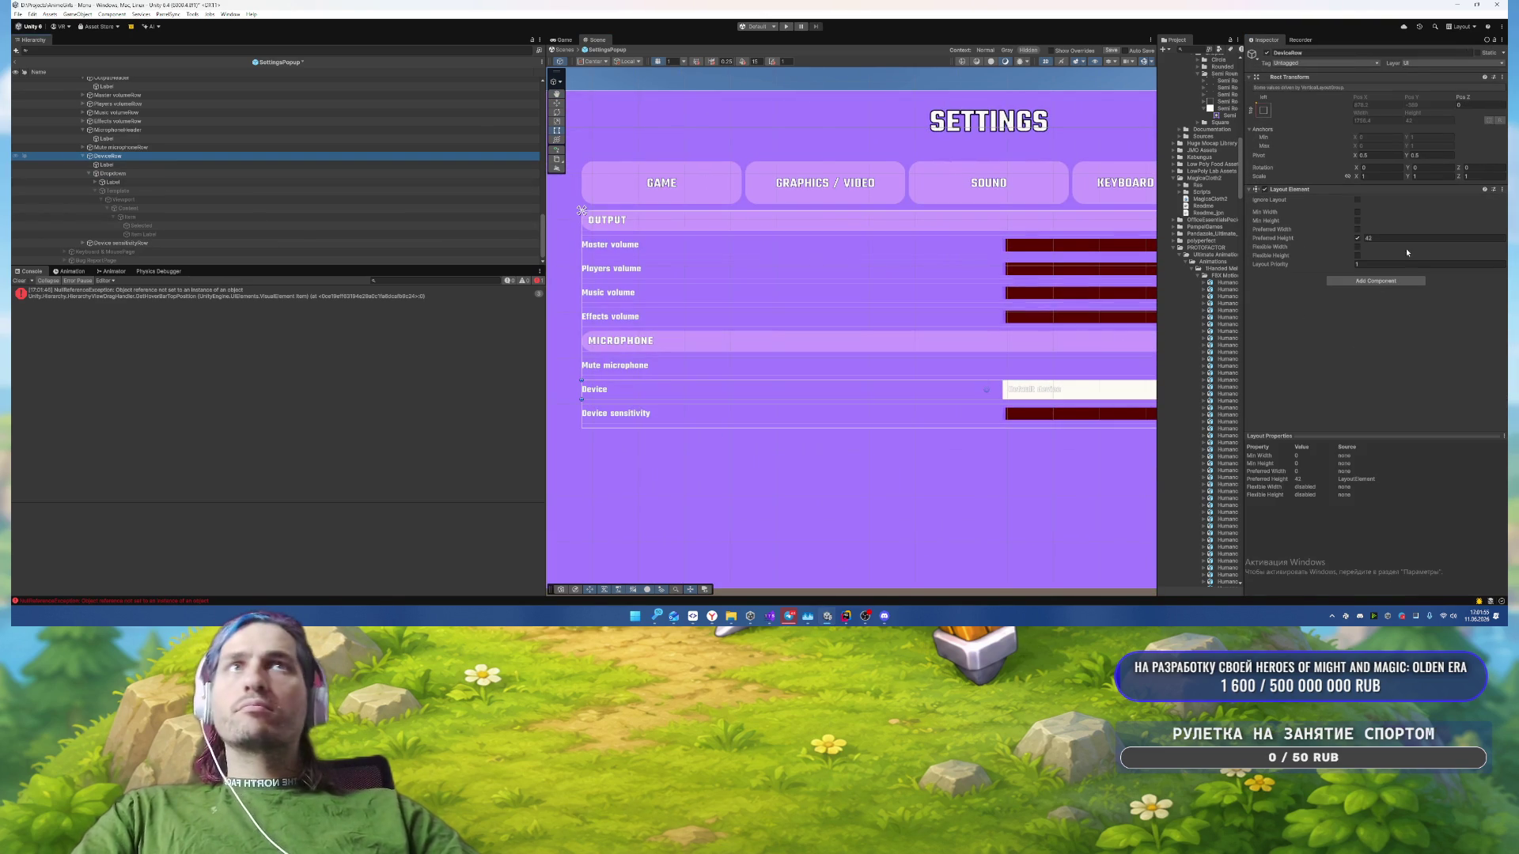
{"action": "left_click", "coordinate": [330, 173]}
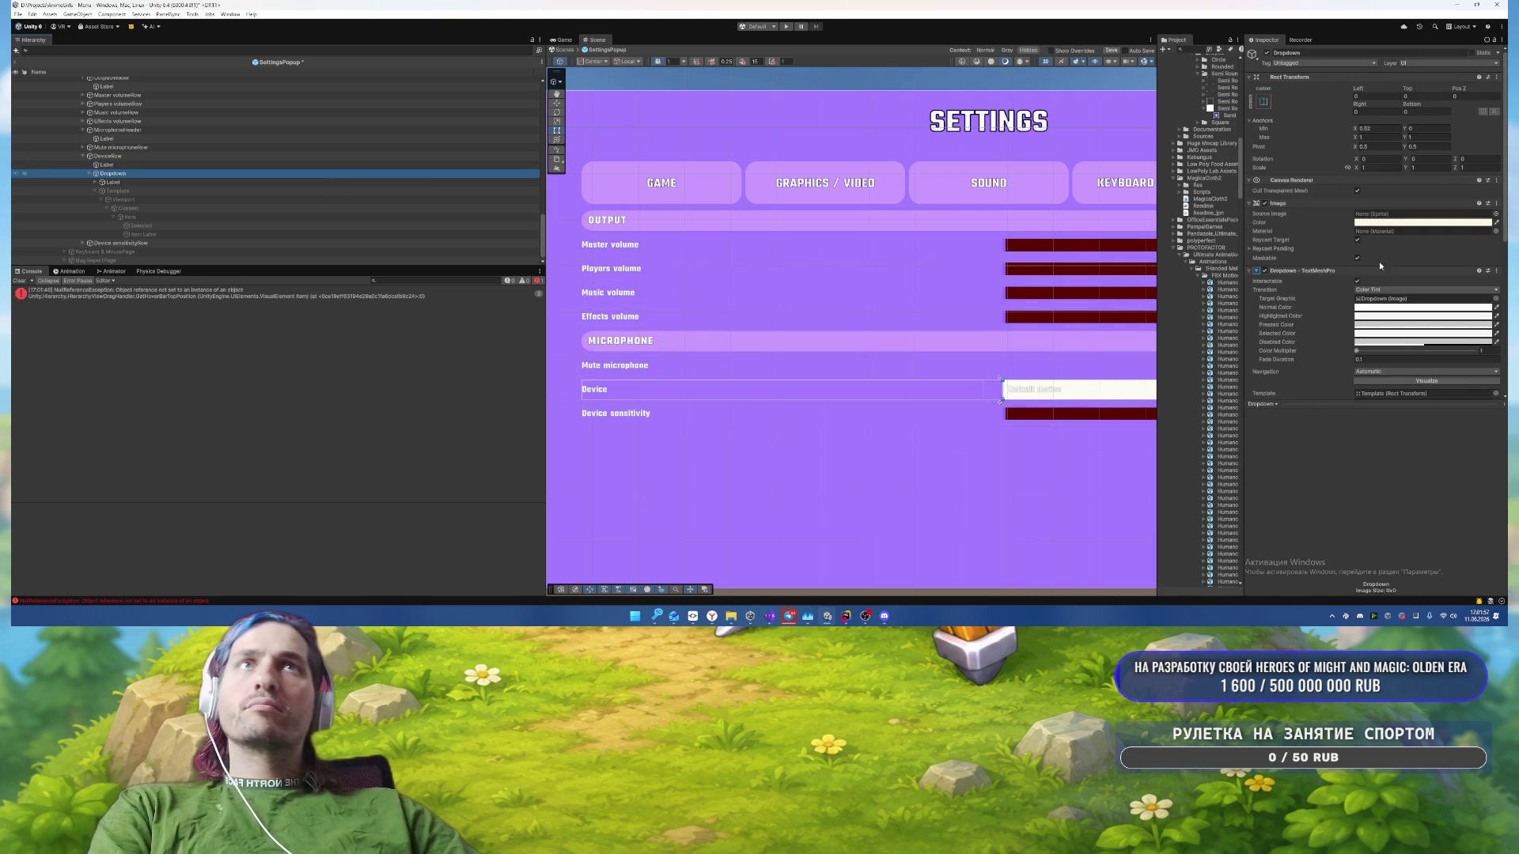
{"action": "left_click", "coordinate": [1496, 215]}
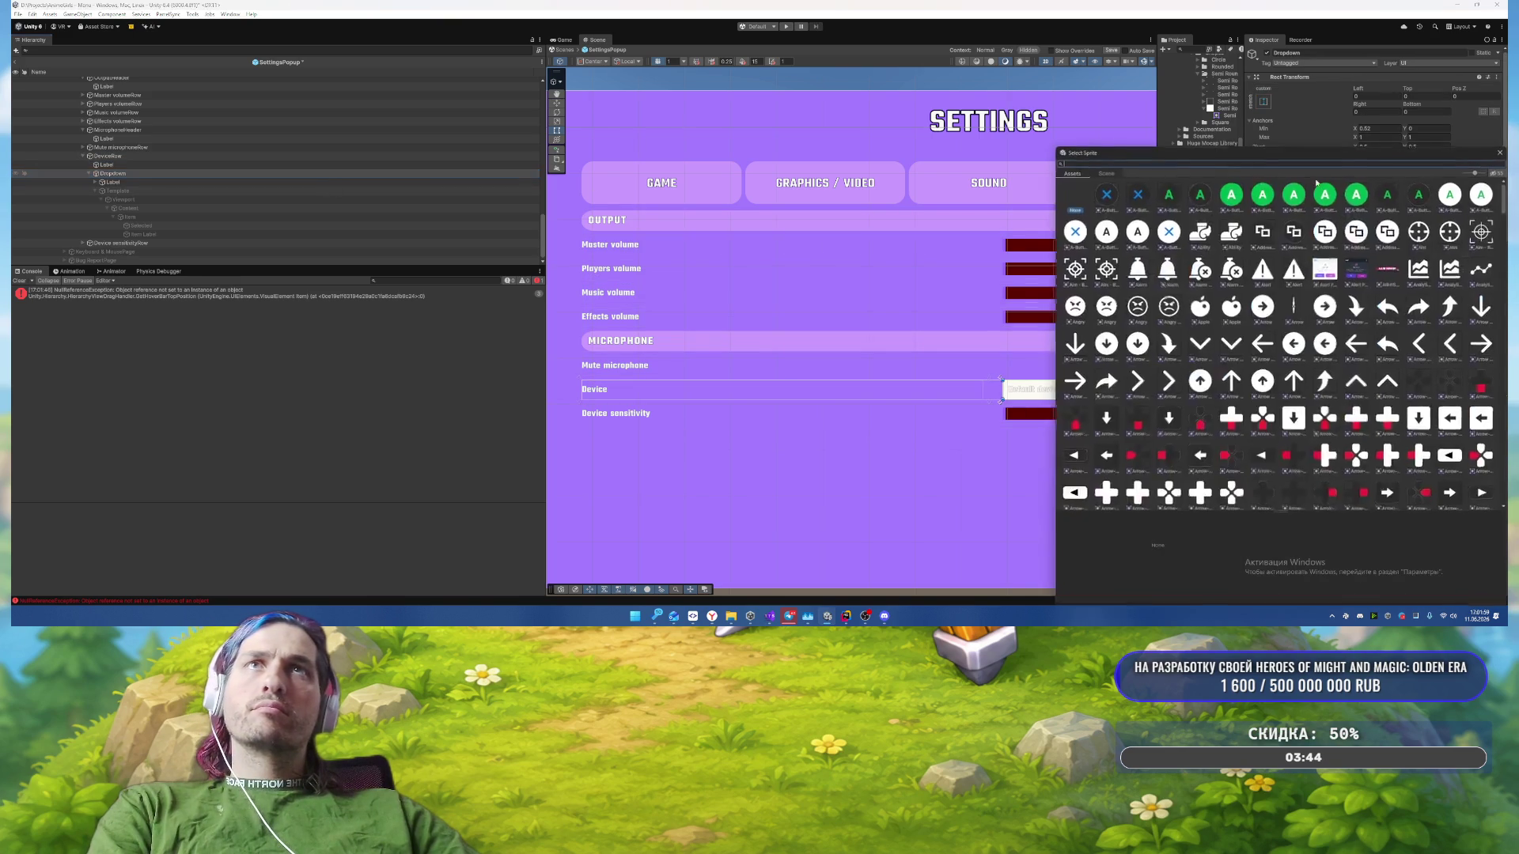
{"action": "type", "text": "semi"}
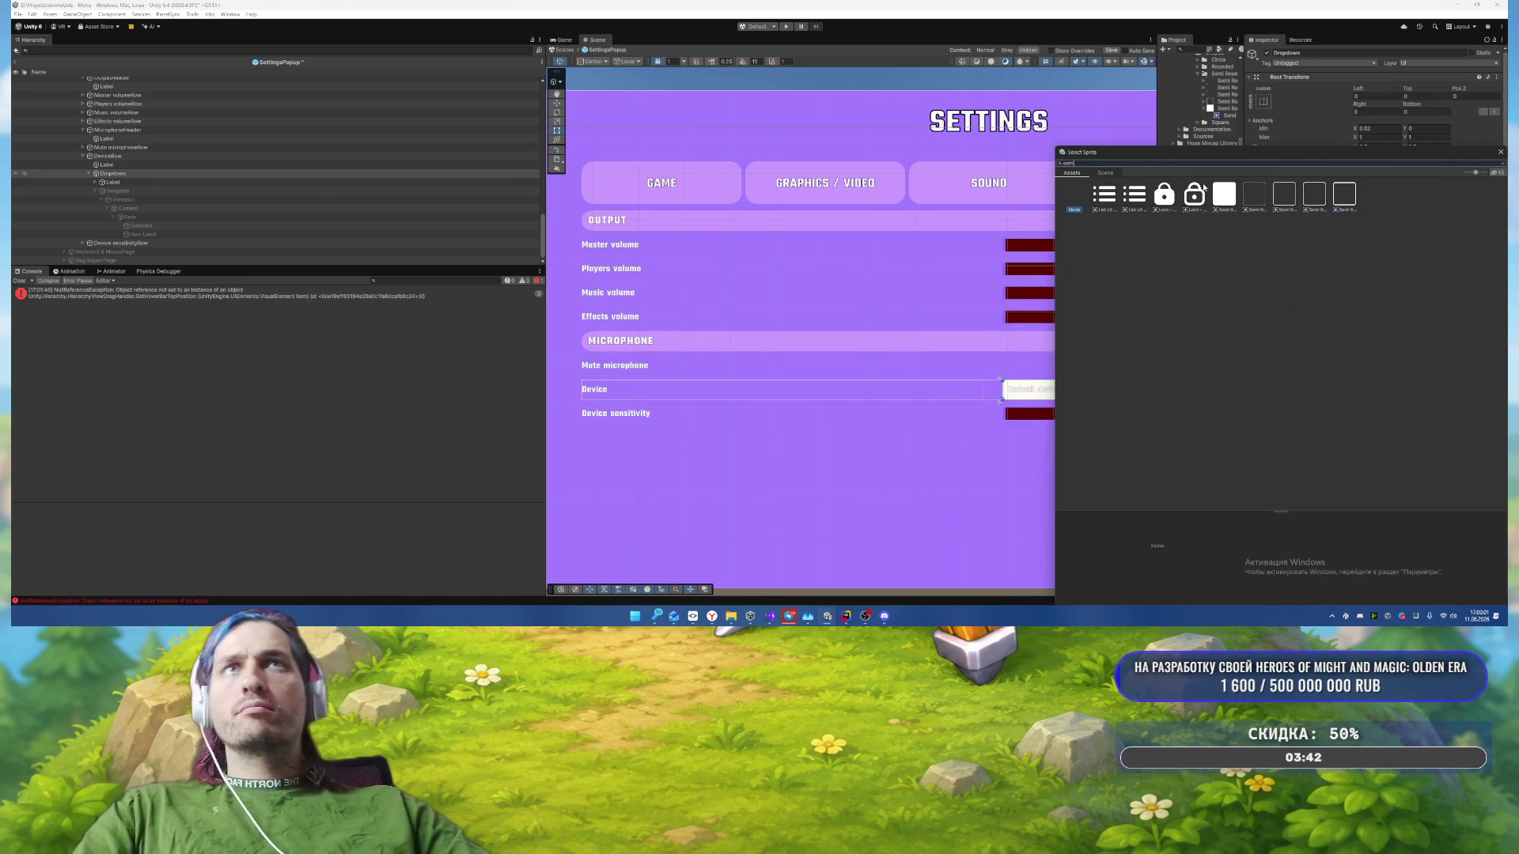
{"action": "left_click", "coordinate": [1224, 193]}
{"action": "key", "text": "Return"}
{"action": "left_click", "coordinate": [1362, 222]}
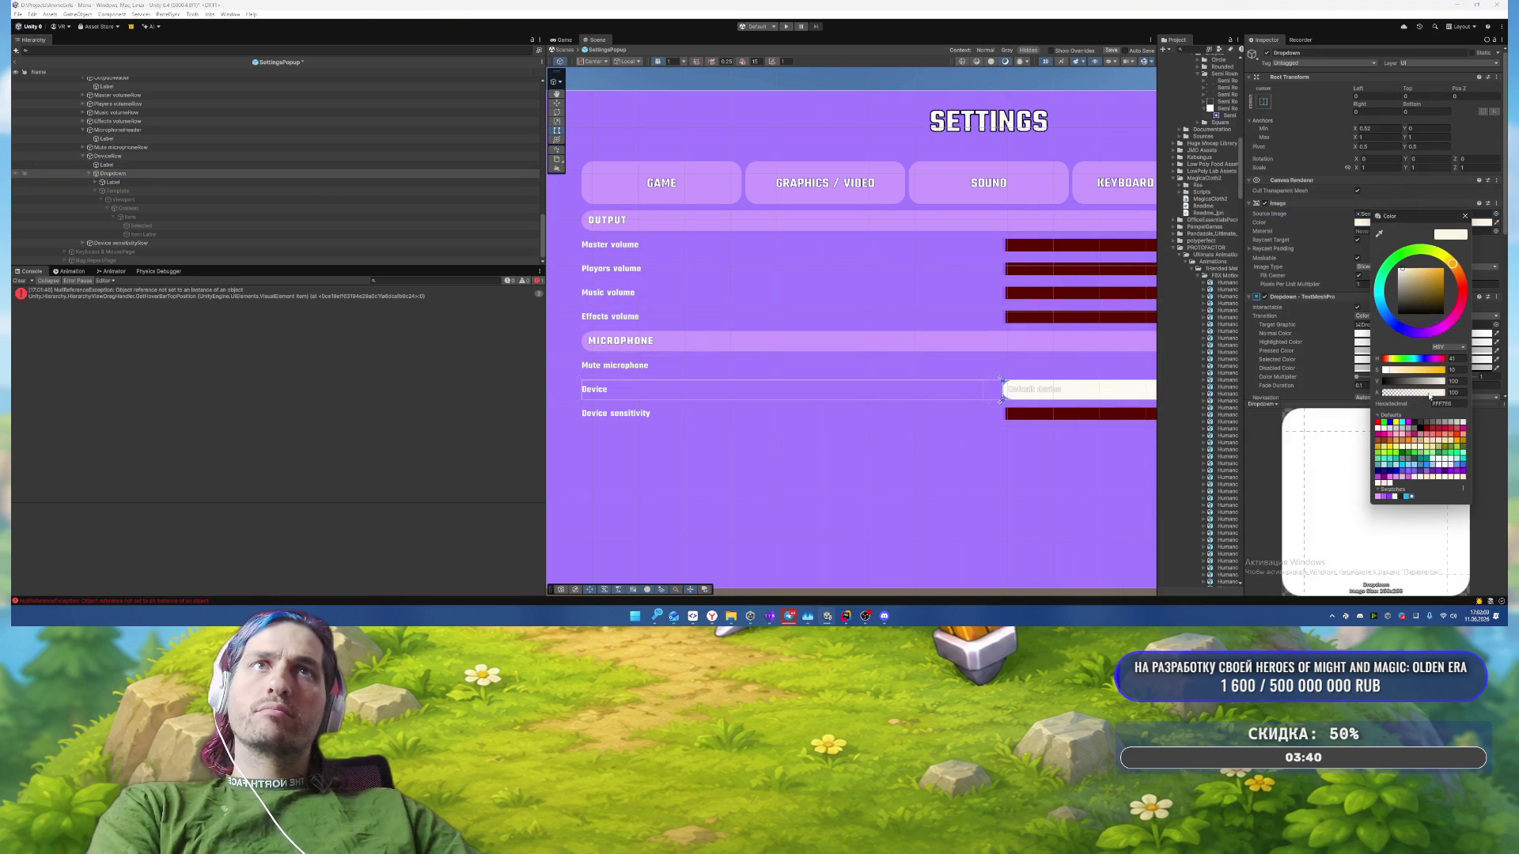
{"action": "left_click", "coordinate": [1408, 497]}
{"action": "left_click", "coordinate": [1465, 216]}
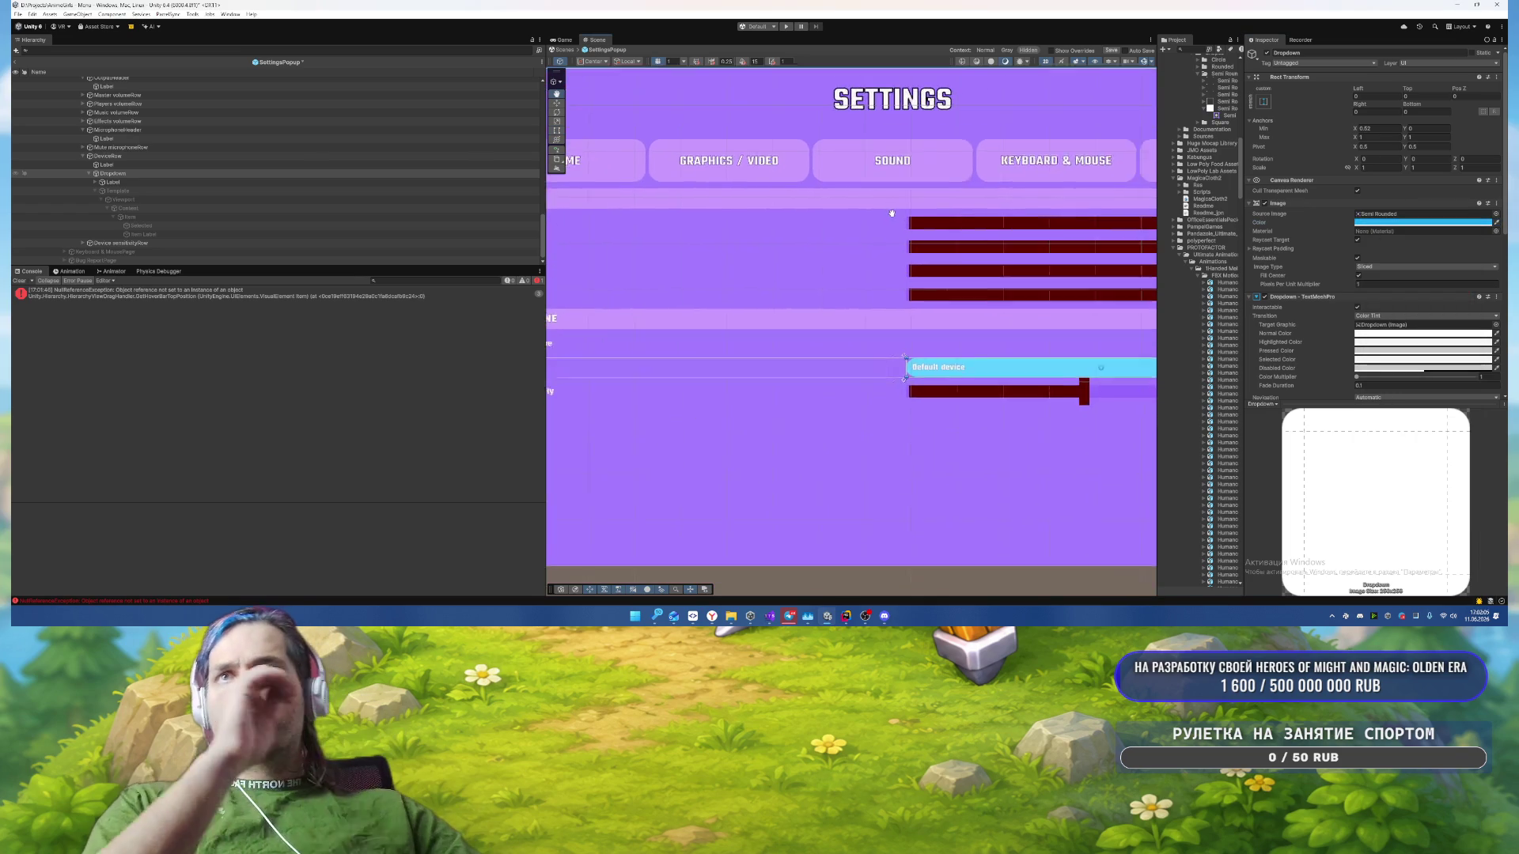
Step: Expand the Master volume slider to inspect its Background and Fill parts
{"action": "scroll", "coordinate": [202, 160], "scroll_direction": "up", "scroll_amount": 3}
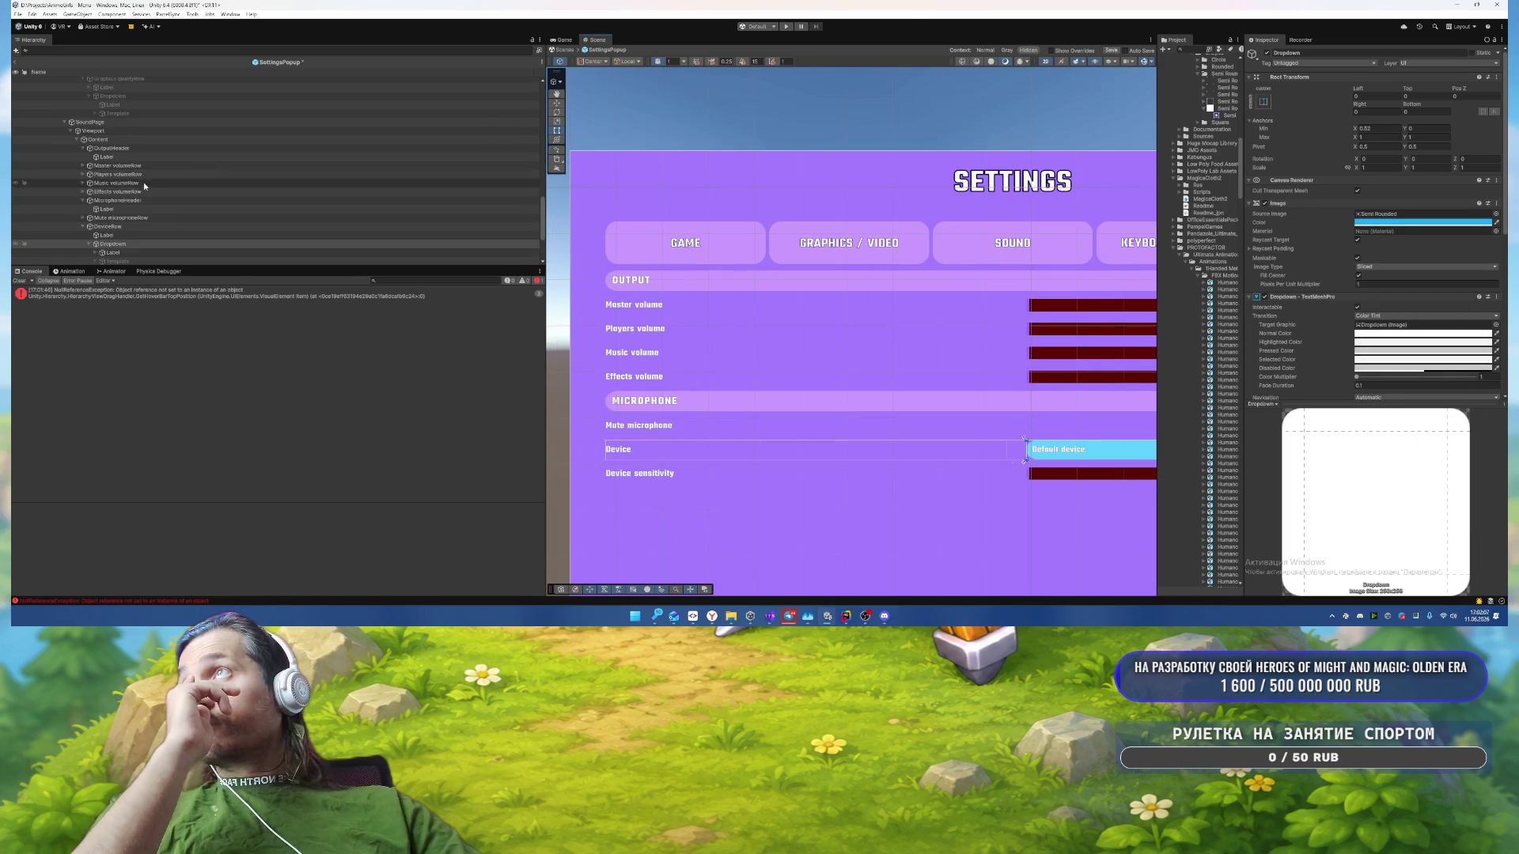
{"action": "left_click", "coordinate": [83, 166]}
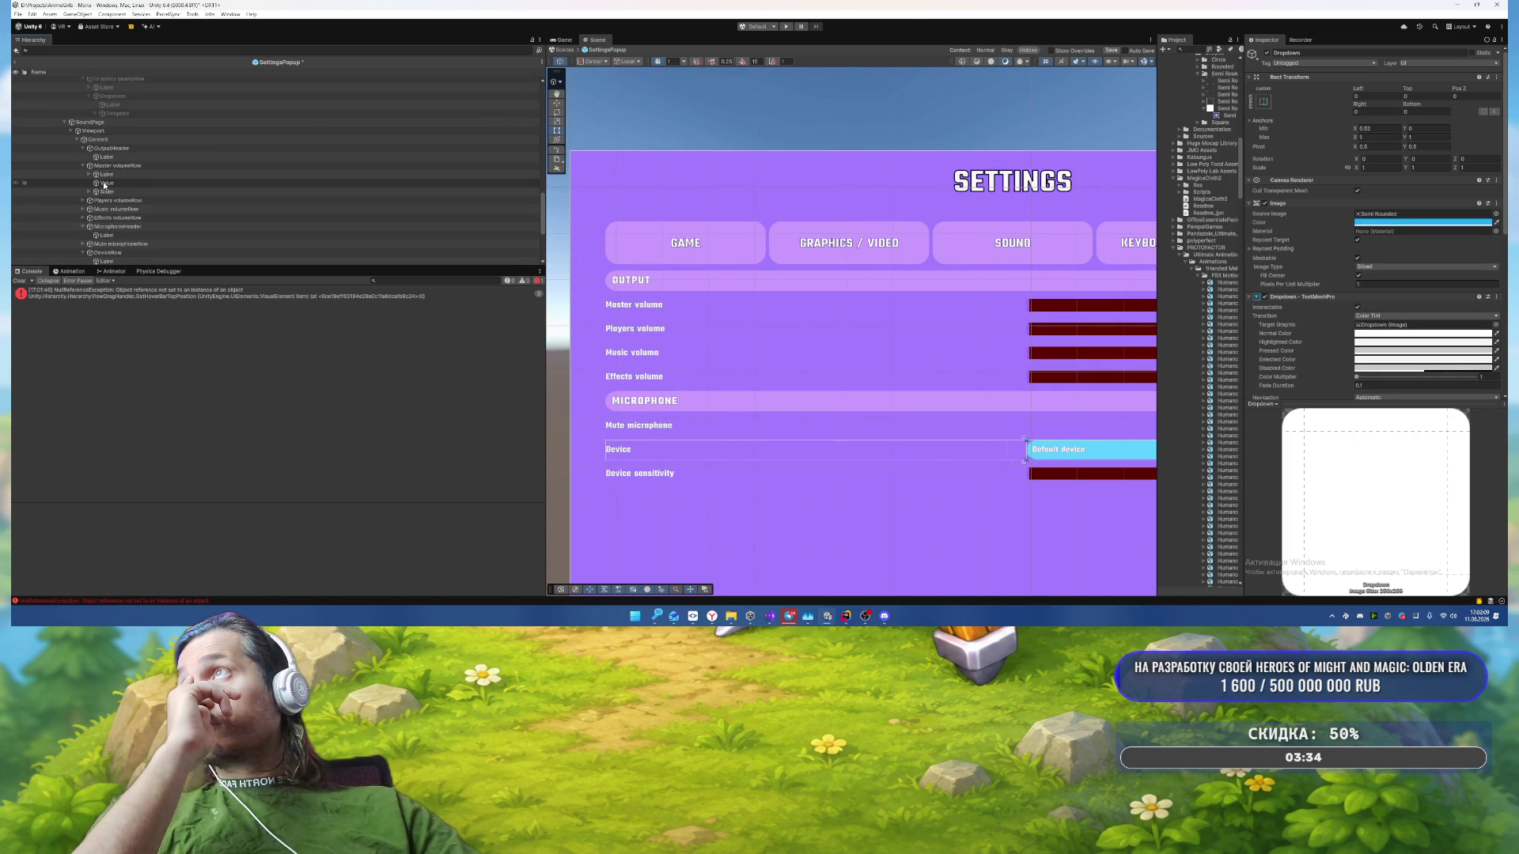
{"action": "left_click", "coordinate": [106, 182]}
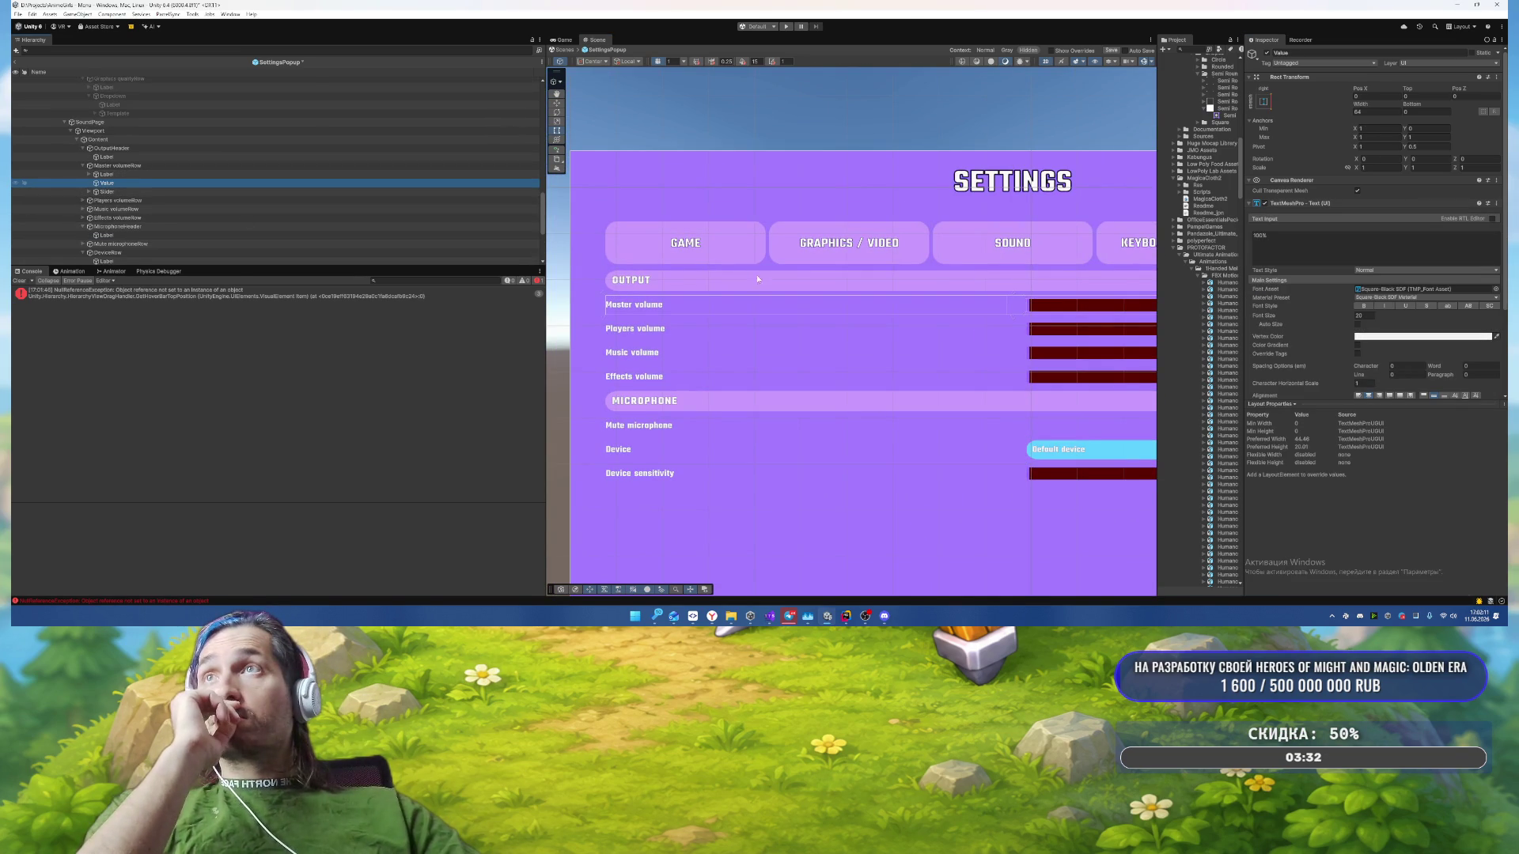
{"action": "mouse_move", "coordinate": [757, 274]}
{"action": "left_mouse_down"}
{"action": "mouse_move", "coordinate": [521, 197]}
{"action": "mouse_move", "coordinate": [632, 238]}
{"action": "left_mouse_up"}
{"action": "left_click", "coordinate": [136, 192]}
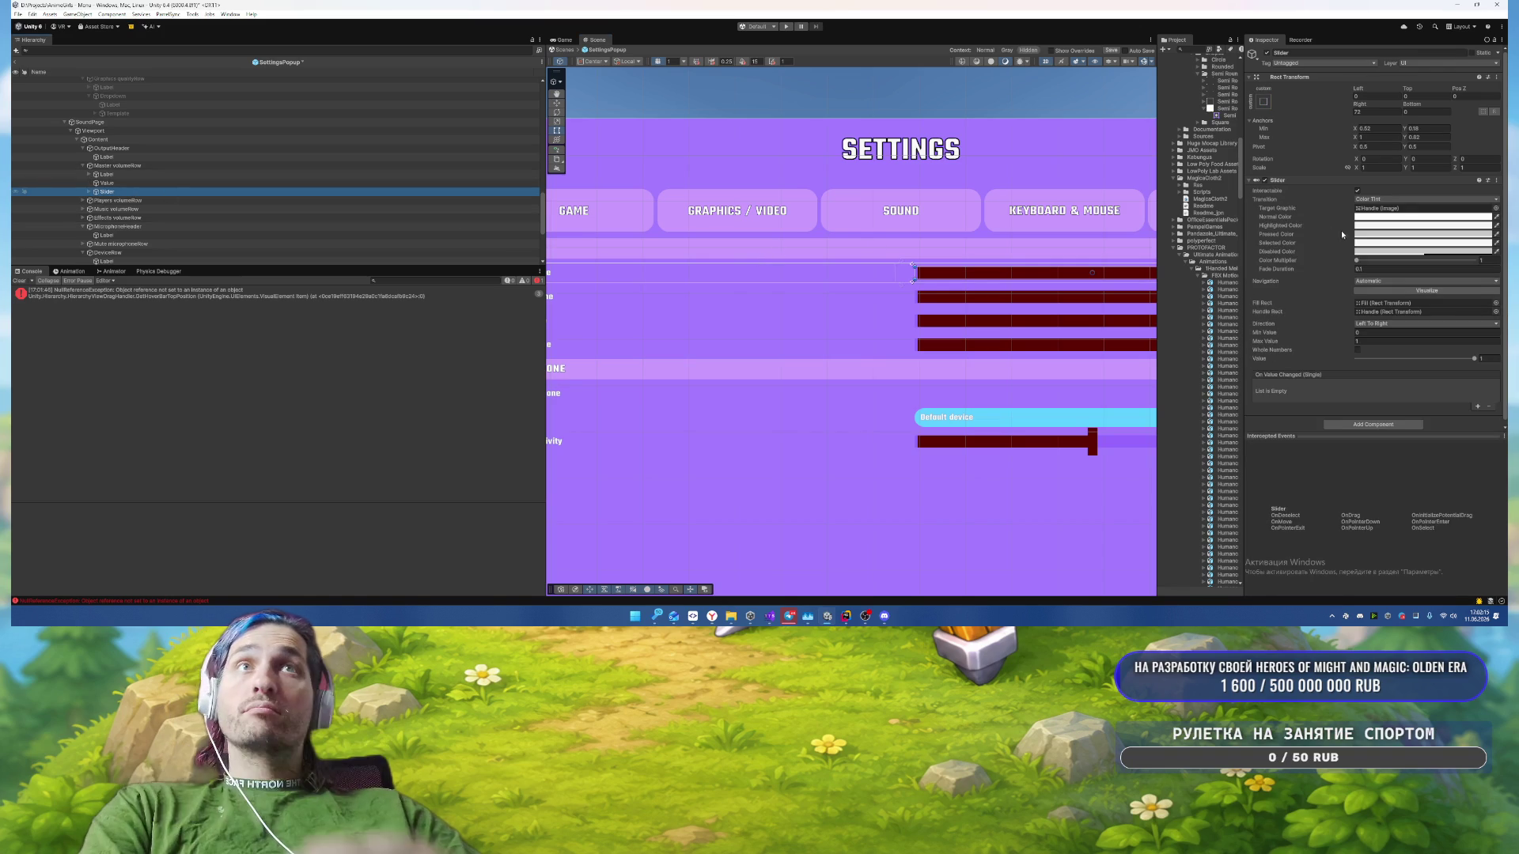
{"action": "left_click", "coordinate": [1378, 306]}
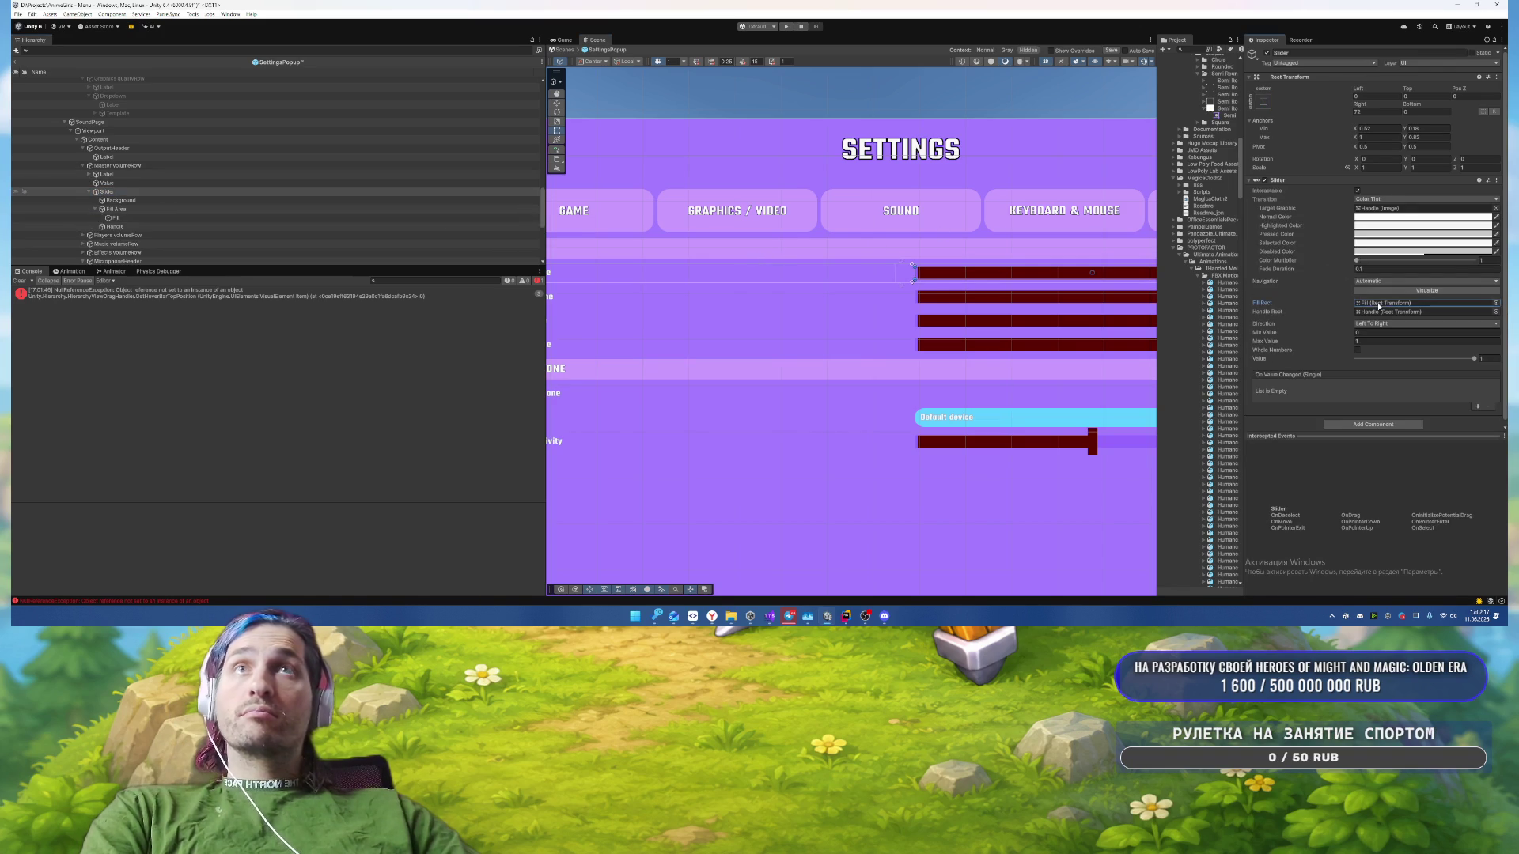
{"action": "left_click", "coordinate": [147, 202]}
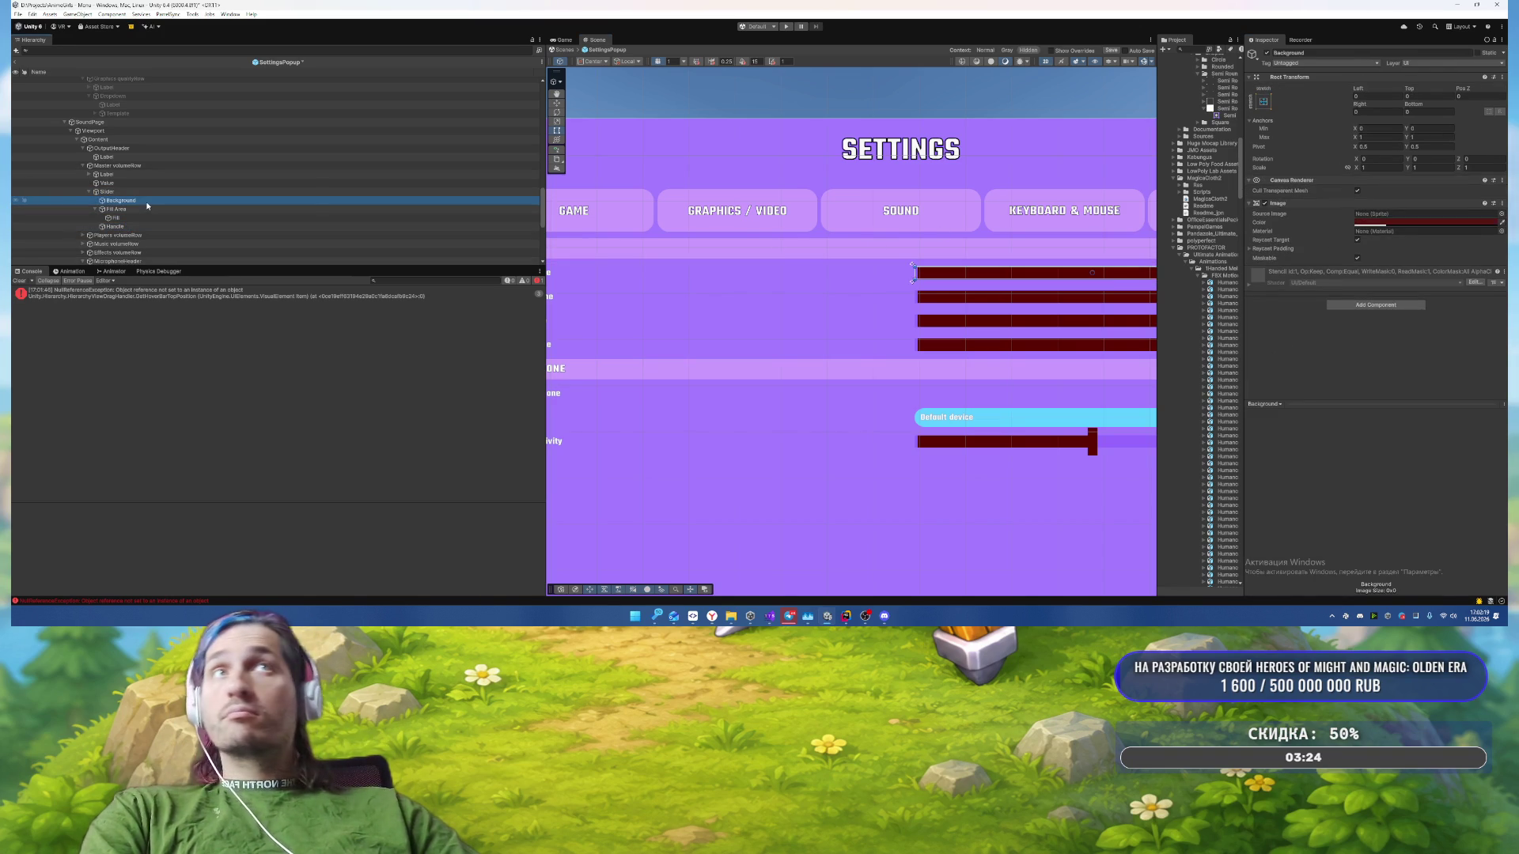
{"action": "key", "text": "Down"}
{"action": "key", "text": "Down"}
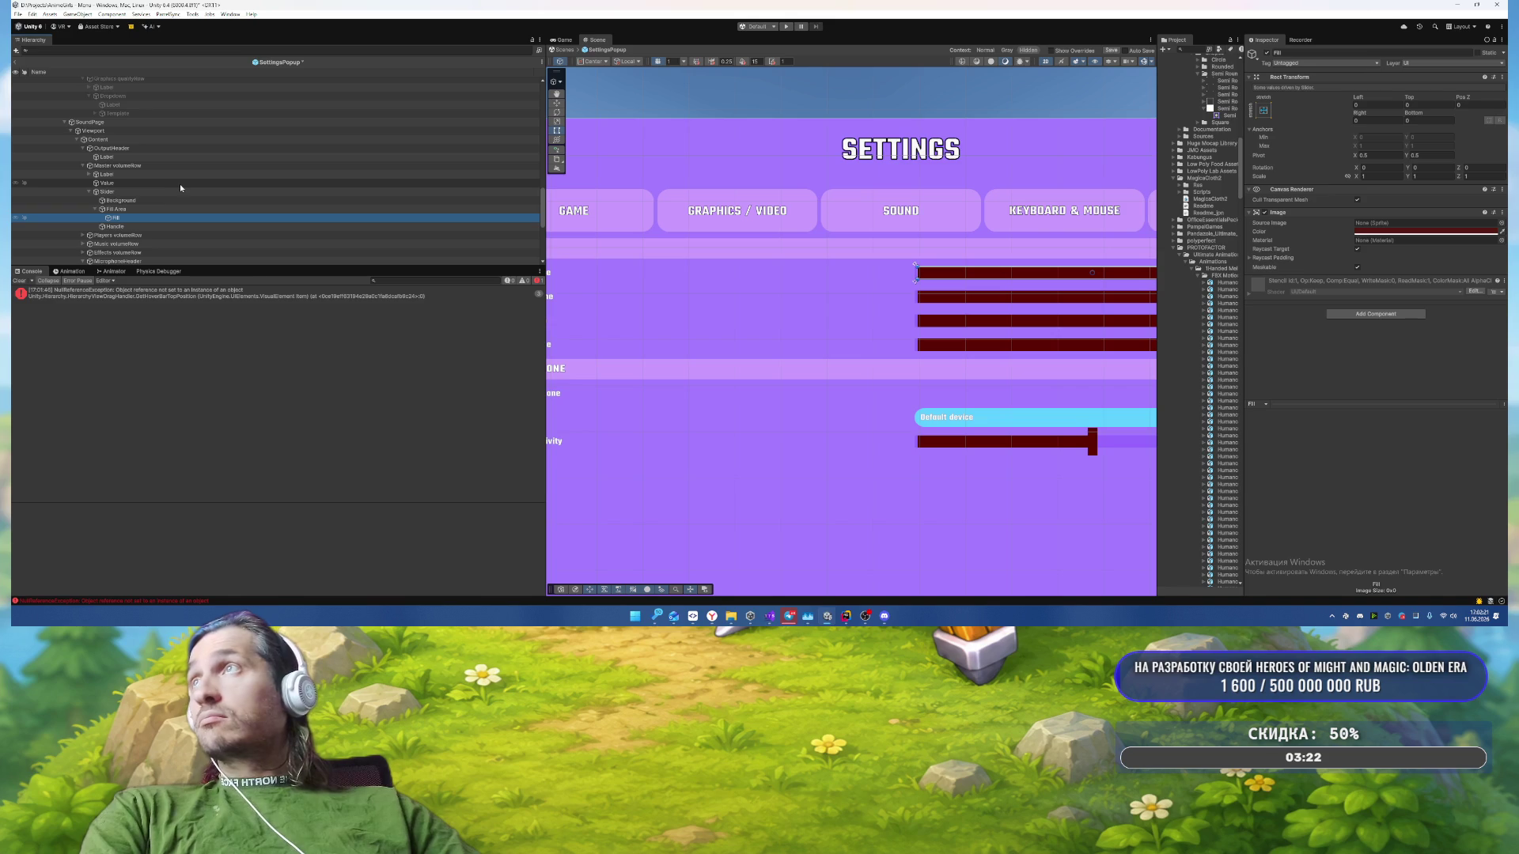
Step: Filter the Hierarchy by 'backg' and select all six Background objects
{"action": "left_click", "coordinate": [221, 49]}
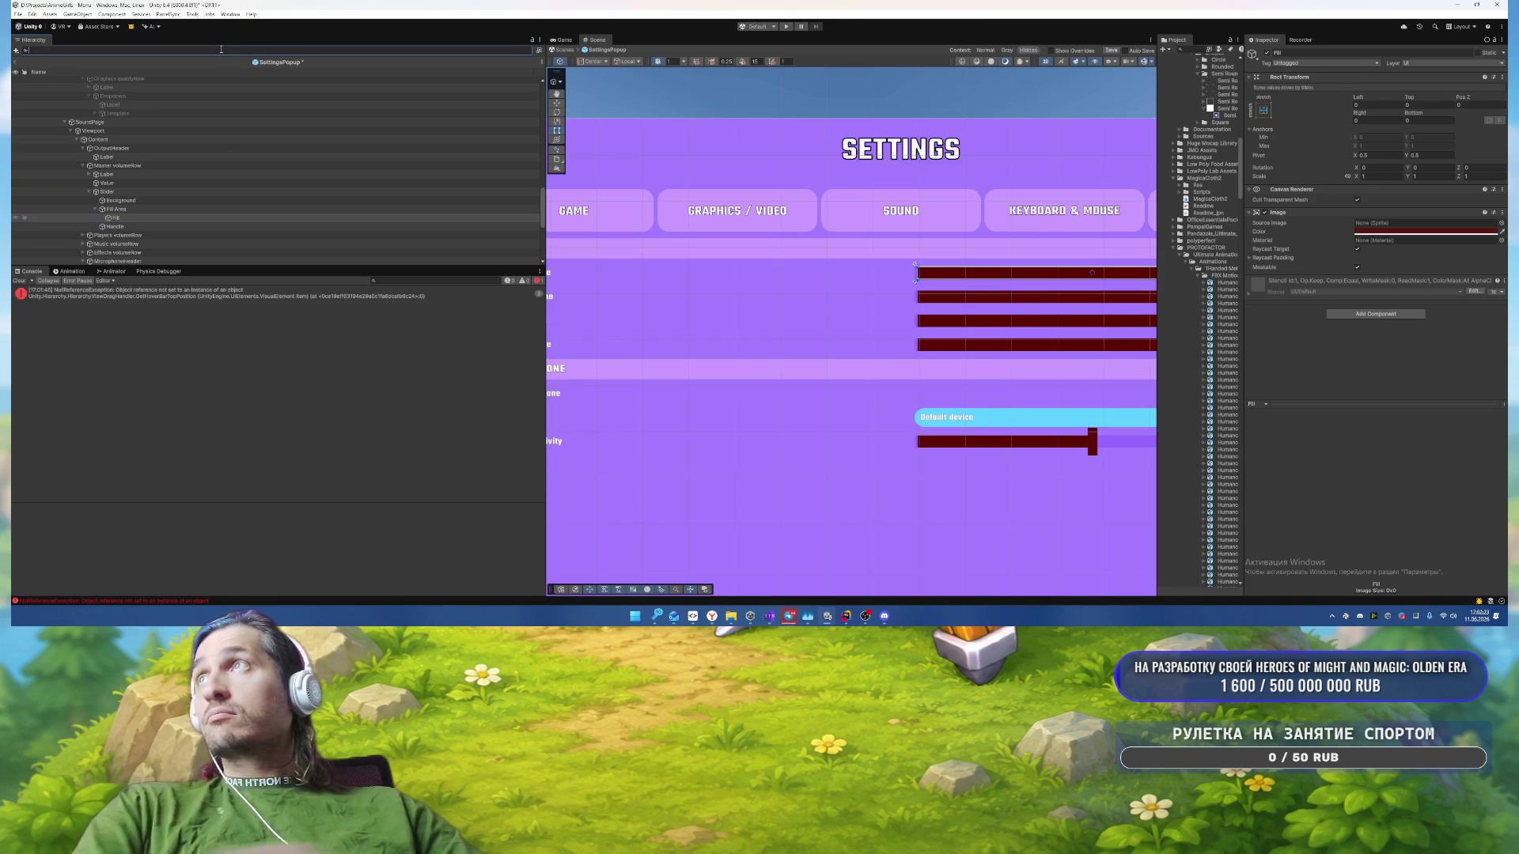
{"action": "type", "text": "backg"}
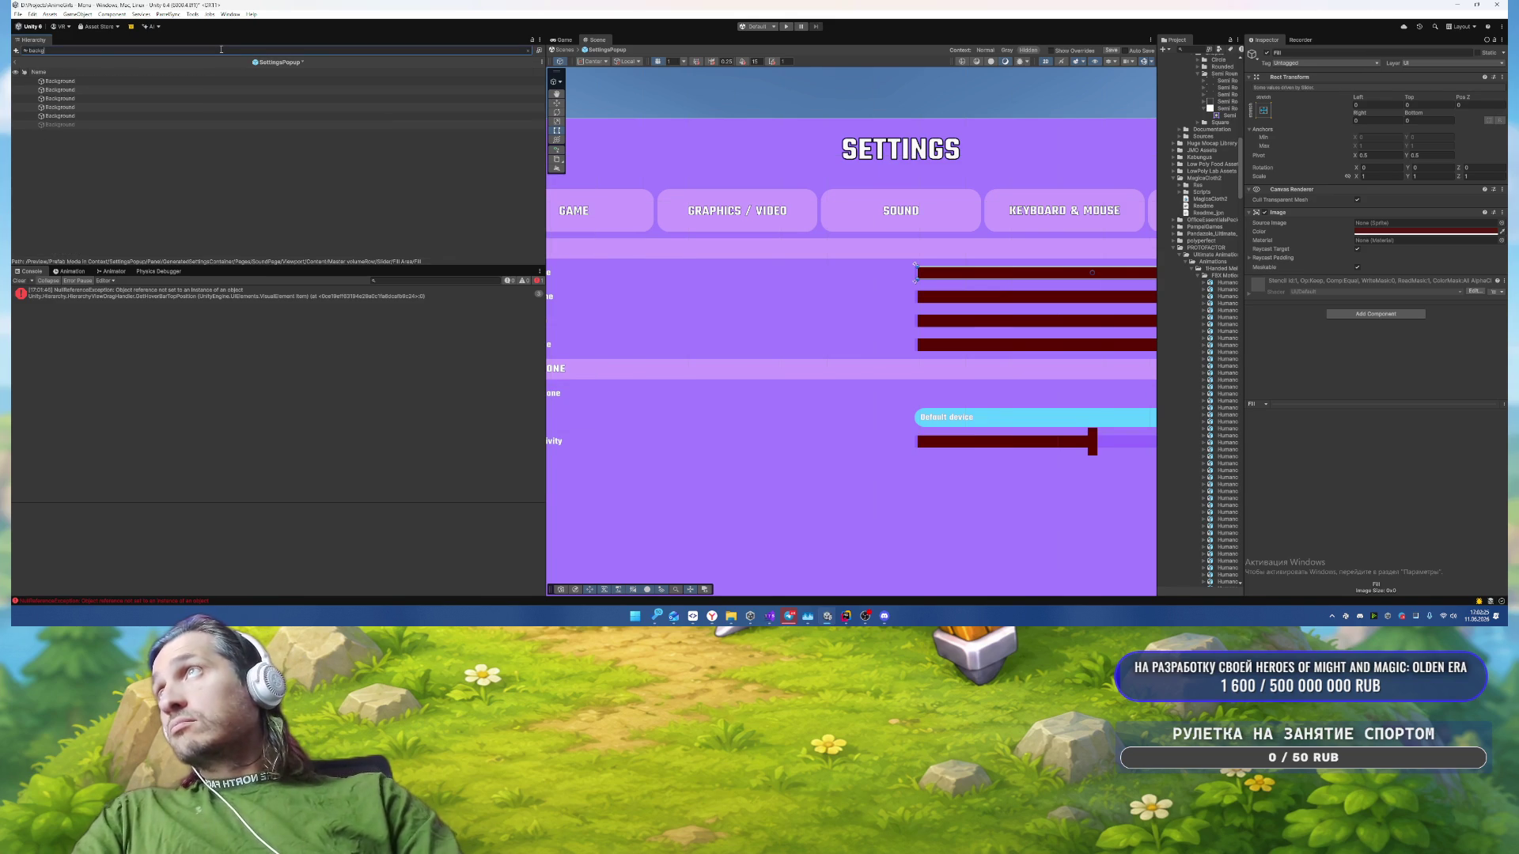
{"action": "left_click", "coordinate": [123, 127]}
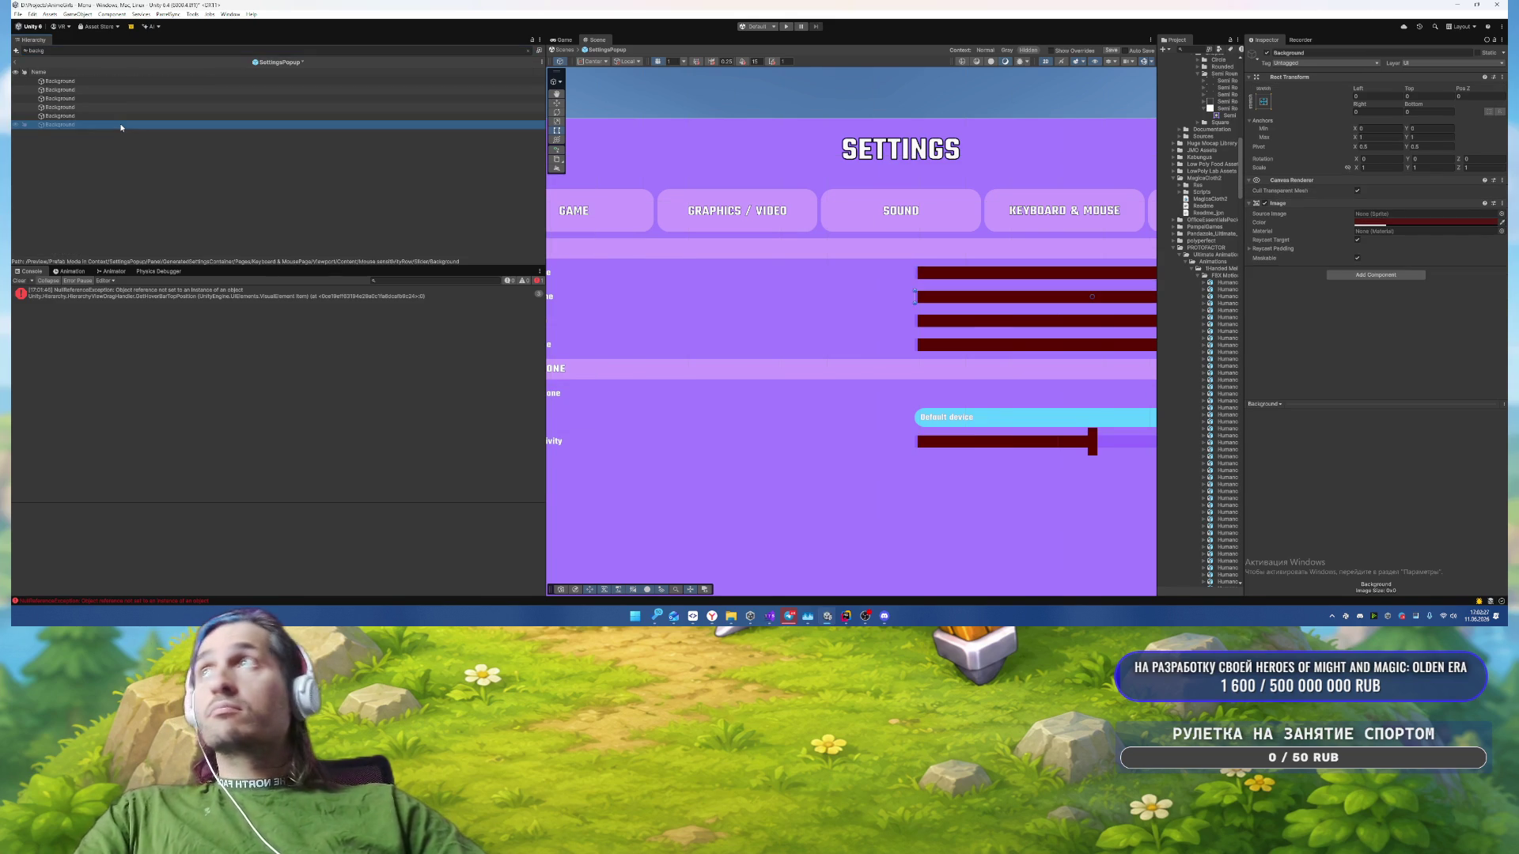
{"action": "left_click", "coordinate": [79, 81]}
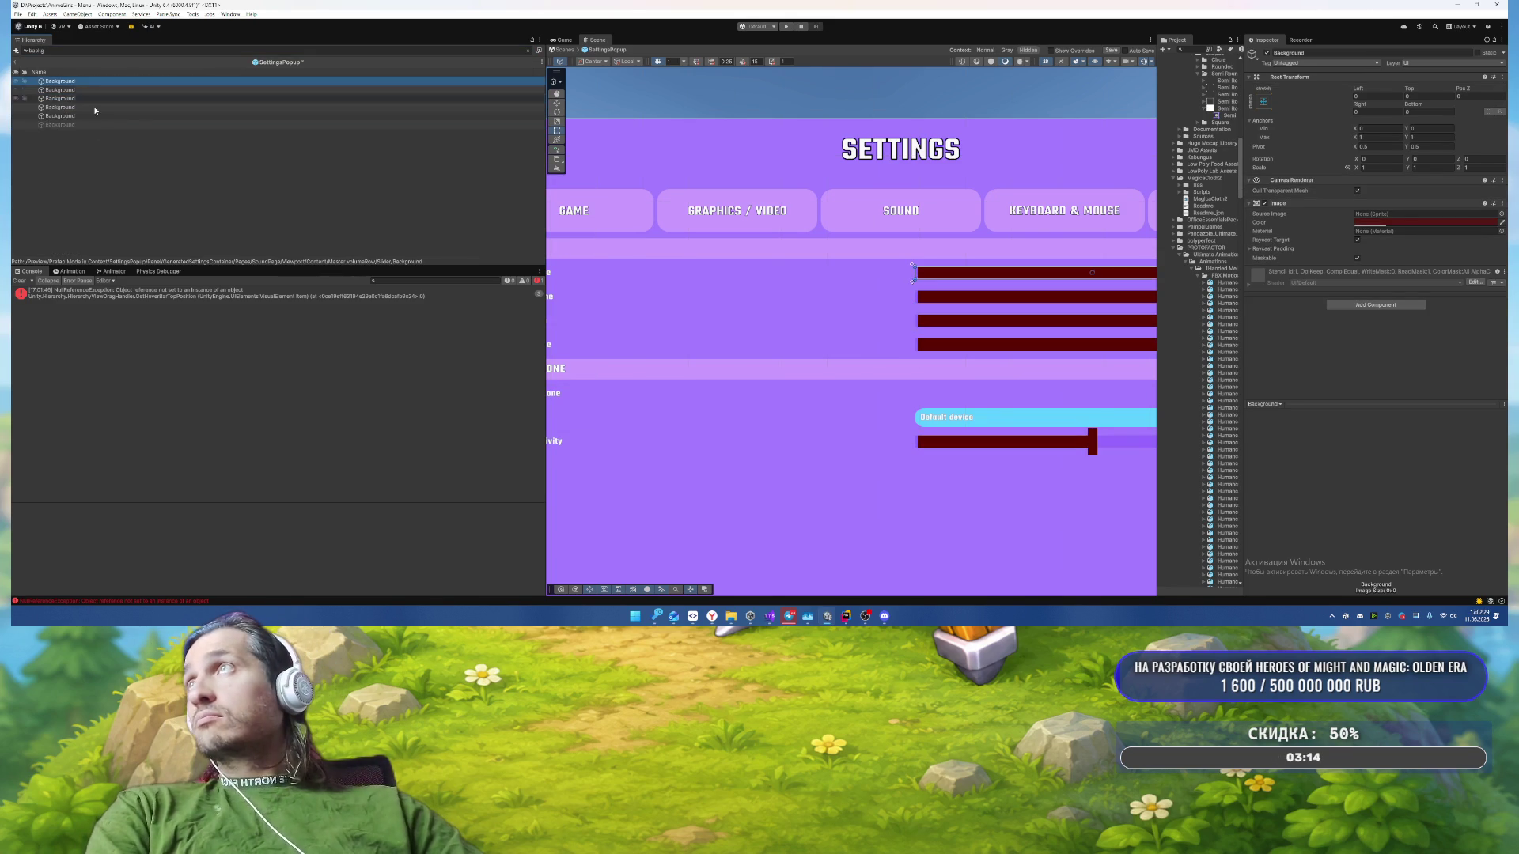
{"action": "left_click", "coordinate": [76, 126], "text": "shift"}
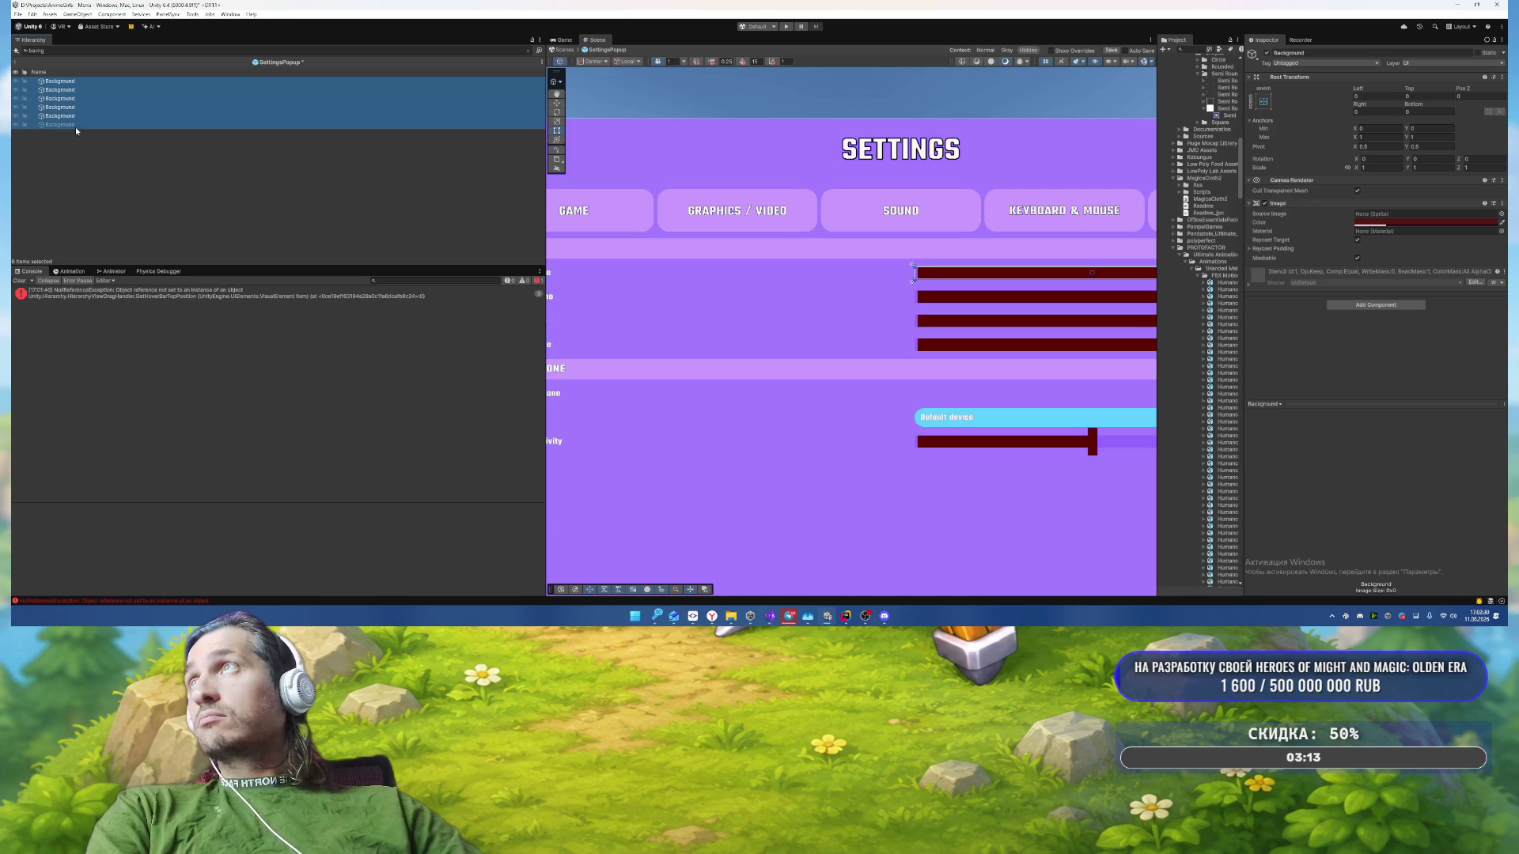
Step: Apply the Semi Rounded sprite and light purple AE6BF2 to the slider backgrounds
{"action": "left_click", "coordinate": [1500, 214]}
{"action": "type", "text": "semi"}
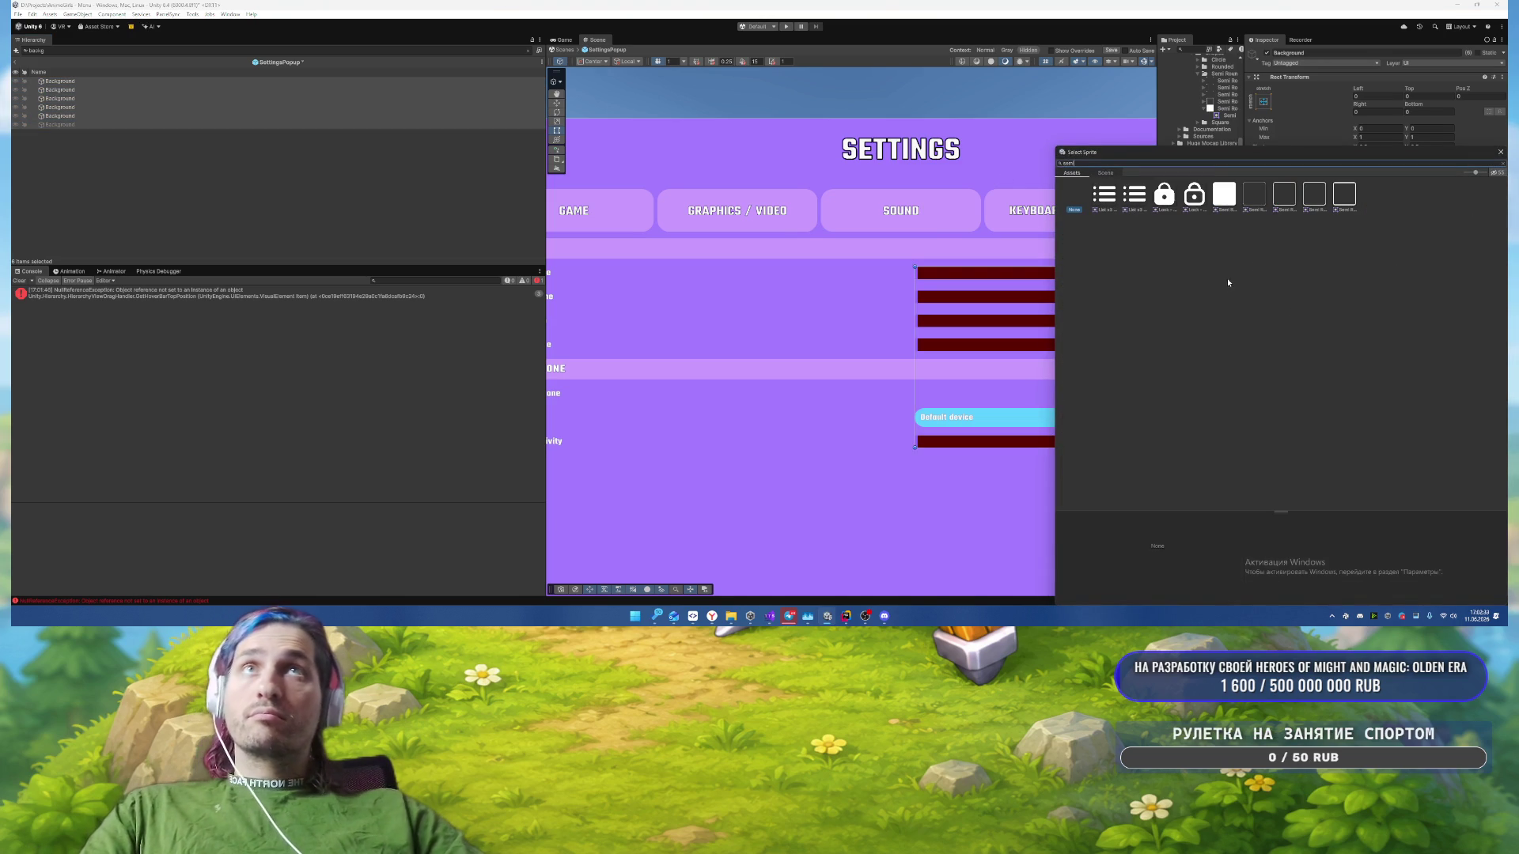
{"action": "left_click", "coordinate": [1227, 198]}
{"action": "double_click", "coordinate": [1228, 200]}
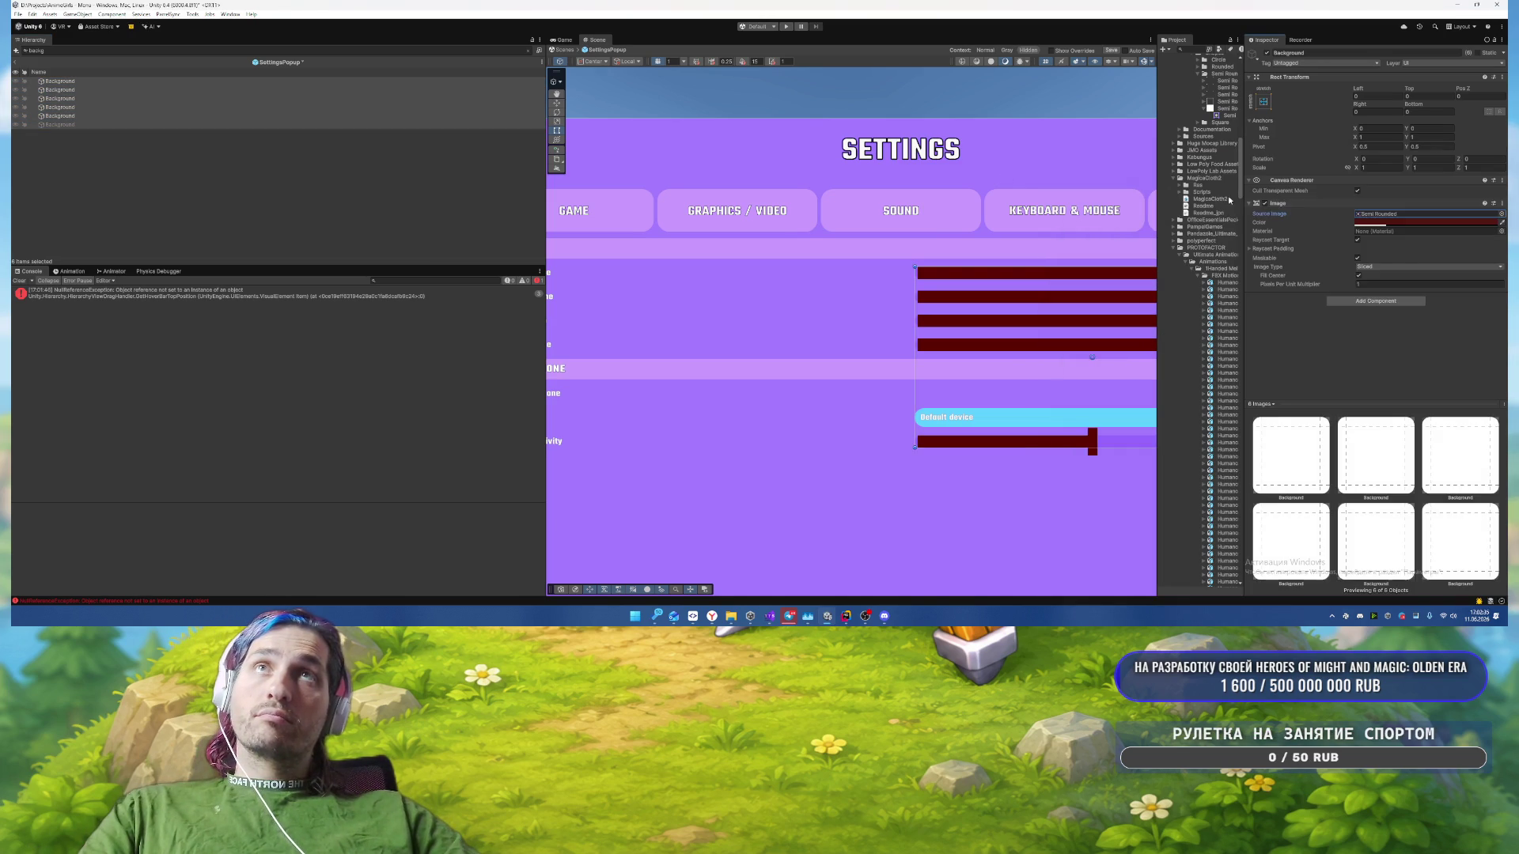
{"action": "left_click", "coordinate": [1374, 283]}
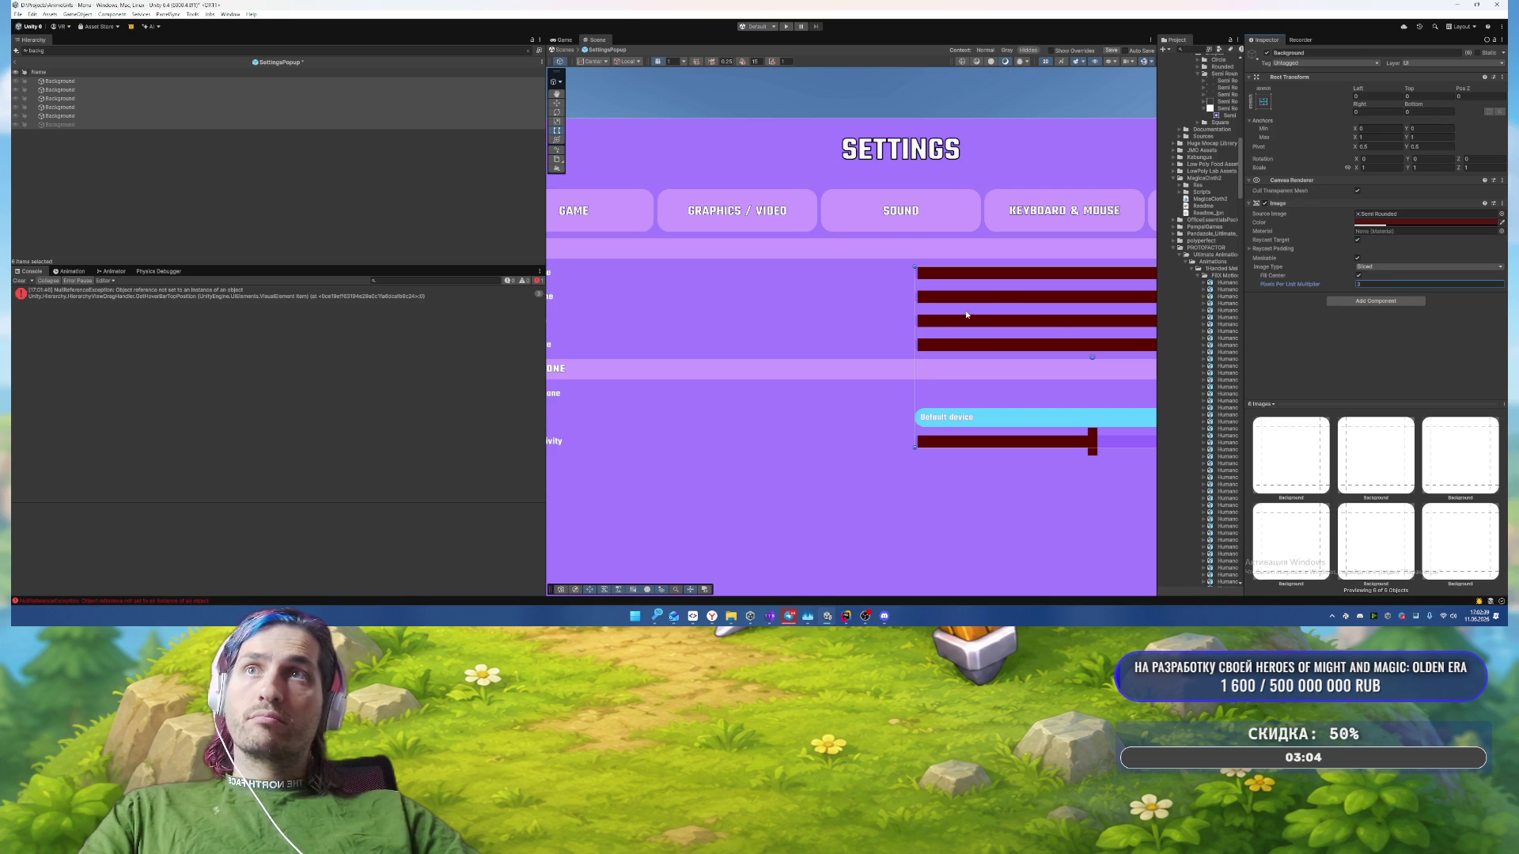
{"action": "mouse_move", "coordinate": [966, 315]}
{"action": "left_mouse_down"}
{"action": "mouse_move", "coordinate": [892, 261]}
{"action": "mouse_move", "coordinate": [694, 240]}
{"action": "left_mouse_up"}
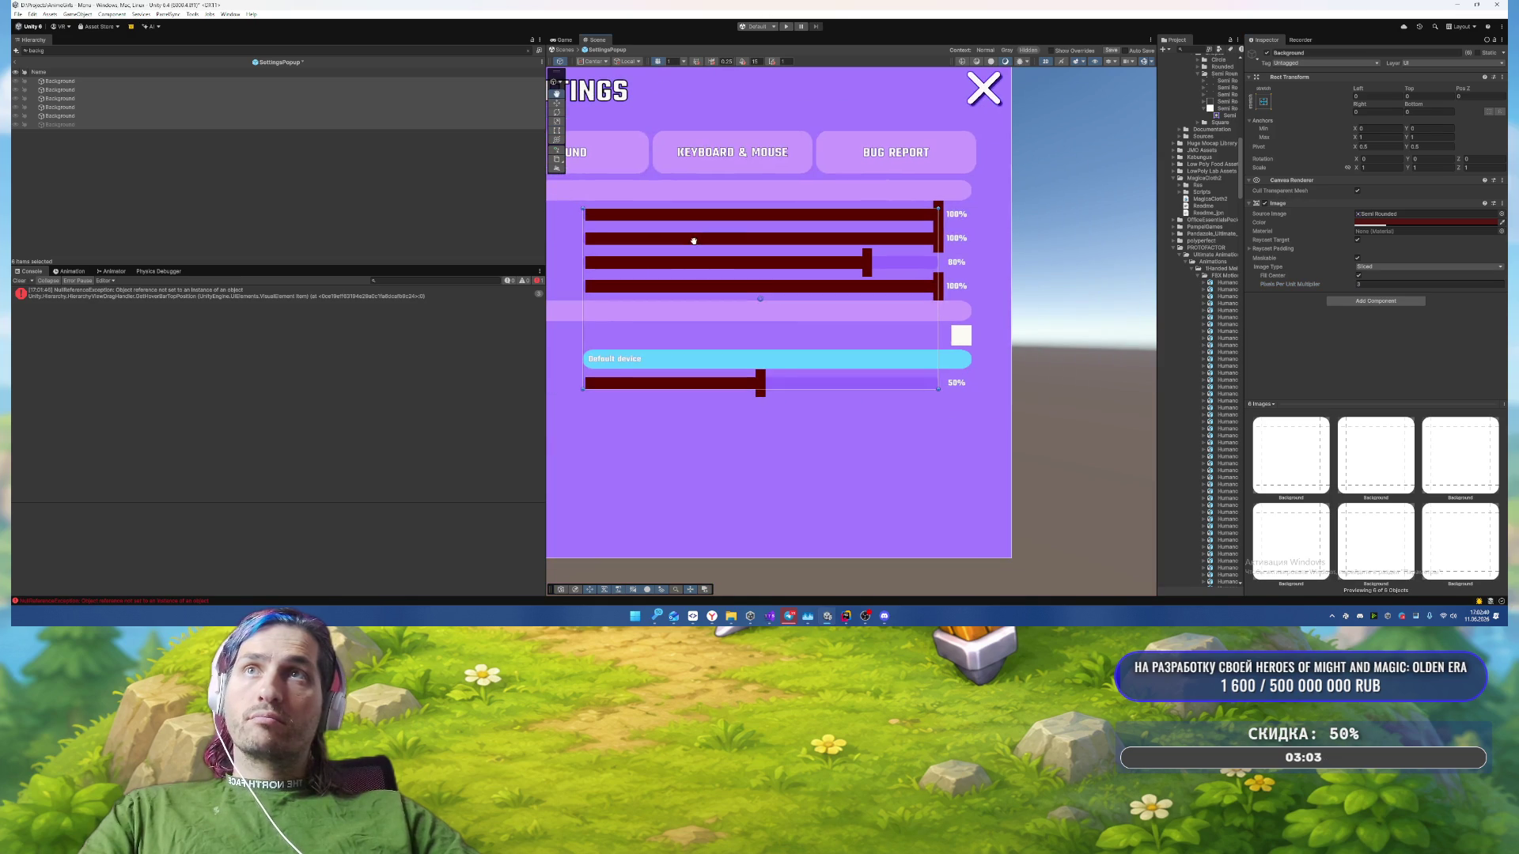
{"action": "left_click", "coordinate": [1416, 222]}
{"action": "left_click", "coordinate": [1396, 496]}
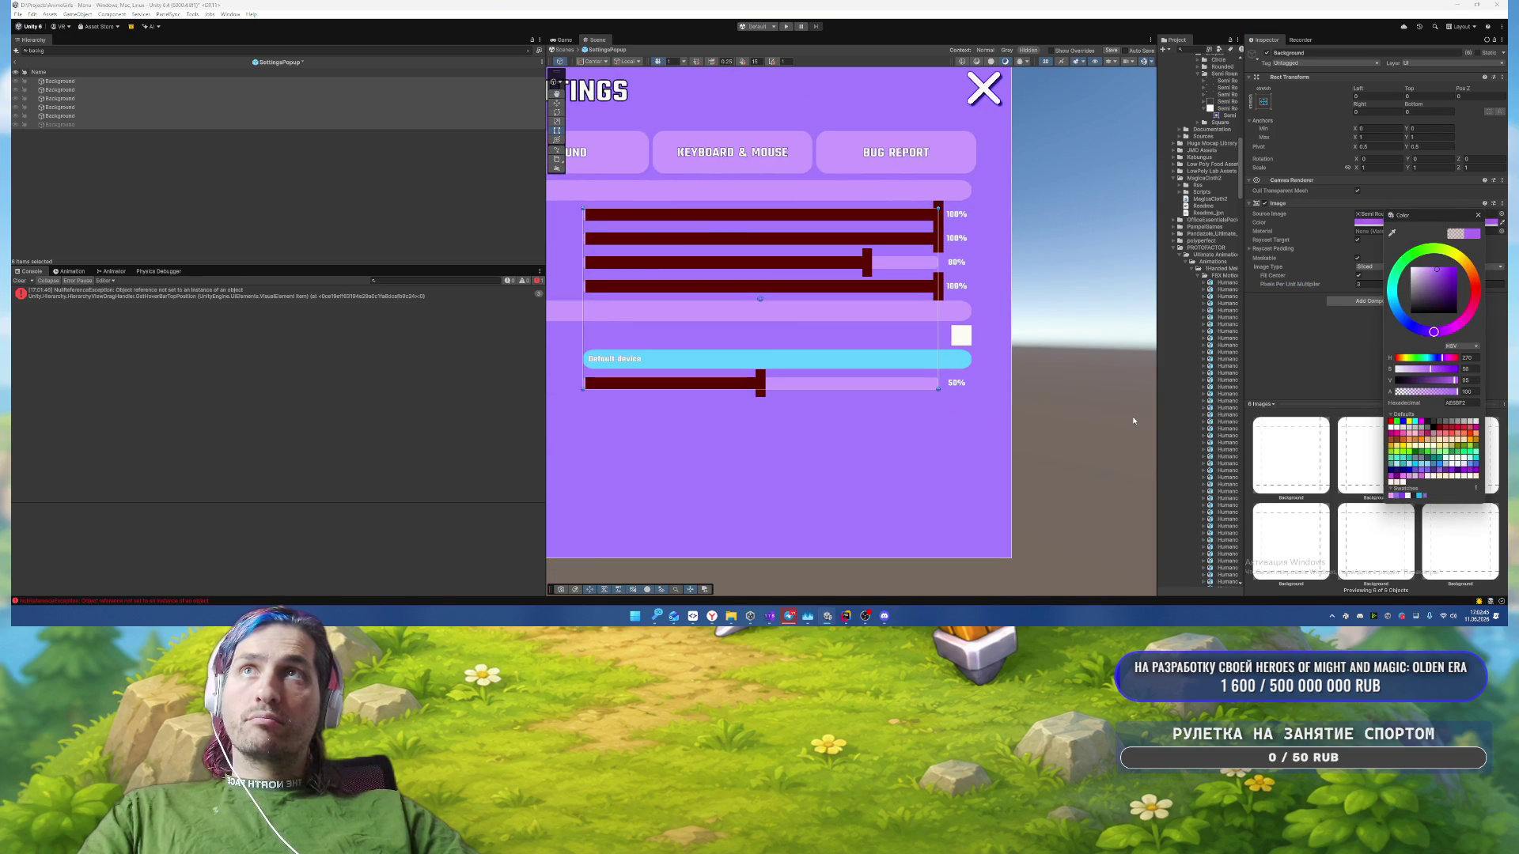
{"action": "left_click", "coordinate": [1078, 325]}
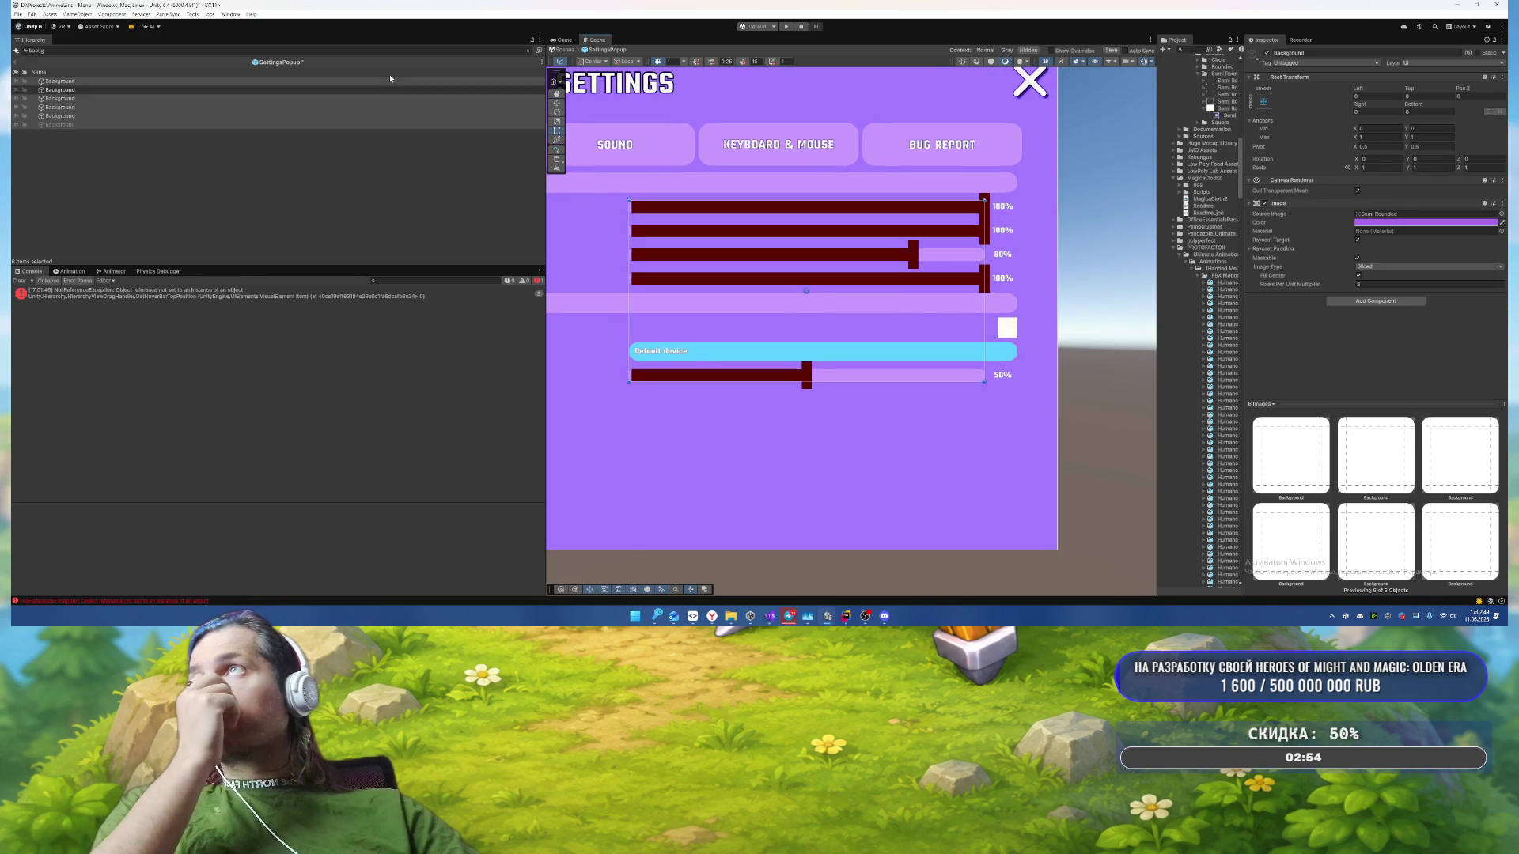
Step: Search the Hierarchy for Fill and select the four Fill objects
{"action": "left_click", "coordinate": [371, 50]}
{"action": "type", "text": "F"}
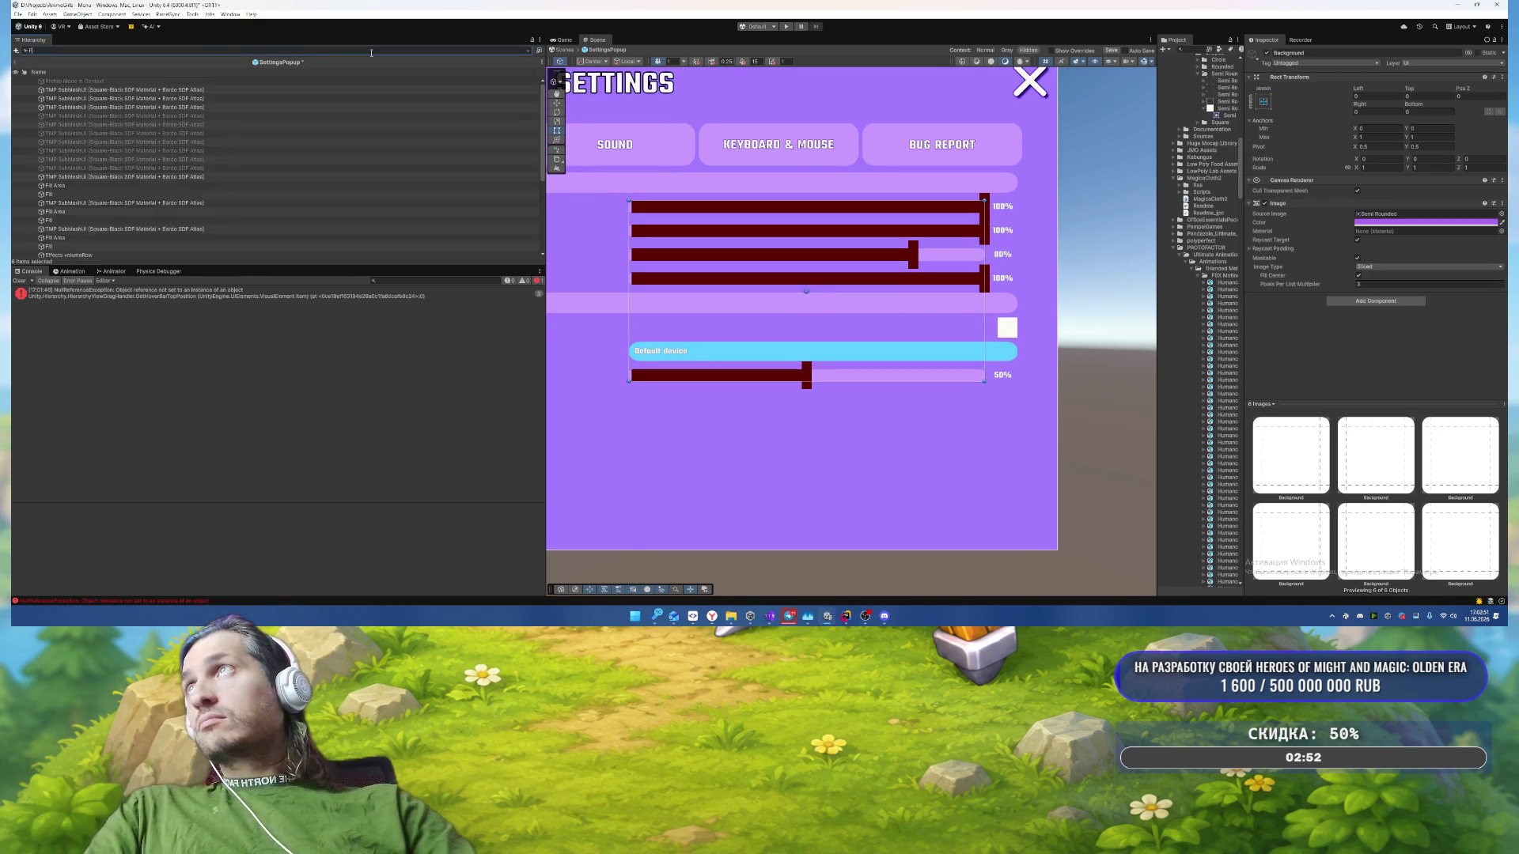
{"action": "type", "text": "ill"}
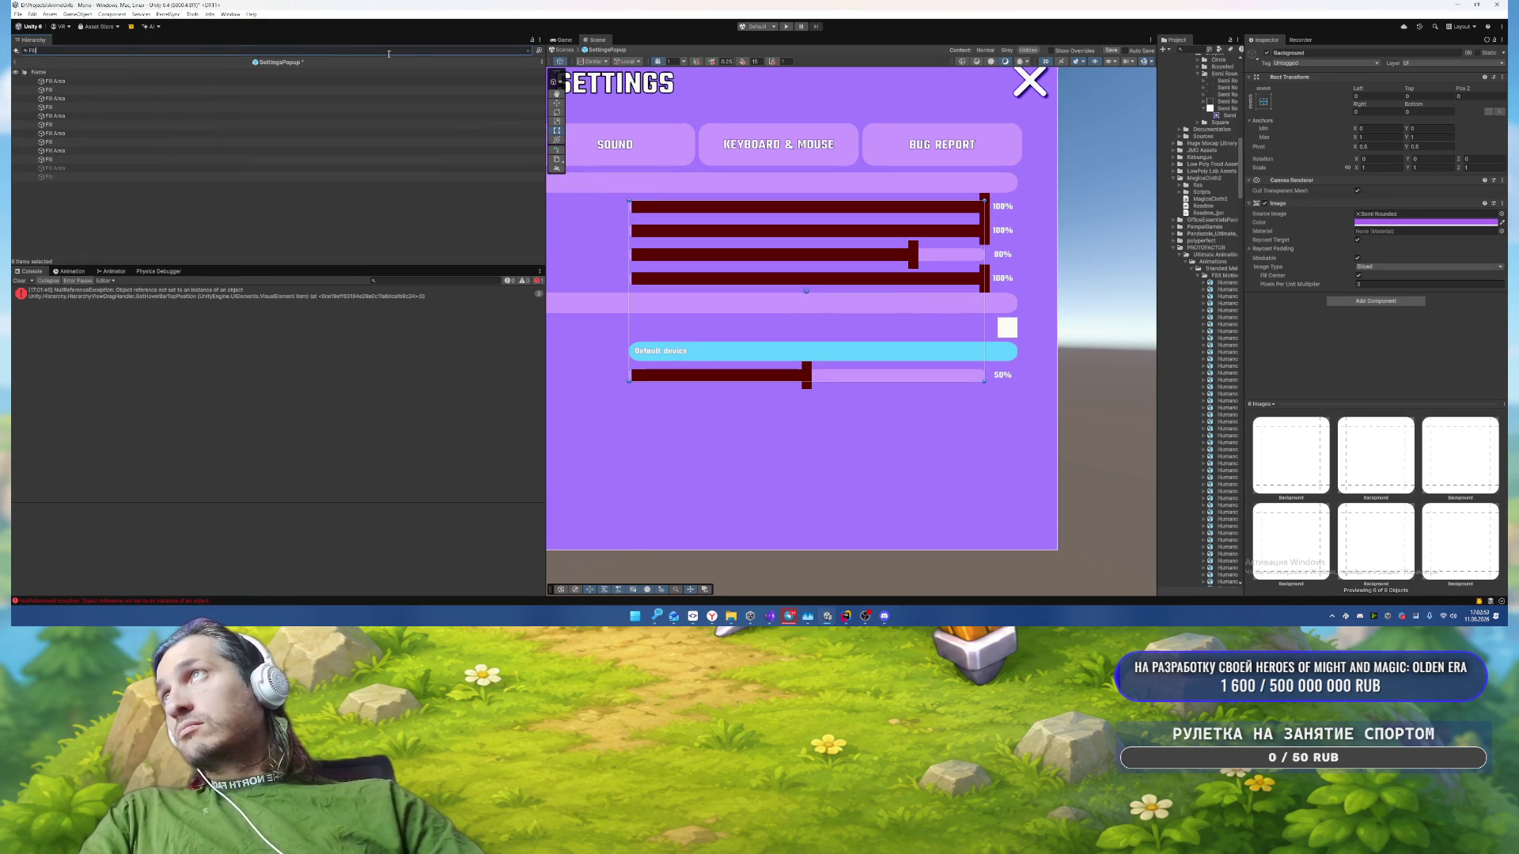
{"action": "left_click", "coordinate": [72, 89]}
{"action": "left_click", "coordinate": [72, 107], "text": "ctrl"}
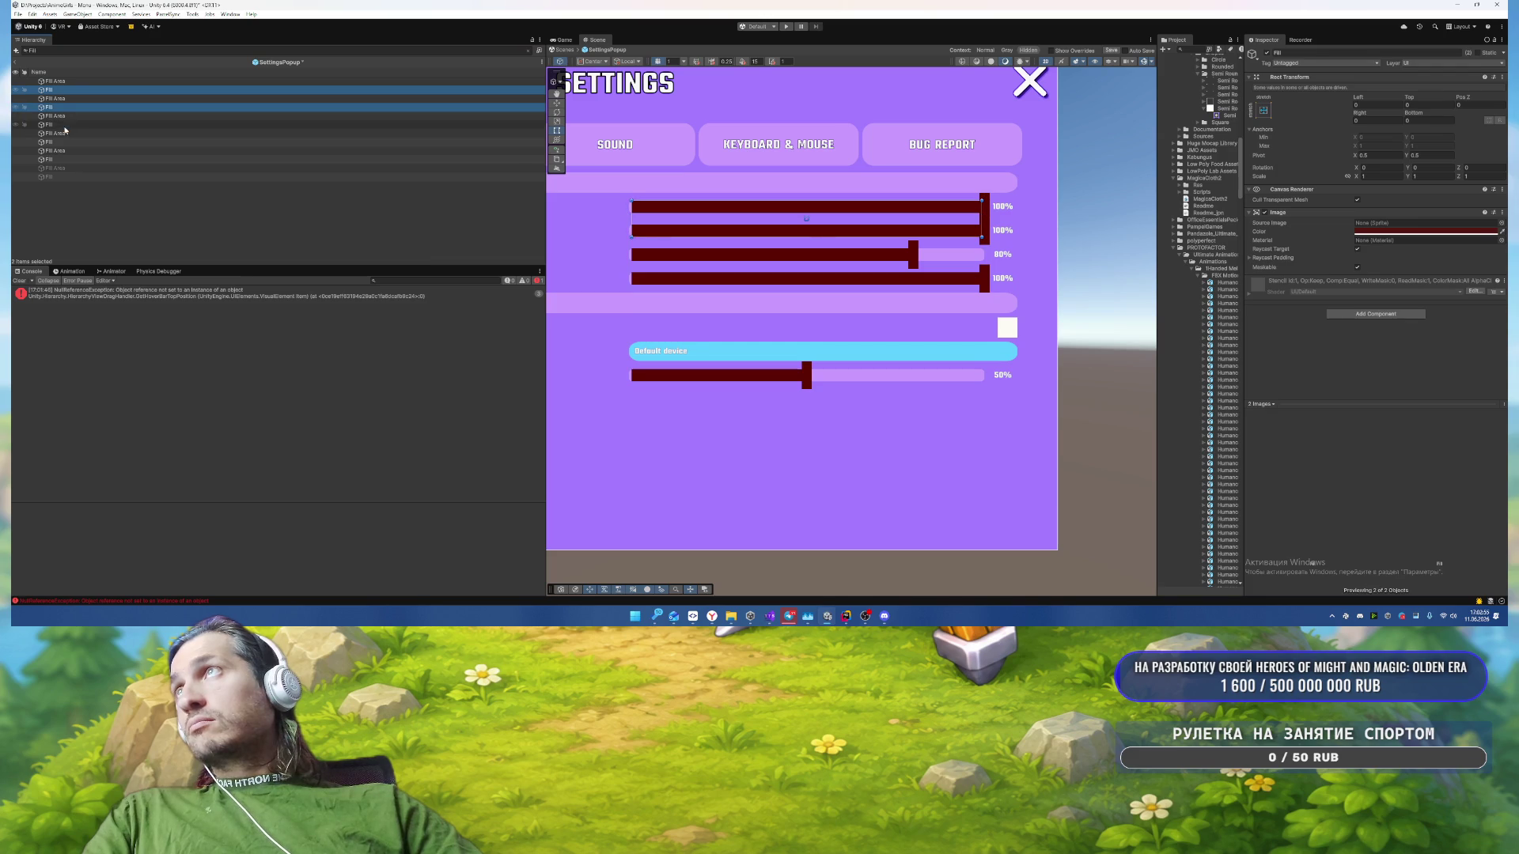
{"action": "left_click", "coordinate": [68, 125], "text": "ctrl"}
{"action": "left_click", "coordinate": [65, 141], "text": "ctrl"}
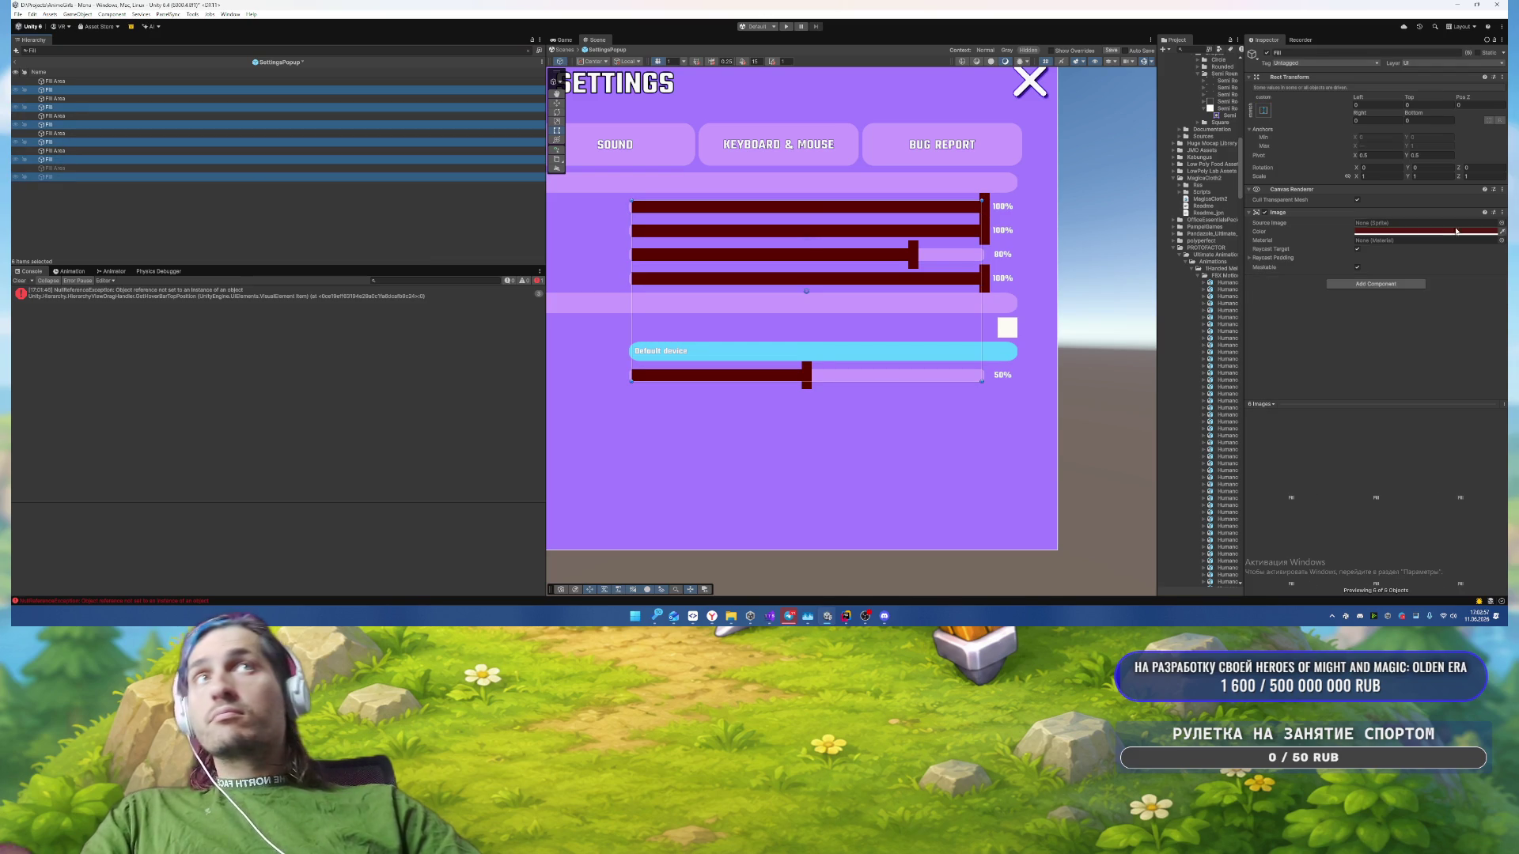
Step: Give the fills the Semi Rounded sprite, multiplier 3 and light blue 22AEF2
{"action": "left_click", "coordinate": [1502, 223]}
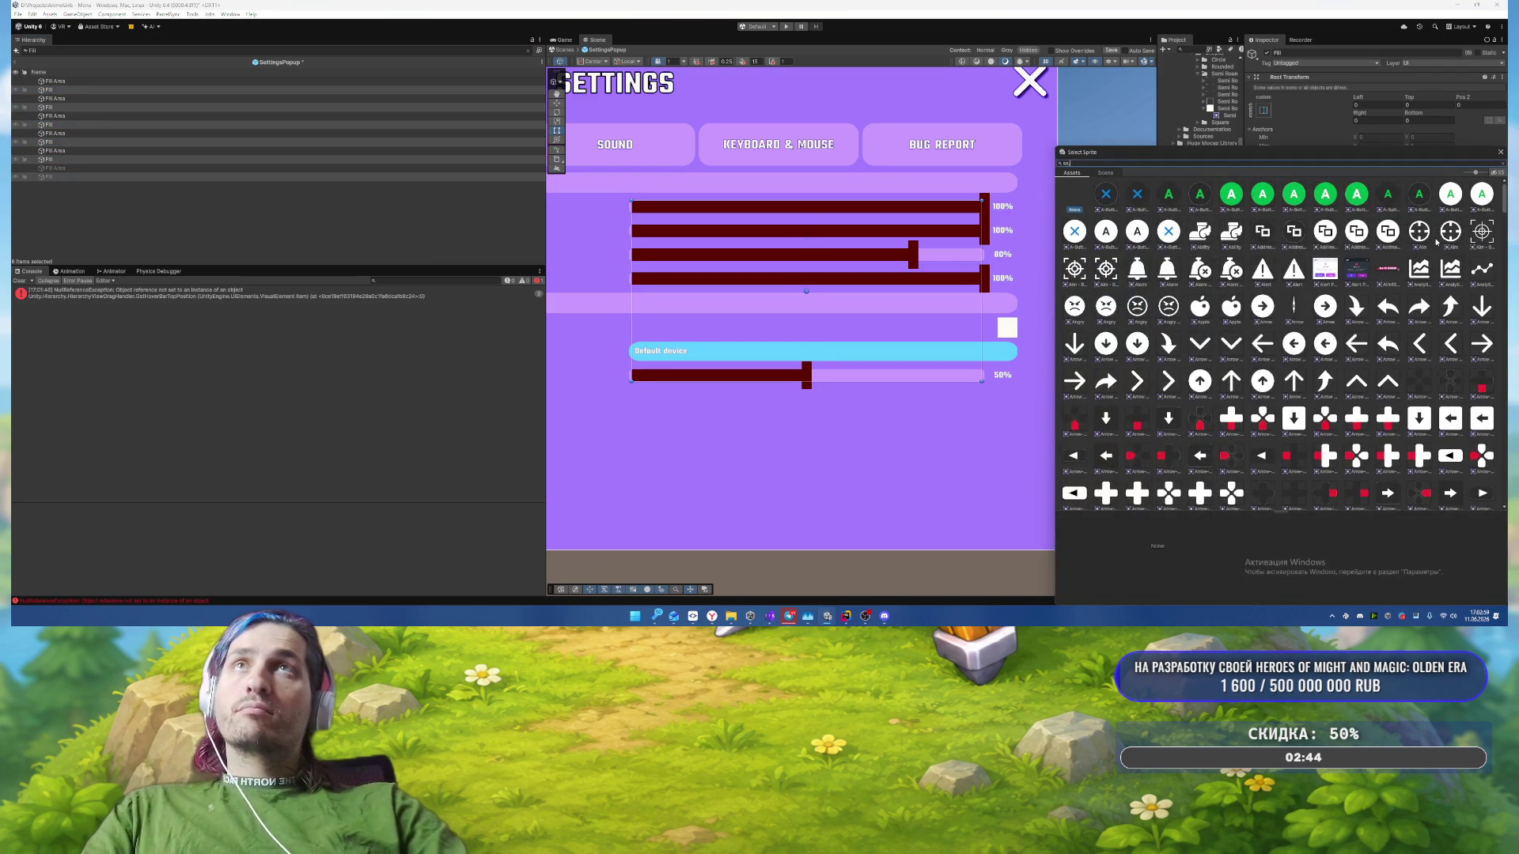
{"action": "type", "text": "semi"}
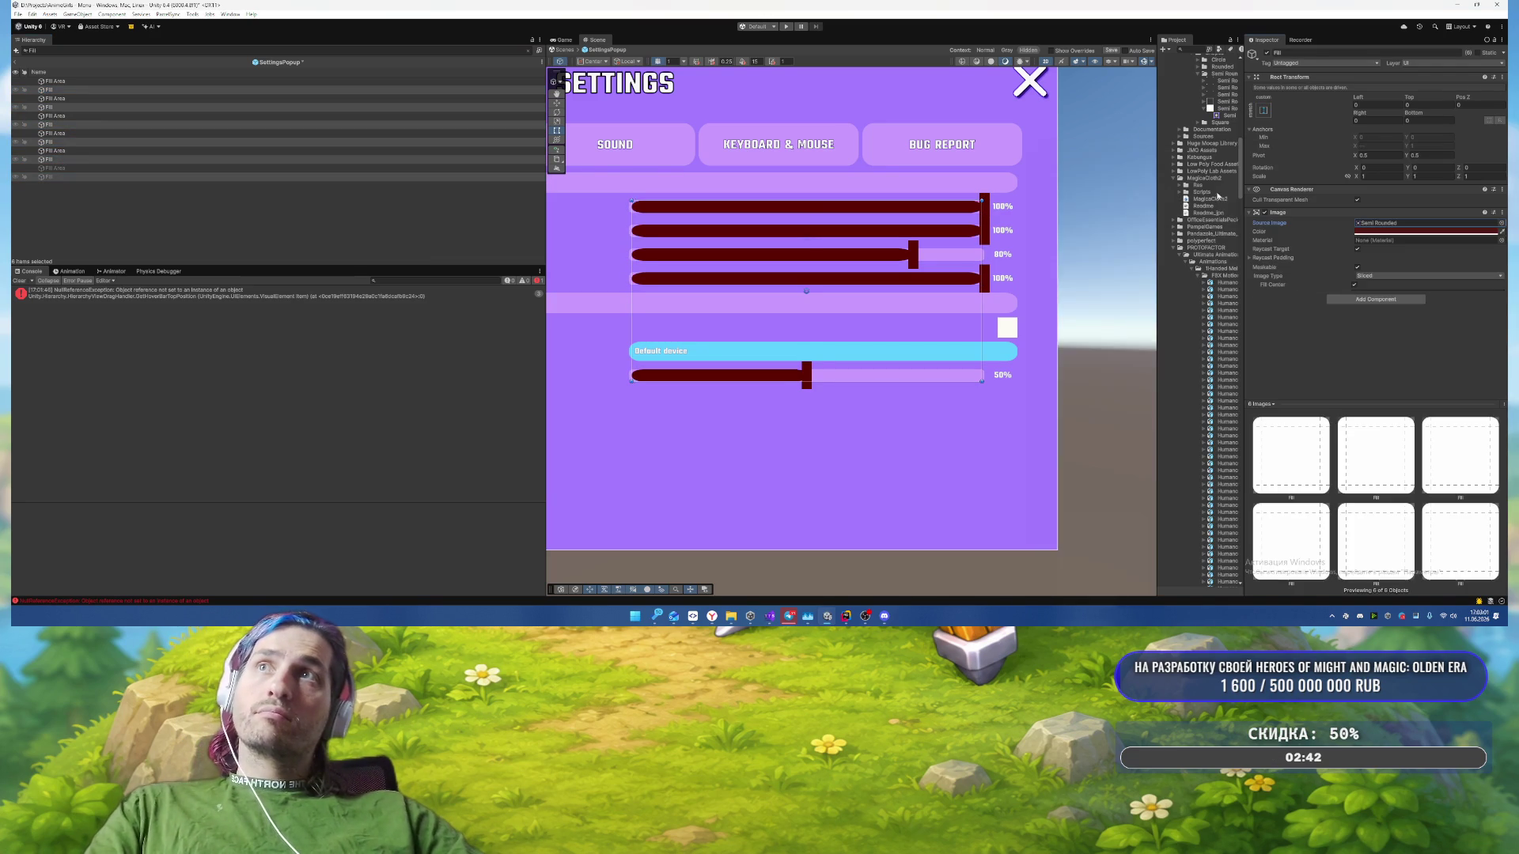
{"action": "double_click", "coordinate": [1224, 194]}
{"action": "type", "text": "3"}
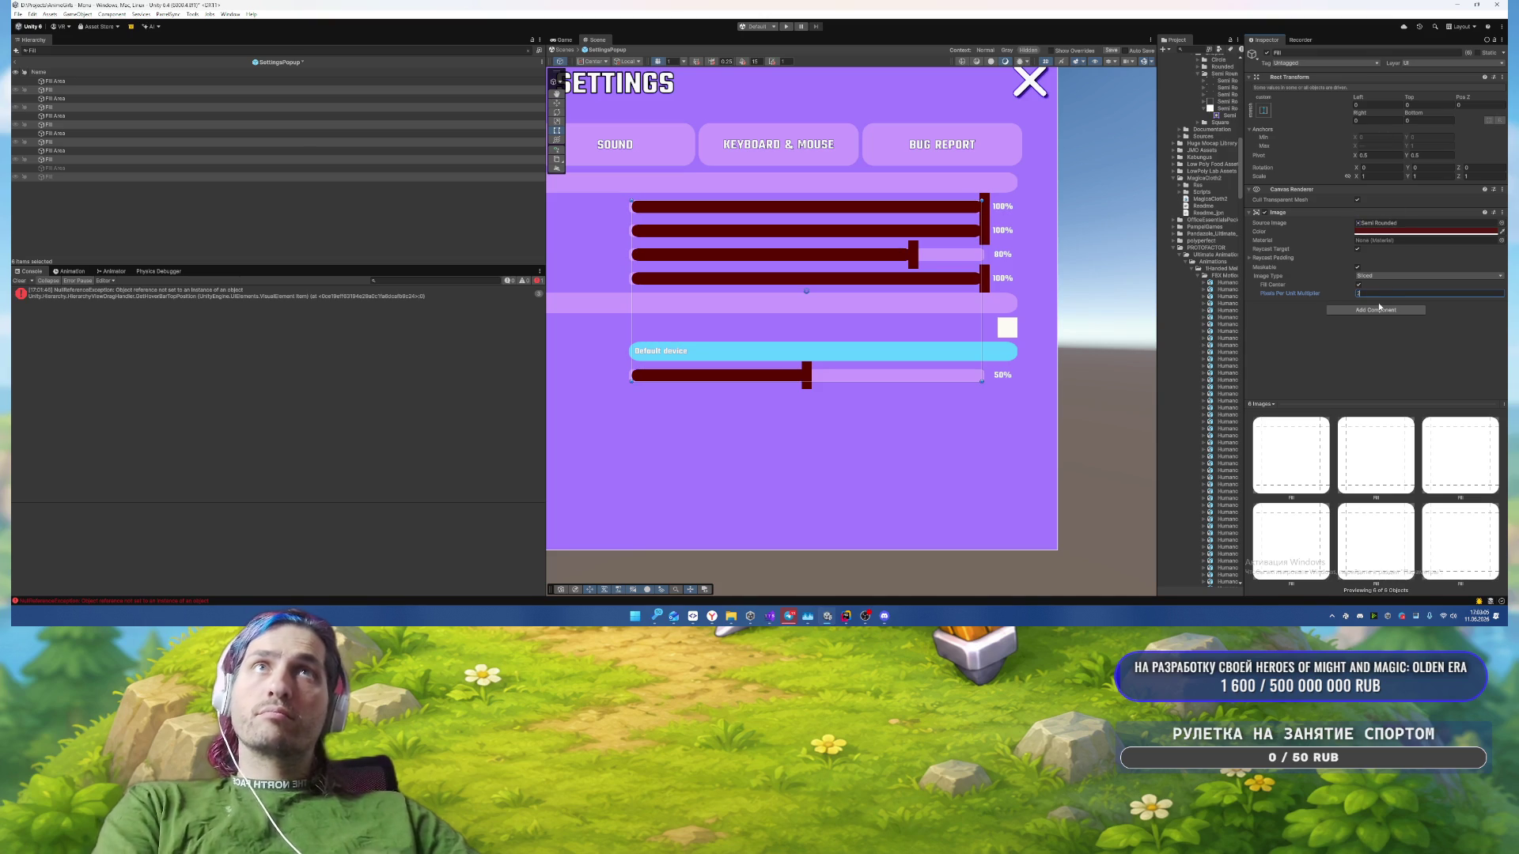
{"action": "left_click", "coordinate": [1383, 231]}
{"action": "left_click", "coordinate": [1397, 505]}
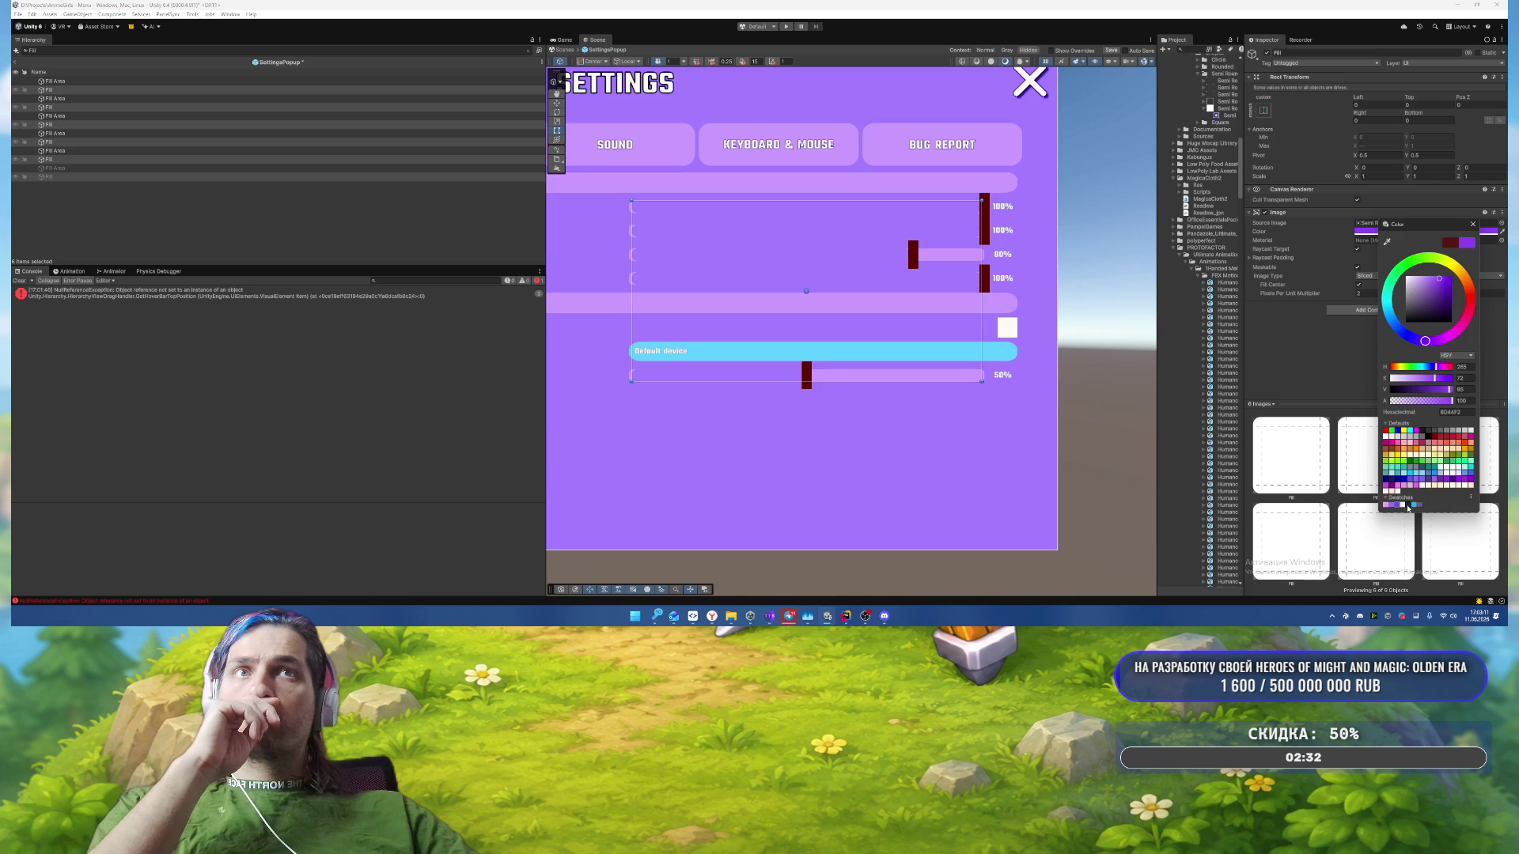
{"action": "left_click", "coordinate": [1408, 506]}
{"action": "left_click", "coordinate": [1414, 506]}
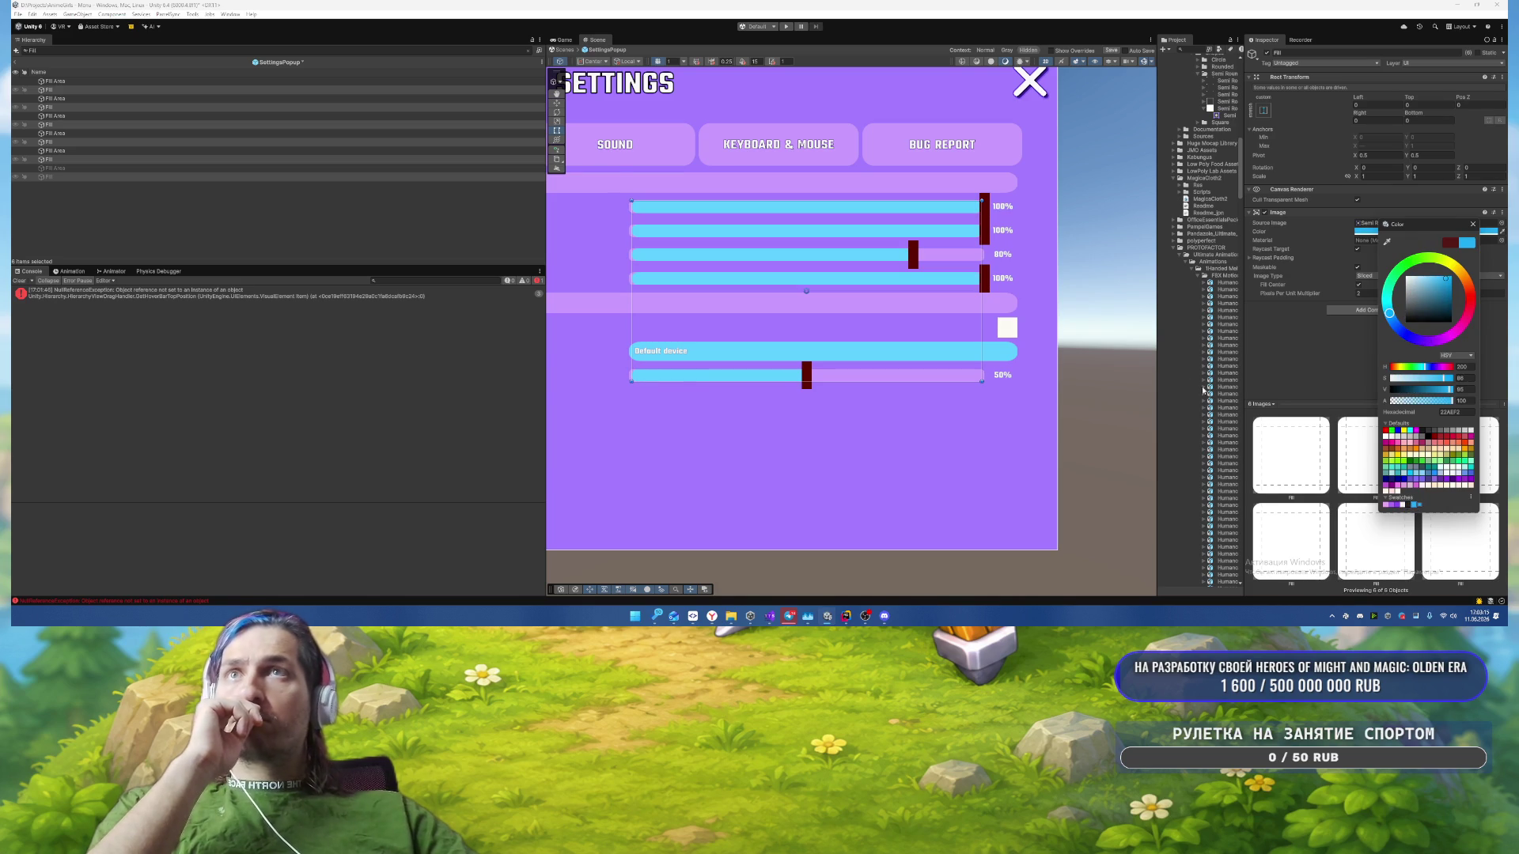
{"action": "left_click", "coordinate": [1472, 226]}
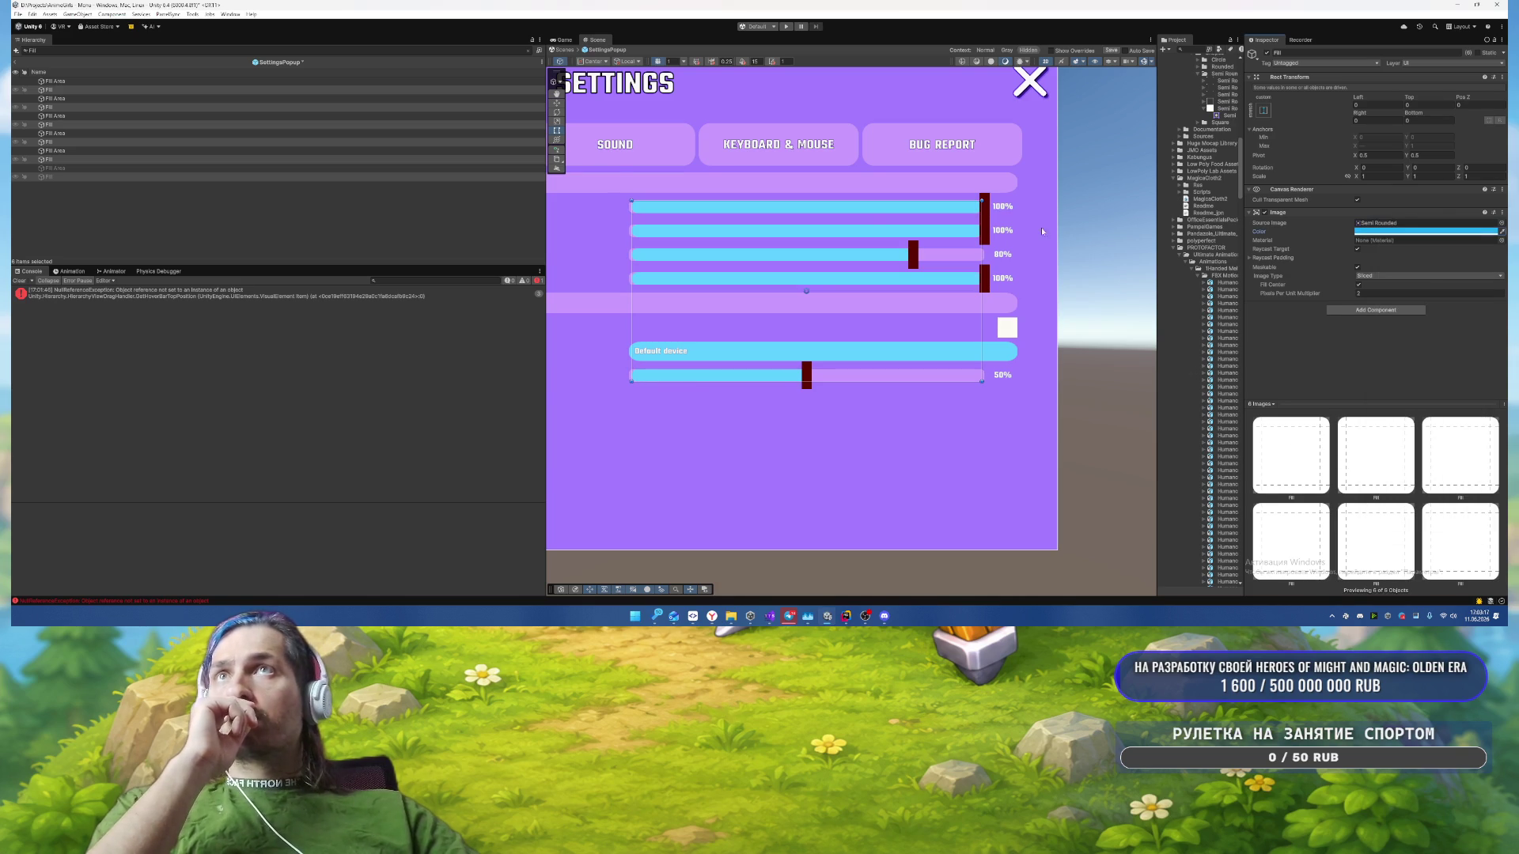
Step: Set the Left and Right offsets of all six Fill Areas to 0
{"action": "left_click", "coordinate": [122, 83]}
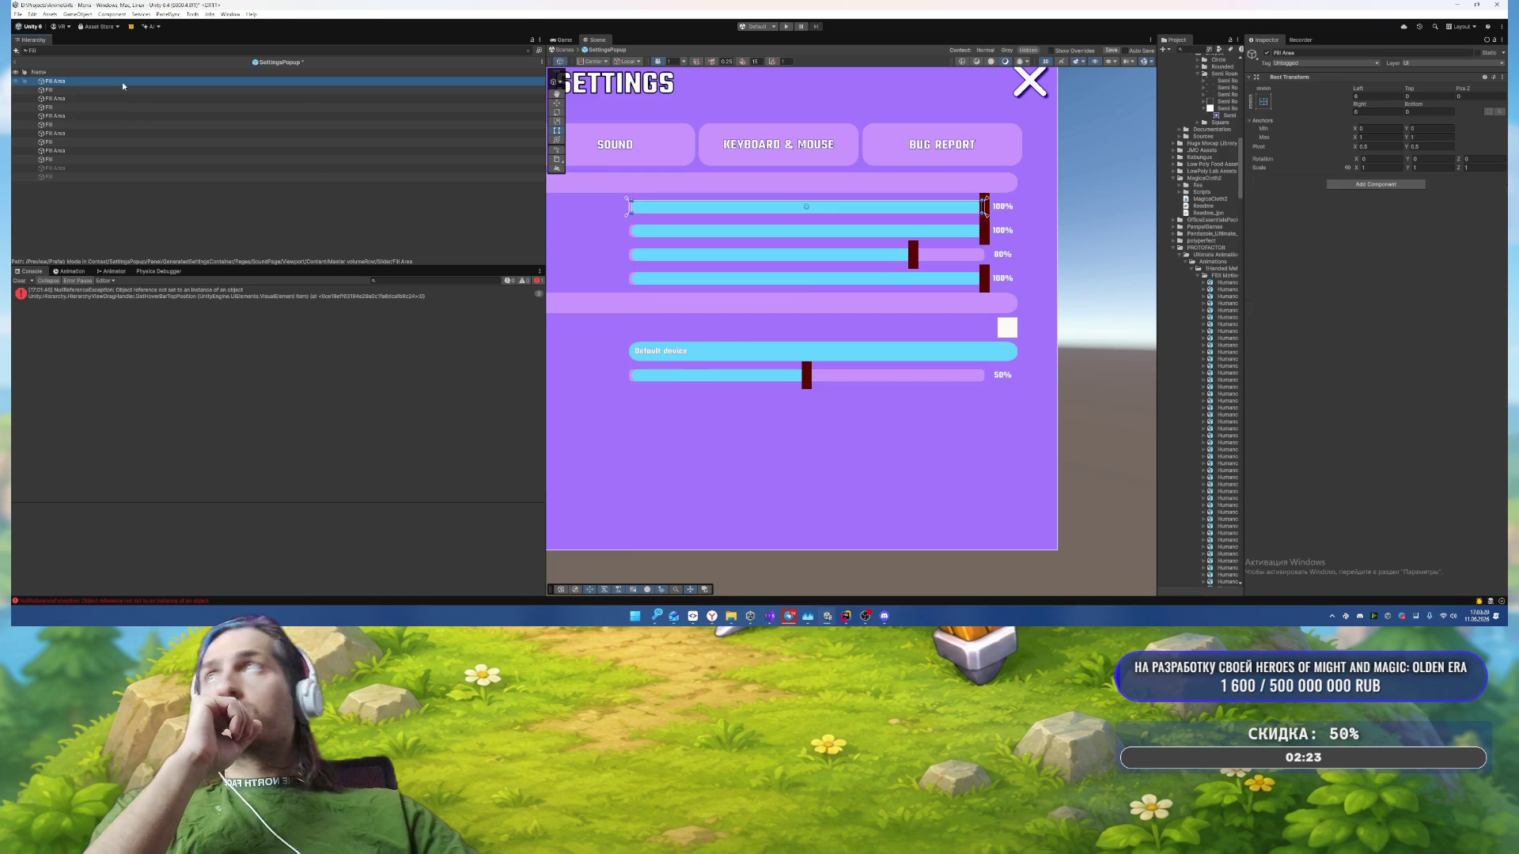
{"action": "left_click", "coordinate": [66, 98], "text": "ctrl"}
{"action": "left_click", "coordinate": [68, 115], "text": "ctrl"}
{"action": "left_click", "coordinate": [69, 133], "text": "ctrl"}
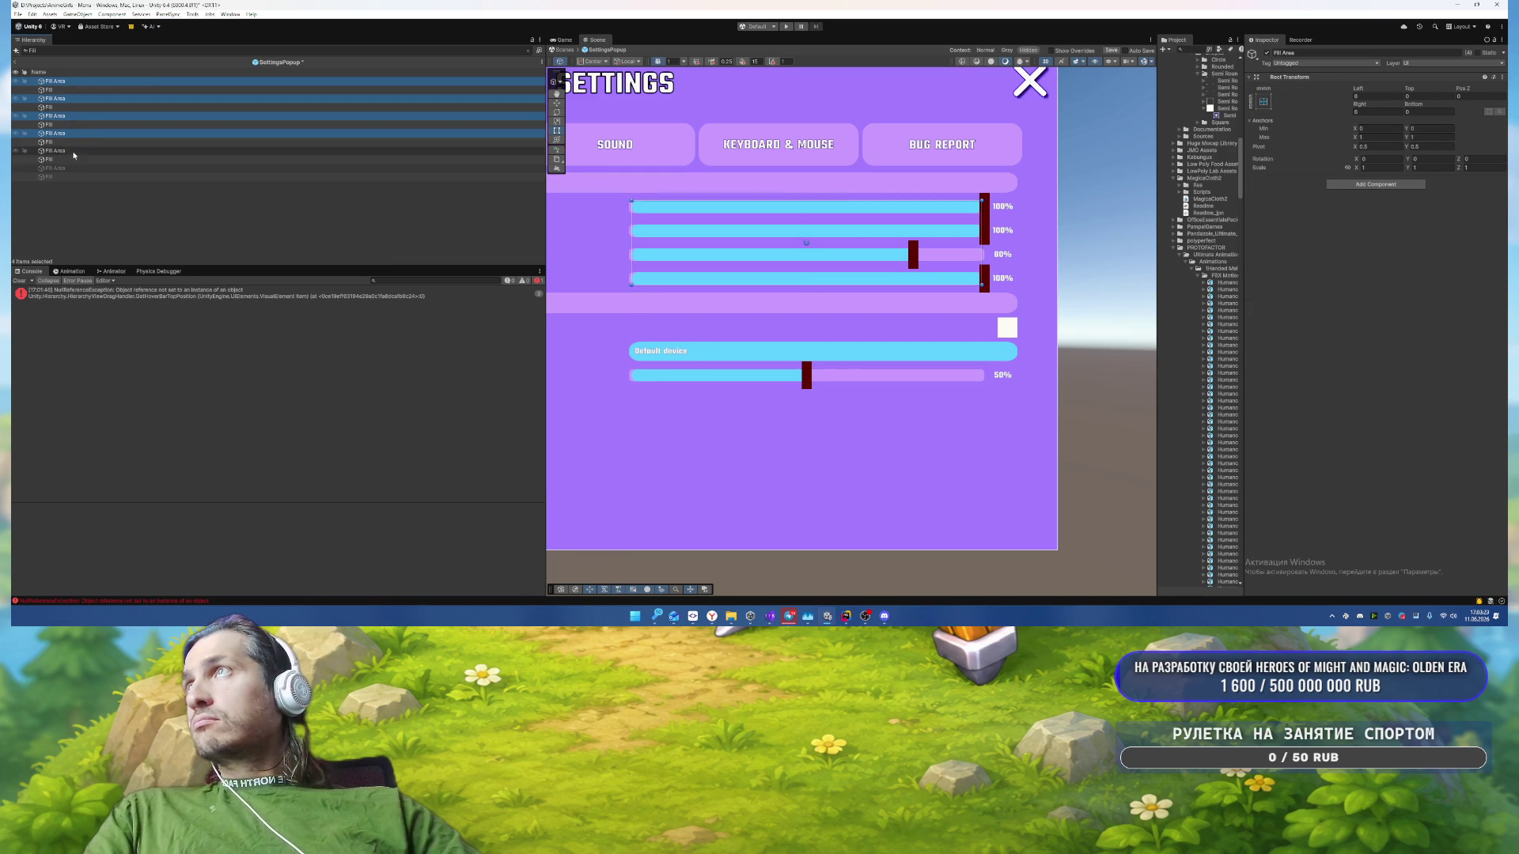
{"action": "left_click", "coordinate": [71, 150], "text": "ctrl"}
{"action": "left_click", "coordinate": [70, 168], "text": "ctrl"}
{"action": "left_click", "coordinate": [1373, 95]}
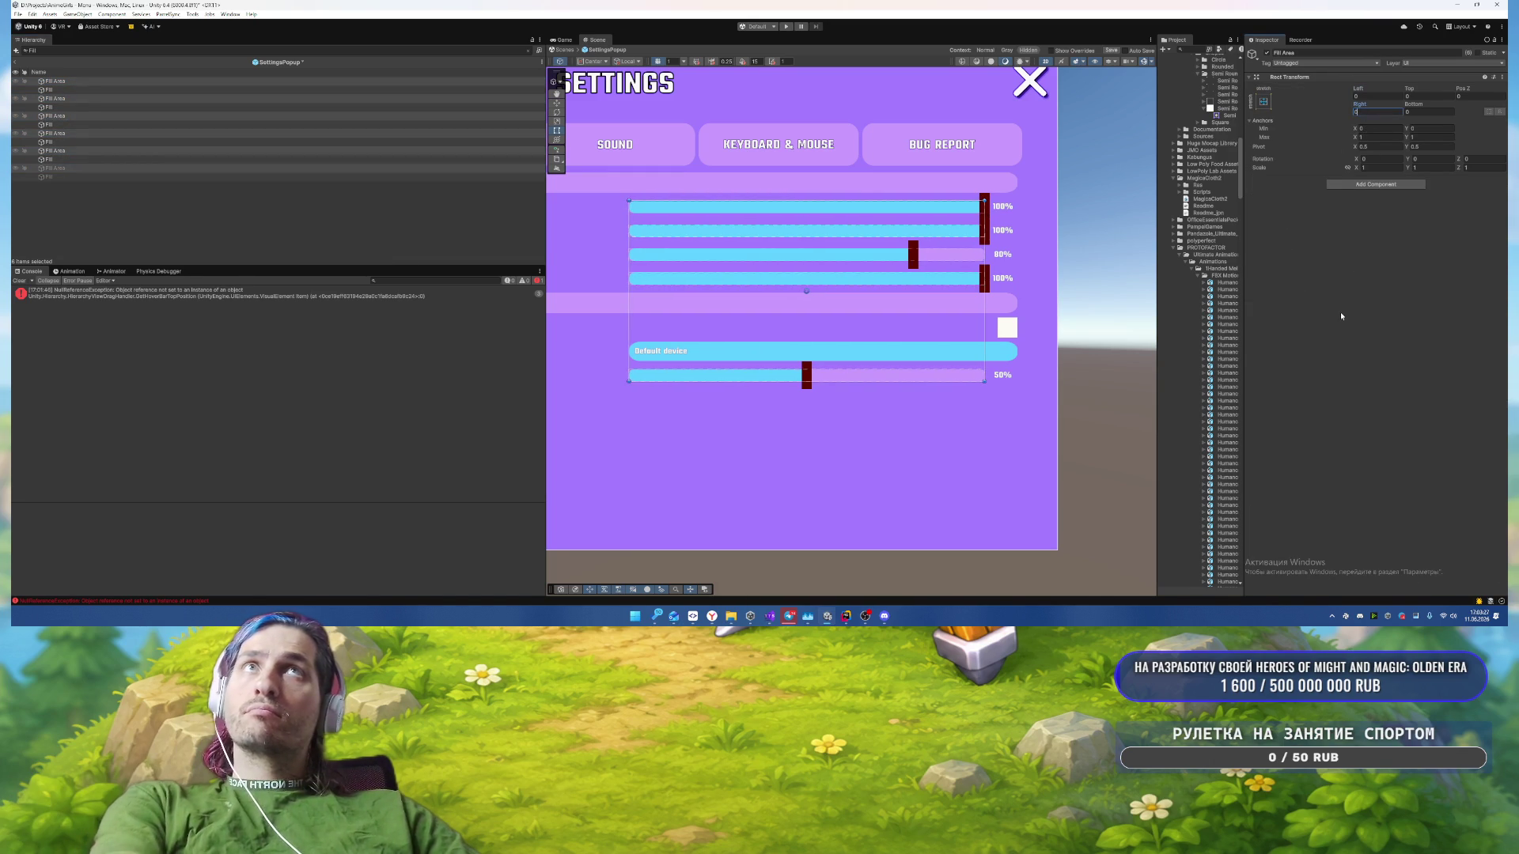
{"action": "key", "text": "Return"}
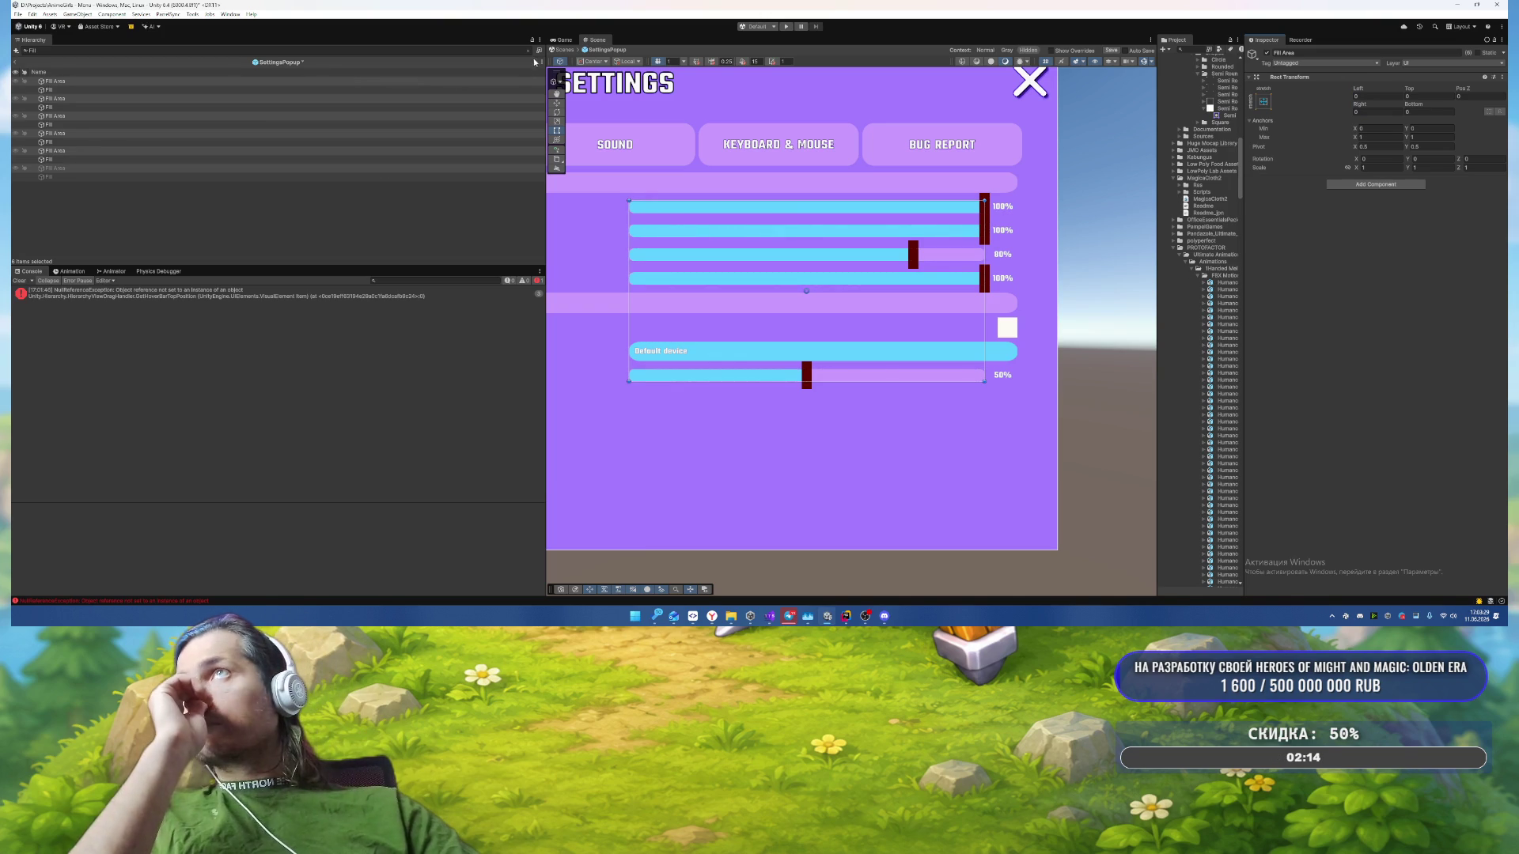
Step: Filter the Hierarchy for 'handle' and select all six Handle objects
{"action": "left_click", "coordinate": [321, 50]}
{"action": "type", "text": "handle"}
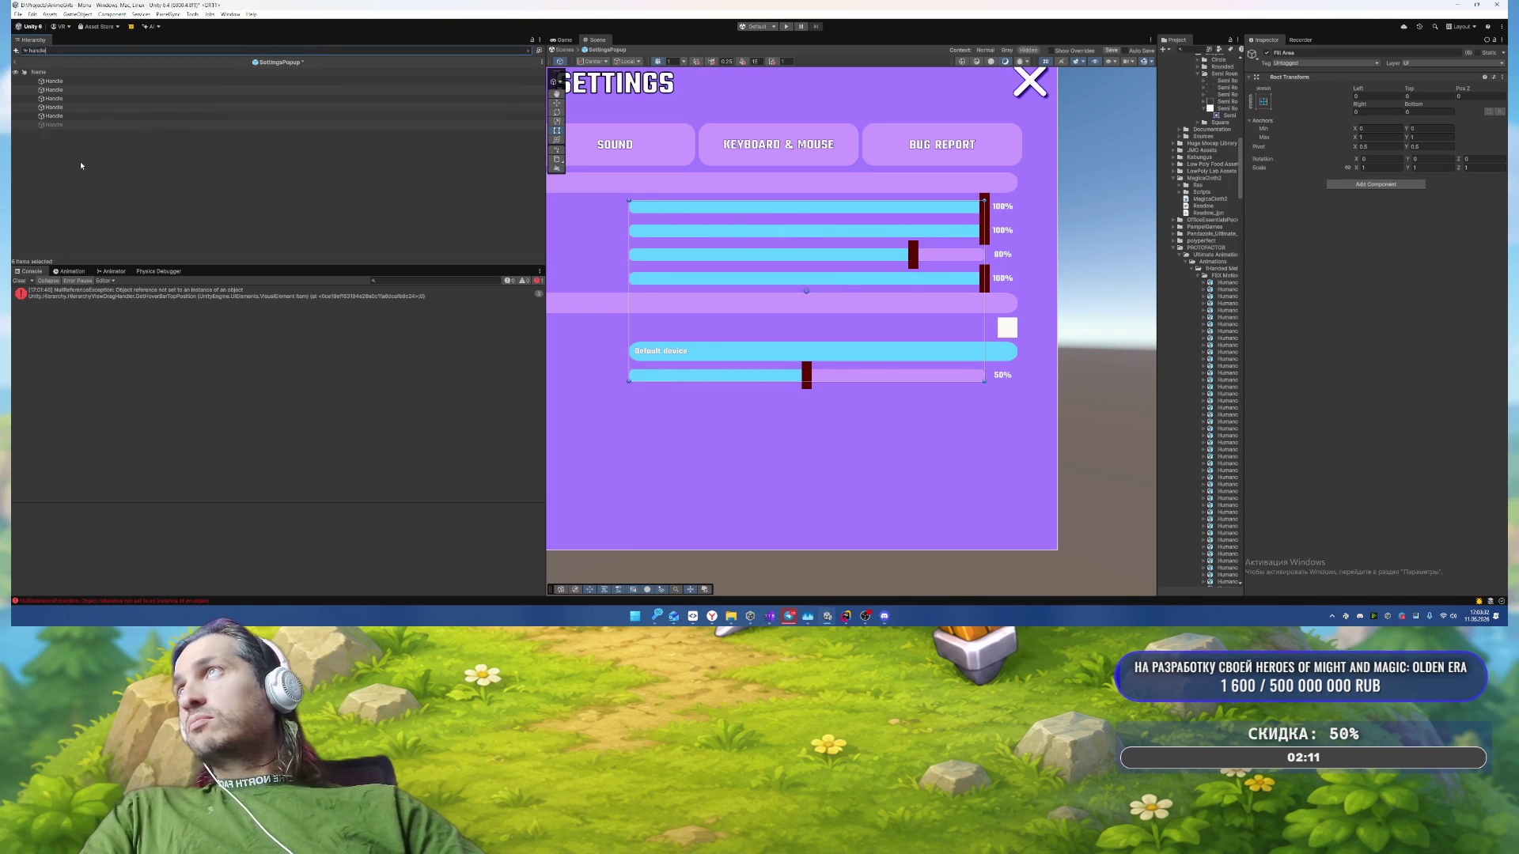
{"action": "left_click", "coordinate": [93, 124]}
{"action": "left_click", "coordinate": [100, 82], "text": "shift"}
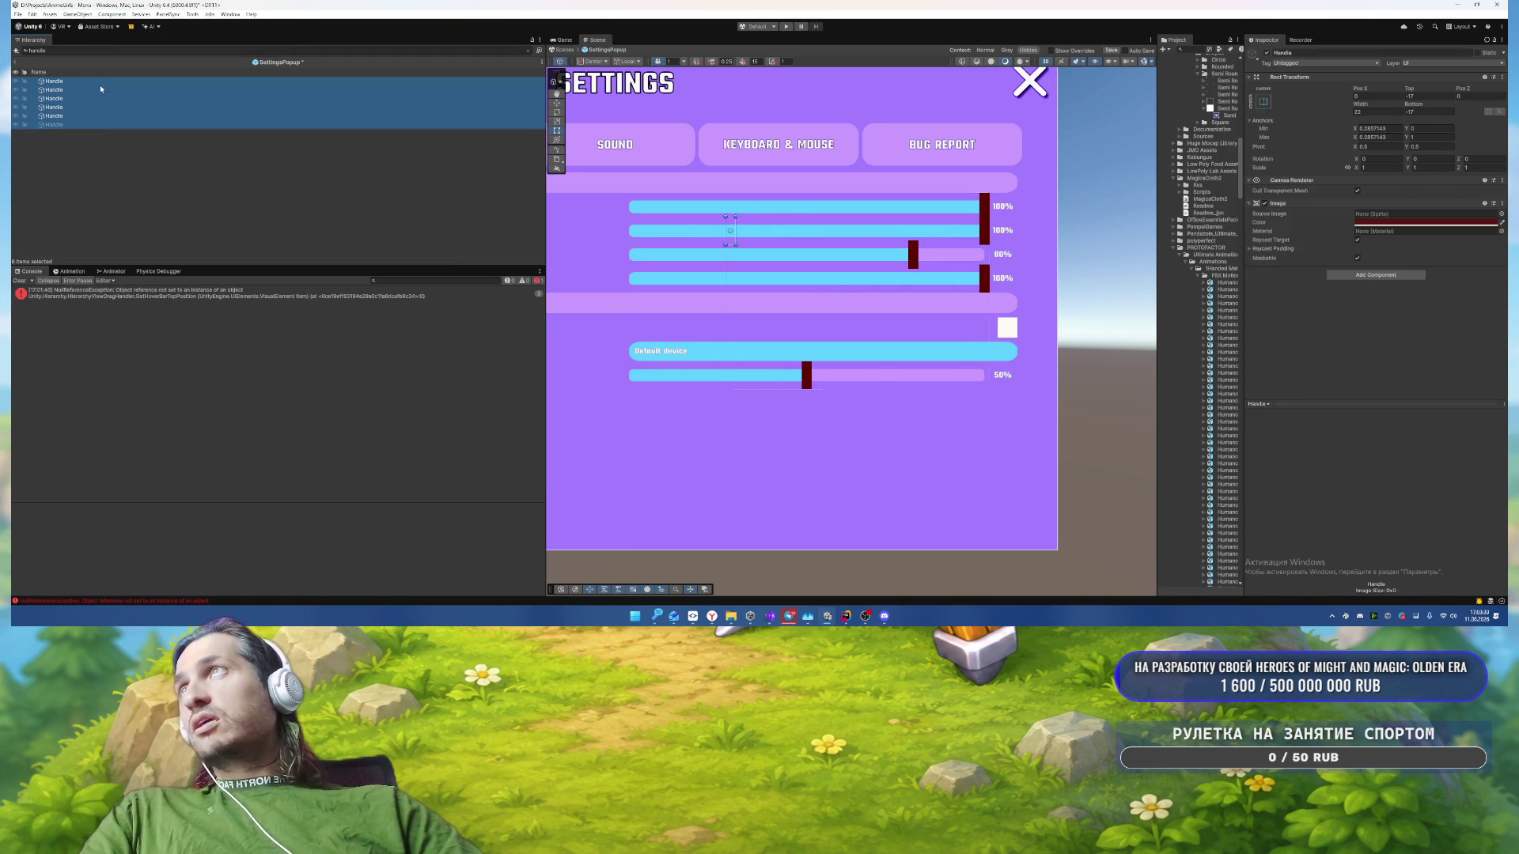
Step: Give the handles the Semi Rounded sprite, Pixels Per Unit Multiplier 3 and adjusted top/bottom
{"action": "left_click", "coordinate": [1501, 223]}
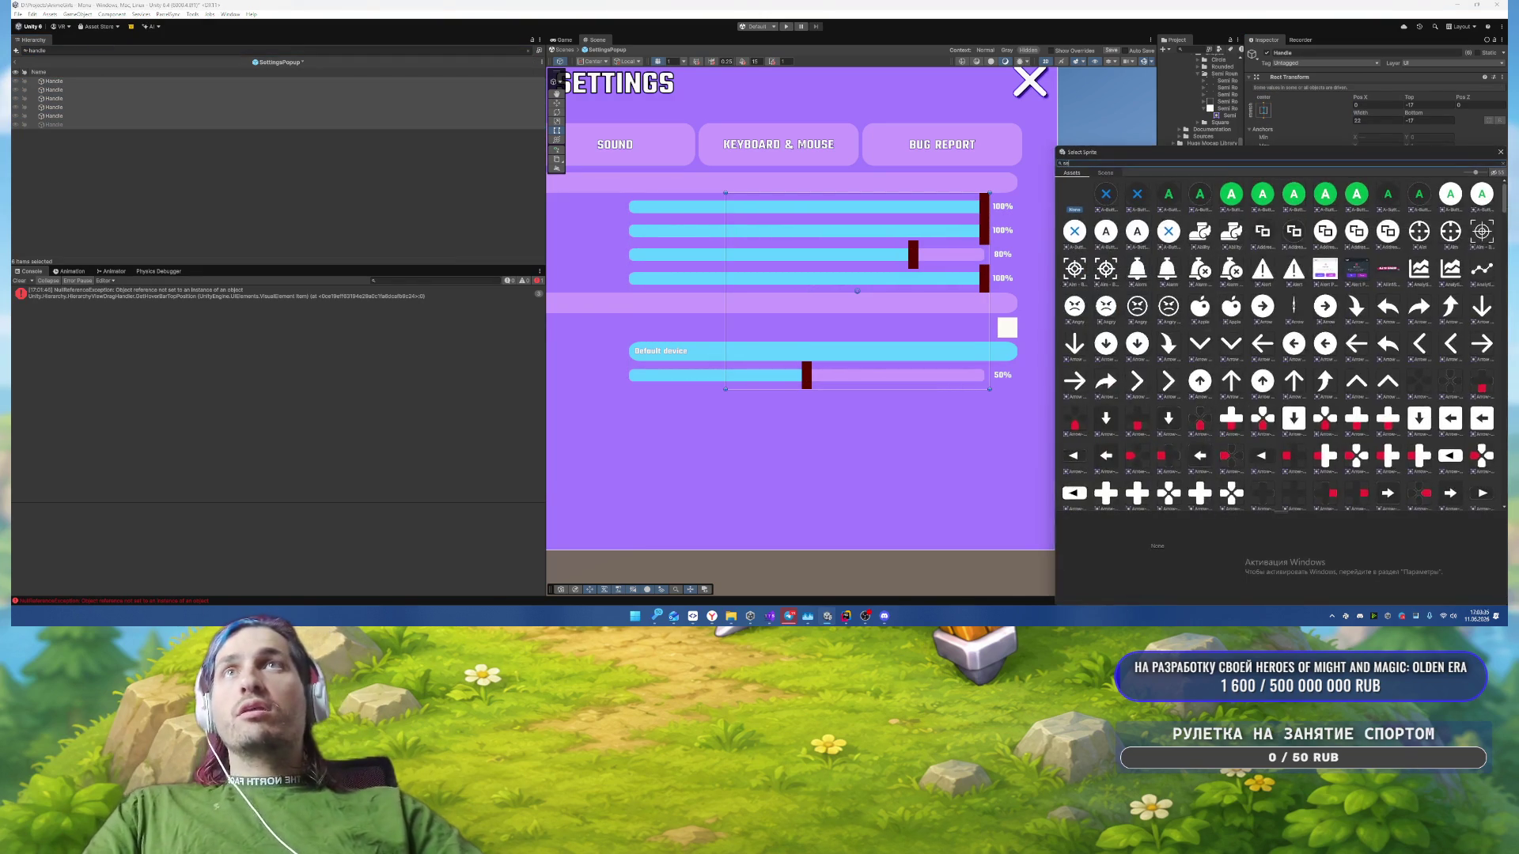
{"action": "type", "text": "semi"}
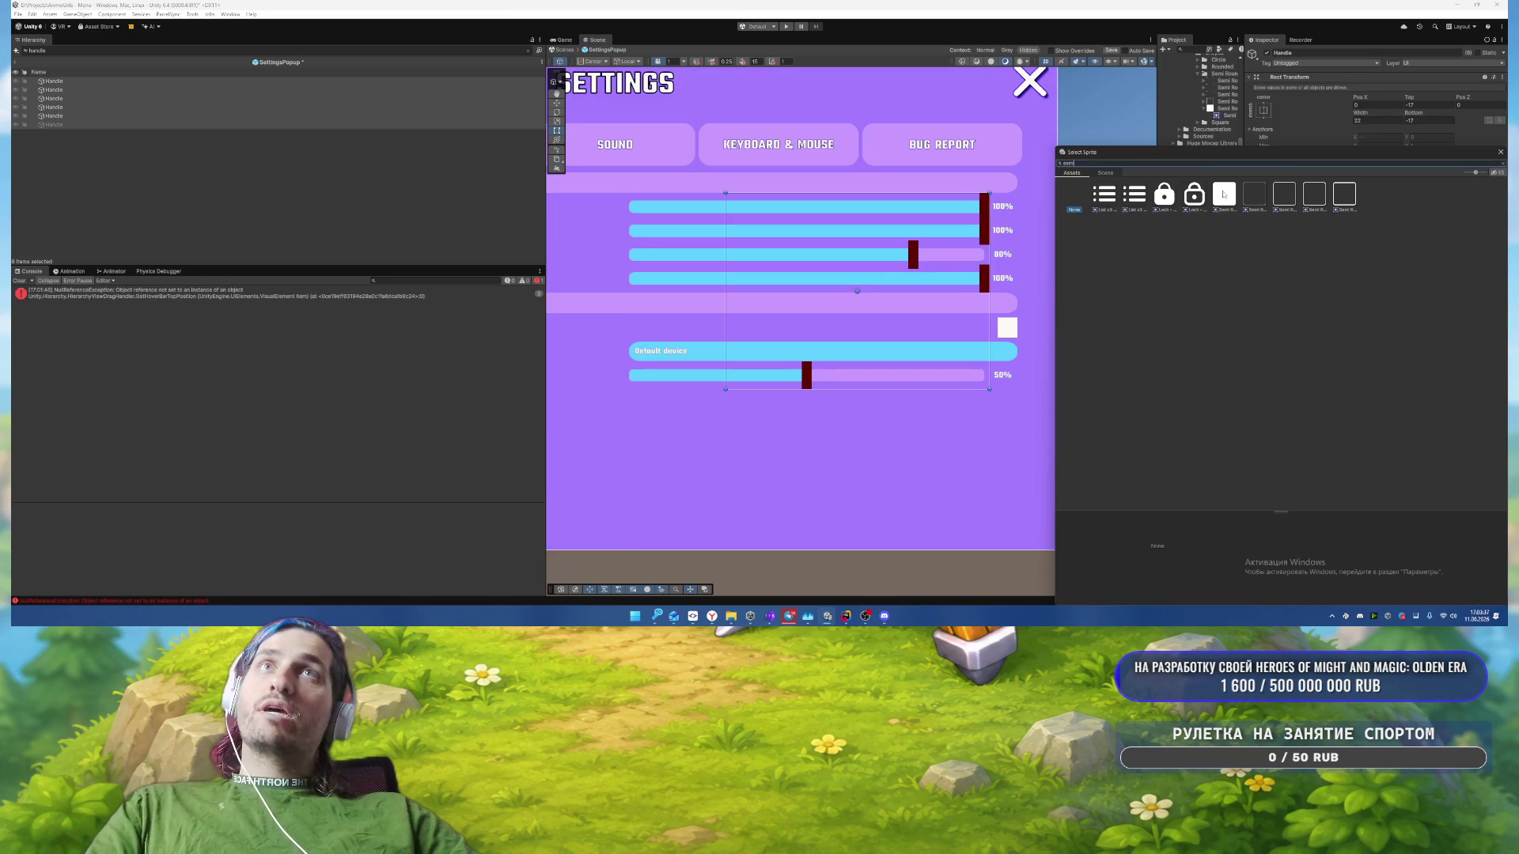
{"action": "double_click", "coordinate": [1224, 194]}
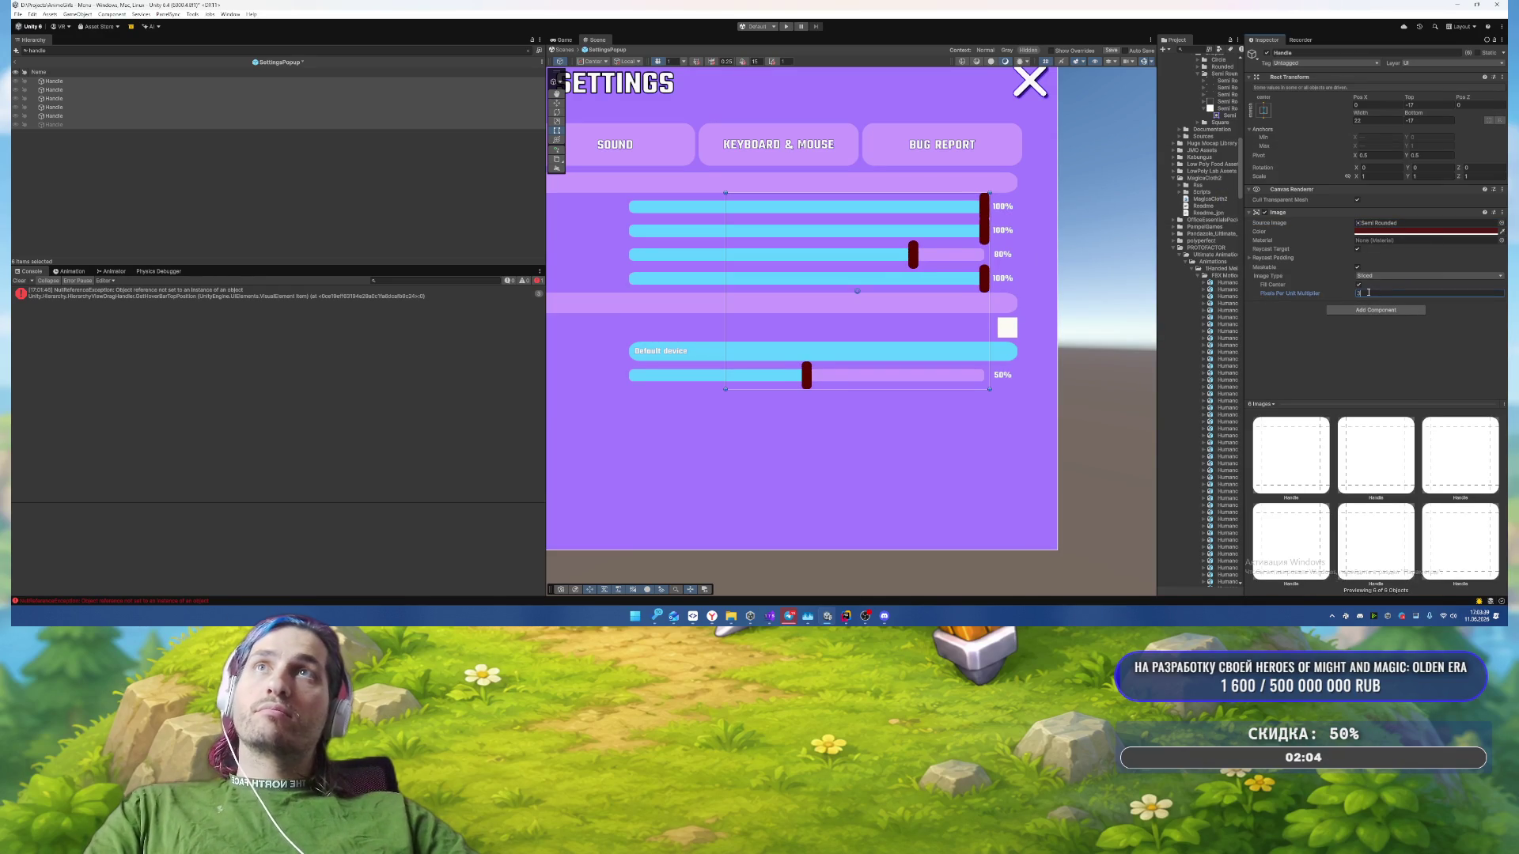
{"action": "left_click", "coordinate": [1428, 108]}
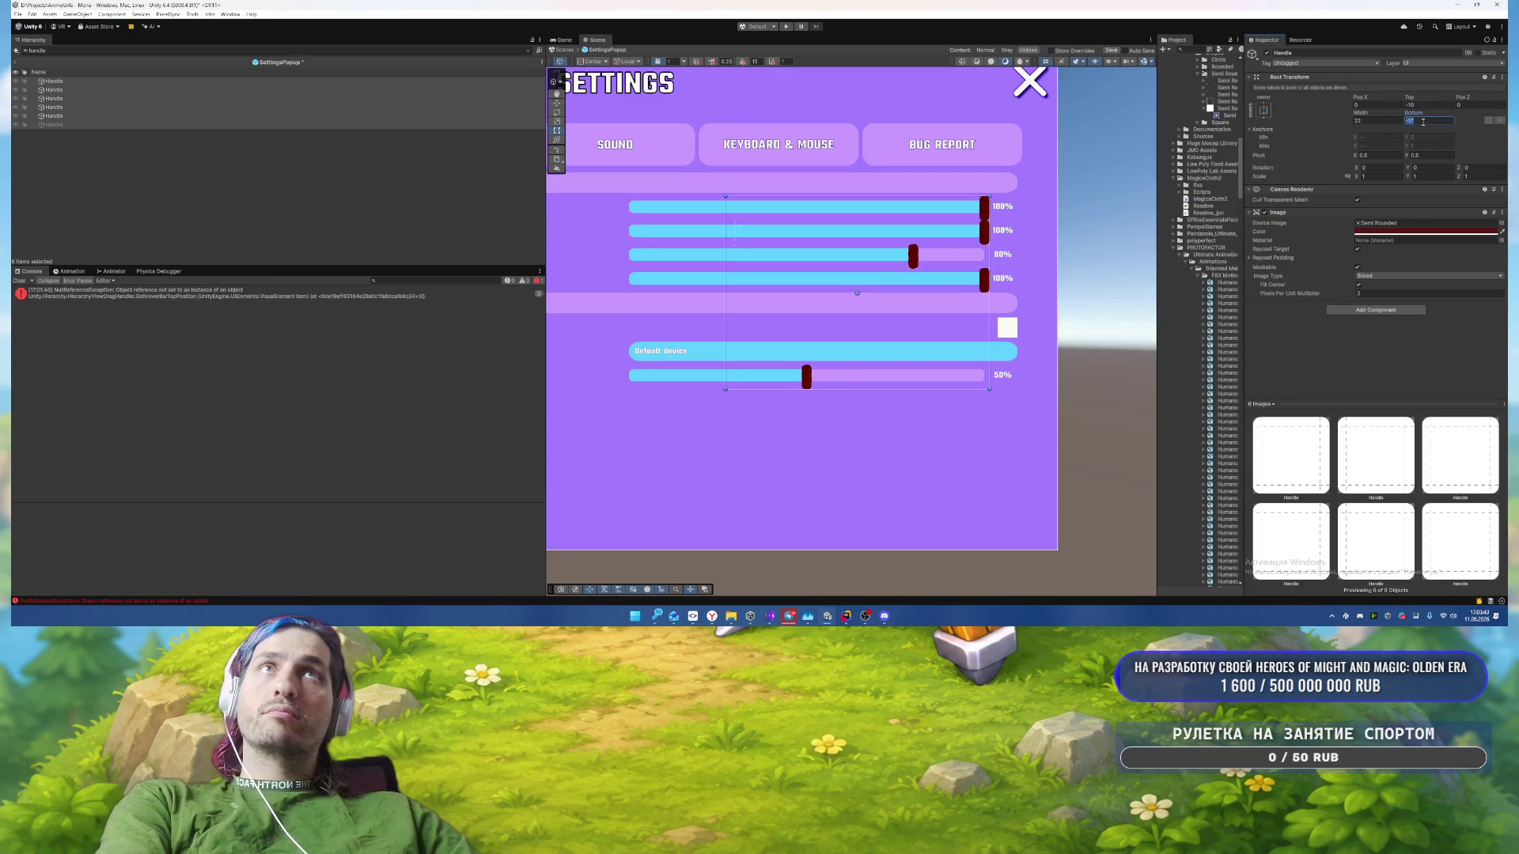
{"action": "type", "text": "-10"}
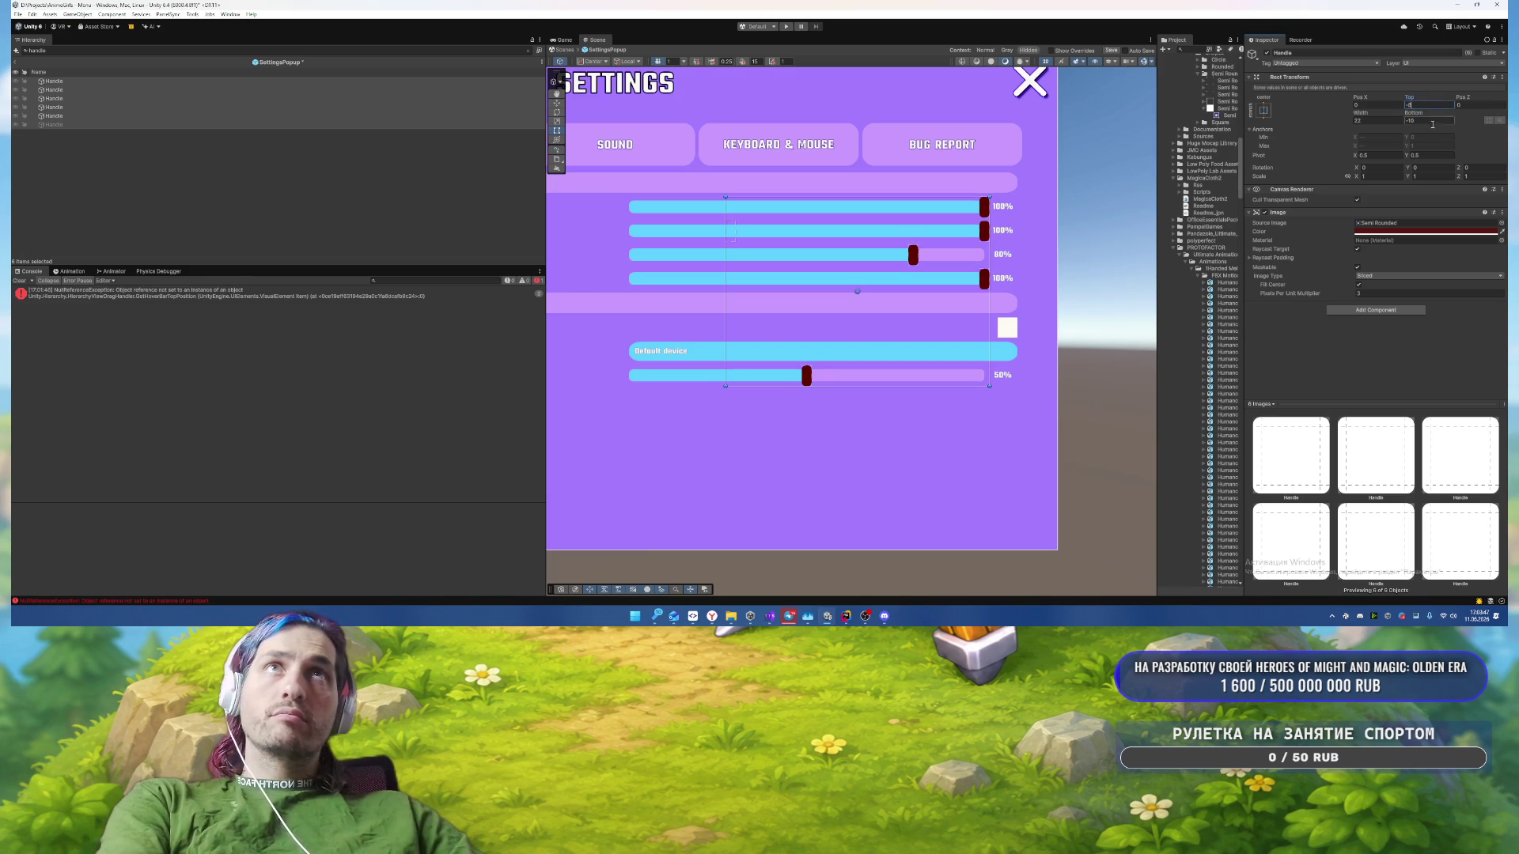
{"action": "type", "text": "-8"}
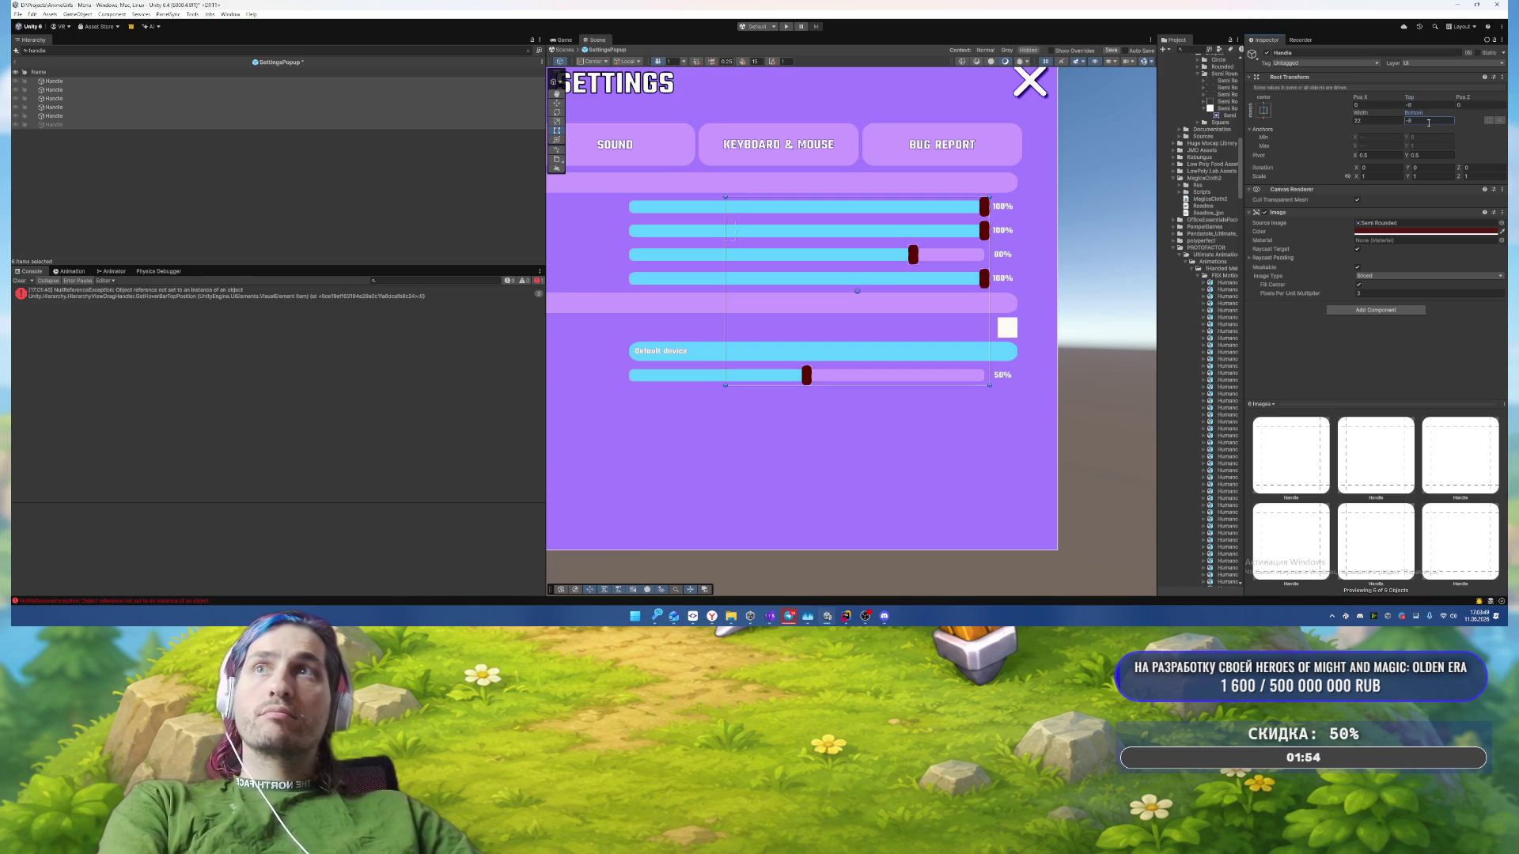
Step: Tint the handles light pink (E8A7F2) and clear the Hierarchy search
{"action": "left_click", "coordinate": [1387, 232]}
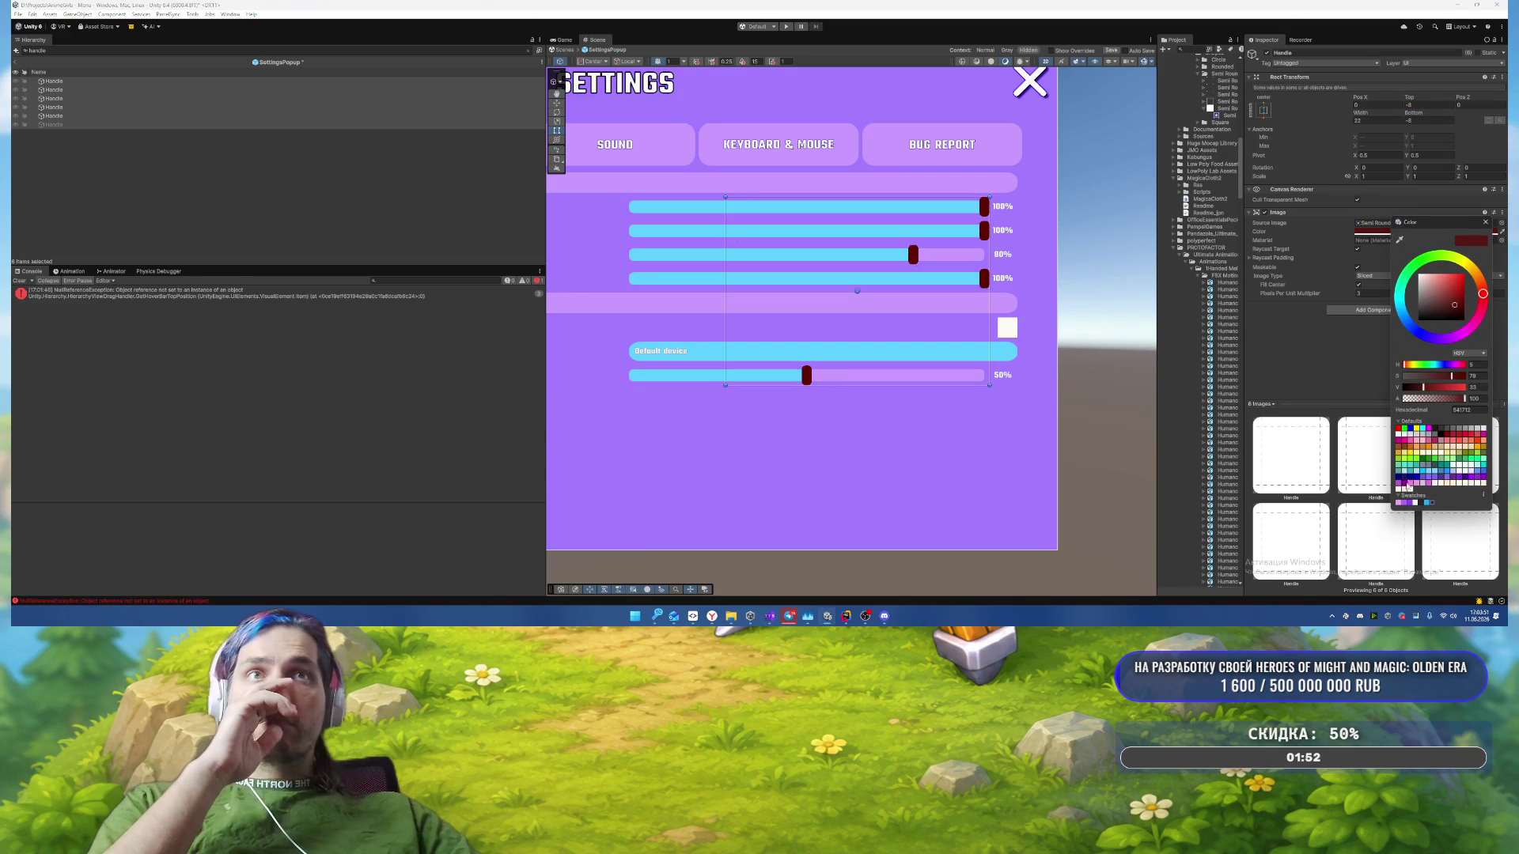
{"action": "left_click", "coordinate": [1411, 502]}
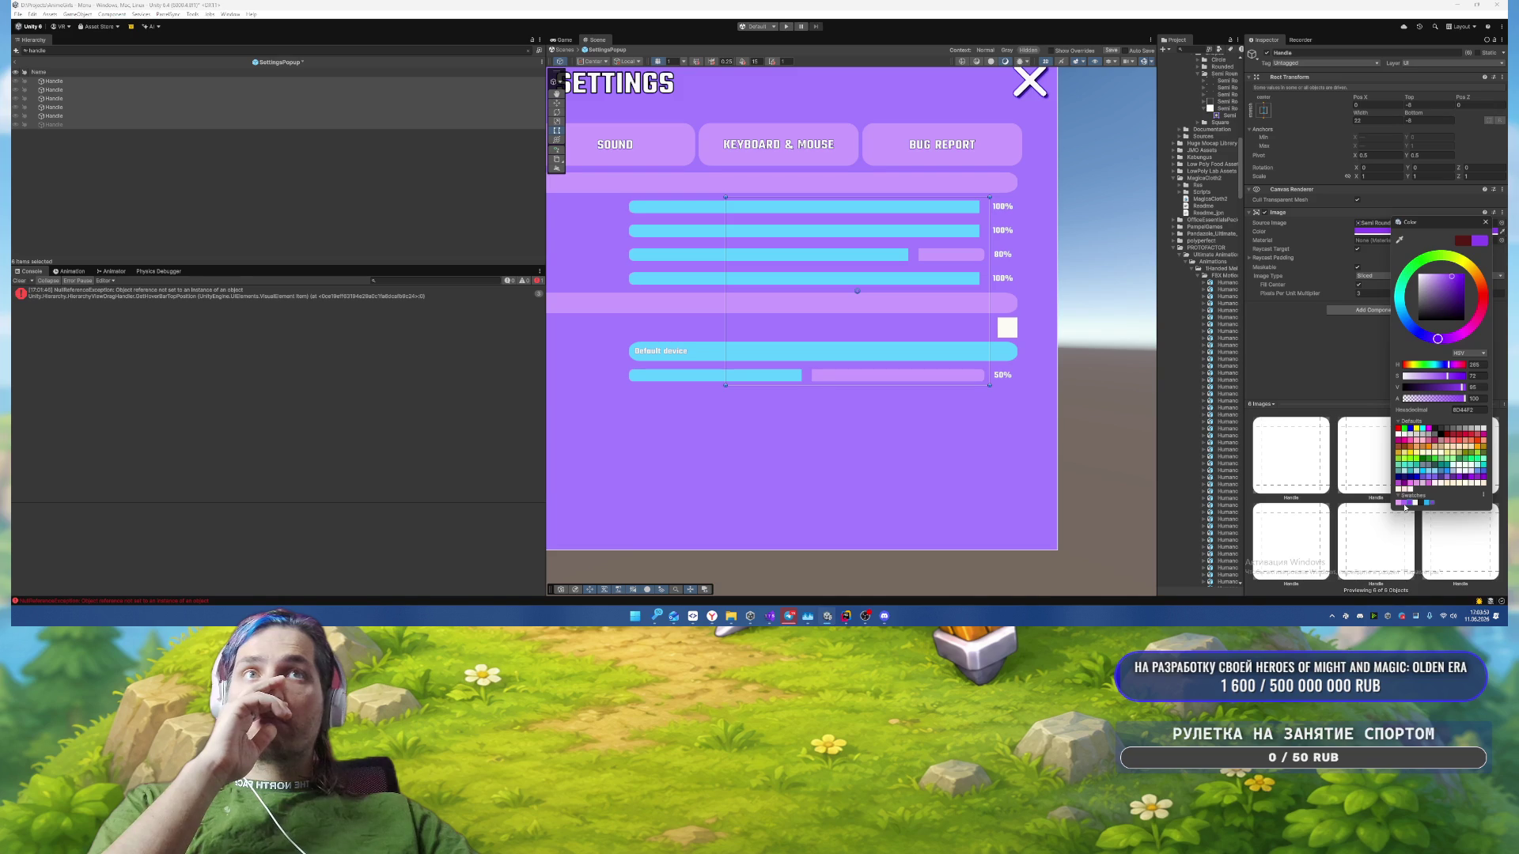
{"action": "left_click", "coordinate": [1398, 502]}
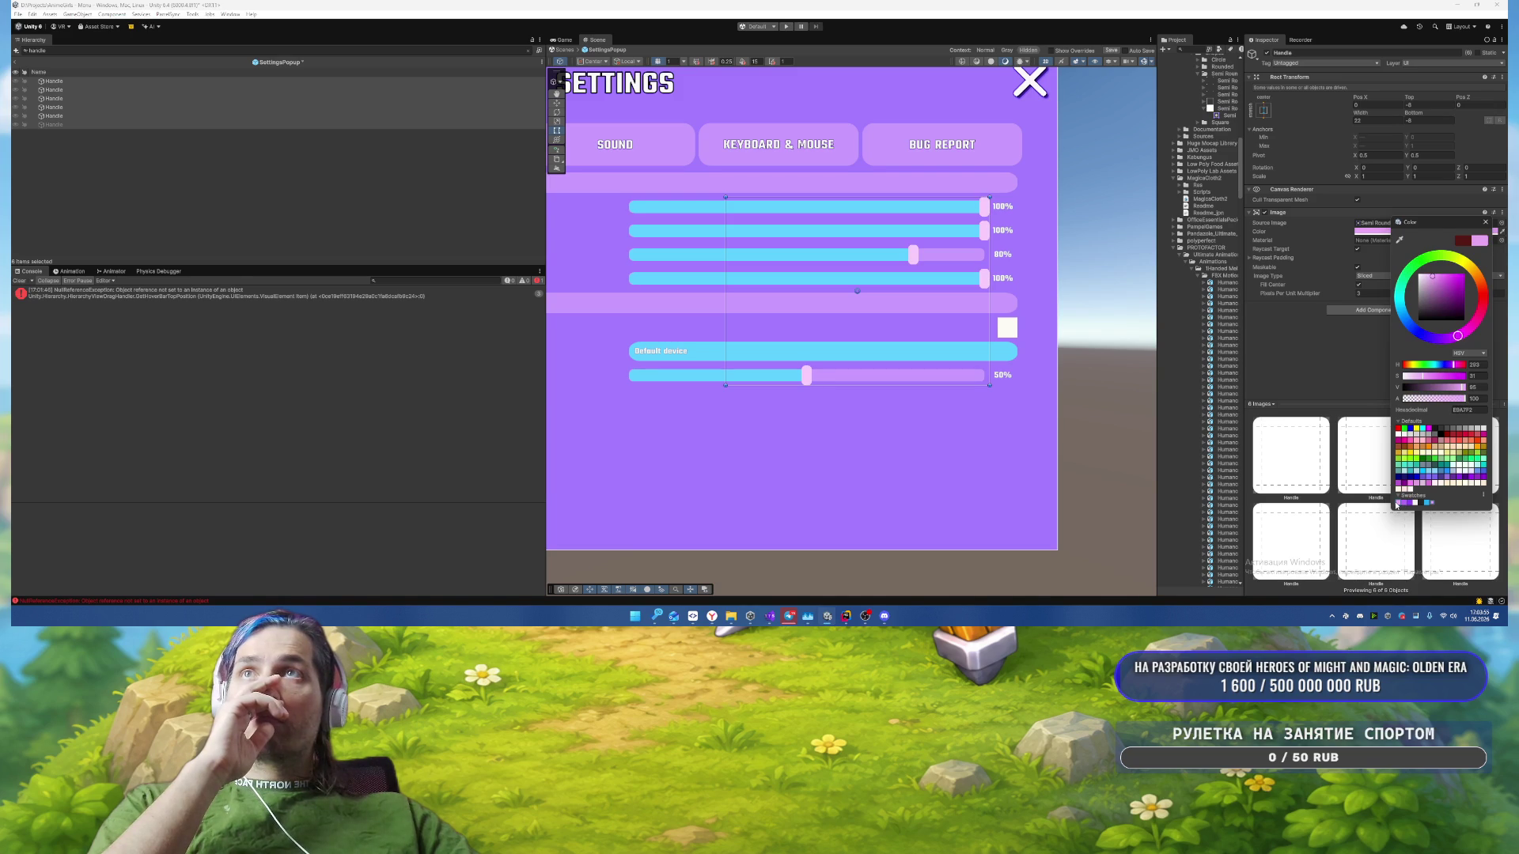
{"action": "scroll", "coordinate": [1133, 346], "scroll_direction": "down", "scroll_amount": 4}
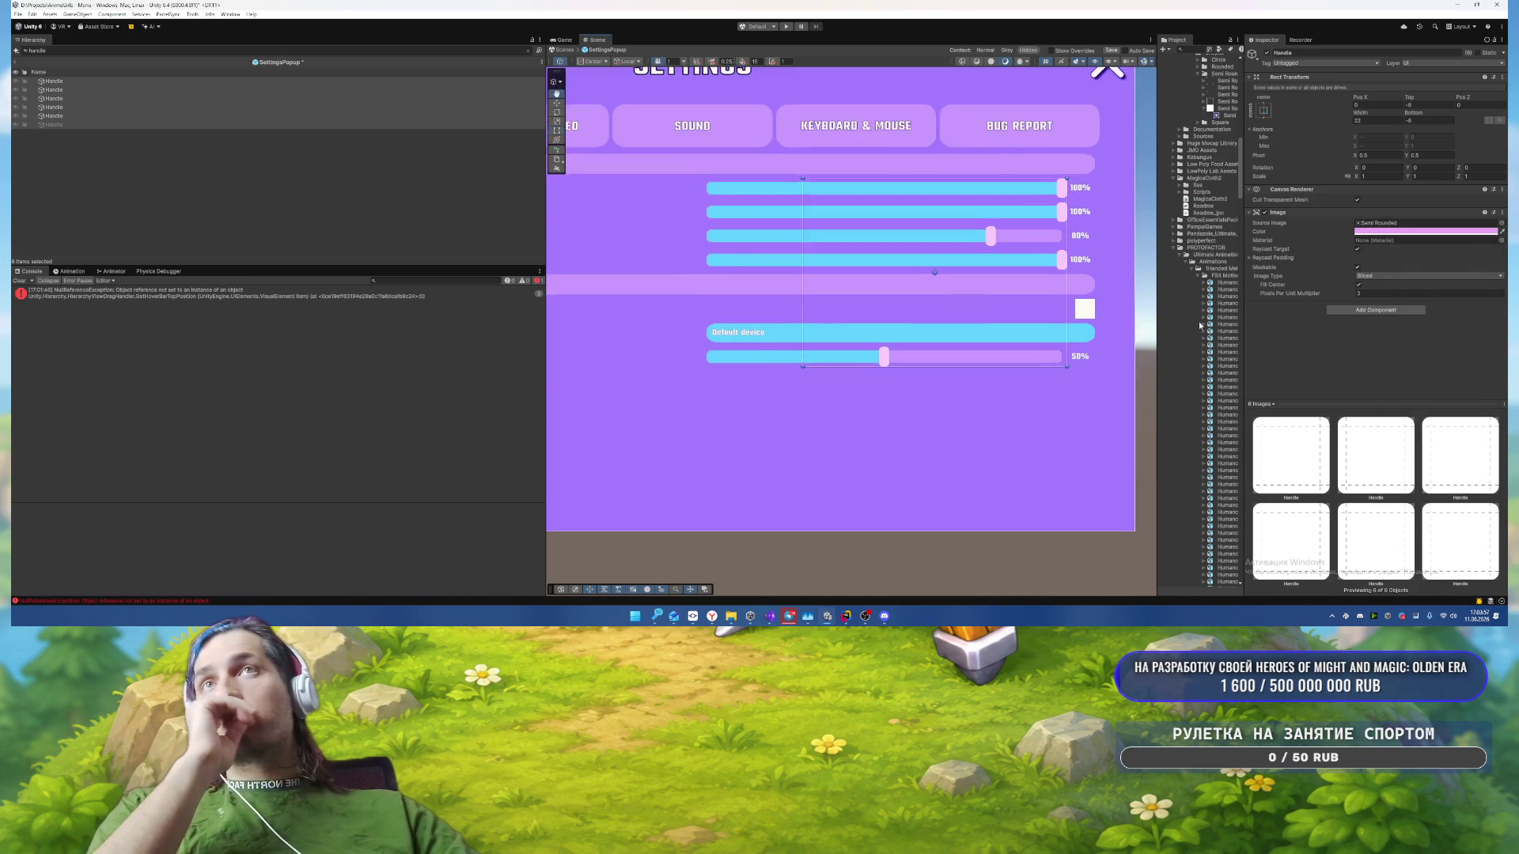
{"action": "scroll", "coordinate": [837, 298], "scroll_direction": "up", "scroll_amount": 6}
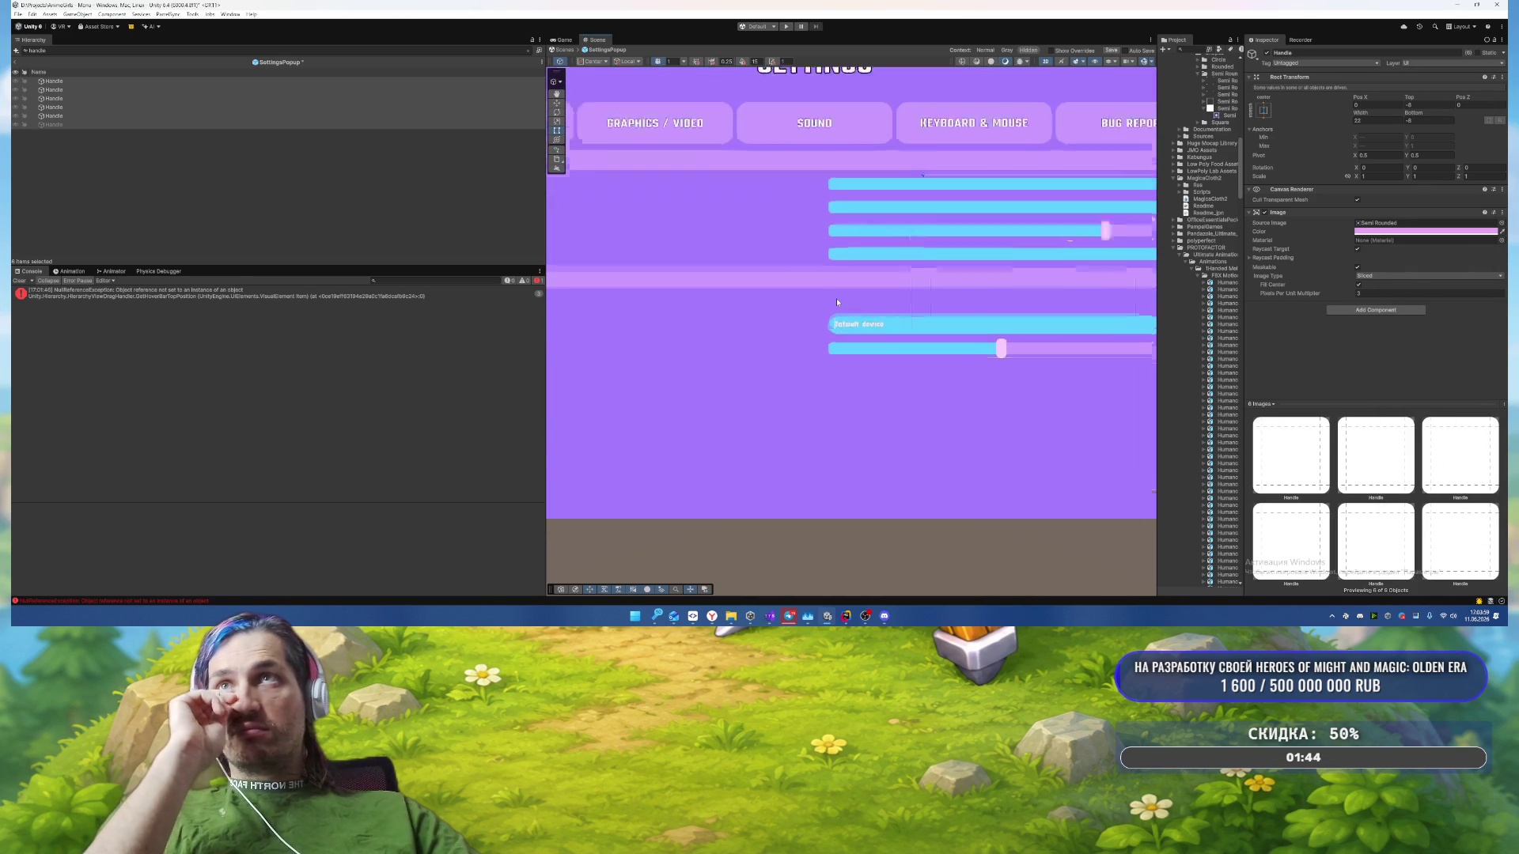
{"action": "scroll", "coordinate": [1098, 421], "scroll_direction": "down", "scroll_amount": 3}
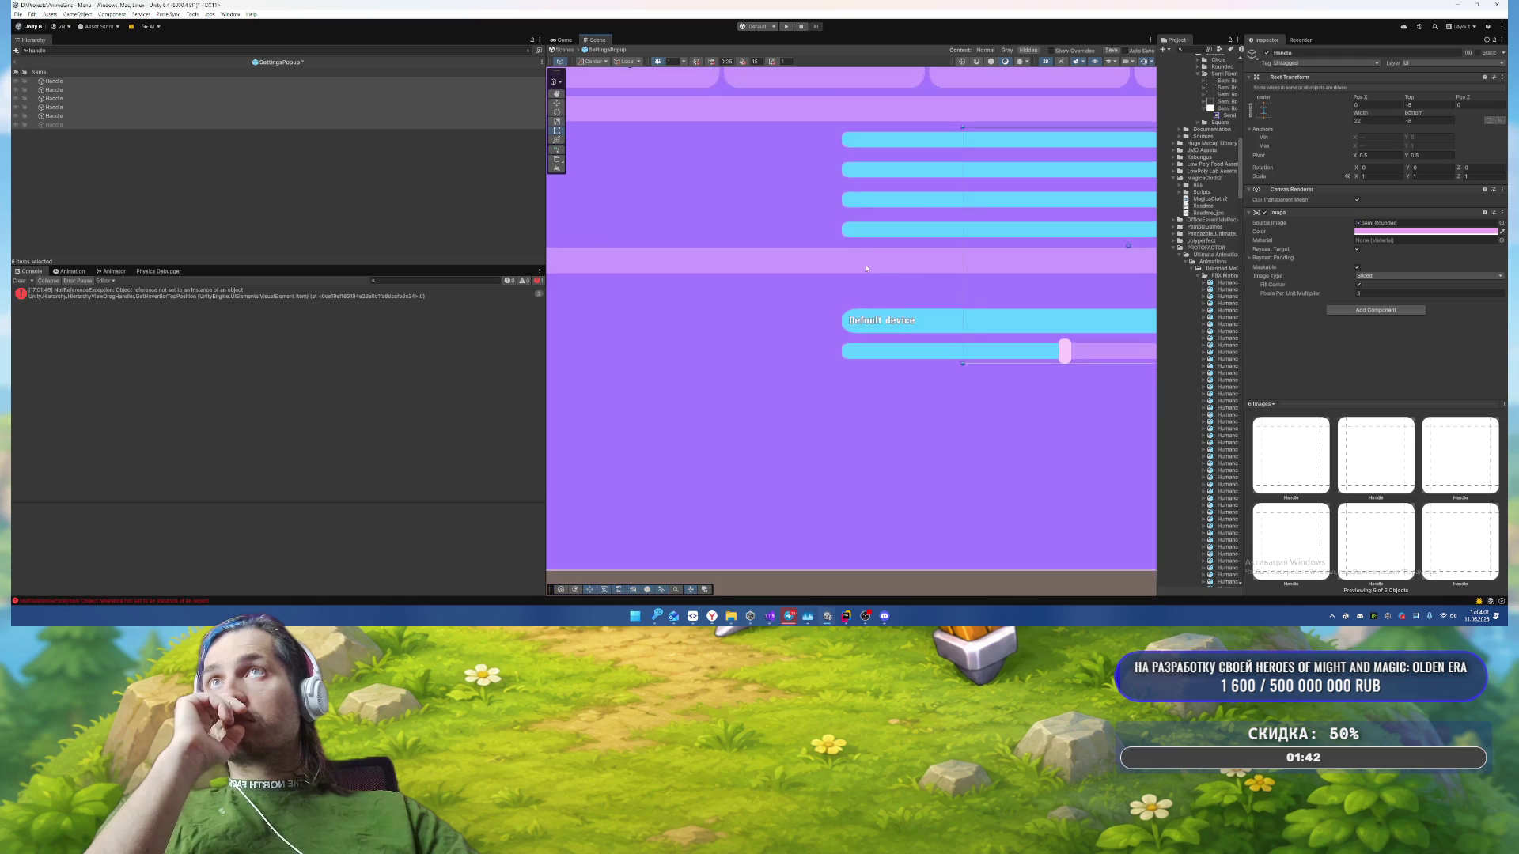
{"action": "left_click", "coordinate": [528, 51]}
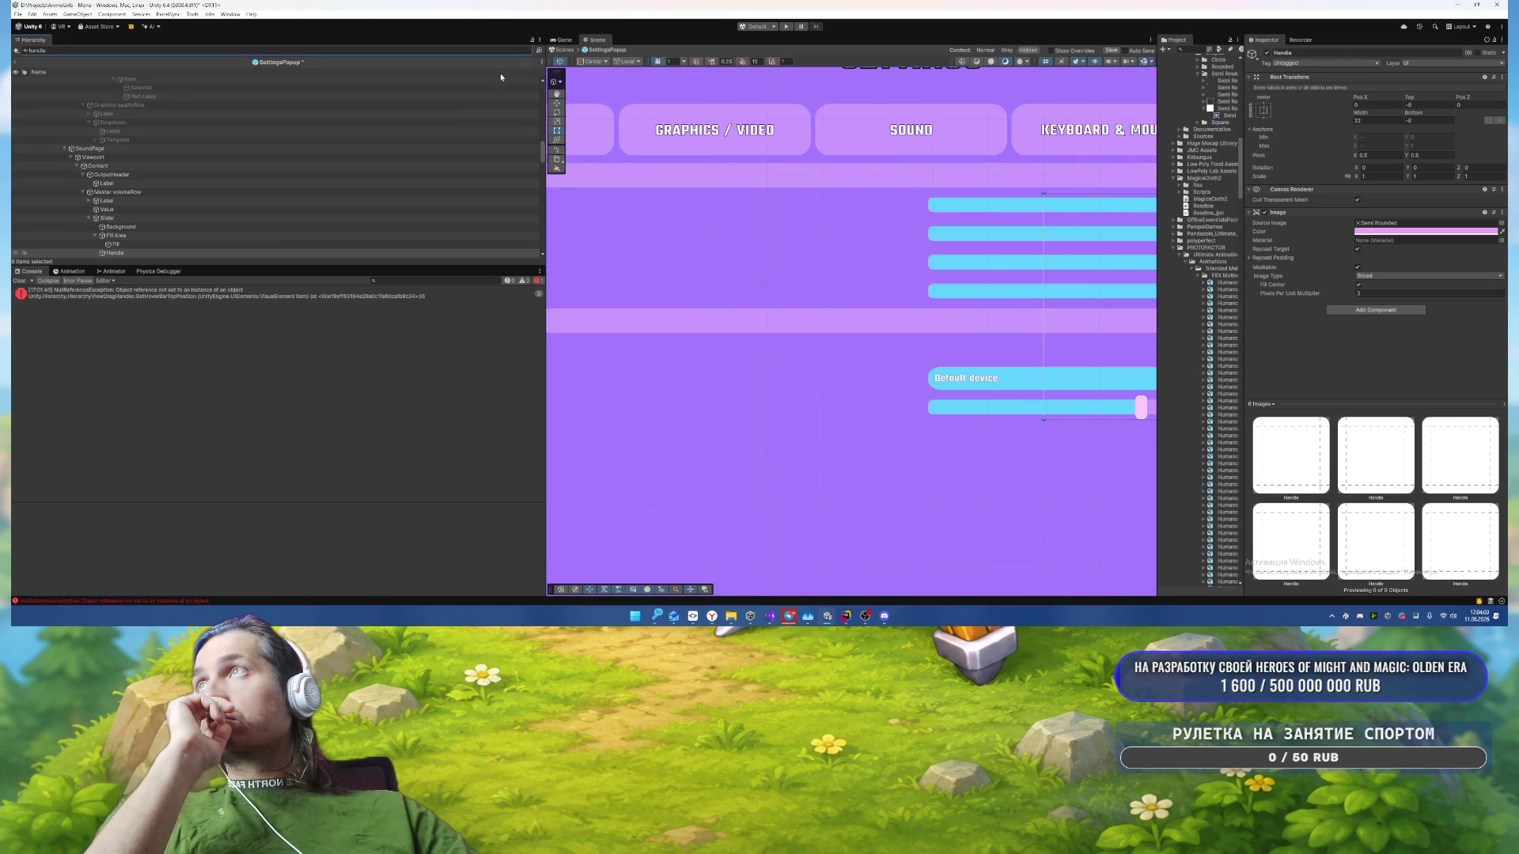
{"action": "scroll", "coordinate": [167, 196], "scroll_direction": "down", "scroll_amount": 3}
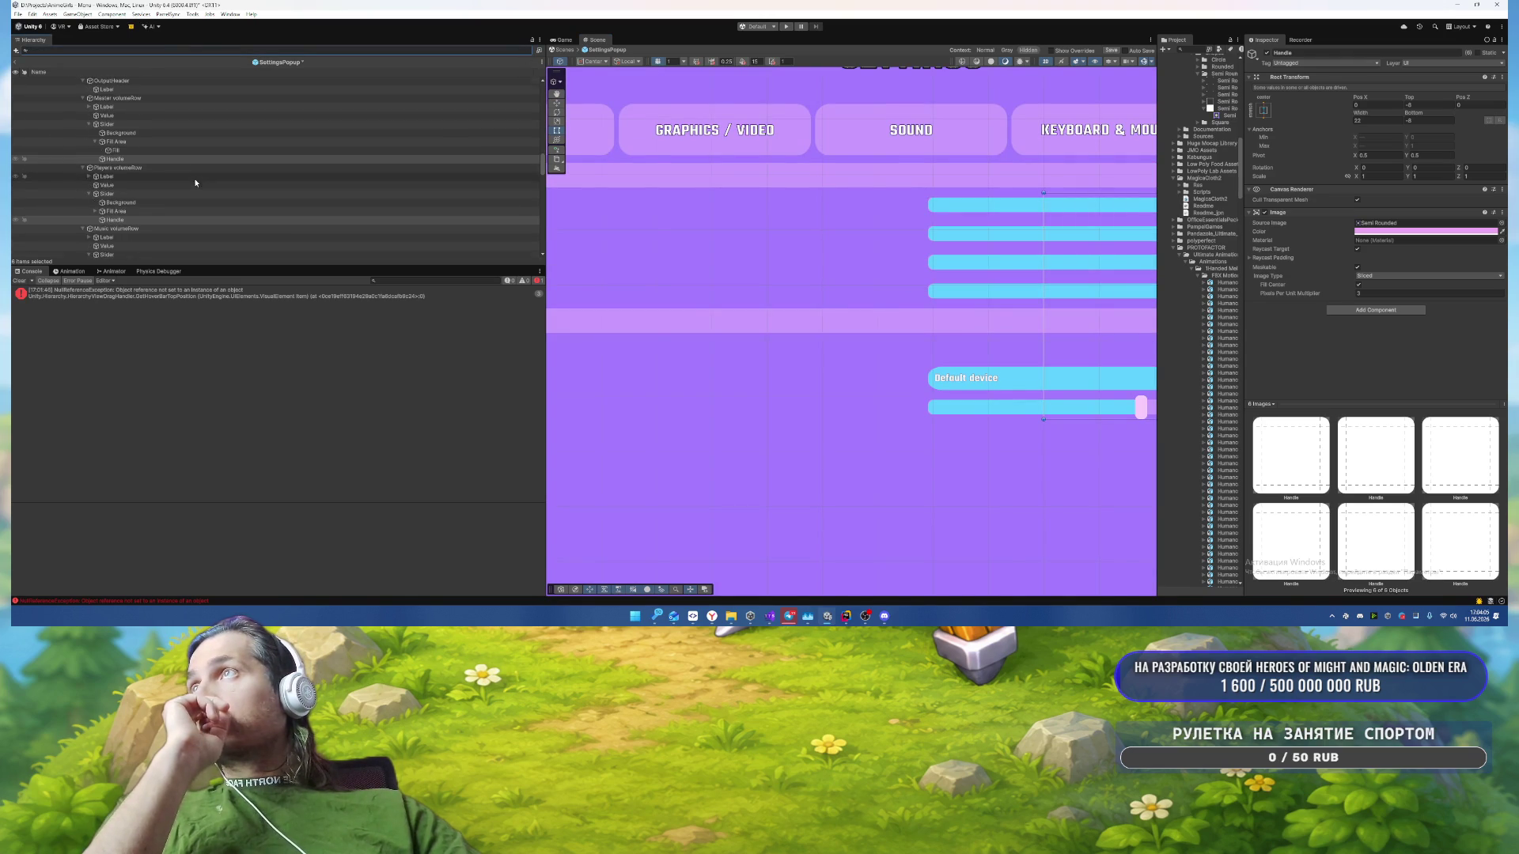
{"action": "scroll", "coordinate": [857, 293], "scroll_direction": "down", "scroll_amount": 1}
{"action": "scroll", "coordinate": [858, 292], "scroll_direction": "down", "scroll_amount": 2}
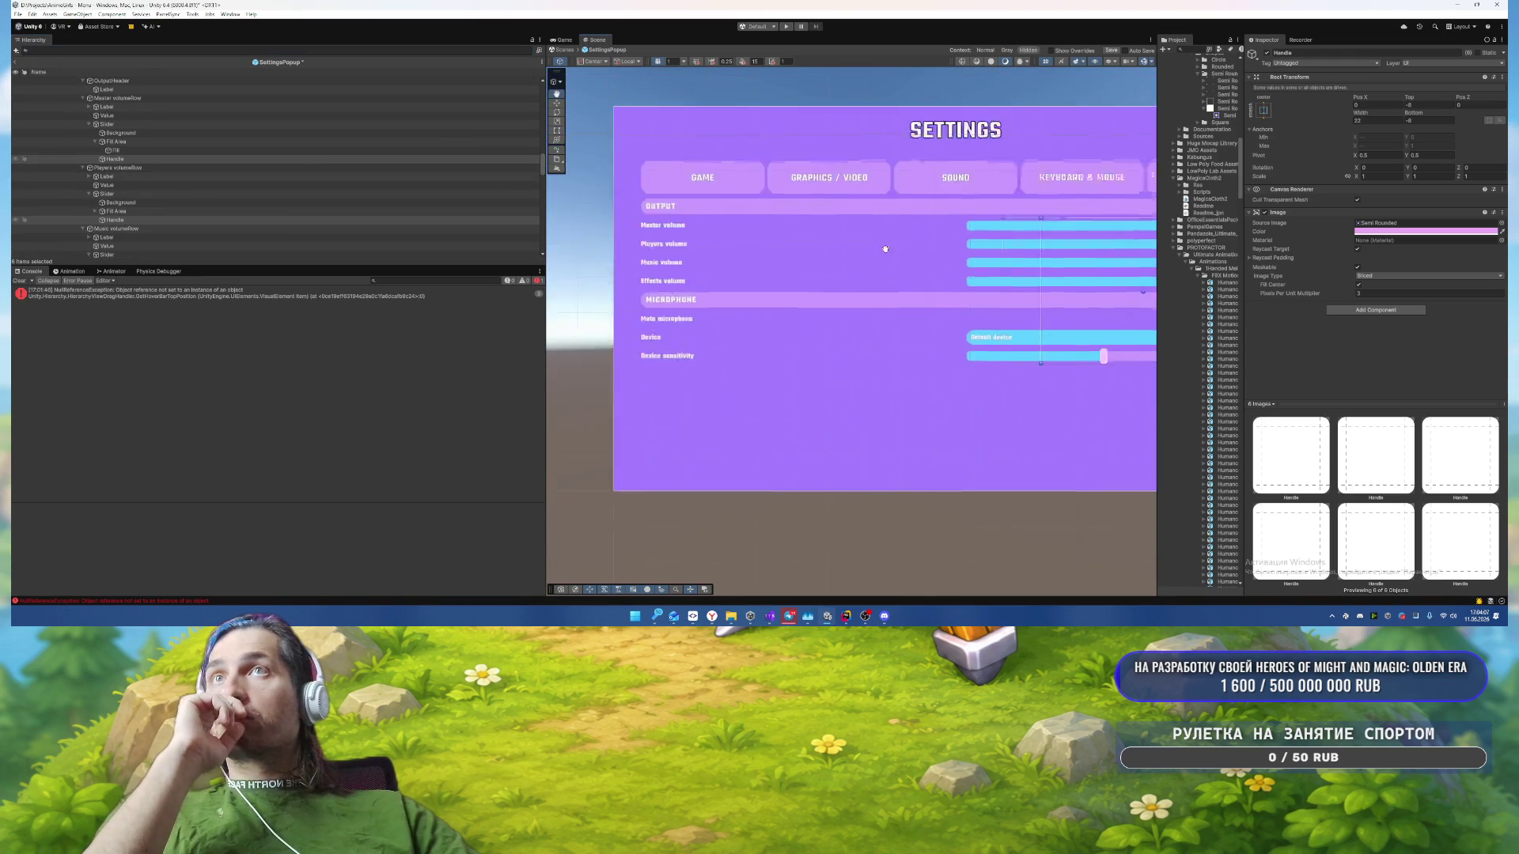
{"action": "scroll", "coordinate": [198, 190], "scroll_direction": "down", "scroll_amount": 5}
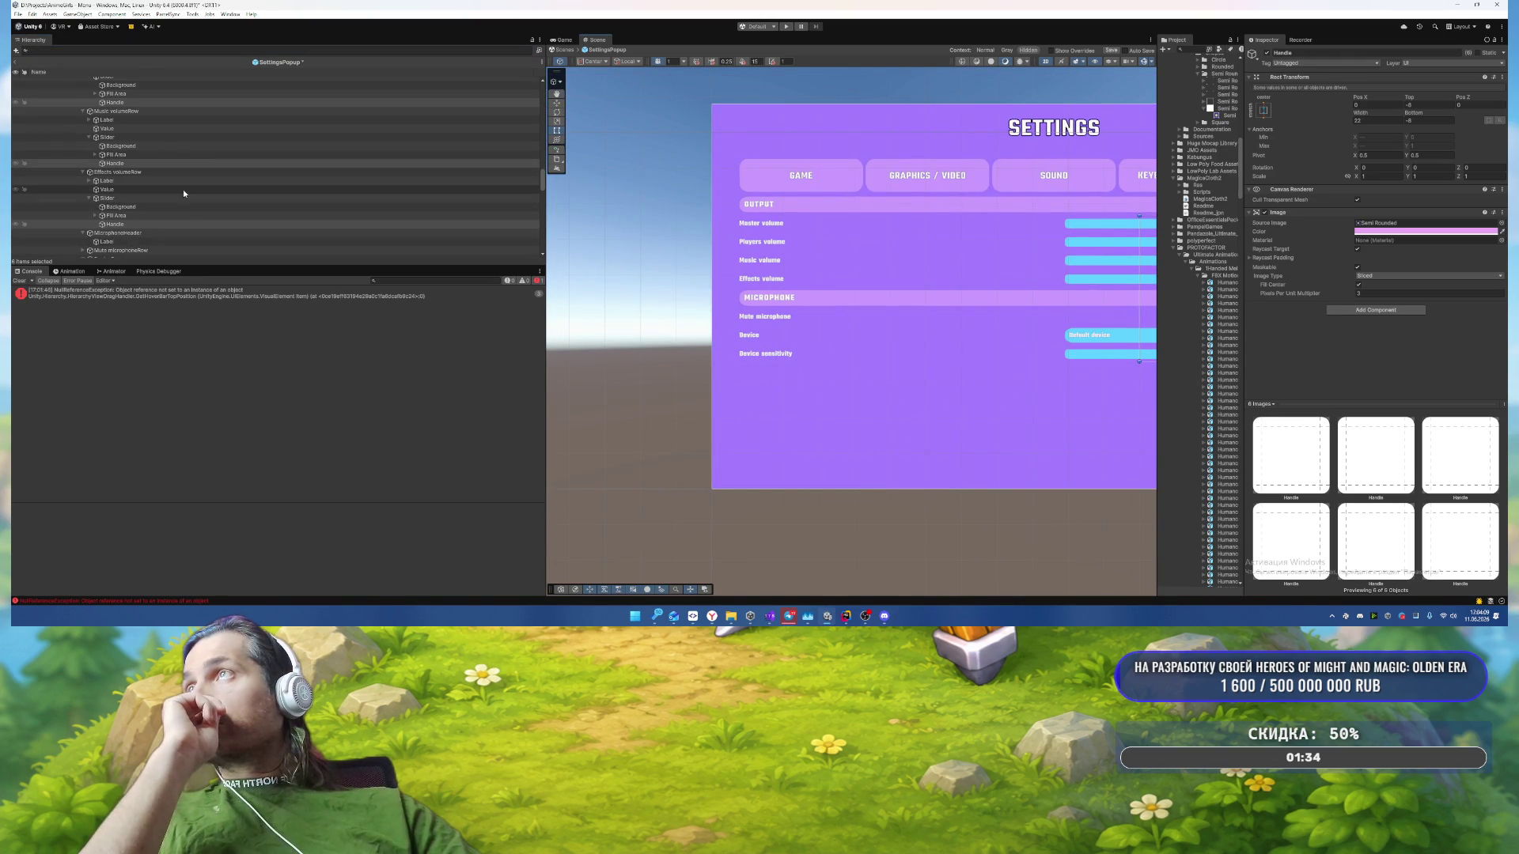
{"action": "scroll", "coordinate": [150, 171], "scroll_direction": "down", "scroll_amount": 3}
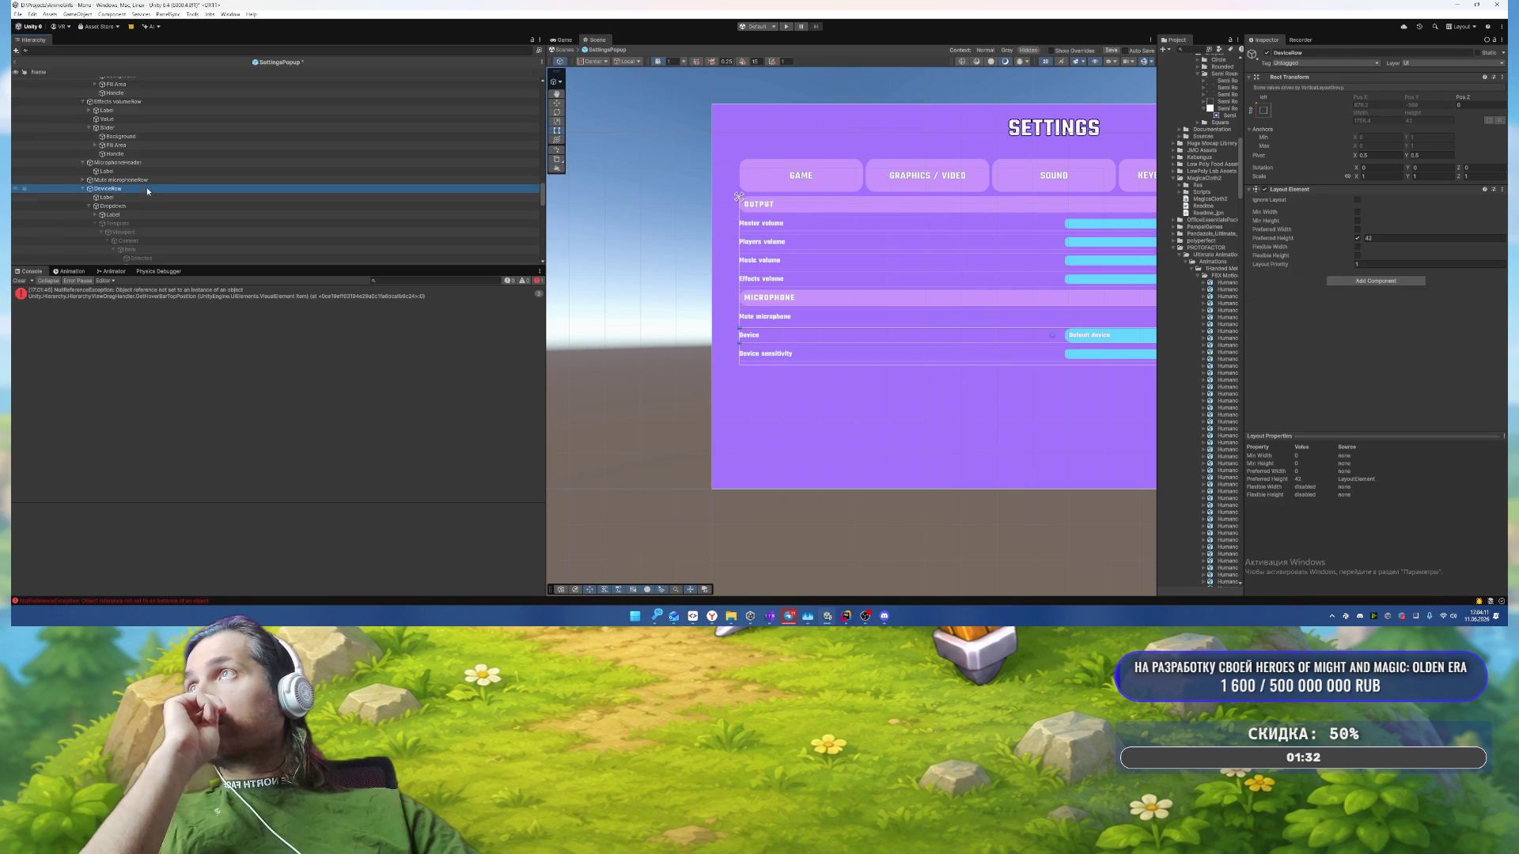
{"action": "left_click", "coordinate": [112, 206]}
{"action": "left_click", "coordinate": [1397, 284]}
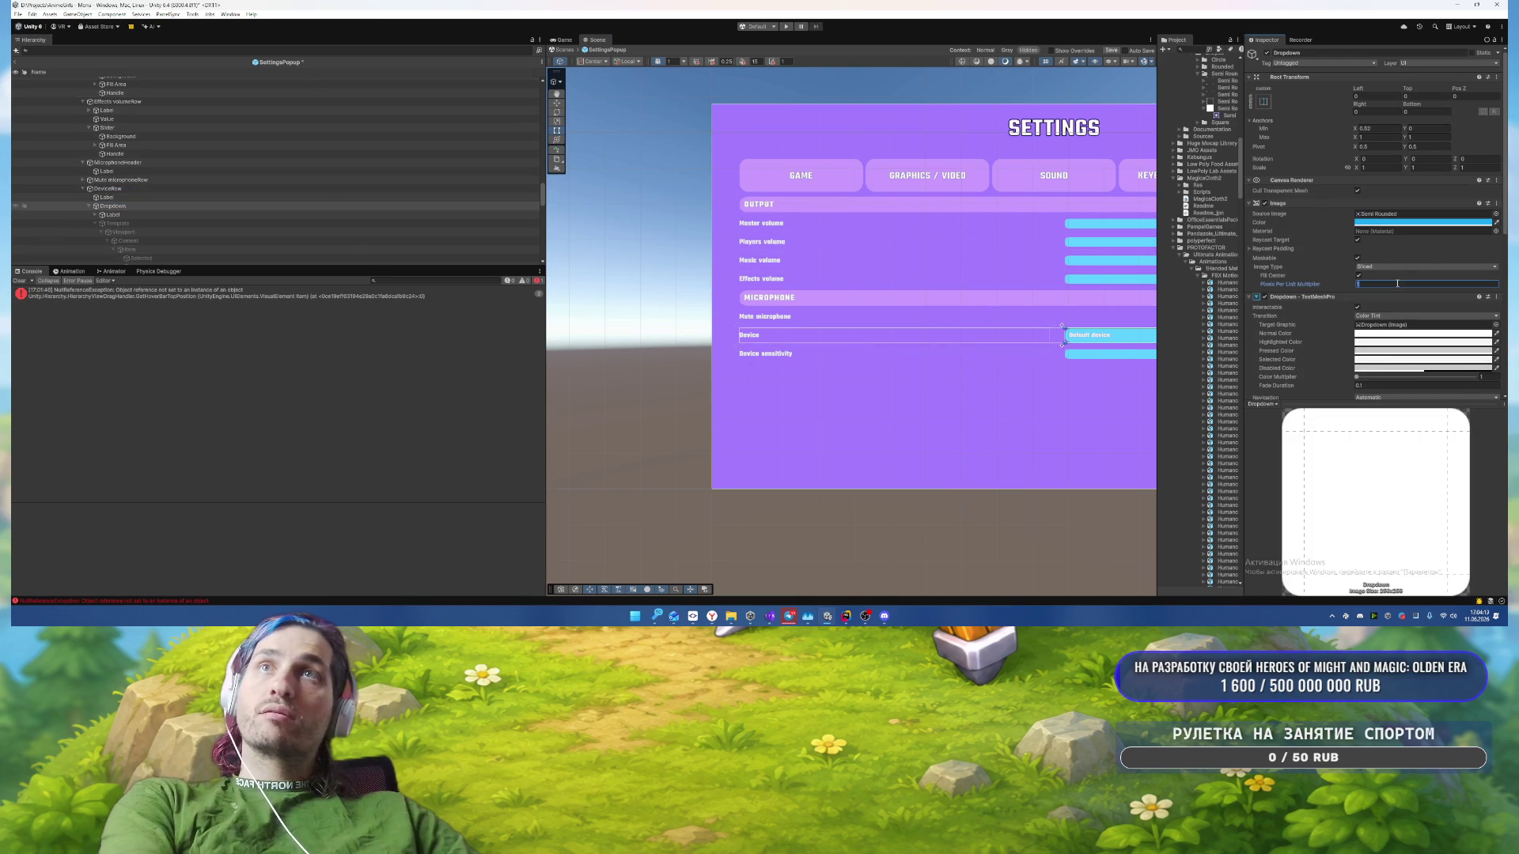
{"action": "scroll", "coordinate": [928, 282], "scroll_direction": "up", "scroll_amount": 6}
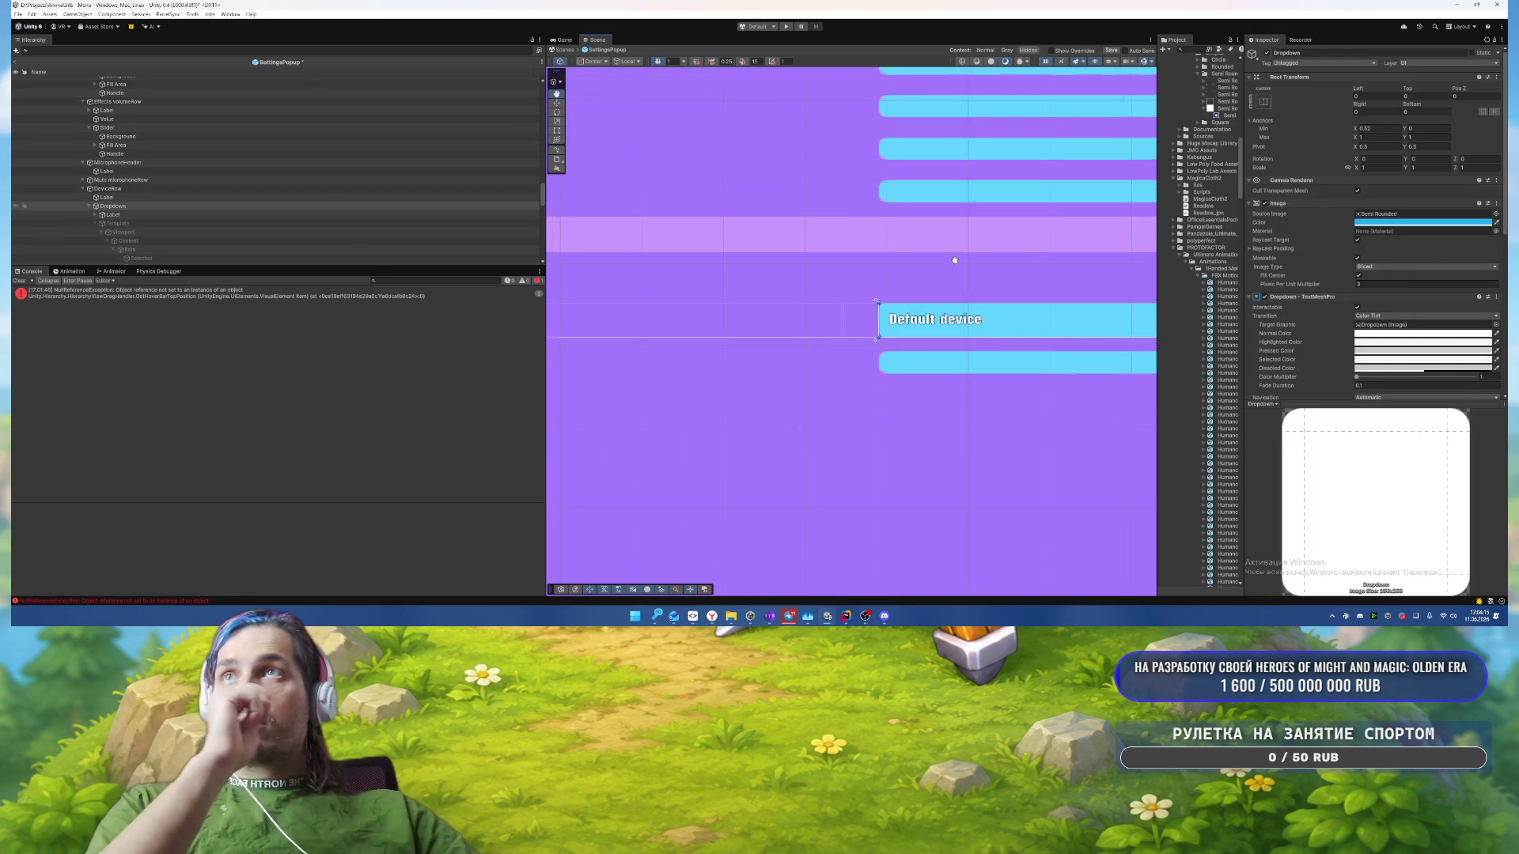
{"action": "scroll", "coordinate": [914, 267], "scroll_direction": "up", "scroll_amount": 3}
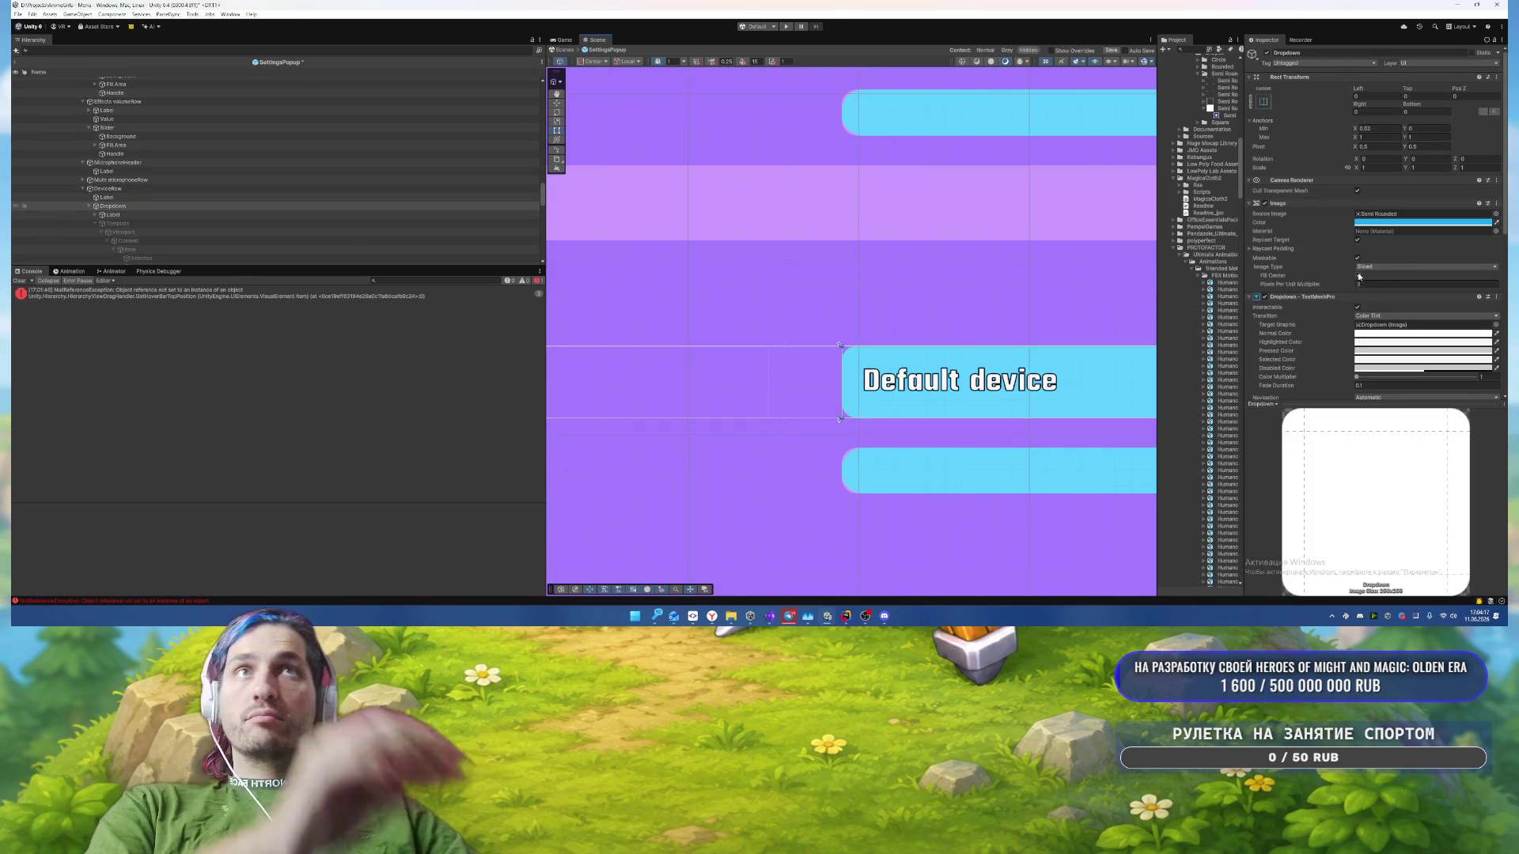
{"action": "left_click", "coordinate": [1366, 286]}
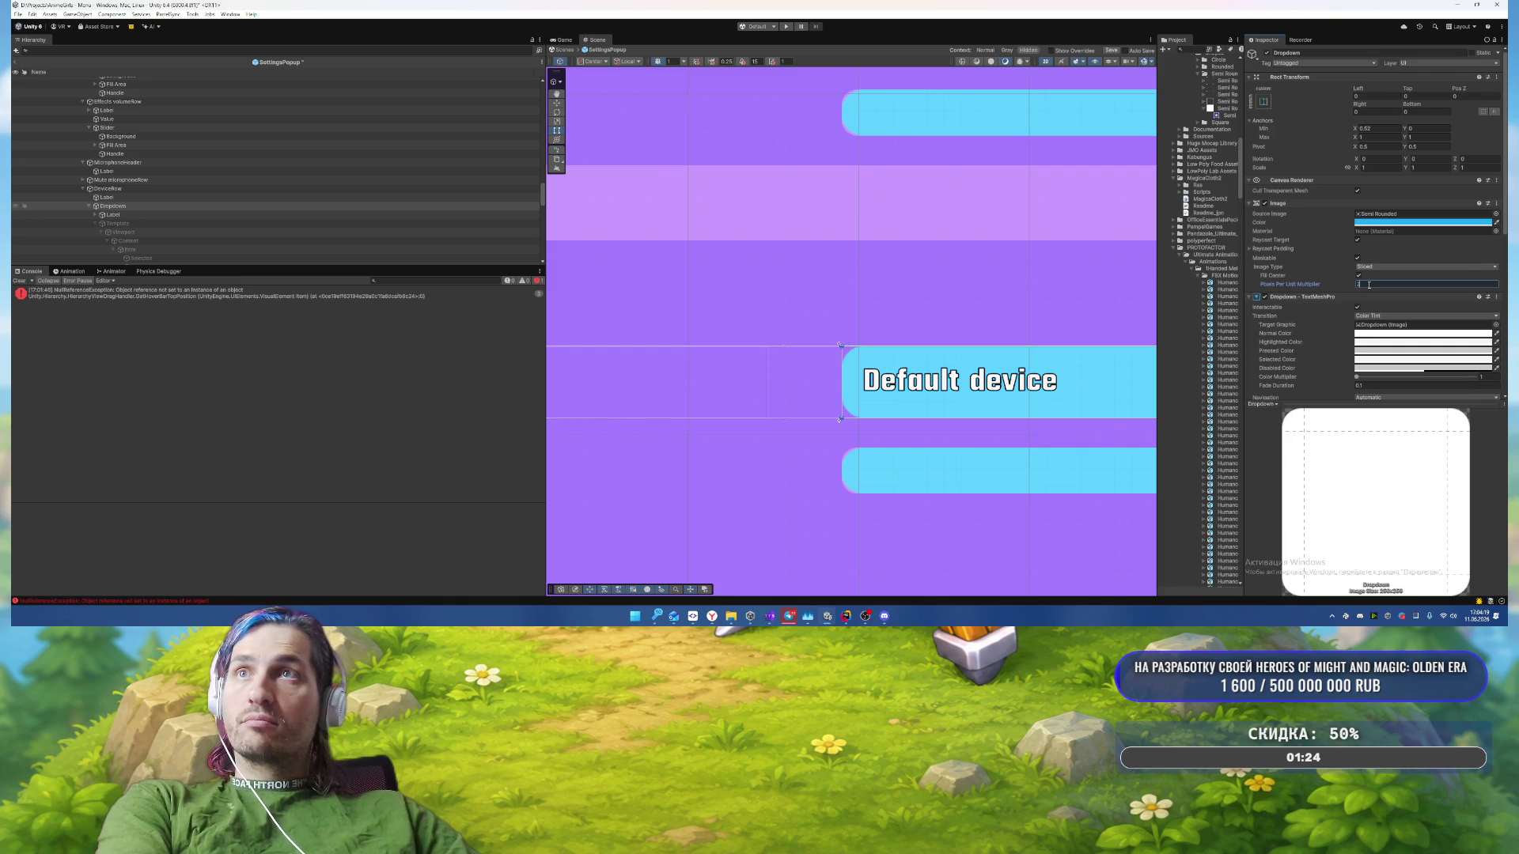
{"action": "scroll", "coordinate": [880, 329], "scroll_direction": "down", "scroll_amount": 6}
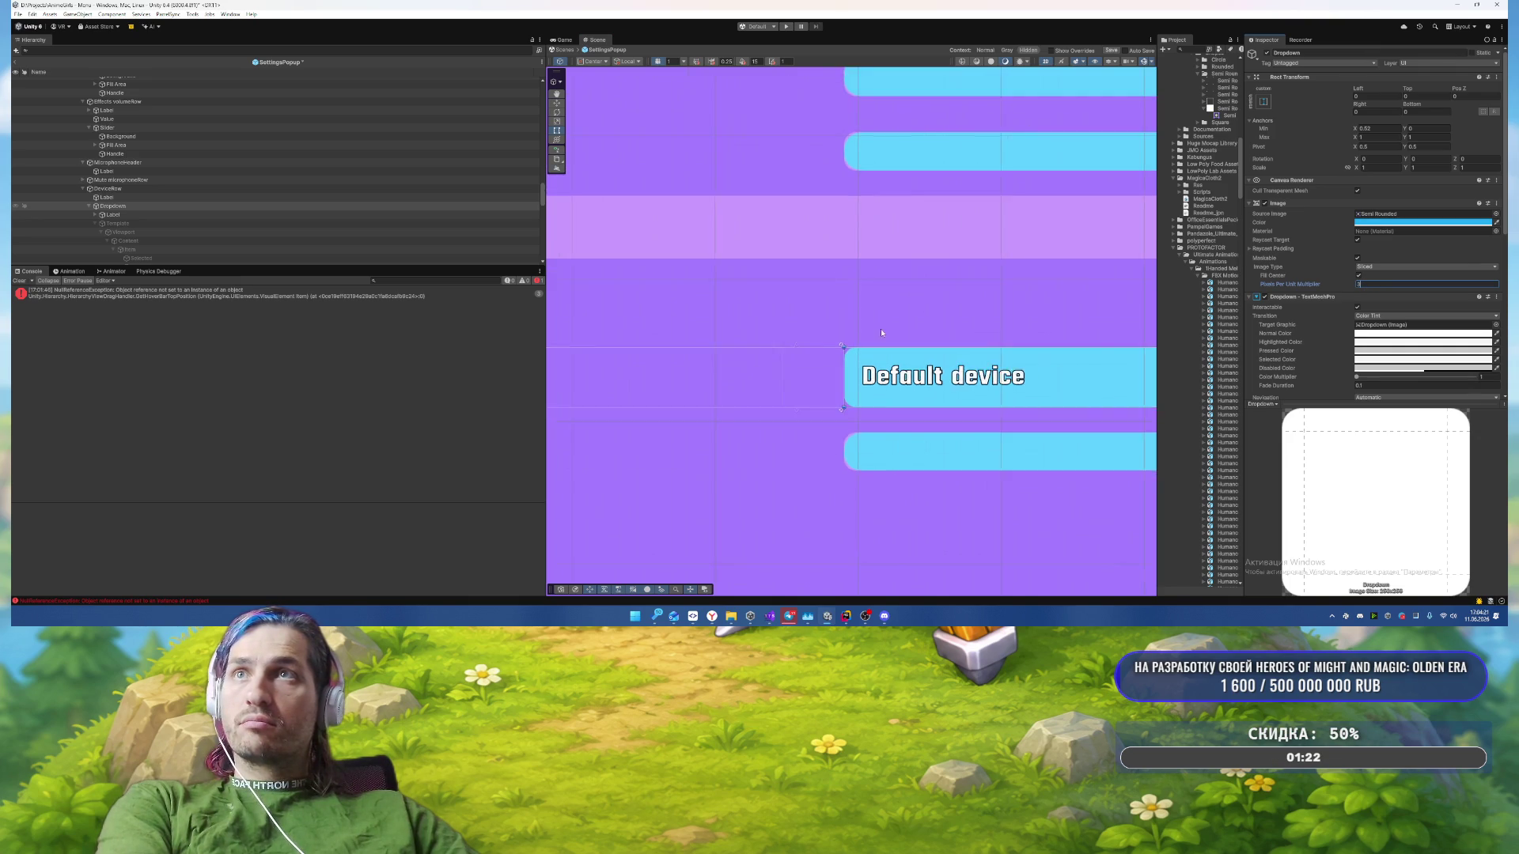
{"action": "scroll", "coordinate": [824, 277], "scroll_direction": "down", "scroll_amount": 8}
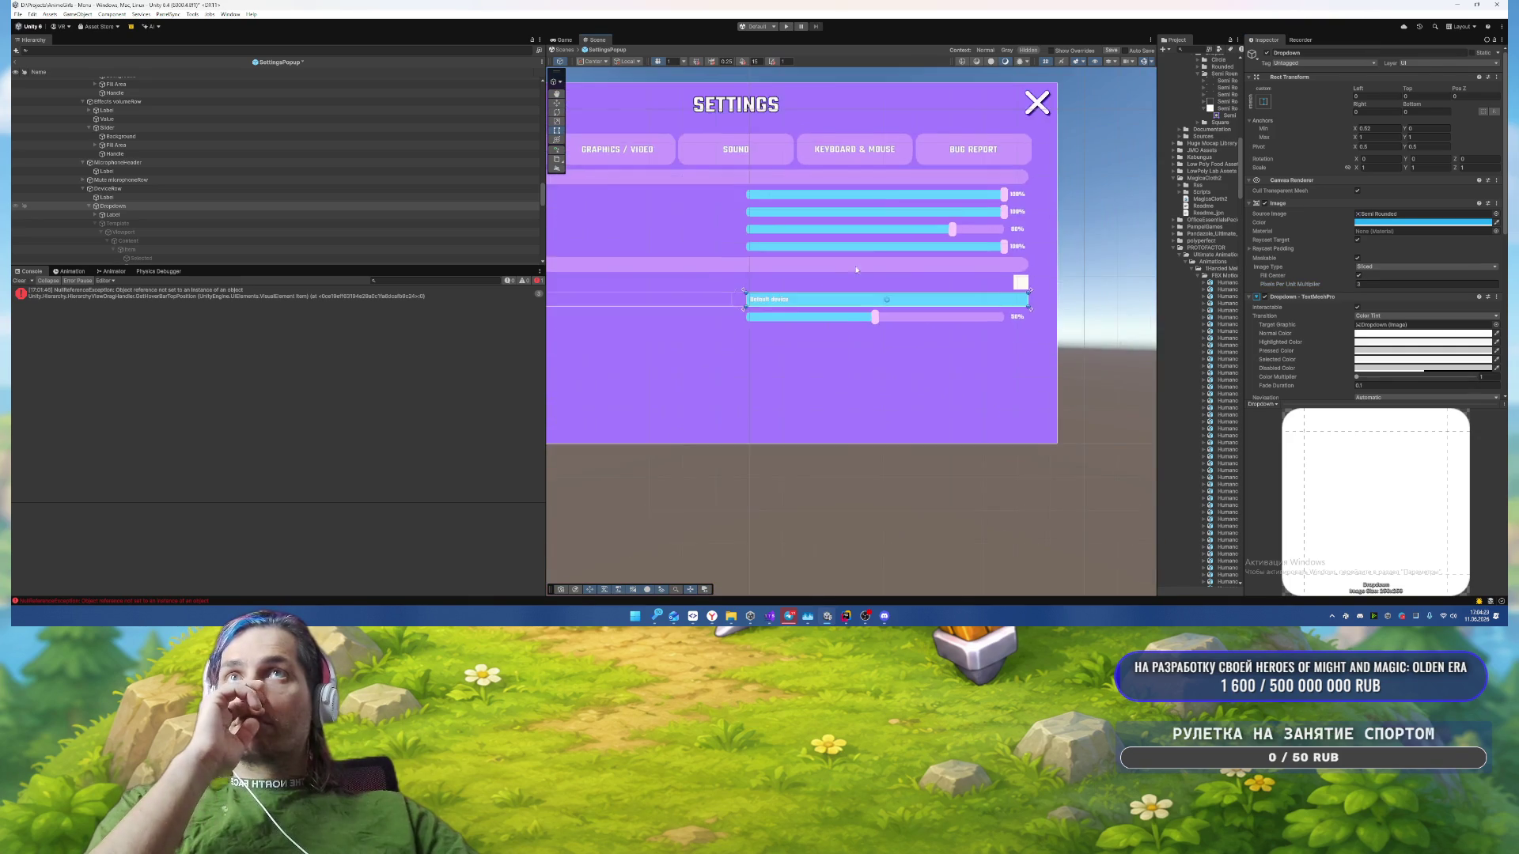
{"action": "scroll", "coordinate": [913, 266], "scroll_direction": "up", "scroll_amount": 3}
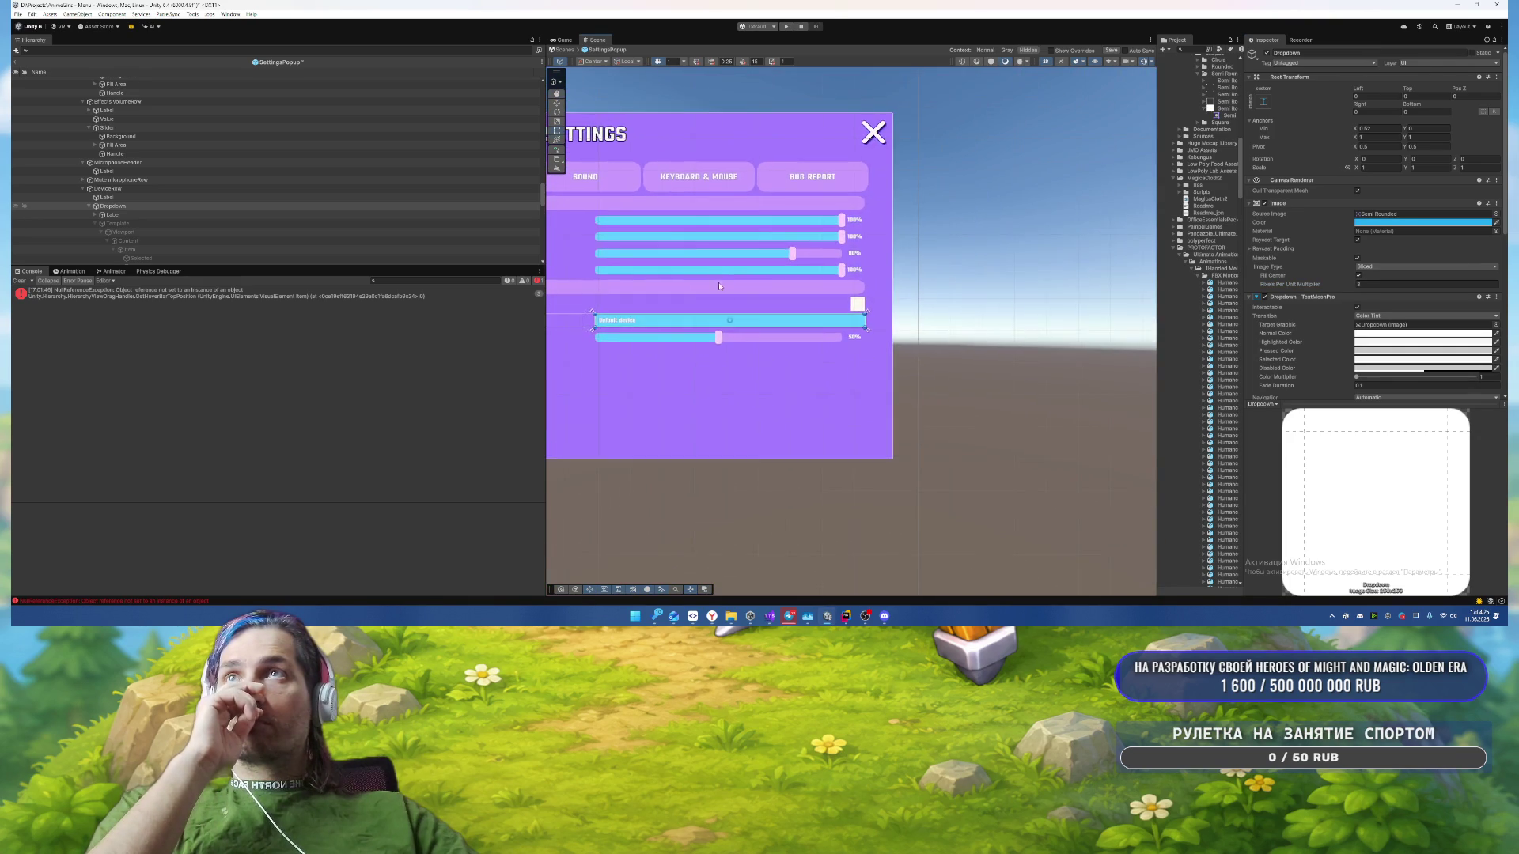
{"action": "scroll", "coordinate": [878, 309], "scroll_direction": "up", "scroll_amount": 4}
Step: Give the Mute microphone toggle a filled white circle sprite
{"action": "left_click", "coordinate": [868, 314]}
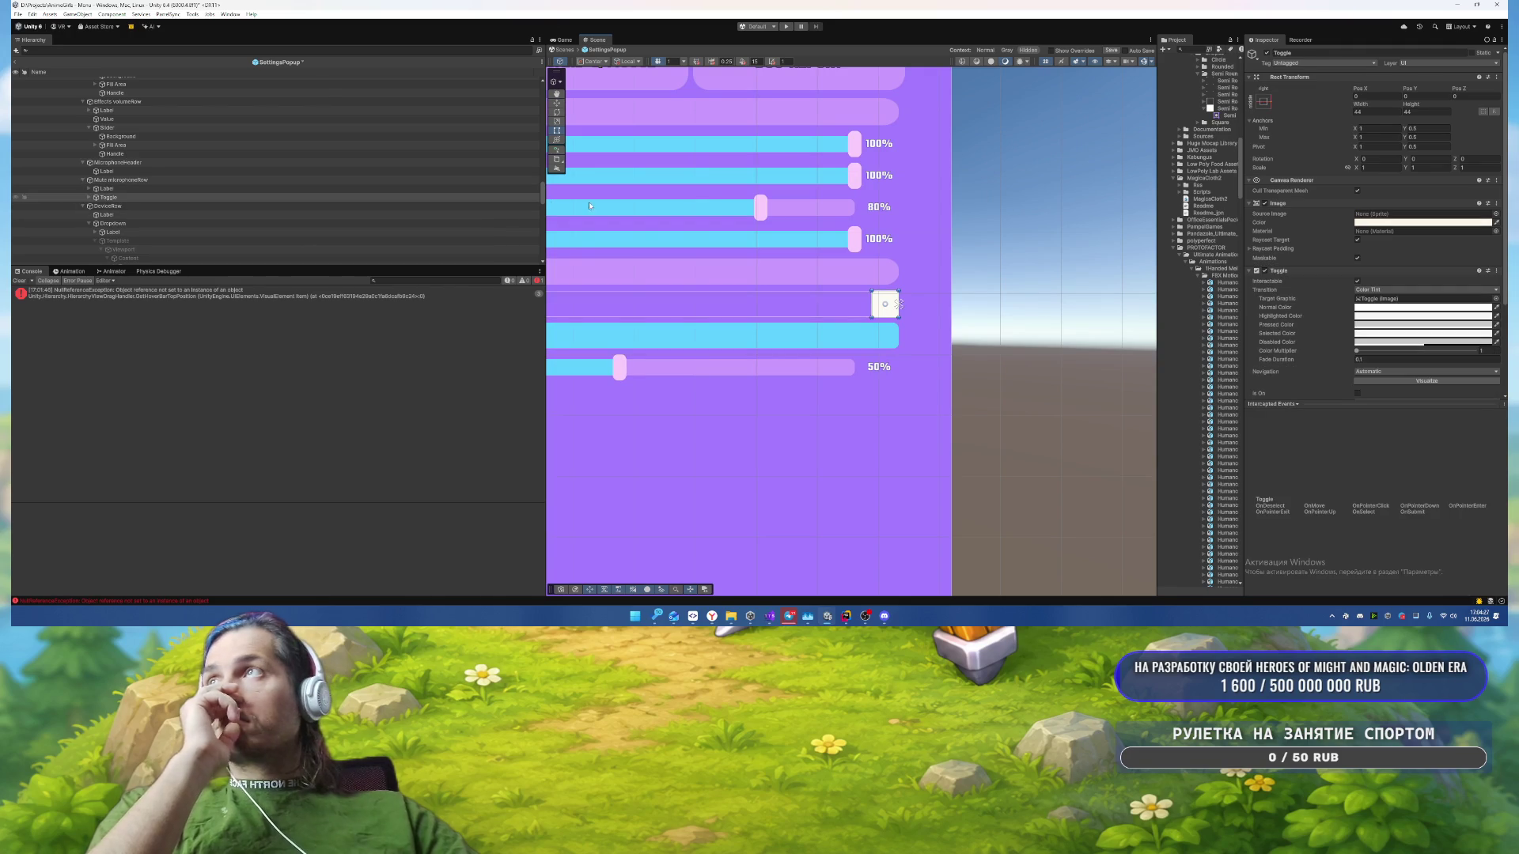
{"action": "left_click", "coordinate": [1496, 214]}
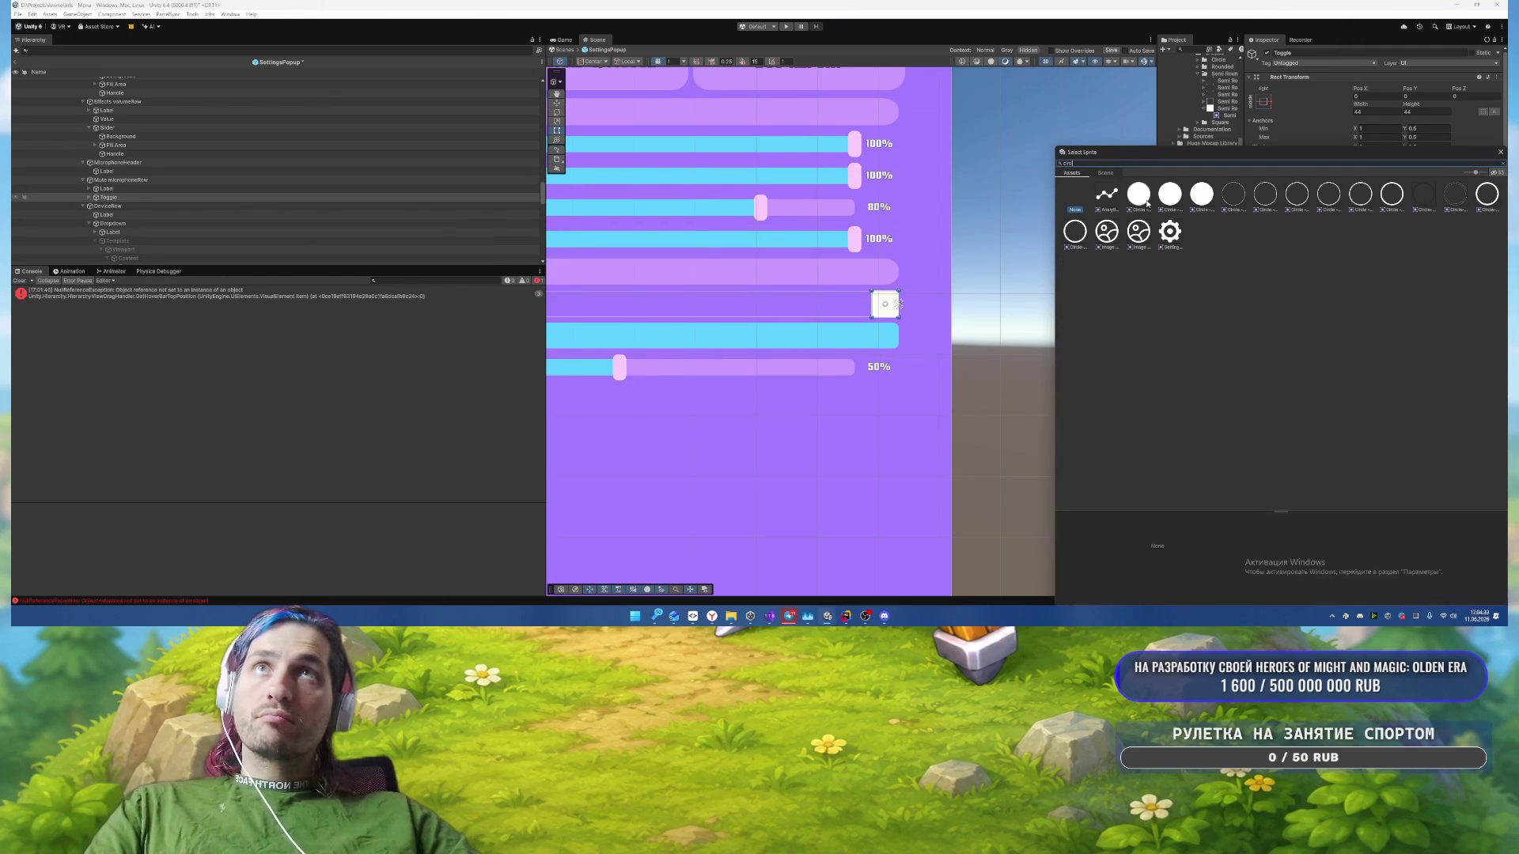
{"action": "double_click", "coordinate": [1138, 193]}
{"action": "scroll", "coordinate": [168, 238], "scroll_direction": "up", "scroll_amount": 2}
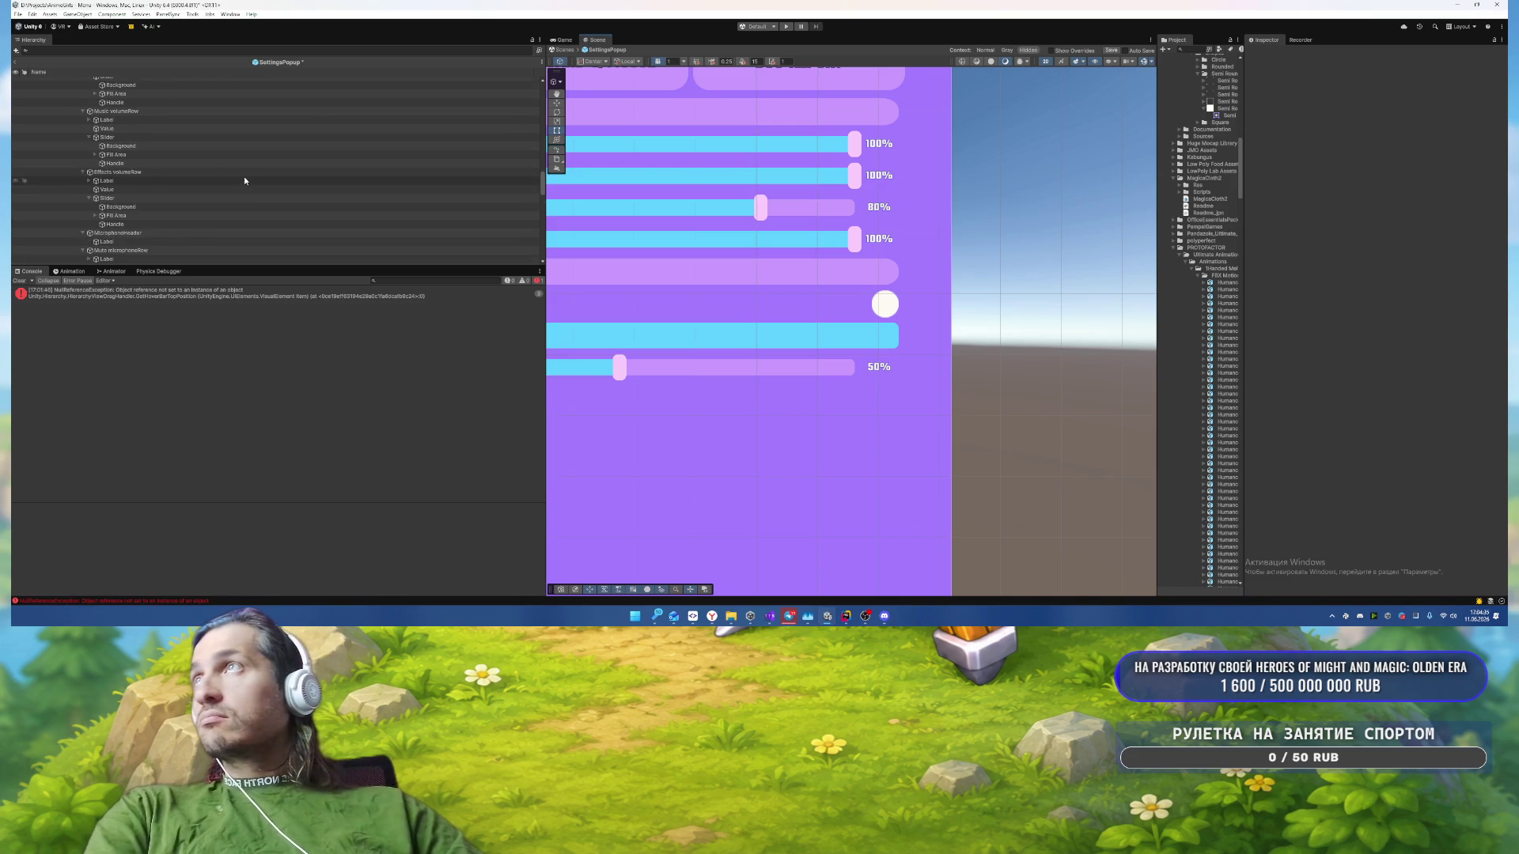
{"action": "left_click", "coordinate": [886, 305]}
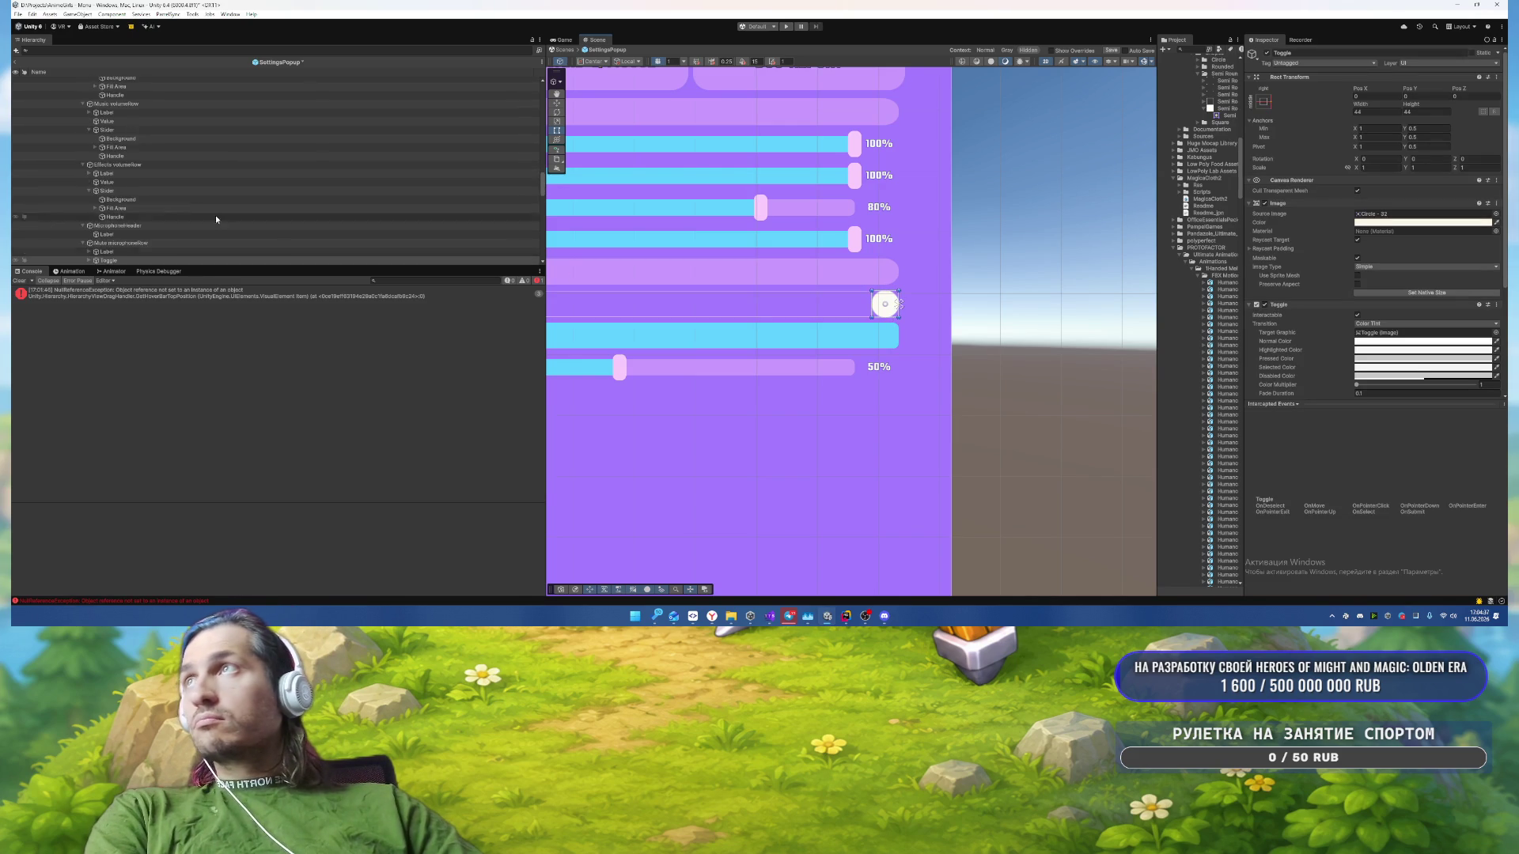
{"action": "scroll", "coordinate": [216, 215], "scroll_direction": "down", "scroll_amount": 3}
Step: Set the toggle's Checkmark to the Circle - 256 sprite coloured cyan 22AEF2
{"action": "left_click", "coordinate": [88, 190]}
{"action": "left_click", "coordinate": [121, 198]}
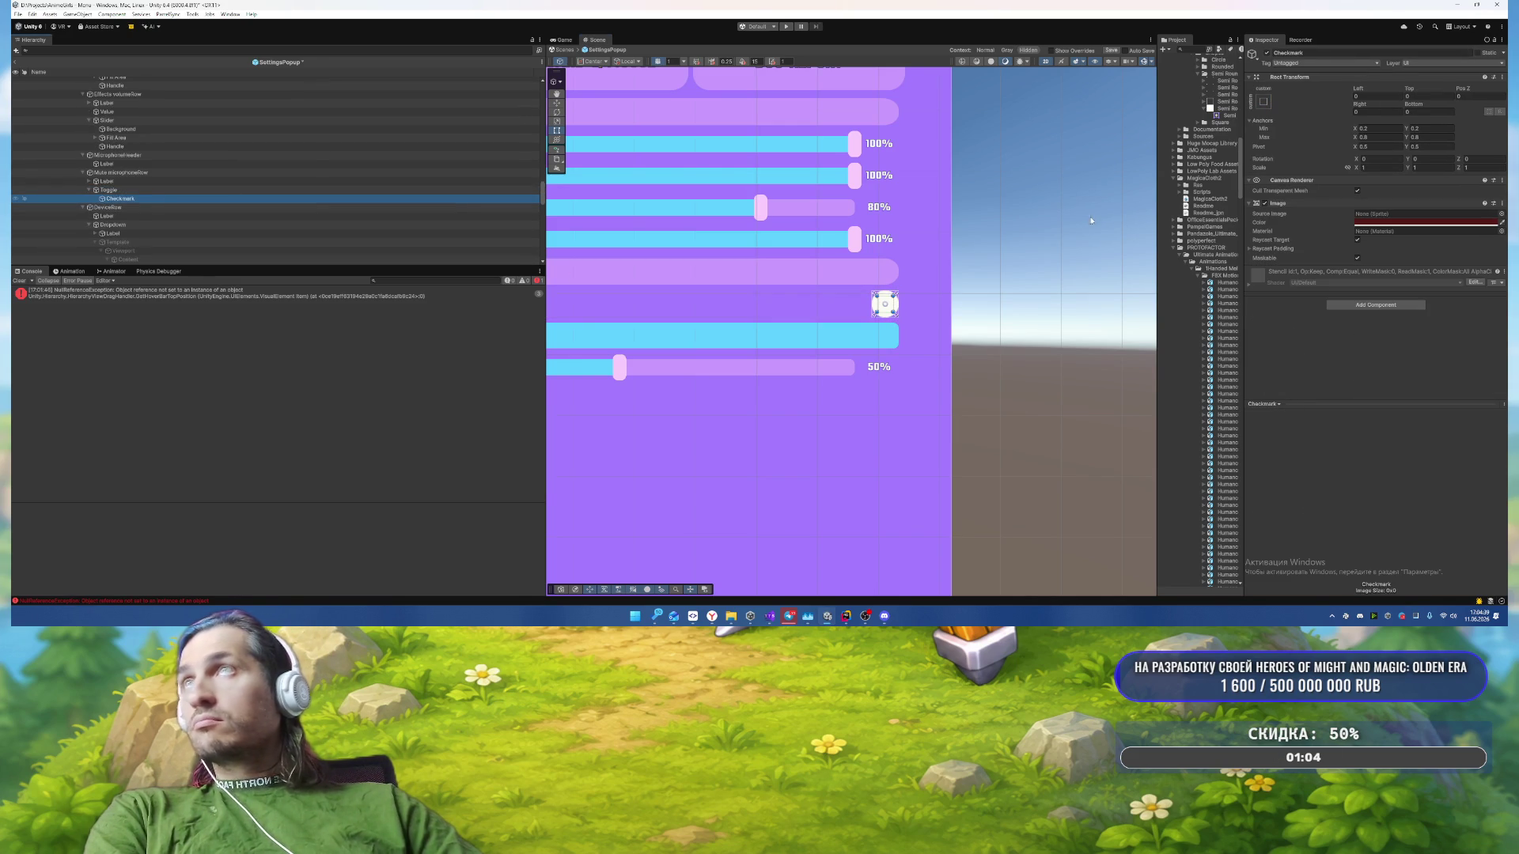
{"action": "left_click", "coordinate": [1501, 214]}
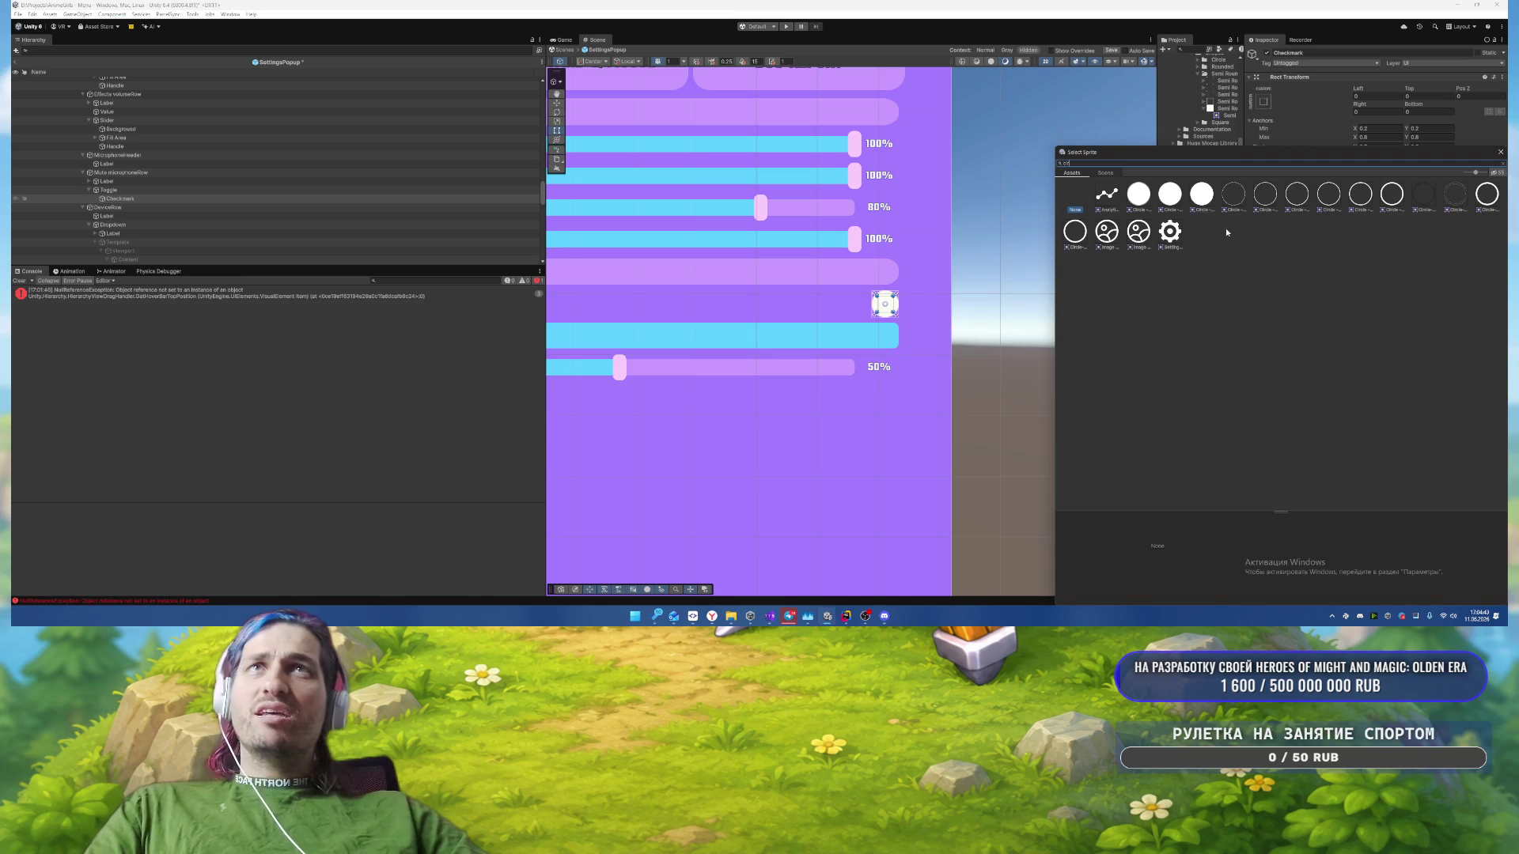
{"action": "double_click", "coordinate": [1226, 228]}
{"action": "left_click", "coordinate": [1403, 223]}
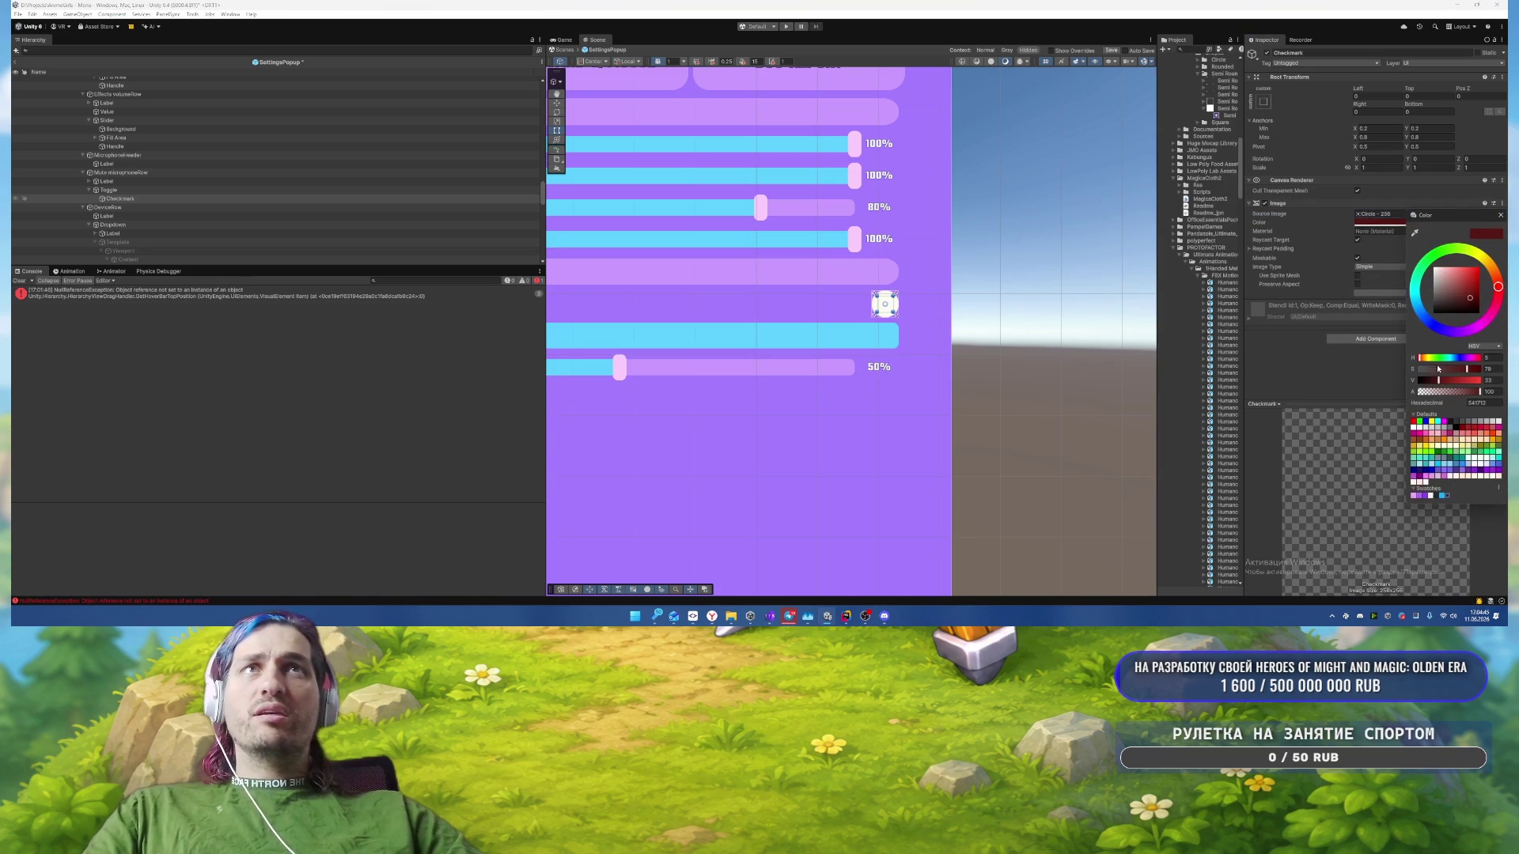
{"action": "left_click", "coordinate": [1443, 496]}
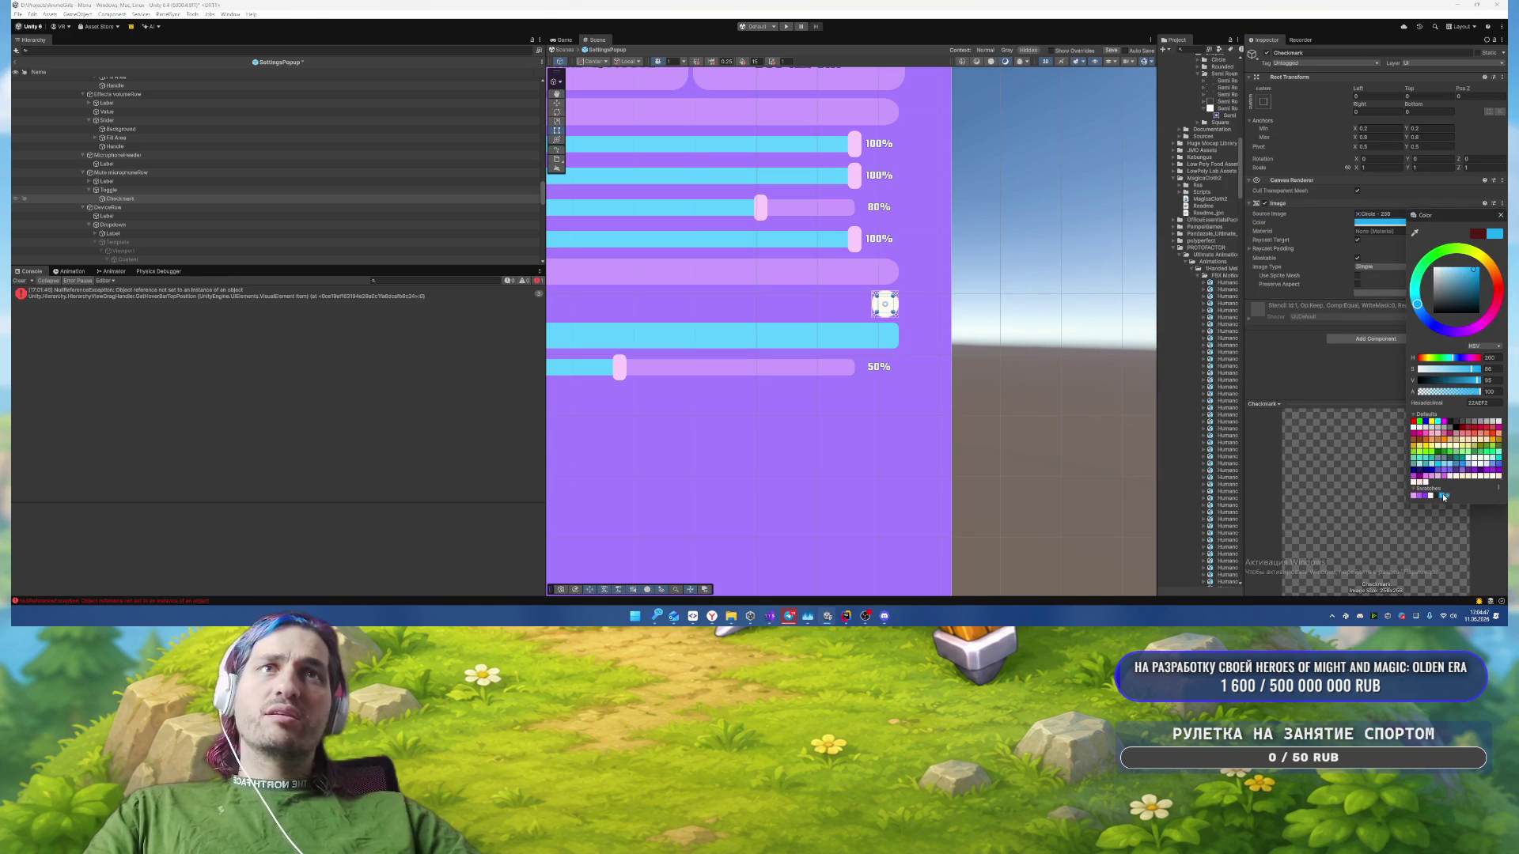
Step: Turn on Is On so the toggle starts checked
{"action": "left_click", "coordinate": [329, 190]}
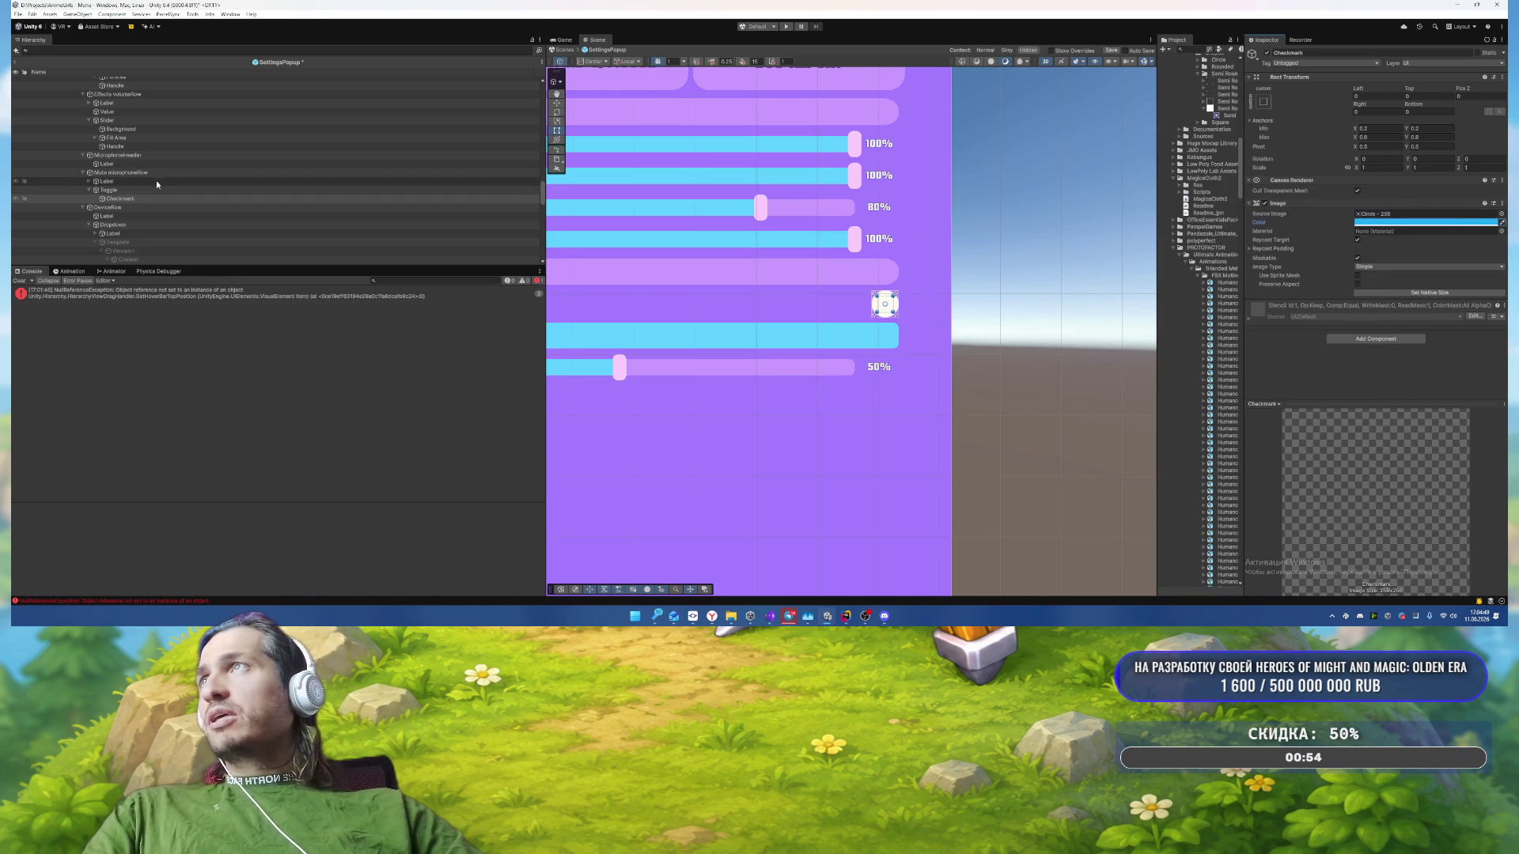
{"action": "scroll", "coordinate": [1345, 289], "scroll_direction": "down", "scroll_amount": 3}
{"action": "left_click", "coordinate": [1358, 335]}
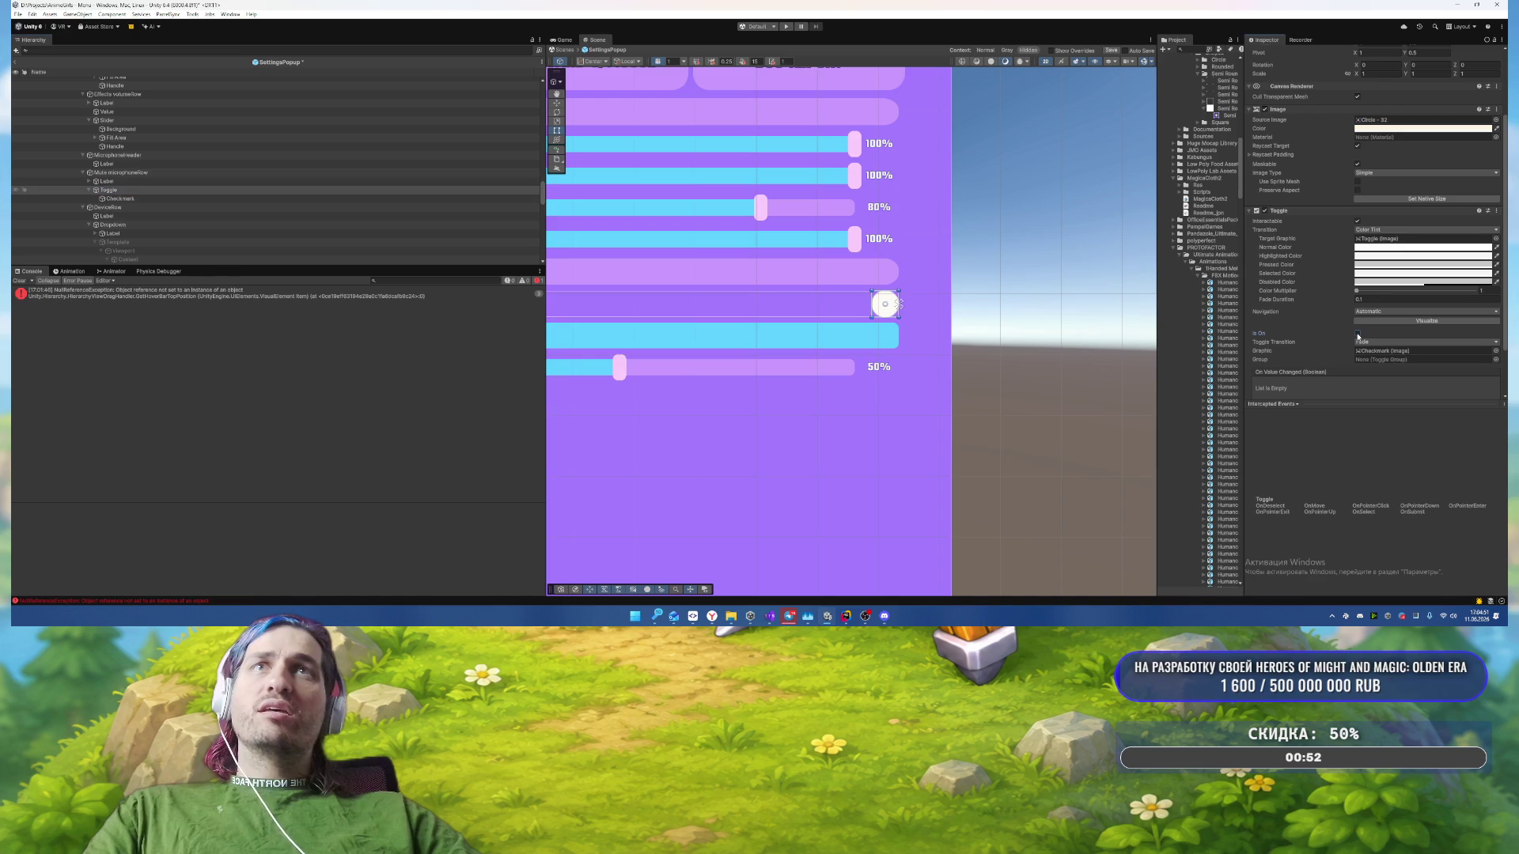
{"action": "scroll", "coordinate": [1079, 323], "scroll_direction": "down", "scroll_amount": 5}
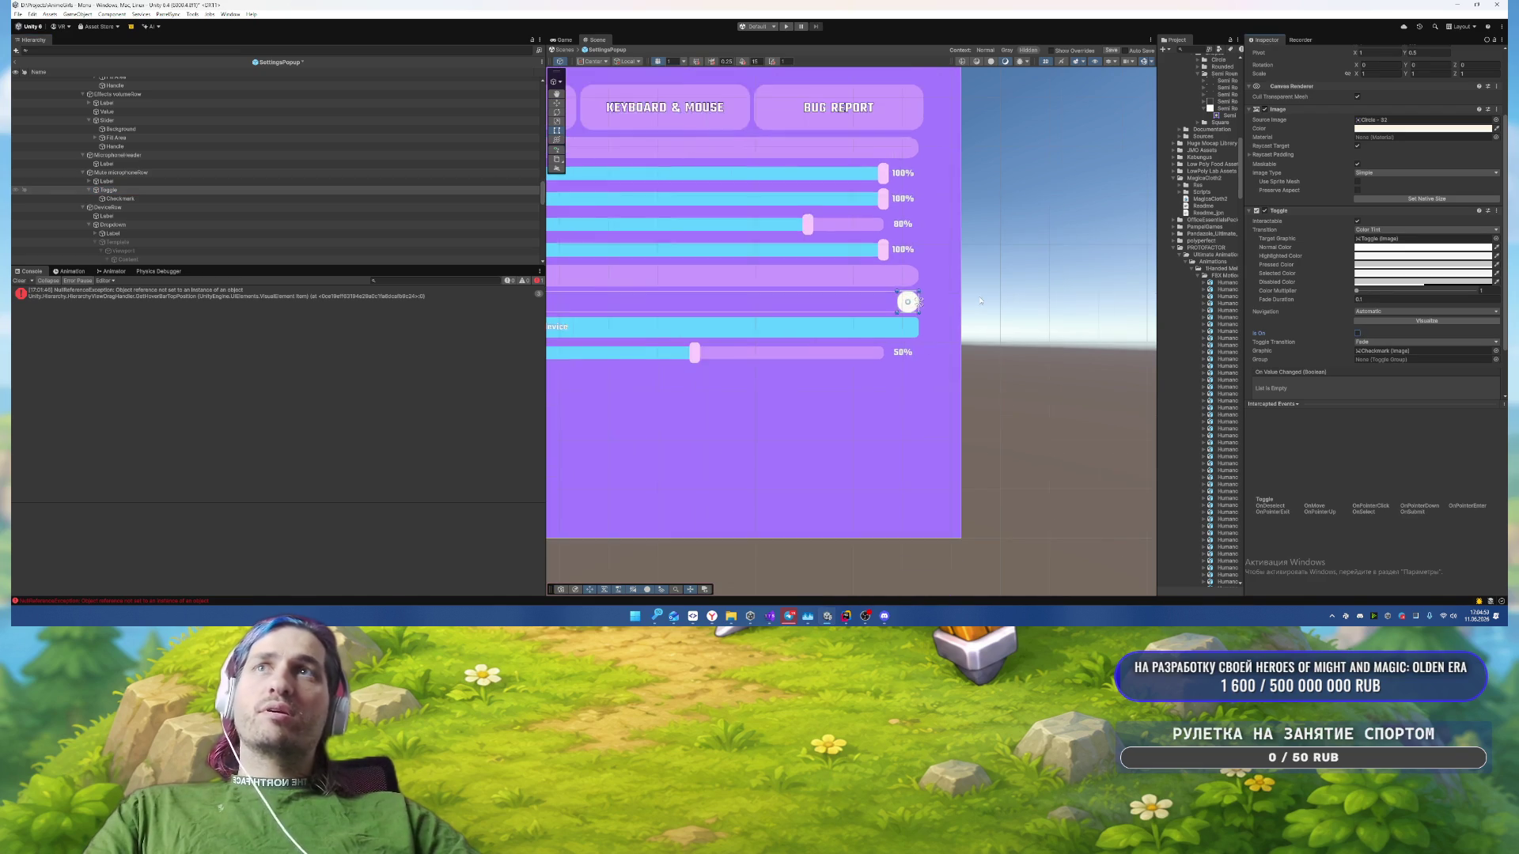
Step: Switch the popup's visible page from Sound to Keyboard & Mouse
{"action": "scroll", "coordinate": [183, 222], "scroll_direction": "up", "scroll_amount": 5}
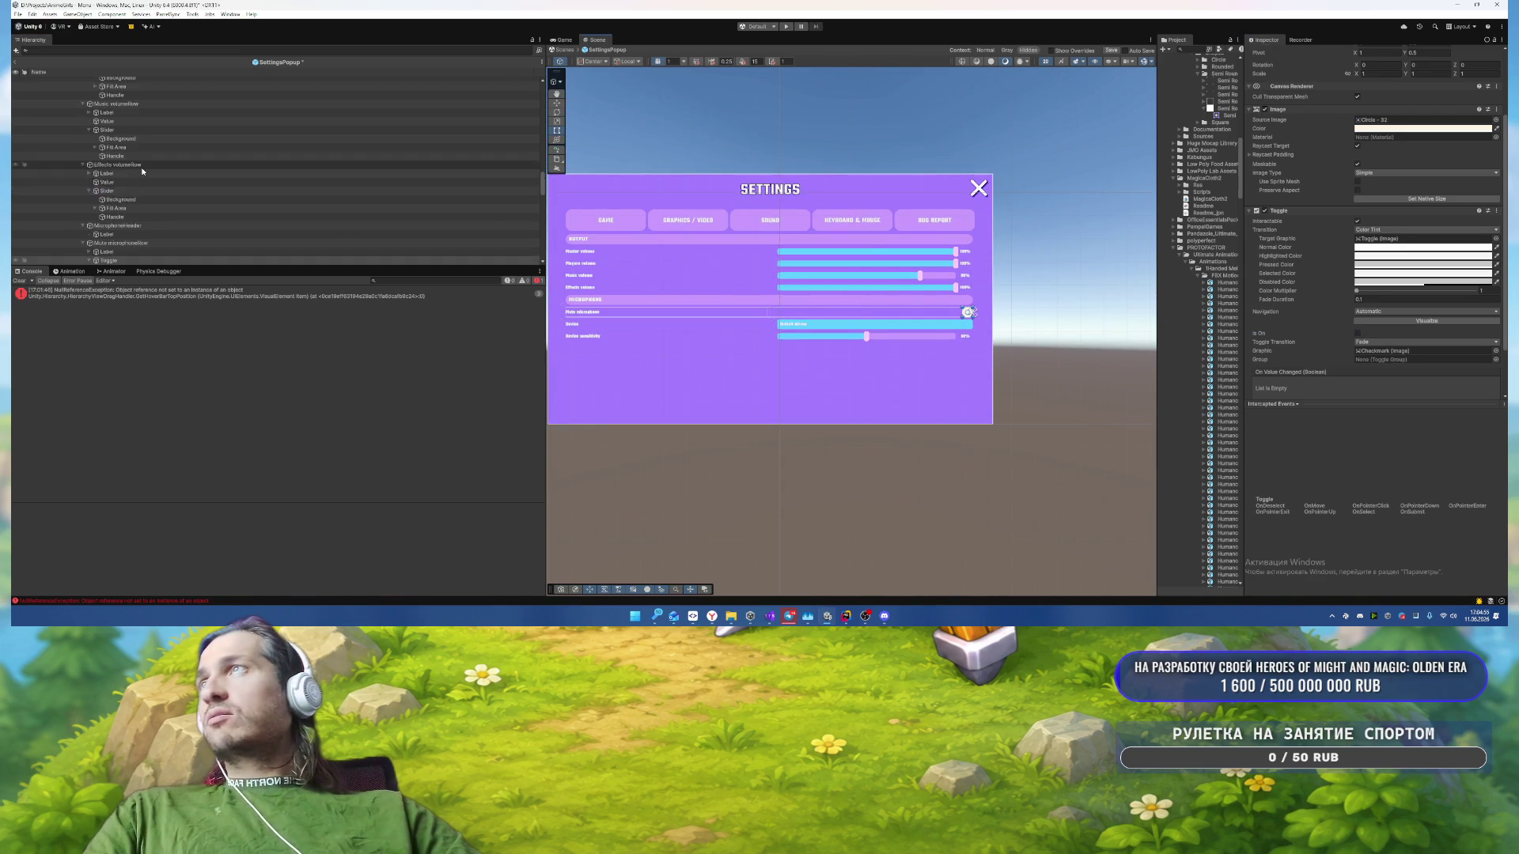
{"action": "left_click", "coordinate": [183, 235]}
{"action": "scroll", "coordinate": [183, 227], "scroll_direction": "down", "scroll_amount": 5}
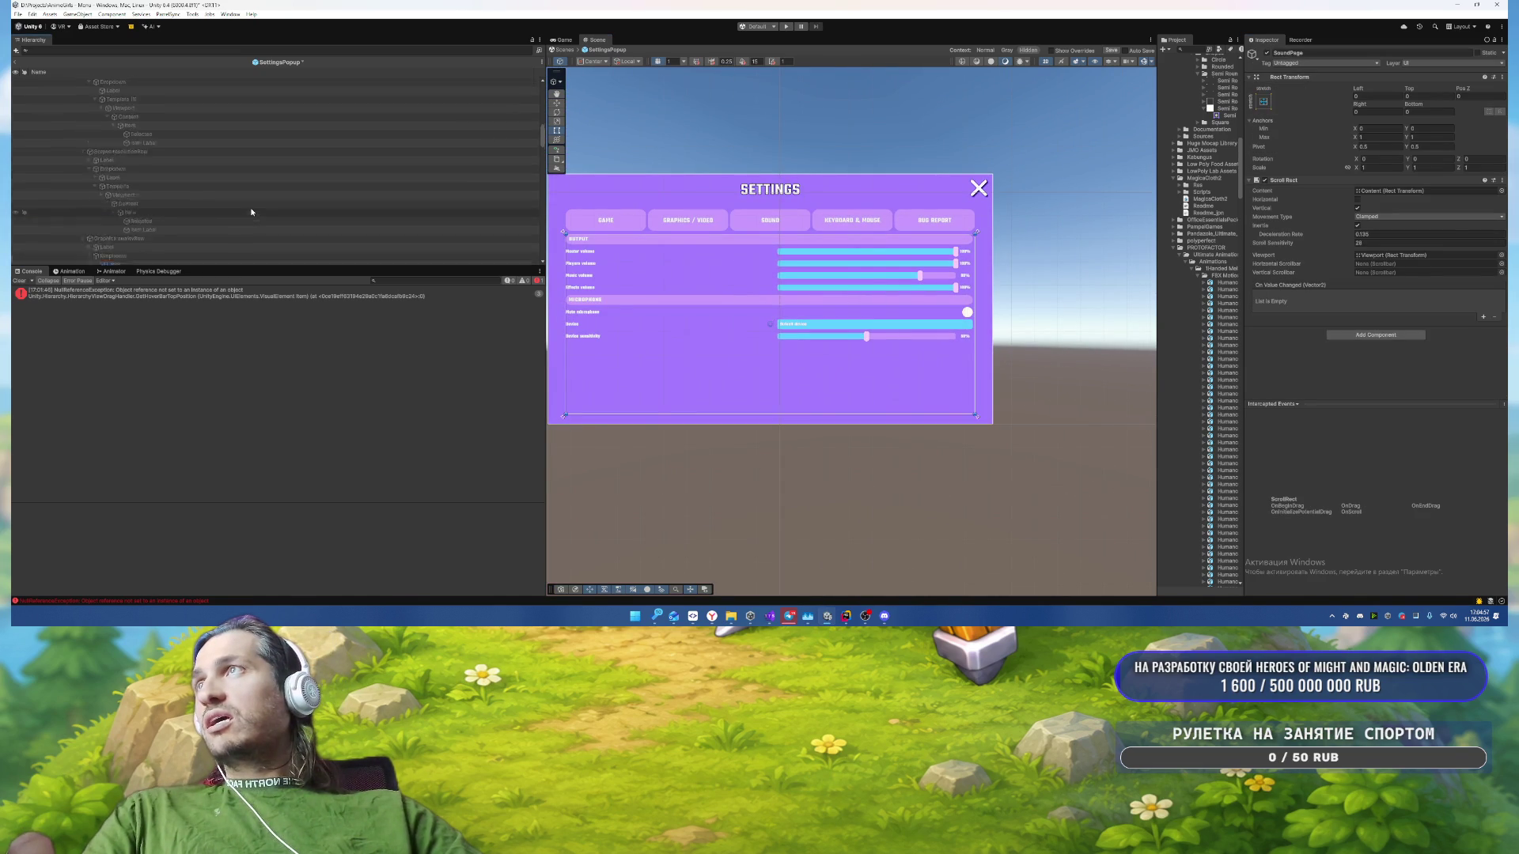
{"action": "scroll", "coordinate": [260, 206], "scroll_direction": "up", "scroll_amount": 4}
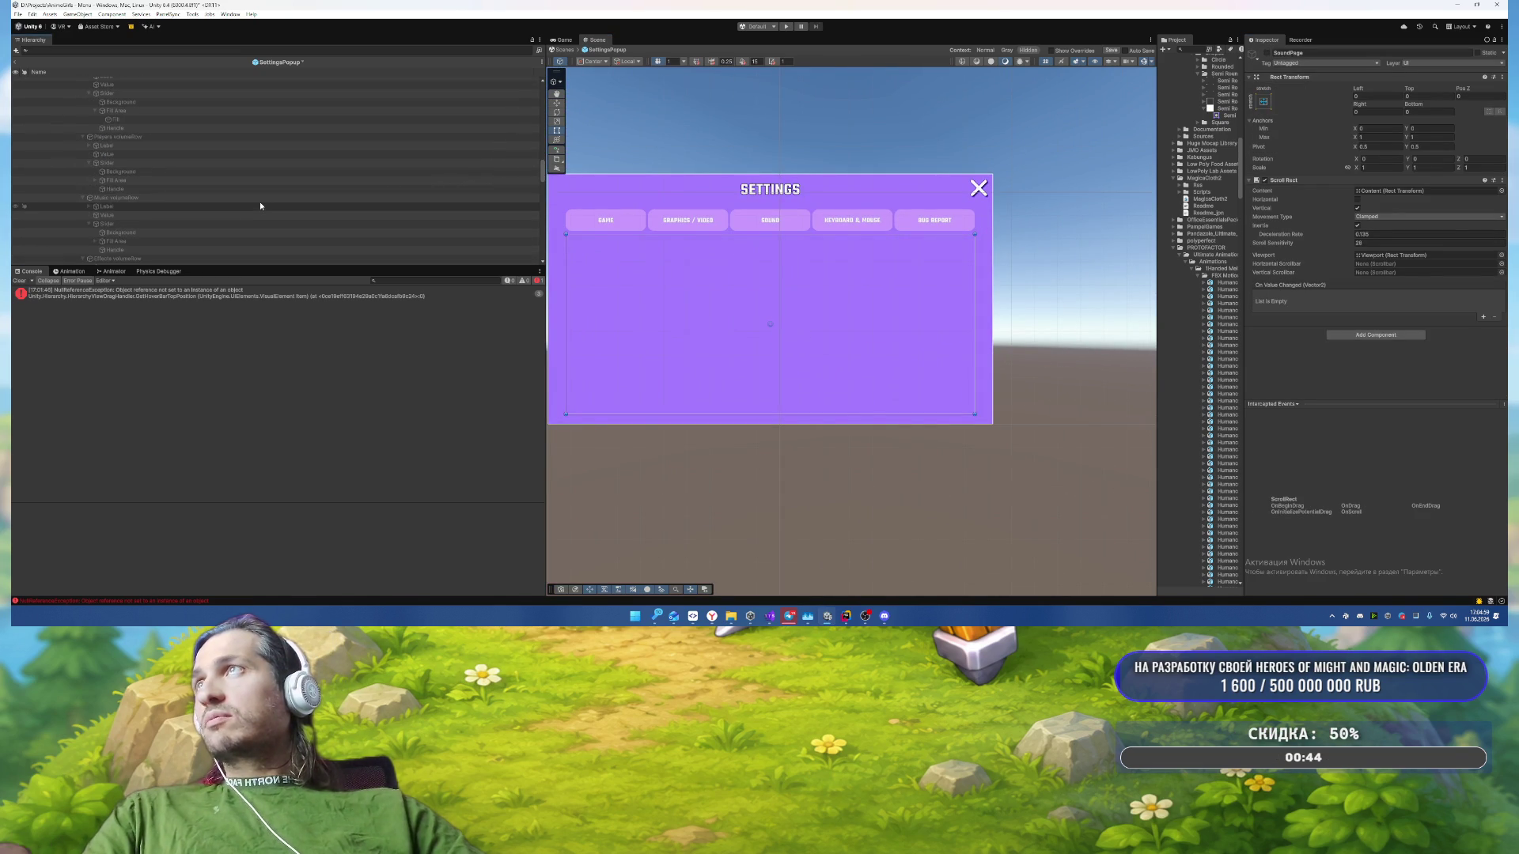
{"action": "scroll", "coordinate": [260, 205], "scroll_direction": "up", "scroll_amount": 5}
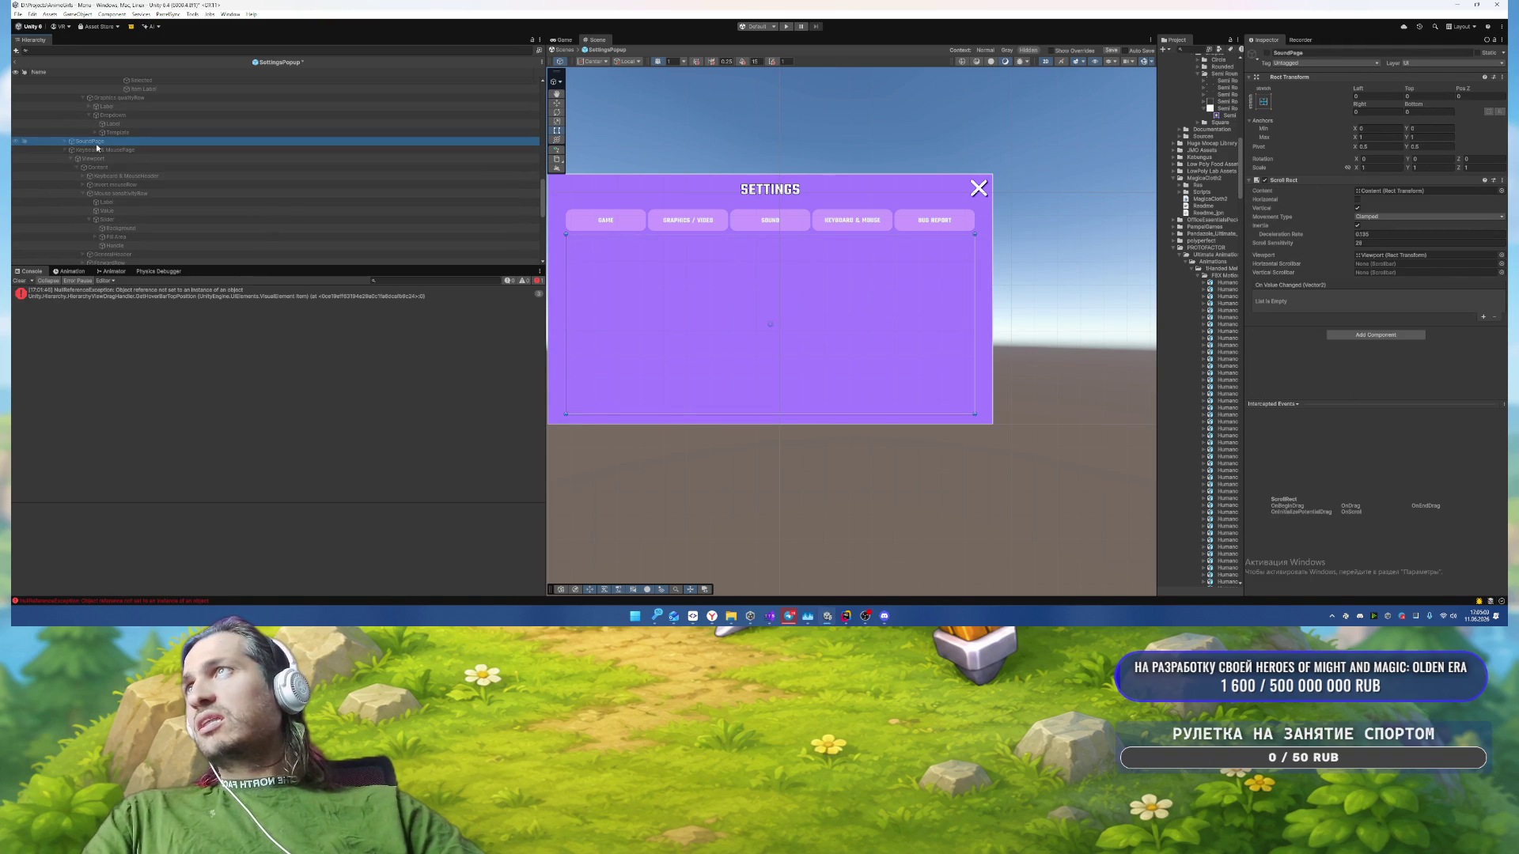
{"action": "key", "text": "Left"}
{"action": "key", "text": "Down"}
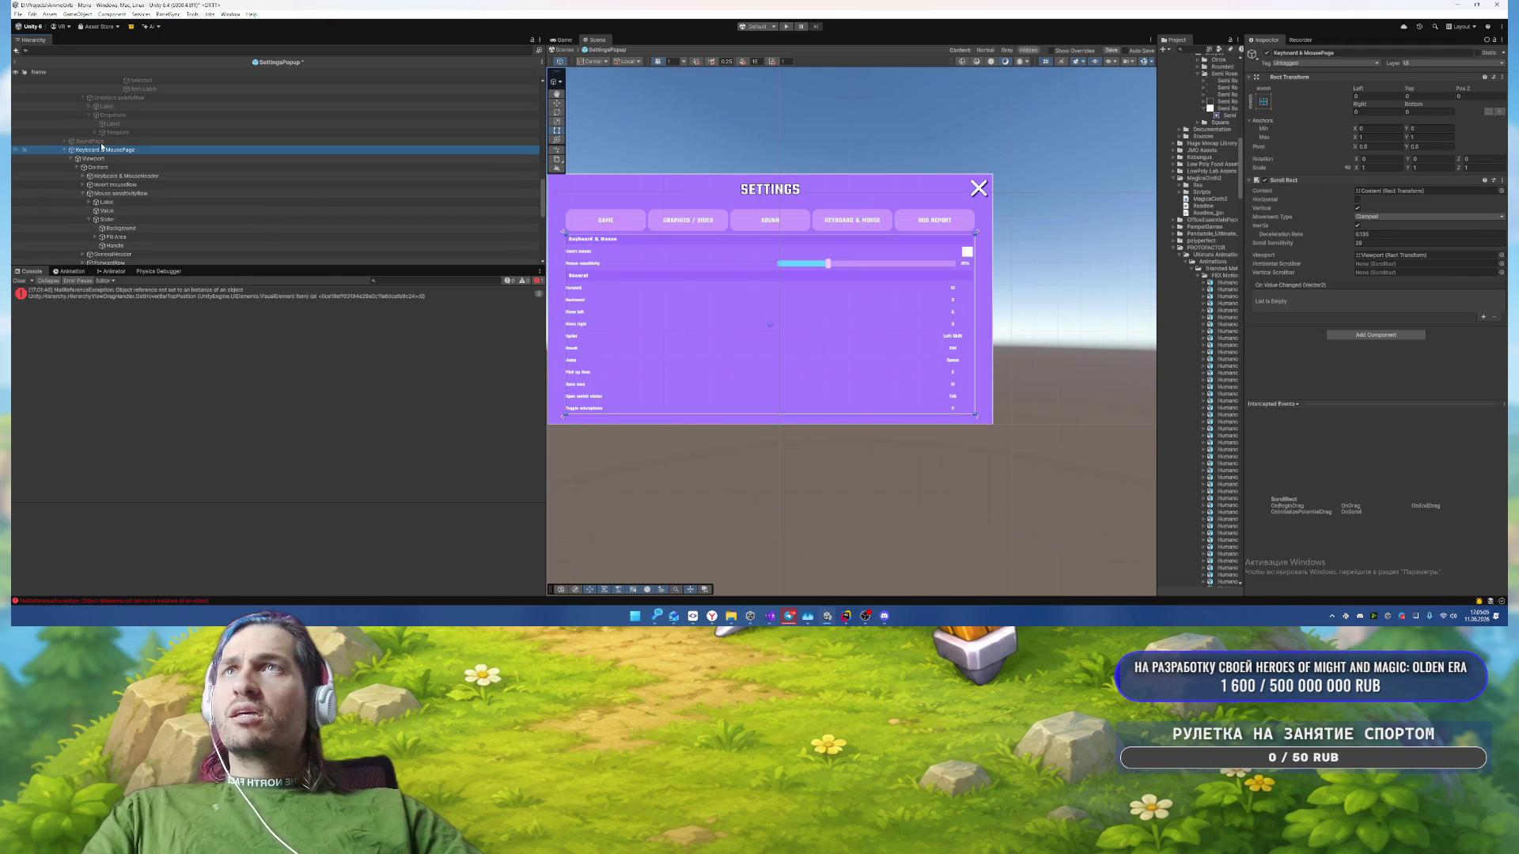
{"action": "scroll", "coordinate": [961, 252], "scroll_direction": "up", "scroll_amount": 3}
Step: Give the Invert mouse toggle's Checkmark the Circle - 64 sprite
{"action": "left_click", "coordinate": [968, 251]}
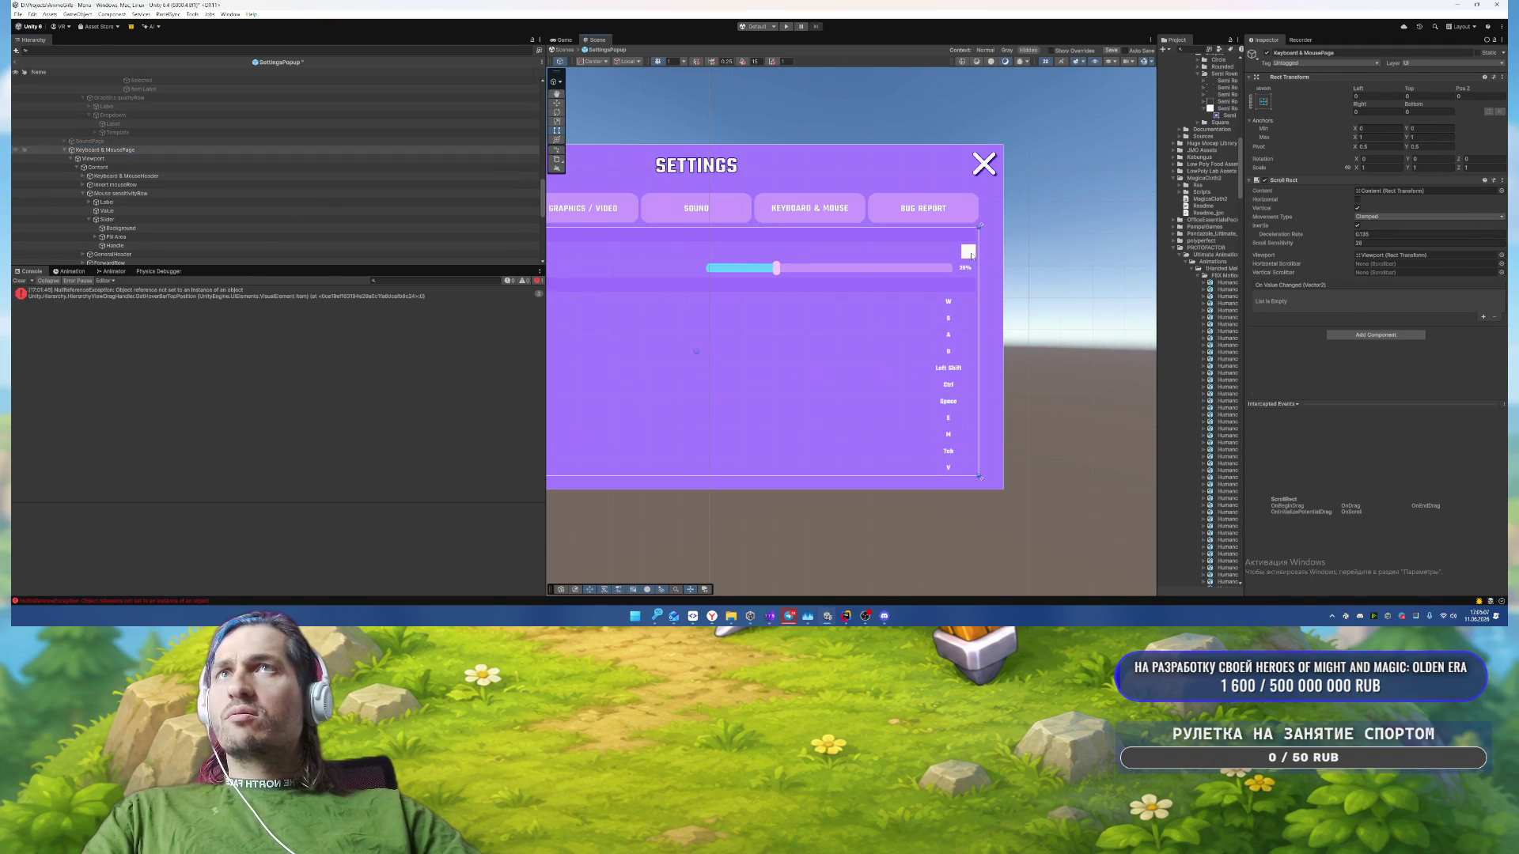
{"action": "left_click", "coordinate": [88, 155]}
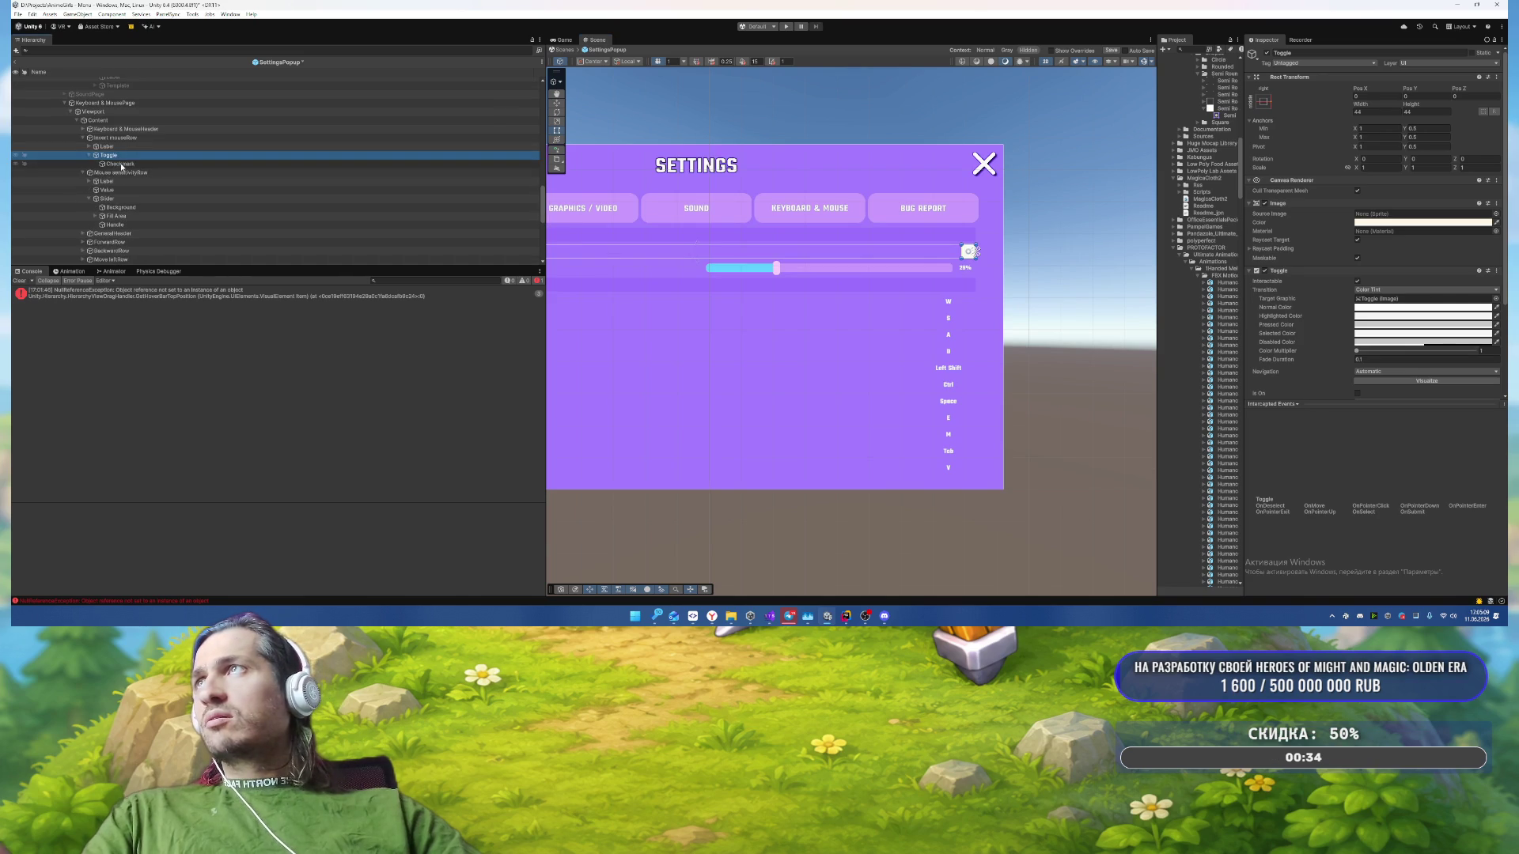
{"action": "left_click", "coordinate": [119, 164], "text": "shift"}
{"action": "left_click", "coordinate": [1501, 213]}
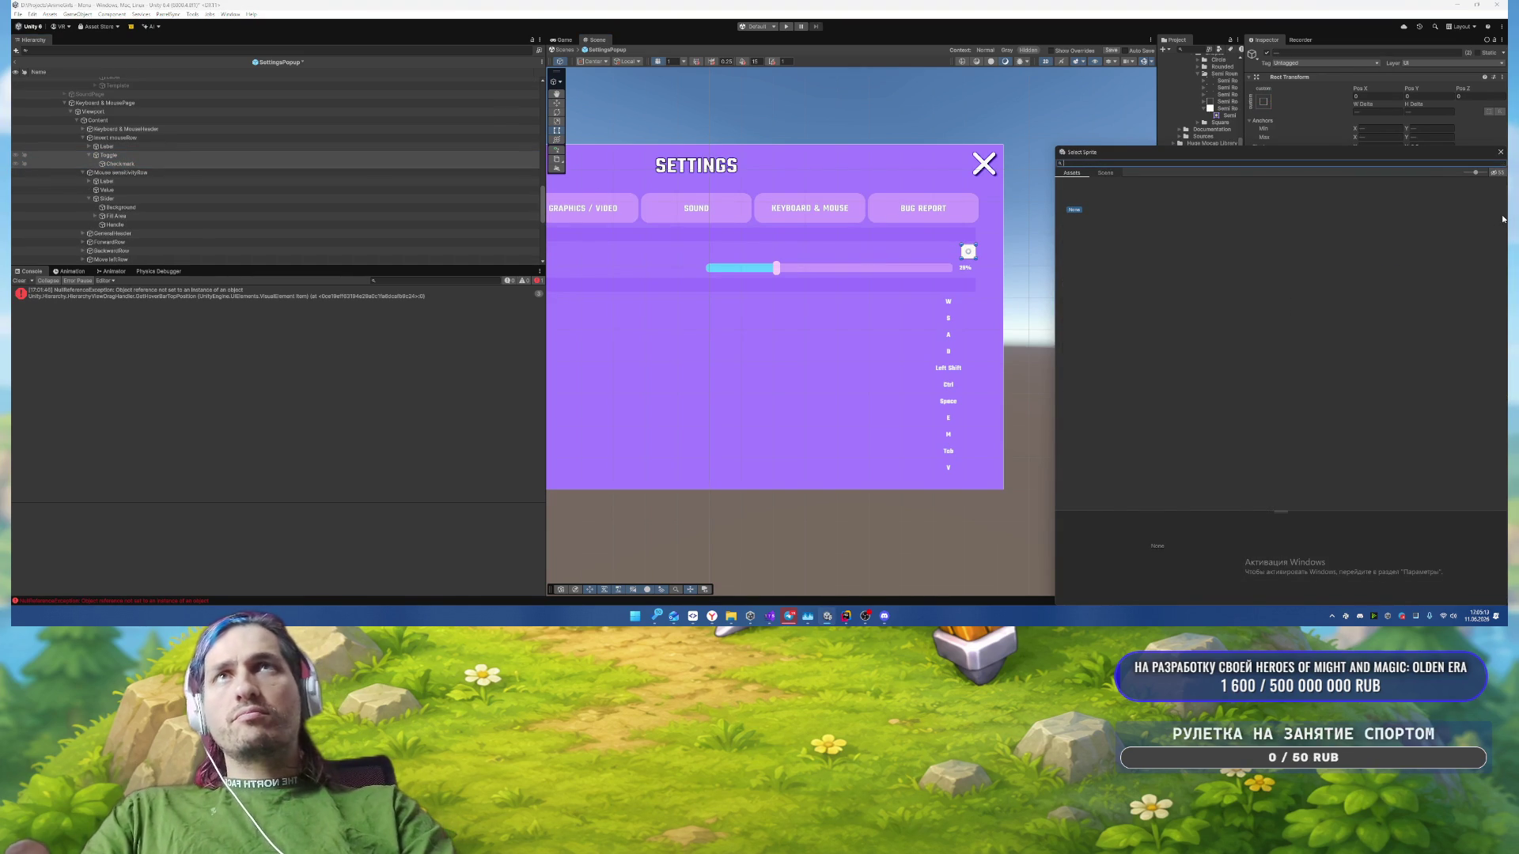
{"action": "type", "text": "circle"}
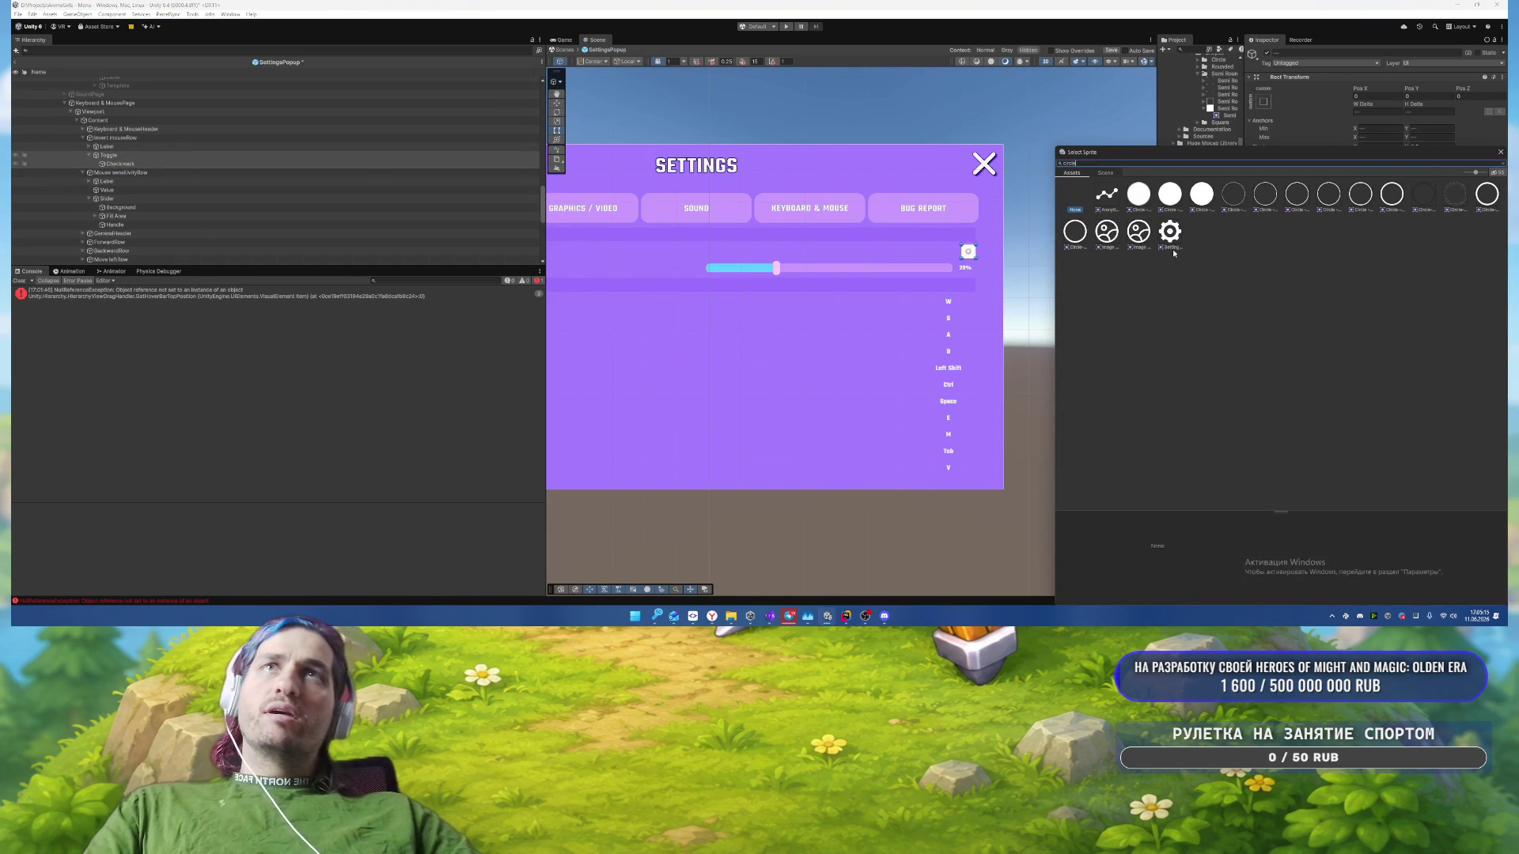
{"action": "left_click", "coordinate": [1167, 197]}
{"action": "left_click", "coordinate": [167, 165]}
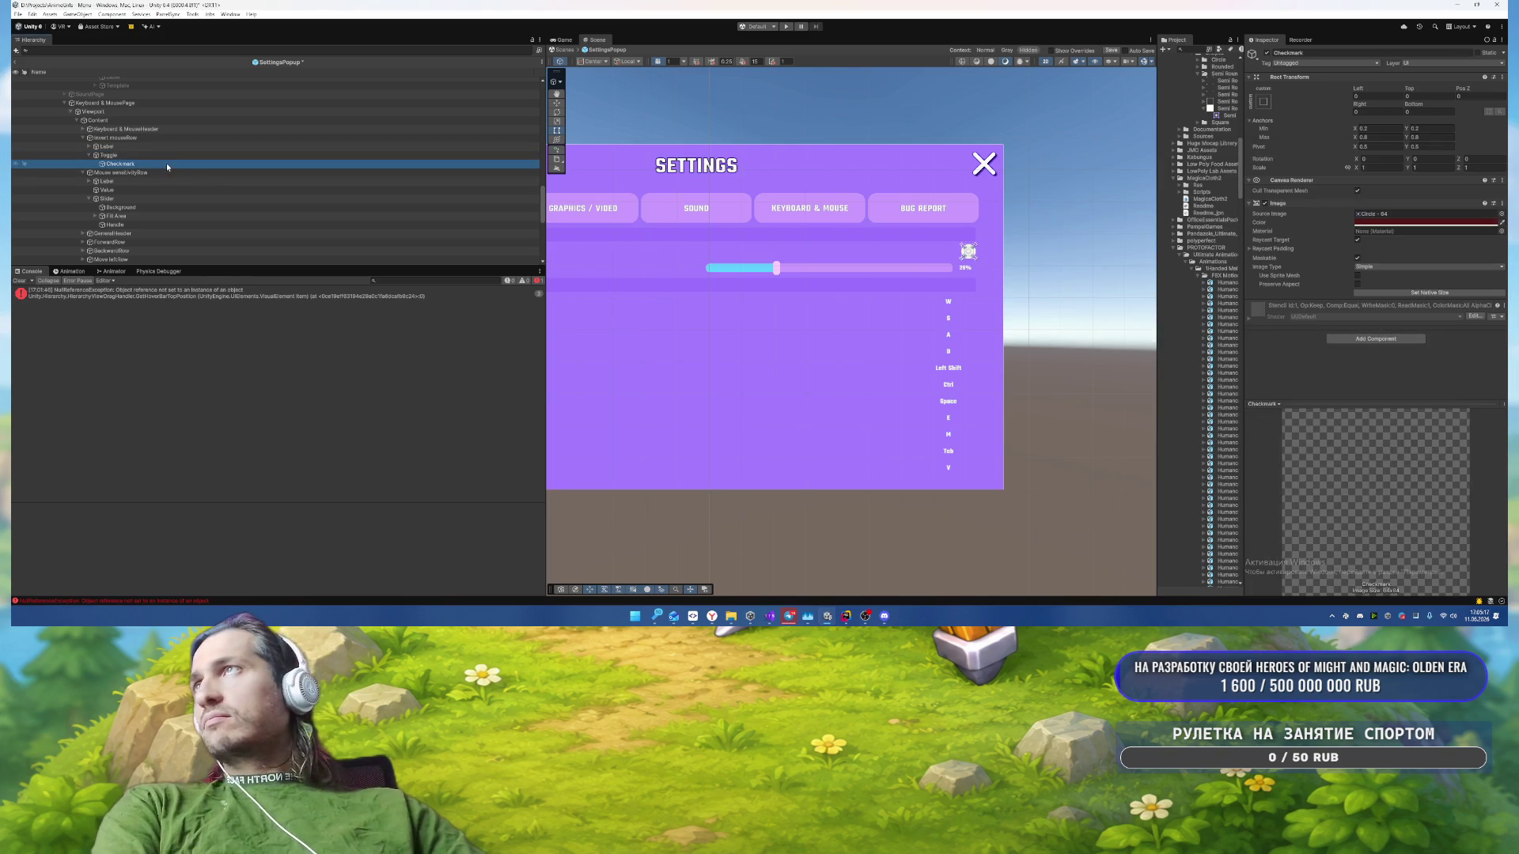
Step: Colour the checkmark light blue 22AEF2 and bring the whole popup into view
{"action": "left_click", "coordinate": [1424, 222]}
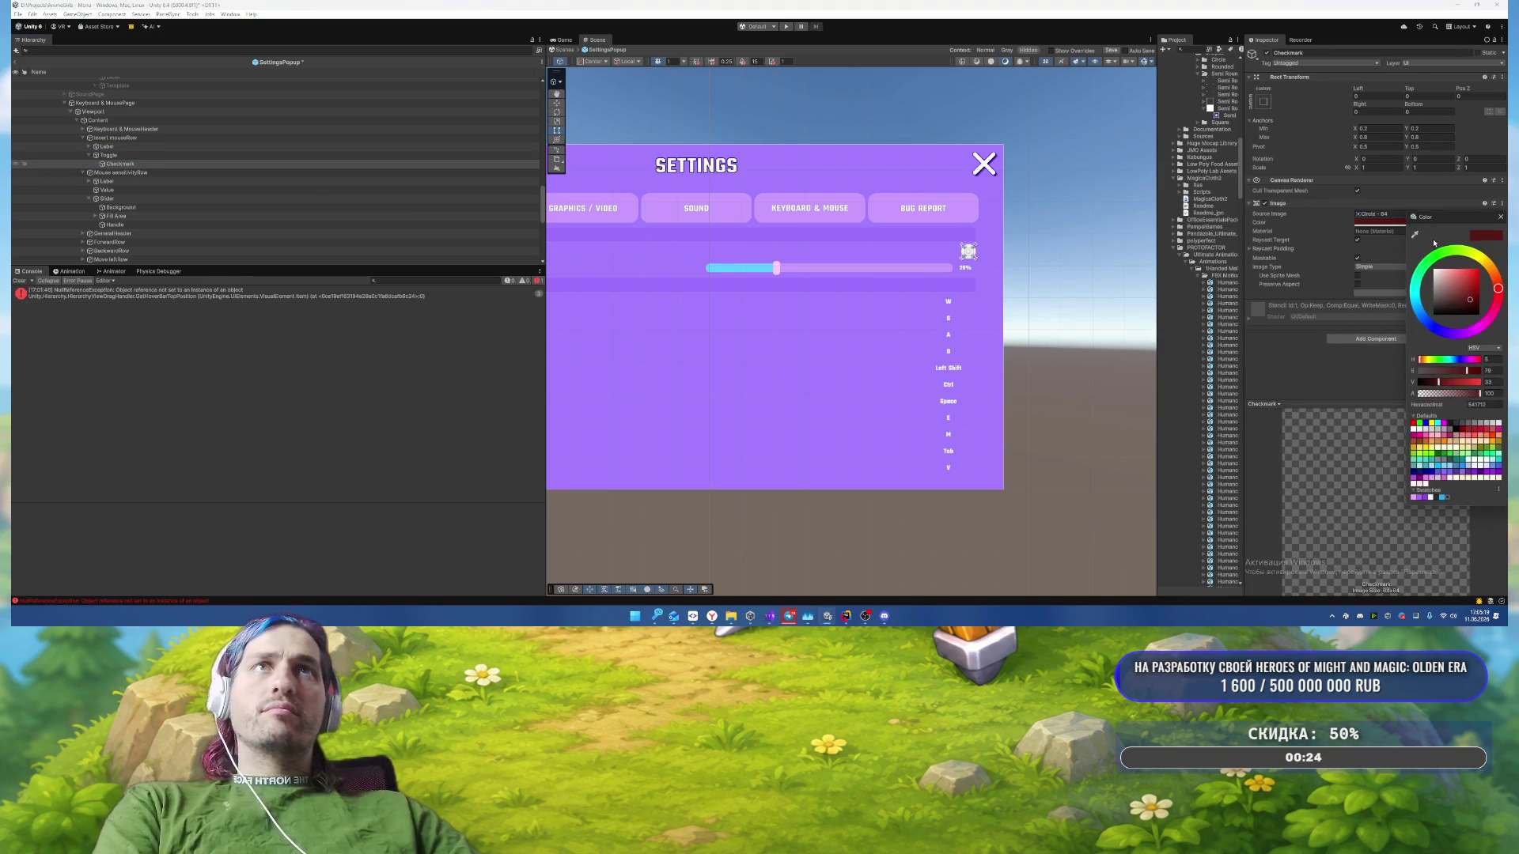
{"action": "left_click", "coordinate": [1443, 497]}
{"action": "left_click", "coordinate": [1502, 217]}
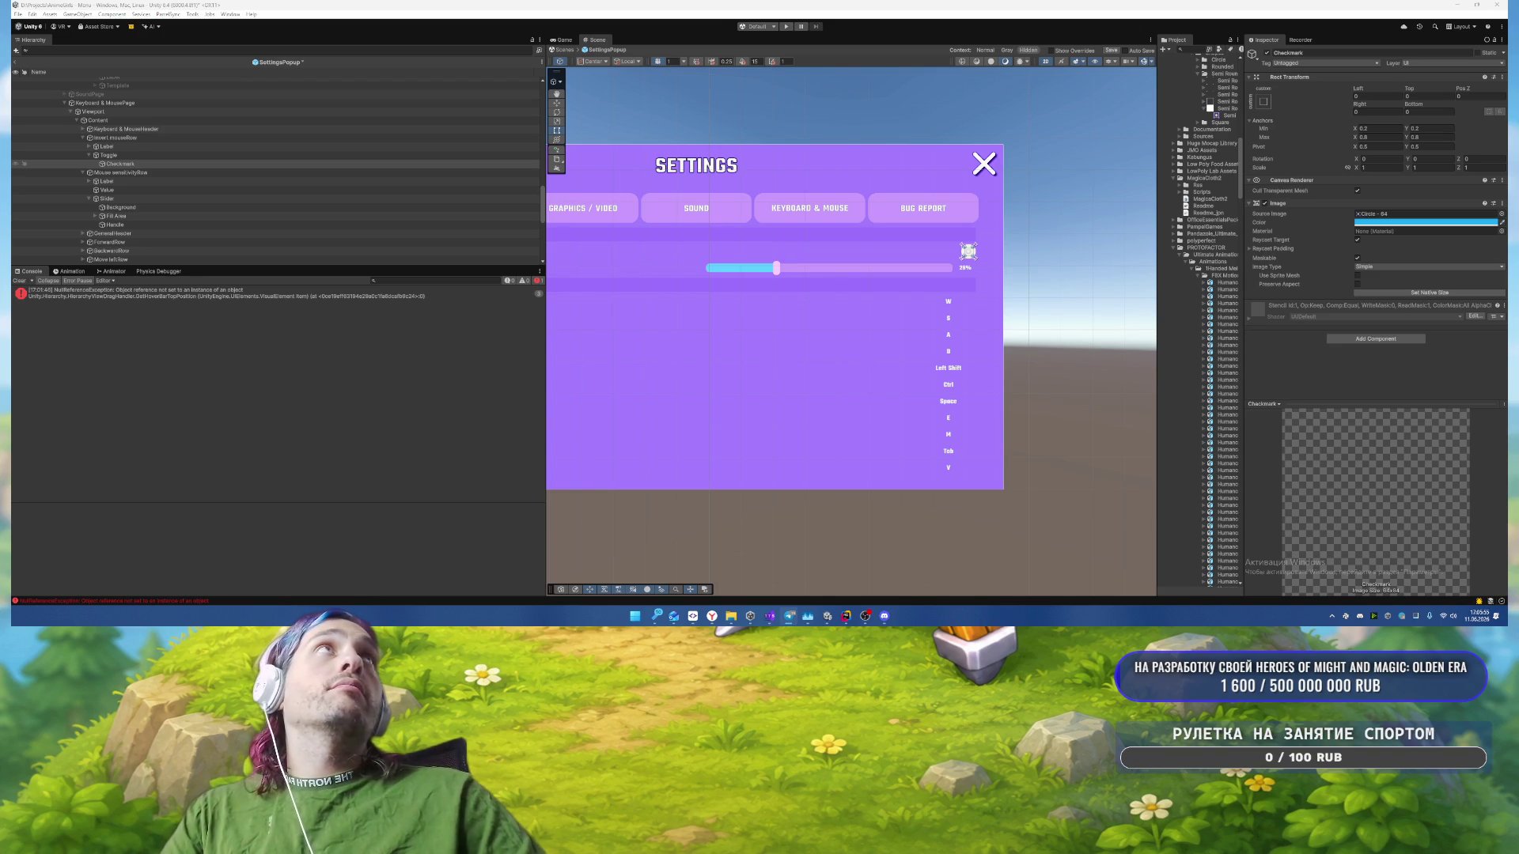
{"action": "scroll", "coordinate": [807, 329], "scroll_direction": "down", "scroll_amount": 3}
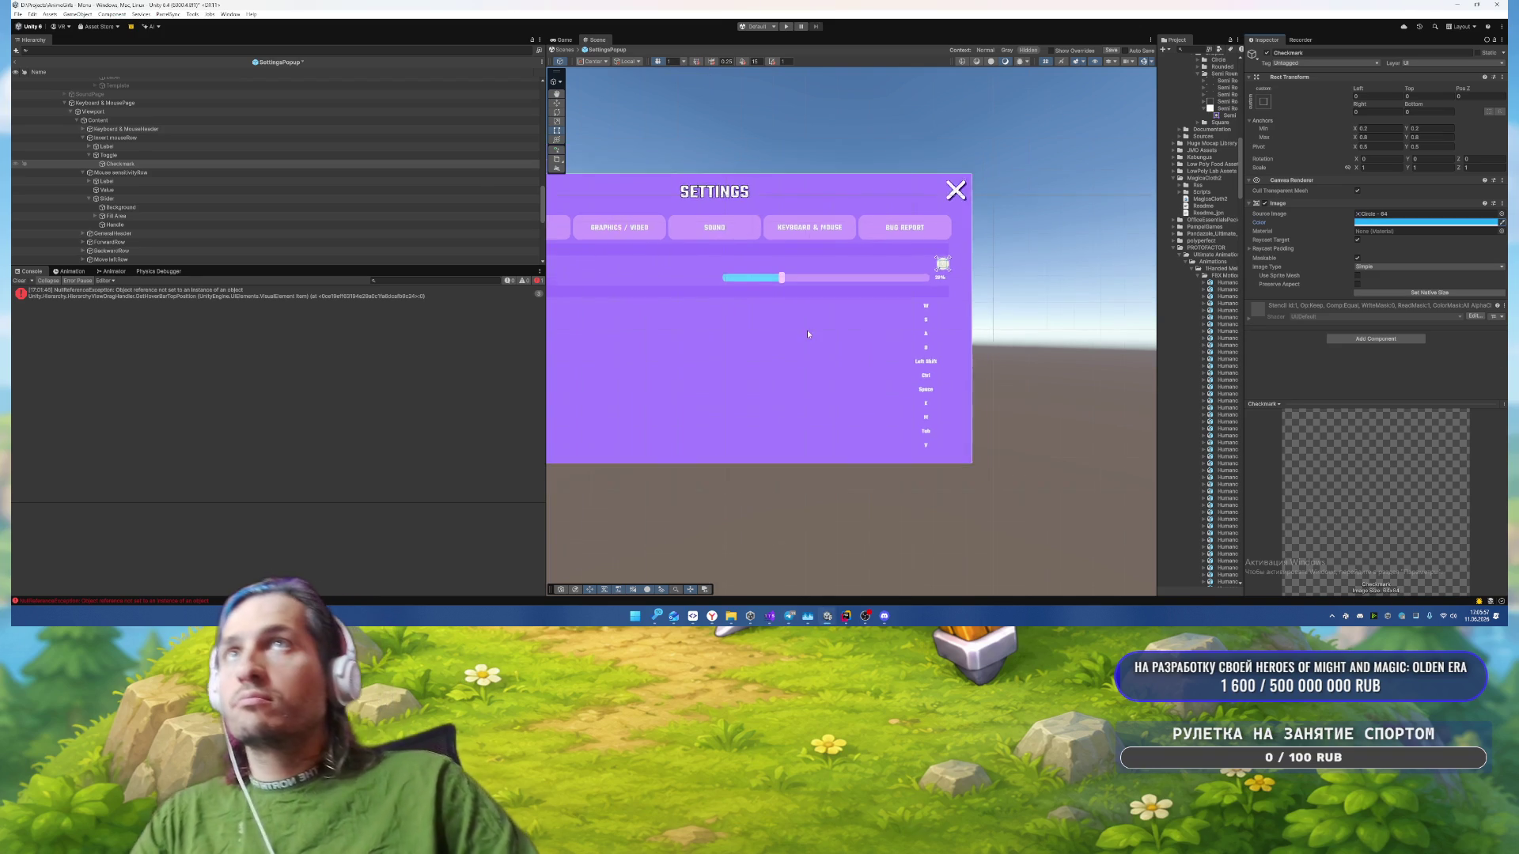
{"action": "left_click_drag", "start_coordinate": [722, 322], "coordinate": [899, 264]}
{"action": "scroll", "coordinate": [900, 268], "scroll_direction": "up", "scroll_amount": 3}
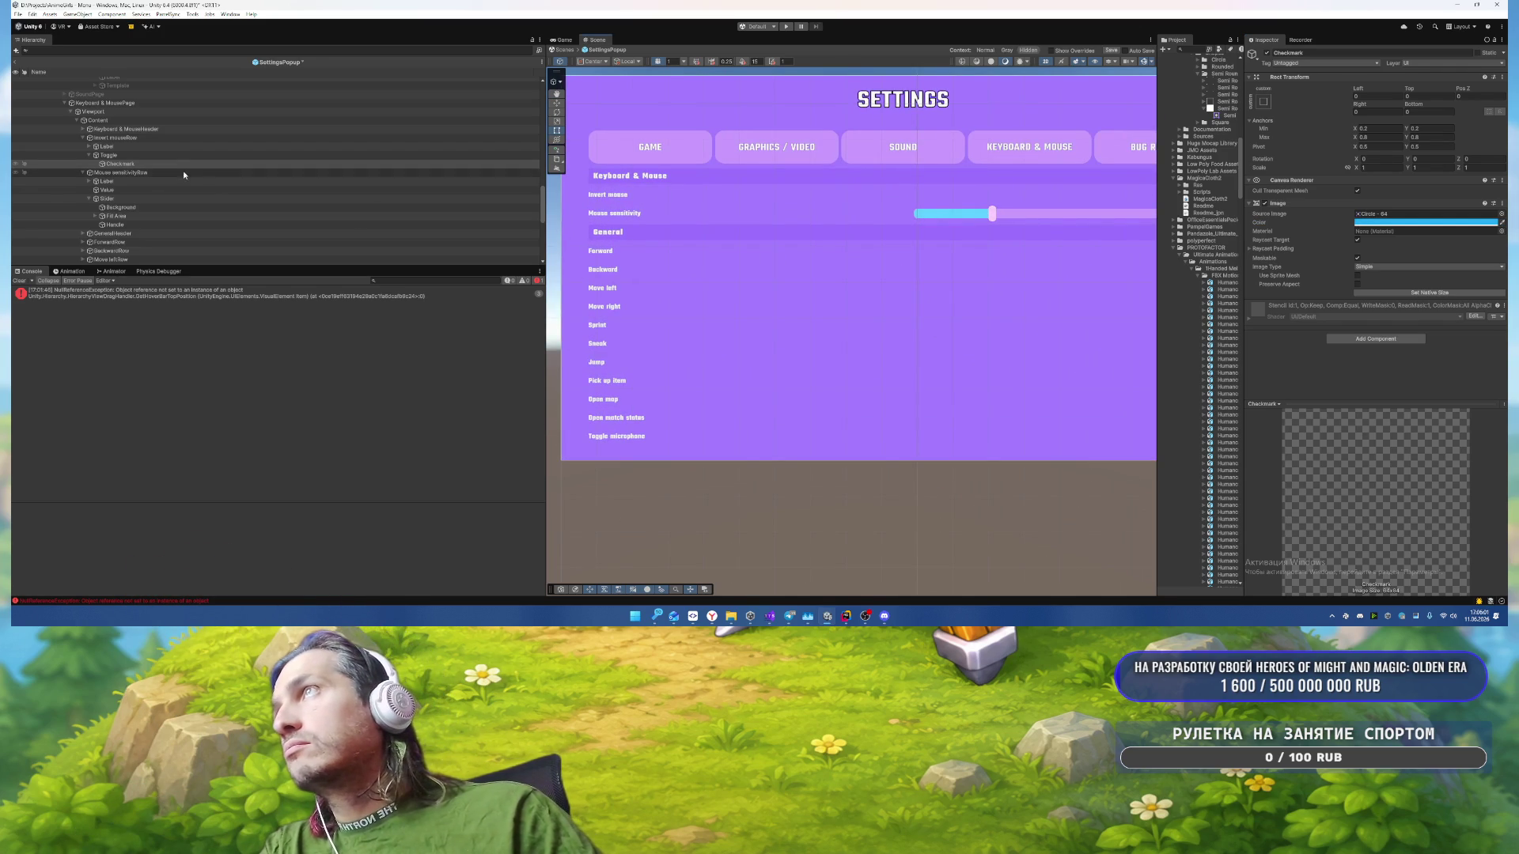
Step: Collapse the row branches and select both the Keyboard & Mouse and General headers
{"action": "left_click", "coordinate": [83, 138]}
{"action": "left_click", "coordinate": [82, 146]}
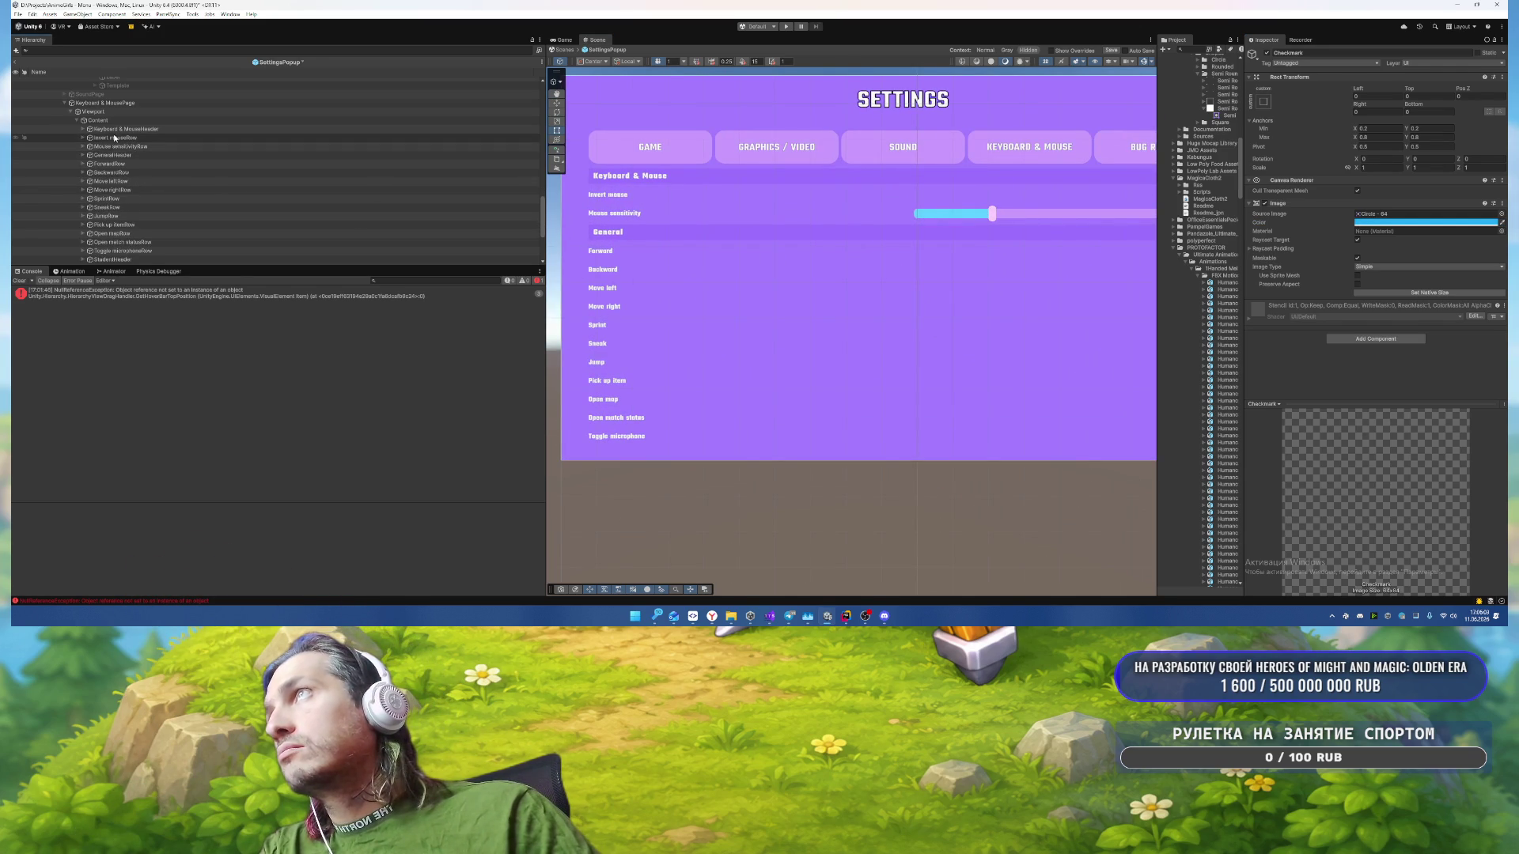
{"action": "left_click", "coordinate": [144, 128]}
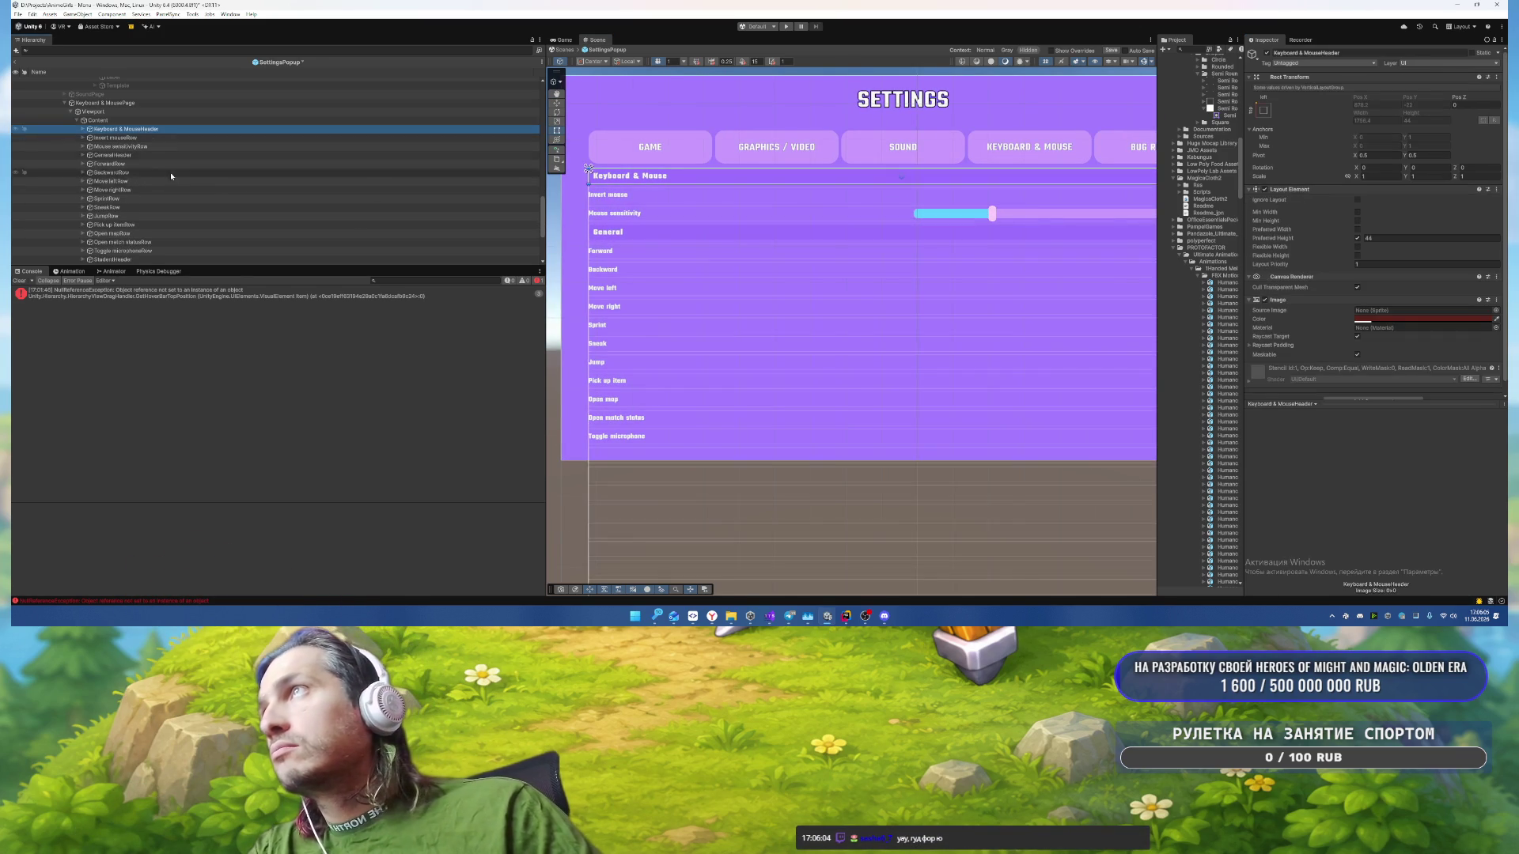
{"action": "scroll", "coordinate": [177, 182], "scroll_direction": "down", "scroll_amount": 1}
{"action": "left_click", "coordinate": [115, 131], "text": "ctrl"}
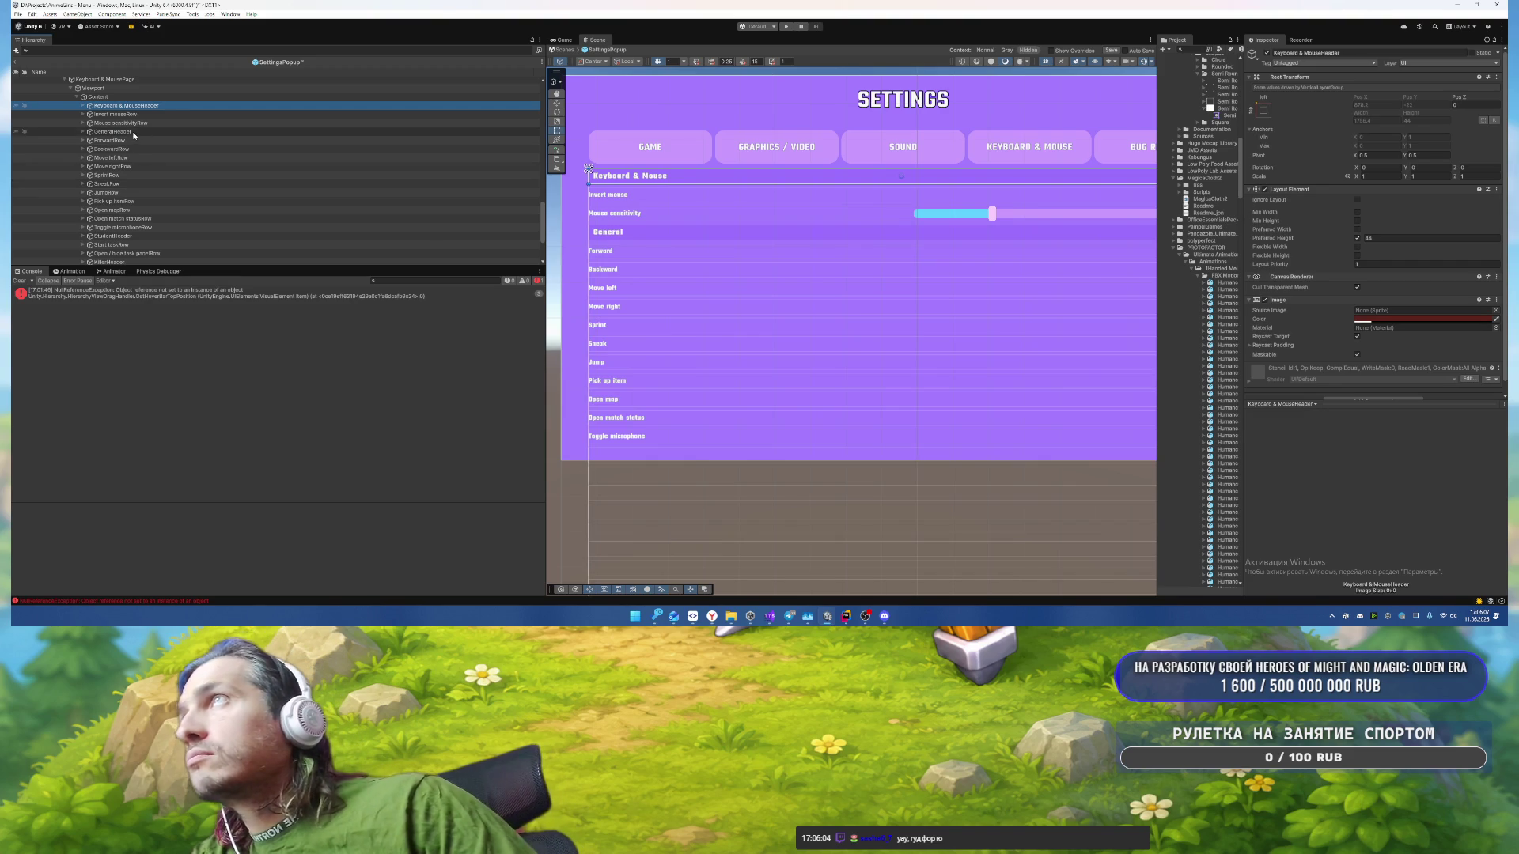
Step: Give both headers the Semi Rounded sprite, multiplier 2 and light purple AE8BF2
{"action": "left_click", "coordinate": [1494, 310]}
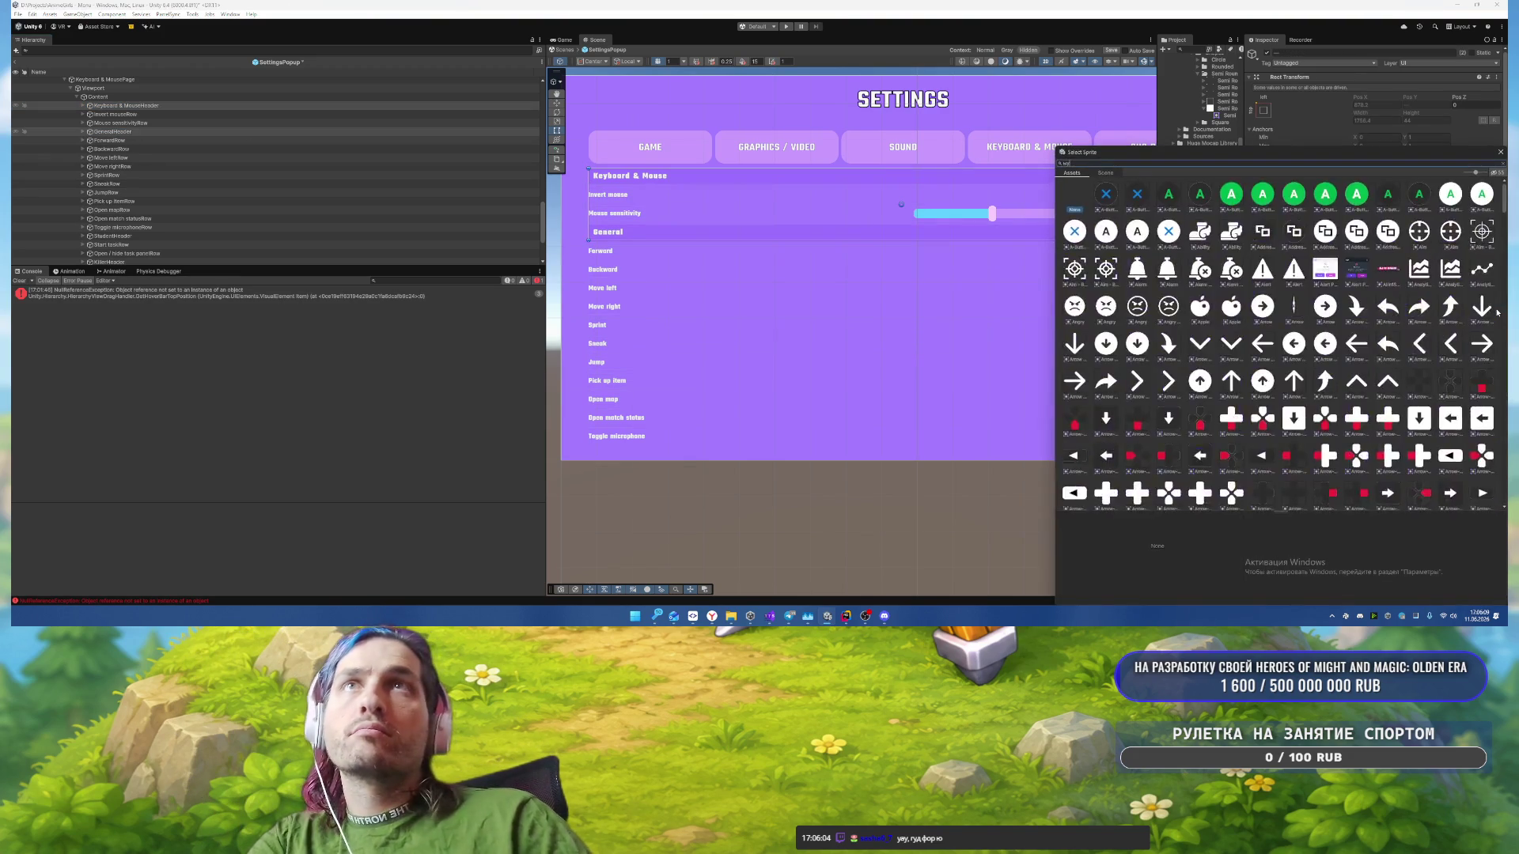
{"action": "type", "text": "emi"}
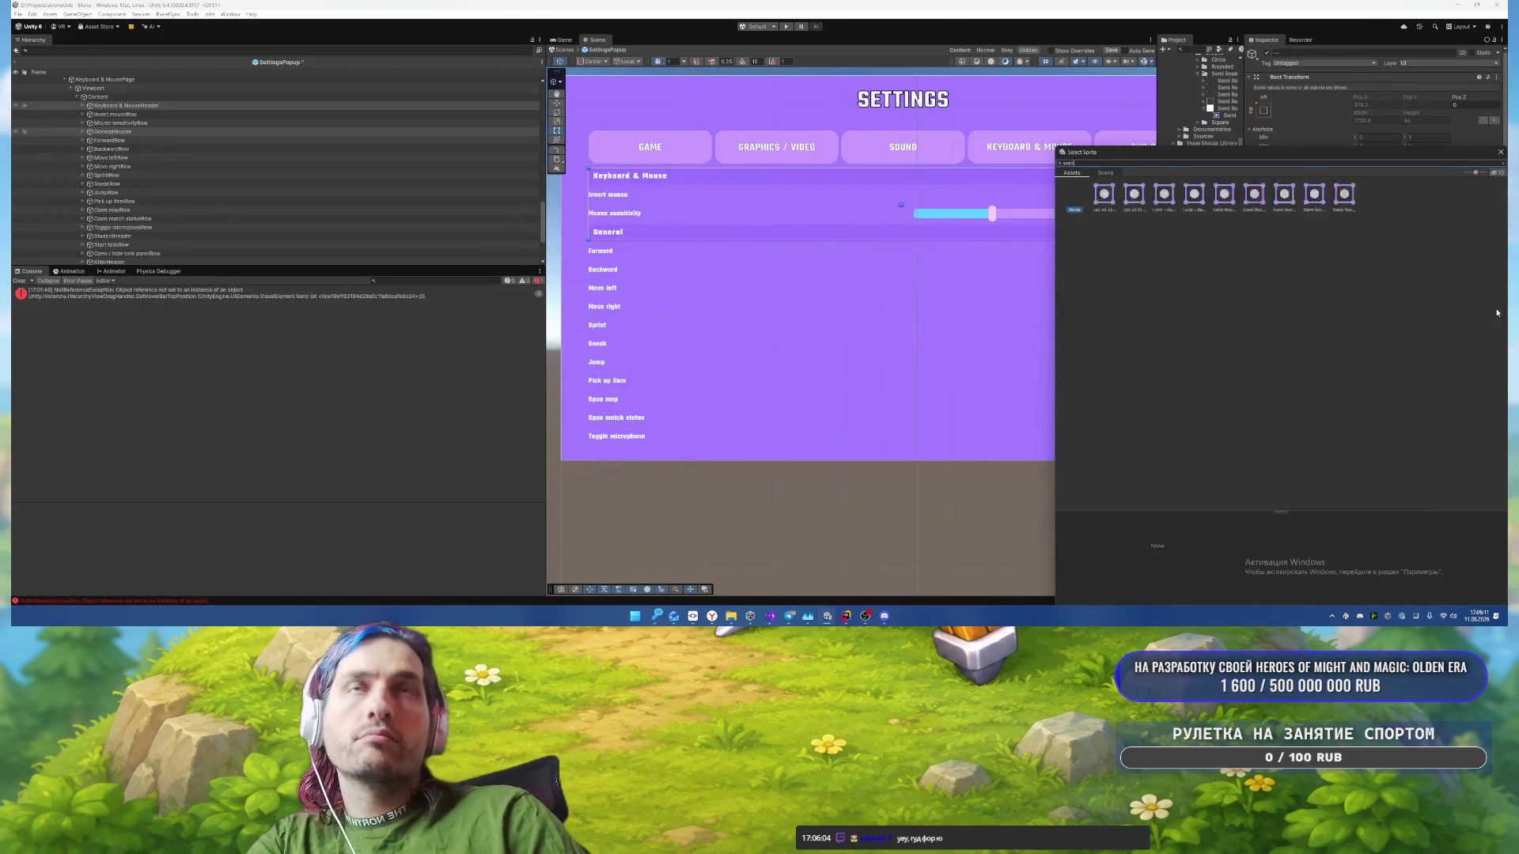
{"action": "left_click", "coordinate": [1224, 194]}
{"action": "double_click", "coordinate": [1225, 197]}
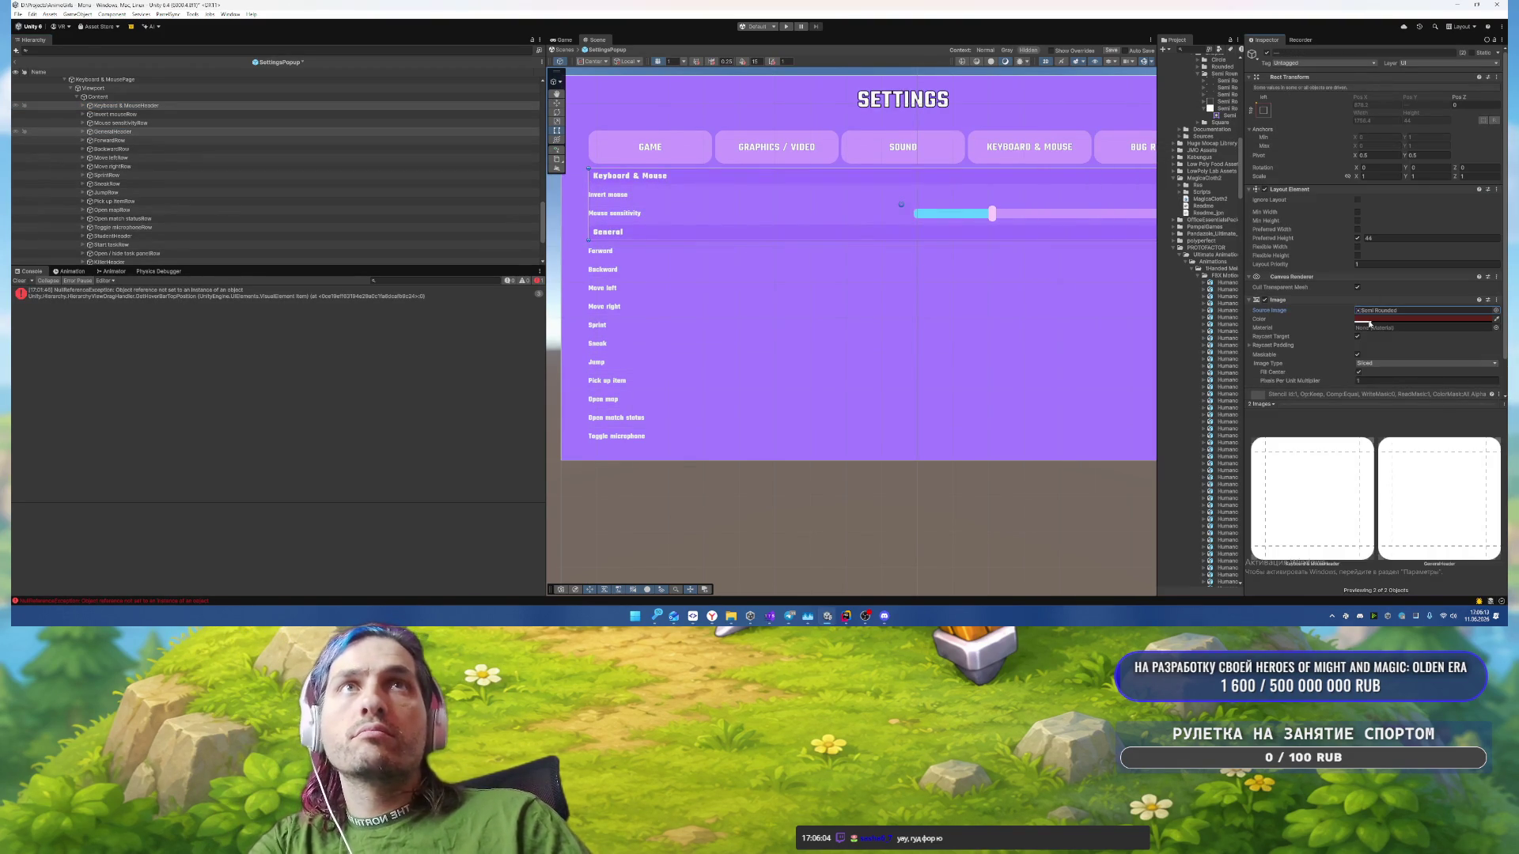
{"action": "left_click", "coordinate": [1373, 382]}
{"action": "type", "text": "2"}
{"action": "left_click", "coordinate": [1416, 319]}
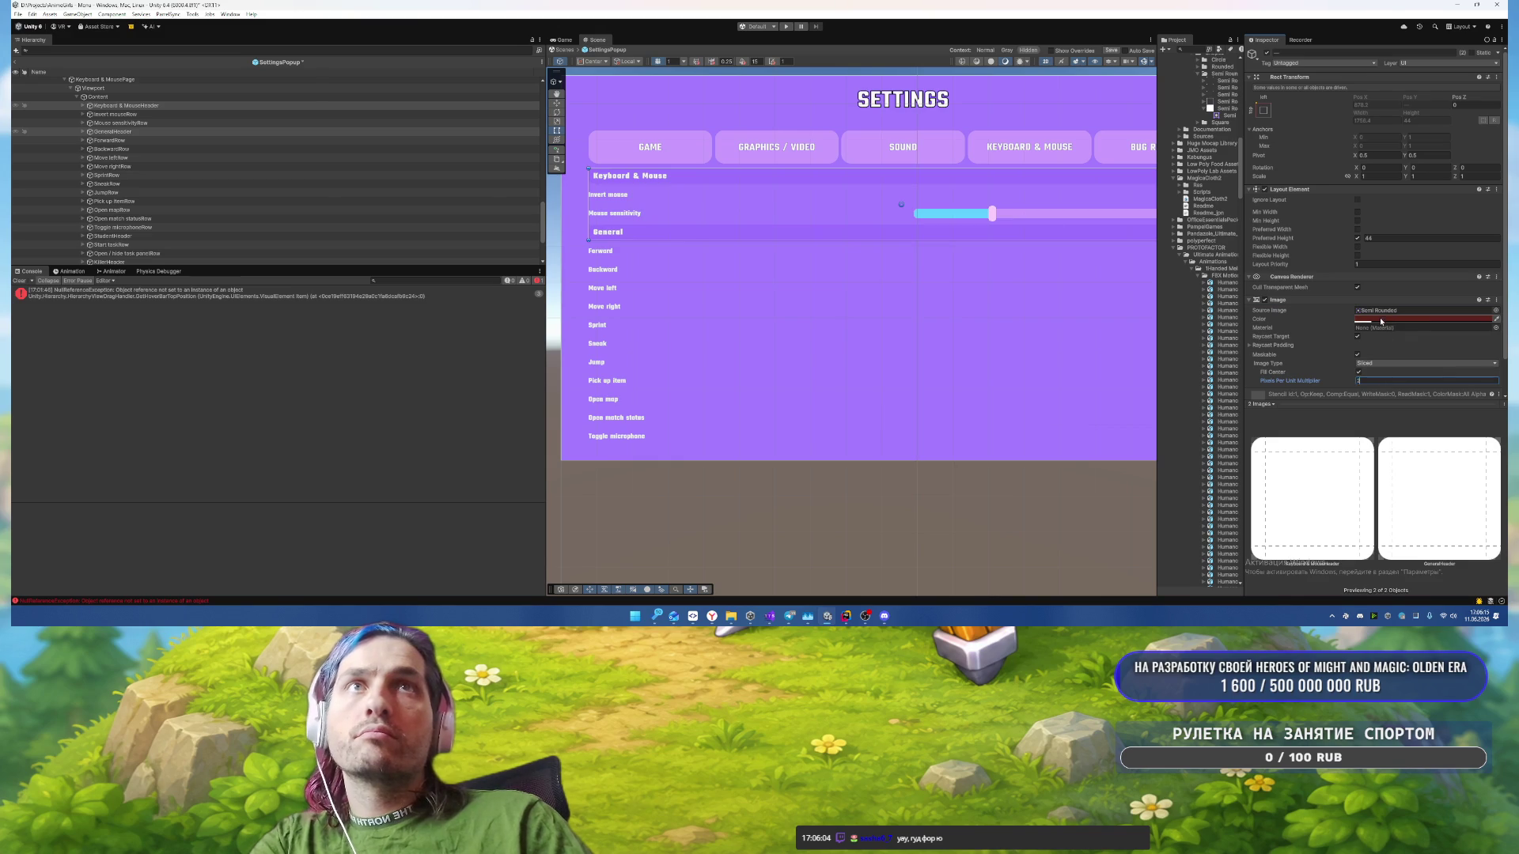
{"action": "left_click", "coordinate": [1393, 589]}
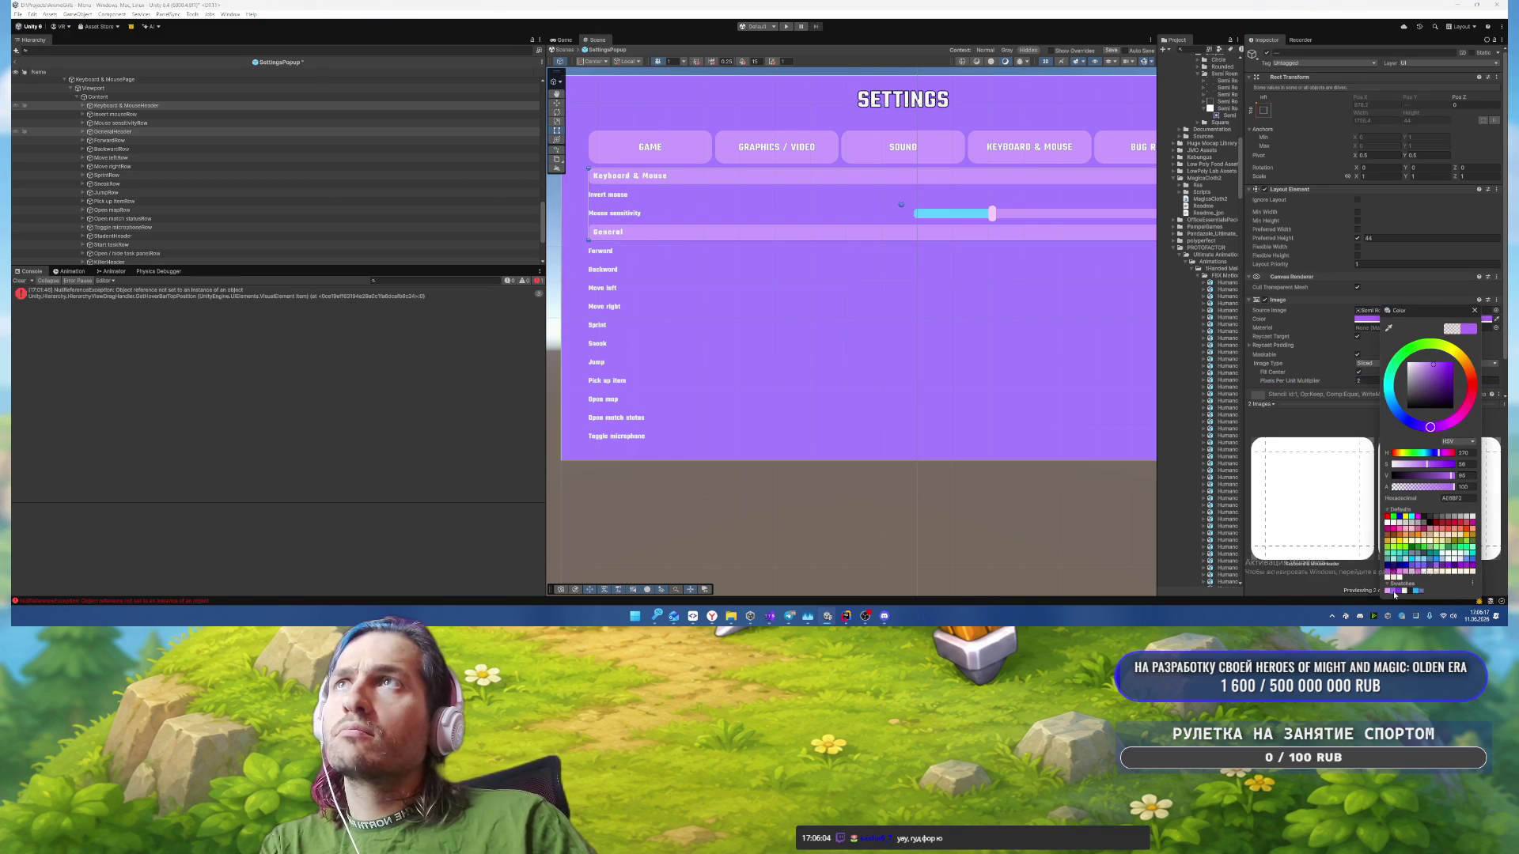
{"action": "left_click", "coordinate": [1475, 311]}
Step: Set both header Labels' Text Wrapping Mode to No Wrap
{"action": "scroll", "coordinate": [805, 322], "scroll_direction": "down", "scroll_amount": 3}
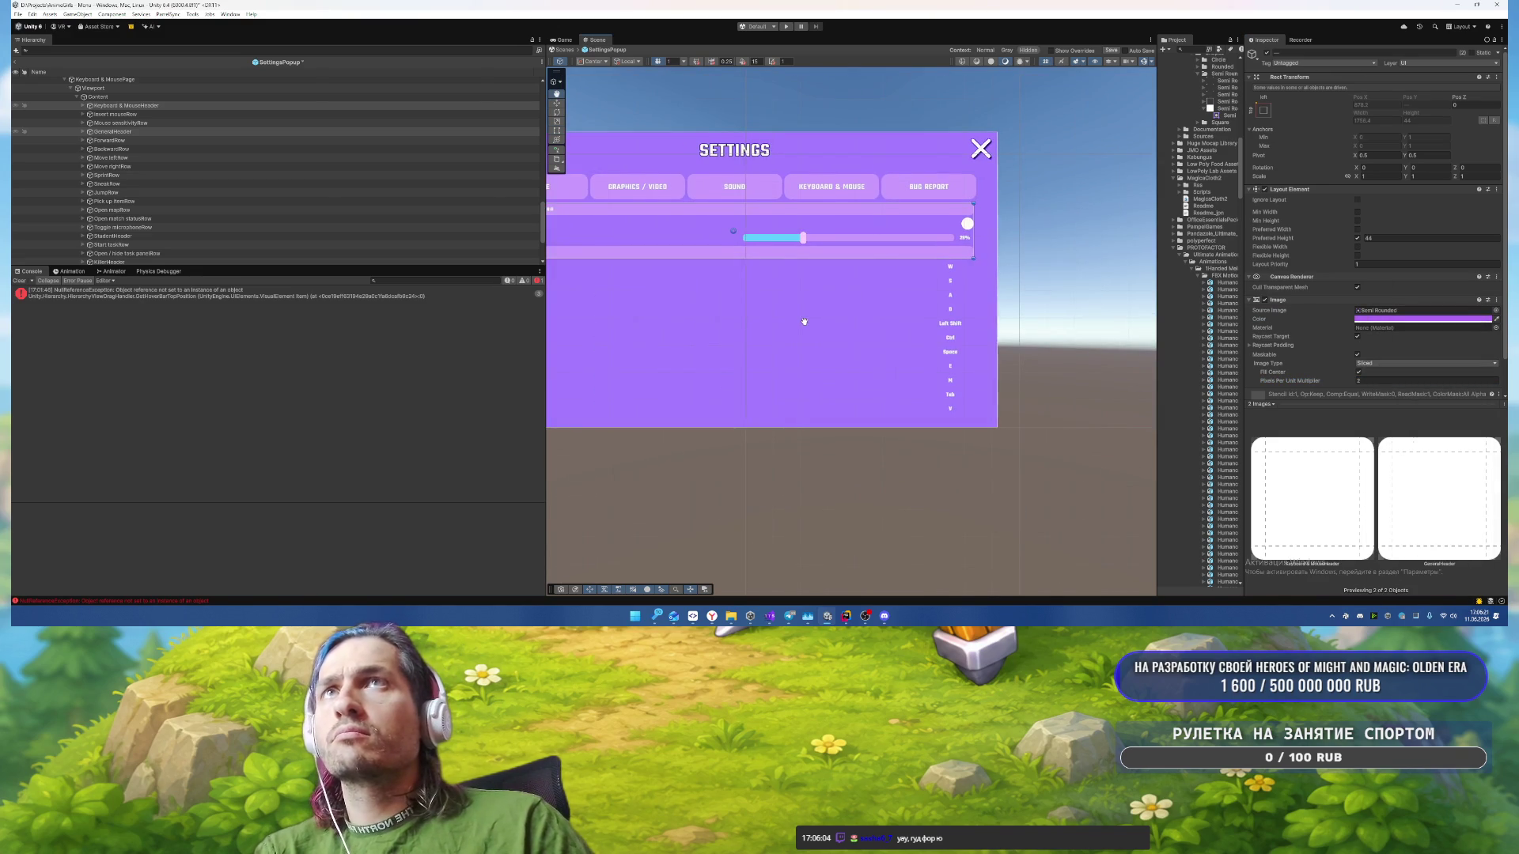
{"action": "scroll", "coordinate": [451, 191], "scroll_direction": "up", "scroll_amount": 3}
{"action": "key", "text": "f"}
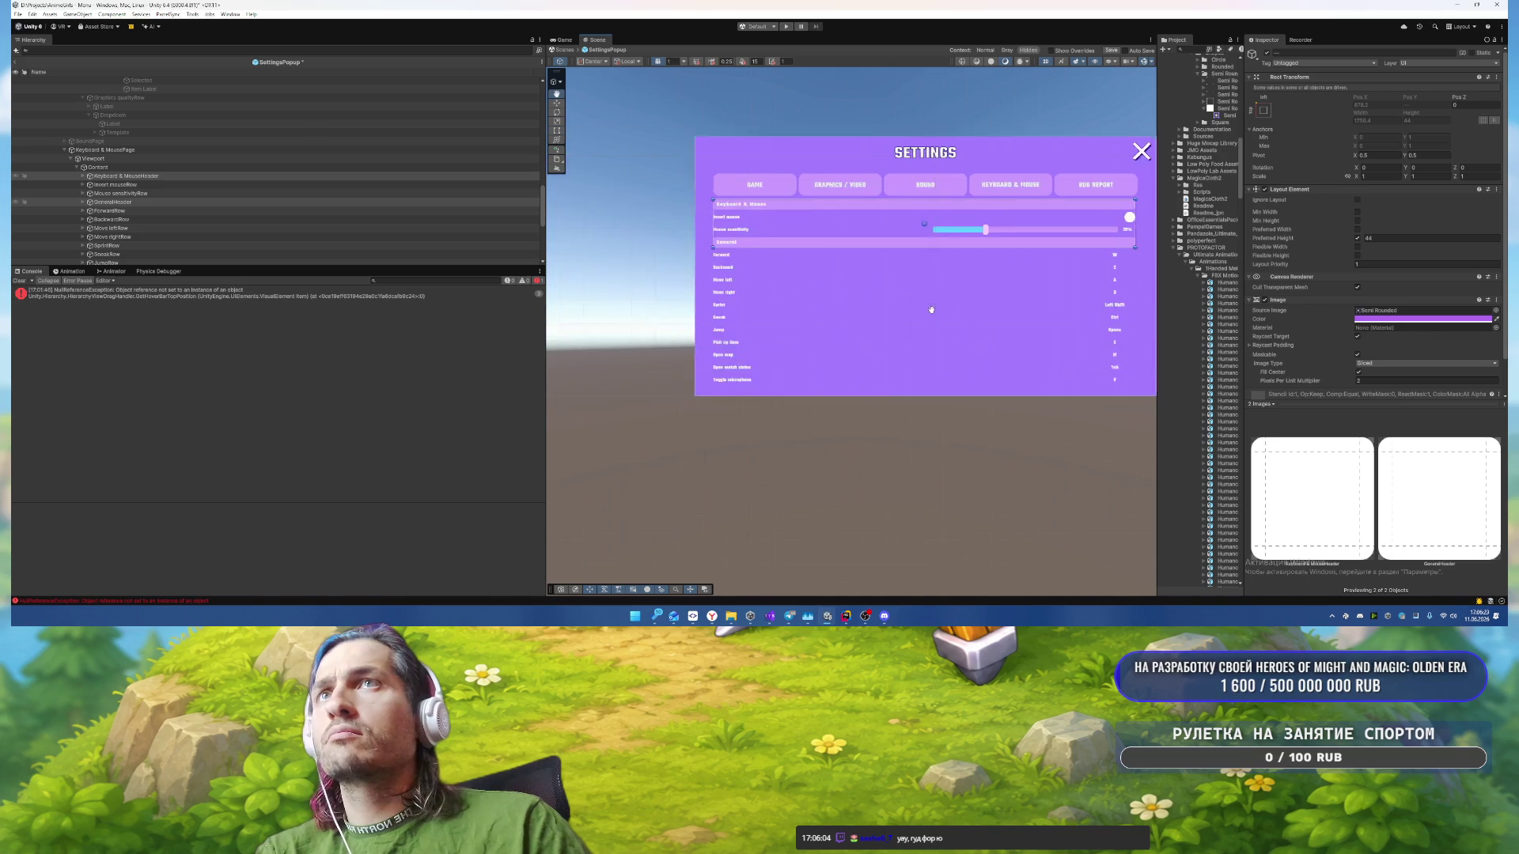
{"action": "scroll", "coordinate": [283, 136], "scroll_direction": "down", "scroll_amount": 4}
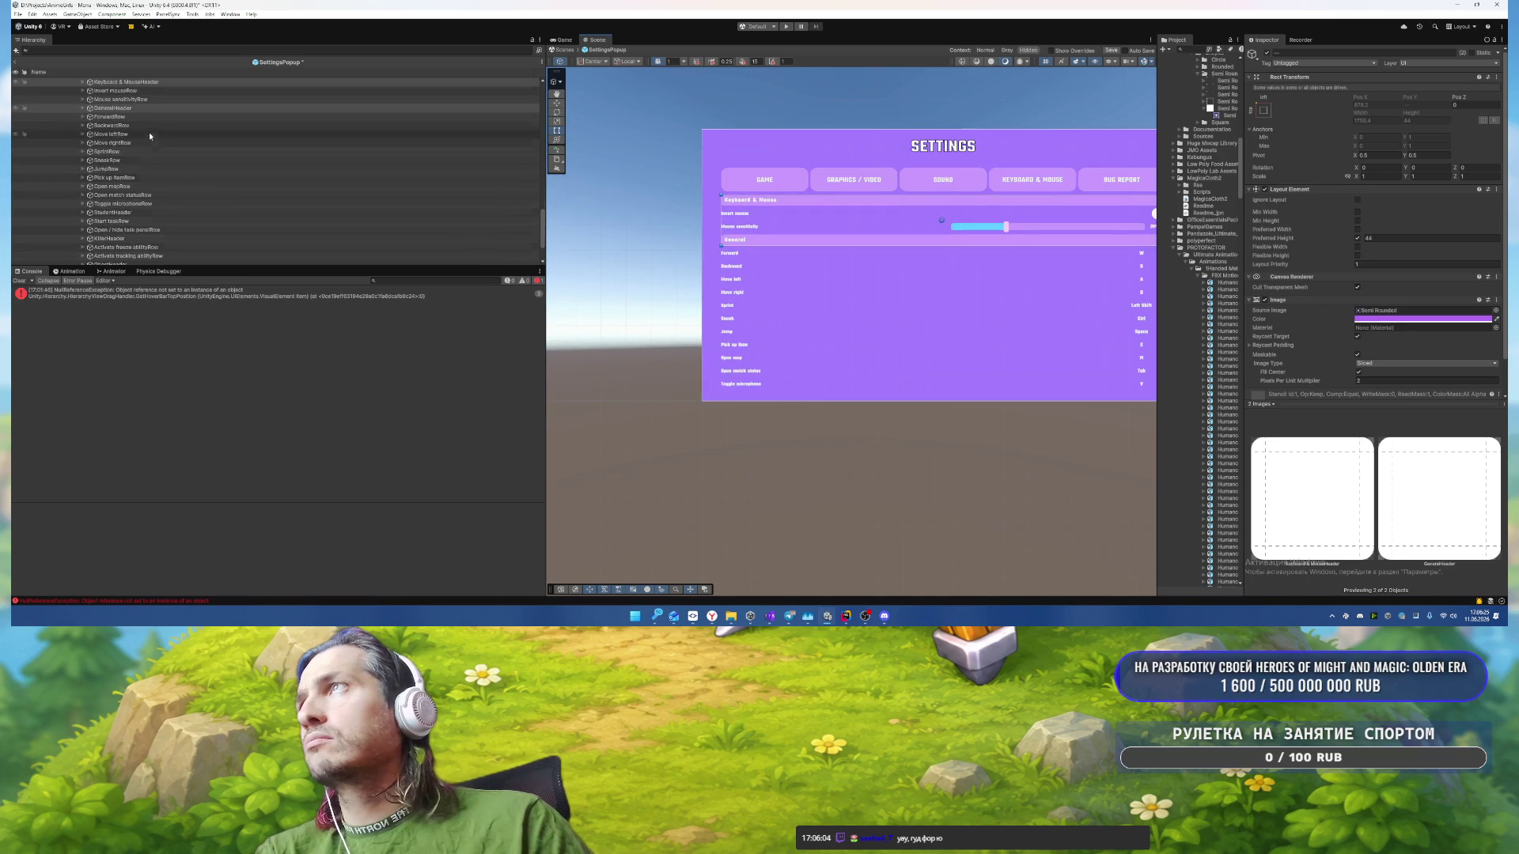
{"action": "scroll", "coordinate": [150, 136], "scroll_direction": "up", "scroll_amount": 2}
{"action": "left_click", "coordinate": [82, 156]}
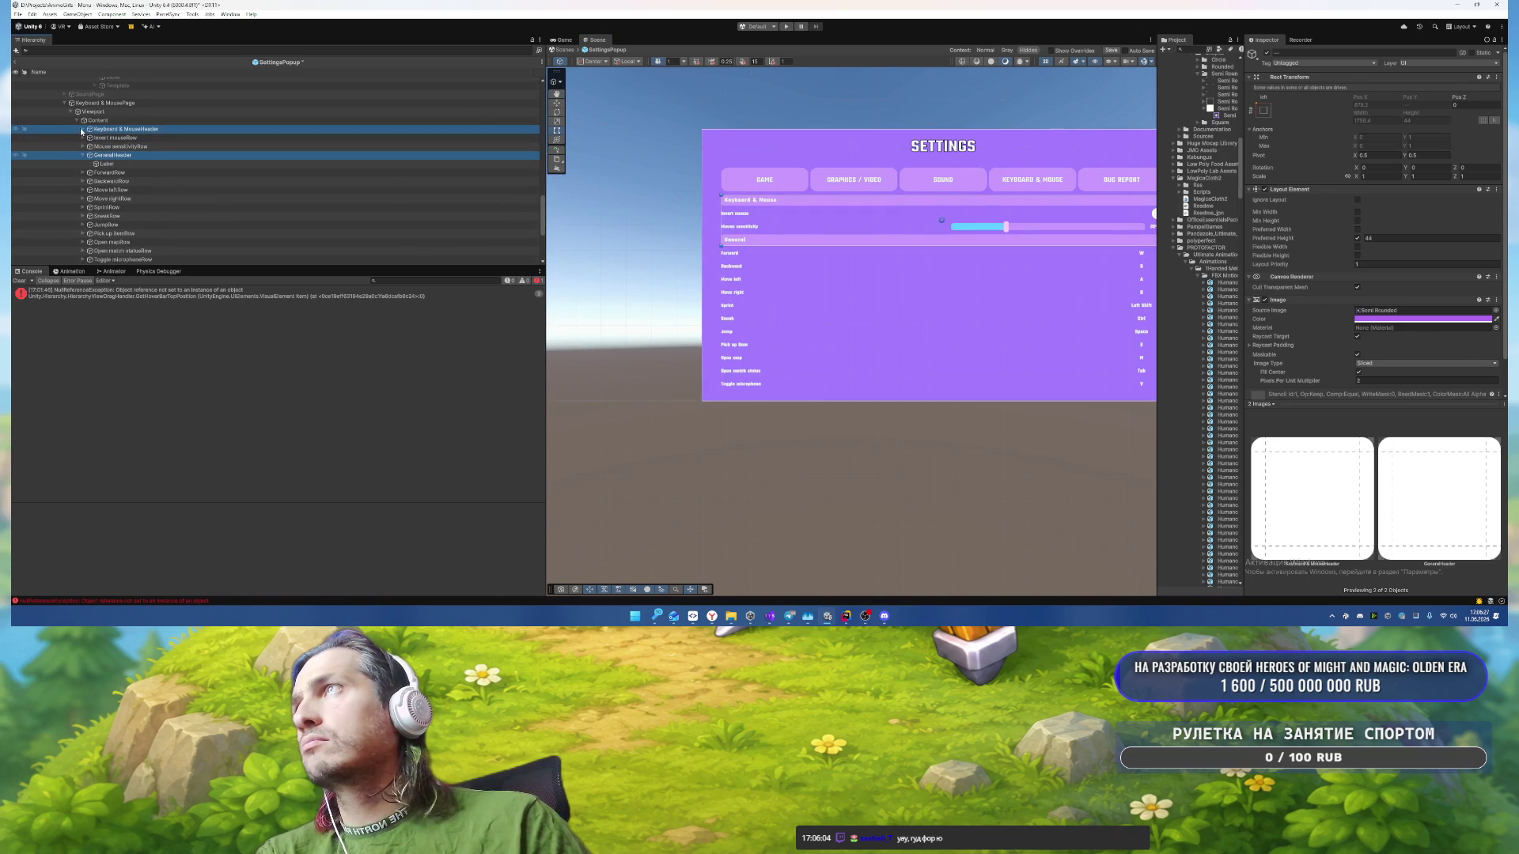
{"action": "left_click", "coordinate": [82, 129]}
{"action": "key", "text": "Right"}
{"action": "scroll", "coordinate": [1450, 273], "scroll_direction": "down", "scroll_amount": 3}
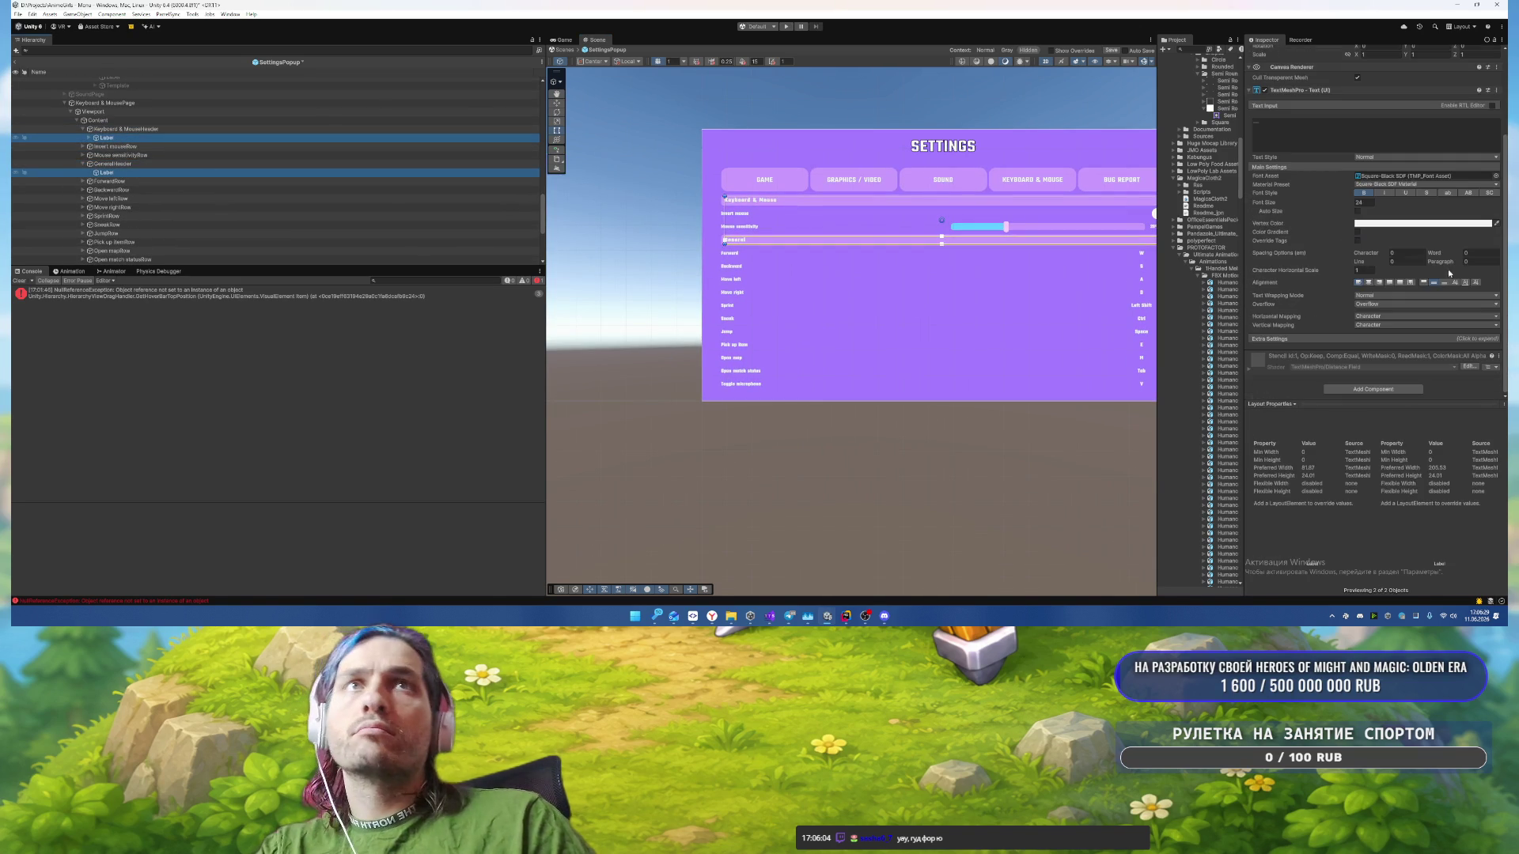
{"action": "left_click", "coordinate": [1416, 295]}
{"action": "left_click", "coordinate": [1393, 310]}
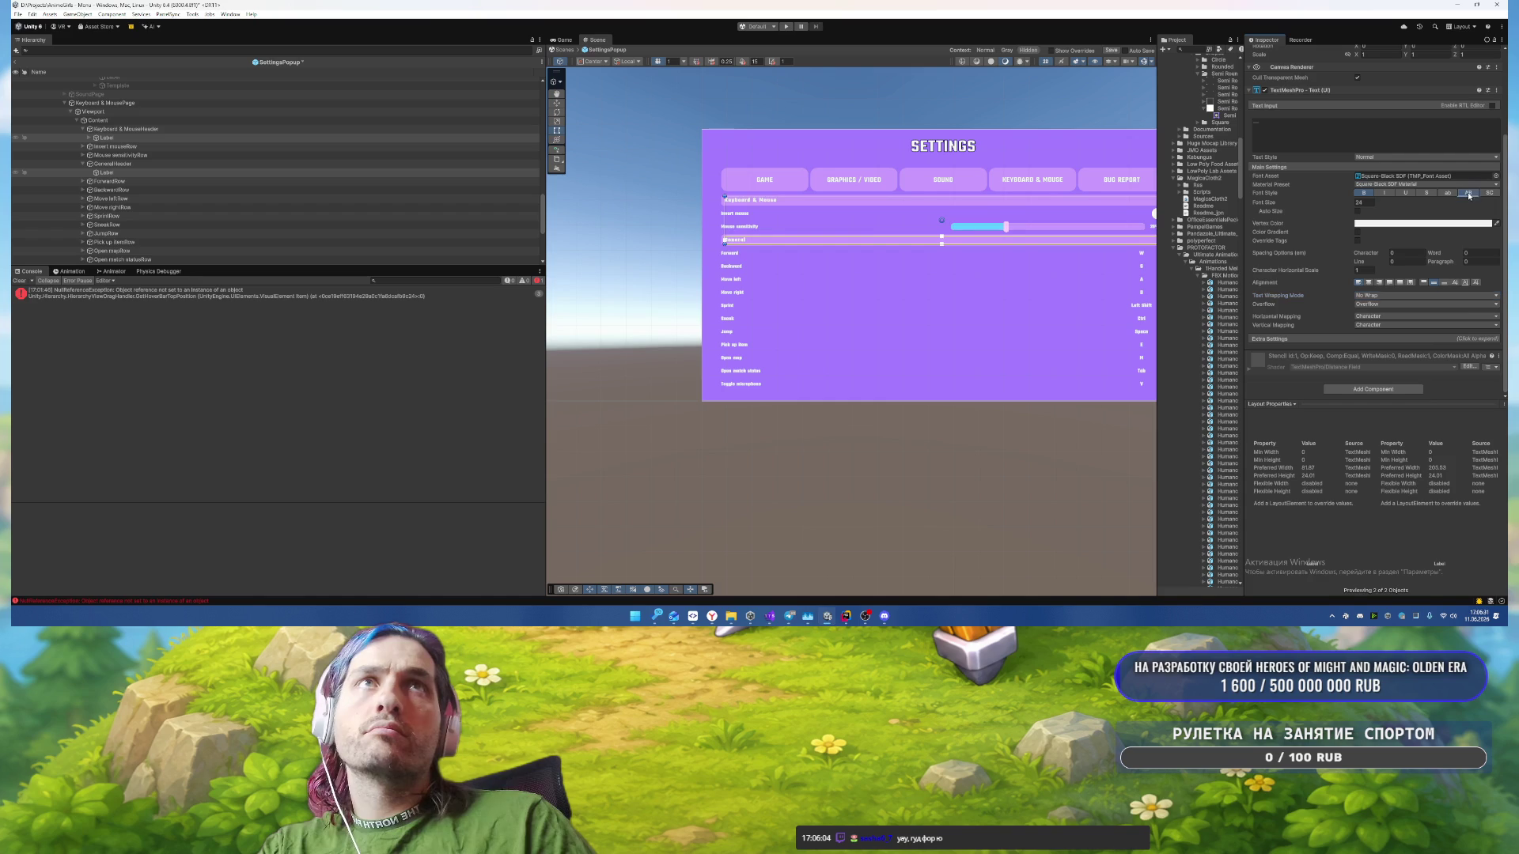
Step: Select the Bug ReportPage object in the Hierarchy
{"action": "scroll", "coordinate": [905, 312], "scroll_direction": "up", "scroll_amount": 2}
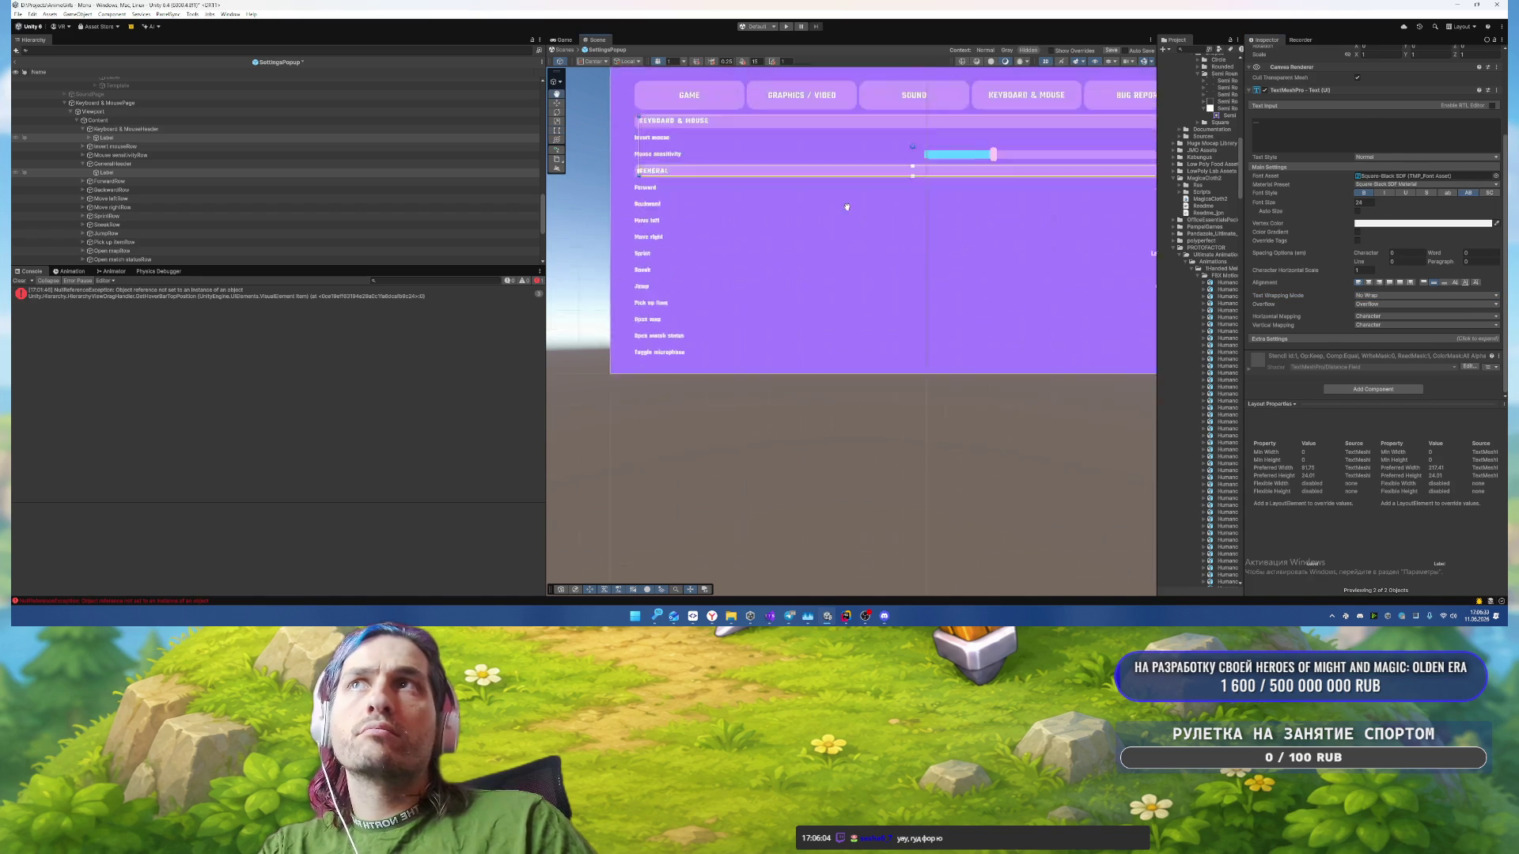
{"action": "scroll", "coordinate": [913, 344], "scroll_direction": "down", "scroll_amount": 3}
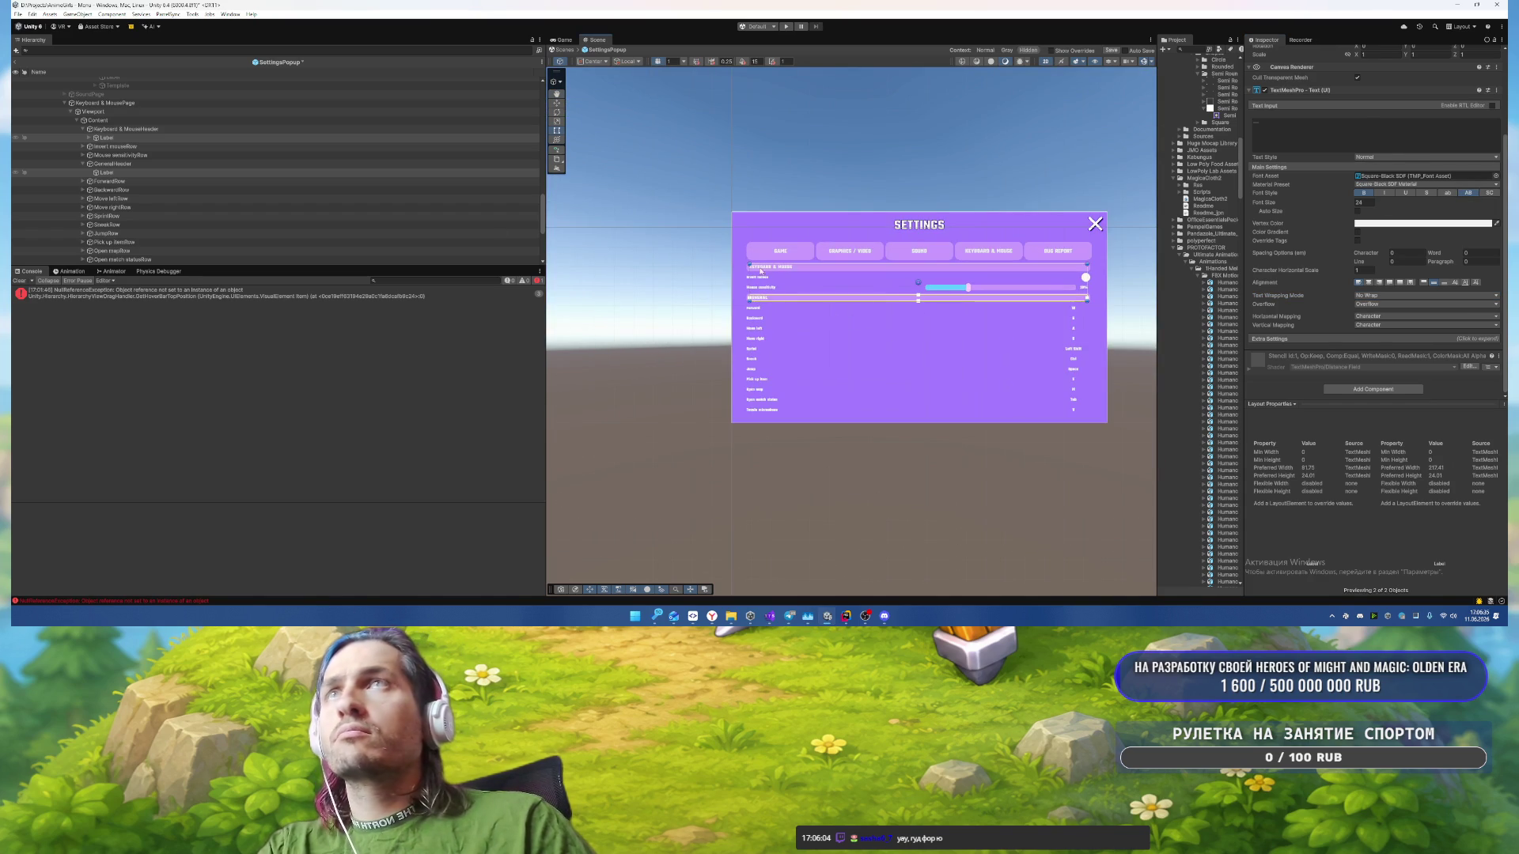
{"action": "scroll", "coordinate": [244, 200], "scroll_direction": "down", "scroll_amount": 5}
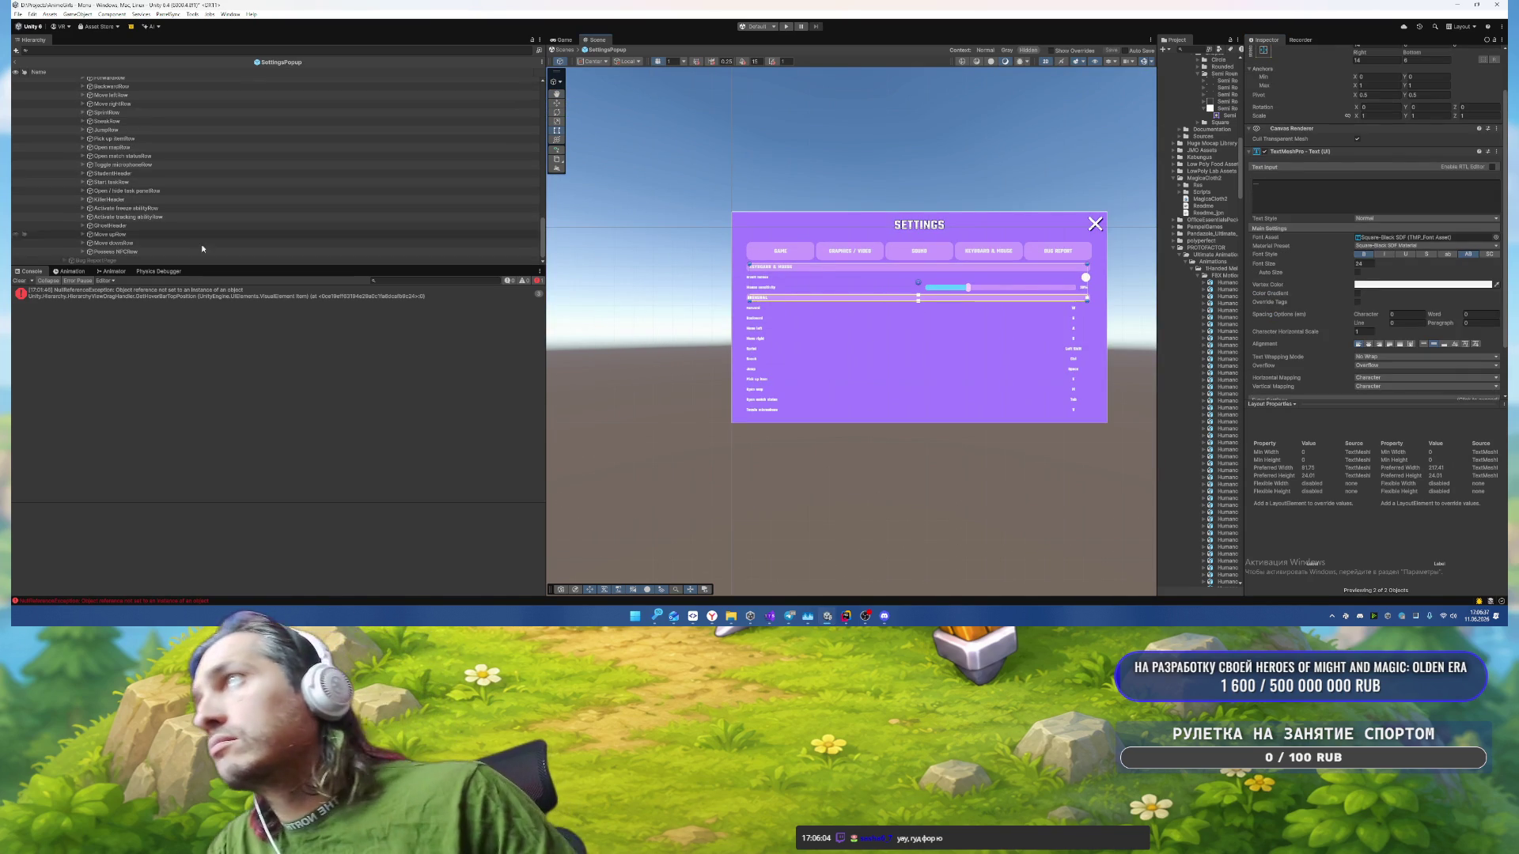
{"action": "left_click", "coordinate": [237, 260]}
Step: Activate Bug ReportPage and deactivate Keyboard & MousePage
{"action": "key", "text": "alt+shift+a"}
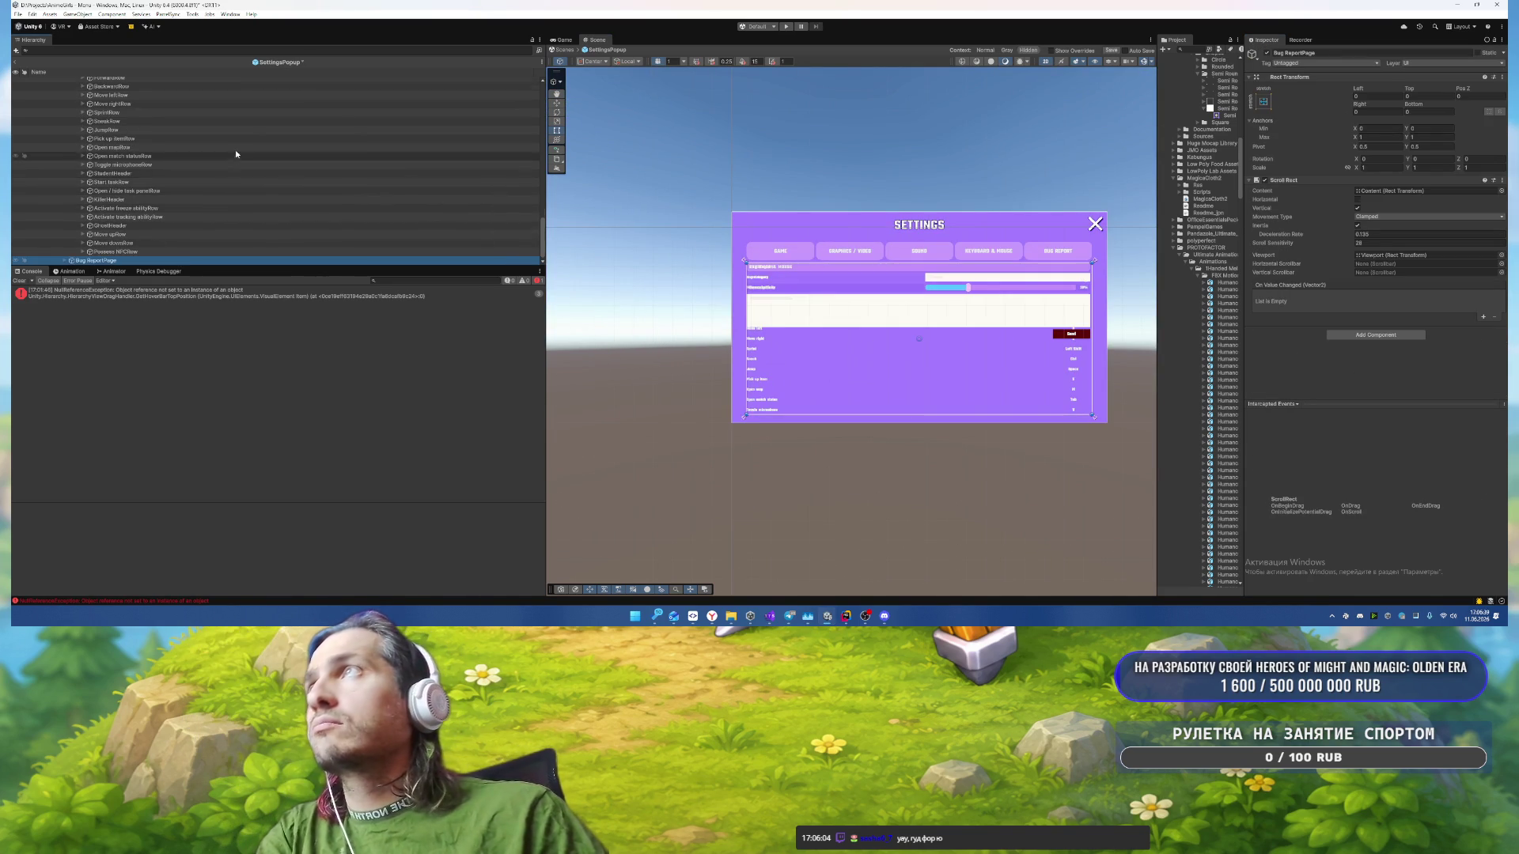
{"action": "scroll", "coordinate": [235, 149], "scroll_direction": "up", "scroll_amount": 5}
{"action": "left_click", "coordinate": [144, 213]}
{"action": "key", "text": "alt+shift+a"}
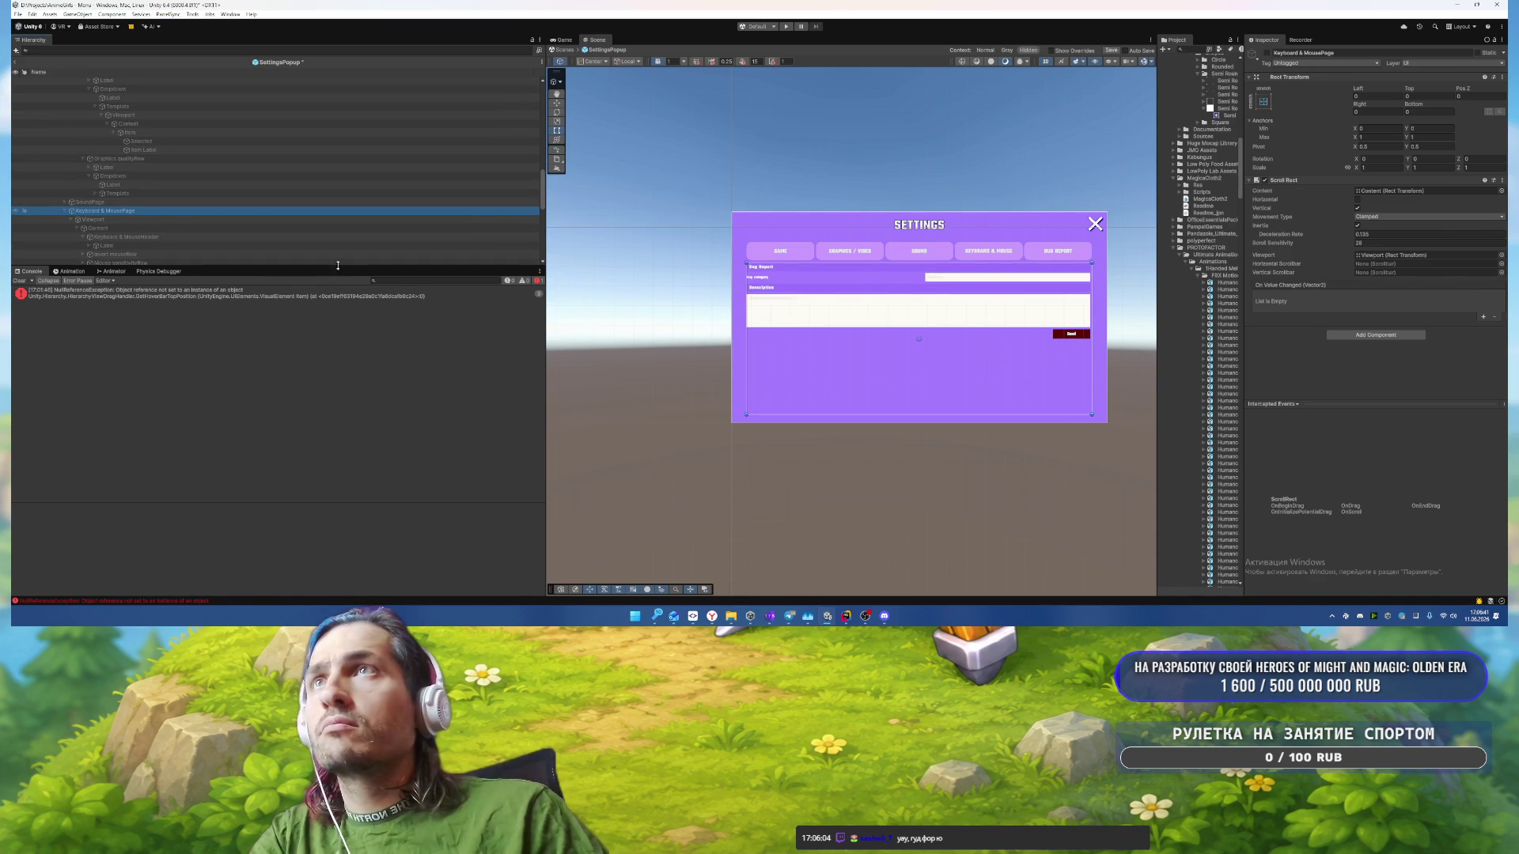
{"action": "scroll", "coordinate": [338, 217], "scroll_direction": "down", "scroll_amount": 6}
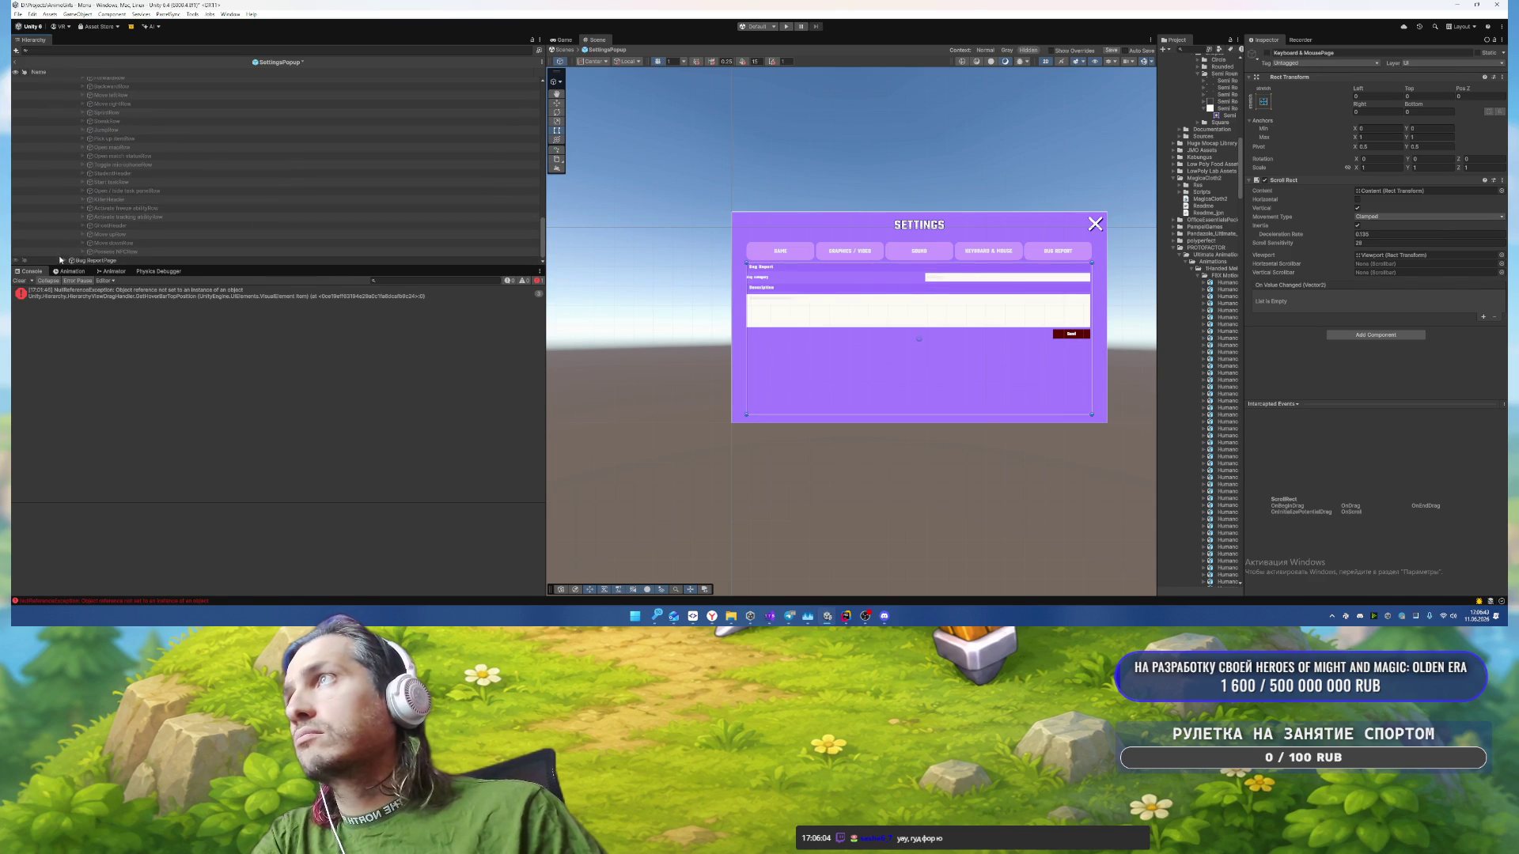
Step: Select the Bug ReportHeader and DescriptionHeader objects inside the page's Content
{"action": "left_click", "coordinate": [63, 259]}
{"action": "left_click", "coordinate": [103, 263]}
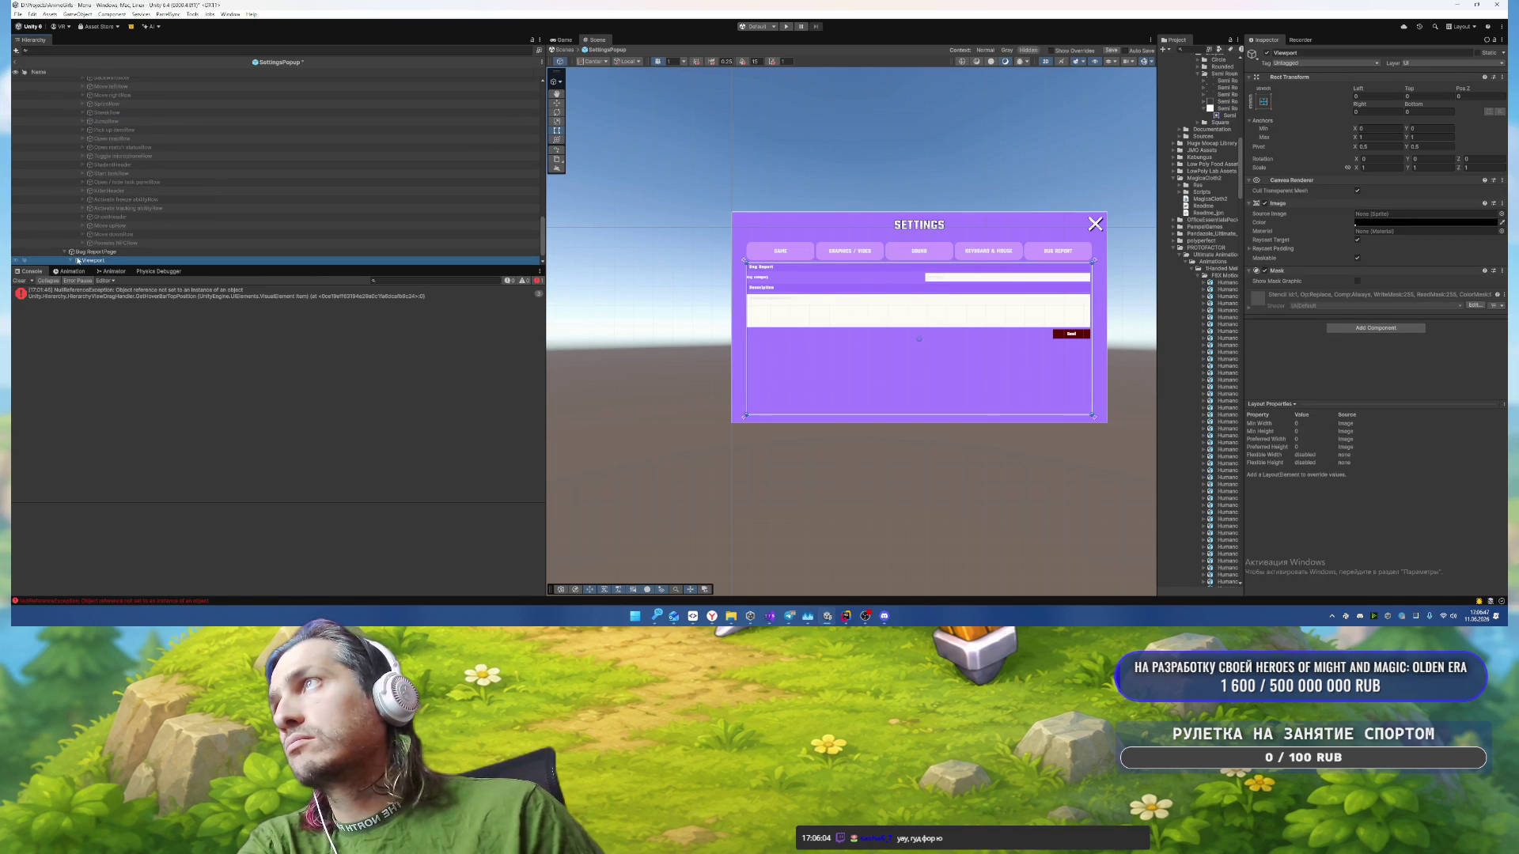
{"action": "key", "text": "Right"}
{"action": "scroll", "coordinate": [213, 190], "scroll_direction": "down", "scroll_amount": 2}
{"action": "key", "text": "Down"}
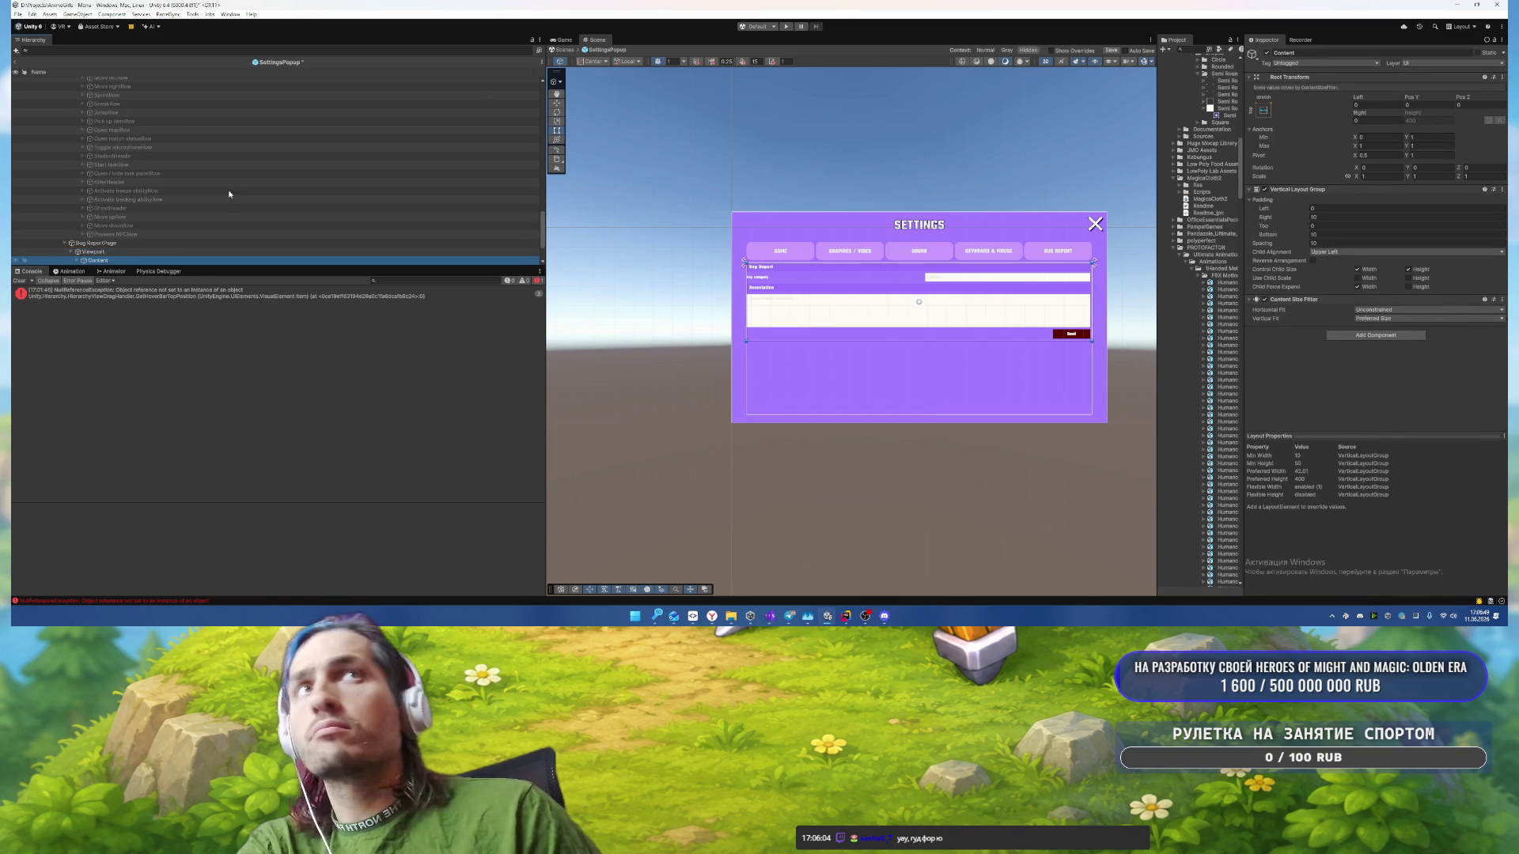
{"action": "key", "text": "Down"}
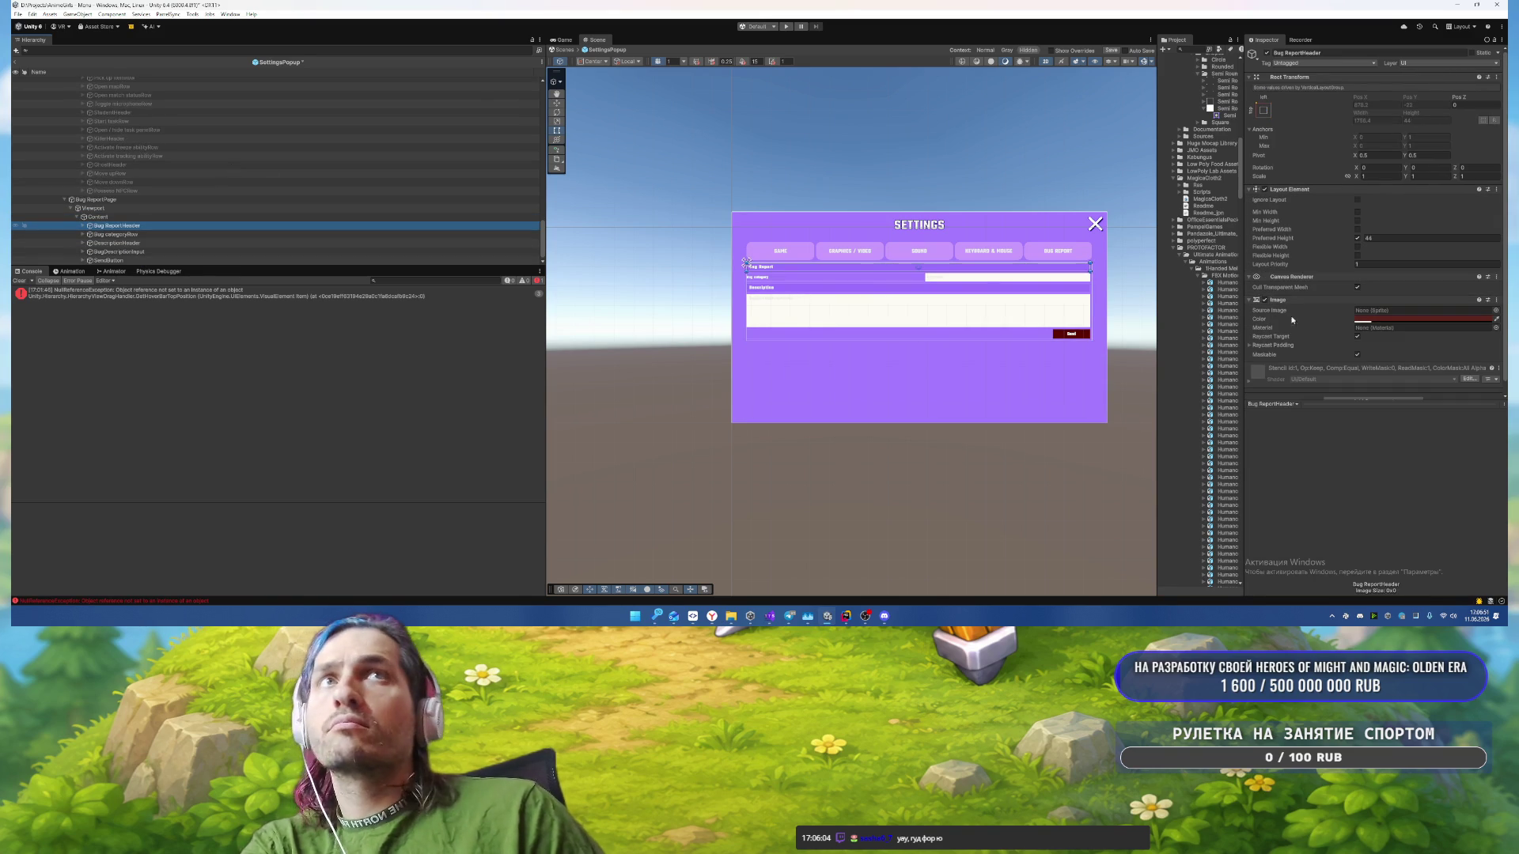
{"action": "left_click", "coordinate": [174, 243], "text": "ctrl"}
Step: Give both headers the Semi Rounded sprite tinted purple AE66F2
{"action": "left_click", "coordinate": [1496, 310]}
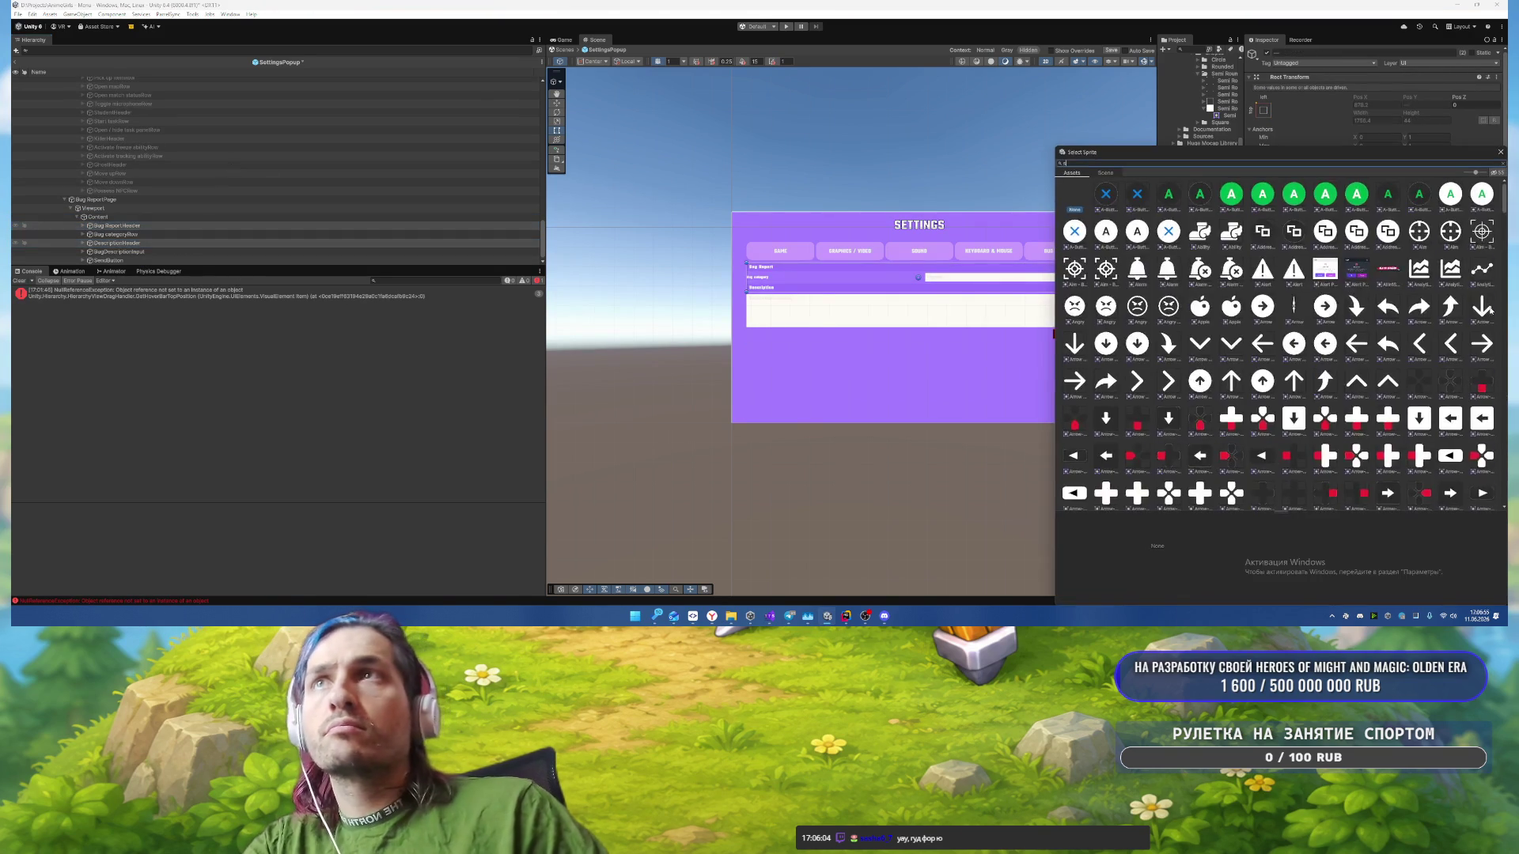
{"action": "type", "text": "semi"}
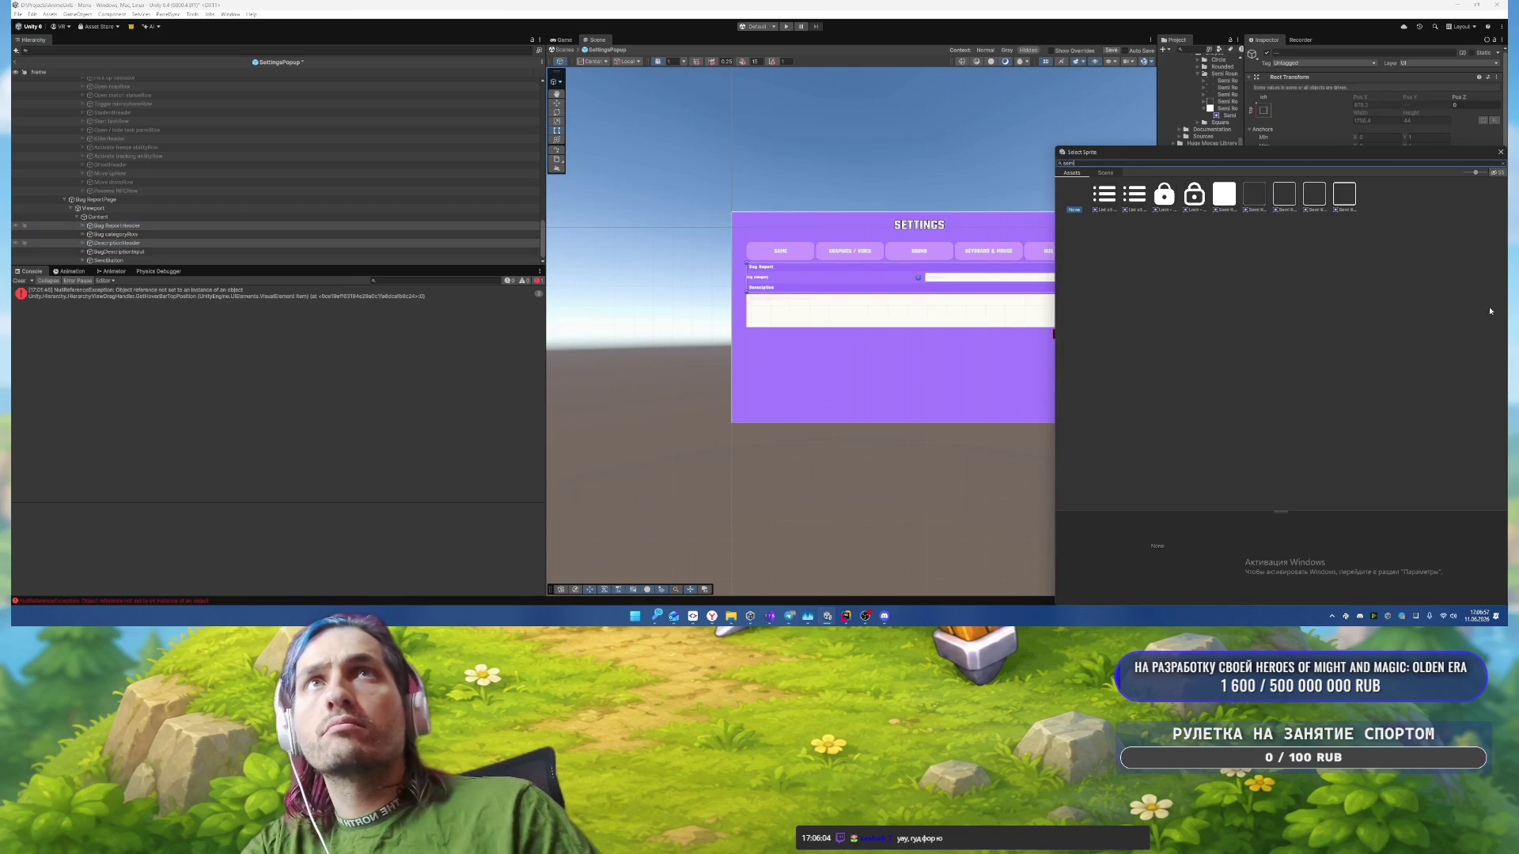
{"action": "double_click", "coordinate": [1219, 197]}
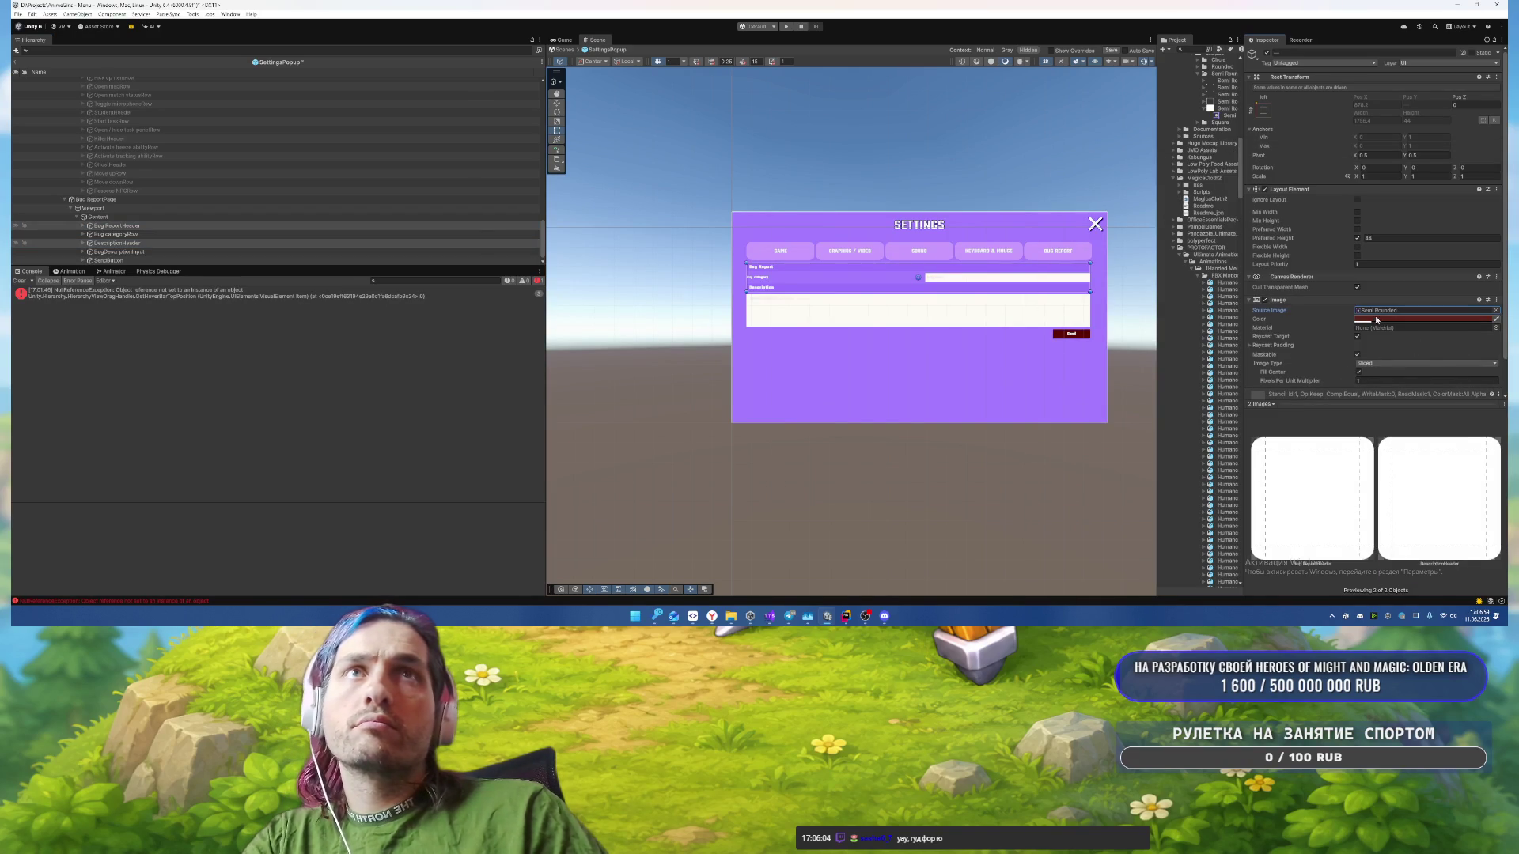
{"action": "left_click", "coordinate": [1392, 319]}
{"action": "left_click", "coordinate": [1391, 590]}
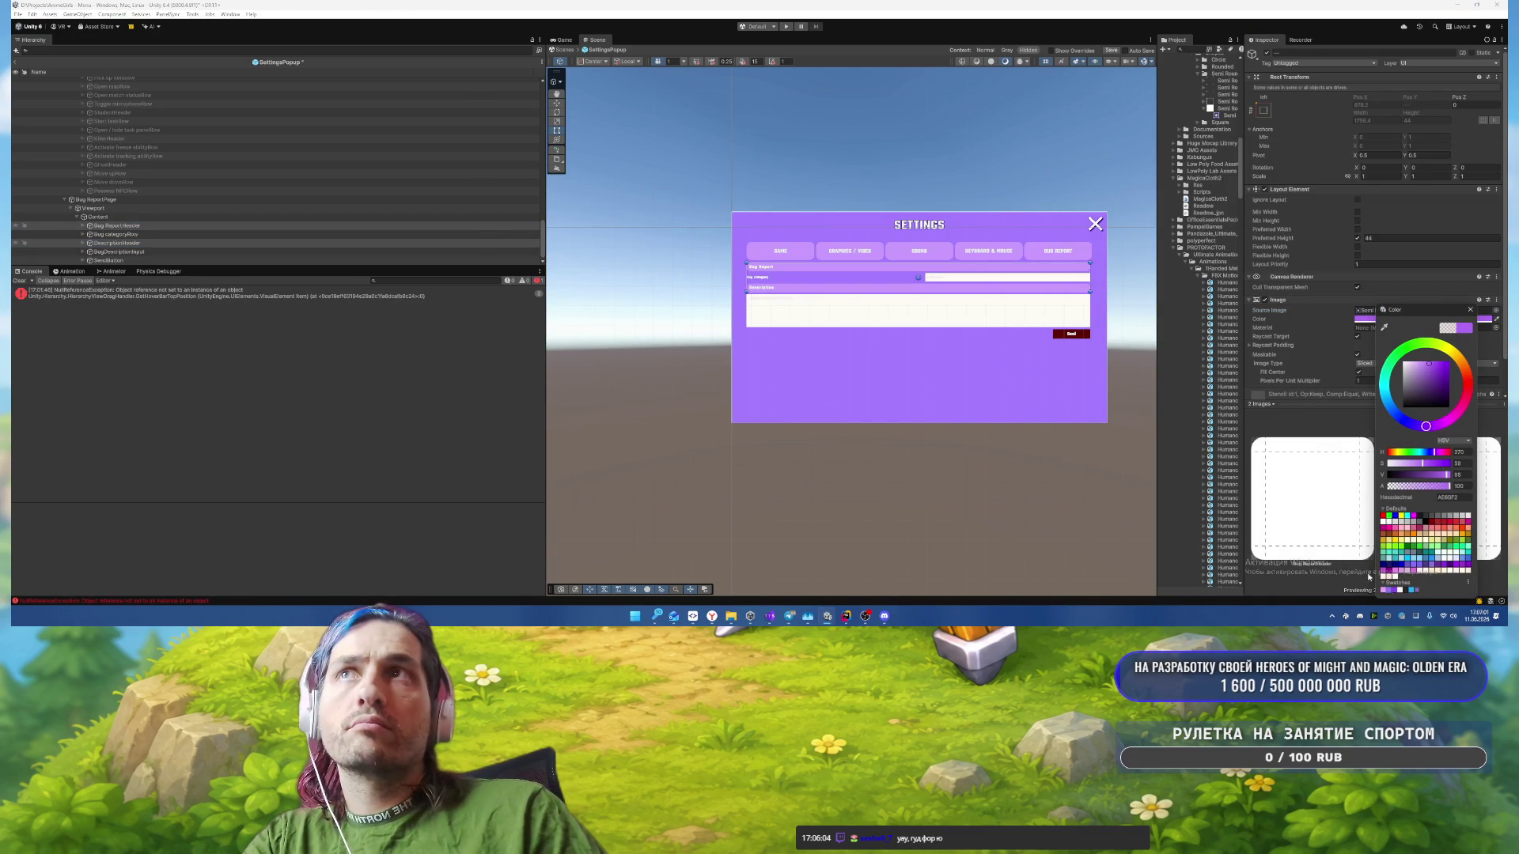
{"action": "scroll", "coordinate": [870, 320], "scroll_direction": "up", "scroll_amount": 3}
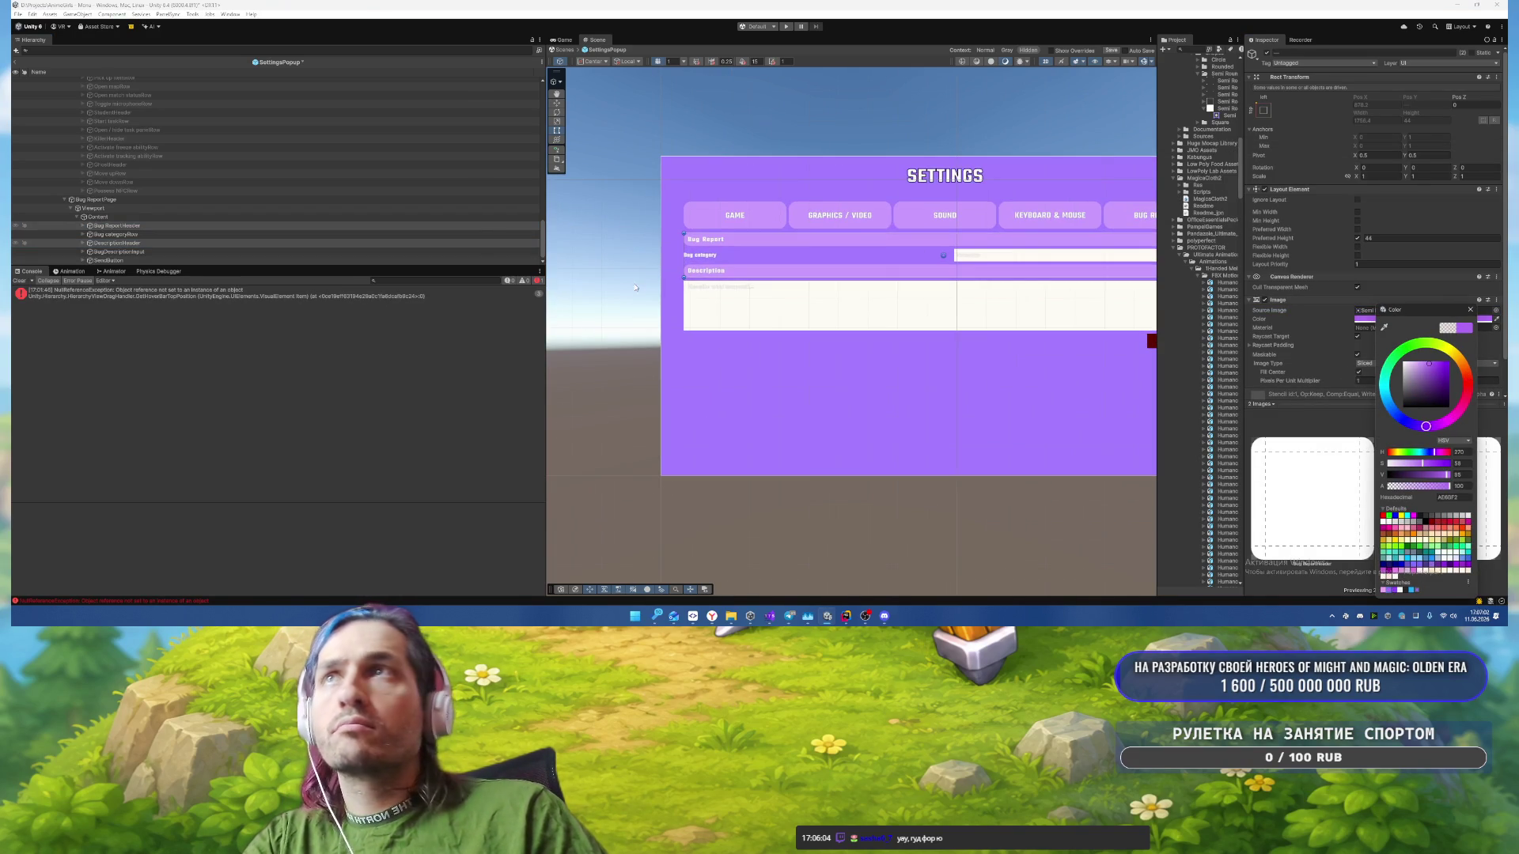
{"action": "left_click", "coordinate": [83, 225]}
Step: Make both header Labels uppercase, No Wrap, and Auto Size with Max 25
{"action": "left_click", "coordinate": [84, 243]}
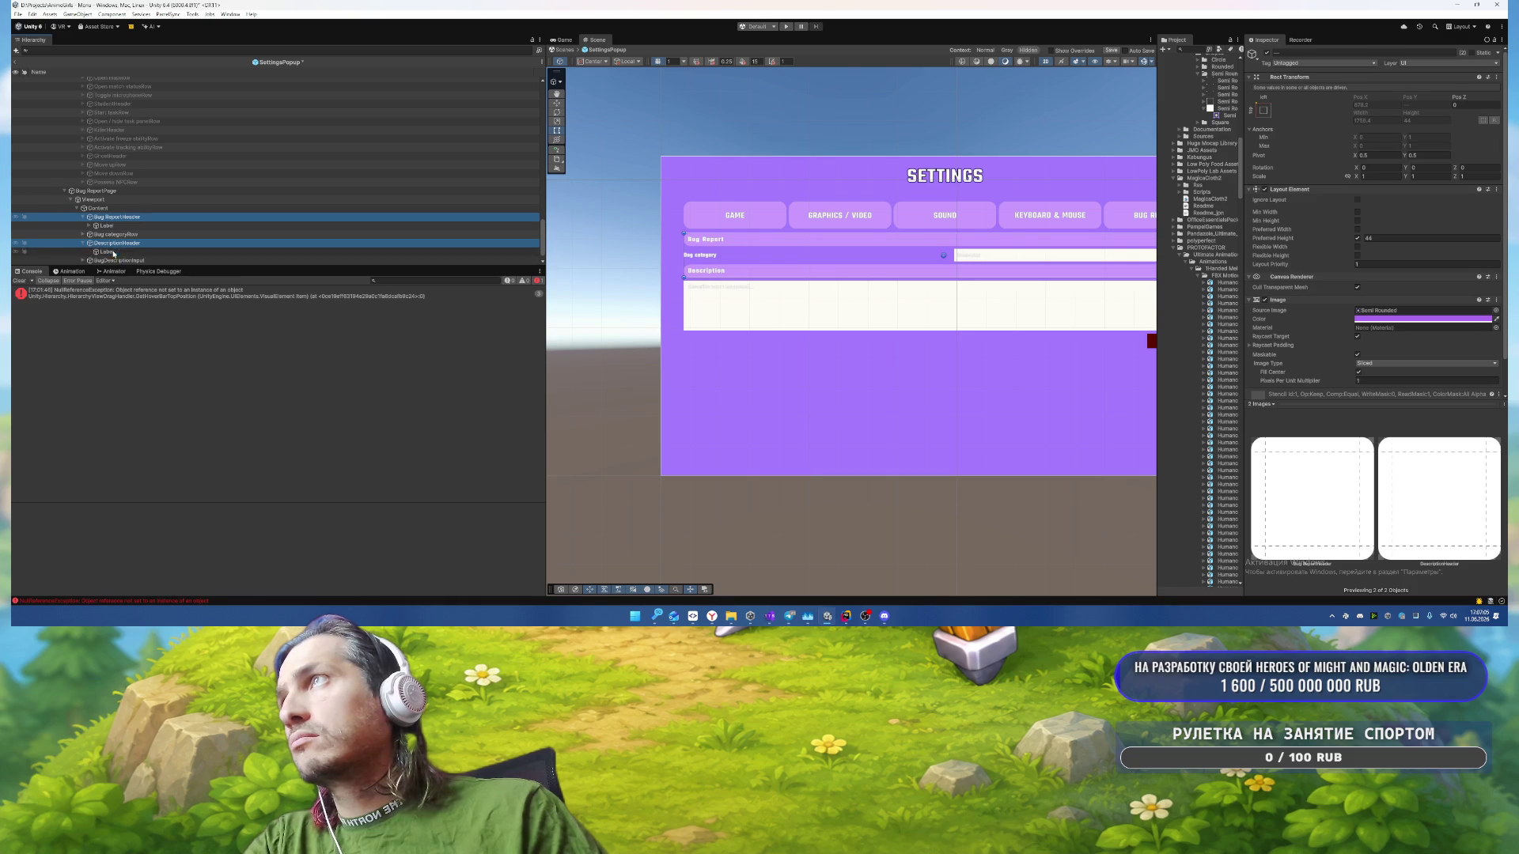
{"action": "left_click", "coordinate": [106, 252]}
{"action": "left_click", "coordinate": [106, 226], "text": "ctrl"}
{"action": "scroll", "coordinate": [1462, 283], "scroll_direction": "down", "scroll_amount": 2}
{"action": "left_click", "coordinate": [1468, 260]}
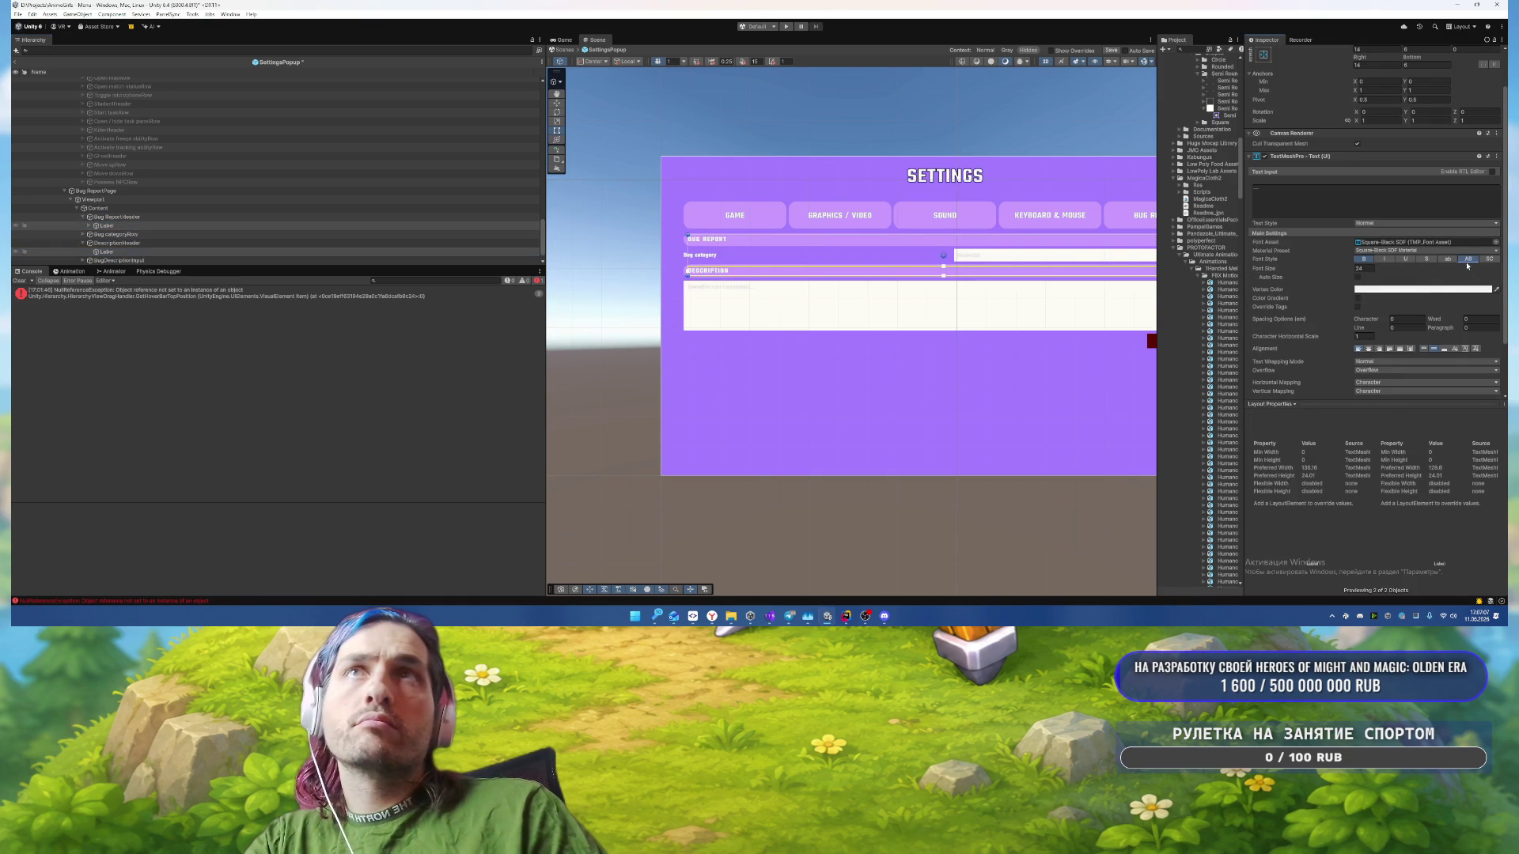
{"action": "left_click", "coordinate": [1366, 365]}
{"action": "left_click", "coordinate": [1416, 380]}
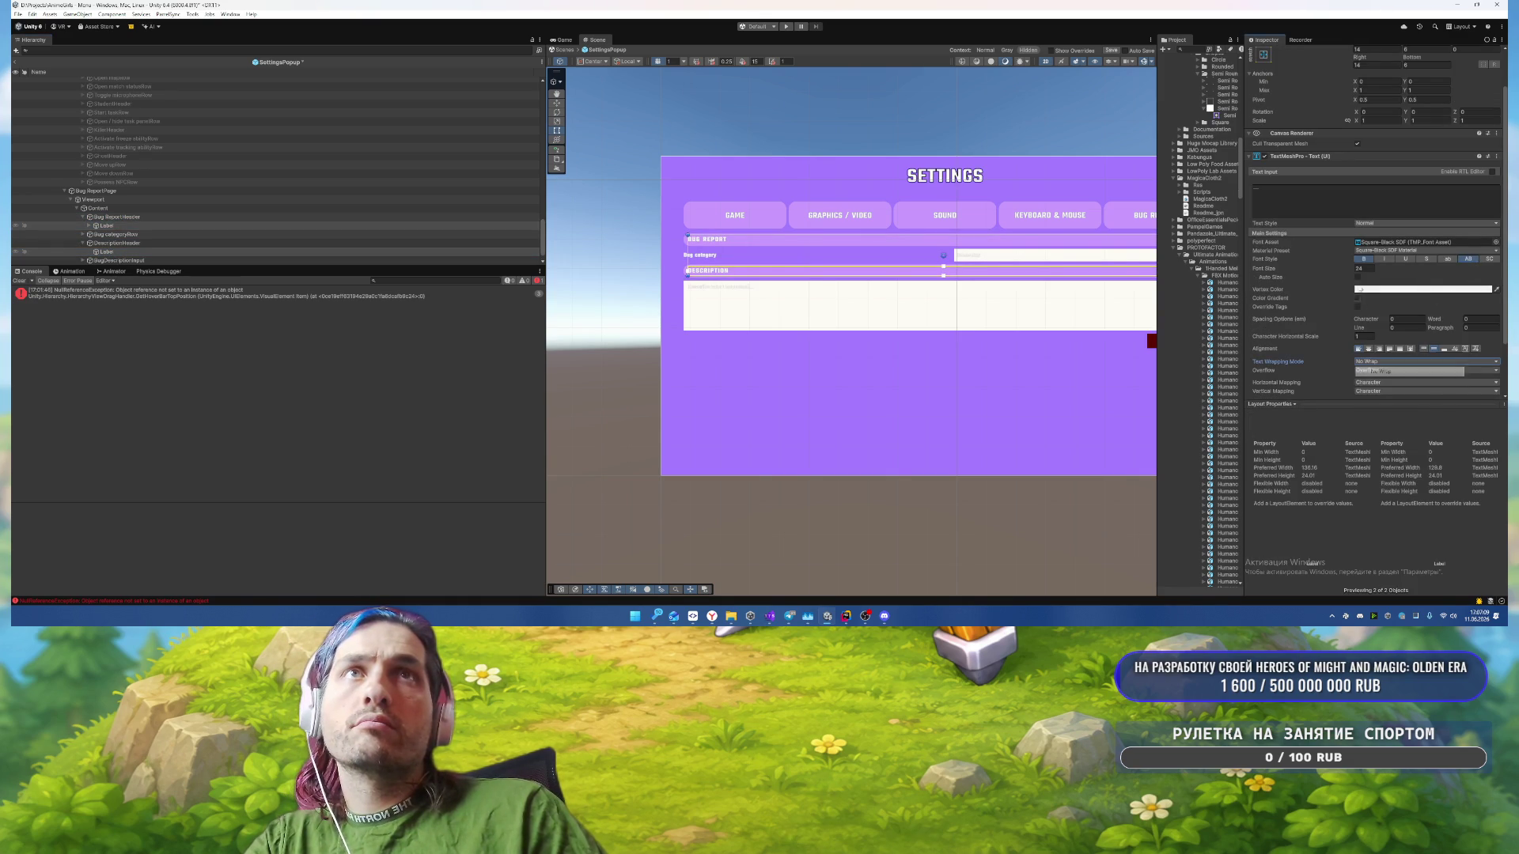
{"action": "left_click", "coordinate": [1358, 277]}
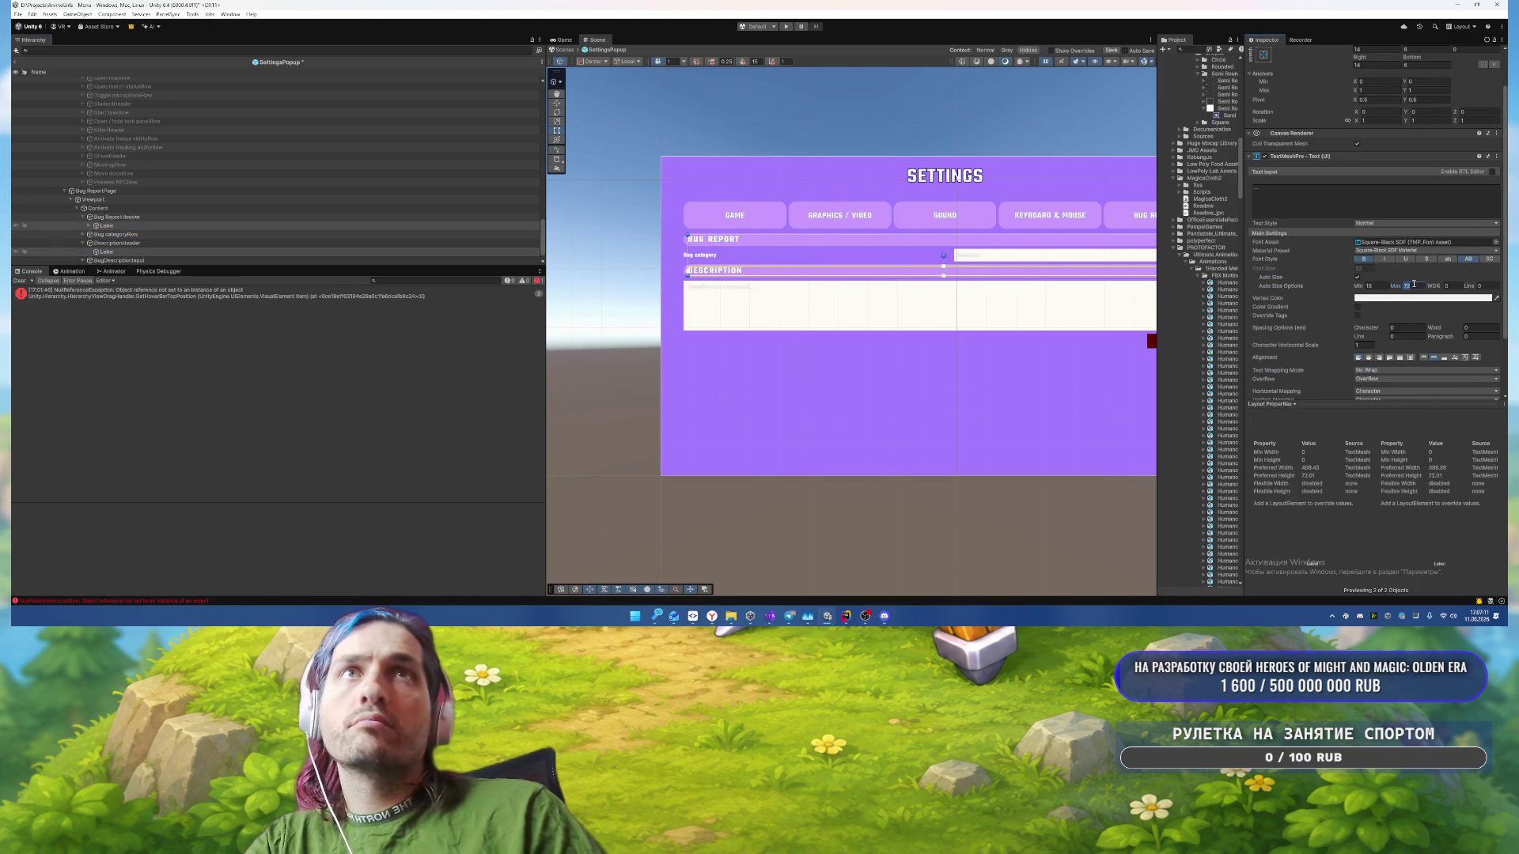
{"action": "type", "text": "25"}
{"action": "scroll", "coordinate": [777, 250], "scroll_direction": "up", "scroll_amount": 2}
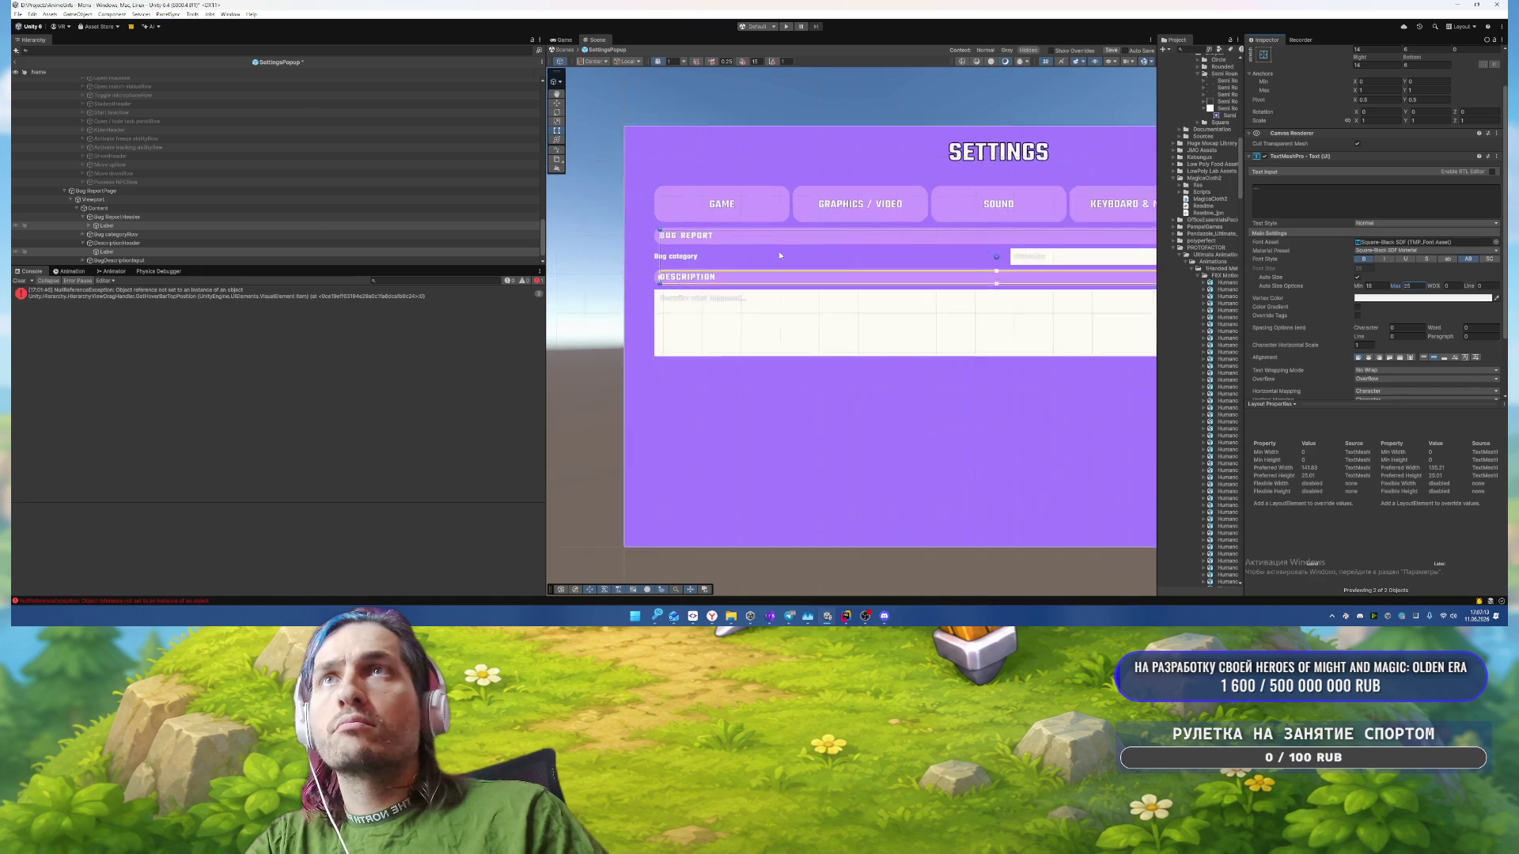
{"action": "left_click", "coordinate": [753, 463]}
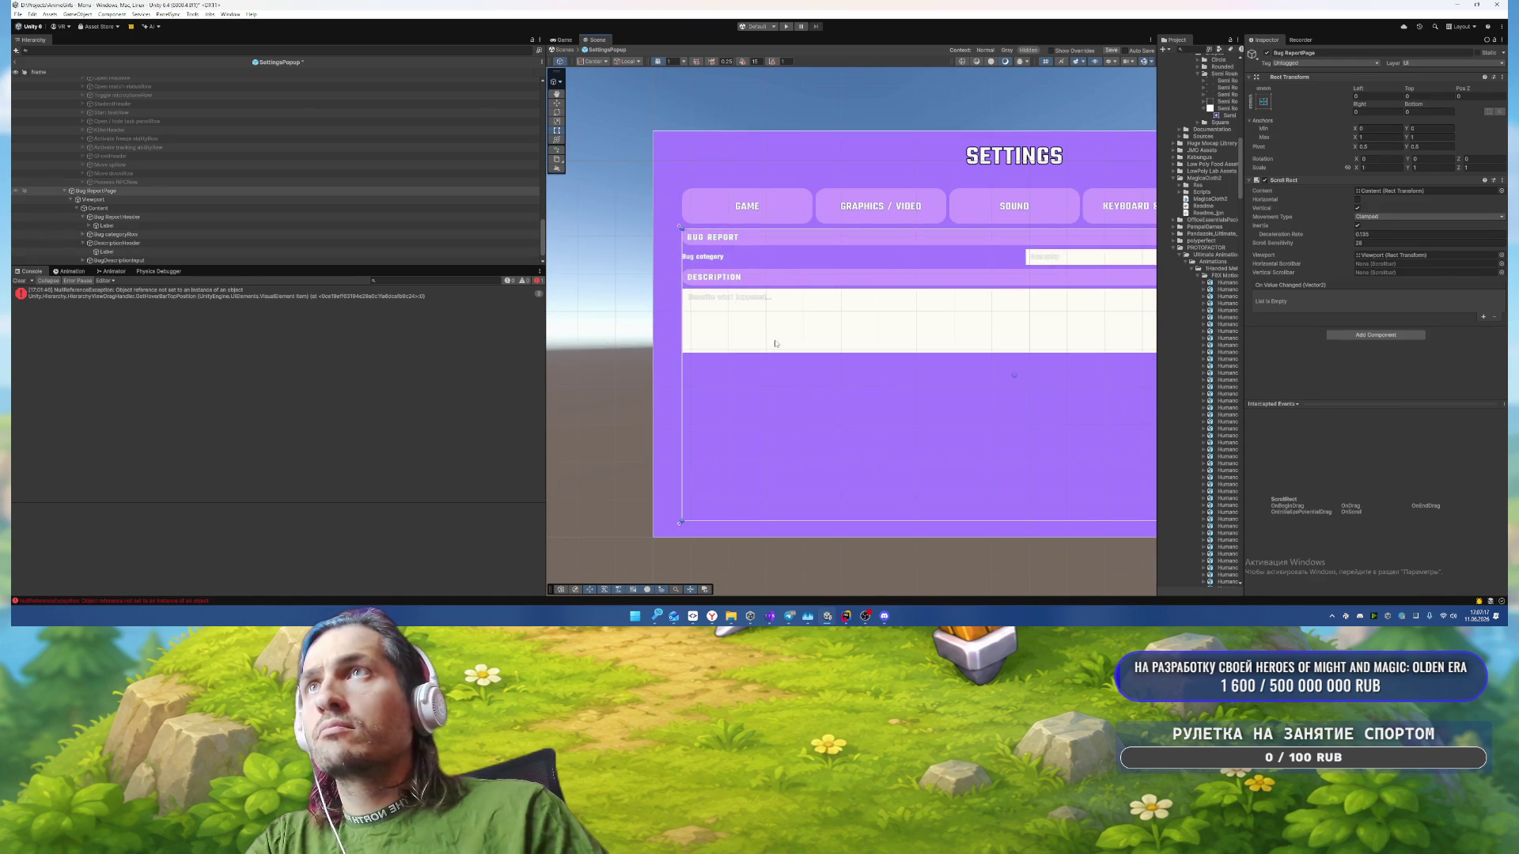
Step: Expand the Bug category row and its Dropdown in the Hierarchy
{"action": "left_click", "coordinate": [775, 343]}
{"action": "scroll", "coordinate": [736, 293], "scroll_direction": "up", "scroll_amount": 2}
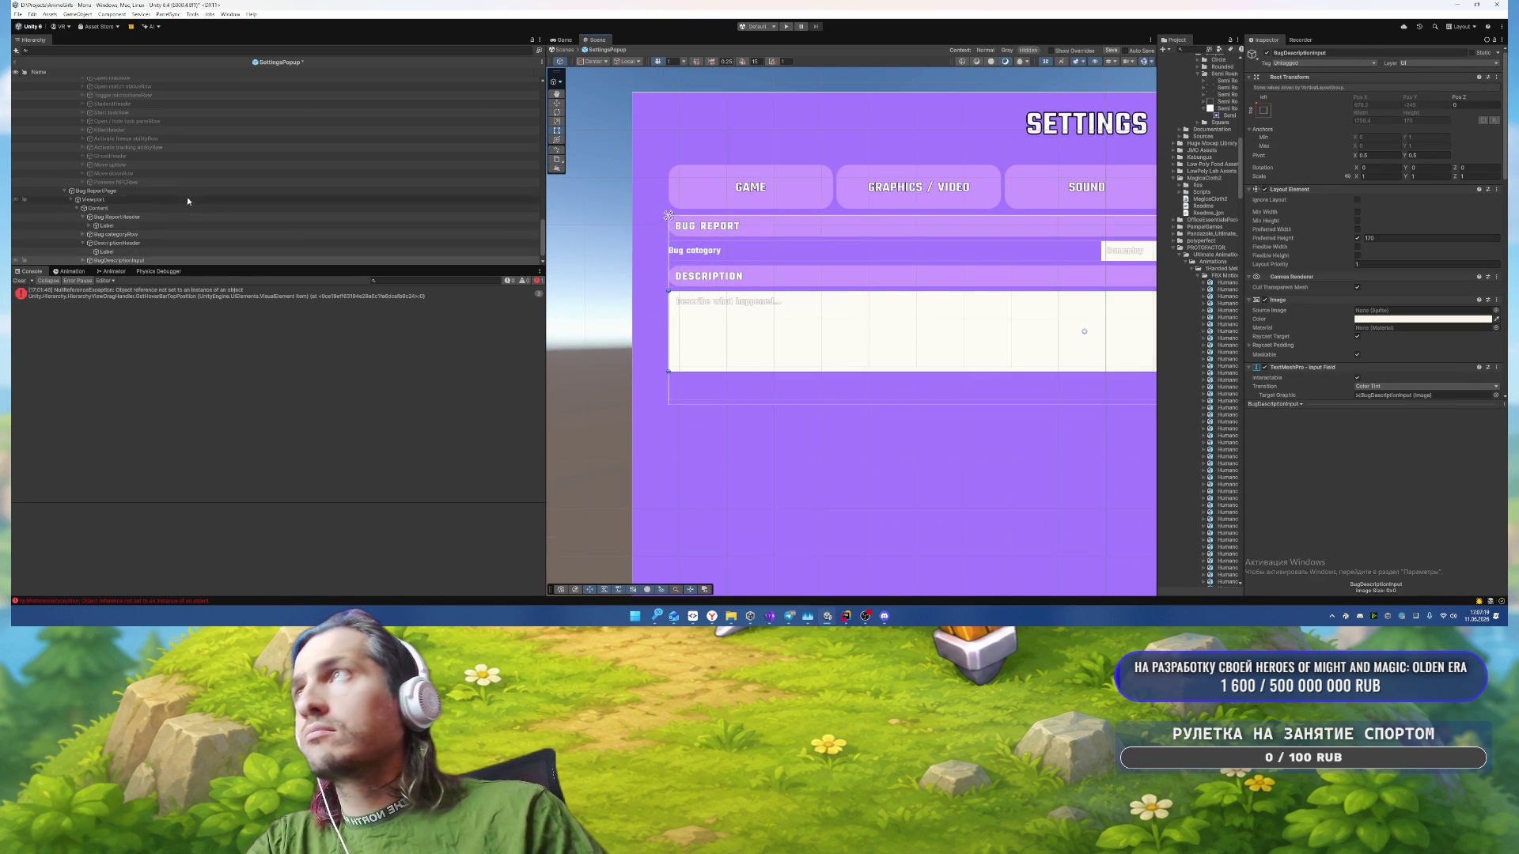
{"action": "left_click", "coordinate": [145, 225]}
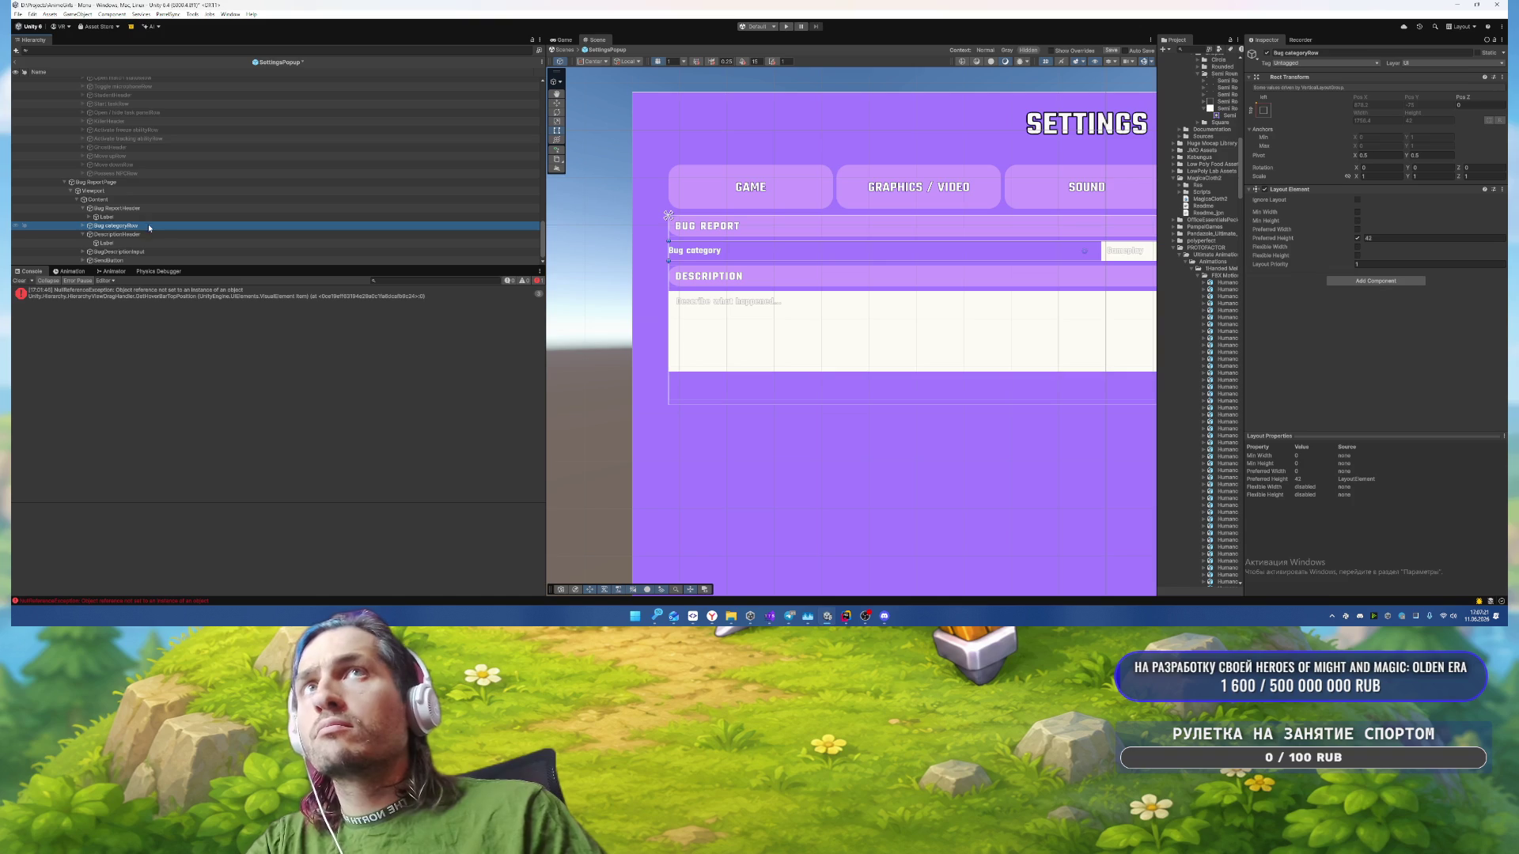
{"action": "key", "text": "Right"}
{"action": "scroll", "coordinate": [172, 225], "scroll_direction": "down", "scroll_amount": 1}
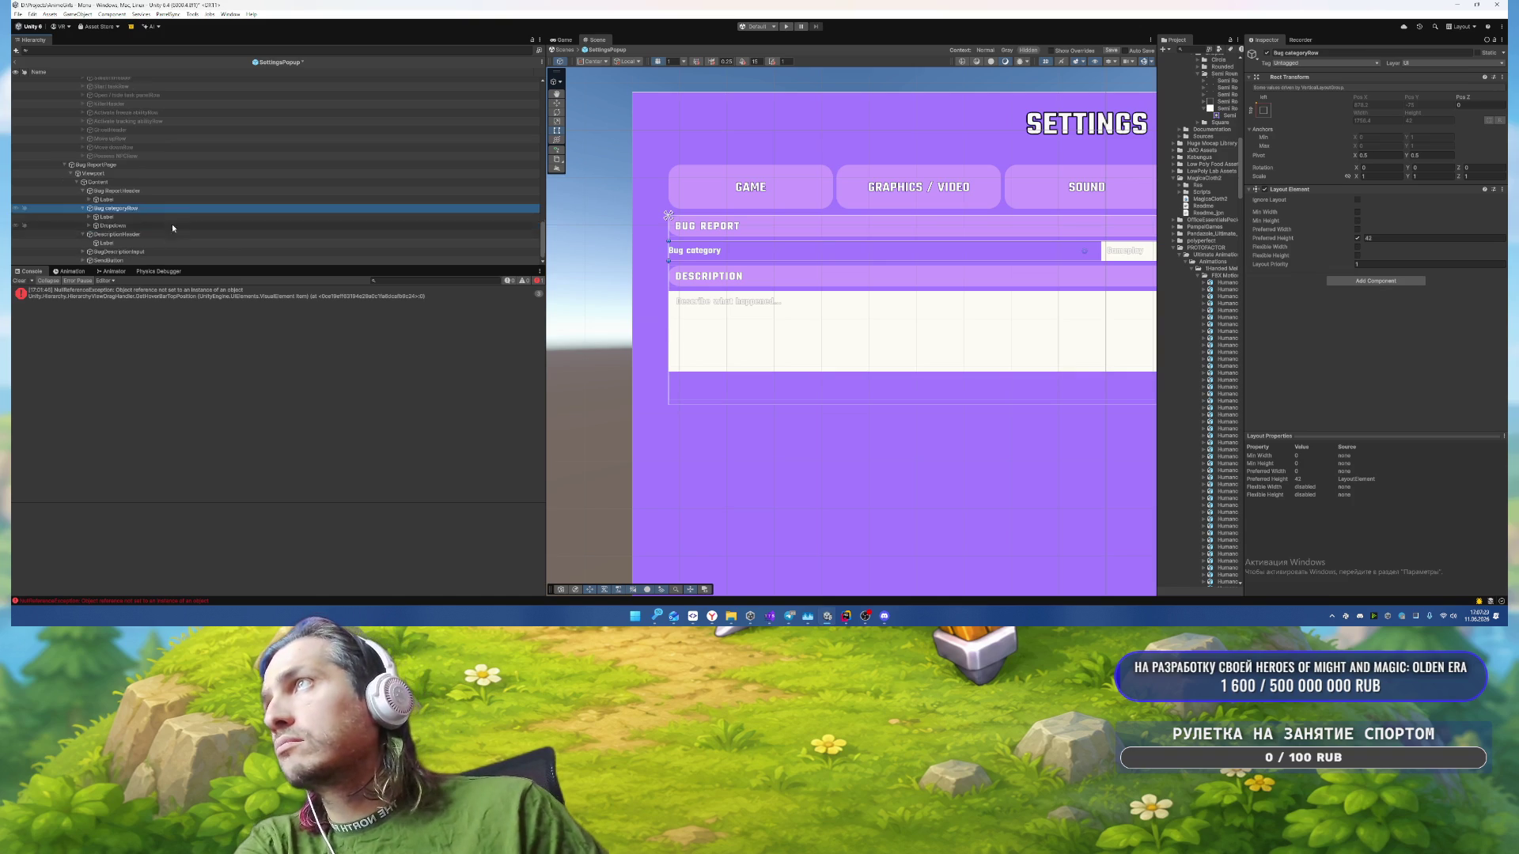
{"action": "left_click", "coordinate": [126, 226]}
{"action": "key", "text": "Right"}
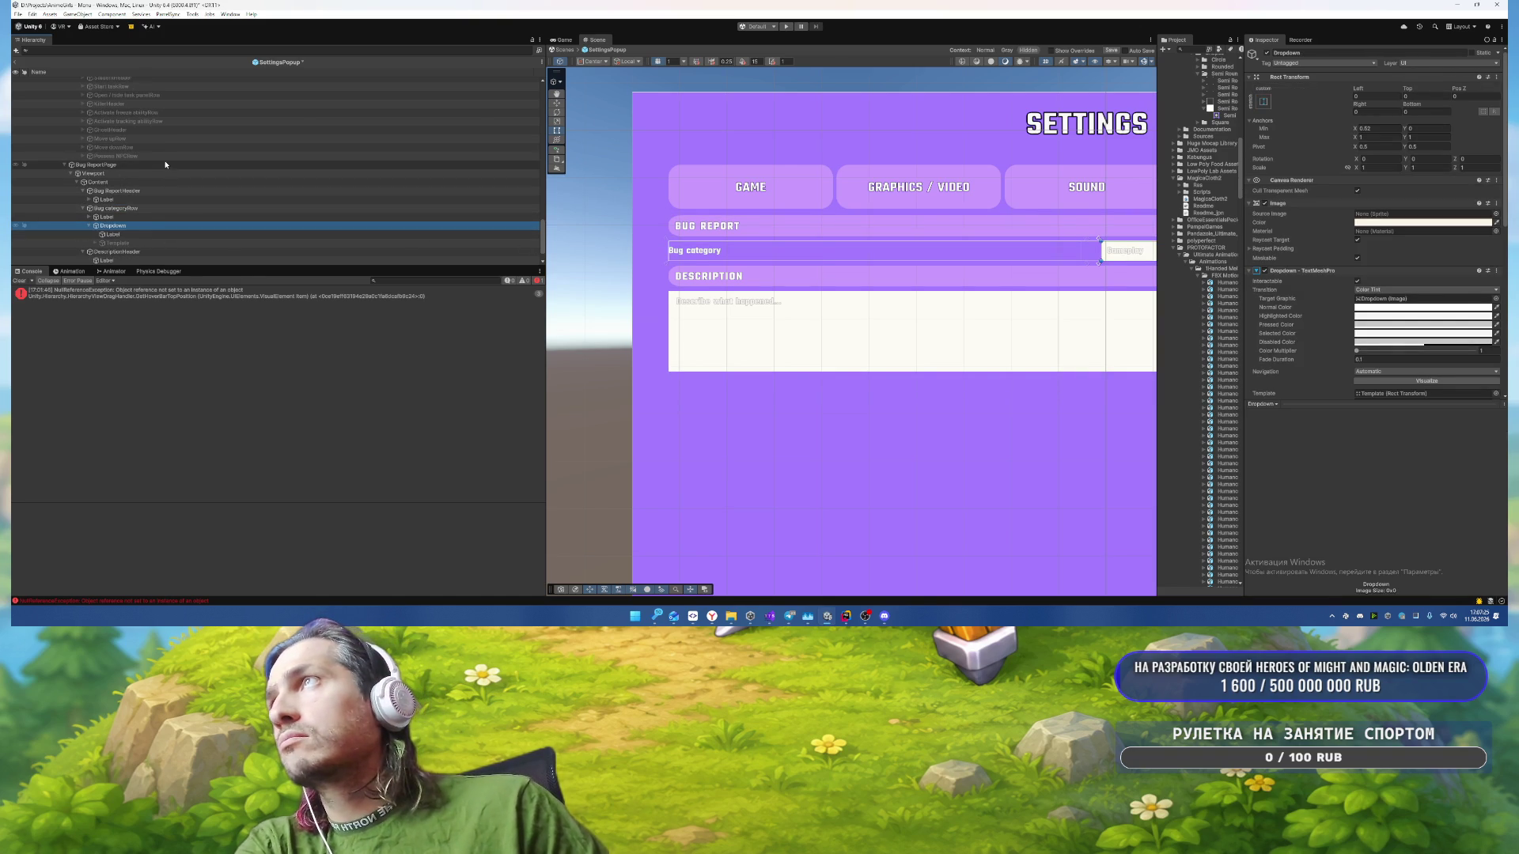
{"action": "scroll", "coordinate": [174, 165], "scroll_direction": "up", "scroll_amount": 6}
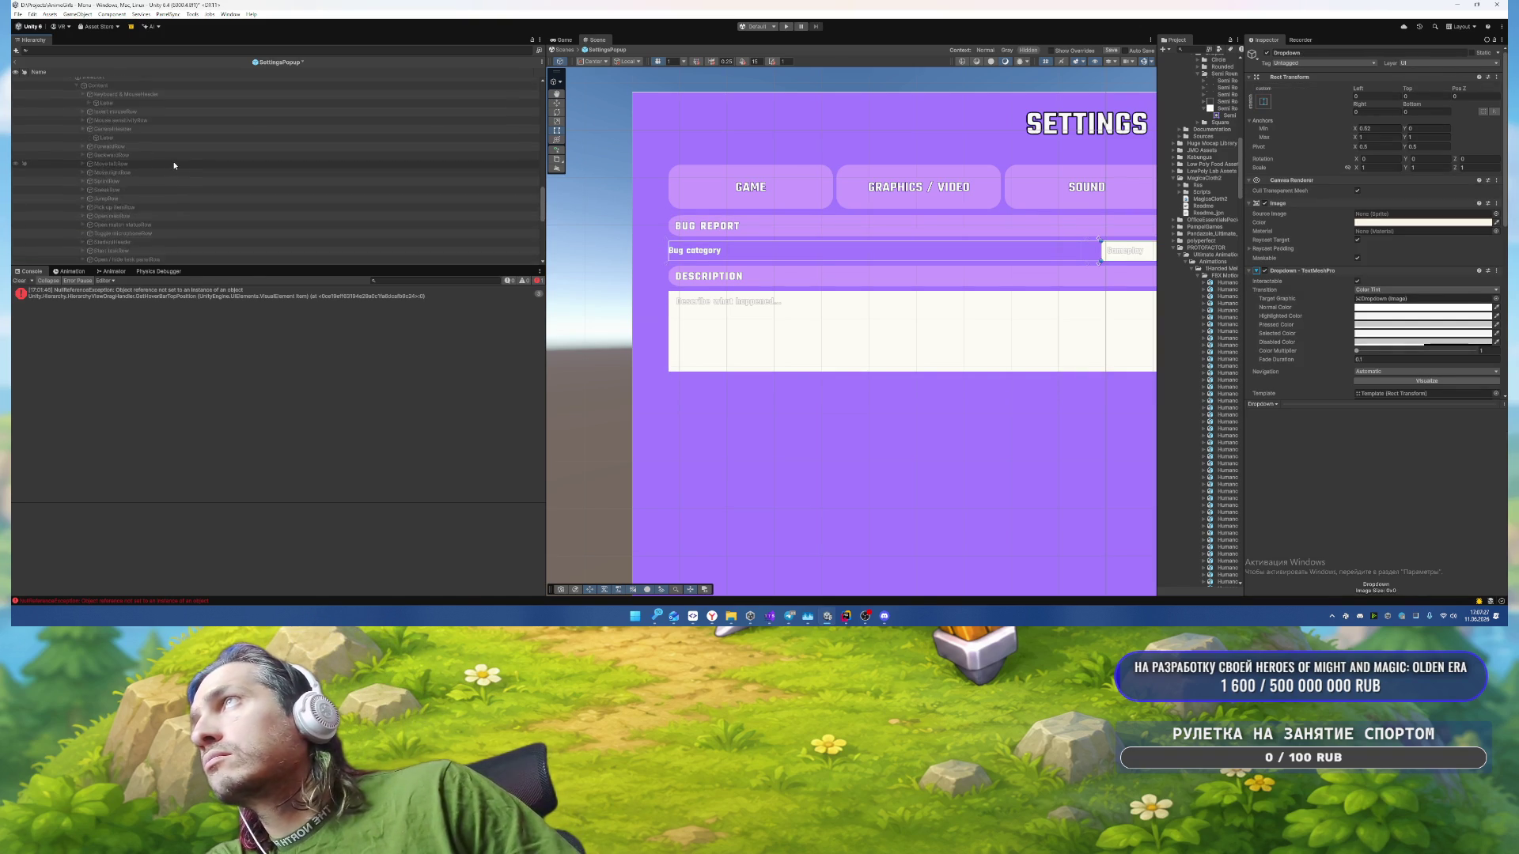
{"action": "scroll", "coordinate": [159, 169], "scroll_direction": "up", "scroll_amount": 4}
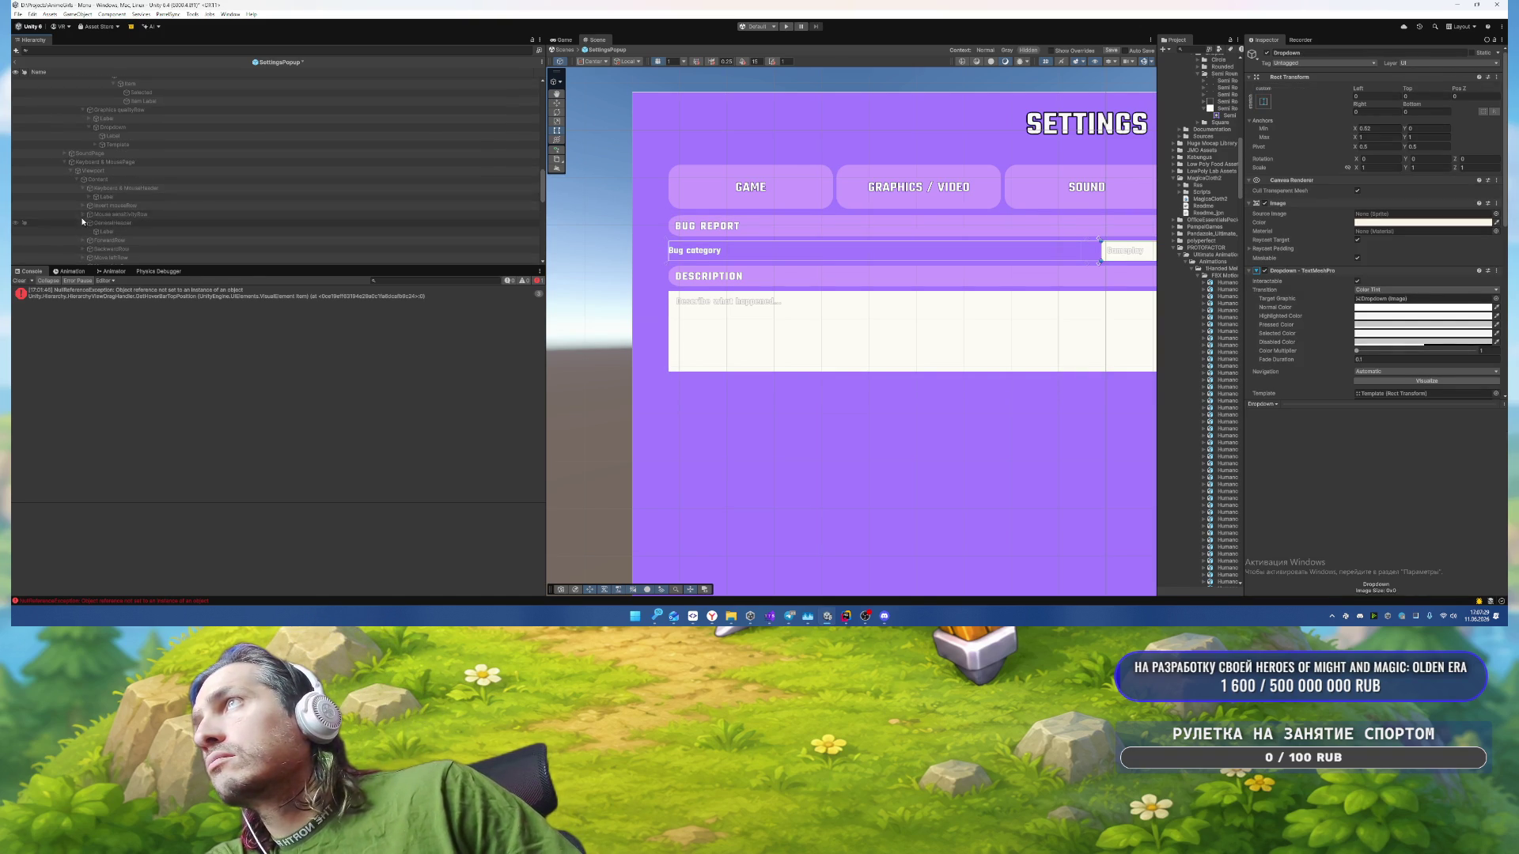
Step: Paste the Graphics quality Template under the Bug category Dropdown and delete the duplicate
{"action": "left_click", "coordinate": [63, 163]}
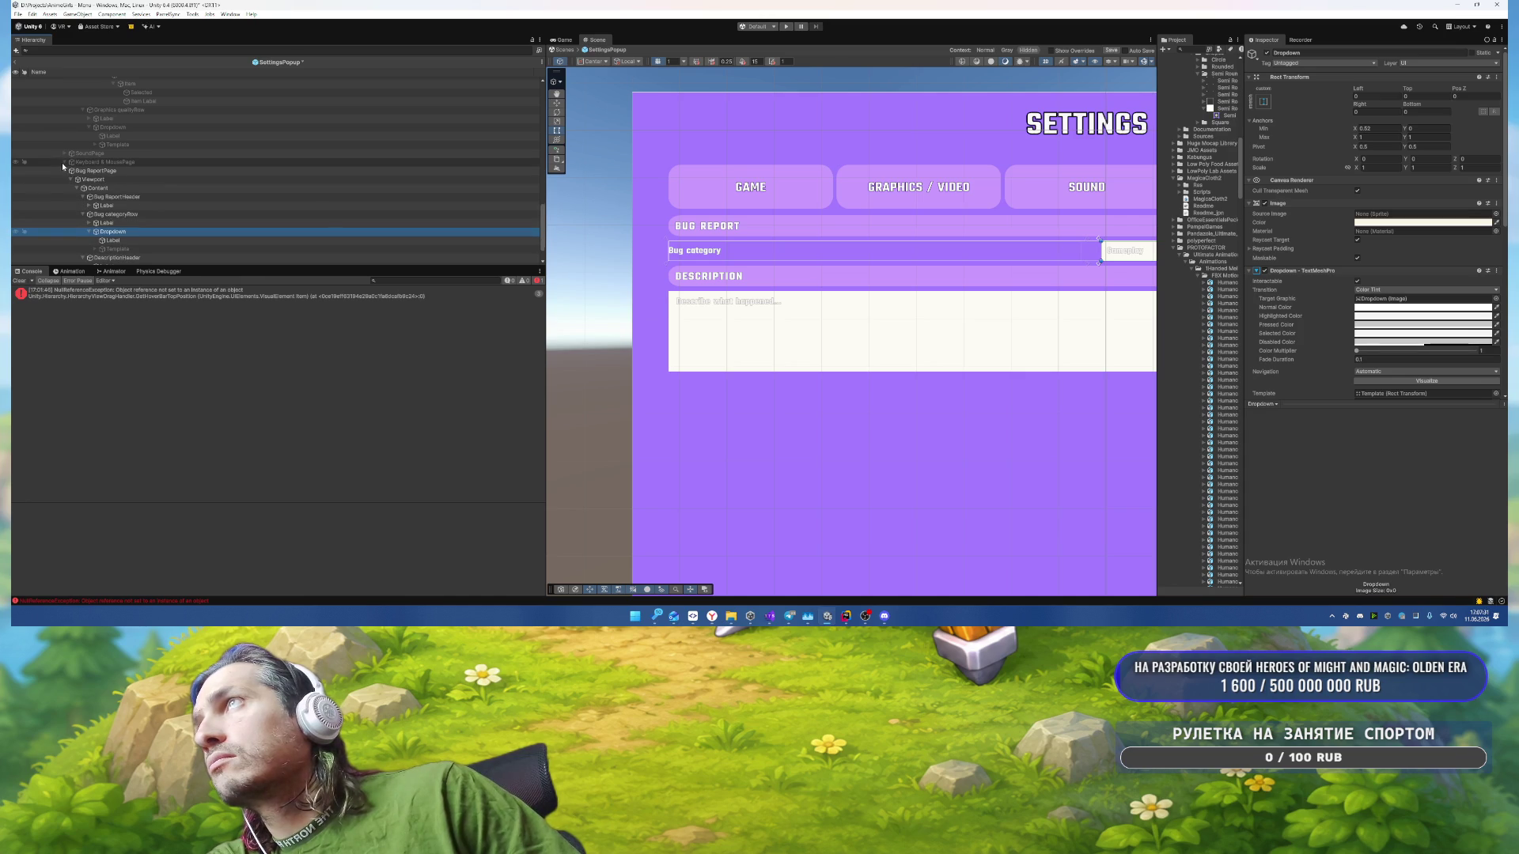
{"action": "left_click", "coordinate": [63, 157]}
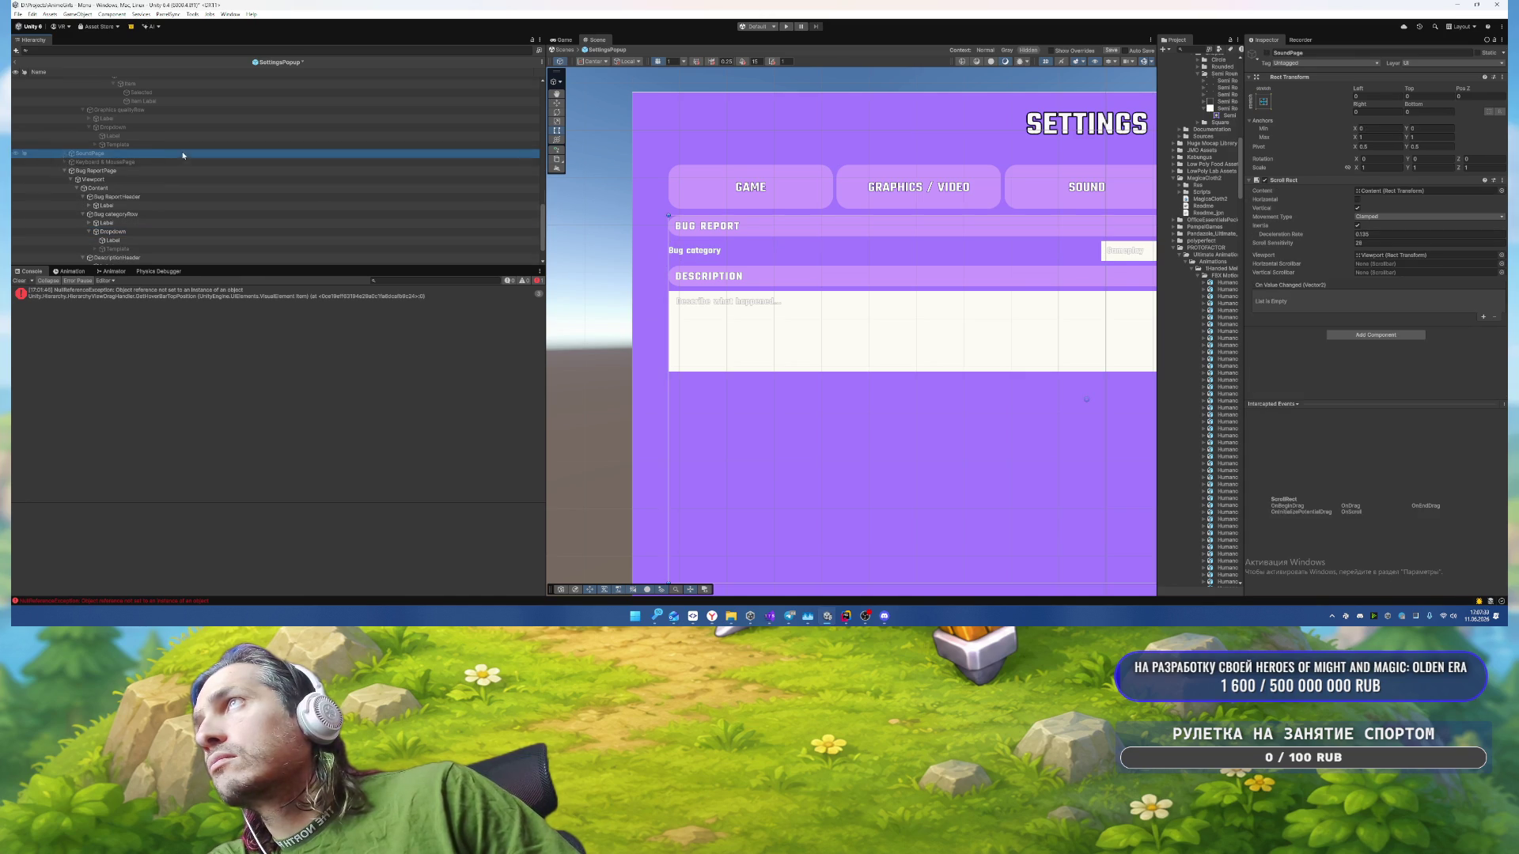
{"action": "scroll", "coordinate": [183, 155], "scroll_direction": "up", "scroll_amount": 2}
{"action": "left_click", "coordinate": [126, 187]}
{"action": "scroll", "coordinate": [180, 190], "scroll_direction": "down", "scroll_amount": 1}
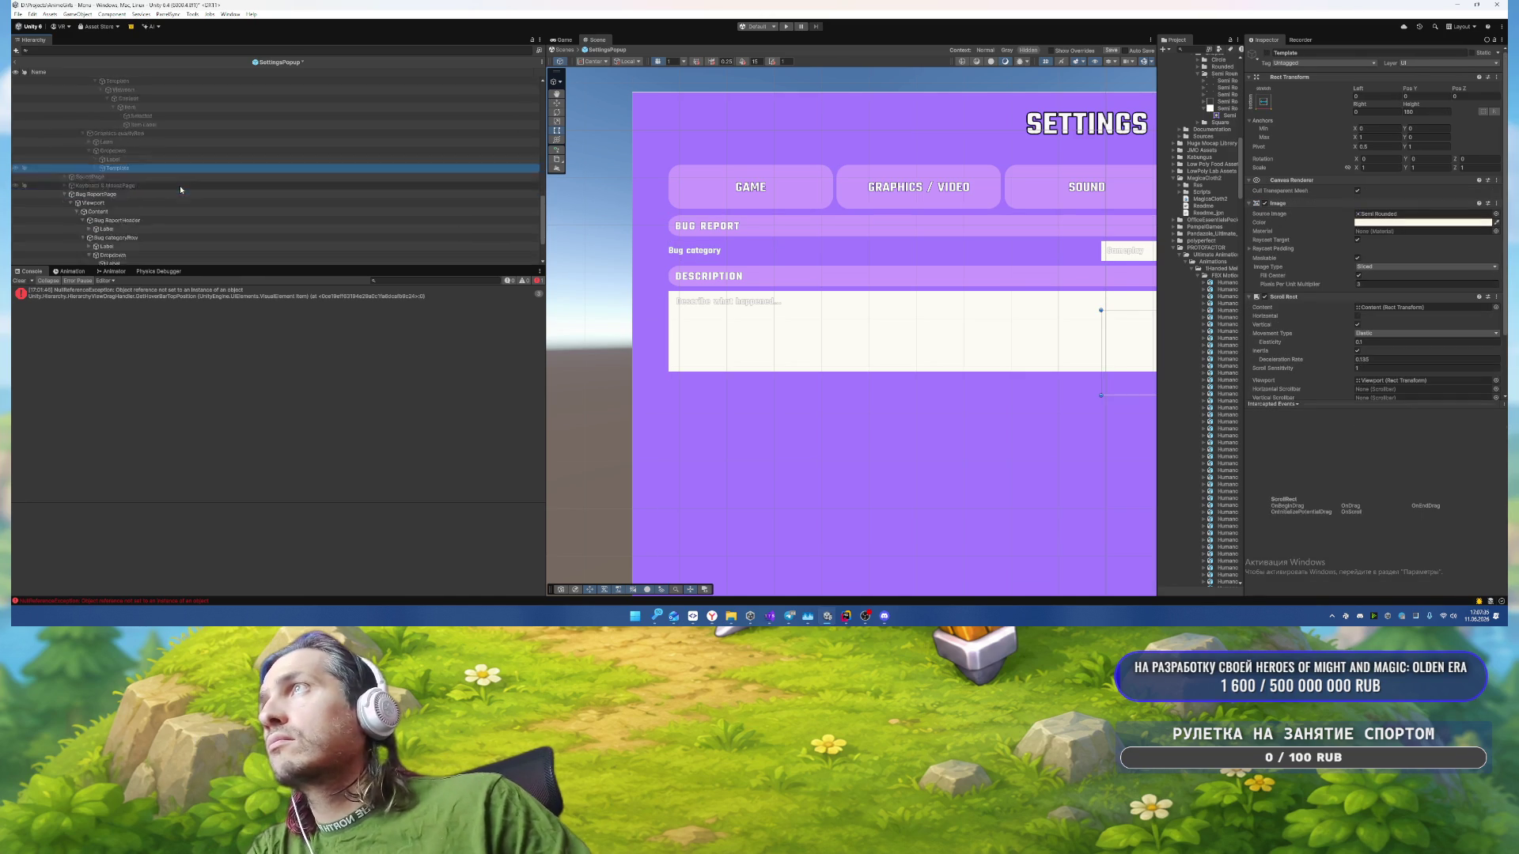
{"action": "left_click", "coordinate": [126, 217]}
{"action": "key", "text": "ctrl+v"}
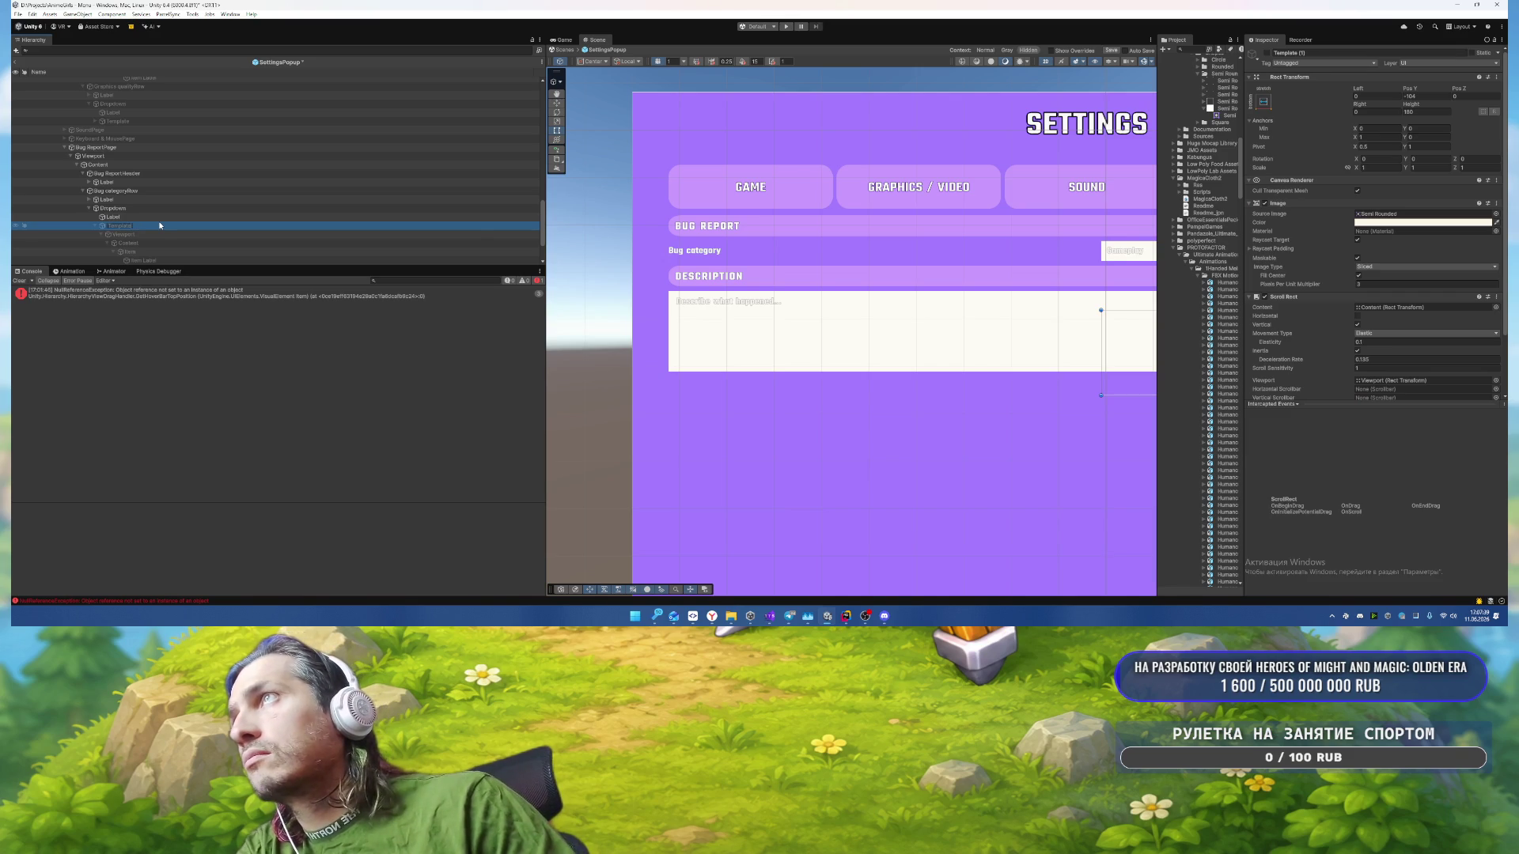
{"action": "mouse_move", "coordinate": [159, 226]}
{"action": "left_mouse_down"}
{"action": "mouse_move", "coordinate": [201, 206]}
{"action": "mouse_move", "coordinate": [156, 208]}
{"action": "left_mouse_up"}
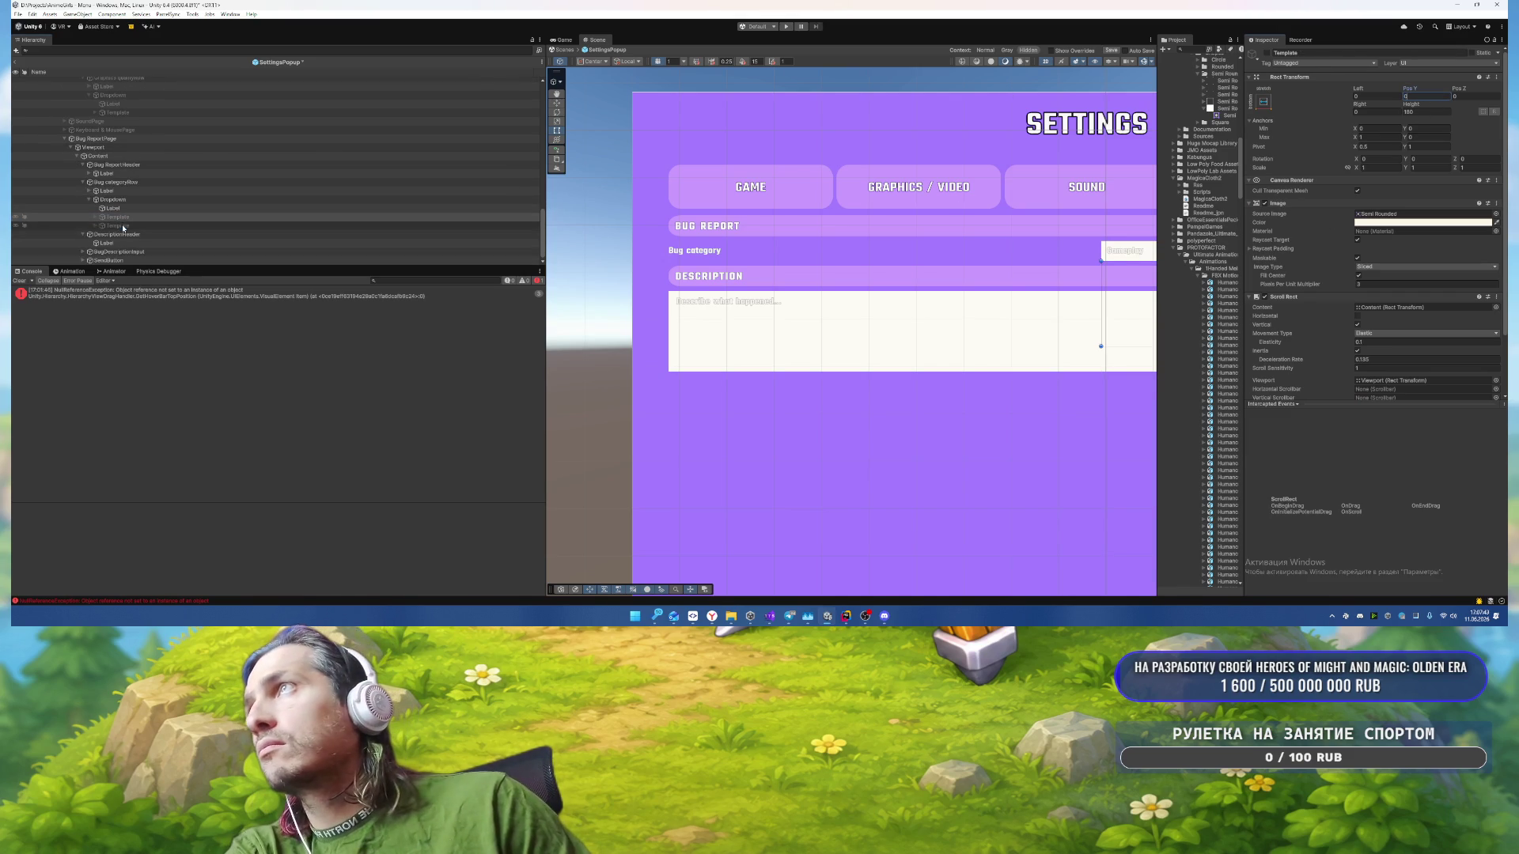
{"action": "key", "text": "Delete"}
Step: Assign the pasted Template to the Bug category Dropdown's Template field and verify it
{"action": "left_click", "coordinate": [115, 208]}
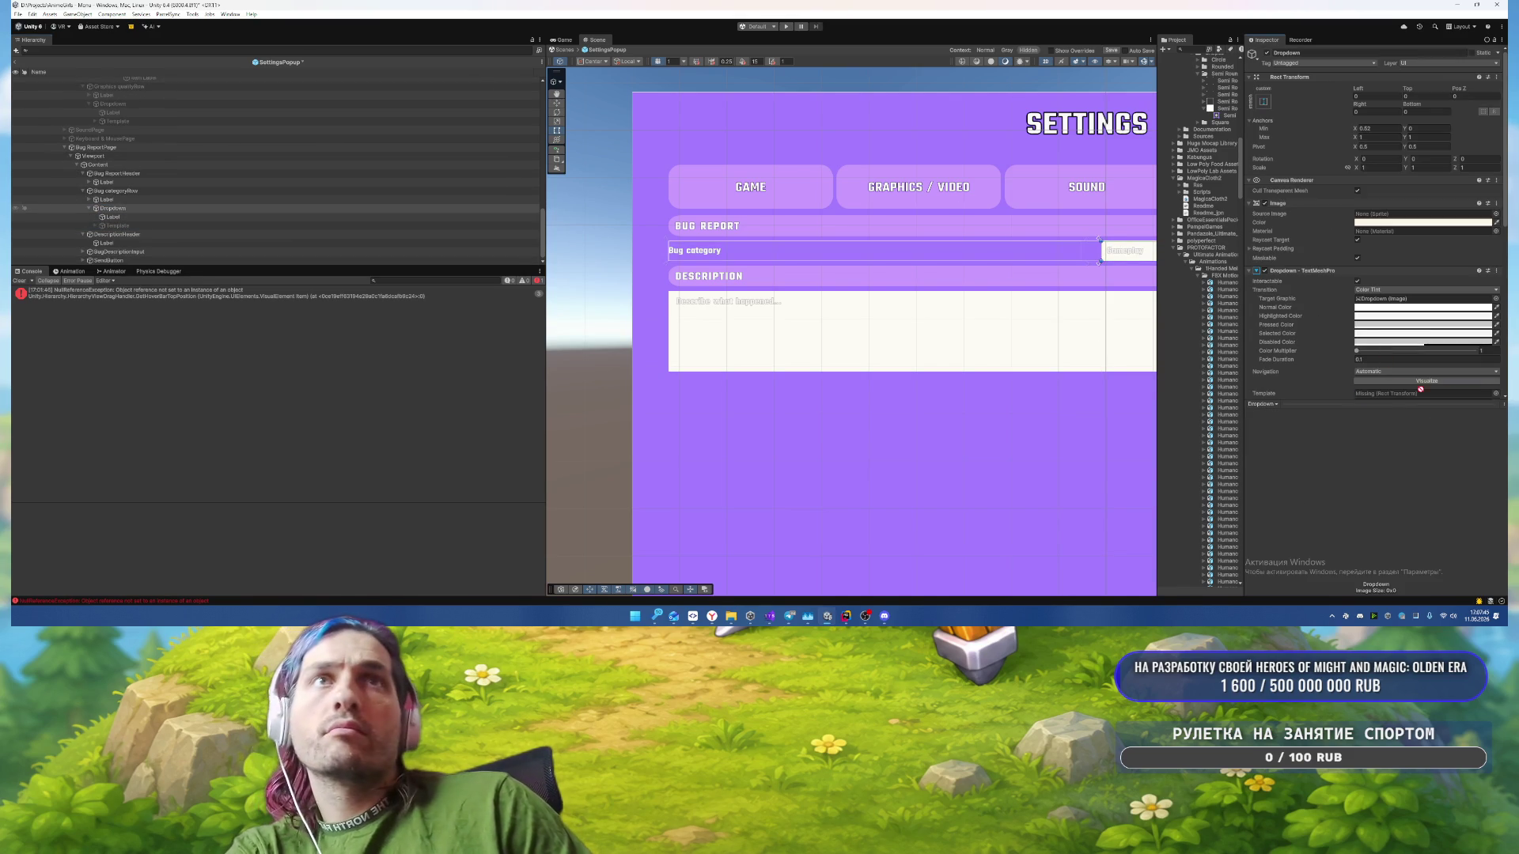
{"action": "scroll", "coordinate": [1382, 199], "scroll_direction": "down", "scroll_amount": 5}
{"action": "left_click_drag", "start_coordinate": [1382, 199], "coordinate": [1416, 81]}
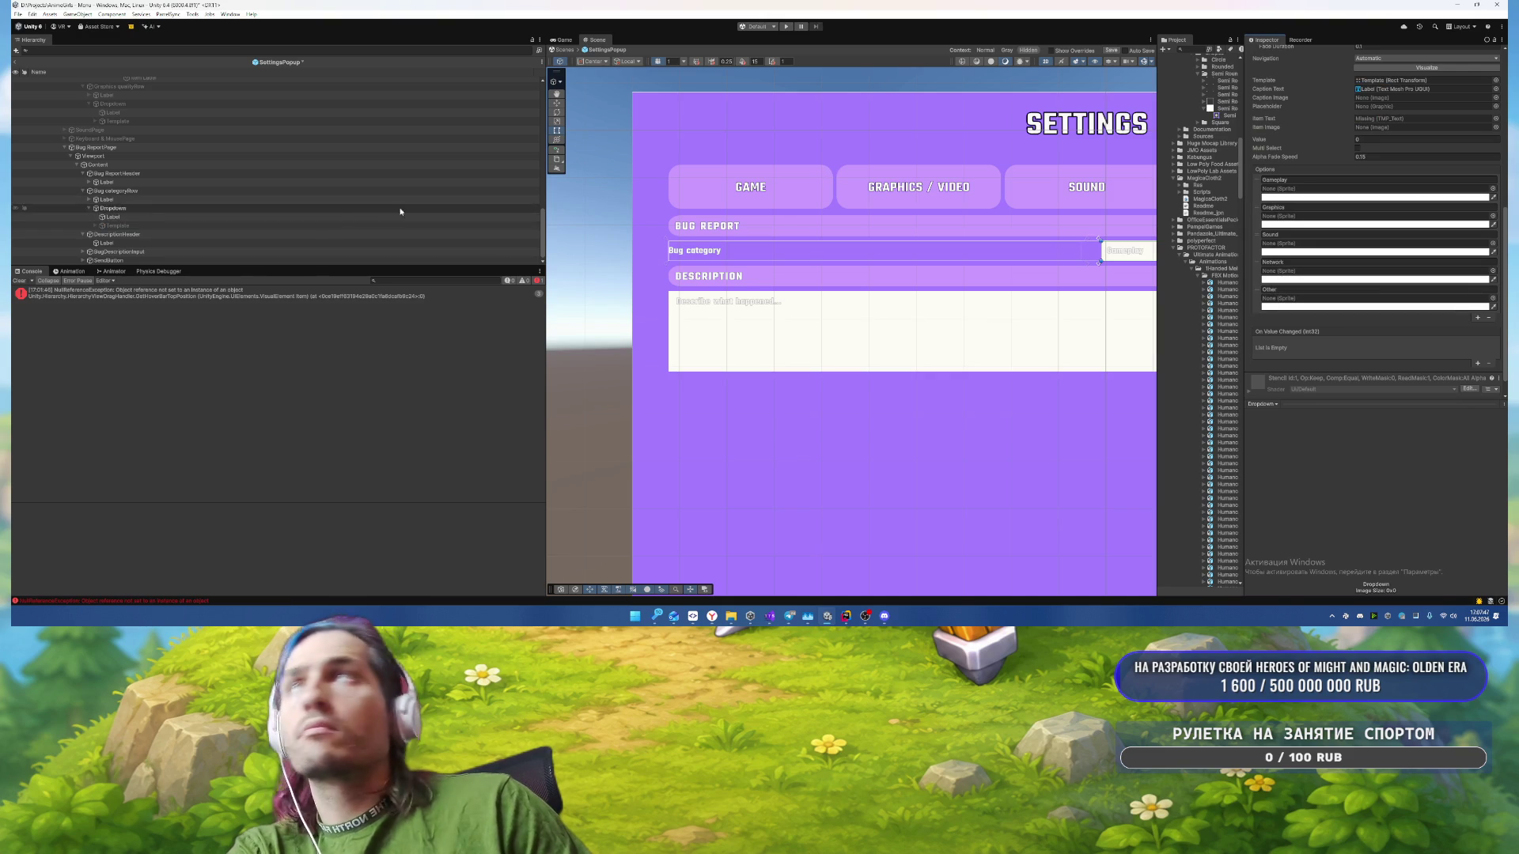
{"action": "left_click", "coordinate": [138, 225]}
{"action": "key", "text": "alt+Right"}
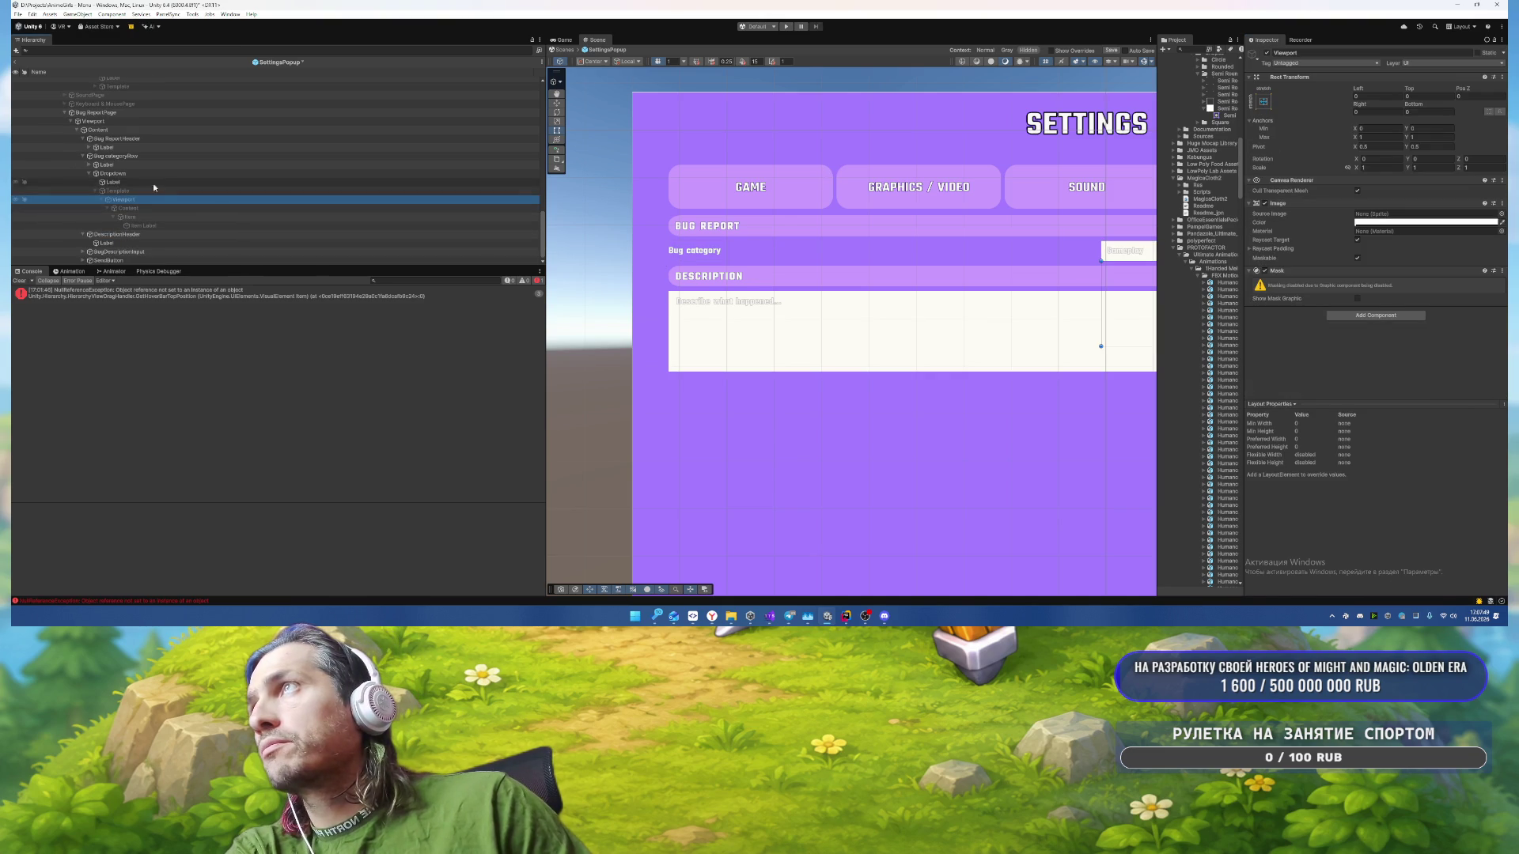
{"action": "key", "text": "Down"}
{"action": "left_click", "coordinate": [126, 172]}
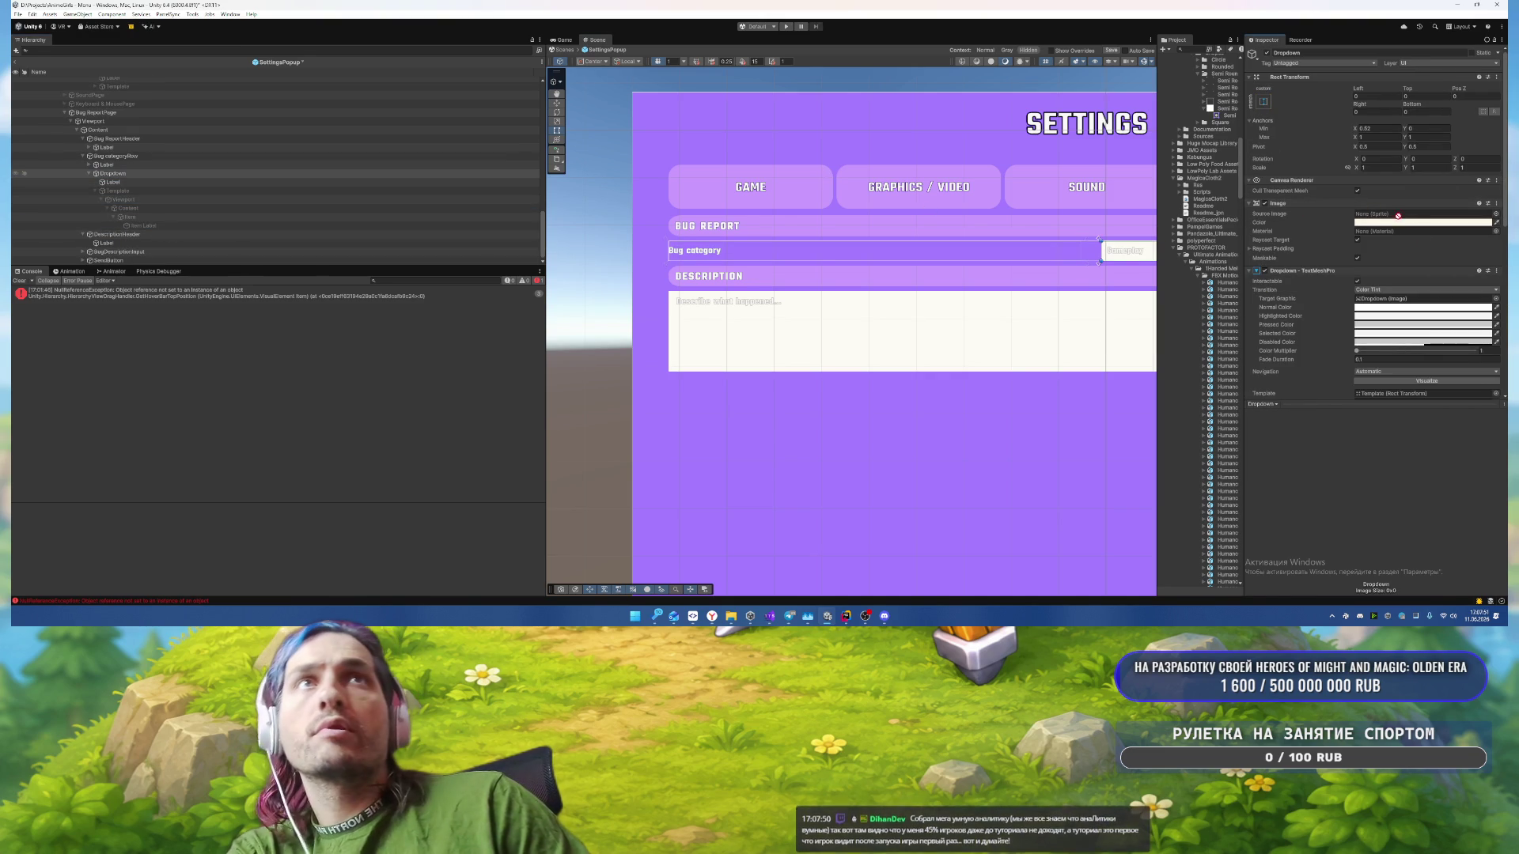
{"action": "left_click", "coordinate": [1394, 394]}
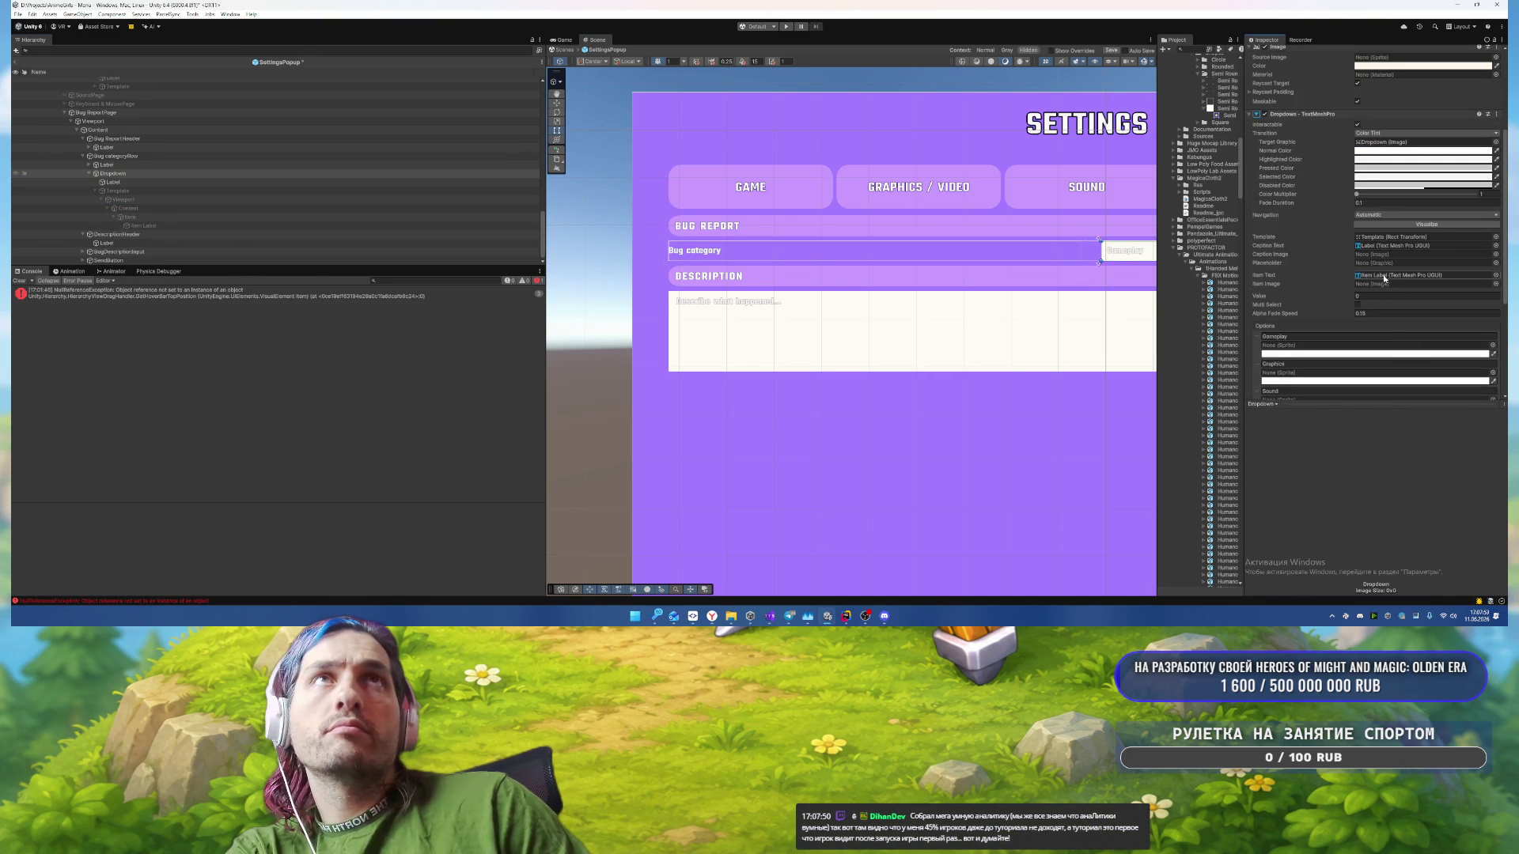
{"action": "scroll", "coordinate": [1425, 206], "scroll_direction": "down", "scroll_amount": 3}
Step: Give the Bug category dropdown's Image the Semi Rounded sprite and a blue 23AEF2 tint
{"action": "left_click", "coordinate": [1496, 128]}
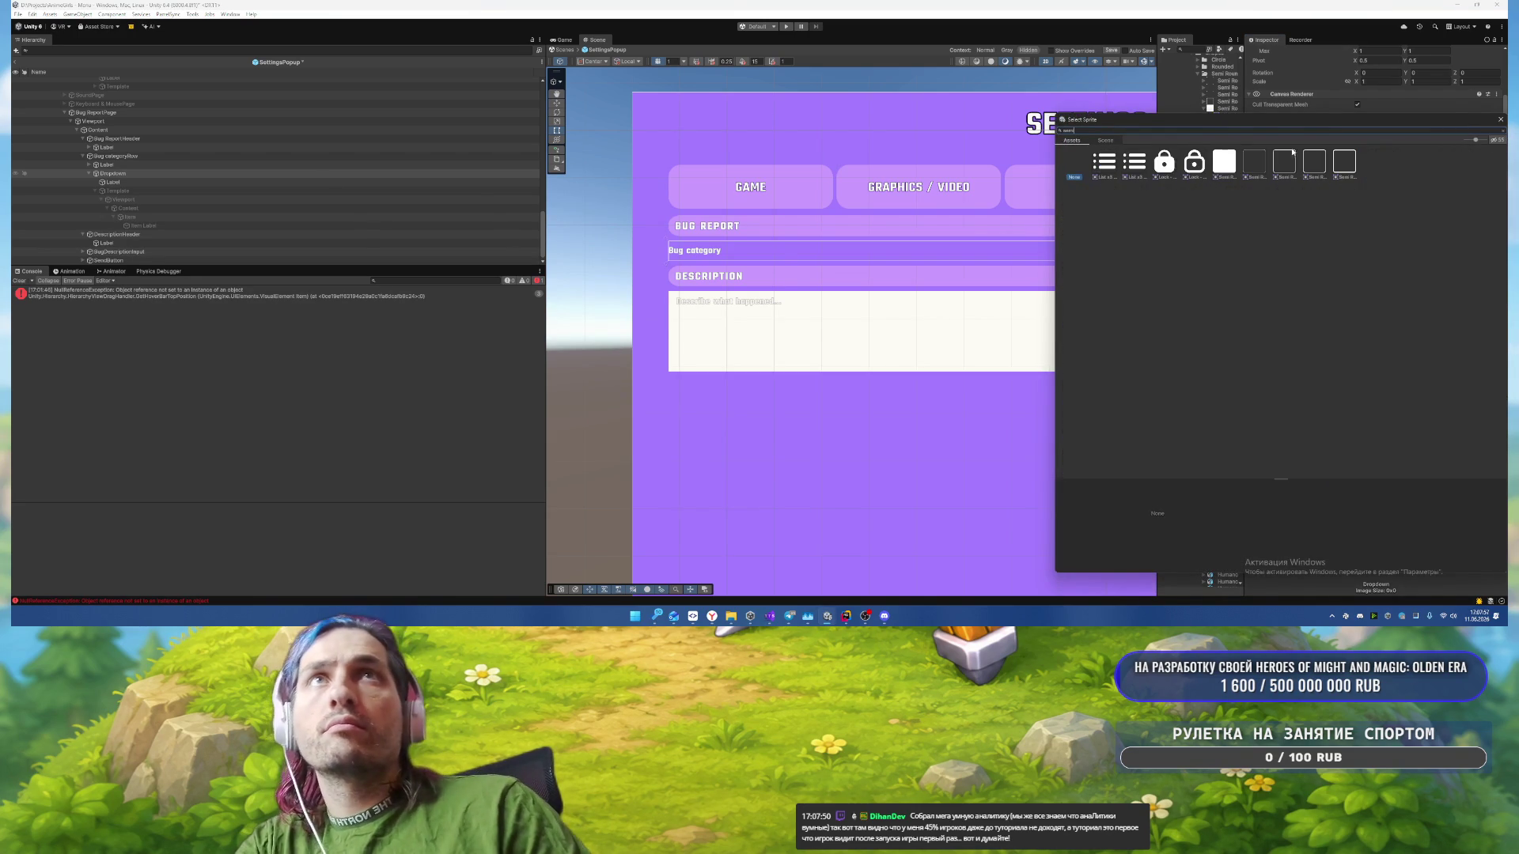
{"action": "double_click", "coordinate": [1371, 163]}
{"action": "left_click", "coordinate": [1371, 138]}
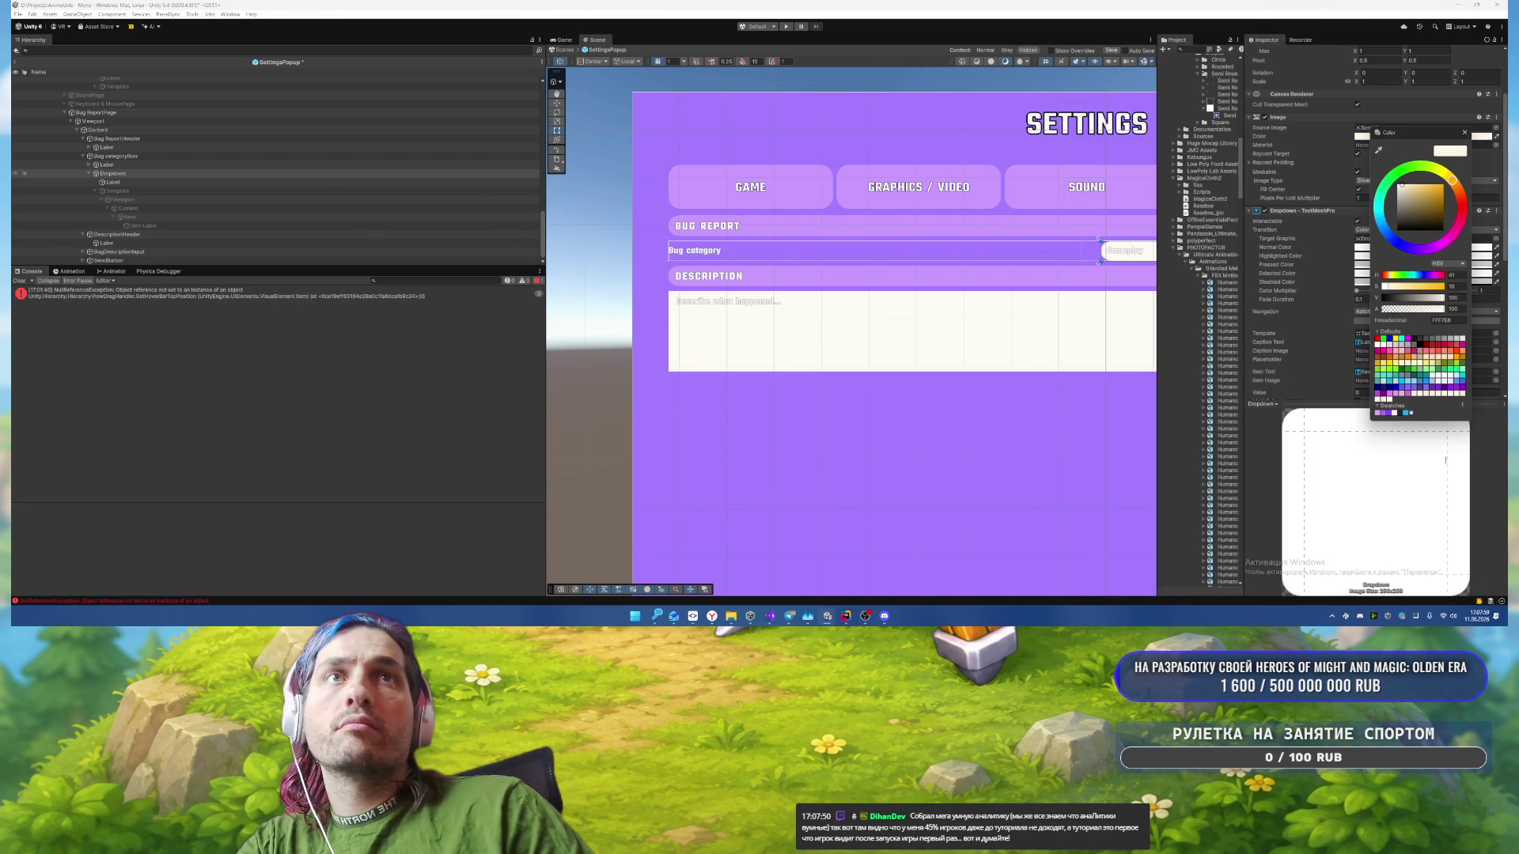
{"action": "left_click", "coordinate": [1407, 413]}
{"action": "left_click", "coordinate": [1464, 132]}
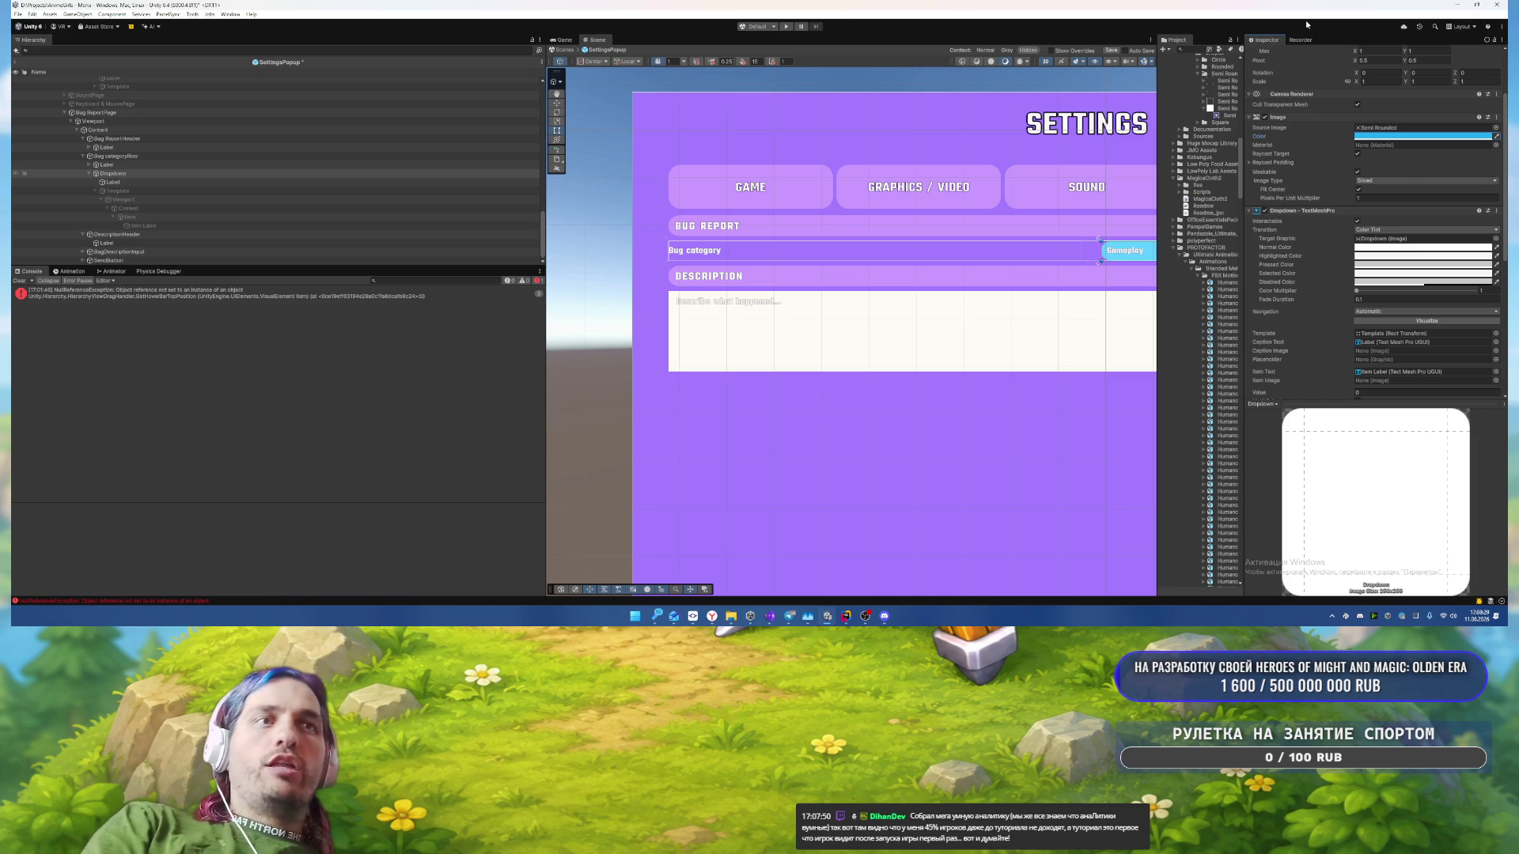
{"action": "scroll", "coordinate": [791, 316], "scroll_direction": "down", "scroll_amount": 2}
{"action": "mouse_move", "coordinate": [978, 297]}
{"action": "left_mouse_down"}
{"action": "mouse_move", "coordinate": [754, 285]}
{"action": "mouse_move", "coordinate": [1021, 281]}
{"action": "left_mouse_up"}
{"action": "scroll", "coordinate": [754, 287], "scroll_direction": "up", "scroll_amount": 1}
{"action": "scroll", "coordinate": [776, 295], "scroll_direction": "down", "scroll_amount": 1}
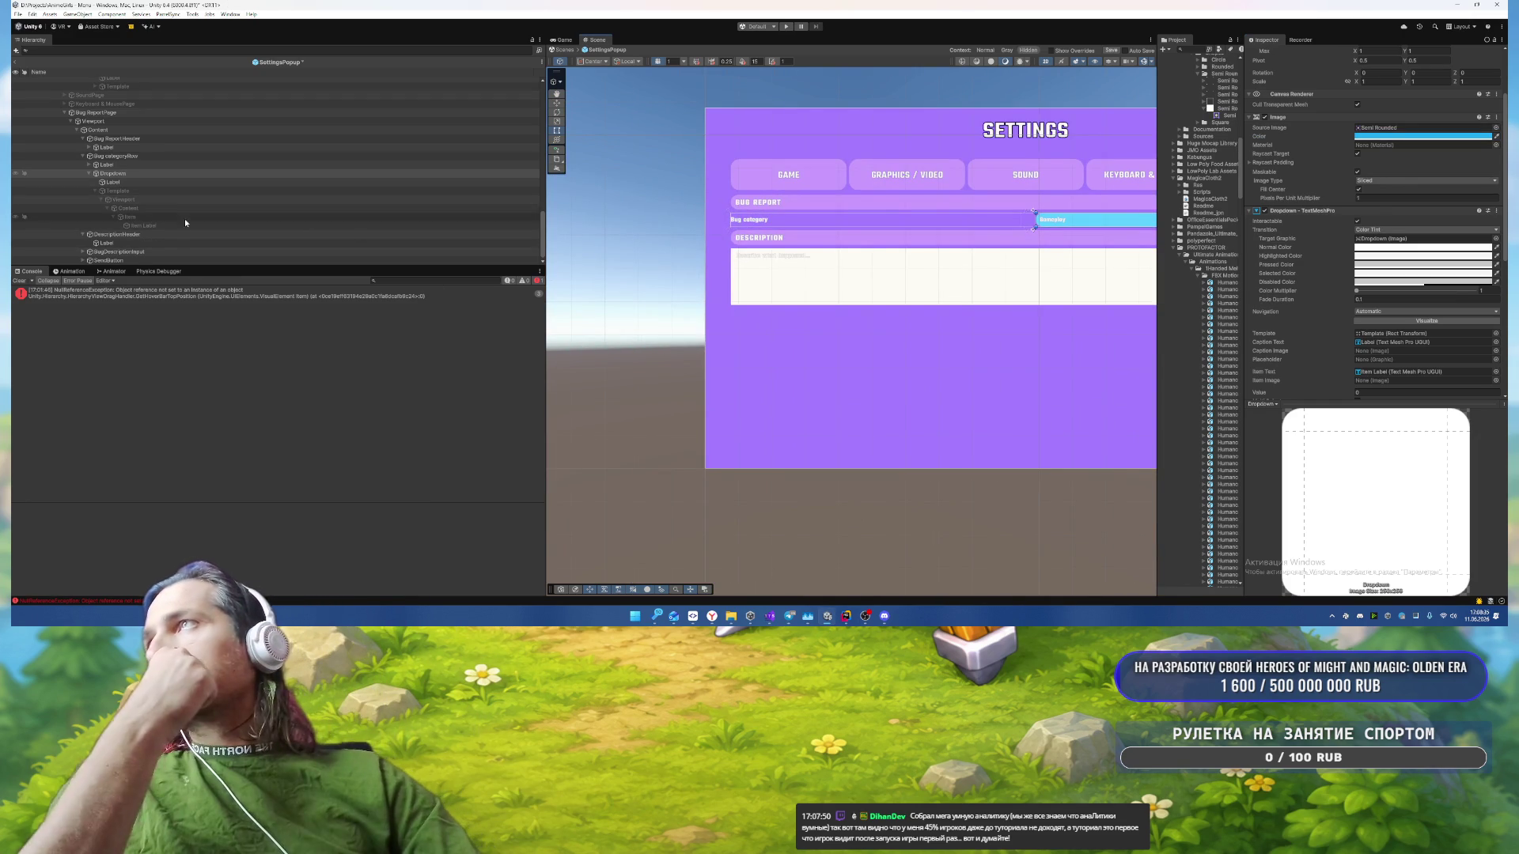
Step: Apply the Semi Rounded sprite to the BugDescriptionInput background
{"action": "left_click", "coordinate": [133, 252]}
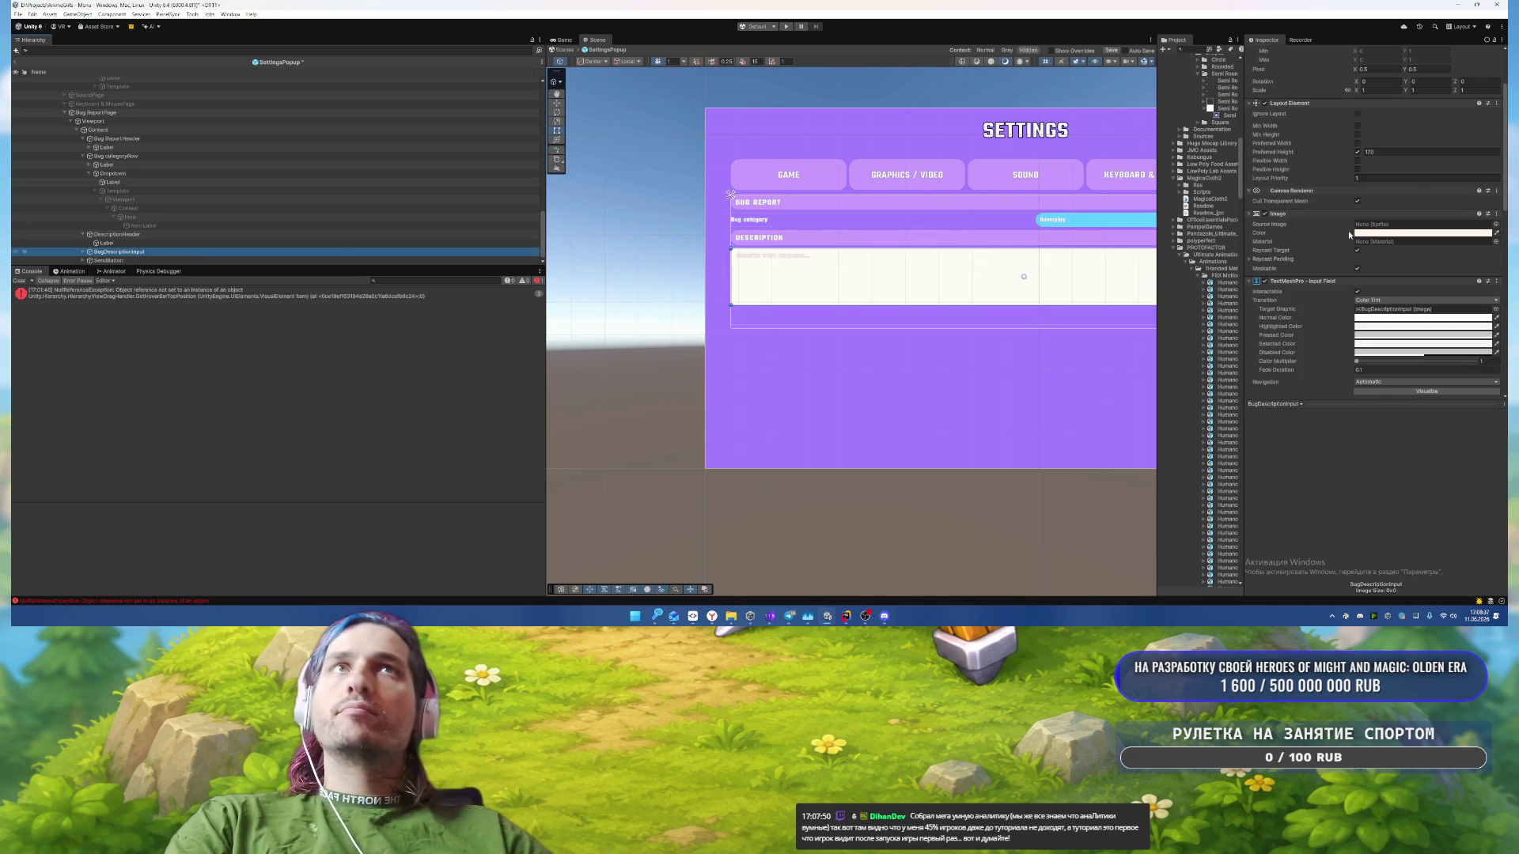
{"action": "left_click", "coordinate": [1496, 225]}
{"action": "type", "text": "semi"}
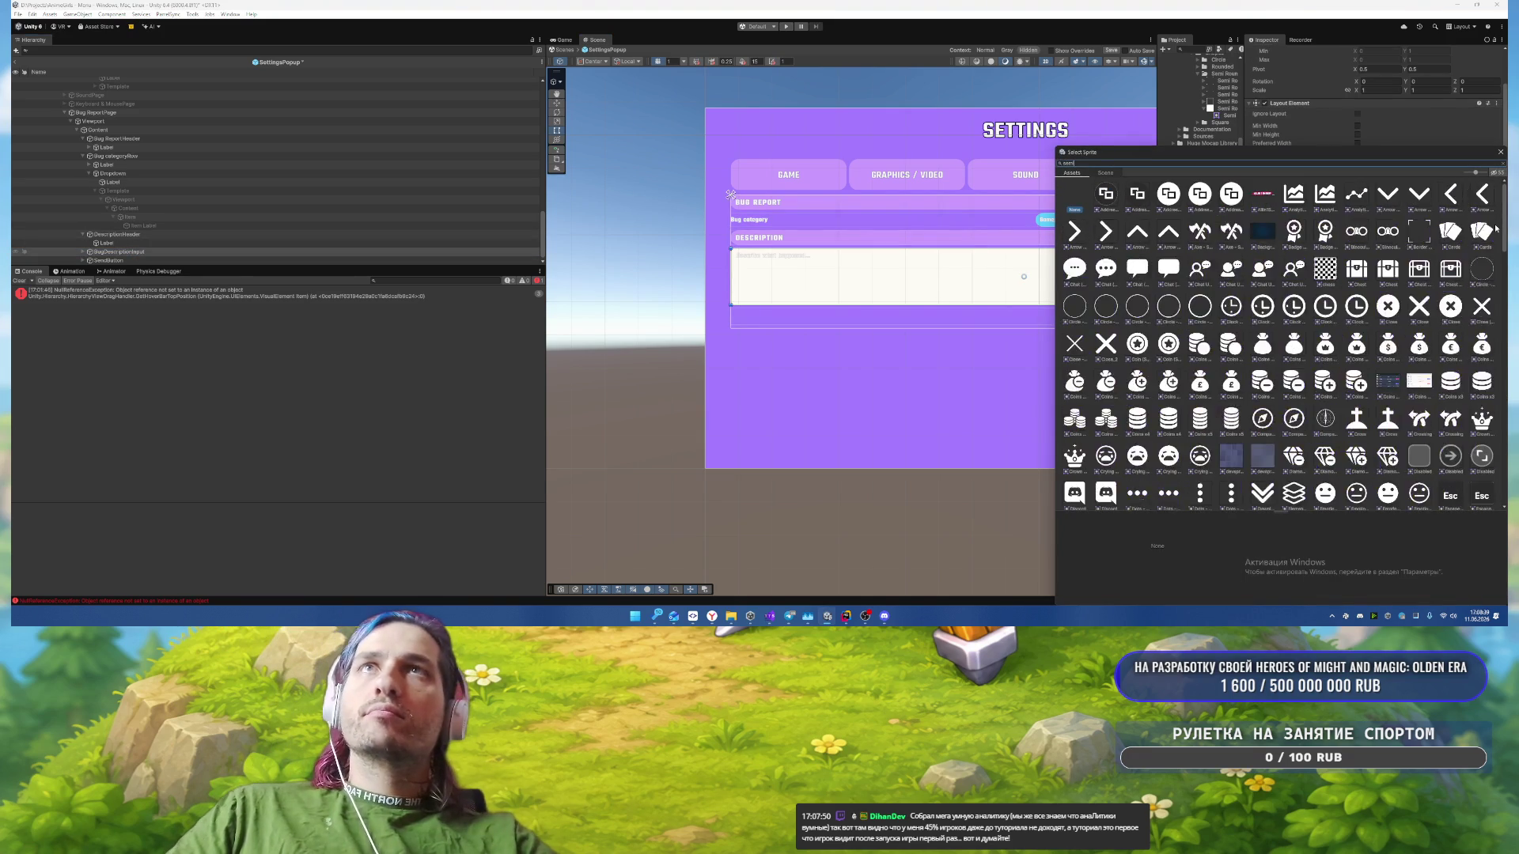
{"action": "double_click", "coordinate": [1224, 194]}
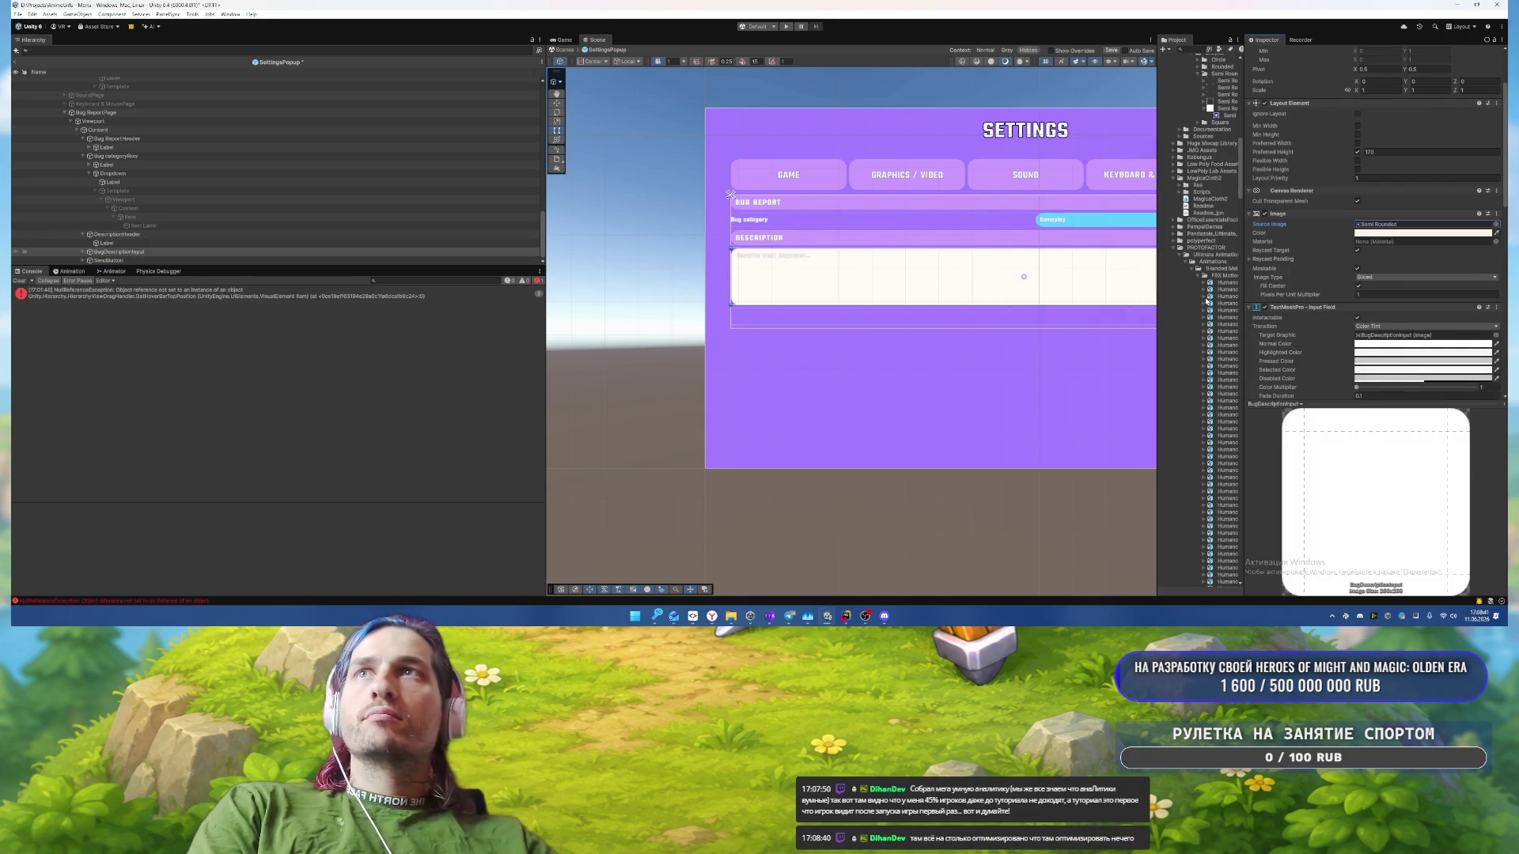
Step: Try purple and pink swatches on the description field, settling on a lighter purple
{"action": "left_click", "coordinate": [1390, 234]}
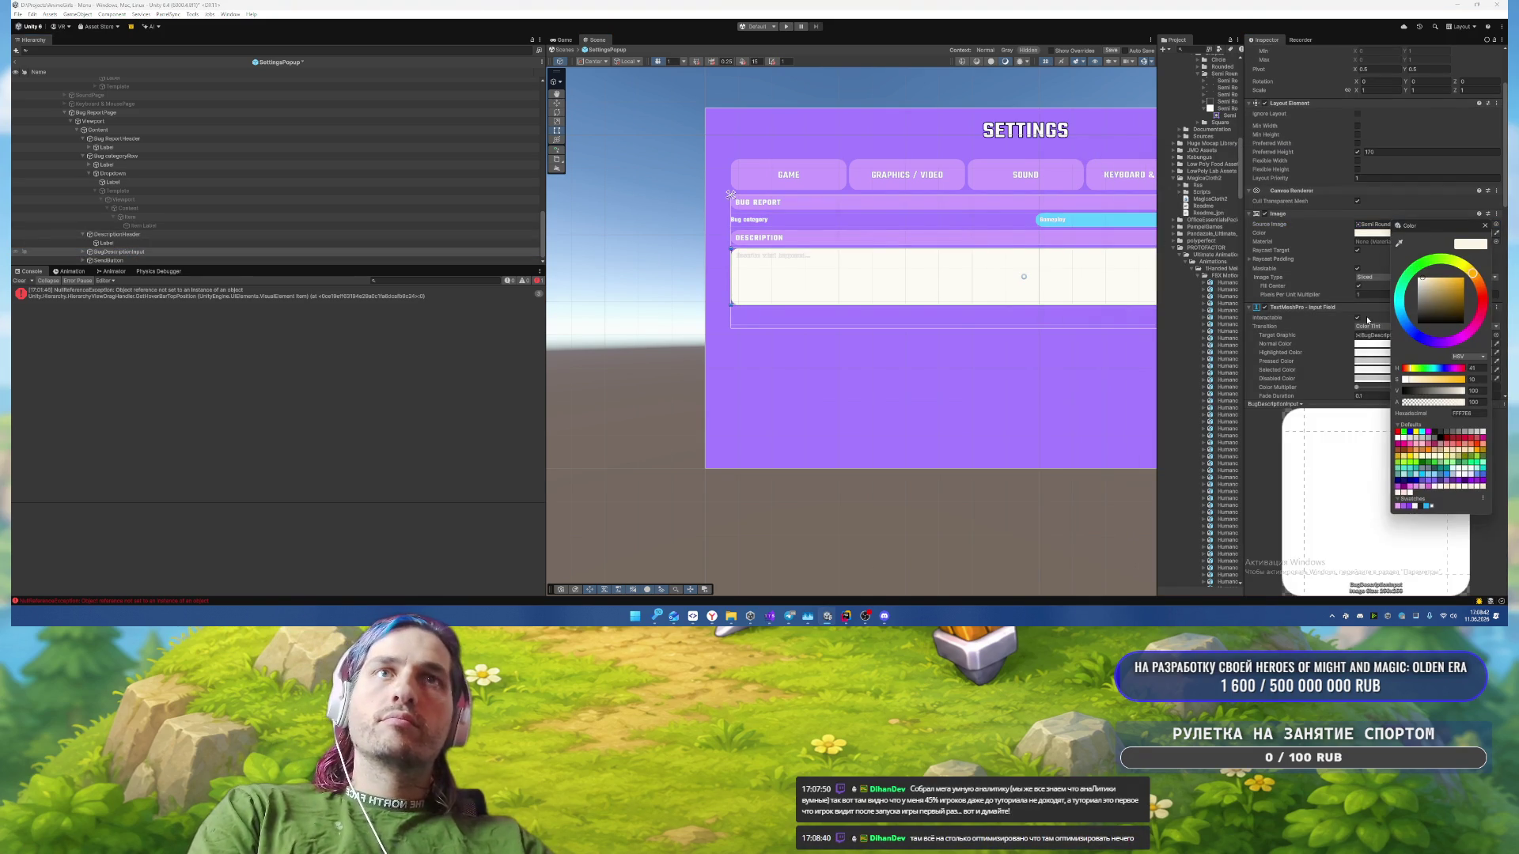
{"action": "left_click", "coordinate": [1402, 506]}
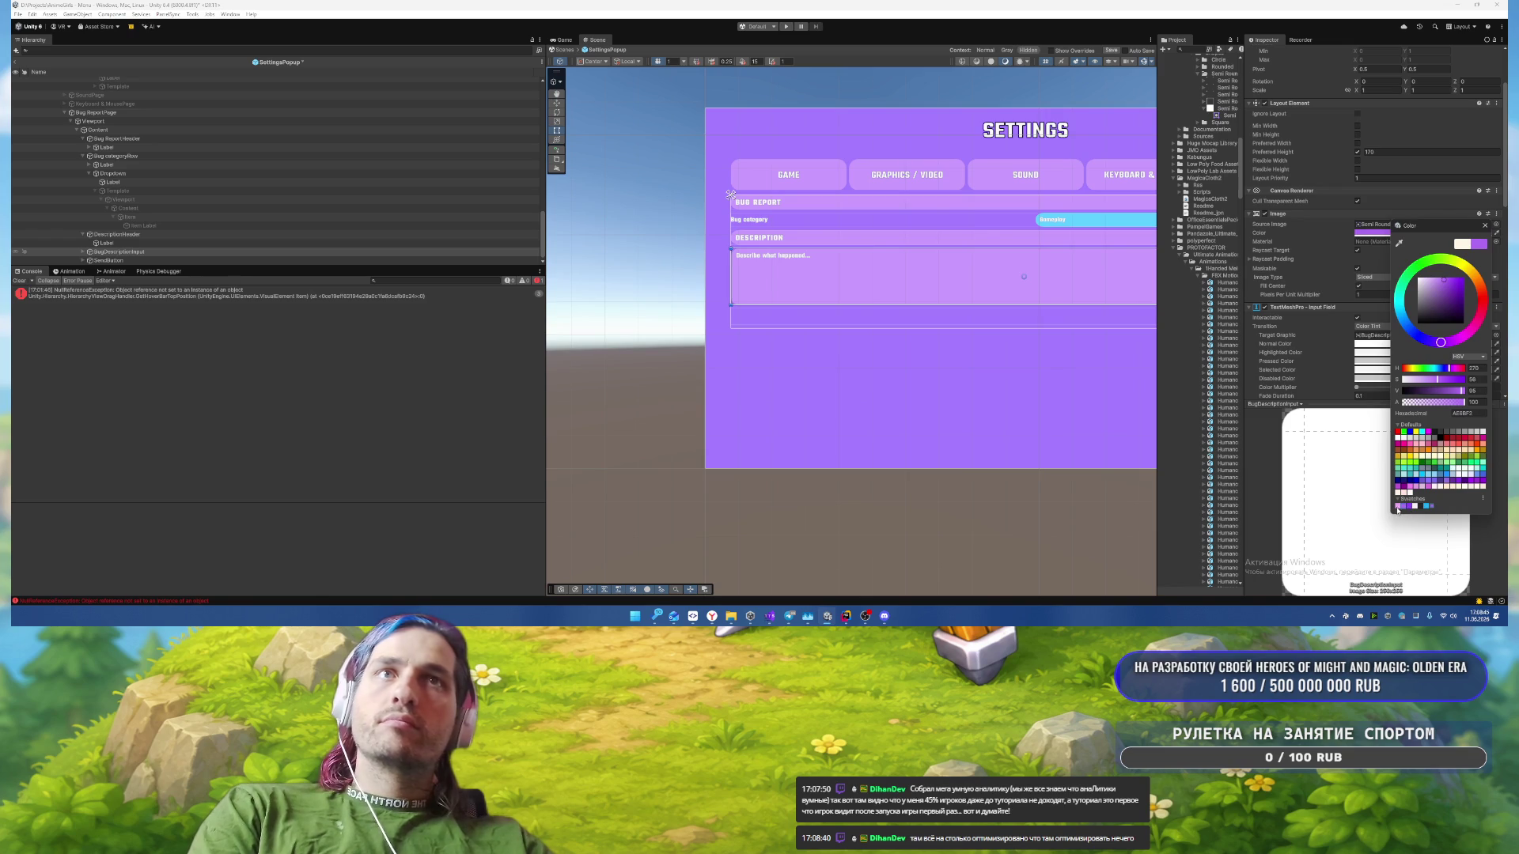
{"action": "left_click", "coordinate": [1398, 507]}
{"action": "left_click", "coordinate": [1409, 507]}
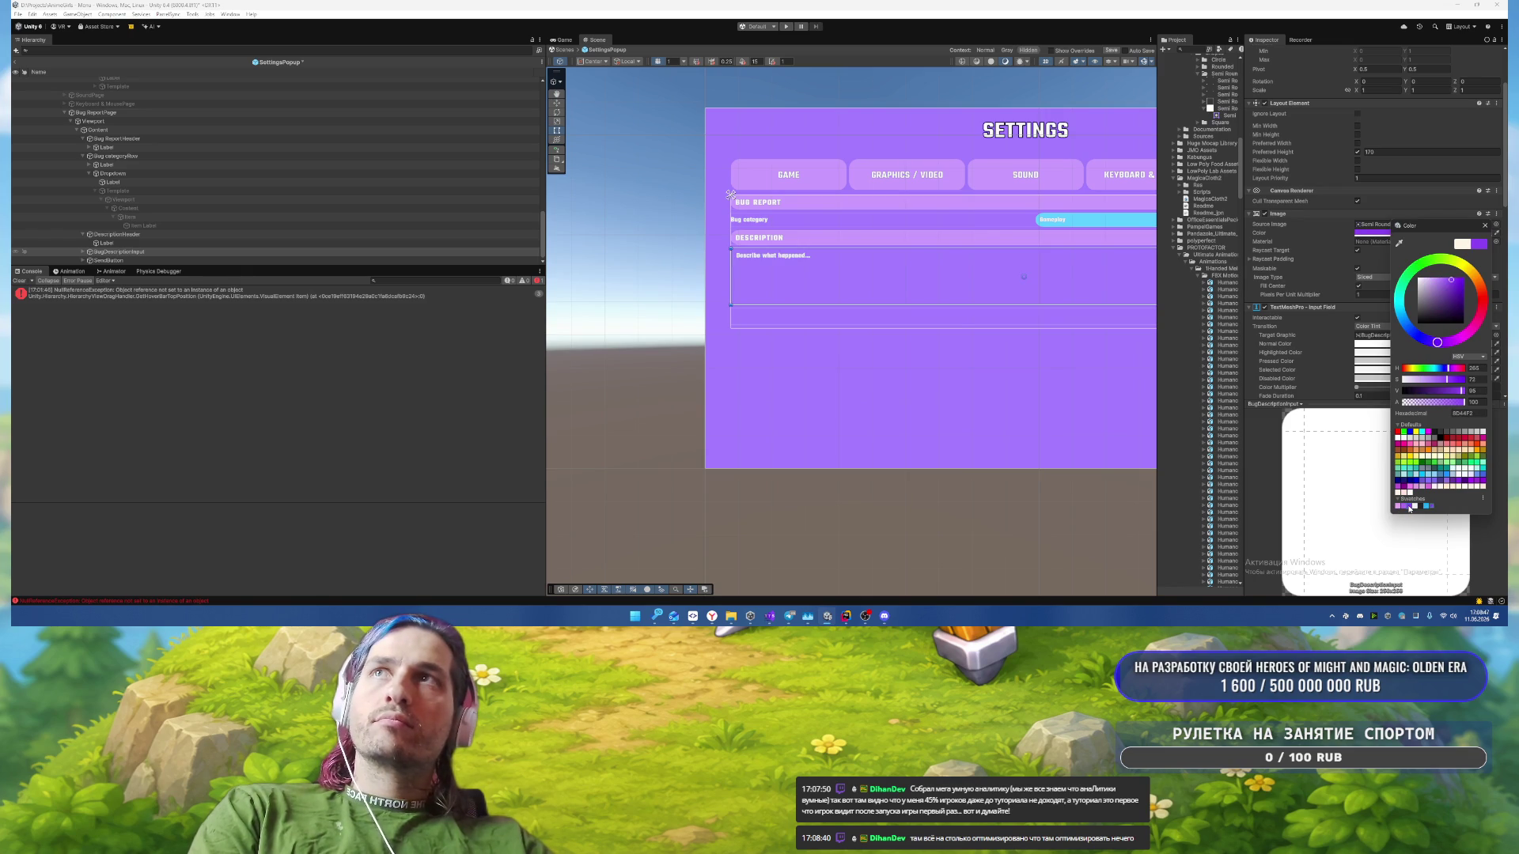
{"action": "left_click", "coordinate": [1404, 507]}
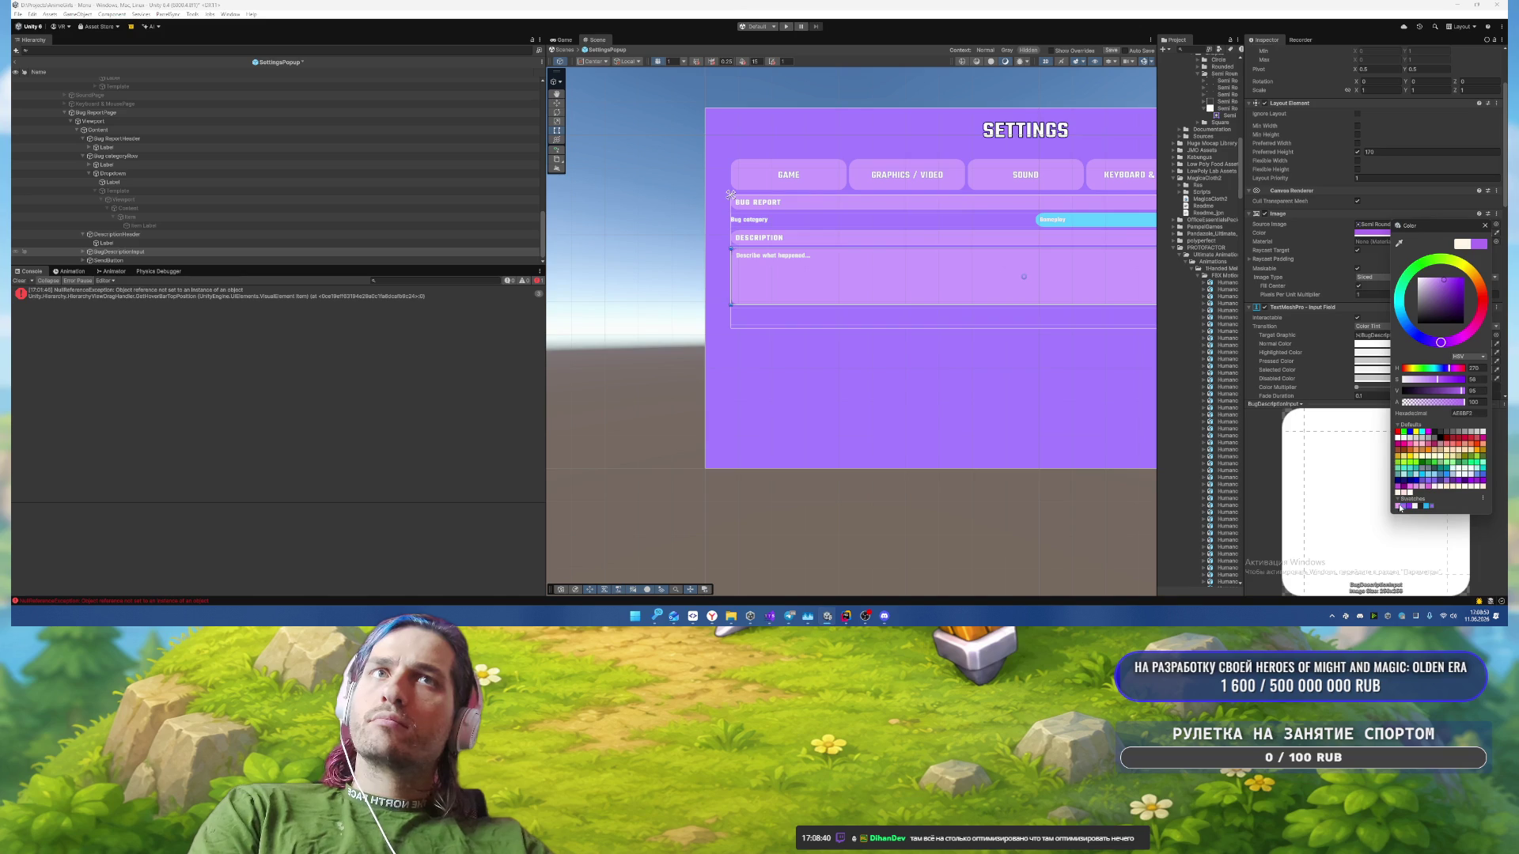
{"action": "left_click", "coordinate": [1398, 507]}
{"action": "left_click", "coordinate": [1405, 507]}
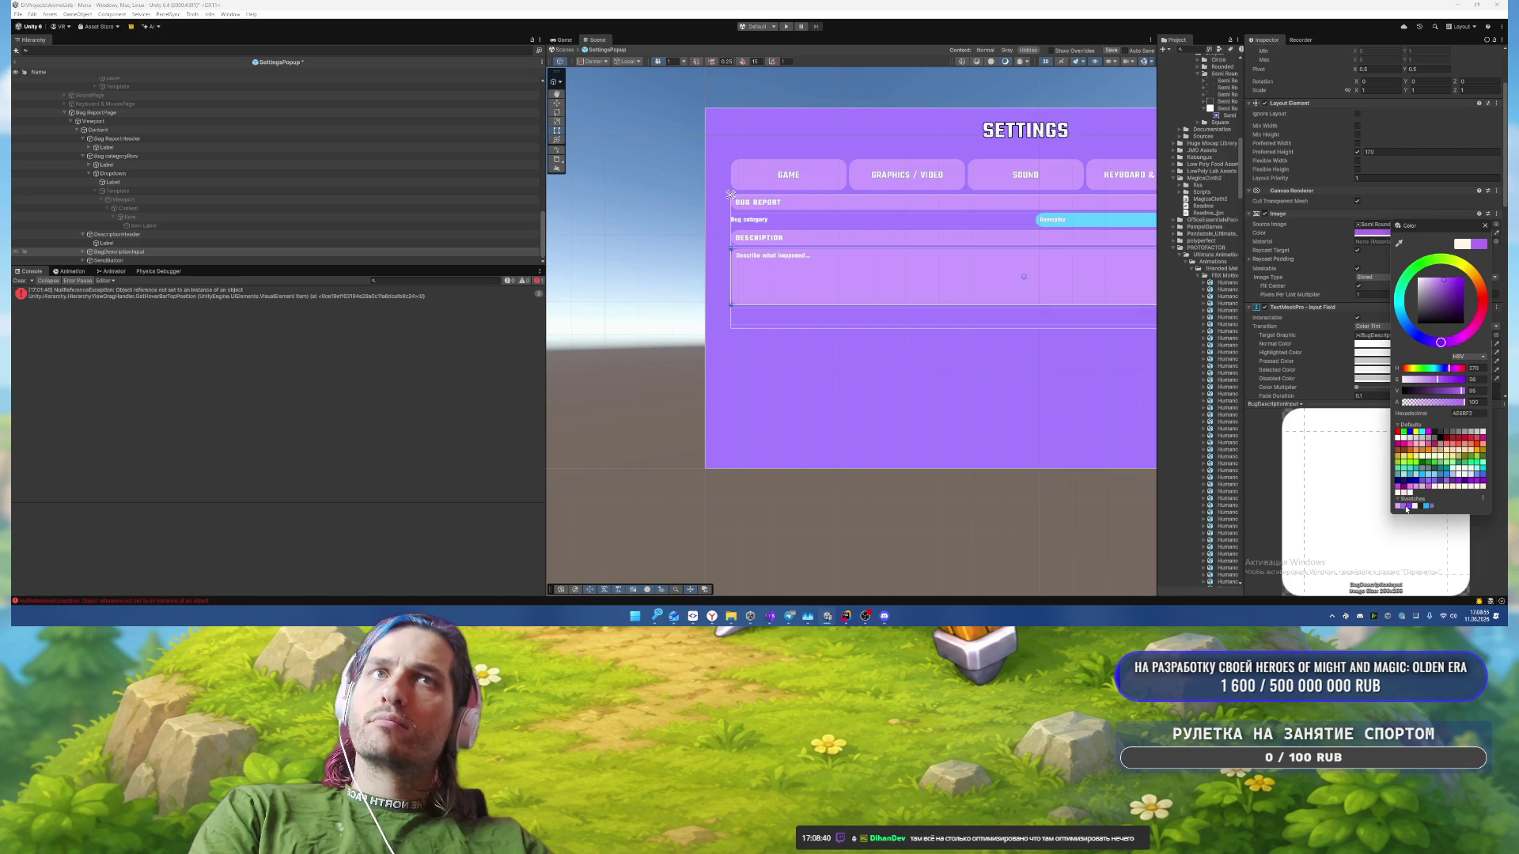
{"action": "left_click", "coordinate": [1410, 507]}
{"action": "left_click", "coordinate": [1414, 507]}
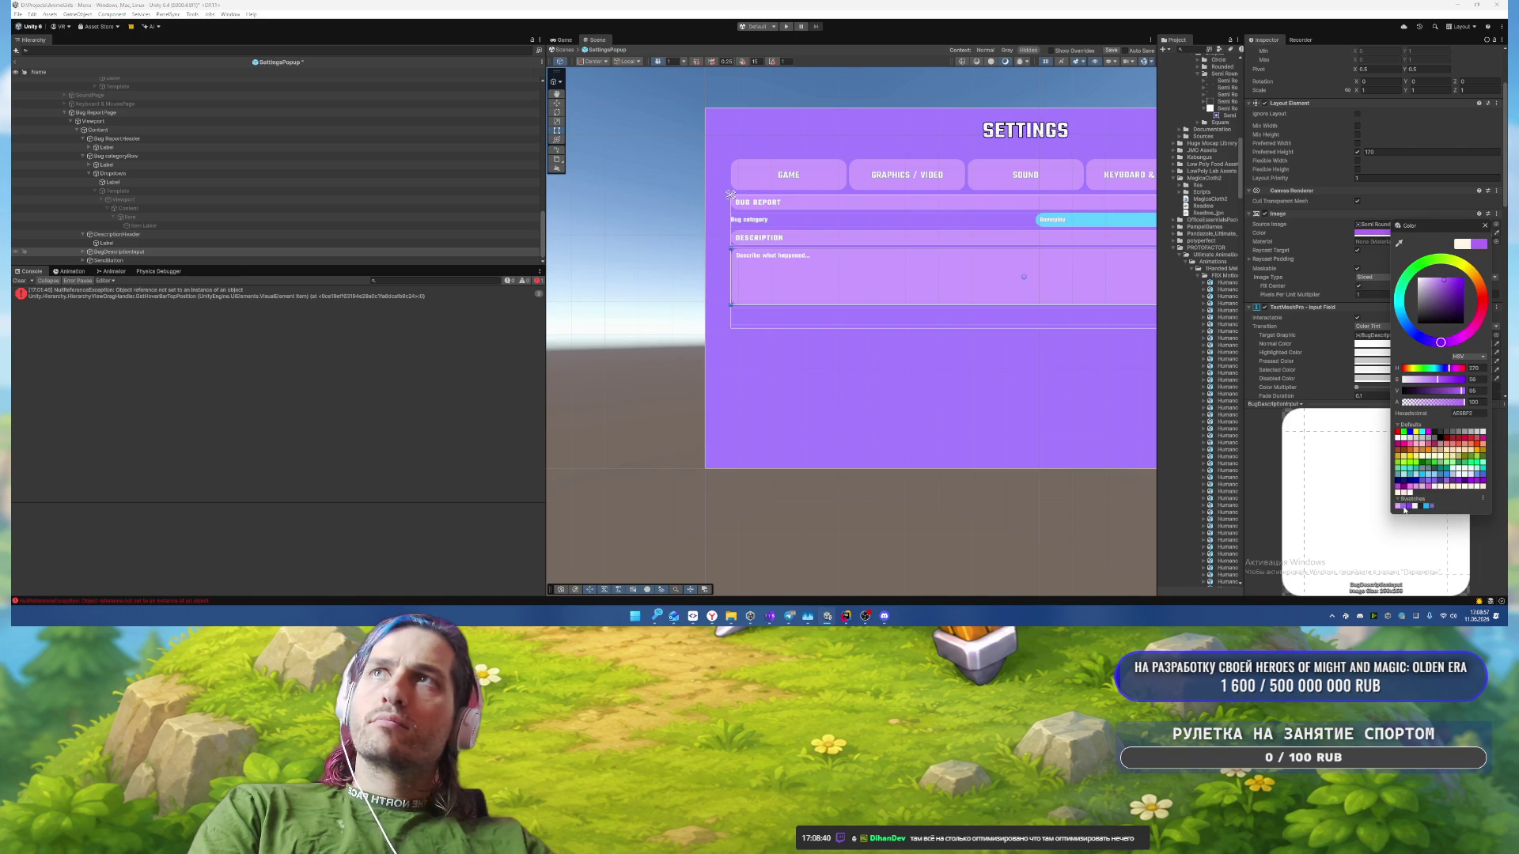
{"action": "mouse_move", "coordinate": [1008, 289]}
{"action": "left_mouse_down"}
{"action": "mouse_move", "coordinate": [794, 279]}
{"action": "mouse_move", "coordinate": [887, 274]}
{"action": "left_mouse_up"}
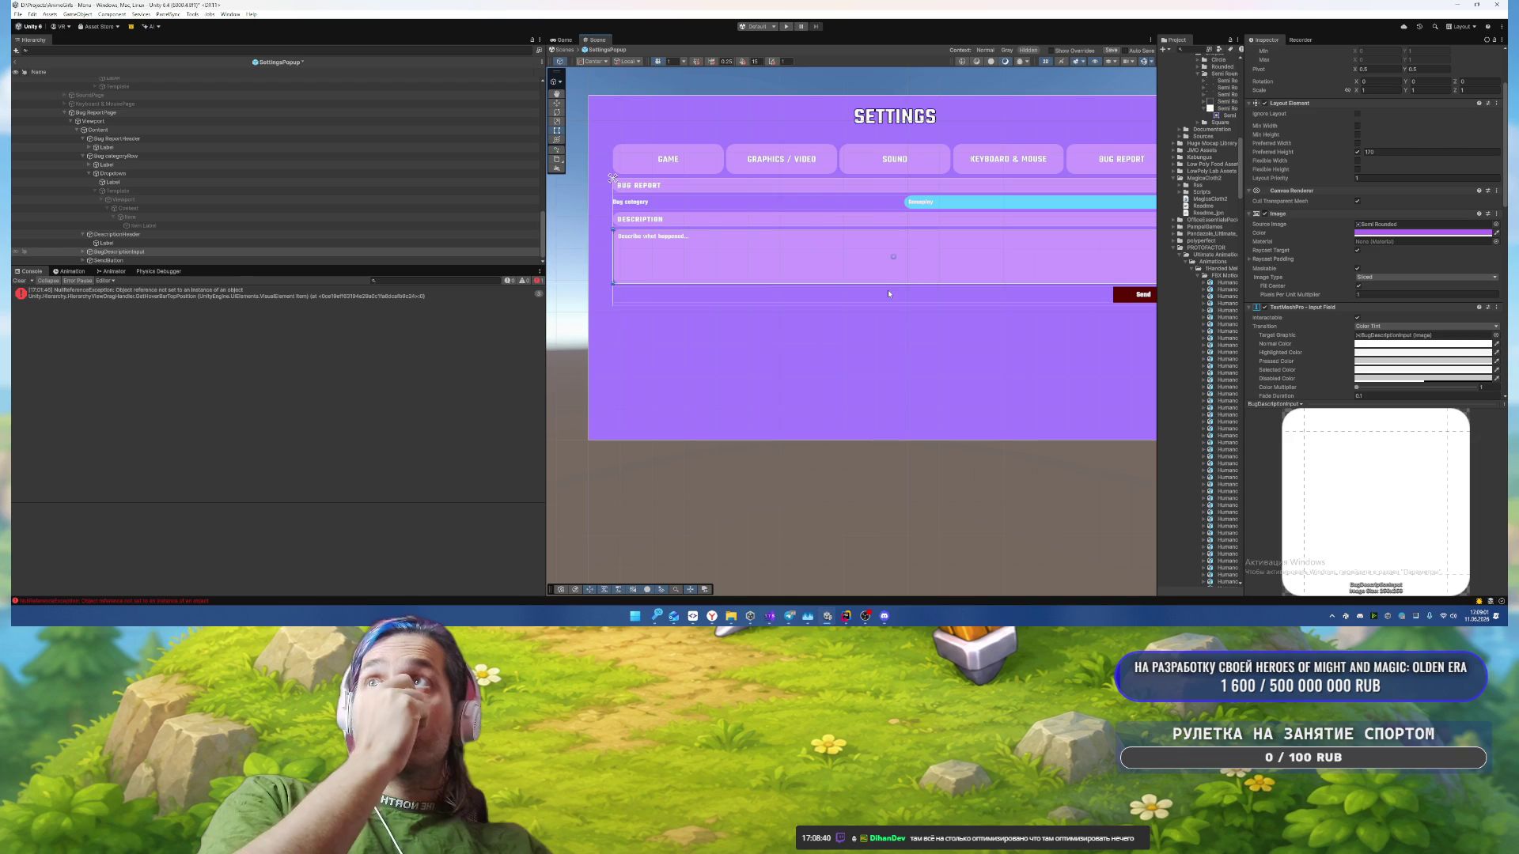
{"action": "scroll", "coordinate": [1348, 317], "scroll_direction": "down", "scroll_amount": 5}
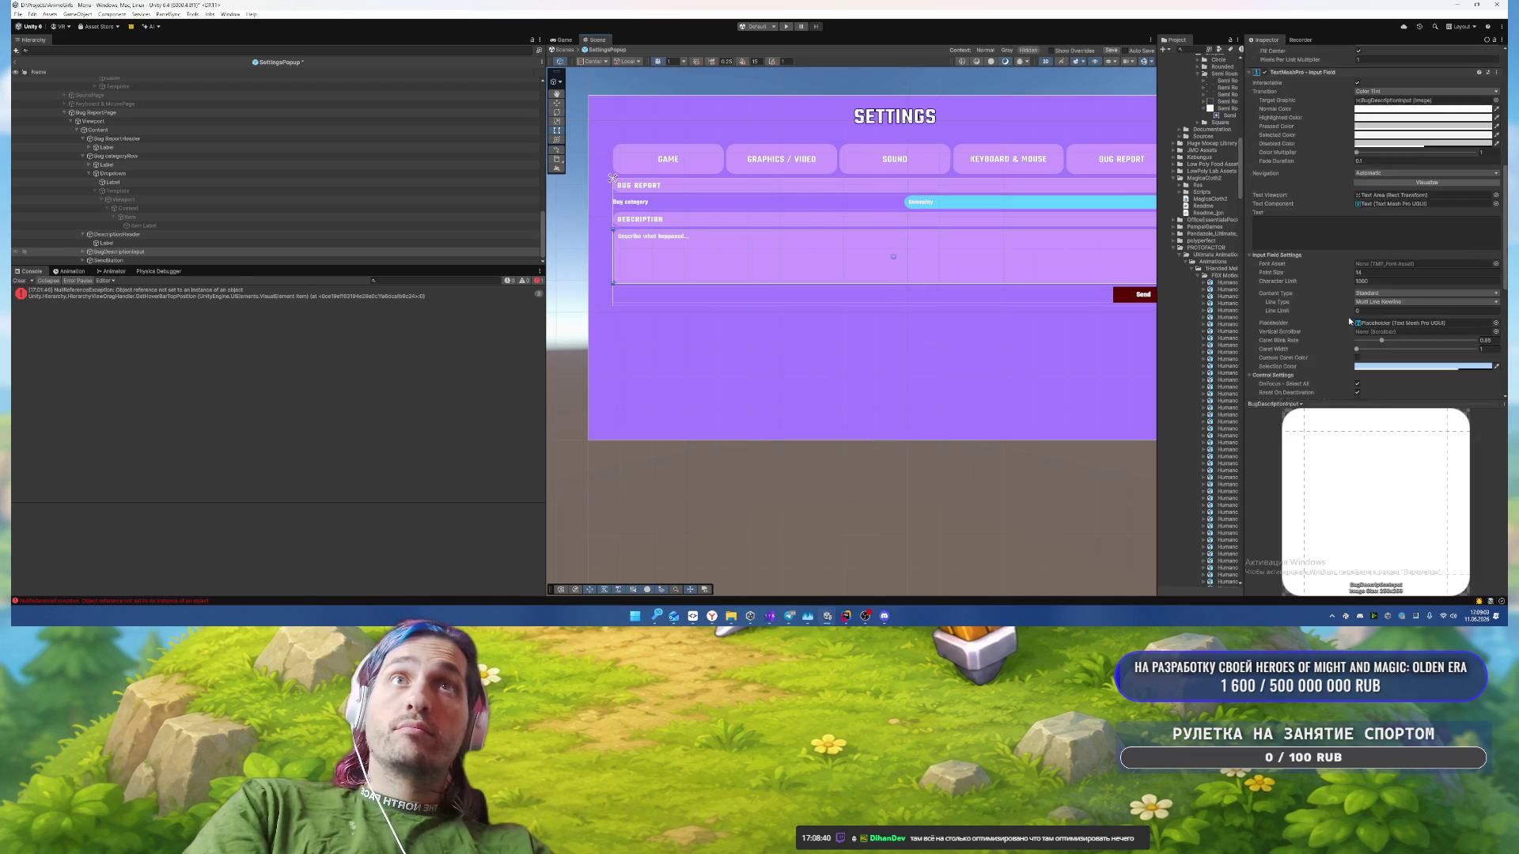
{"action": "scroll", "coordinate": [1348, 316], "scroll_direction": "down", "scroll_amount": 6}
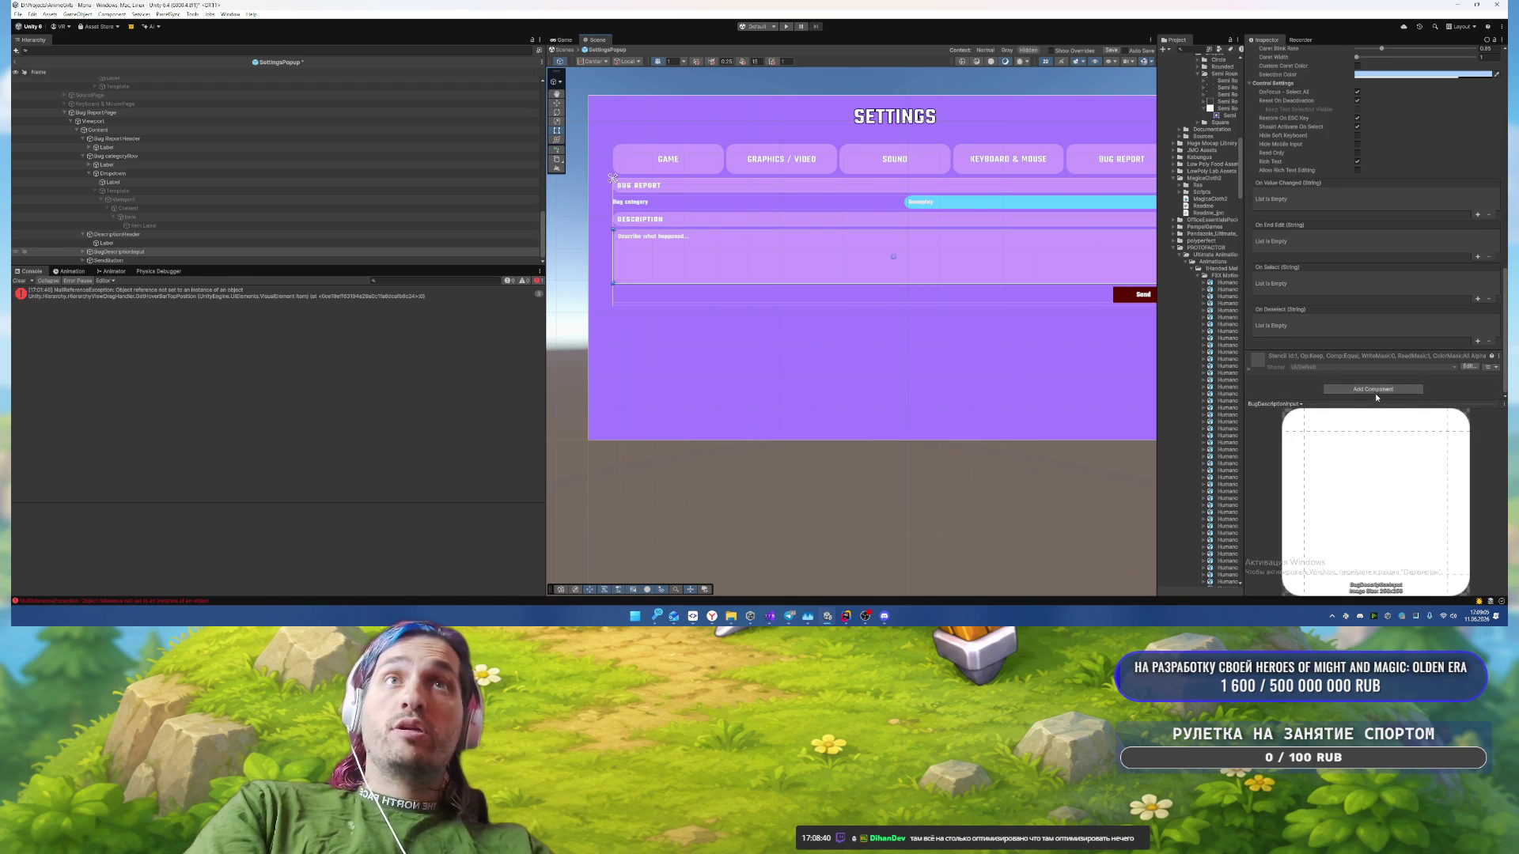
Step: Add an Outline component to the description input with Effect Distance 2, -2
{"action": "left_click", "coordinate": [1374, 389]}
{"action": "type", "text": "out"}
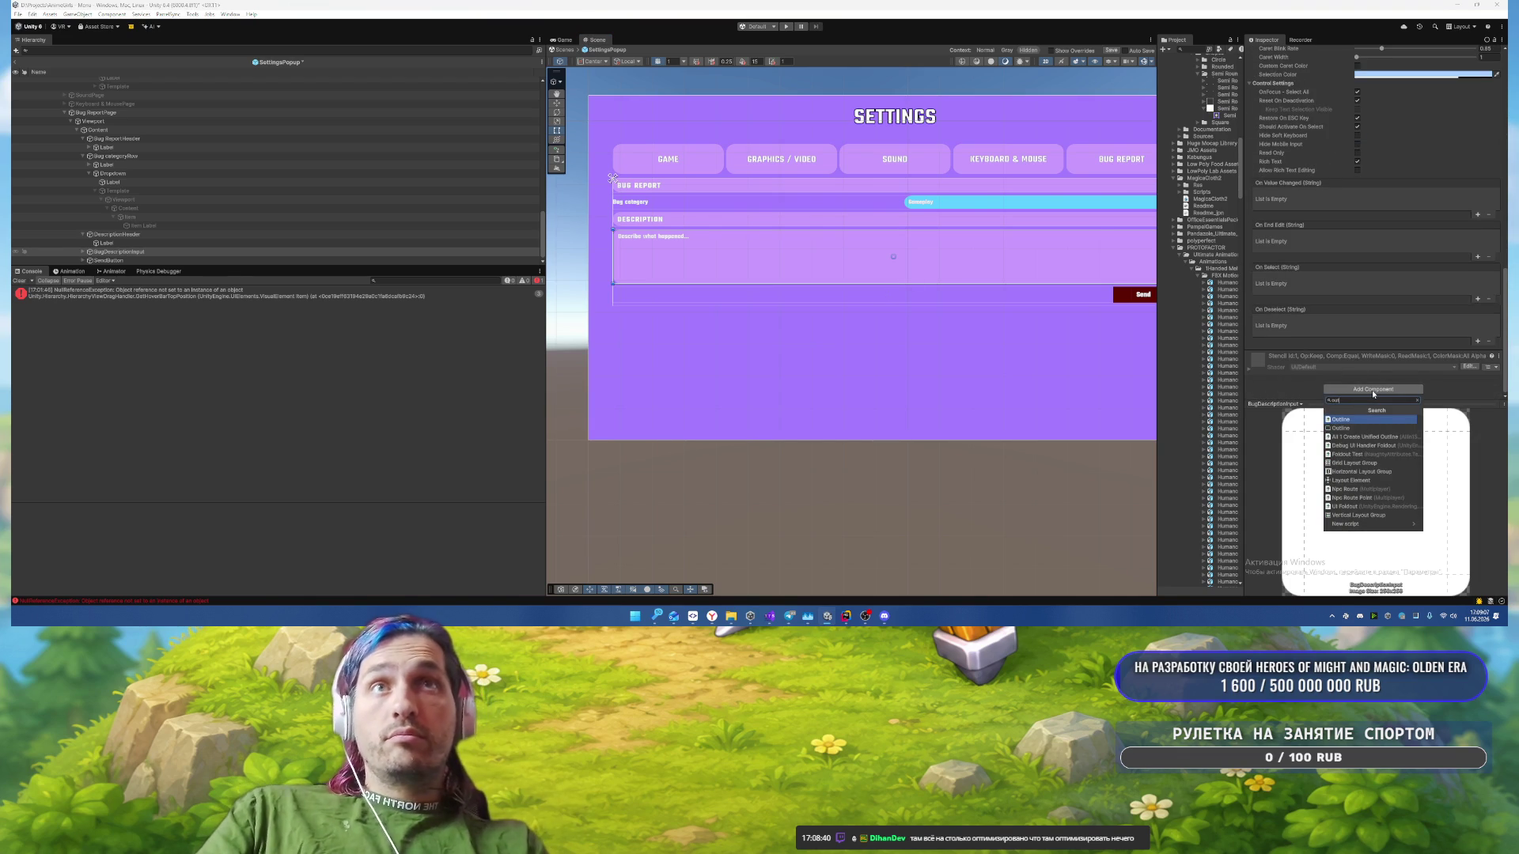
{"action": "key", "text": "Return"}
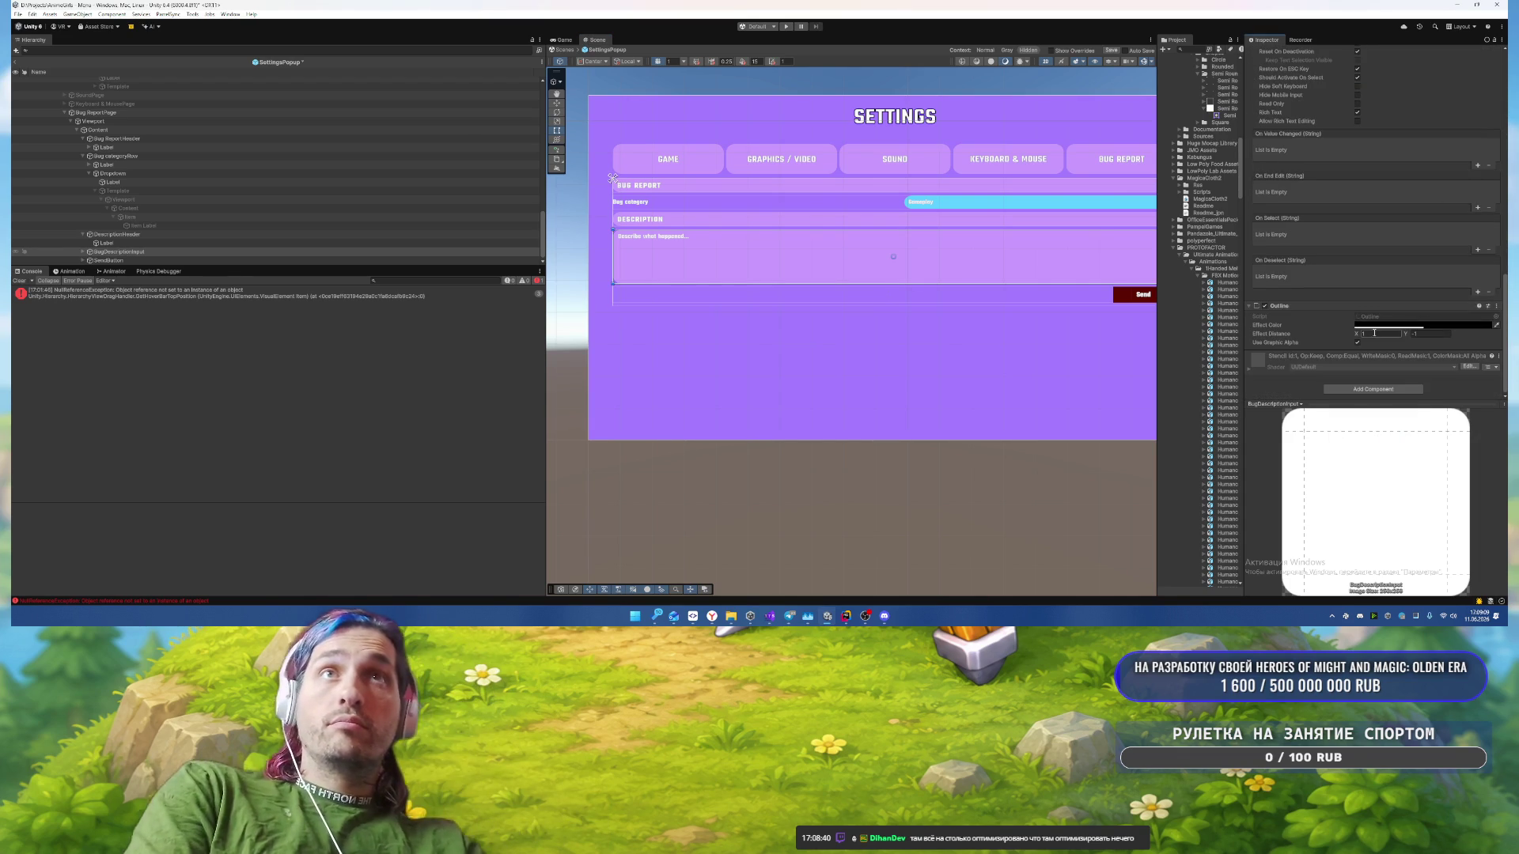
{"action": "type", "text": "2"}
{"action": "key", "text": "Tab"}
{"action": "type", "text": "-2"}
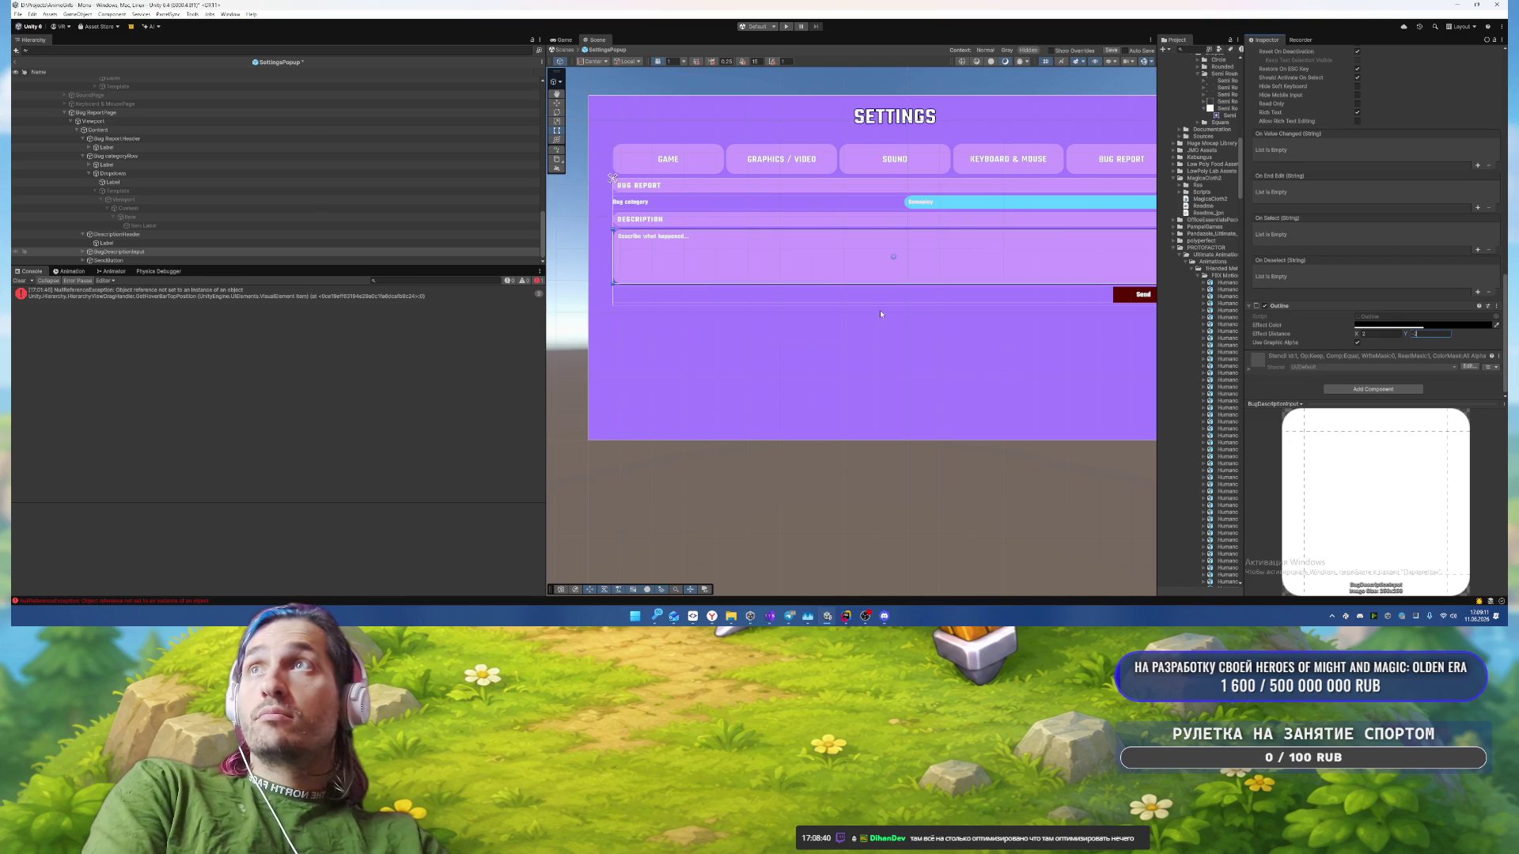
Step: Browse the Bug Report hierarchy and select the Content object holding its items
{"action": "left_click", "coordinate": [827, 403]}
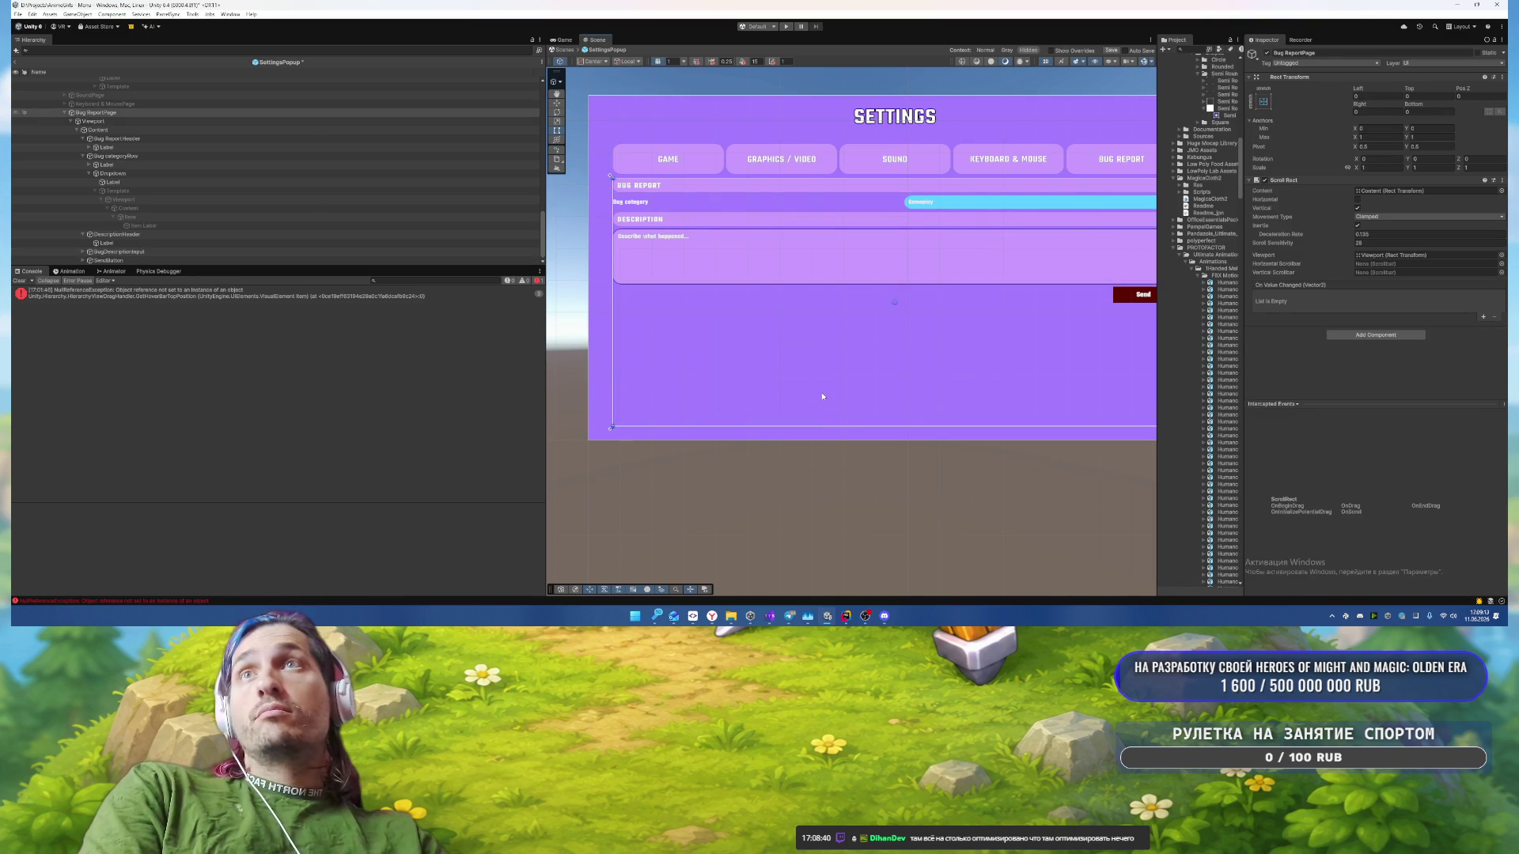
{"action": "scroll", "coordinate": [700, 273], "scroll_direction": "up", "scroll_amount": 5}
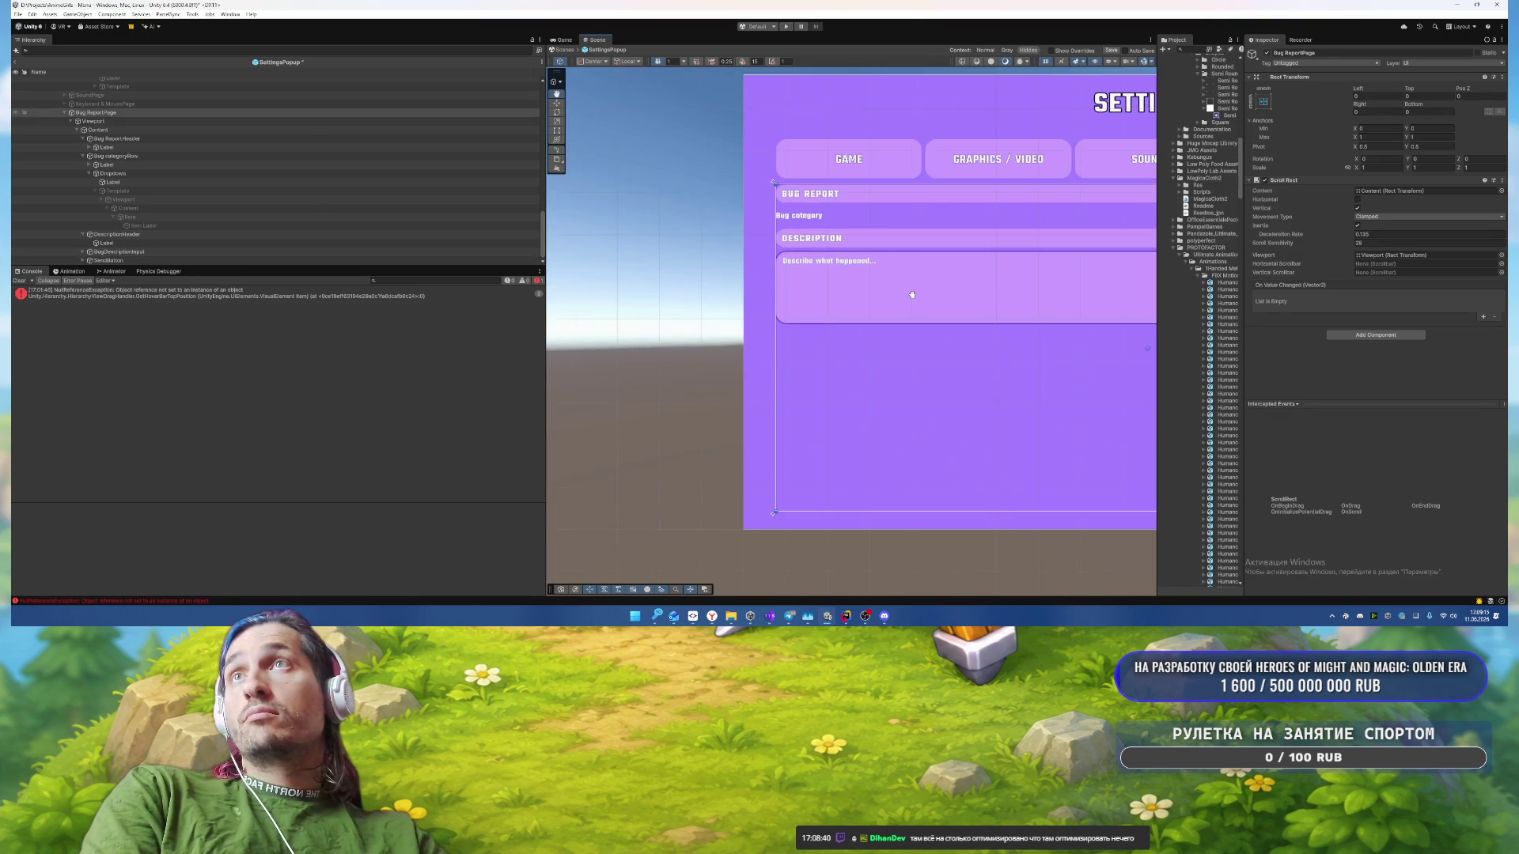
{"action": "scroll", "coordinate": [908, 297], "scroll_direction": "up", "scroll_amount": 2}
{"action": "scroll", "coordinate": [796, 261], "scroll_direction": "up", "scroll_amount": 2}
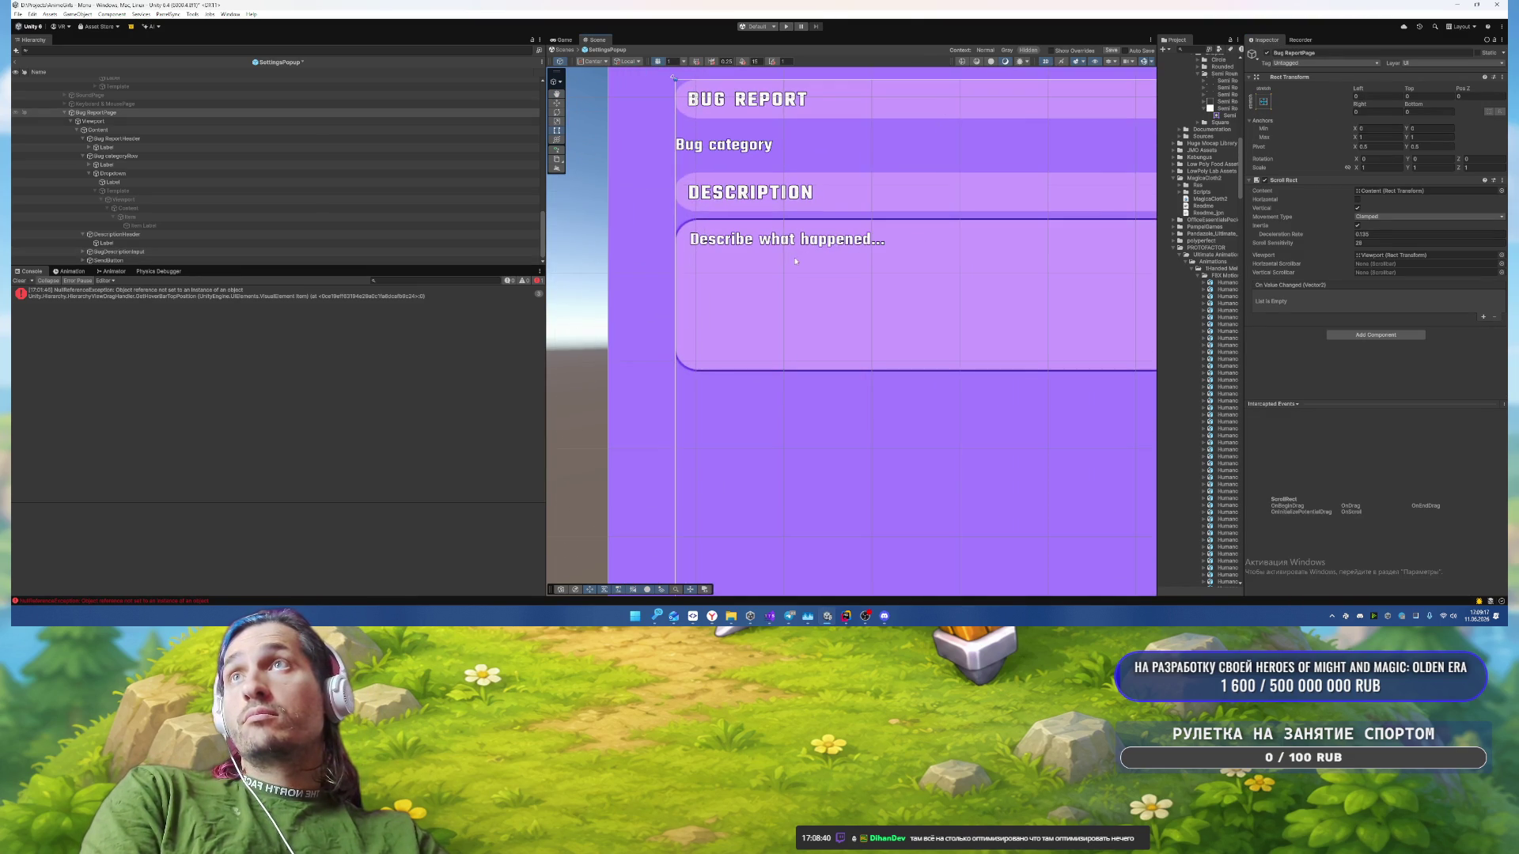
{"action": "left_click", "coordinate": [140, 121]}
{"action": "left_click", "coordinate": [126, 236]}
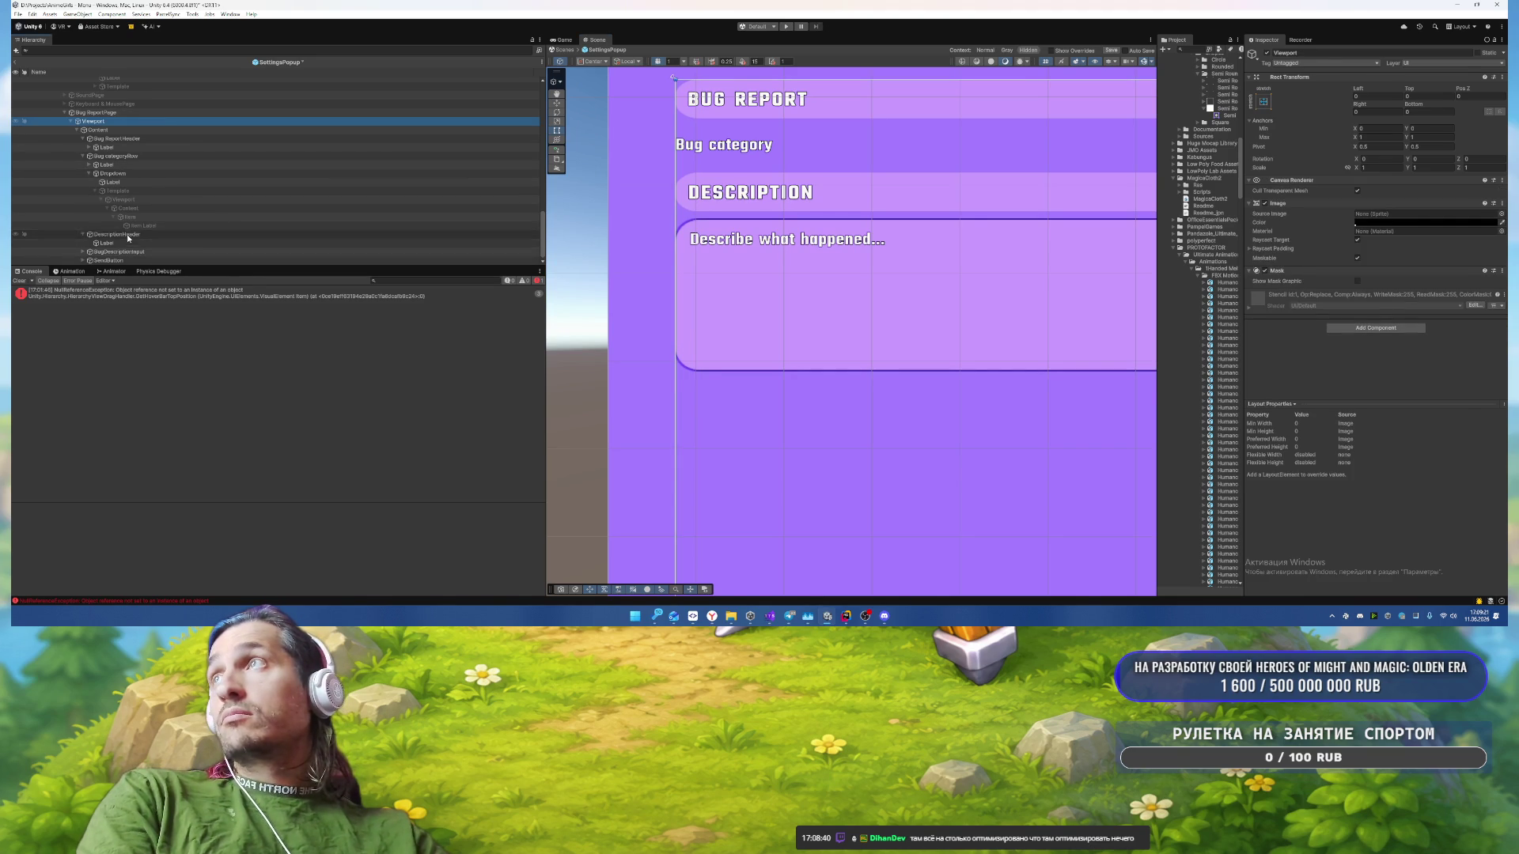
{"action": "left_click", "coordinate": [109, 252]}
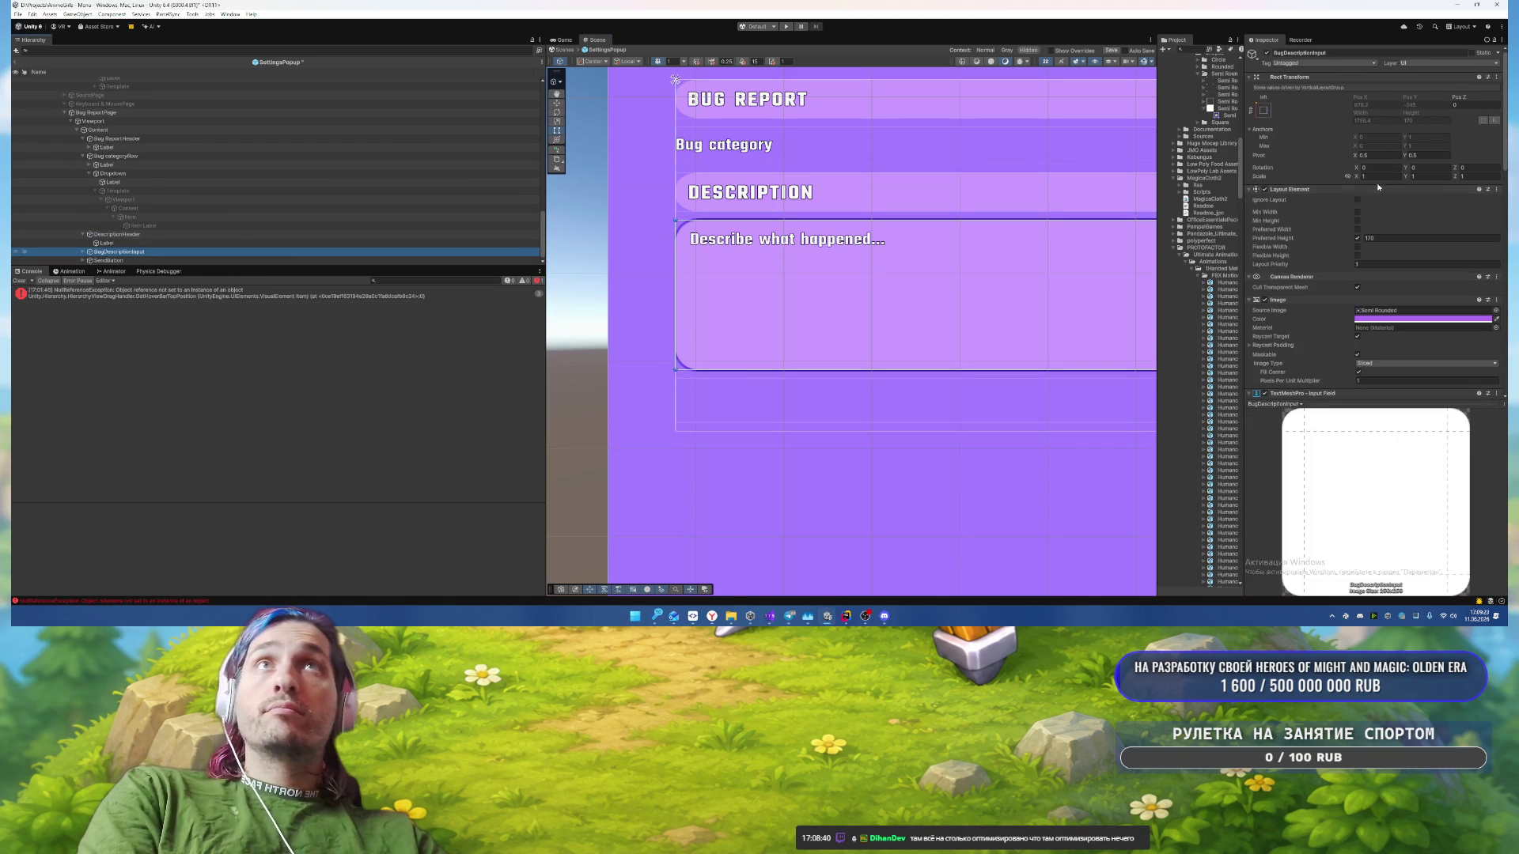
{"action": "scroll", "coordinate": [1377, 190], "scroll_direction": "down", "scroll_amount": 10}
{"action": "scroll", "coordinate": [786, 177], "scroll_direction": "up", "scroll_amount": 1}
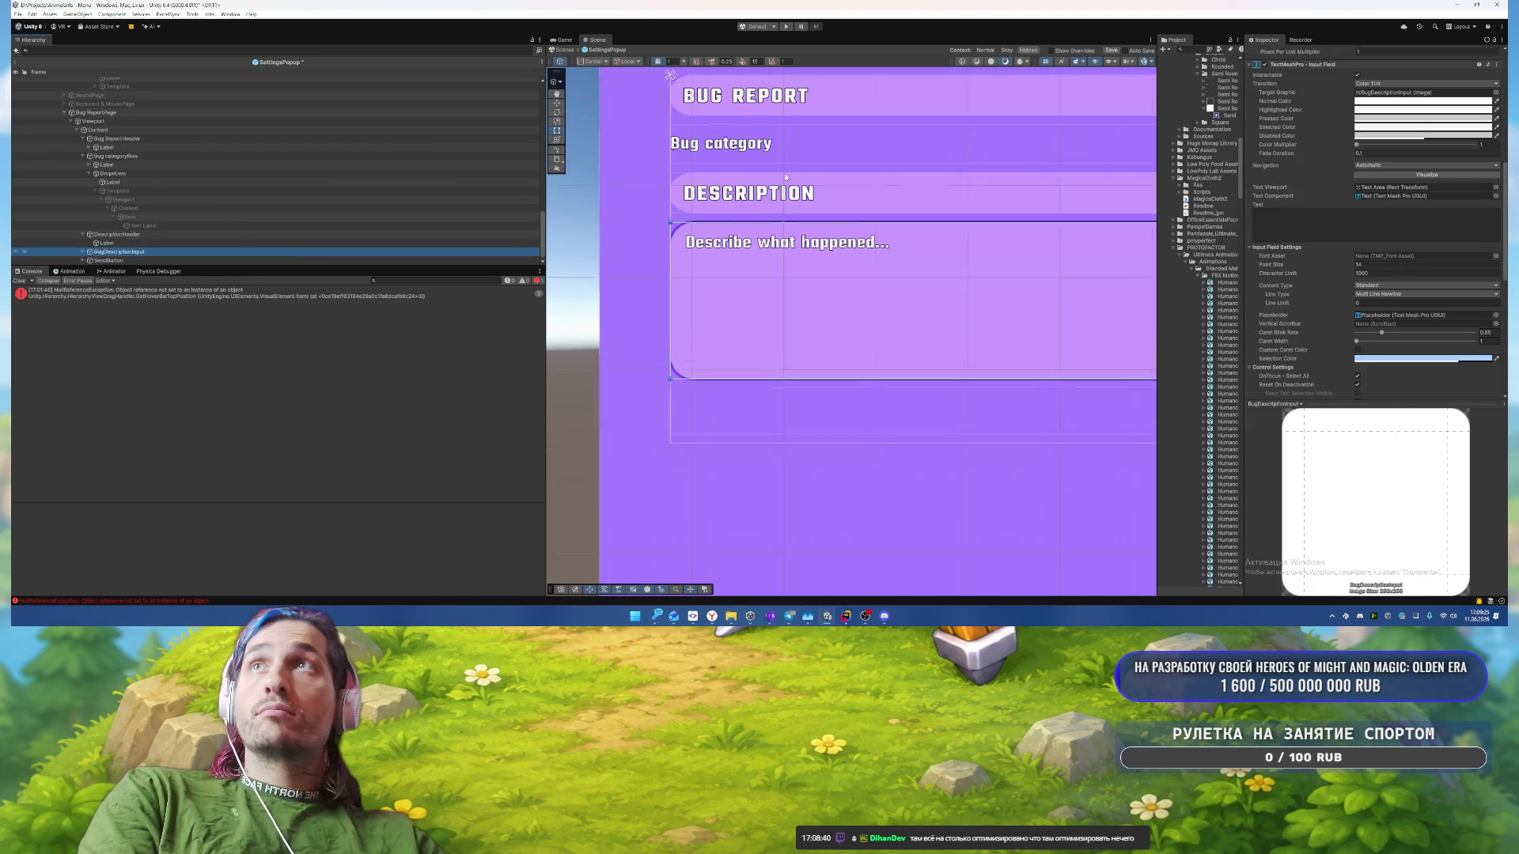
{"action": "scroll", "coordinate": [786, 177], "scroll_direction": "down", "scroll_amount": 3}
{"action": "left_click", "coordinate": [145, 131]}
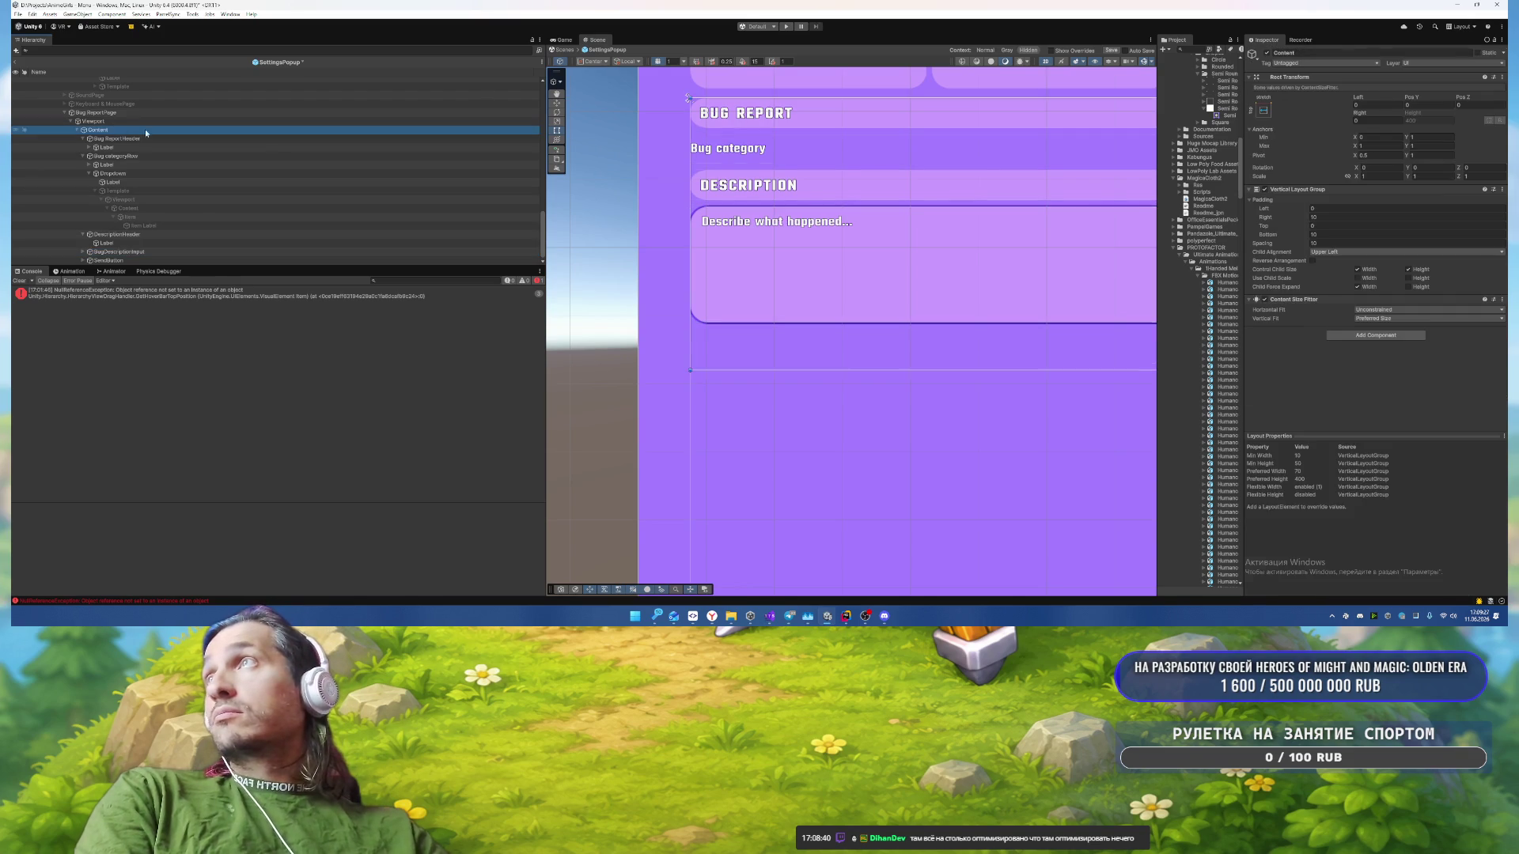
Step: Set Content's Vertical Layout Group Padding Left and Right to 5, after first trying 10
{"action": "left_click", "coordinate": [1334, 208]}
{"action": "type", "text": "10"}
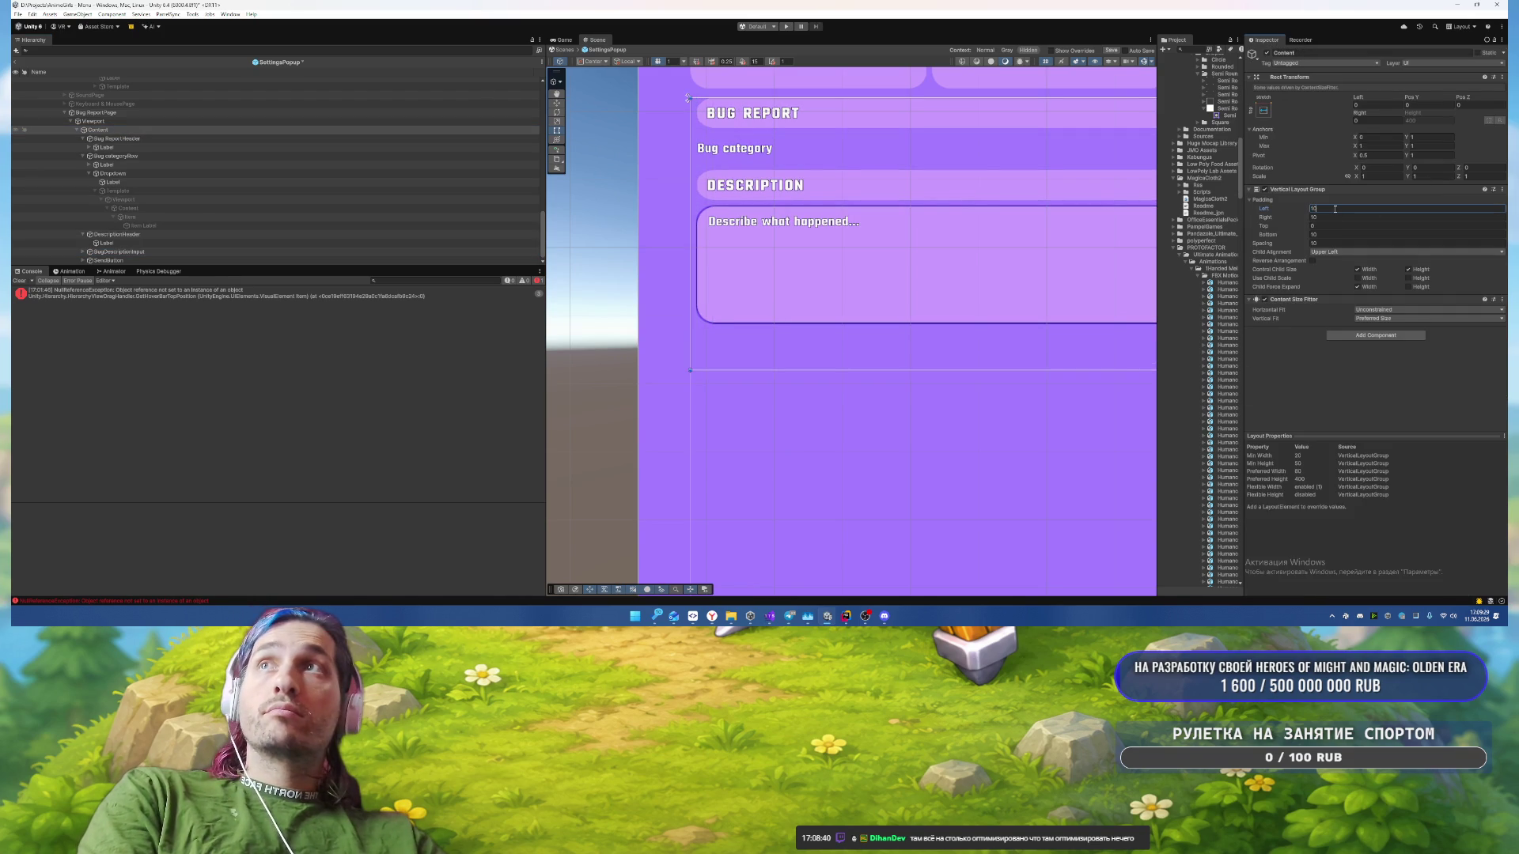
{"action": "key", "text": "Return"}
{"action": "mouse_move", "coordinate": [922, 144]}
{"action": "left_mouse_down"}
{"action": "mouse_move", "coordinate": [815, 281]}
{"action": "mouse_move", "coordinate": [937, 290]}
{"action": "left_mouse_up"}
{"action": "left_click", "coordinate": [1329, 209]}
{"action": "type", "text": "5"}
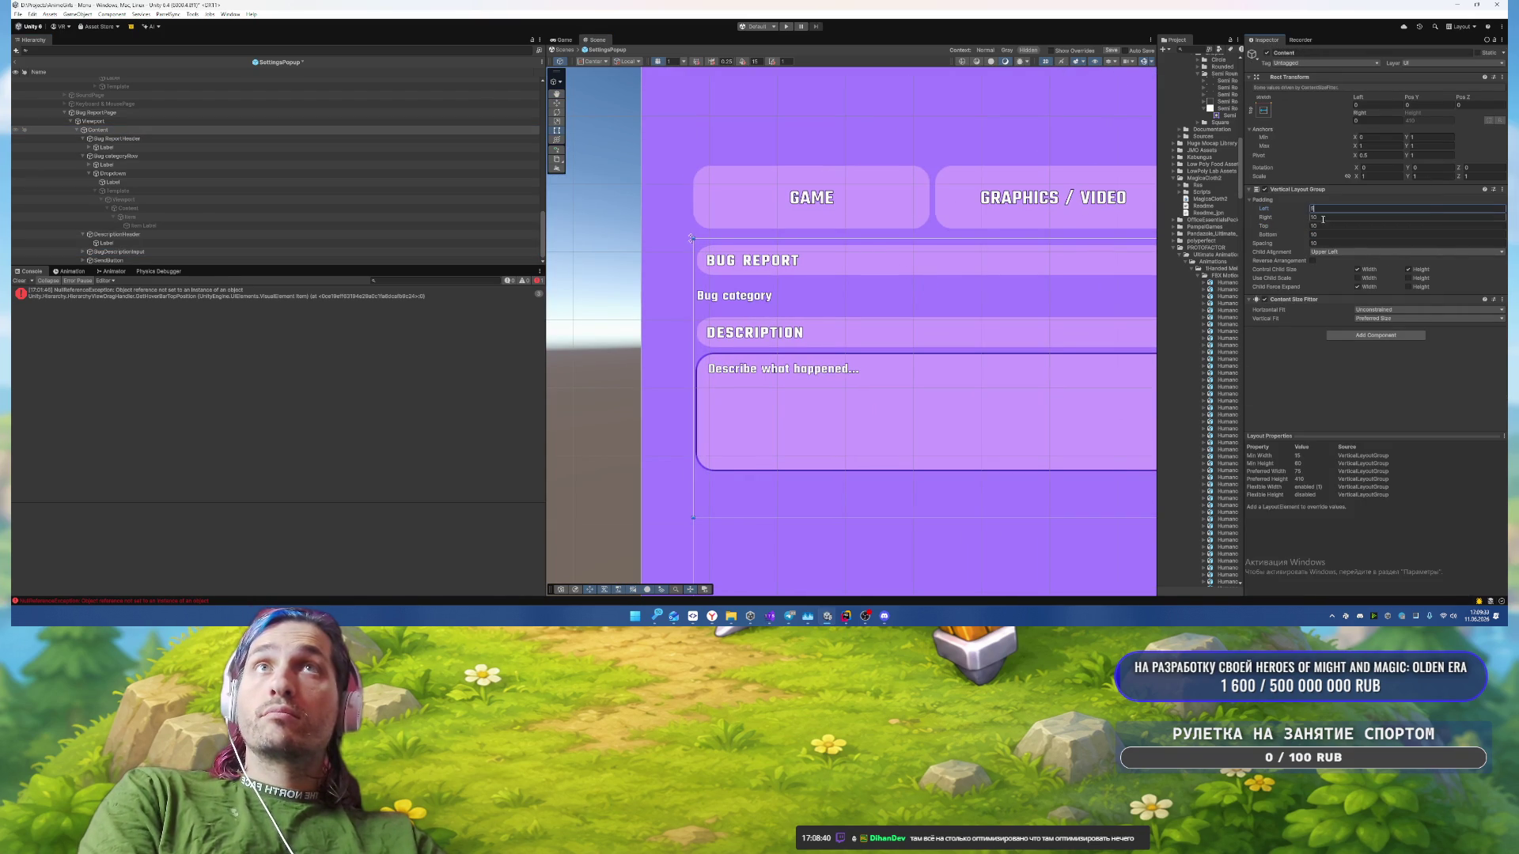
{"action": "left_click", "coordinate": [1323, 217]}
{"action": "type", "text": "5"}
{"action": "left_click_drag", "start_coordinate": [970, 322], "coordinate": [910, 272]}
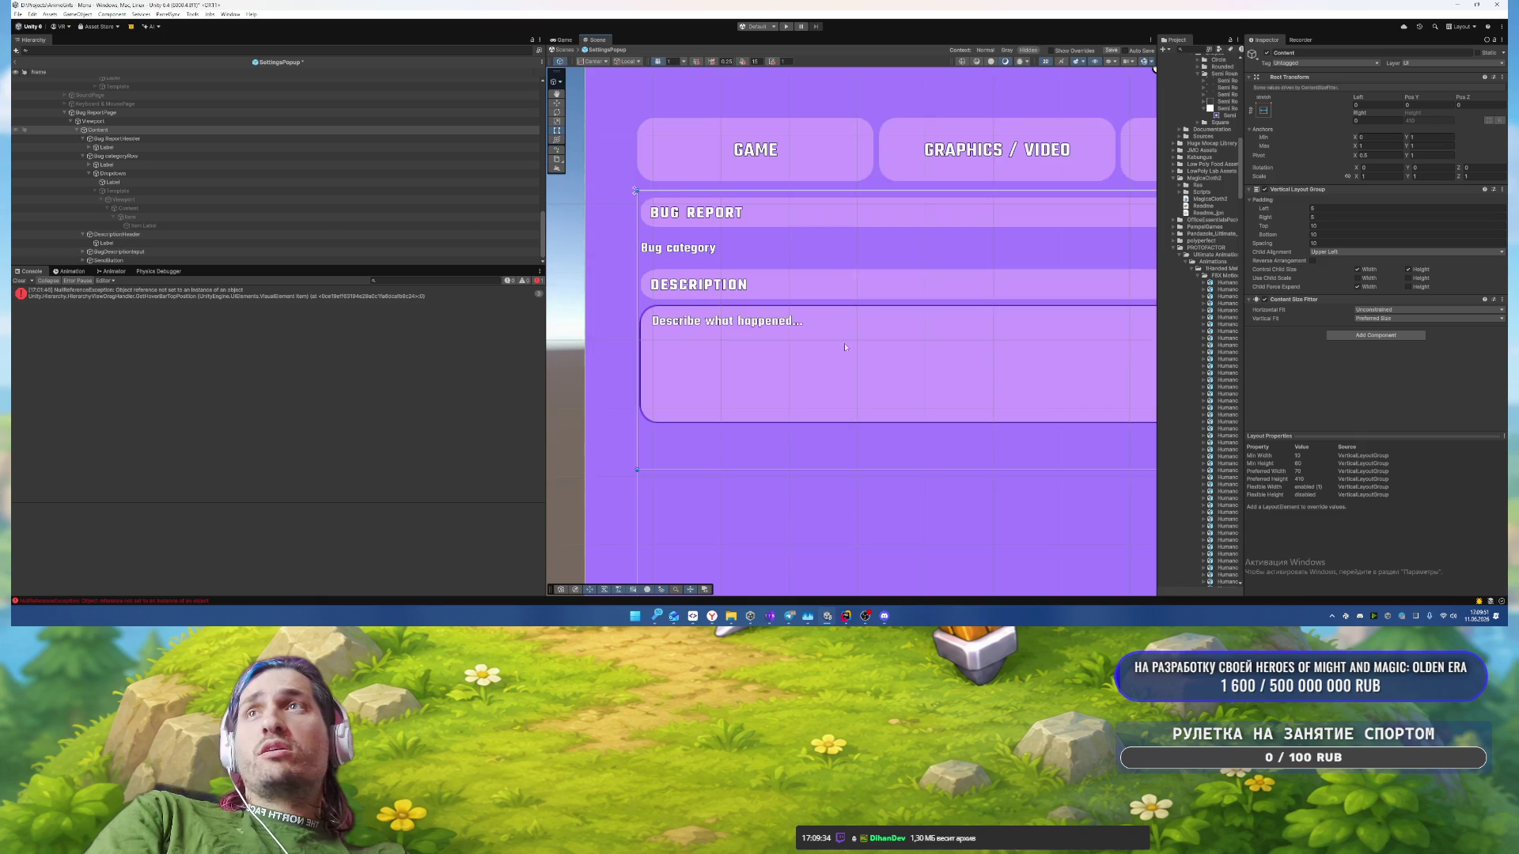
{"action": "scroll", "coordinate": [844, 347], "scroll_direction": "down", "scroll_amount": 3}
{"action": "scroll", "coordinate": [813, 277], "scroll_direction": "up", "scroll_amount": 2}
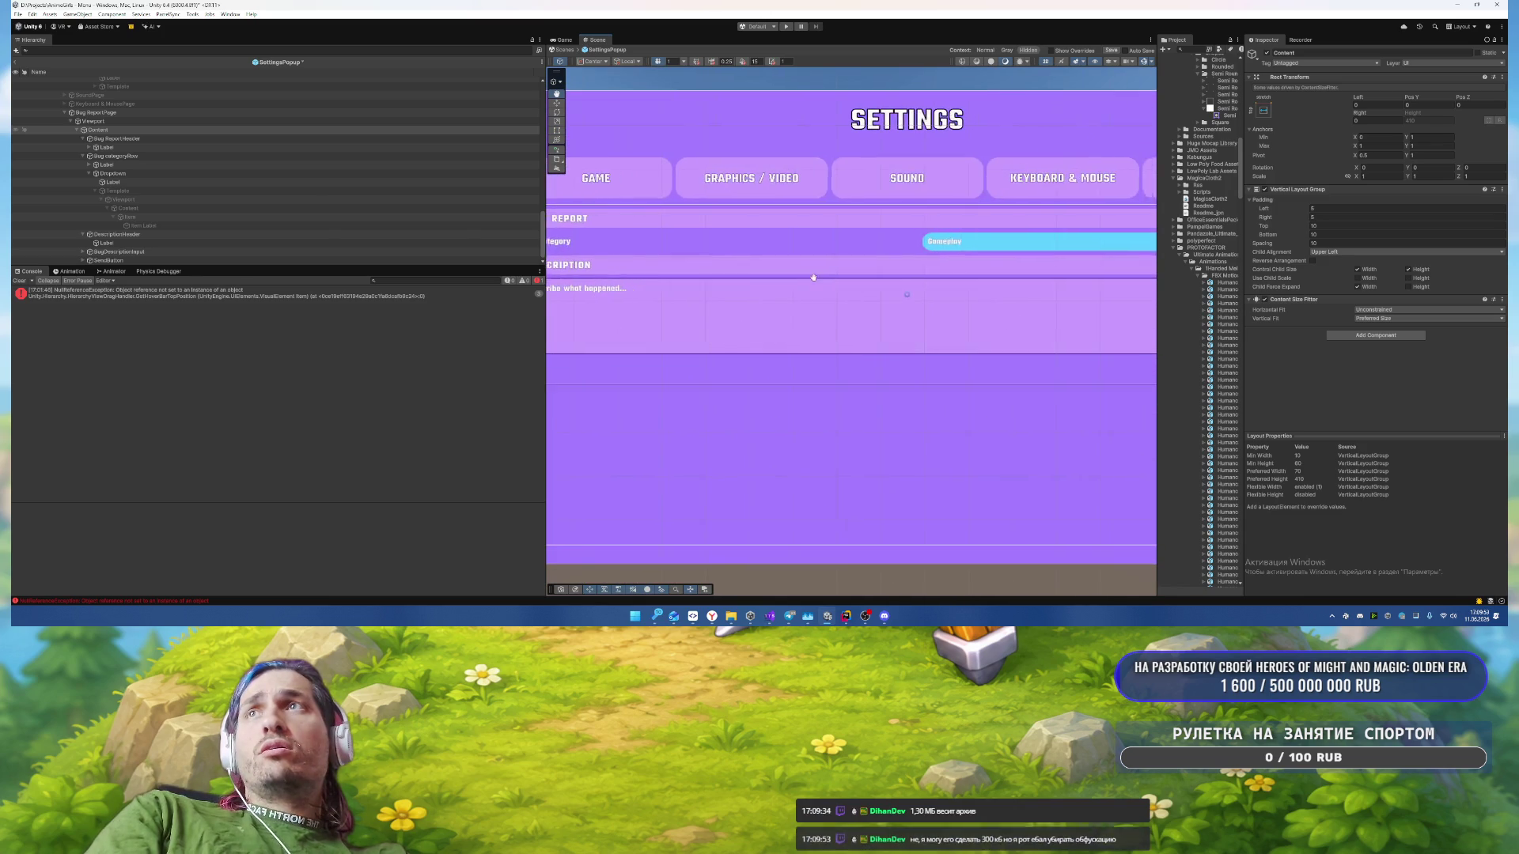
{"action": "left_click_drag", "start_coordinate": [813, 276], "coordinate": [618, 279]}
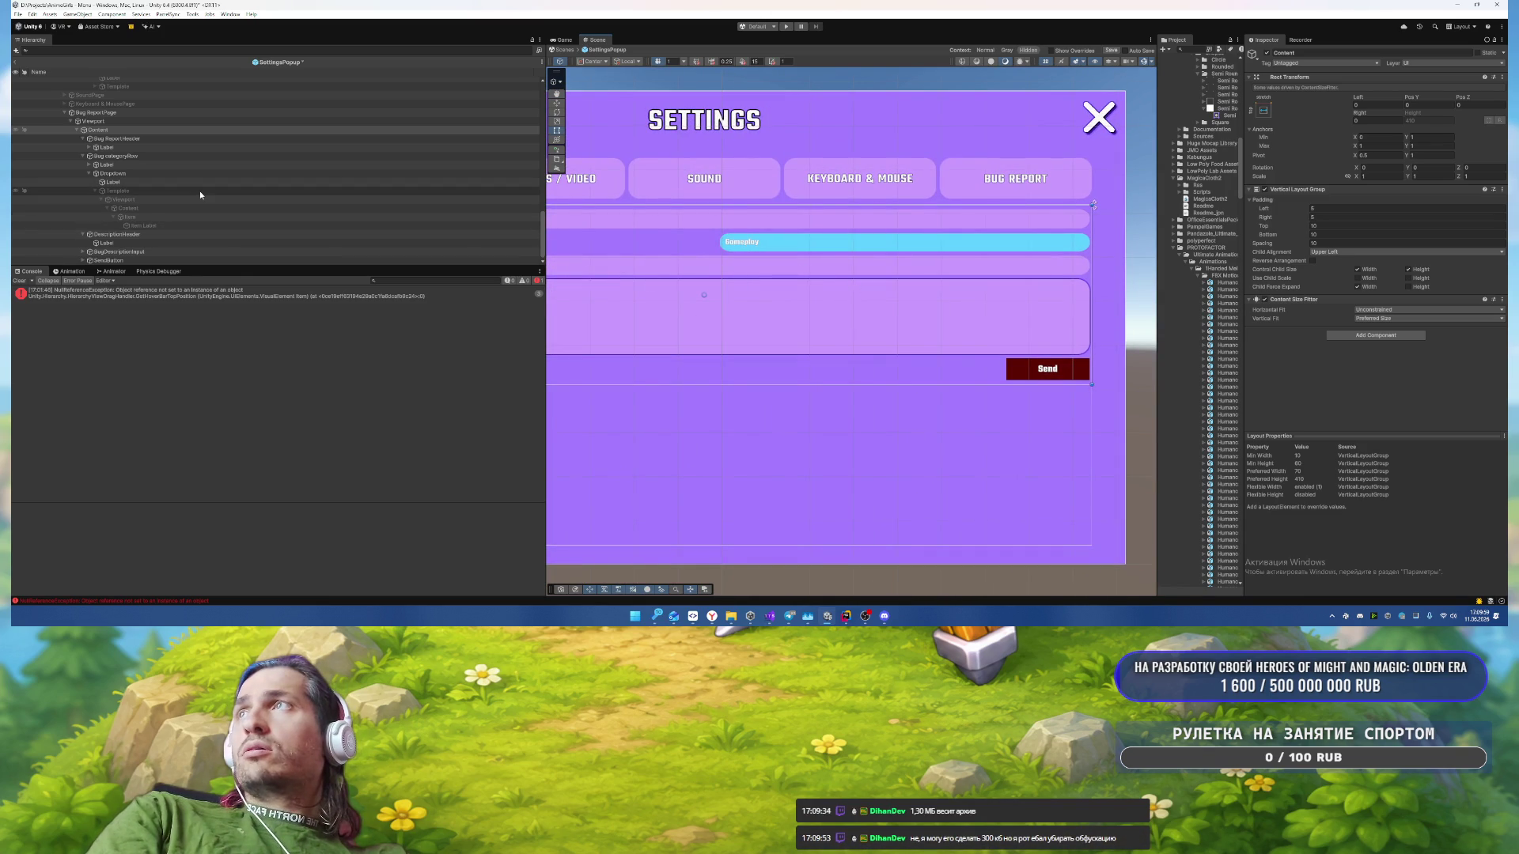
Step: Give the Send button the Semi Rounded sprite and a blue 22AEF2 colour
{"action": "left_click", "coordinate": [1026, 375]}
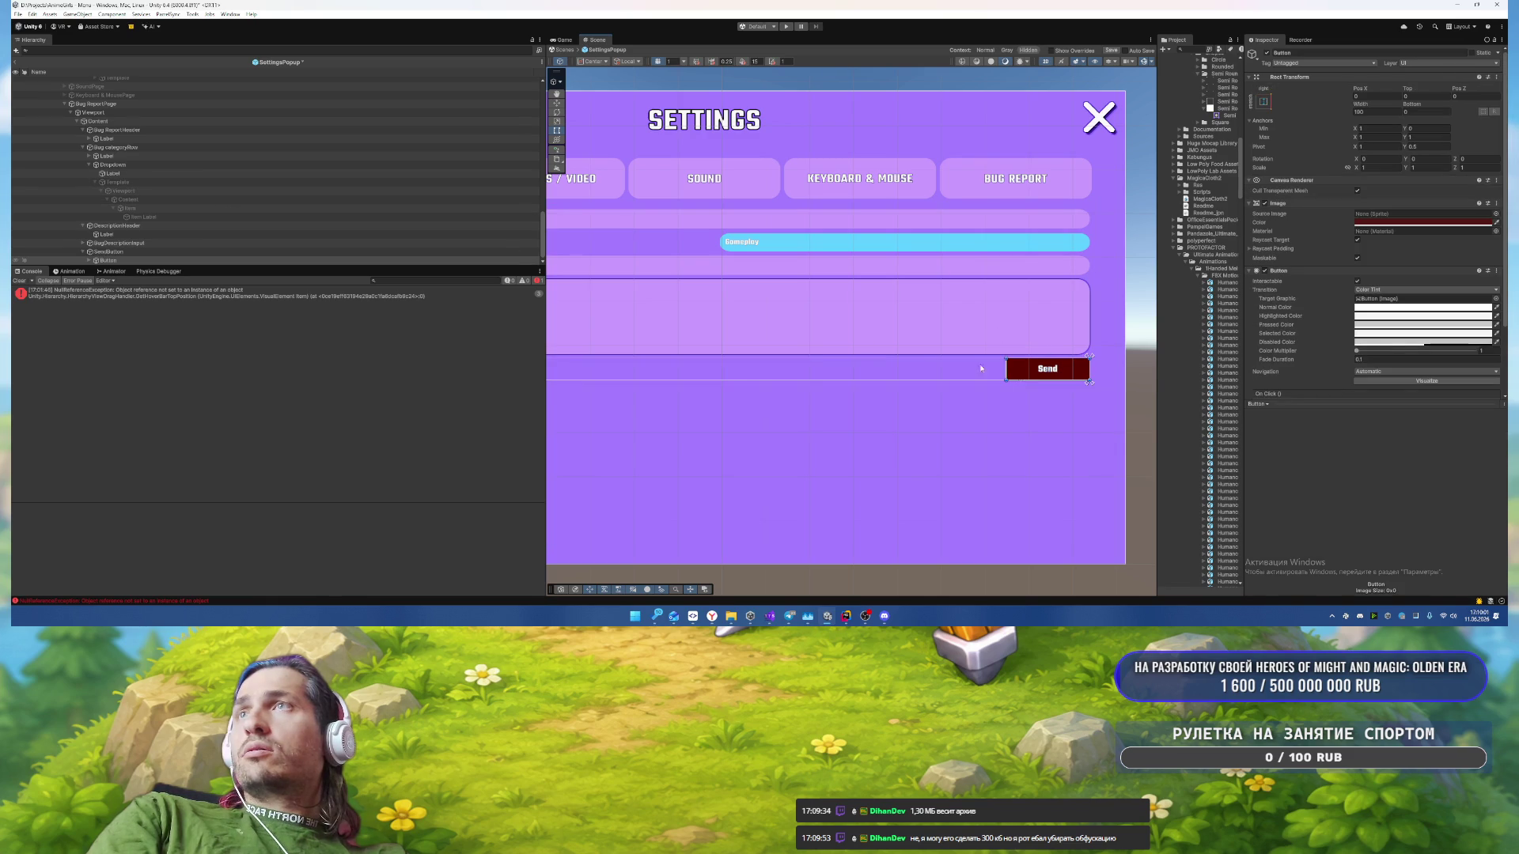
{"action": "left_click", "coordinate": [1496, 214]}
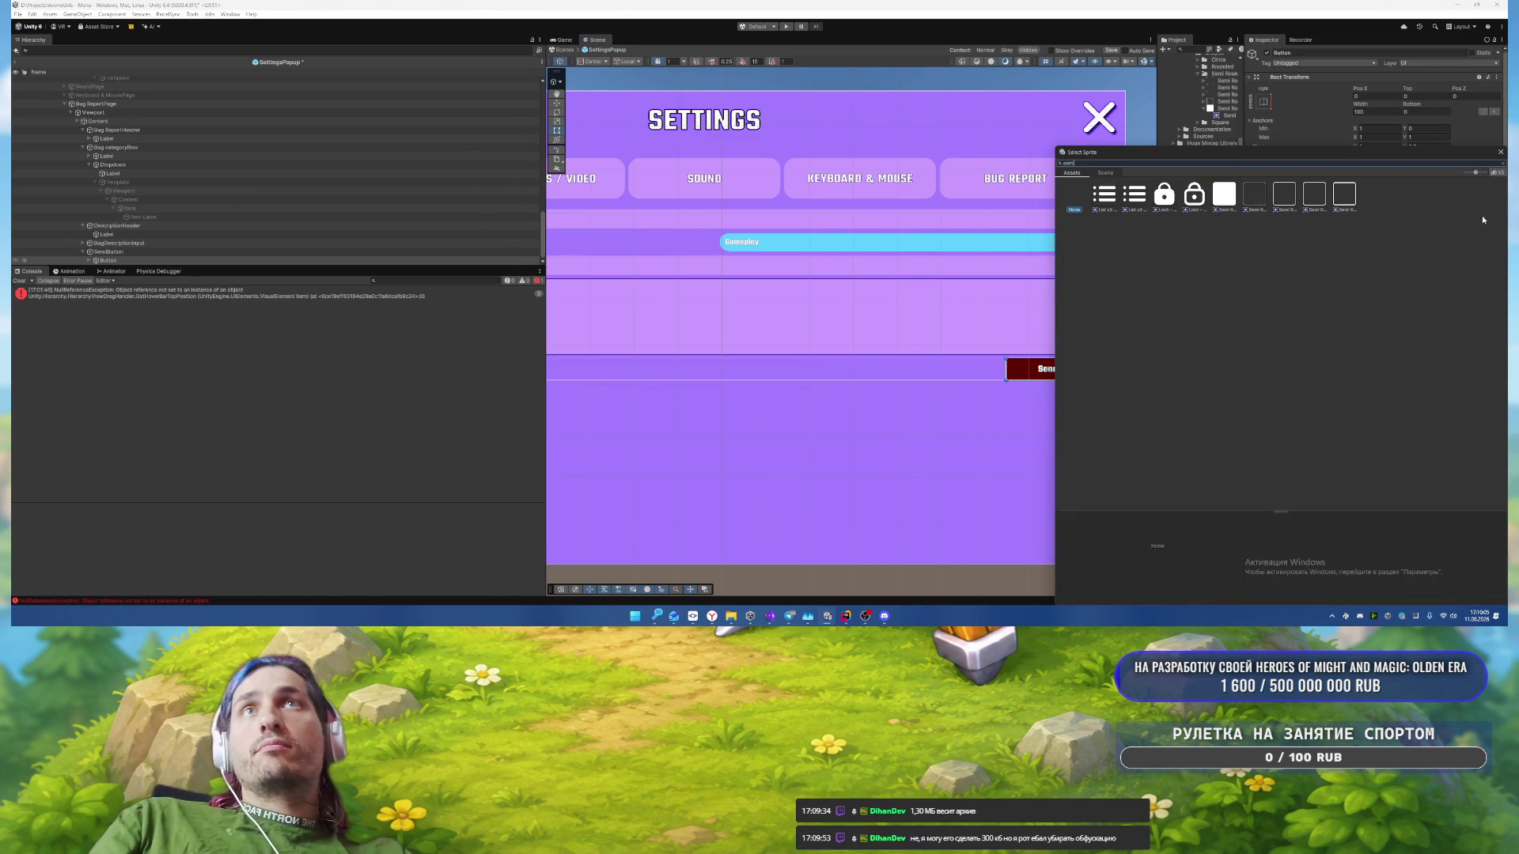
{"action": "double_click", "coordinate": [1221, 198]}
{"action": "left_click", "coordinate": [1376, 283]}
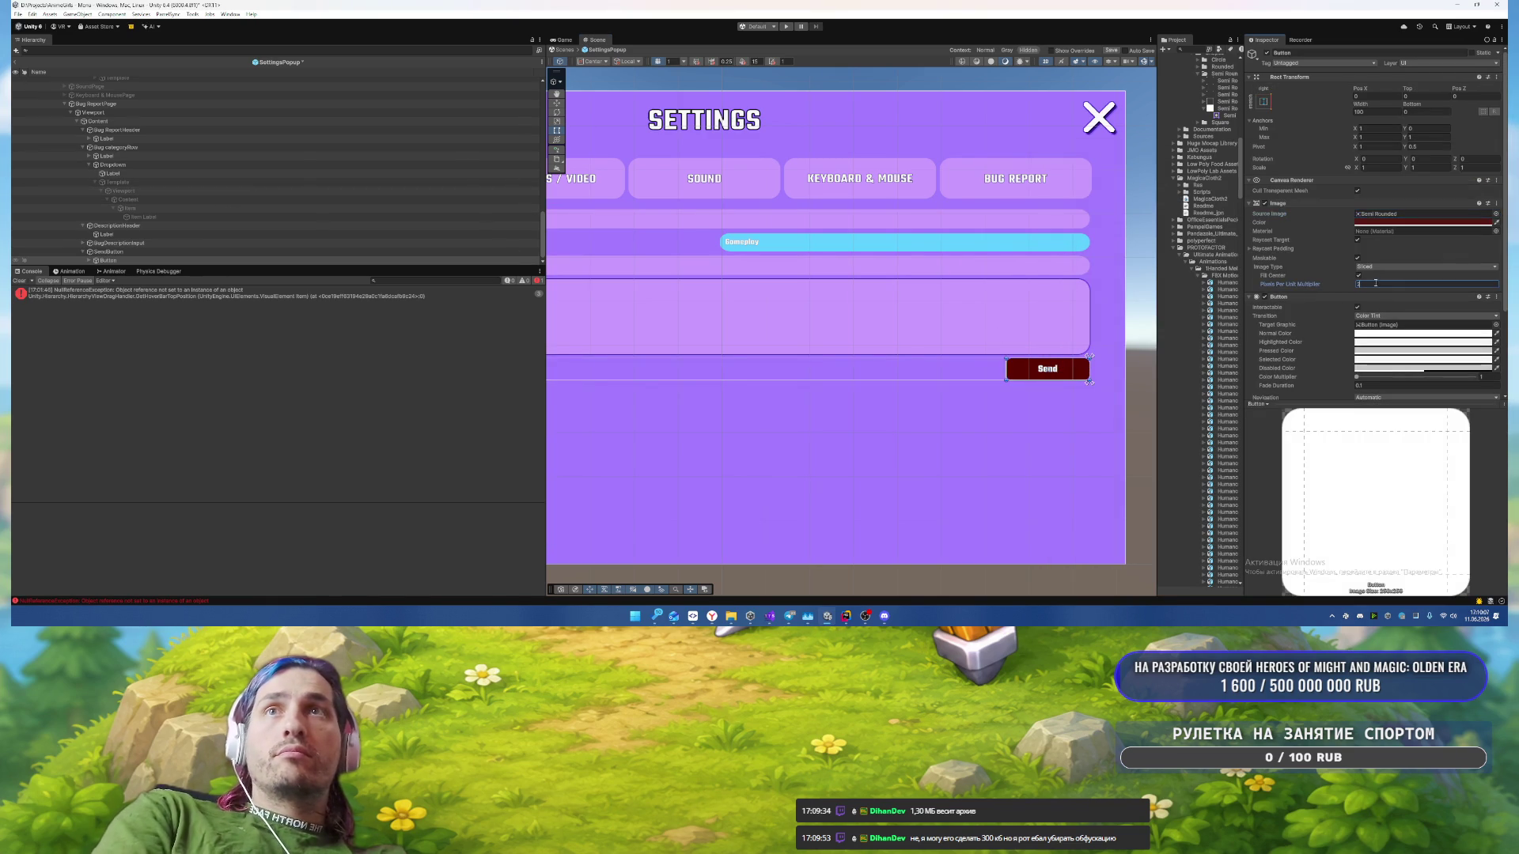
{"action": "left_click", "coordinate": [1397, 224]}
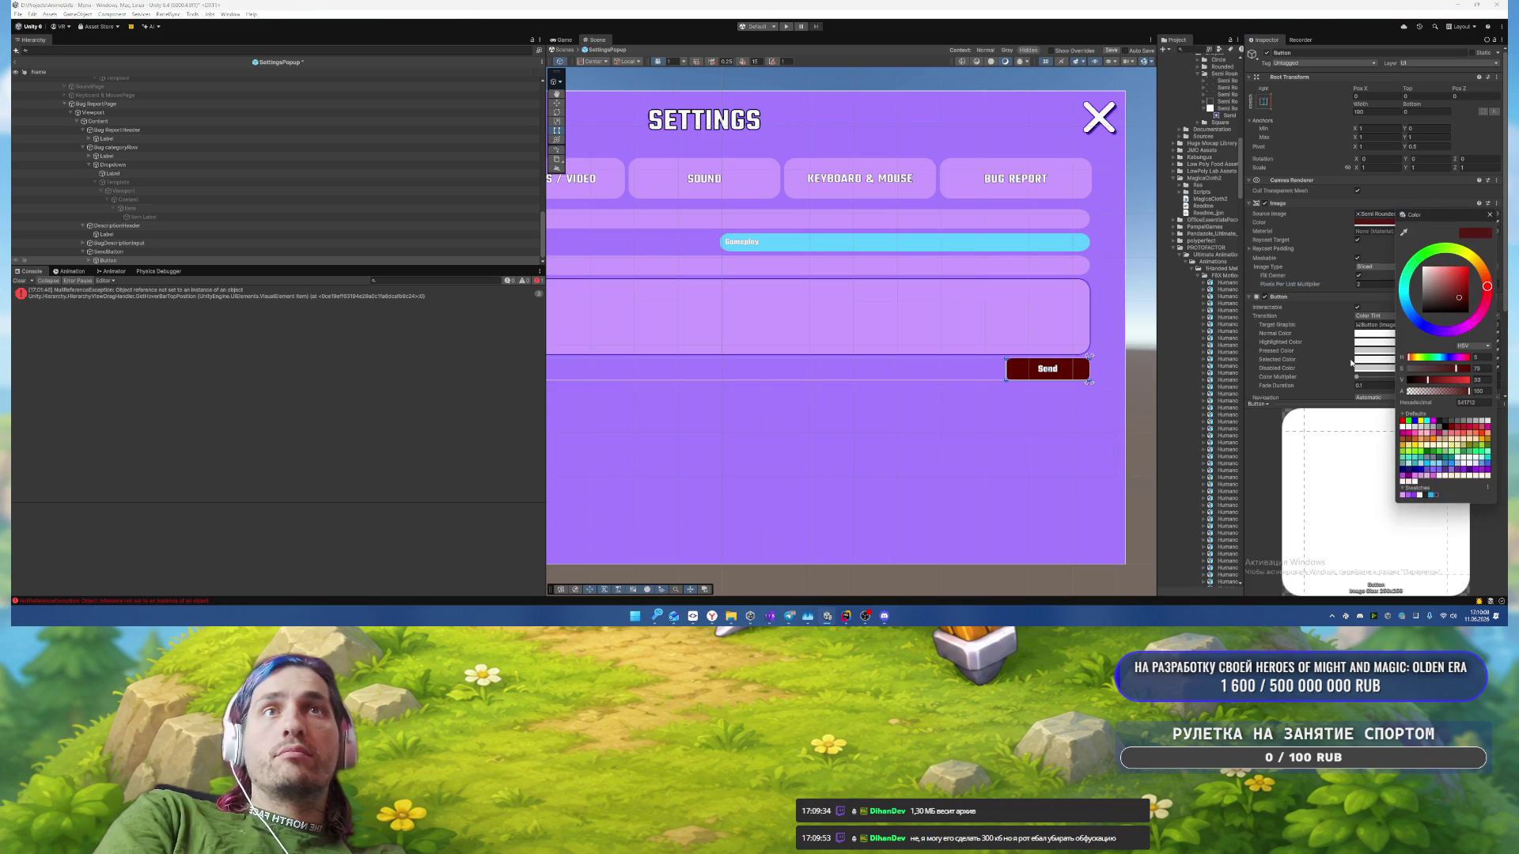
{"action": "left_click", "coordinate": [1430, 496]}
{"action": "left_click", "coordinate": [1491, 216]}
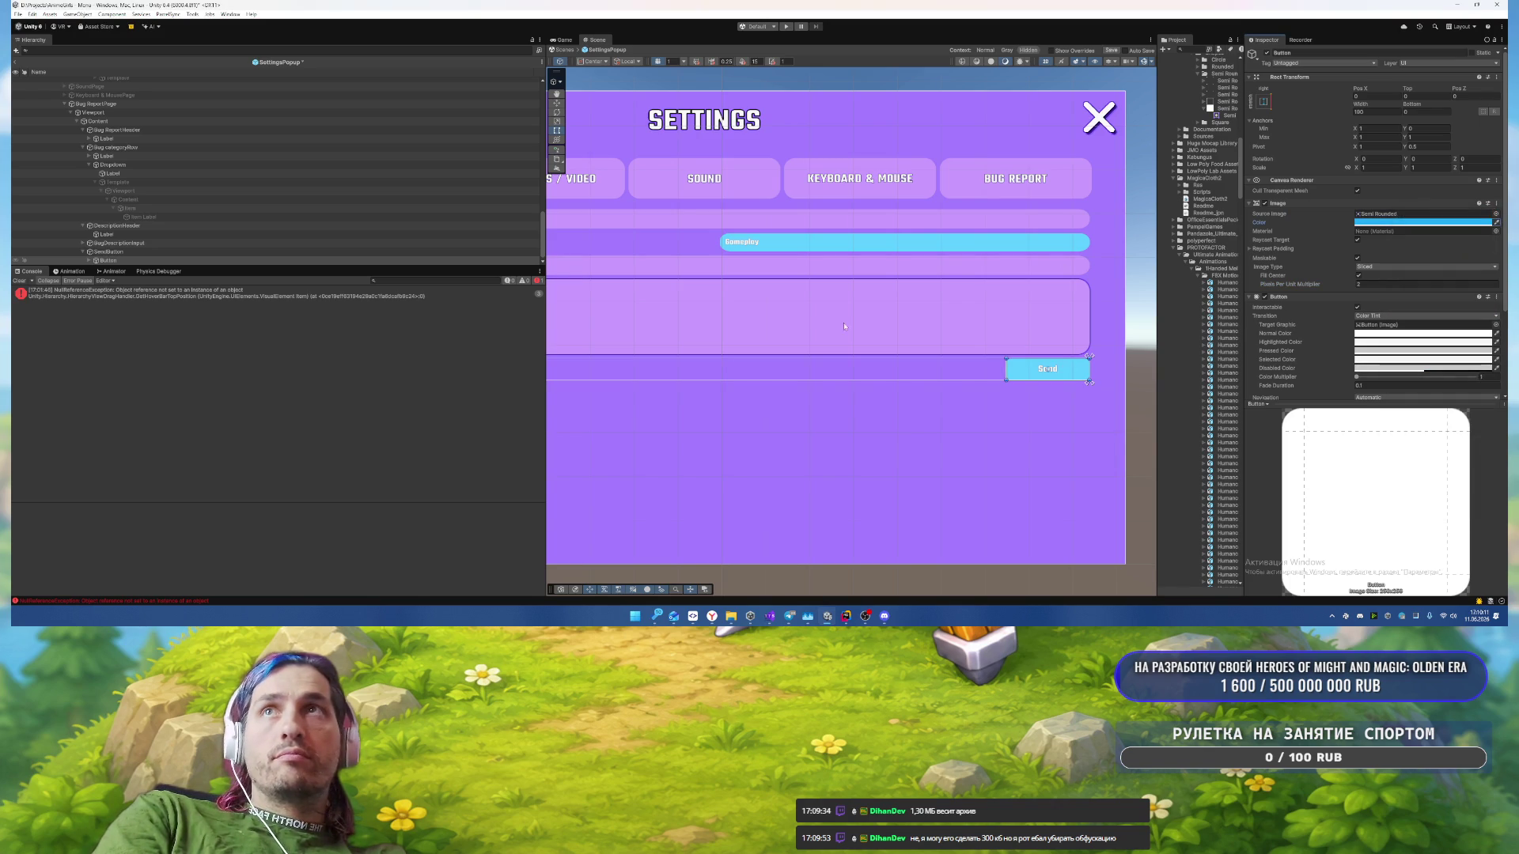
Step: Add an Outline component to the Send button with Effect Distance X of 2
{"action": "left_click_drag", "start_coordinate": [1151, 413], "coordinate": [1045, 402]}
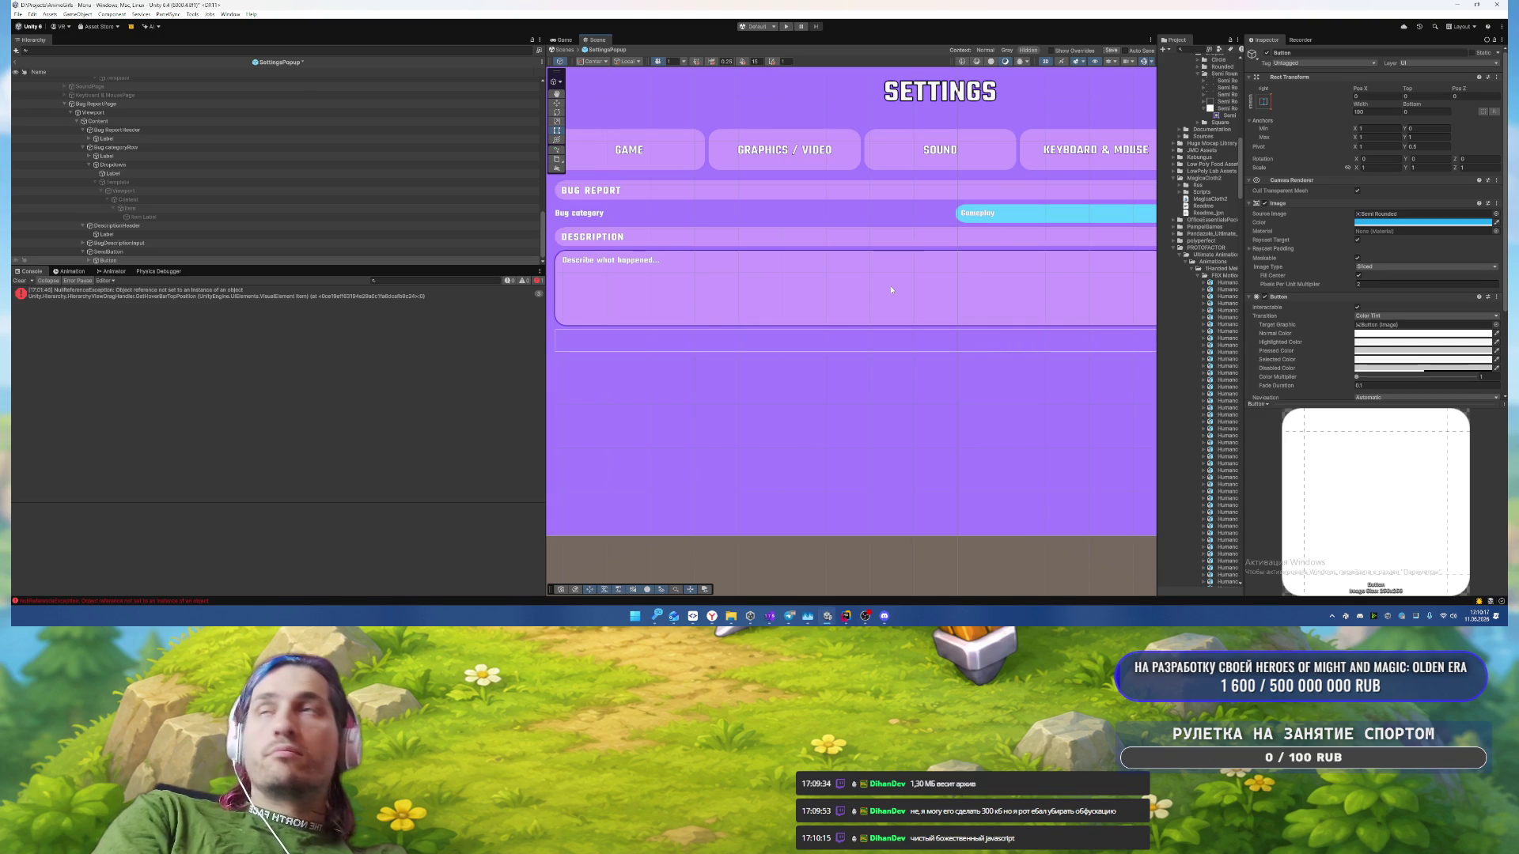
{"action": "scroll", "coordinate": [826, 390], "scroll_direction": "down", "scroll_amount": 2}
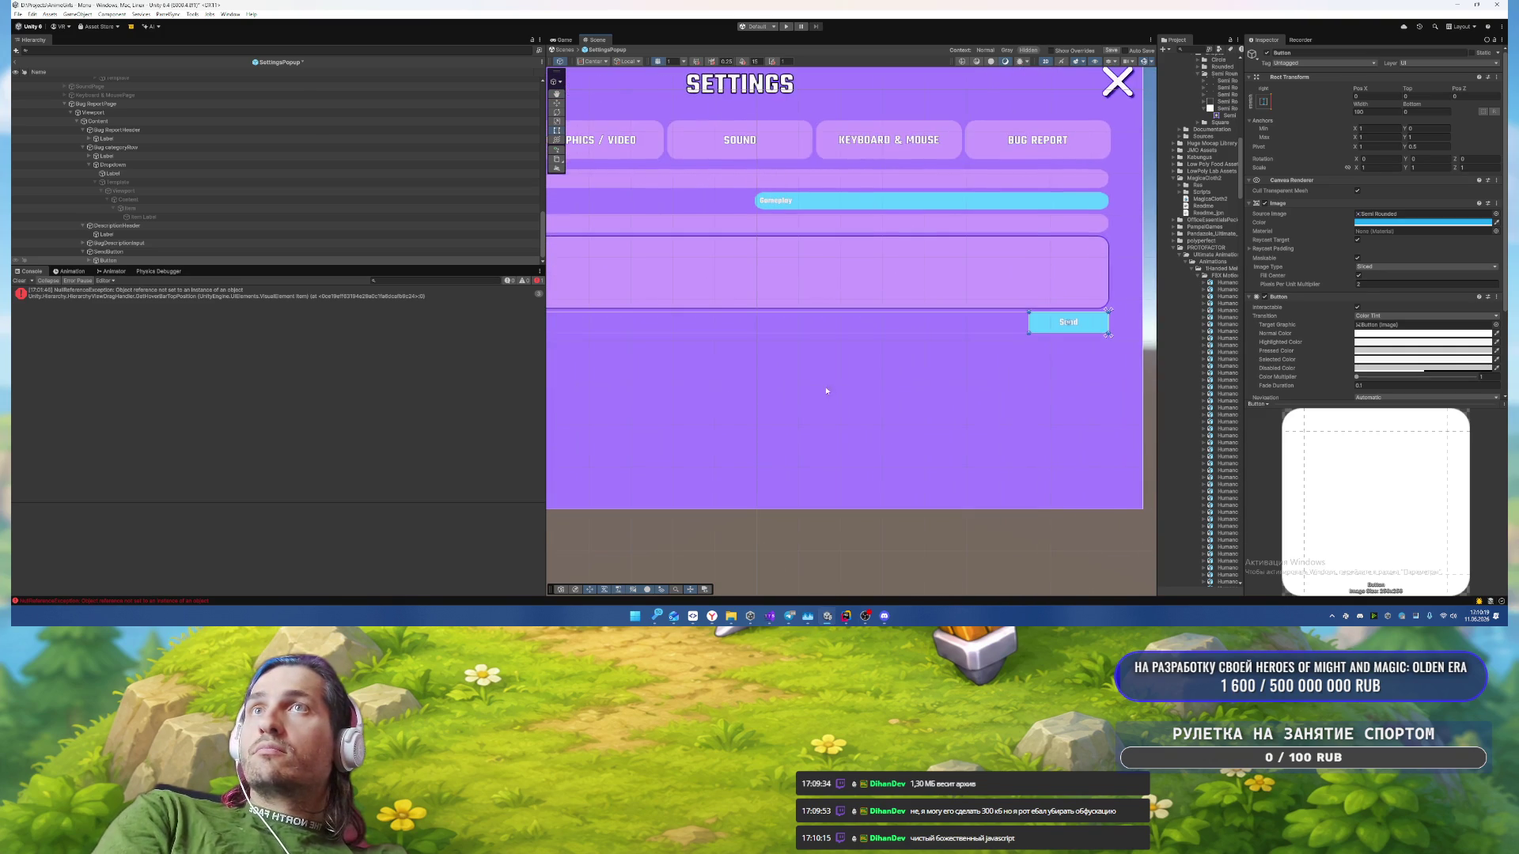
{"action": "left_click", "coordinate": [1018, 382]}
{"action": "left_click", "coordinate": [1044, 325]}
{"action": "scroll", "coordinate": [1349, 307], "scroll_direction": "down", "scroll_amount": 3}
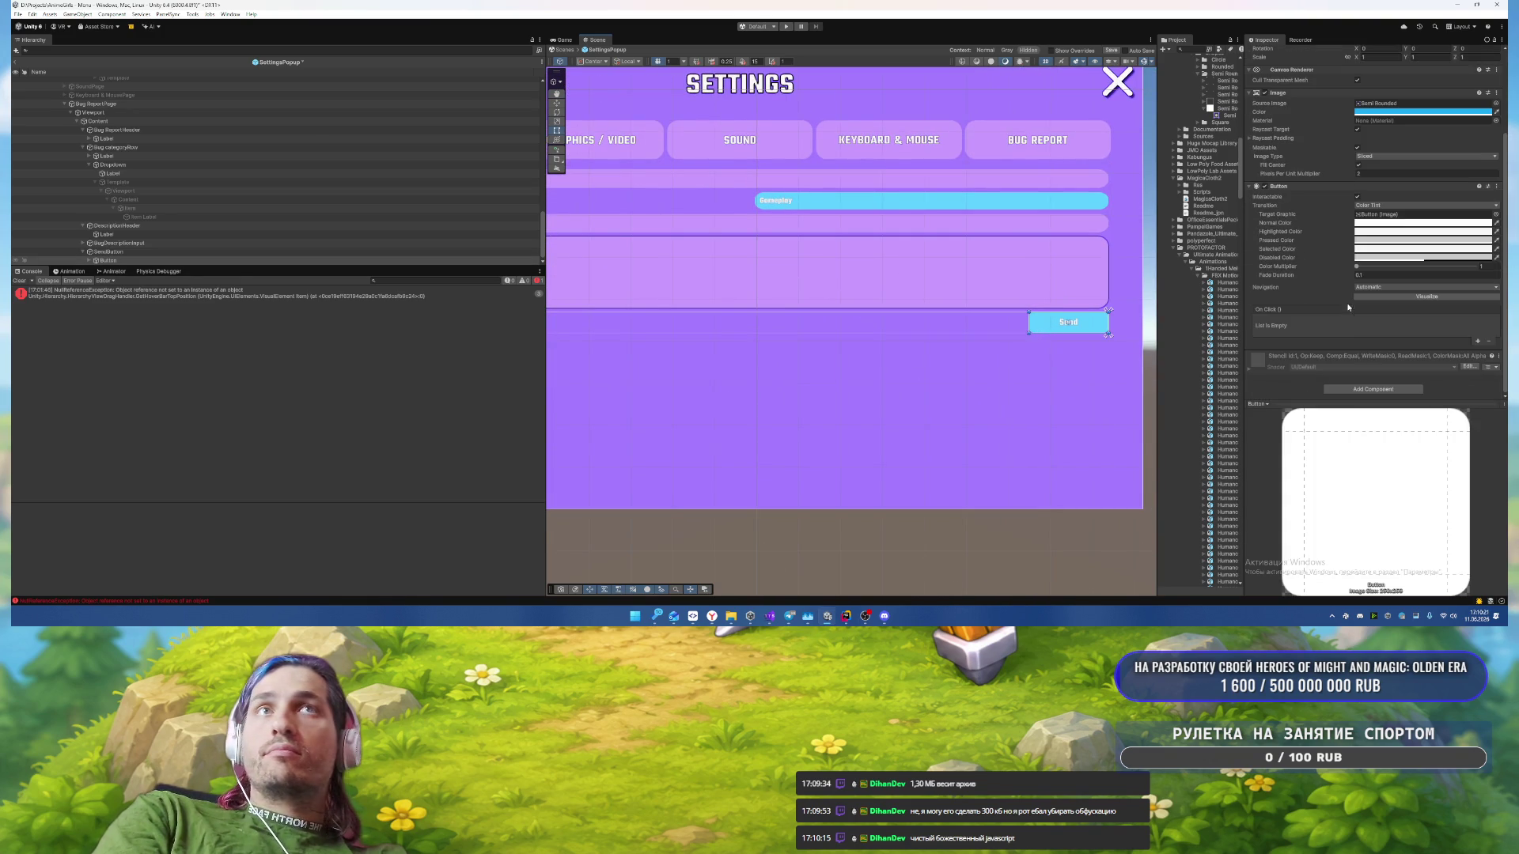
{"action": "left_click", "coordinate": [1361, 388]}
{"action": "type", "text": "outline"}
{"action": "key", "text": "Return"}
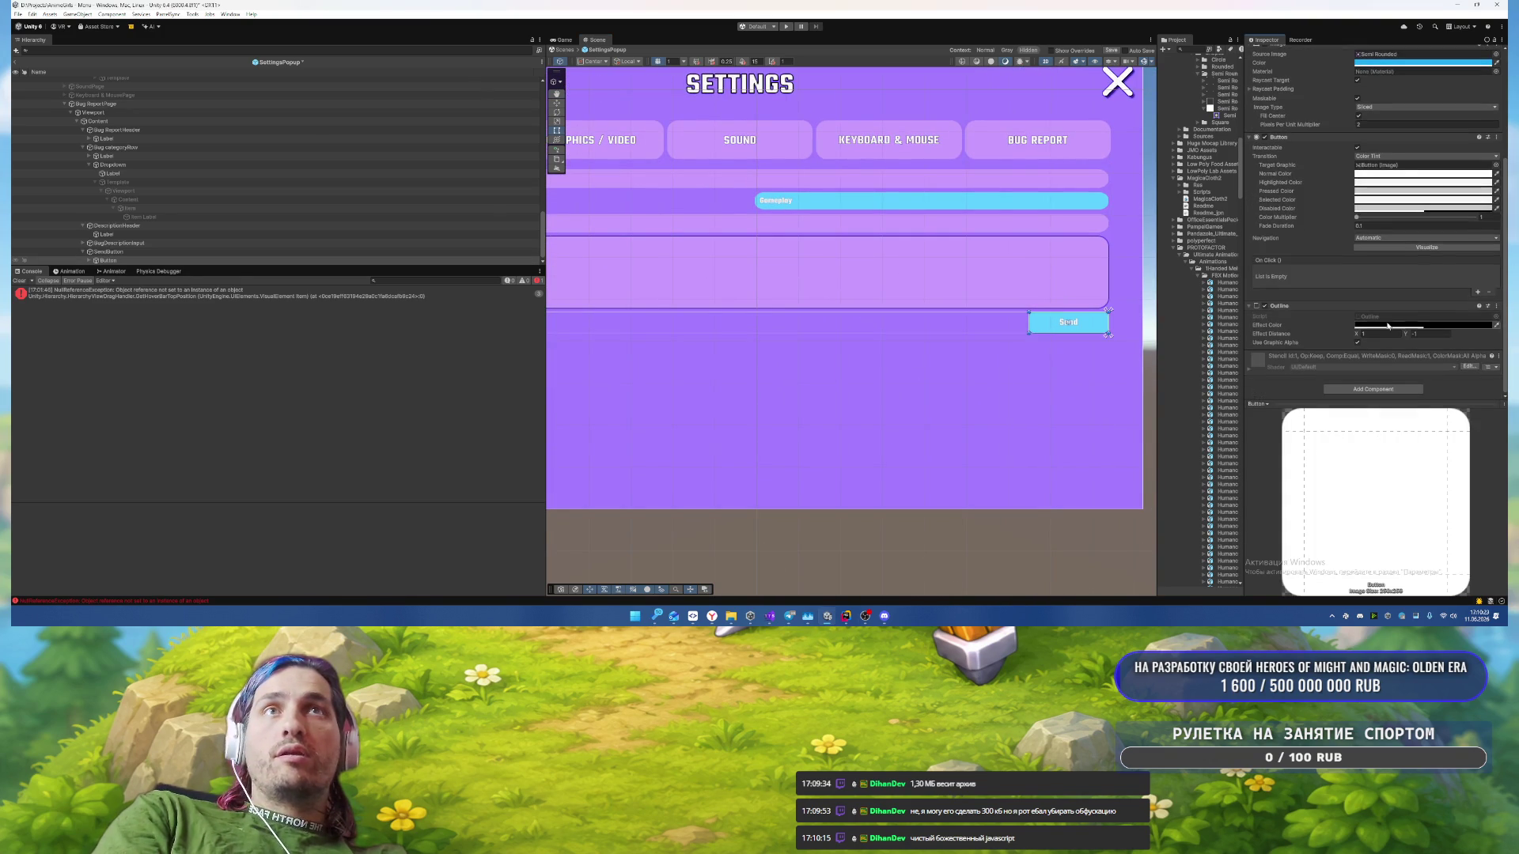
{"action": "left_click", "coordinate": [1368, 333]}
{"action": "type", "text": "2"}
{"action": "left_click", "coordinate": [1428, 333]}
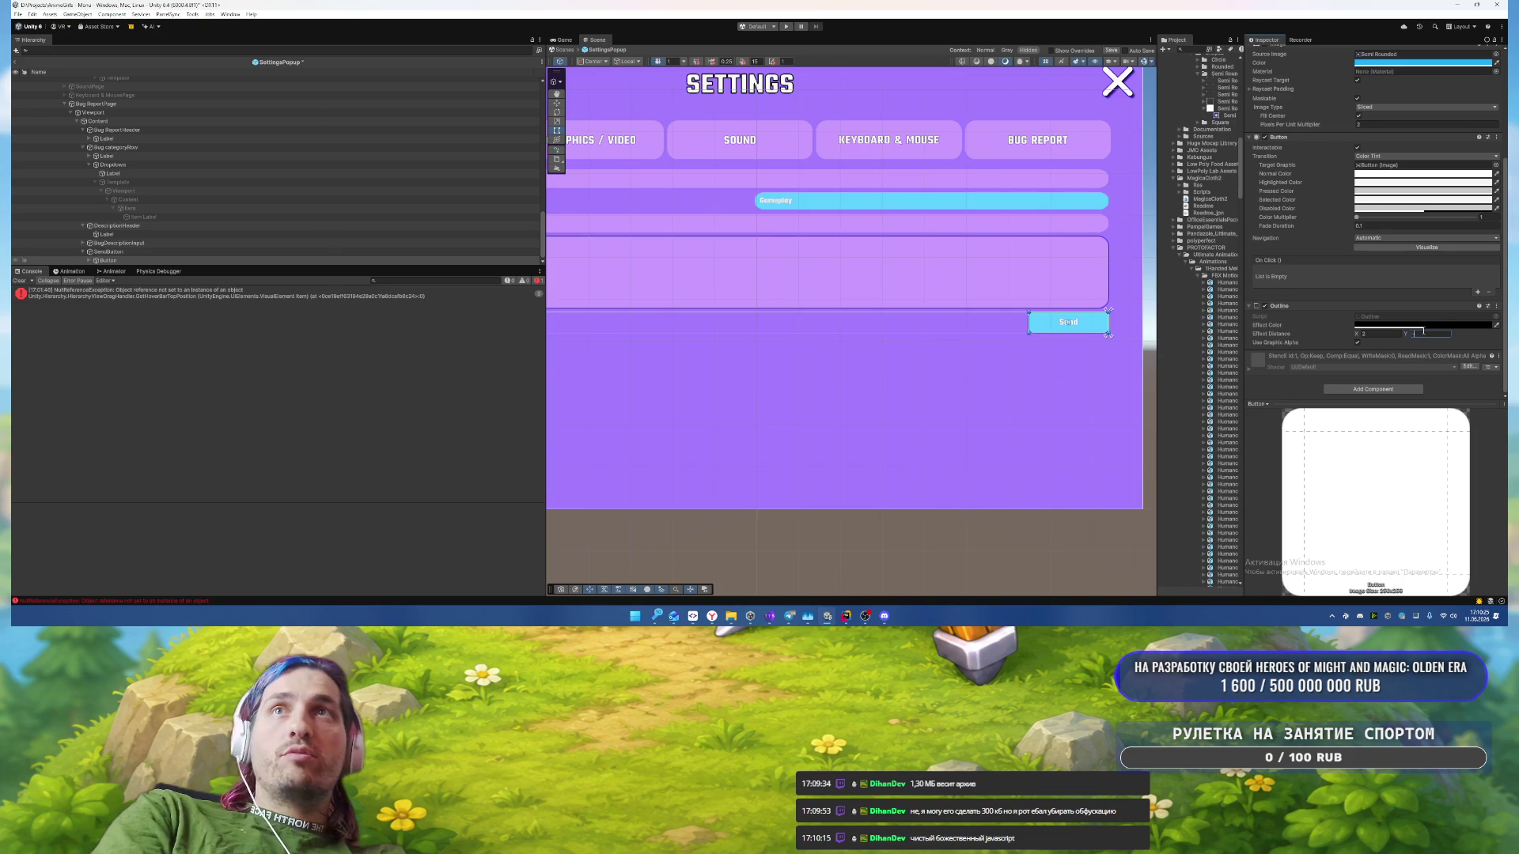
Step: Frame the Bug ReportPage in the Scene view
{"action": "left_click", "coordinate": [1014, 365]}
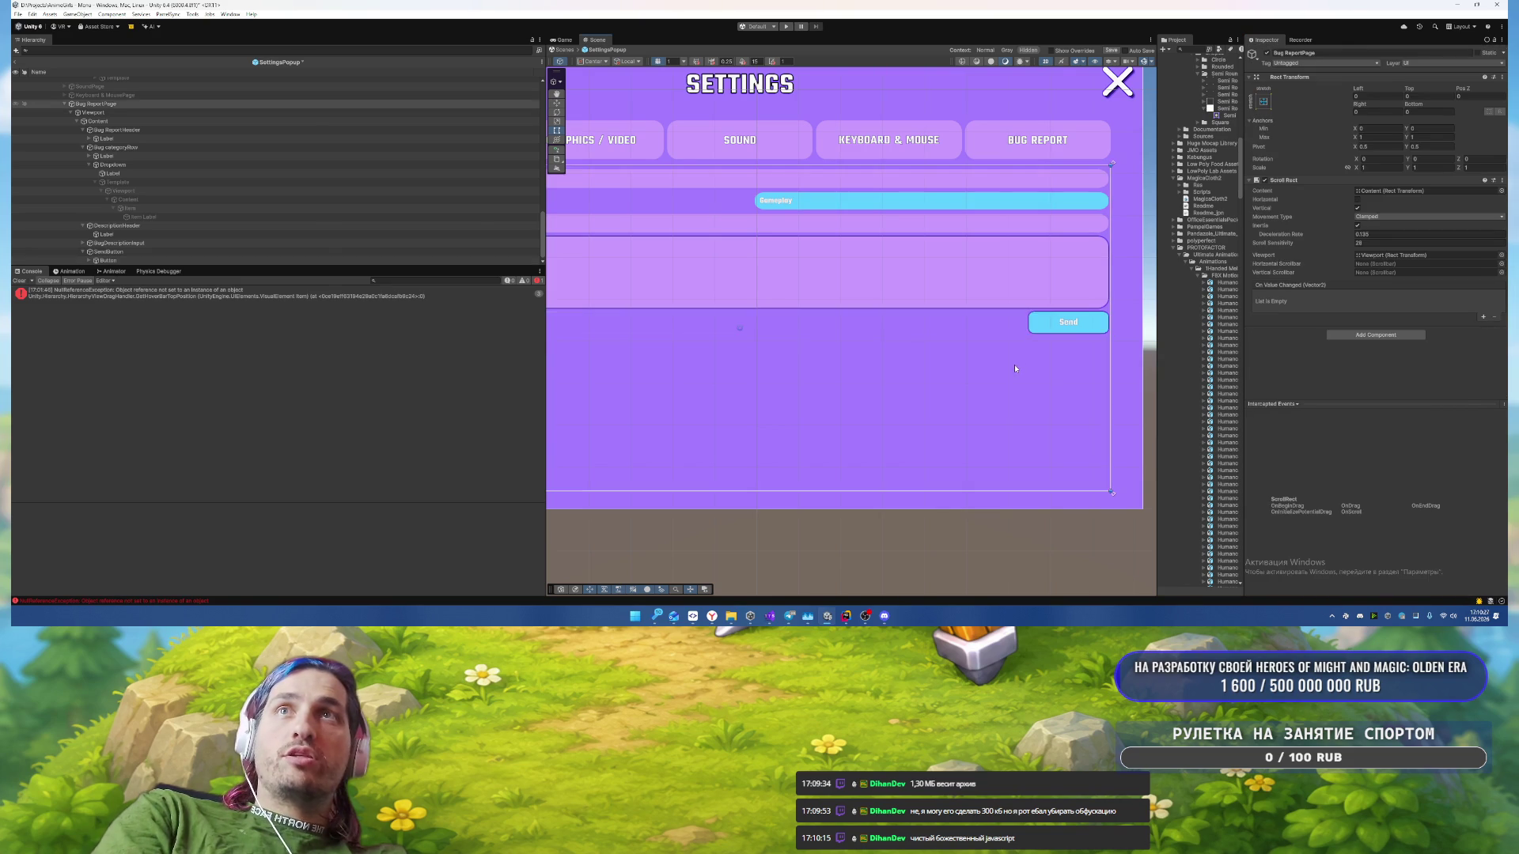
{"action": "key", "text": "f"}
{"action": "mouse_move", "coordinate": [1114, 379]}
{"action": "left_mouse_down"}
{"action": "mouse_move", "coordinate": [1058, 367]}
{"action": "mouse_move", "coordinate": [1092, 305]}
{"action": "mouse_move", "coordinate": [1090, 425]}
{"action": "left_mouse_up"}
Step: Try dark grey, light purple and light pink backgrounds on BugDescriptionInput
{"action": "left_click", "coordinate": [712, 343]}
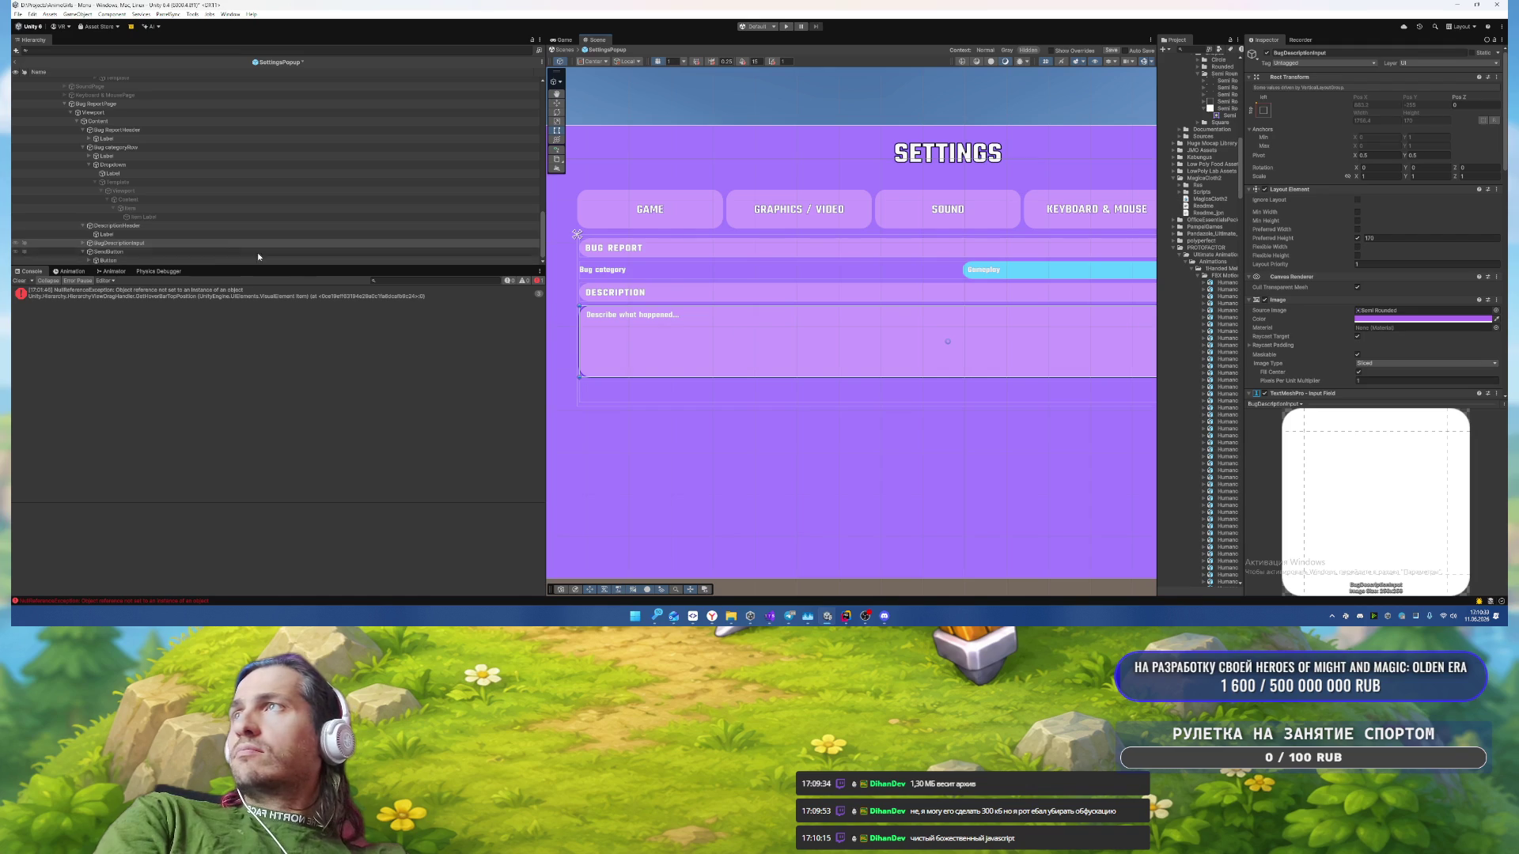
{"action": "left_click", "coordinate": [170, 245]}
{"action": "left_click", "coordinate": [1409, 320]}
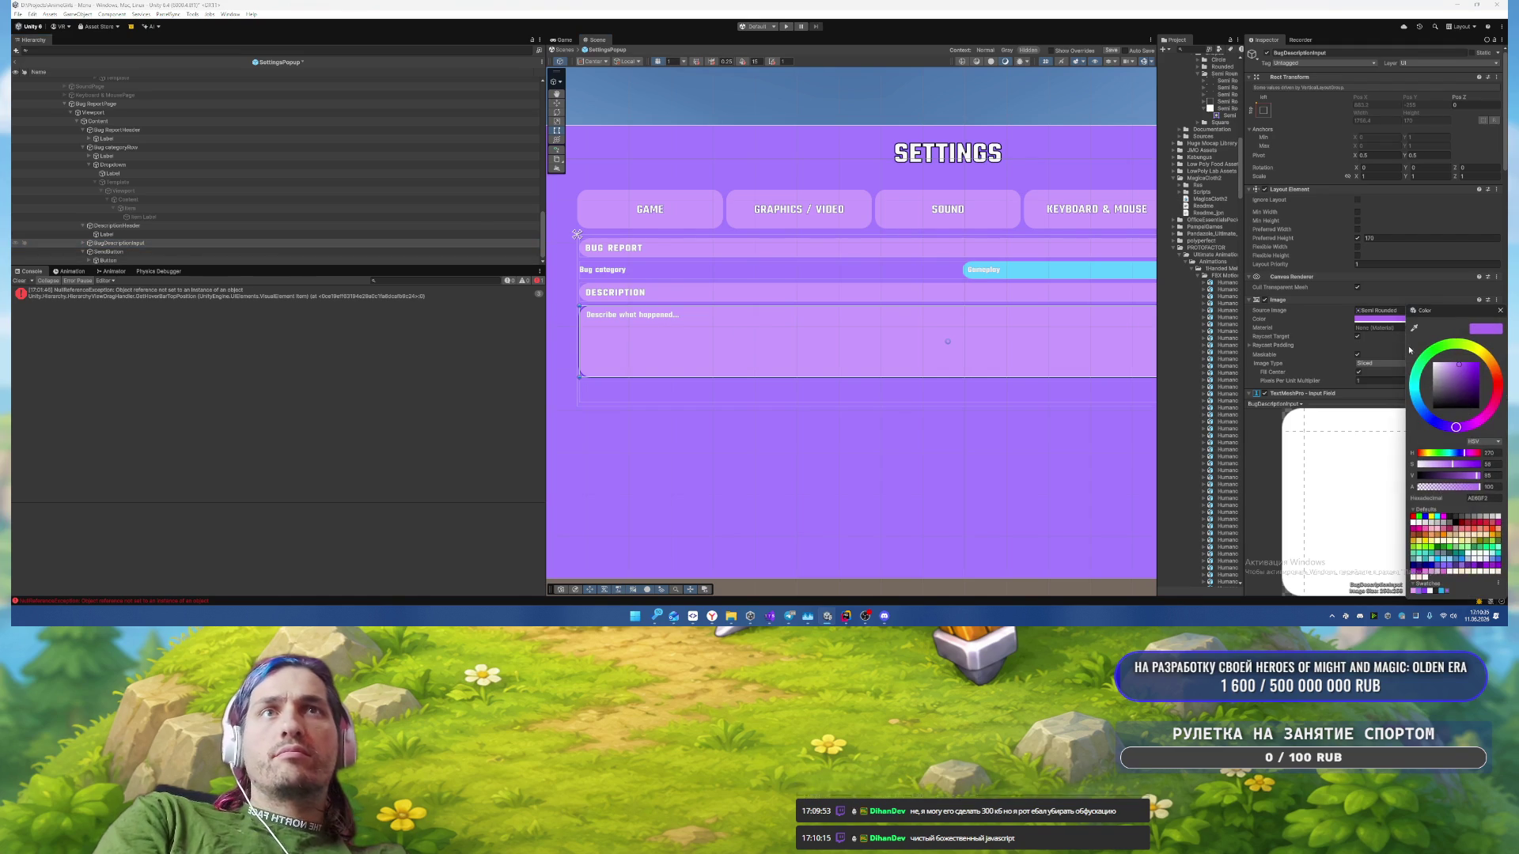
{"action": "left_click", "coordinate": [1435, 591]}
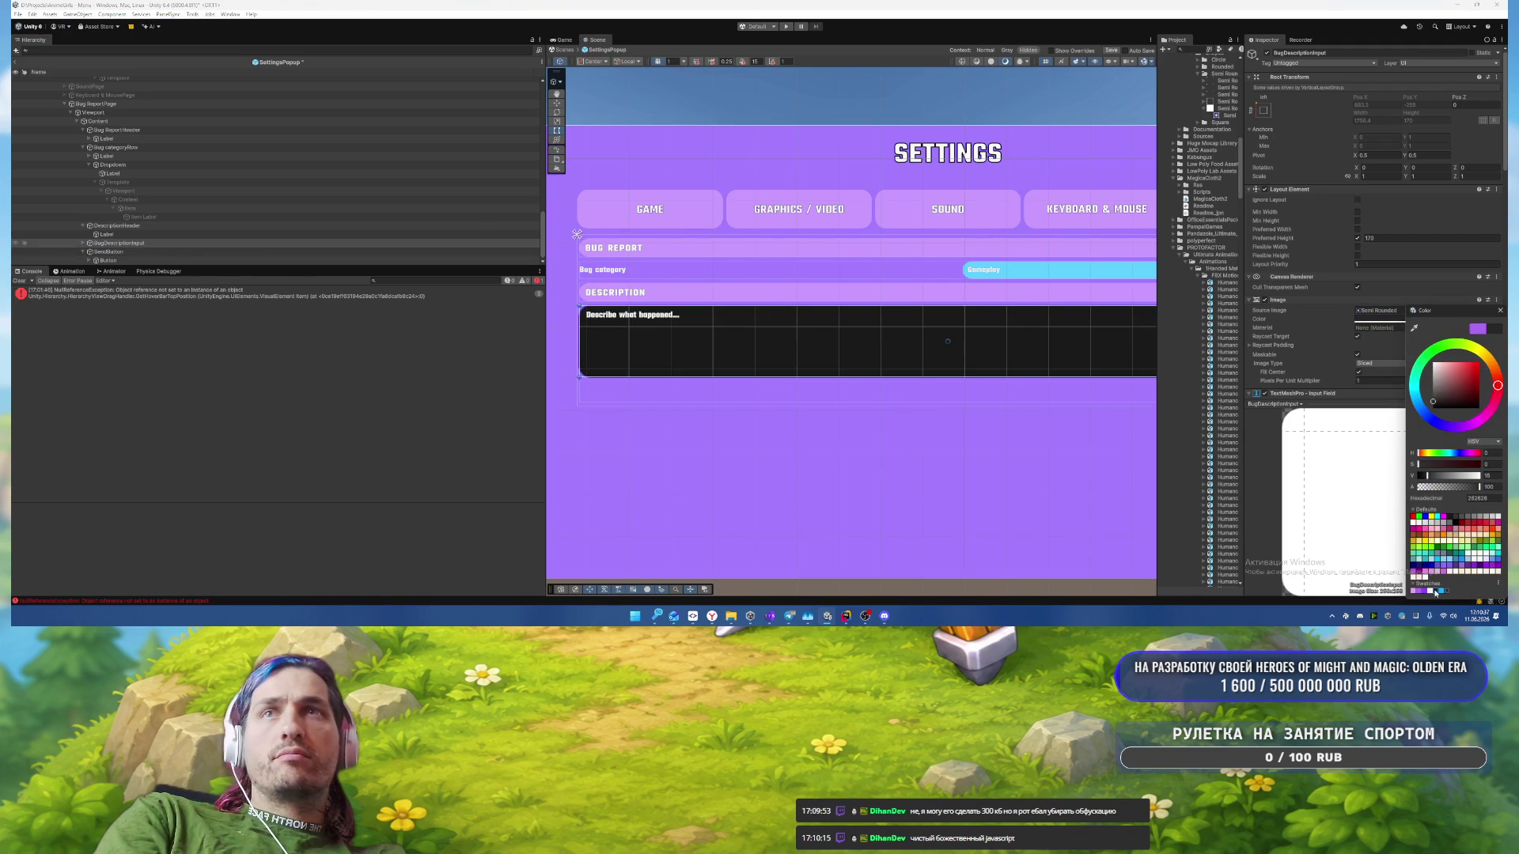
{"action": "left_click", "coordinate": [1426, 591]}
{"action": "left_click", "coordinate": [1421, 592]}
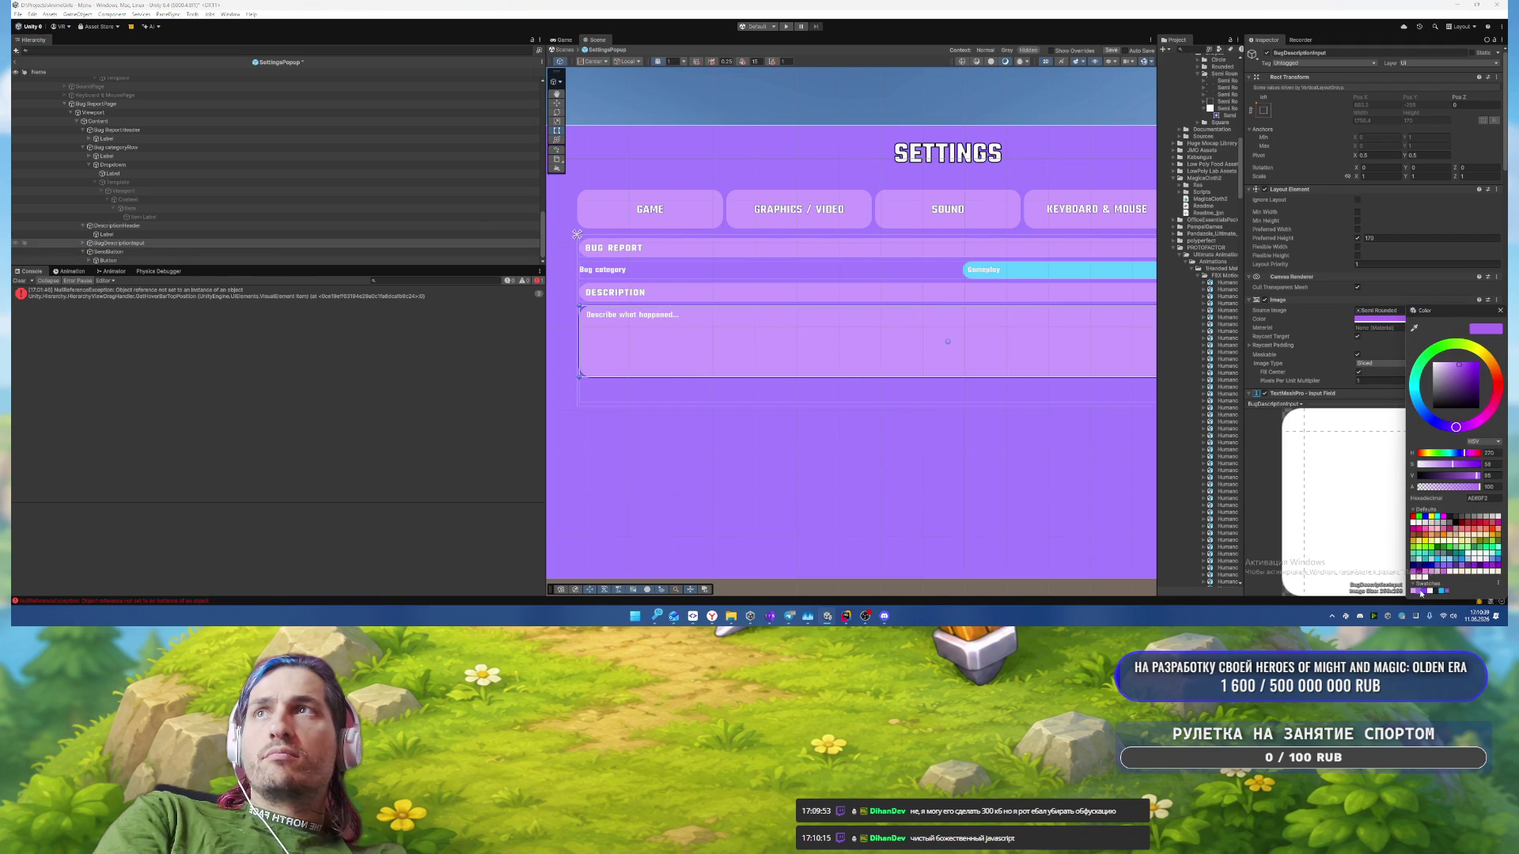
{"action": "left_click", "coordinate": [1413, 591]}
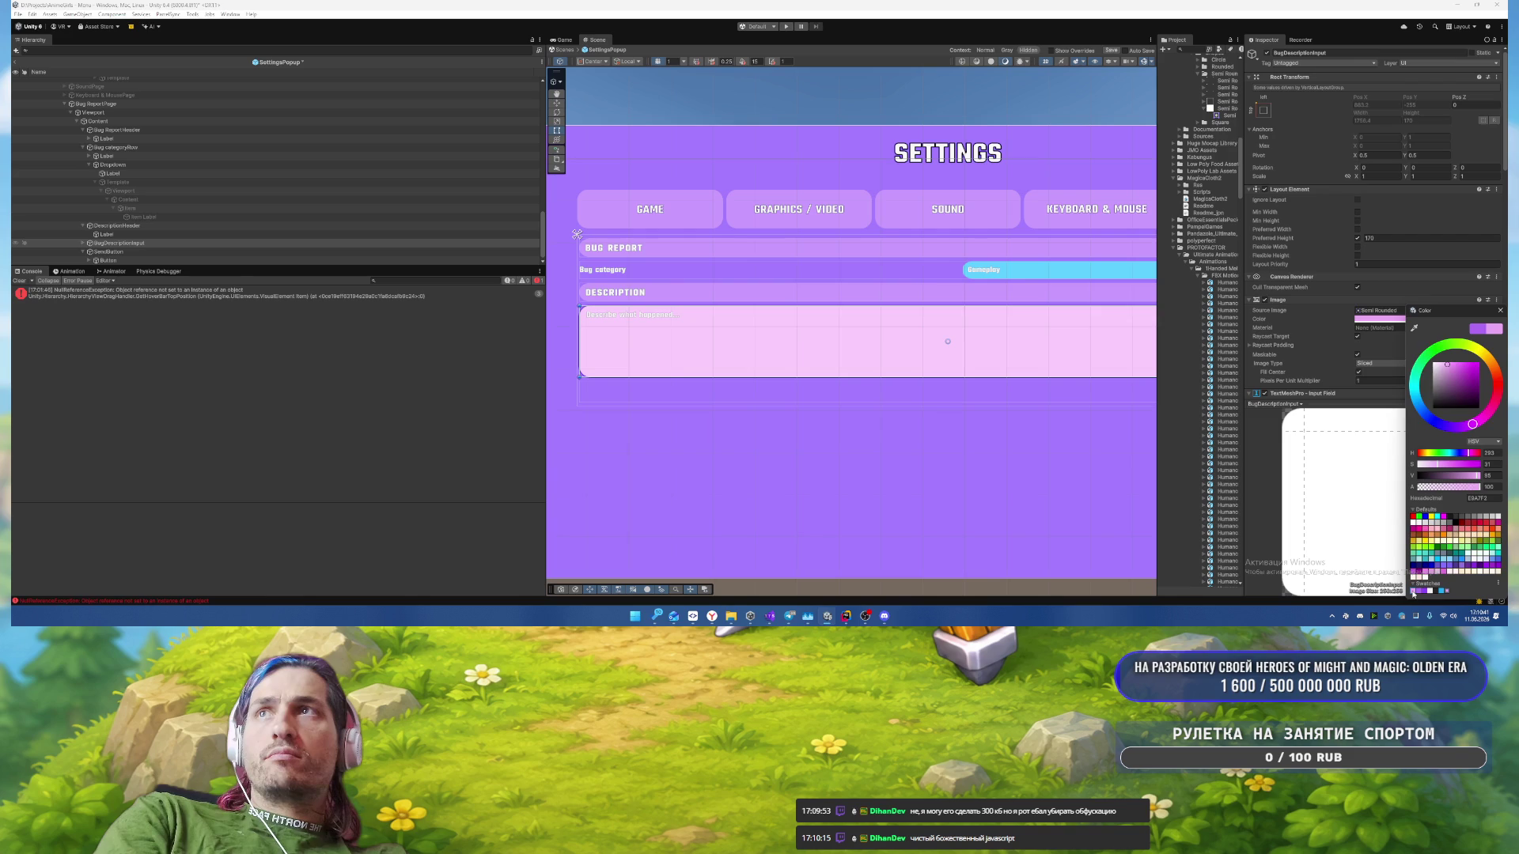
{"action": "left_click", "coordinate": [1090, 513]}
{"action": "scroll", "coordinate": [946, 467], "scroll_direction": "down", "scroll_amount": 3}
{"action": "scroll", "coordinate": [1027, 404], "scroll_direction": "up", "scroll_amount": 2}
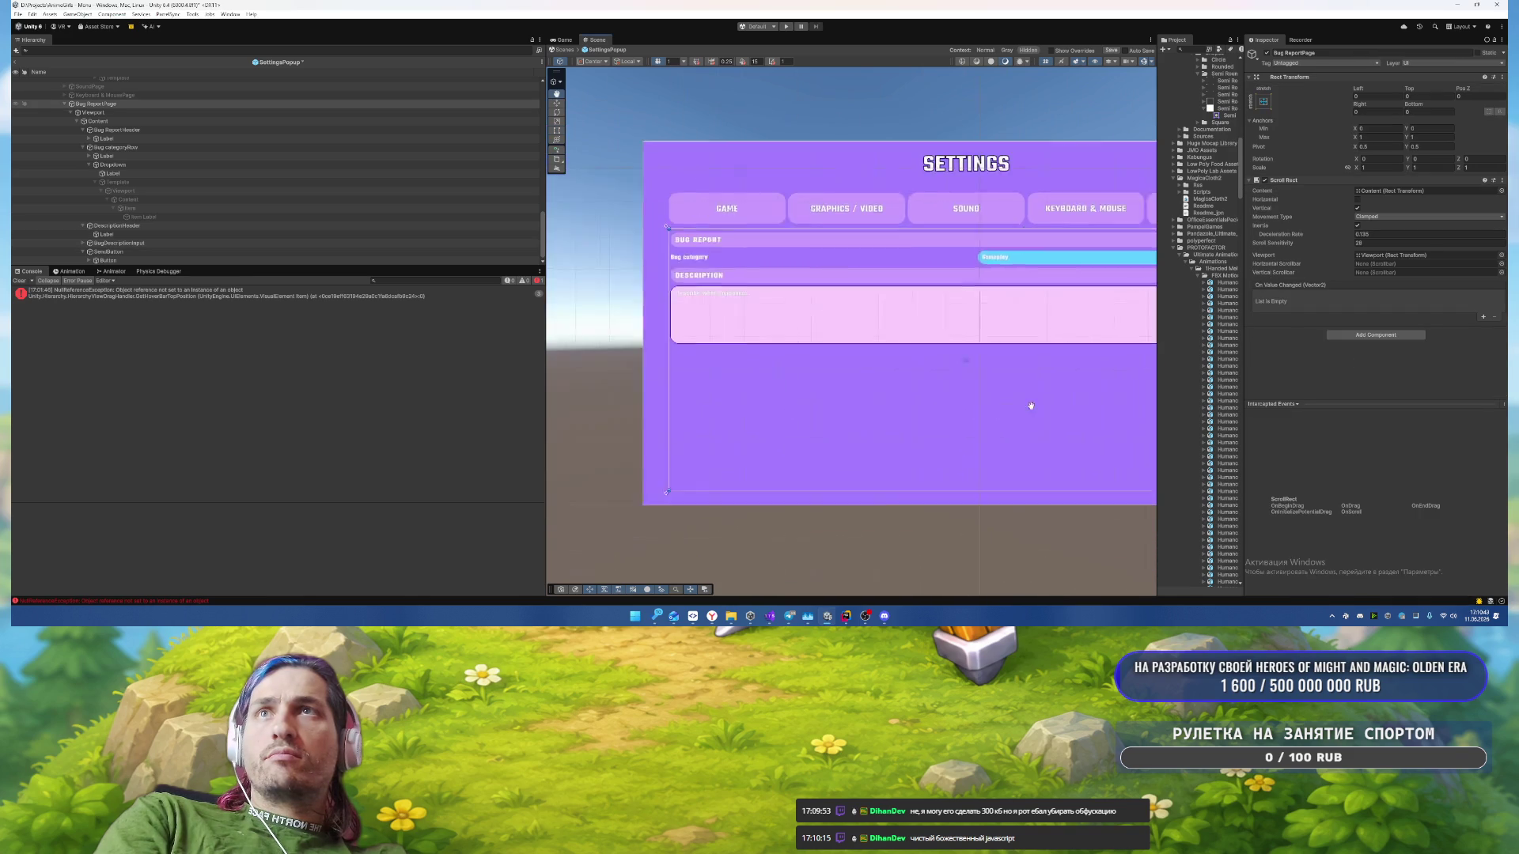
{"action": "left_click_drag", "start_coordinate": [1027, 403], "coordinate": [1059, 405]}
Step: Set the BugDescriptionInput background colour to purple AE68F2
{"action": "left_click", "coordinate": [763, 311]}
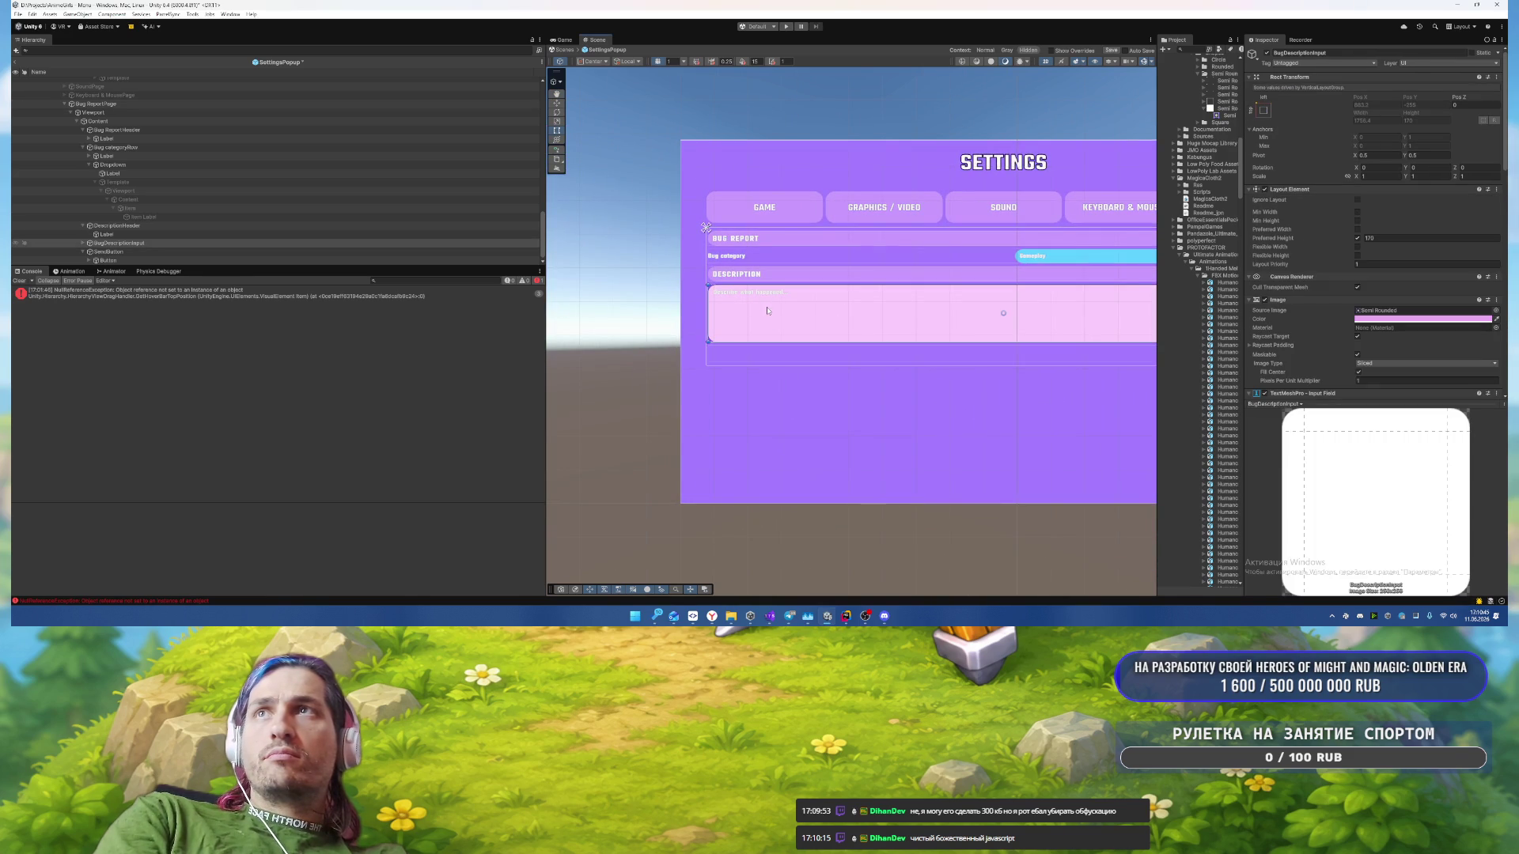
{"action": "left_click", "coordinate": [1416, 319]}
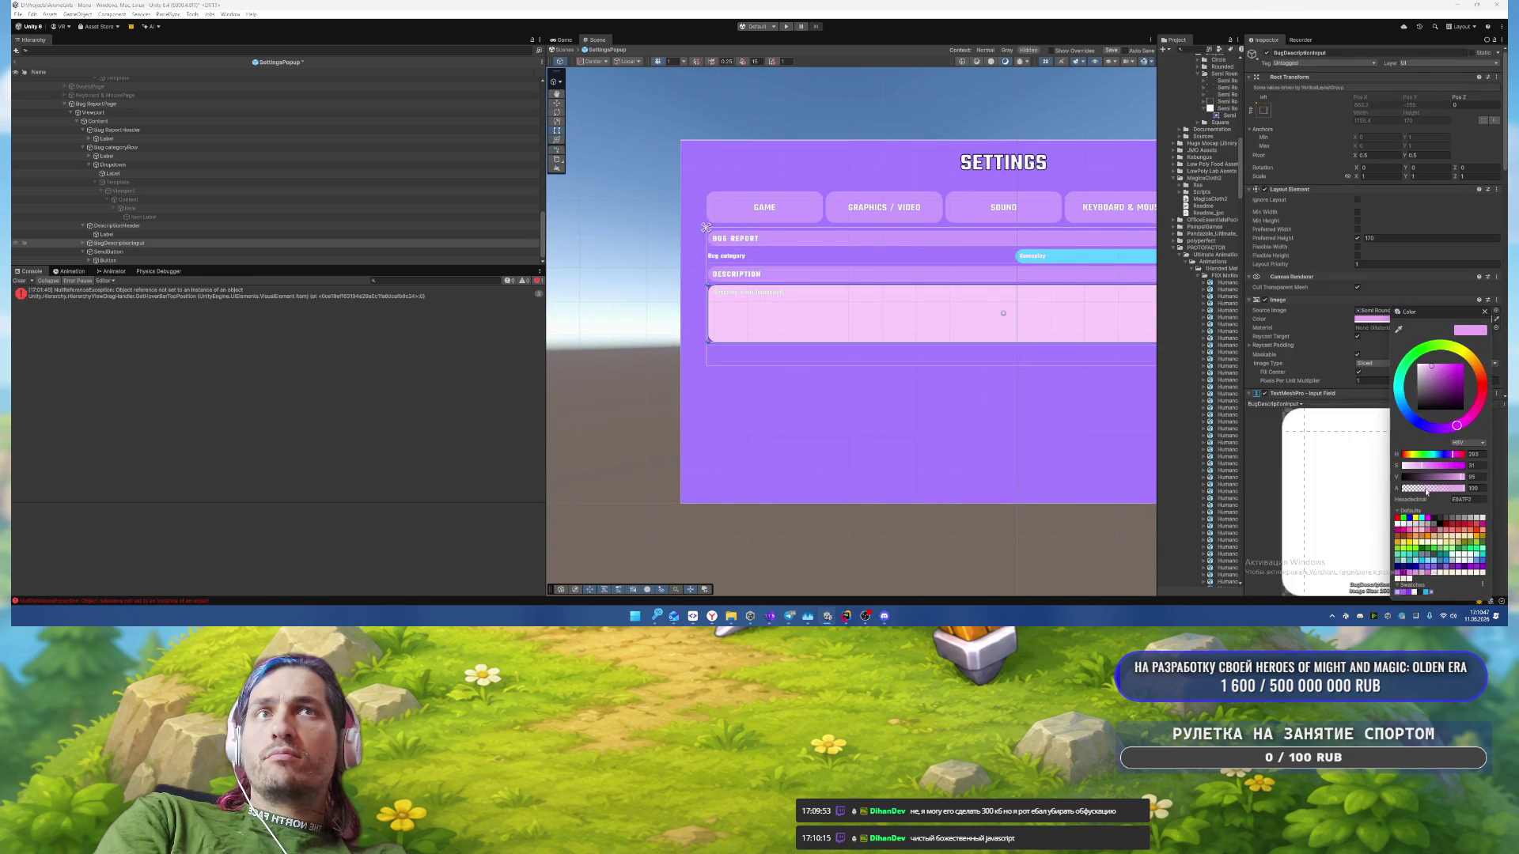
{"action": "left_click", "coordinate": [301, 243]}
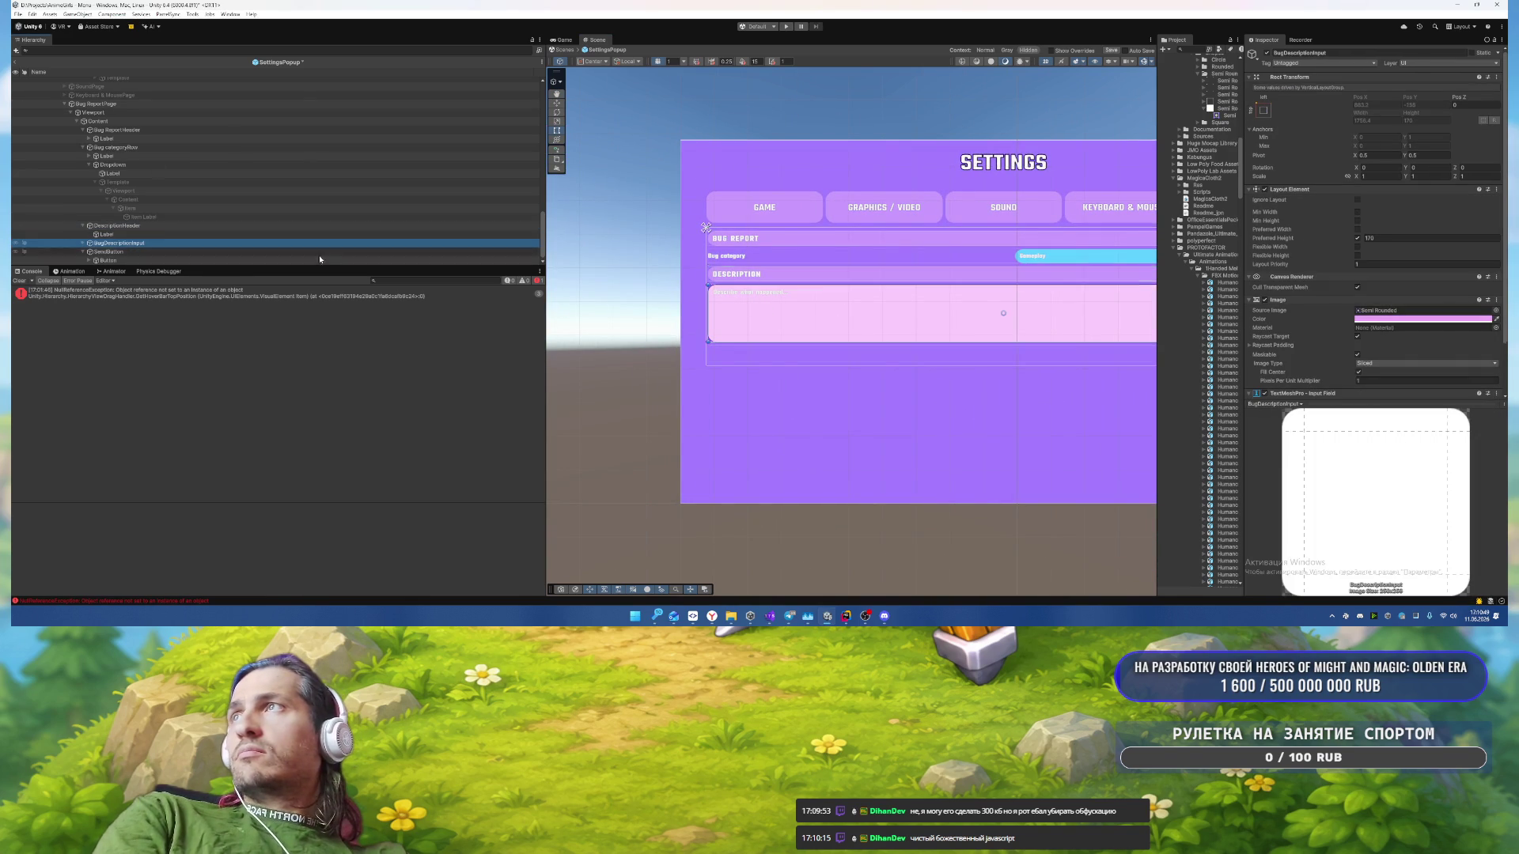
{"action": "left_click", "coordinate": [1416, 319]}
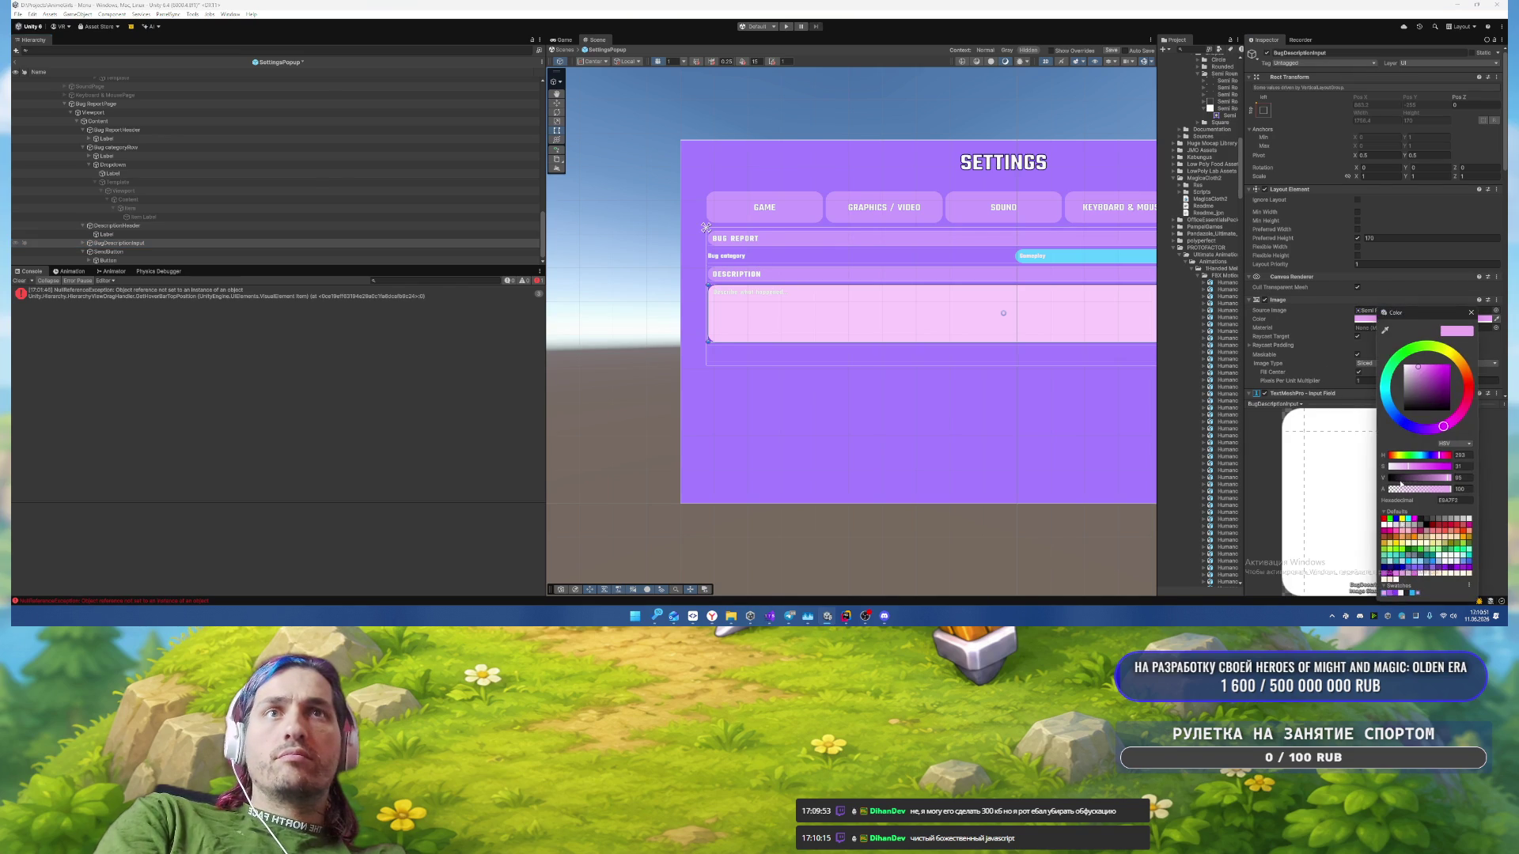
{"action": "left_click", "coordinate": [1389, 594]}
{"action": "left_click", "coordinate": [706, 227]}
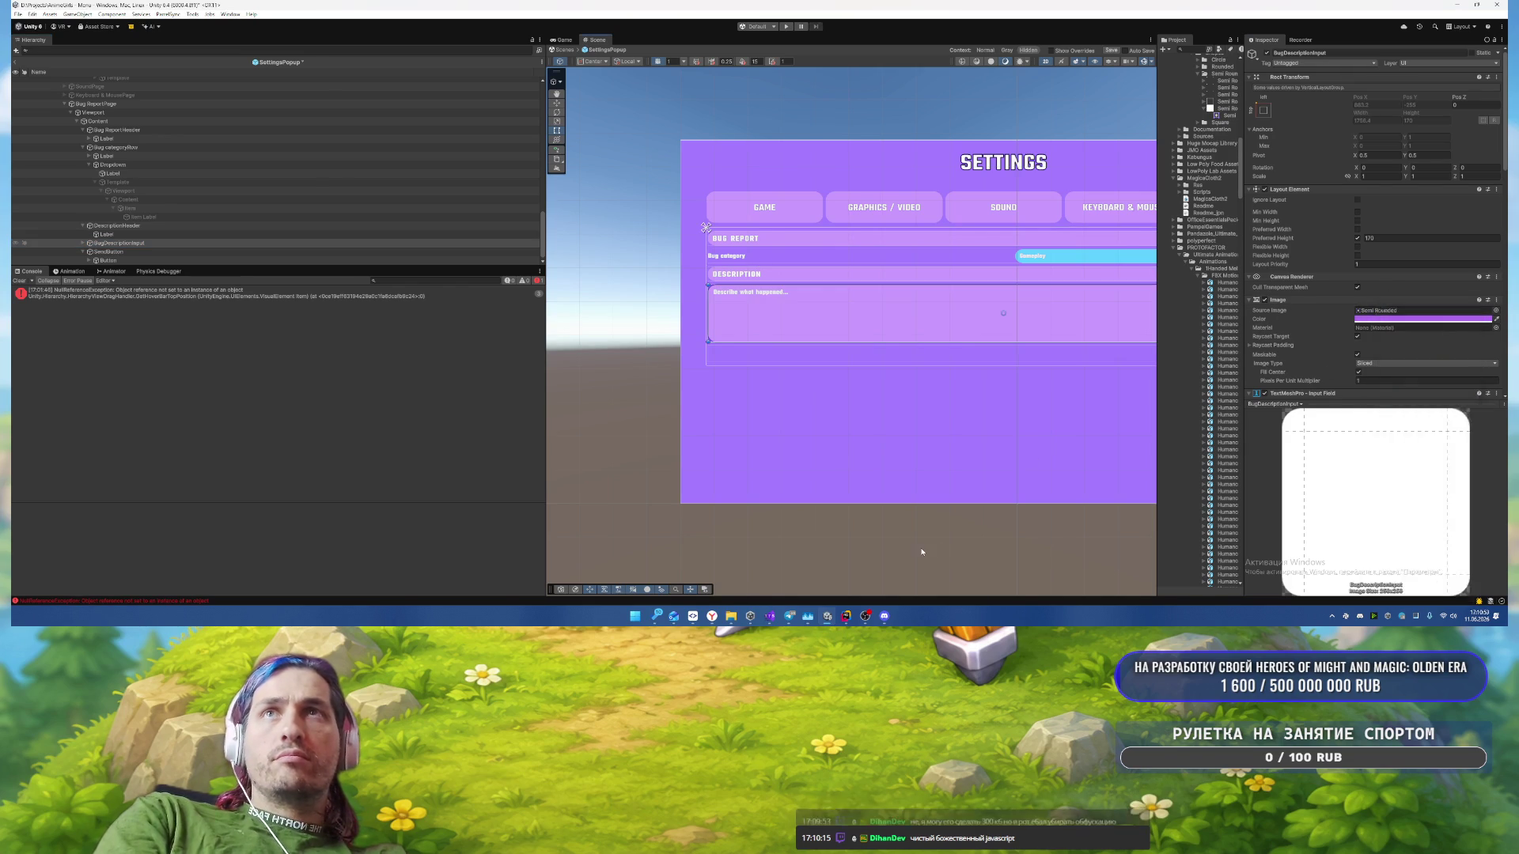
{"action": "mouse_move", "coordinate": [996, 494]}
{"action": "left_mouse_down"}
{"action": "mouse_move", "coordinate": [772, 467]}
{"action": "mouse_move", "coordinate": [969, 477]}
{"action": "mouse_move", "coordinate": [983, 515]}
{"action": "left_mouse_up"}
{"action": "scroll", "coordinate": [753, 294], "scroll_direction": "up", "scroll_amount": 3}
Step: Hide the DESCRIPTION header by selecting DescriptionHeader and making it inactive
{"action": "left_click", "coordinate": [759, 295]}
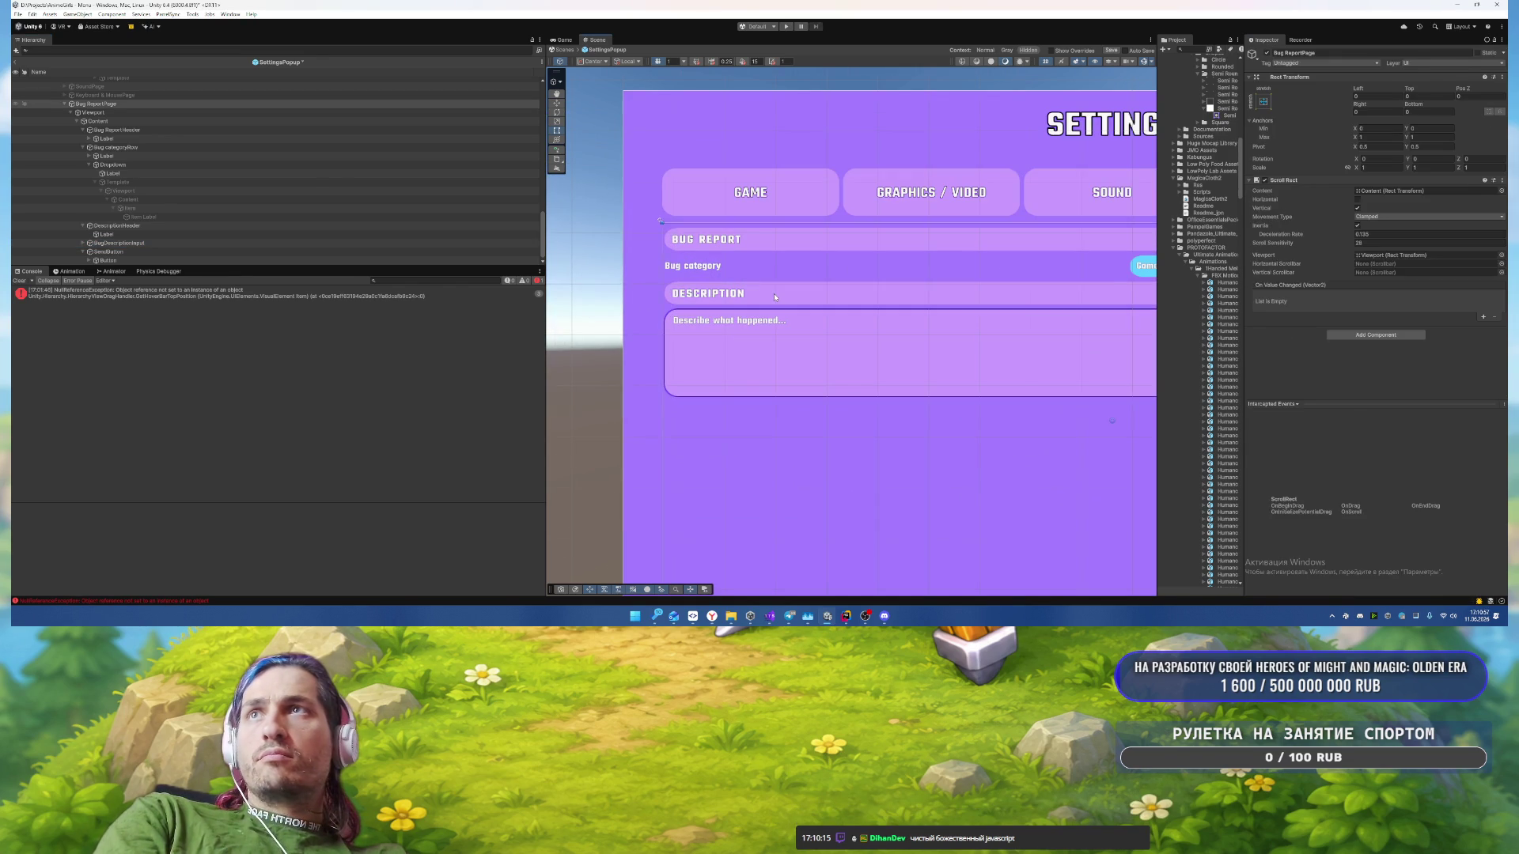
{"action": "left_click", "coordinate": [776, 297]}
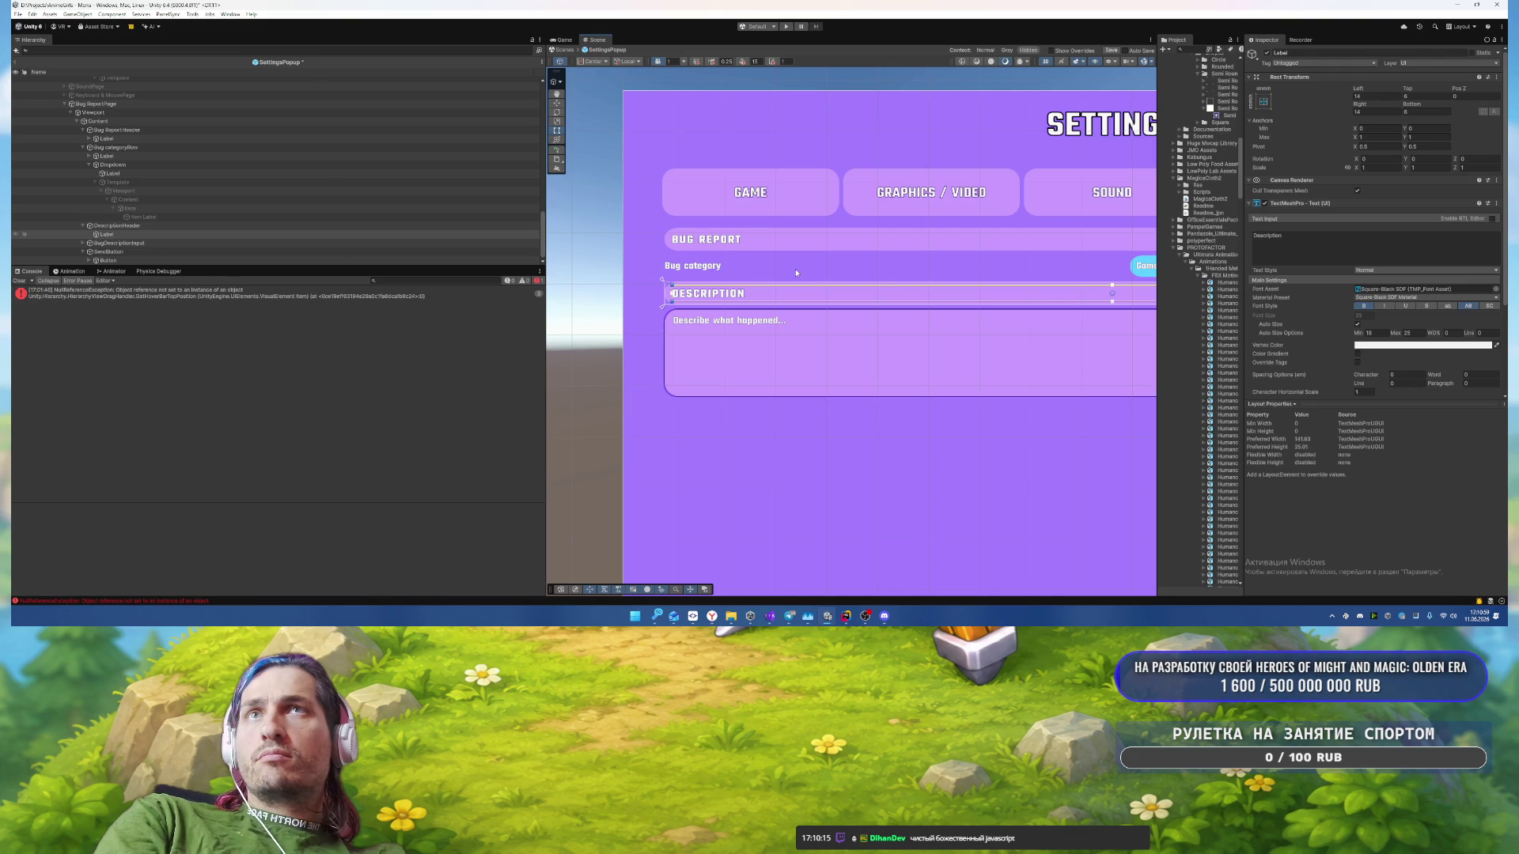
{"action": "left_click", "coordinate": [180, 226]}
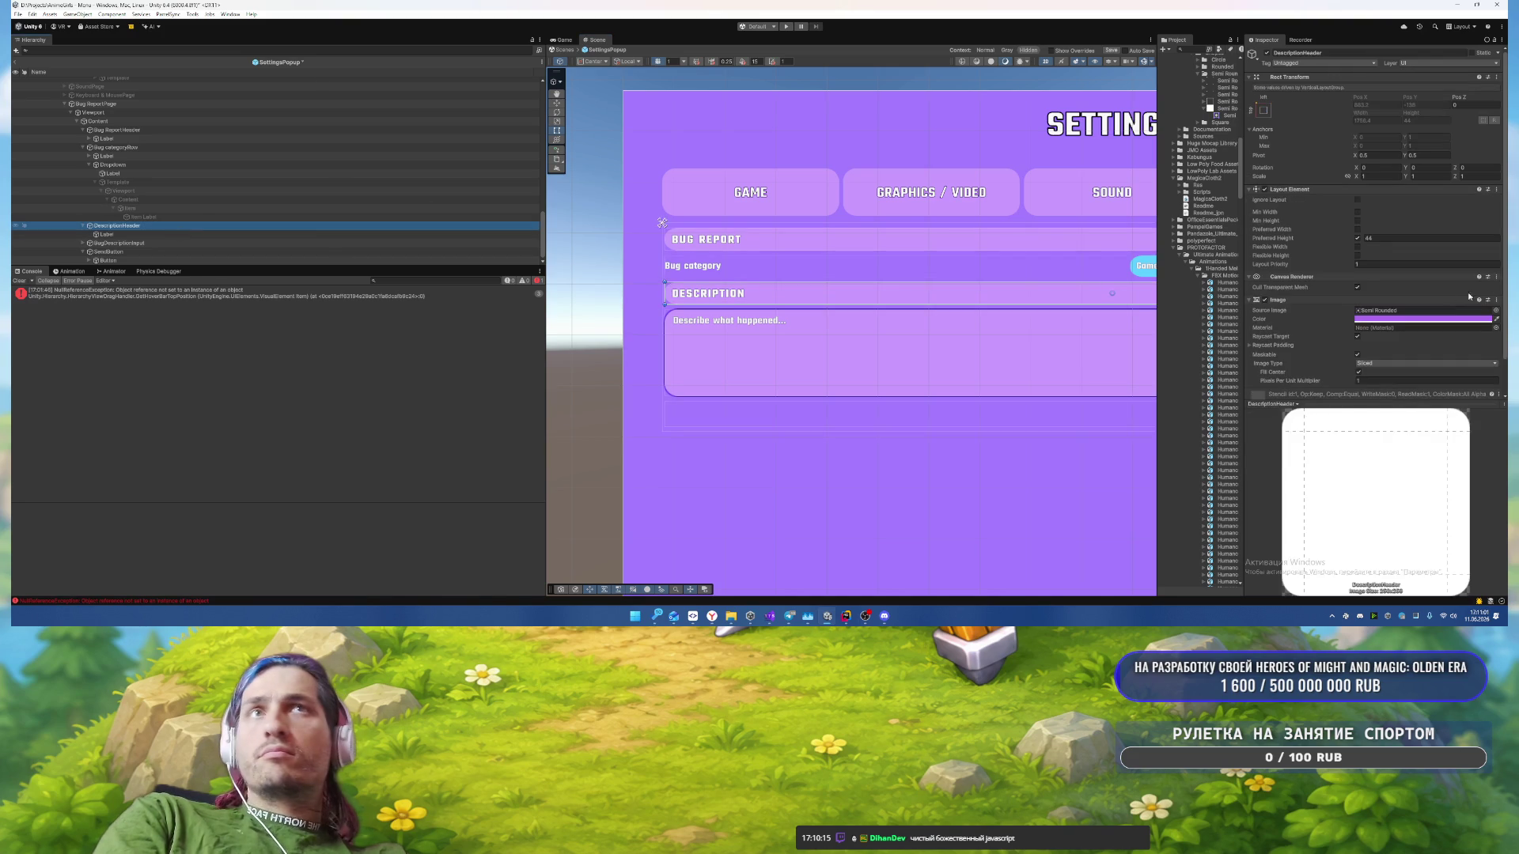
{"action": "left_click", "coordinate": [857, 458]}
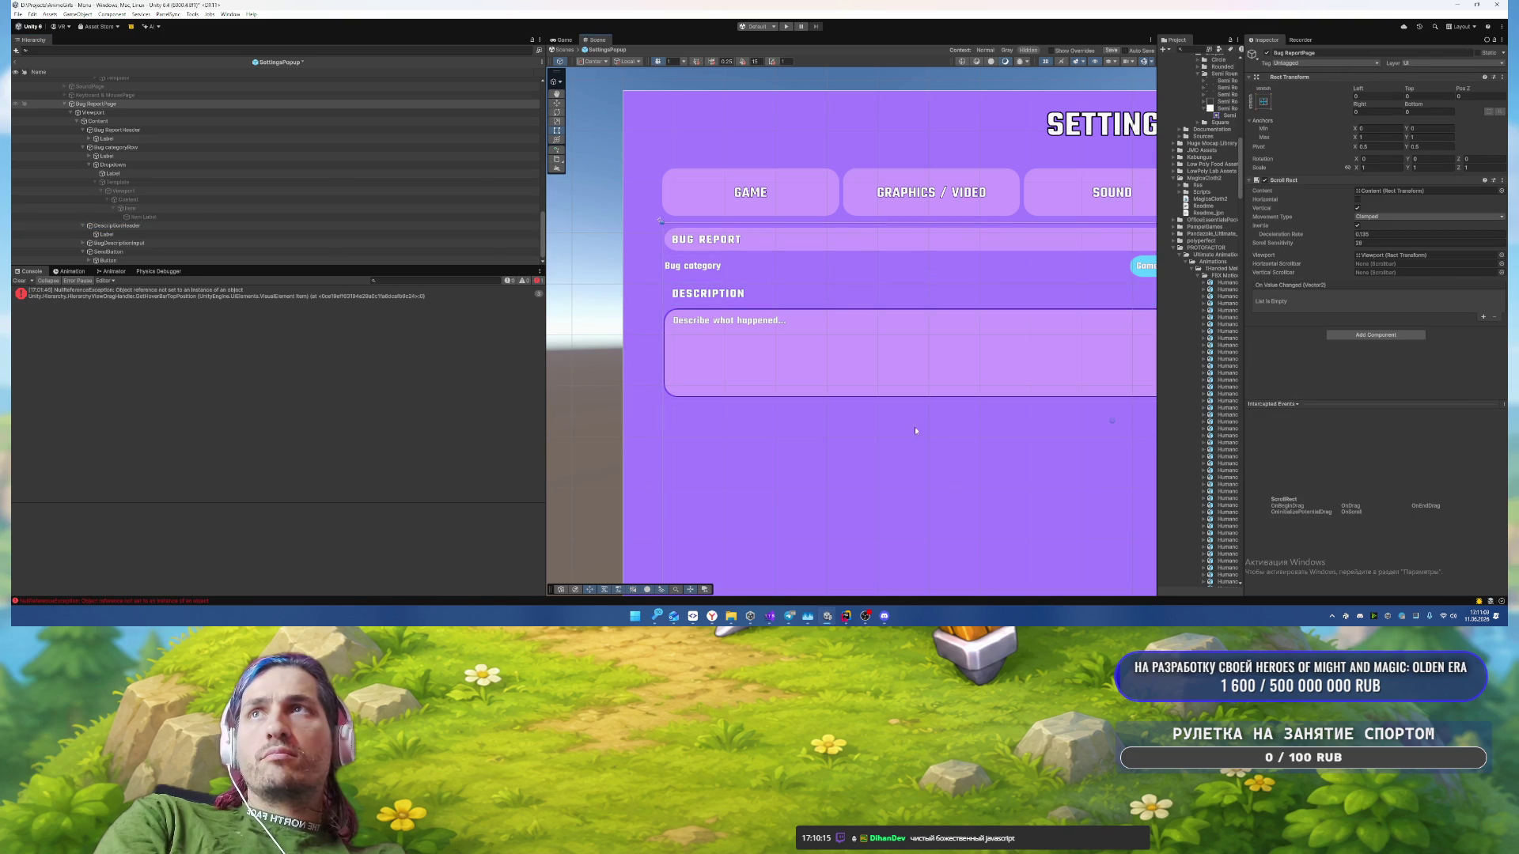
{"action": "mouse_move", "coordinate": [914, 426]}
{"action": "left_mouse_down"}
{"action": "mouse_move", "coordinate": [801, 524]}
{"action": "mouse_move", "coordinate": [964, 457]}
{"action": "left_mouse_up"}
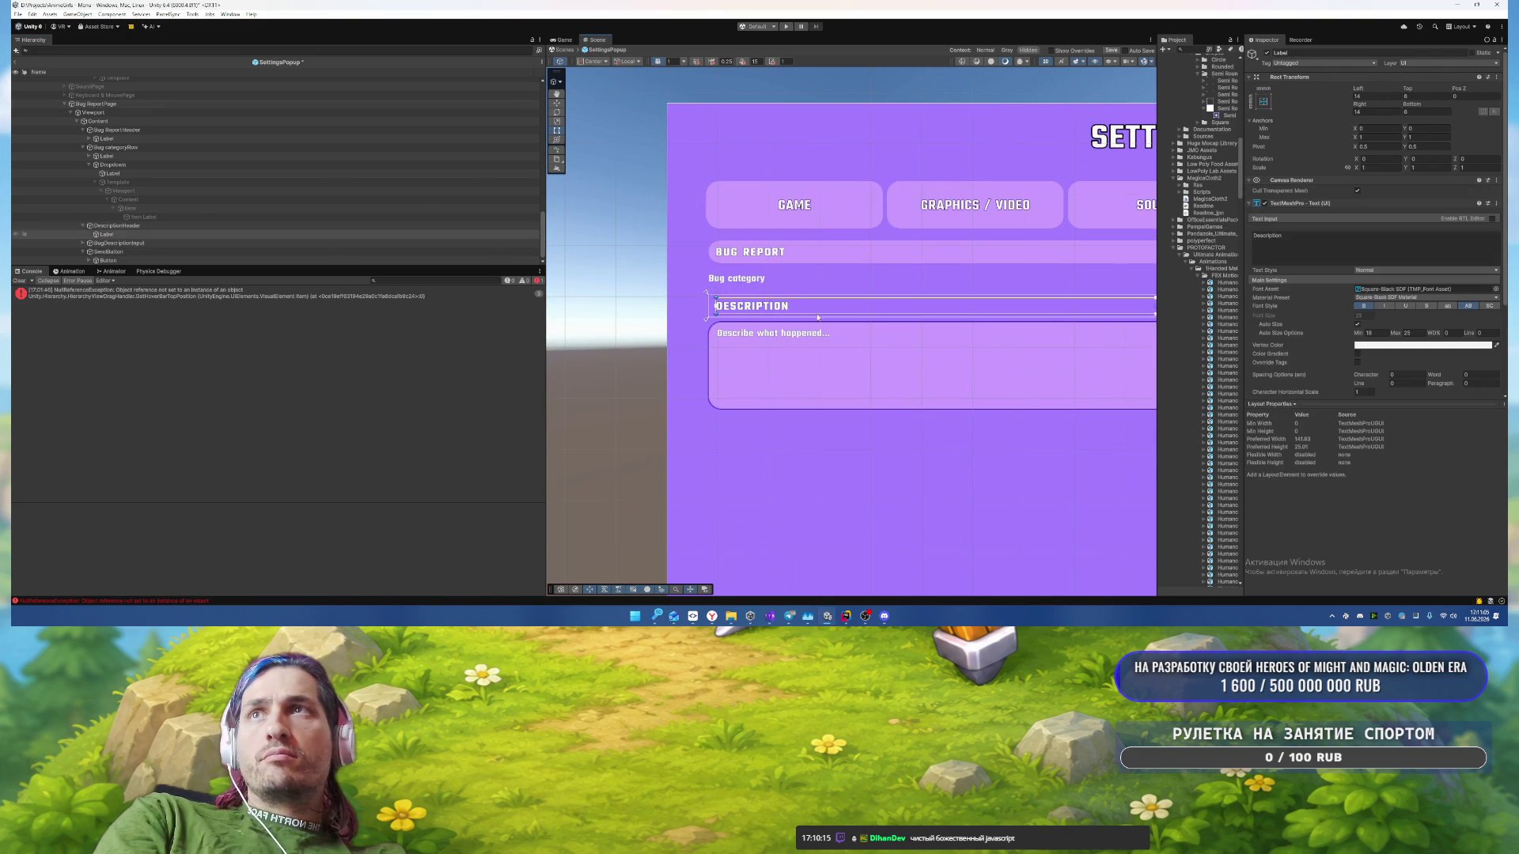
{"action": "left_click", "coordinate": [231, 226]}
Step: Deactivate the DescriptionHeader and bring the close X and Send button into view
{"action": "key", "text": "alt+shift+a"}
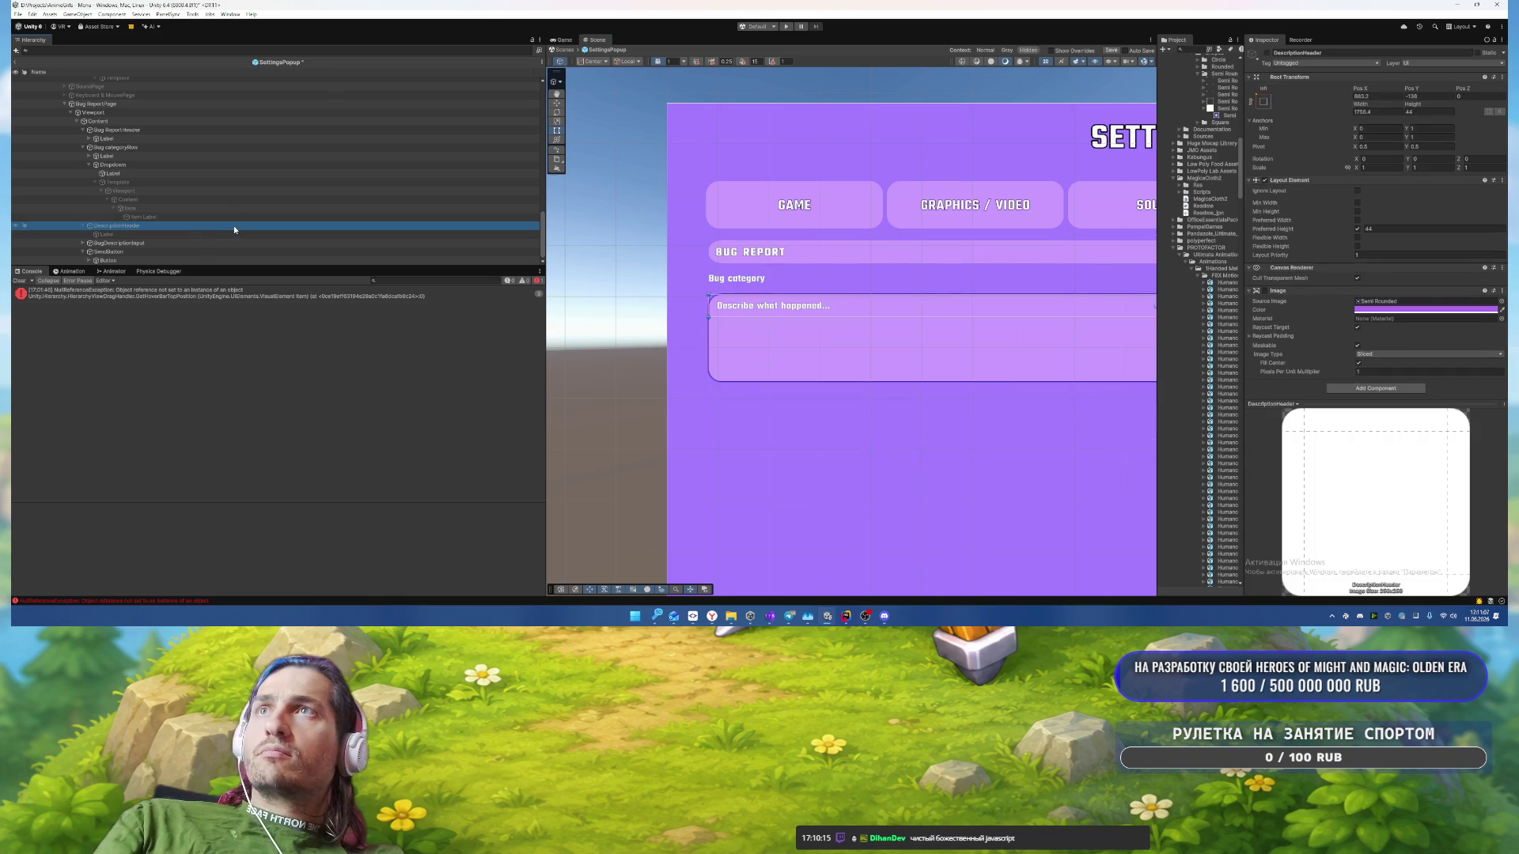
{"action": "scroll", "coordinate": [868, 469], "scroll_direction": "down", "scroll_amount": 4}
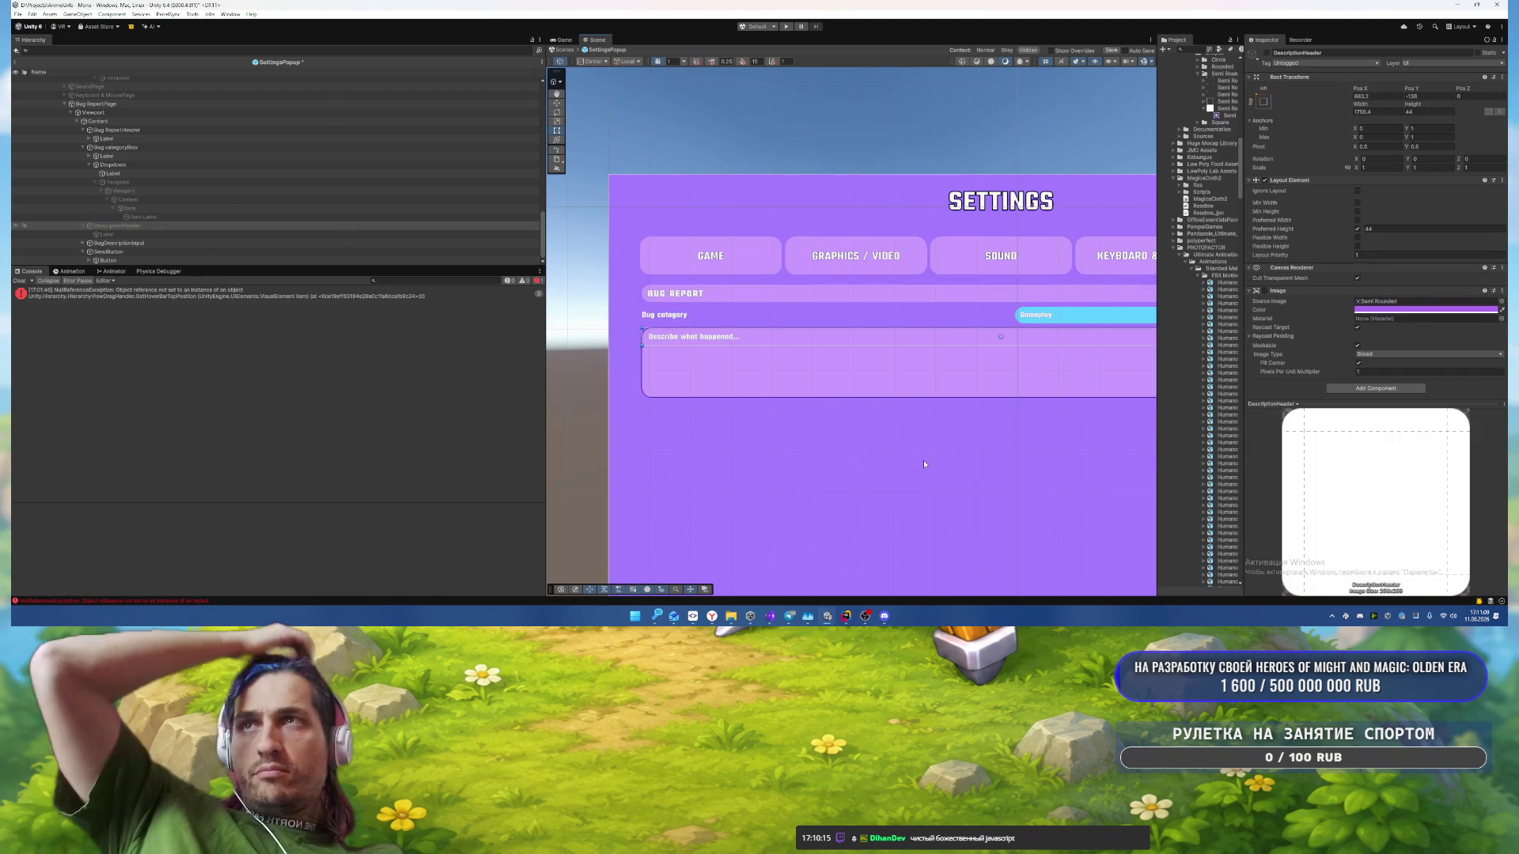
{"action": "mouse_move", "coordinate": [936, 459]}
{"action": "left_mouse_down"}
{"action": "mouse_move", "coordinate": [733, 451]}
{"action": "mouse_move", "coordinate": [718, 432]}
{"action": "left_mouse_up"}
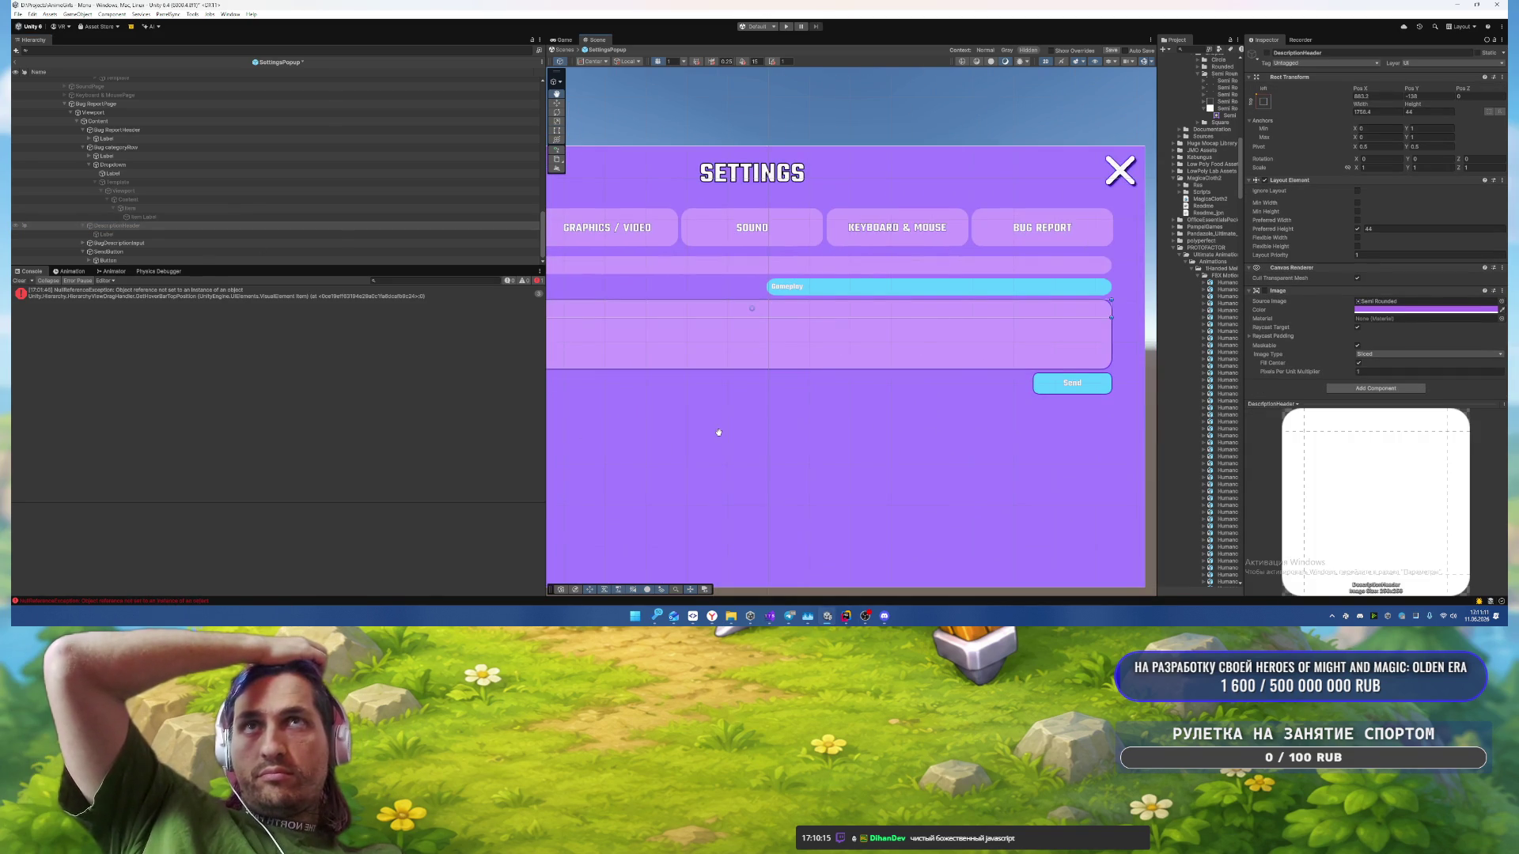
{"action": "left_click", "coordinate": [723, 440]}
{"action": "scroll", "coordinate": [761, 443], "scroll_direction": "down", "scroll_amount": 2}
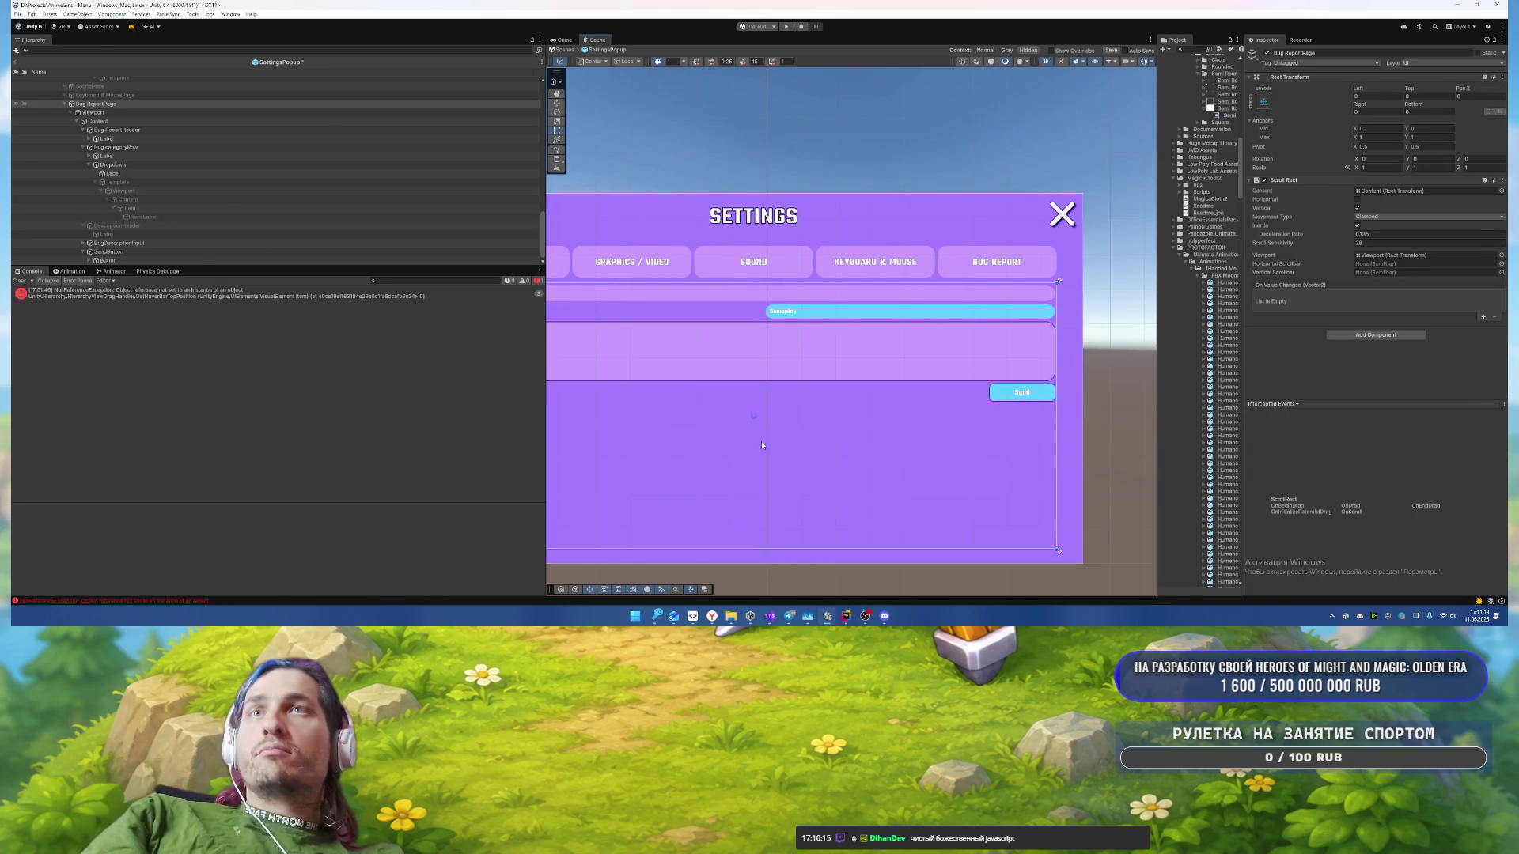
Step: Add a Shadow component to the Send button's inner Button object
{"action": "left_click", "coordinate": [109, 251]}
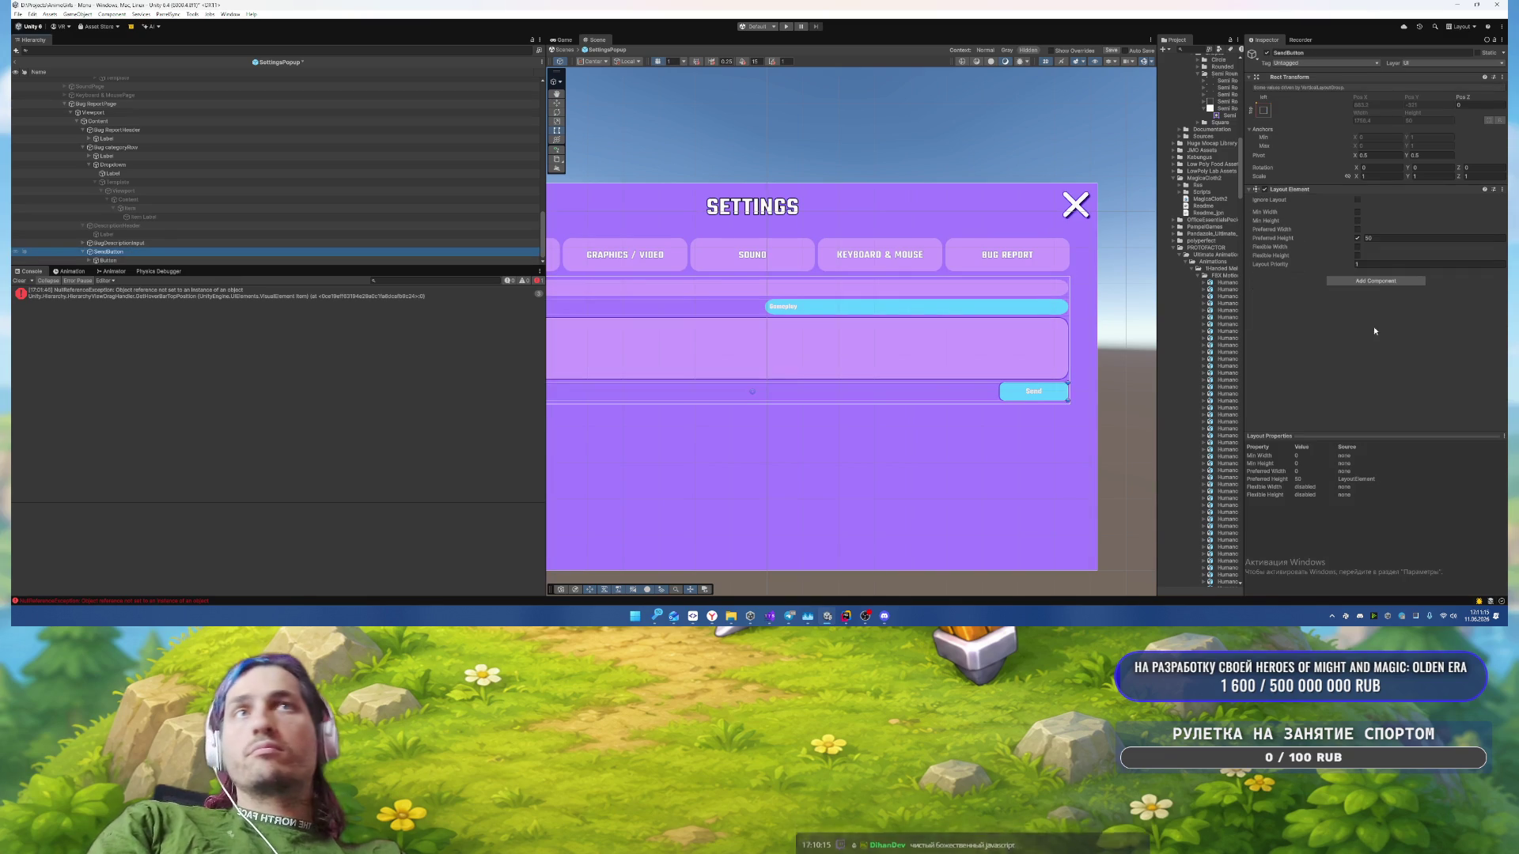
{"action": "key", "text": "Down"}
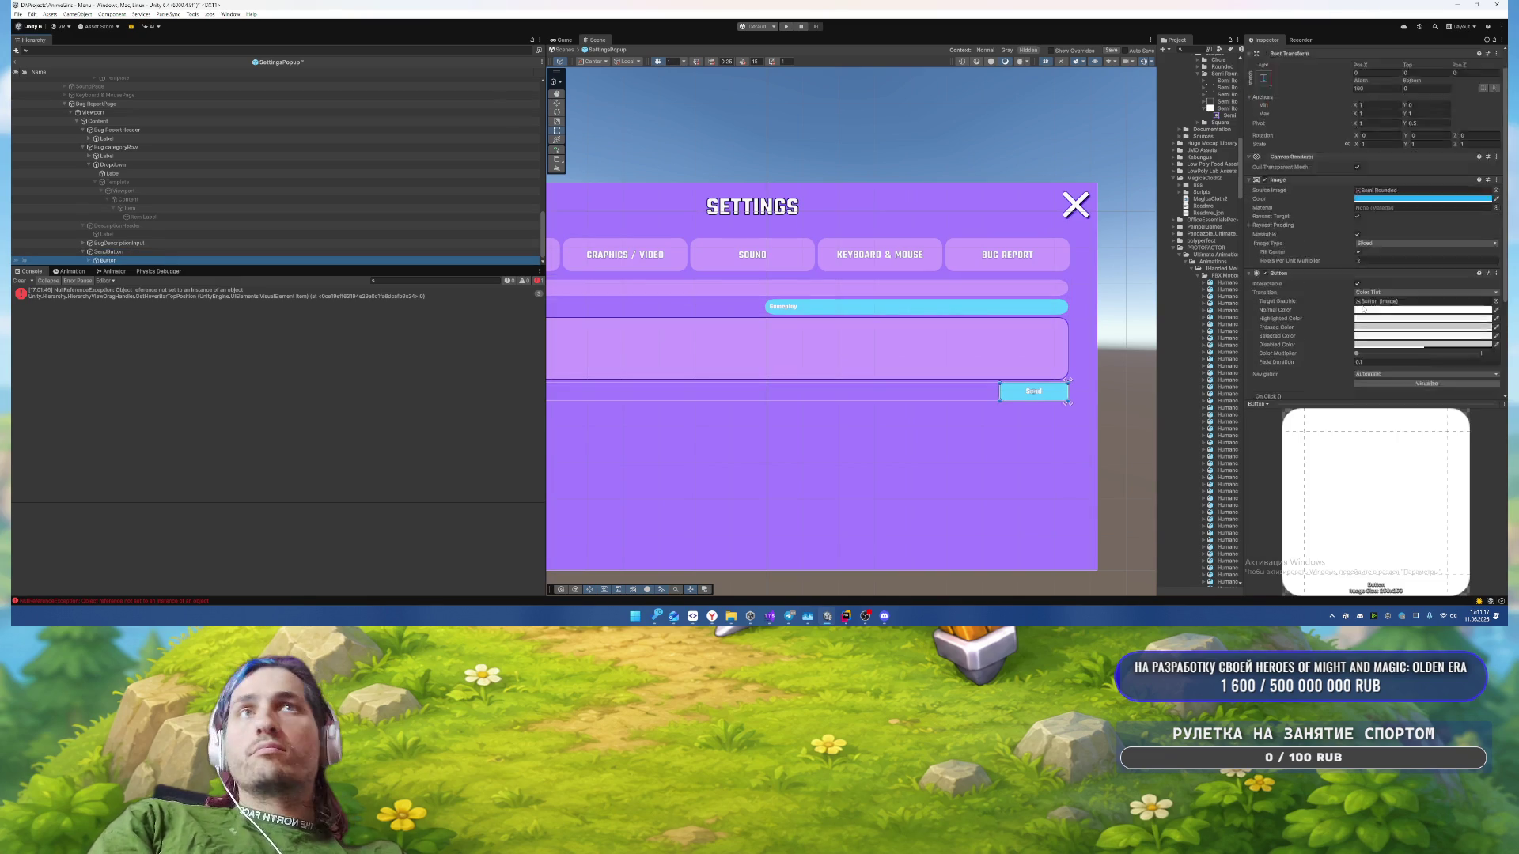
{"action": "left_click", "coordinate": [1350, 390]}
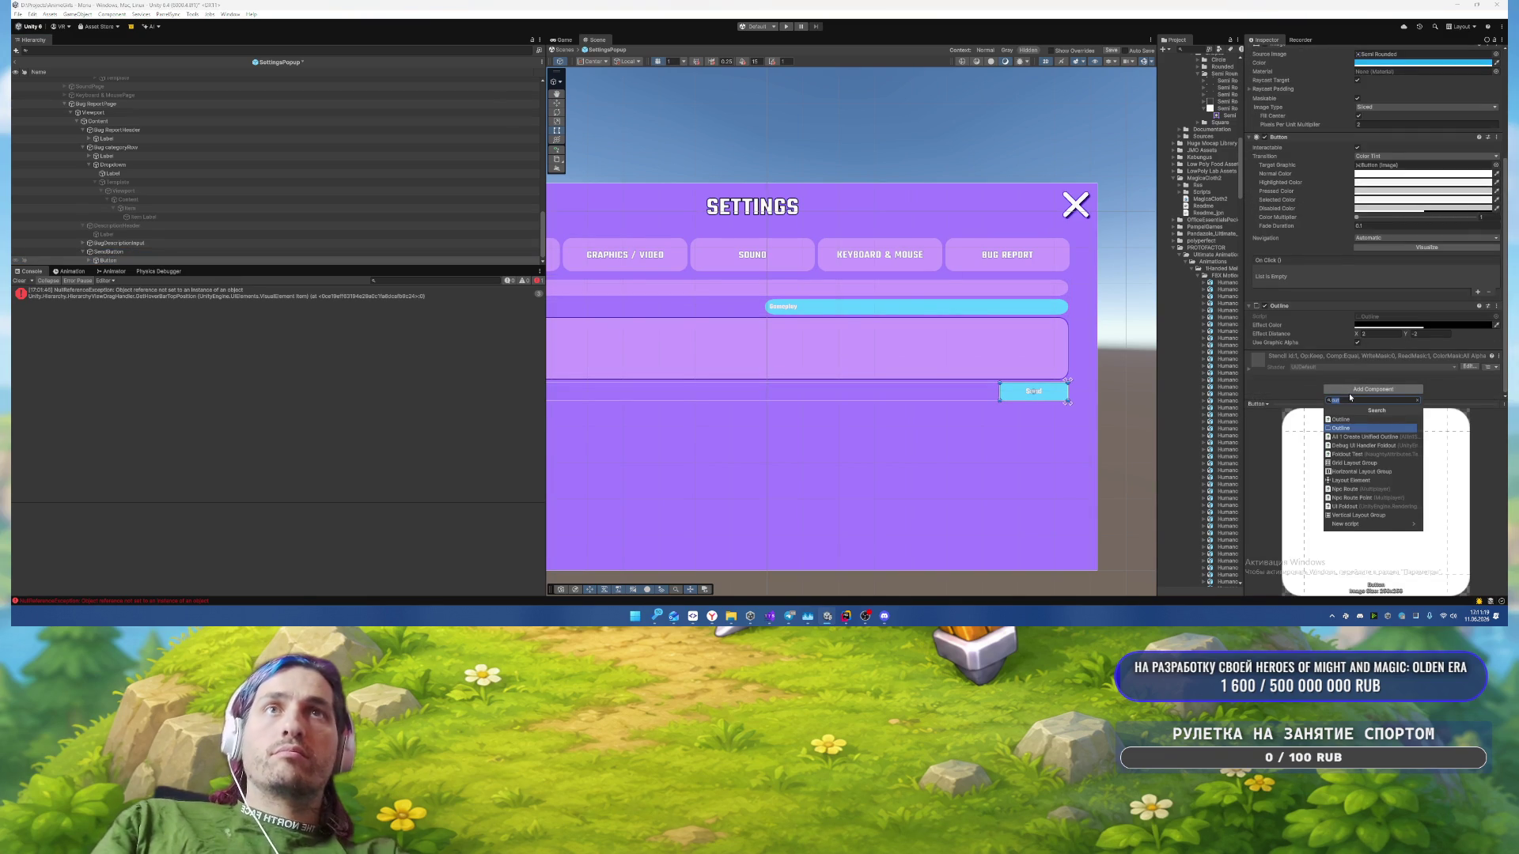
{"action": "type", "text": "shad"}
{"action": "key", "text": "Up"}
{"action": "key", "text": "Return"}
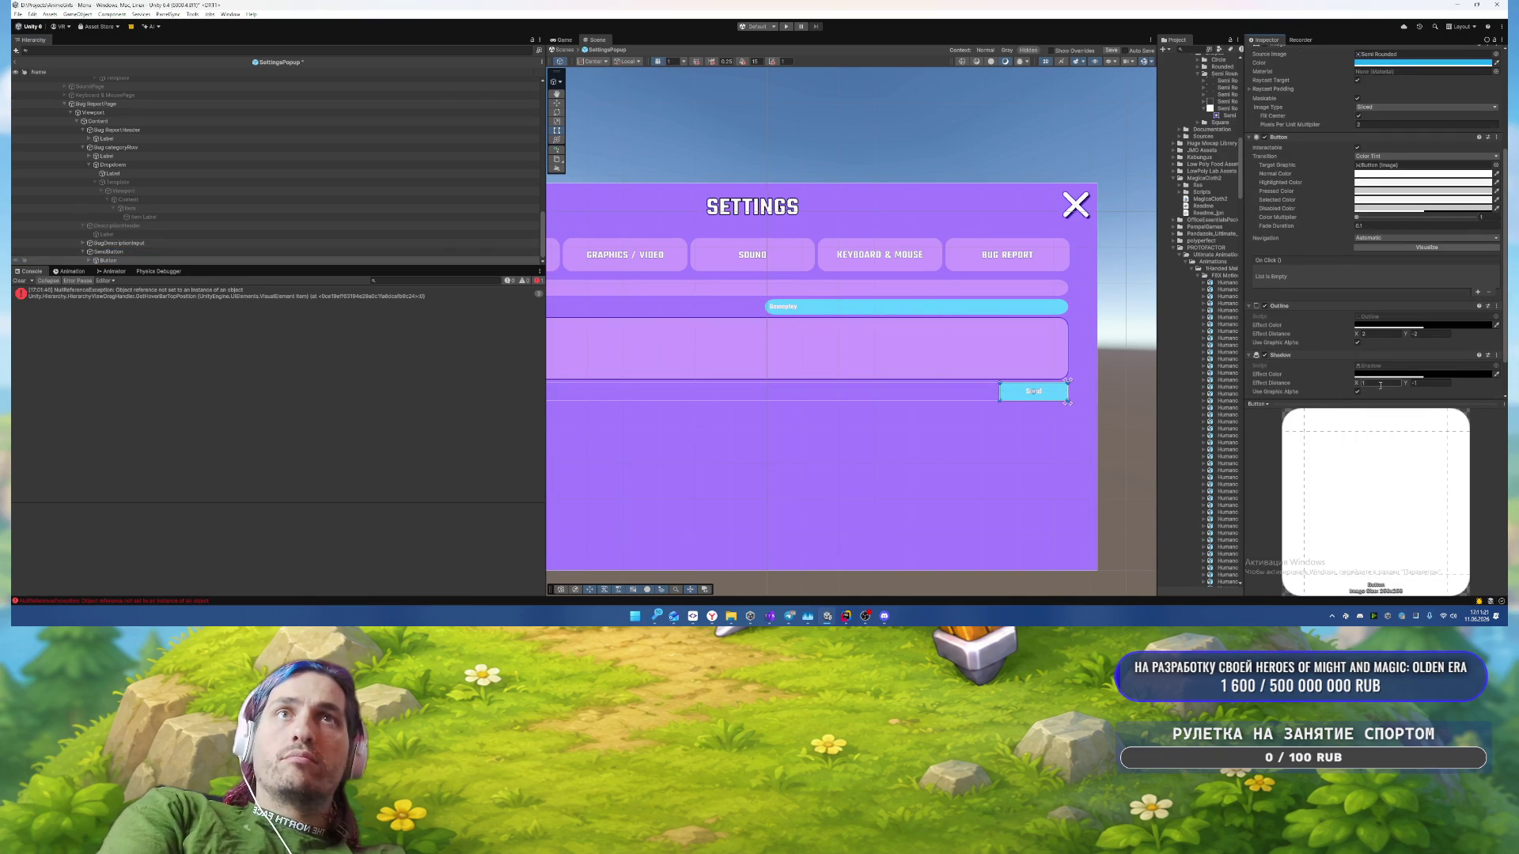
{"action": "type", "text": "5"}
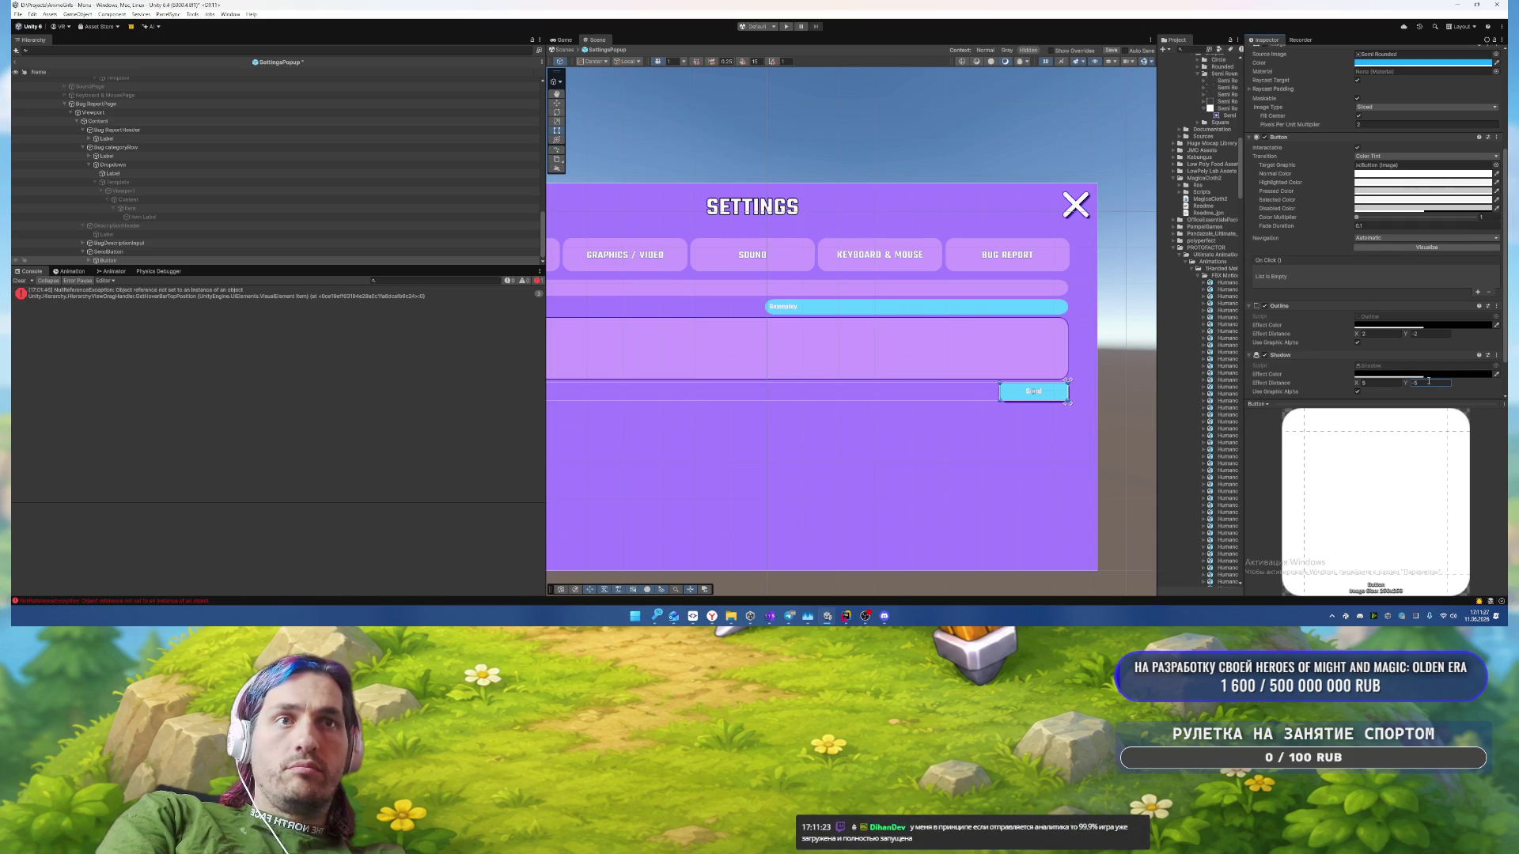
Step: Set the Send button shadow's vertical offset to -5 so it sits below the button
{"action": "left_click", "coordinate": [944, 423]}
{"action": "scroll", "coordinate": [799, 466], "scroll_direction": "down", "scroll_amount": 2}
{"action": "scroll", "coordinate": [1036, 384], "scroll_direction": "up", "scroll_amount": 5}
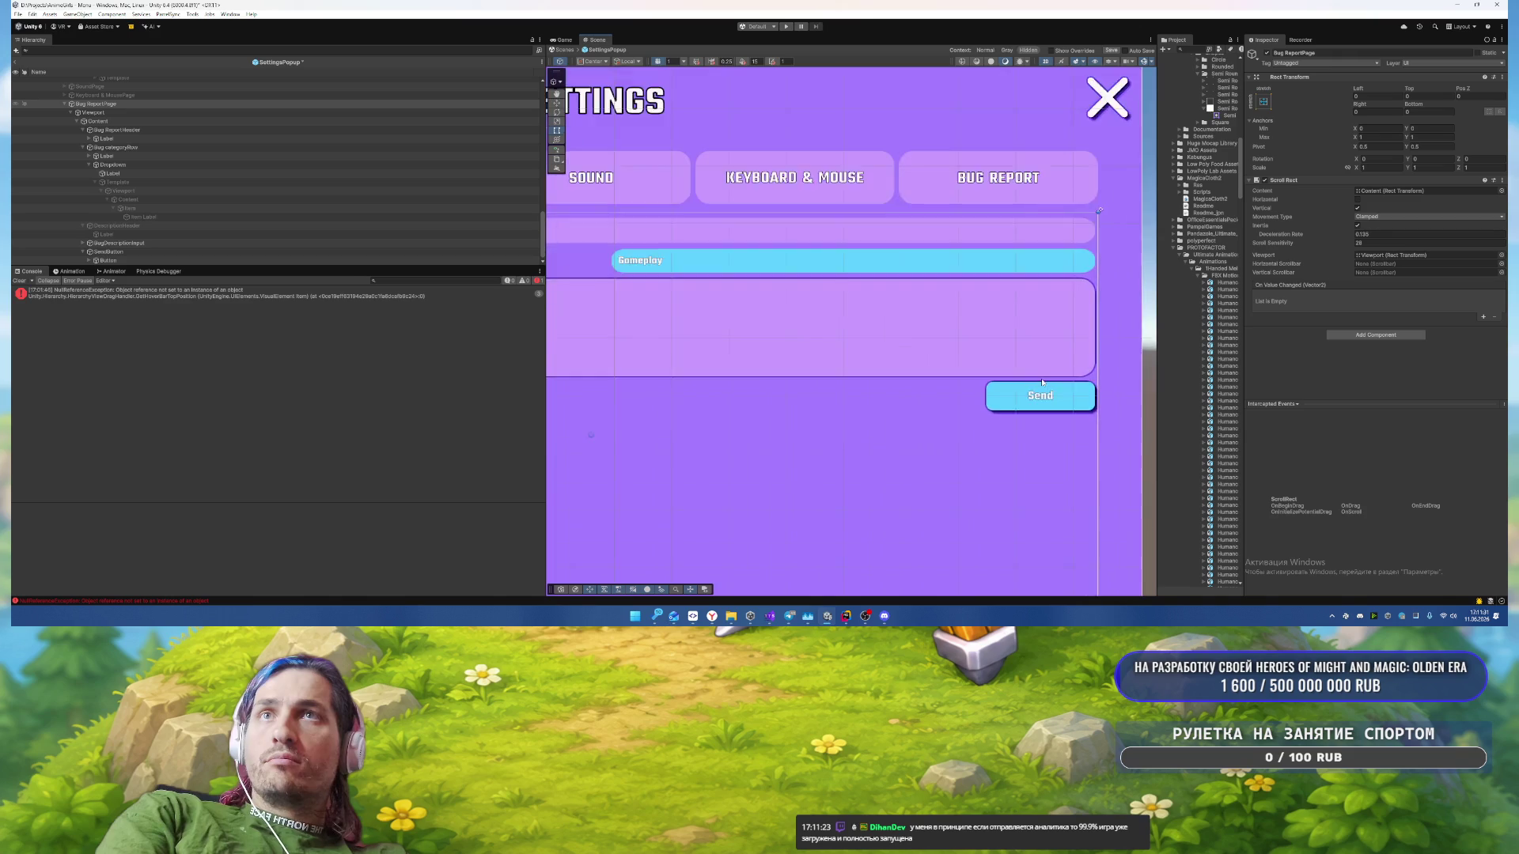
{"action": "scroll", "coordinate": [1029, 376], "scroll_direction": "up", "scroll_amount": 3}
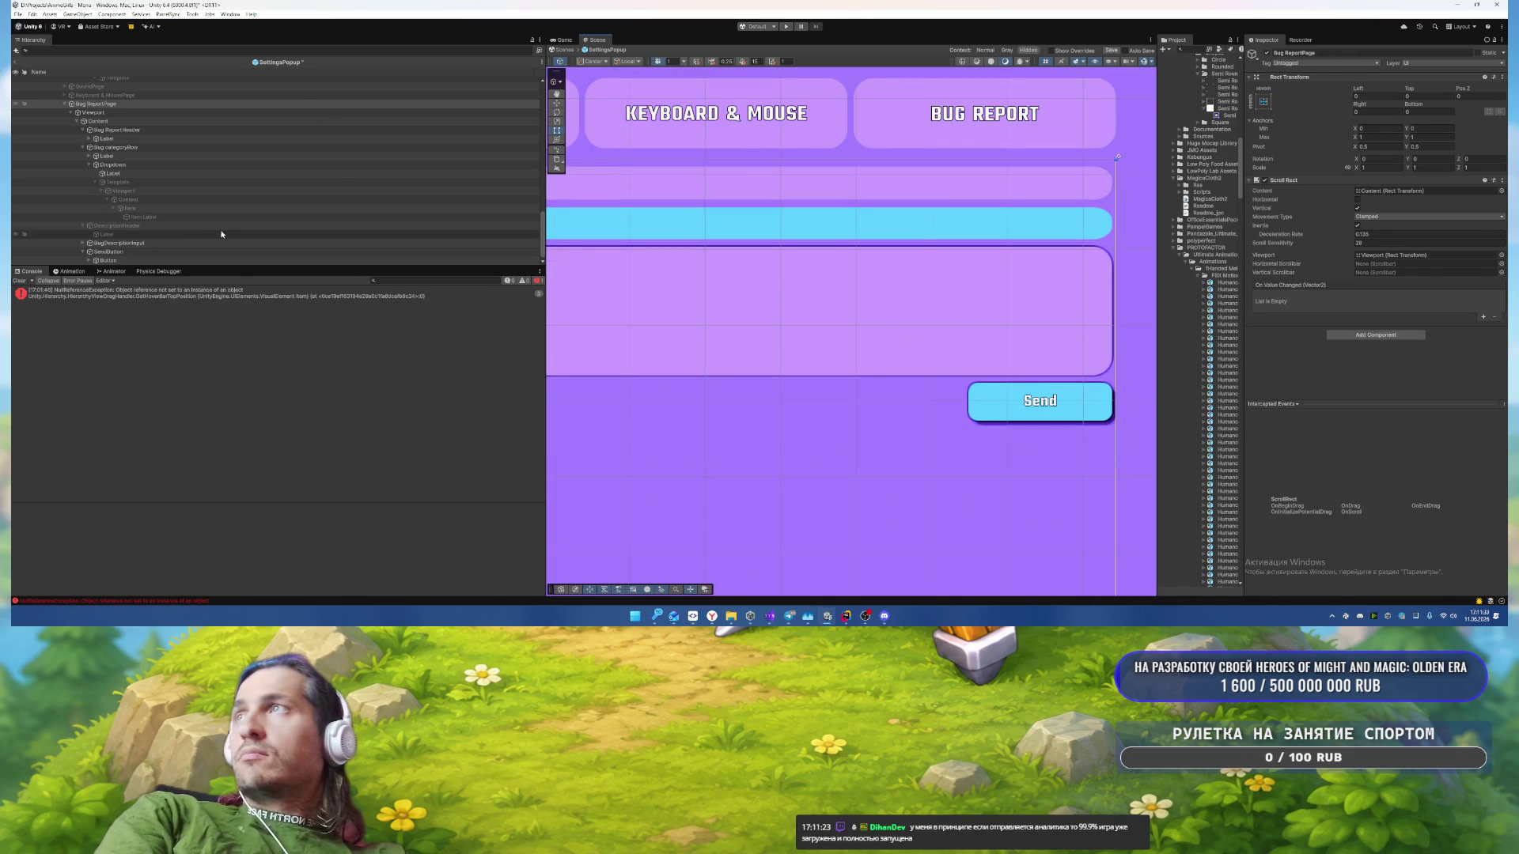
{"action": "left_click", "coordinate": [135, 261]}
{"action": "scroll", "coordinate": [1464, 314], "scroll_direction": "down", "scroll_amount": 5}
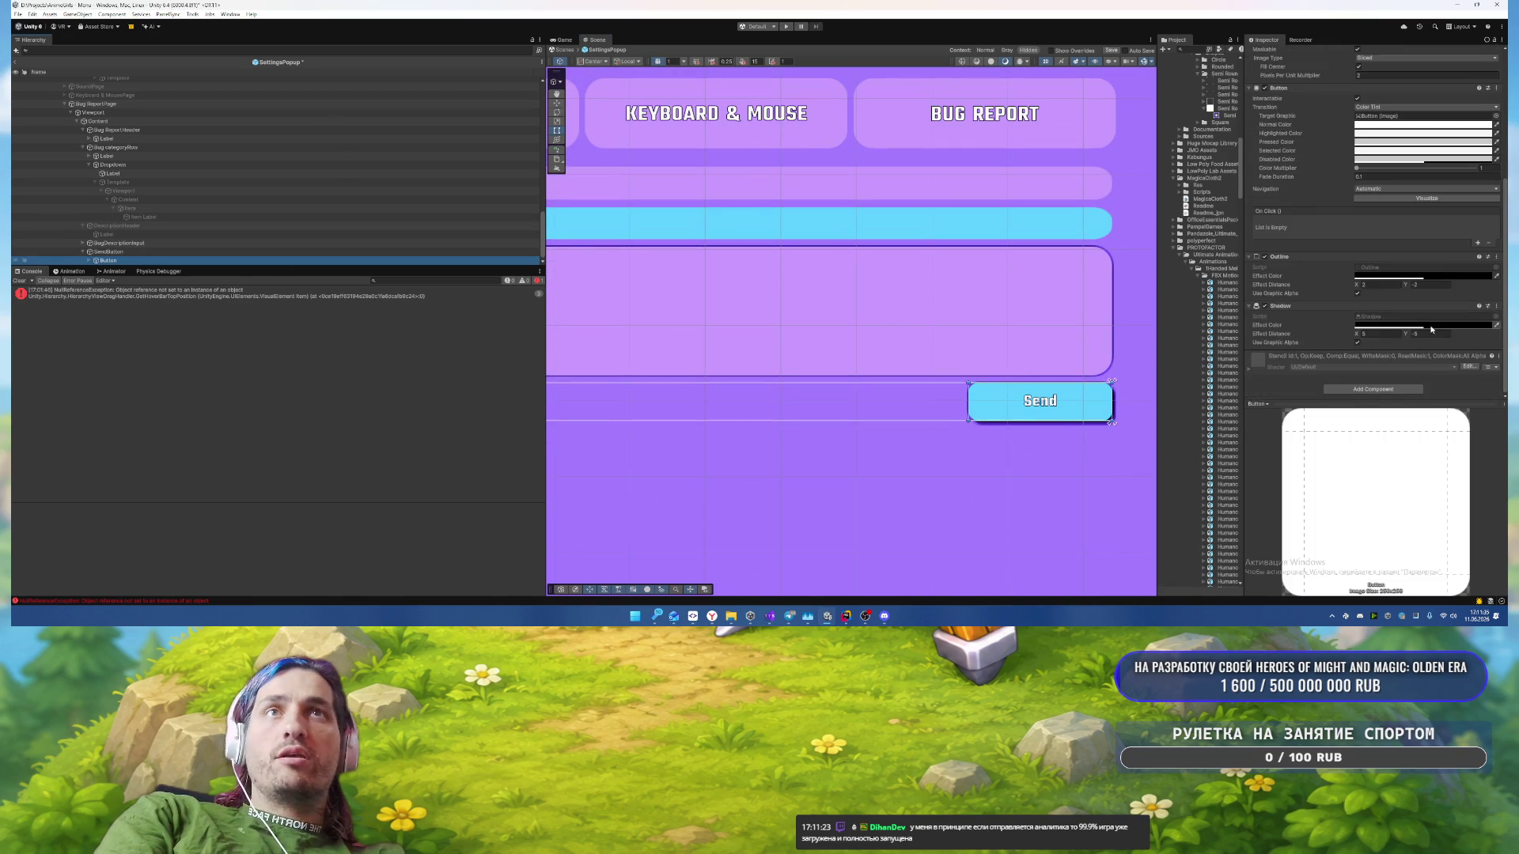
{"action": "left_click", "coordinate": [1366, 333]}
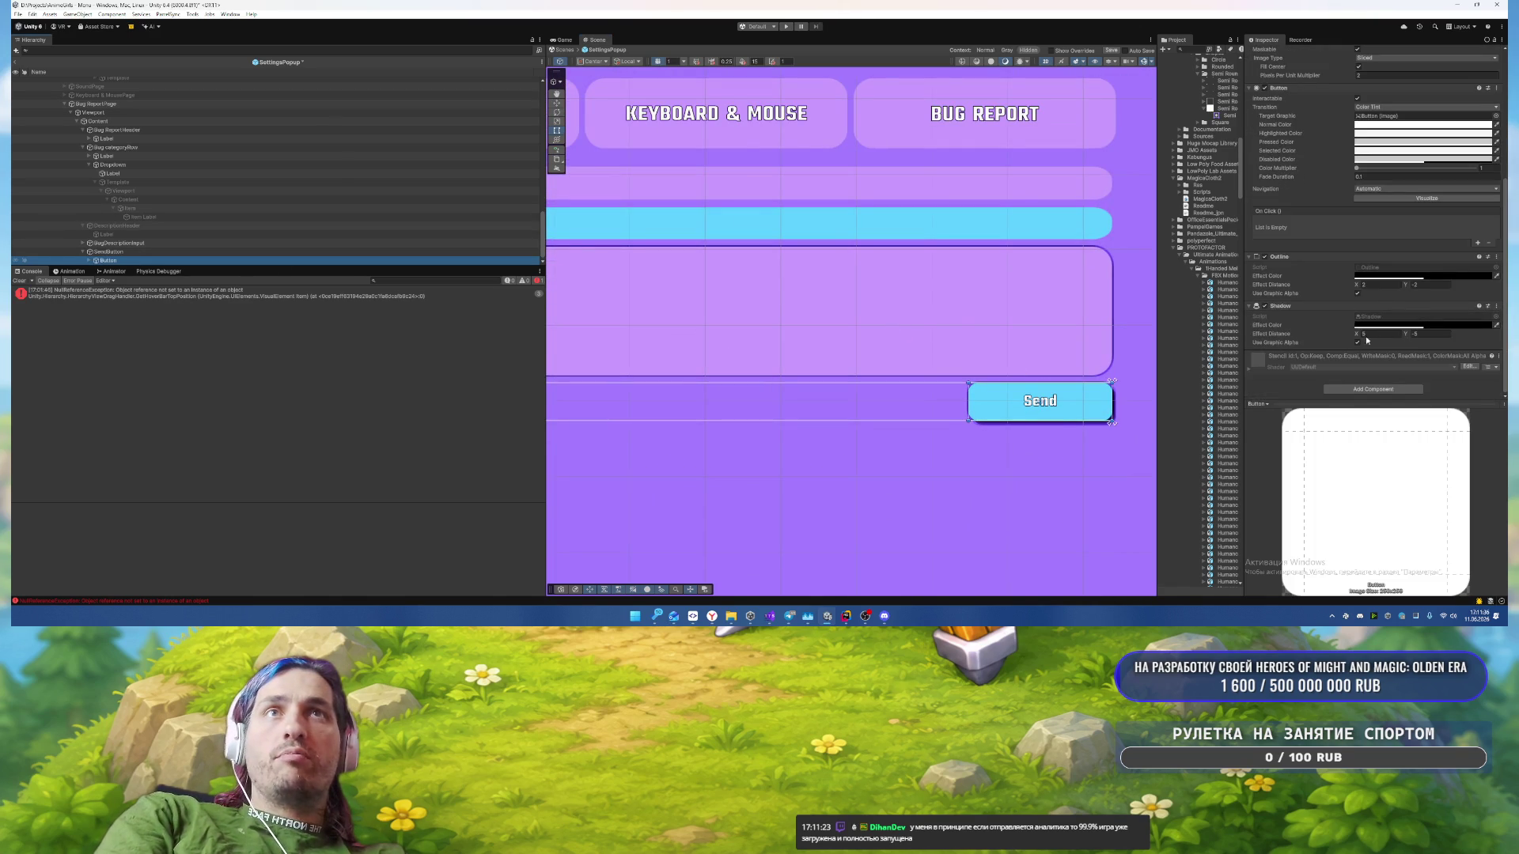
{"action": "left_click", "coordinate": [1430, 335]}
{"action": "type", "text": "5"}
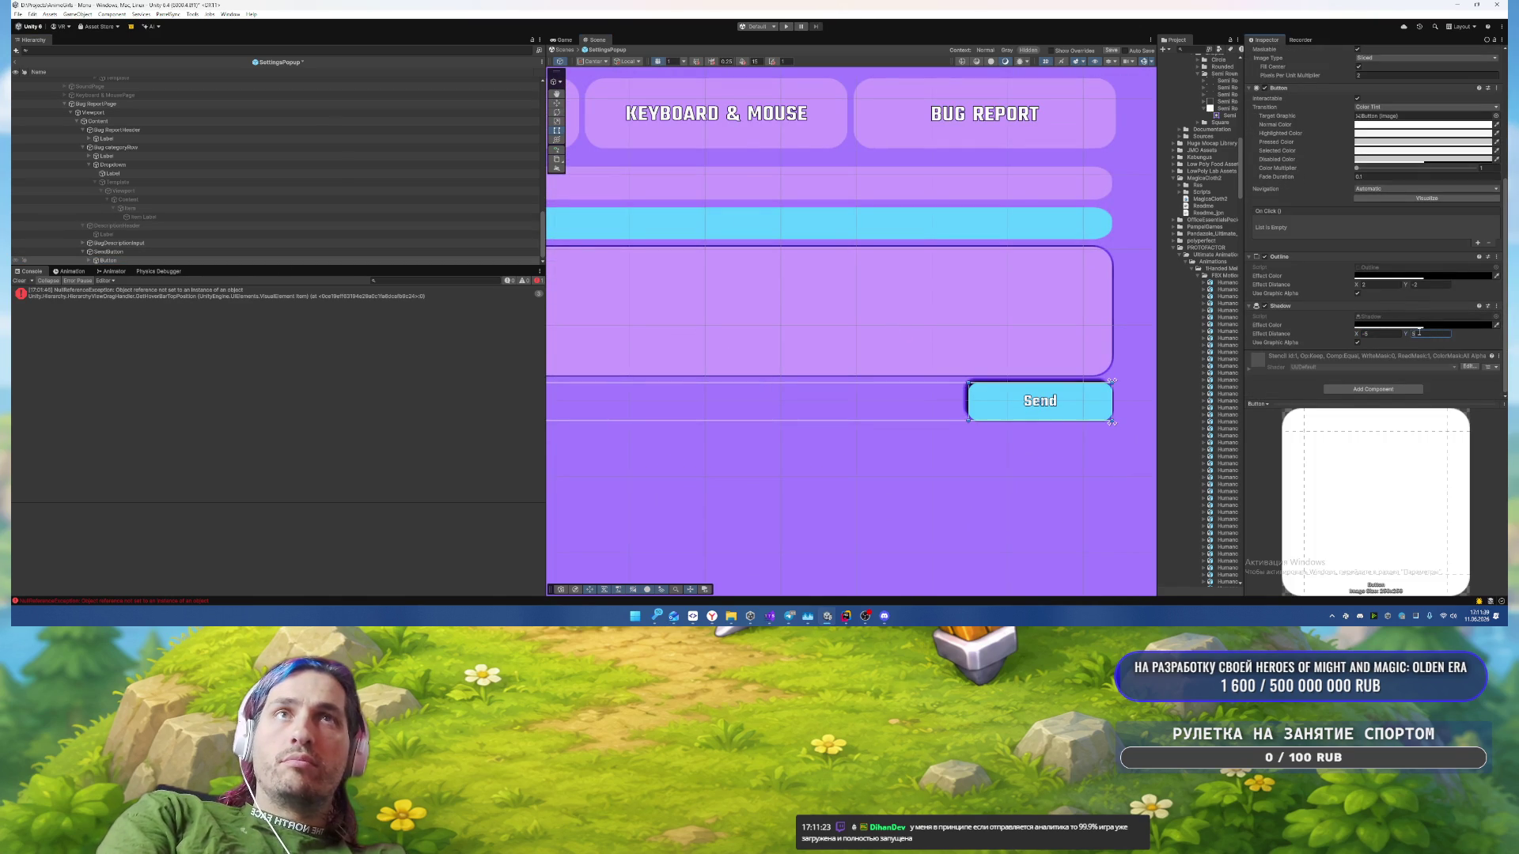
{"action": "key", "text": "BackSpace"}
{"action": "type", "text": "-5"}
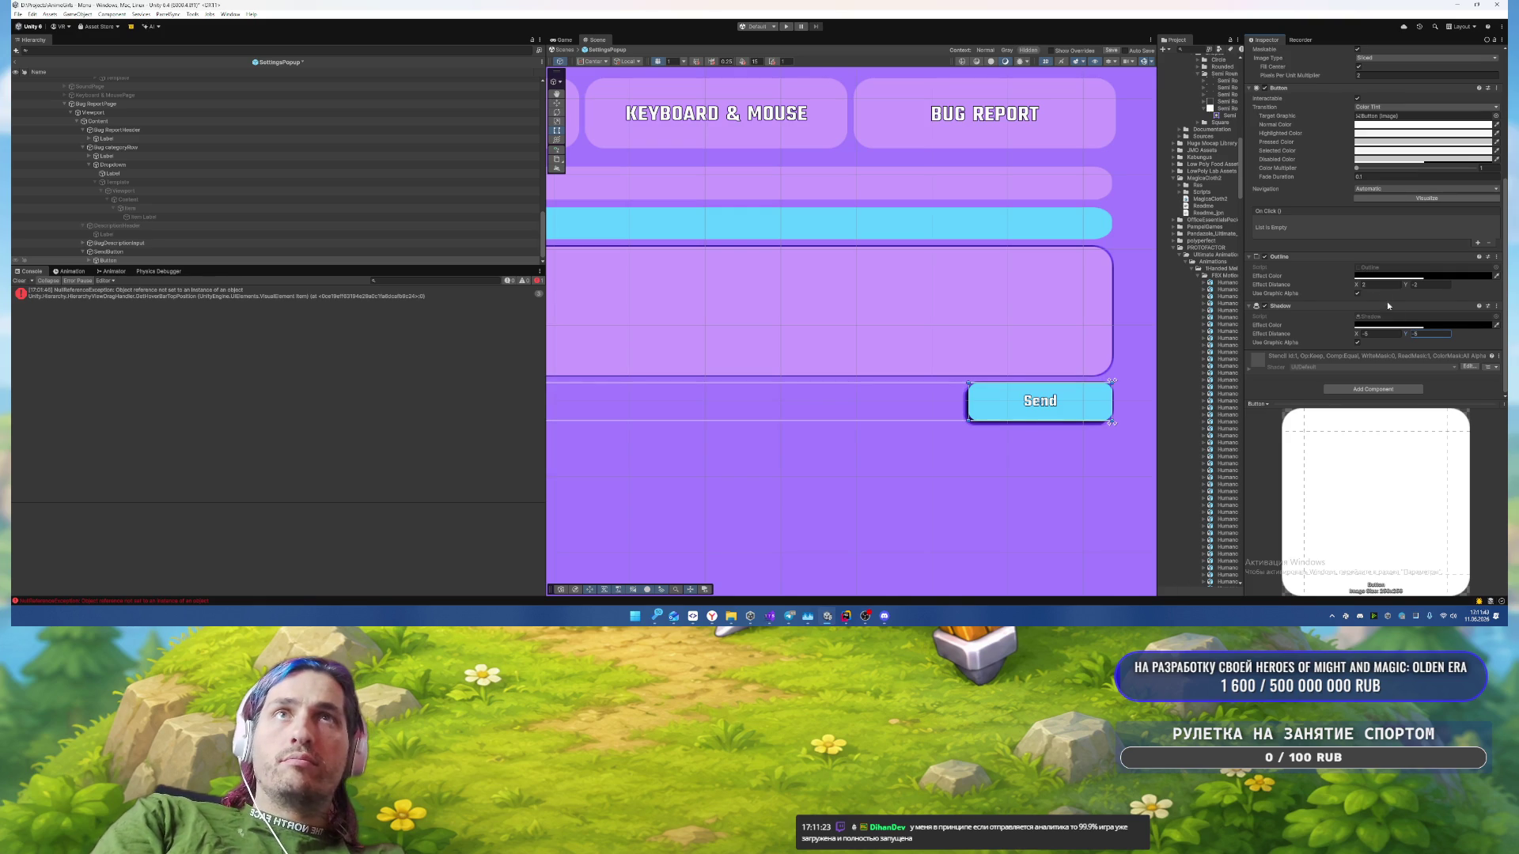
Step: Set the shadow Effect Color to 262626 with alpha 100
{"action": "left_click", "coordinate": [1393, 326]}
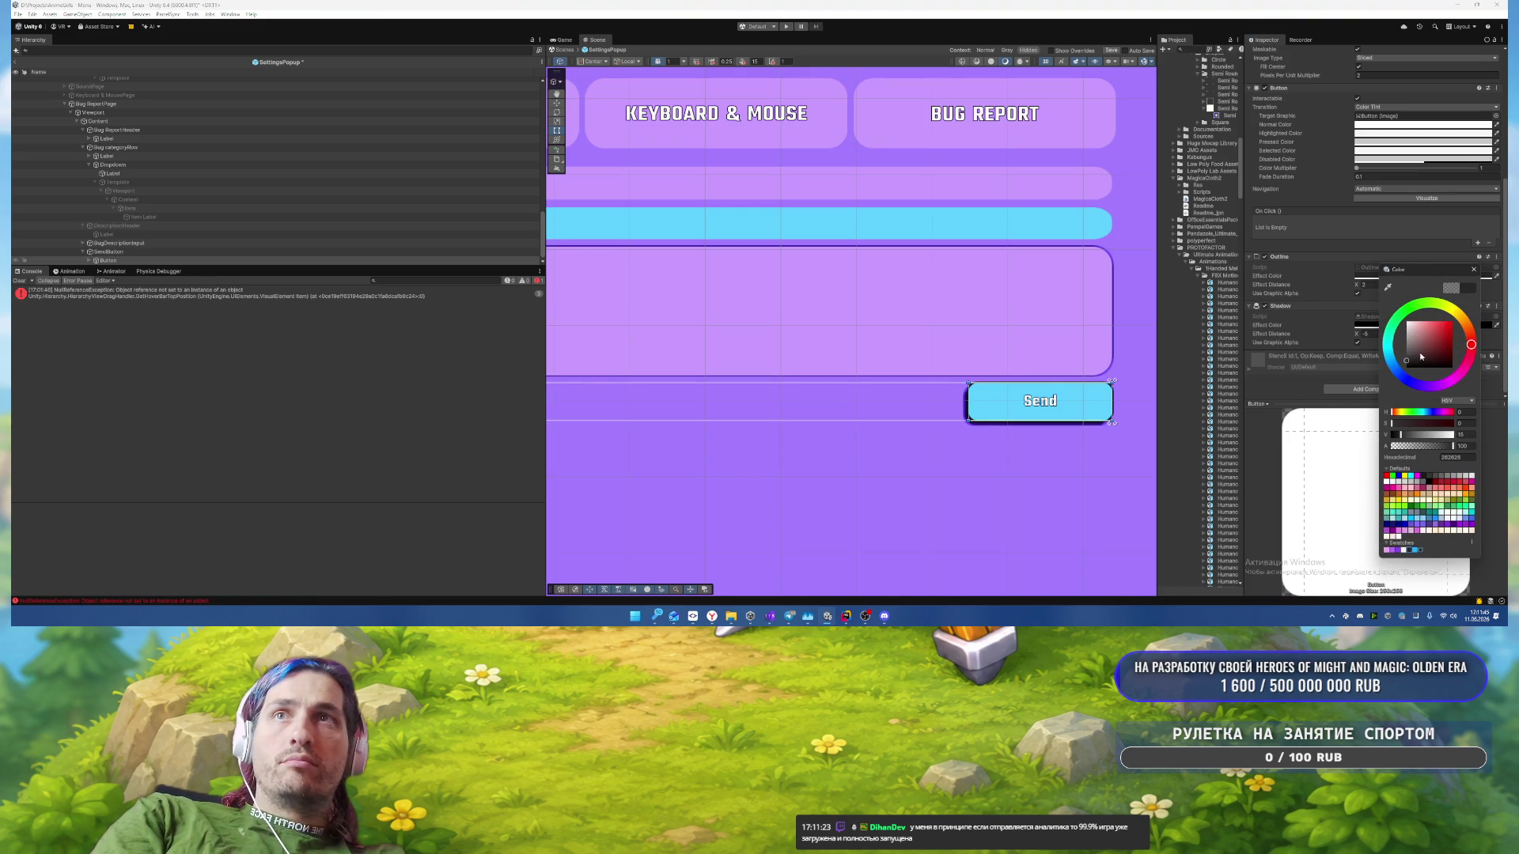
{"action": "left_click", "coordinate": [1381, 327]}
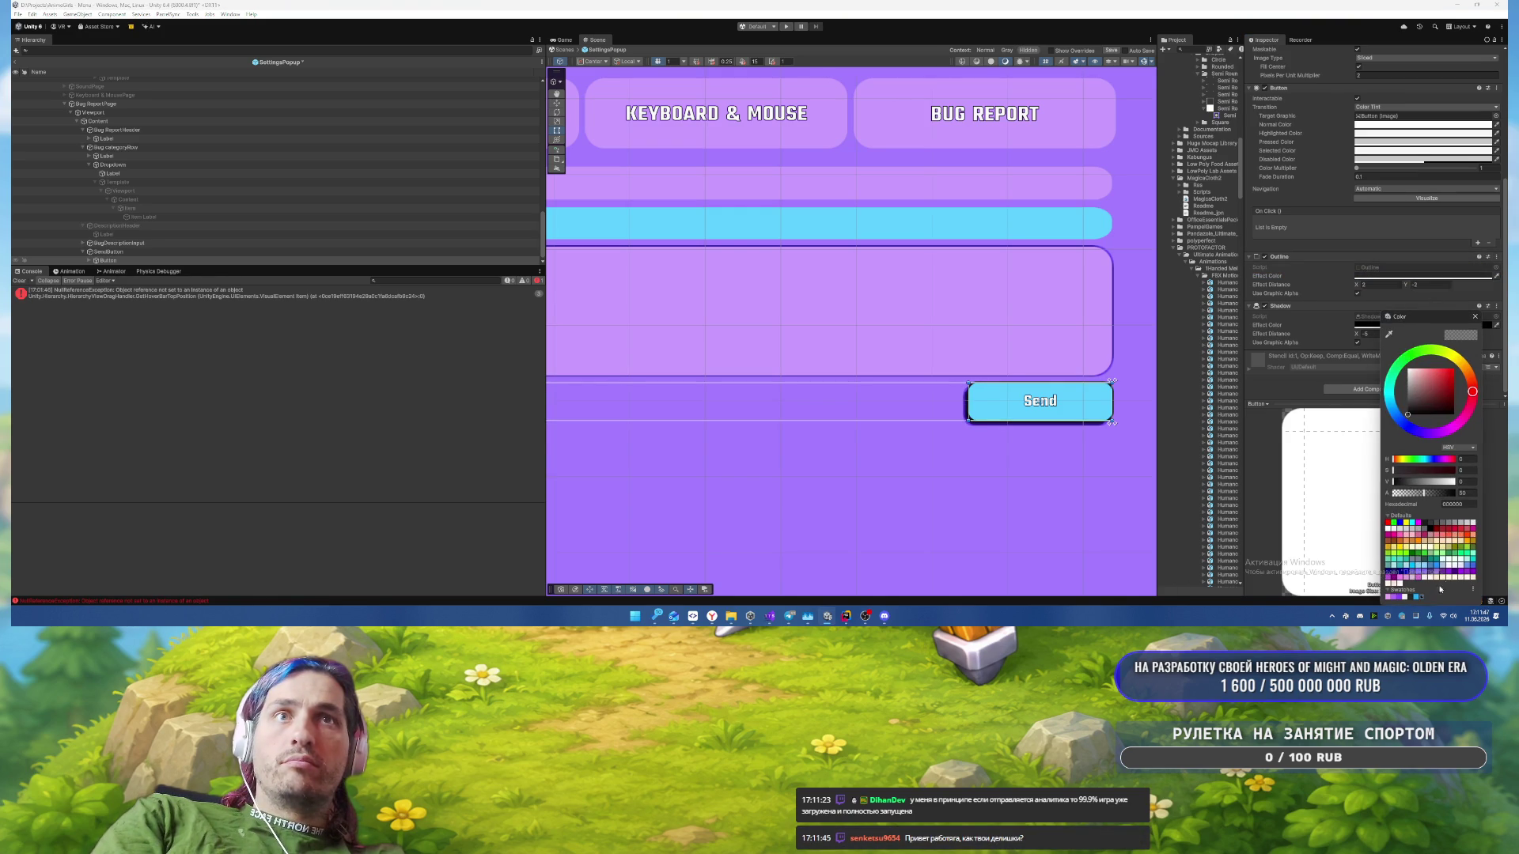
{"action": "left_click", "coordinate": [1411, 598]}
{"action": "left_click", "coordinate": [1475, 316]}
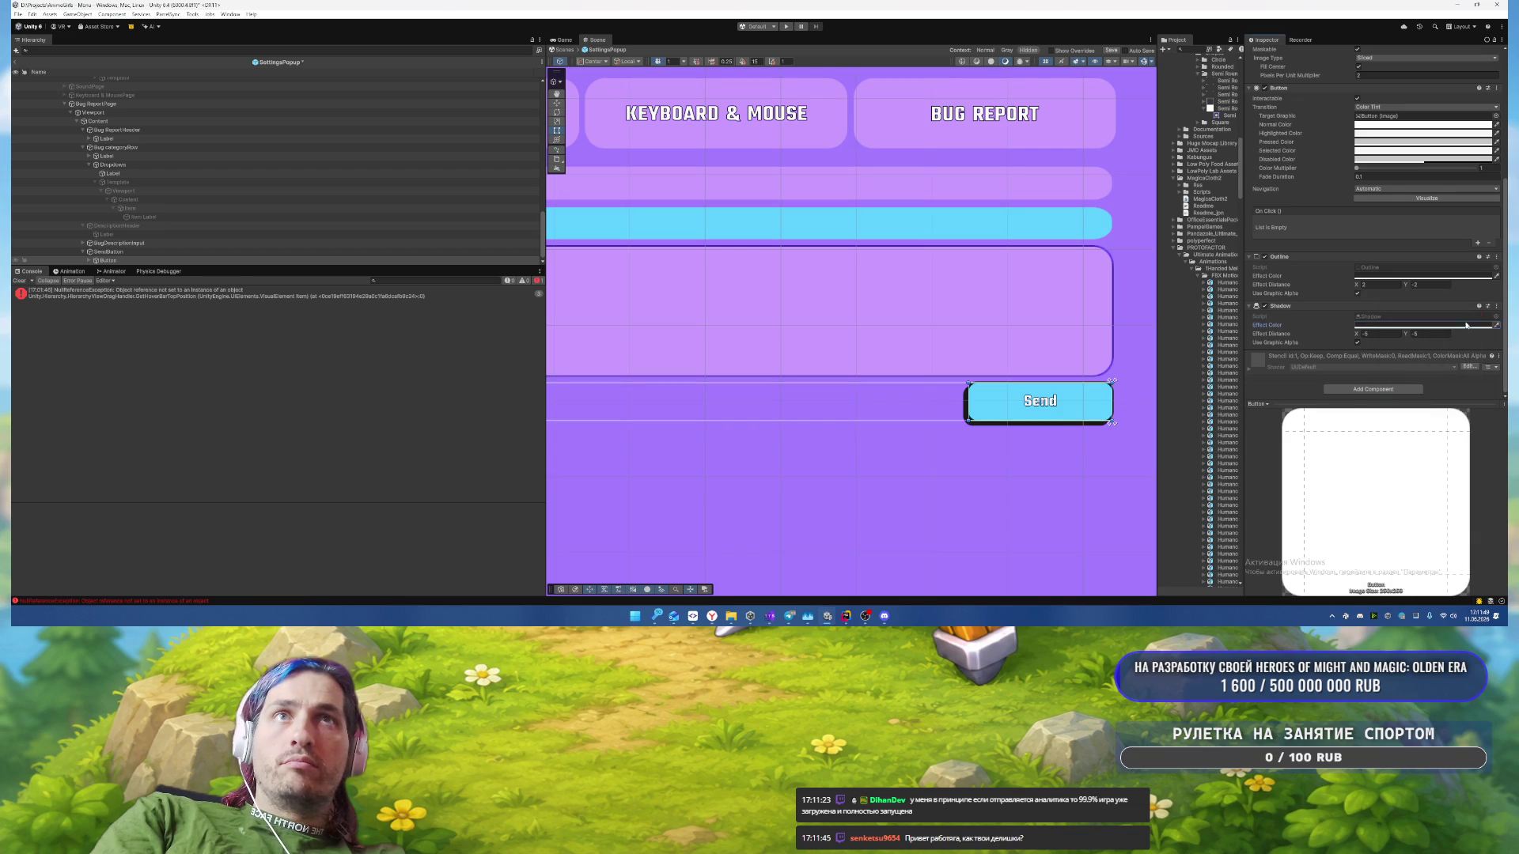
Step: Recheck the Send button shadow and the bug category dropdown in the Bug Report page
{"action": "left_click", "coordinate": [881, 515]}
{"action": "scroll", "coordinate": [858, 515], "scroll_direction": "down", "scroll_amount": 3}
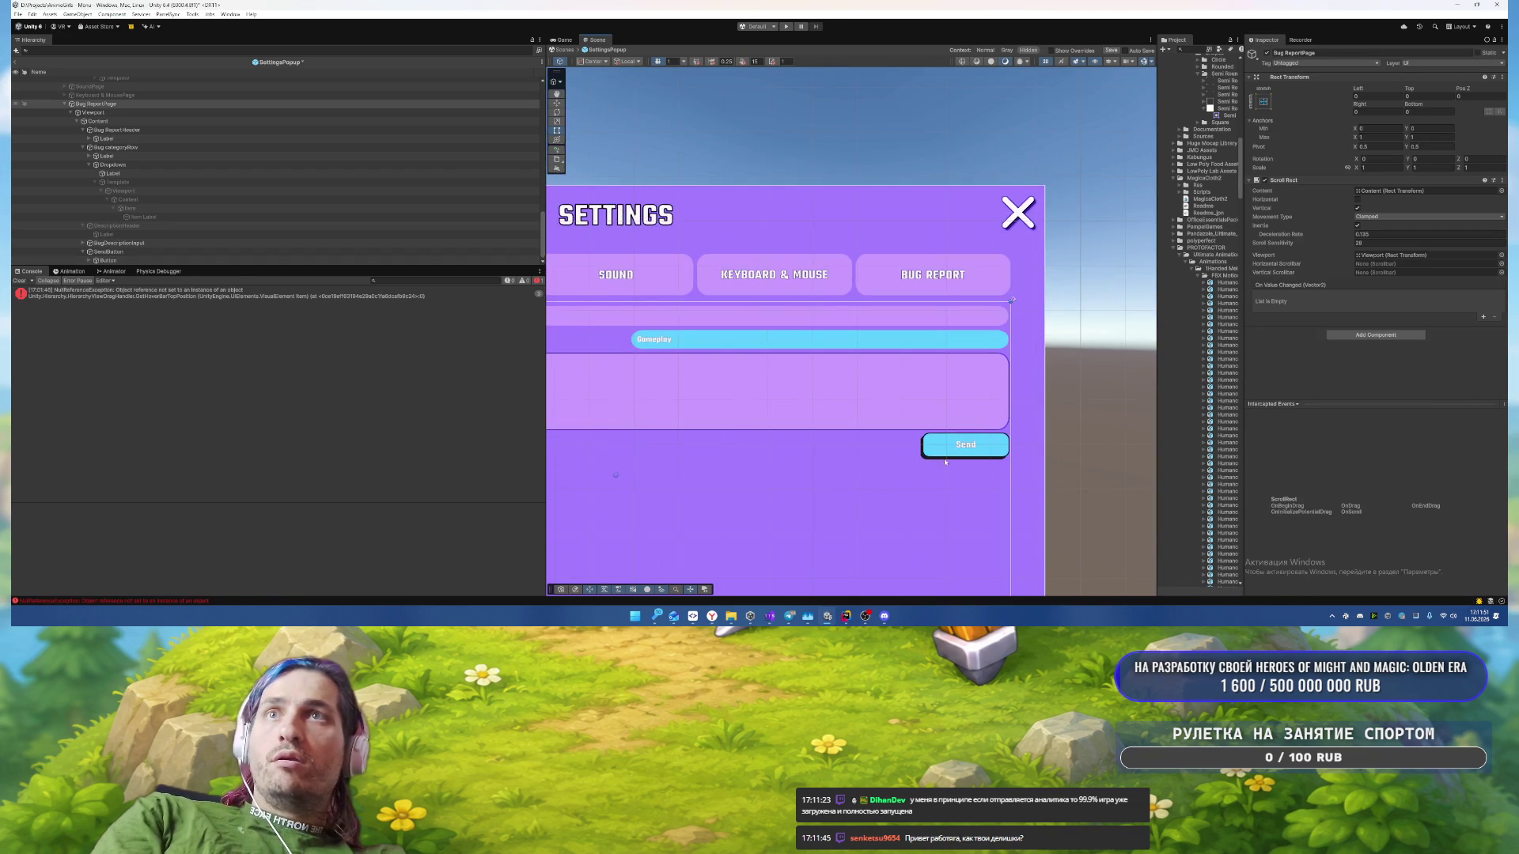
{"action": "mouse_move", "coordinate": [757, 487]}
{"action": "left_mouse_down"}
{"action": "mouse_move", "coordinate": [861, 400]}
{"action": "mouse_move", "coordinate": [841, 402]}
{"action": "left_mouse_up"}
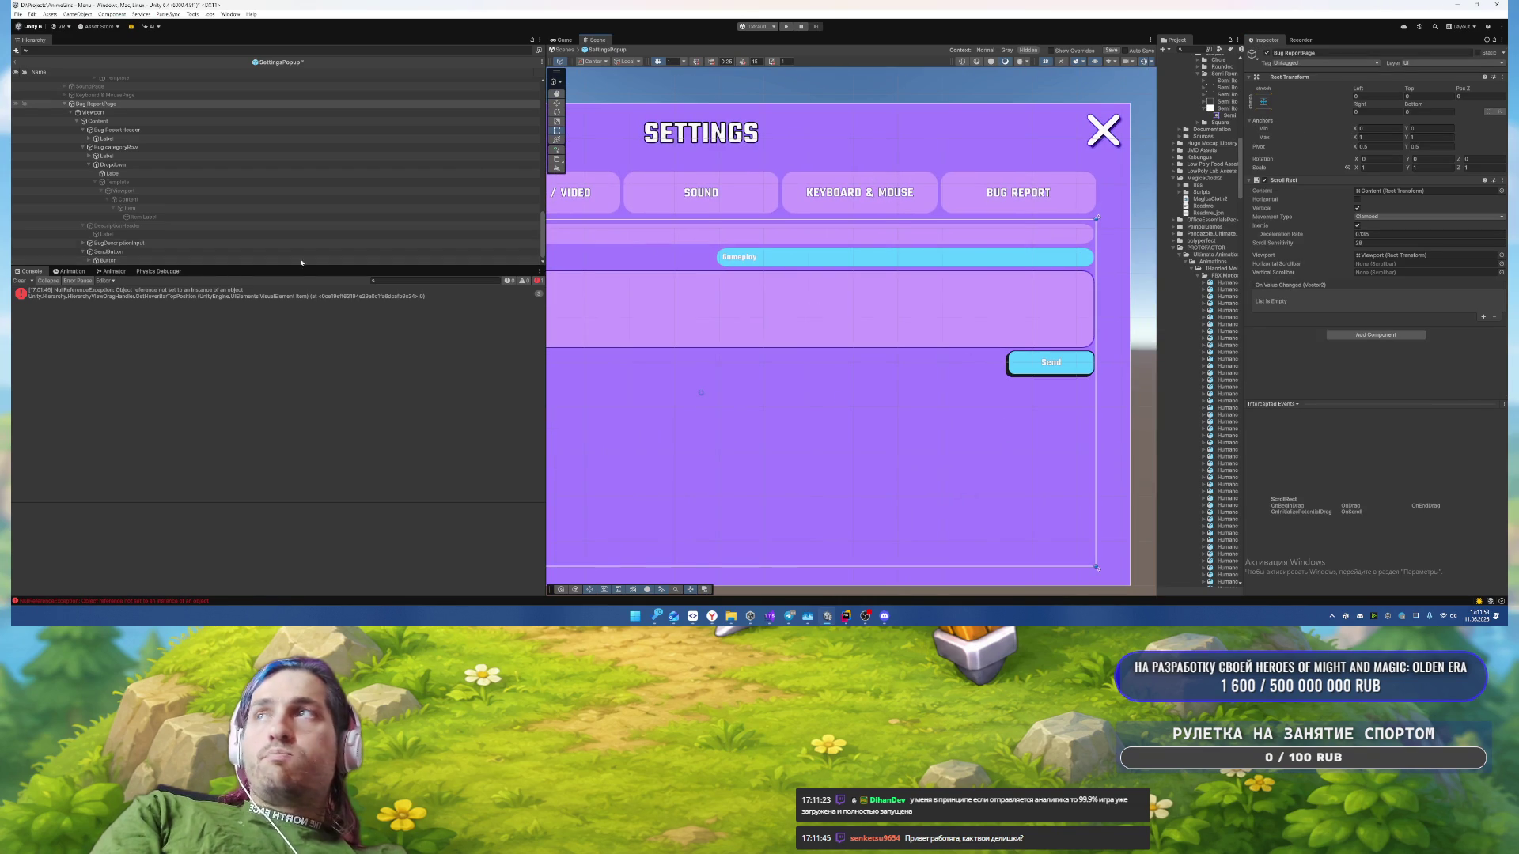
{"action": "left_click", "coordinate": [155, 250]}
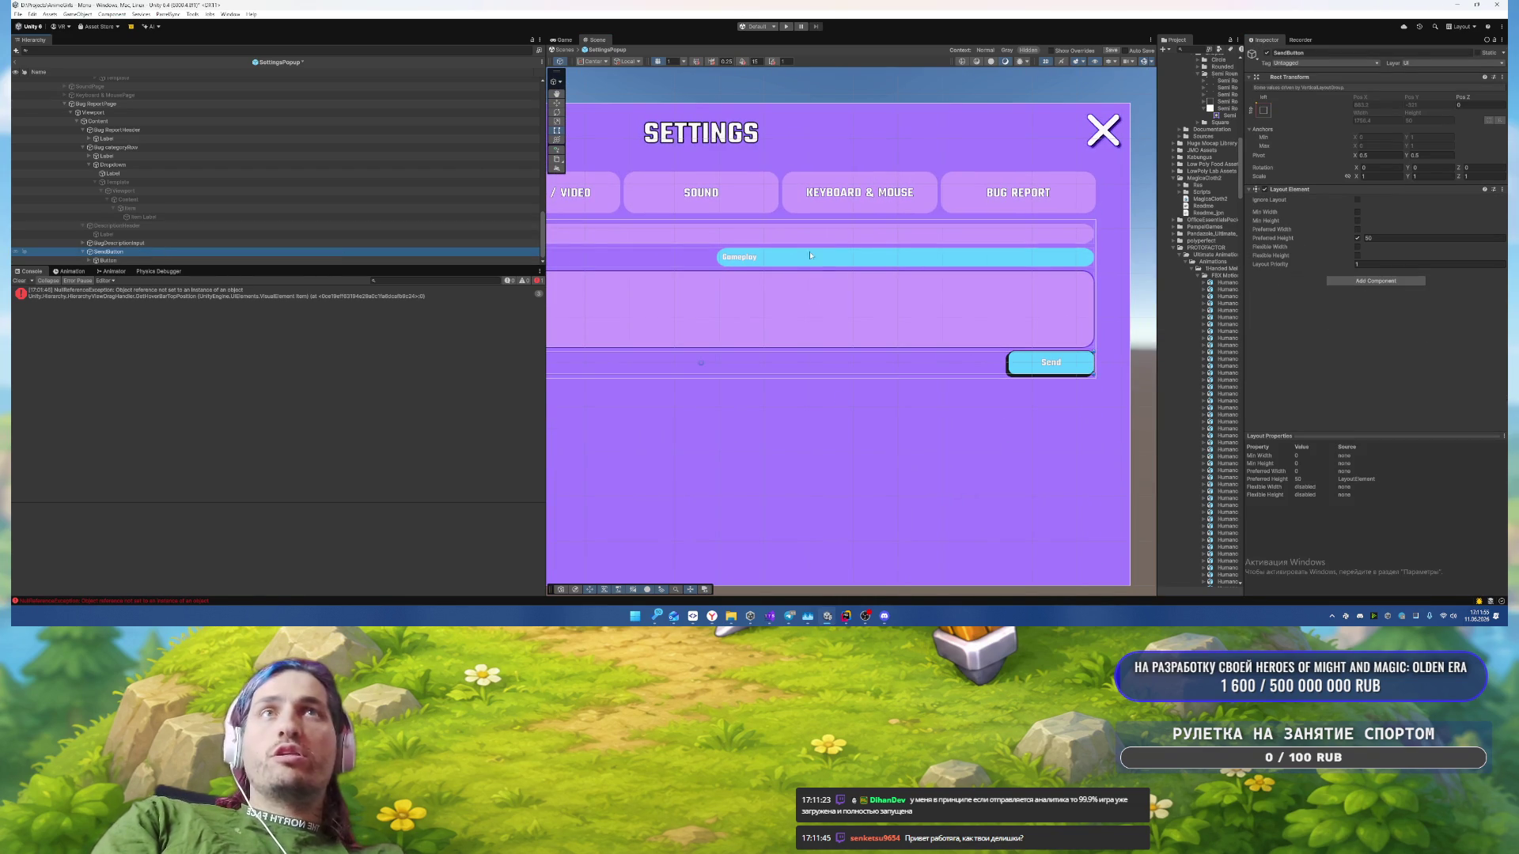
{"action": "left_click", "coordinate": [112, 260]}
{"action": "scroll", "coordinate": [1416, 342], "scroll_direction": "down", "scroll_amount": 10}
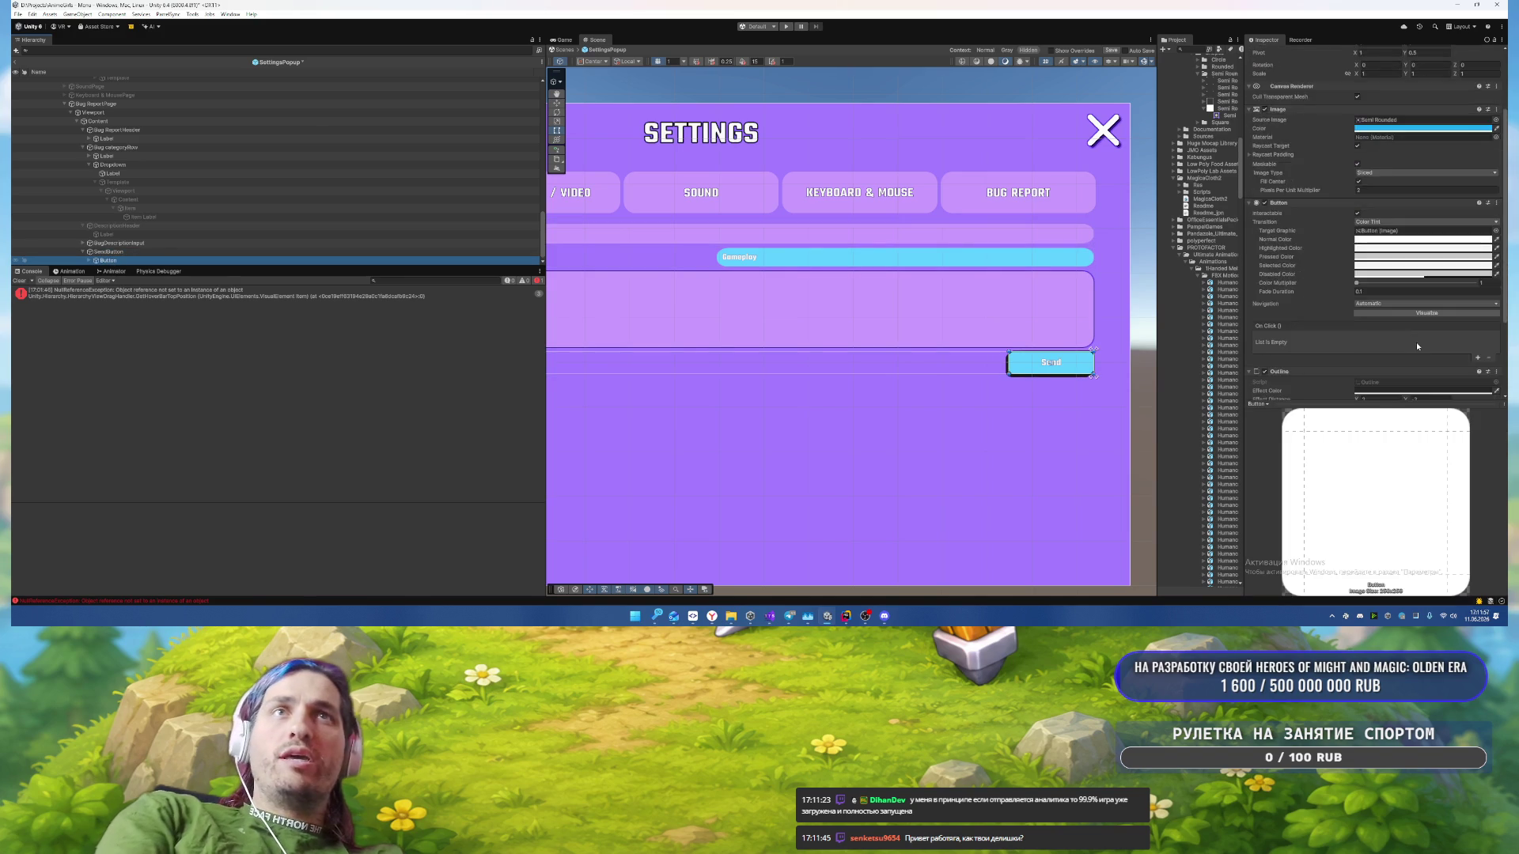
{"action": "left_click", "coordinate": [1388, 353]}
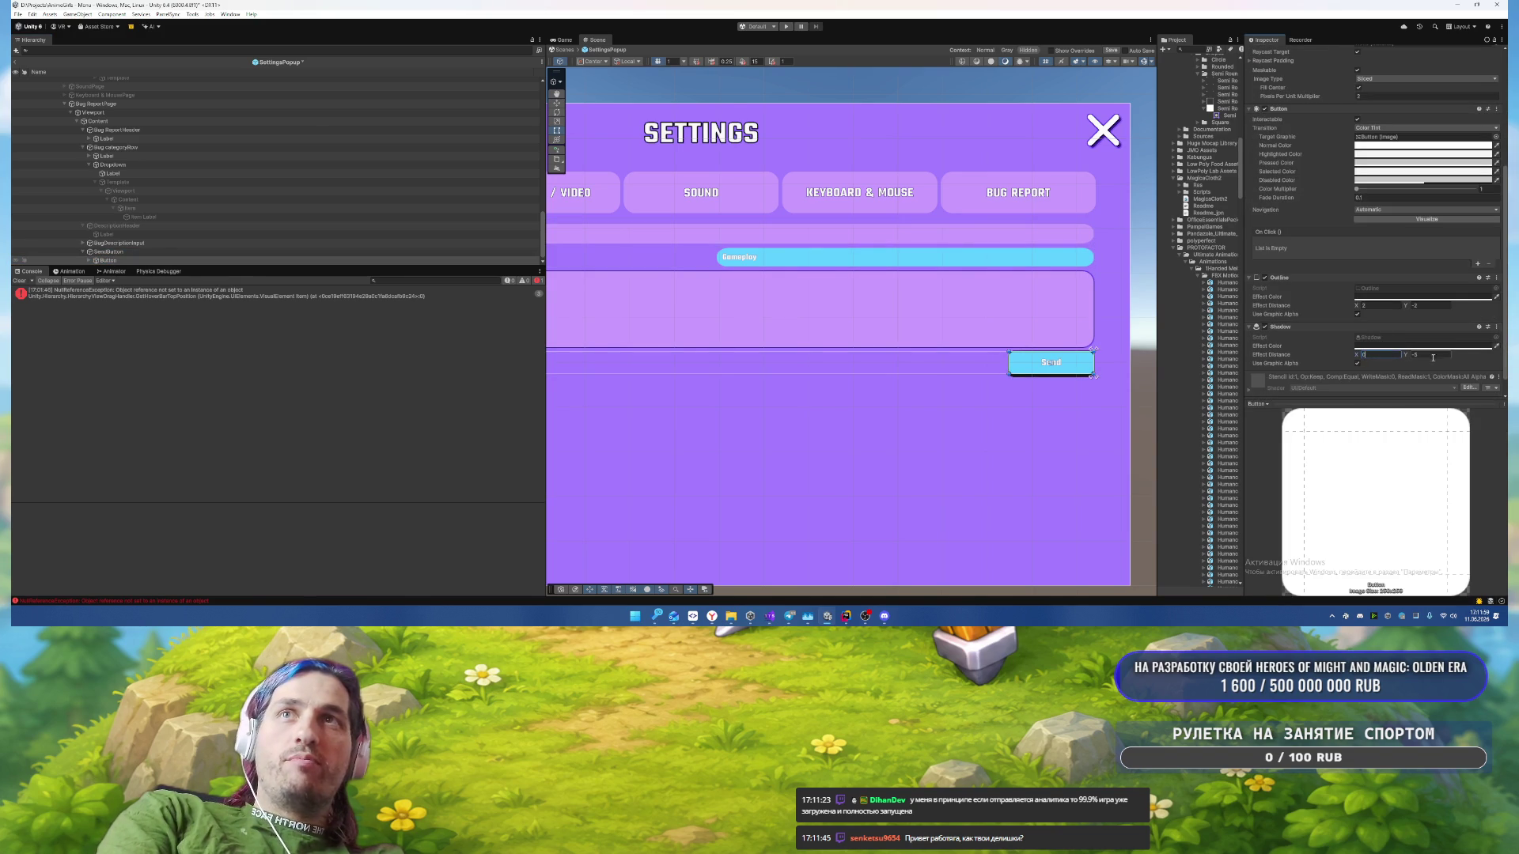
{"action": "left_click", "coordinate": [1020, 460]}
{"action": "scroll", "coordinate": [1003, 475], "scroll_direction": "down", "scroll_amount": 3}
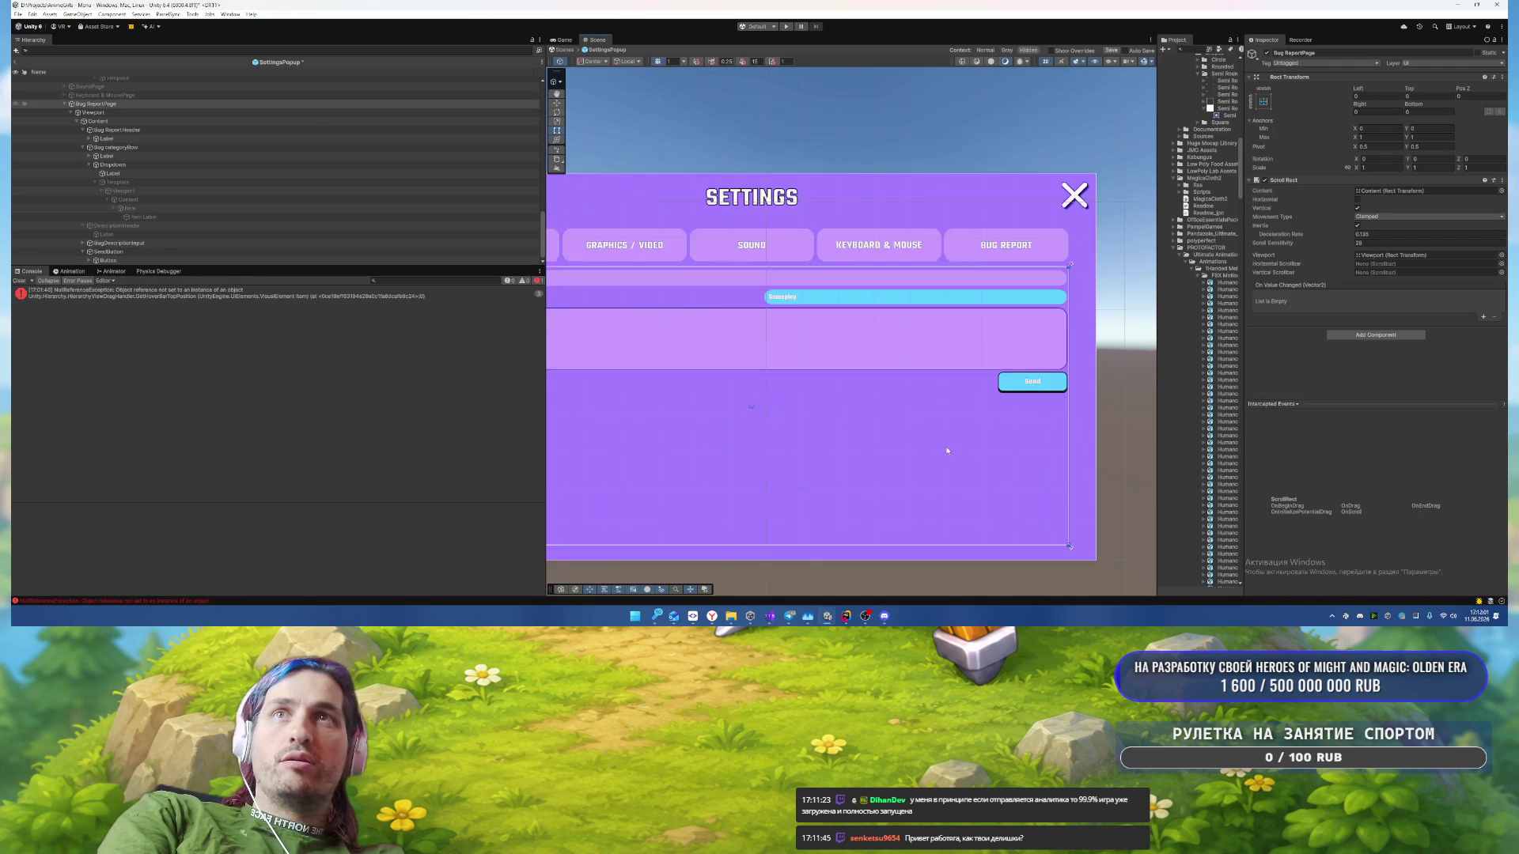
{"action": "scroll", "coordinate": [822, 329], "scroll_direction": "up", "scroll_amount": 1}
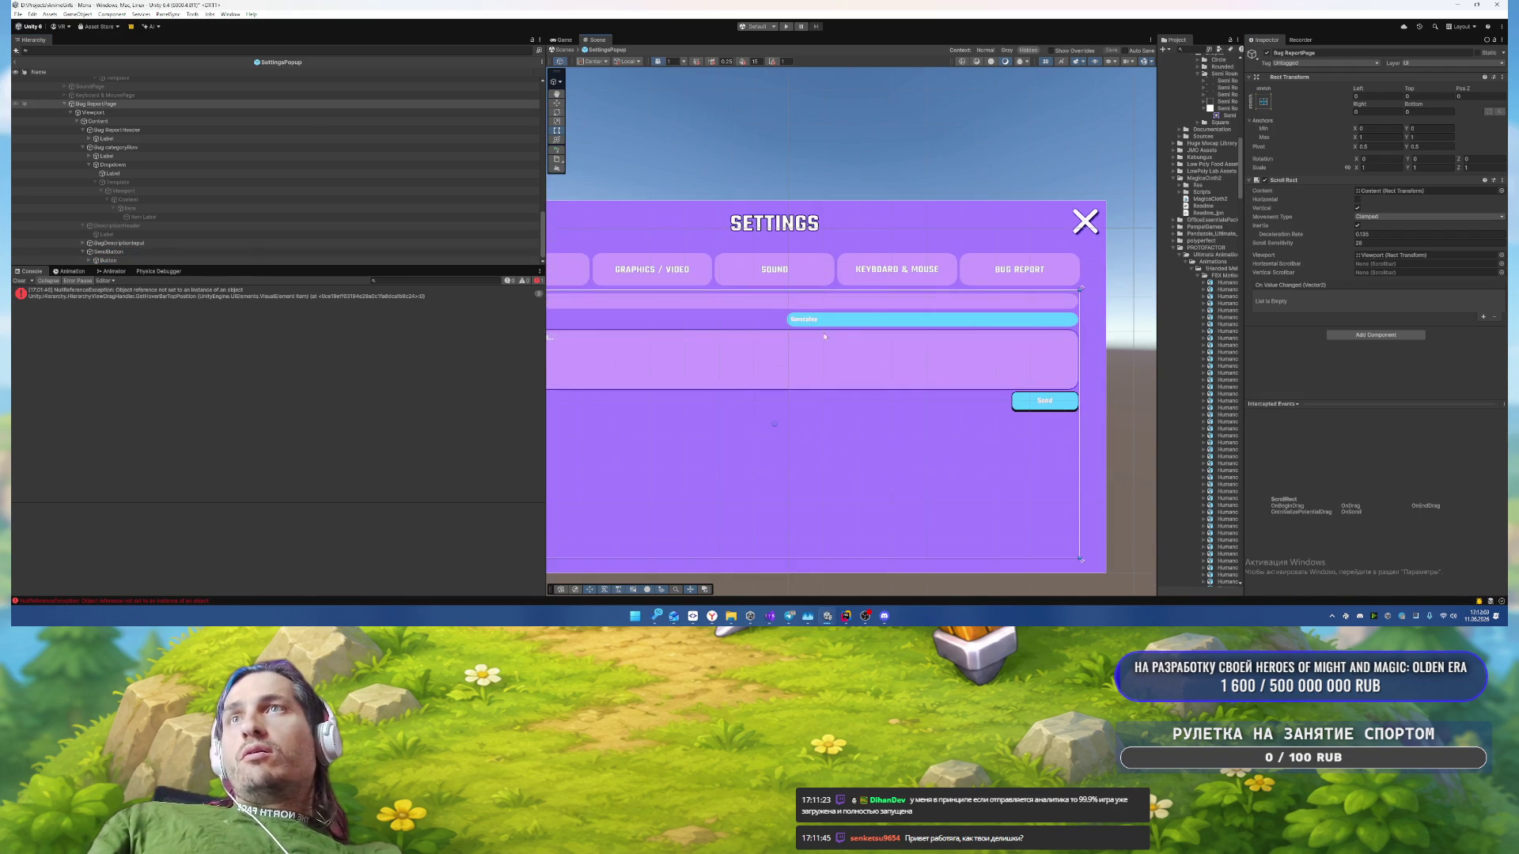
{"action": "left_click", "coordinate": [819, 327]}
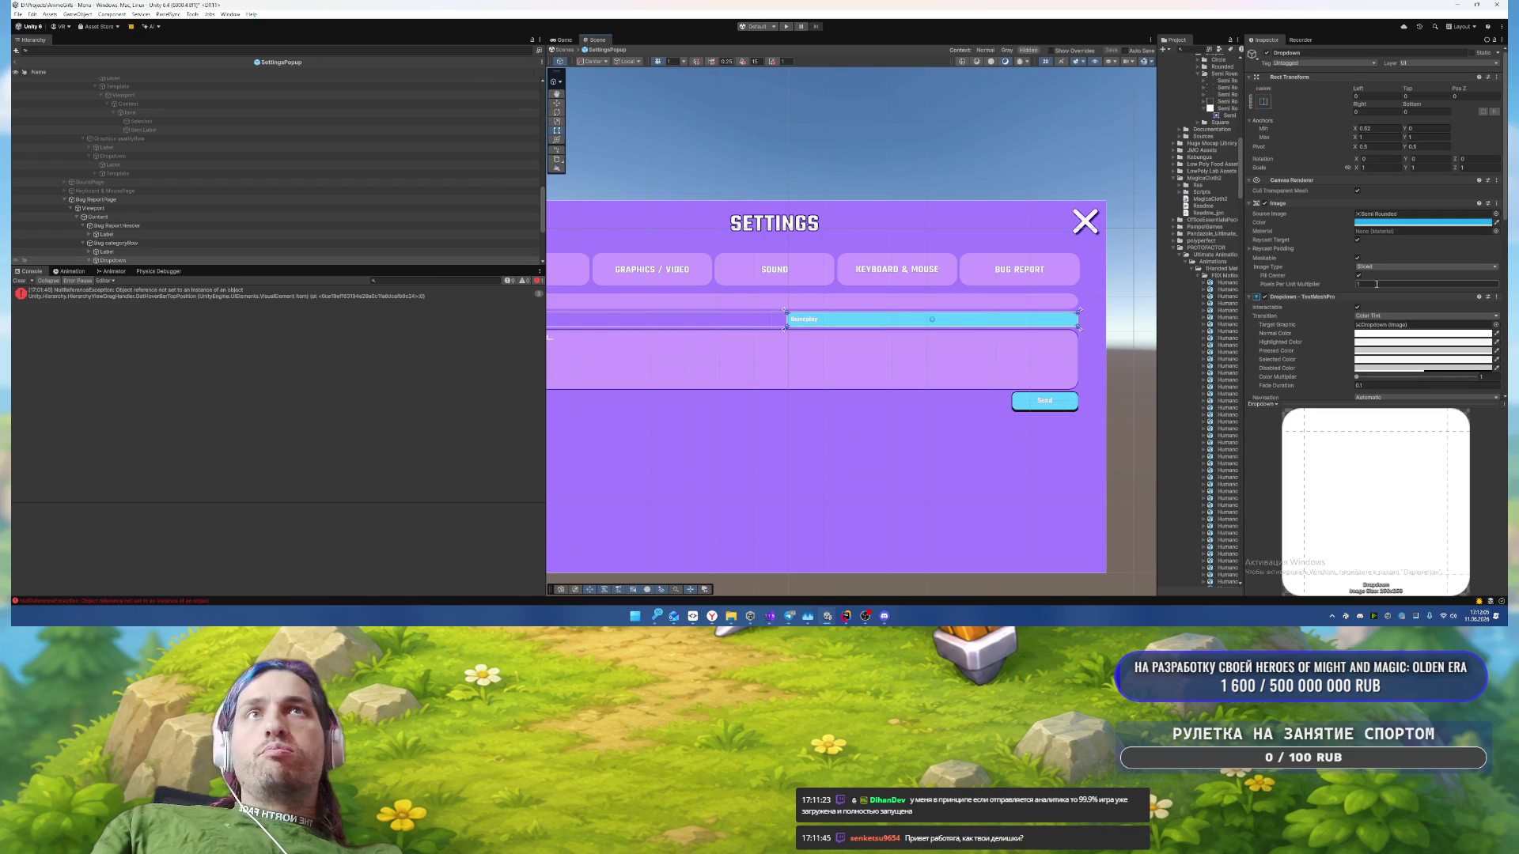
Step: Save the SettingsPopup prefab and enter Play mode
{"action": "left_click", "coordinate": [820, 475]}
{"action": "key", "text": "ctrl+s"}
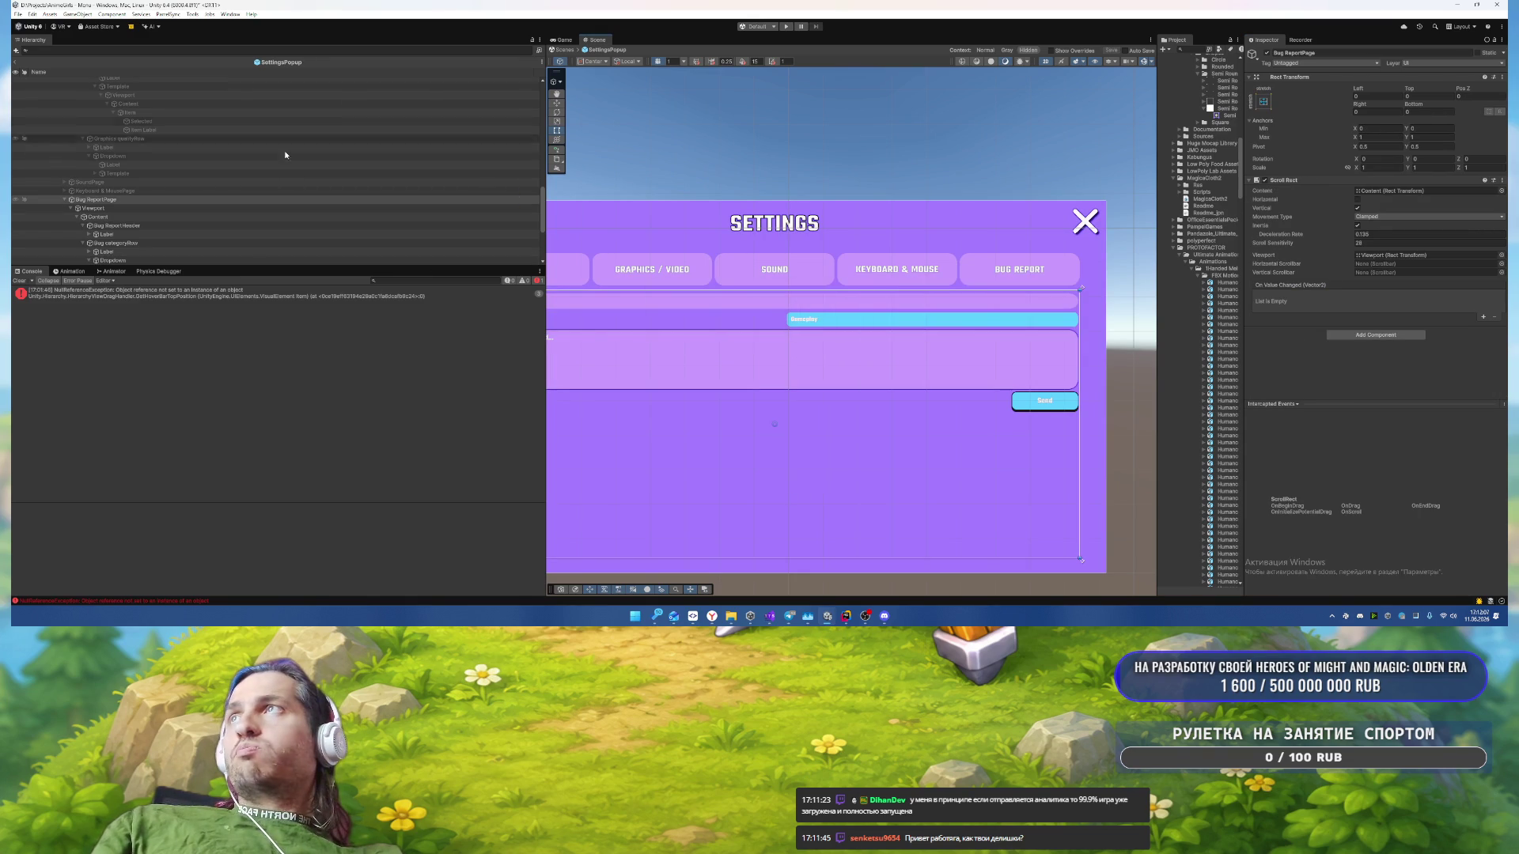
{"action": "left_click", "coordinate": [786, 26]}
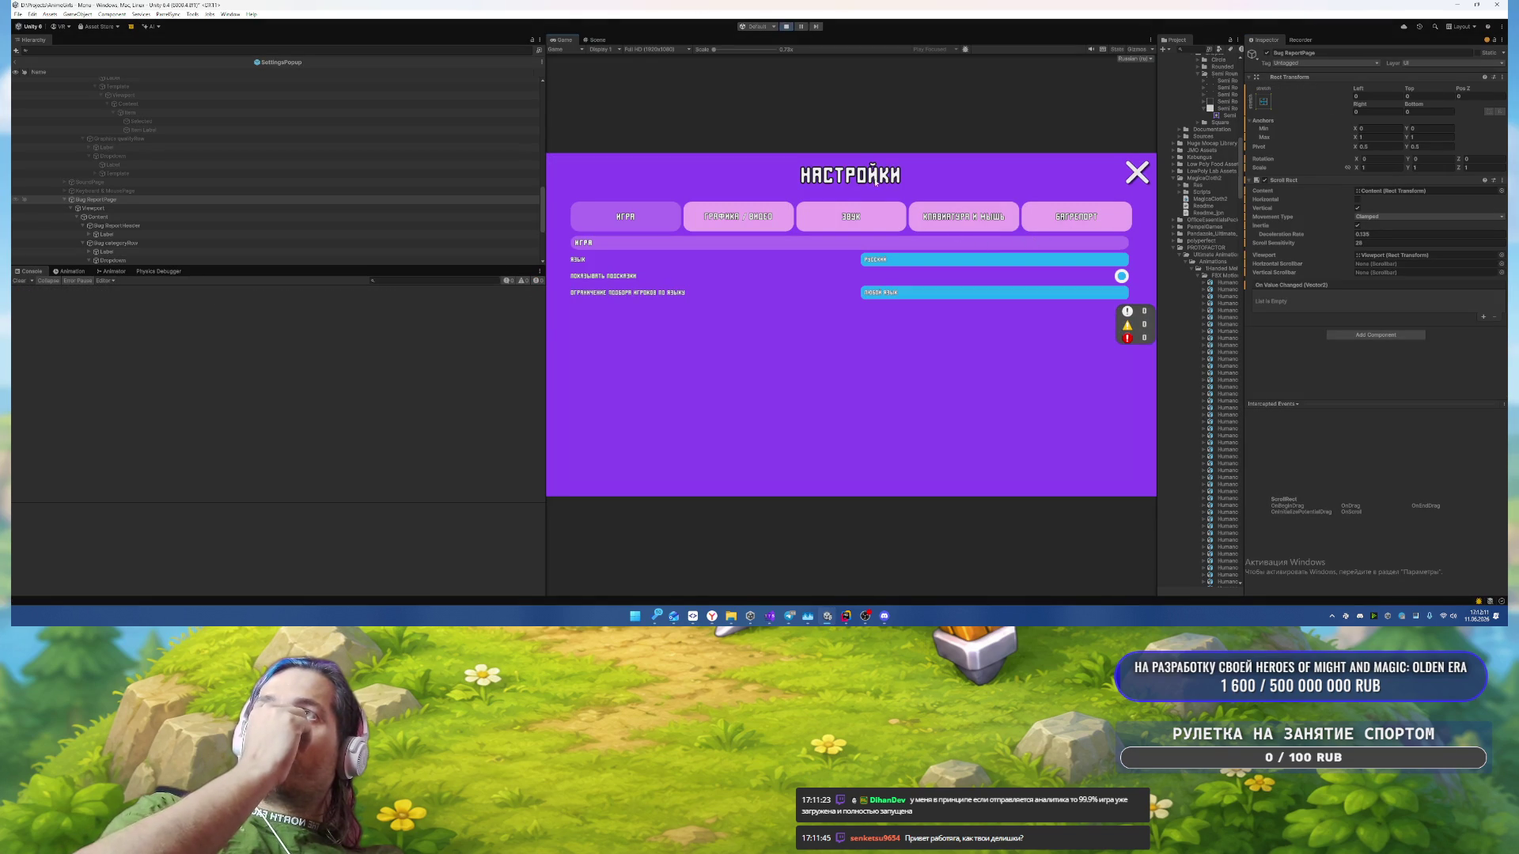
Step: Switch between the Графика / Видео, Звук, Клавиатура и мышь and Багрепорт pages
{"action": "left_click", "coordinate": [737, 216]}
{"action": "left_click", "coordinate": [851, 216]}
{"action": "left_click", "coordinate": [964, 216]}
{"action": "left_click", "coordinate": [738, 216]}
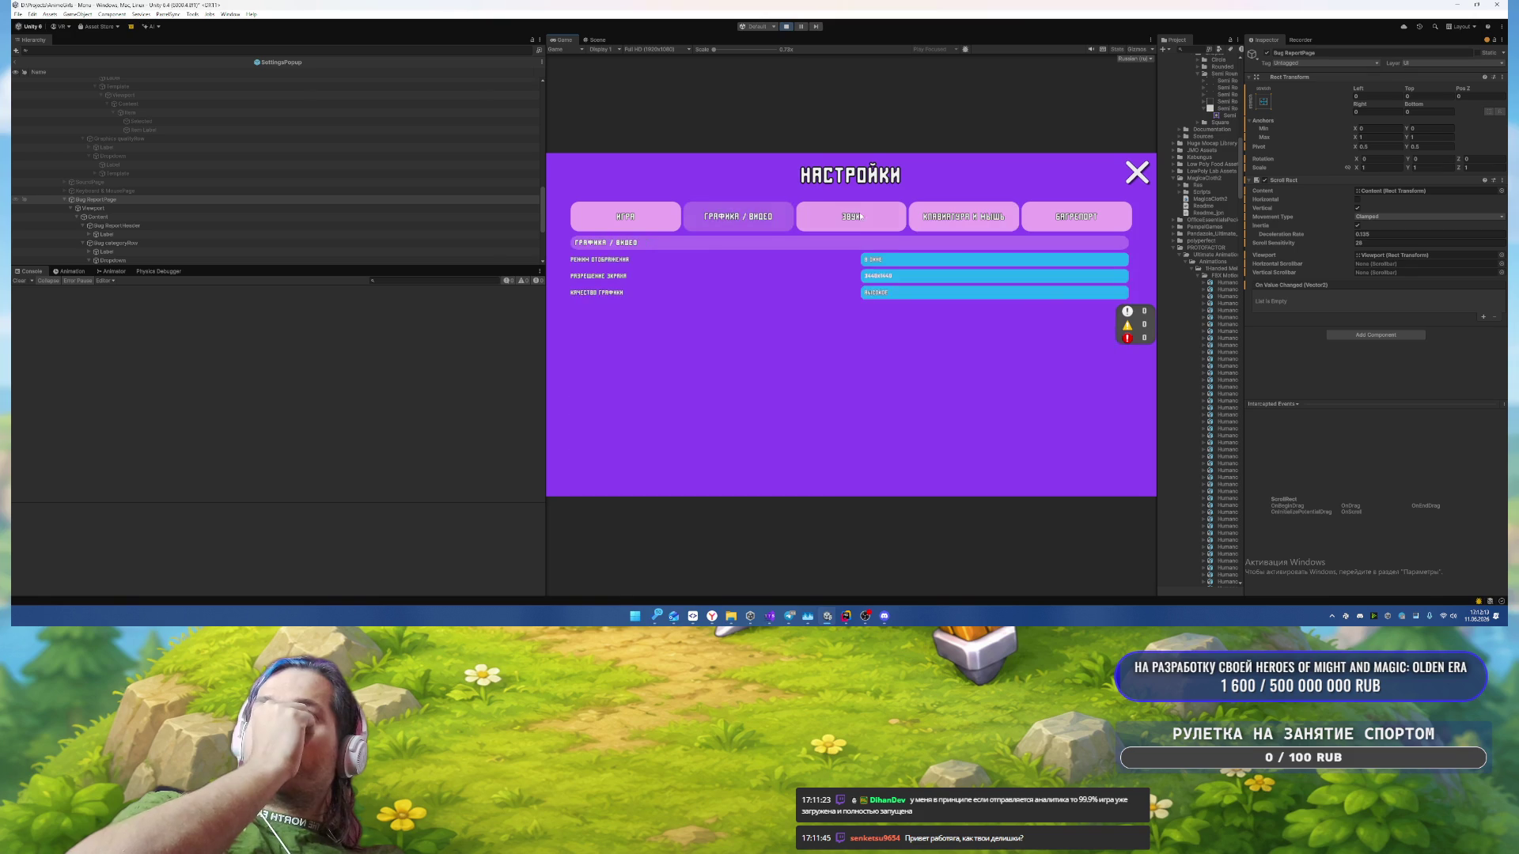
{"action": "left_click", "coordinate": [861, 216]}
{"action": "left_click", "coordinate": [965, 222]}
{"action": "left_click", "coordinate": [1076, 218]}
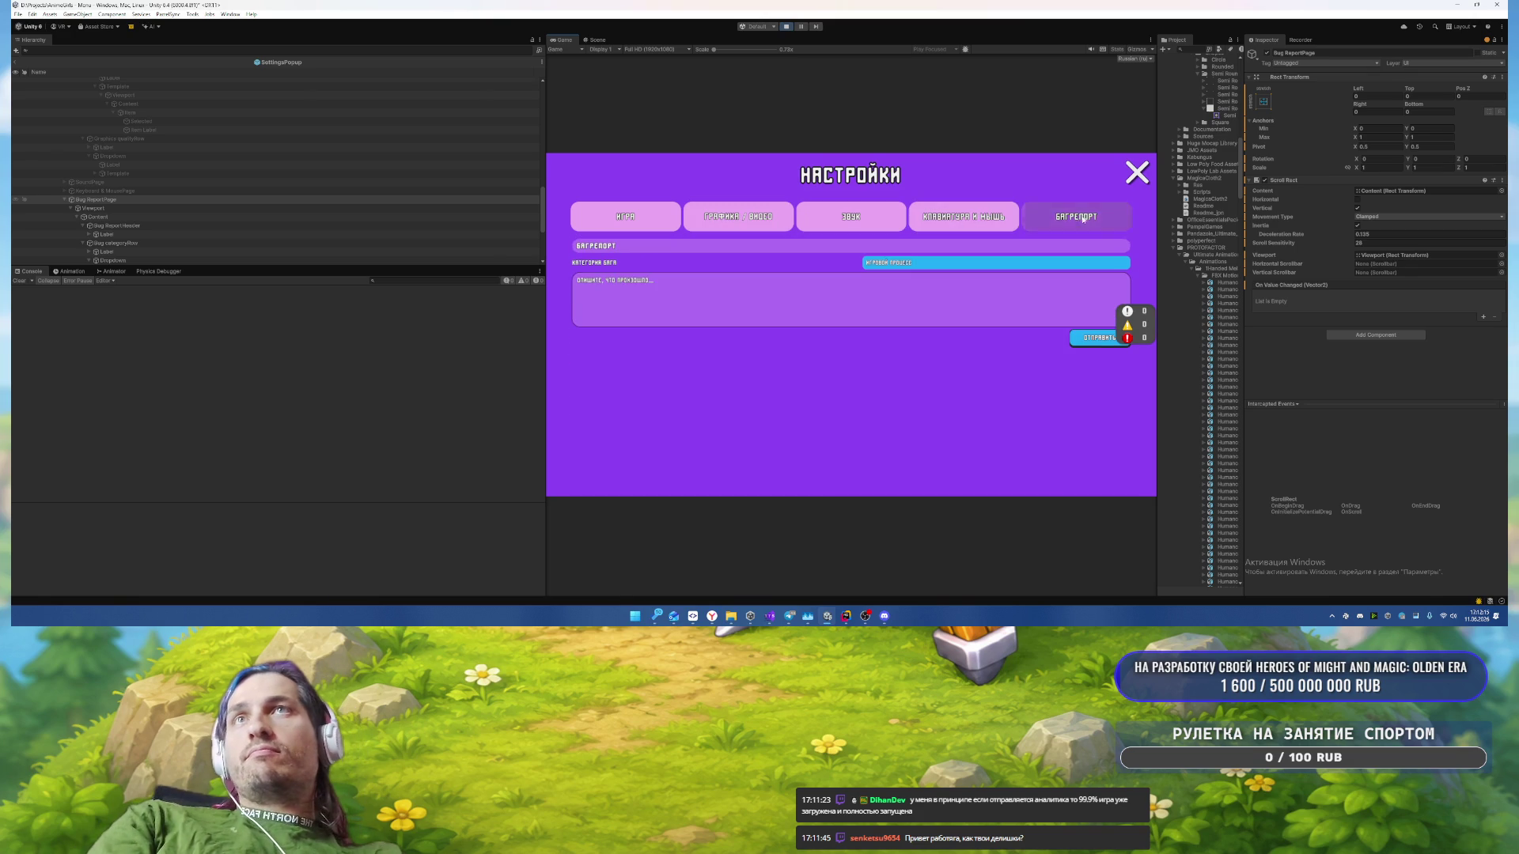
{"action": "left_click", "coordinate": [816, 210]}
{"action": "left_click", "coordinate": [964, 217]}
{"action": "left_click", "coordinate": [1062, 222]}
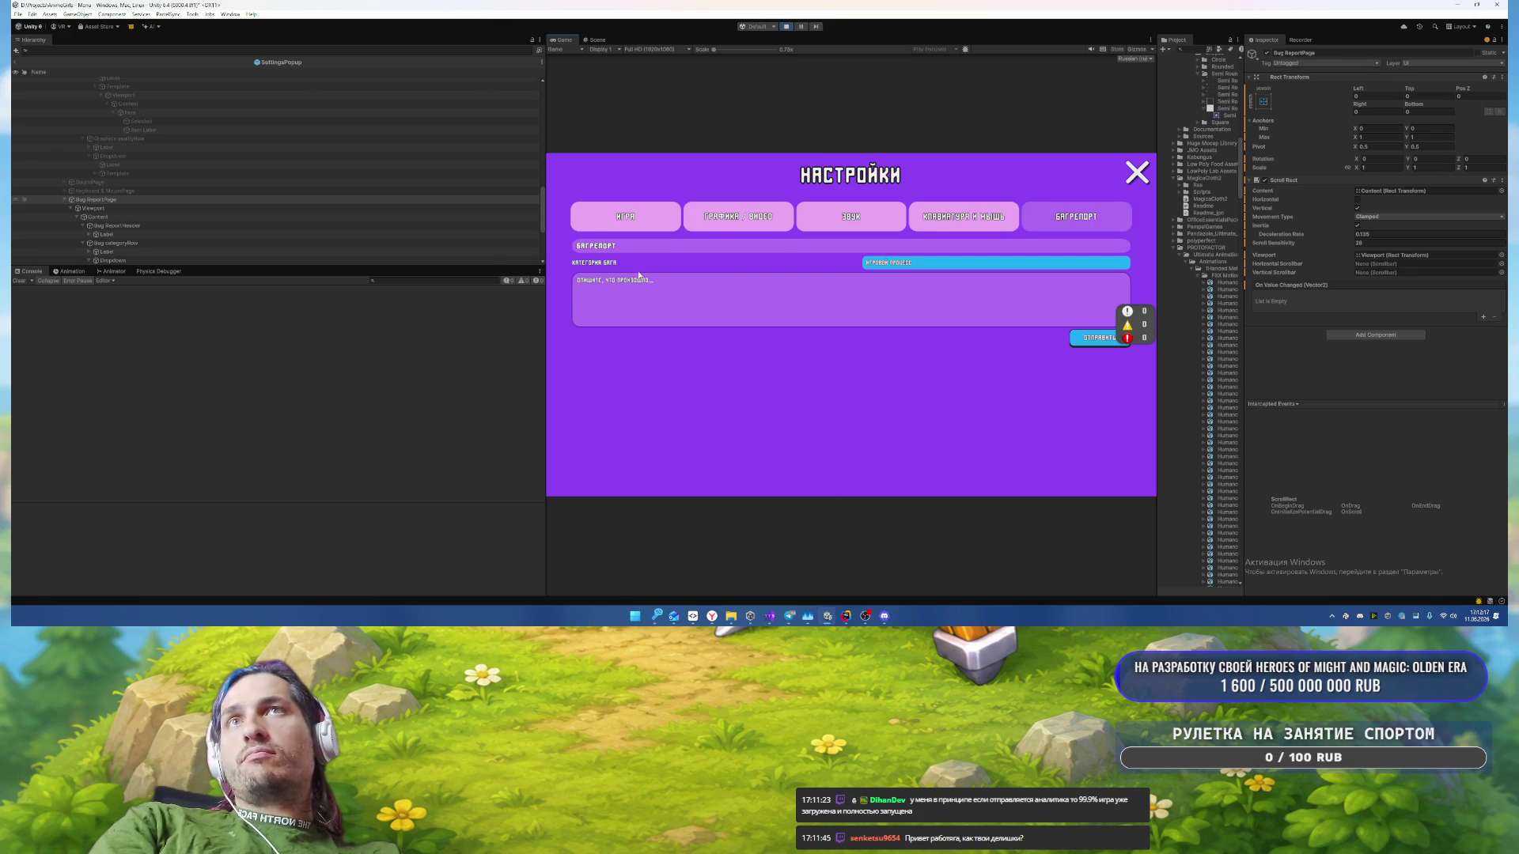
Step: Cycle through every page again from Игра to Багрепорт
{"action": "left_click", "coordinate": [625, 216]}
{"action": "left_click", "coordinate": [737, 216]}
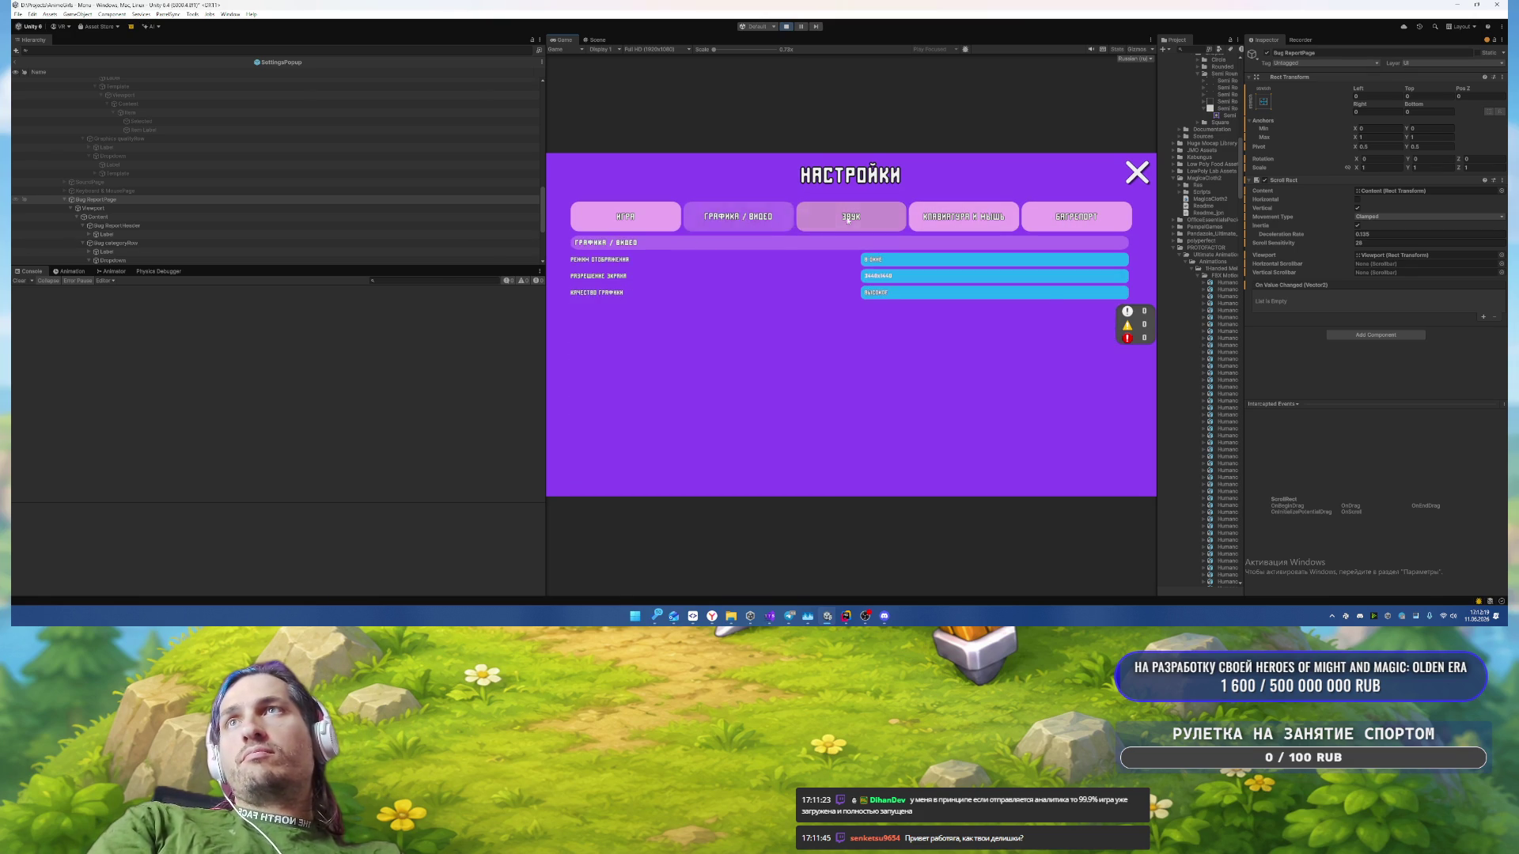
{"action": "left_click", "coordinate": [625, 216]}
{"action": "left_click", "coordinate": [737, 216]}
{"action": "left_click", "coordinate": [850, 216]}
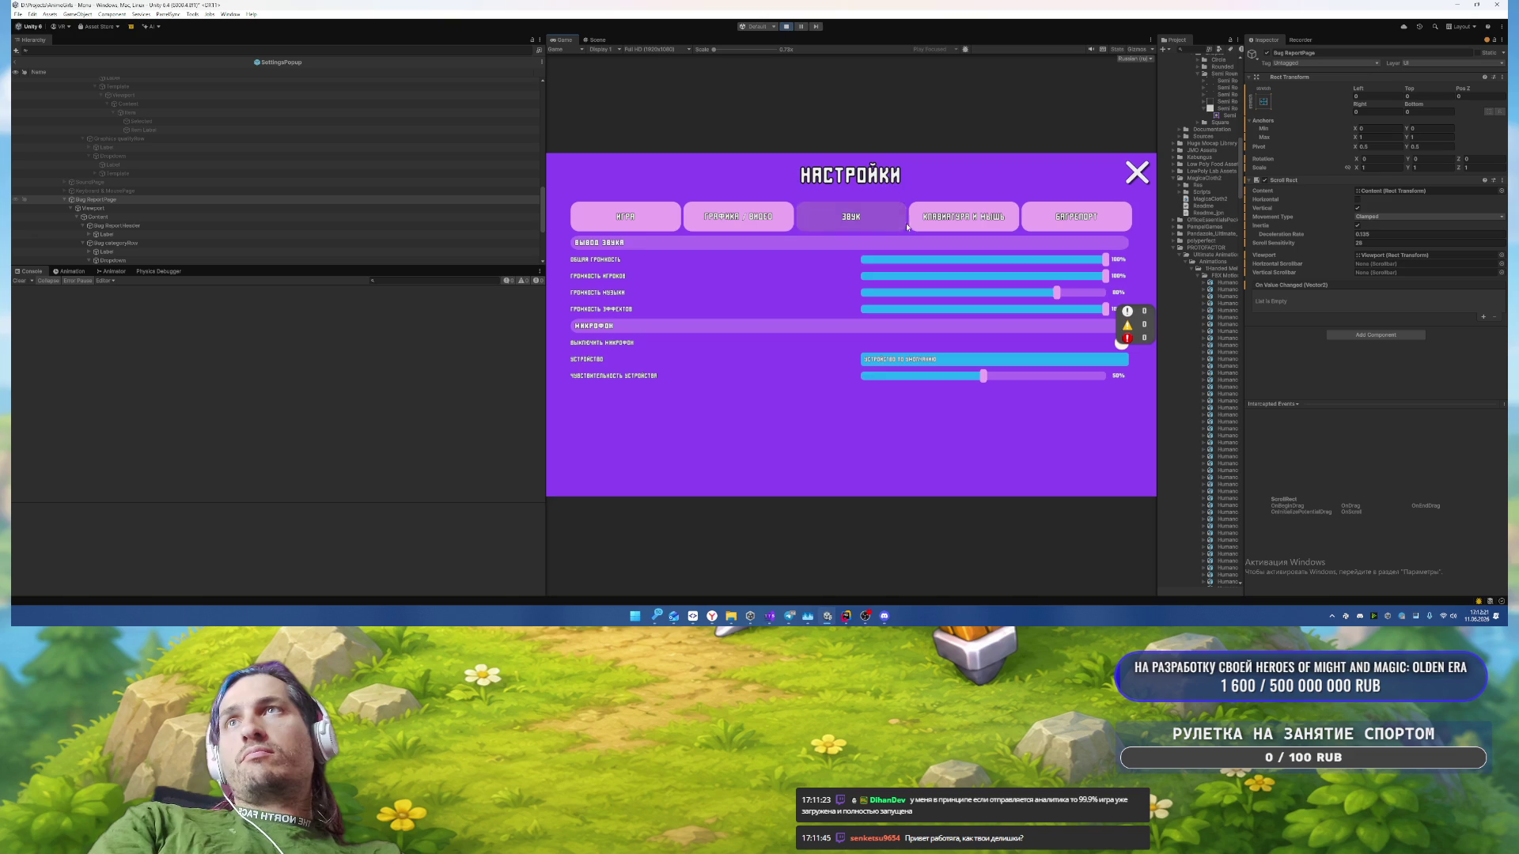
{"action": "left_click", "coordinate": [989, 222]}
{"action": "left_click", "coordinate": [1052, 220]}
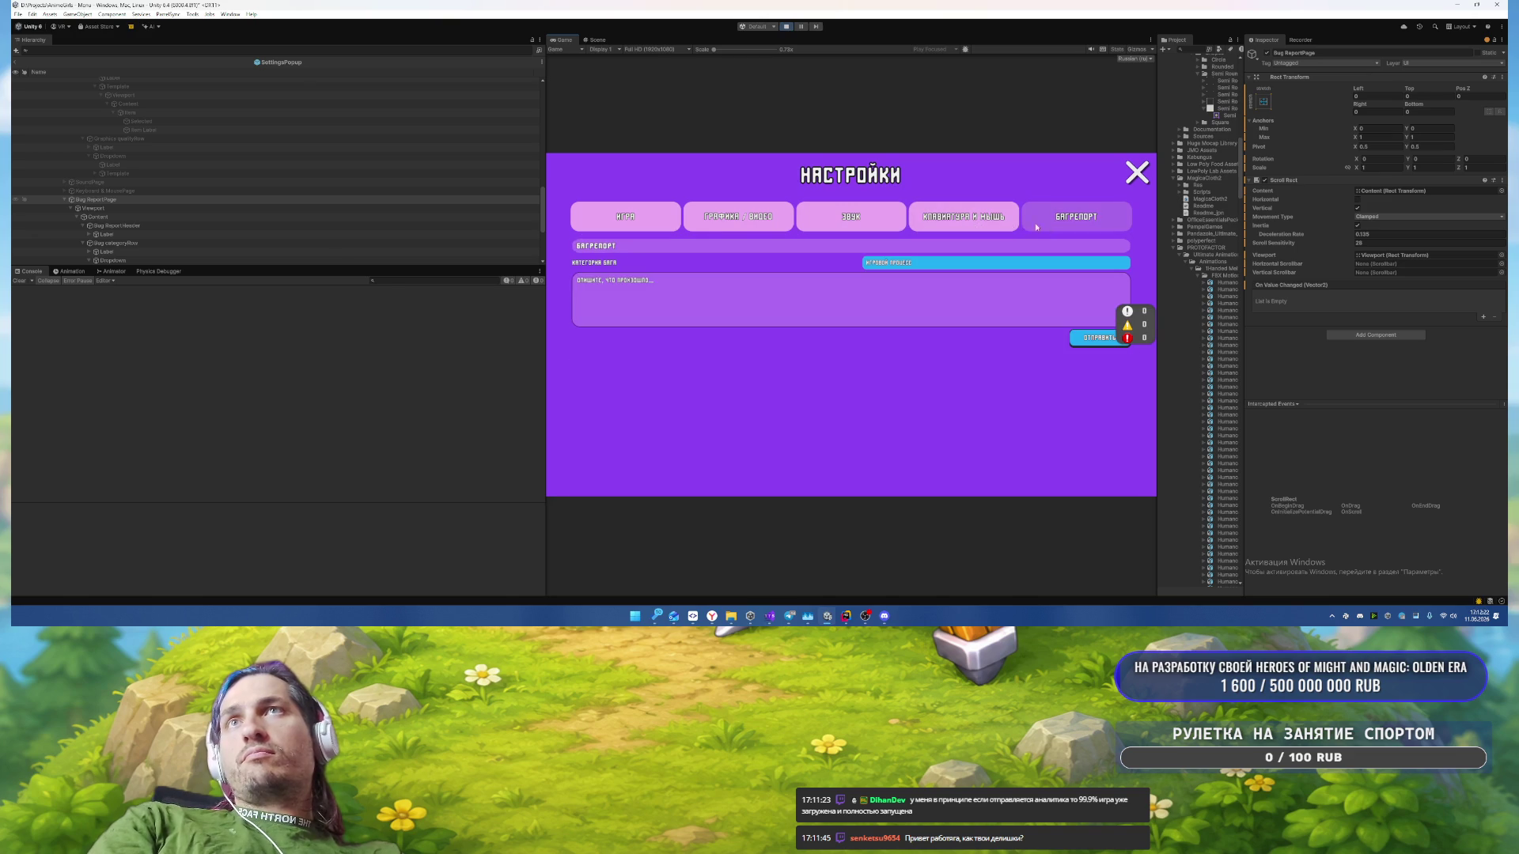
Step: Open and close the bug category dropdown, then test the Звук music volume slider
{"action": "left_click", "coordinate": [932, 264]}
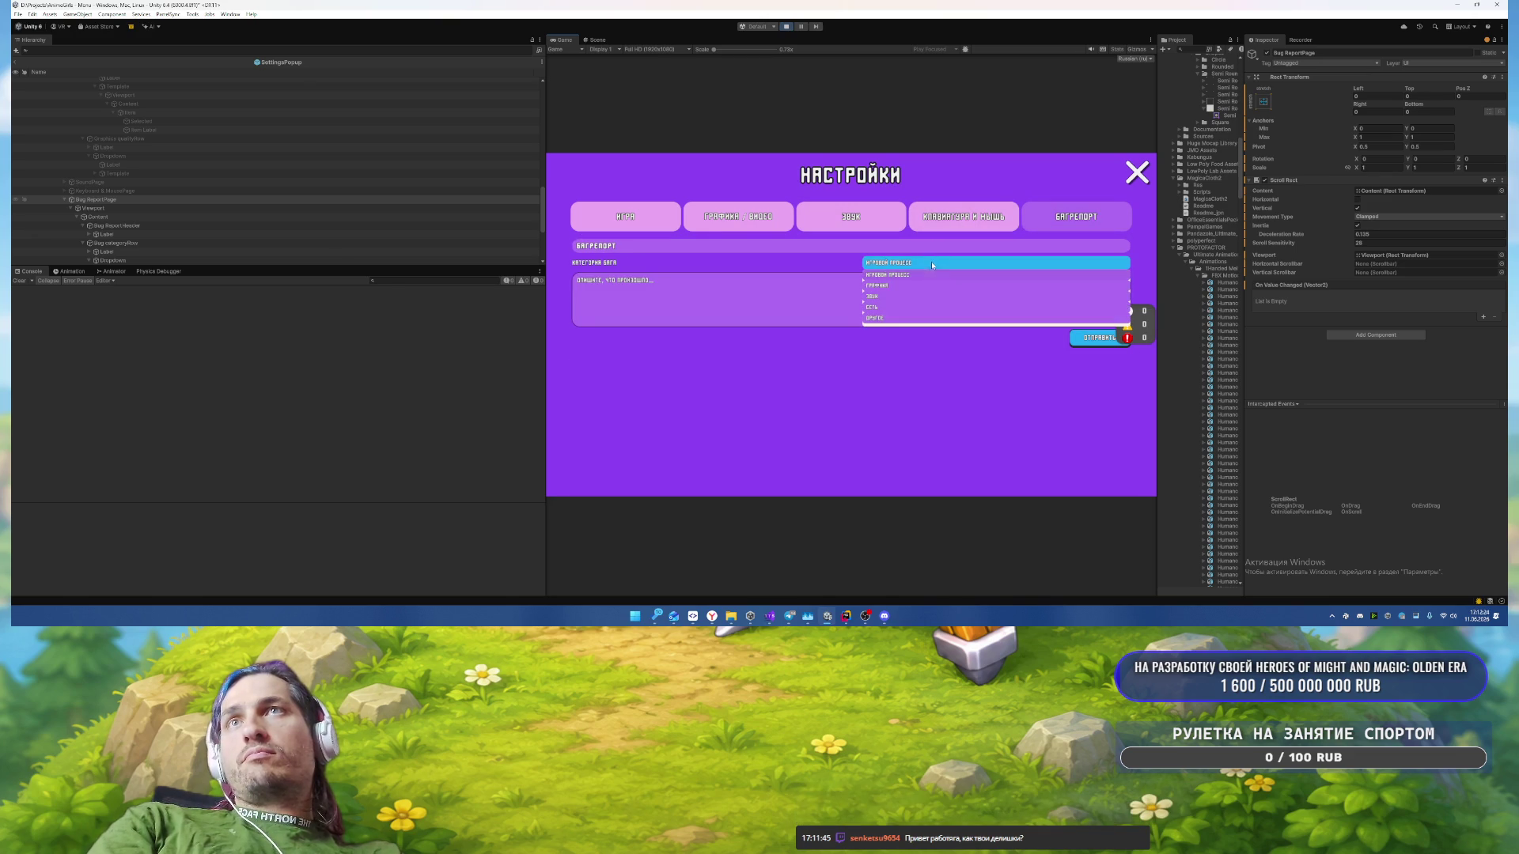
{"action": "left_click", "coordinate": [858, 222]}
{"action": "left_click", "coordinate": [858, 221]}
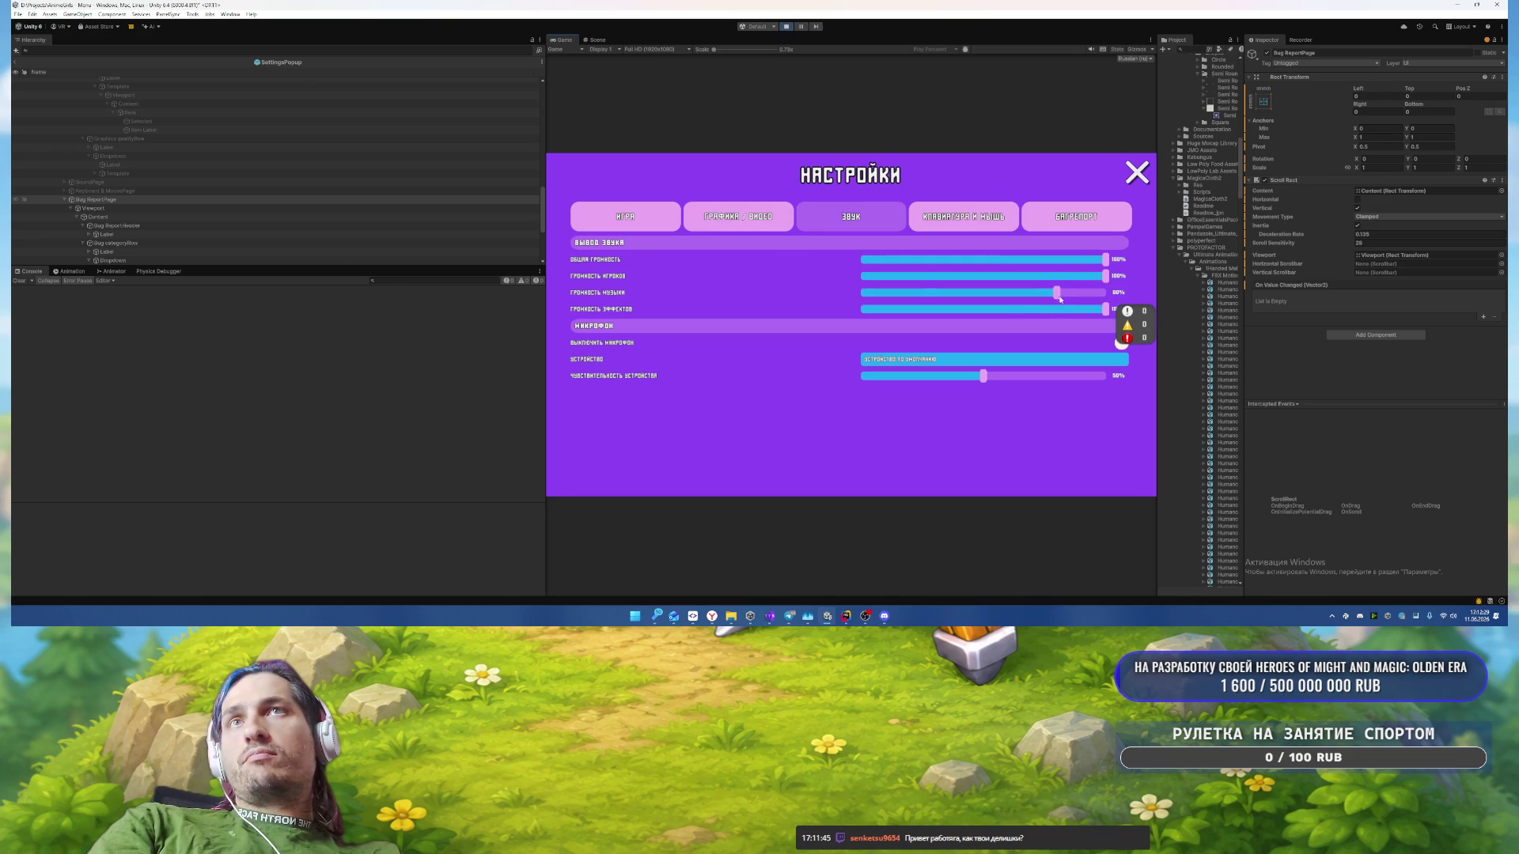
{"action": "mouse_move", "coordinate": [1093, 295]}
{"action": "left_mouse_down"}
{"action": "mouse_move", "coordinate": [907, 301]}
{"action": "mouse_move", "coordinate": [1094, 293]}
{"action": "left_mouse_up"}
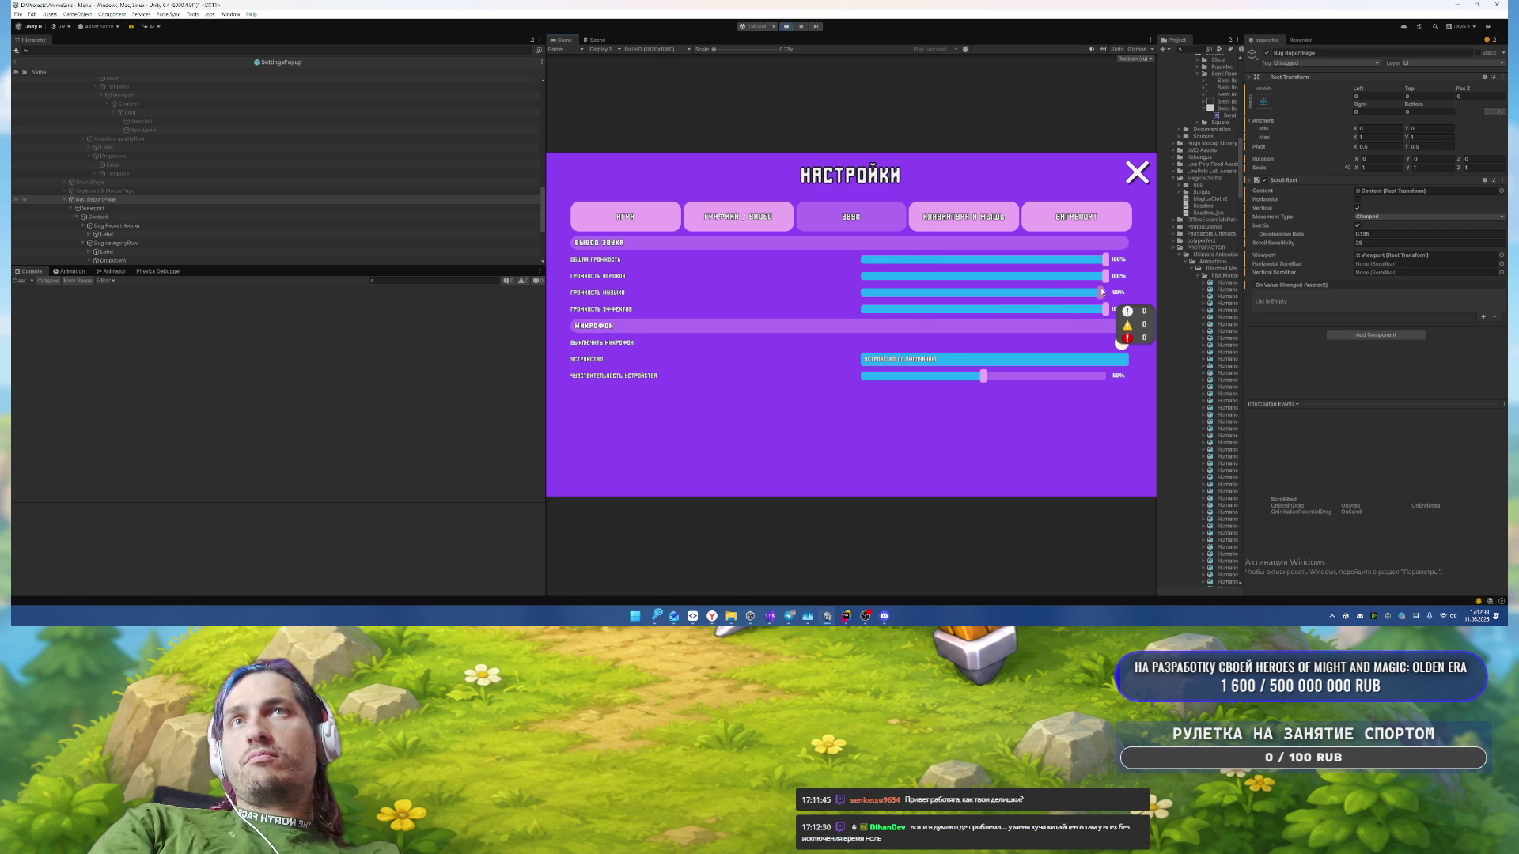
Step: Return to the Багрепорт page and send an empty test bug report
{"action": "left_click", "coordinate": [694, 208]}
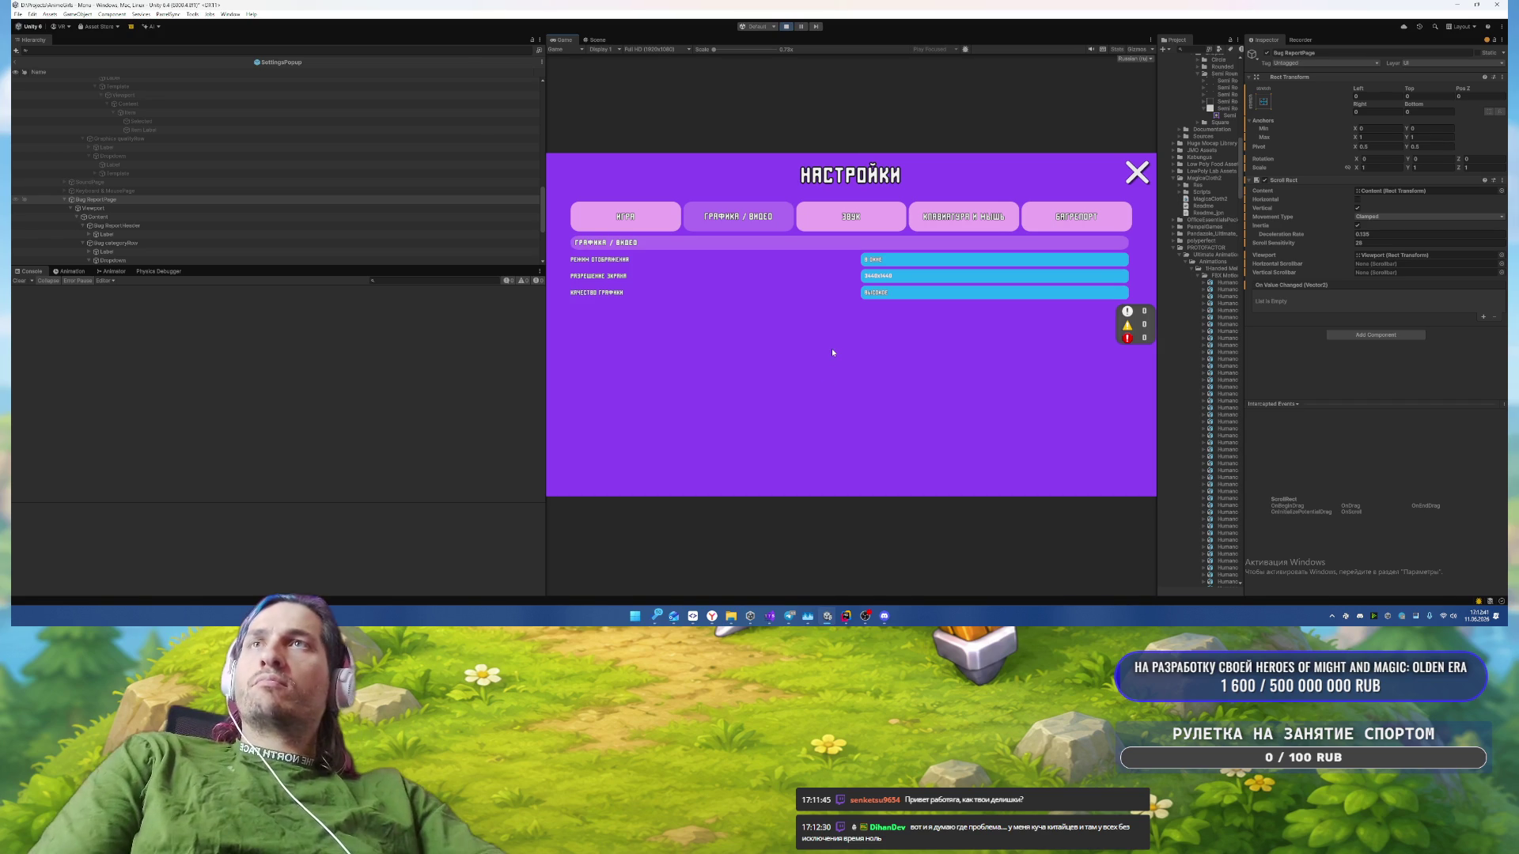
{"action": "left_click", "coordinate": [645, 227]}
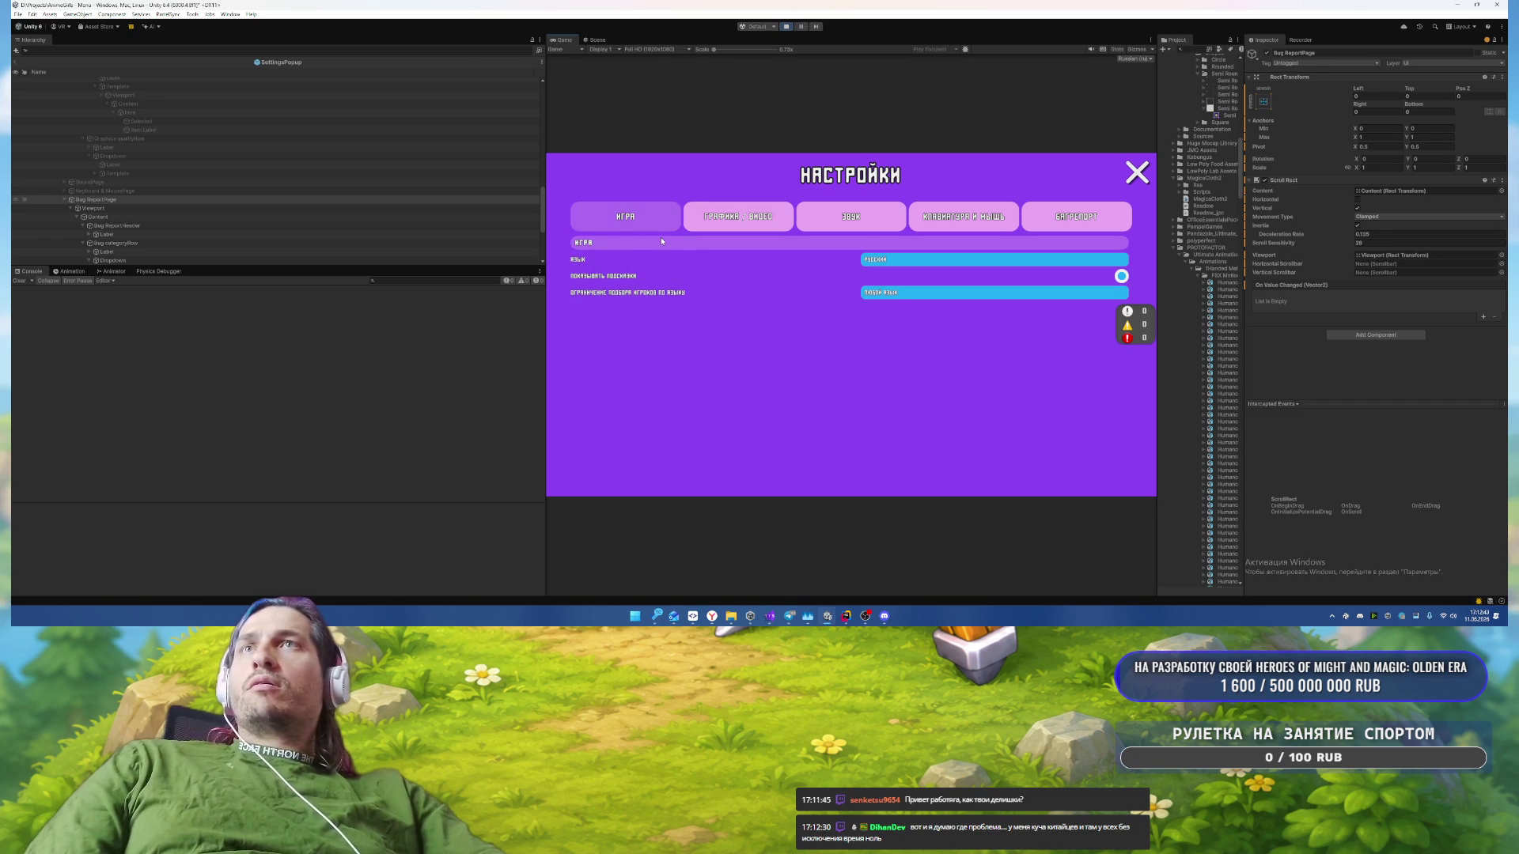
{"action": "left_click", "coordinate": [1036, 225]}
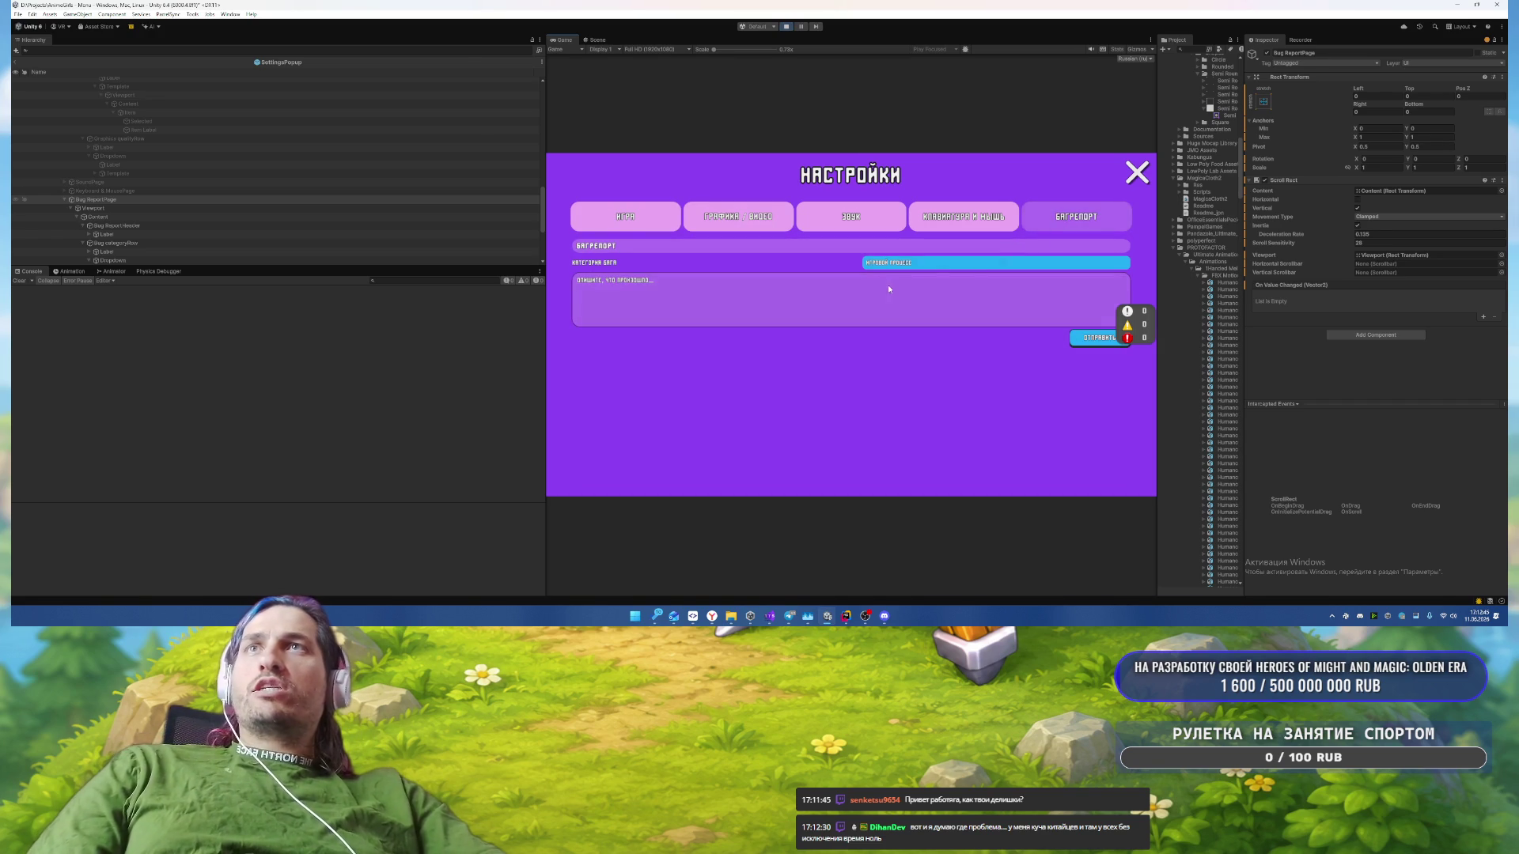
{"action": "key", "text": "Left"}
{"action": "key", "text": "Left"}
{"action": "key", "text": "Left"}
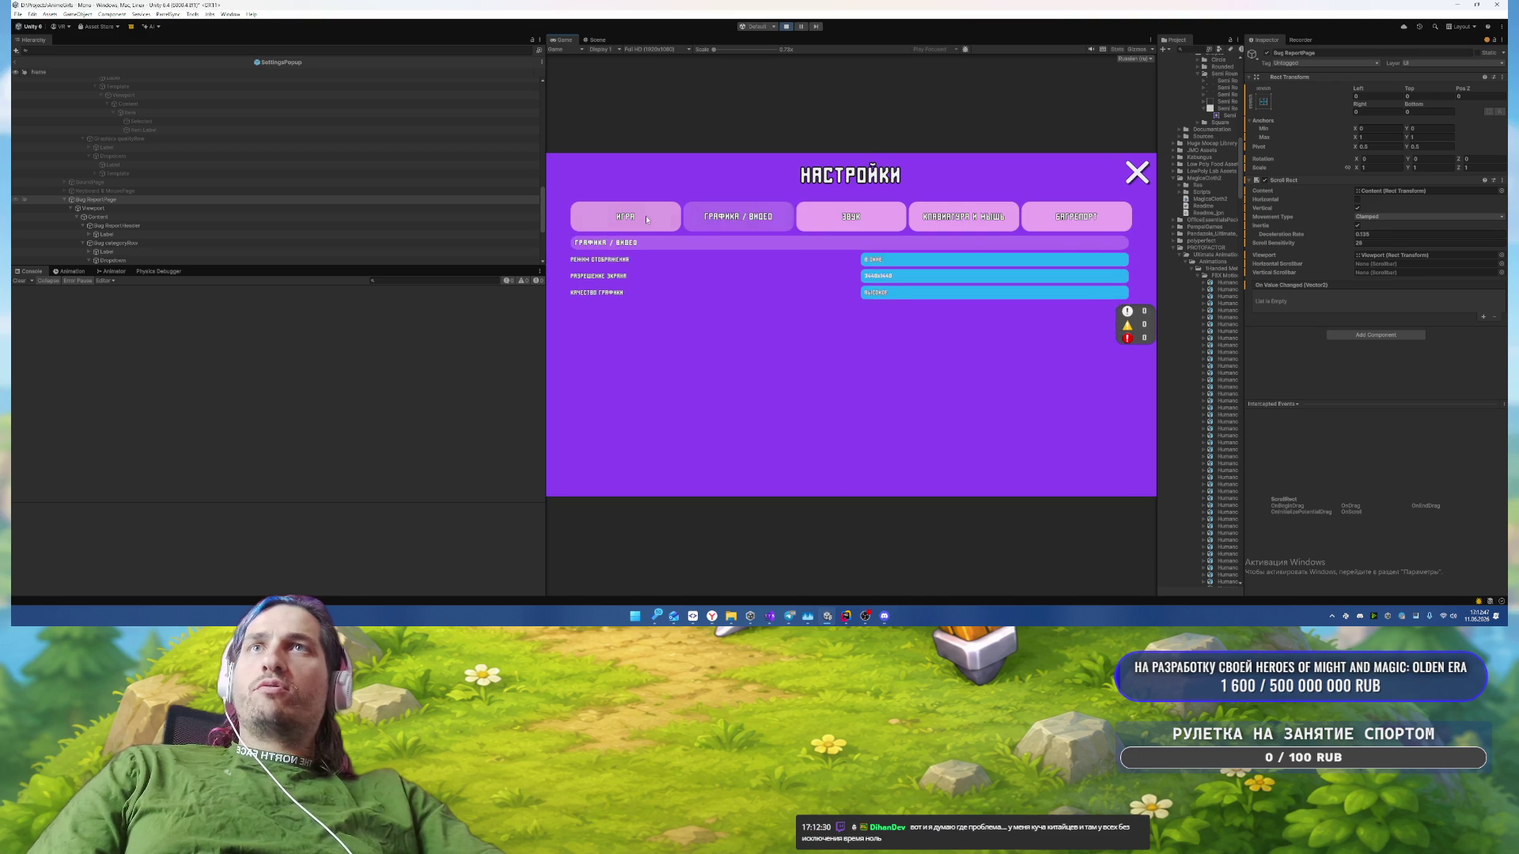
{"action": "left_click", "coordinate": [1121, 221]}
{"action": "left_click", "coordinate": [1085, 343]}
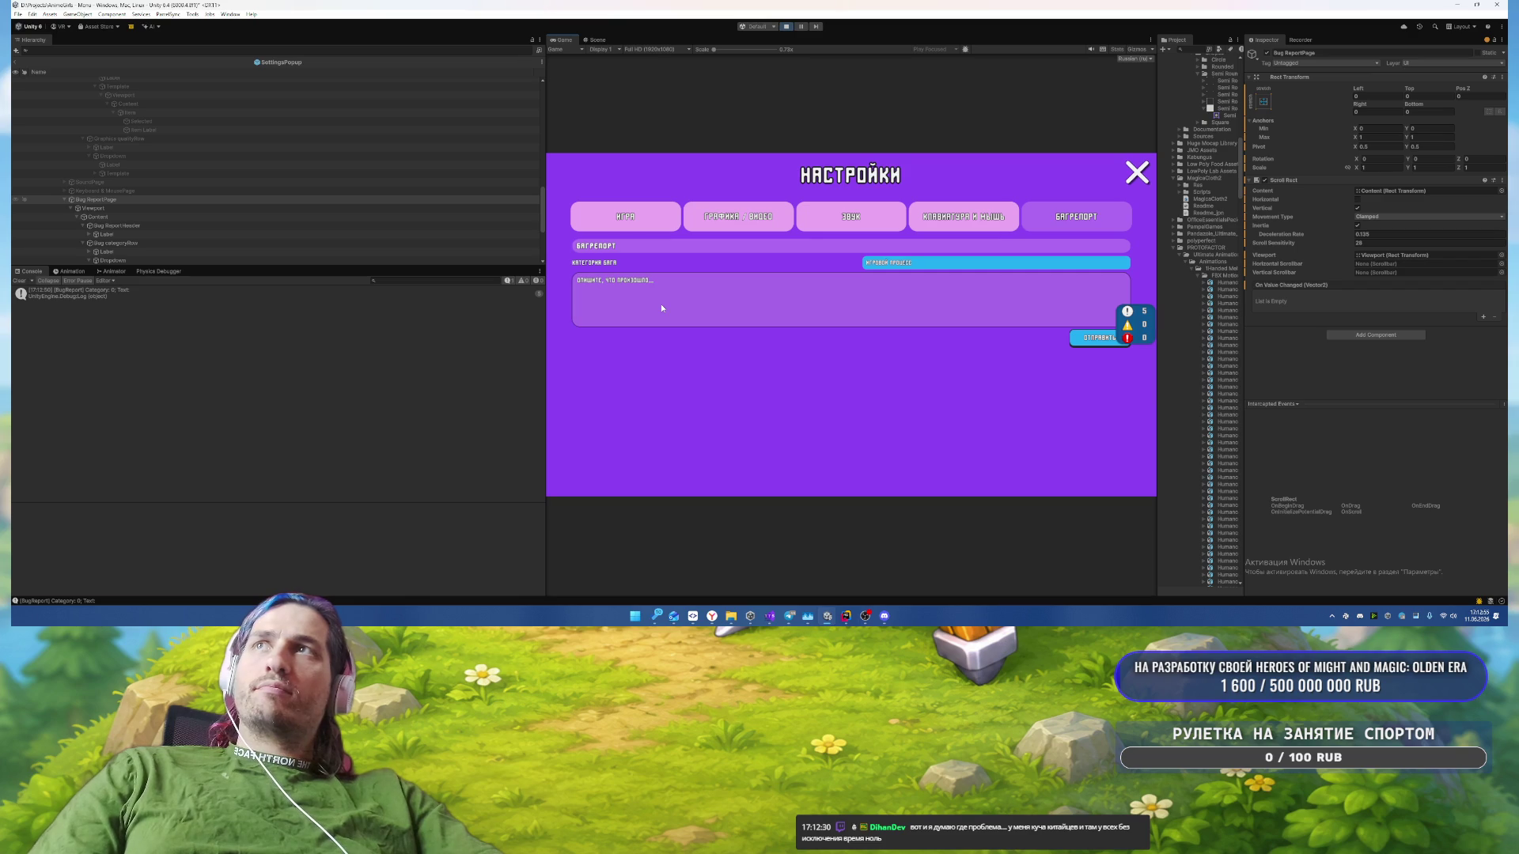
Step: Close the settings popup with X and open the Создать игру popup
{"action": "left_click", "coordinate": [669, 226]}
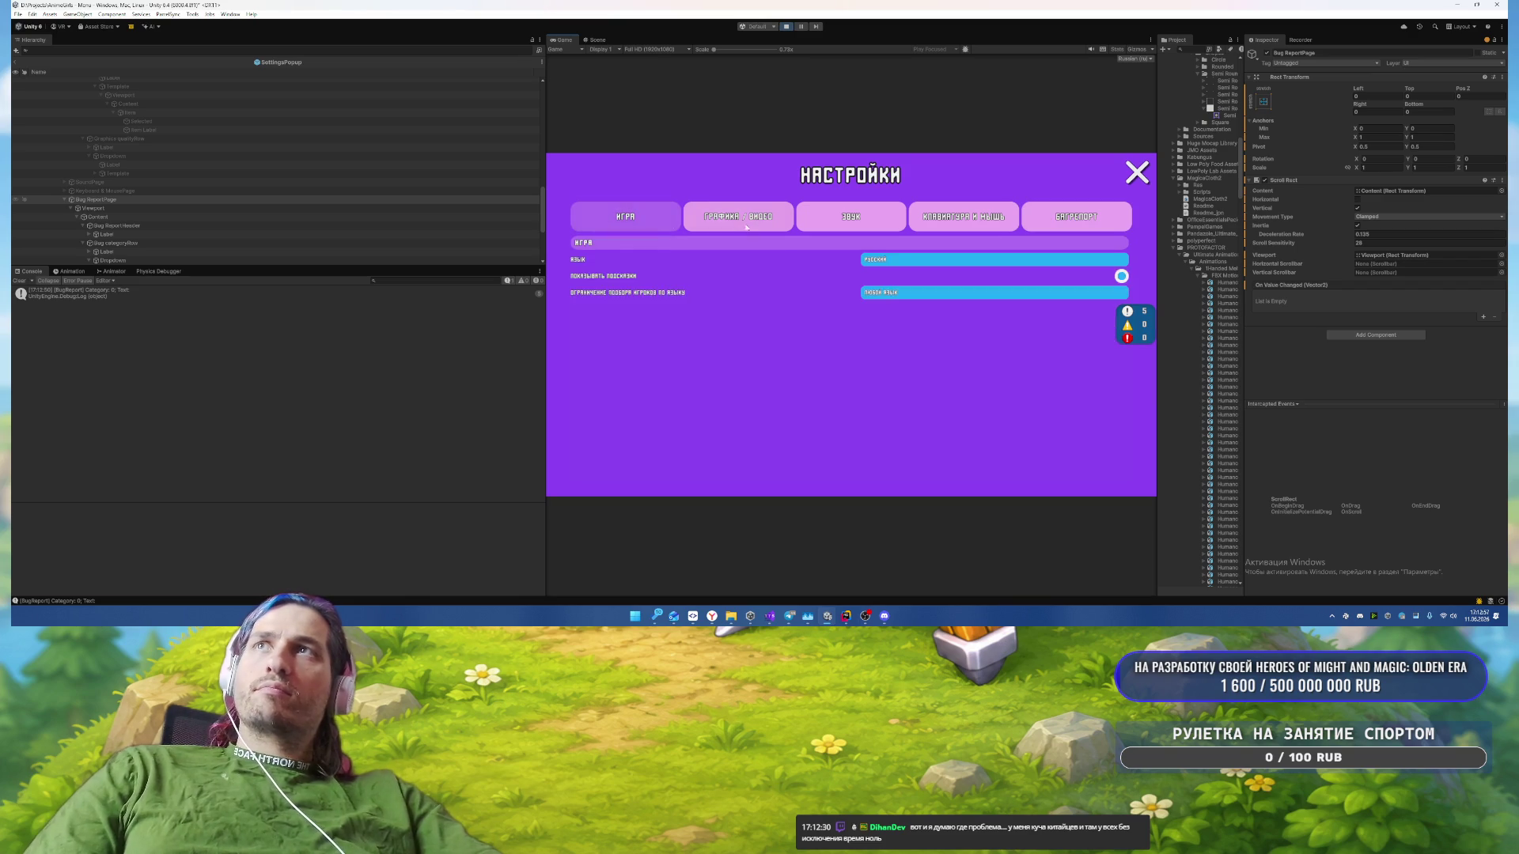
{"action": "left_click", "coordinate": [851, 216]}
{"action": "left_click", "coordinate": [1137, 173]}
{"action": "left_click", "coordinate": [999, 457]}
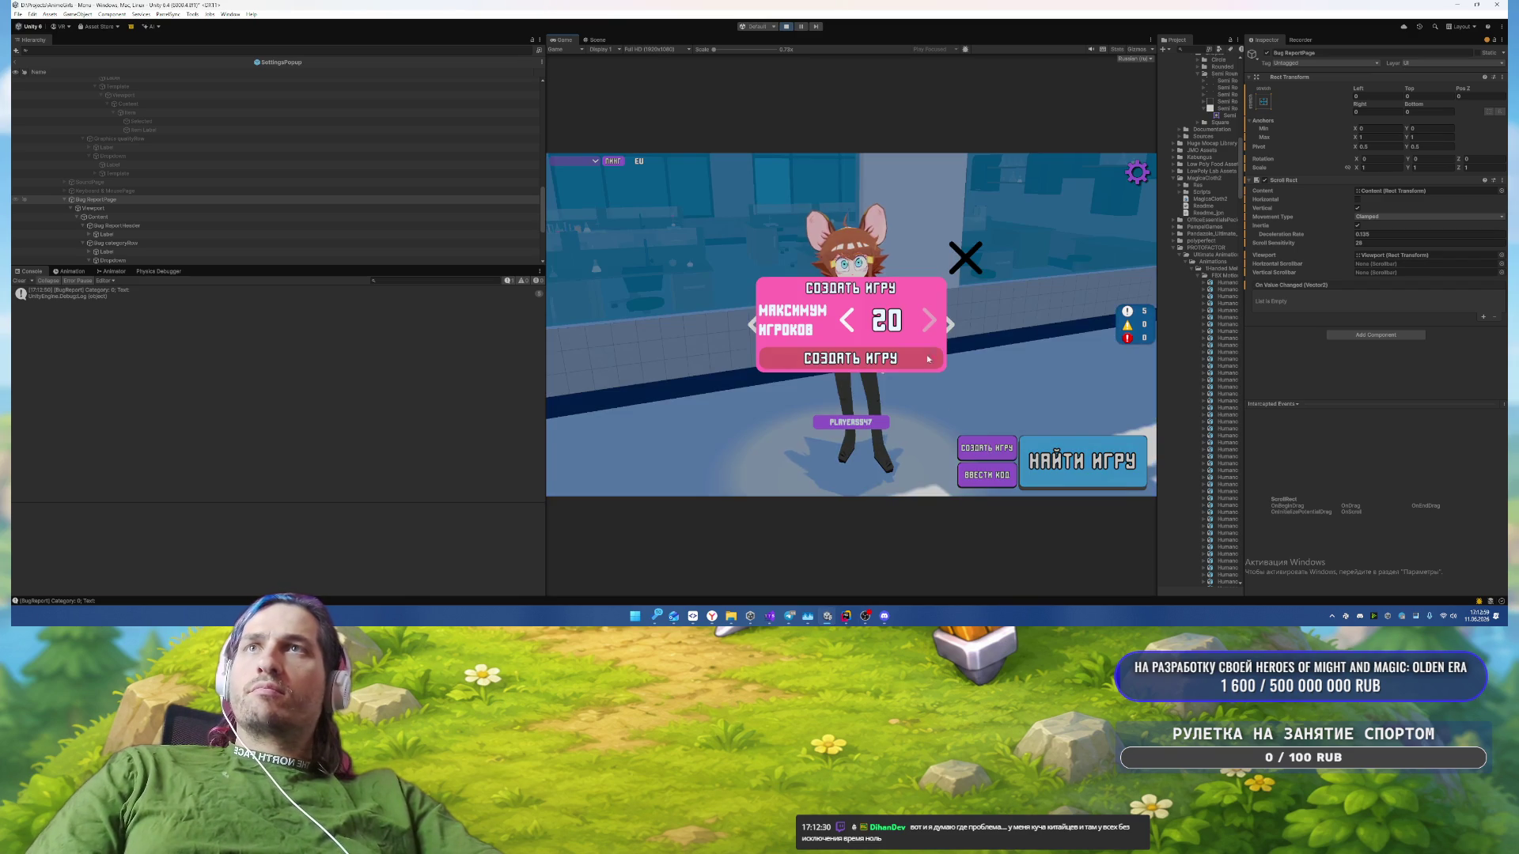
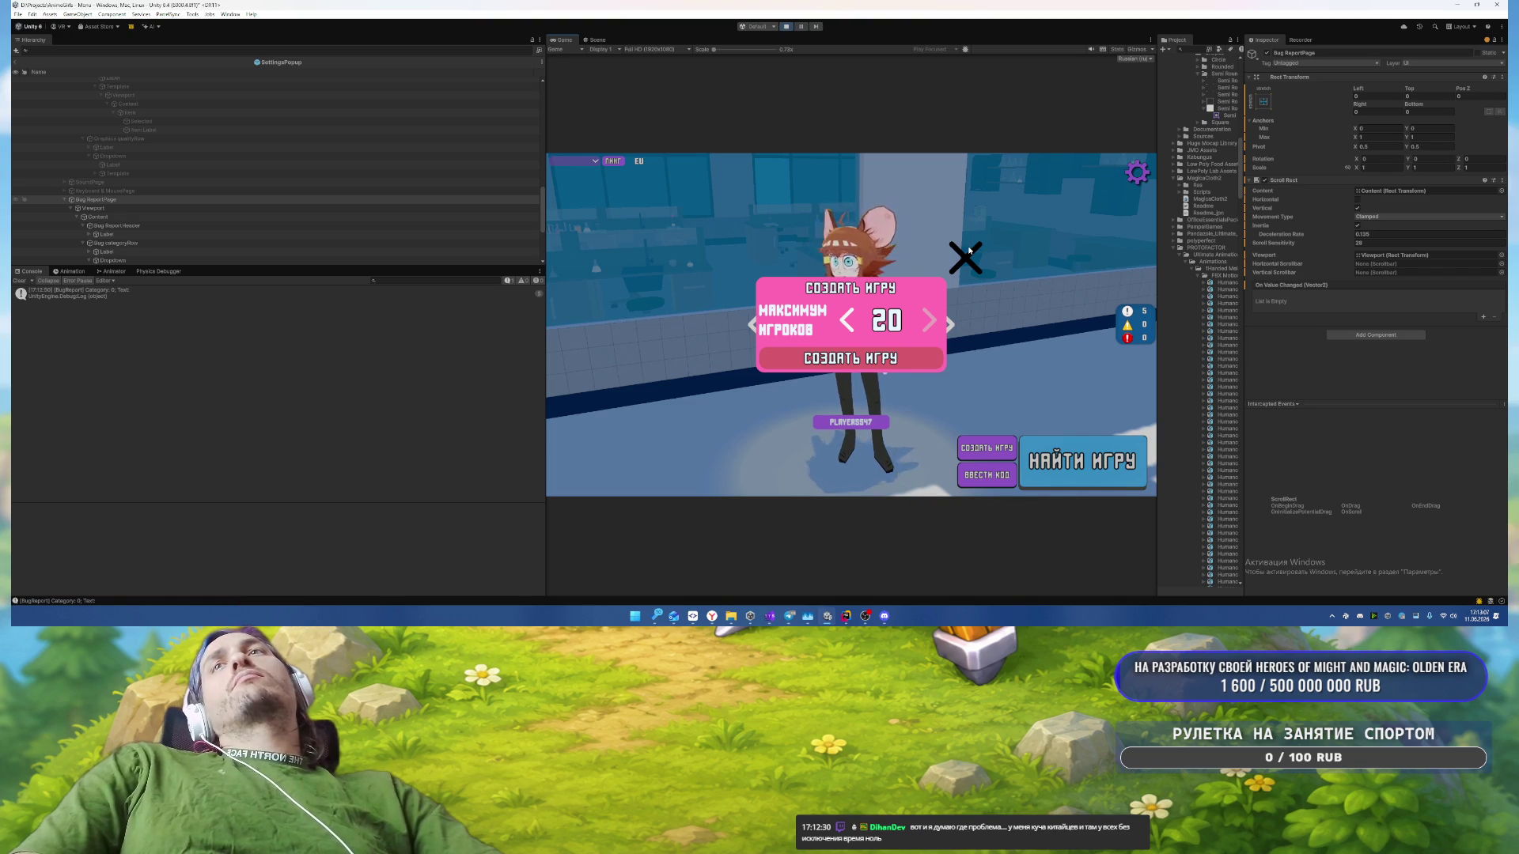
Step: Close the pink Создать игру popup in the Game view and switch to Rider
{"action": "left_click", "coordinate": [968, 264]}
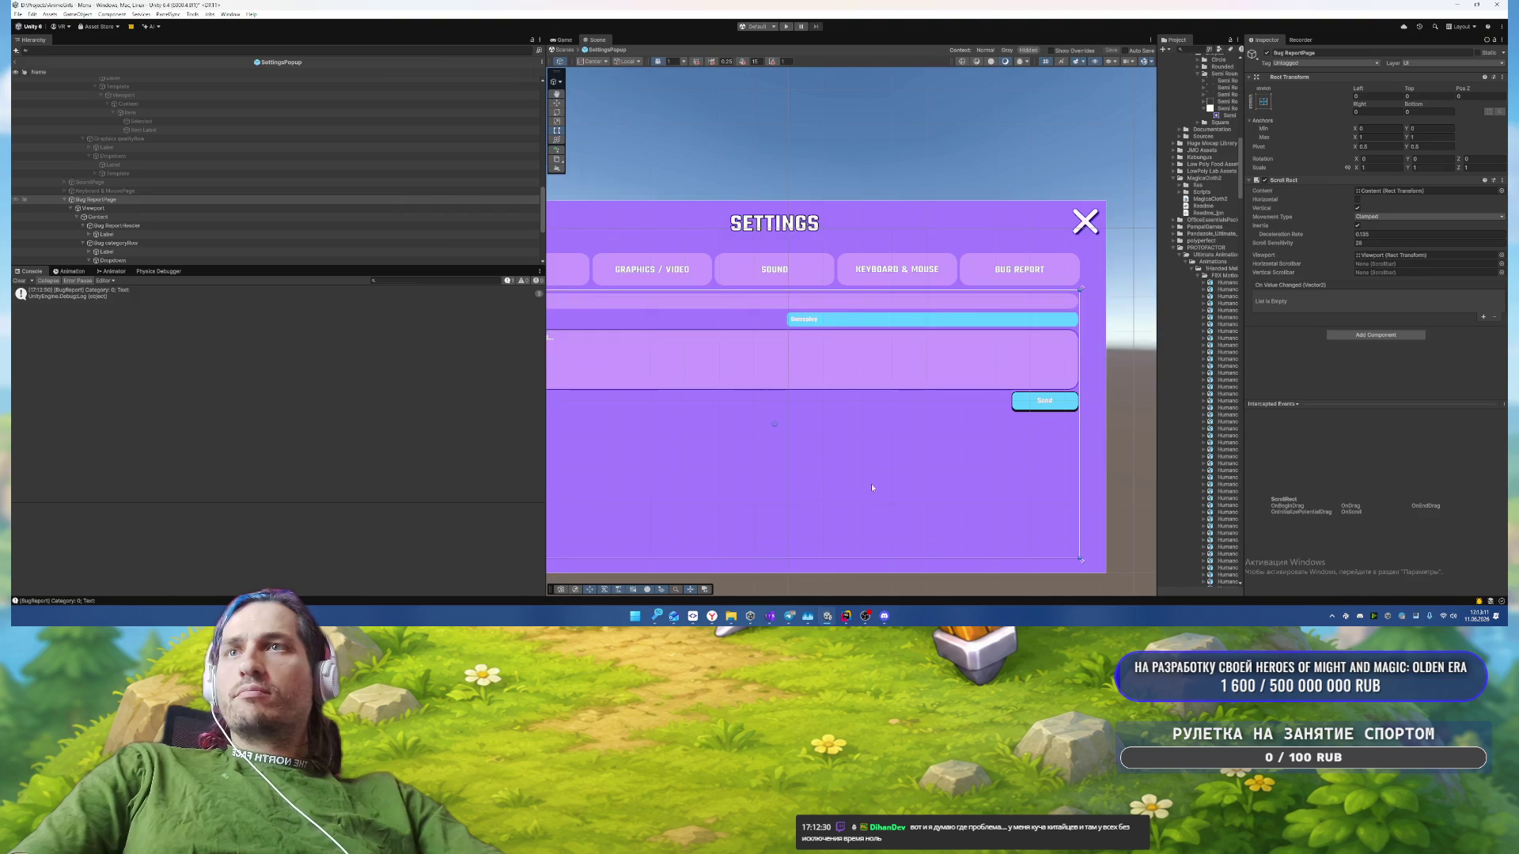
{"action": "left_click", "coordinate": [845, 616]}
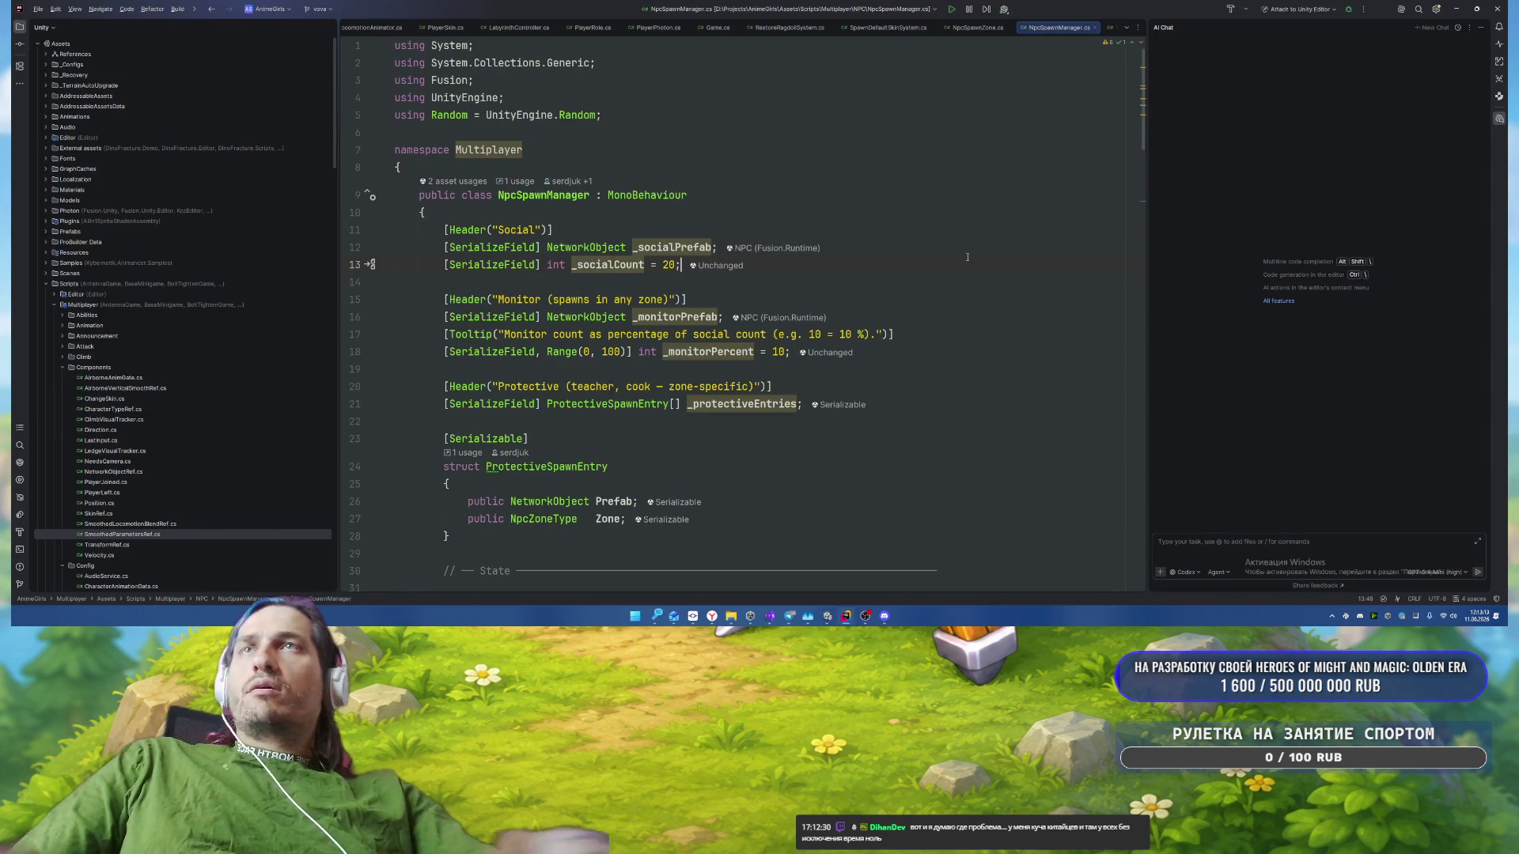
Step: Search Everywhere for NpcMenuUI and navigate back to CreateRoomPopup.cs at the CreateRequested call
{"action": "key", "text": "shift"}
{"action": "key", "text": "shift"}
{"action": "type", "text": "NpcMenuUI"}
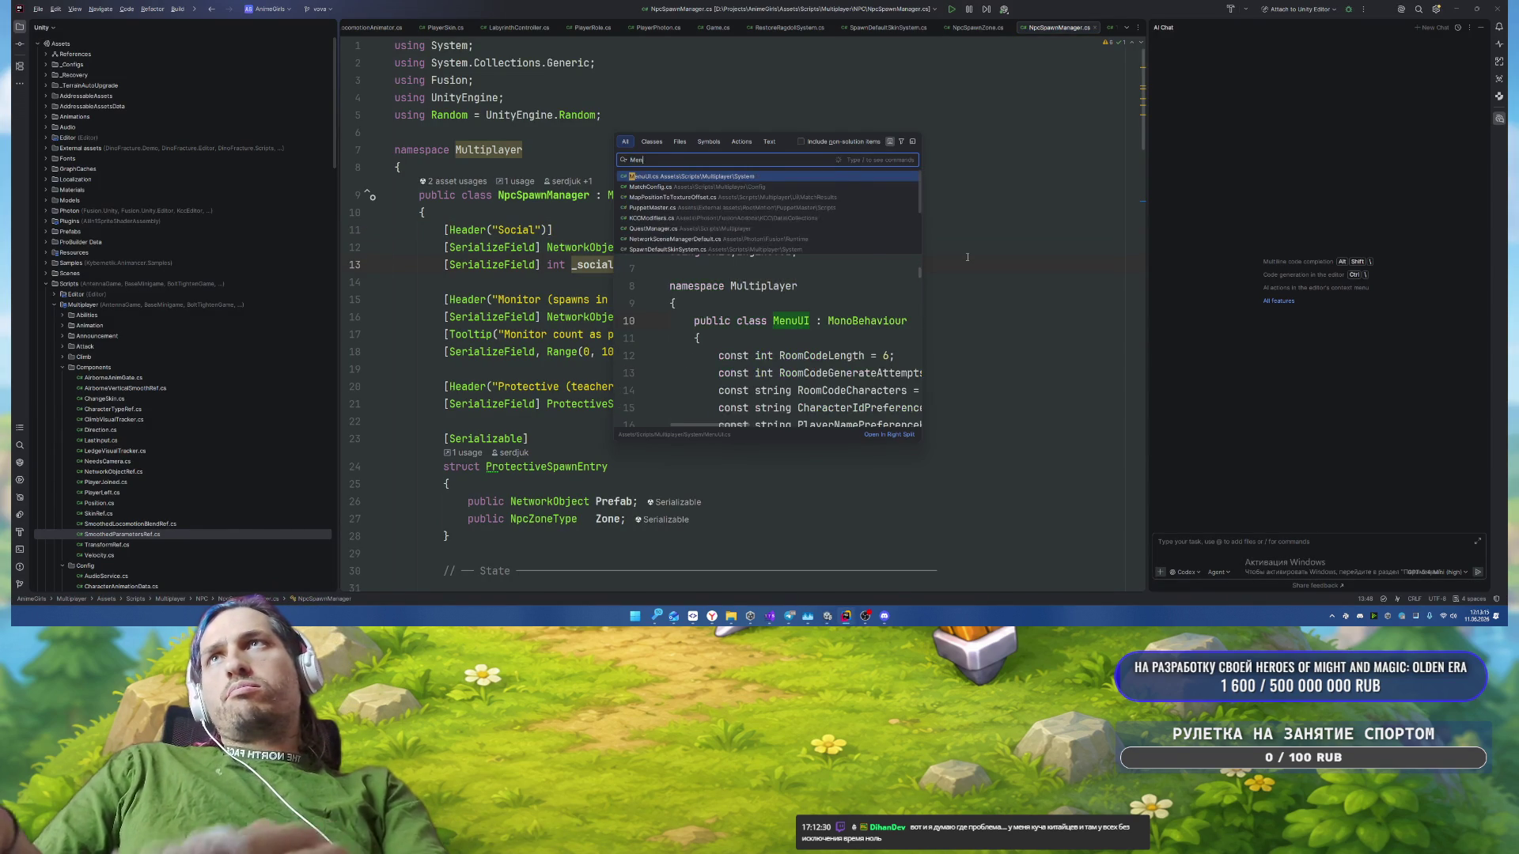
{"action": "key", "text": "Return"}
{"action": "key", "text": "ctrl+alt+Left"}
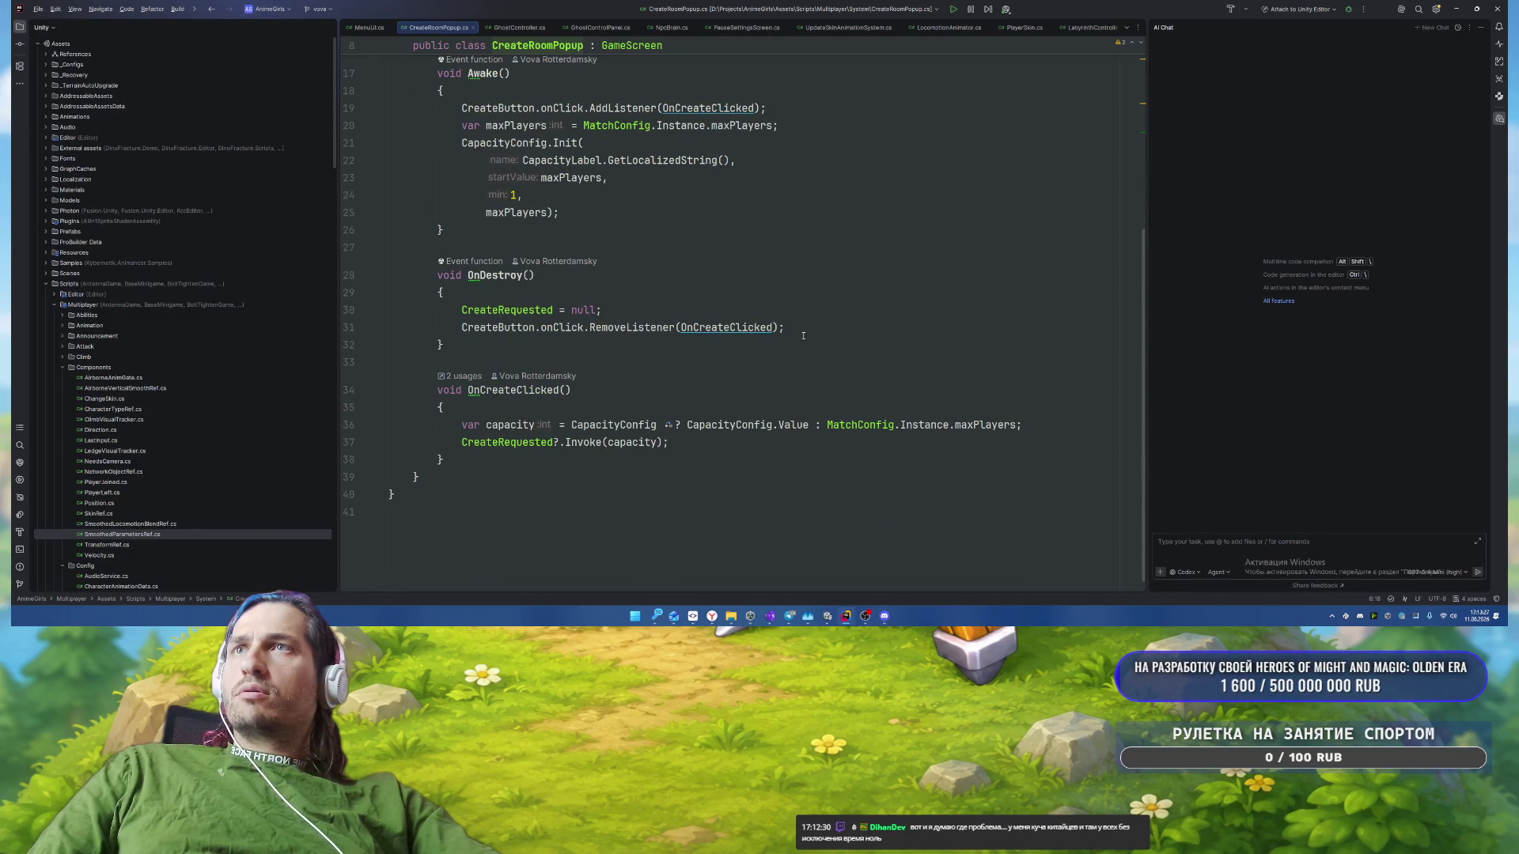
{"action": "key", "text": "ctrl+alt+Left"}
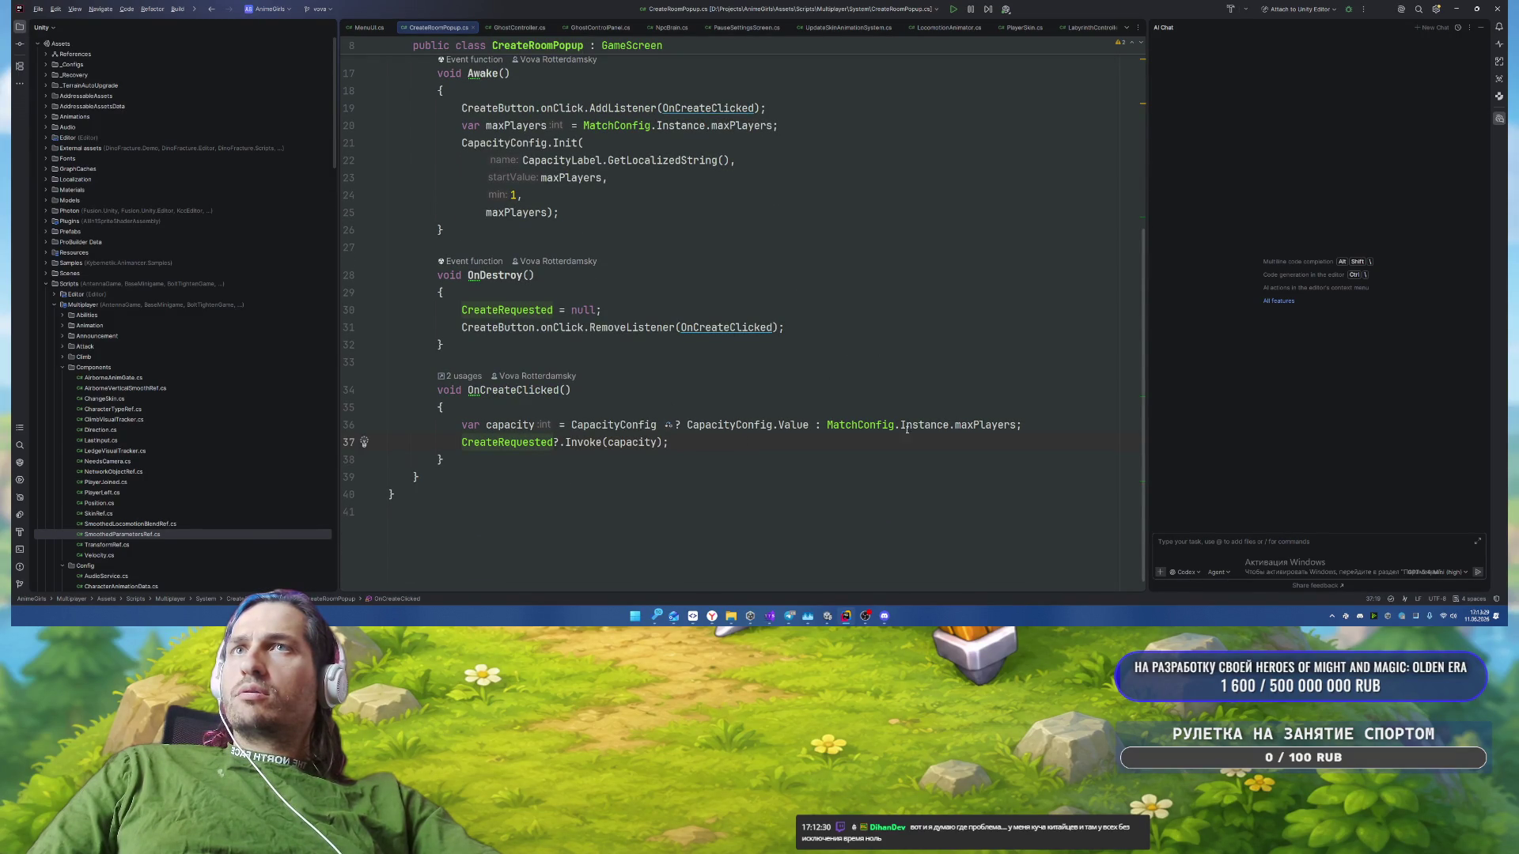
Step: Find usages of CreateRequested and open the MenuUI.cs result
{"action": "left_click_drag", "start_coordinate": [828, 425], "coordinate": [1018, 425]}
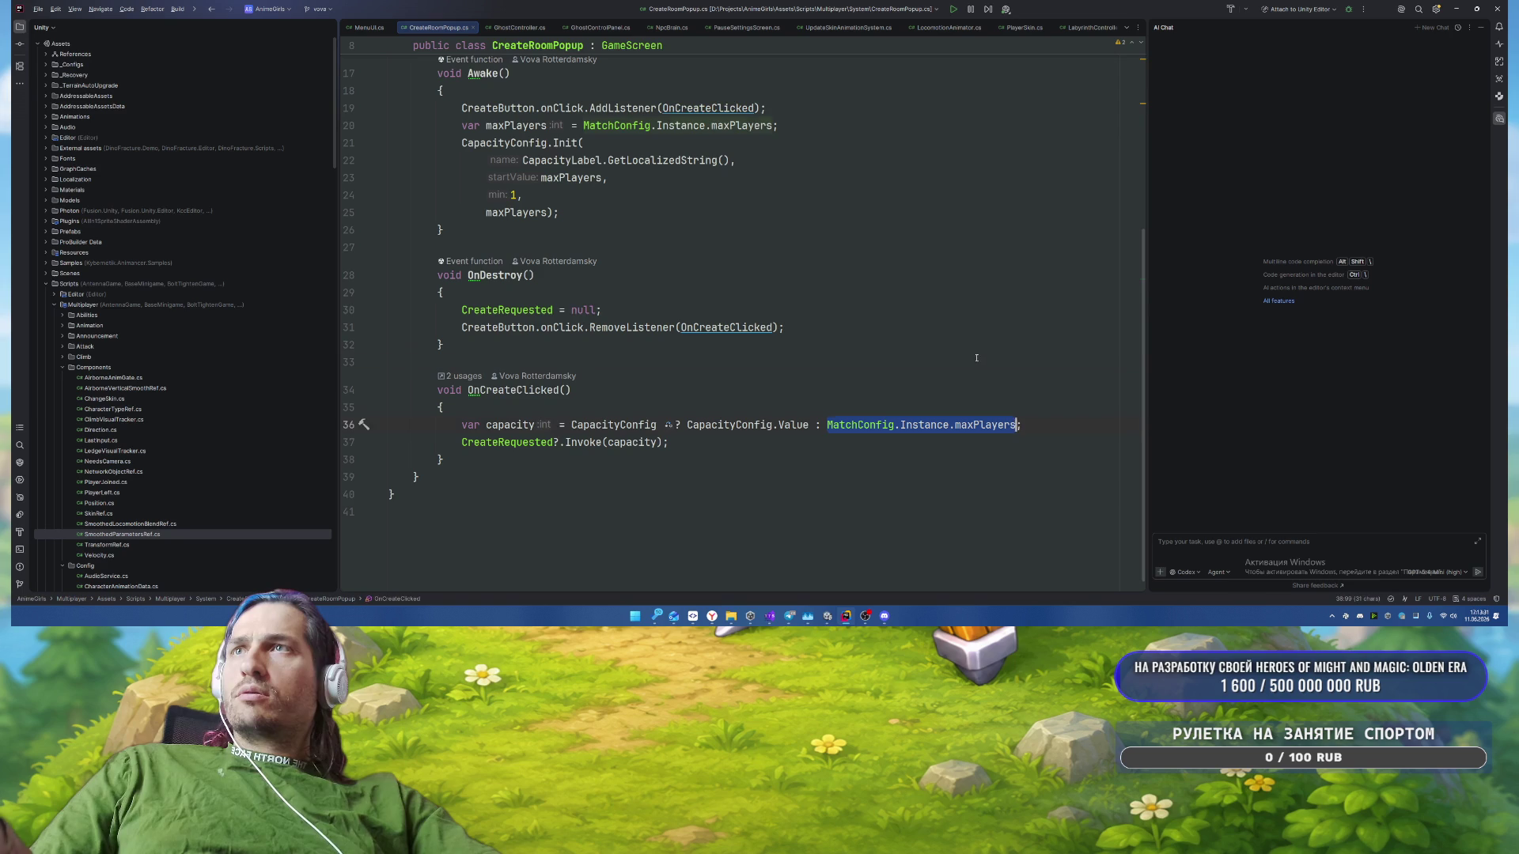
{"action": "left_click", "coordinate": [908, 344]}
{"action": "left_click", "coordinate": [830, 357]}
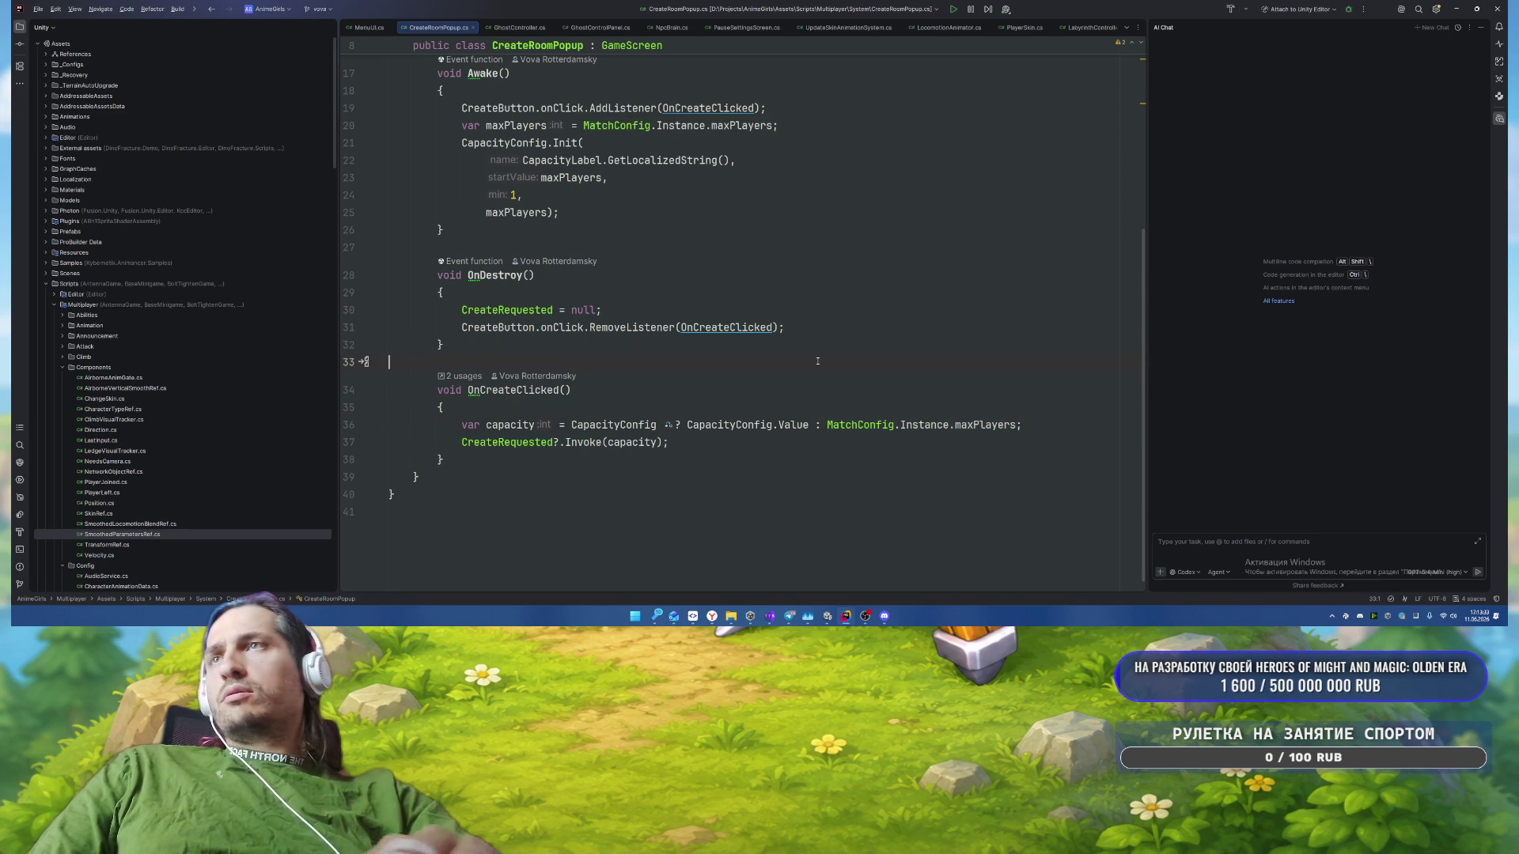
{"action": "right_click", "coordinate": [498, 310]}
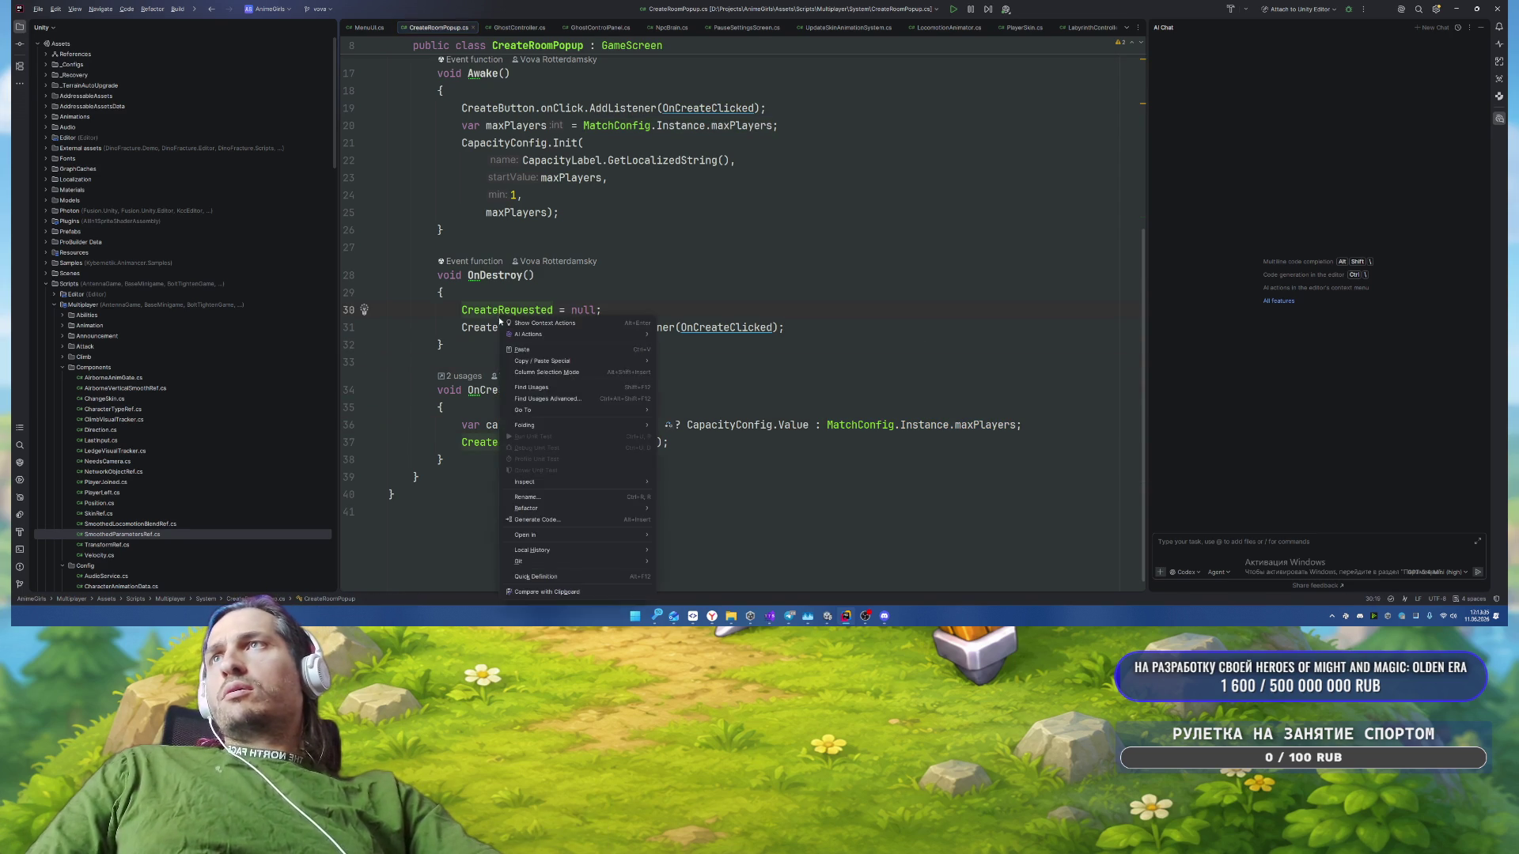
{"action": "left_click", "coordinate": [569, 387]}
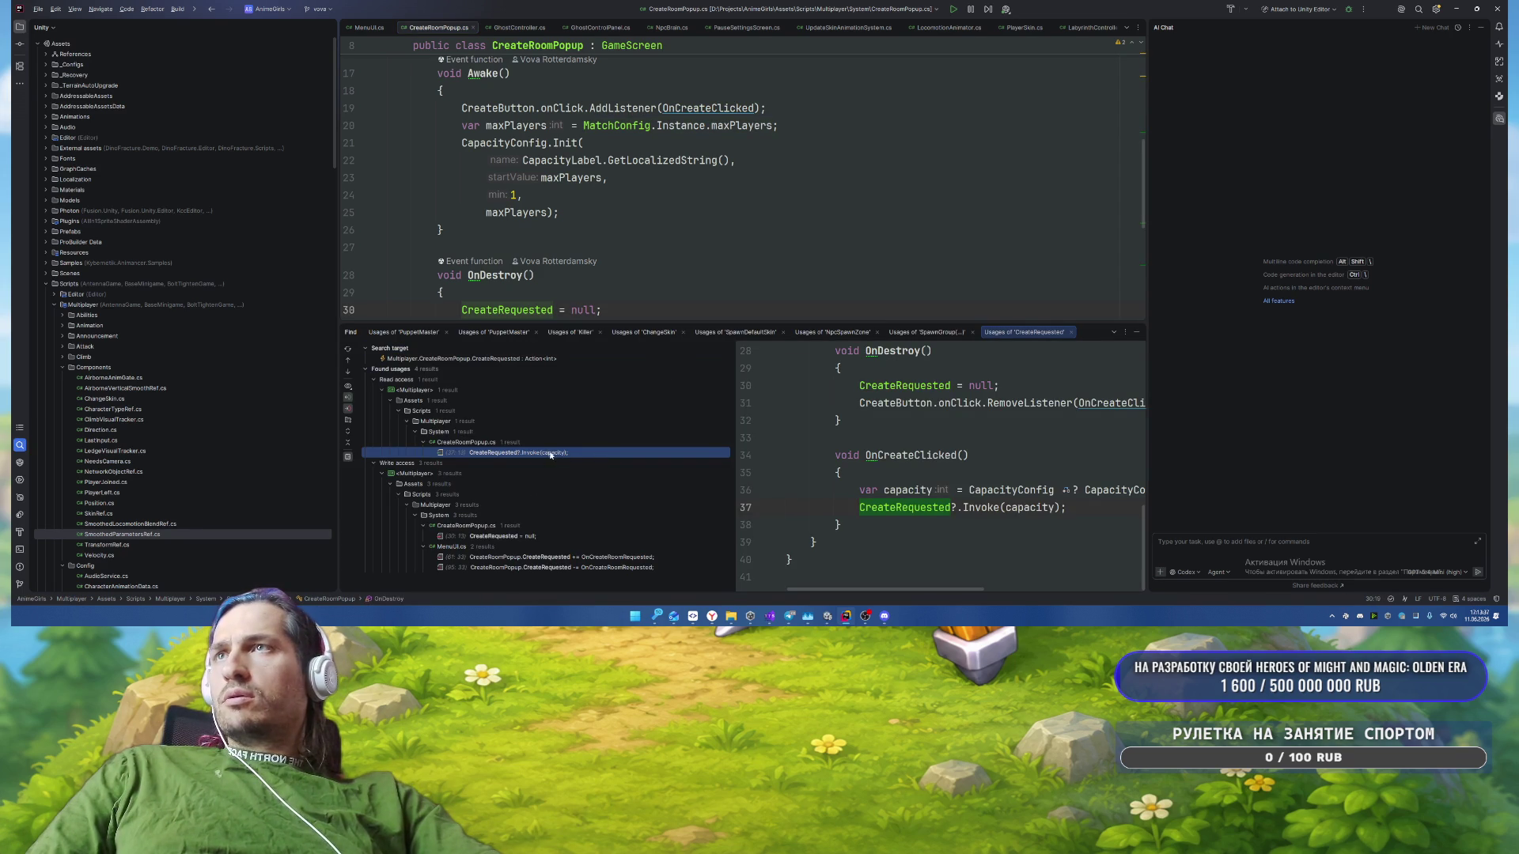
{"action": "double_click", "coordinate": [552, 557]}
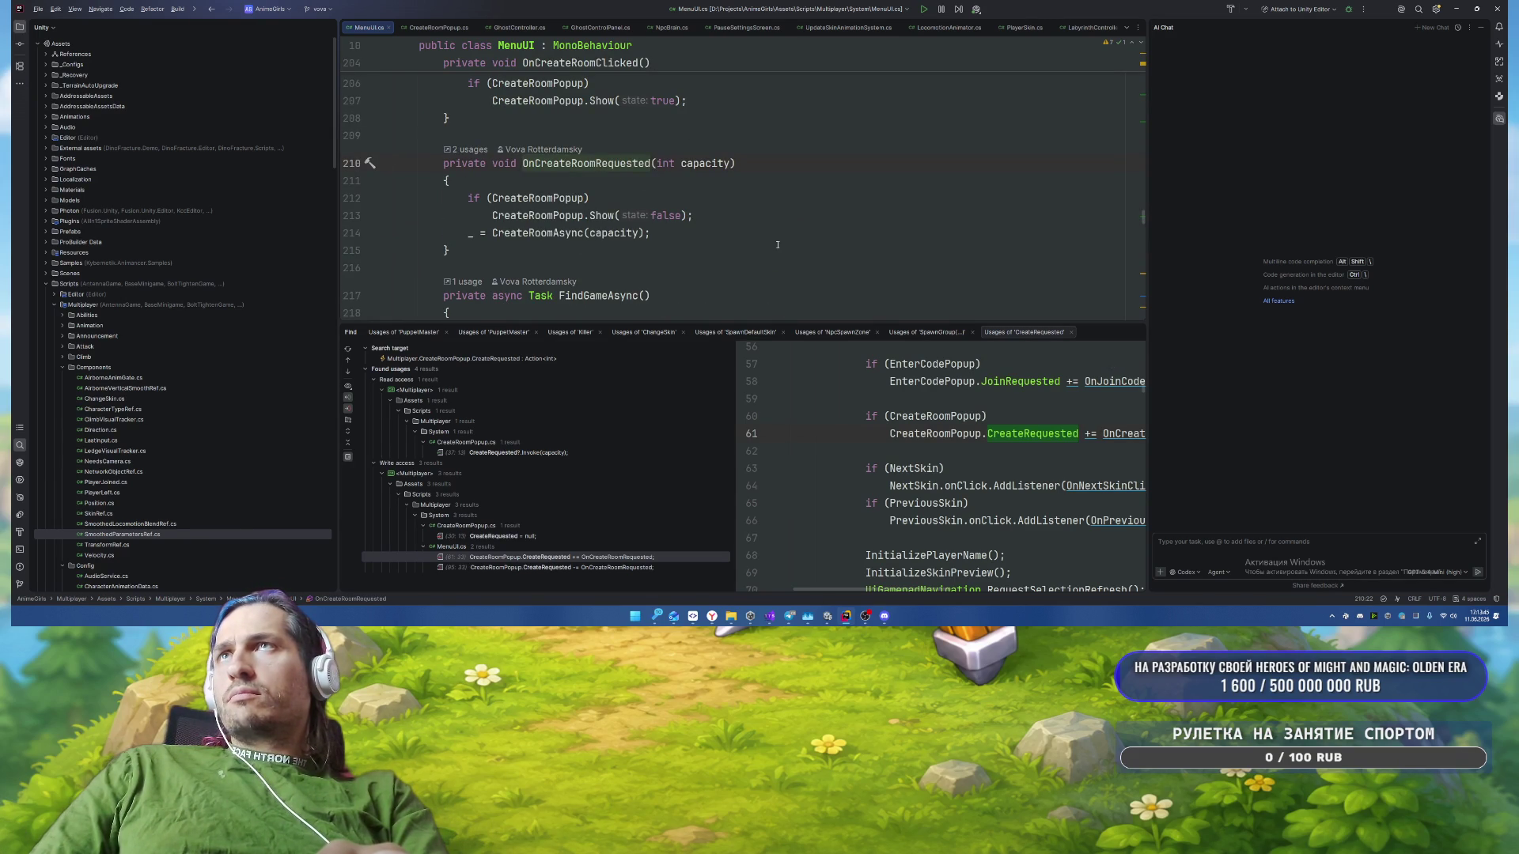
Step: Comment out the two popup-showing lines 206–207 in OnCreateRoomClicked
{"action": "key", "text": "ctrl+alt+Left"}
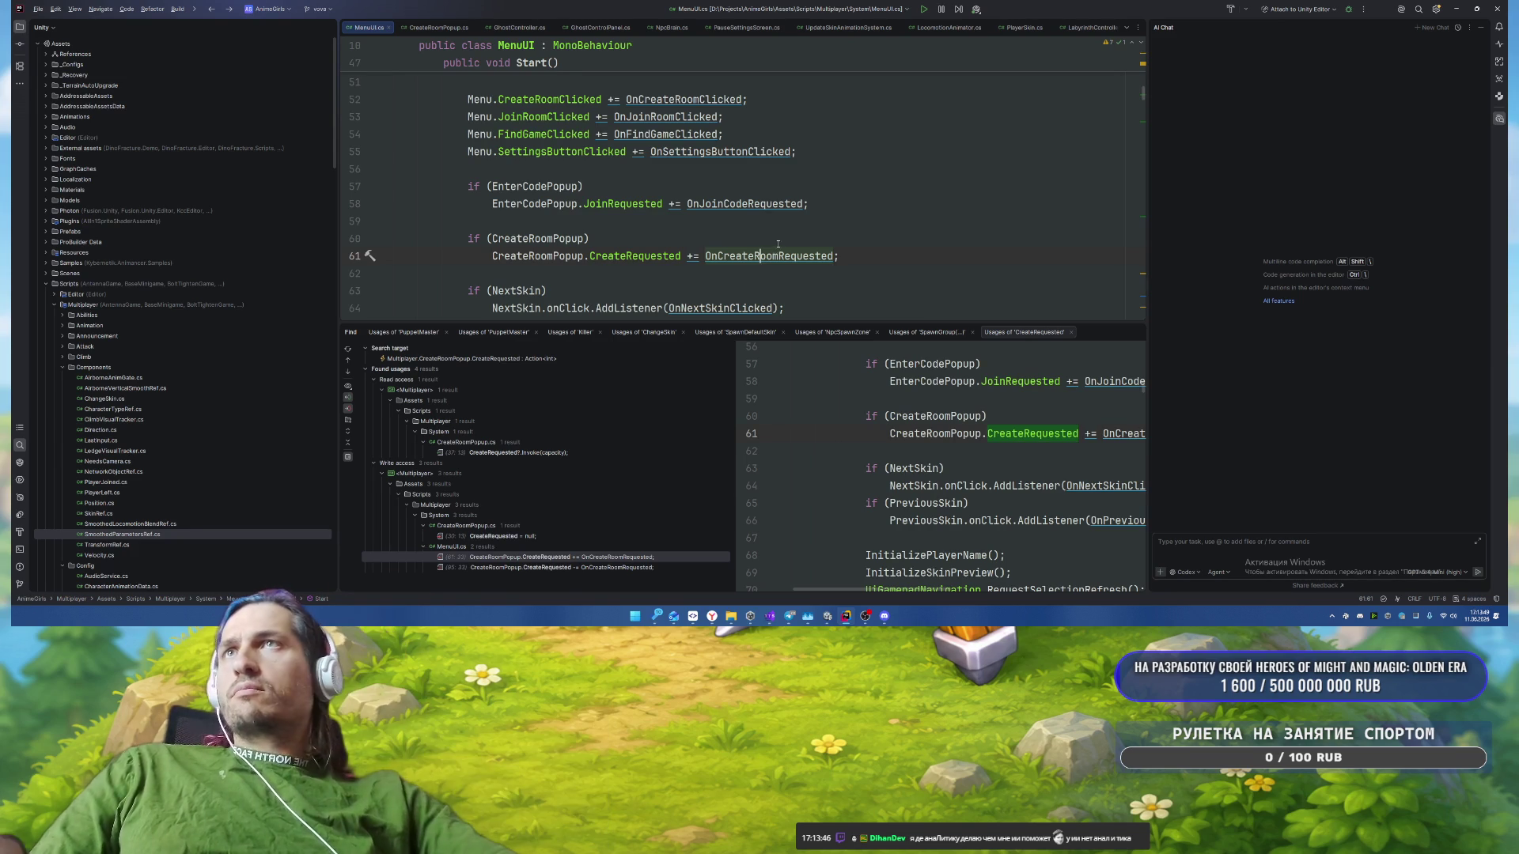
{"action": "scroll", "coordinate": [869, 213], "scroll_direction": "up", "scroll_amount": 2}
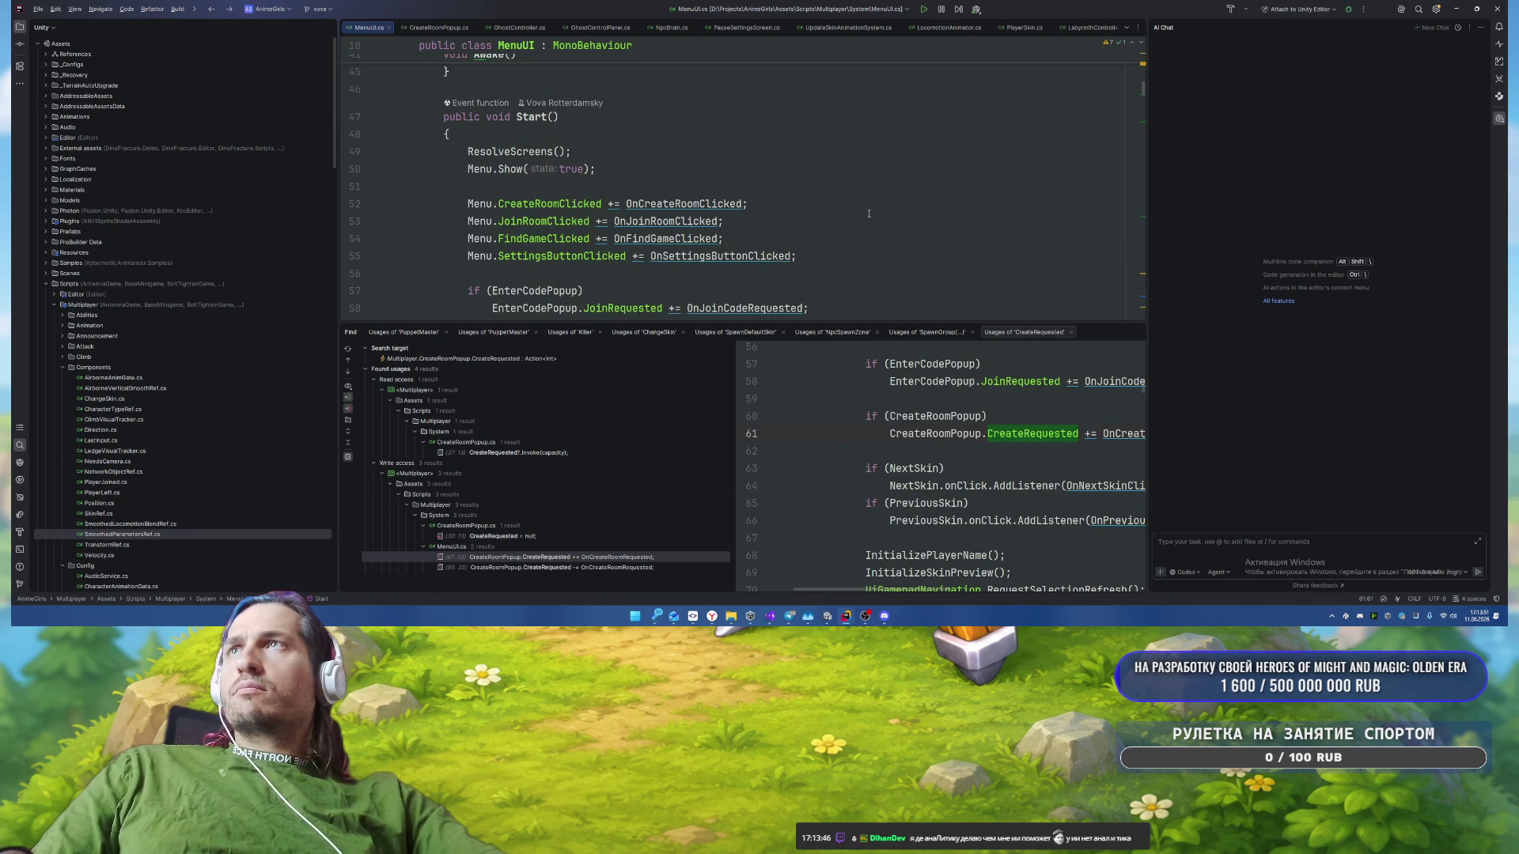
{"action": "left_click", "coordinate": [668, 204], "text": "ctrl"}
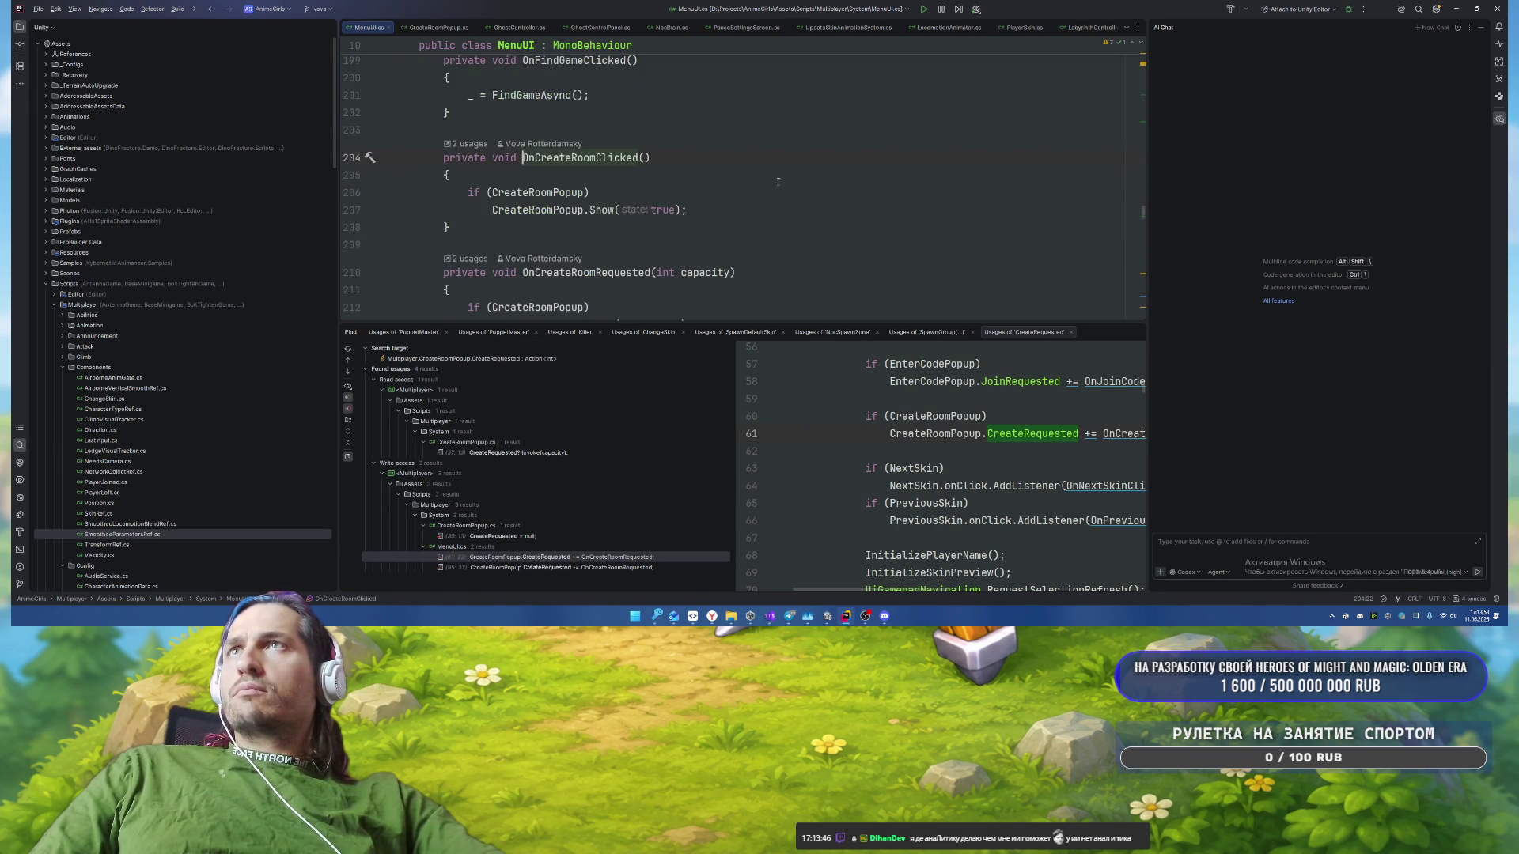
{"action": "left_click_drag", "start_coordinate": [459, 192], "coordinate": [687, 210]}
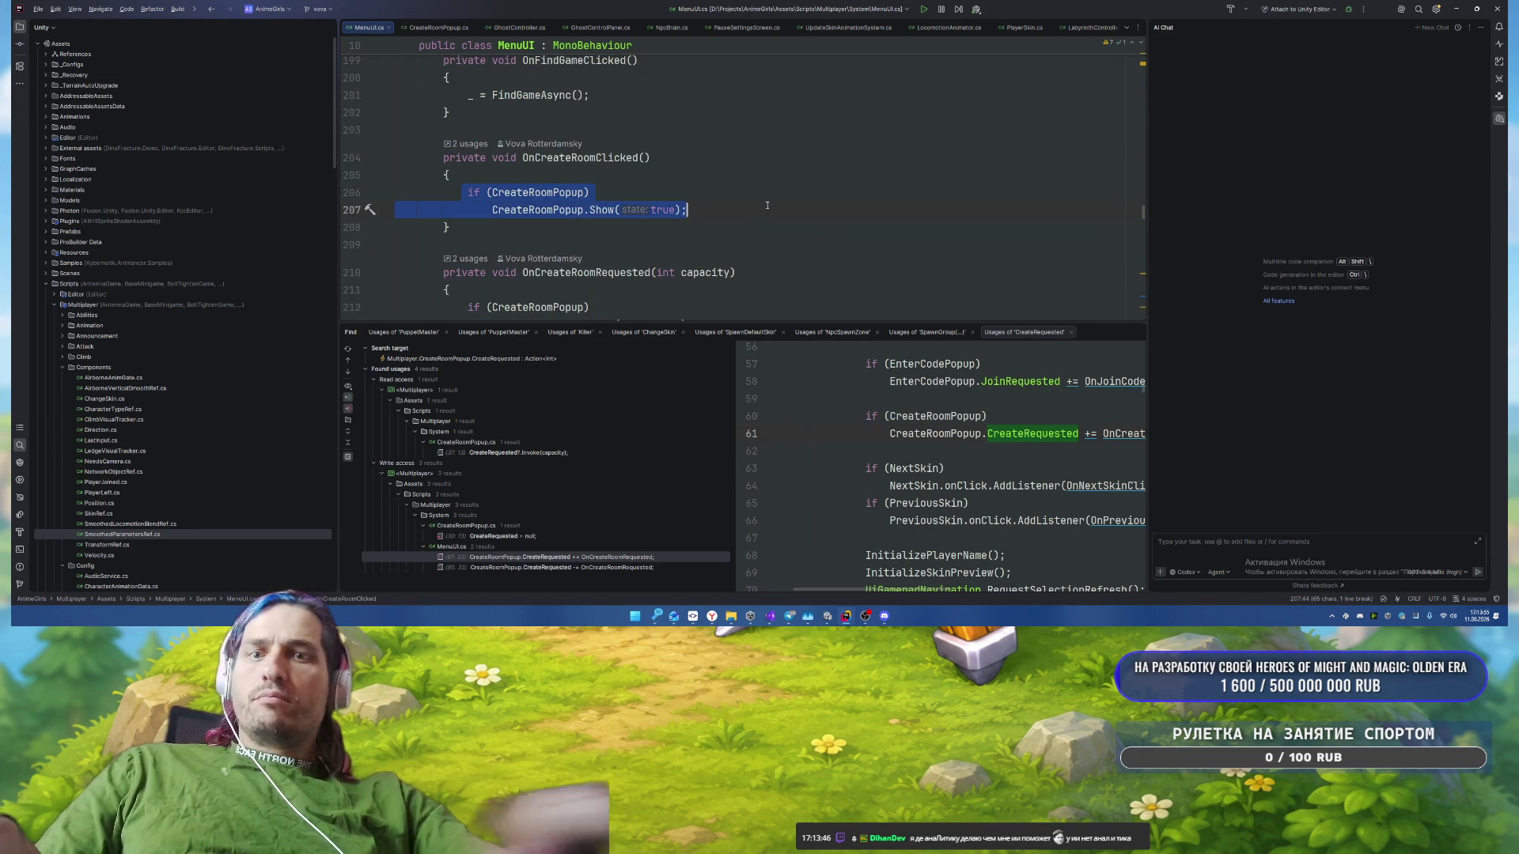
{"action": "key", "text": "ctrl+slash"}
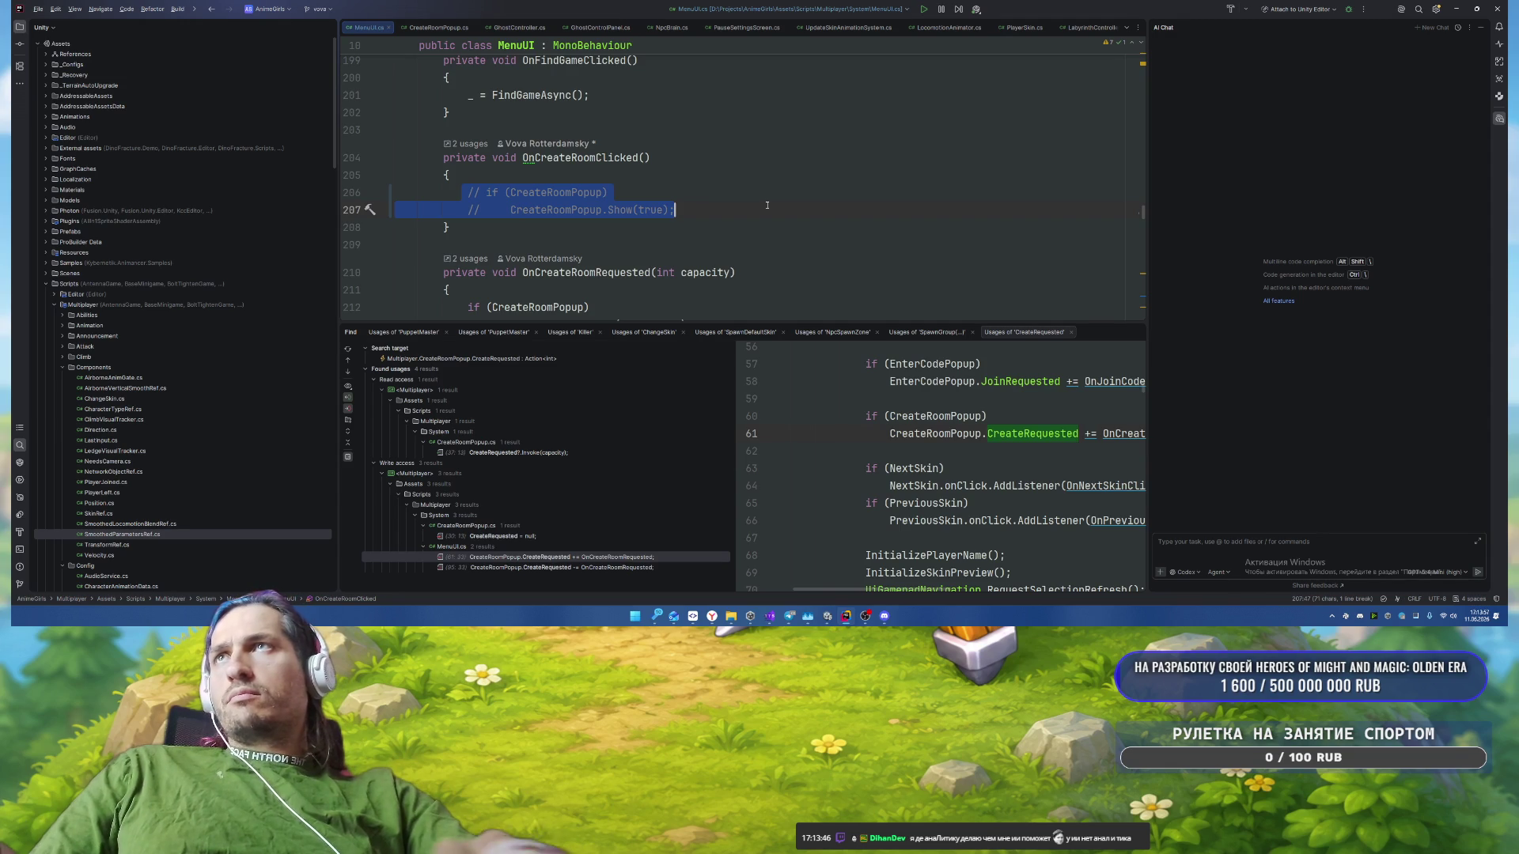
{"action": "key", "text": "BackSpace"}
{"action": "key", "text": "ctrl+z"}
Step: Add OnCreateRoomRequested(MatchConfig.Instance.maxPlayers); below the commented lines and return to Unity
{"action": "key", "text": "Right"}
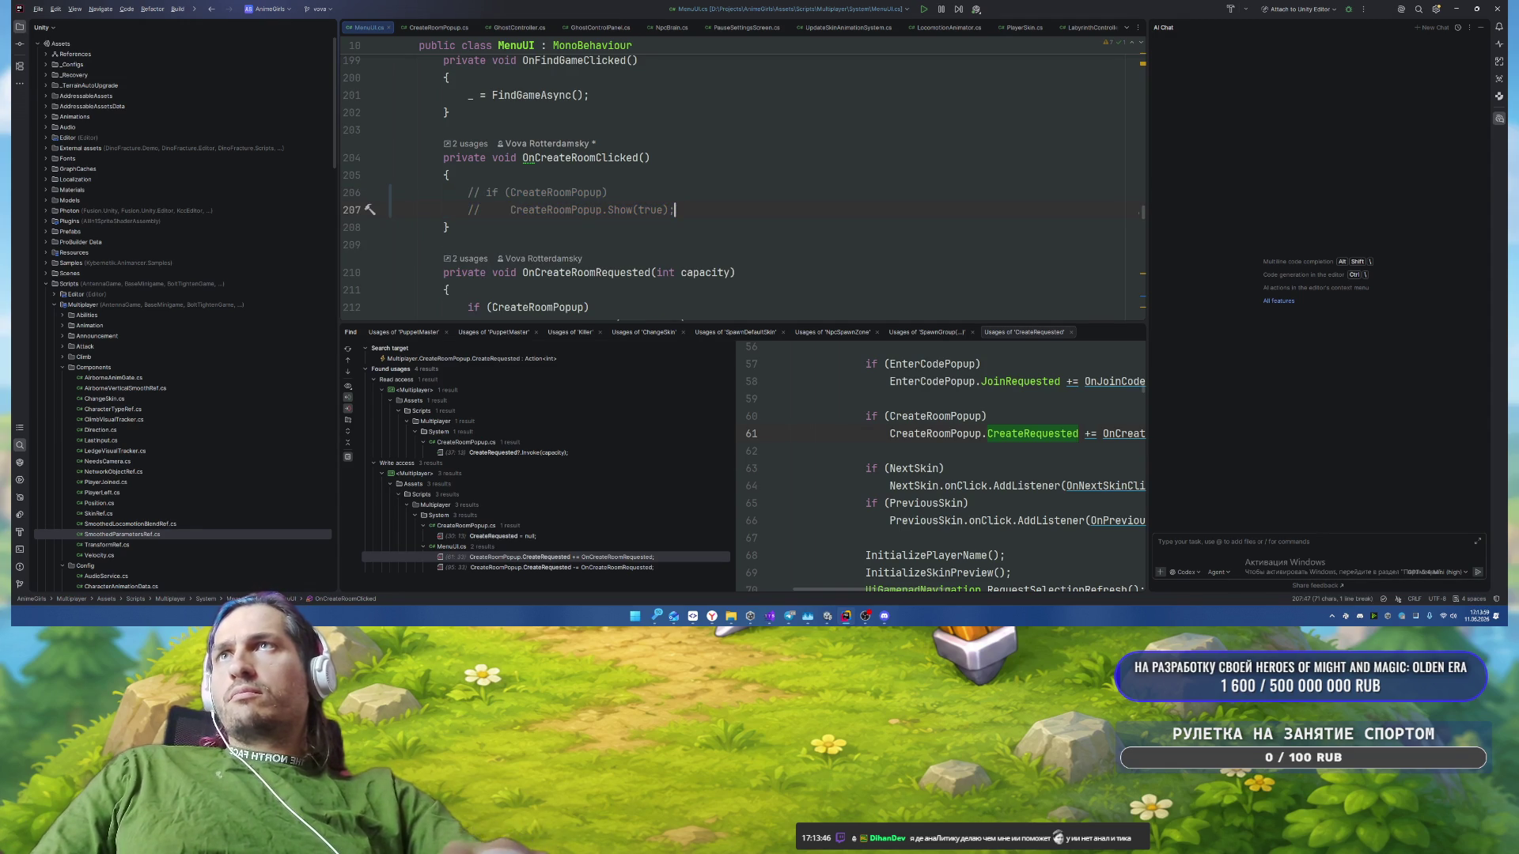
{"action": "key", "text": "Return"}
{"action": "key", "text": "Return"}
{"action": "type", "text": "OnCre"}
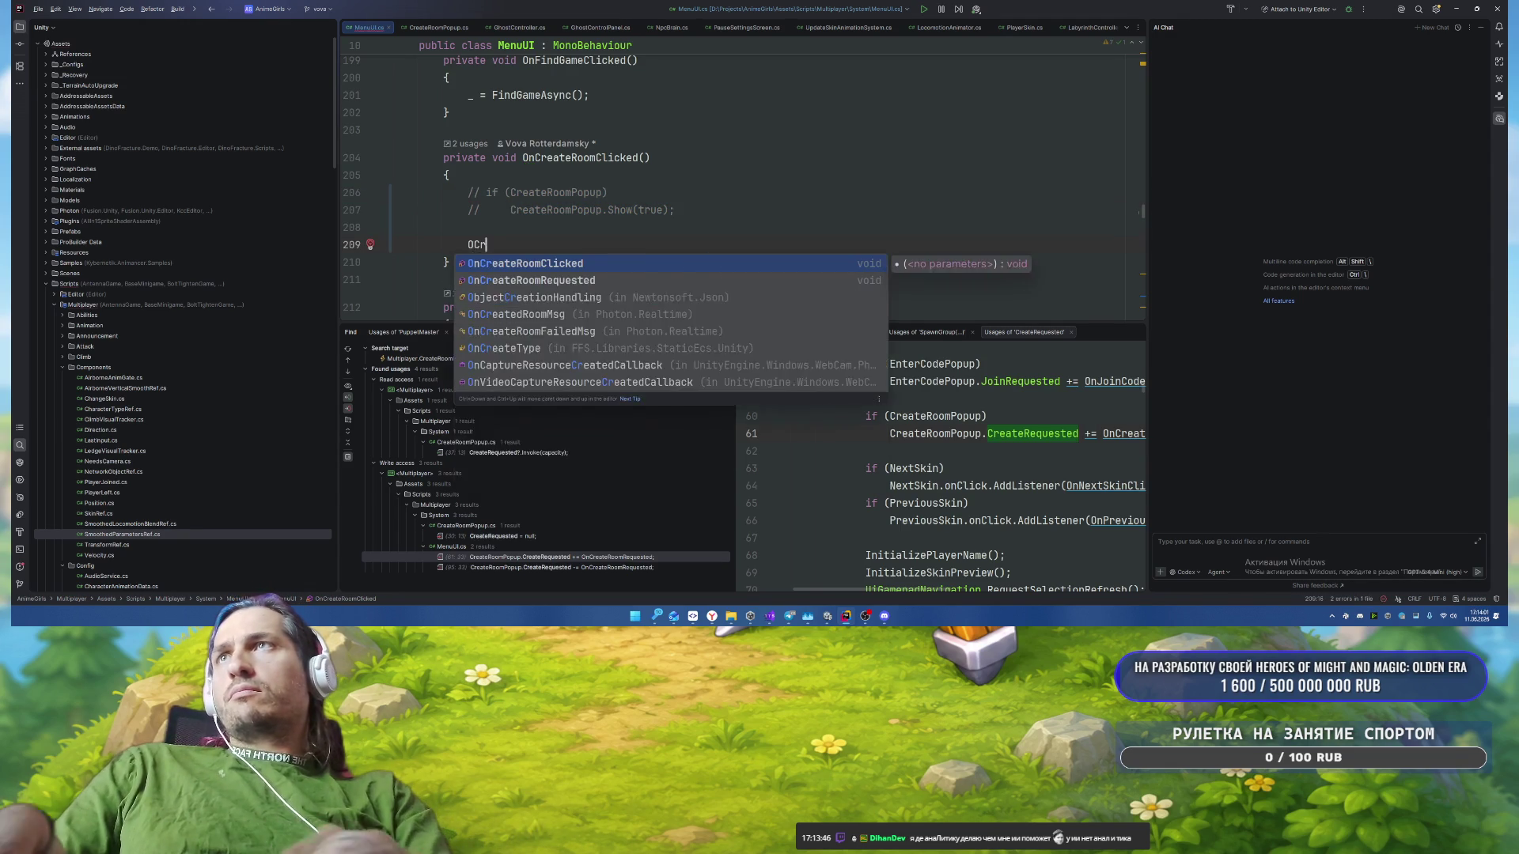
{"action": "key", "text": "Down"}
{"action": "key", "text": "Return"}
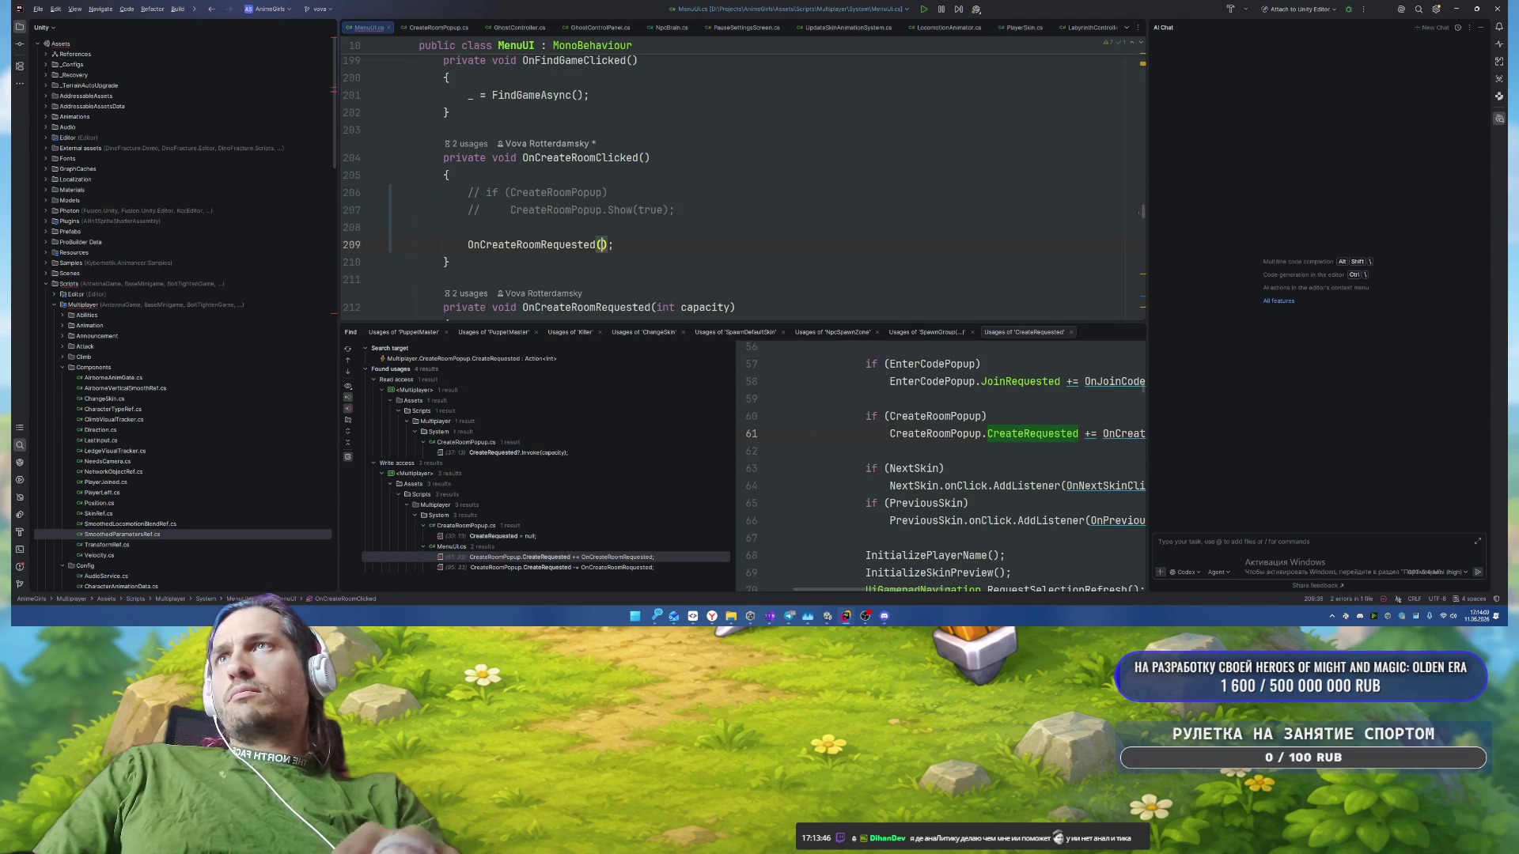
{"action": "type", "text": "Mat"}
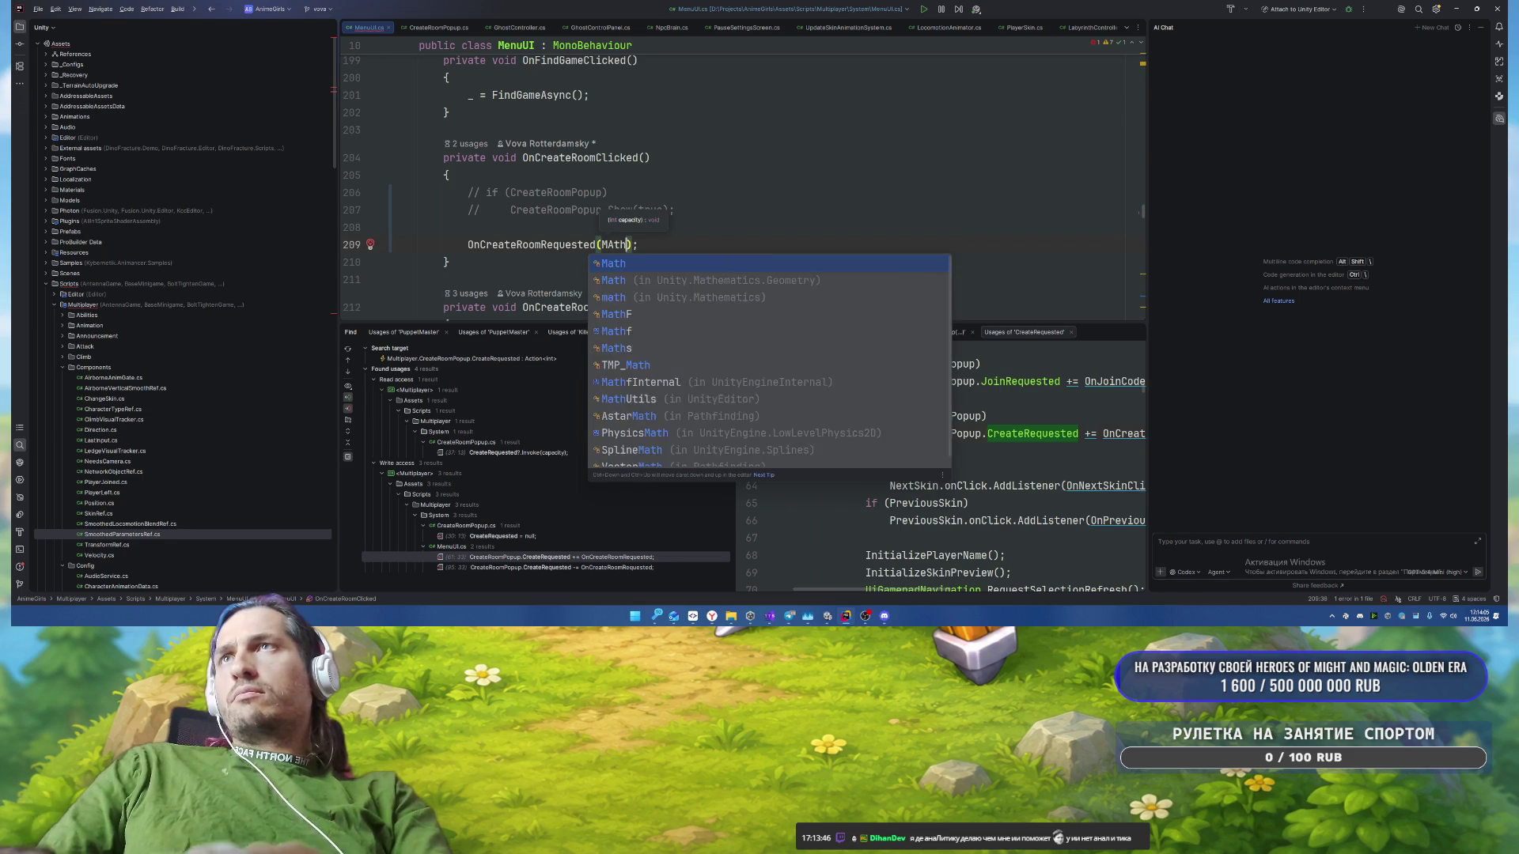
{"action": "key", "text": "Return"}
{"action": "type", "text": "."}
{"action": "key", "text": "Return"}
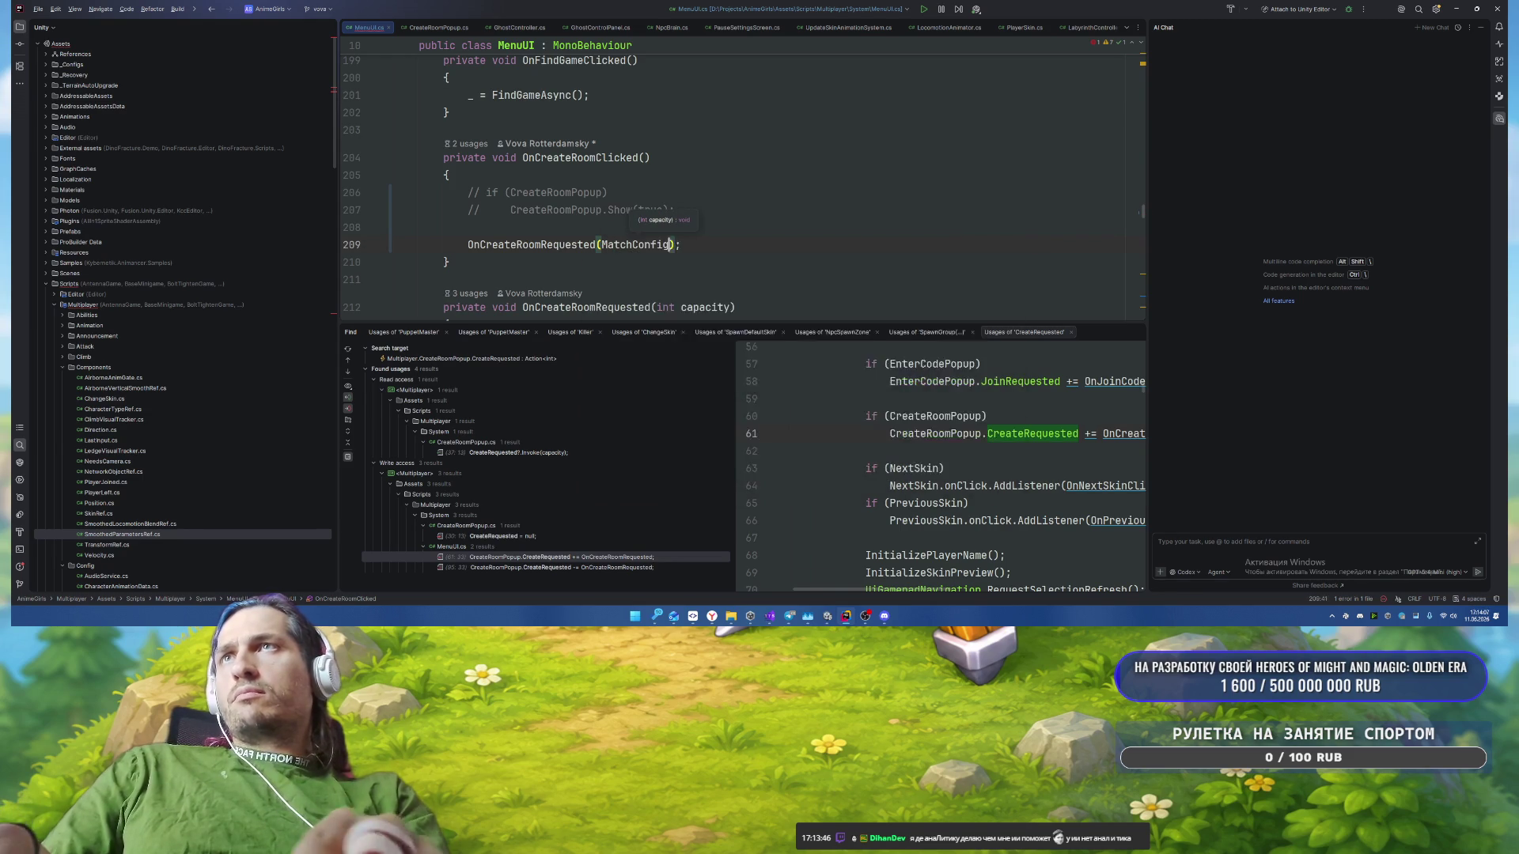
{"action": "type", "text": ".Instance."}
{"action": "type", "text": "max"}
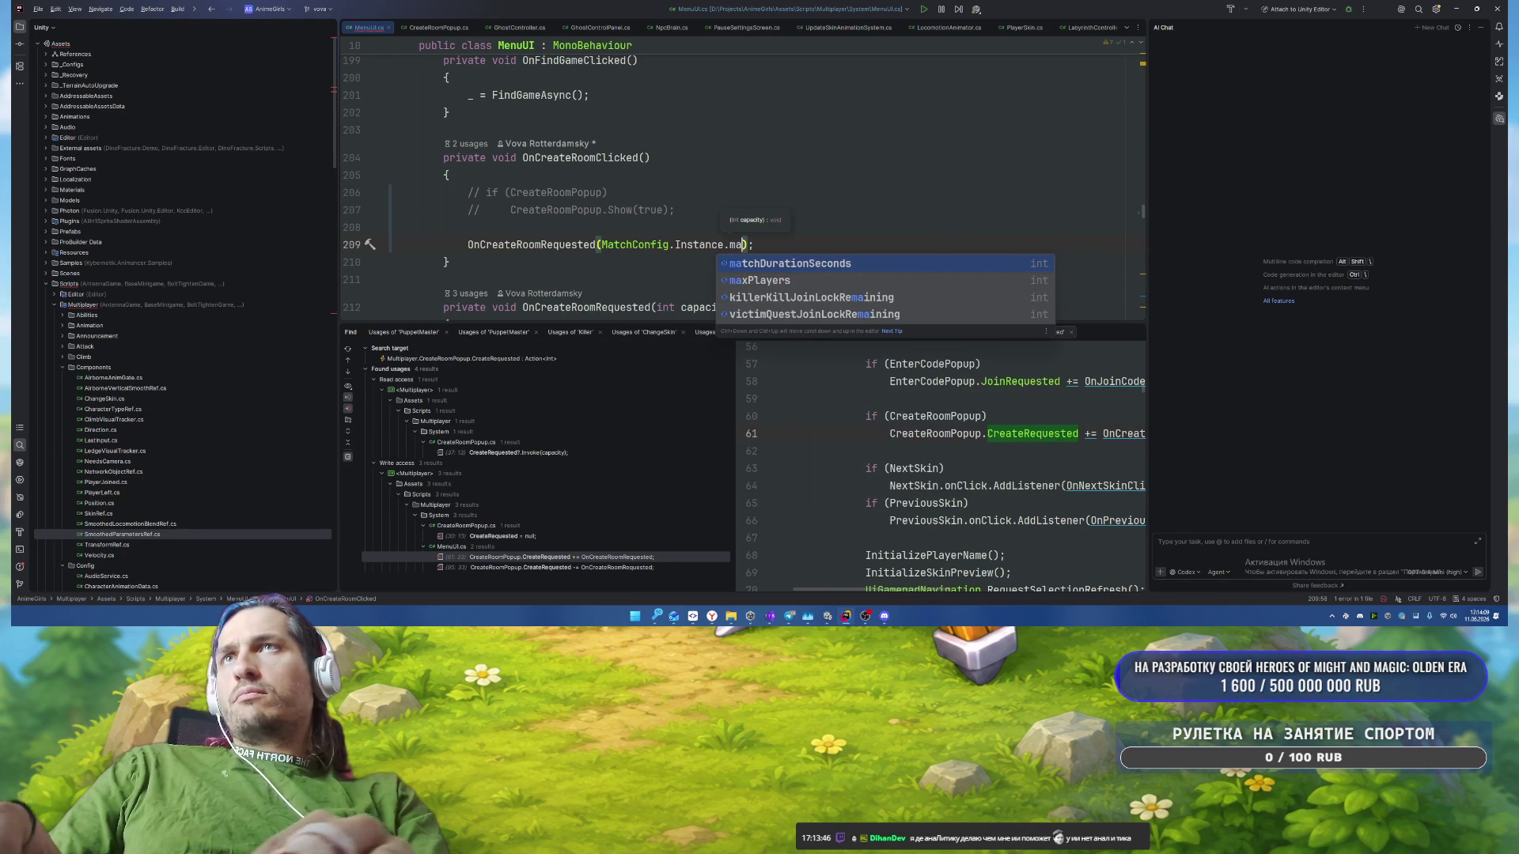
{"action": "key", "text": "Return"}
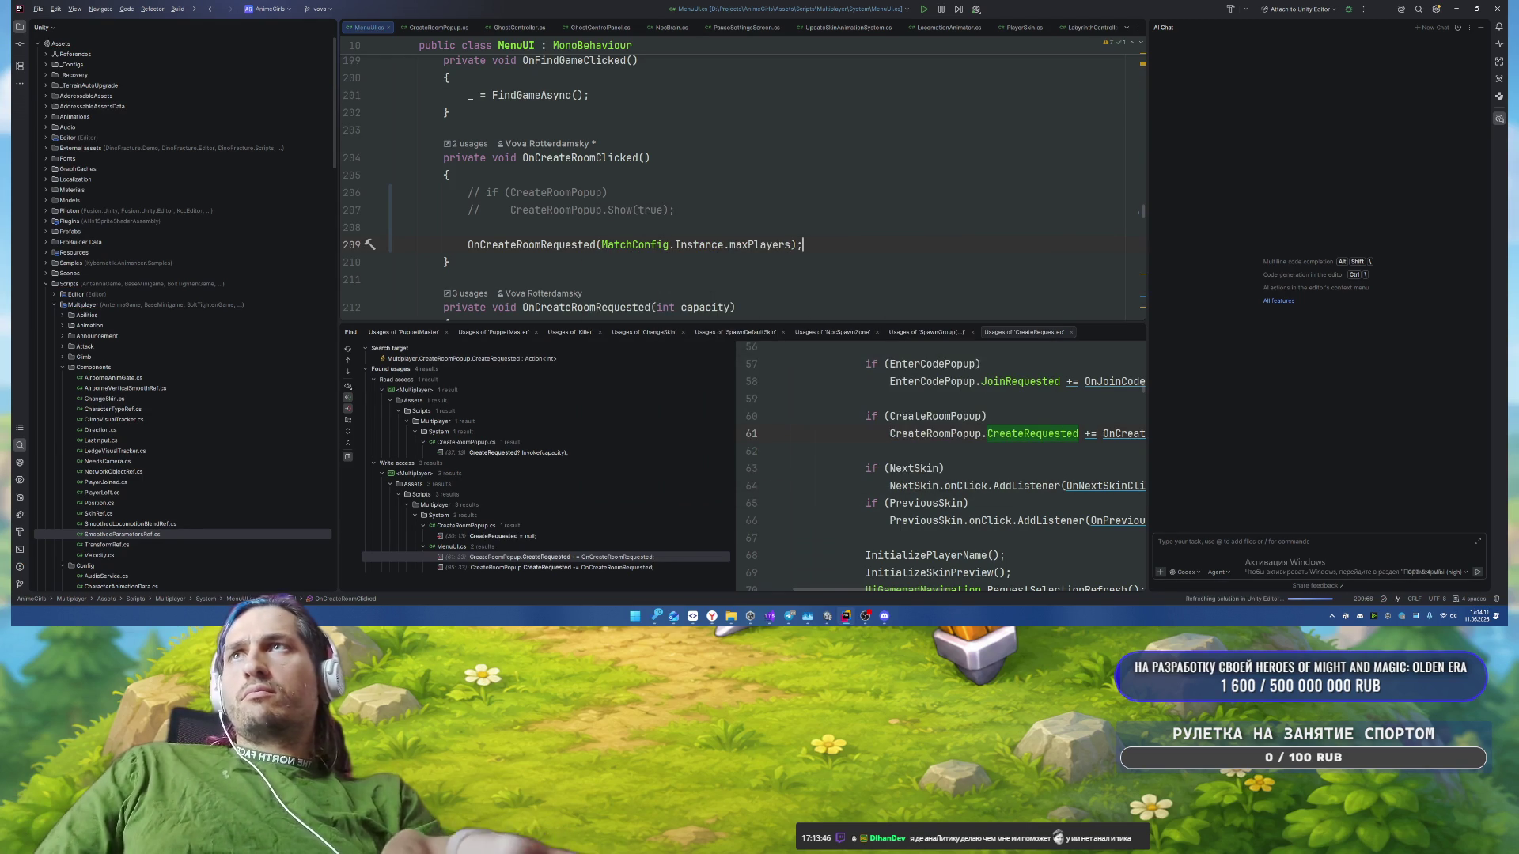
{"action": "key", "text": "alt+Tab"}
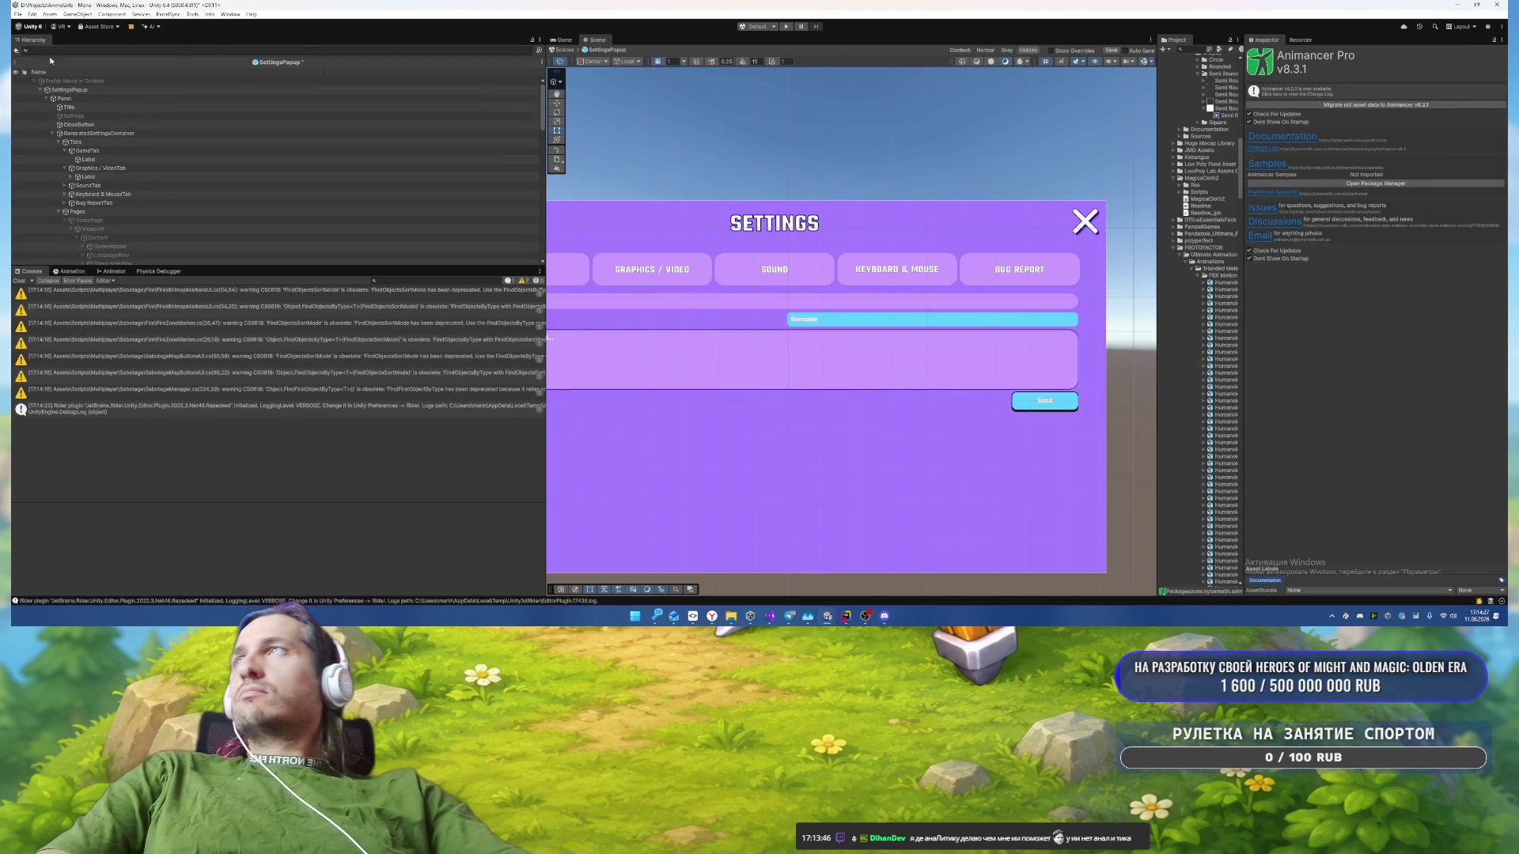
Step: Save and exit the Settings popup prefab, then restart play mode
{"action": "left_click", "coordinate": [17, 64]}
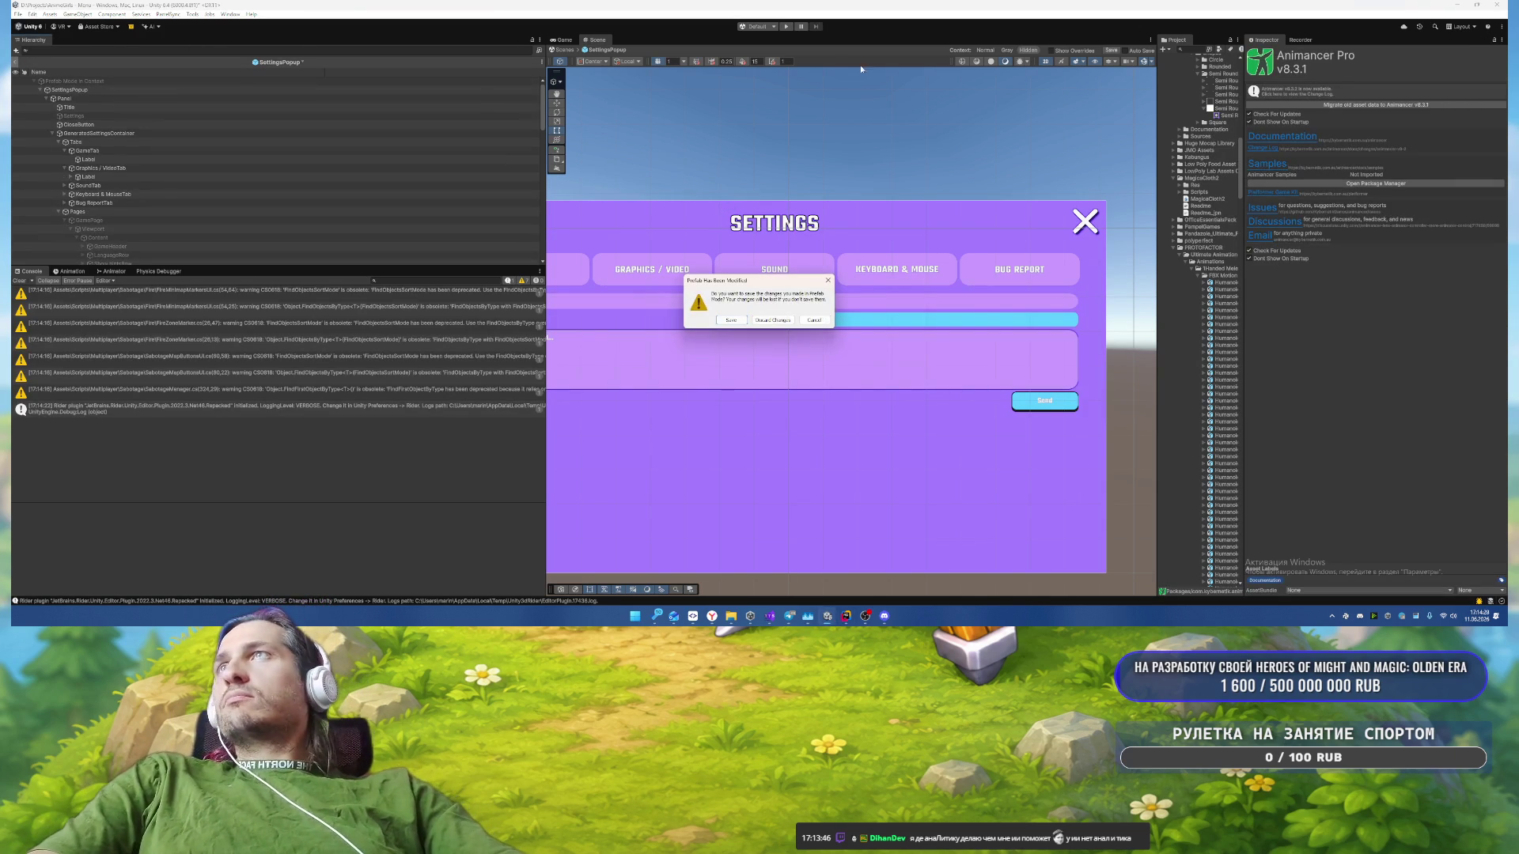
{"action": "left_click", "coordinate": [737, 322]}
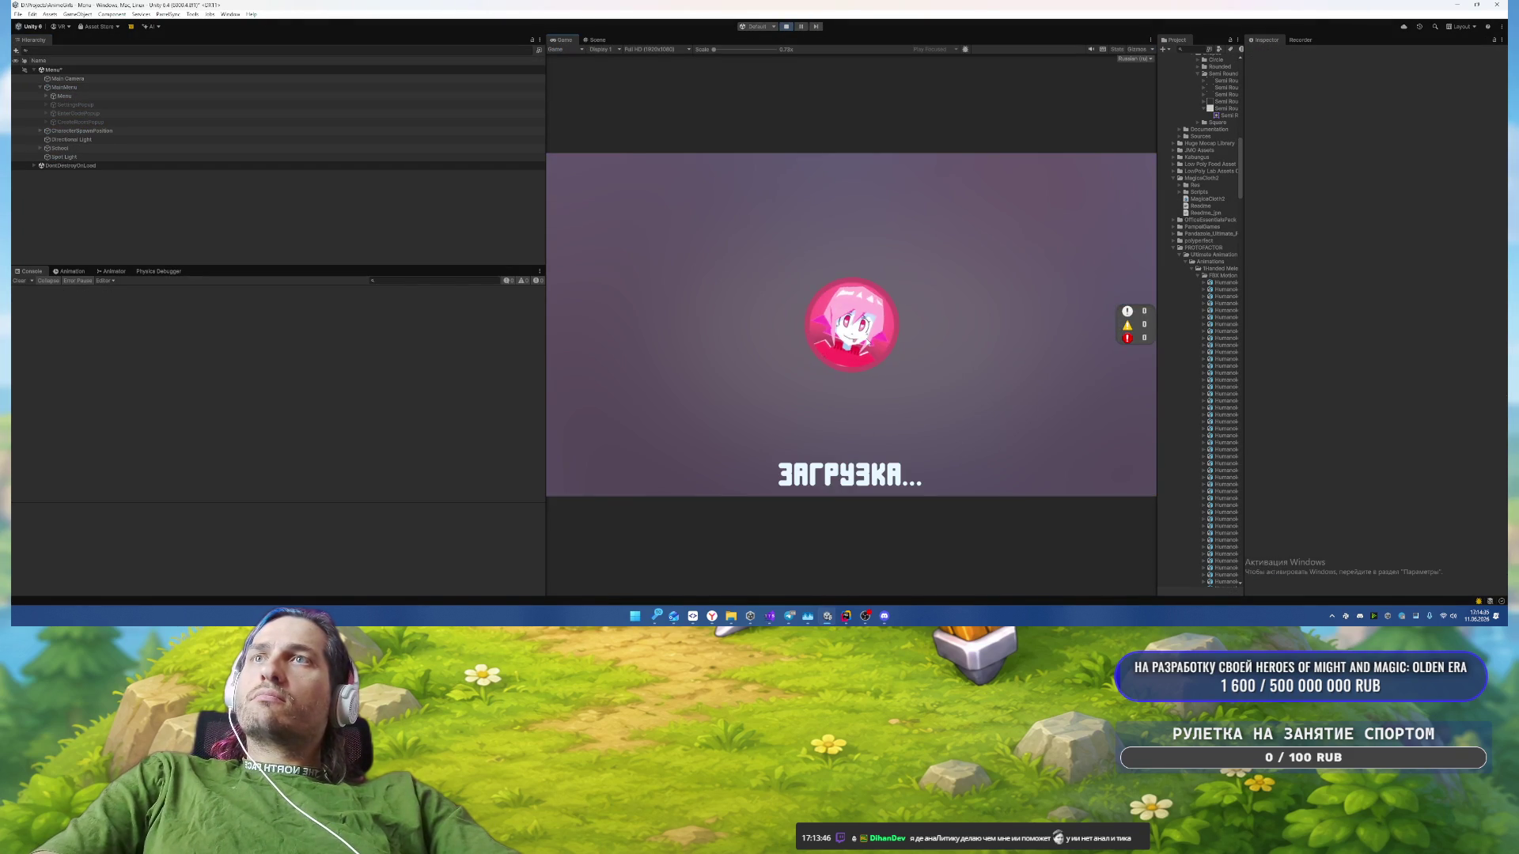
{"action": "left_click", "coordinate": [787, 28]}
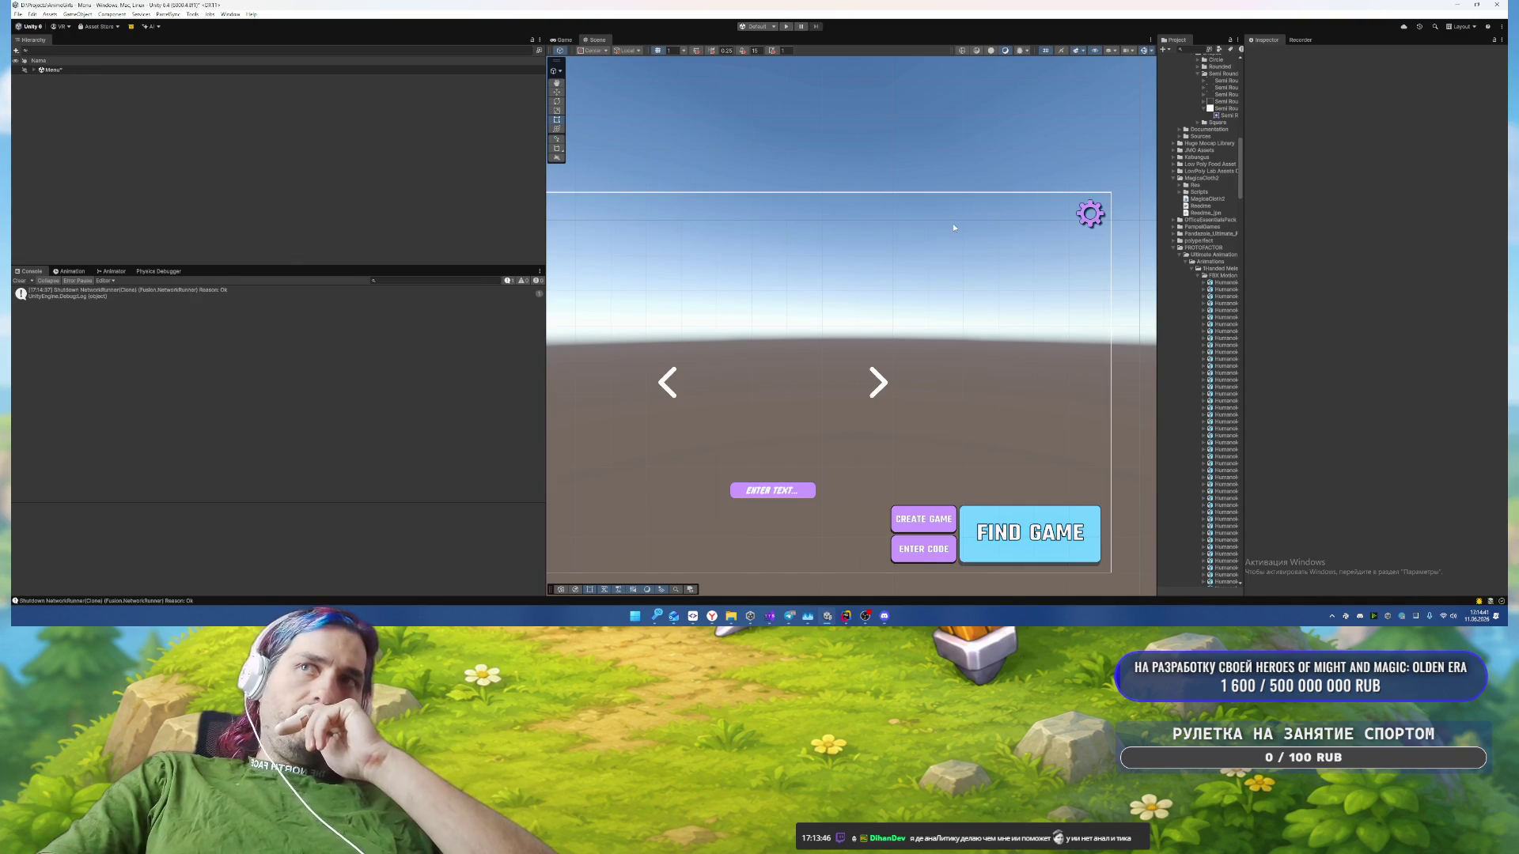
{"action": "left_click", "coordinate": [785, 26]}
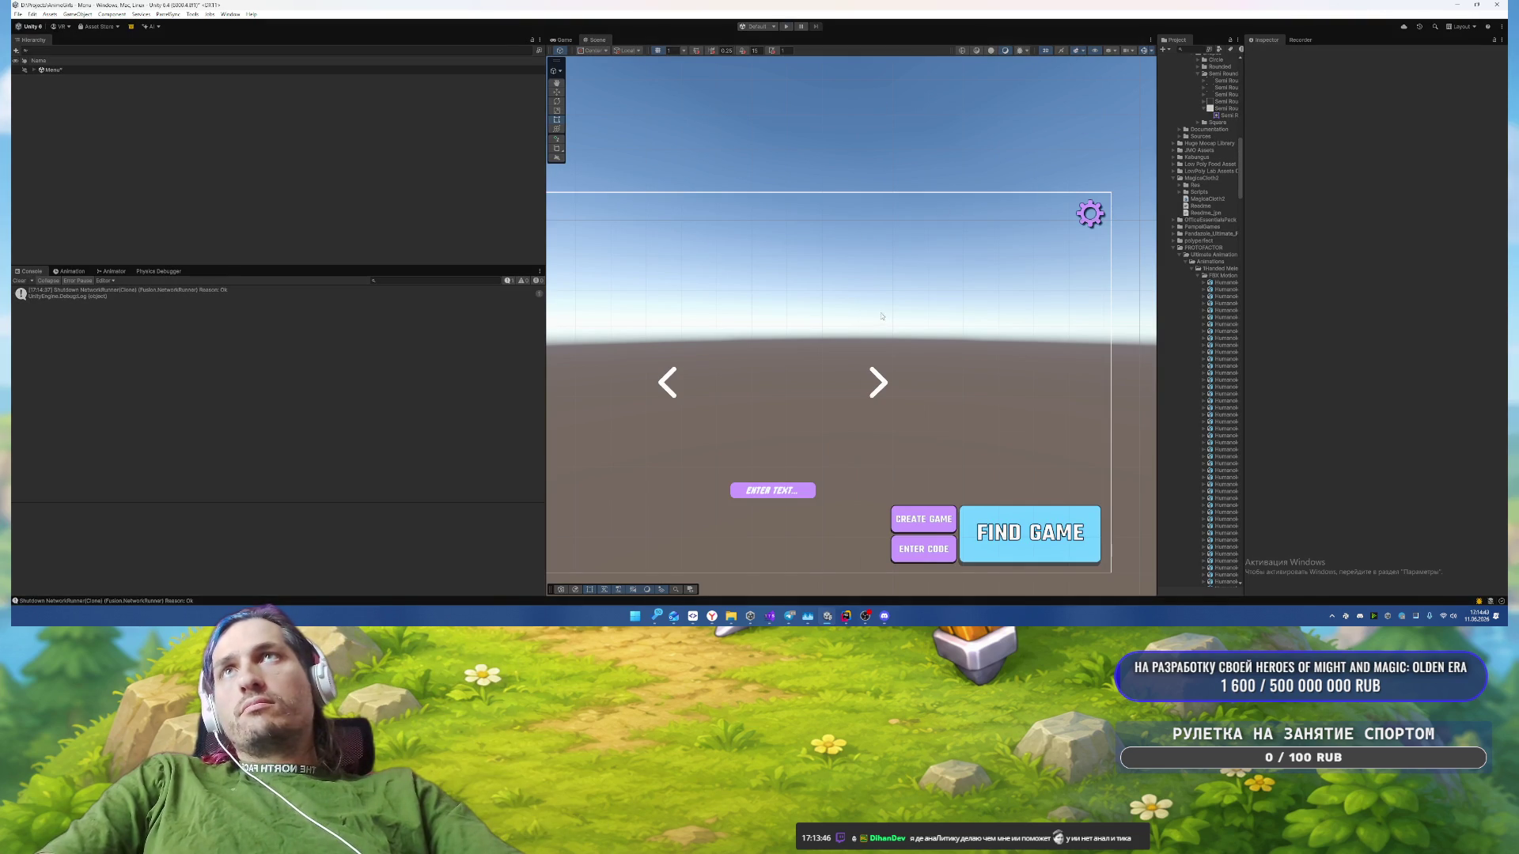
Step: Repeatedly open and close the ВВЕСТИ КОД popup in-game, then stop play mode
{"action": "left_click", "coordinate": [977, 474]}
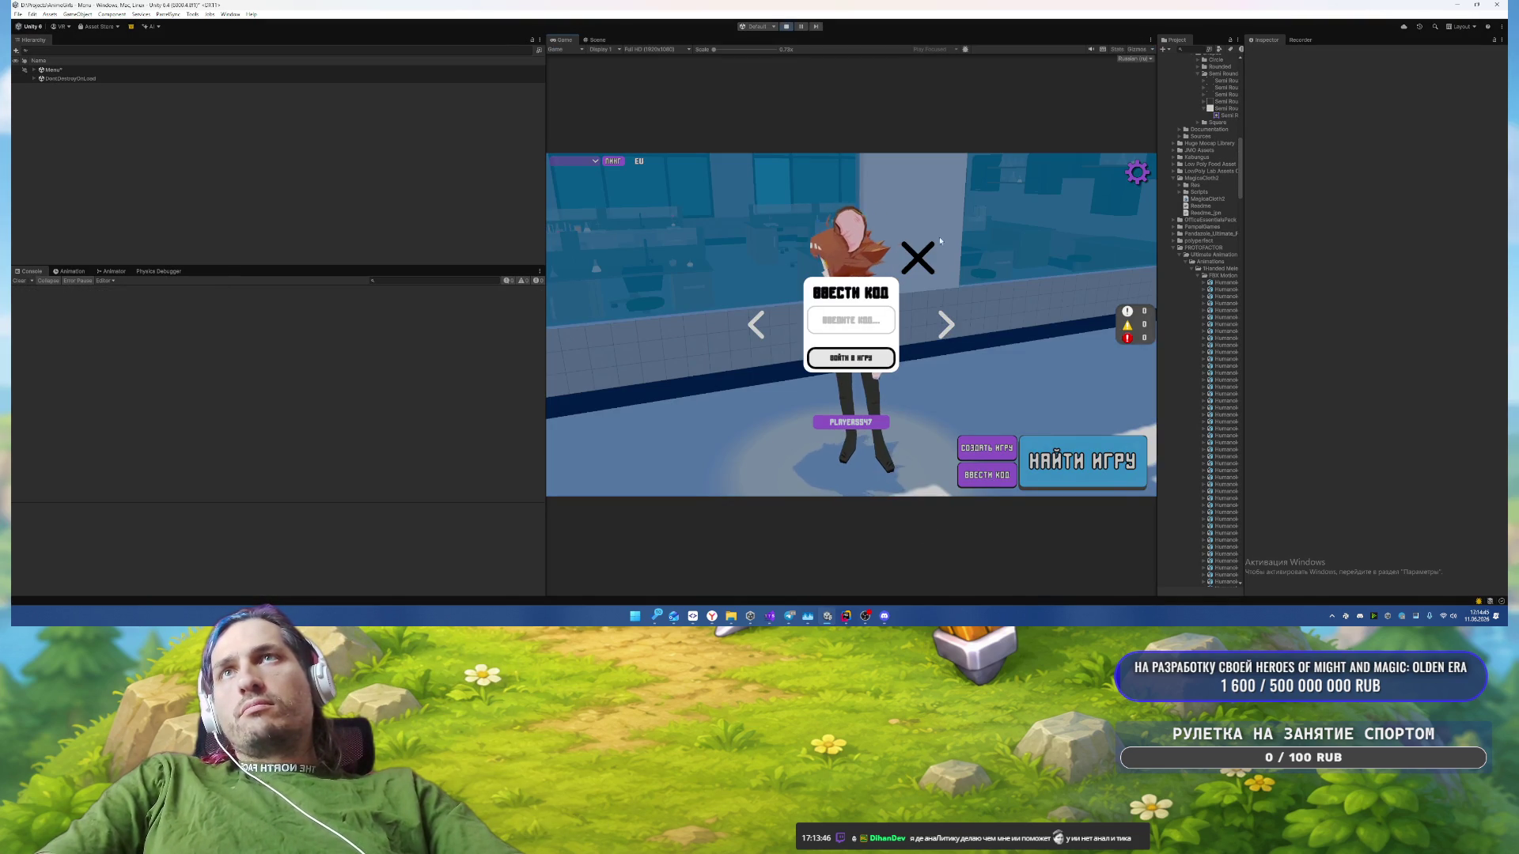
{"action": "left_click", "coordinate": [982, 474]}
{"action": "left_click", "coordinate": [988, 473]}
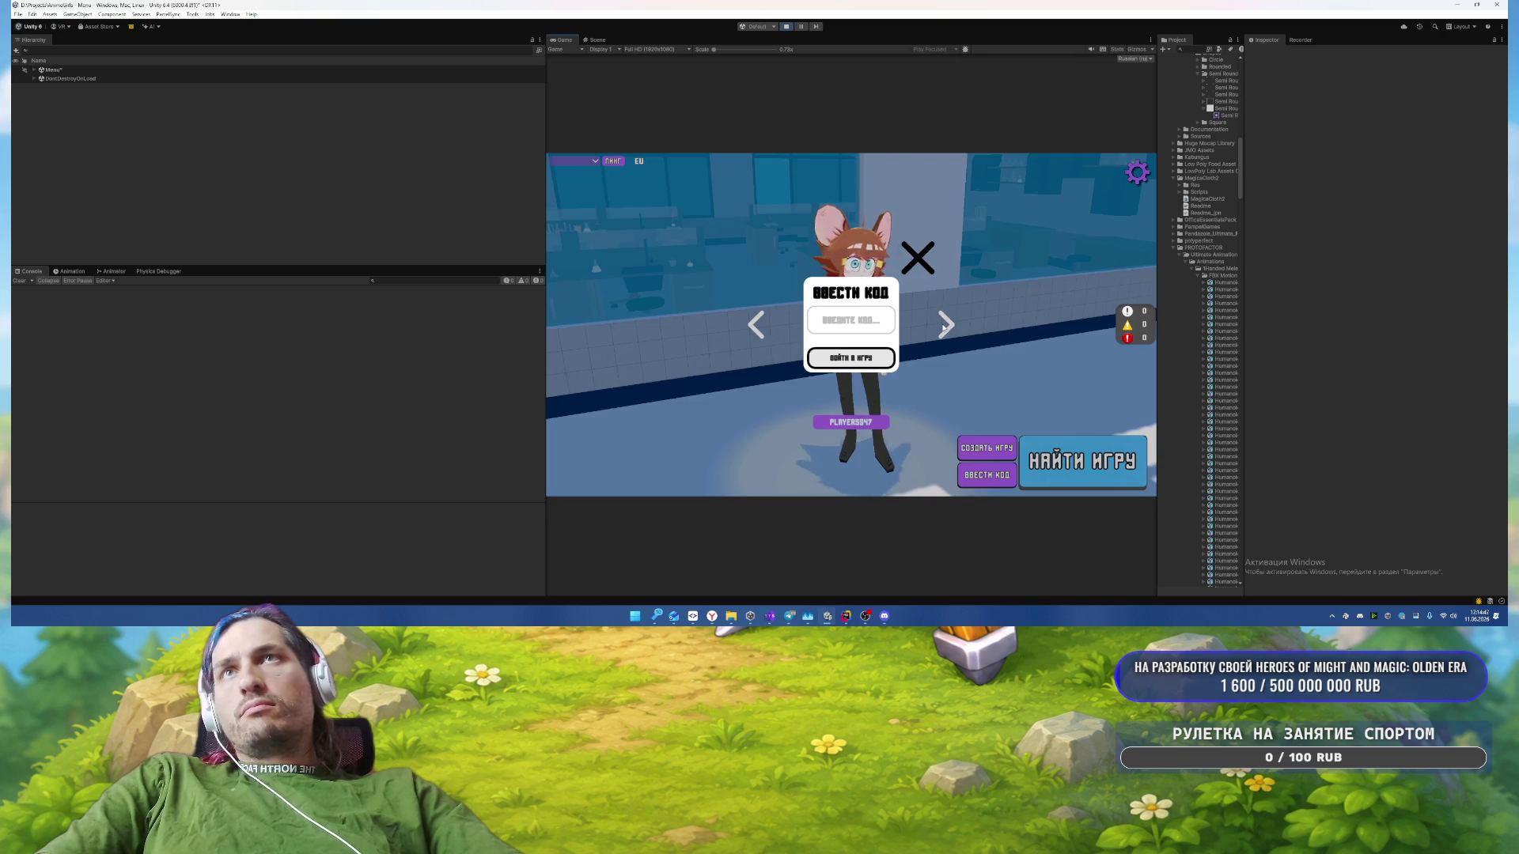
{"action": "left_click", "coordinate": [991, 474]}
{"action": "left_click", "coordinate": [989, 473]}
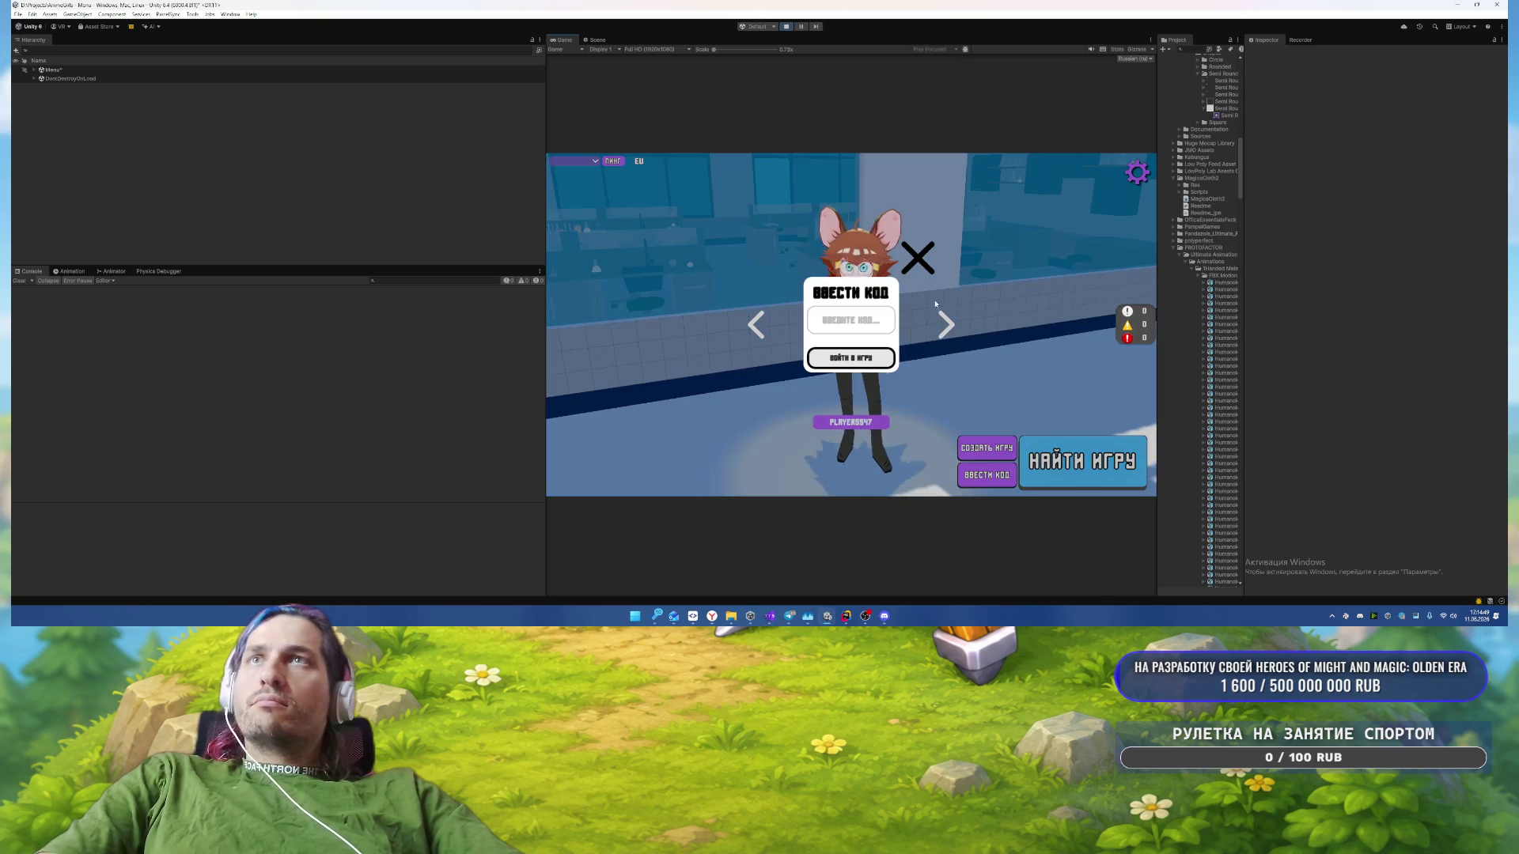
{"action": "left_click", "coordinate": [989, 474]}
{"action": "left_click", "coordinate": [989, 474]}
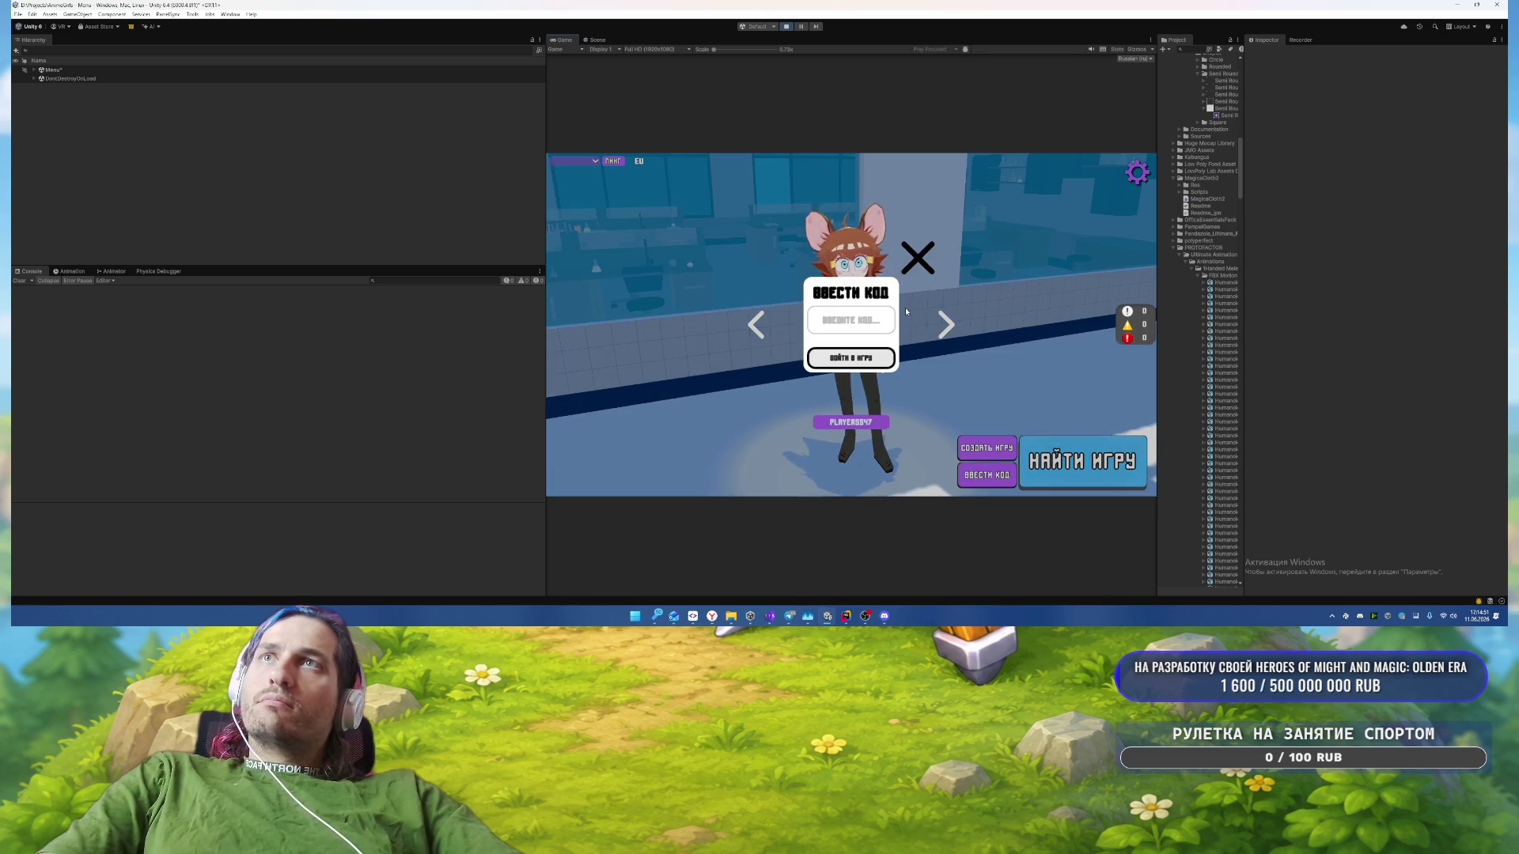
{"action": "left_click", "coordinate": [917, 257]}
{"action": "left_click", "coordinate": [920, 257]}
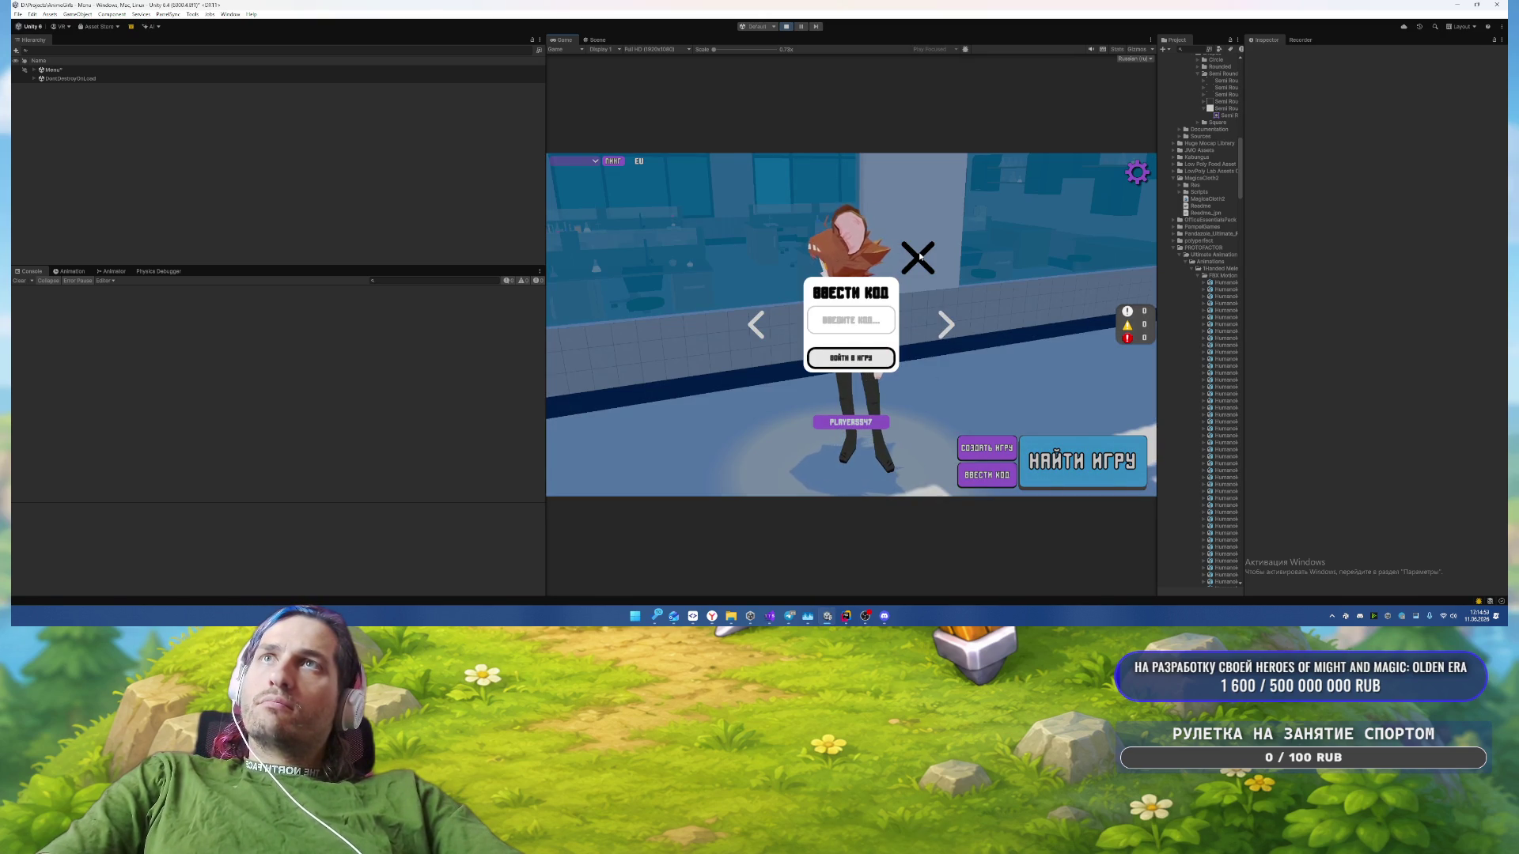
{"action": "left_click", "coordinate": [919, 255]}
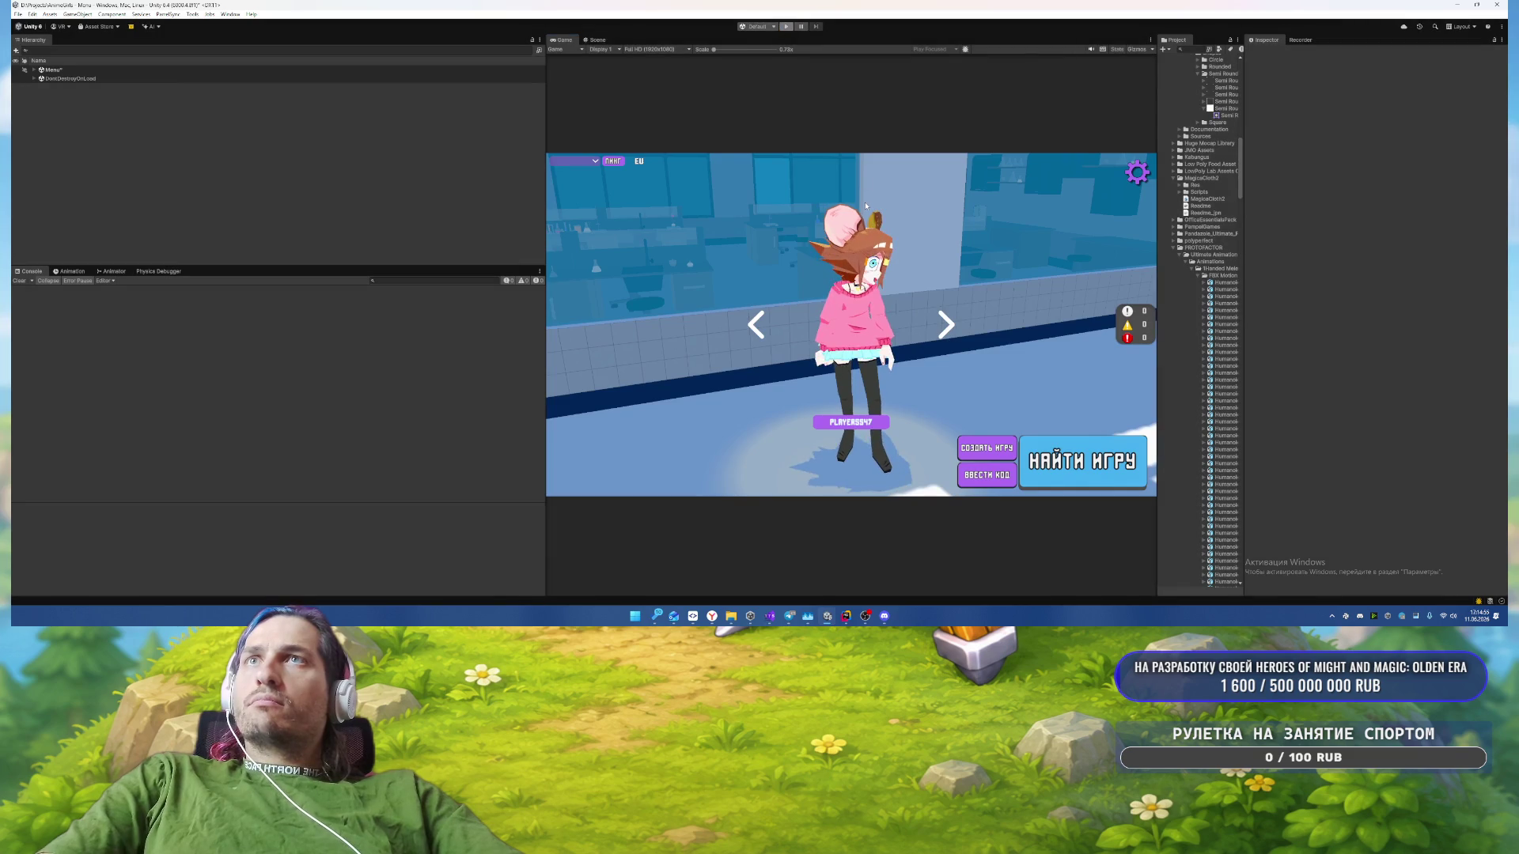
{"action": "key", "text": "ctrl+p"}
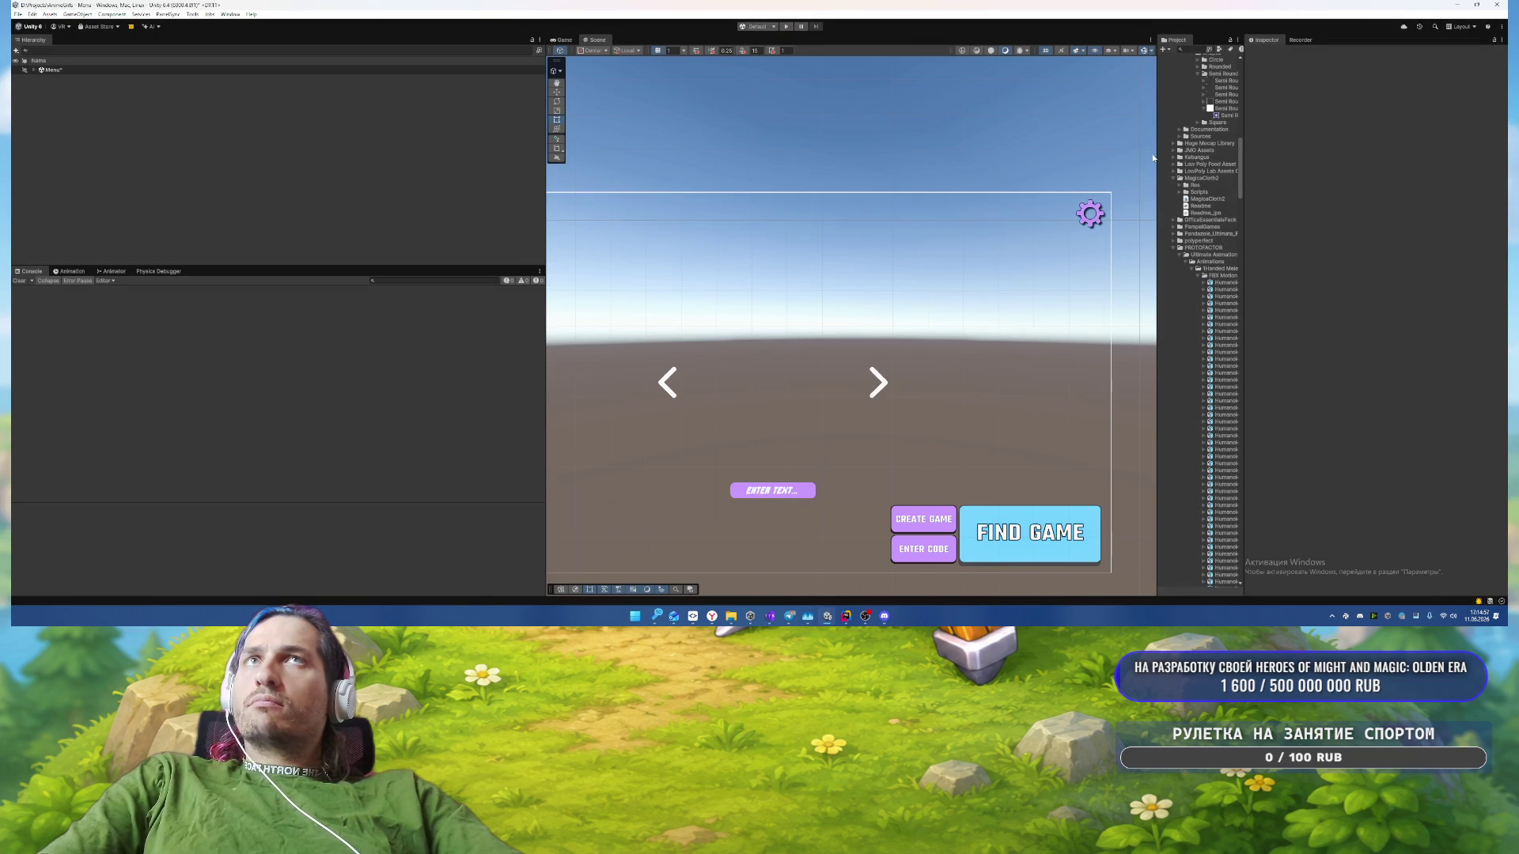
Step: Under Menu > MainMenu, deactivate CreateRoomPopup and activate EnterCodePopup
{"action": "left_click_drag", "start_coordinate": [1155, 154], "coordinate": [933, 154]}
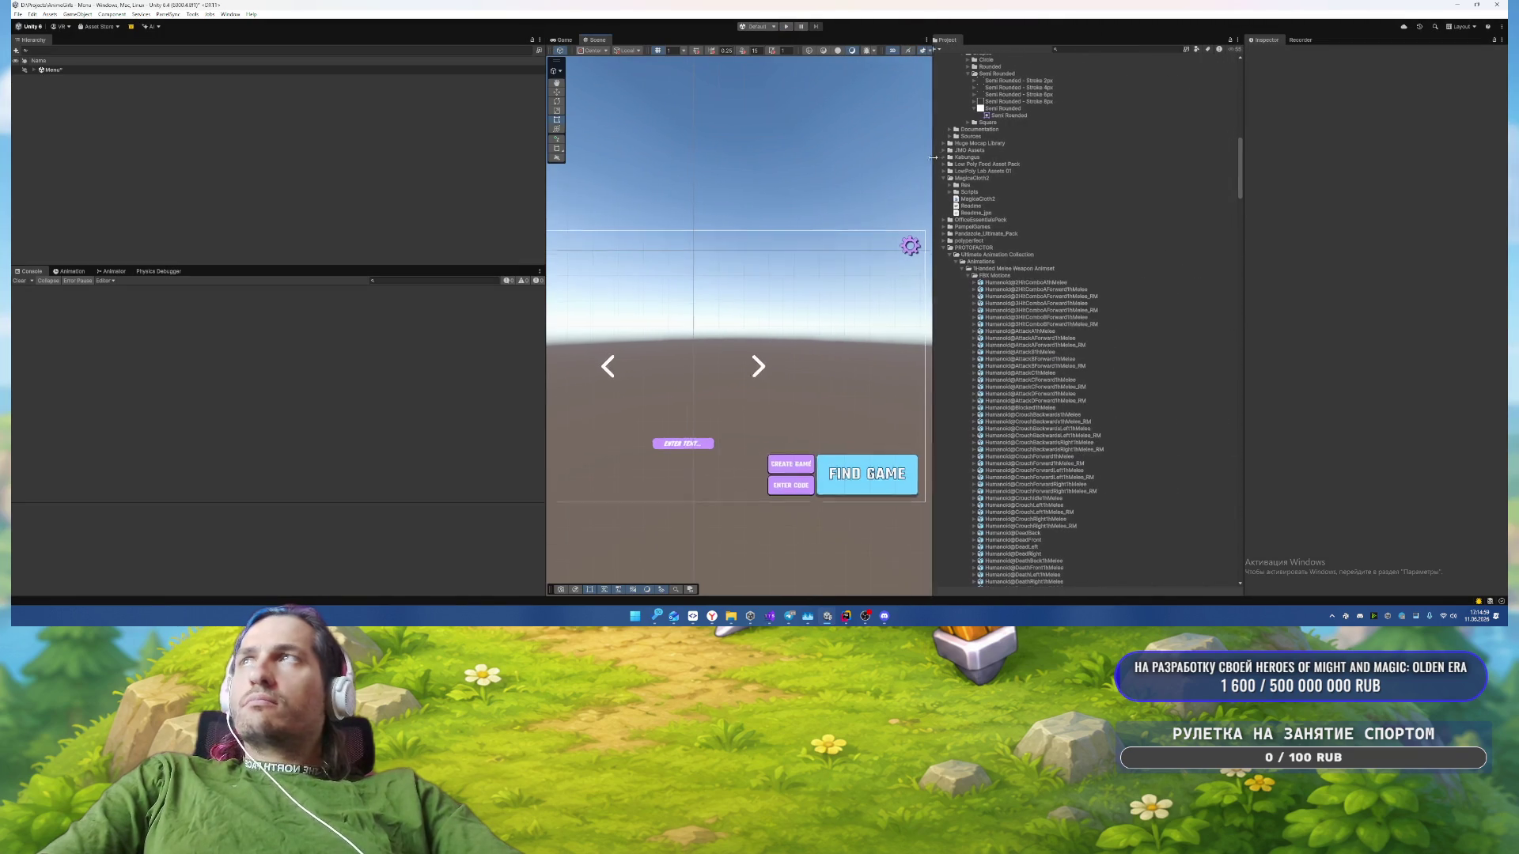
{"action": "left_click", "coordinate": [130, 71]}
{"action": "key", "text": "Right"}
{"action": "left_click", "coordinate": [322, 95]}
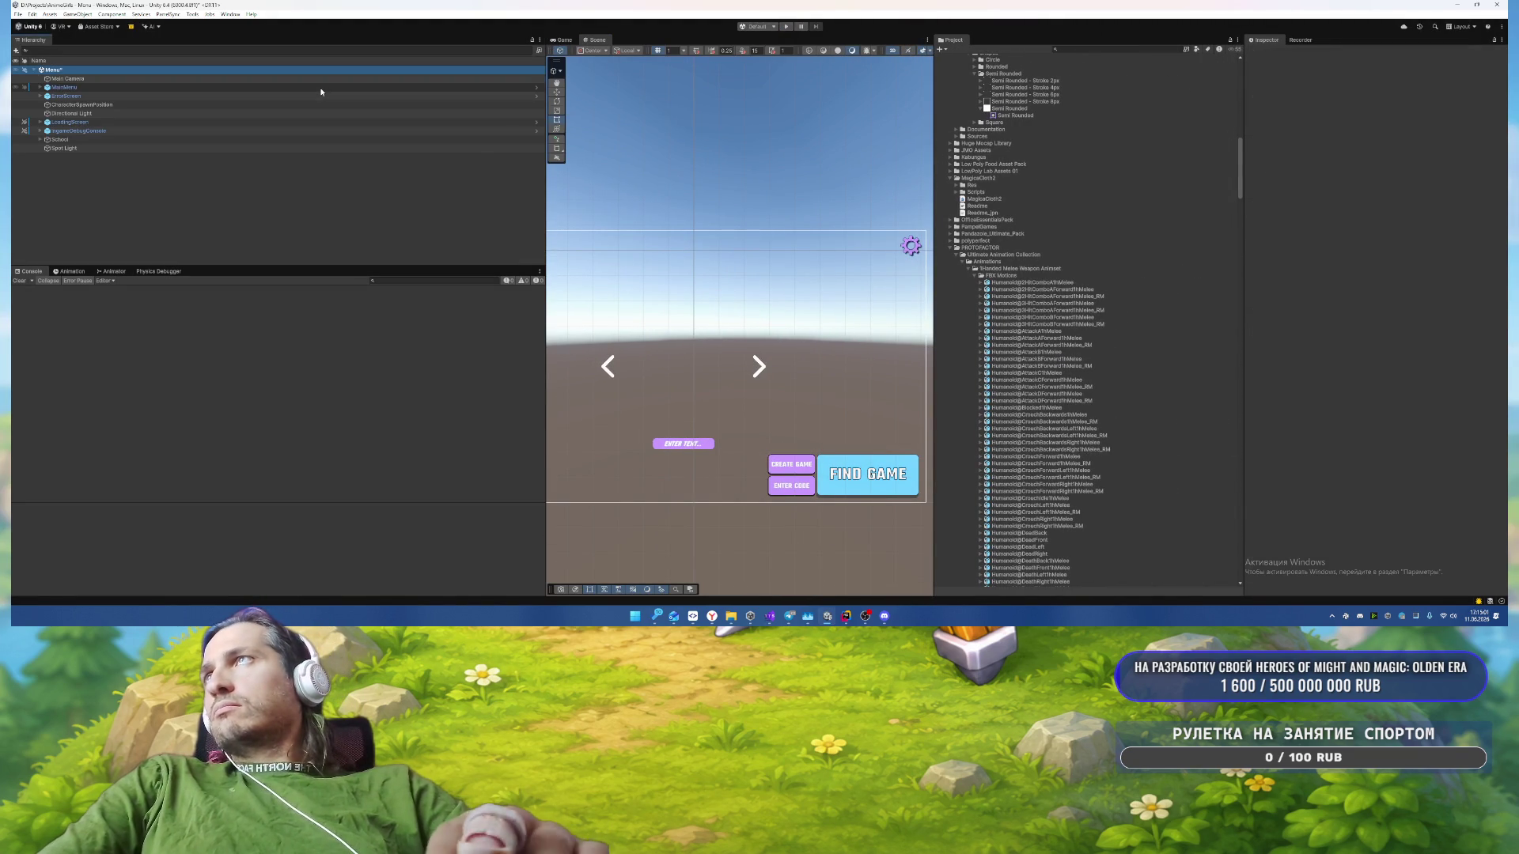
{"action": "left_click", "coordinate": [340, 87]}
{"action": "key", "text": "Right"}
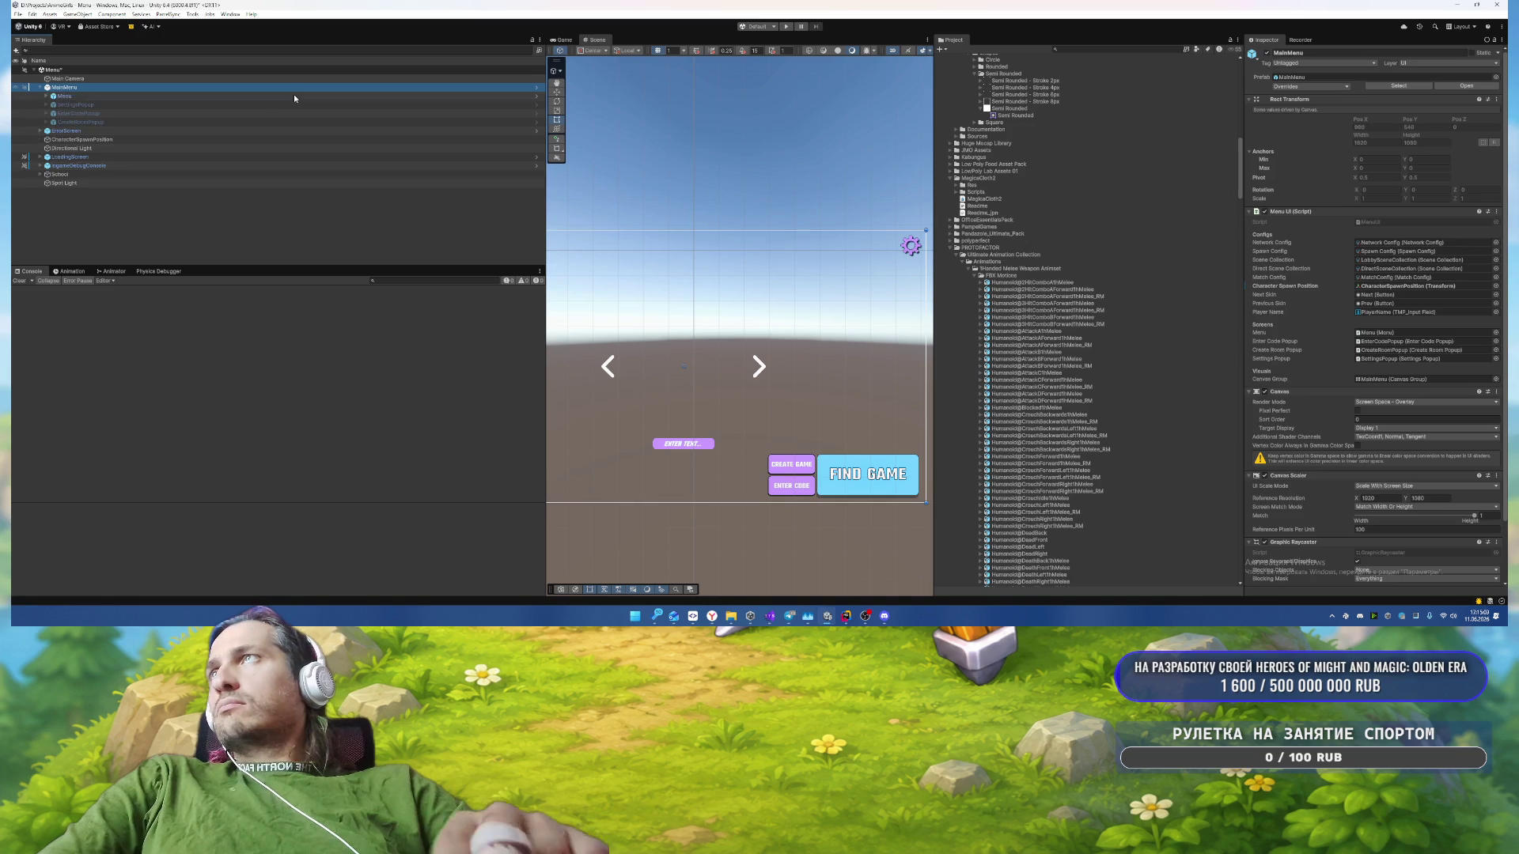
{"action": "key", "text": "Down"}
{"action": "key", "text": "Down"}
{"action": "key", "text": "Down"}
{"action": "key", "text": "Down"}
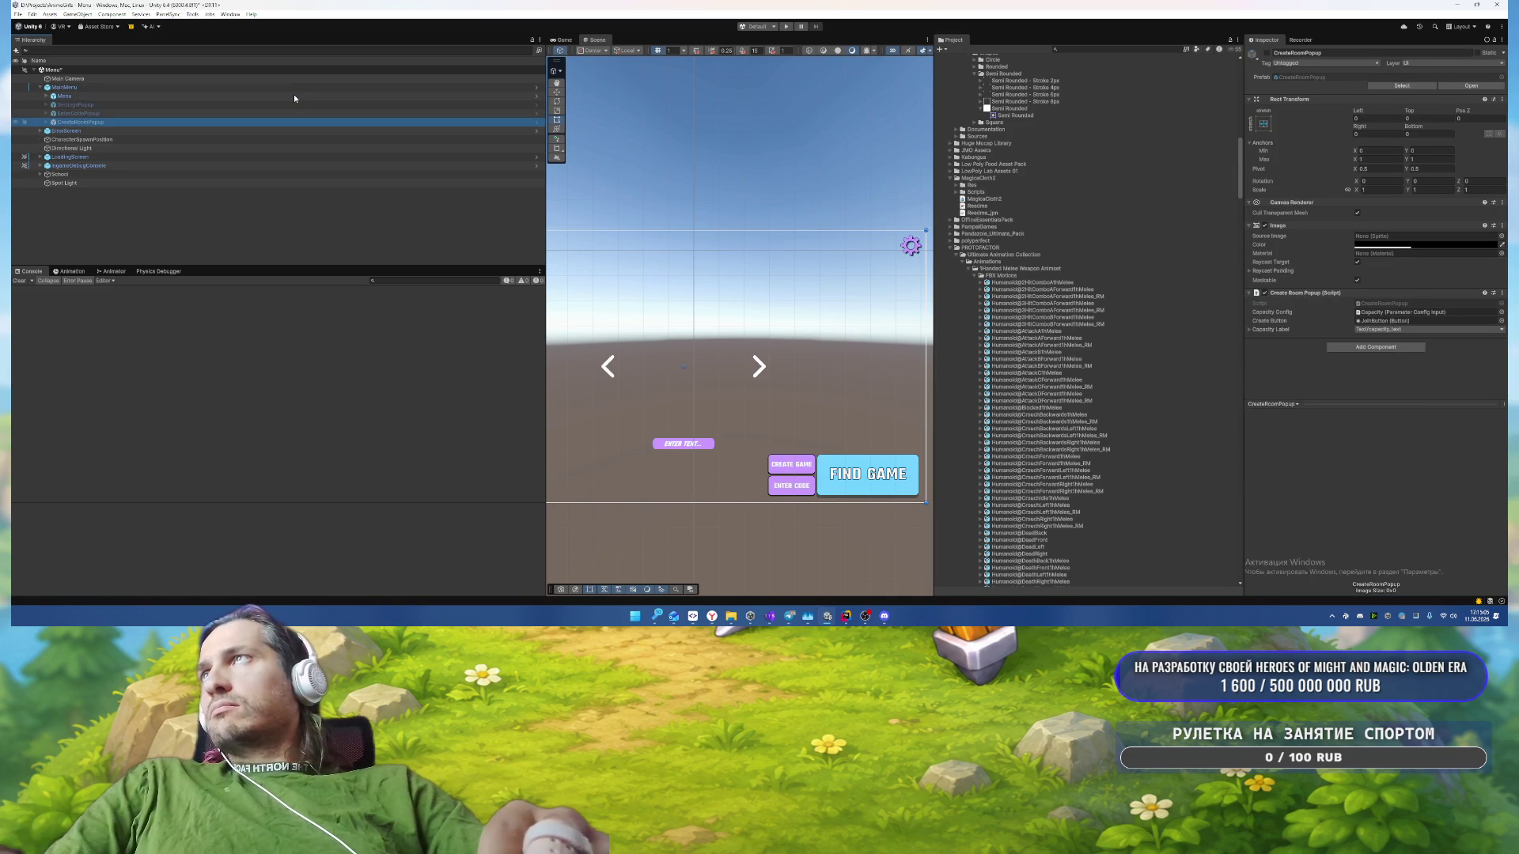
{"action": "key", "text": "alt+shift+a"}
{"action": "key", "text": "Up"}
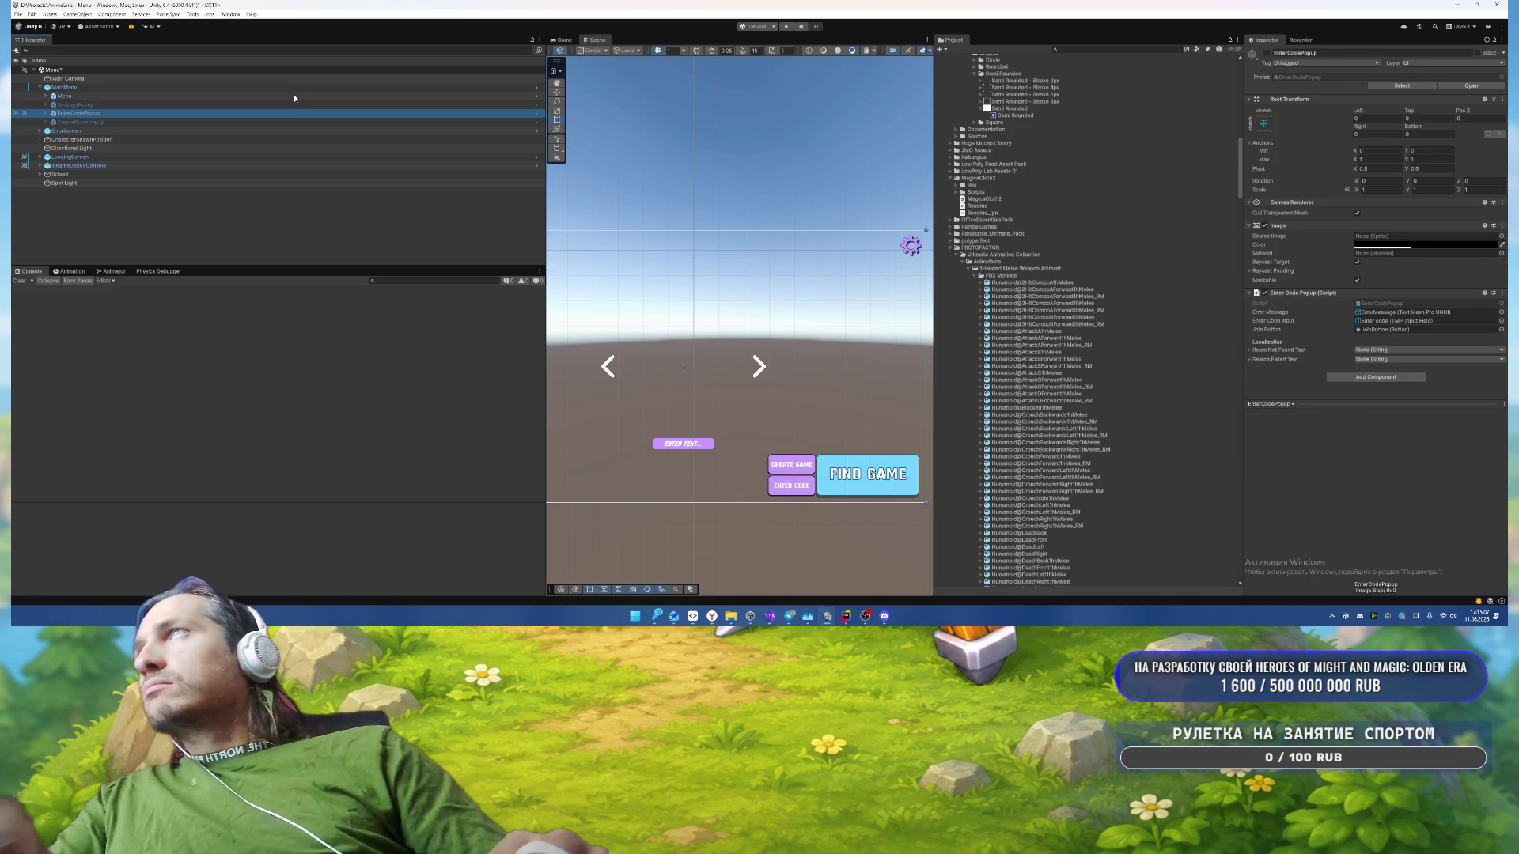
{"action": "key", "text": "alt+shift+a"}
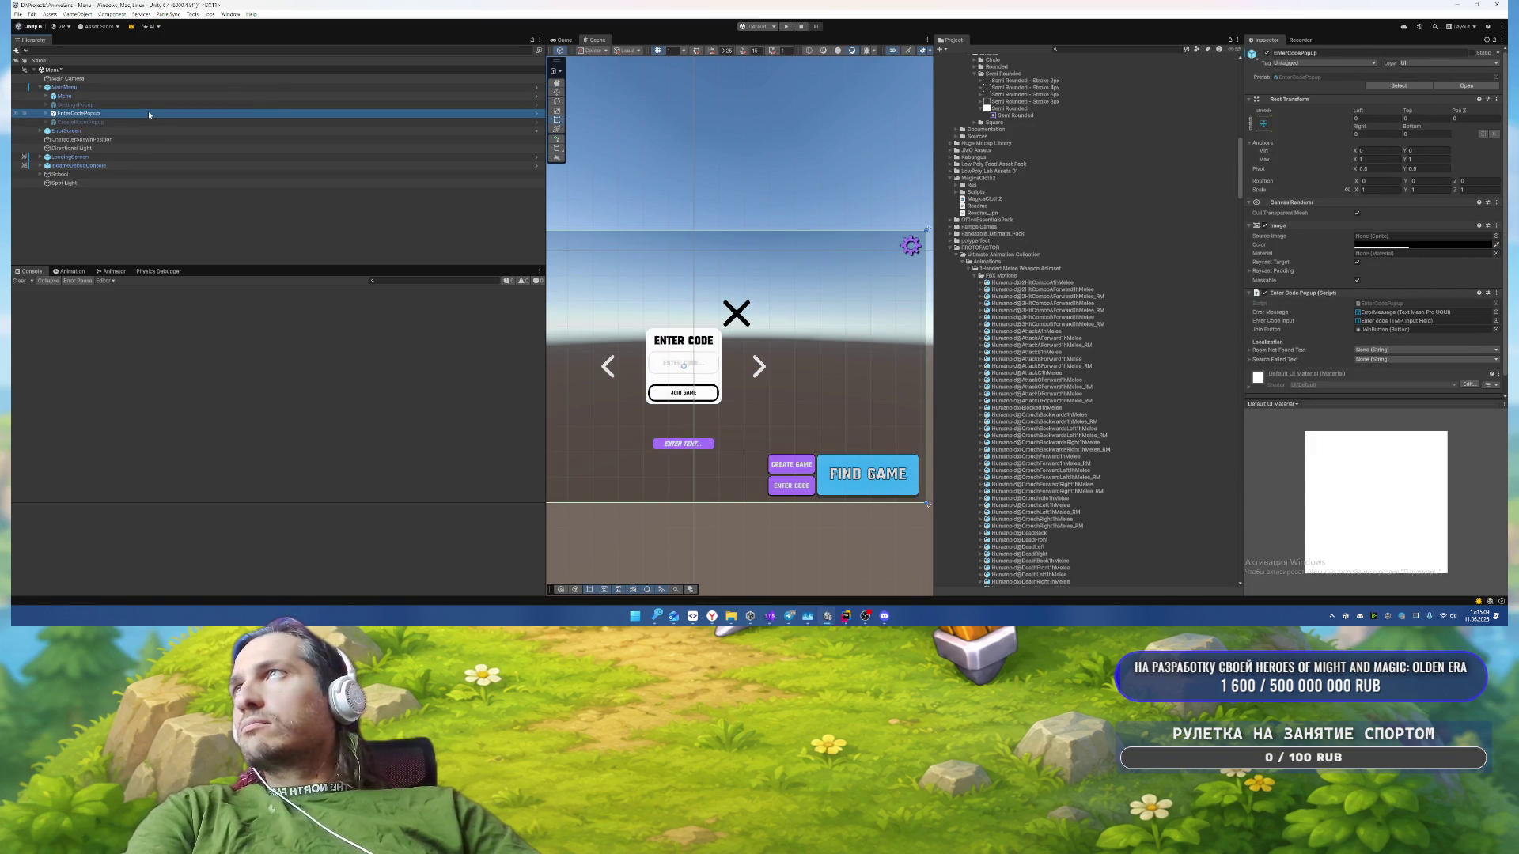
Step: Set the EnterCodePopup Panel's width and height to 400
{"action": "key", "text": "Right"}
{"action": "key", "text": "Down"}
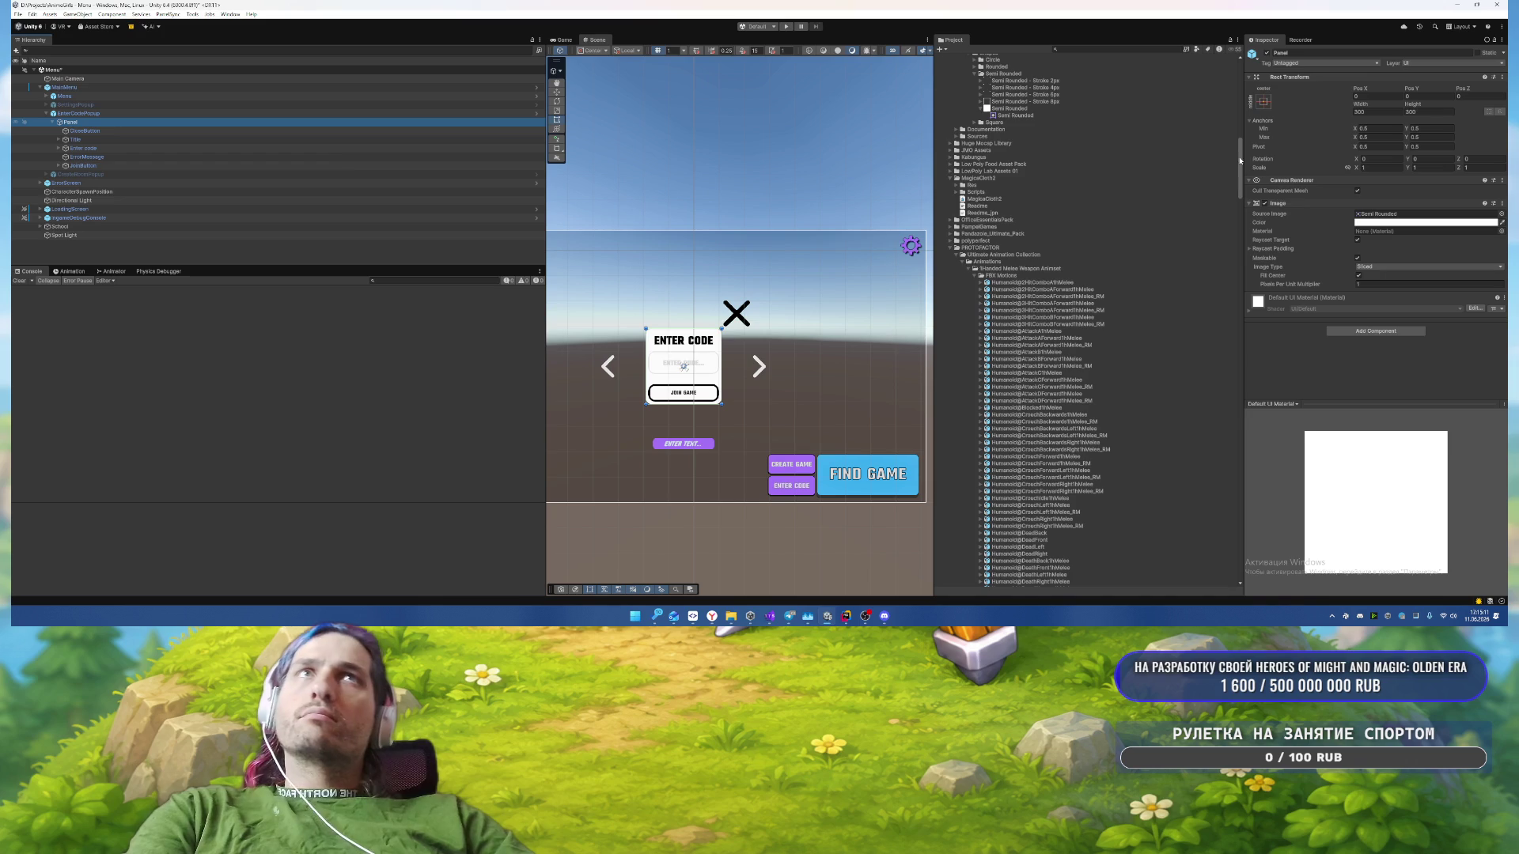
{"action": "left_click", "coordinate": [1436, 112]}
{"action": "type", "text": "400"}
{"action": "left_click", "coordinate": [1381, 112]}
{"action": "type", "text": "400"}
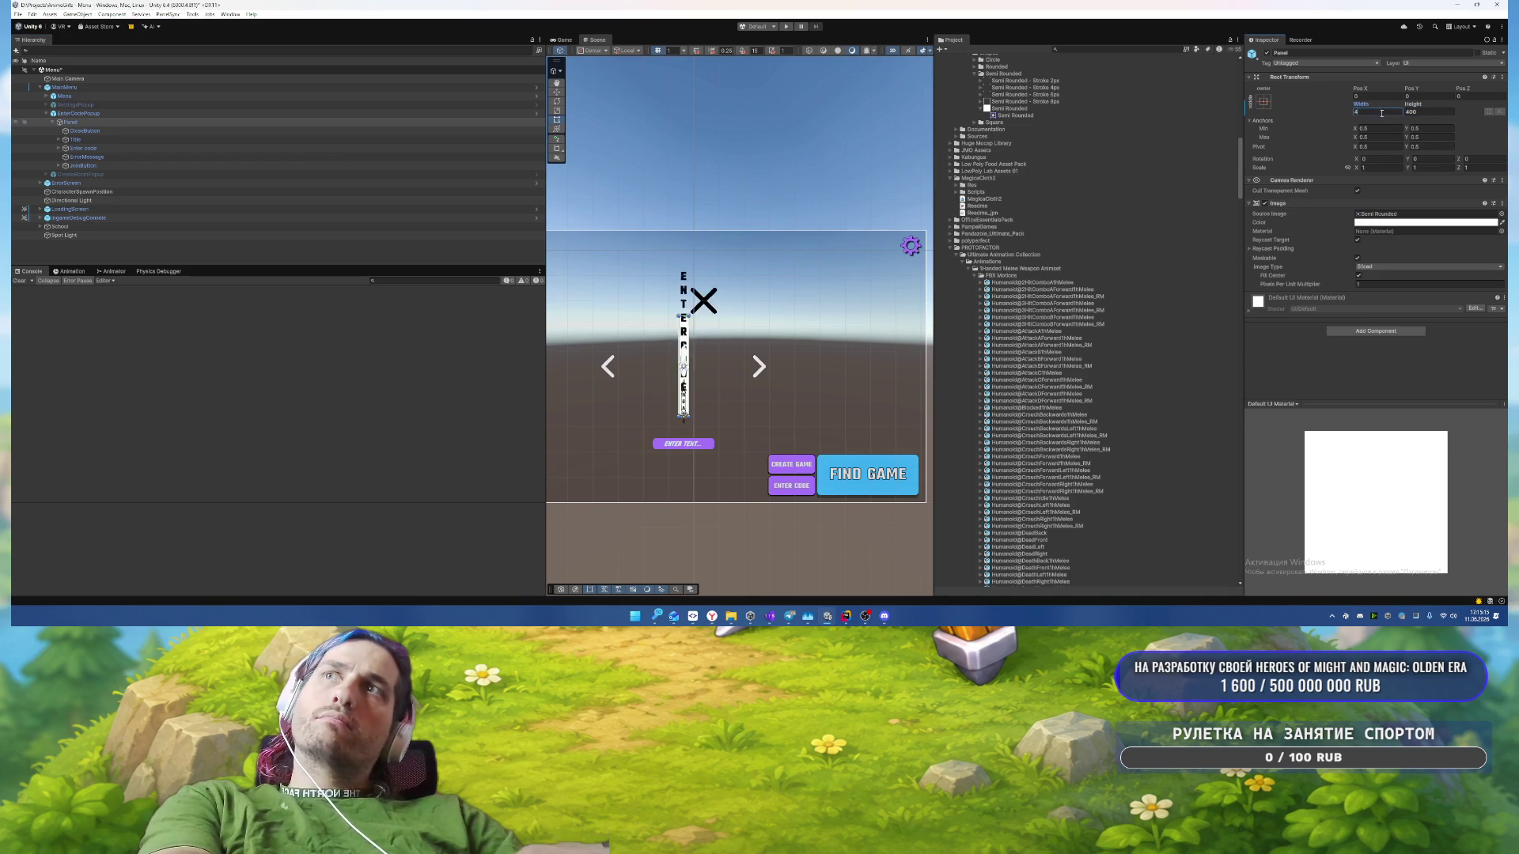
Step: Set the CloseButton's position to 0, 0 and its size to 60
{"action": "left_click", "coordinate": [84, 131]}
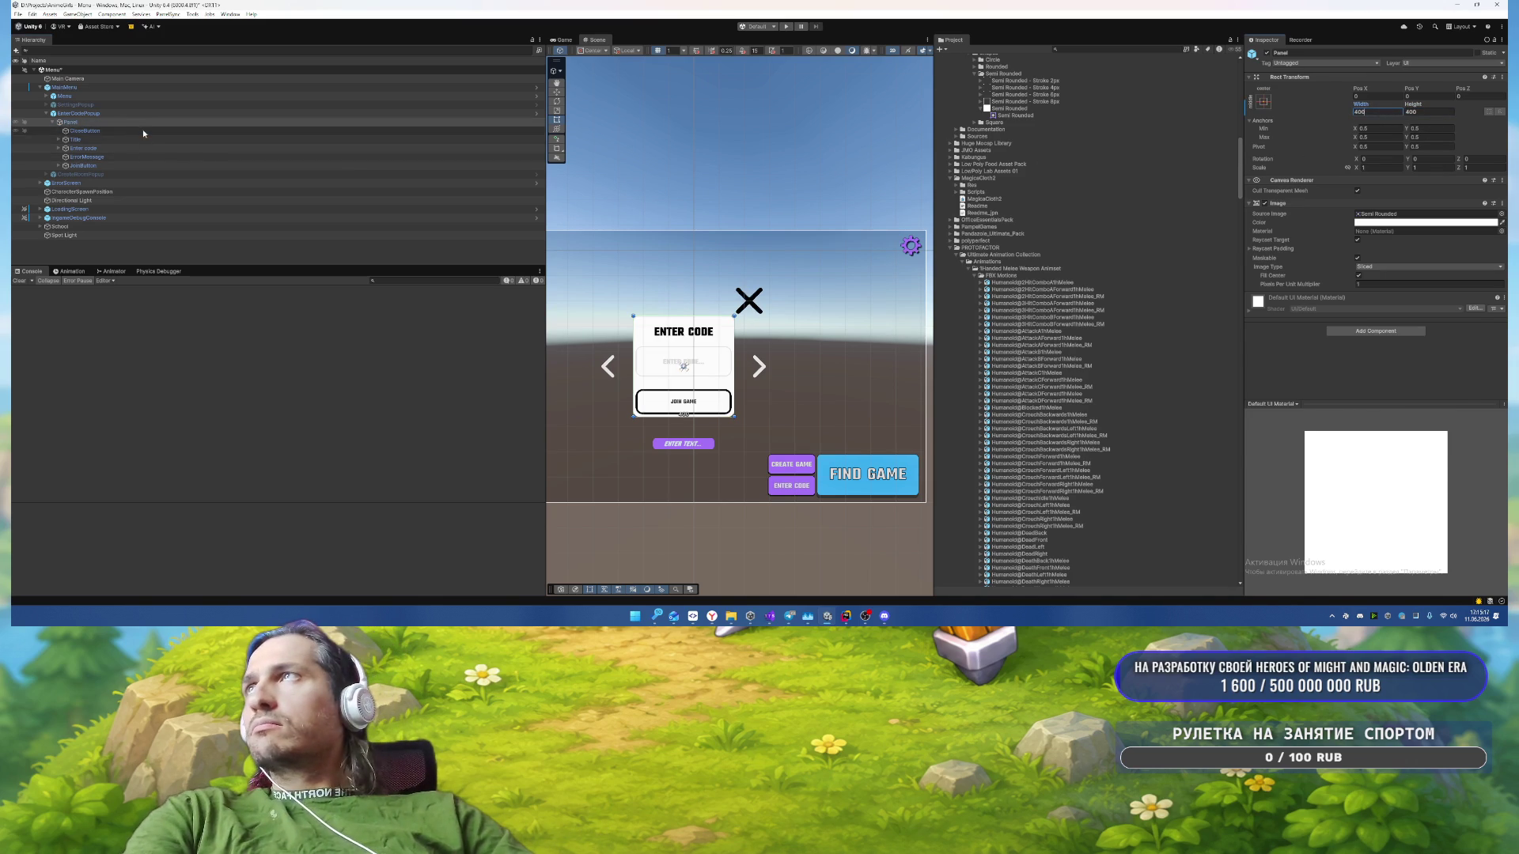
{"action": "left_click", "coordinate": [1437, 148]}
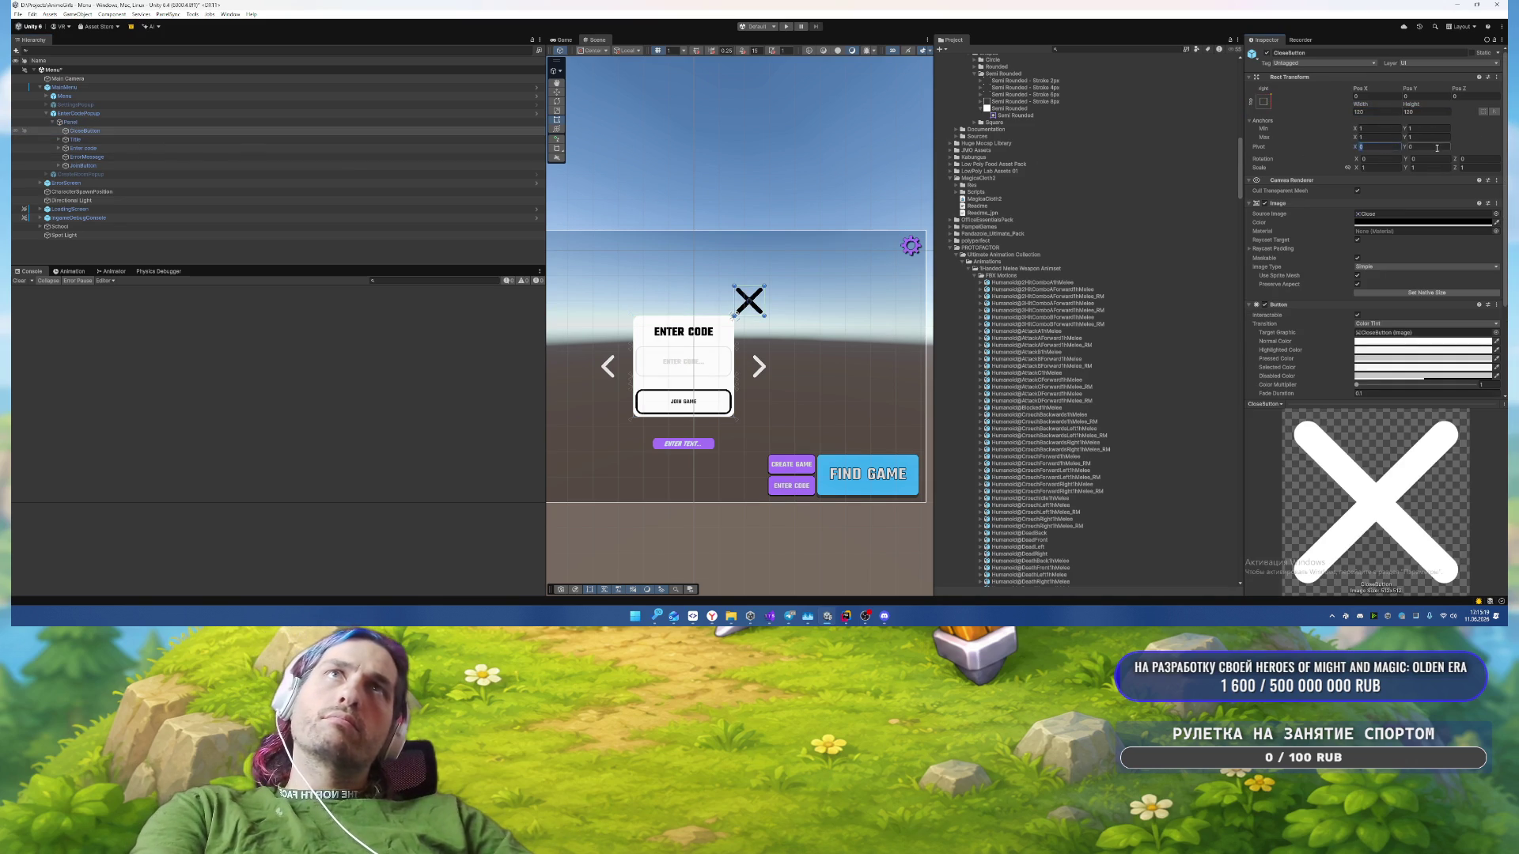
{"action": "left_click", "coordinate": [1416, 96]}
{"action": "type", "text": "0"}
{"action": "key", "text": "Return"}
{"action": "left_click", "coordinate": [1364, 96]}
{"action": "type", "text": "0"}
{"action": "key", "text": "Return"}
{"action": "type", "text": "60"}
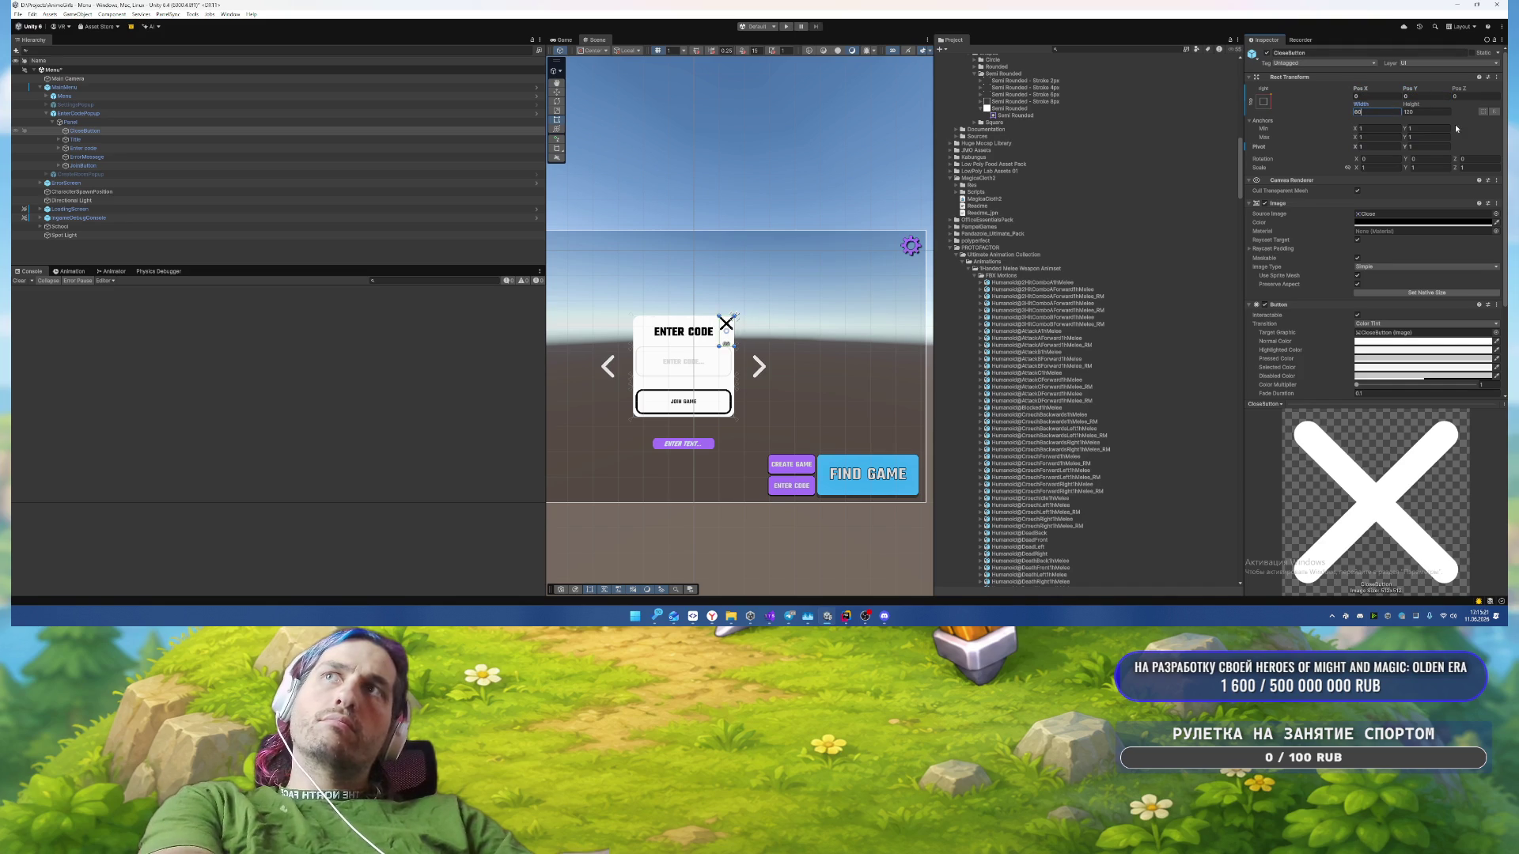
{"action": "key", "text": "Return"}
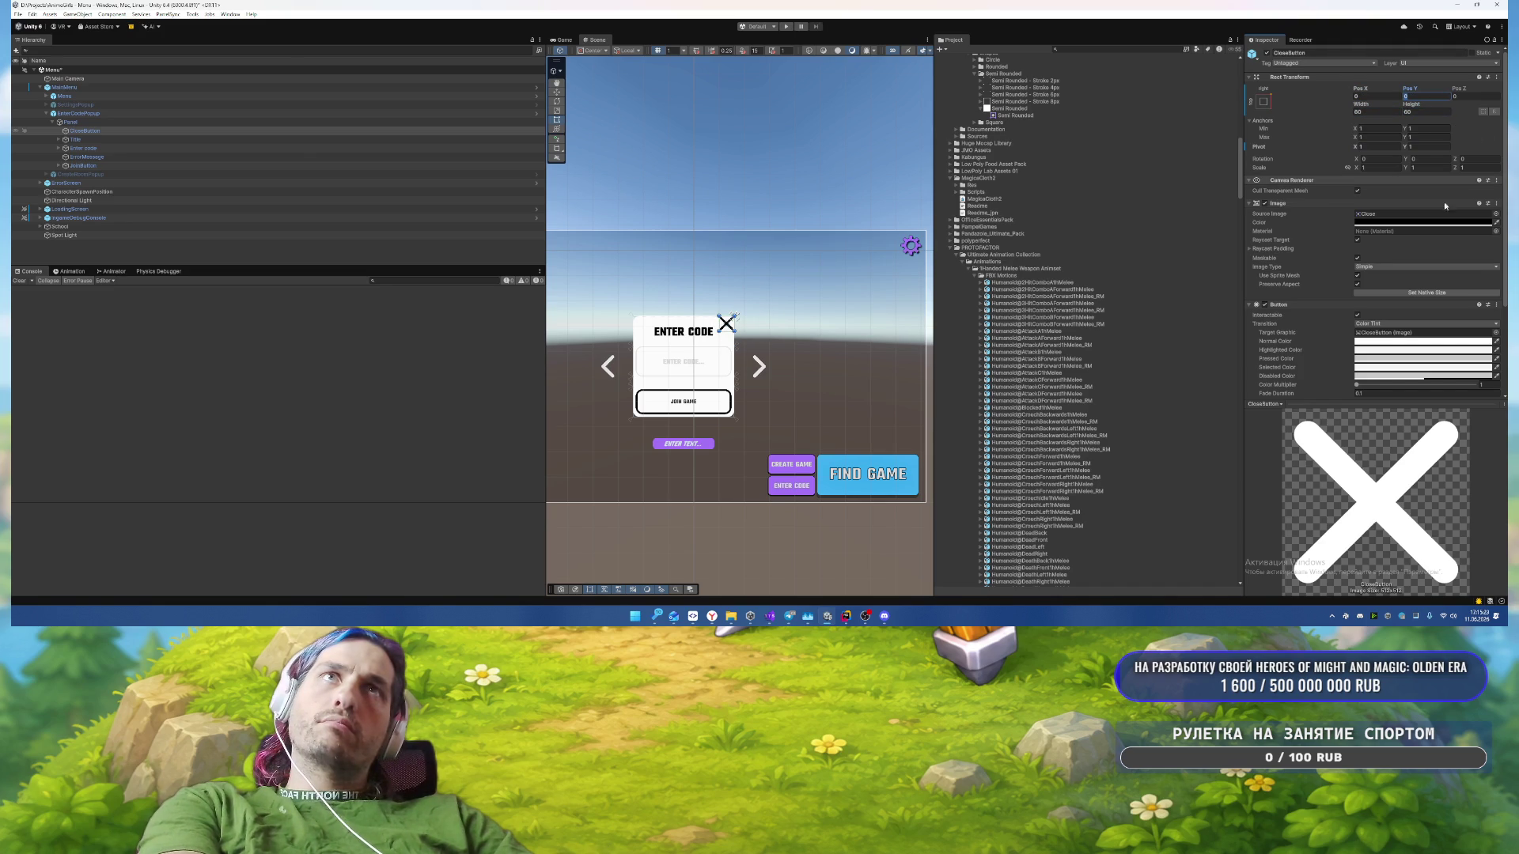
Step: Make the close button's Image colour white and offset it to -10, -10
{"action": "left_click", "coordinate": [1421, 222]}
{"action": "left_click", "coordinate": [1426, 497]}
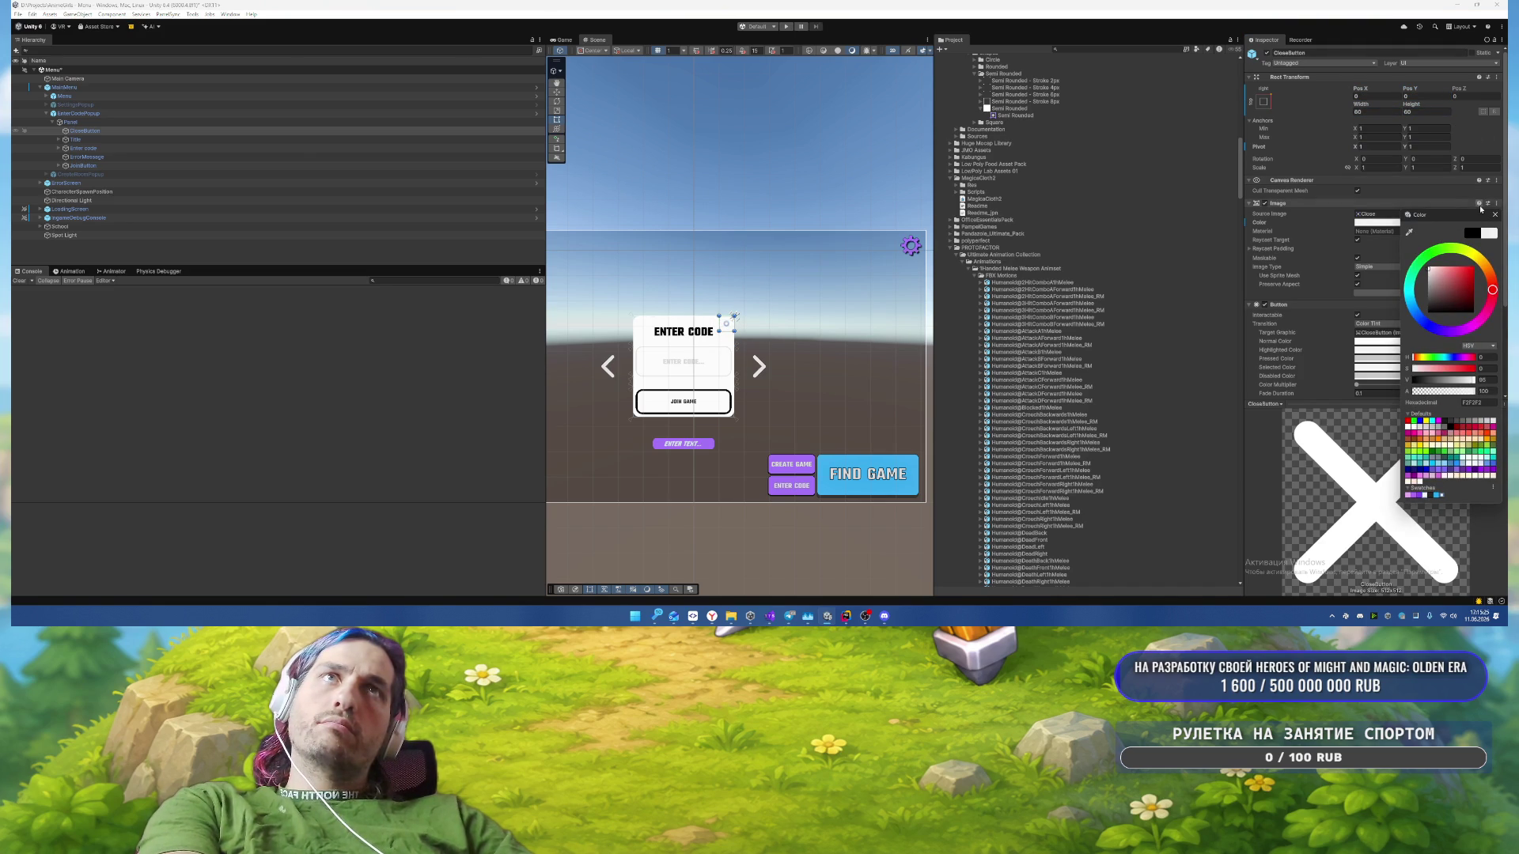
{"action": "left_click", "coordinate": [1491, 222]}
{"action": "scroll", "coordinate": [686, 297], "scroll_direction": "up", "scroll_amount": 2}
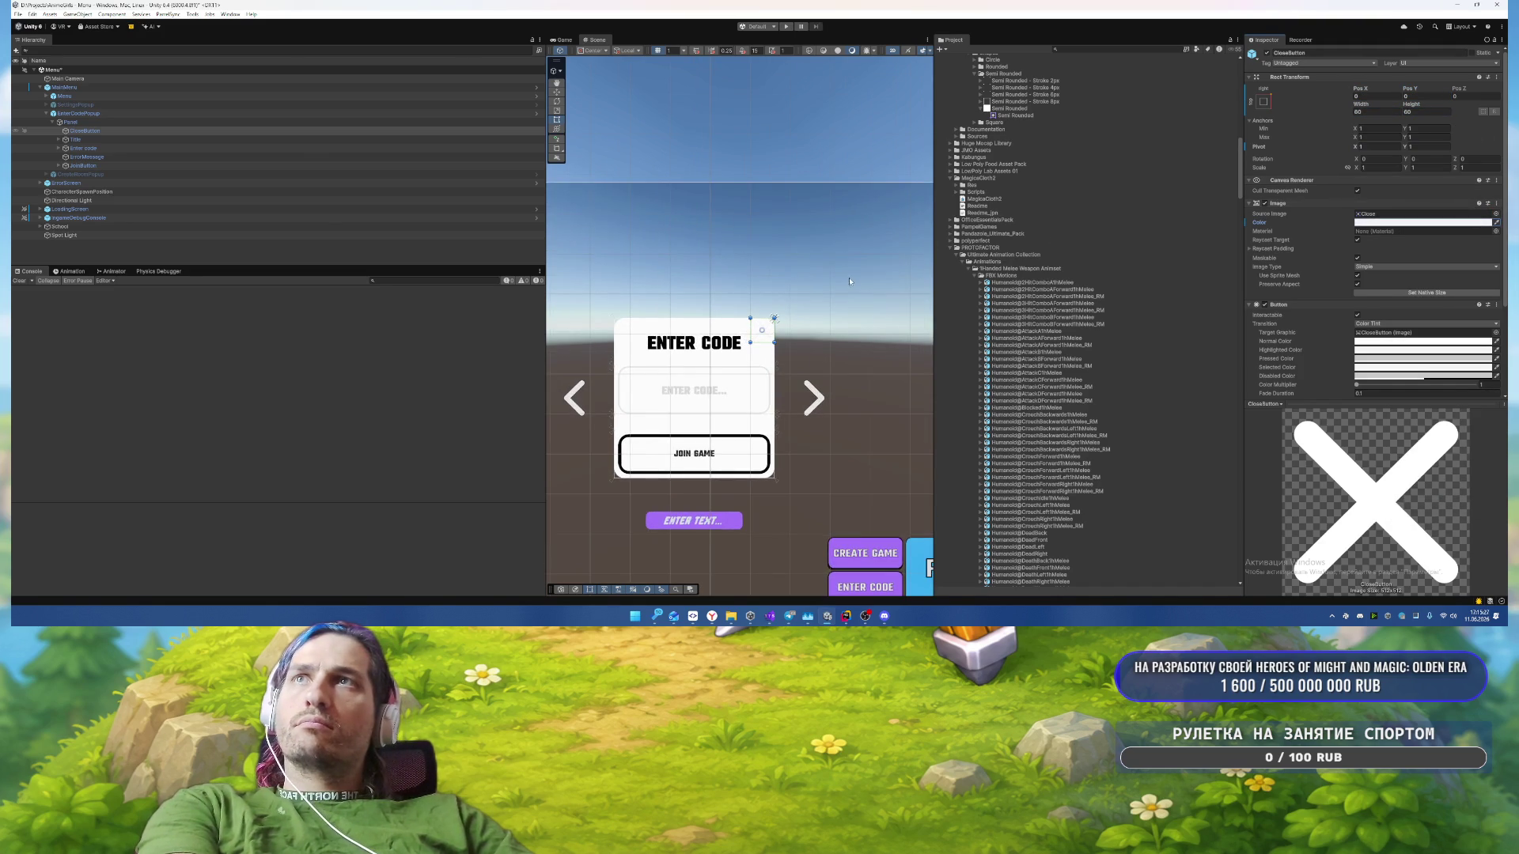
{"action": "scroll", "coordinate": [850, 281], "scroll_direction": "up", "scroll_amount": 3}
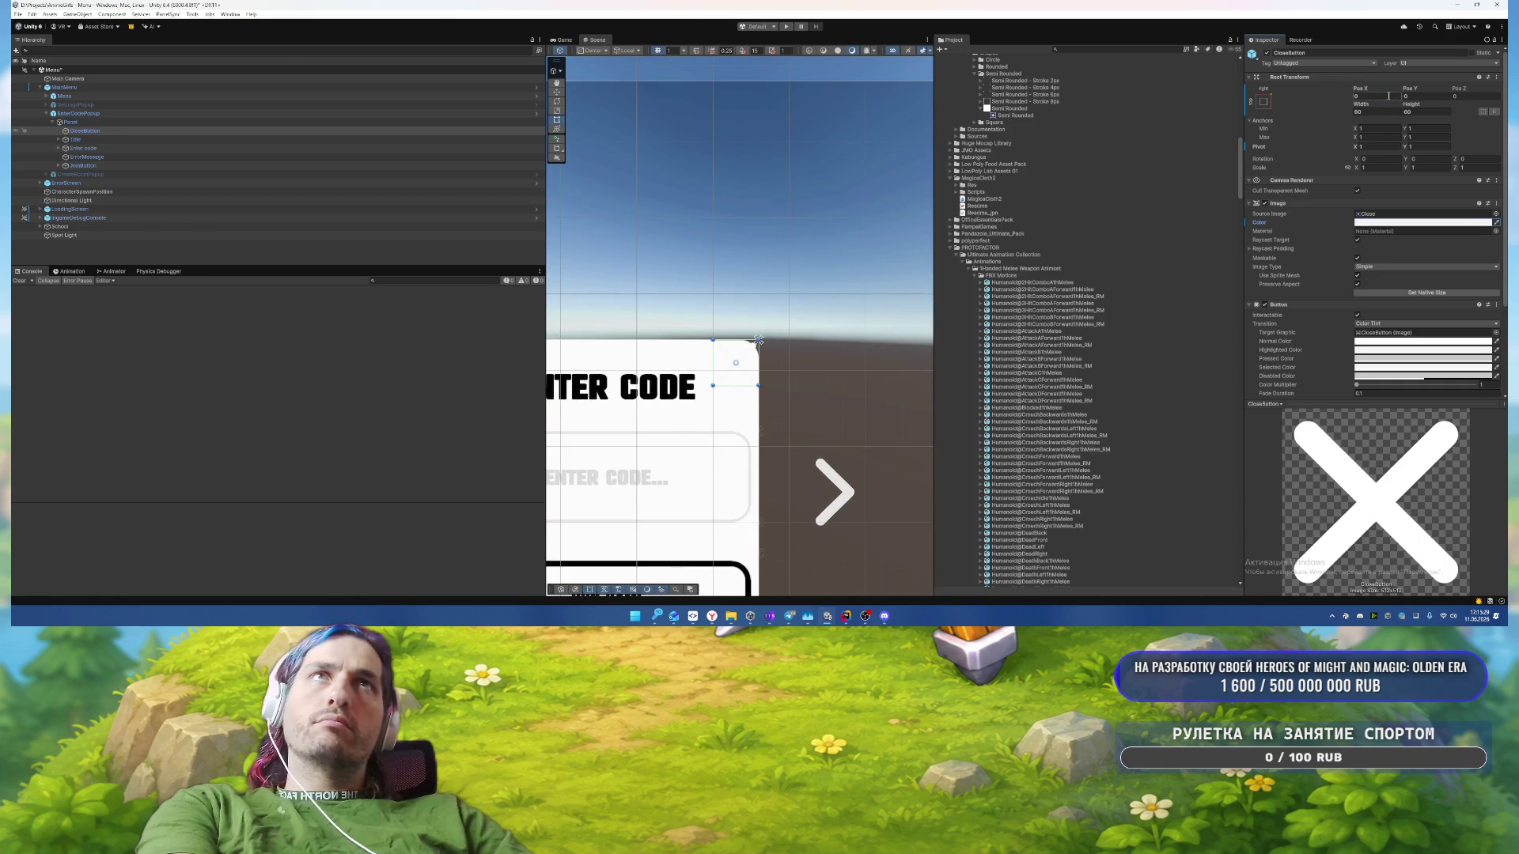
{"action": "type", "text": "-10"}
{"action": "left_click", "coordinate": [1432, 96]}
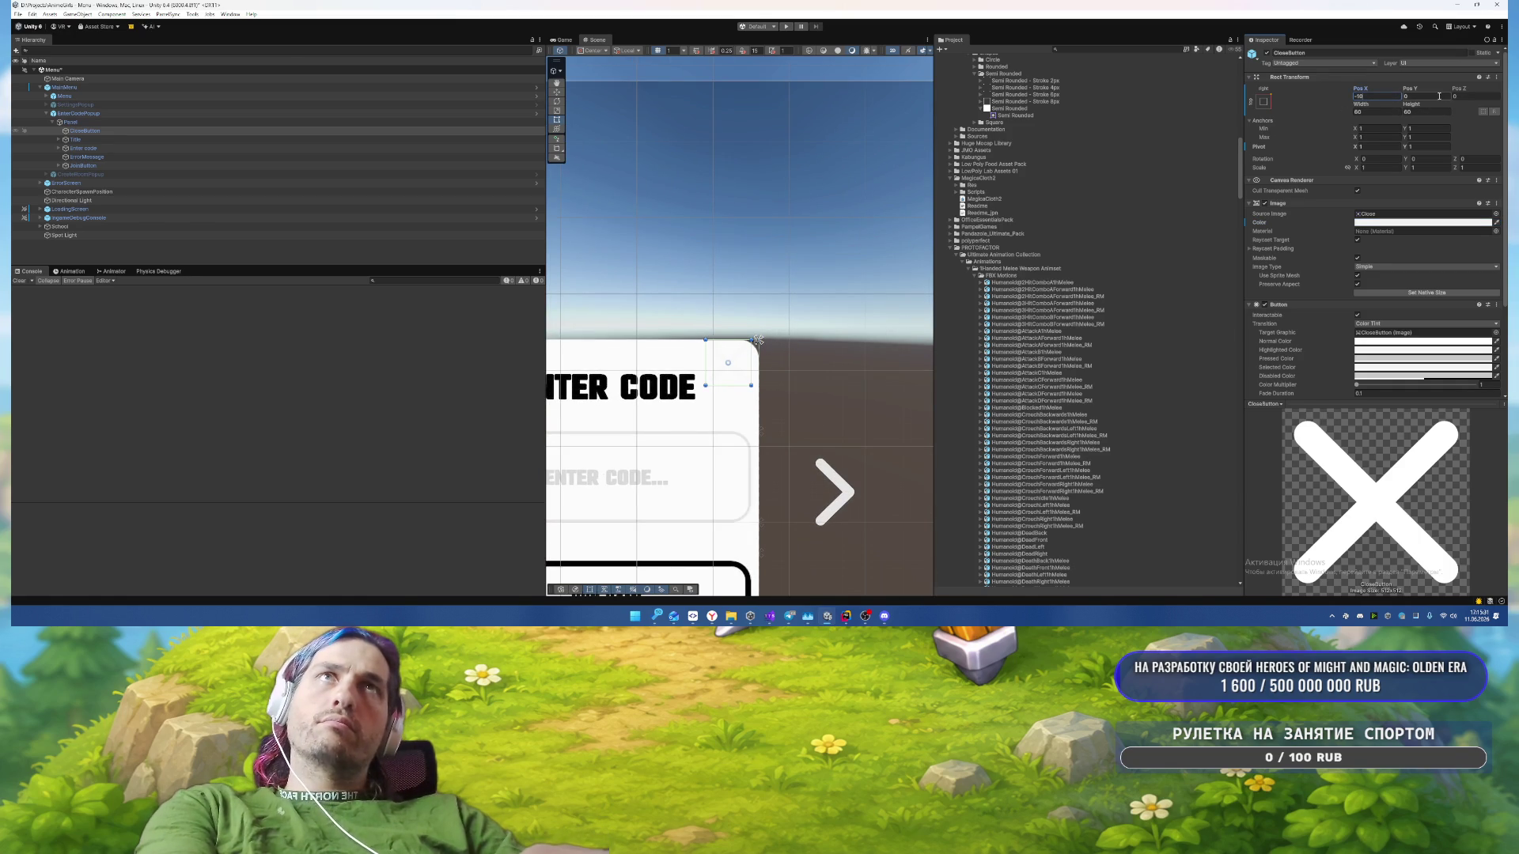
{"action": "type", "text": "-10"}
{"action": "left_click_drag", "start_coordinate": [682, 247], "coordinate": [811, 229]}
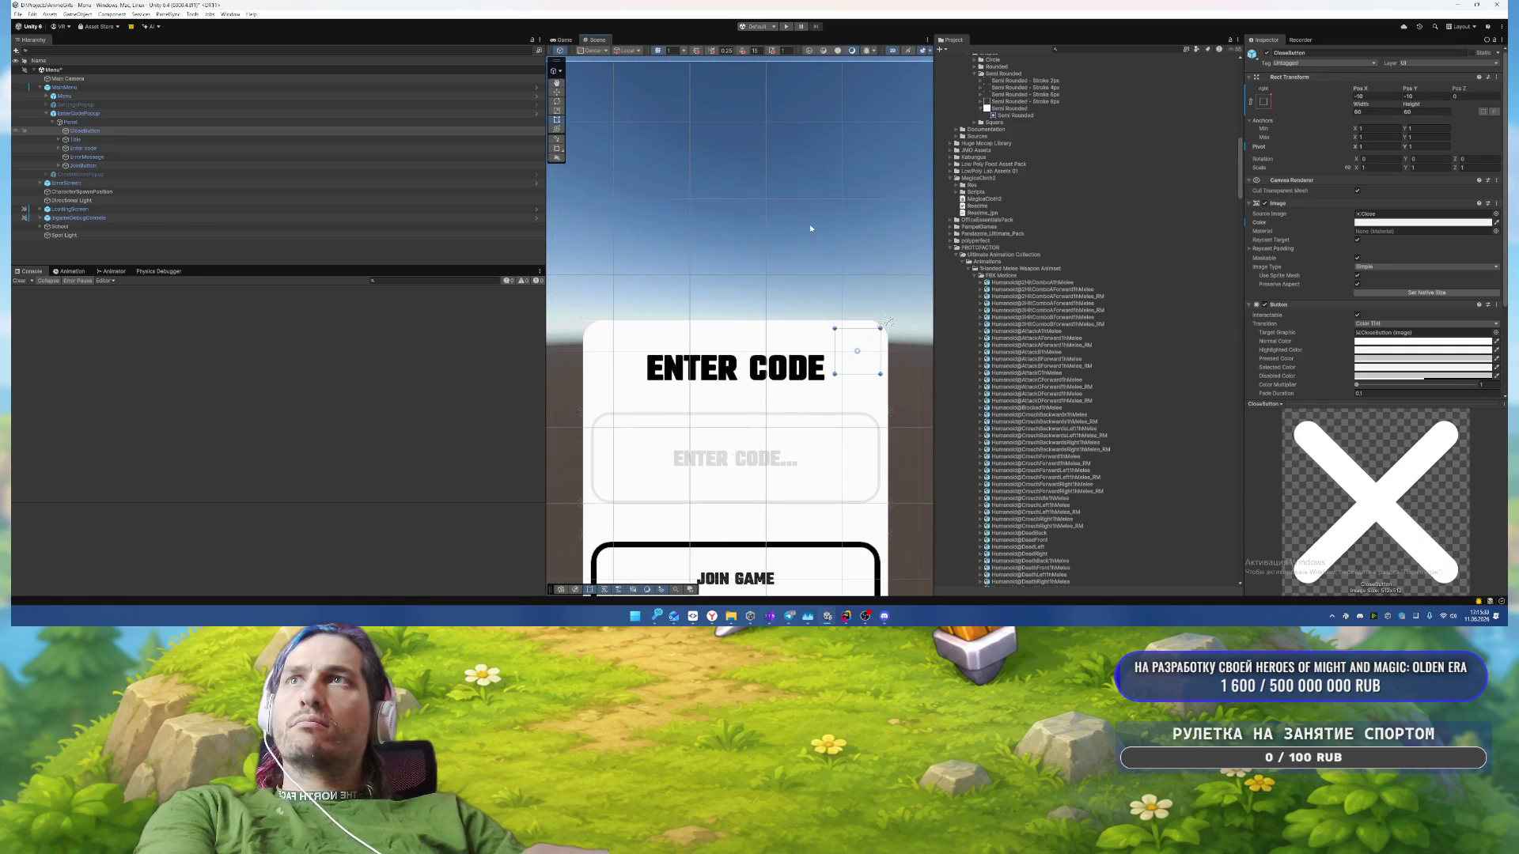
{"action": "left_click", "coordinate": [348, 121]}
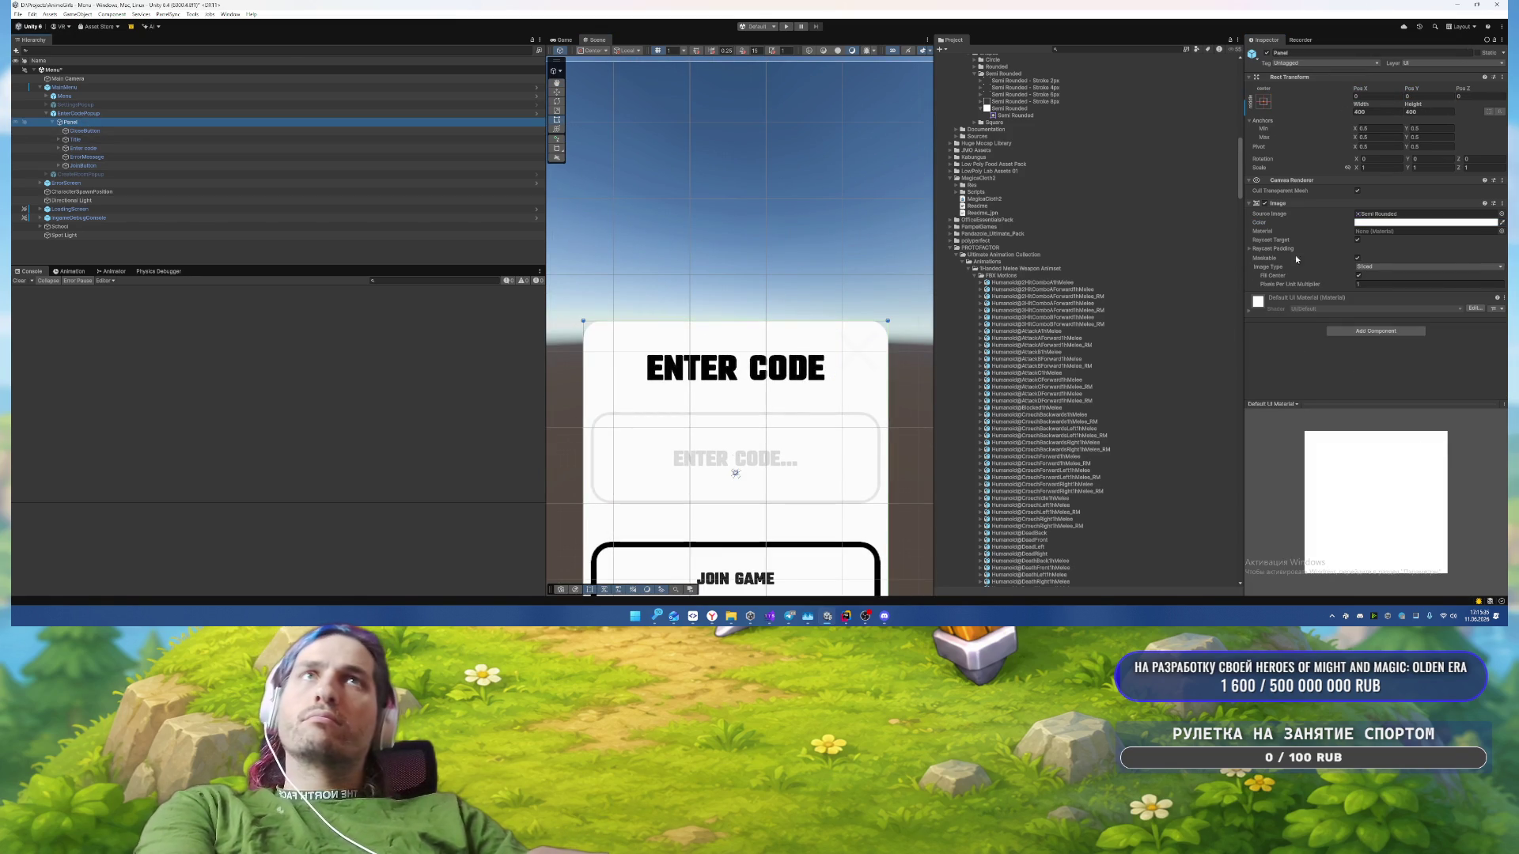
Step: Change the Panel's Image colour to the purple swatch 8044F2
{"action": "left_click", "coordinate": [1386, 224]}
{"action": "left_click", "coordinate": [1398, 497]}
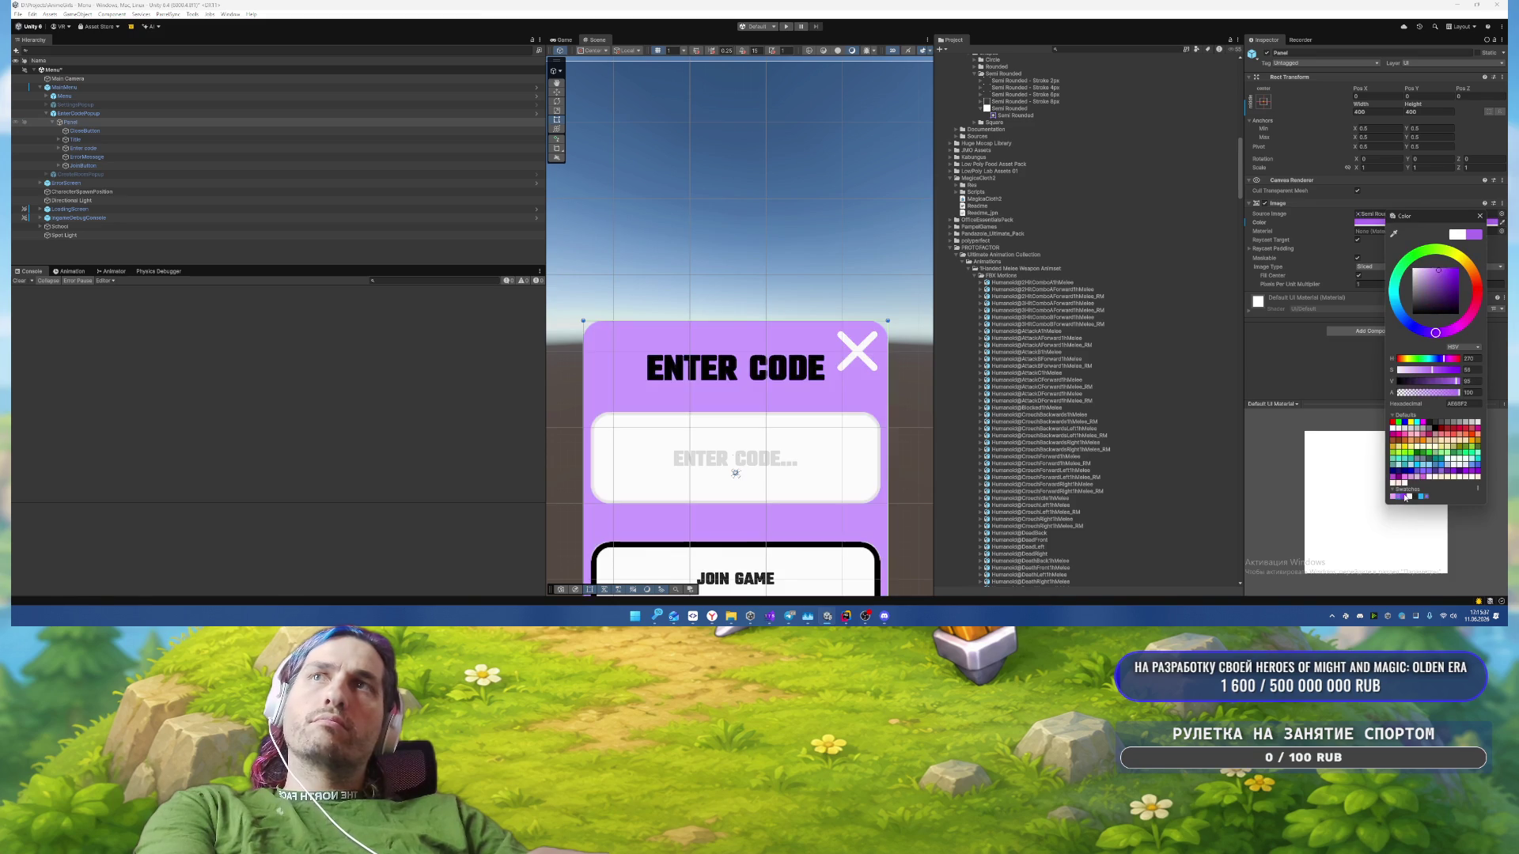
{"action": "left_click", "coordinate": [1409, 497]}
{"action": "scroll", "coordinate": [803, 281], "scroll_direction": "down", "scroll_amount": 2}
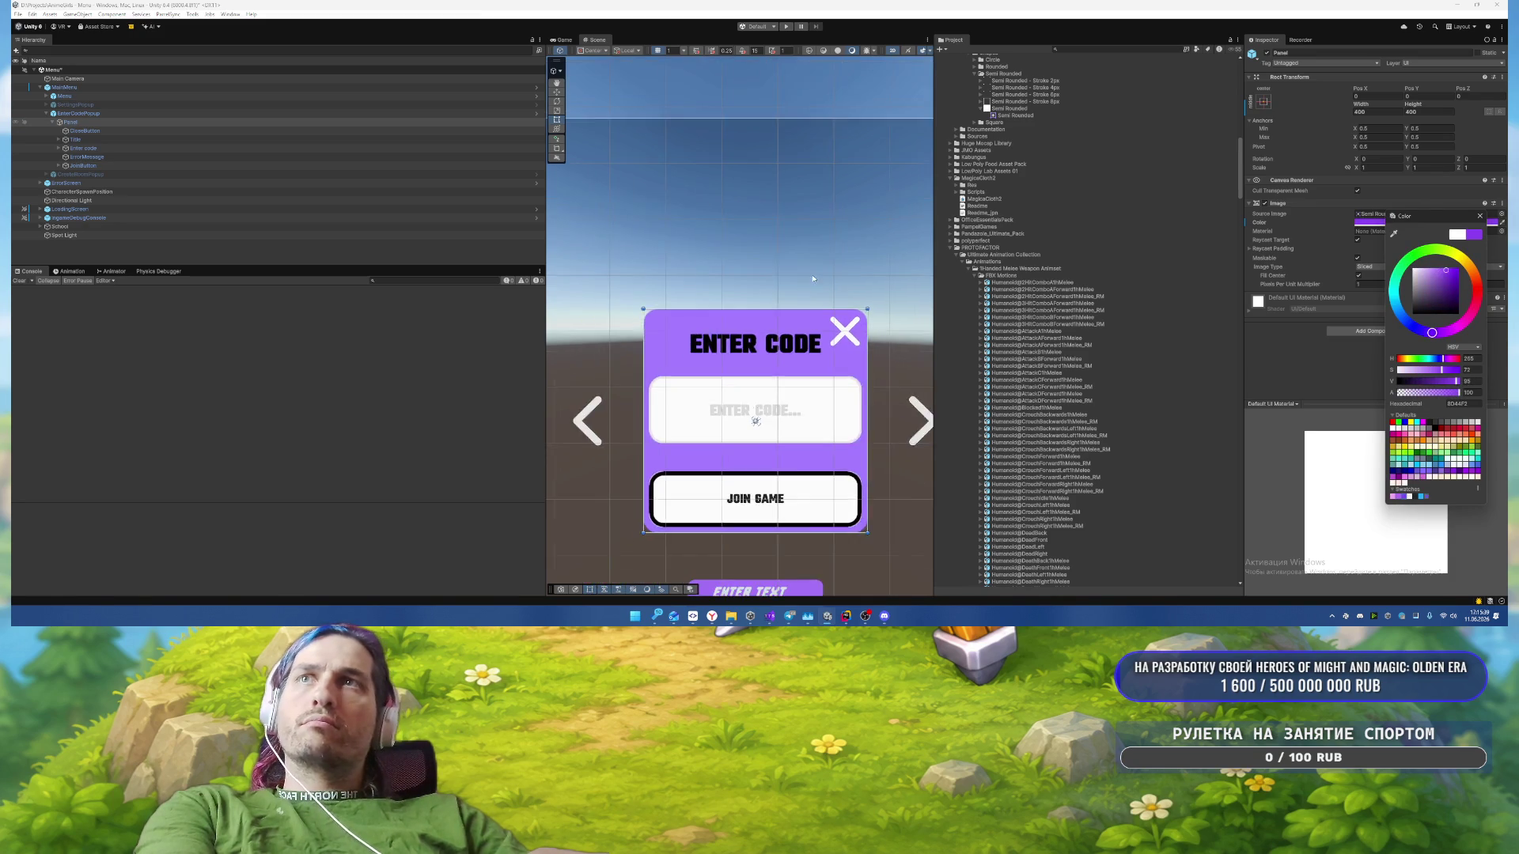
{"action": "mouse_move", "coordinate": [803, 280]}
{"action": "left_mouse_down"}
{"action": "mouse_move", "coordinate": [645, 159]}
{"action": "mouse_move", "coordinate": [735, 259]}
{"action": "left_mouse_up"}
{"action": "scroll", "coordinate": [735, 258], "scroll_direction": "up", "scroll_amount": 1}
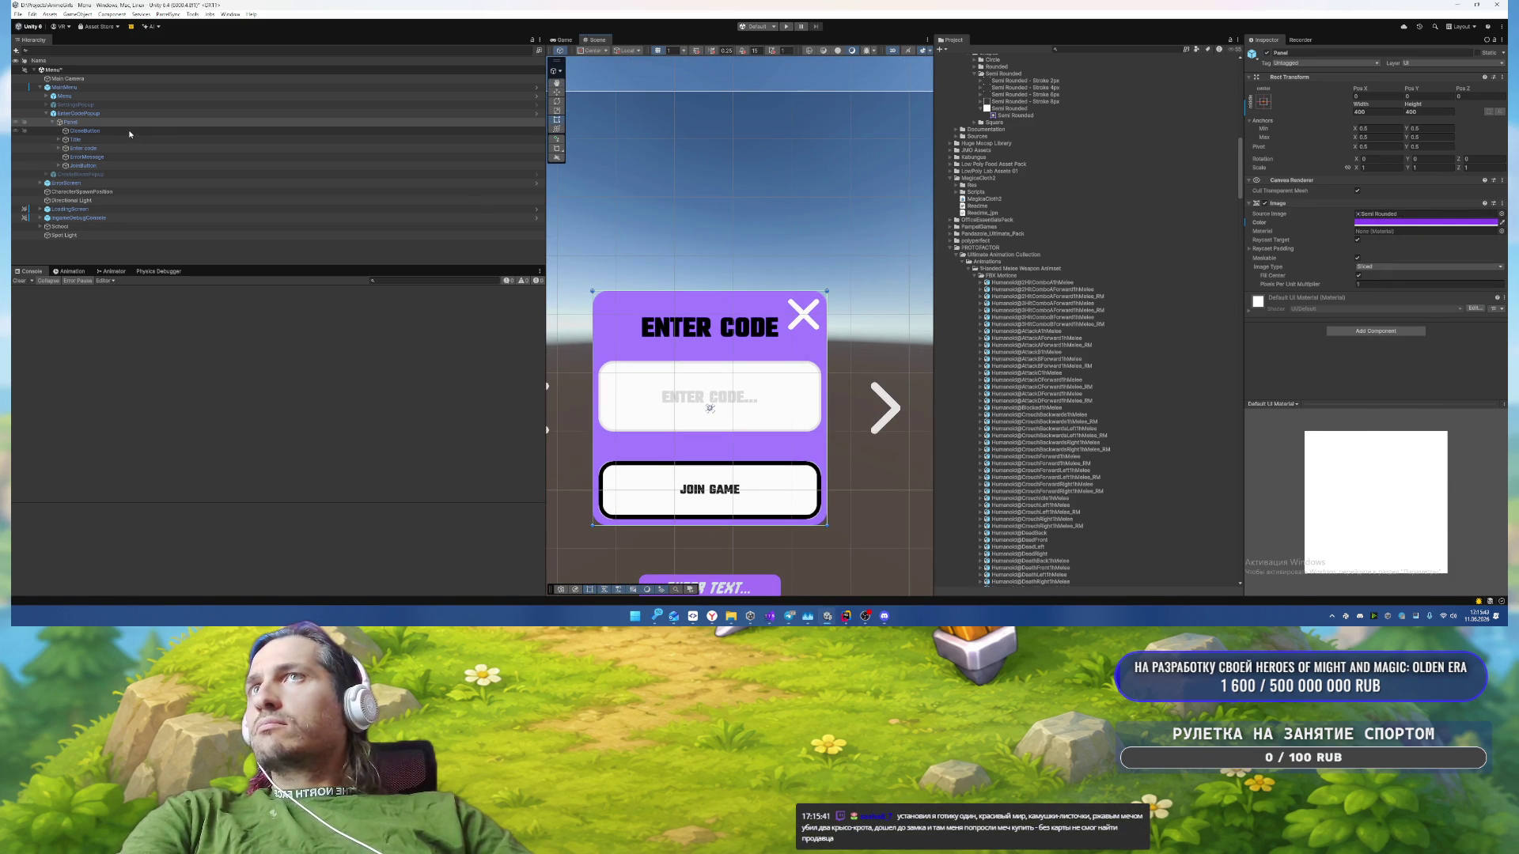
Step: Add an Outline component to the CloseButton
{"action": "left_click", "coordinate": [85, 130]}
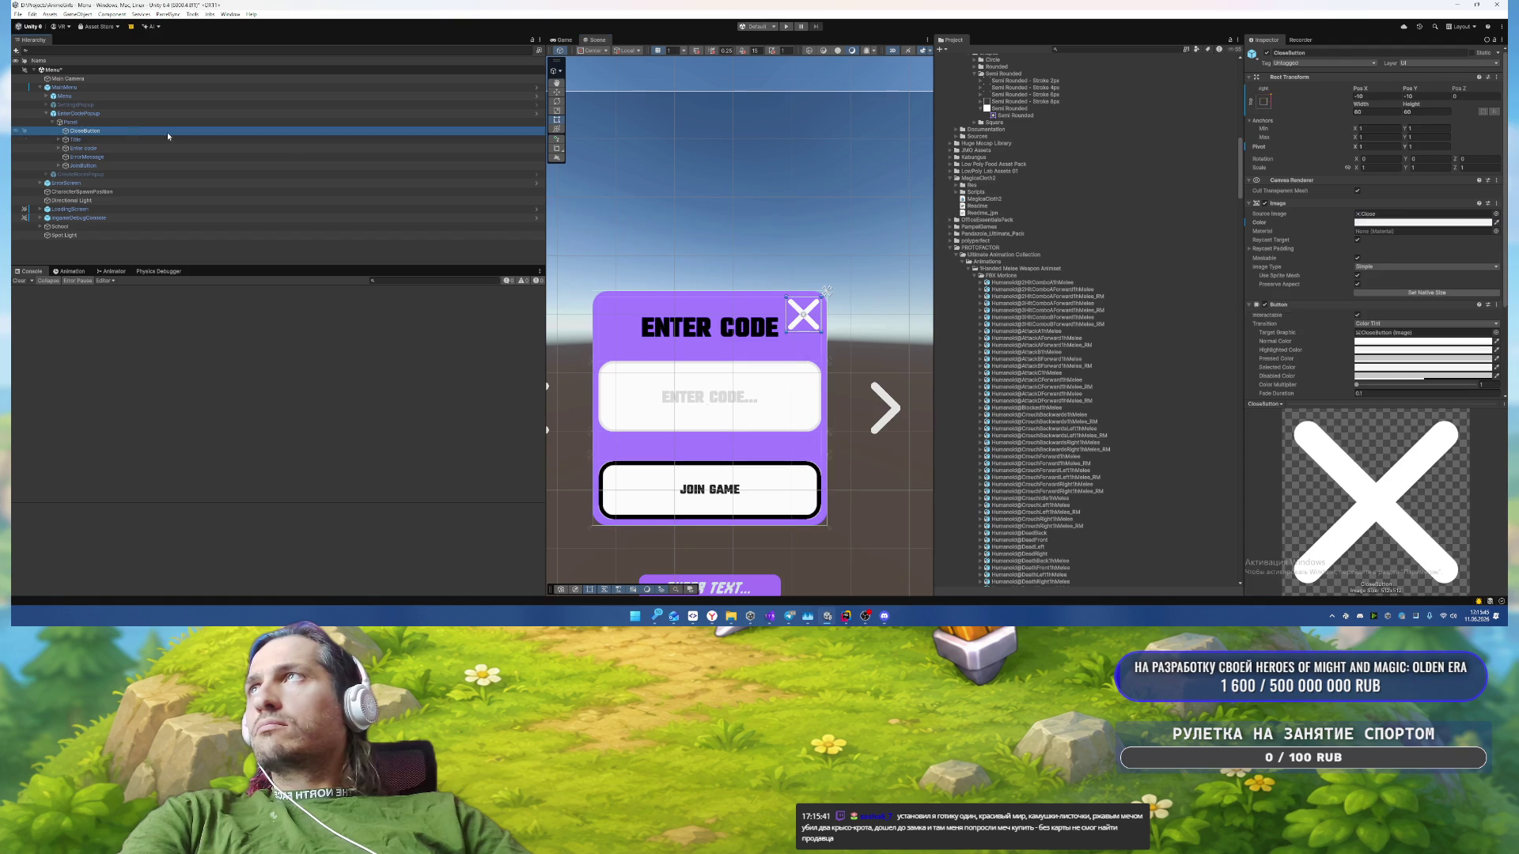
{"action": "scroll", "coordinate": [1286, 308], "scroll_direction": "down", "scroll_amount": 3}
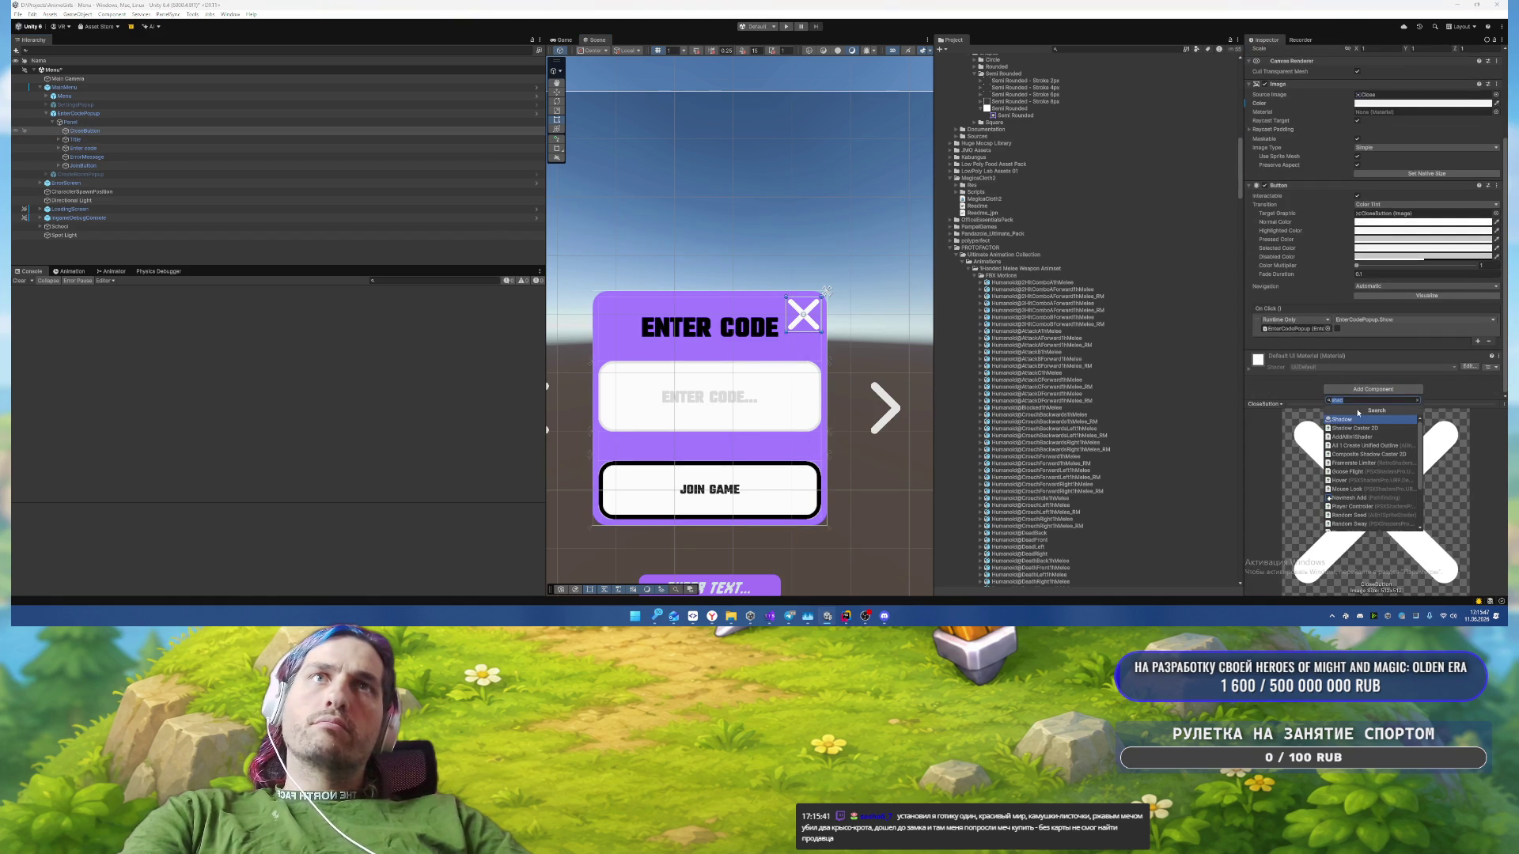
{"action": "scroll", "coordinate": [1362, 391], "scroll_direction": "down", "scroll_amount": 2}
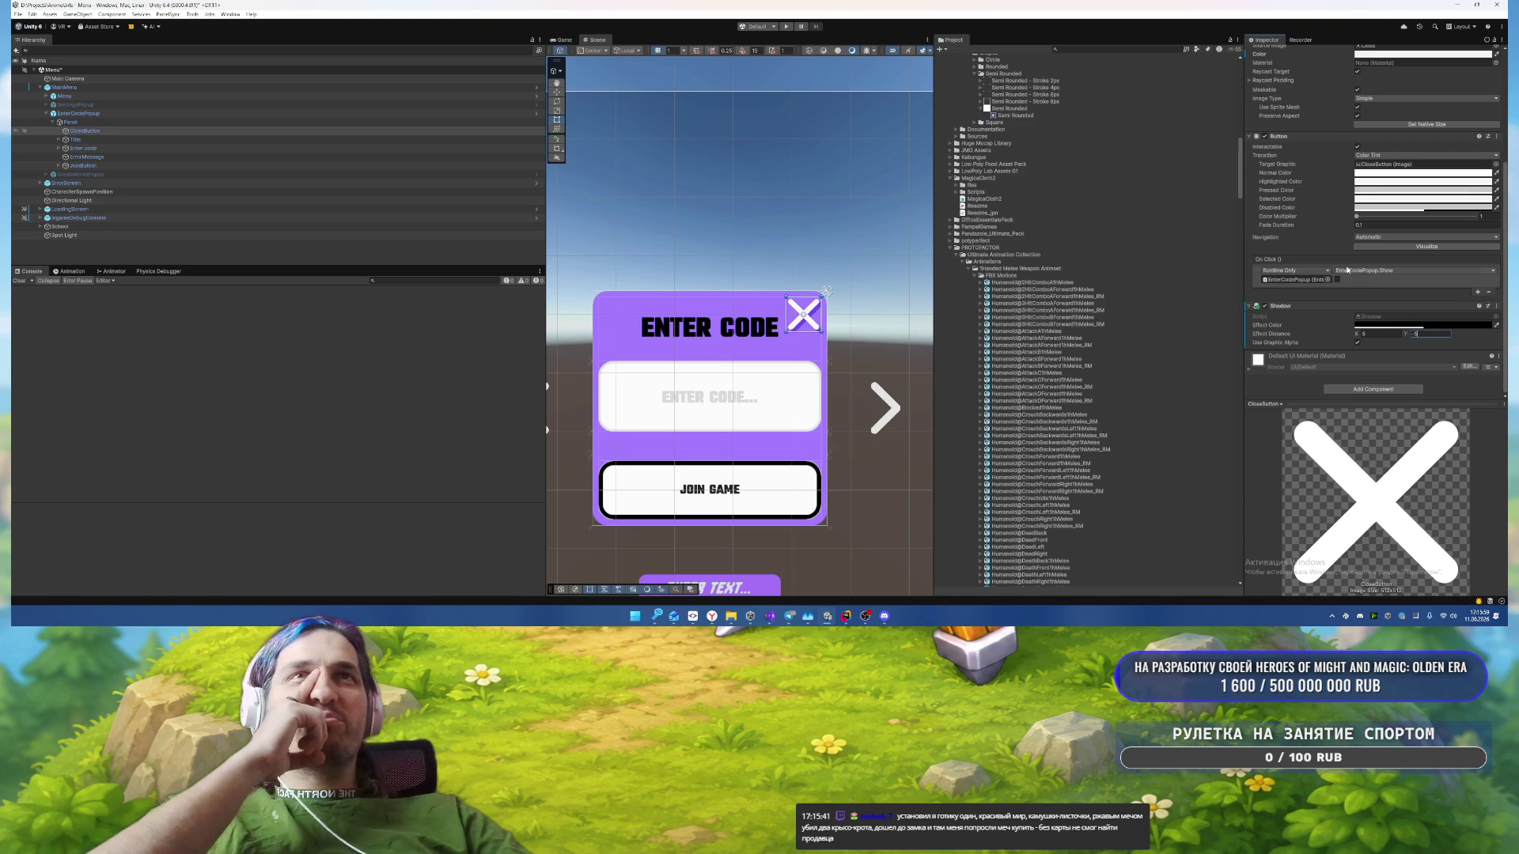
{"action": "left_click", "coordinate": [1356, 391]}
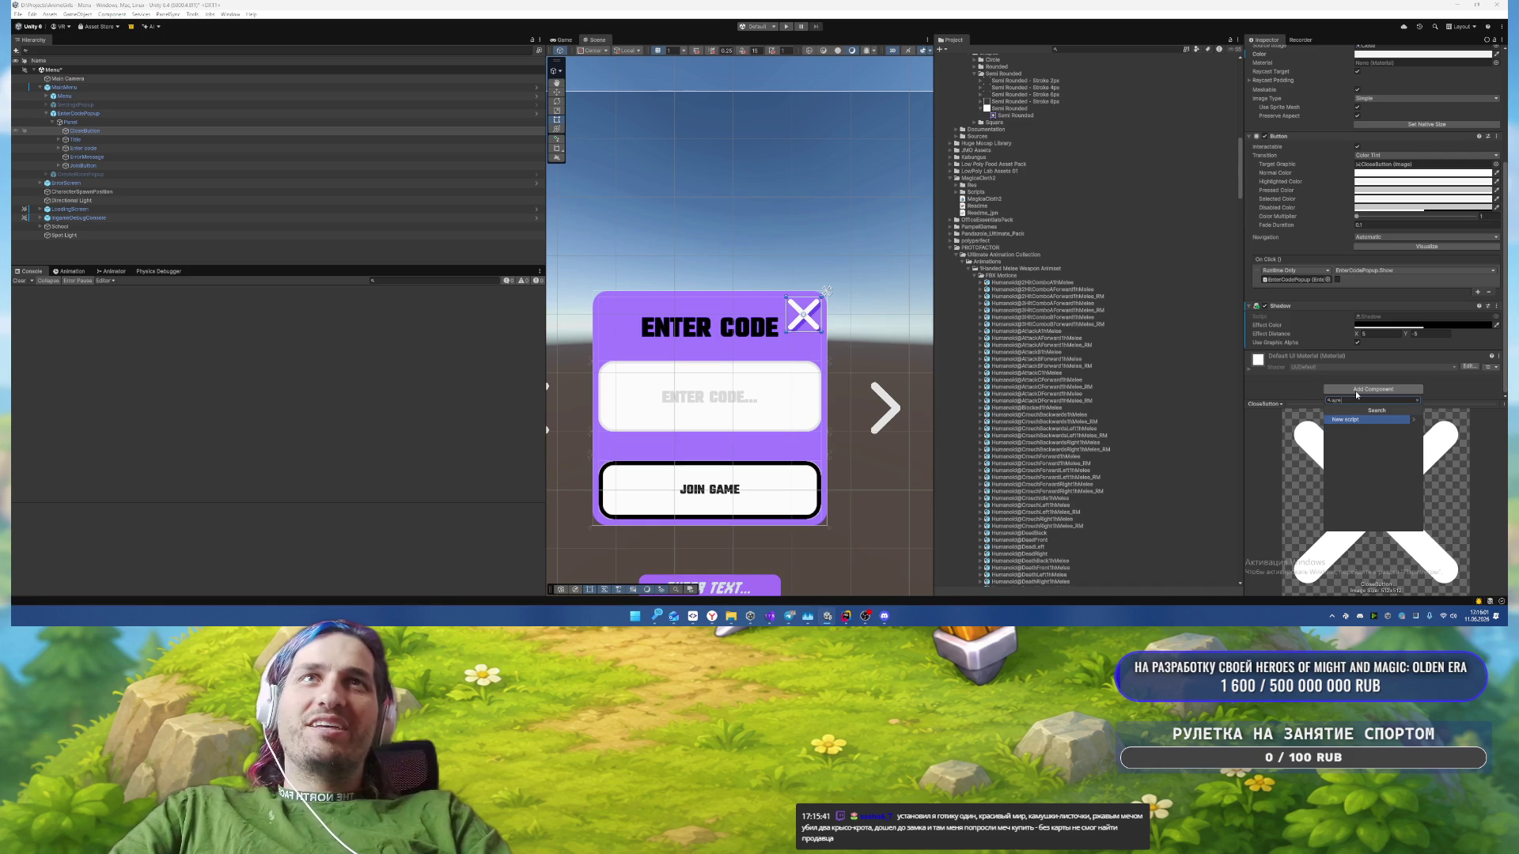
{"action": "type", "text": "outline"}
{"action": "key", "text": "Return"}
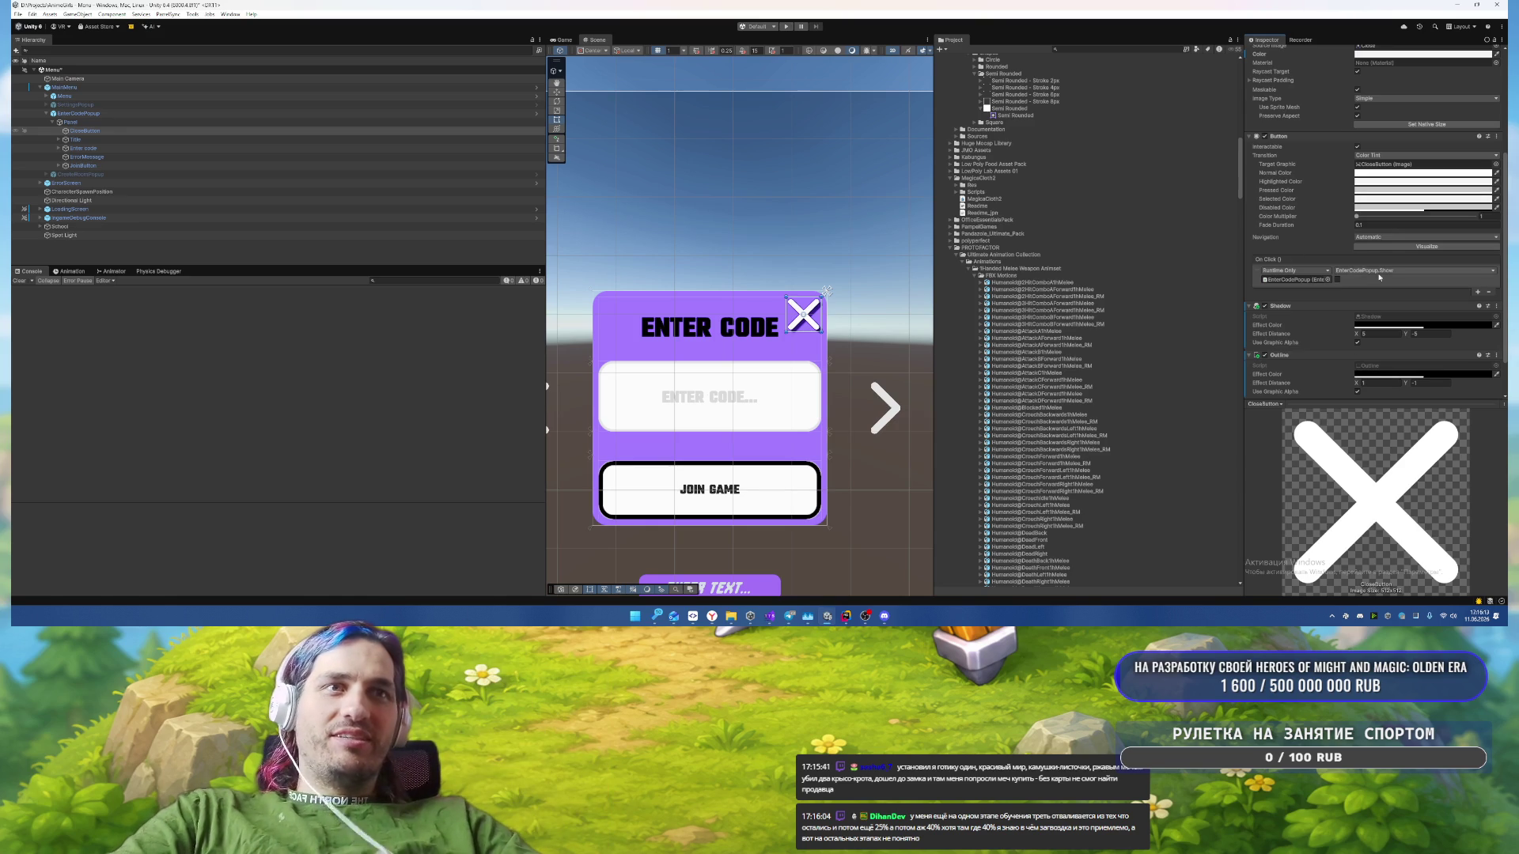
Step: Set the Shadow colour to opaque 262626 and its Effect Distance Y to -4
{"action": "left_click", "coordinate": [1378, 384]}
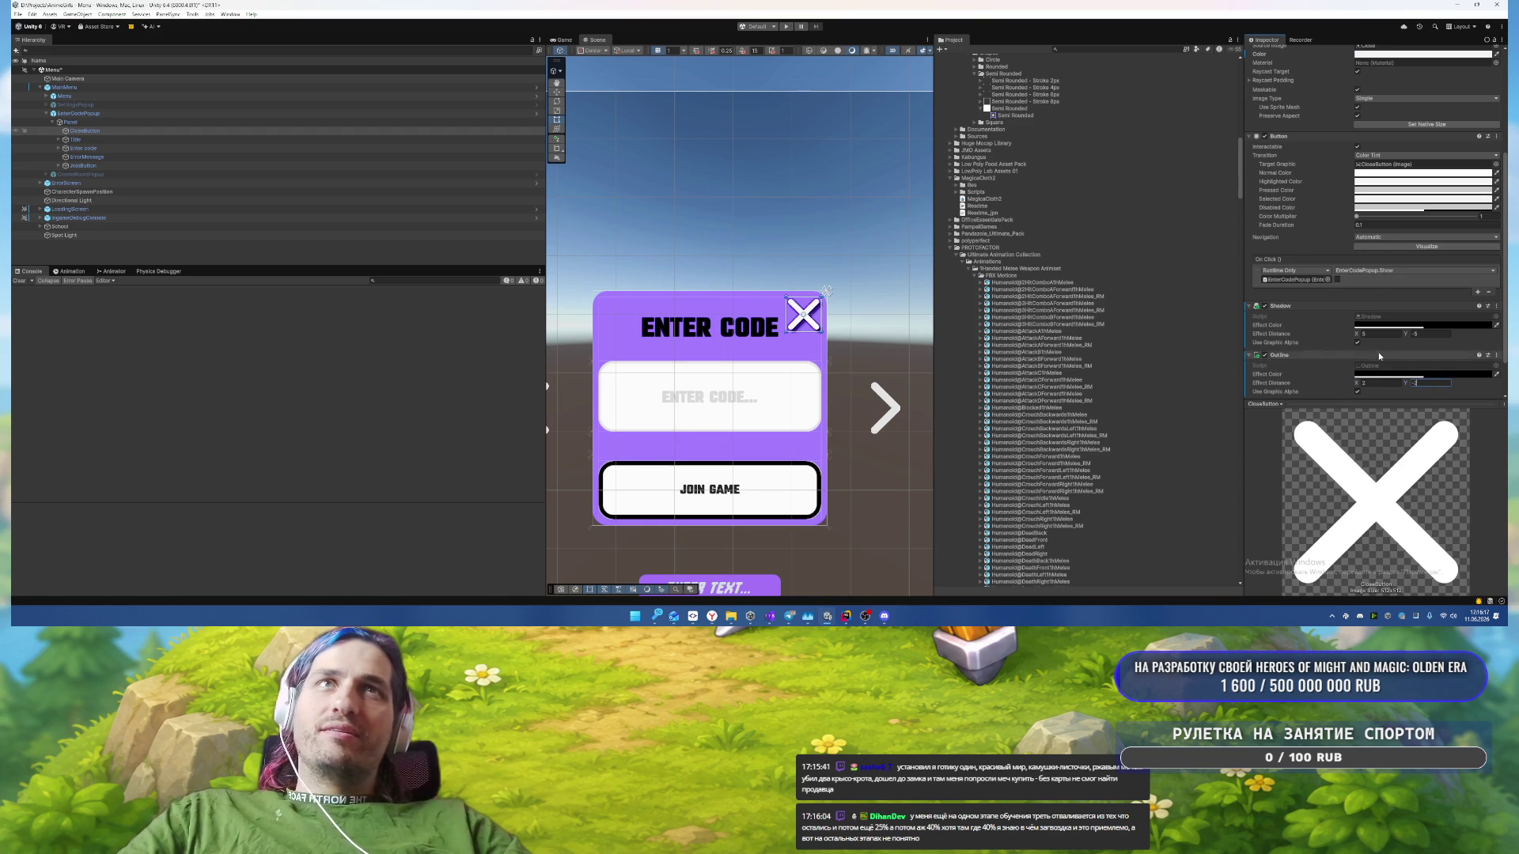
{"action": "left_click", "coordinate": [1424, 325]}
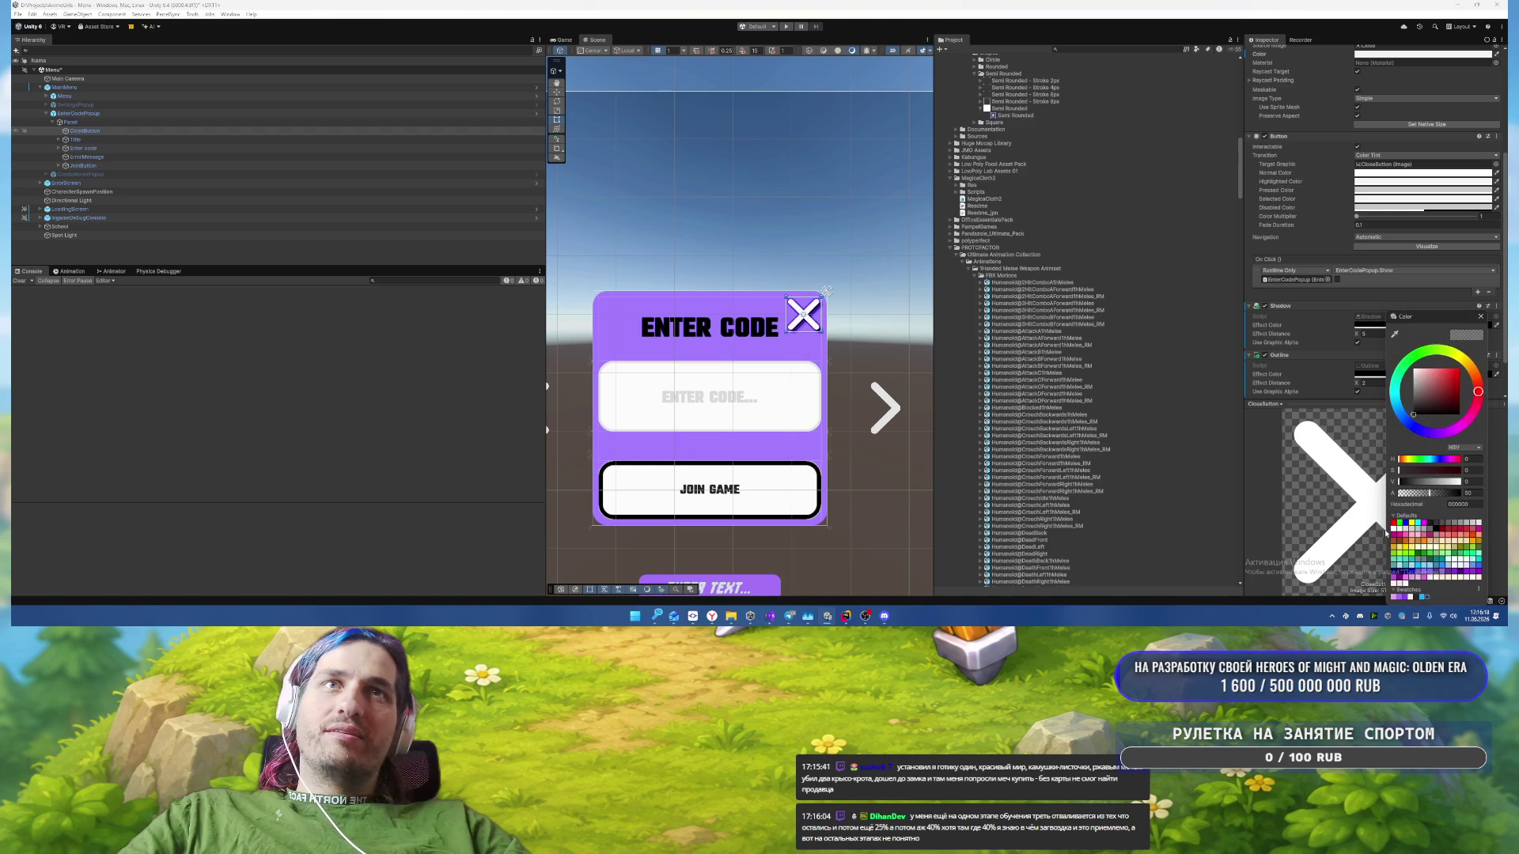
{"action": "left_click", "coordinate": [1415, 598]}
{"action": "left_click", "coordinate": [1481, 316]}
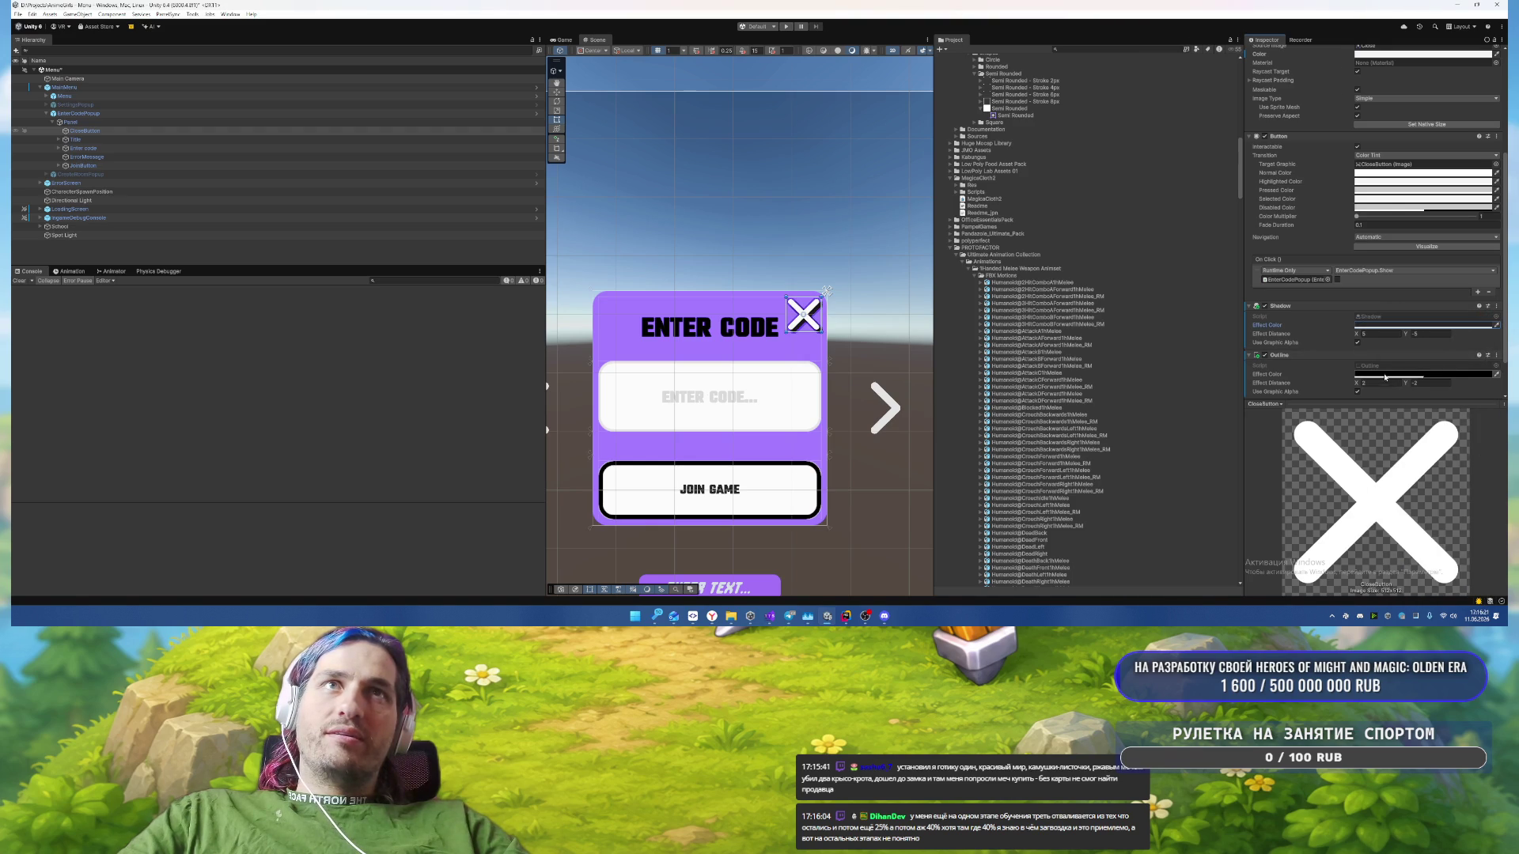
{"action": "left_click", "coordinate": [1393, 374]}
{"action": "left_click", "coordinate": [1414, 598]}
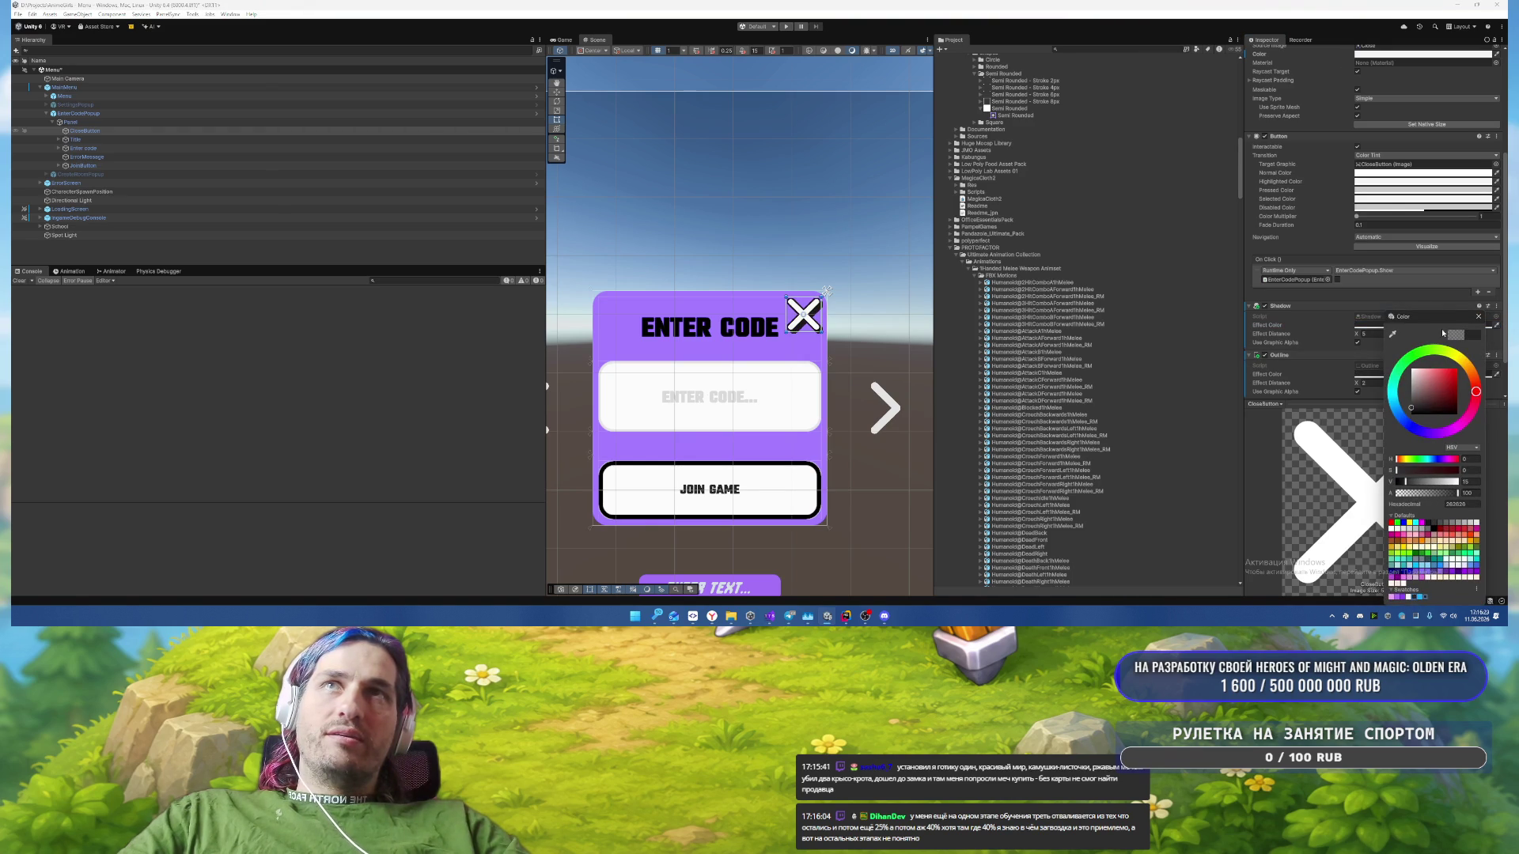
{"action": "left_click", "coordinate": [1478, 318]}
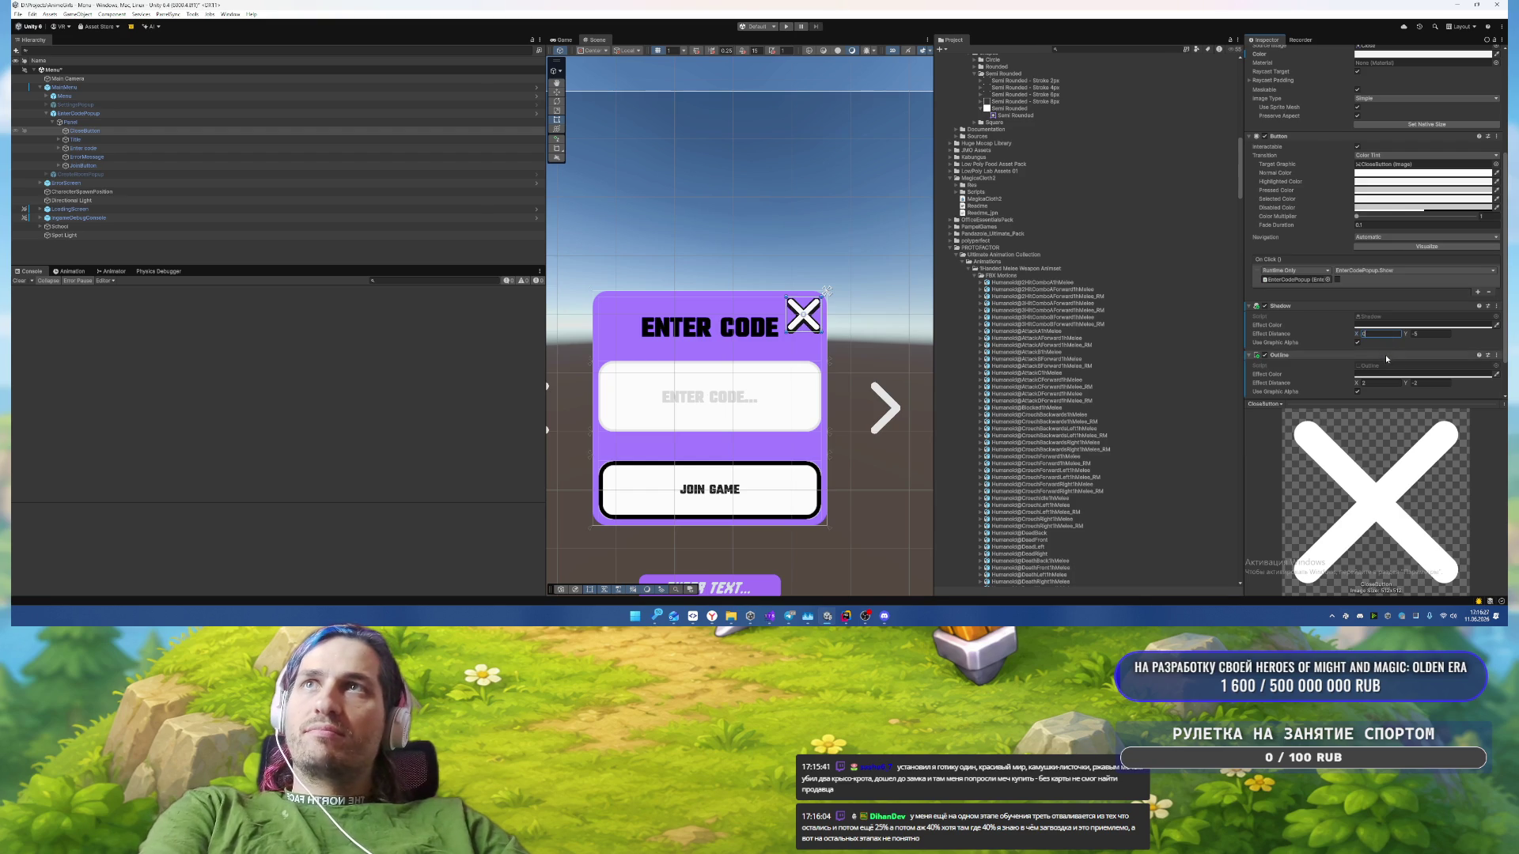
{"action": "scroll", "coordinate": [865, 253], "scroll_direction": "up", "scroll_amount": 5}
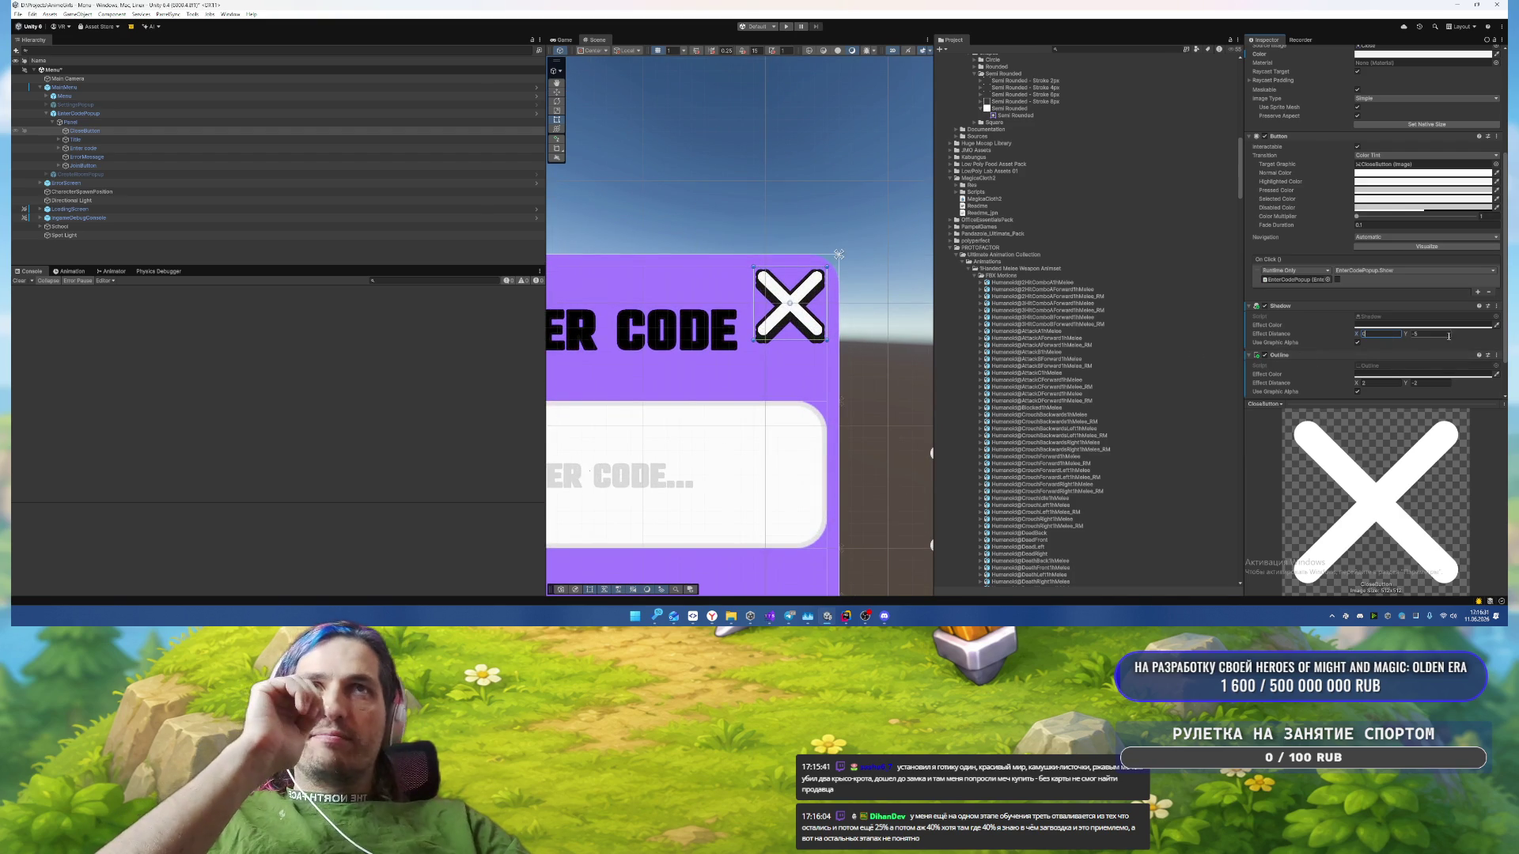
{"action": "type", "text": "-2"}
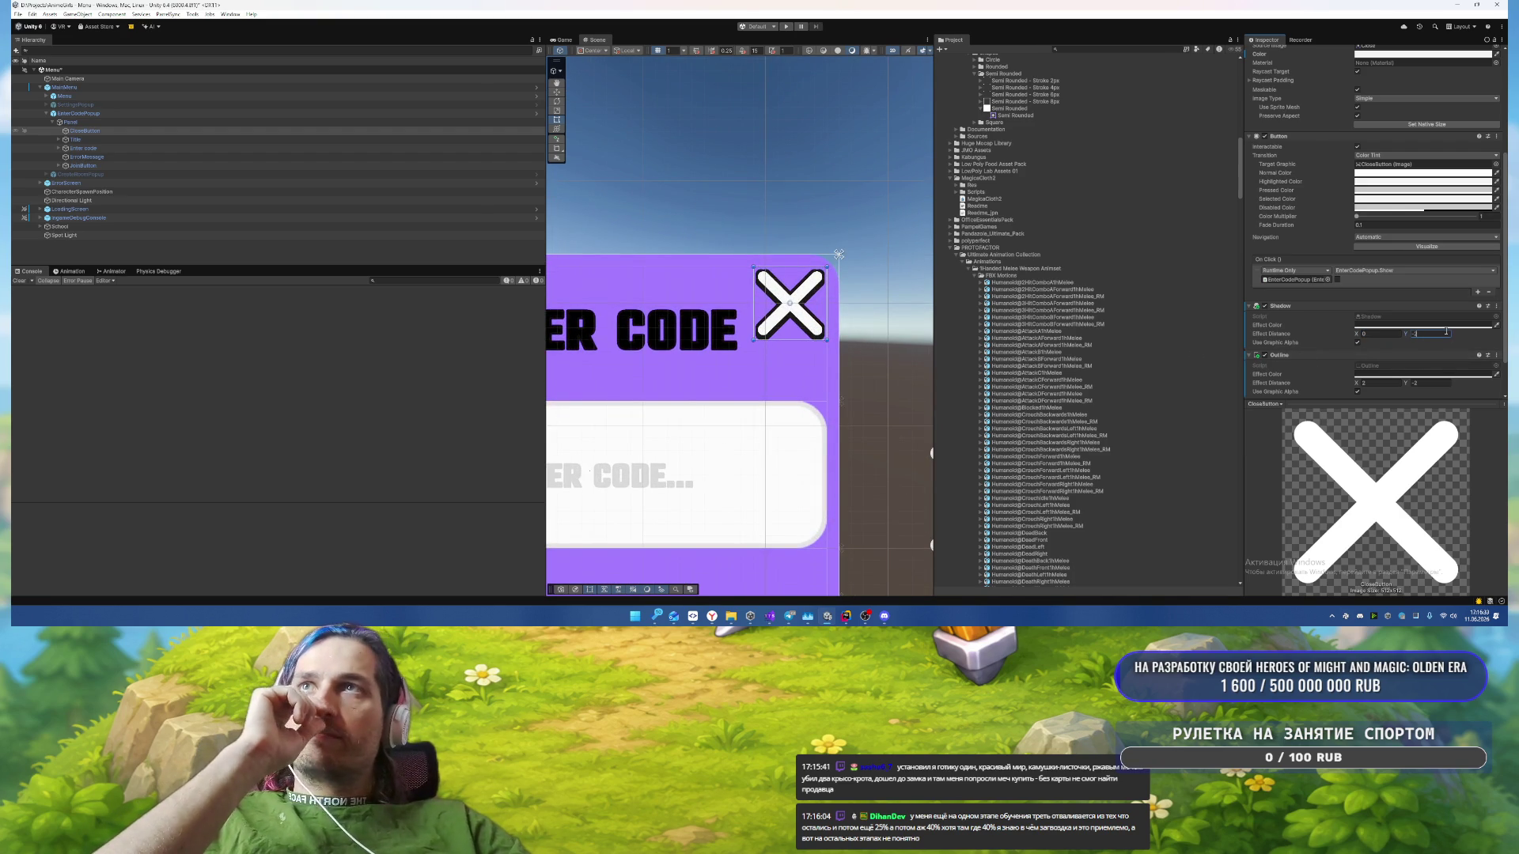
{"action": "key", "text": "BackSpace"}
{"action": "type", "text": "4"}
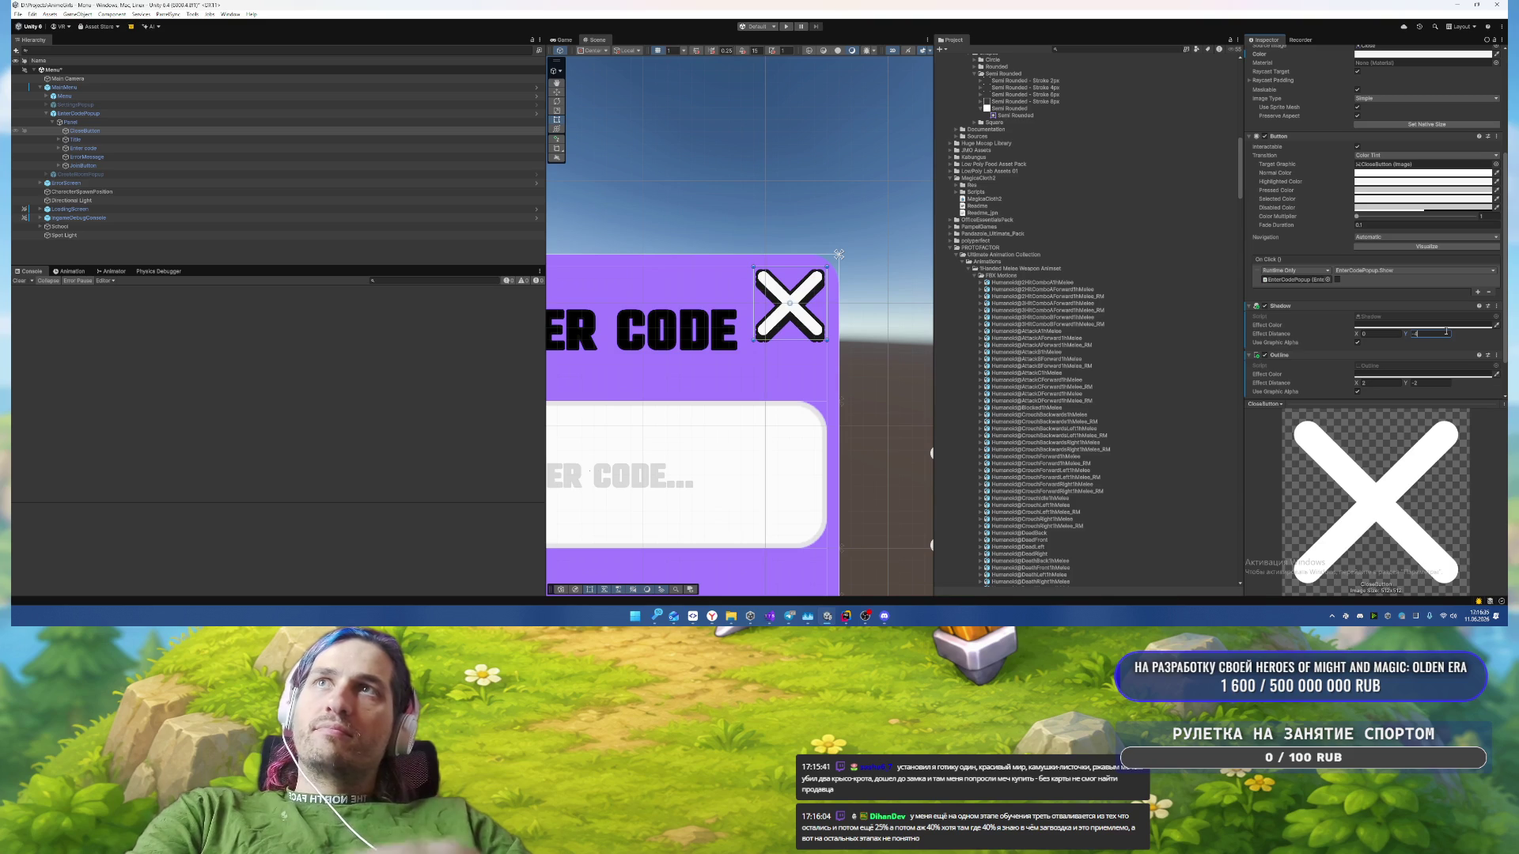
{"action": "left_click", "coordinate": [877, 387]}
Step: Set the Settings gear button's Outline and Shadow effect colours to white
{"action": "key", "text": "f"}
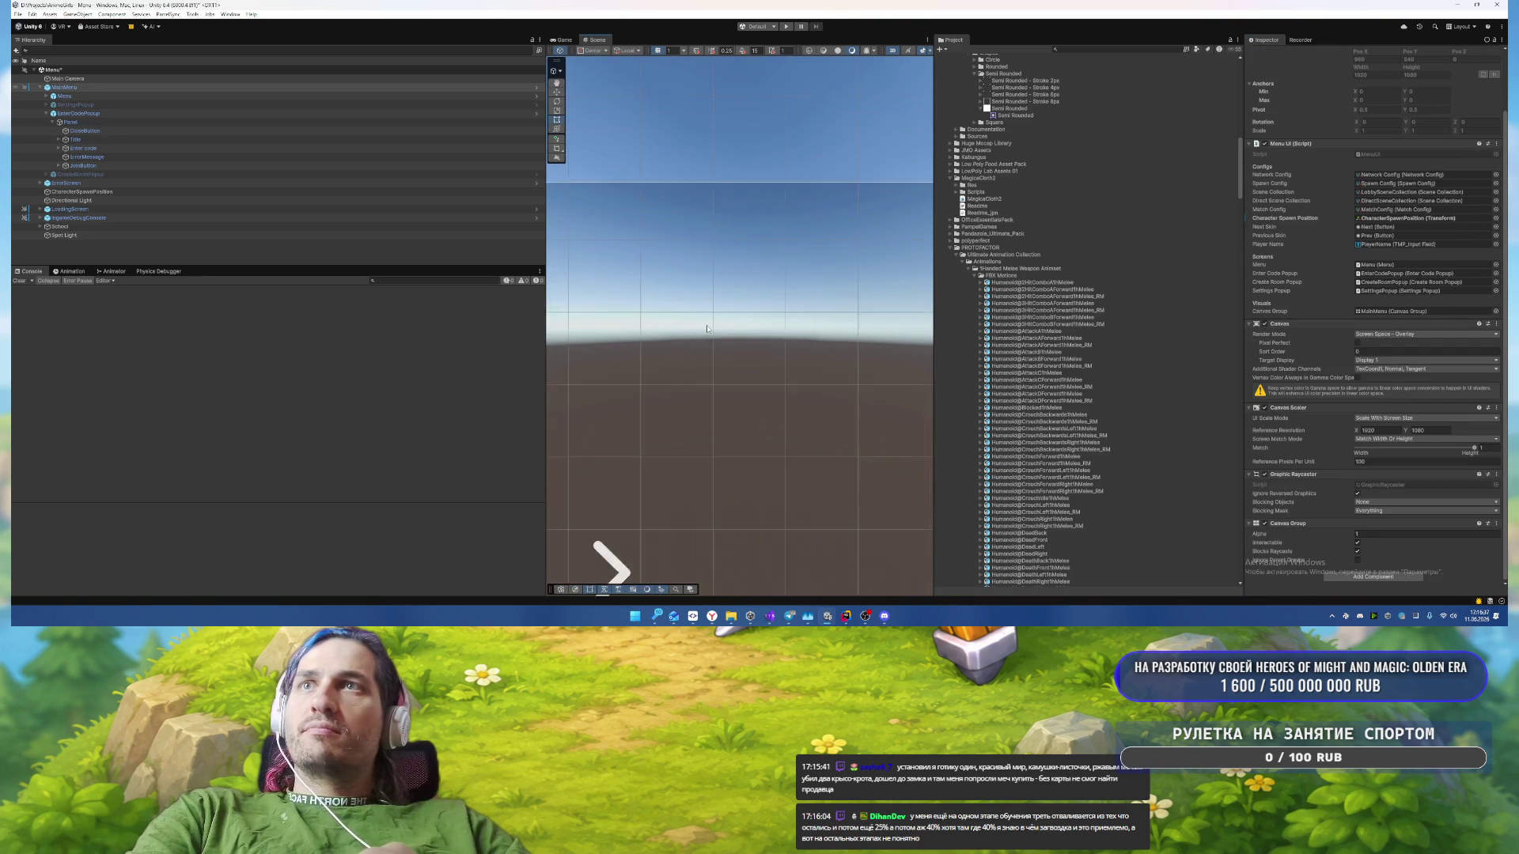
{"action": "scroll", "coordinate": [721, 297], "scroll_direction": "up", "scroll_amount": 3}
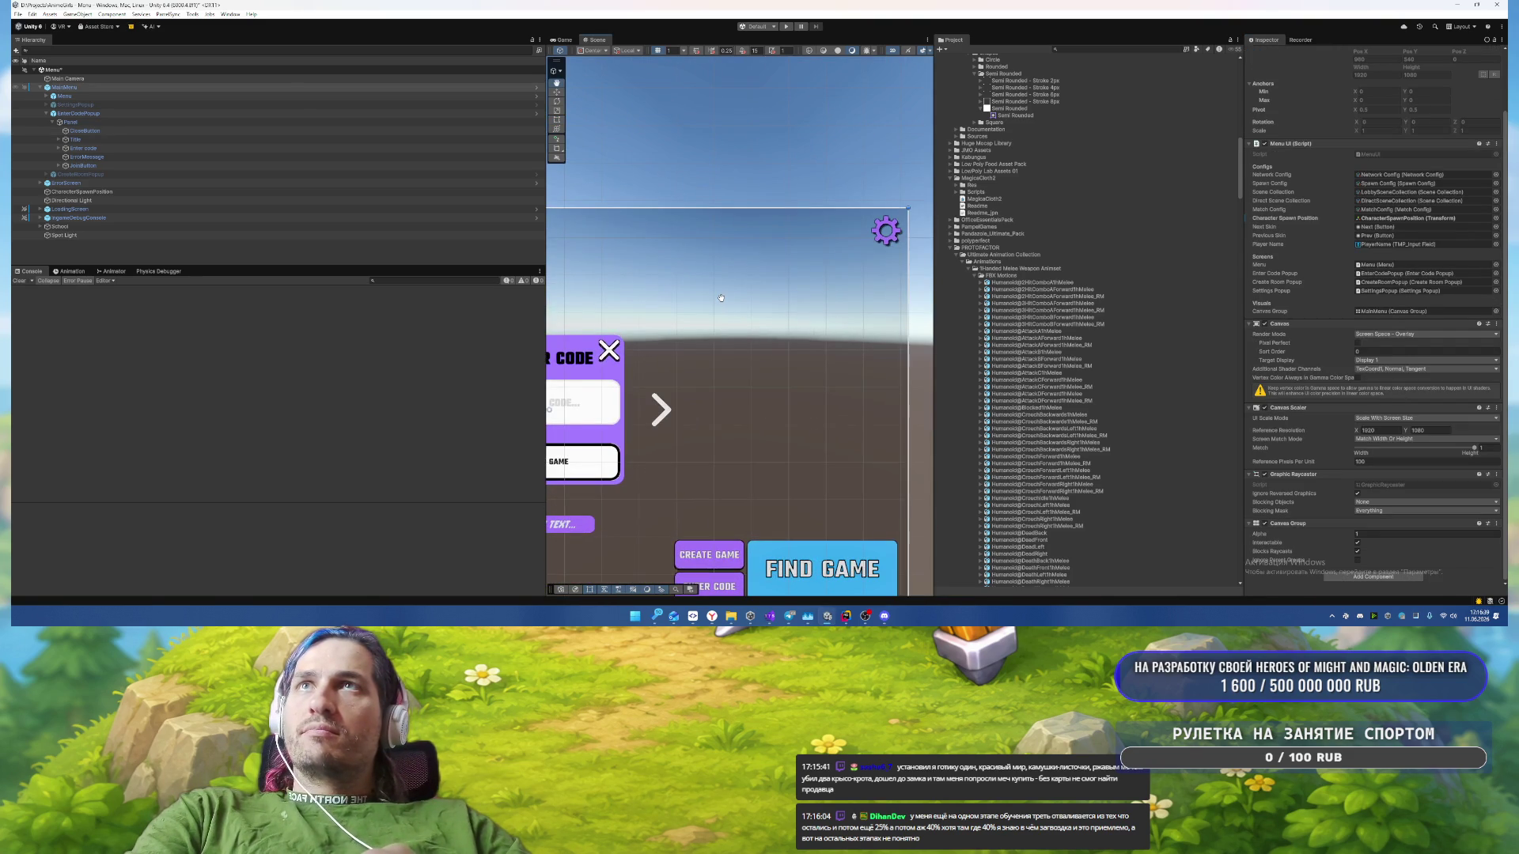
{"action": "scroll", "coordinate": [721, 298], "scroll_direction": "up", "scroll_amount": 3}
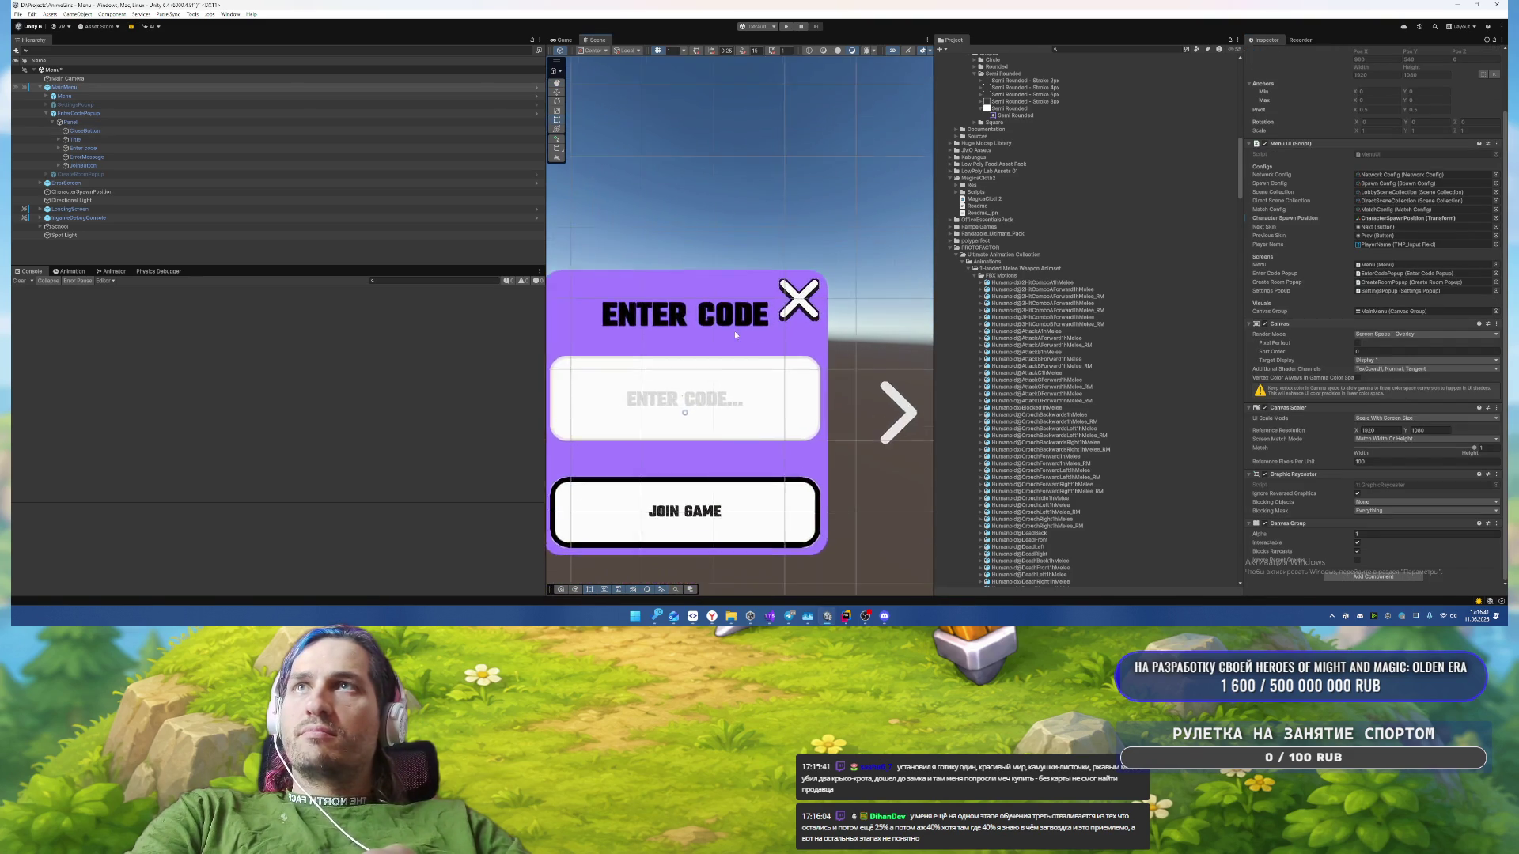
{"action": "scroll", "coordinate": [797, 330], "scroll_direction": "up", "scroll_amount": 4}
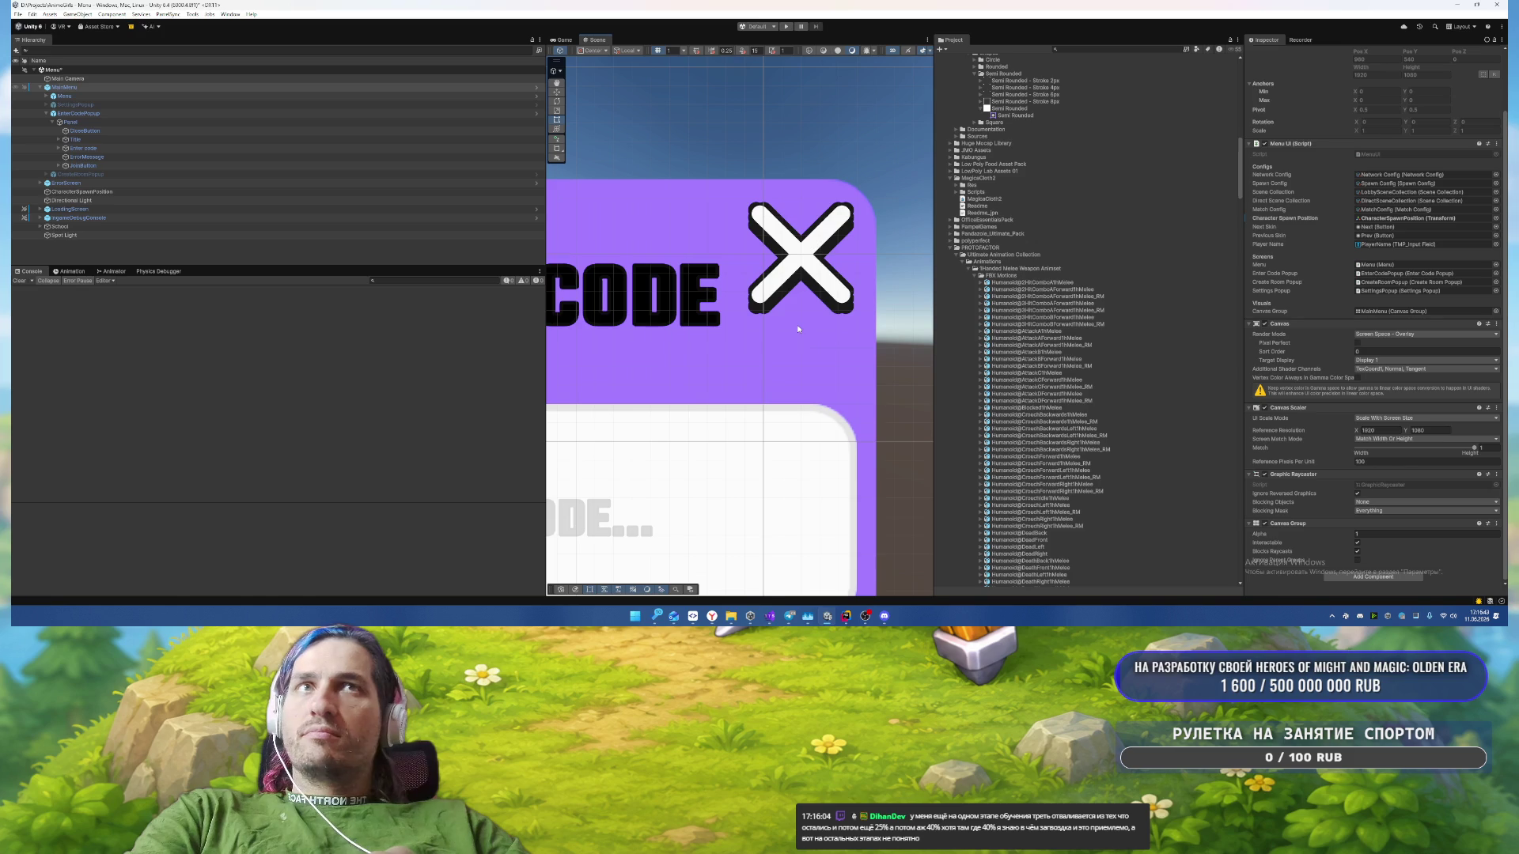
{"action": "left_click", "coordinate": [64, 95]}
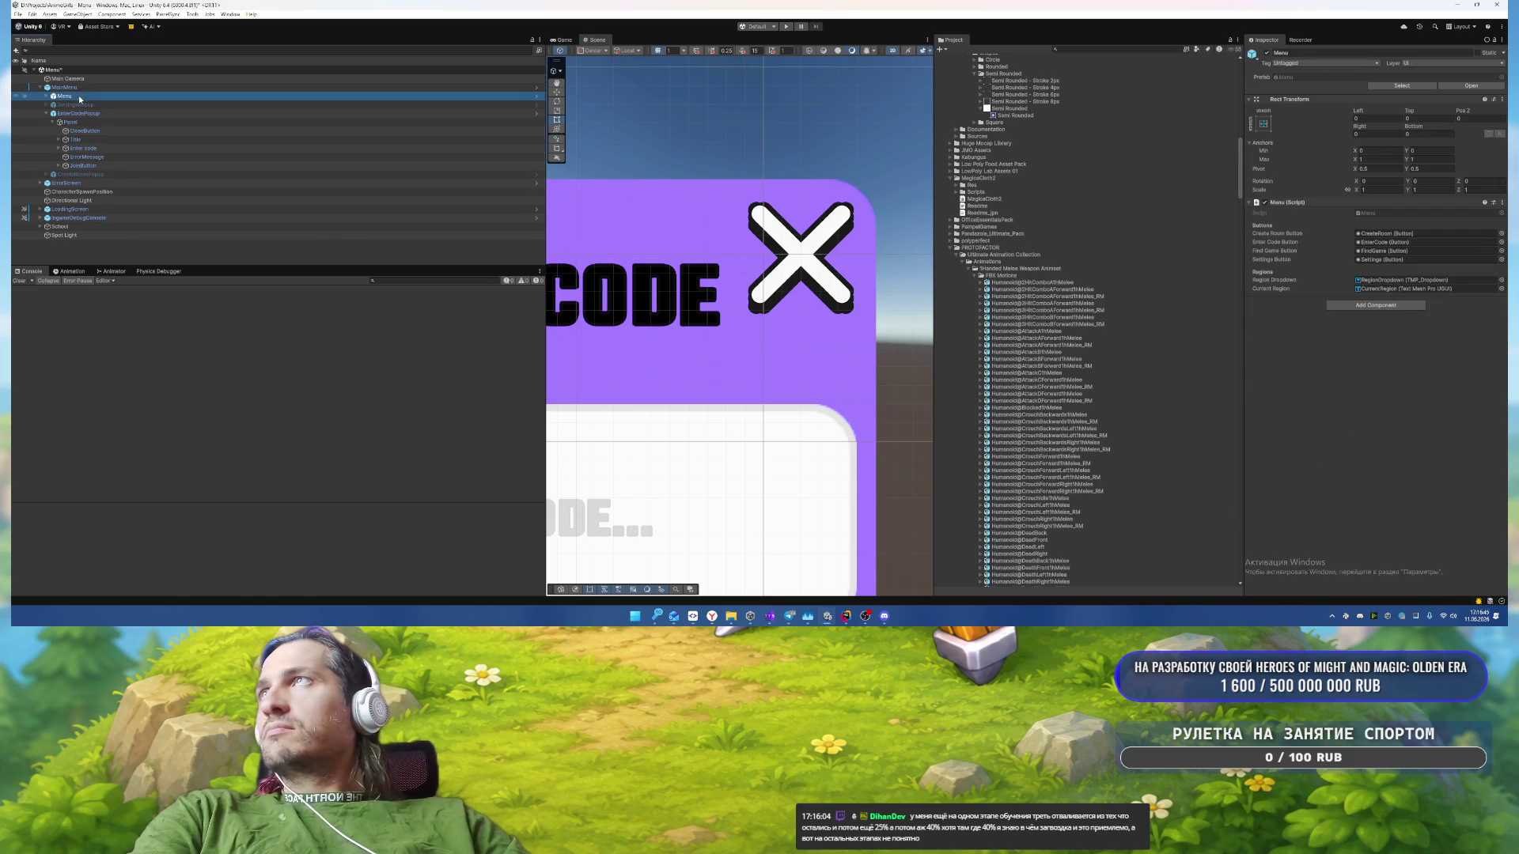
{"action": "left_click", "coordinate": [47, 96]}
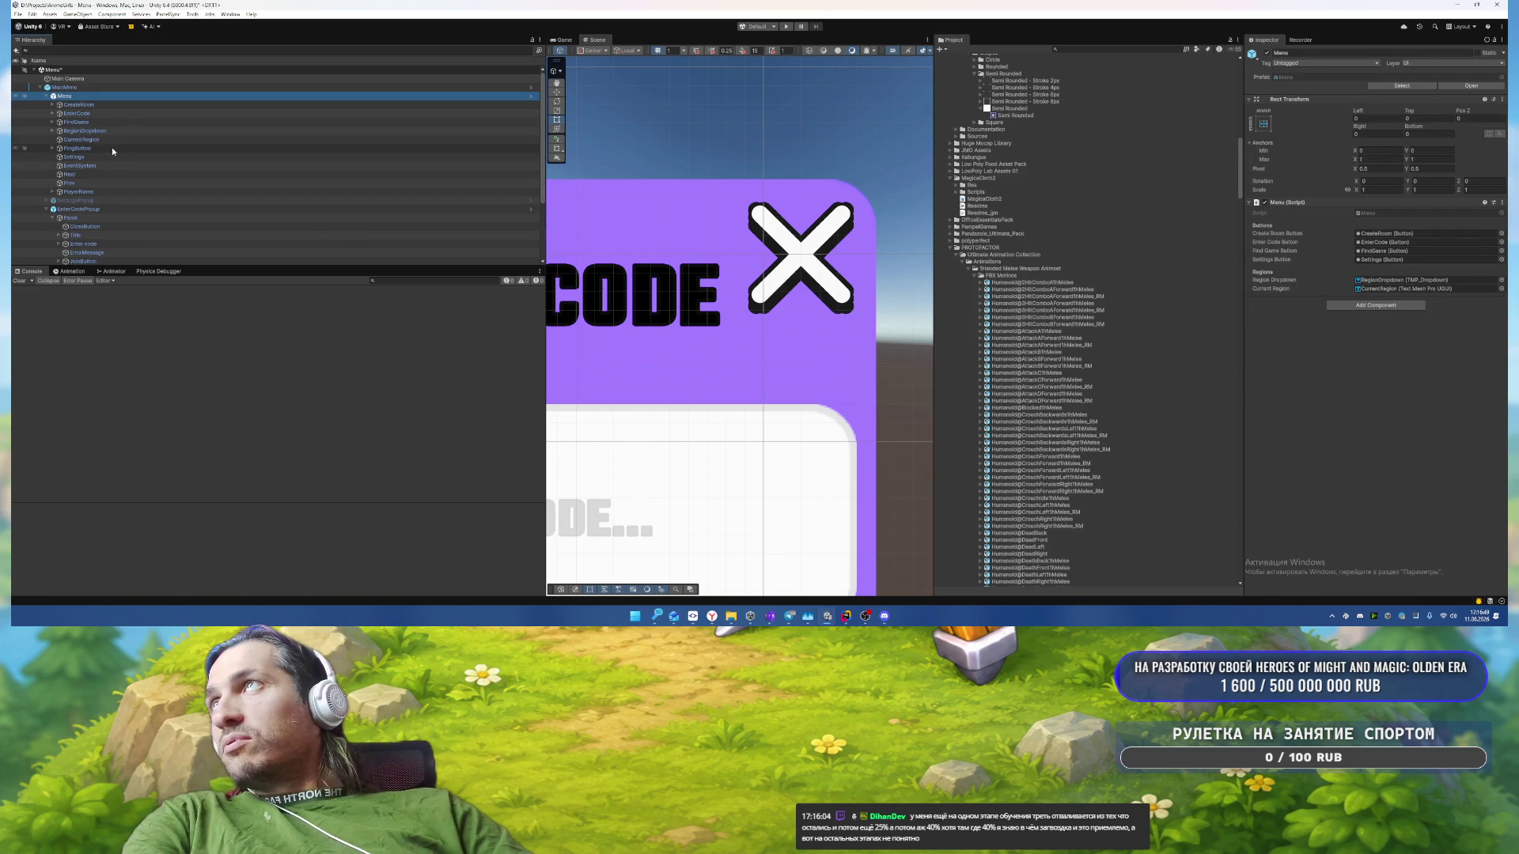
{"action": "left_click", "coordinate": [111, 157]}
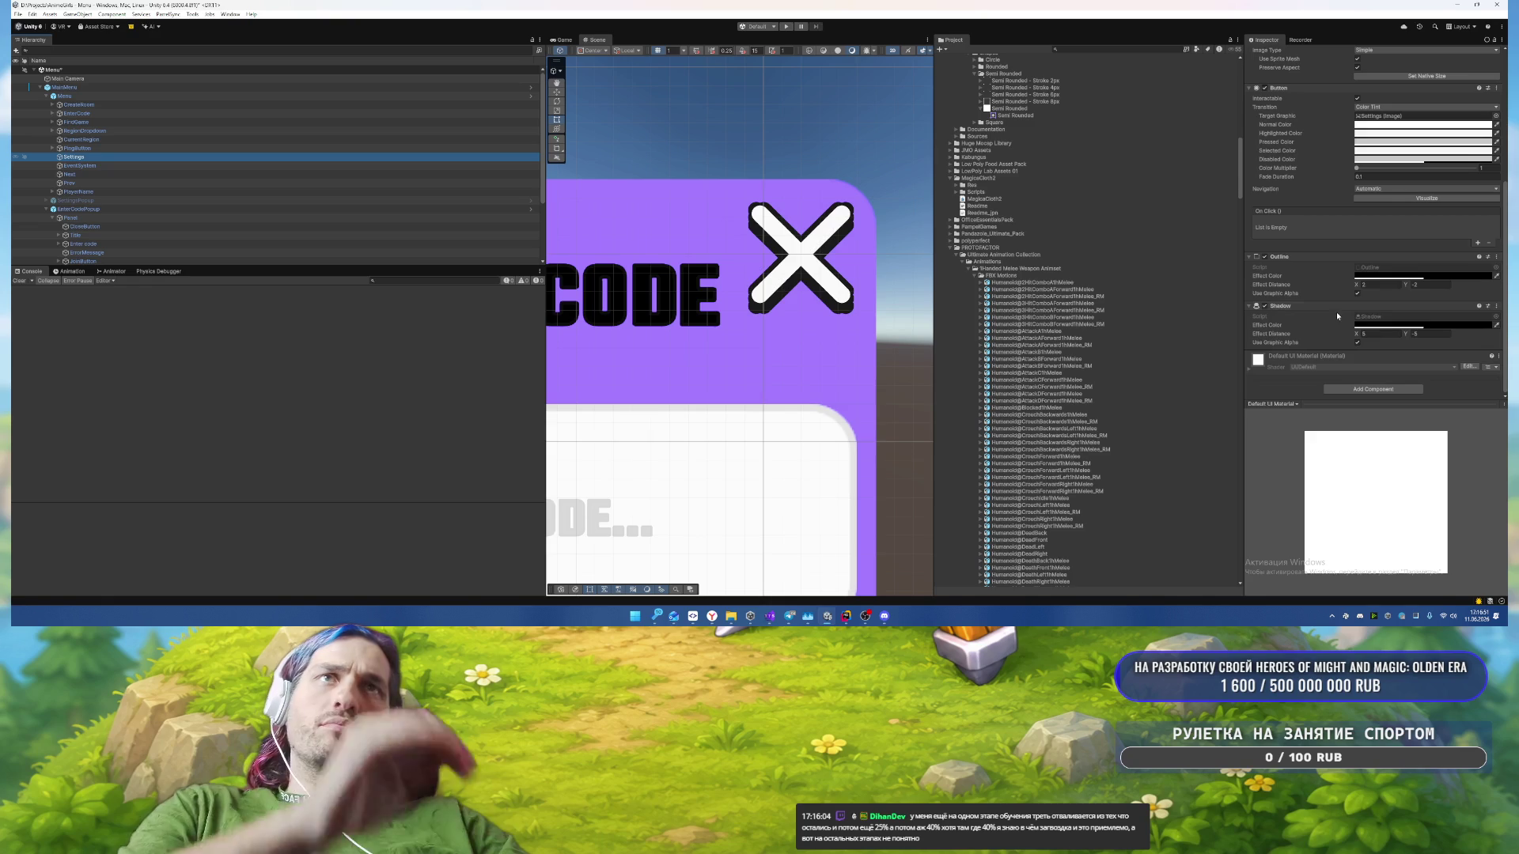
{"action": "left_click", "coordinate": [1424, 275]}
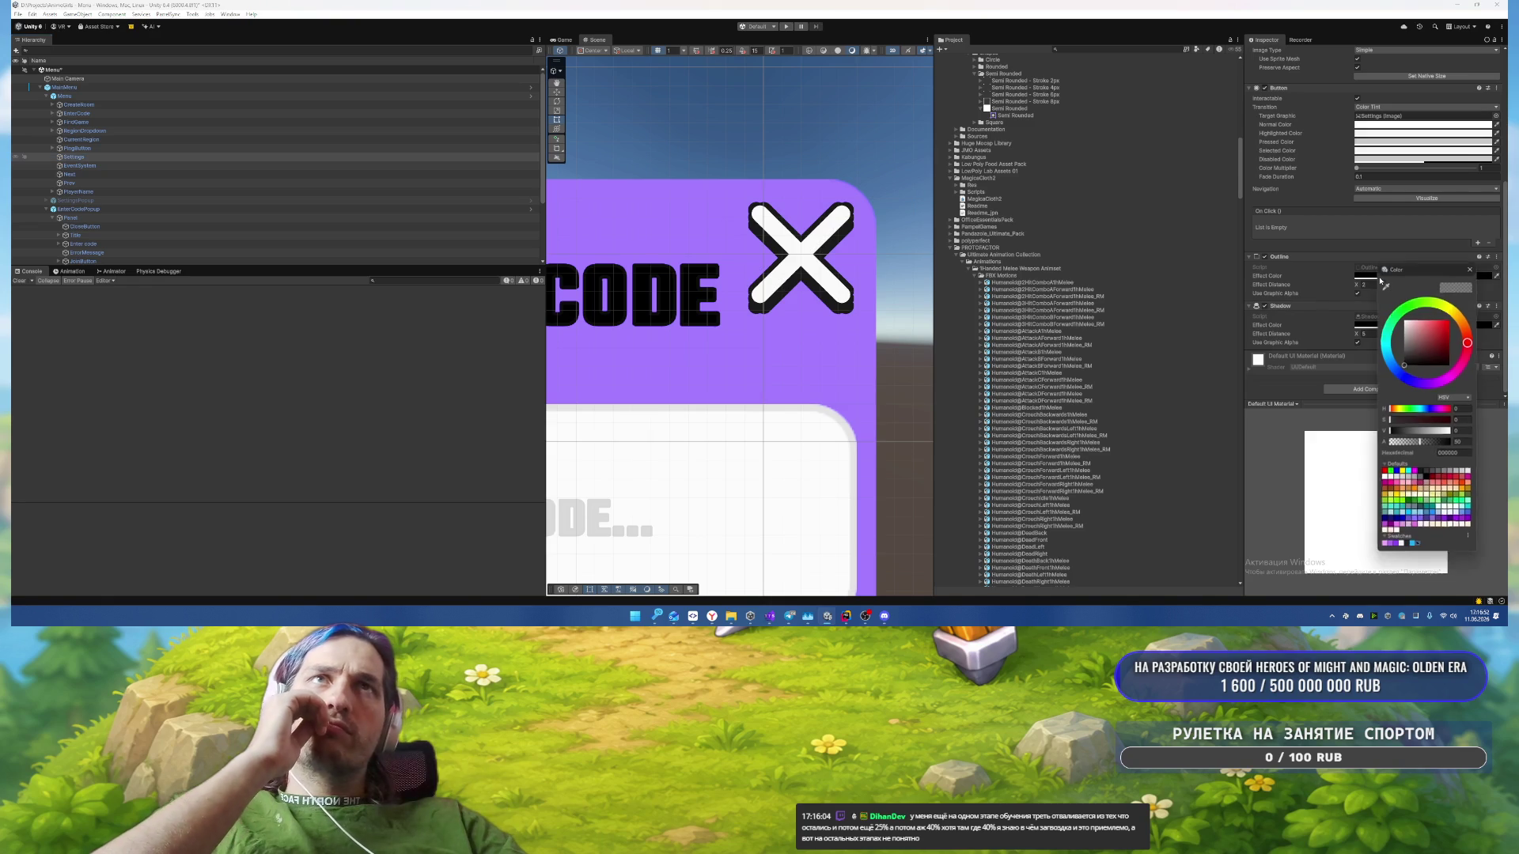
{"action": "left_click", "coordinate": [1406, 548]}
{"action": "left_click", "coordinate": [1375, 332]}
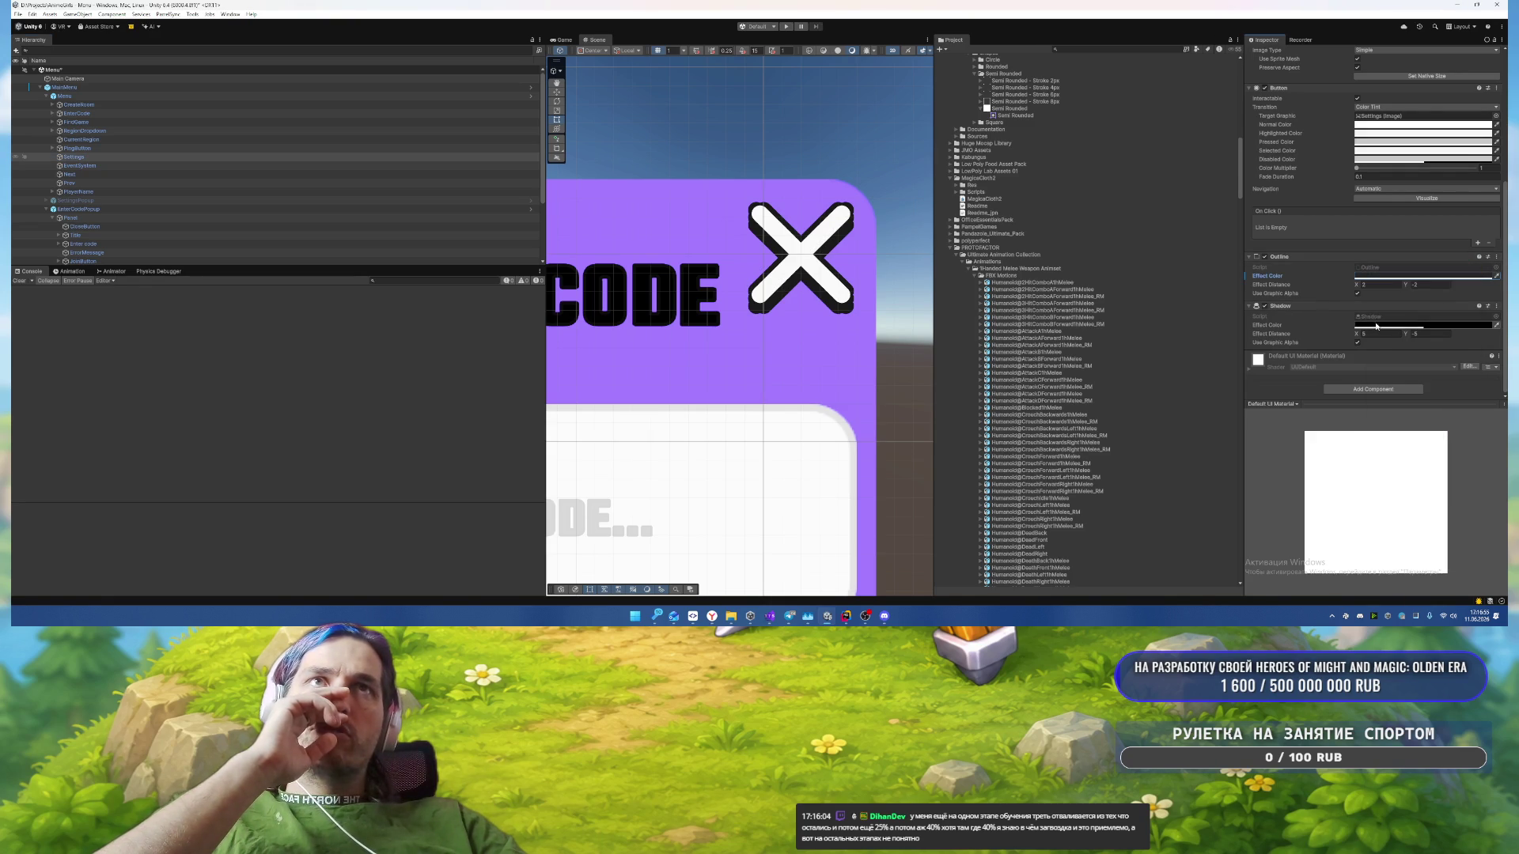
{"action": "left_click", "coordinate": [1376, 325]}
{"action": "left_click", "coordinate": [1405, 598]}
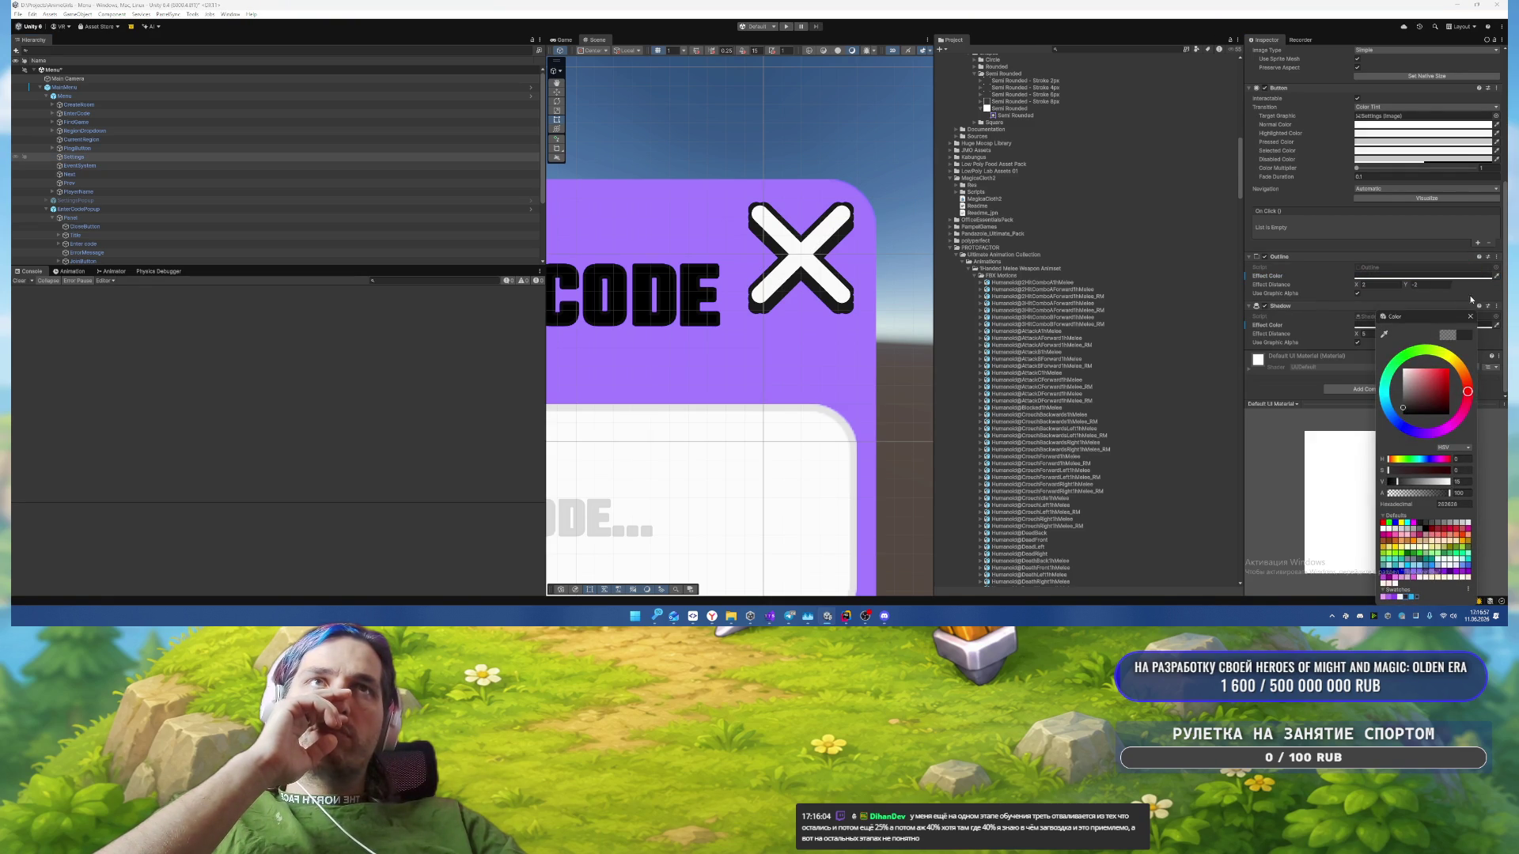
{"action": "left_click", "coordinate": [1426, 314]}
Step: Select the CloseButton and adjust its Outline and Shadow effect distance offsets
{"action": "key", "text": "f"}
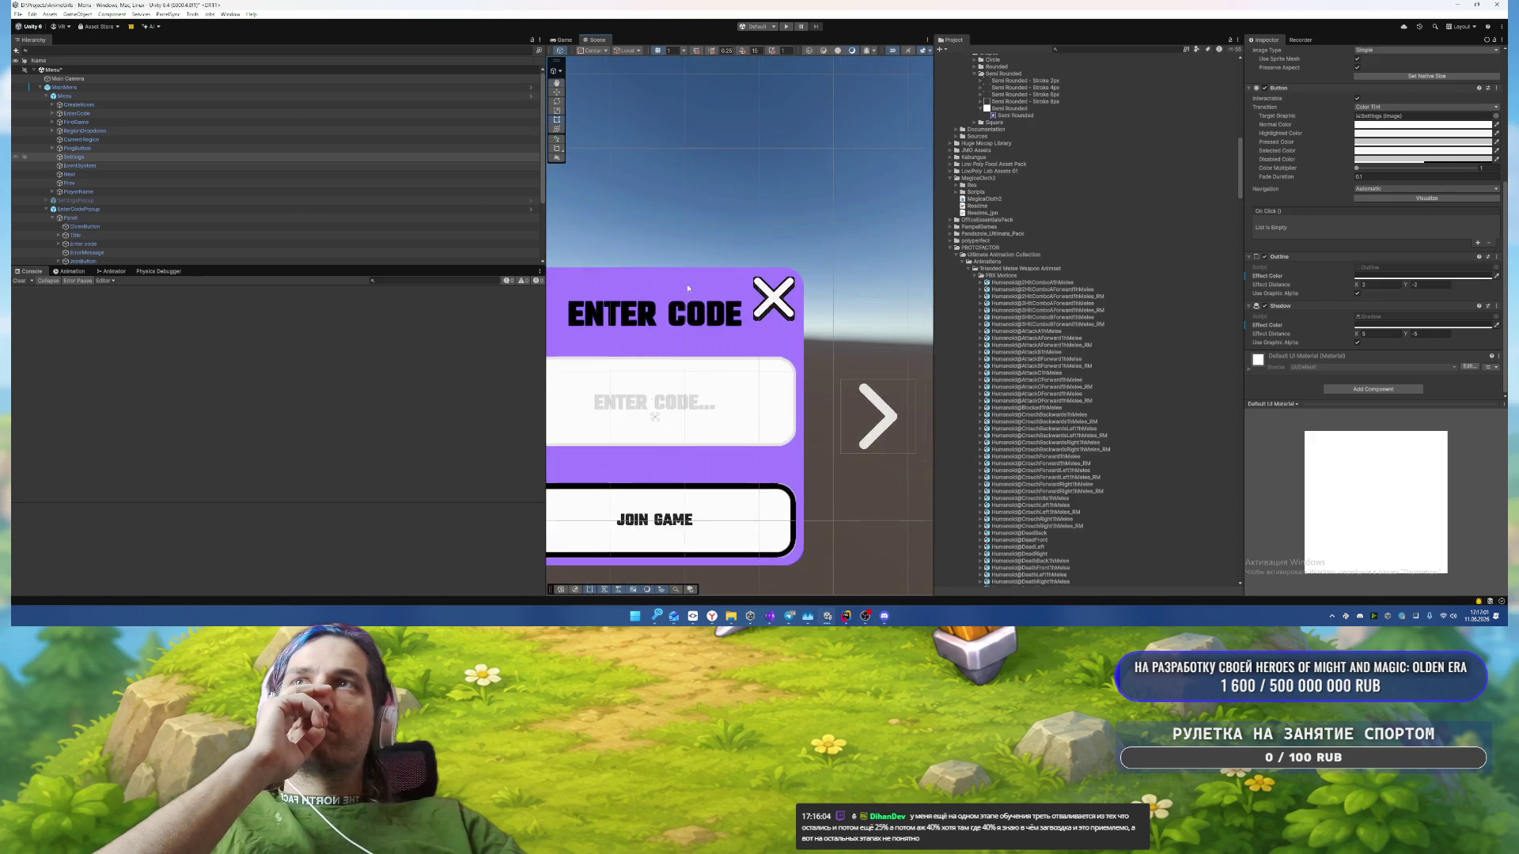
{"action": "scroll", "coordinate": [122, 205], "scroll_direction": "down", "scroll_amount": 3}
{"action": "left_click", "coordinate": [85, 155]}
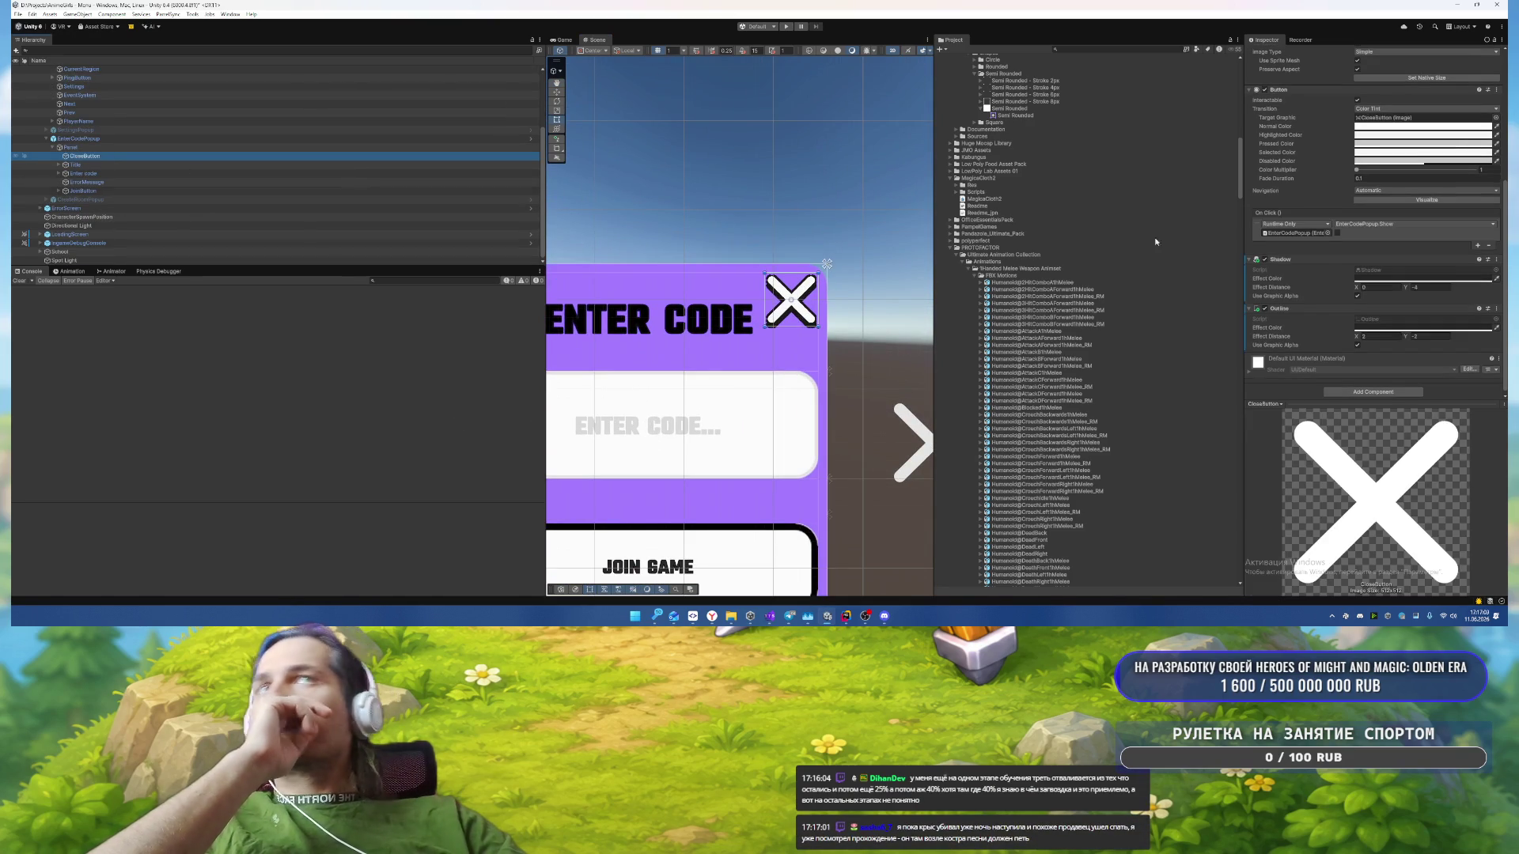
{"action": "left_click", "coordinate": [1381, 336]}
{"action": "left_click", "coordinate": [1424, 287]}
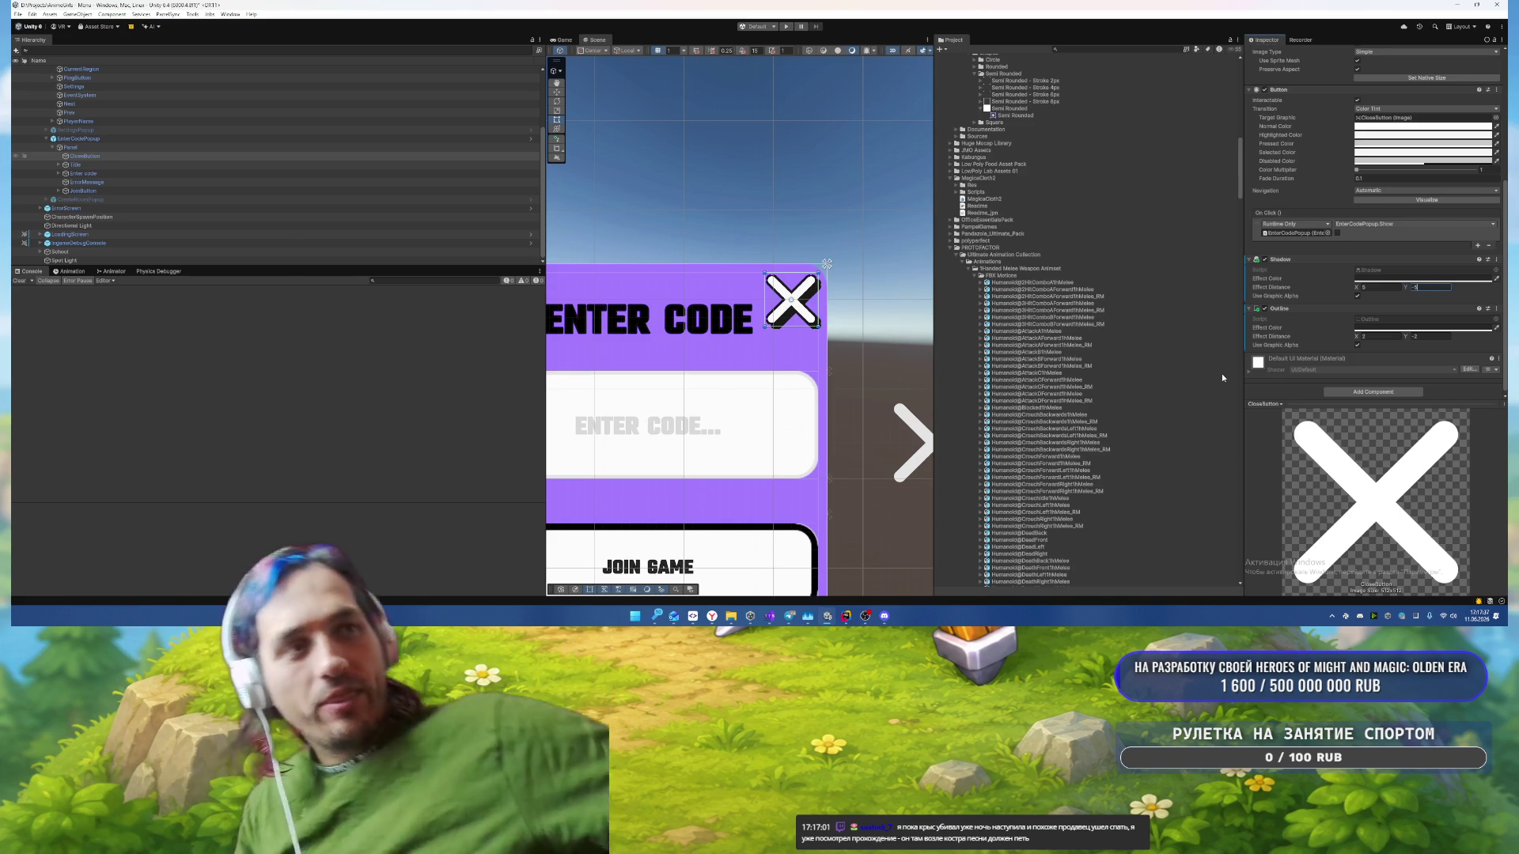
Step: Select the popup's Title text and enable TextMeshPro Auto Size
{"action": "key", "text": "f"}
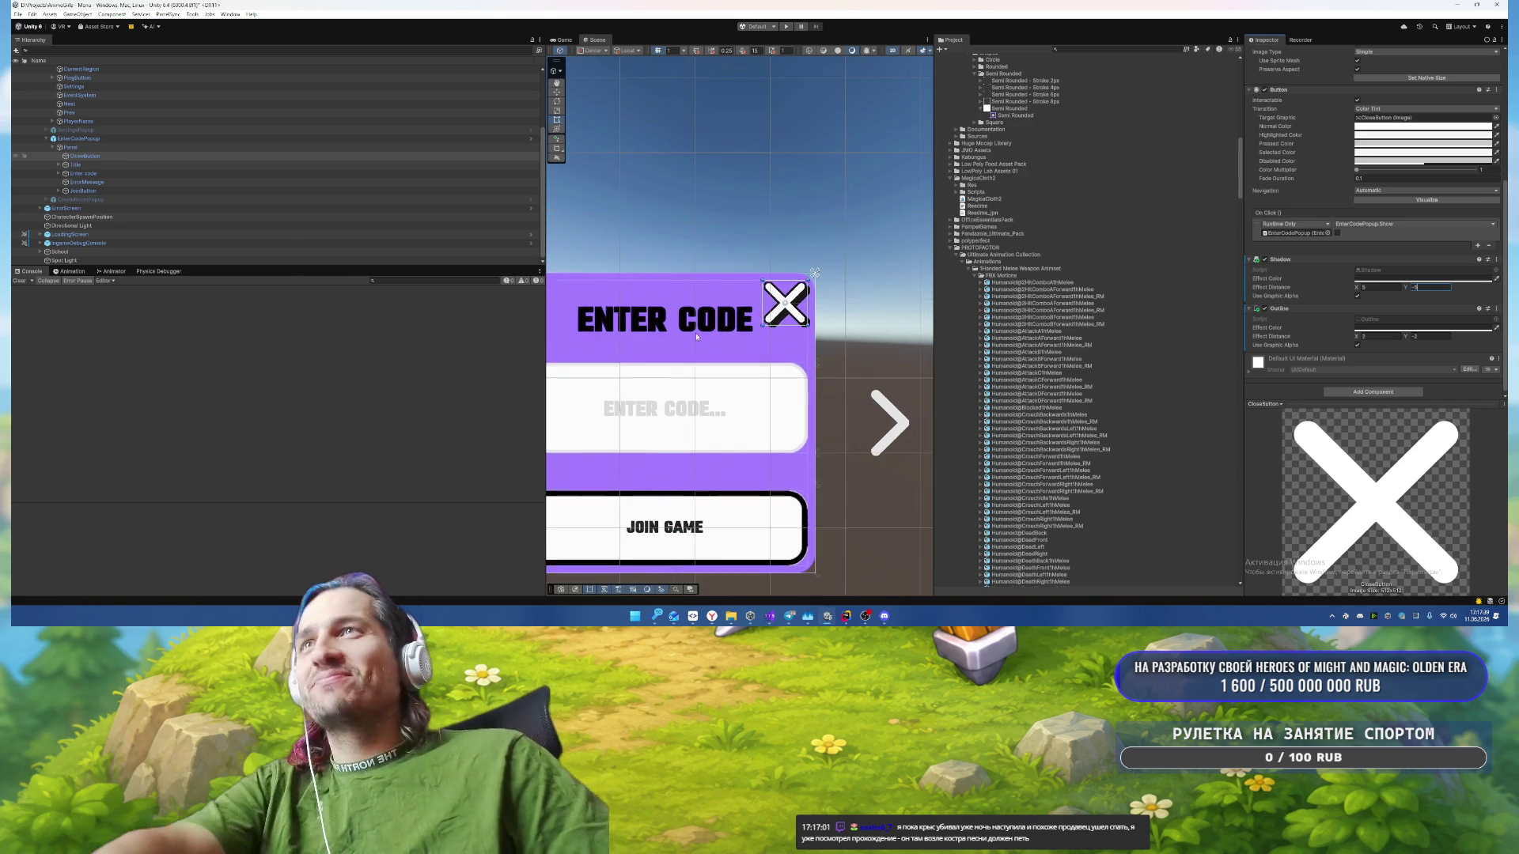
{"action": "left_click", "coordinate": [171, 165]}
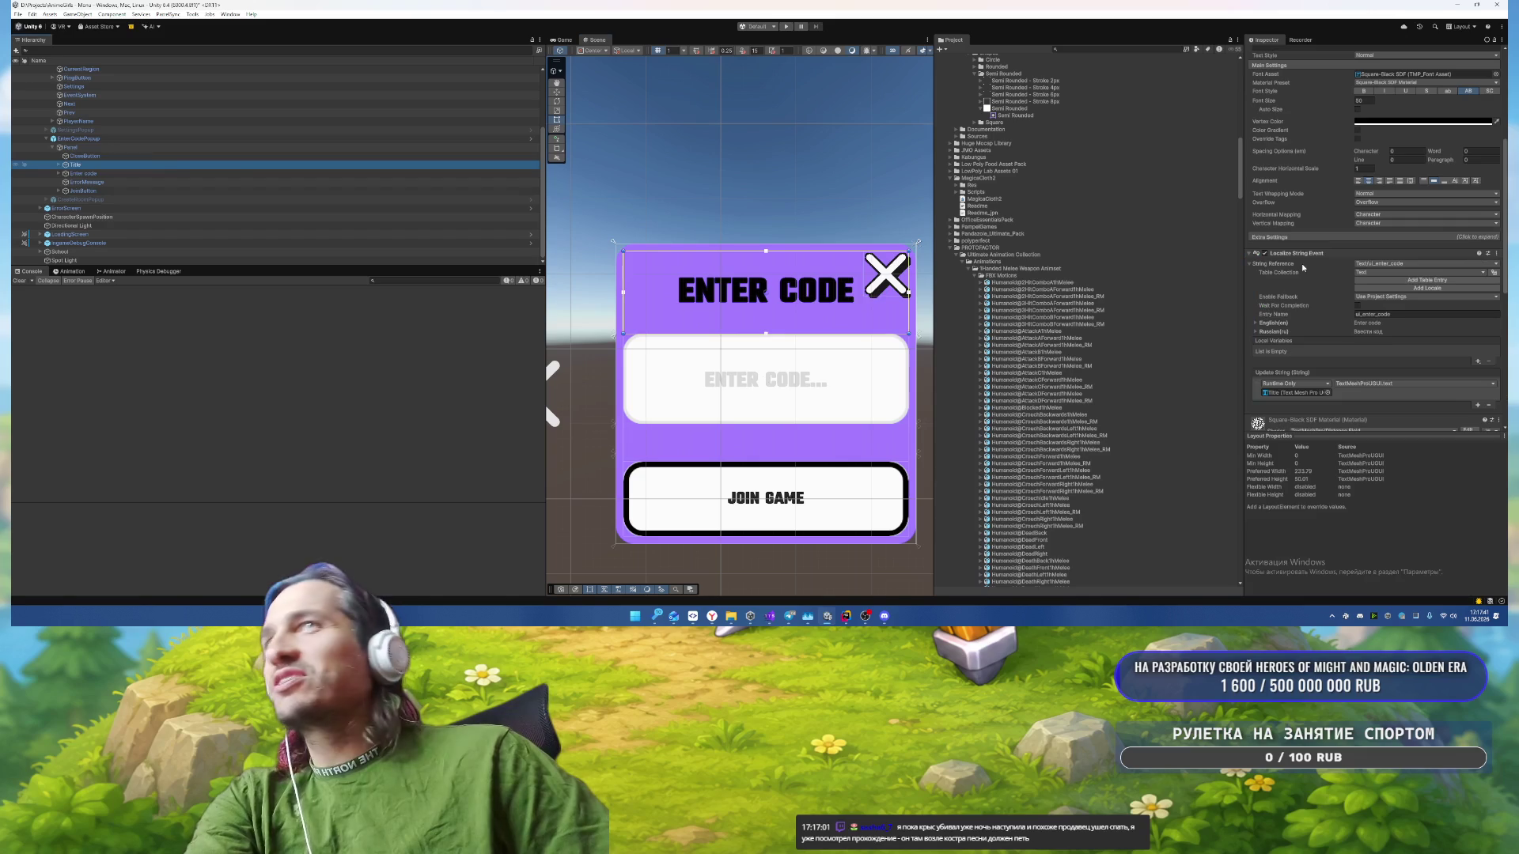
{"action": "scroll", "coordinate": [1402, 342], "scroll_direction": "up", "scroll_amount": 2}
{"action": "left_click", "coordinate": [1416, 168]}
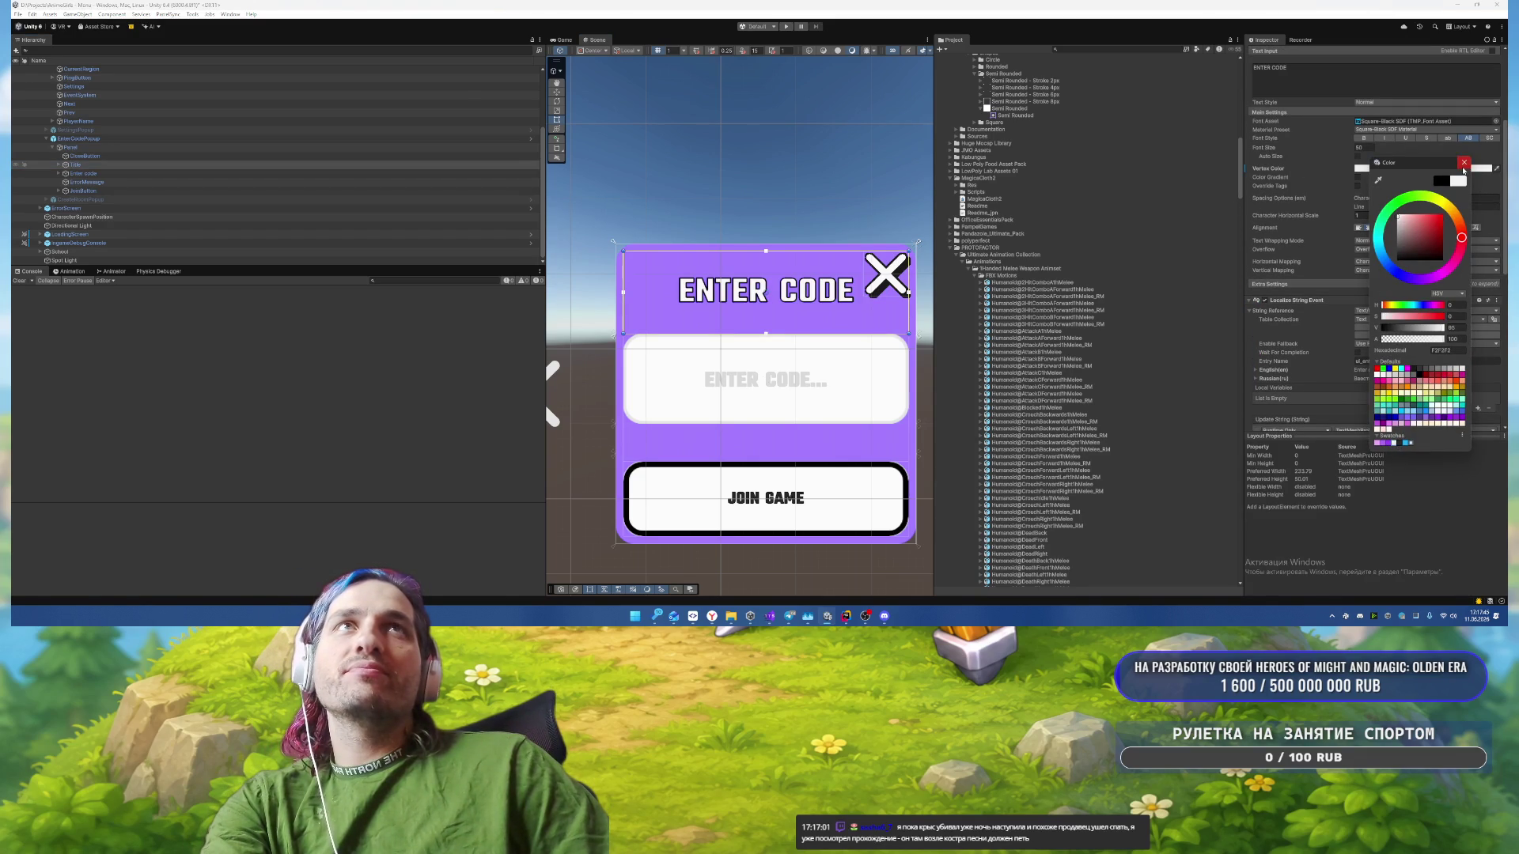
{"action": "left_click", "coordinate": [1464, 163]}
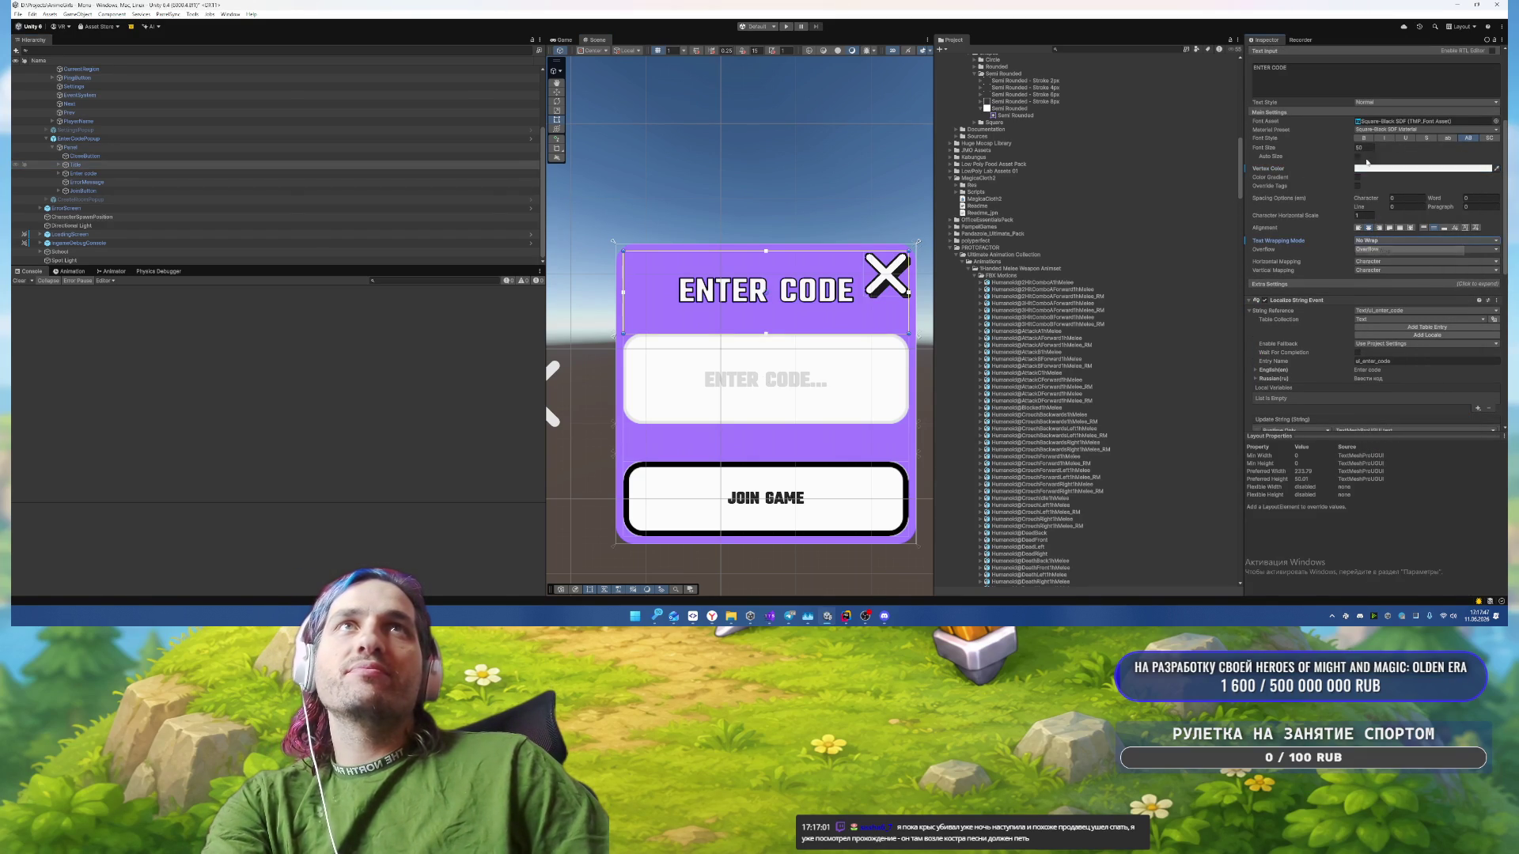
{"action": "left_click", "coordinate": [1357, 156]}
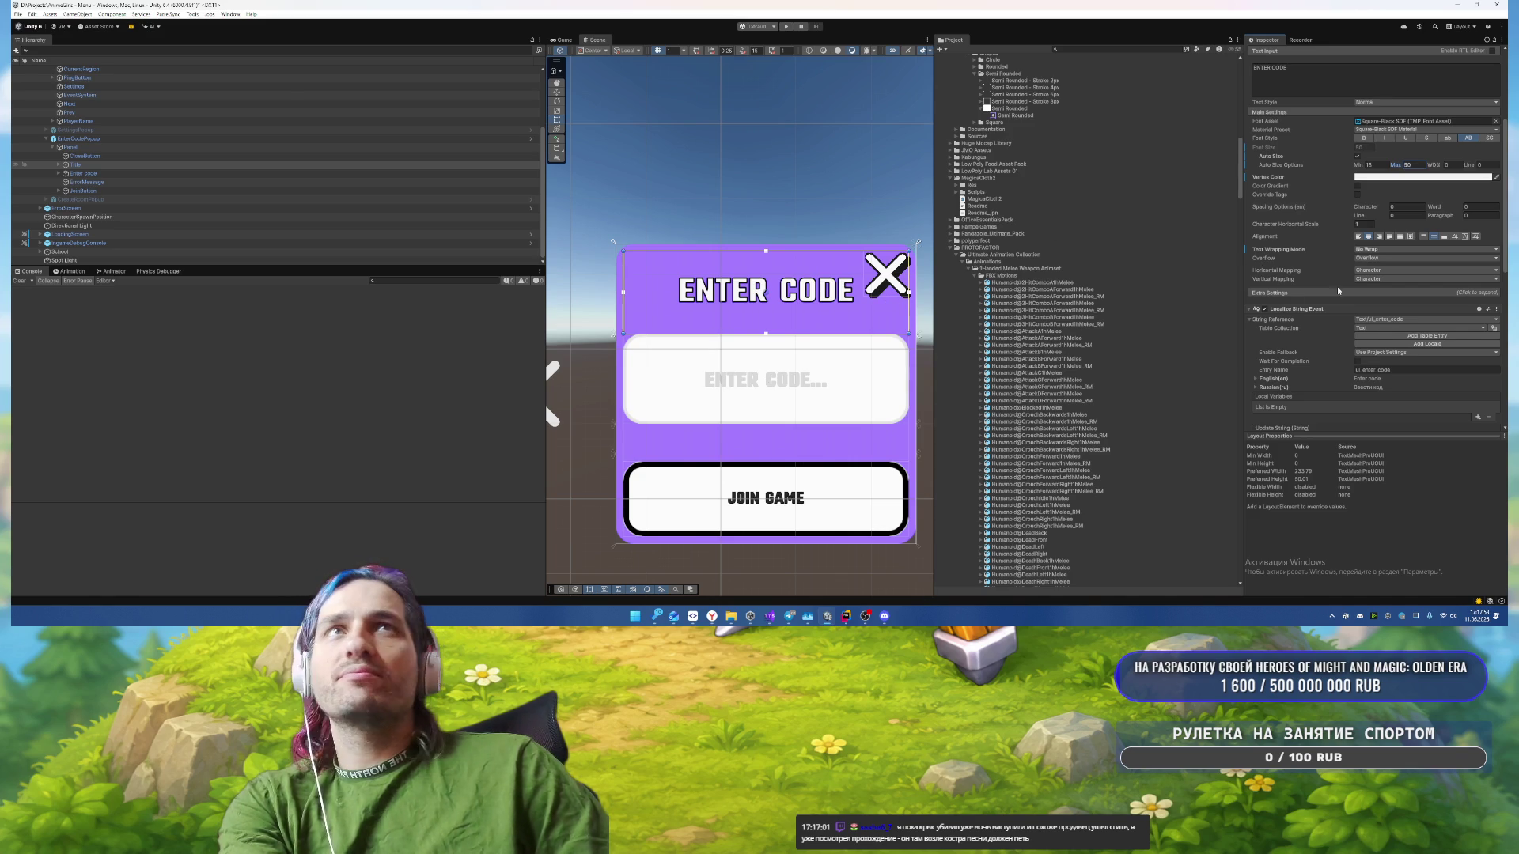
{"action": "scroll", "coordinate": [1338, 291], "scroll_direction": "up", "scroll_amount": 5}
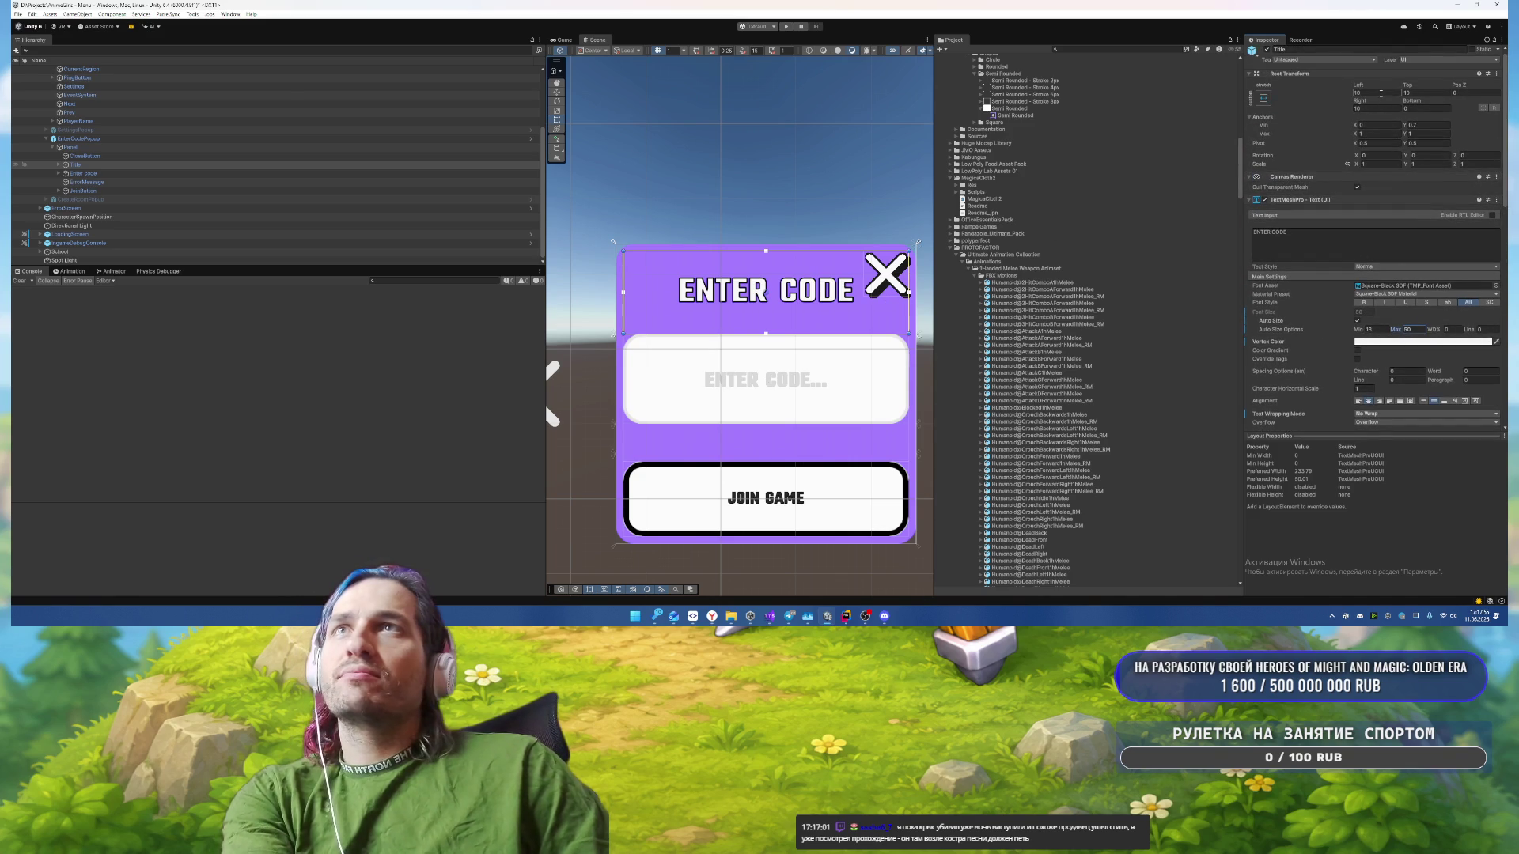
Step: Set the Title's Rect Transform Left and Right insets to 80
{"action": "left_click", "coordinate": [1378, 107]}
{"action": "type", "text": "100"}
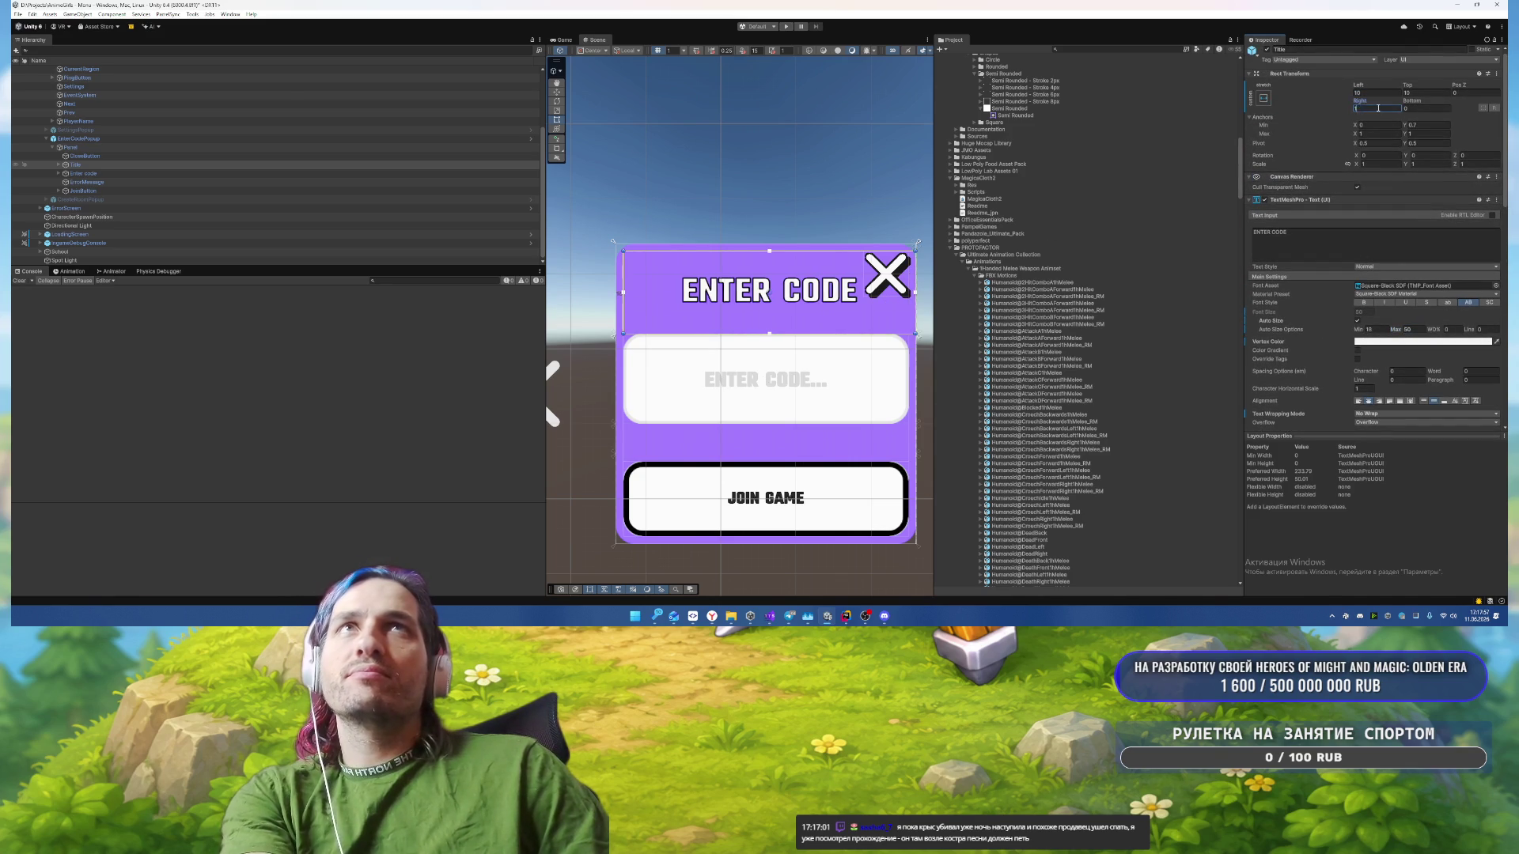
{"action": "key", "text": "BackSpace"}
{"action": "key", "text": "BackSpace"}
{"action": "key", "text": "BackSpace"}
{"action": "type", "text": "80"}
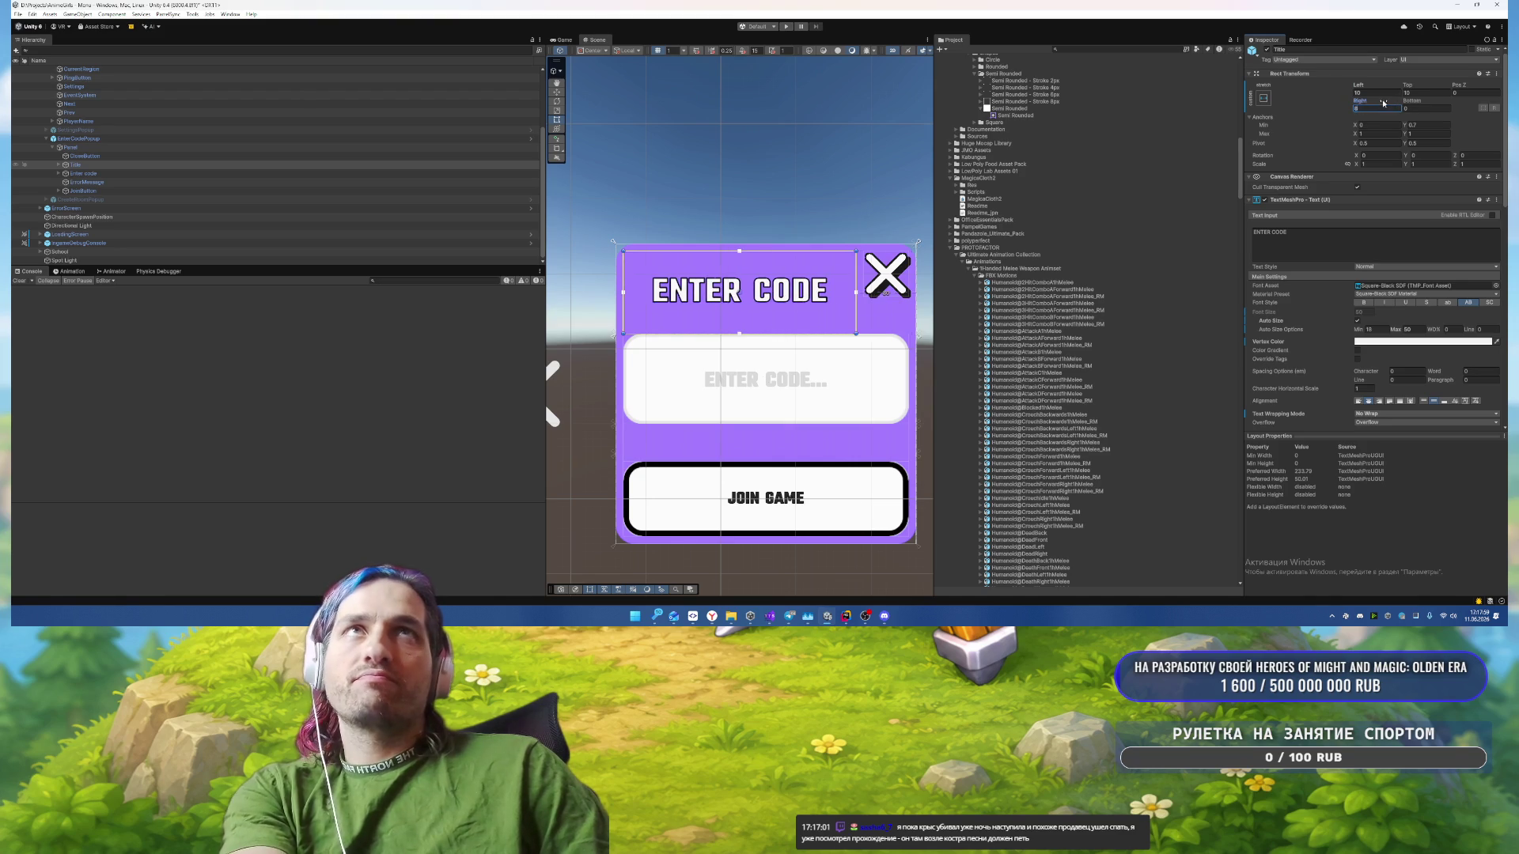
{"action": "left_click", "coordinate": [1376, 93]}
{"action": "type", "text": "80"}
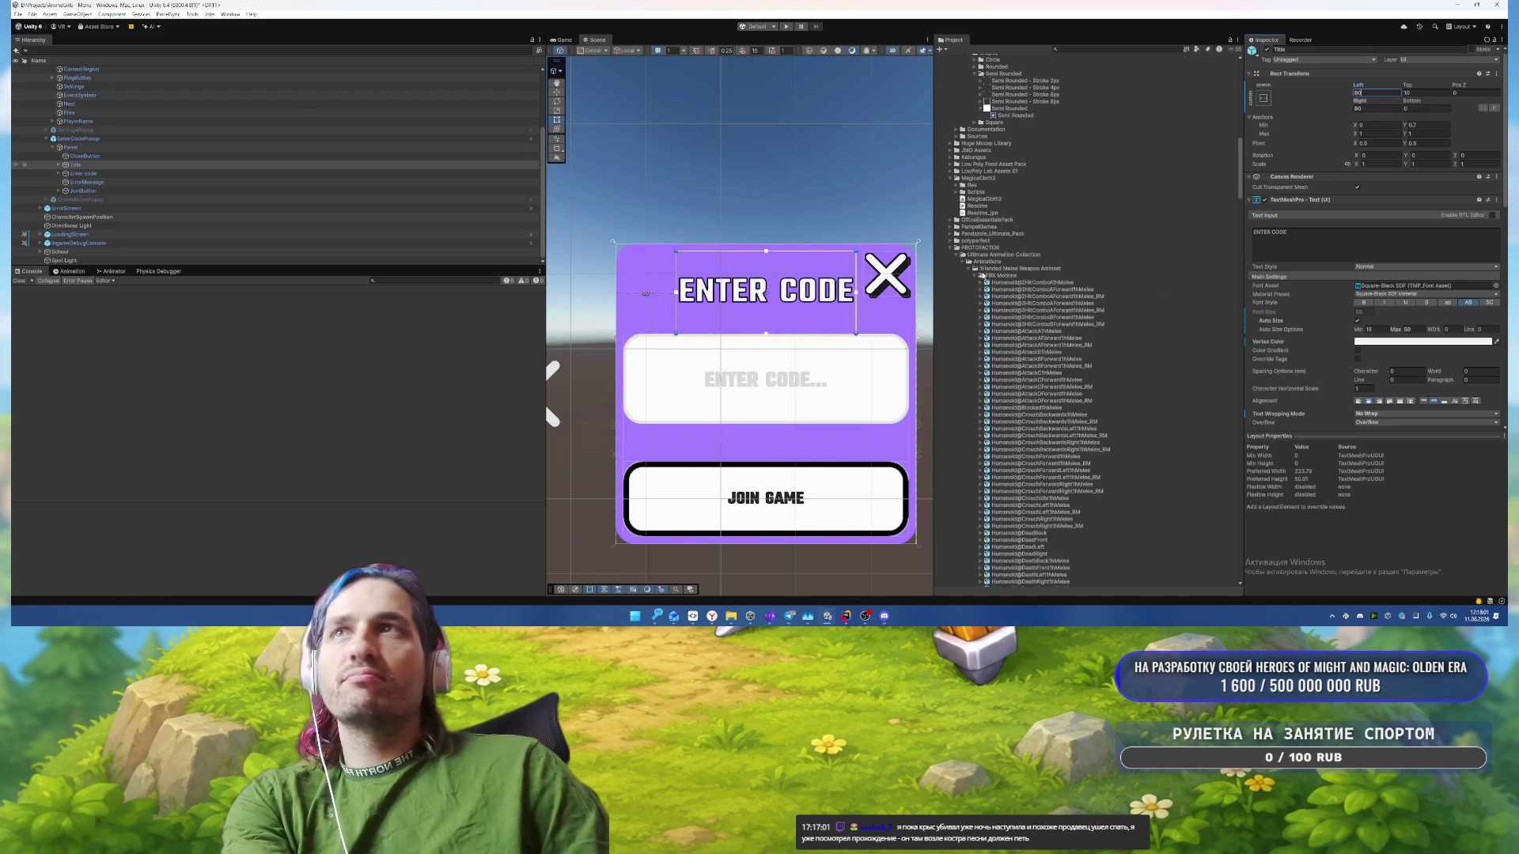
Step: Undo the accidental raise of the title's bottom edge, then select the Enter code field
{"action": "left_click_drag", "start_coordinate": [812, 333], "coordinate": [813, 298]}
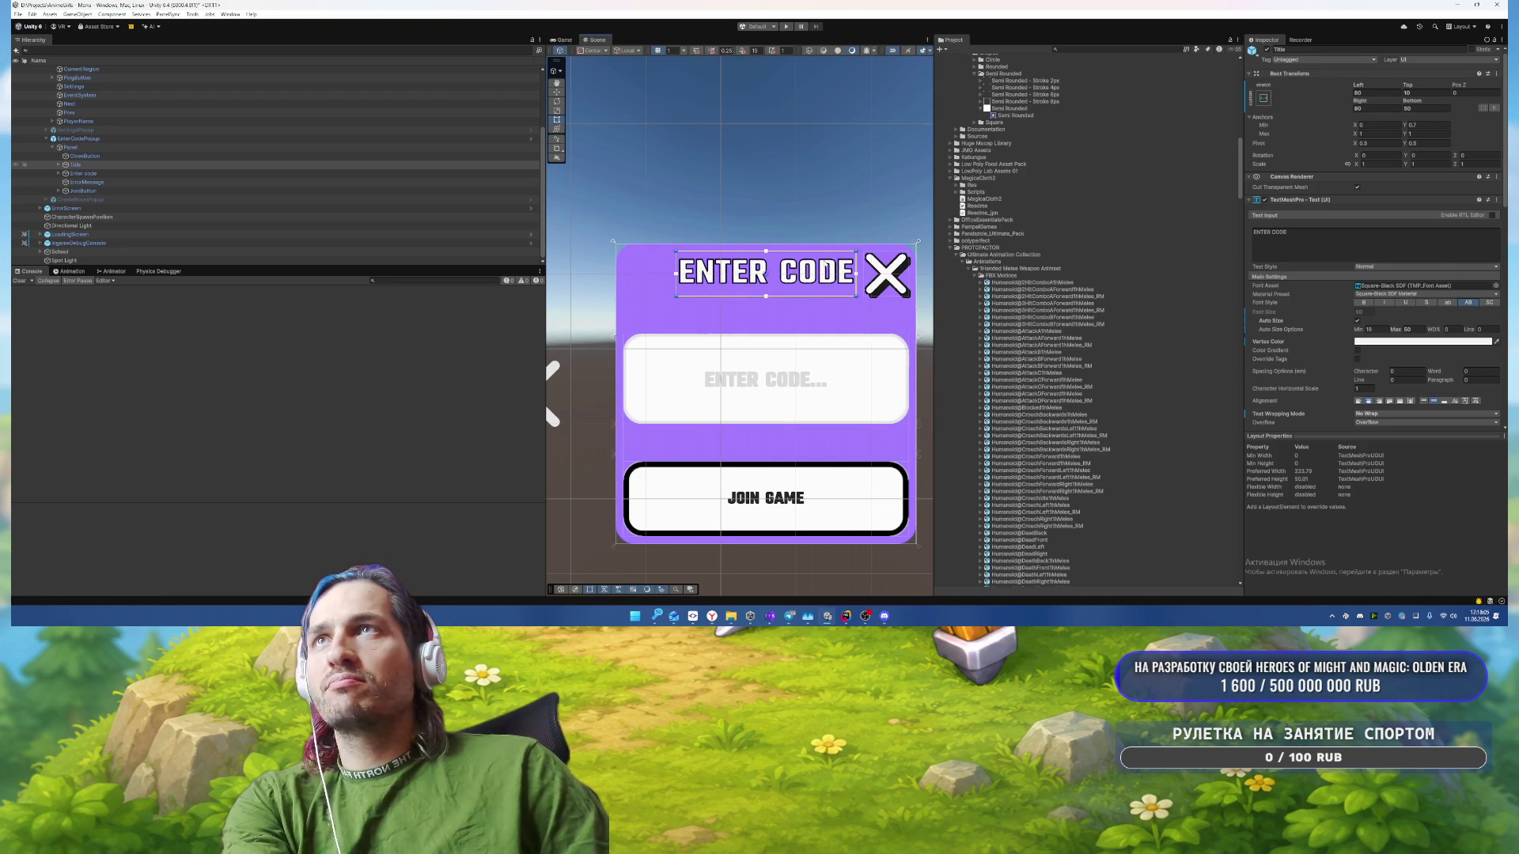
{"action": "left_click", "coordinate": [835, 196]}
{"action": "scroll", "coordinate": [834, 196], "scroll_direction": "down", "scroll_amount": 1}
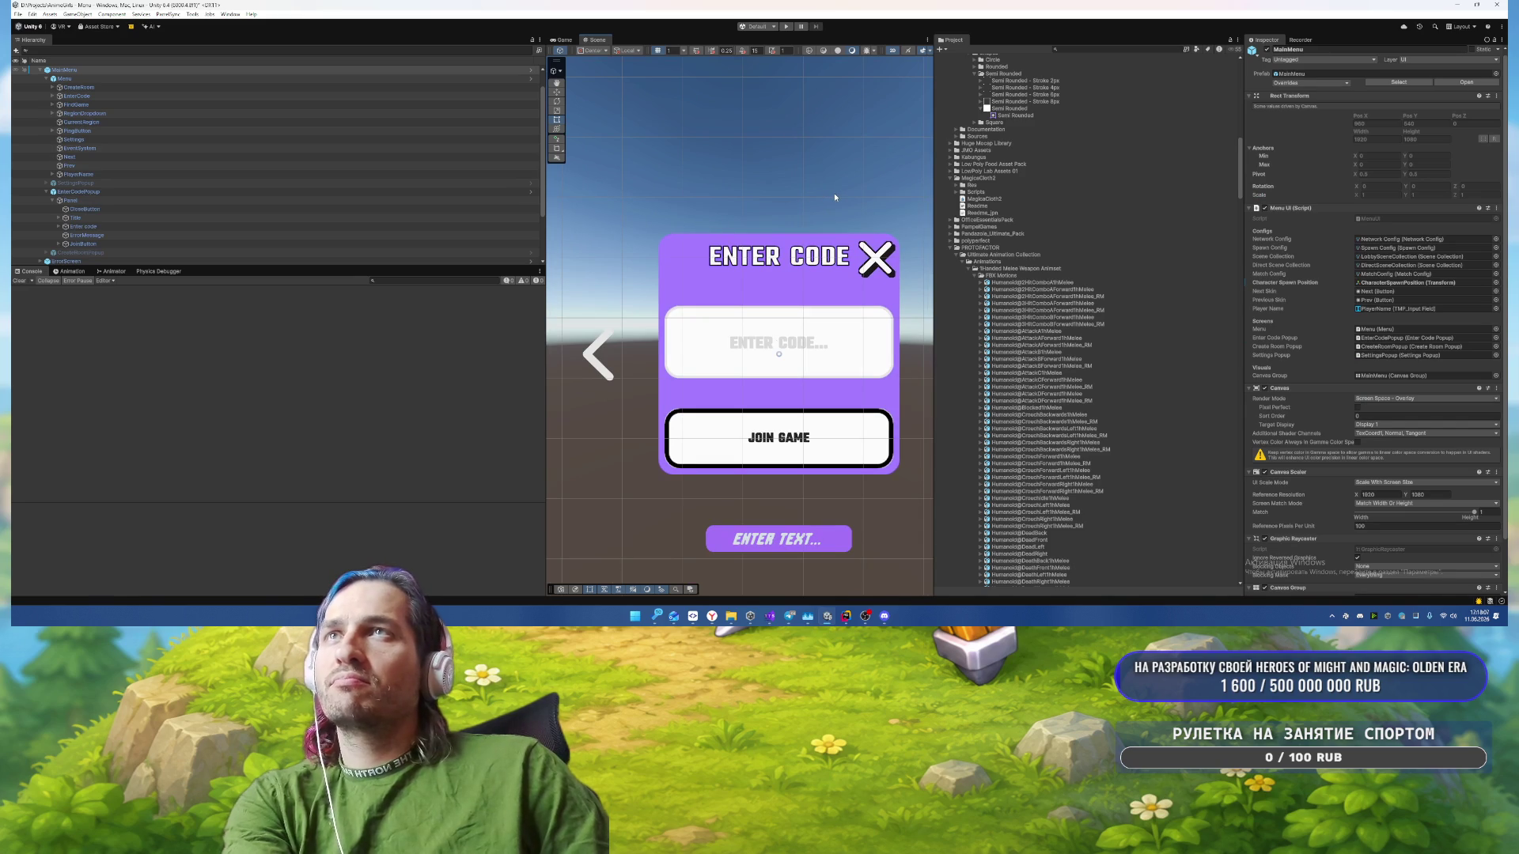
{"action": "key", "text": "ctrl+z"}
{"action": "key", "text": "ctrl+z"}
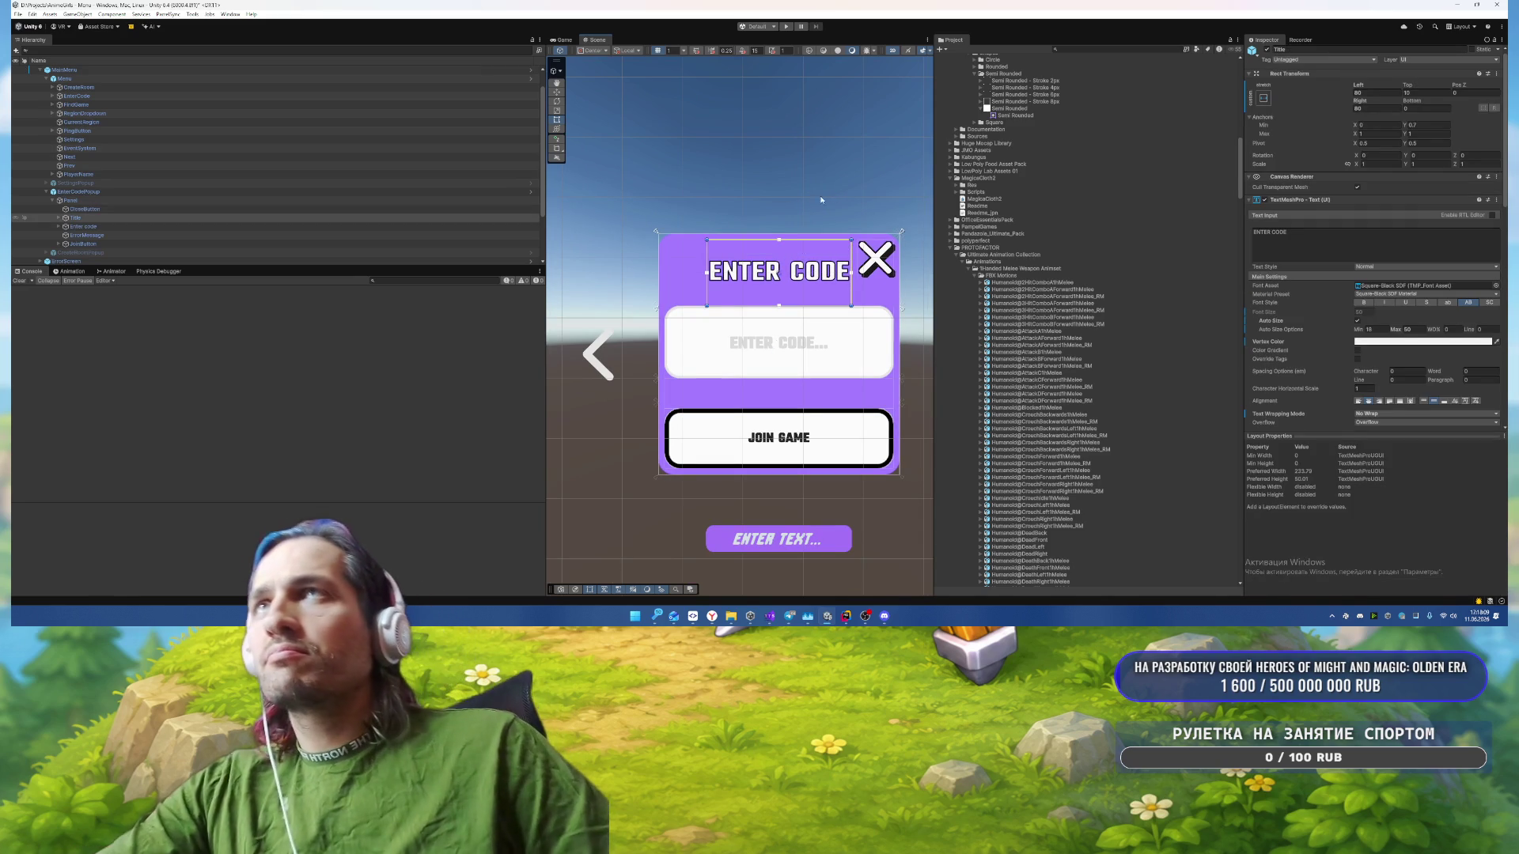
{"action": "key", "text": "ctrl+z"}
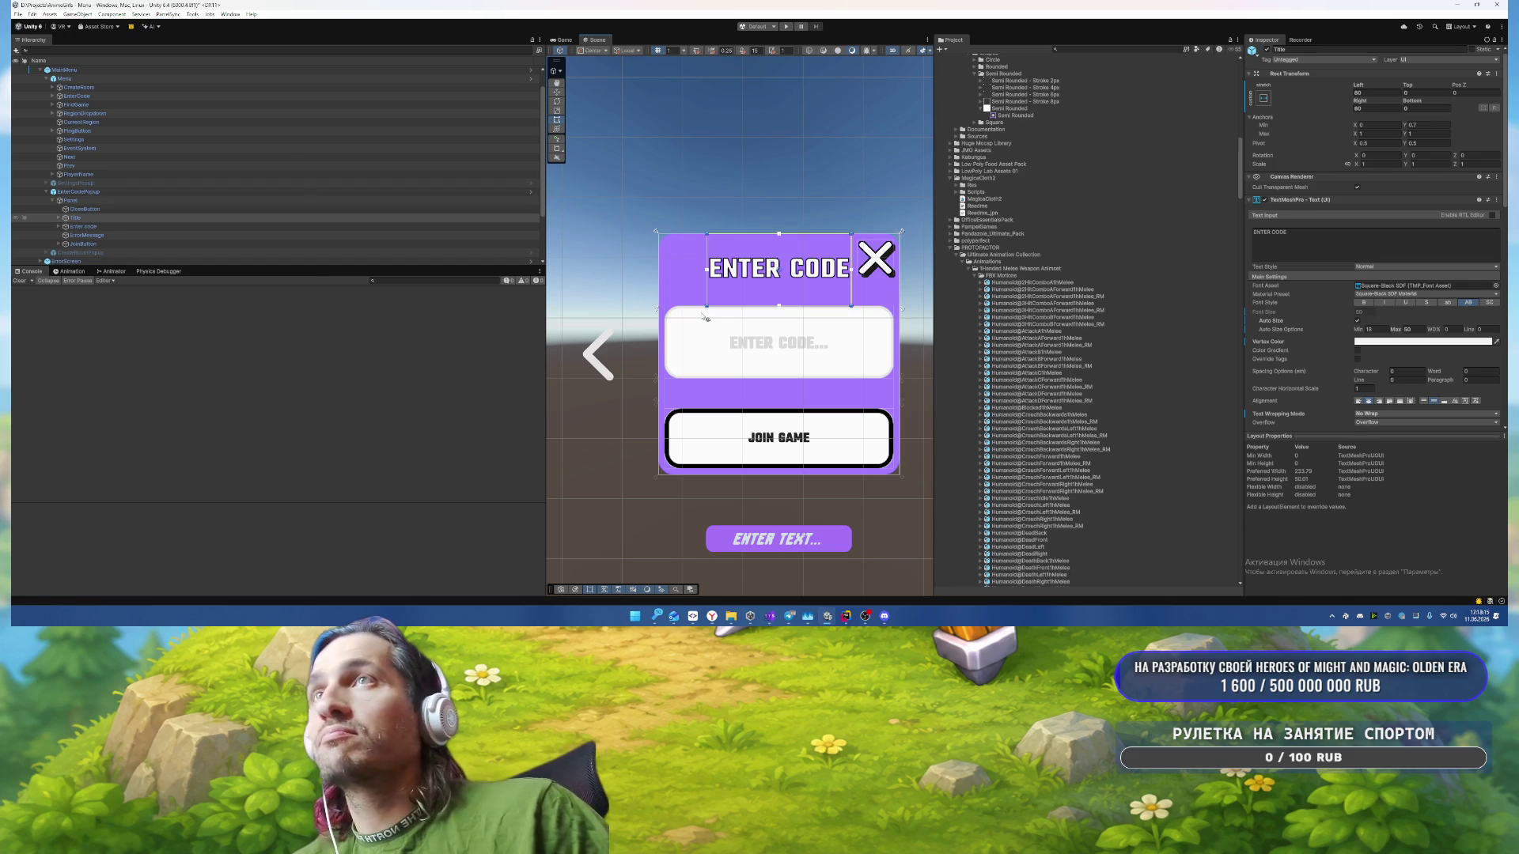
{"action": "left_click", "coordinate": [163, 228]}
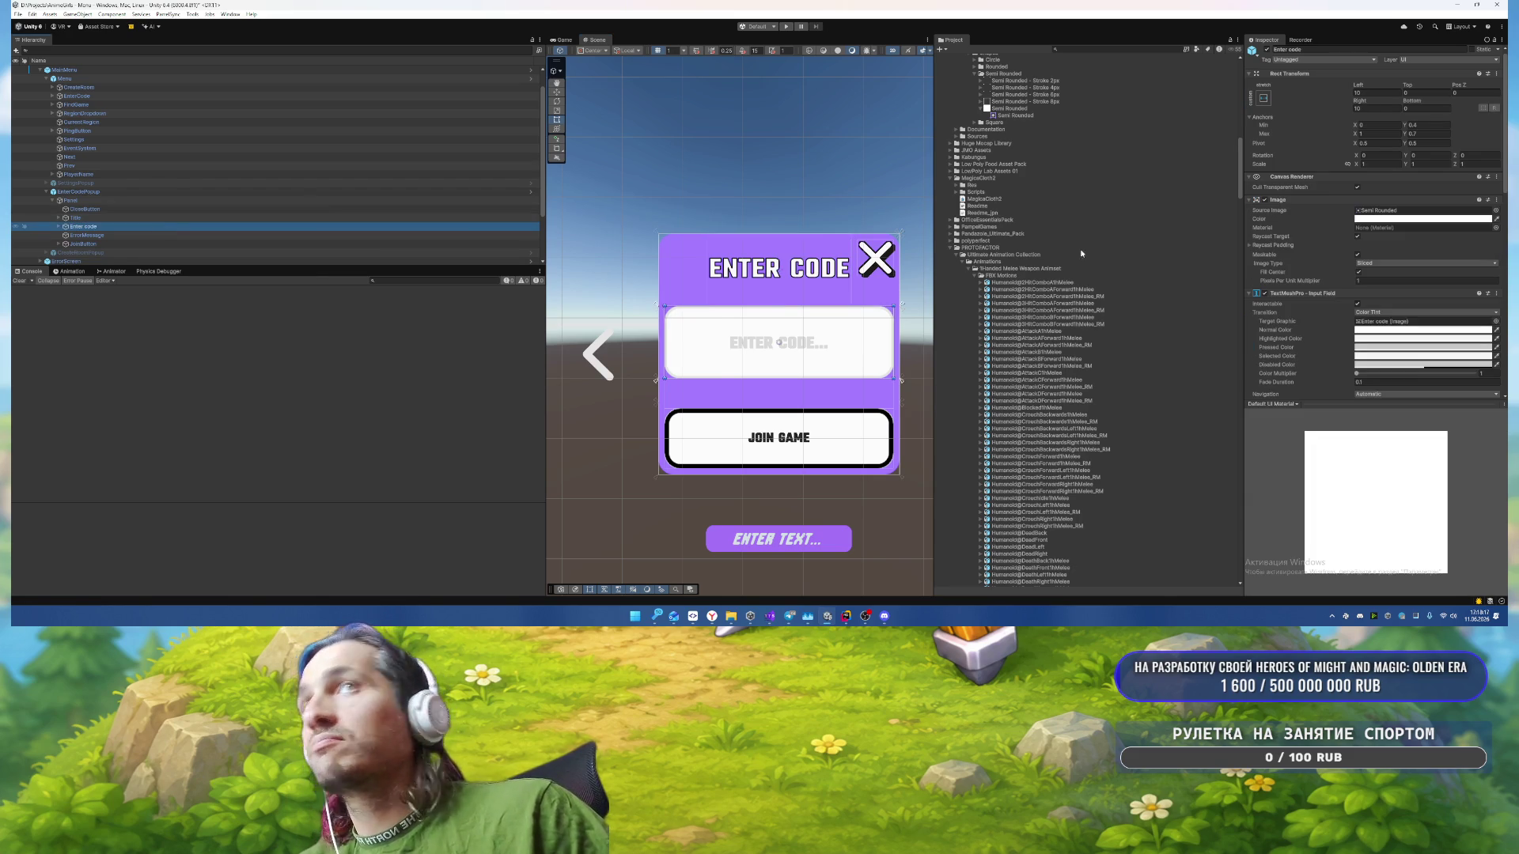
{"action": "left_click", "coordinate": [1412, 222]}
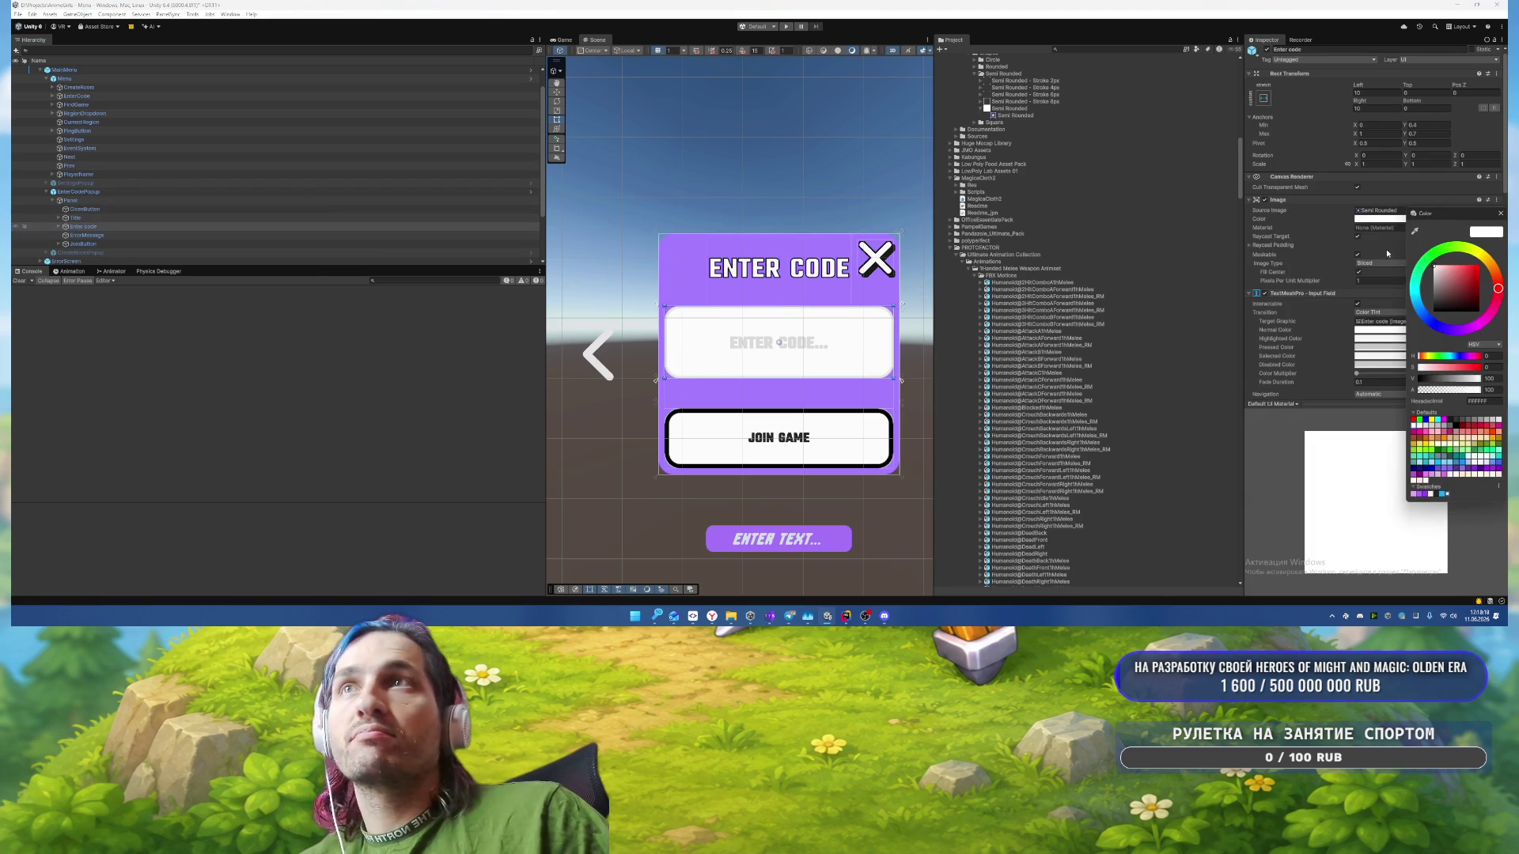
Step: Make the code field purple (8D44F2) and its entered Text near-white F2F2F2
{"action": "left_click", "coordinate": [1426, 495]}
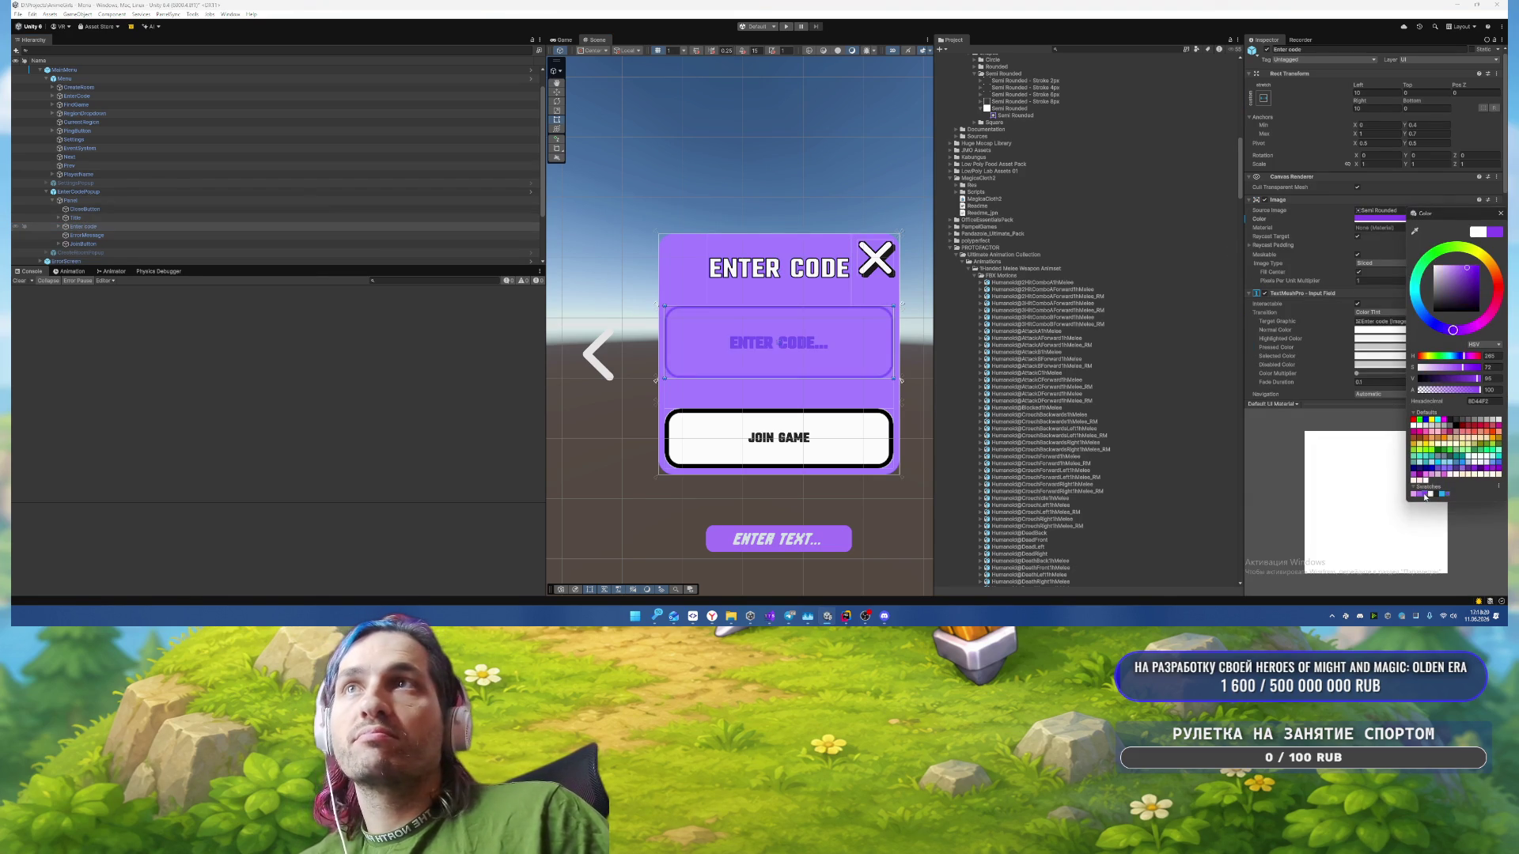
{"action": "left_click", "coordinate": [1500, 216]}
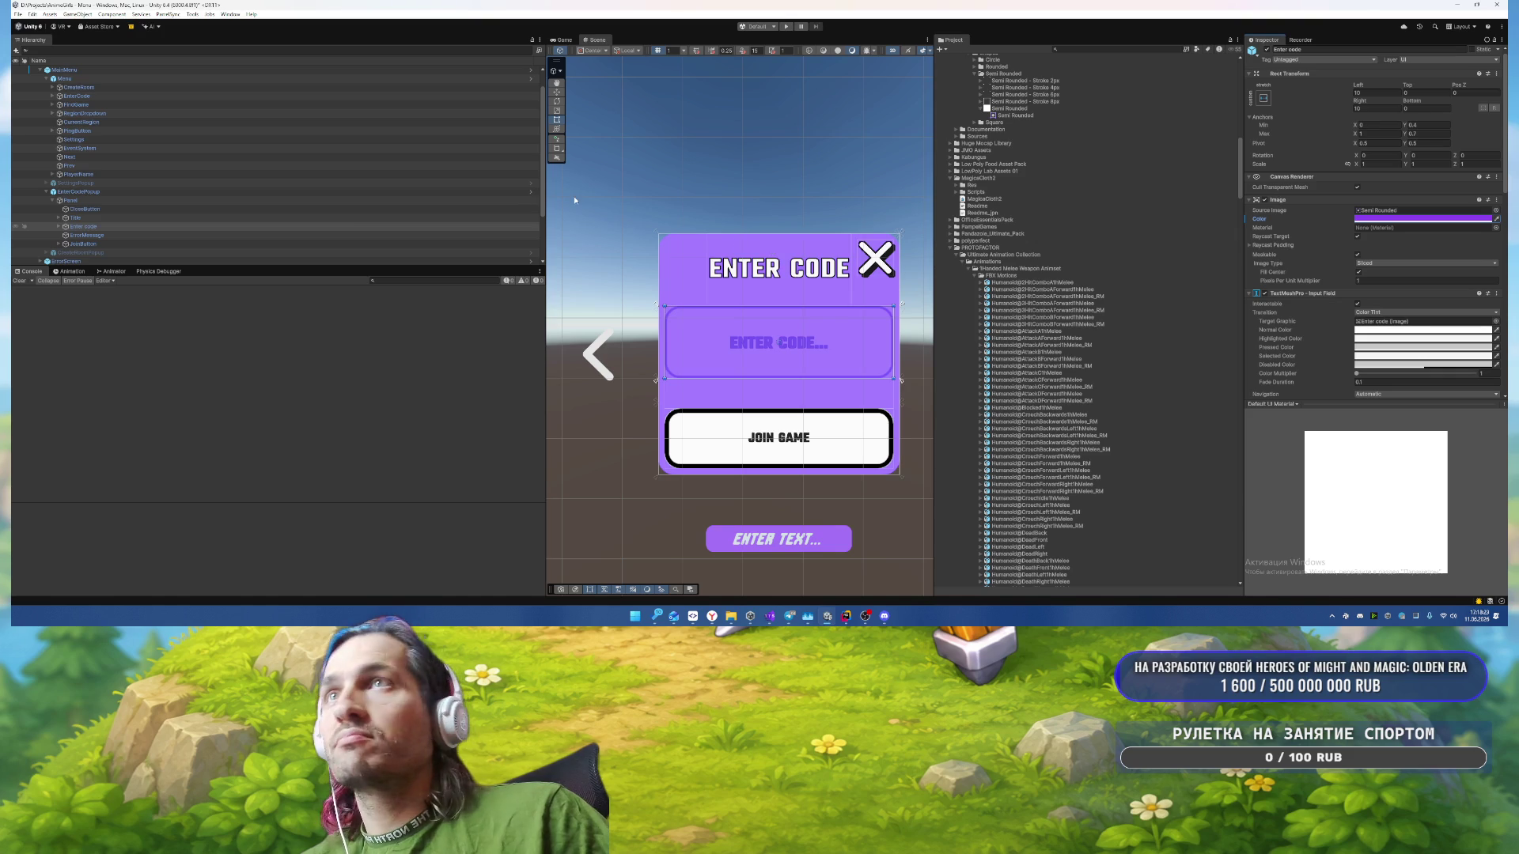
{"action": "left_click", "coordinate": [117, 226]}
{"action": "key", "text": "Right"}
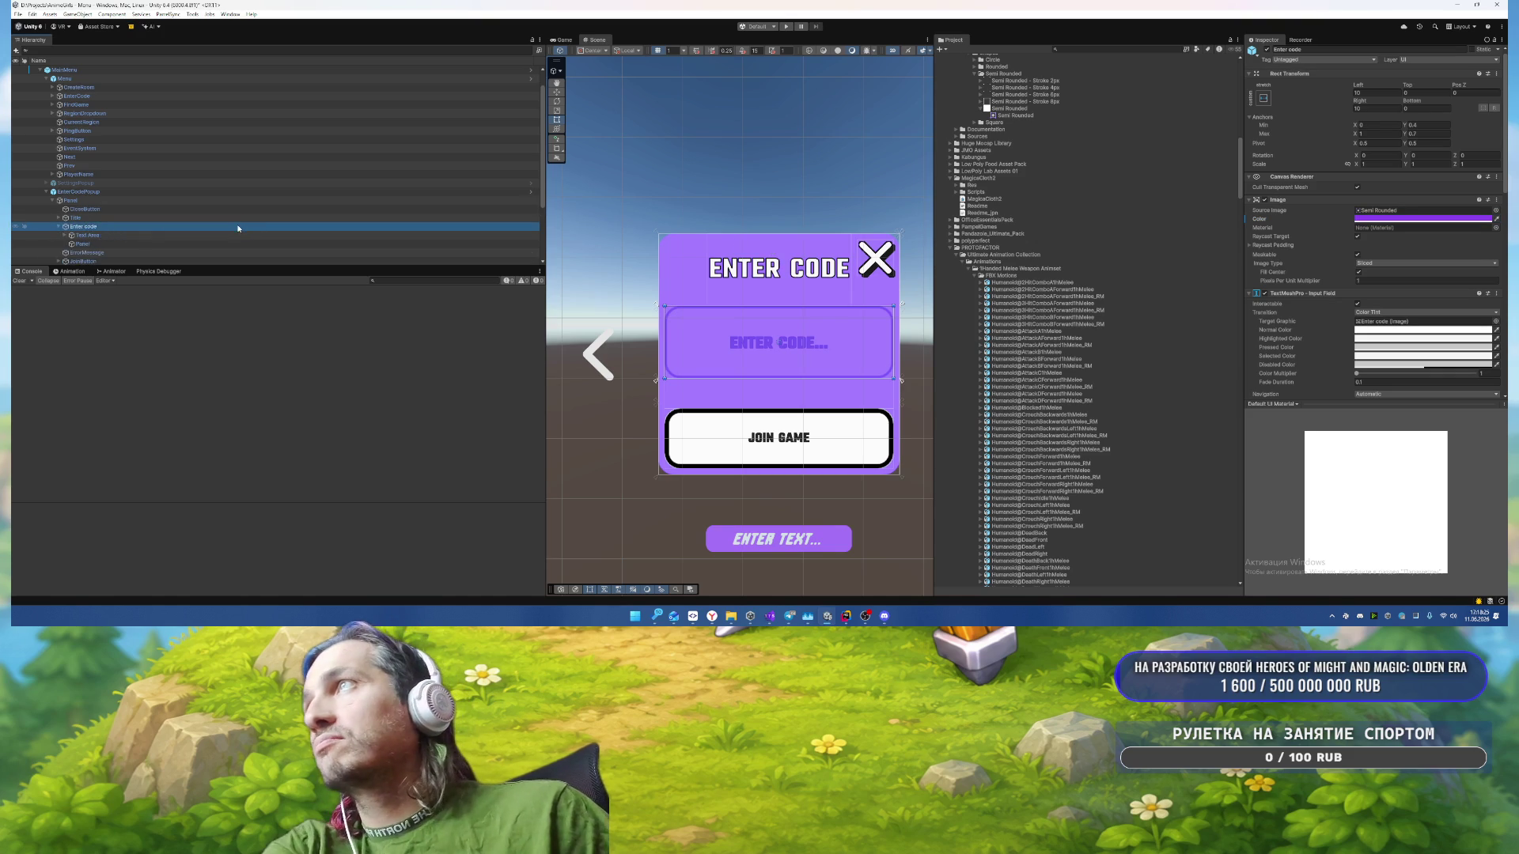
{"action": "scroll", "coordinate": [238, 229], "scroll_direction": "down", "scroll_amount": 3}
{"action": "left_click", "coordinate": [158, 187]}
{"action": "key", "text": "Right"}
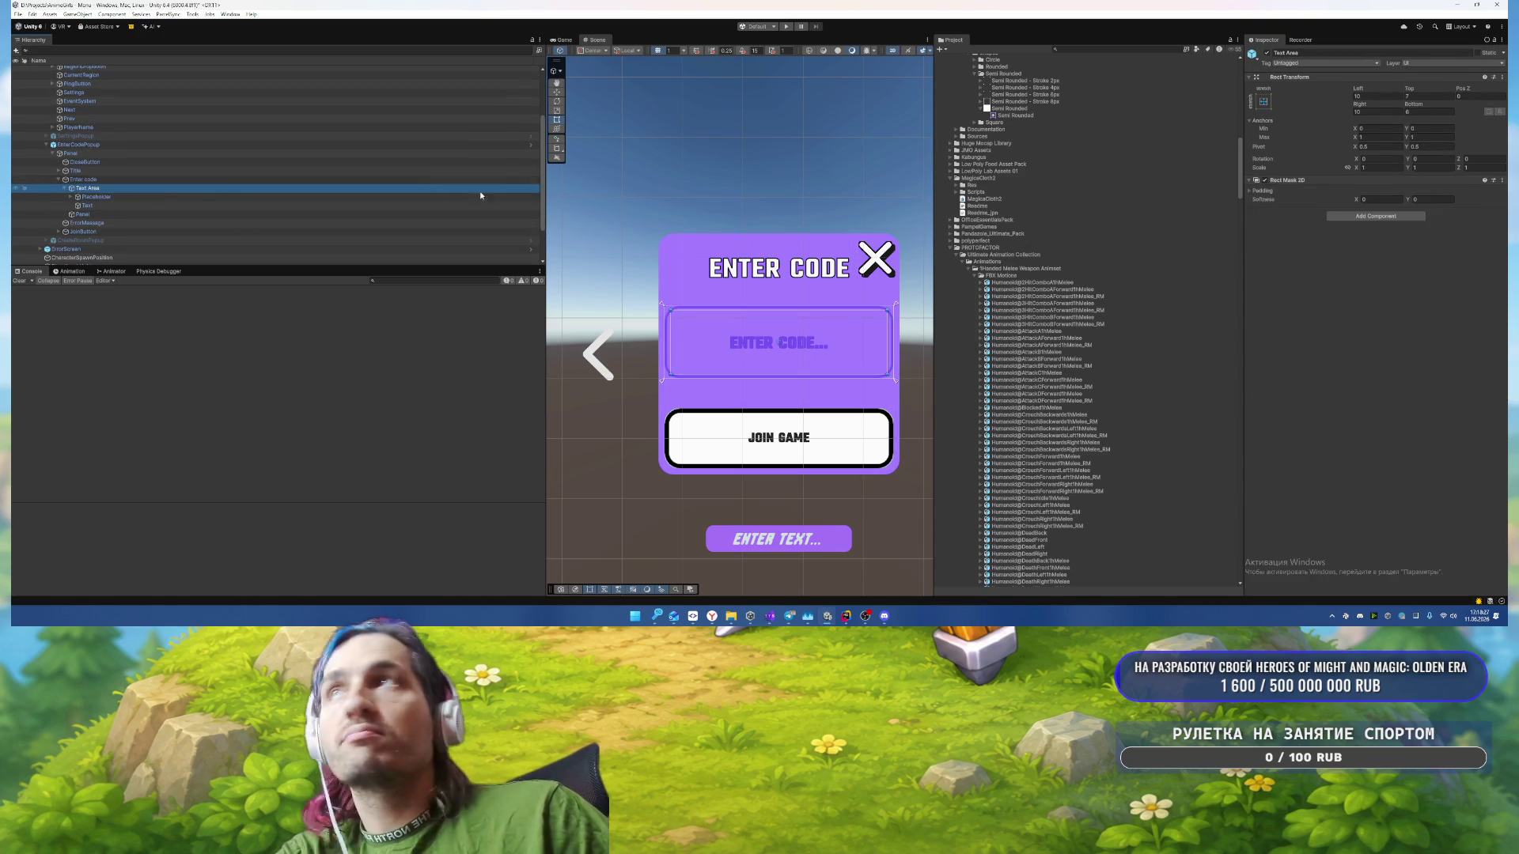
{"action": "key", "text": "Down"}
{"action": "key", "text": "Down"}
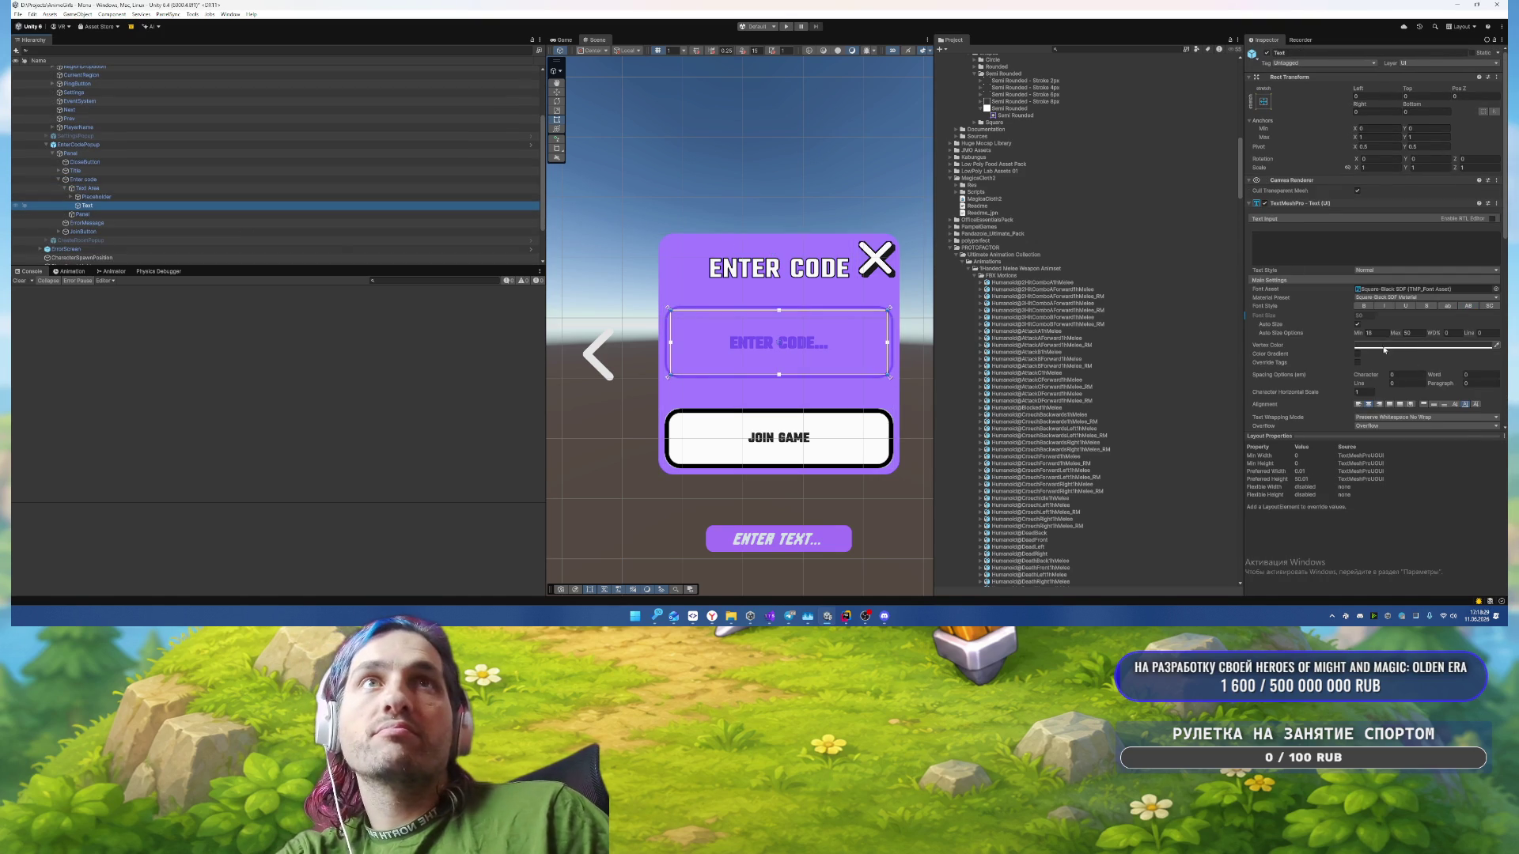
{"action": "left_click", "coordinate": [1385, 350]}
{"action": "left_click", "coordinate": [1406, 597]}
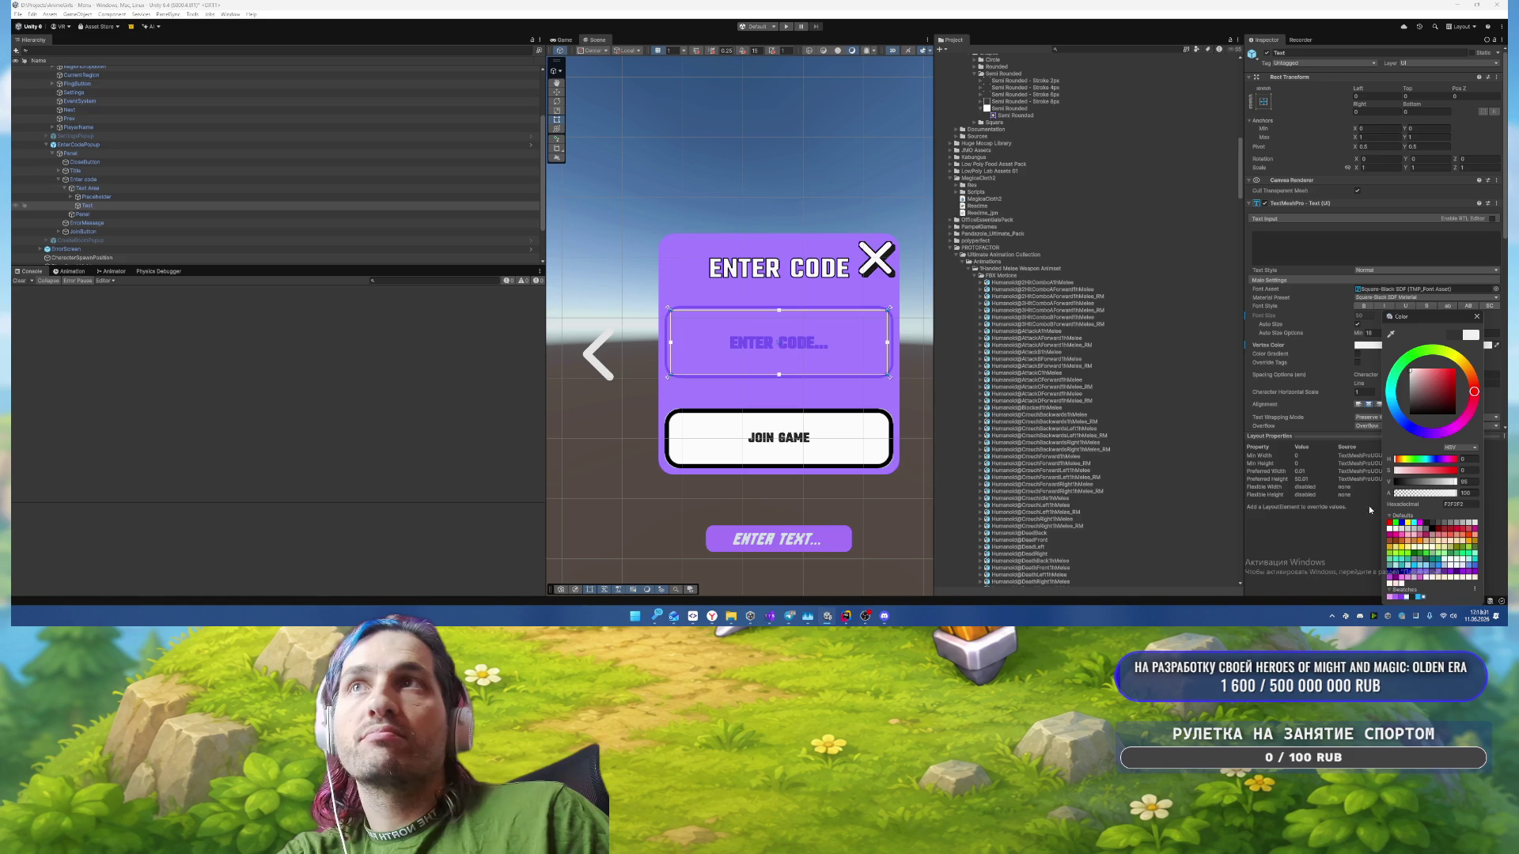
Step: Give the Placeholder text near-white F2F2F2 colour at 50 alpha
{"action": "left_click", "coordinate": [1476, 316]}
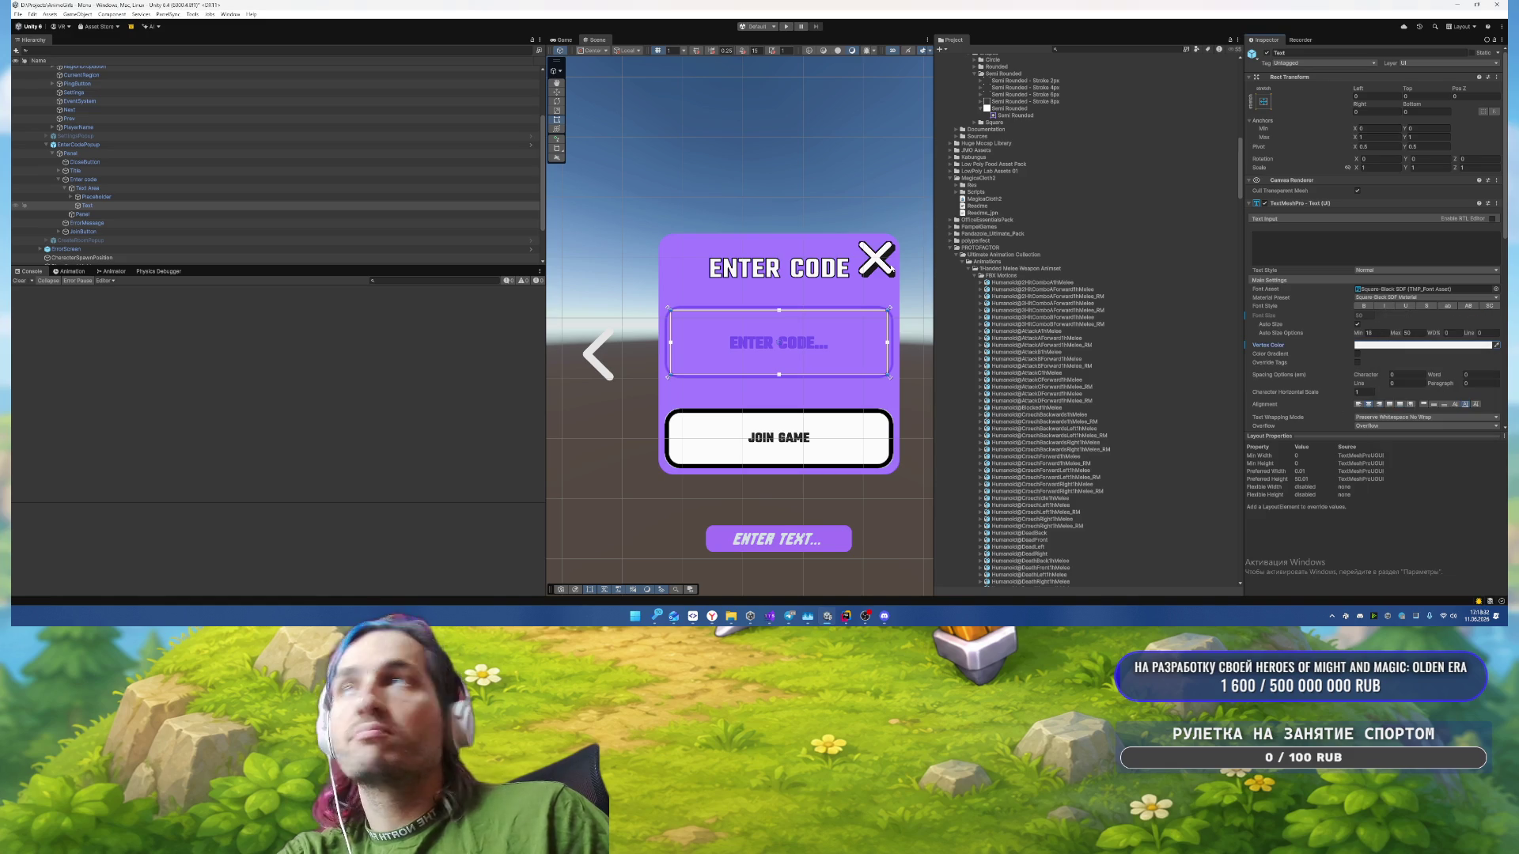
{"action": "left_click", "coordinate": [140, 205]}
{"action": "left_click", "coordinate": [96, 196]}
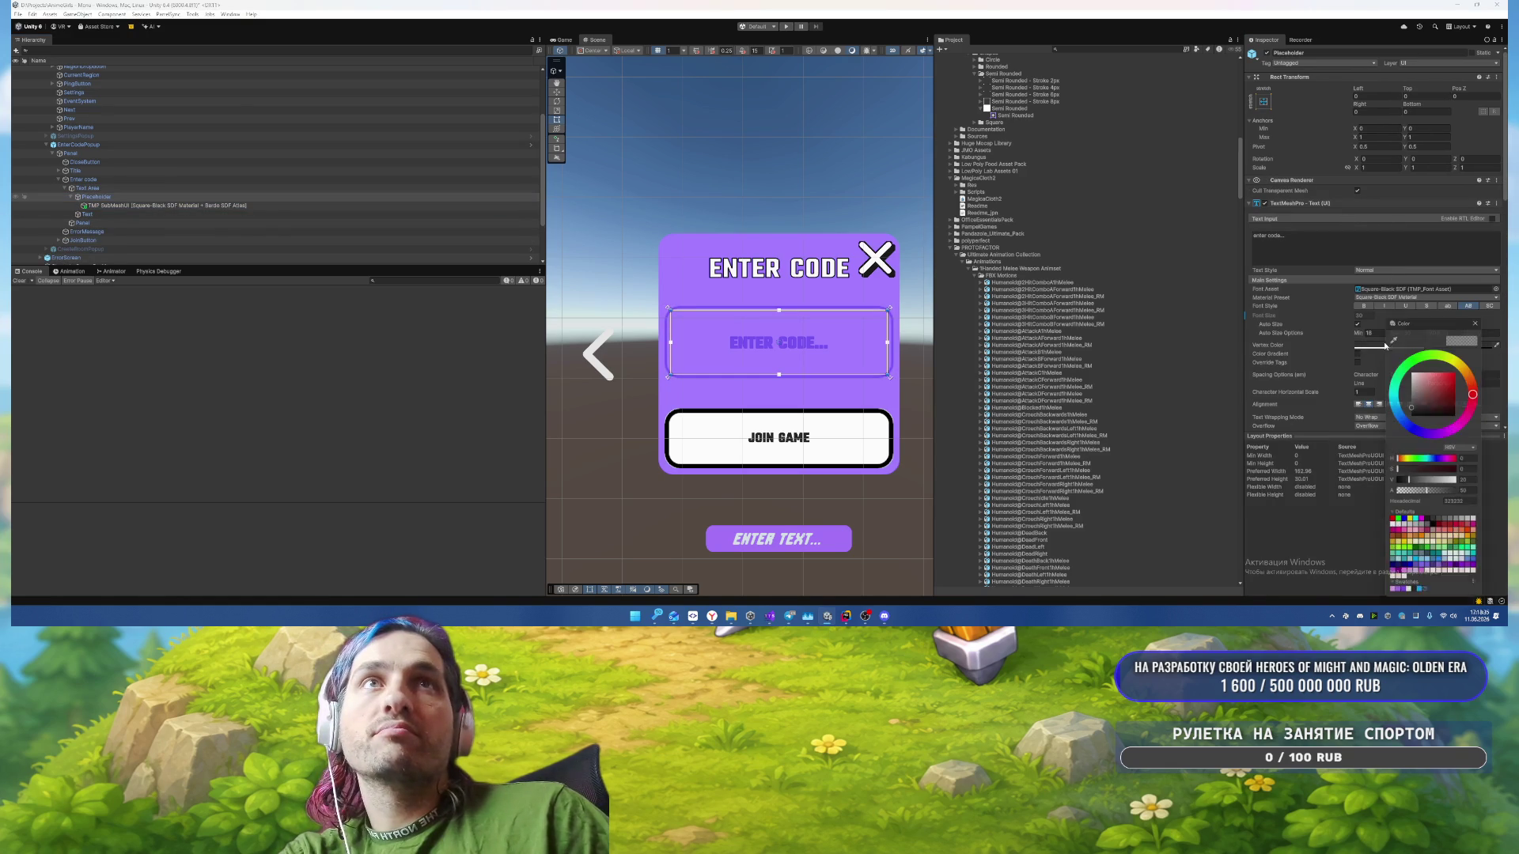
{"action": "left_click", "coordinate": [1369, 346]}
{"action": "left_click", "coordinate": [1408, 598]}
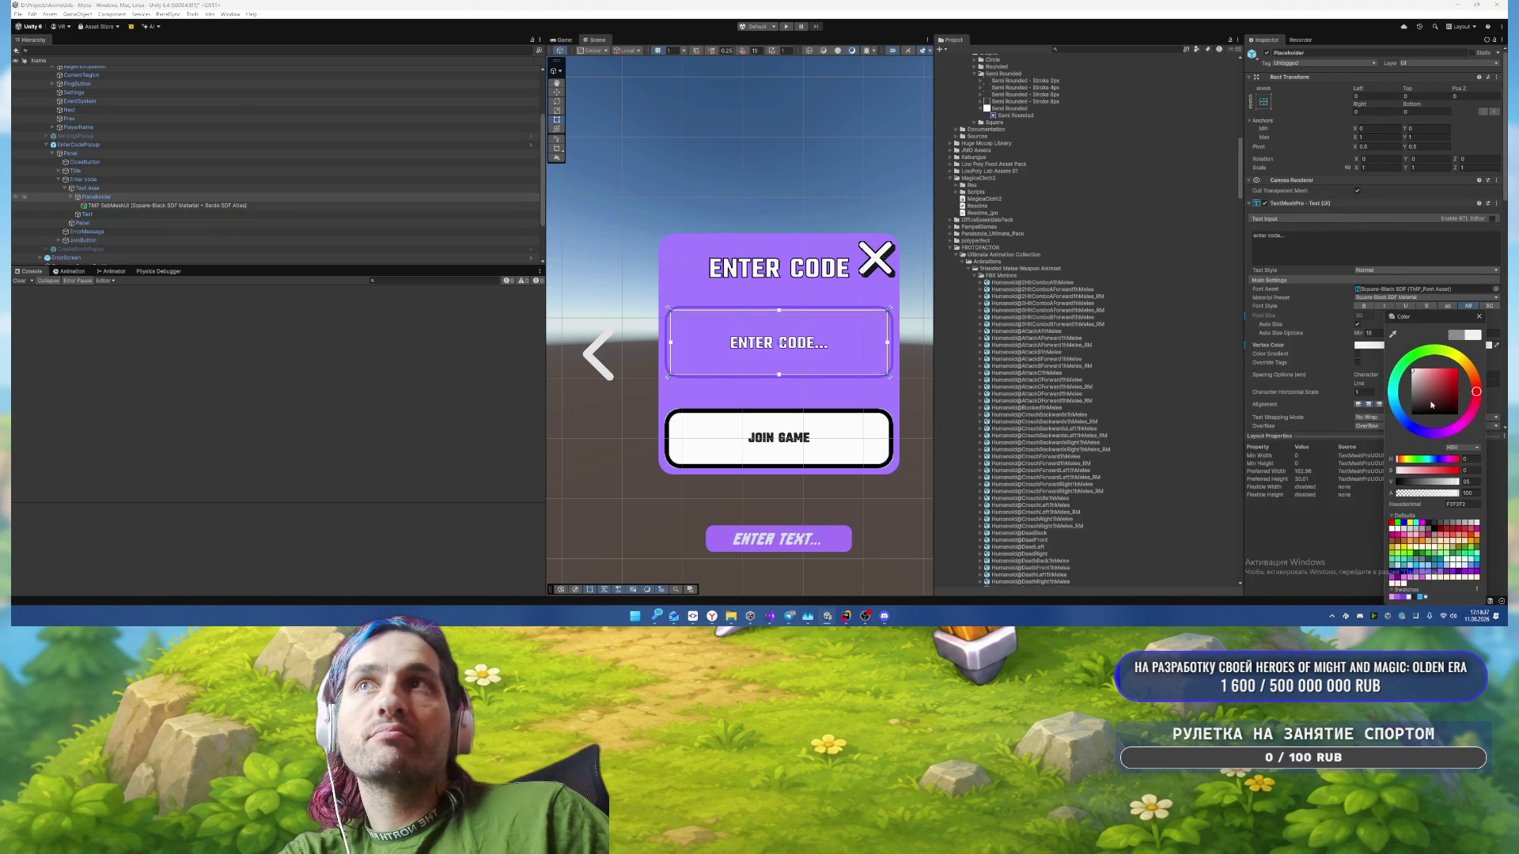
{"action": "left_click", "coordinate": [1477, 316]}
{"action": "left_click", "coordinate": [1394, 346]}
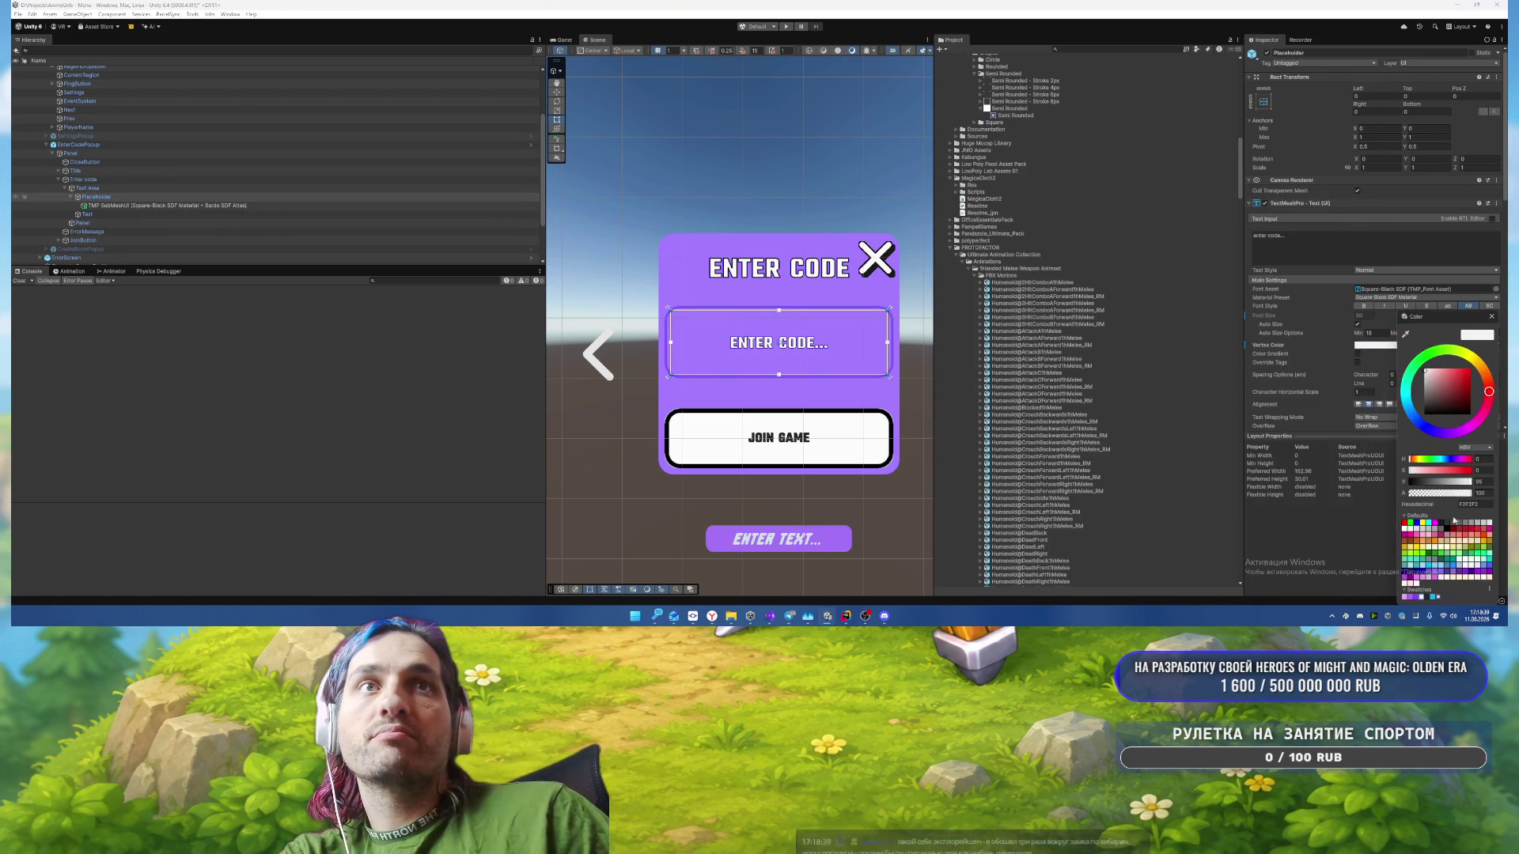
{"action": "type", "text": "50"}
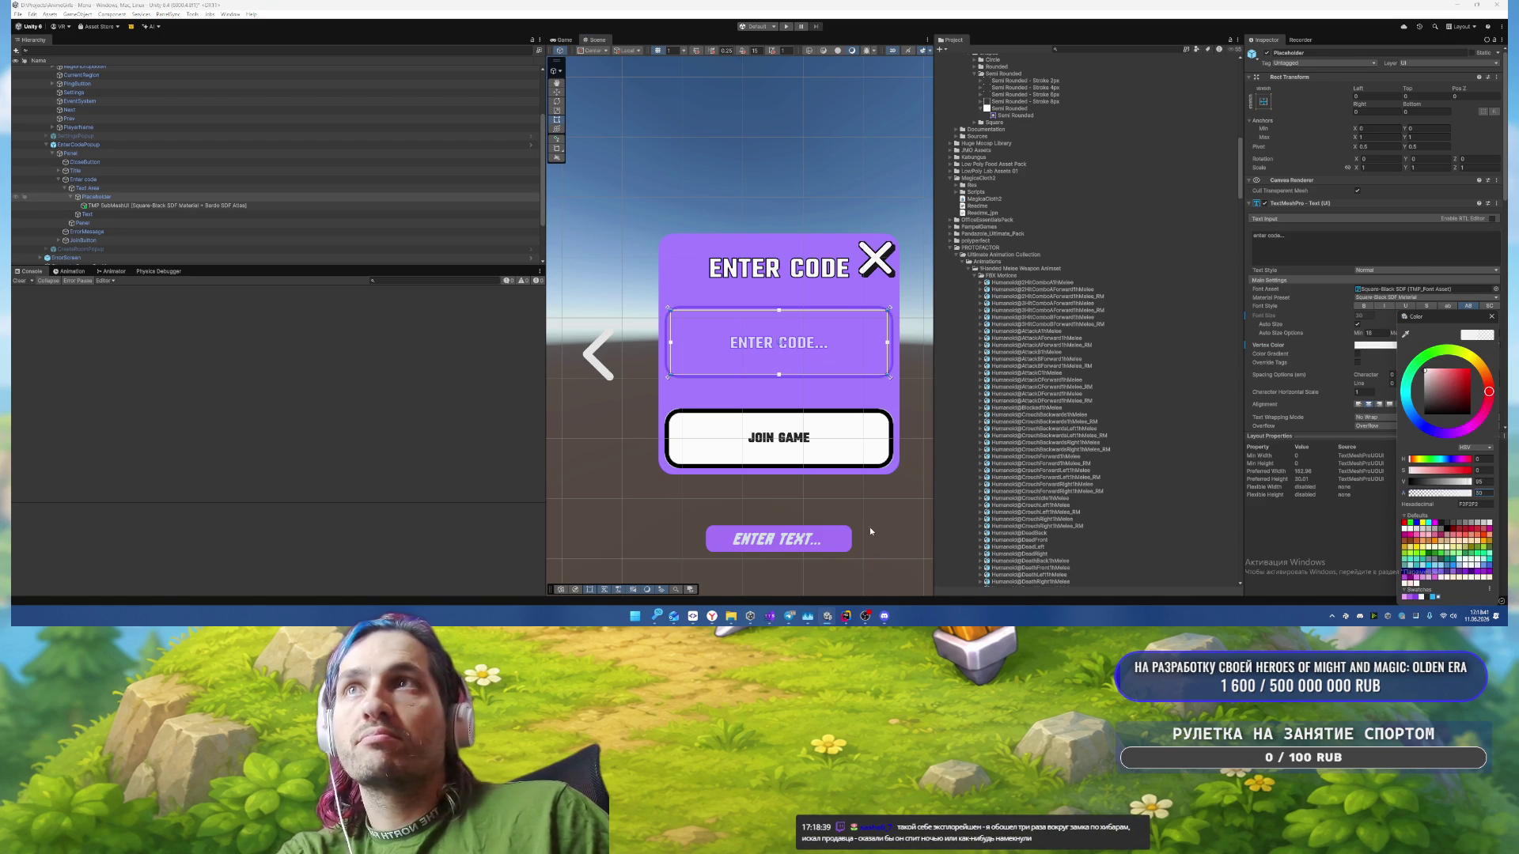
{"action": "left_click", "coordinate": [870, 526]}
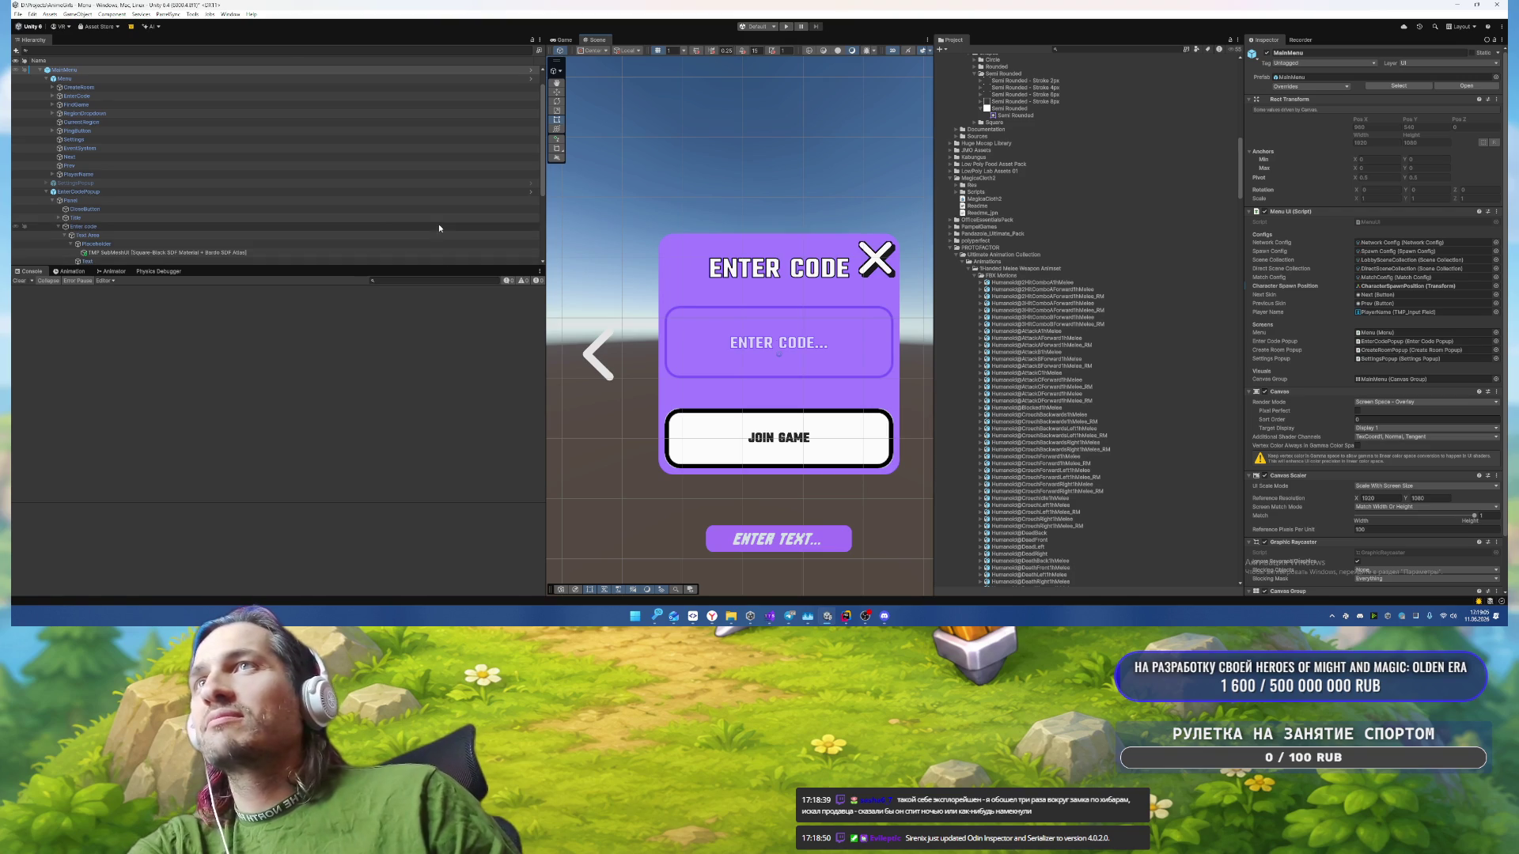
Step: Set the ErrorMessage text Vertex Color to near-white F2F2F2
{"action": "scroll", "coordinate": [314, 225], "scroll_direction": "down", "scroll_amount": 3}
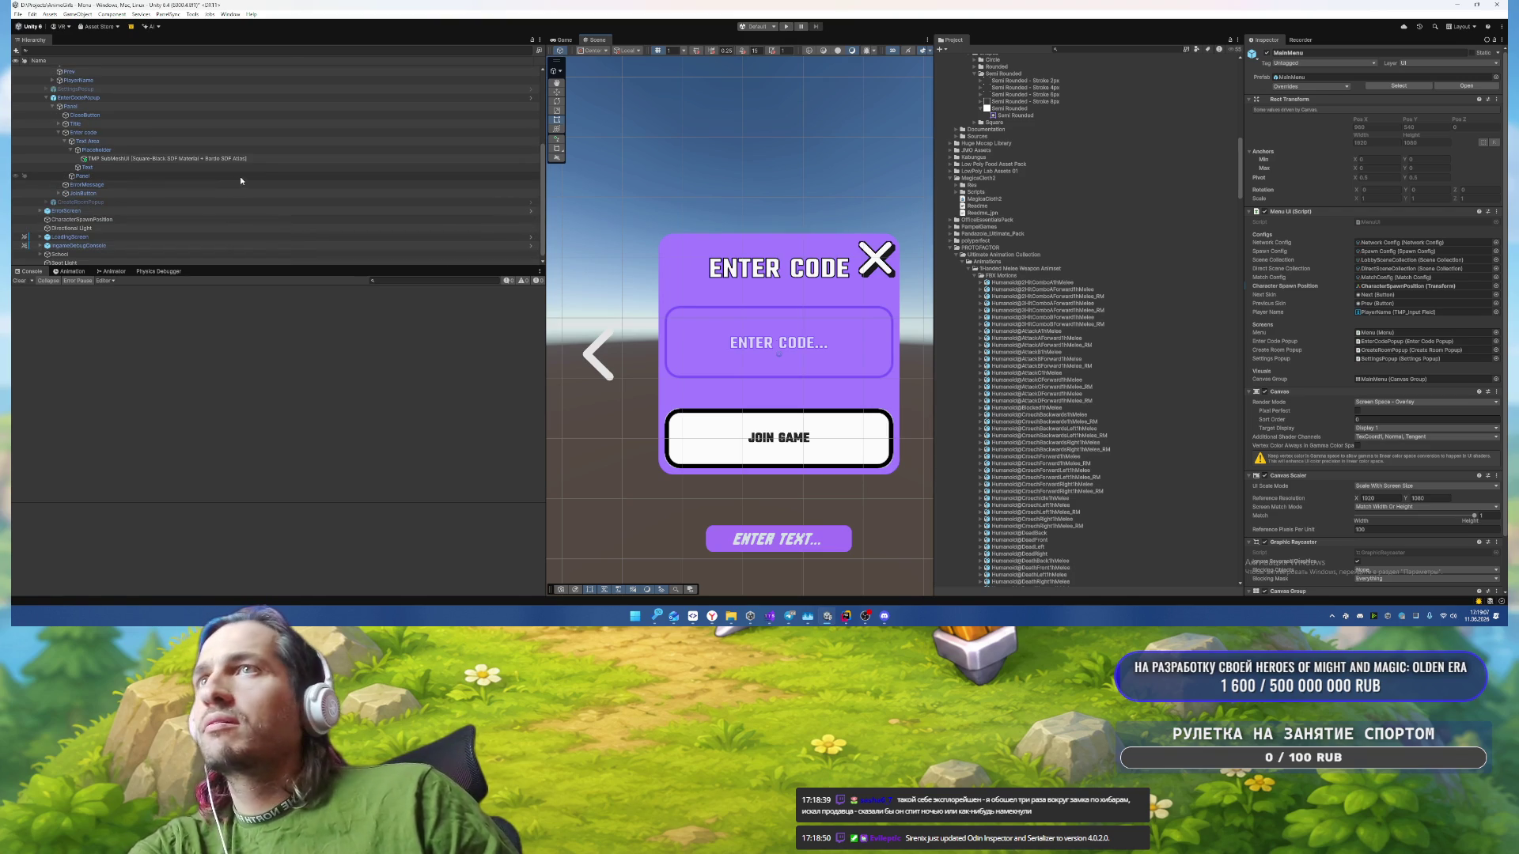
{"action": "left_click", "coordinate": [188, 186]}
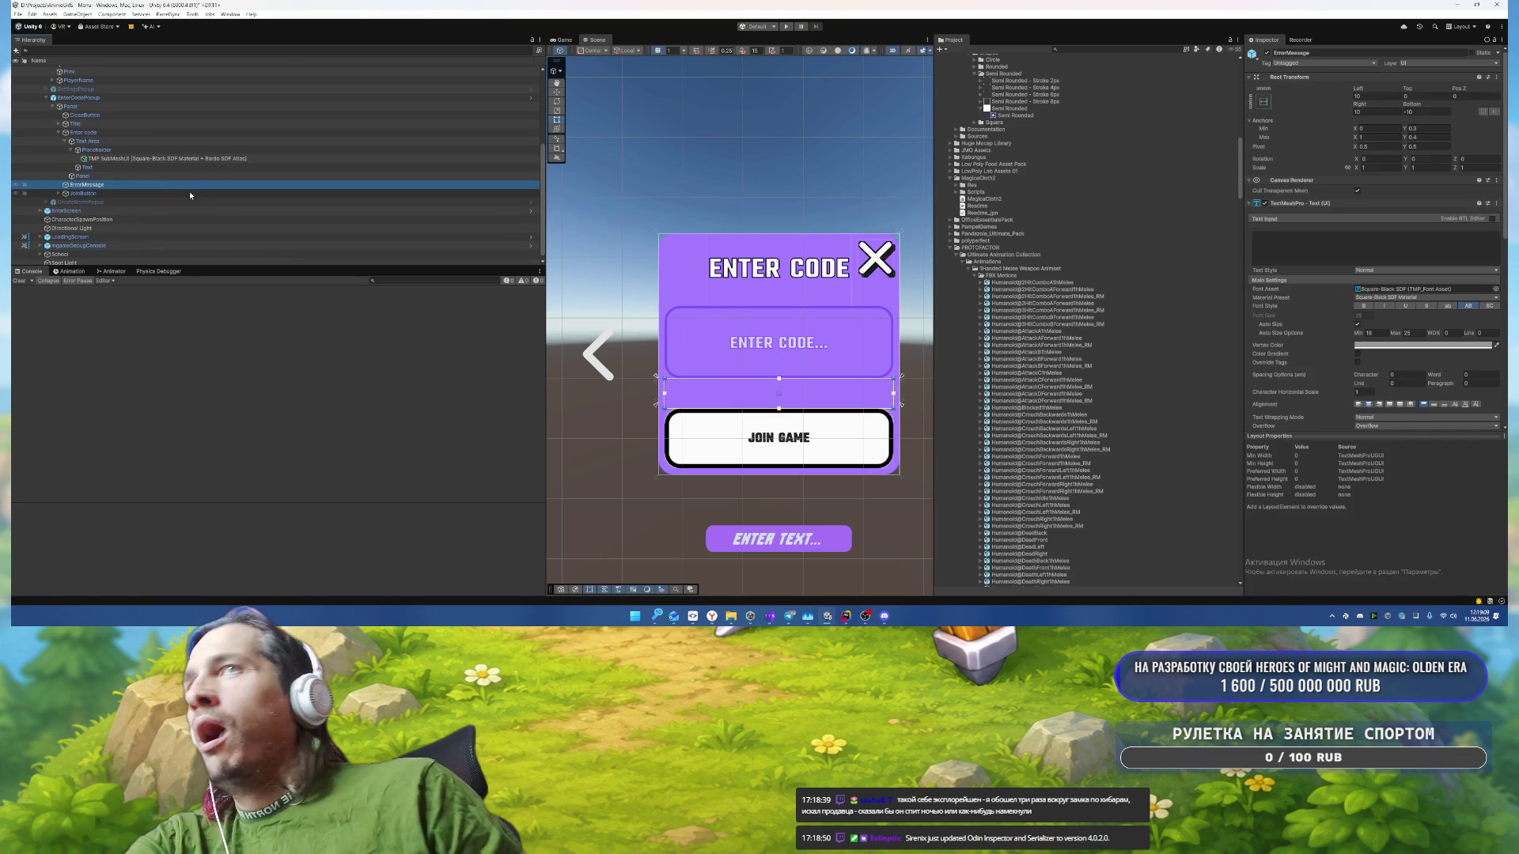
{"action": "left_click", "coordinate": [1424, 346]}
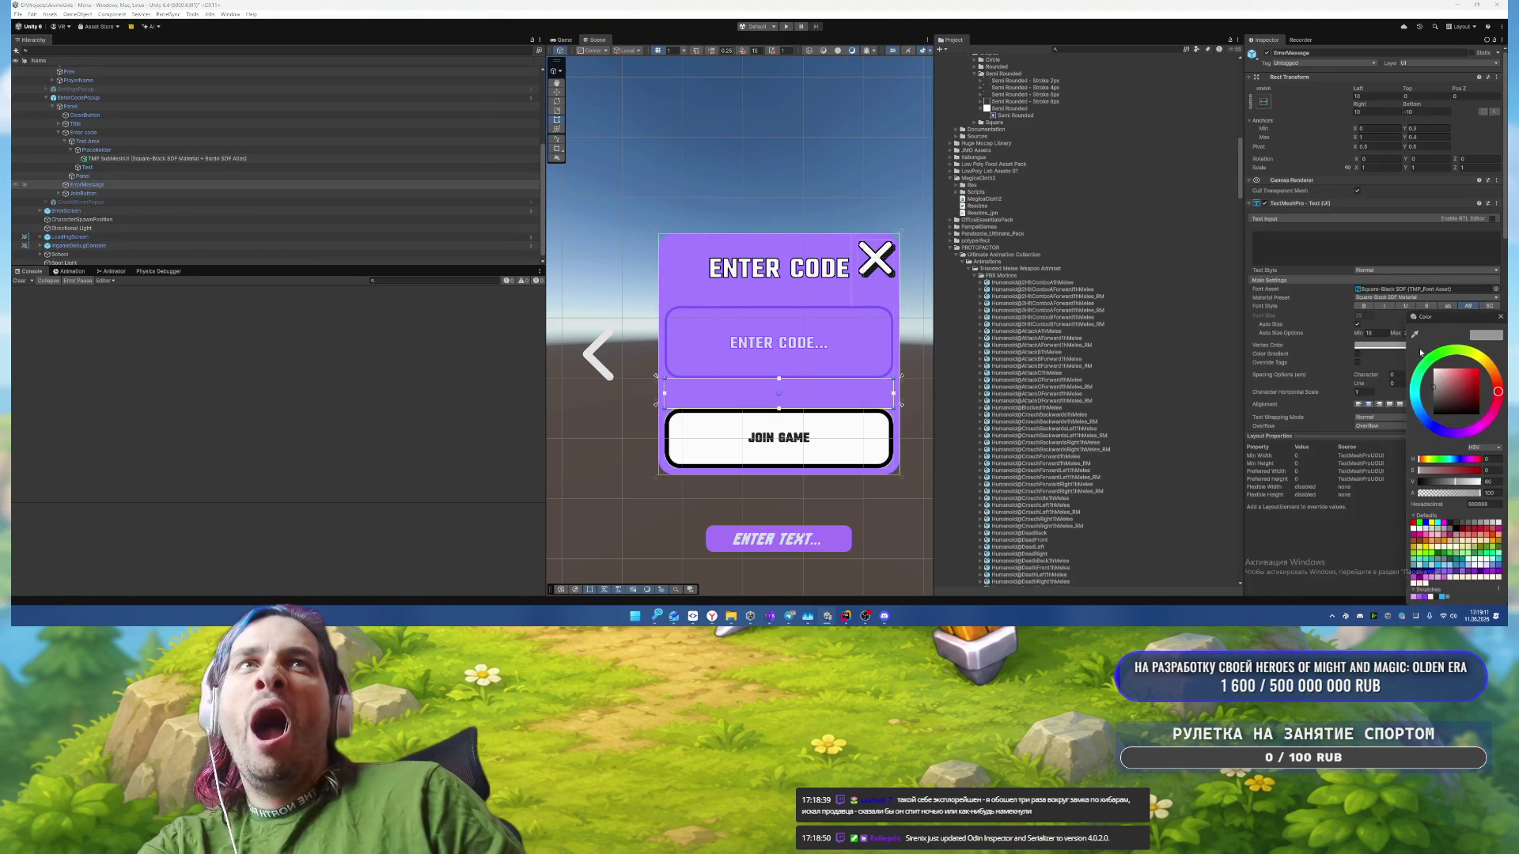
{"action": "left_click", "coordinate": [1432, 598]}
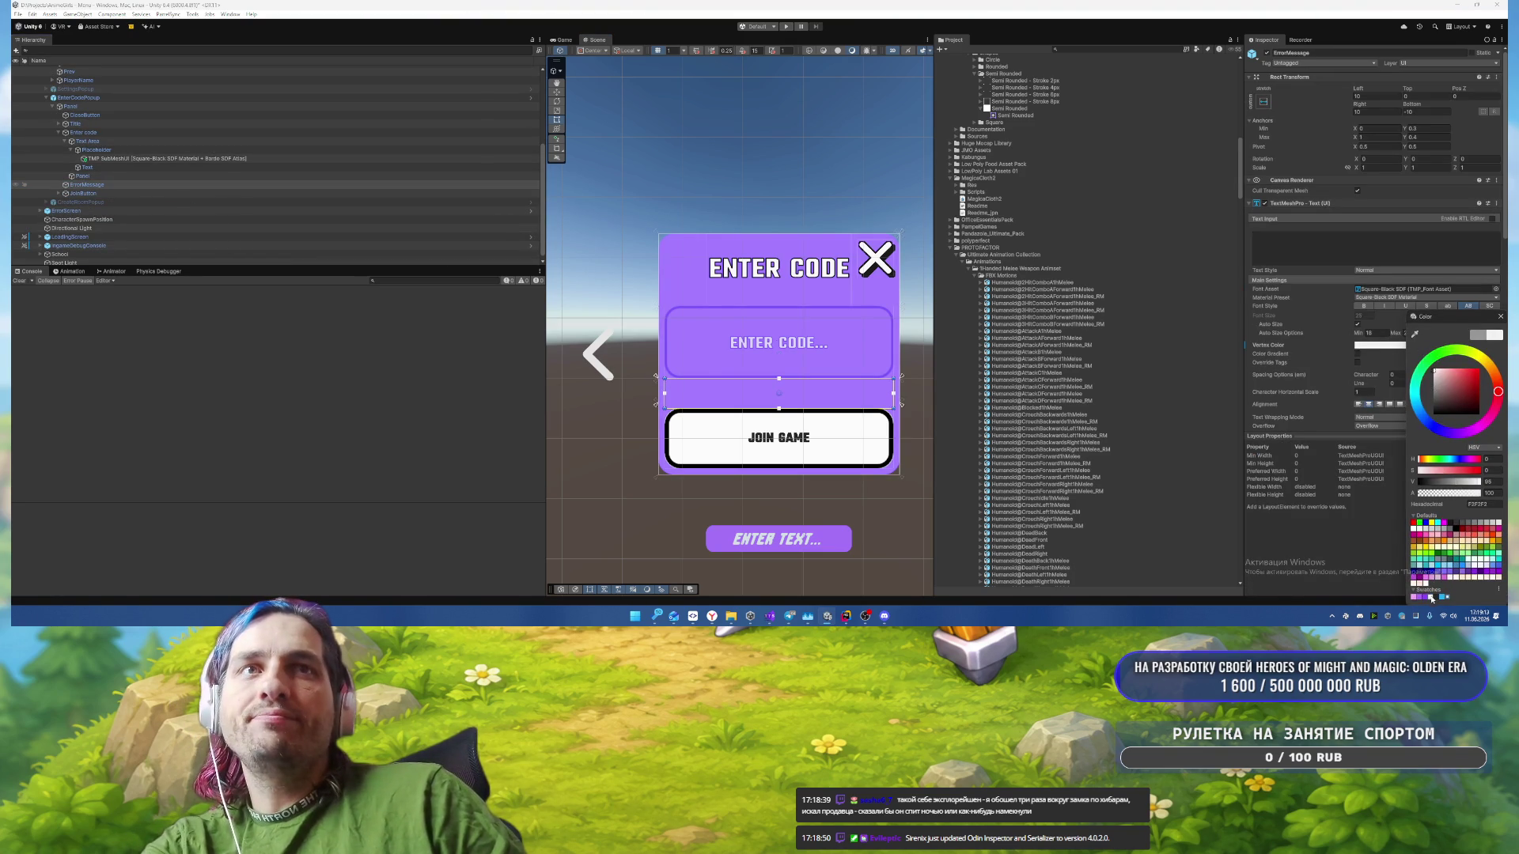
{"action": "left_click", "coordinate": [1501, 316]}
Step: Turn the JoinButton's Image Color cyan (22AEF2)
{"action": "scroll", "coordinate": [684, 245], "scroll_direction": "down", "scroll_amount": 3}
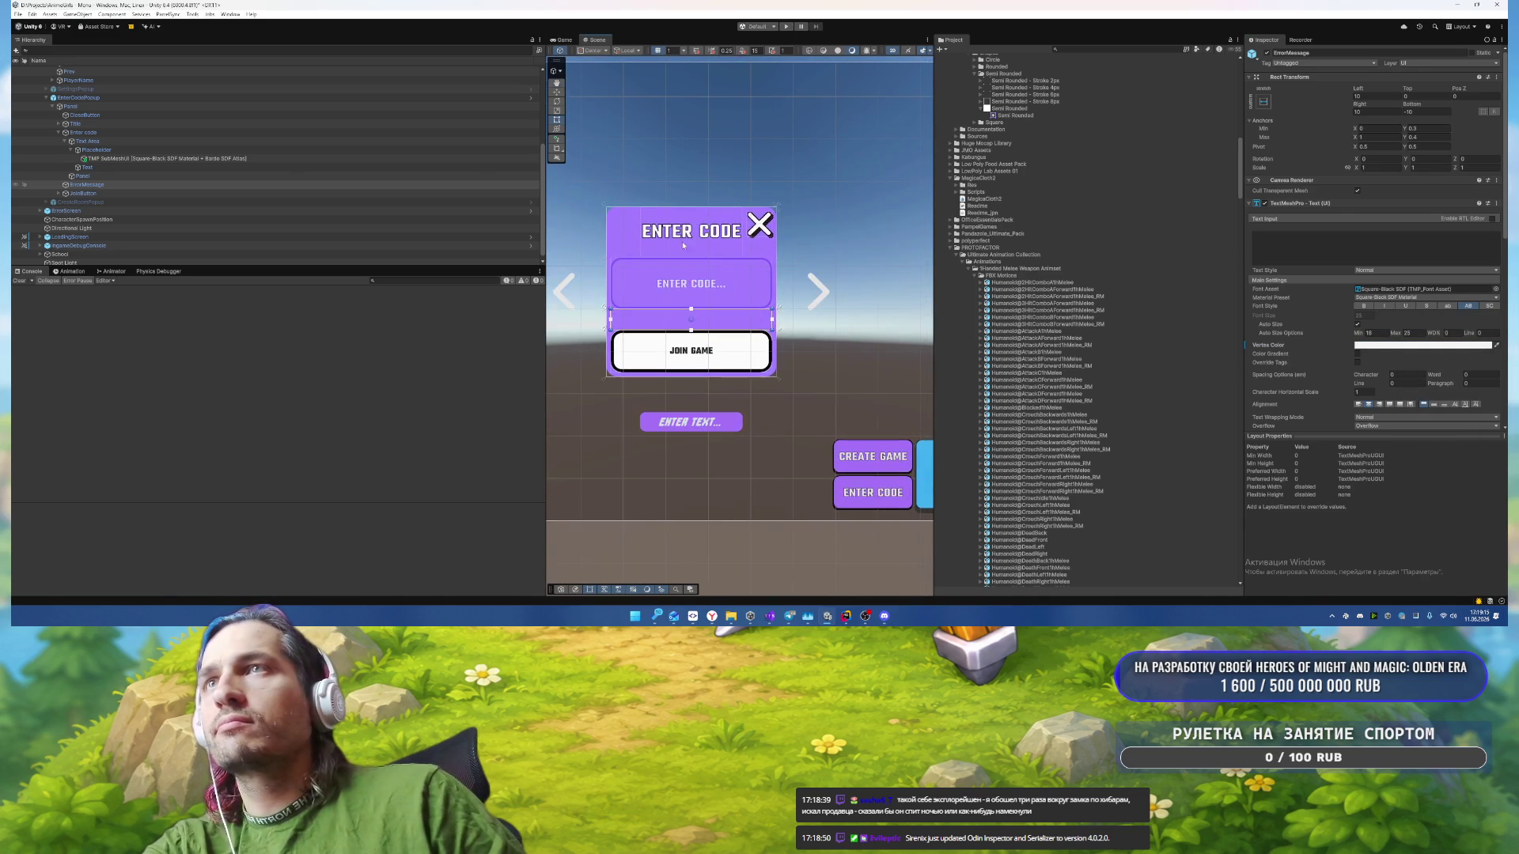
{"action": "left_click", "coordinate": [83, 193]}
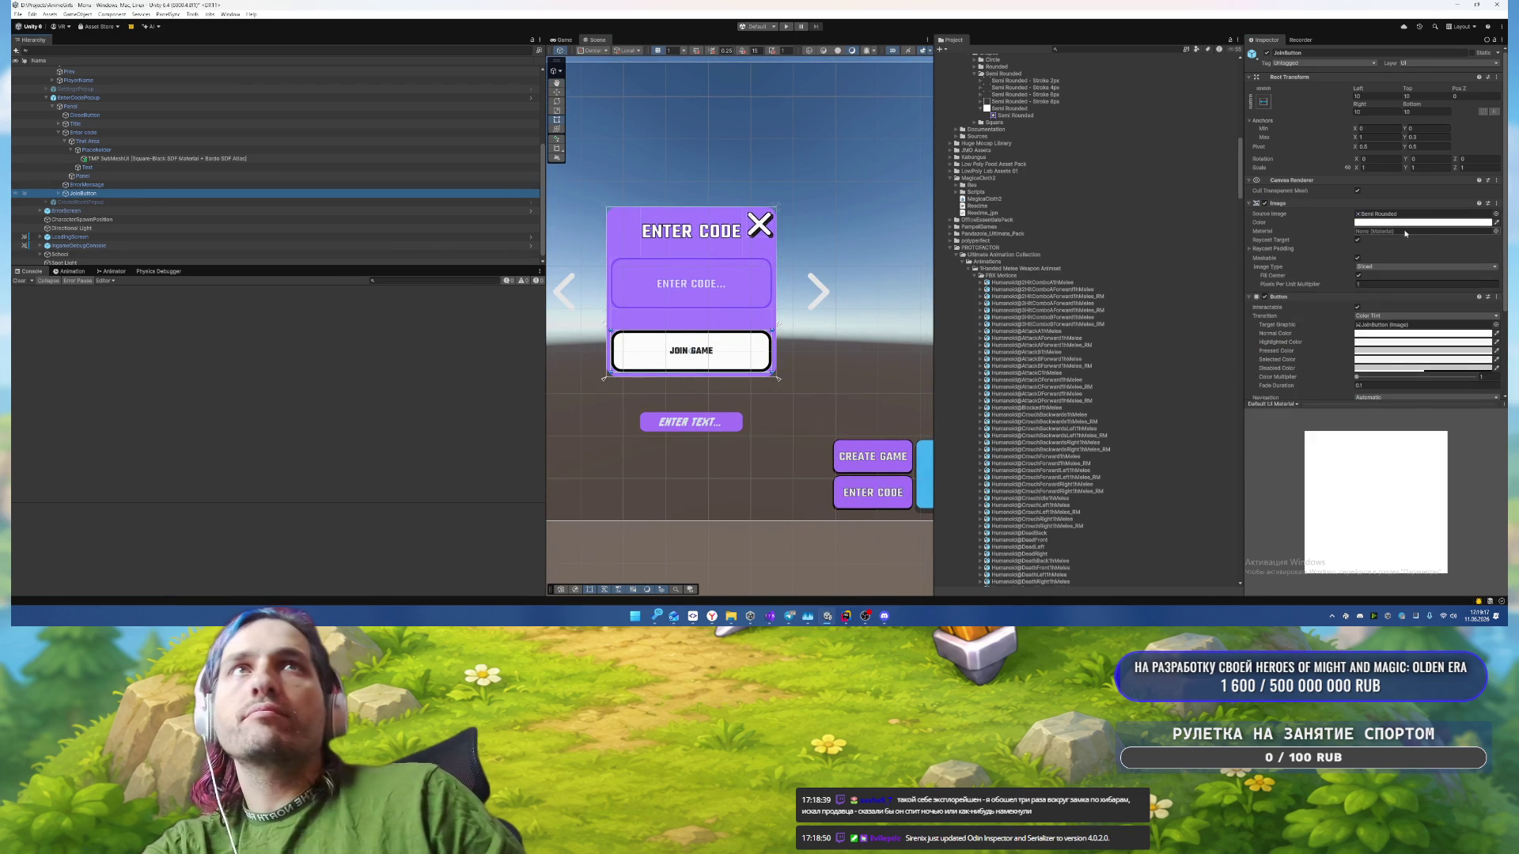
{"action": "left_click", "coordinate": [1405, 222]}
{"action": "left_click", "coordinate": [1420, 498]}
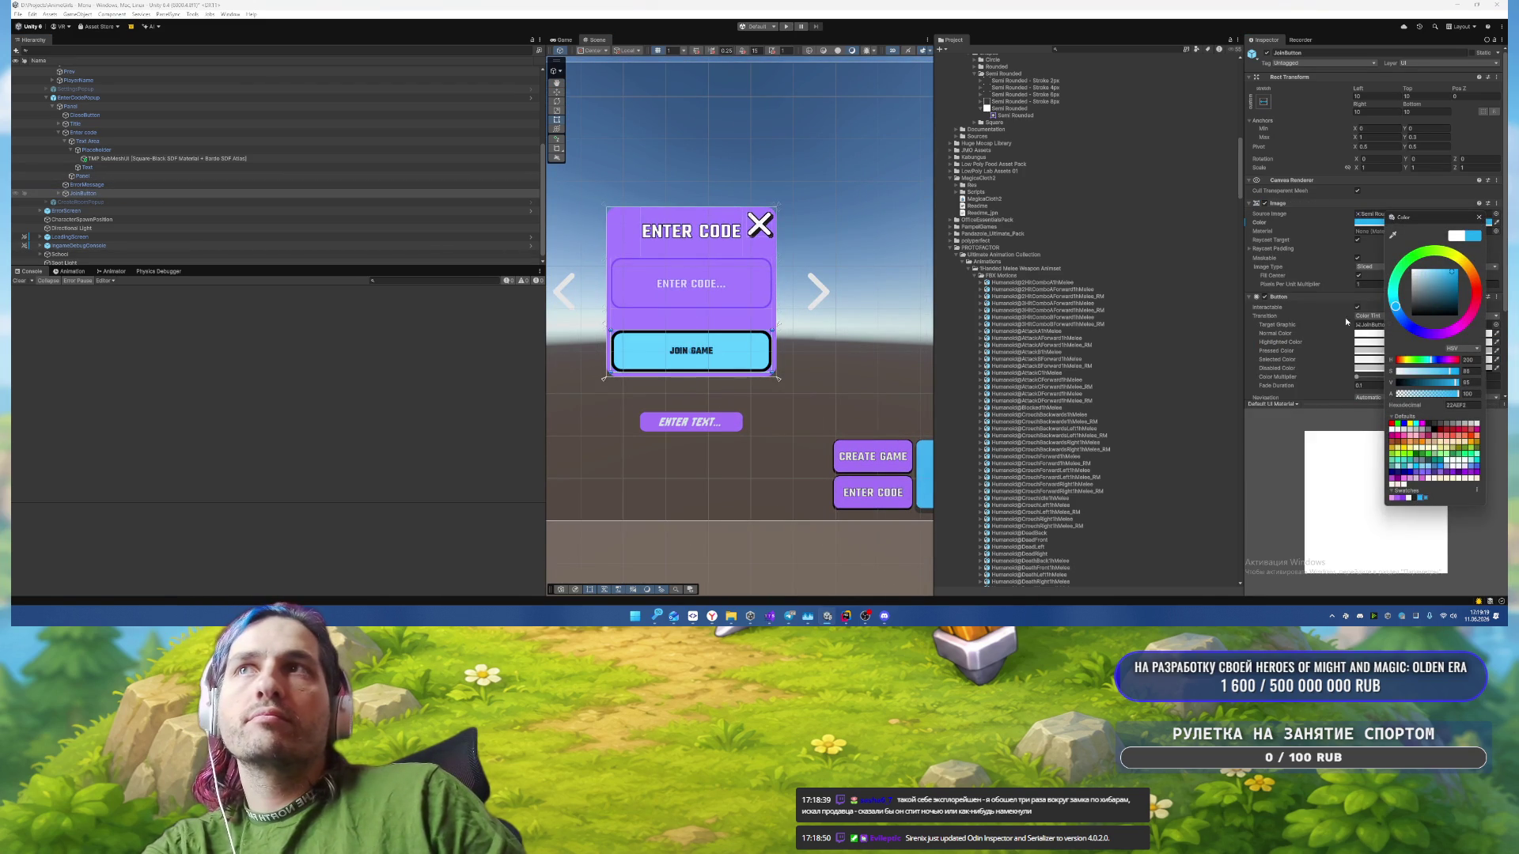
{"action": "left_click", "coordinate": [1478, 217]}
Step: Set the JoinButton's outline Panel Image Color to light purple AE6BF2
{"action": "left_click", "coordinate": [138, 191]}
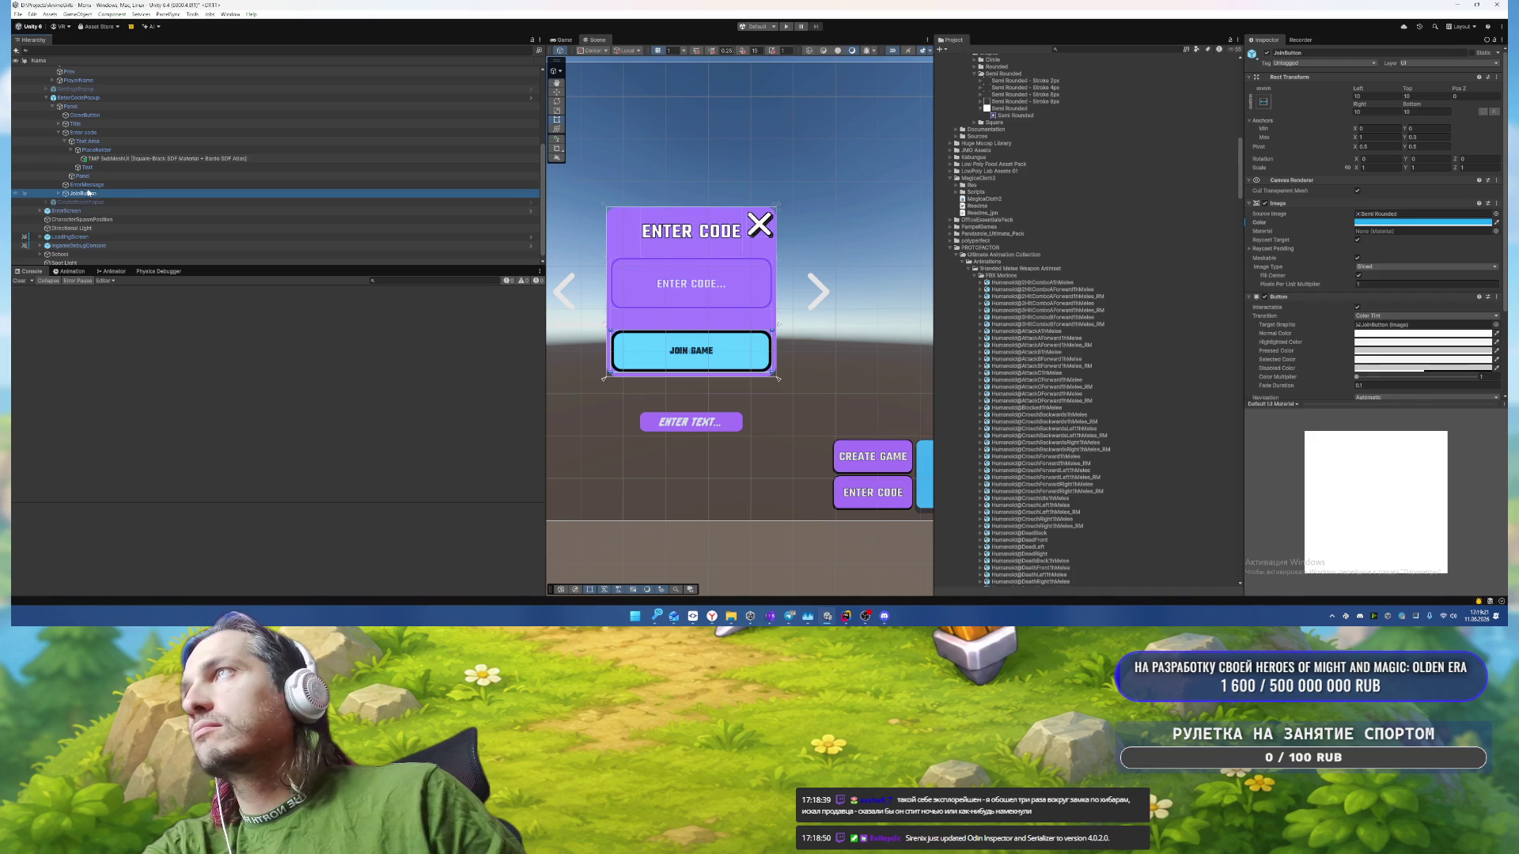
{"action": "key", "text": "ctrl+shift+v"}
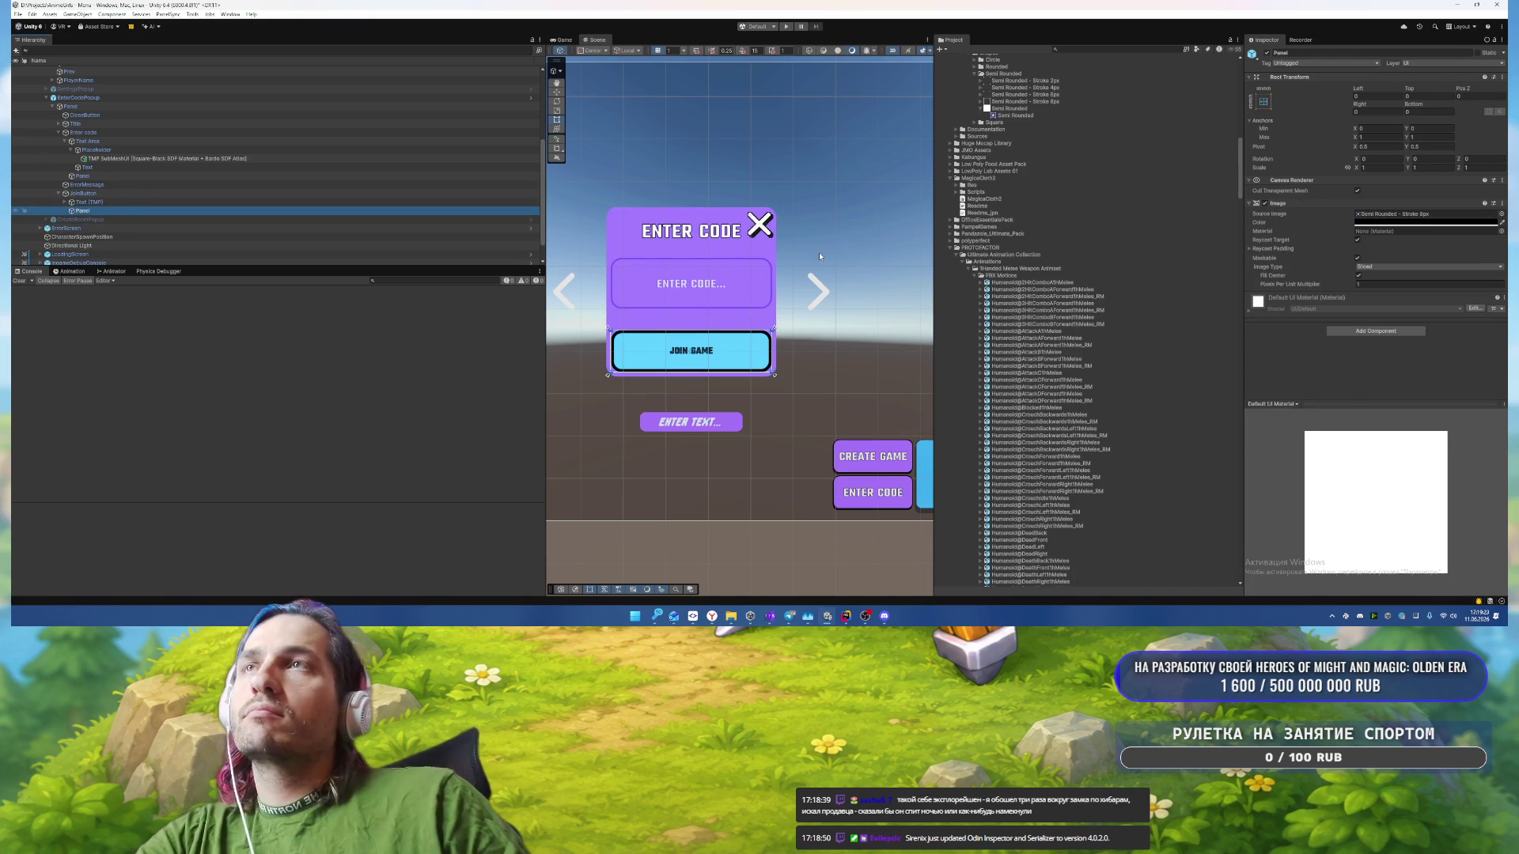
{"action": "key", "text": "alt+shift+a"}
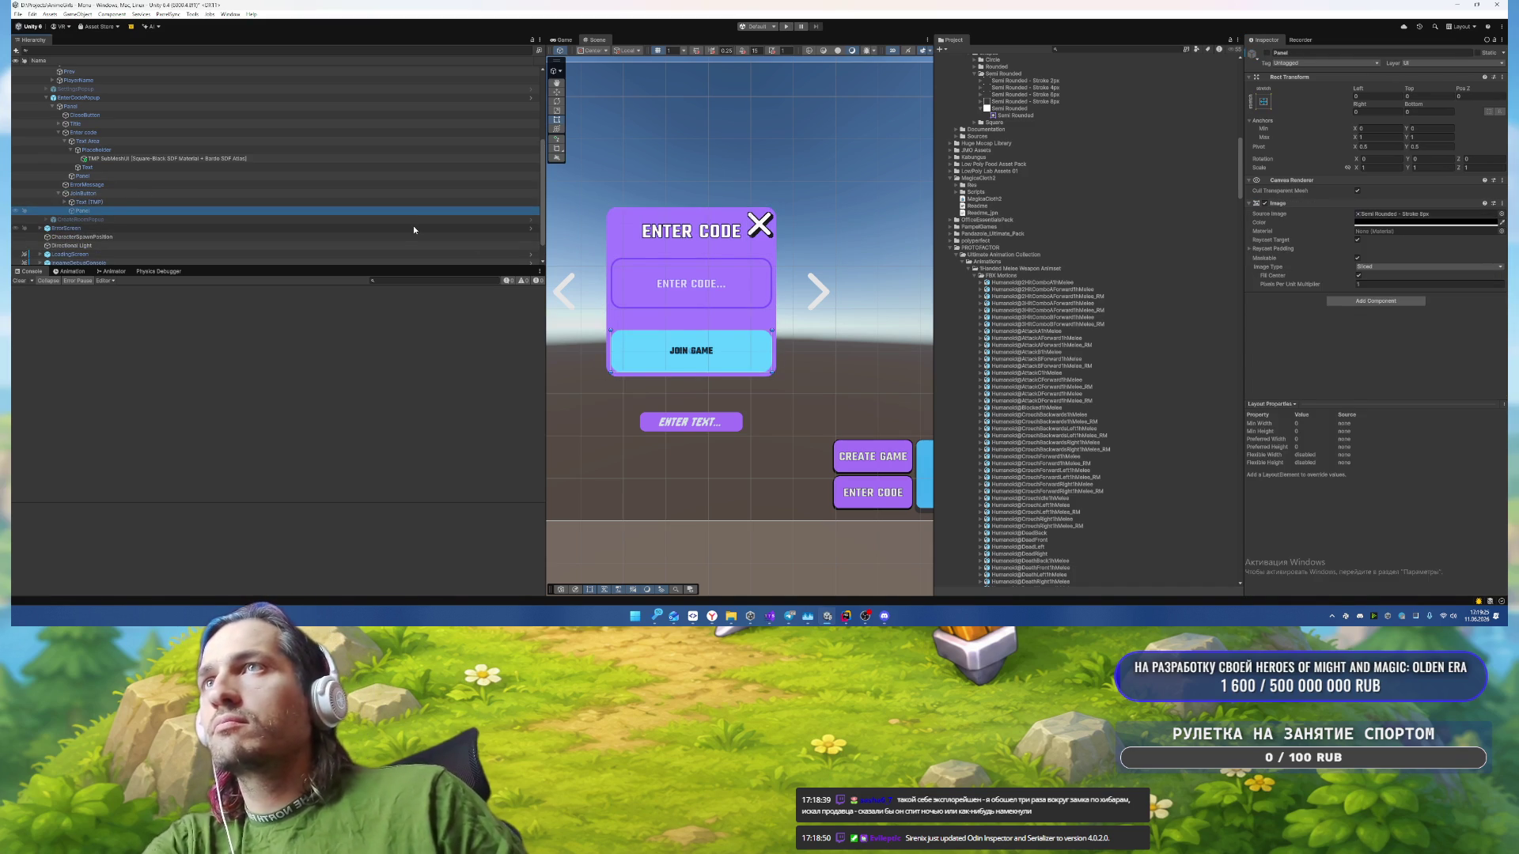
{"action": "key", "text": "alt+shift+a"}
{"action": "left_click", "coordinate": [1394, 222]}
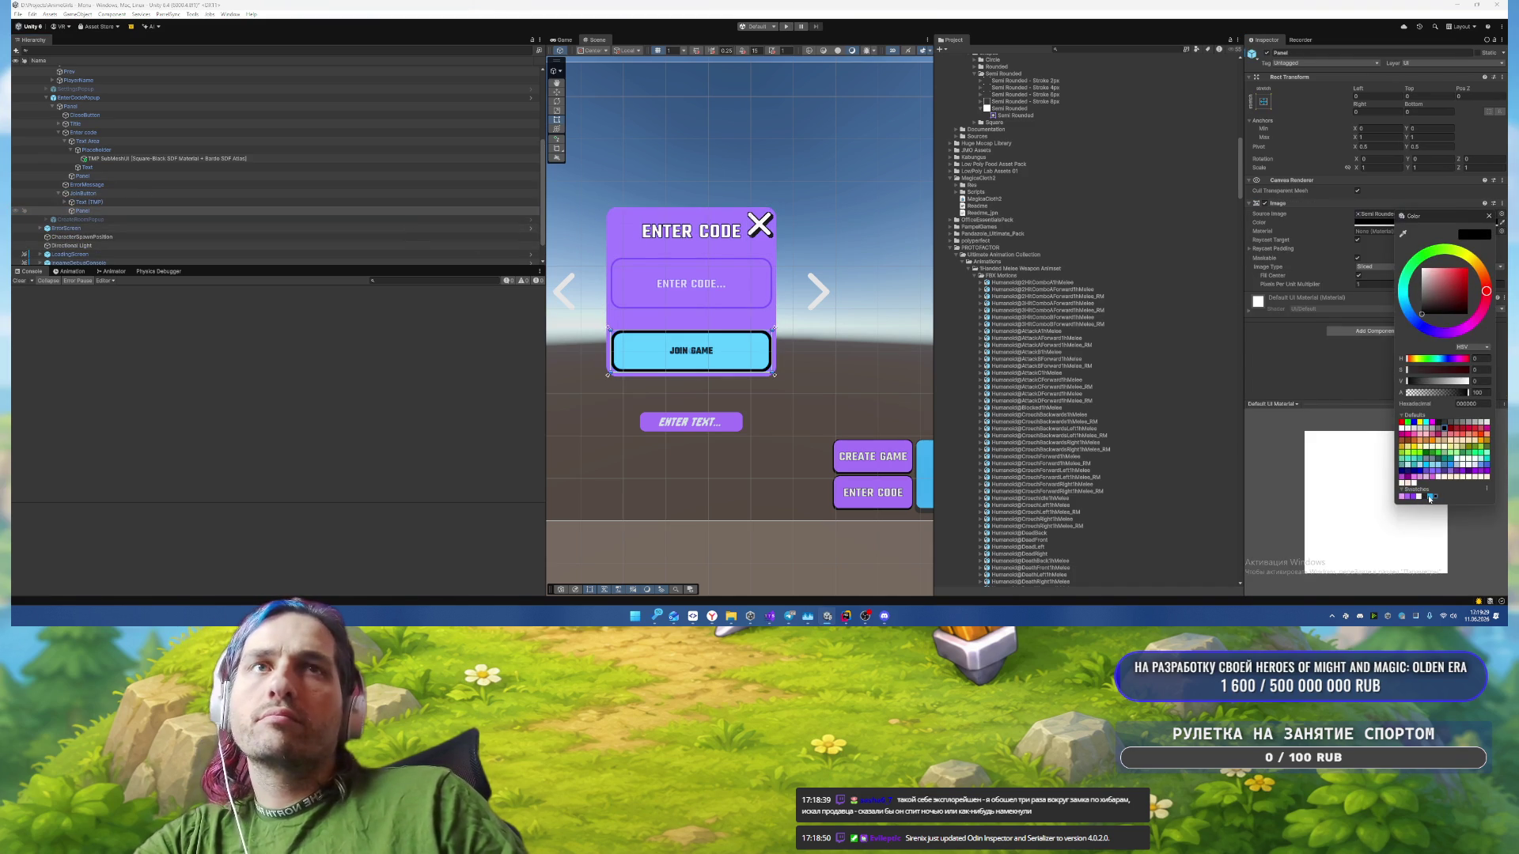
{"action": "left_click", "coordinate": [1416, 497]}
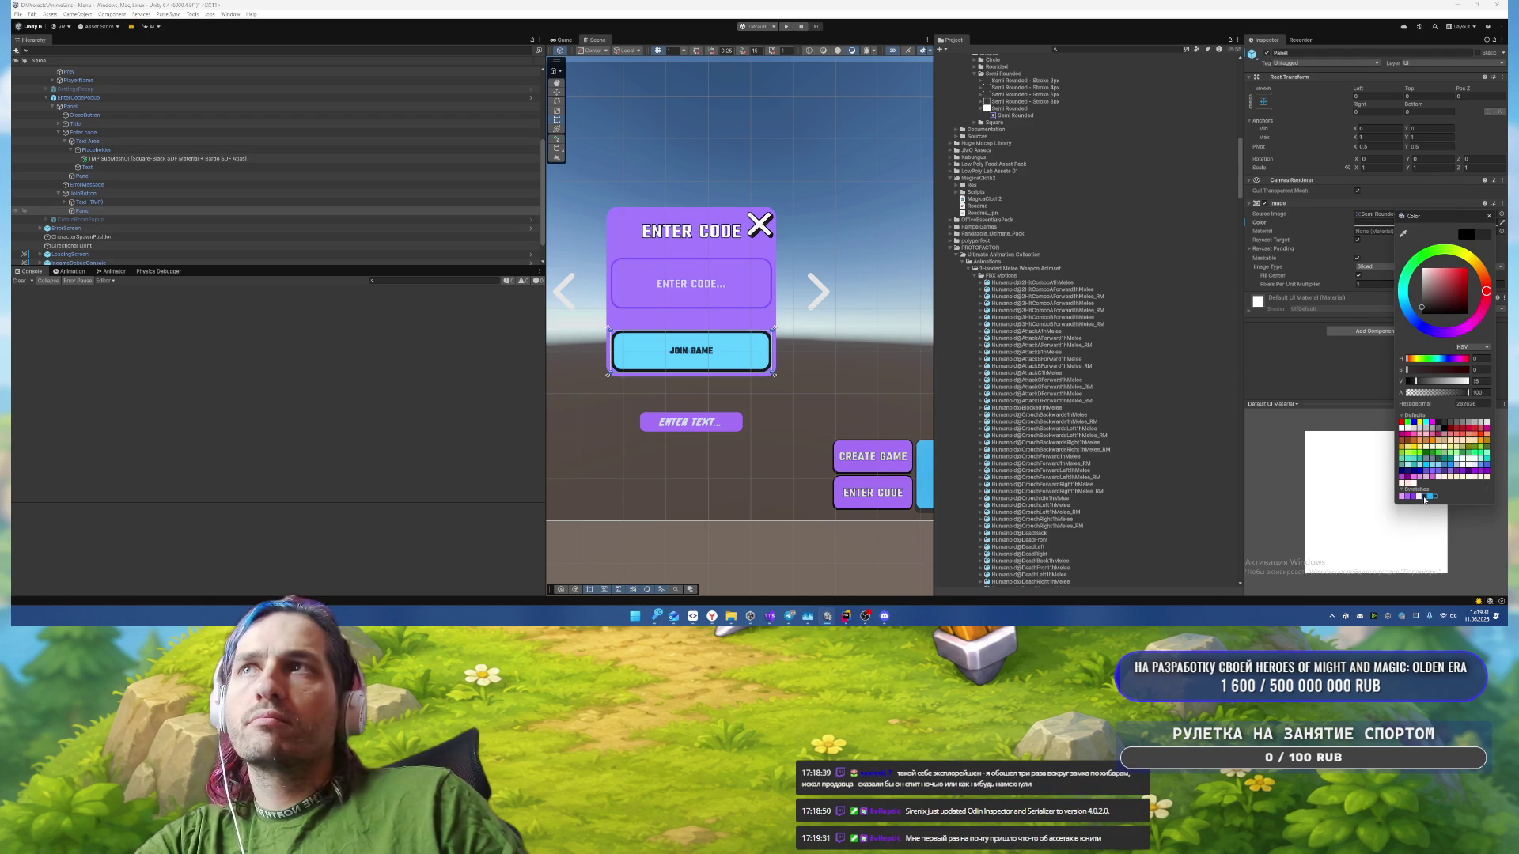
{"action": "left_click", "coordinate": [1414, 498]}
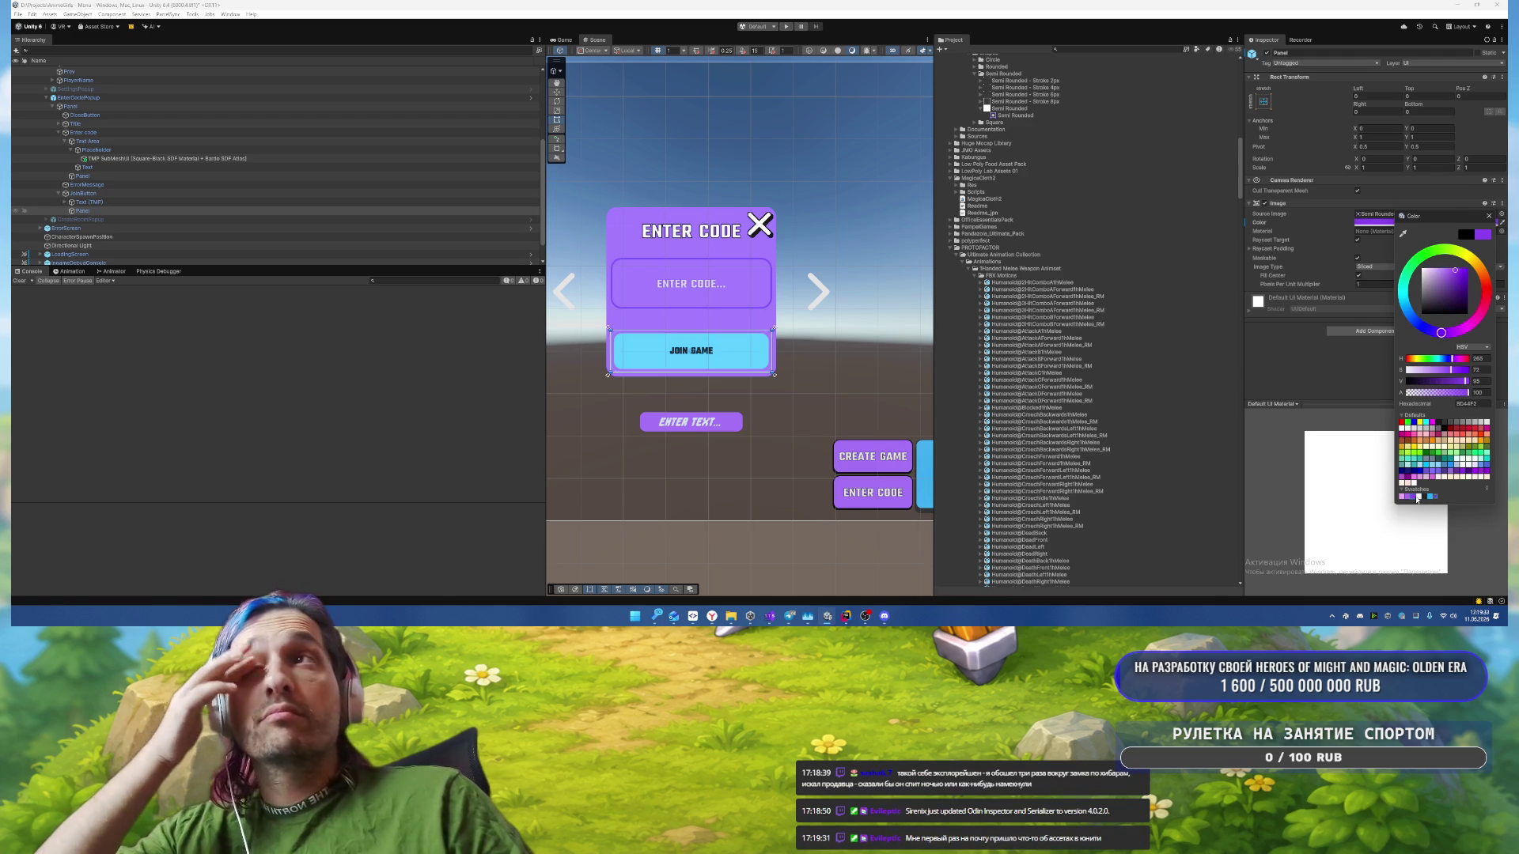
{"action": "left_click", "coordinate": [1410, 497]}
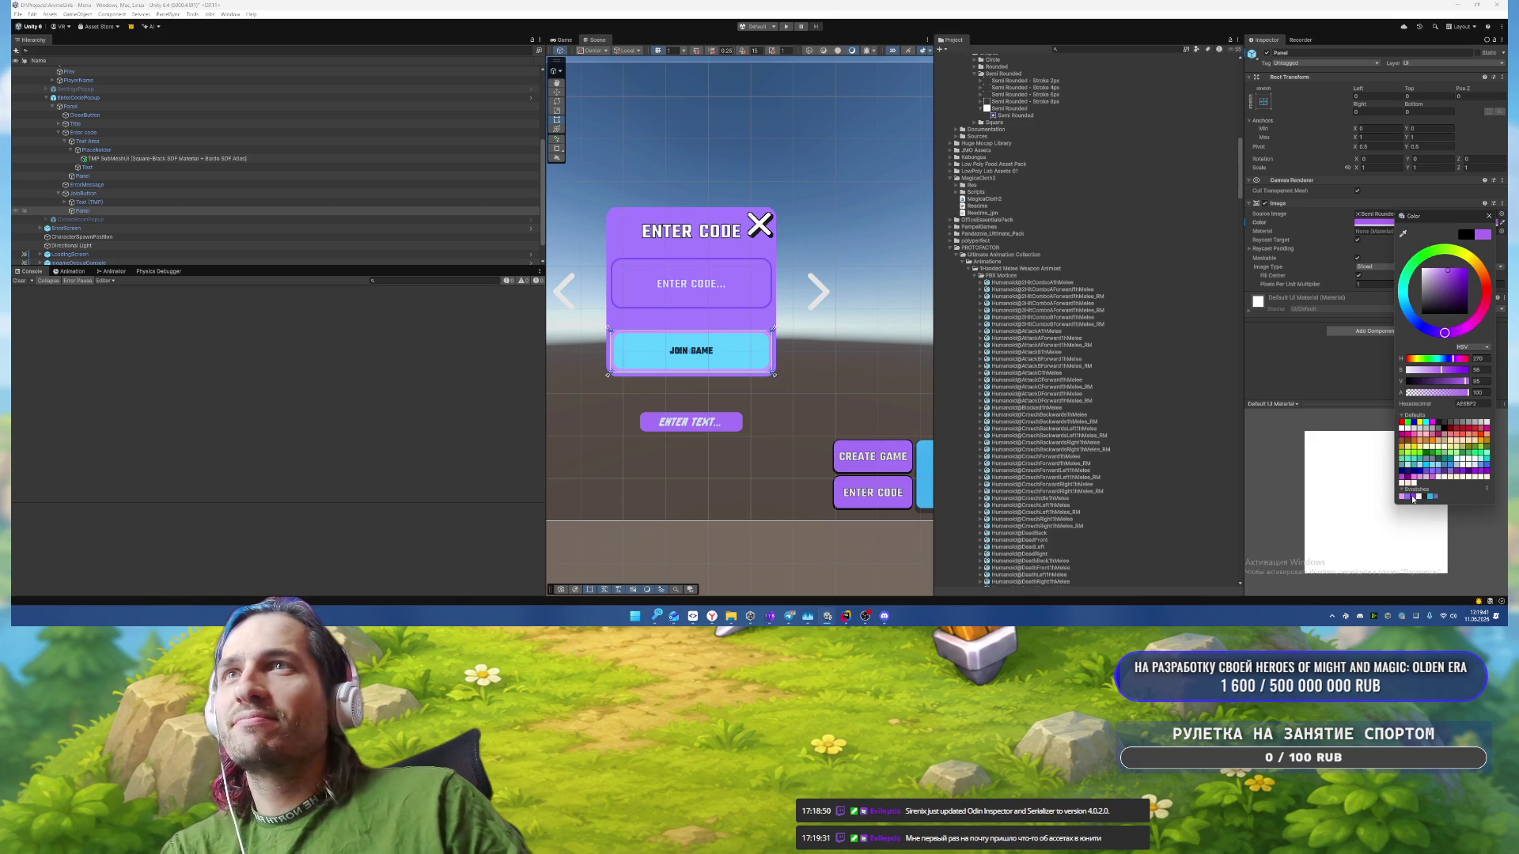
{"action": "mouse_move", "coordinate": [841, 363]}
{"action": "left_mouse_down"}
{"action": "mouse_move", "coordinate": [791, 371]}
{"action": "mouse_move", "coordinate": [839, 382]}
{"action": "left_mouse_up"}
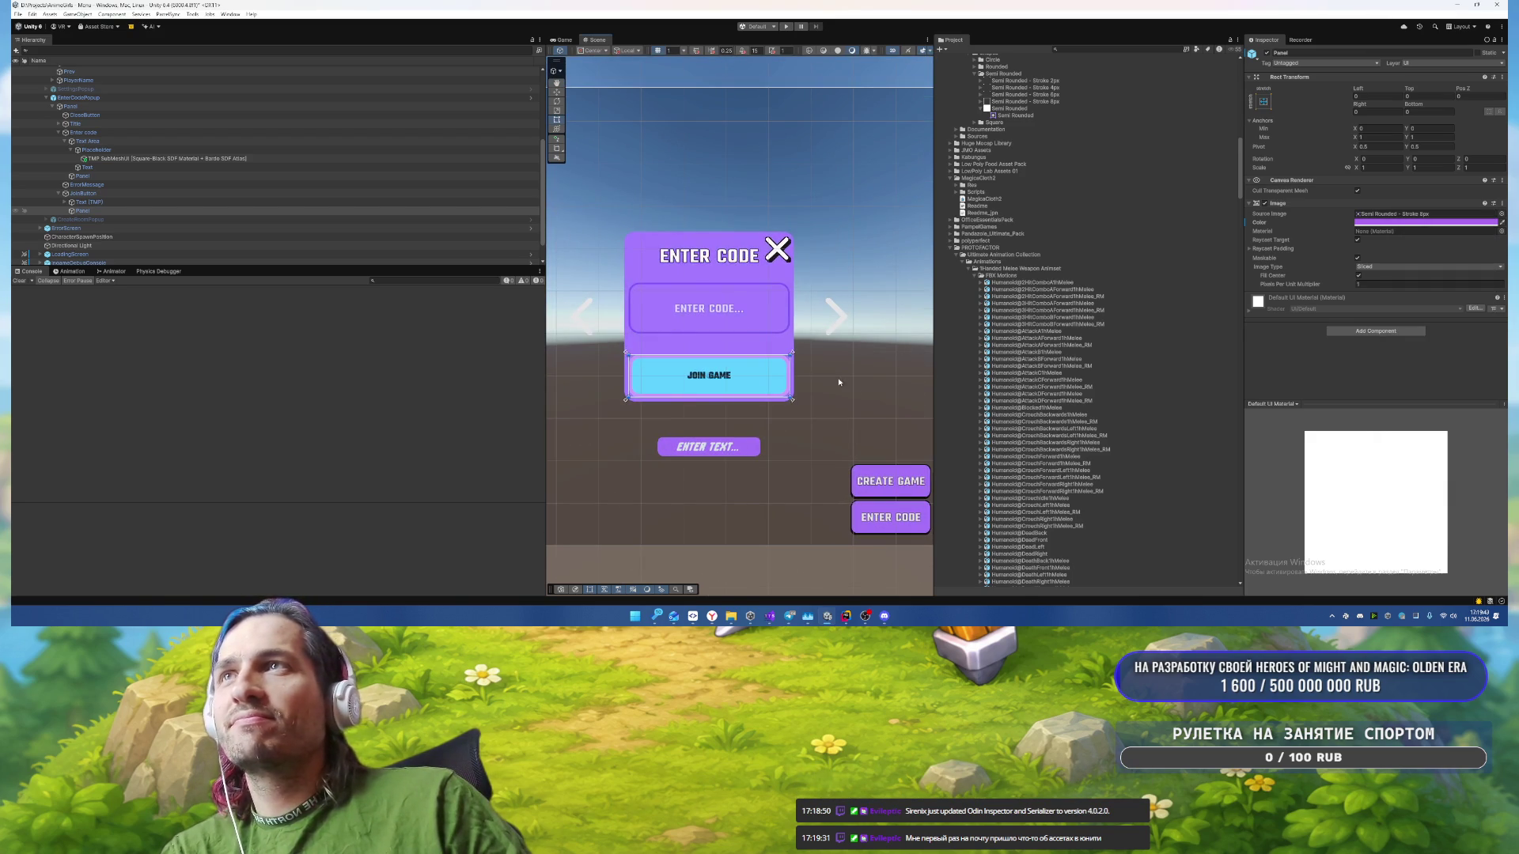
Step: Make the JOIN GAME label auto-size and white
{"action": "left_click_drag", "start_coordinate": [614, 331], "coordinate": [599, 332]}
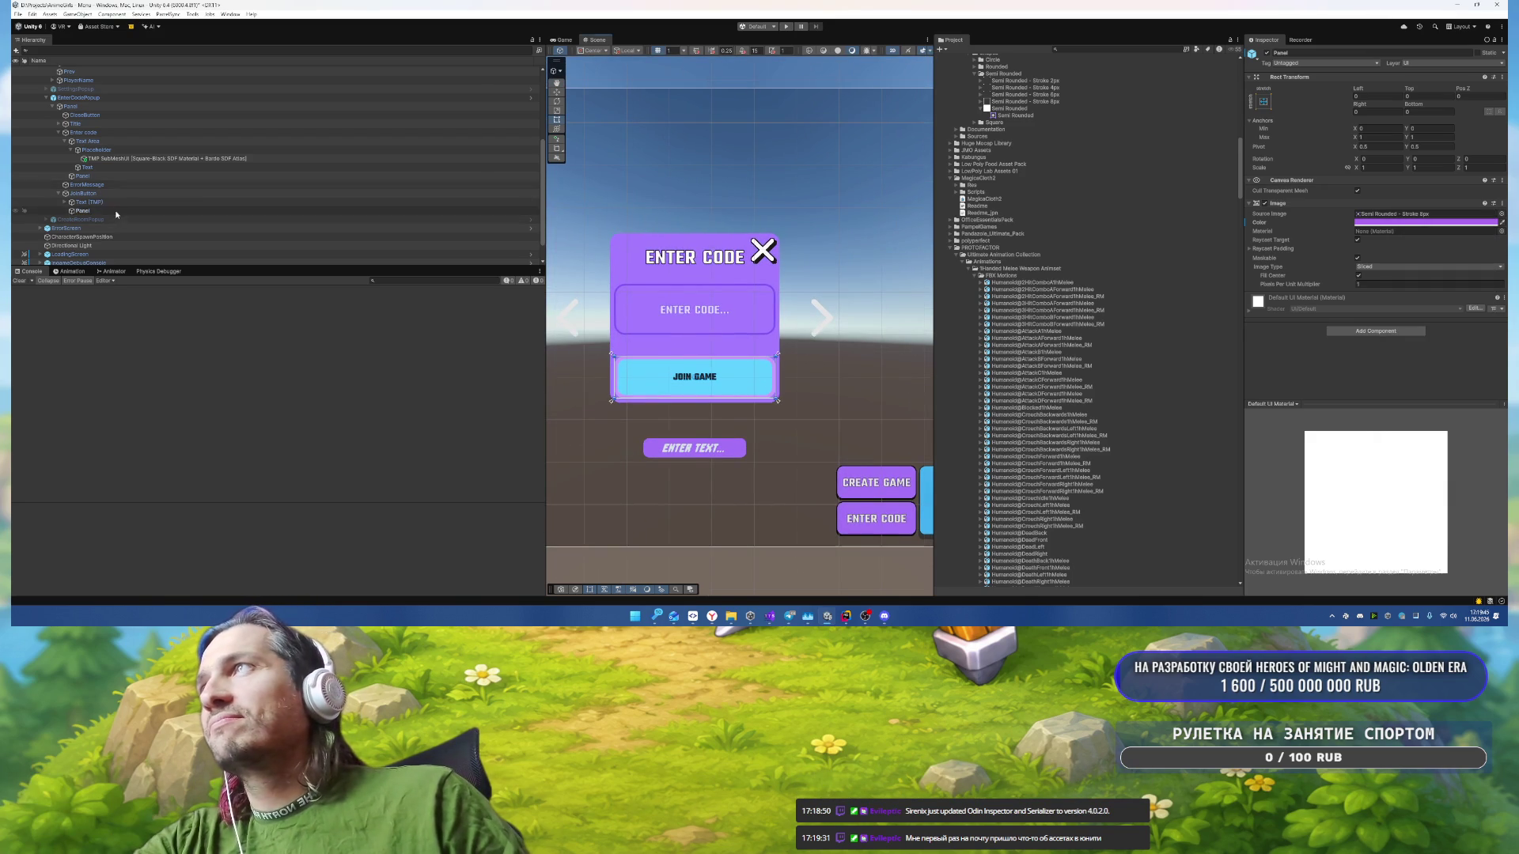
{"action": "left_click", "coordinate": [131, 212]}
{"action": "left_click", "coordinate": [203, 201]}
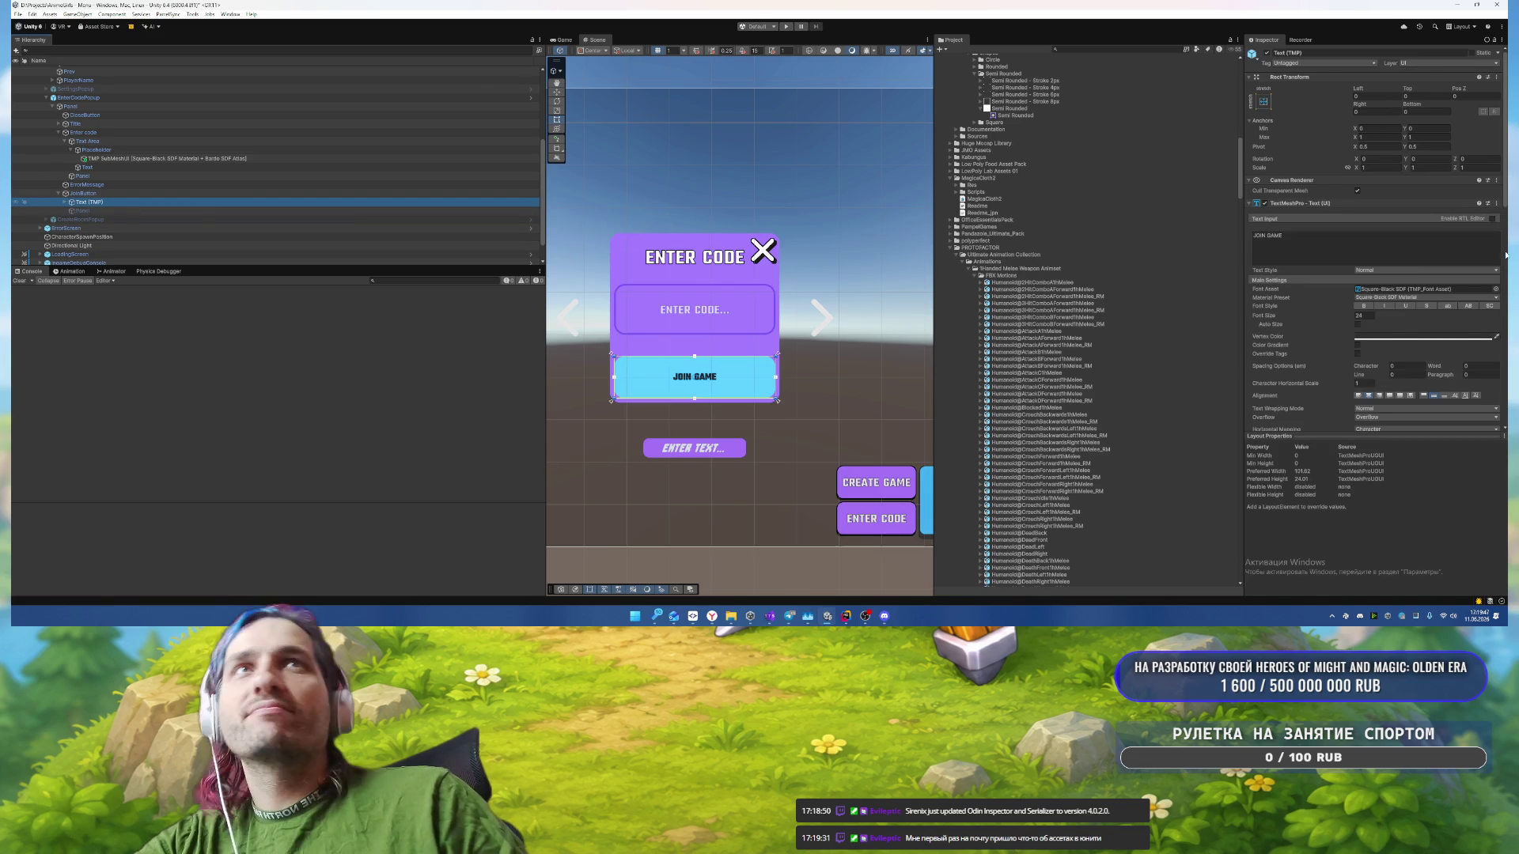
{"action": "scroll", "coordinate": [1374, 317], "scroll_direction": "down", "scroll_amount": 1}
{"action": "left_click", "coordinate": [1357, 301]}
{"action": "left_click", "coordinate": [1393, 323]}
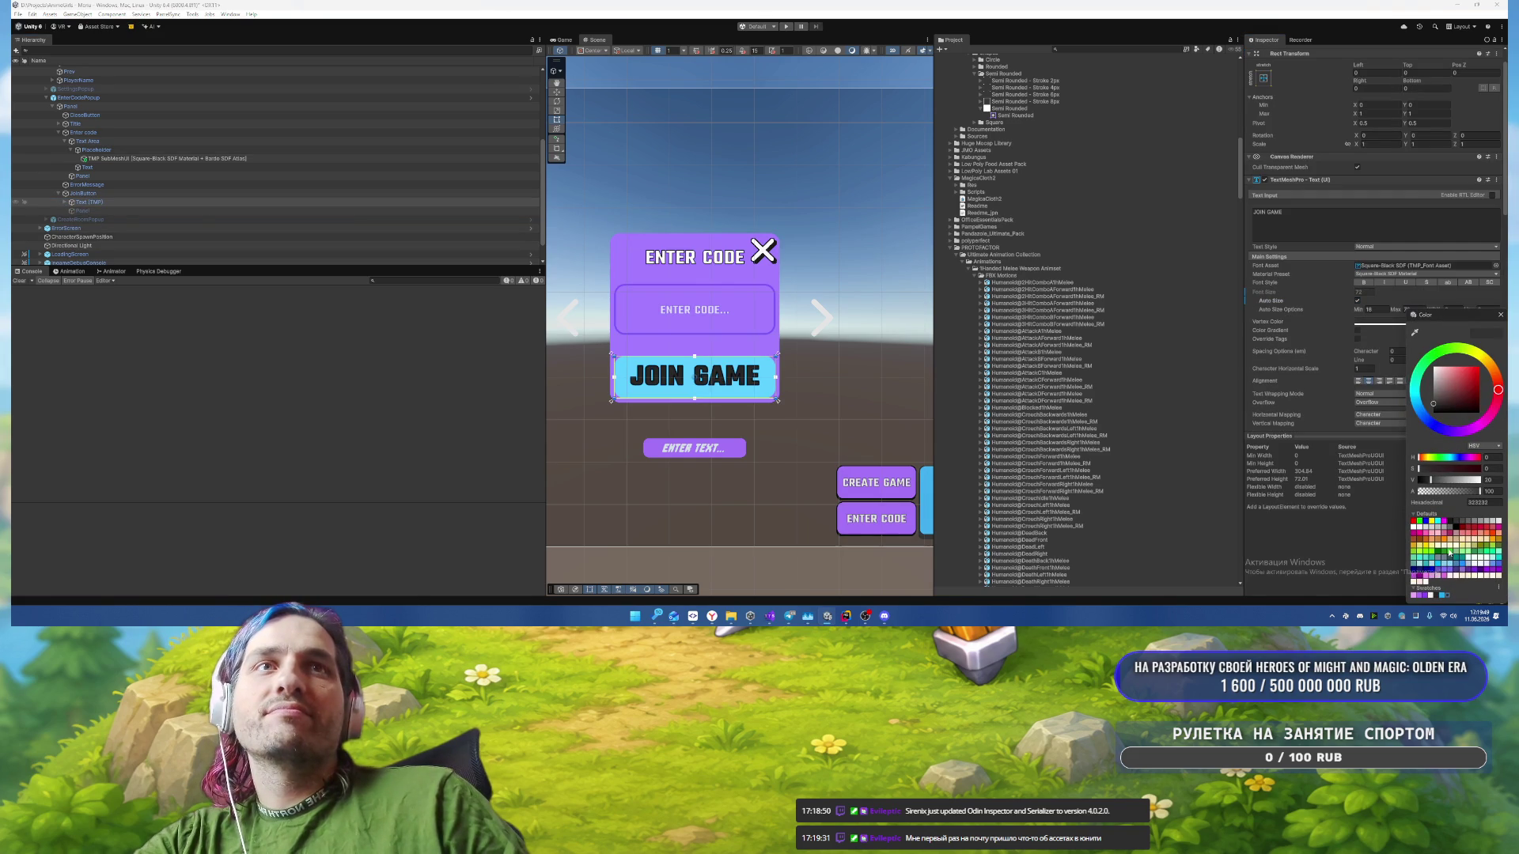
{"action": "left_click", "coordinate": [1433, 595]}
{"action": "left_click", "coordinate": [1501, 315]}
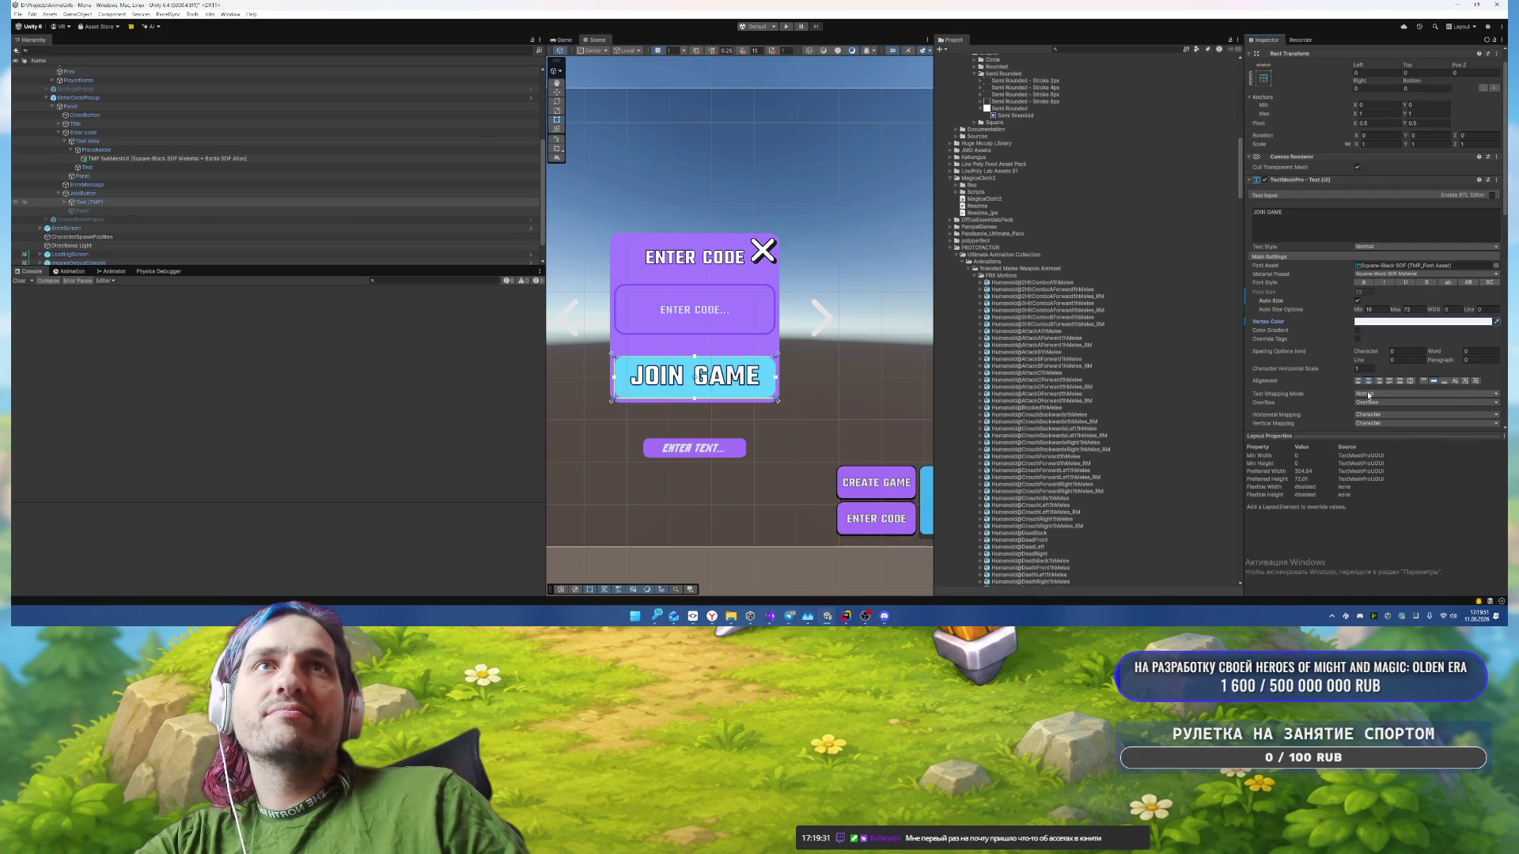
Step: Set the label to No Wrap, Auto Size Max 50, and change its vertical alignment
{"action": "left_click", "coordinate": [1380, 393]}
{"action": "left_click", "coordinate": [1378, 404]}
{"action": "left_click", "coordinate": [1400, 309]}
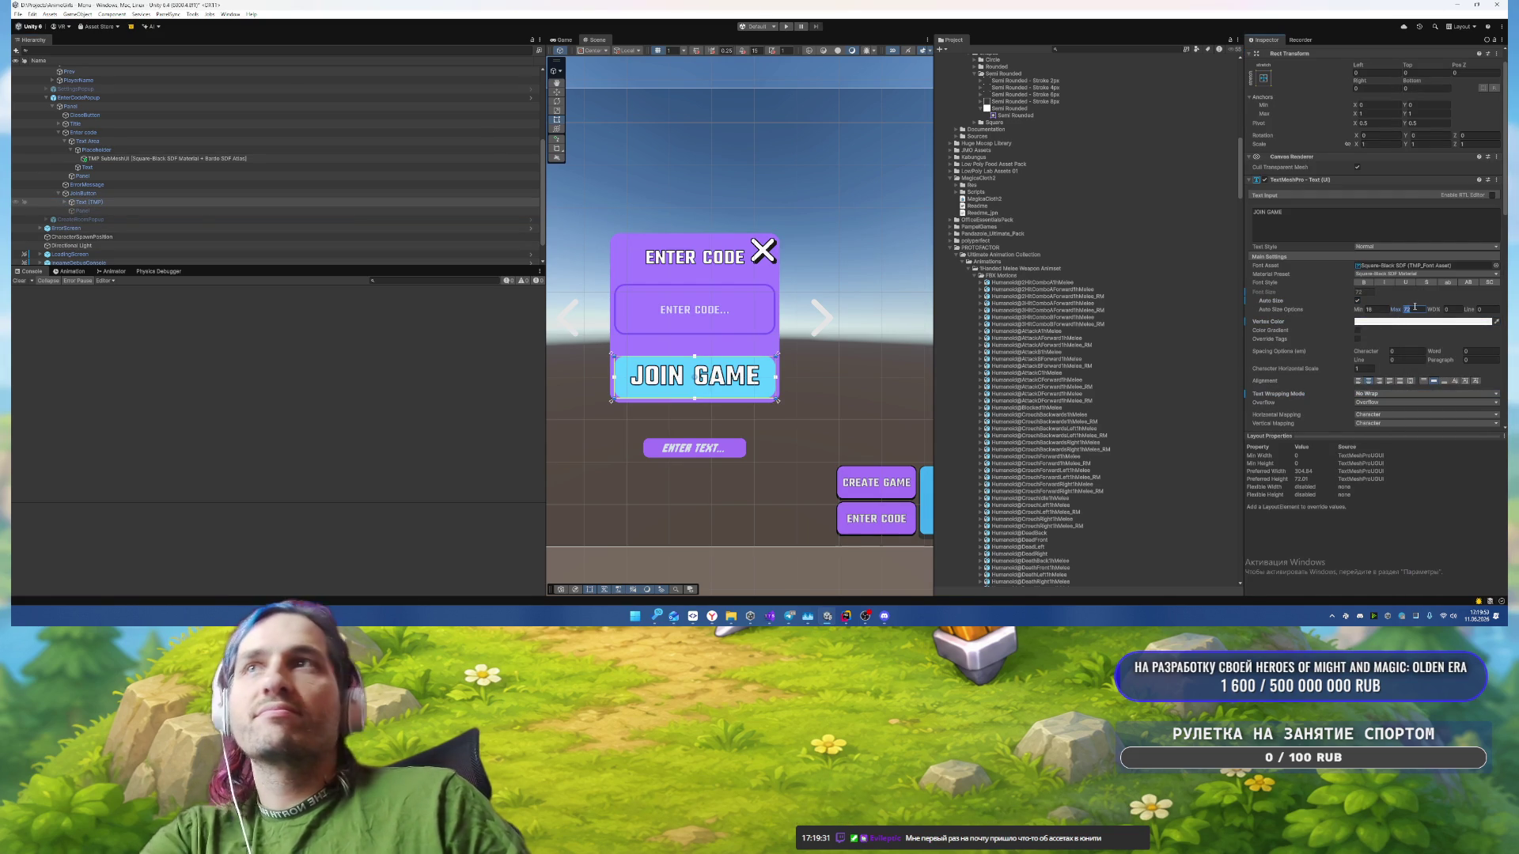
{"action": "type", "text": "25"}
{"action": "double_click", "coordinate": [1412, 309]}
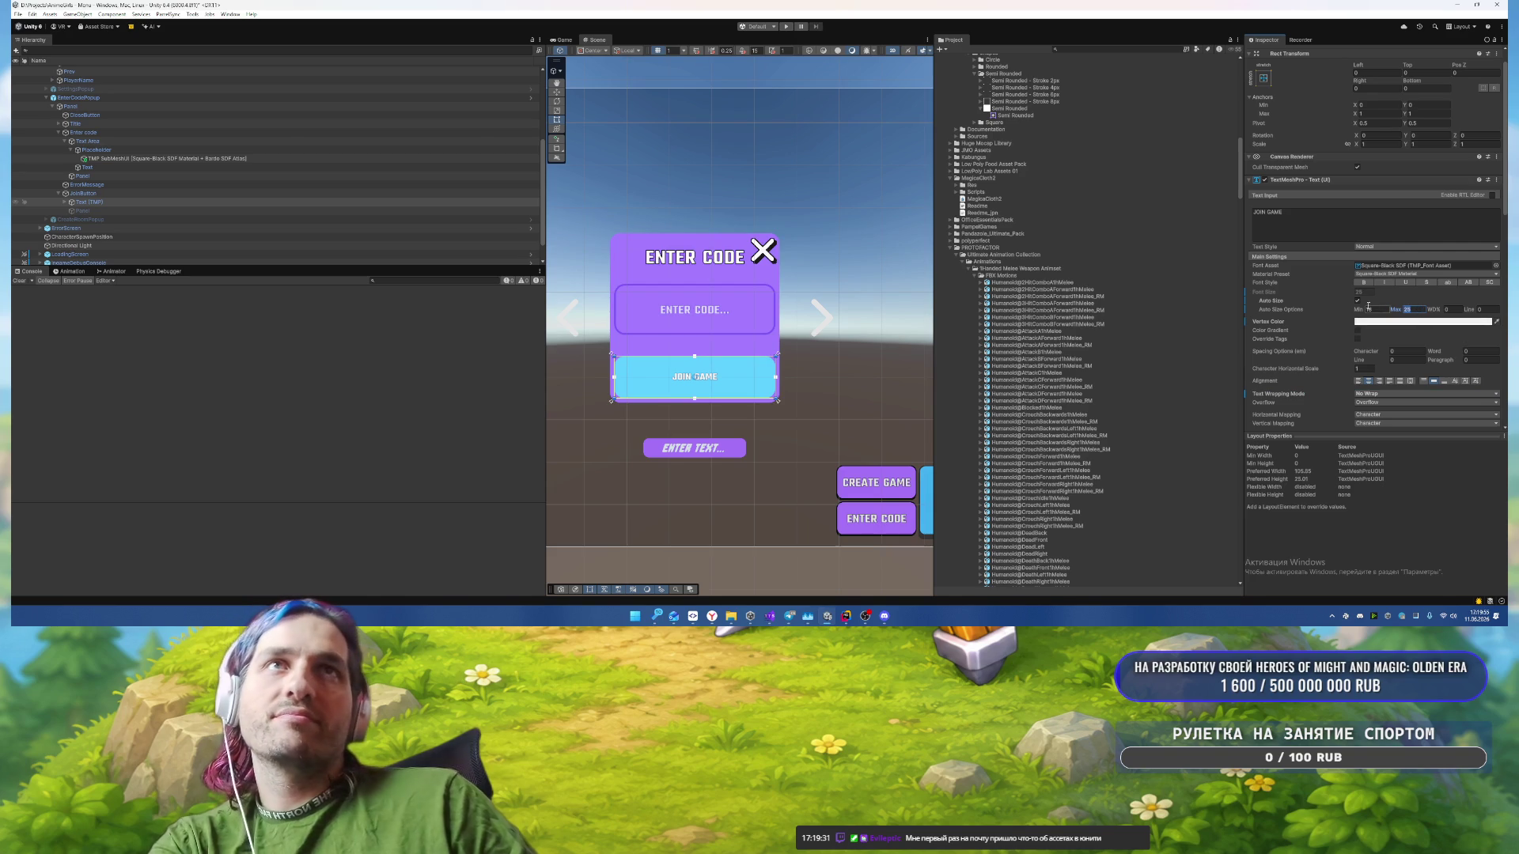
{"action": "type", "text": "50"}
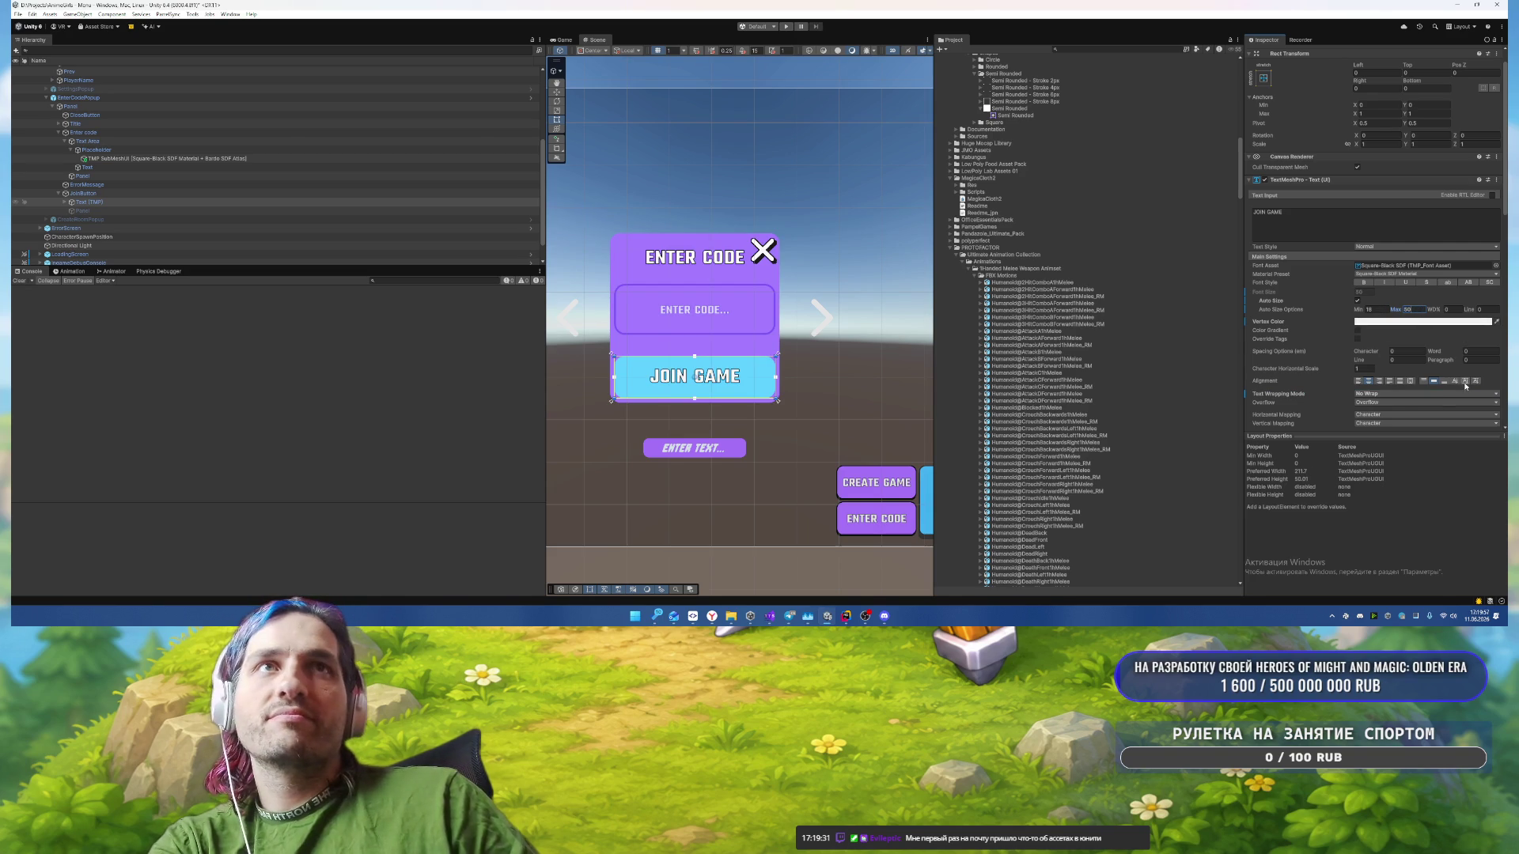
{"action": "left_click", "coordinate": [1465, 382]}
{"action": "scroll", "coordinate": [838, 375], "scroll_direction": "up", "scroll_amount": 5}
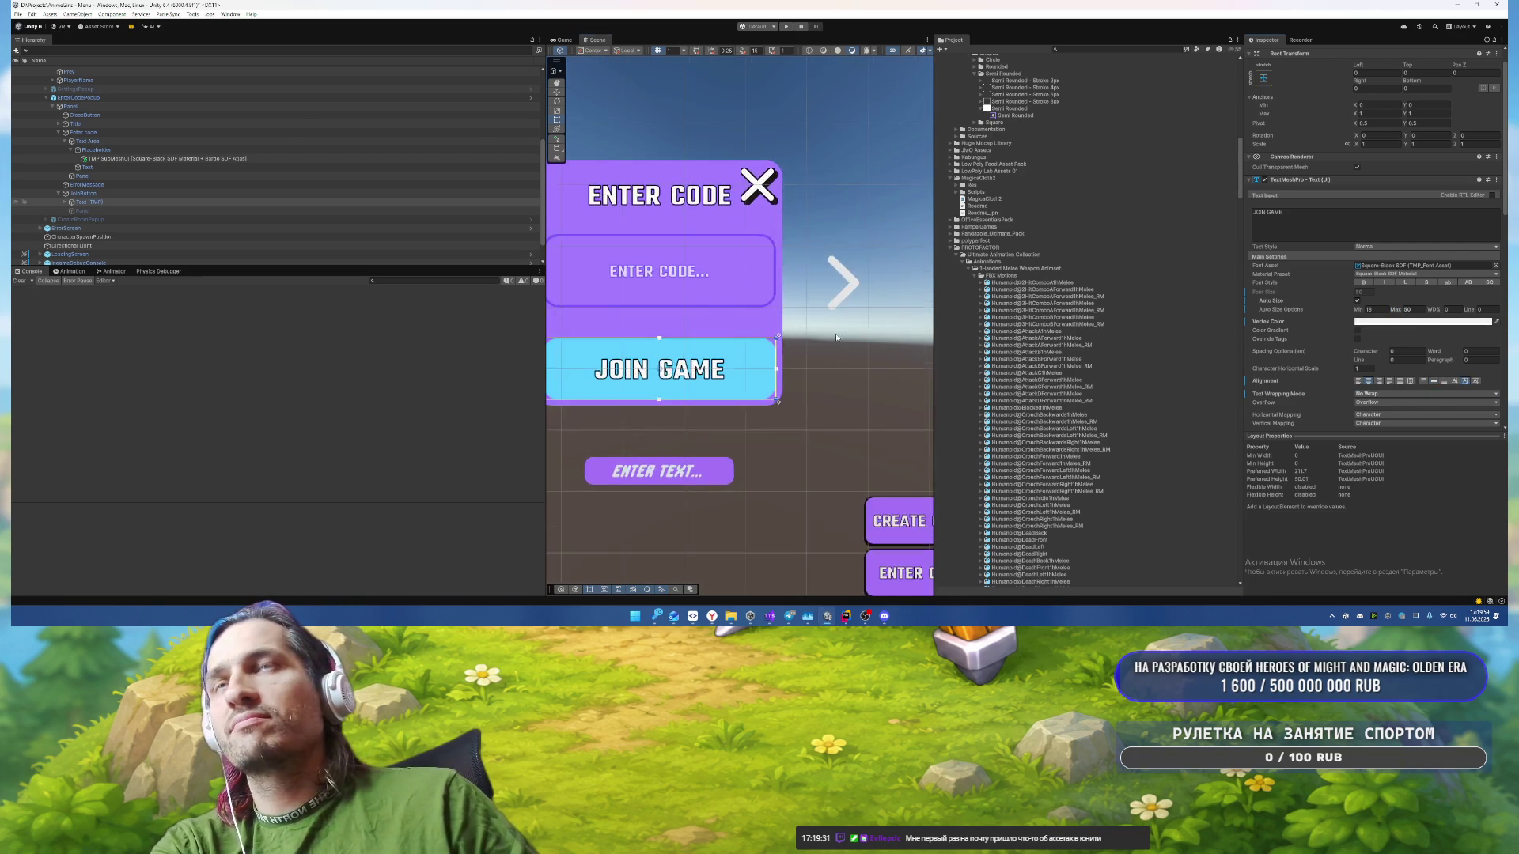
Step: Add an Outline component to JoinButton with Effect Color 262626
{"action": "left_click", "coordinate": [161, 193]}
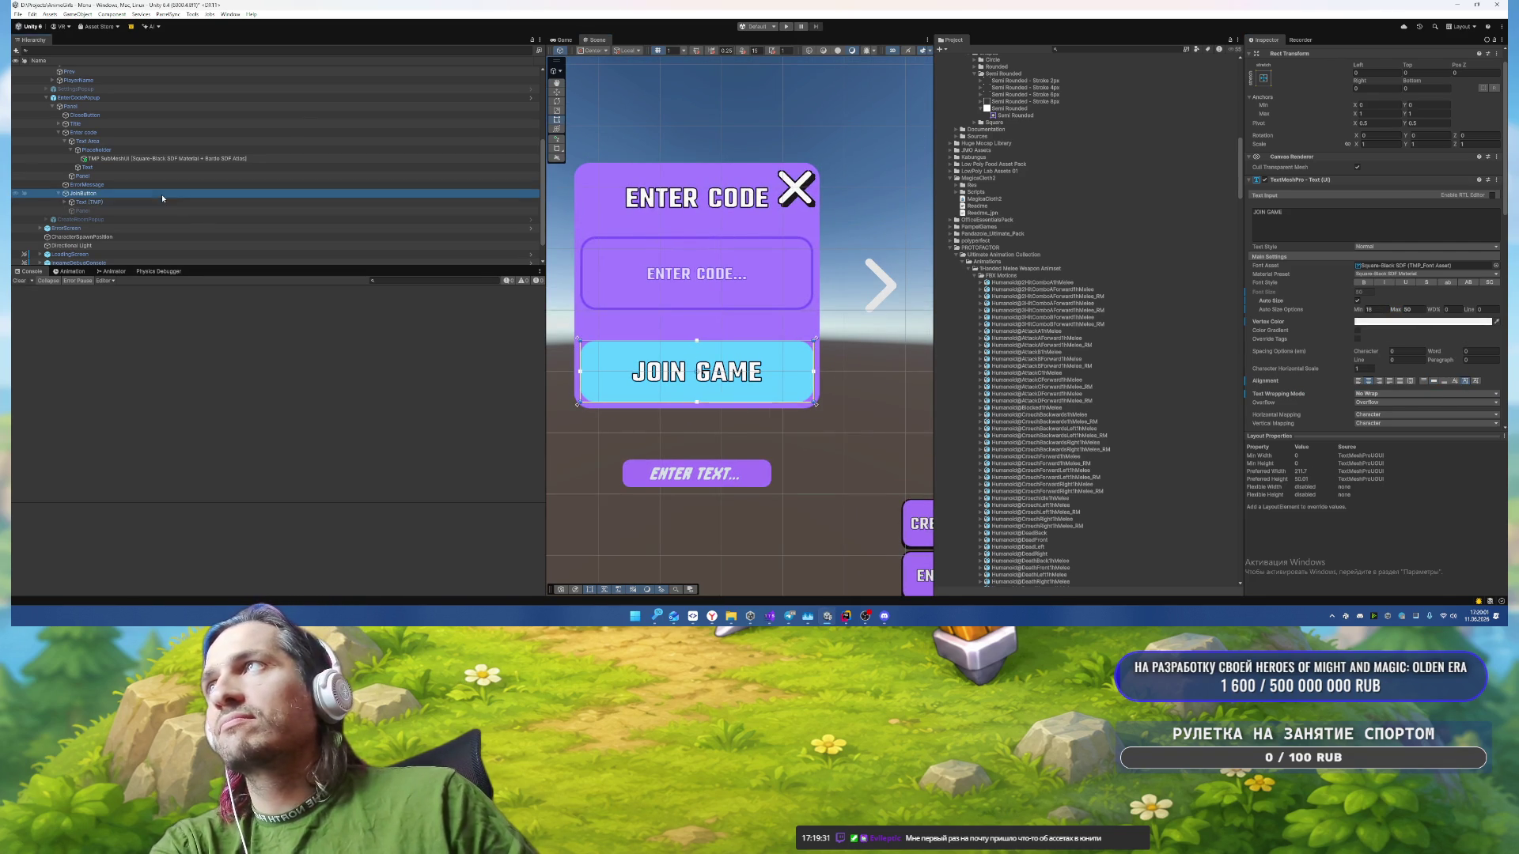
{"action": "scroll", "coordinate": [1366, 380], "scroll_direction": "down", "scroll_amount": 2}
{"action": "left_click", "coordinate": [1367, 388]}
{"action": "type", "text": "outline"}
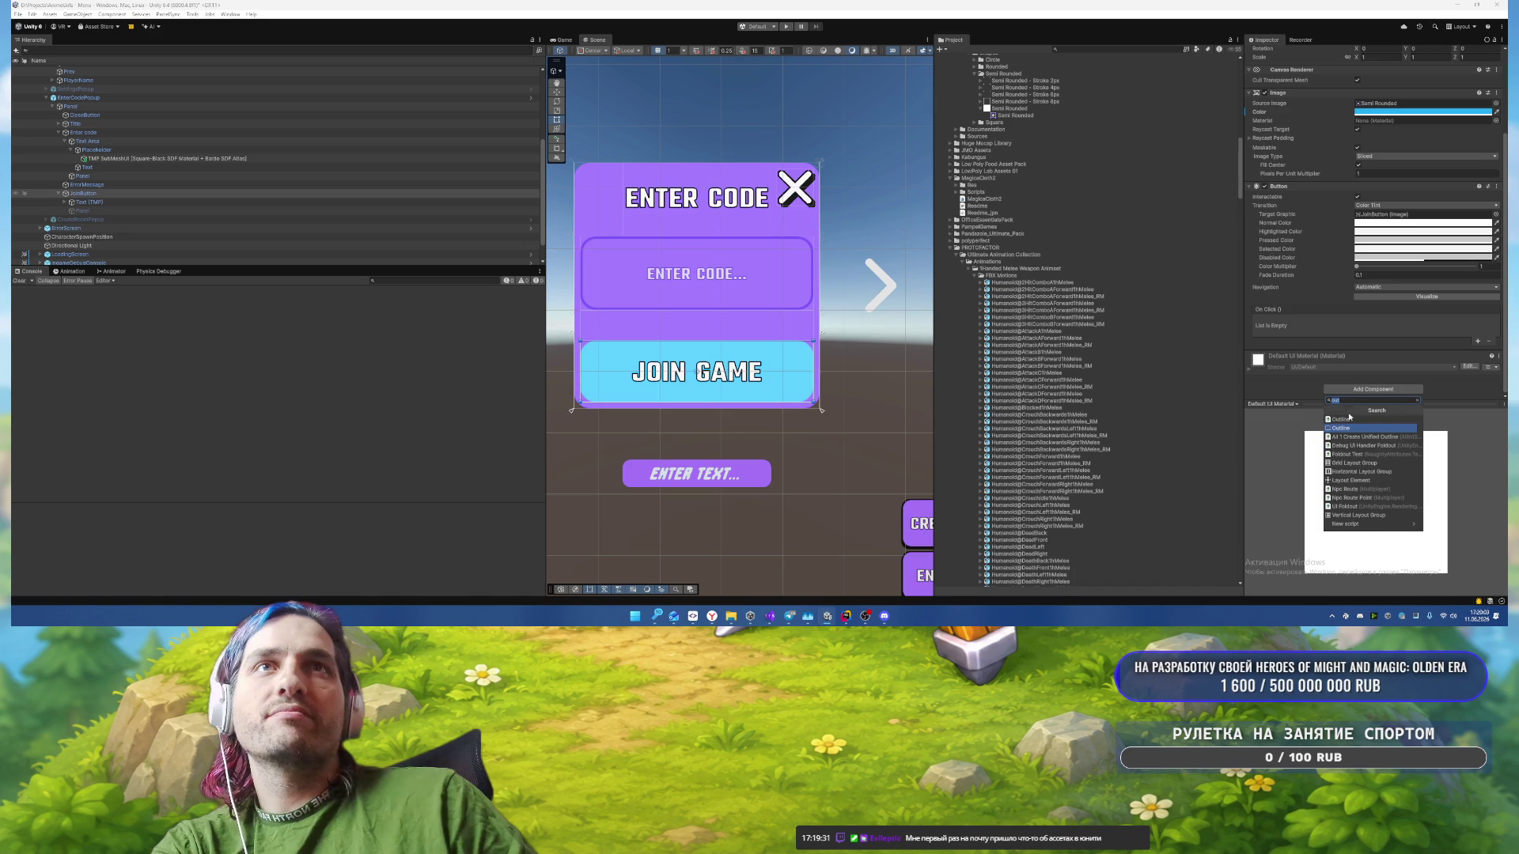
{"action": "key", "text": "Return"}
{"action": "left_click", "coordinate": [1378, 385]}
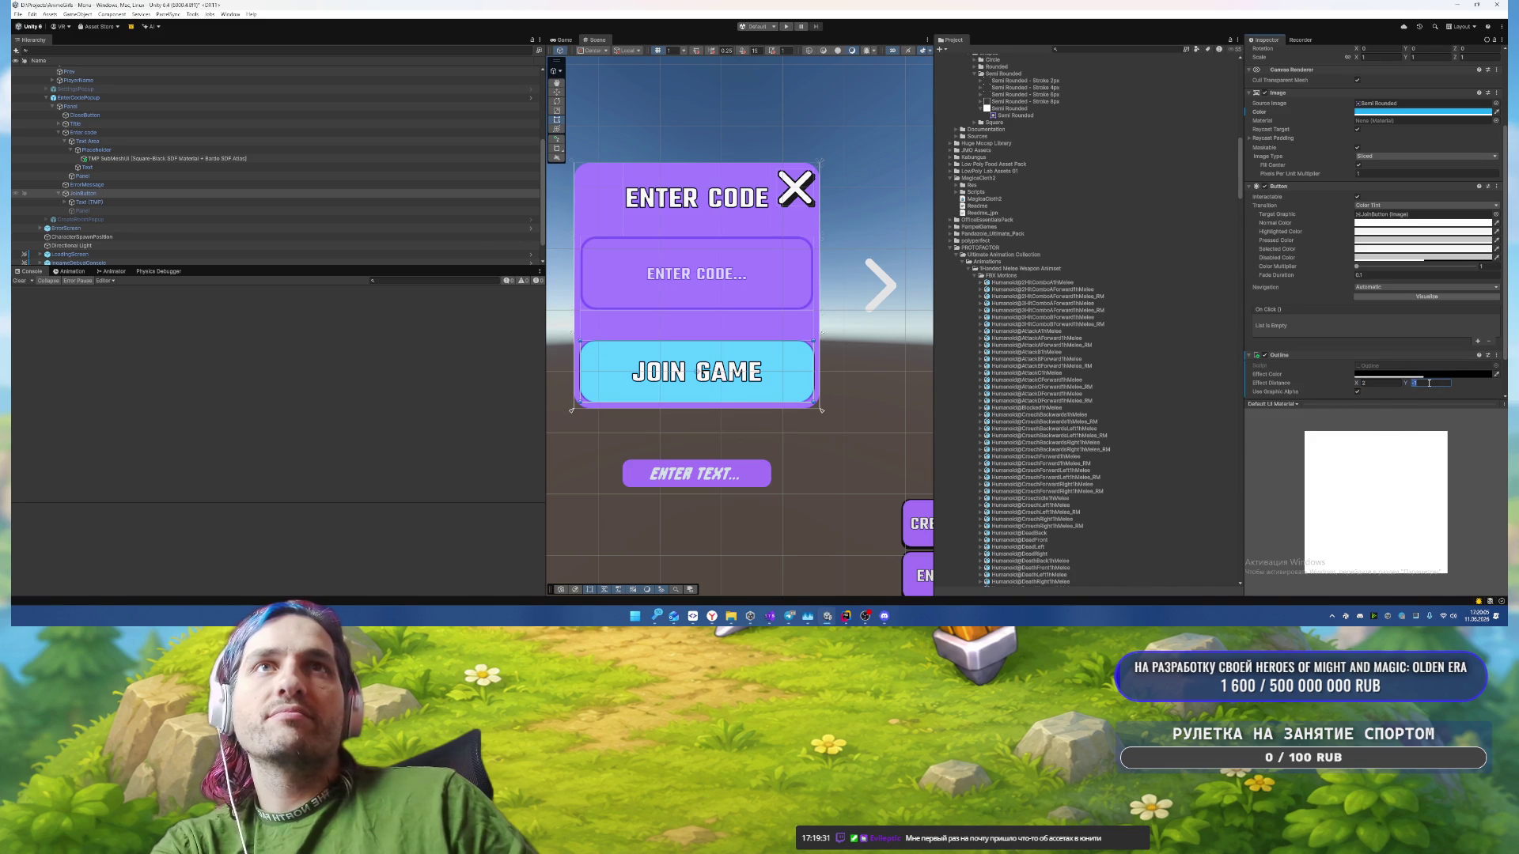
{"action": "left_click", "coordinate": [1392, 374]}
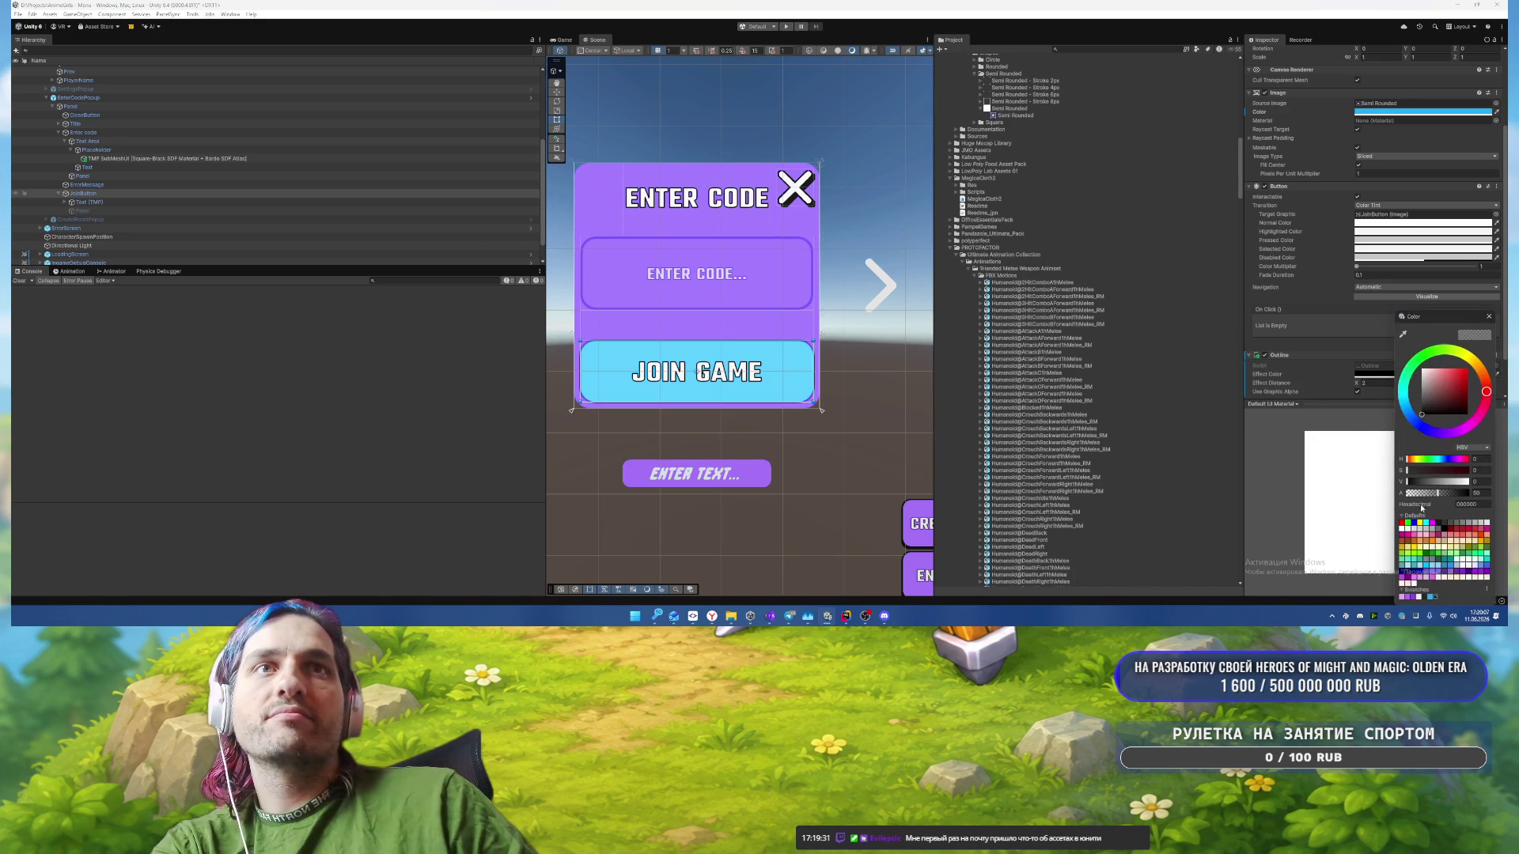
{"action": "left_click", "coordinate": [1425, 597]}
{"action": "left_click", "coordinate": [1489, 317]}
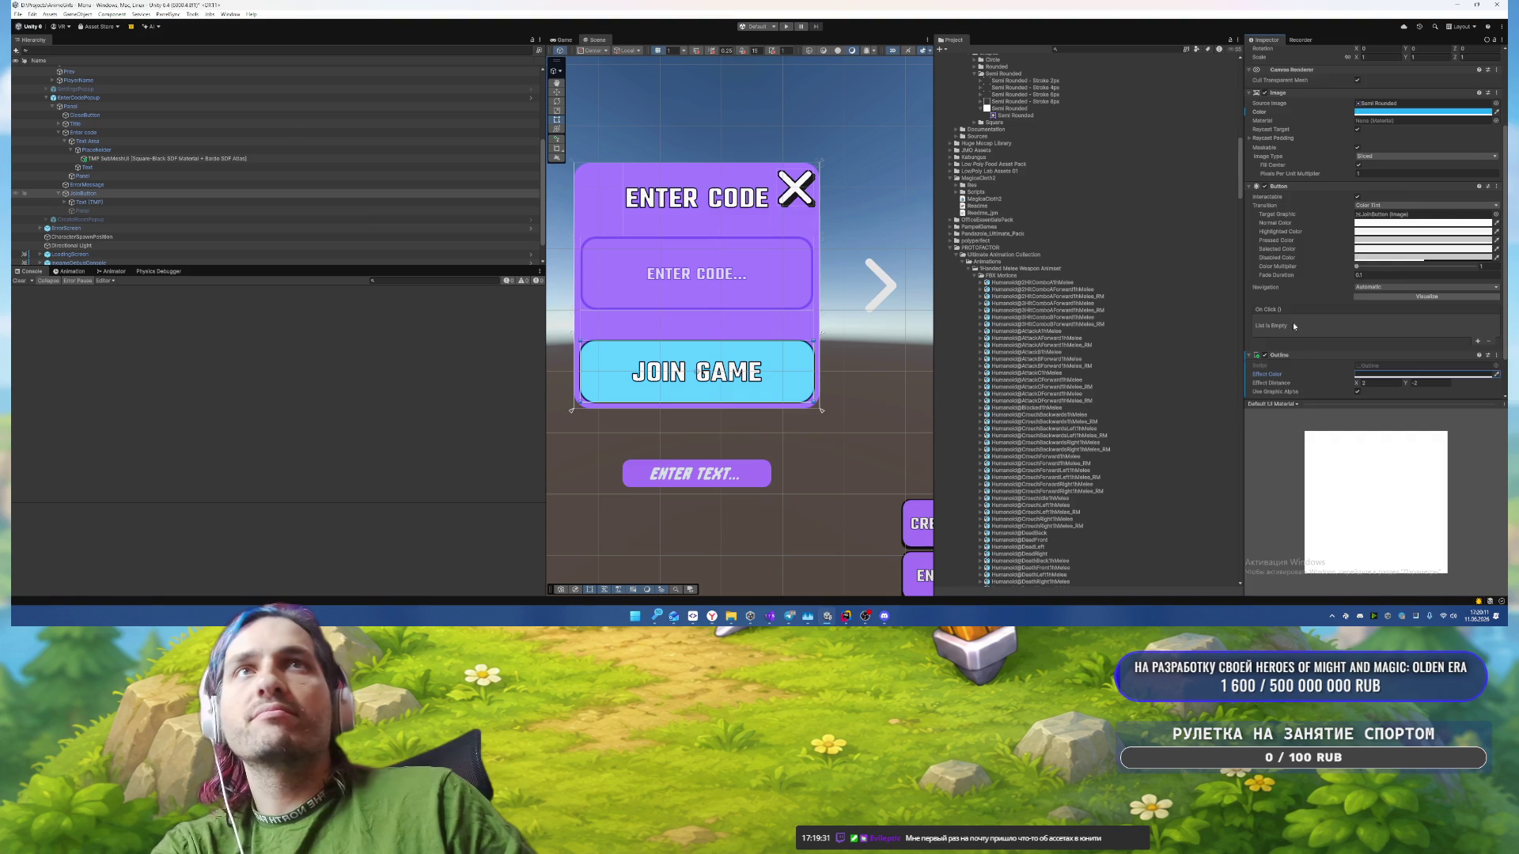
Step: Add a Shadow component to JoinButton with Effect Distance X 5, Y -5
{"action": "scroll", "coordinate": [1294, 326], "scroll_direction": "down", "scroll_amount": 2}
{"action": "left_click", "coordinate": [1351, 388]}
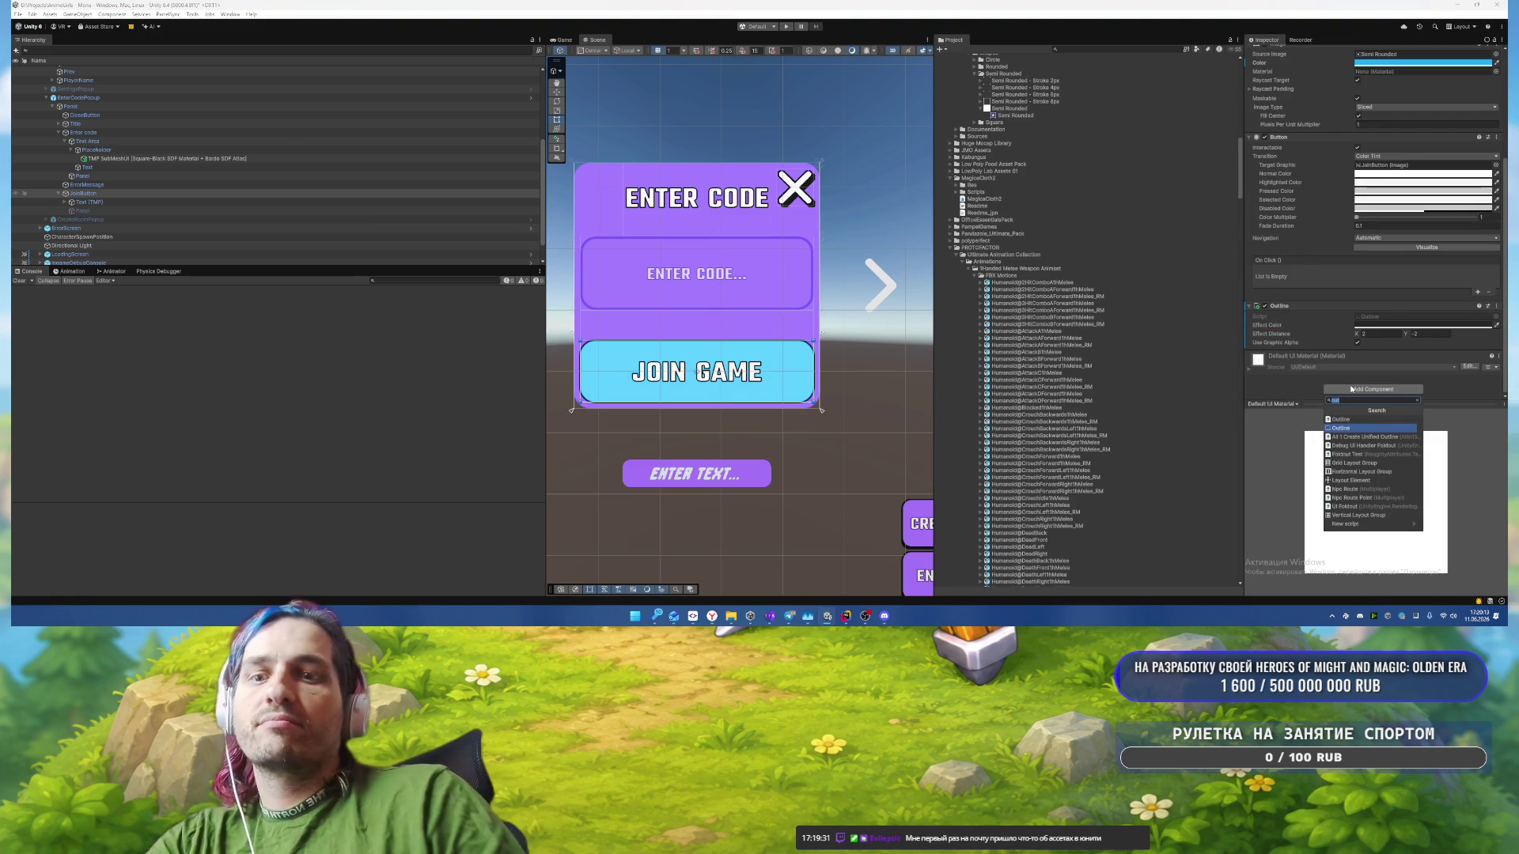
{"action": "type", "text": "shadow"}
{"action": "key", "text": "Return"}
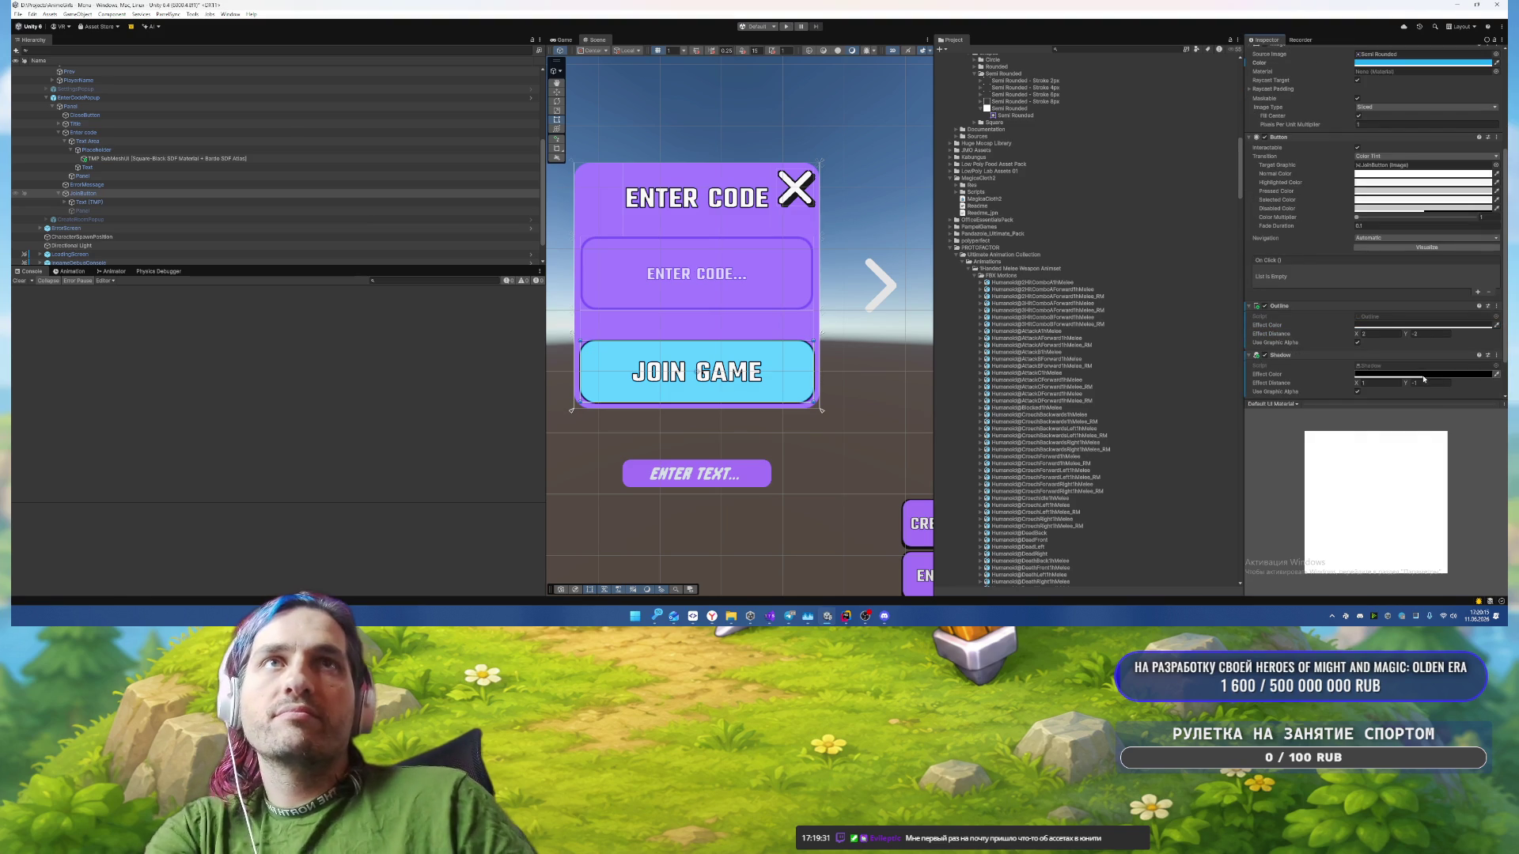
{"action": "left_click", "coordinate": [1381, 383]}
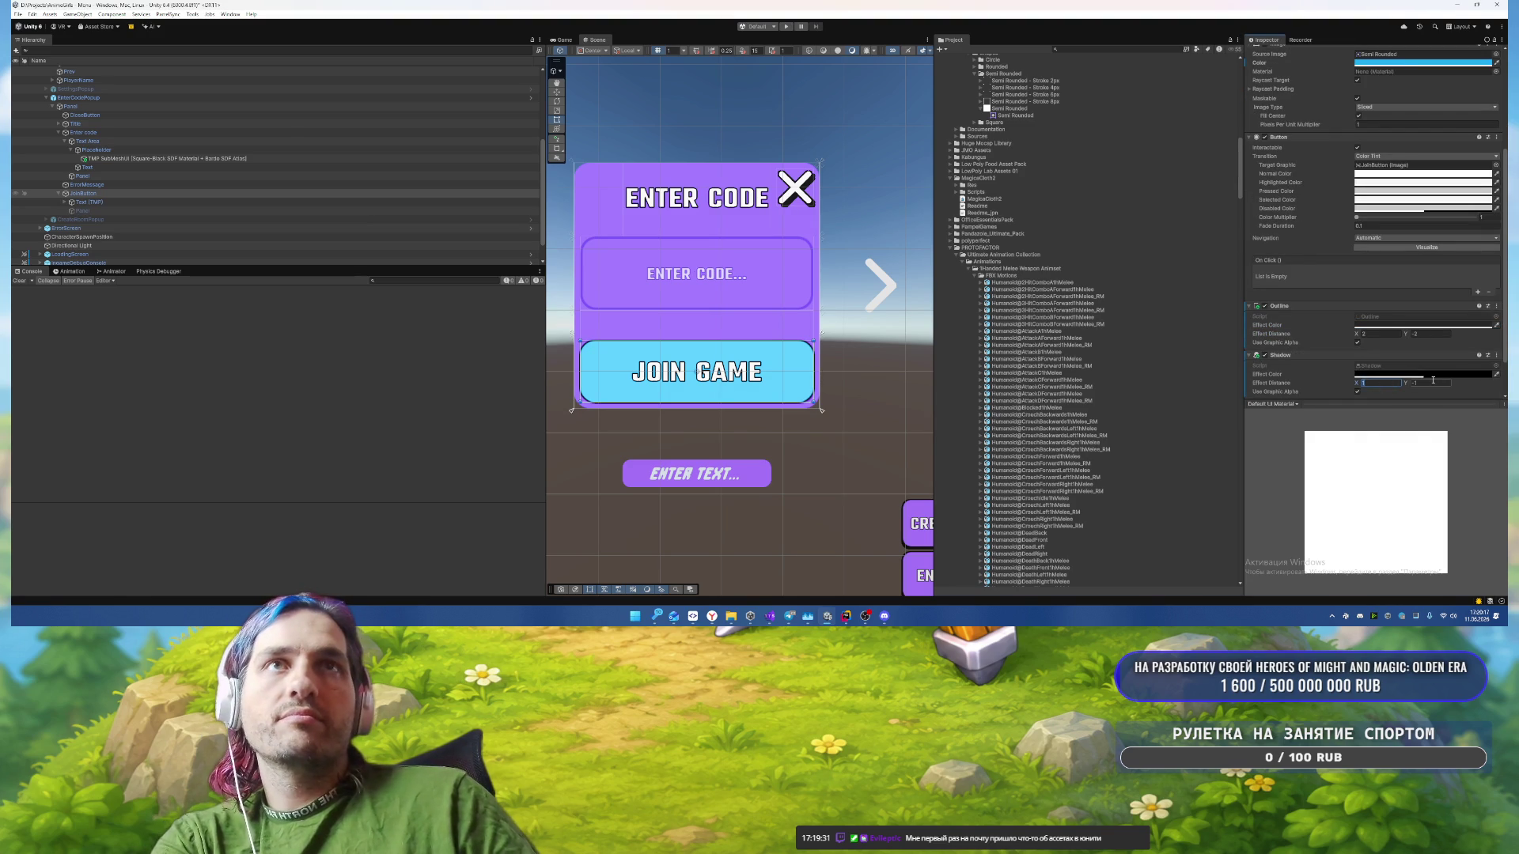
{"action": "type", "text": "5"}
{"action": "left_click", "coordinate": [1433, 382]}
{"action": "type", "text": "-5"}
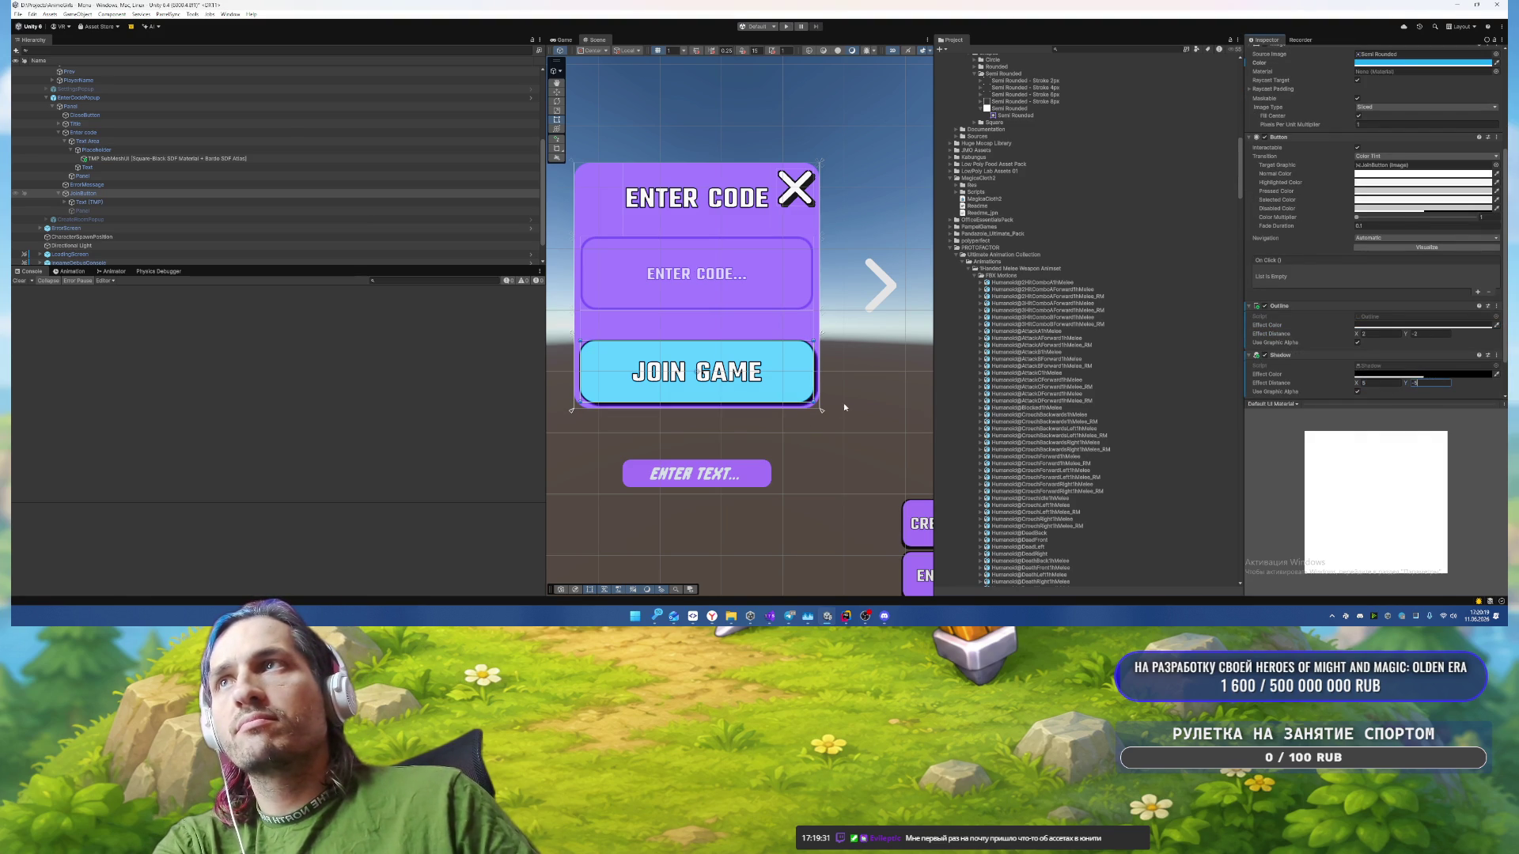
{"action": "left_click", "coordinate": [870, 401]}
{"action": "scroll", "coordinate": [855, 372], "scroll_direction": "down", "scroll_amount": 1}
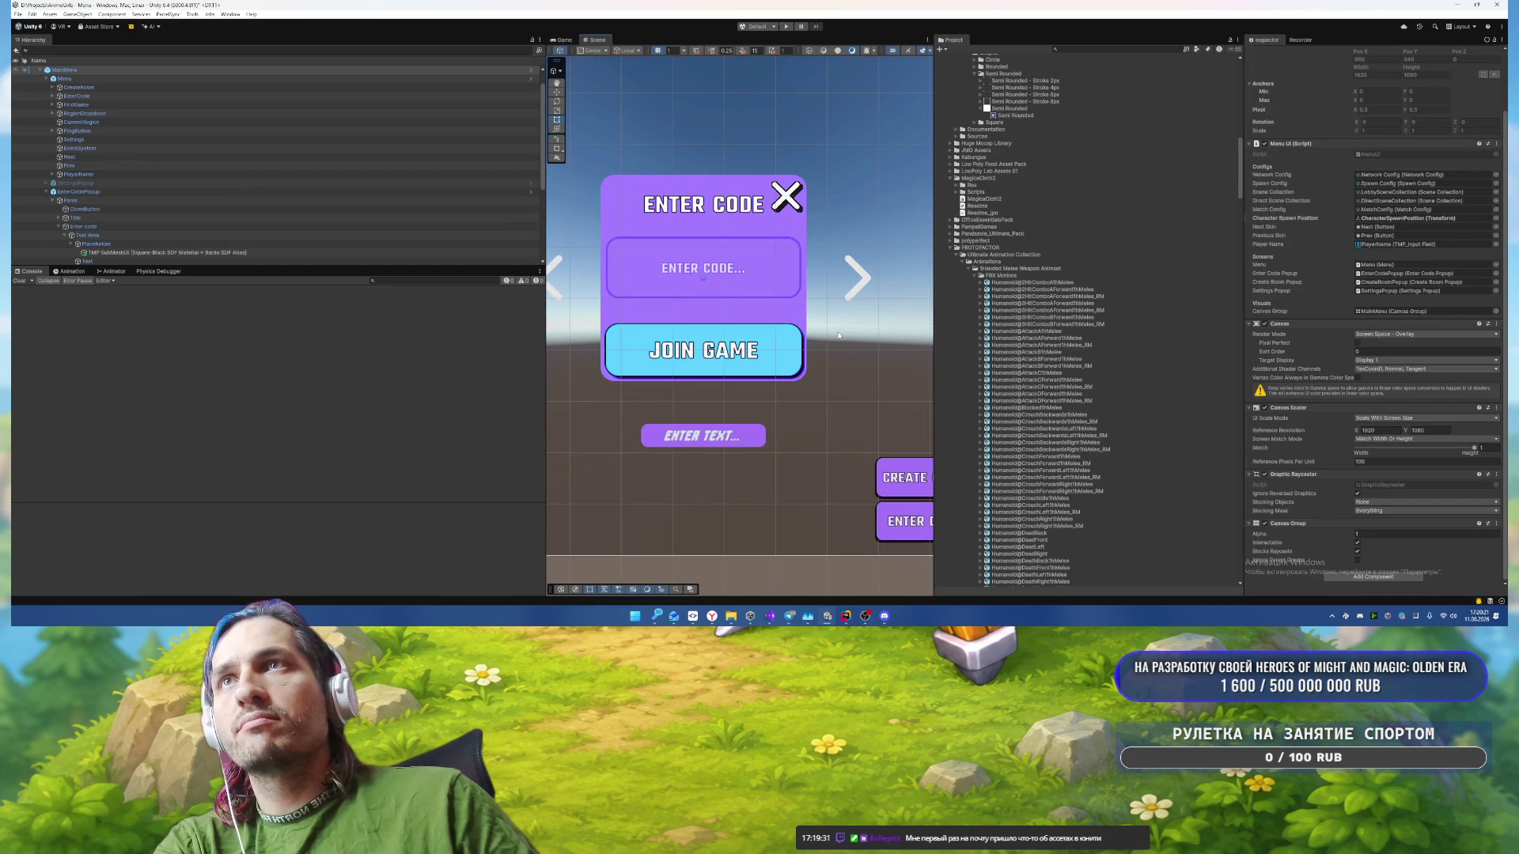
{"action": "scroll", "coordinate": [864, 400], "scroll_direction": "up", "scroll_amount": 1}
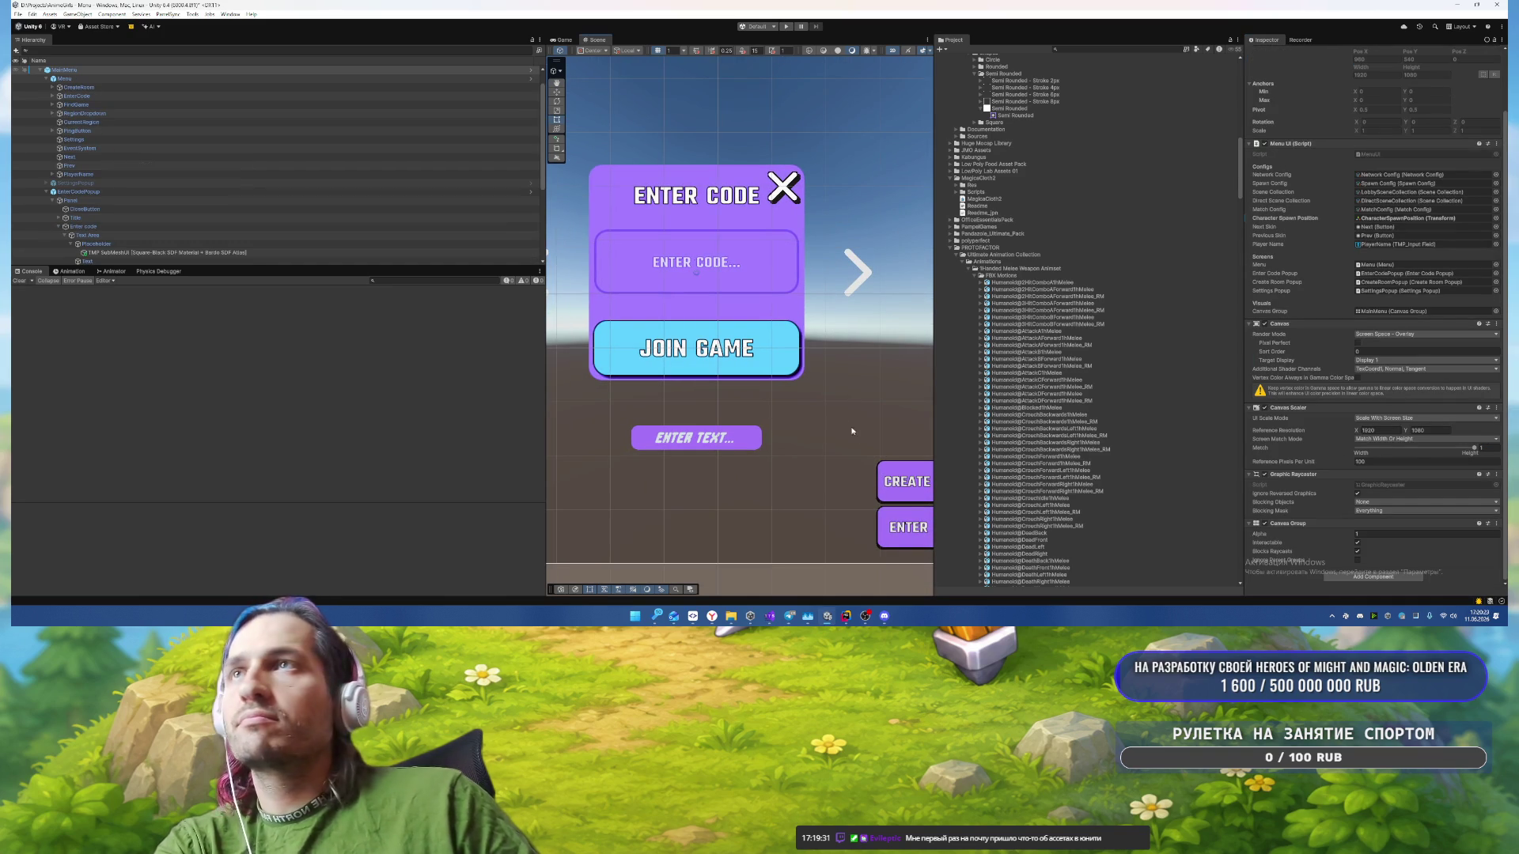
{"action": "scroll", "coordinate": [79, 209], "scroll_direction": "down", "scroll_amount": 5}
{"action": "left_click", "coordinate": [84, 173]}
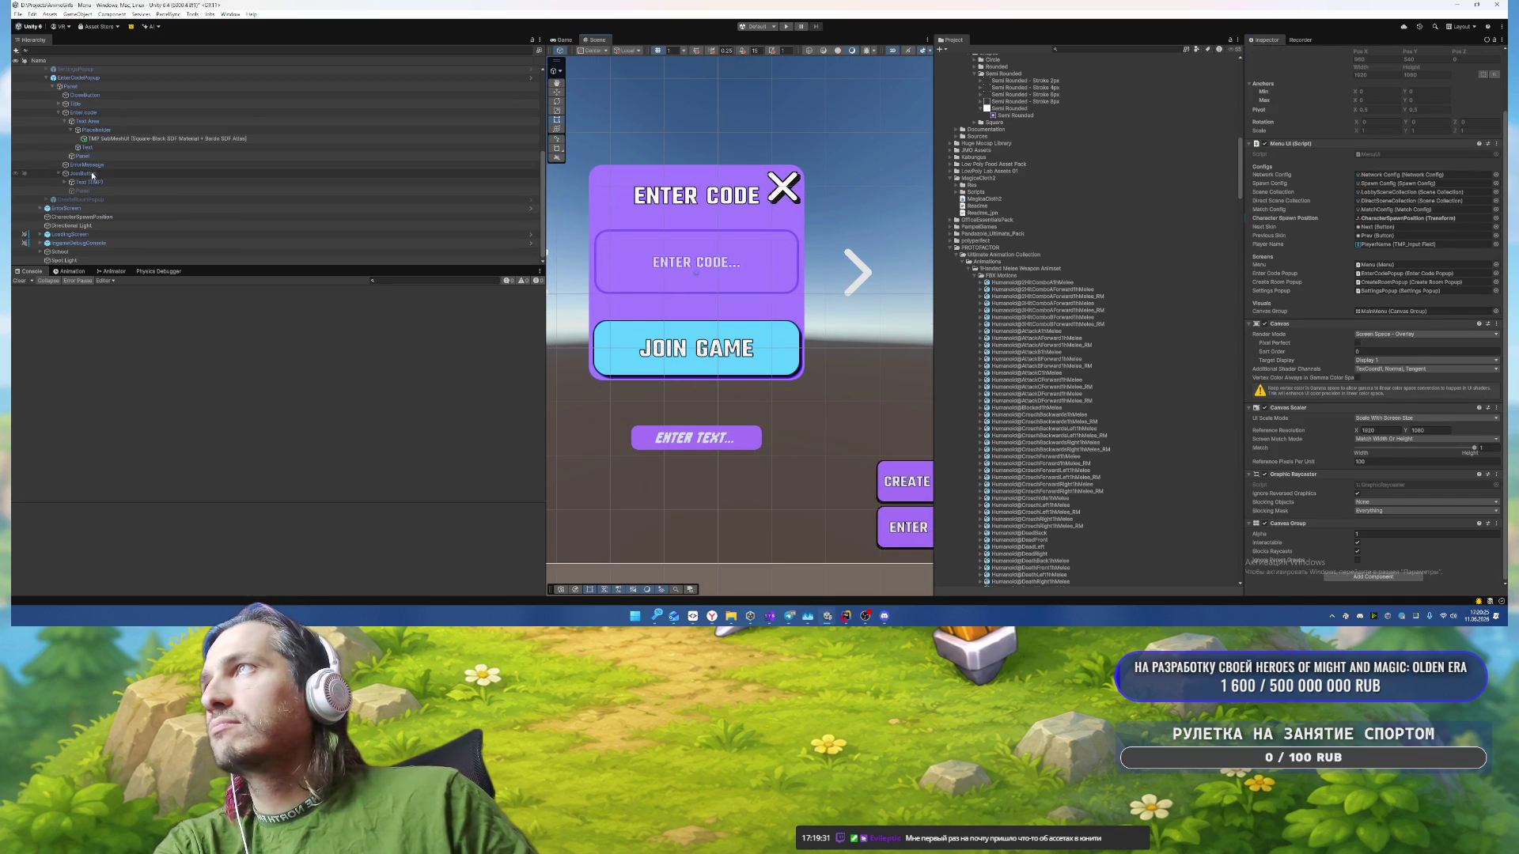
{"action": "scroll", "coordinate": [1424, 356], "scroll_direction": "down", "scroll_amount": 3}
Step: Set the JoinButton Shadow's Effect Color to 262626 at alpha 100
{"action": "left_click", "coordinate": [1424, 324]}
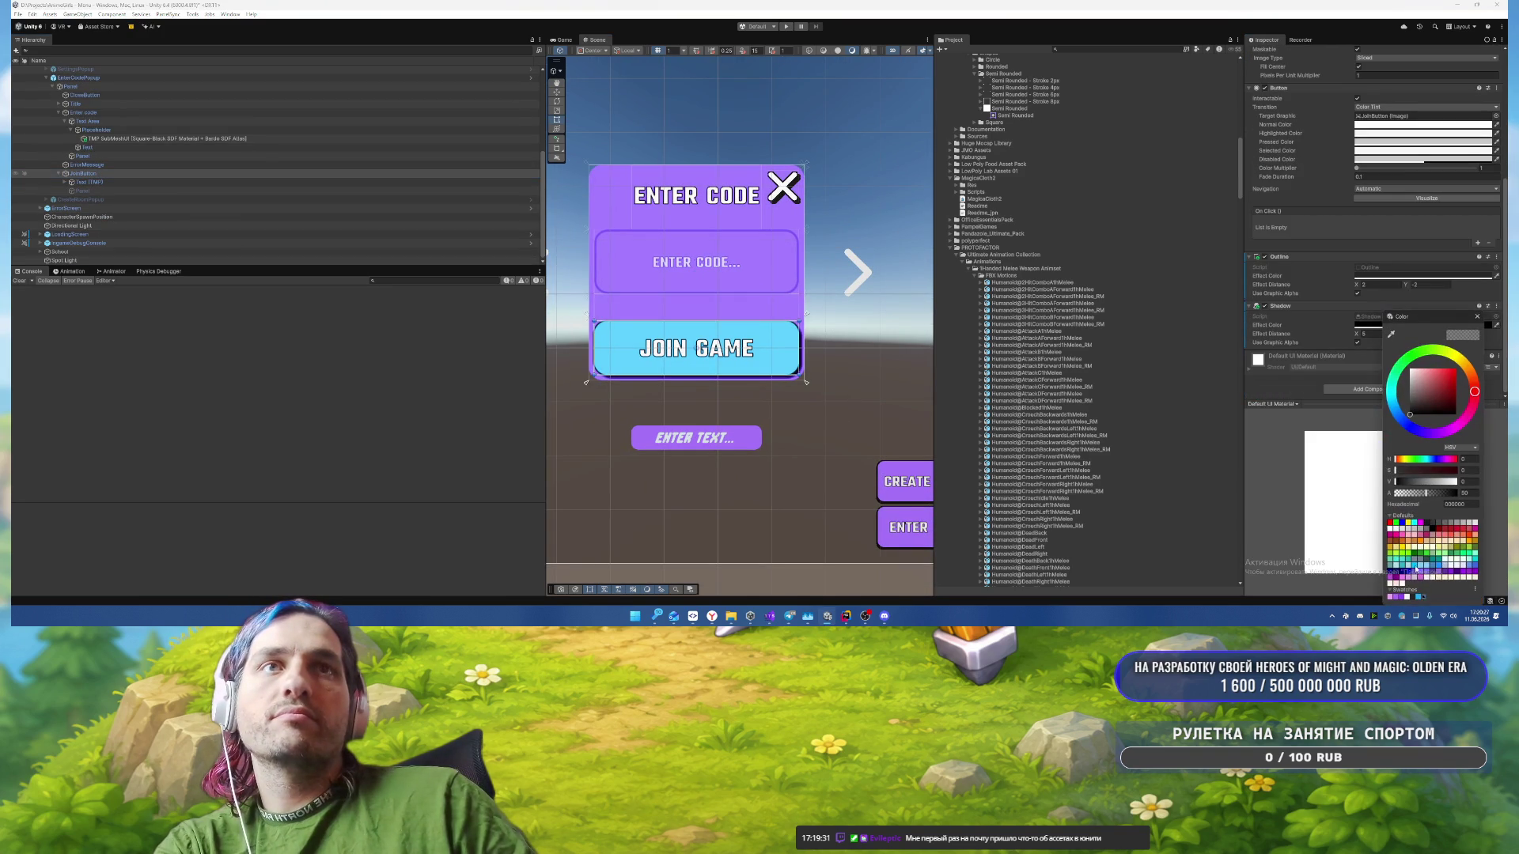
{"action": "left_click", "coordinate": [1418, 599]}
{"action": "left_click", "coordinate": [1477, 316]}
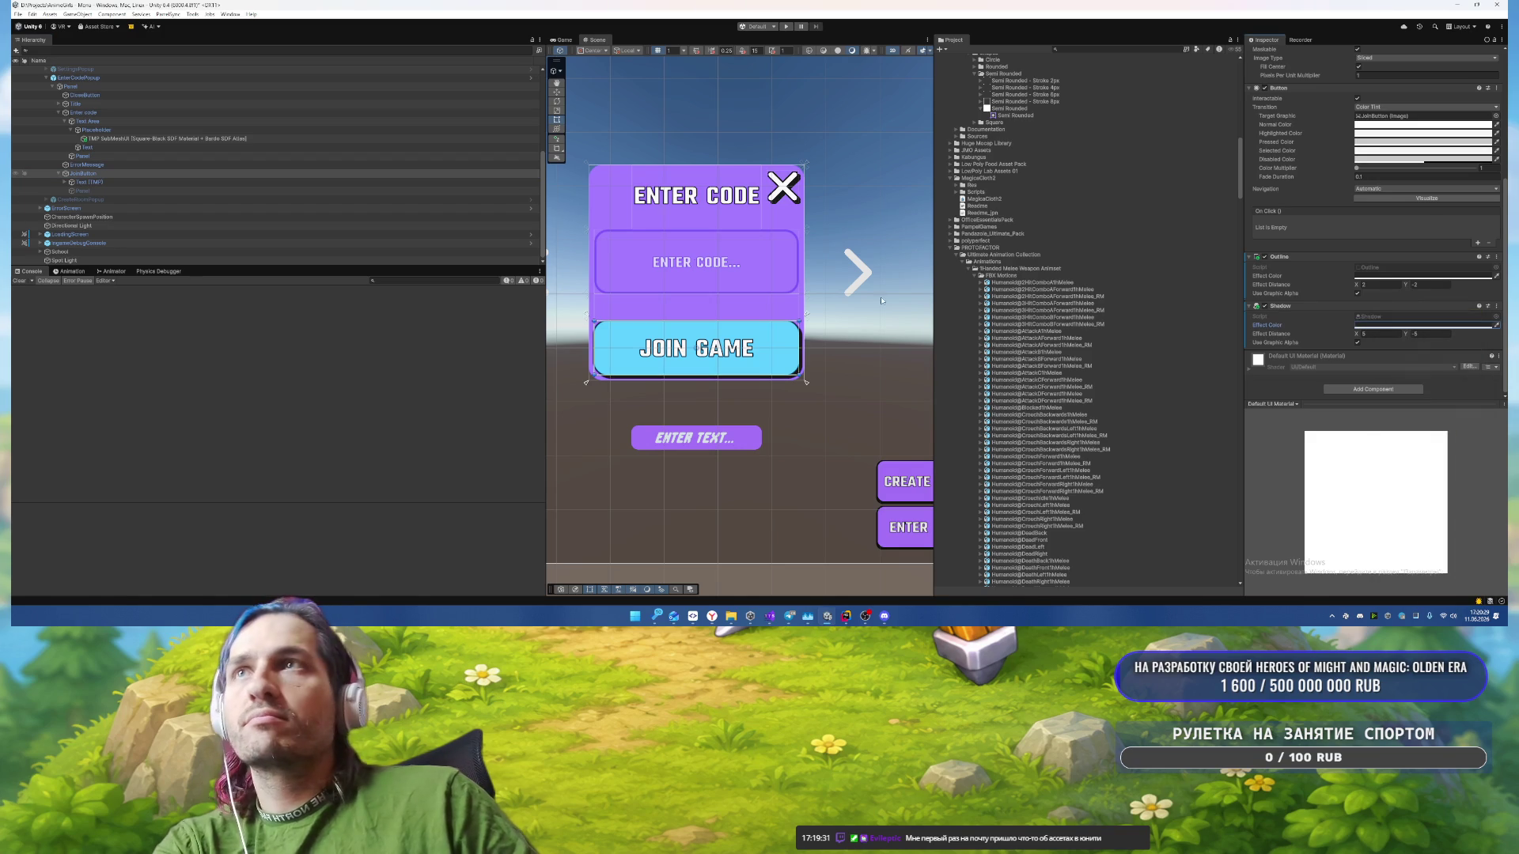
{"action": "left_click", "coordinate": [871, 380]}
{"action": "left_click_drag", "start_coordinate": [849, 365], "coordinate": [905, 428]}
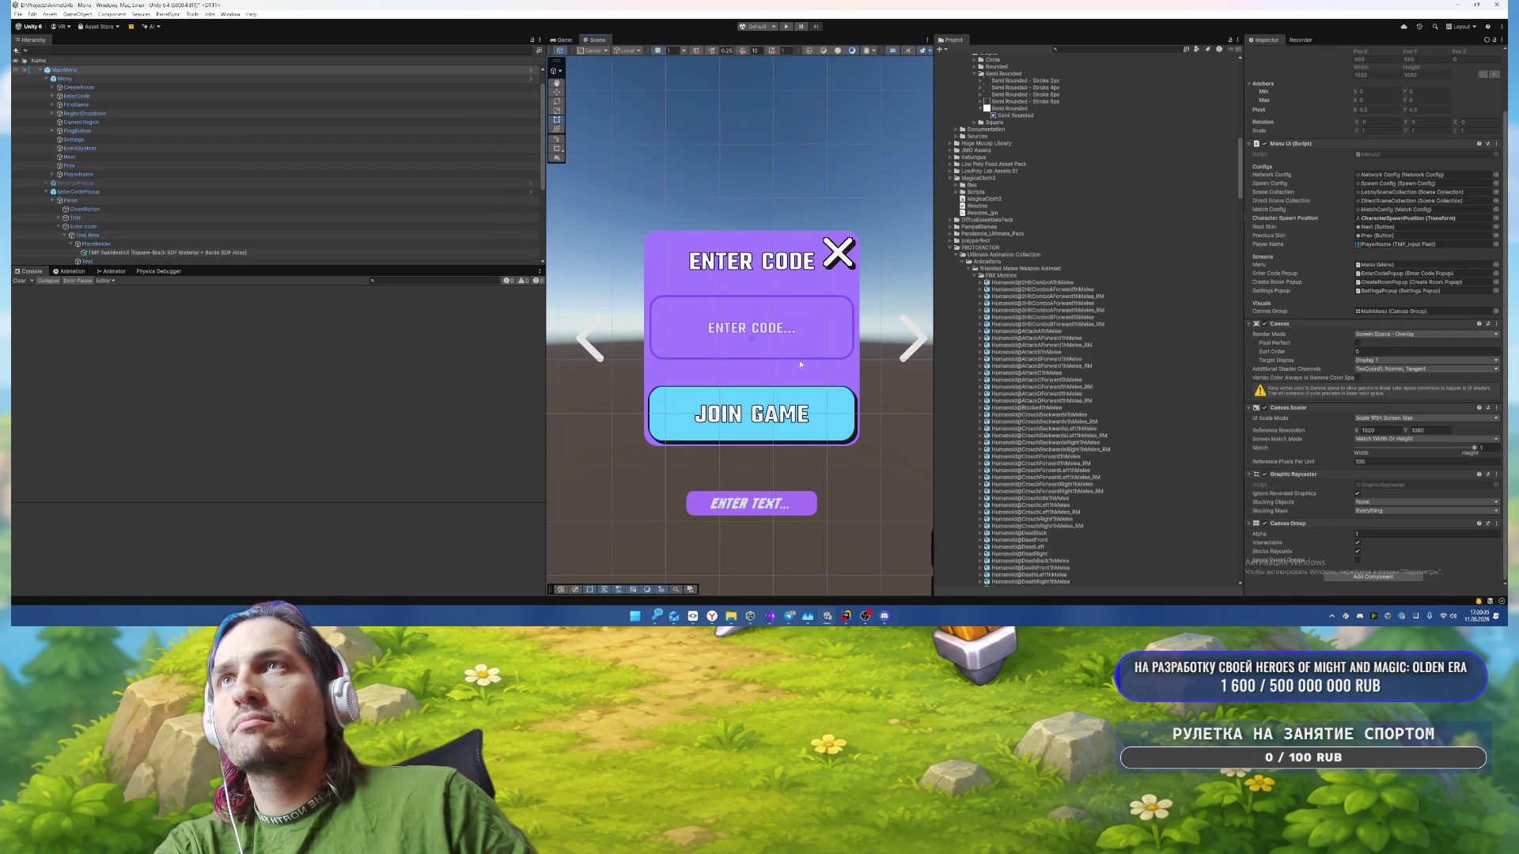
{"action": "scroll", "coordinate": [807, 361], "scroll_direction": "down", "scroll_amount": 5}
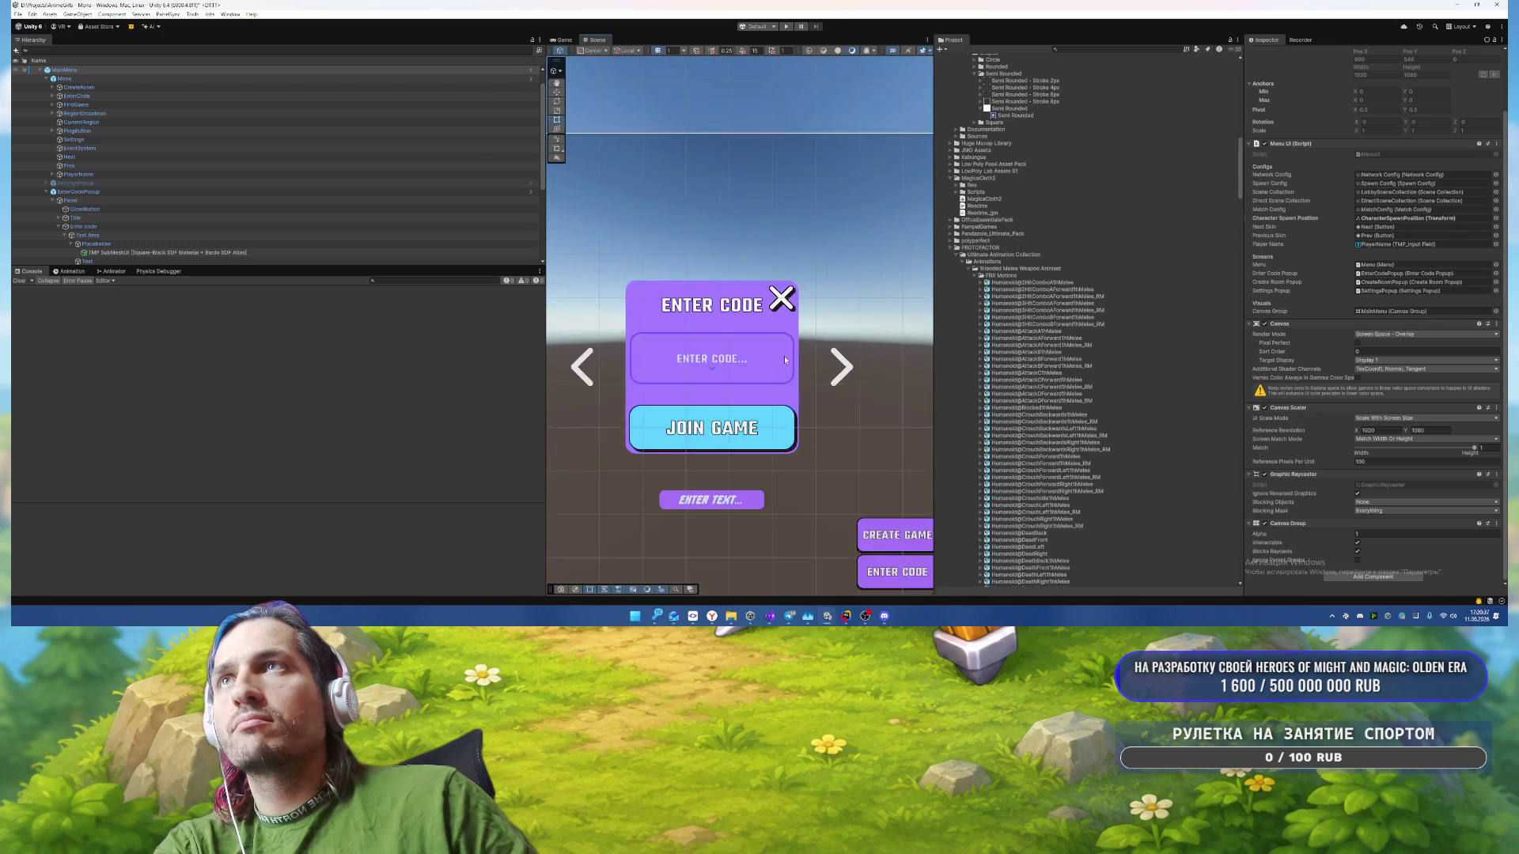
{"action": "scroll", "coordinate": [786, 351], "scroll_direction": "down", "scroll_amount": 1}
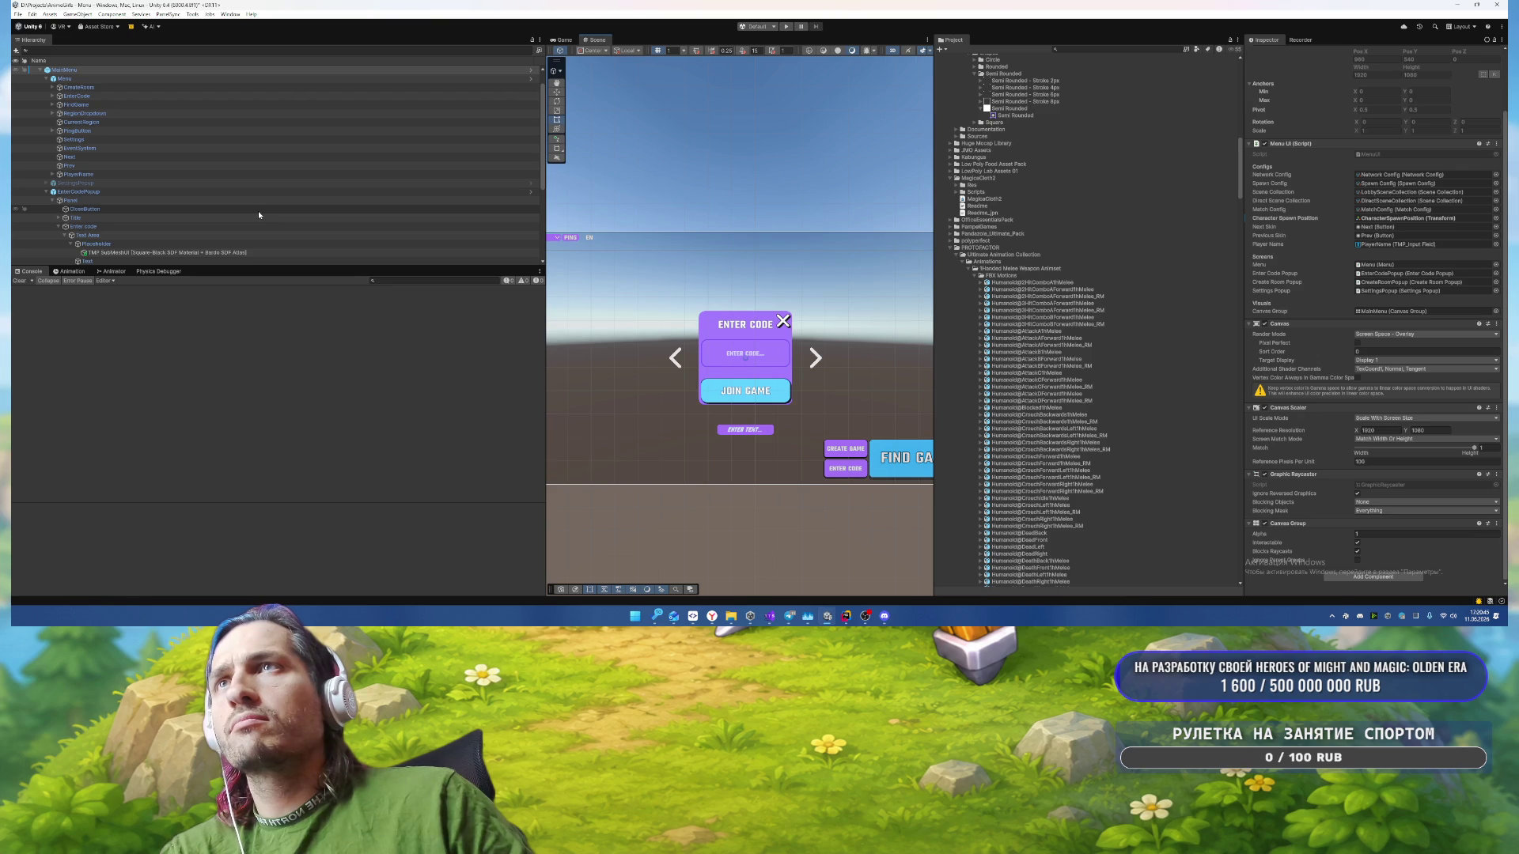
{"action": "left_click", "coordinate": [106, 193]}
Step: Shrink the popup Panel height to about 285.73 and set JoinButton's Top offset to 0
{"action": "left_click", "coordinate": [112, 201]}
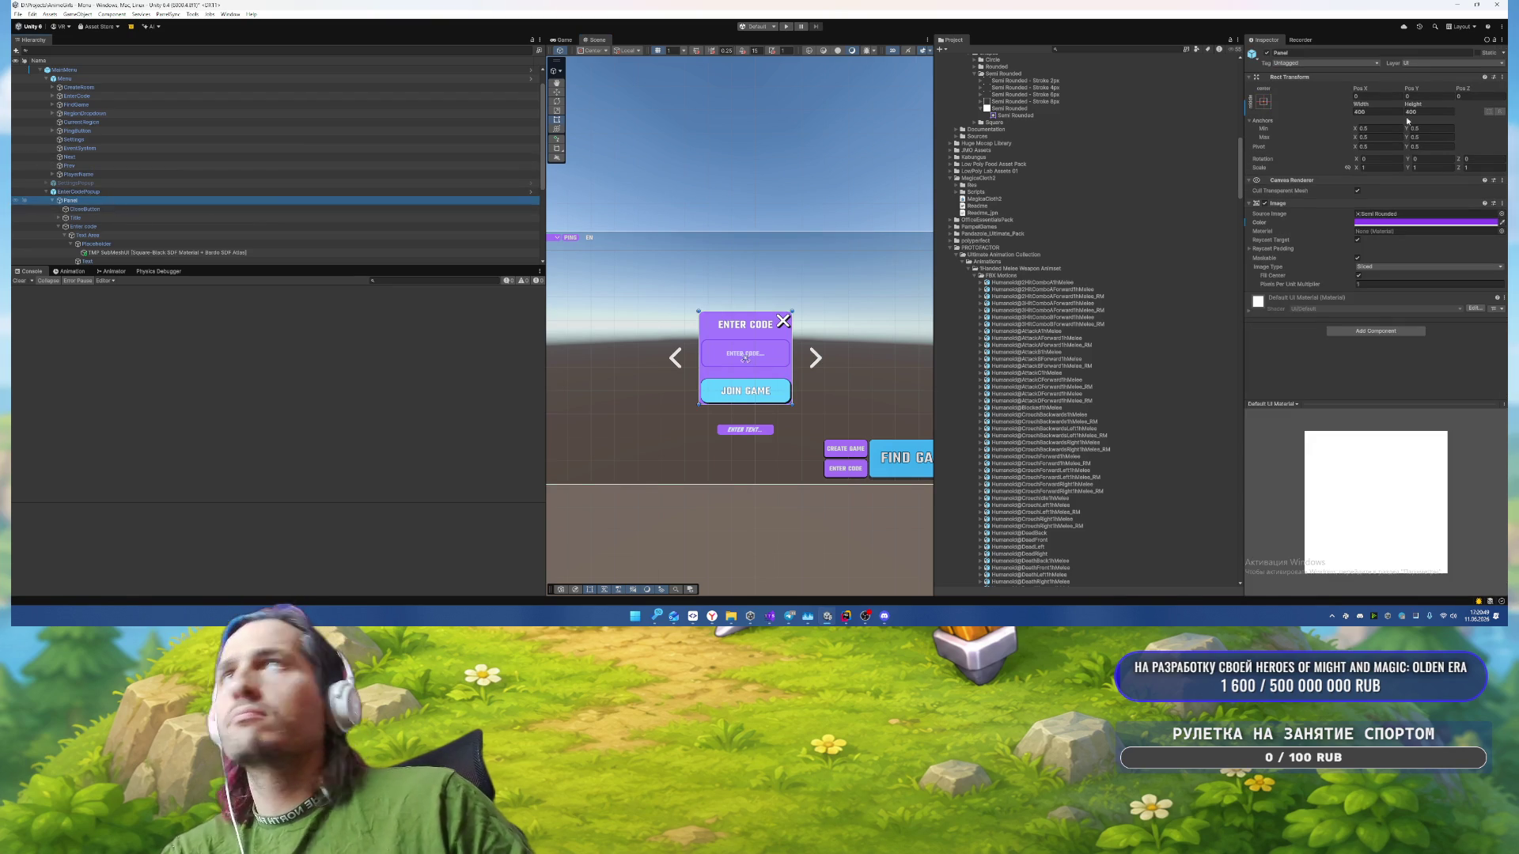
{"action": "mouse_move", "coordinate": [1410, 112]}
{"action": "left_mouse_down"}
{"action": "mouse_move", "coordinate": [1209, 268]}
{"action": "mouse_move", "coordinate": [1102, 166]}
{"action": "mouse_move", "coordinate": [958, 118]}
{"action": "mouse_move", "coordinate": [1074, 87]}
{"action": "mouse_move", "coordinate": [774, 140]}
{"action": "left_mouse_up"}
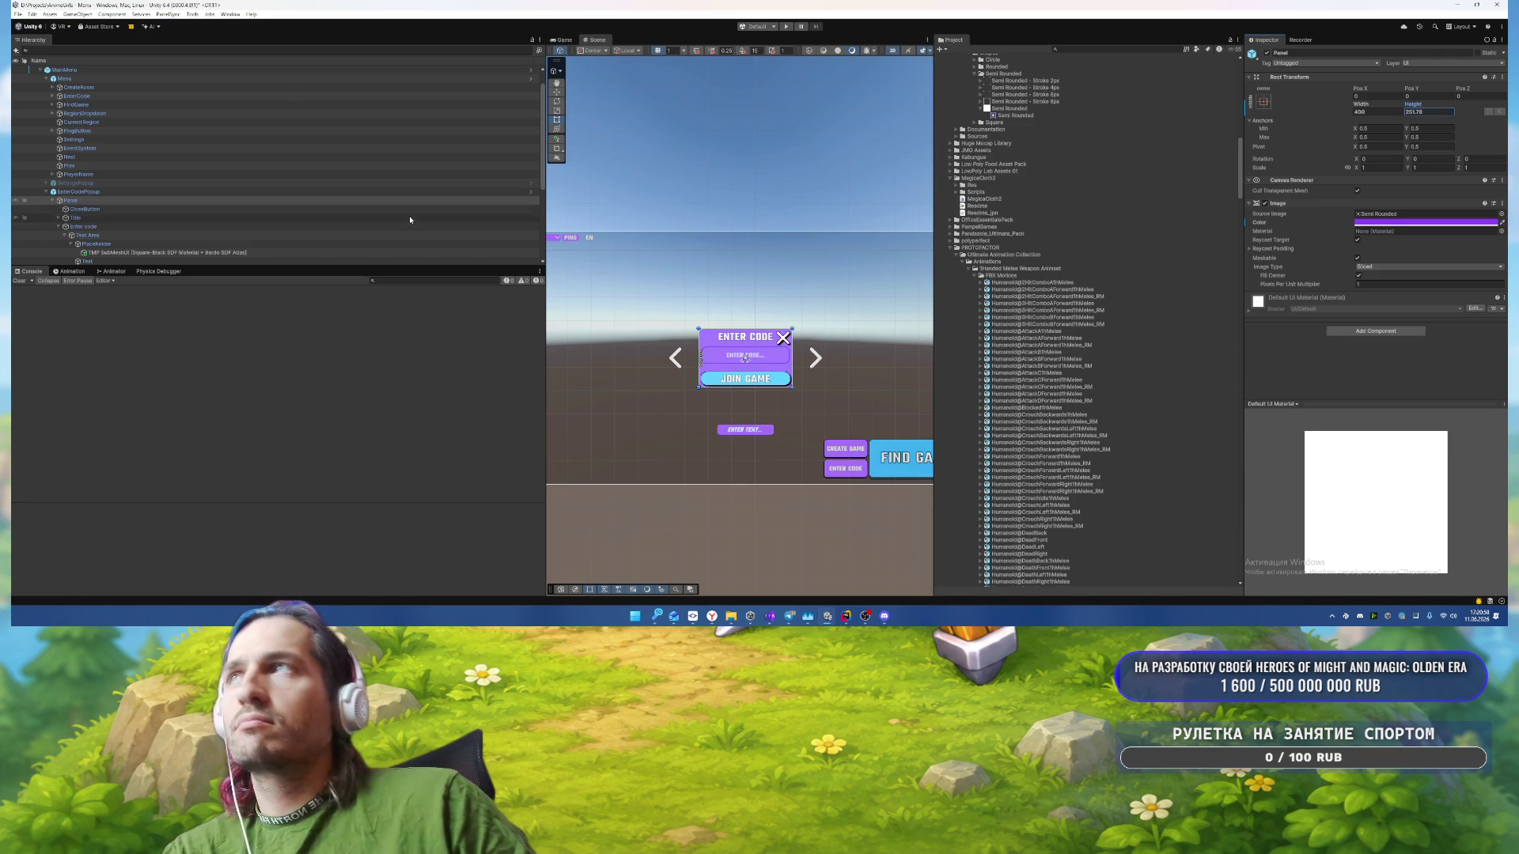
{"action": "left_click", "coordinate": [112, 227]}
{"action": "left_click", "coordinate": [58, 226]}
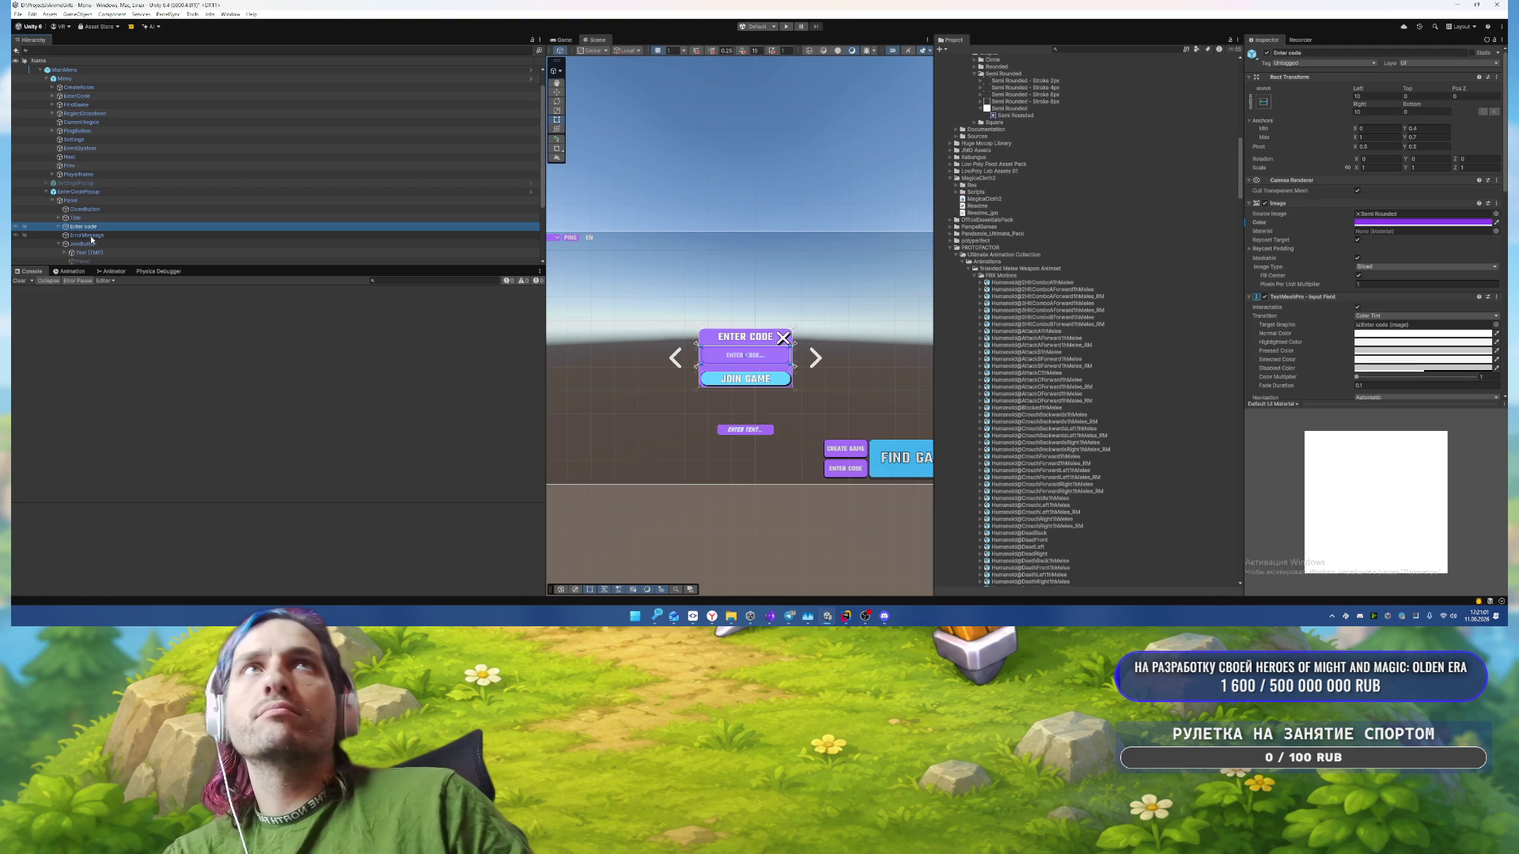
{"action": "left_click", "coordinate": [89, 244]}
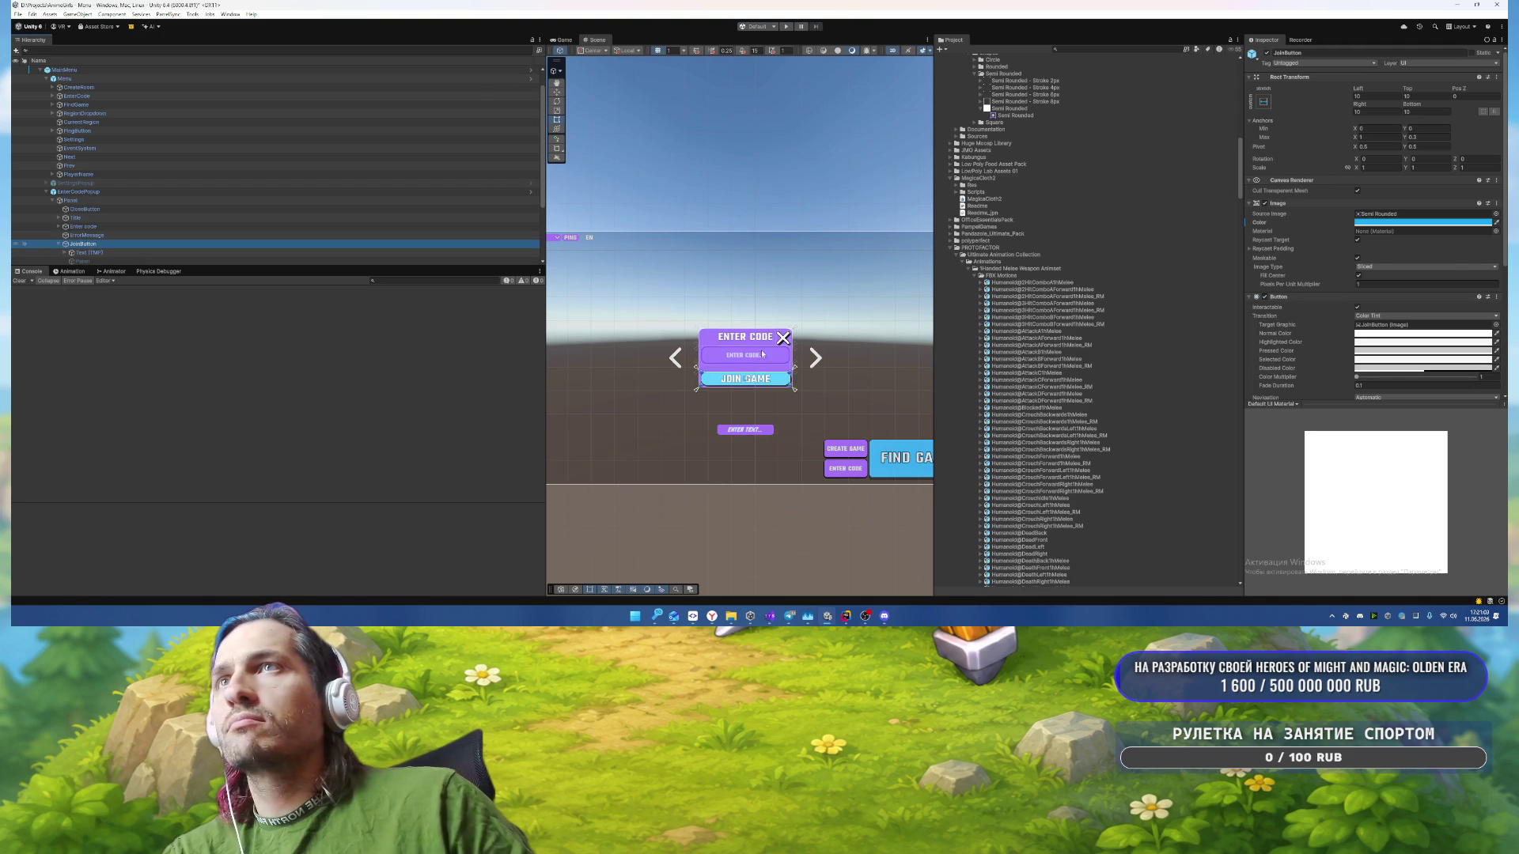
{"action": "scroll", "coordinate": [799, 397], "scroll_direction": "up", "scroll_amount": 5}
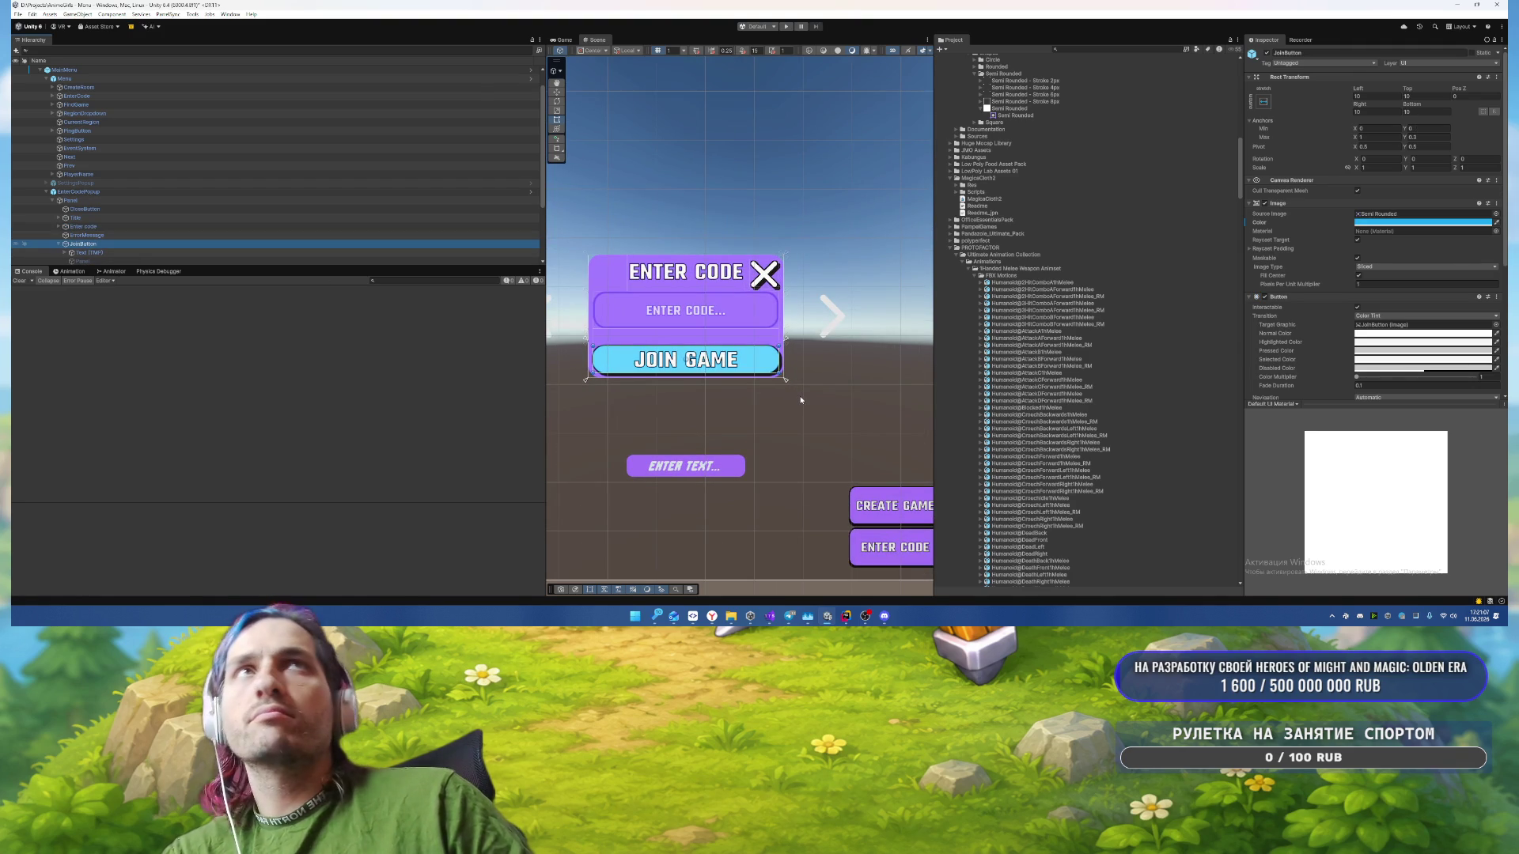
{"action": "double_click", "coordinate": [1417, 96]}
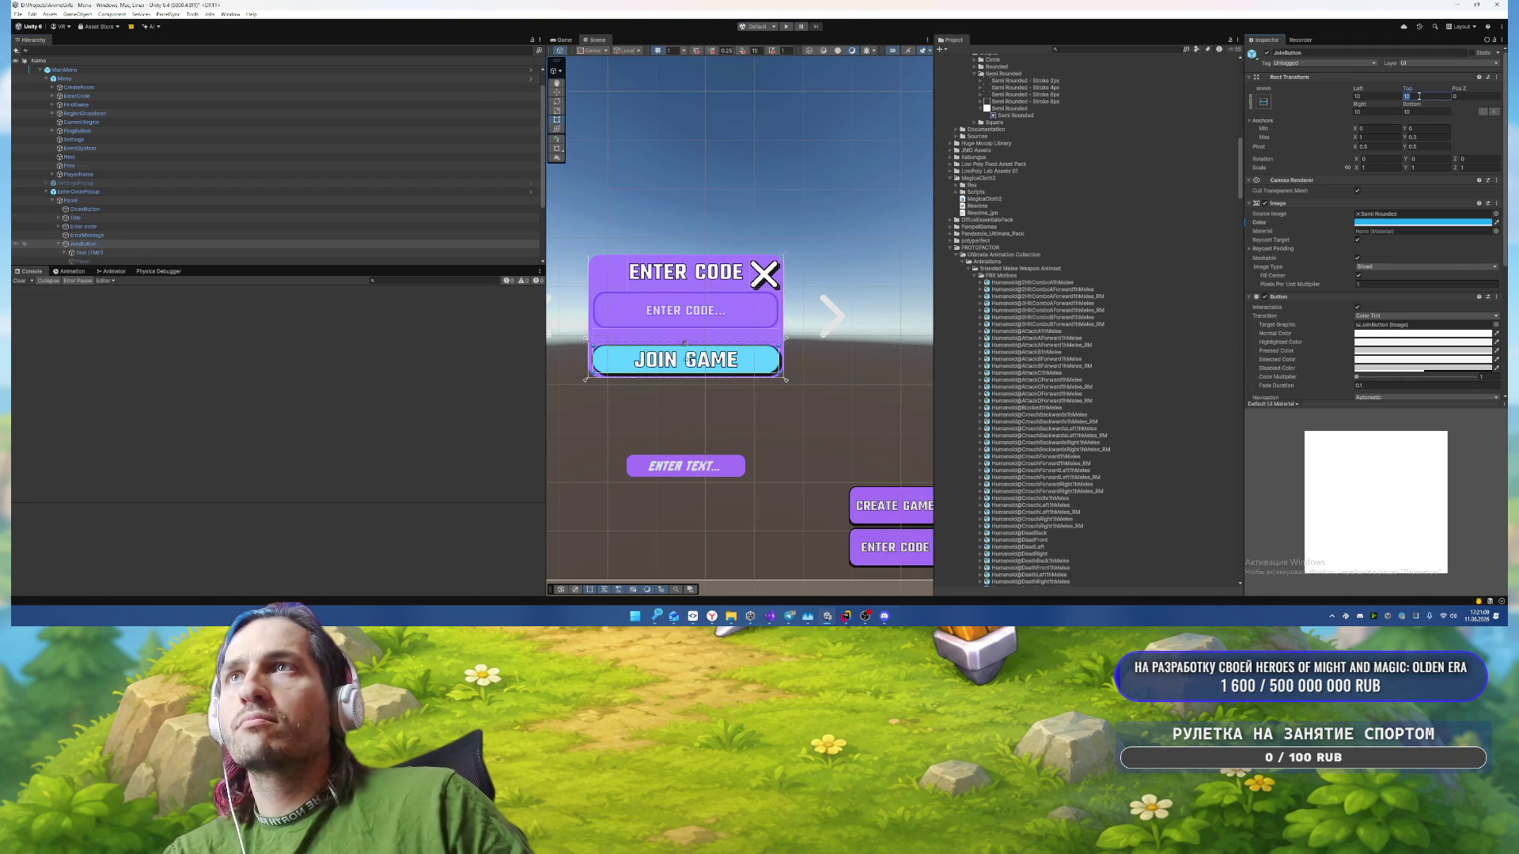
{"action": "type", "text": "0"}
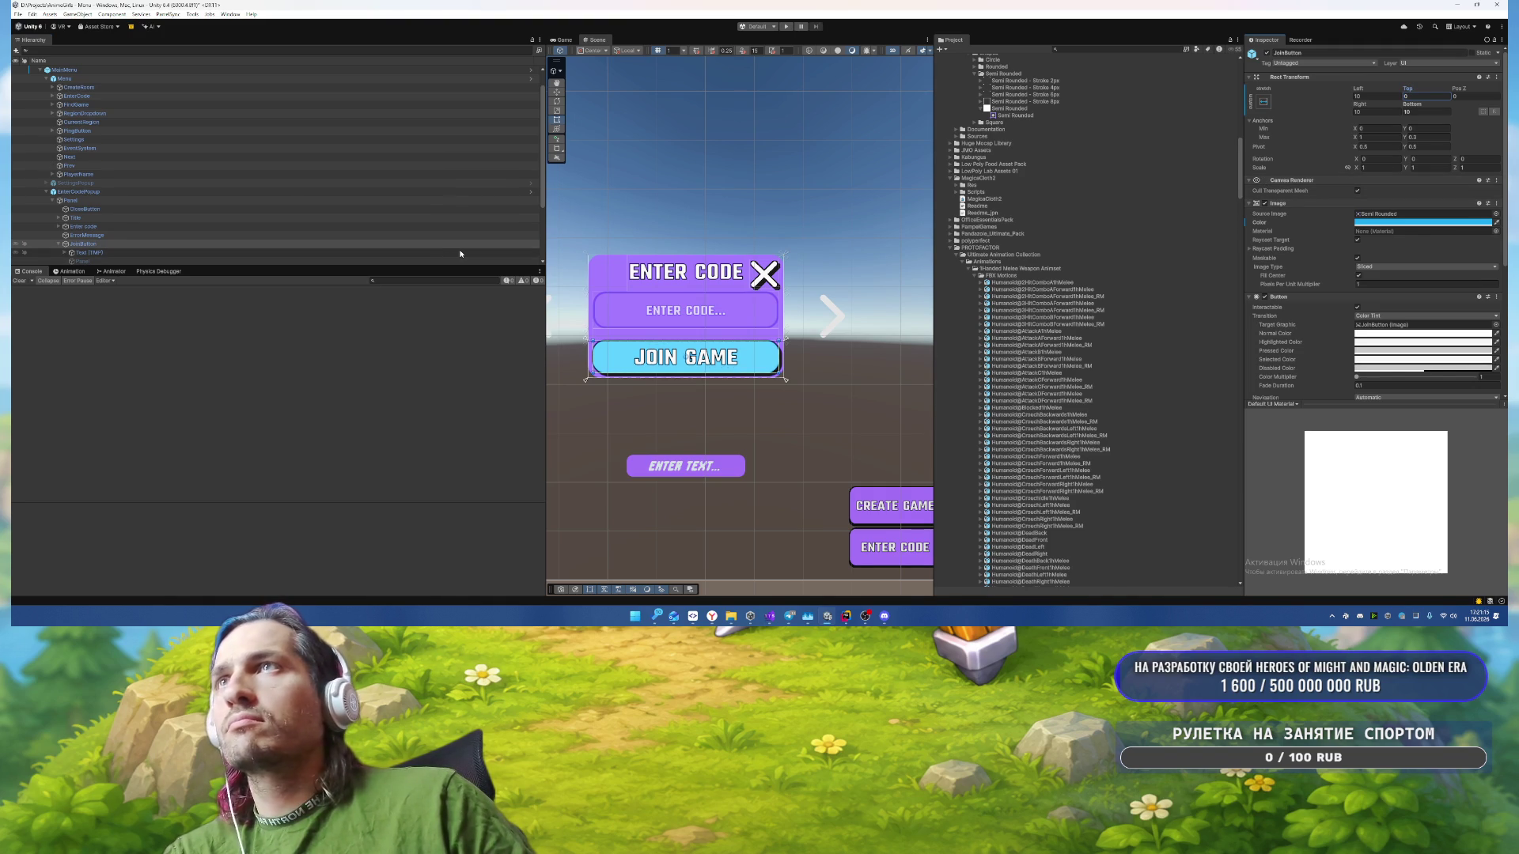
{"action": "left_click", "coordinate": [109, 227]}
Step: Set the Title's minimum Y anchor and bottom offset to 0
{"action": "key", "text": "Up"}
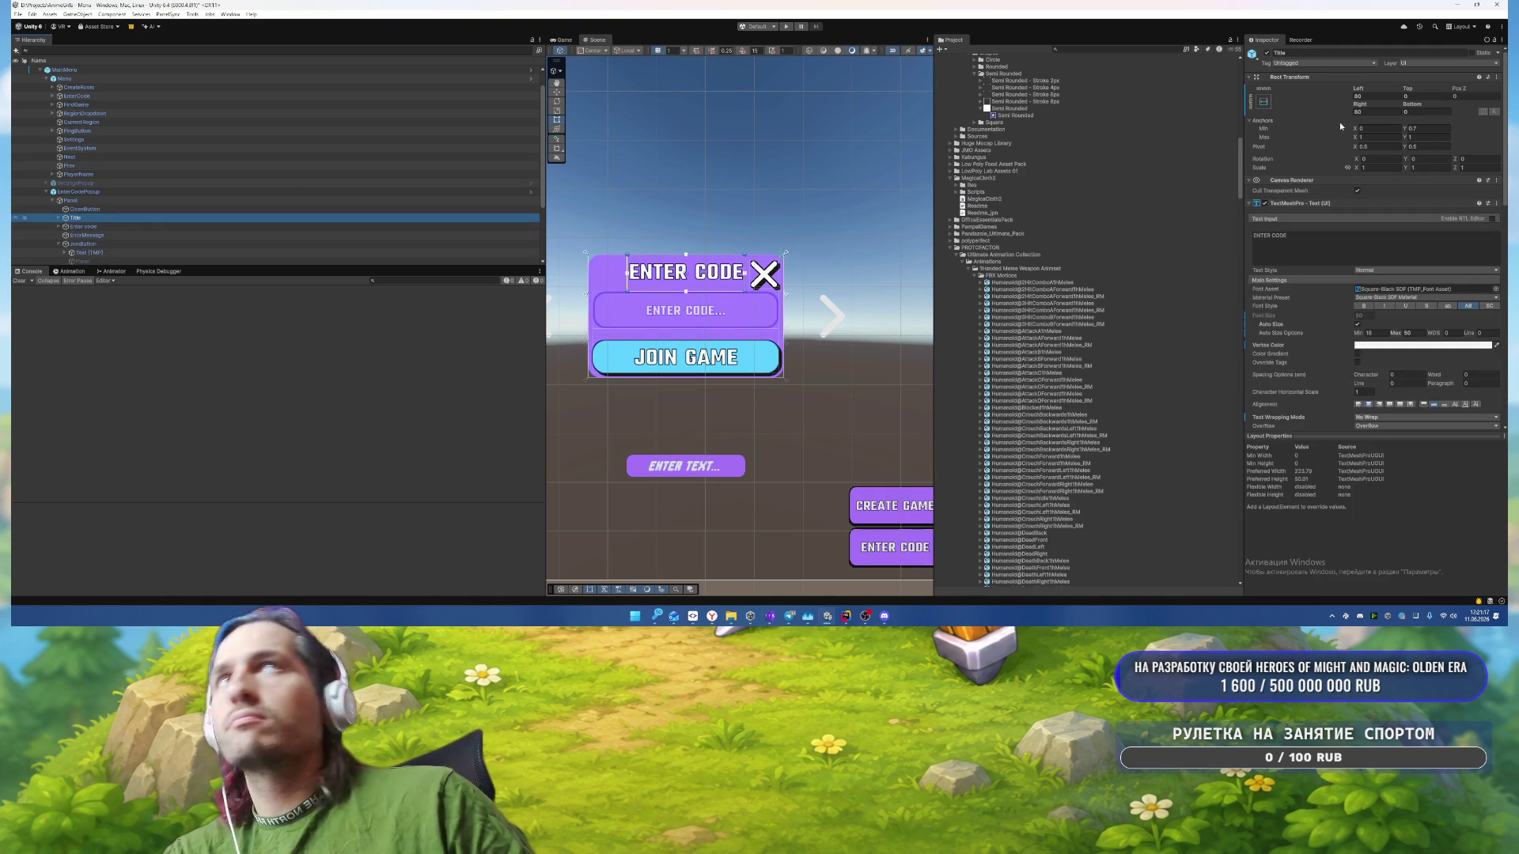
{"action": "left_click", "coordinate": [1430, 129]}
{"action": "type", "text": "0"}
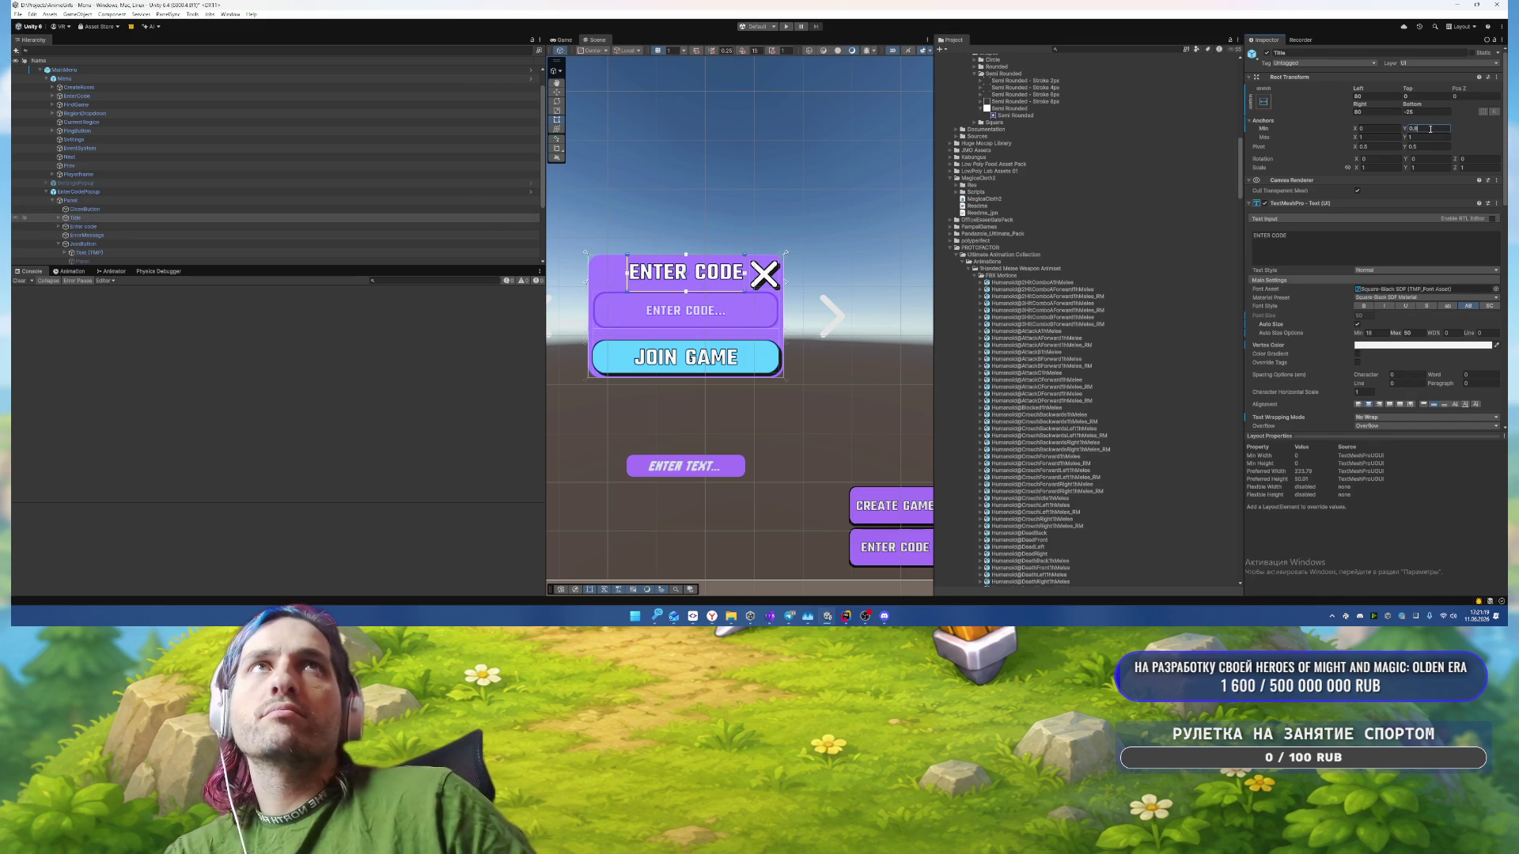
{"action": "left_click", "coordinate": [1423, 112]}
{"action": "type", "text": "0"}
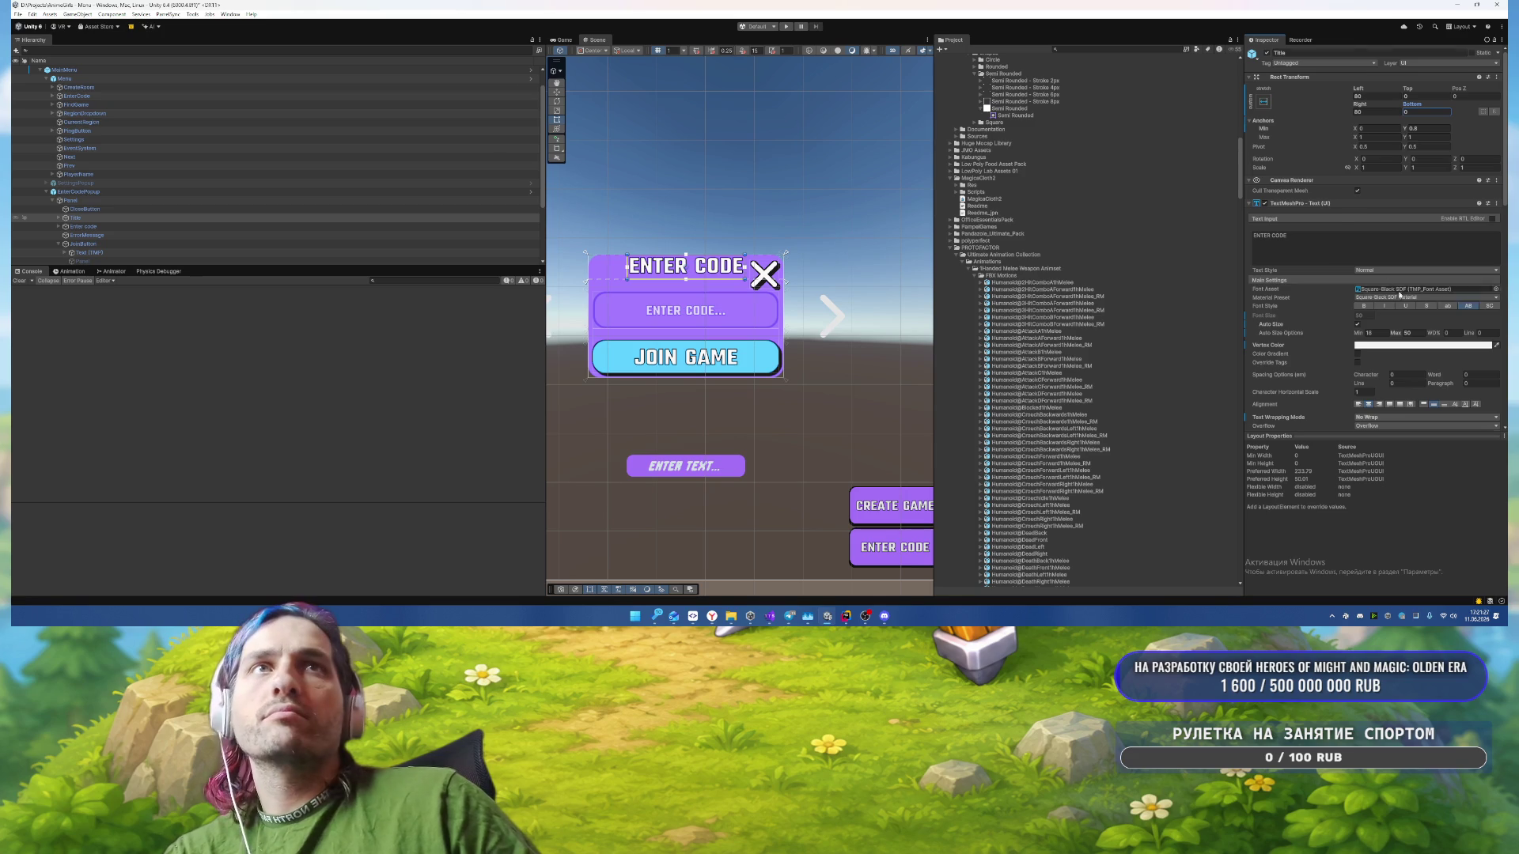
Step: Set the Enter code field's Anchors Max Y to 0.8 and Top offset to 0
{"action": "scroll", "coordinate": [1454, 334], "scroll_direction": "down", "scroll_amount": 2}
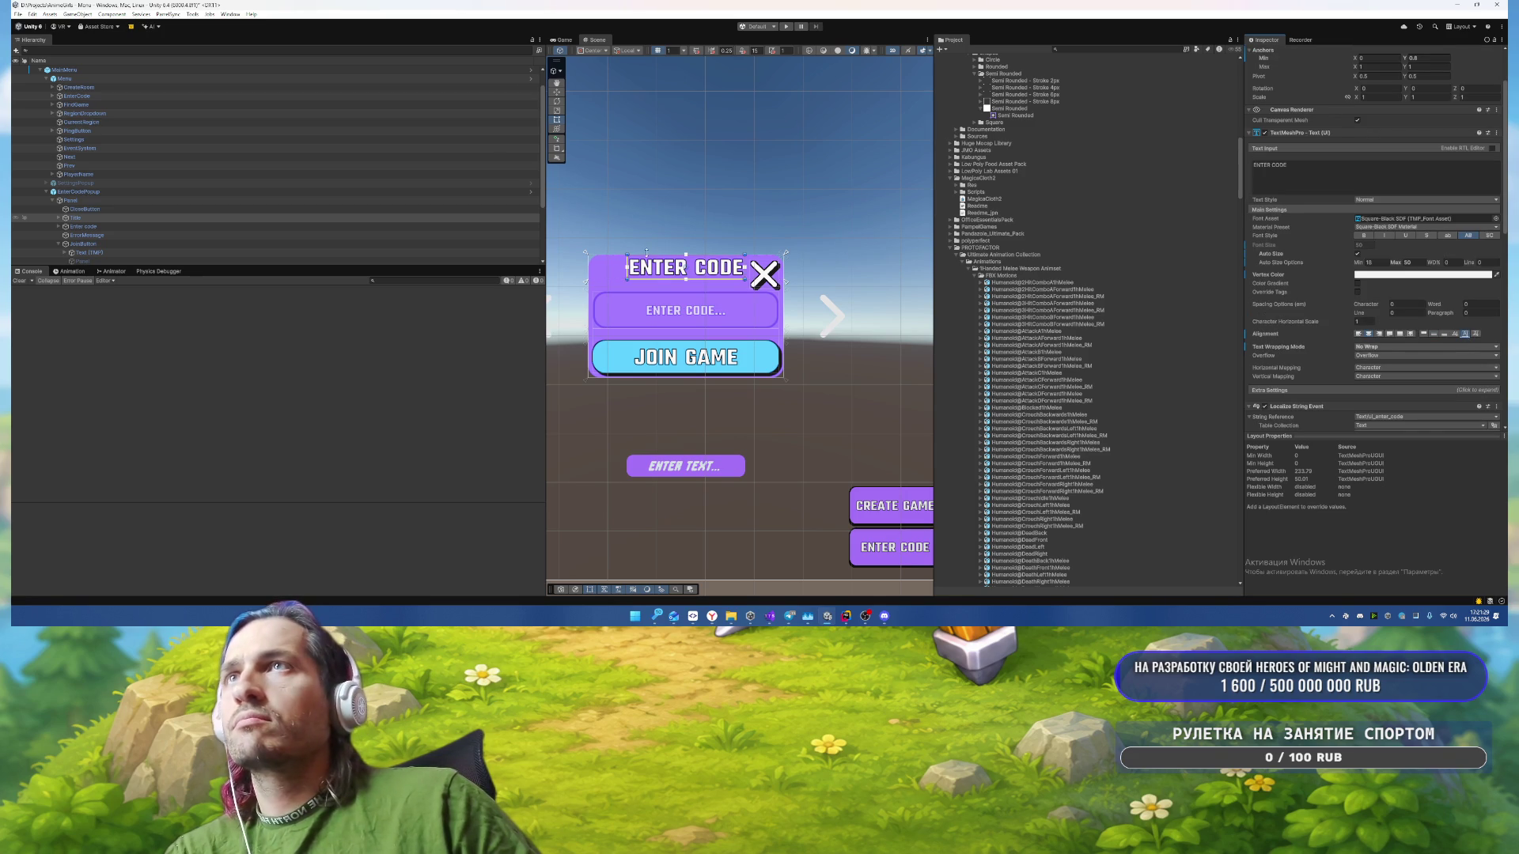
{"action": "left_click", "coordinate": [83, 226]}
{"action": "scroll", "coordinate": [1416, 237], "scroll_direction": "up", "scroll_amount": 2}
{"action": "left_click", "coordinate": [1428, 113]}
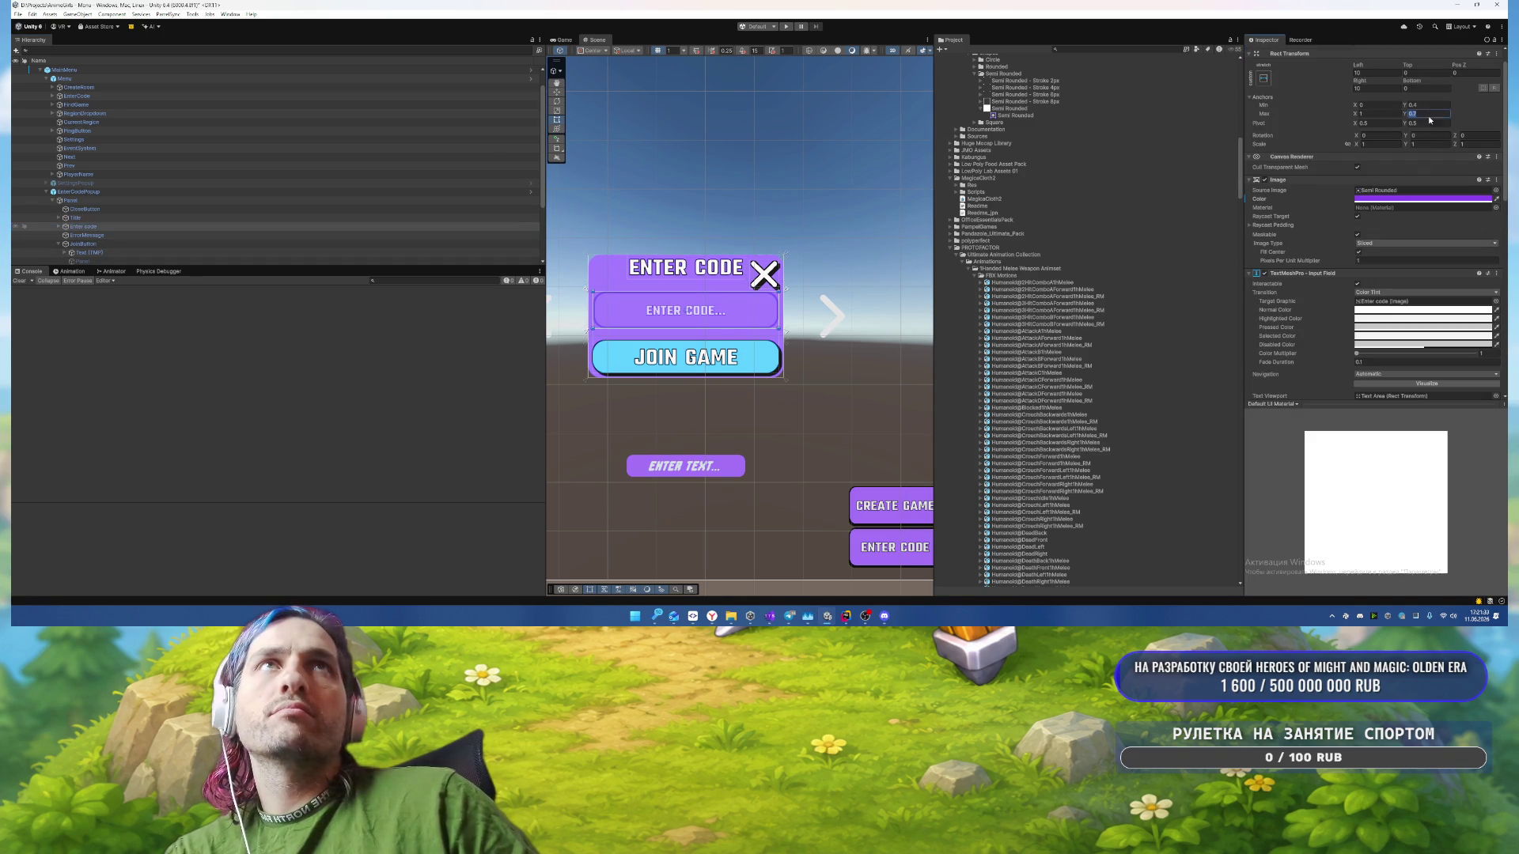
{"action": "type", "text": "0"}
{"action": "left_click", "coordinate": [1430, 72]}
{"action": "type", "text": "0"}
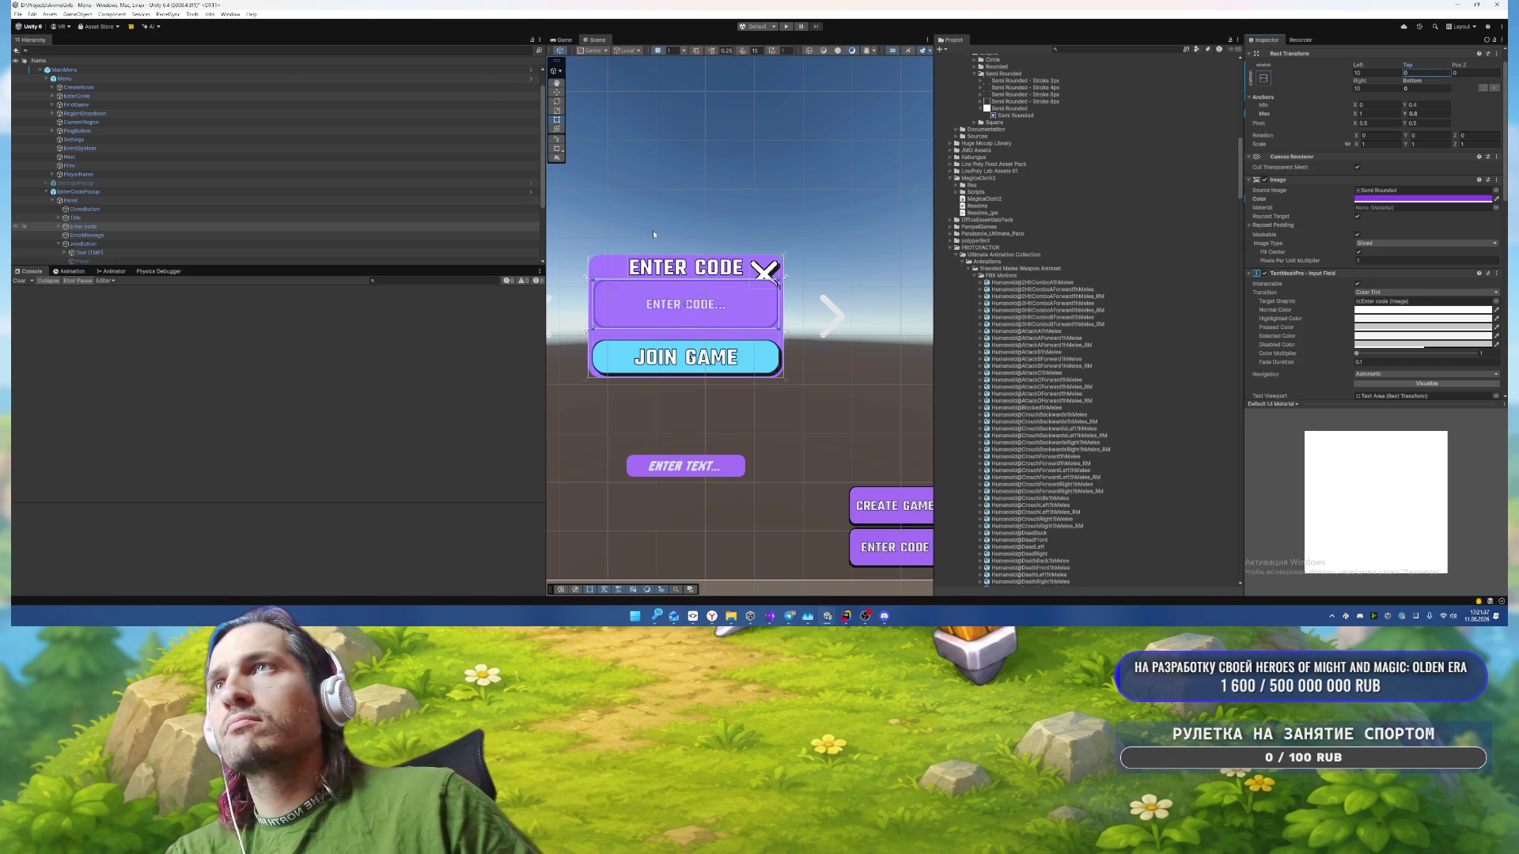
Step: Anchor the CloseButton into the top band: Anchors Min Y 0.8, Bottom 0, Top 0
{"action": "left_click", "coordinate": [122, 208]}
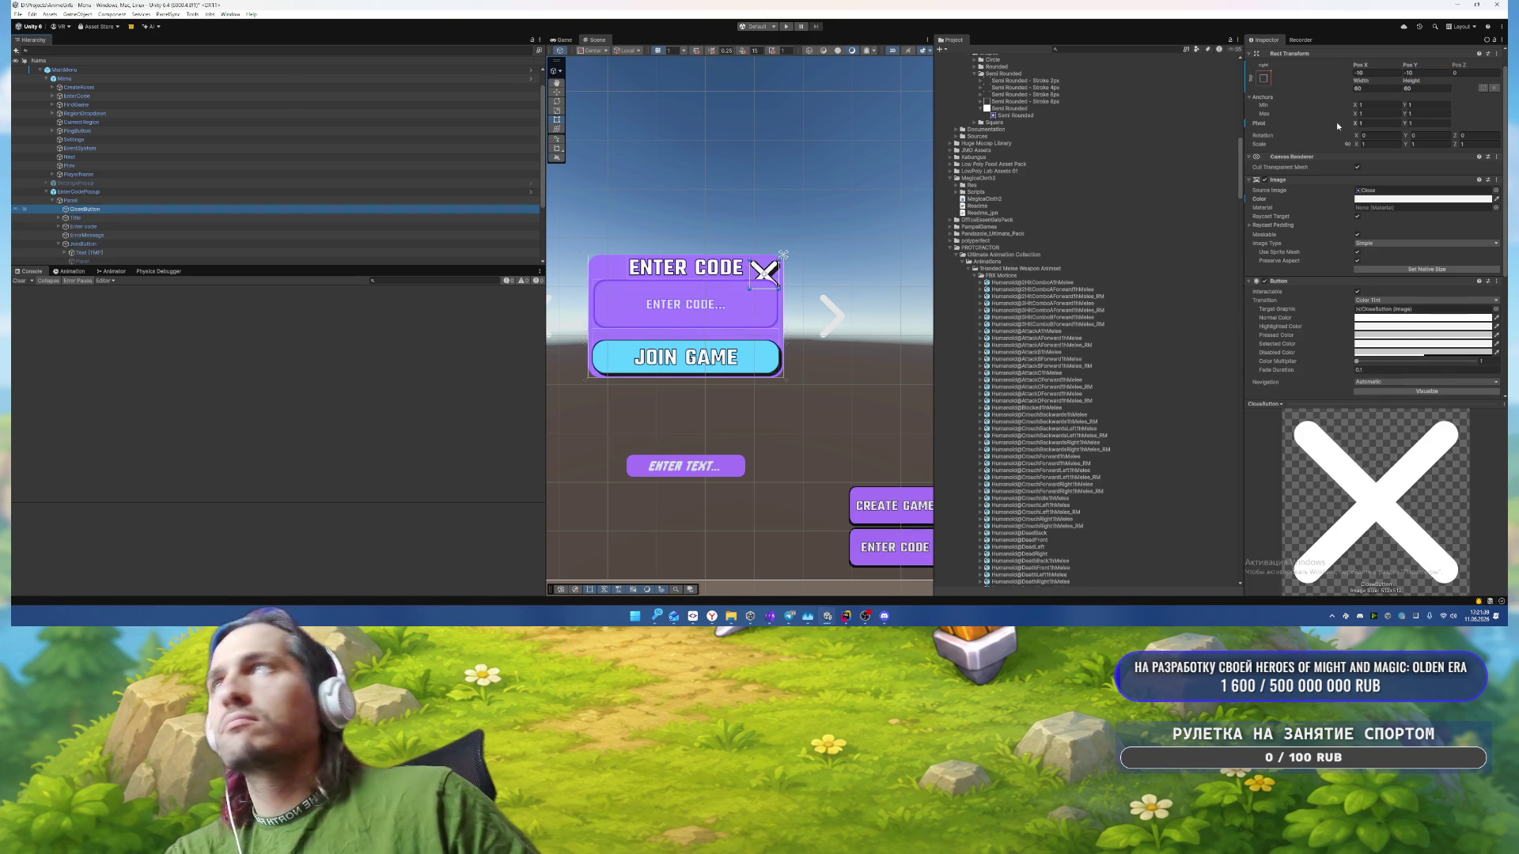
{"action": "left_click", "coordinate": [1424, 105]}
{"action": "type", "text": "0.8"}
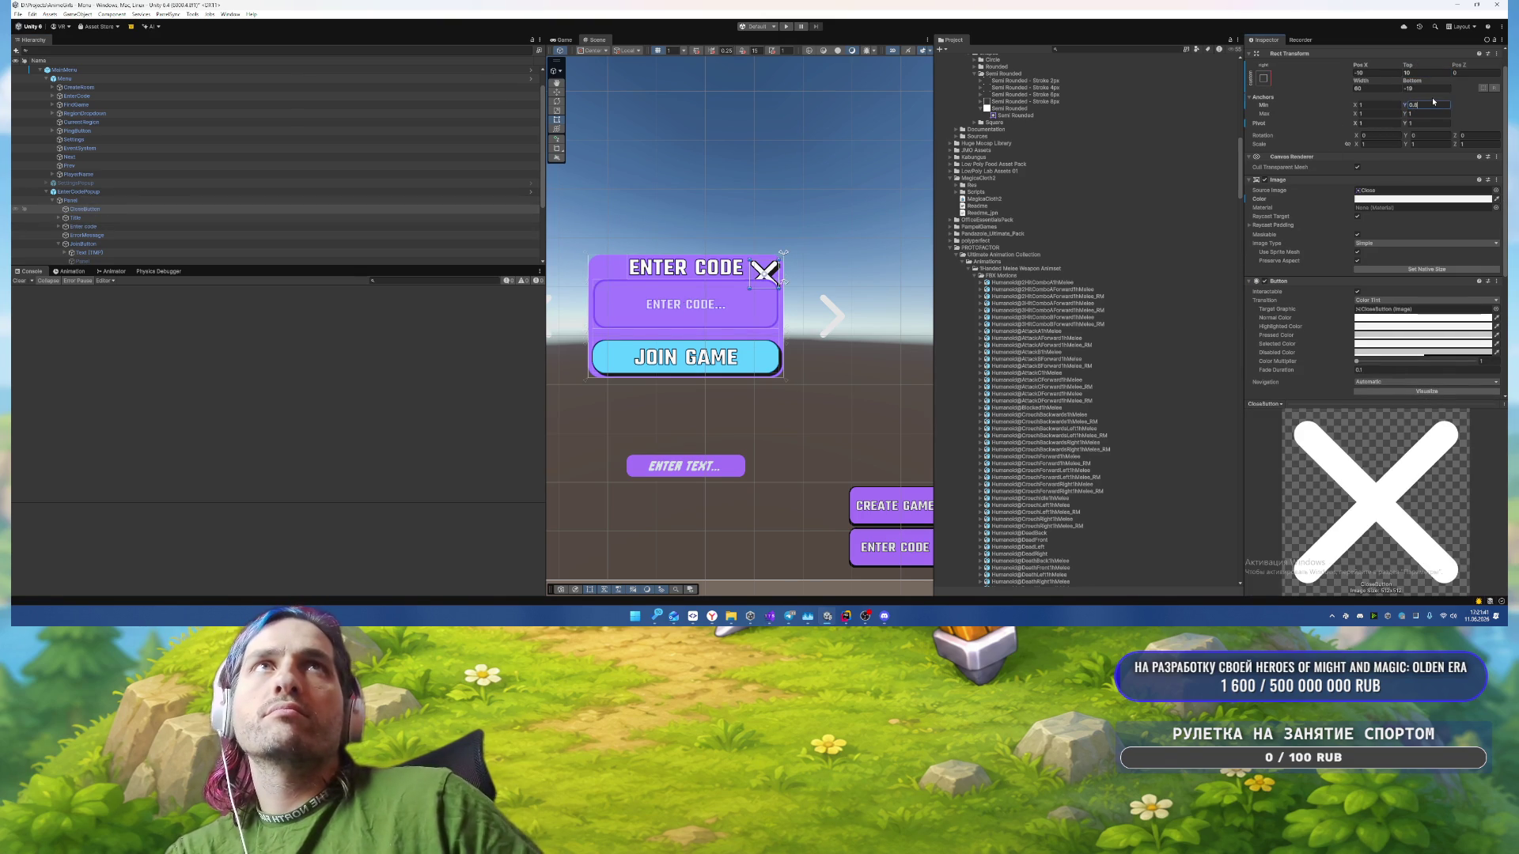
{"action": "left_click", "coordinate": [1420, 89]}
{"action": "type", "text": "0"}
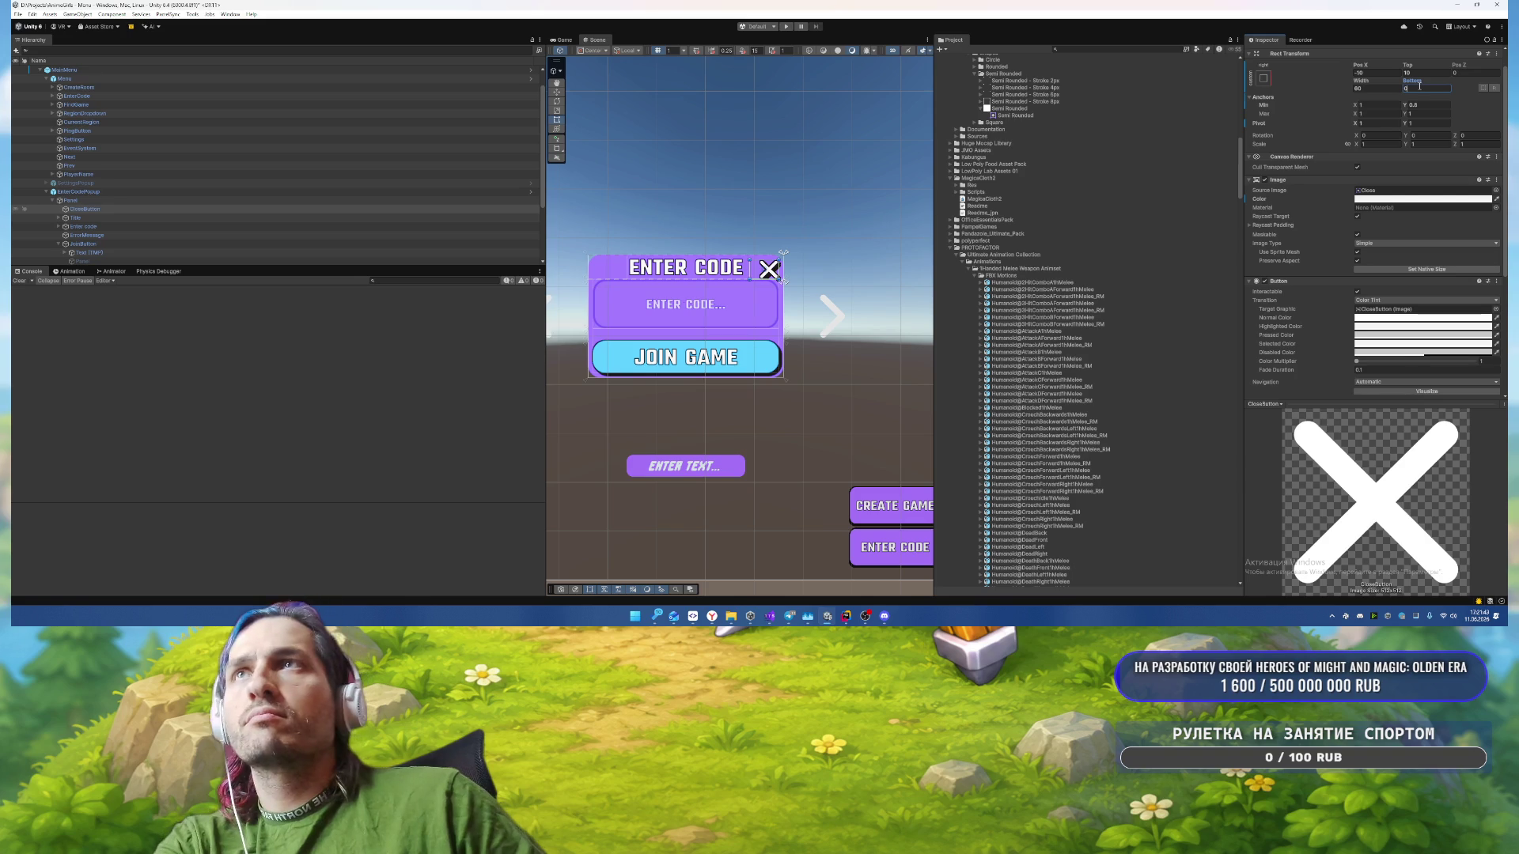
{"action": "scroll", "coordinate": [695, 216], "scroll_direction": "up", "scroll_amount": 5}
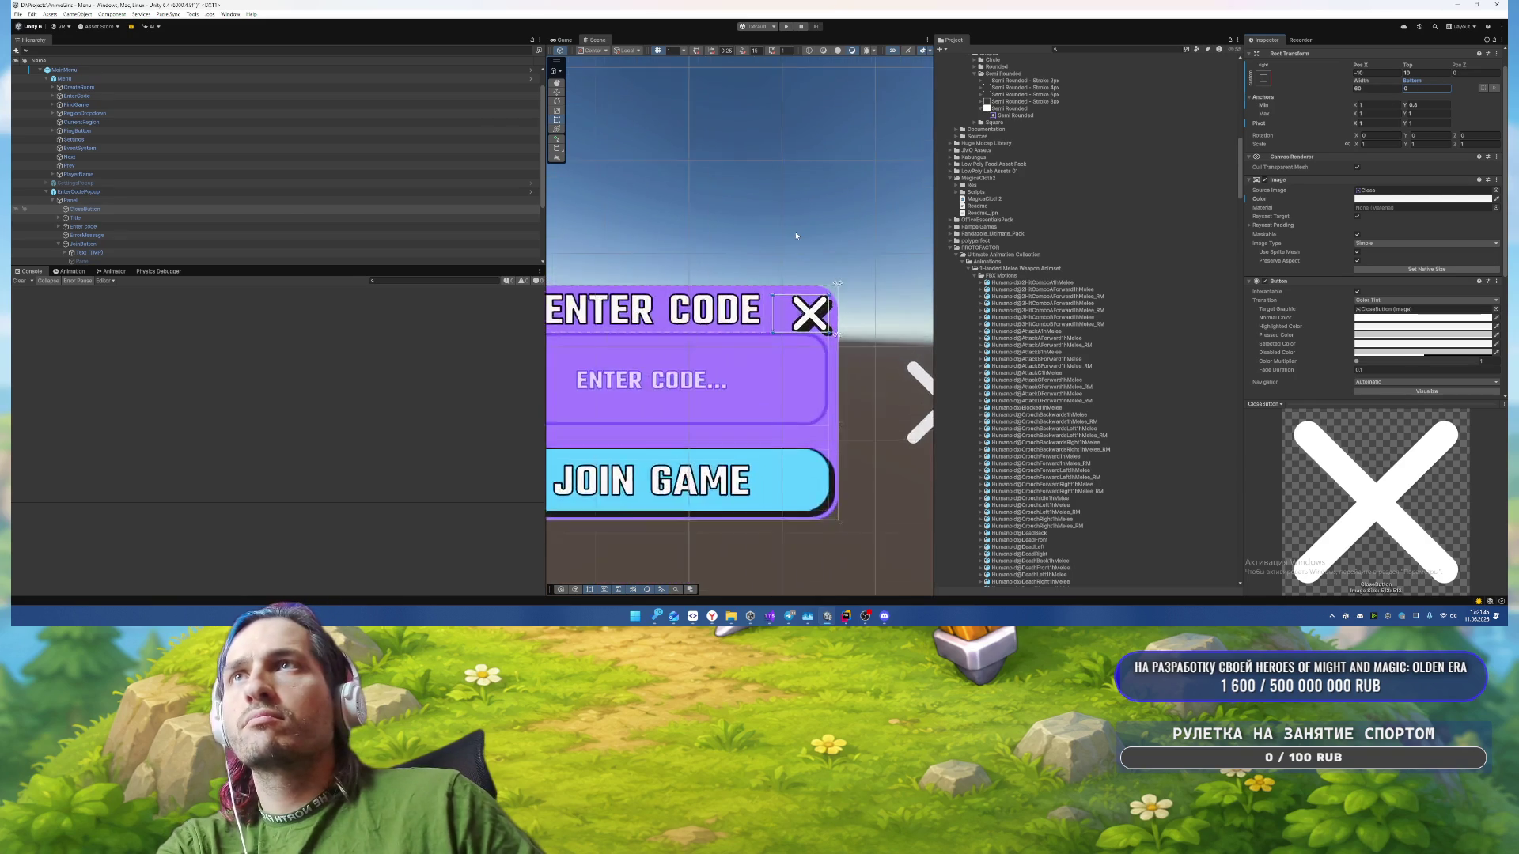
{"action": "scroll", "coordinate": [724, 209], "scroll_direction": "up", "scroll_amount": 2}
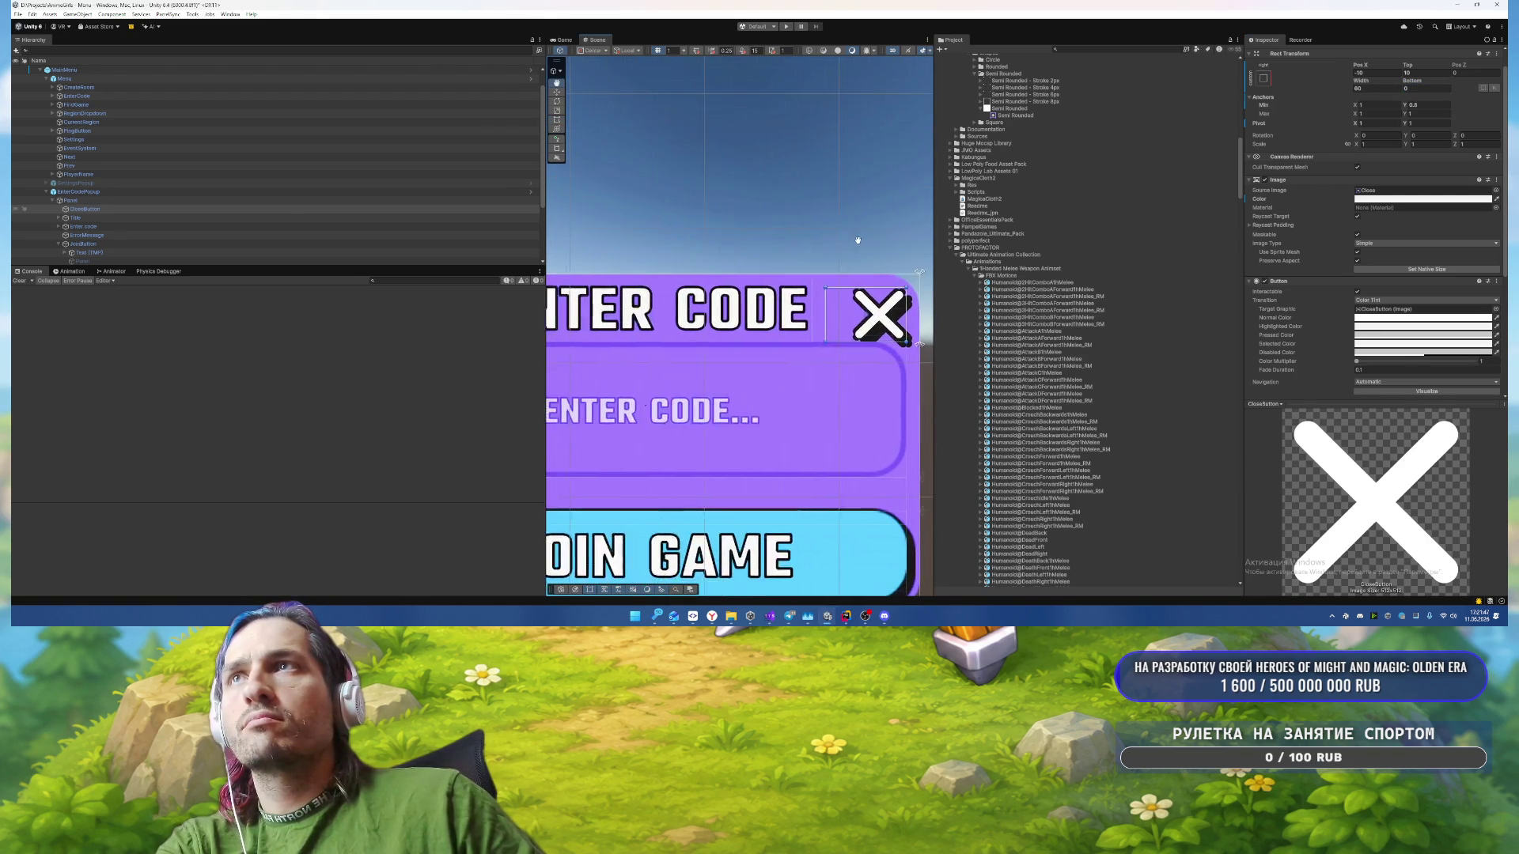
{"action": "left_click", "coordinate": [1428, 73]}
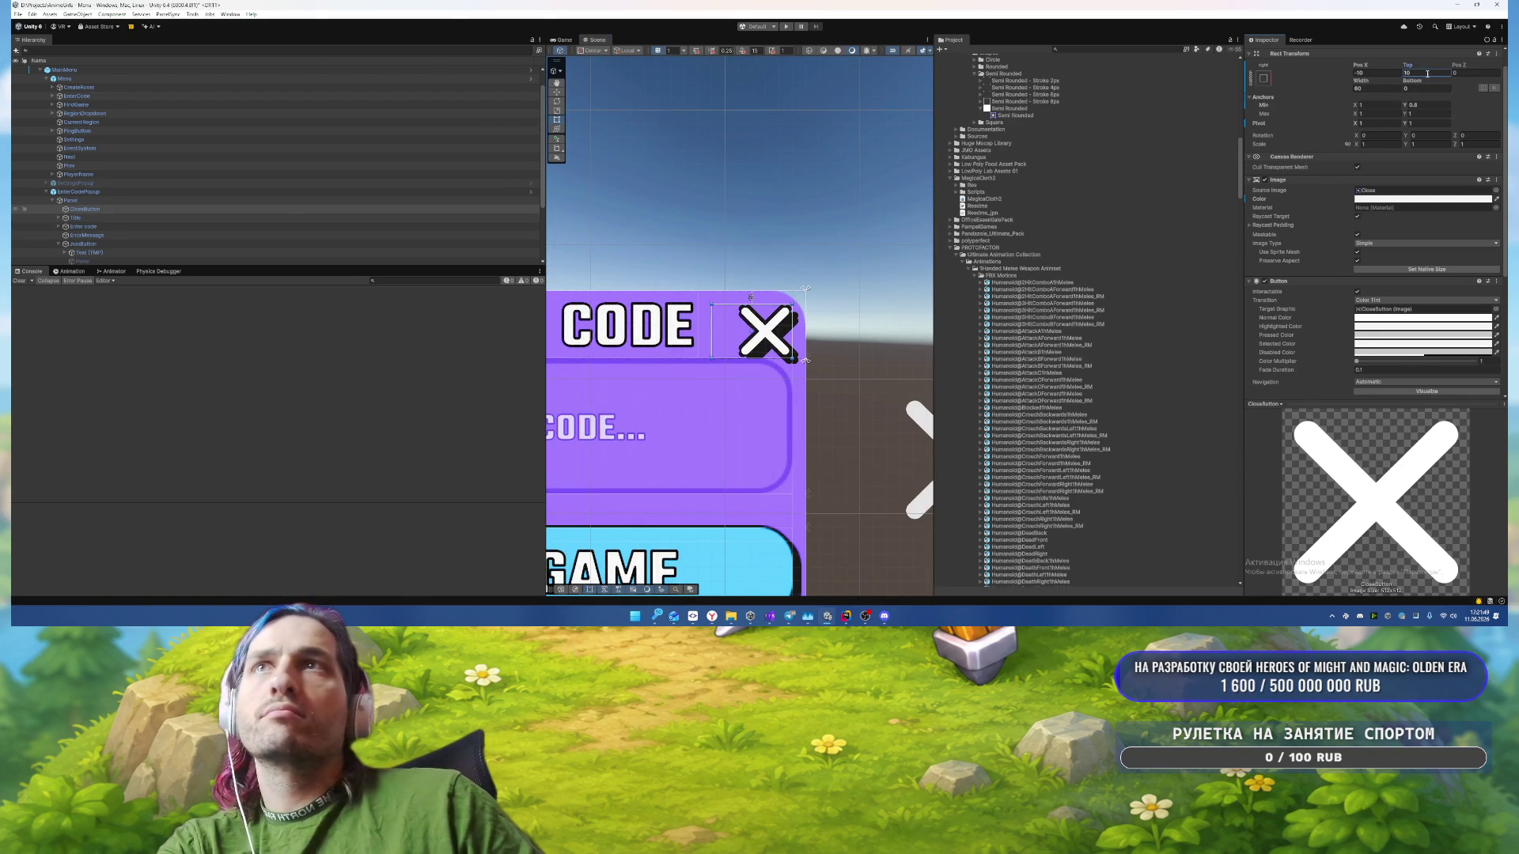
{"action": "type", "text": "0"}
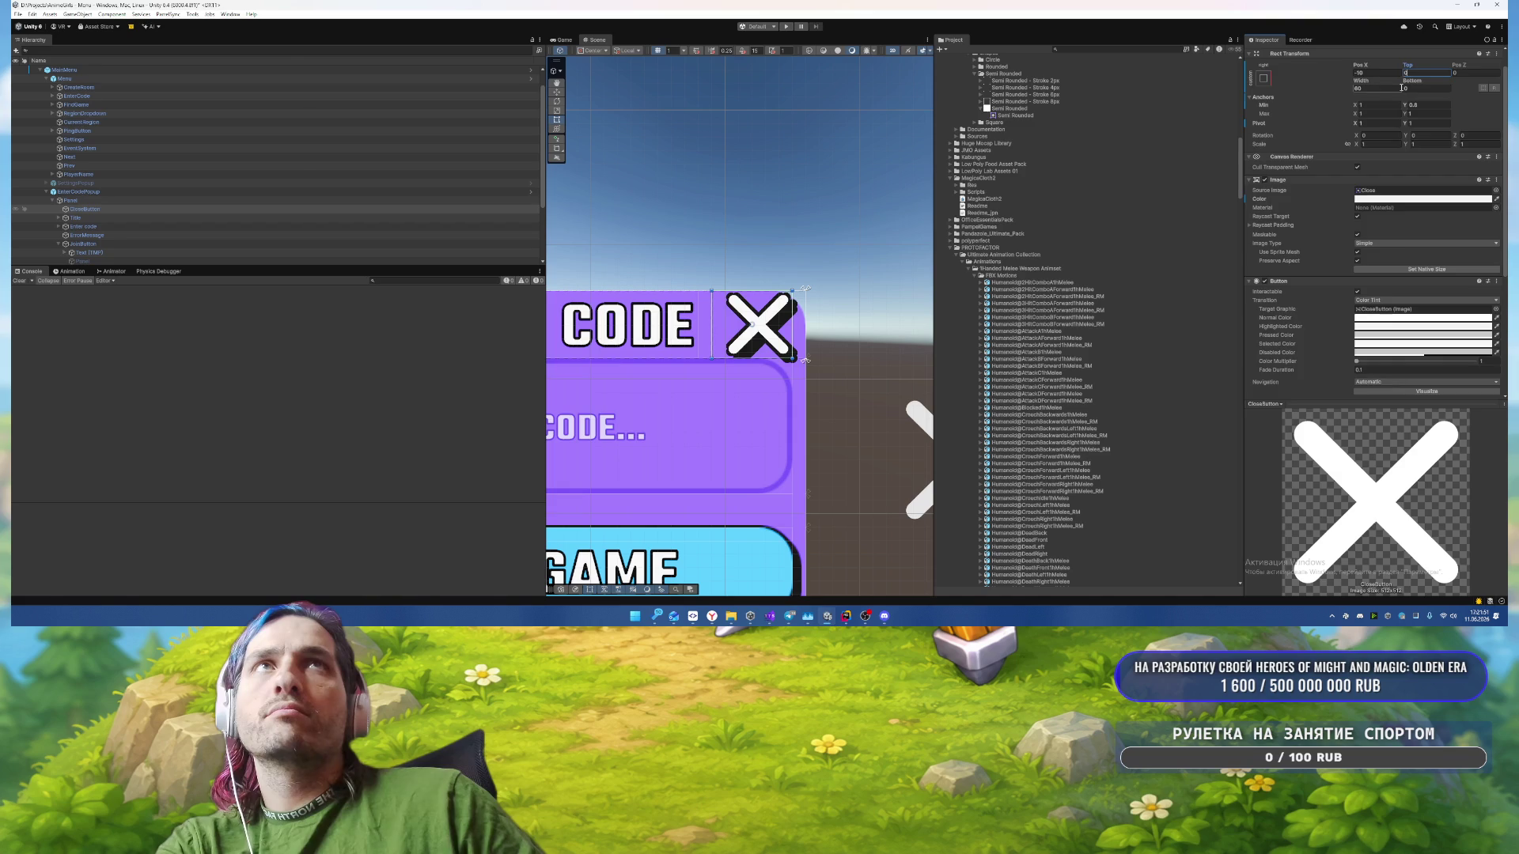
Step: Set the close X's Shadow Effect Distance to 2, -2 and disable its Outline
{"action": "scroll", "coordinate": [1386, 301], "scroll_direction": "down", "scroll_amount": 5}
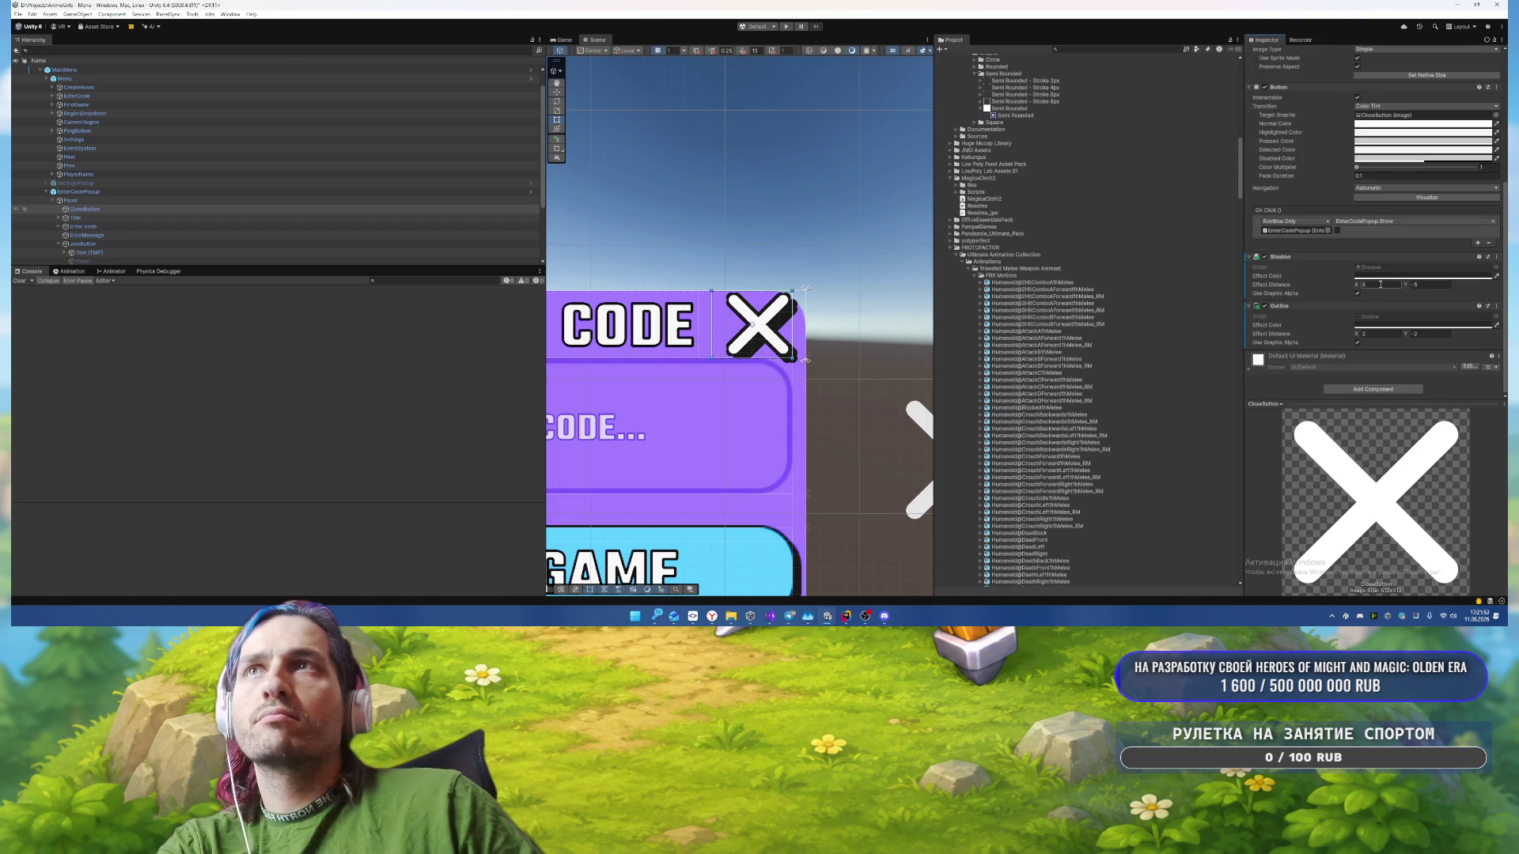
{"action": "type", "text": "2"}
{"action": "left_click", "coordinate": [1415, 283]}
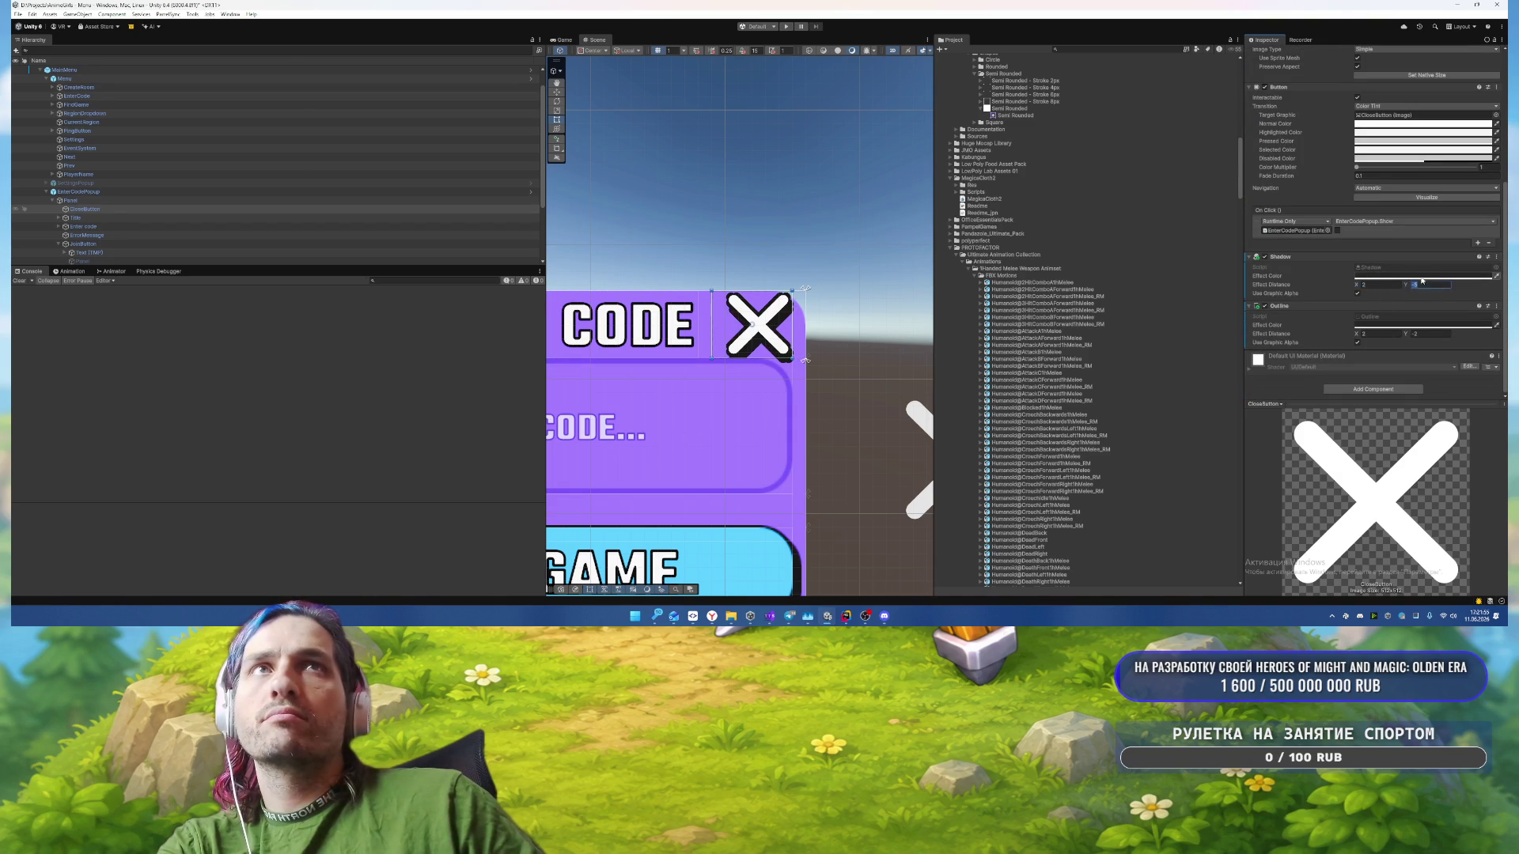
{"action": "type", "text": "-2"}
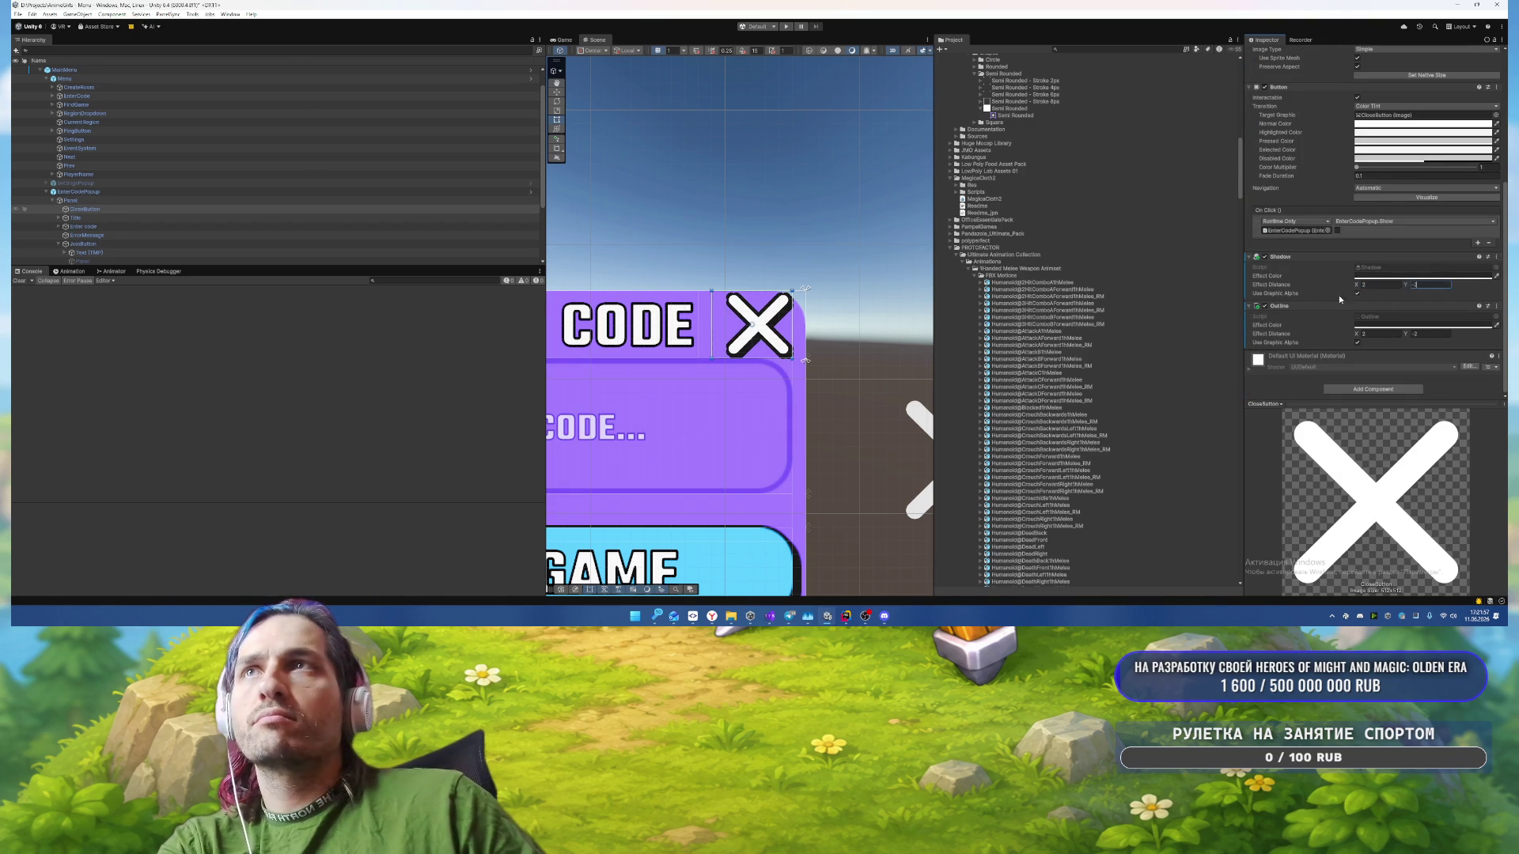
{"action": "left_click", "coordinate": [1265, 307]}
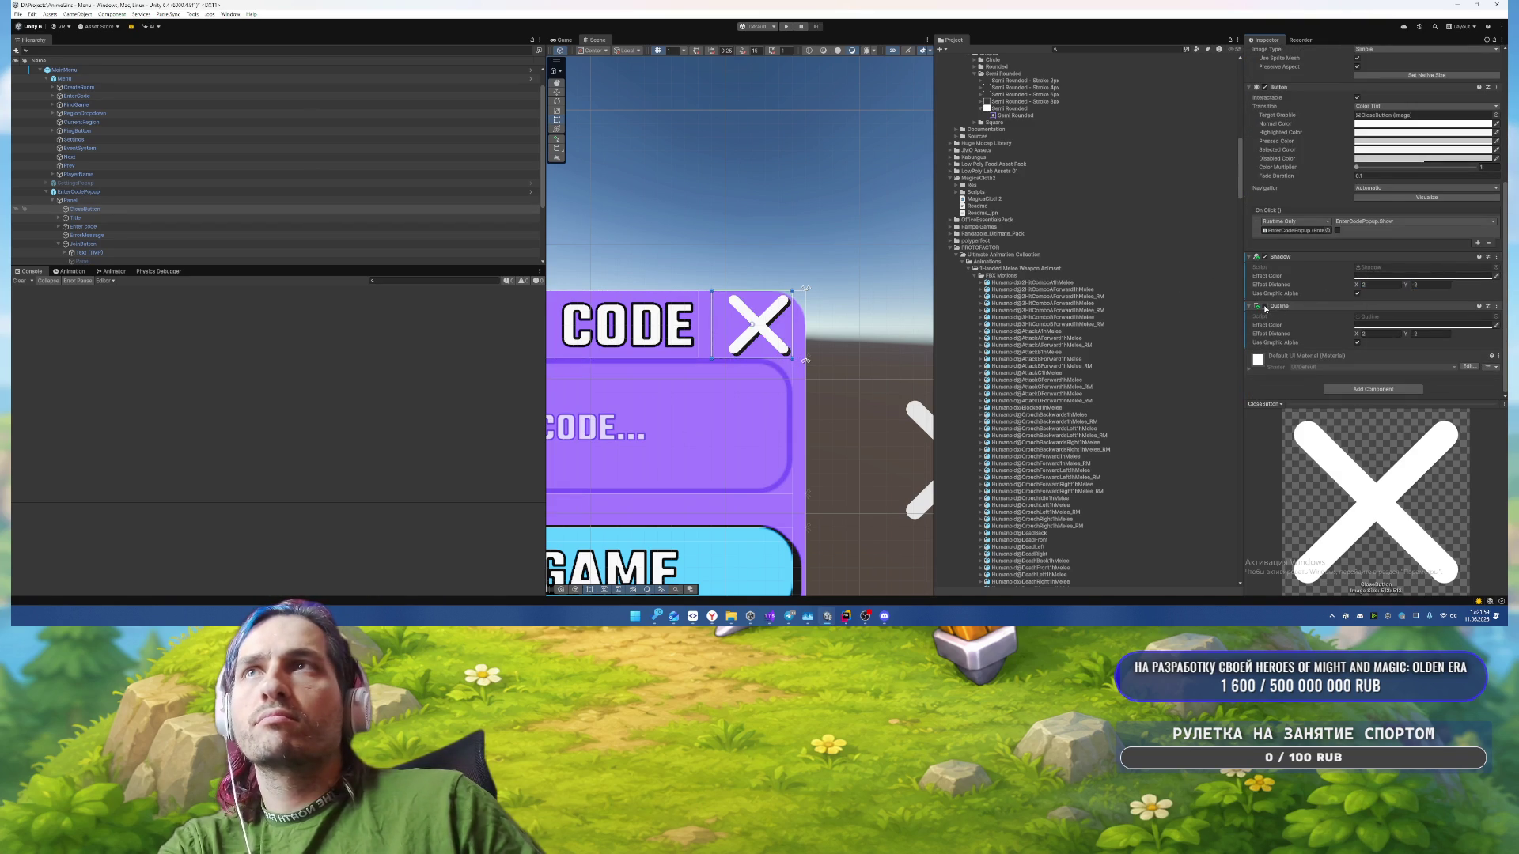
Step: Reselect the CloseButton and set its Pos X to -20
{"action": "left_click_drag", "start_coordinate": [850, 249], "coordinate": [885, 269]}
{"action": "scroll", "coordinate": [832, 278], "scroll_direction": "down", "scroll_amount": 3}
{"action": "scroll", "coordinate": [882, 266], "scroll_direction": "up", "scroll_amount": 3}
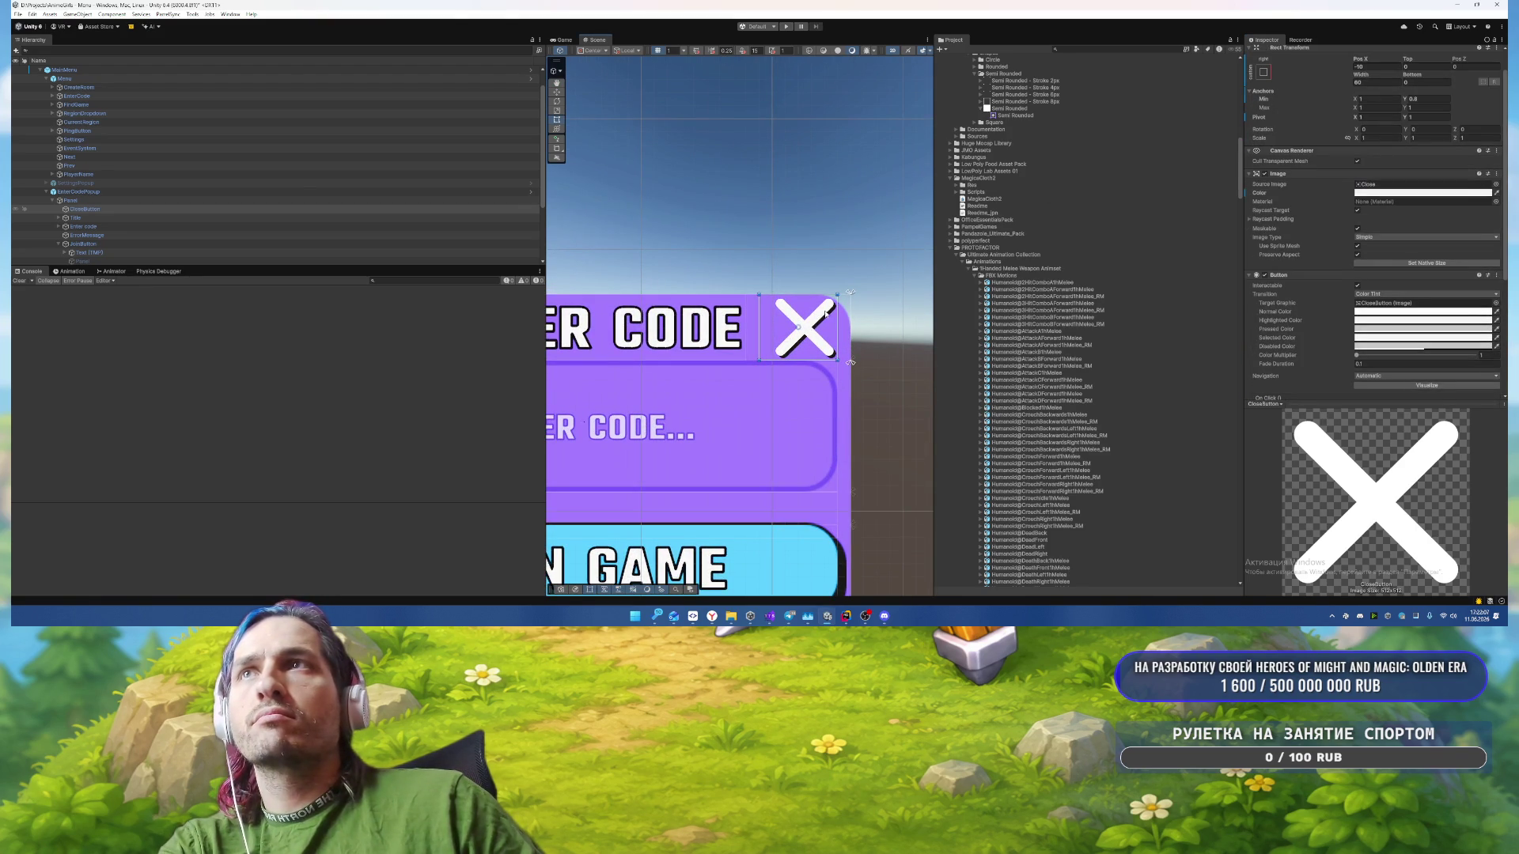
{"action": "left_click", "coordinate": [86, 220]}
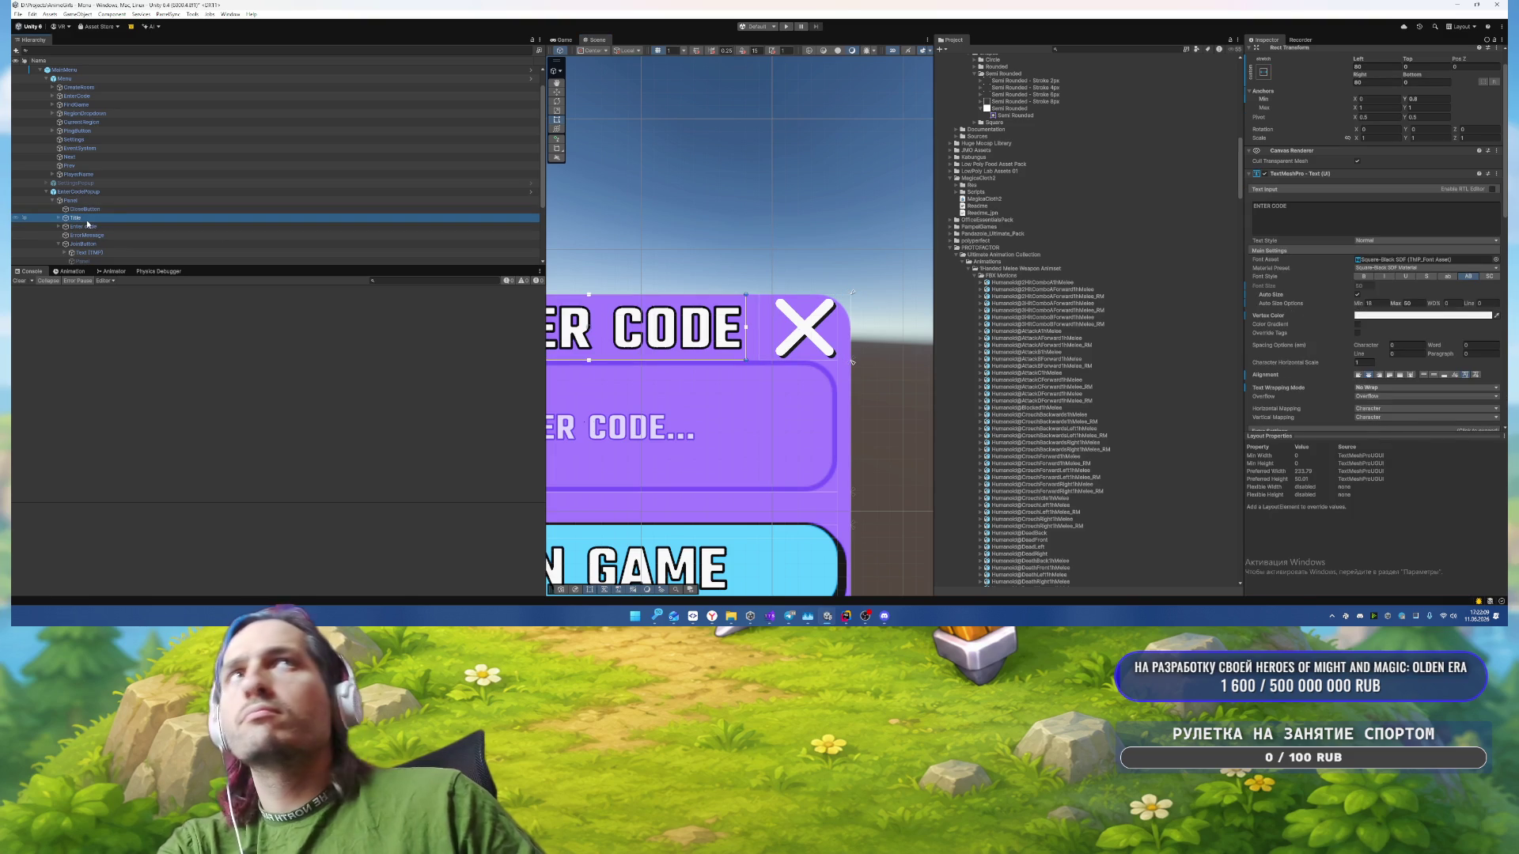
{"action": "left_click", "coordinate": [181, 211]}
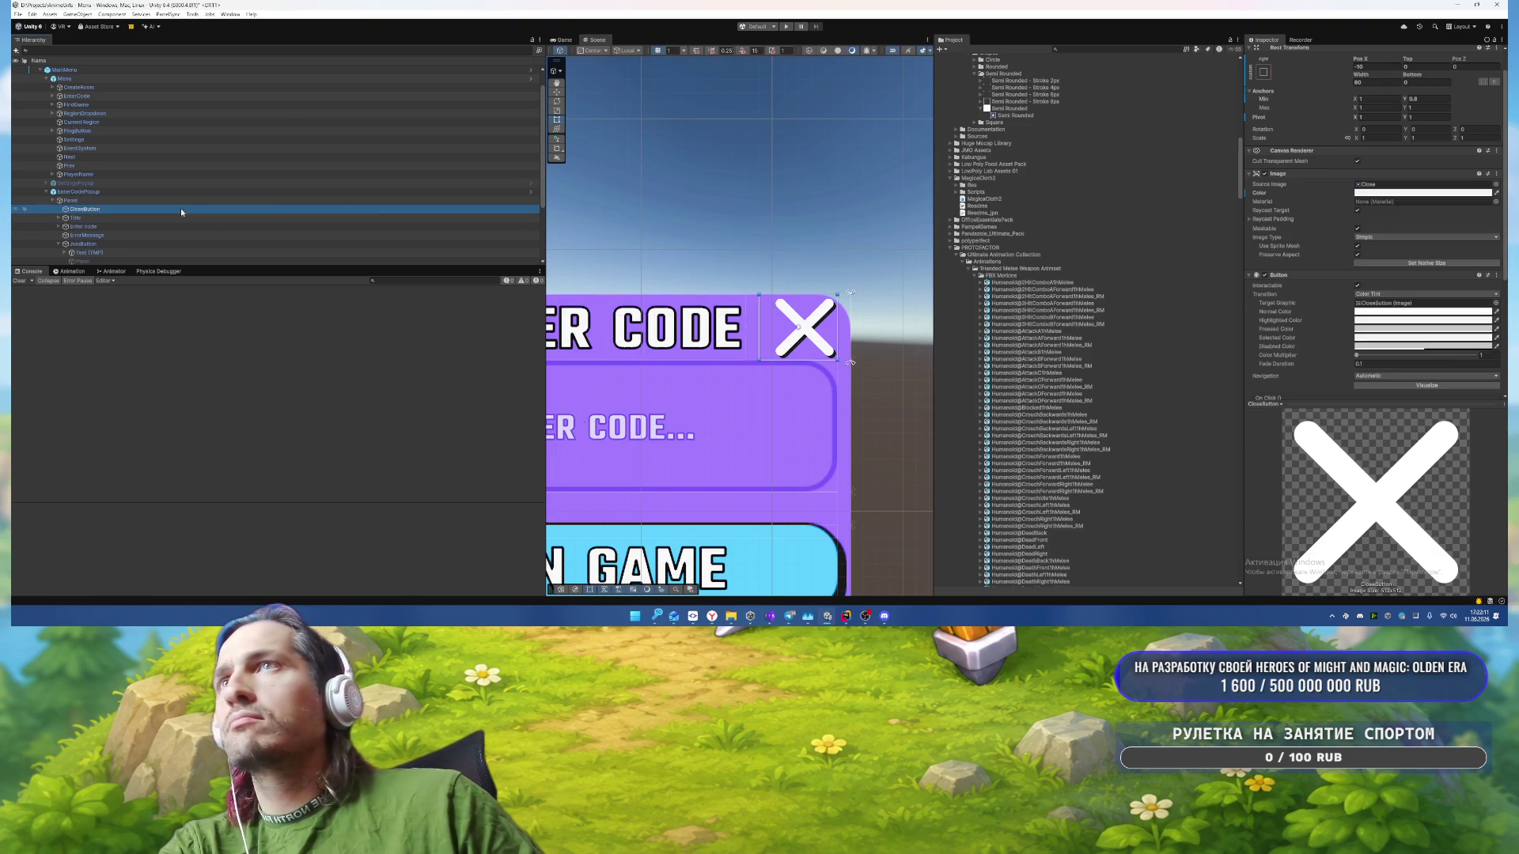
{"action": "left_click", "coordinate": [1369, 67]}
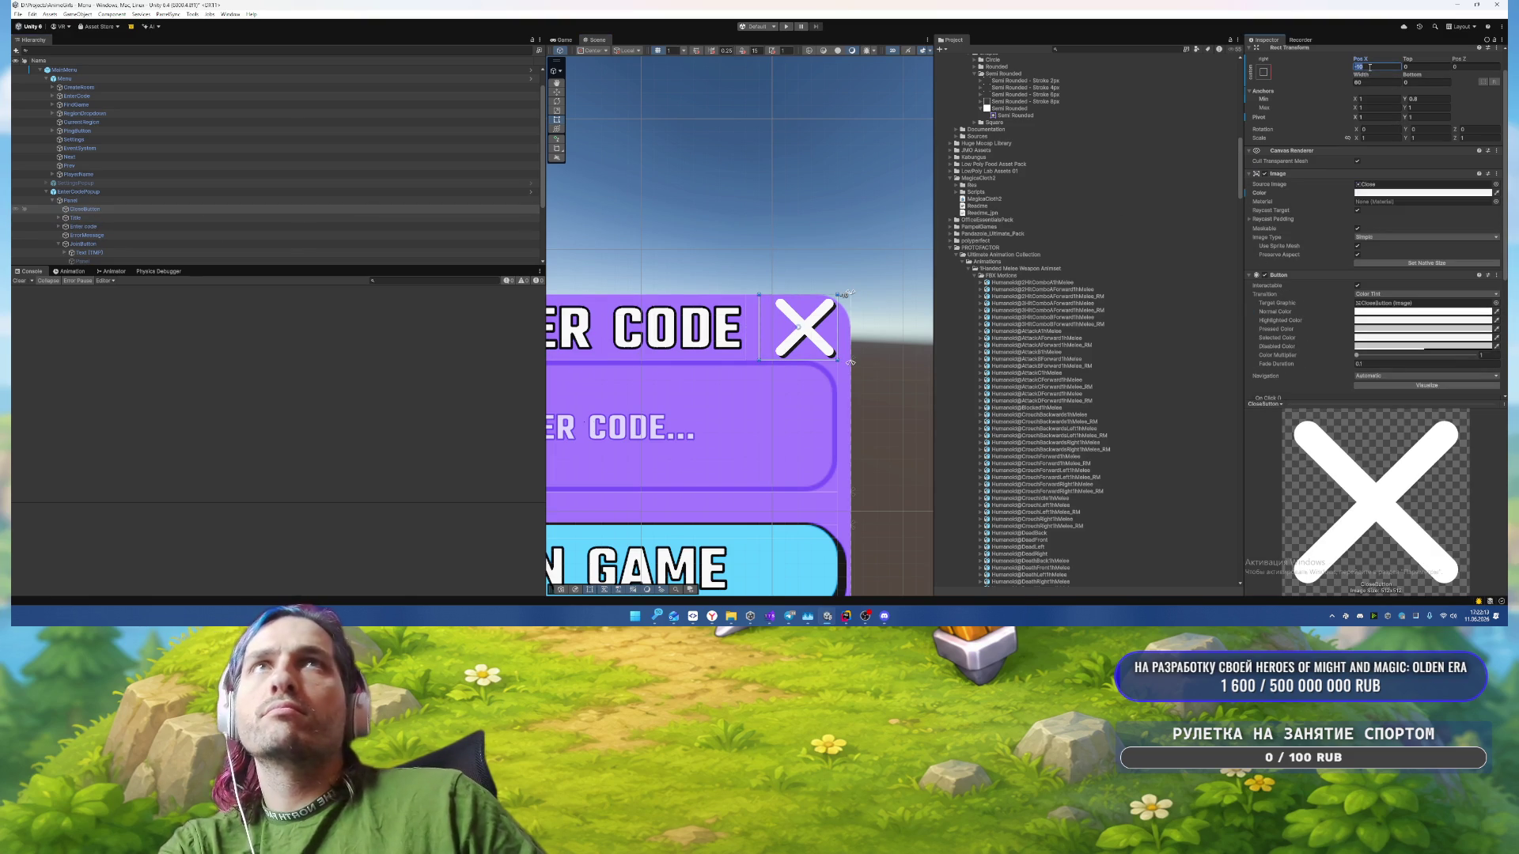
{"action": "type", "text": "-20"}
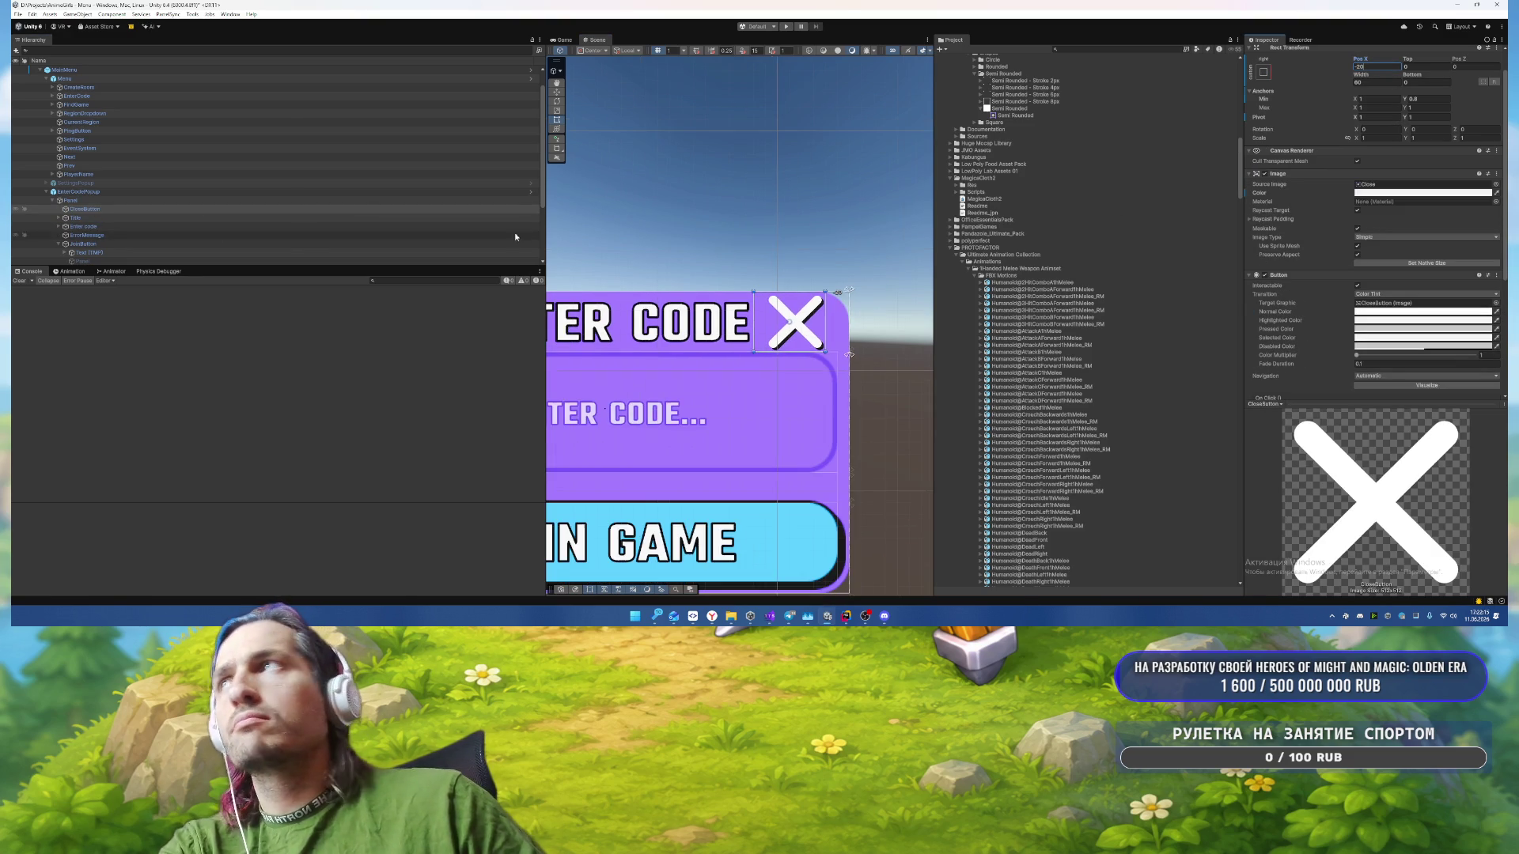
{"action": "left_click", "coordinate": [356, 201]}
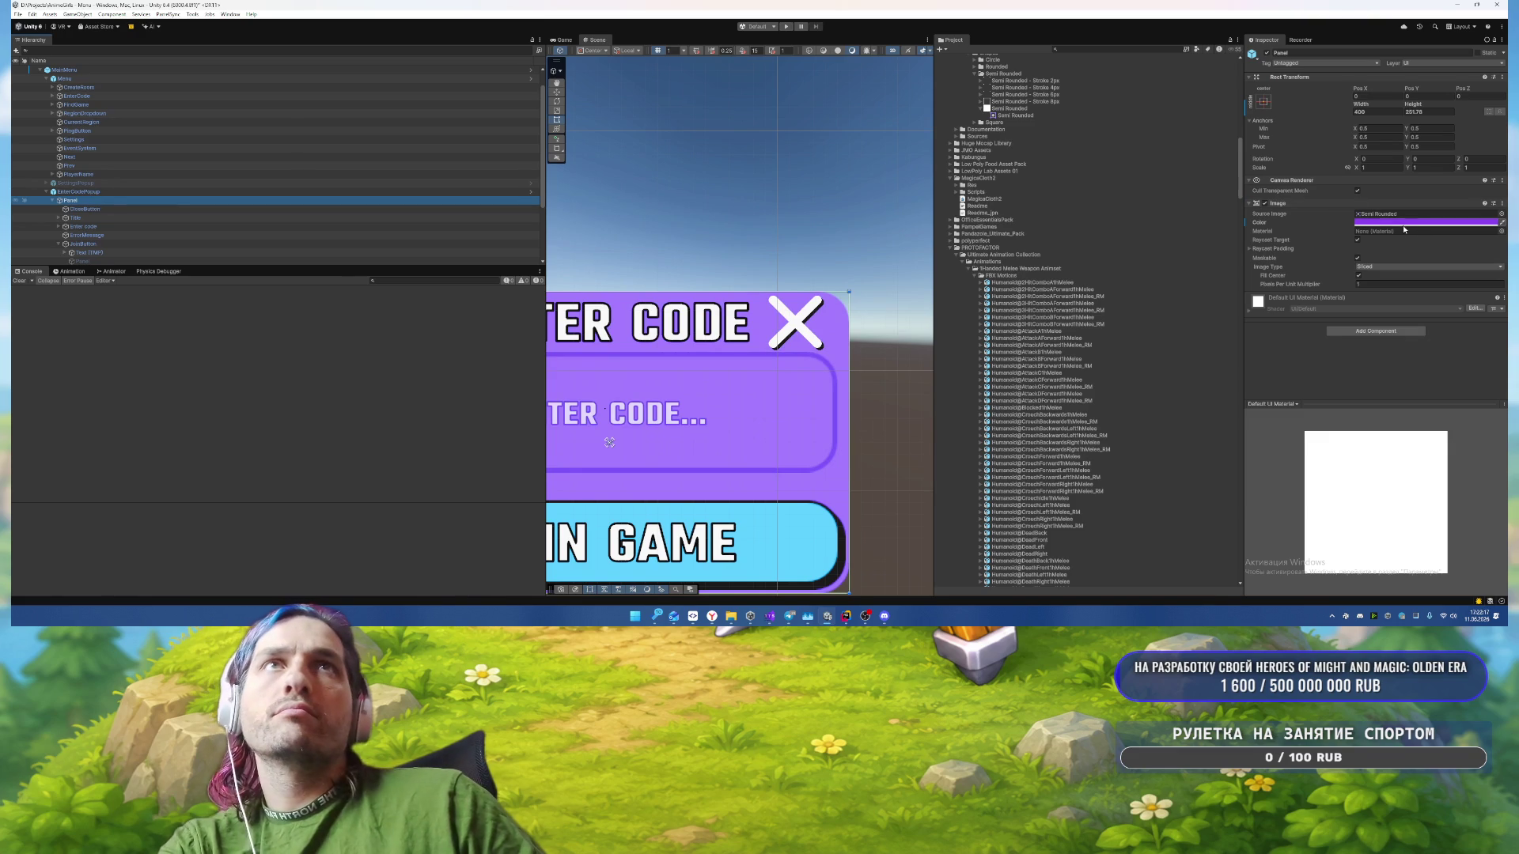
Step: Resize the close X by dragging its bottom edge up and its right edge outward
{"action": "left_click", "coordinate": [896, 369]}
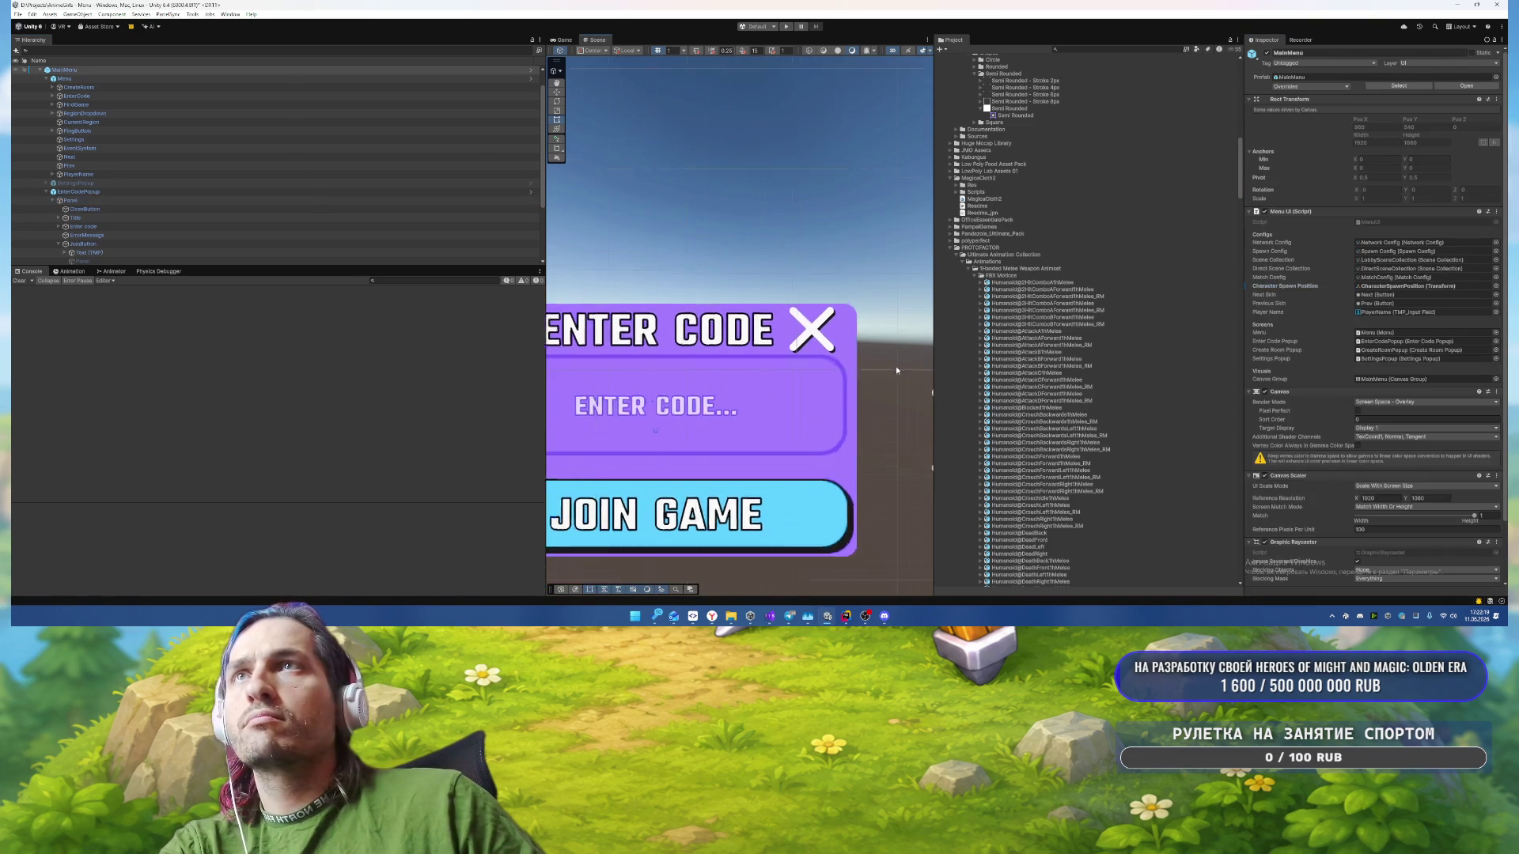
{"action": "scroll", "coordinate": [896, 370], "scroll_direction": "down", "scroll_amount": 5}
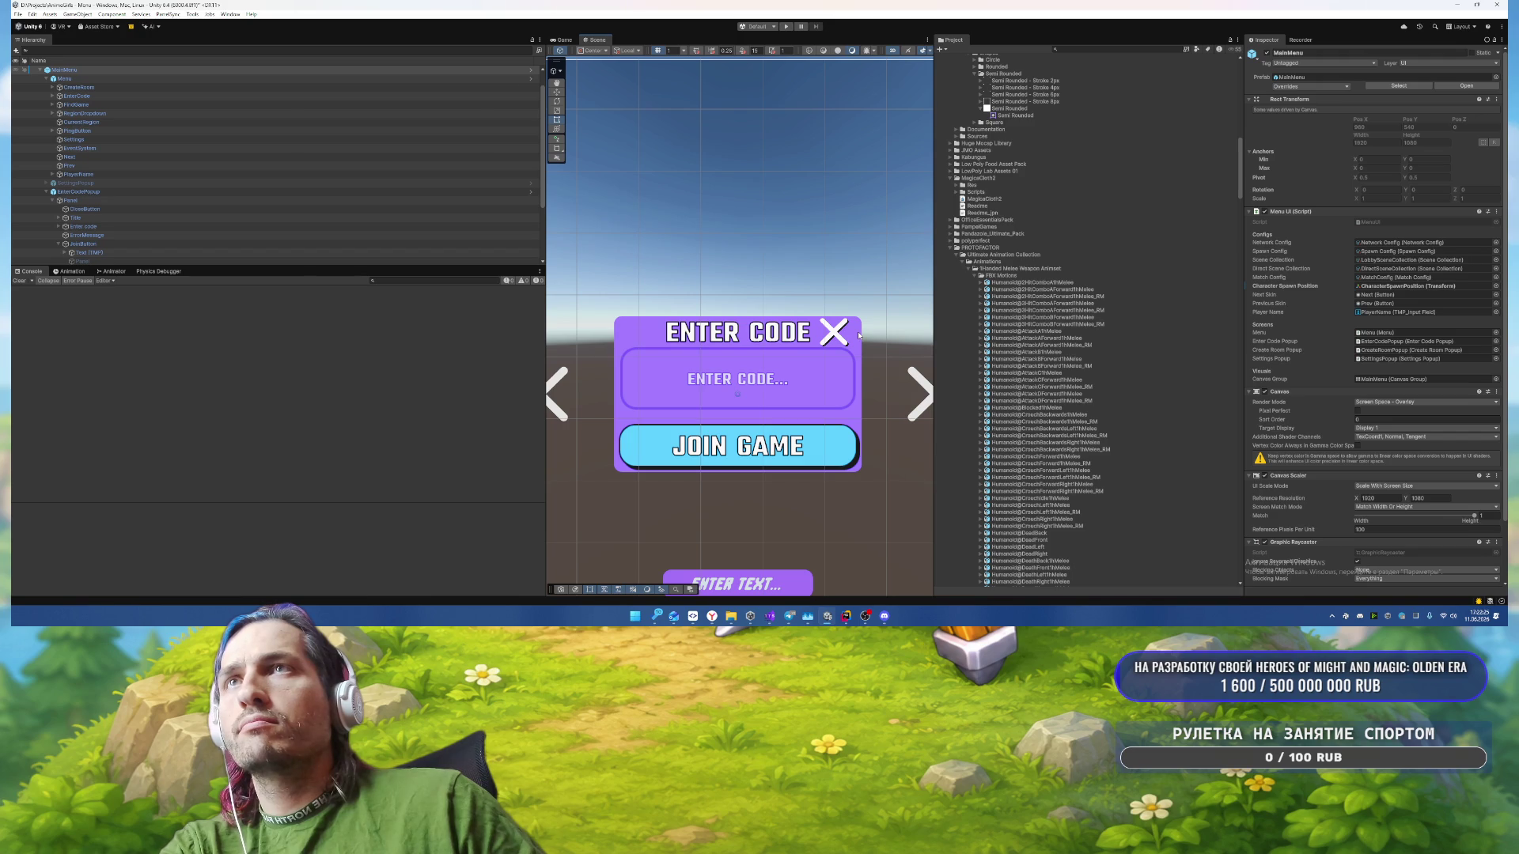
{"action": "left_click", "coordinate": [108, 244]}
{"action": "left_click", "coordinate": [87, 209]}
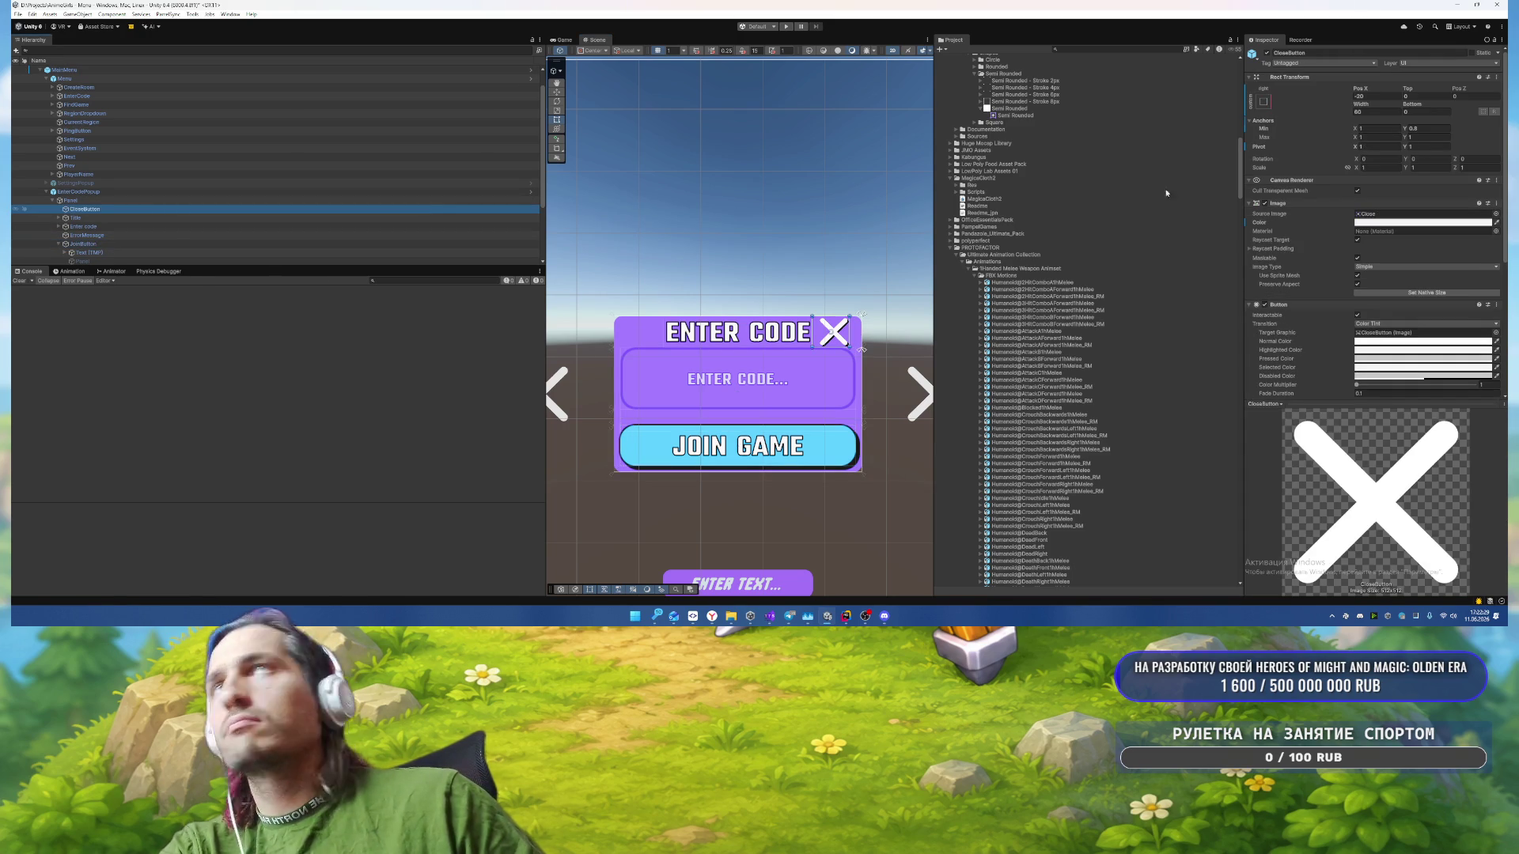
{"action": "scroll", "coordinate": [854, 364], "scroll_direction": "up", "scroll_amount": 3}
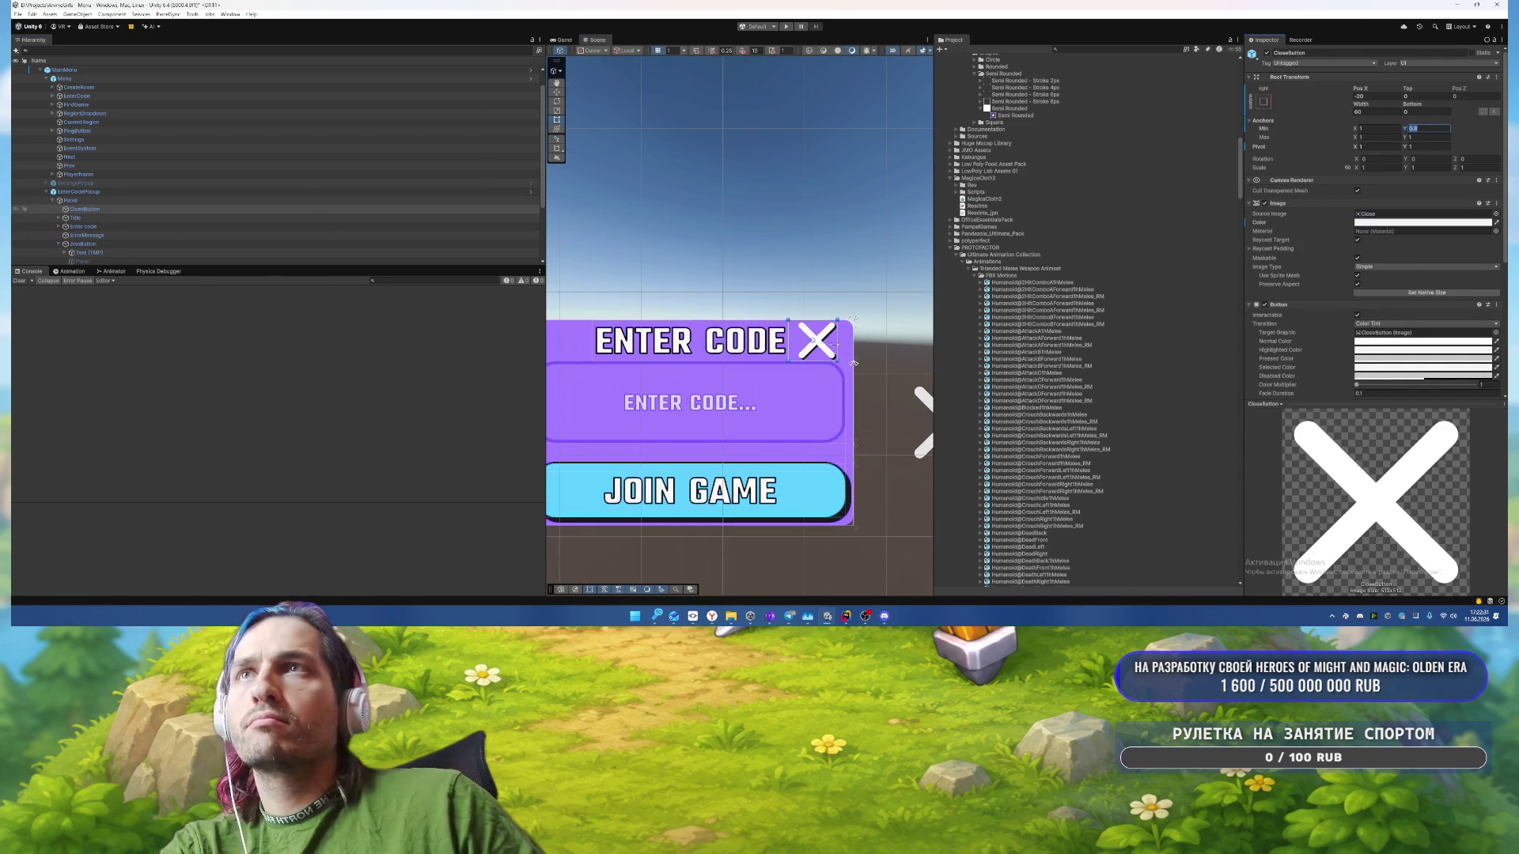
{"action": "left_click_drag", "start_coordinate": [822, 358], "coordinate": [794, 348]}
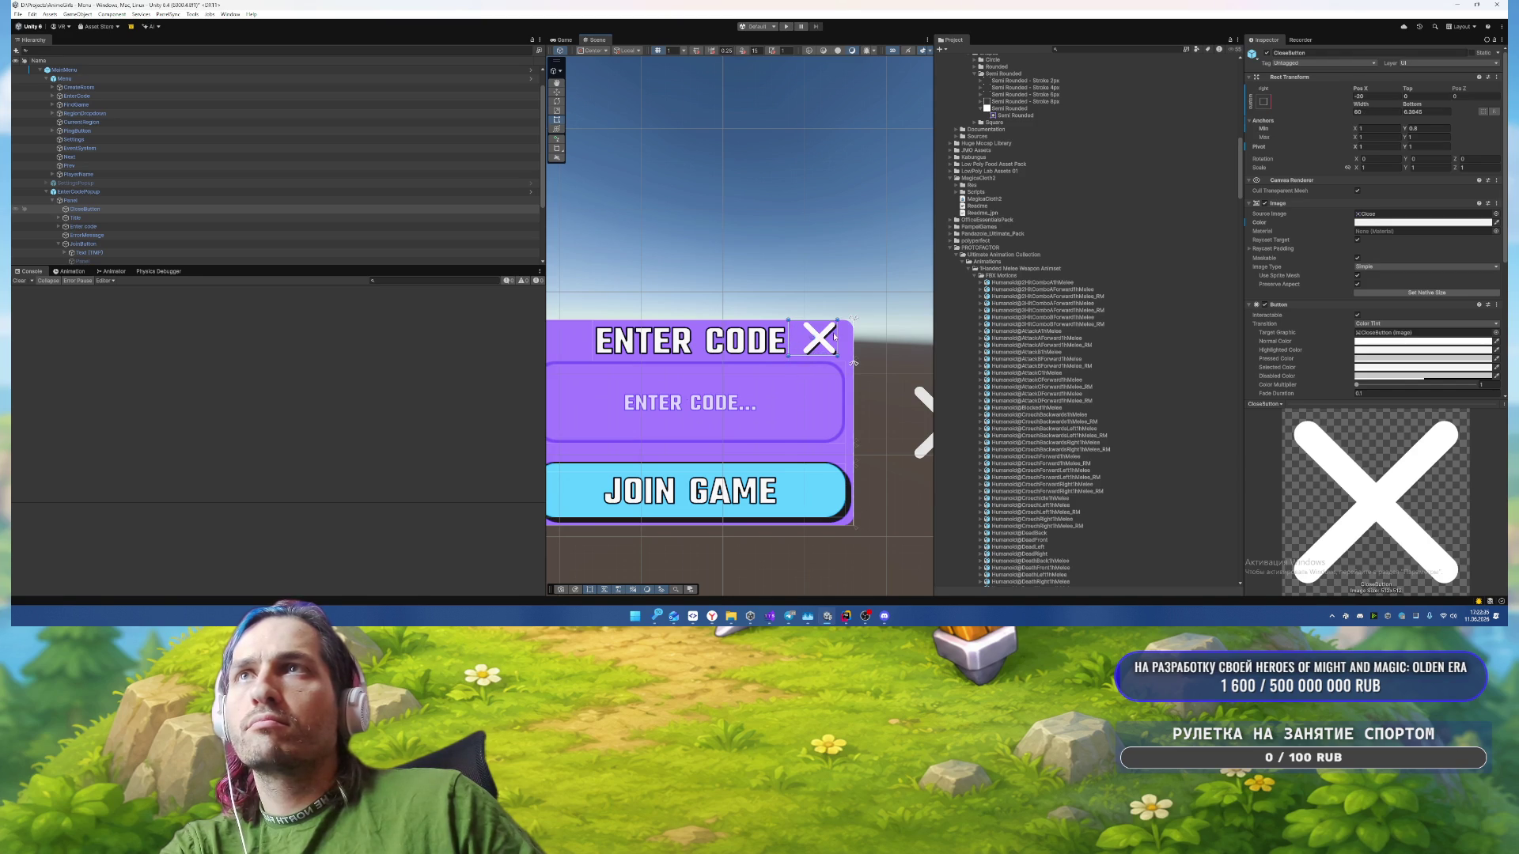
{"action": "left_click_drag", "start_coordinate": [837, 333], "coordinate": [847, 334]}
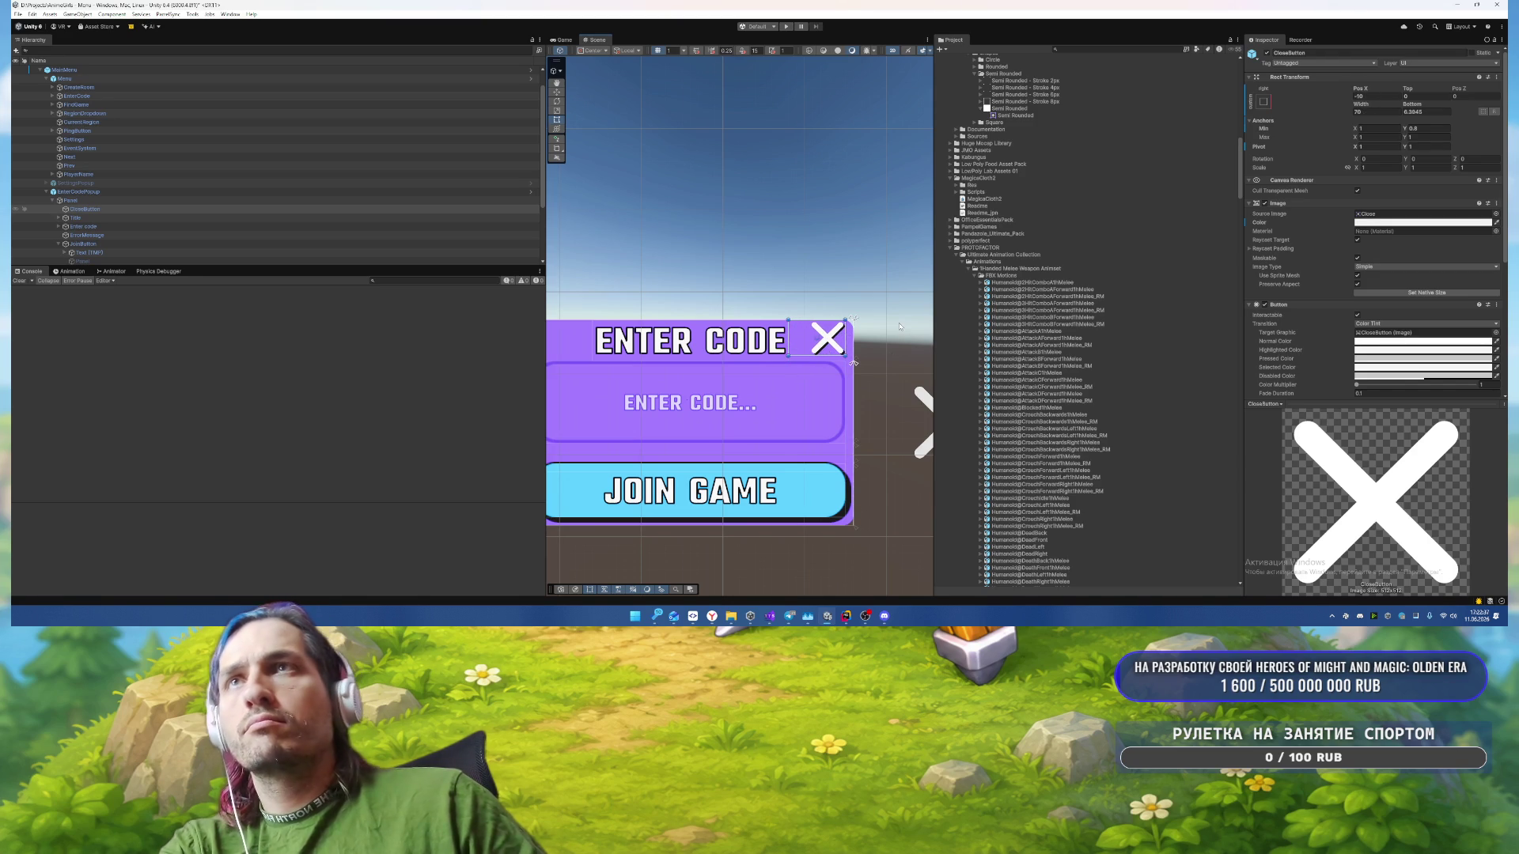
Step: Set the CloseButton's Top offset to 1
{"action": "left_click", "coordinate": [871, 261]}
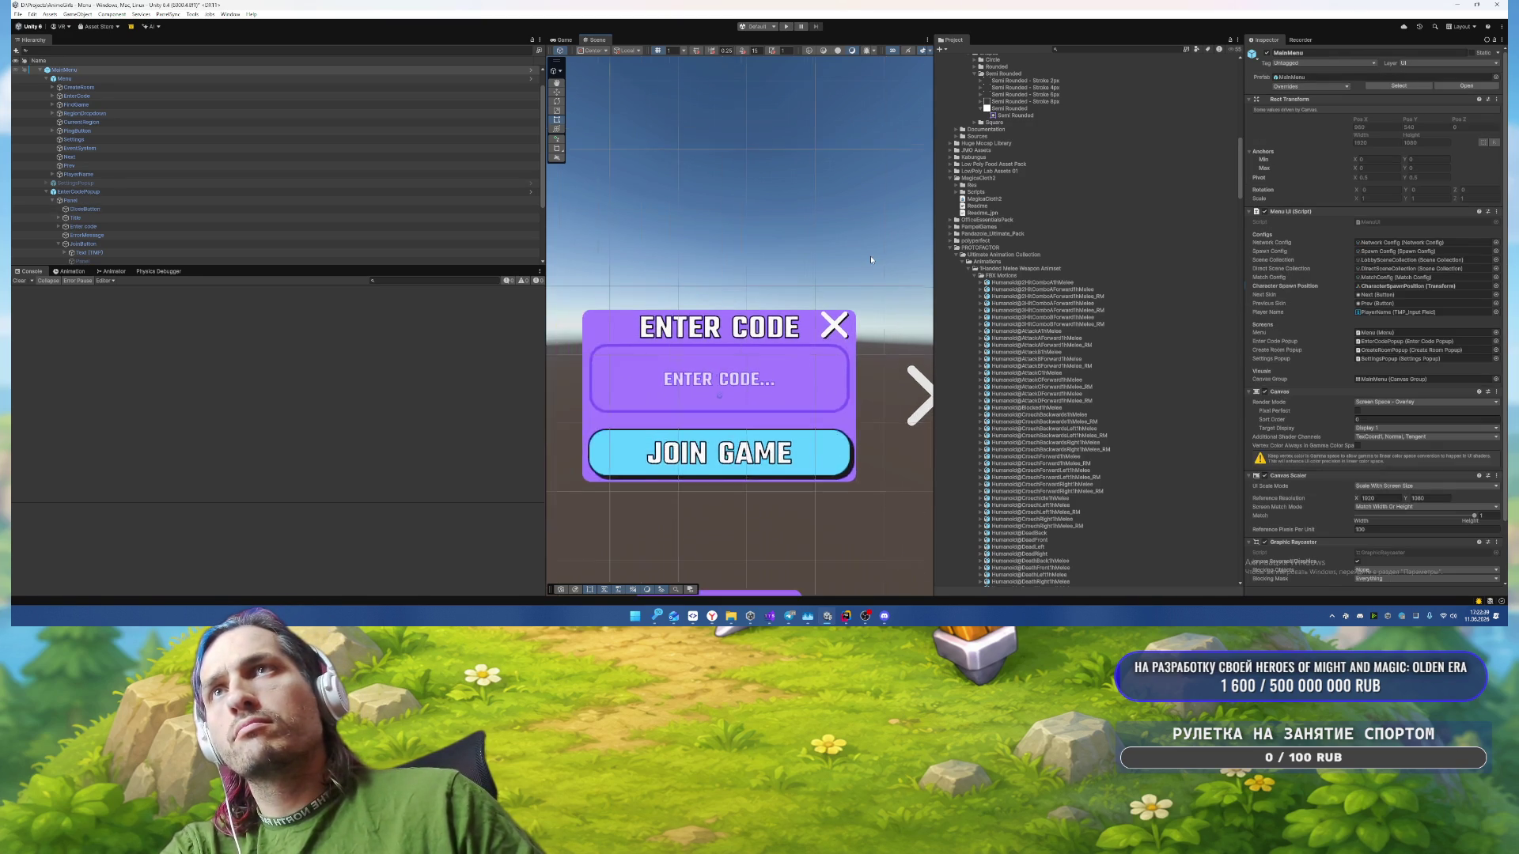
{"action": "scroll", "coordinate": [870, 257], "scroll_direction": "down", "scroll_amount": 2}
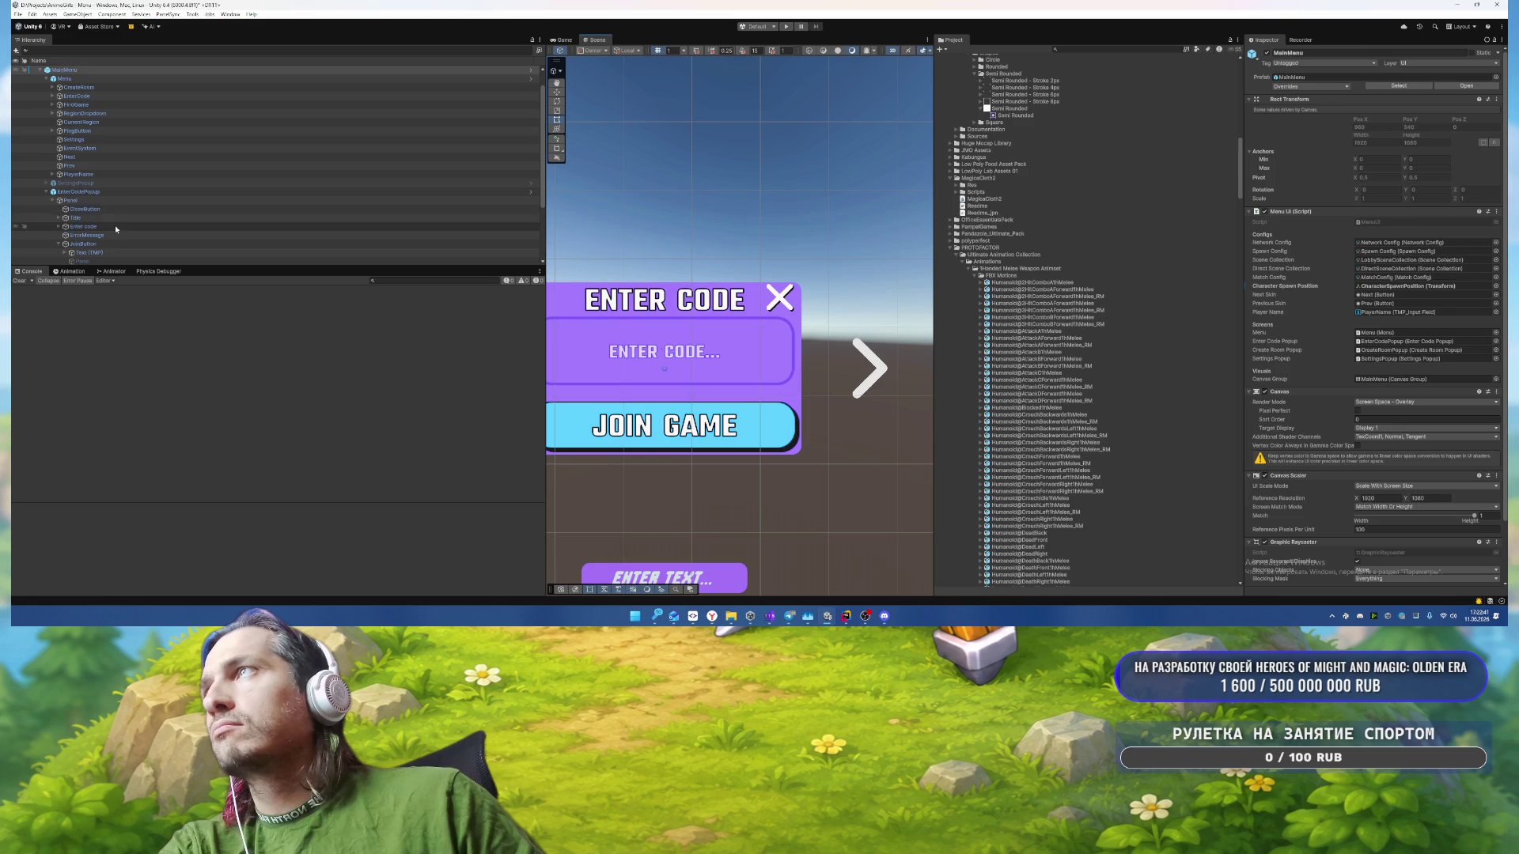
{"action": "left_click", "coordinate": [85, 209]}
{"action": "left_click", "coordinate": [1412, 96]}
{"action": "type", "text": "1"}
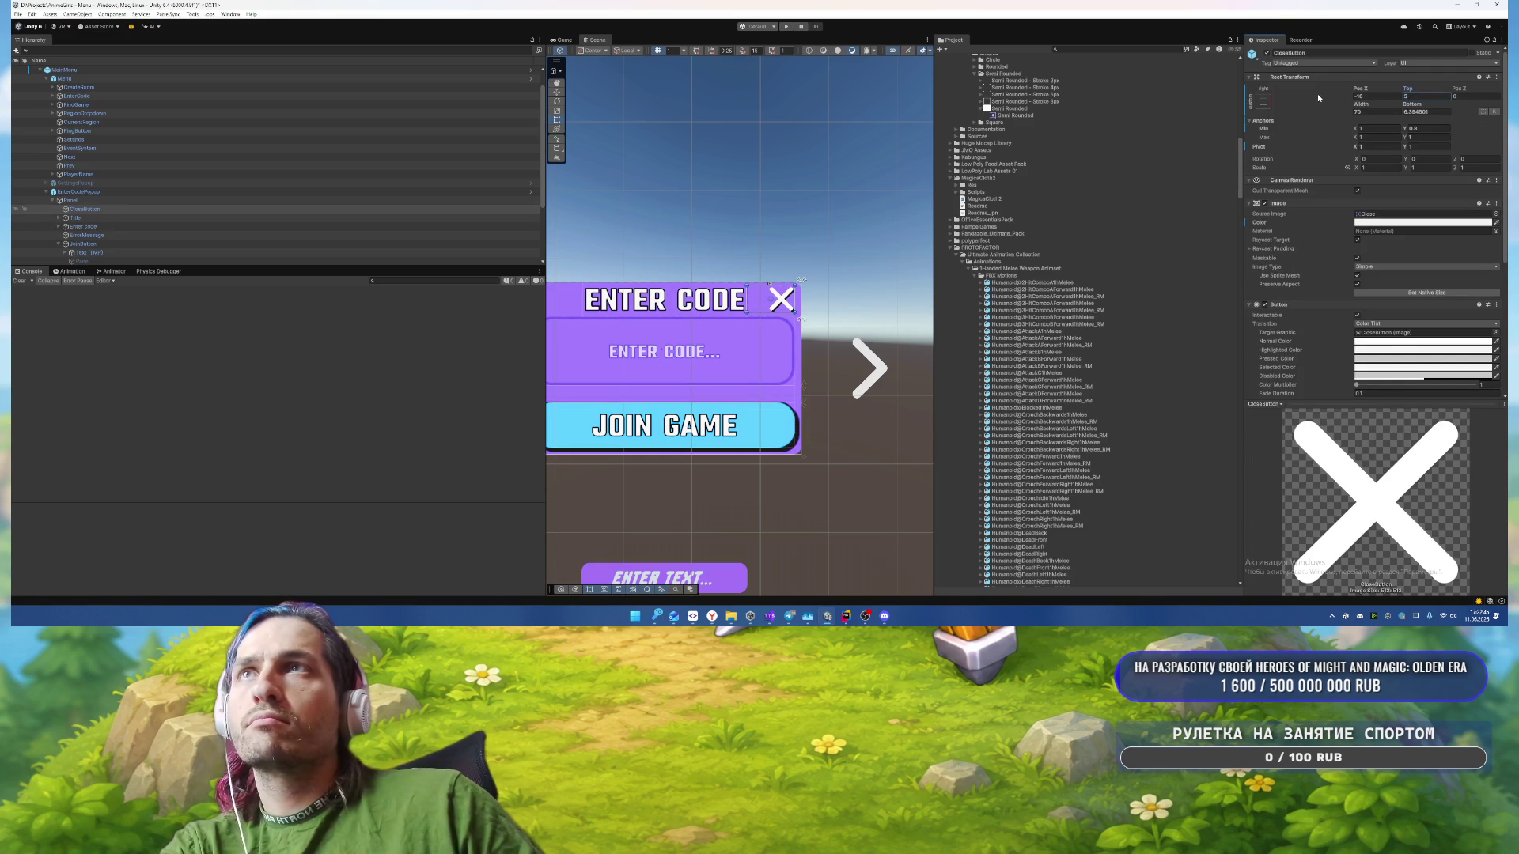
Step: Check the JoinButton's pixels-per-unit multiplier setting
{"action": "left_click", "coordinate": [810, 204]}
{"action": "scroll", "coordinate": [811, 204], "scroll_direction": "down", "scroll_amount": 1}
{"action": "left_click_drag", "start_coordinate": [826, 196], "coordinate": [863, 187]}
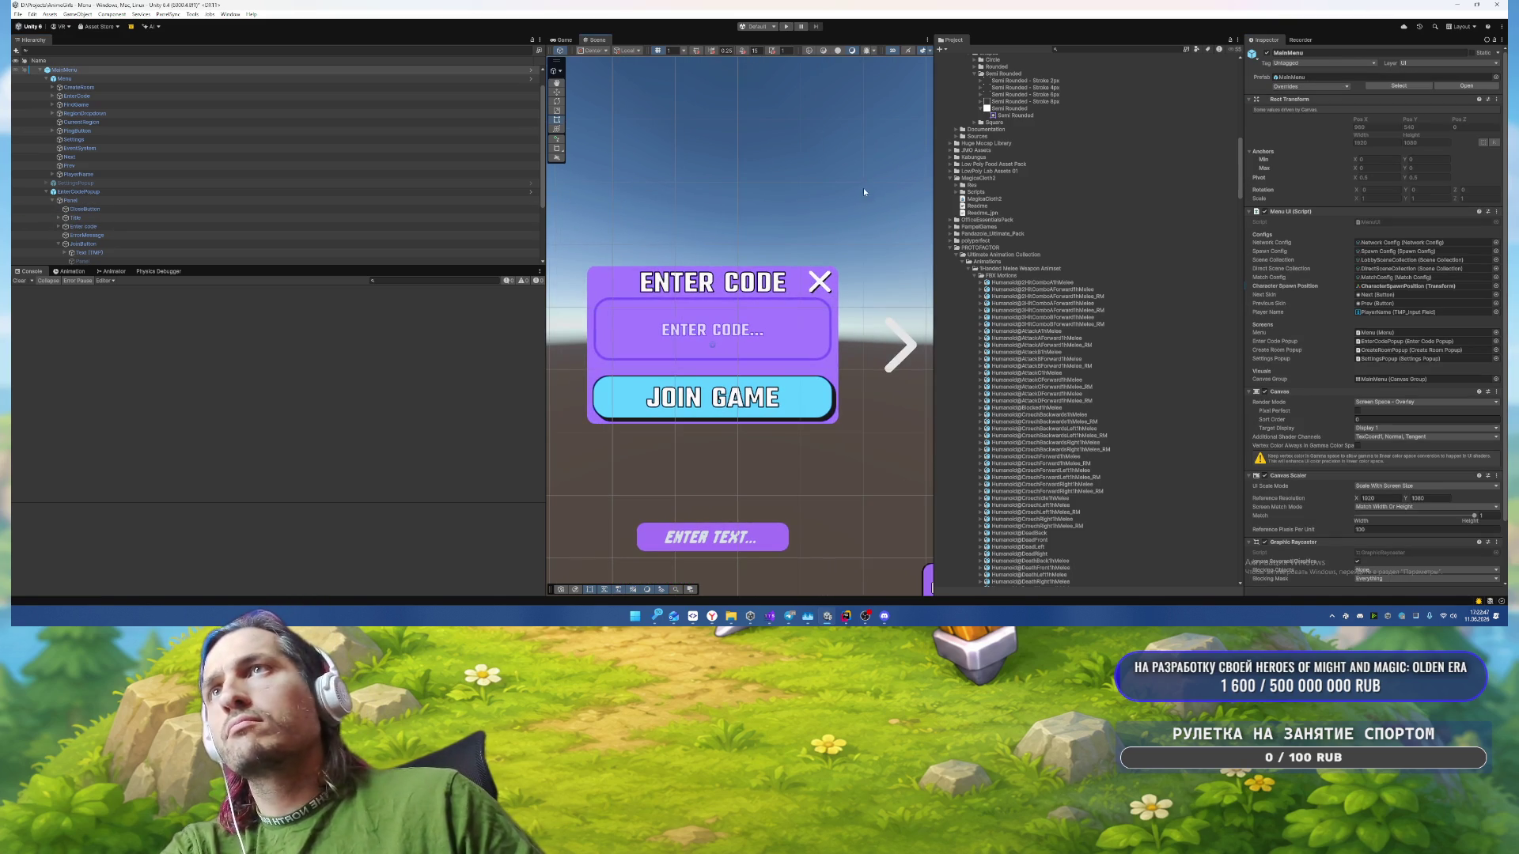
{"action": "left_click", "coordinate": [129, 245]}
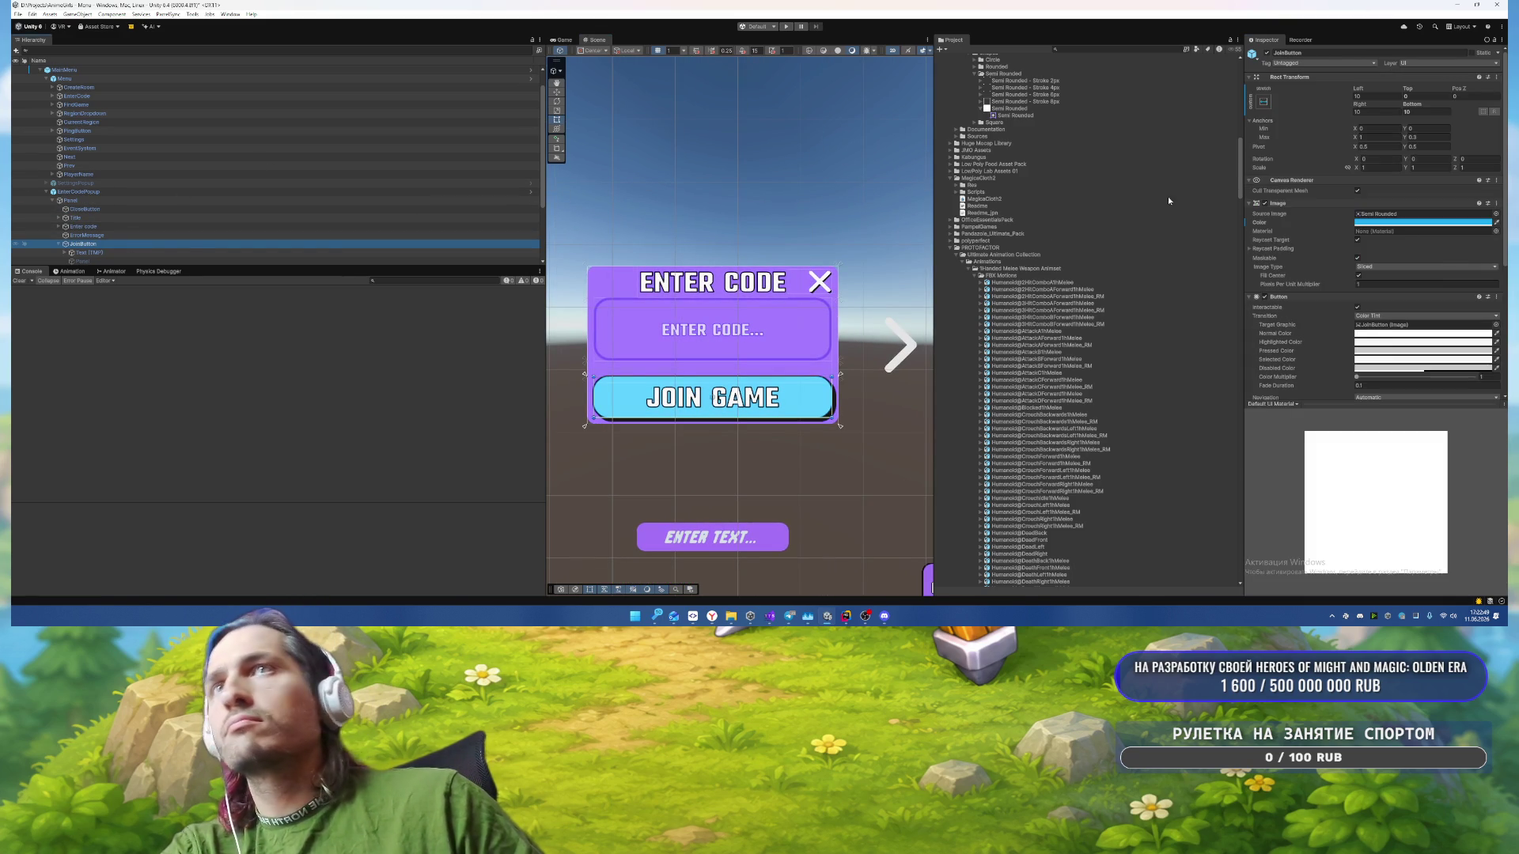
{"action": "left_click", "coordinate": [1371, 262]}
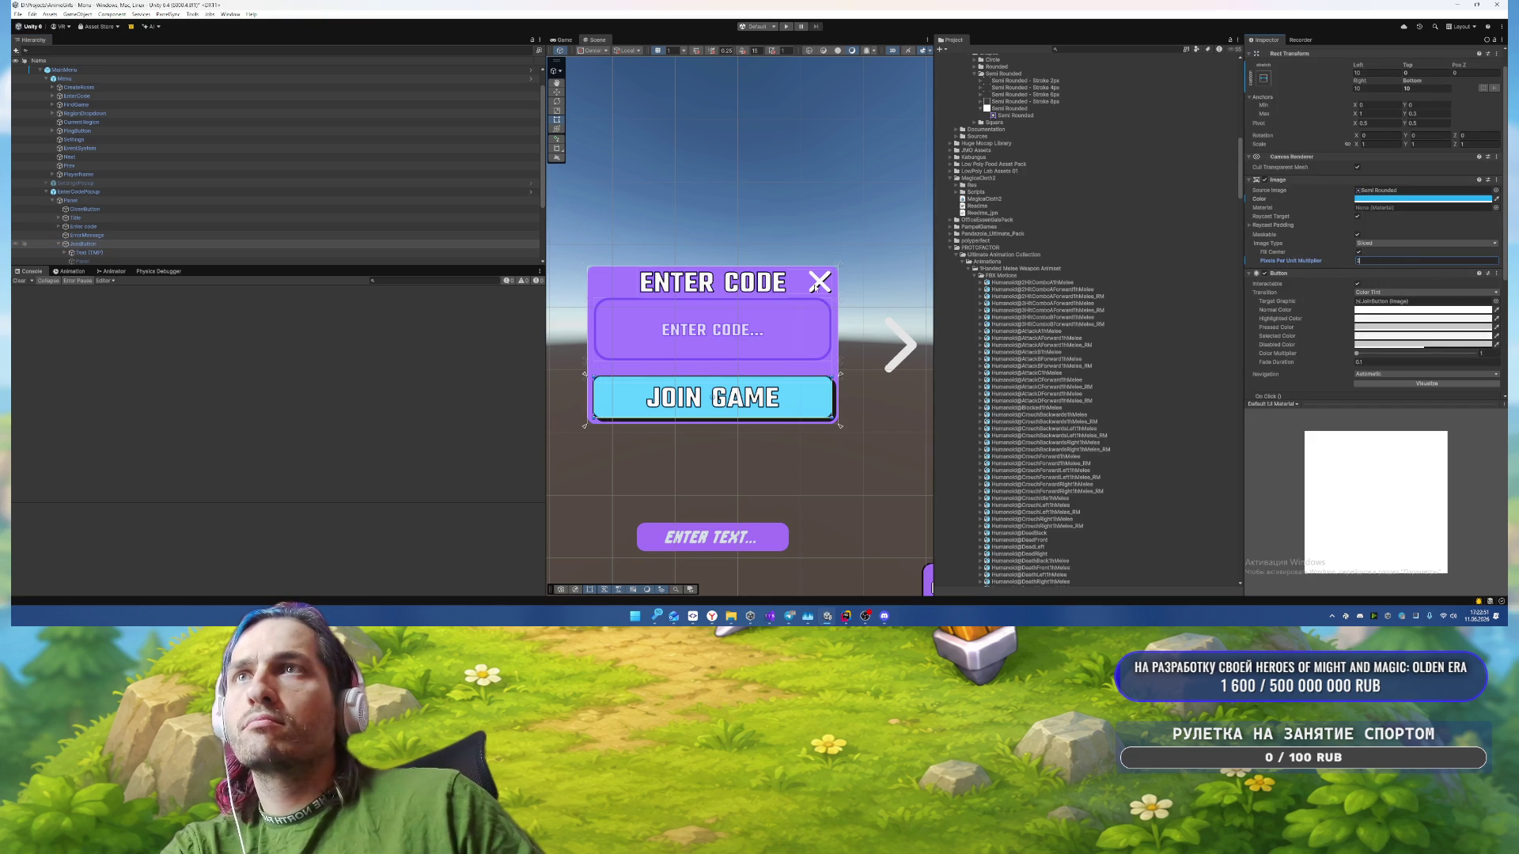
Step: Pan to the main menu buttons and select the FindGame button object
{"action": "left_click", "coordinate": [853, 231]}
{"action": "scroll", "coordinate": [853, 231], "scroll_direction": "down", "scroll_amount": 1}
{"action": "mouse_move", "coordinate": [783, 151]}
{"action": "left_mouse_down"}
{"action": "mouse_move", "coordinate": [498, 151]}
{"action": "mouse_move", "coordinate": [786, 150]}
{"action": "left_mouse_up"}
{"action": "mouse_move", "coordinate": [801, 243]}
{"action": "left_mouse_down"}
{"action": "mouse_move", "coordinate": [696, 58]}
{"action": "mouse_move", "coordinate": [666, 150]}
{"action": "mouse_move", "coordinate": [805, 218]}
{"action": "mouse_move", "coordinate": [486, 98]}
{"action": "mouse_move", "coordinate": [863, 321]}
{"action": "mouse_move", "coordinate": [595, 194]}
{"action": "mouse_move", "coordinate": [570, 127]}
{"action": "mouse_move", "coordinate": [500, 135]}
{"action": "left_mouse_up"}
{"action": "key", "text": "t"}
{"action": "left_click", "coordinate": [787, 317]}
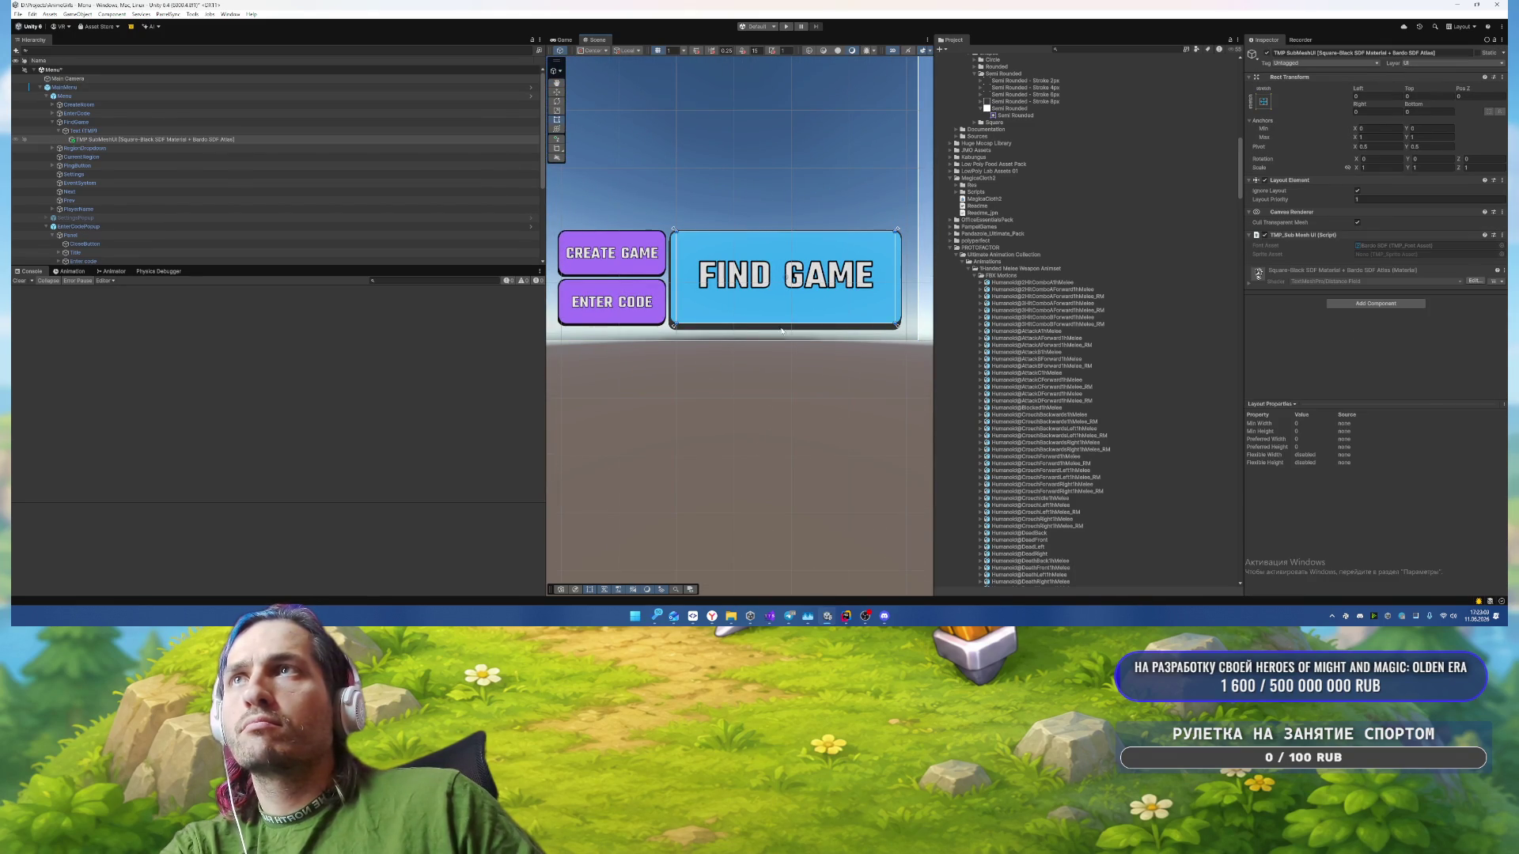
{"action": "left_click", "coordinate": [76, 122]}
Step: Look over the CreateRoom, FindGame and JoinButton objects, checking the join button's shadow offset
{"action": "scroll", "coordinate": [1294, 292], "scroll_direction": "down", "scroll_amount": 5}
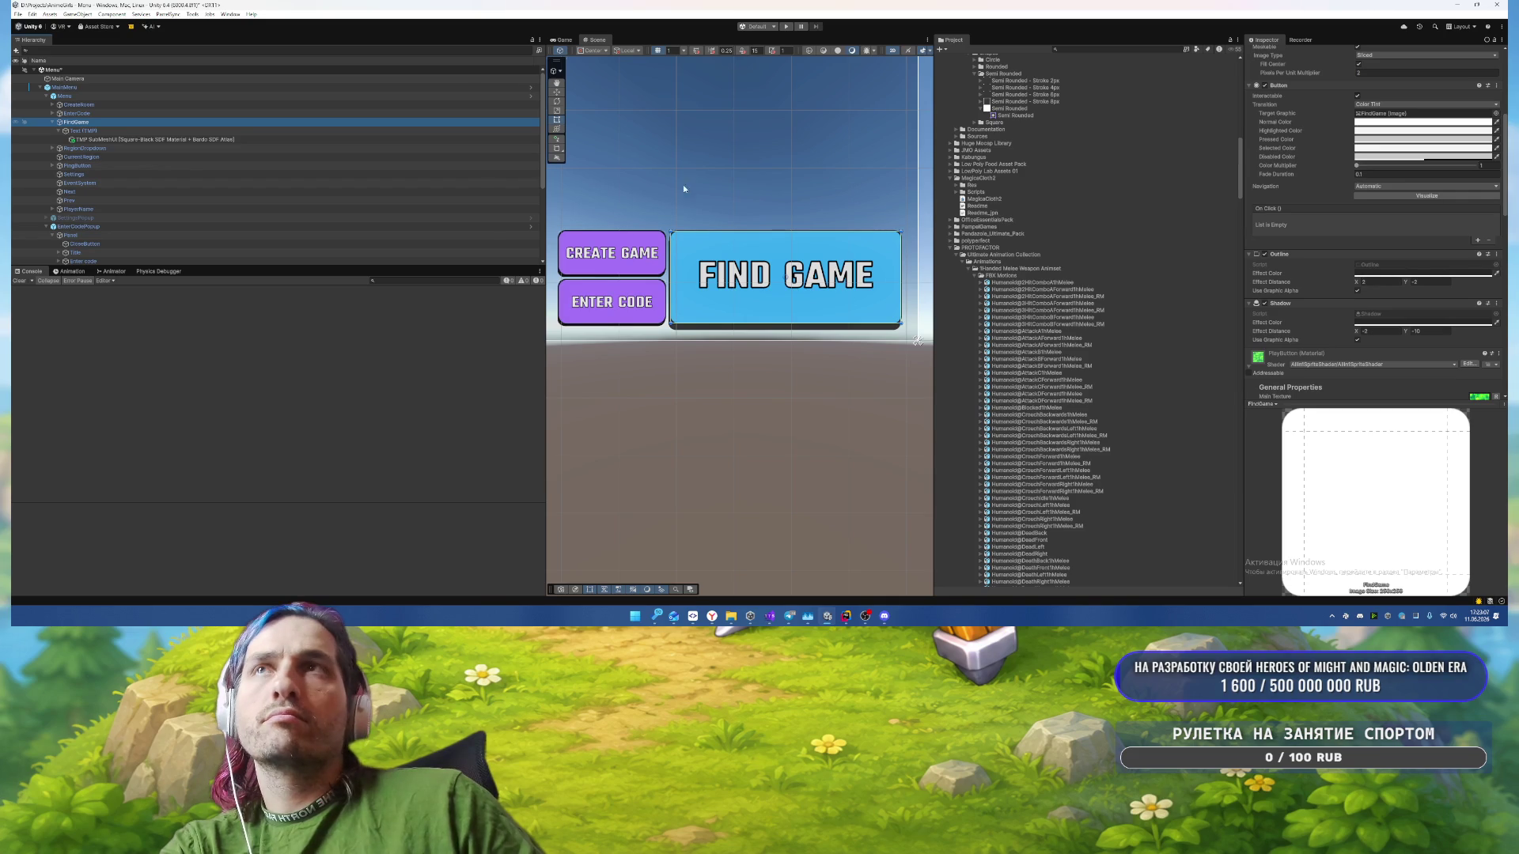
{"action": "left_click_drag", "start_coordinate": [672, 137], "coordinate": [962, 405]}
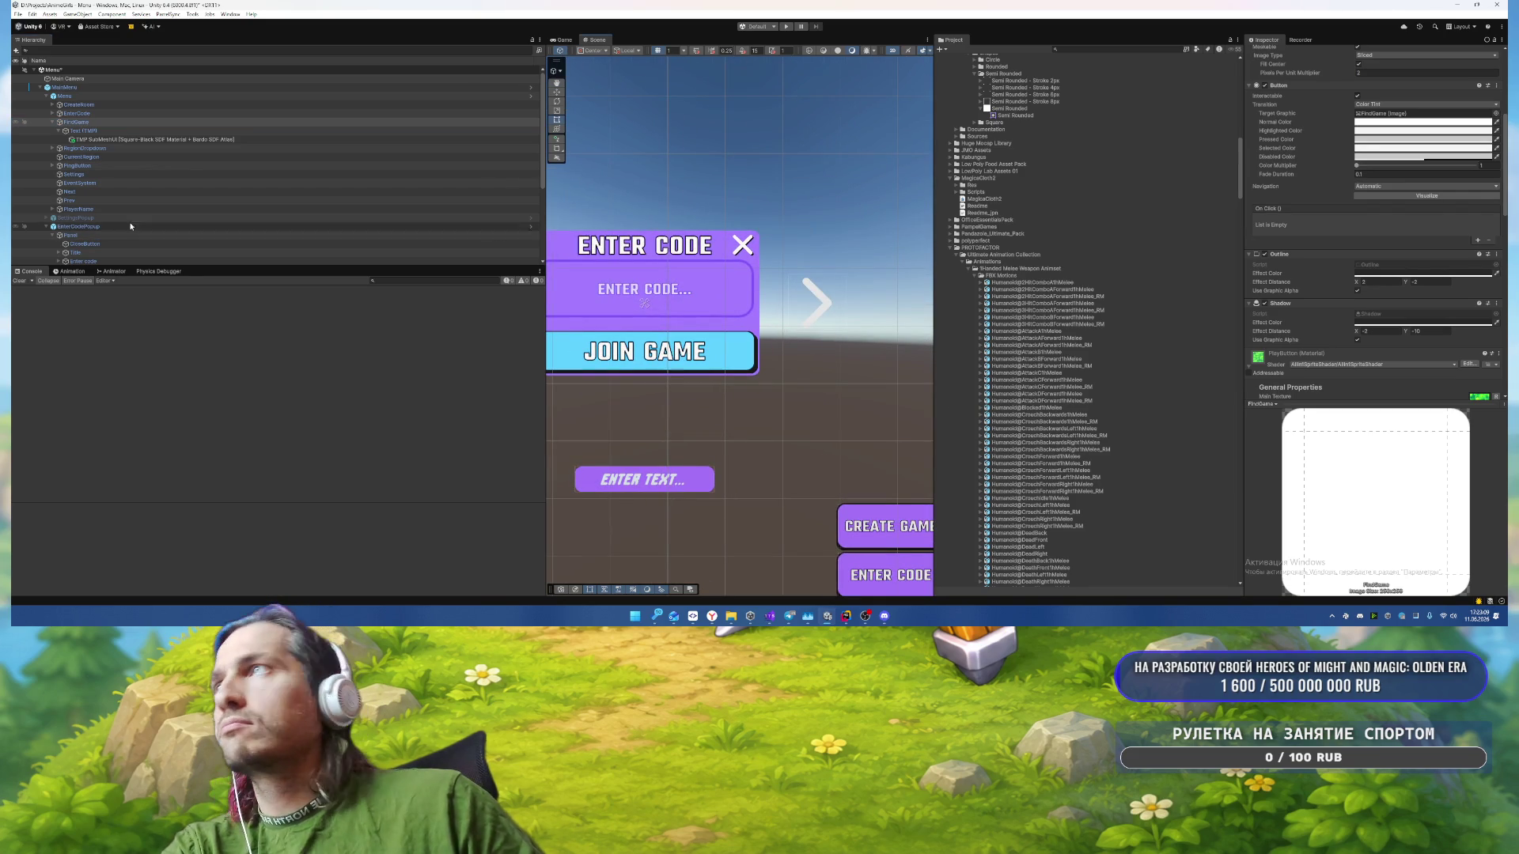
{"action": "scroll", "coordinate": [131, 226], "scroll_direction": "down", "scroll_amount": 5}
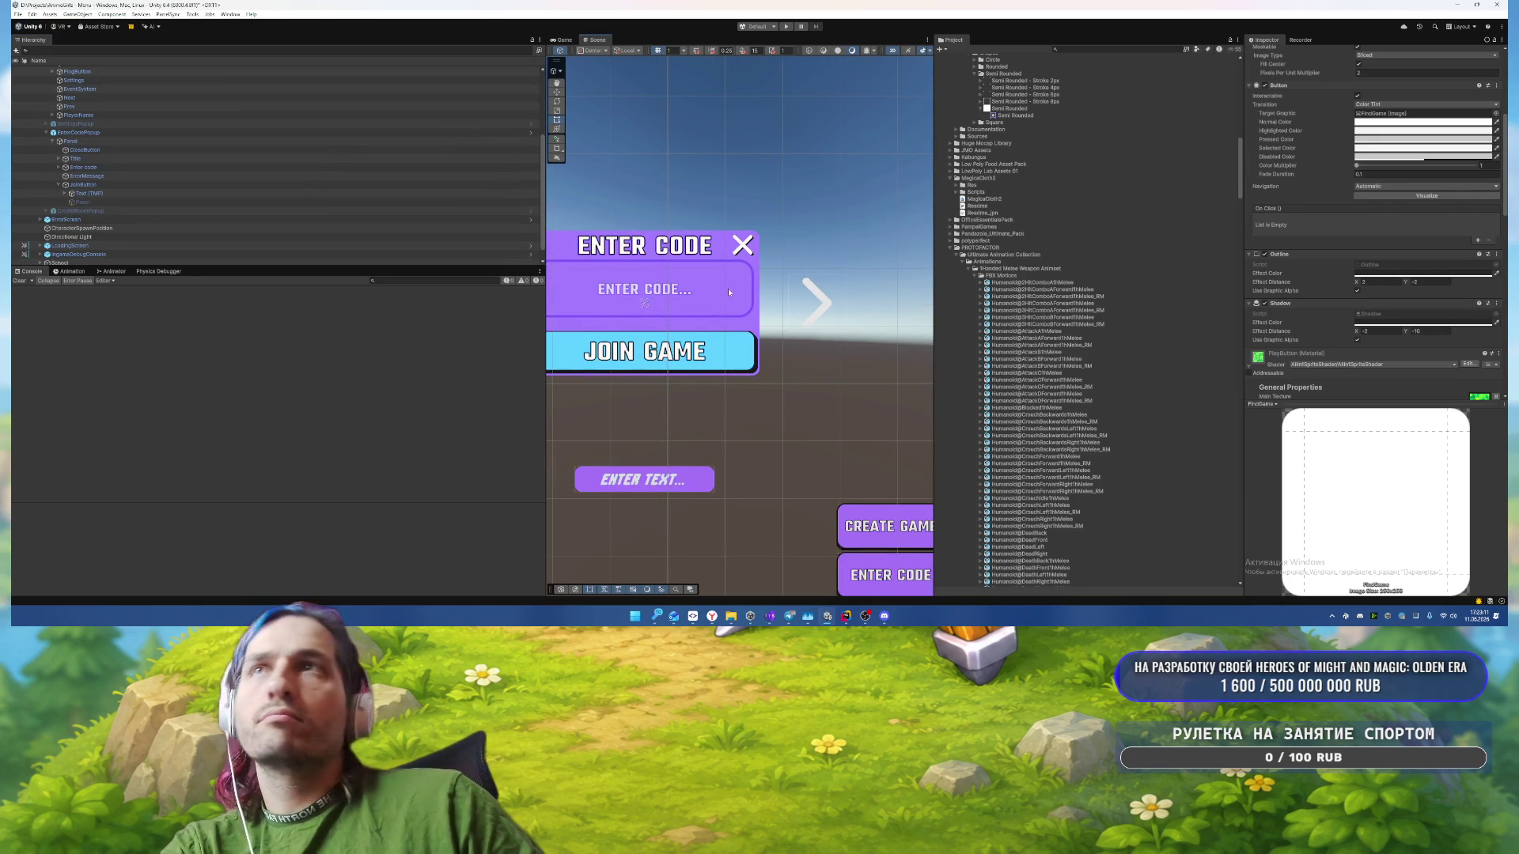
{"action": "scroll", "coordinate": [273, 239], "scroll_direction": "up", "scroll_amount": 5}
{"action": "left_click", "coordinate": [102, 104]}
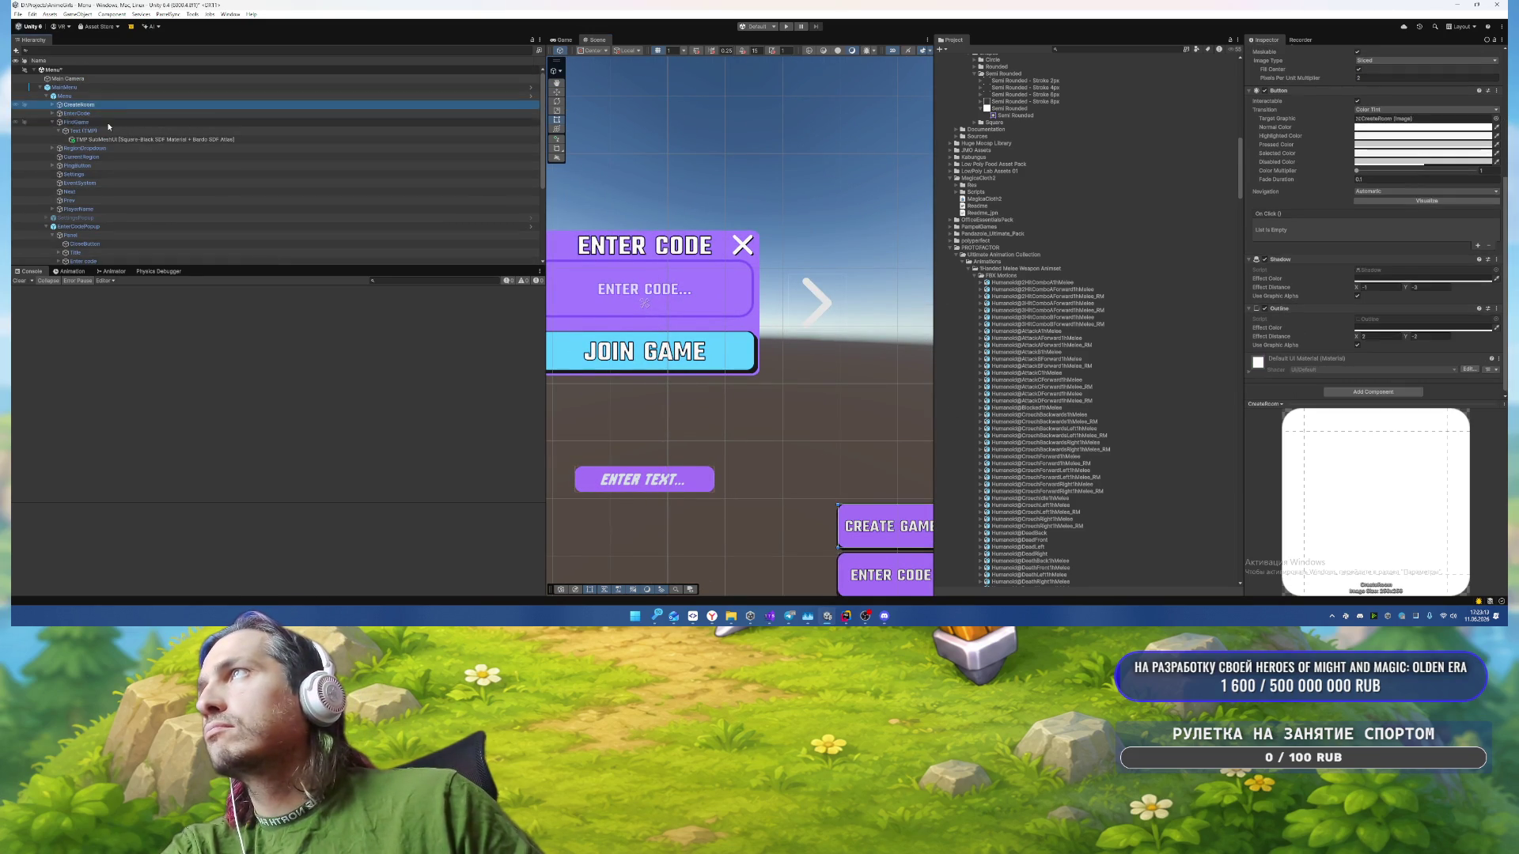
{"action": "left_click", "coordinate": [109, 123]}
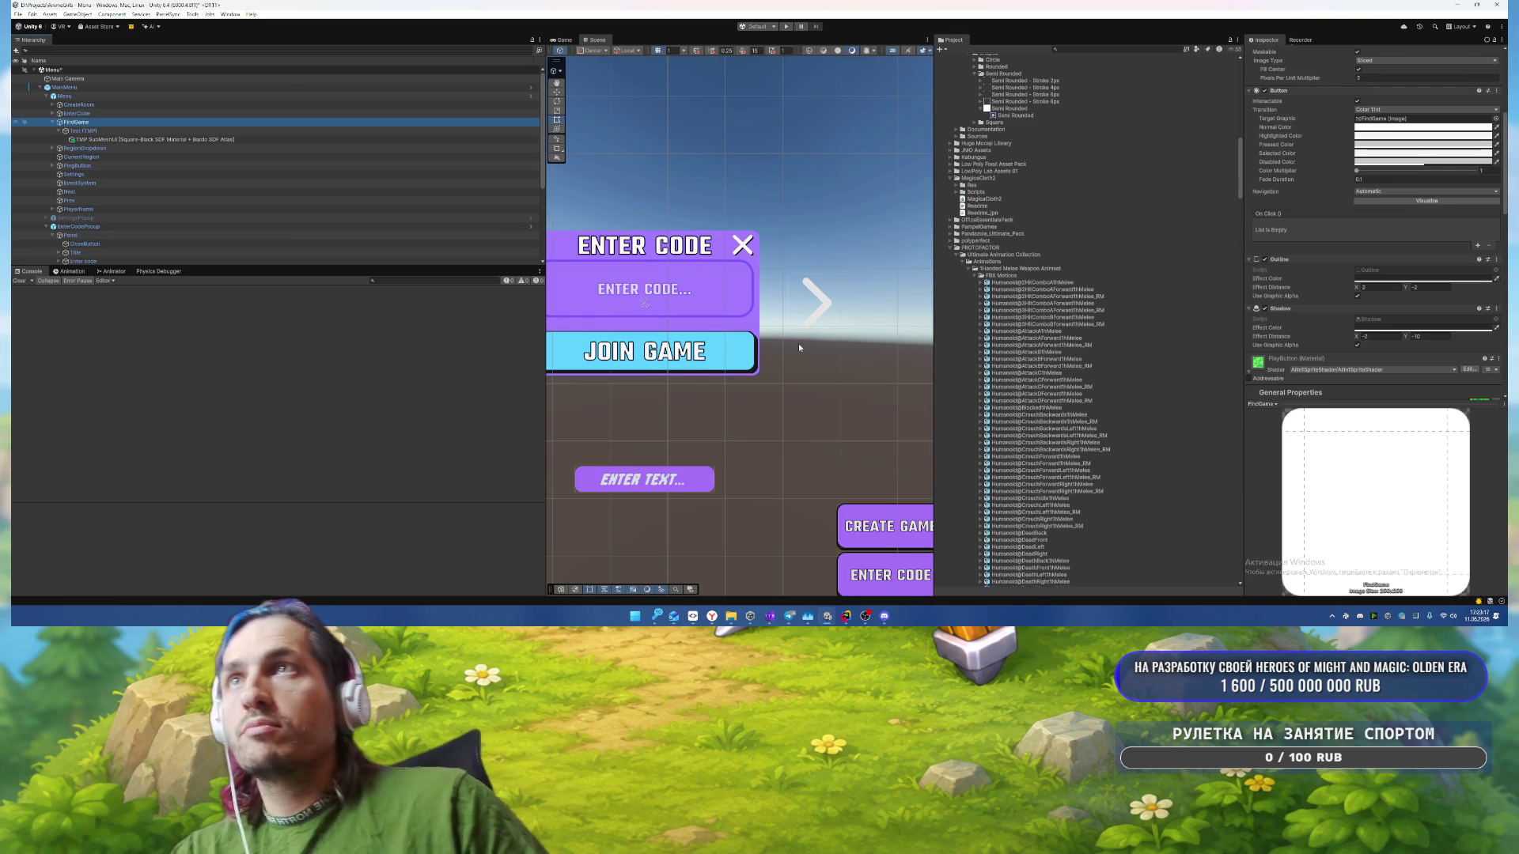
{"action": "scroll", "coordinate": [249, 168], "scroll_direction": "down", "scroll_amount": 5}
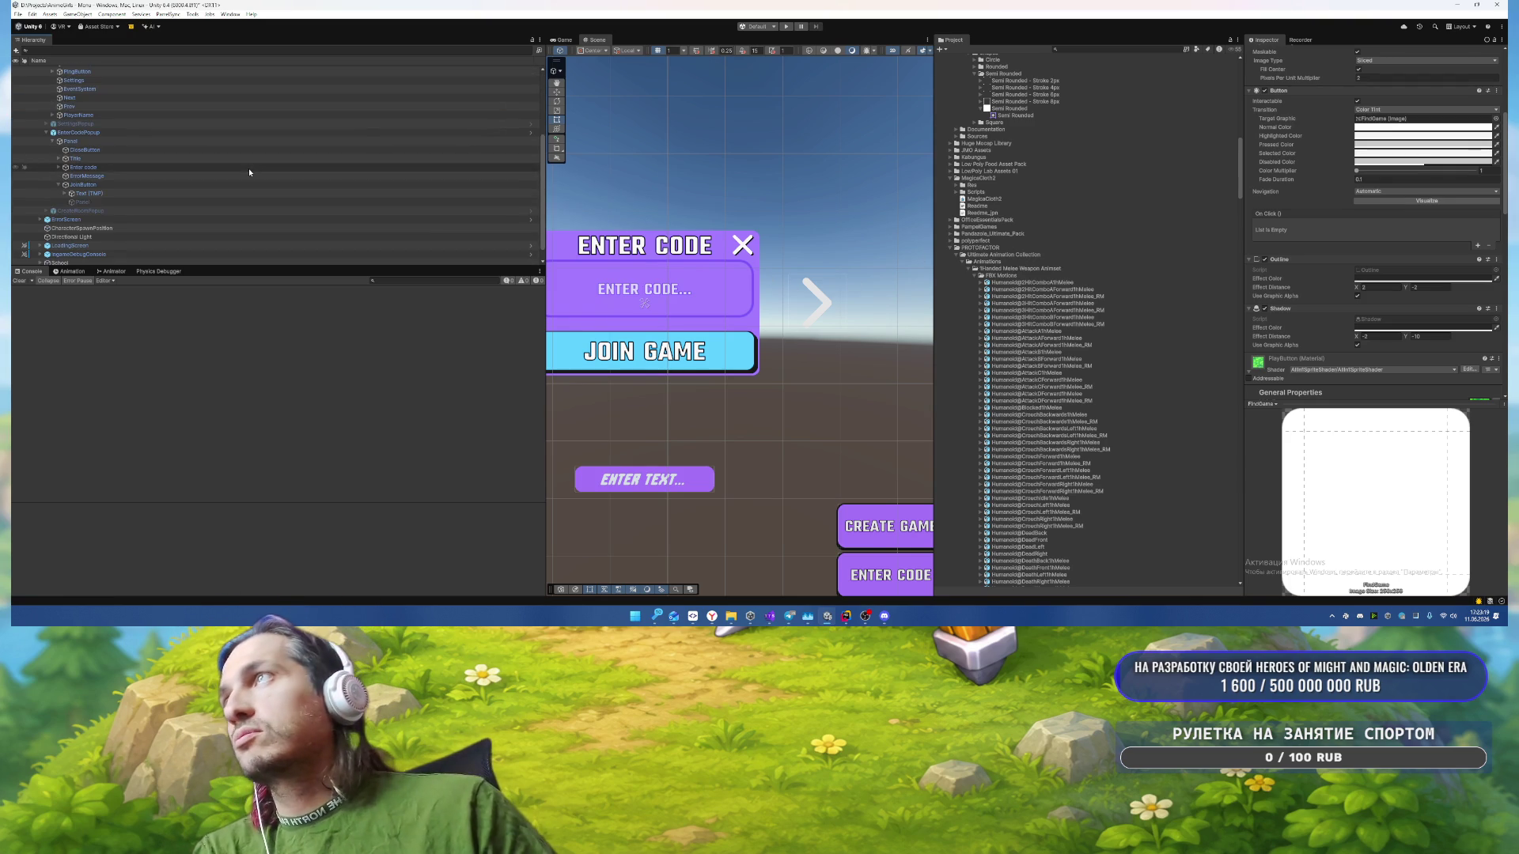
{"action": "left_click", "coordinate": [188, 185]}
{"action": "left_click", "coordinate": [1376, 336]}
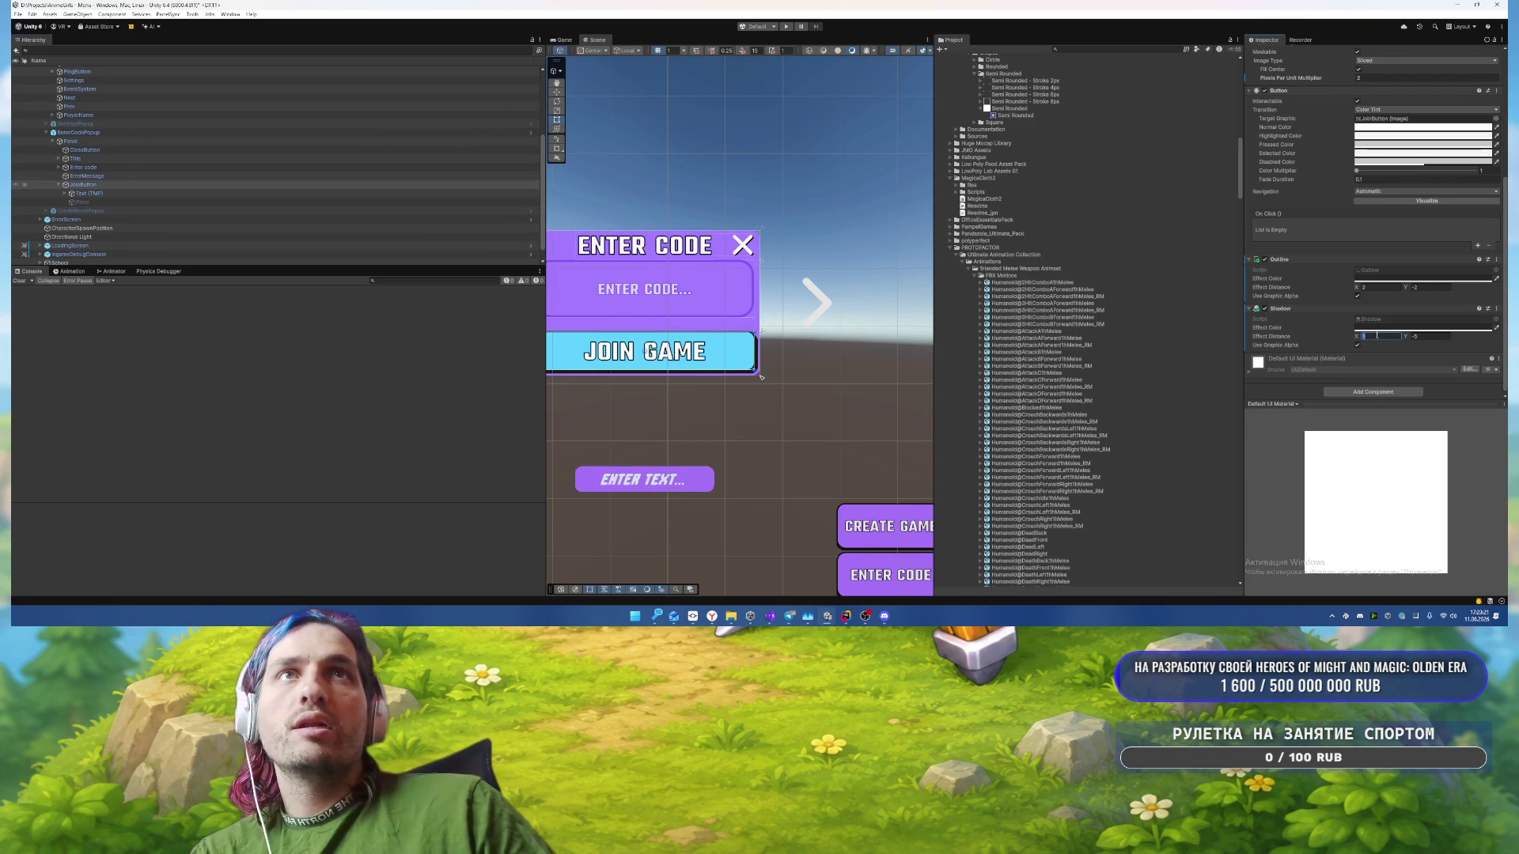
Step: Set the settings gear's Shadow Effect Distance X to -2, then deselect it
{"action": "left_click", "coordinate": [800, 381]}
{"action": "scroll", "coordinate": [807, 269], "scroll_direction": "up", "scroll_amount": 2}
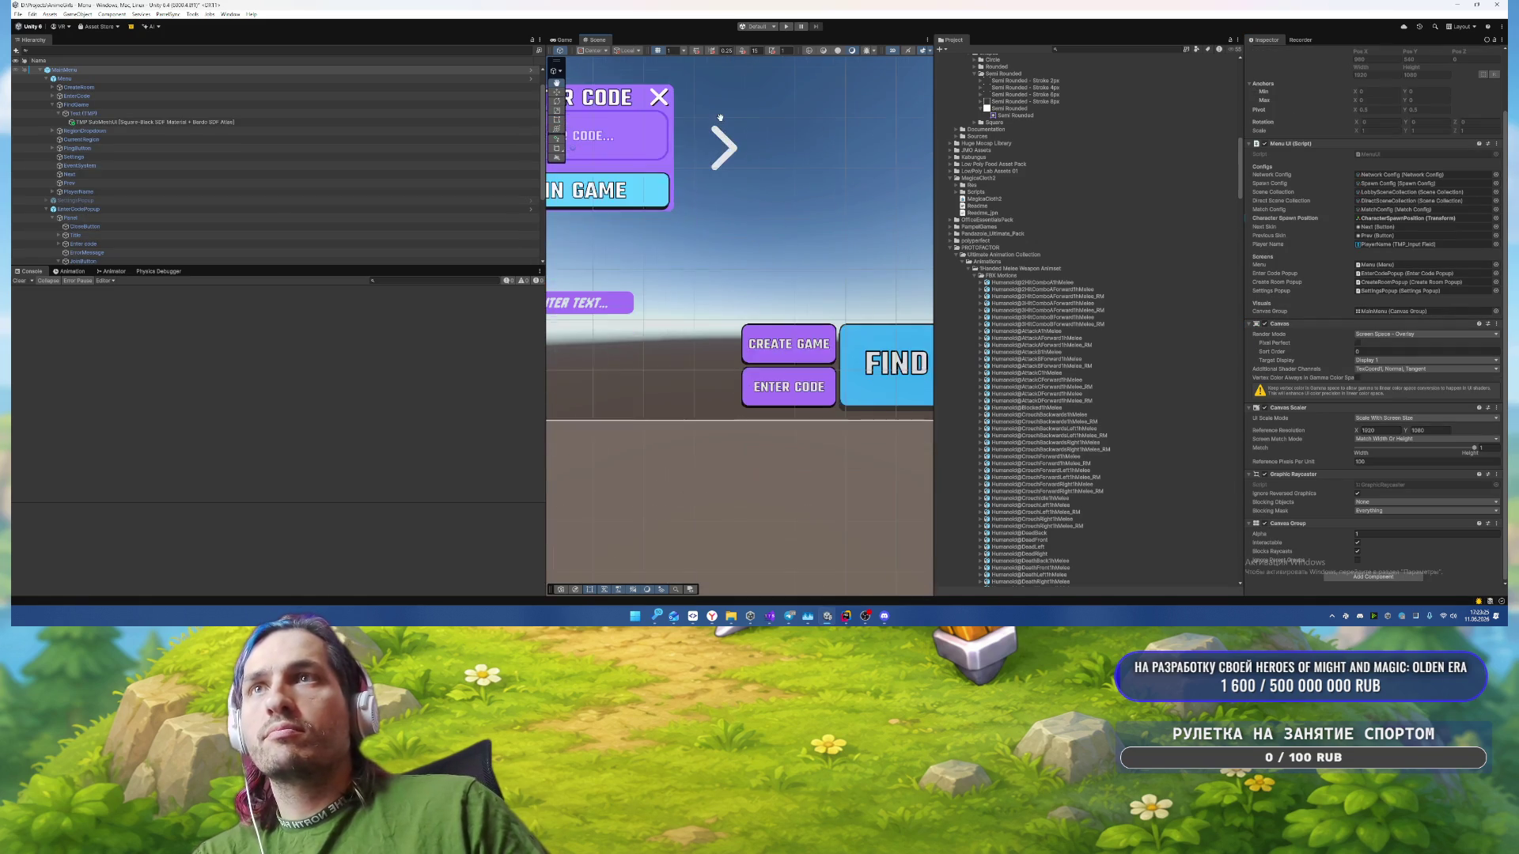
{"action": "scroll", "coordinate": [809, 254], "scroll_direction": "down", "scroll_amount": 2}
{"action": "mouse_move", "coordinate": [808, 254]}
{"action": "left_mouse_down"}
{"action": "mouse_move", "coordinate": [665, 193]}
{"action": "mouse_move", "coordinate": [842, 298]}
{"action": "mouse_move", "coordinate": [593, 157]}
{"action": "mouse_move", "coordinate": [820, 270]}
{"action": "mouse_move", "coordinate": [701, 530]}
{"action": "mouse_move", "coordinate": [803, 529]}
{"action": "mouse_move", "coordinate": [785, 546]}
{"action": "left_mouse_up"}
{"action": "left_click", "coordinate": [786, 546]}
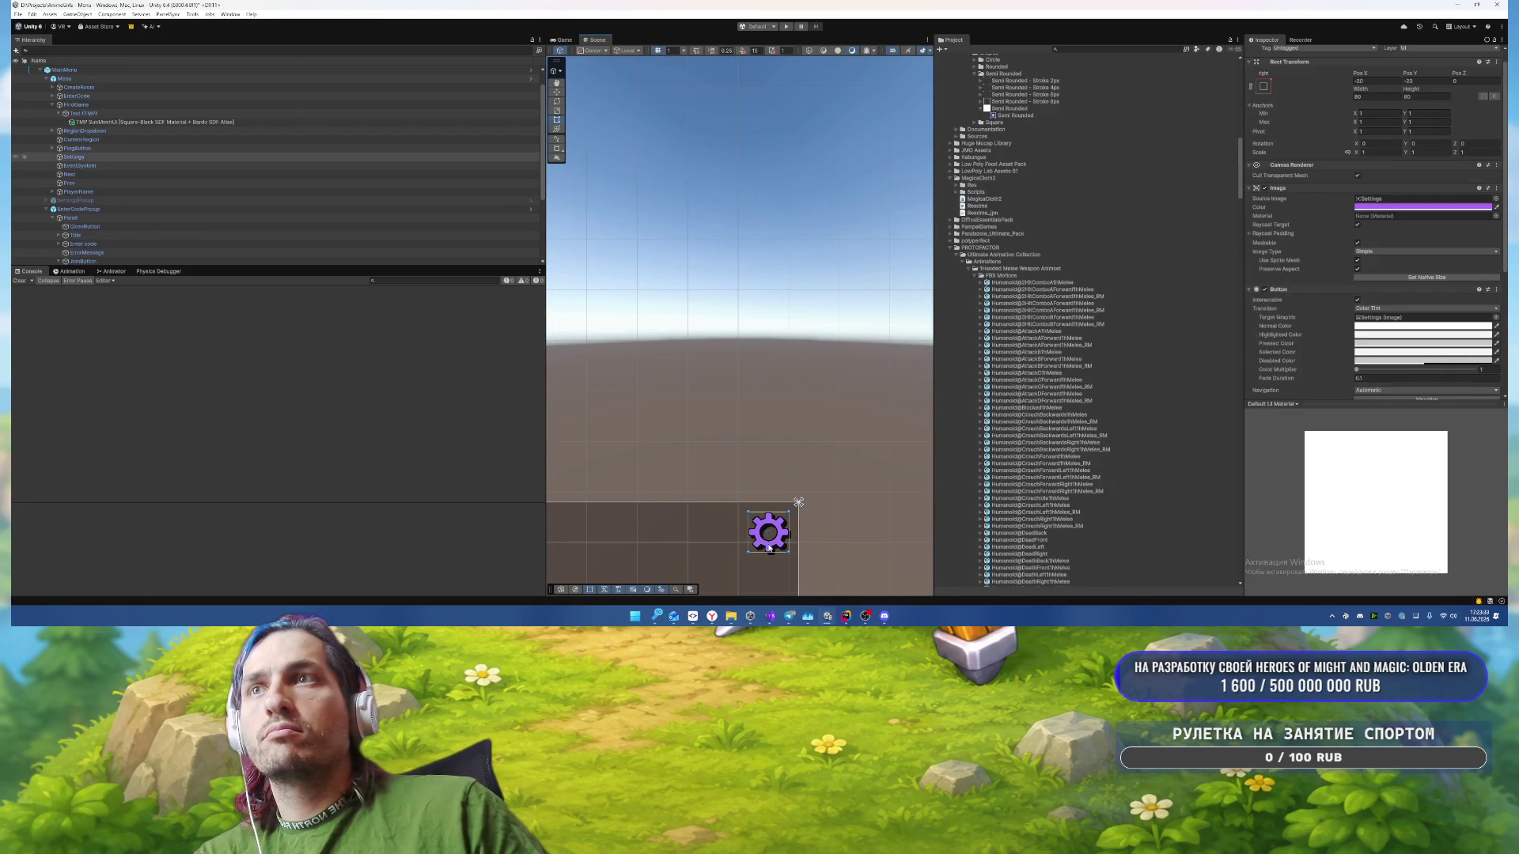
{"action": "scroll", "coordinate": [1393, 319], "scroll_direction": "down", "scroll_amount": 3}
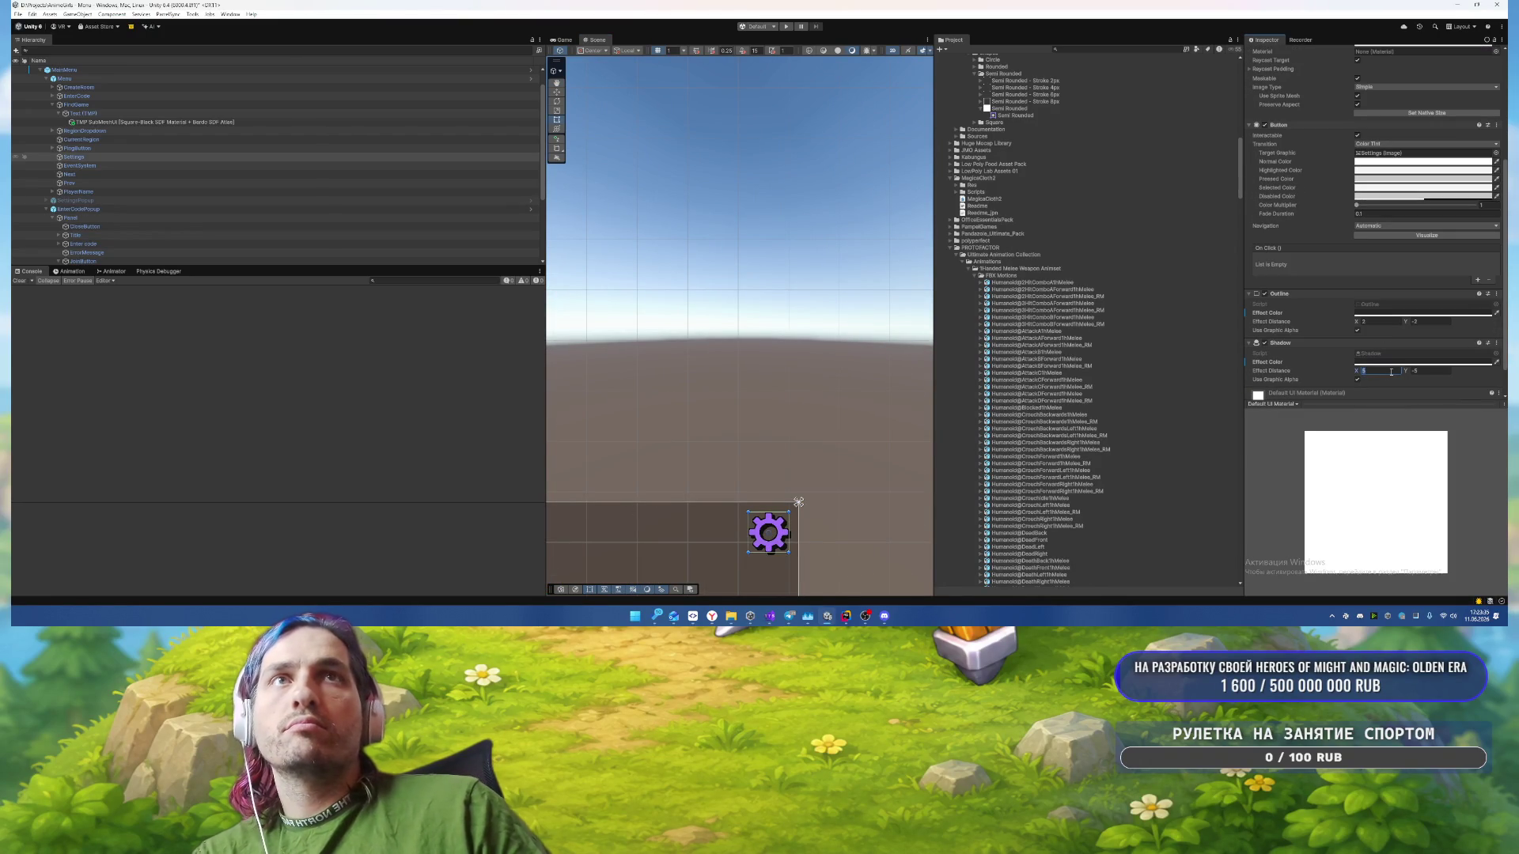
{"action": "type", "text": "-2"}
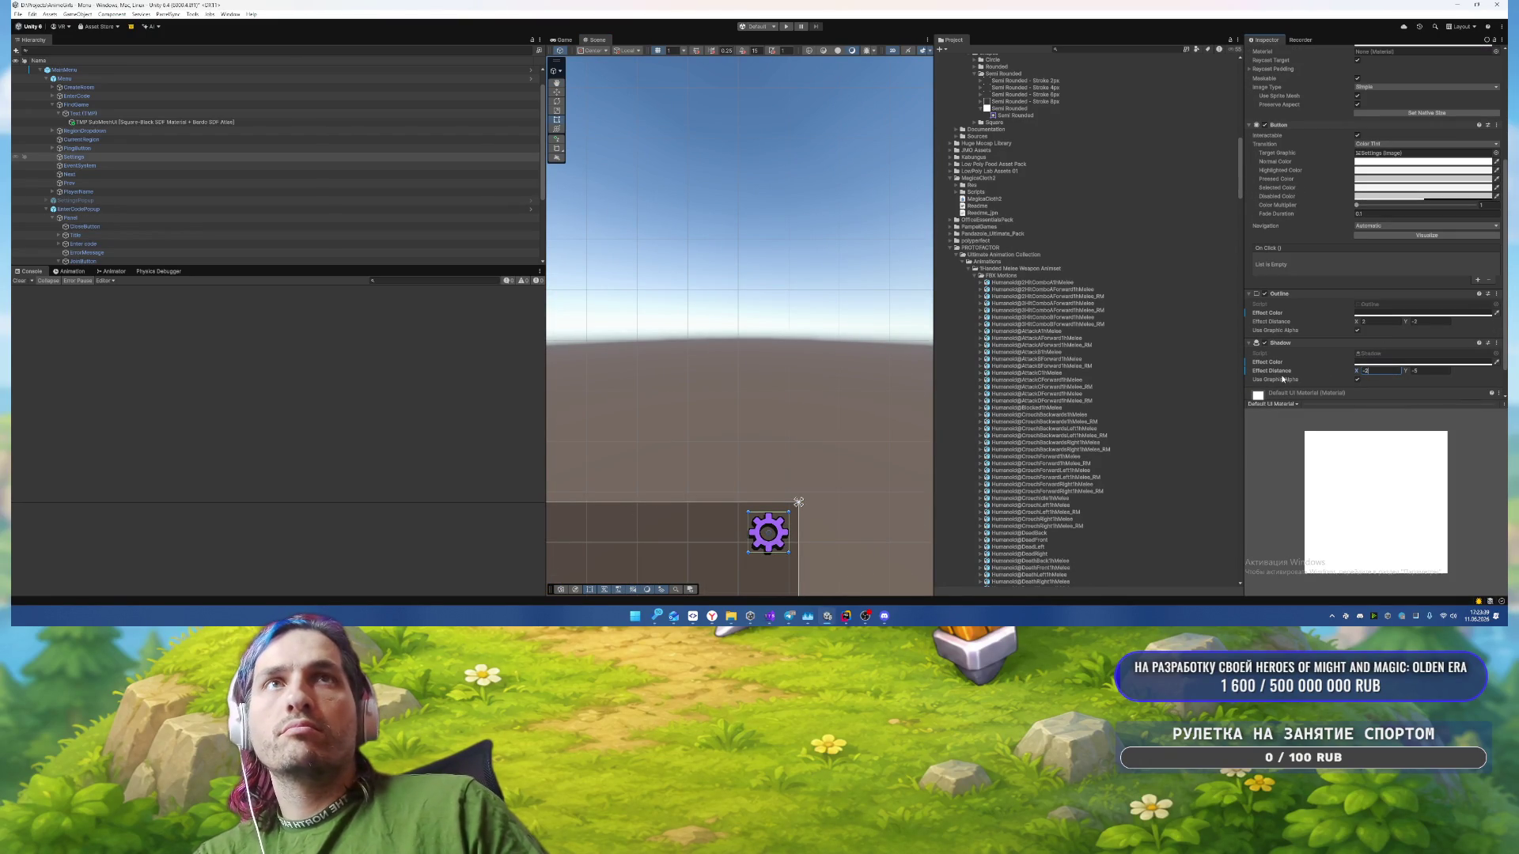
{"action": "left_click", "coordinate": [1425, 371]}
{"action": "left_click", "coordinate": [862, 376]}
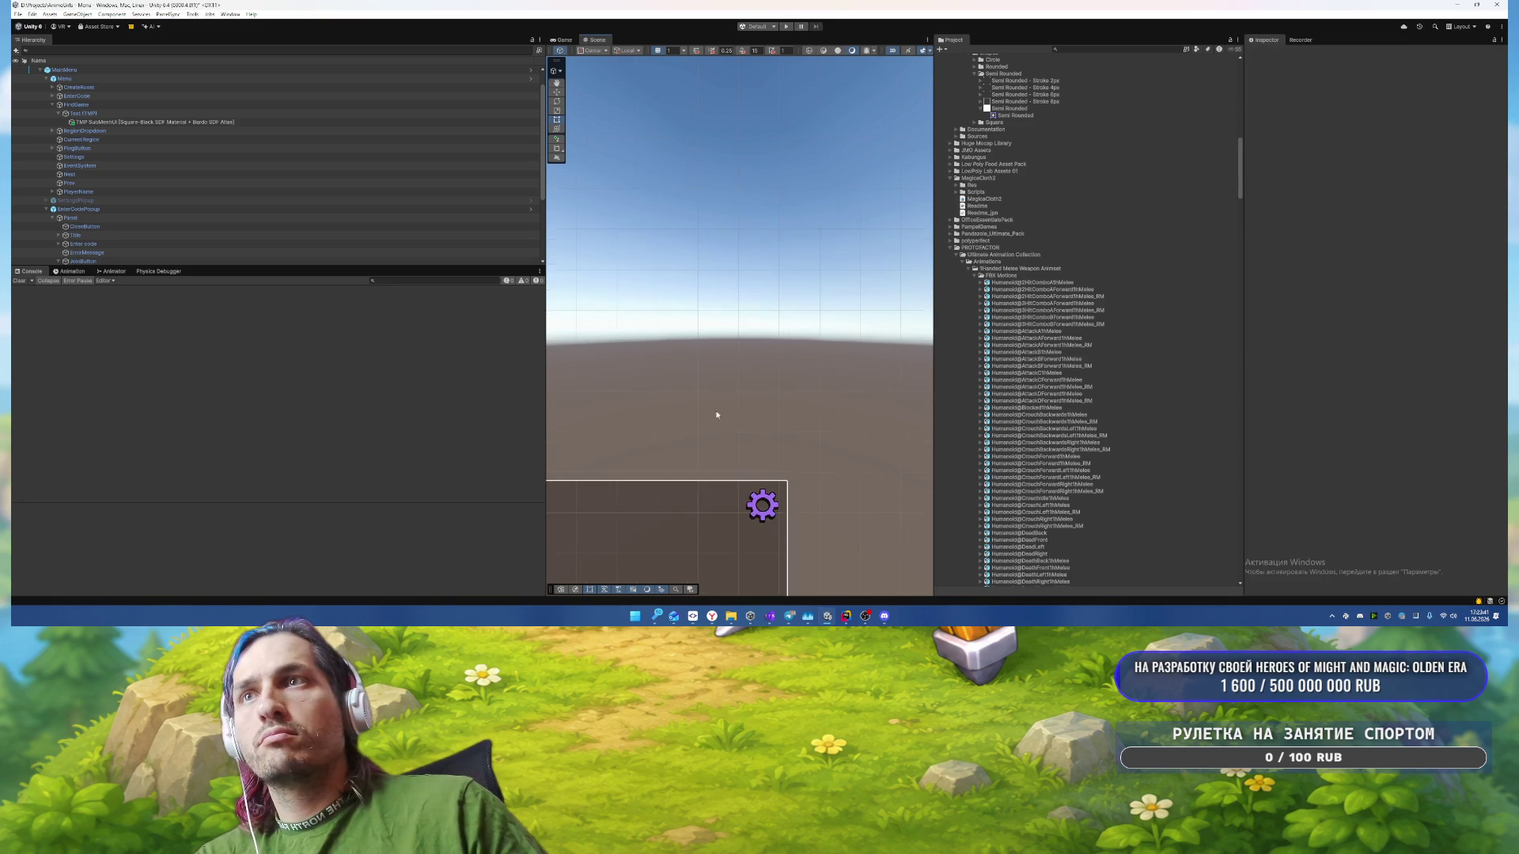
{"action": "scroll", "coordinate": [791, 356], "scroll_direction": "down", "scroll_amount": 3}
{"action": "scroll", "coordinate": [748, 336], "scroll_direction": "up", "scroll_amount": 4}
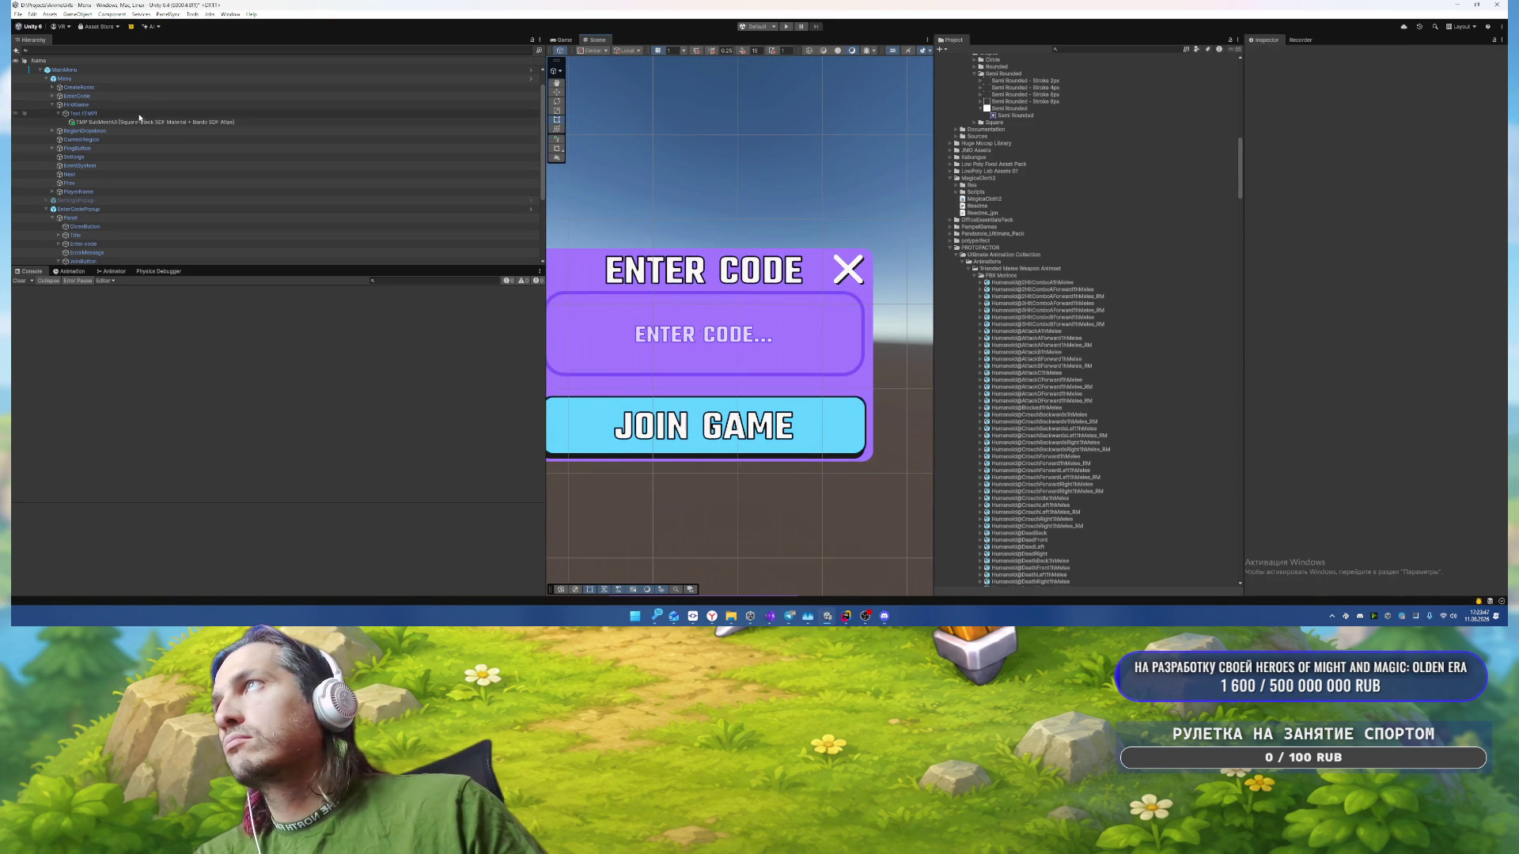
Step: Set the ErrorMessage's Bottom offset to 0 and its text to 'error'
{"action": "scroll", "coordinate": [177, 212], "scroll_direction": "down", "scroll_amount": 4}
{"action": "left_click", "coordinate": [107, 165]}
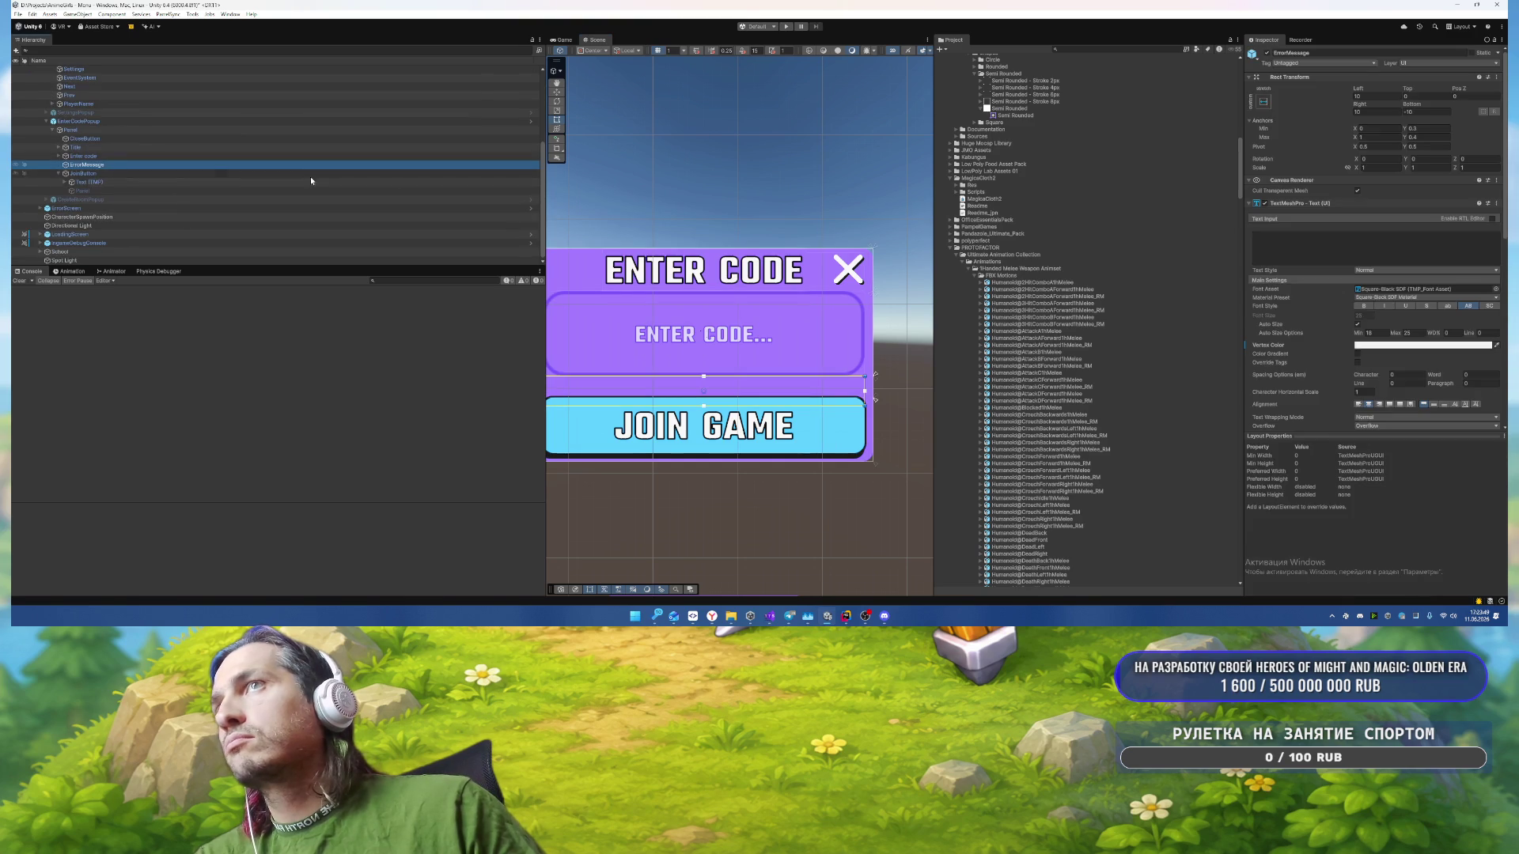
{"action": "left_click", "coordinate": [1429, 112]}
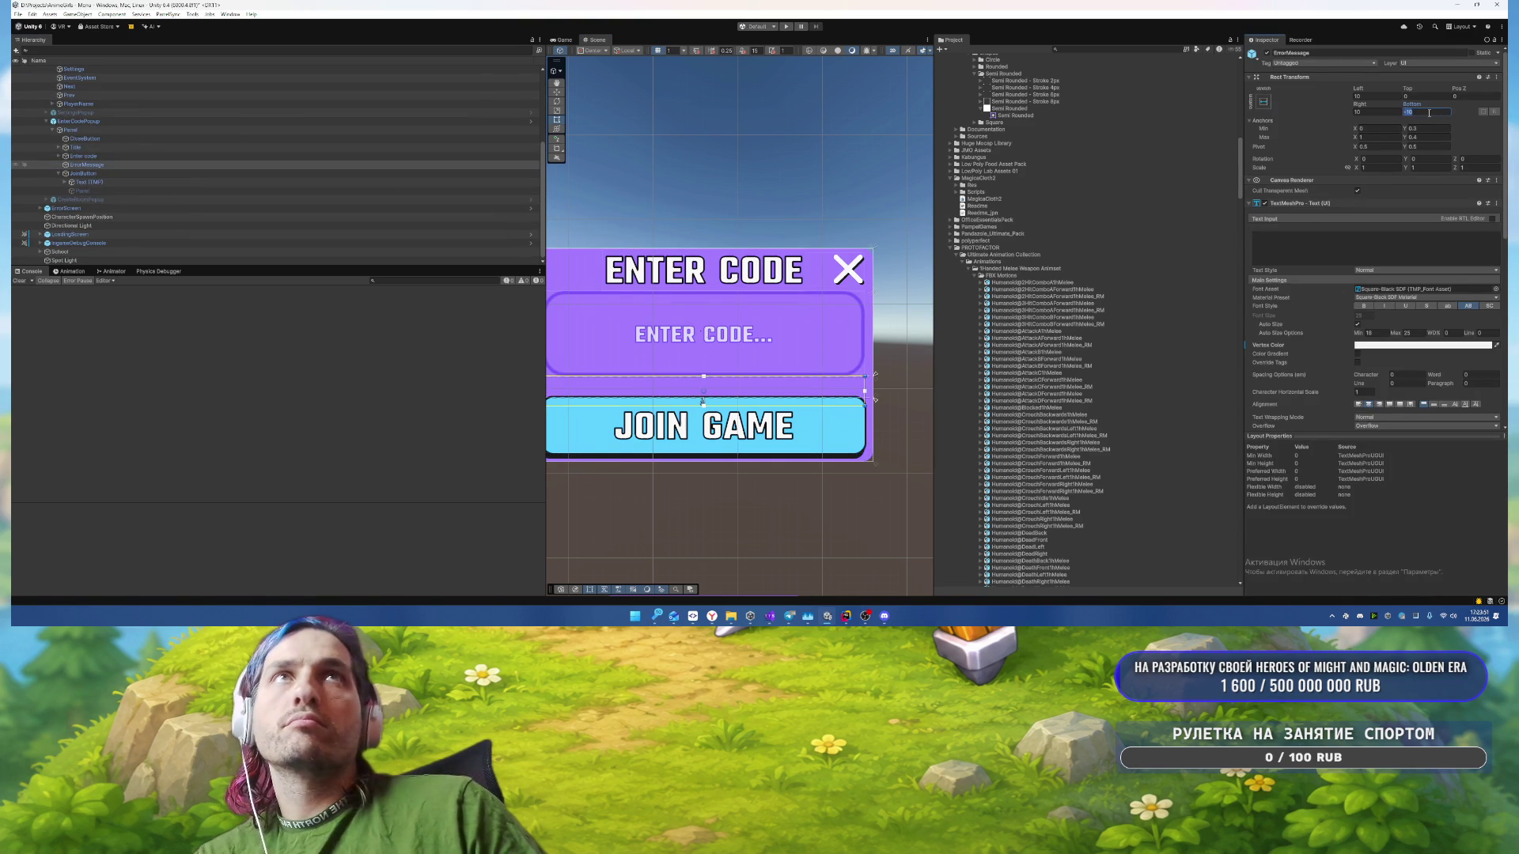
{"action": "type", "text": "0"}
{"action": "left_click", "coordinate": [1302, 237]}
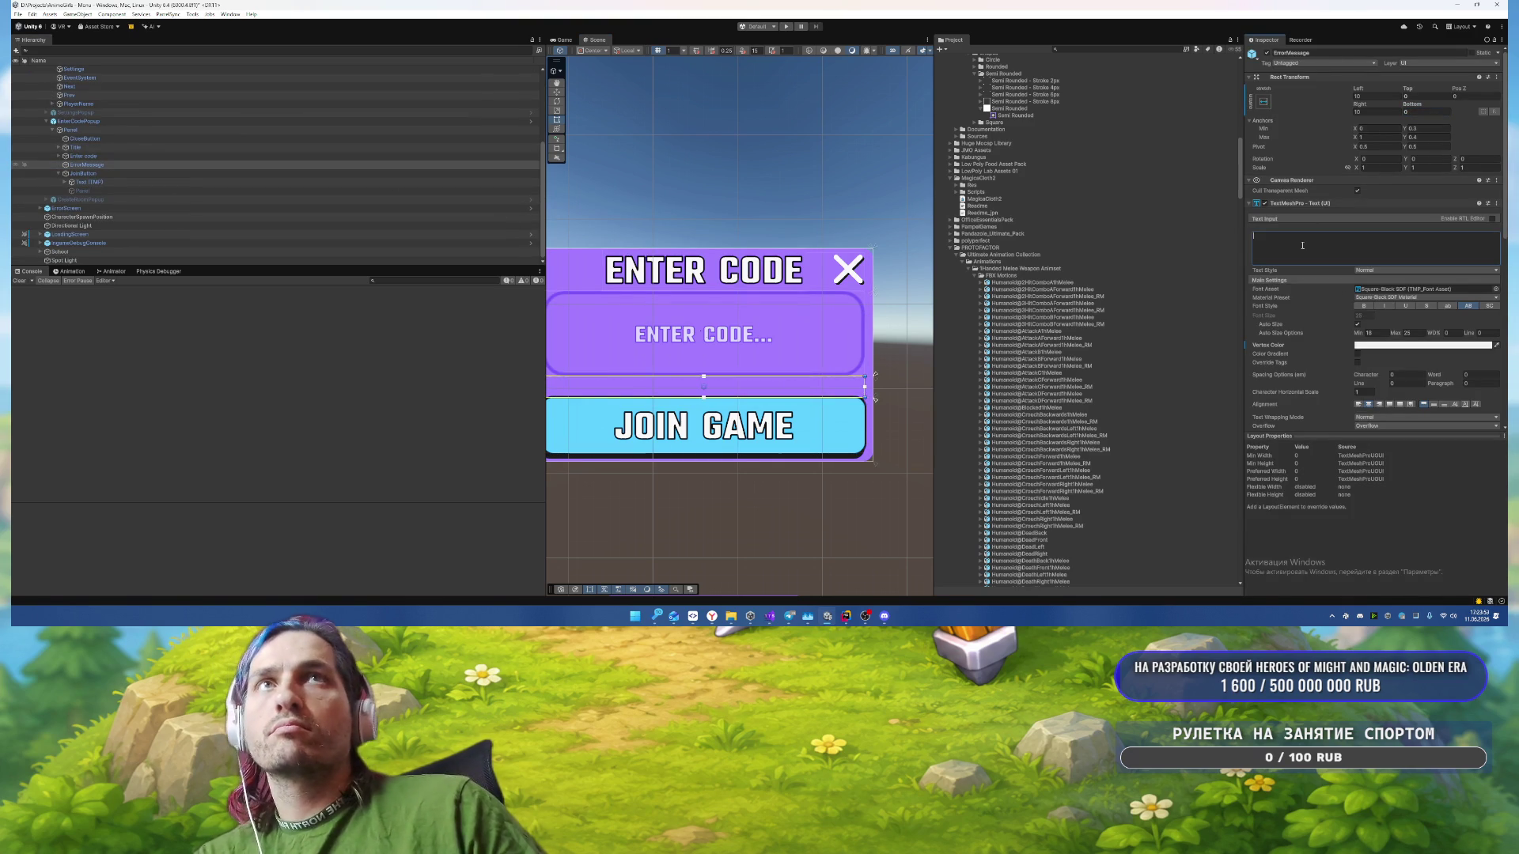
{"action": "type", "text": "error"}
{"action": "key", "text": "BackSpace"}
{"action": "key", "text": "BackSpace"}
{"action": "key", "text": "BackSpace"}
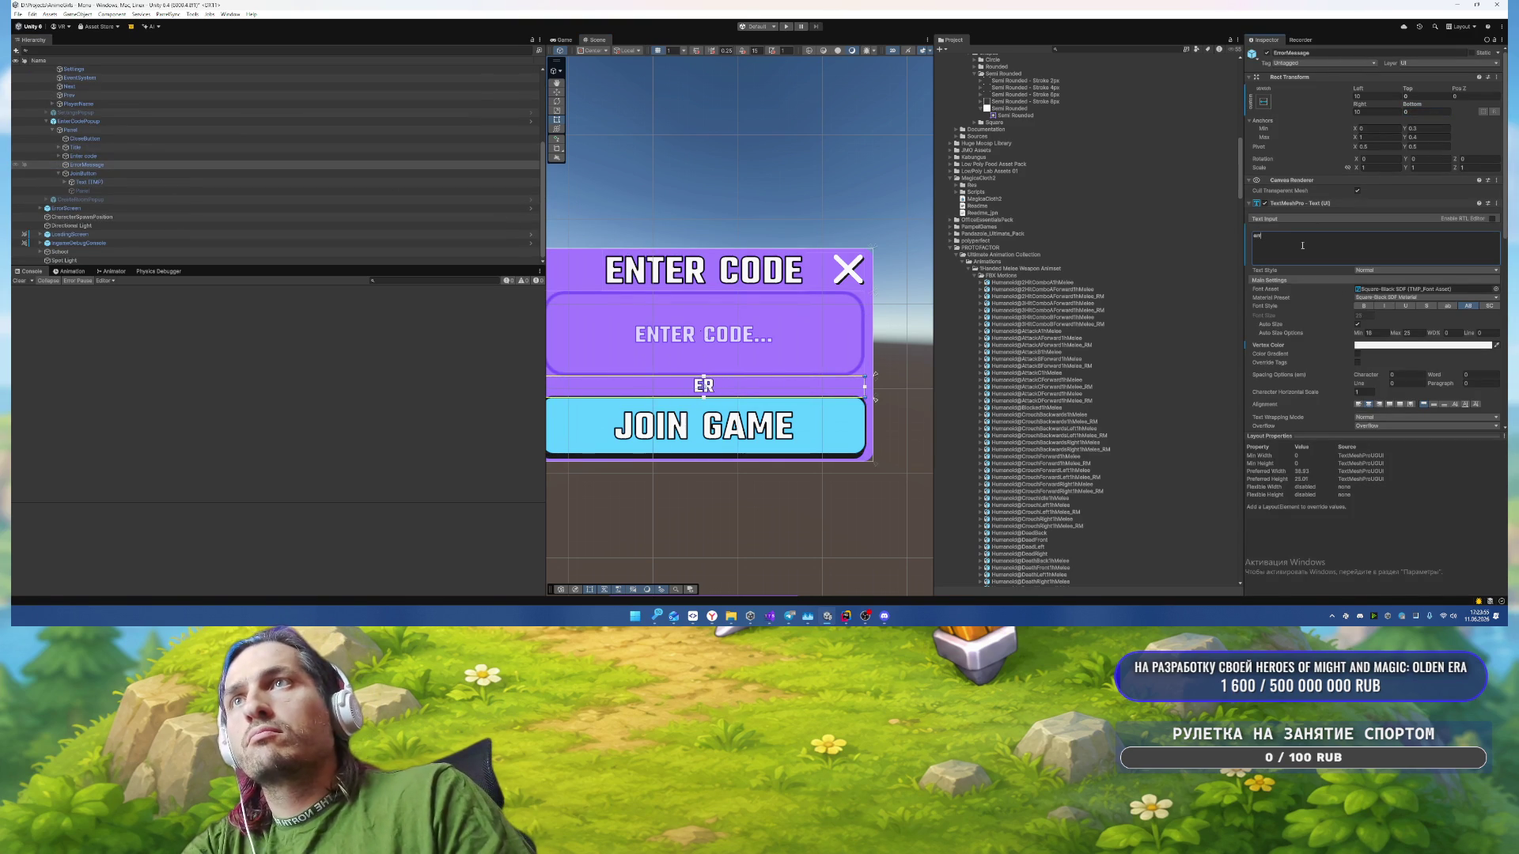
{"action": "type", "text": "ror"}
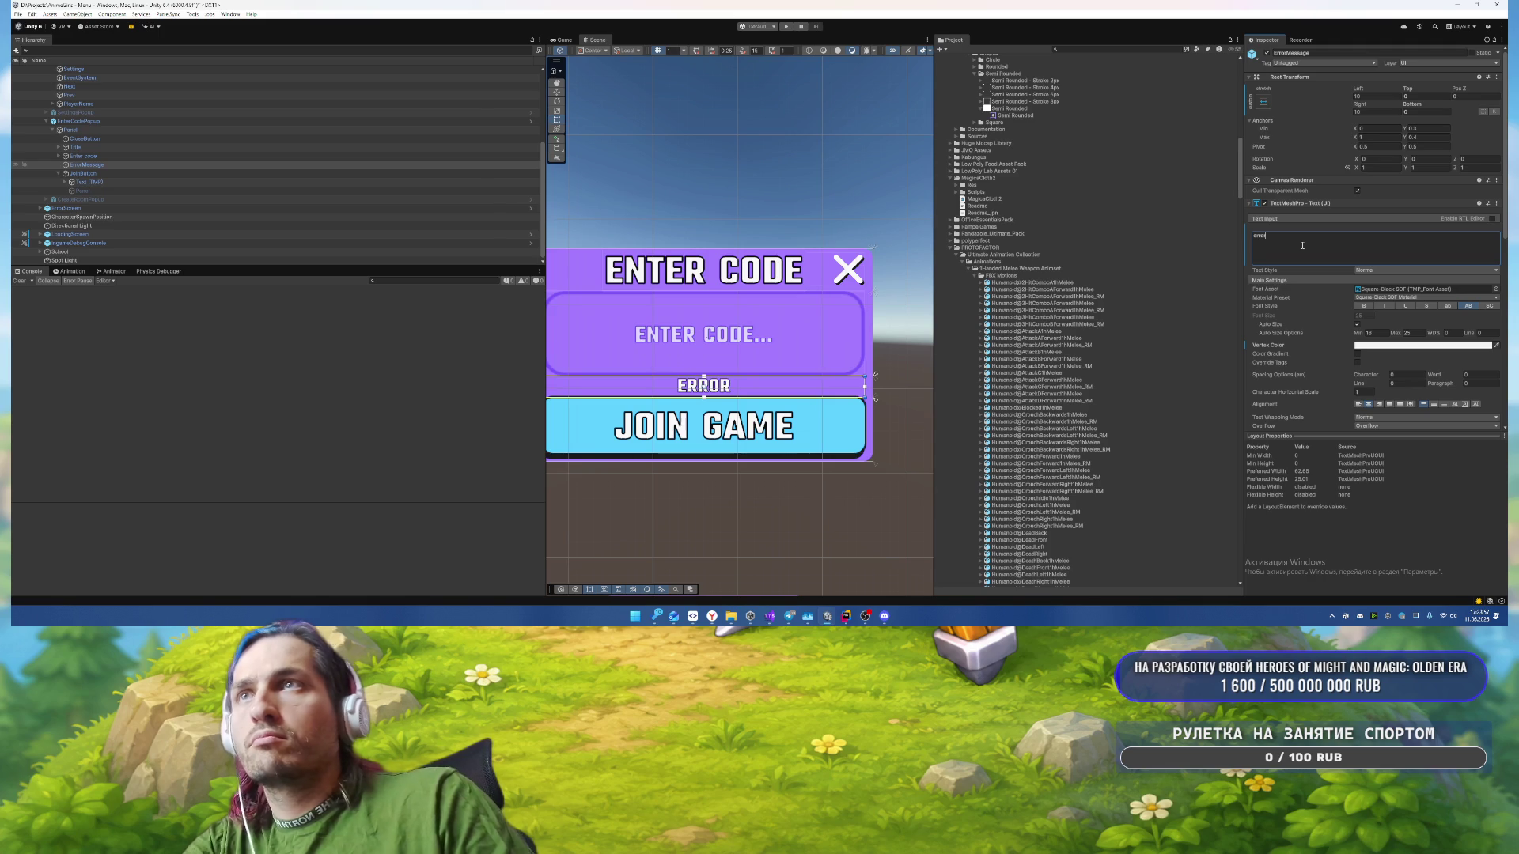
Step: Set Anchors Max Y 0.42, Top 0, middle alignment and No Wrap text wrapping
{"action": "left_click", "coordinate": [1429, 137]}
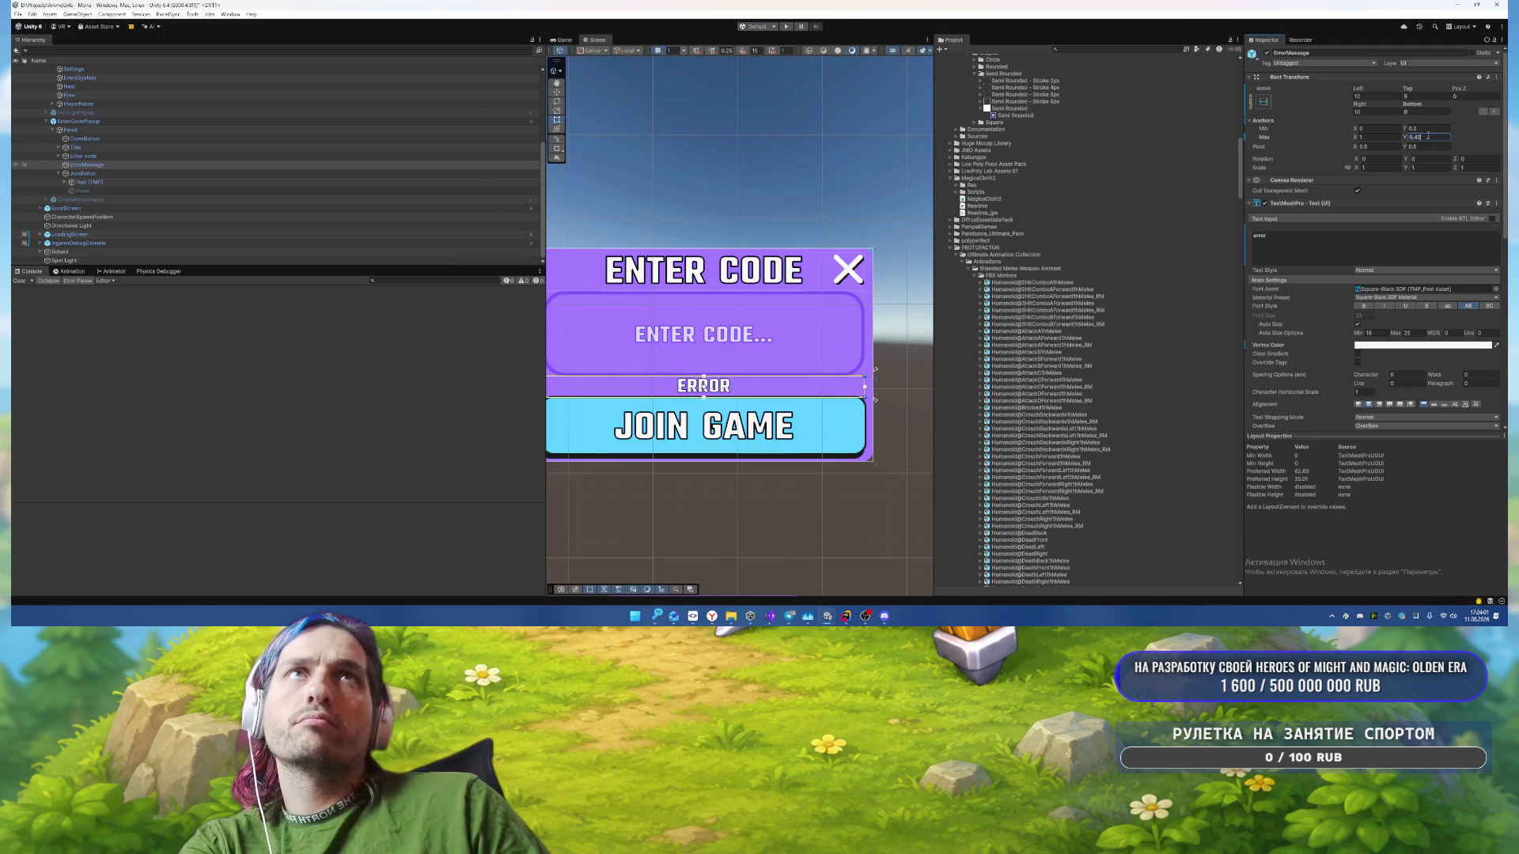
{"action": "left_click", "coordinate": [1416, 96]}
{"action": "type", "text": "0"}
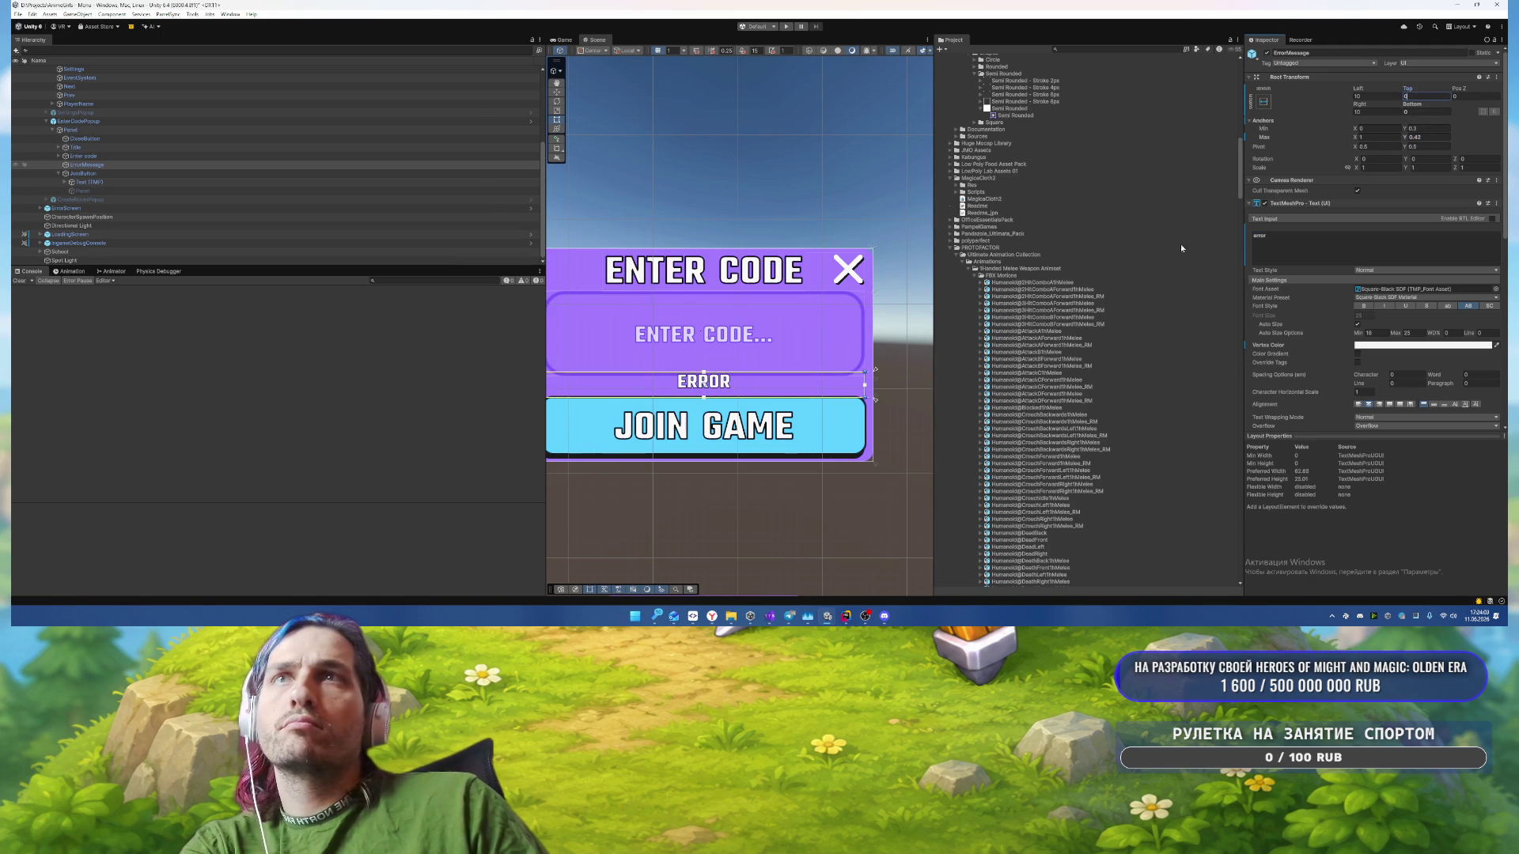
{"action": "scroll", "coordinate": [1465, 376], "scroll_direction": "down", "scroll_amount": 3}
{"action": "left_click", "coordinate": [1466, 336]}
{"action": "left_click", "coordinate": [1424, 346]}
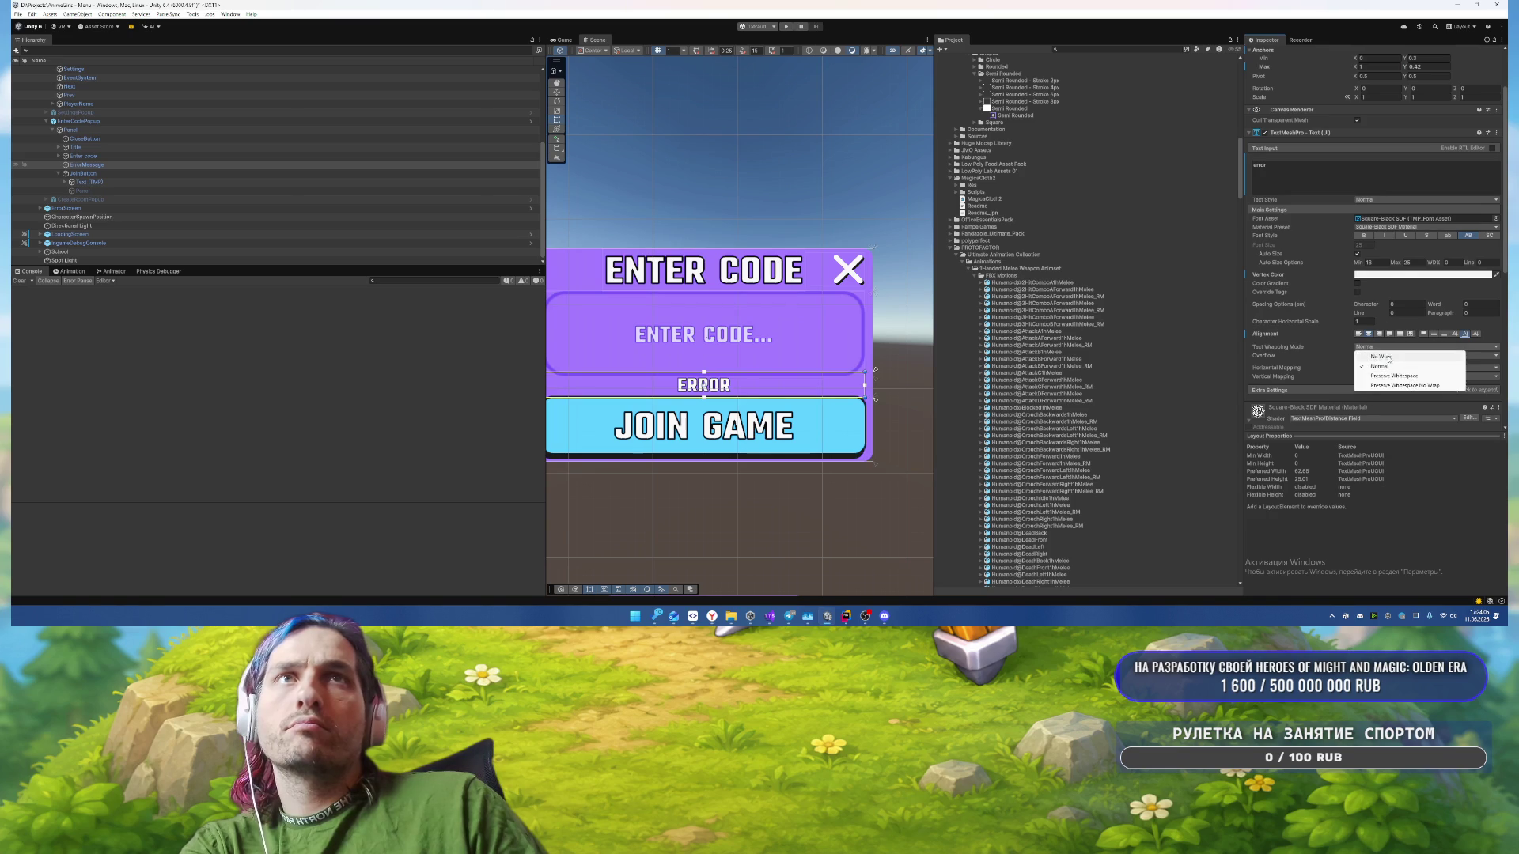
{"action": "left_click", "coordinate": [1380, 357]}
{"action": "left_click", "coordinate": [1384, 264]}
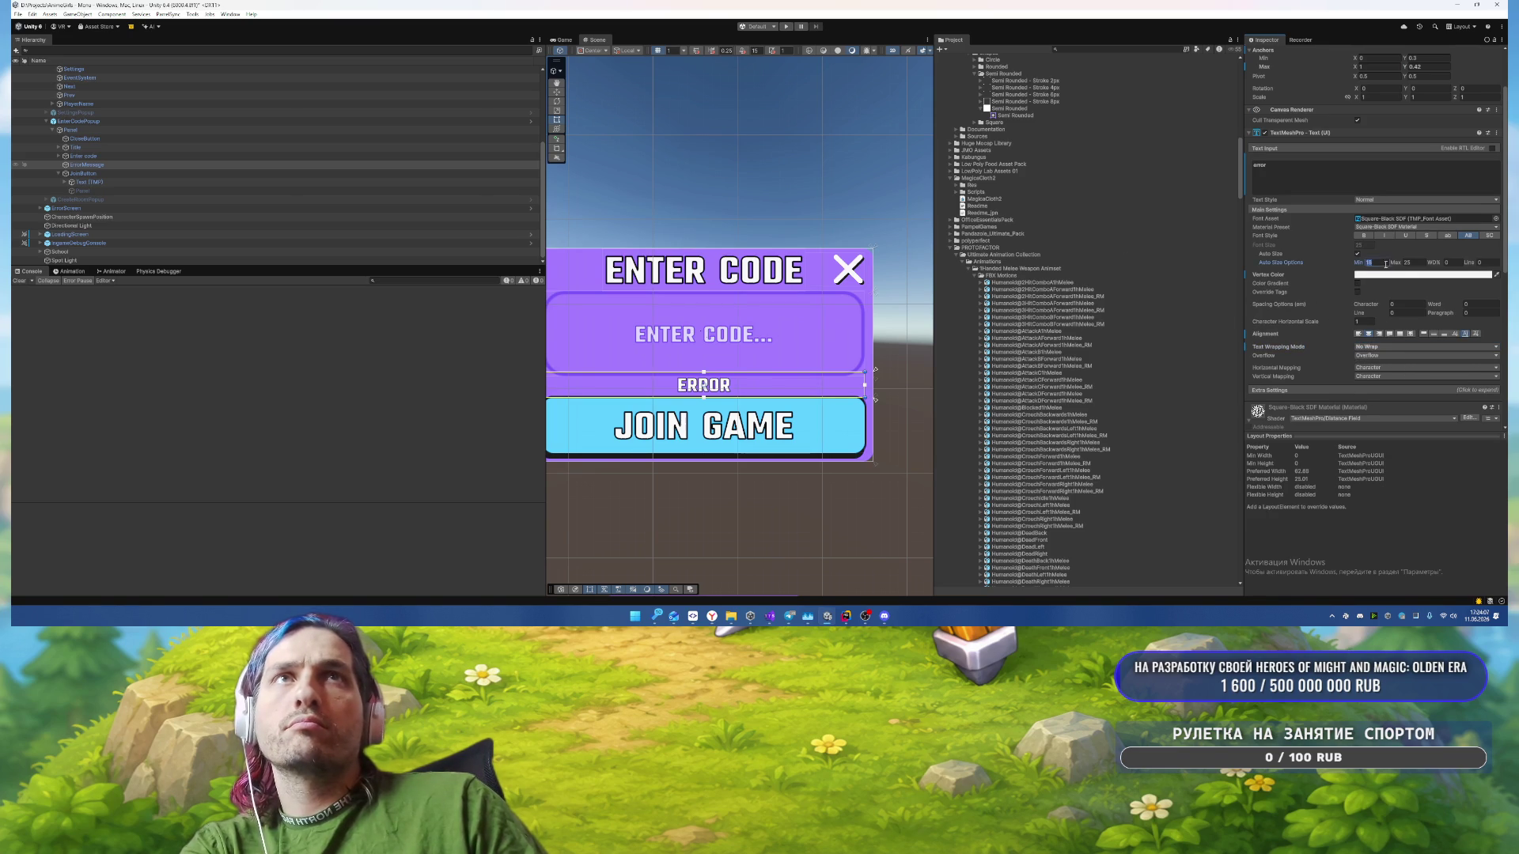
{"action": "scroll", "coordinate": [730, 387], "scroll_direction": "up", "scroll_amount": 2}
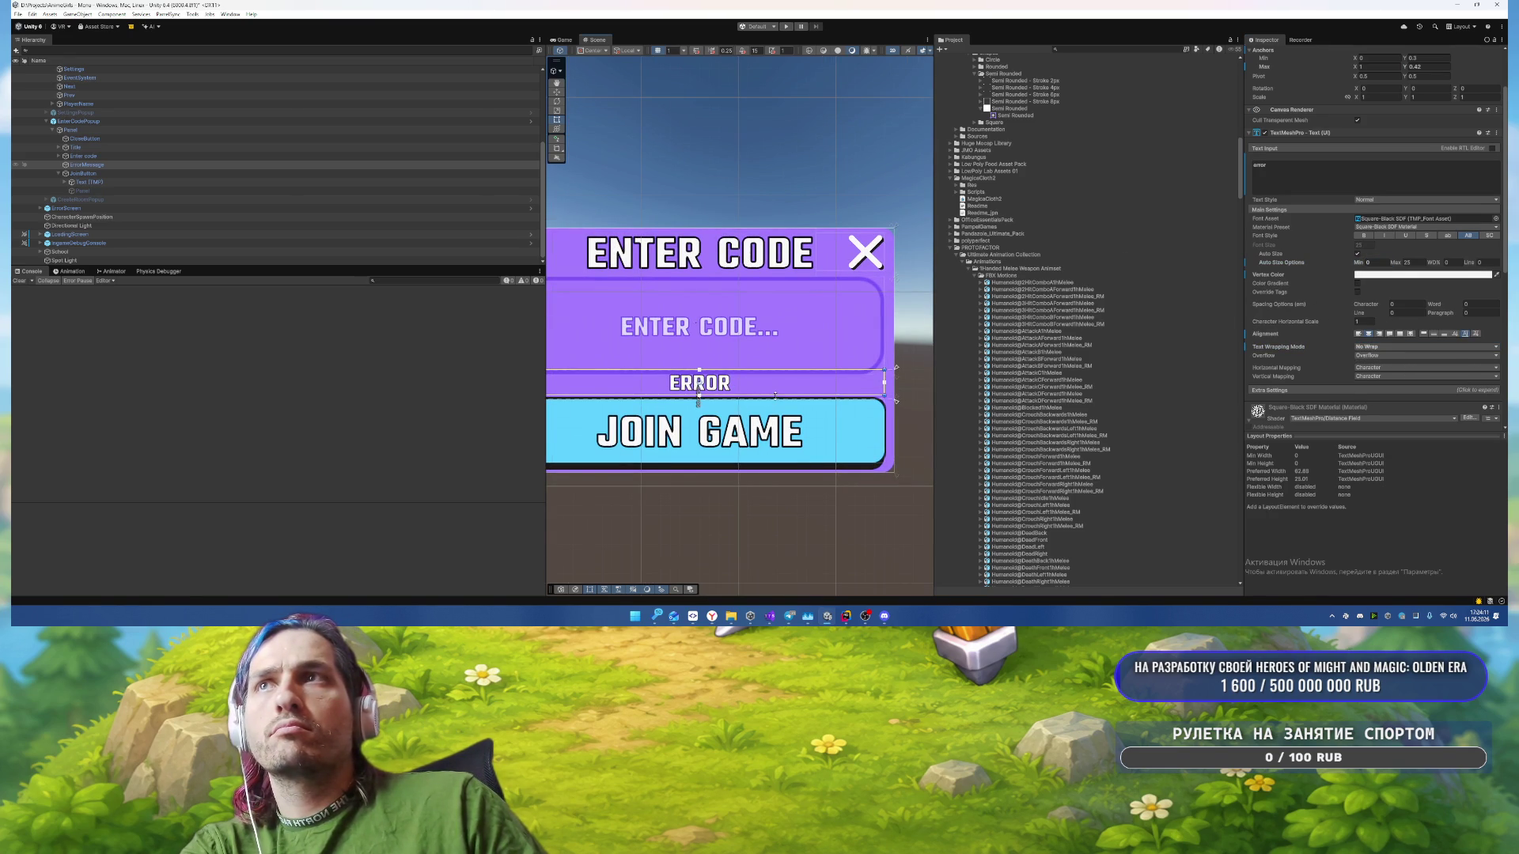
{"action": "left_click", "coordinate": [83, 156]}
{"action": "scroll", "coordinate": [1419, 160], "scroll_direction": "up", "scroll_amount": 3}
Step: Set the Enter code field's Anchors Min Y to 0.43 and Bottom offset to 0
{"action": "left_click", "coordinate": [1436, 129]}
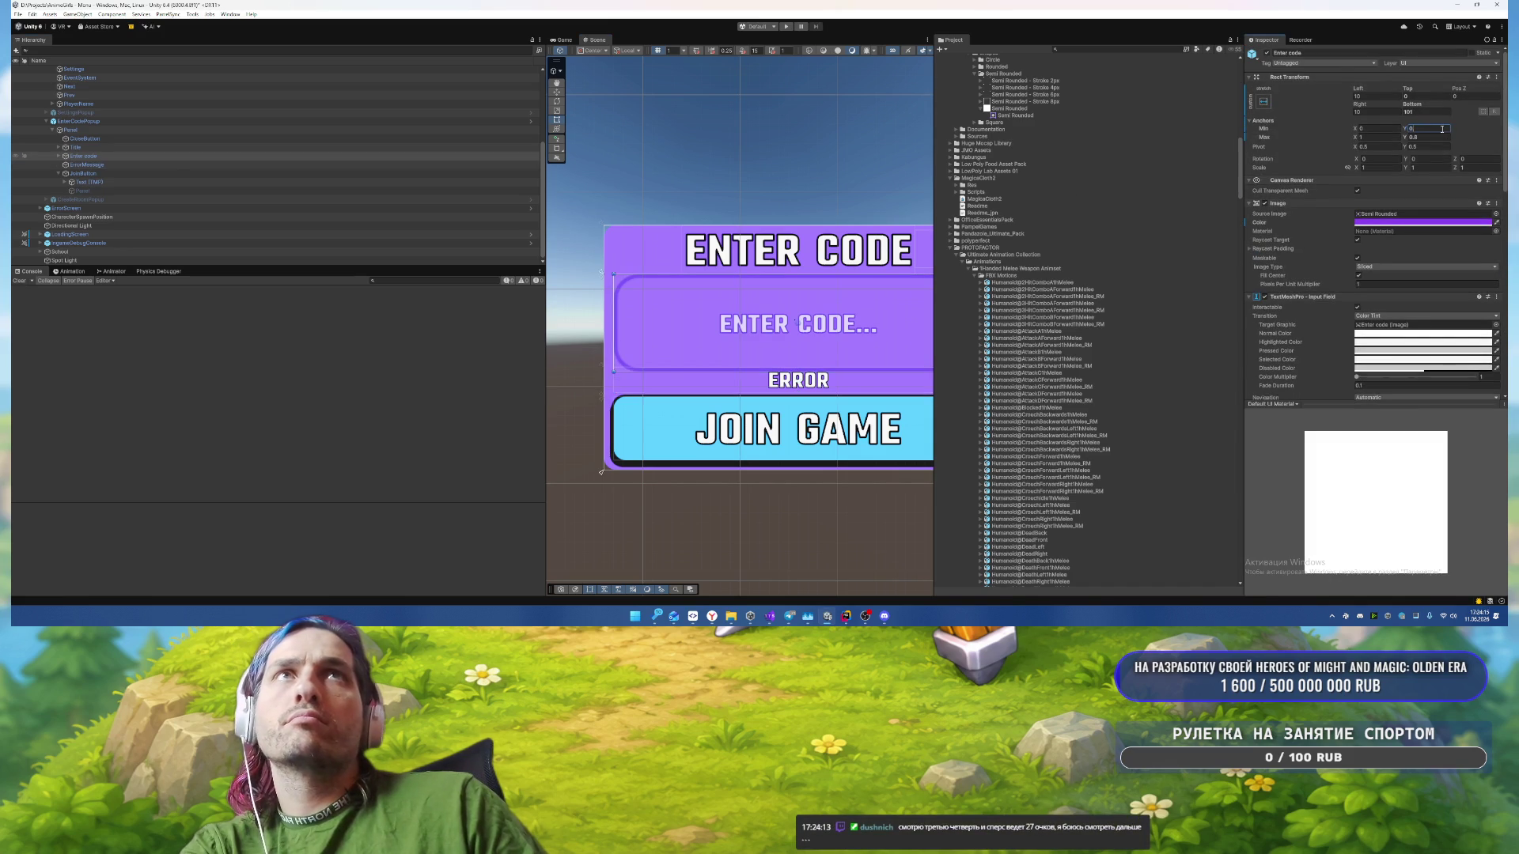
{"action": "type", "text": "2"}
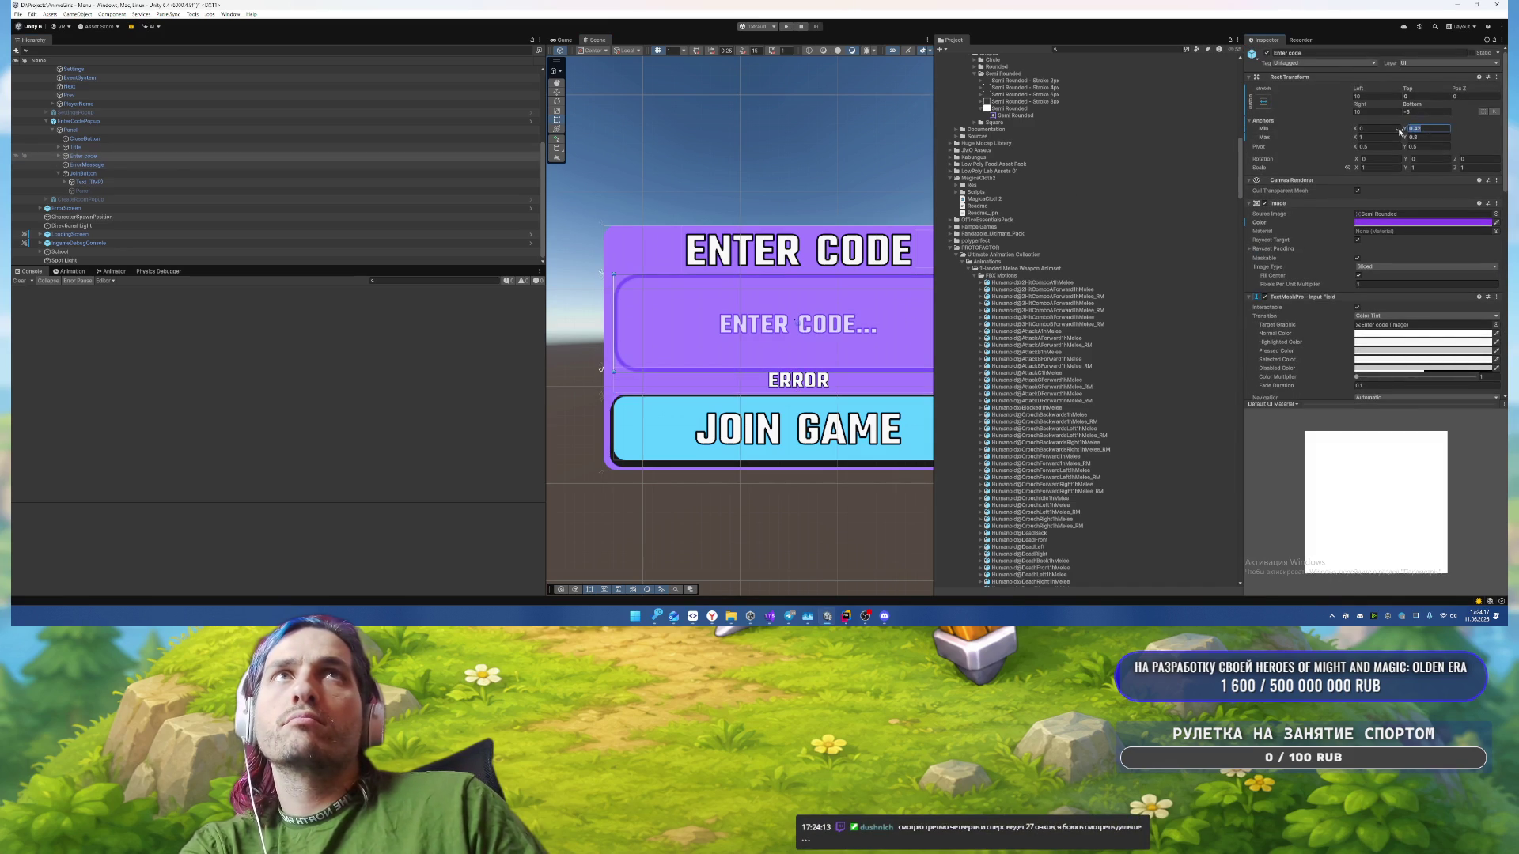
{"action": "key", "text": "BackSpace"}
{"action": "type", "text": "32"}
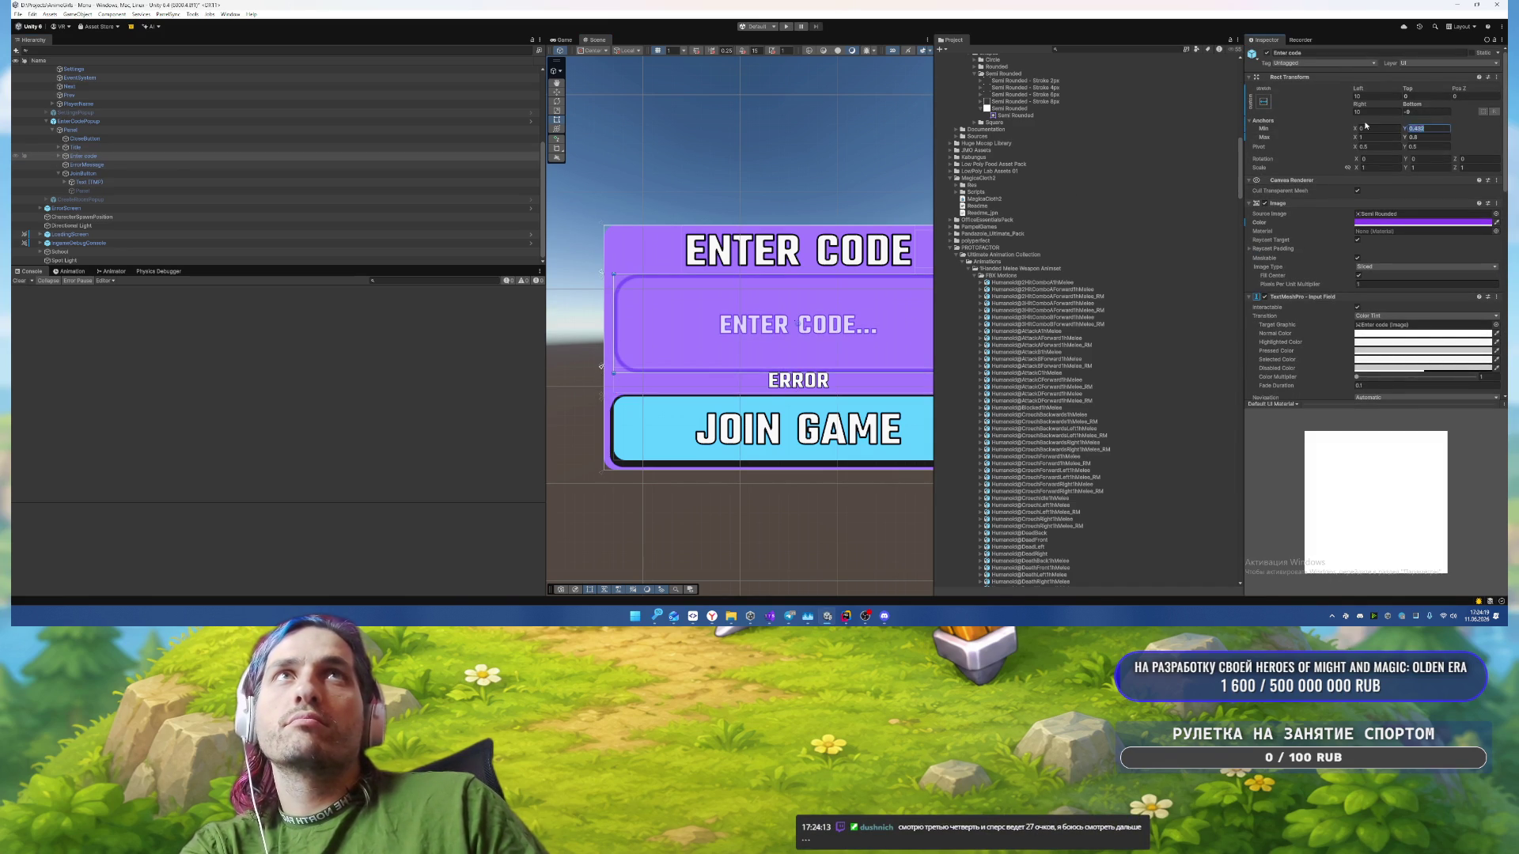
{"action": "type", "text": ".43"}
{"action": "left_click", "coordinate": [1406, 112]}
{"action": "type", "text": "0"}
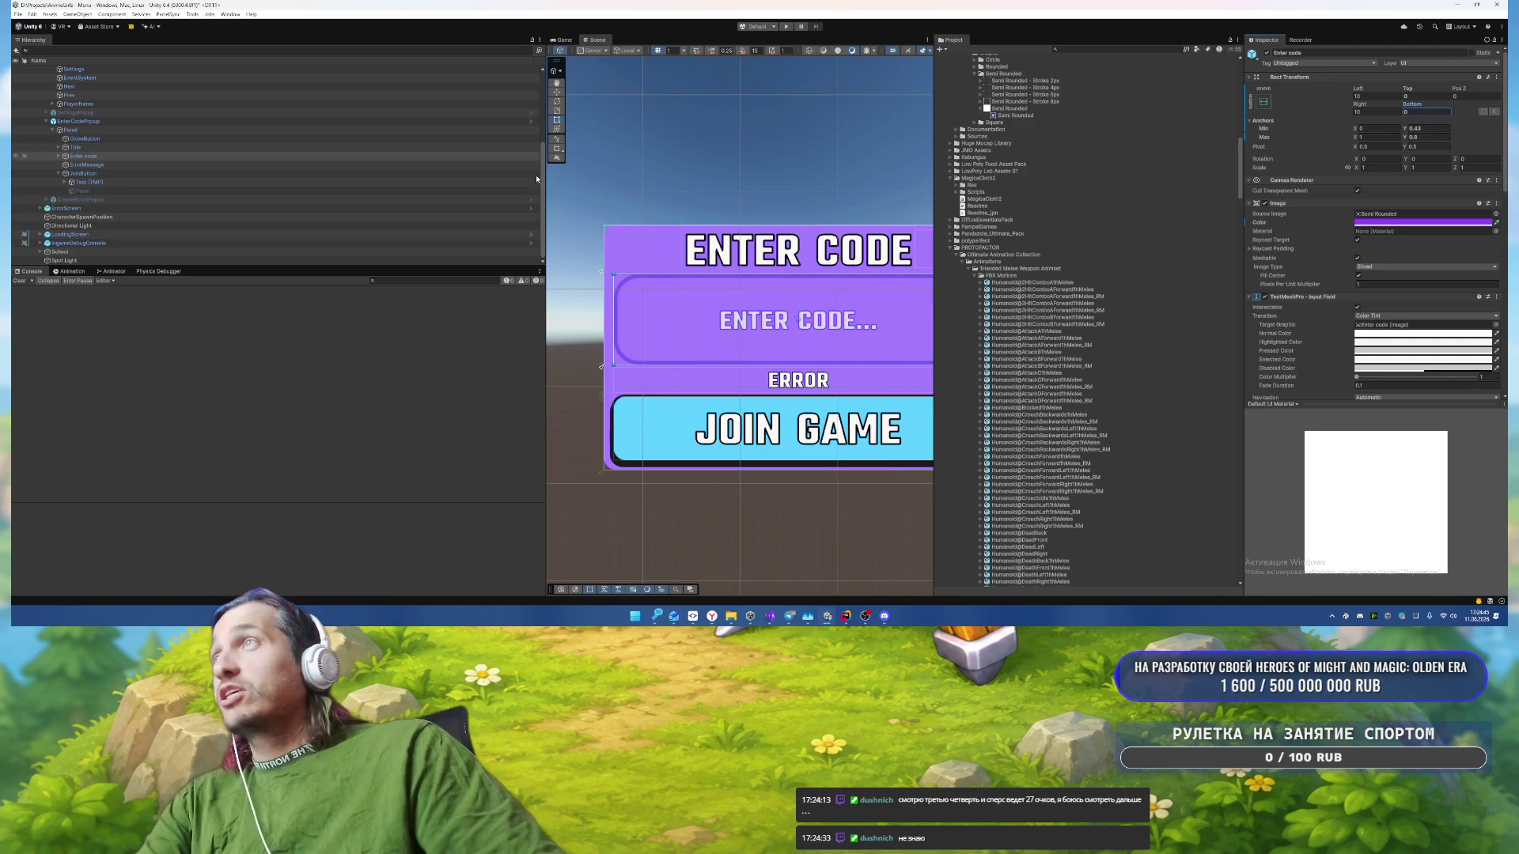
Step: Browse the Enter code input field's child objects and reselect the field
{"action": "left_click", "coordinate": [153, 174]}
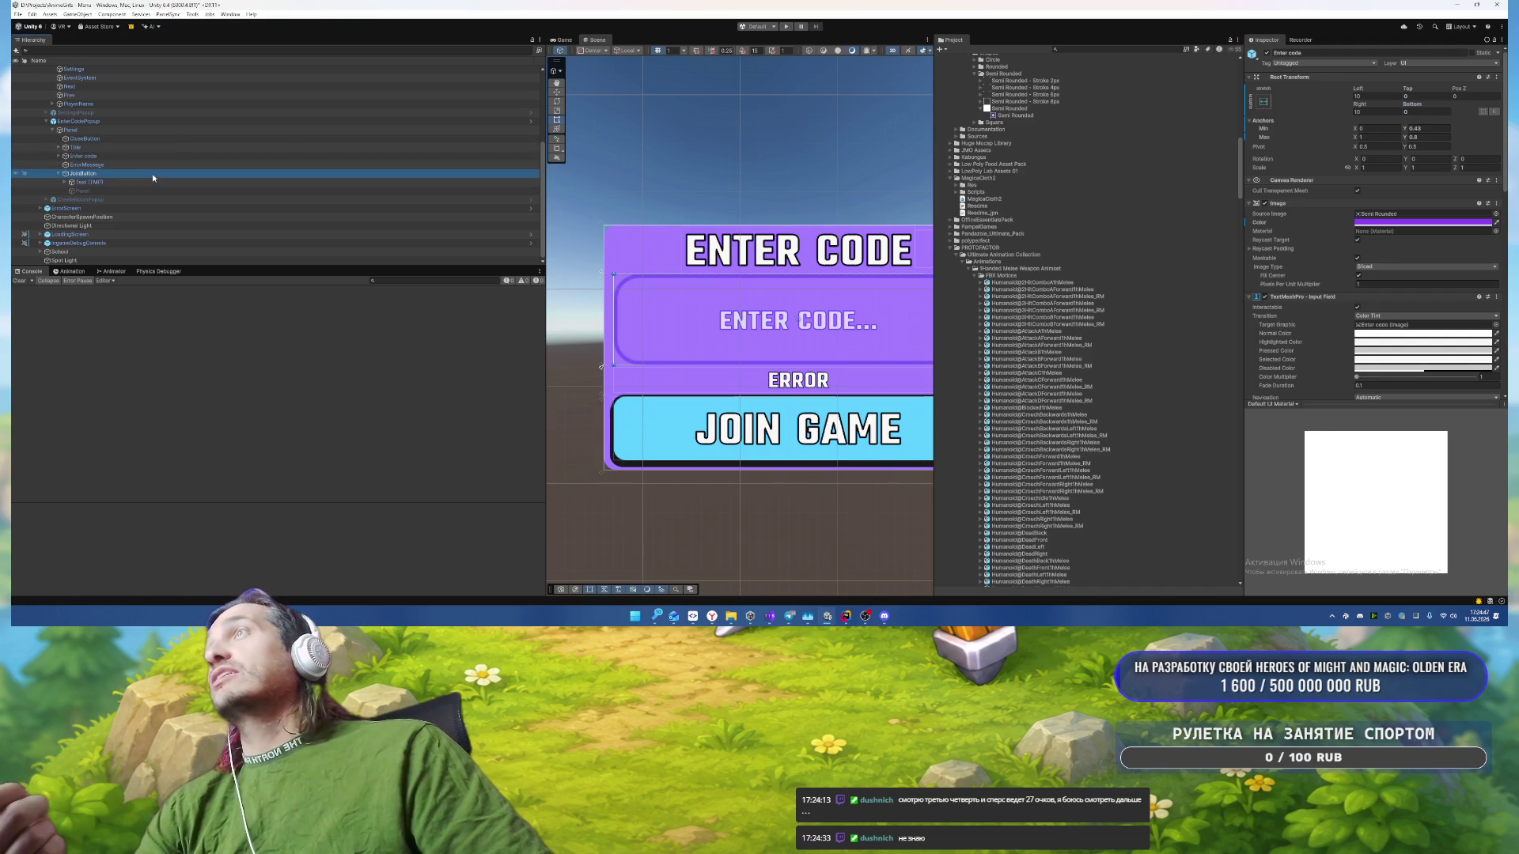
{"action": "left_click", "coordinate": [162, 156]}
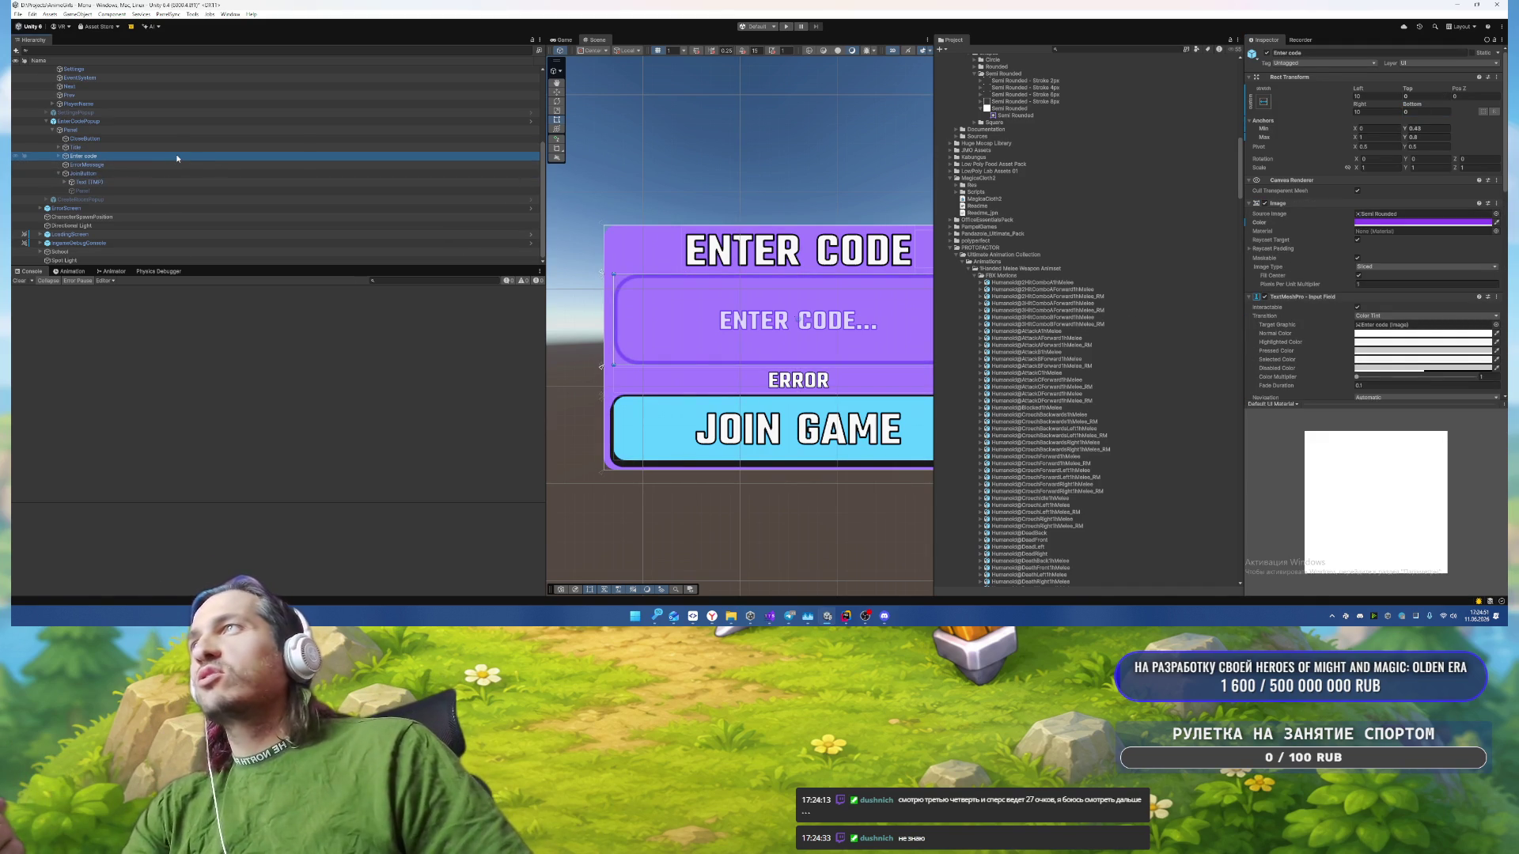
{"action": "key", "text": "Right"}
{"action": "key", "text": "Down"}
{"action": "key", "text": "Down"}
{"action": "key", "text": "Down"}
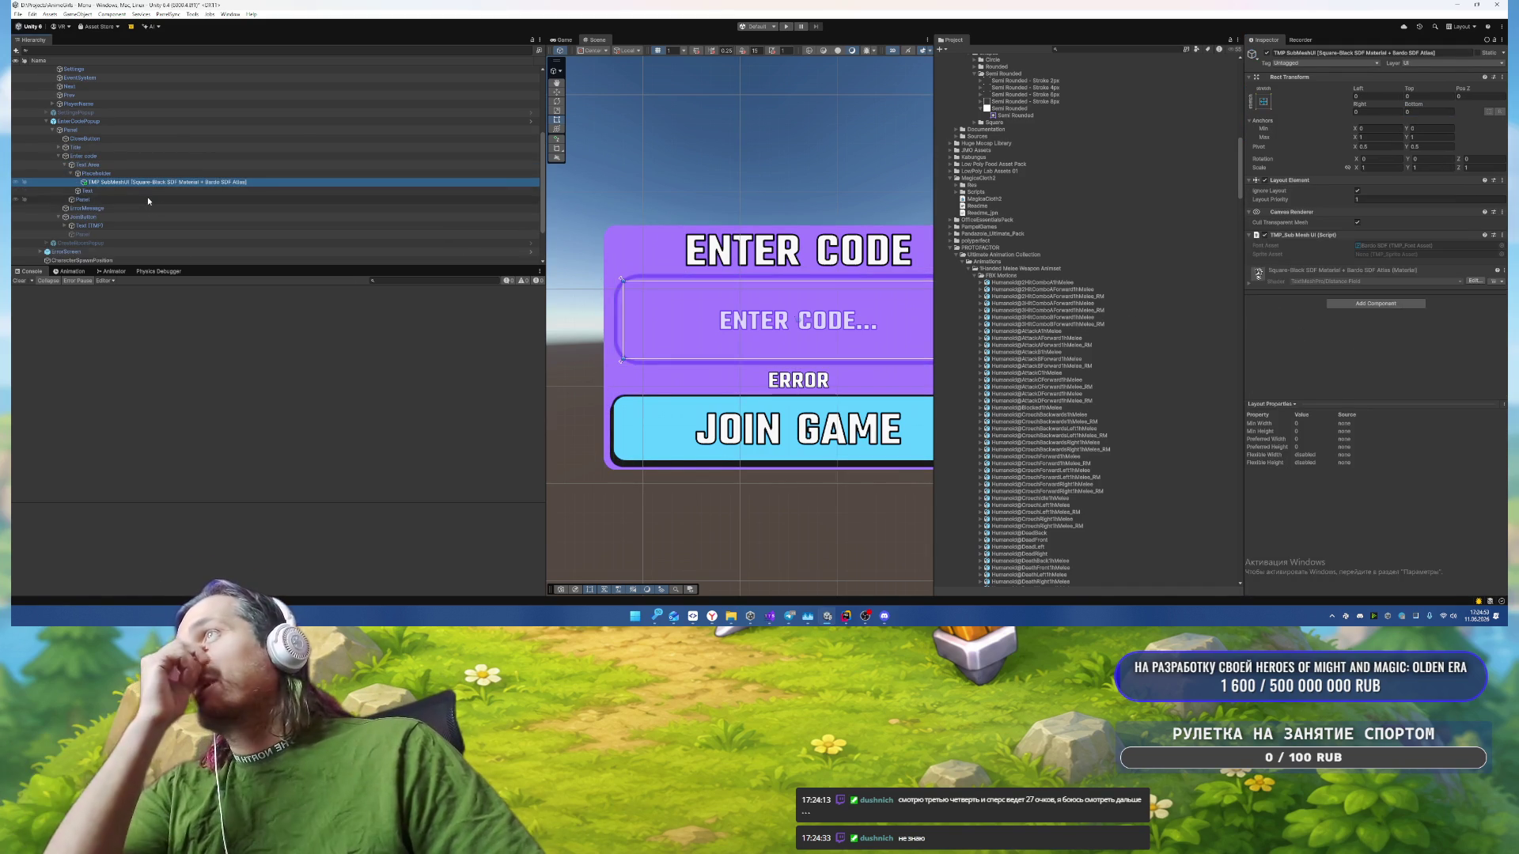
{"action": "left_click", "coordinate": [236, 198]}
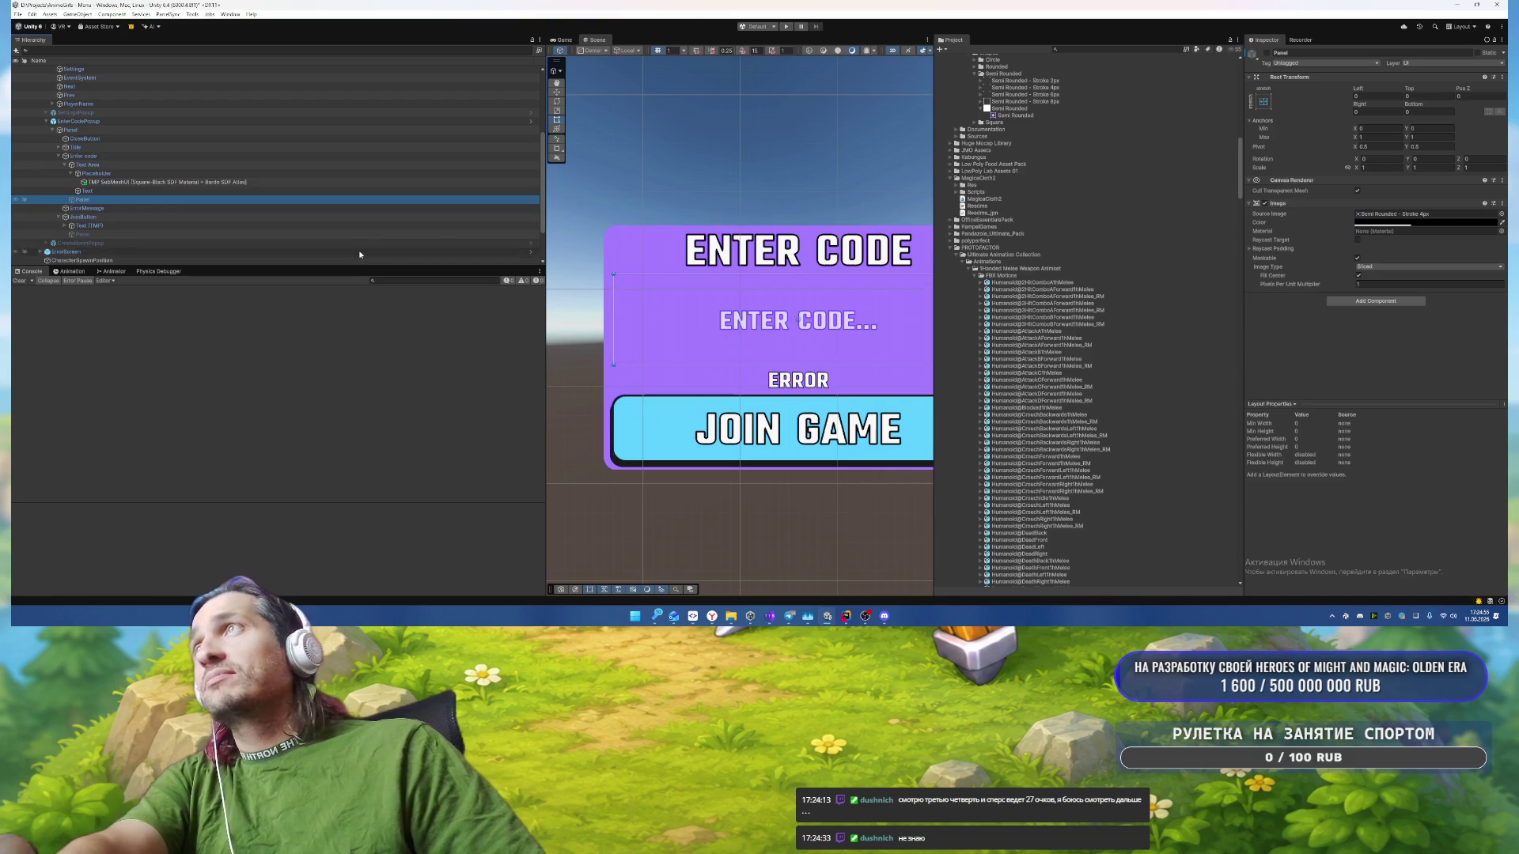
{"action": "left_click", "coordinate": [238, 190]}
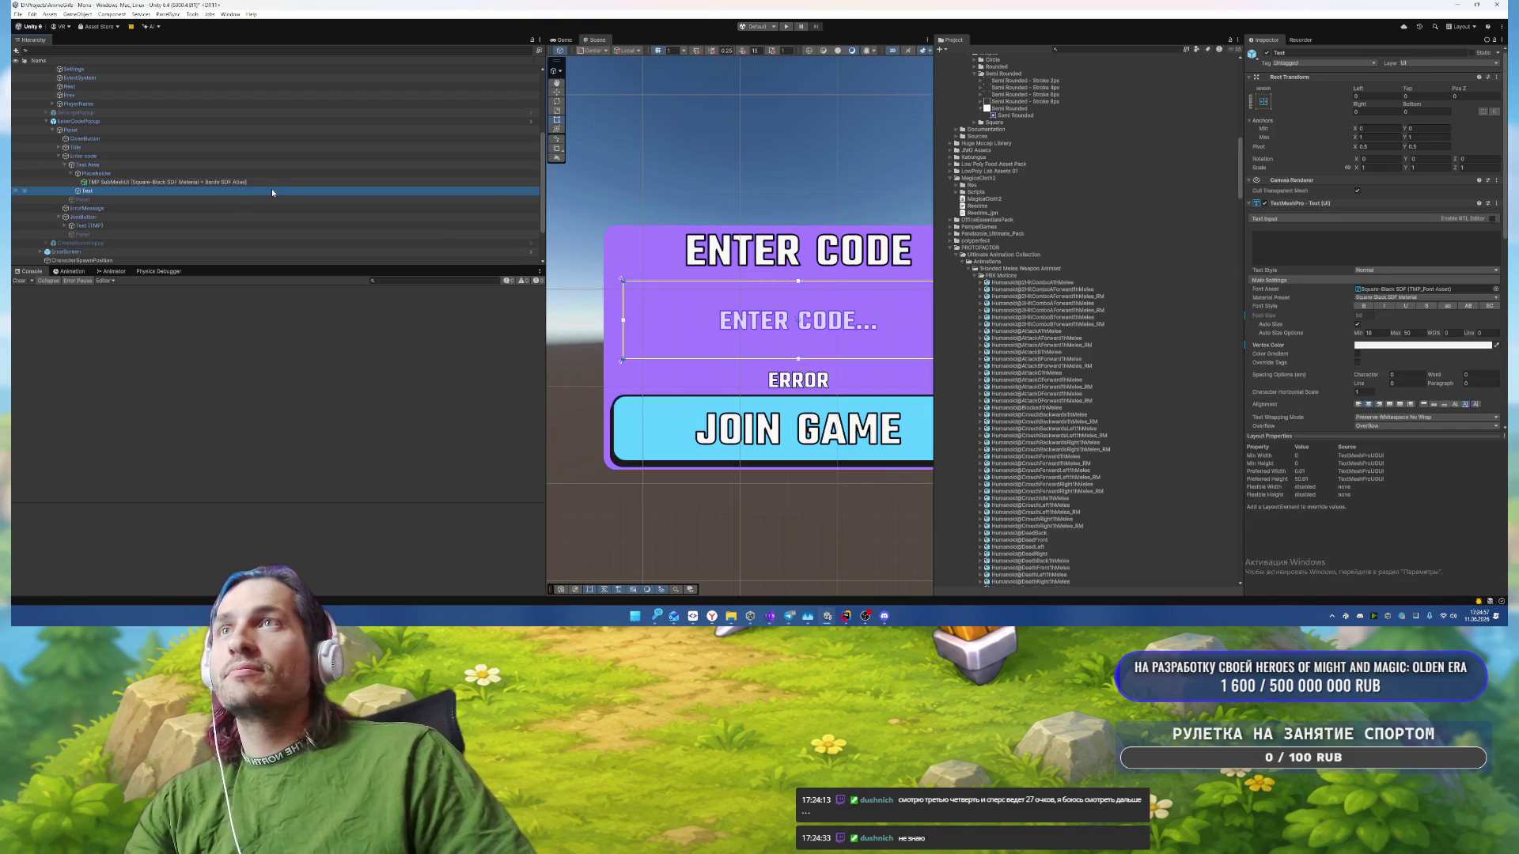
{"action": "left_click", "coordinate": [158, 156]}
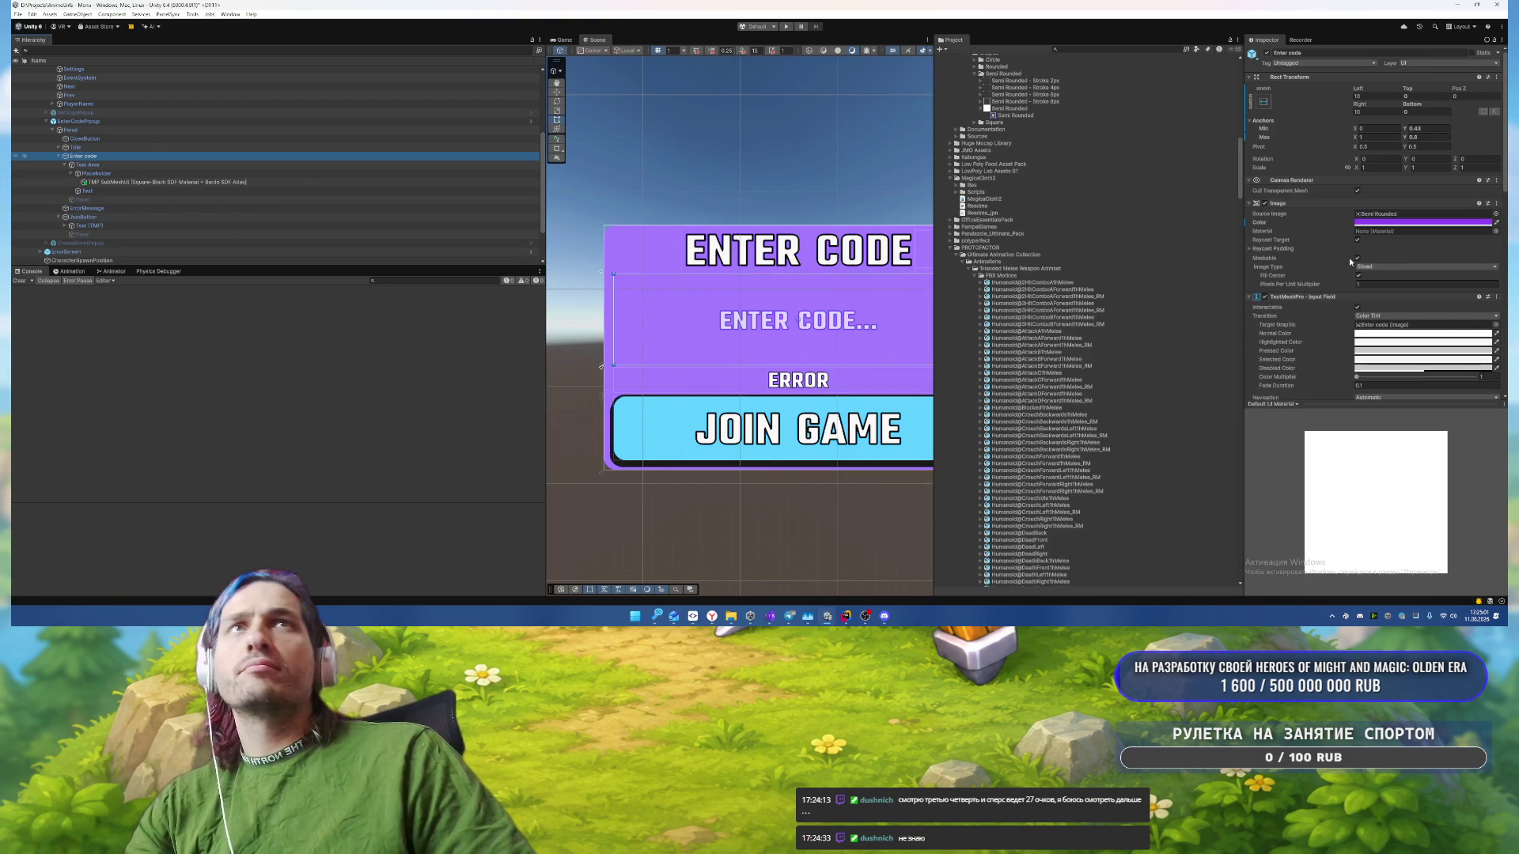
Step: Change the input field's Image Color to lighter purple AE8BF2 and frame the MainMenu canvas
{"action": "left_click", "coordinate": [1422, 223]}
{"action": "left_click", "coordinate": [1392, 494]}
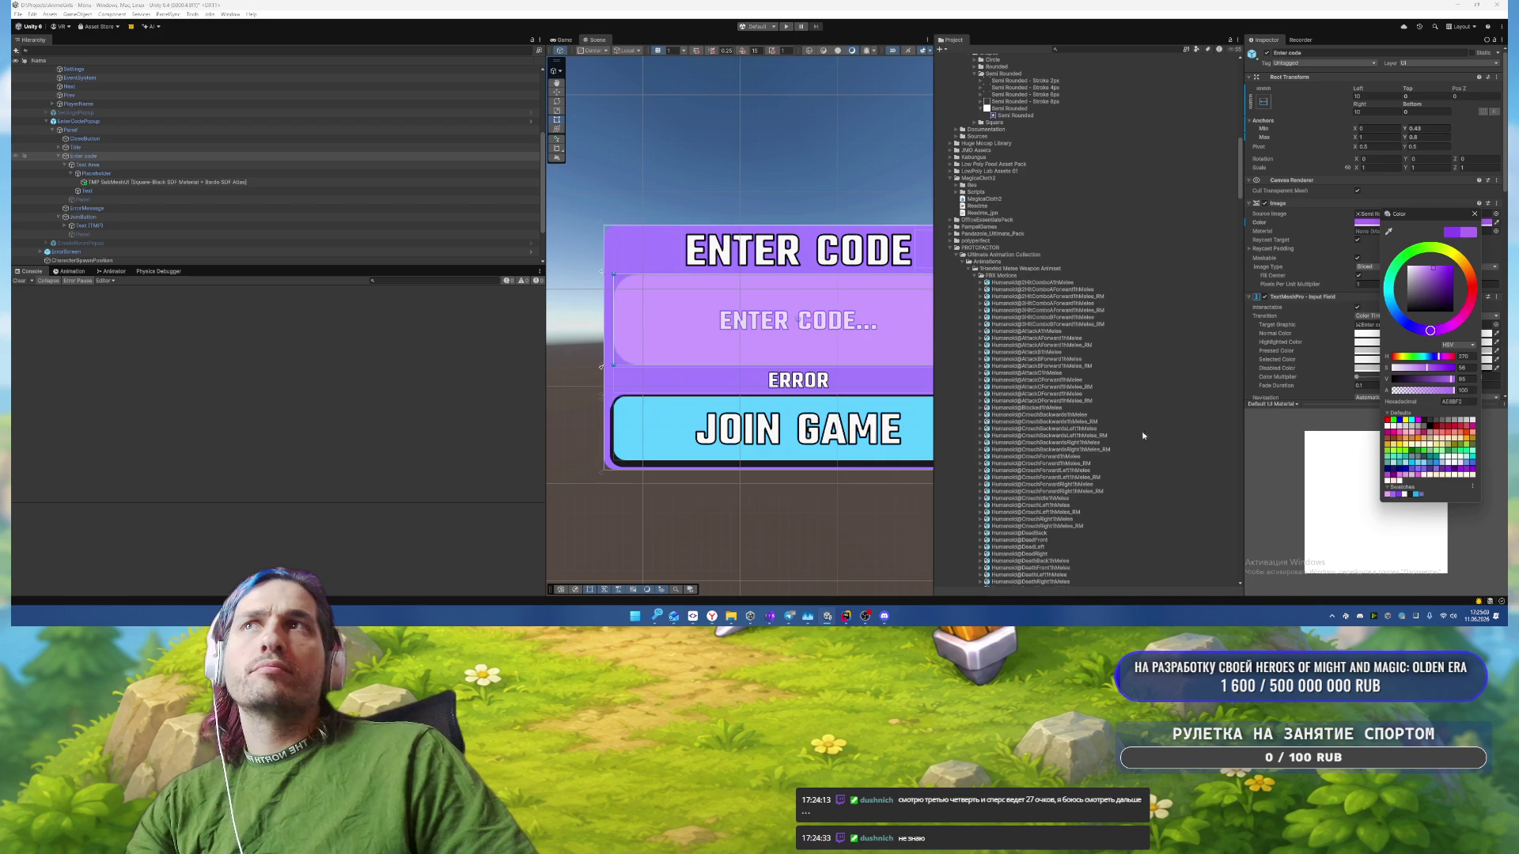
{"action": "left_click", "coordinate": [1474, 215]}
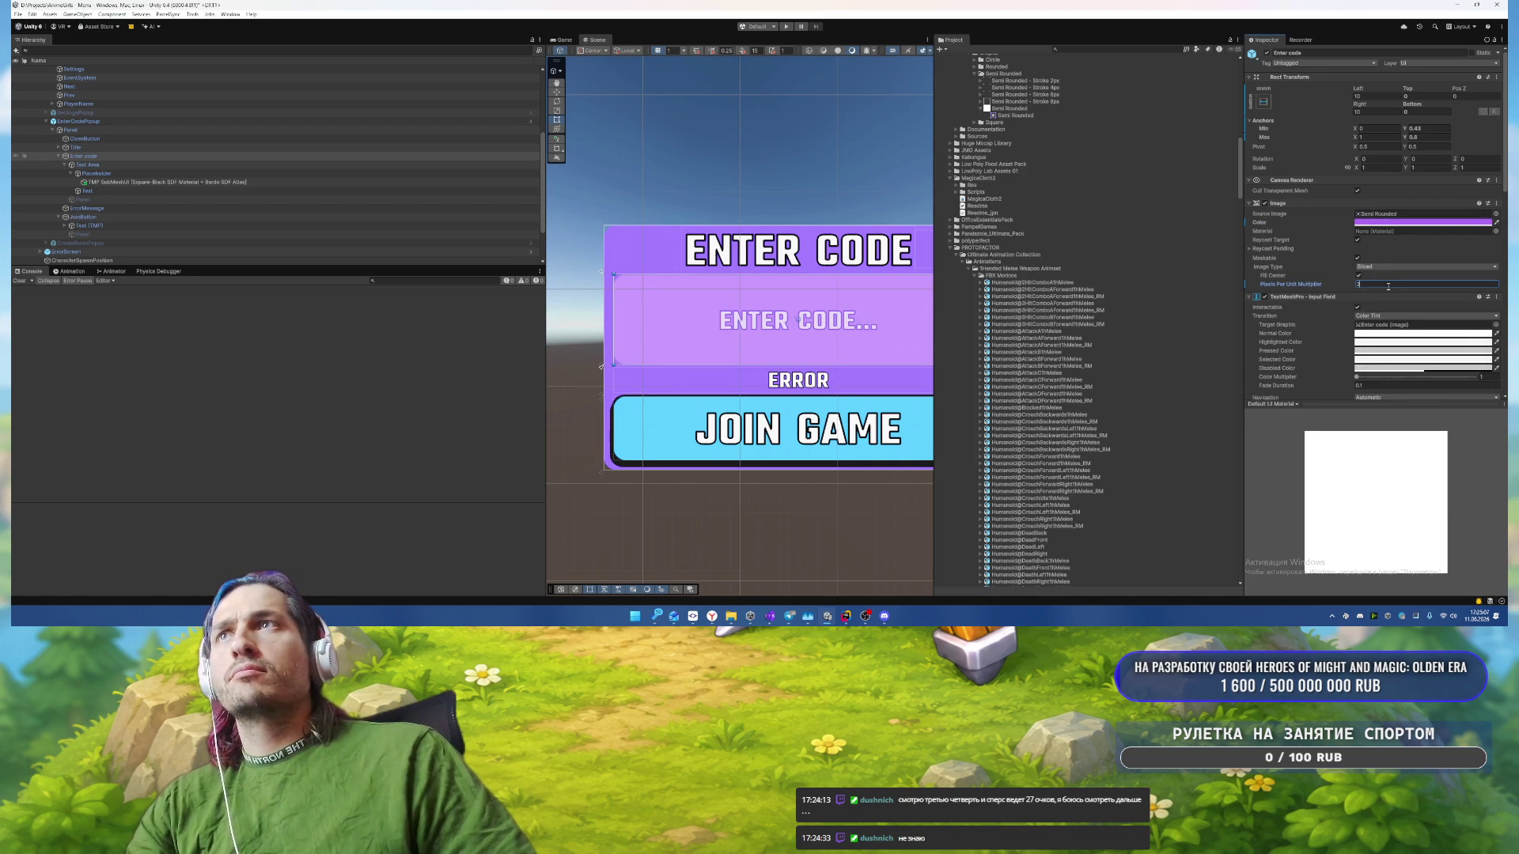
{"action": "left_click", "coordinate": [668, 149]}
{"action": "key", "text": "f"}
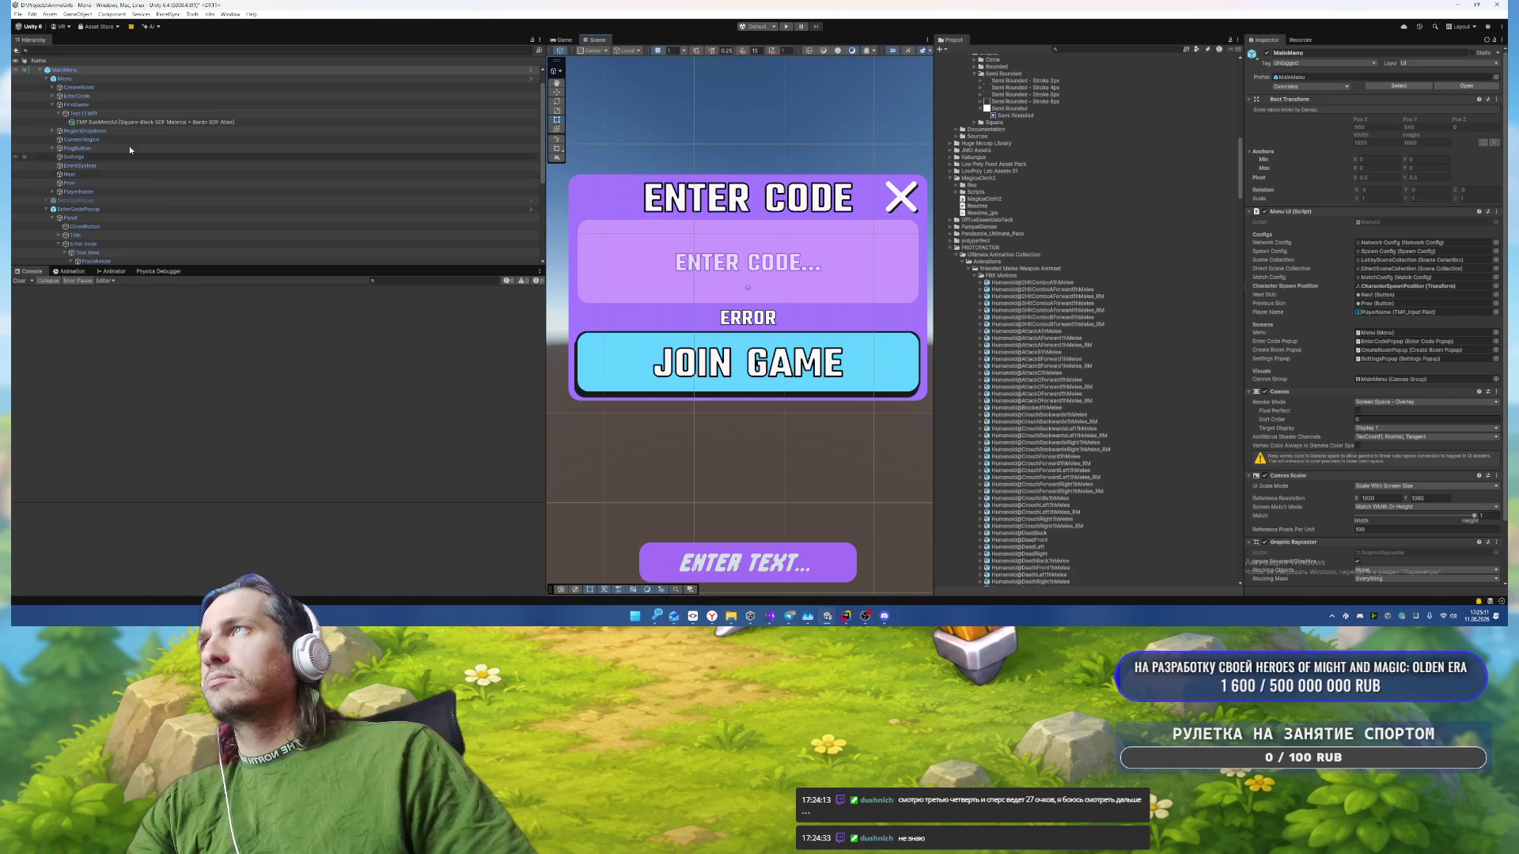
Step: Make the JoinButton taller by setting its Bottom offset to 15
{"action": "scroll", "coordinate": [112, 131], "scroll_direction": "down", "scroll_amount": 3}
{"action": "left_click", "coordinate": [87, 173]}
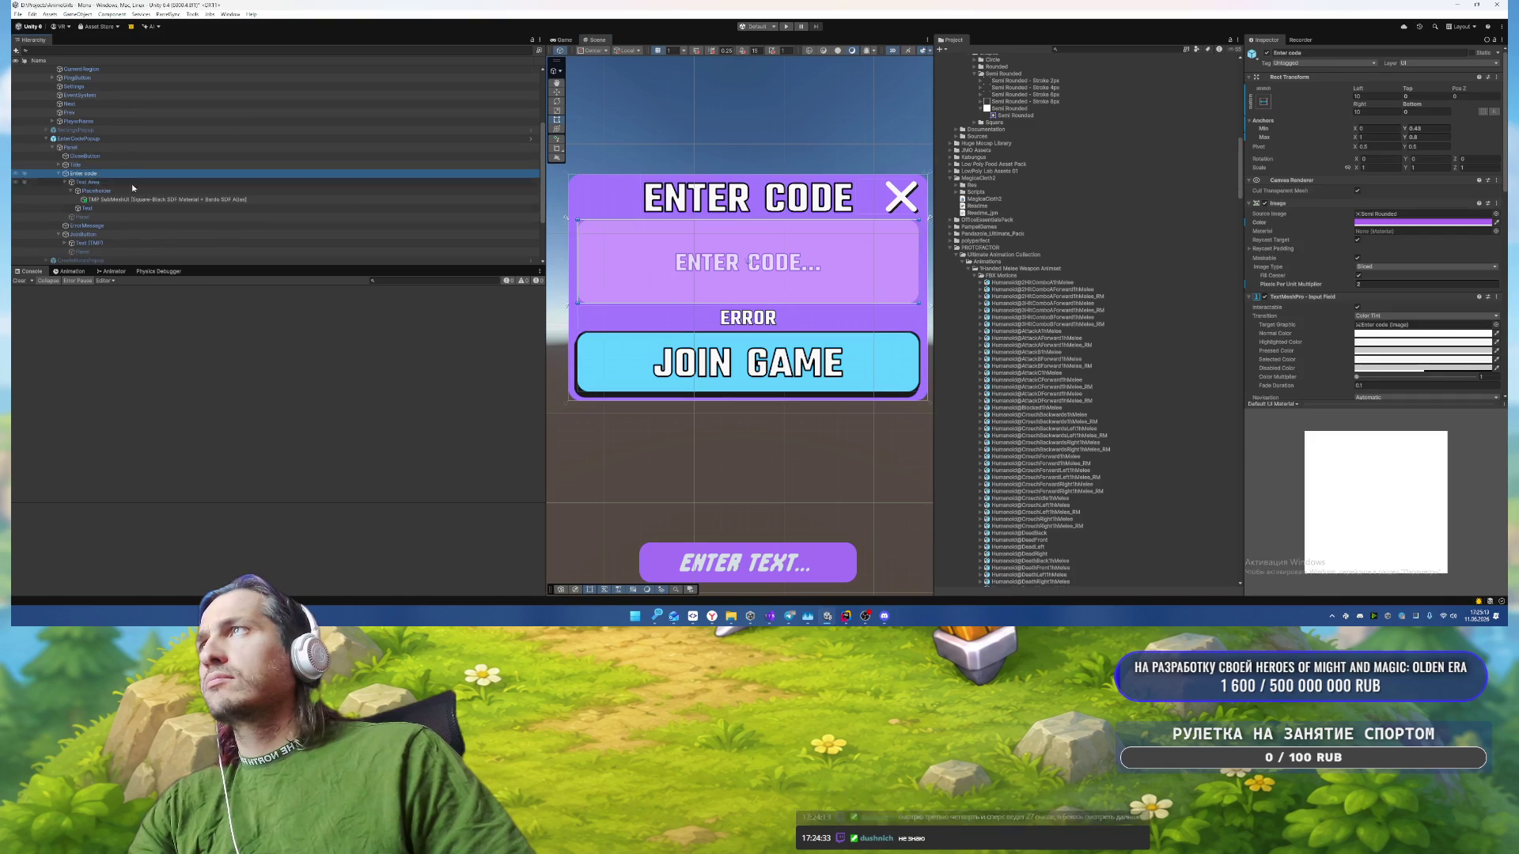
{"action": "left_click", "coordinate": [110, 235]}
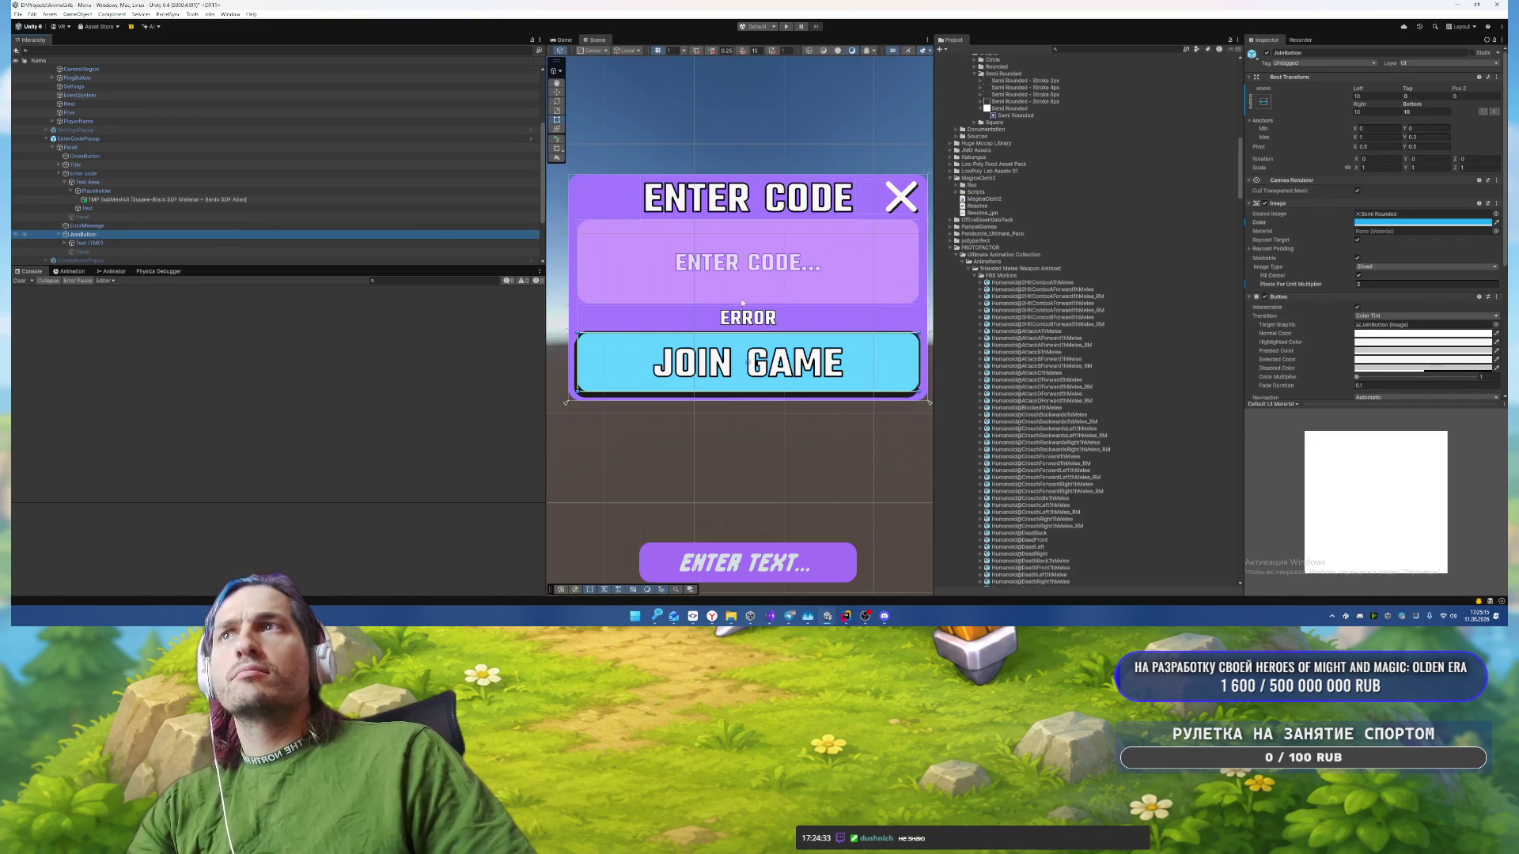
{"action": "left_click", "coordinate": [1417, 112]}
{"action": "type", "text": "1"}
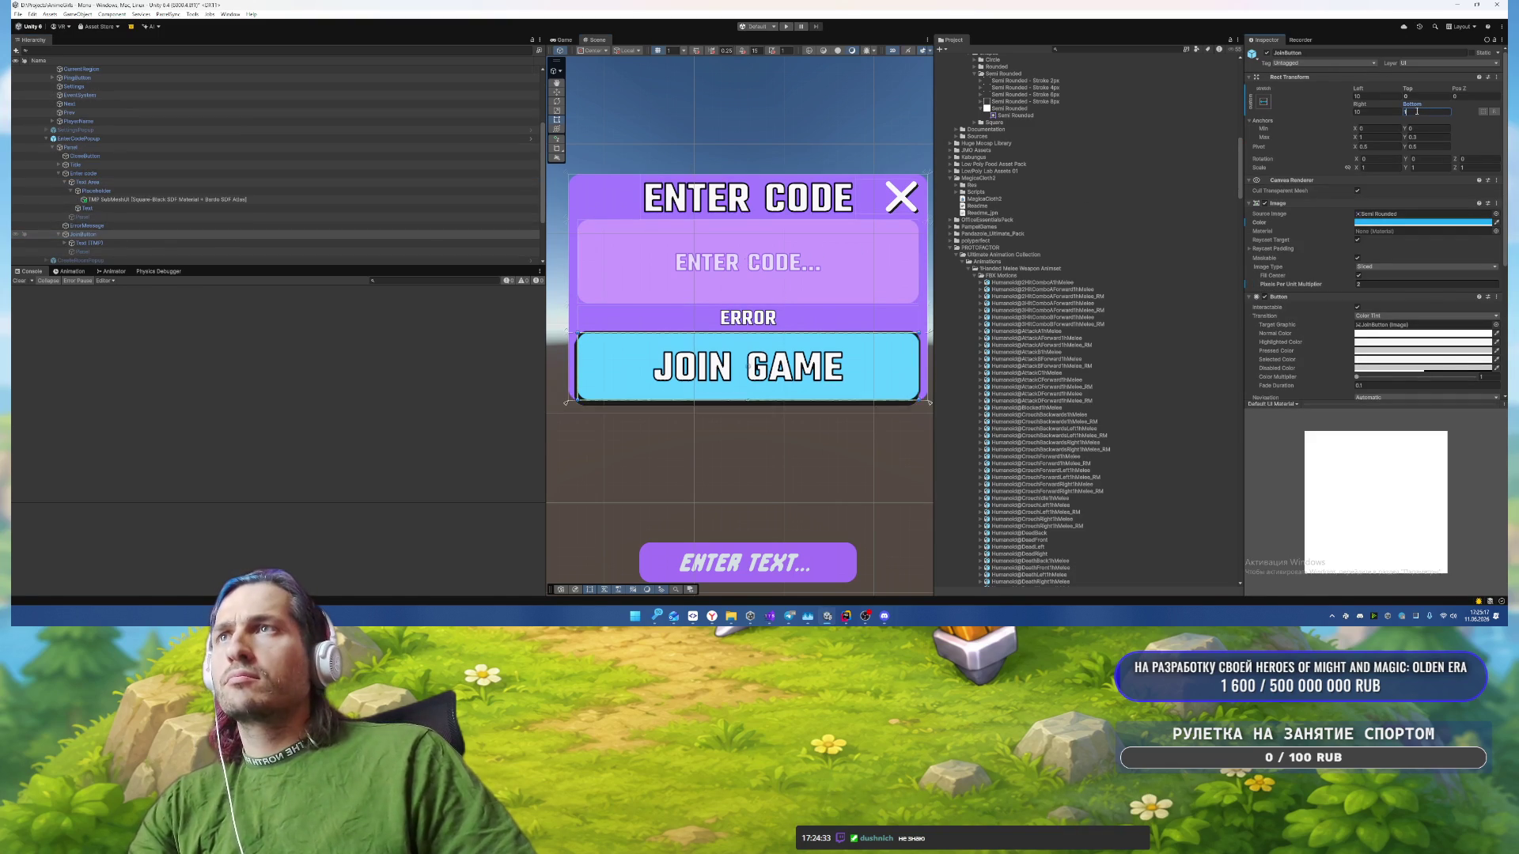
{"action": "type", "text": "5"}
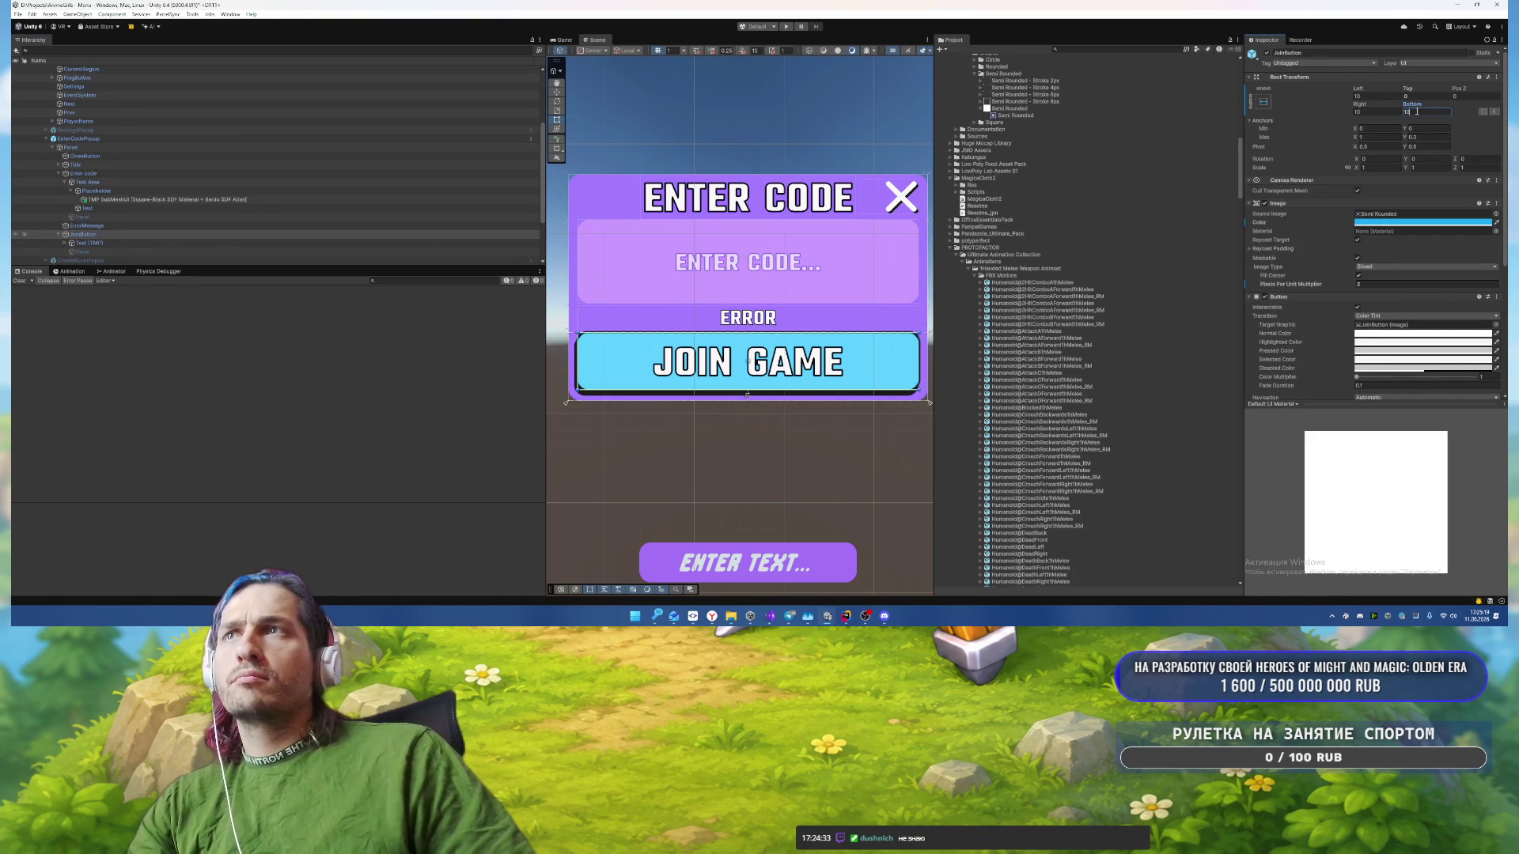
Step: Set the ENTER CODE Title's Auto Size Max font size to 25
{"action": "left_click", "coordinate": [771, 449]}
{"action": "scroll", "coordinate": [771, 450], "scroll_direction": "down", "scroll_amount": 2}
{"action": "mouse_move", "coordinate": [738, 412]}
{"action": "left_mouse_down"}
{"action": "mouse_move", "coordinate": [704, 410]}
{"action": "mouse_move", "coordinate": [855, 377]}
{"action": "mouse_move", "coordinate": [787, 471]}
{"action": "left_mouse_up"}
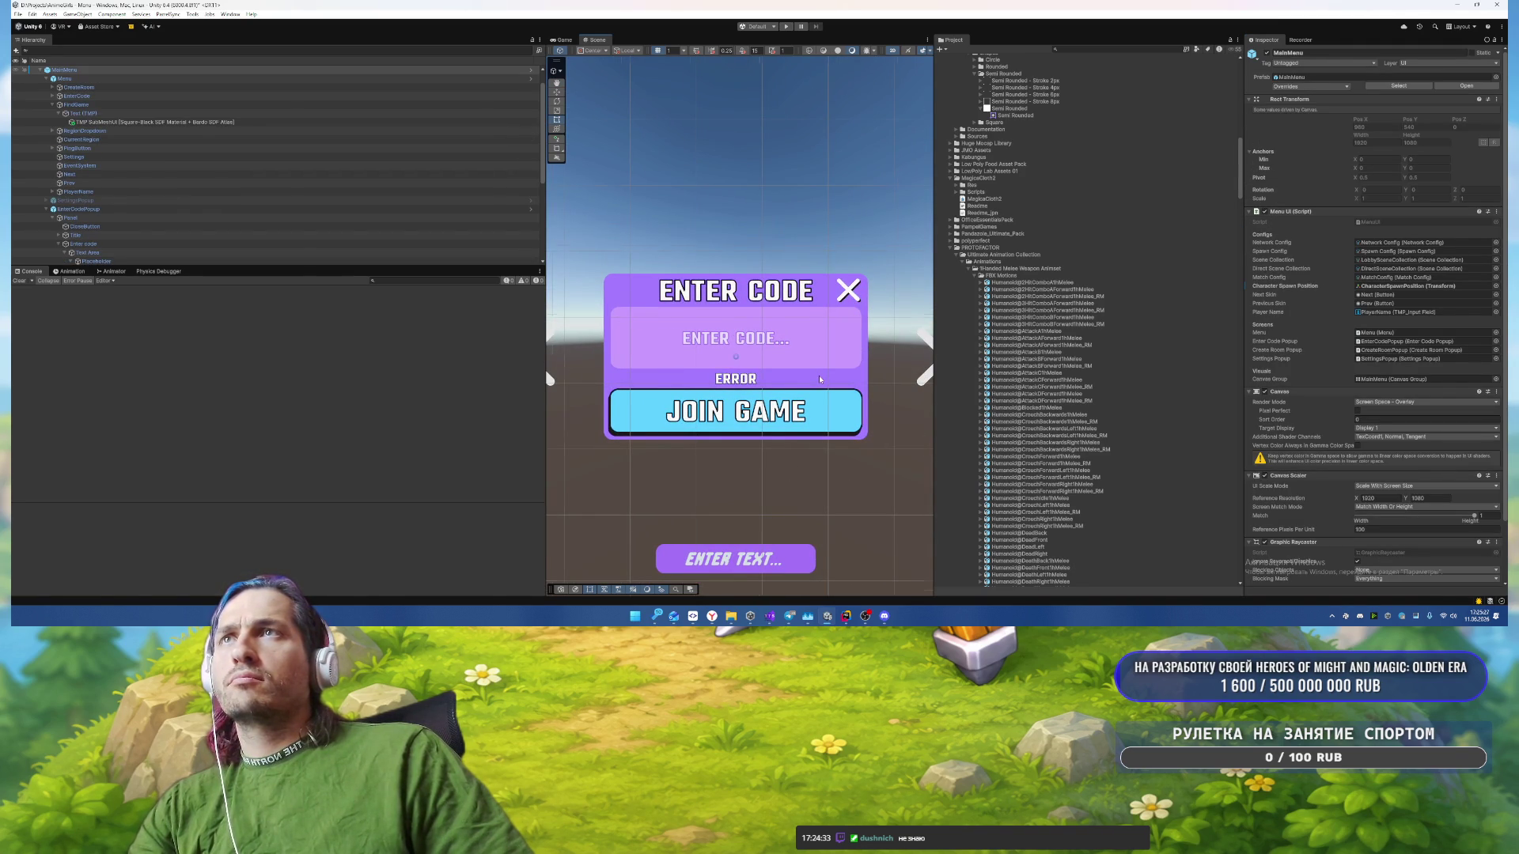
{"action": "scroll", "coordinate": [818, 377], "scroll_direction": "up", "scroll_amount": 1}
{"action": "scroll", "coordinate": [175, 183], "scroll_direction": "down", "scroll_amount": 4}
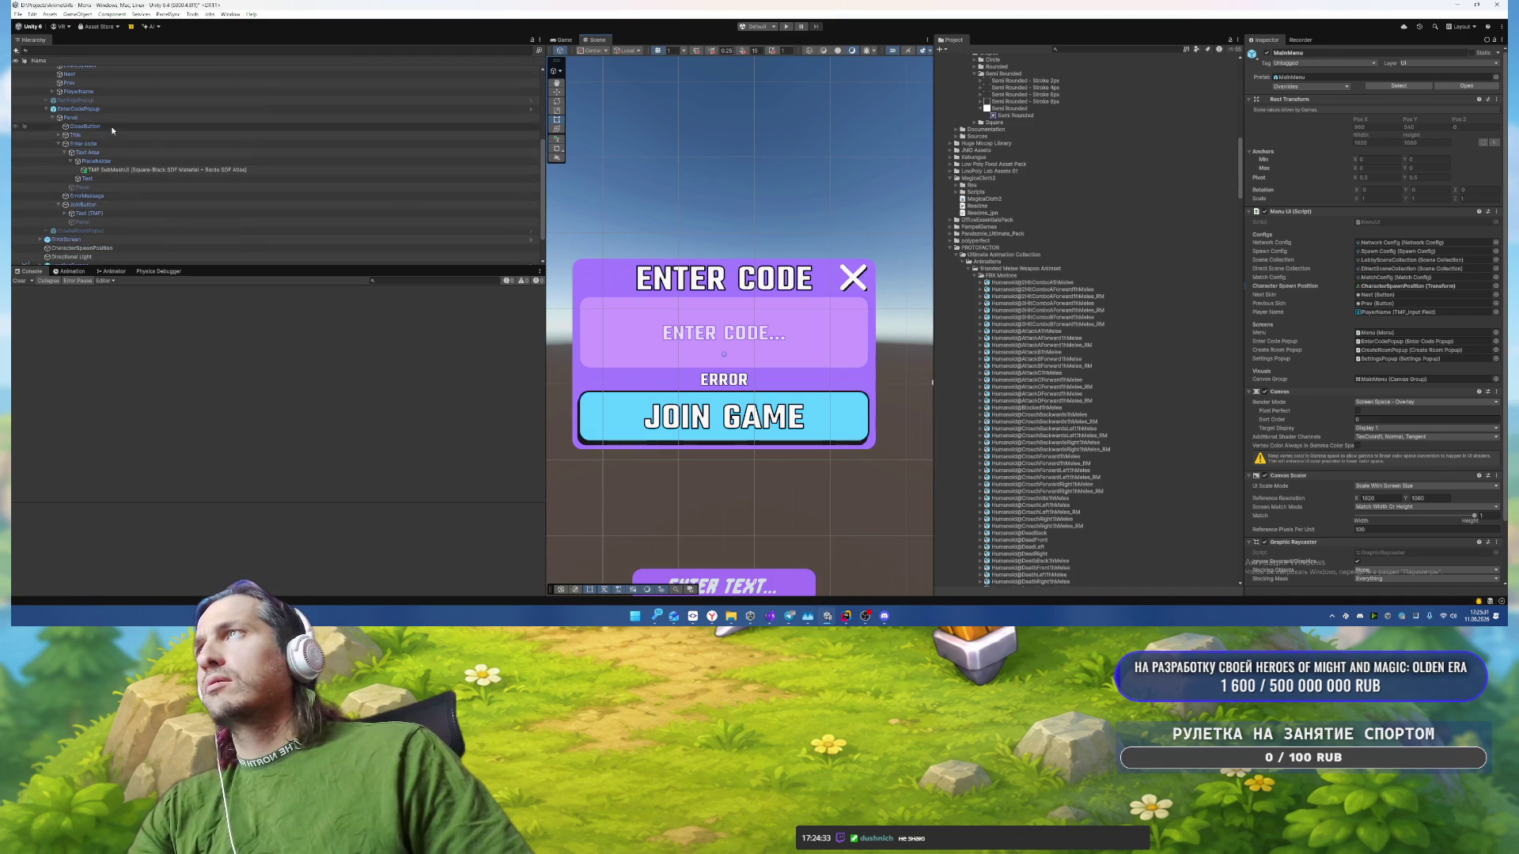
{"action": "left_click", "coordinate": [102, 134]}
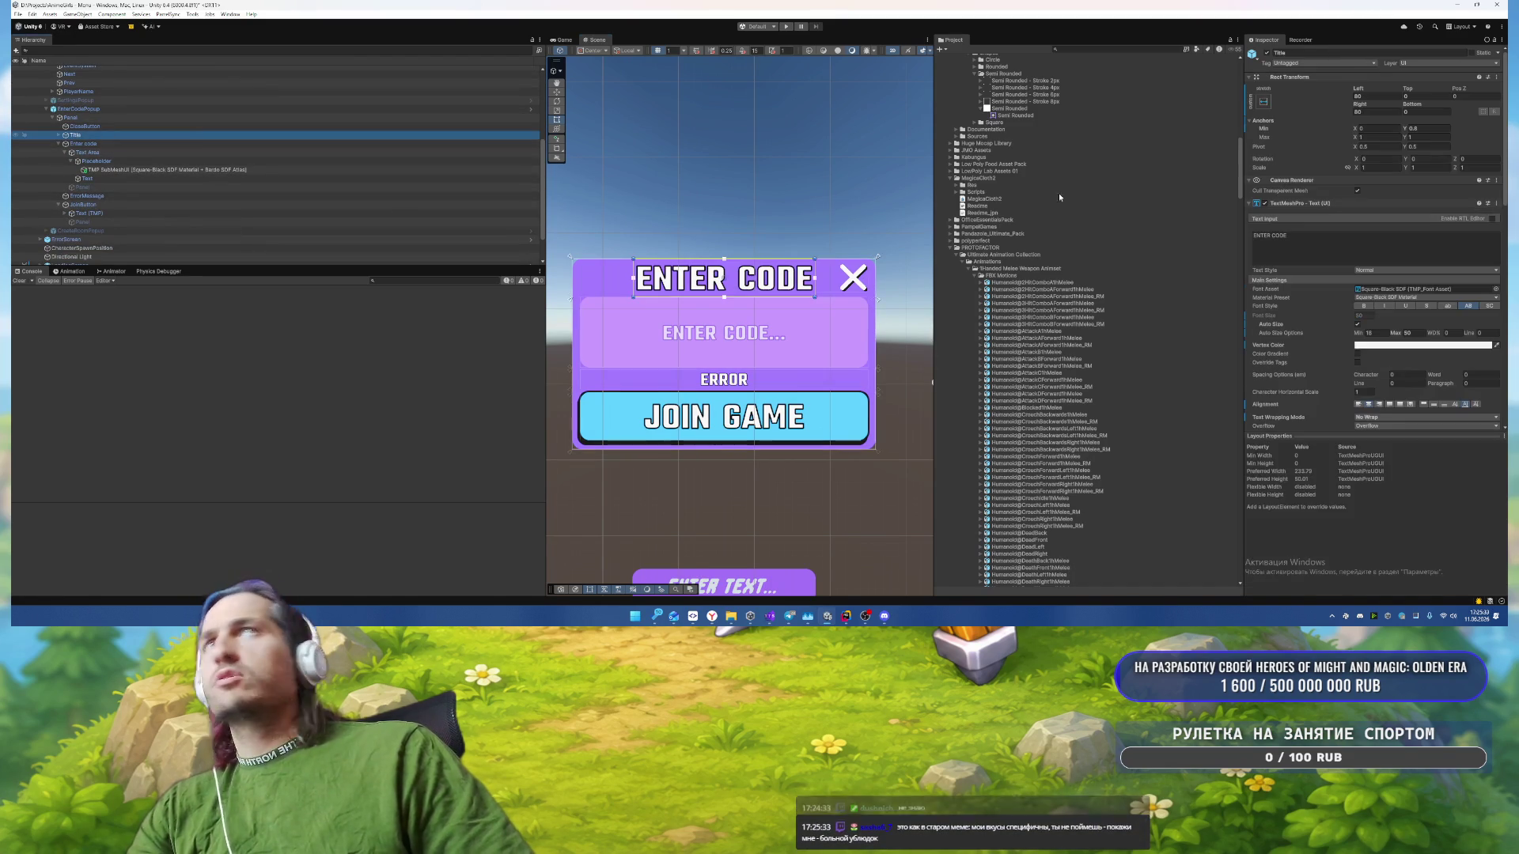
{"action": "double_click", "coordinate": [1408, 333]}
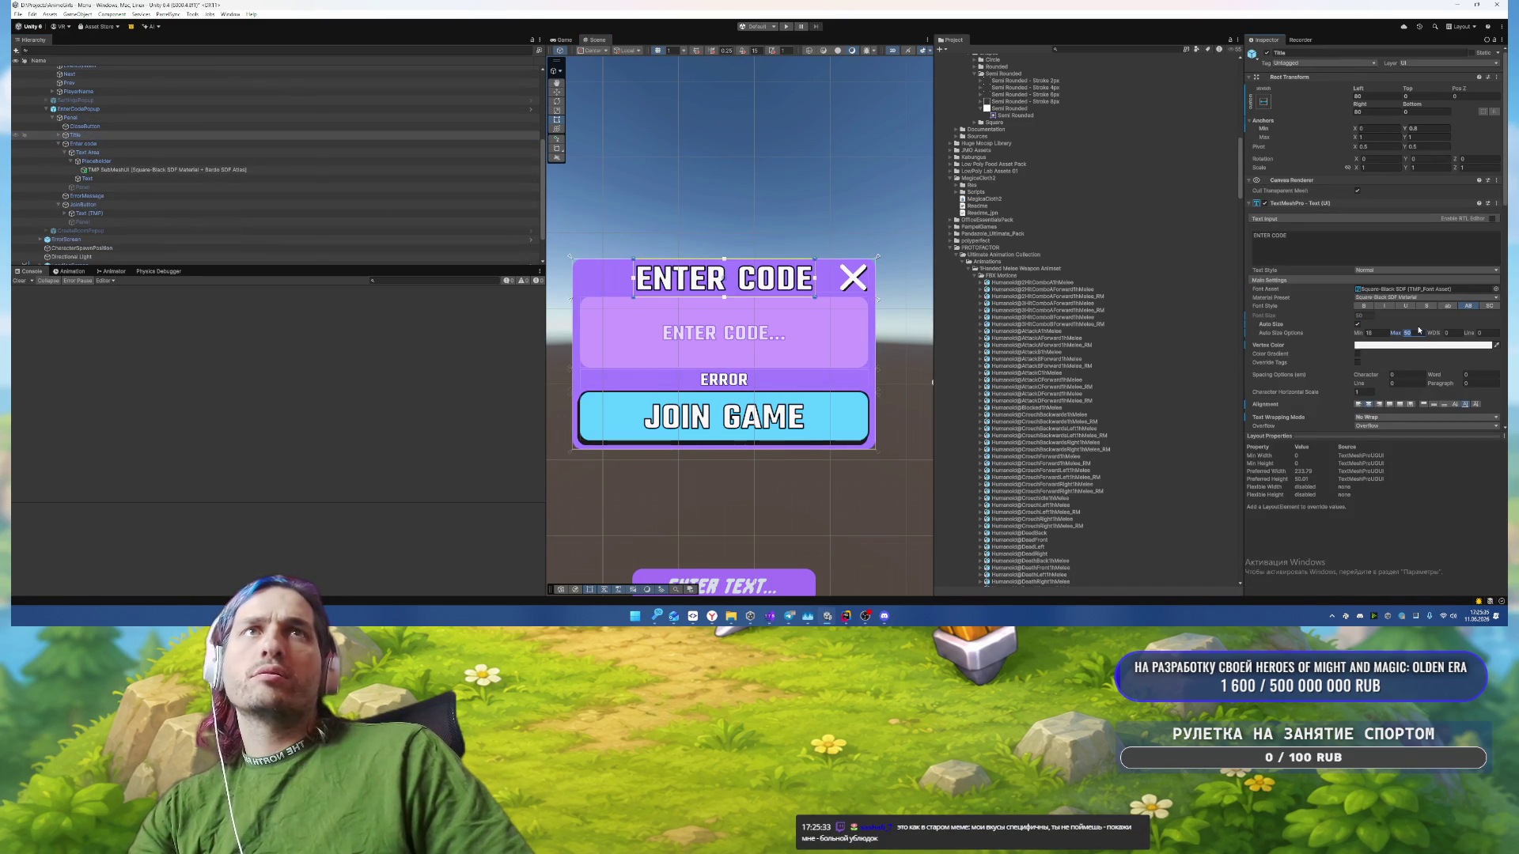
{"action": "type", "text": "40"}
{"action": "key", "text": "BackSpace"}
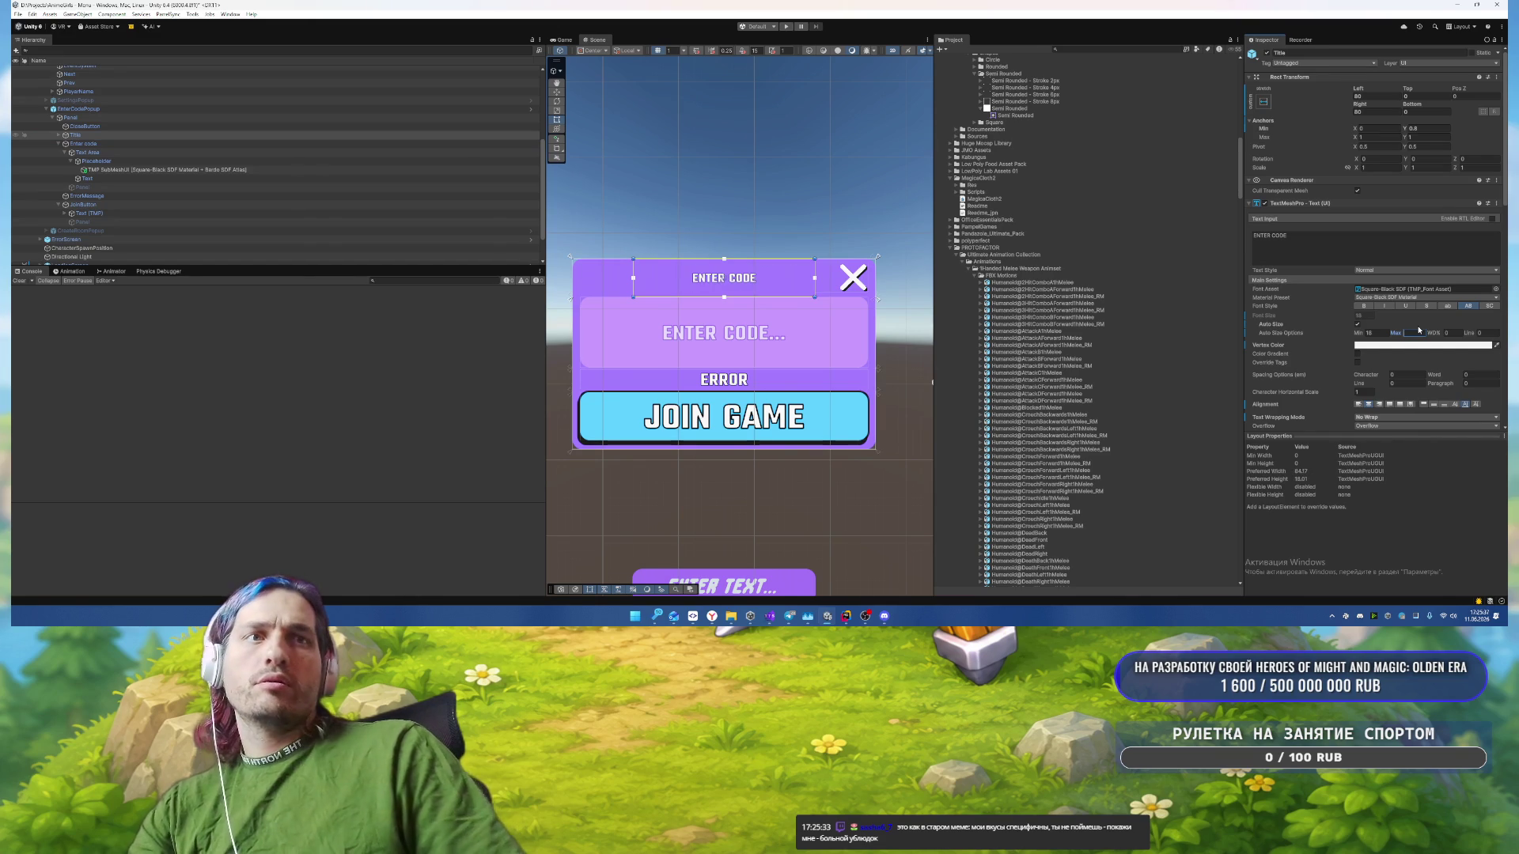
{"action": "type", "text": "30"}
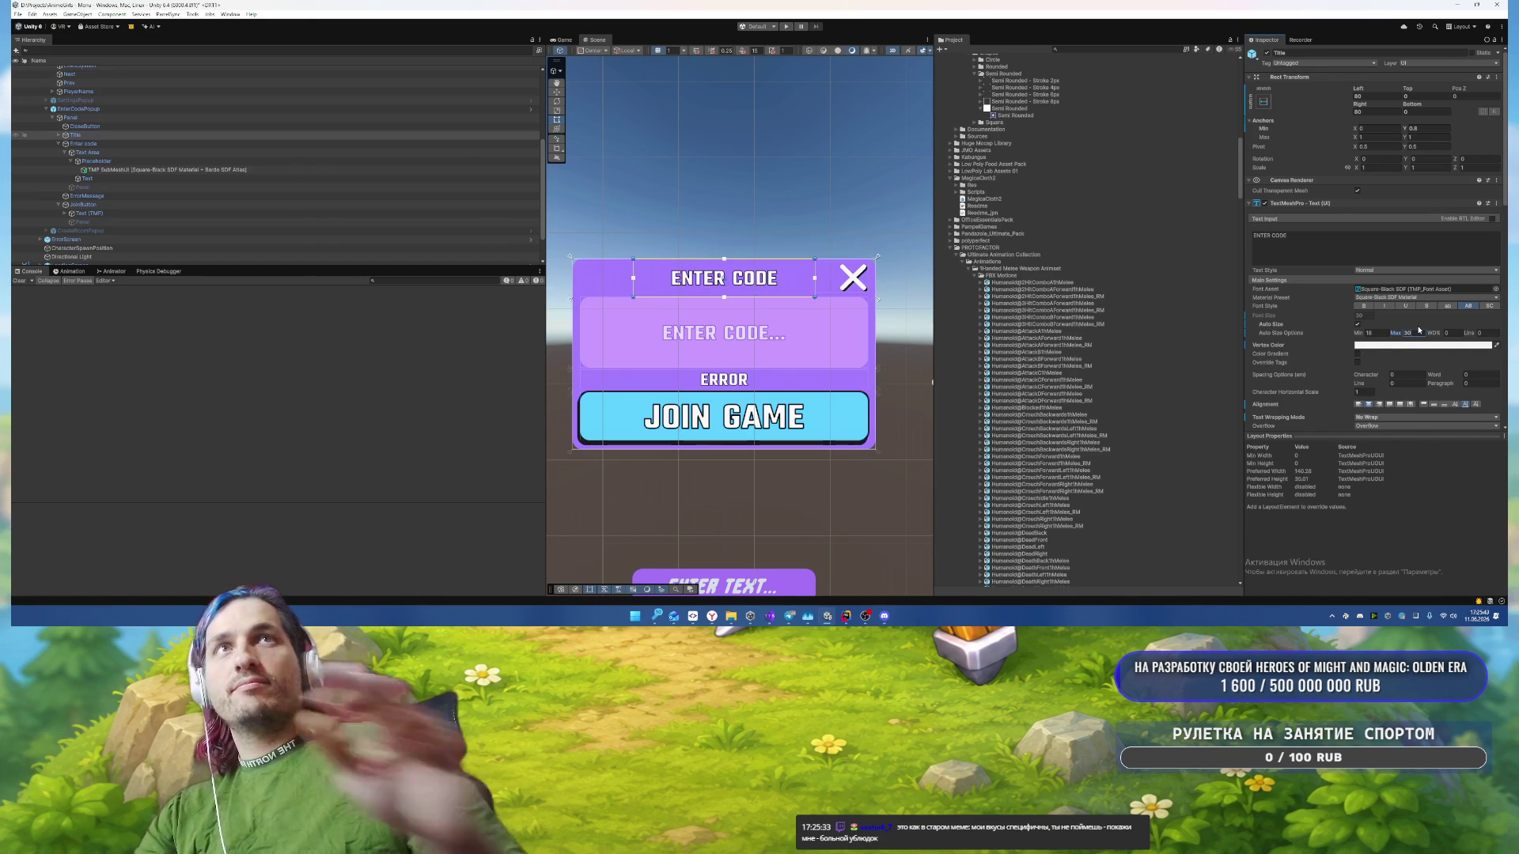
{"action": "type", "text": "1"}
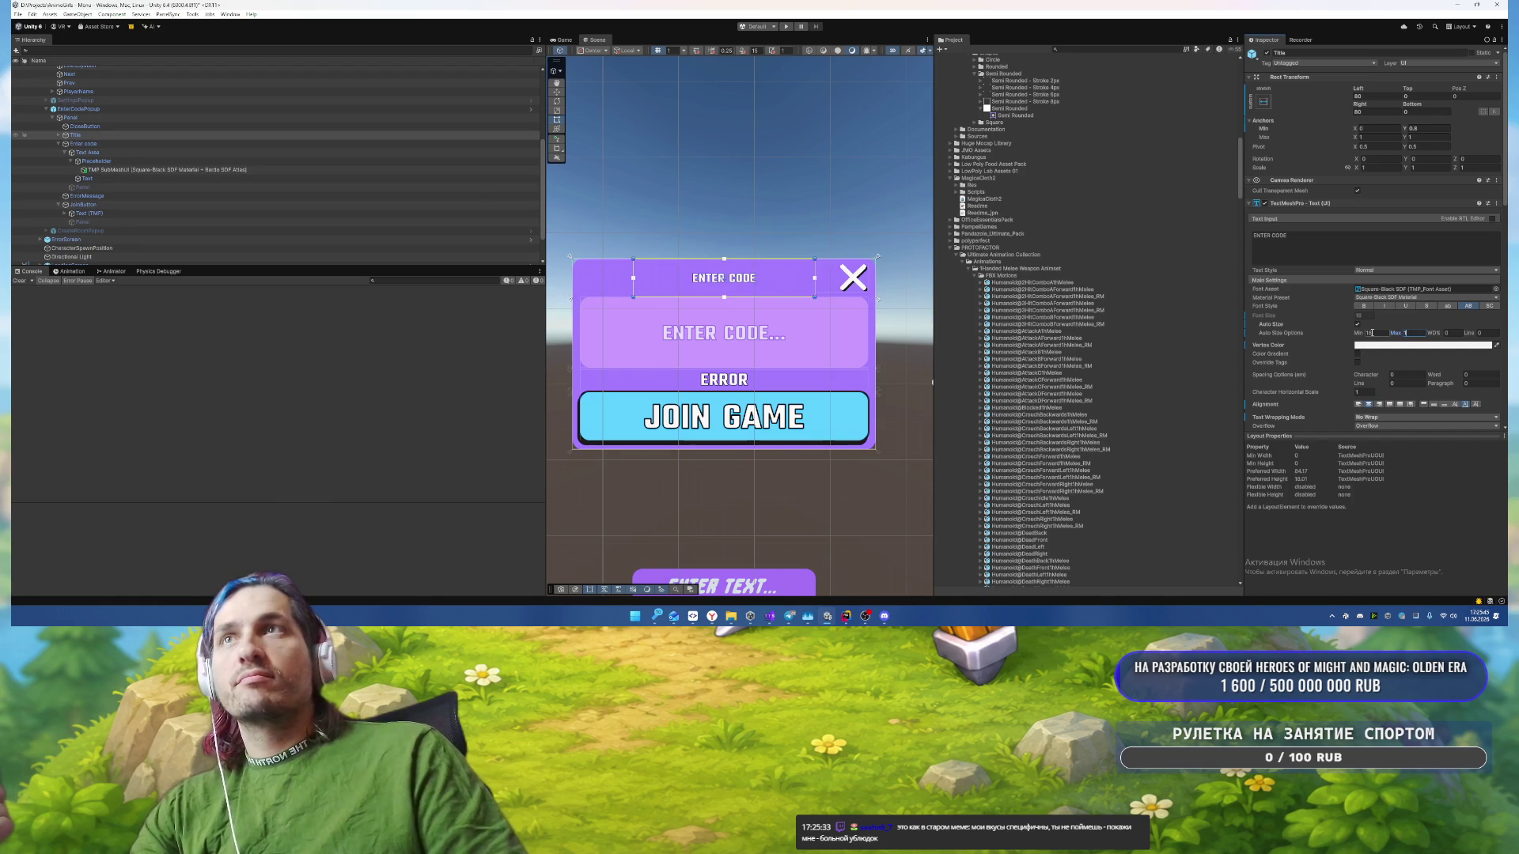
{"action": "key", "text": "BackSpace"}
{"action": "type", "text": "25"}
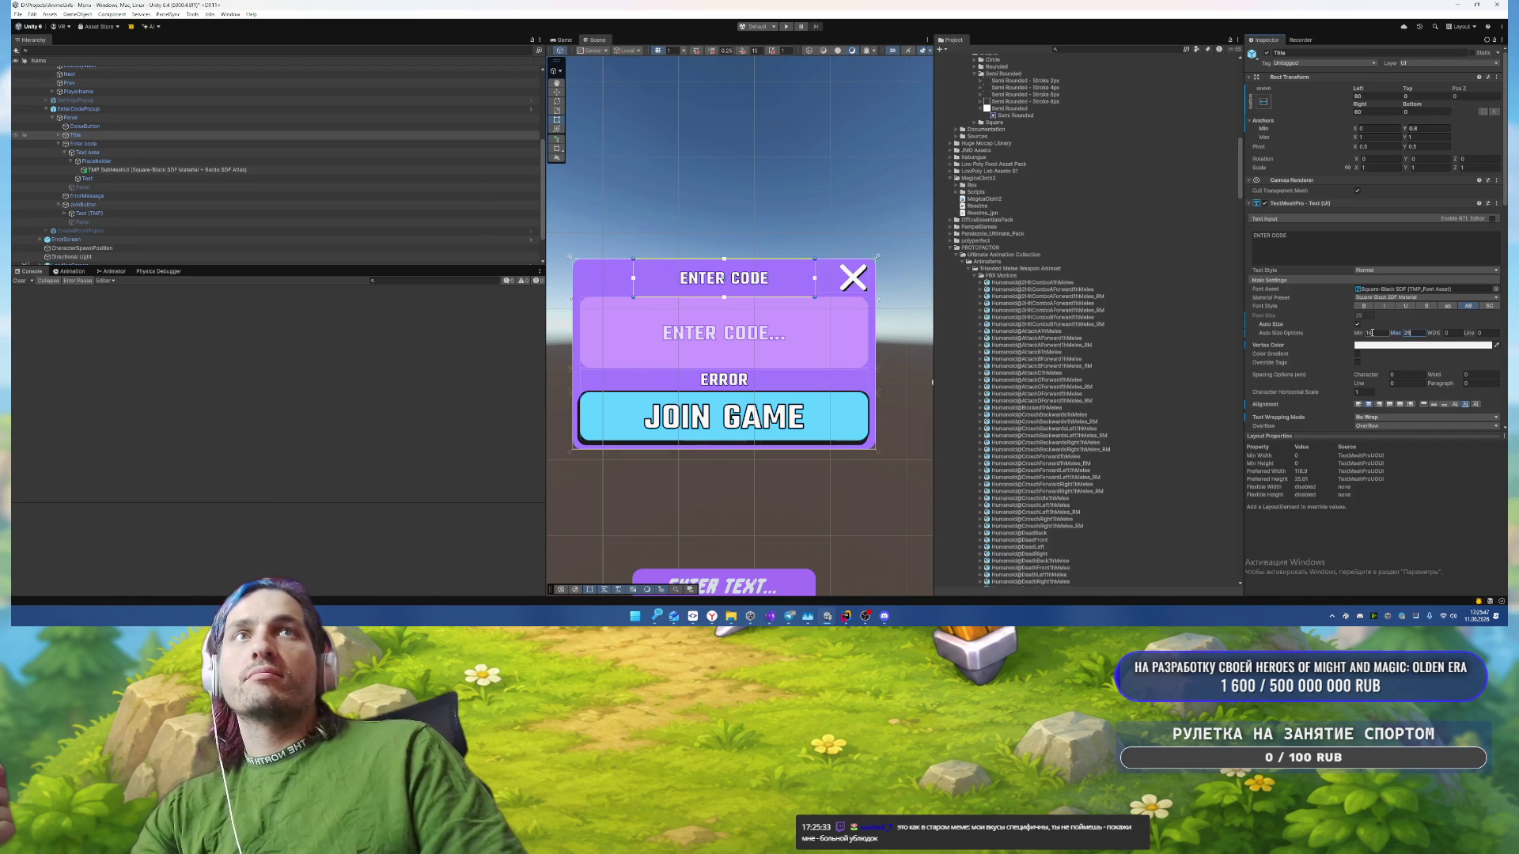
Step: Empty the ERROR message's text content
{"action": "left_click", "coordinate": [788, 176]}
{"action": "scroll", "coordinate": [786, 175], "scroll_direction": "down", "scroll_amount": 1}
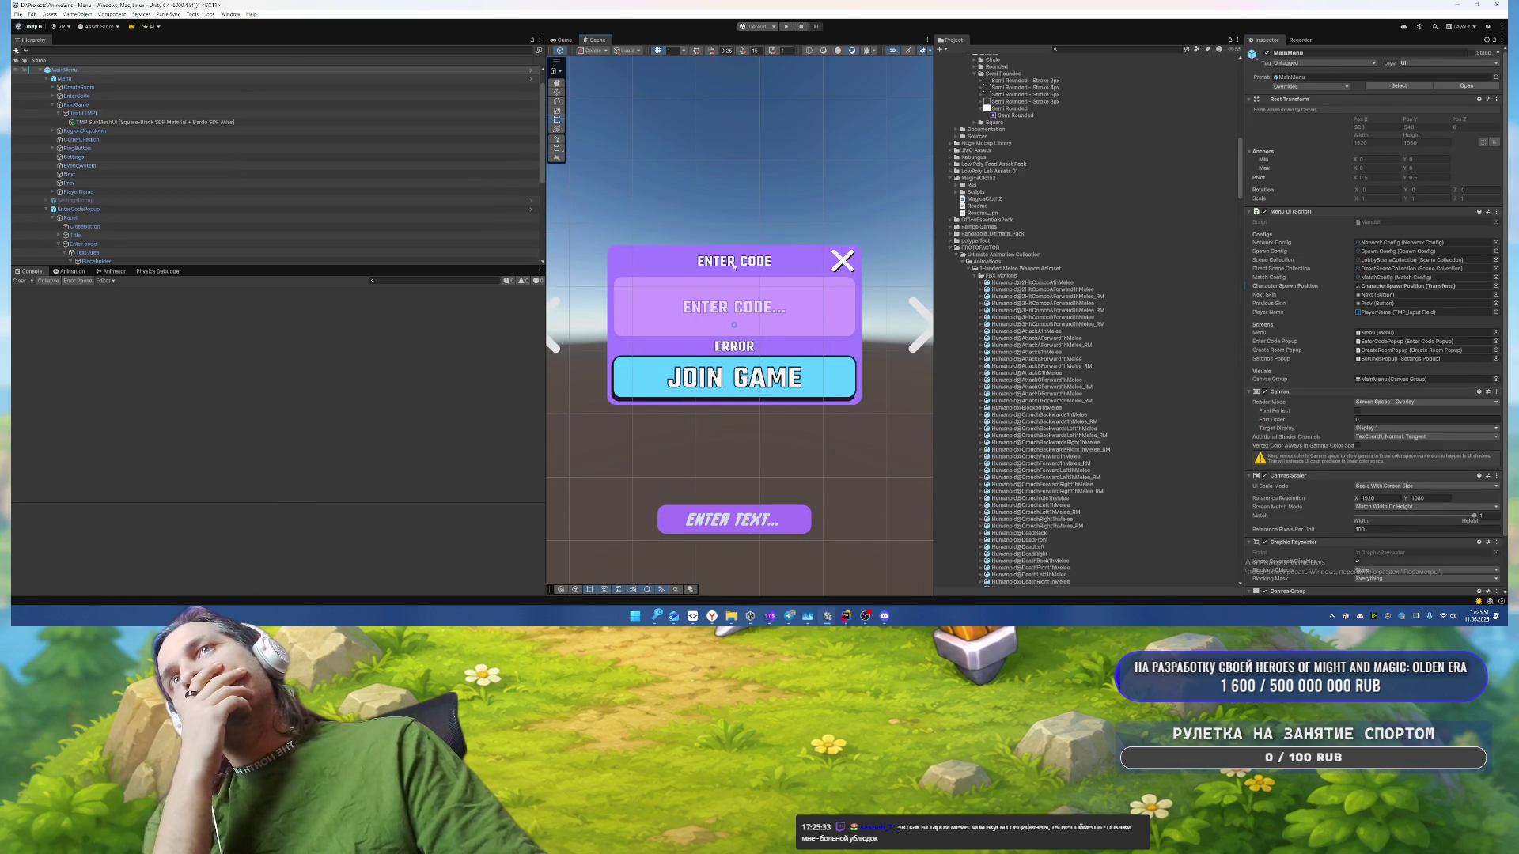
{"action": "left_click", "coordinate": [735, 349]}
{"action": "left_click", "coordinate": [1334, 241]}
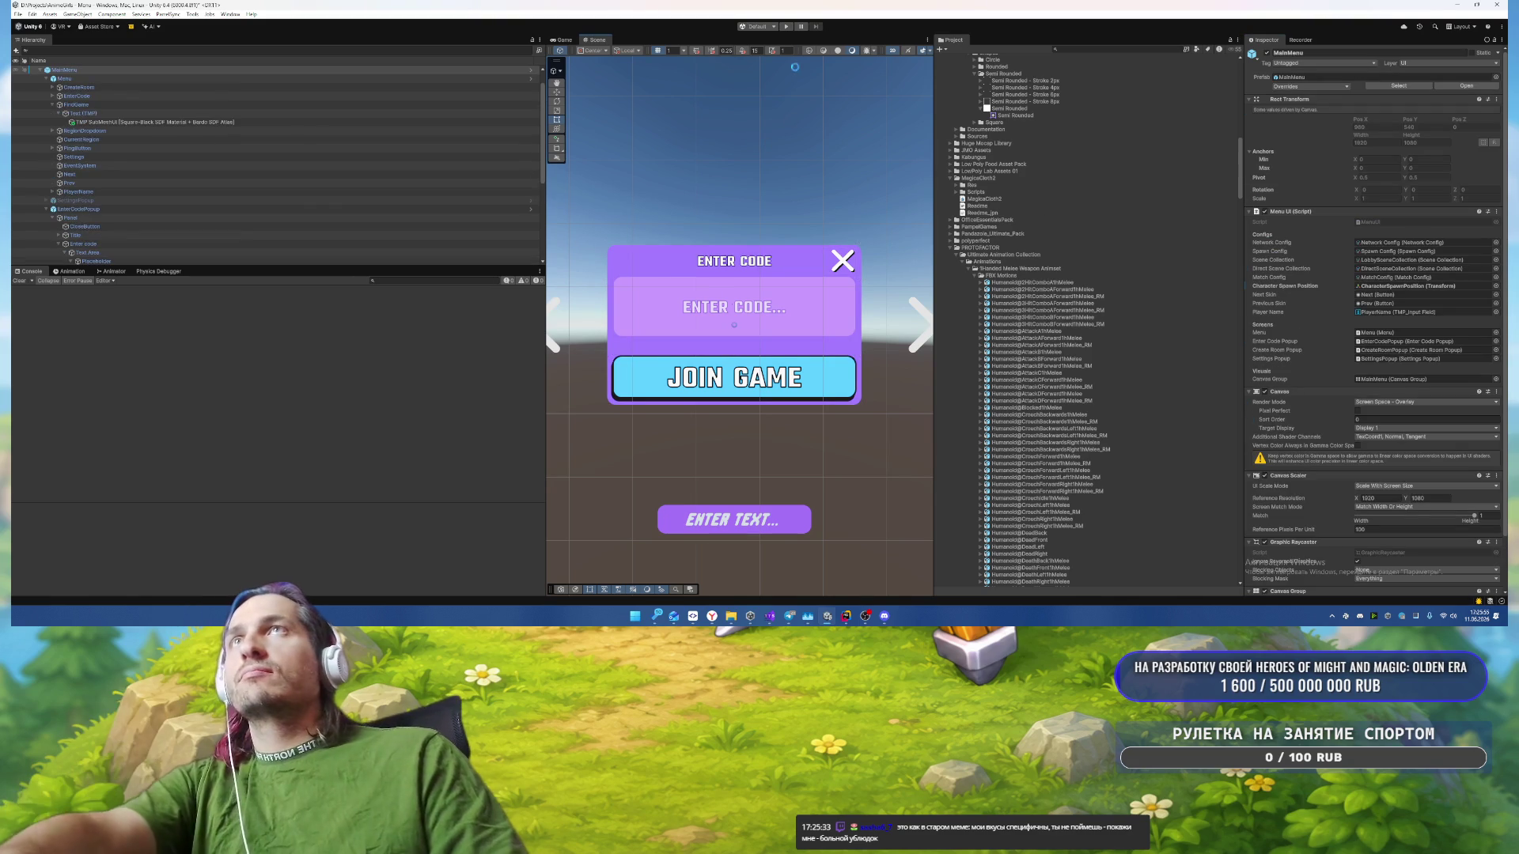
{"action": "left_click", "coordinate": [801, 192]}
Step: Test the menu briefly in Play mode, then deactivate the Enter Code popup
{"action": "left_click", "coordinate": [785, 27]}
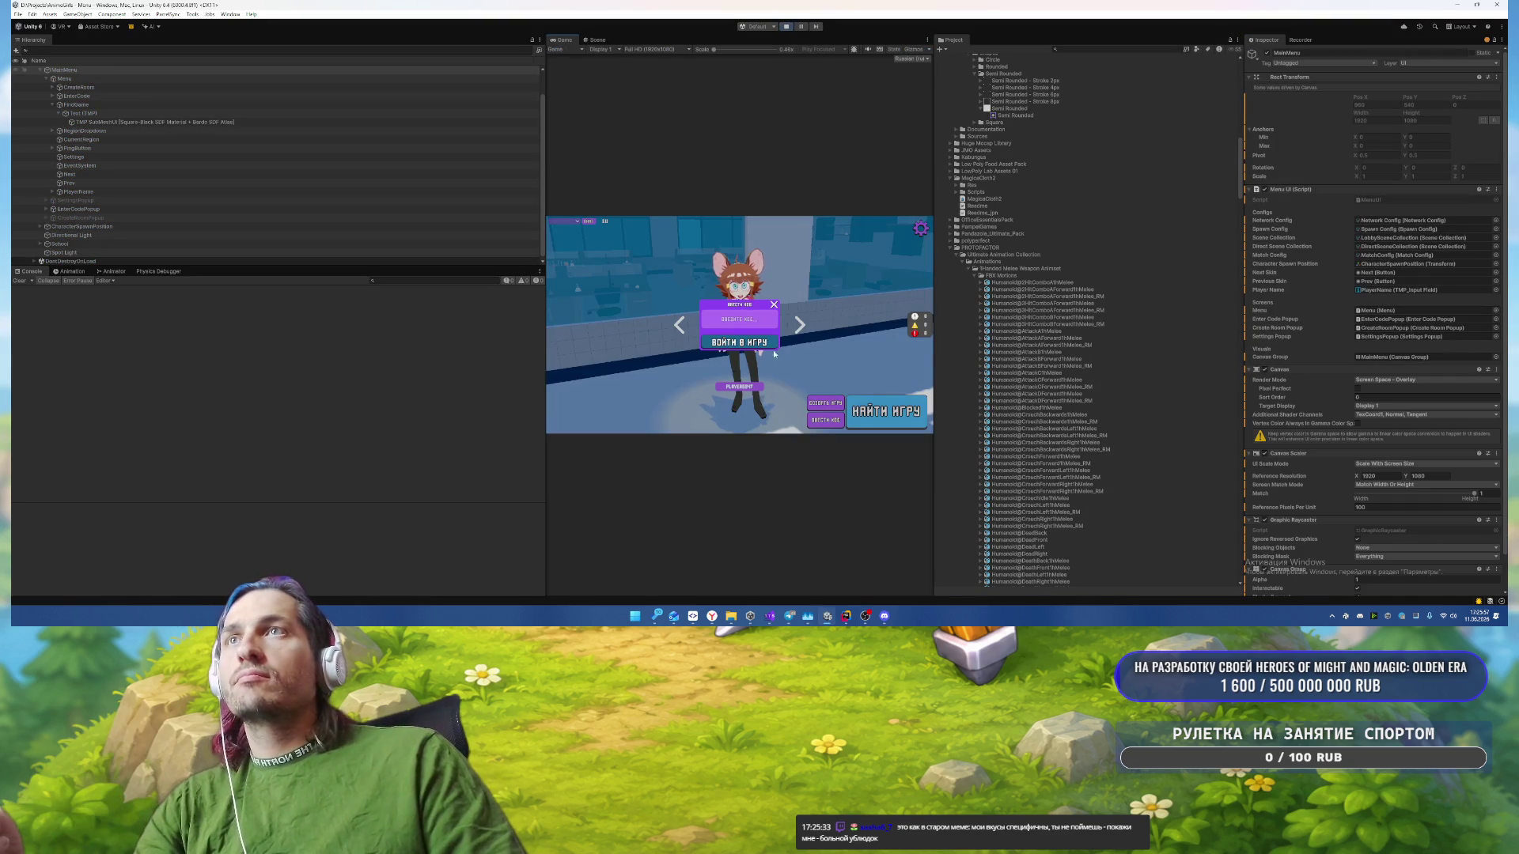
{"action": "left_click", "coordinate": [786, 27]}
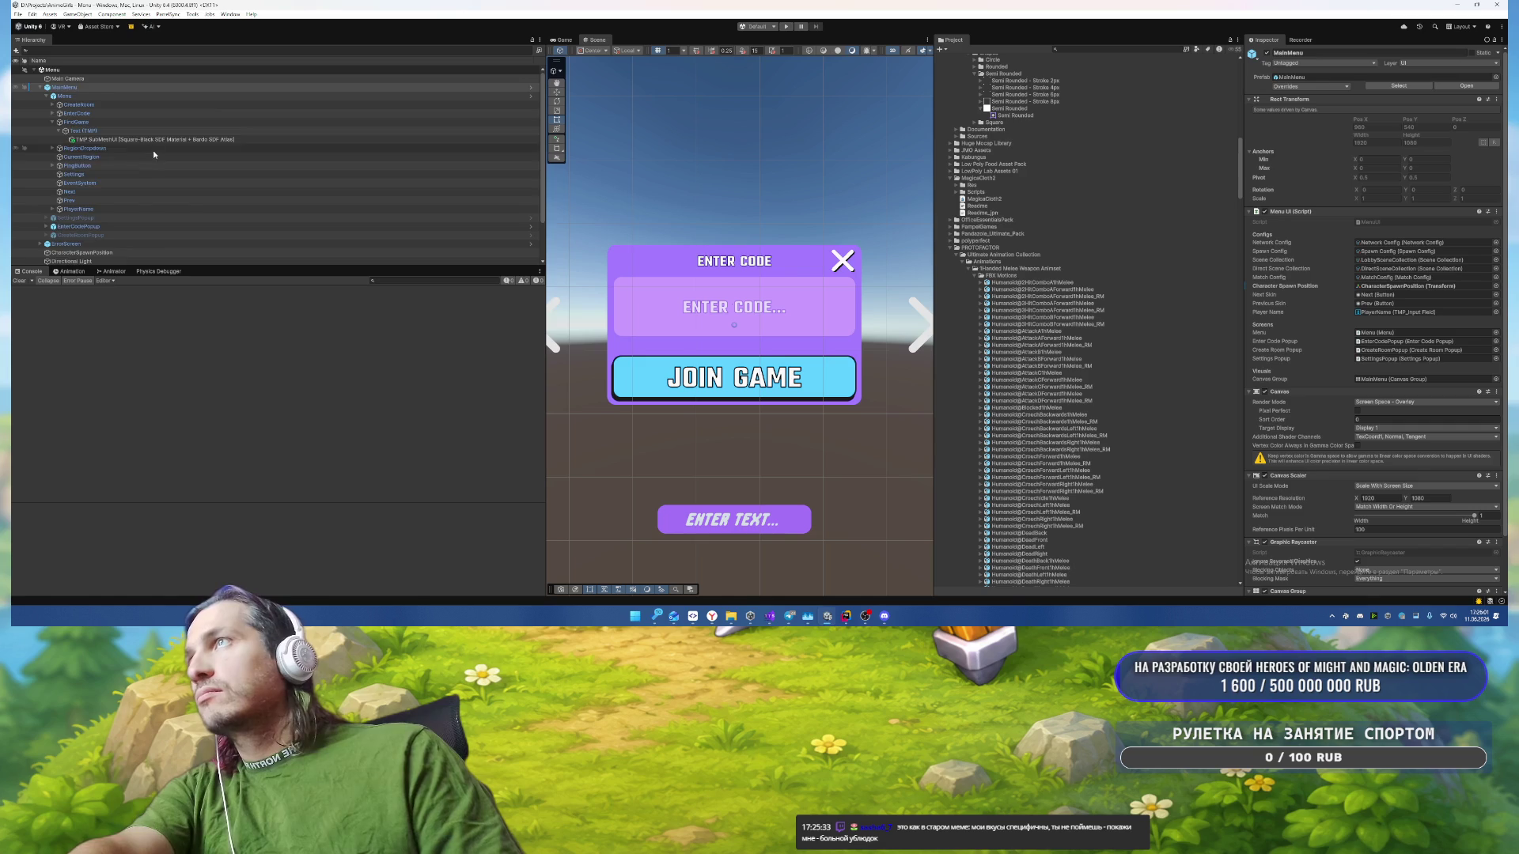
{"action": "scroll", "coordinate": [158, 171], "scroll_direction": "down", "scroll_amount": 1}
{"action": "left_click", "coordinate": [79, 203]}
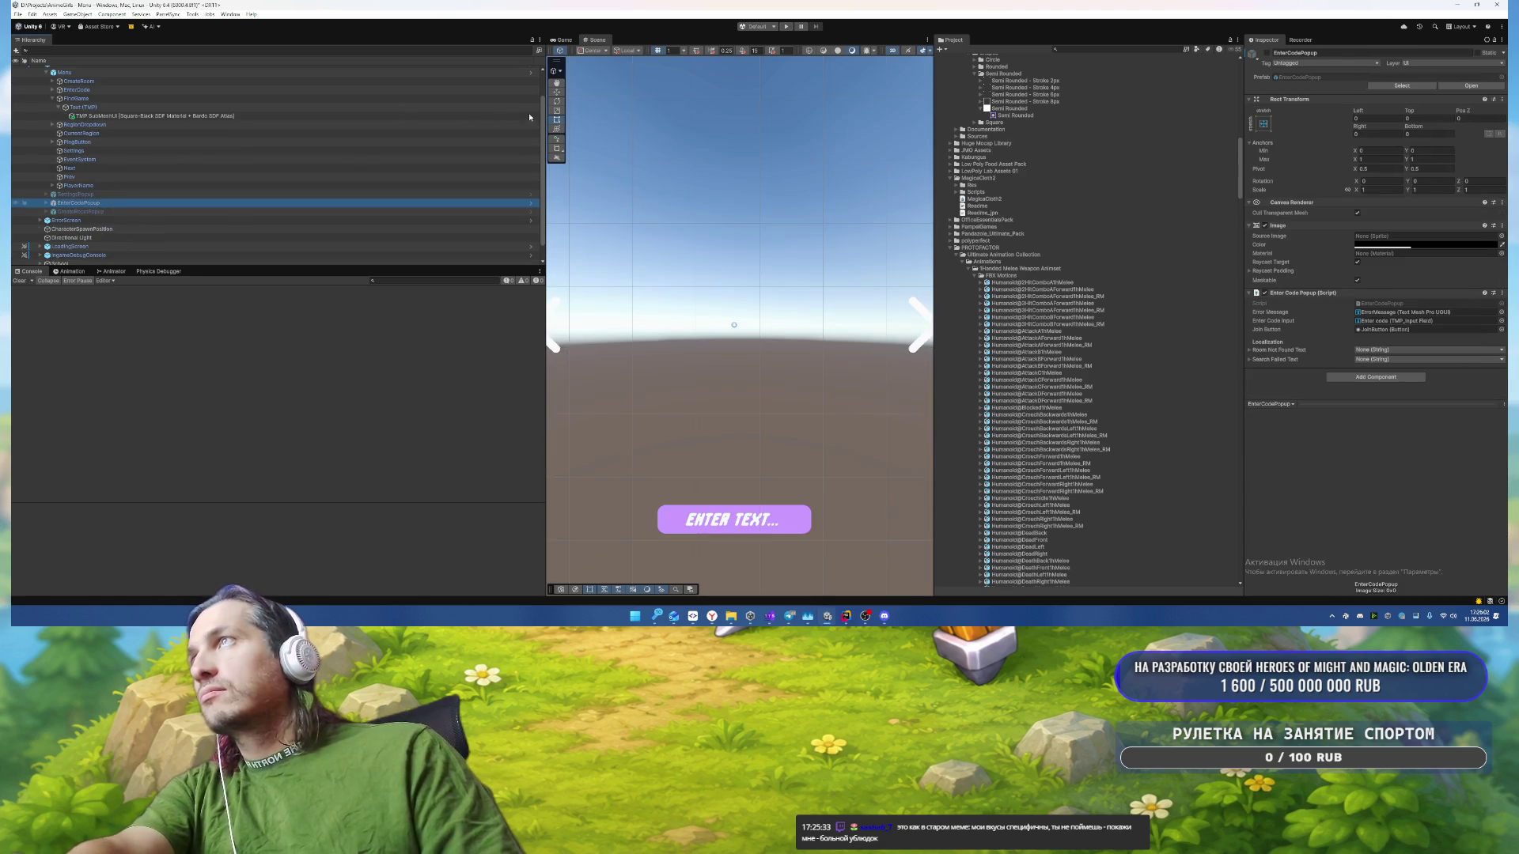
{"action": "left_click", "coordinate": [785, 27]}
{"action": "left_click", "coordinate": [826, 419]}
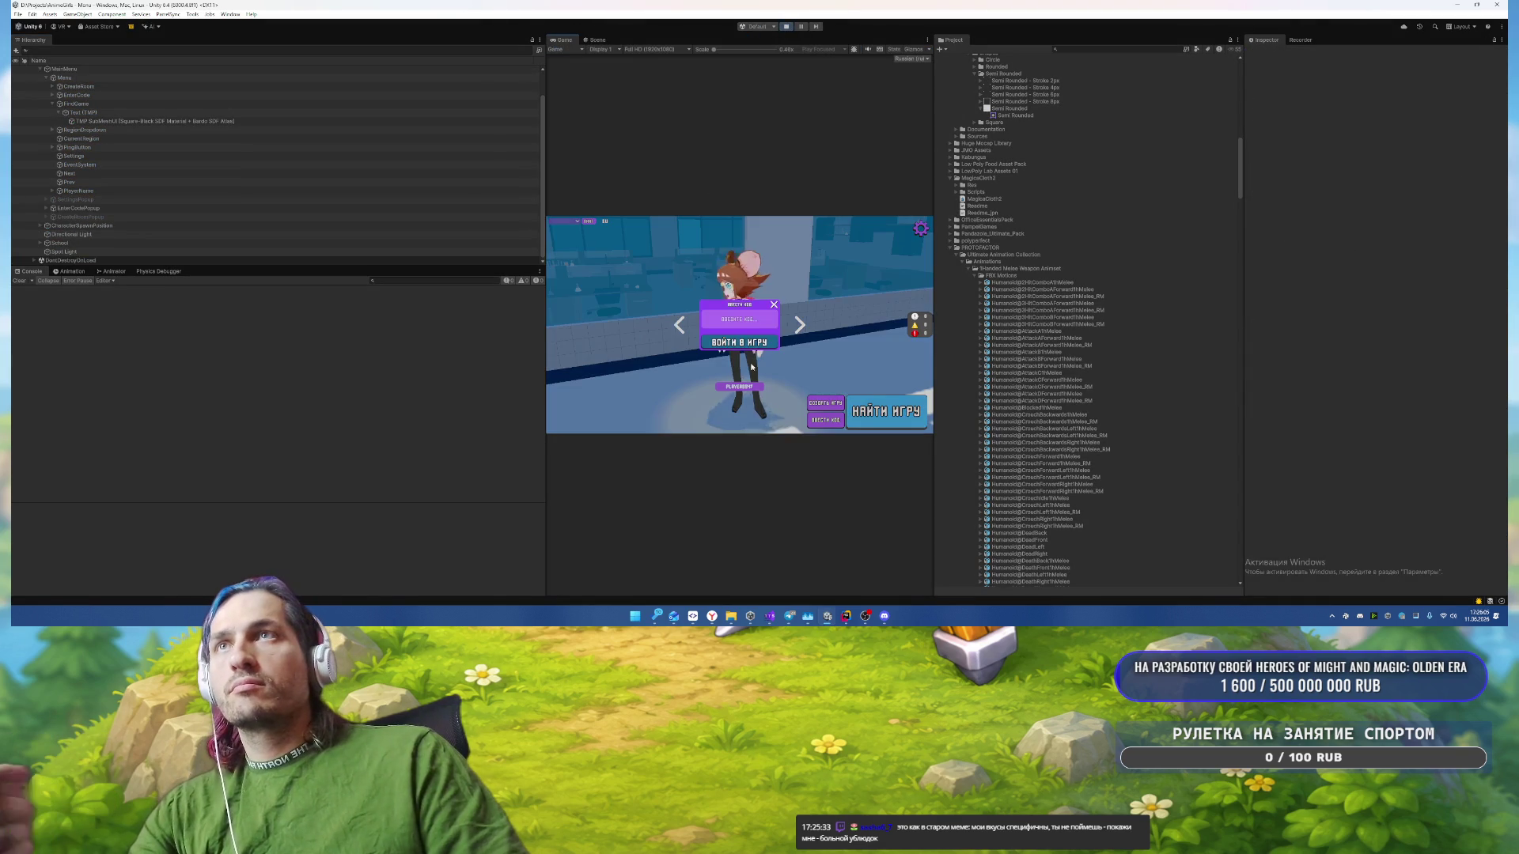
{"action": "type", "text": "SEFEF"}
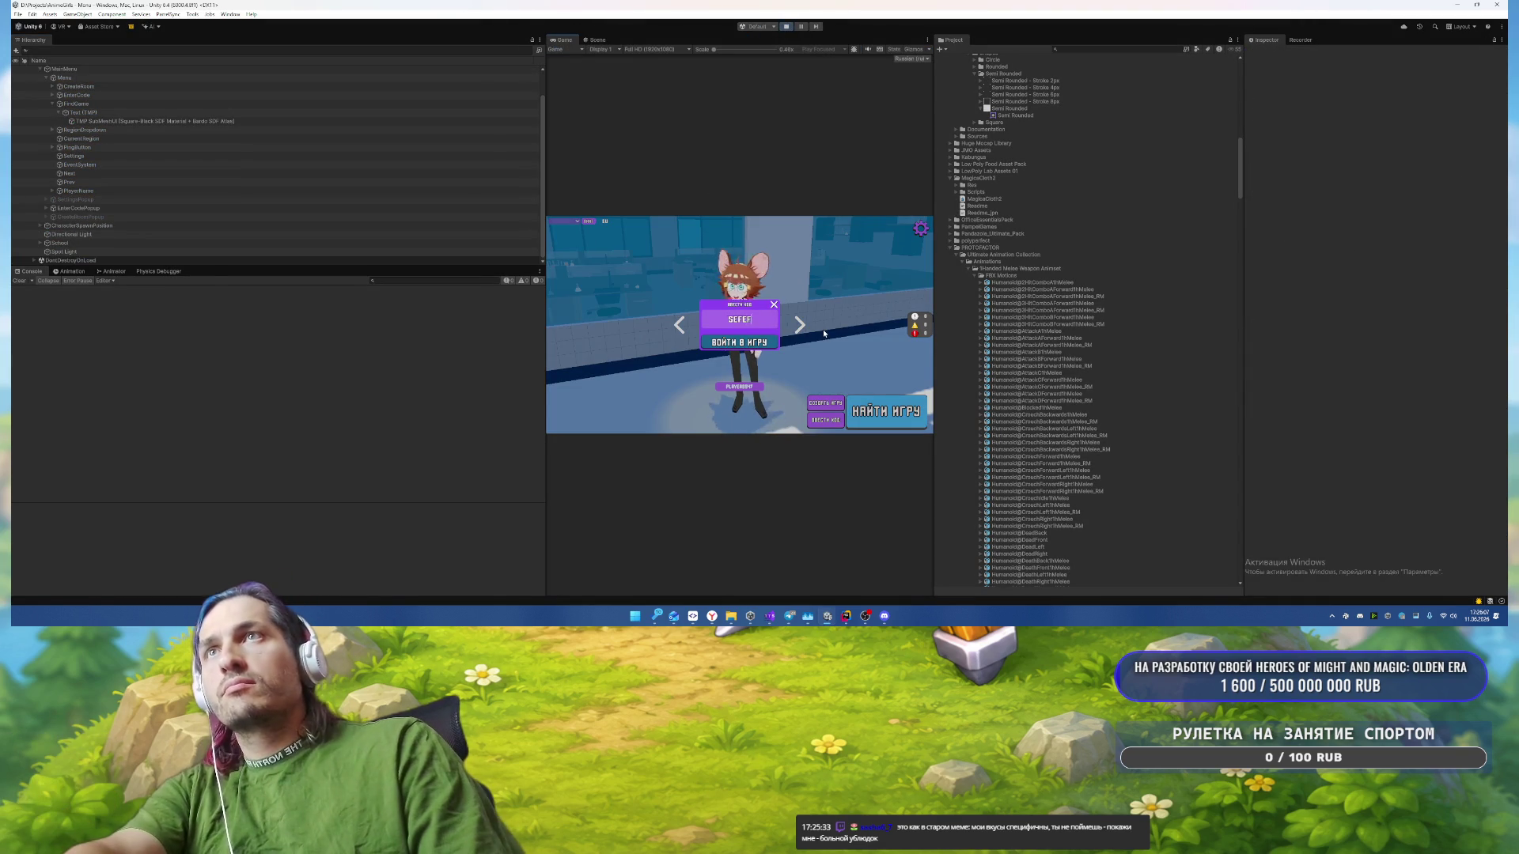
{"action": "type", "text": "O"}
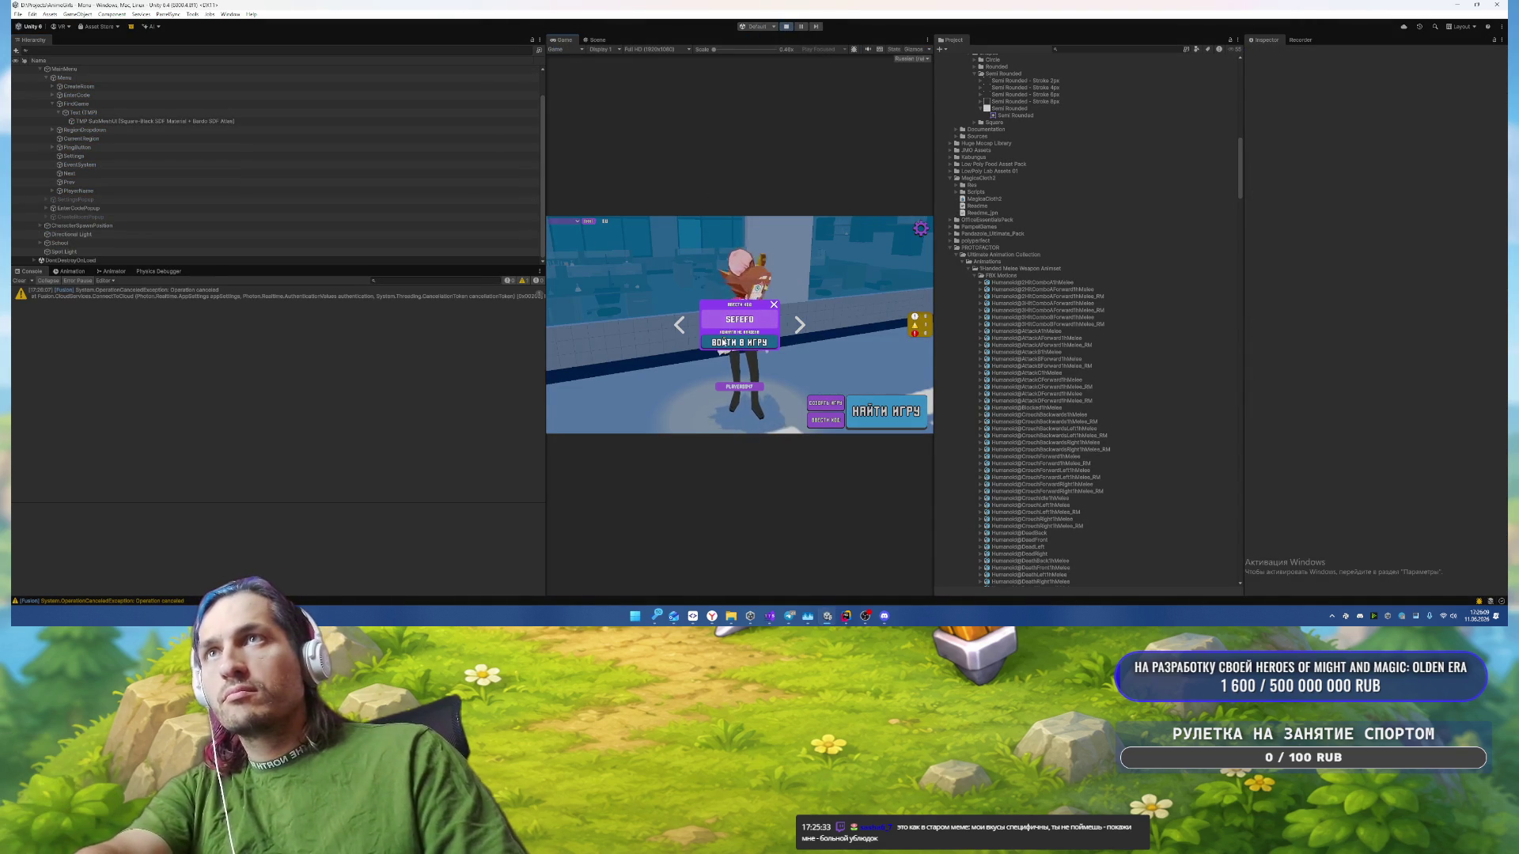
{"action": "key", "text": "Return"}
{"action": "left_click", "coordinate": [771, 322]}
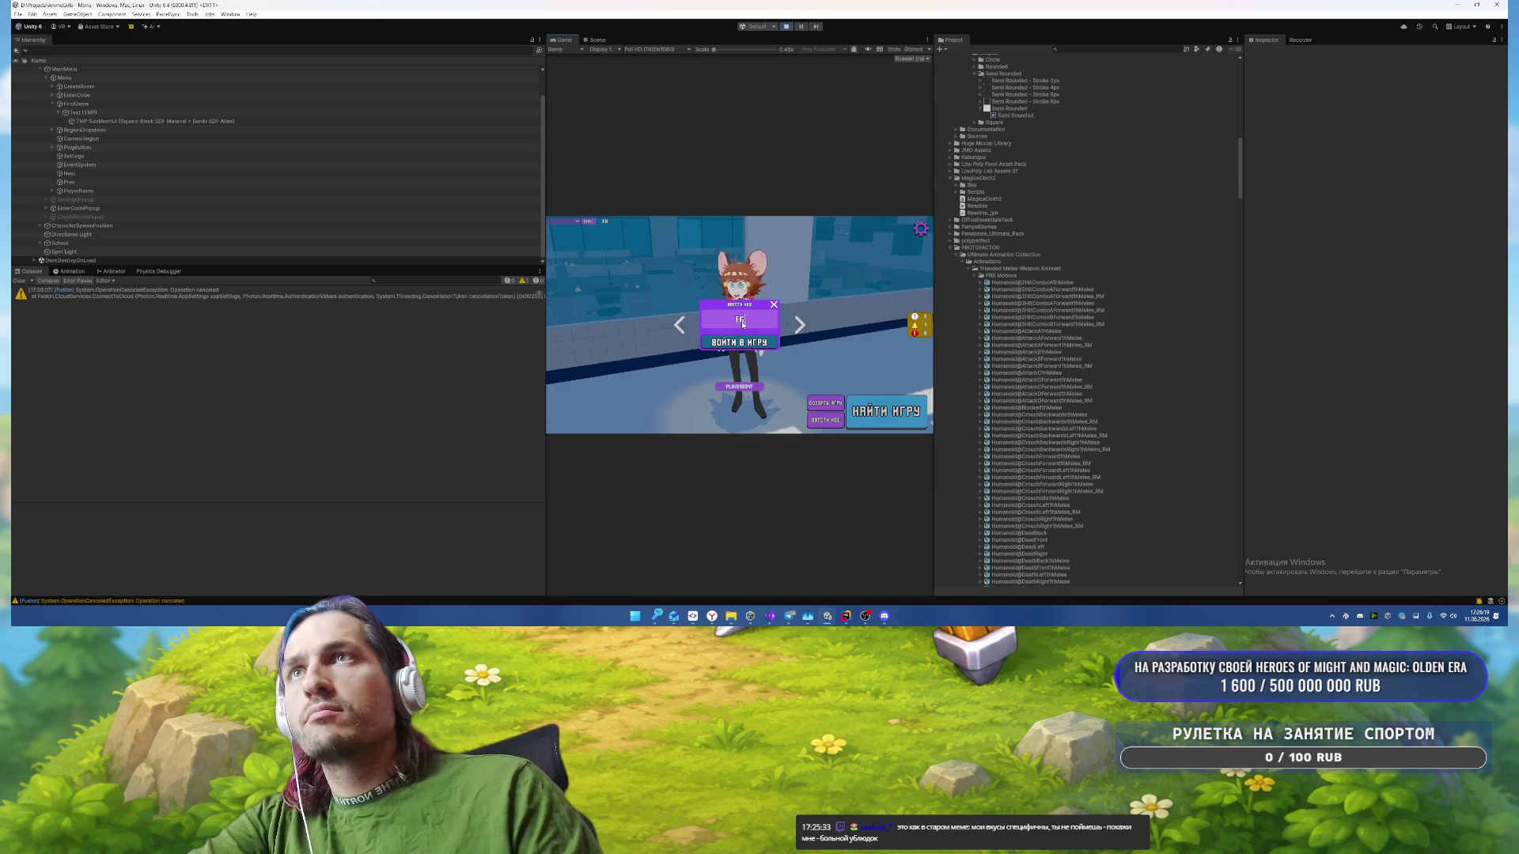
{"action": "type", "text": "FGDFSD"}
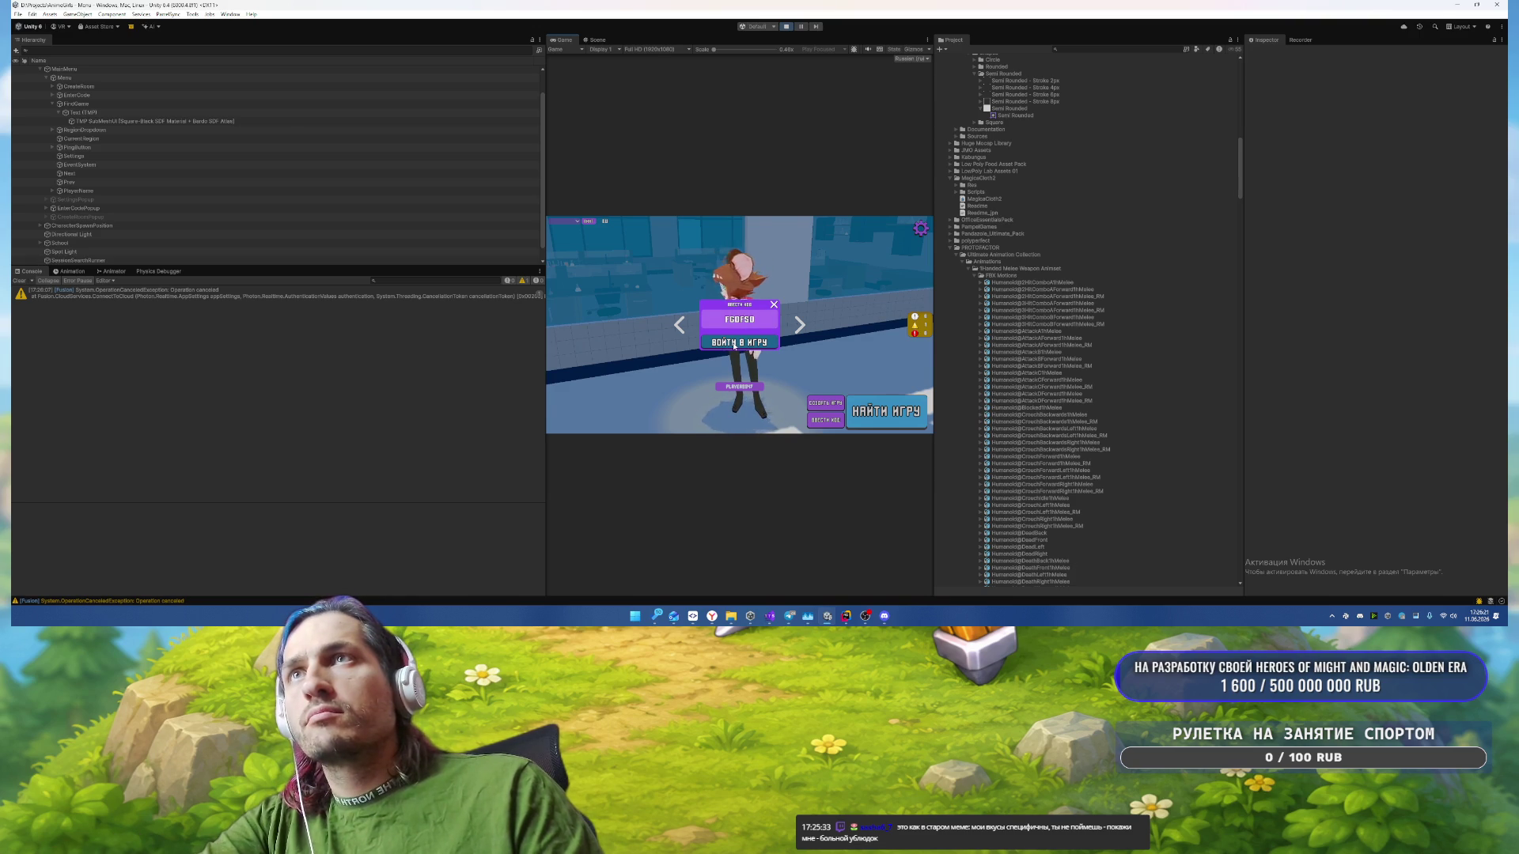
{"action": "left_click", "coordinate": [753, 323]}
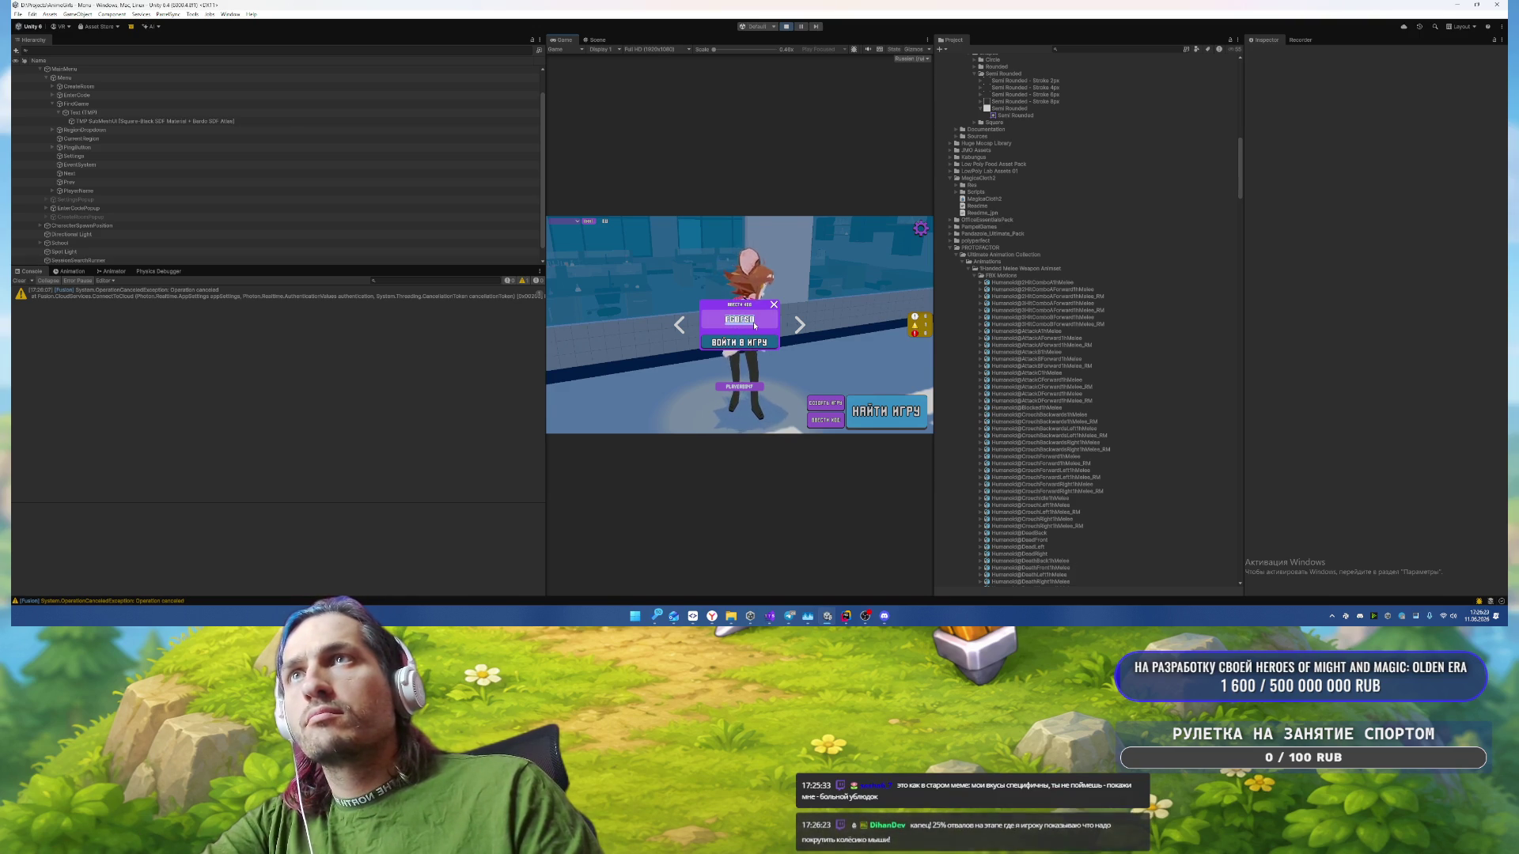
{"action": "left_click", "coordinate": [743, 345]}
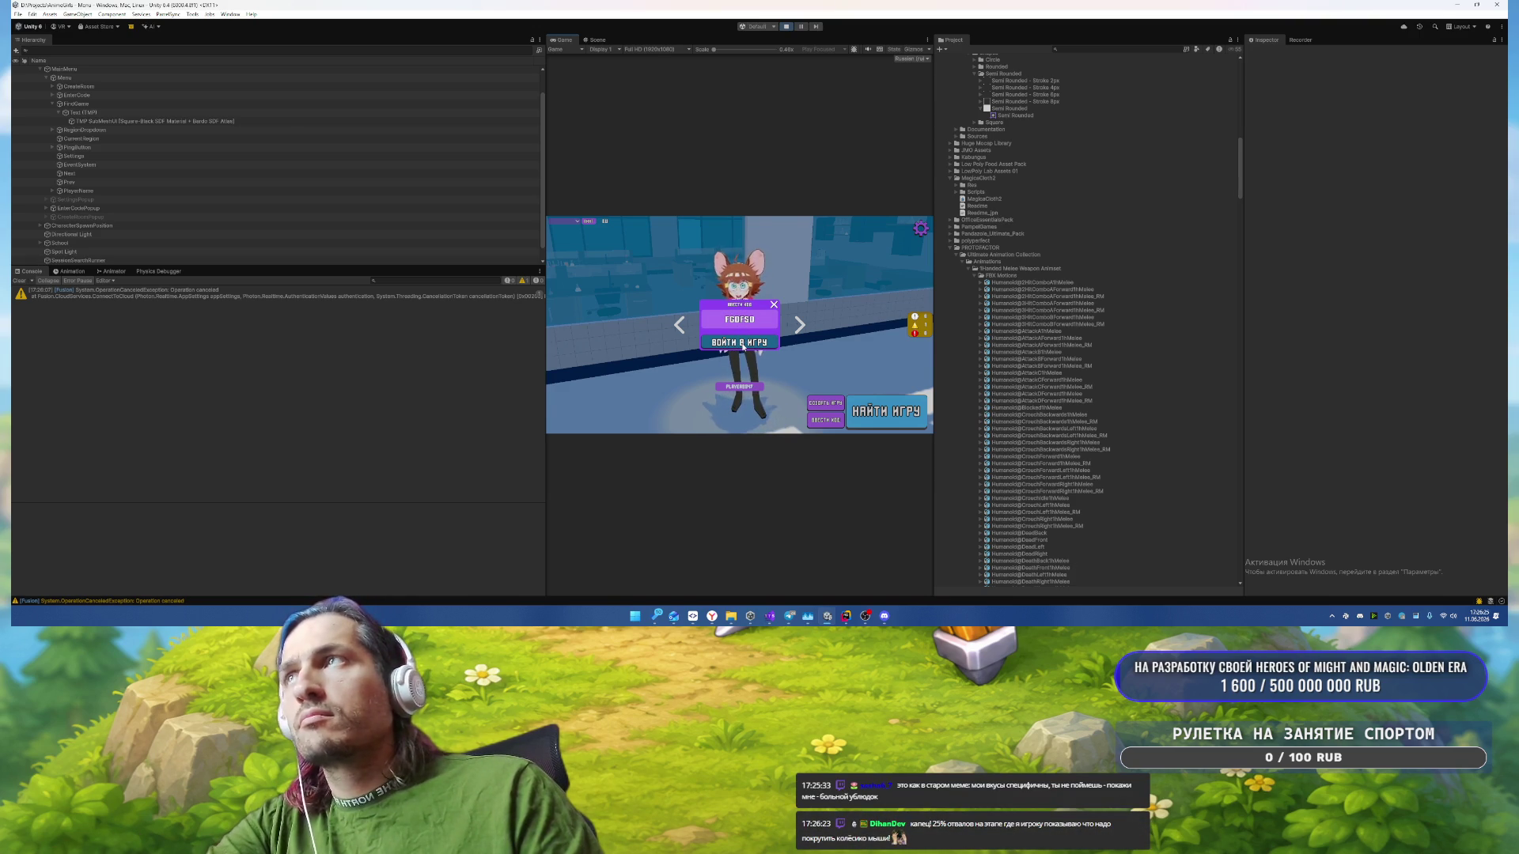
{"action": "left_click", "coordinate": [821, 421]}
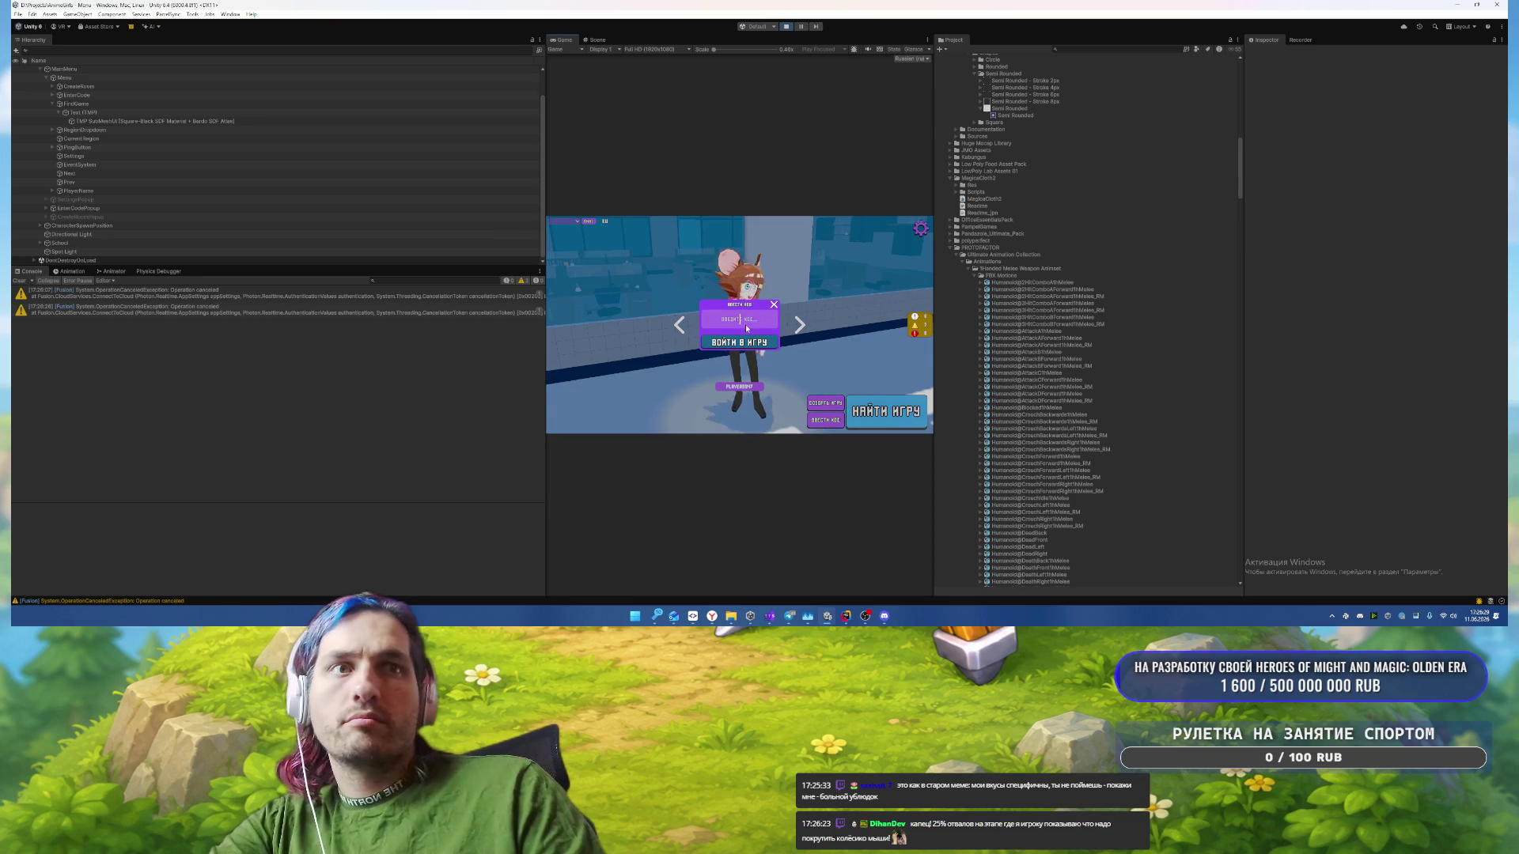
{"action": "type", "text": "cvbcvb"}
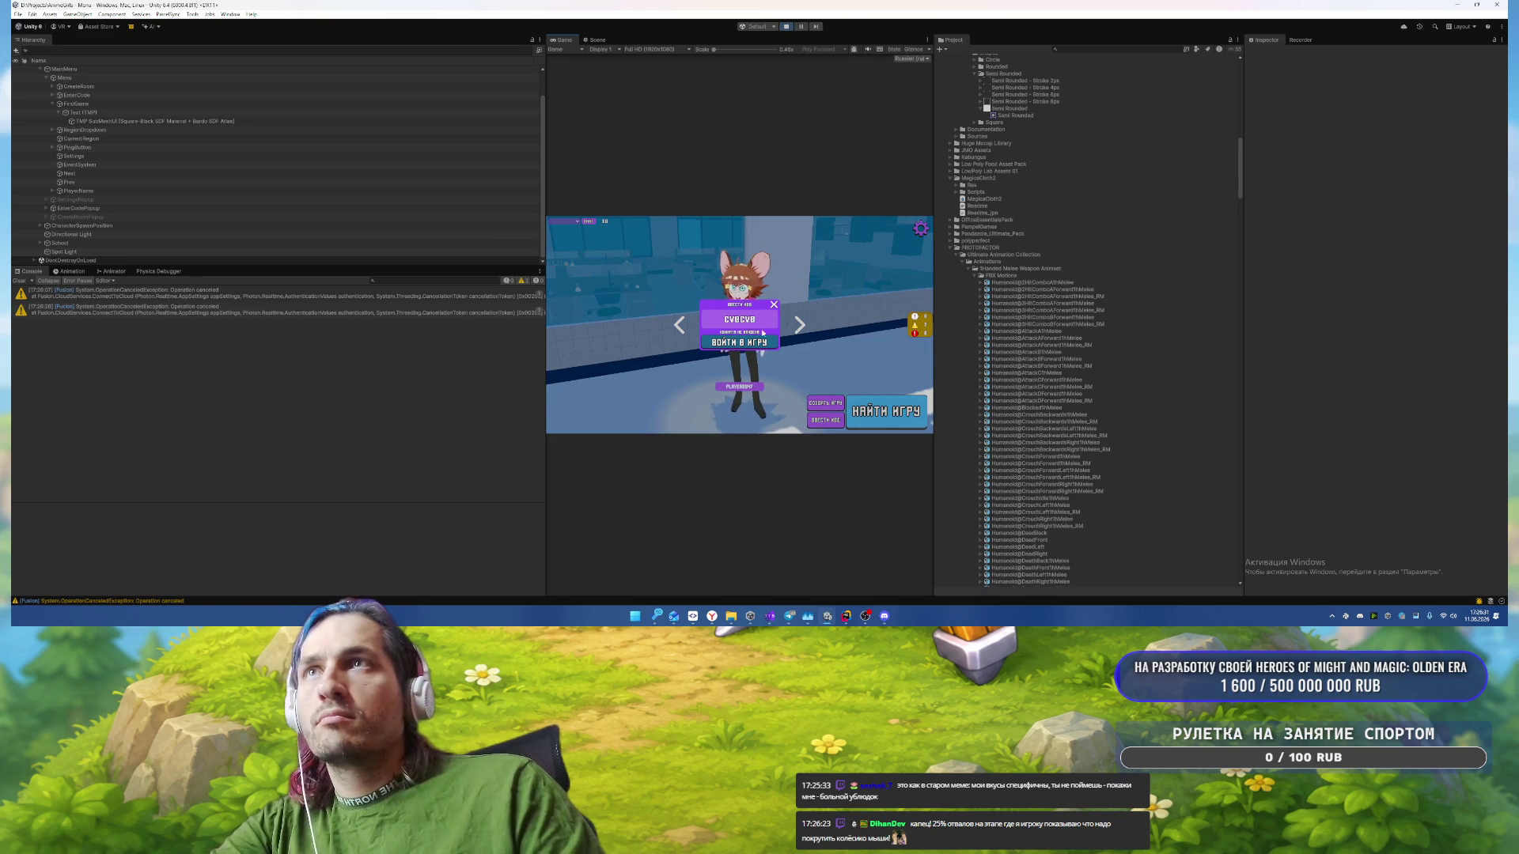
{"action": "left_click", "coordinate": [752, 341]}
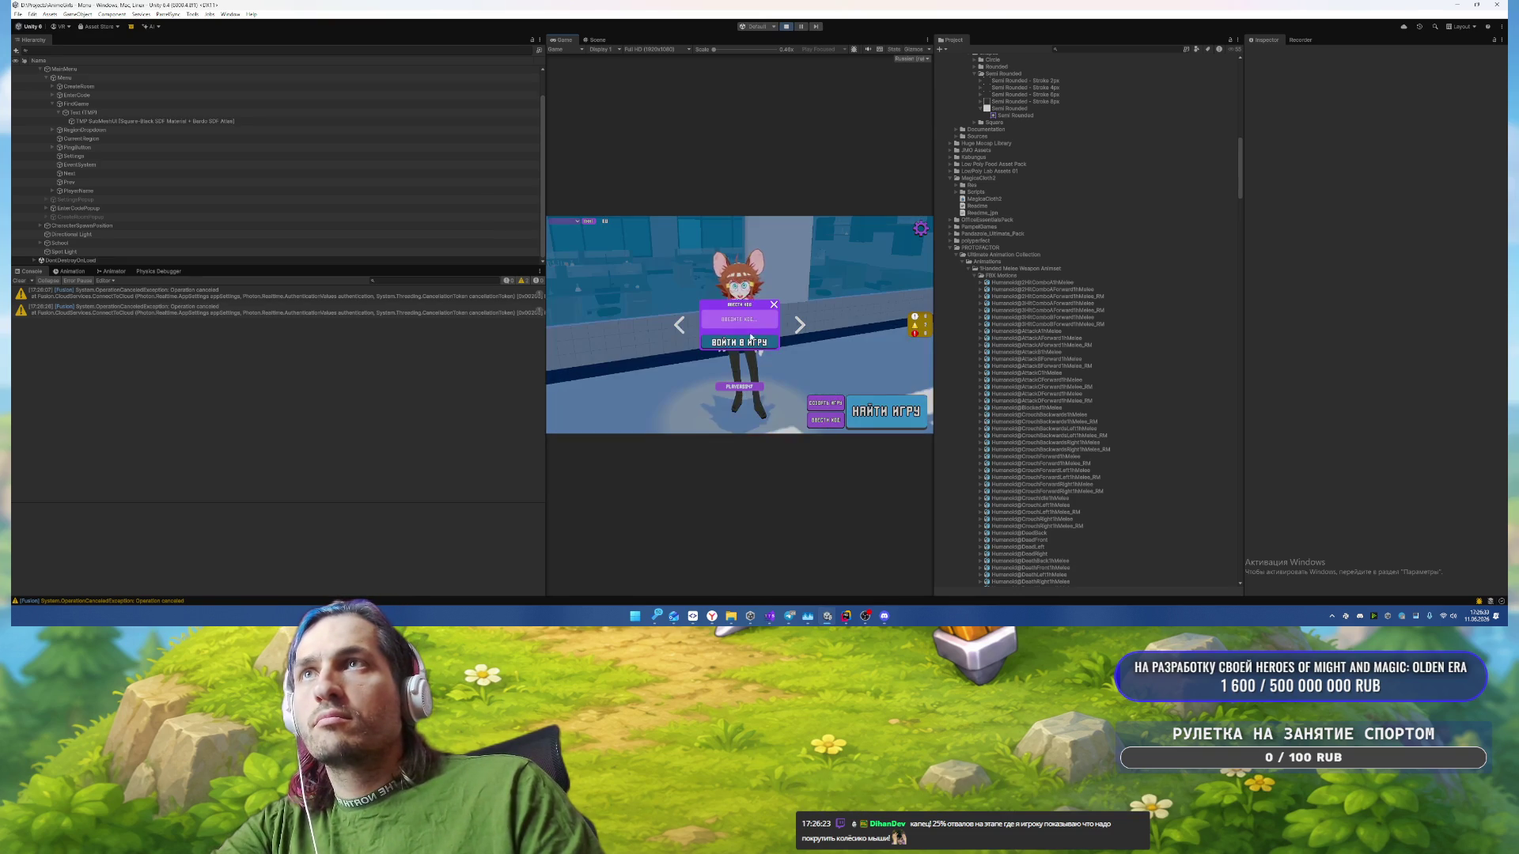
{"action": "type", "text": "f50f5"}
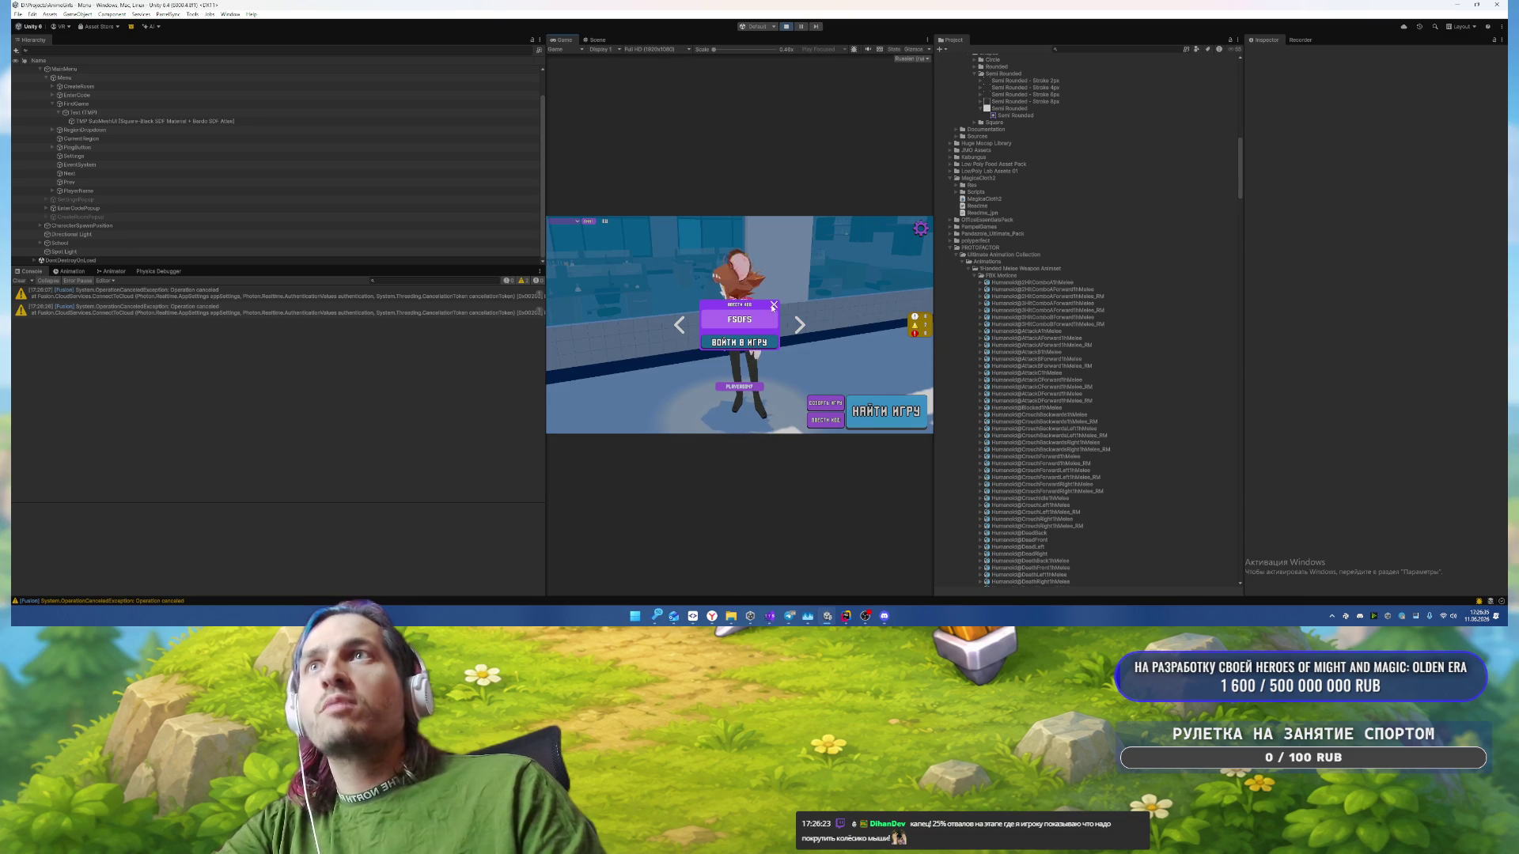
{"action": "left_click", "coordinate": [773, 306]}
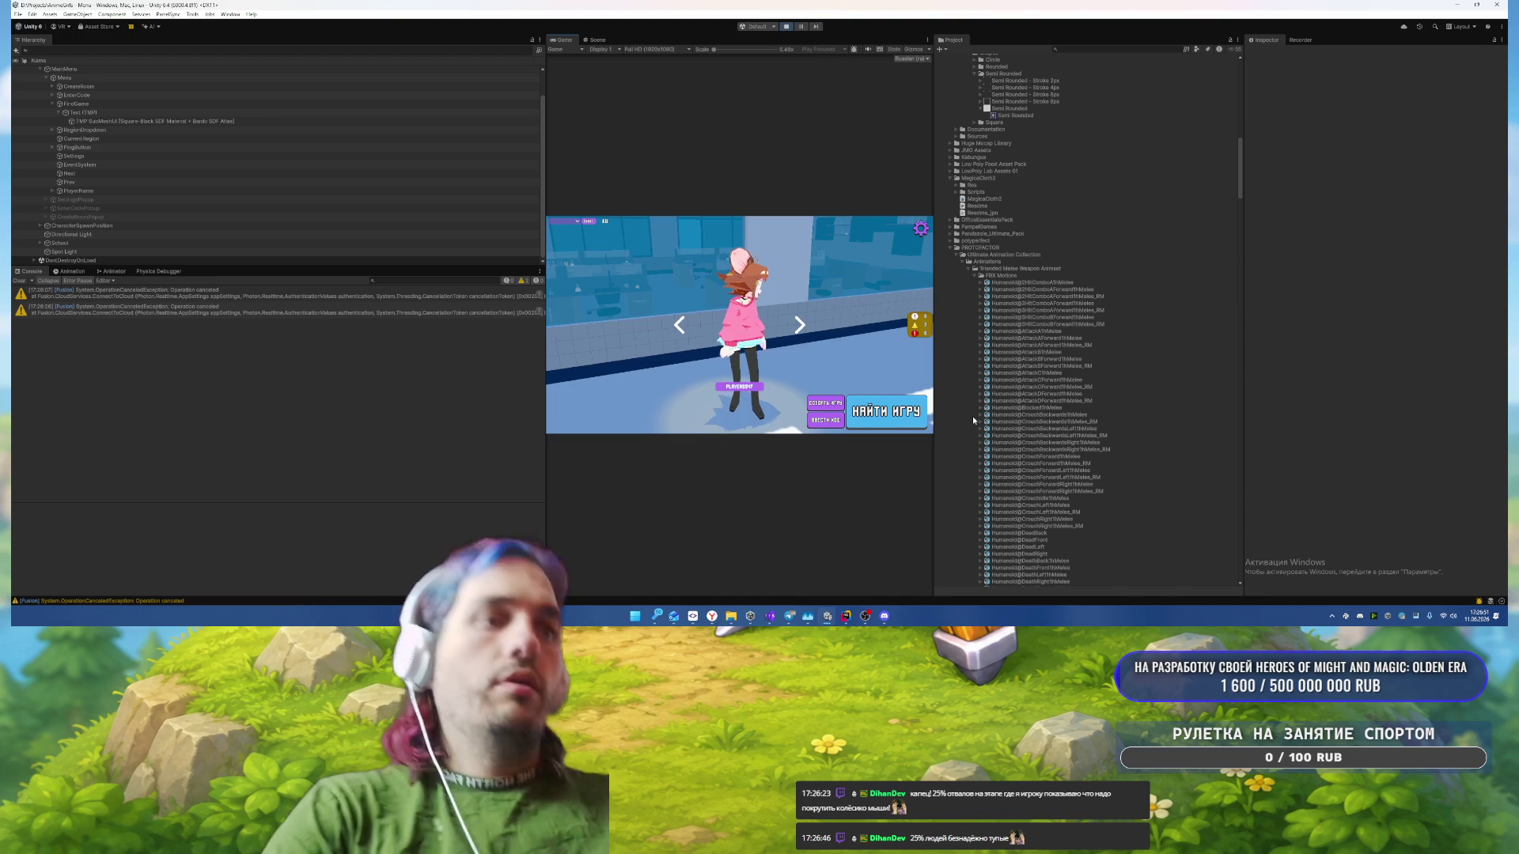
Step: Switch to the YouGile project board in the browser from the taskbar
{"action": "left_click", "coordinate": [663, 582]}
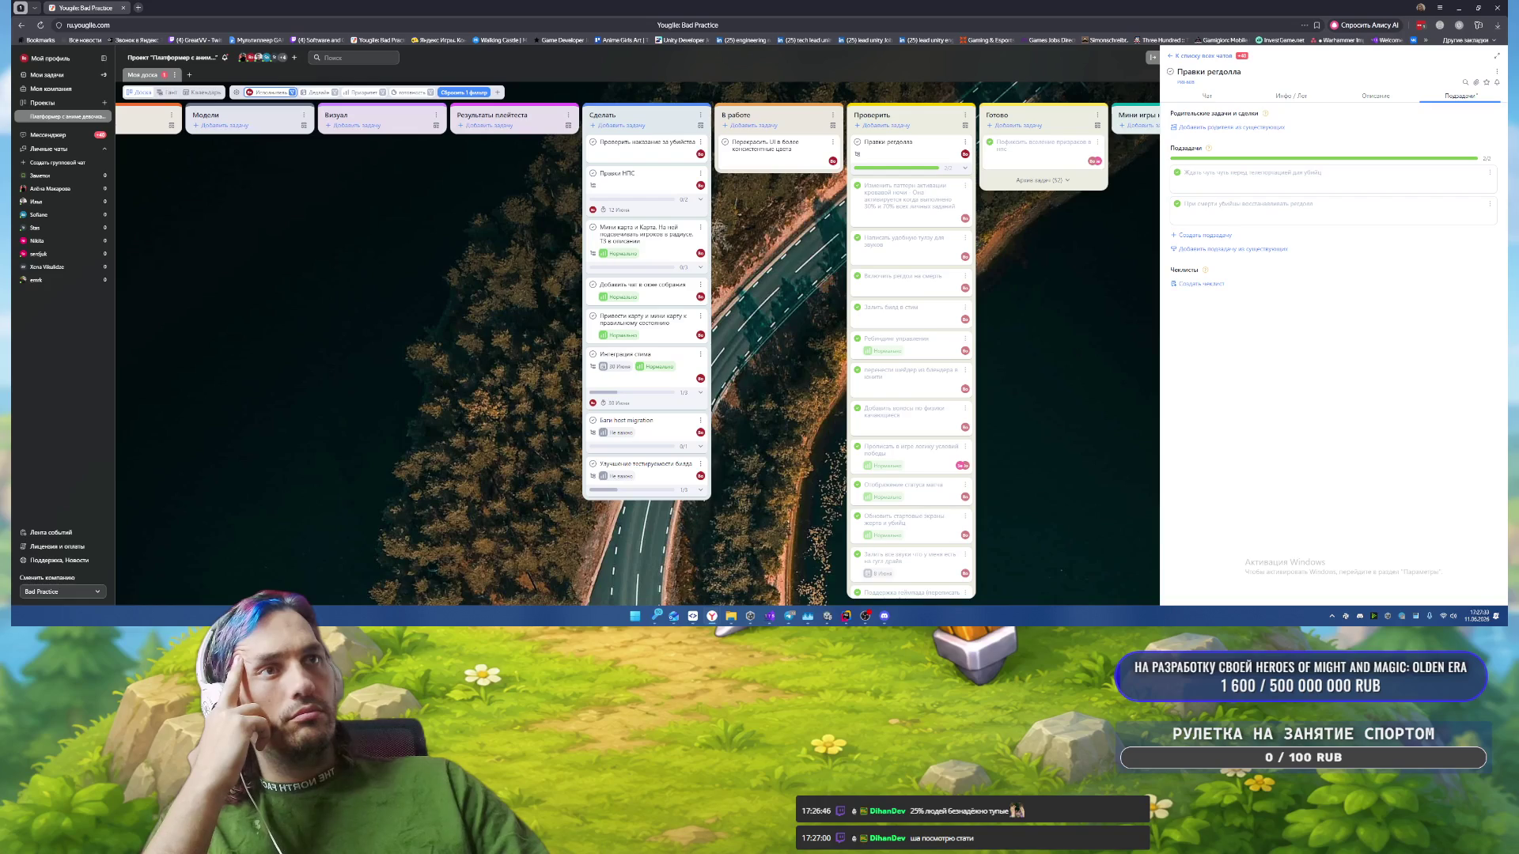
Step: Back in Unity, cycle the Game view's character skins back and forth, ending on the purple witch hat girl
{"action": "left_click", "coordinate": [844, 617]}
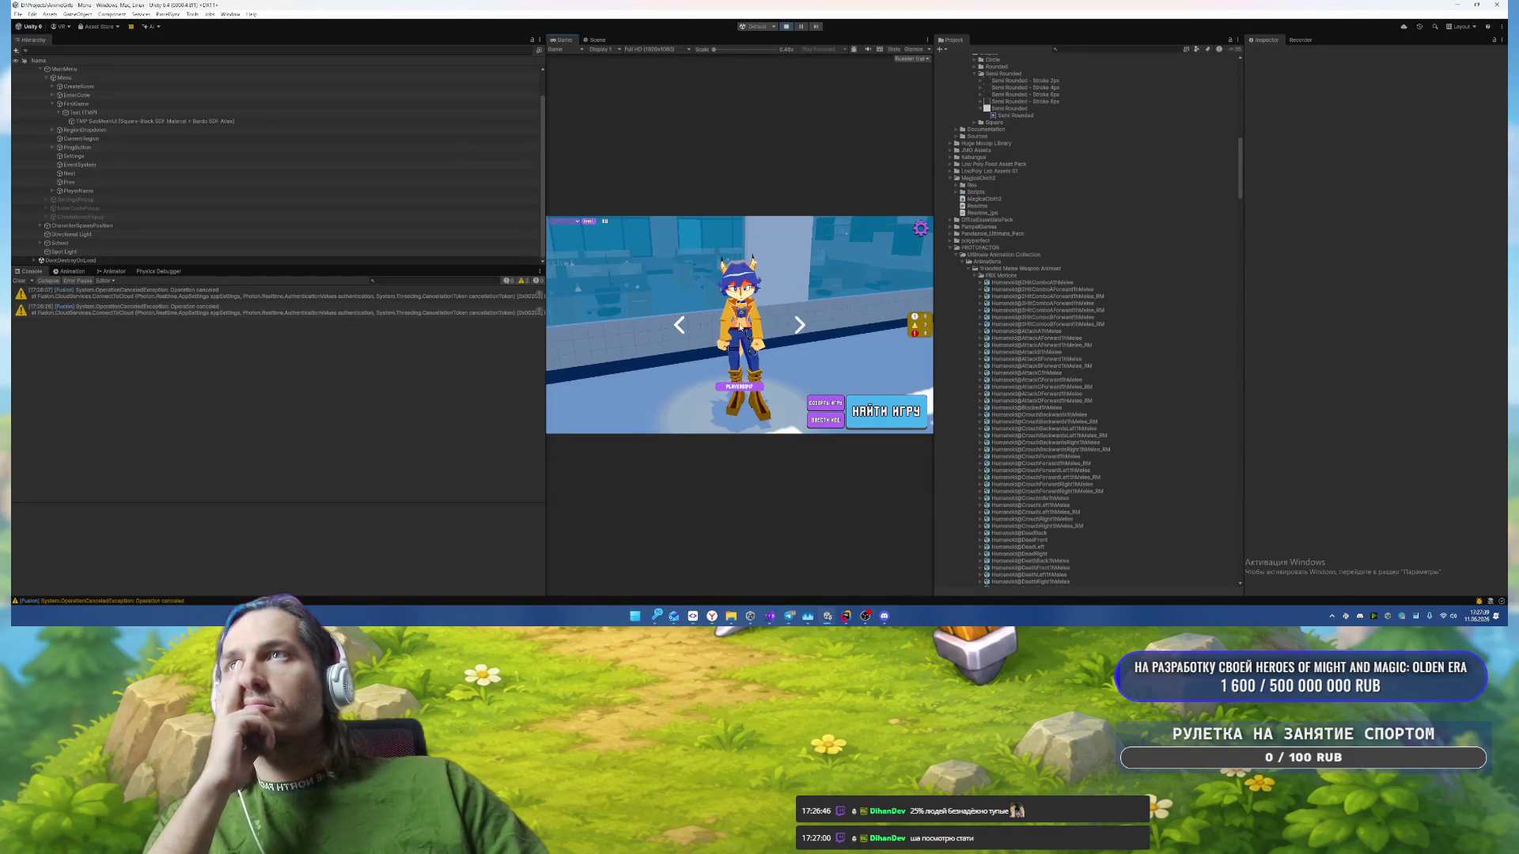
{"action": "left_click", "coordinate": [679, 325]}
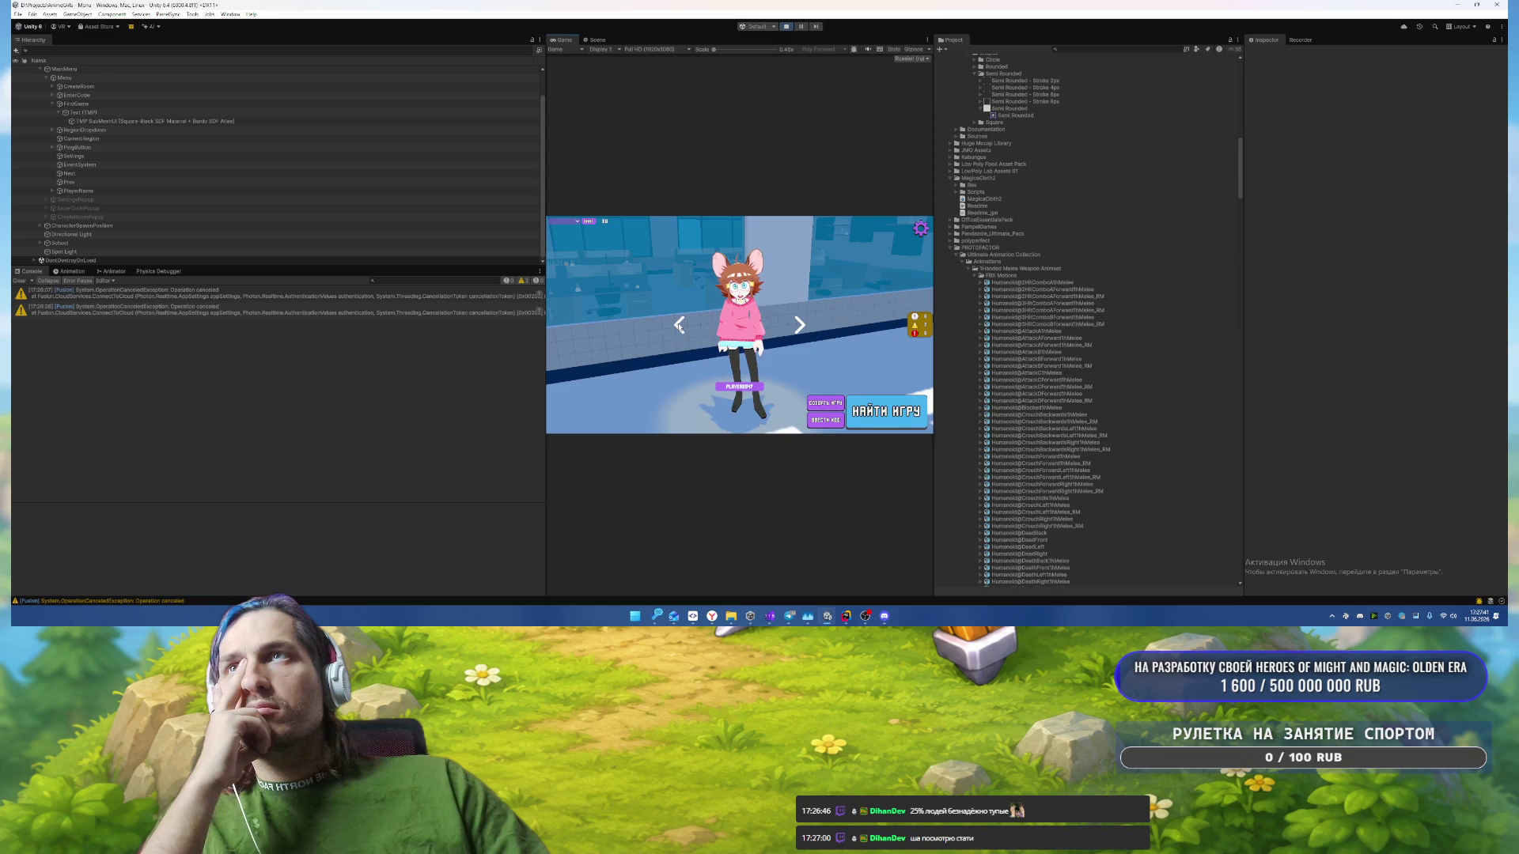
{"action": "left_click", "coordinate": [679, 325]}
{"action": "left_click", "coordinate": [679, 325]}
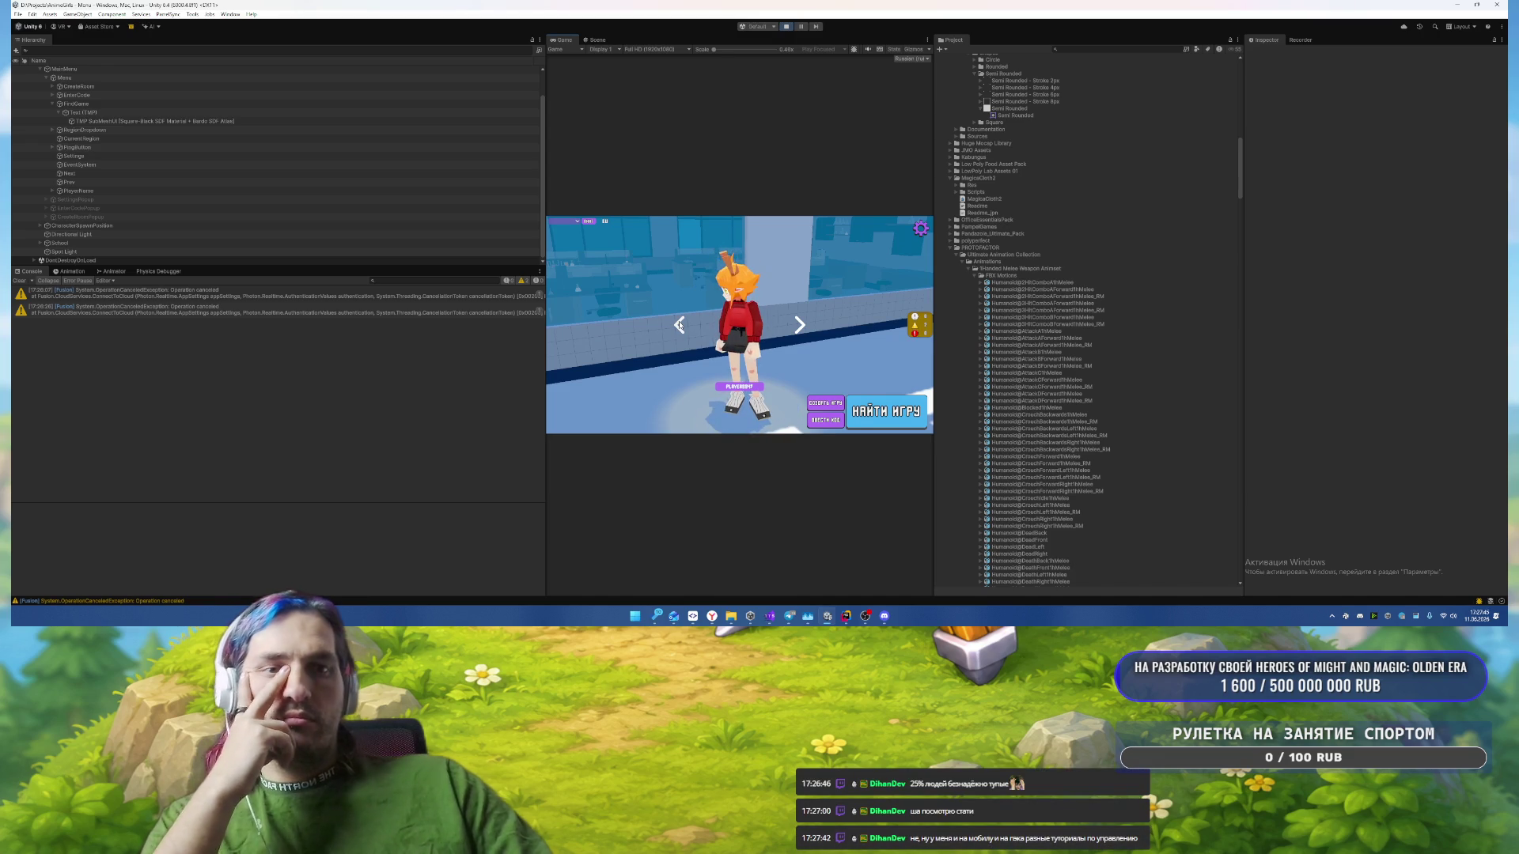
{"action": "left_click", "coordinate": [679, 325]}
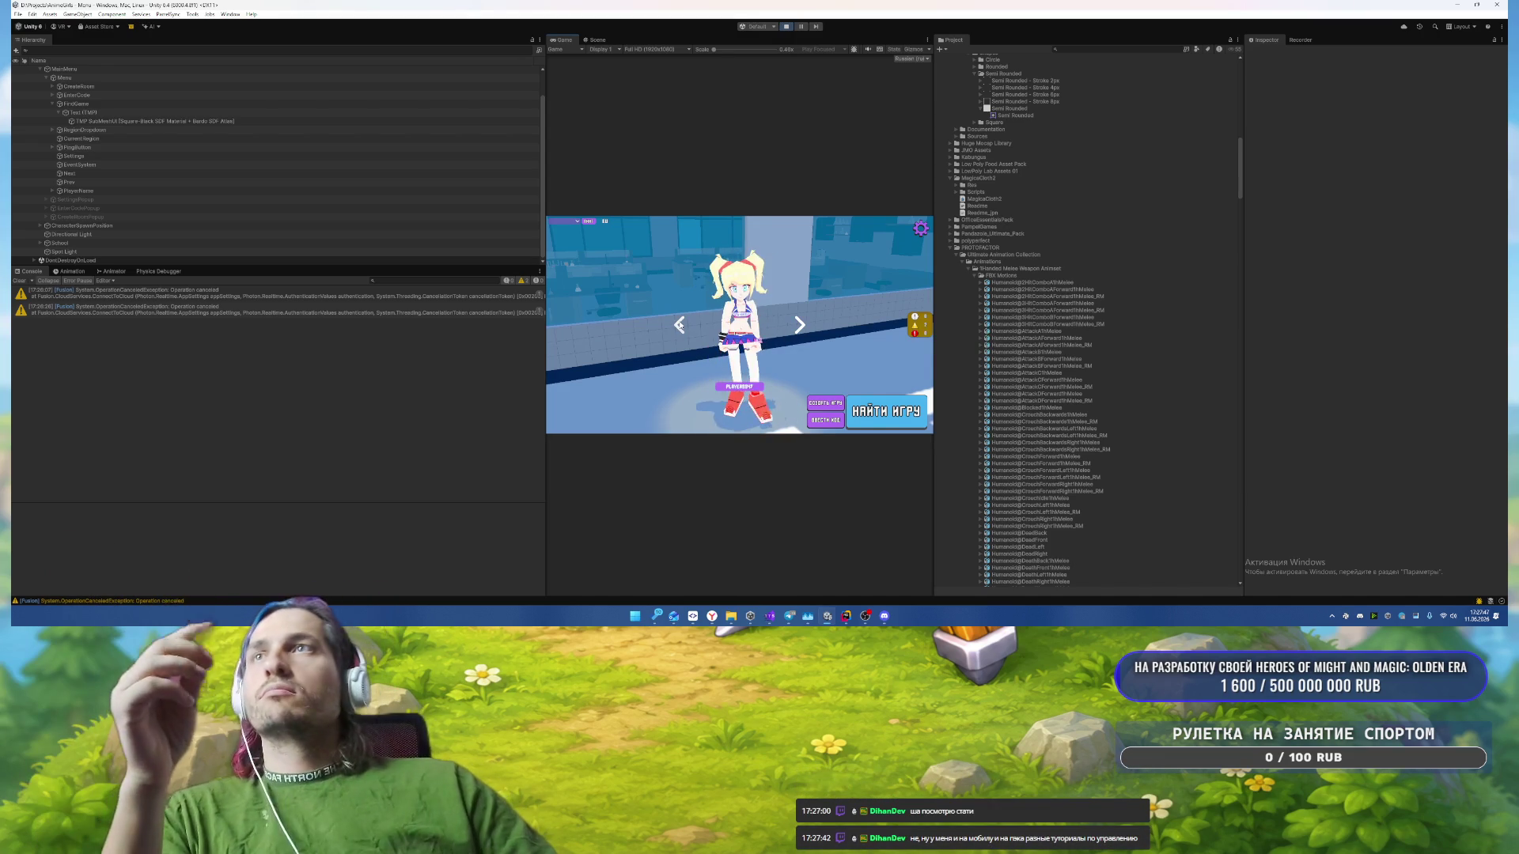
{"action": "left_click", "coordinate": [679, 324]}
{"action": "left_click", "coordinate": [678, 324]}
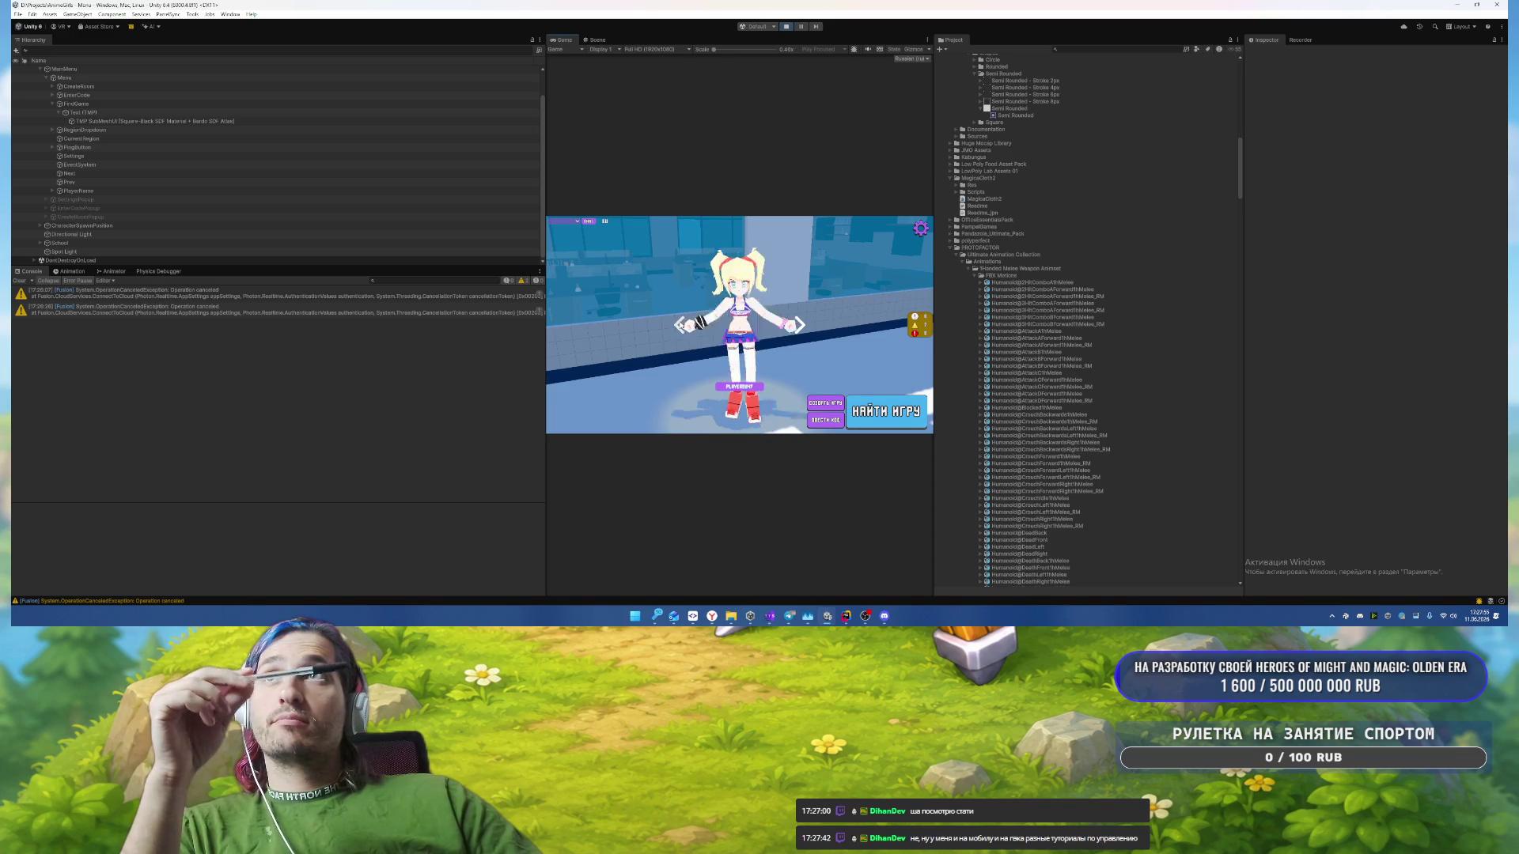
{"action": "left_click", "coordinate": [678, 324]}
{"action": "left_click", "coordinate": [679, 325]}
{"action": "left_click", "coordinate": [801, 326]}
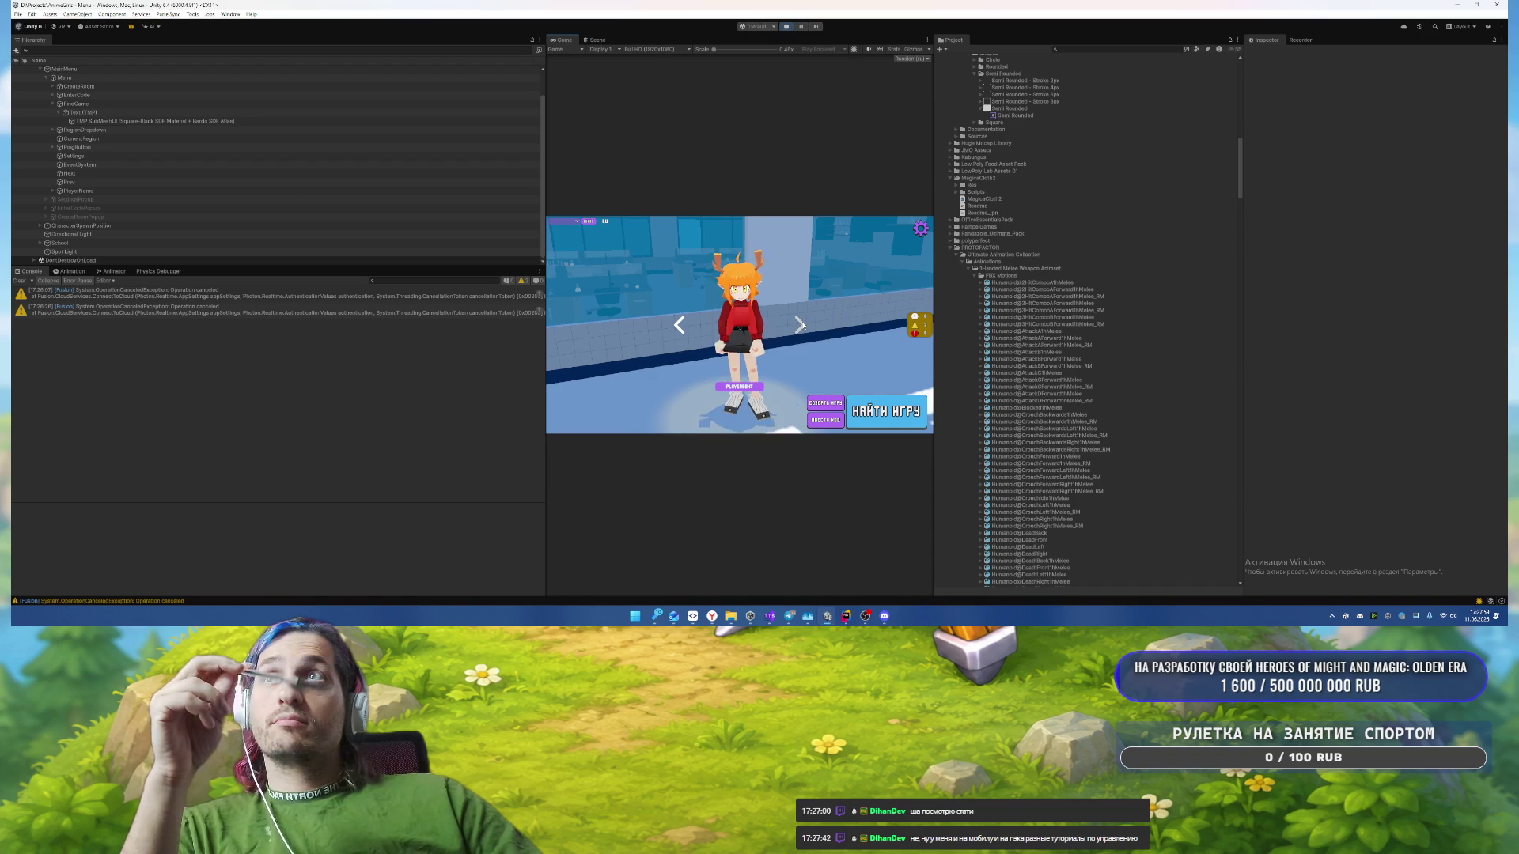
{"action": "left_click", "coordinate": [801, 326]}
{"action": "left_click", "coordinate": [800, 326]}
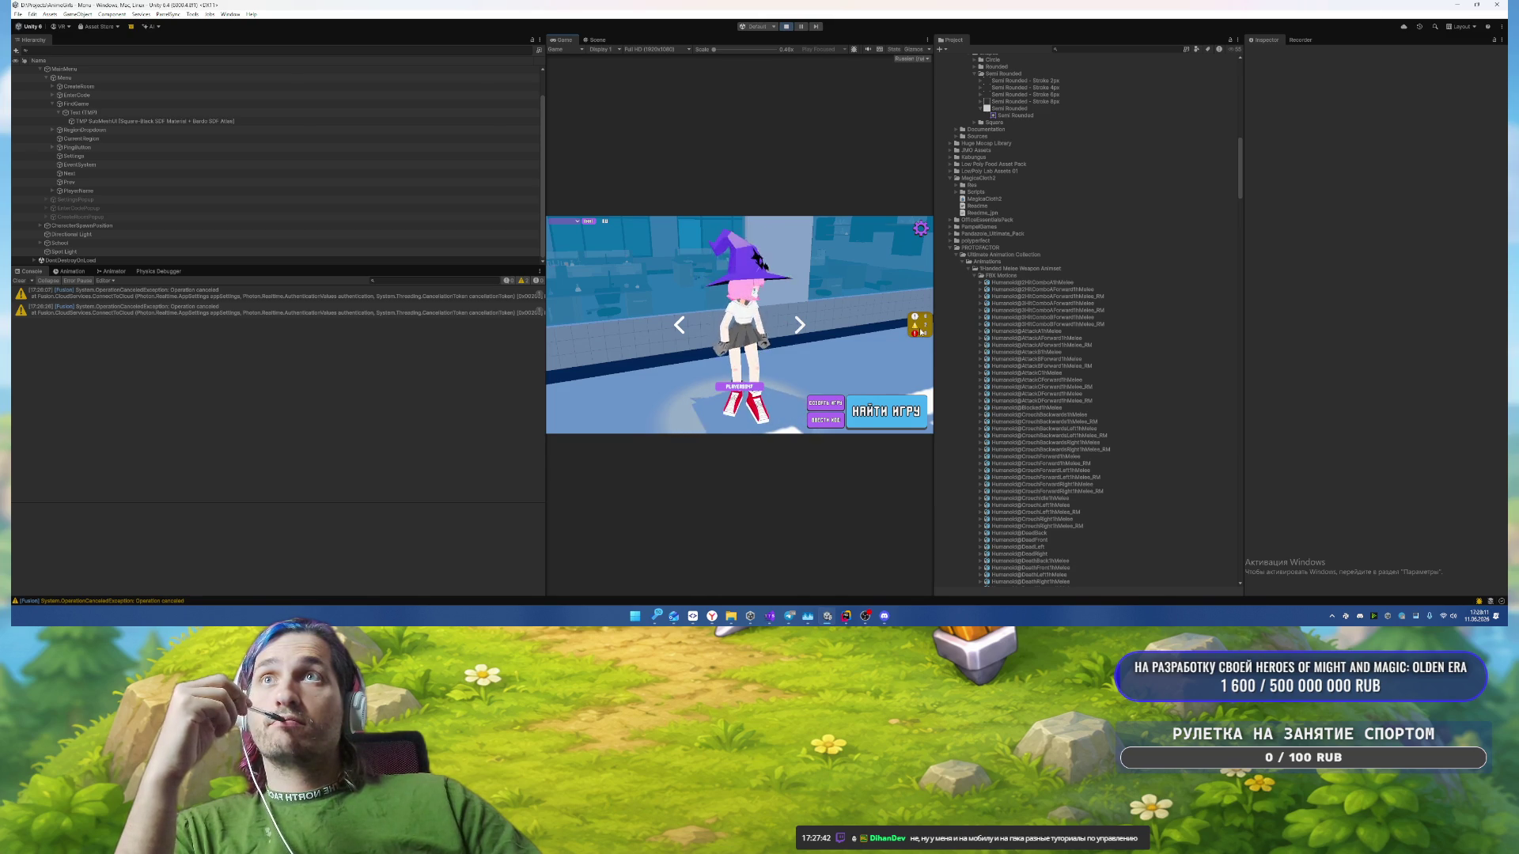
Step: Show the in-game debug console and follow the OperationCanceledException warning's stack trace into Rider
{"action": "key", "text": "grave"}
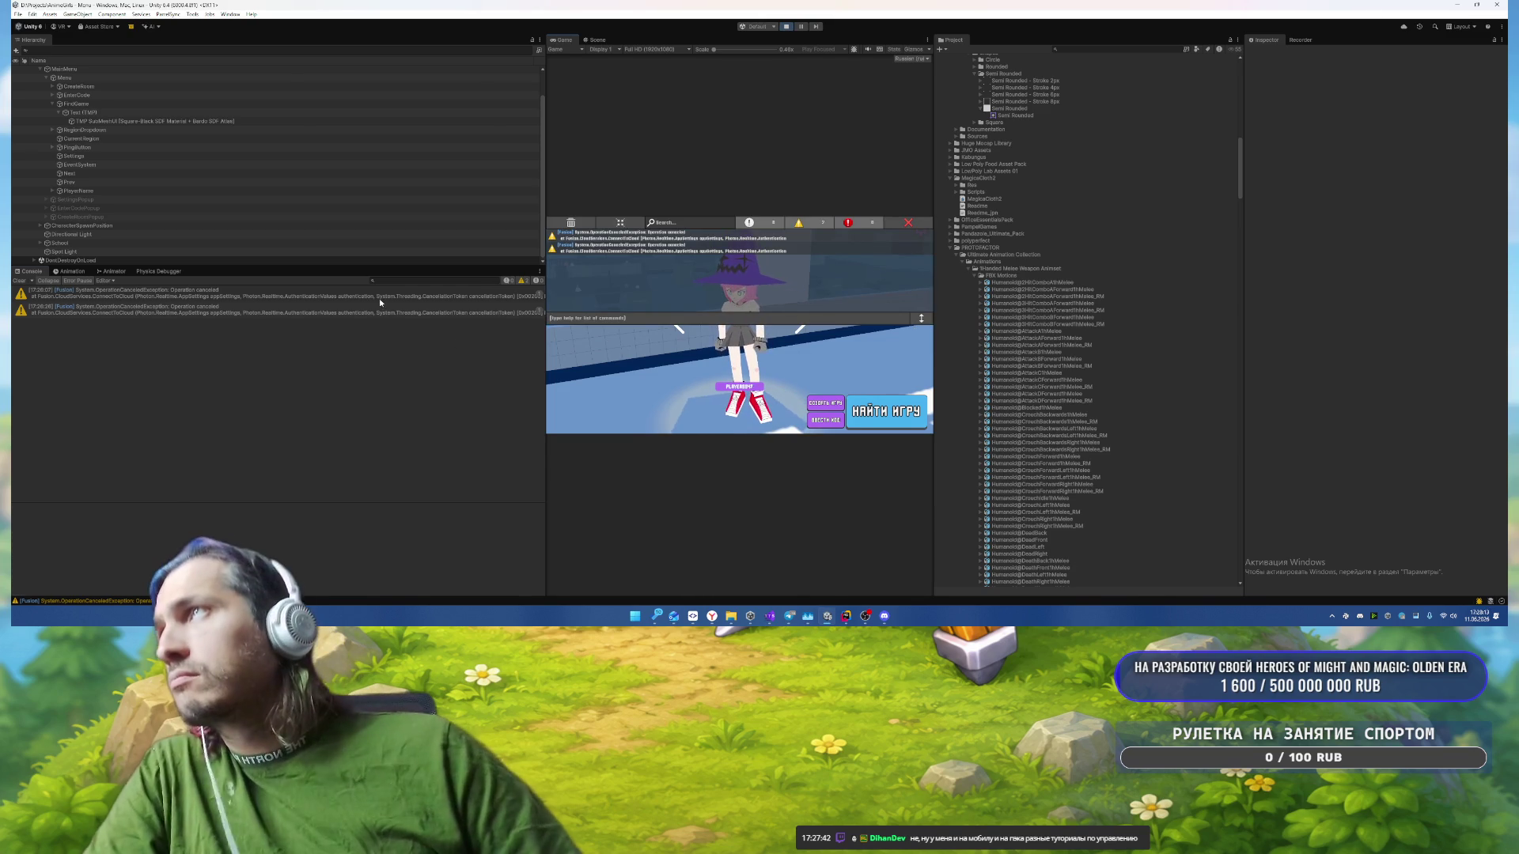
{"action": "left_click", "coordinate": [368, 310]}
{"action": "scroll", "coordinate": [363, 551], "scroll_direction": "down", "scroll_amount": 2}
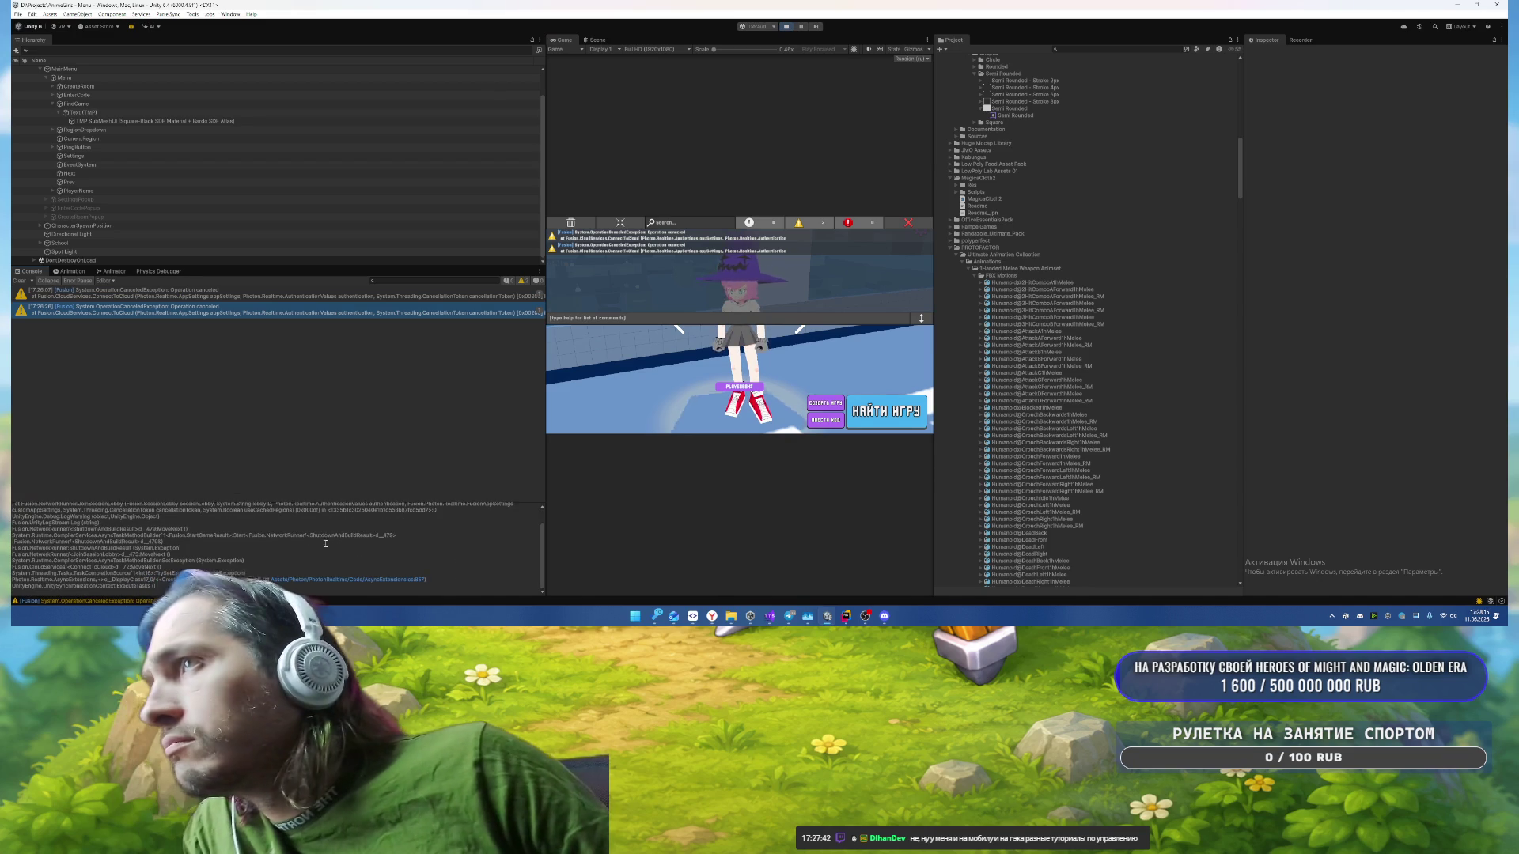
{"action": "left_click", "coordinate": [348, 580]}
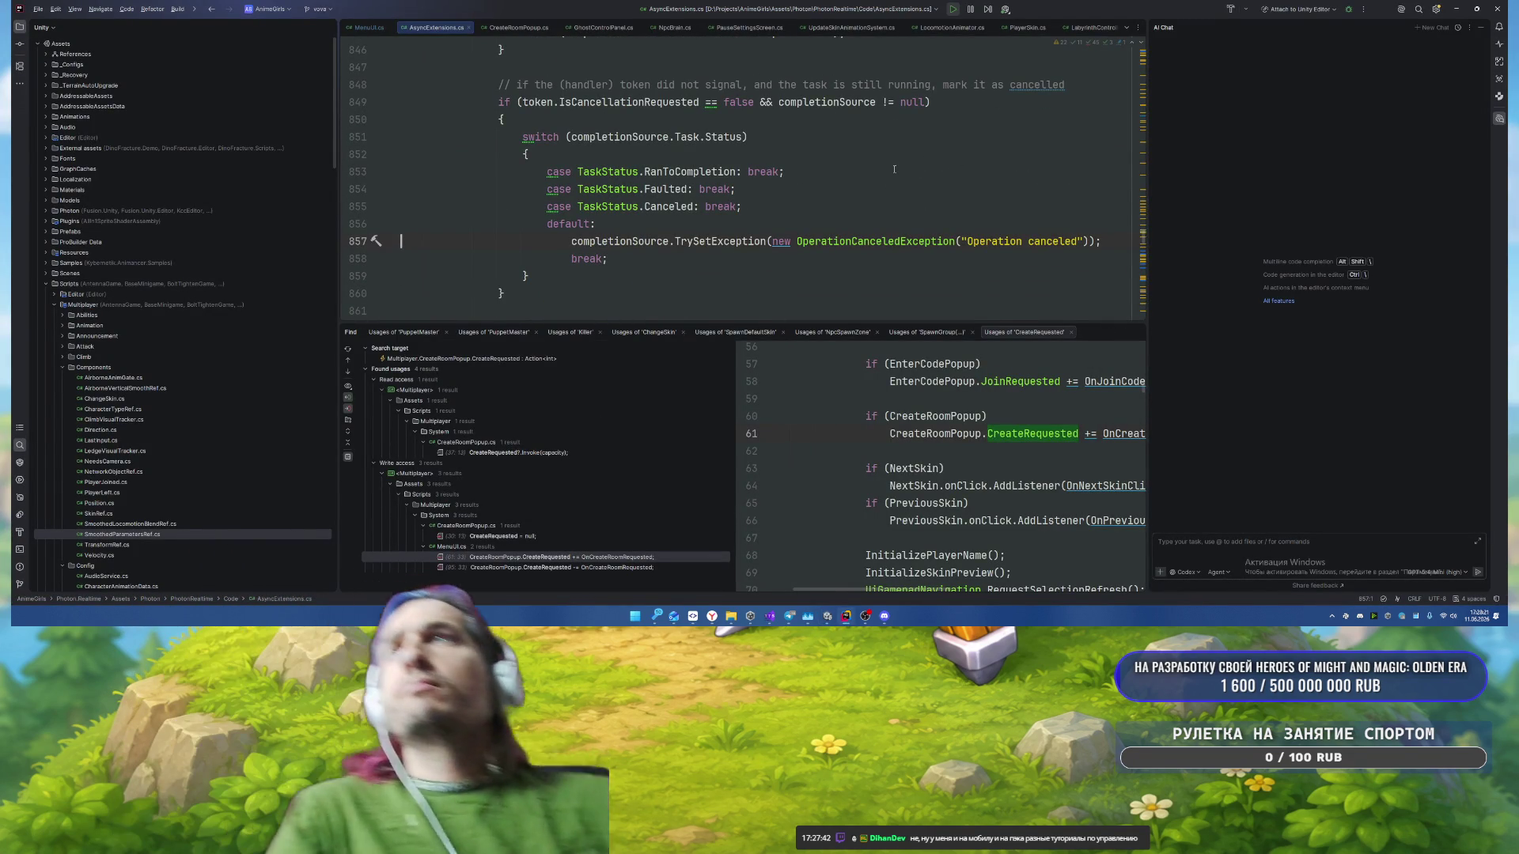
{"action": "left_click", "coordinate": [897, 170]}
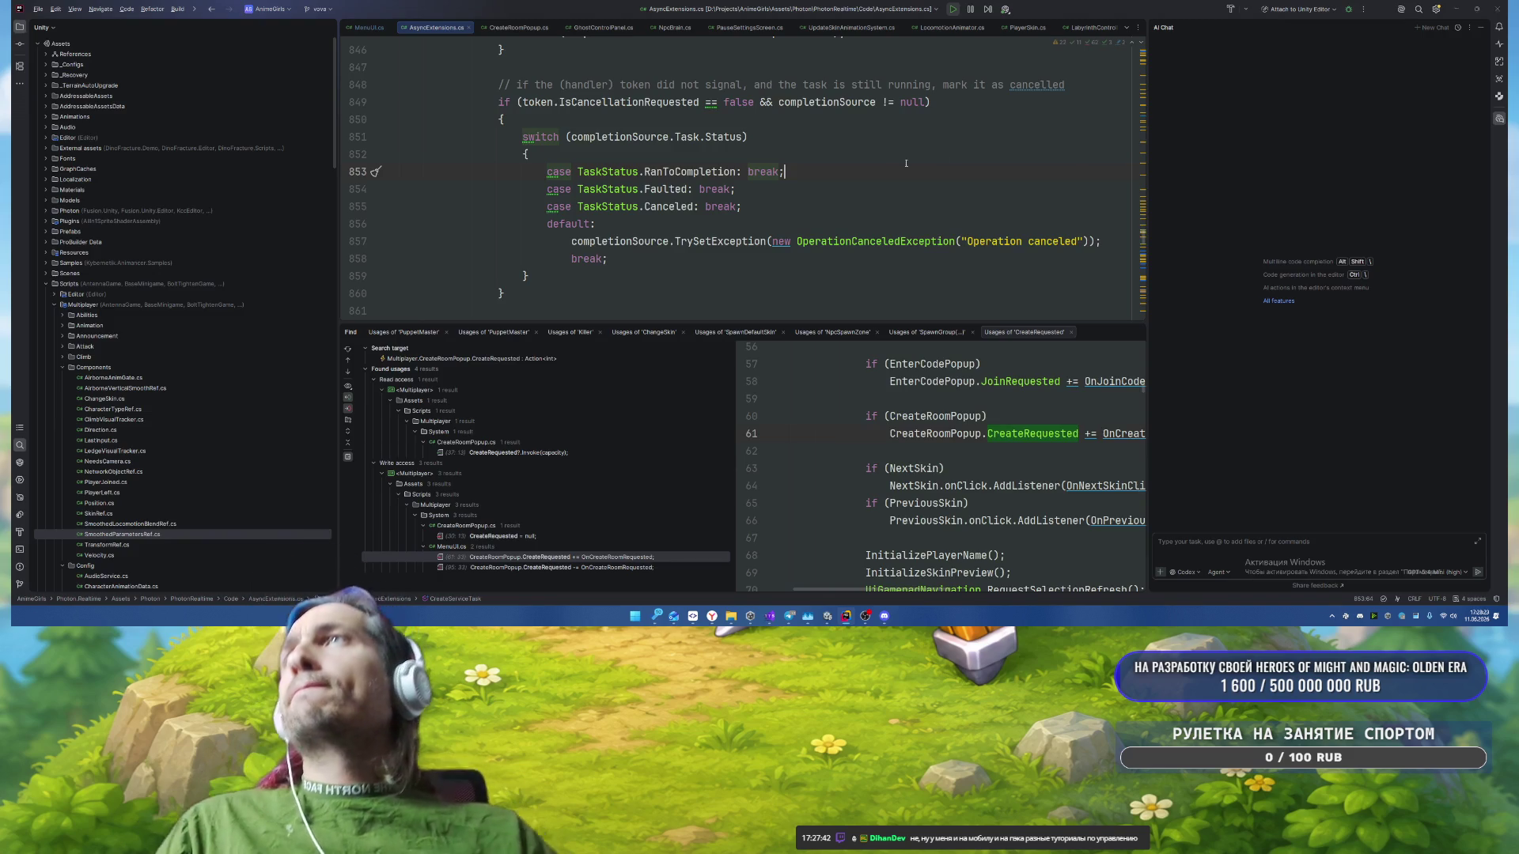
{"action": "key", "text": "alt+Tab"}
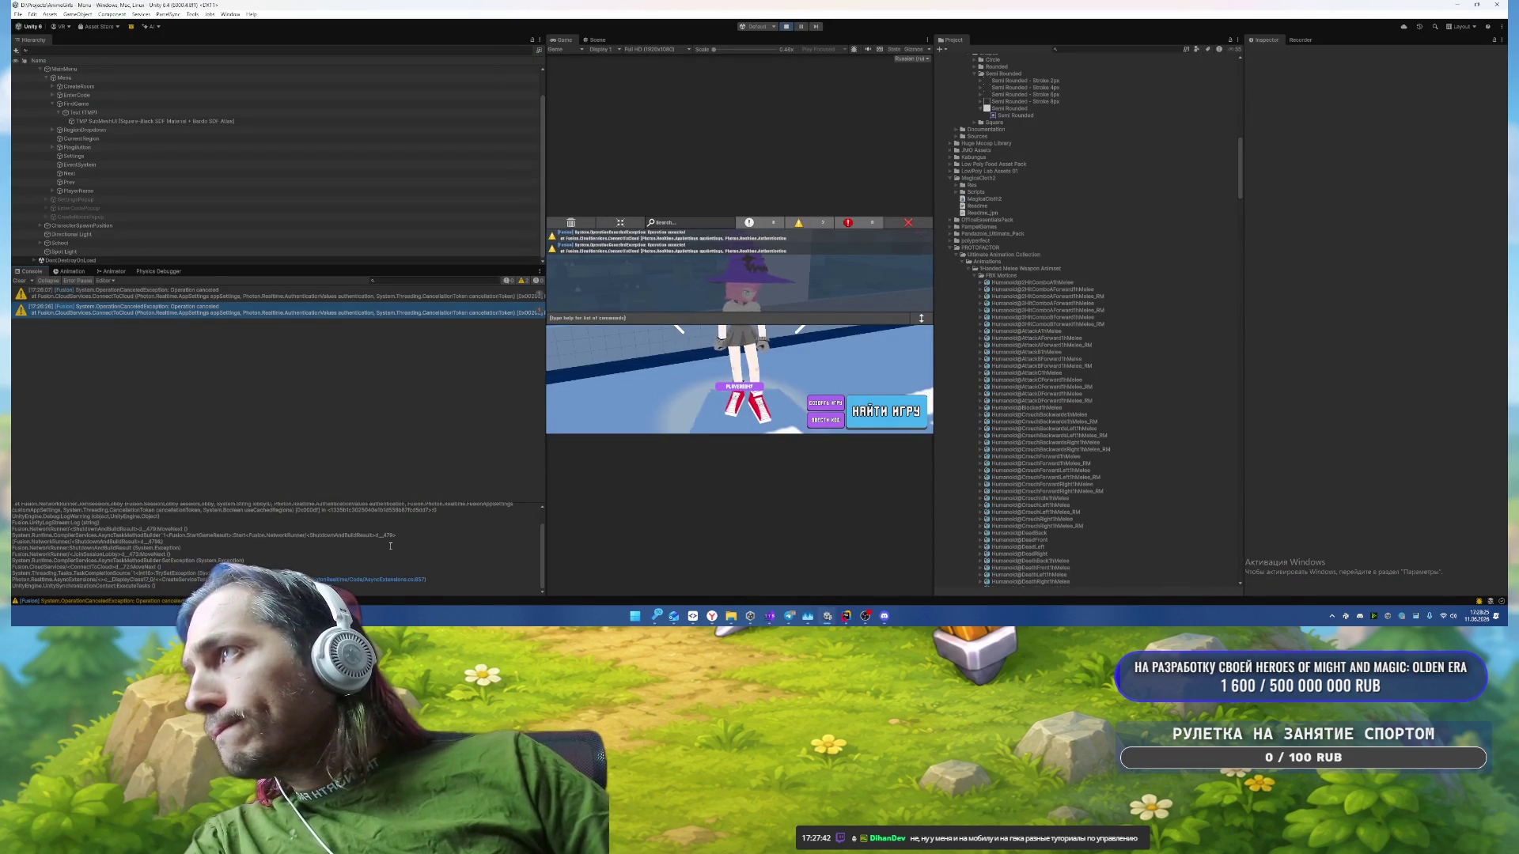
{"action": "scroll", "coordinate": [389, 546], "scroll_direction": "up", "scroll_amount": 1}
Step: Close the debug overlay and try joining a room with code 1F0S0T in the Enter Code popup
{"action": "left_click", "coordinate": [908, 223]}
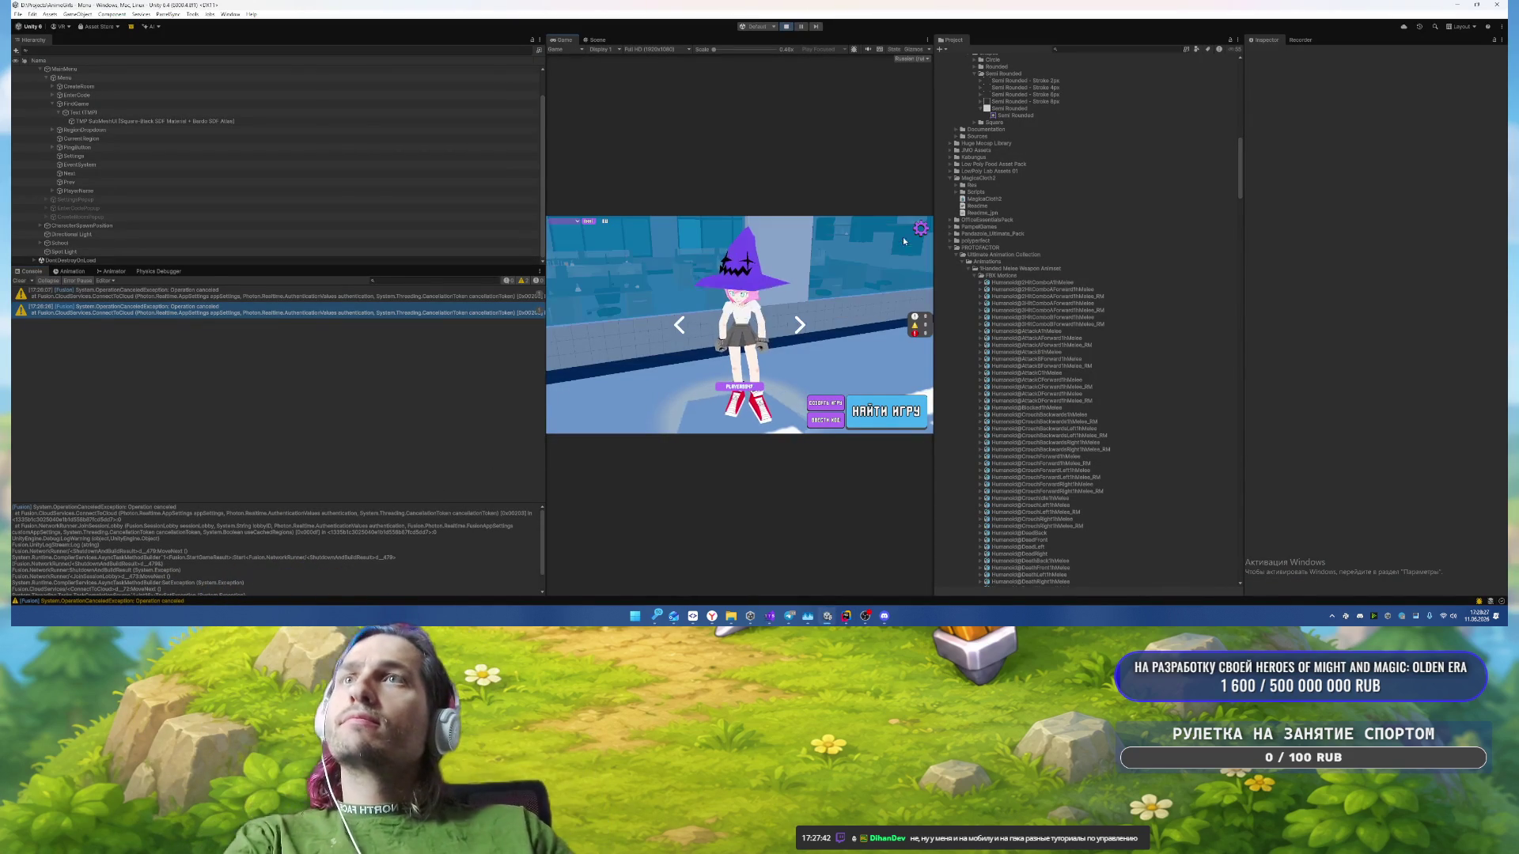
{"action": "left_click", "coordinate": [825, 420]}
{"action": "left_click", "coordinate": [762, 320]}
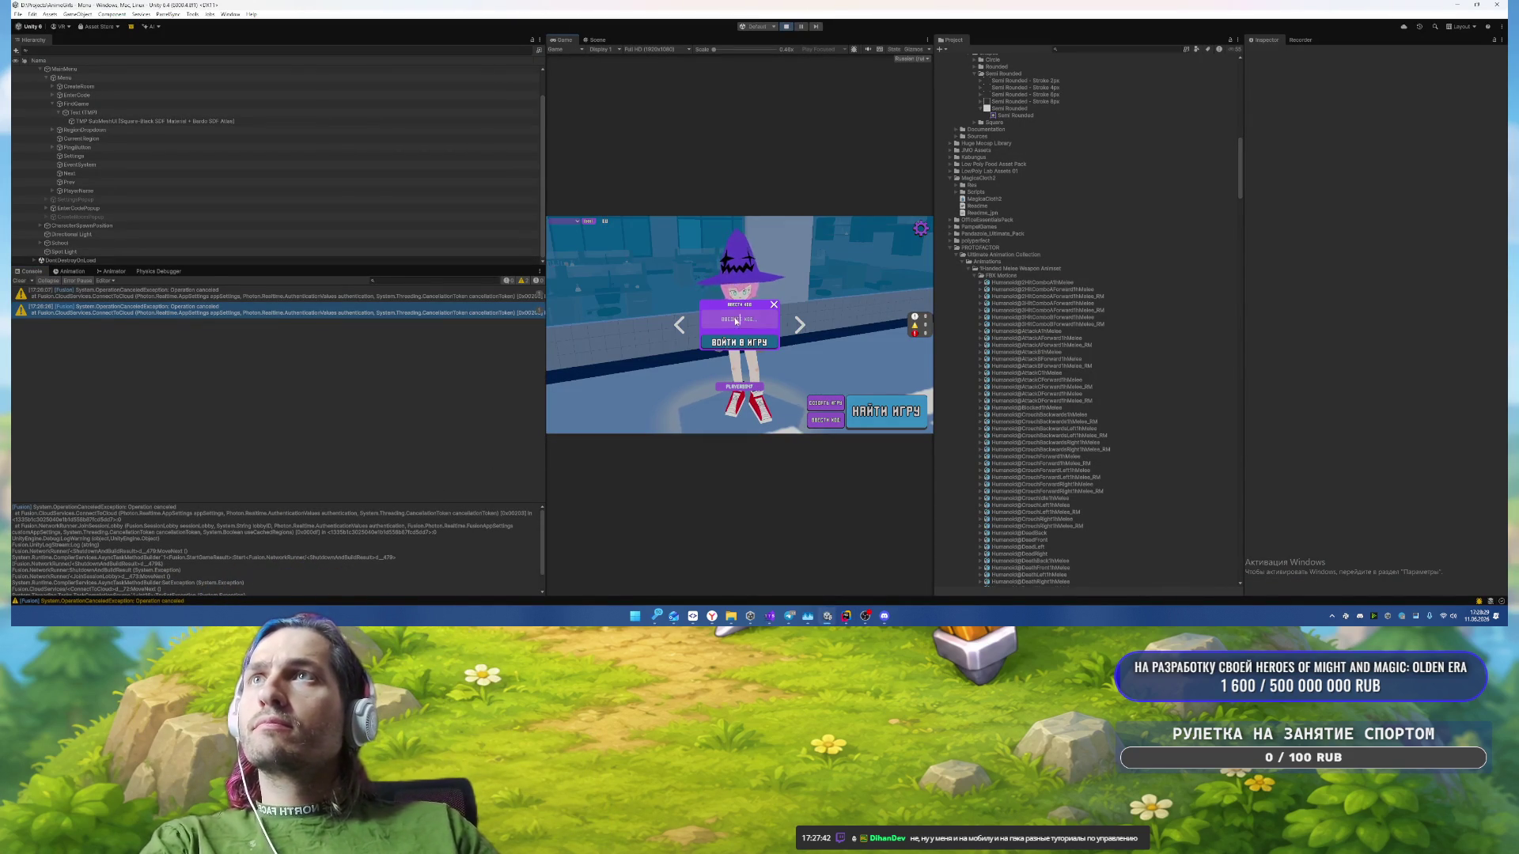
{"action": "type", "text": "1F0S0"}
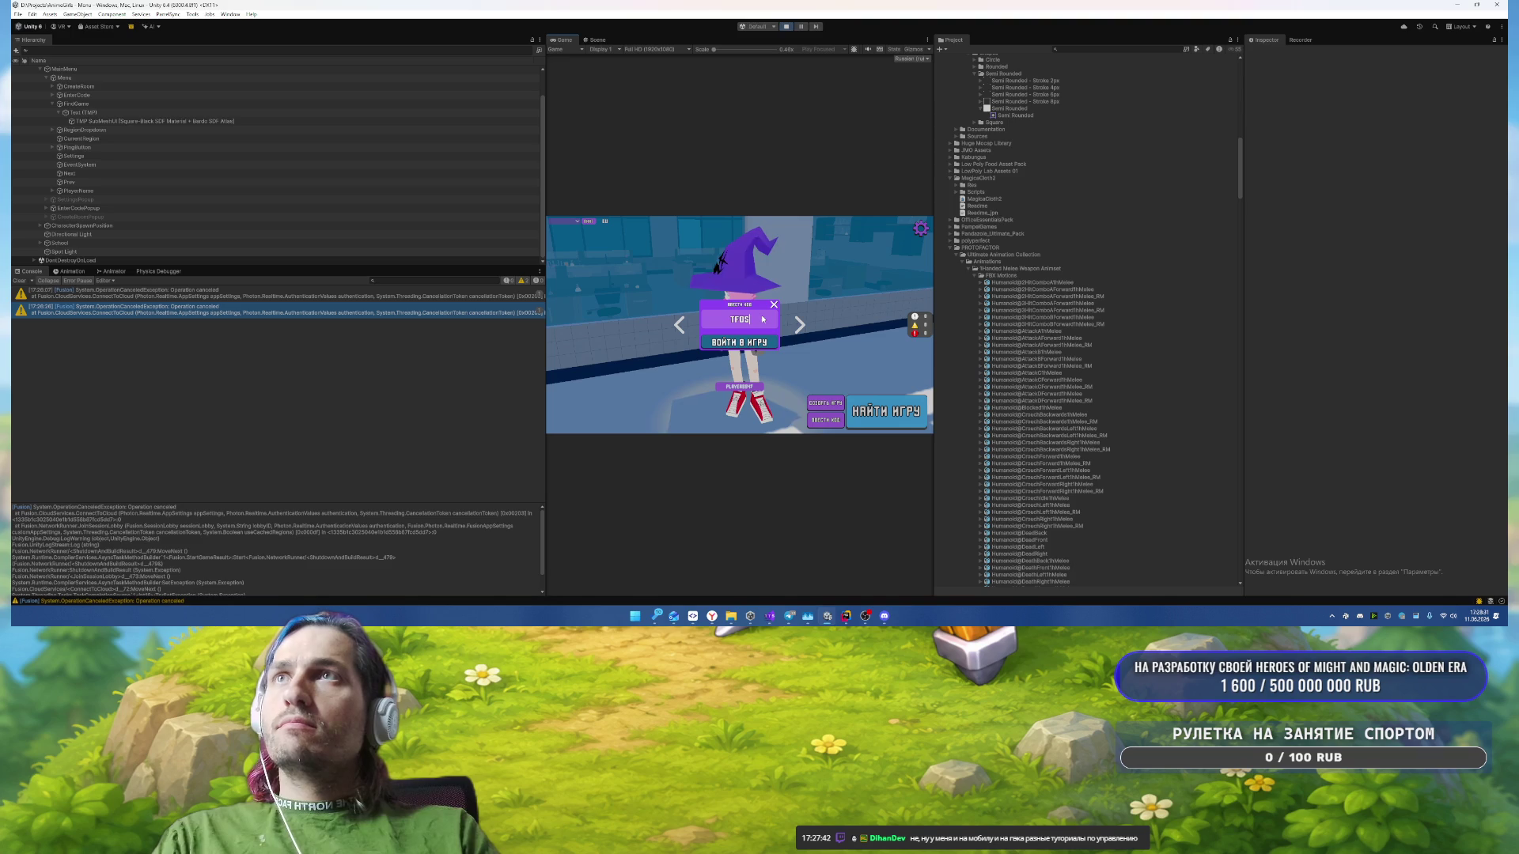
{"action": "type", "text": "T"}
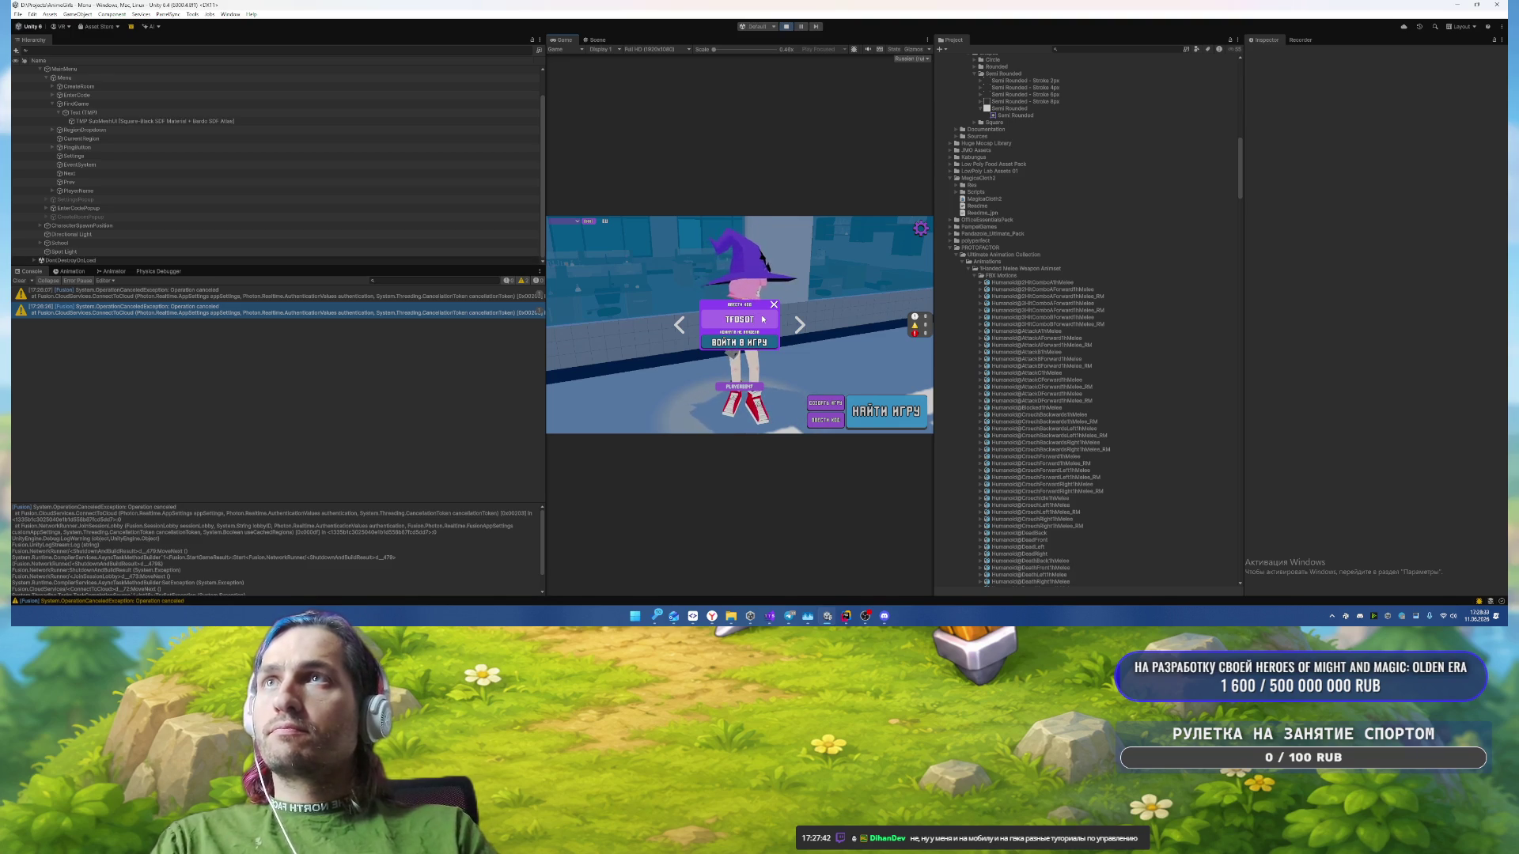
{"action": "left_click", "coordinate": [760, 339]}
Step: Close the popup and start a match with НАЙТИ ИГРУ, landing on the СТАЛКЕР screen
{"action": "left_click", "coordinate": [774, 305]}
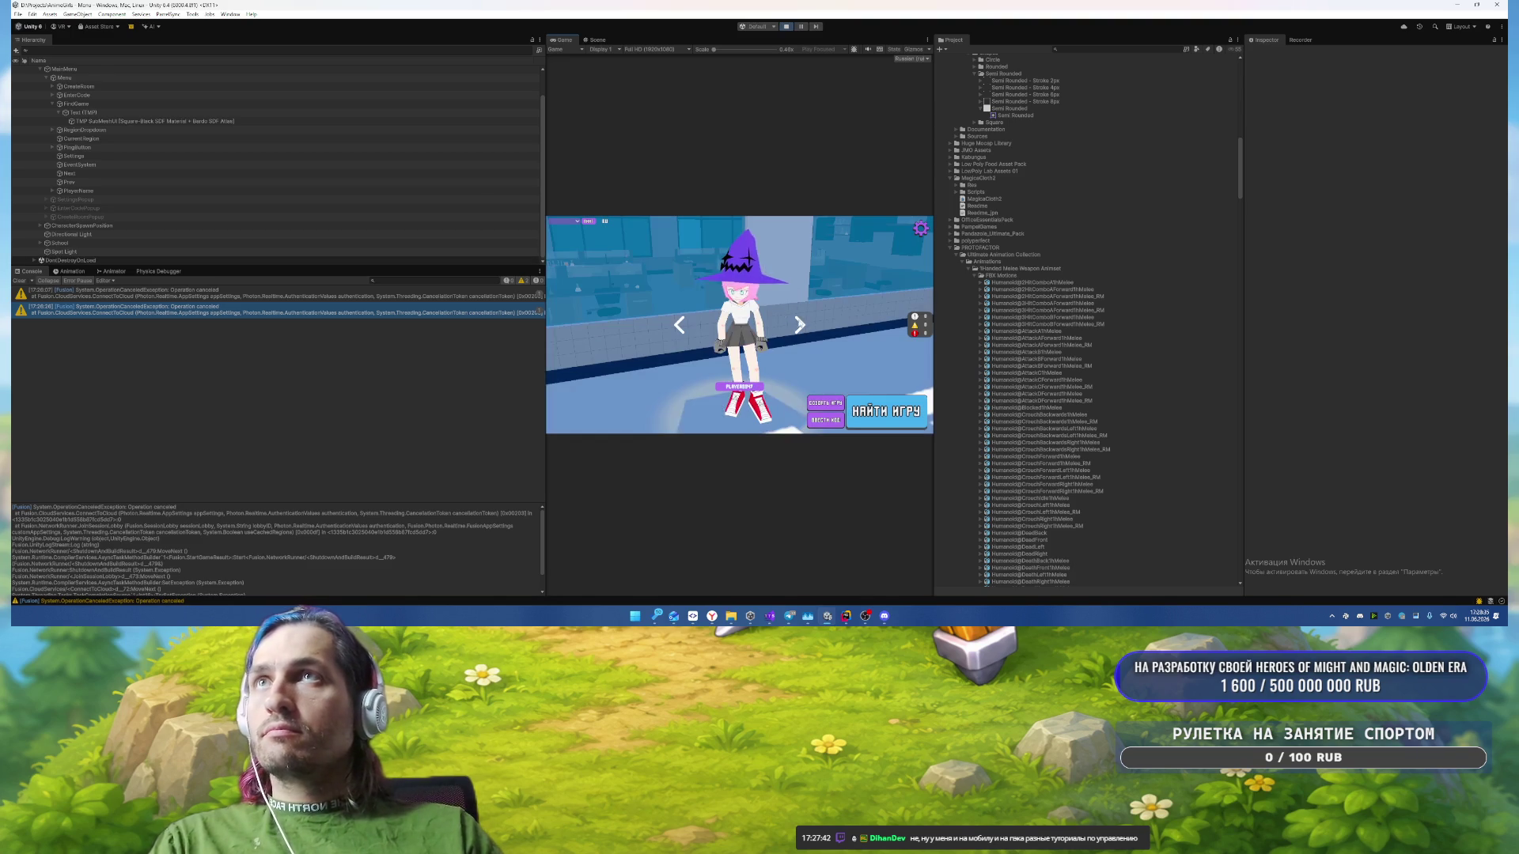
{"action": "left_click", "coordinate": [799, 325]}
{"action": "left_click", "coordinate": [799, 326]}
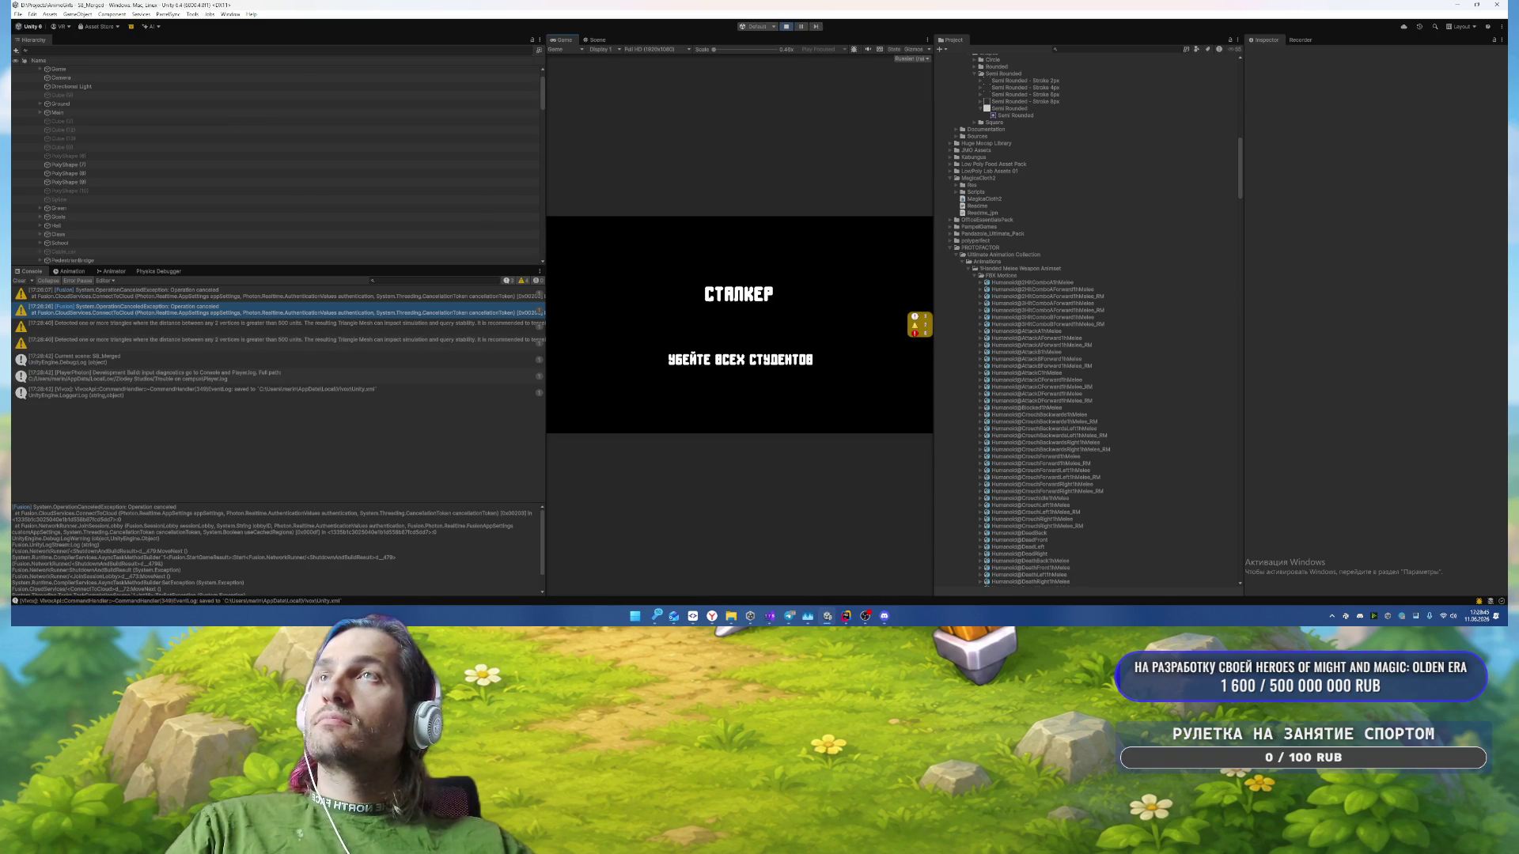
Step: Stop play mode and select IngameDebugConsole under Menu to review its Debug Log Manager settings
{"action": "left_click", "coordinate": [788, 27]}
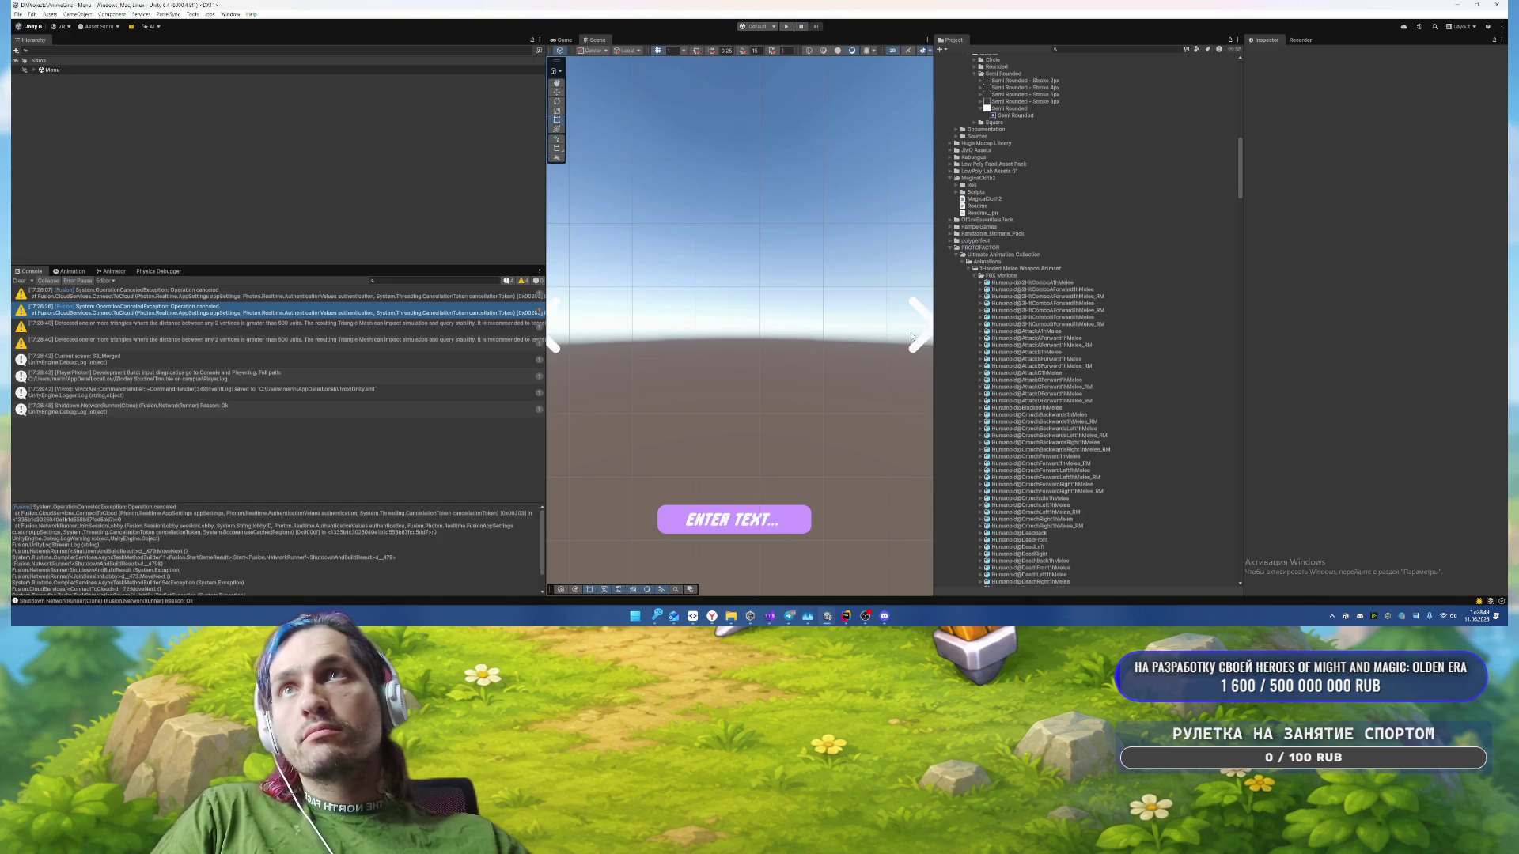
{"action": "left_click", "coordinate": [33, 70]}
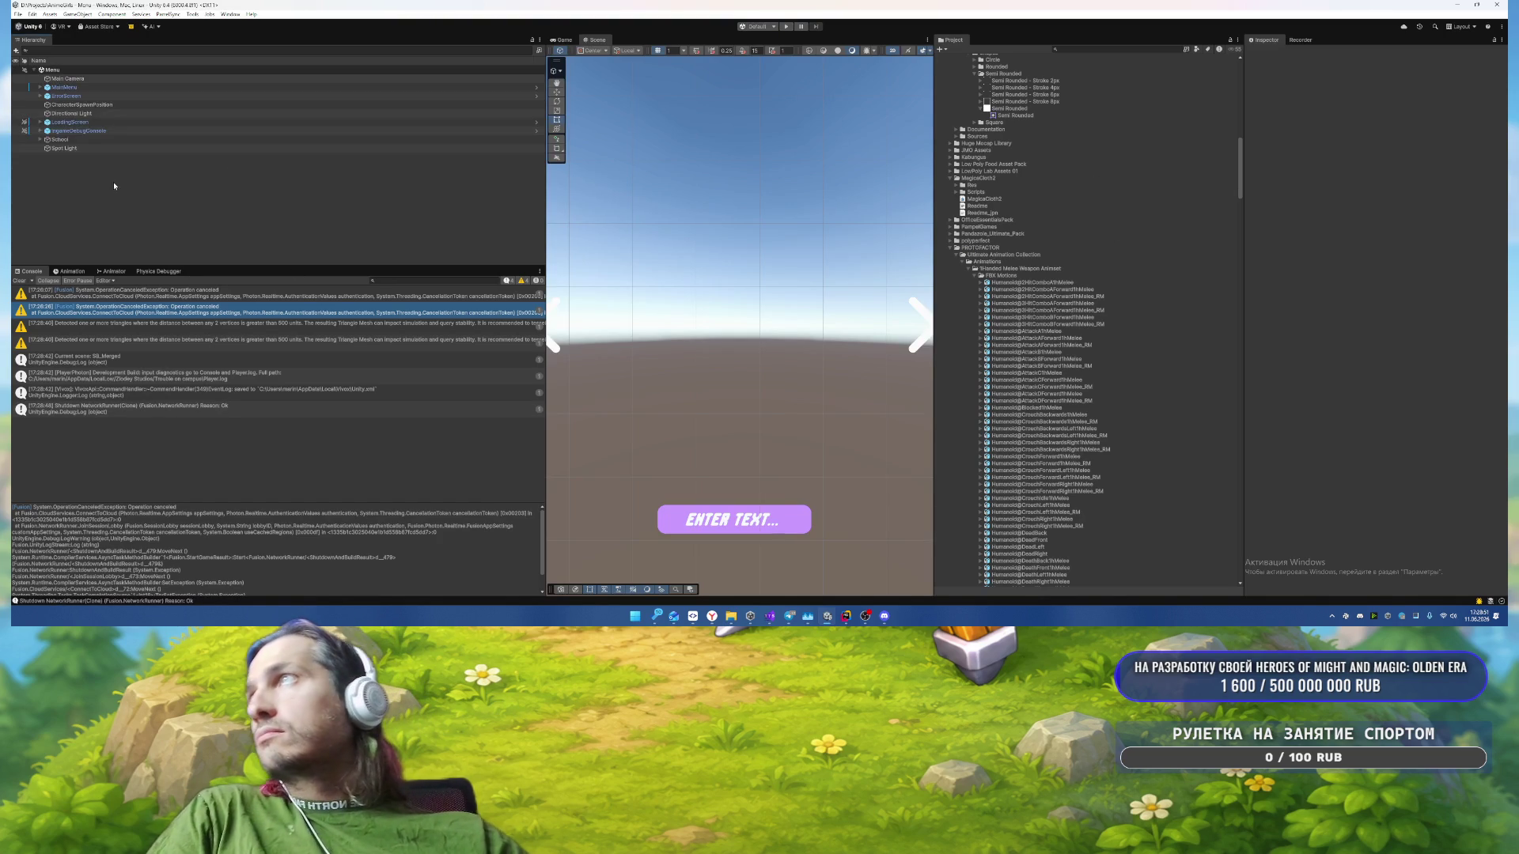
{"action": "left_click", "coordinate": [79, 130]}
{"action": "scroll", "coordinate": [1283, 434], "scroll_direction": "down", "scroll_amount": 3}
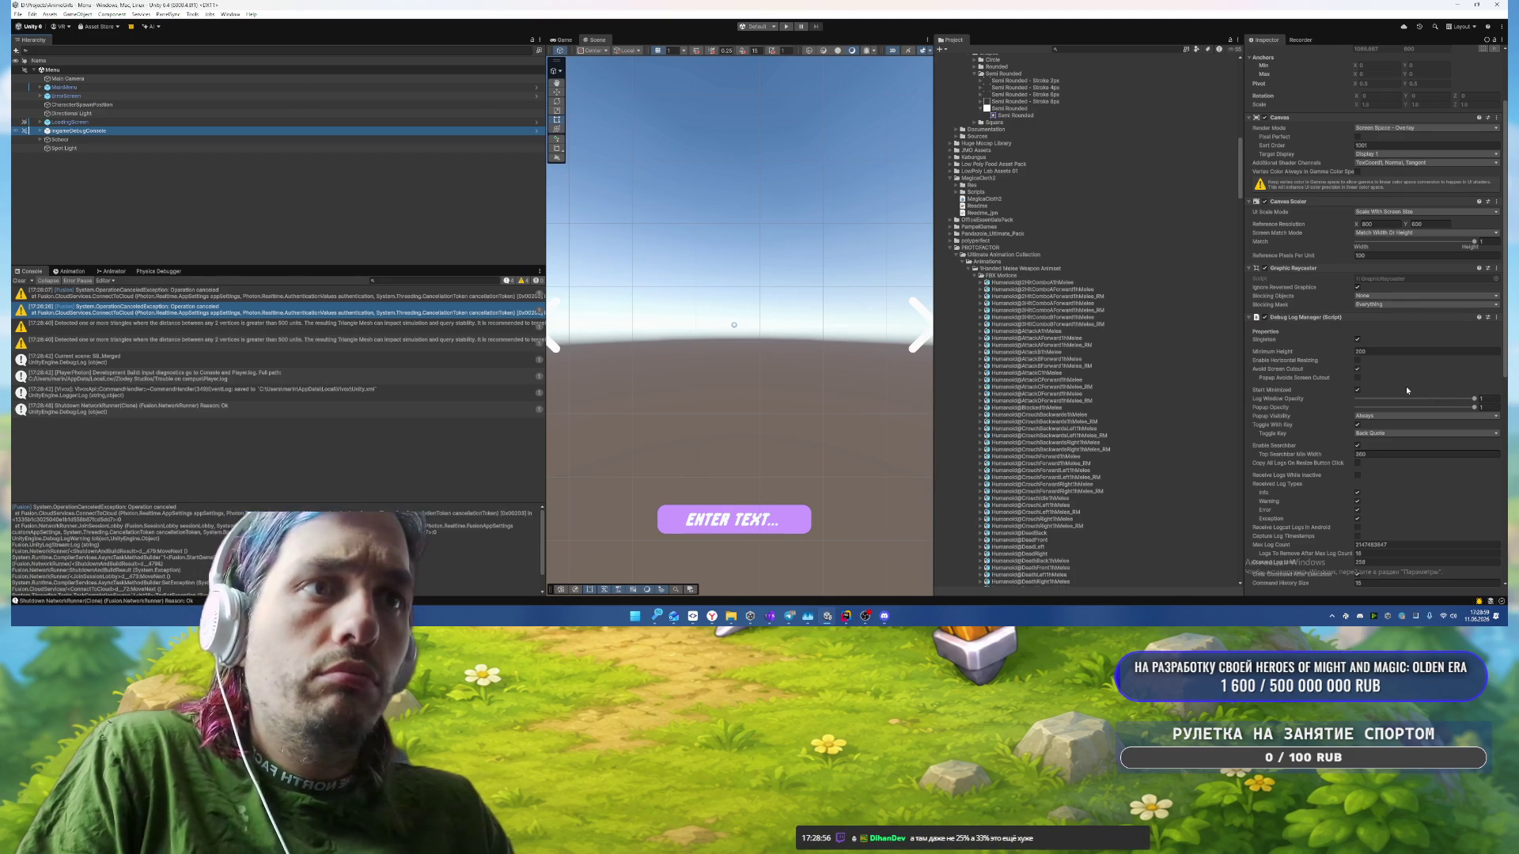
{"action": "scroll", "coordinate": [1401, 378], "scroll_direction": "down", "scroll_amount": 5}
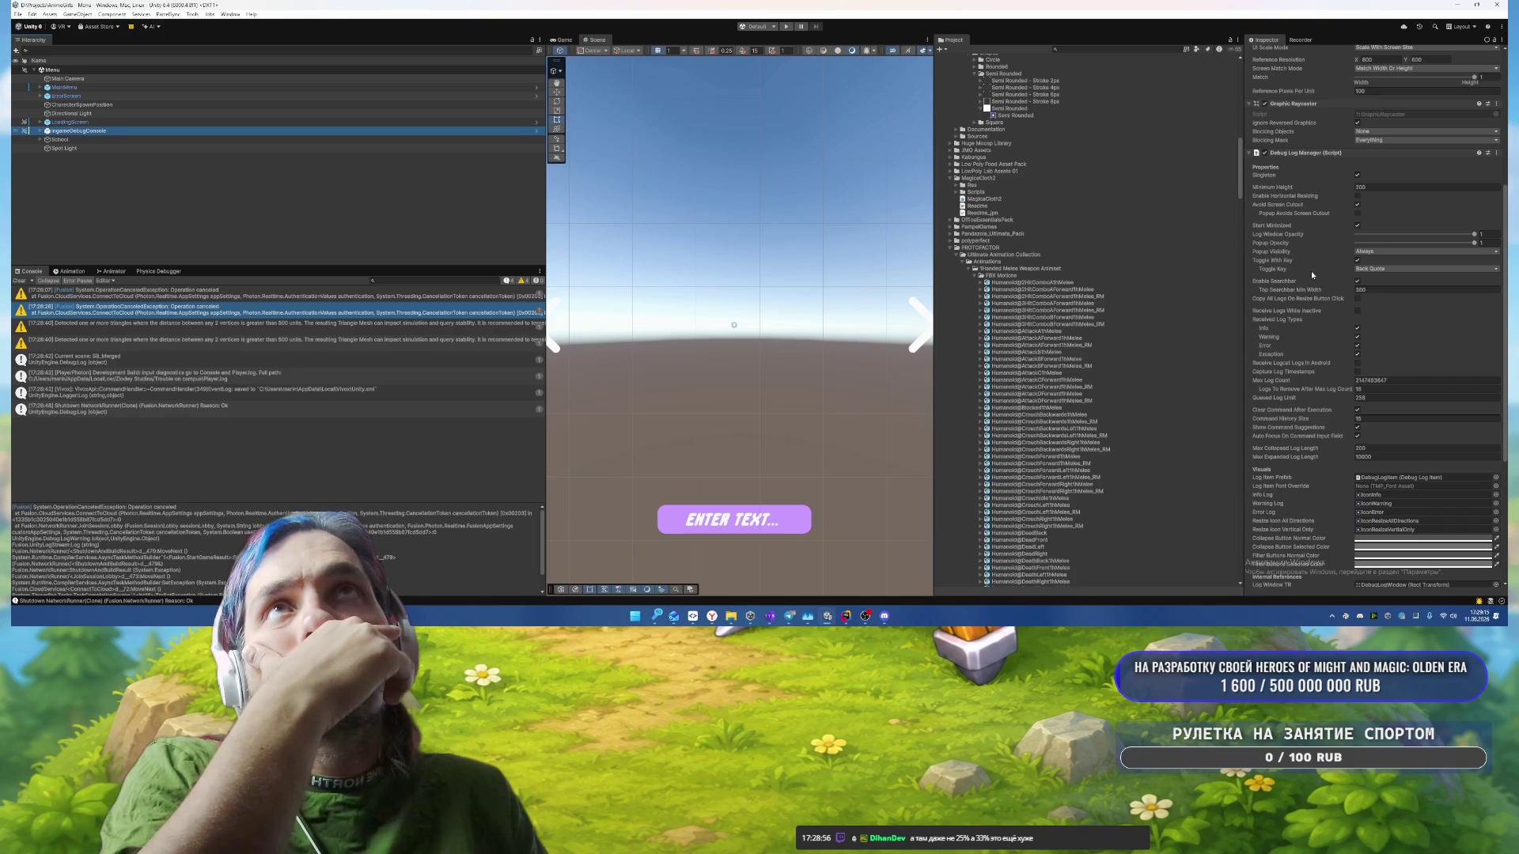
{"action": "scroll", "coordinate": [1311, 273], "scroll_direction": "up", "scroll_amount": 1}
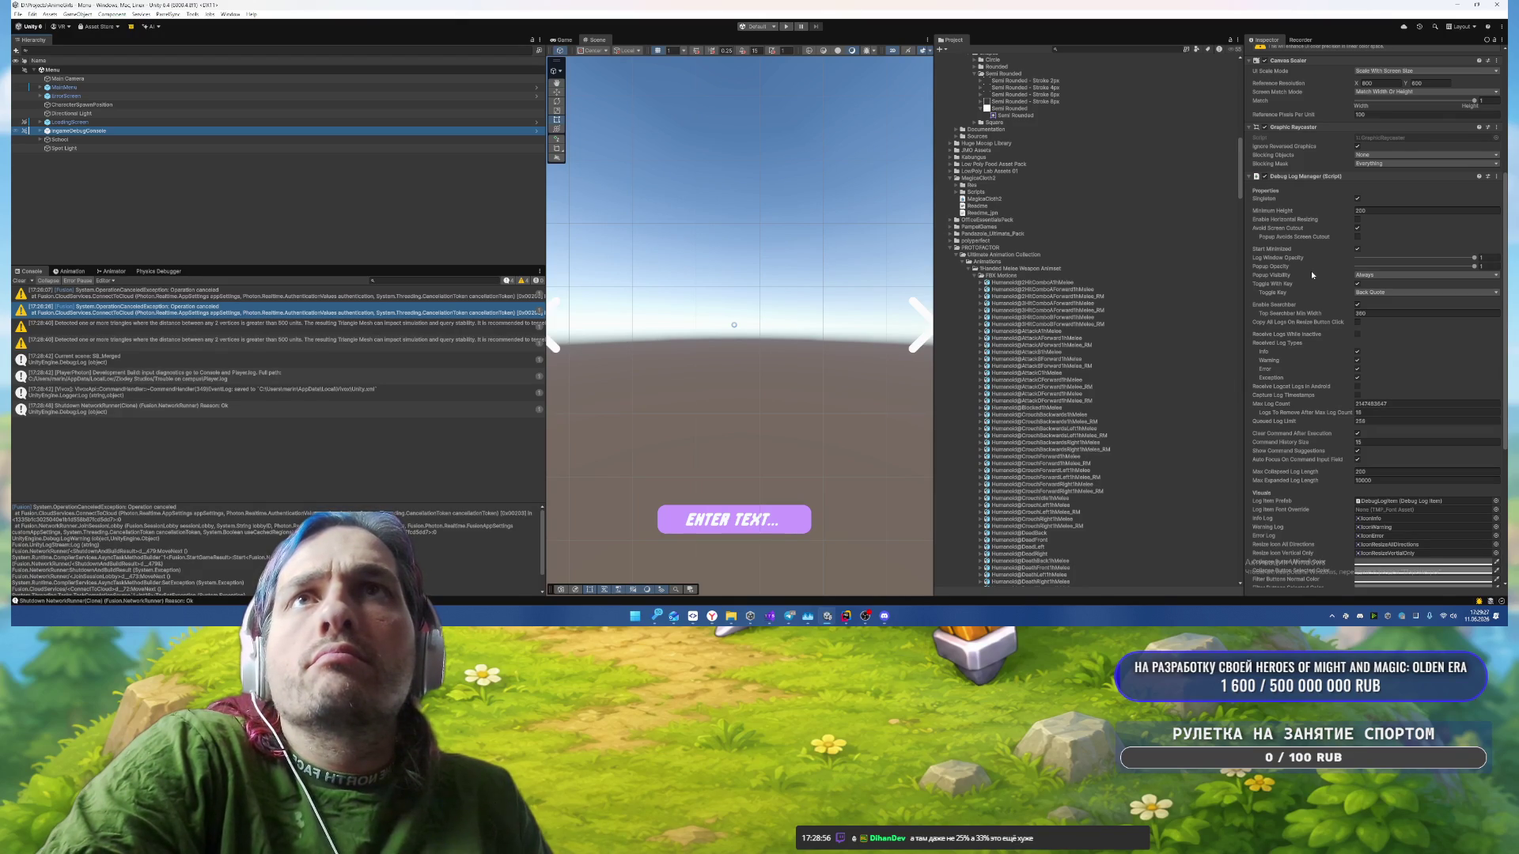
Step: Toggle Receive Logcat Logs In Android on and back off, then review the remaining settings
{"action": "left_click", "coordinate": [1357, 387]}
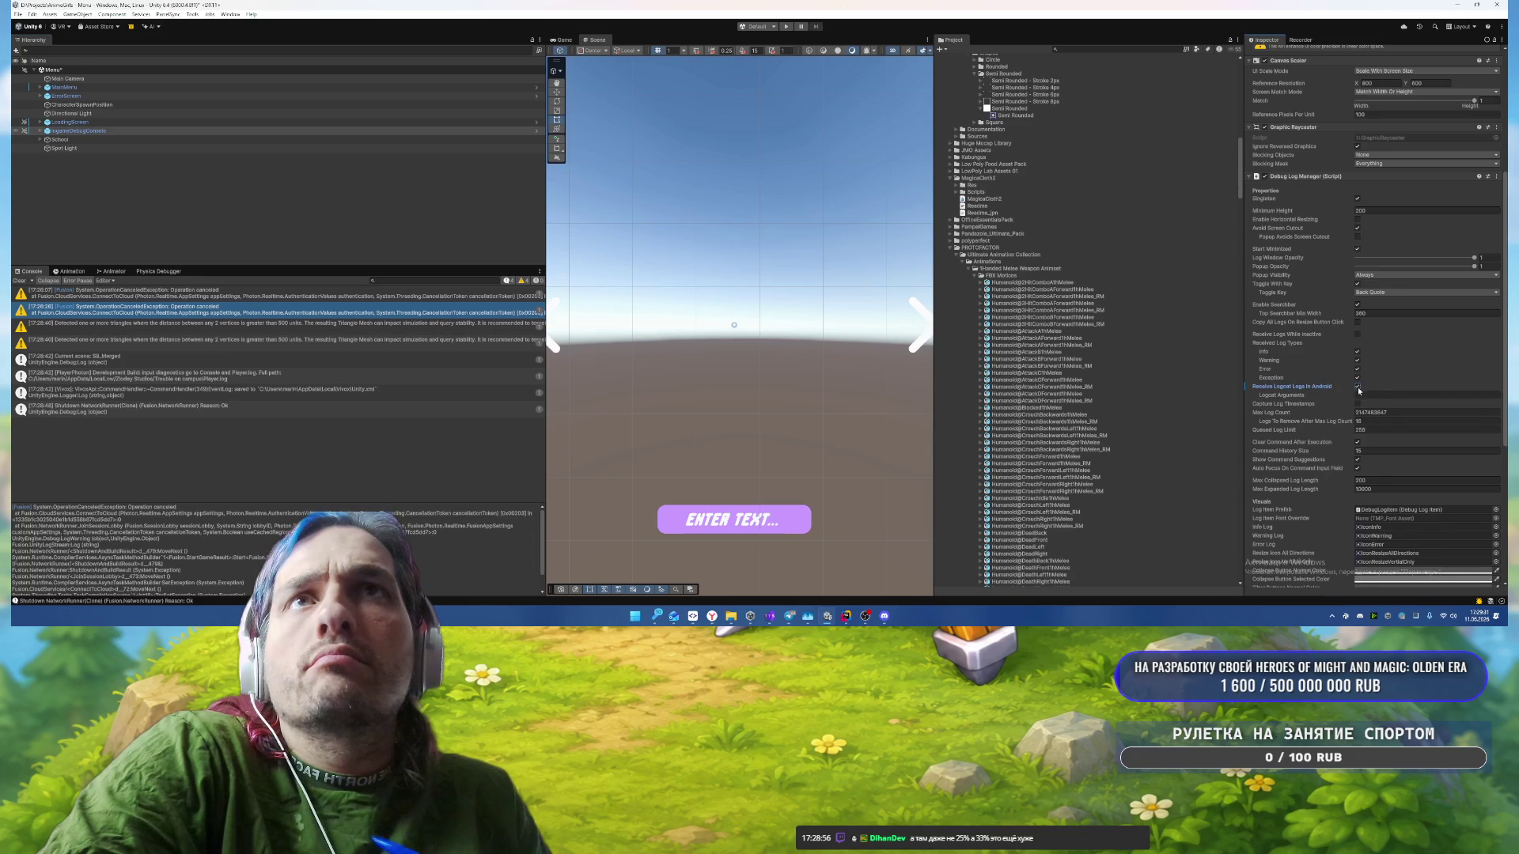
{"action": "left_click", "coordinate": [1357, 387]}
{"action": "scroll", "coordinate": [1393, 359], "scroll_direction": "down", "scroll_amount": 1}
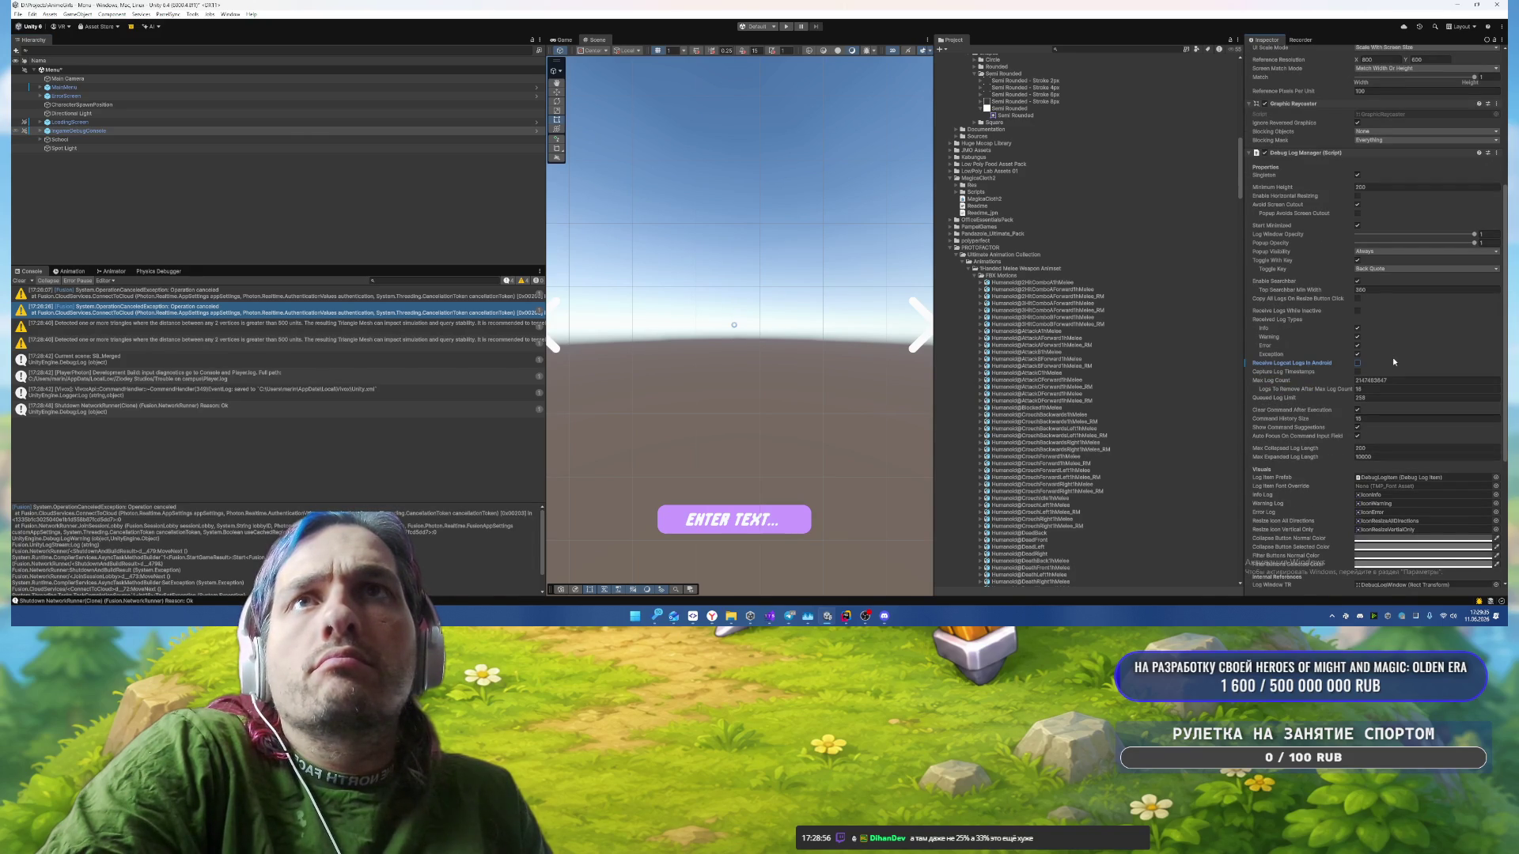
{"action": "scroll", "coordinate": [1393, 358], "scroll_direction": "down", "scroll_amount": 5}
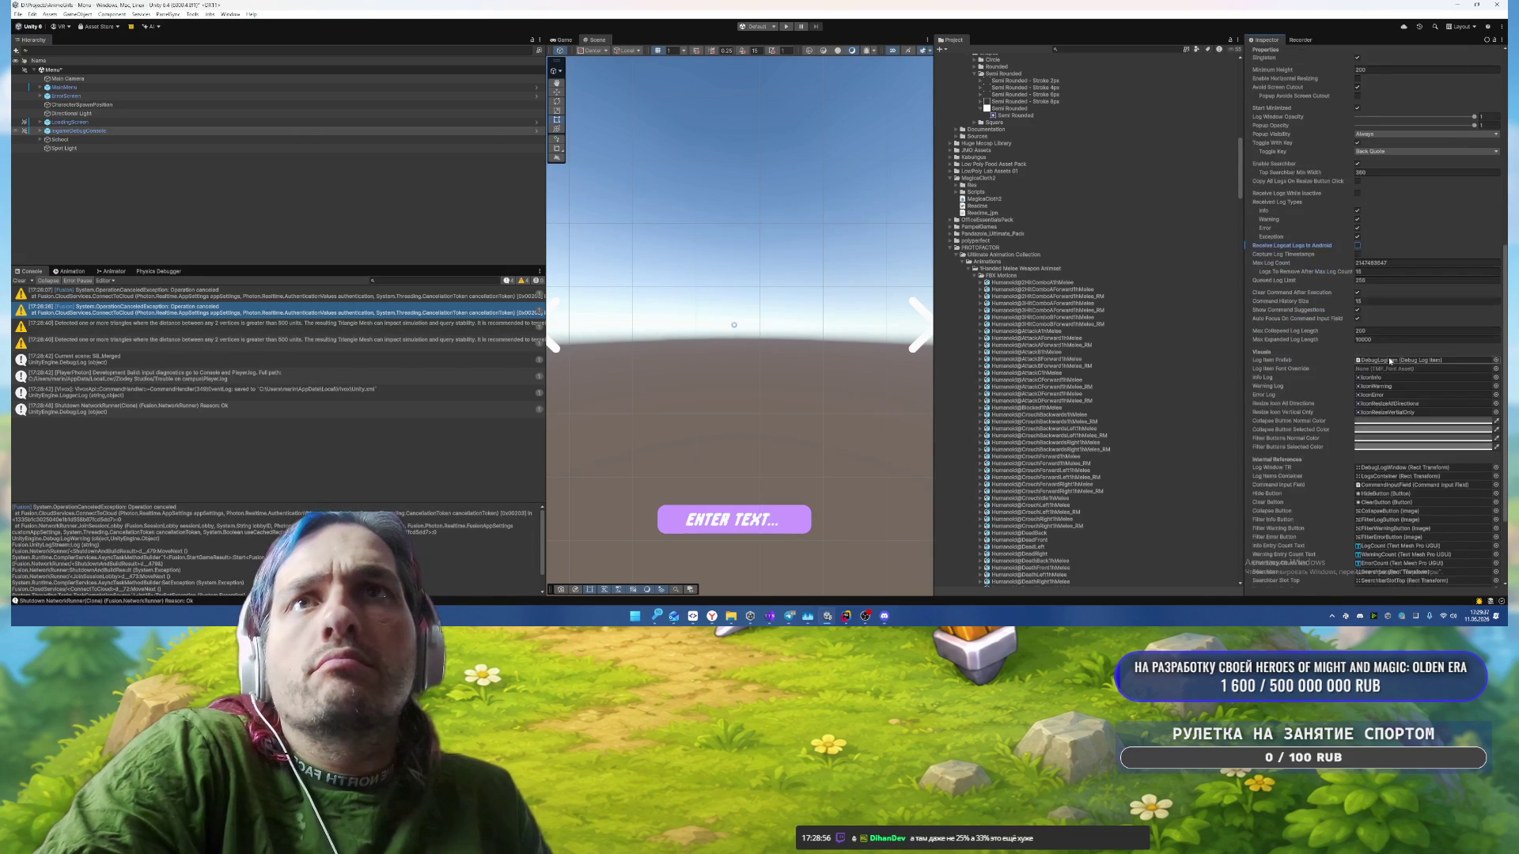
{"action": "scroll", "coordinate": [1389, 360], "scroll_direction": "down", "scroll_amount": 5}
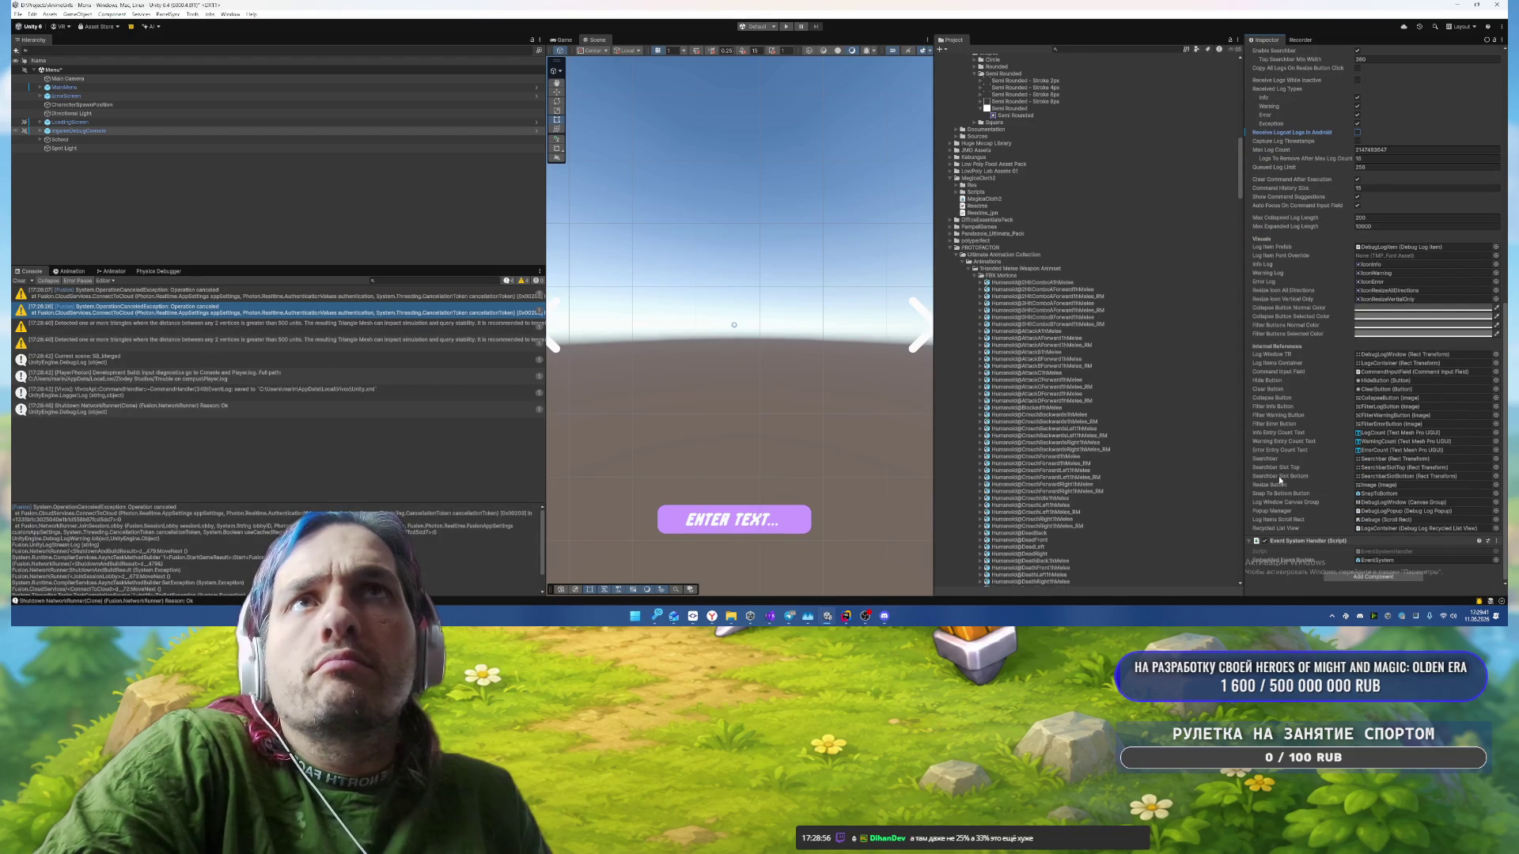
{"action": "scroll", "coordinate": [1282, 480], "scroll_direction": "up", "scroll_amount": 9}
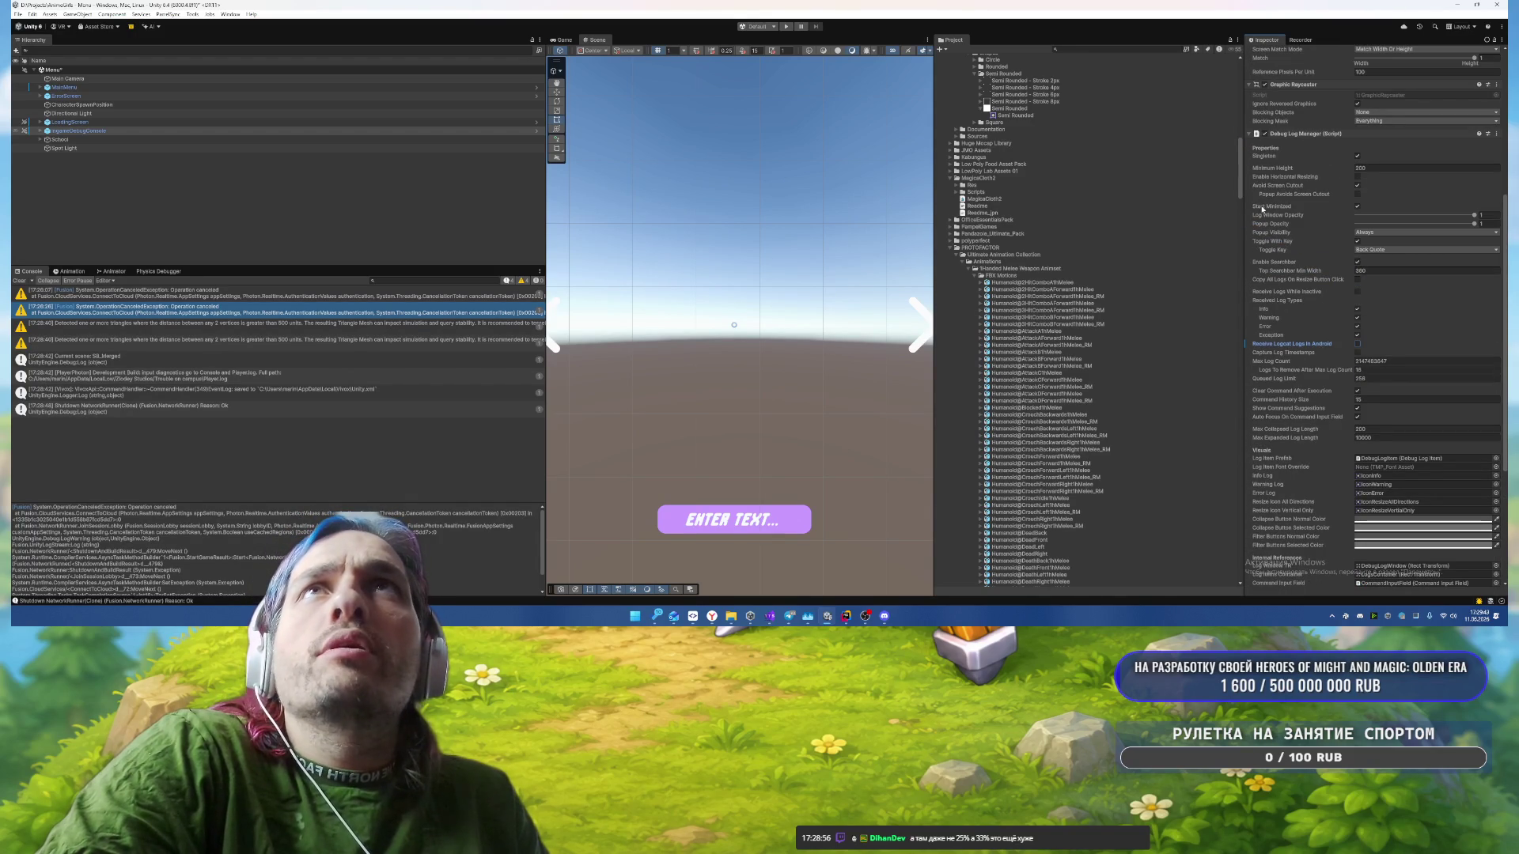